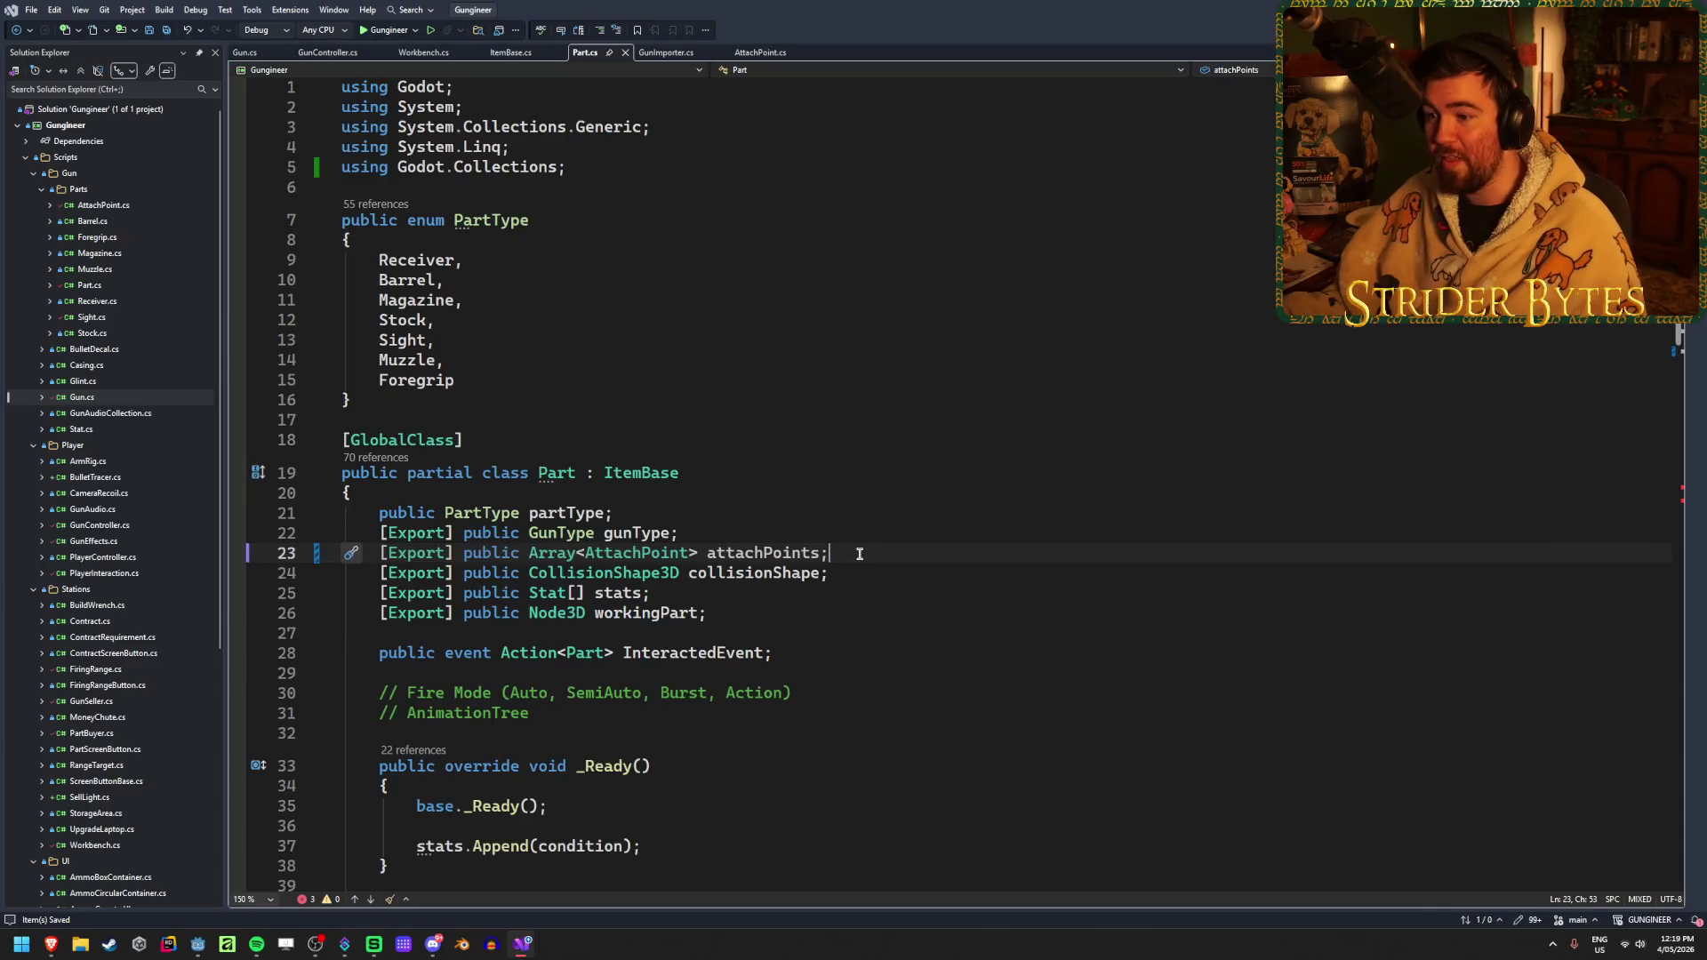
In Gun.cs, strip the 'Godot.Collections.' prefix from the attachPoints type on line 39
scroll(856, 552, "down", 1)
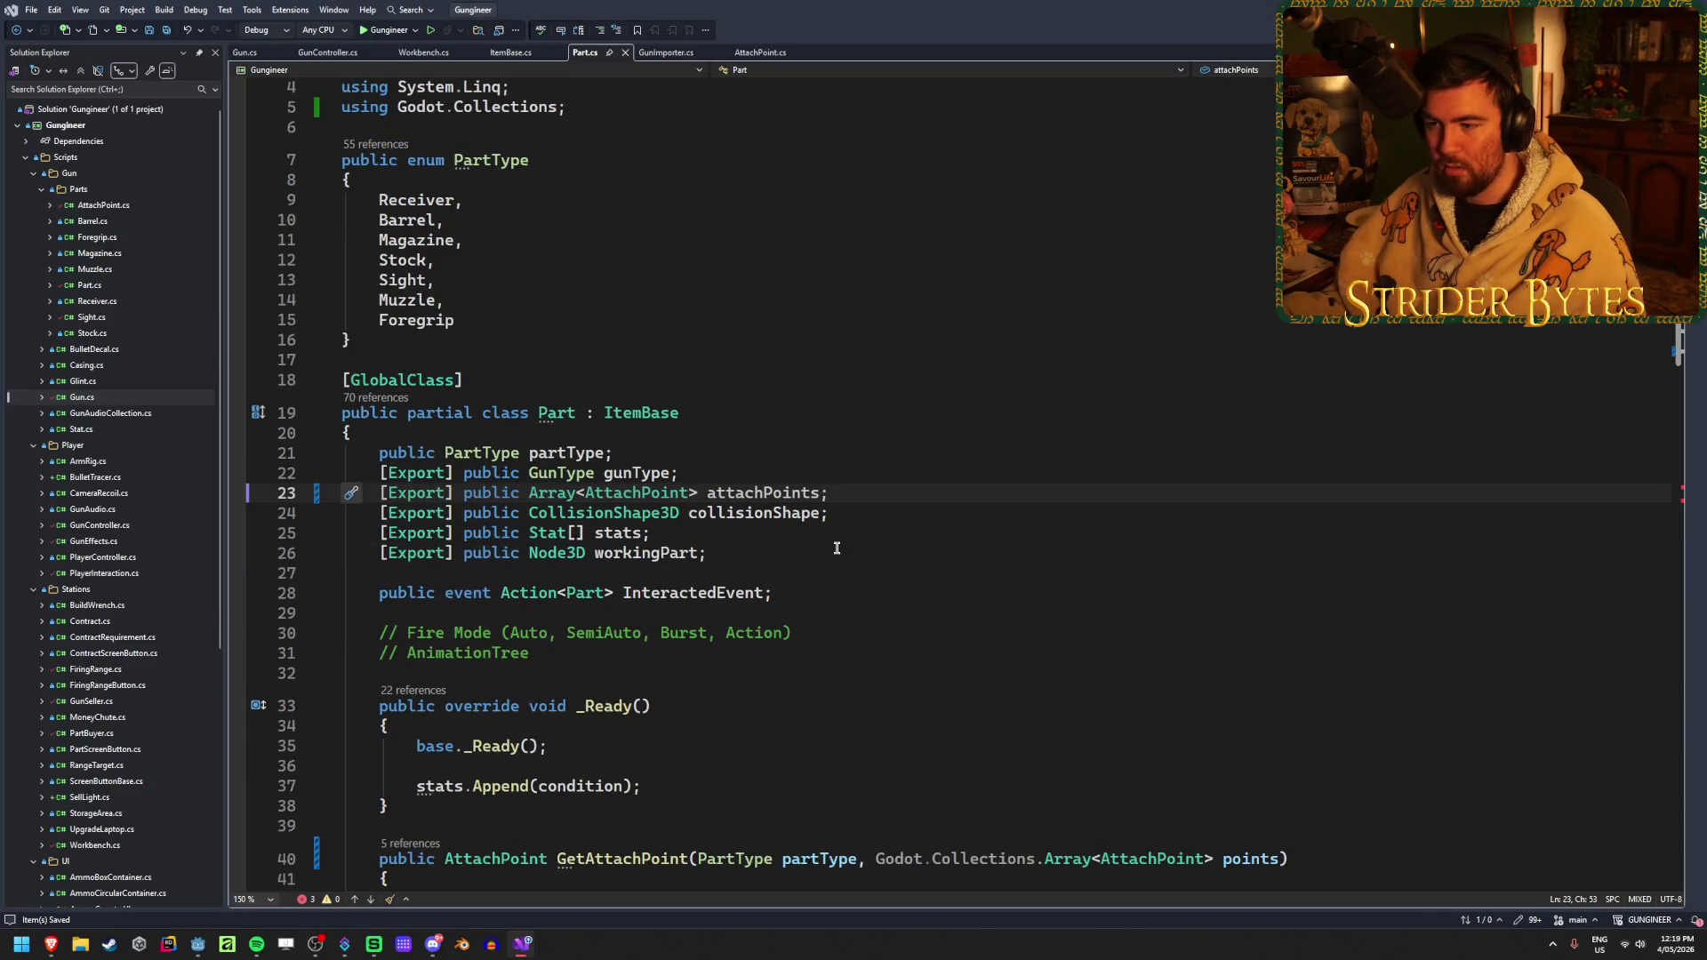
left_click(827, 548)
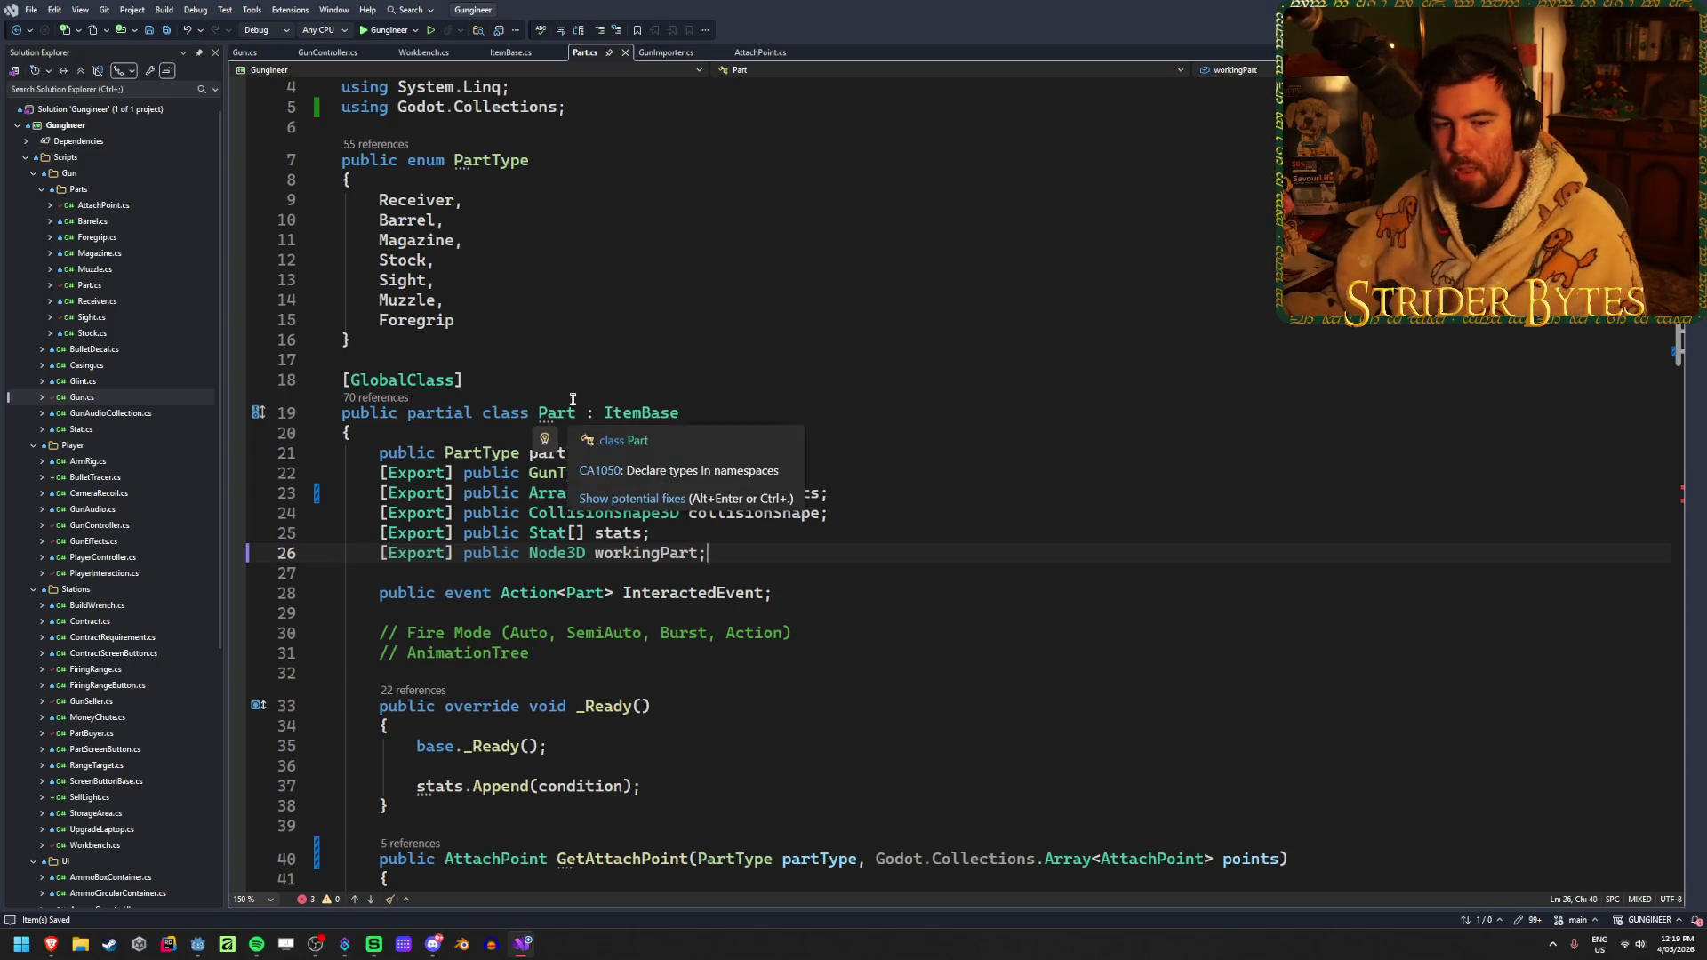
left_click(242, 53)
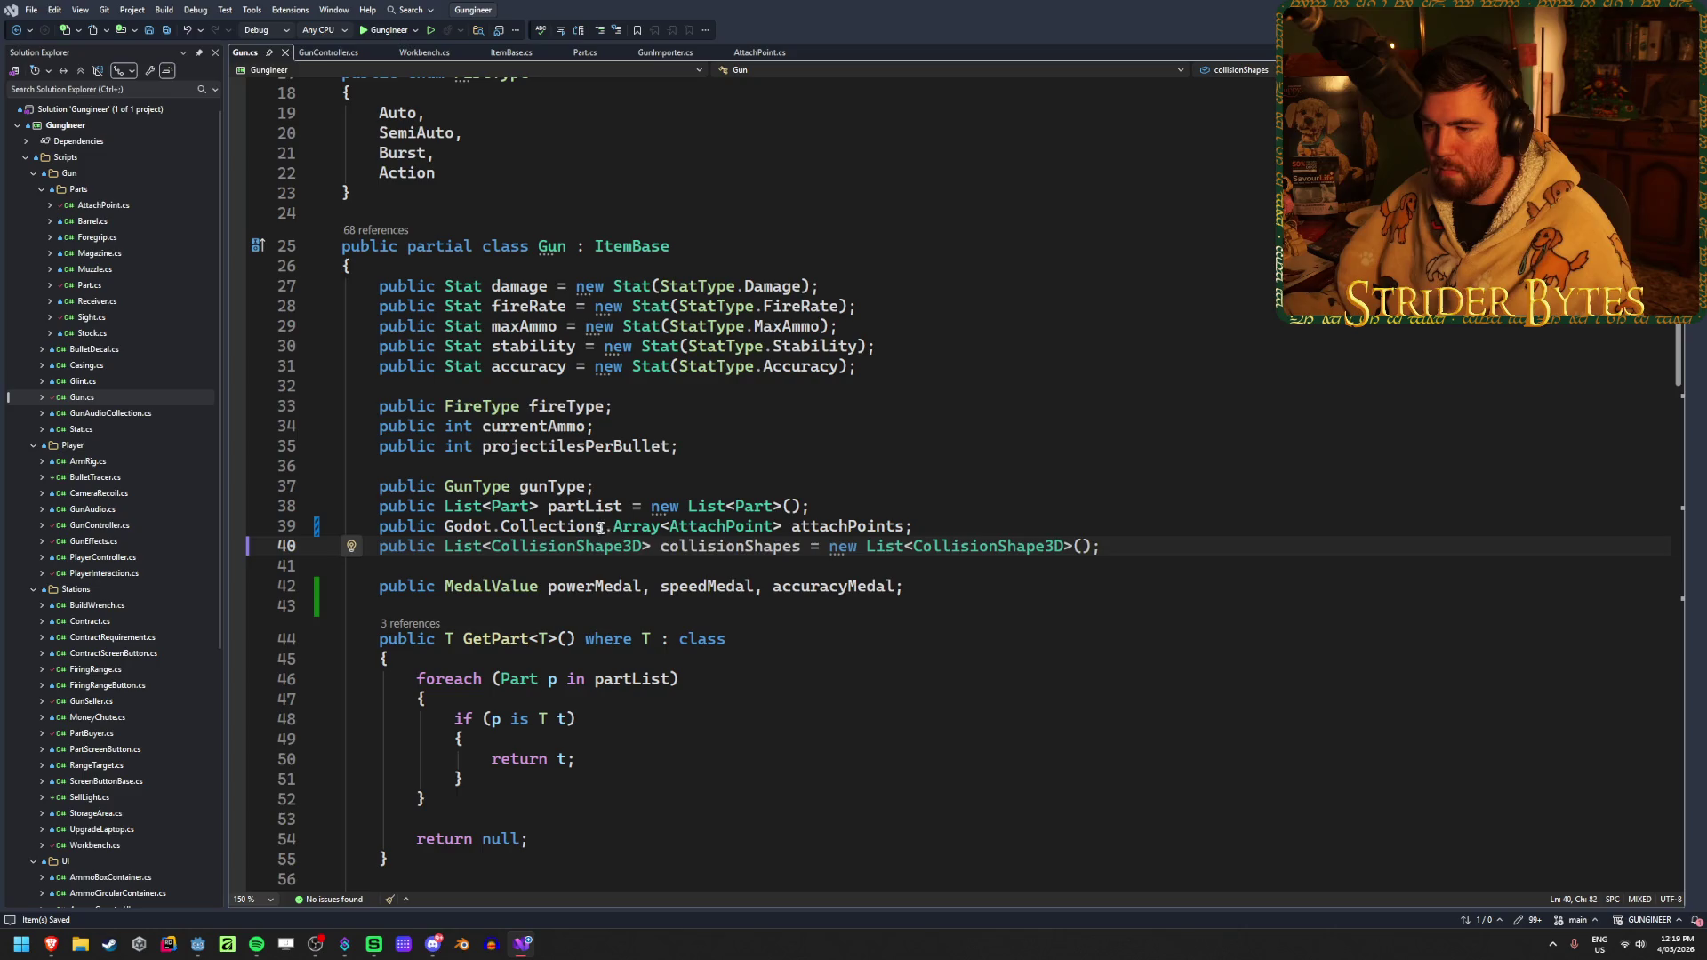
left_click_drag(612, 526, 444, 528)
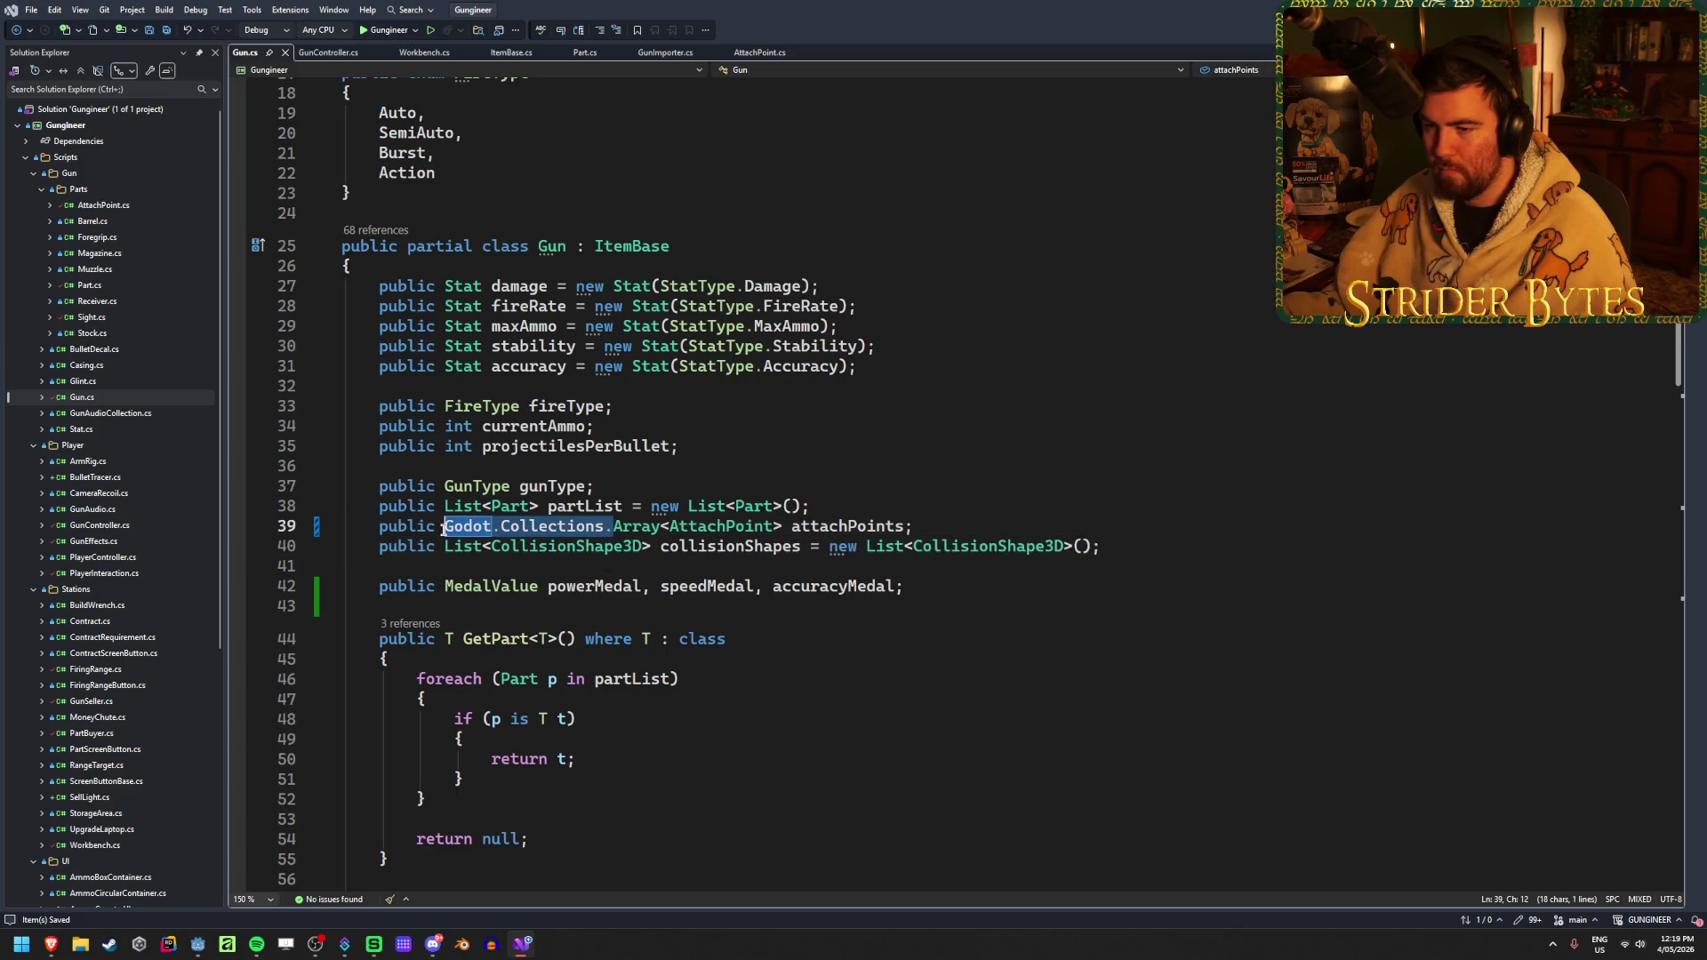
key("Delete")
Add 'using Godot.Collections;' to the Gun.cs imports and save
scroll(514, 347, "up", 6)
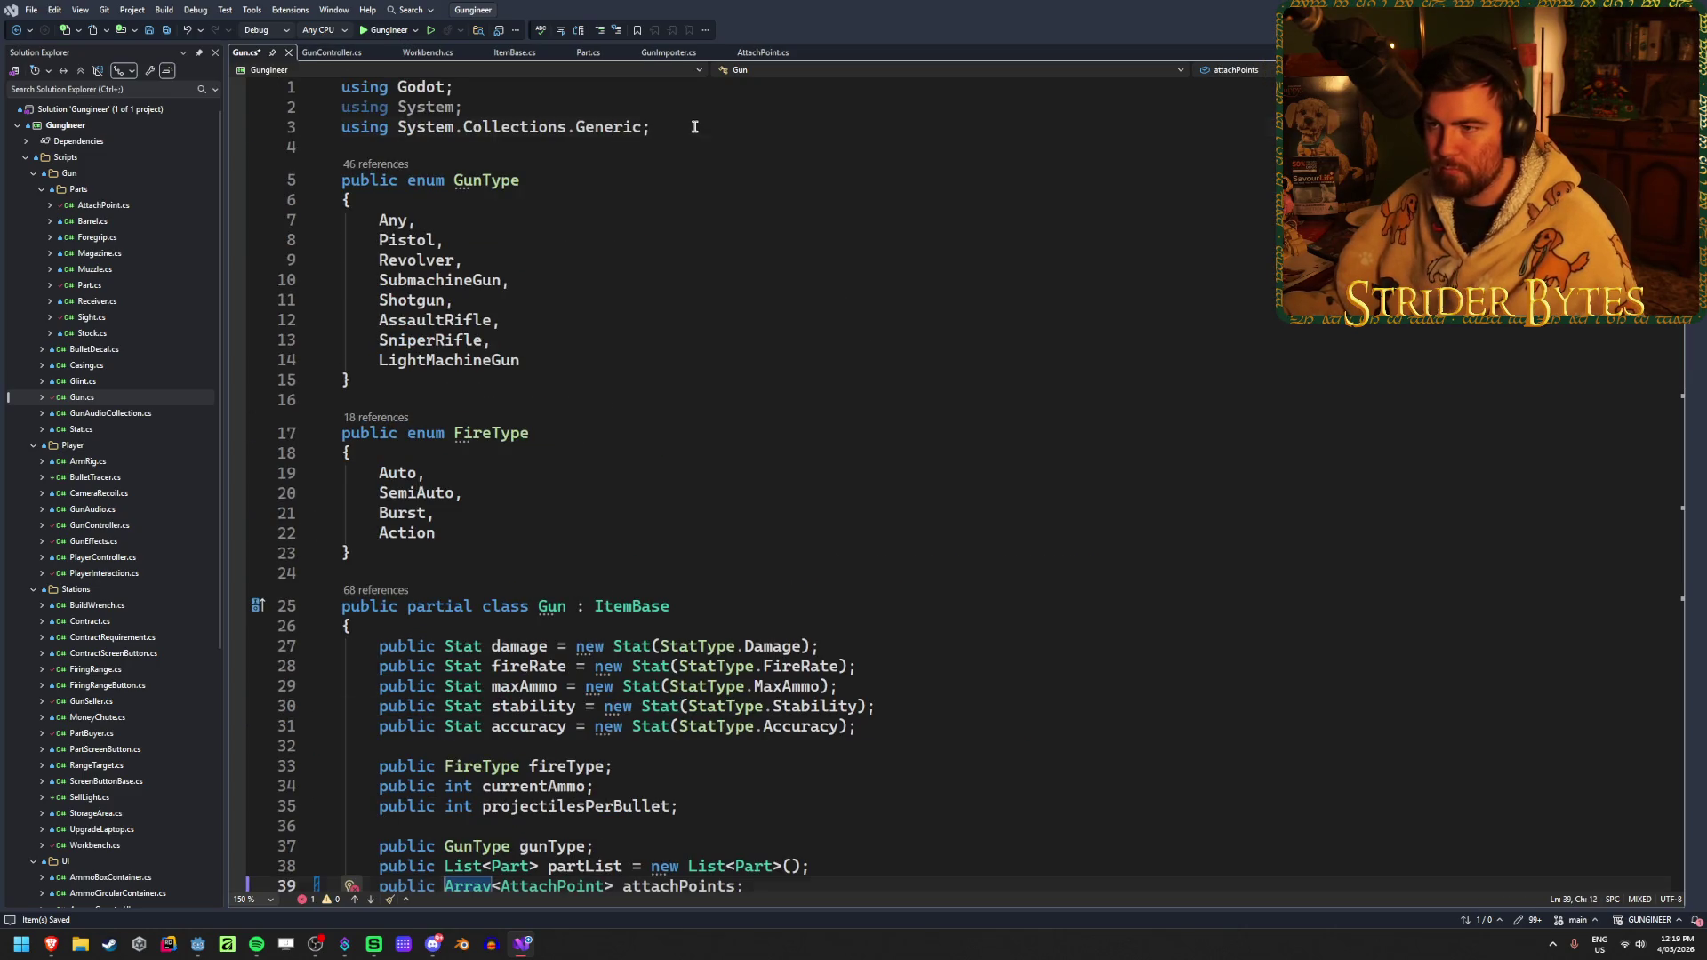
left_click(694, 126)
key("Return")
type("using Godot.Collections")
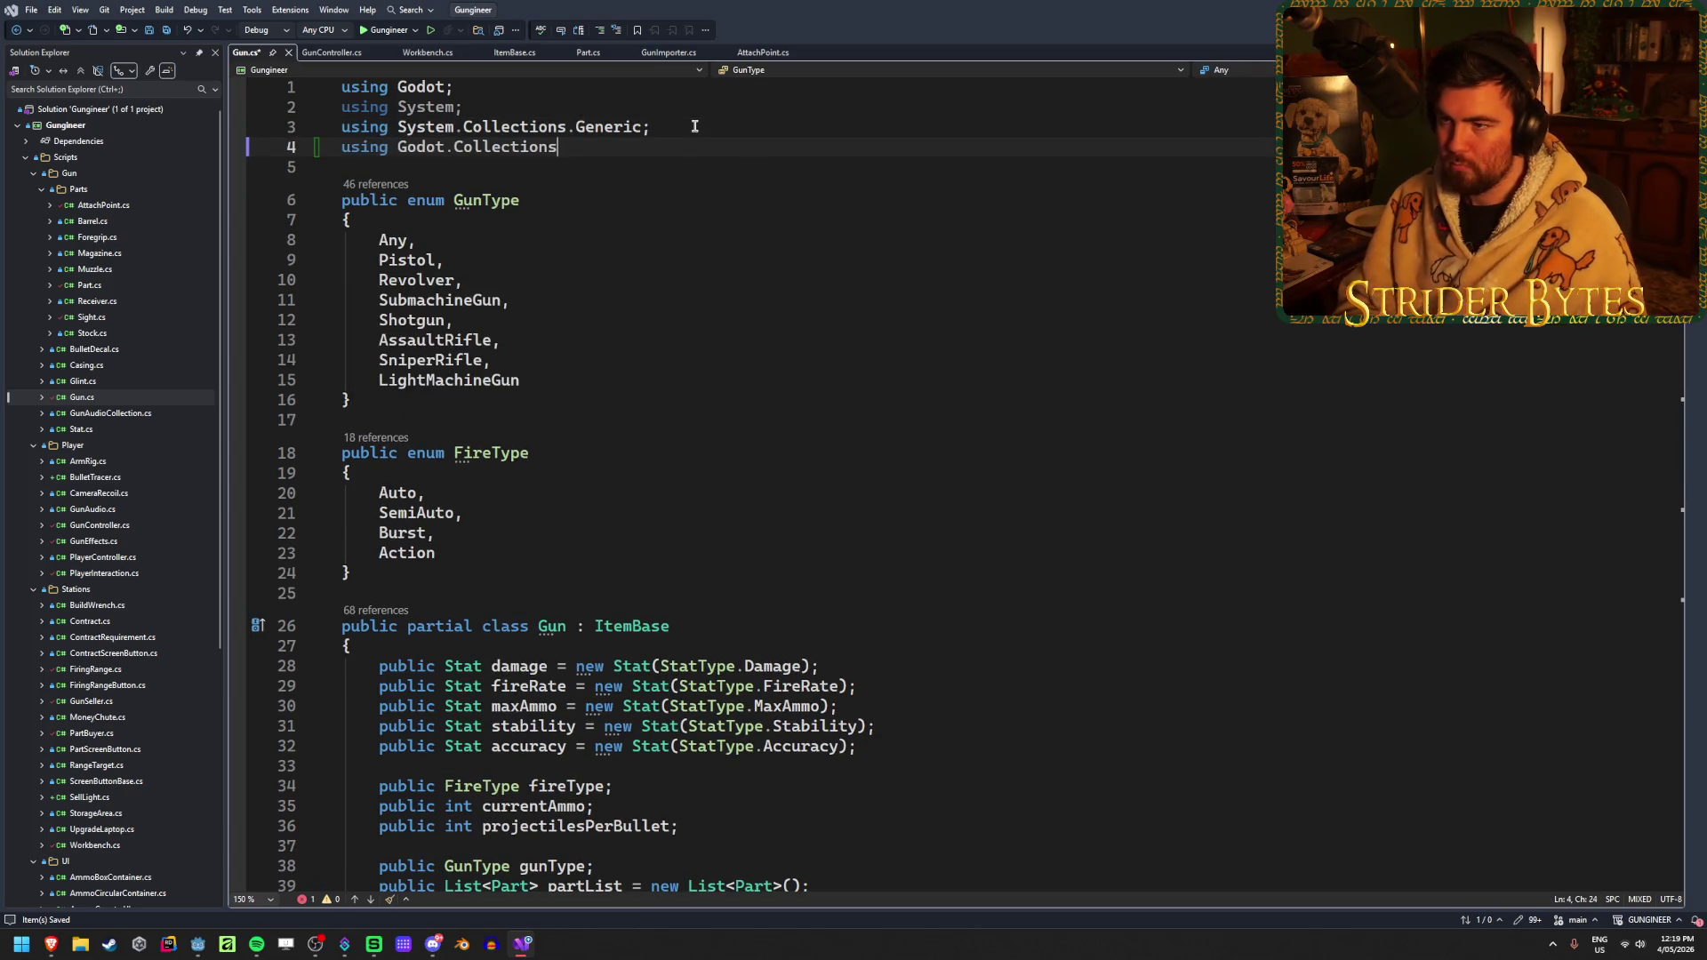
type(";")
key("ctrl+s")
Return to Part.cs, then open ItemBase.cs from Solution Explorer
scroll(649, 435, "down", 5)
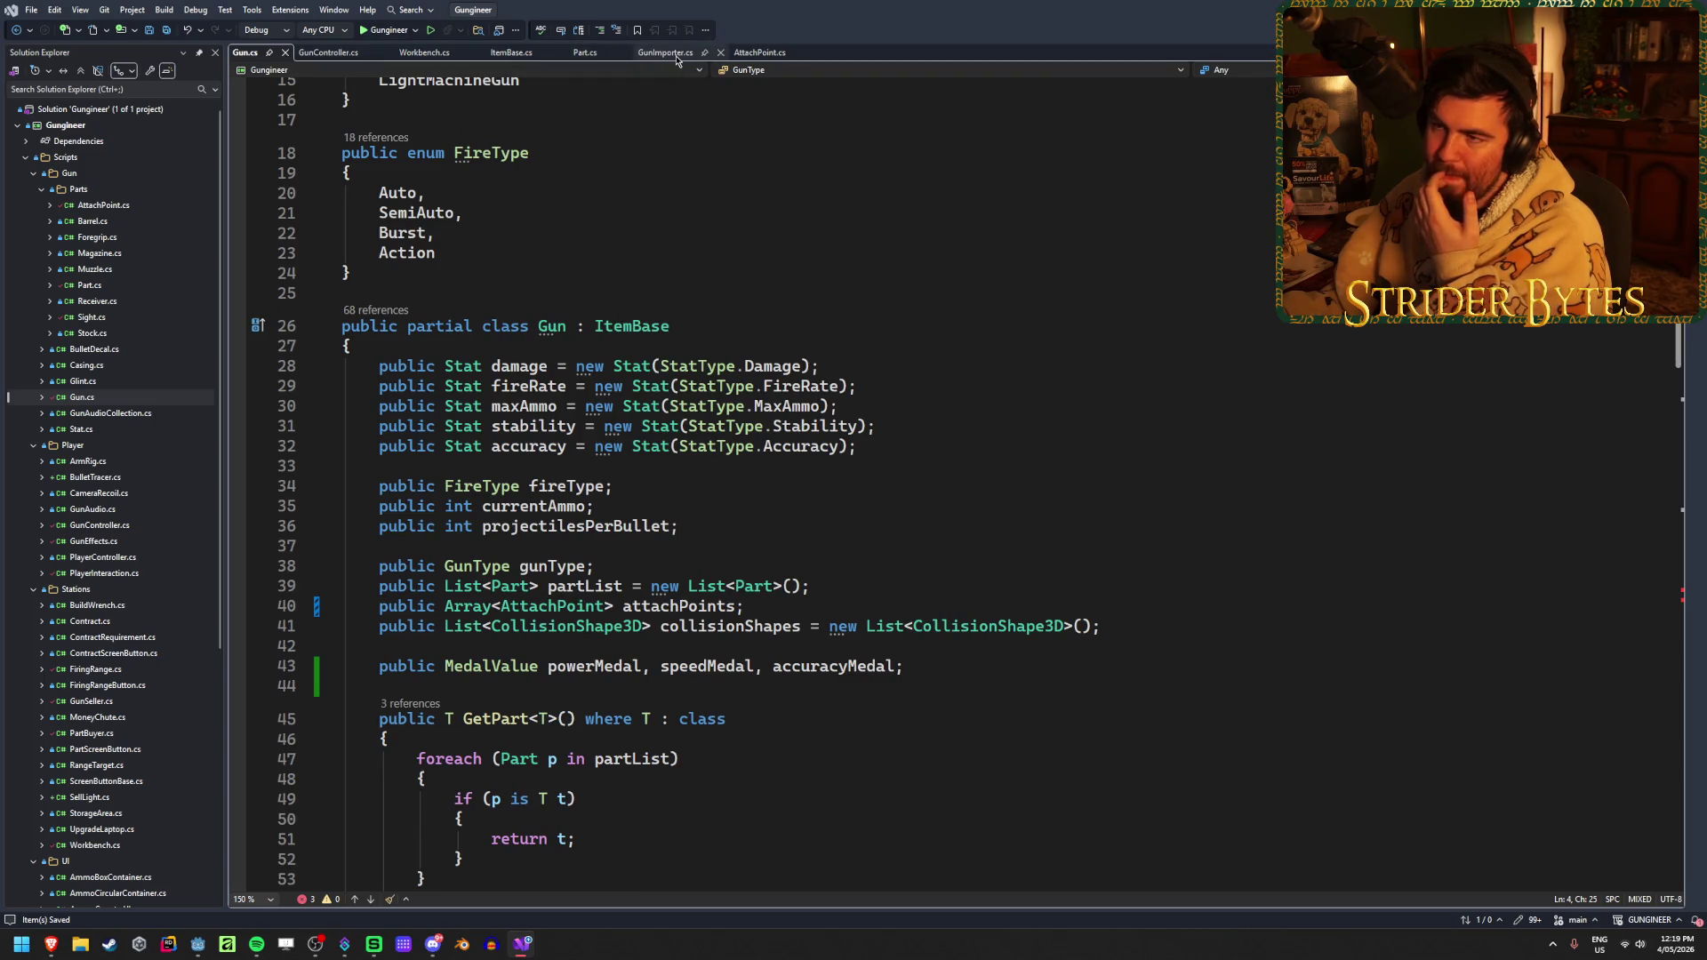
left_click(584, 54)
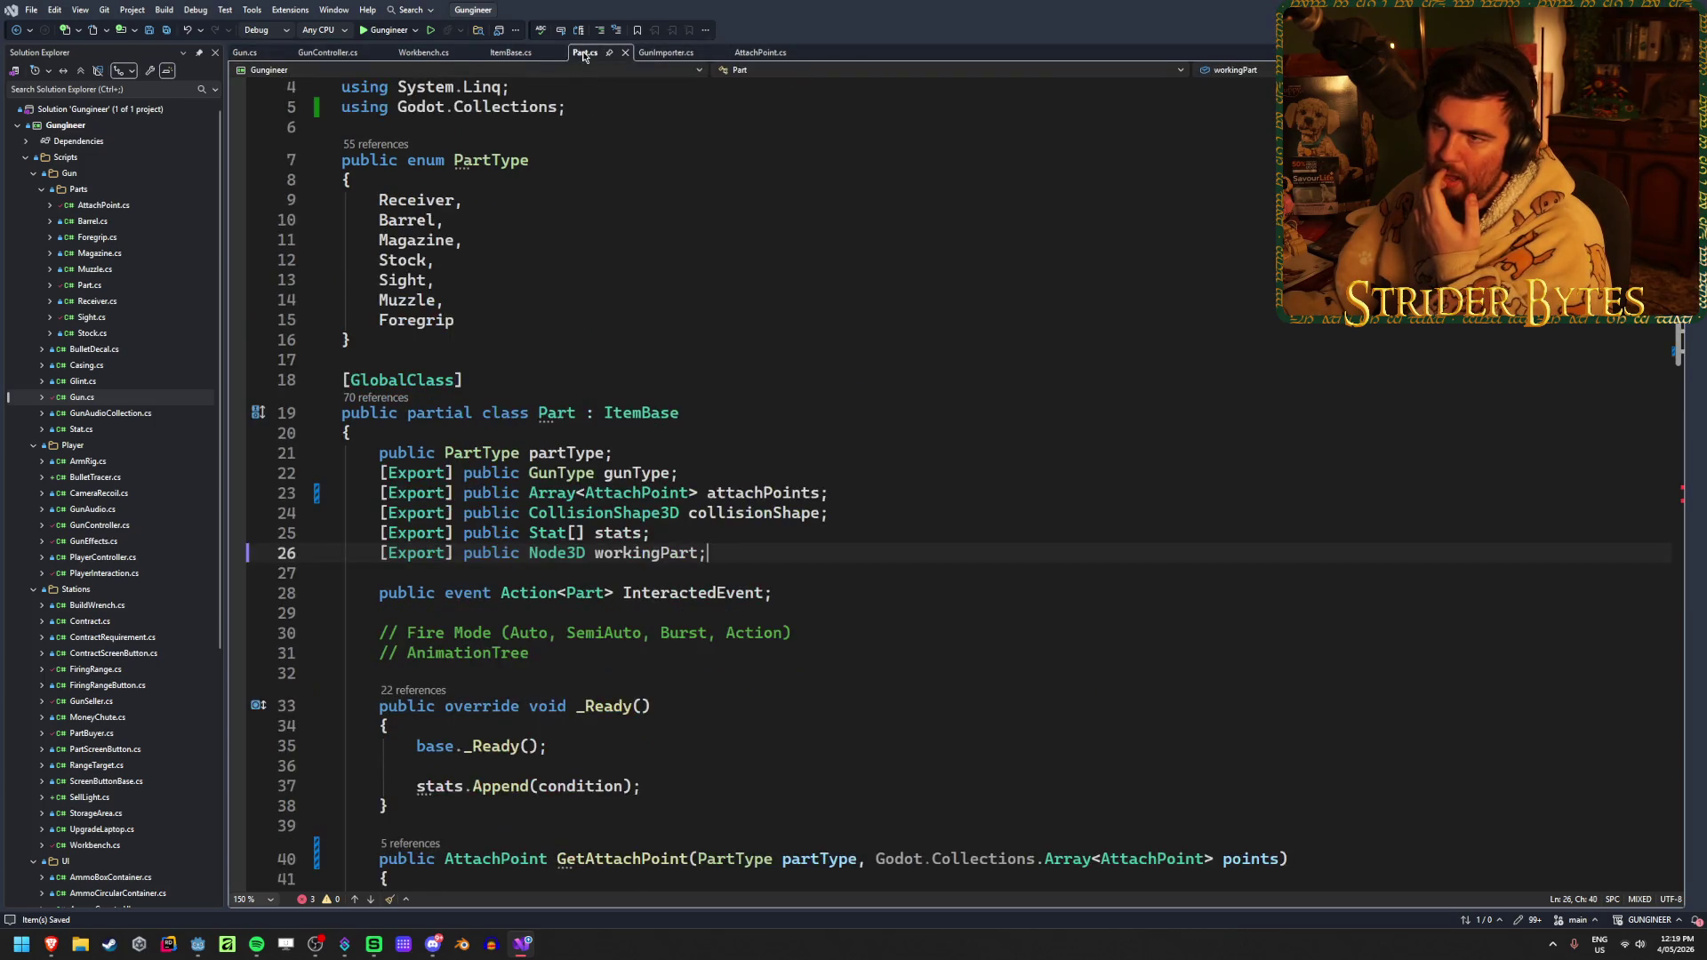
scroll(116, 798, "down", 8)
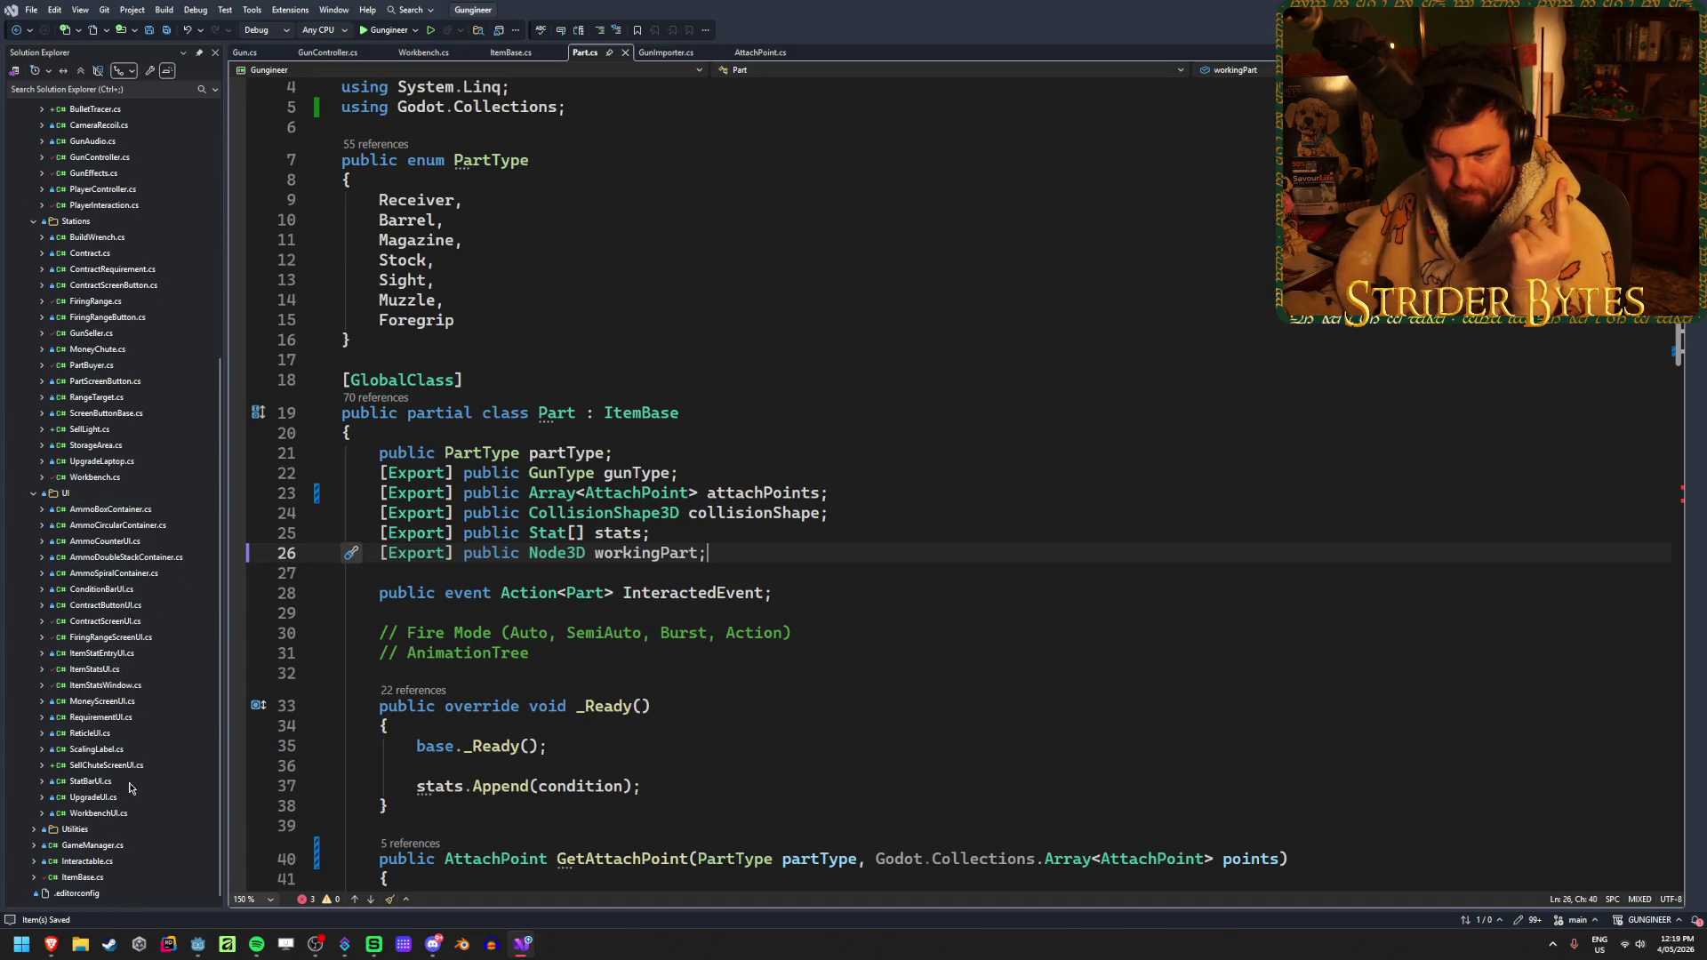
double_click(86, 879)
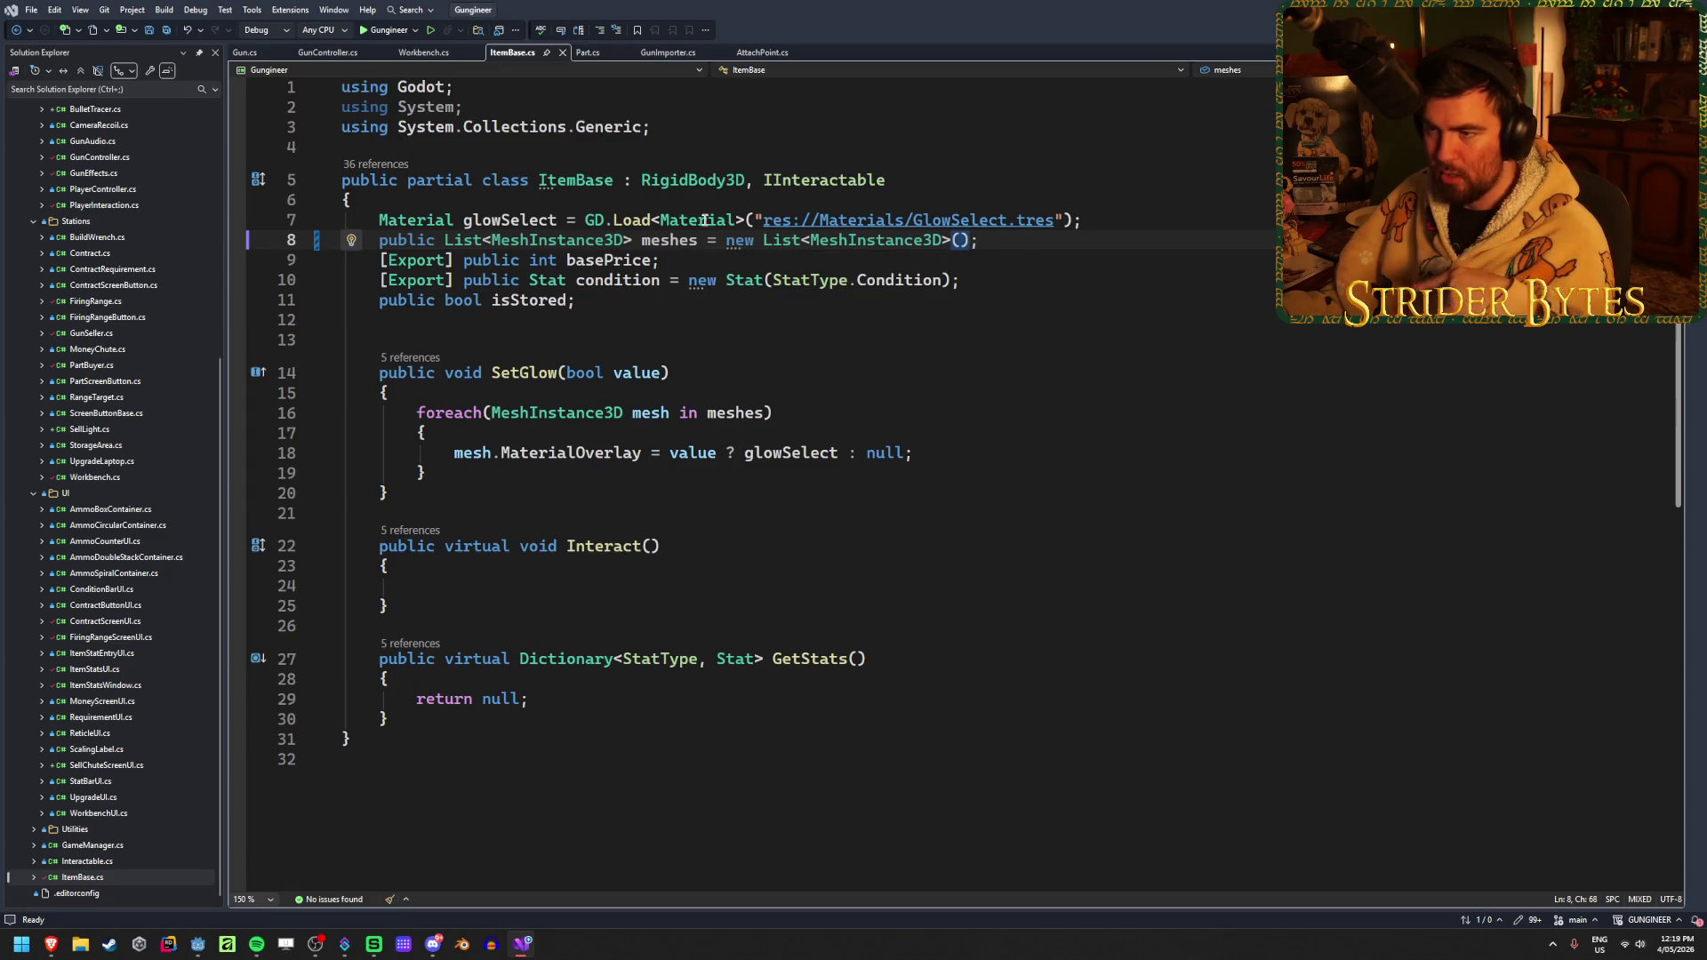
Add 'using Godot.Collections;' to ItemBase.cs and save
left_click(666, 126)
key("Return")
type("usi")
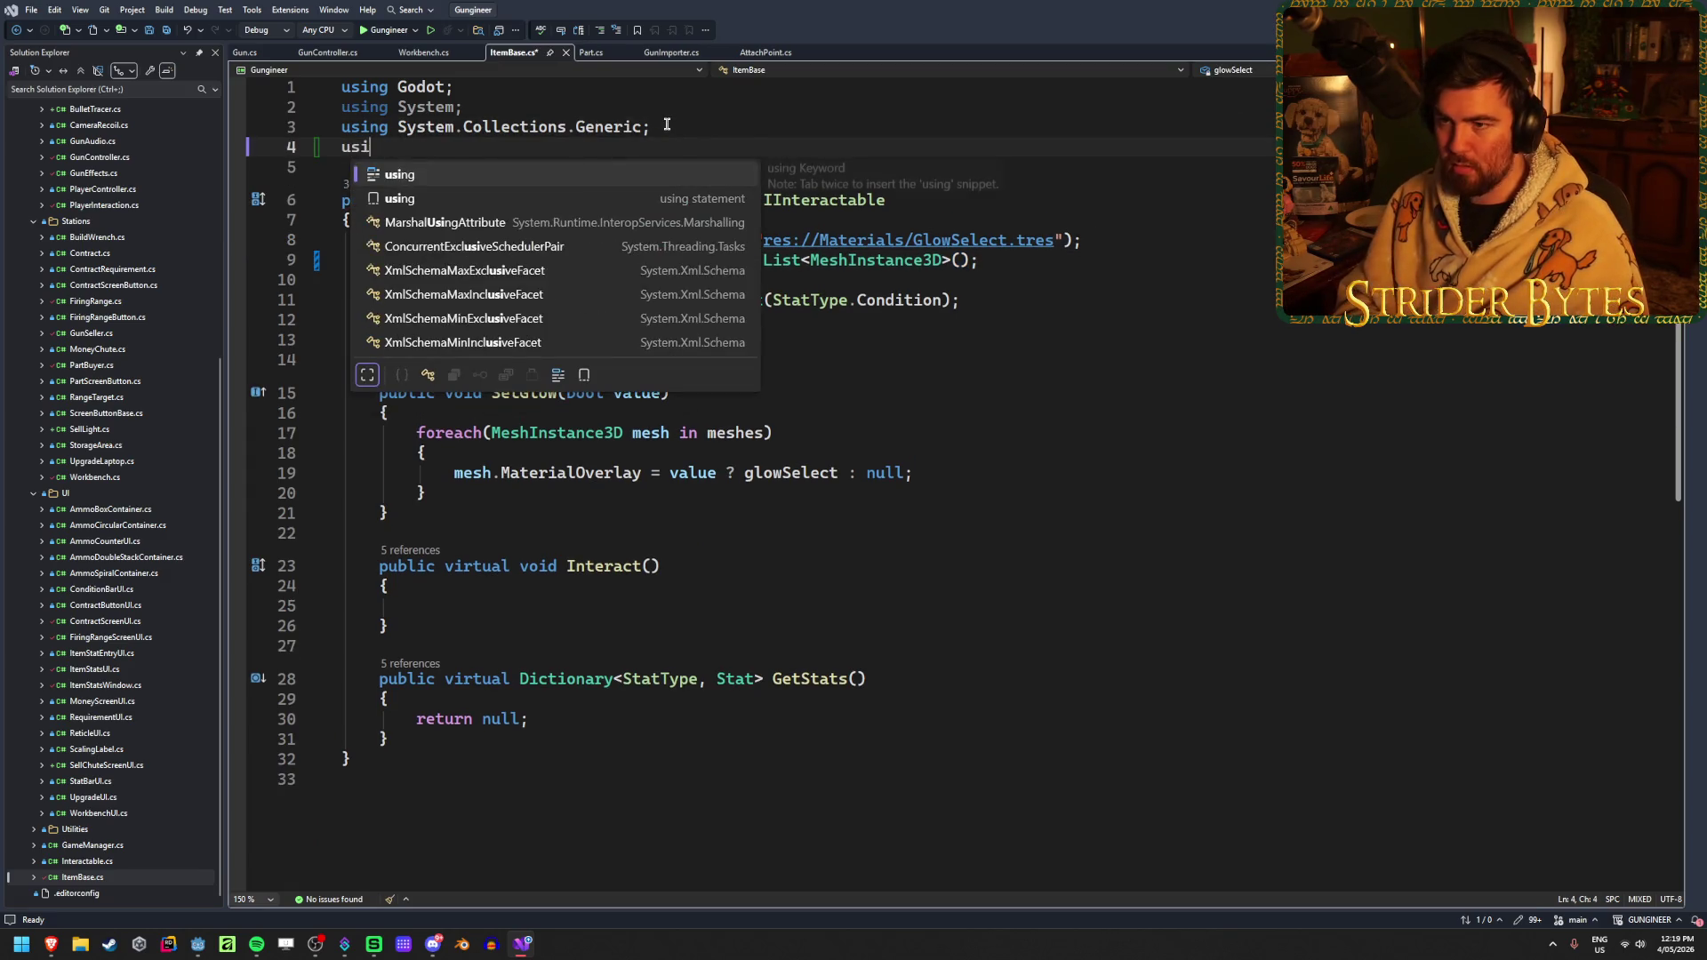
type("ng Godot.Collections;")
key("ctrl+s")
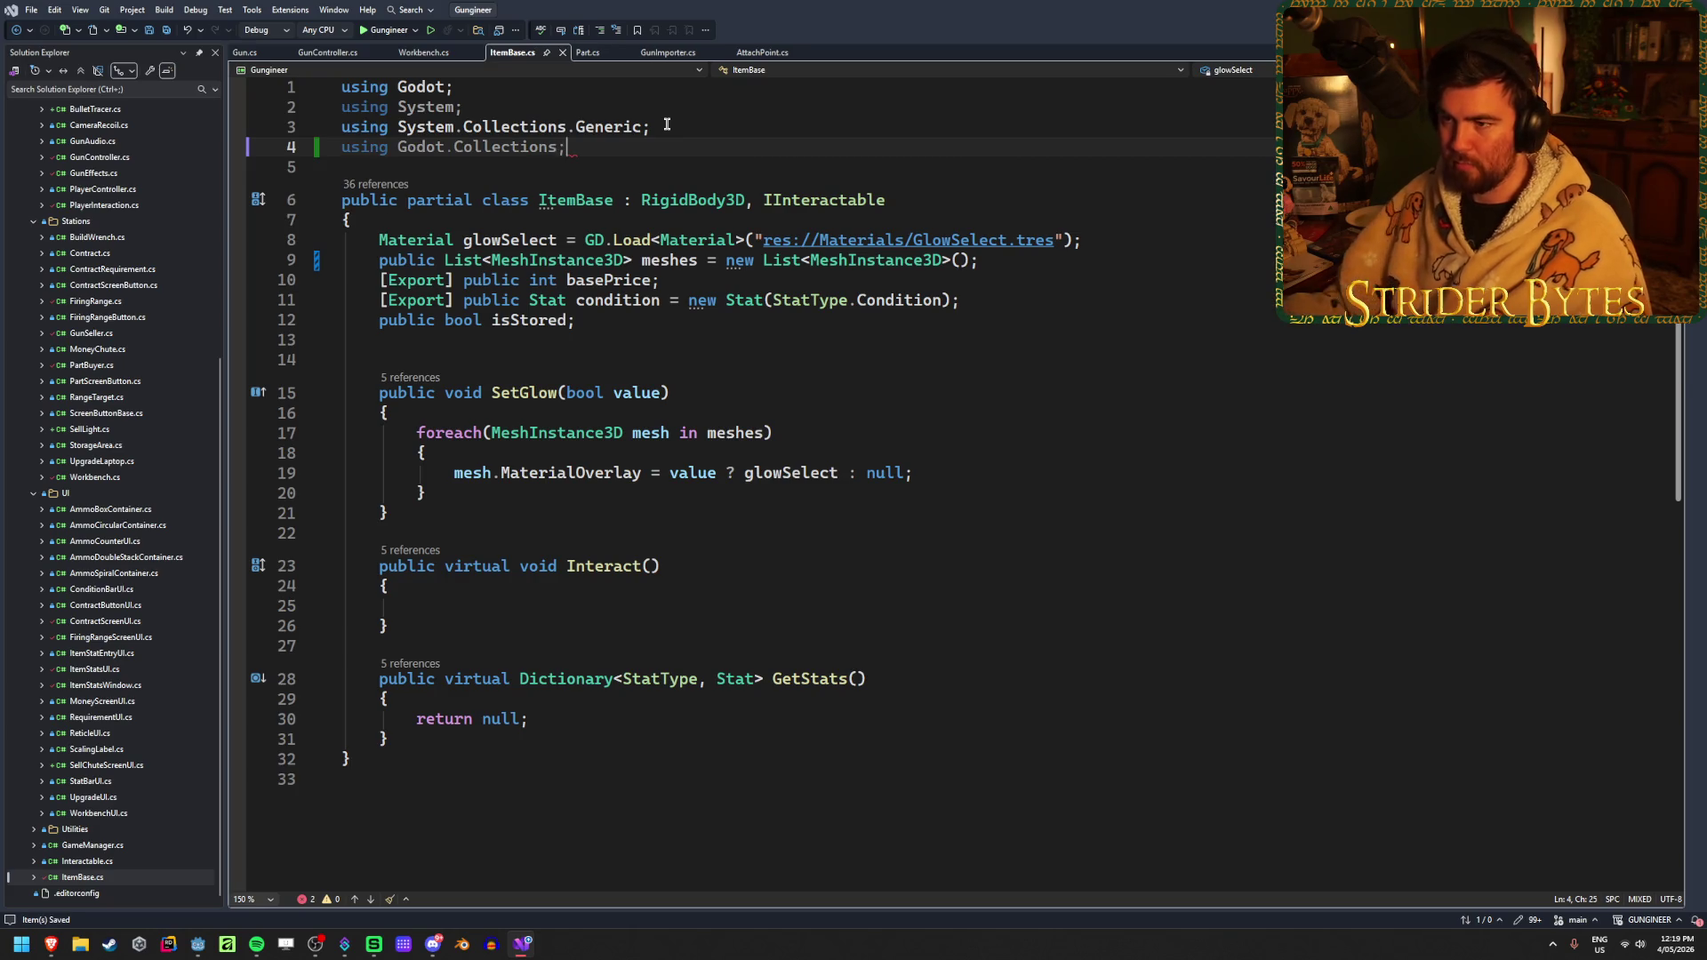
Change the meshes field type from List to Array<MeshInstance3D> and save
left_click(675, 280)
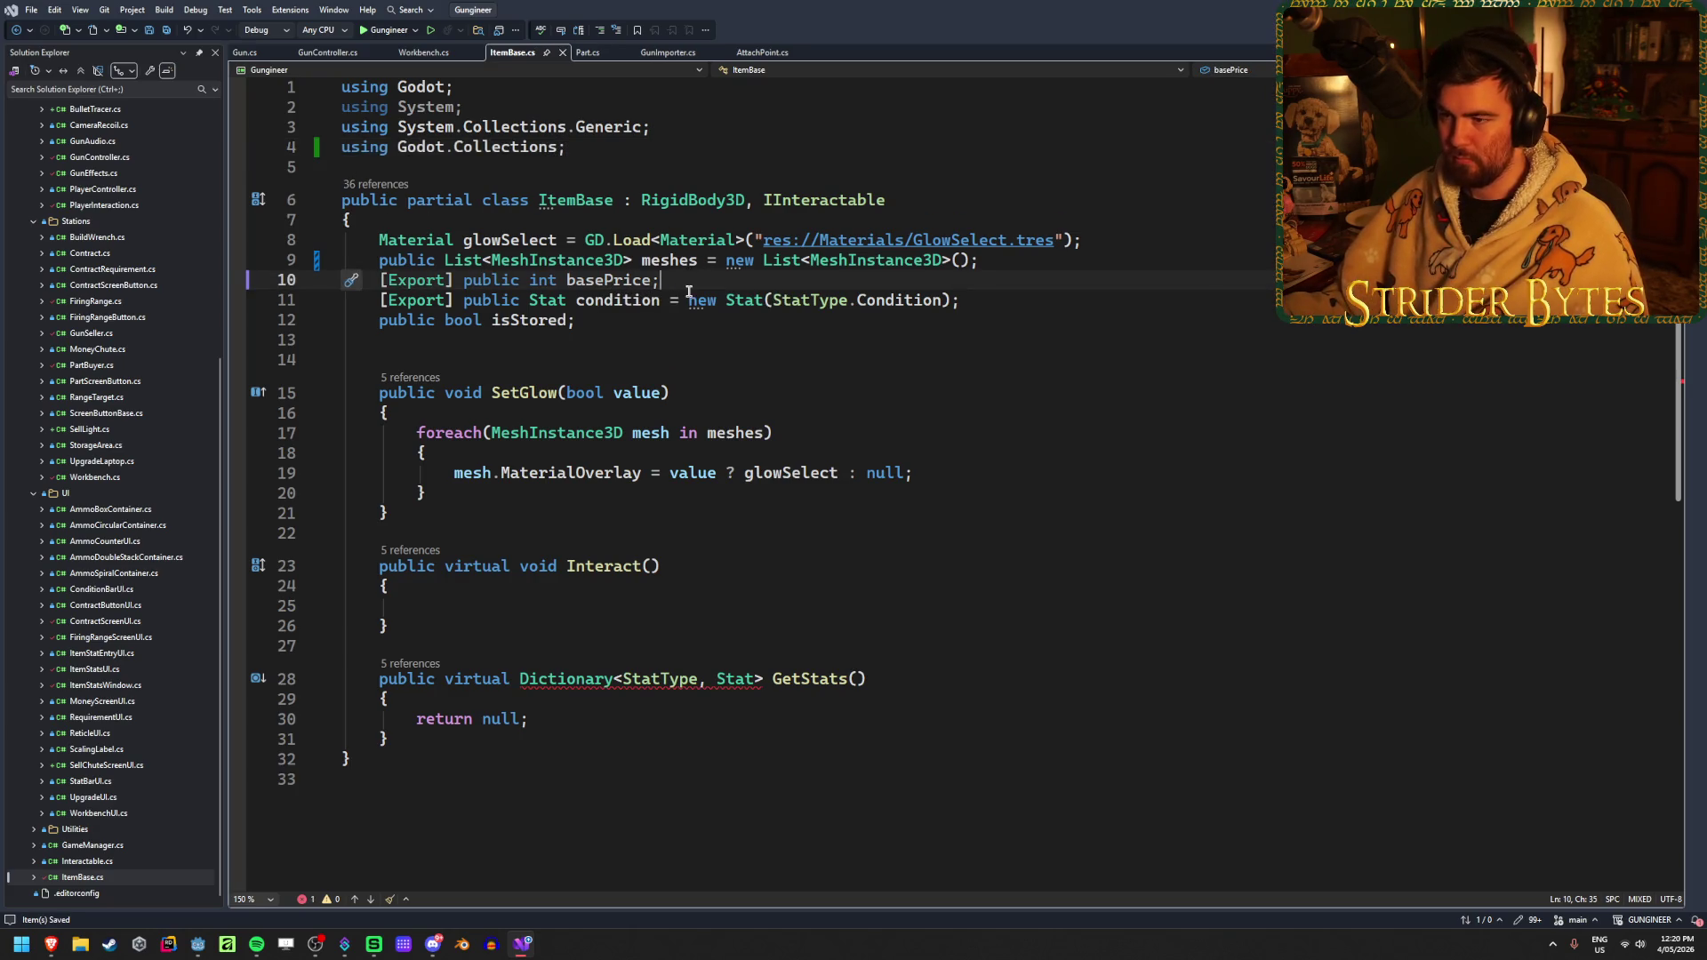
key("Down")
key("Down")
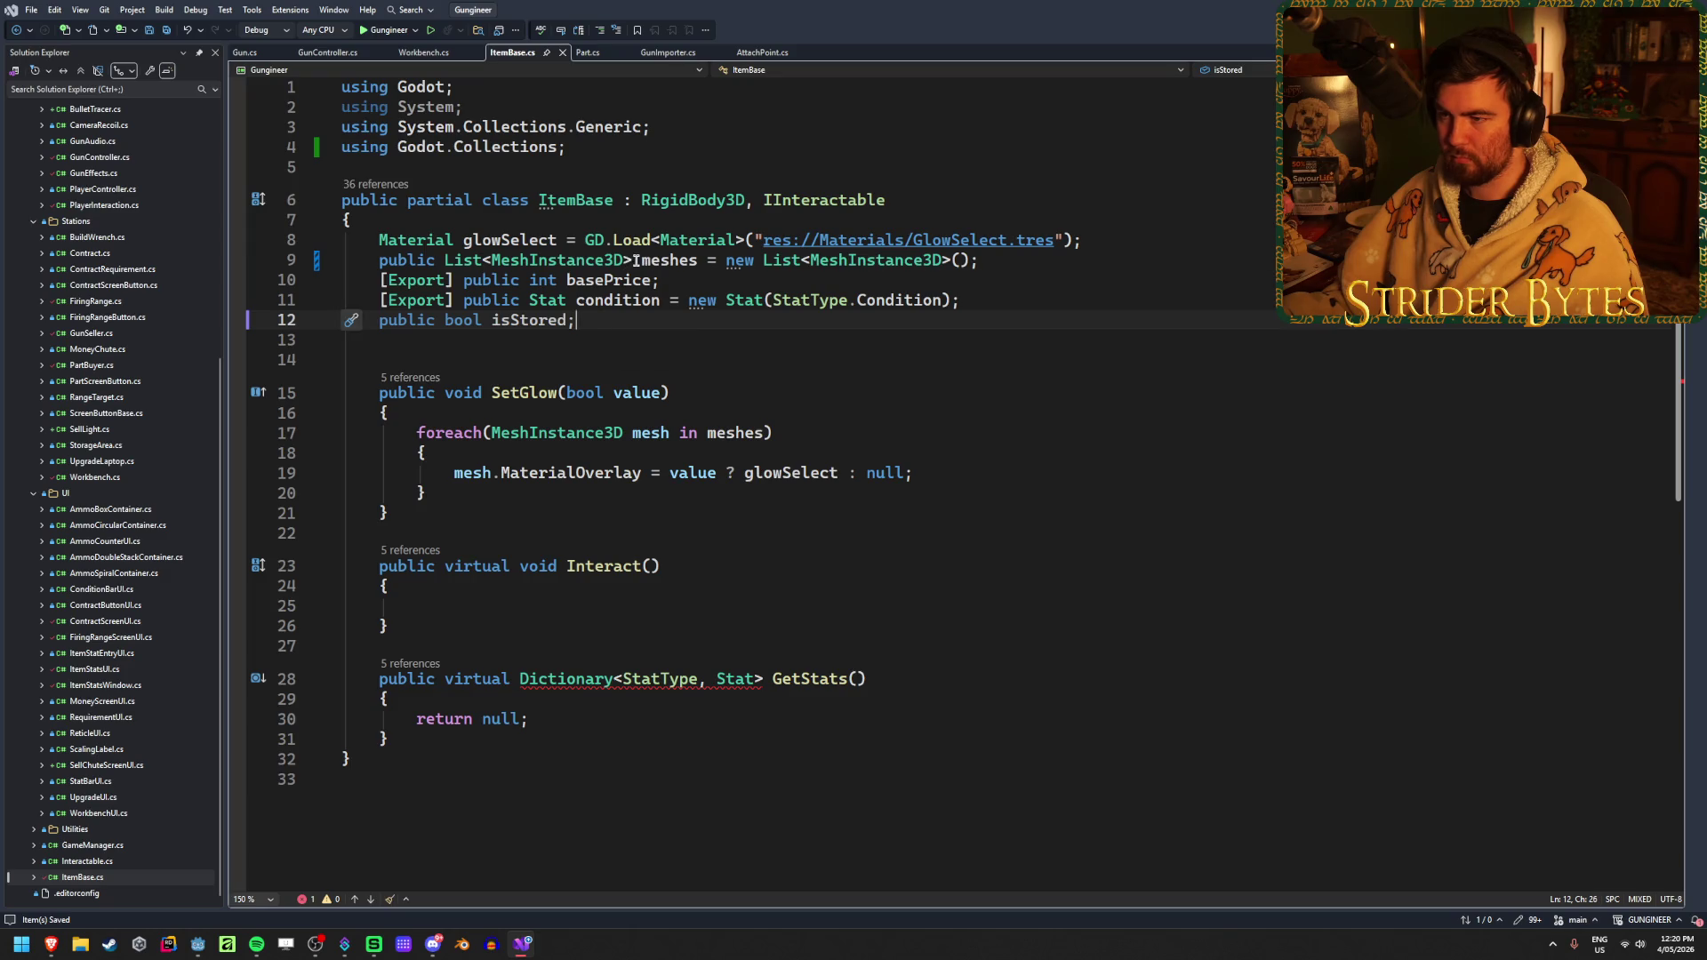
double_click(449, 260)
type("Arr")
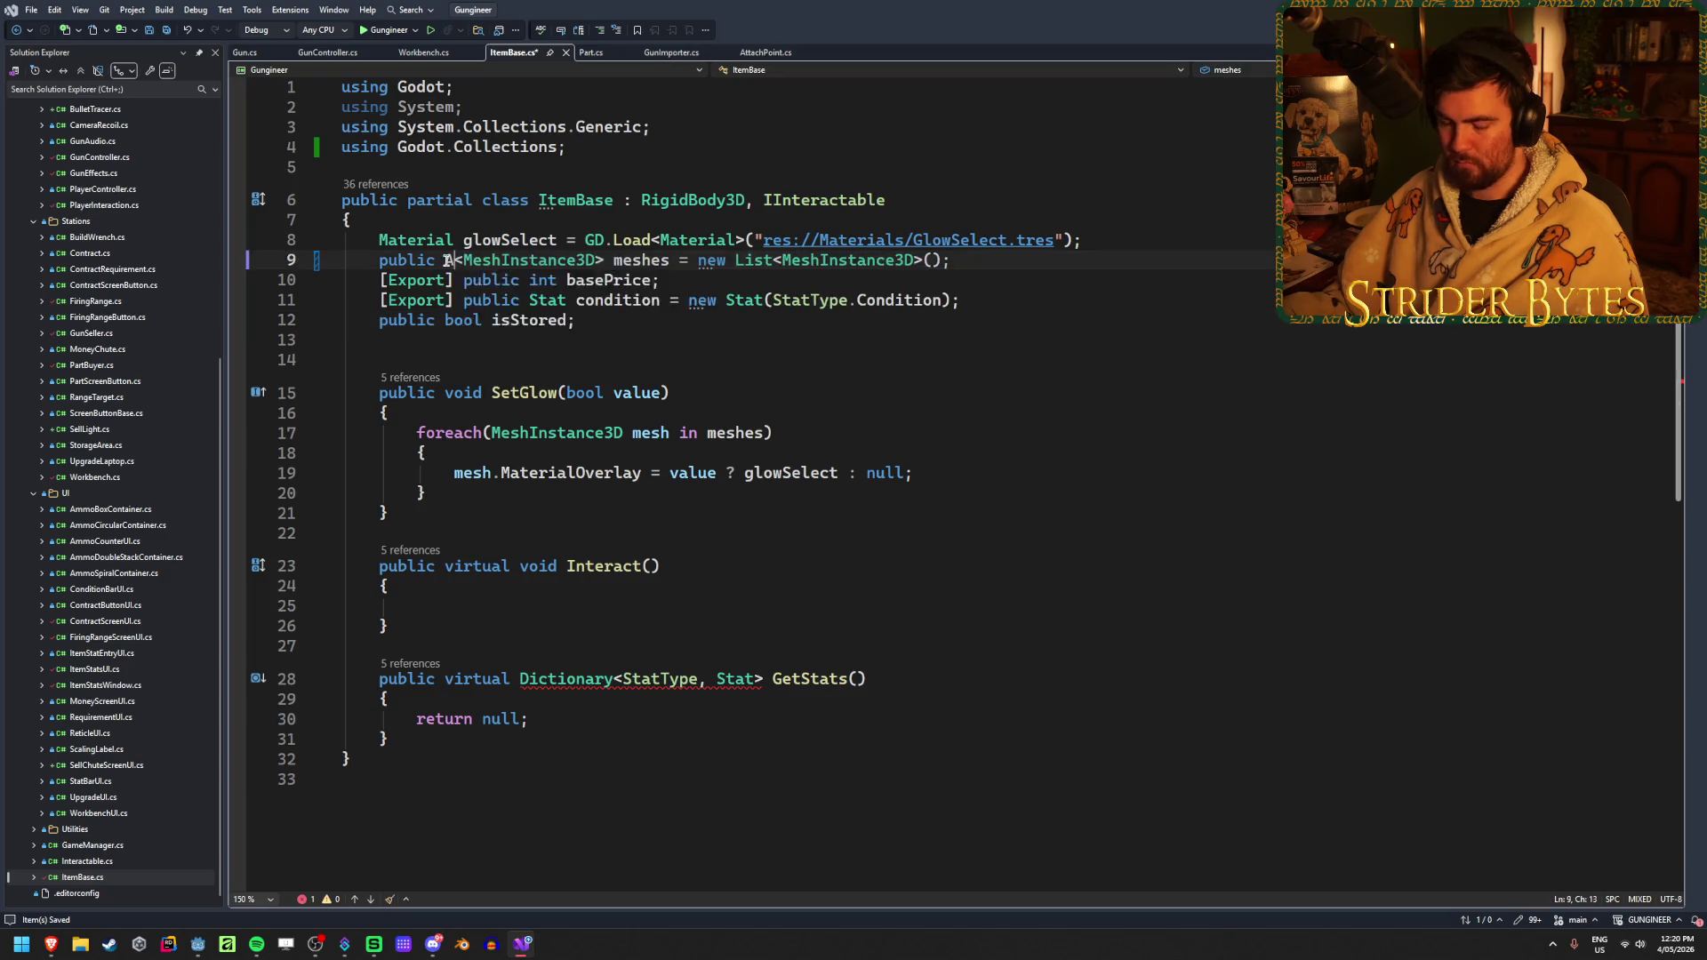
key("Tab")
key("ctrl+s")
Delete the meshes '= new List…' initializer so the field is left uninitialized
left_click_drag(989, 259, 734, 260)
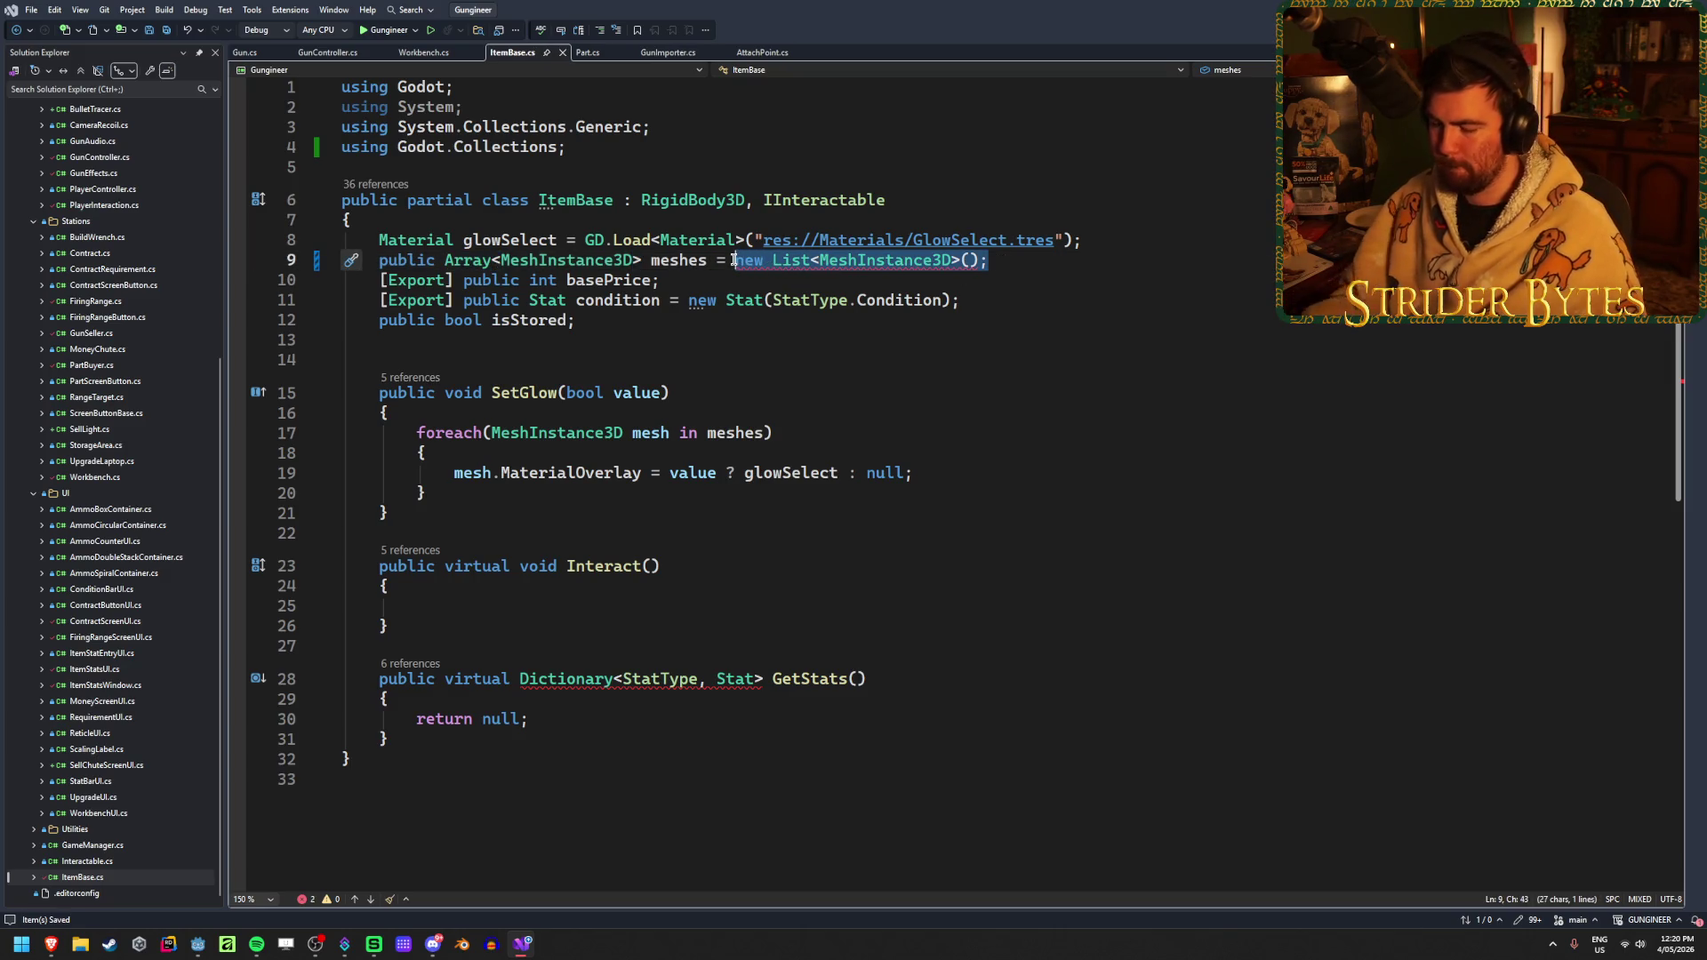
key("BackSpace")
key("BackSpace")
key("BackSpace")
type(";")
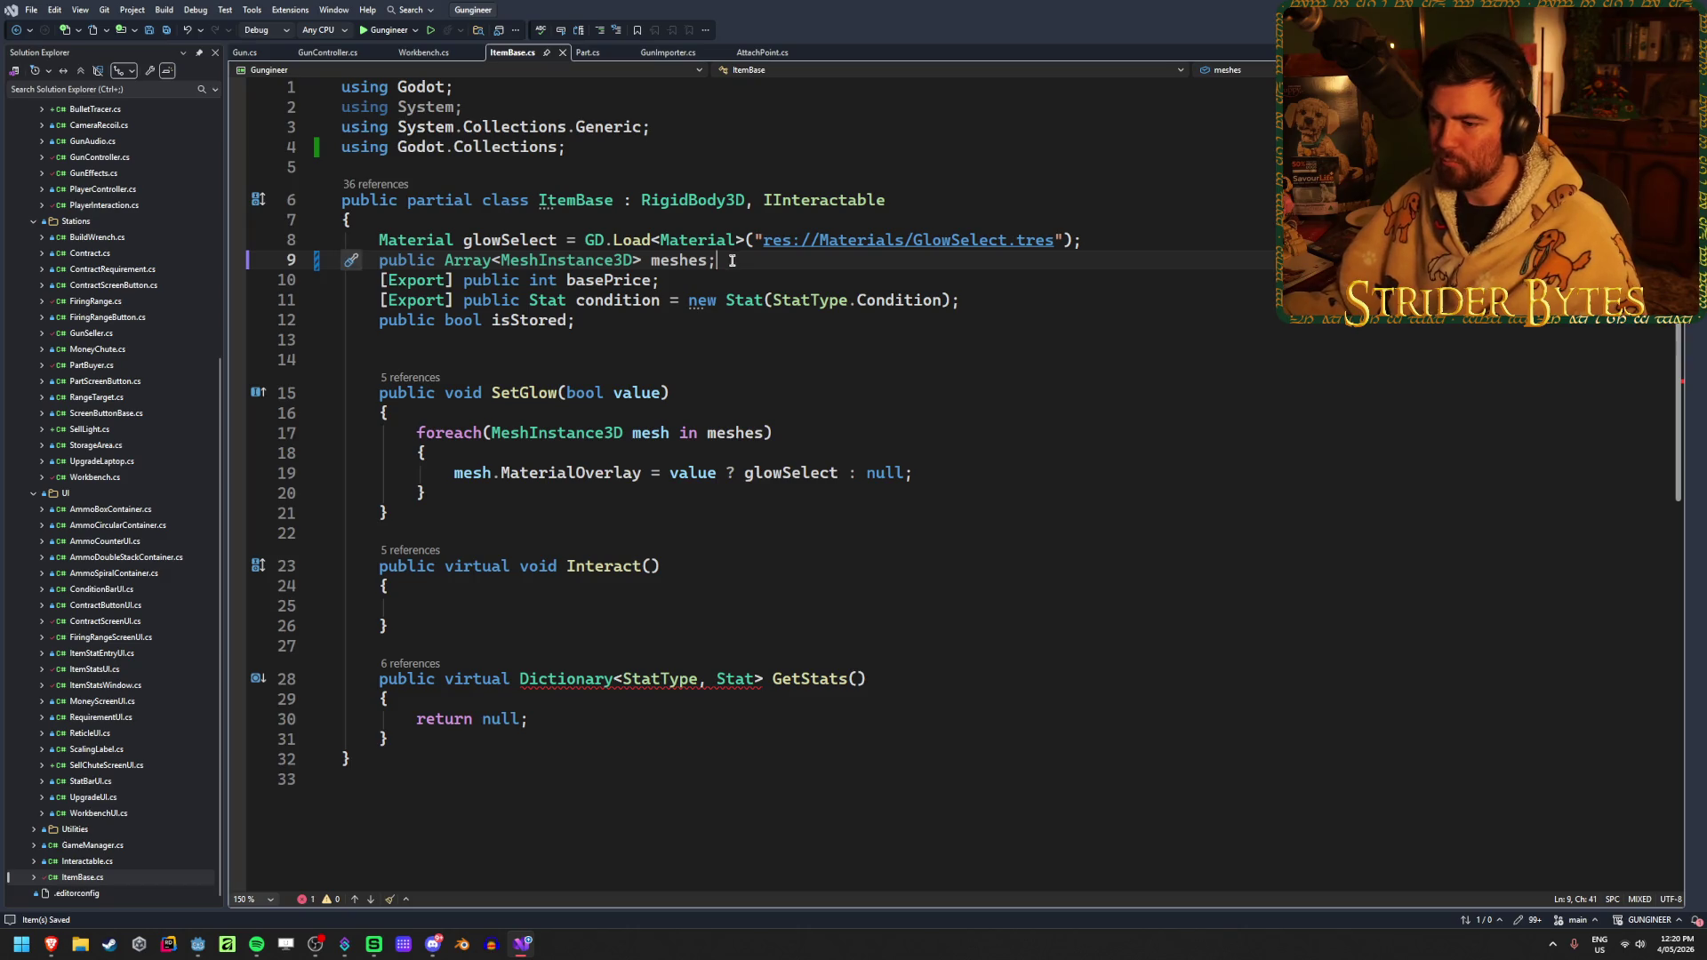
Inspect the GetStats signature and its ambiguous Dictionary return type (CS0104)
left_click(892, 680)
double_click(444, 719)
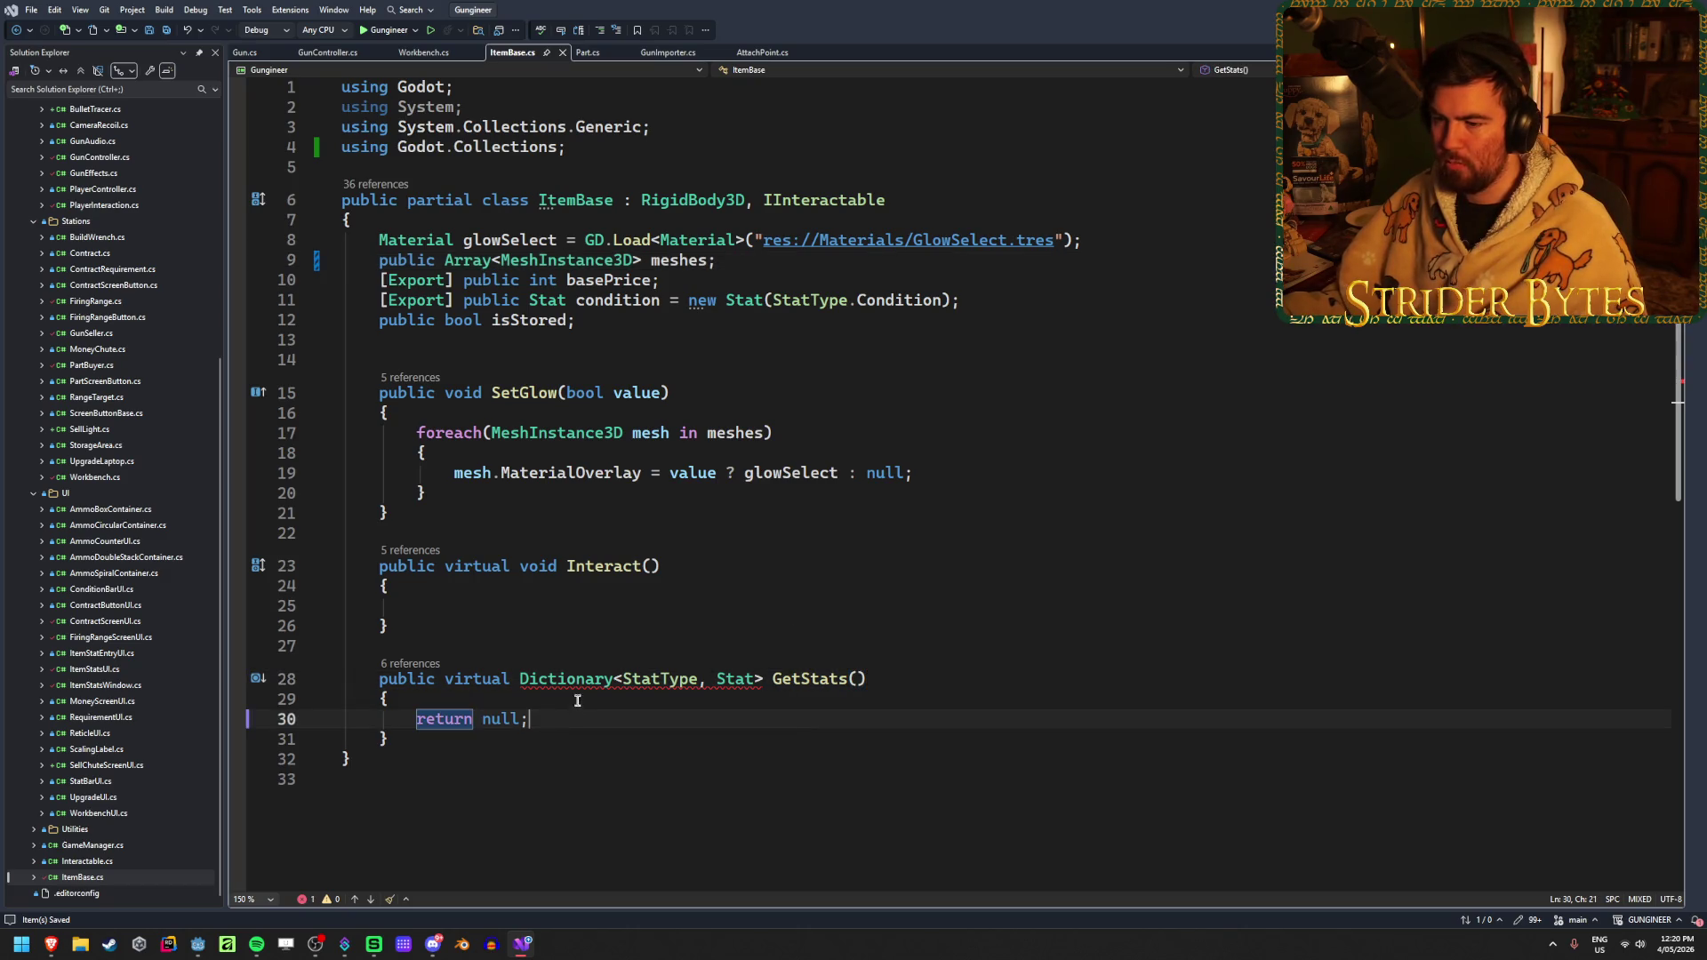
mouse_move(557, 681)
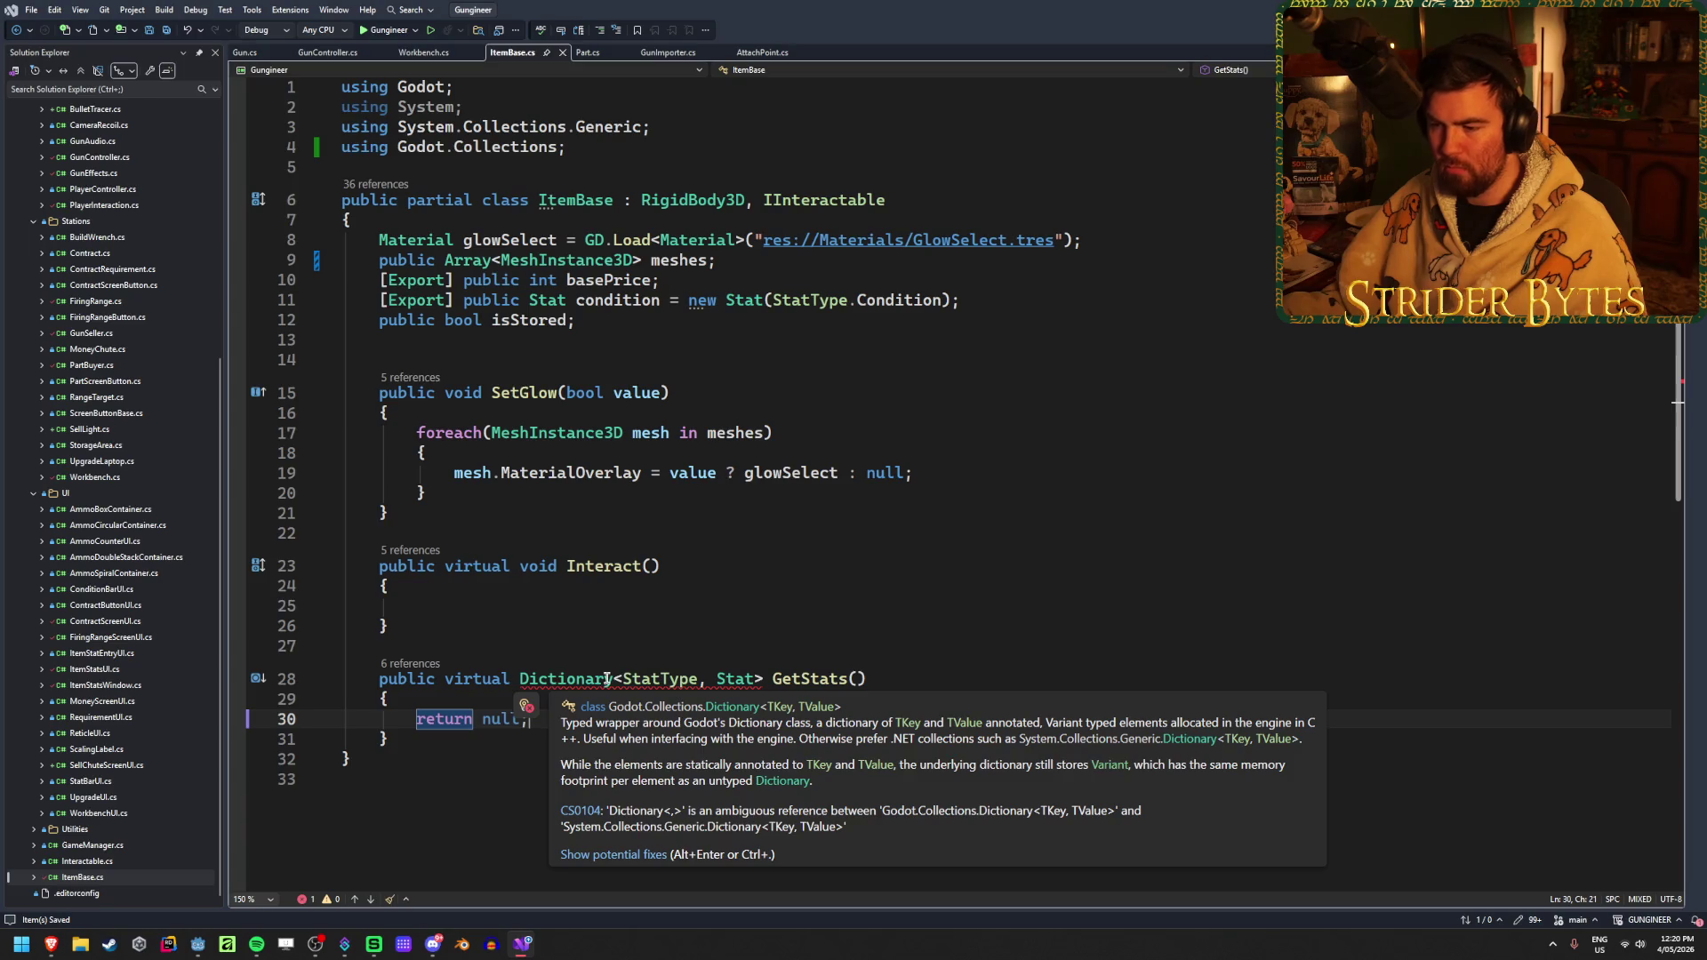
left_click(463, 680)
mouse_move(686, 681)
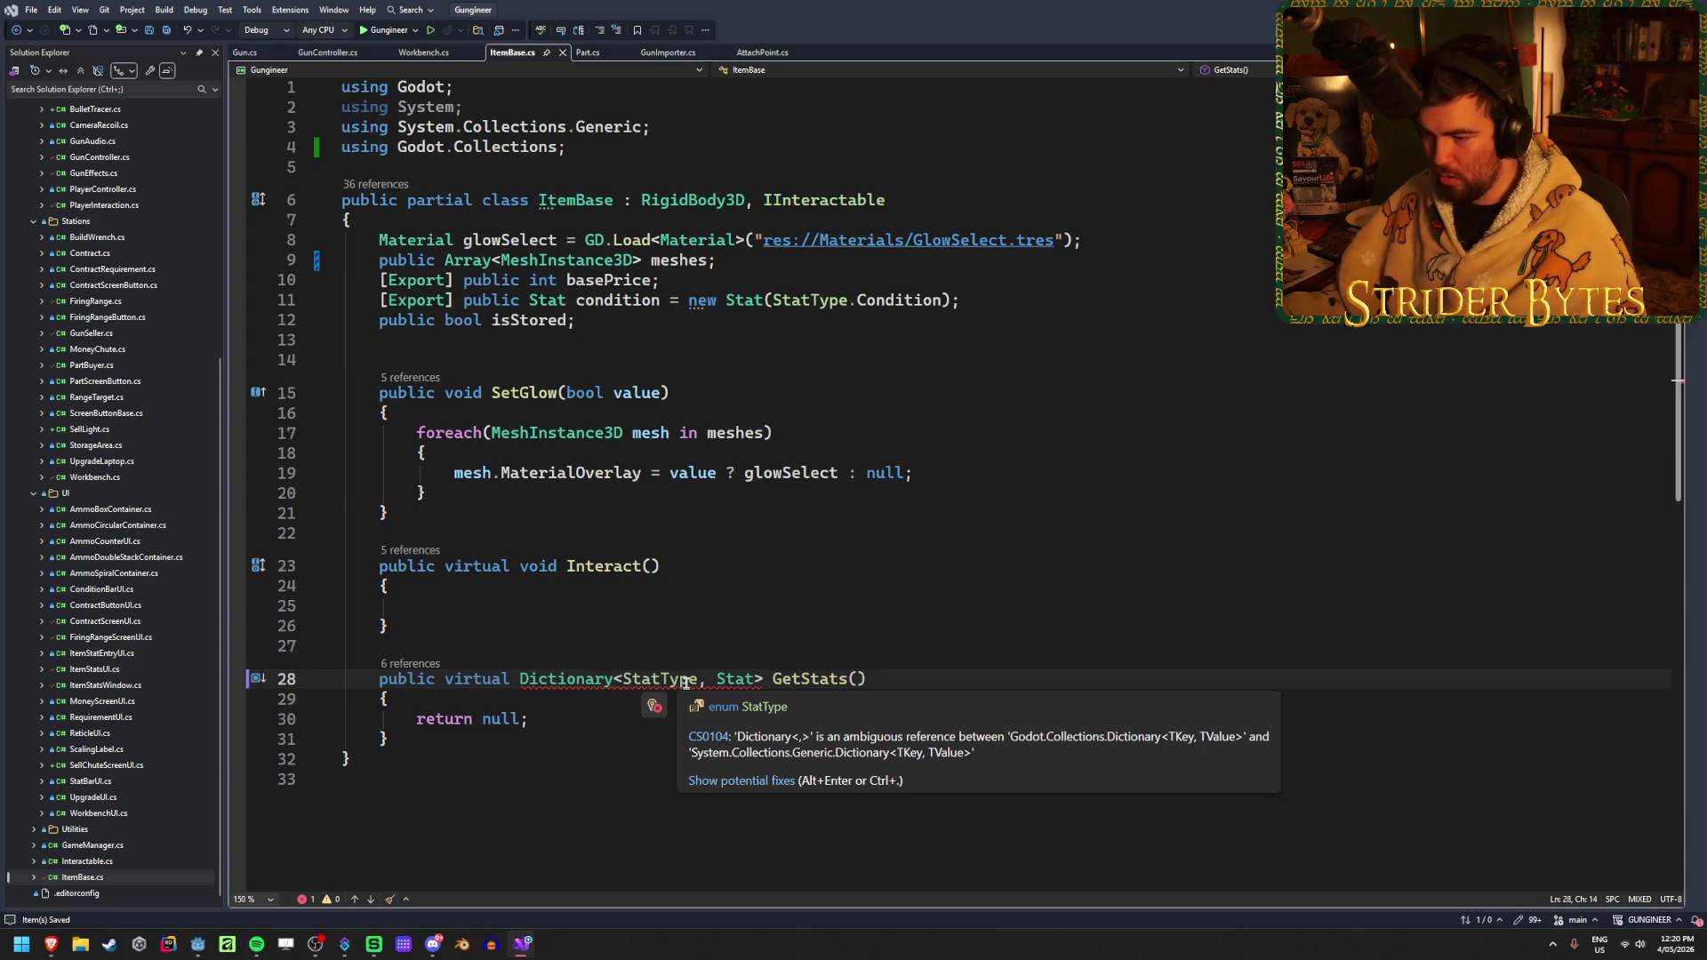
left_click(919, 678)
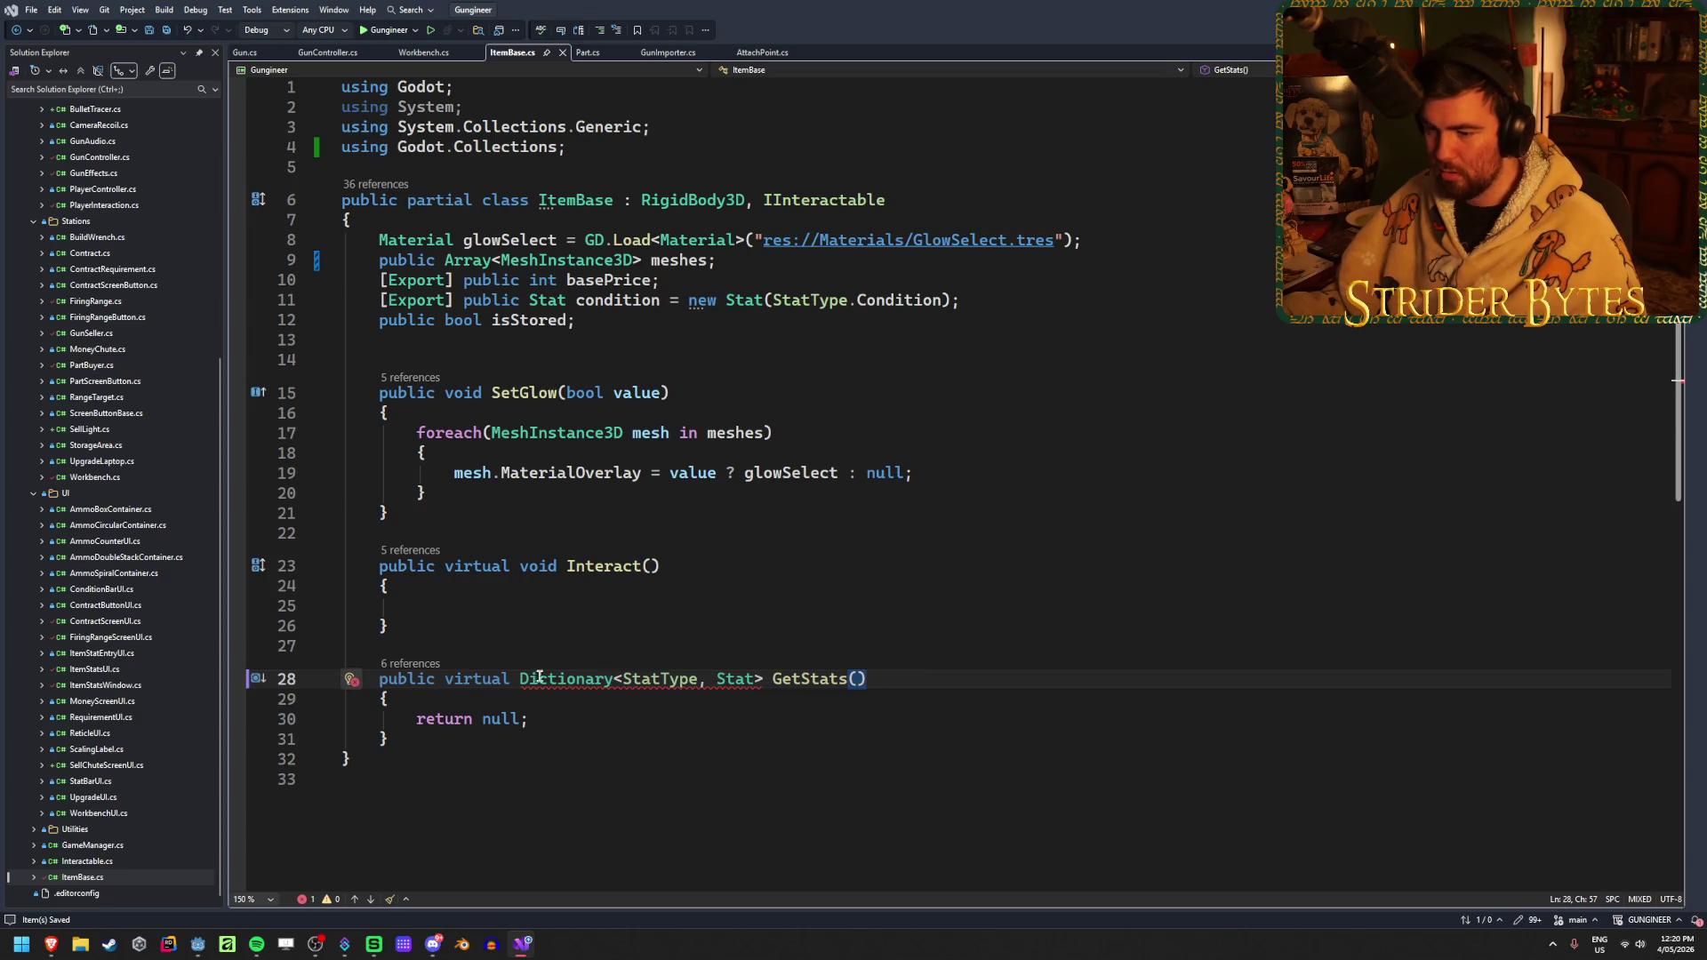
mouse_move(538, 678)
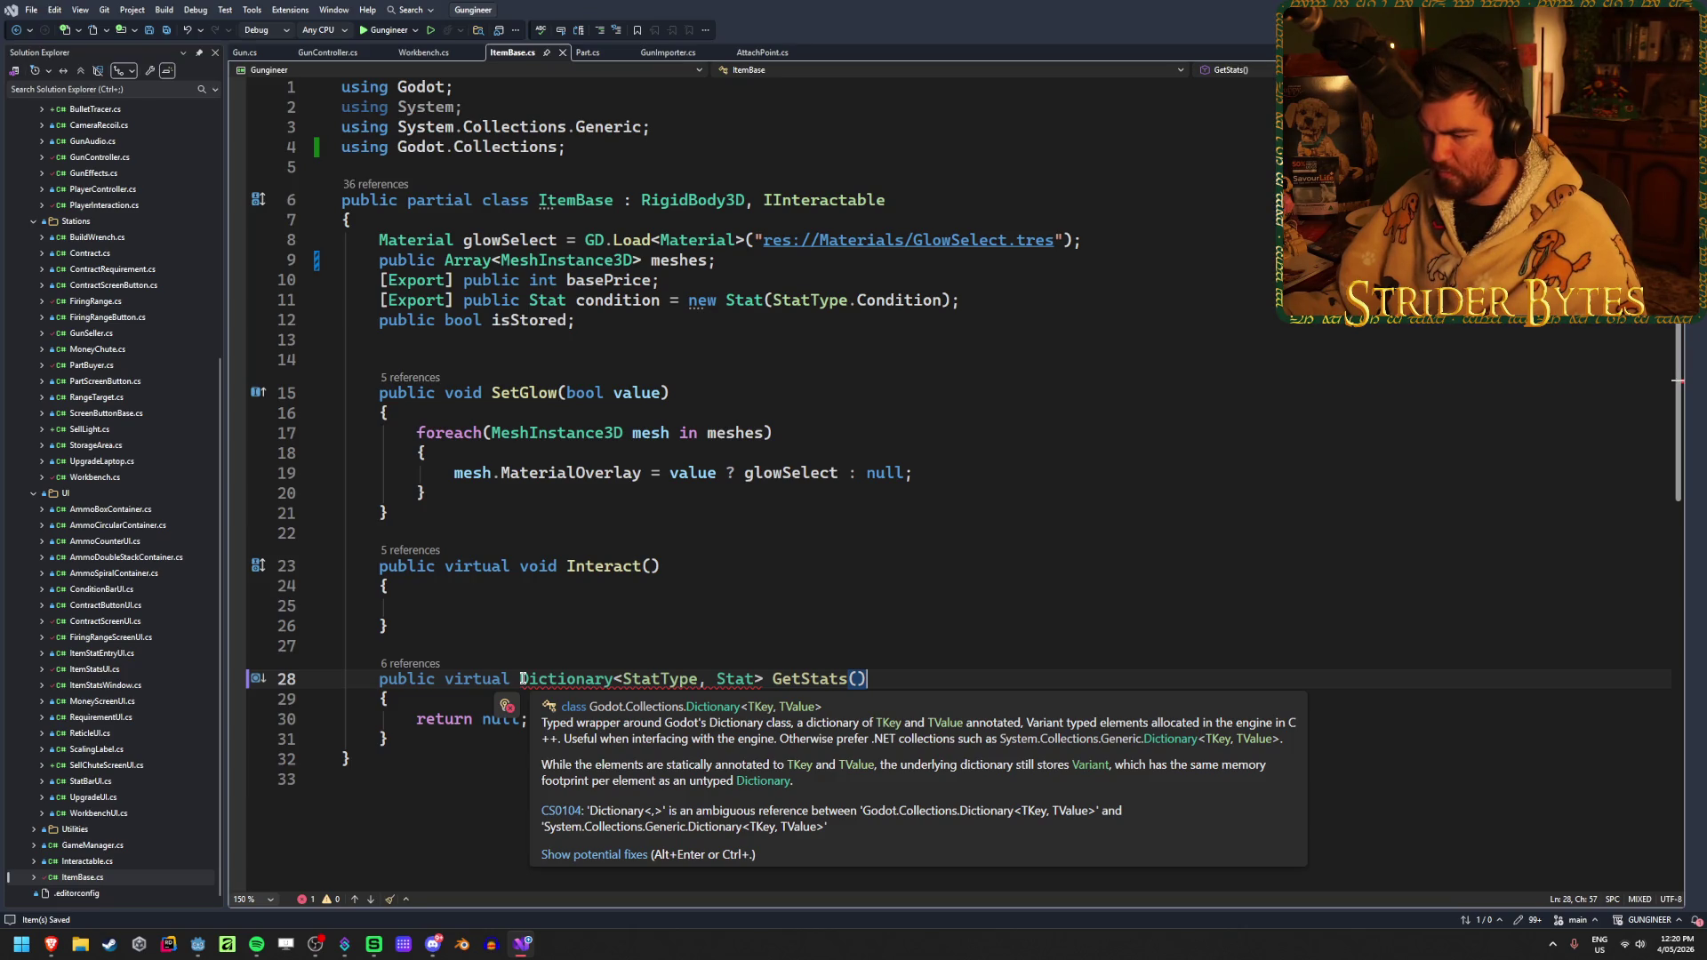
left_click(524, 678)
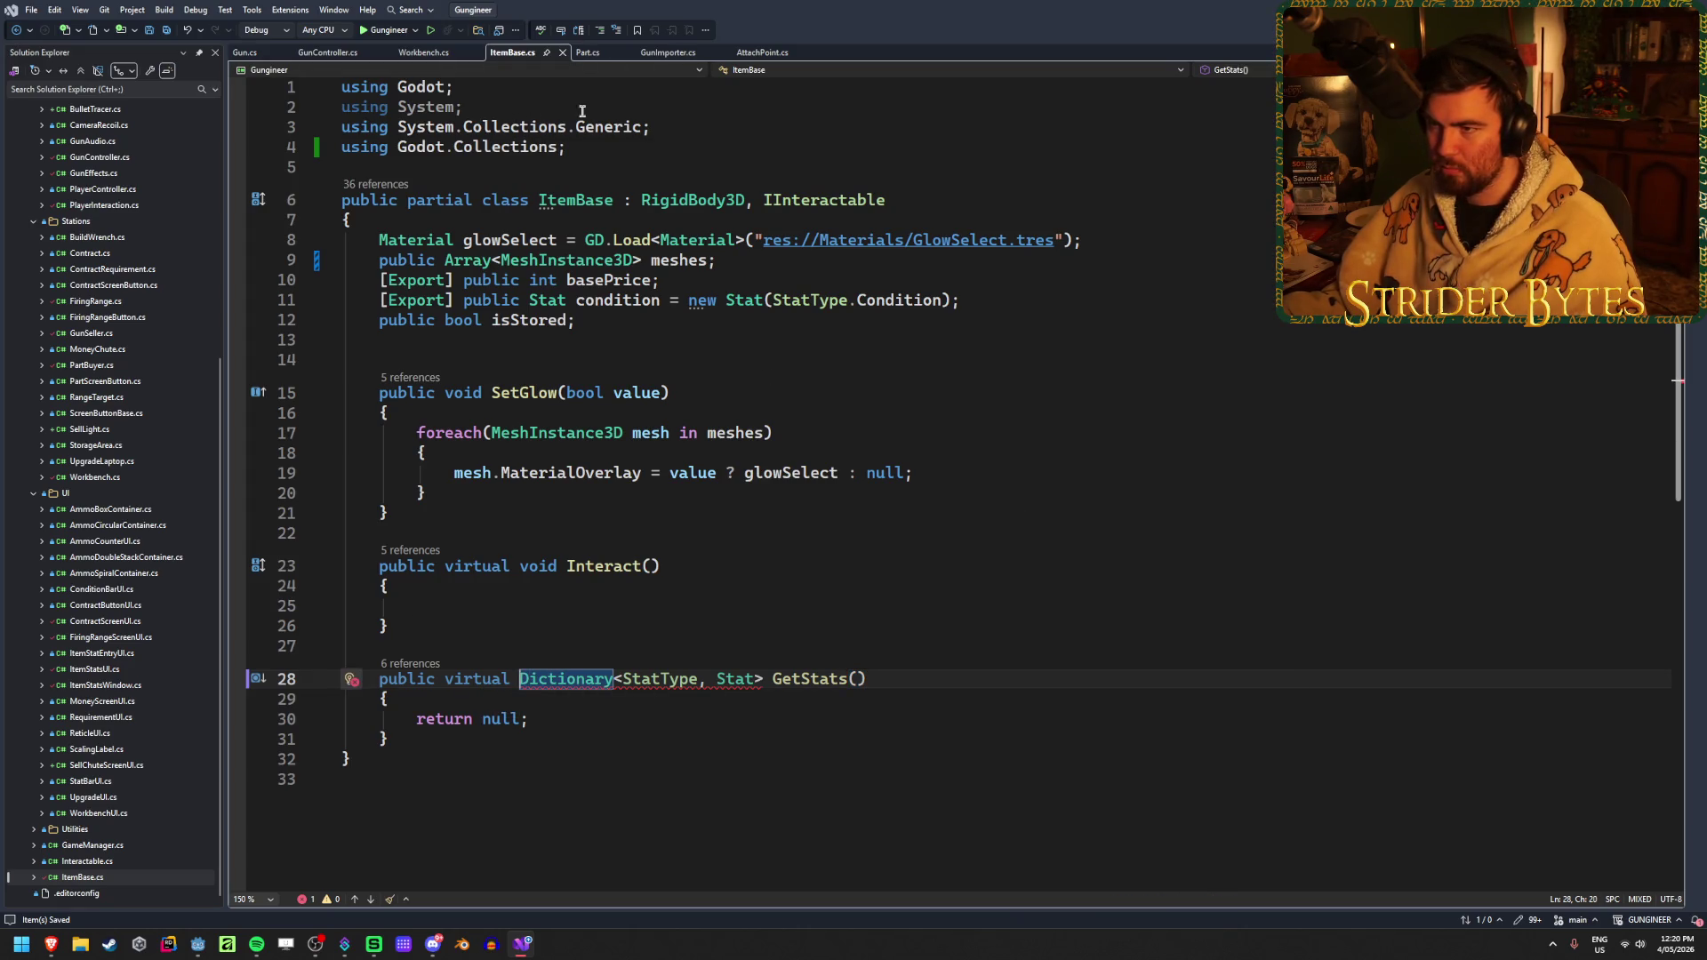
right_click(582, 677)
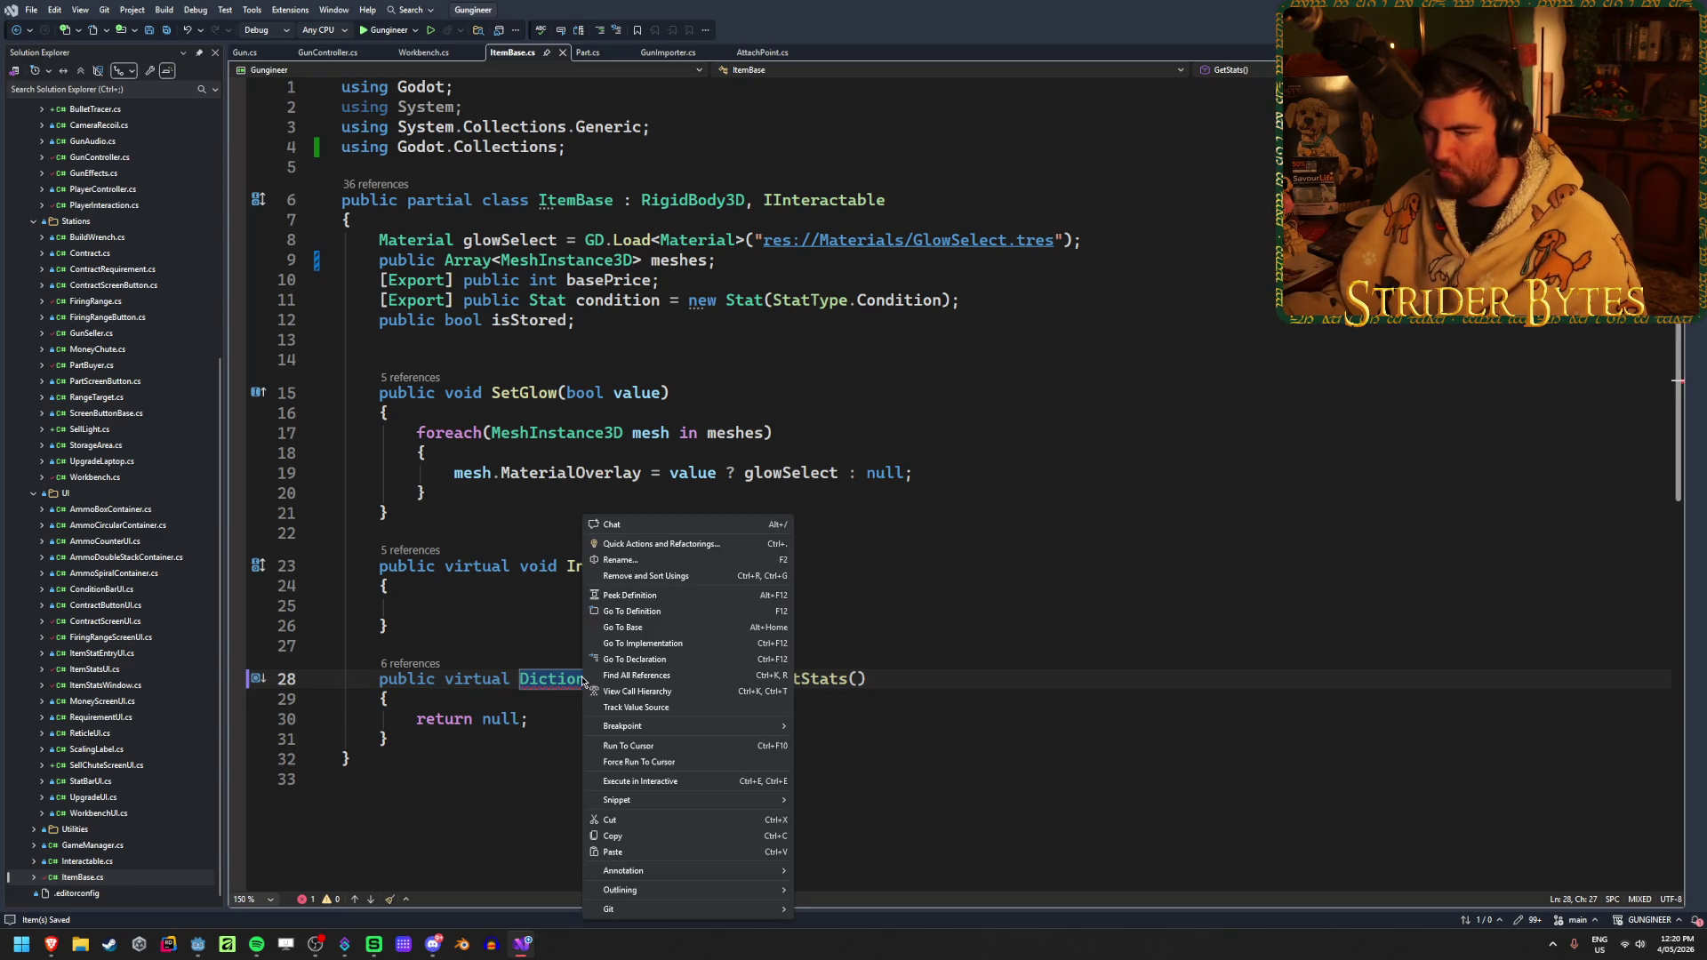
left_click(642, 544)
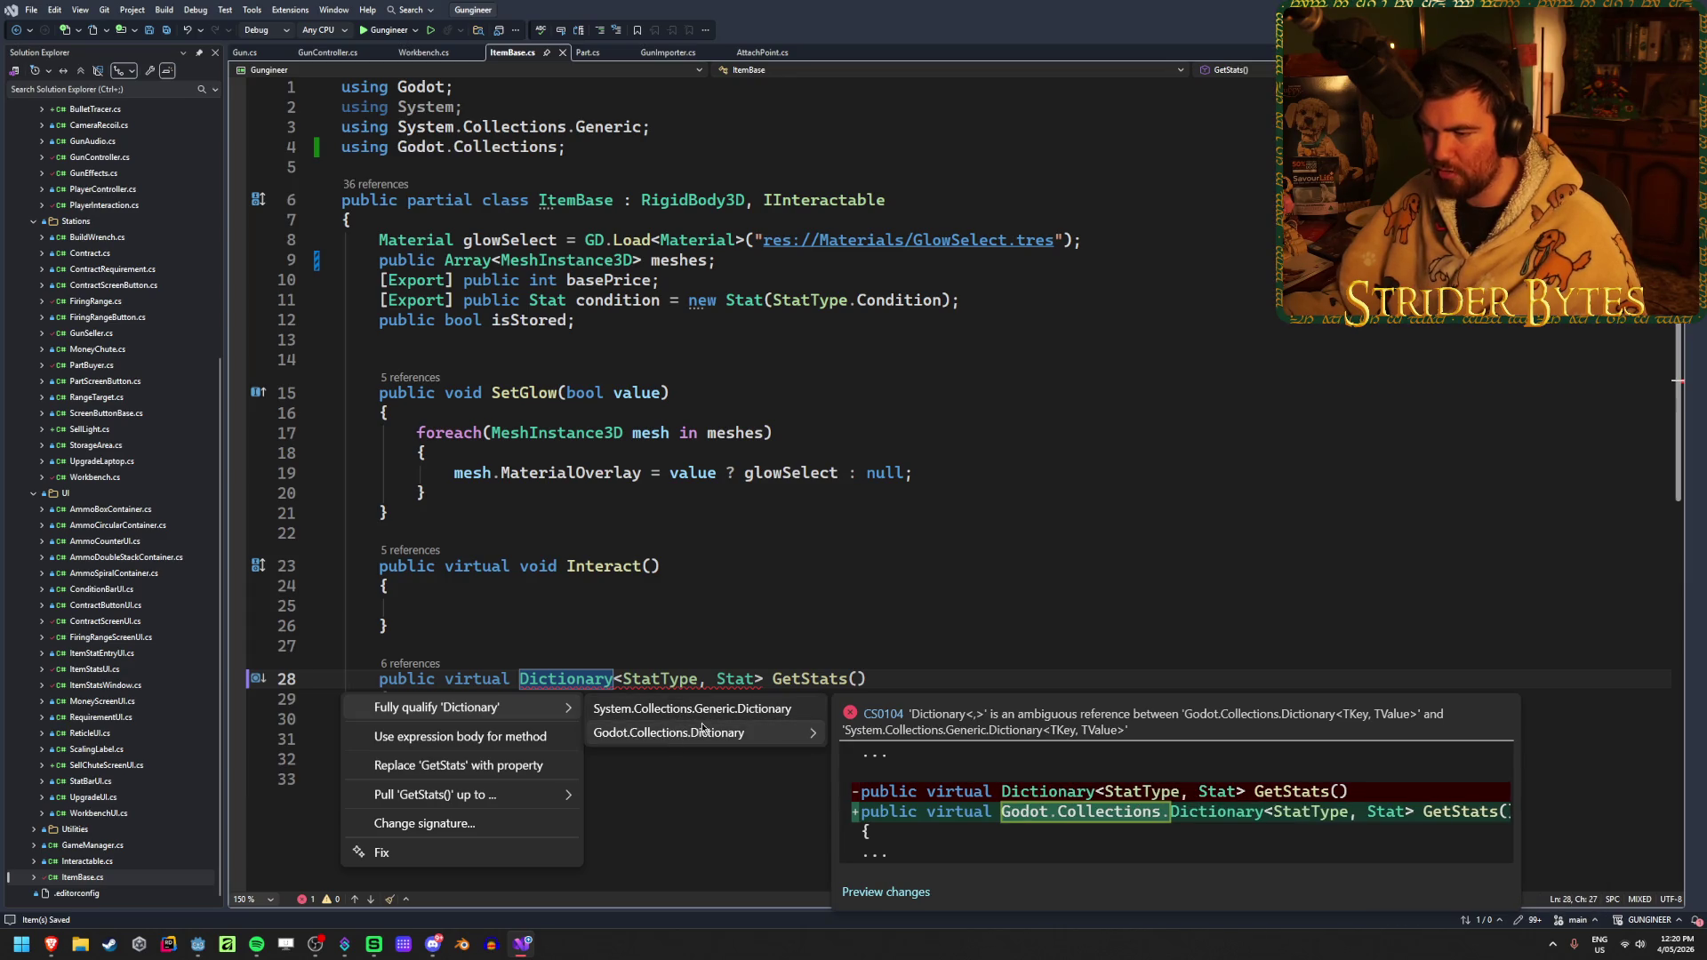
left_click(978, 675)
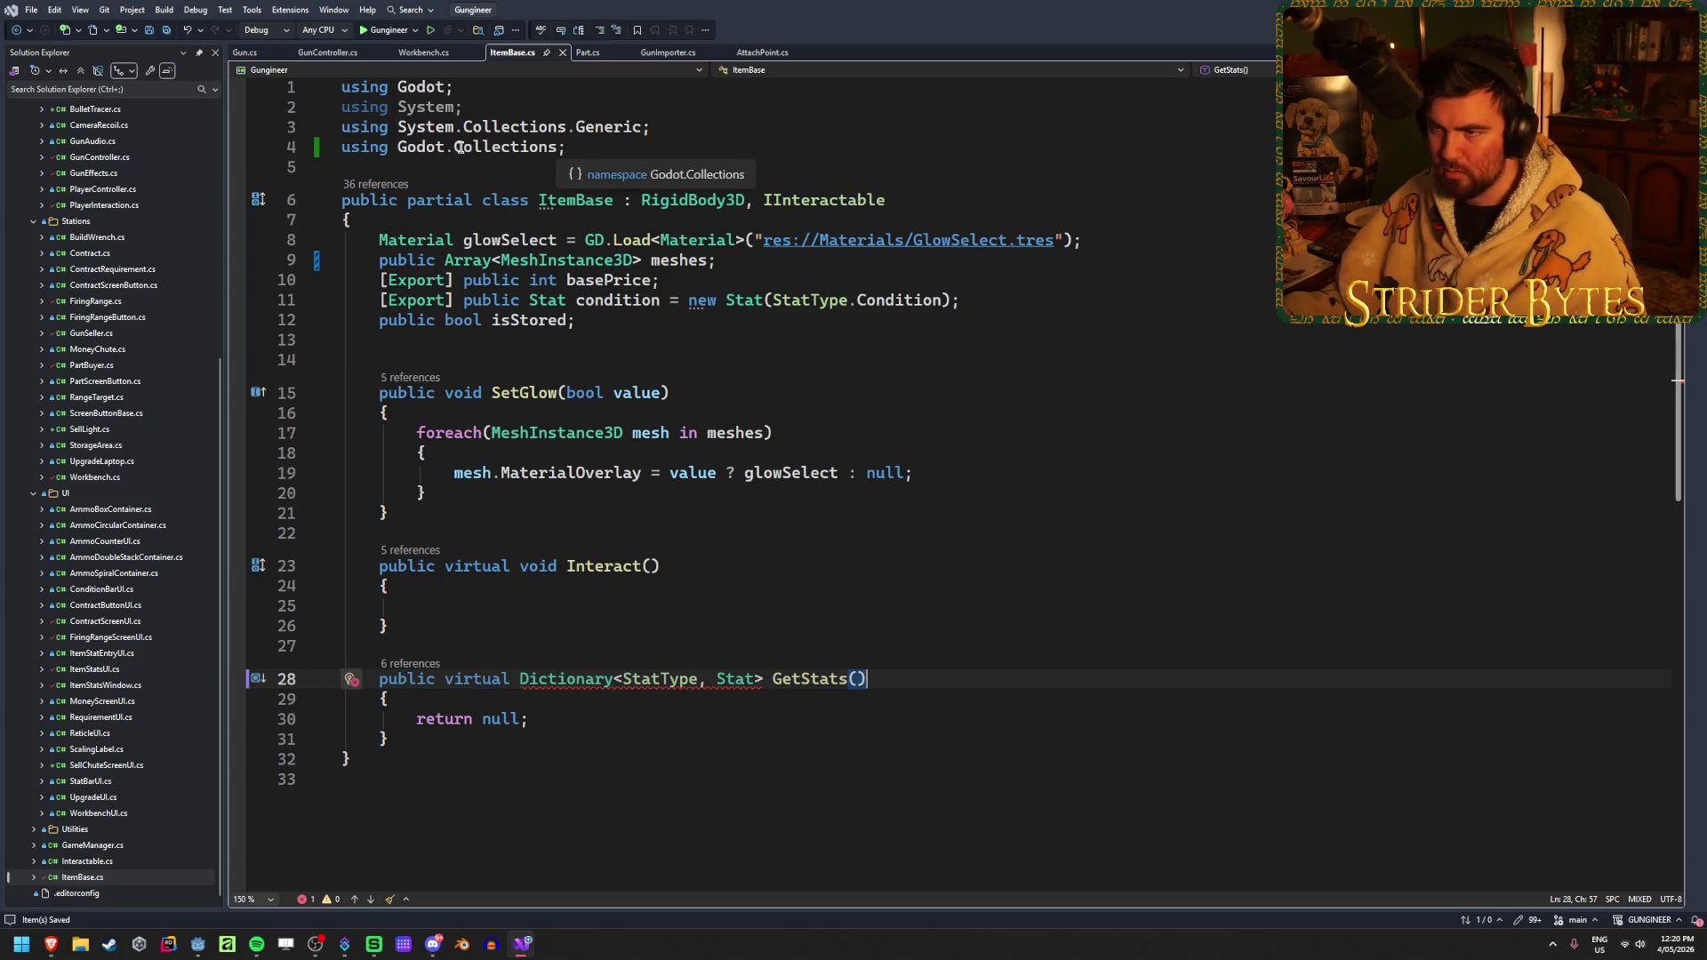
mouse_move(541, 680)
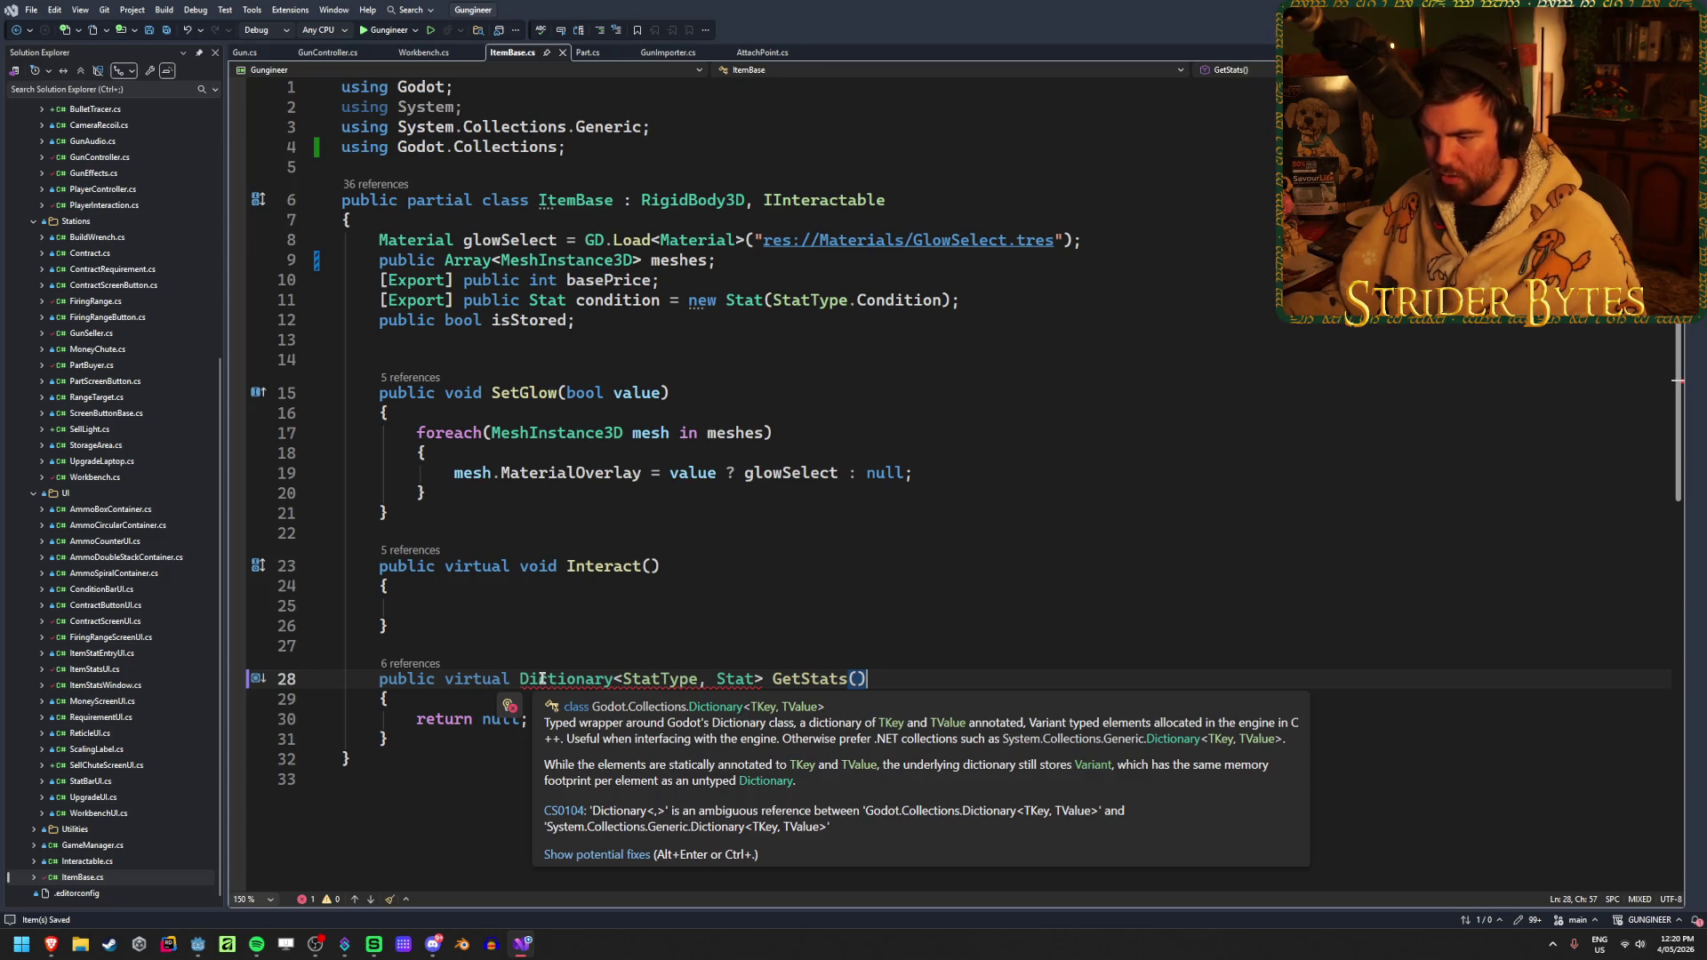
left_click(55, 947)
Read the Dictionary section of the Godot C# collections documentation
scroll(284, 658, "down", 10)
scroll(273, 629, "up", 3)
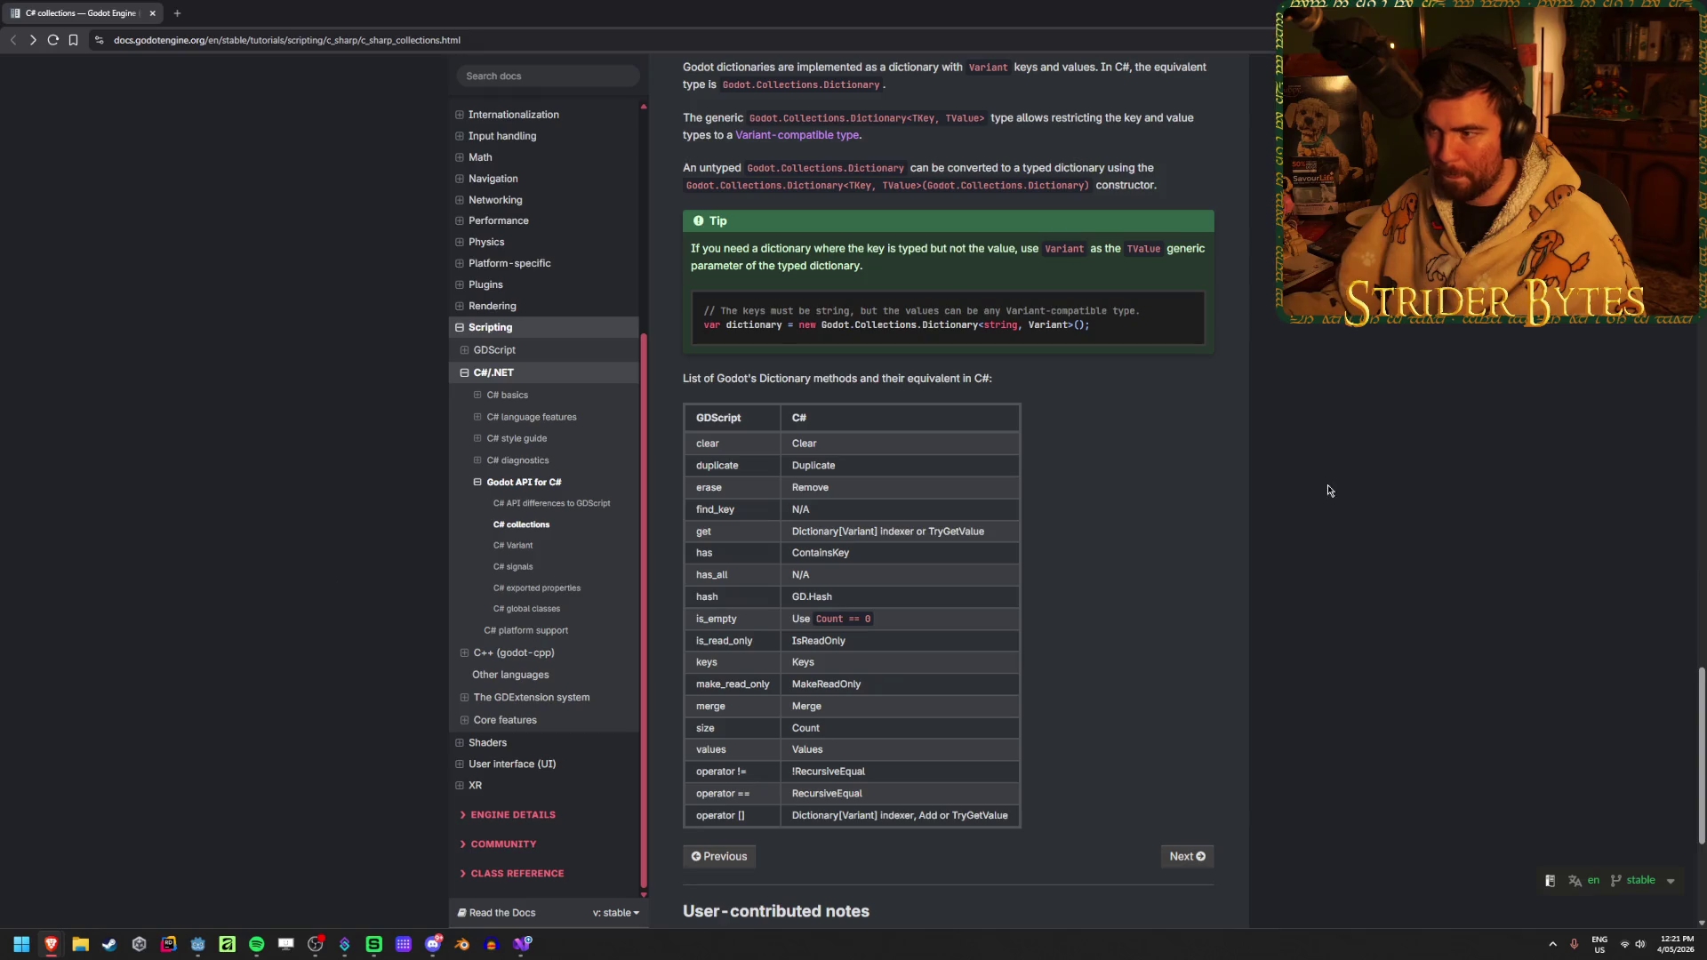
scroll(1303, 507, "up", 4)
scroll(805, 129, "down", 3)
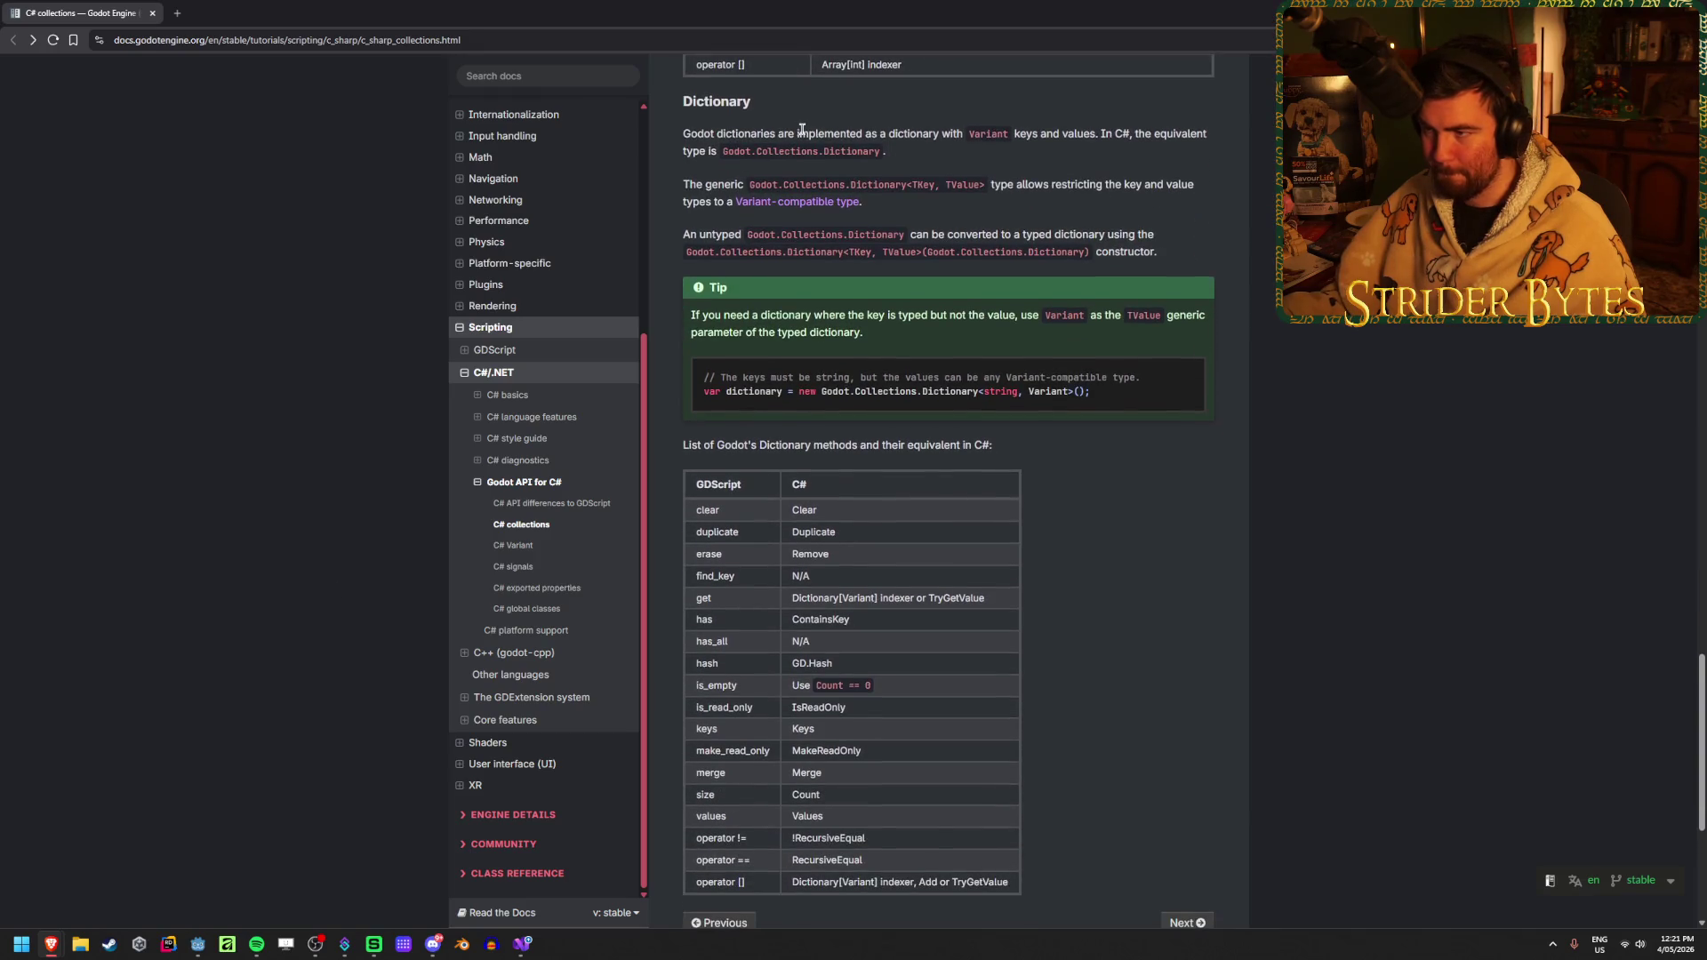
left_click_drag(1204, 133, 876, 148)
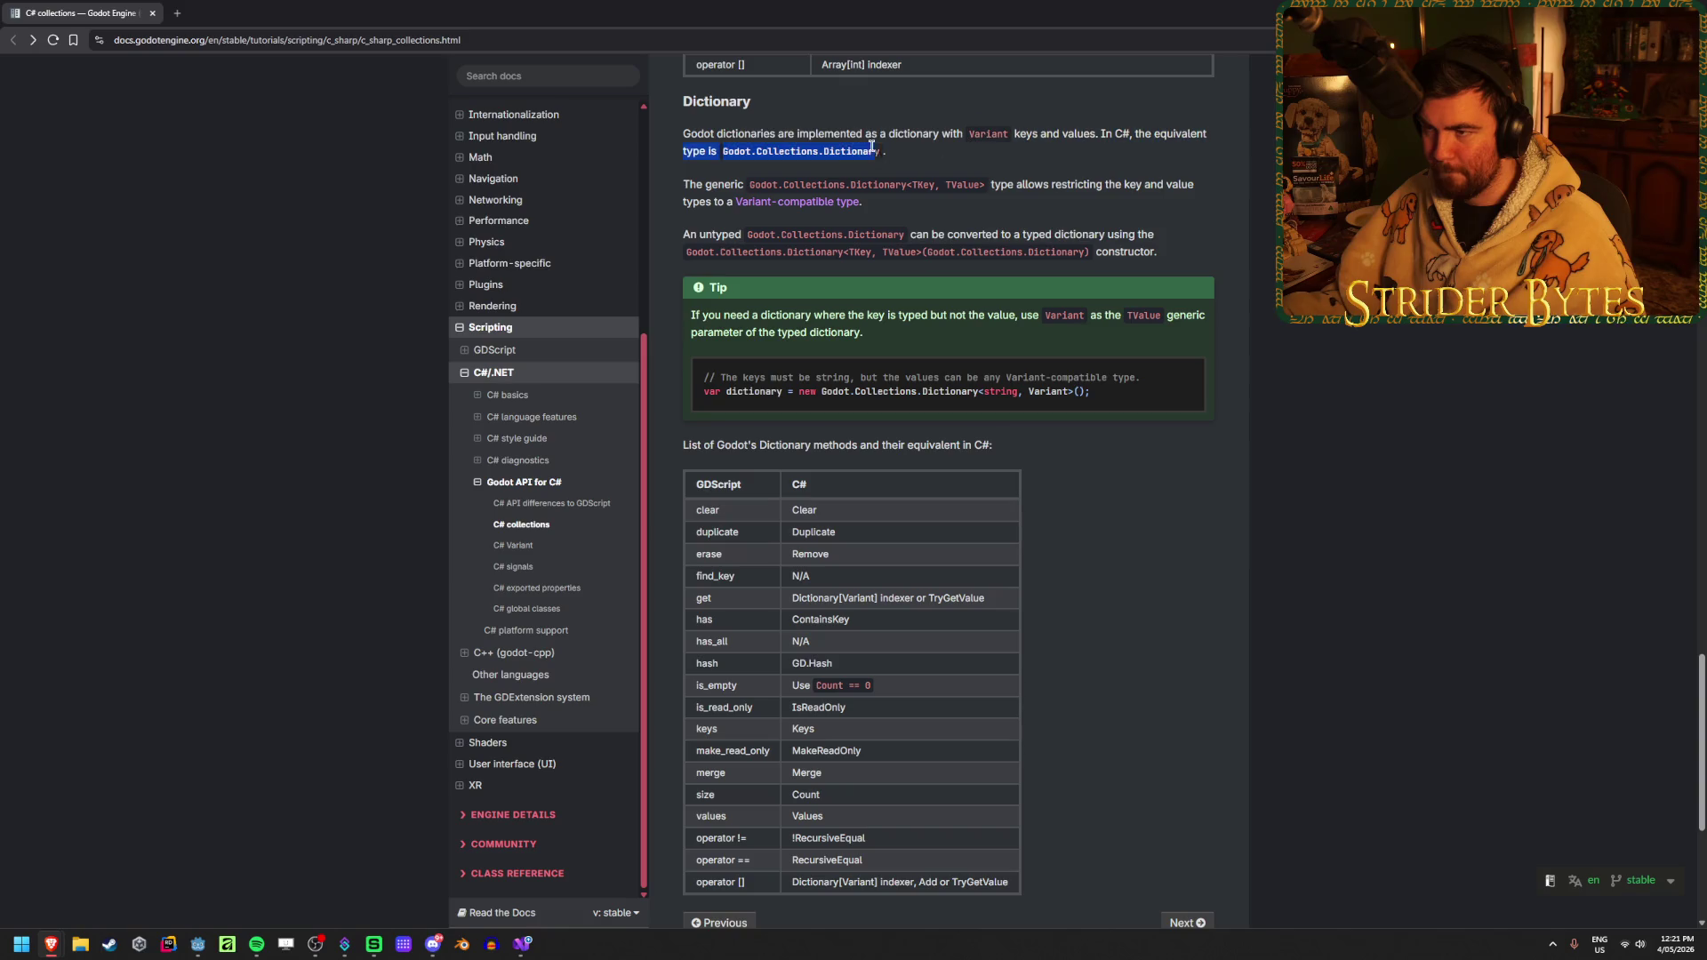
left_click_drag(751, 133, 904, 163)
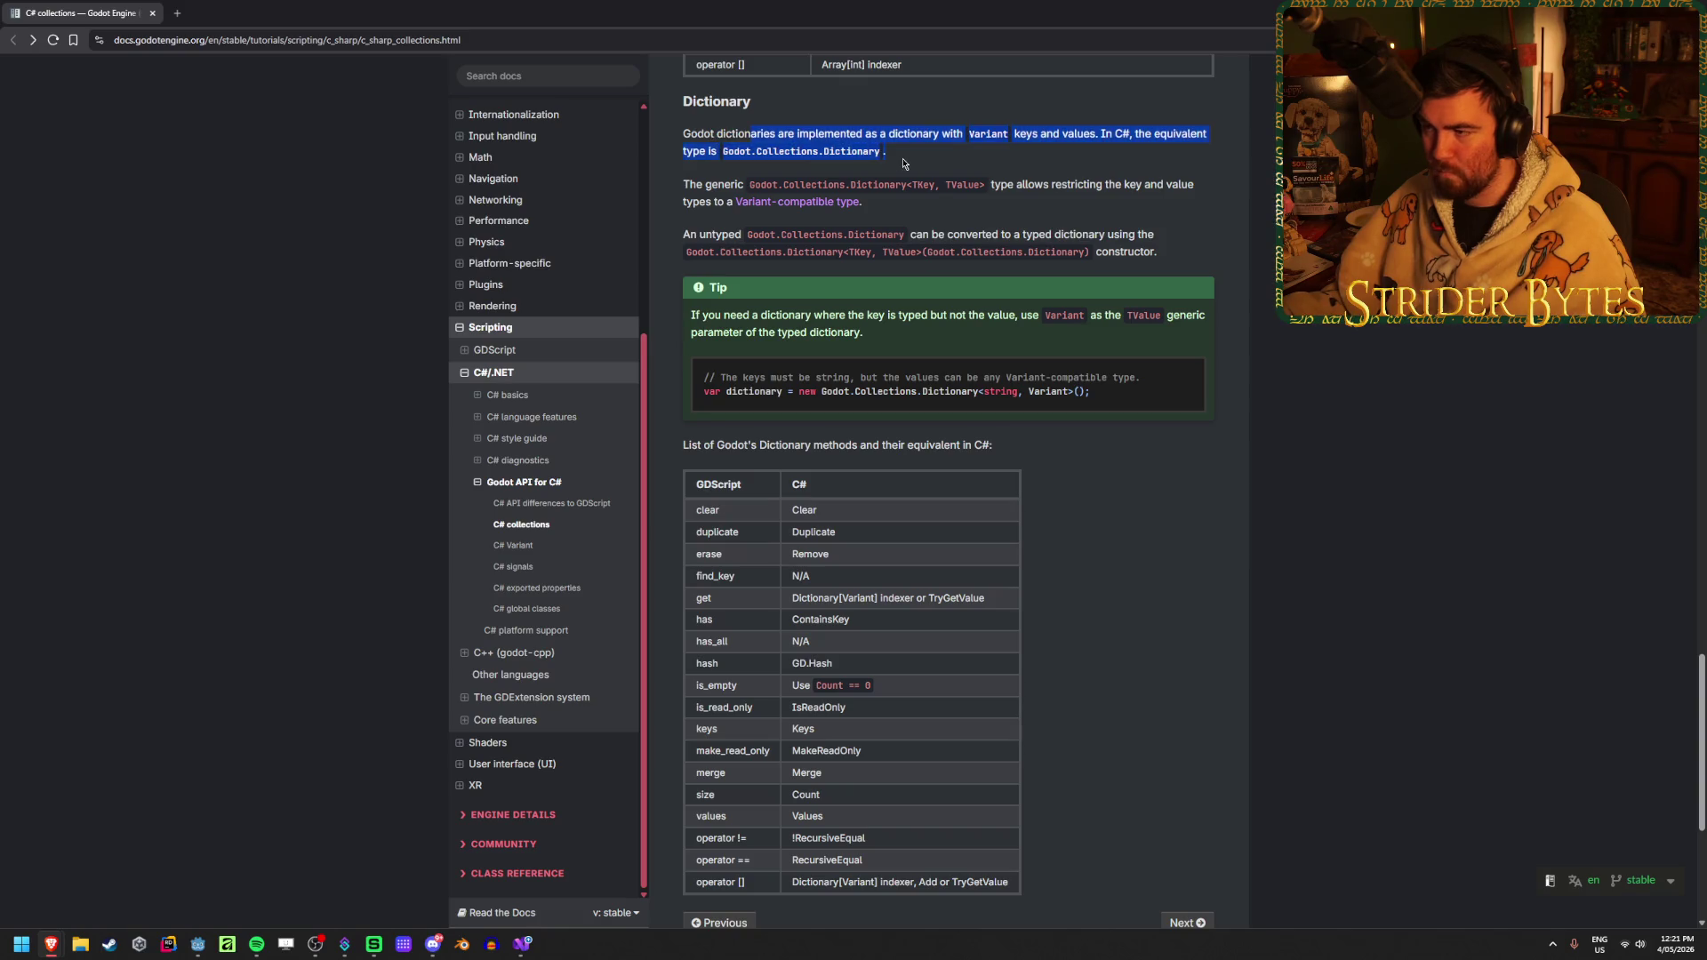
Back in ItemBase.cs, delete the System.Collections.Generic using line
key("alt+Tab")
left_click(663, 126)
key("ctrl+x")
left_click(956, 656)
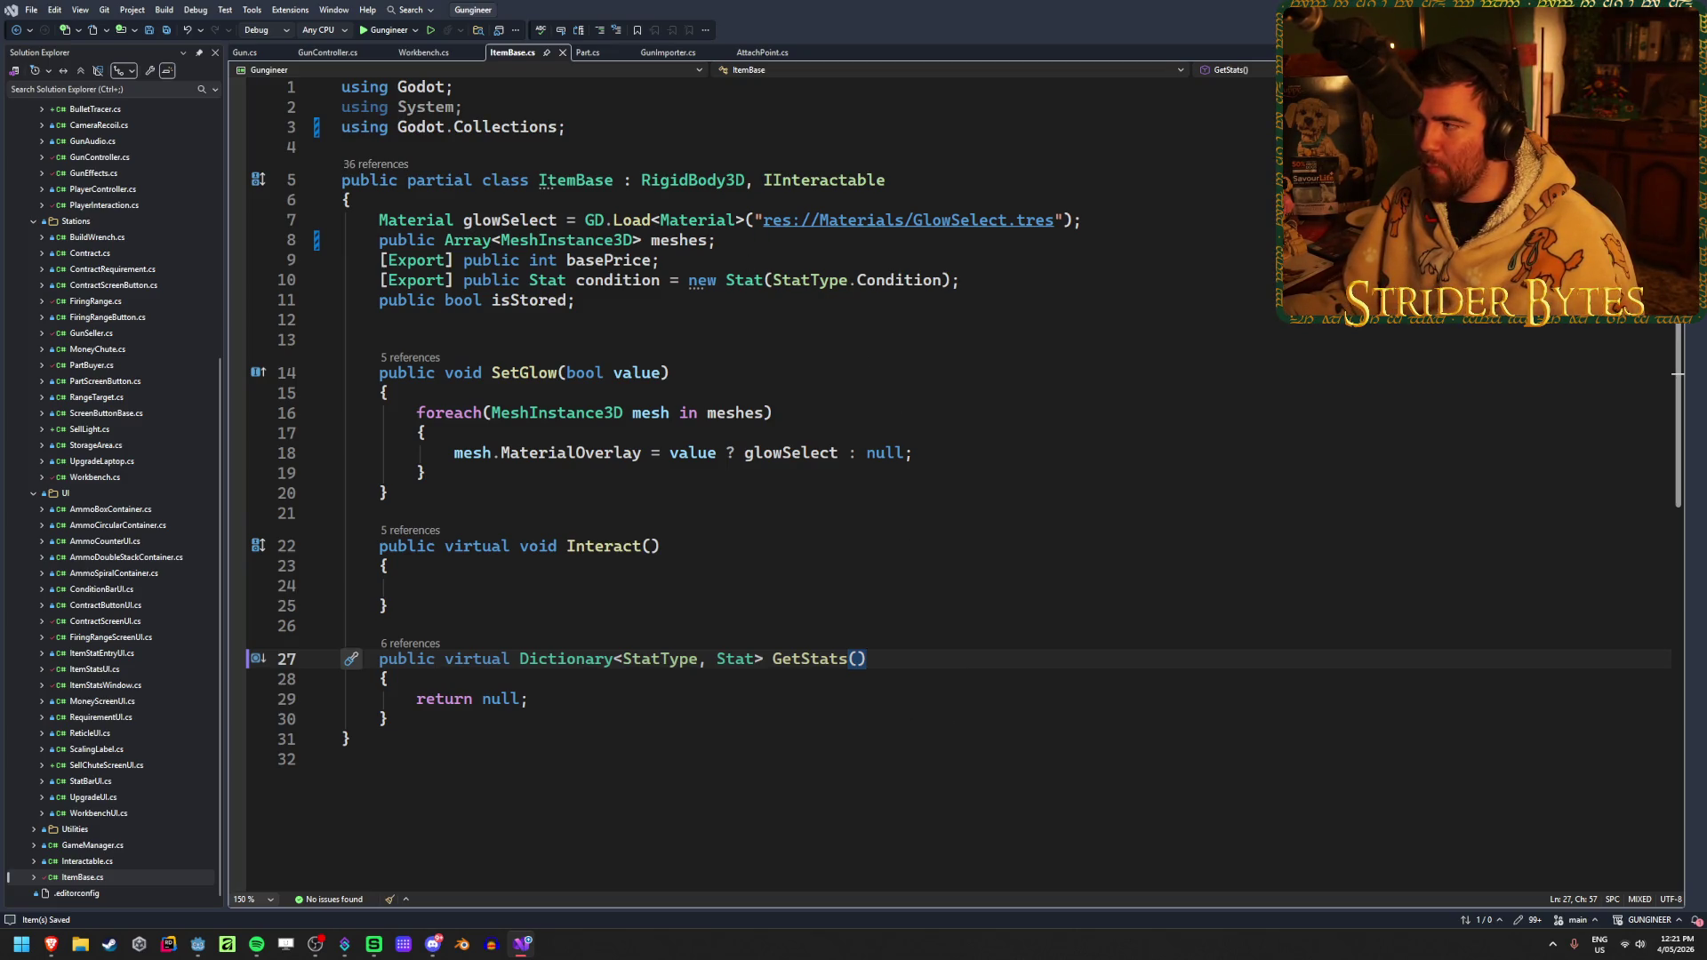
From Godot's build error, open Gun.cs, remove its System.Collections.Generic using, and save
key("alt+Tab")
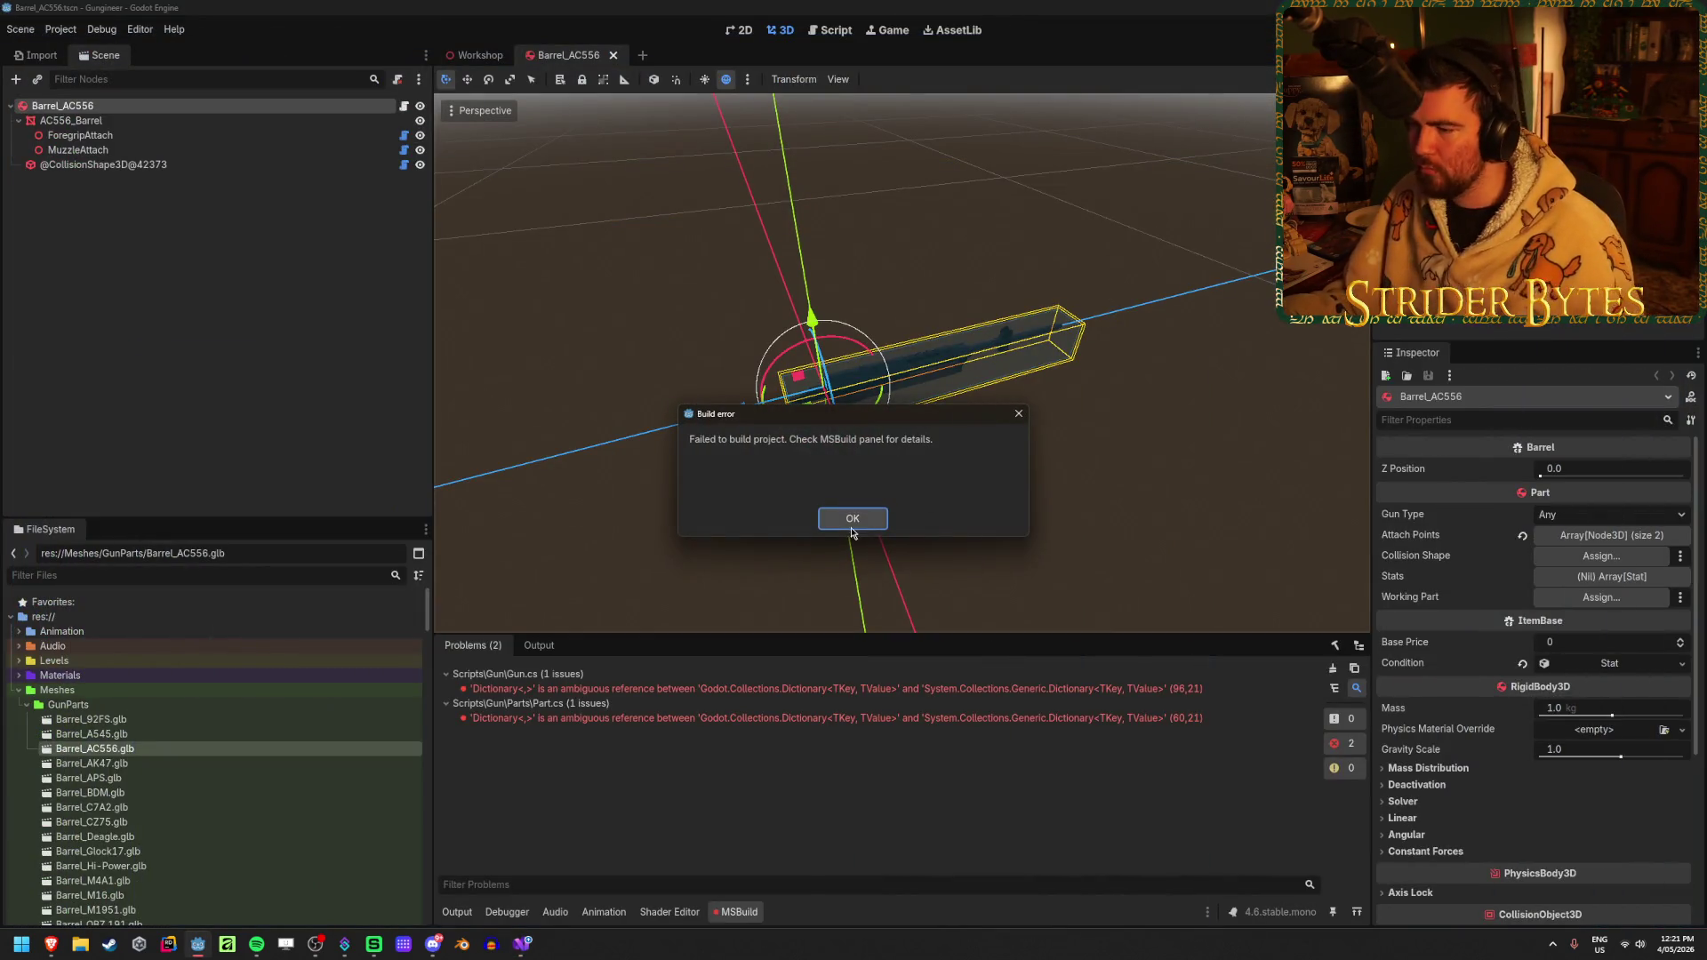
left_click(851, 519)
double_click(811, 688)
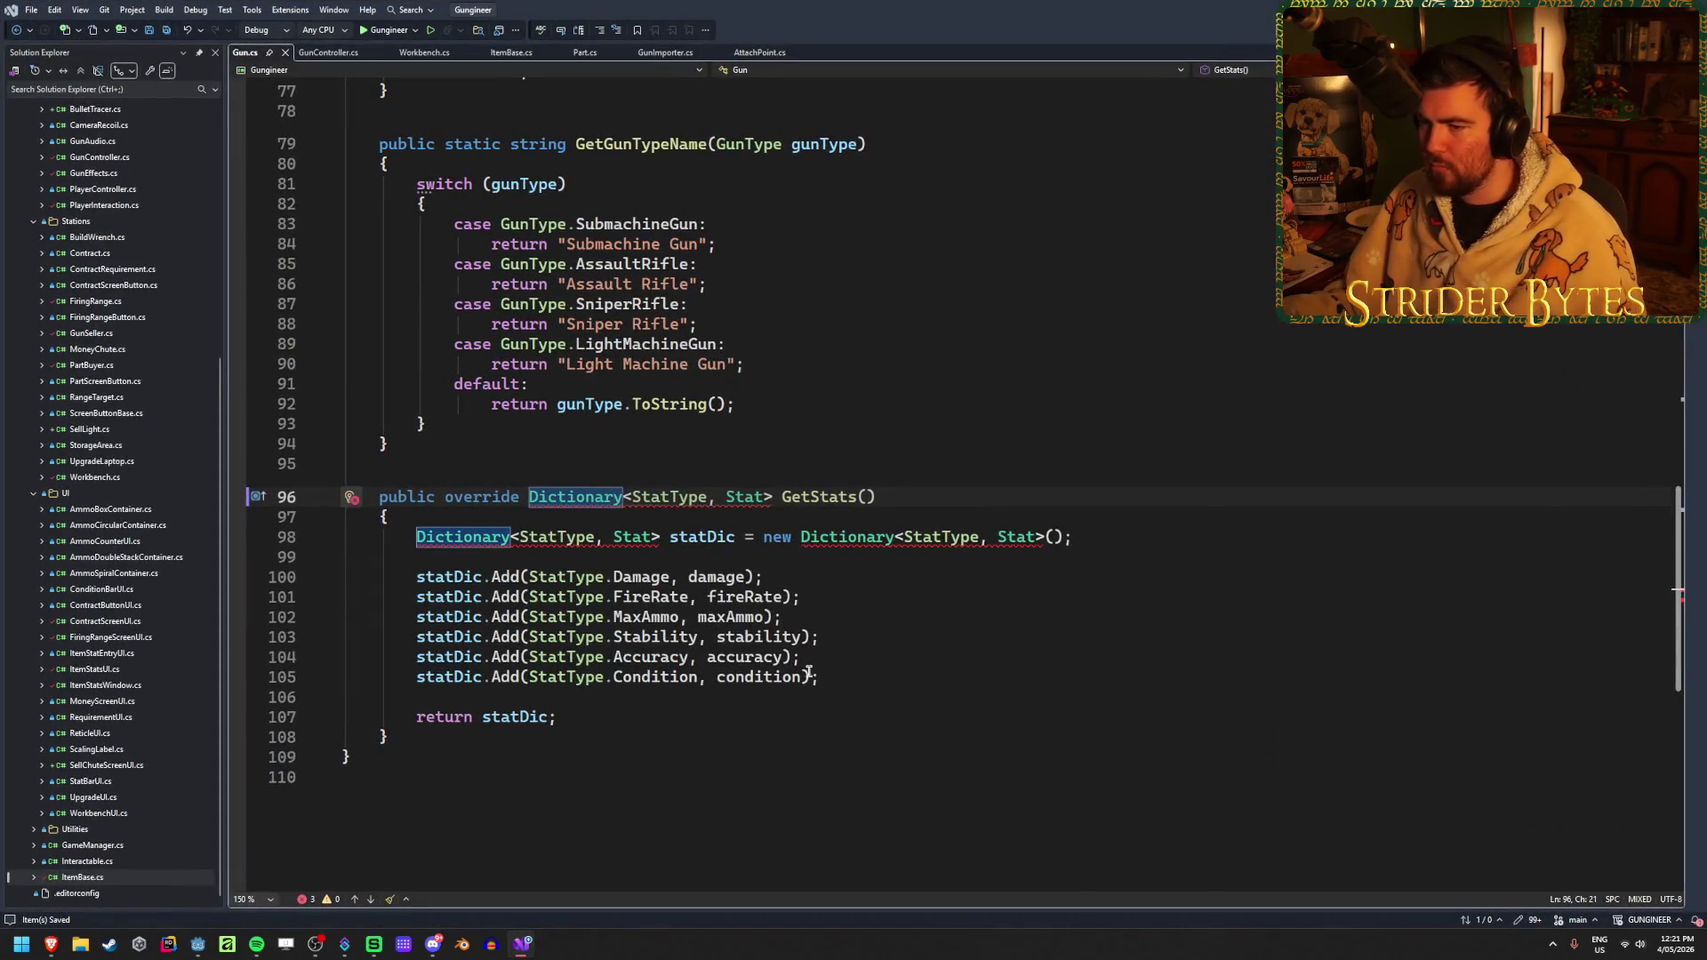
scroll(811, 658, "up", 20)
left_click(689, 128)
key("ctrl+x")
key("ctrl+s")
Rebuild in Godot and open the resulting missing List error in Gun.cs
key("alt+Tab")
key("alt+b")
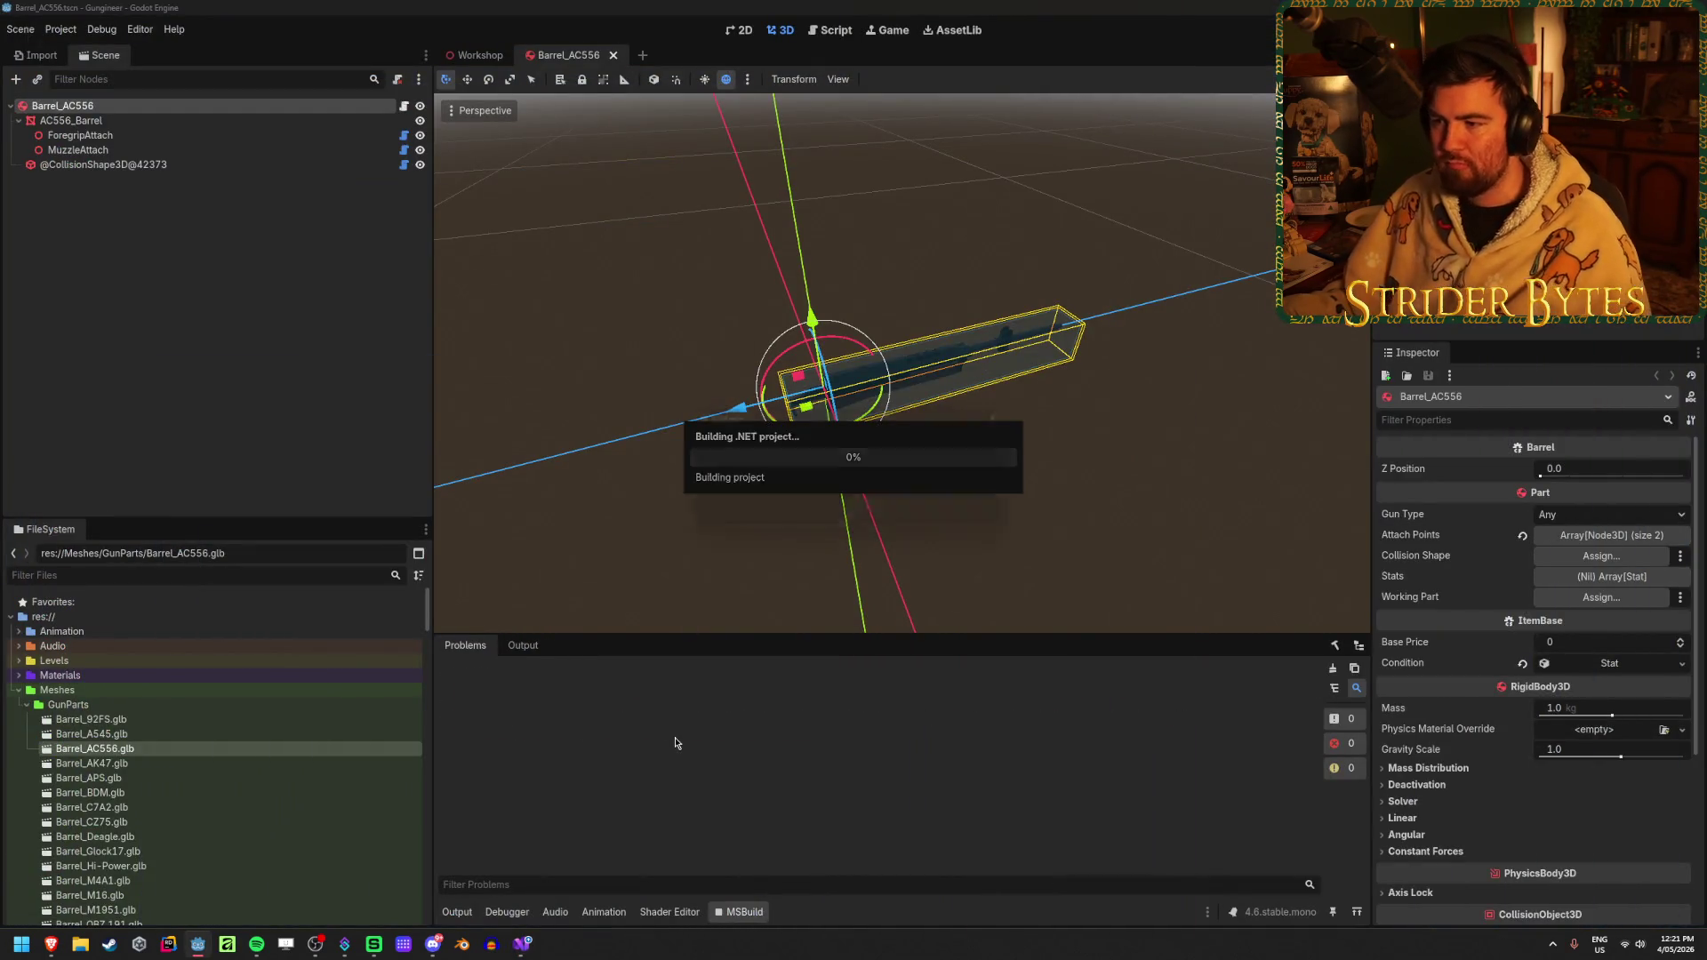
left_click(852, 518)
double_click(682, 689)
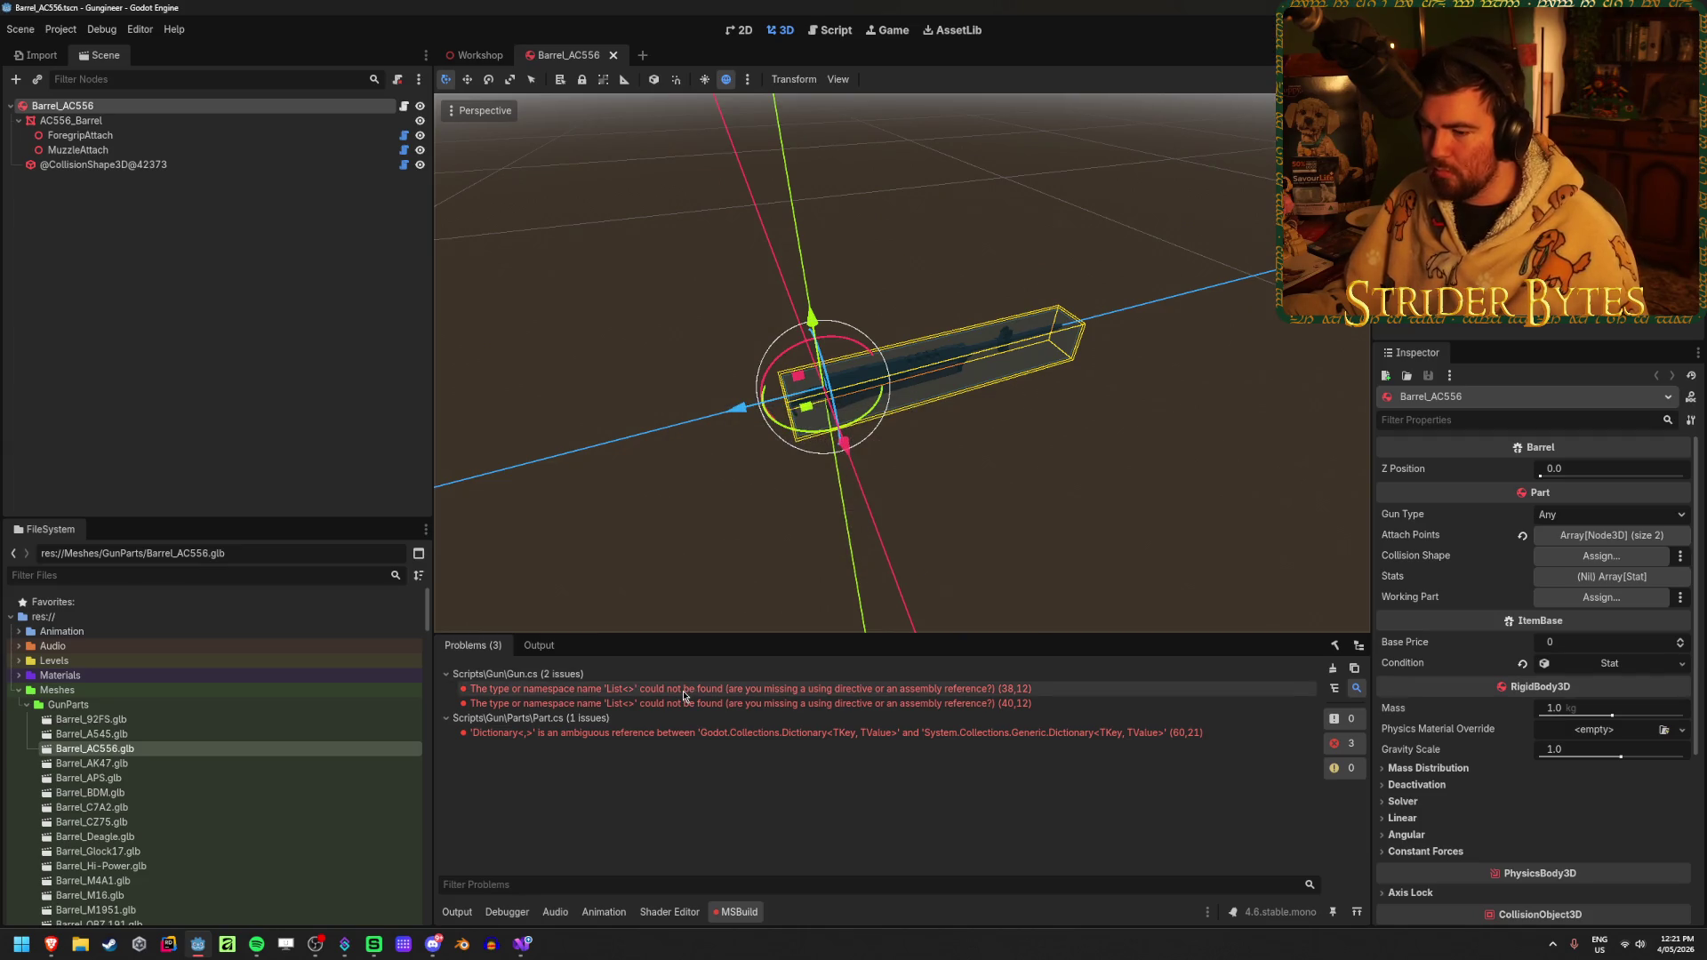
scroll(800, 591, "down", 5)
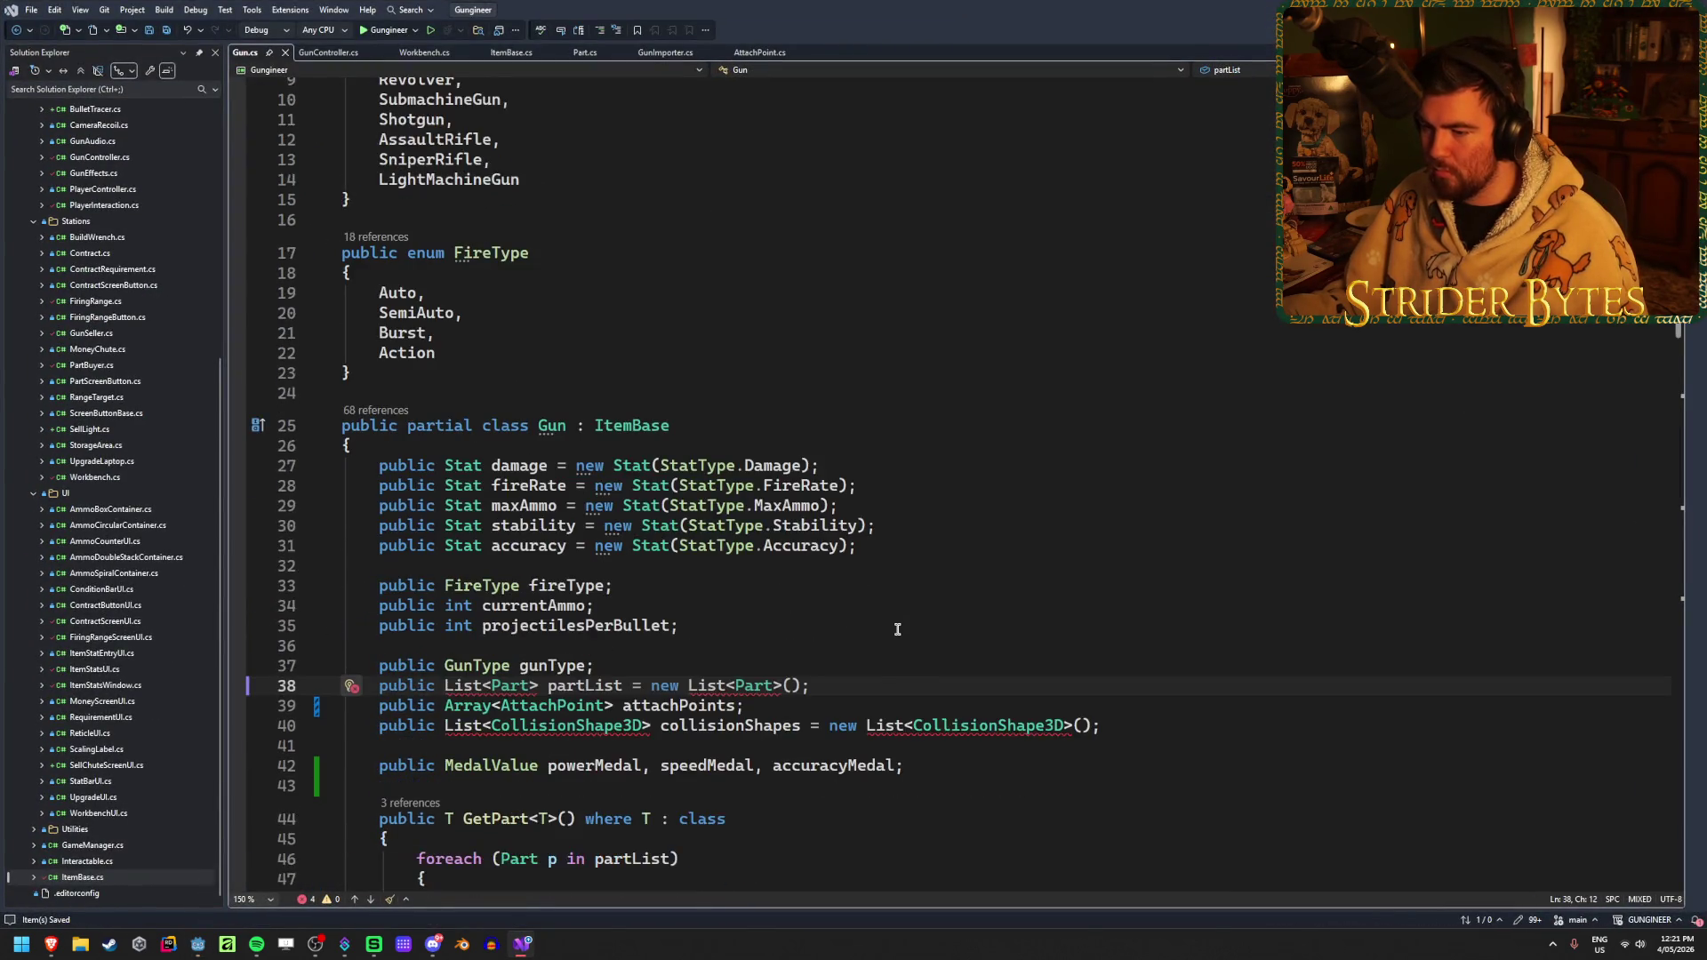
scroll(845, 569, "up", 5)
Re-add 'using System.Collections.Generic;' to Gun.cs via the quick fix on the List error
scroll(841, 574, "down", 5)
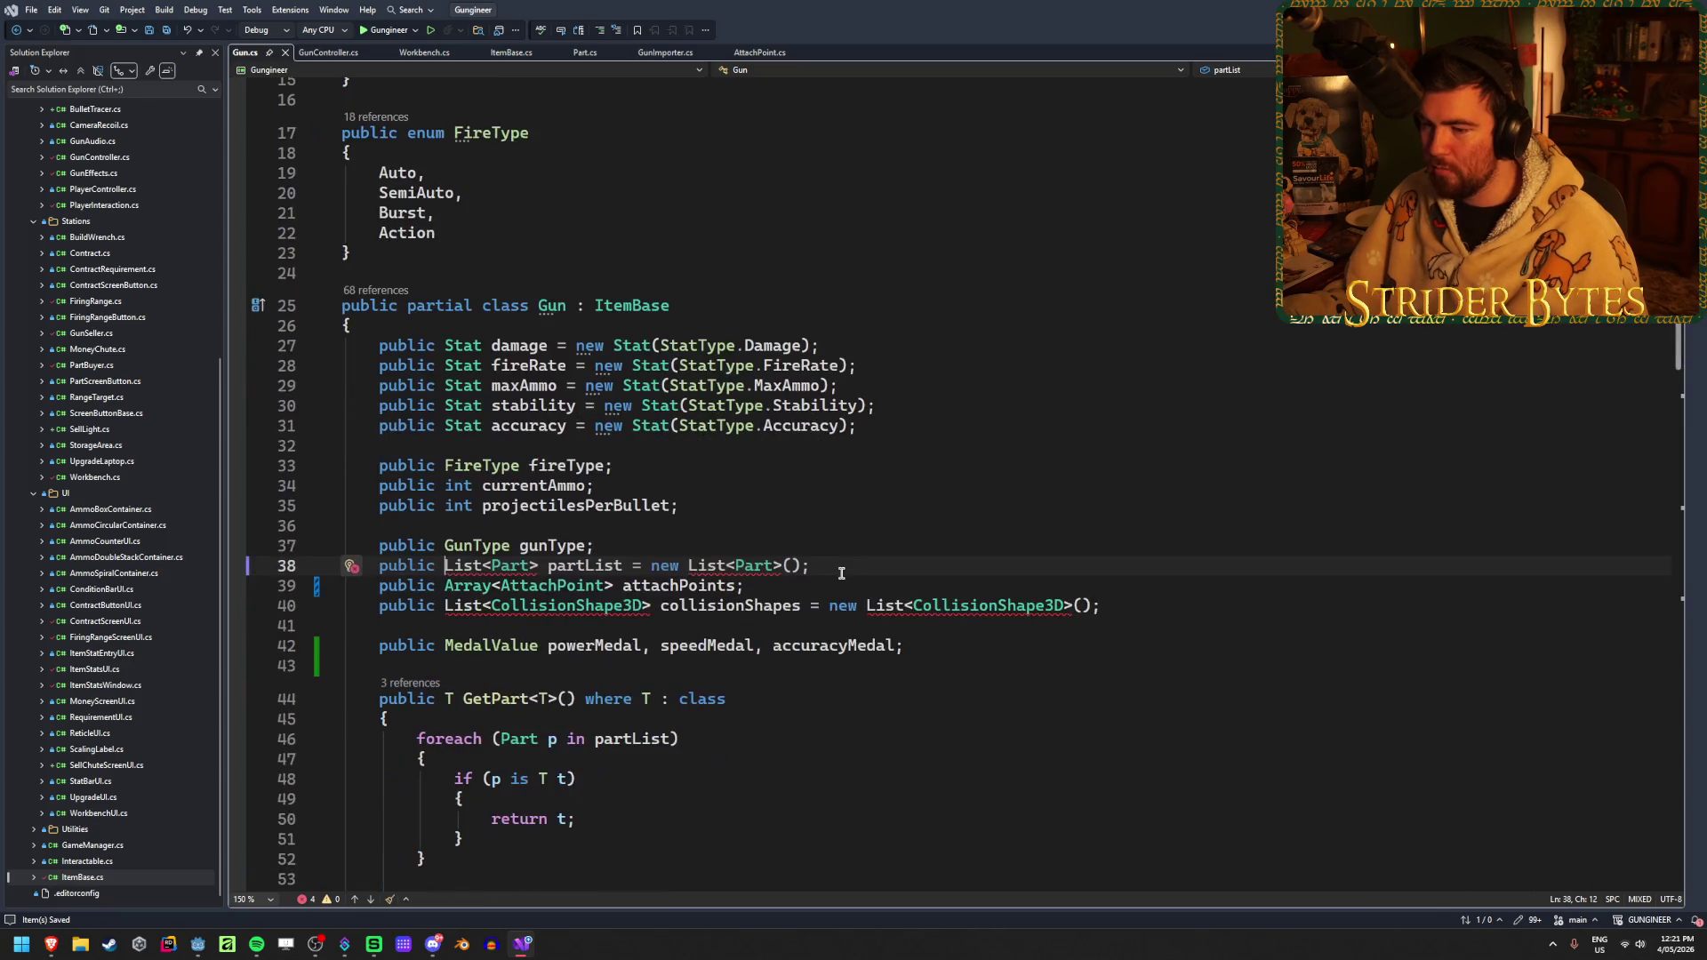
key("ctrl+period")
key("Return")
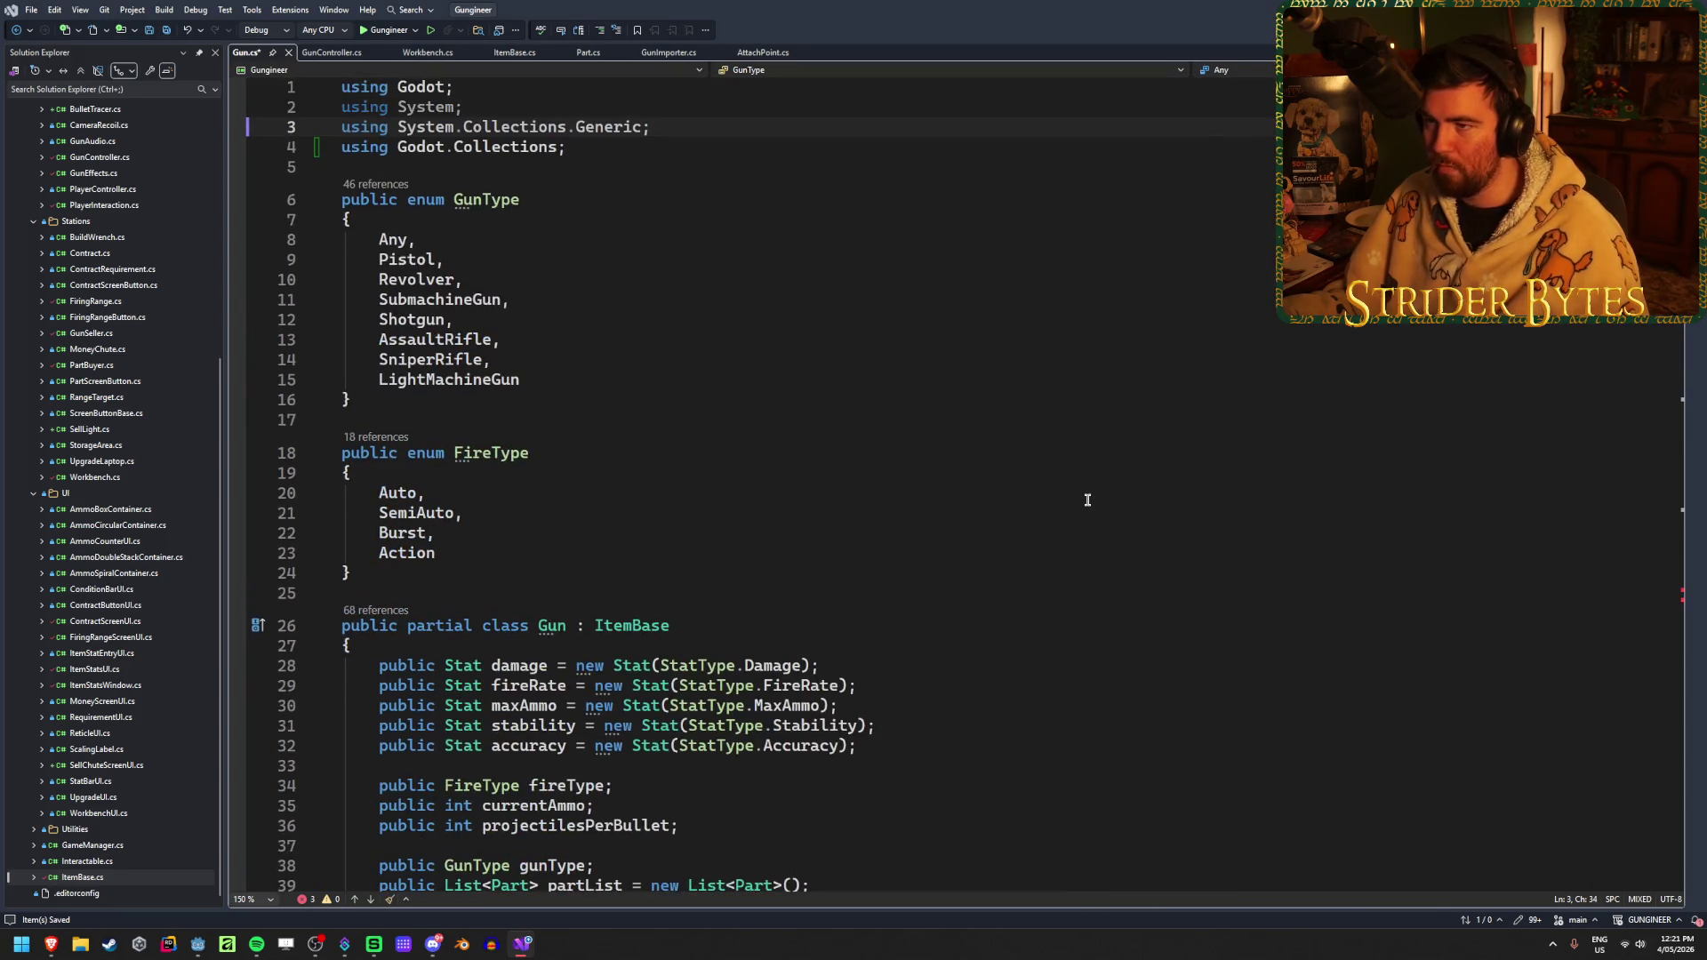
Review the attachPoints and partList declarations in Gun.cs, then open Part.cs
scroll(1086, 500, "down", 11)
scroll(1087, 499, "up", 11)
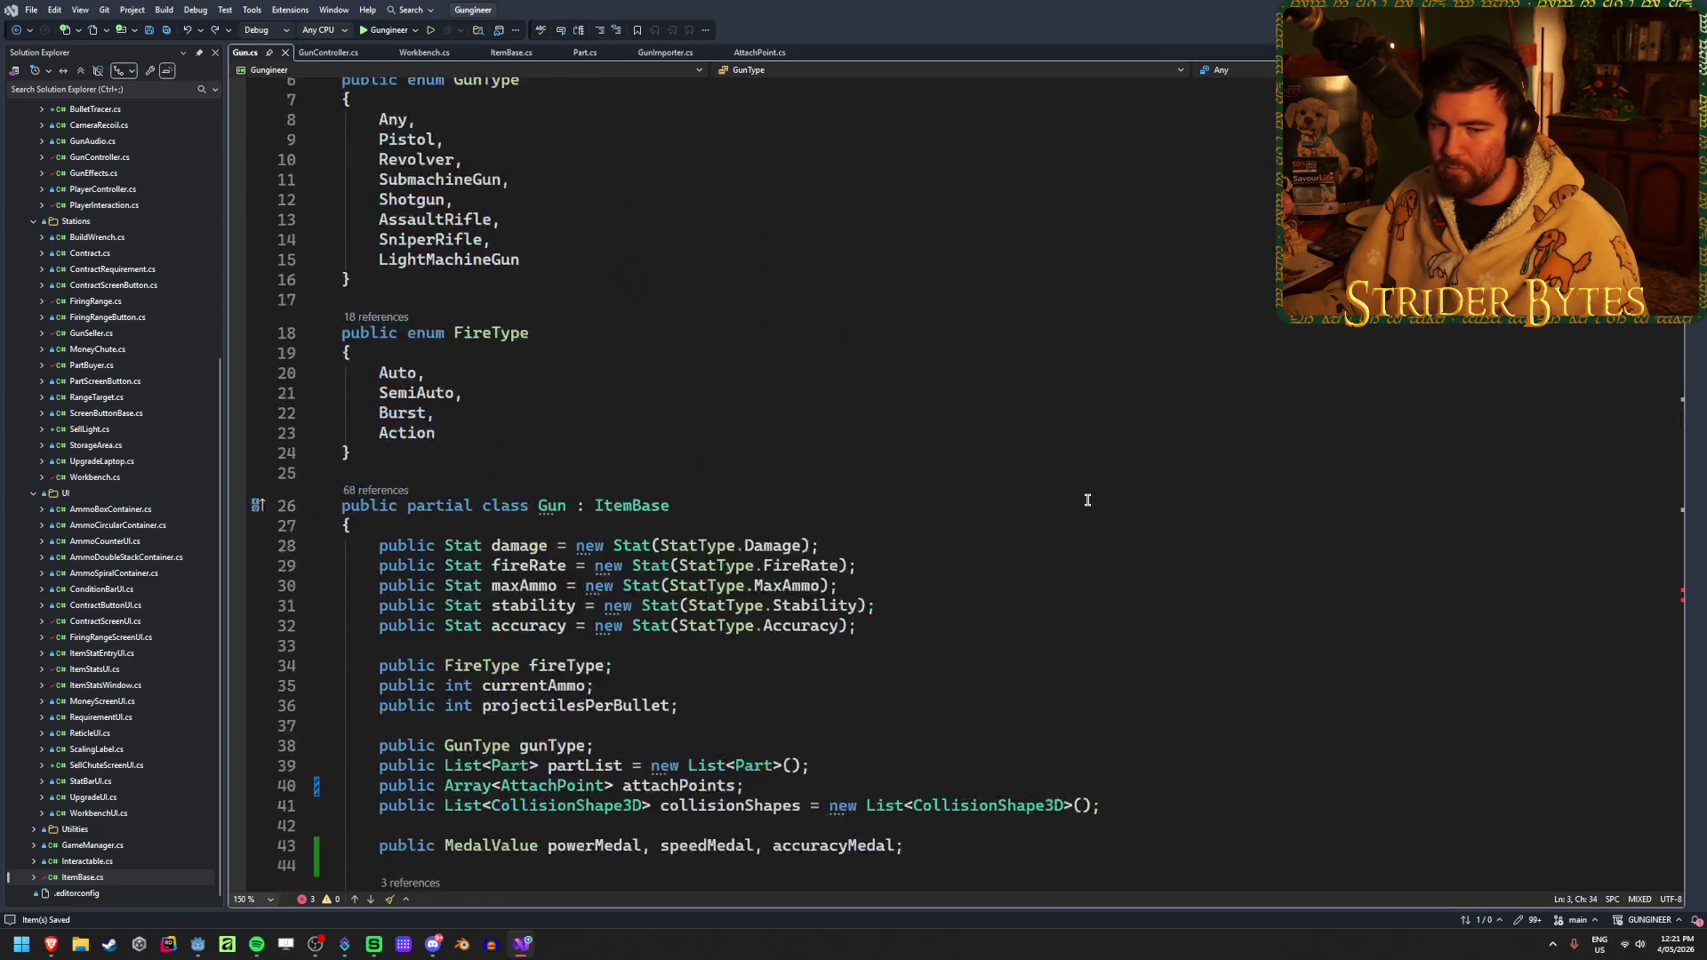
scroll(1086, 500, "down", 3)
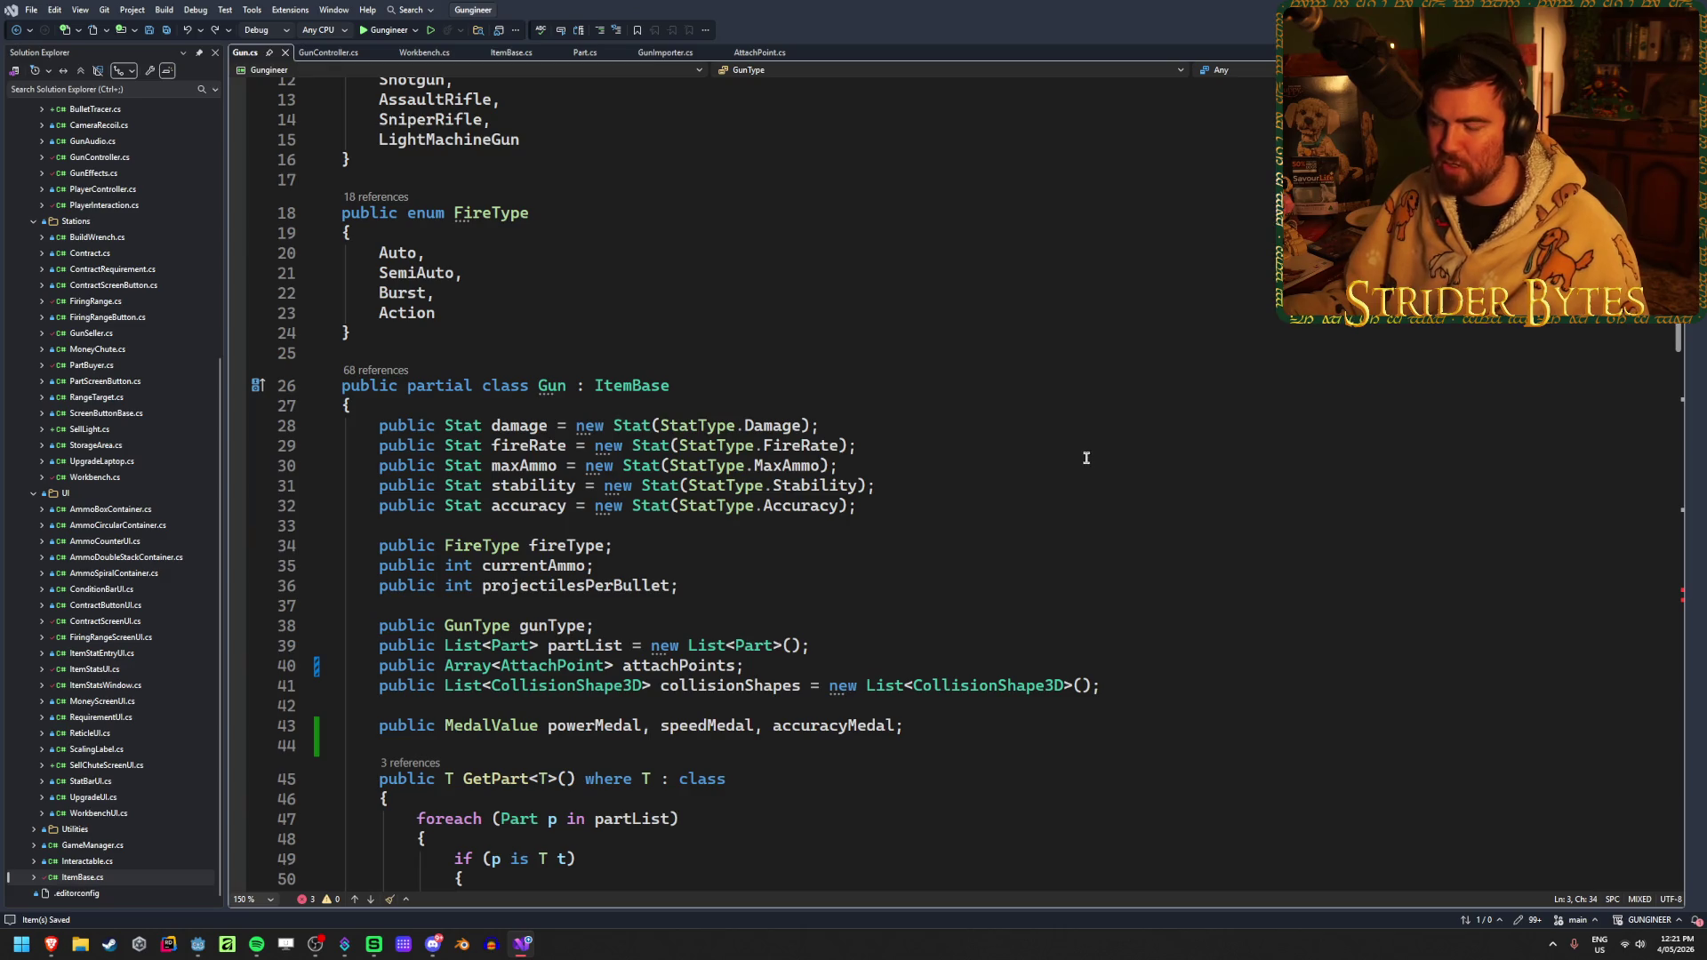
left_click(763, 668)
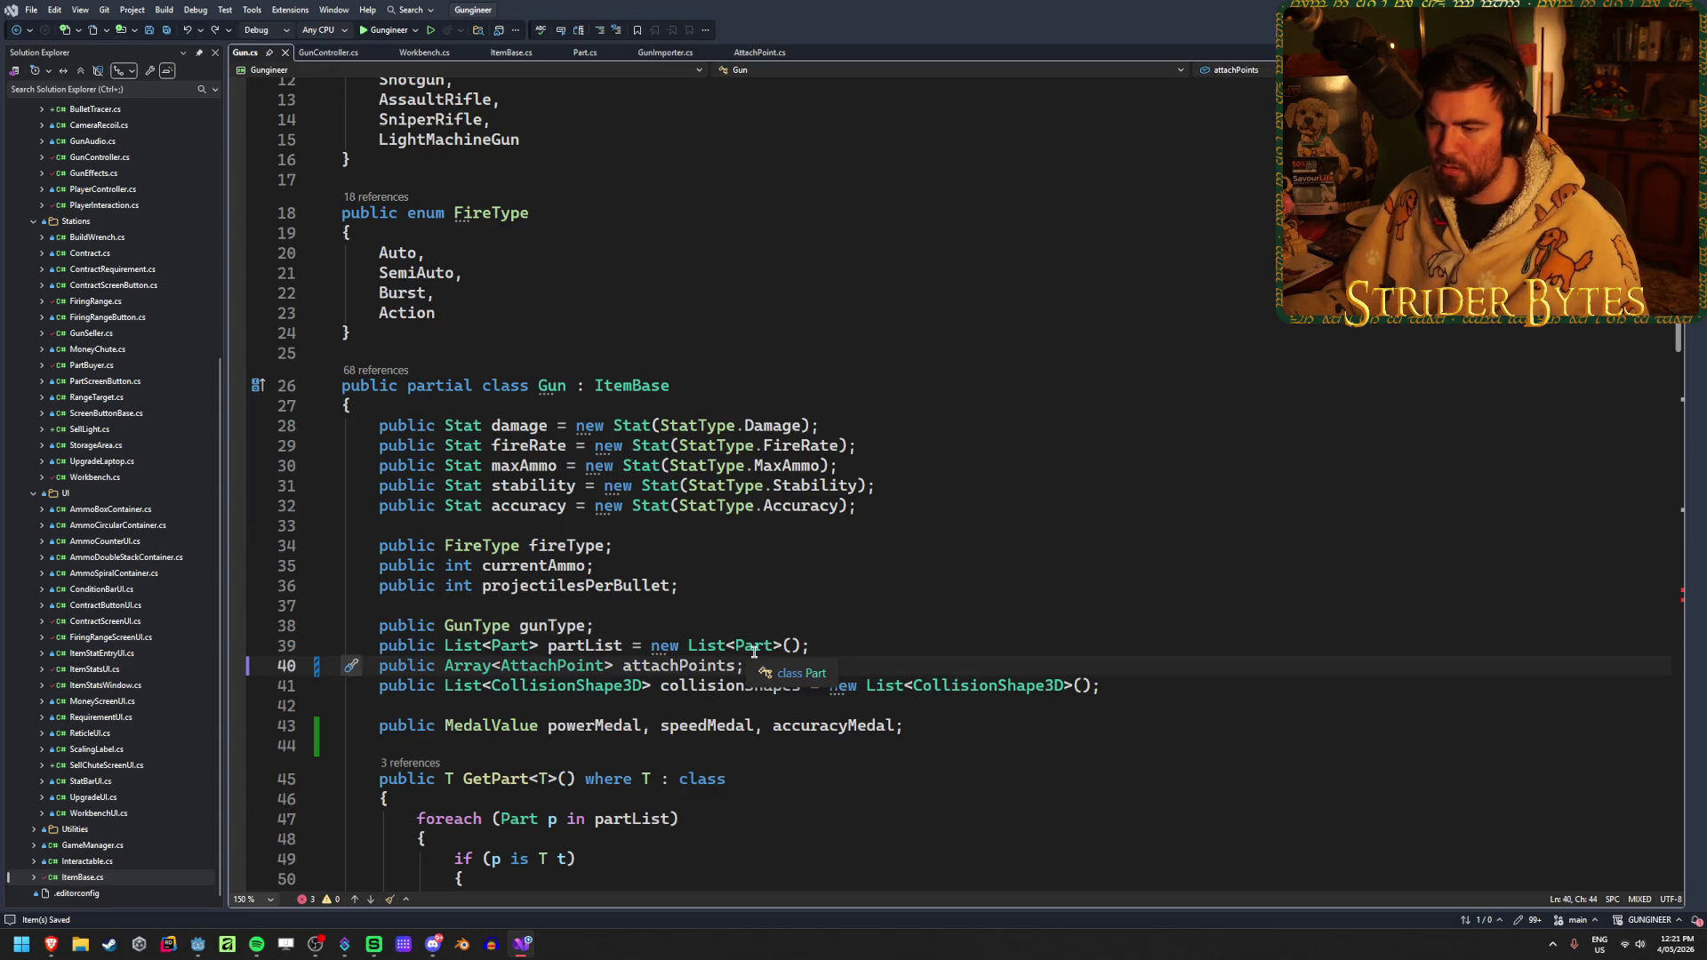
left_click(960, 646)
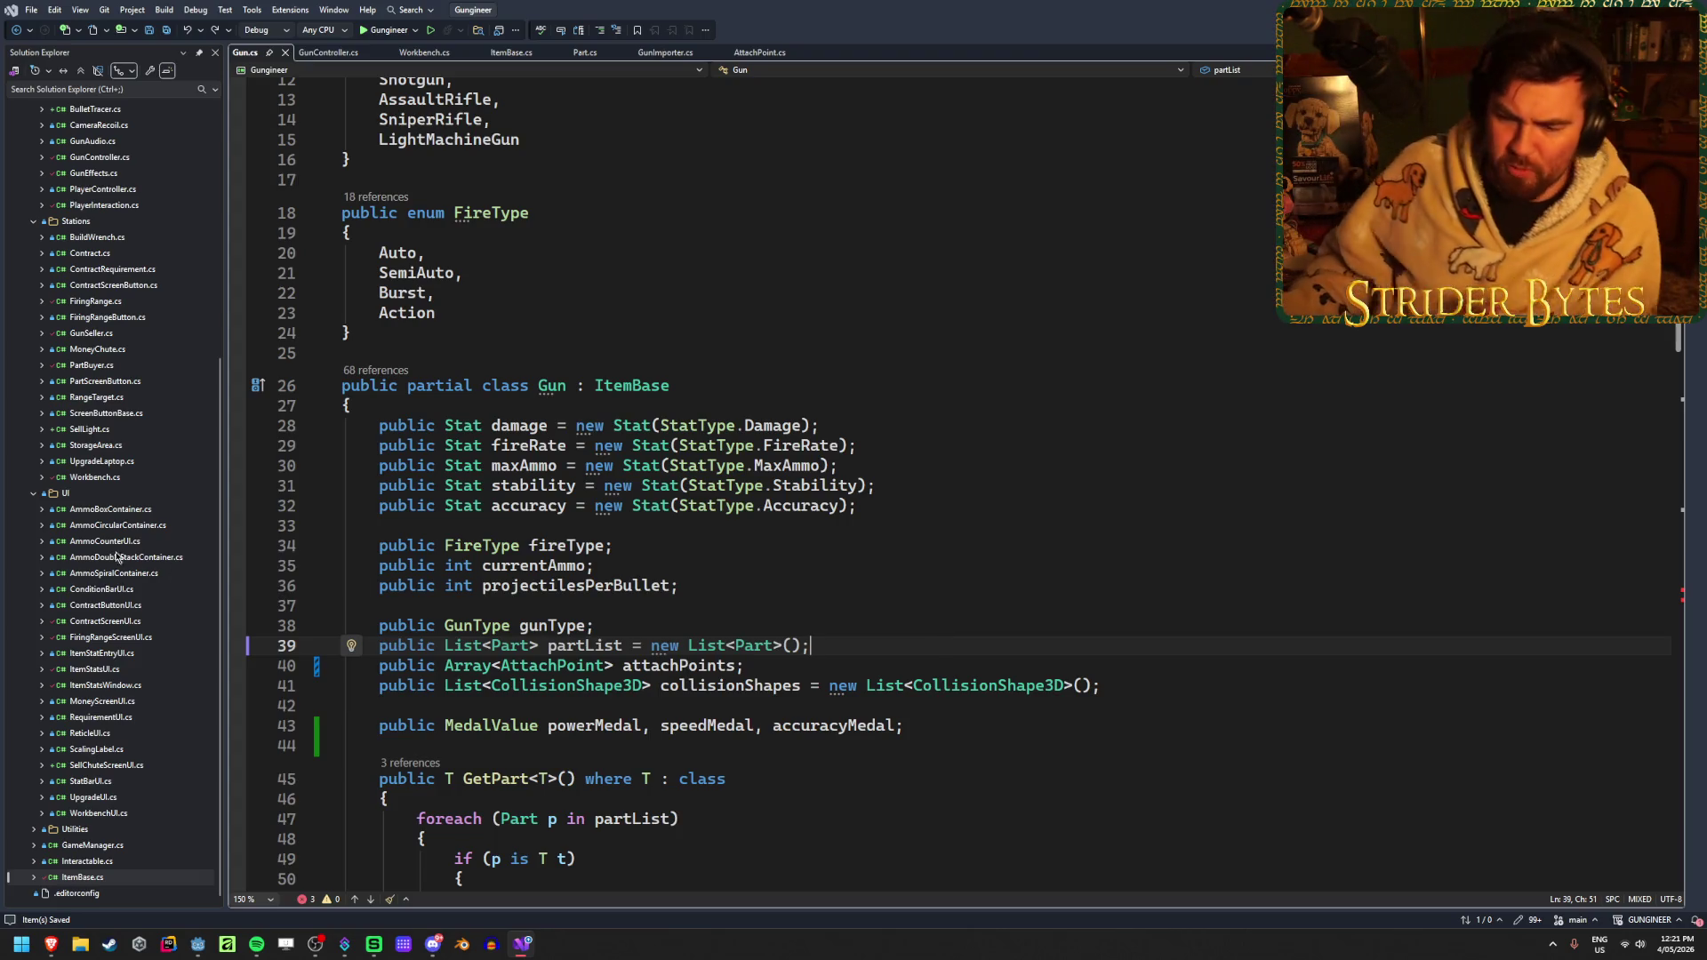
scroll(89, 347, "up", 8)
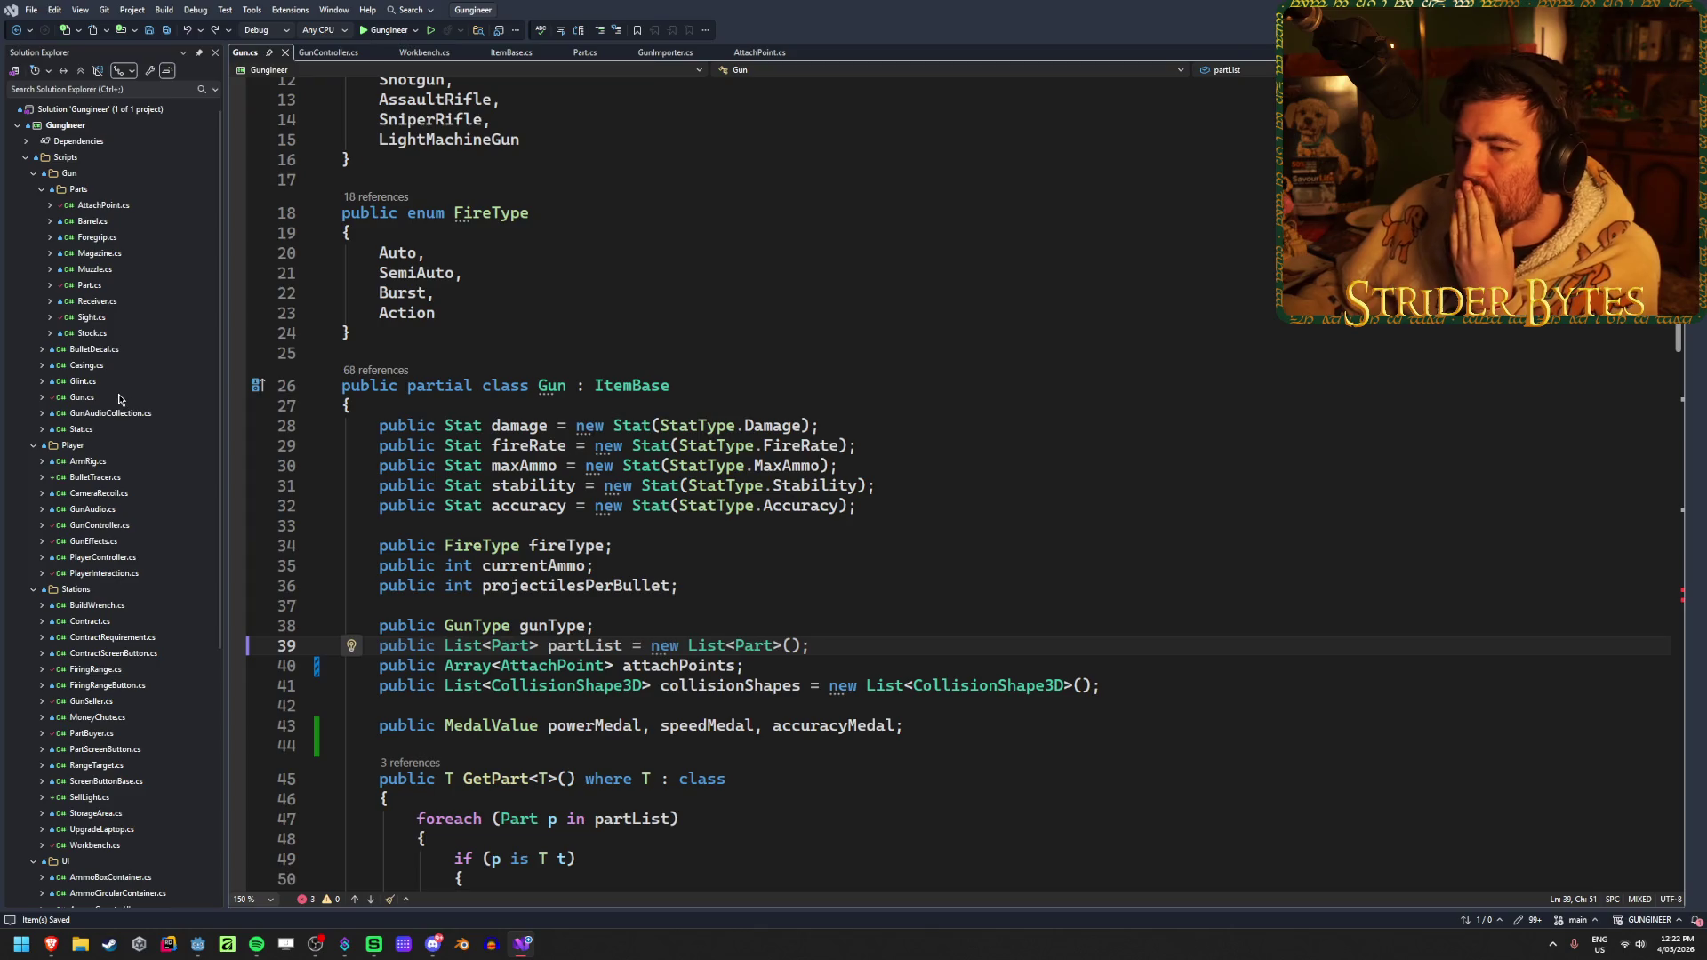
double_click(105, 284)
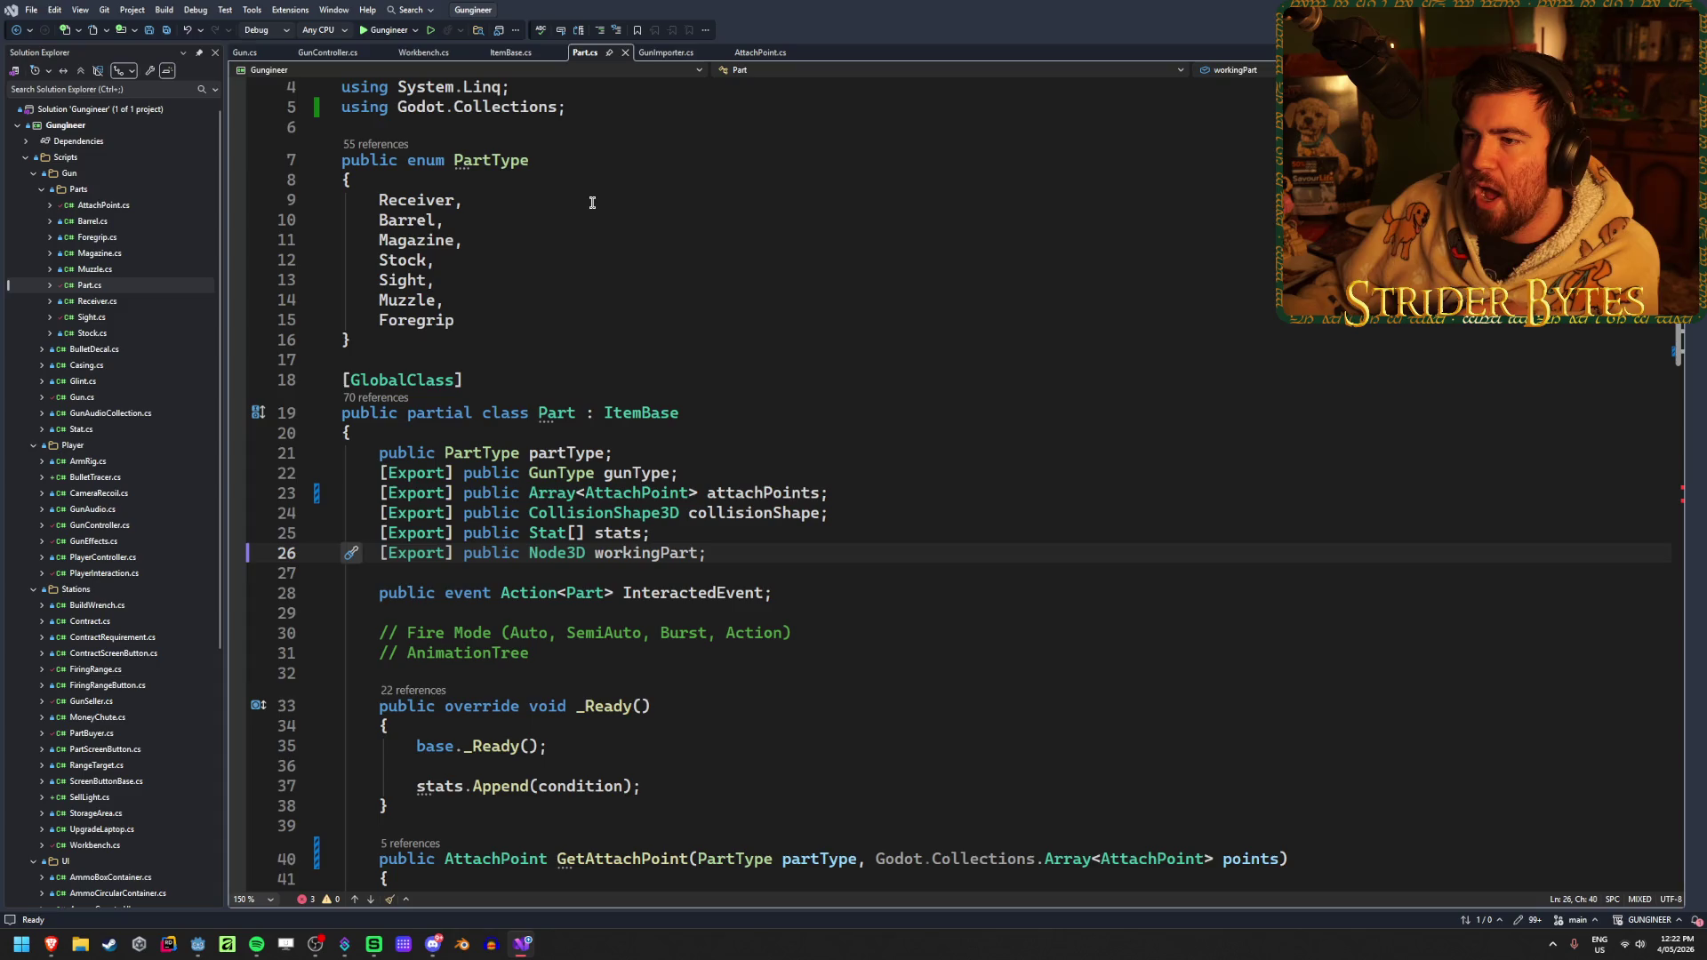
Open ItemBase.cs to compare it with Part.cs
scroll(560, 293, "up", 1)
scroll(90, 880, "down", 8)
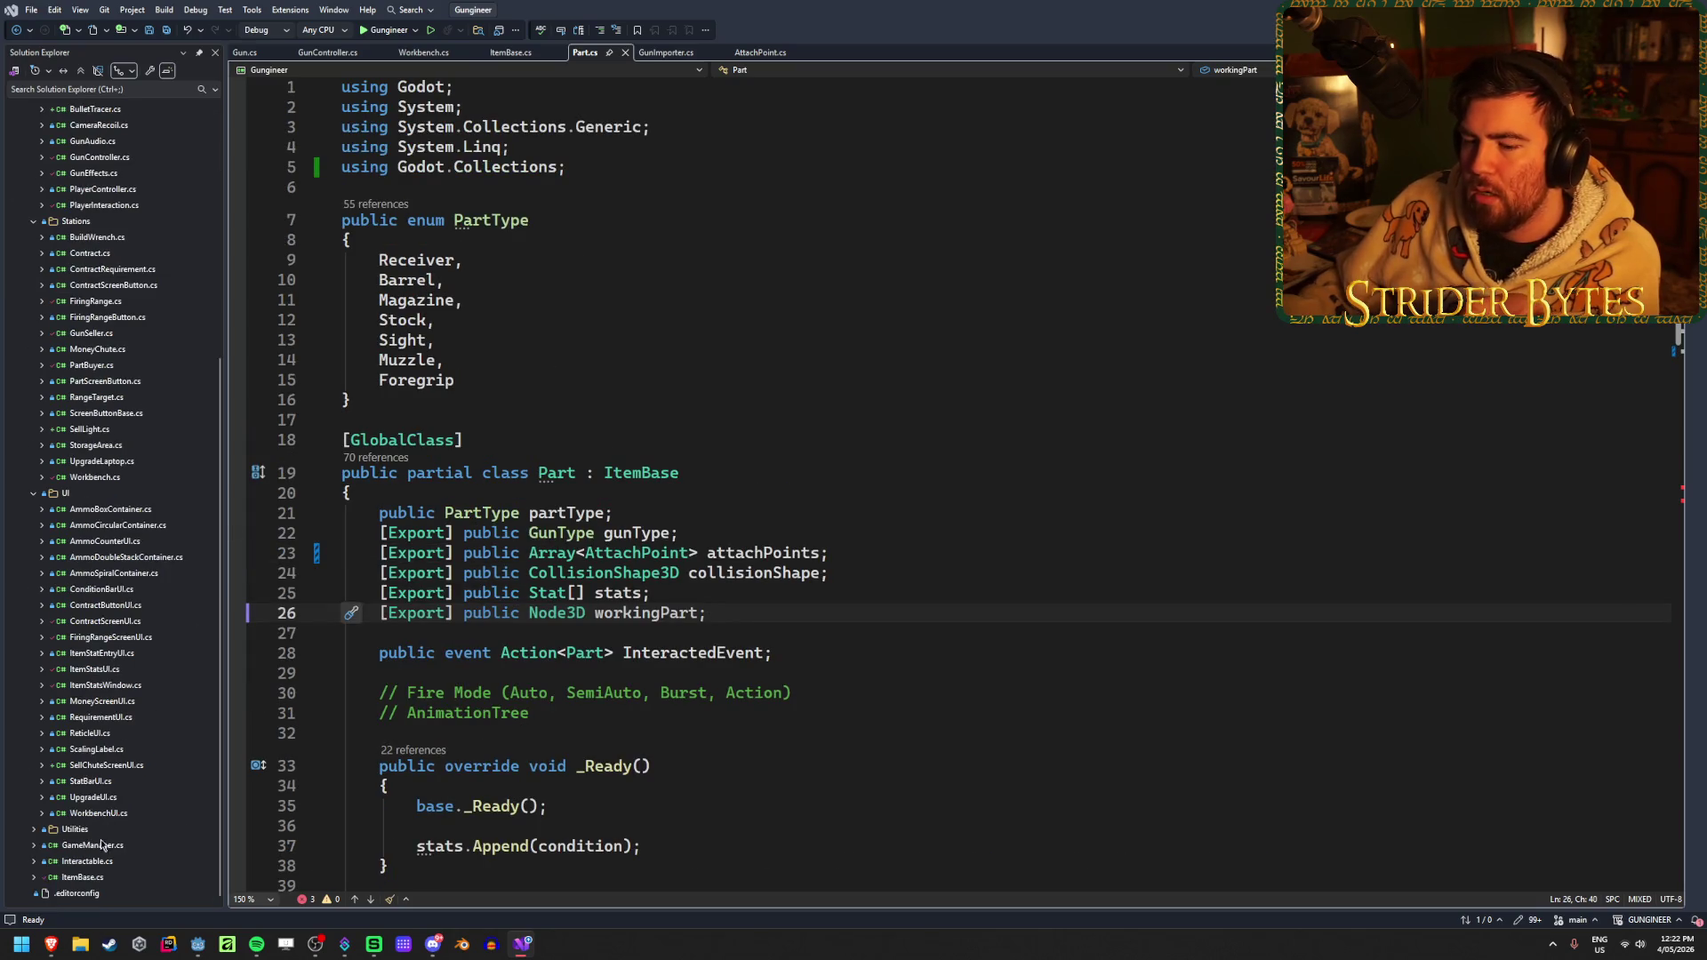
double_click(88, 880)
scroll(100, 383, "up", 8)
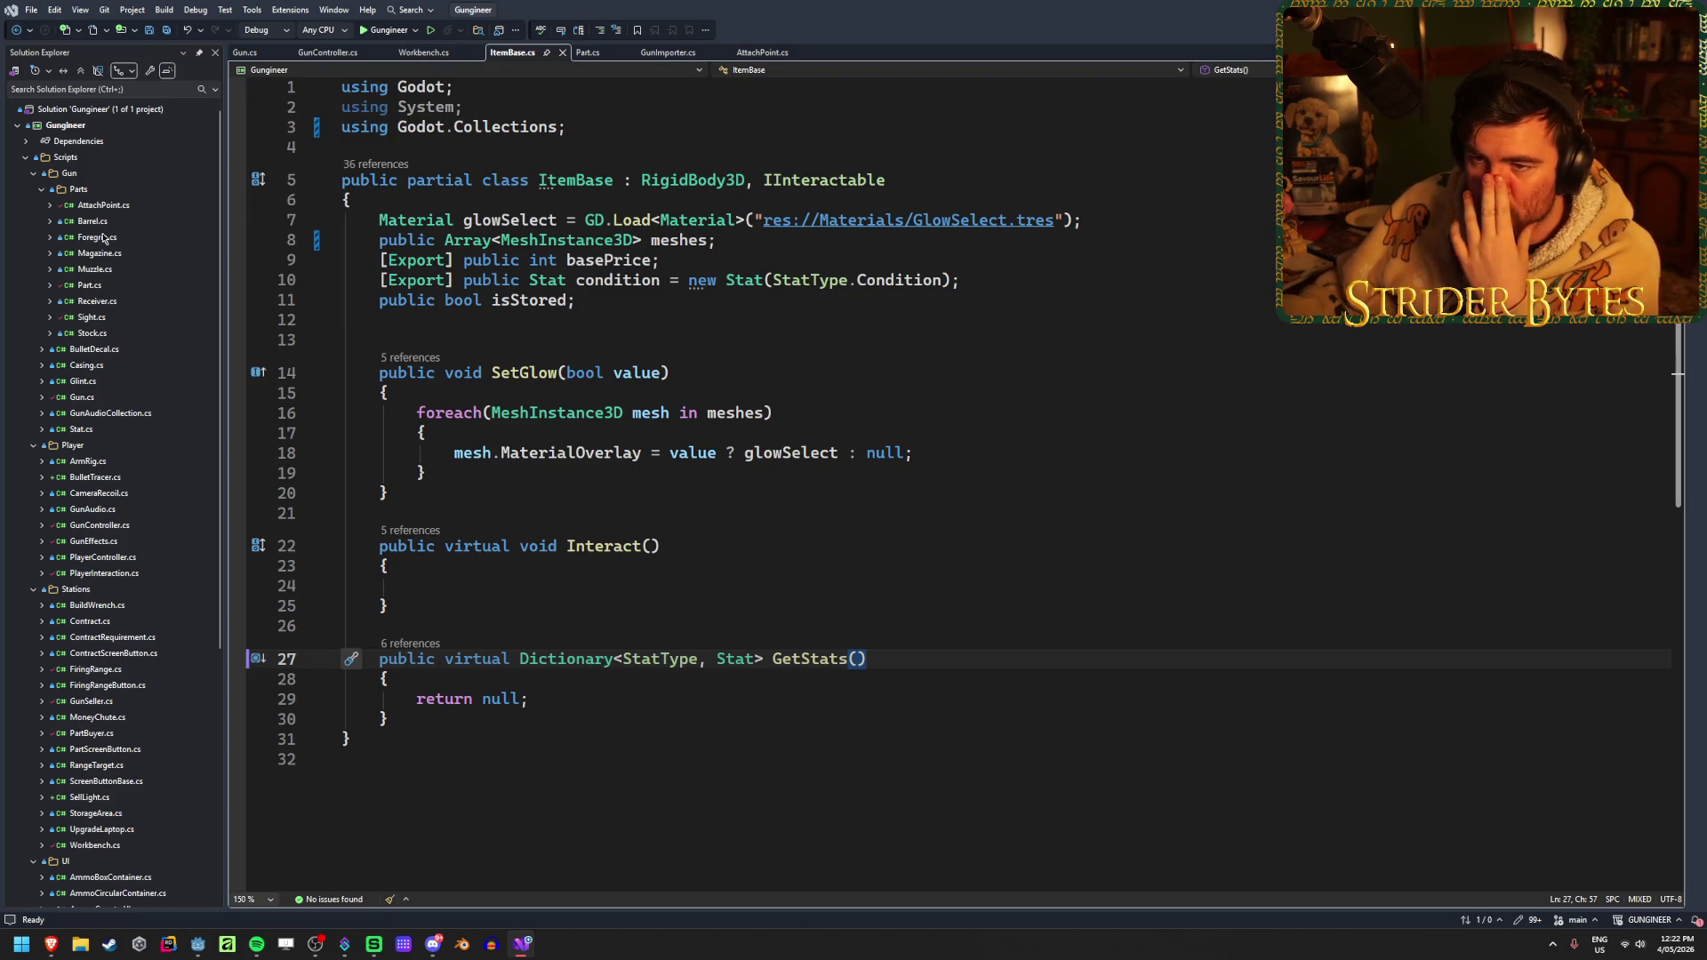
Look over Part.cs again, then close both the Part.cs and ItemBase.cs tabs
left_click(101, 286)
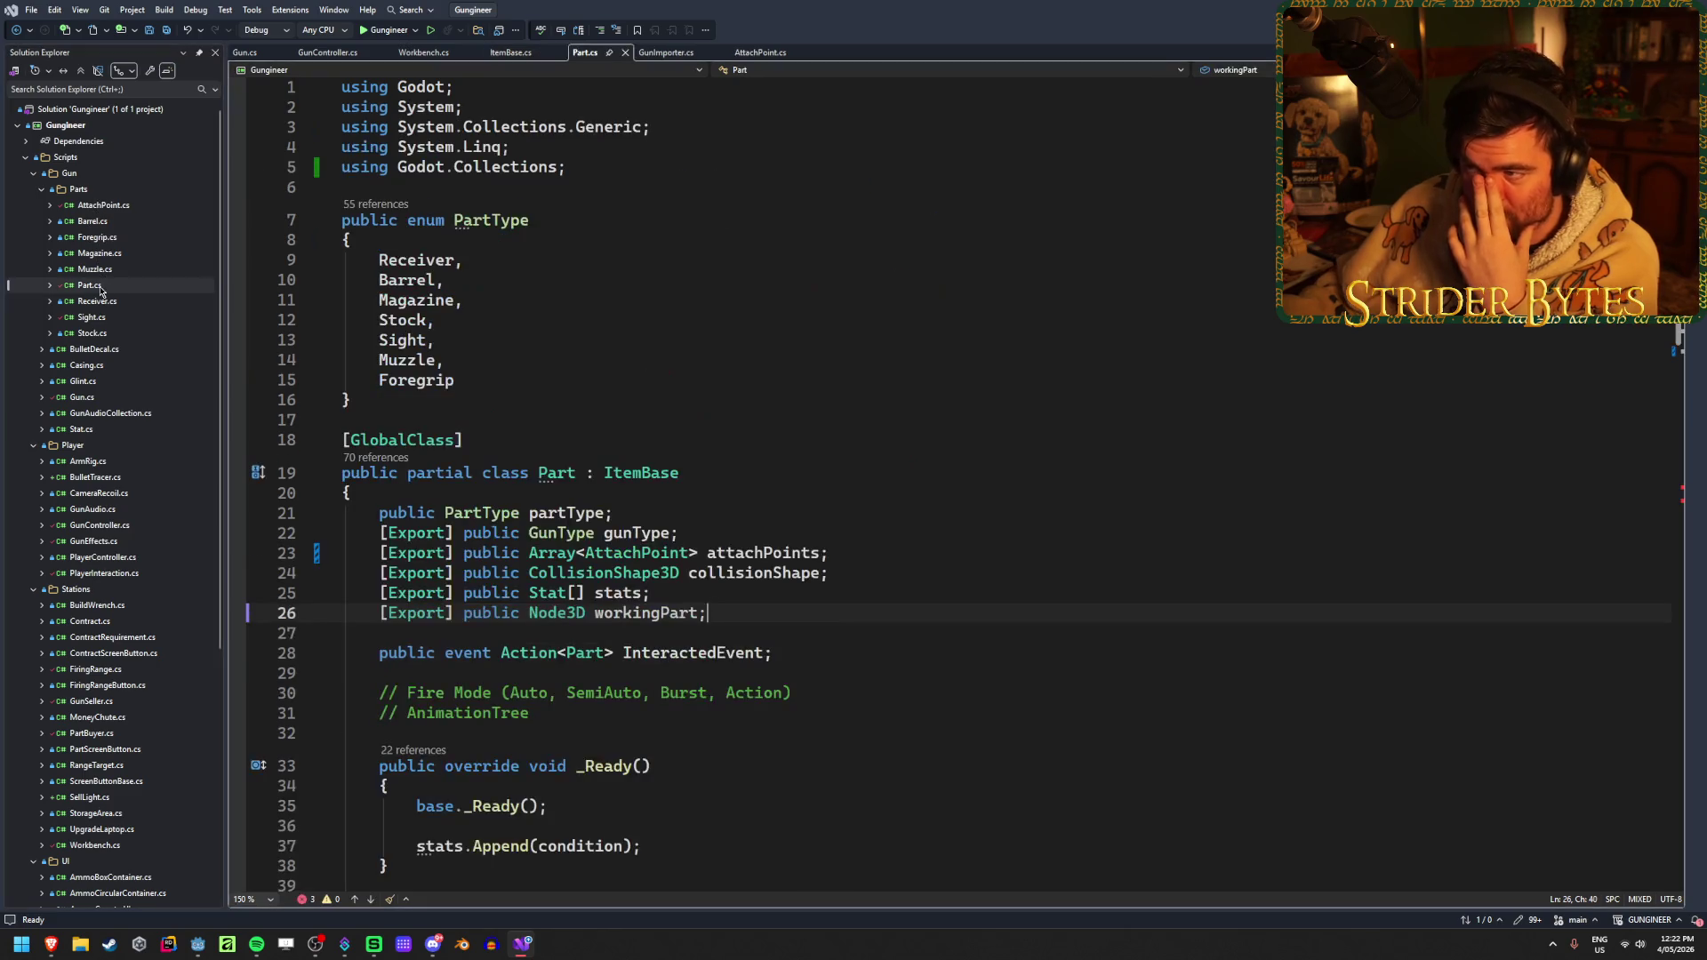
scroll(708, 506, "down", 1)
scroll(708, 505, "up", 1)
scroll(708, 505, "down", 5)
scroll(706, 498, "up", 5)
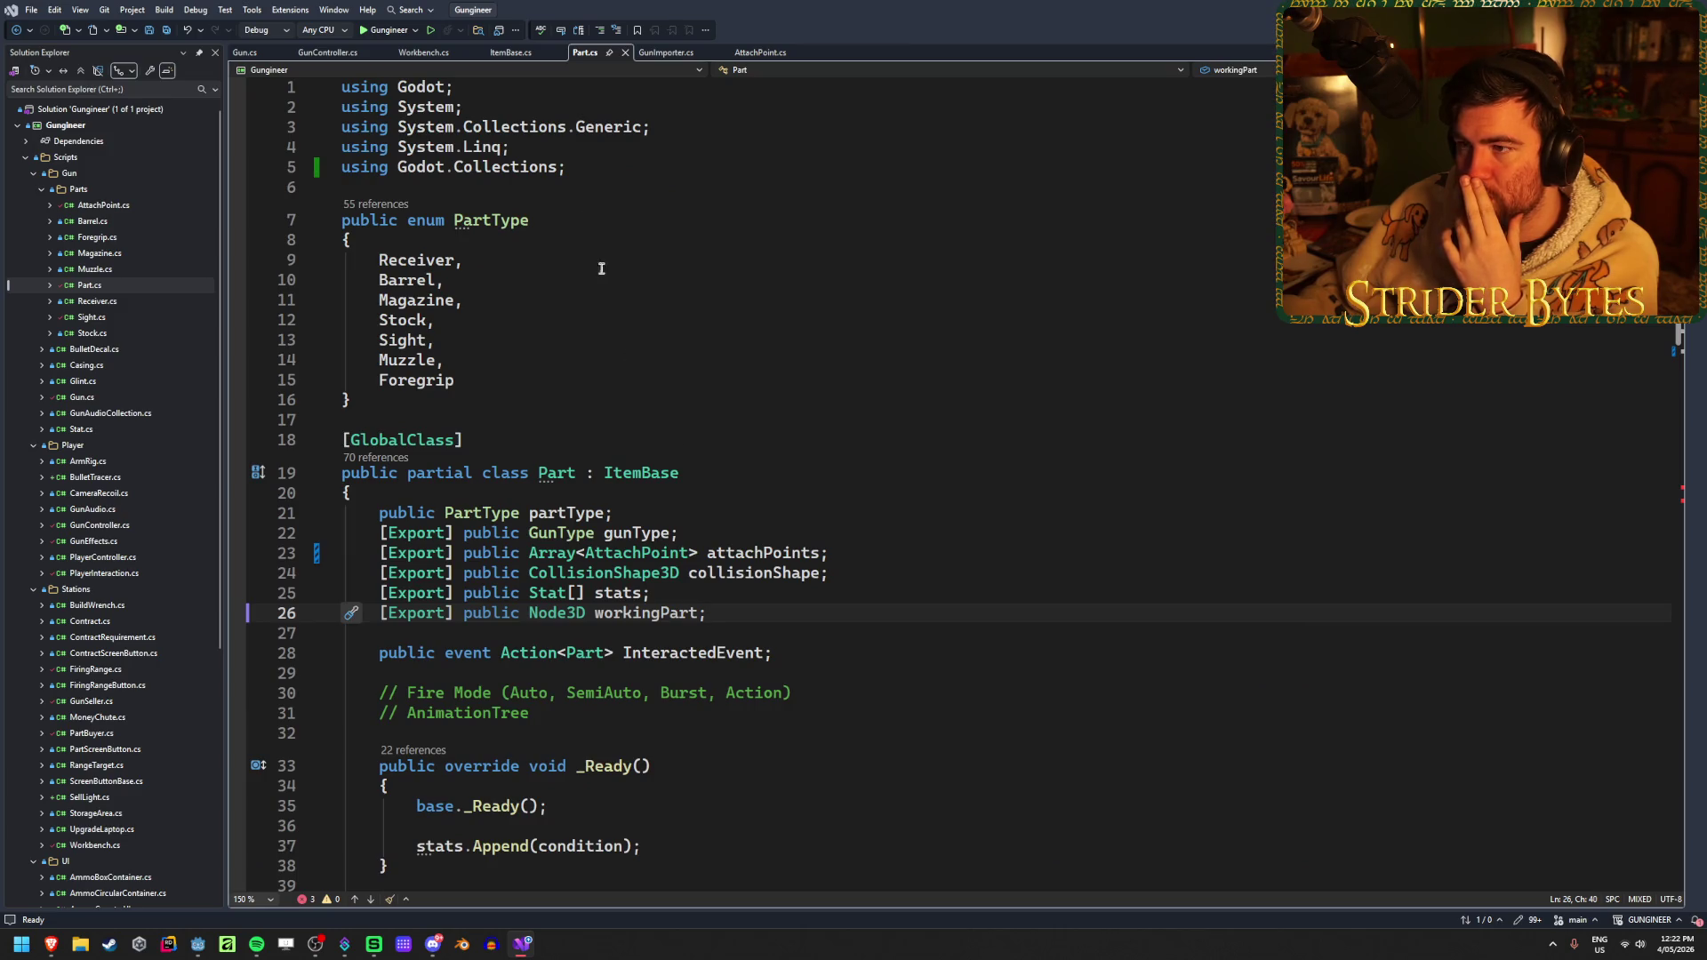
middle_click(586, 55)
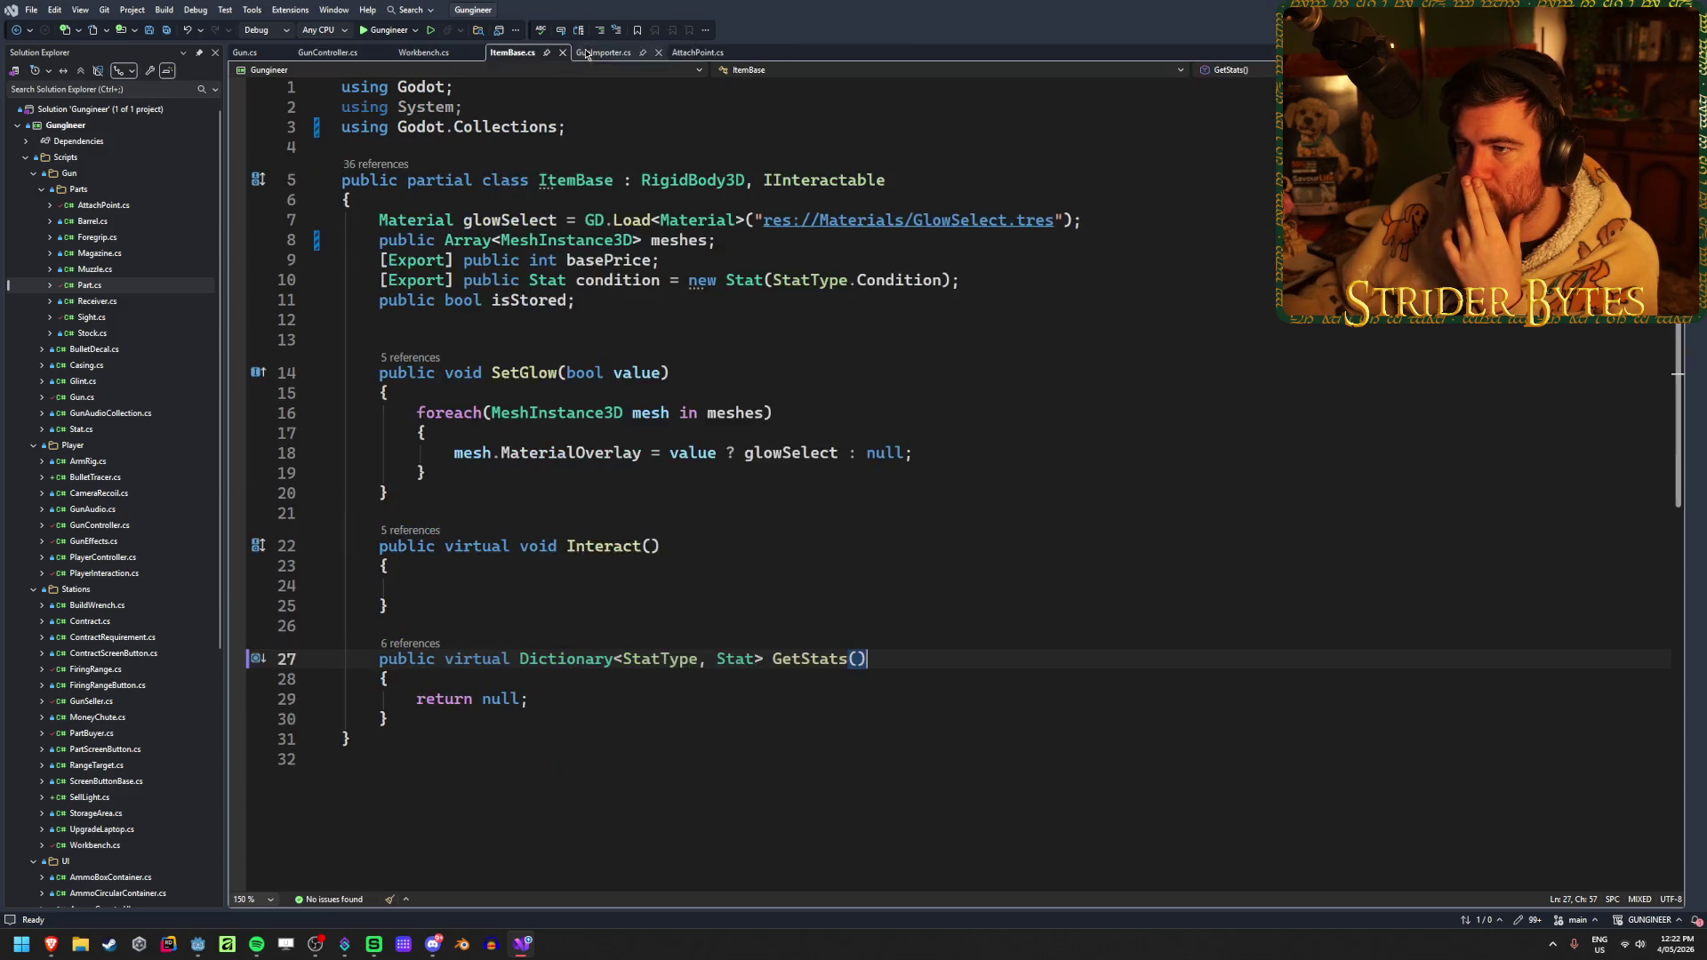
middle_click(520, 53)
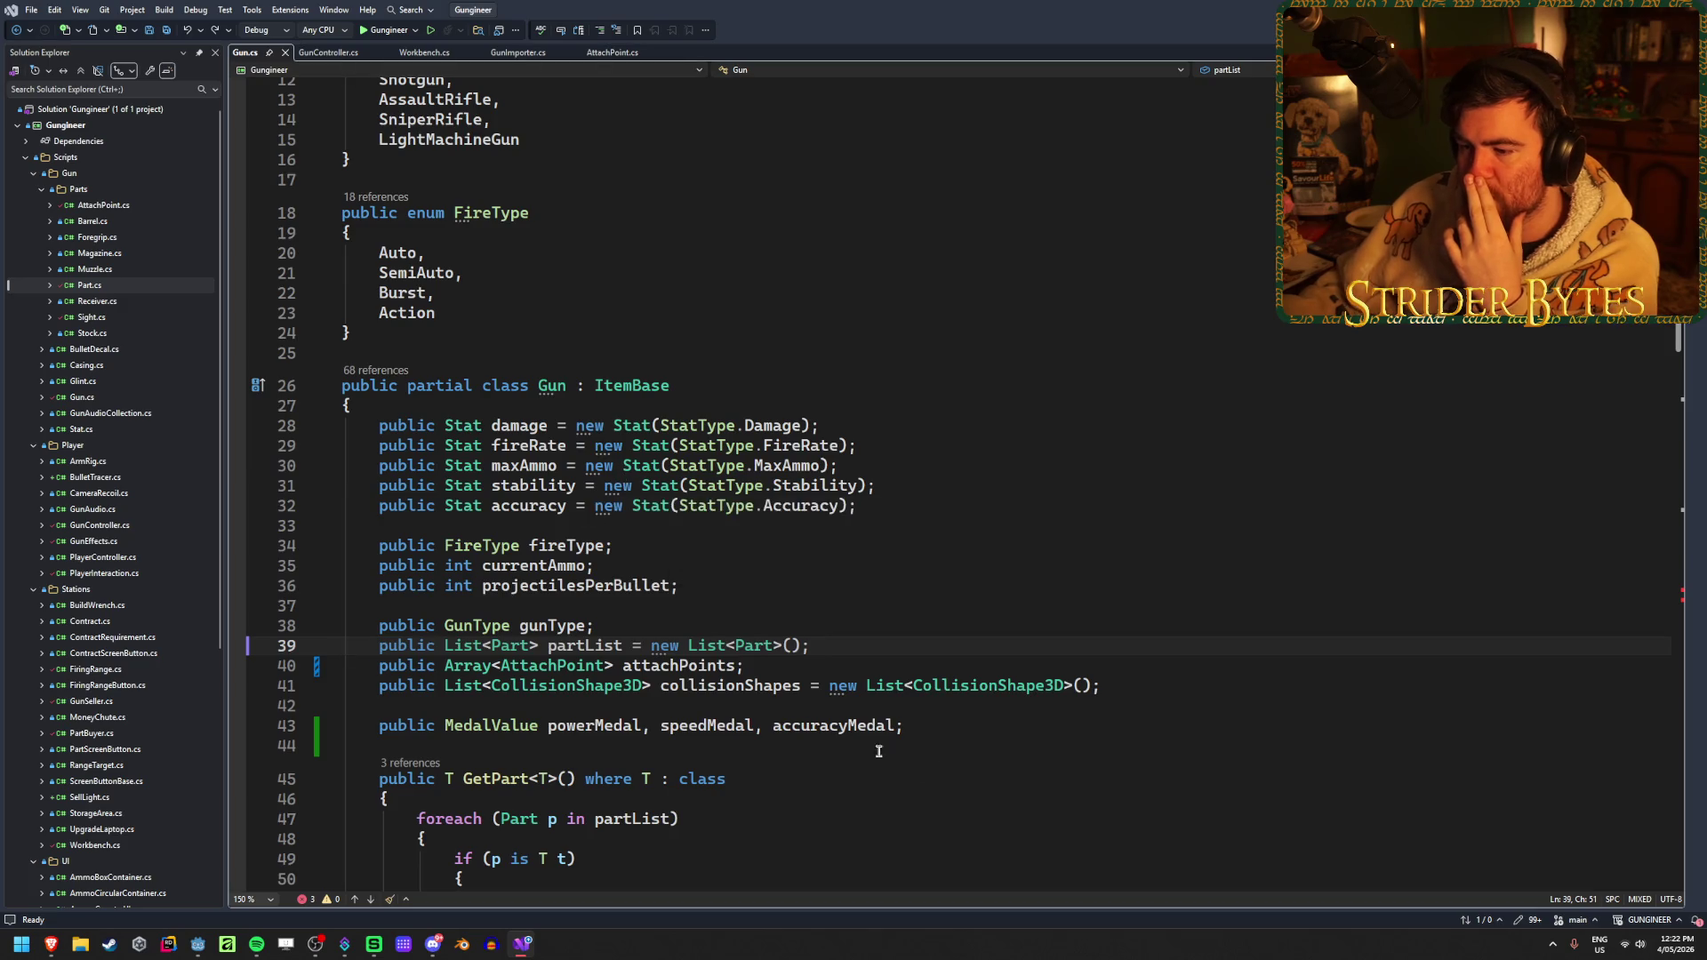
Accept Copilot's suggestions turning partList and collisionShapes into Godot Arrays, and save
left_click_drag(837, 647, 447, 648)
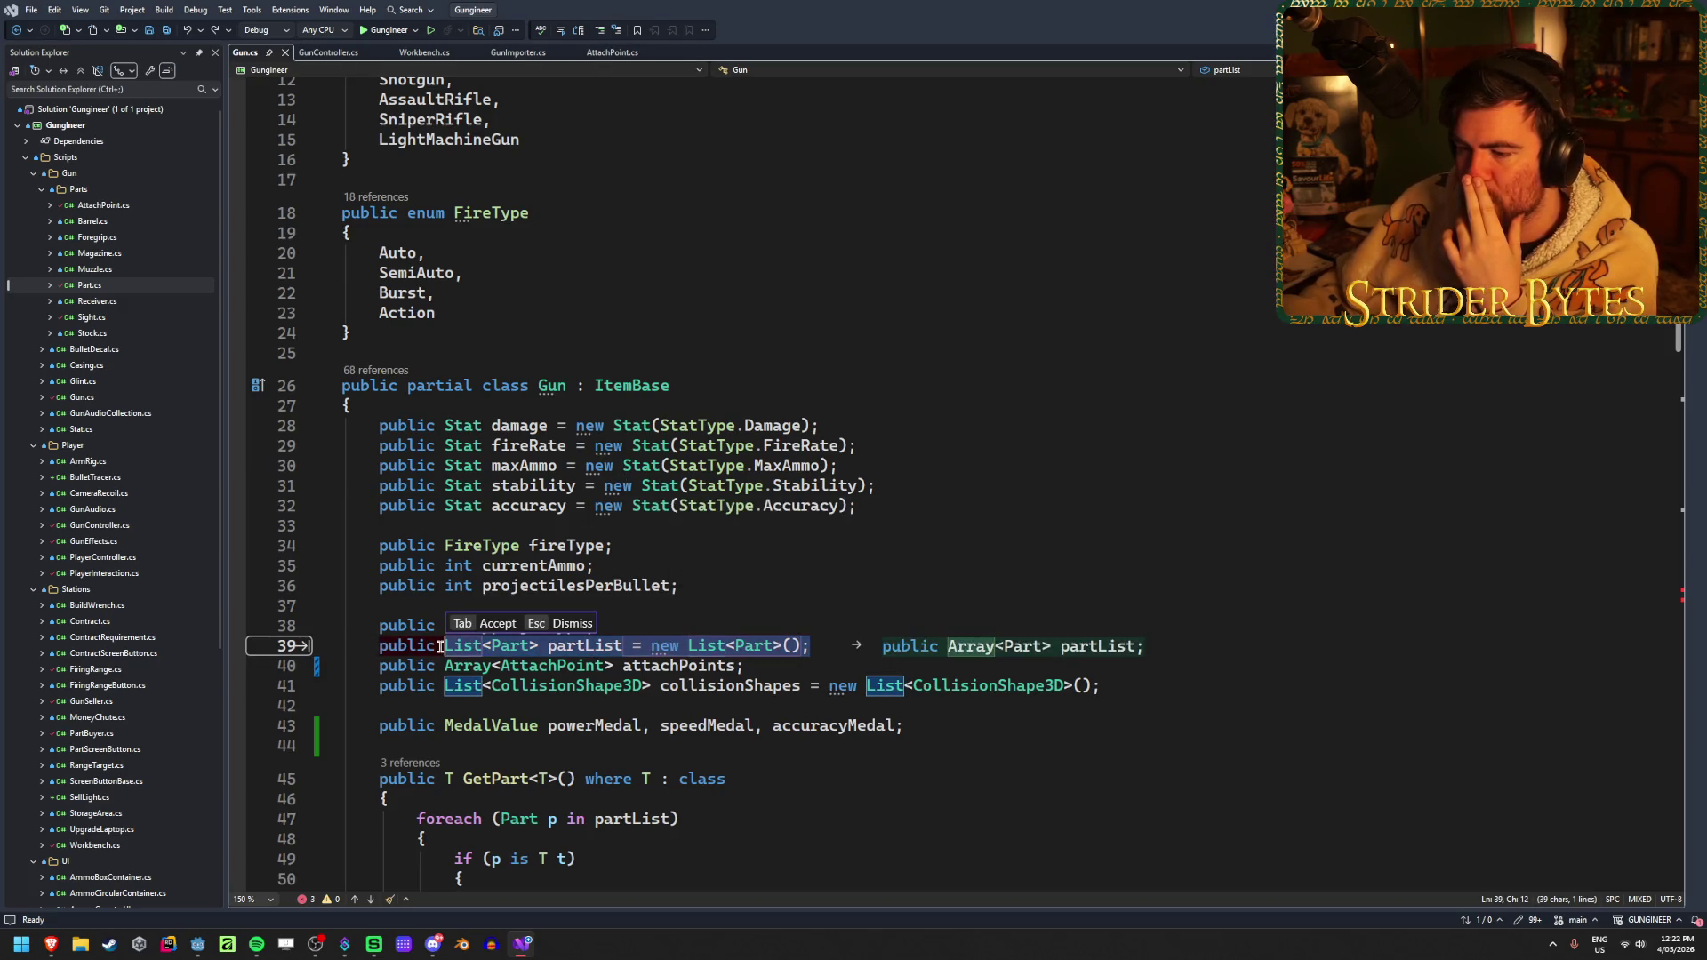
scroll(928, 628, "down", 2)
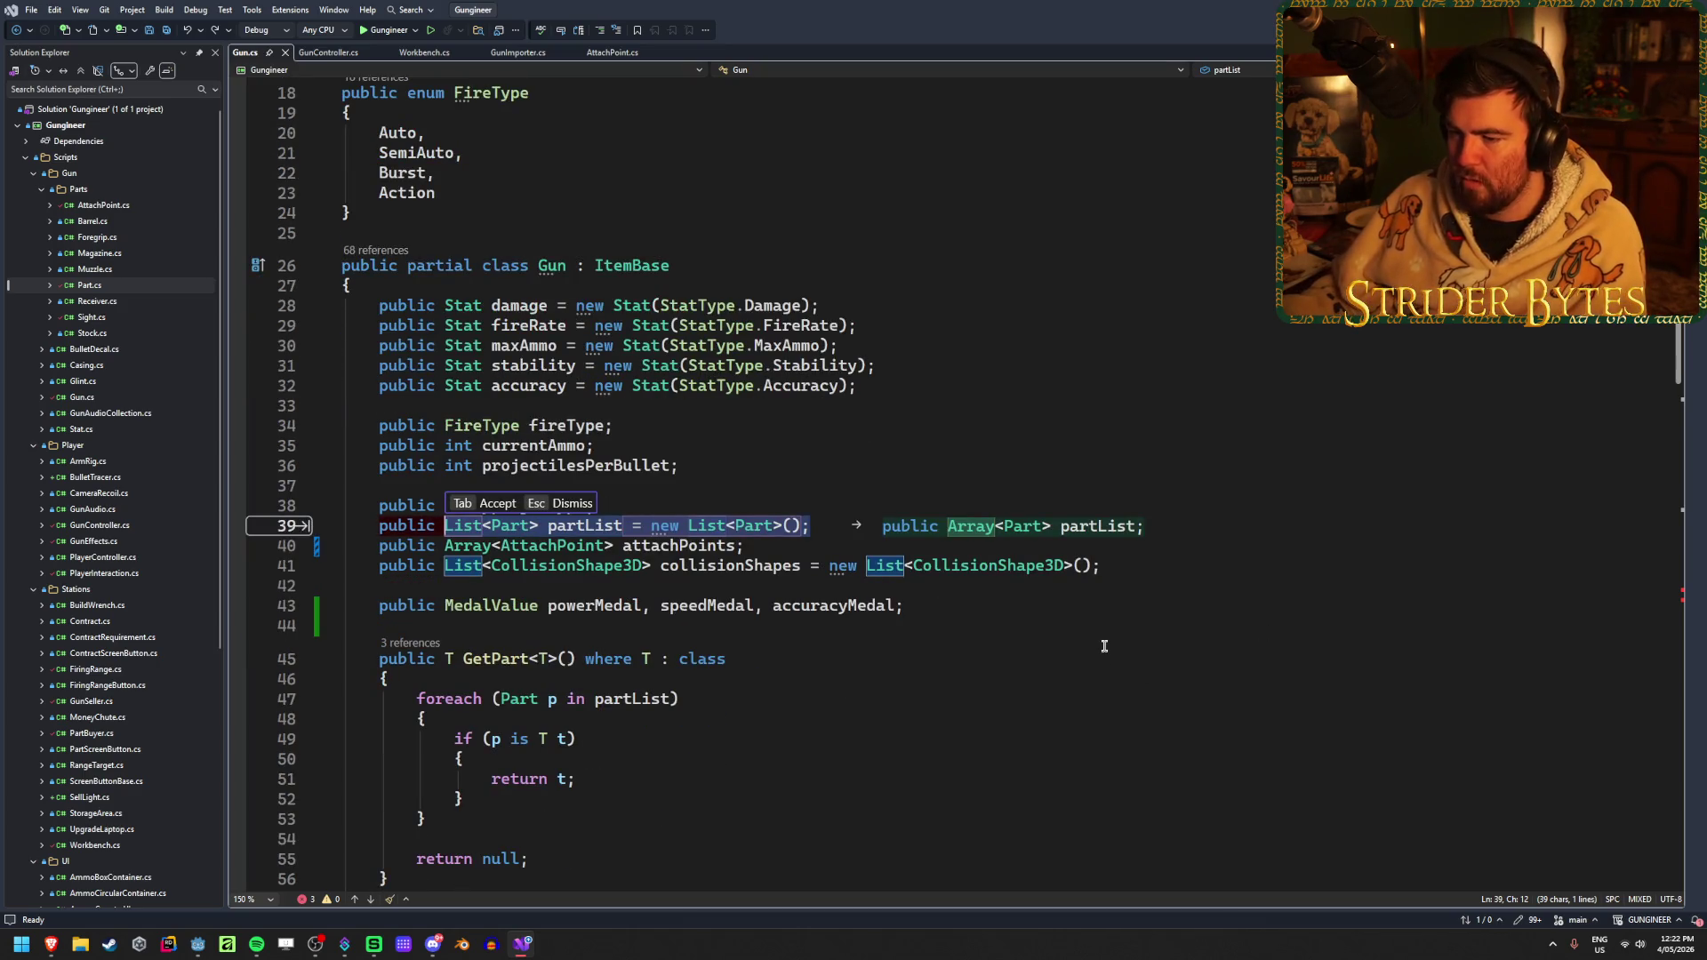
key("Tab")
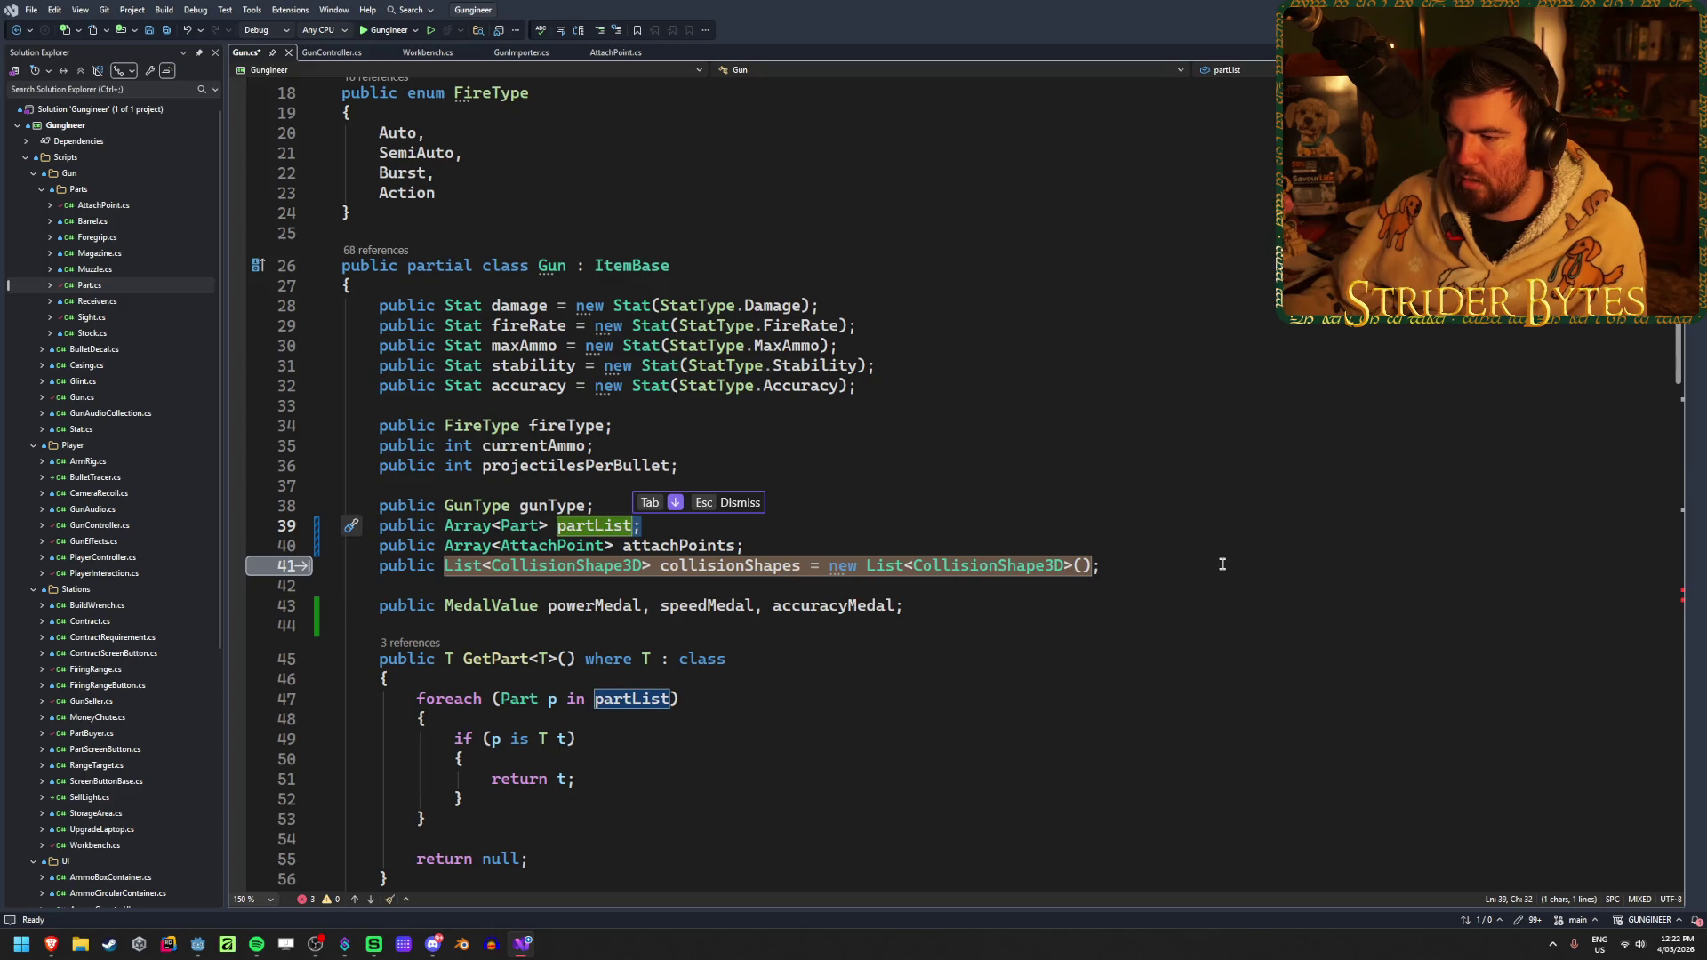
key("Tab")
key("Tab")
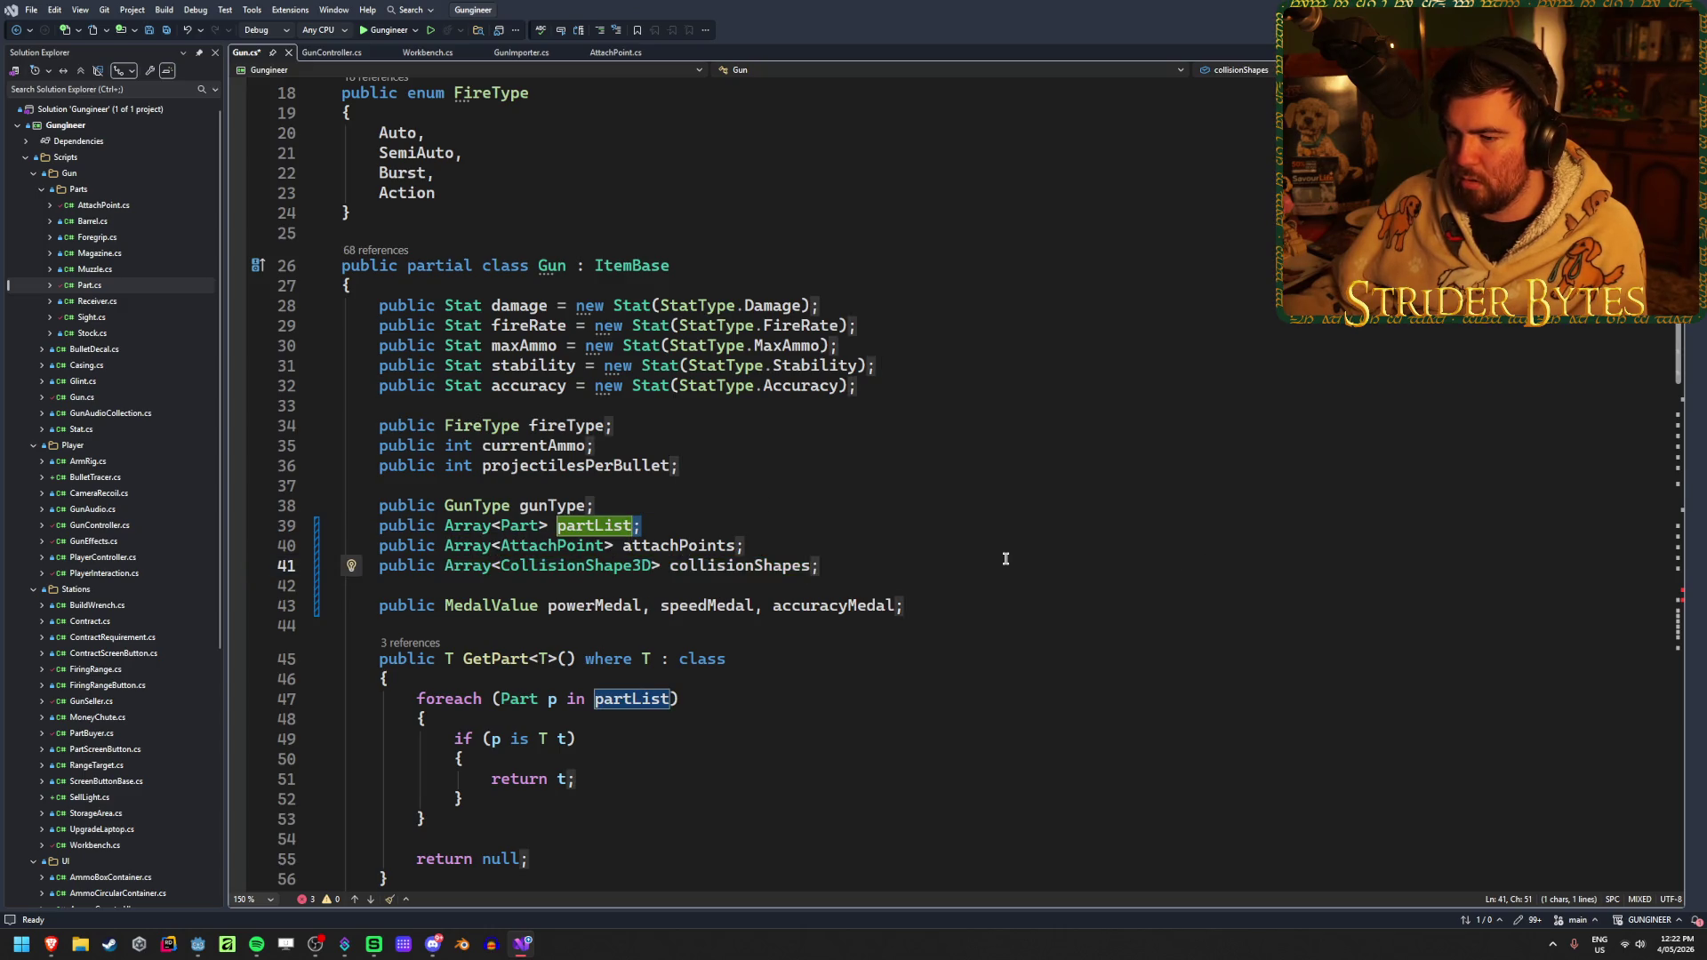
left_click(998, 558)
key("ctrl+s")
Remove the System.Collections.Generic using line from Gun.cs
scroll(878, 614, "up", 6)
left_click(636, 126)
key("BackSpace")
key("BackSpace")
key("BackSpace")
scroll(958, 635, "down", 13)
scroll(957, 635, "down", 10)
scroll(958, 636, "up", 14)
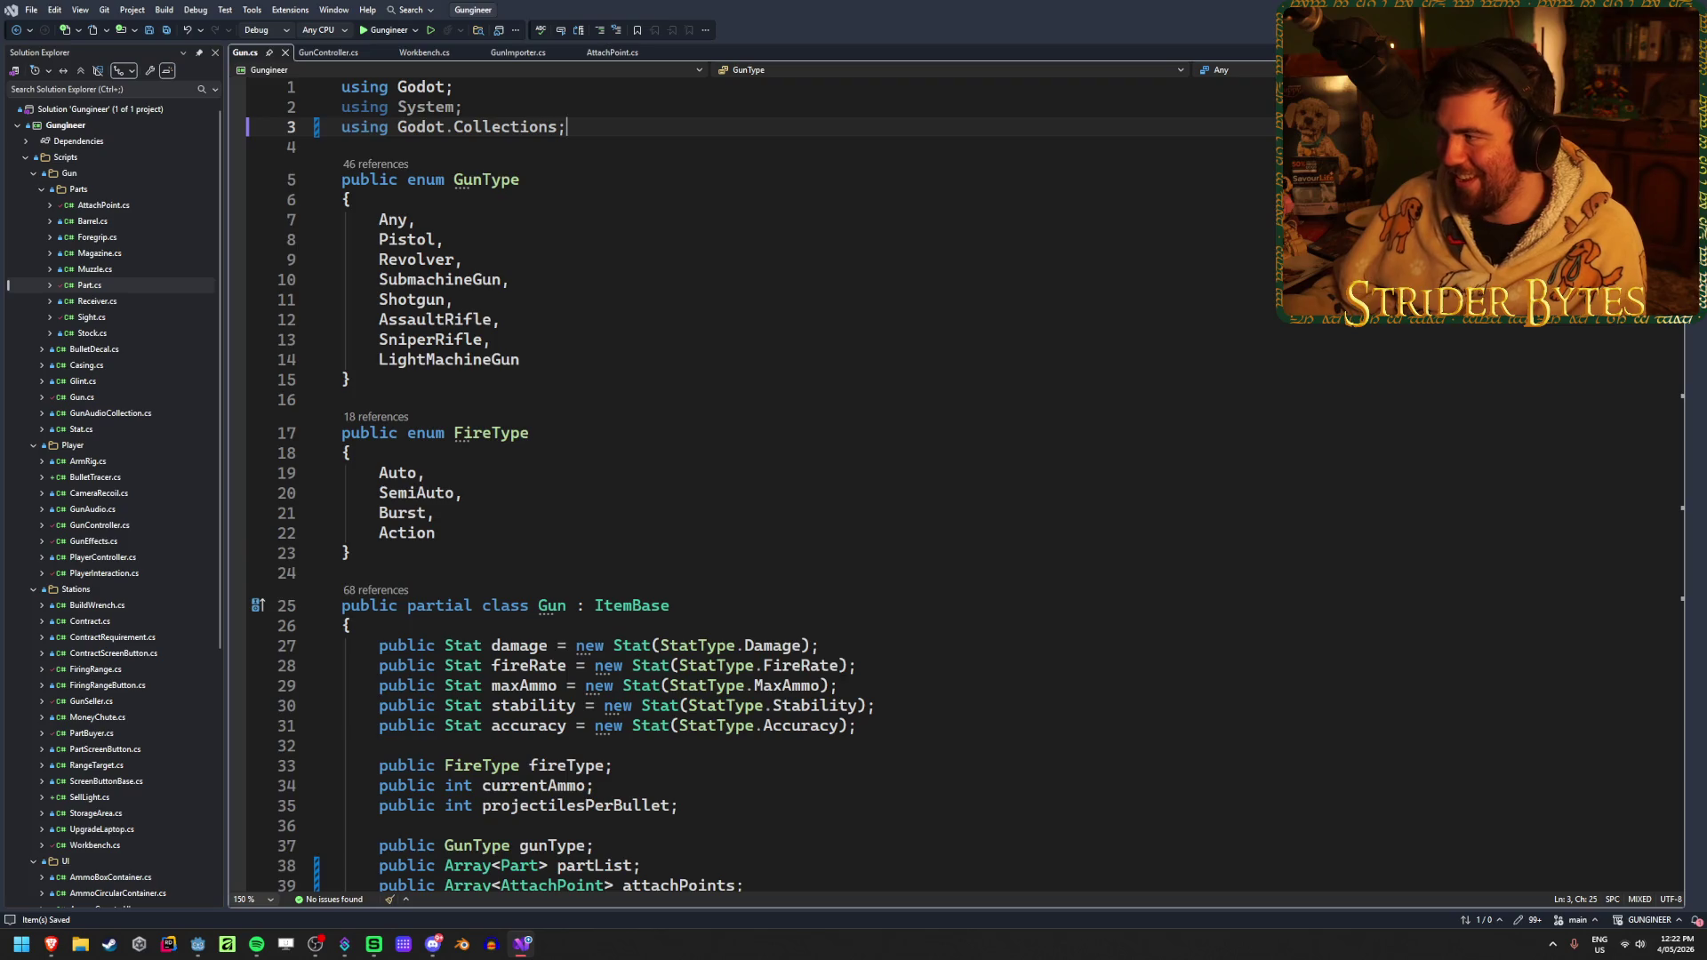
key("alt+Tab")
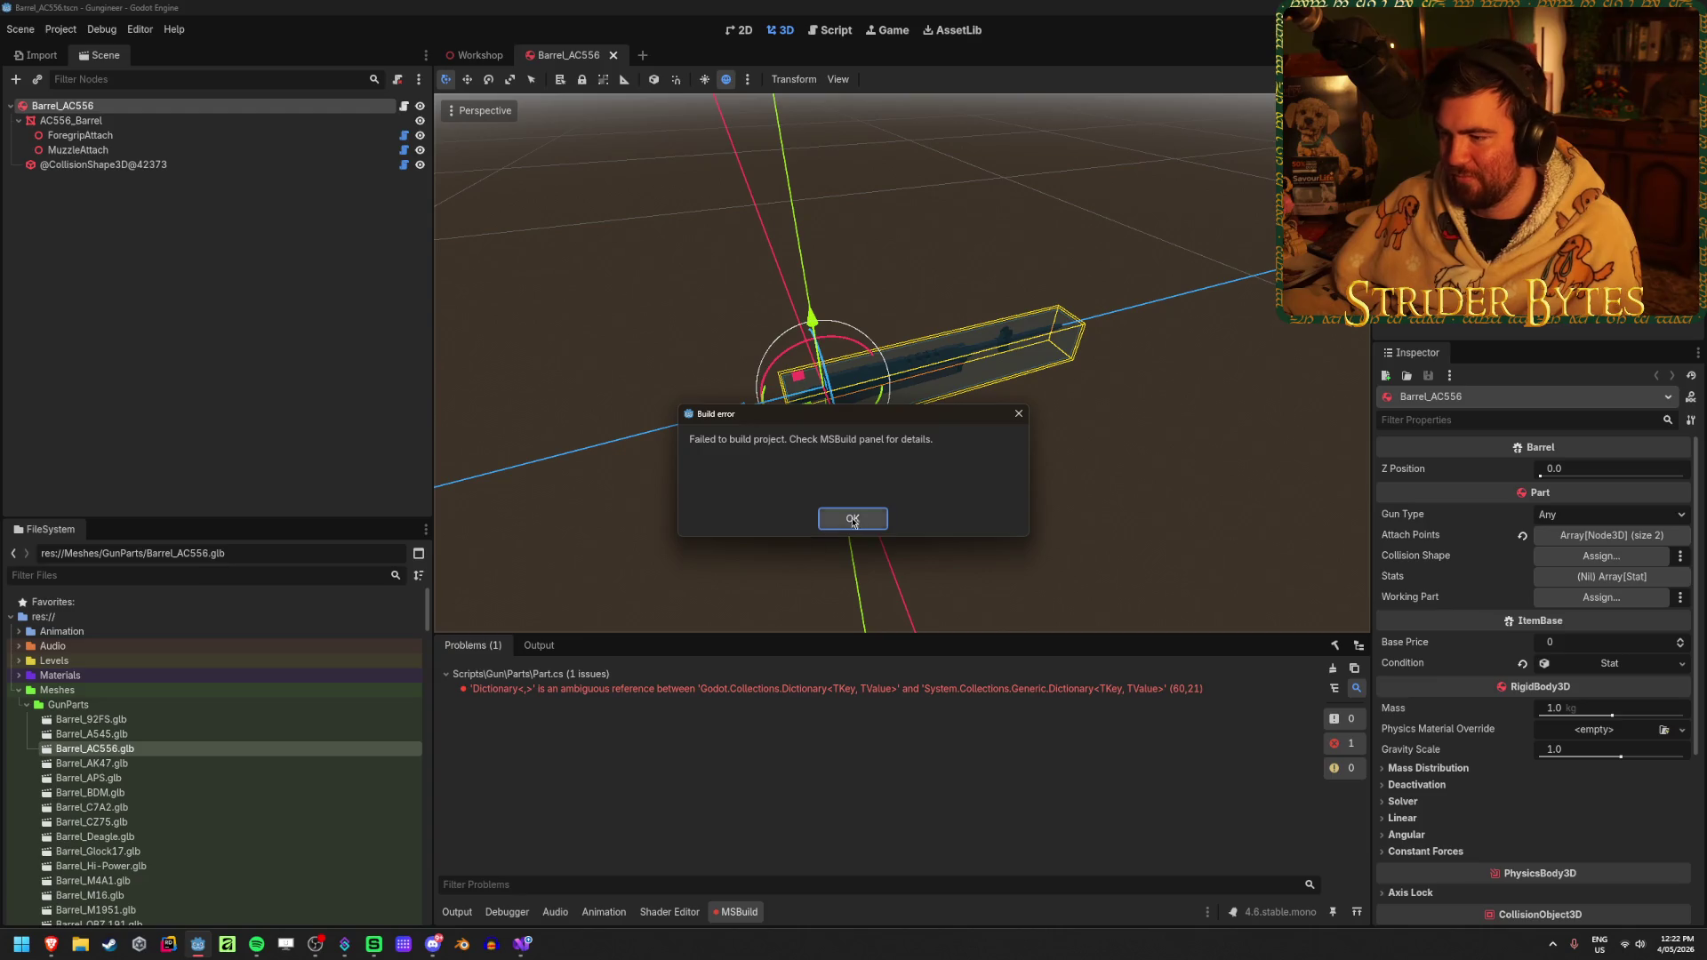
Open Part.cs from the Dictionary build error, delete its System.Collections.Generic using, and rebuild
left_click(851, 524)
double_click(807, 690)
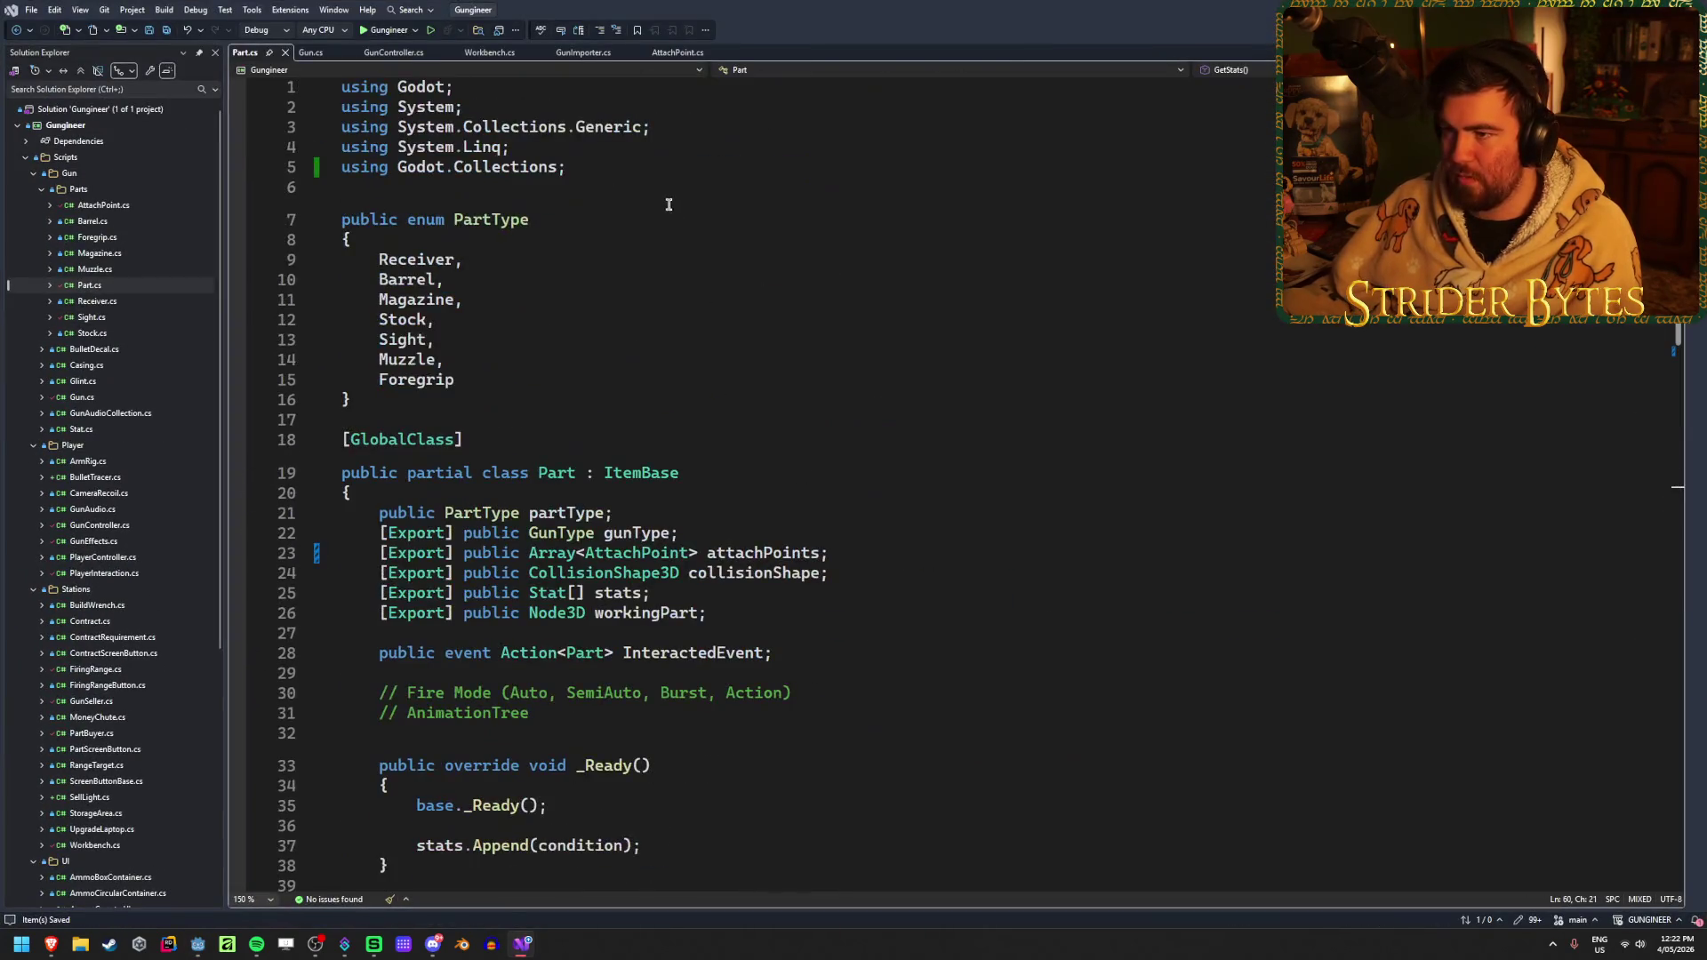
left_click(680, 133)
key("ctrl+x")
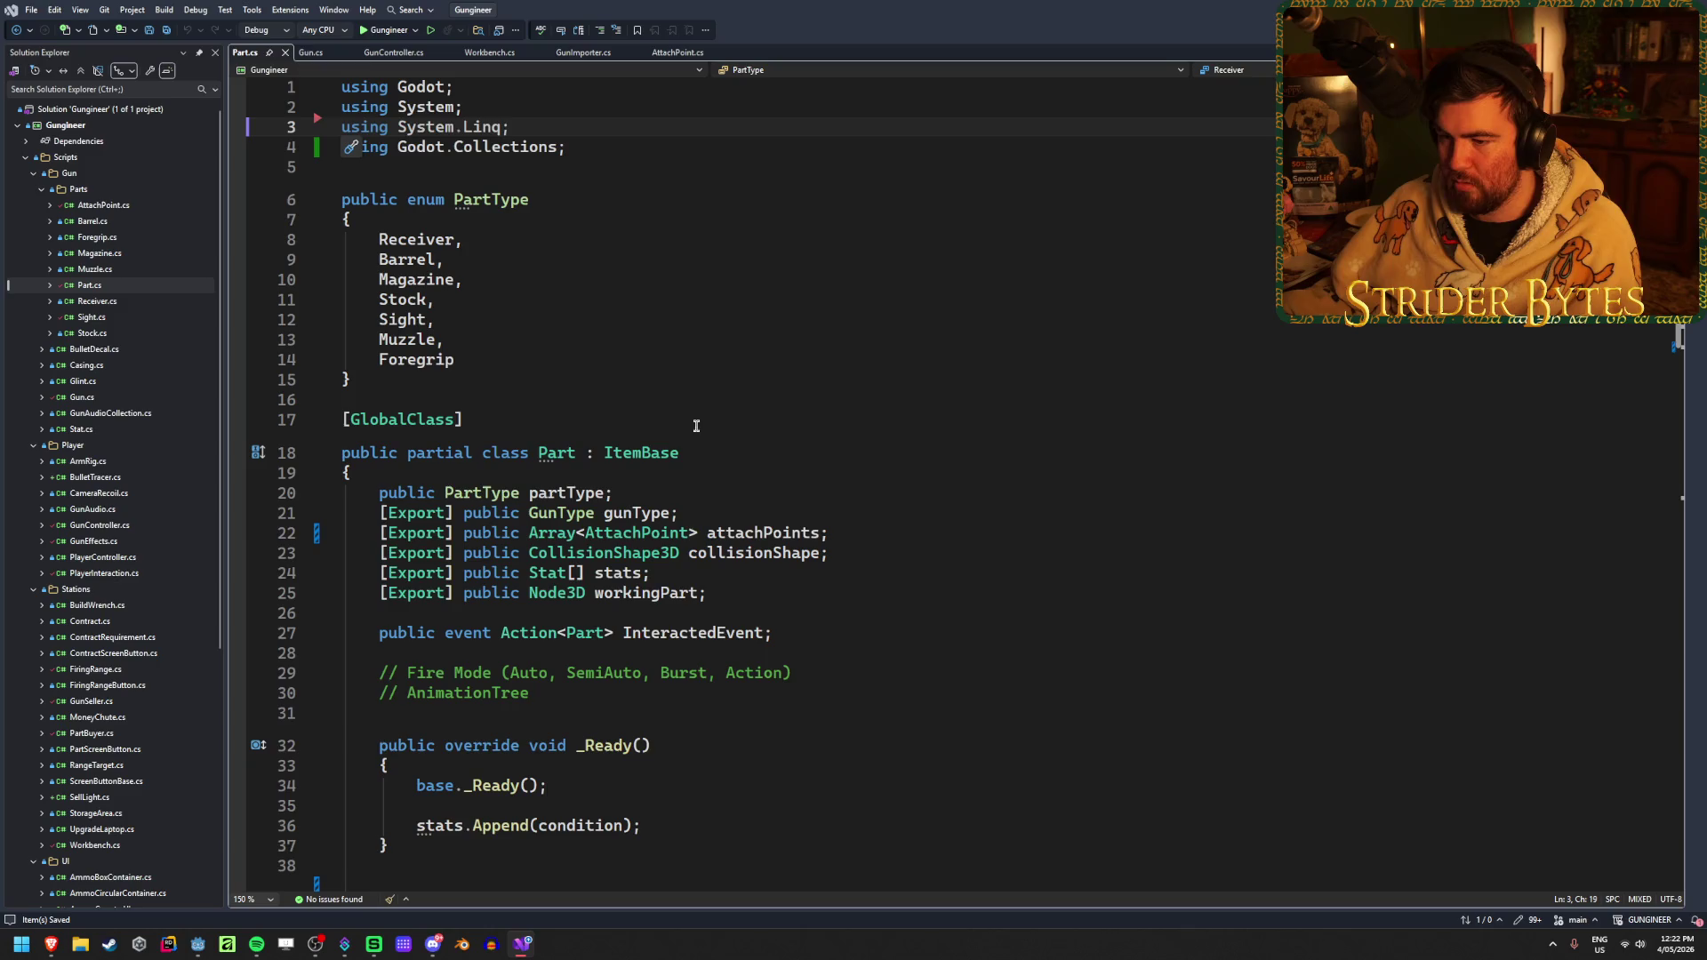
scroll(770, 419, "down", 3)
scroll(890, 349, "down", 12)
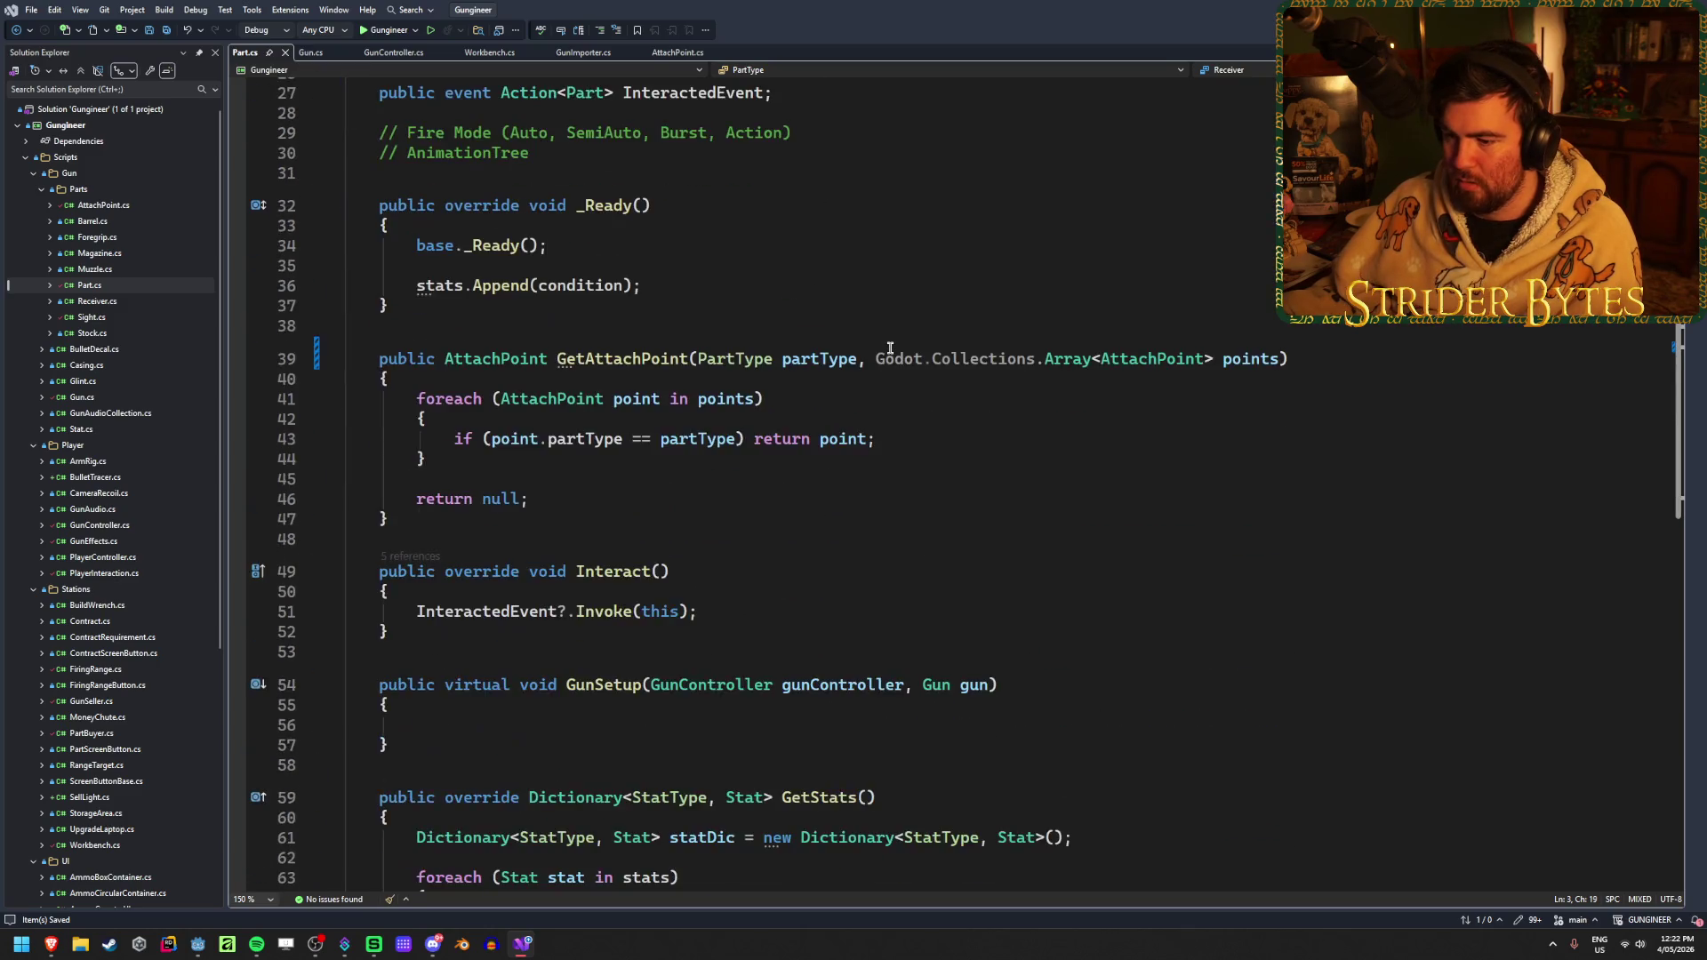
scroll(886, 348, "up", 1)
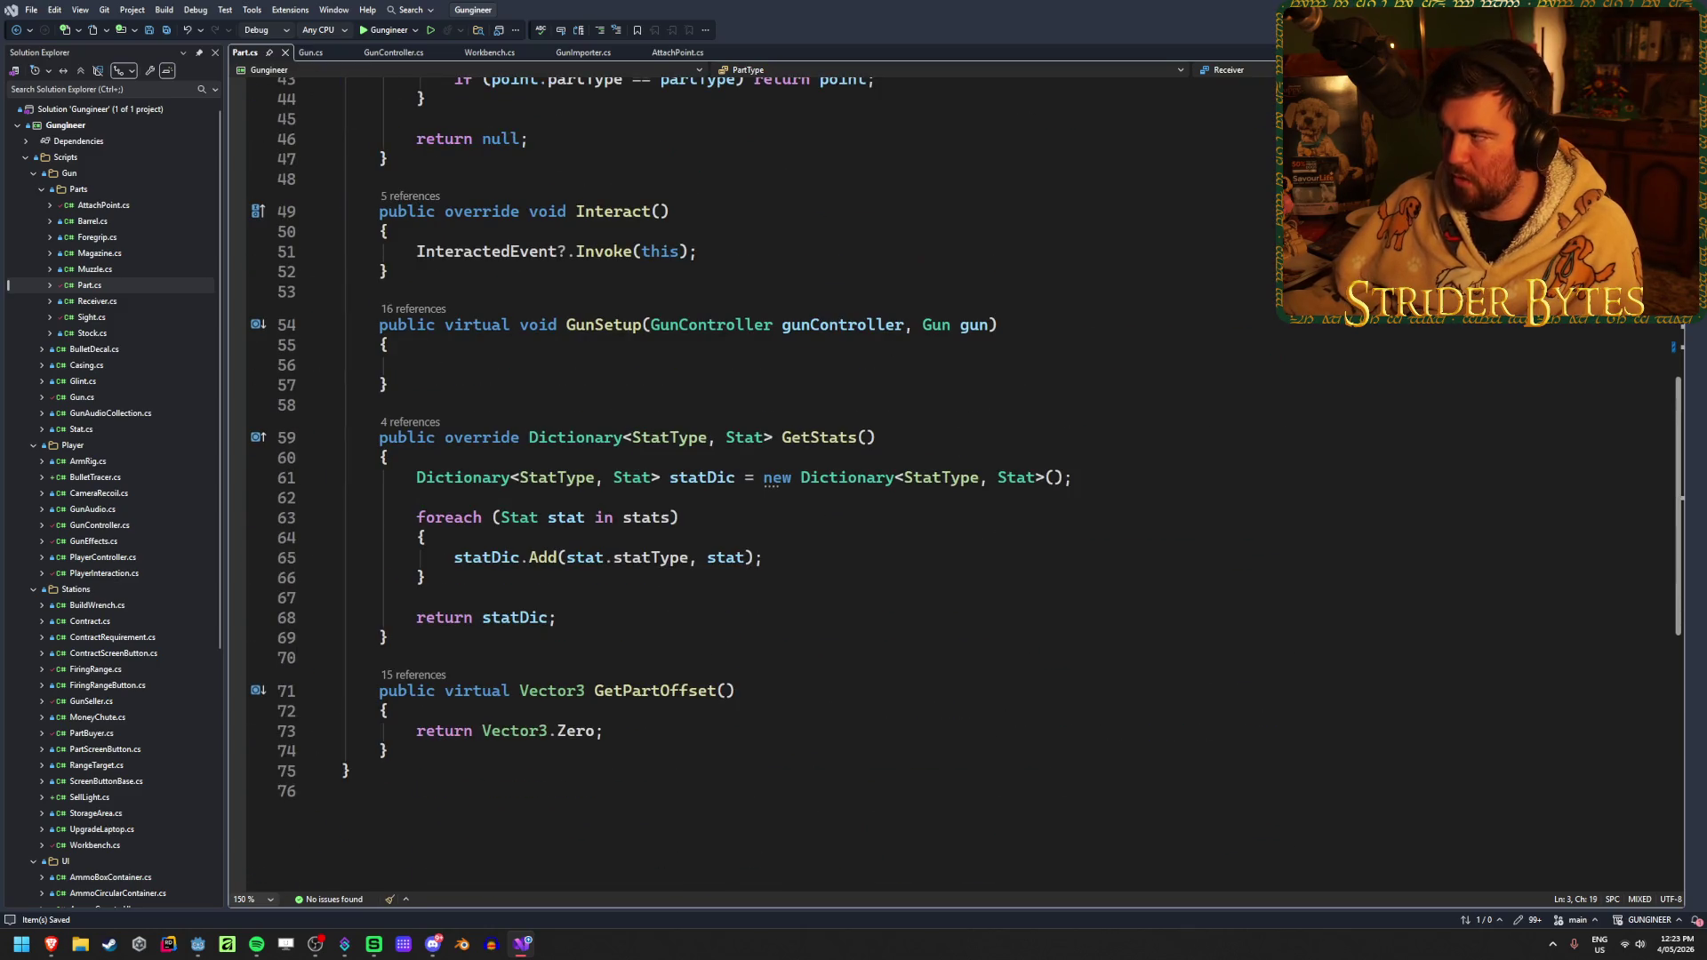
key("alt+Tab")
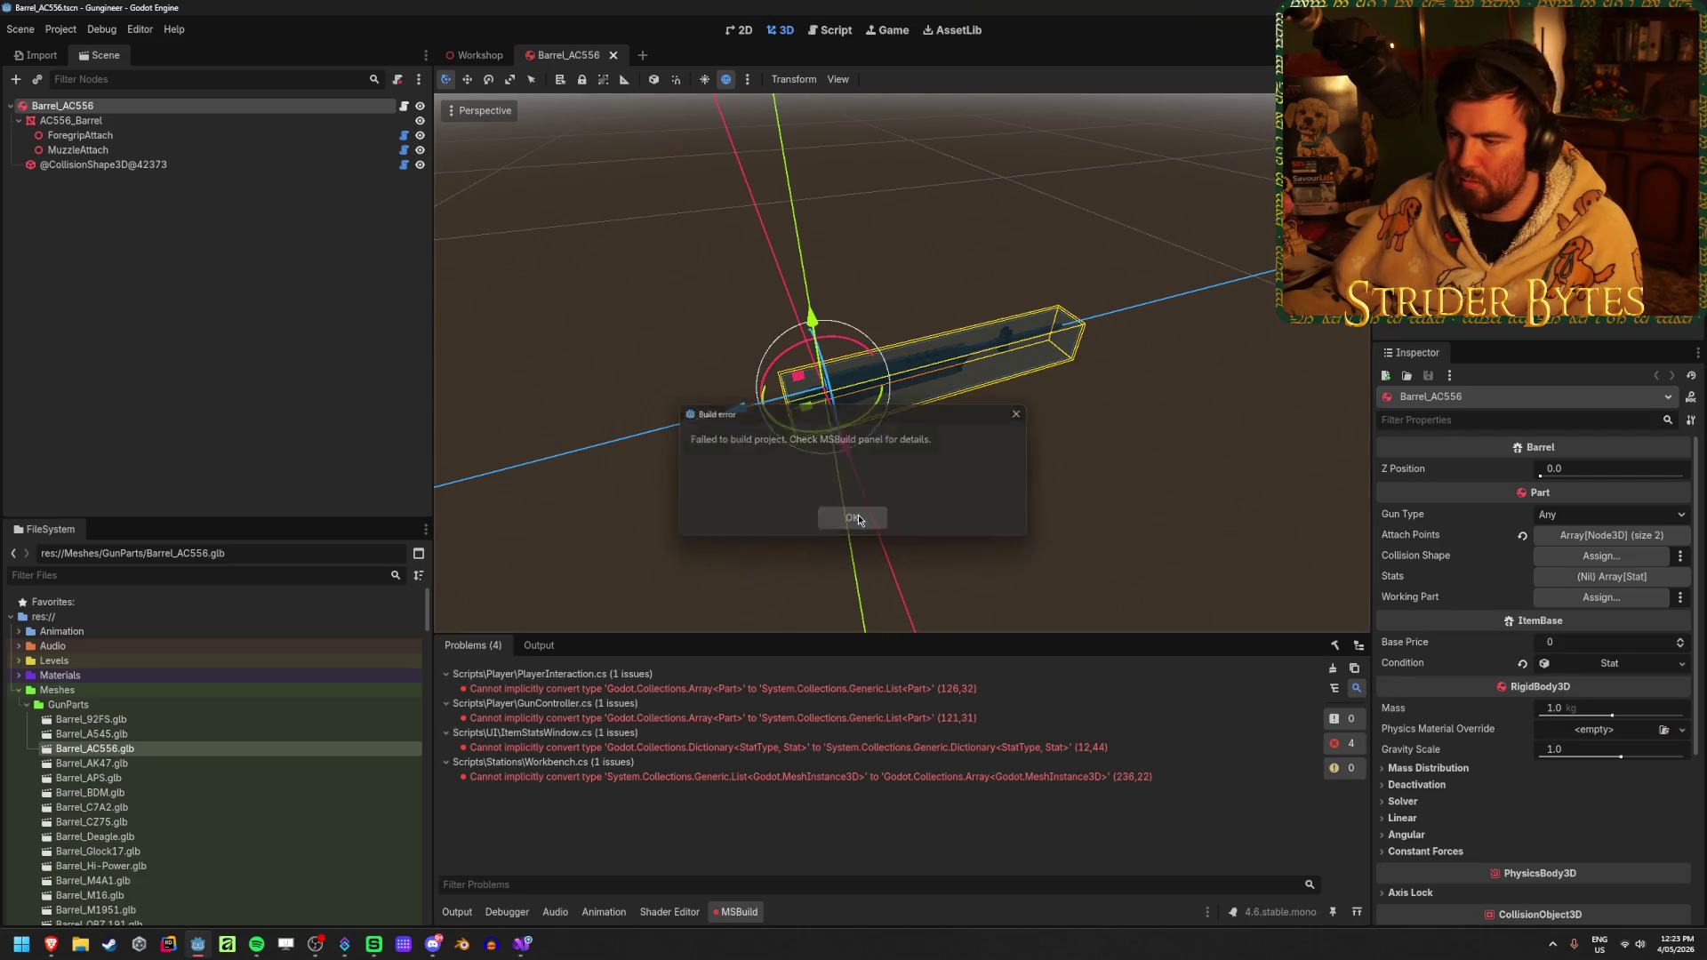
Jump to the PlayerInteraction.cs conversion error and delete its System.Collections.Generic using
left_click(853, 521)
double_click(794, 689)
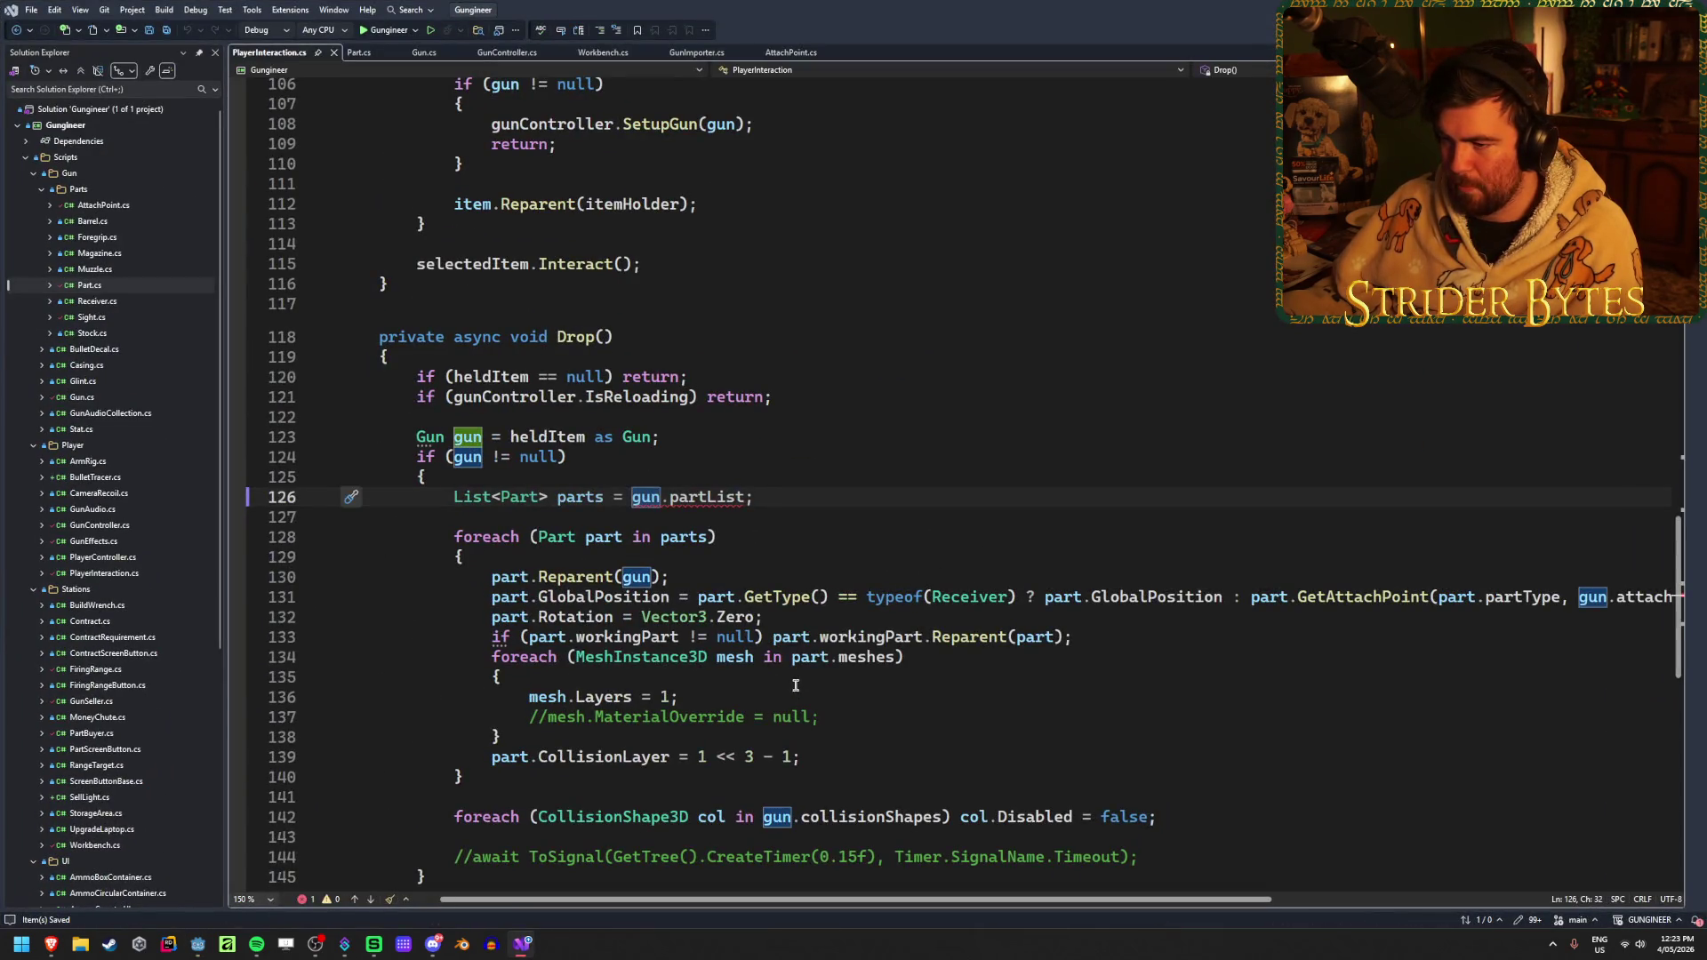
left_click(705, 497)
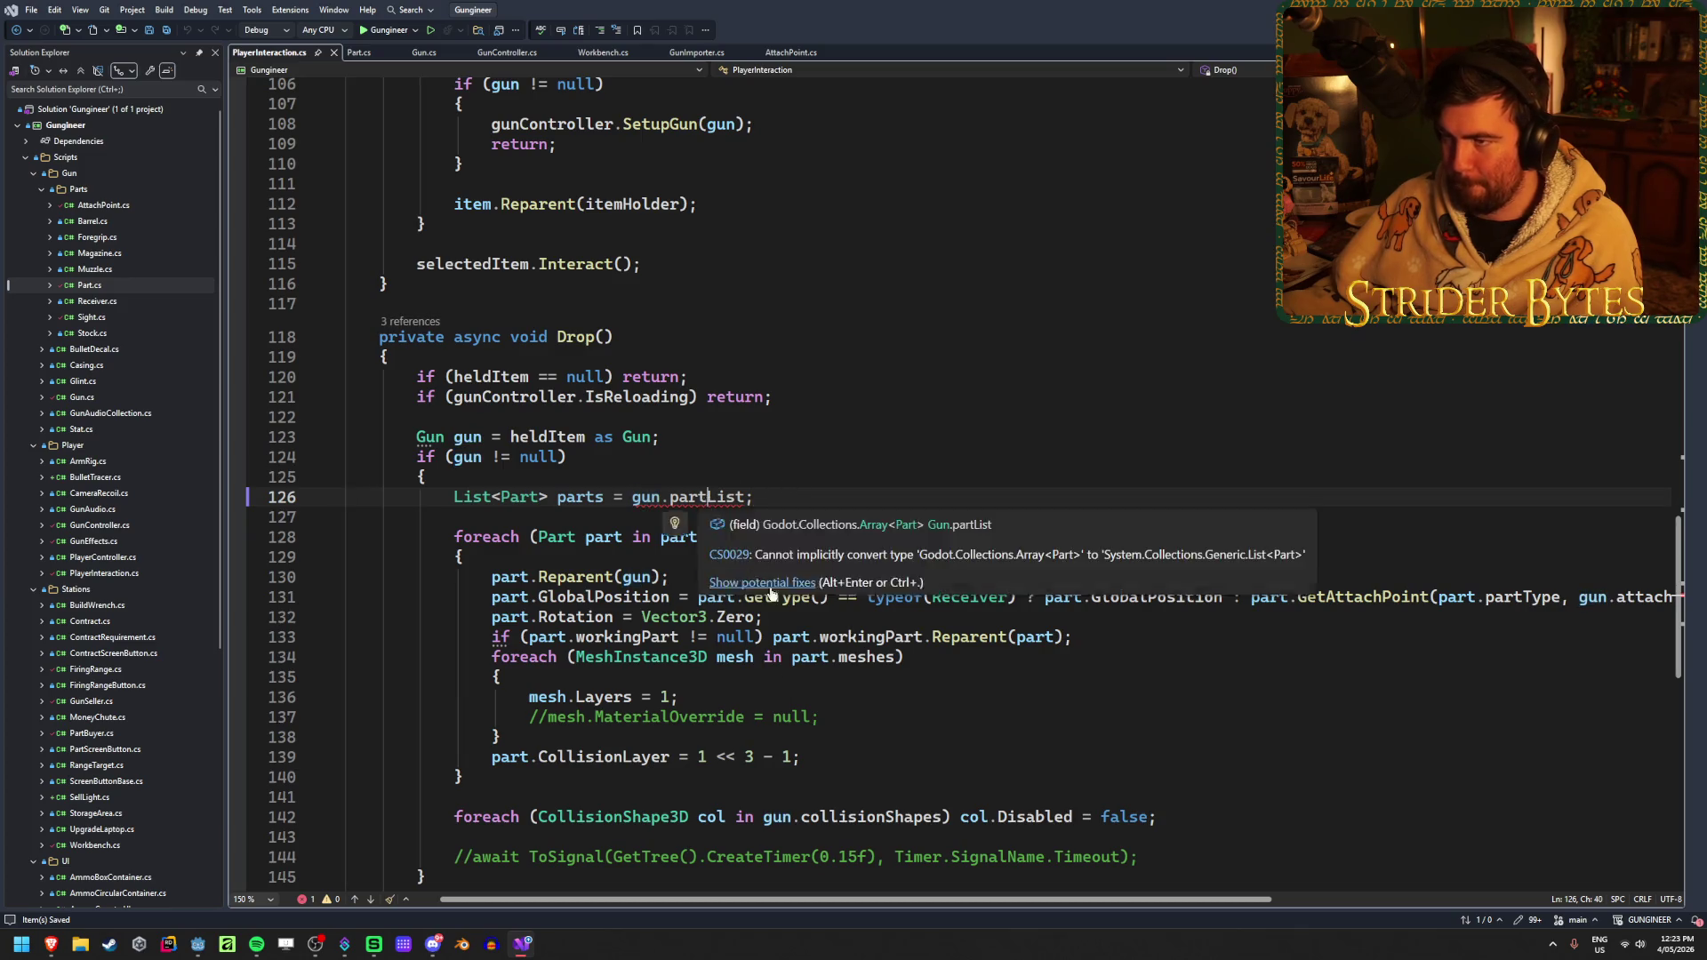
scroll(761, 646, "up", 20)
left_click(685, 126)
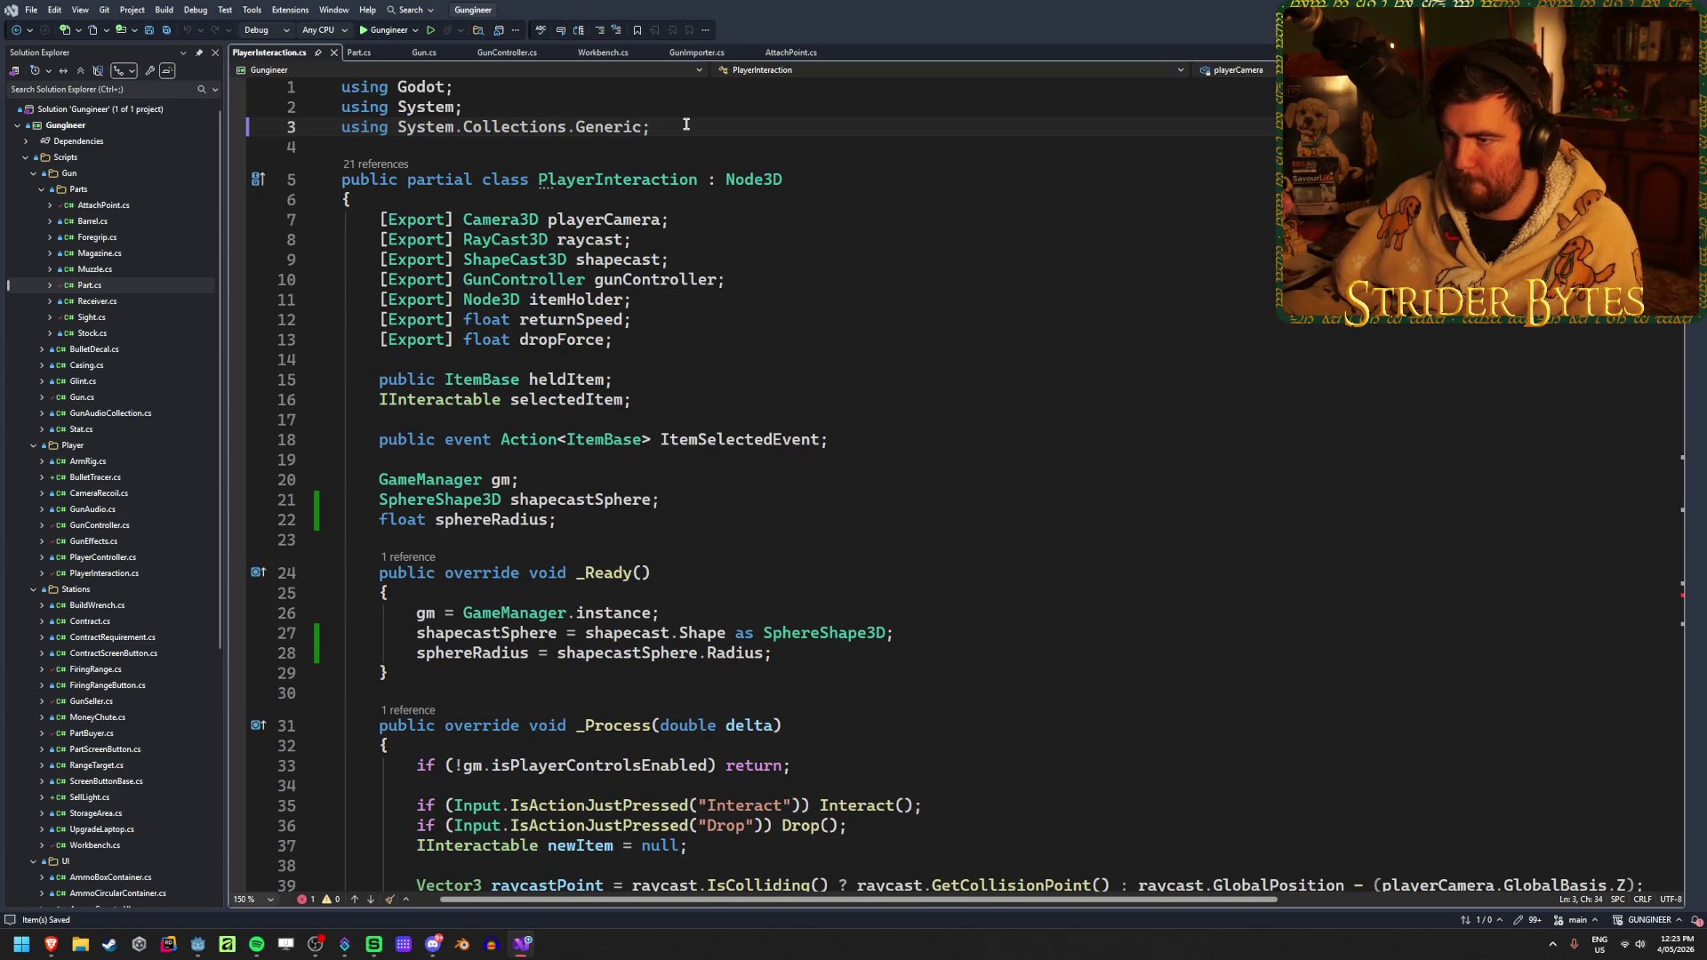
key("ctrl+x")
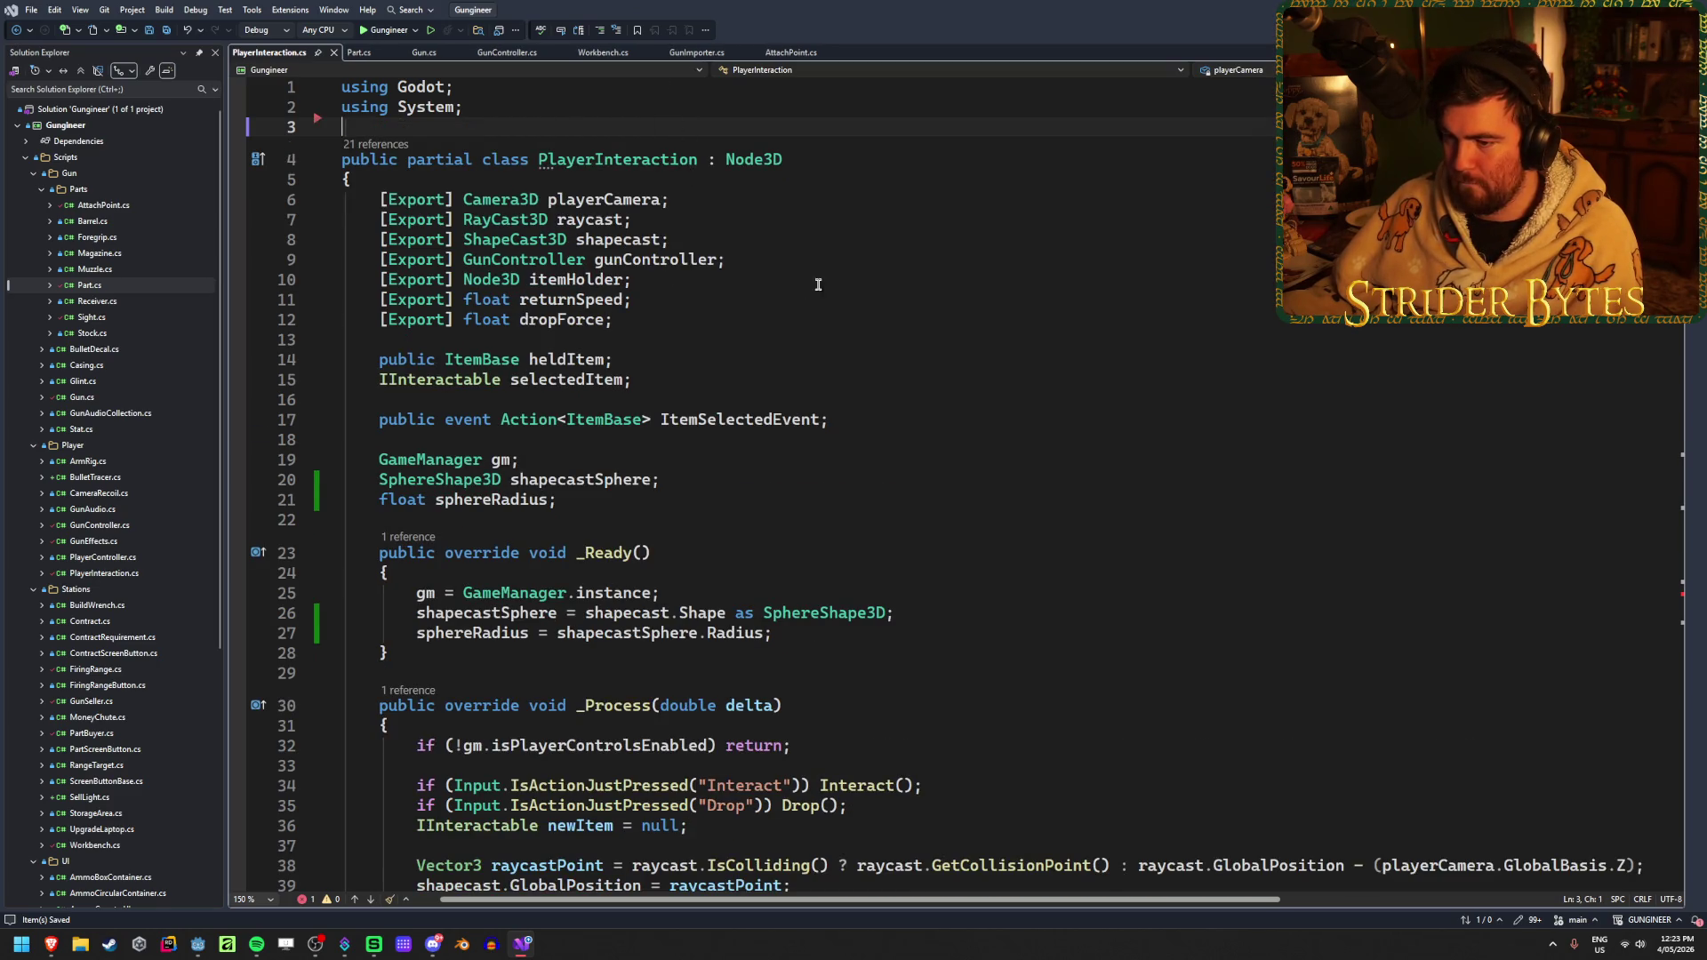
Change the Drop() parts type on line 125 from List<Part> to Array<Part>, then rebuild
scroll(817, 284, "down", 20)
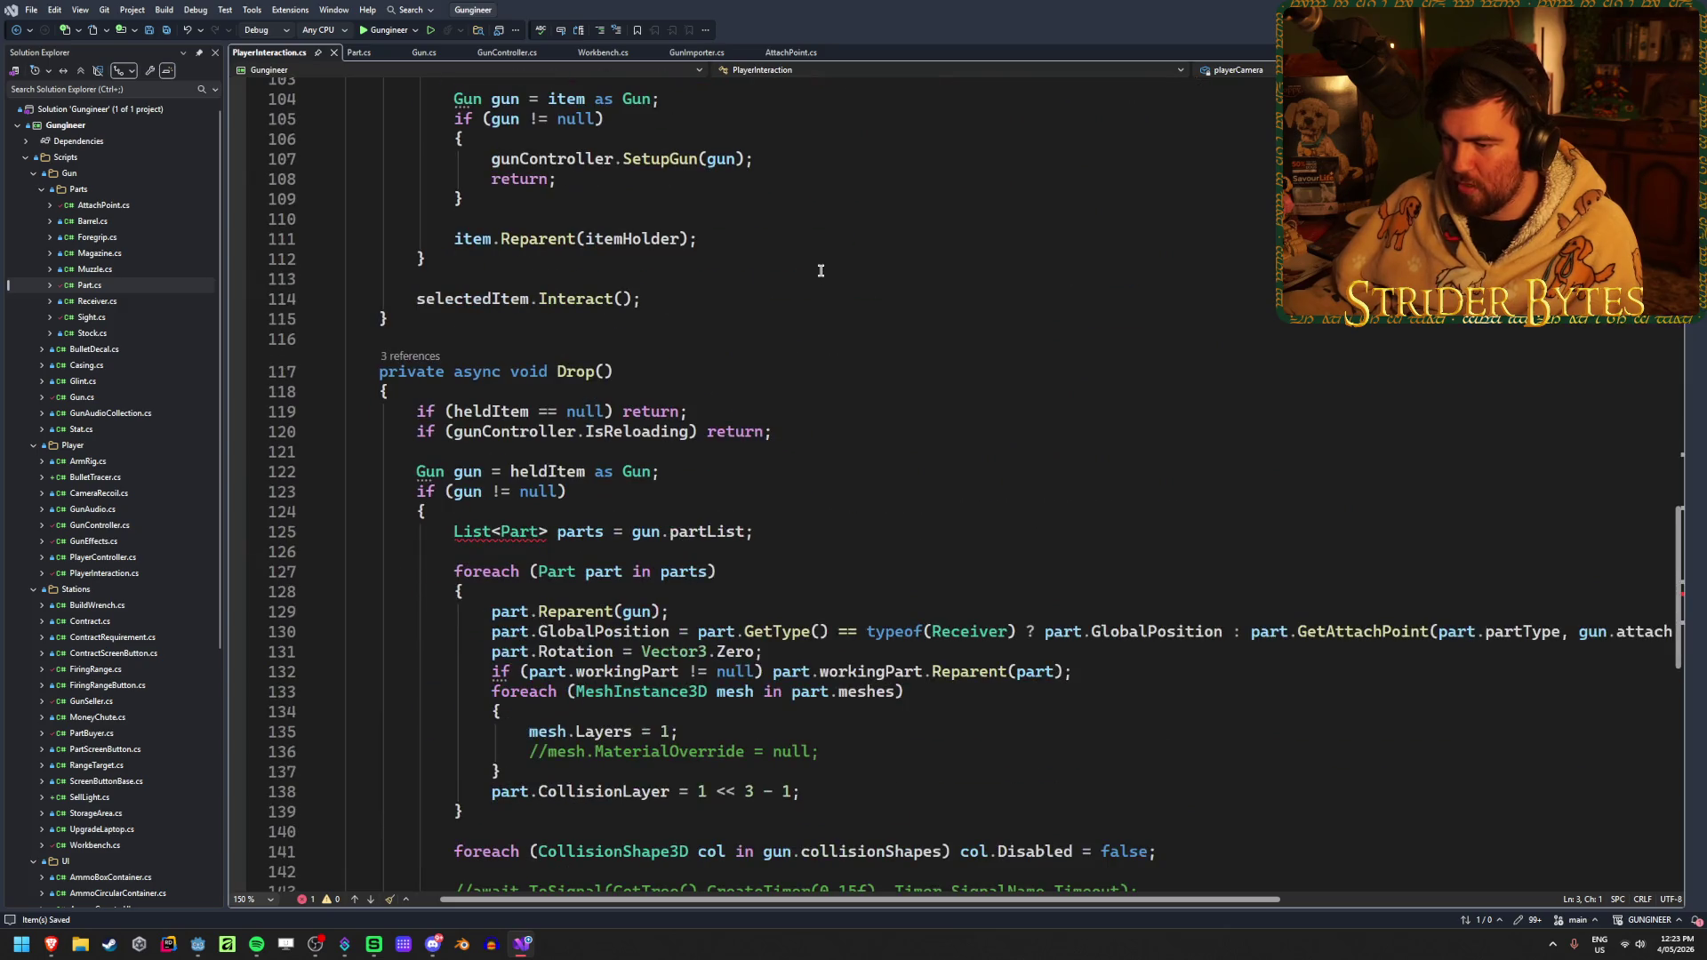
scroll(821, 270, "down", 2)
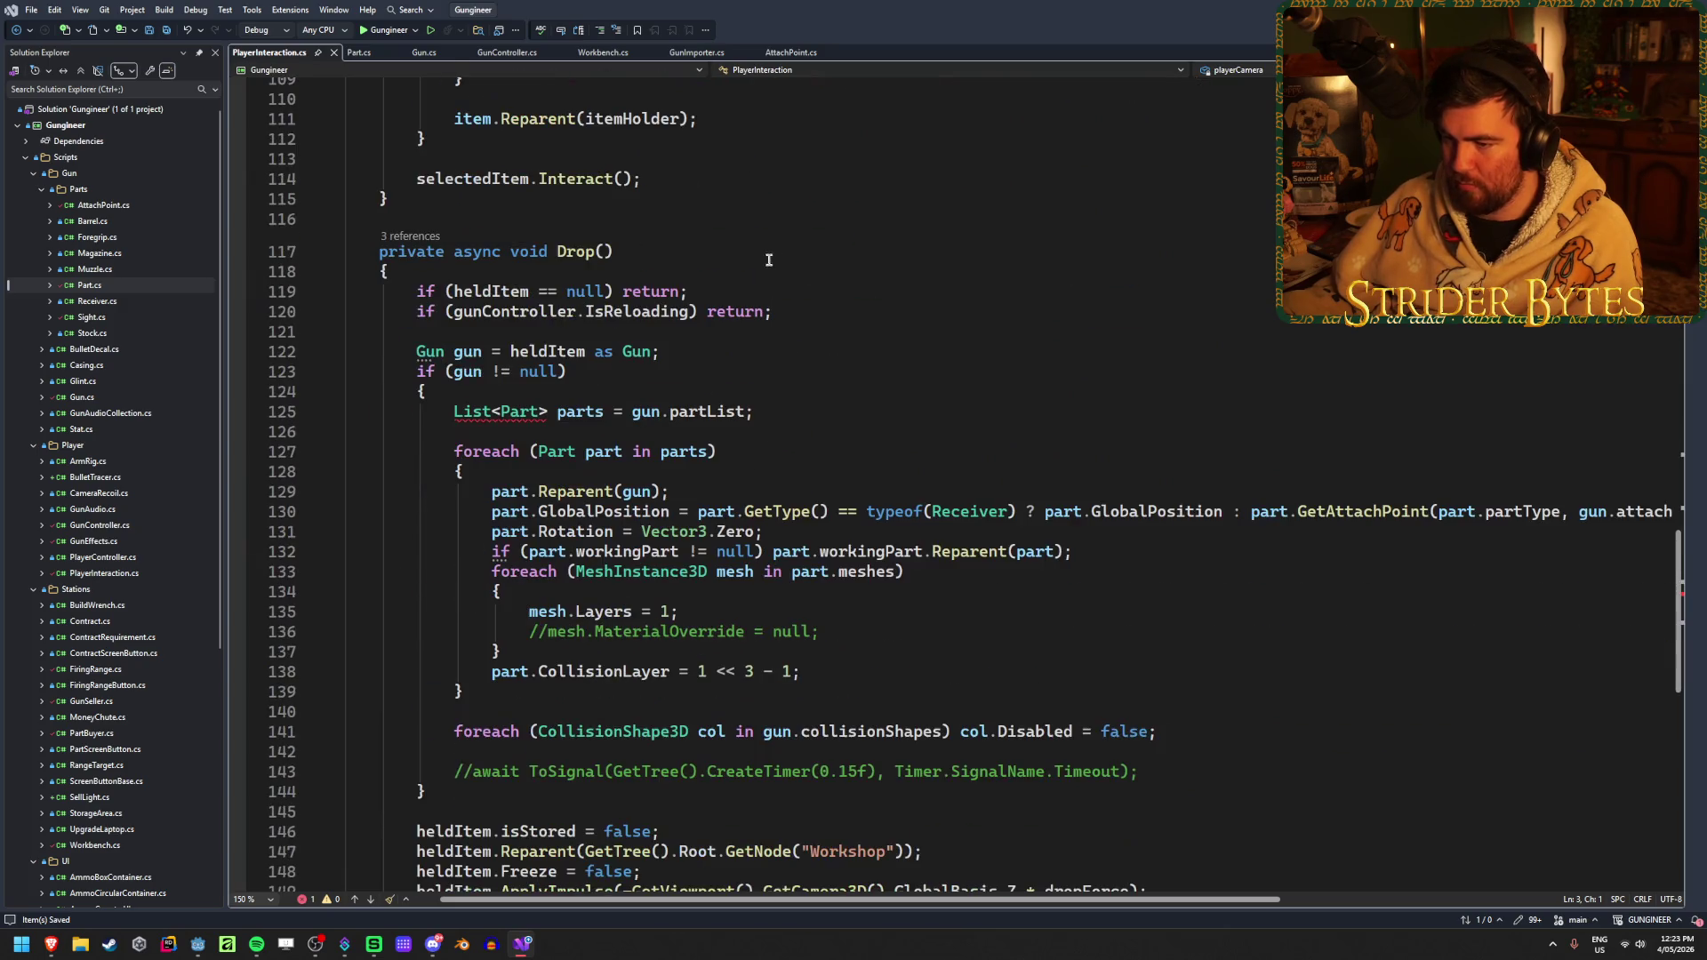
double_click(472, 412)
type("Array")
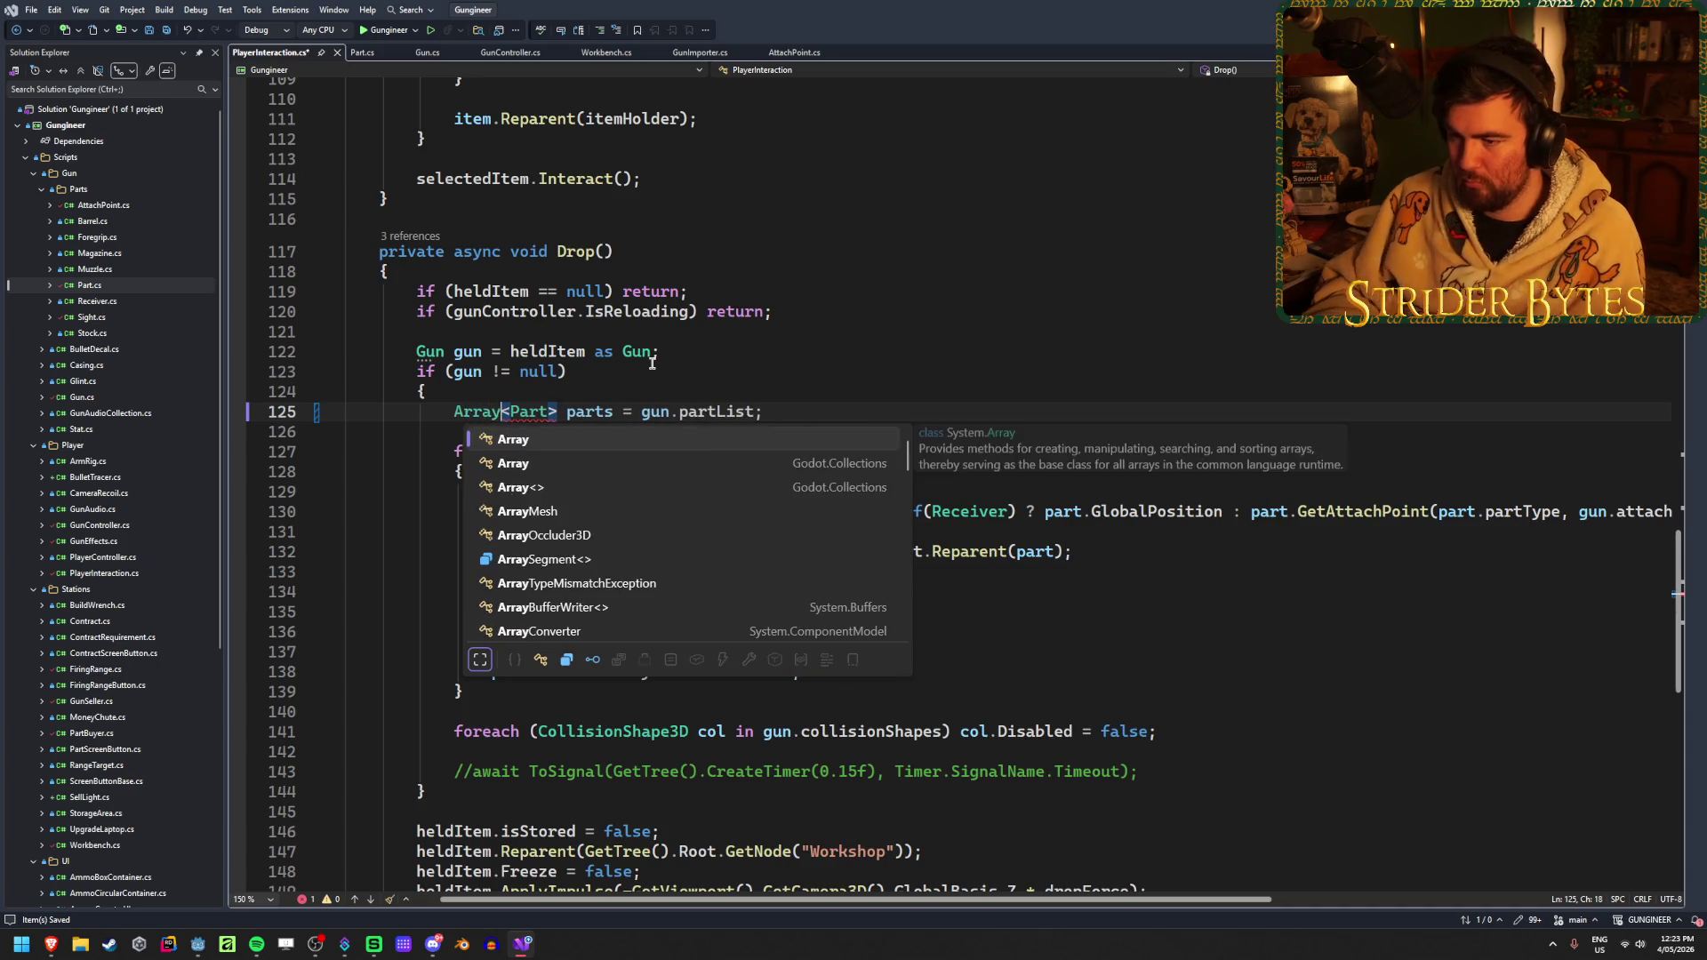
key("Escape")
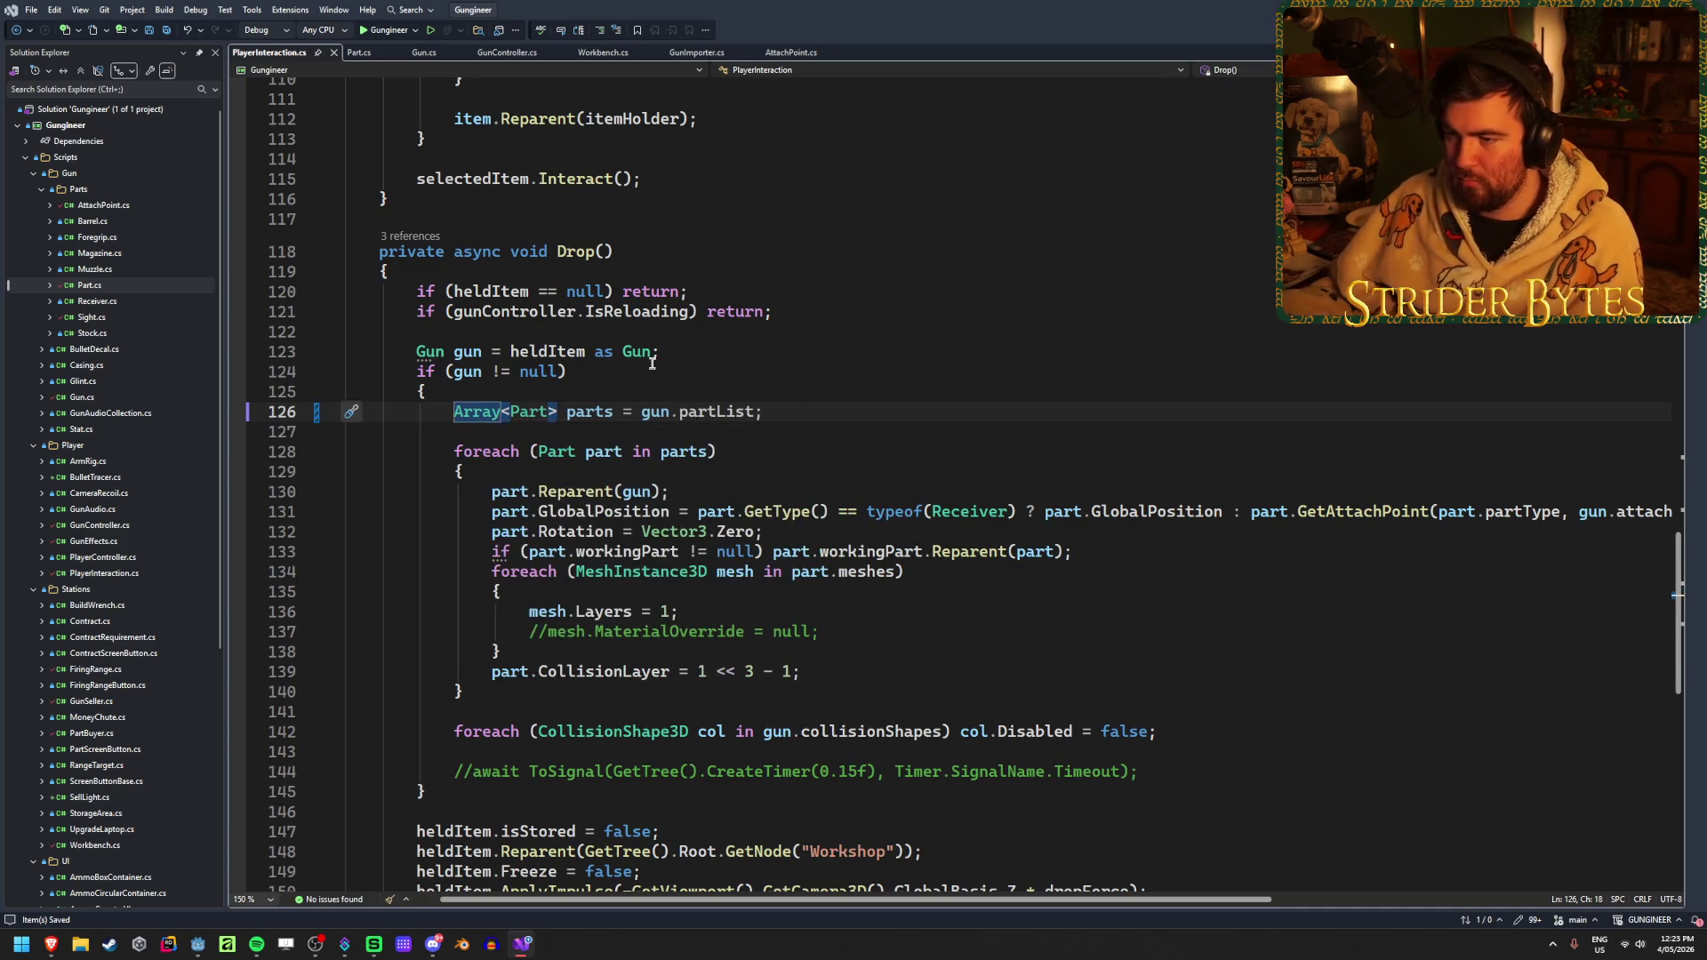
scroll(653, 363, "up", 20)
scroll(658, 364, "down", 20)
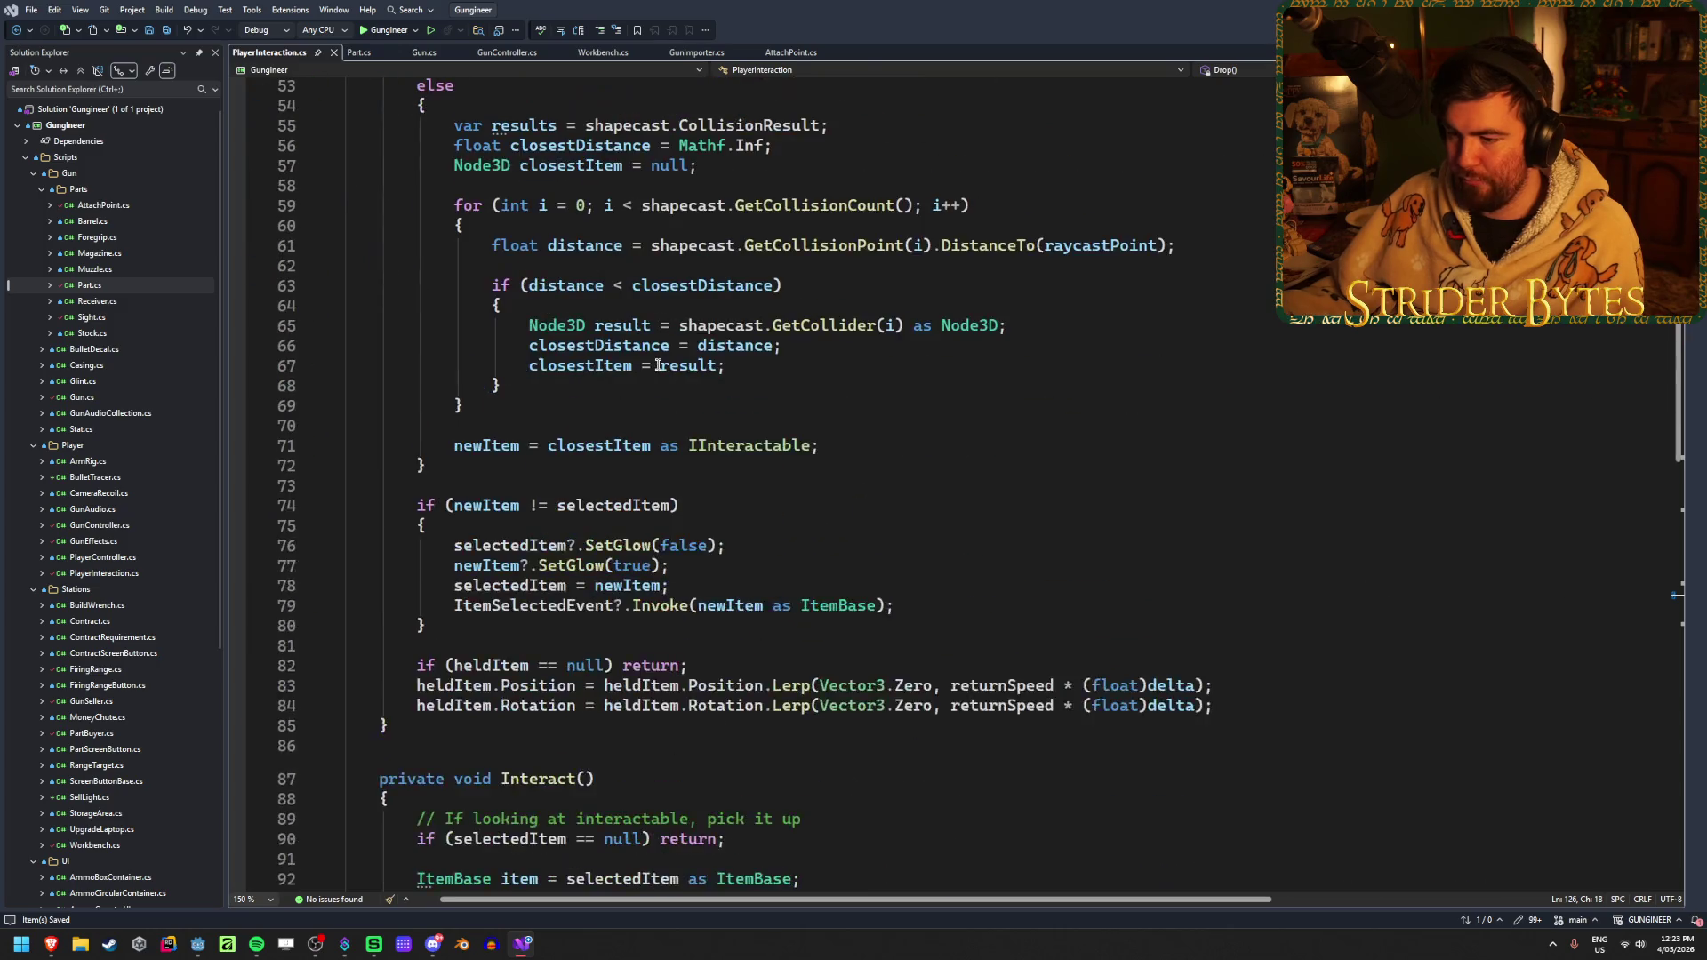
scroll(661, 360, "down", 11)
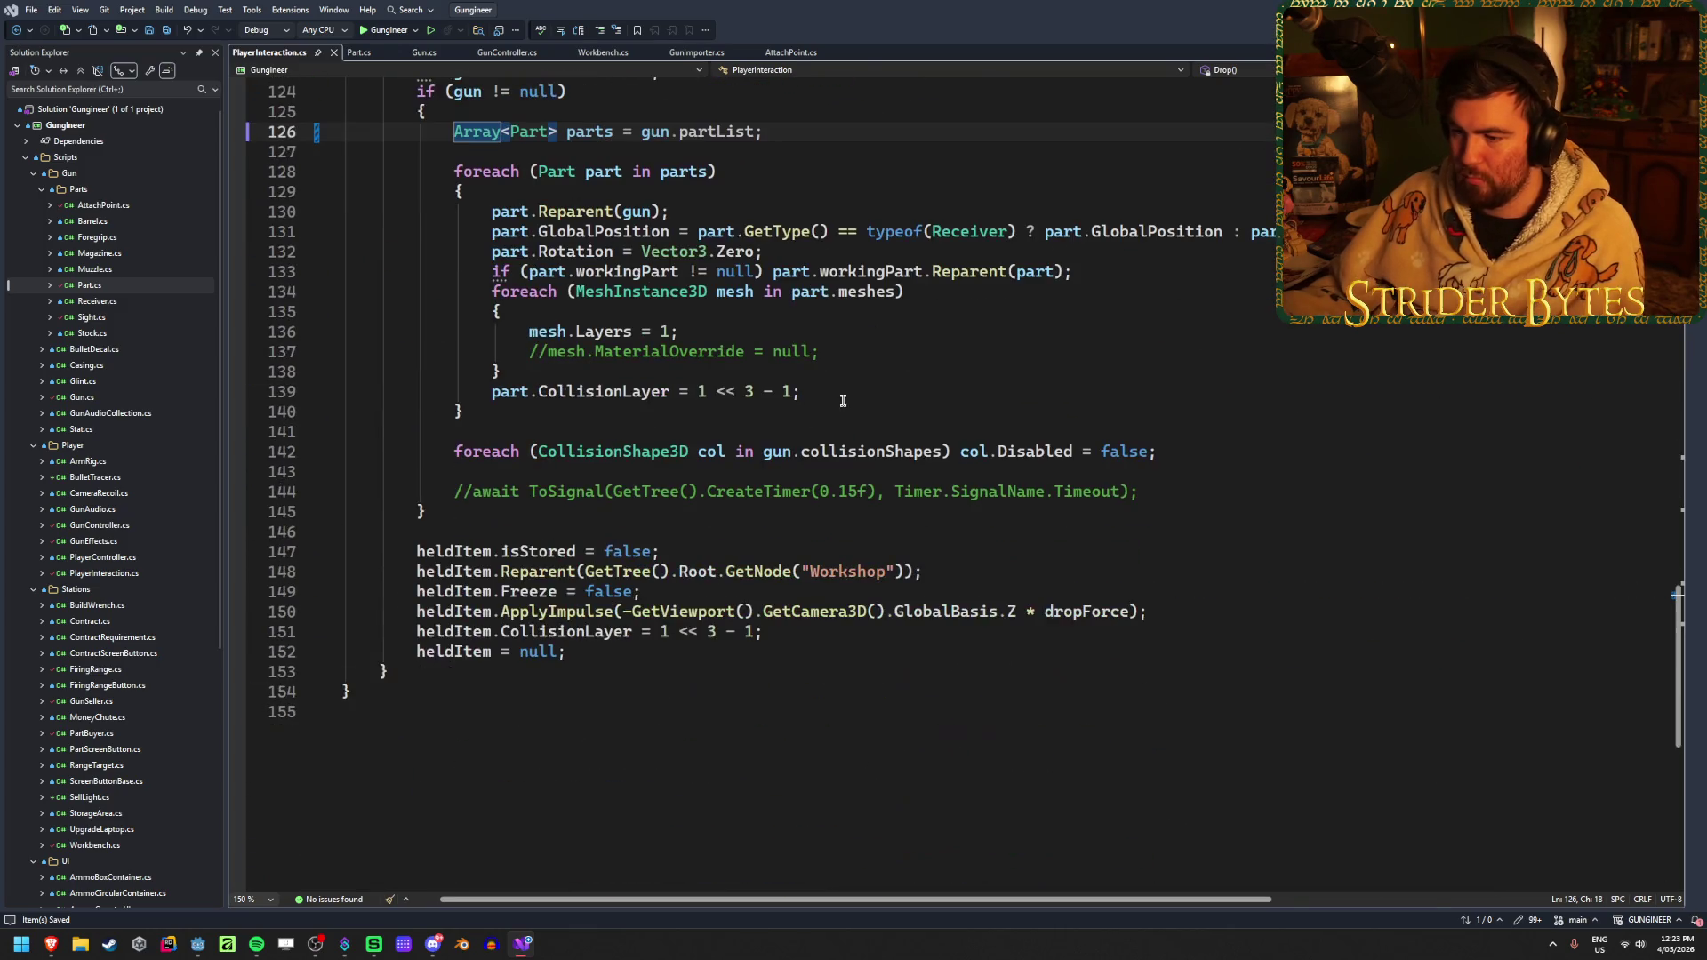
key("alt+Tab")
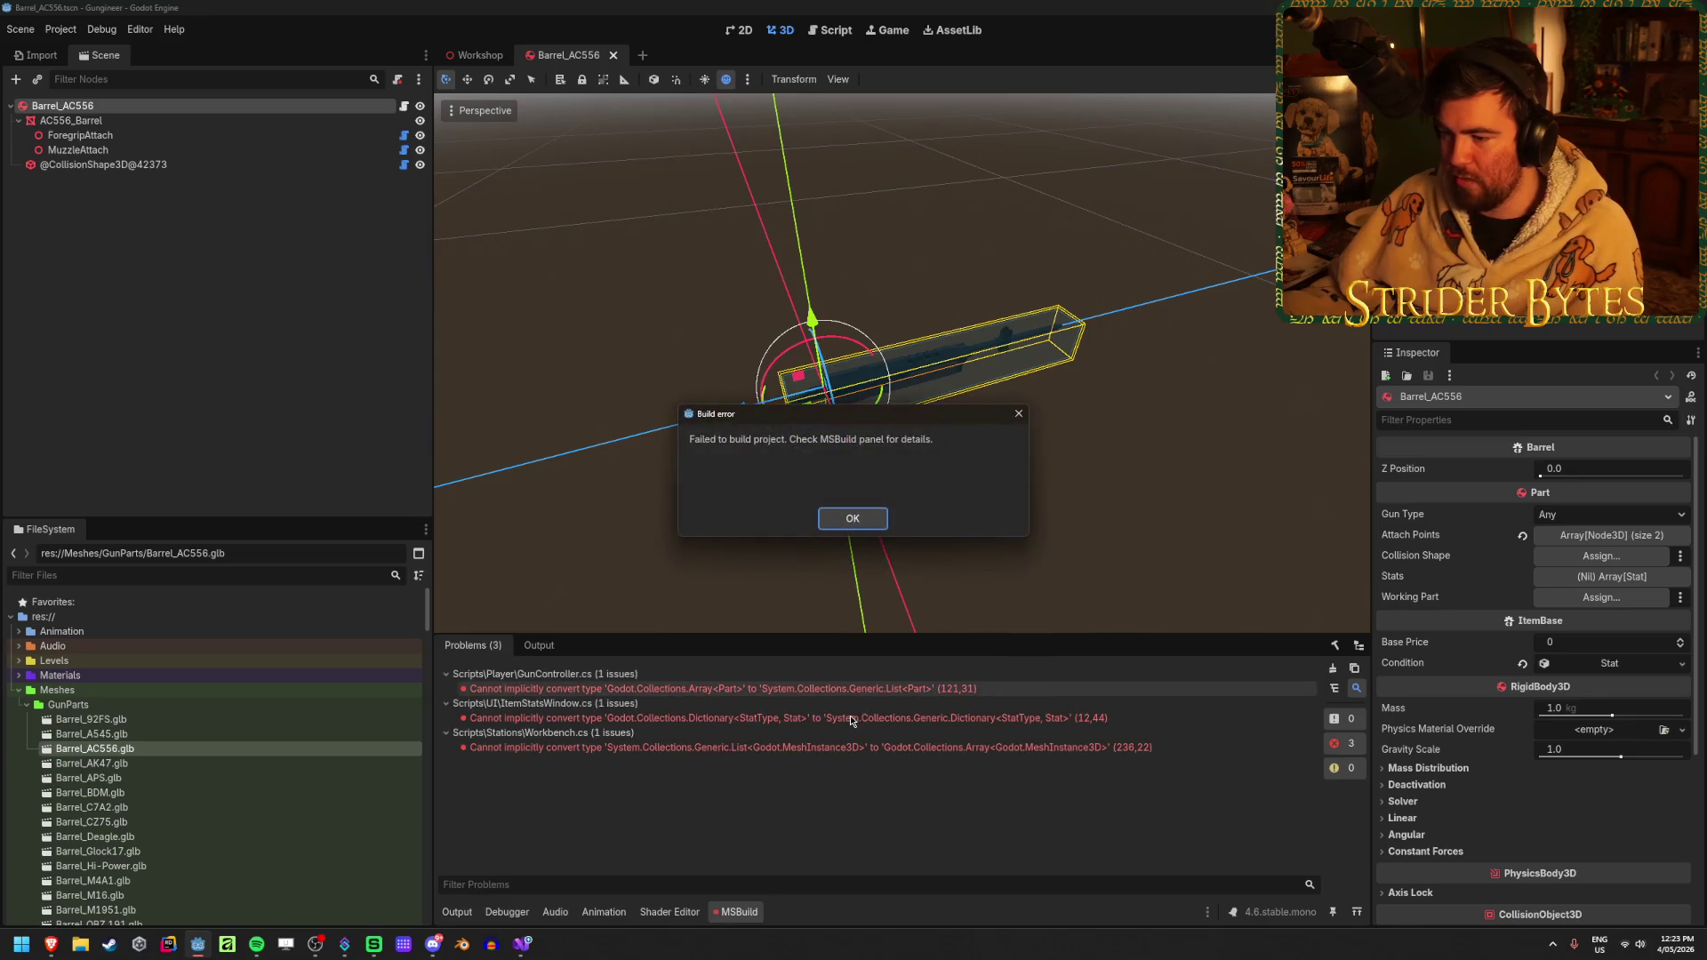
Open the GunController.cs error and change line 121's List to a Godot.Collections Array
left_click(854, 519)
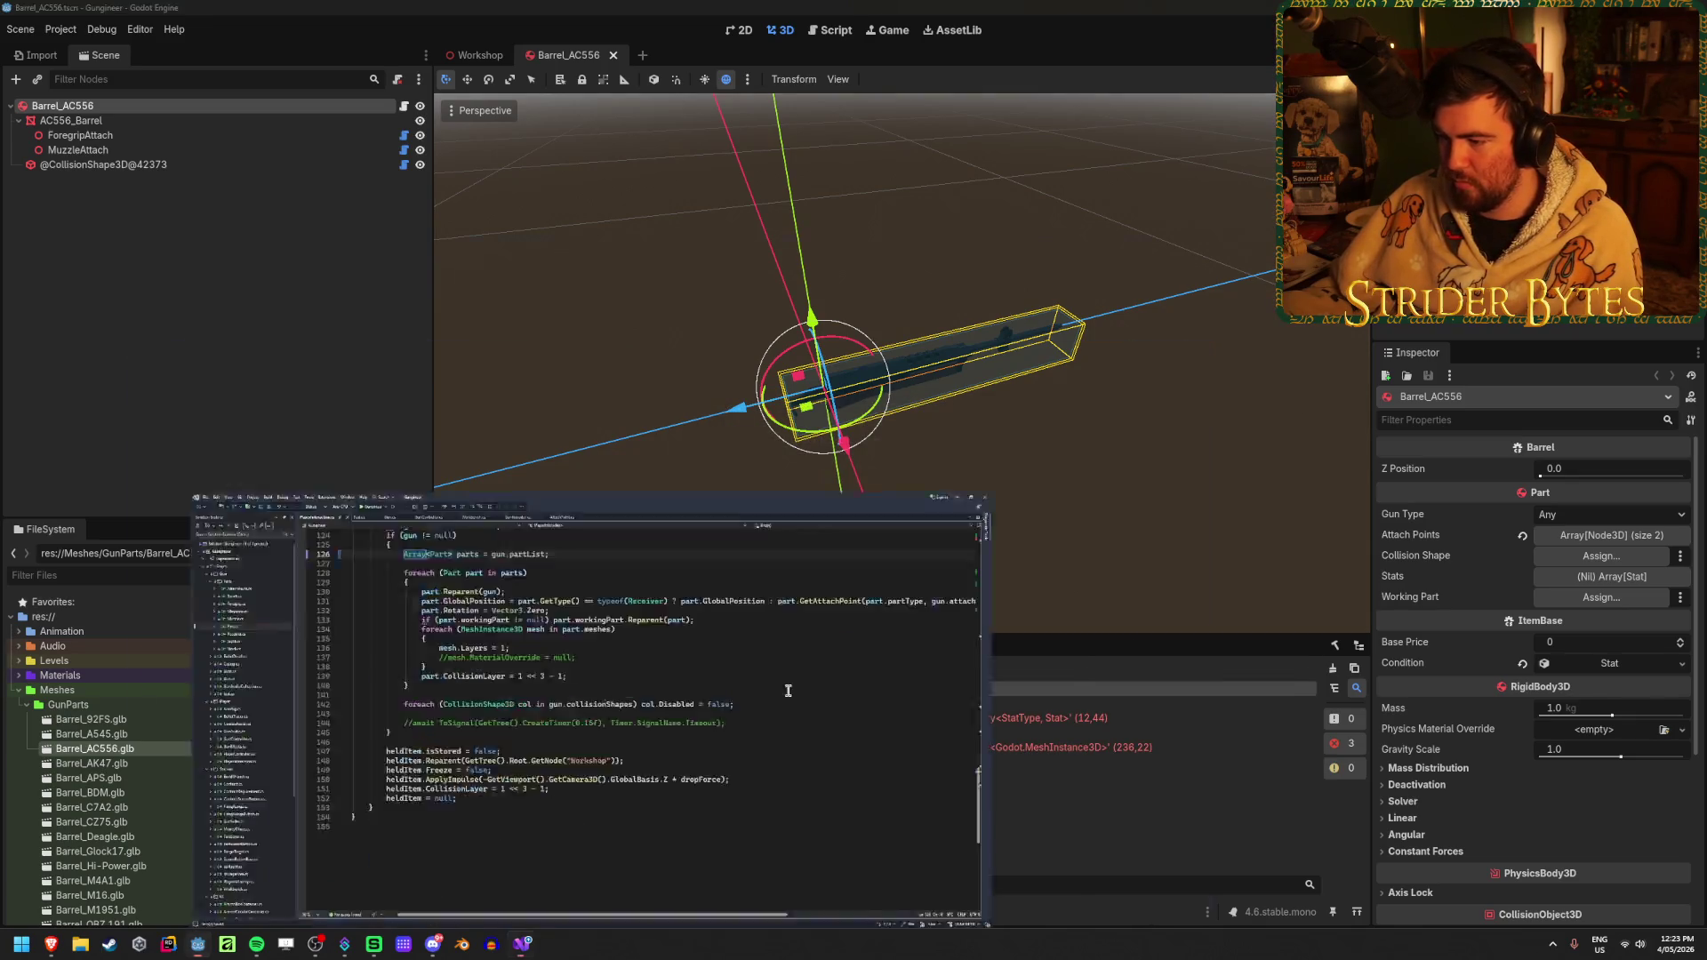
double_click(711, 689)
double_click(432, 484)
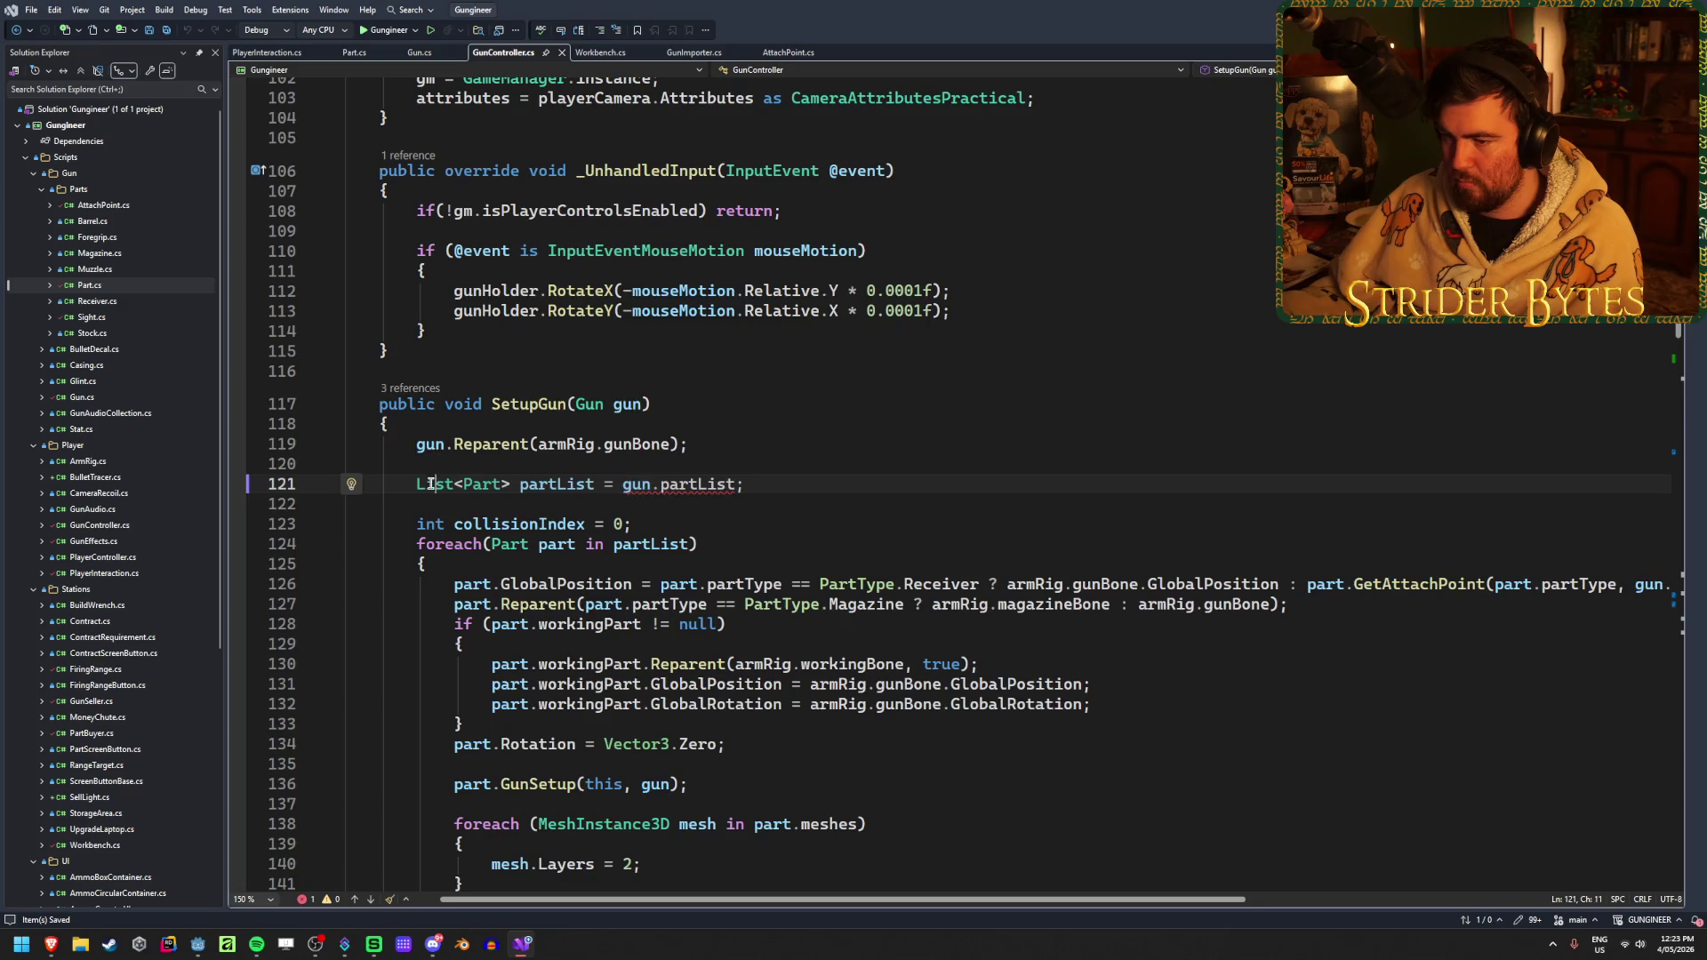
type("Array")
key("Down")
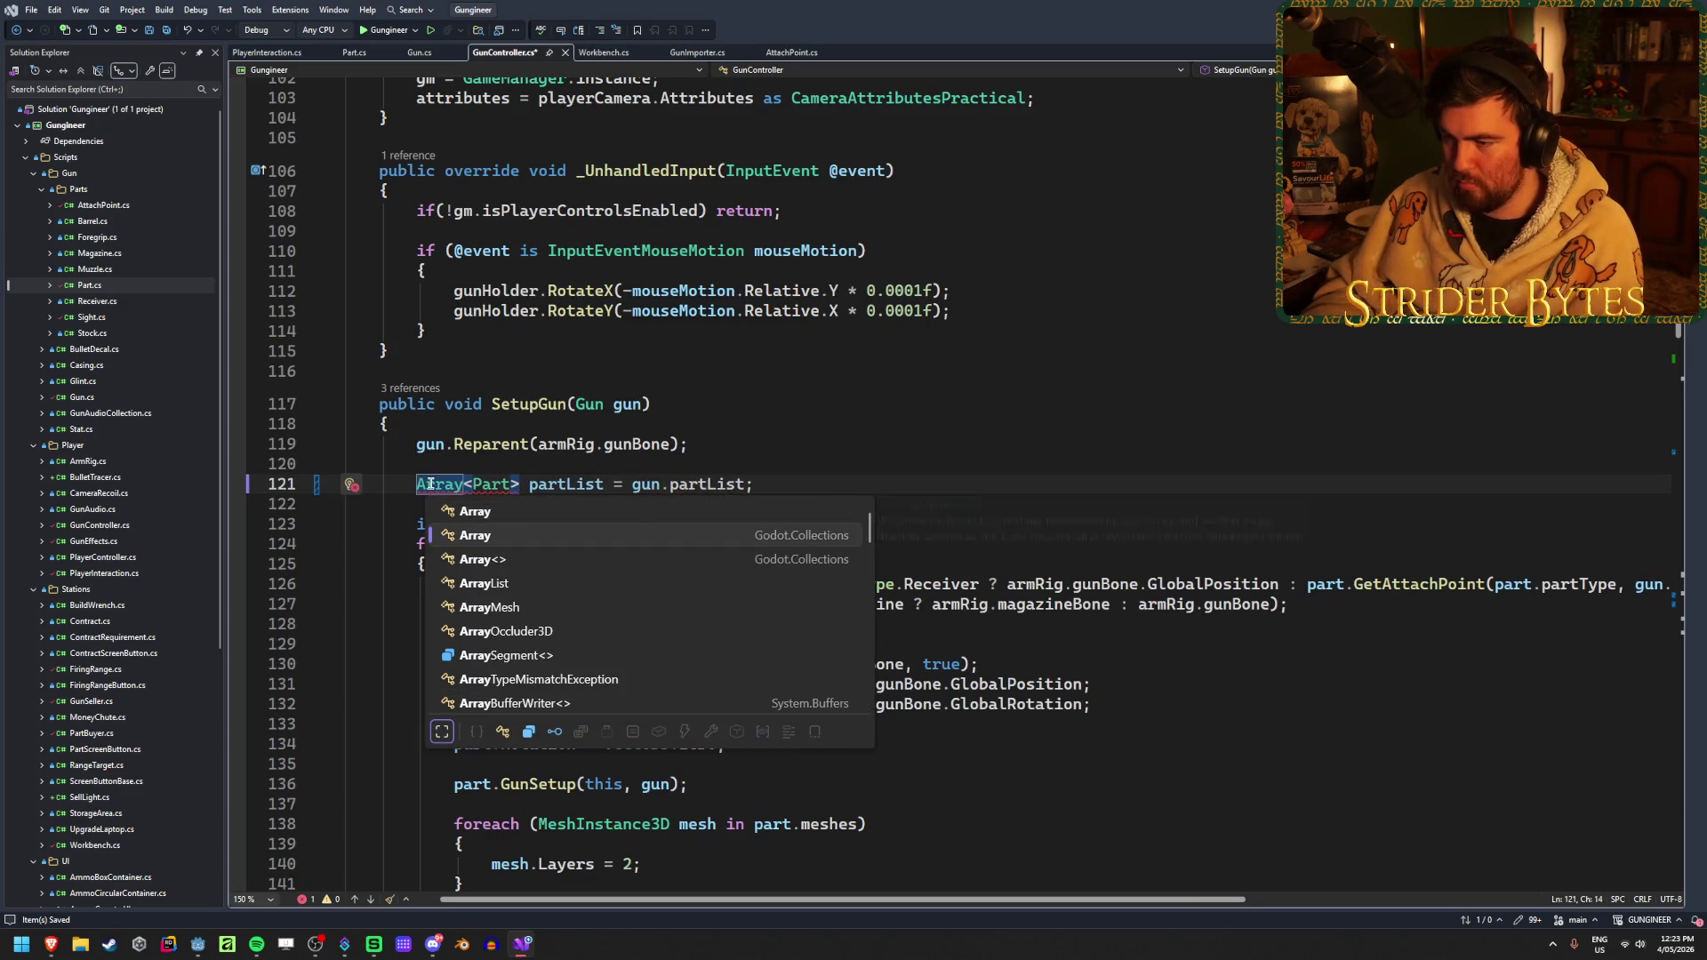
key("Return")
Delete the two unused System.Collections using lines and save GunController.cs
scroll(629, 255, "up", 20)
left_click(697, 186)
key("shift+Home")
key("shift+Up")
key("Delete")
key("ctrl+s")
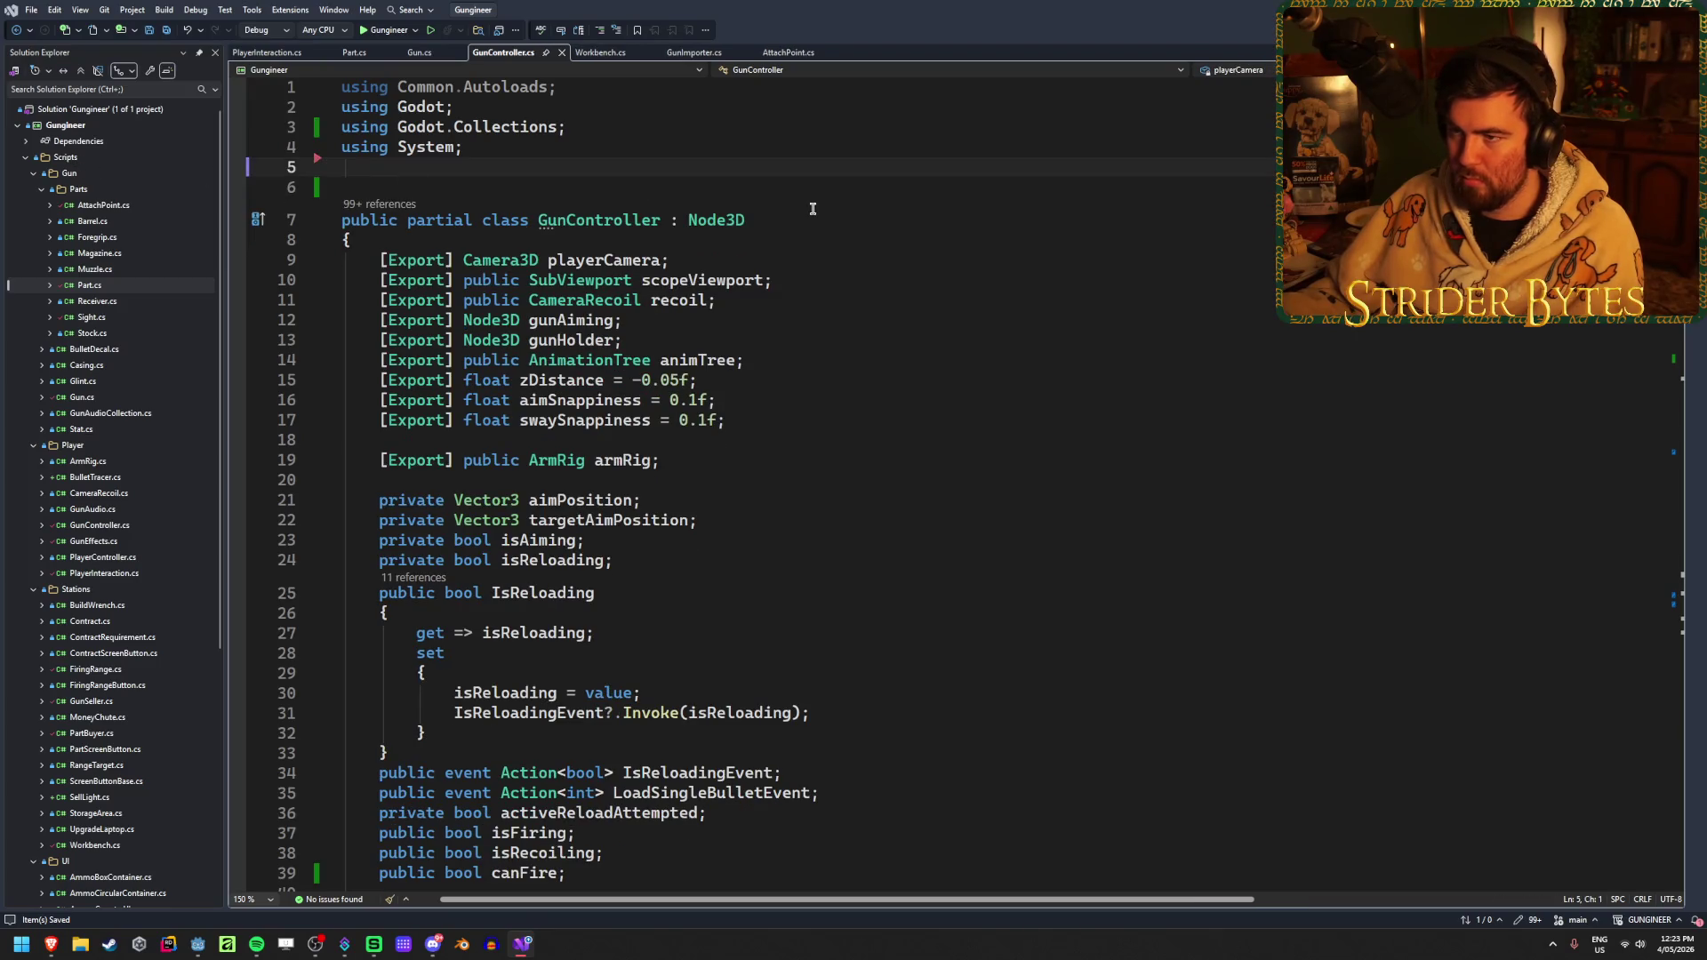
Remove the Common.Autoloads using line as well, then go back to Godot
left_click(563, 82)
key("ctrl+x")
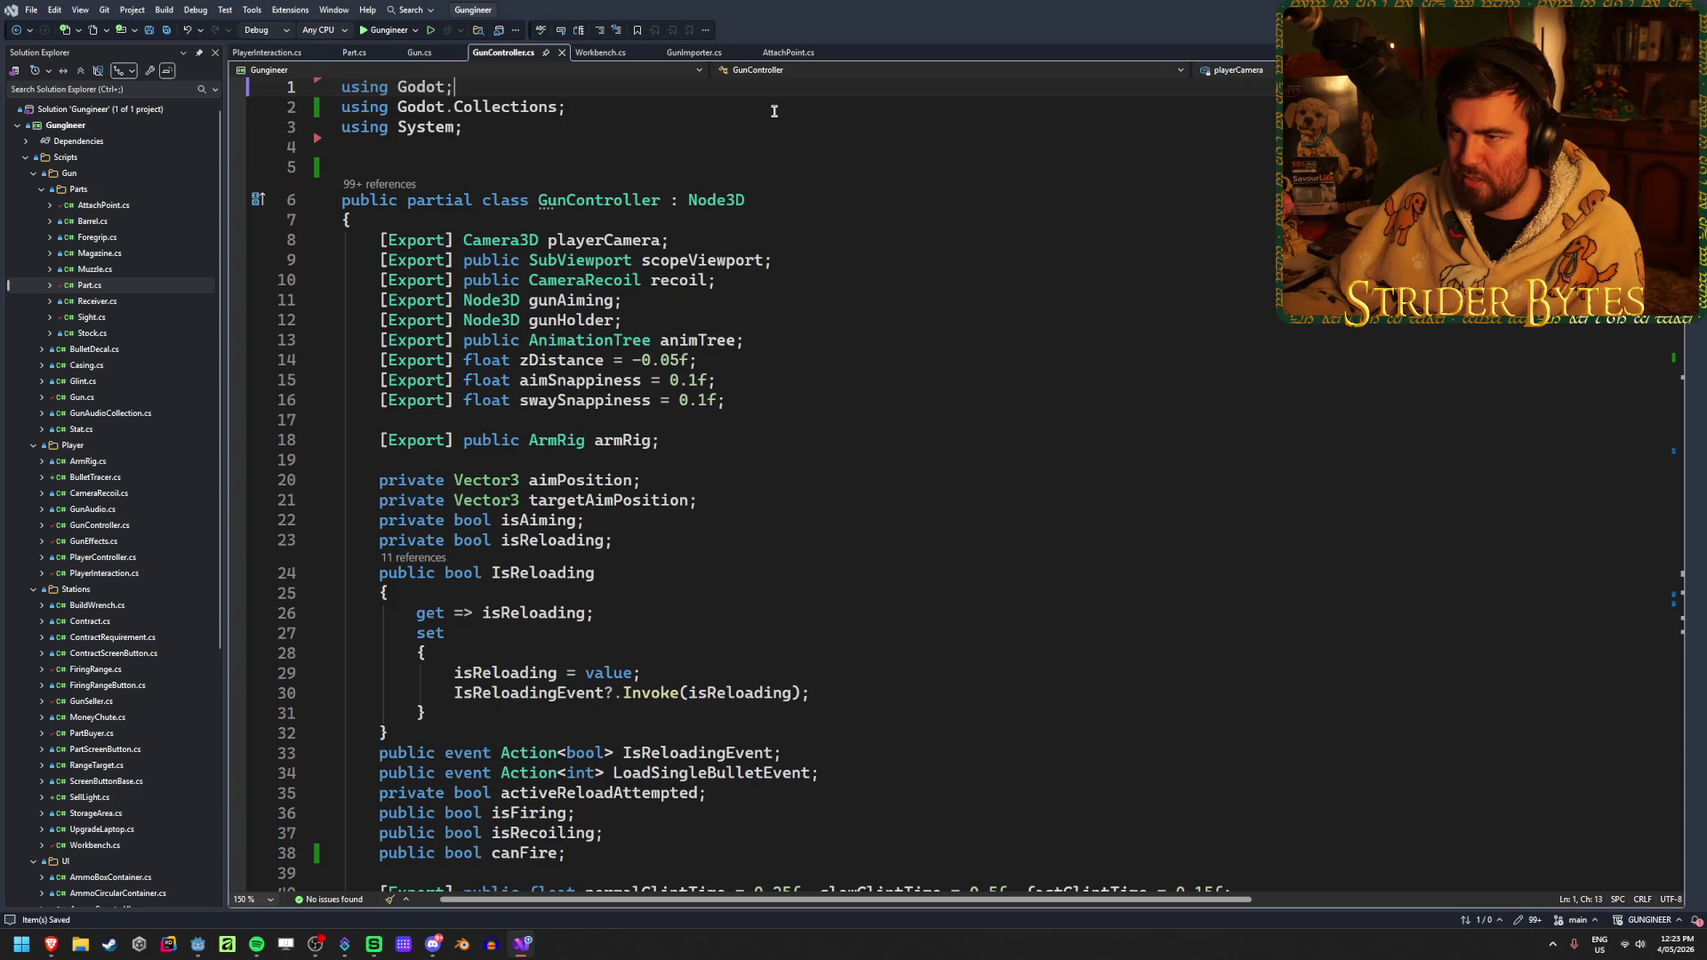
left_click(726, 135)
scroll(756, 195, "down", 20)
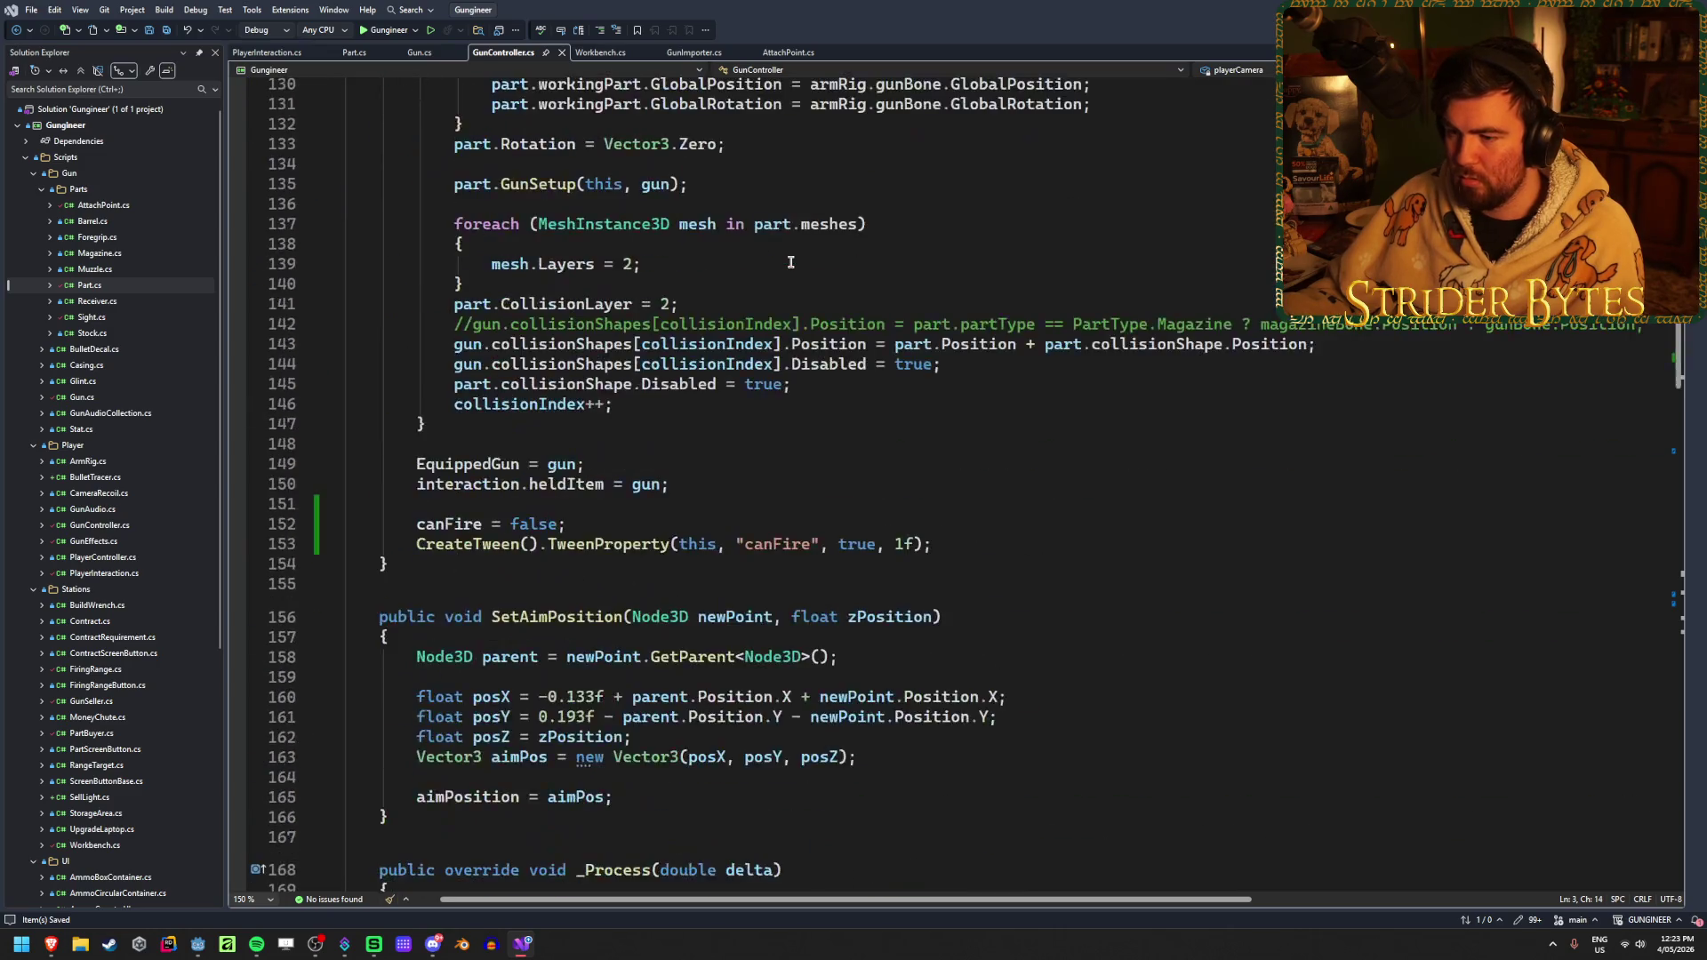
scroll(795, 261, "down", 3)
key("alt+Tab")
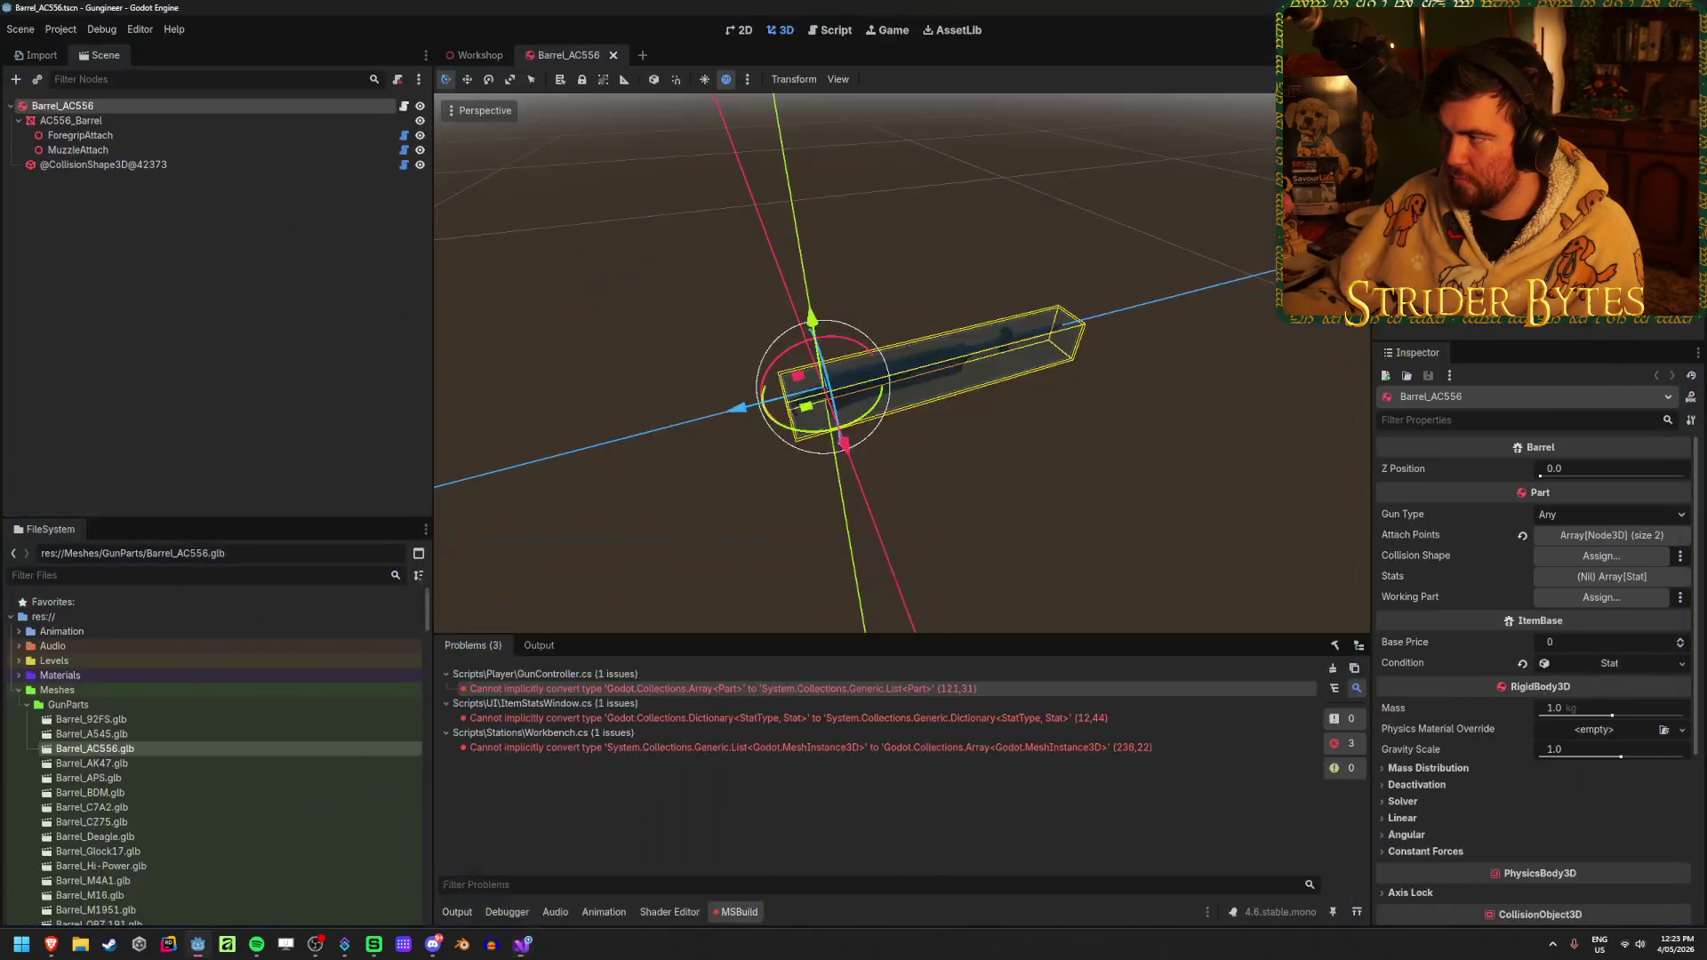
Rebuild the .NET project in Godot and jump to the ItemStatsWindow.cs error
key("alt+b")
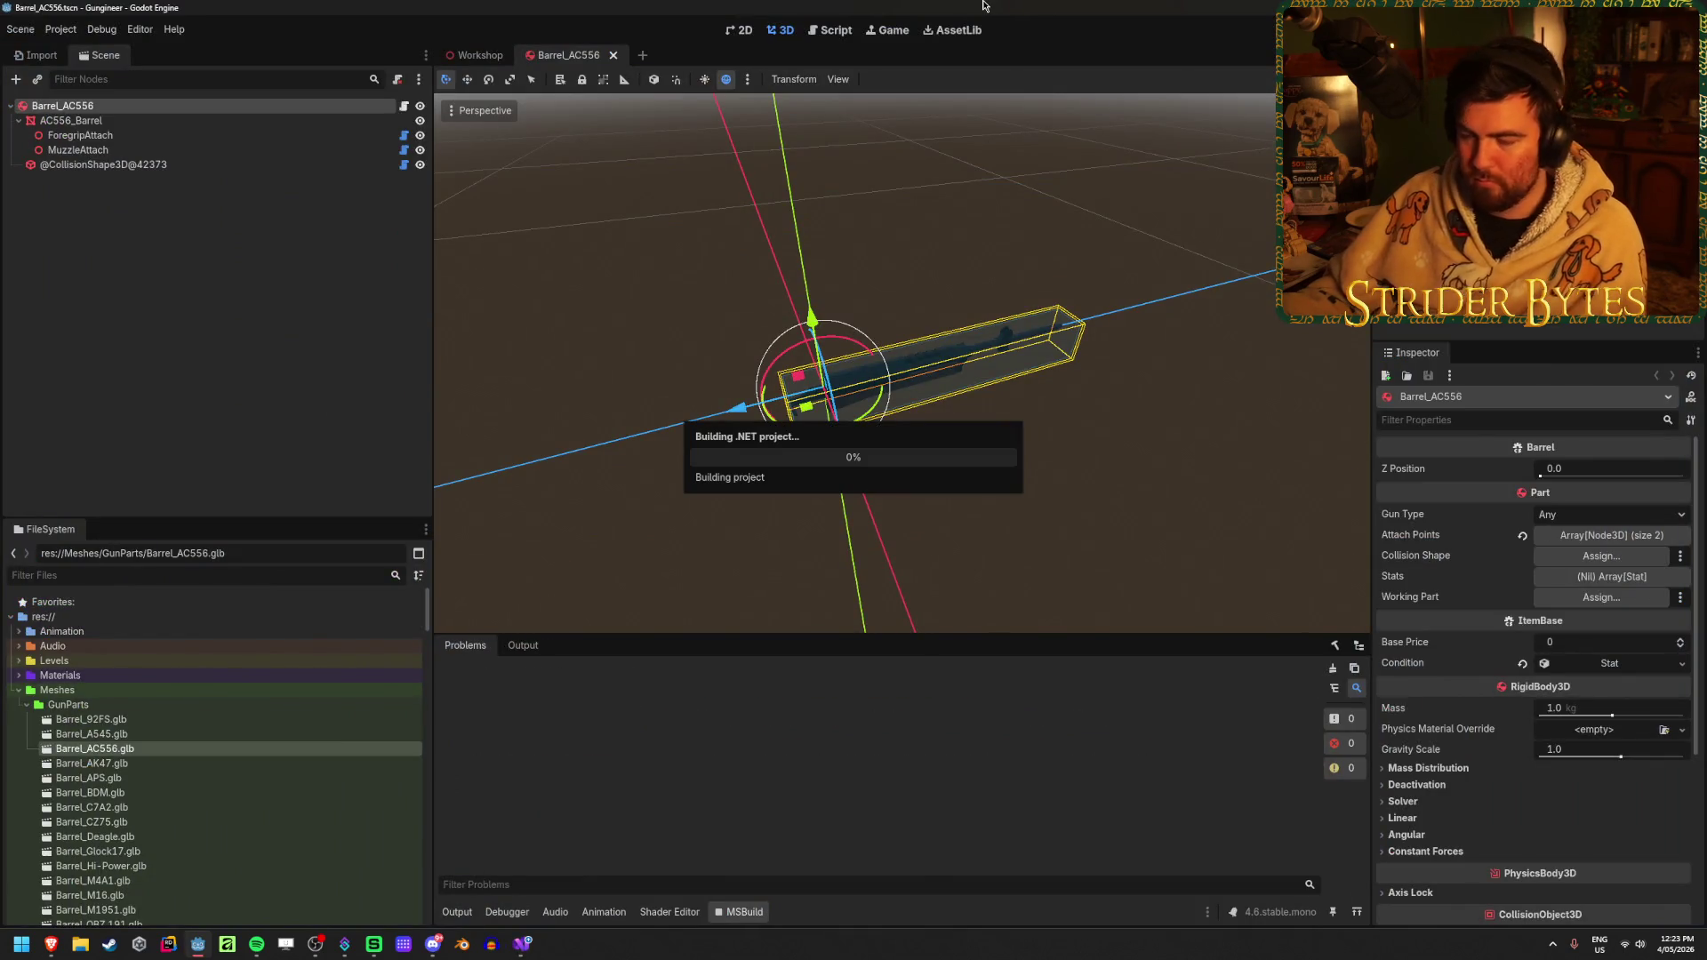
left_click(858, 517)
double_click(906, 689)
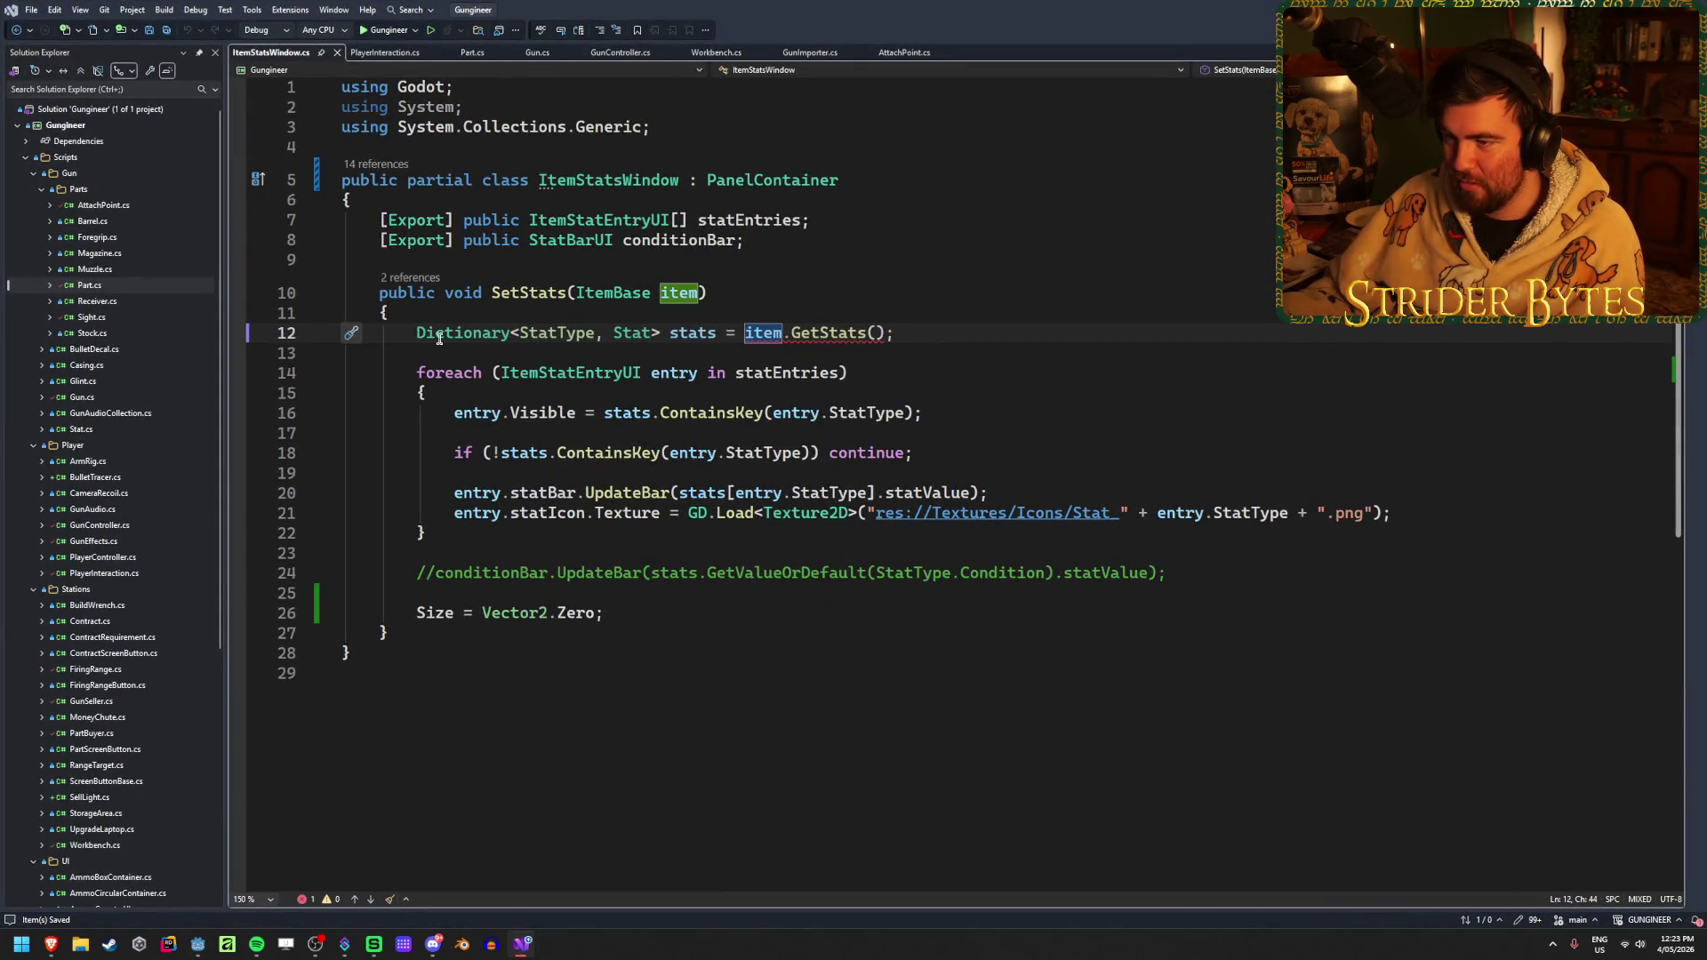
Replace System.Collections.Generic with Godot.Collections in ItemStatsWindow.cs, save, then open the Workbench.cs error
left_click_drag(665, 124, 392, 124)
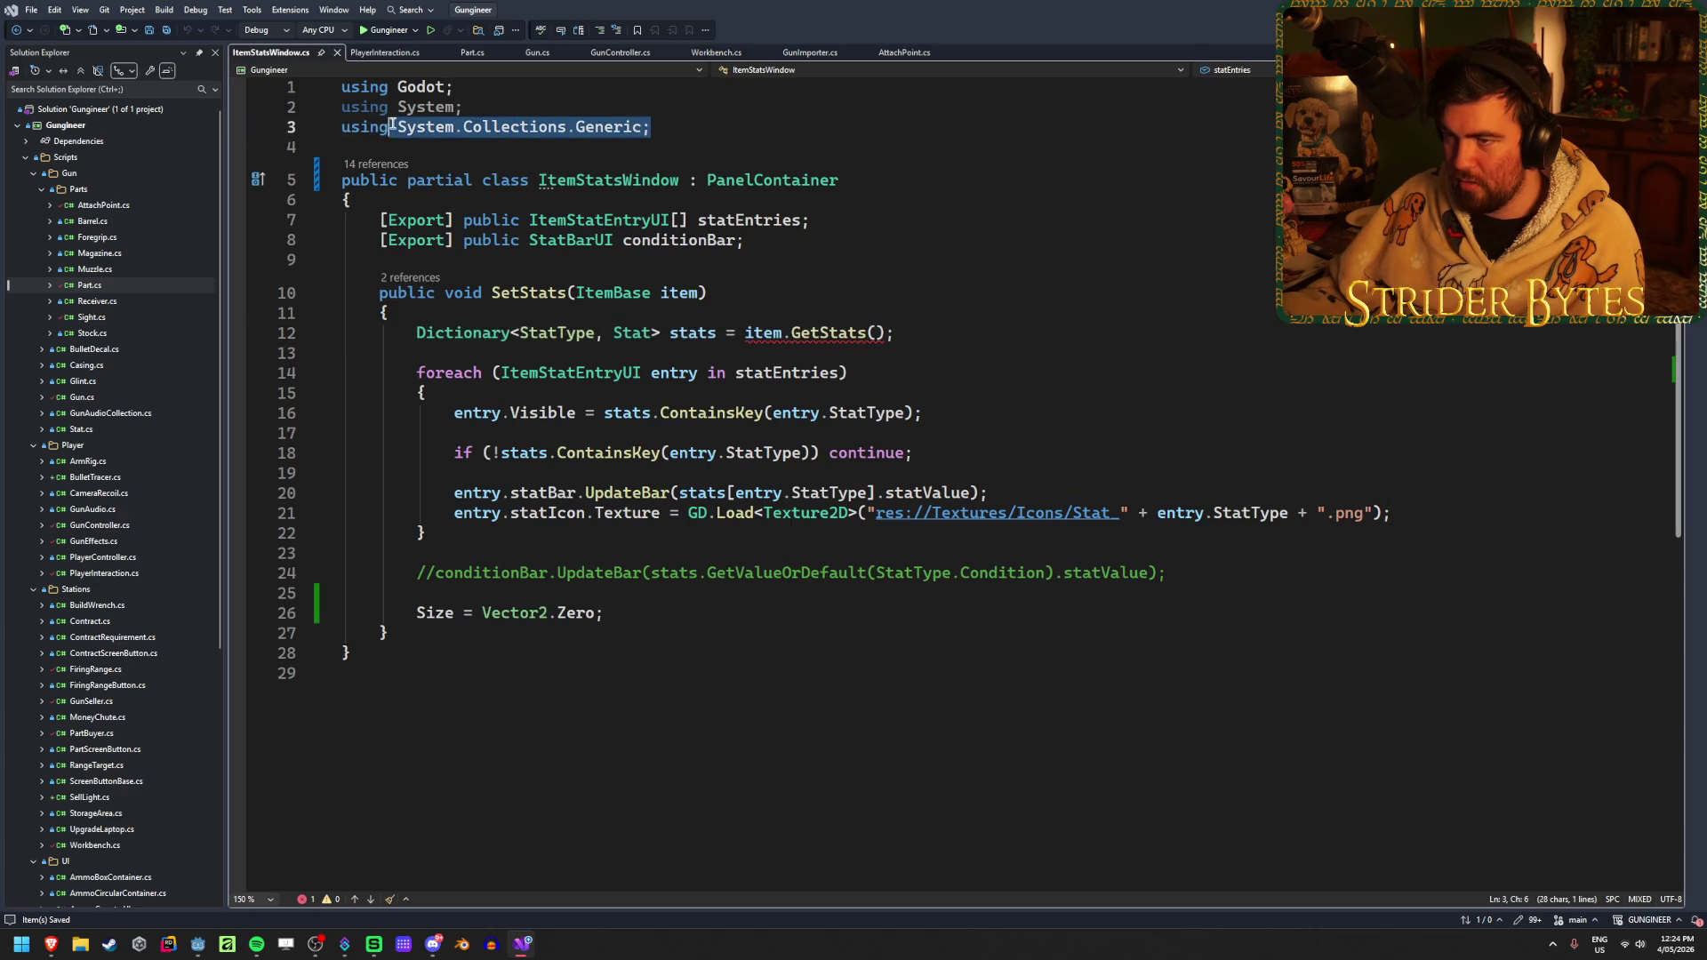
type("Godot.Col")
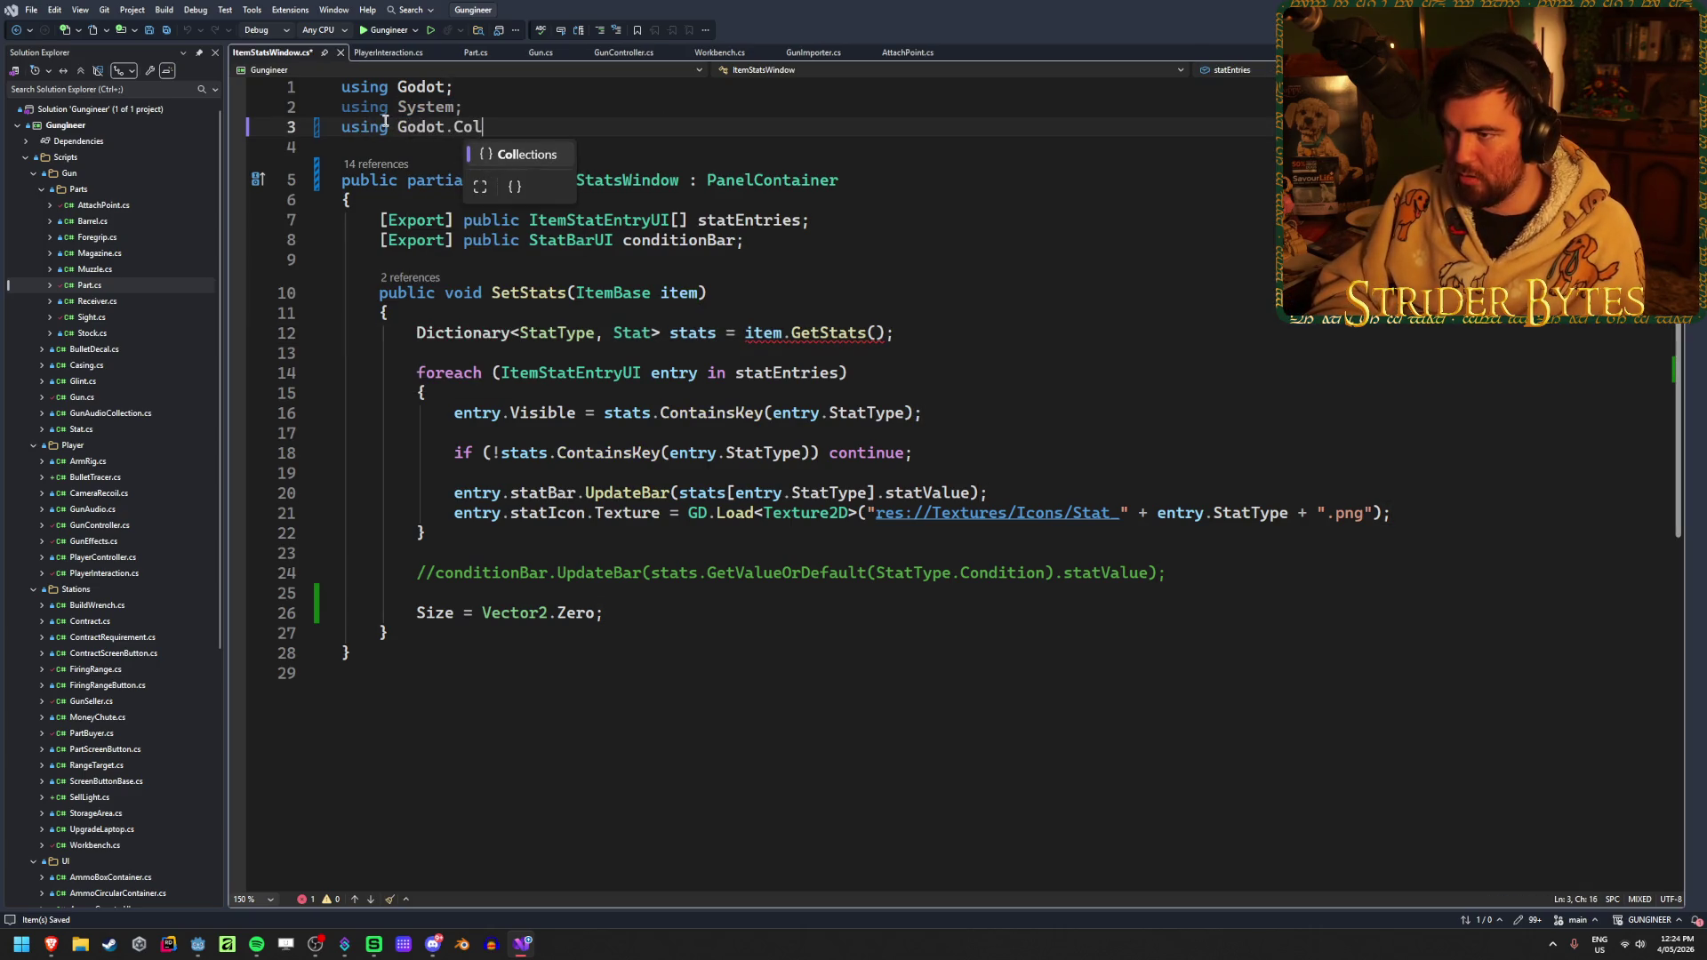
type("lections;")
left_click(896, 332)
key("ctrl+s")
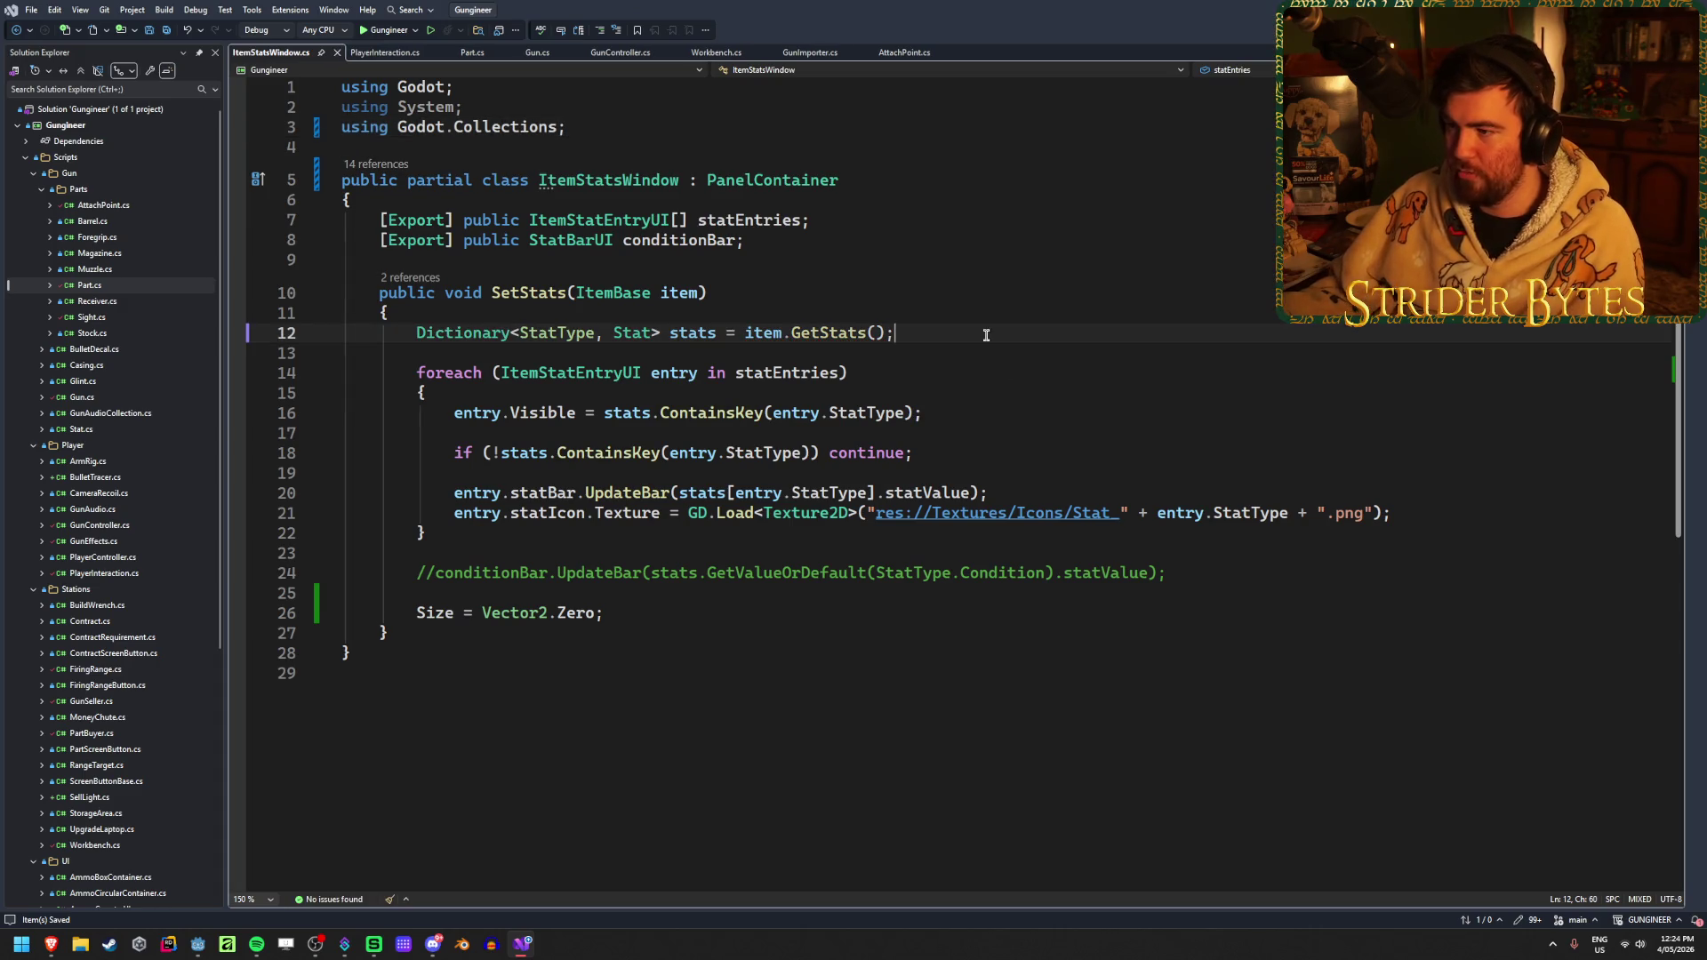
key("alt+Tab")
double_click(741, 719)
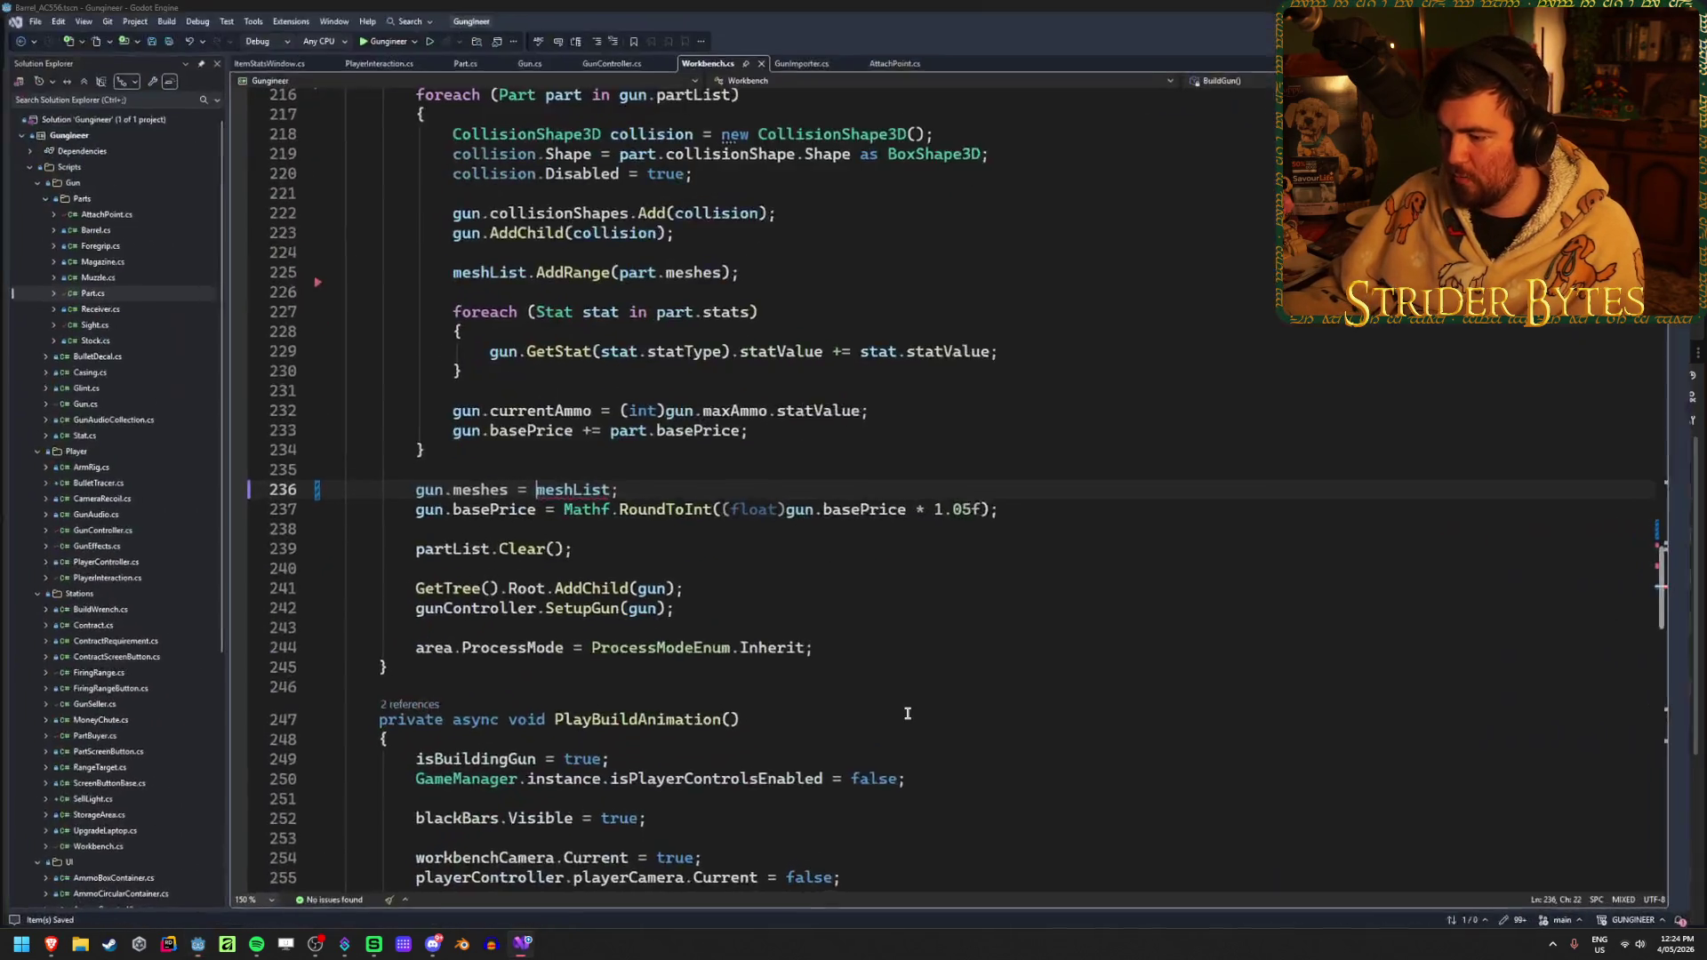
Remove the System.Collections.Generic and System.Linq imports from Workbench.cs
scroll(498, 444, "up", 20)
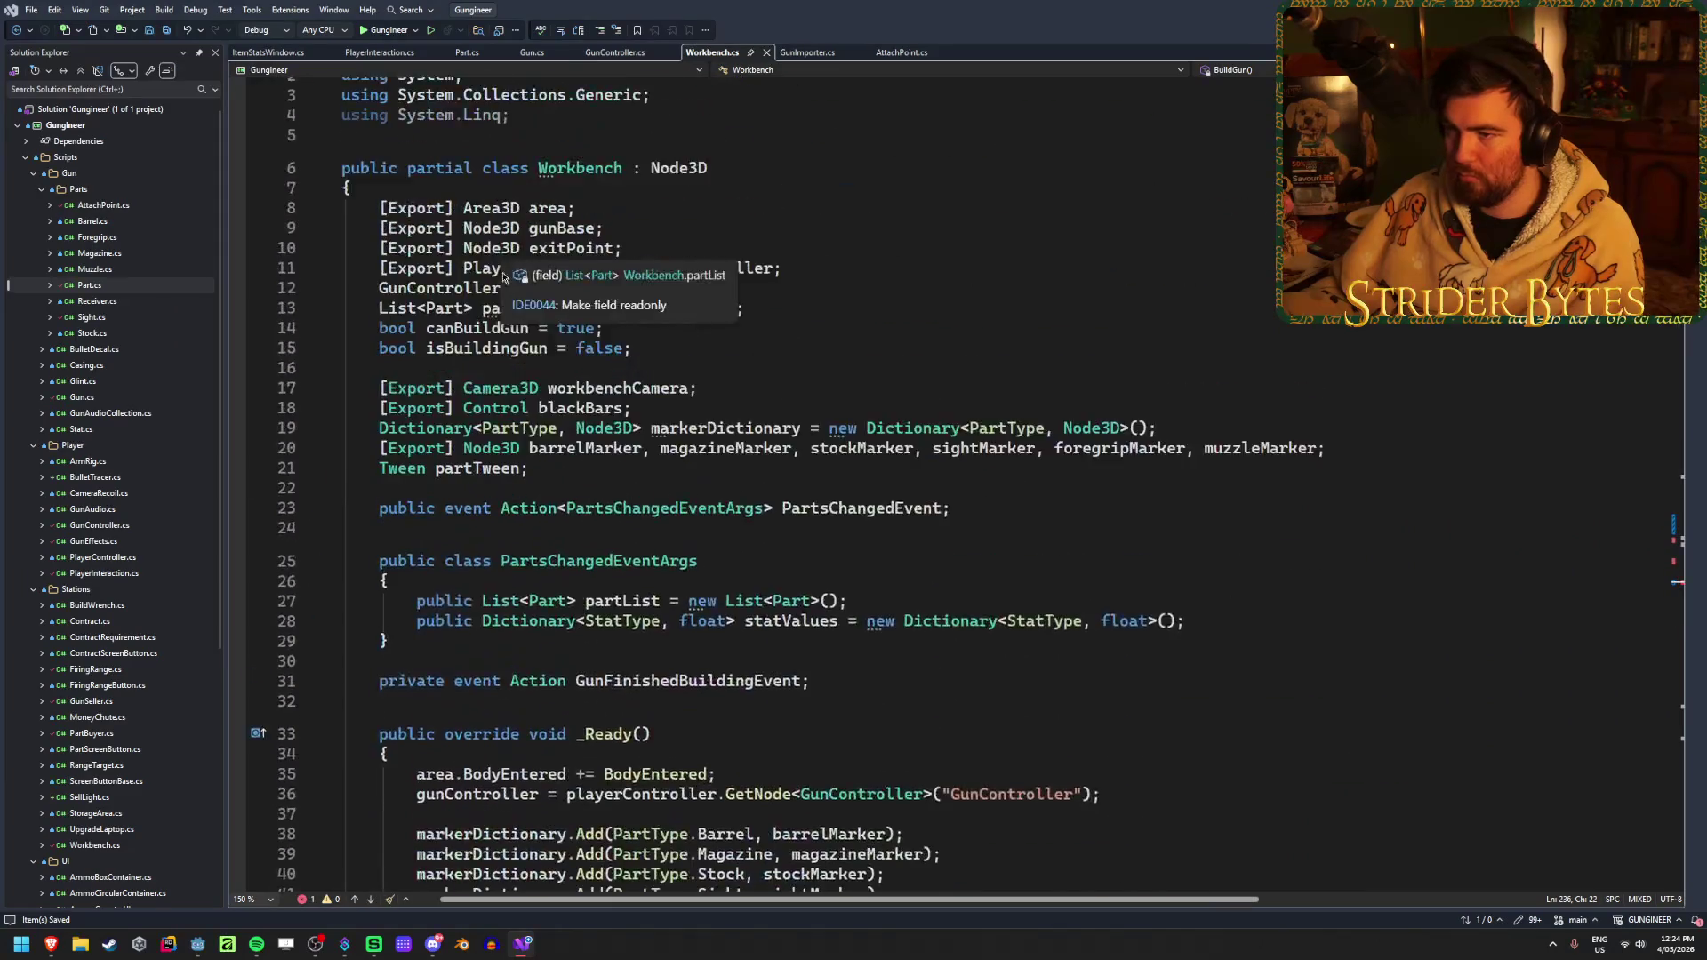
left_click(780, 126)
key("ctrl+x")
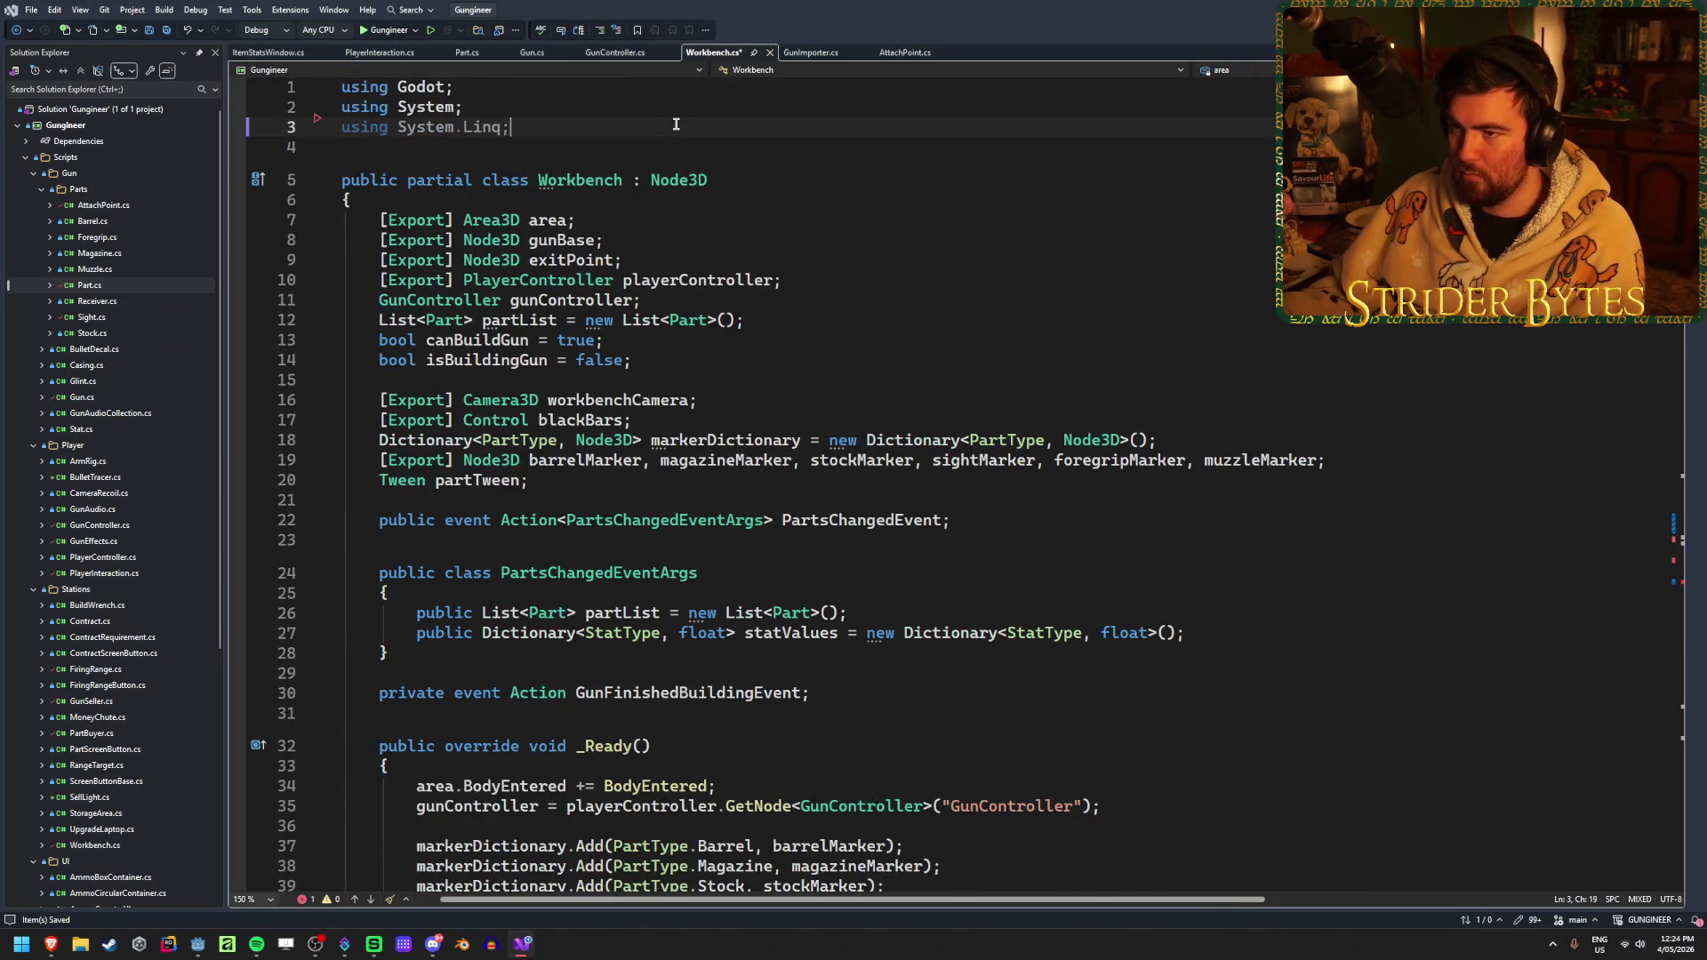
key("ctrl+x")
Retype the partList field as Godot Array and delete its List initializer
double_click(393, 300)
type("Array")
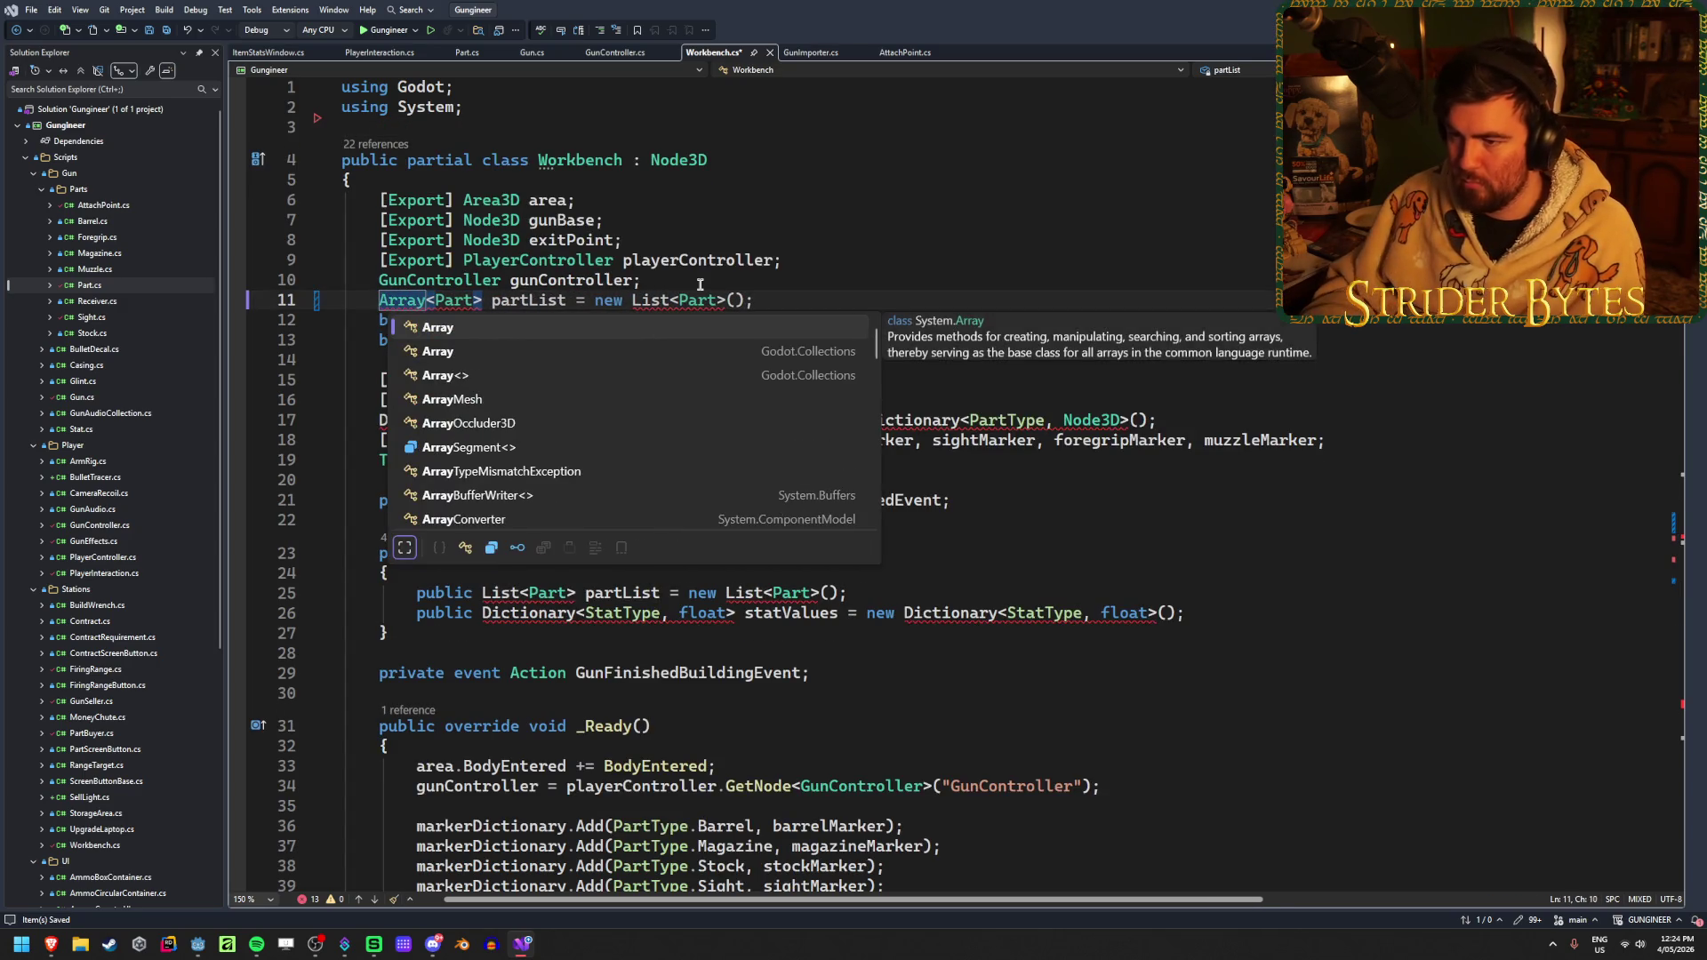
key("Down")
key("Tab")
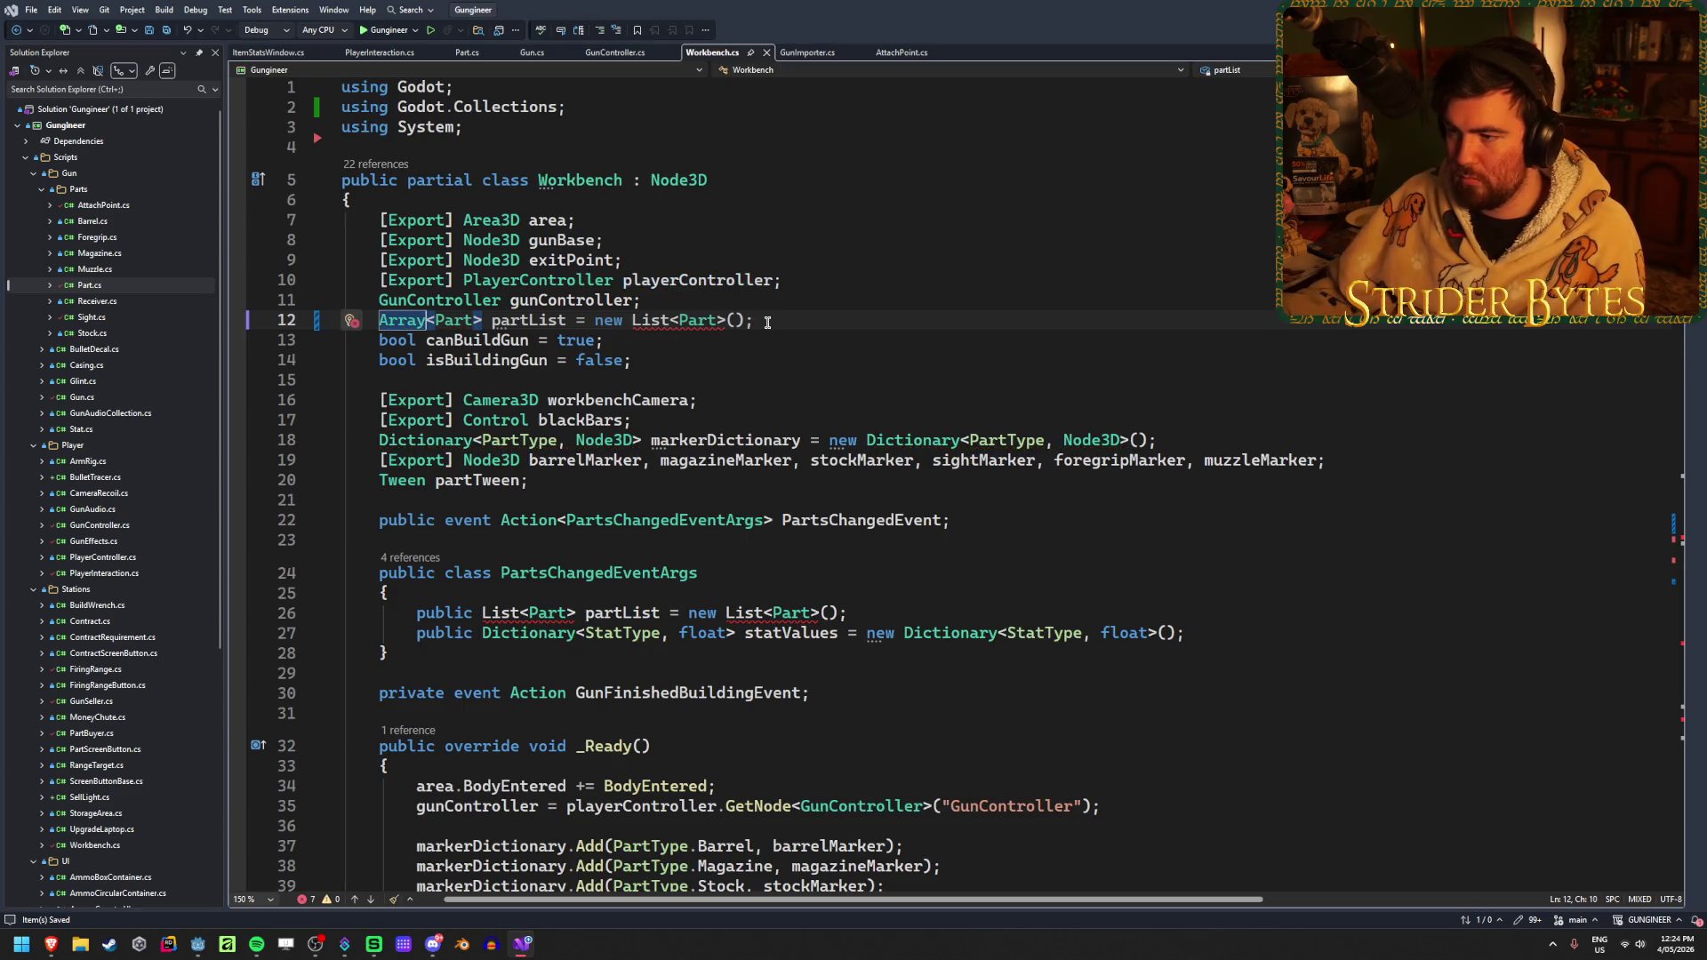
left_click_drag(753, 320, 584, 321)
key("BackSpace")
key("BackSpace")
key("BackSpace")
type(";")
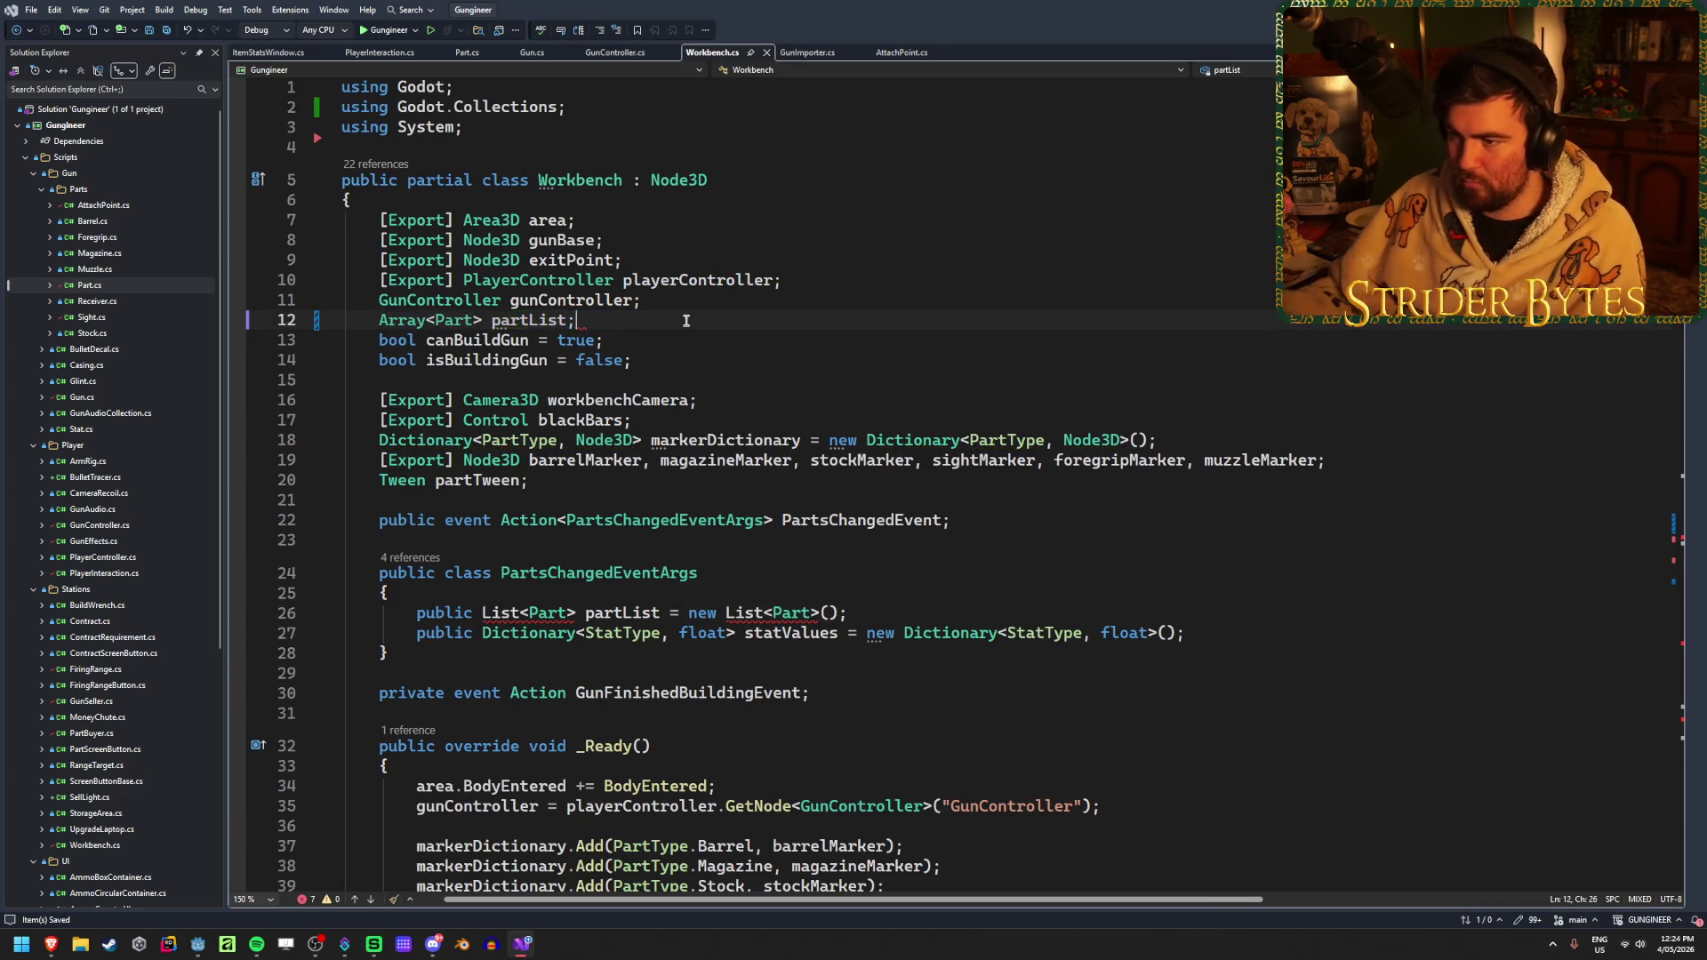
Make the event args partList an Array<Part> initialized with a new Array
scroll(670, 354, "down", 4)
double_click(499, 373)
type("Arr")
key("Tab")
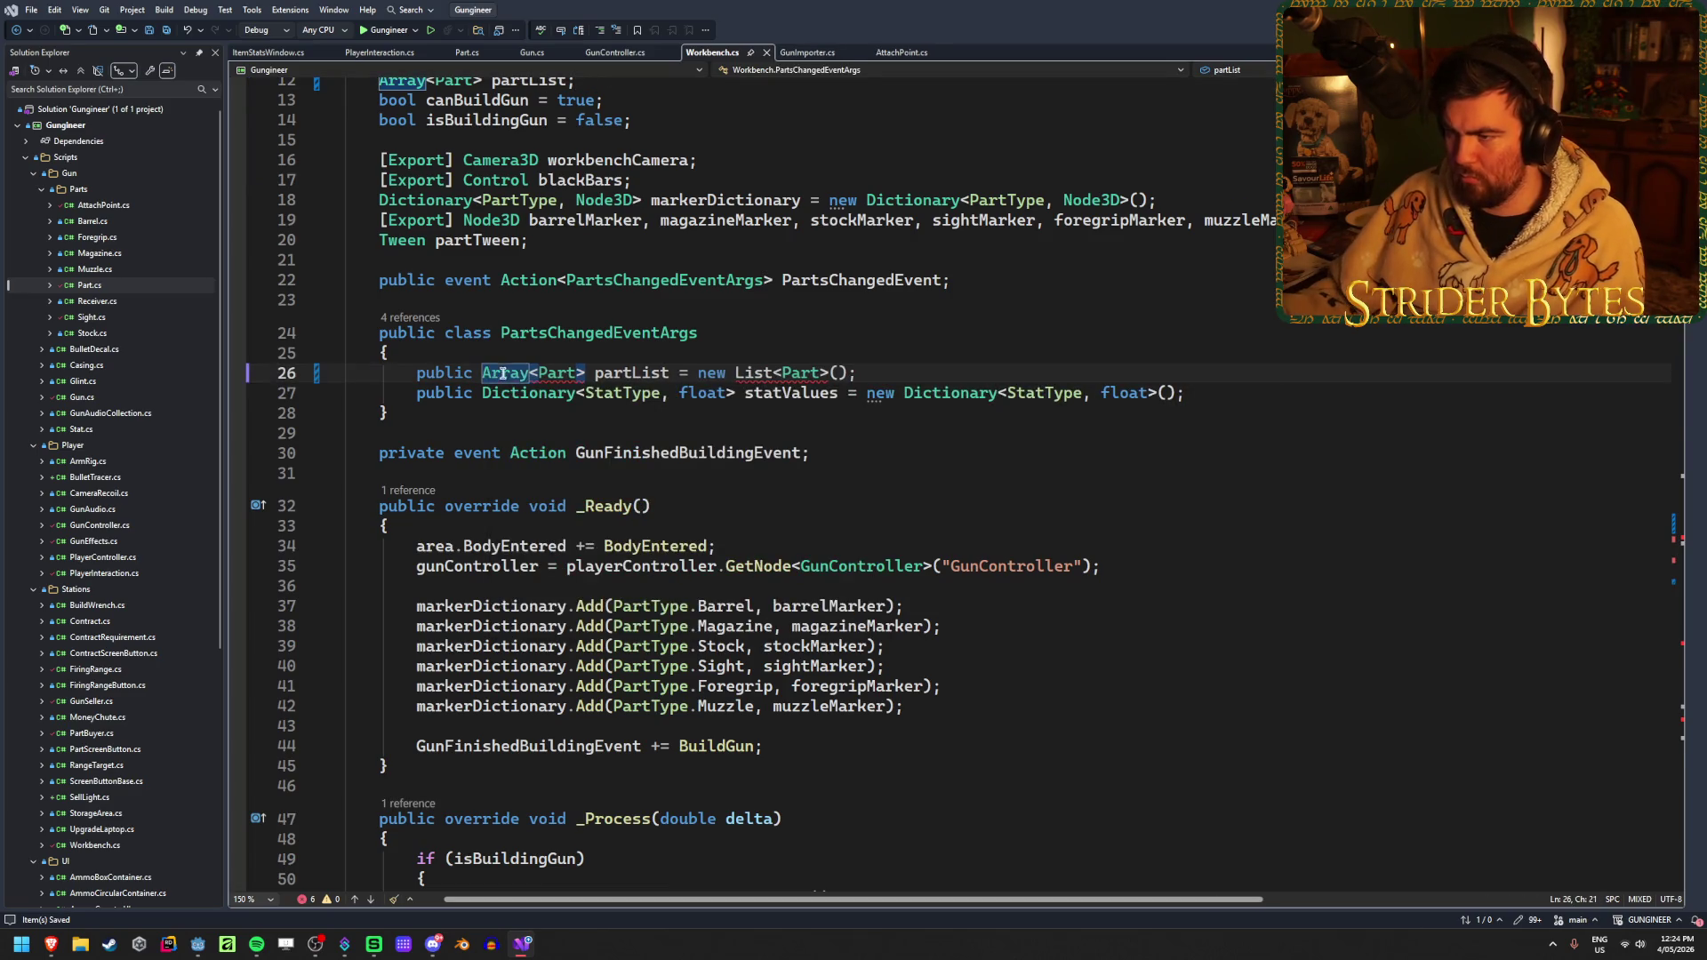
double_click(754, 372)
type("Array")
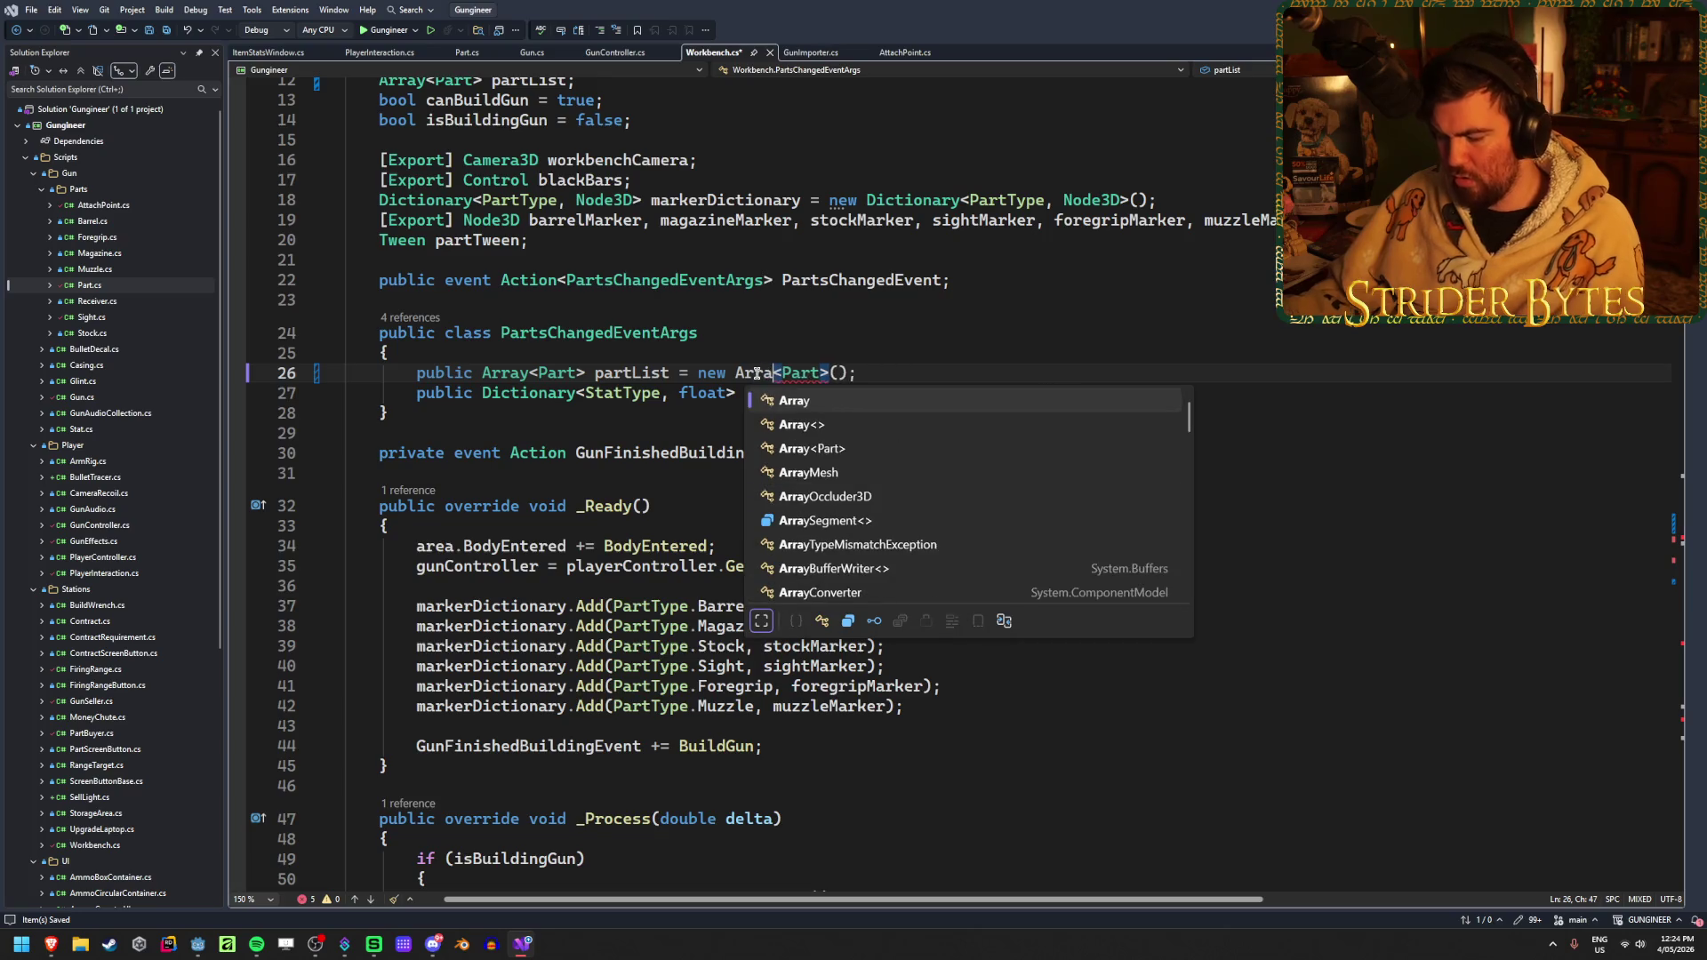
key("Tab")
left_click(867, 372)
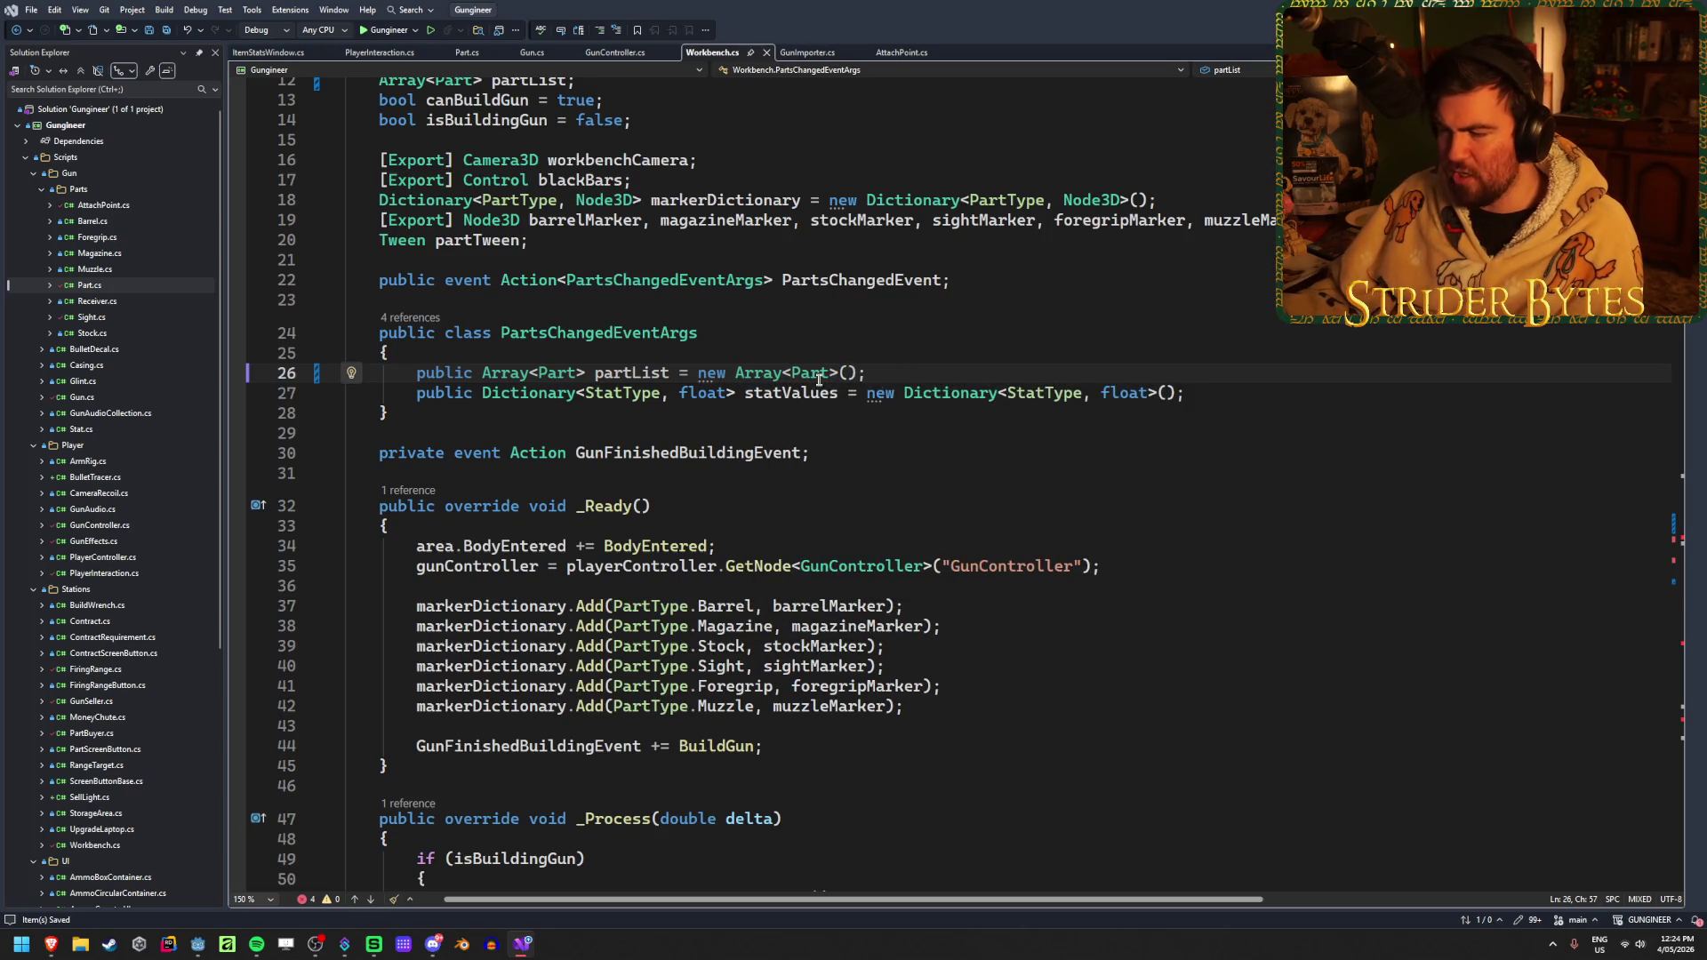
Change BuildGun's meshList to Array<MeshInstance3D> with an Array constructor
scroll(901, 475, "down", 20)
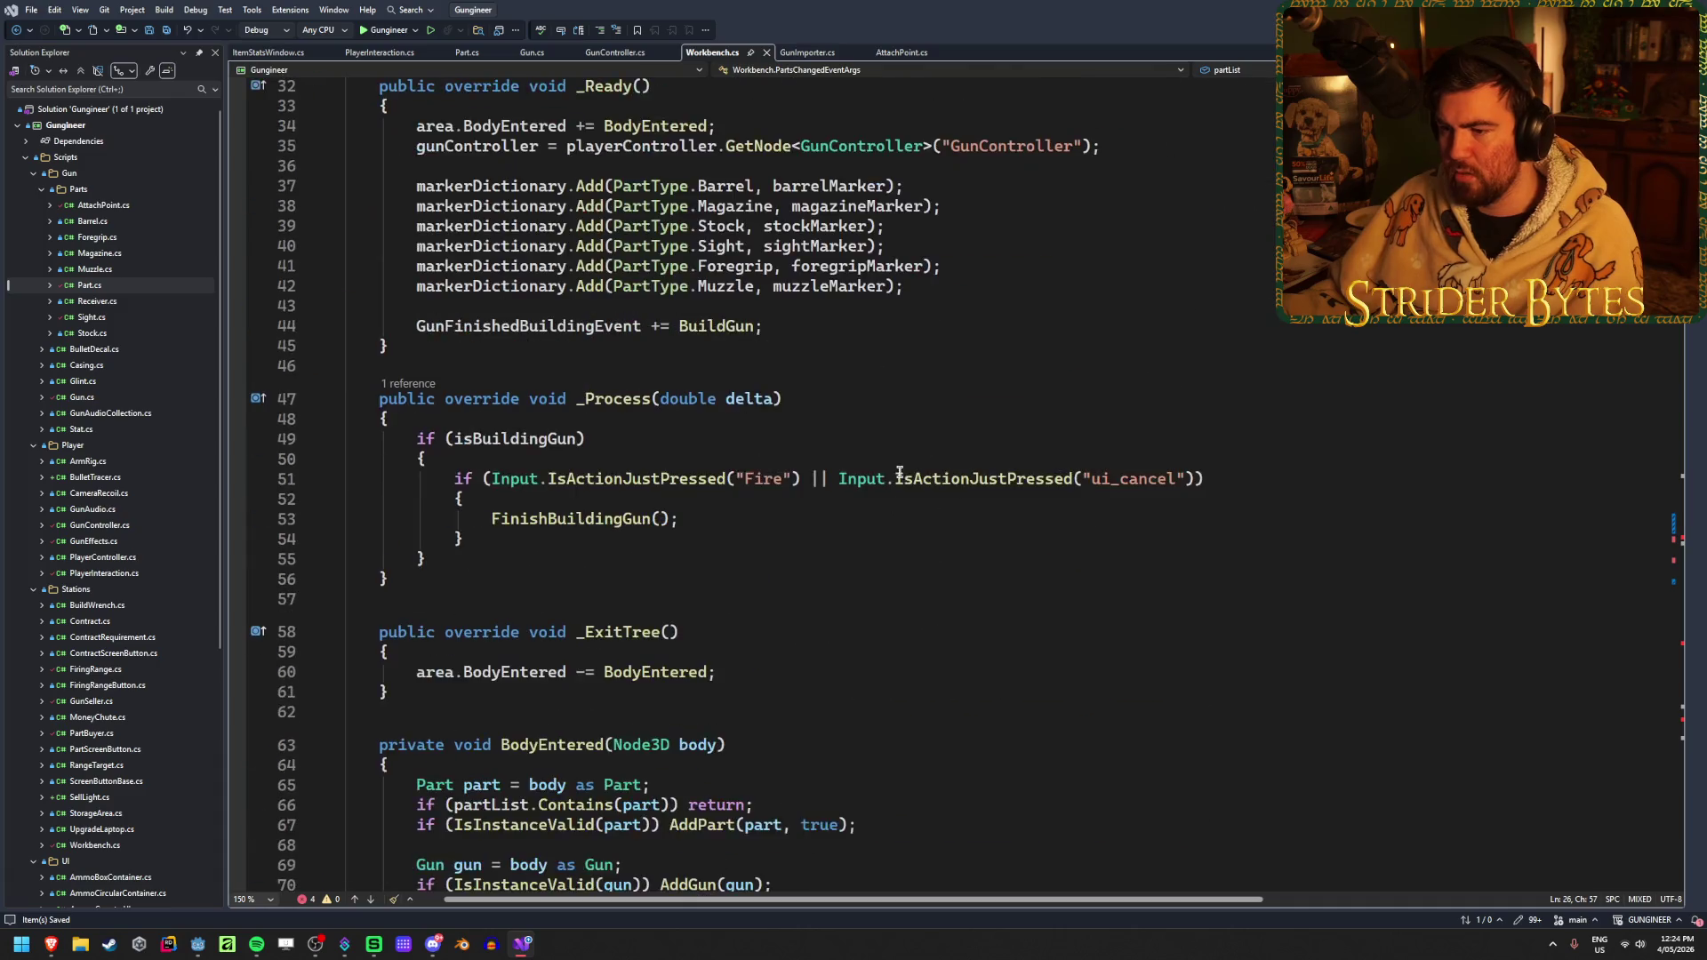
scroll(461, 447, "down", 20)
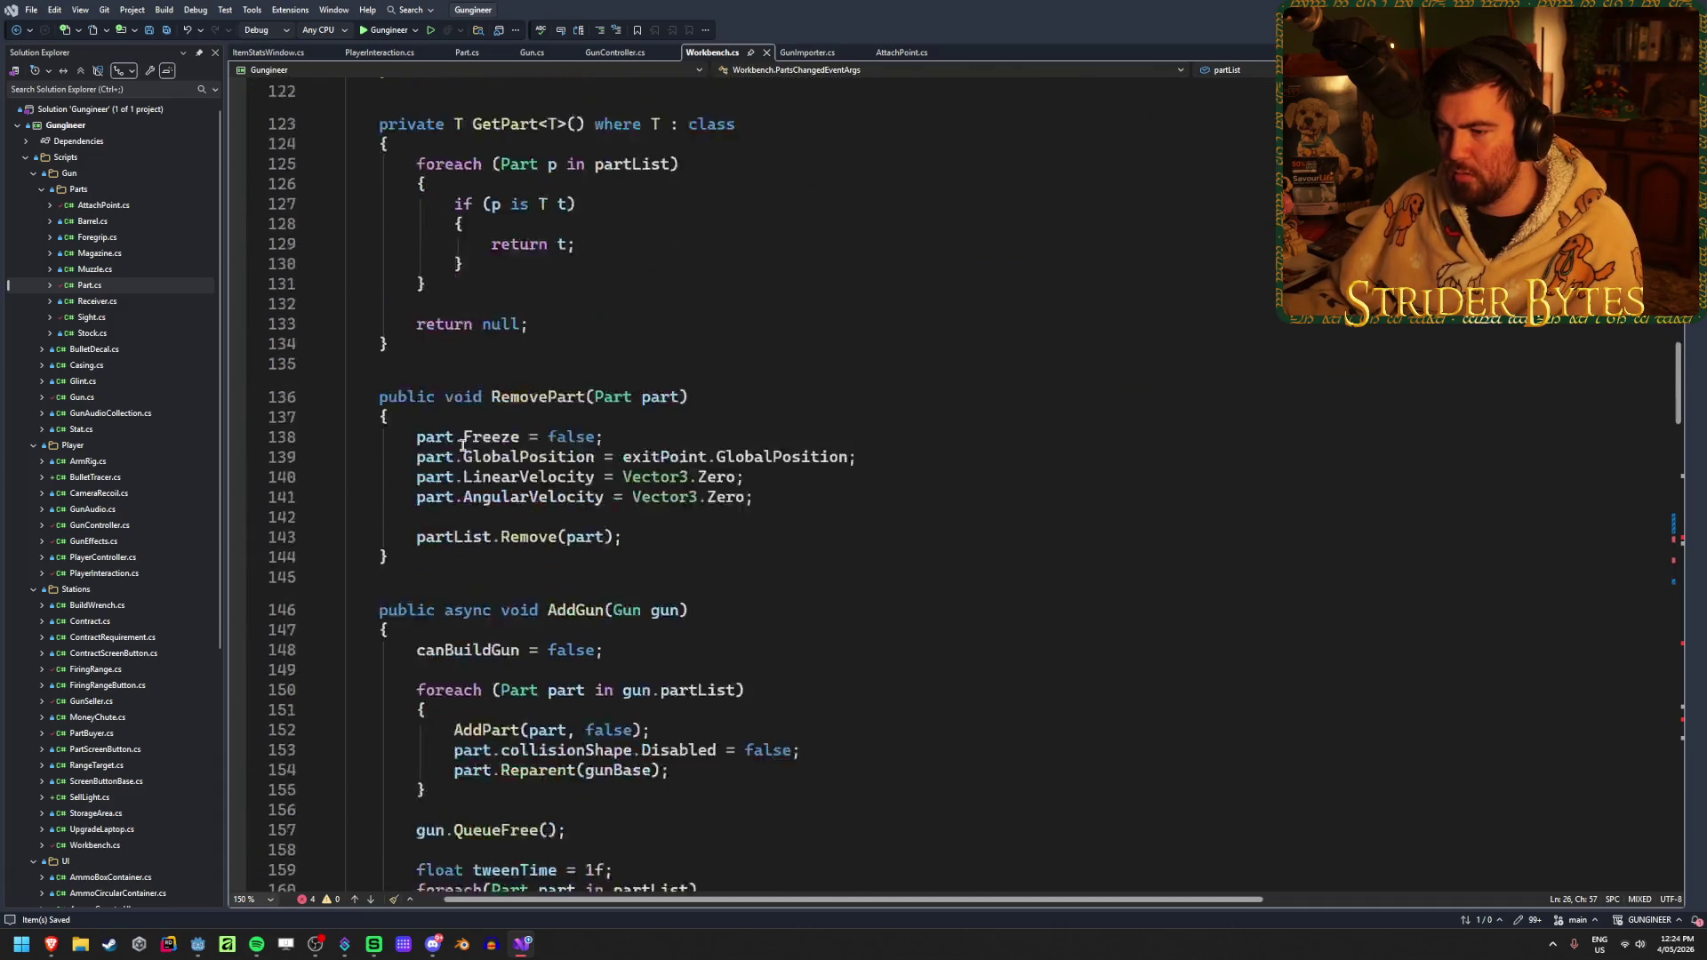
scroll(462, 445, "down", 5)
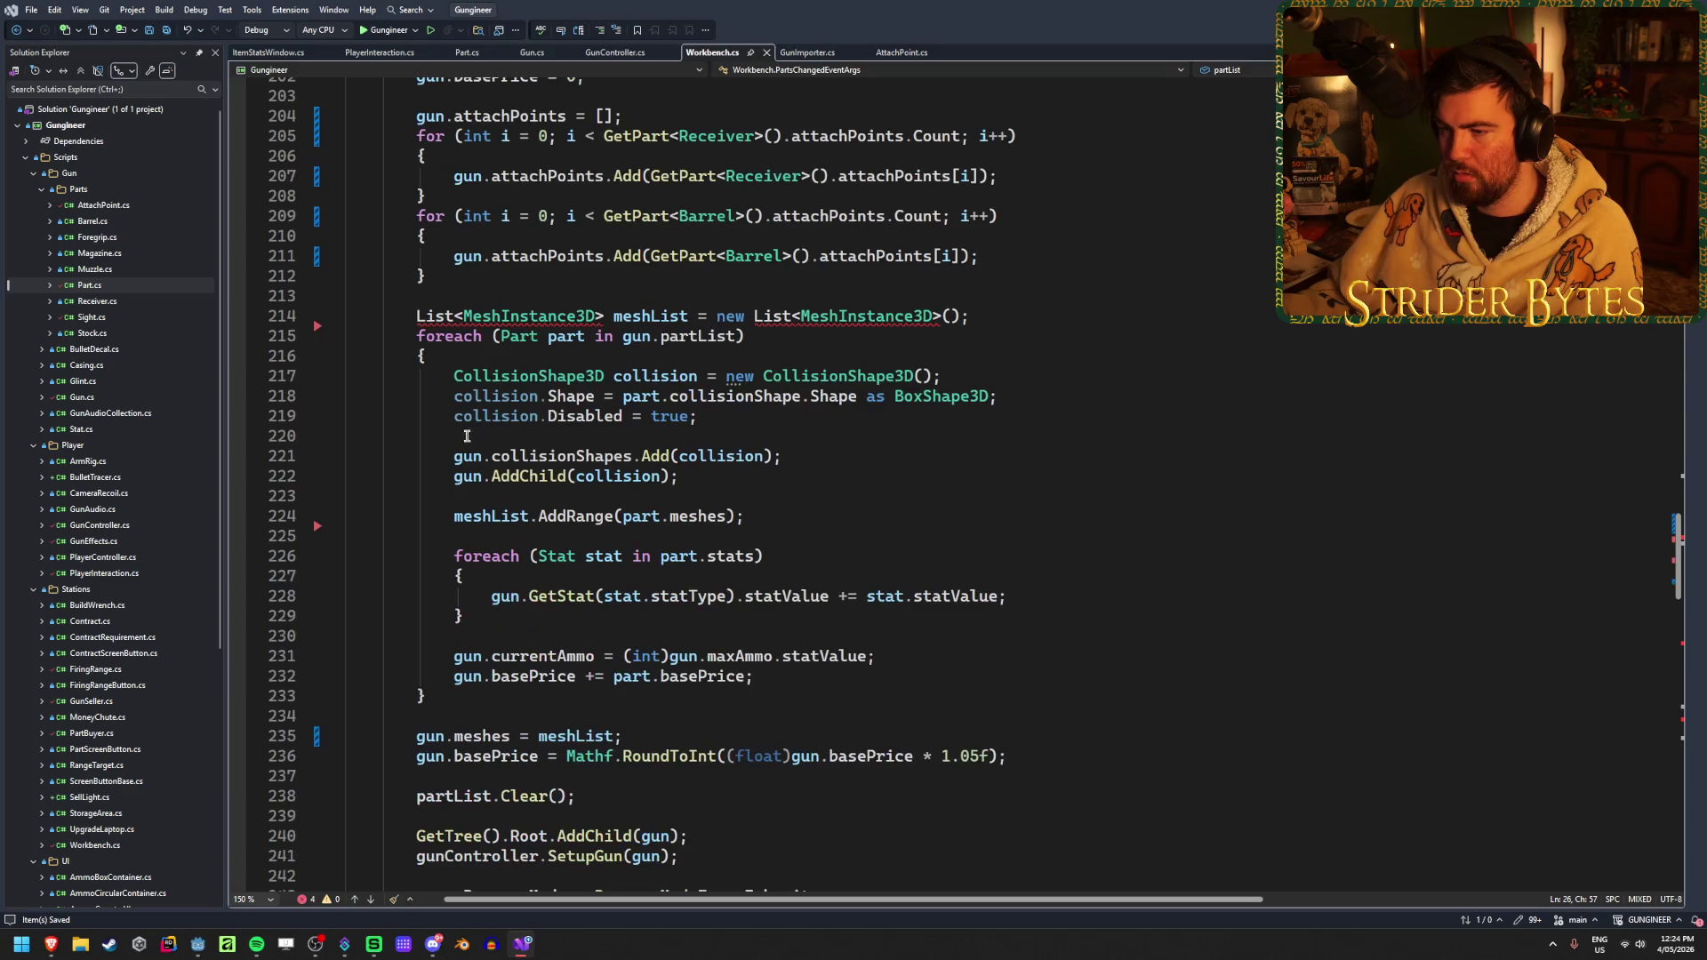
double_click(433, 316)
type("Arr")
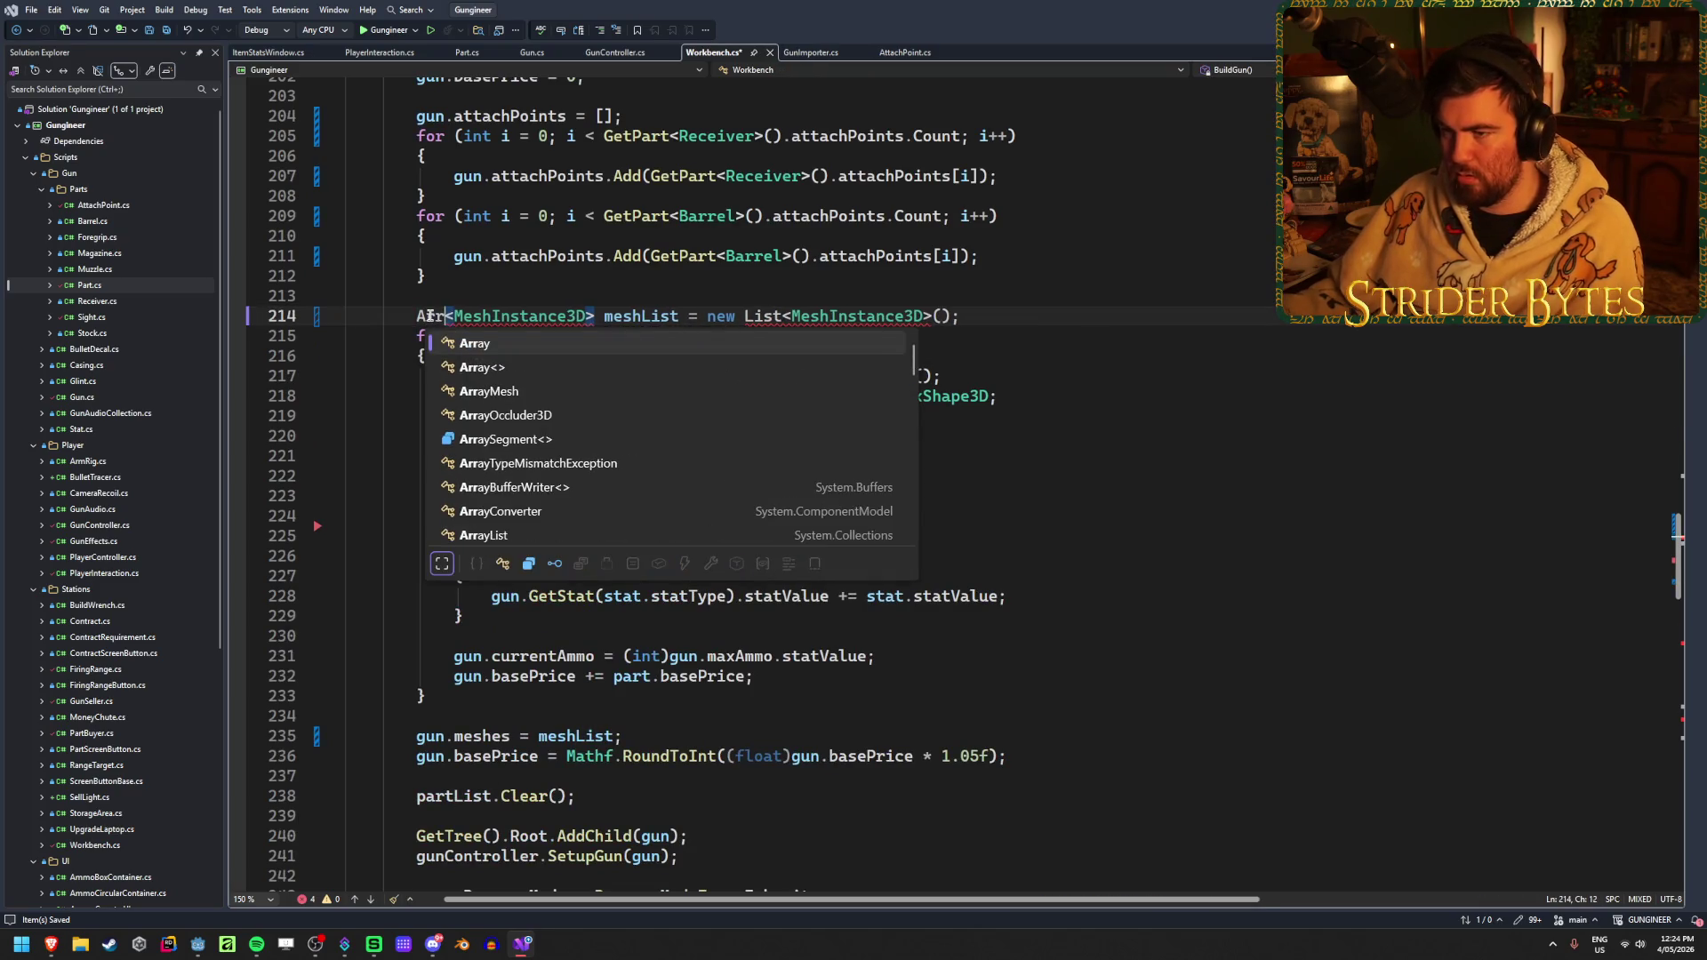
key("Tab")
left_click(780, 317)
double_click(780, 317)
type("A")
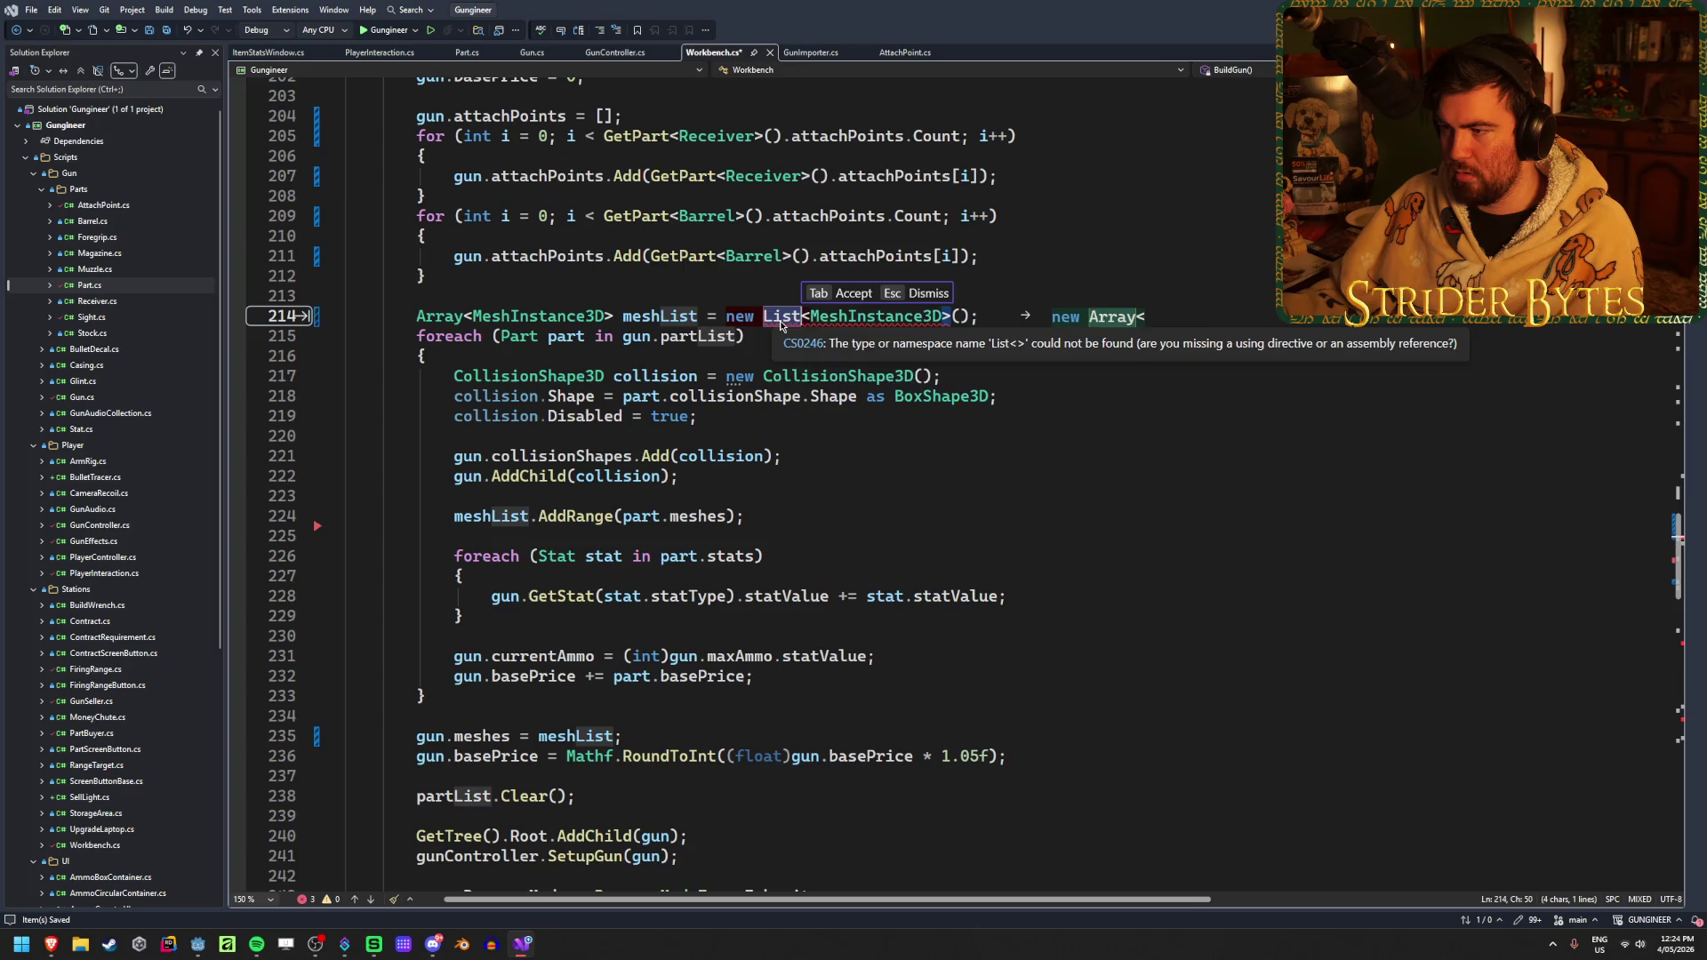
key("Tab")
scroll(1028, 512, "down", 15)
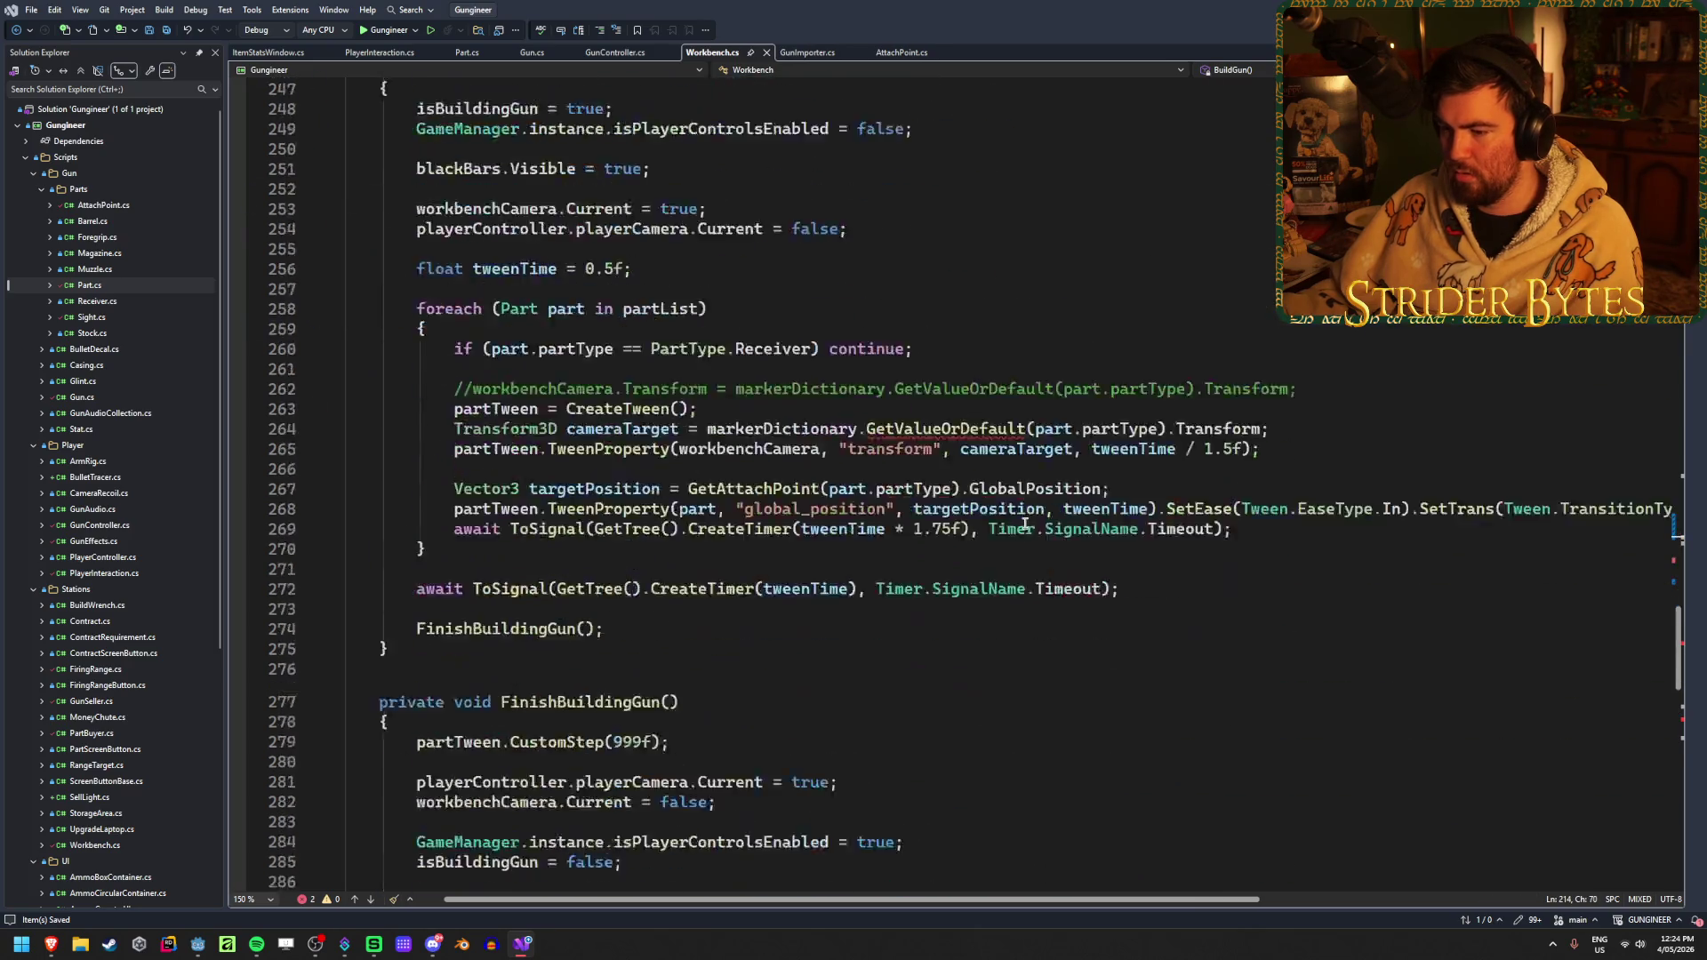
mouse_move(933, 370)
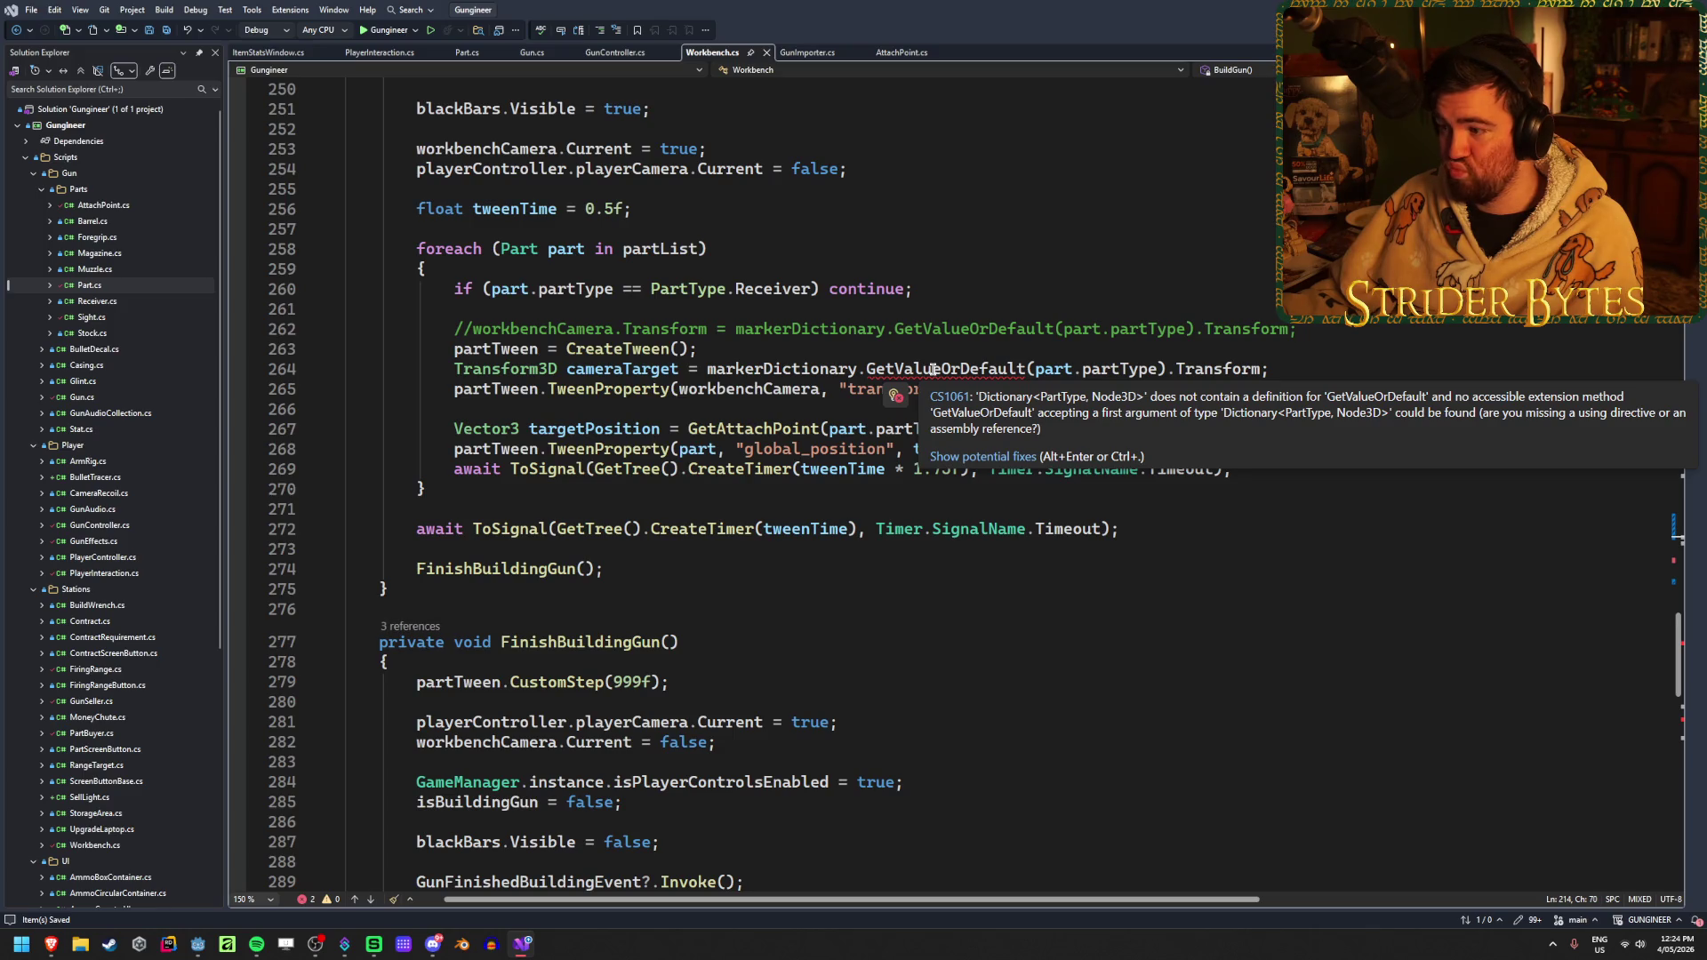
right_click(932, 369)
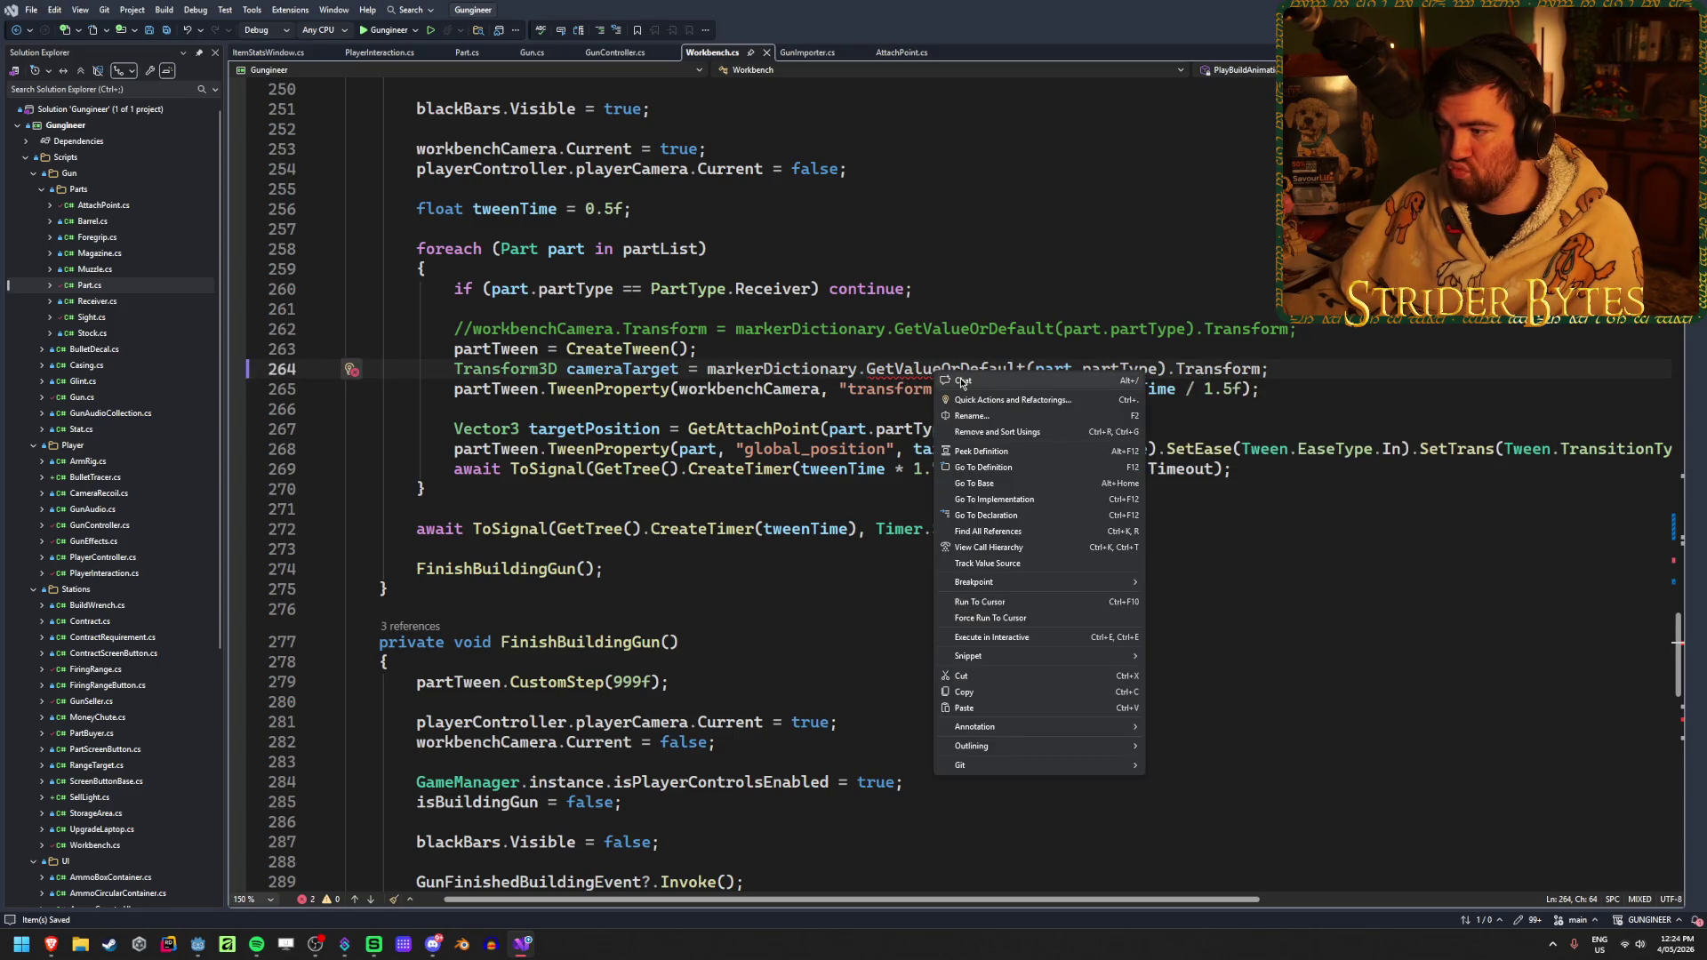
left_click(967, 398)
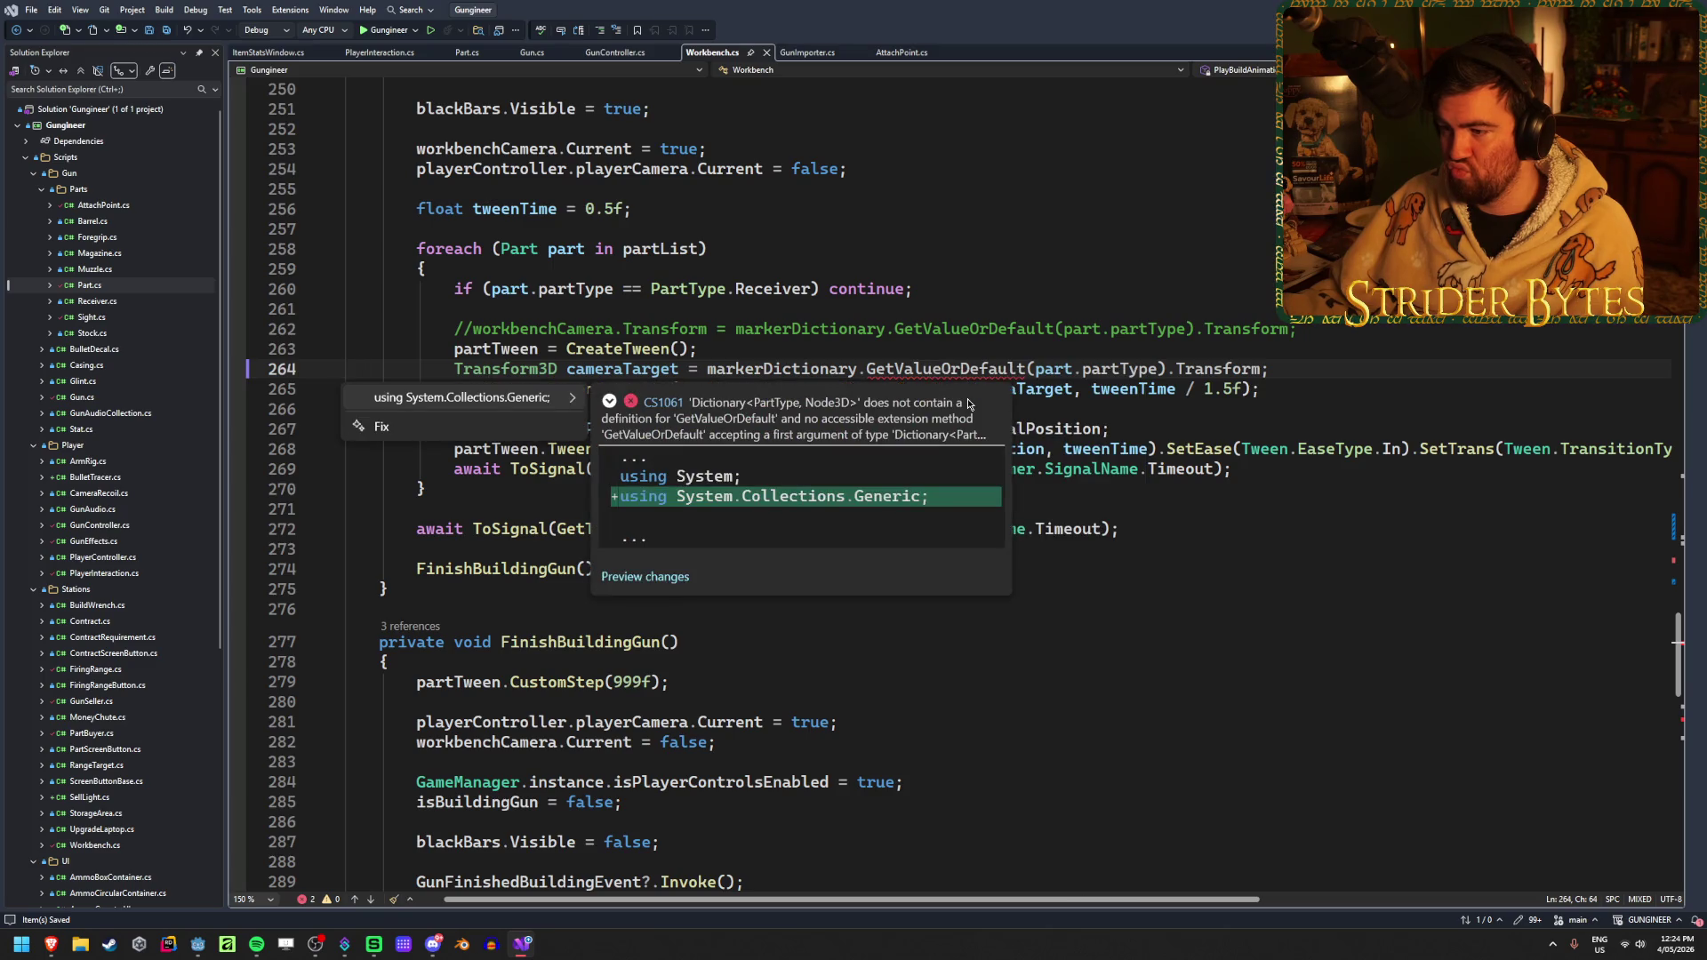
key("Escape")
key("End")
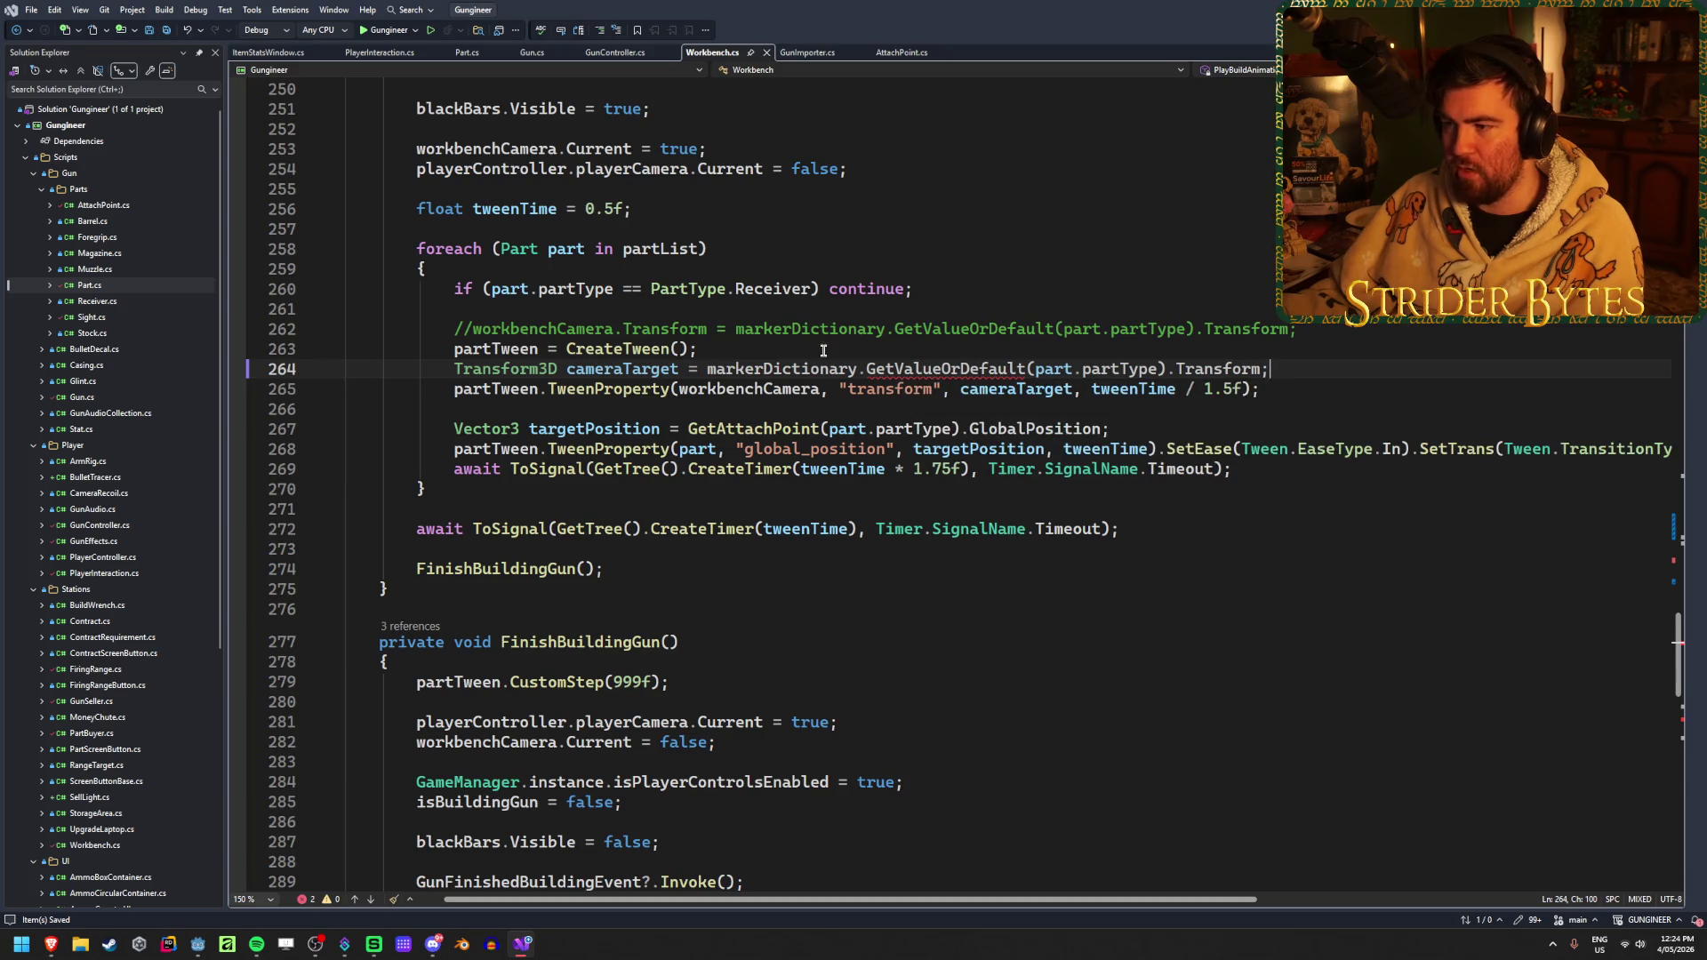
mouse_move(50, 944)
left_click(120, 871)
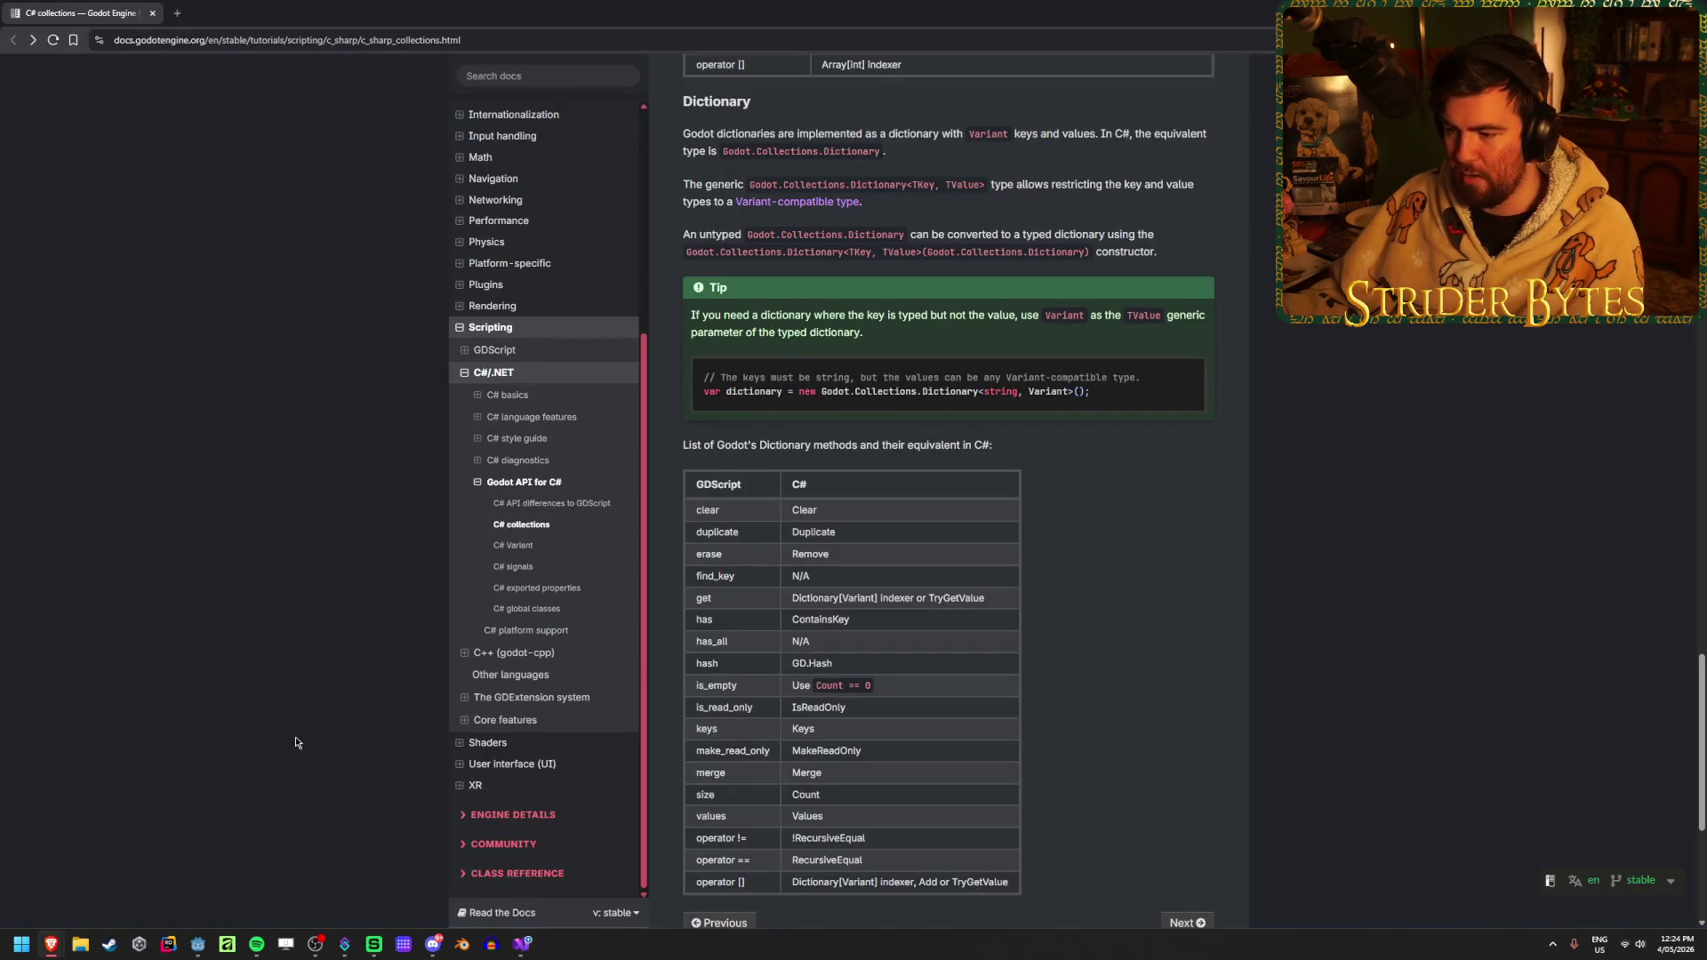
scroll(1121, 625, "down", 1)
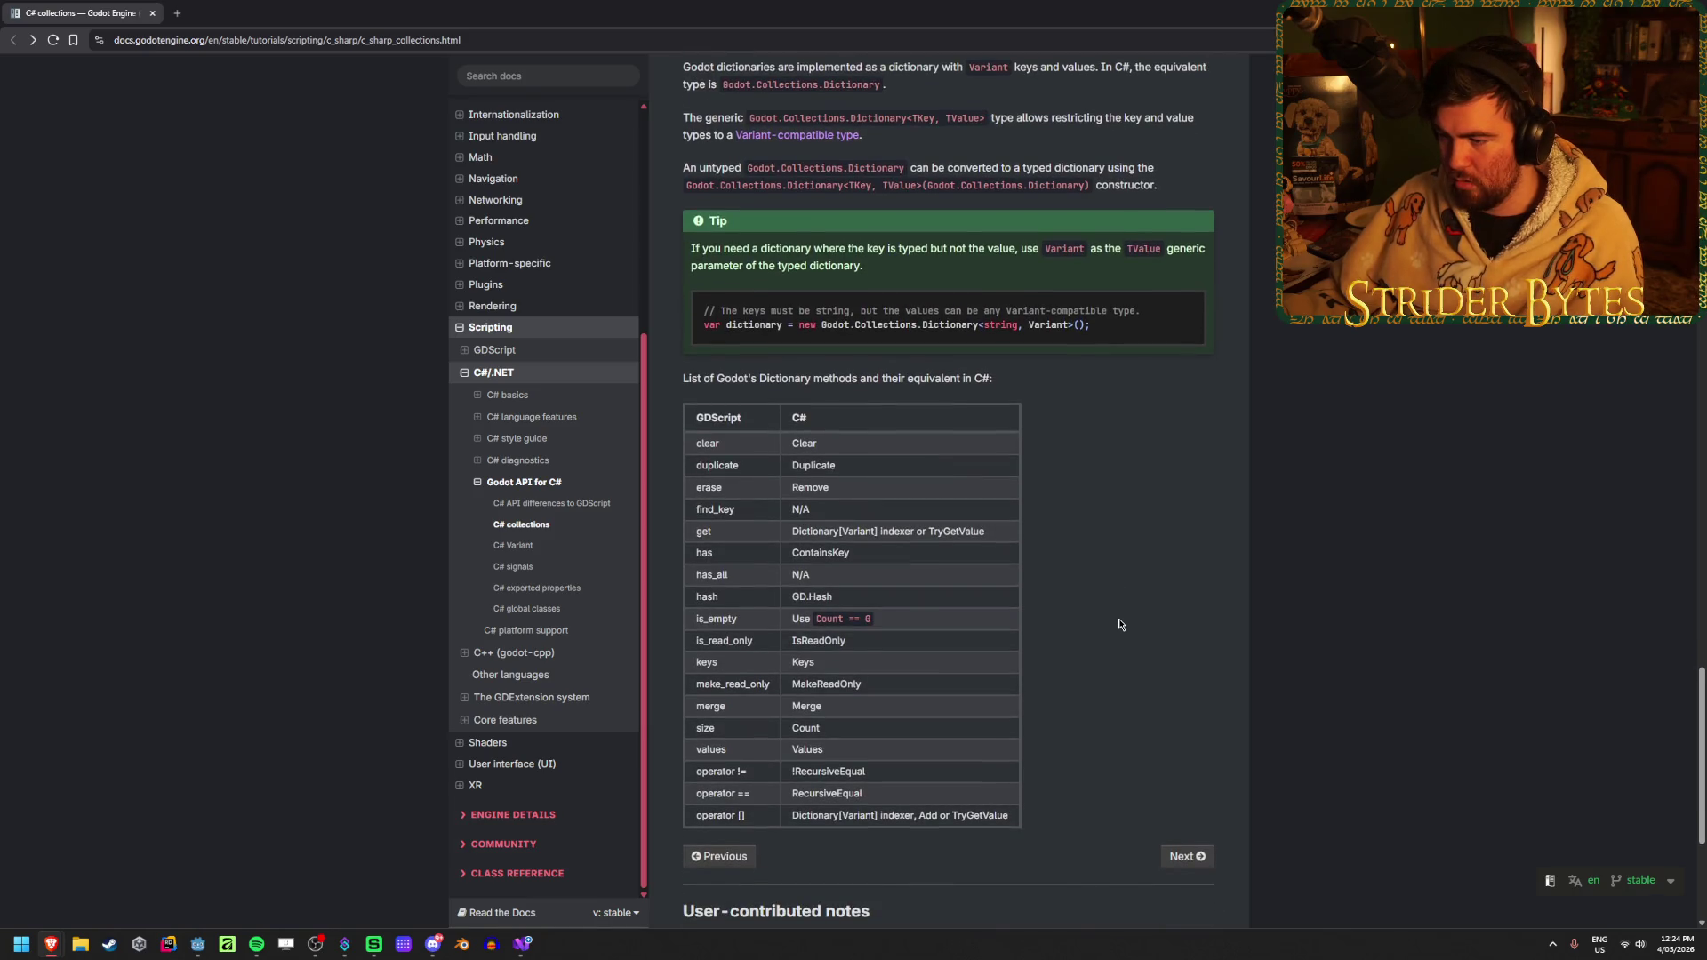
left_click_drag(1029, 539, 828, 532)
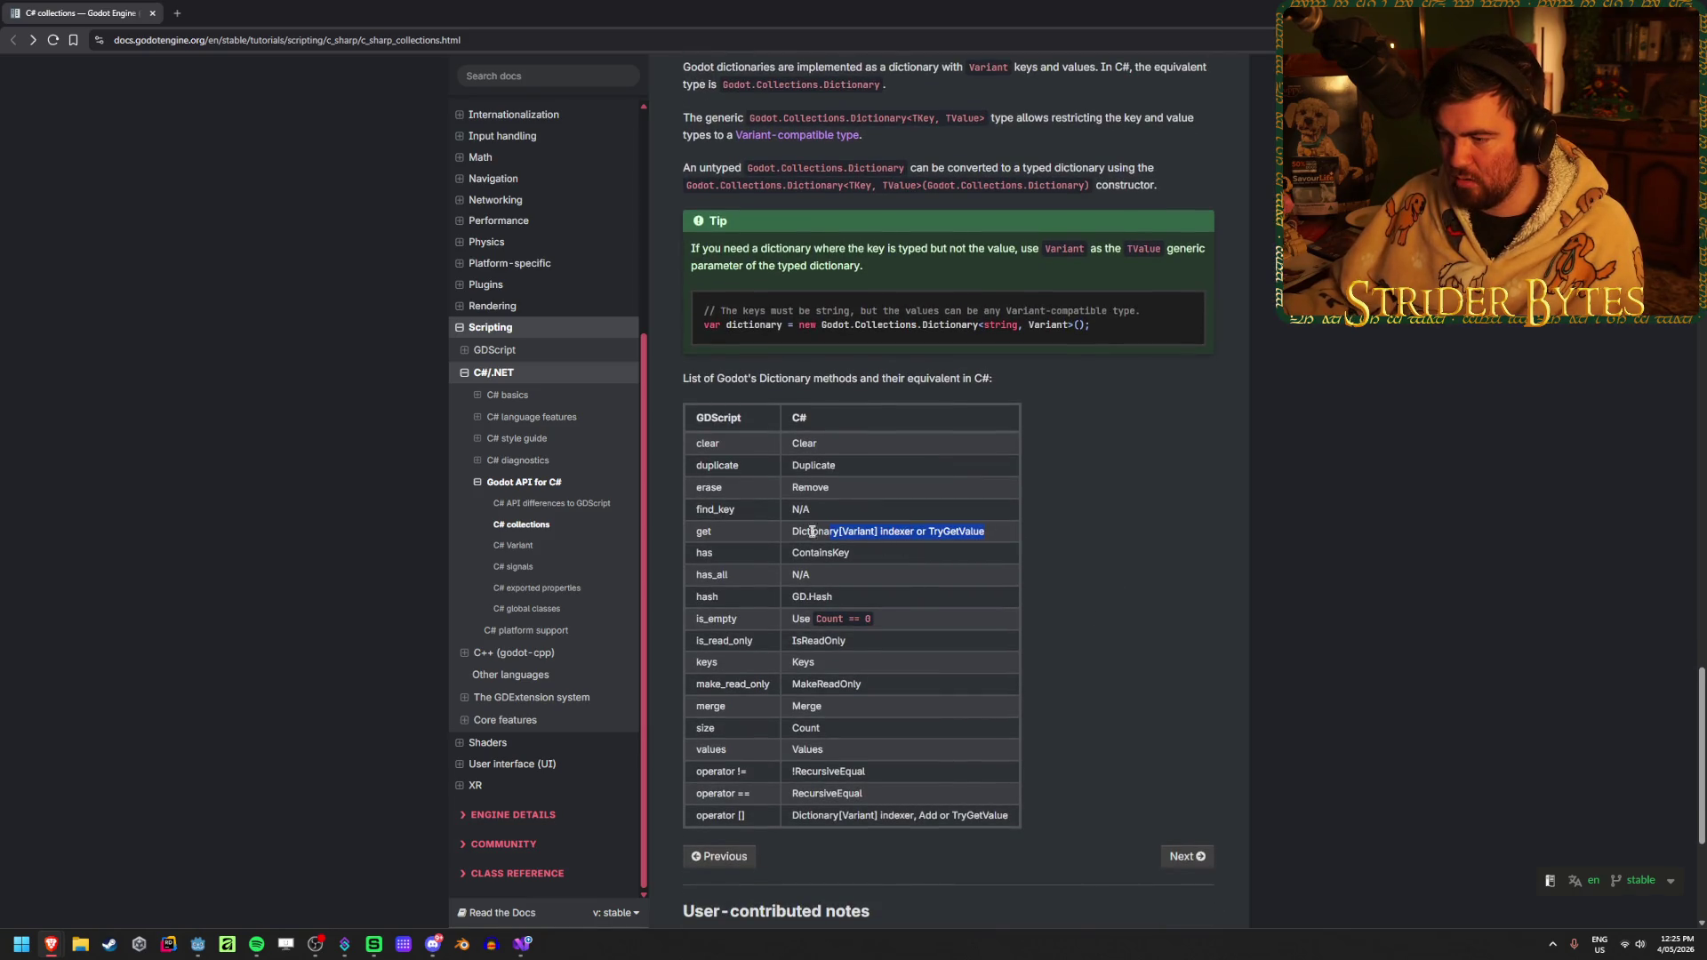
left_click(790, 540)
key("alt+Tab")
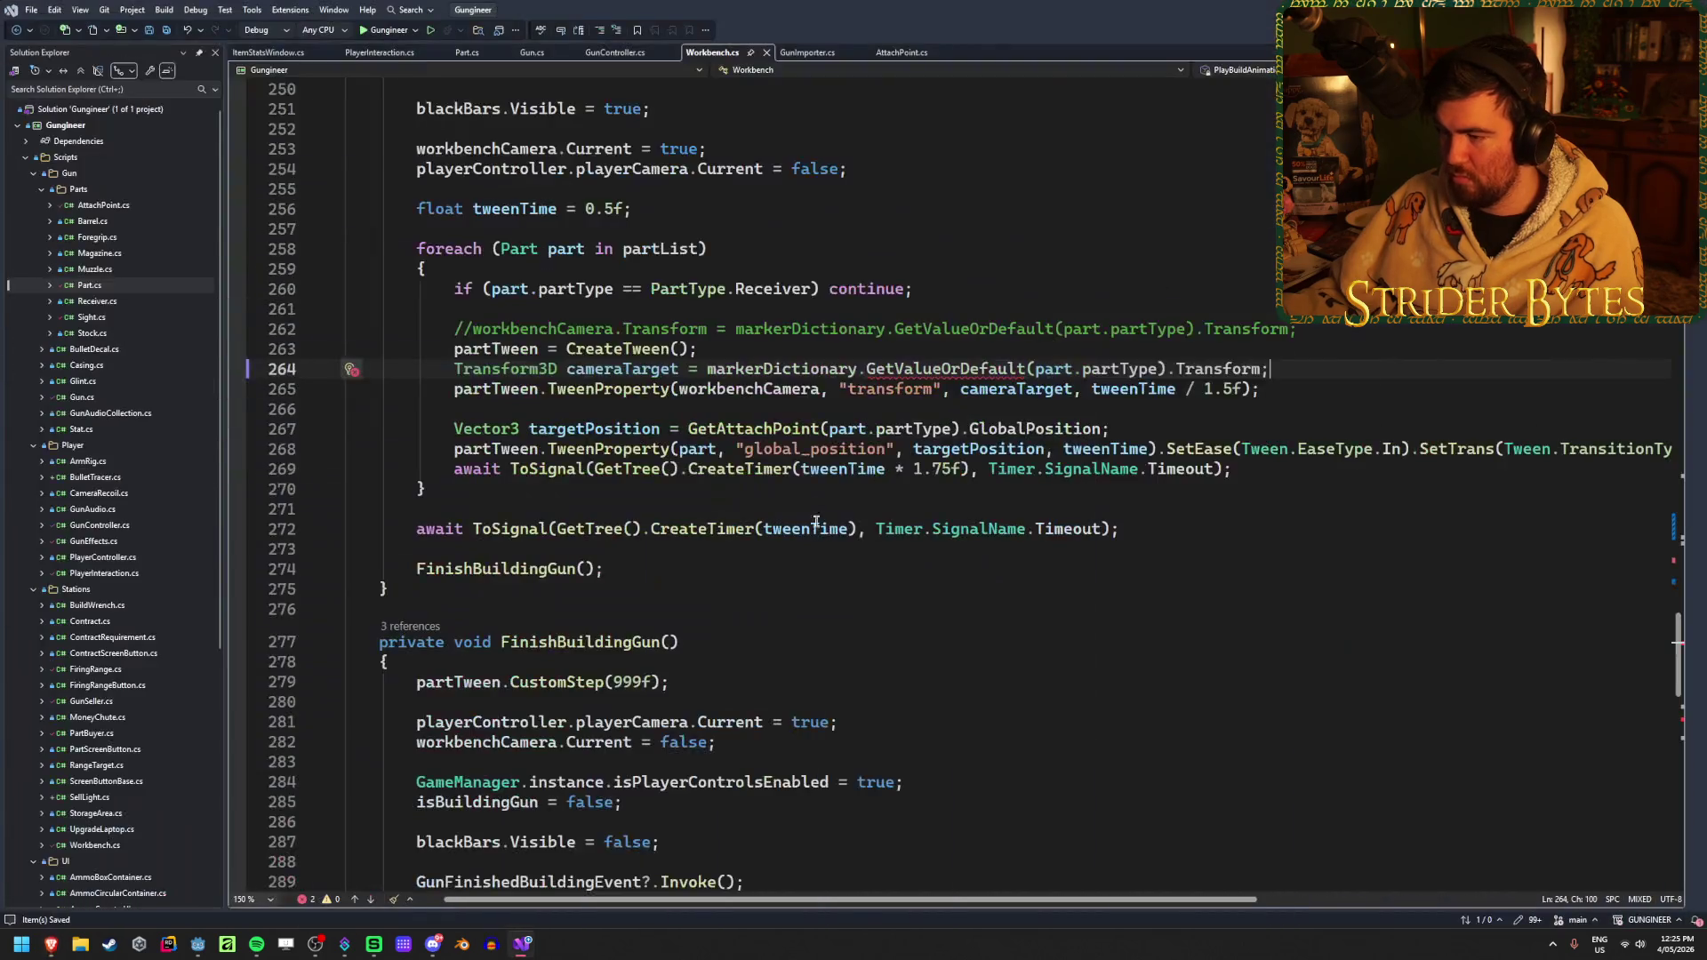
Replace GetValueOrDefault with Get on line 264 and save Workbench.cs
double_click(942, 369)
type("Get")
key("Escape")
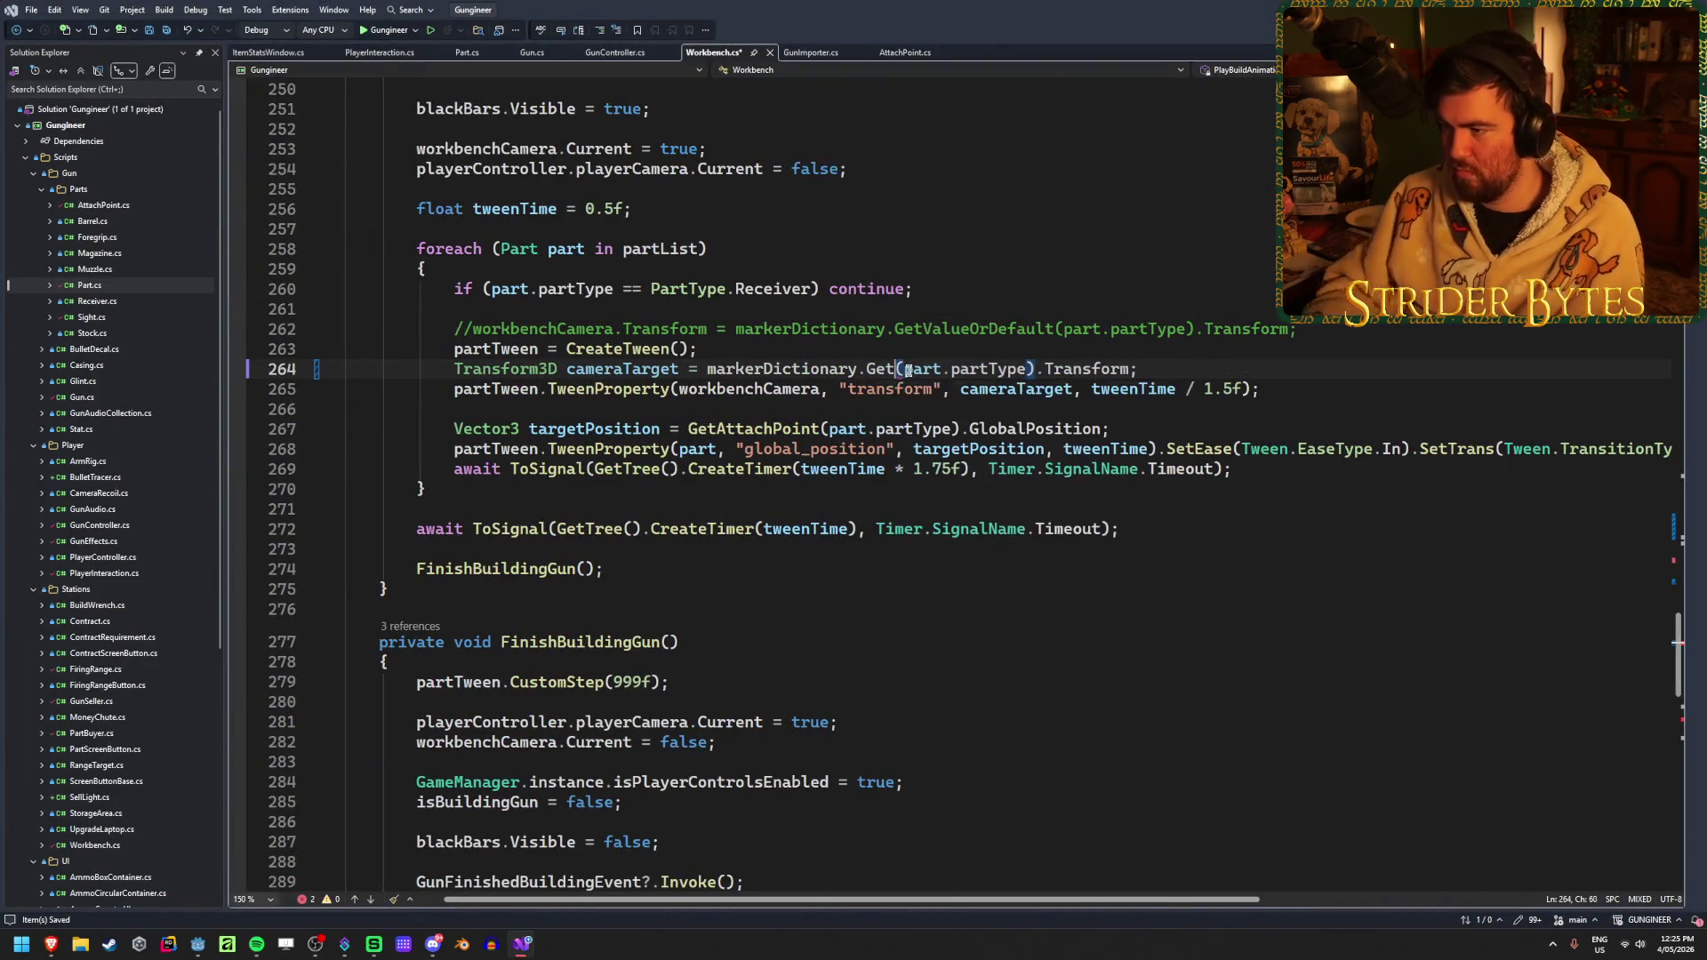
key("ctrl+s")
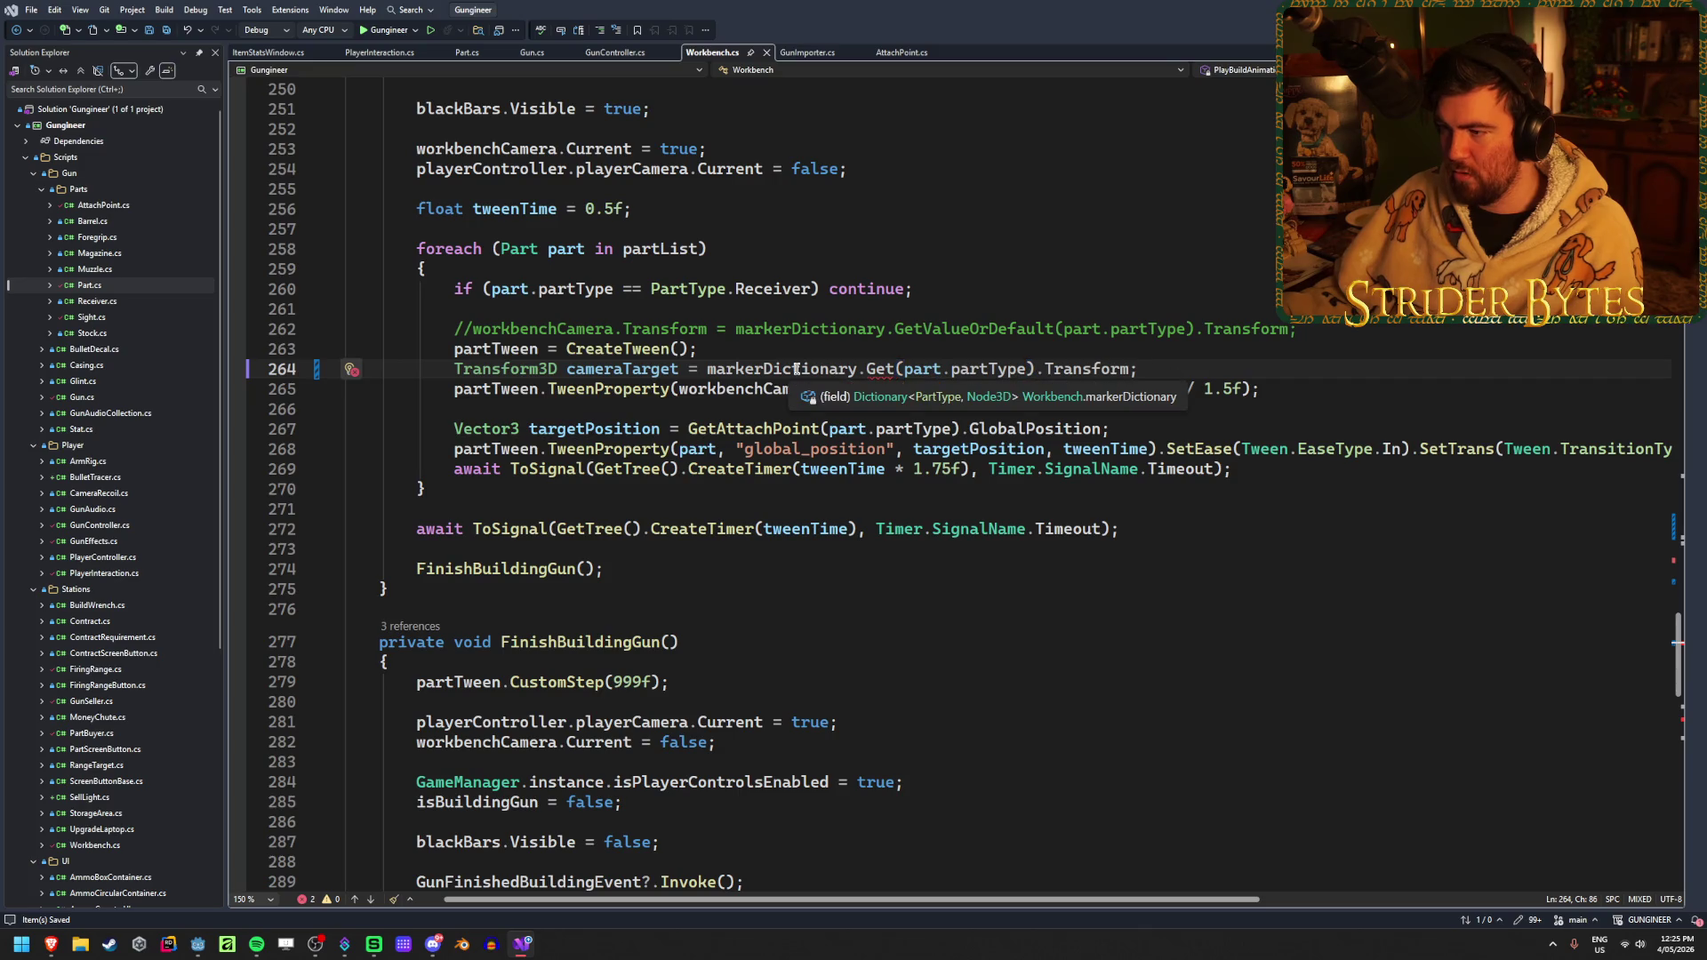
Add a line above cameraTarget, browse the marker dictionary's members, and select Get for replacement
scroll(796, 369, "up", 20)
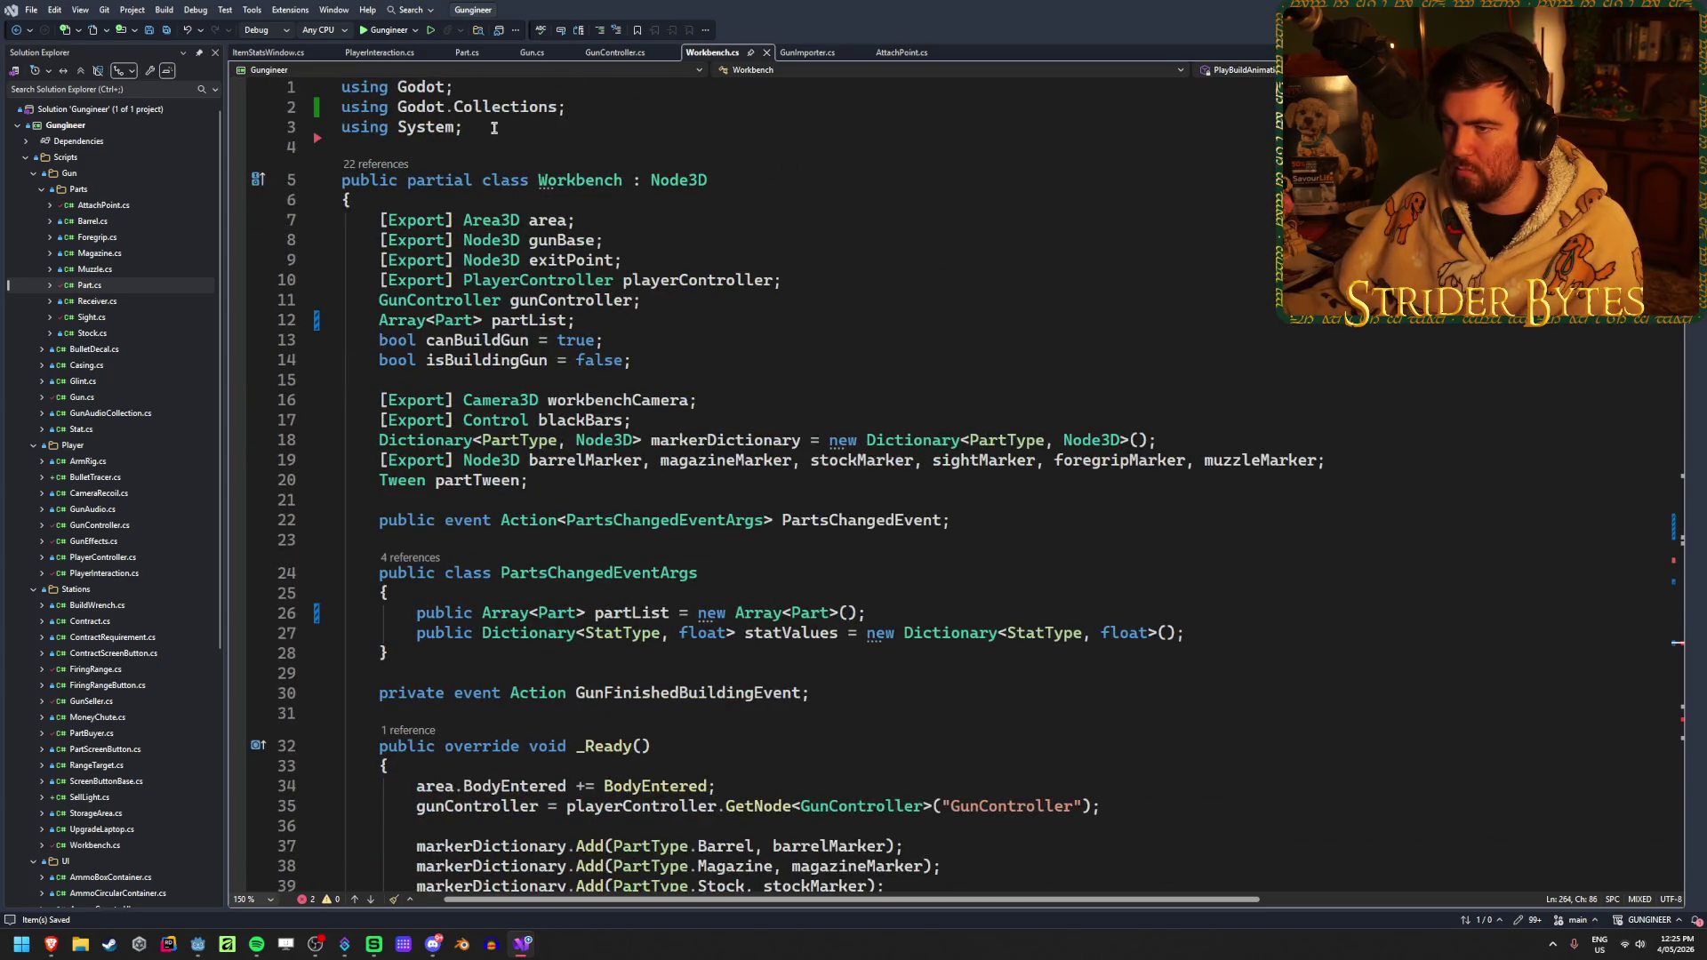
scroll(493, 127, "down", 20)
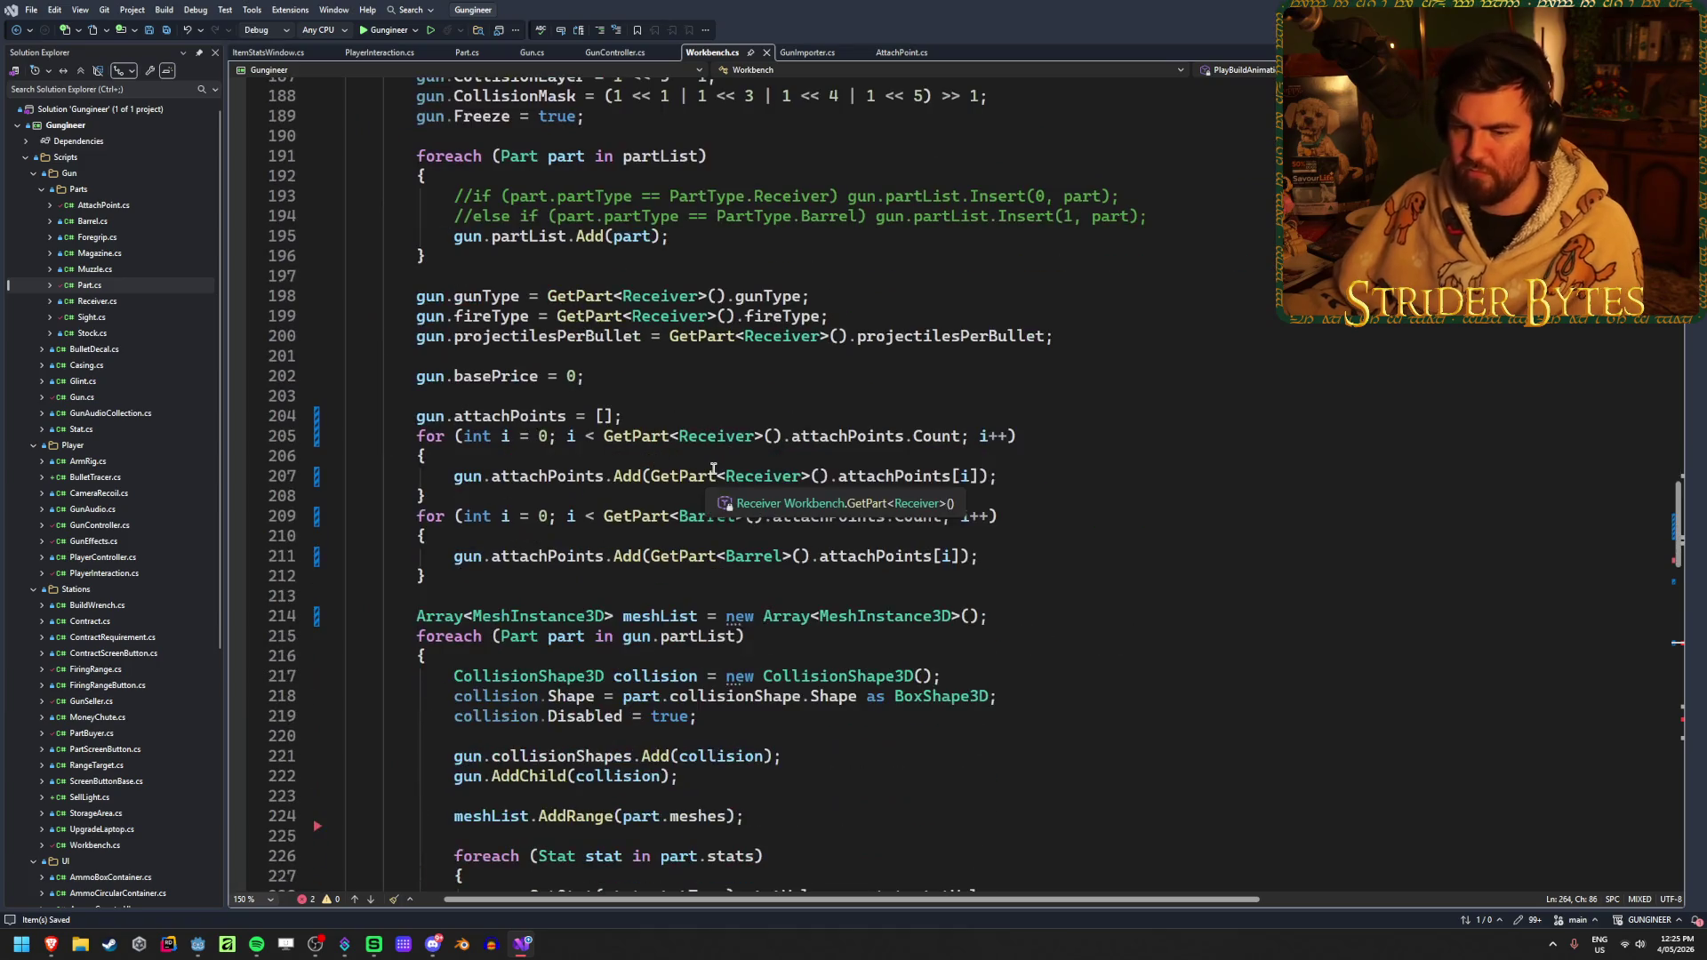
scroll(713, 468, "down", 3)
scroll(713, 469, "down", 15)
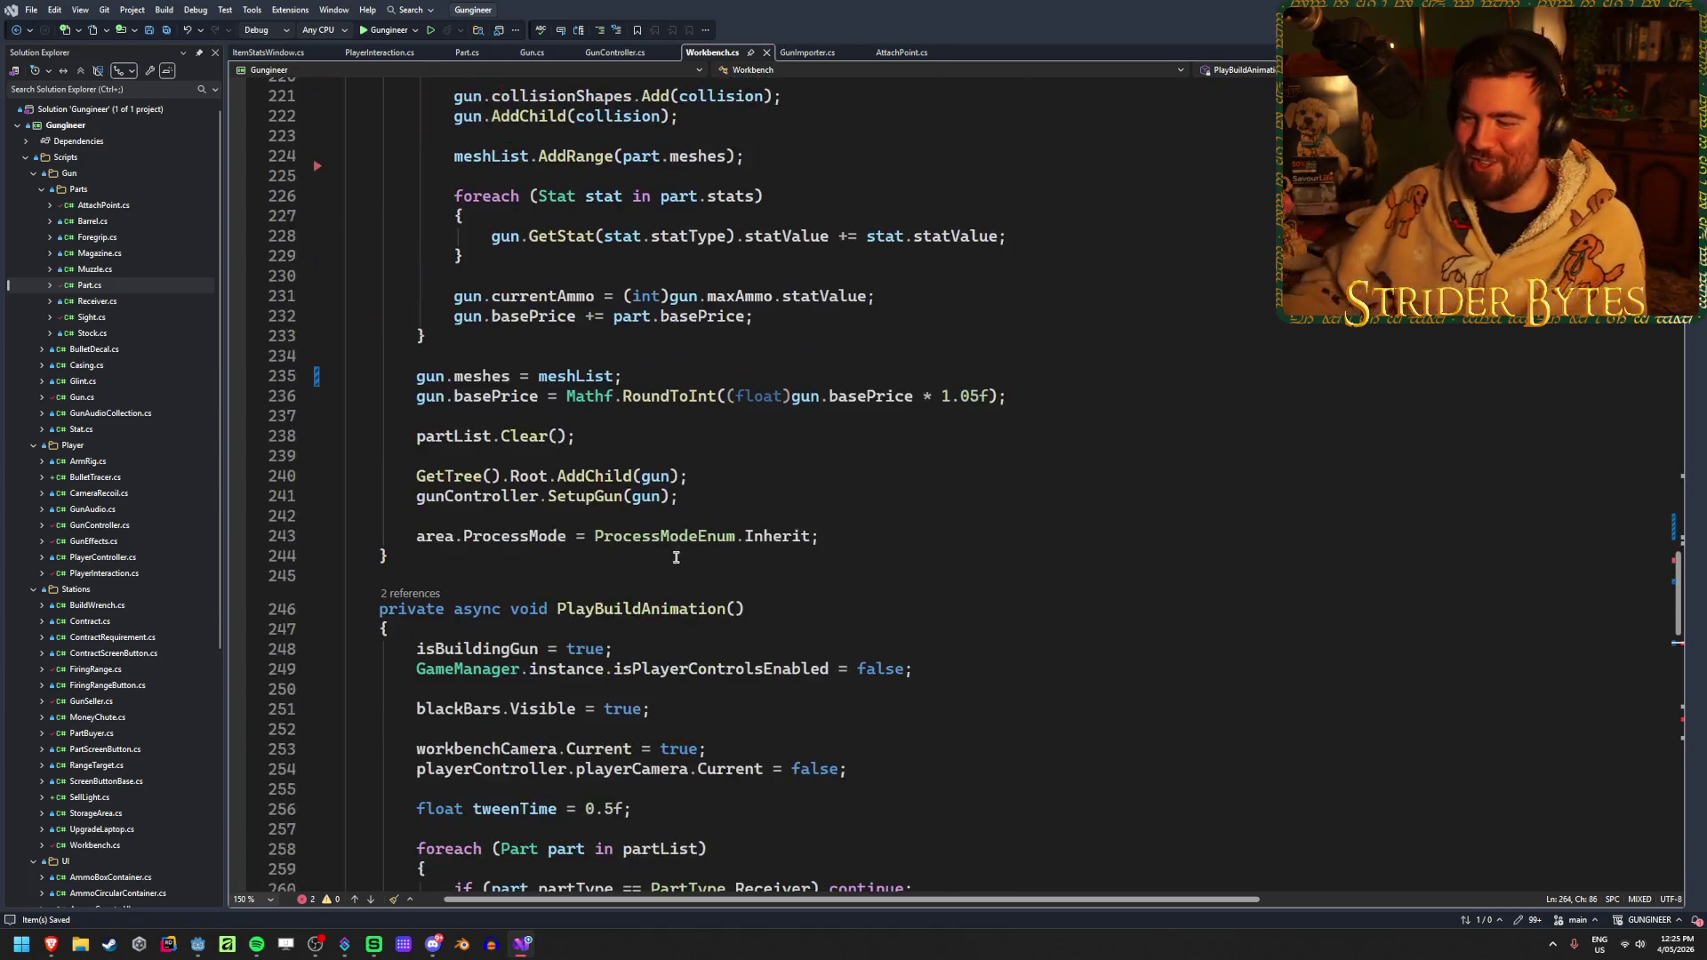
scroll(683, 597, "down", 2)
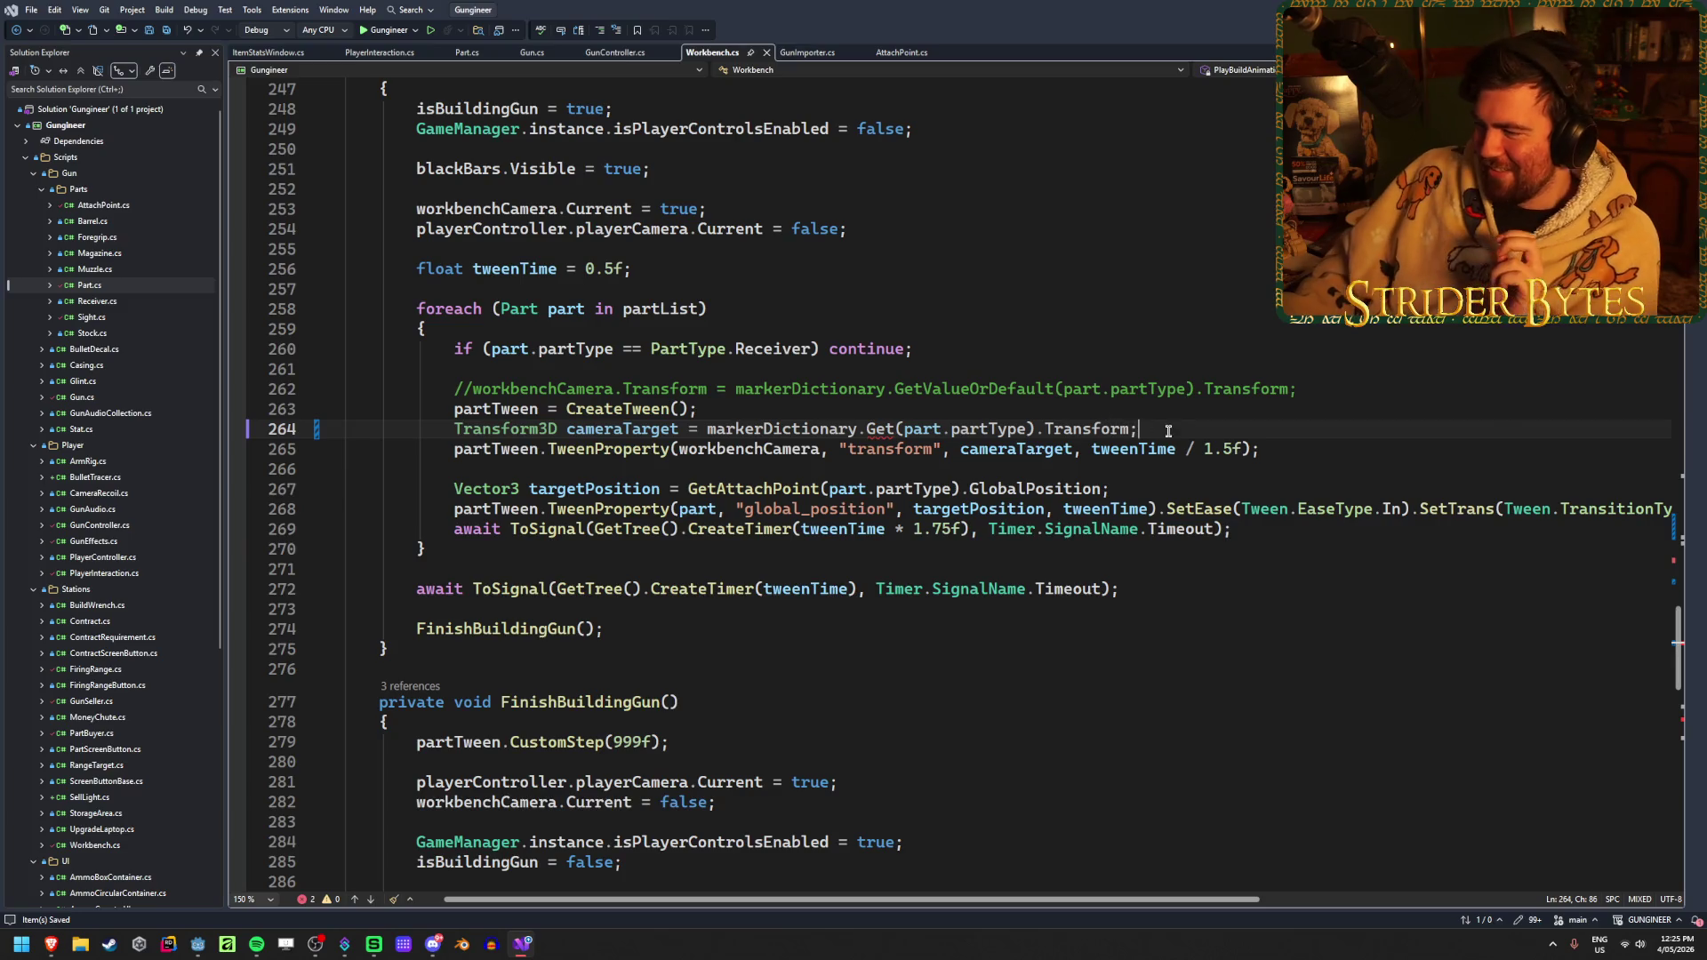
key("ctrl+Return")
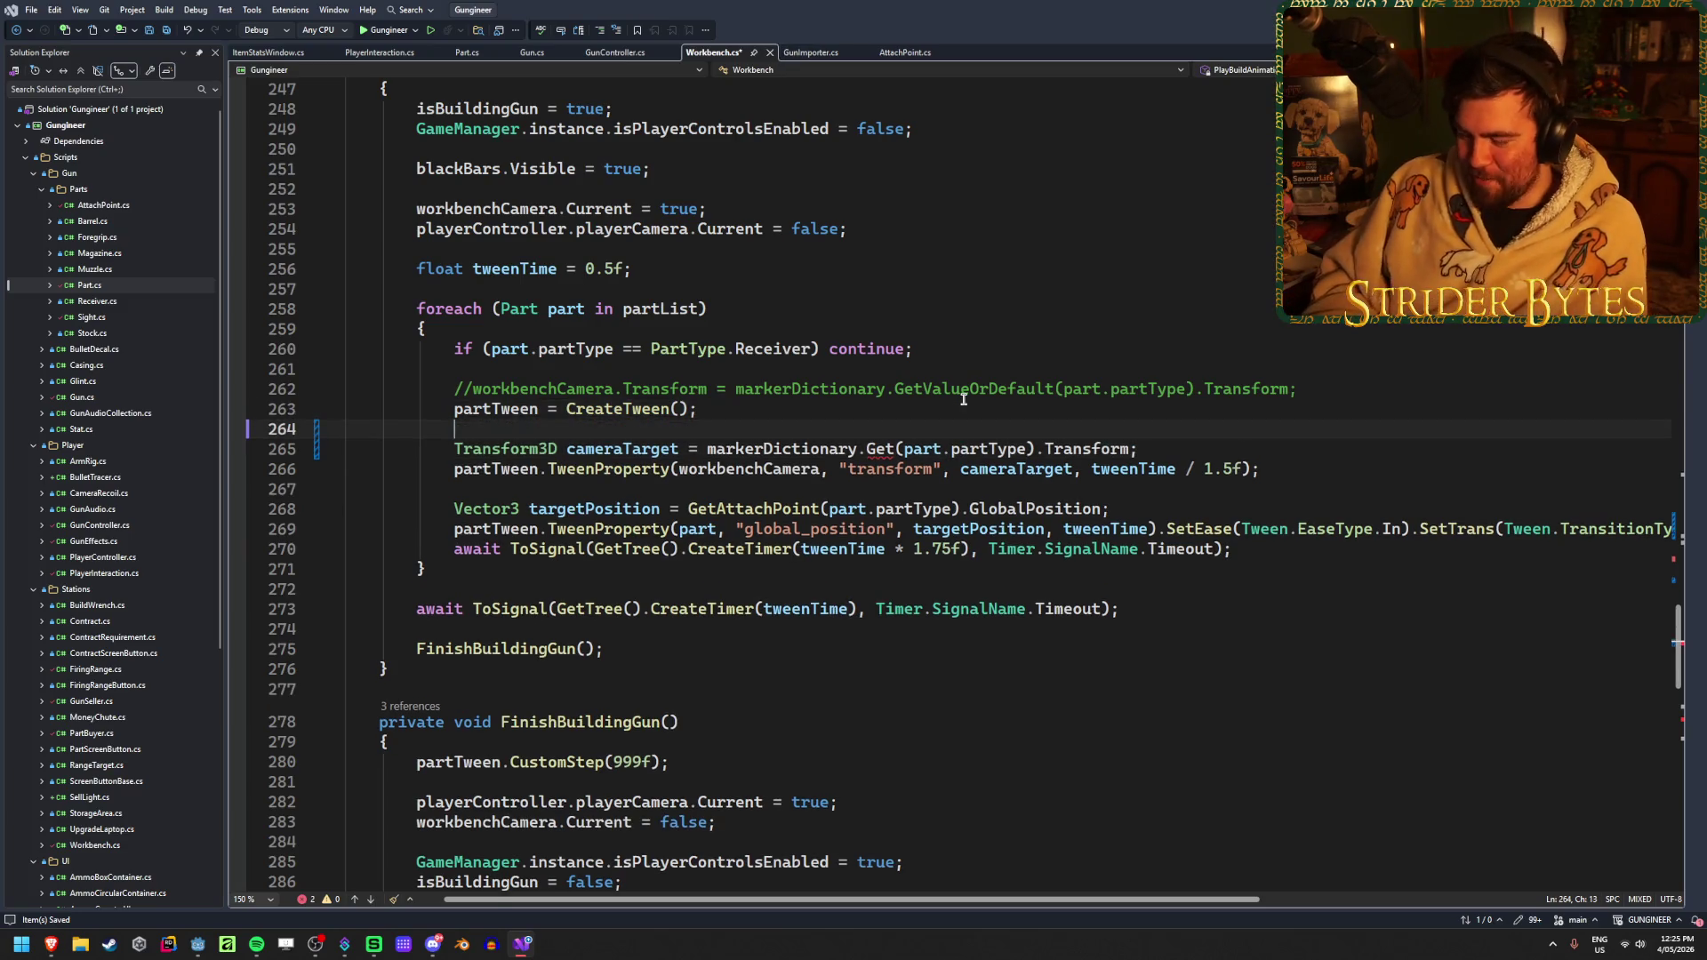
type("marker.")
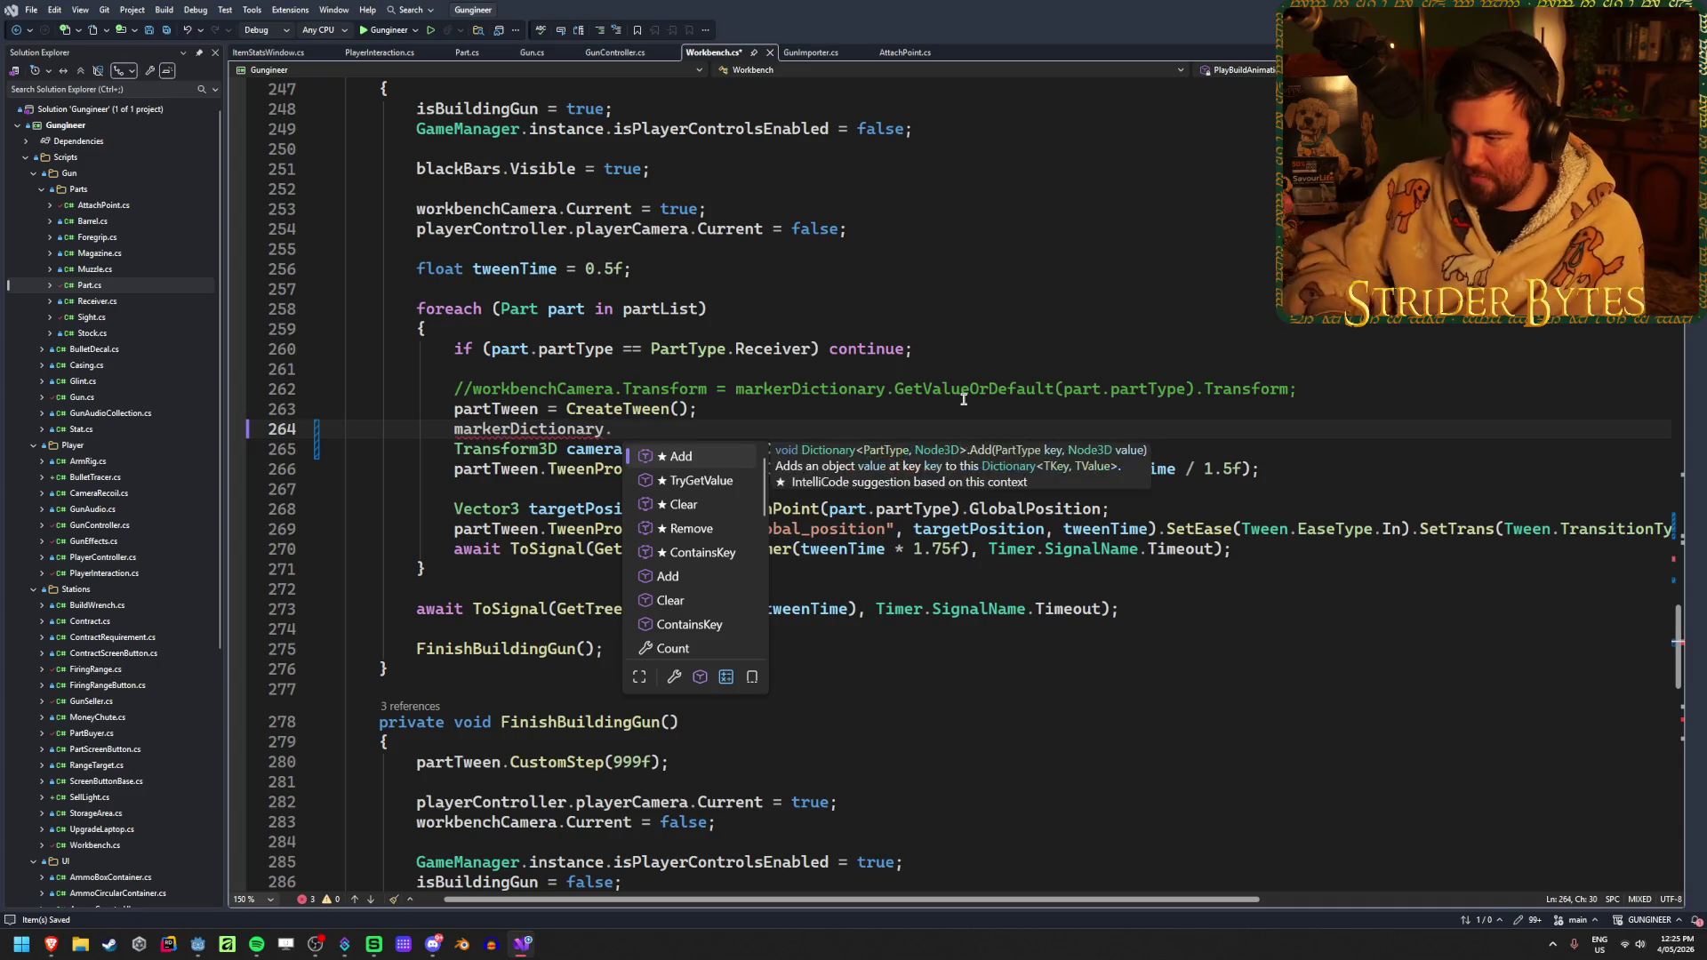
key("Down")
key("Down")
key("Down")
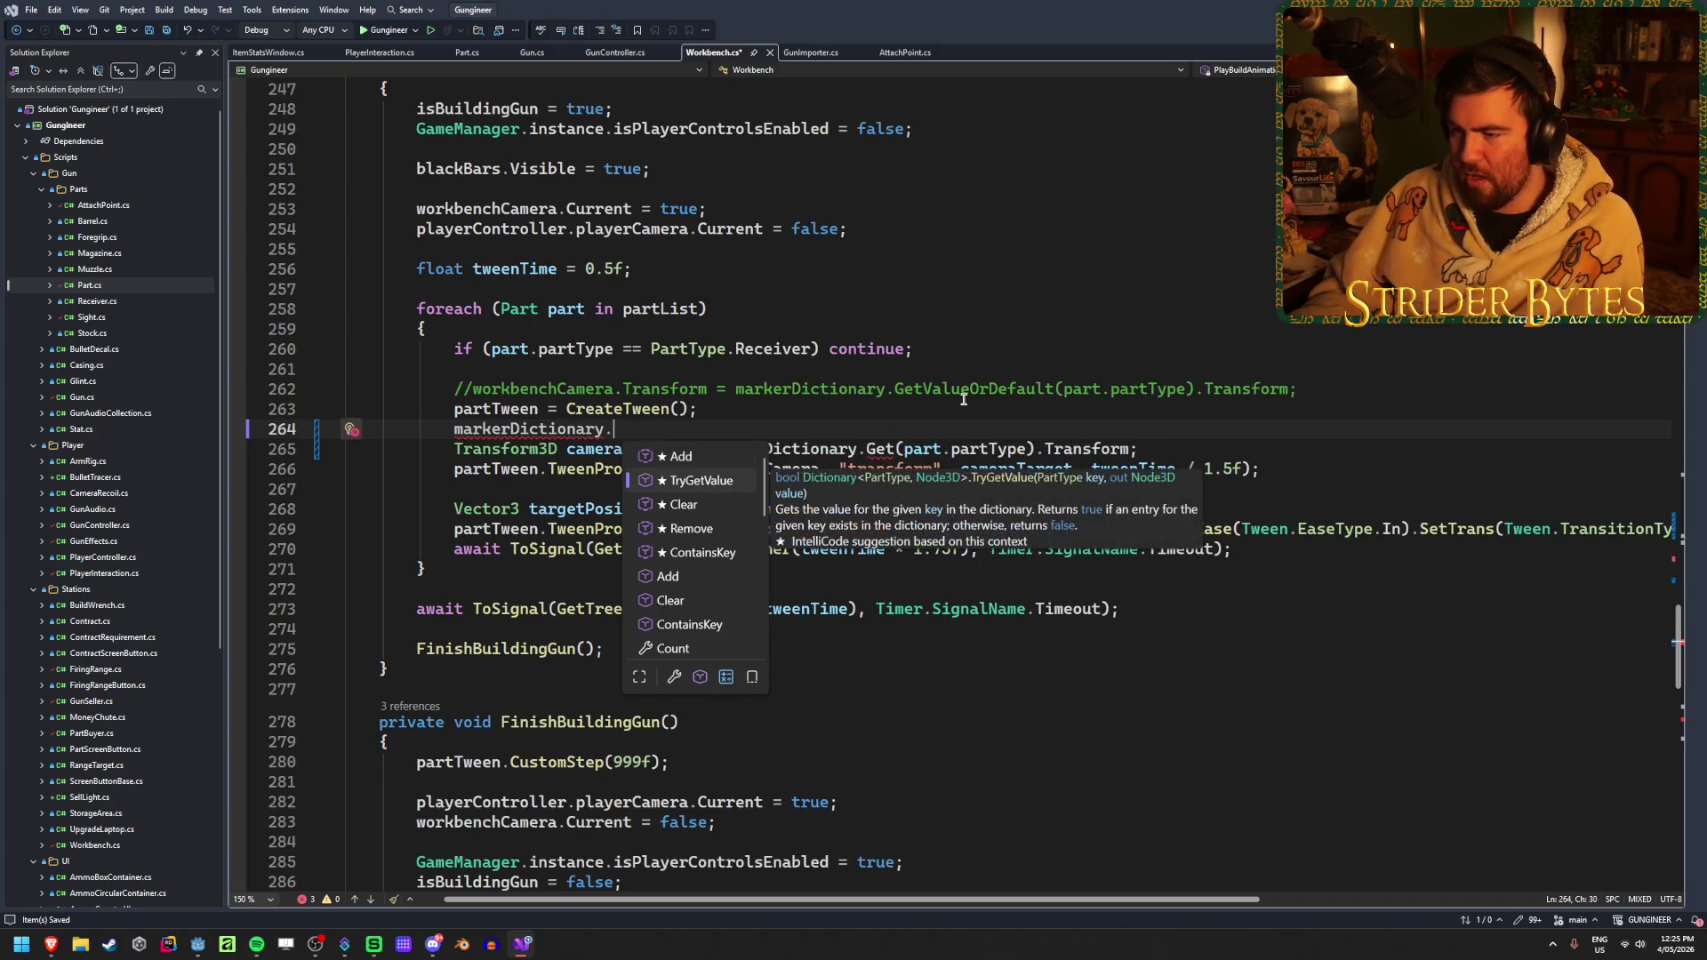
key("Down")
key("Down")
key("Down")
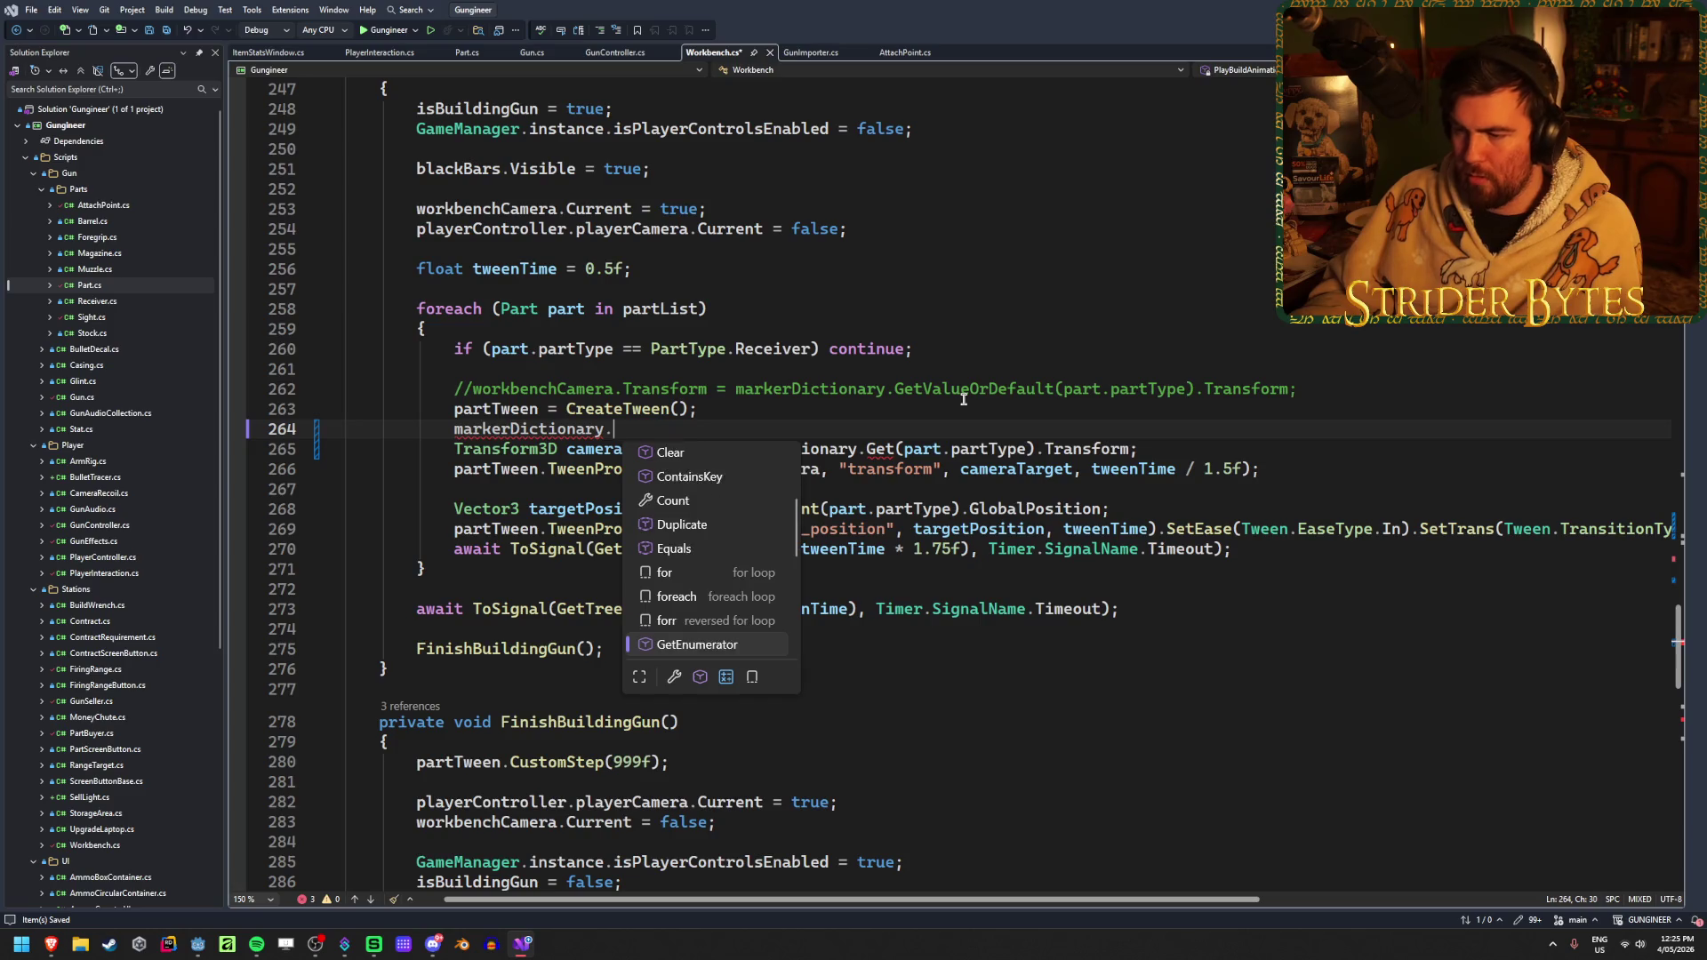
key("Down")
key("Down")
key("Down")
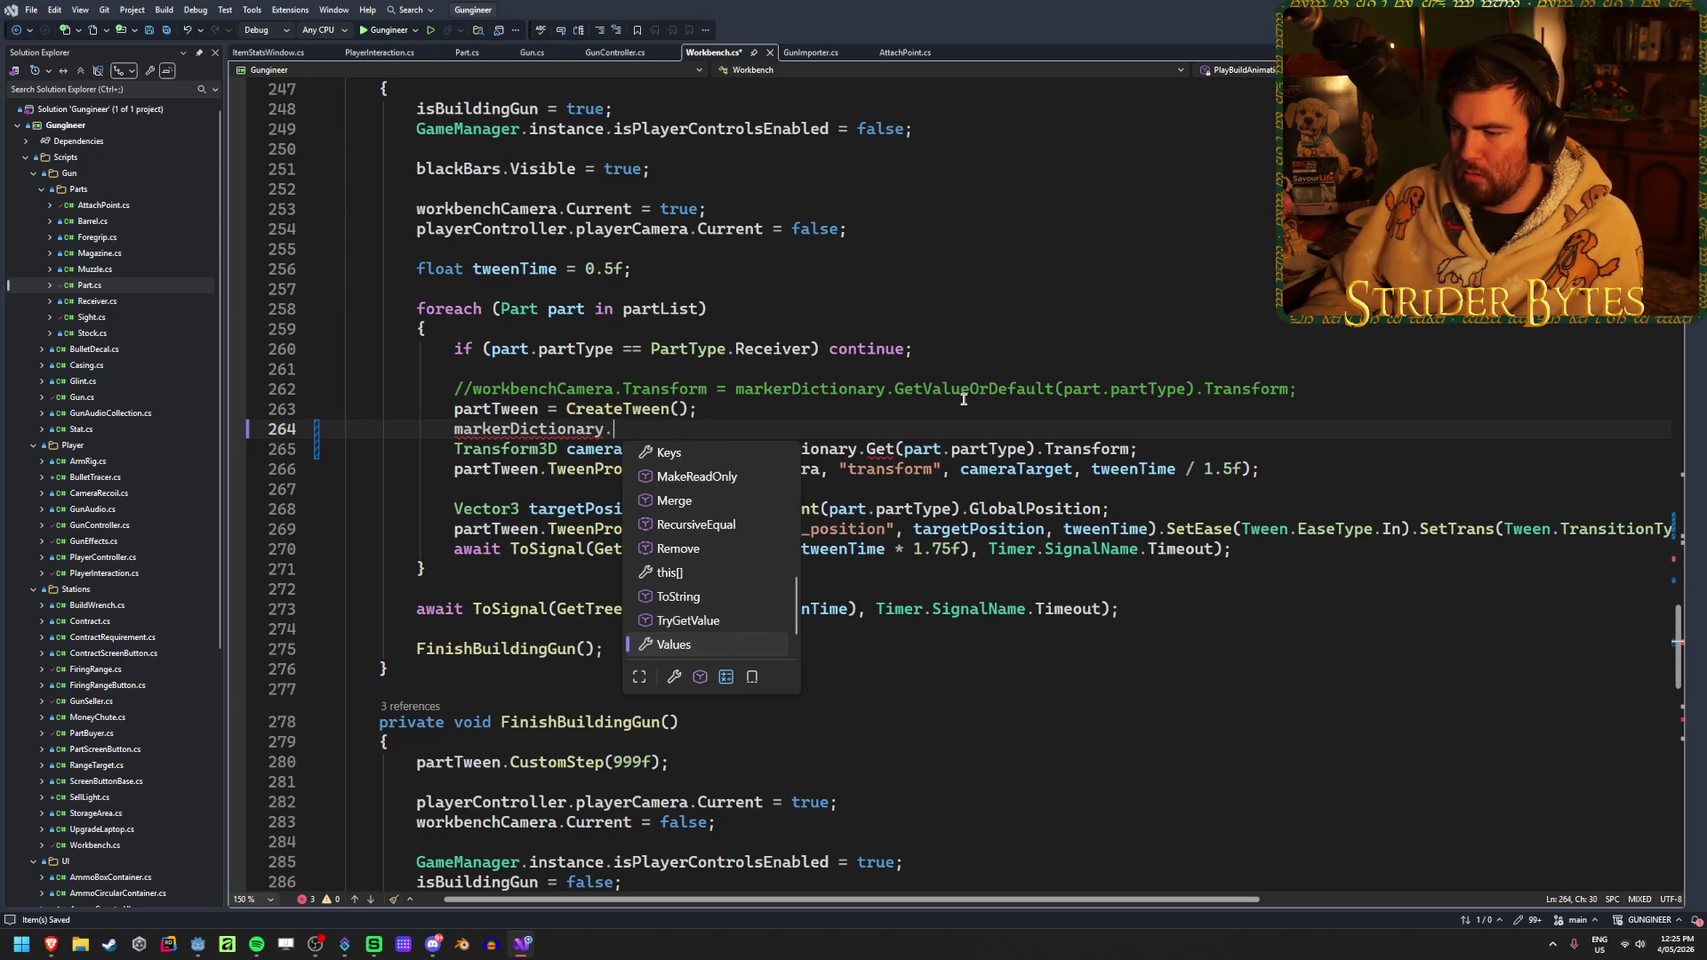
key("Escape")
key("BackSpace")
key("BackSpace")
key("BackSpace")
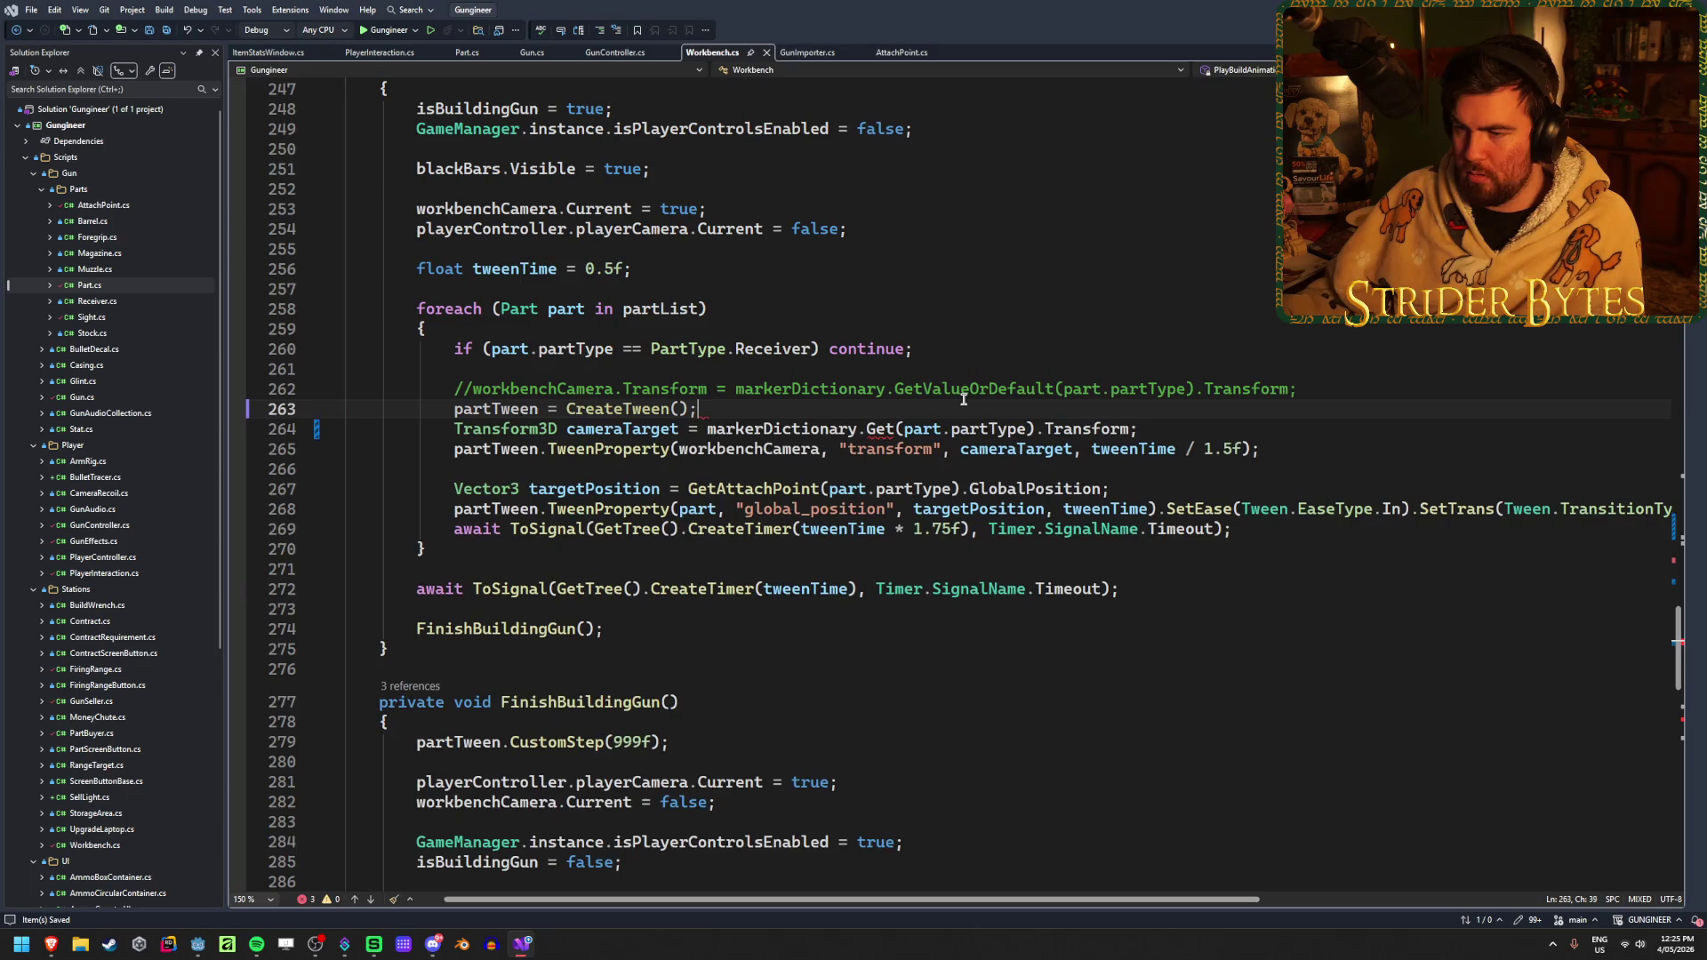
double_click(872, 430)
Change the lookup to markerDictionary.TryGetValue(part.partType, out result) on the cameraTarget line
type("TryGet")
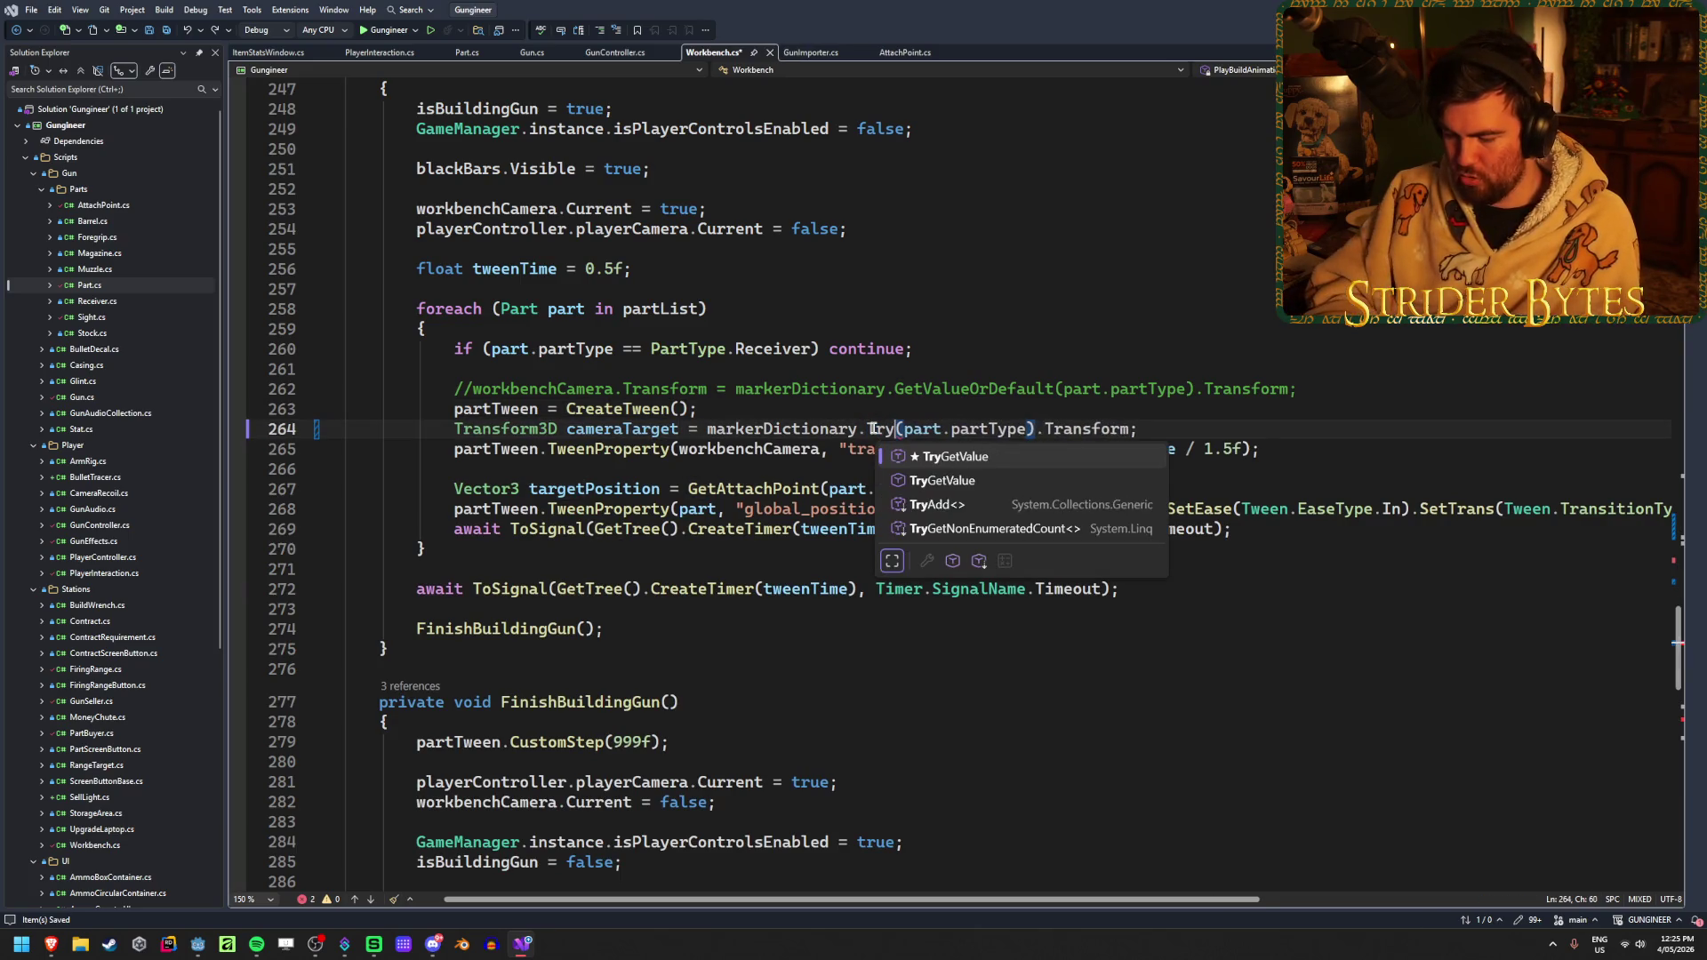
key("Tab")
key("End")
mouse_move(898, 430)
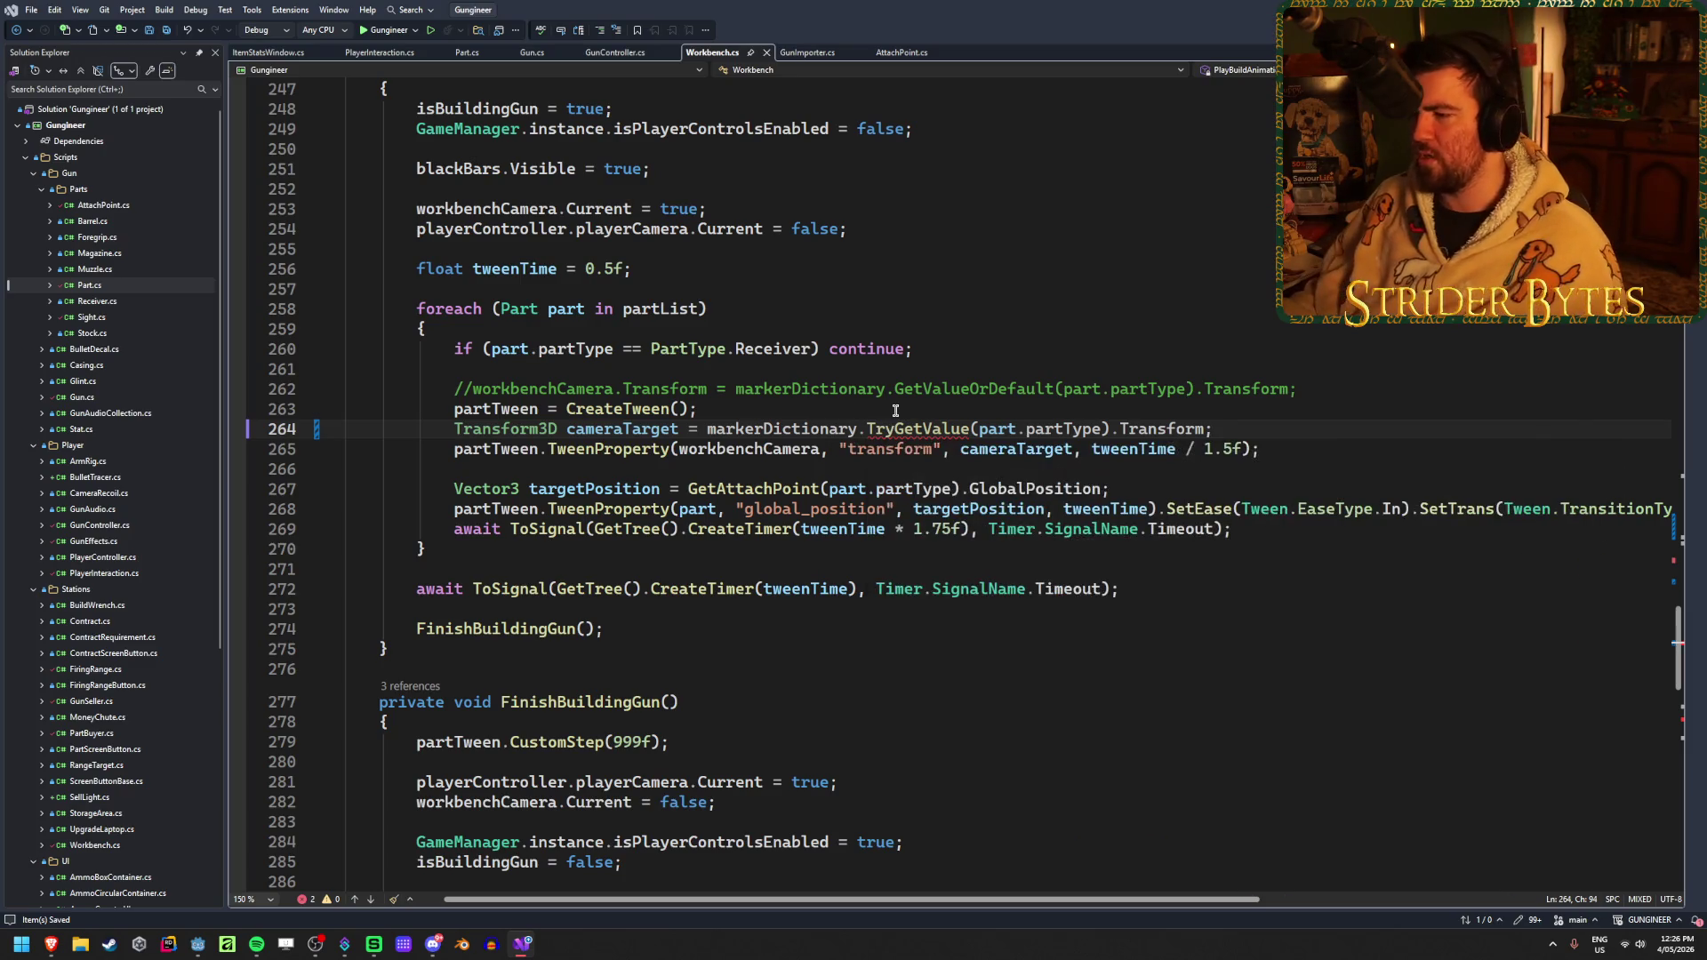
left_click(1102, 429)
type(", out")
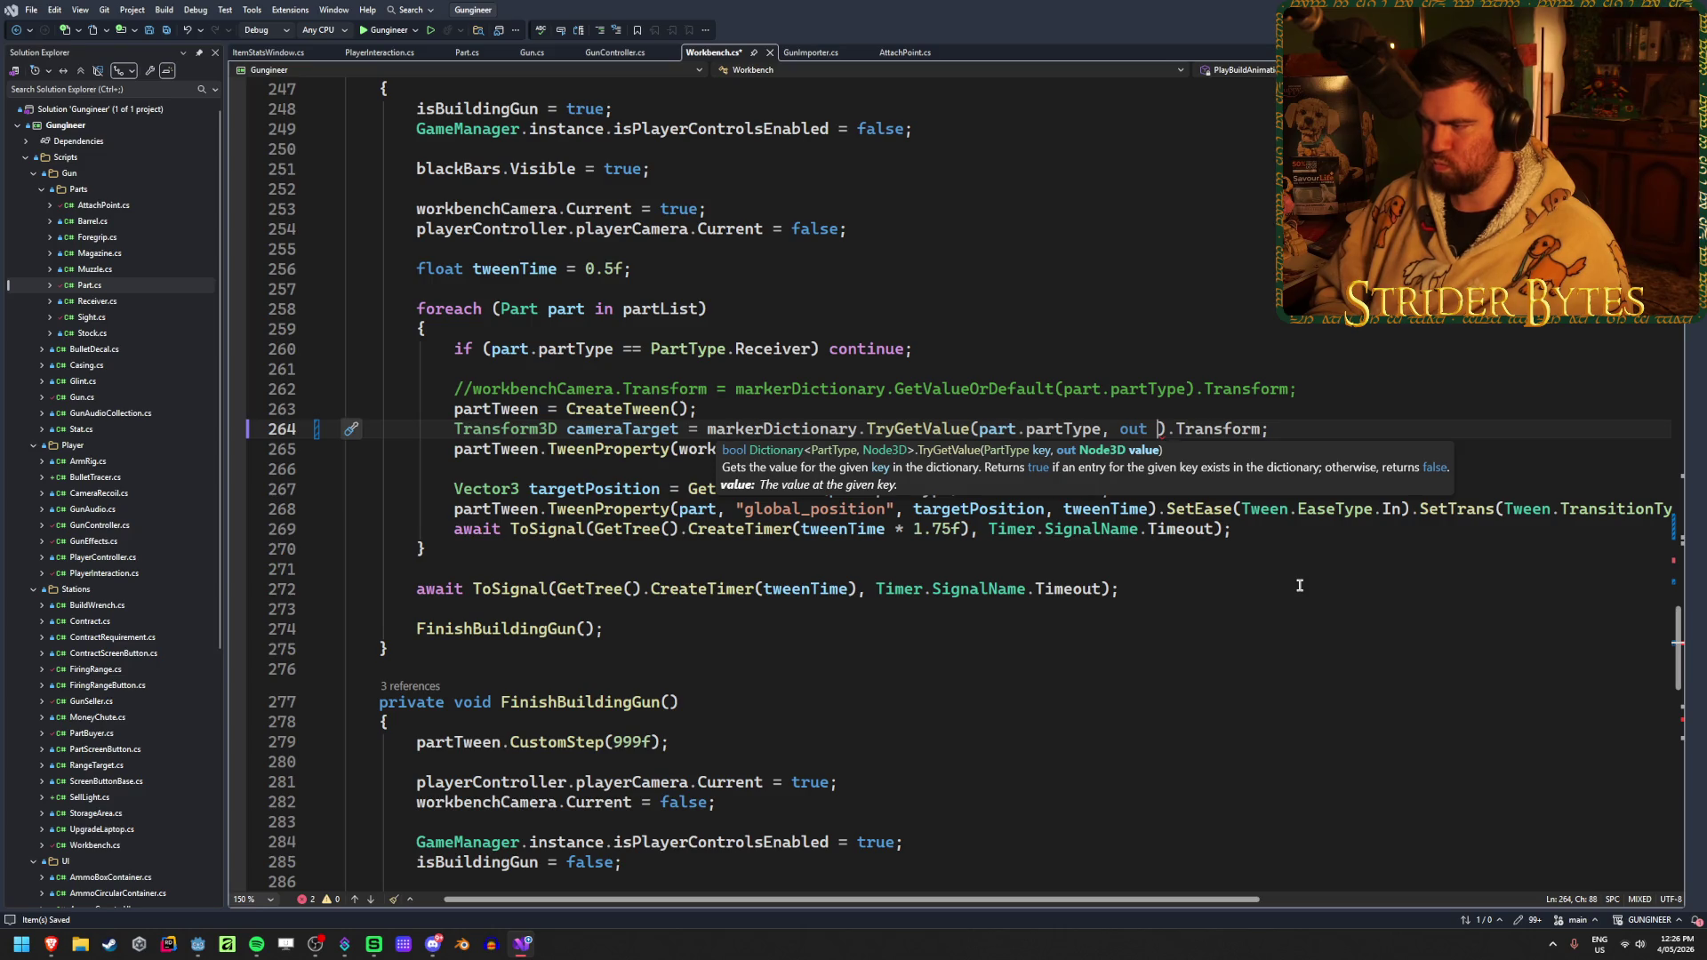
type("result")
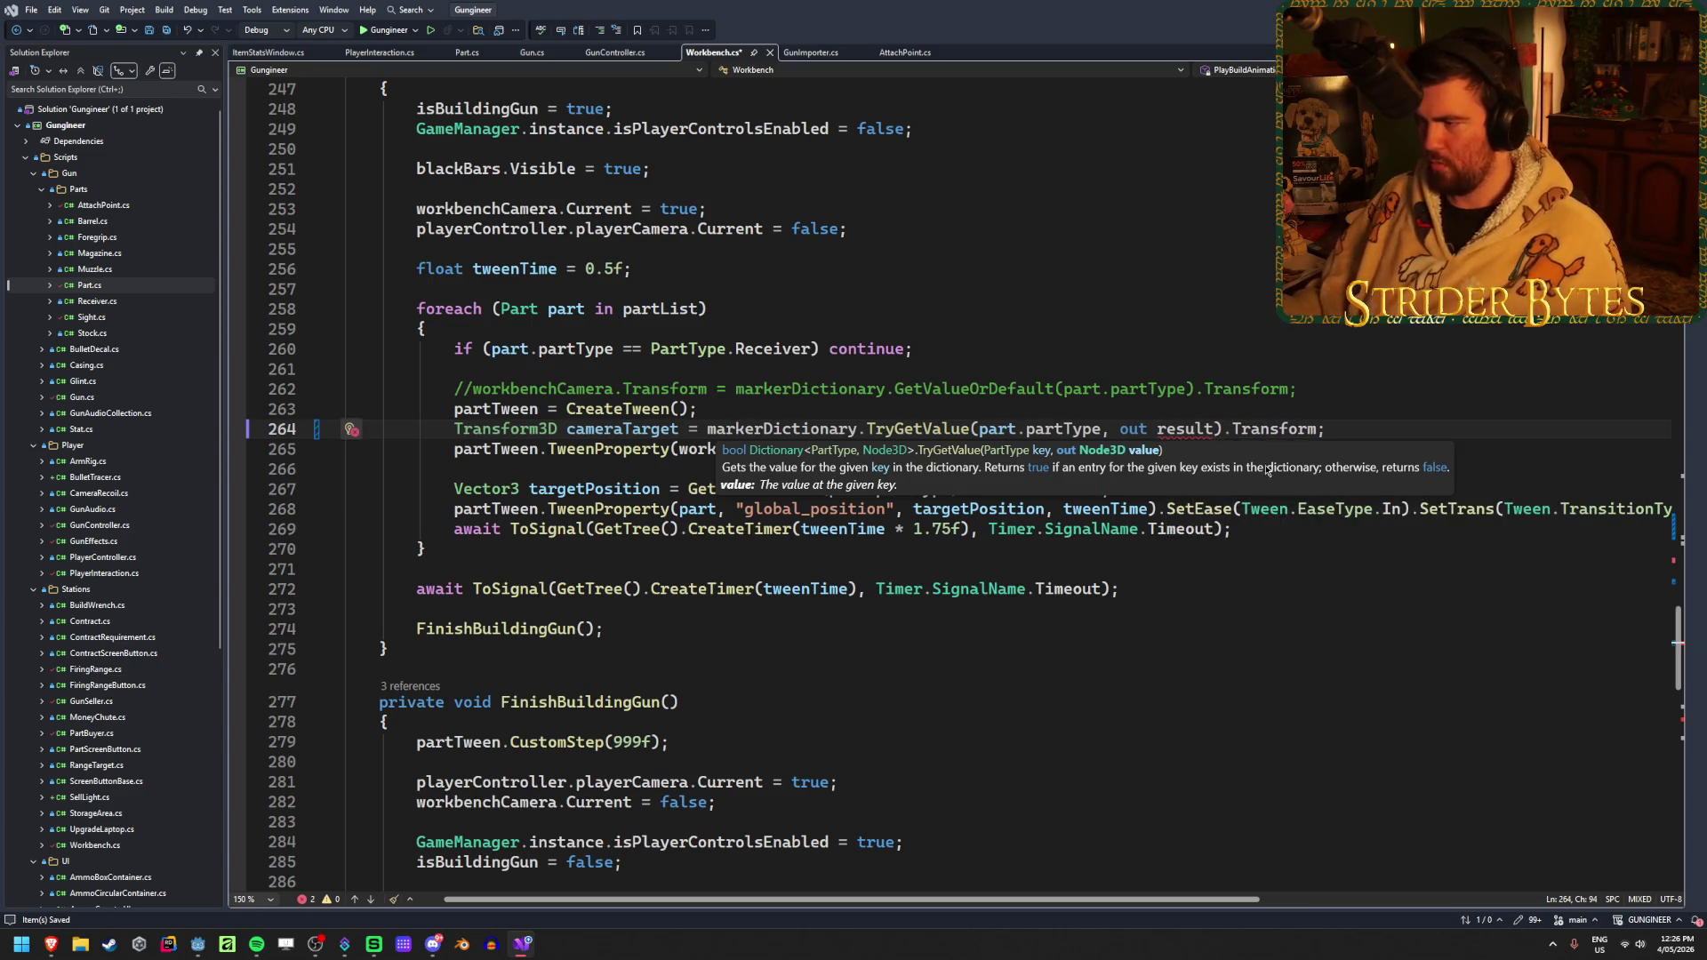
left_click_drag(1224, 429, 700, 429)
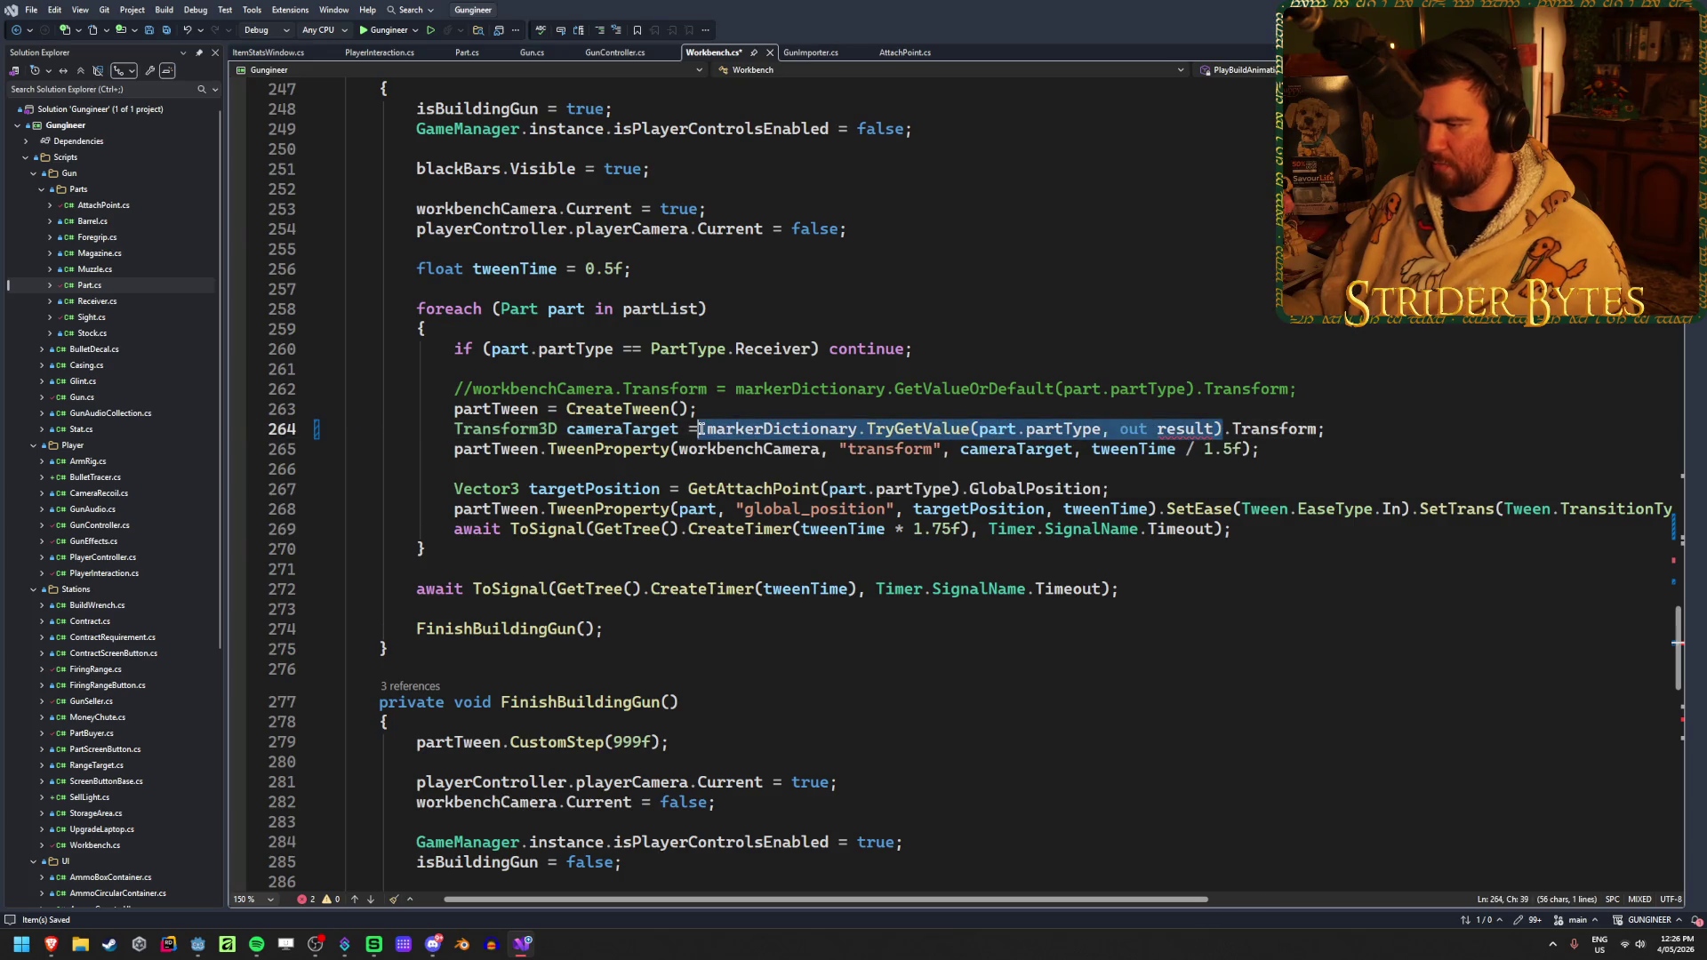
Move the TryGetValue call onto its own line below CreateTween and save
key("ctrl+x")
left_click(719, 408)
key("Return")
key("ctrl+v")
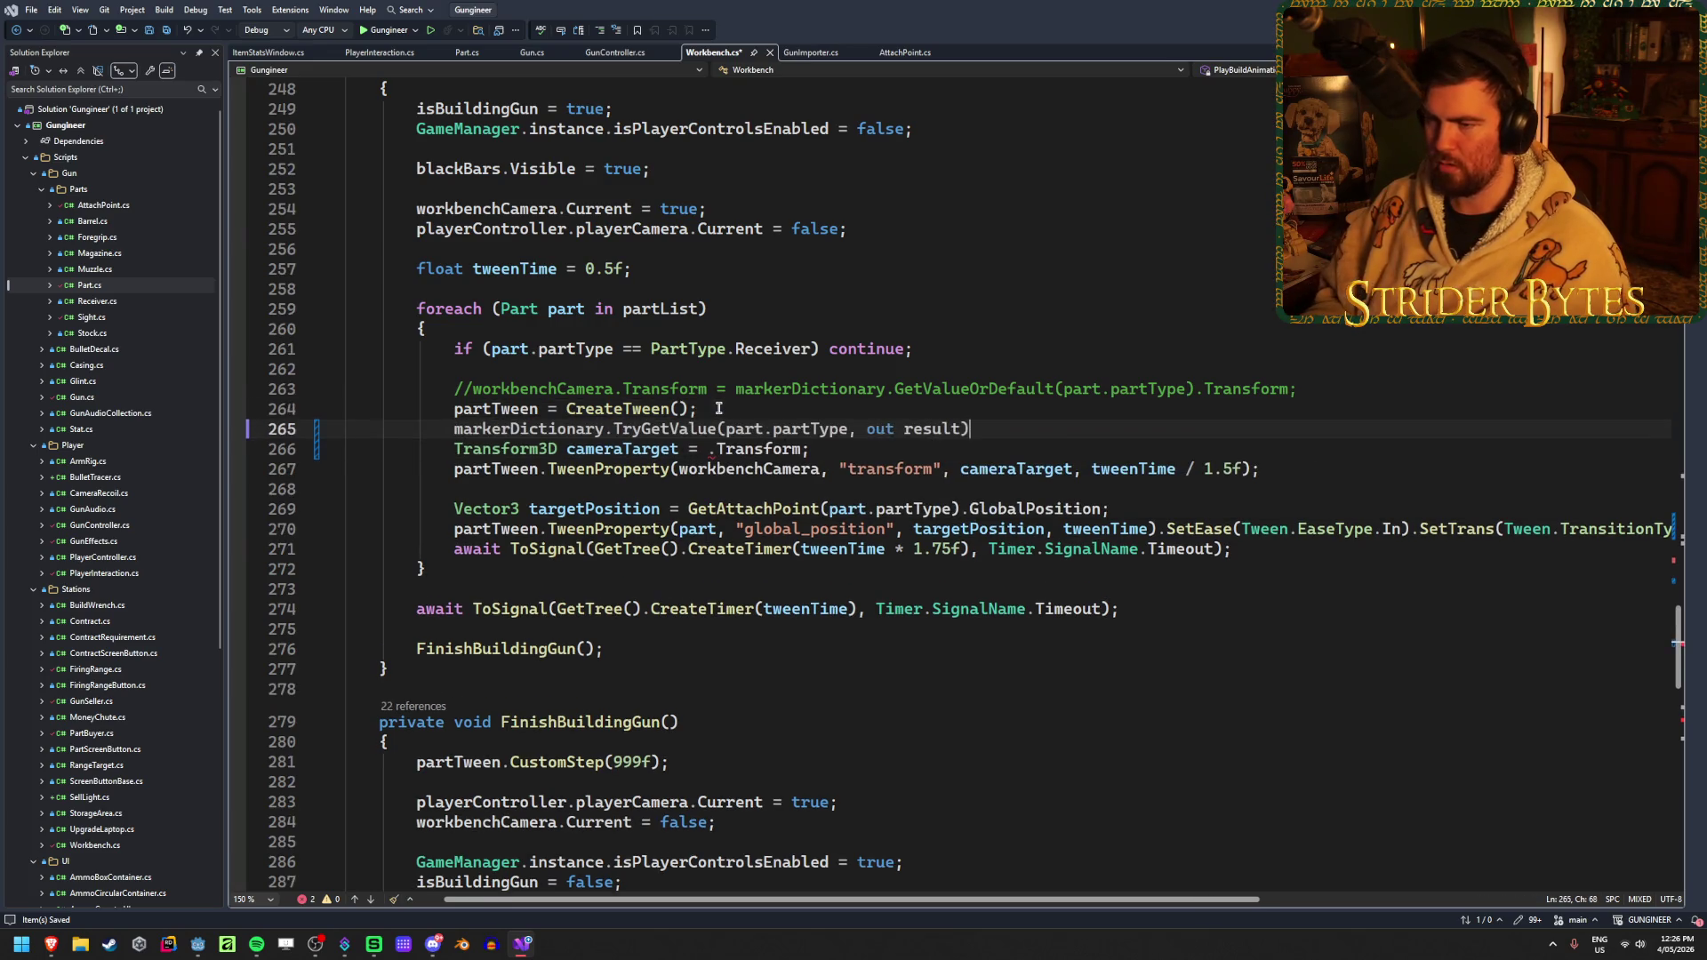
type(";")
key("ctrl+s")
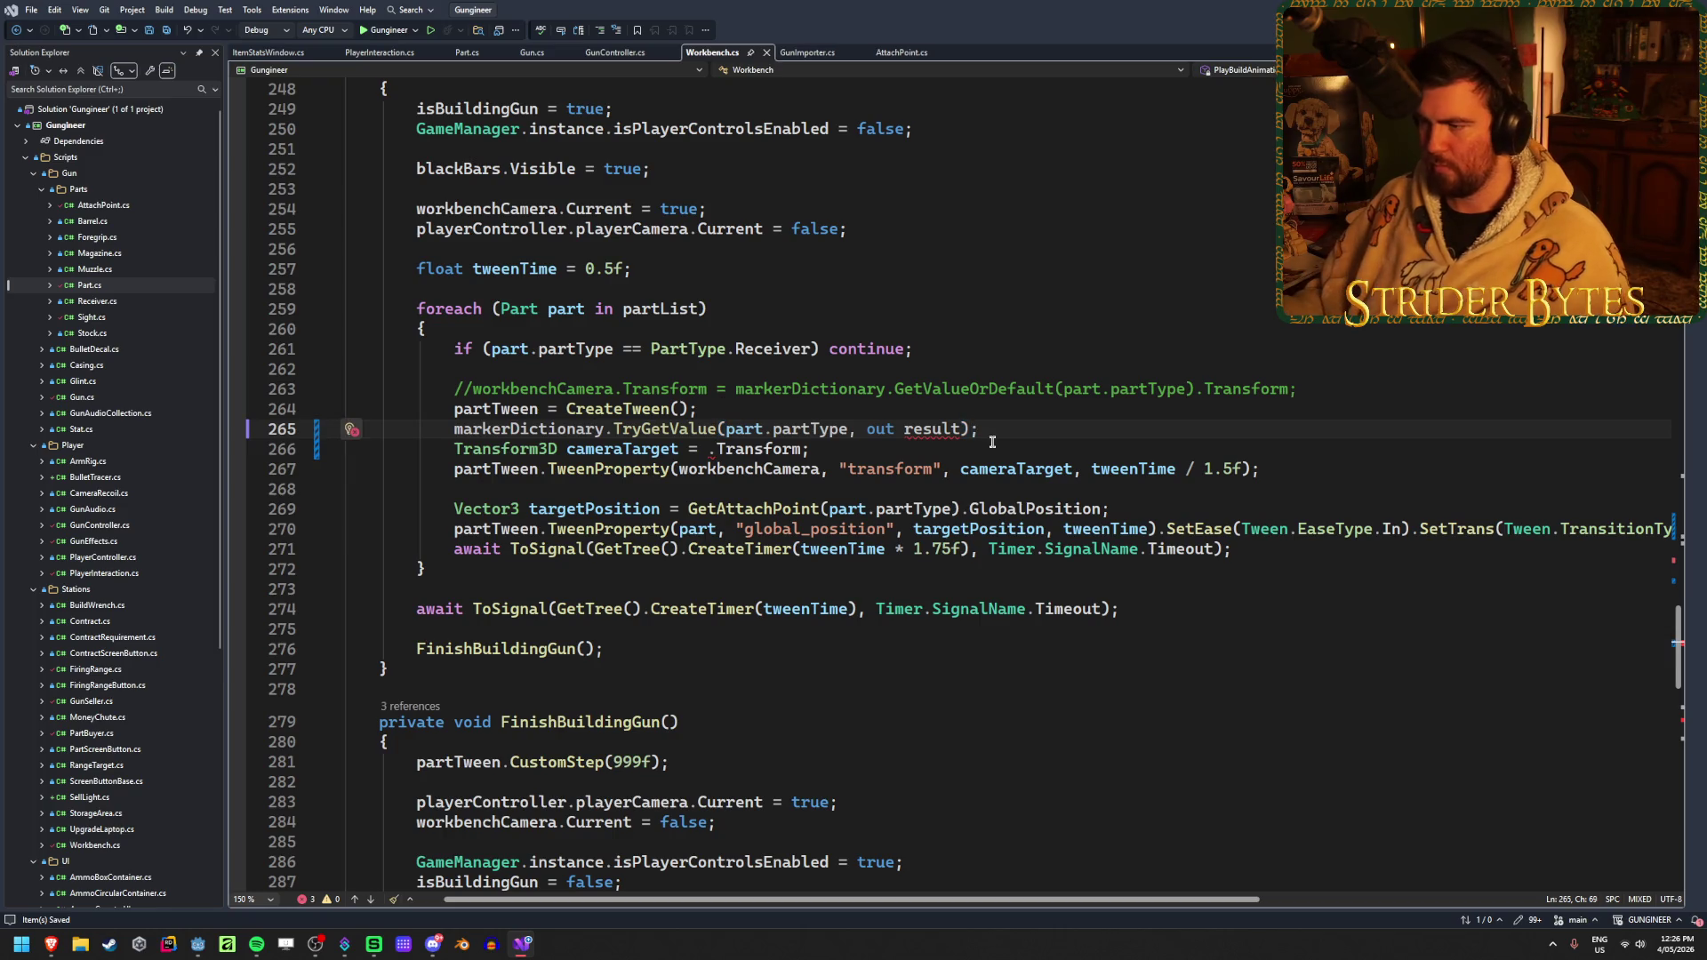
Declare the out parameter as Node3D result
type("Transform3D")
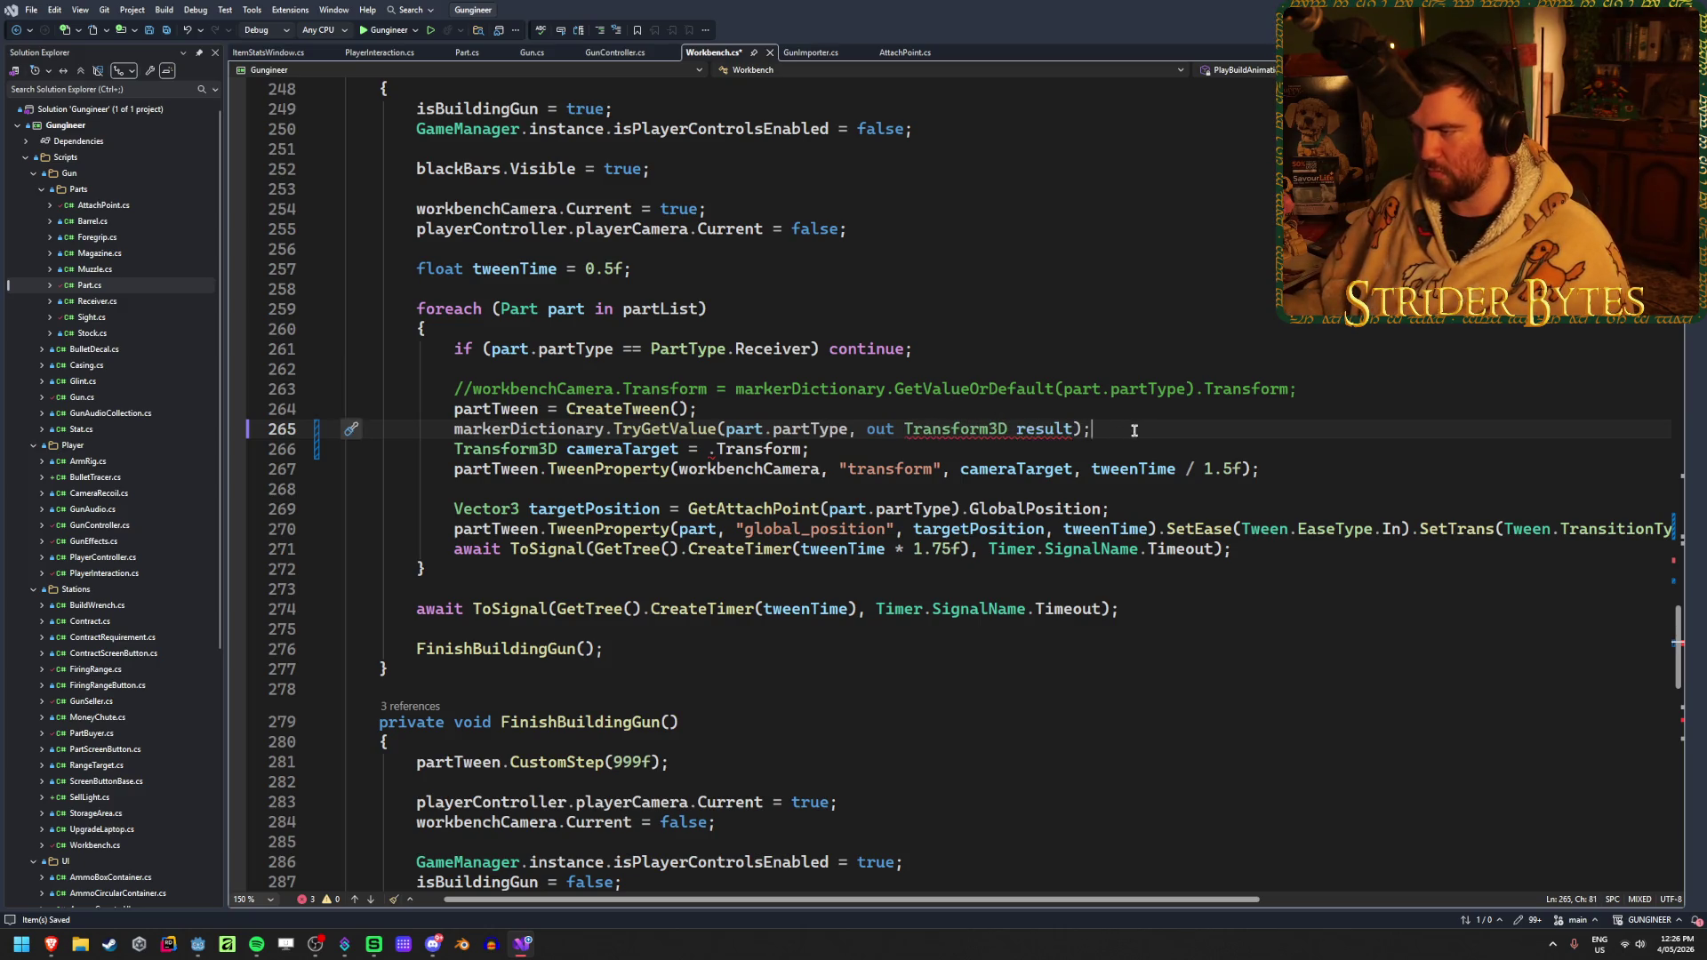
double_click(951, 428)
type("Node")
key("Down")
key("Down")
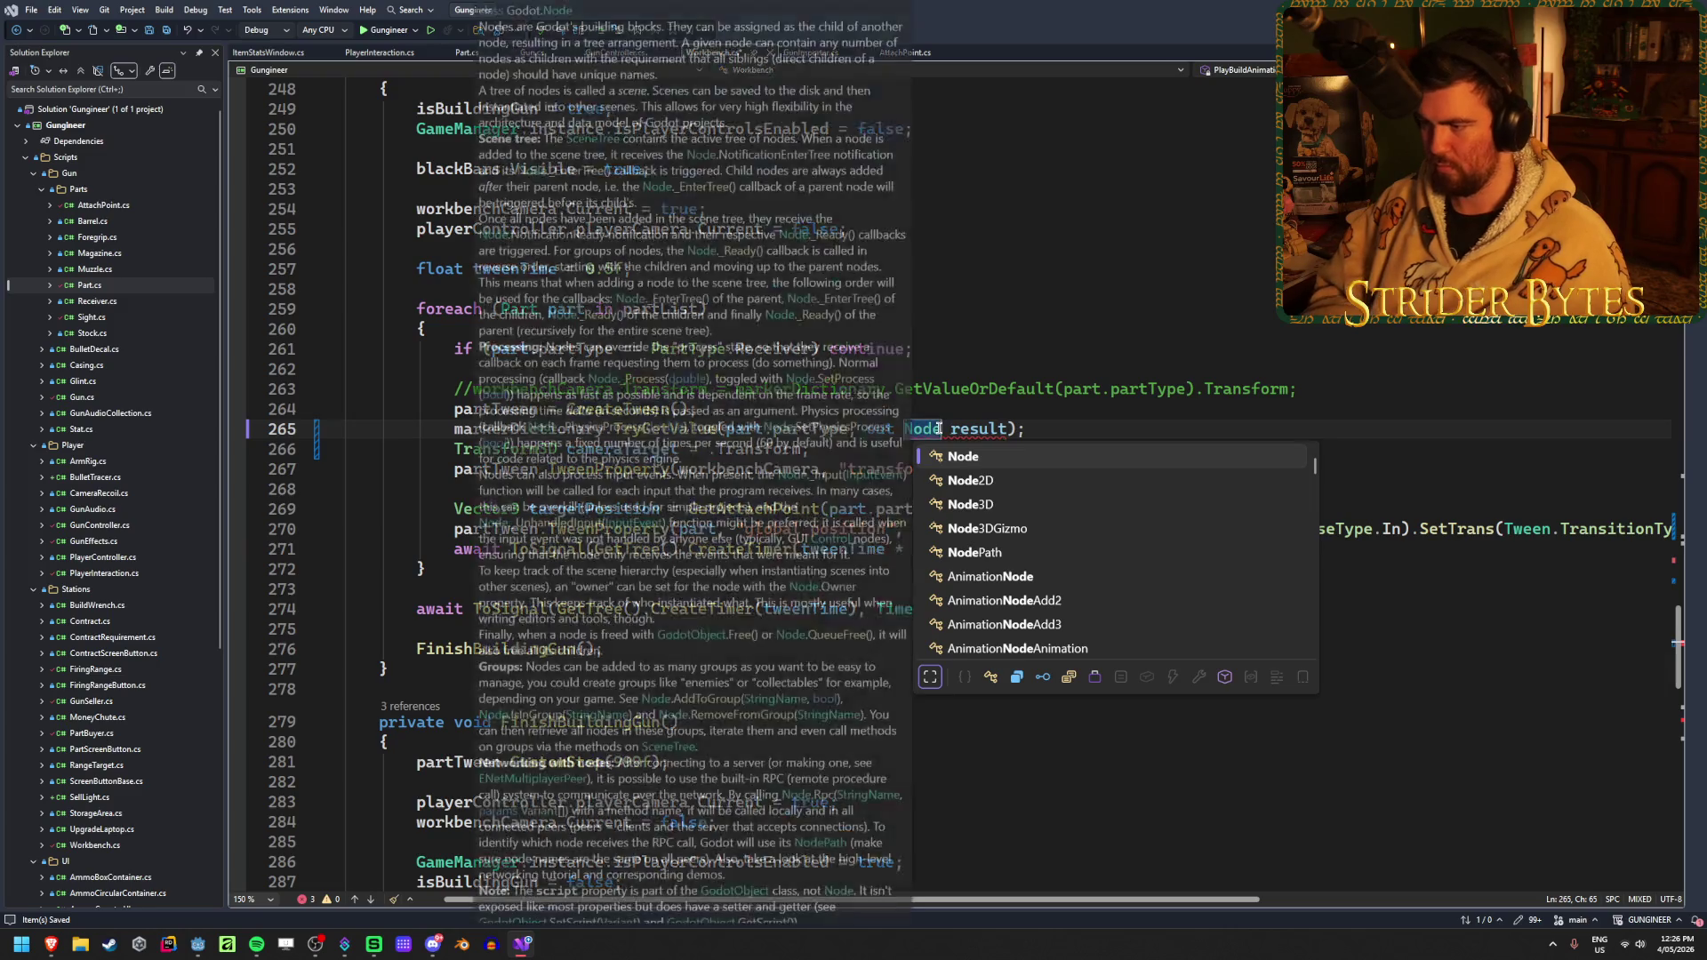
key("Tab")
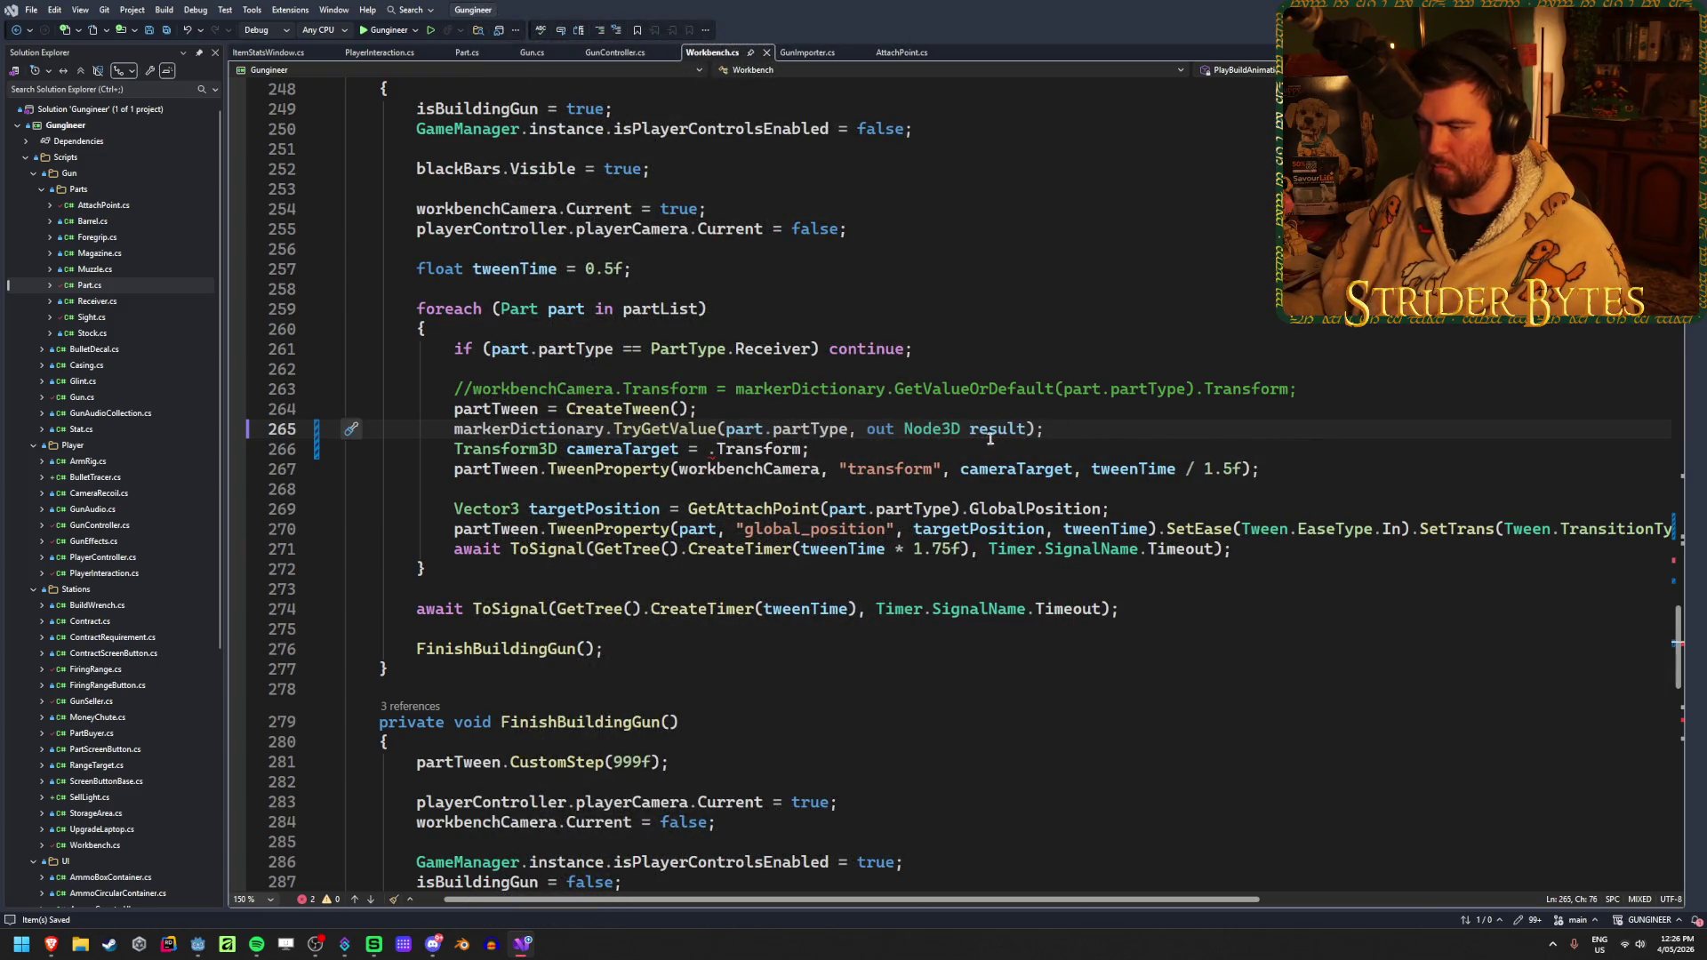
Make the cameraTarget line use result.Transform
left_click(717, 448)
type("result")
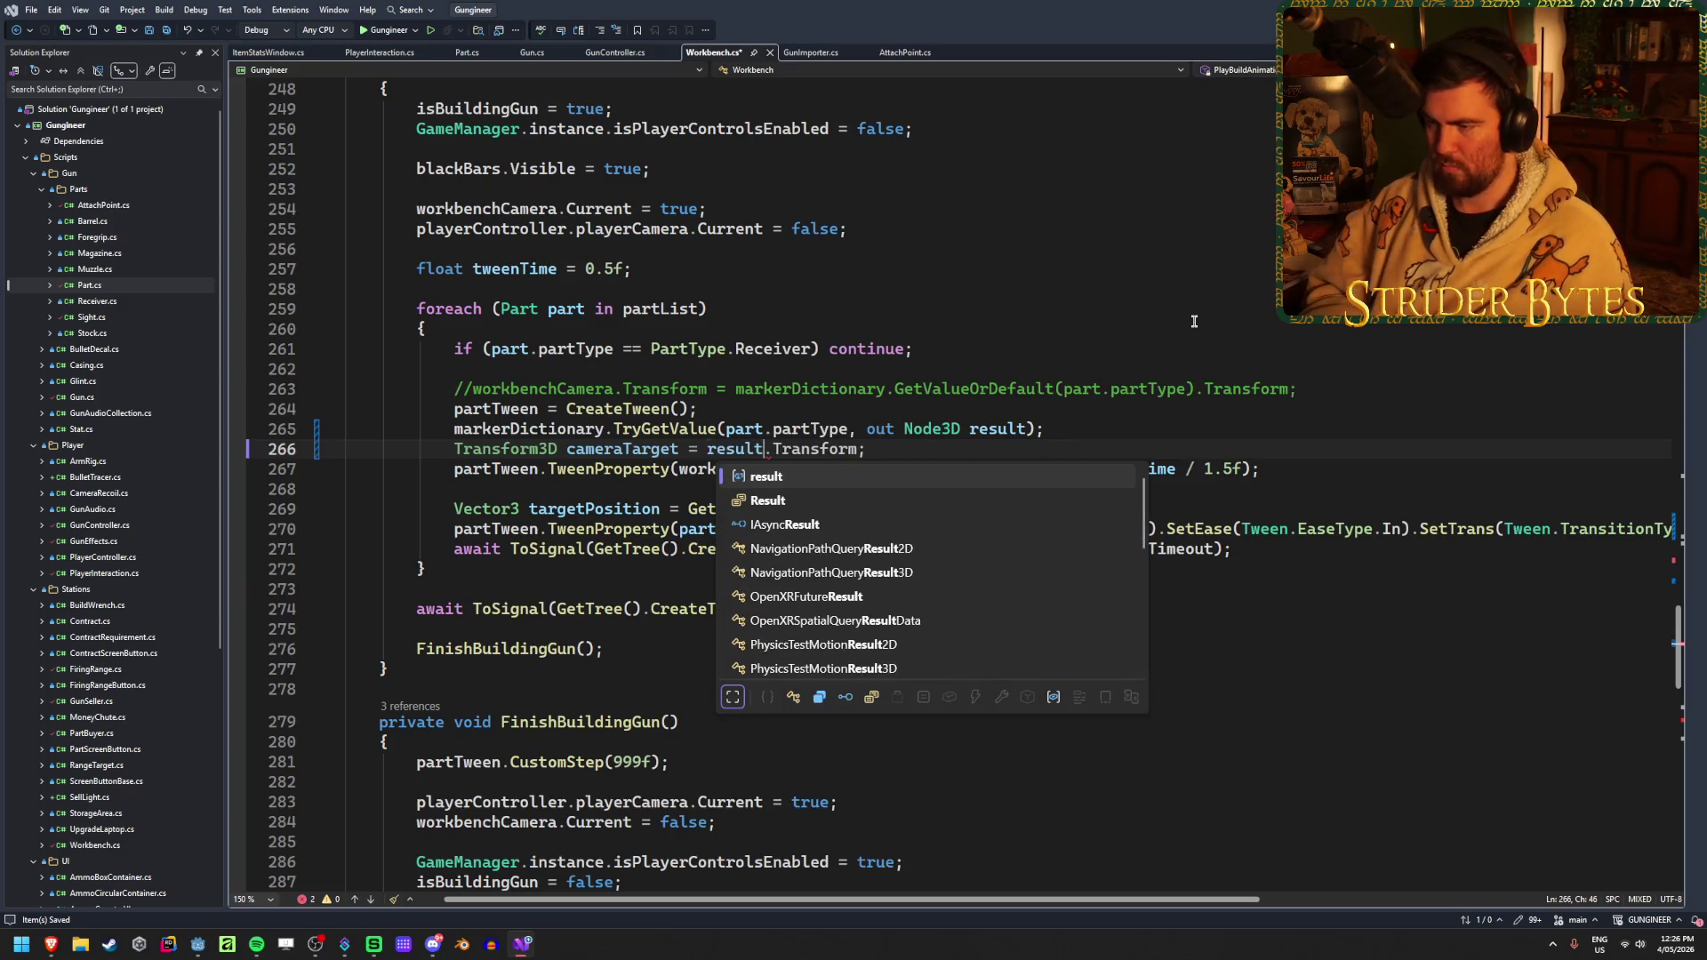
key("Tab")
left_click(1178, 441)
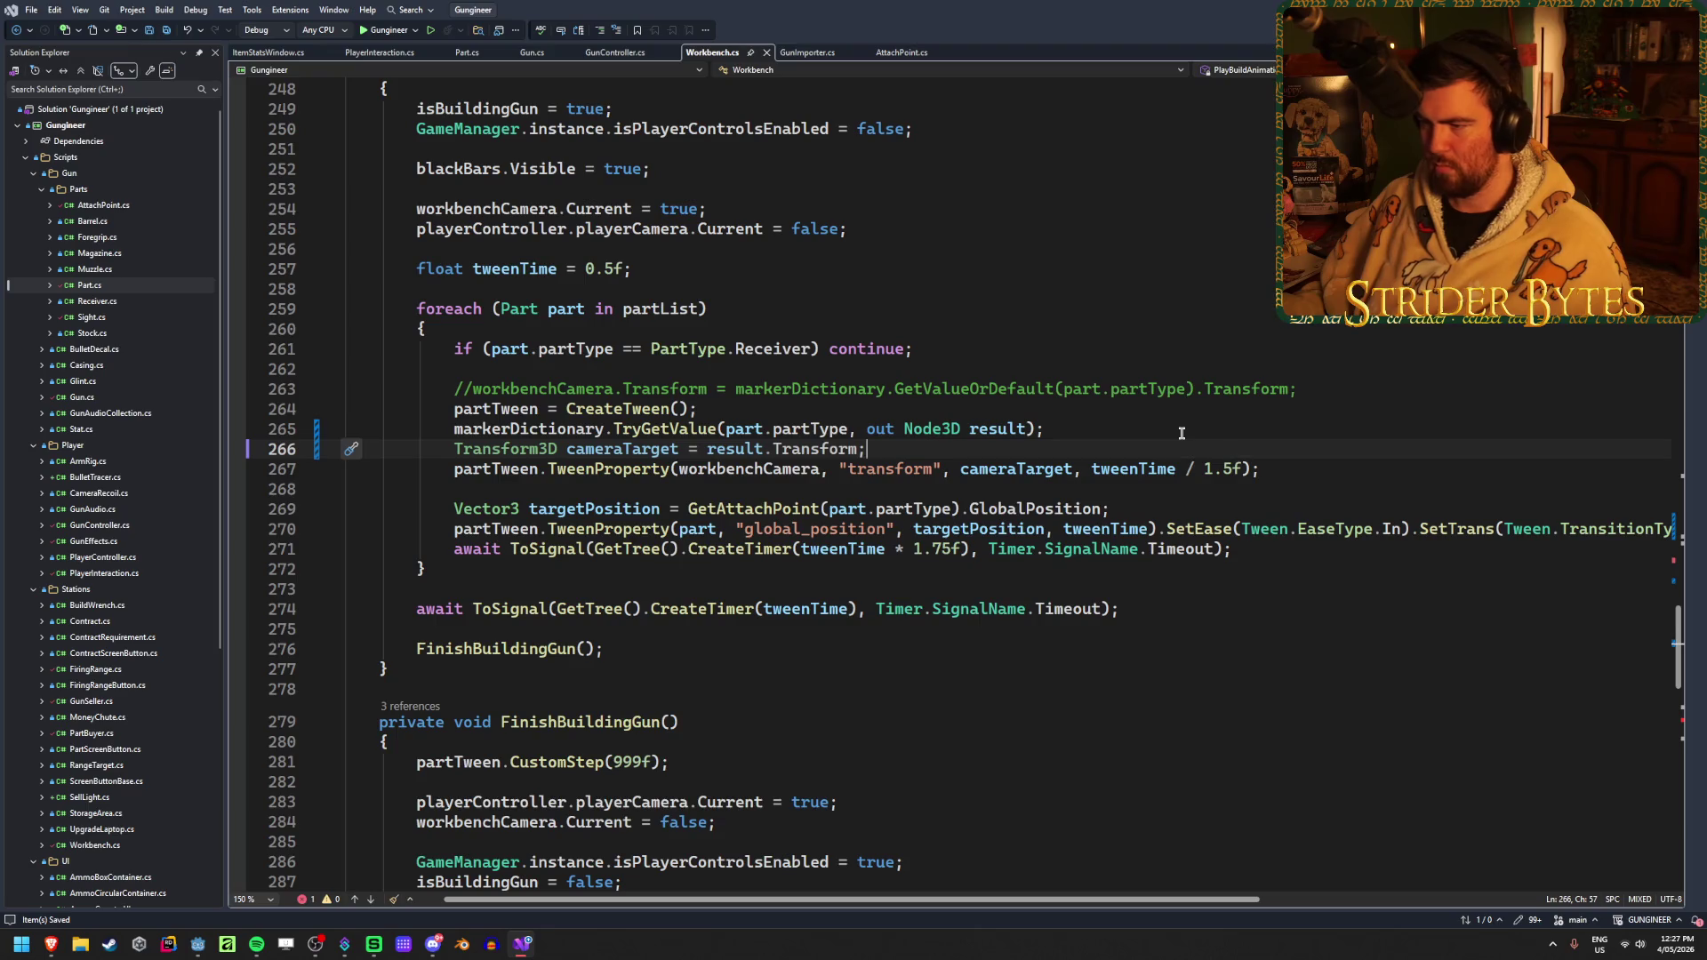
mouse_move(811, 448)
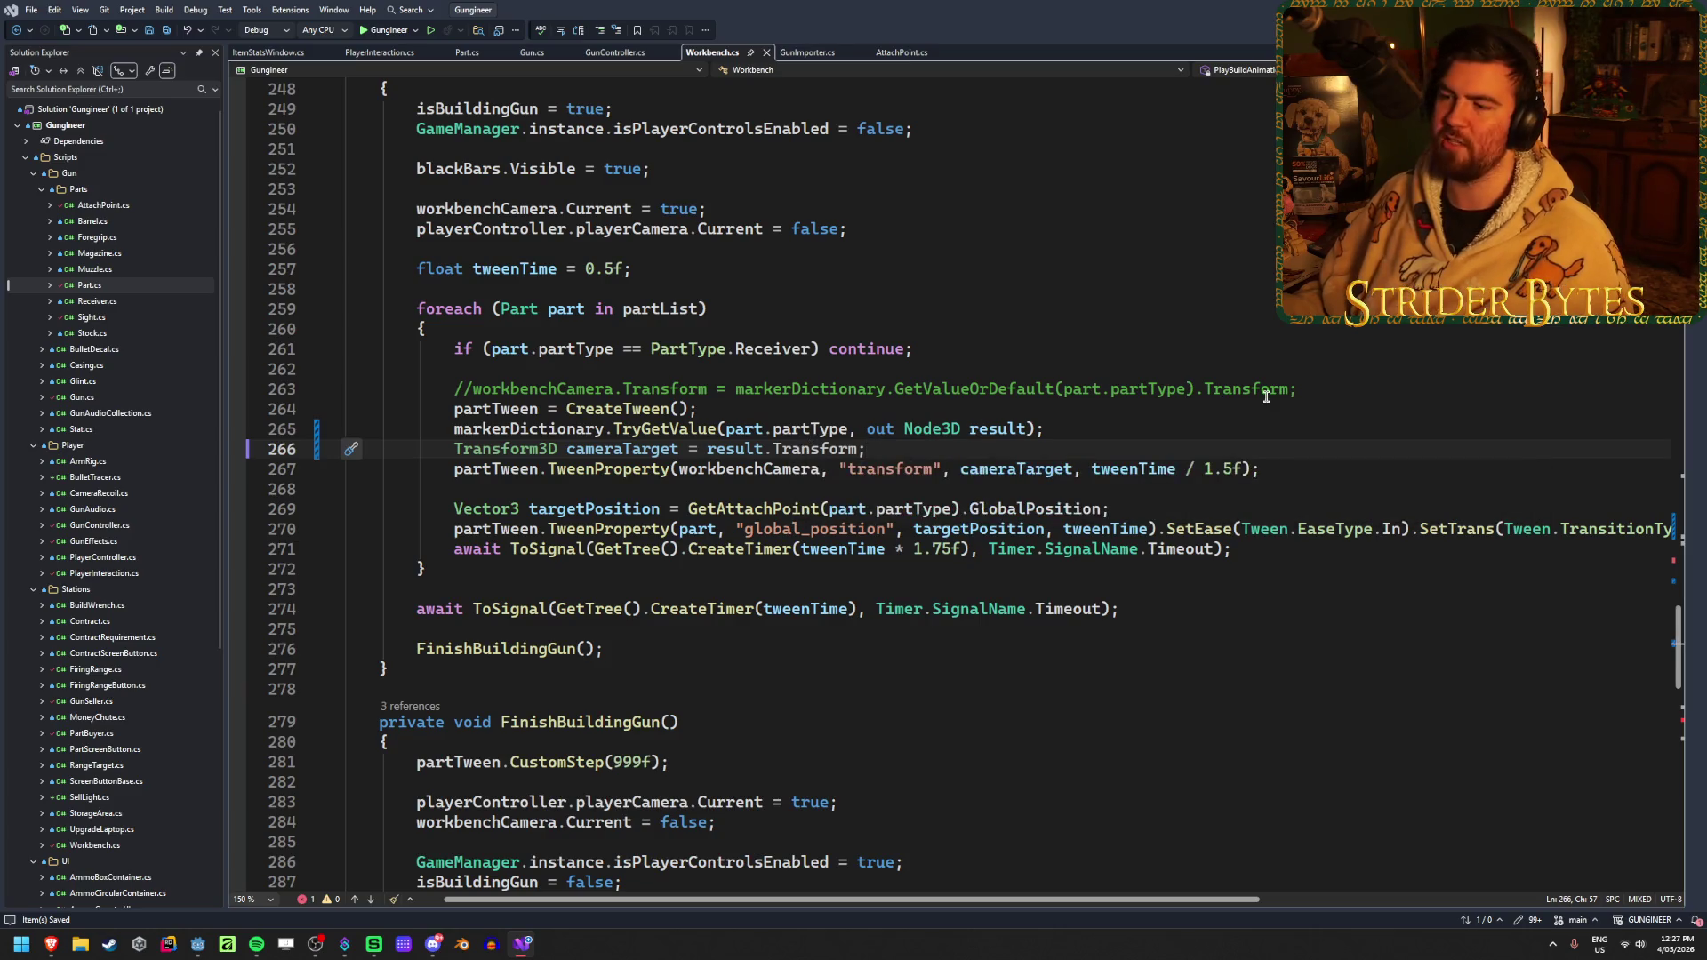
left_click(1216, 414)
left_click(1187, 432)
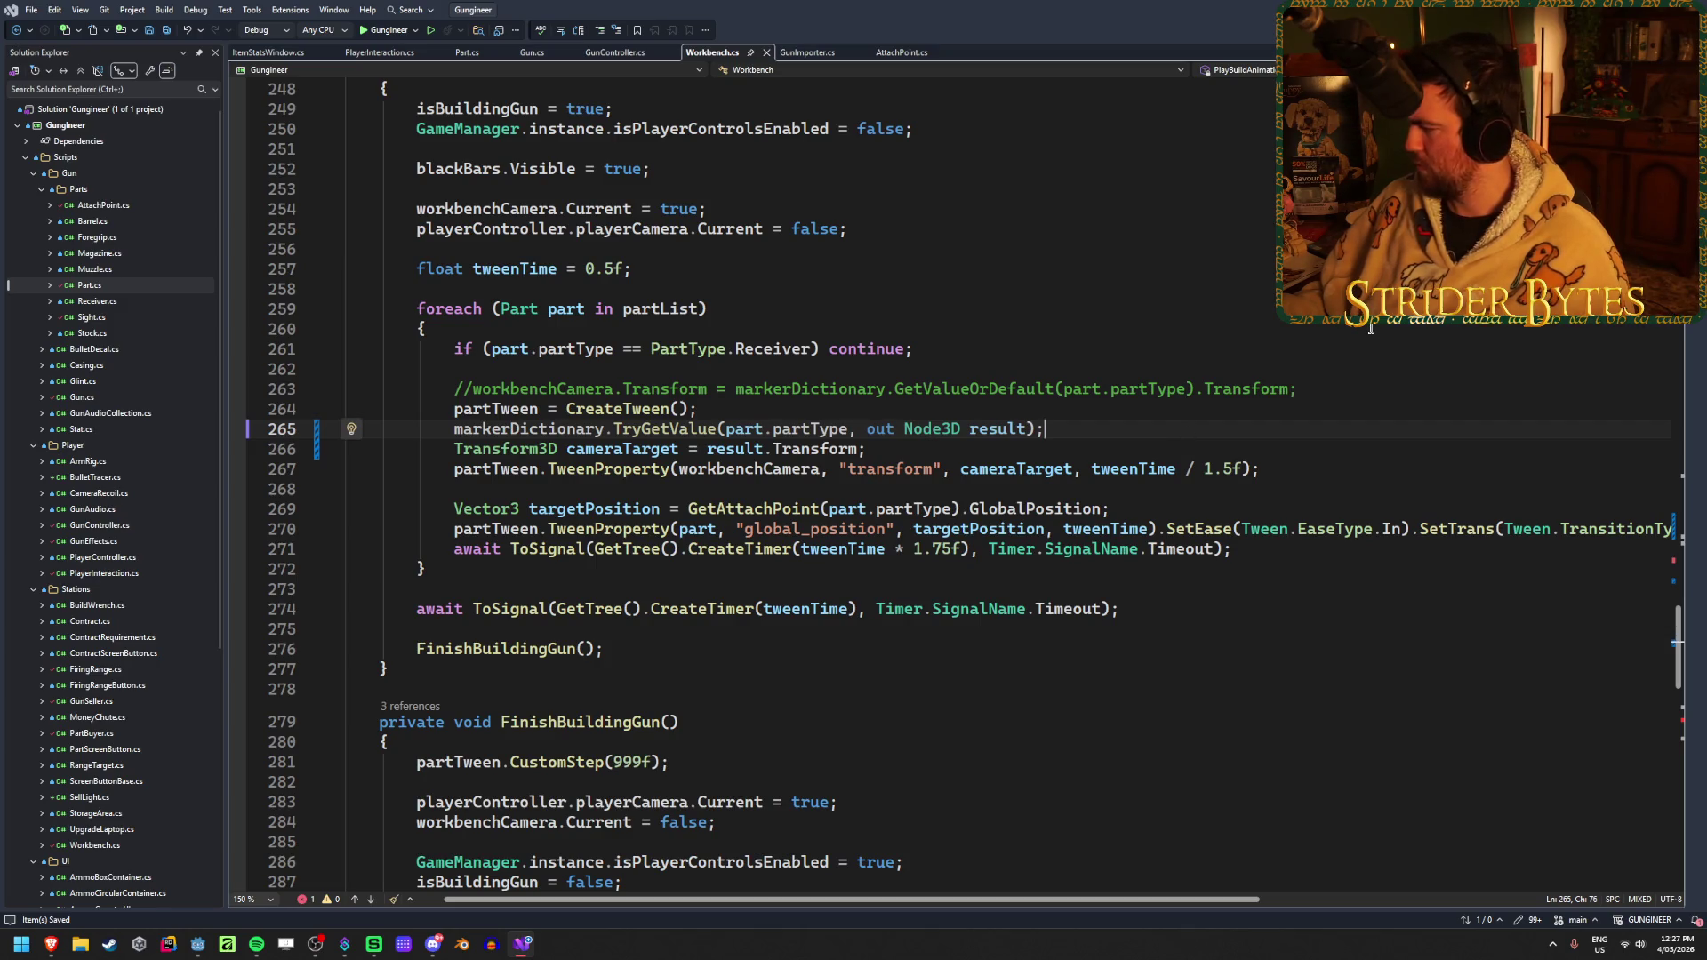
Rebuild in Godot and open the first build error in WorkbenchUI.cs
key("alt+Tab")
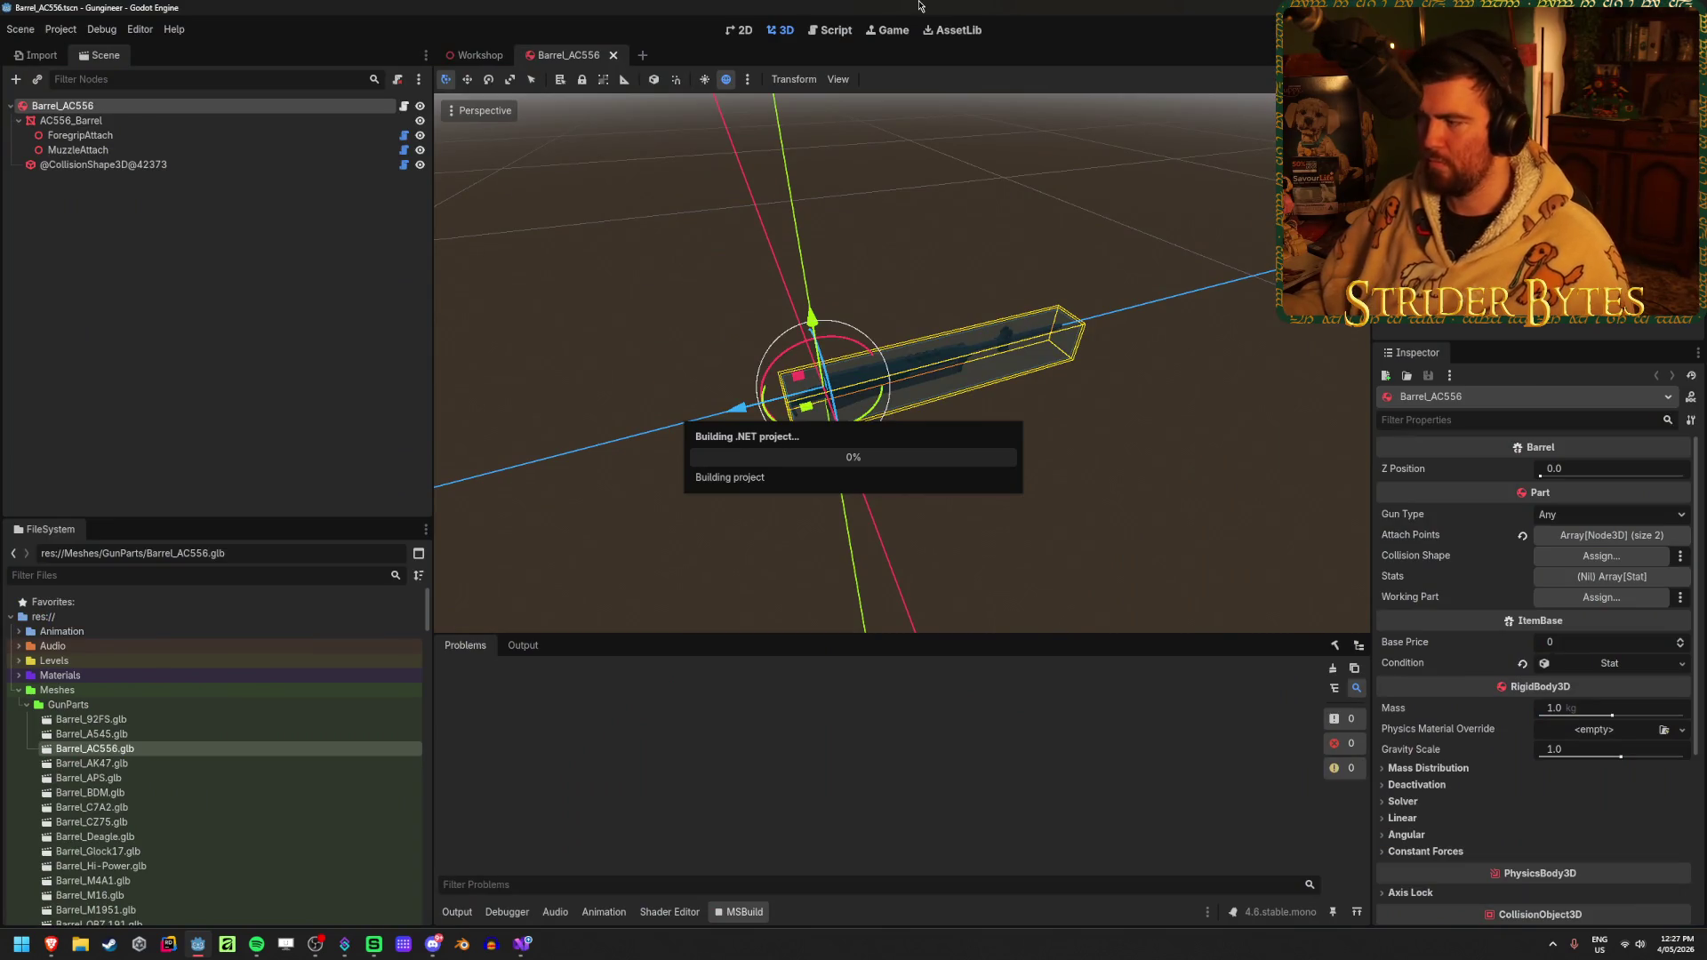
left_click(841, 519)
double_click(922, 689)
left_click(1015, 461)
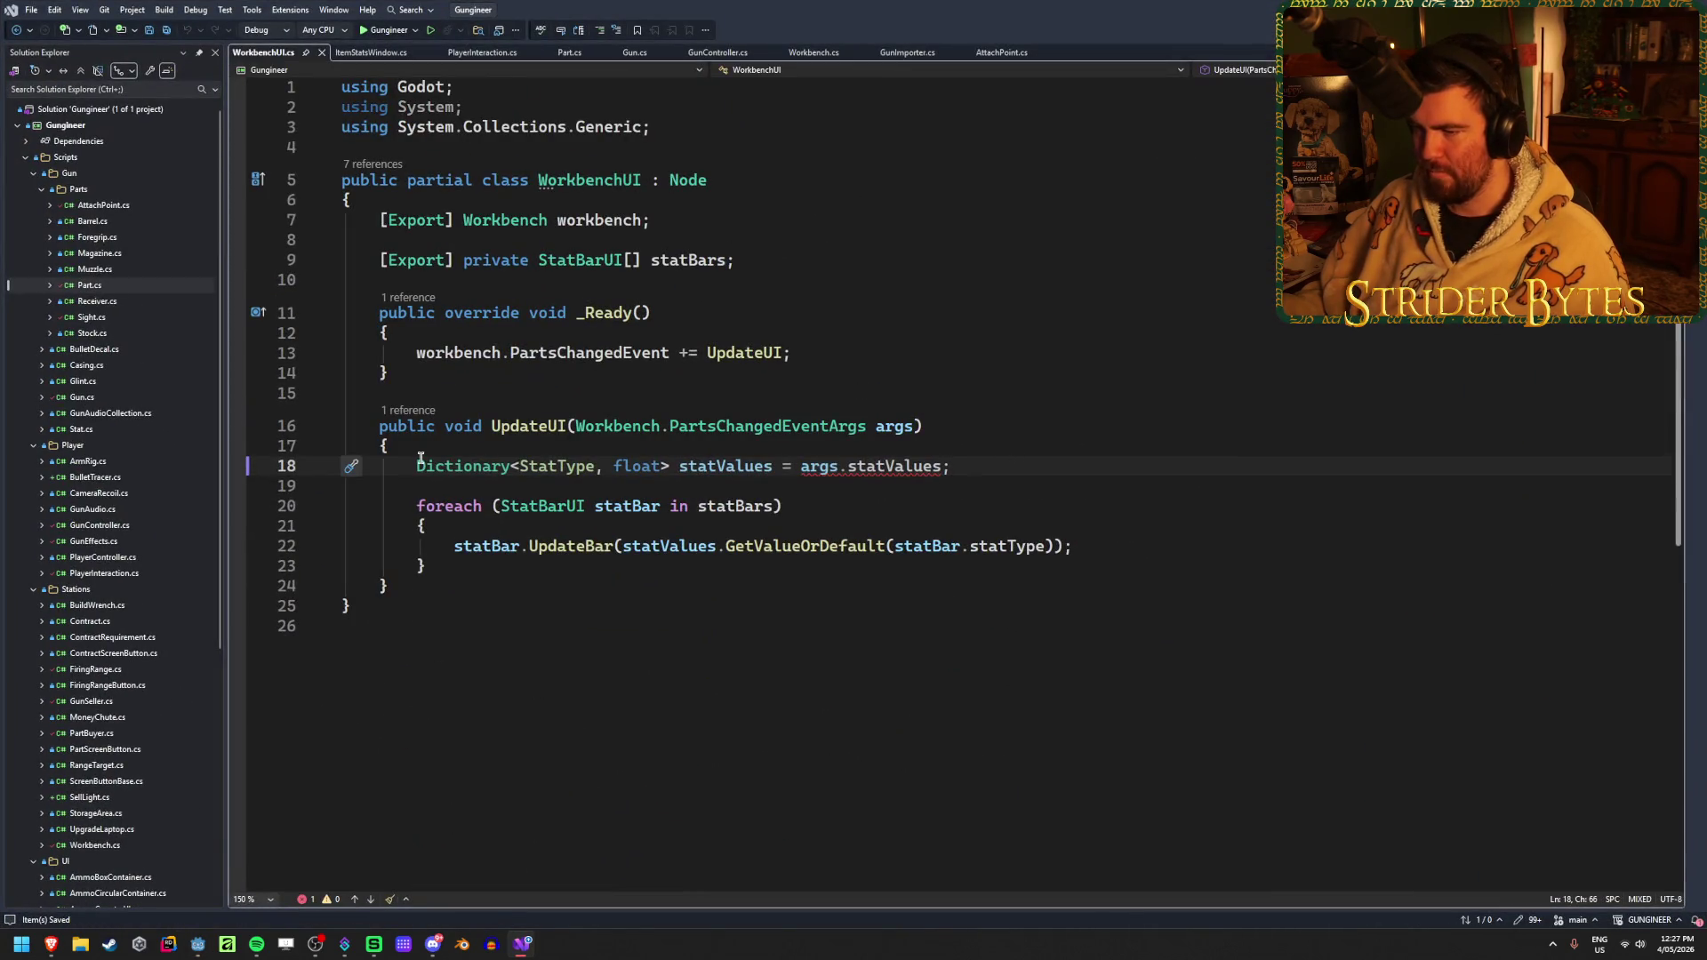
Replace the System.Collections.Generic import with Godot.Collections in WorkbenchUI.cs and save
mouse_move(428, 466)
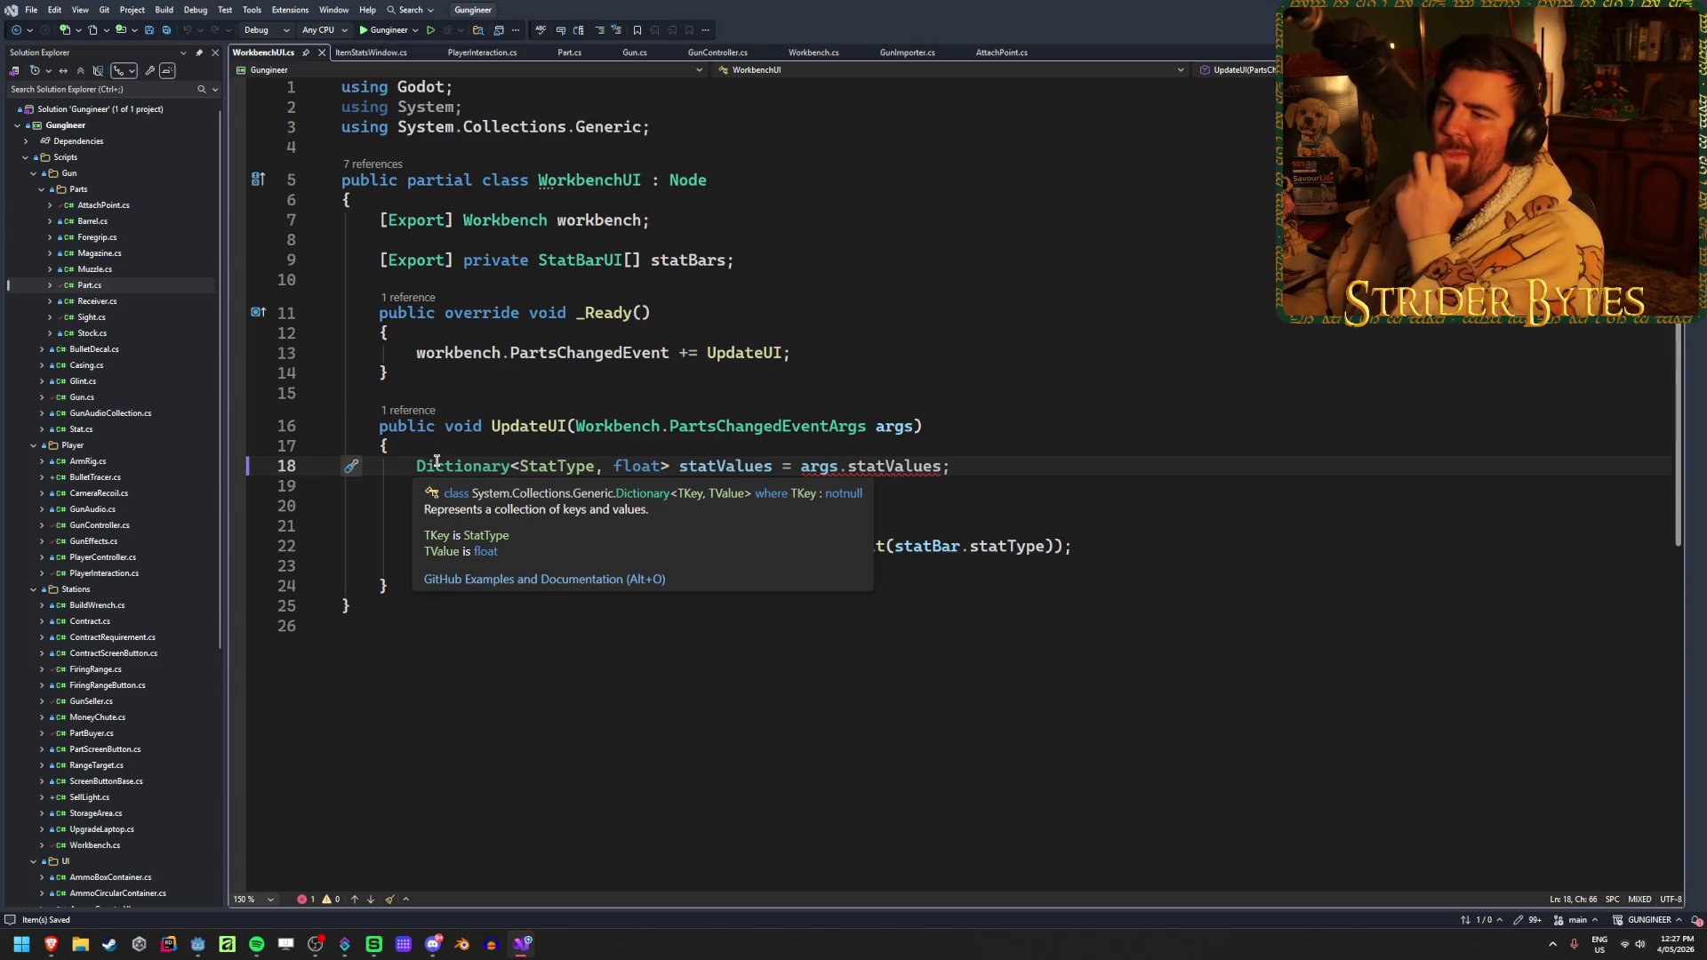
left_click(675, 126)
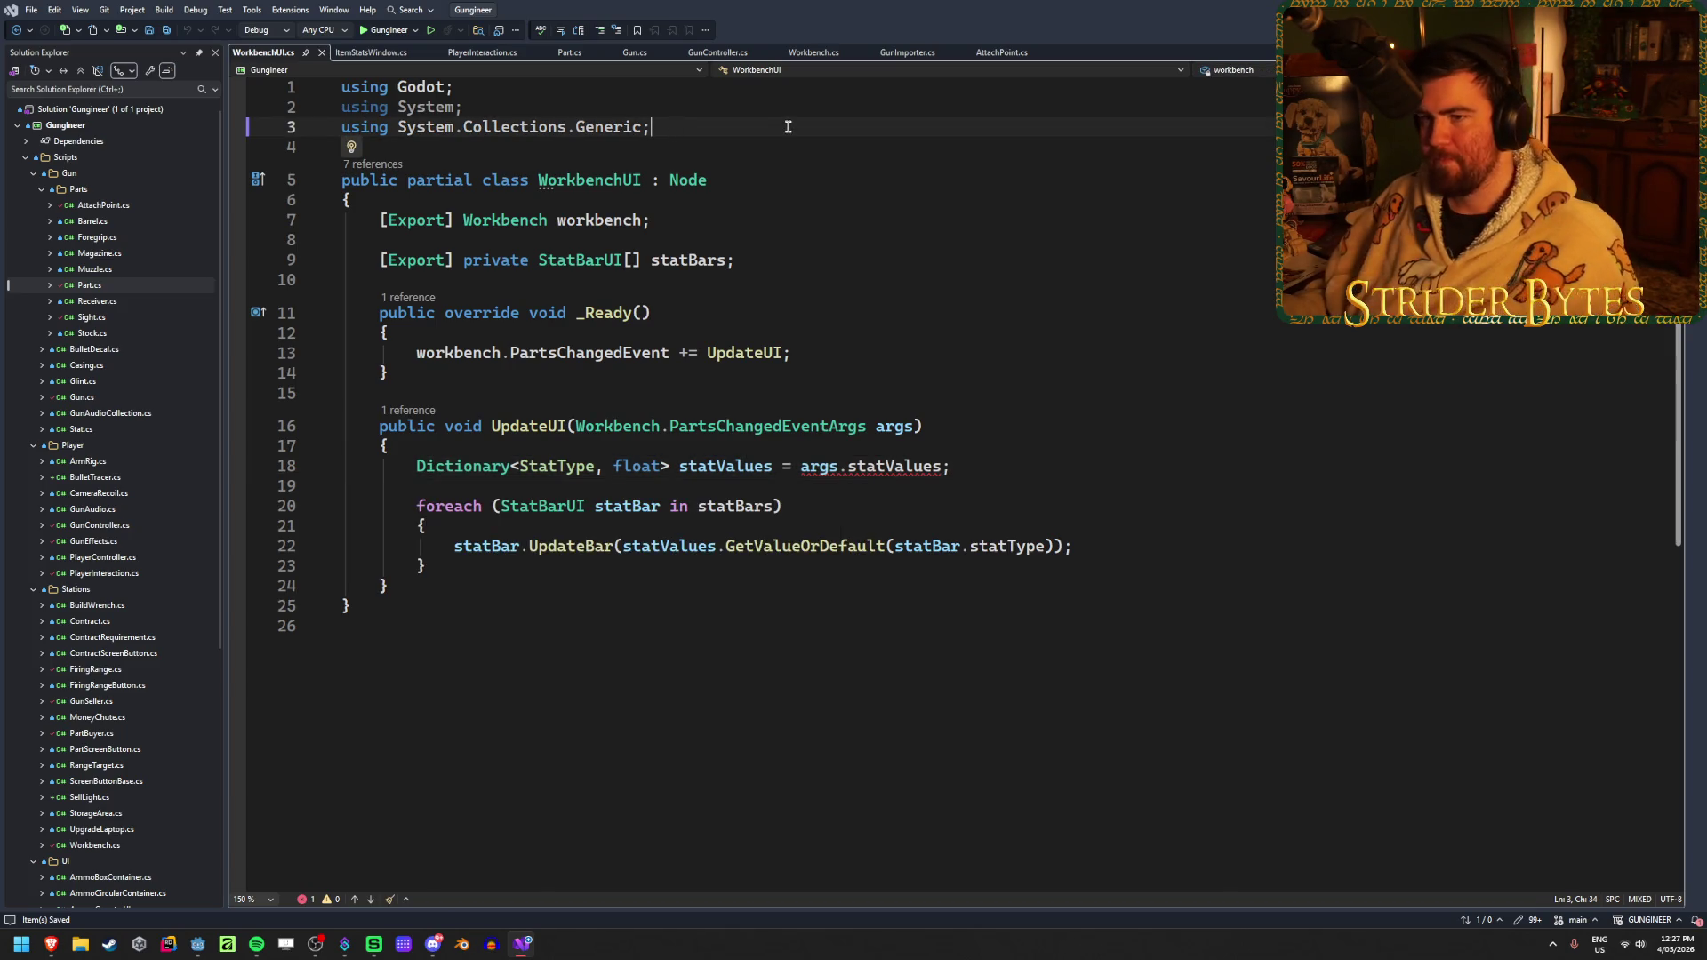
left_click_drag(653, 127, 399, 129)
type("Godot.Co")
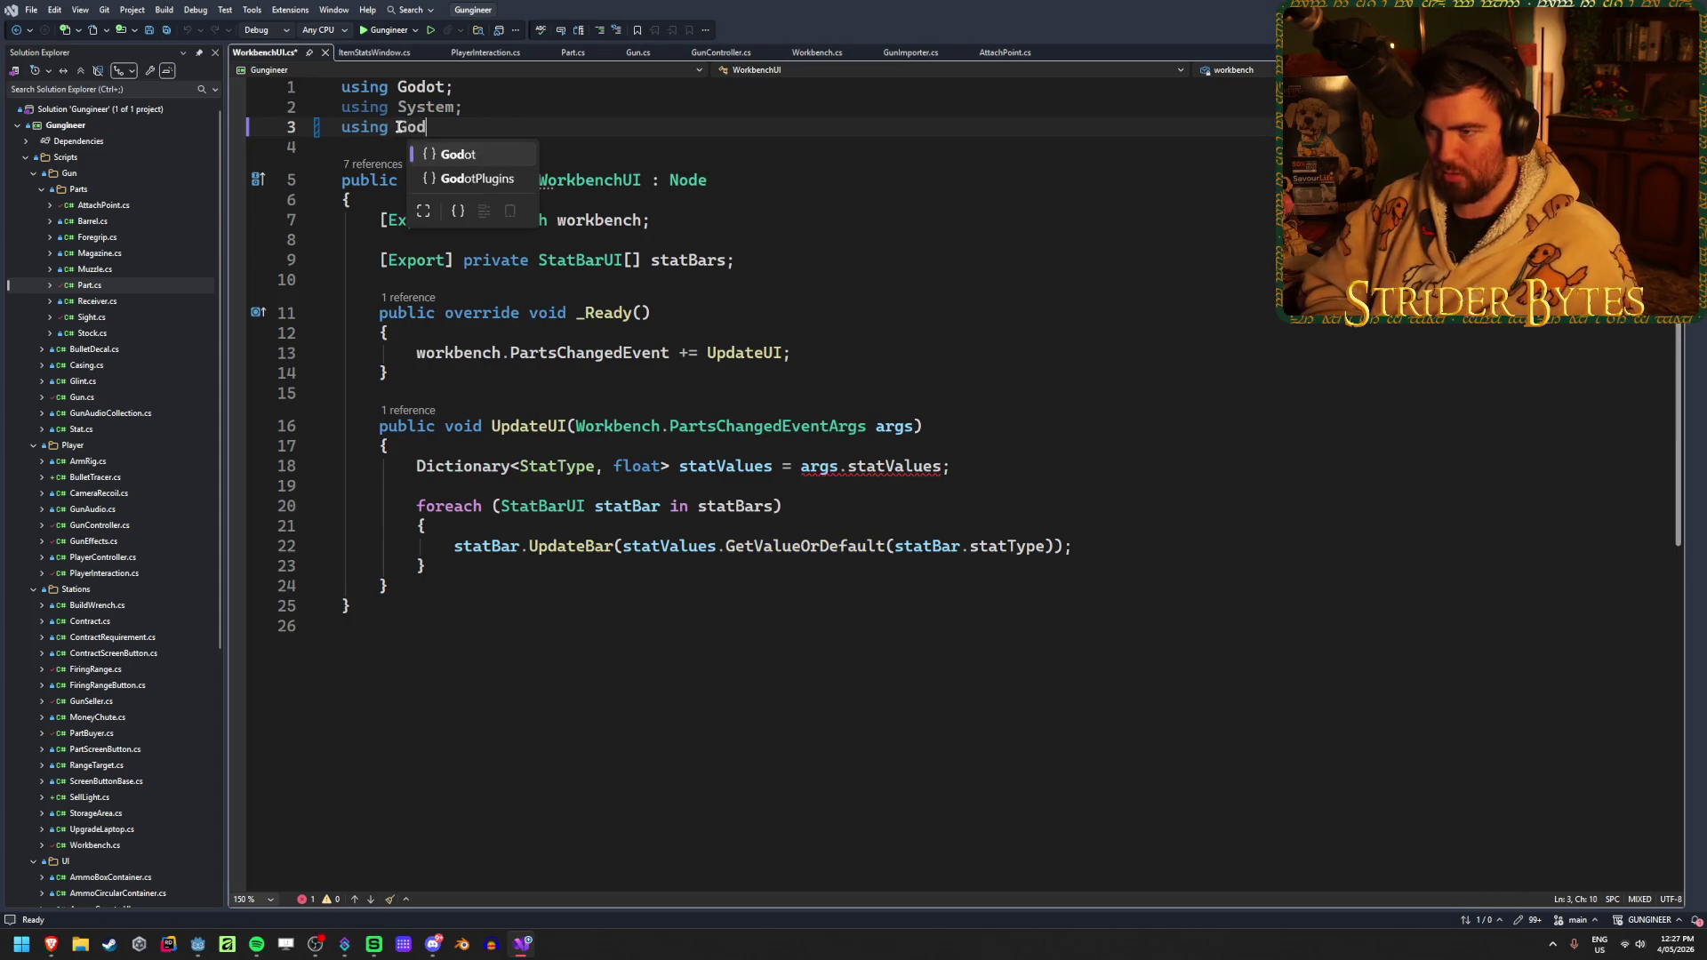
key("Tab")
type(";")
key("ctrl+s")
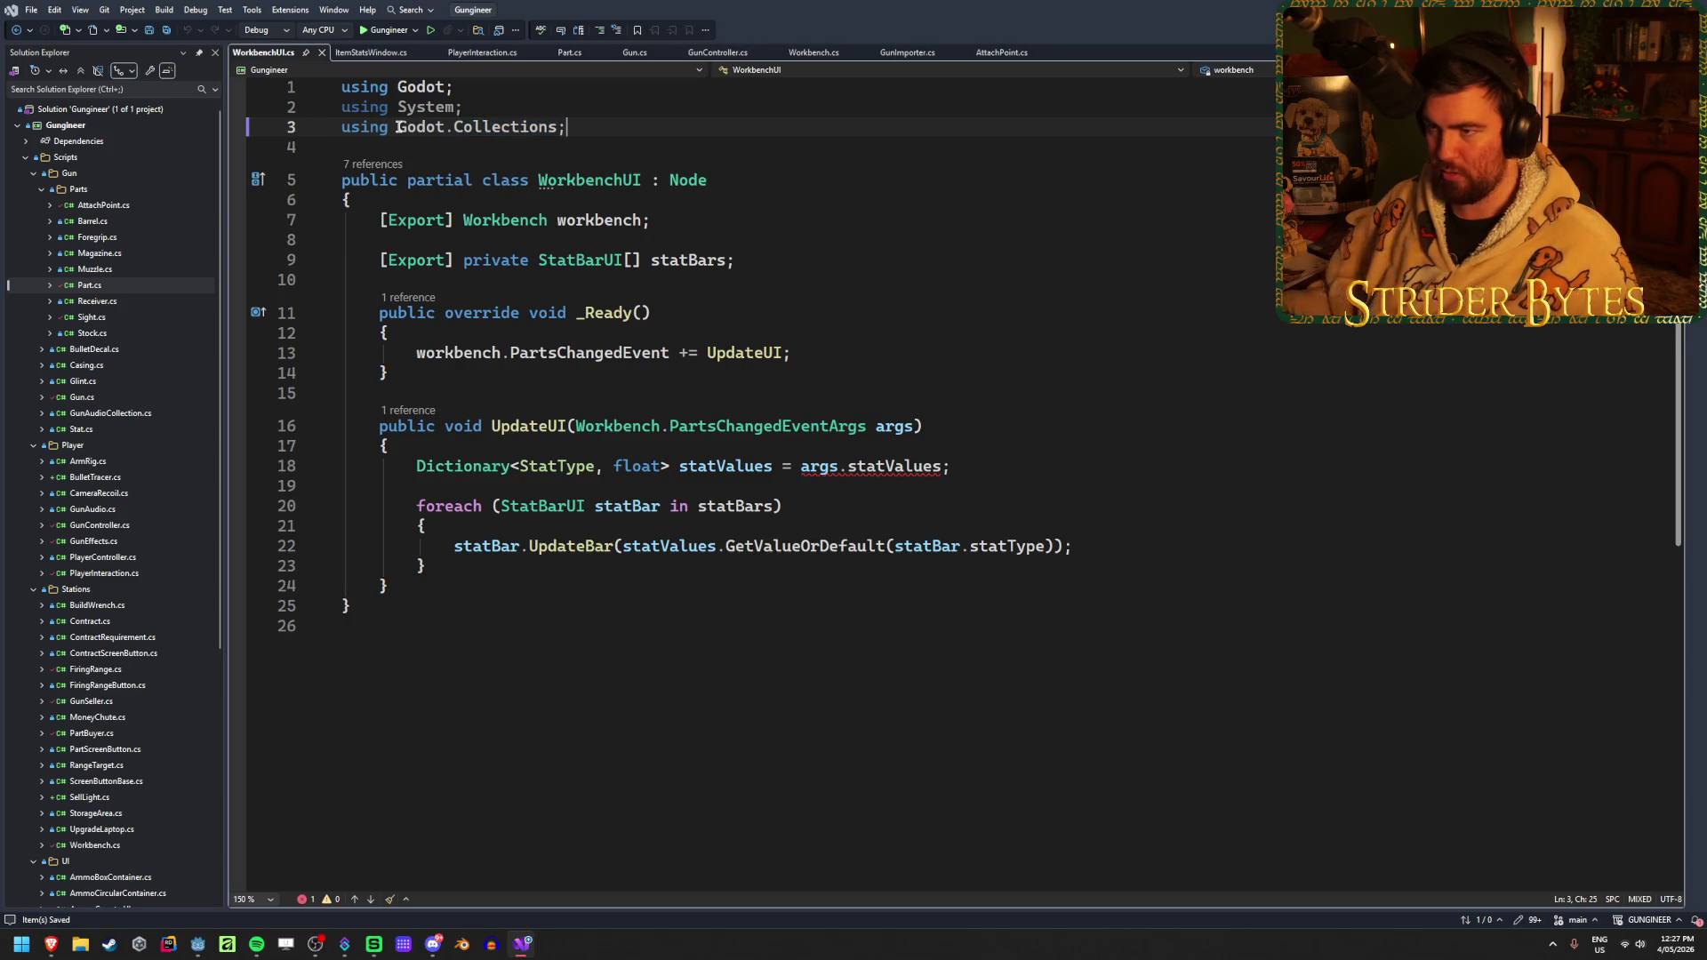
Move statValues.TryGetValue(statBar.statType, out float value) onto its own line and save
double_click(816, 548)
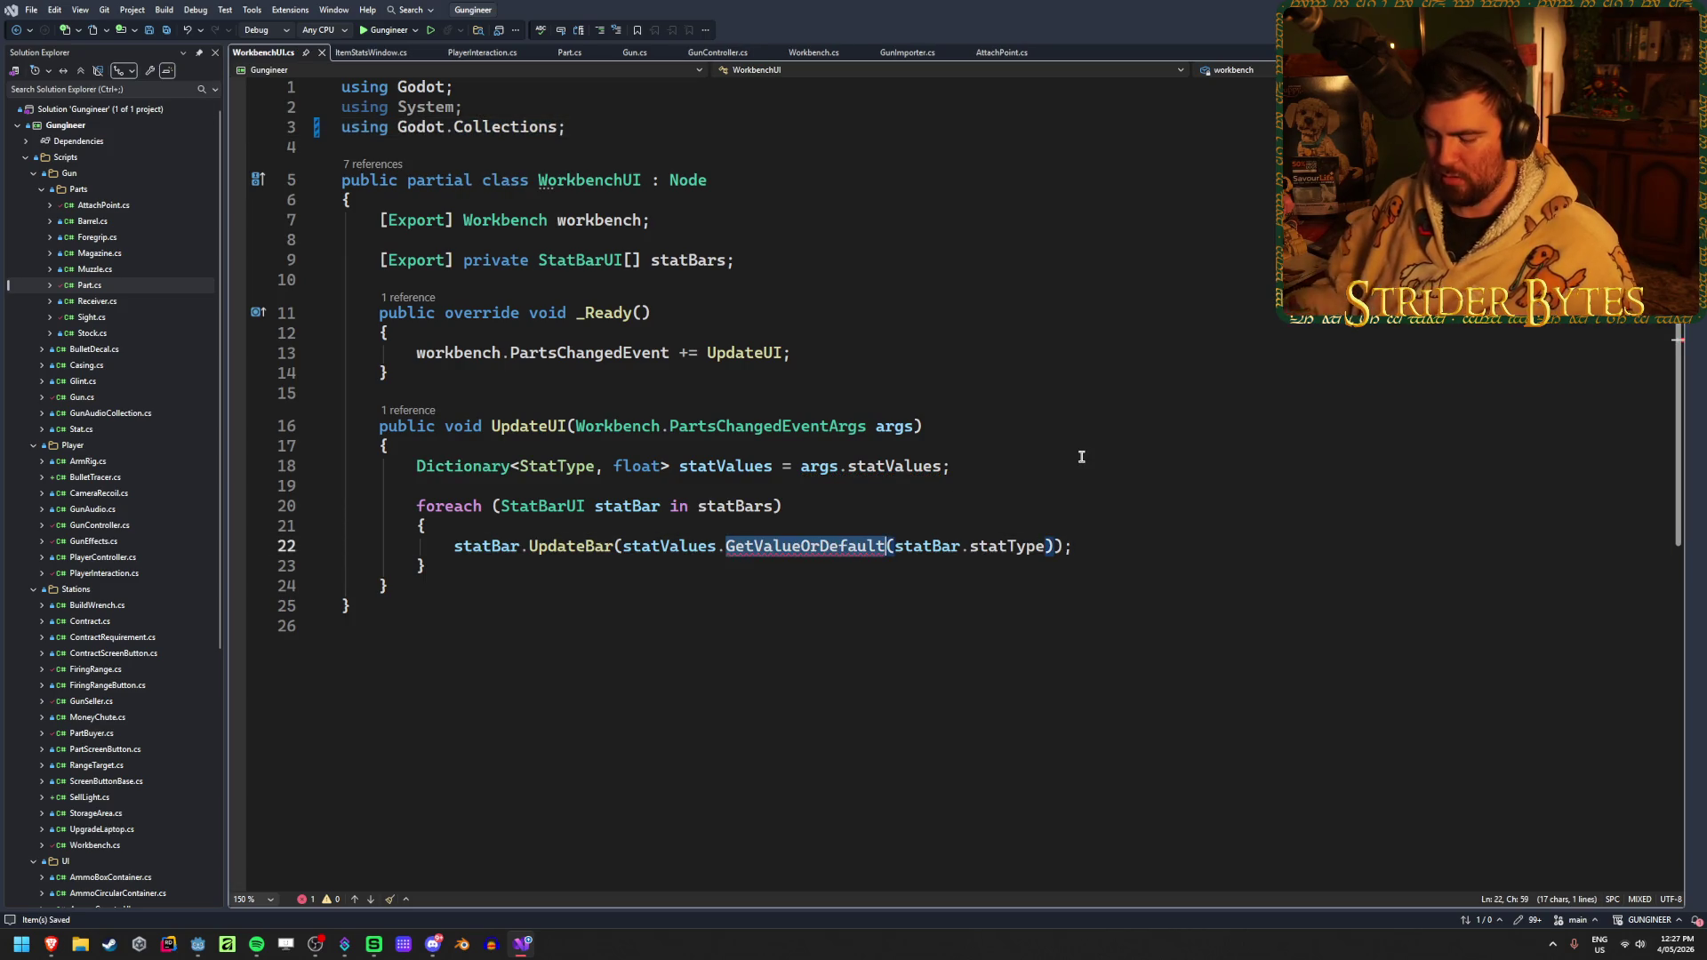
type("TryG")
key("Tab")
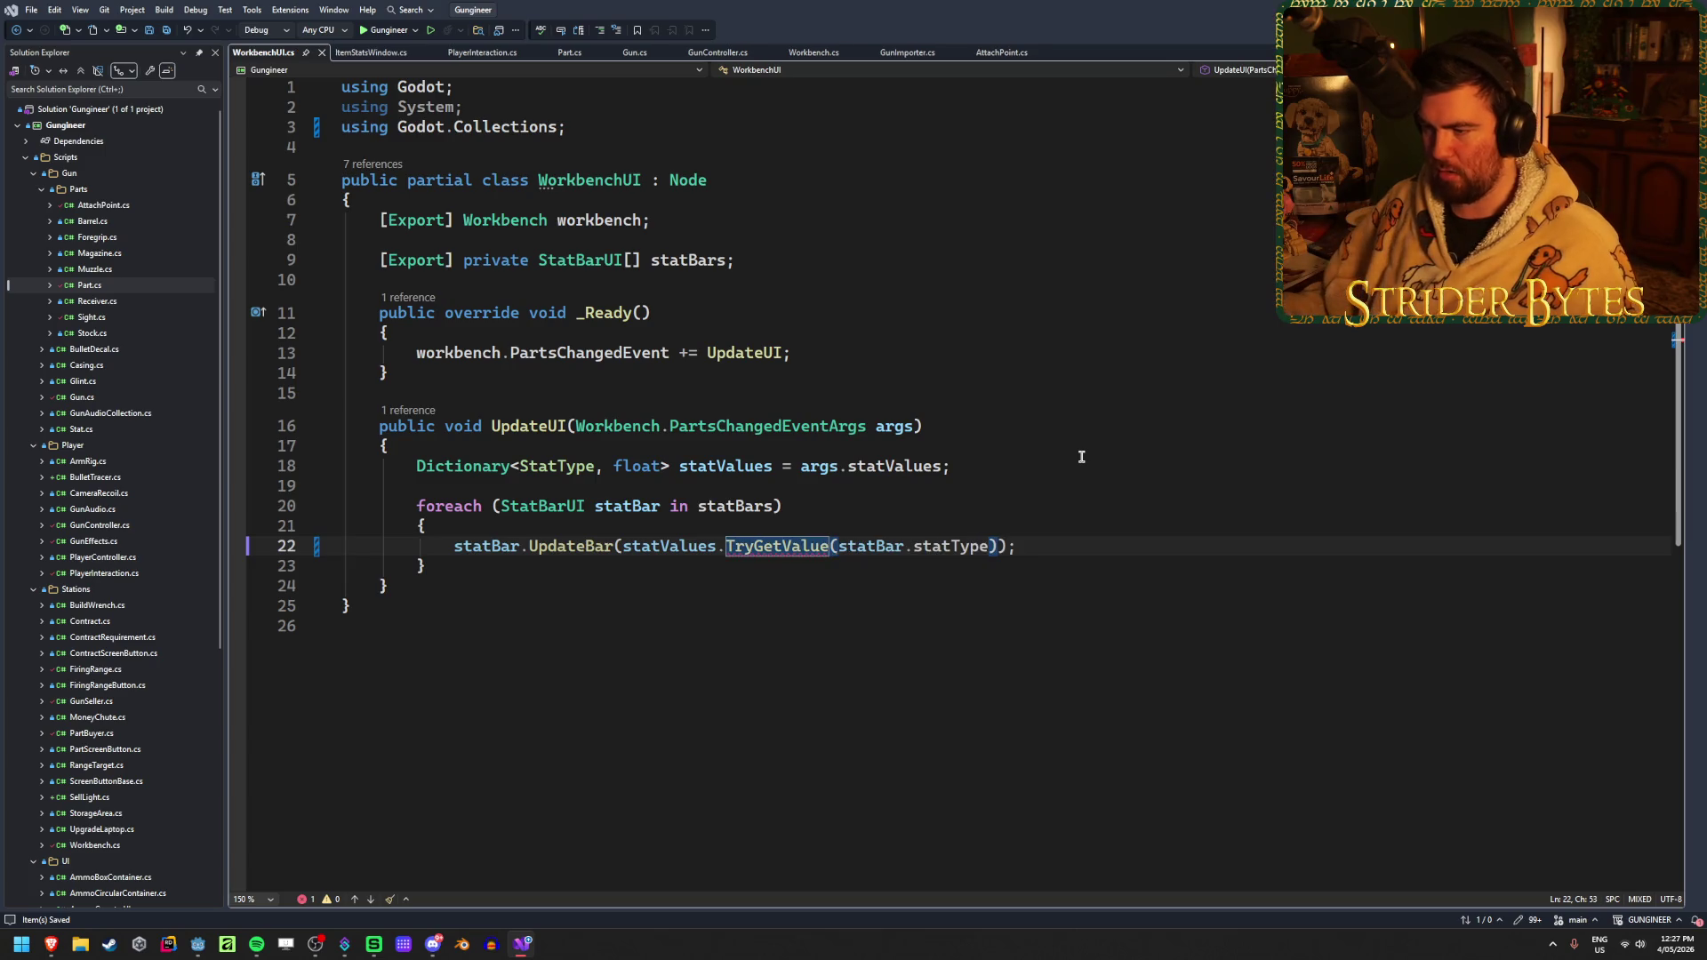
left_click(989, 545)
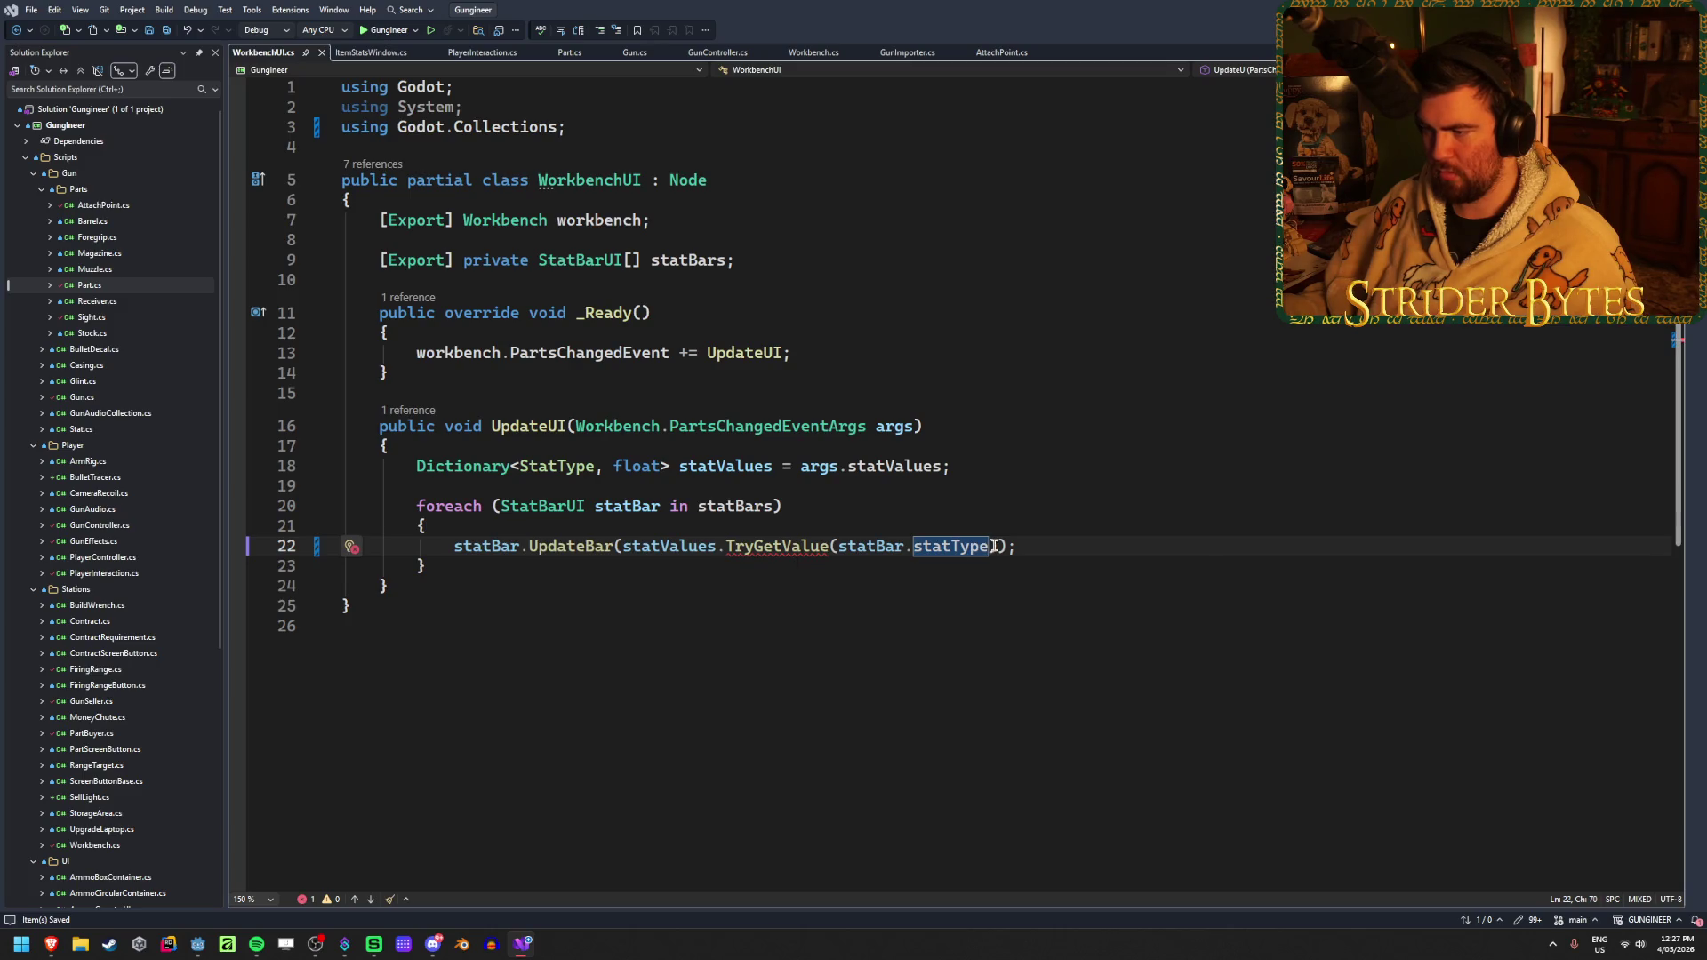
left_click_drag(997, 545, 622, 546)
key("ctrl+c")
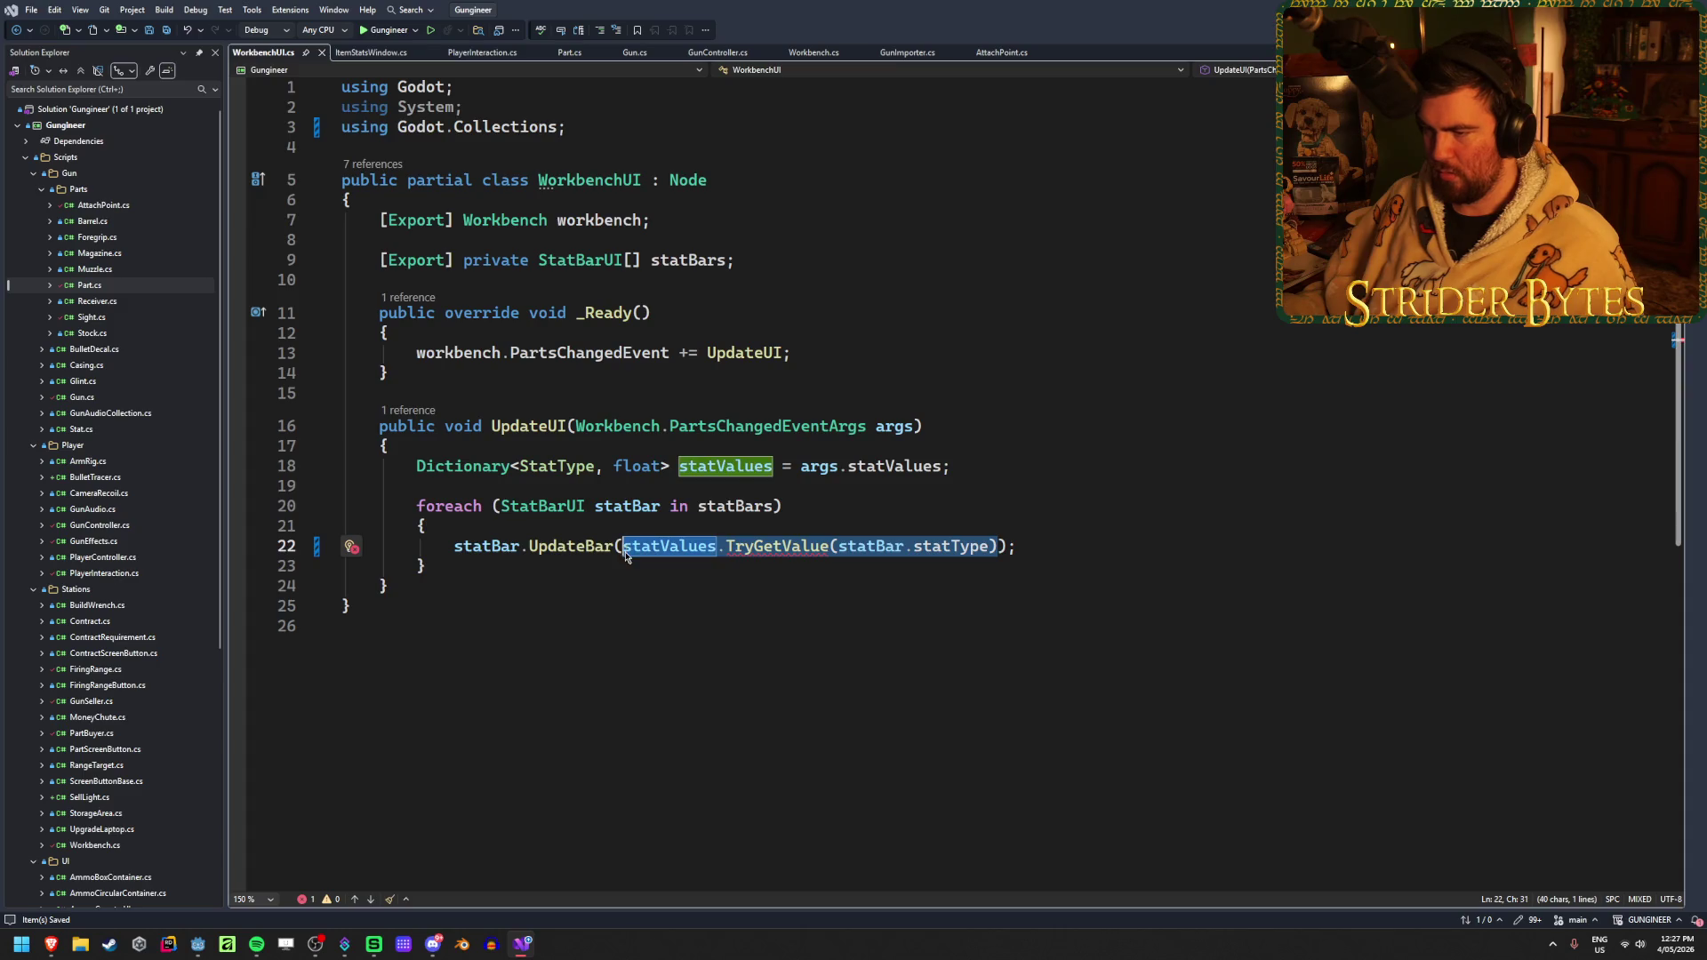
key("BackSpace")
left_click(669, 519)
key("Return")
key("ctrl+v")
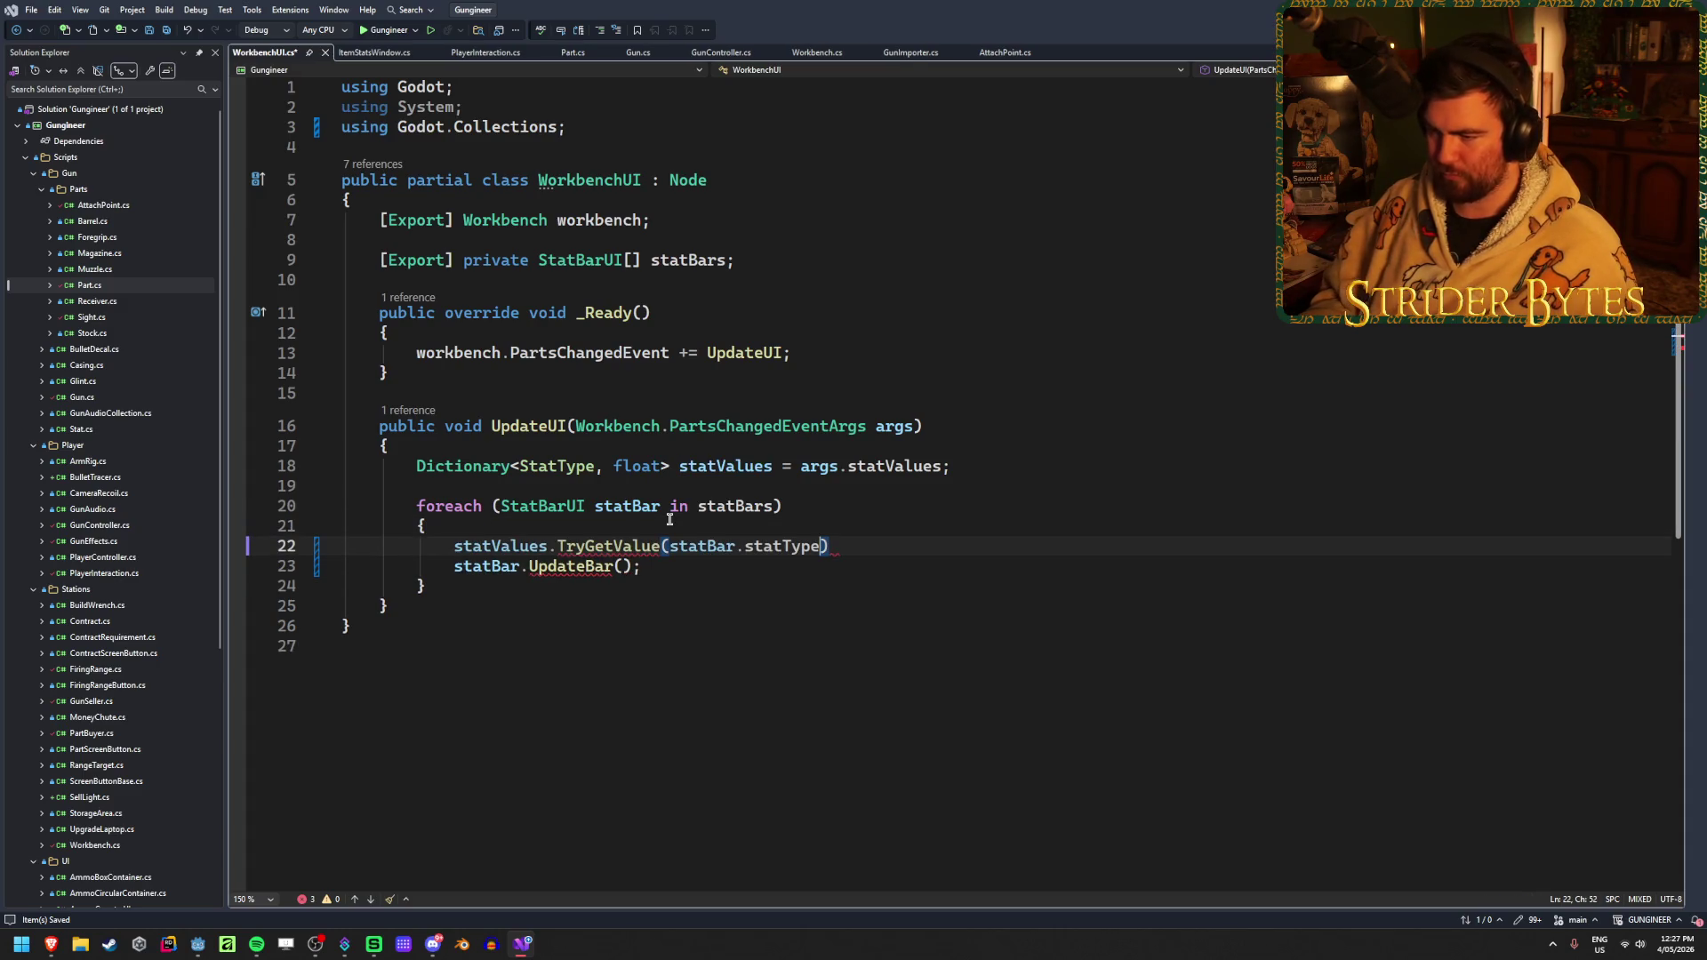
type(", ")
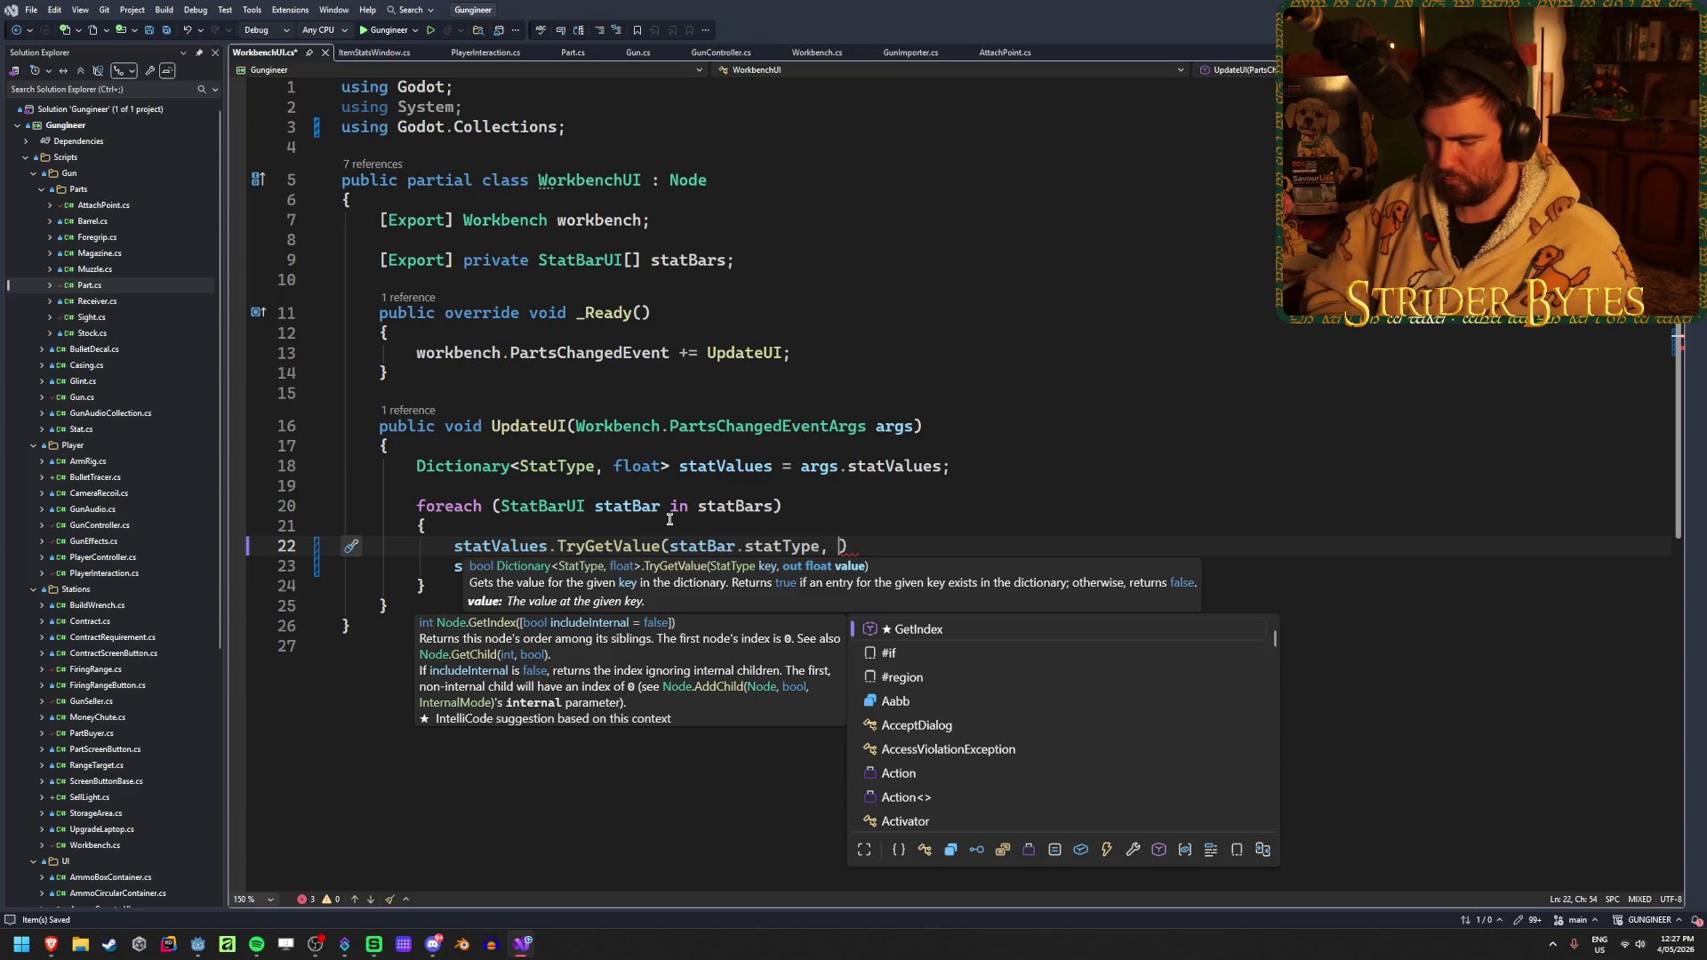
type("out float ")
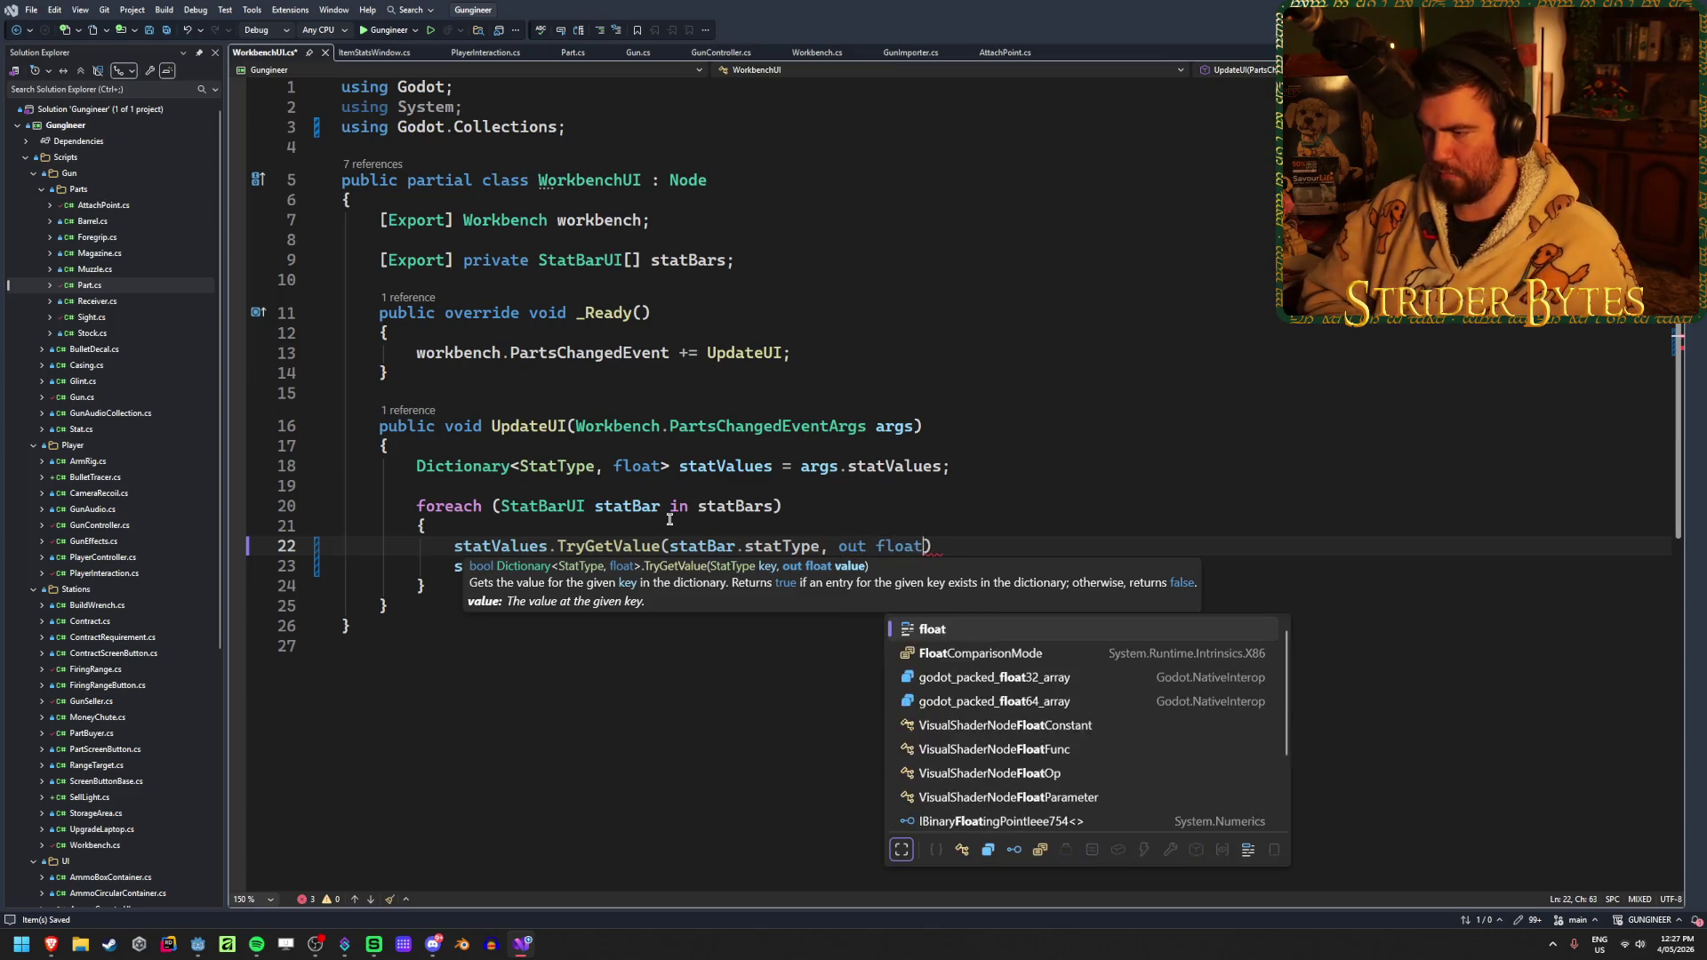
type("value);")
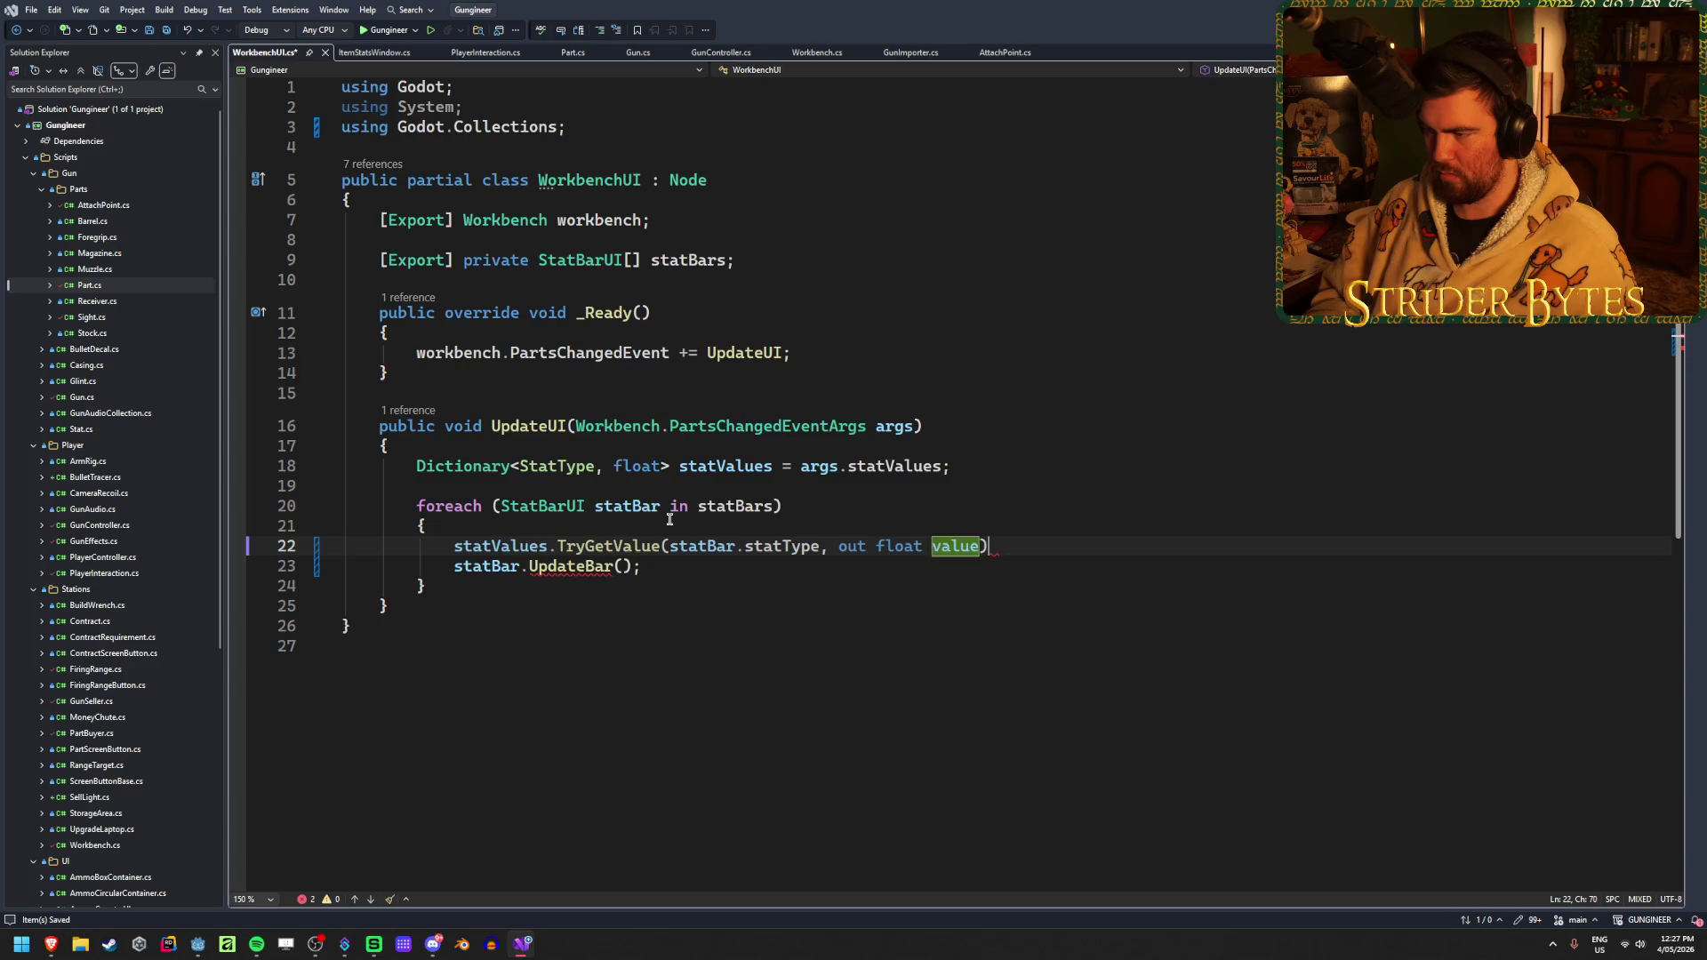
key("ctrl+s")
Pass value to UpdateBar and rebuild the .NET project in Godot
left_click(622, 567)
type("v")
key("Tab")
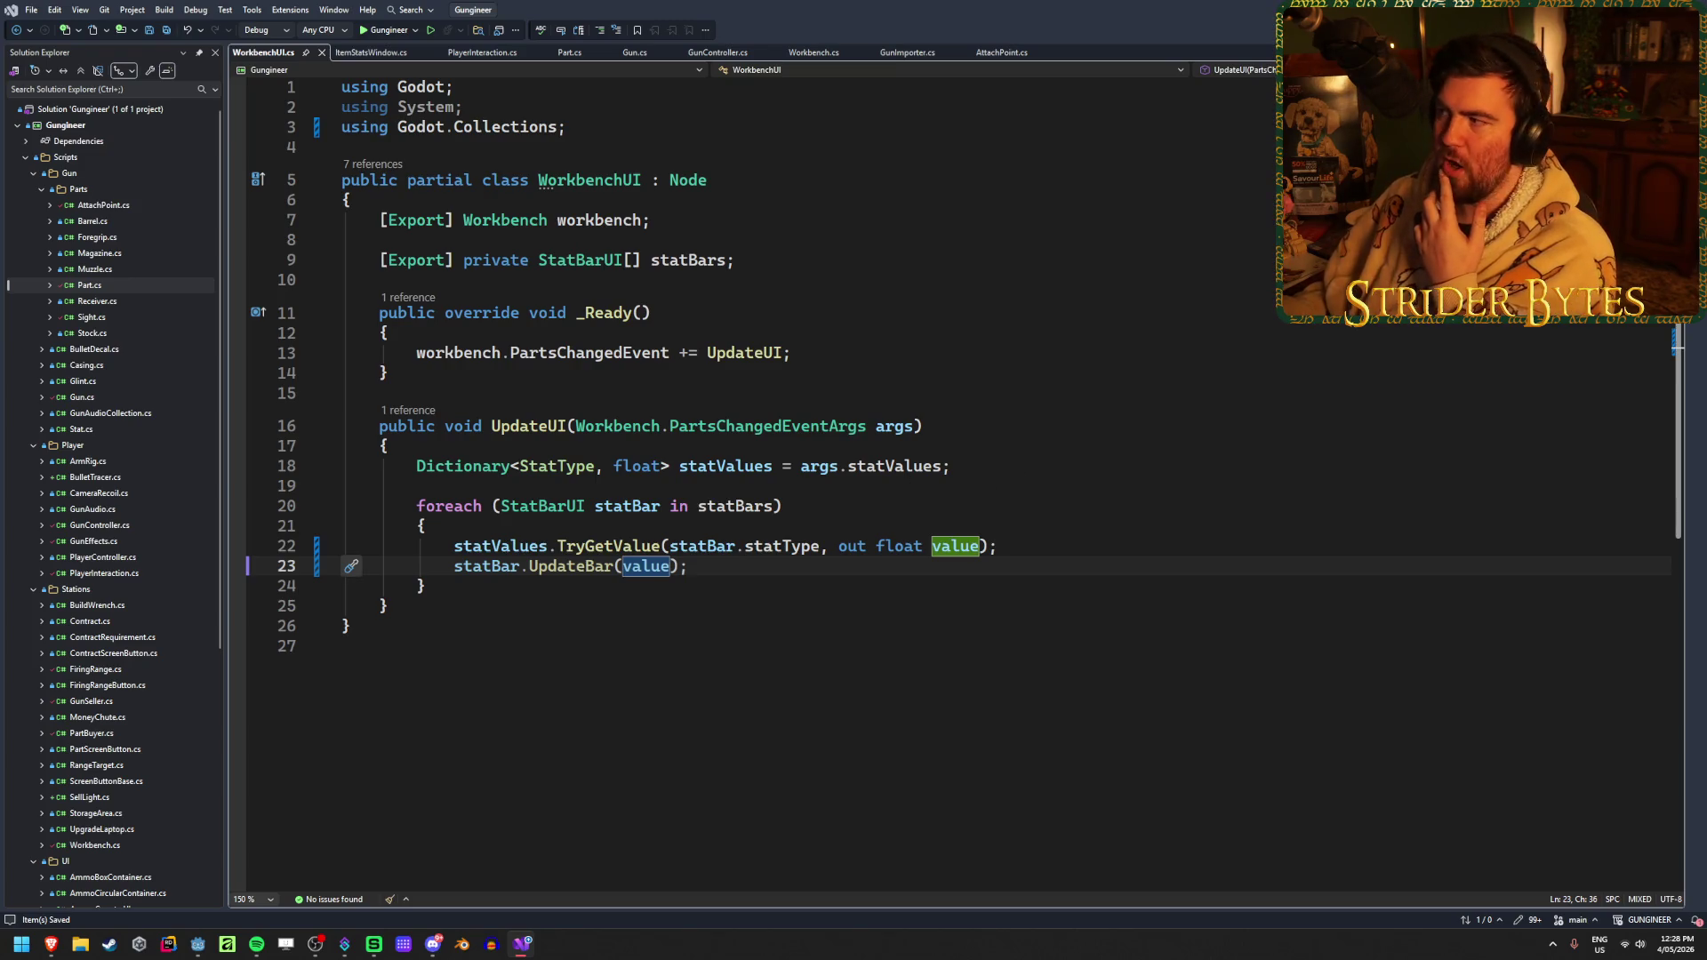
key("alt+Tab")
key("F5")
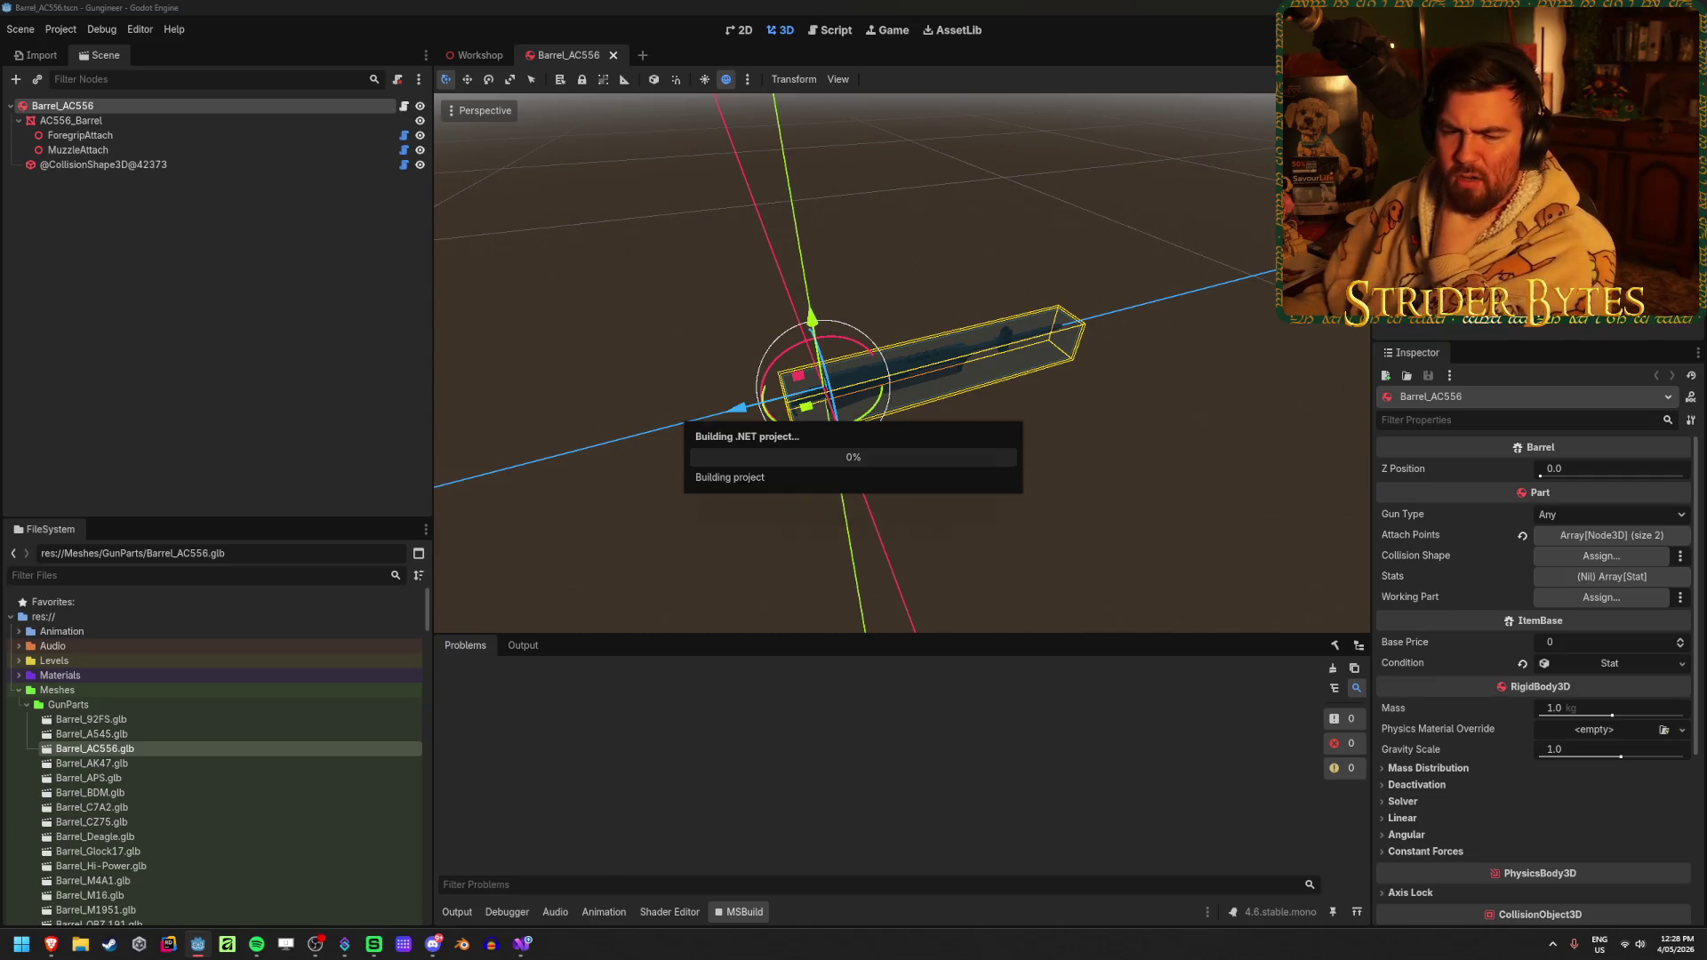
Replace GetValueOrDefault with a TryGetValue call on its own line, adding 'out float value'
left_click(847, 536)
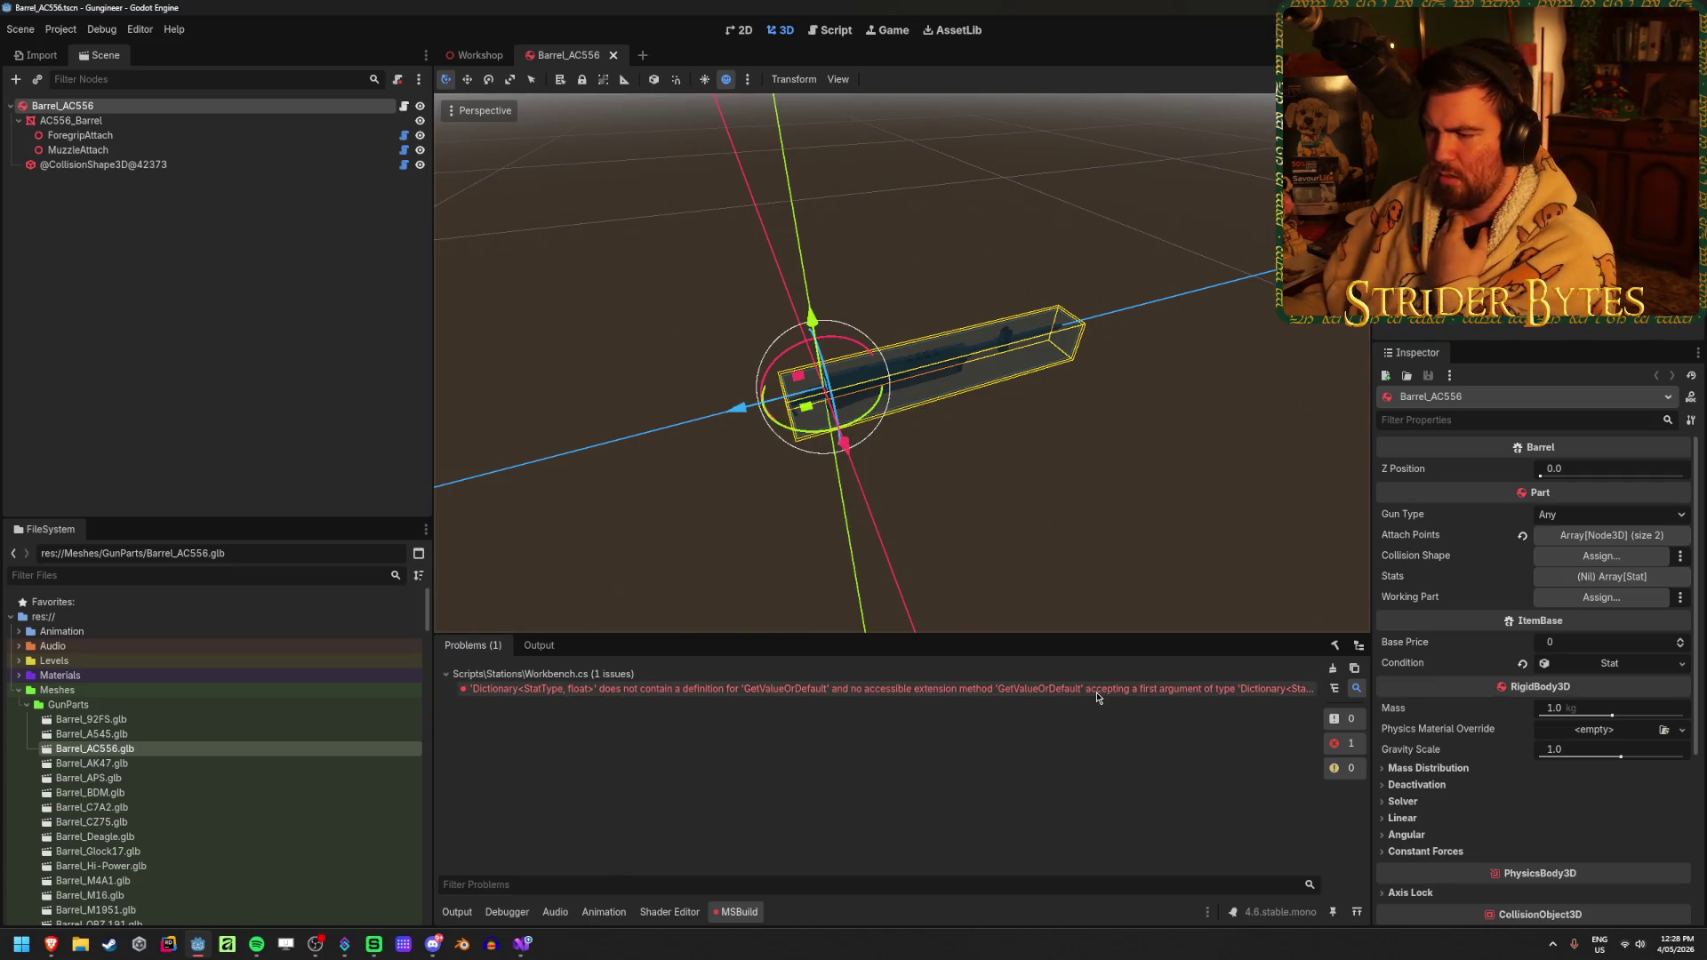
double_click(1095, 690)
double_click(925, 484)
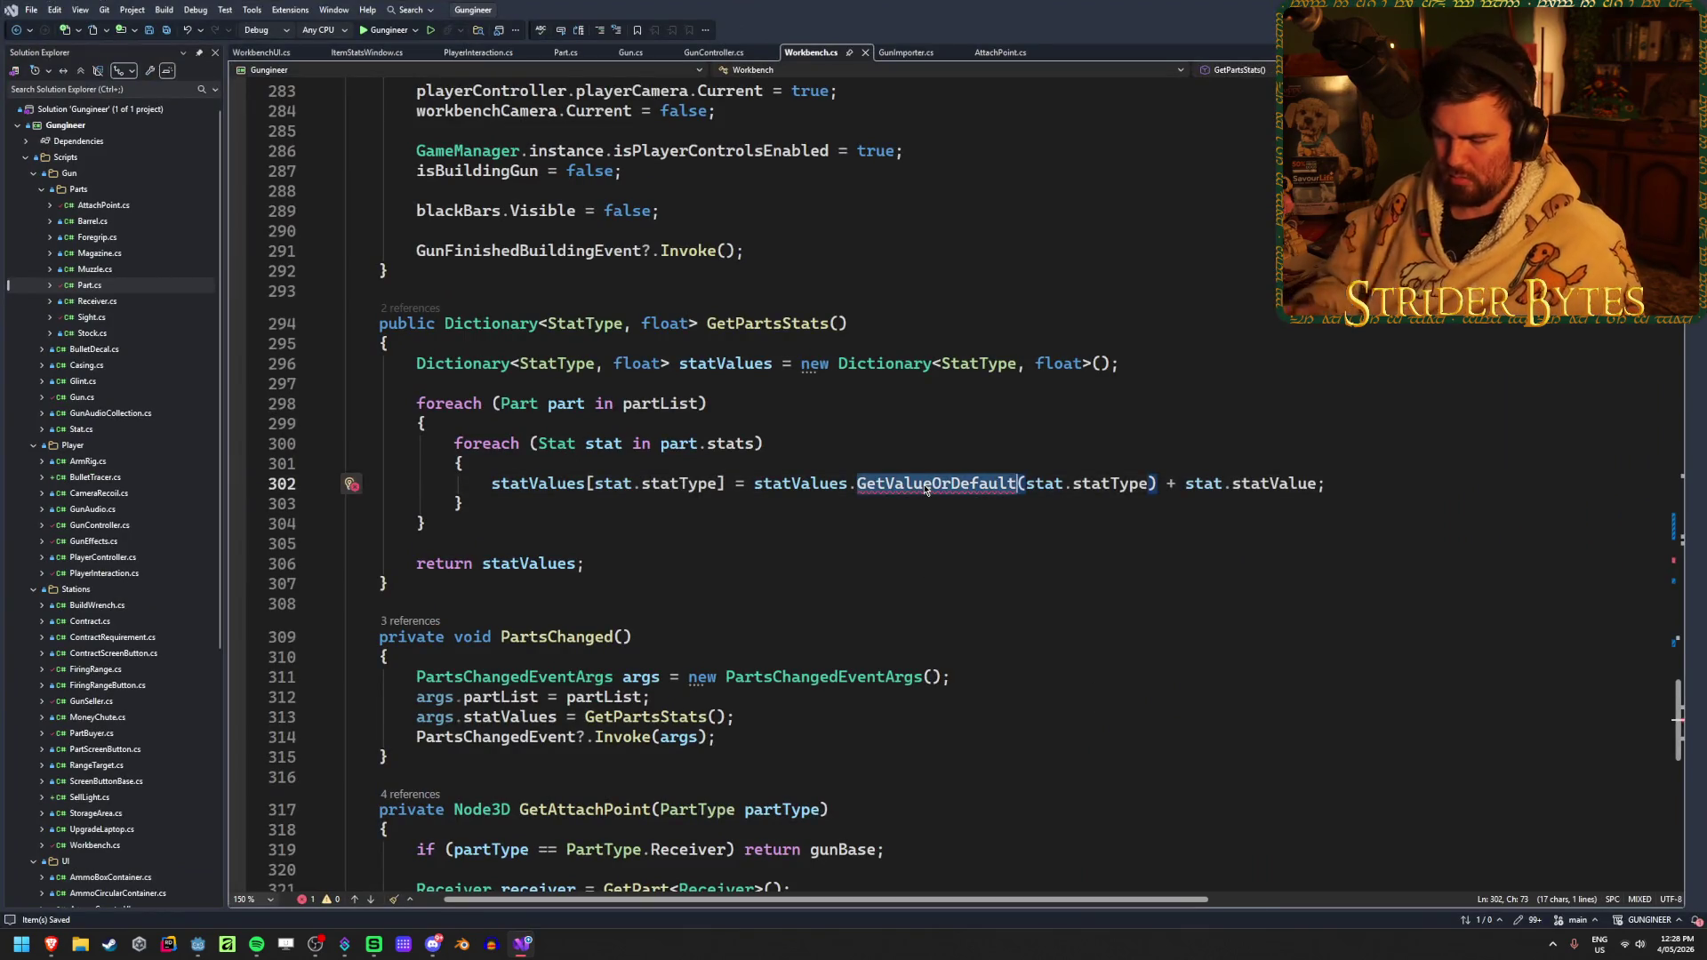
type("TryGetValue")
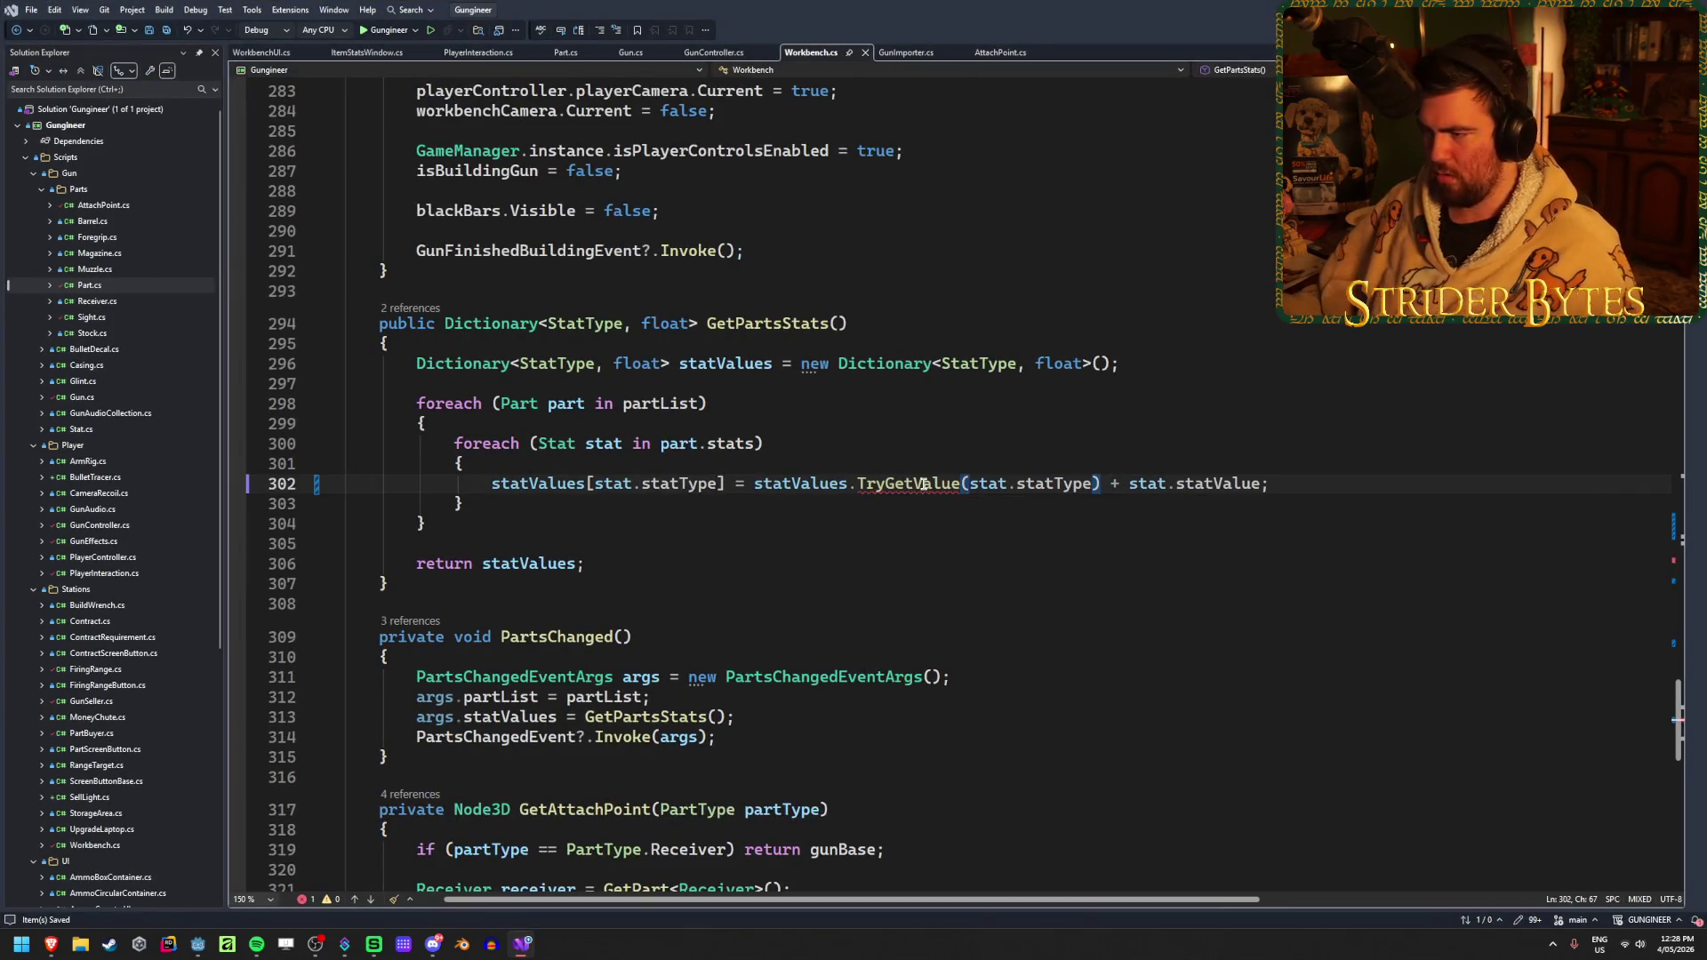
left_click(1356, 482)
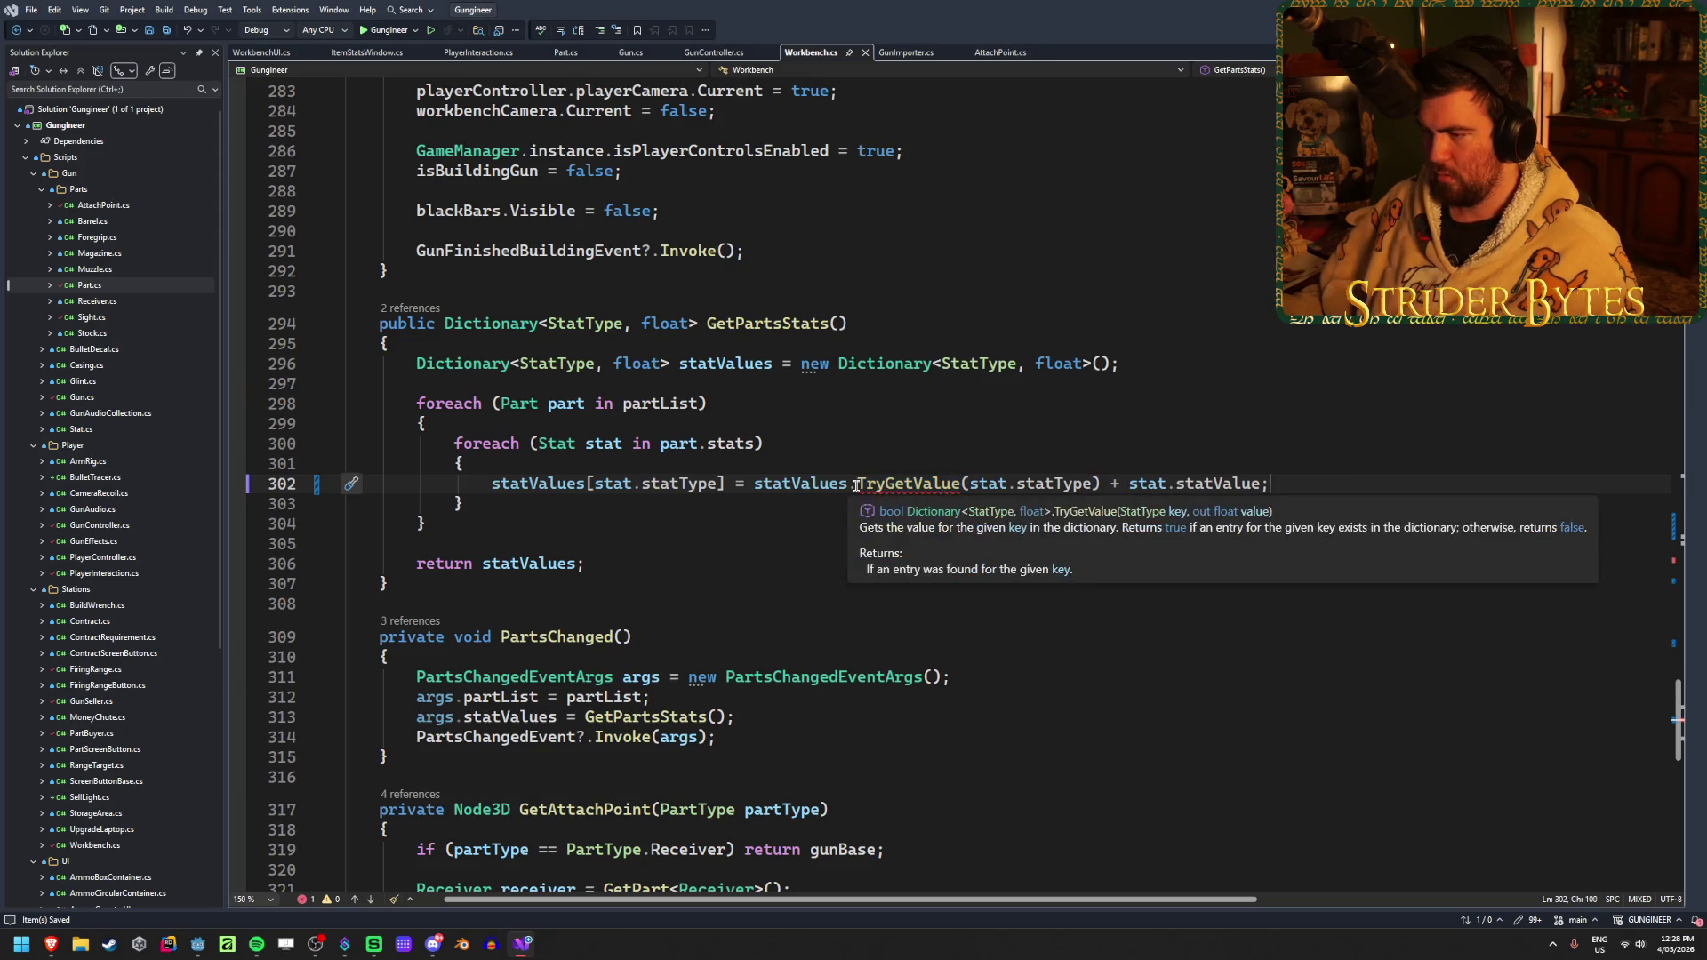
left_click_drag(857, 483, 1095, 481)
key("ctrl+x")
left_click(689, 462)
key("Return")
key("ctrl+v")
type(", out float val")
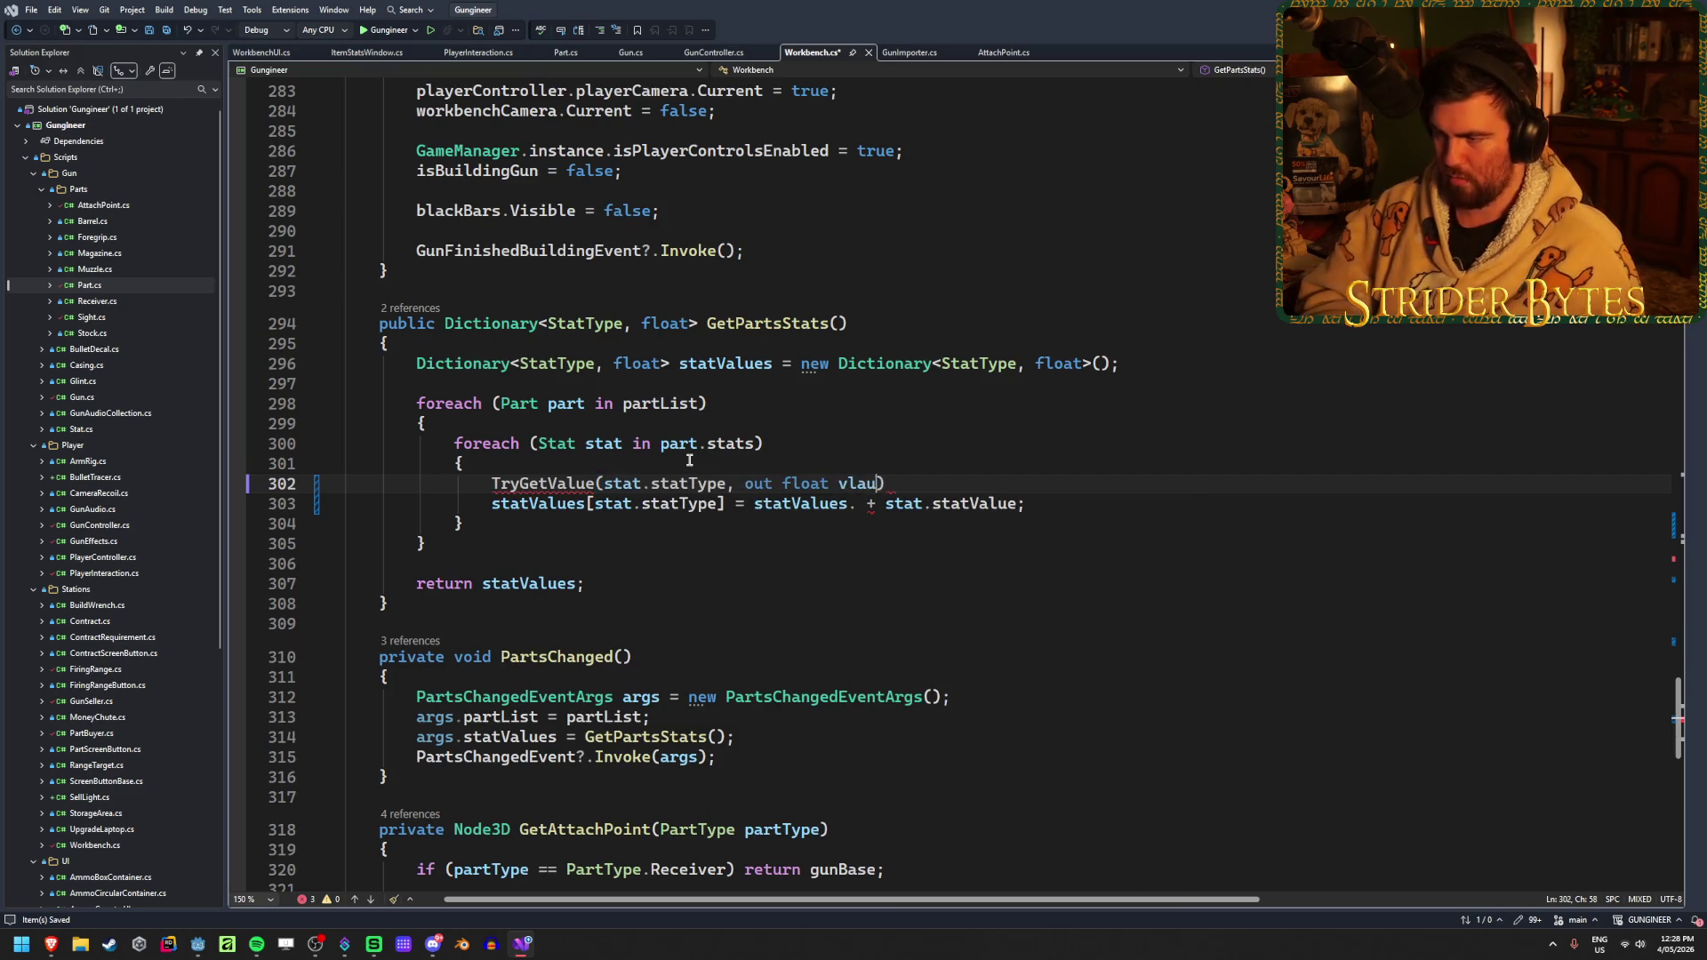
type("ue)'")
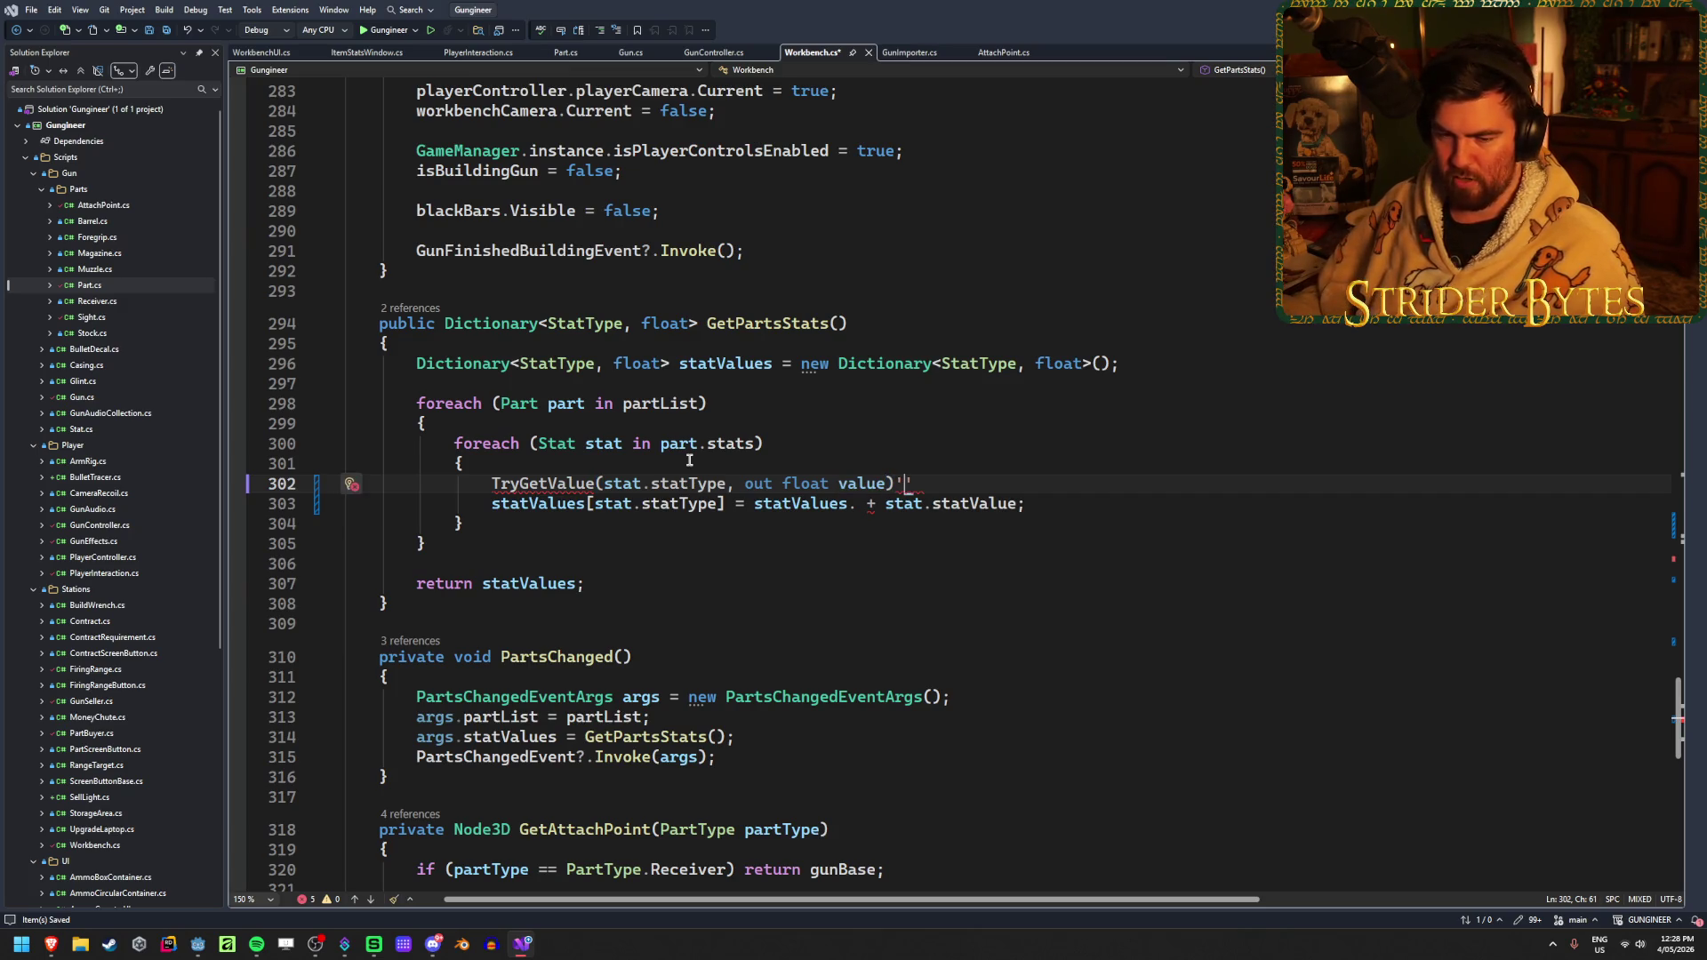
key("ctrl+s")
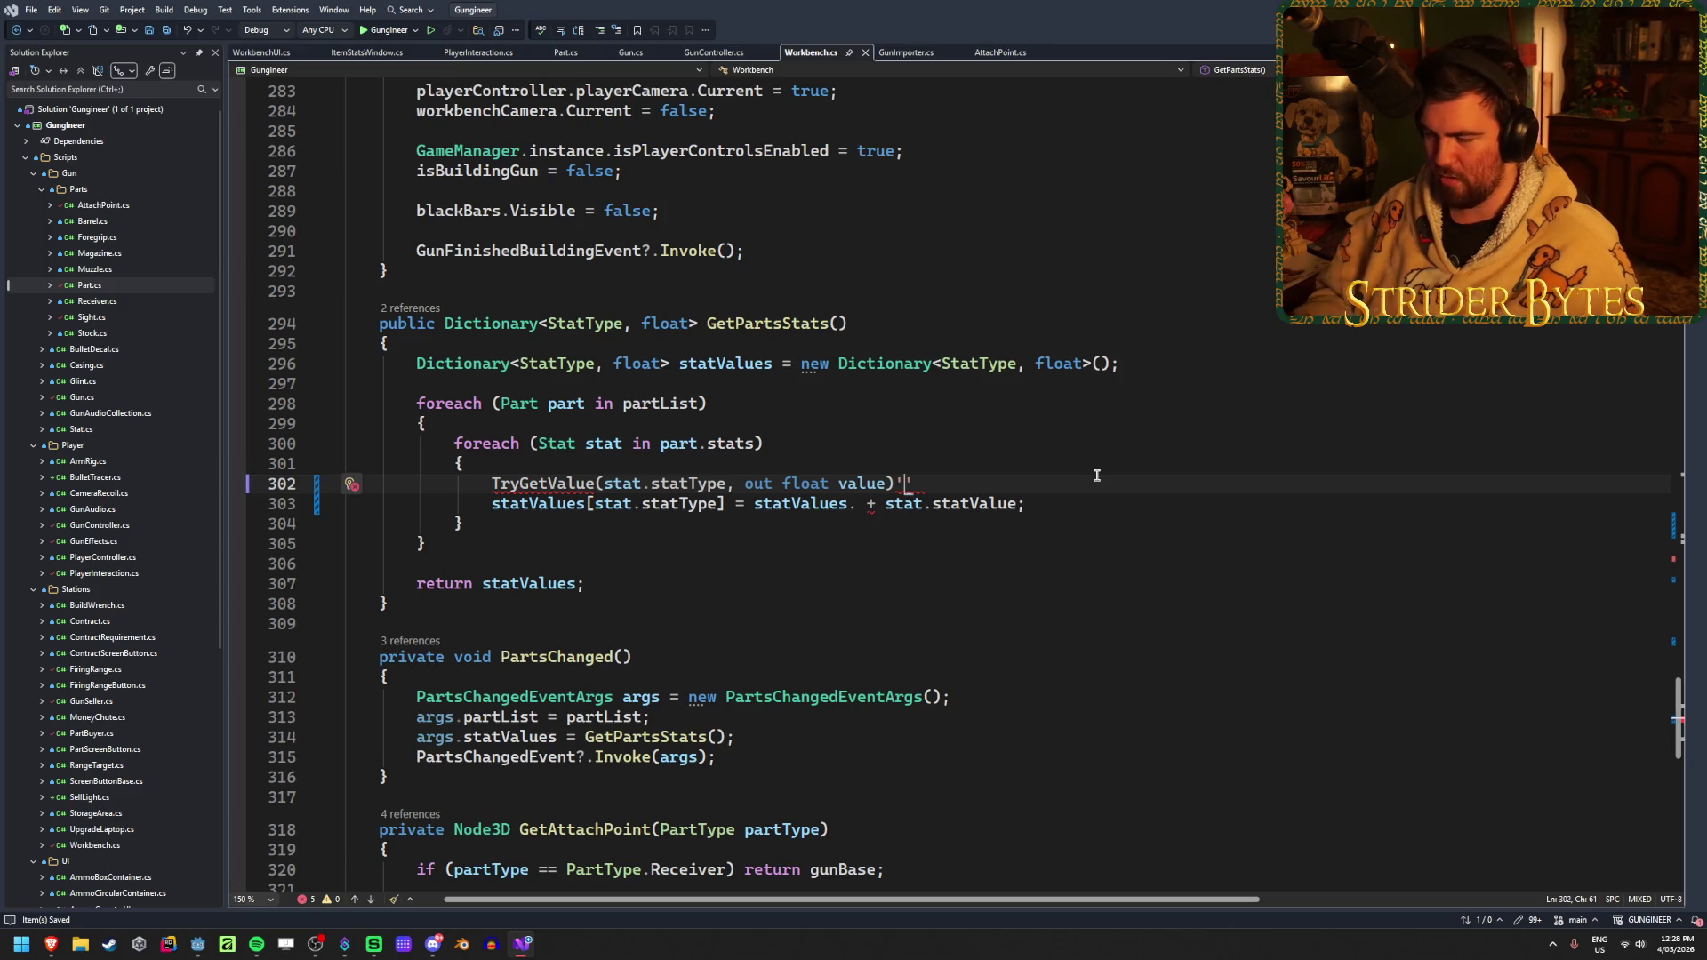
Fix the new line to read statValues.TryGetValue(stat.statType, out float value)
key("BackSpace")
type(";")
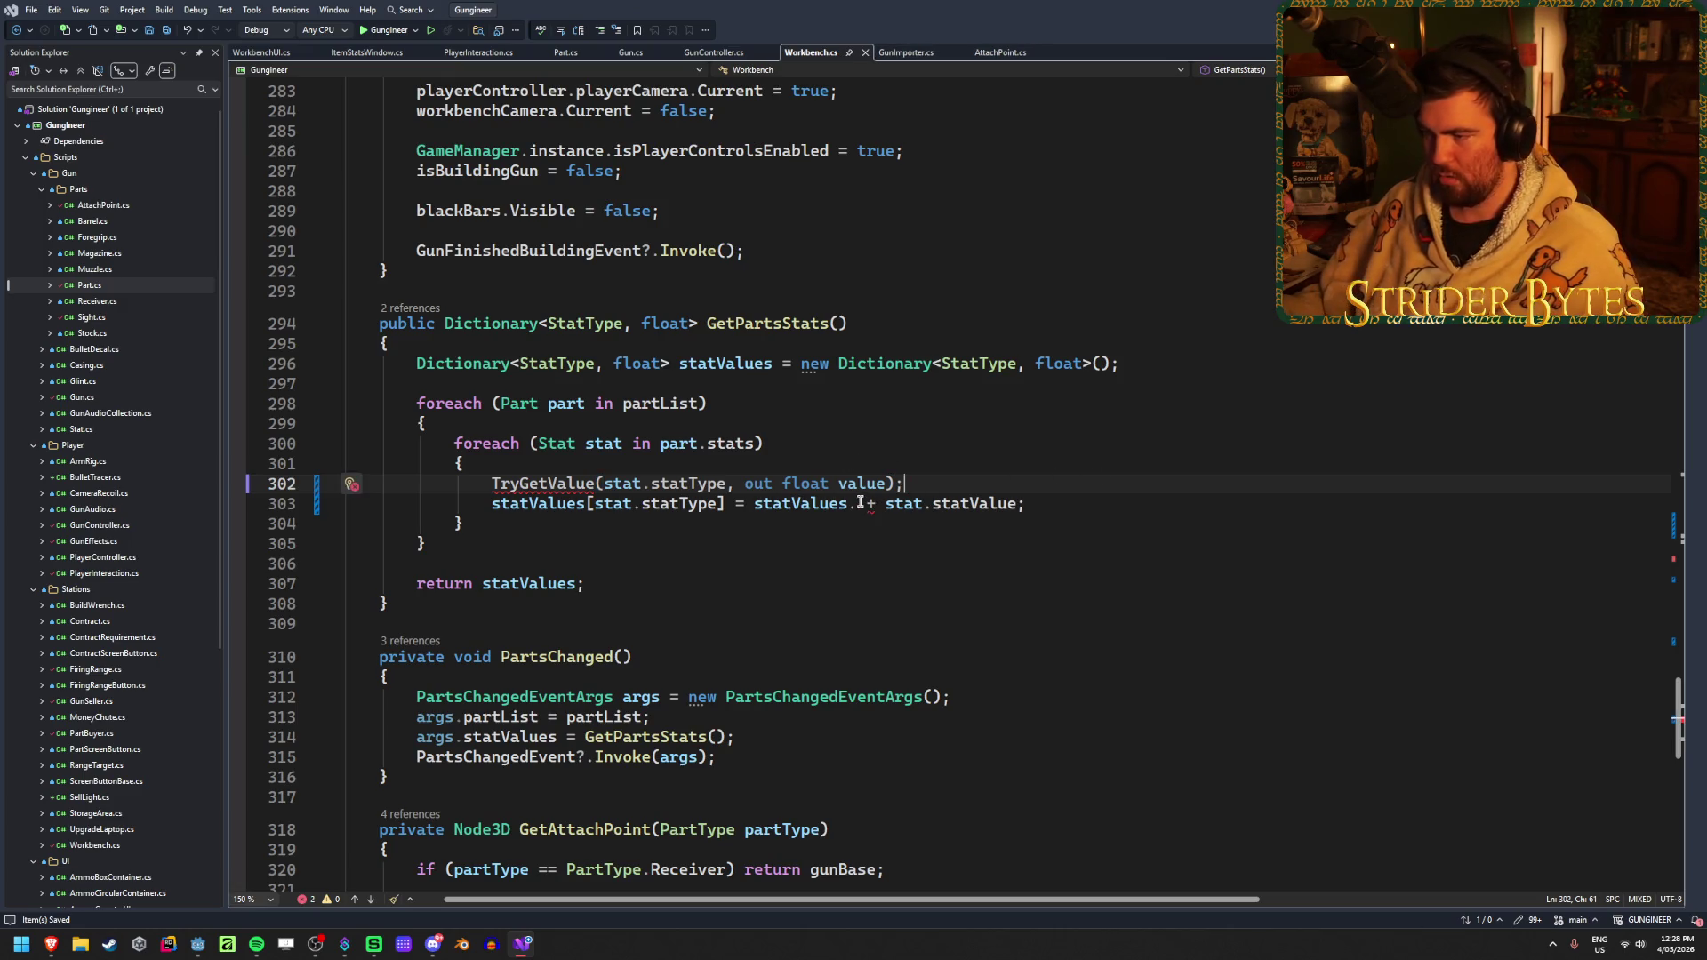
left_click(860, 503)
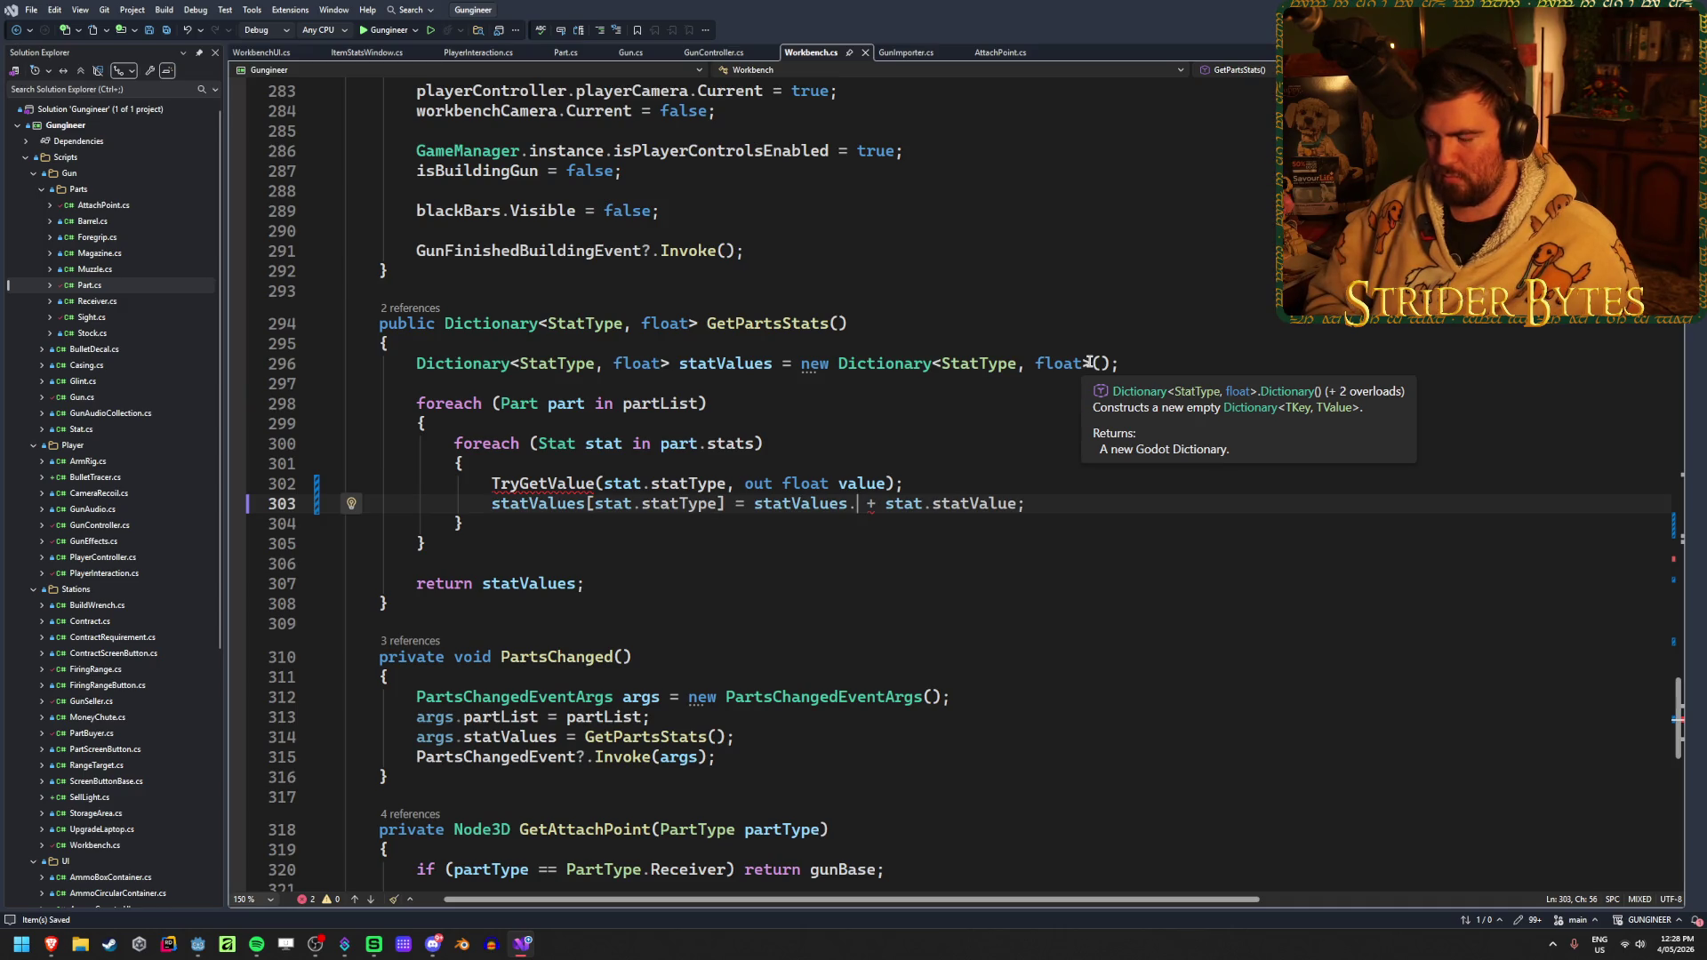
key("BackSpace")
key("BackSpace")
key("BackSpace")
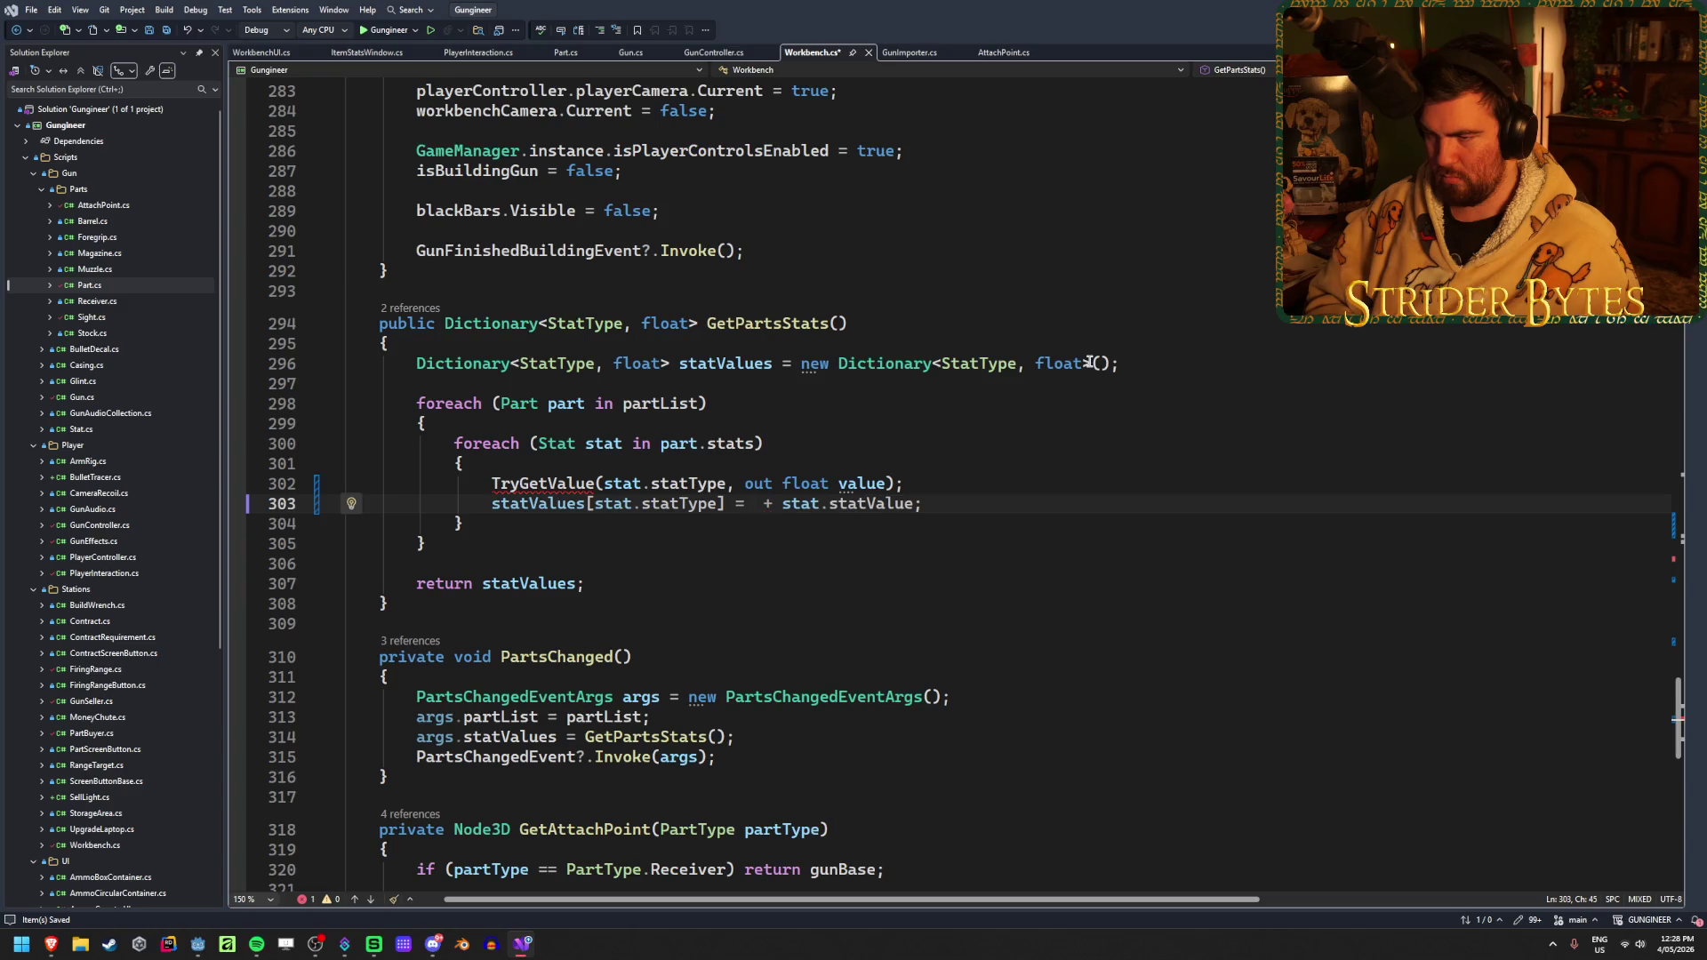
mouse_move(495, 484)
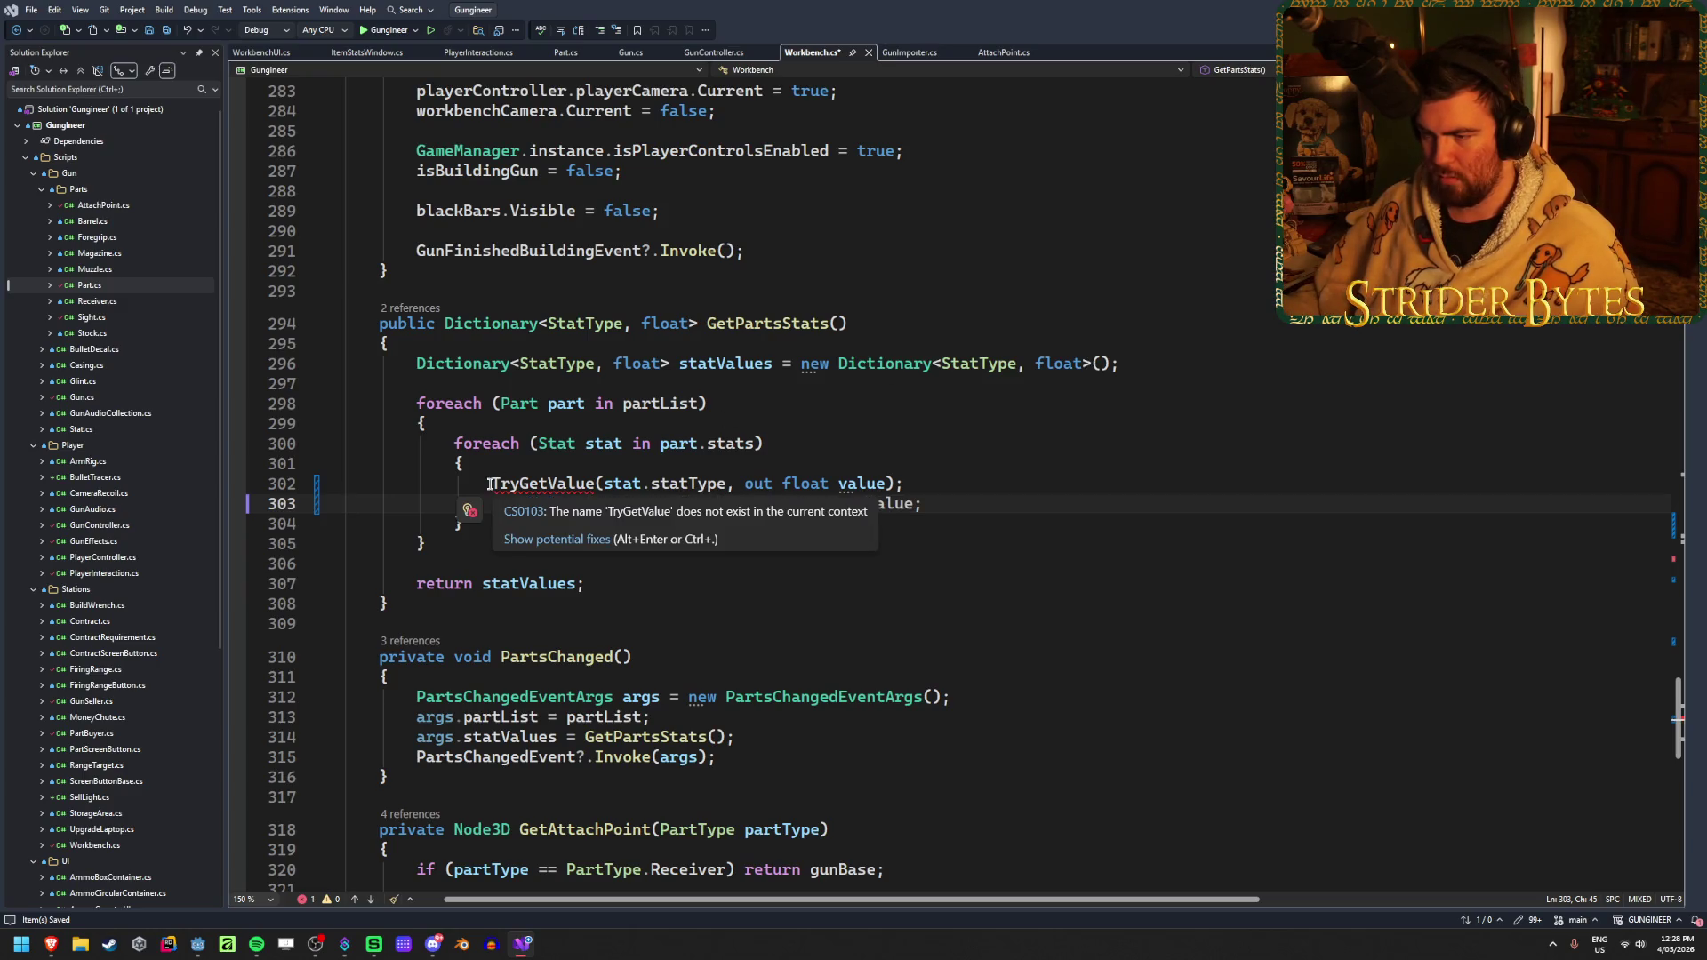
type("statValues.")
key("Up")
key("BackSpace")
key("BackSpace")
key("BackSpace")
type("vlau")
key("ctrl+BackSpace")
key("ctrl+BackSpace")
key("ctrl+BackSpace")
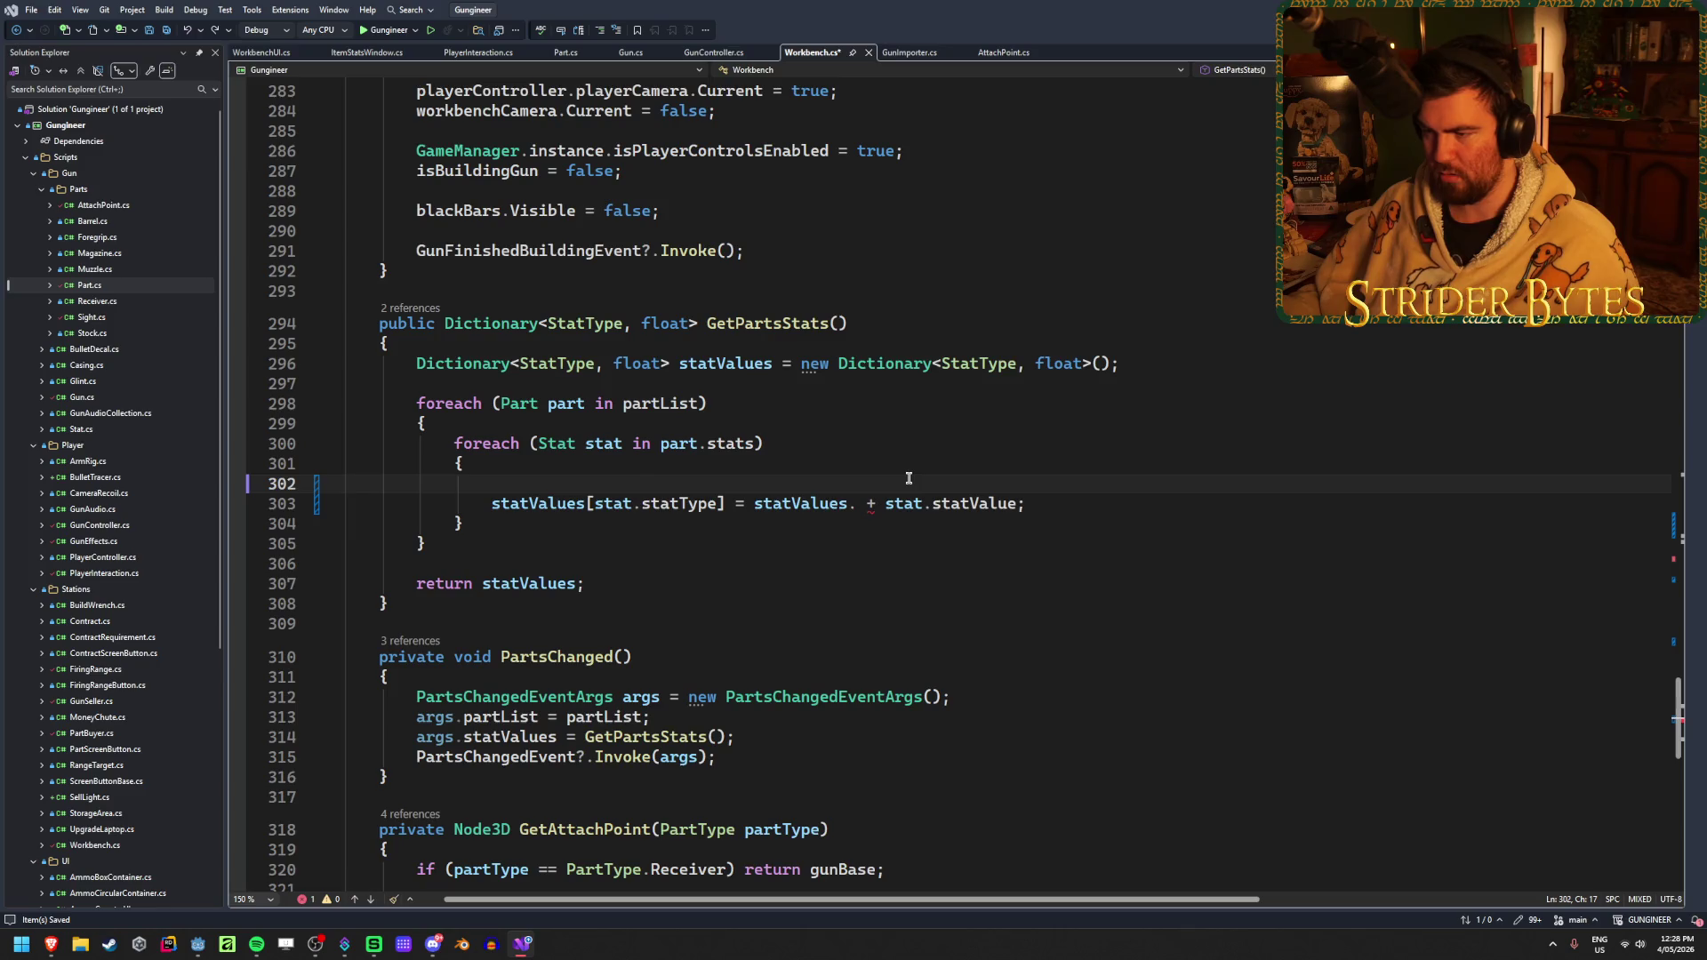
key("ctrl+z")
key("ctrl+z")
key("ctrl+z")
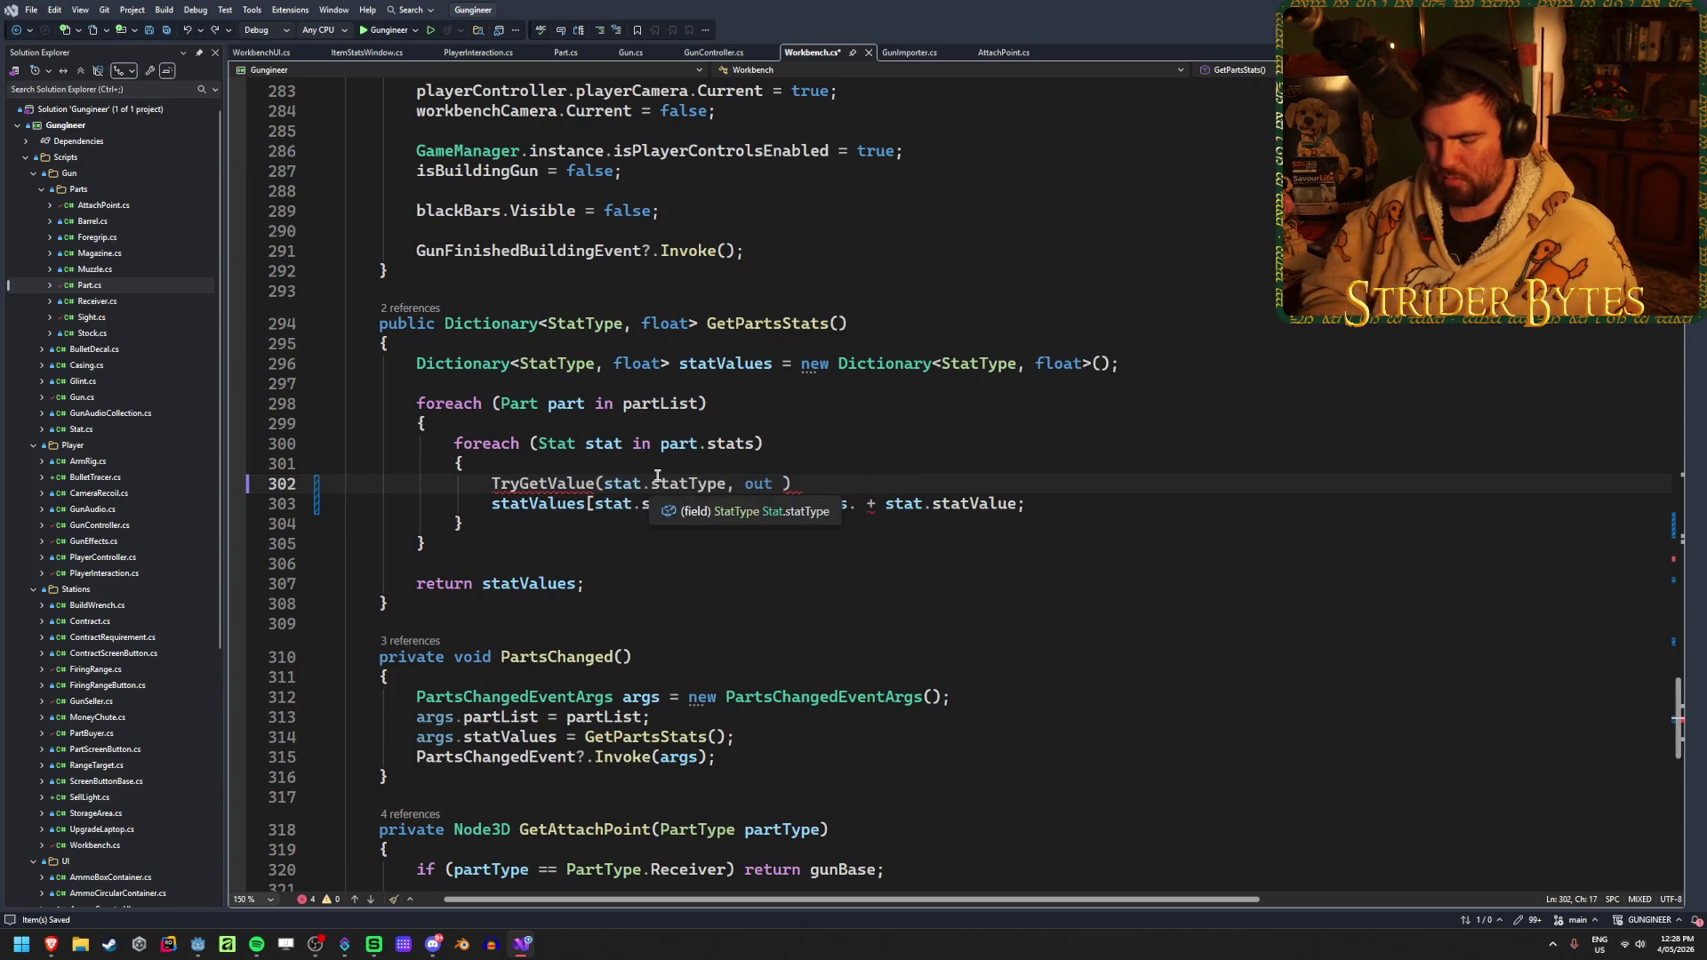
type("statValues")
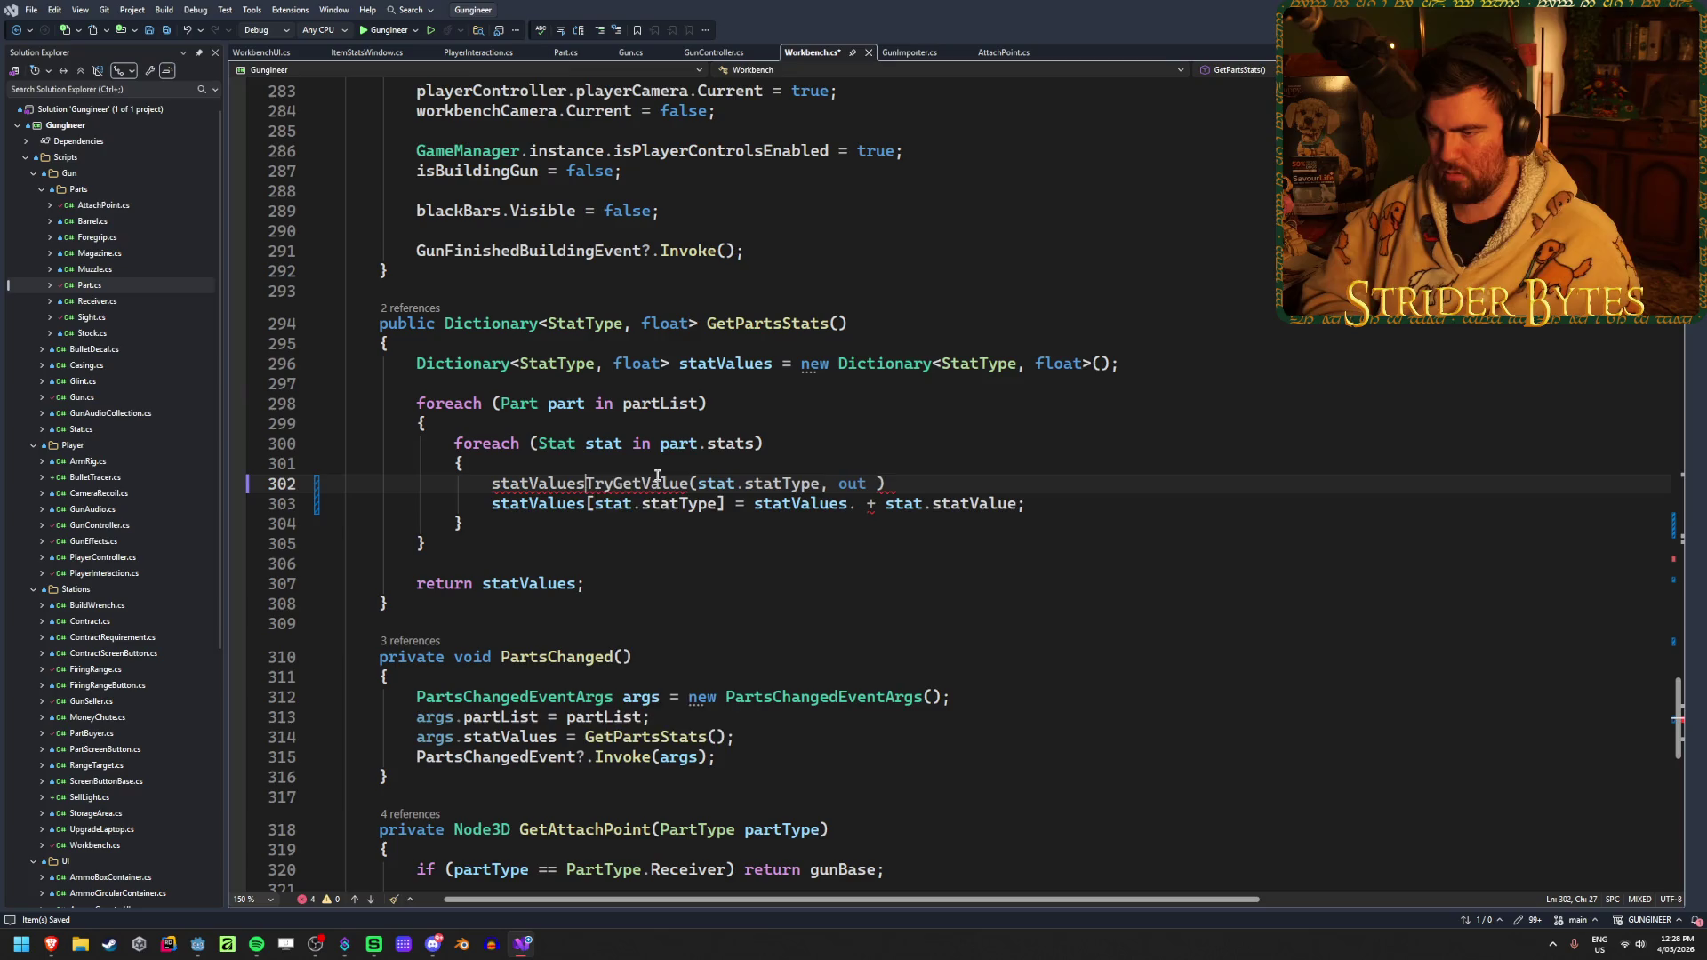
type(".")
key("Escape")
key("End")
key("Left")
type("float val")
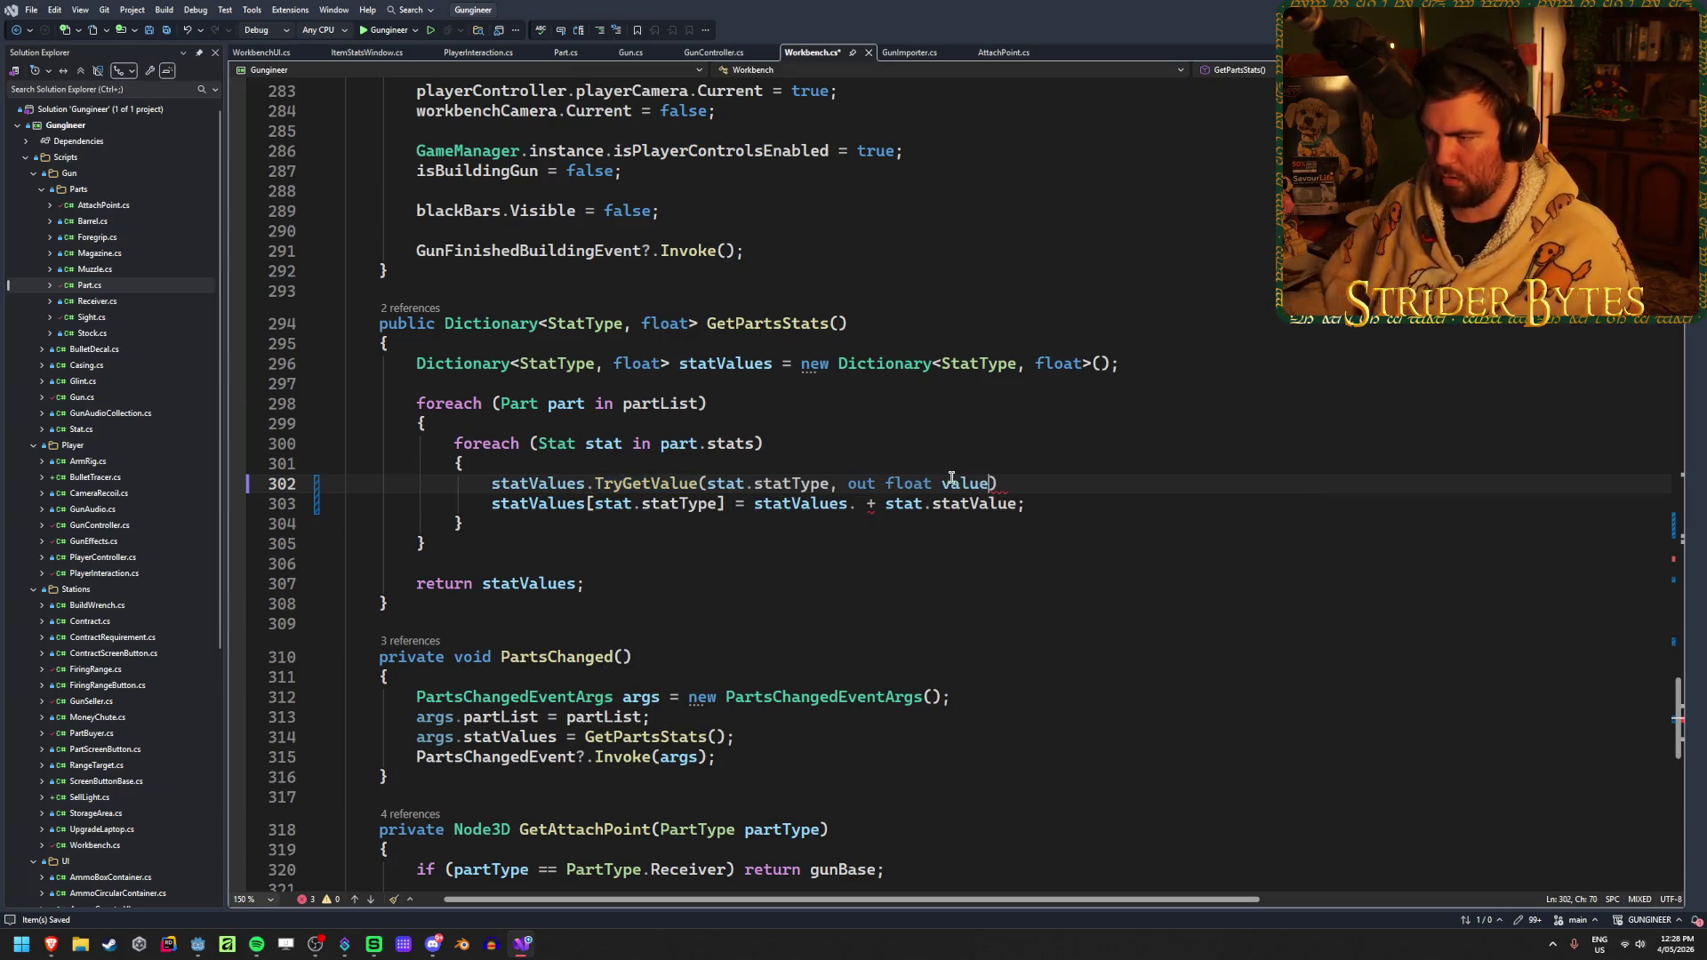
Make line 303 sum value + stat.statValue and end the TryGetValue line with a semicolon
left_click(856, 503)
key("ctrl+shift+Left")
key("ctrl+shift+Left")
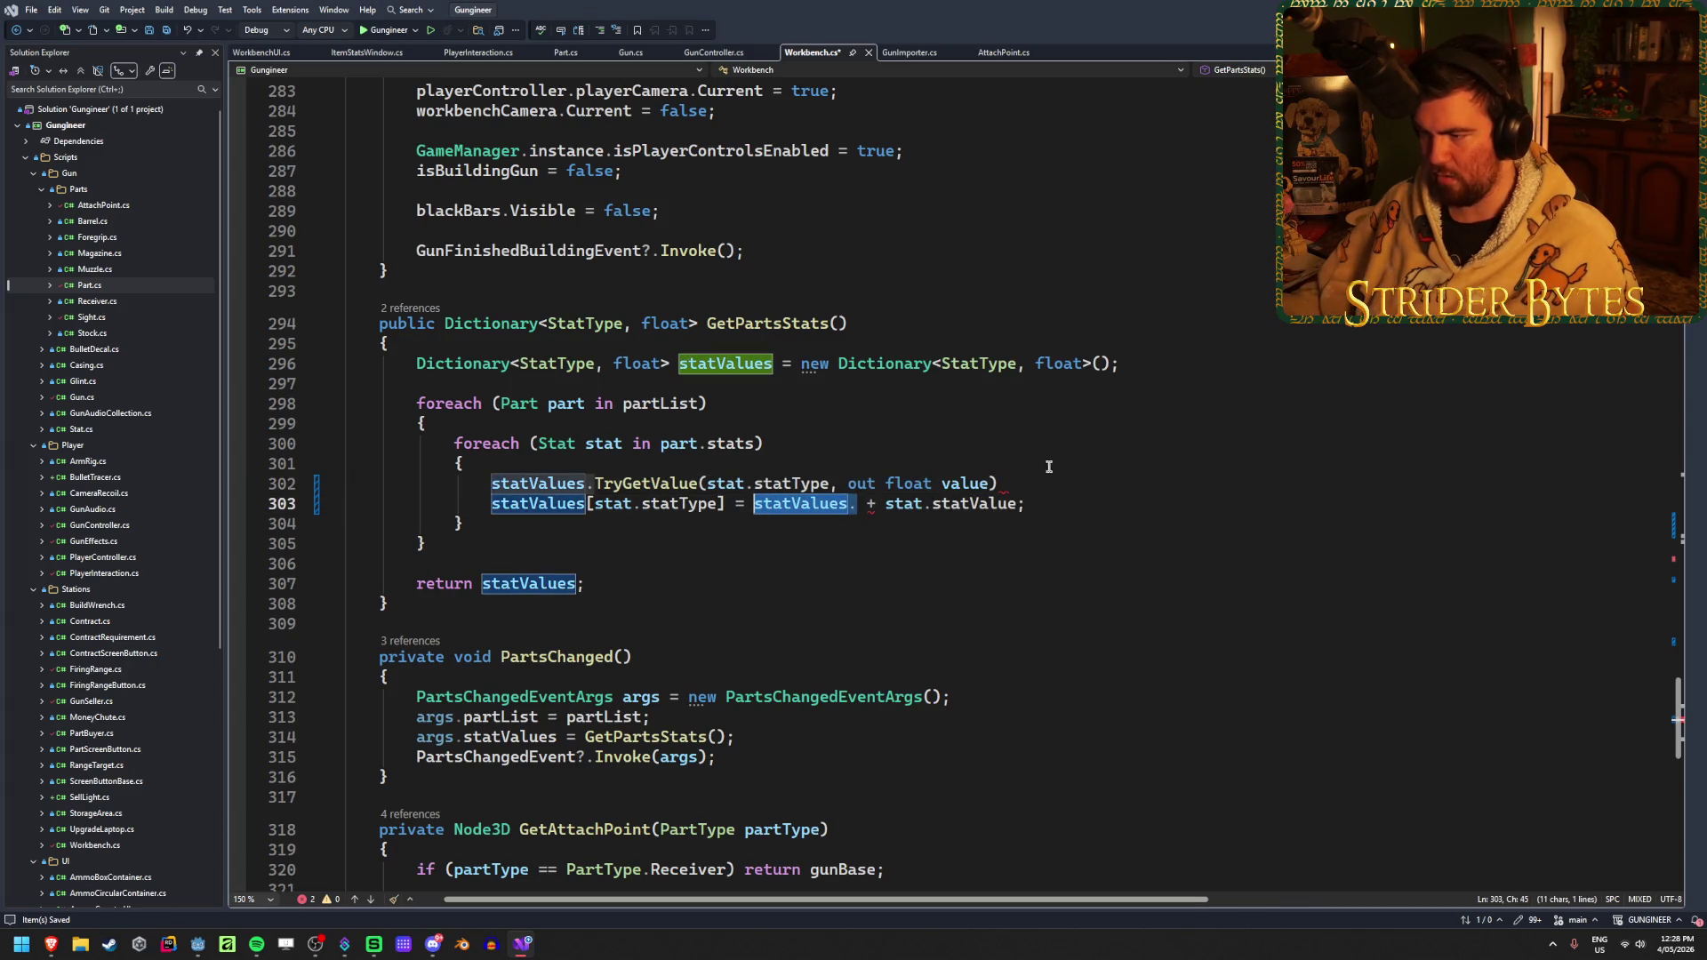
type("val")
key("Tab")
left_click(1030, 479)
type(";")
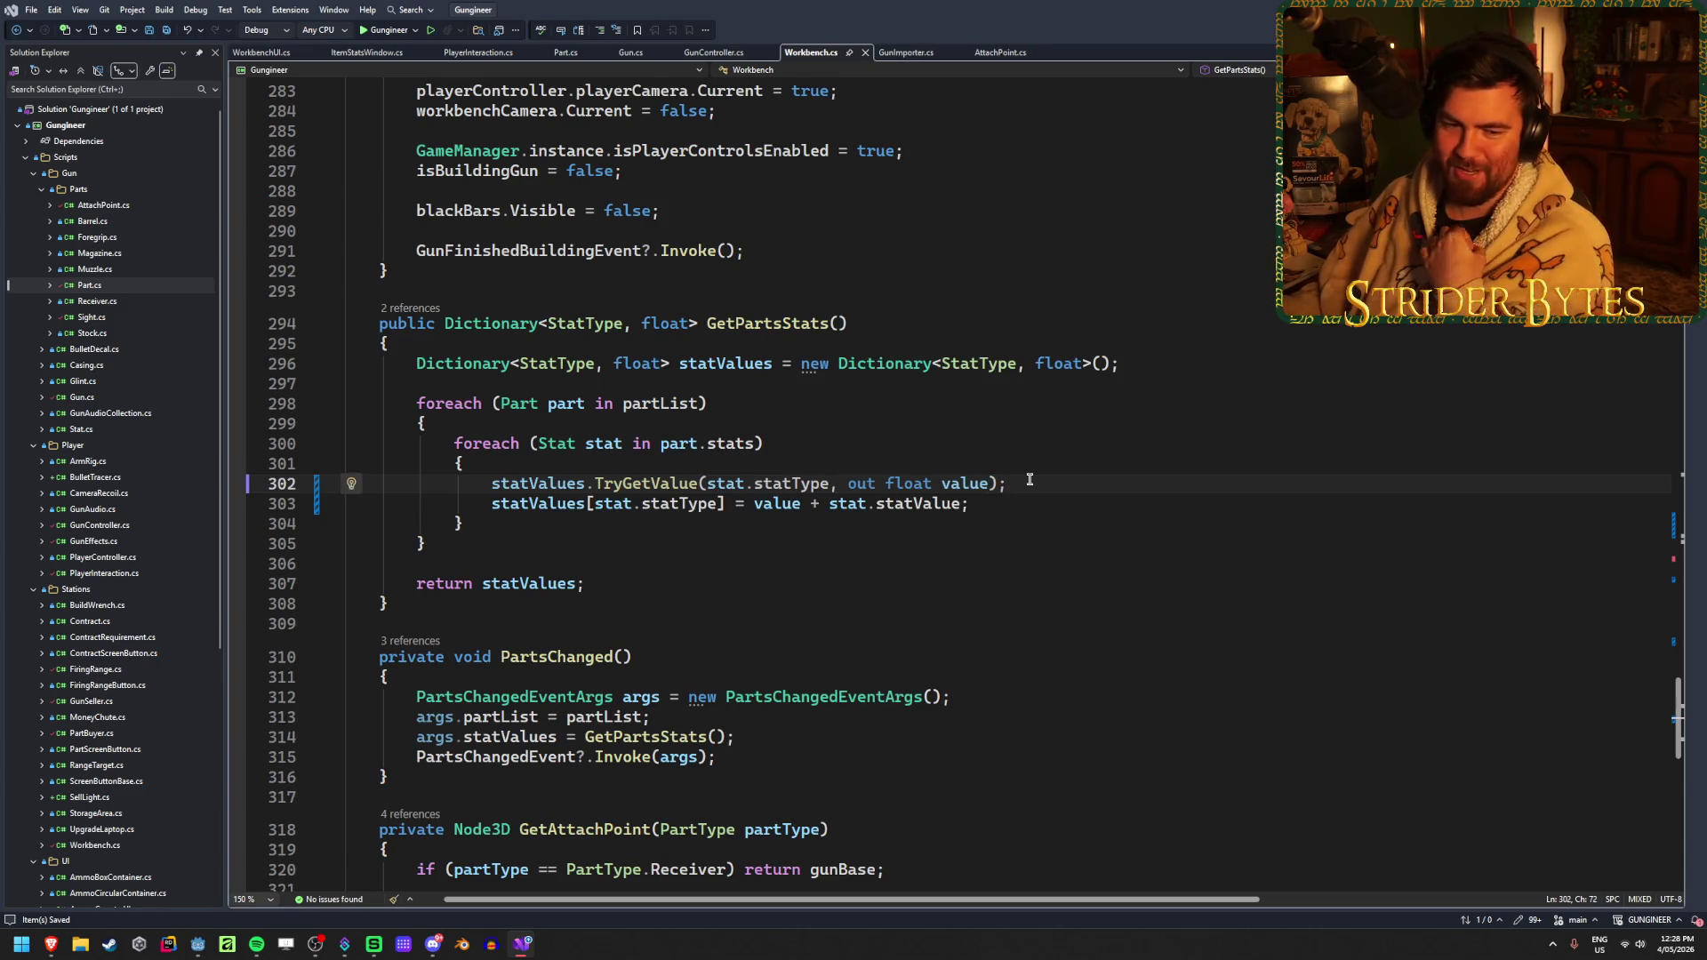
key("alt+Tab")
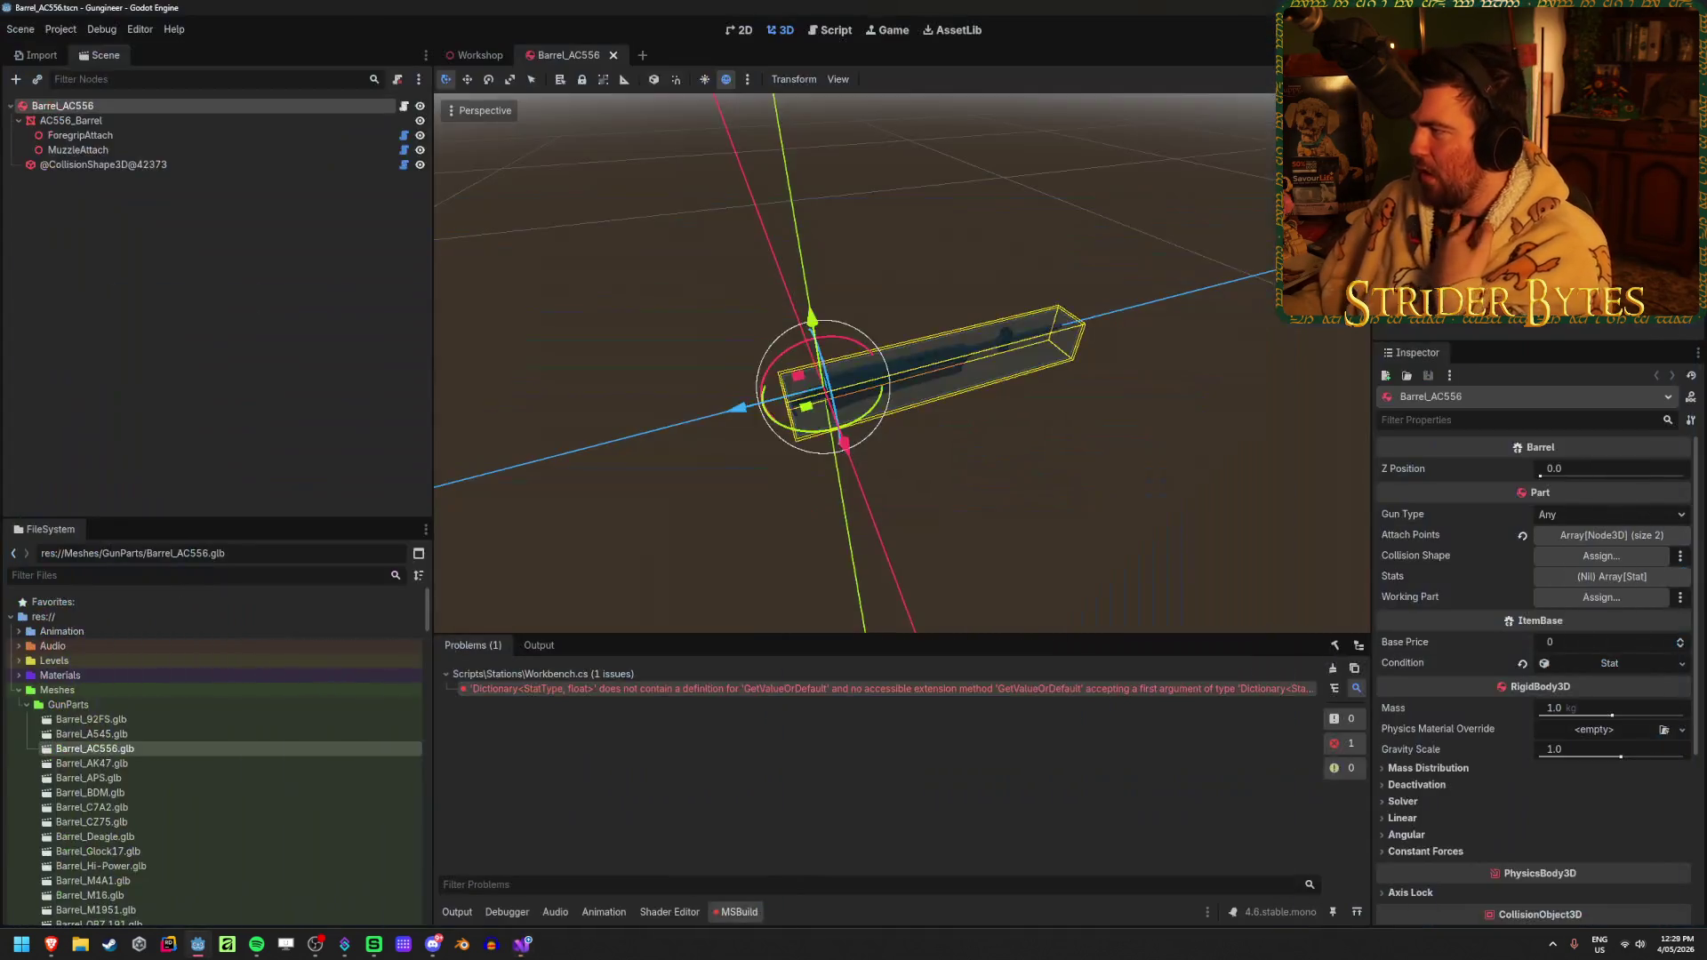
Rebuild the .NET project, reimport Barrel_AC556.glb and dismiss the resulting load error
key("alt+b")
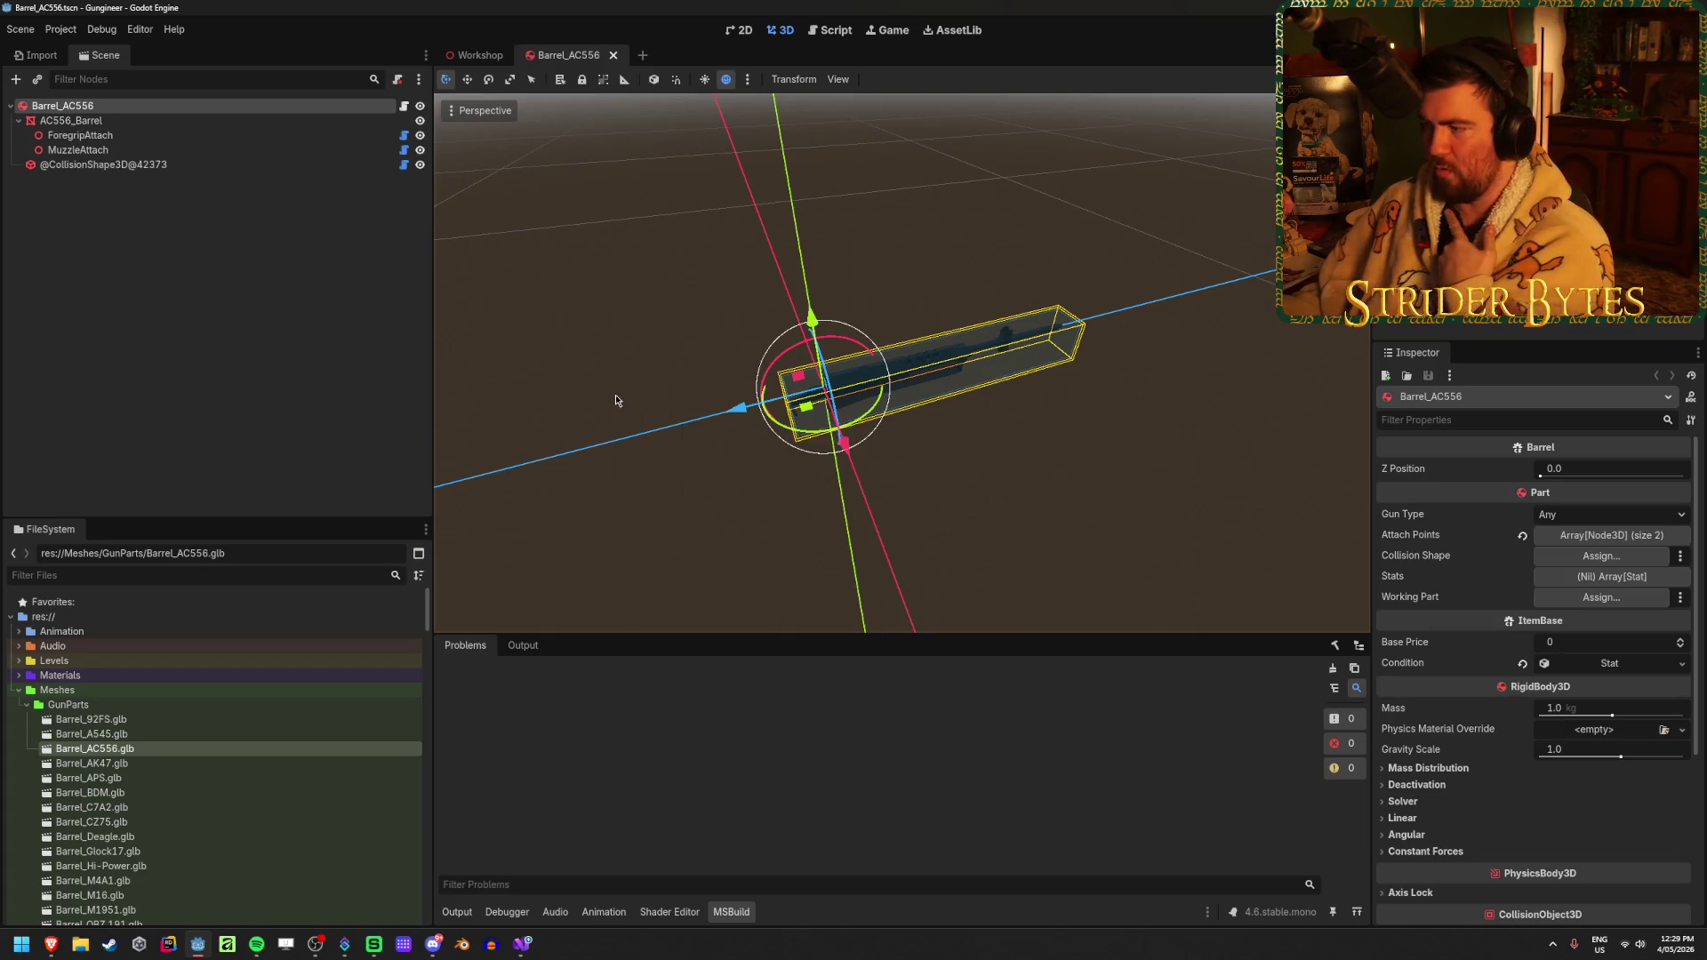
left_click(169, 310)
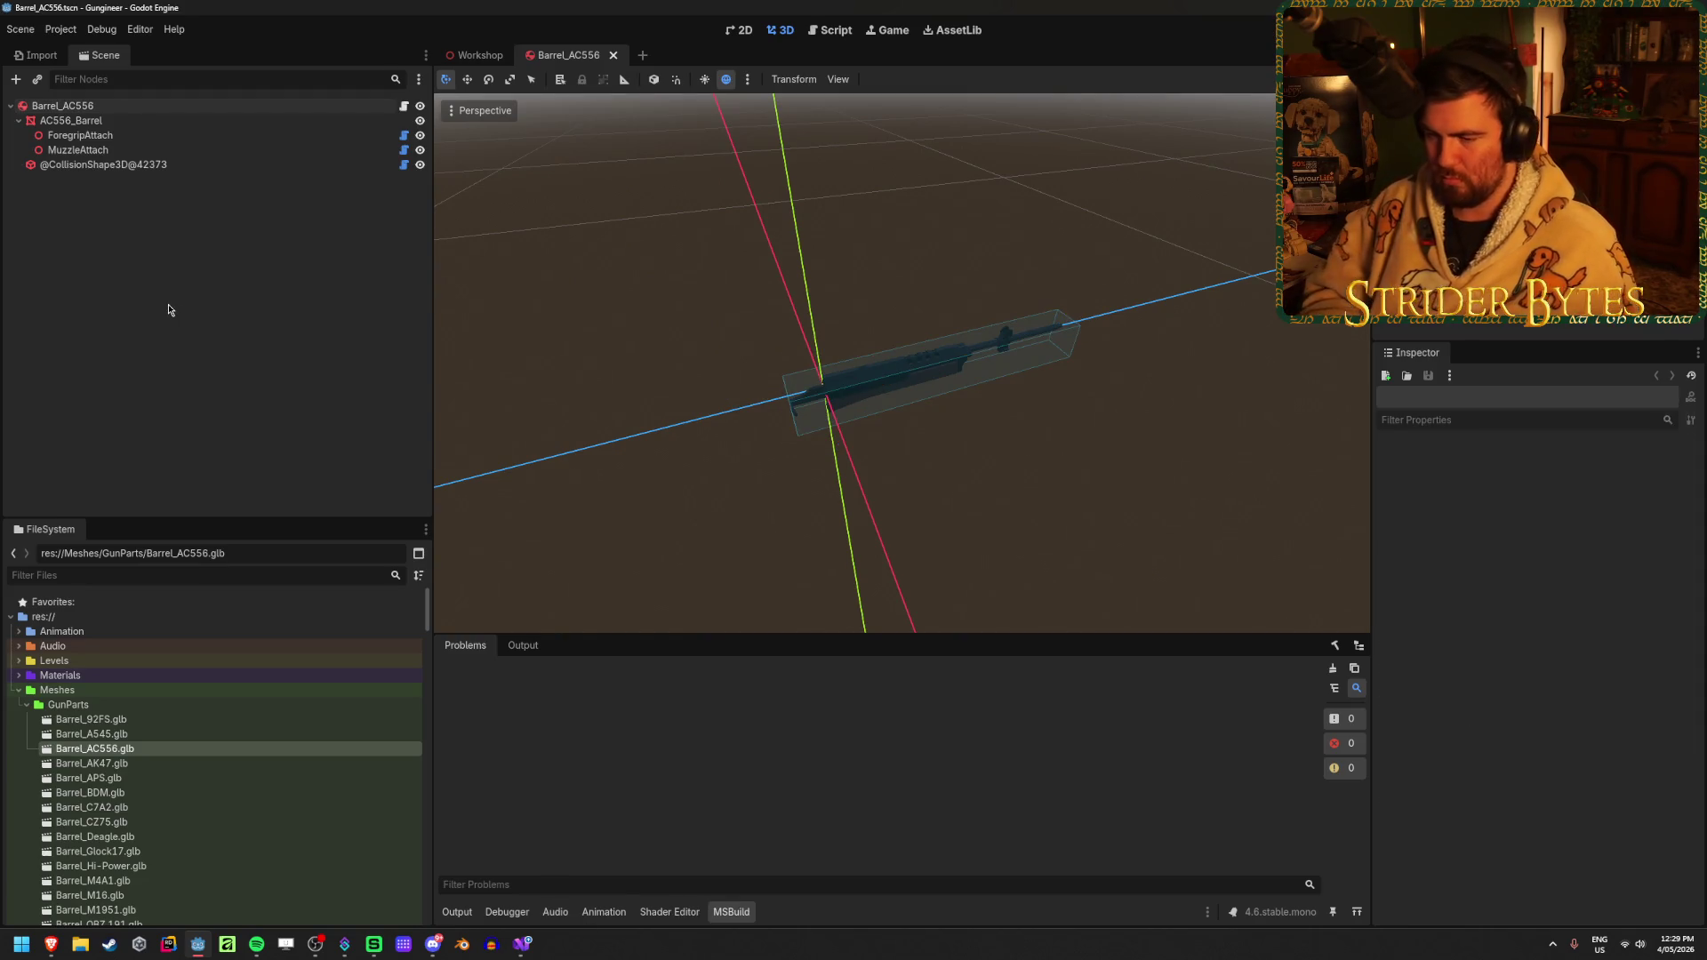
double_click(195, 751)
left_click(617, 840)
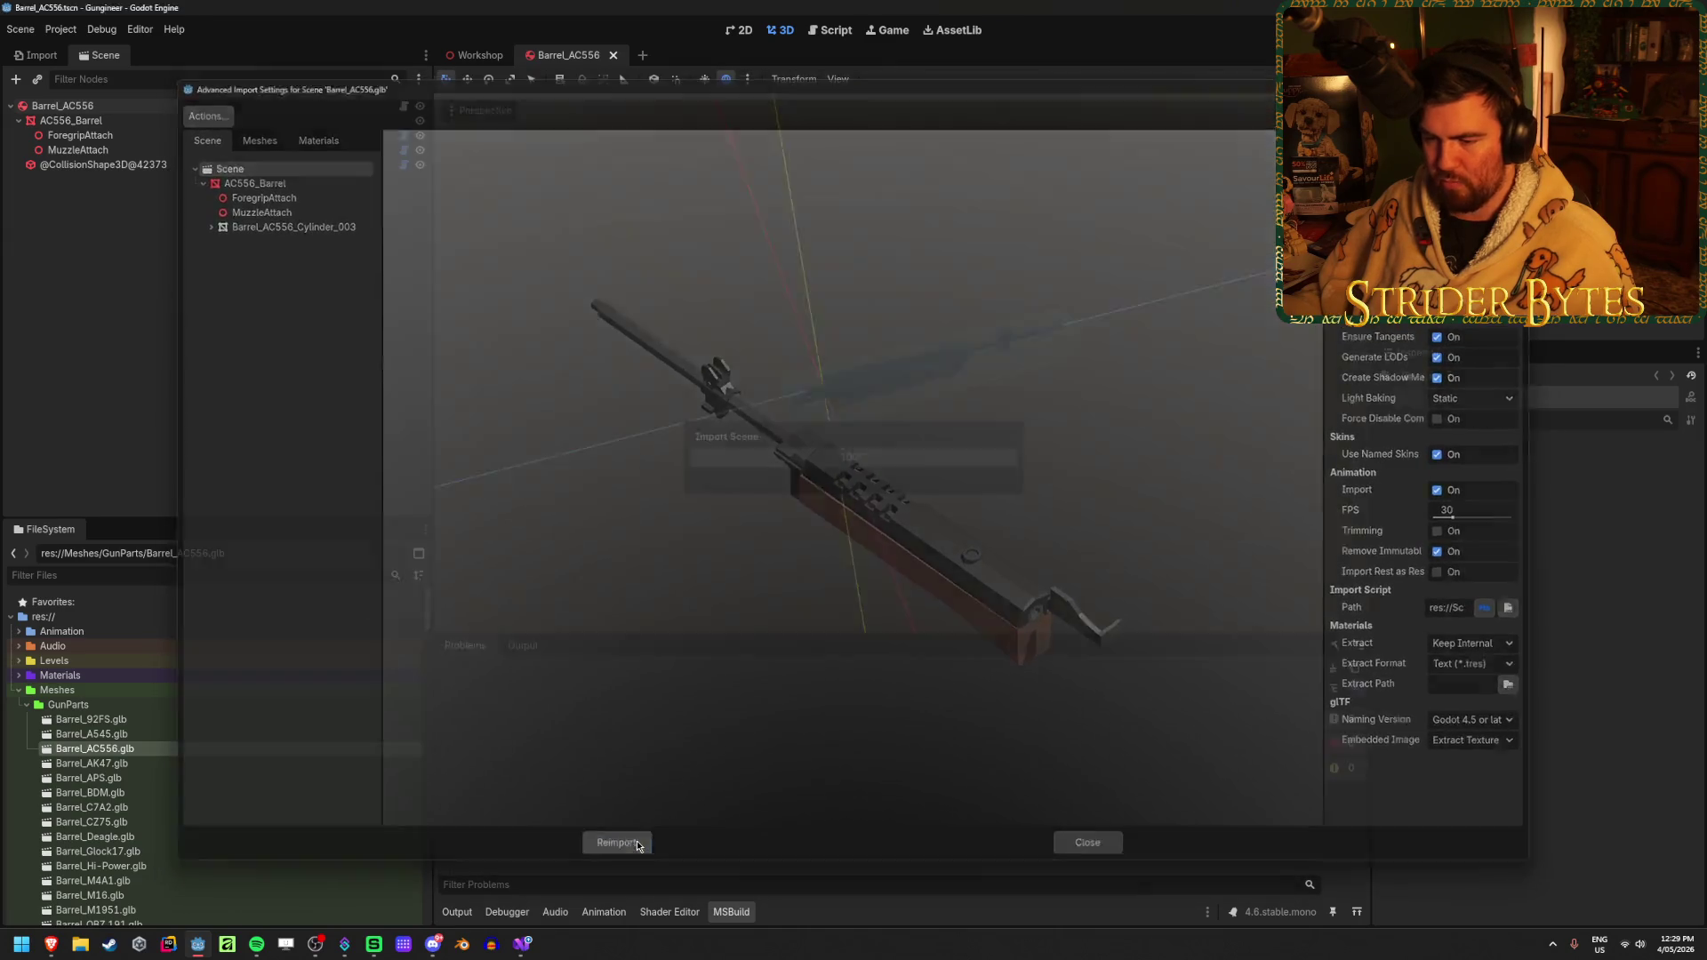
left_click(852, 702)
key("alt+Tab")
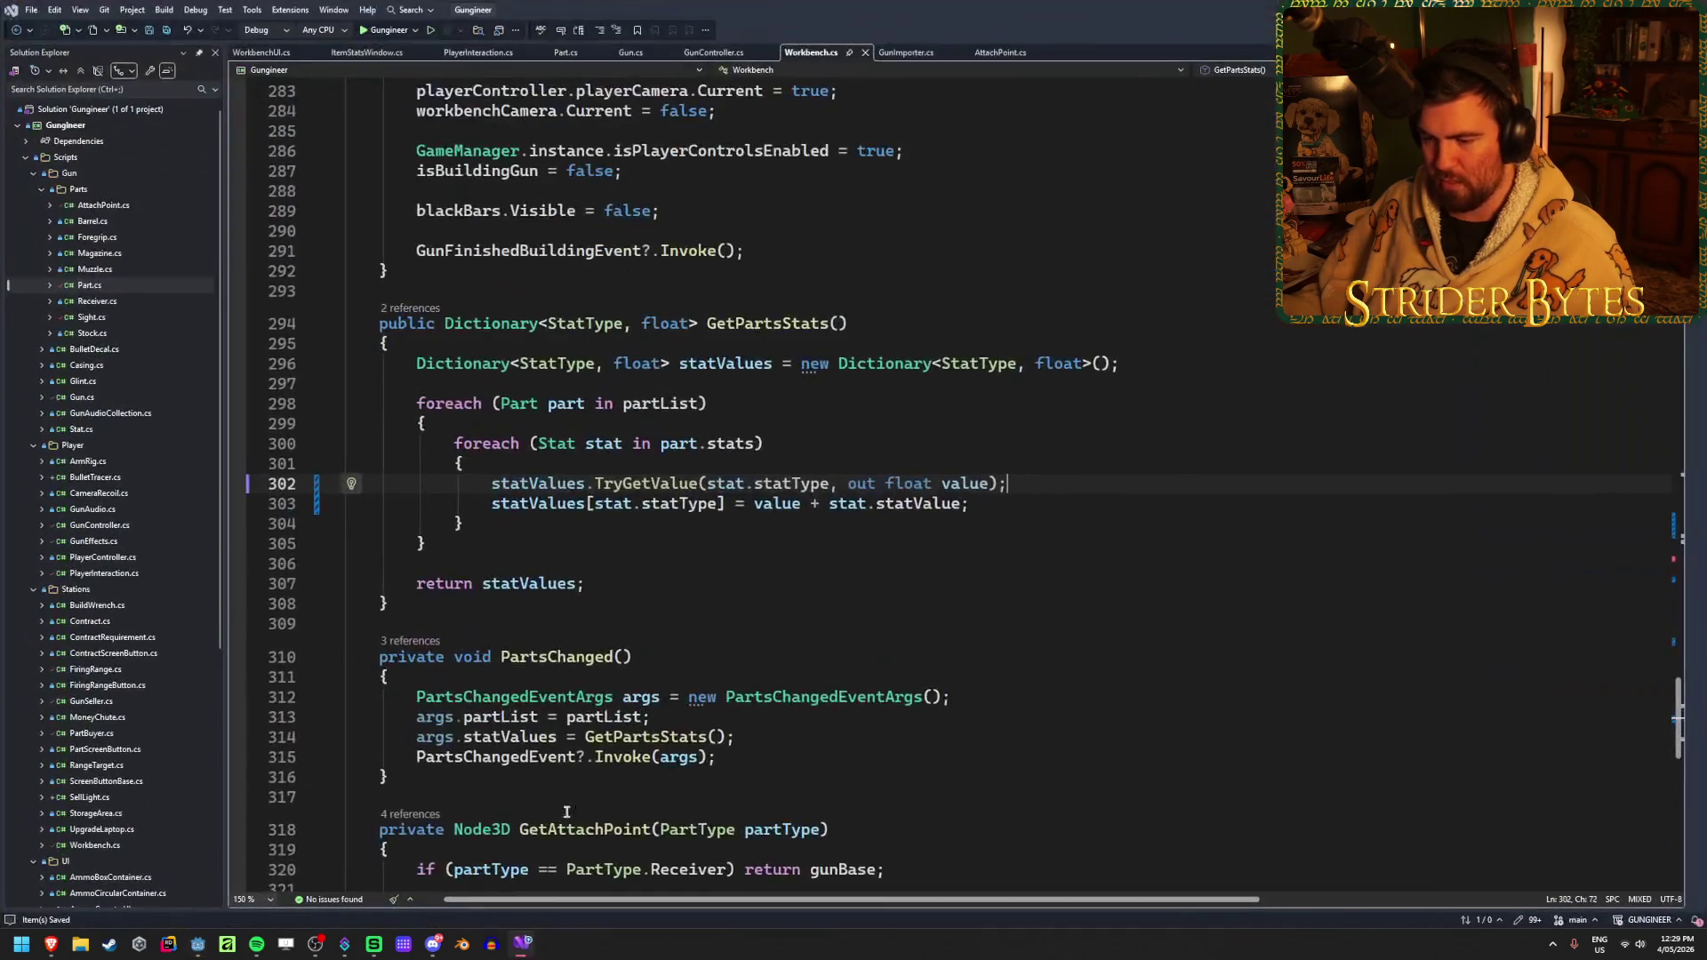
left_click(865, 52)
Open GunImporter.cs at SetOwnerRecursive and check Godot's output for the NullReferenceException
left_click(814, 52)
scroll(774, 607, "down", 8)
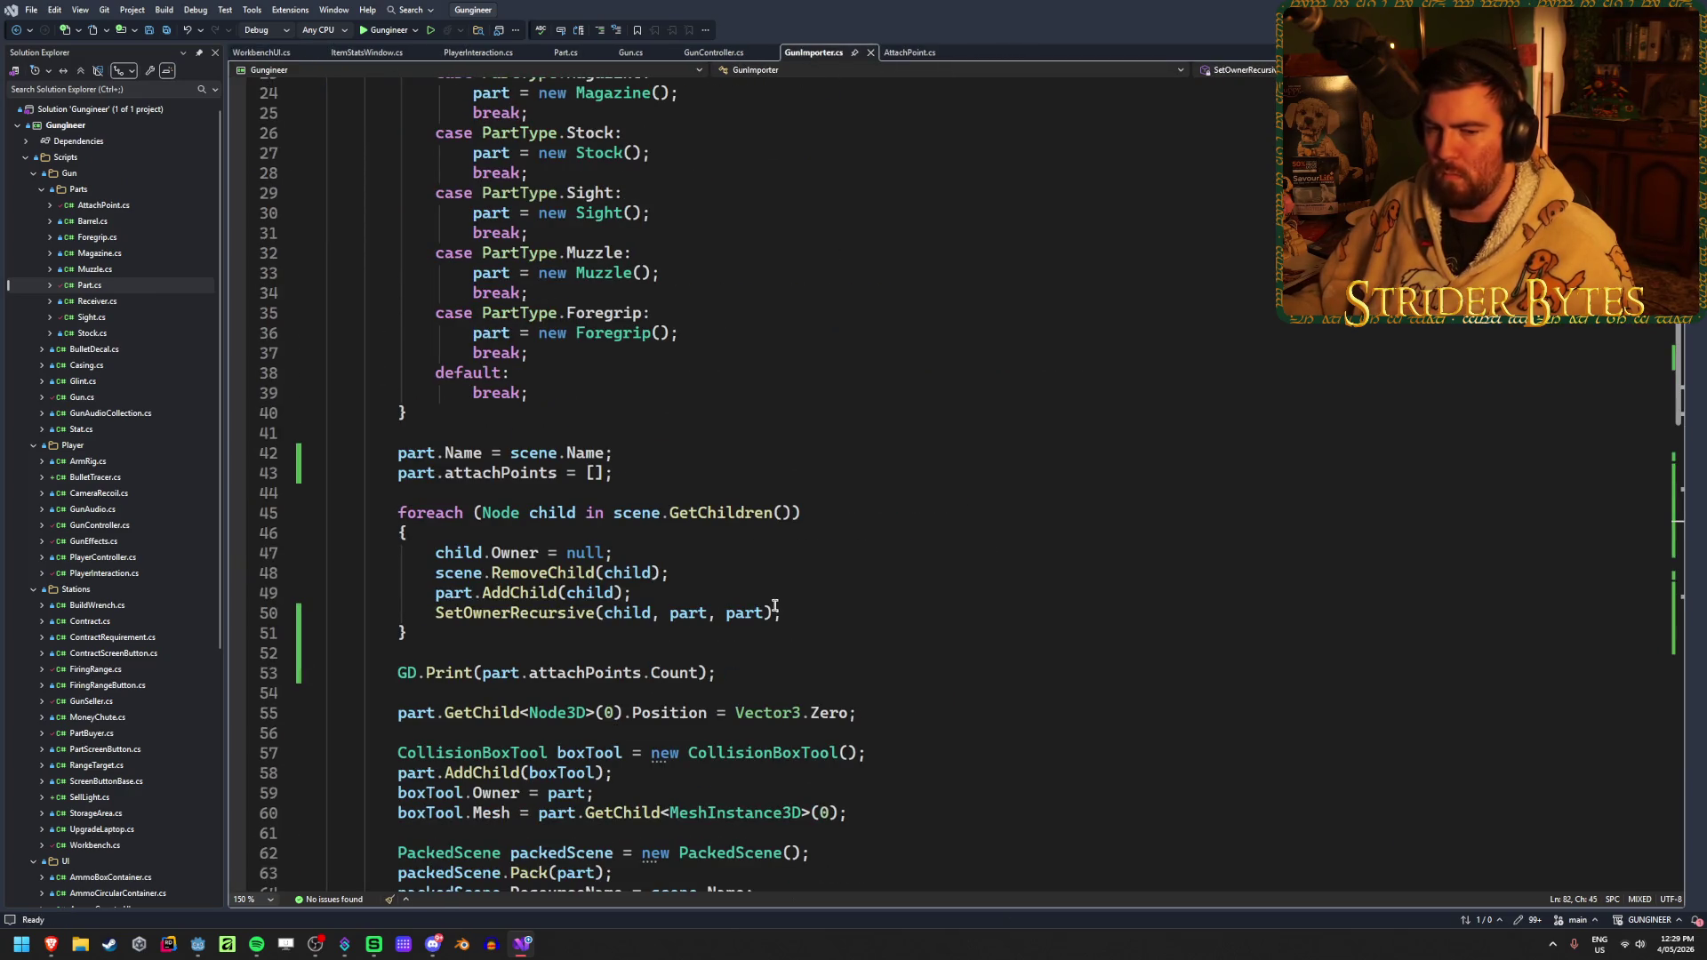
scroll(711, 530, "down", 14)
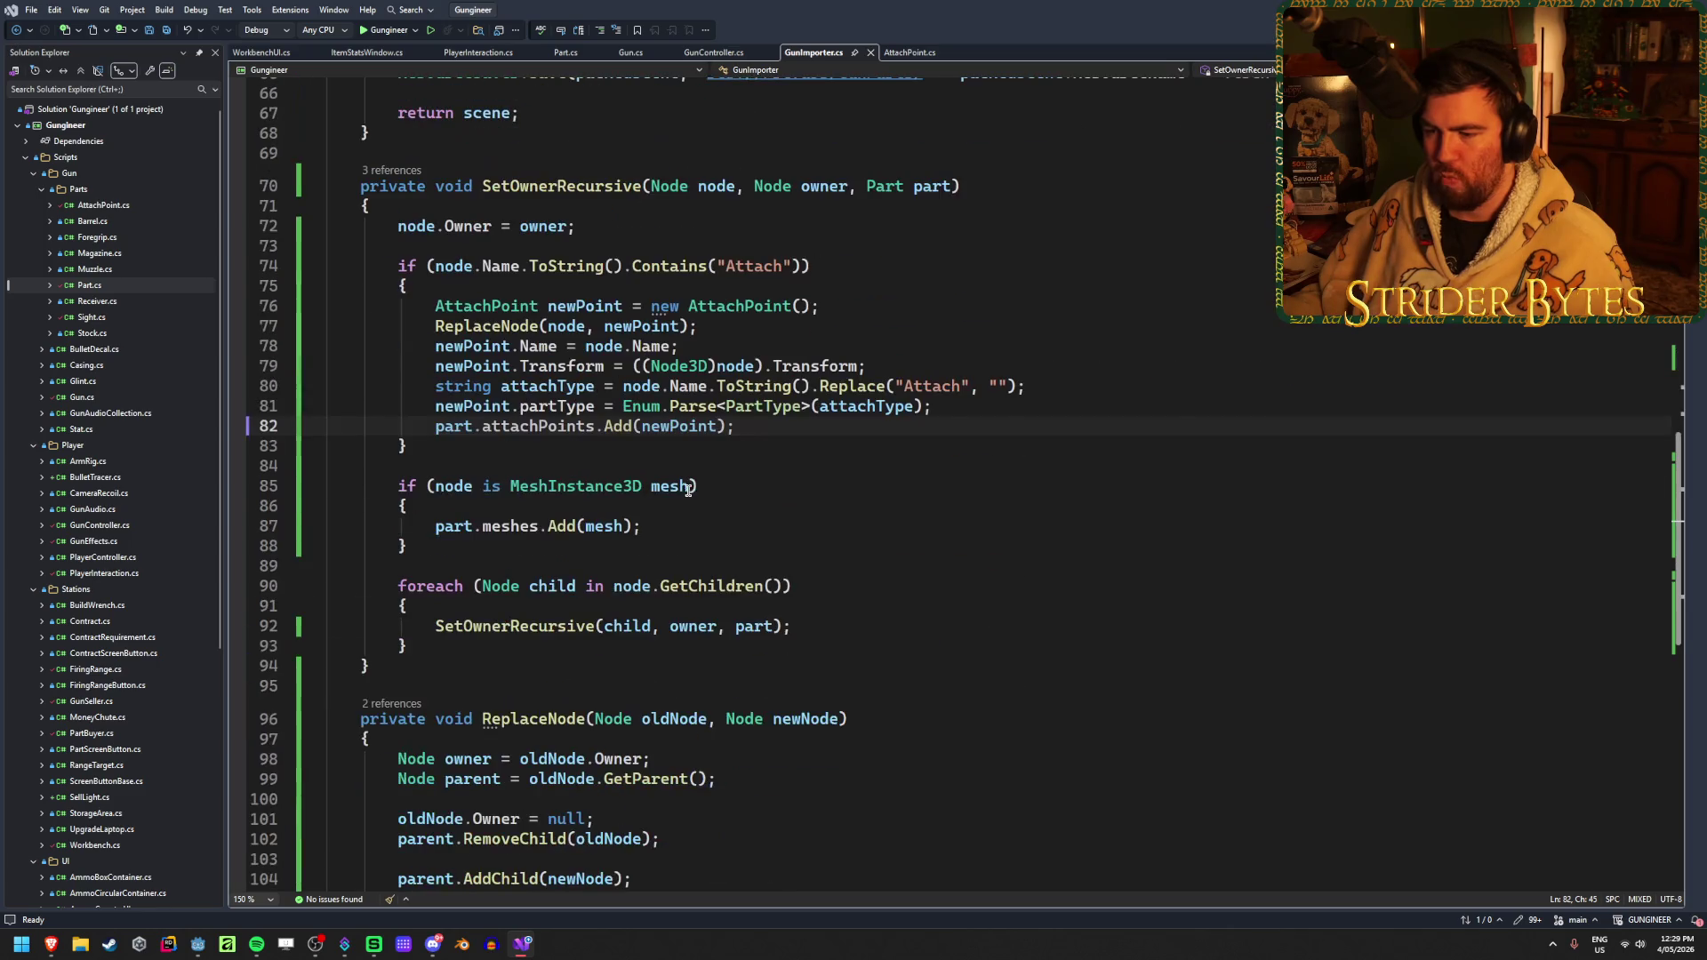
left_click(198, 944)
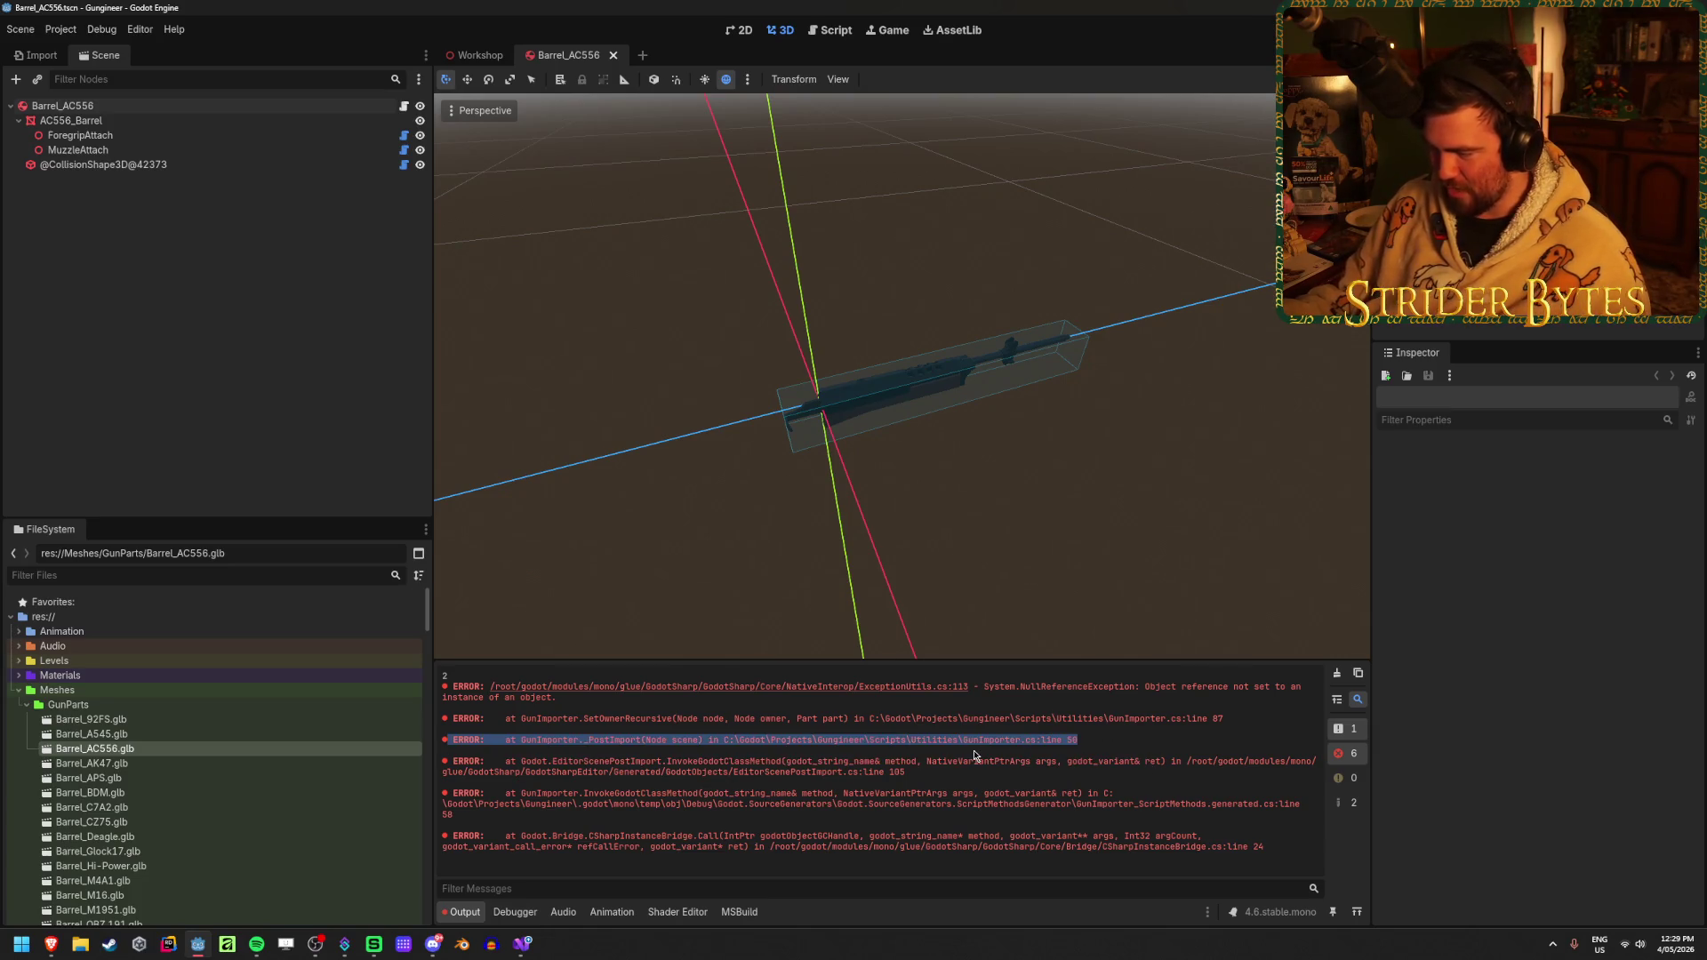
Follow the error trace from Godot's output to part.meshes.Add(mesh) on line 87
left_click(523, 954)
scroll(254, 452, "up", 11)
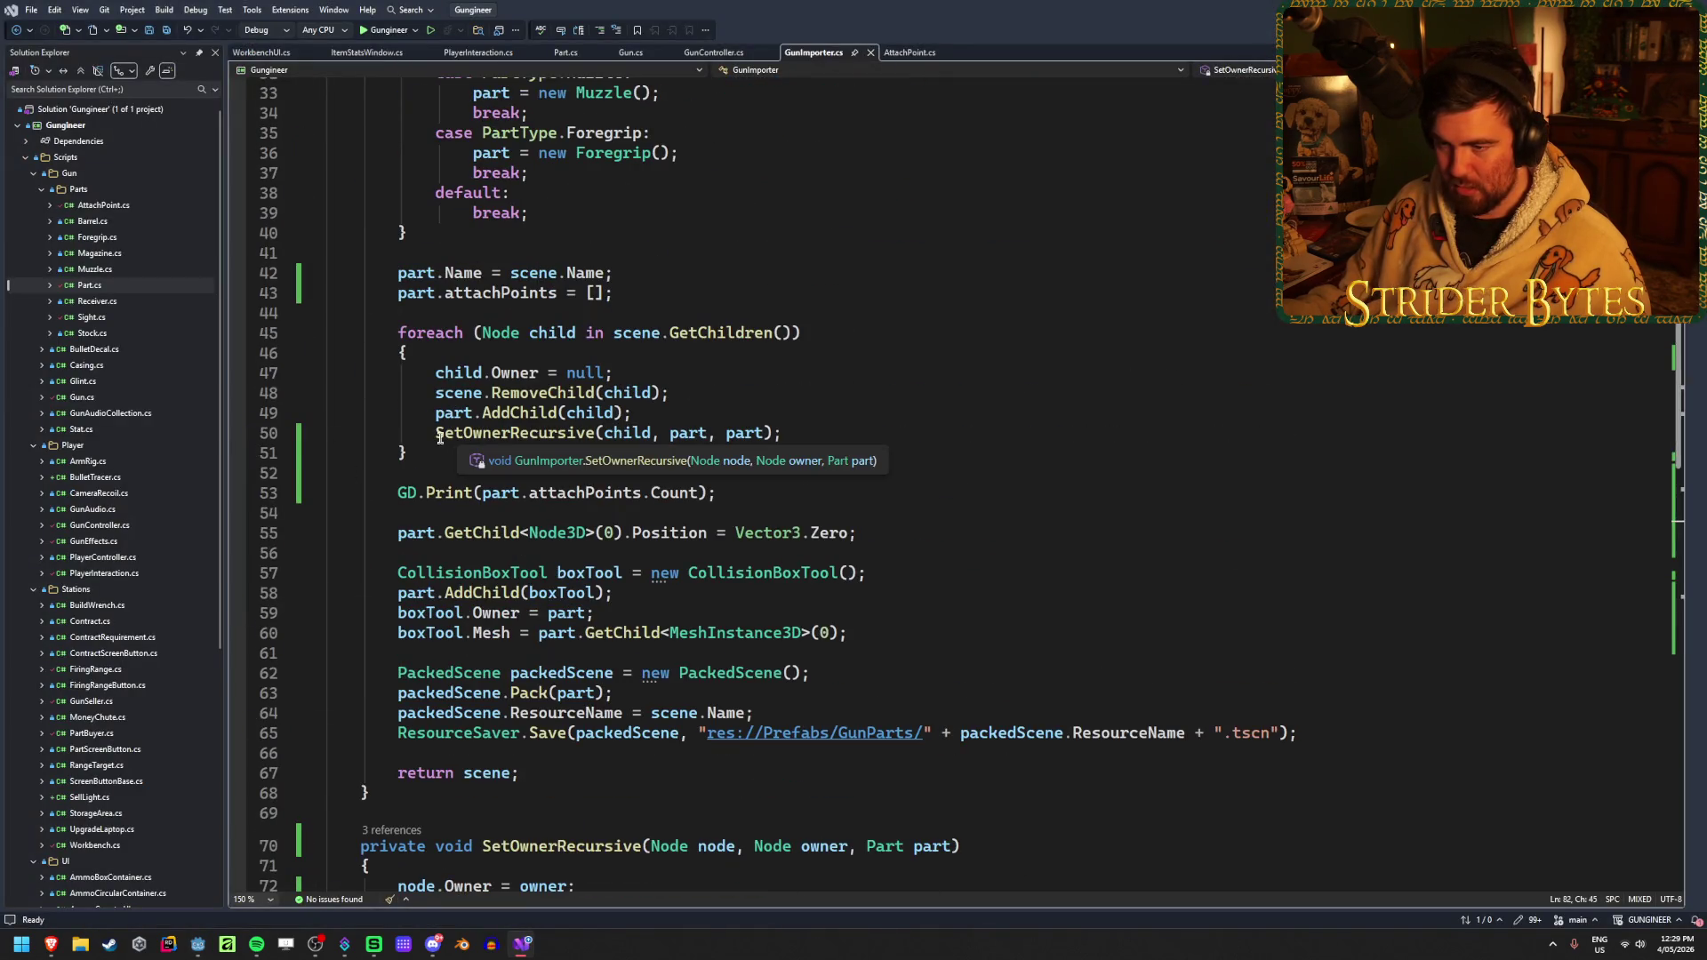
key("alt+Tab")
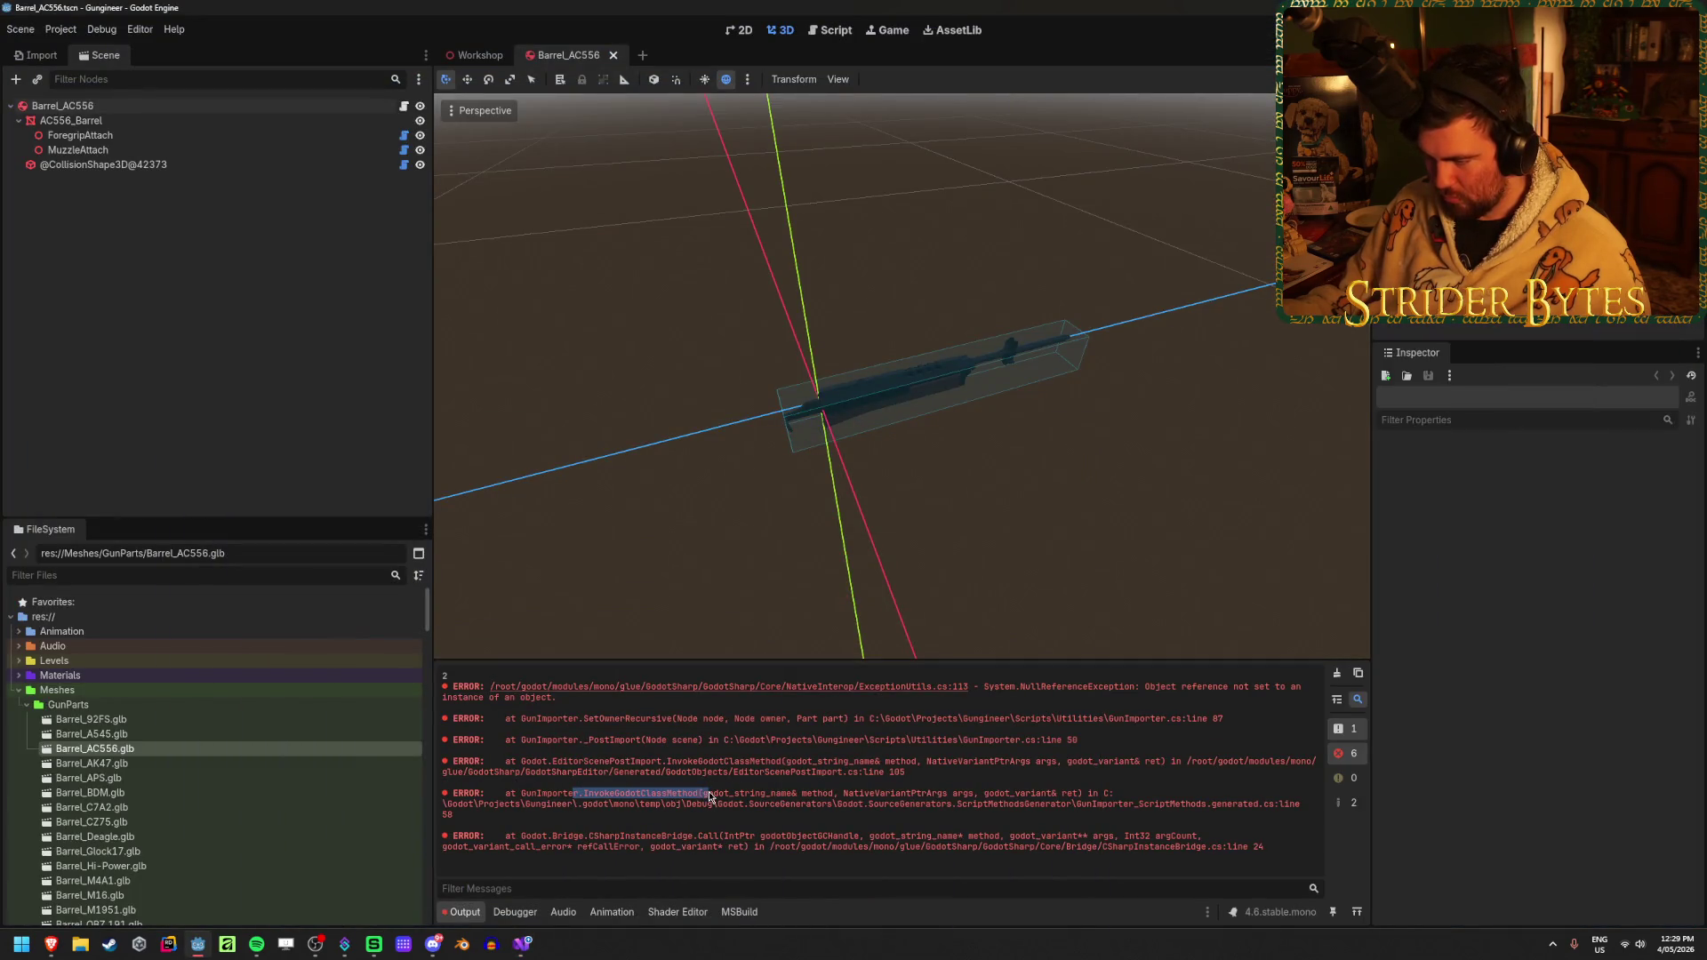
left_click_drag(604, 803, 1224, 816)
left_click(1219, 810)
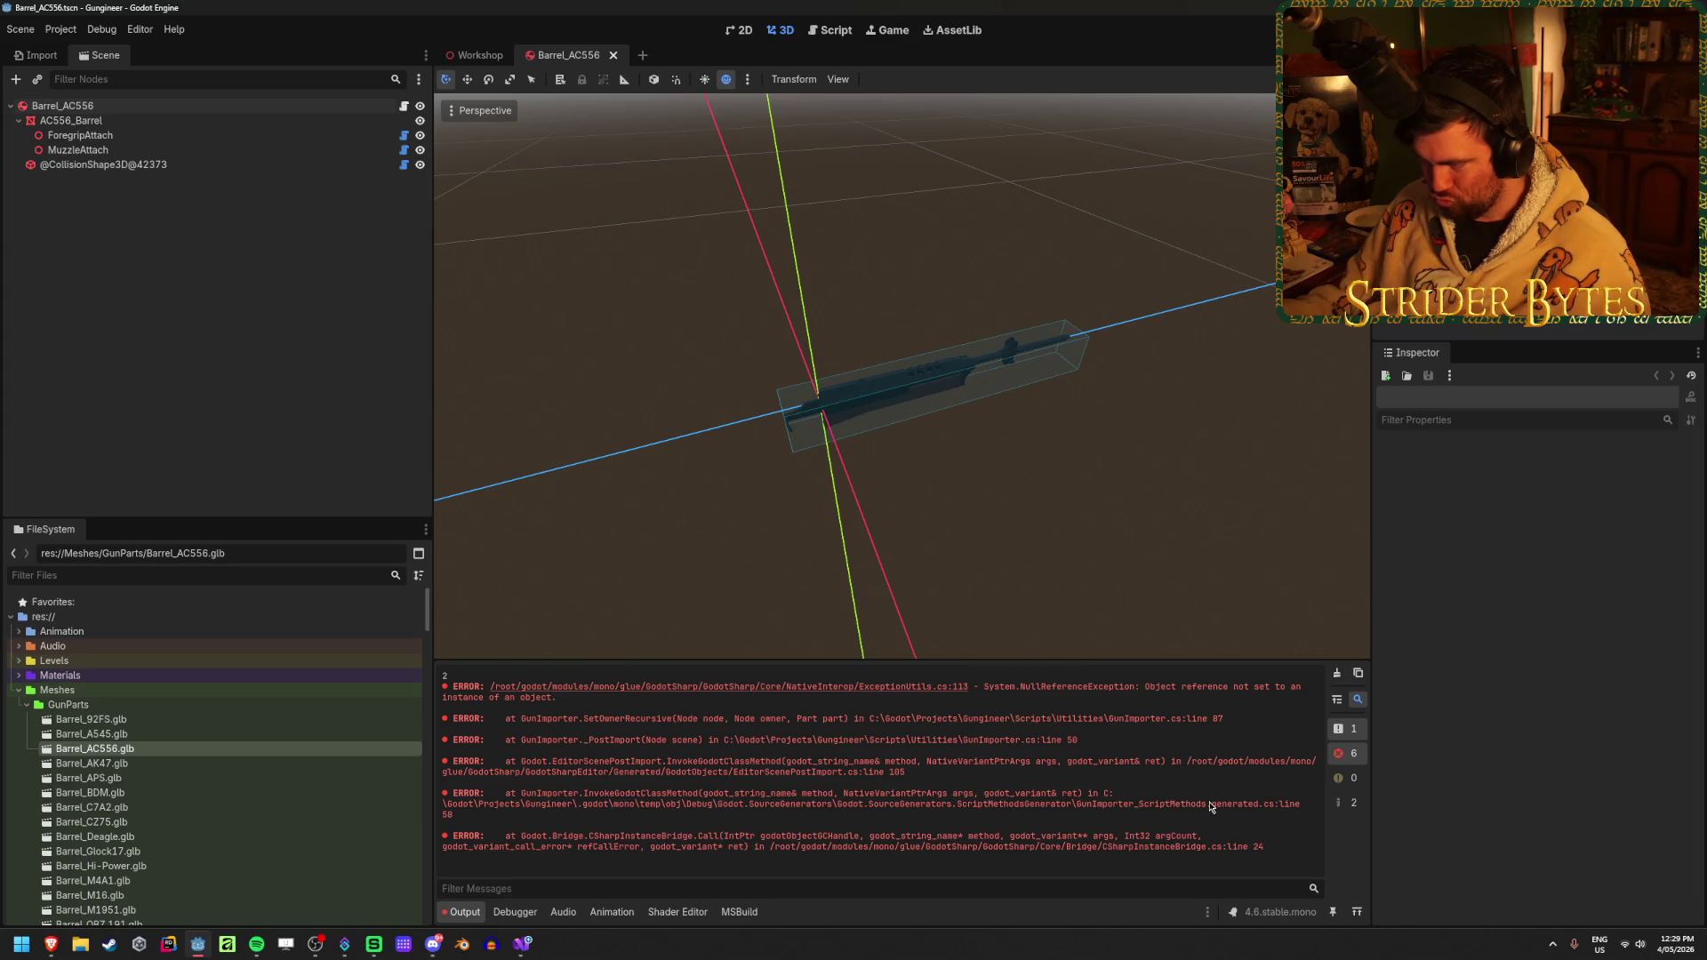
double_click(513, 718)
scroll(513, 729, "down", 2)
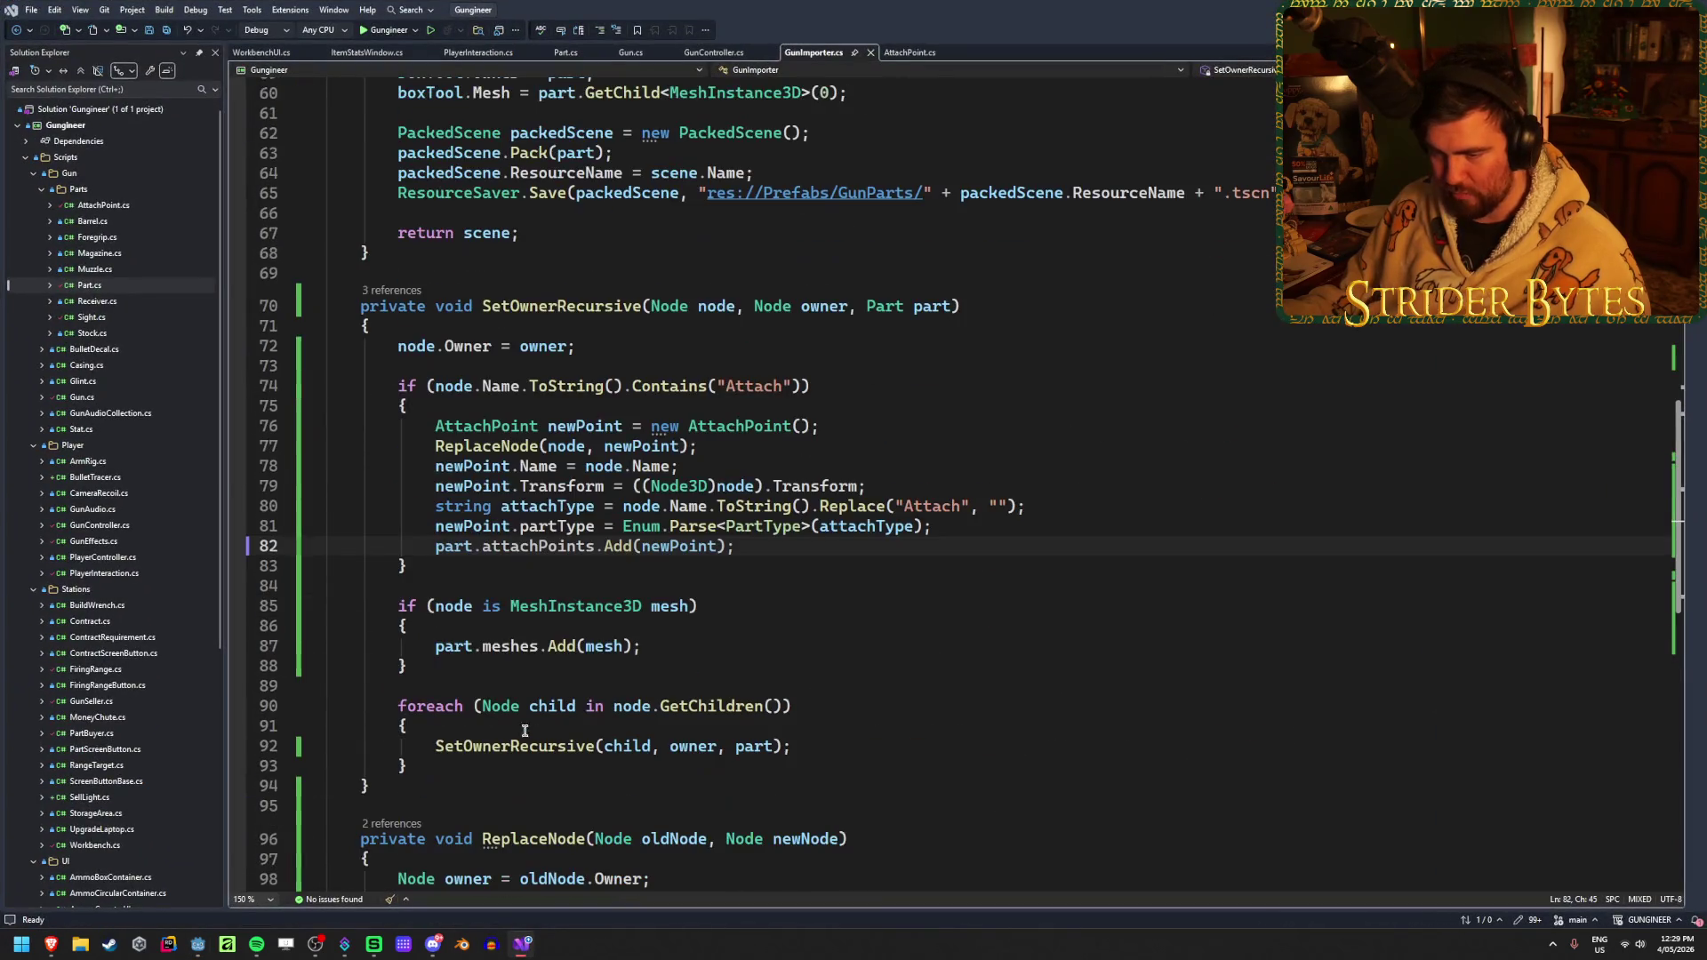
left_click(454, 647)
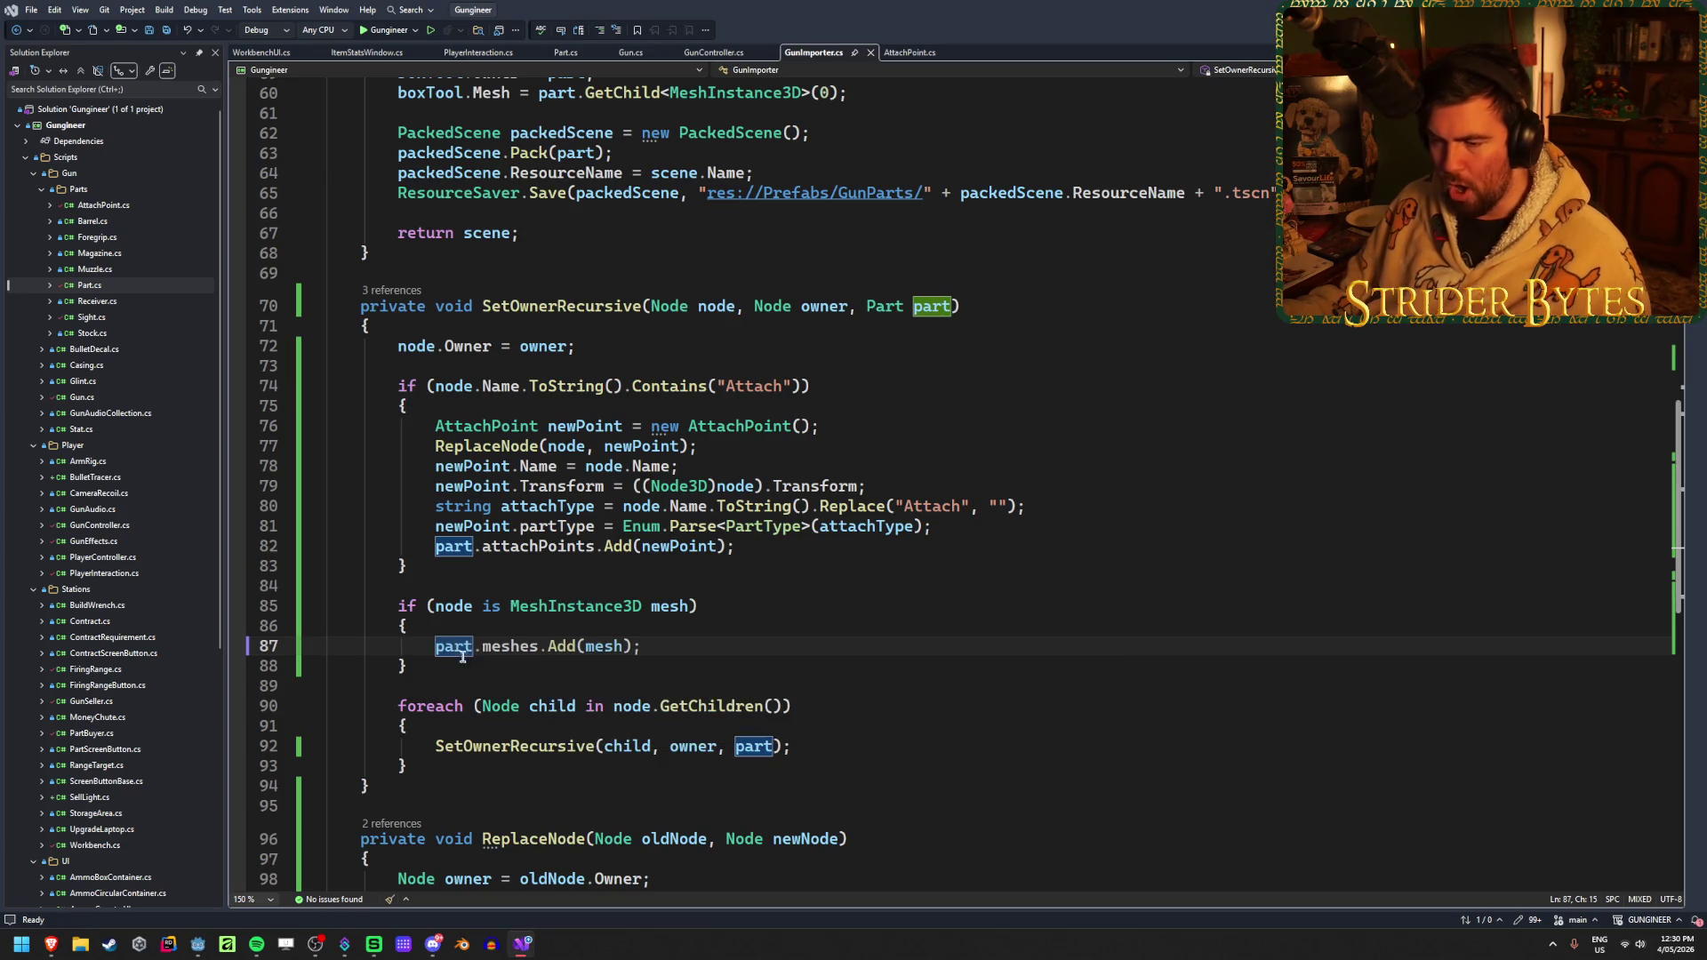
Comment out the if block that adds meshes to the part and save
left_click_drag(409, 666, 325, 586)
key("shift+Down")
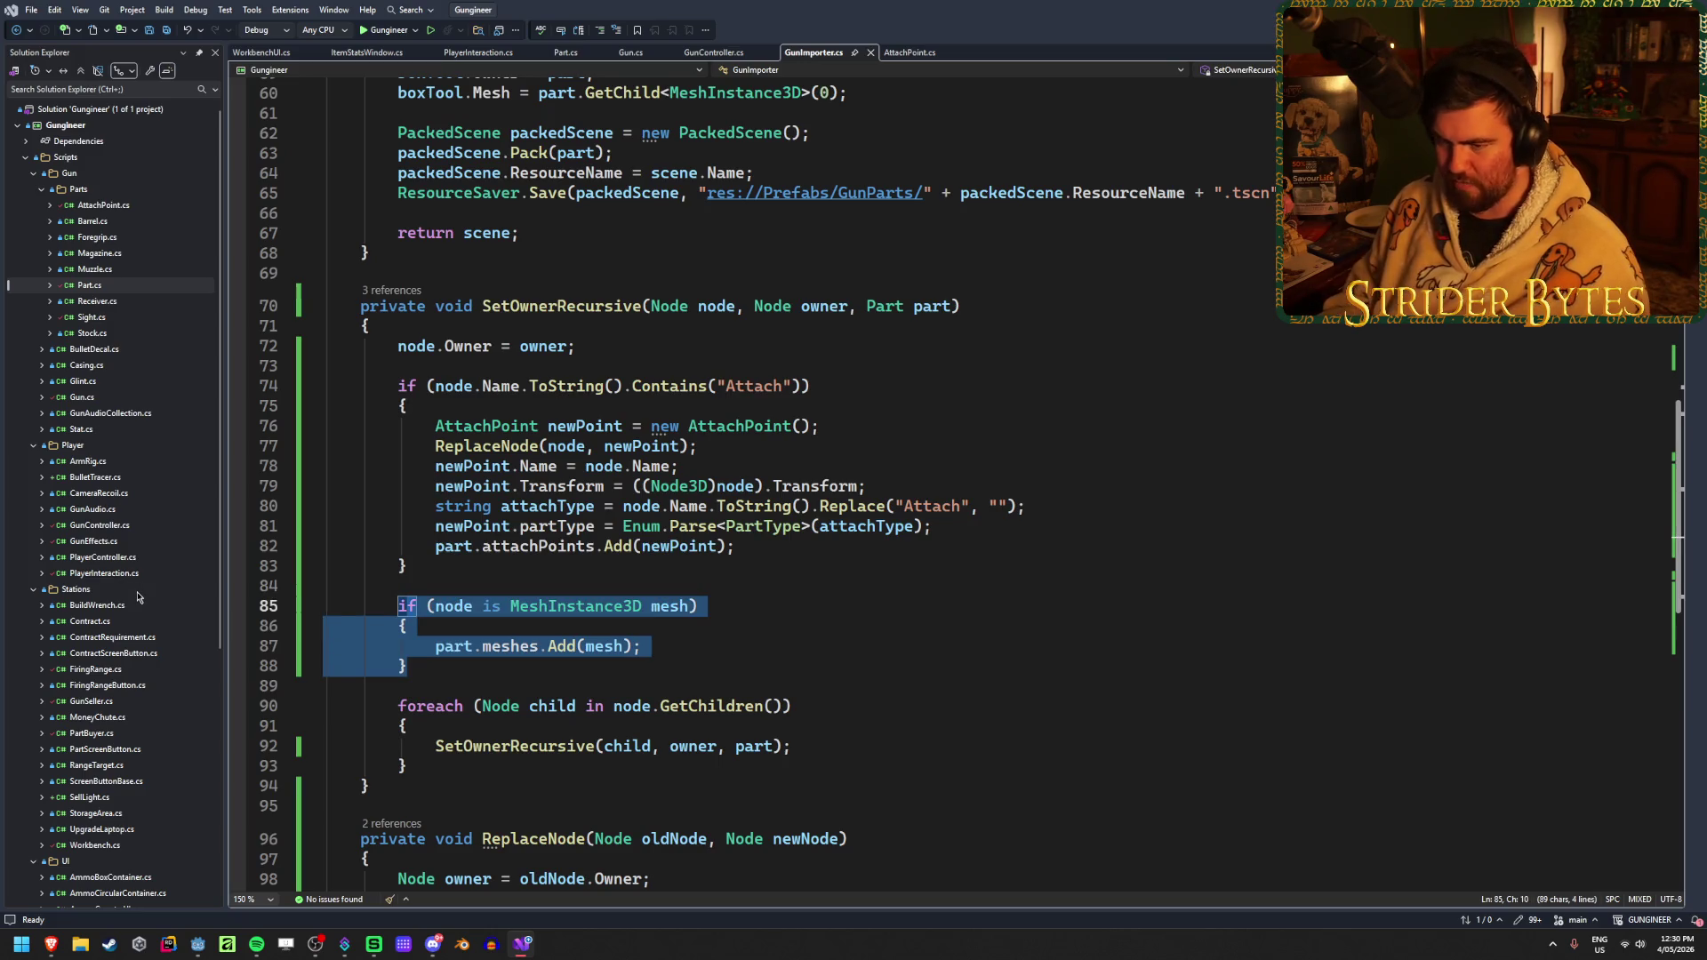
key("ctrl+k")
key("ctrl+c")
key("ctrl+s")
Clear Godot's output, reimport Barrel_AC556 error-free, and find the box tool creation line
key("alt+Tab")
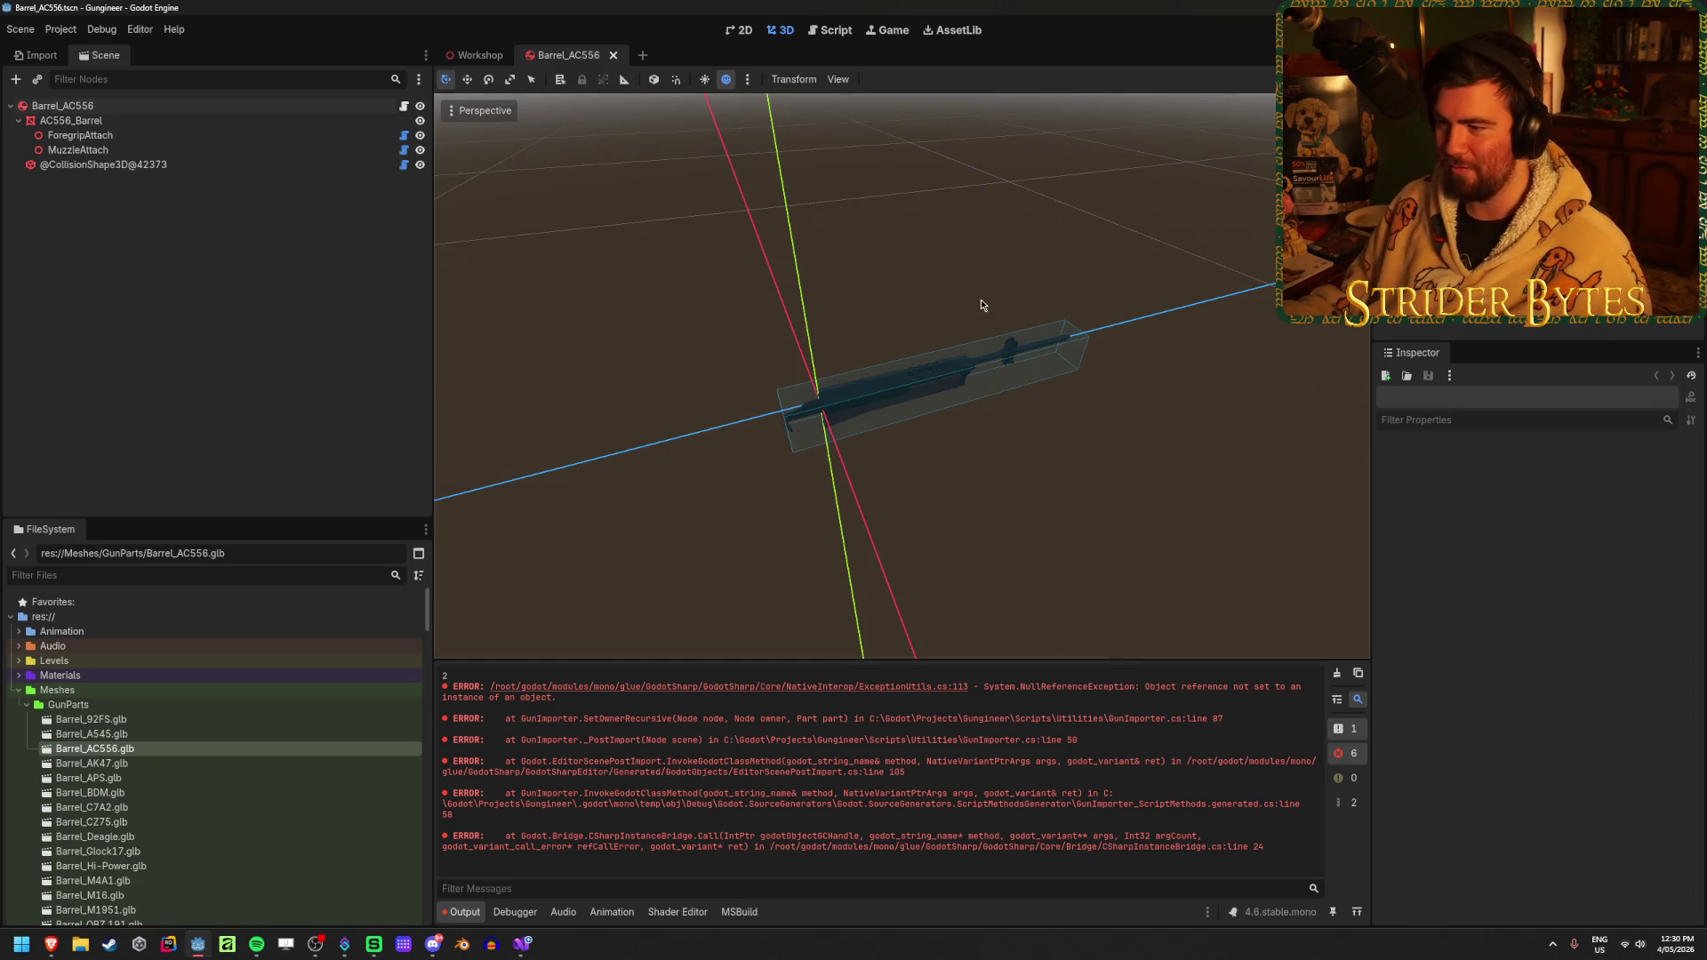
left_click(1336, 673)
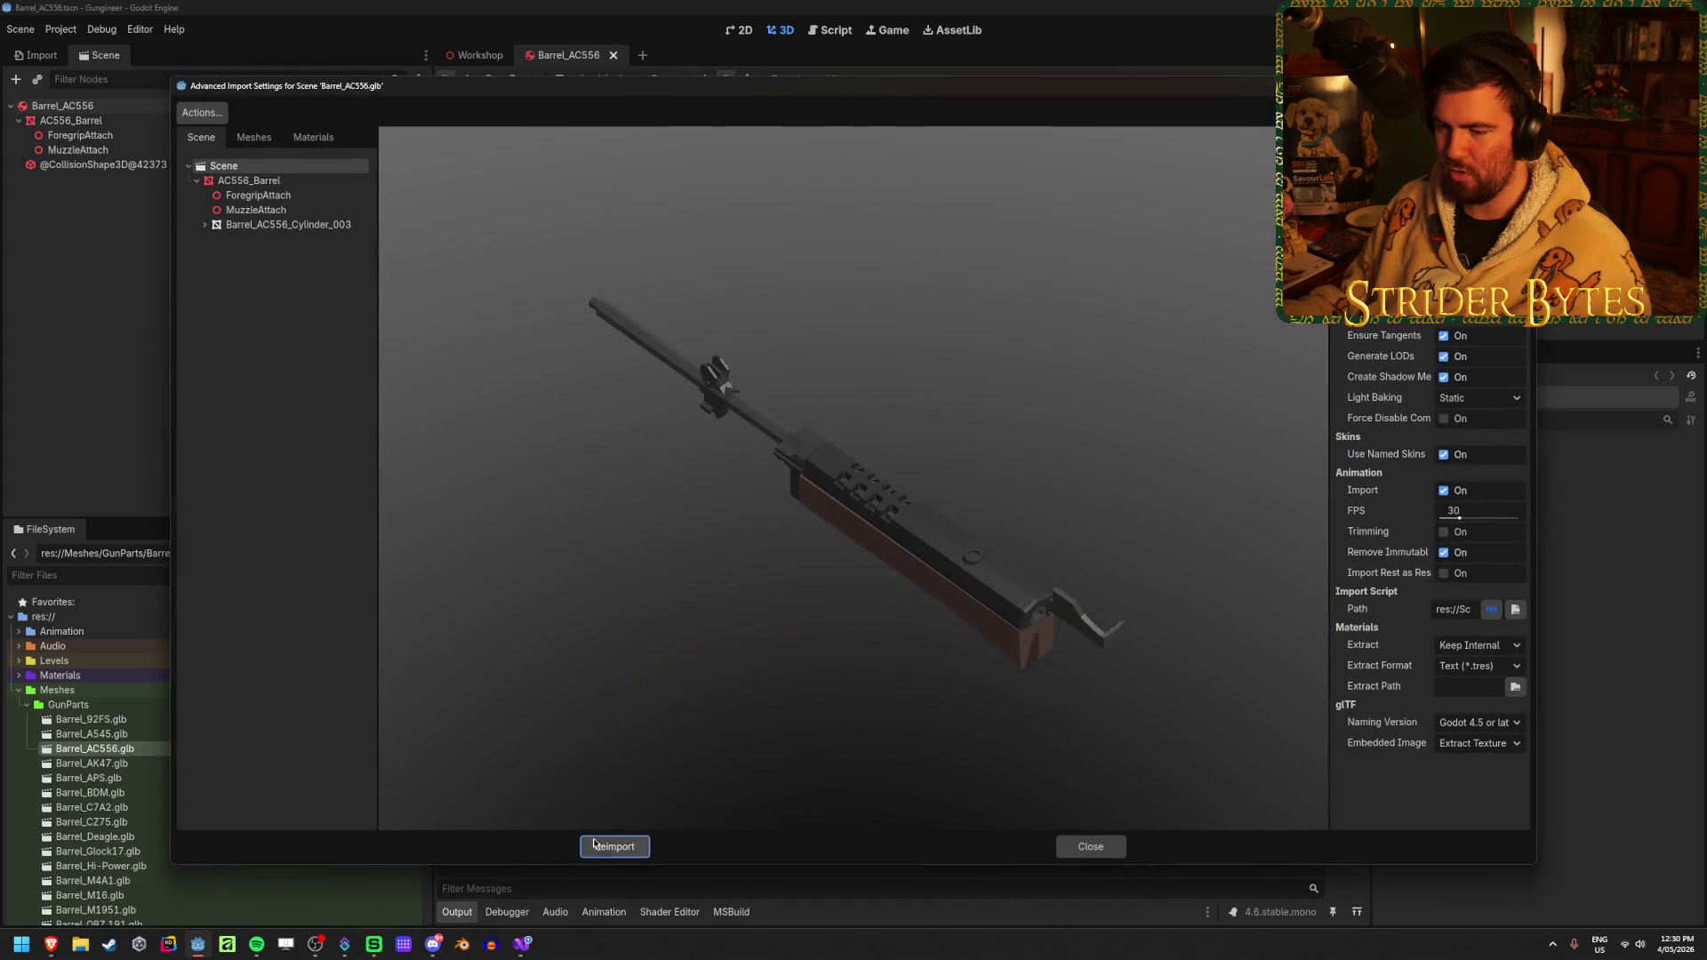
left_click(610, 847)
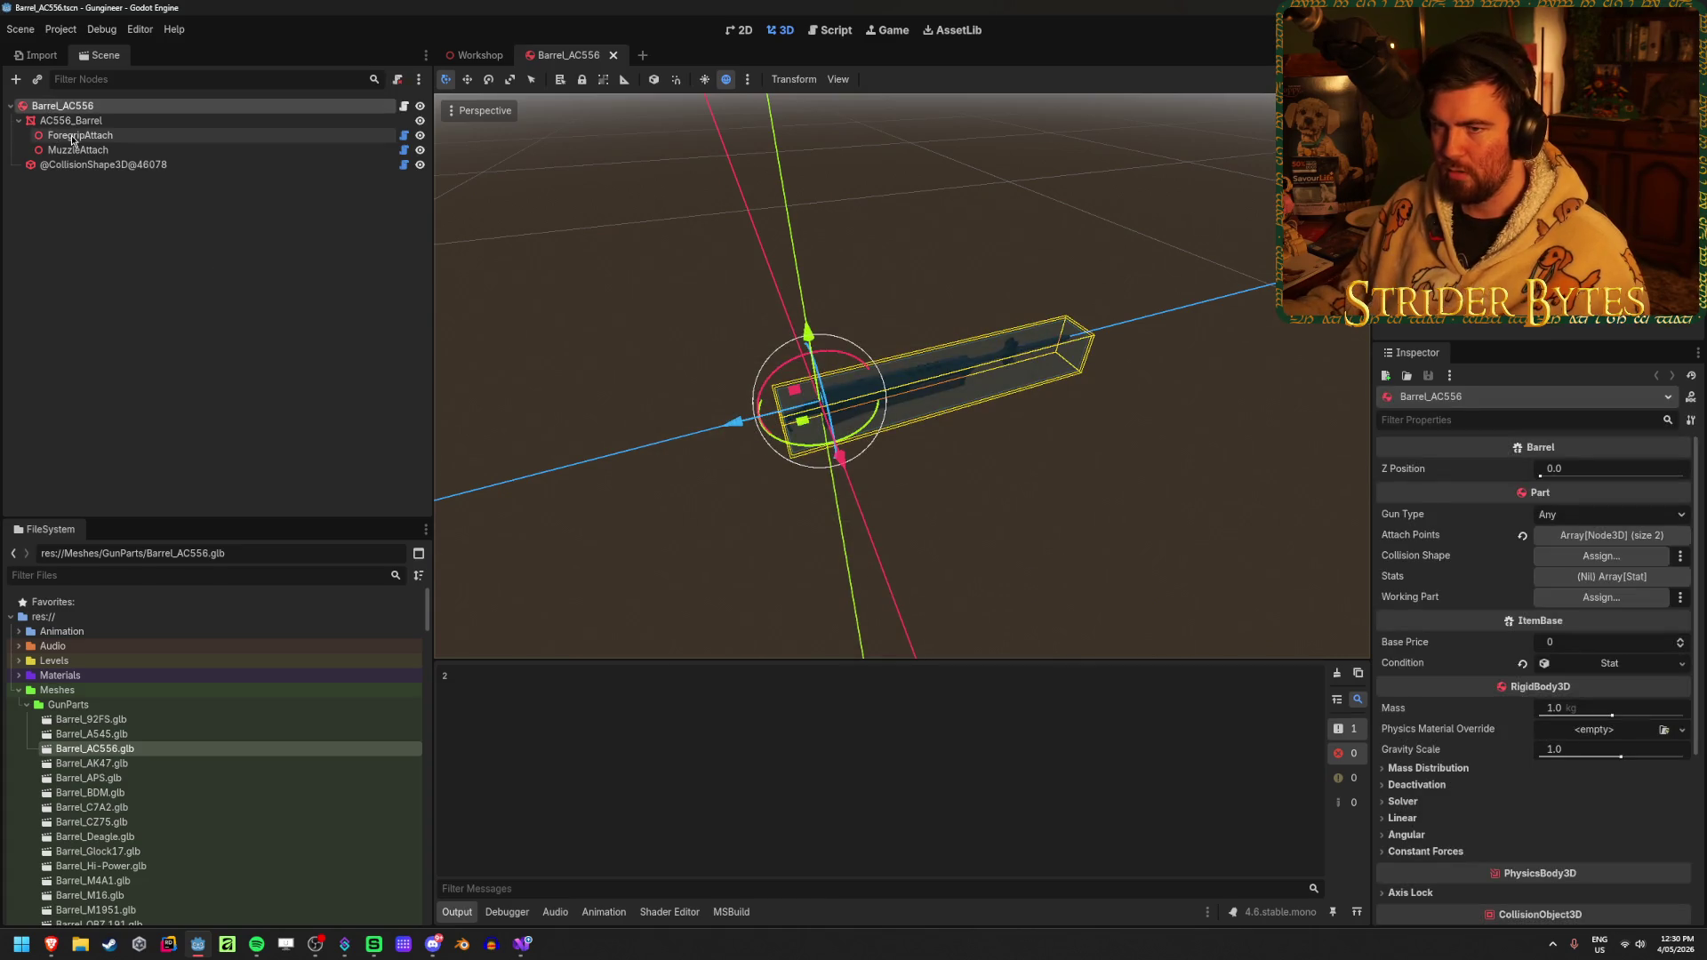
left_click(133, 164)
left_click(522, 943)
scroll(912, 416, "up", 4)
left_click(912, 416)
left_click(932, 397)
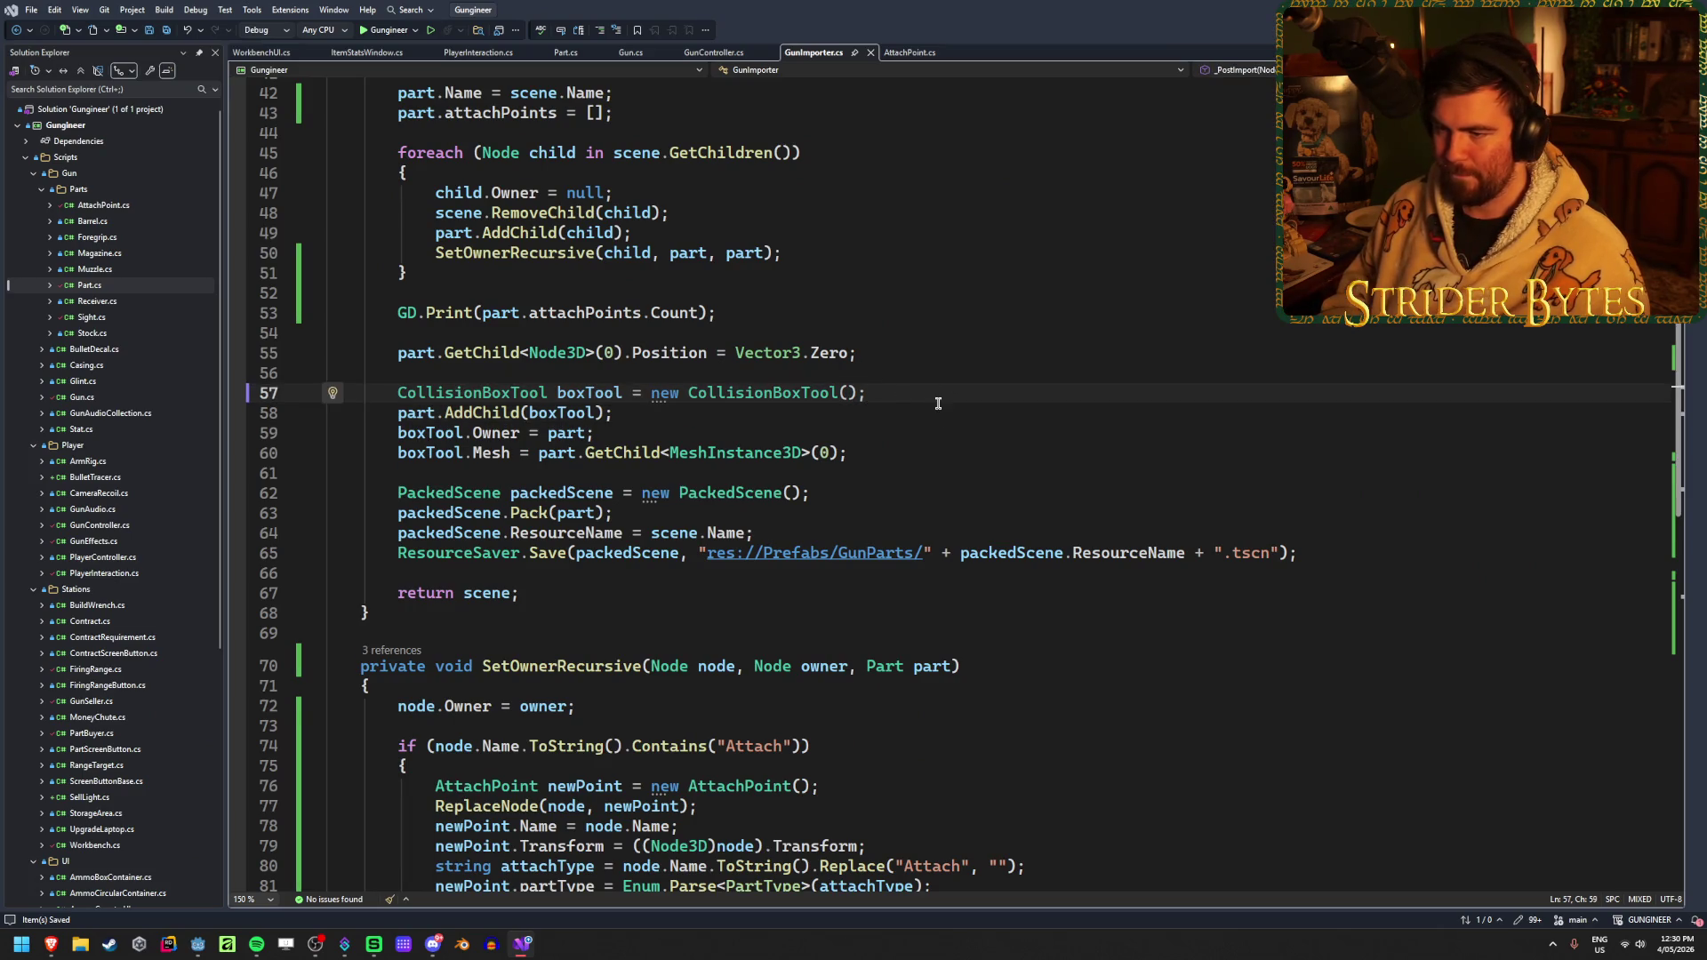
Name the collision box tool with boxTool.Name = "CollisionBoxTool"; and save
key("Return")
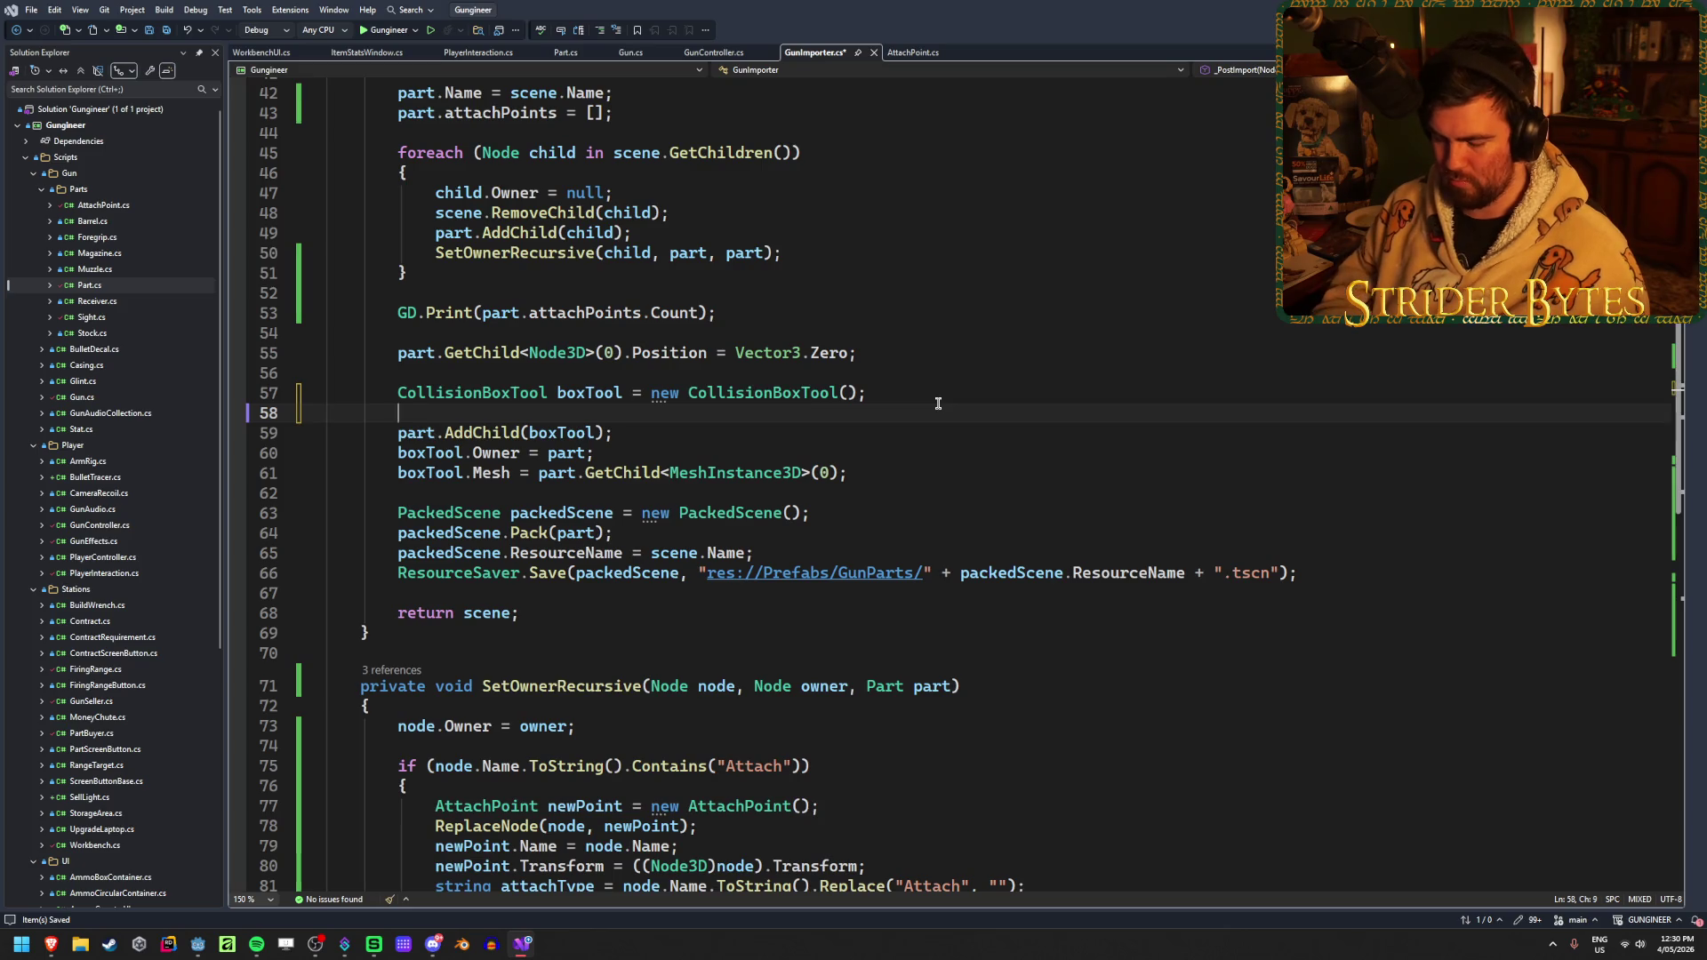
type("boxTool")
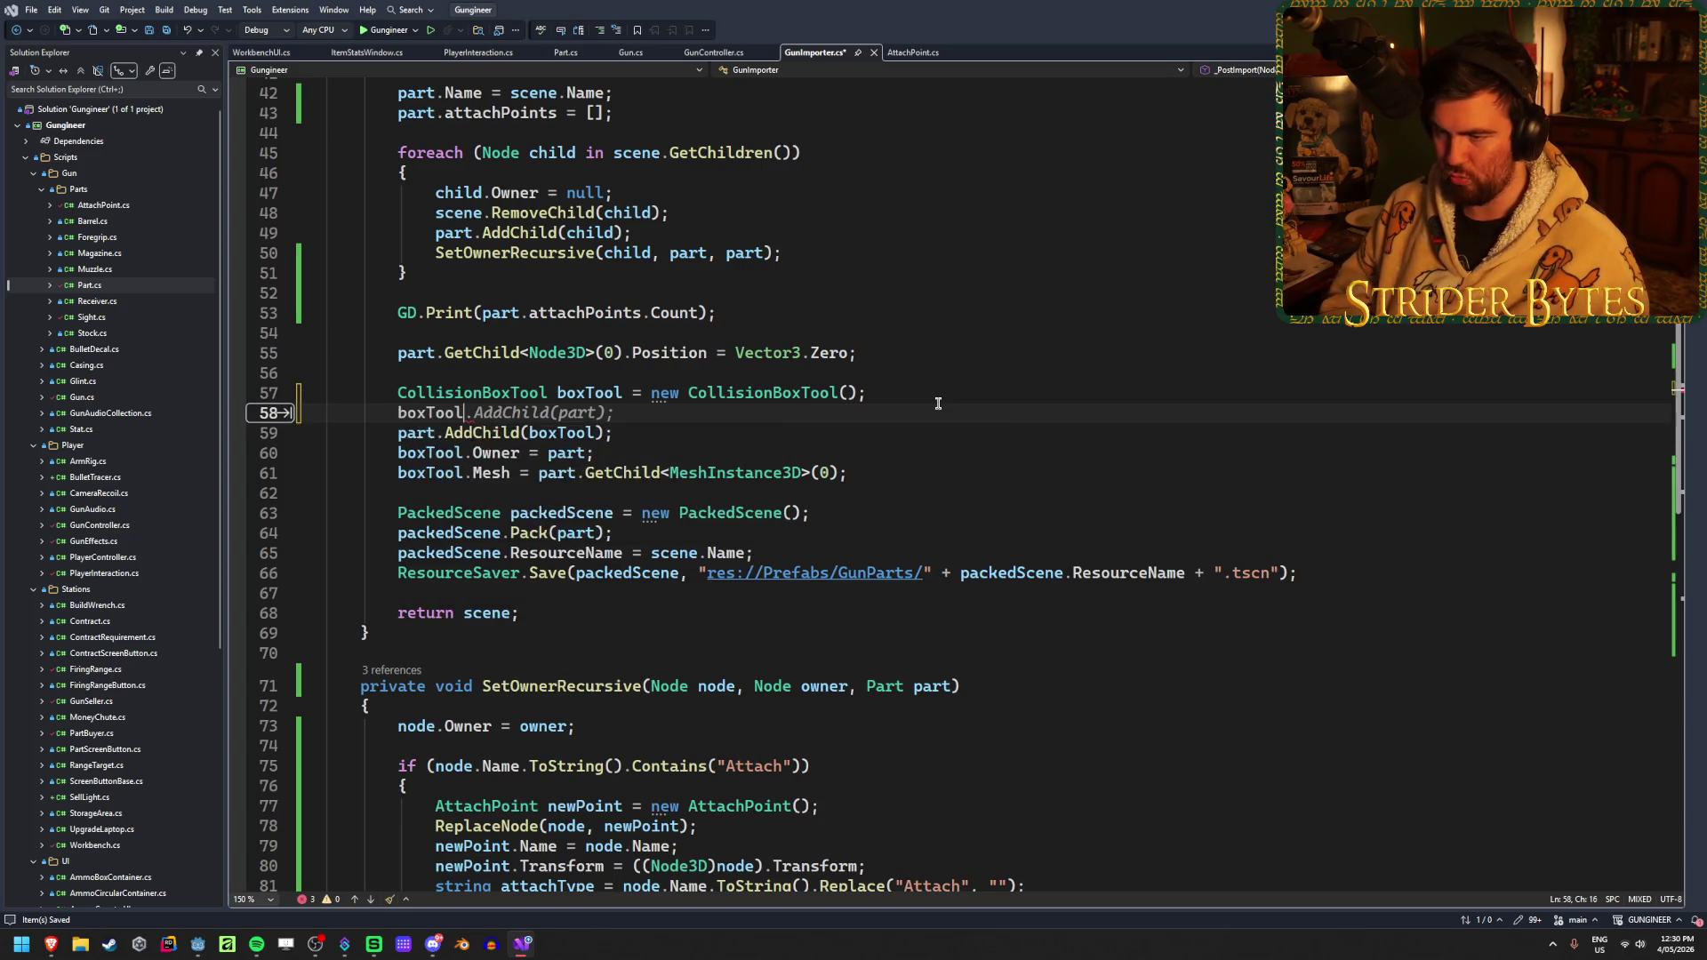
type(".Name = ")
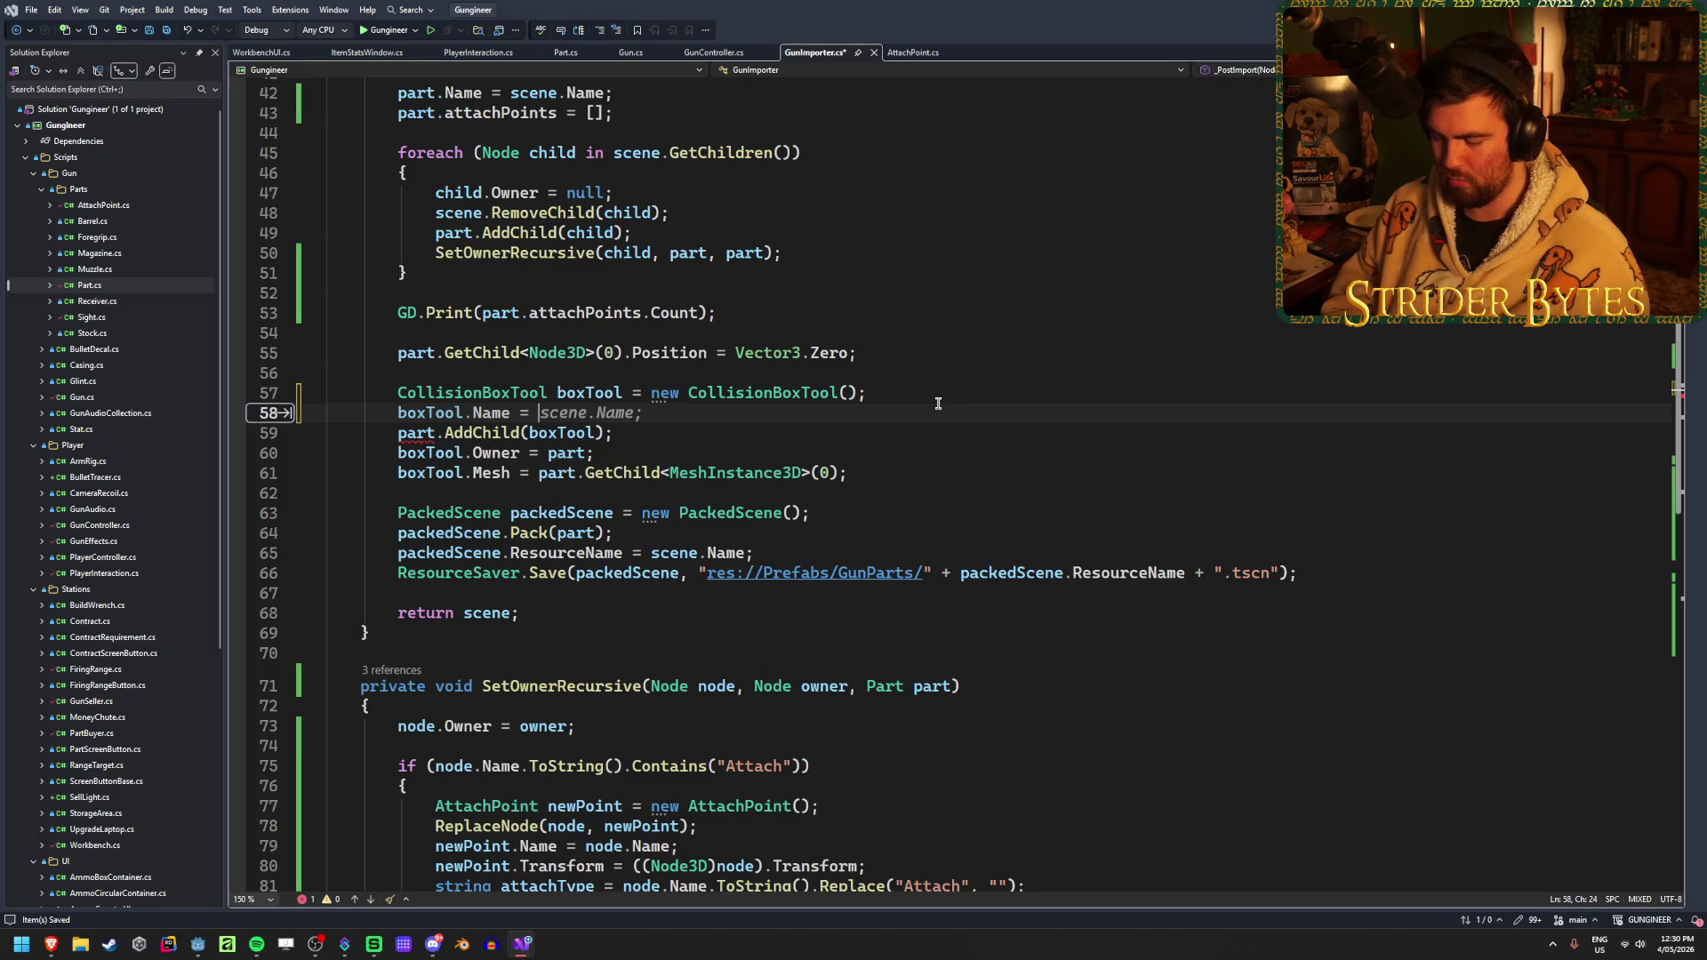
type("\"CollisionBox")
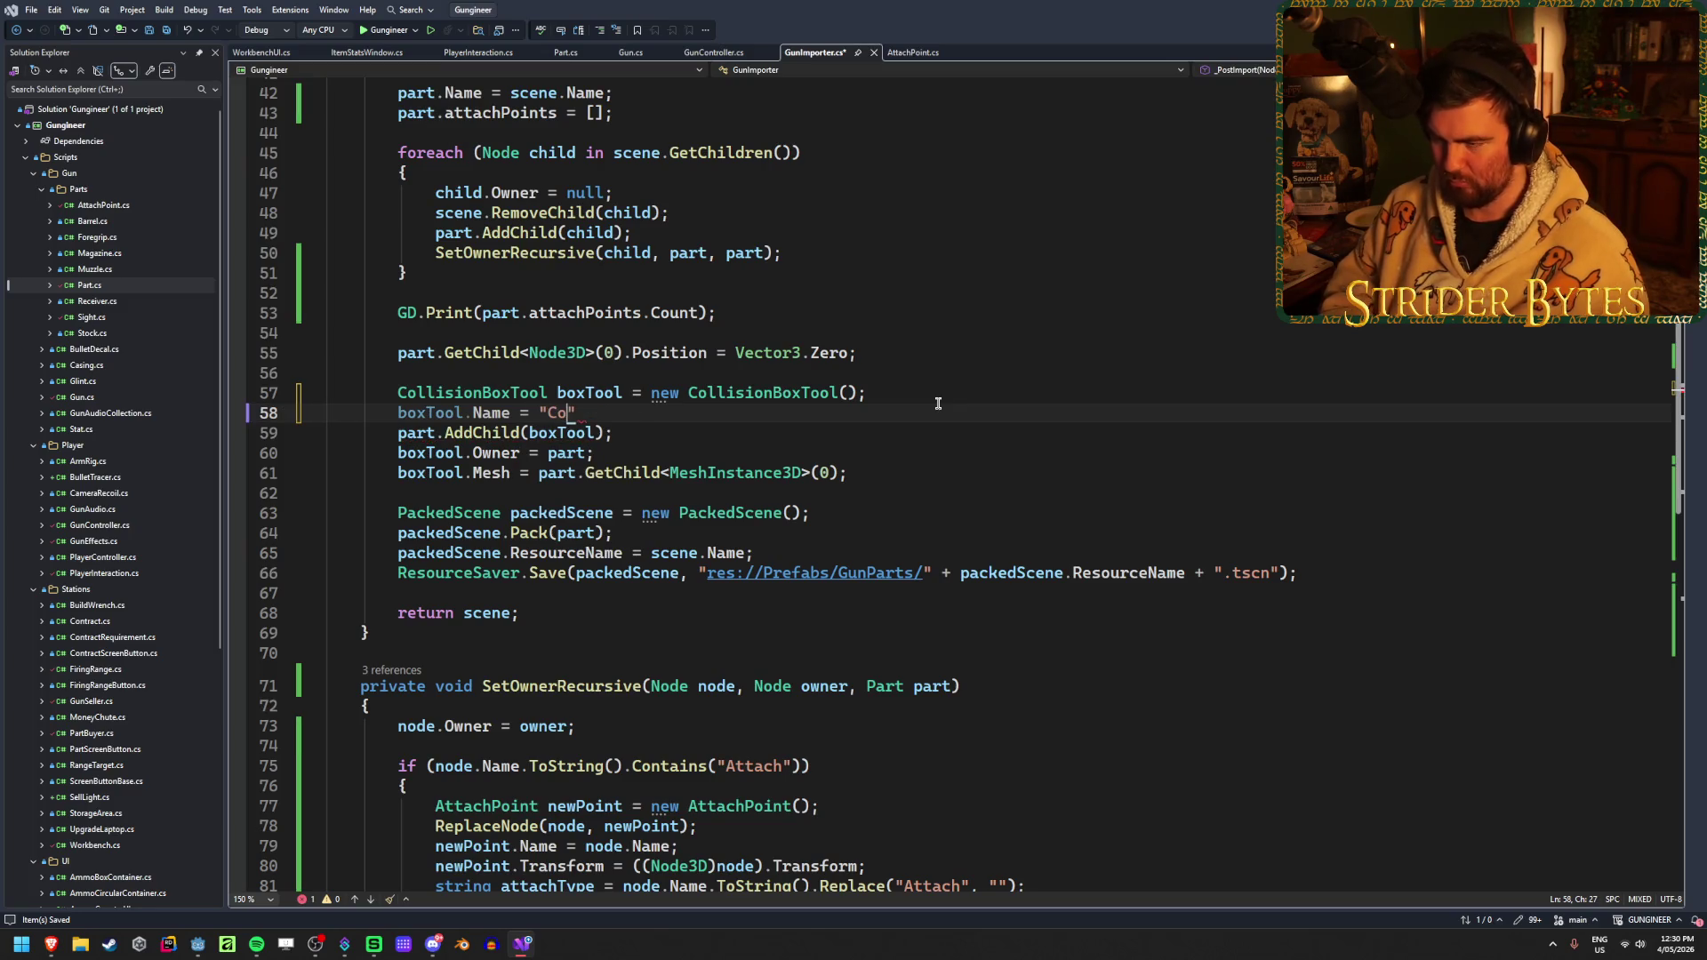
type("Tool\";")
key("ctrl+s")
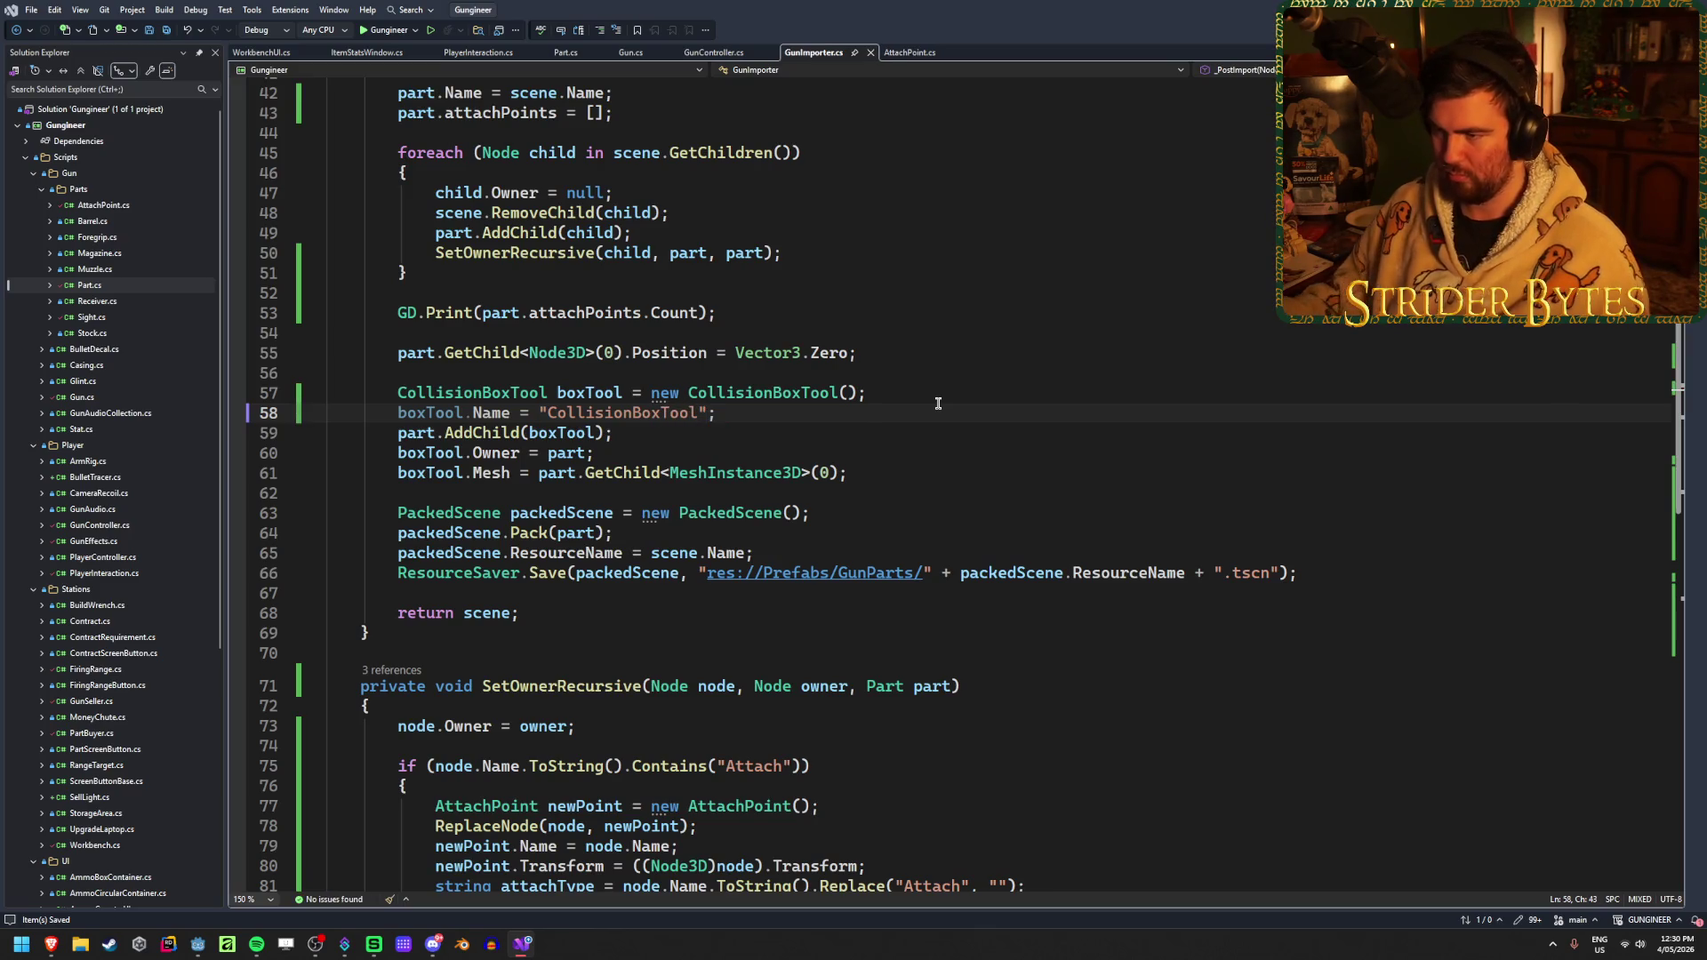
scroll(631, 623, "down", 10)
scroll(631, 623, "up", 2)
Restore the mesh if block, keeping only part.meshes.Add(mesh) commented, and save
left_click_drag(531, 570, 128, 502)
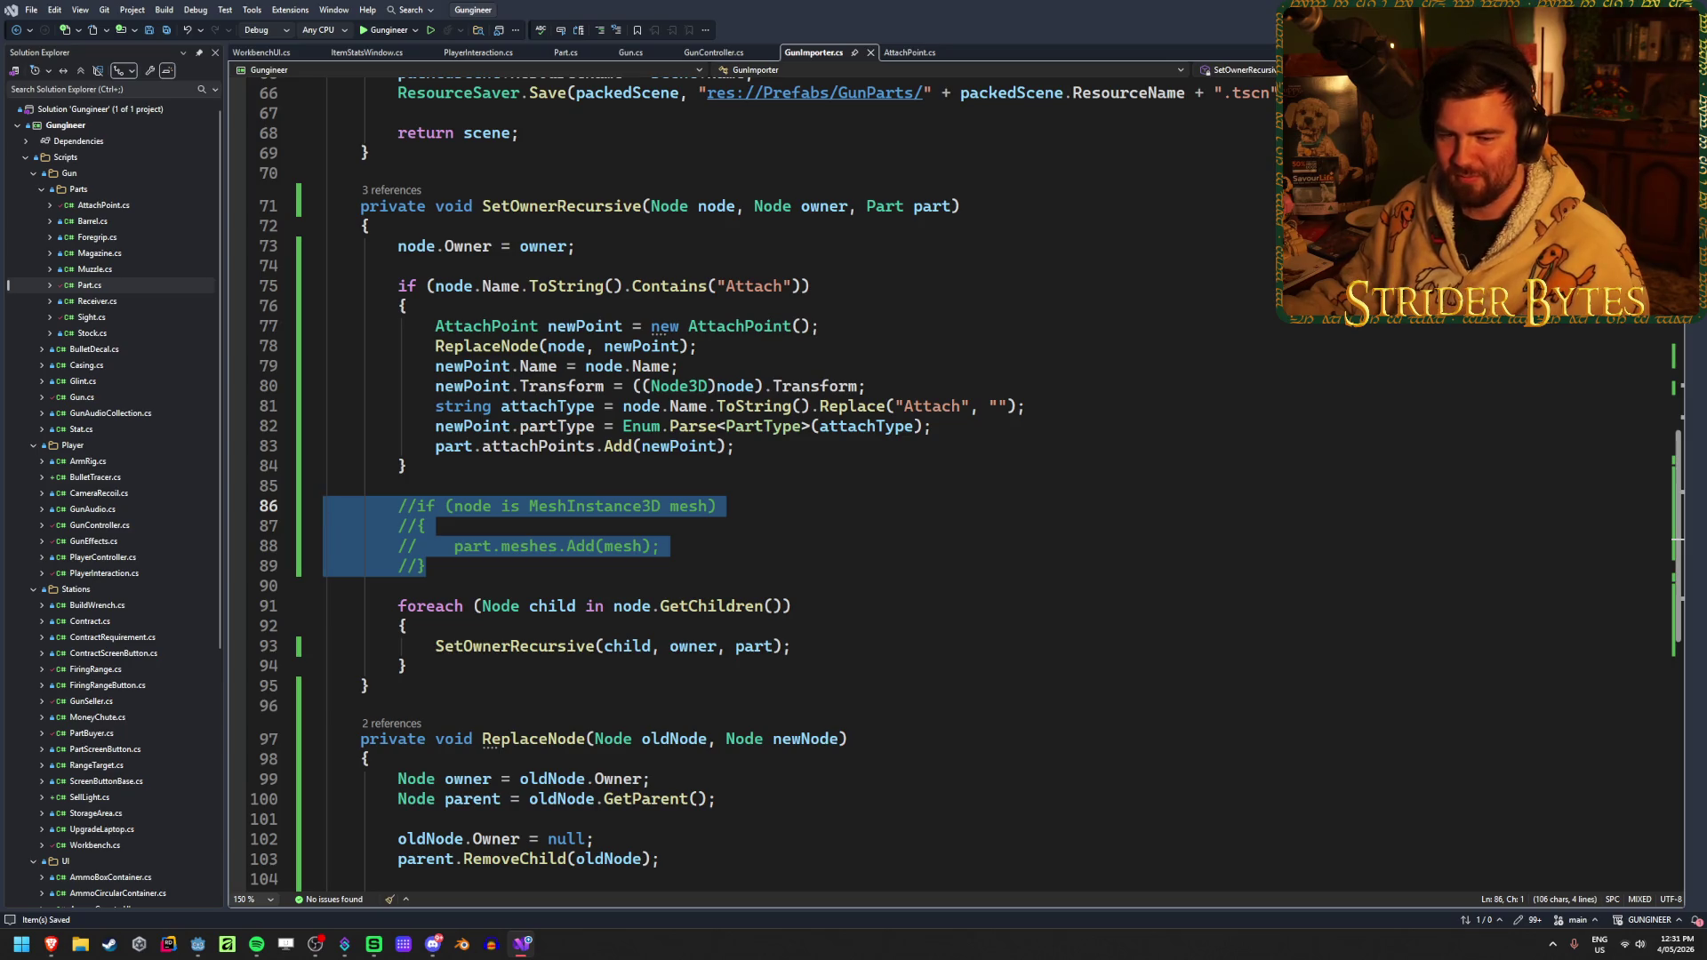
left_click_drag(281, 565, 282, 503)
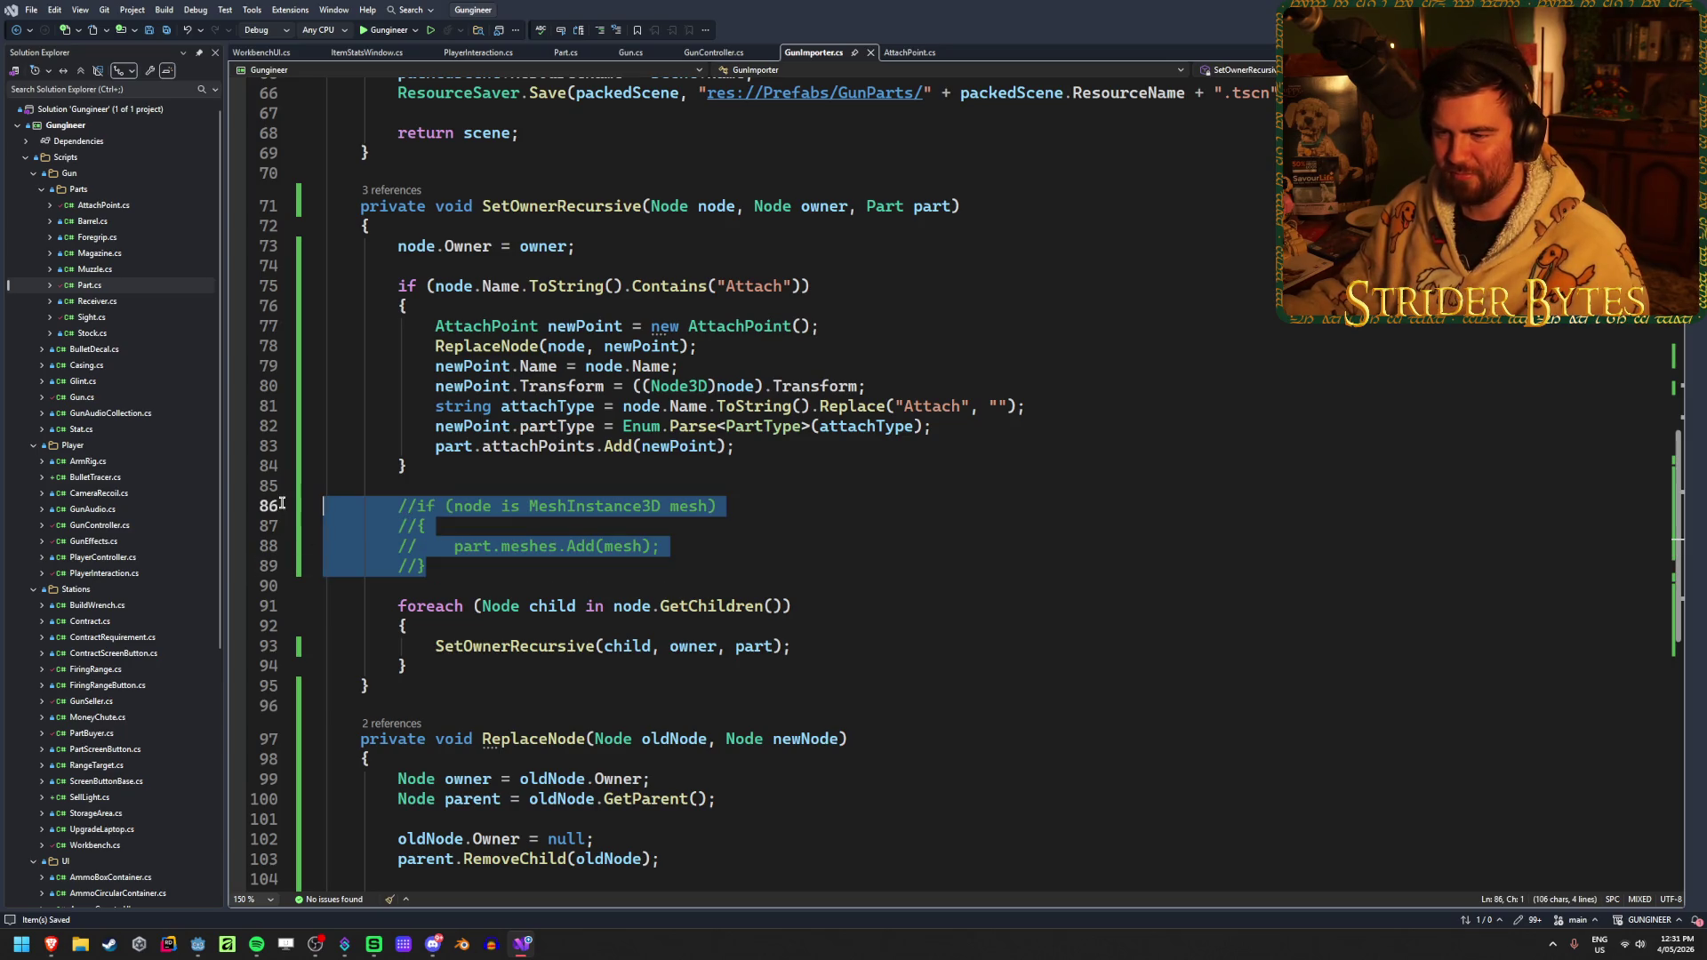
left_click(502, 569)
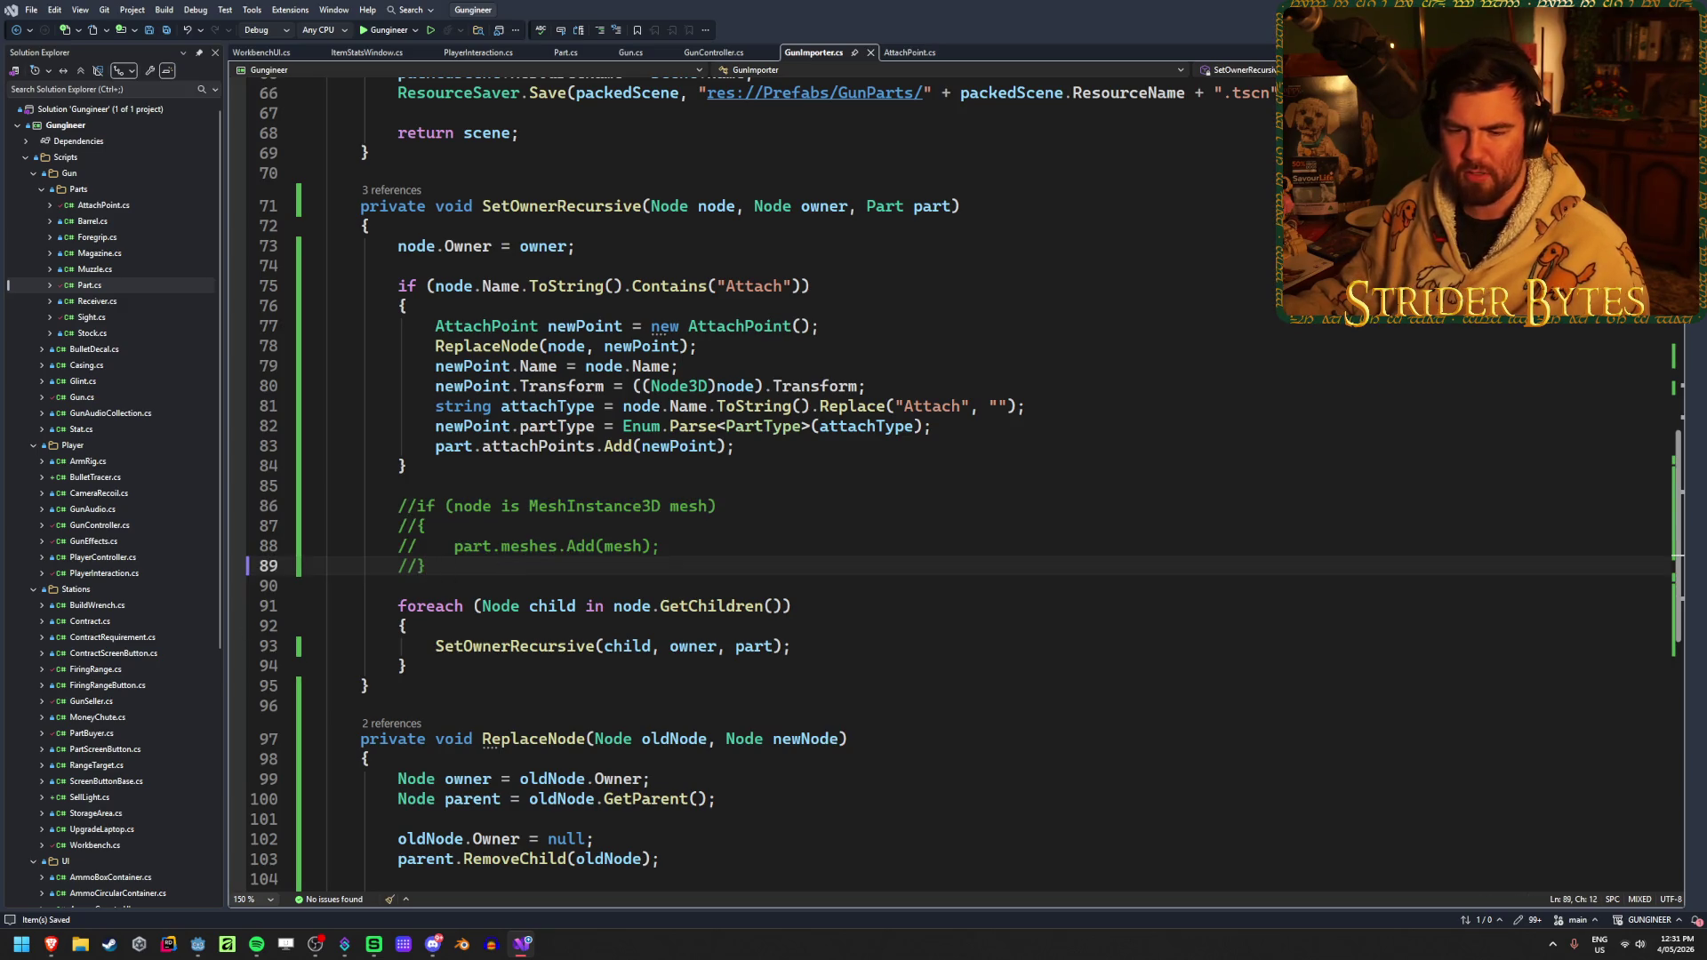
key("alt+Tab")
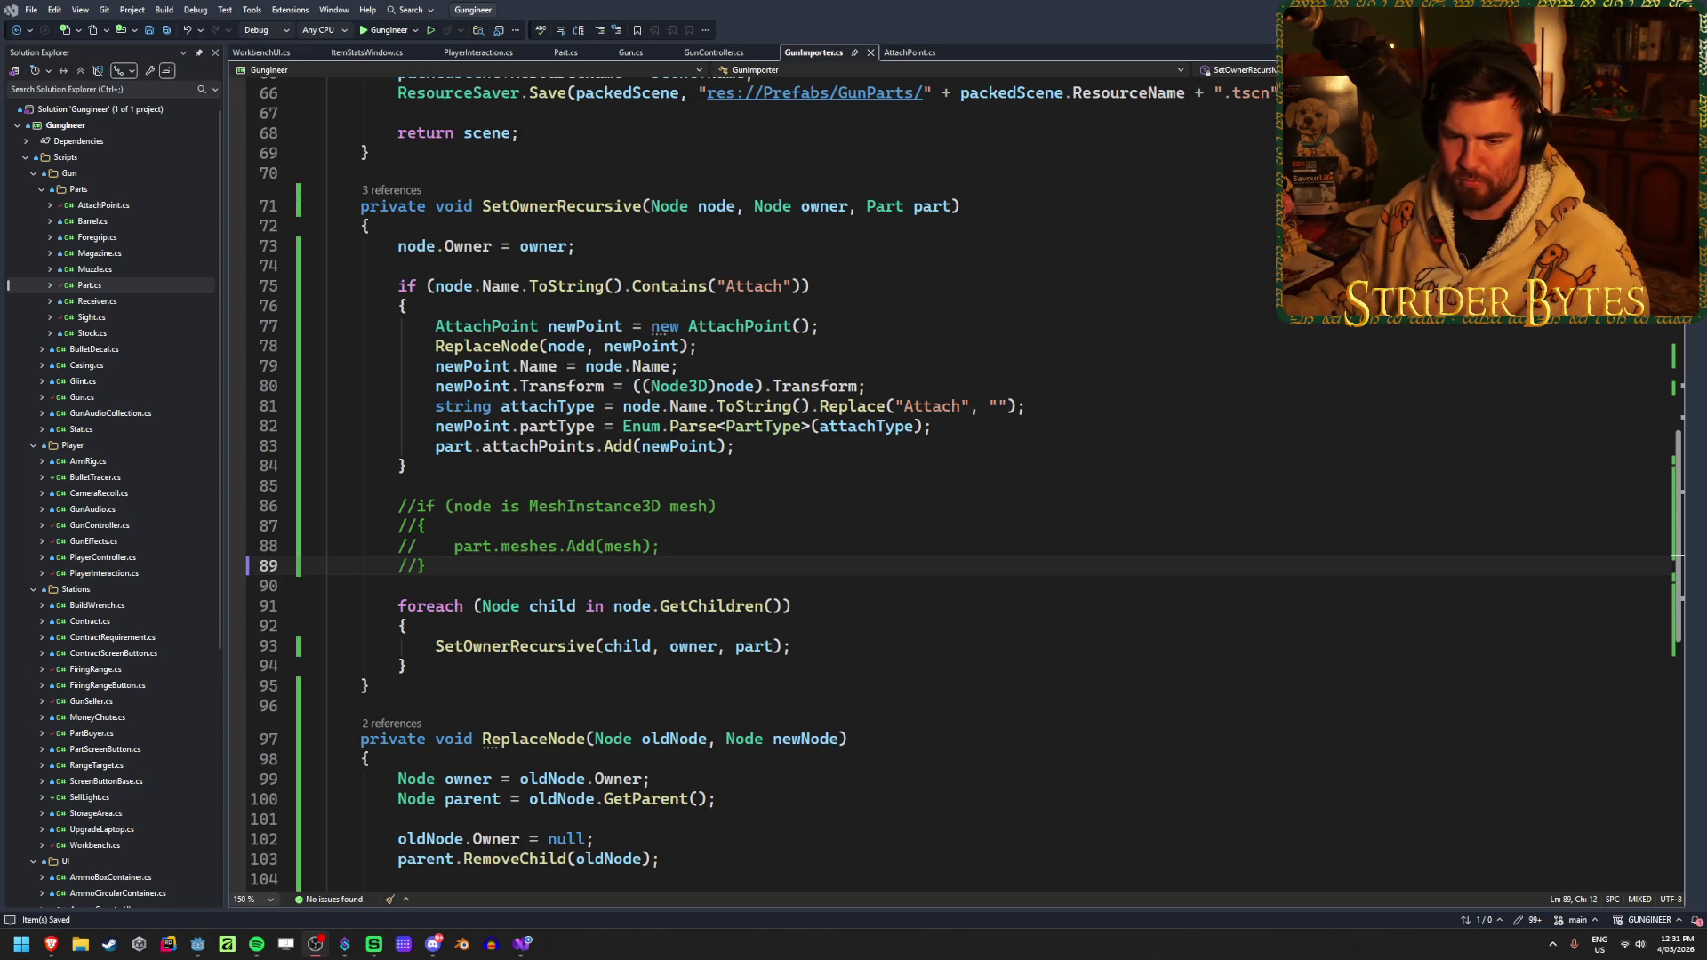
left_click(545, 569)
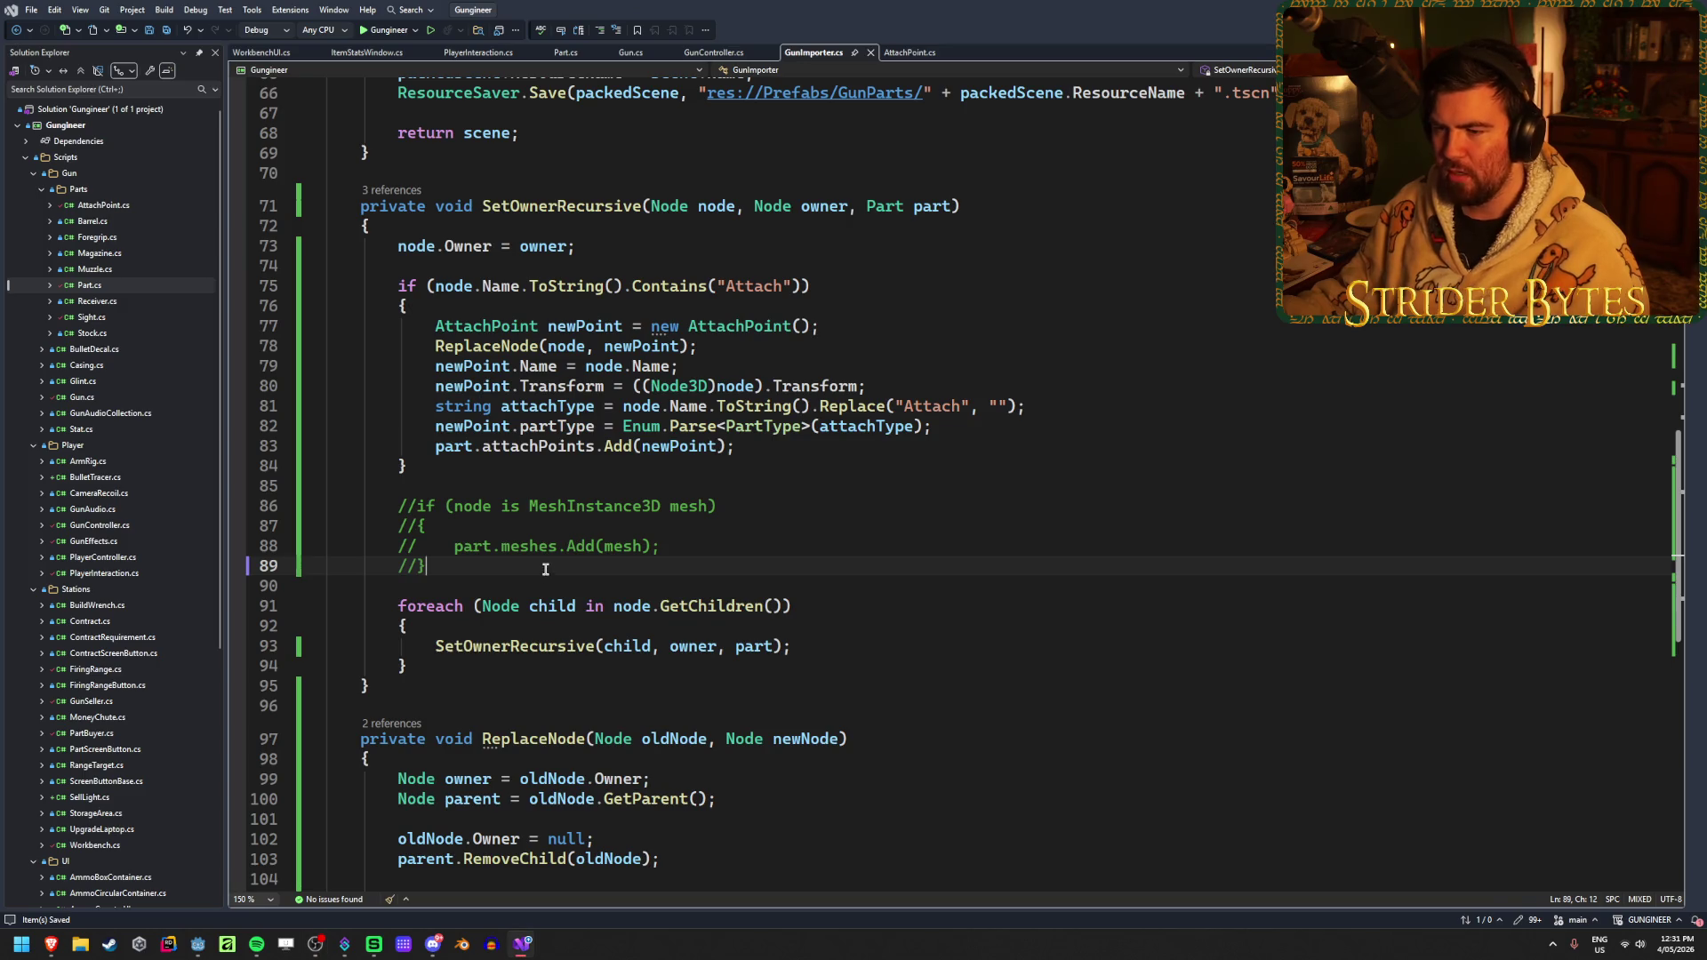
left_click_drag(545, 569, 207, 514)
key("ctrl+k")
key("ctrl+u")
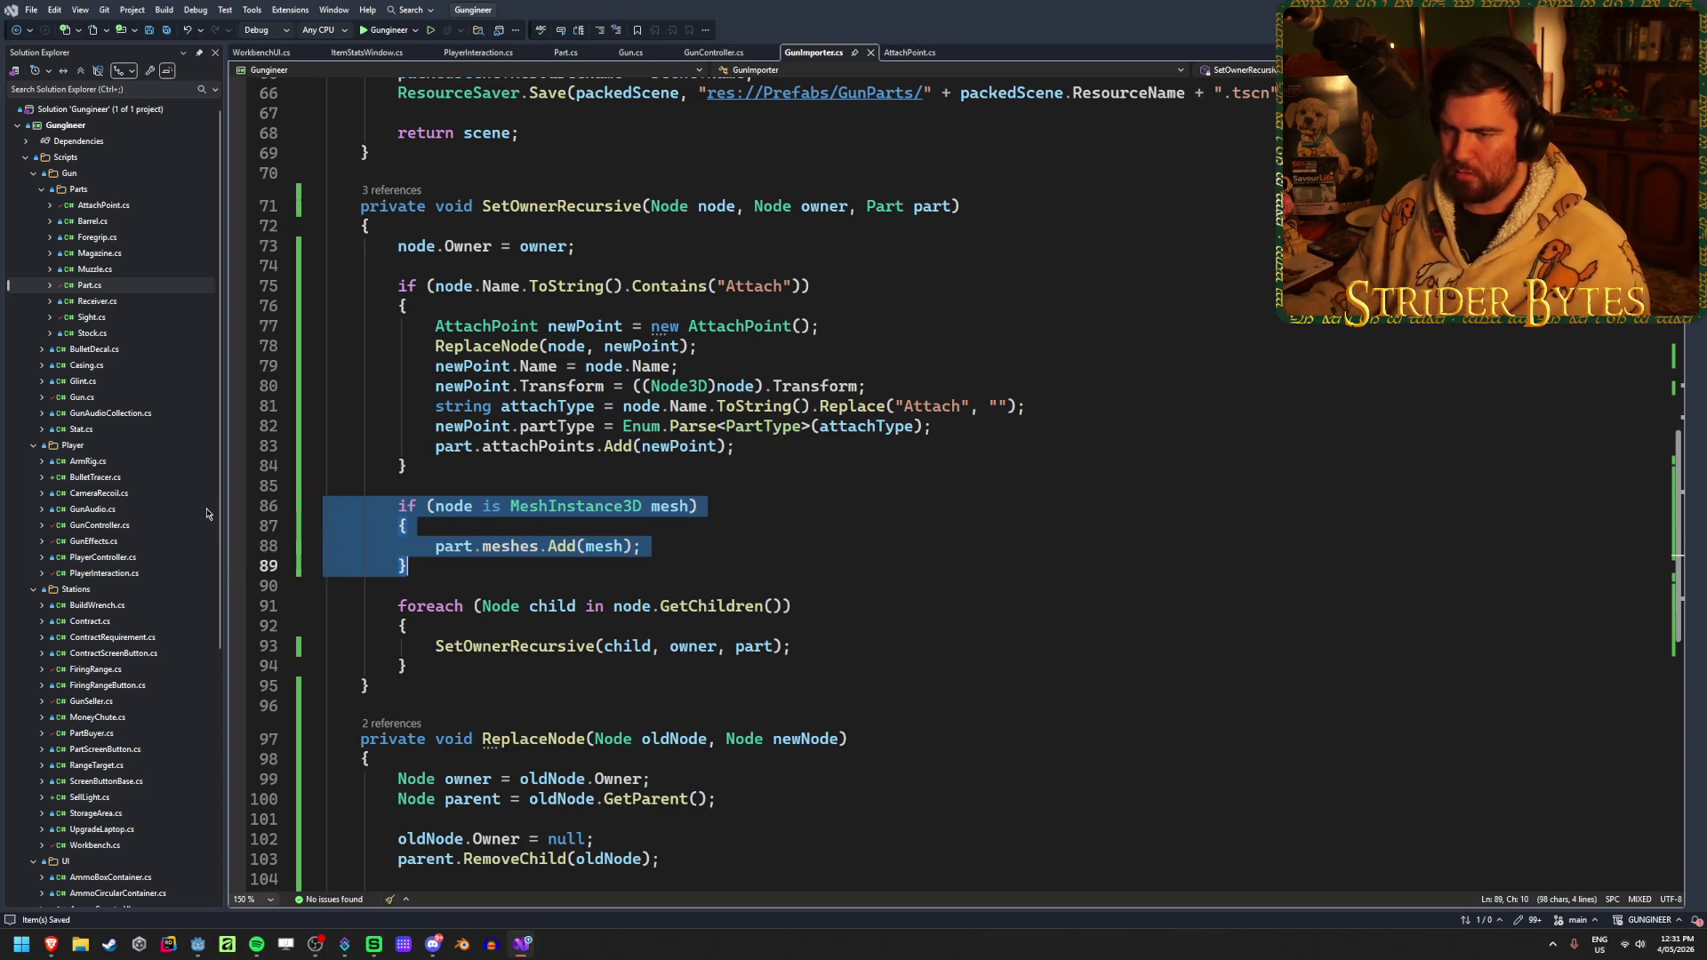
left_click(436, 545)
type("//")
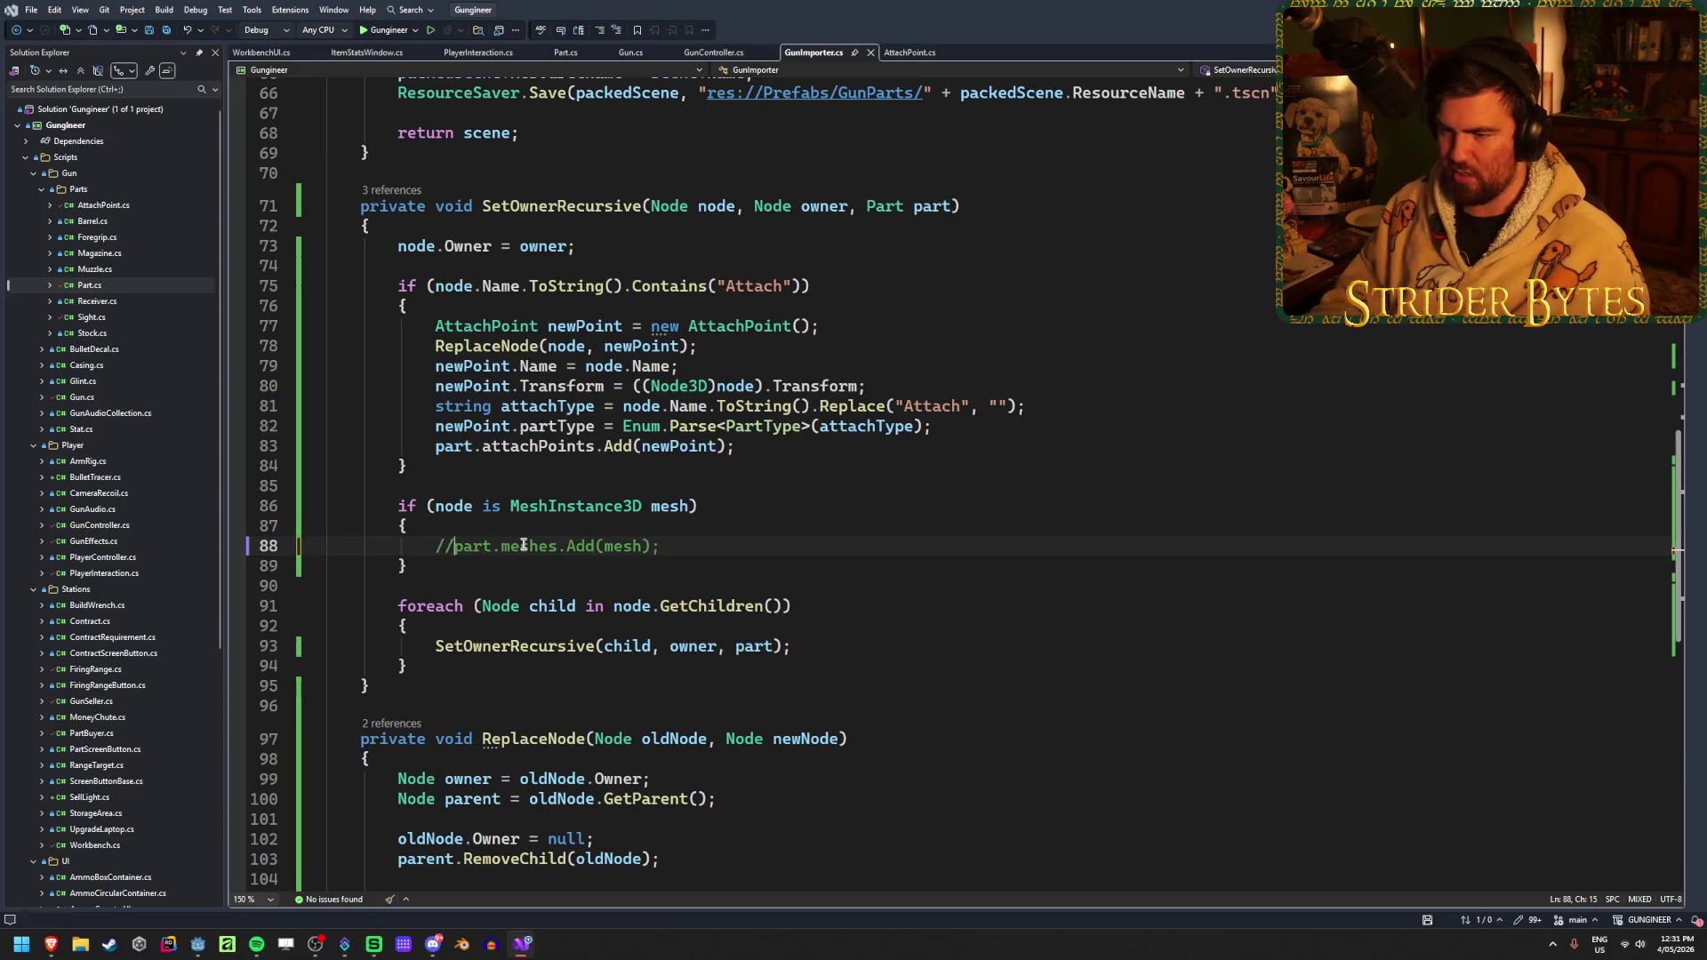
key("ctrl+s")
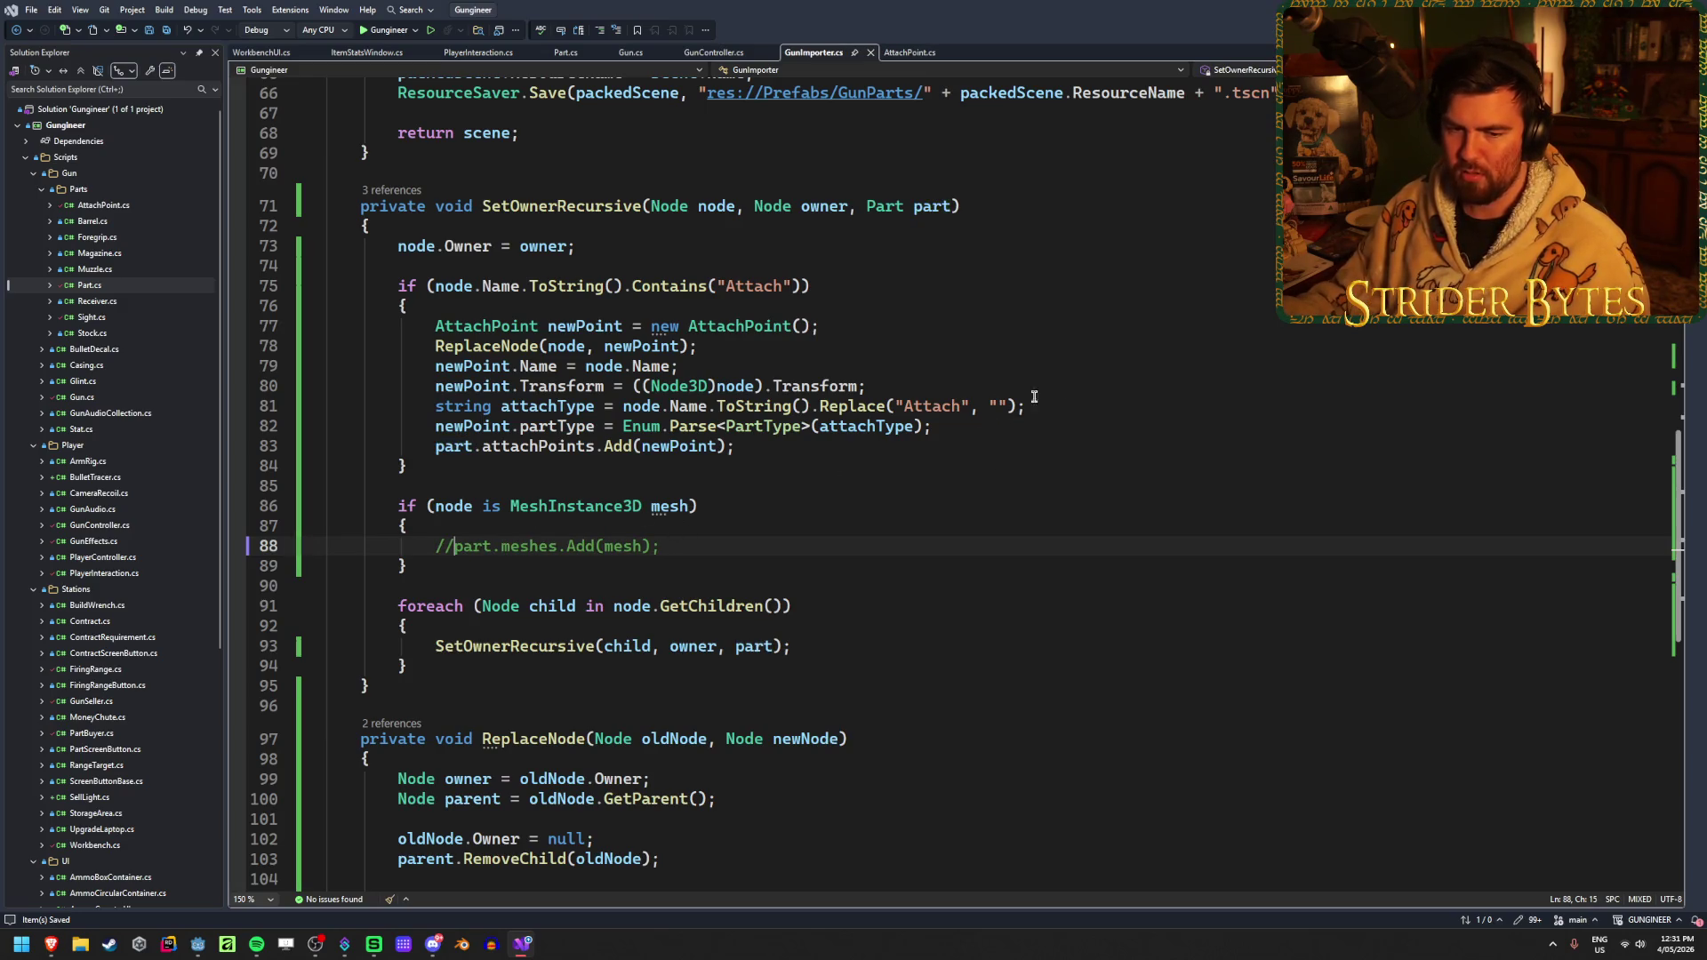
key("alt+Tab")
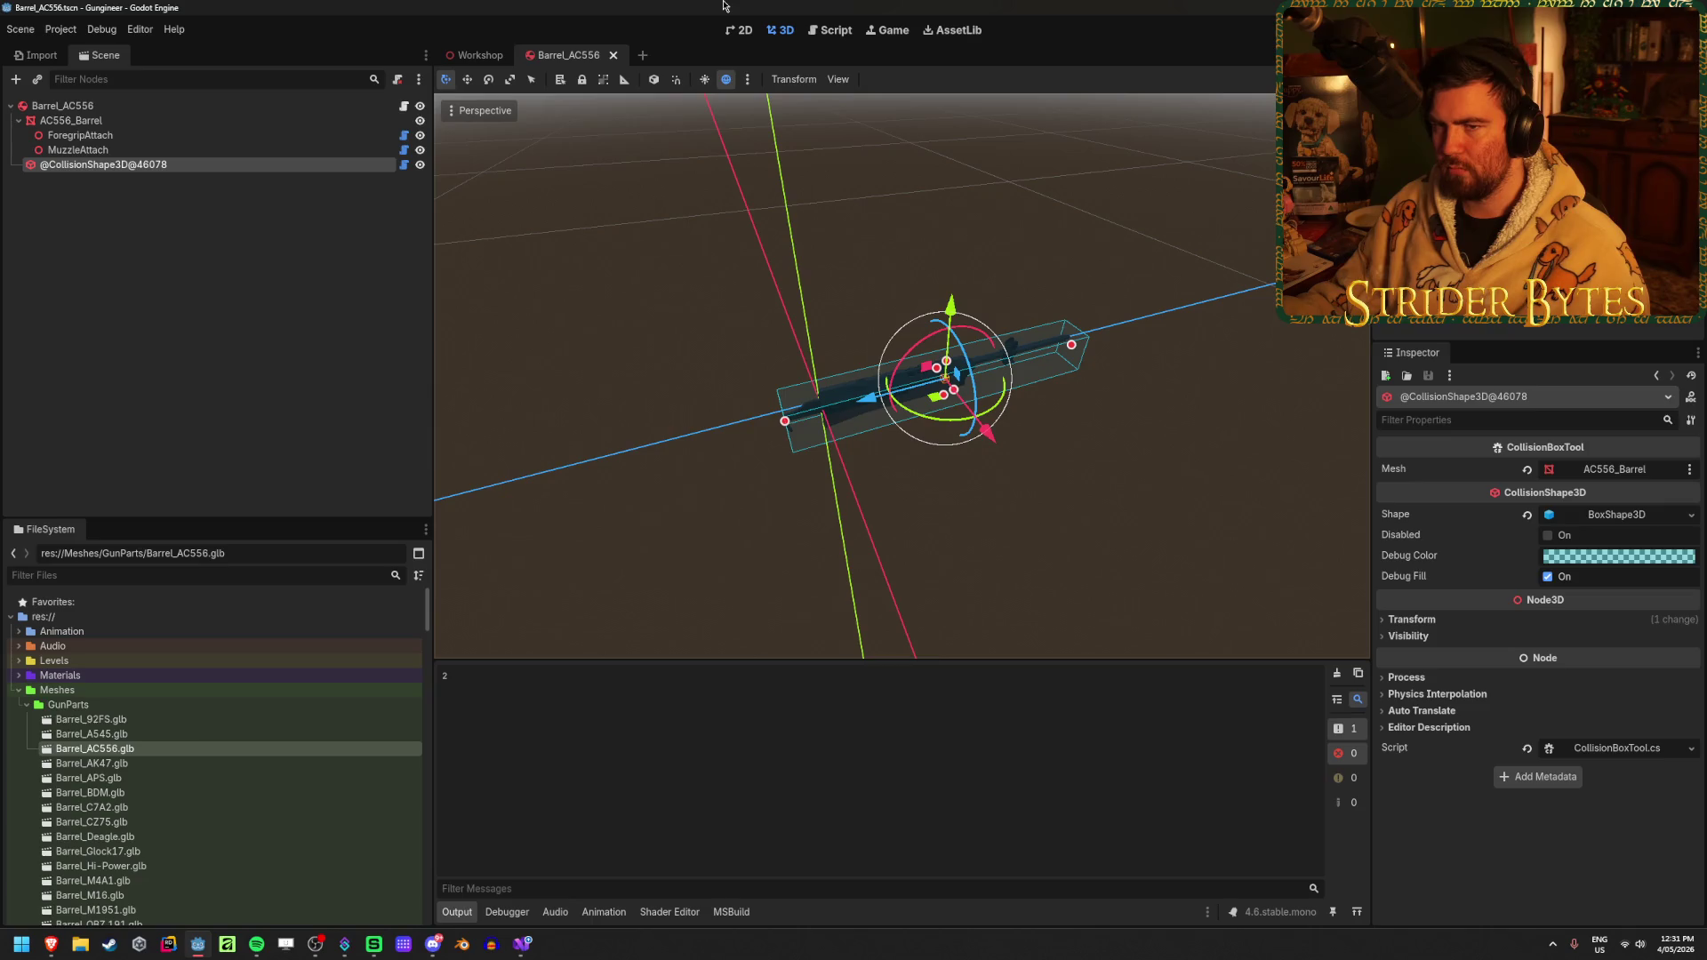
Reimport Barrel_AC556.glb and confirm its collision node is now named CollisionBoxTool
double_click(96, 749)
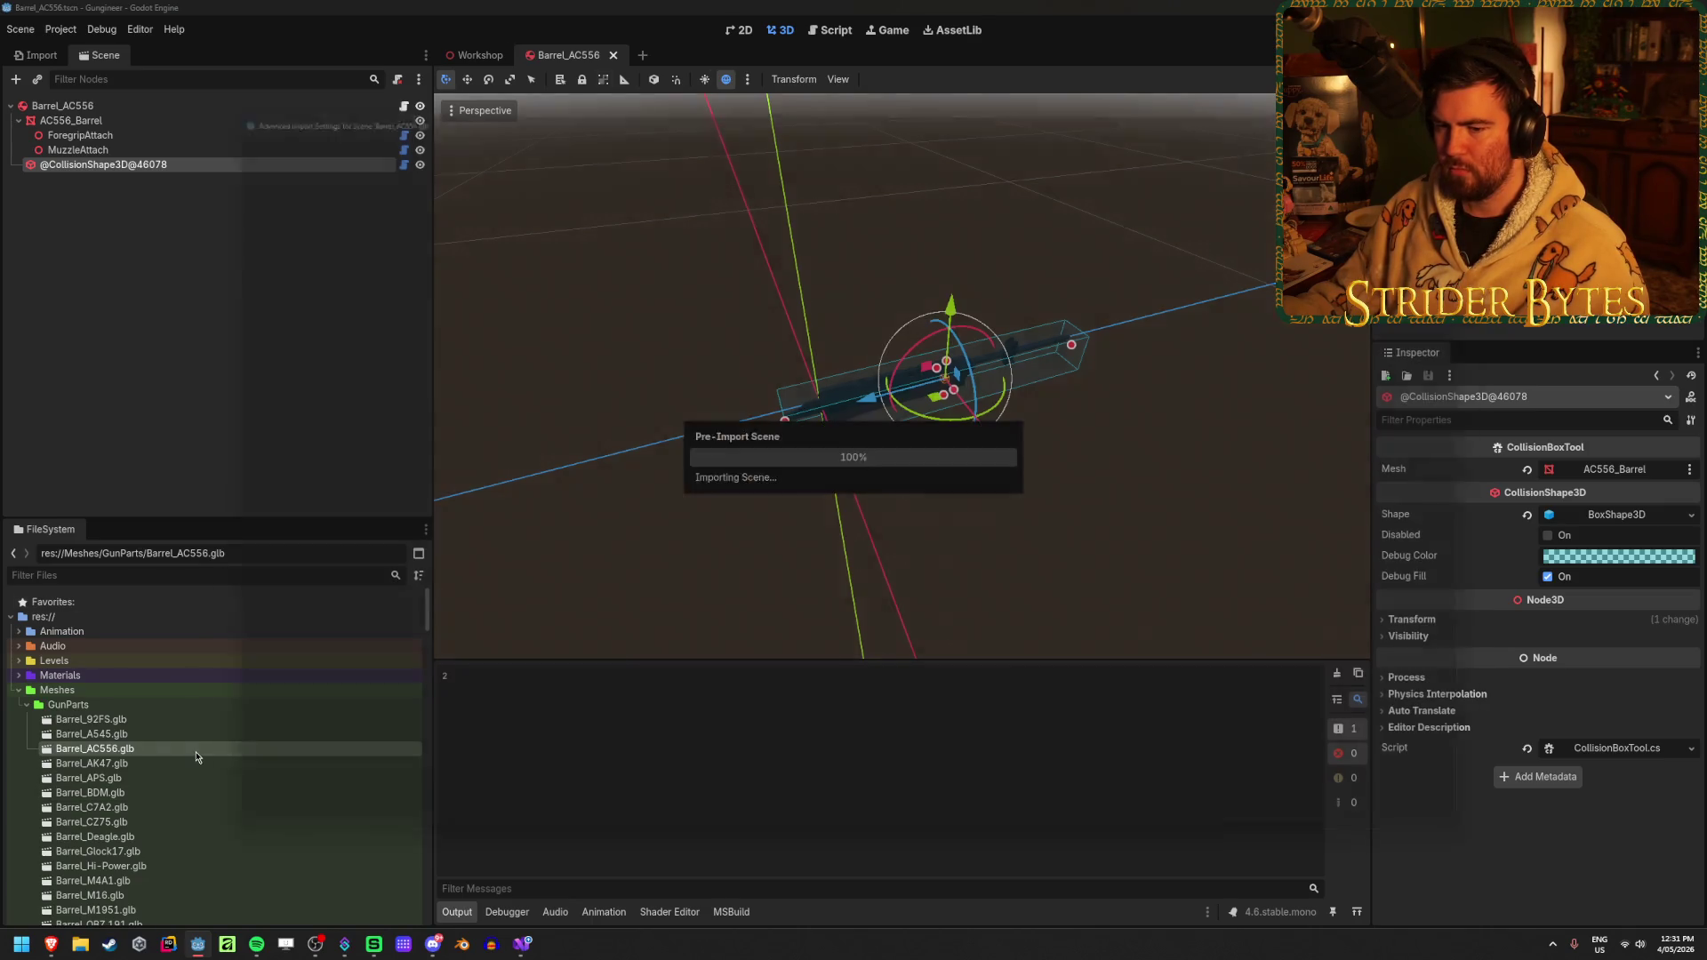
left_click(569, 875)
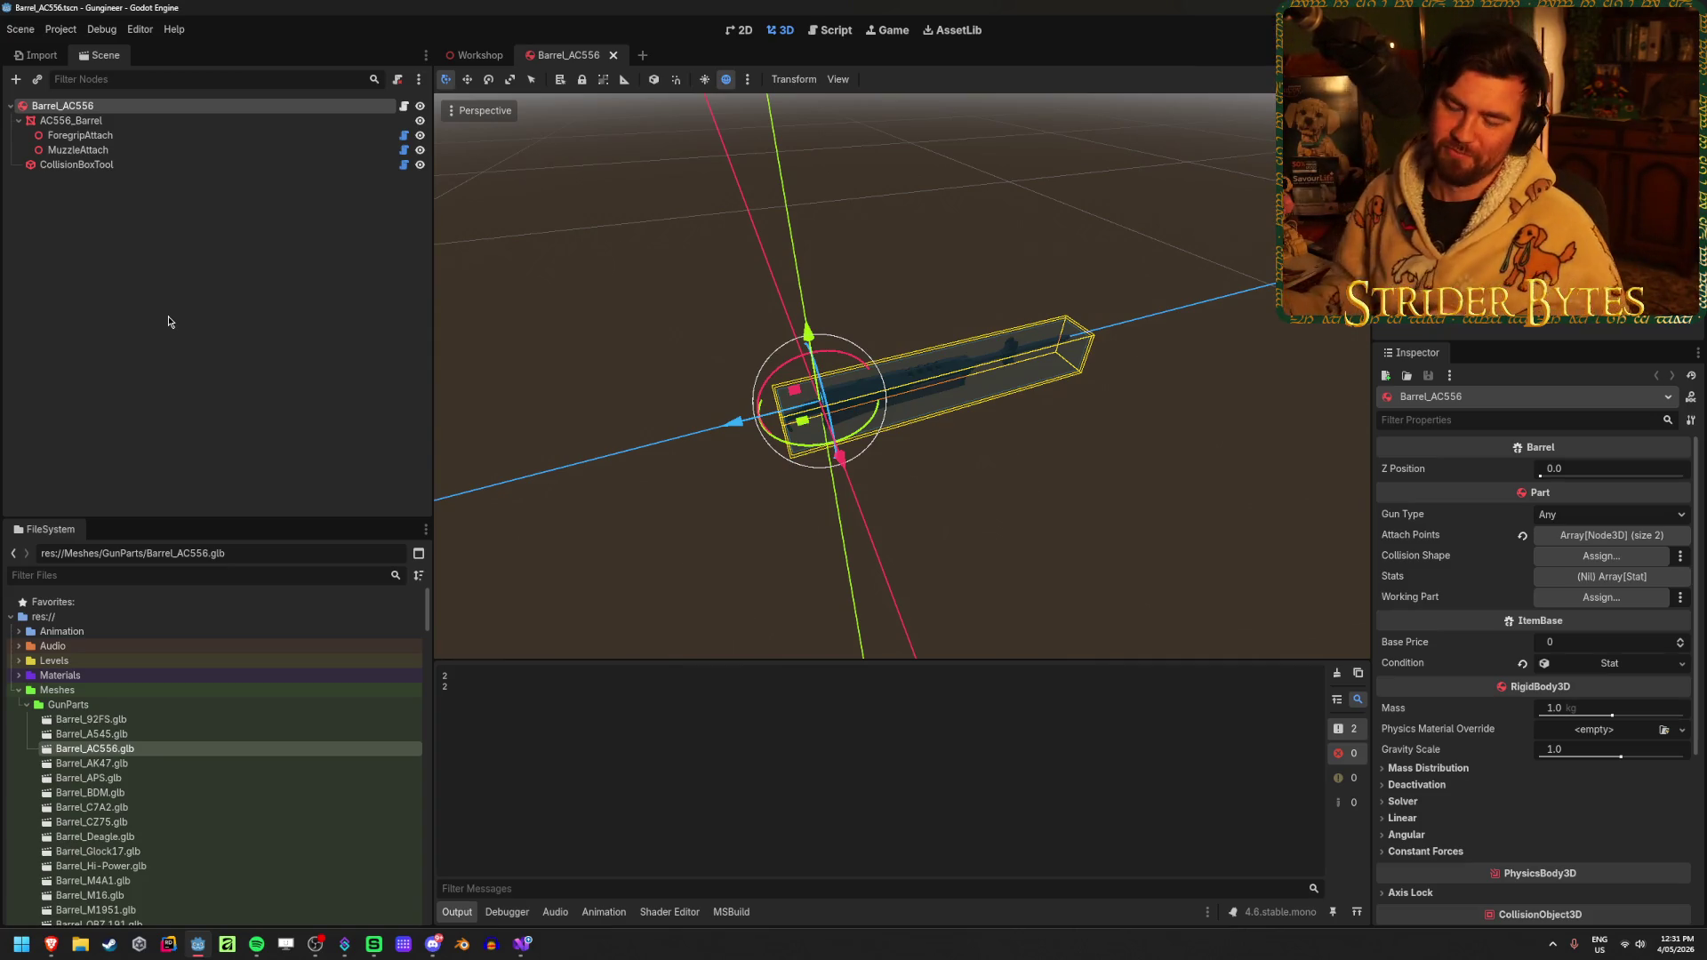
left_click(533, 951)
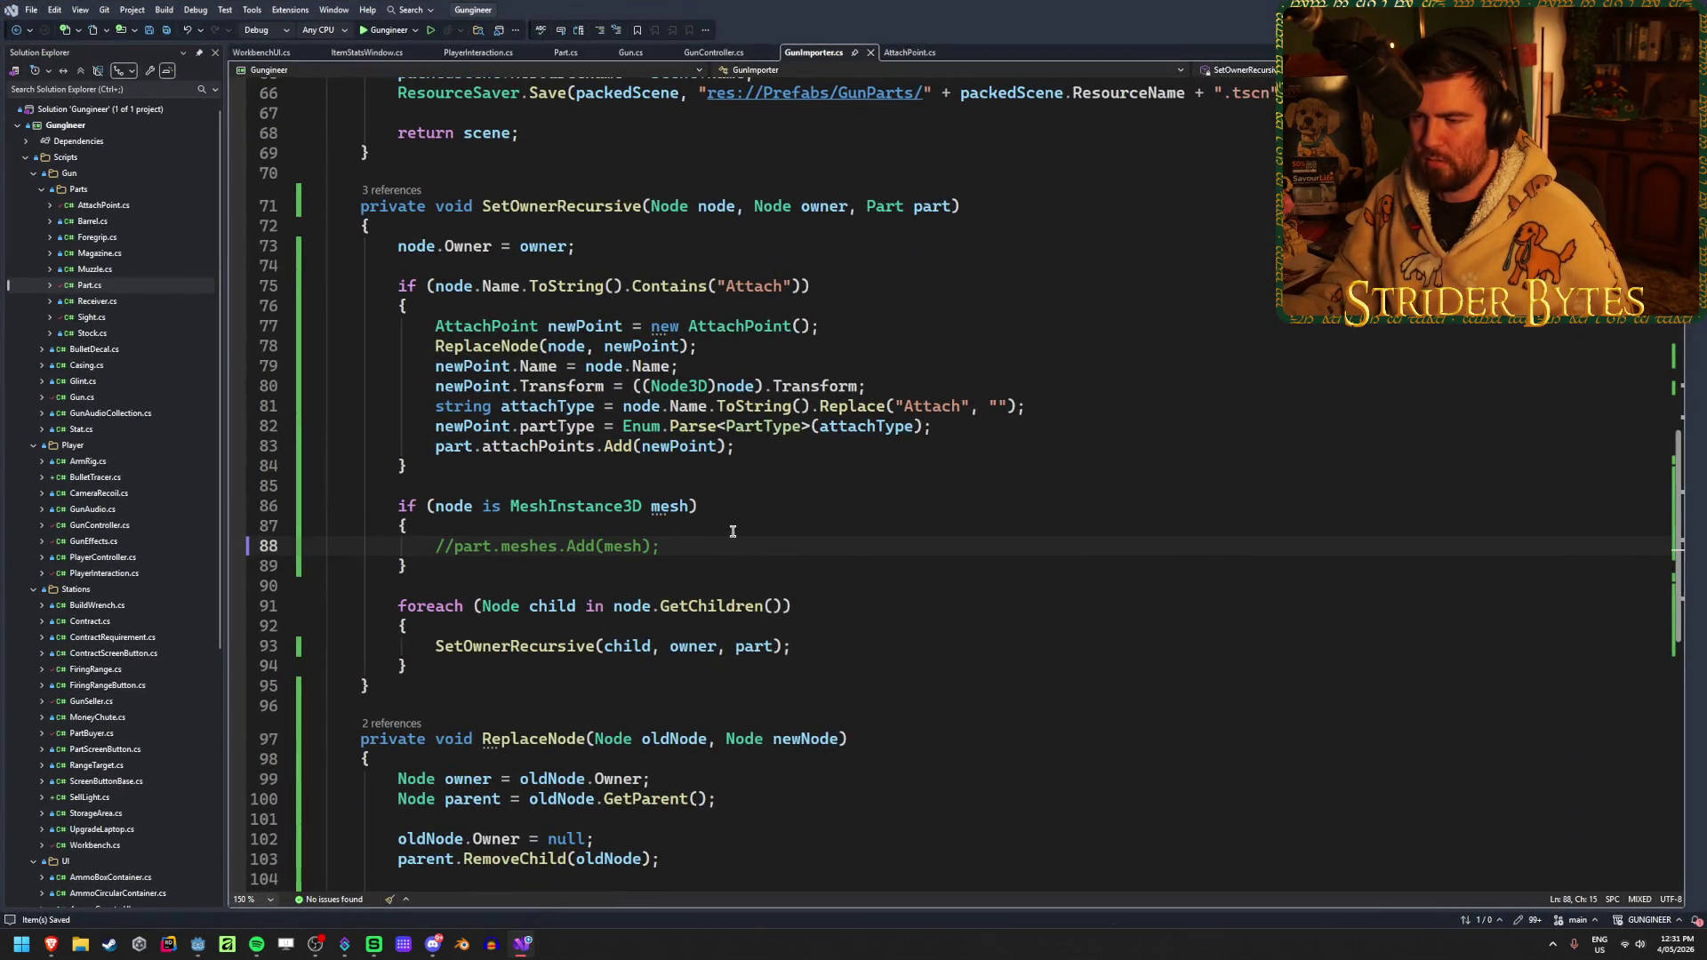
Add a GD.Print(mesh.Name); debug line and remove the attach point count print
key("ctrl+Return")
type("GD.")
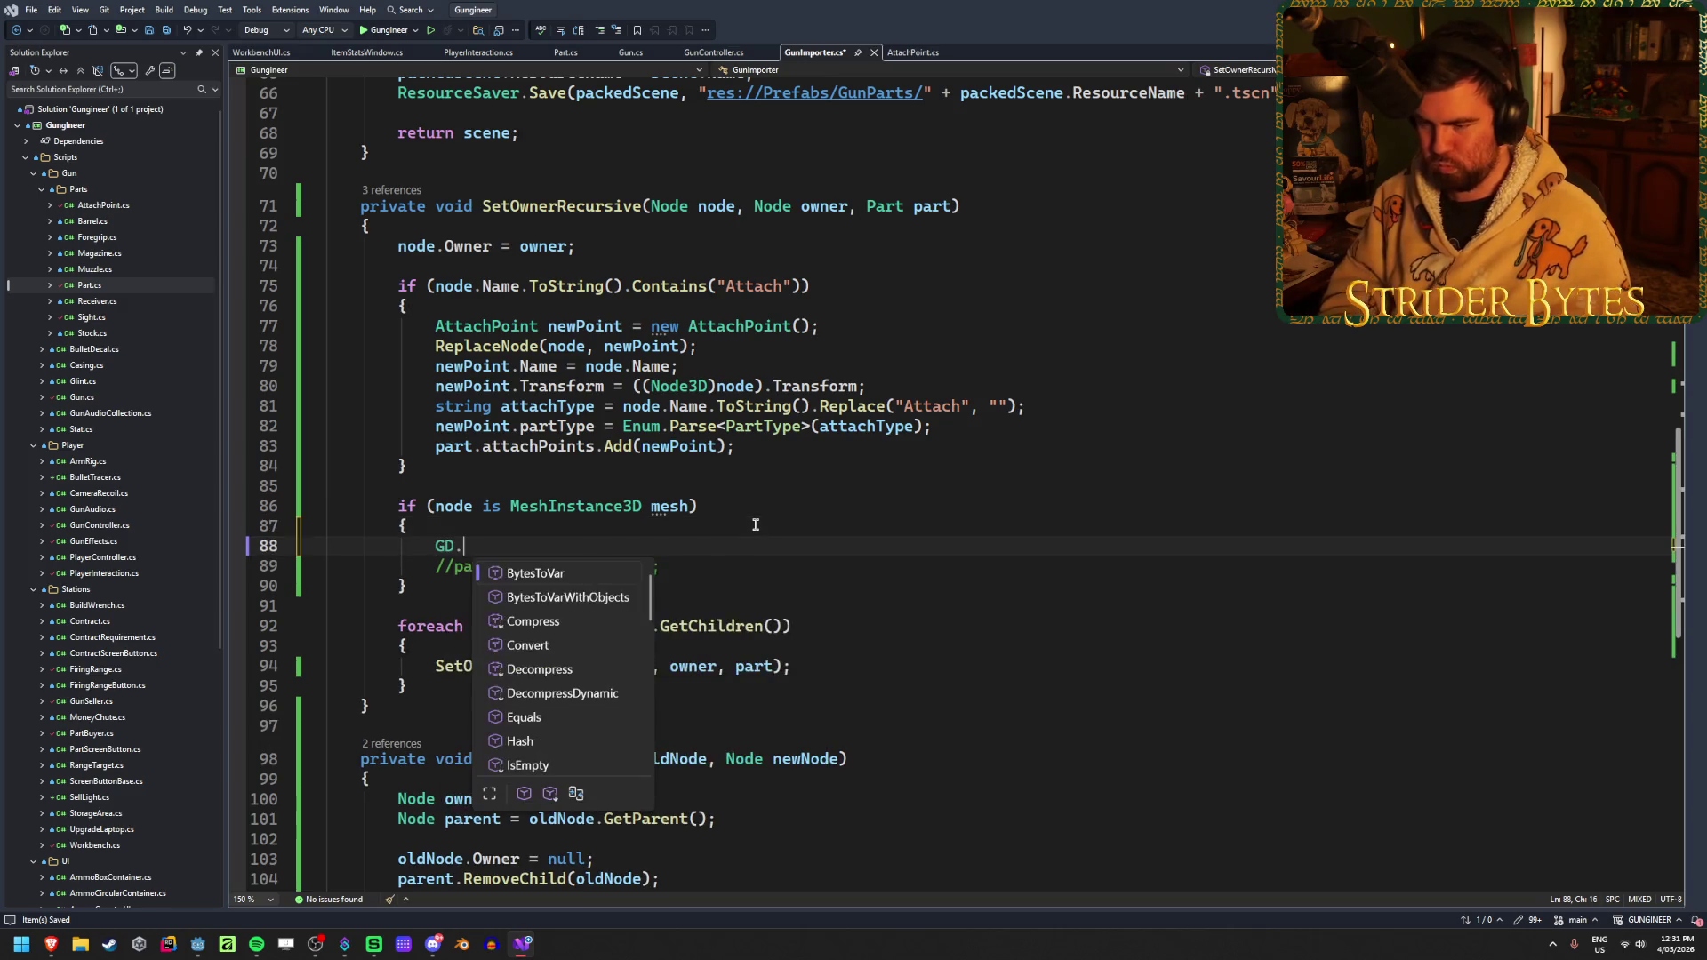
type("Print(")
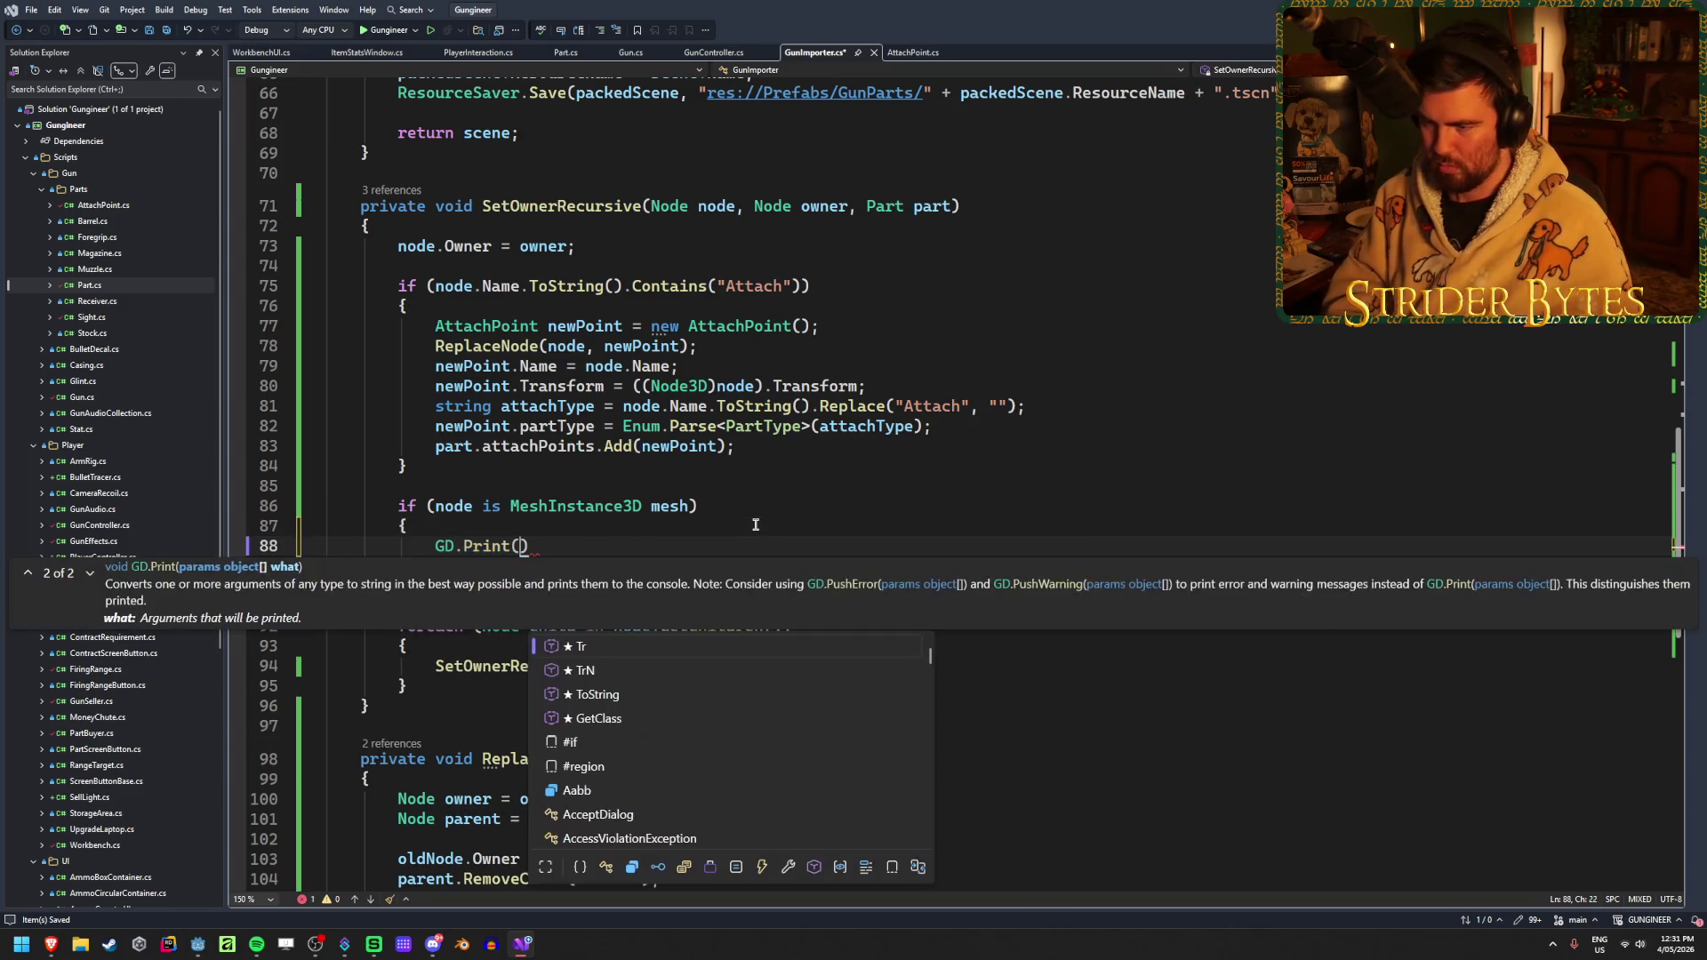
type("mesh.name")
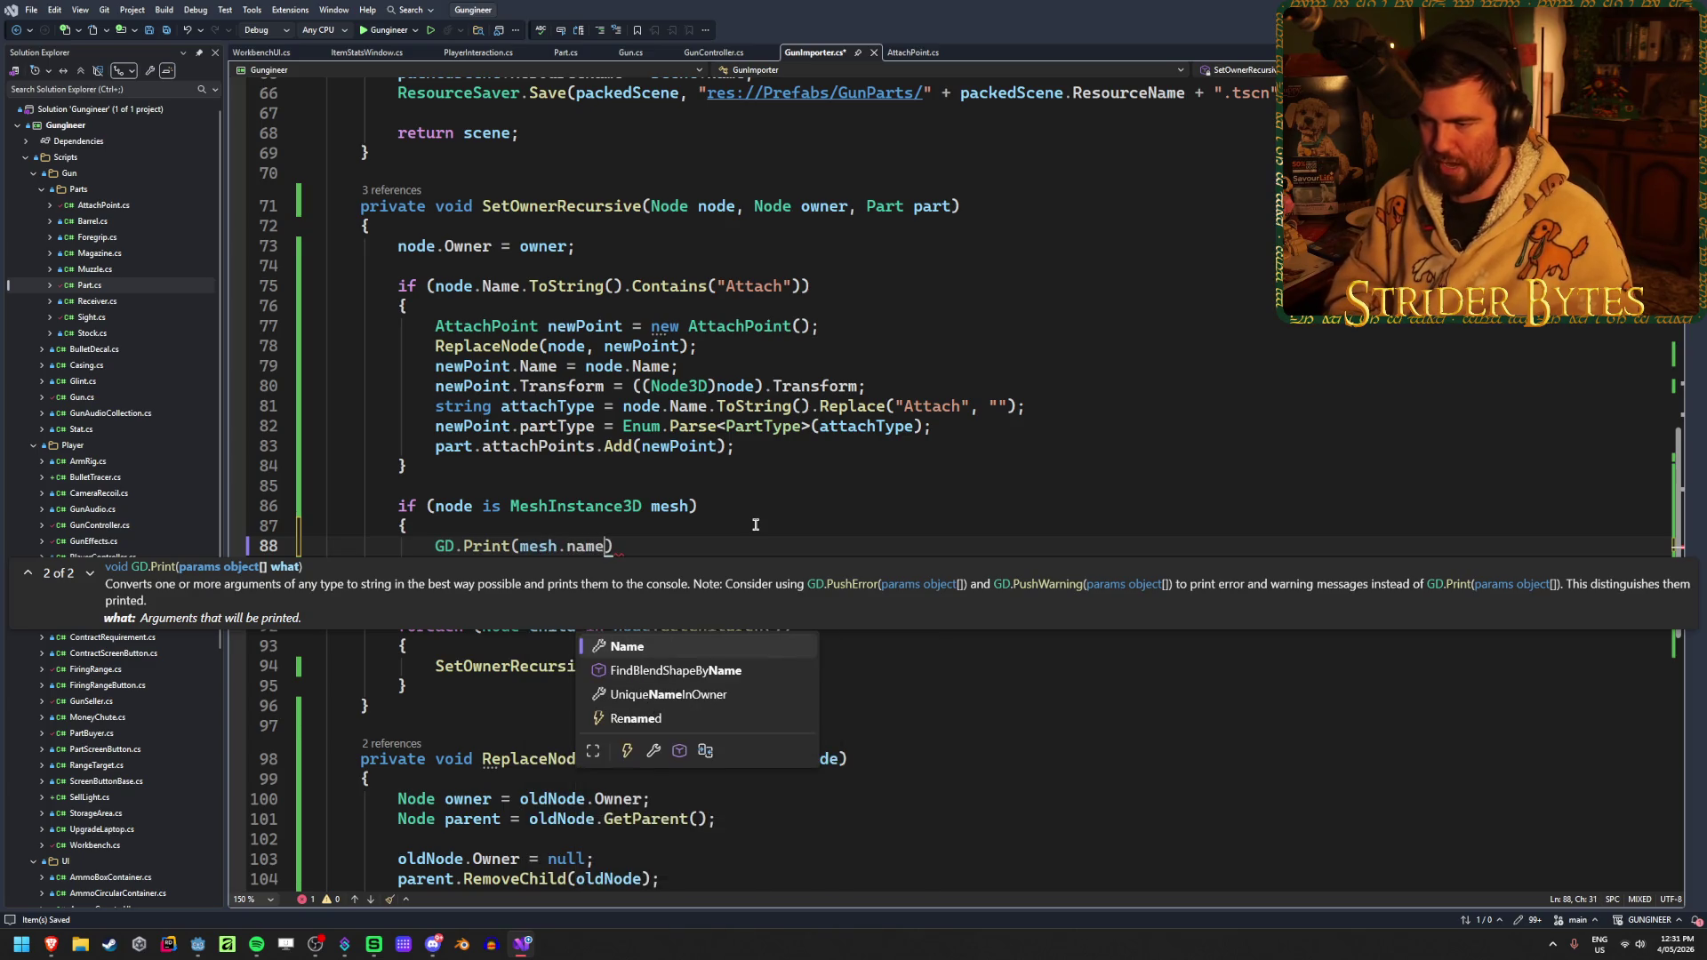
key("Tab")
type(");")
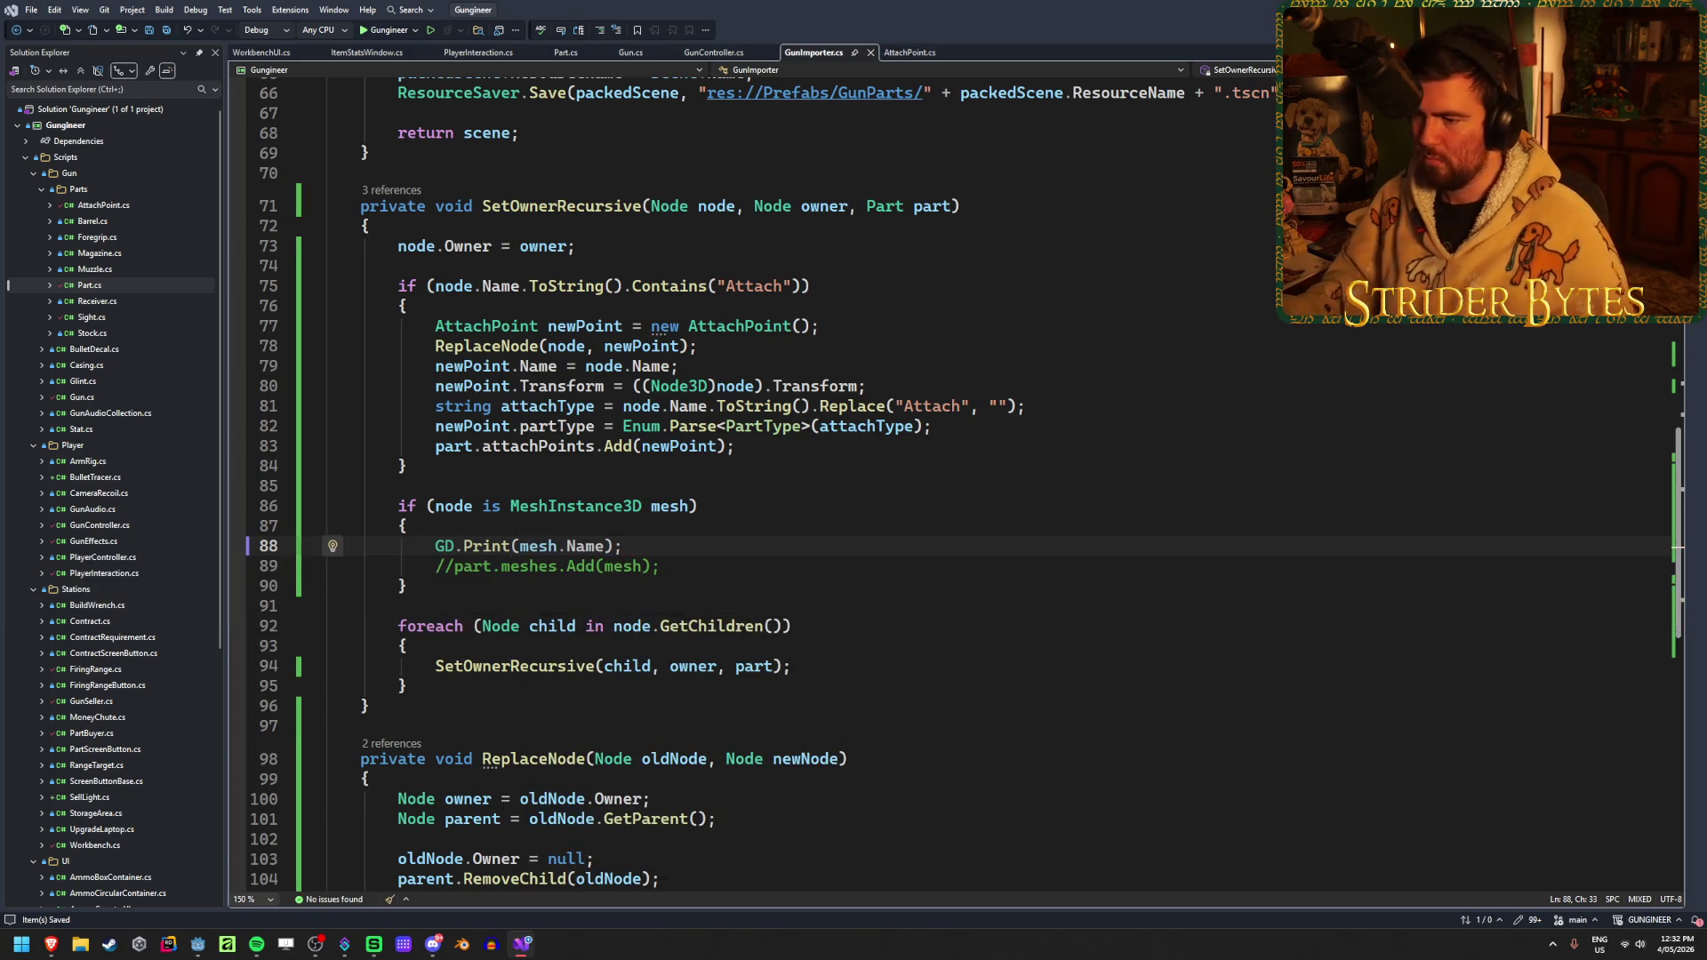
key("alt+Tab")
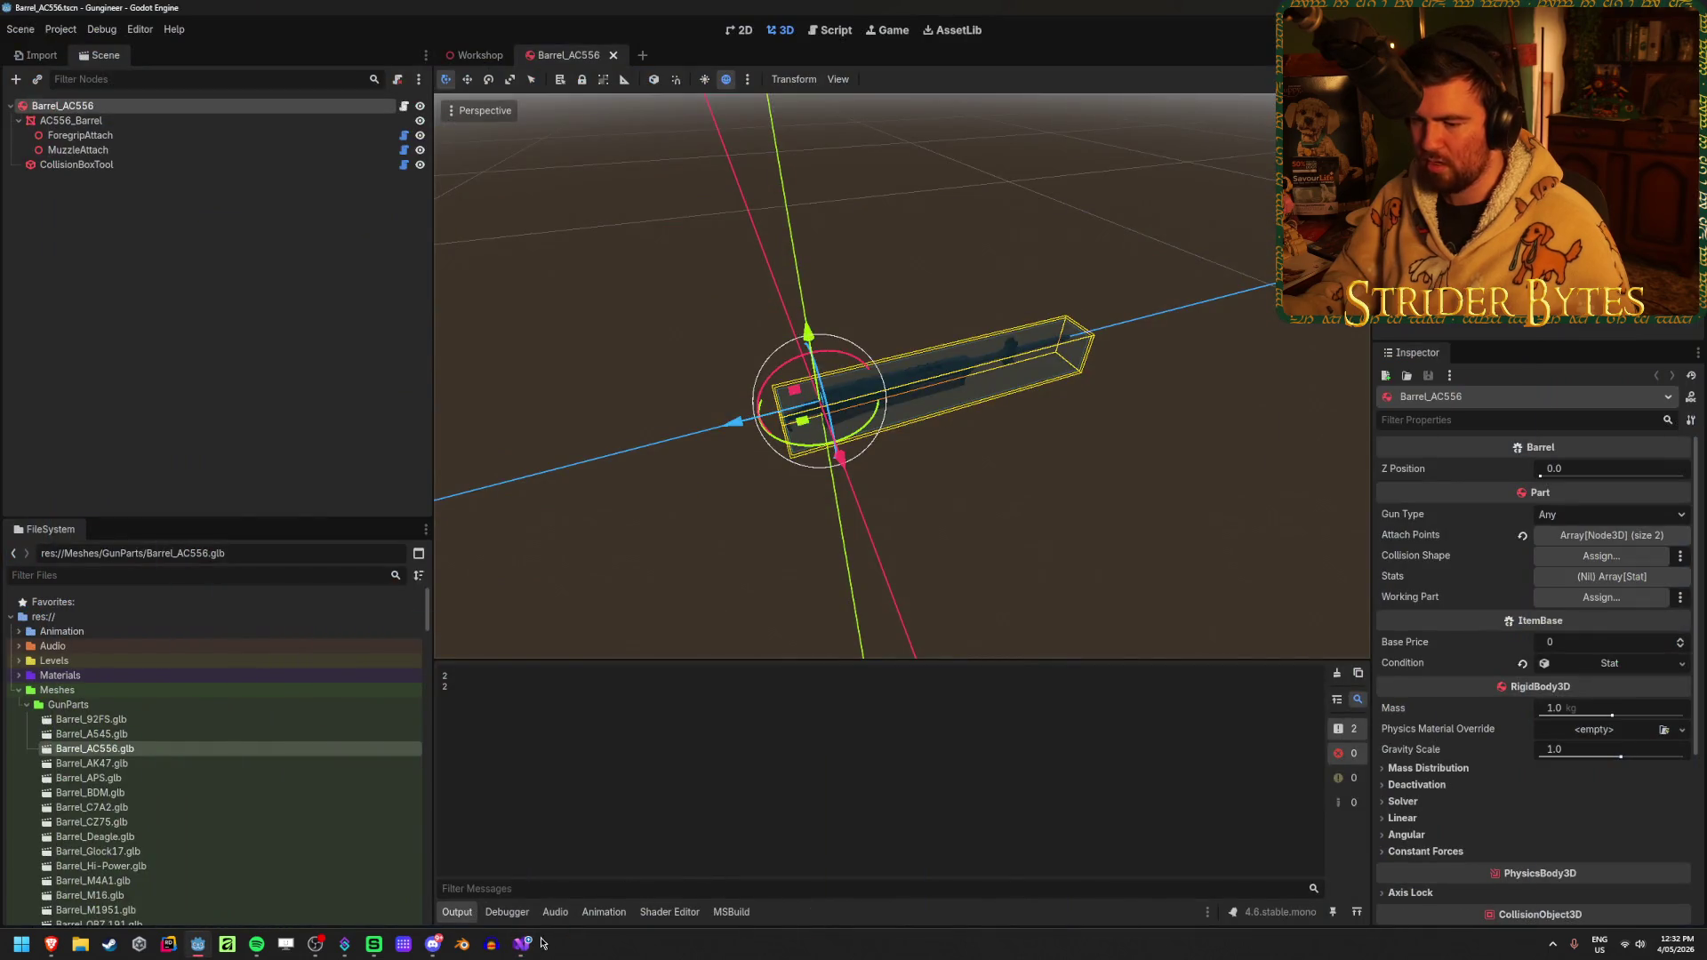
key("alt+Tab")
scroll(619, 745, "up", 12)
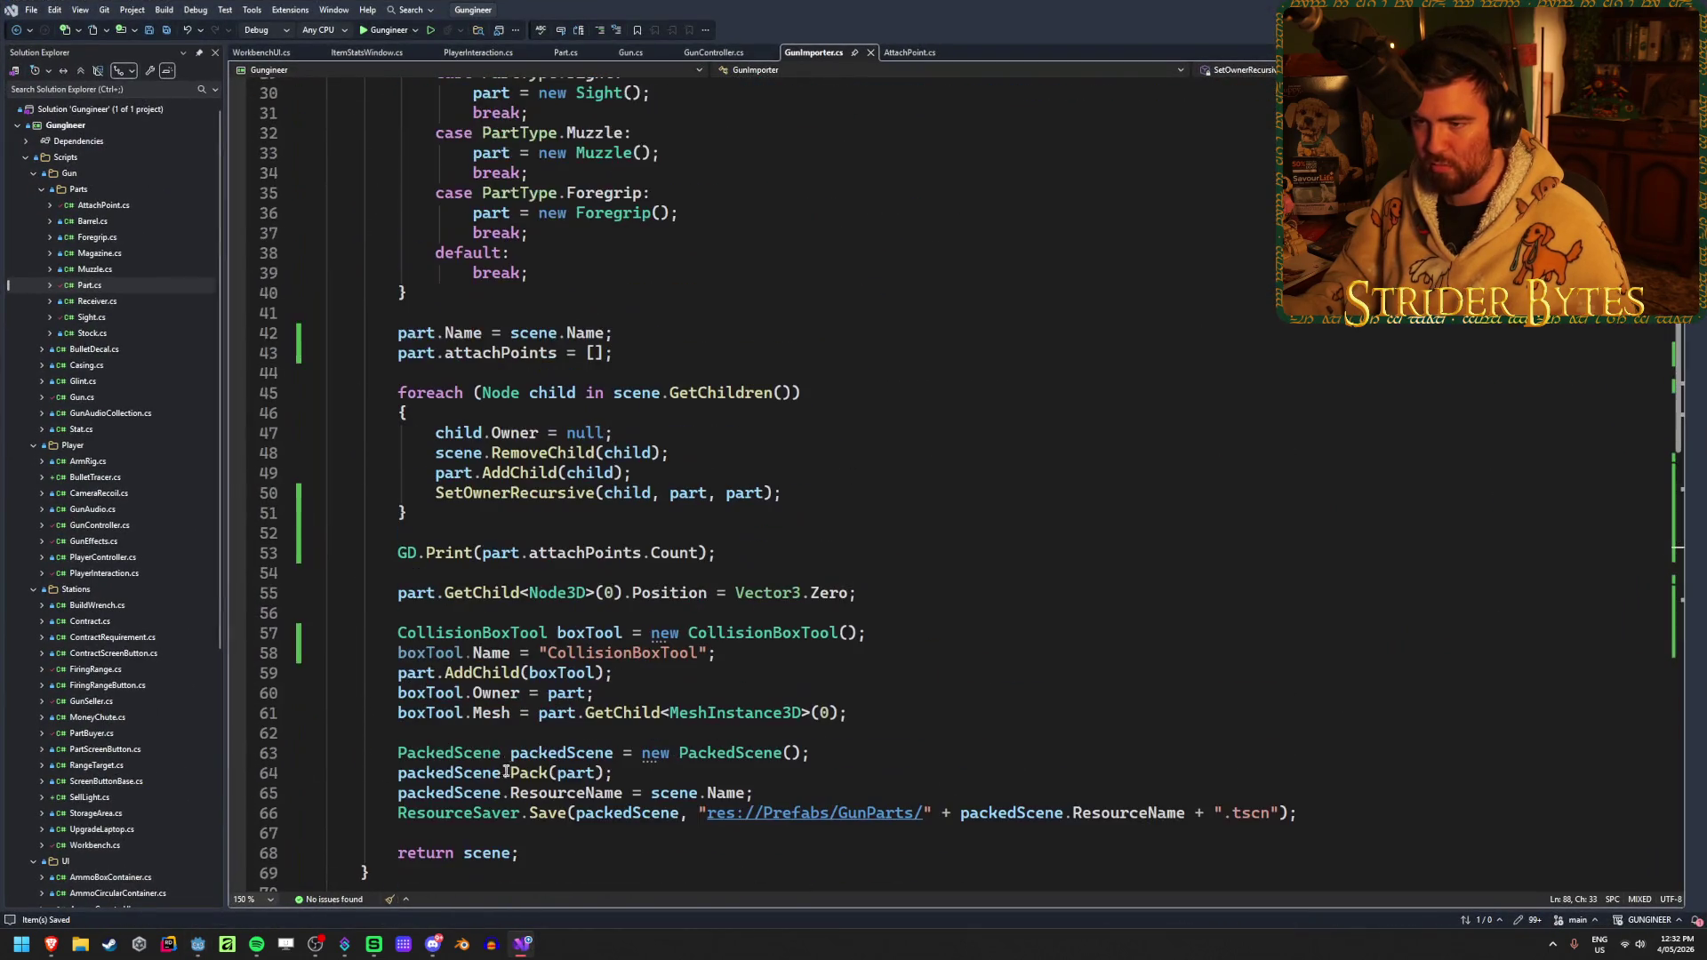
left_click(583, 564)
key("End")
key("shift+Home")
key("BackSpace")
key("BackSpace")
key("BackSpace")
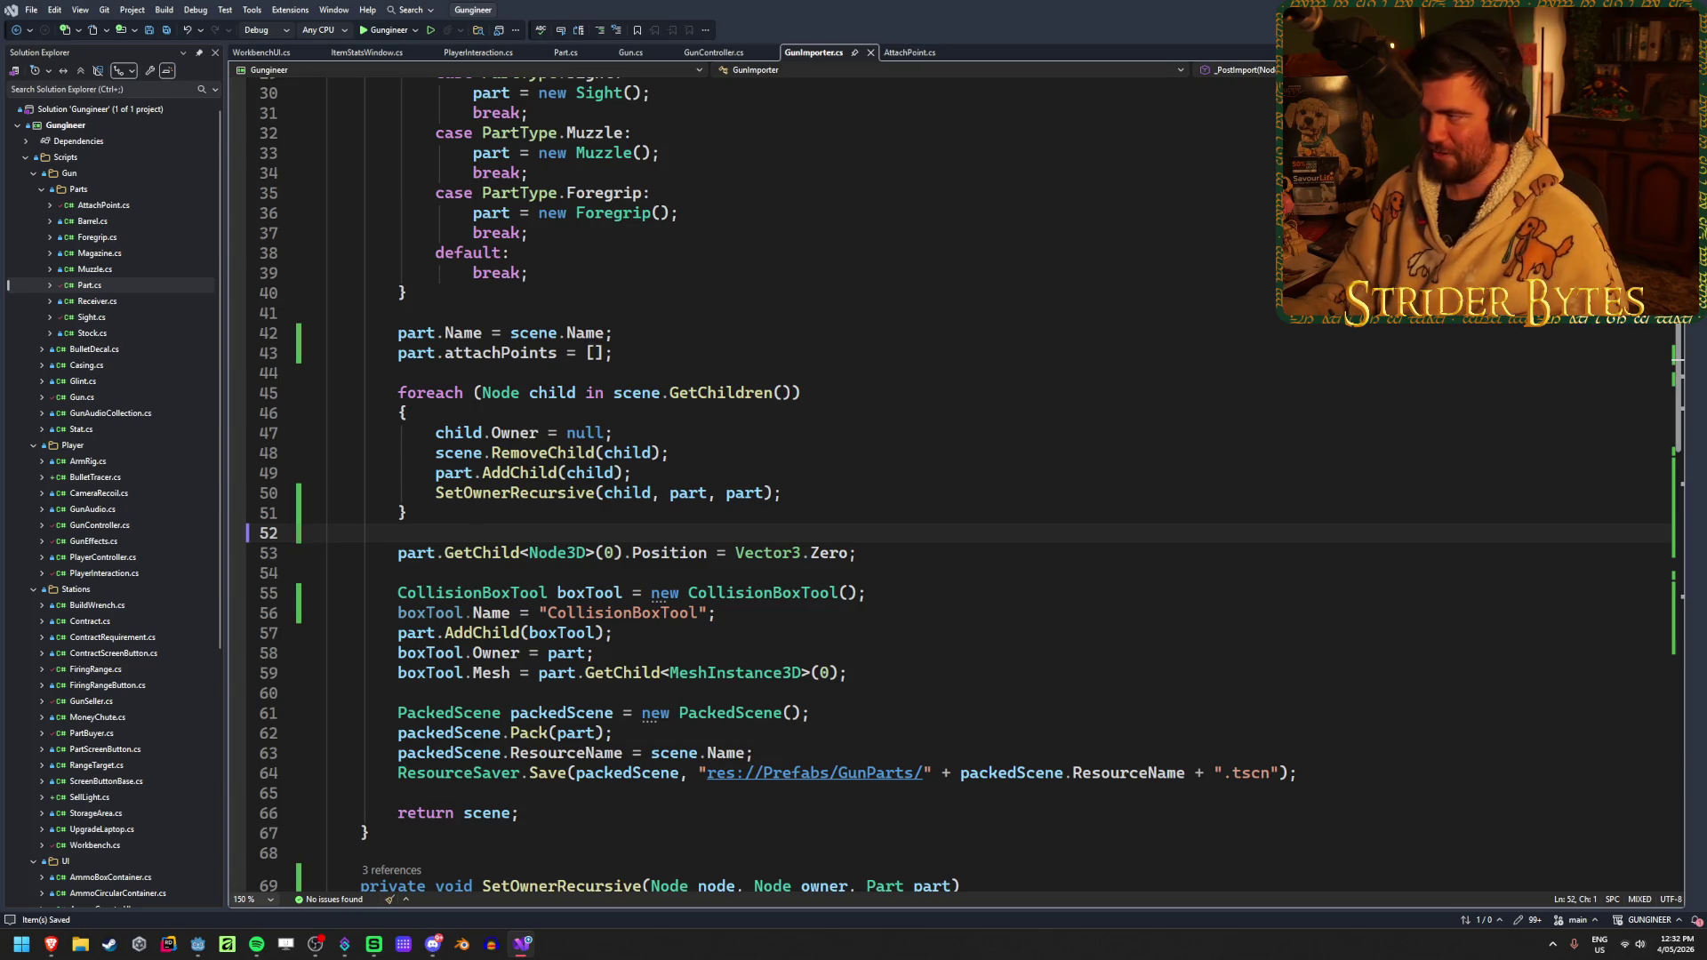
Rebuild in Godot, reimport Barrel_AC556.glb and clear the output log
key("alt+Tab")
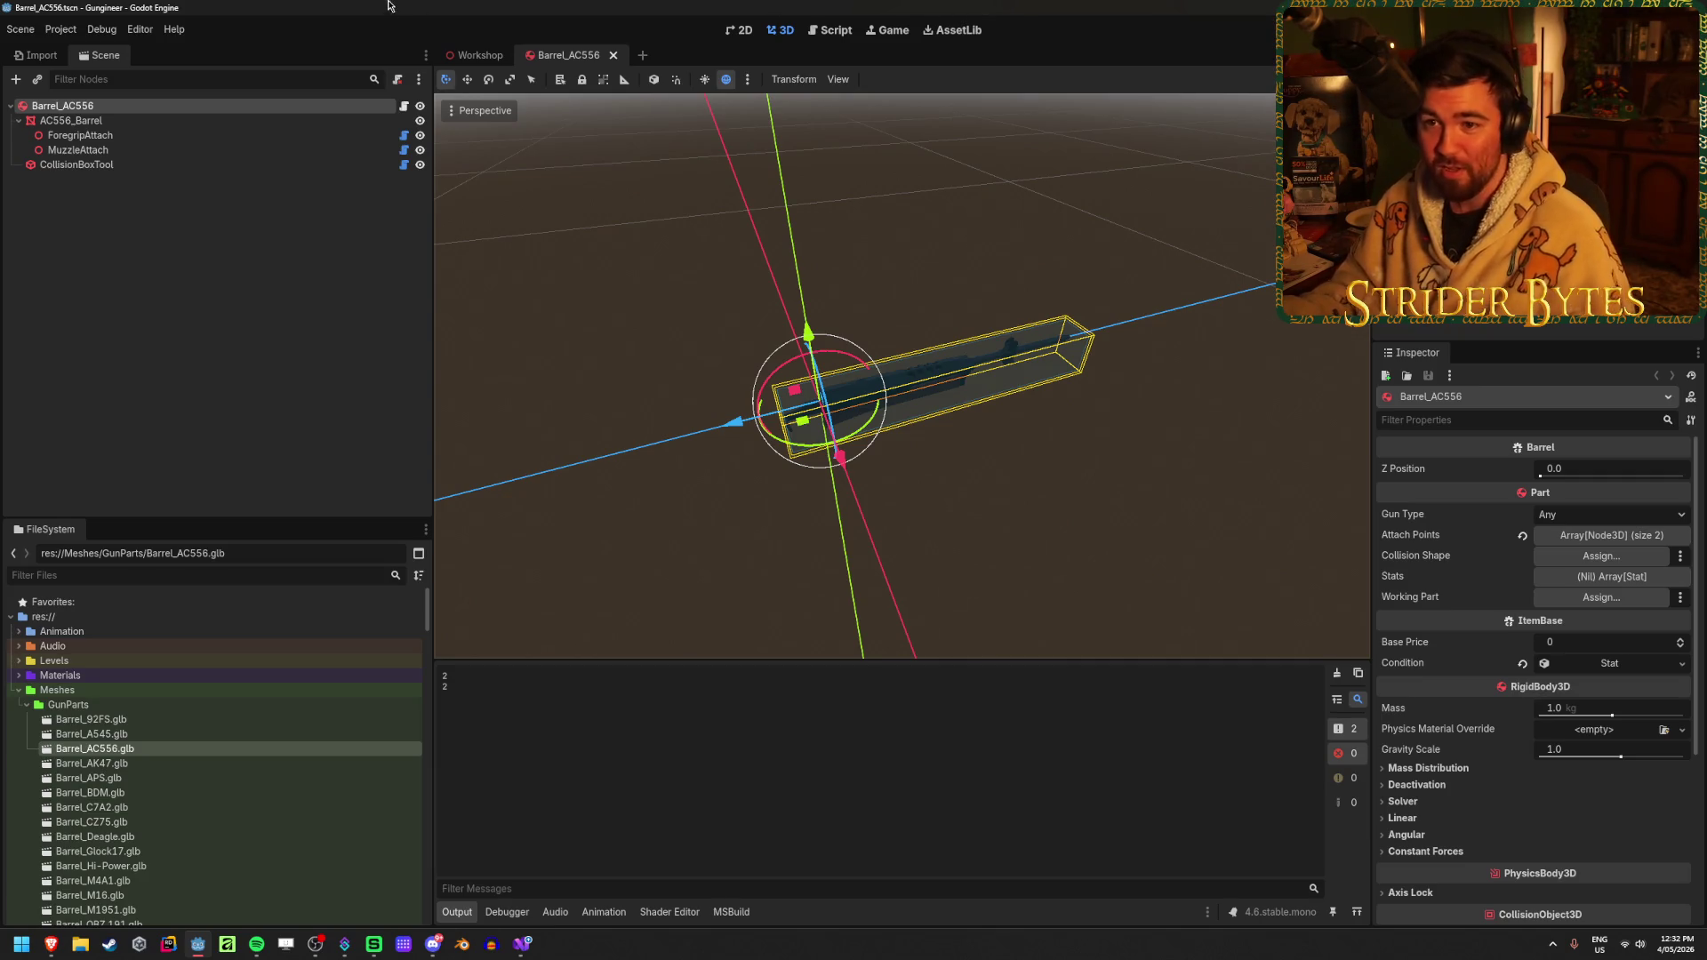
key("F5")
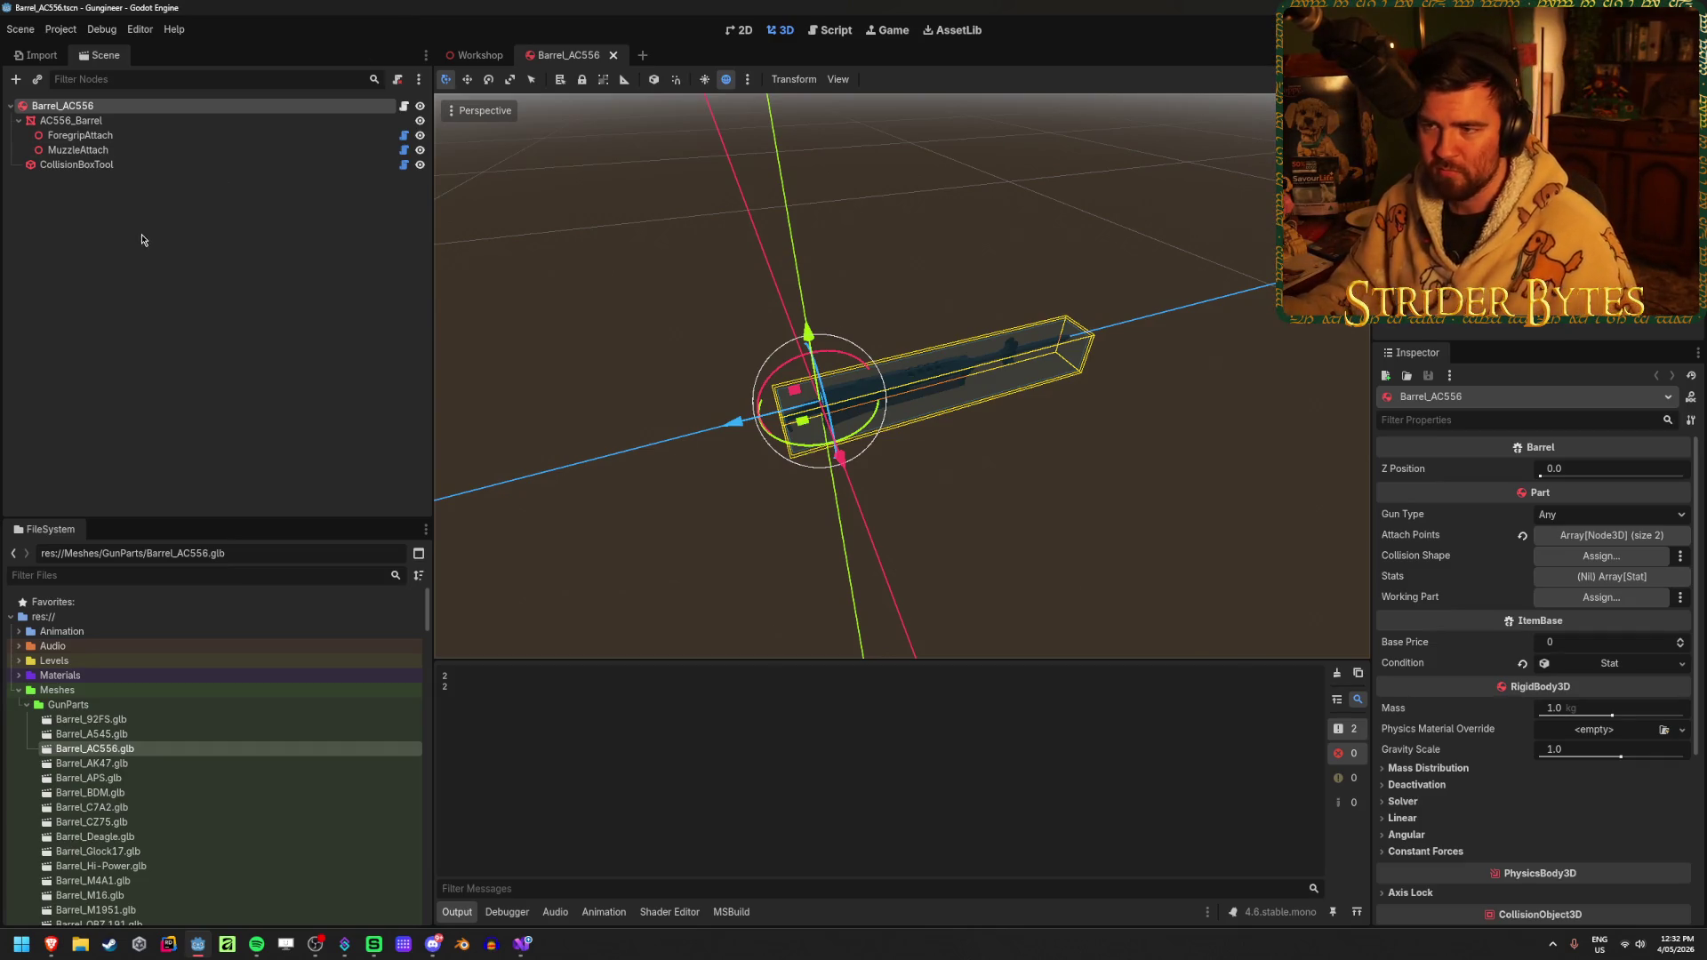
double_click(224, 749)
left_click(622, 847)
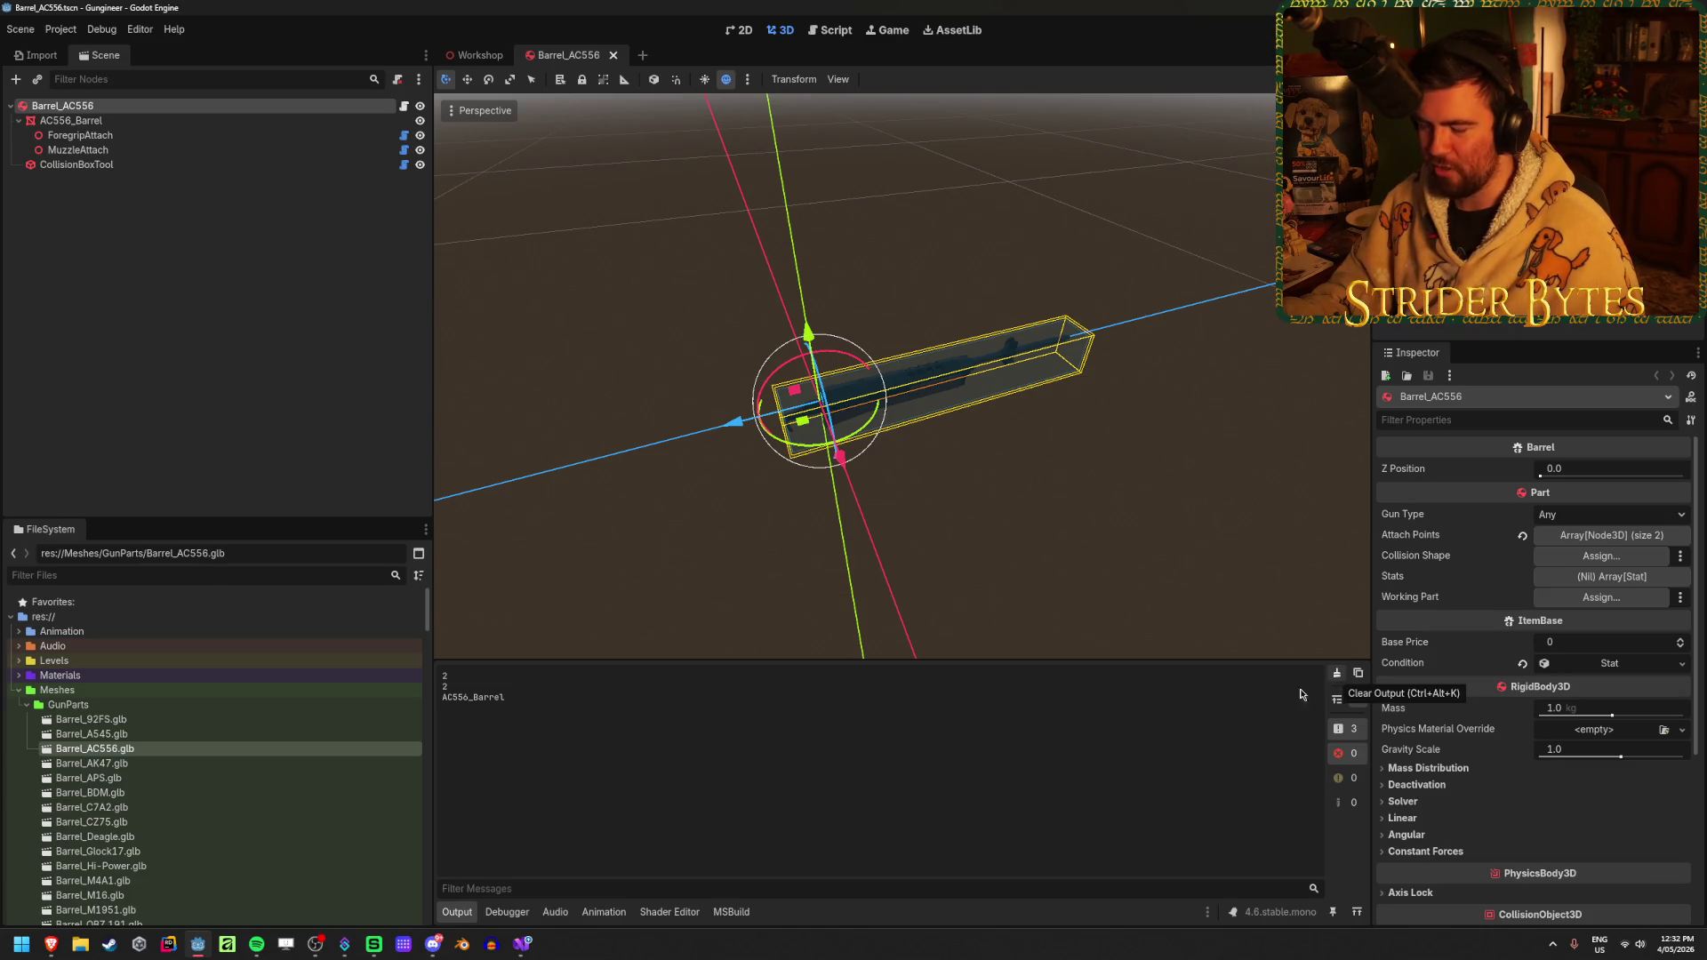
left_click(1338, 676)
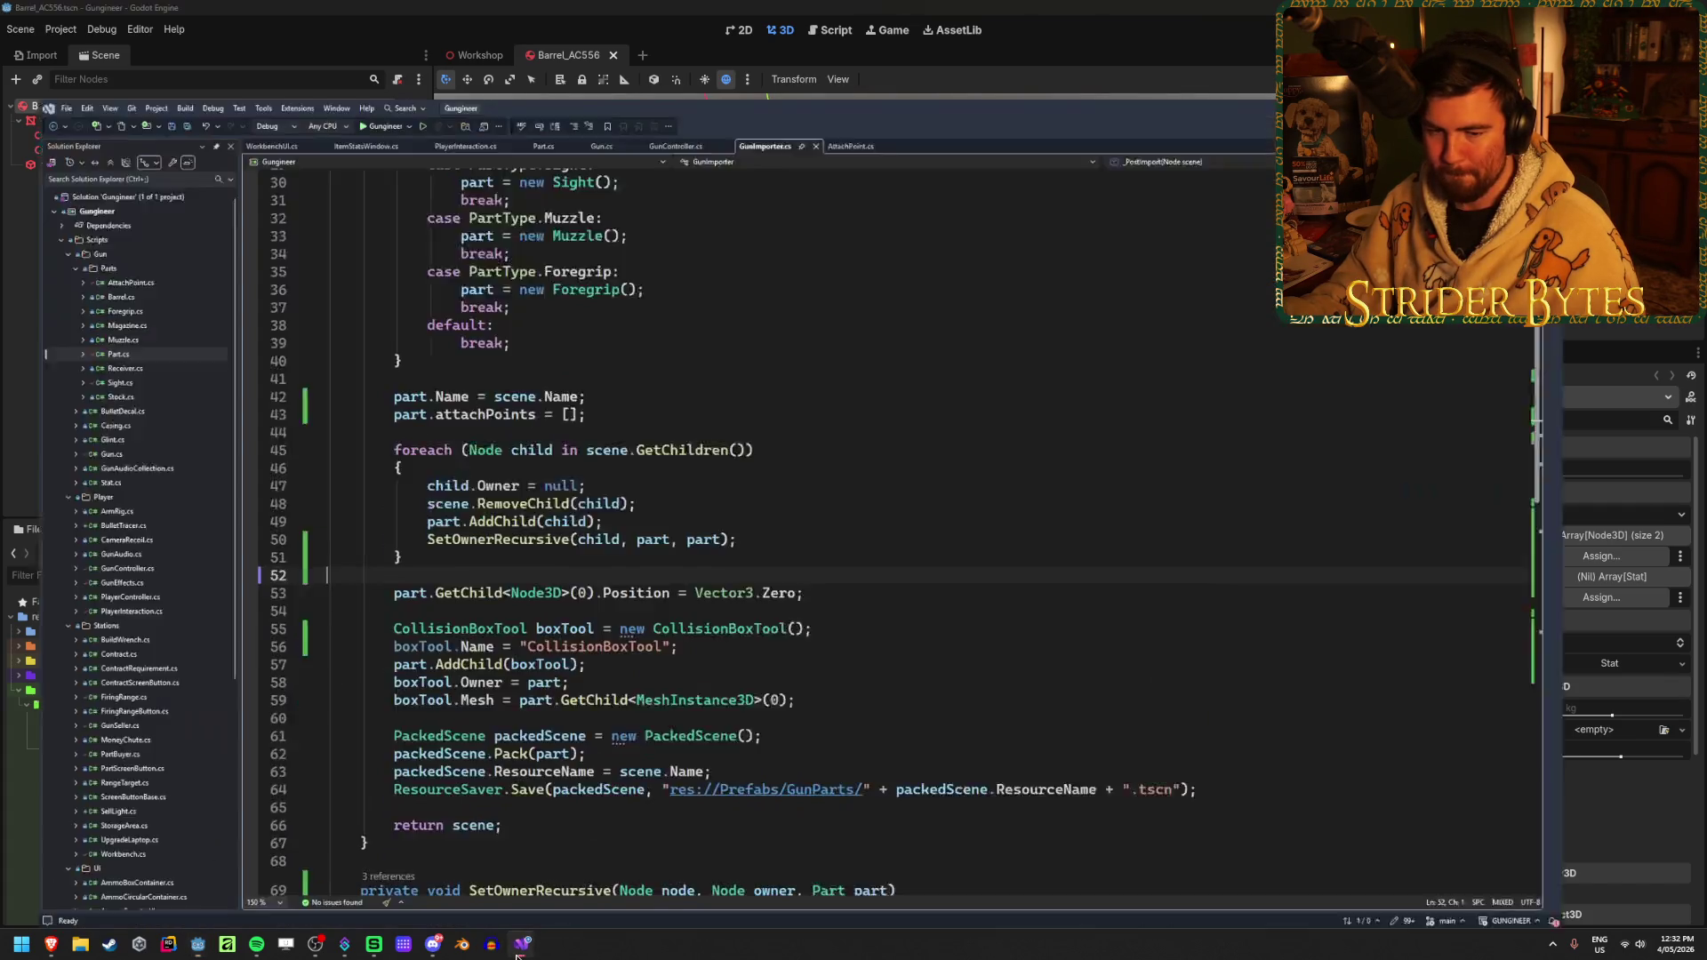
left_click(524, 947)
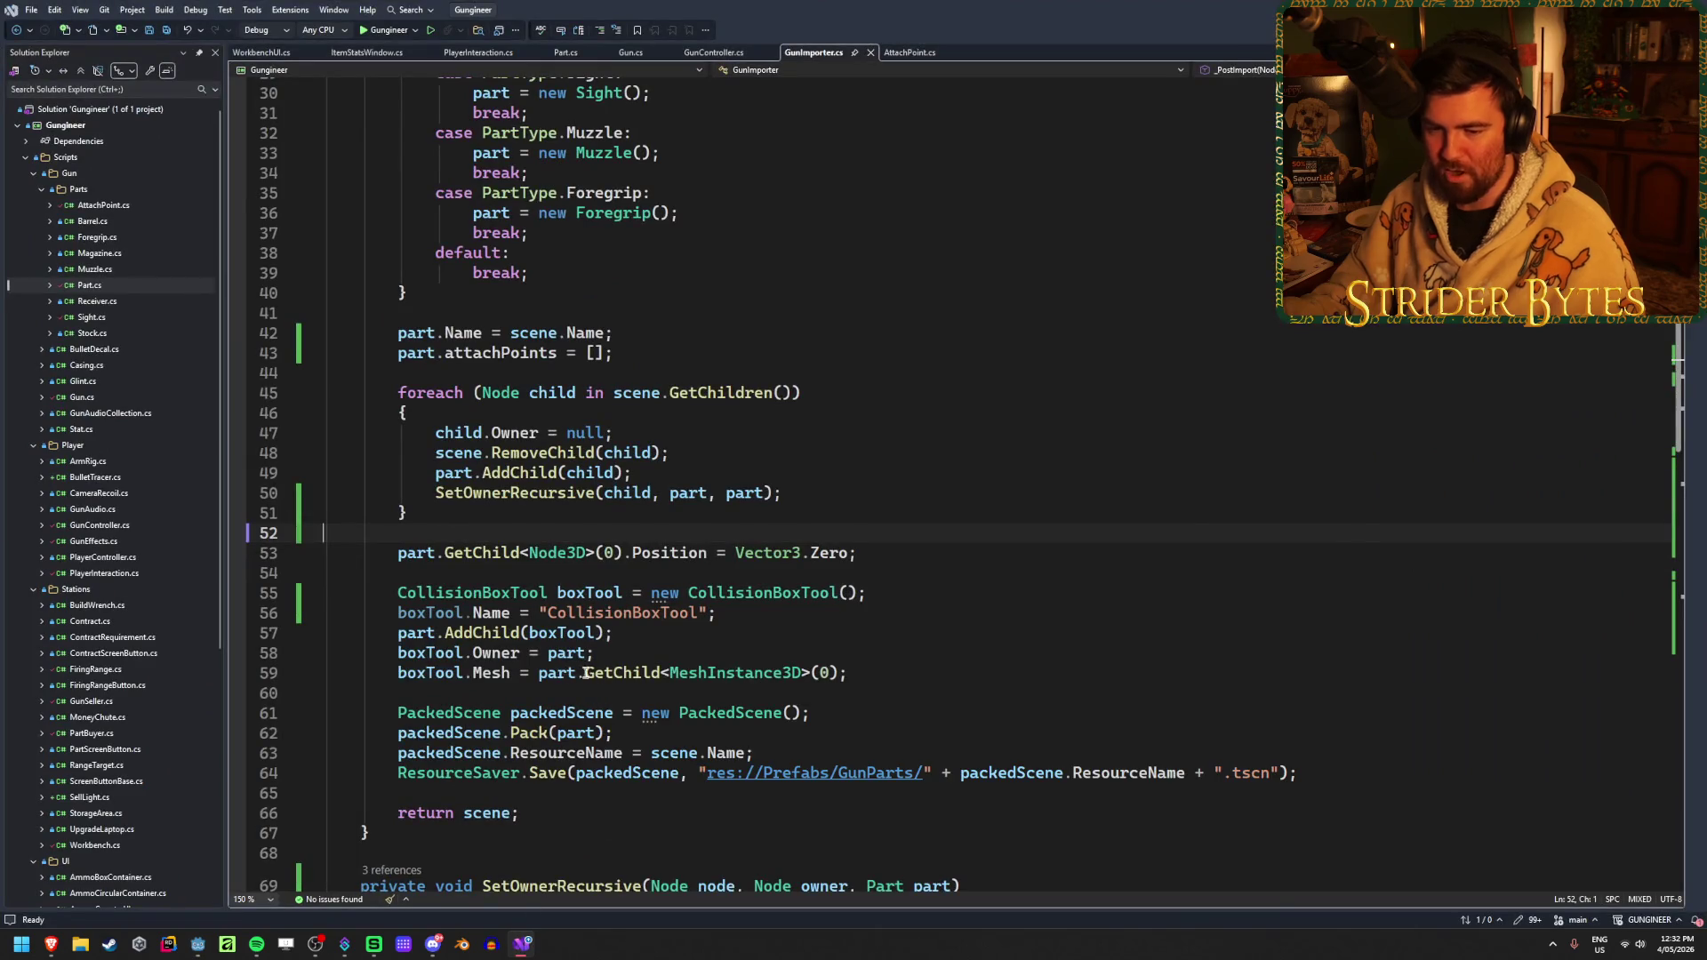
Uncomment part.meshes.Add(mesh) on line 87 and save GunImporter.cs
left_click(898, 553)
left_click(898, 532)
left_click(902, 506)
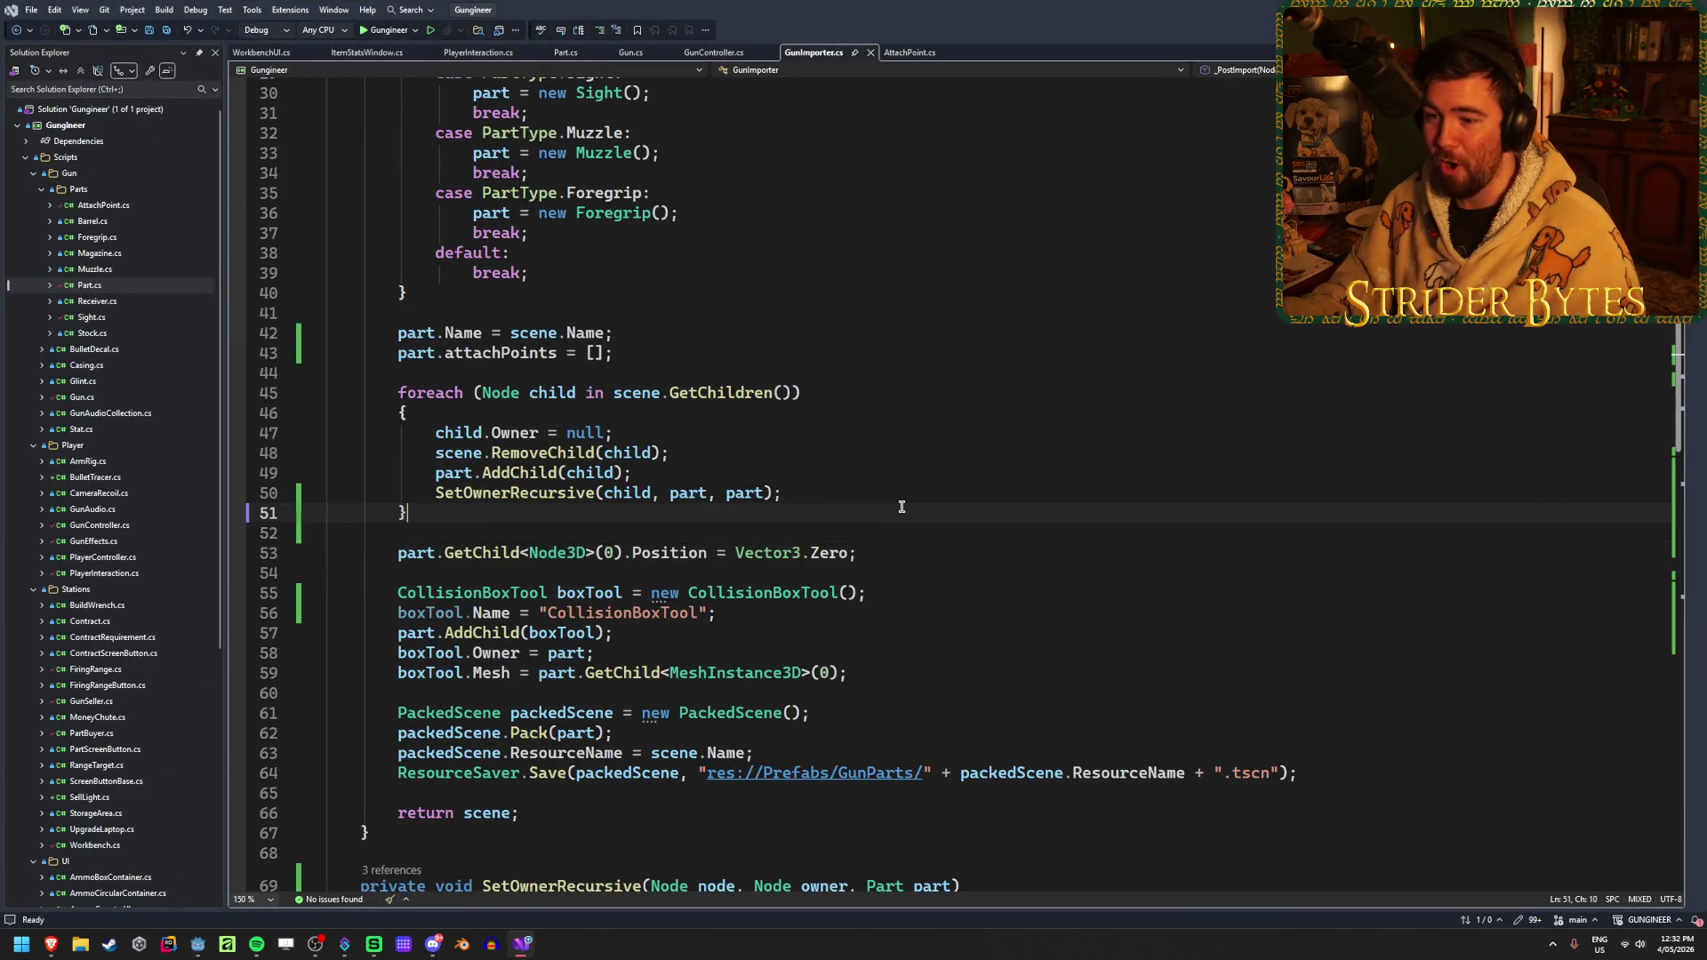
left_click(899, 532)
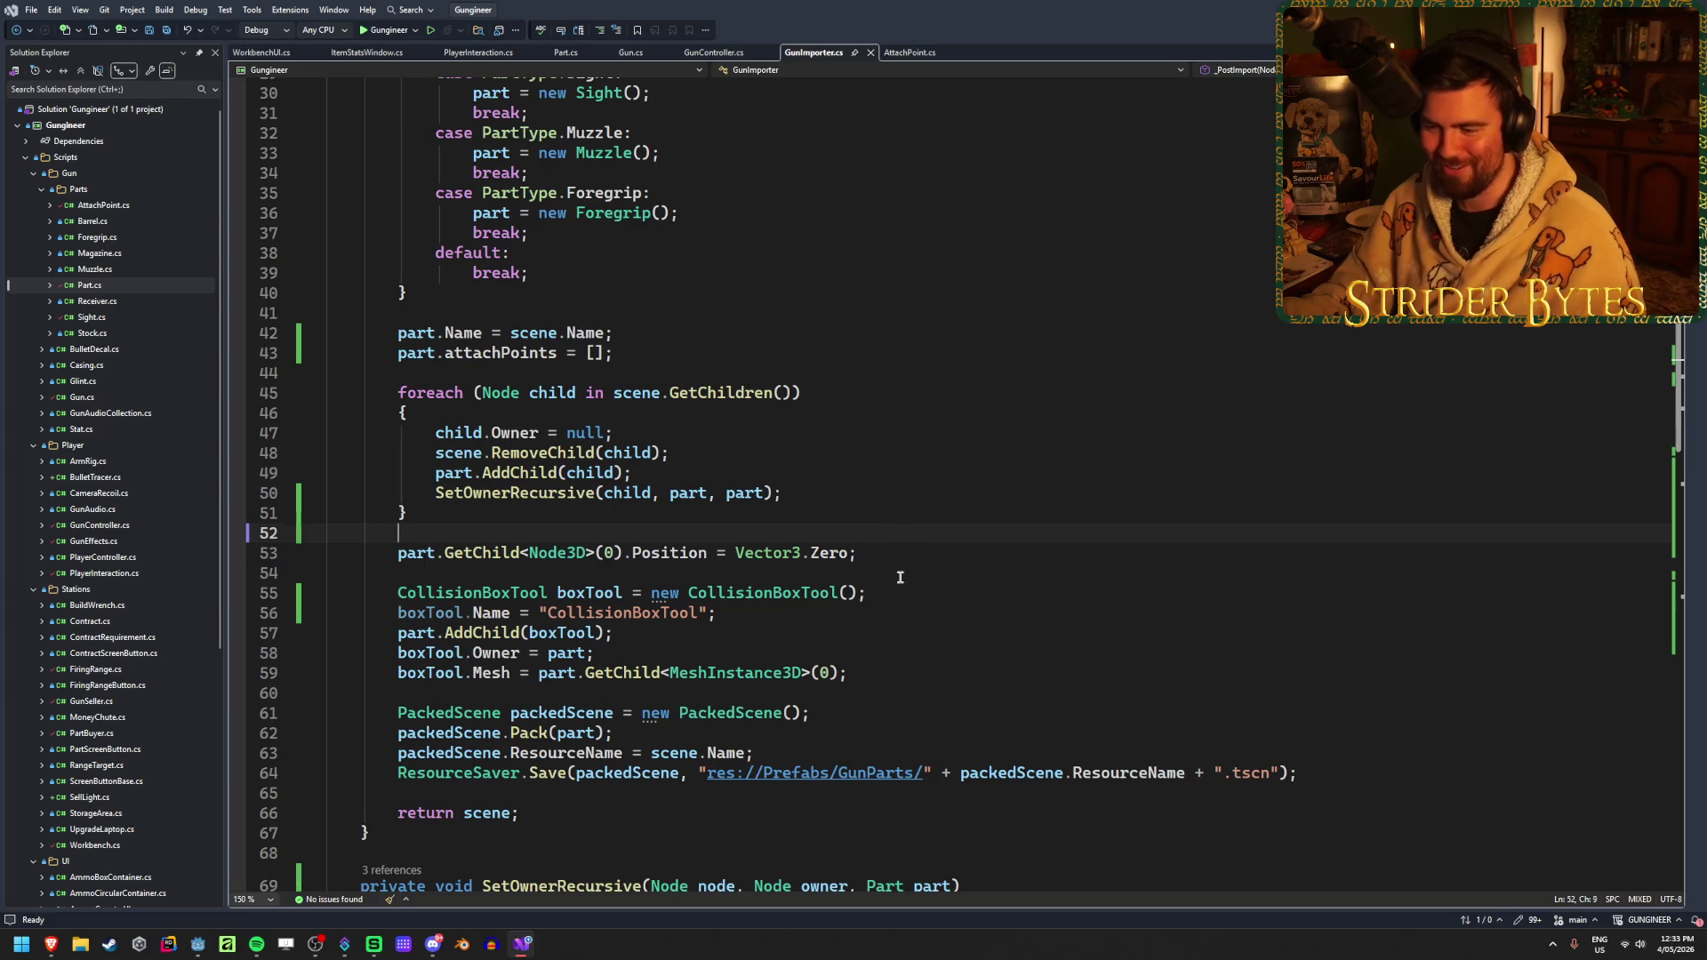
scroll(900, 578, "down", 2)
scroll(900, 567, "down", 7)
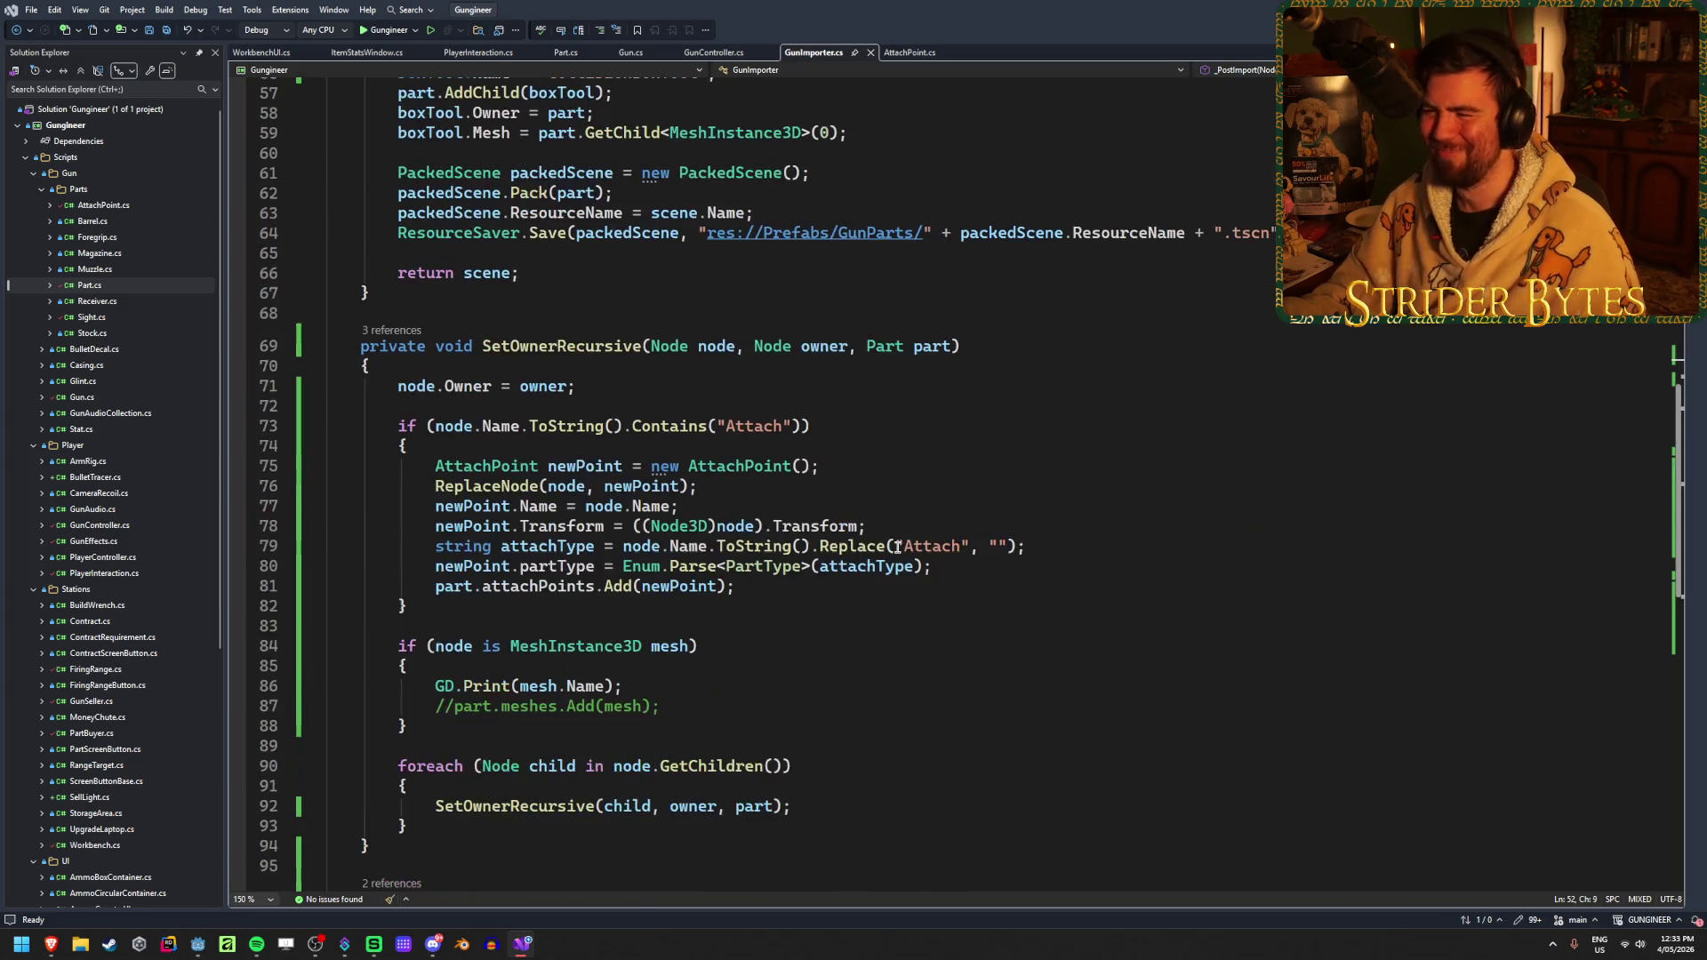
left_click(662, 702)
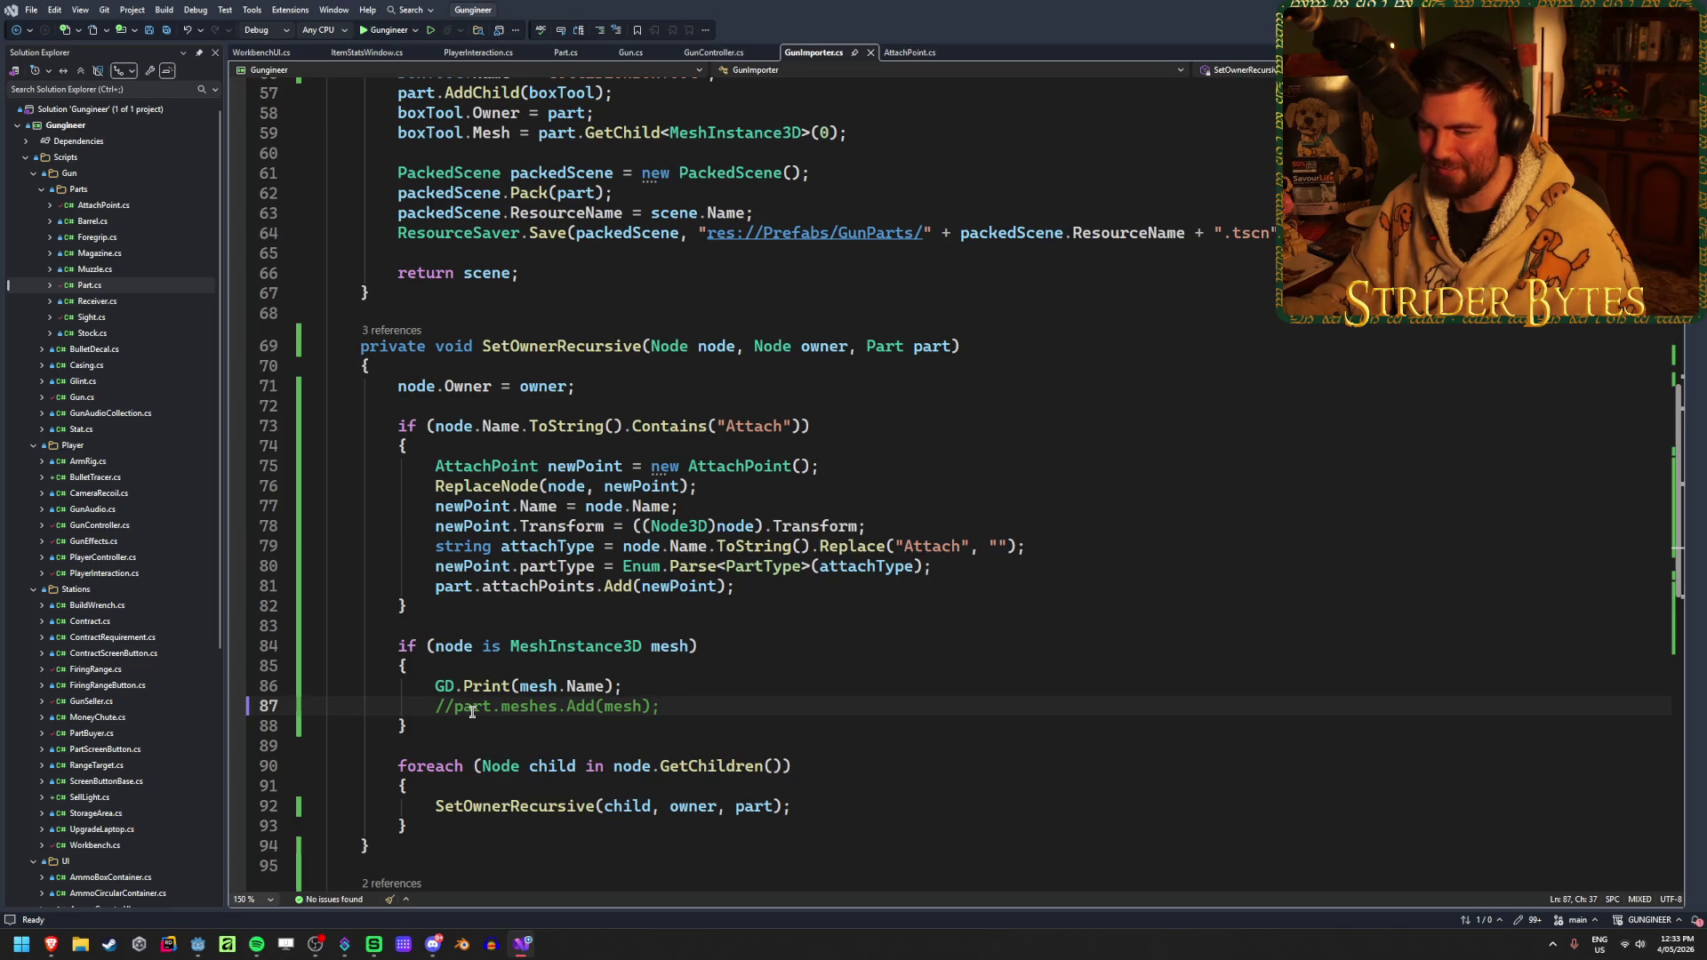
key("BackSpace")
key("BackSpace")
left_click(635, 688)
key("ctrl+s")
left_click(653, 707)
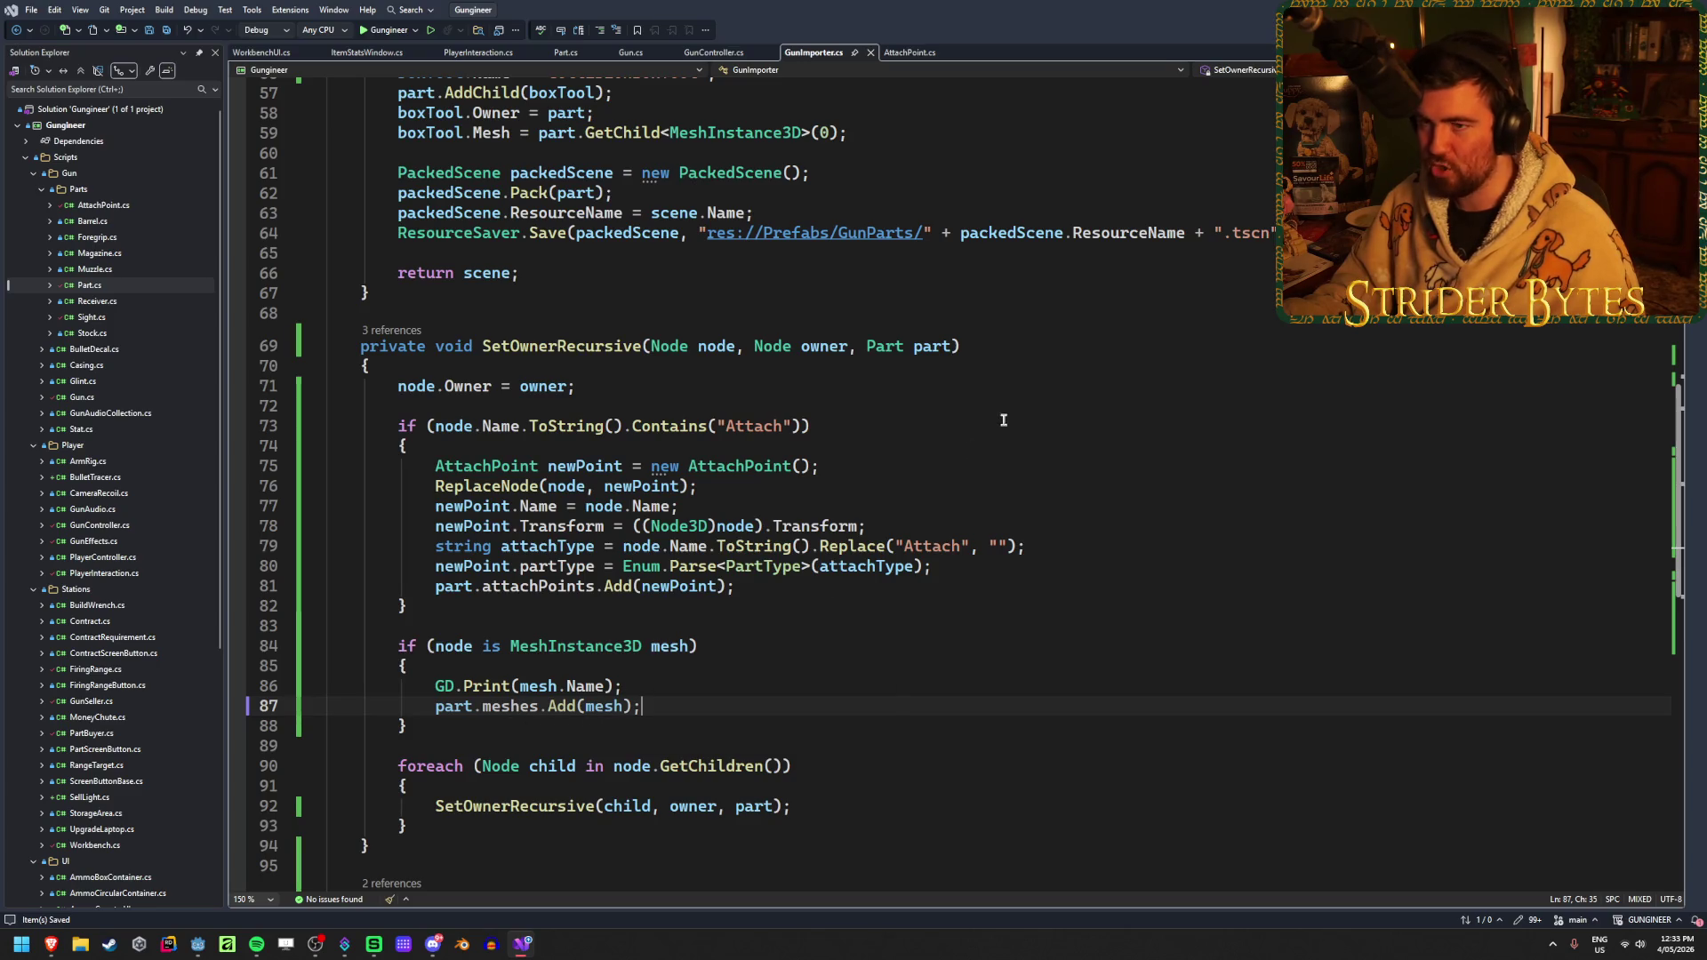
Reimport Barrel_AC556.glb, dismiss the null reference load error, and start a new line 44
key("alt+Tab")
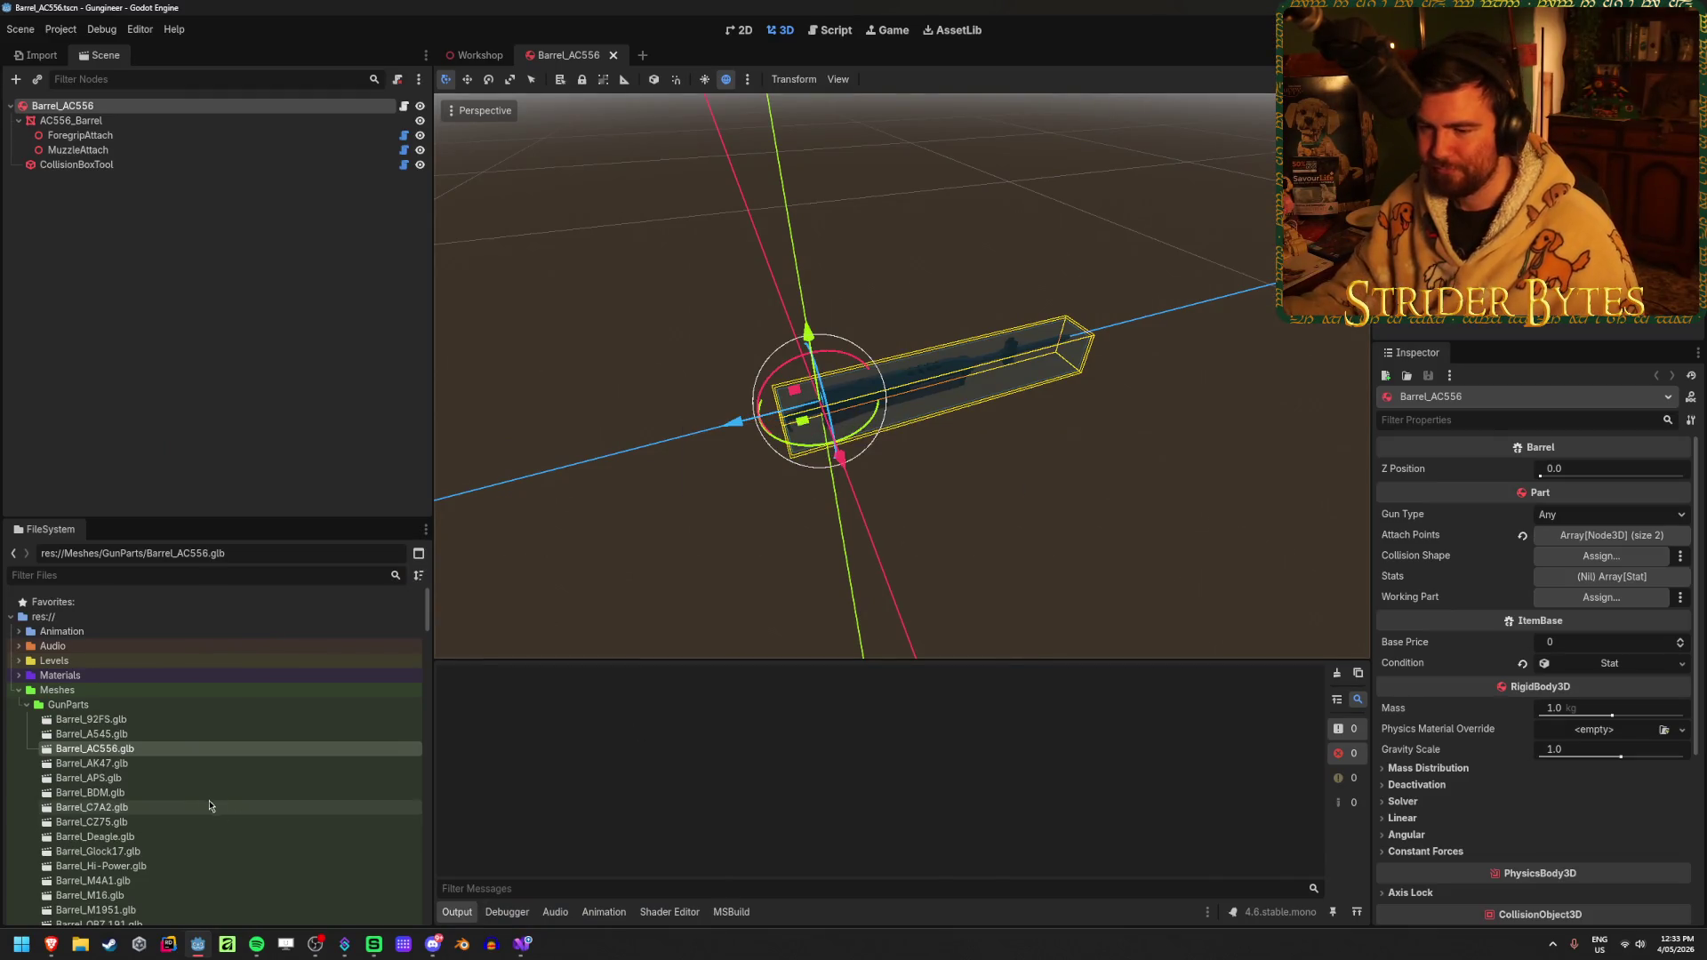
double_click(208, 751)
left_click(614, 847)
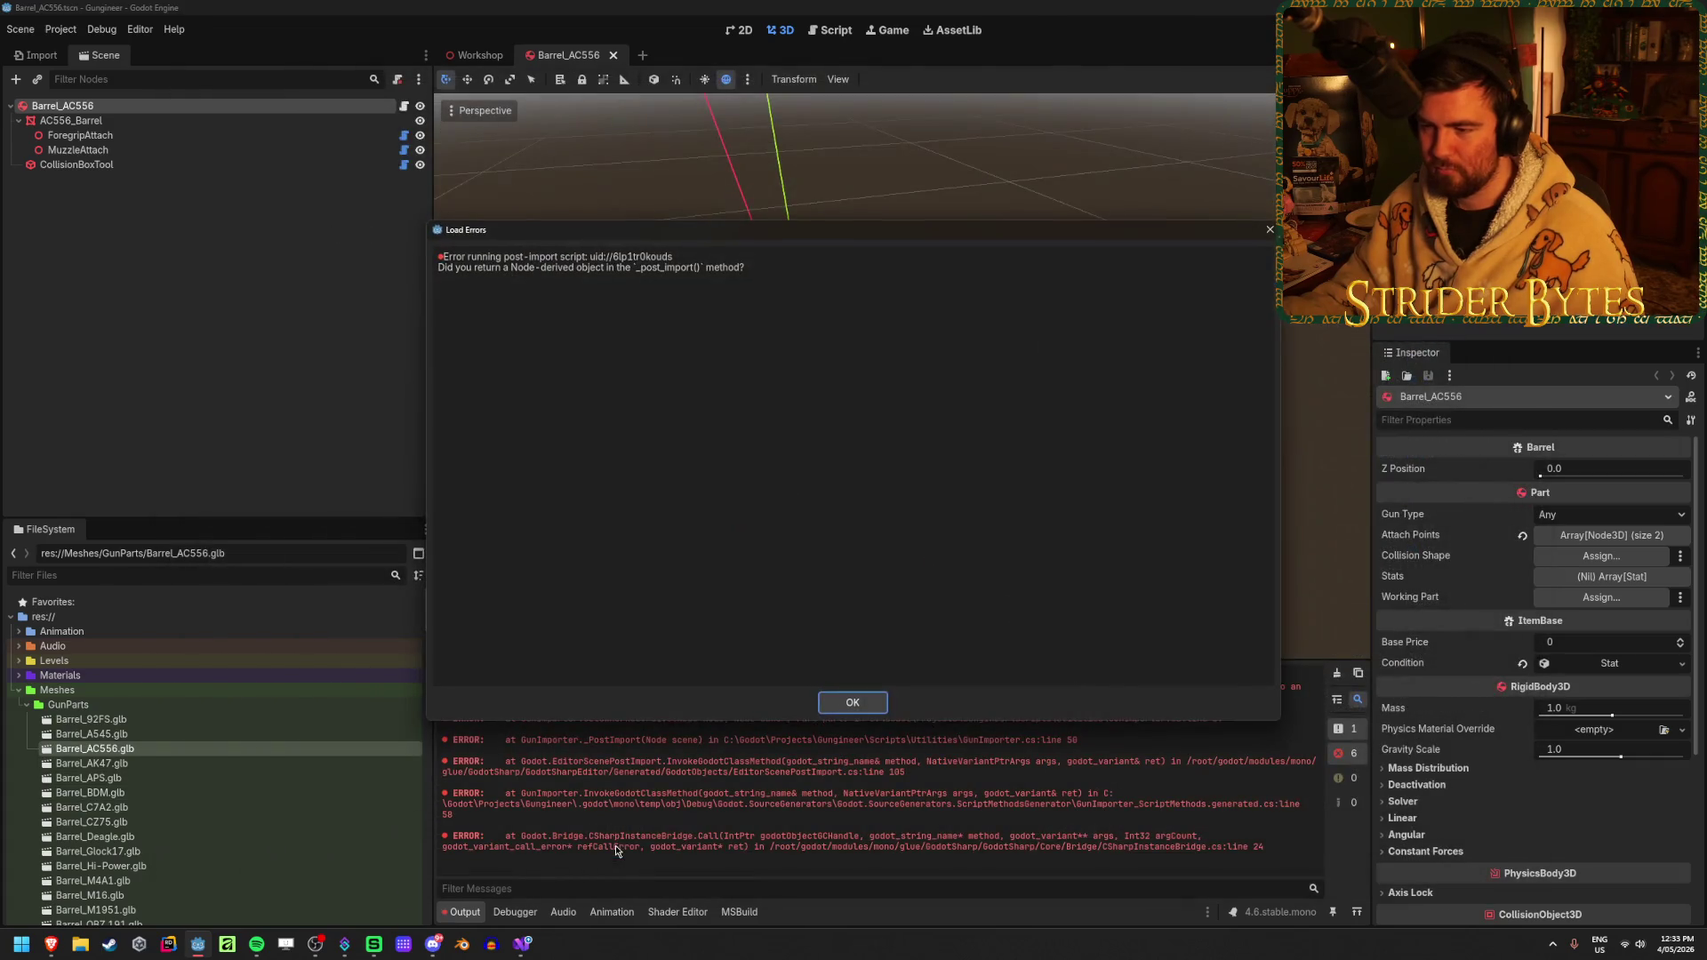
left_click(855, 704)
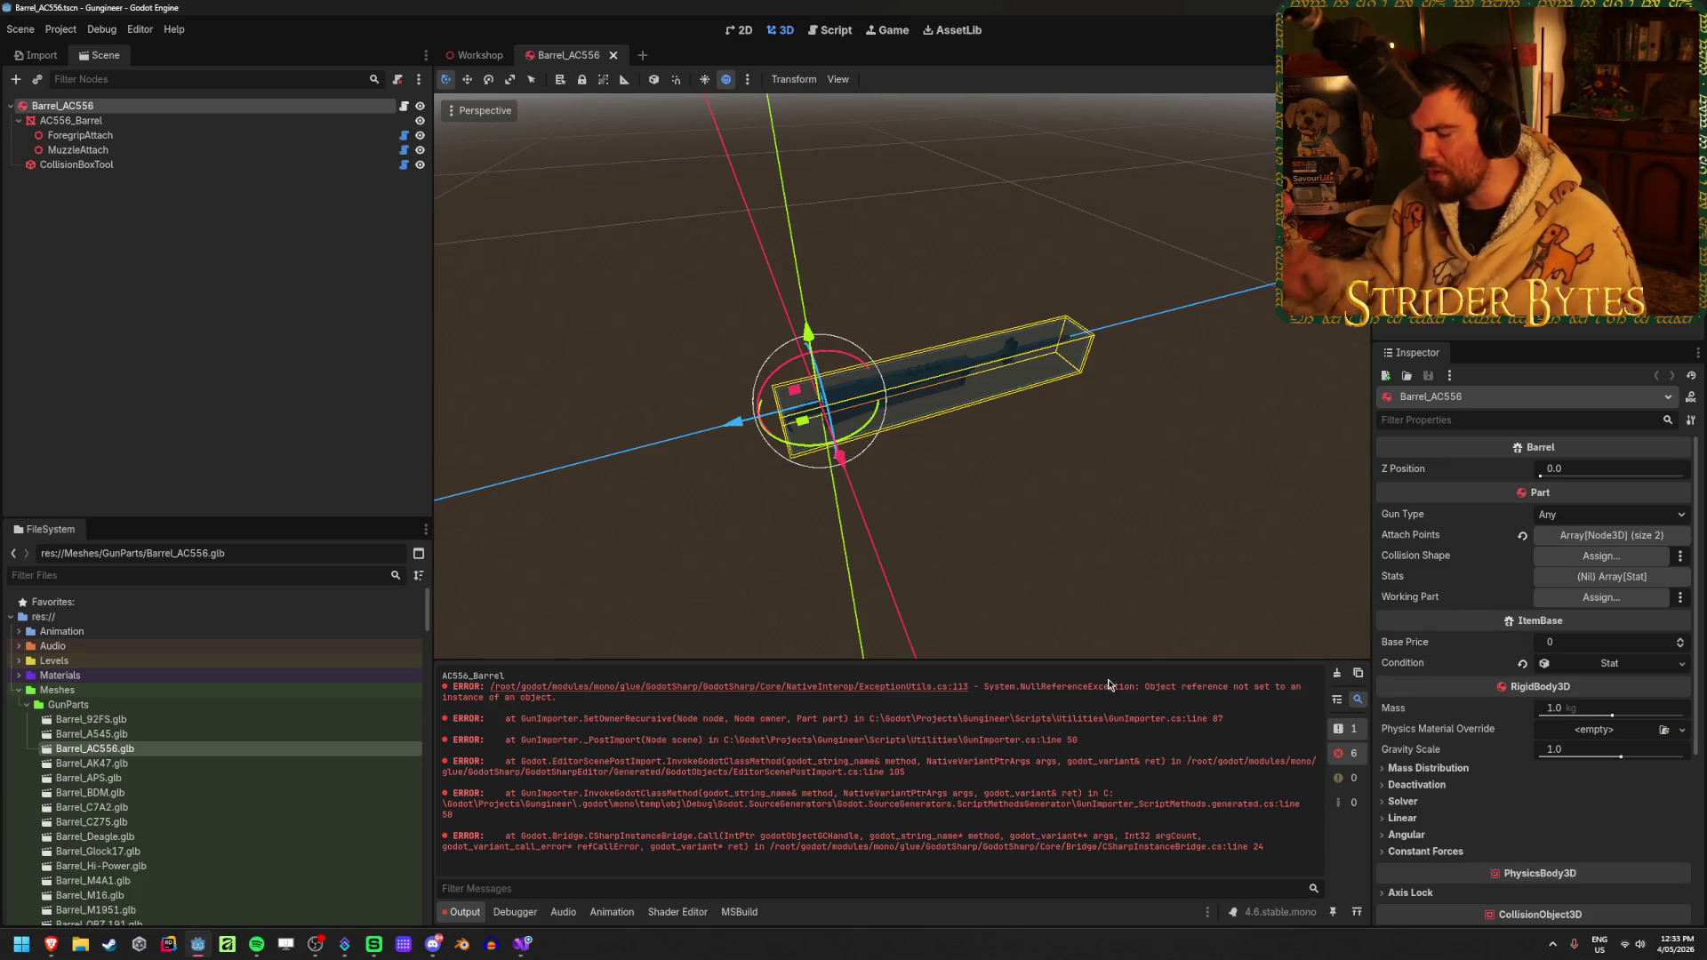
left_click(521, 948)
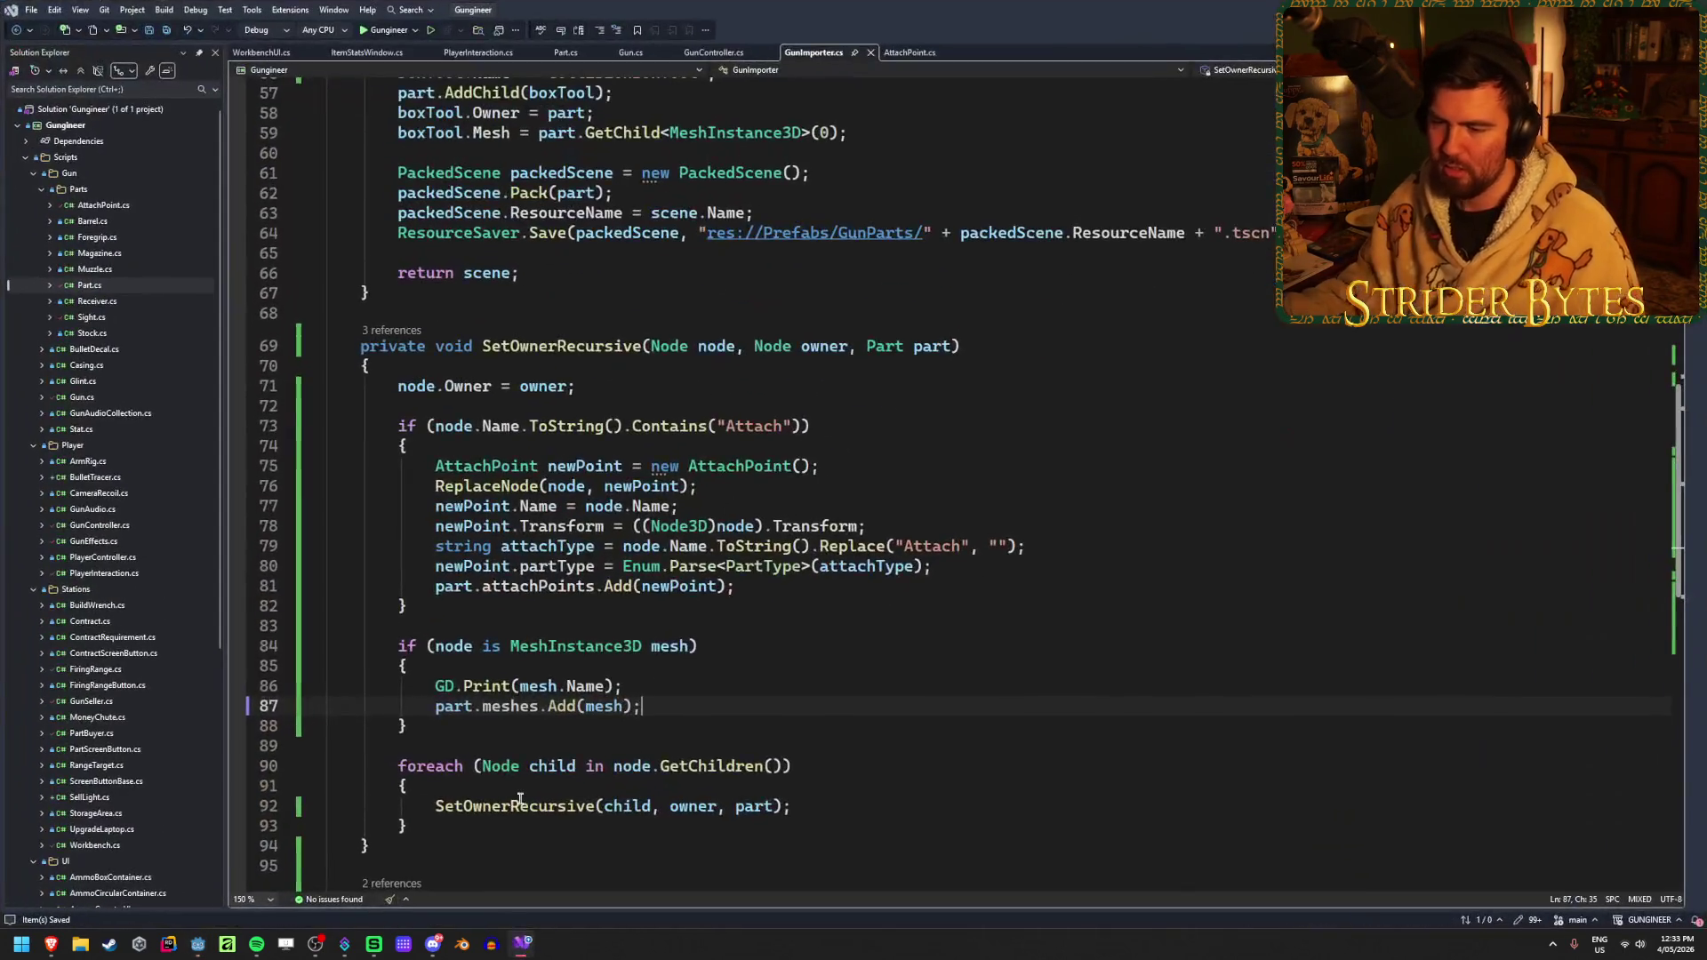
scroll(801, 705, "up", 5)
scroll(801, 705, "up", 9)
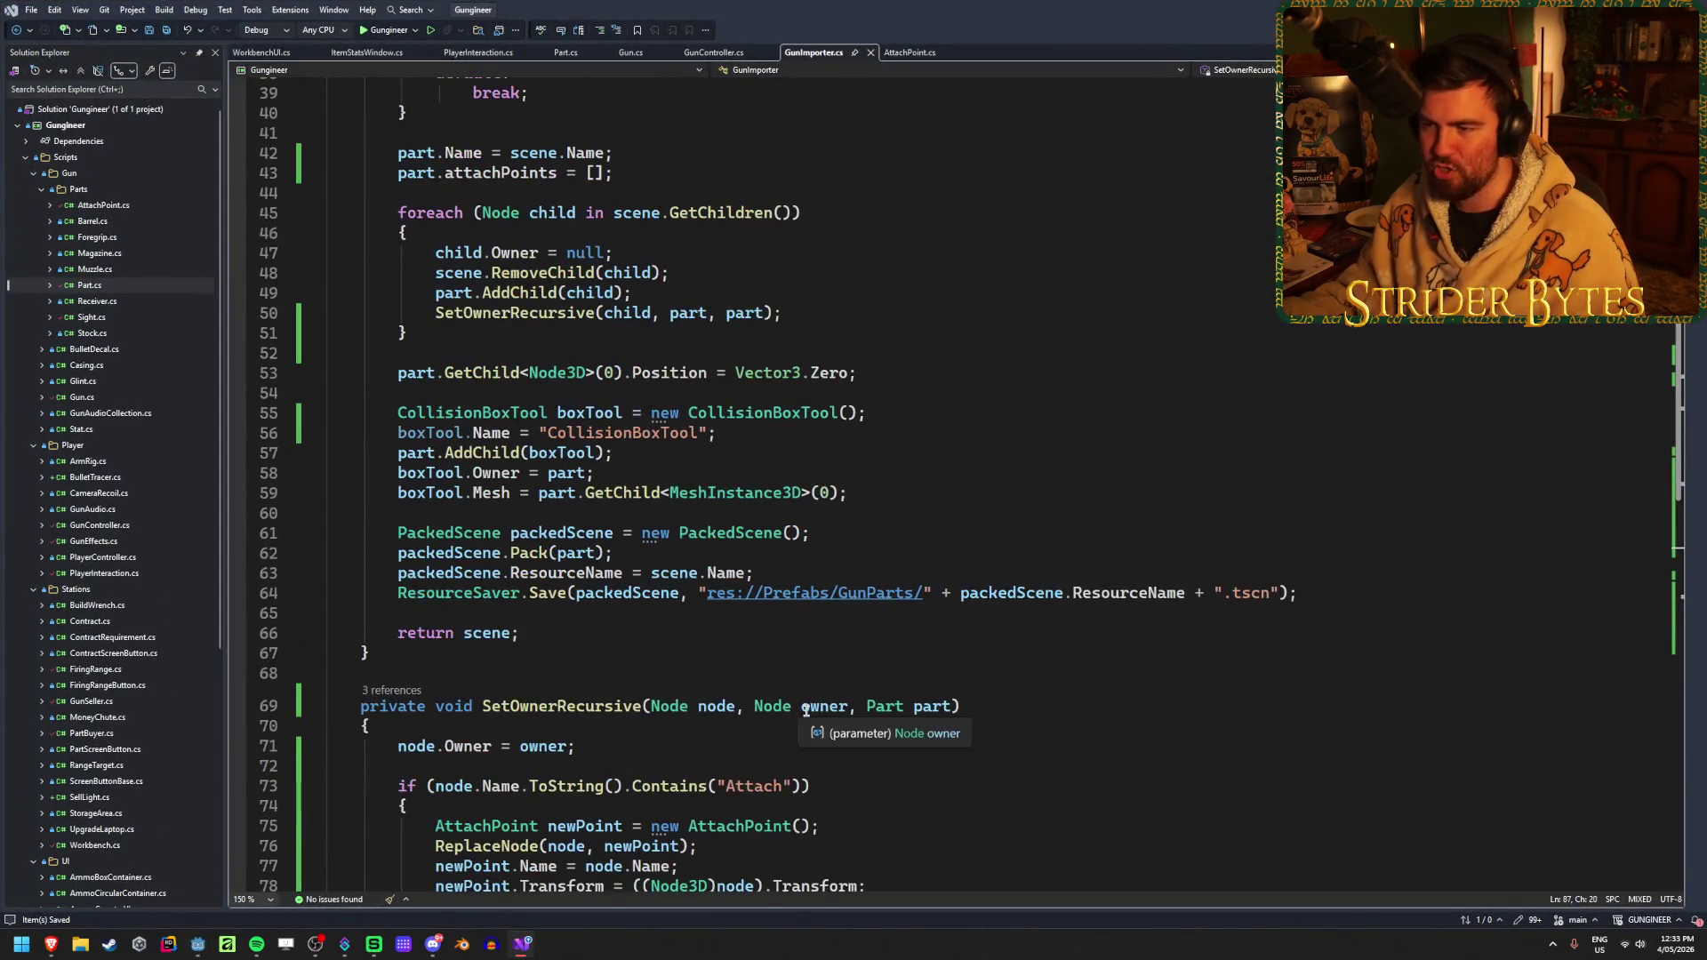
left_click(667, 585)
key("Return")
Begin line 44 with 'part.meshes = new Array'
type("part.meshe")
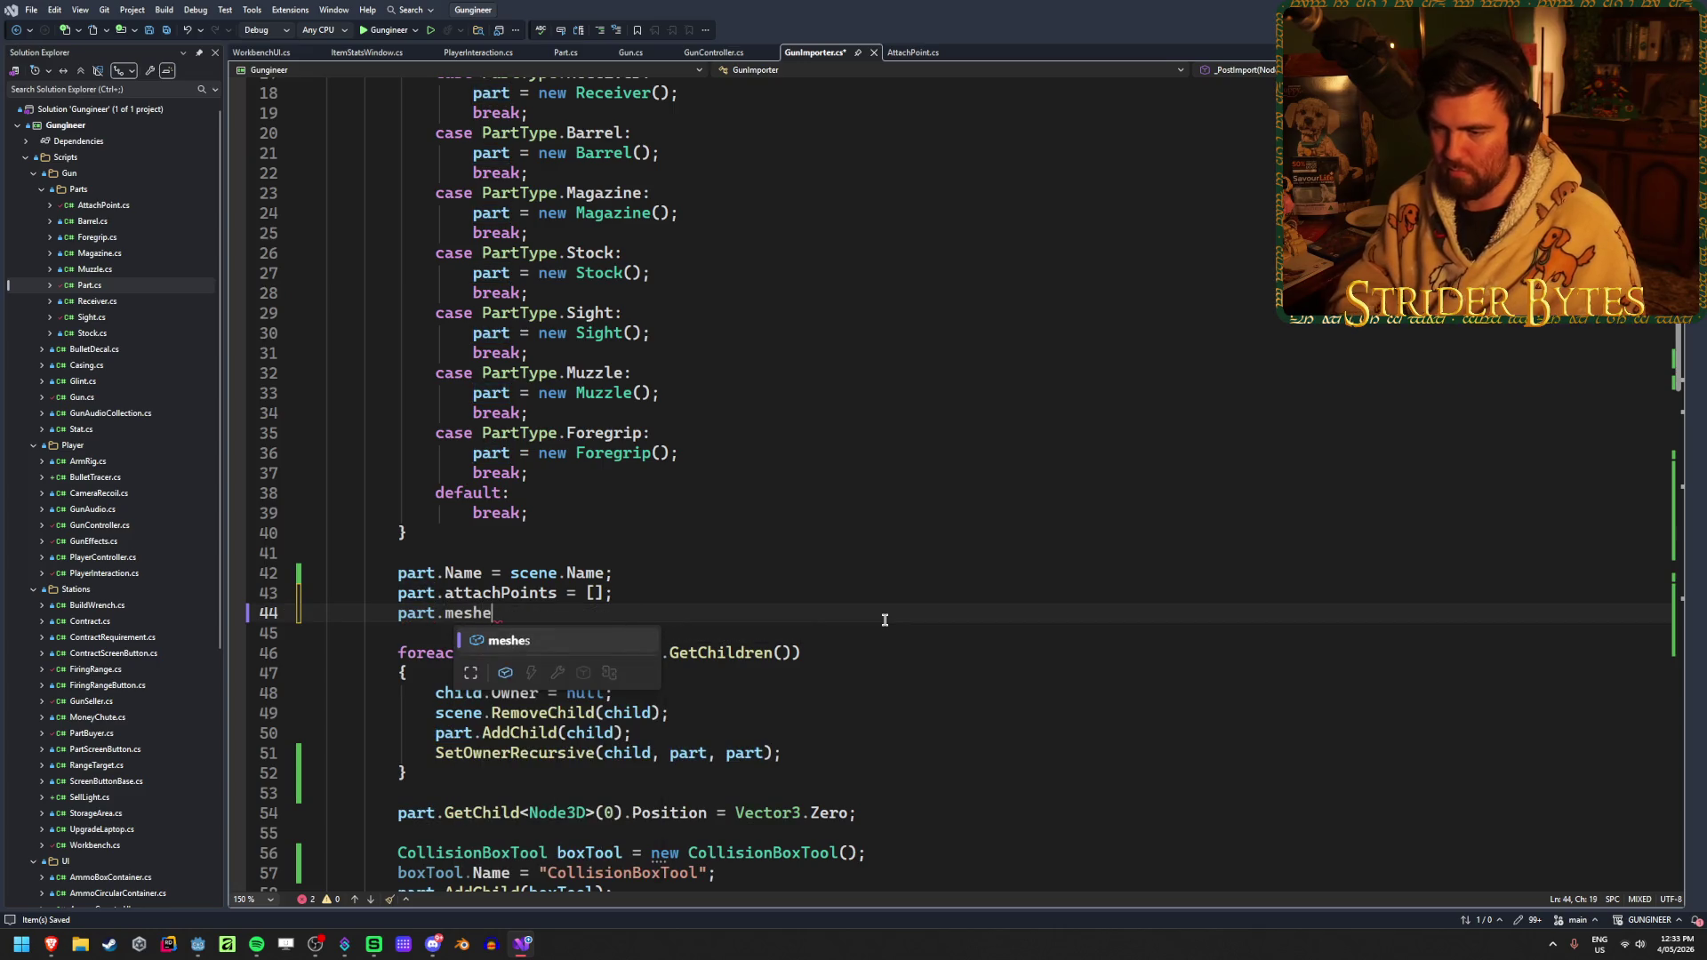
type("s = new ")
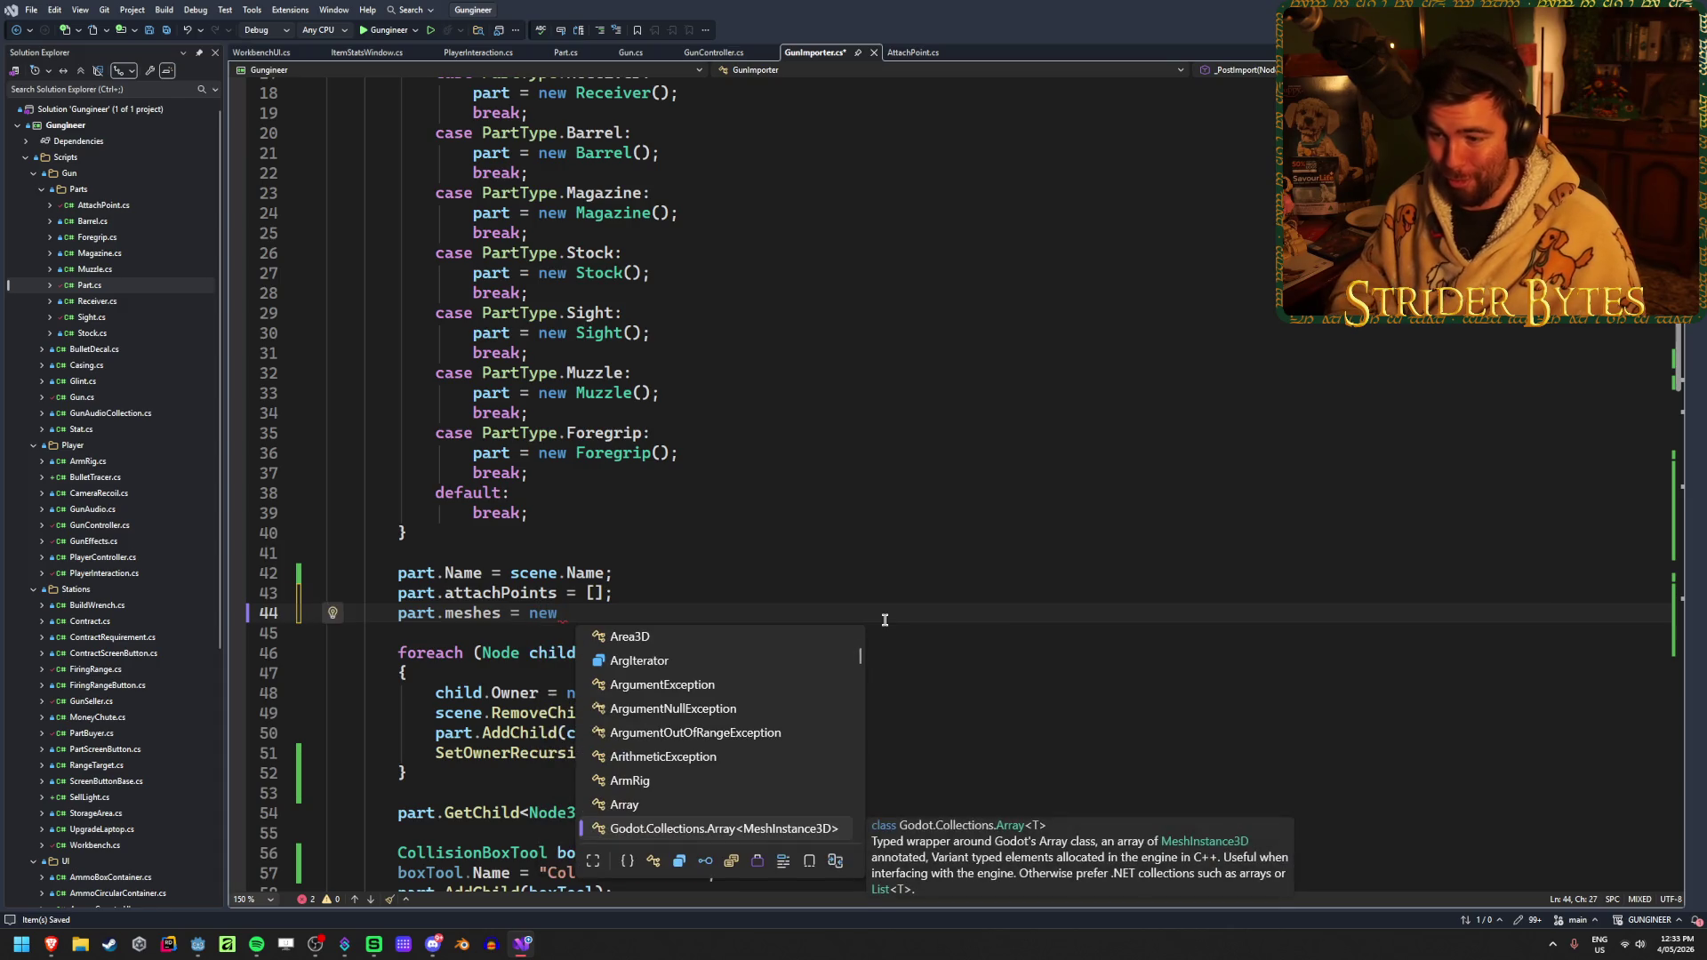
type("Array")
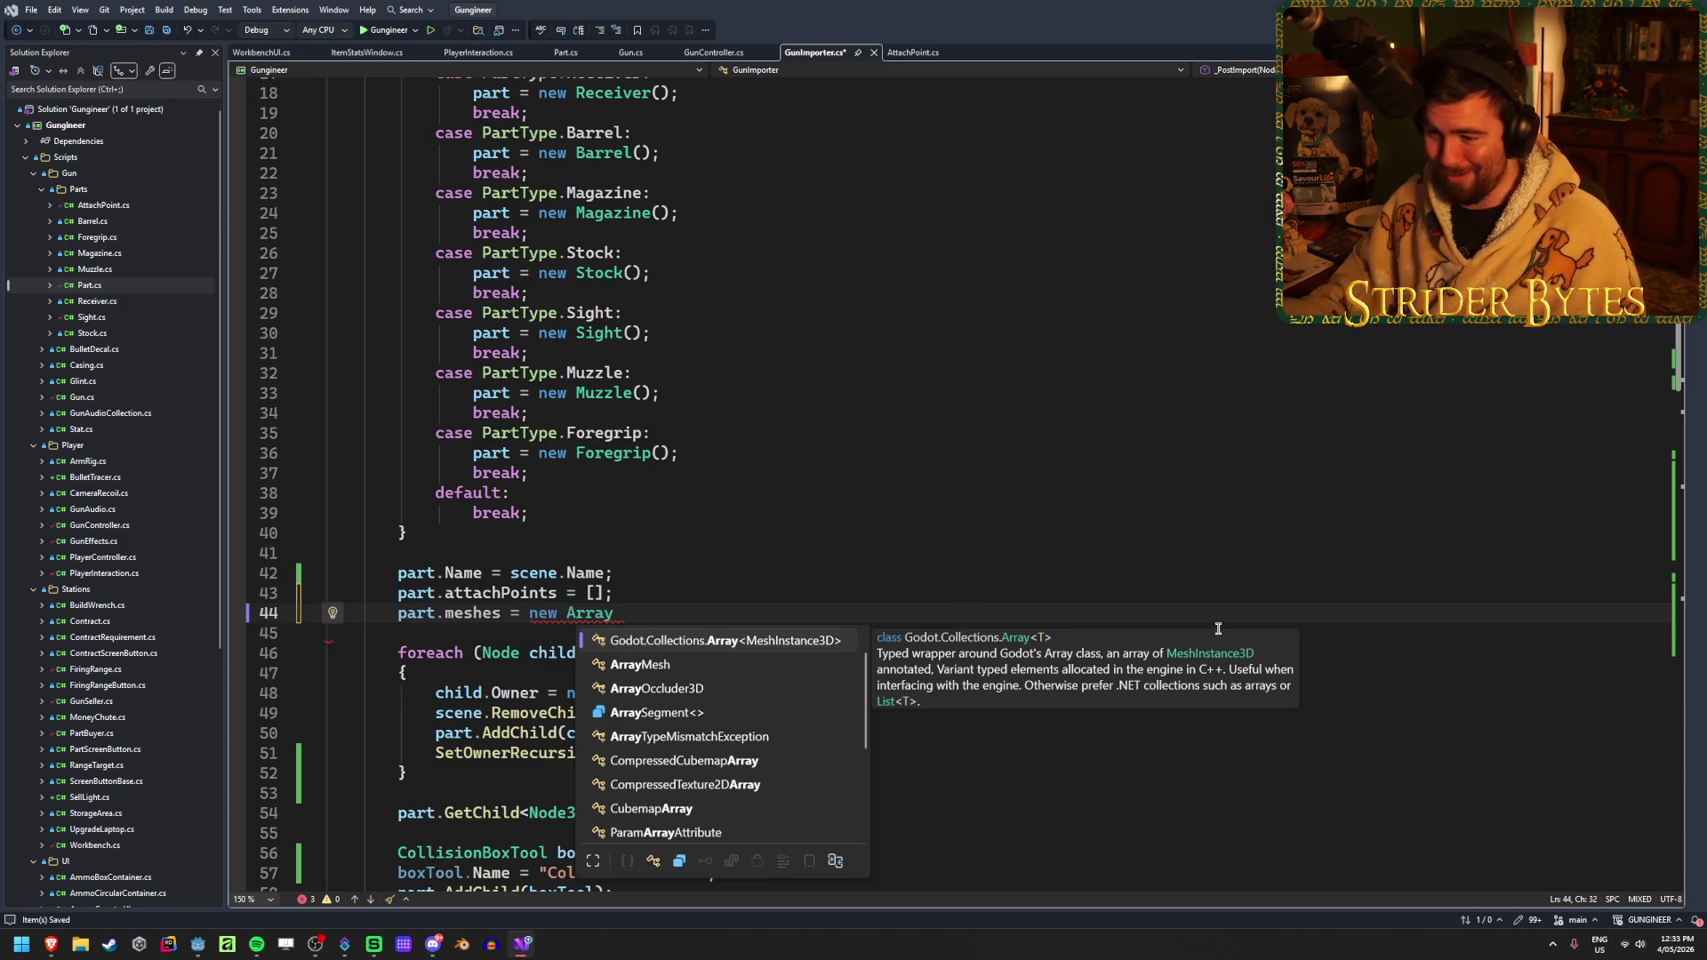
Replace 'using System.Collections.Generic;' on line 3 with 'using Godot.Collections;' and save
key("ctrl+Home")
left_click(656, 118)
left_click_drag(657, 118, 377, 132)
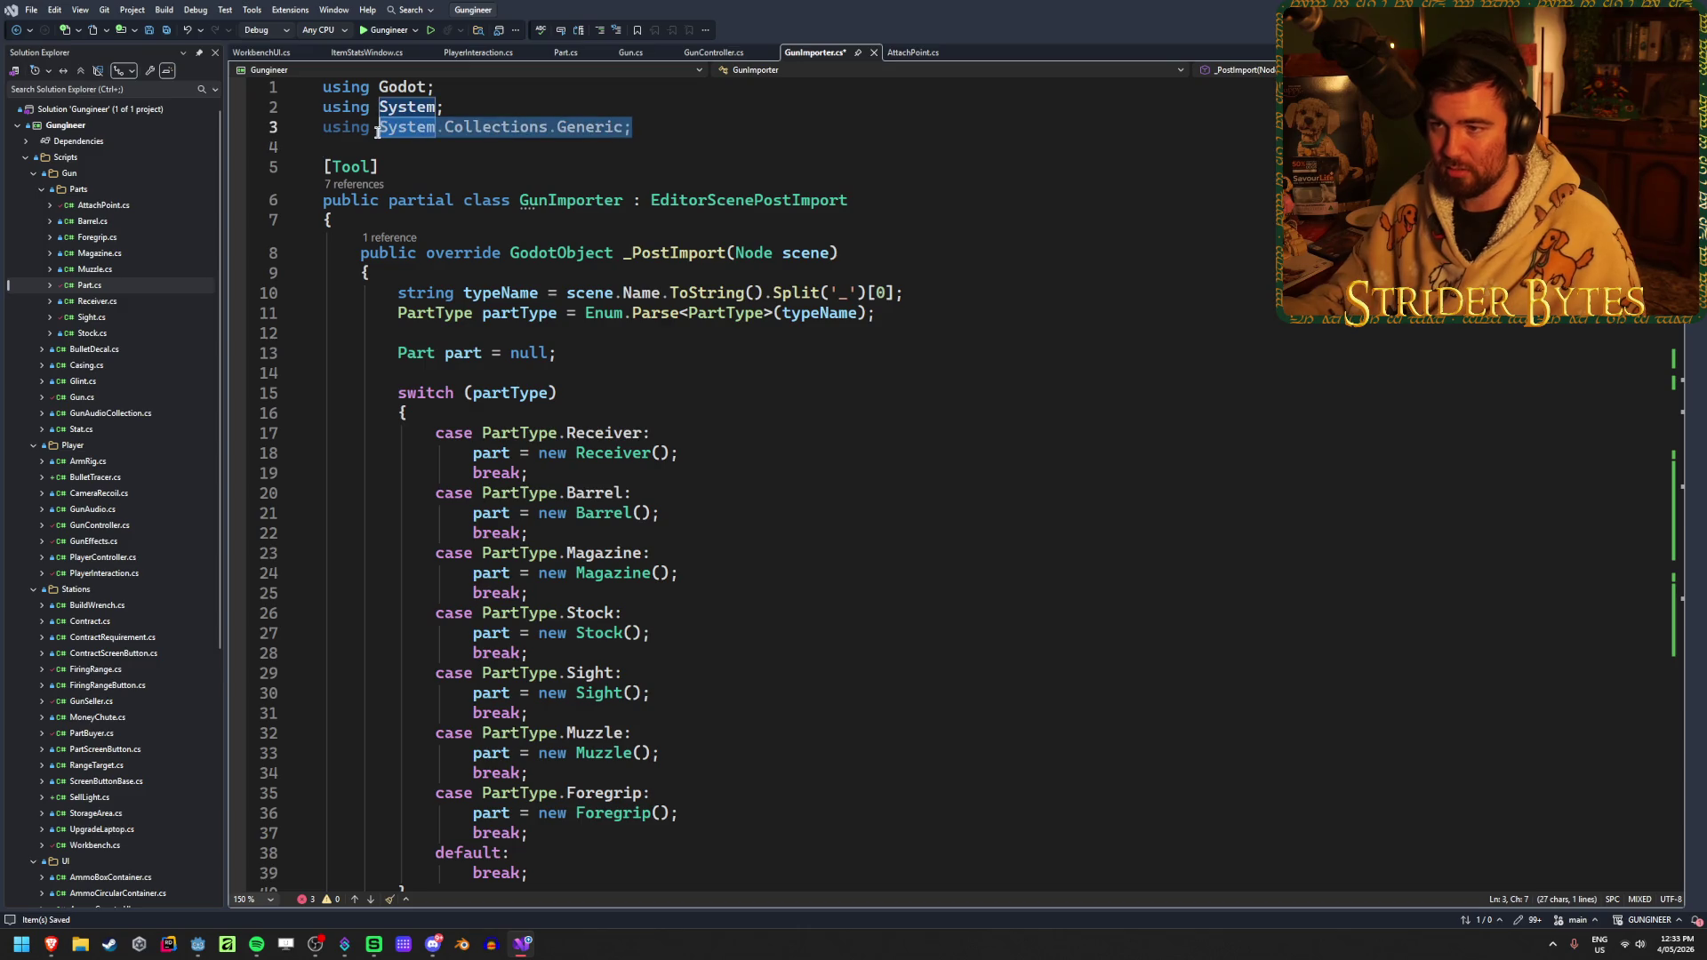
type("Godot.Coll")
key("Tab")
type(";")
key("ctrl+s")
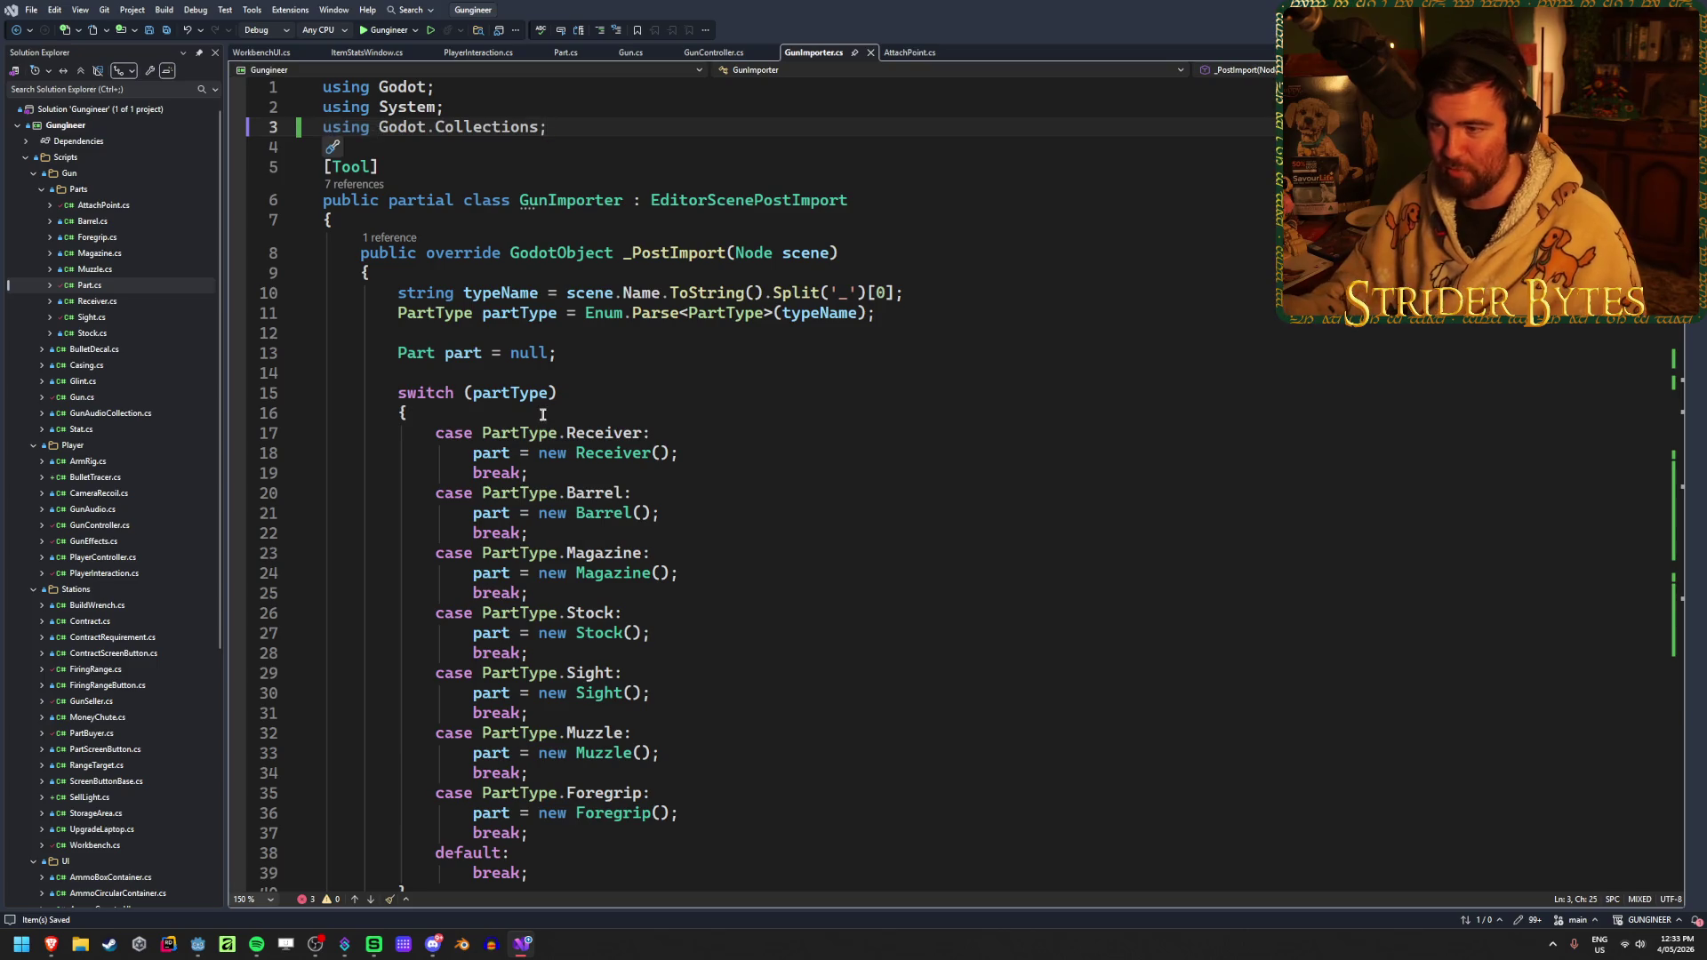
Complete line 44 as 'part.meshes = new Array<MeshInstance3D>();' and save GunImporter.cs
scroll(542, 414, "down", 10)
left_click(766, 374)
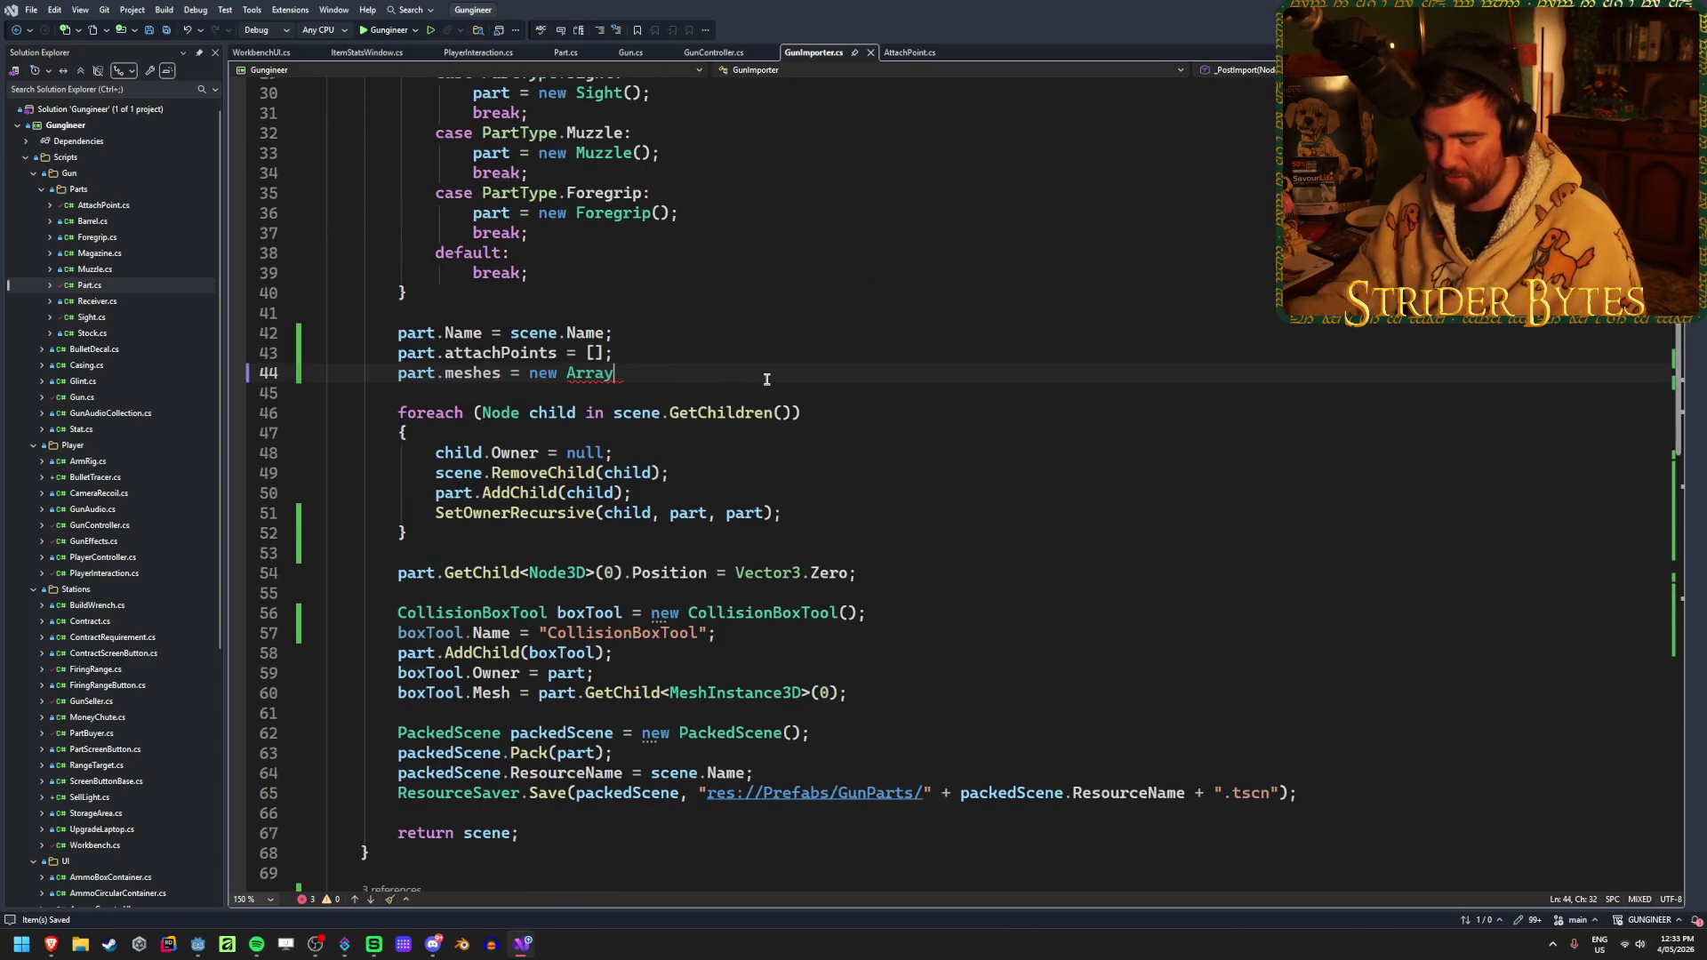
type("<M>")
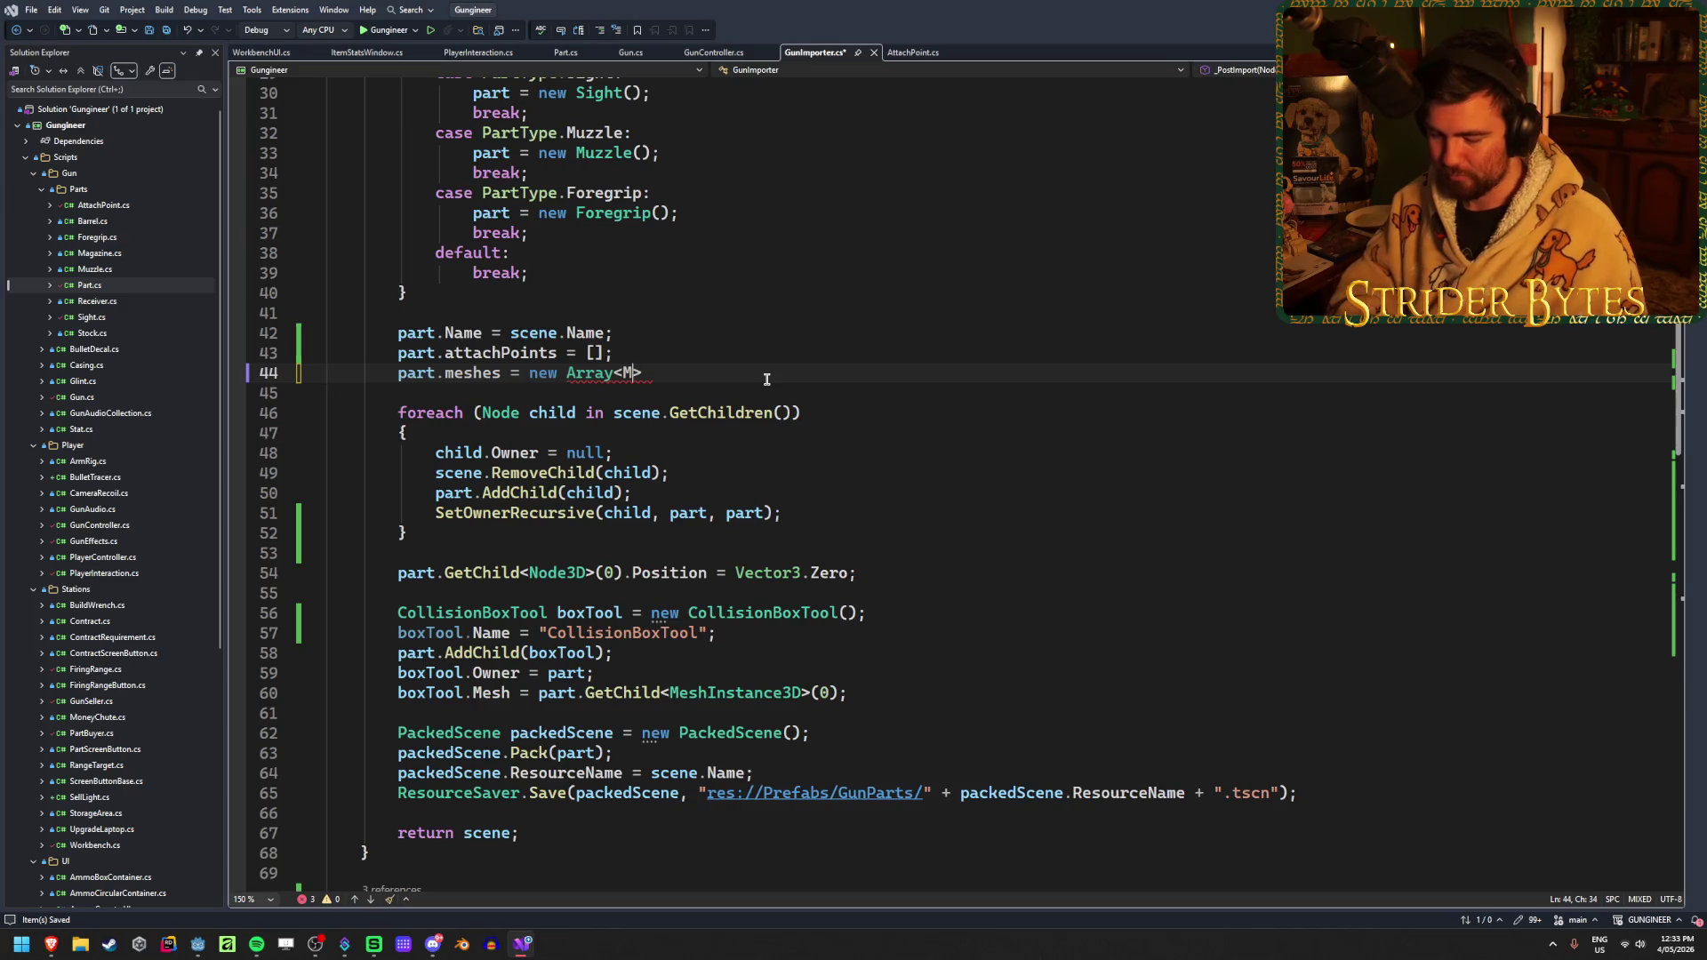
type("eshIn")
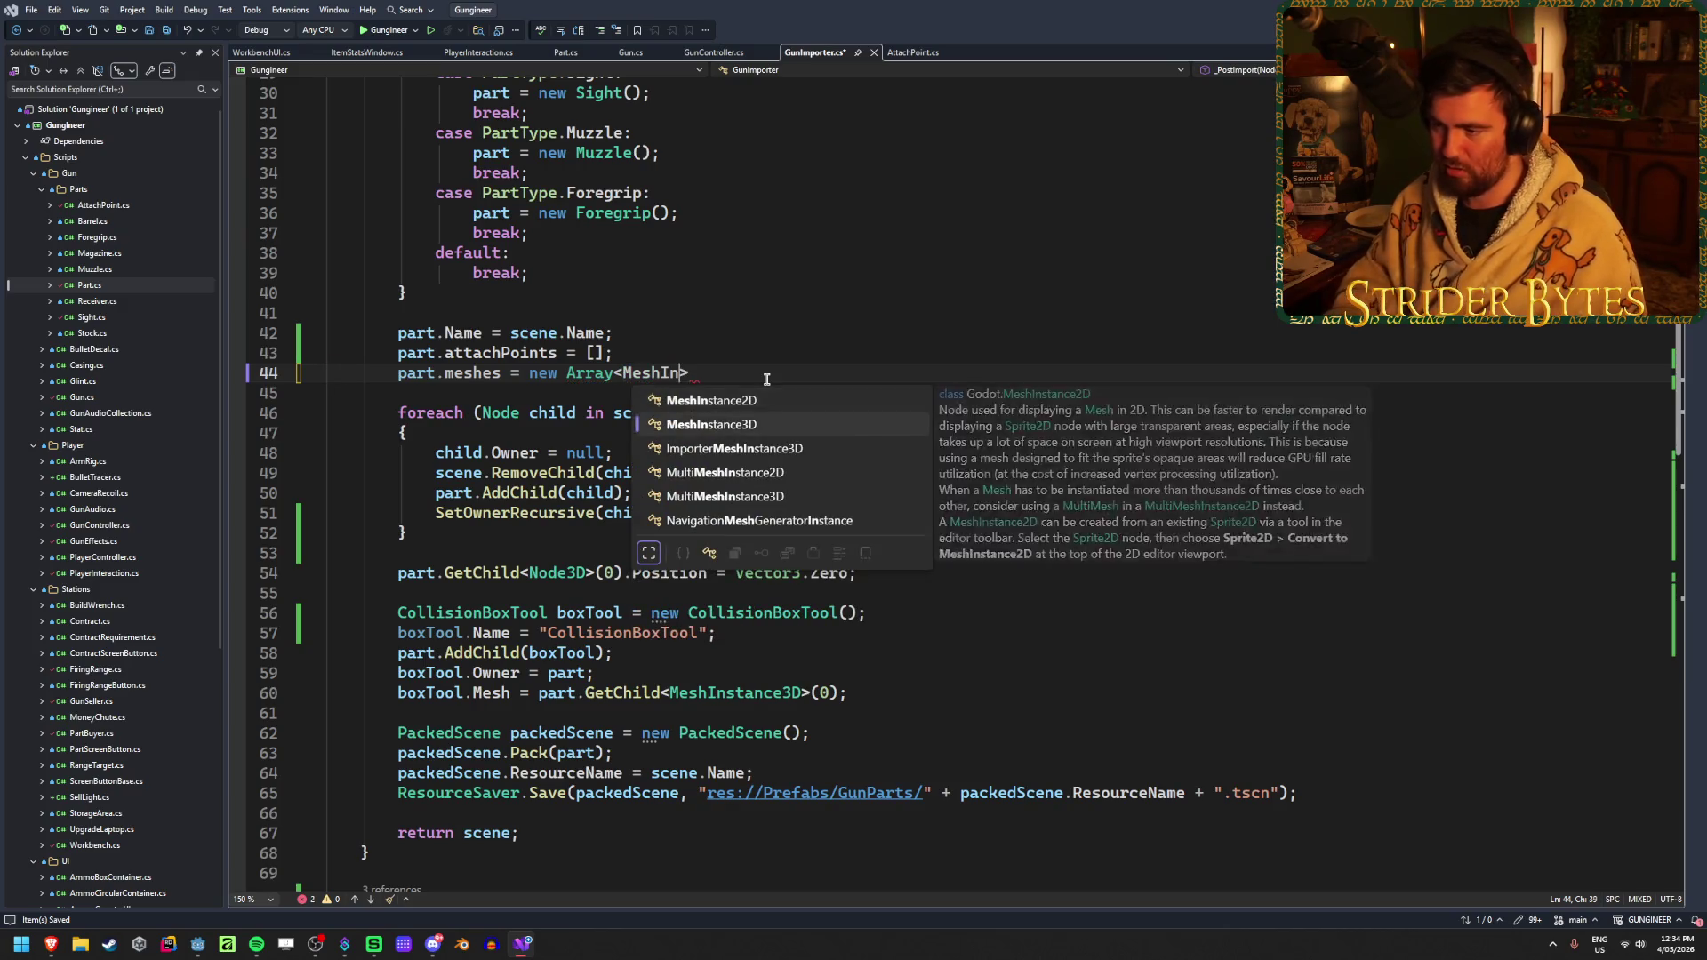
key("Tab")
type("();")
key("ctrl+s")
key("Up")
key("shift+Left")
key("shift+Left")
key("shift+Left")
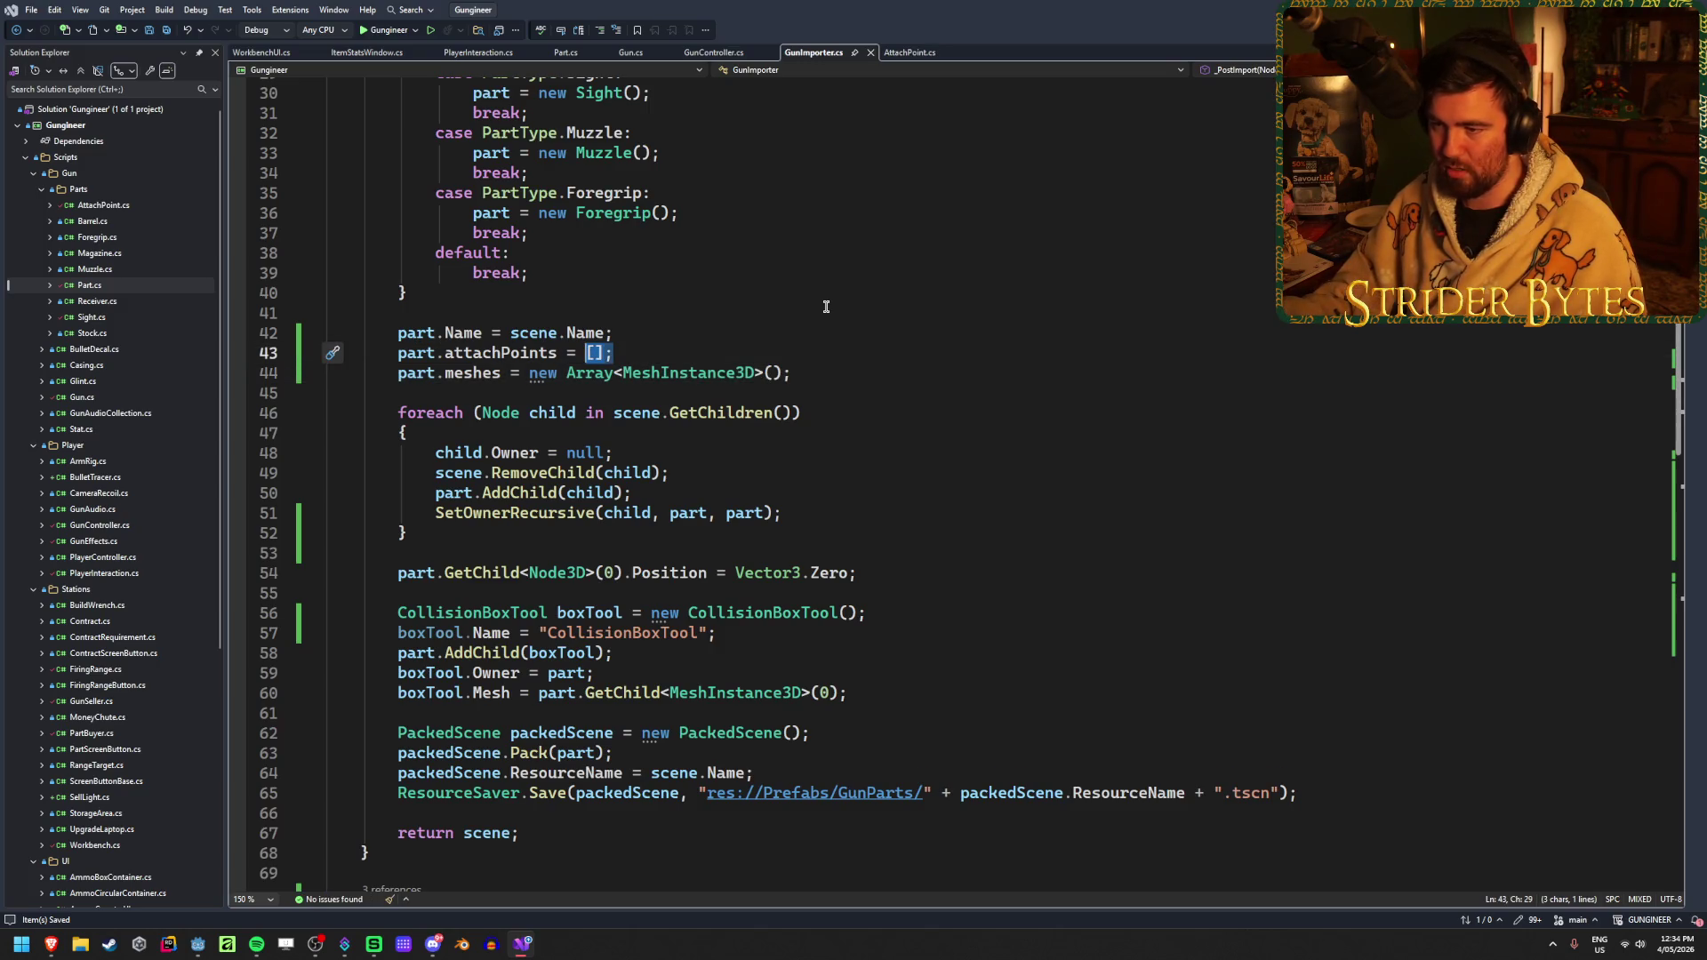
left_click(809, 374)
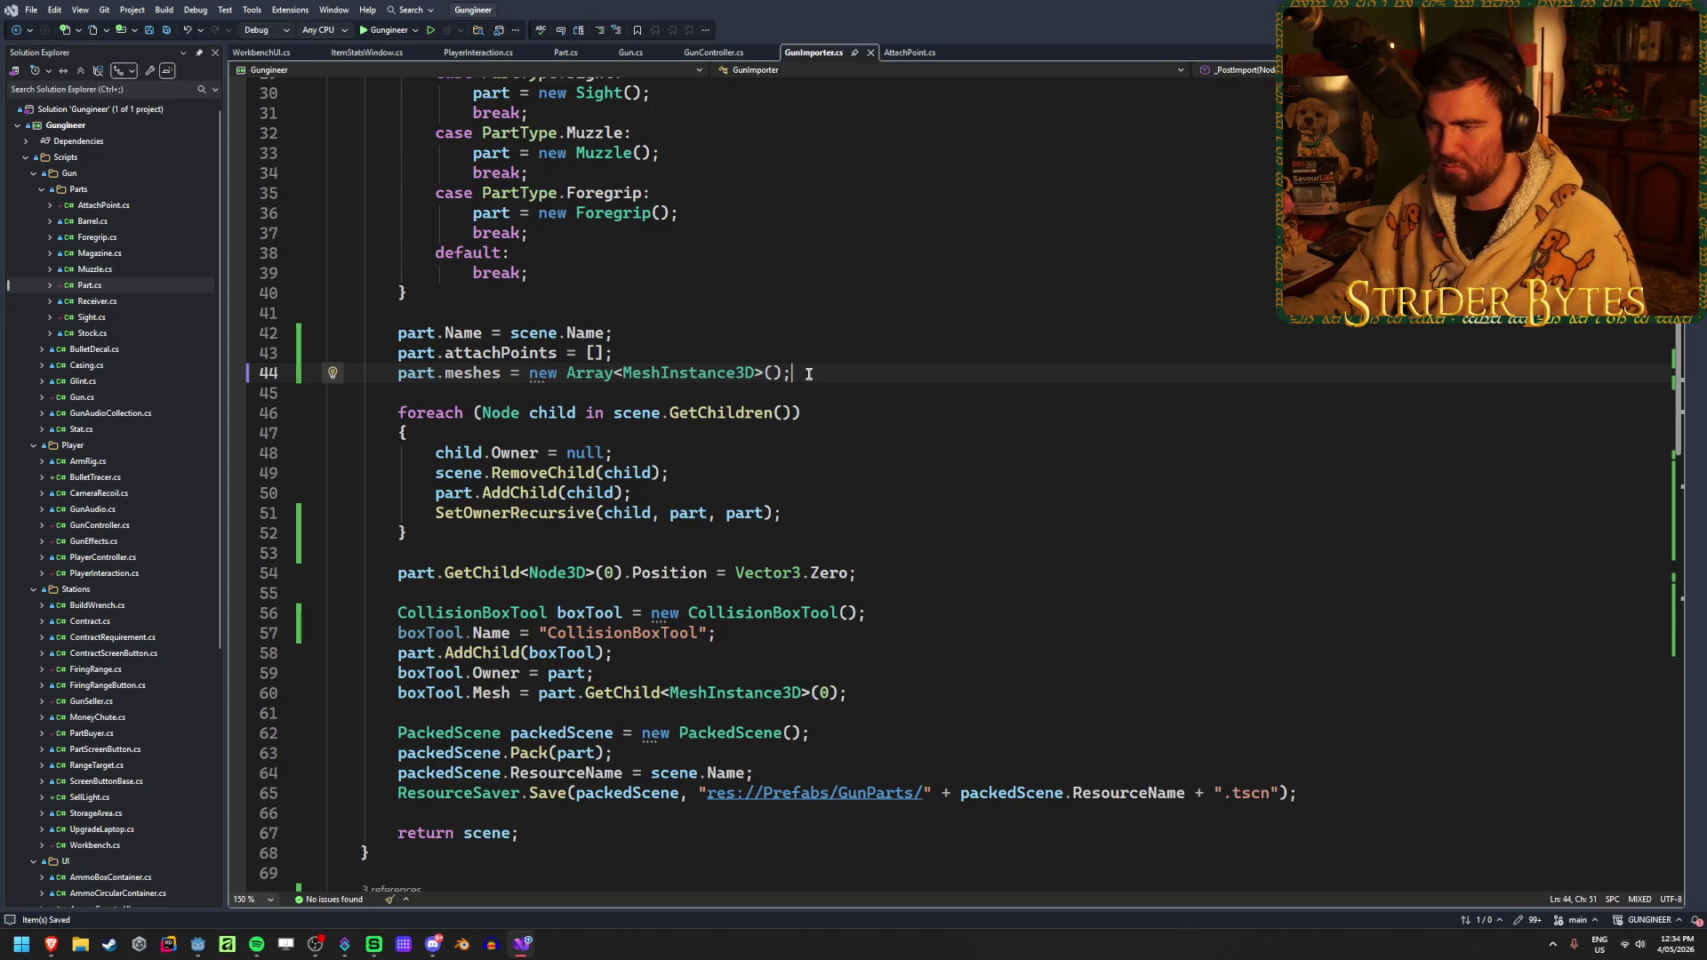
scroll(820, 372, "down", 11)
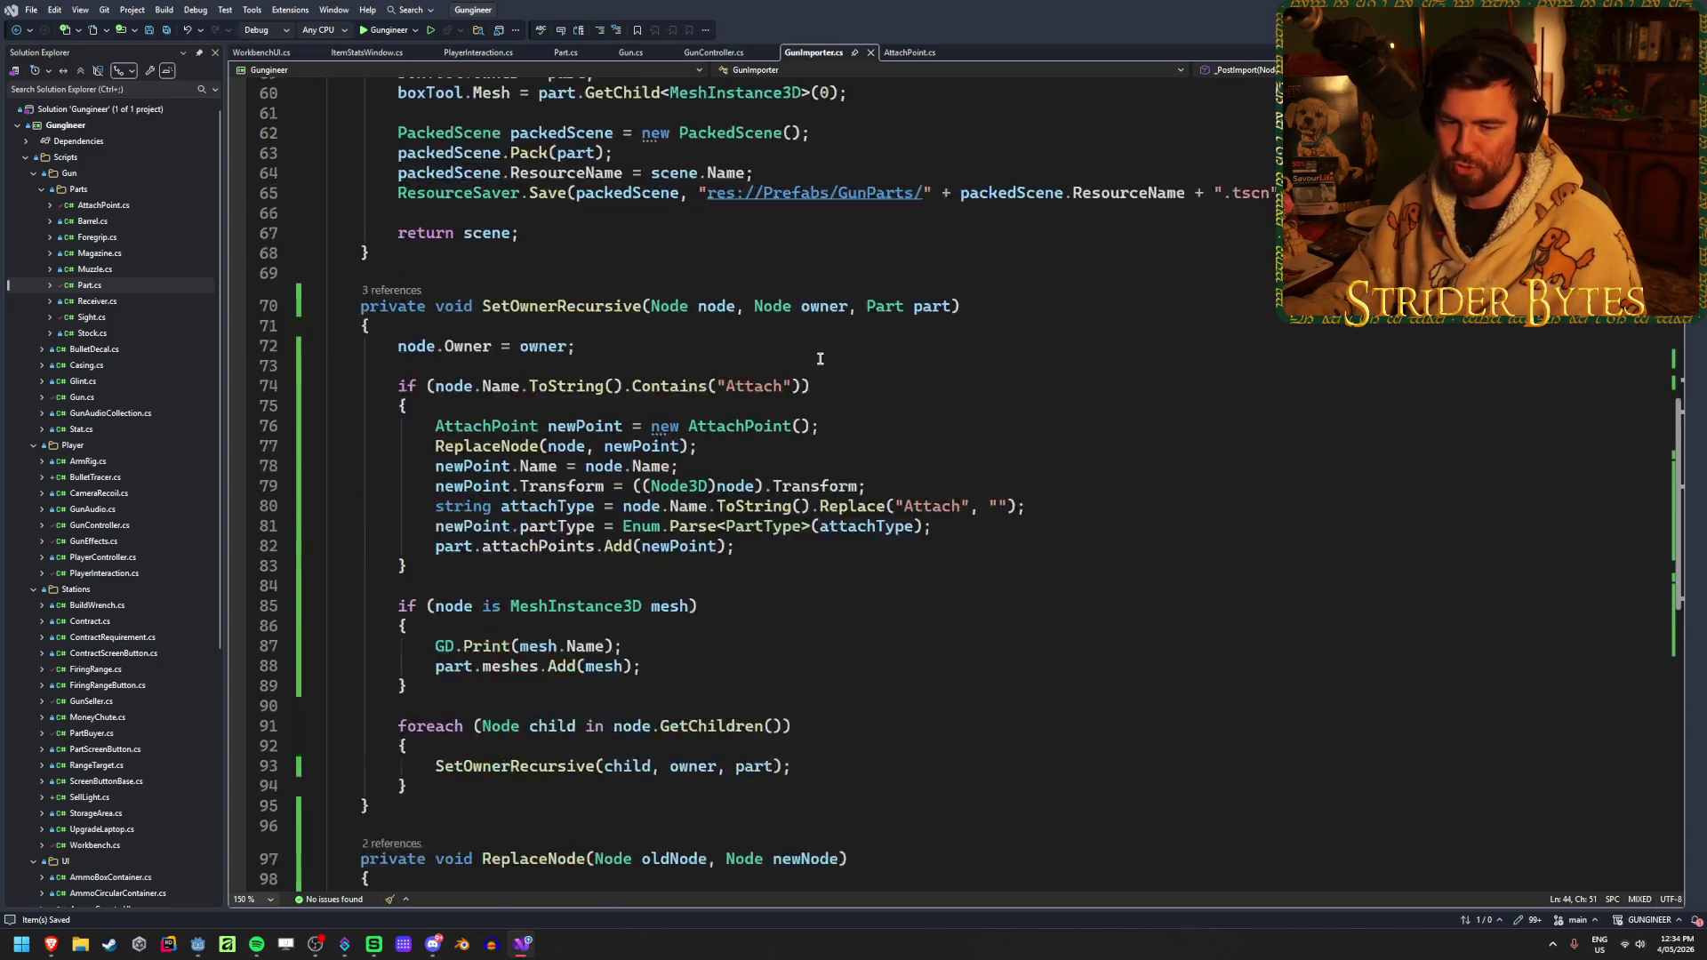
Review SetOwnerRecursive's attach-type line 80, child loop and recursive call, then return to Godot
scroll(819, 355, "down", 1)
left_click(1055, 389)
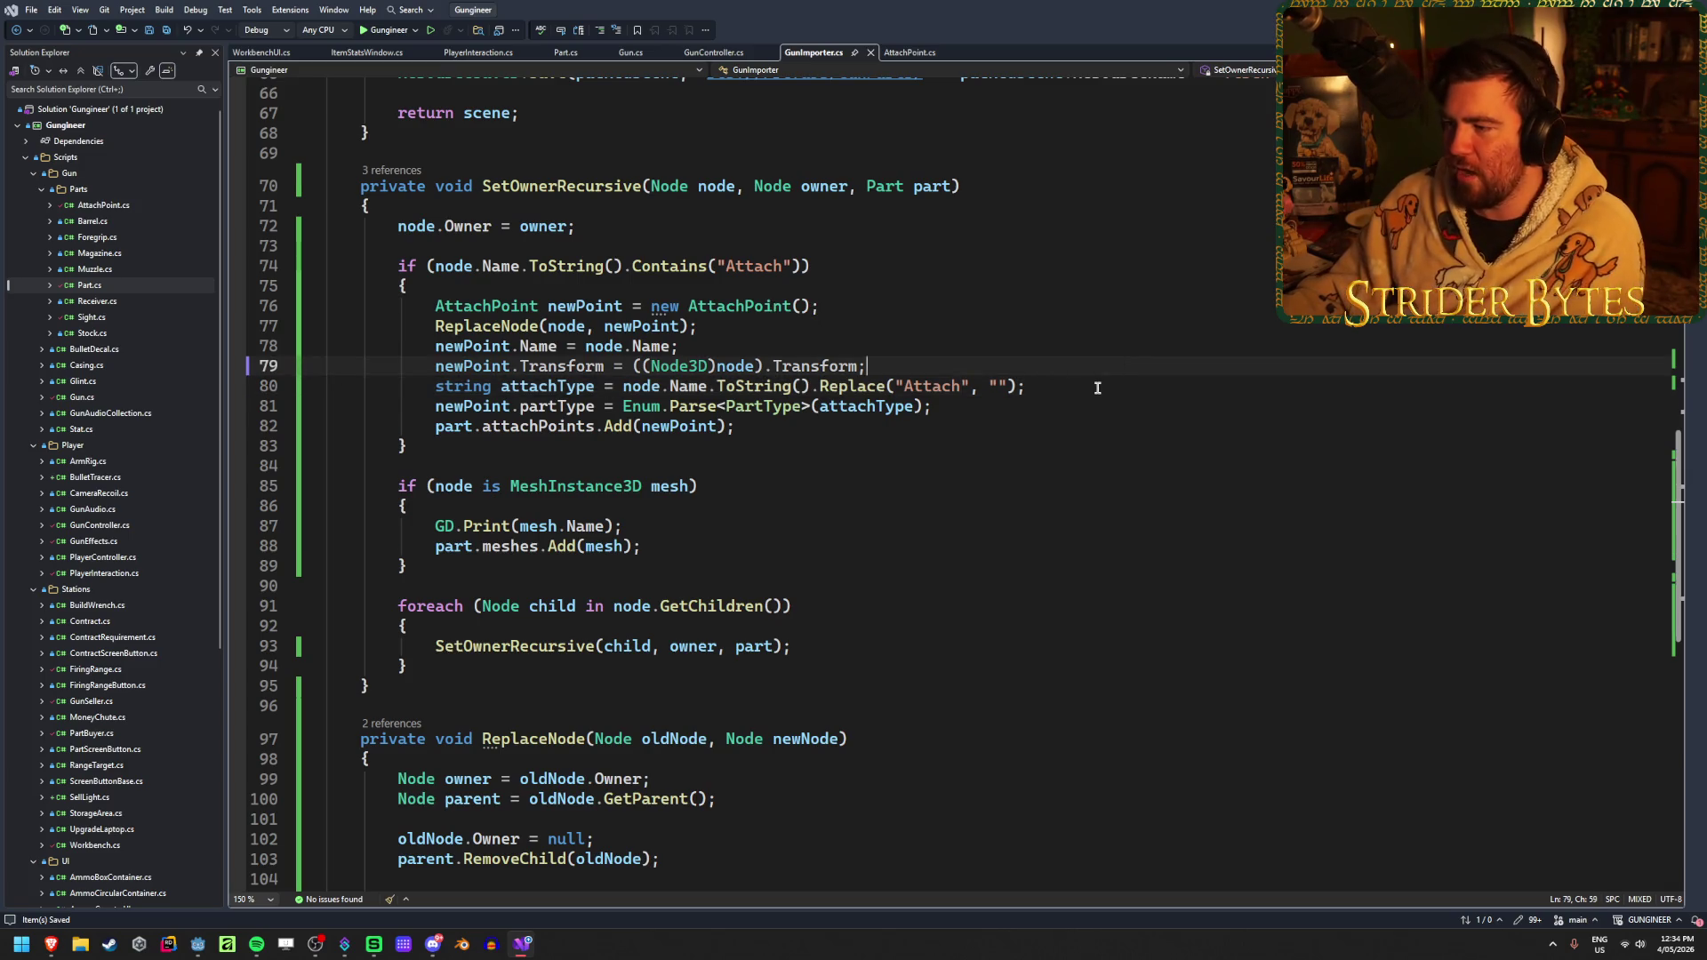
scroll(911, 529, "down", 1)
left_click(830, 553)
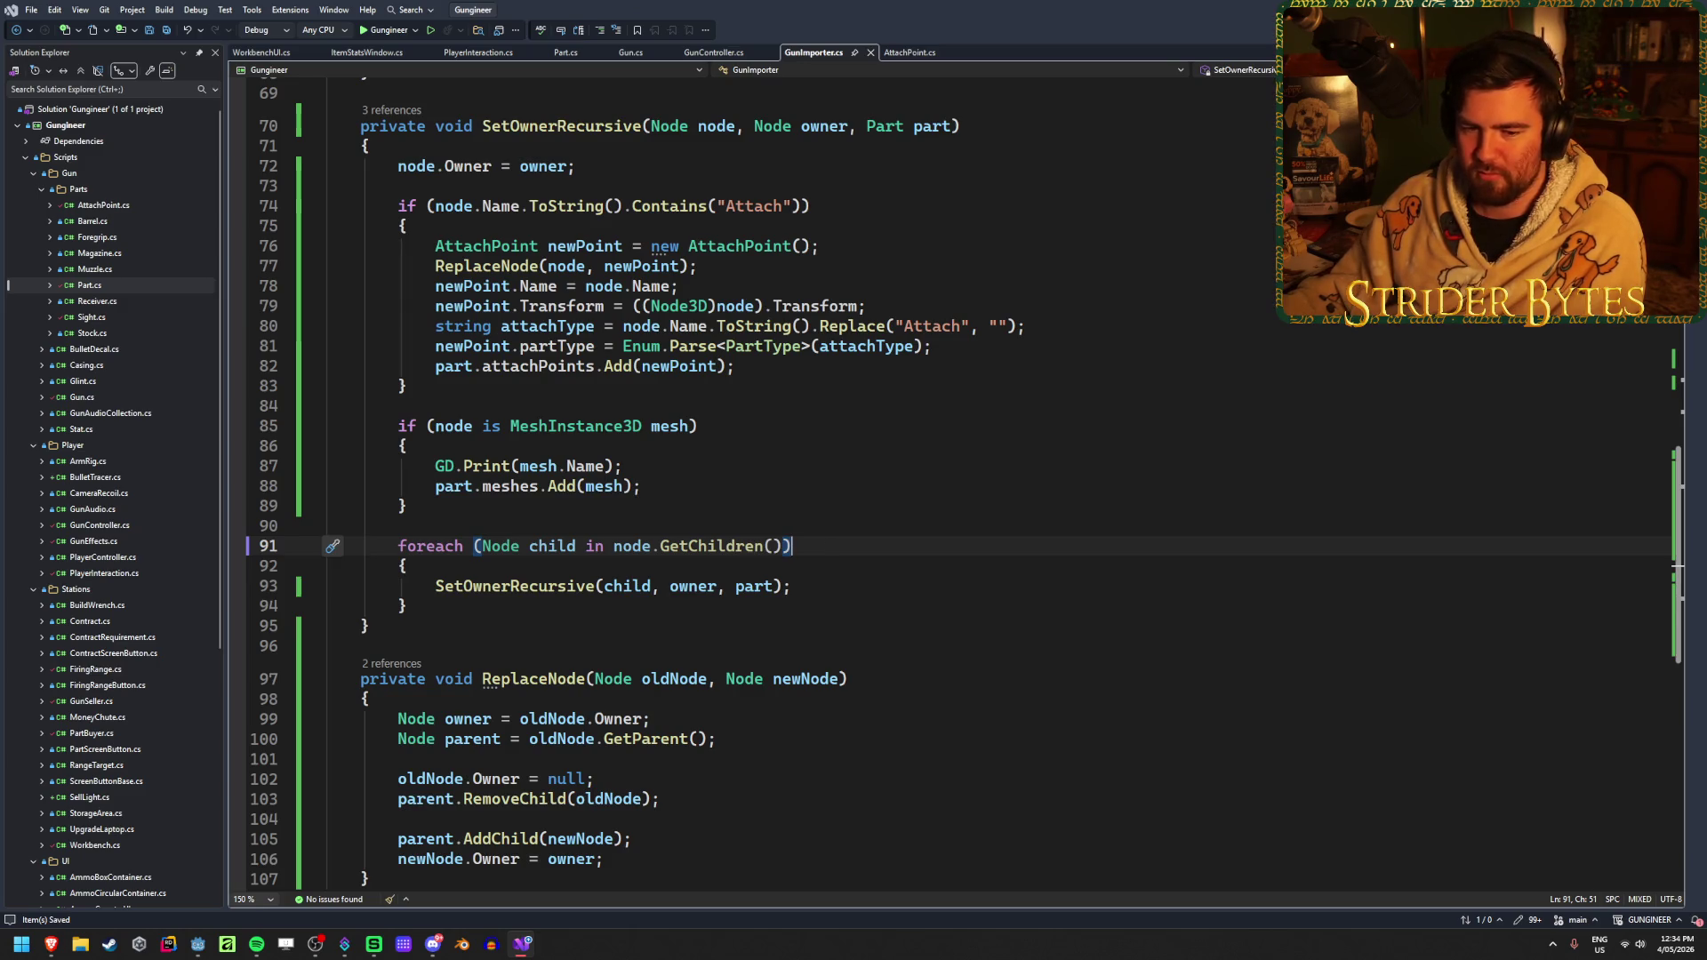
left_click(867, 590)
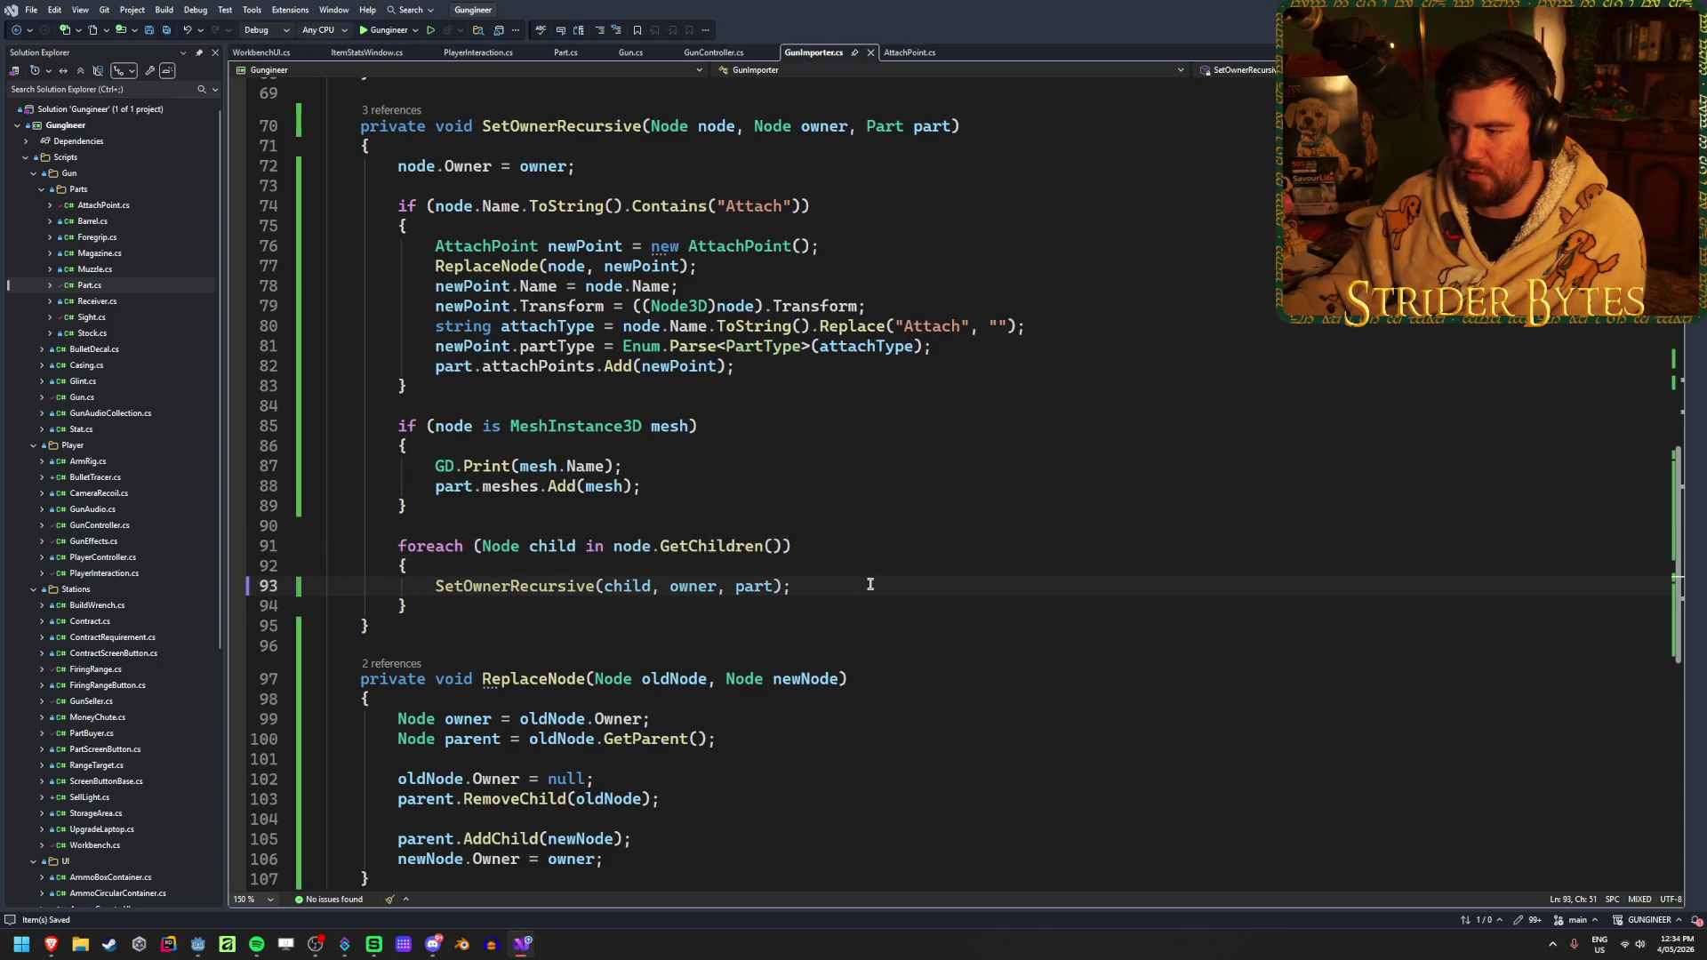
scroll(870, 584, "down", 3)
scroll(871, 584, "up", 6)
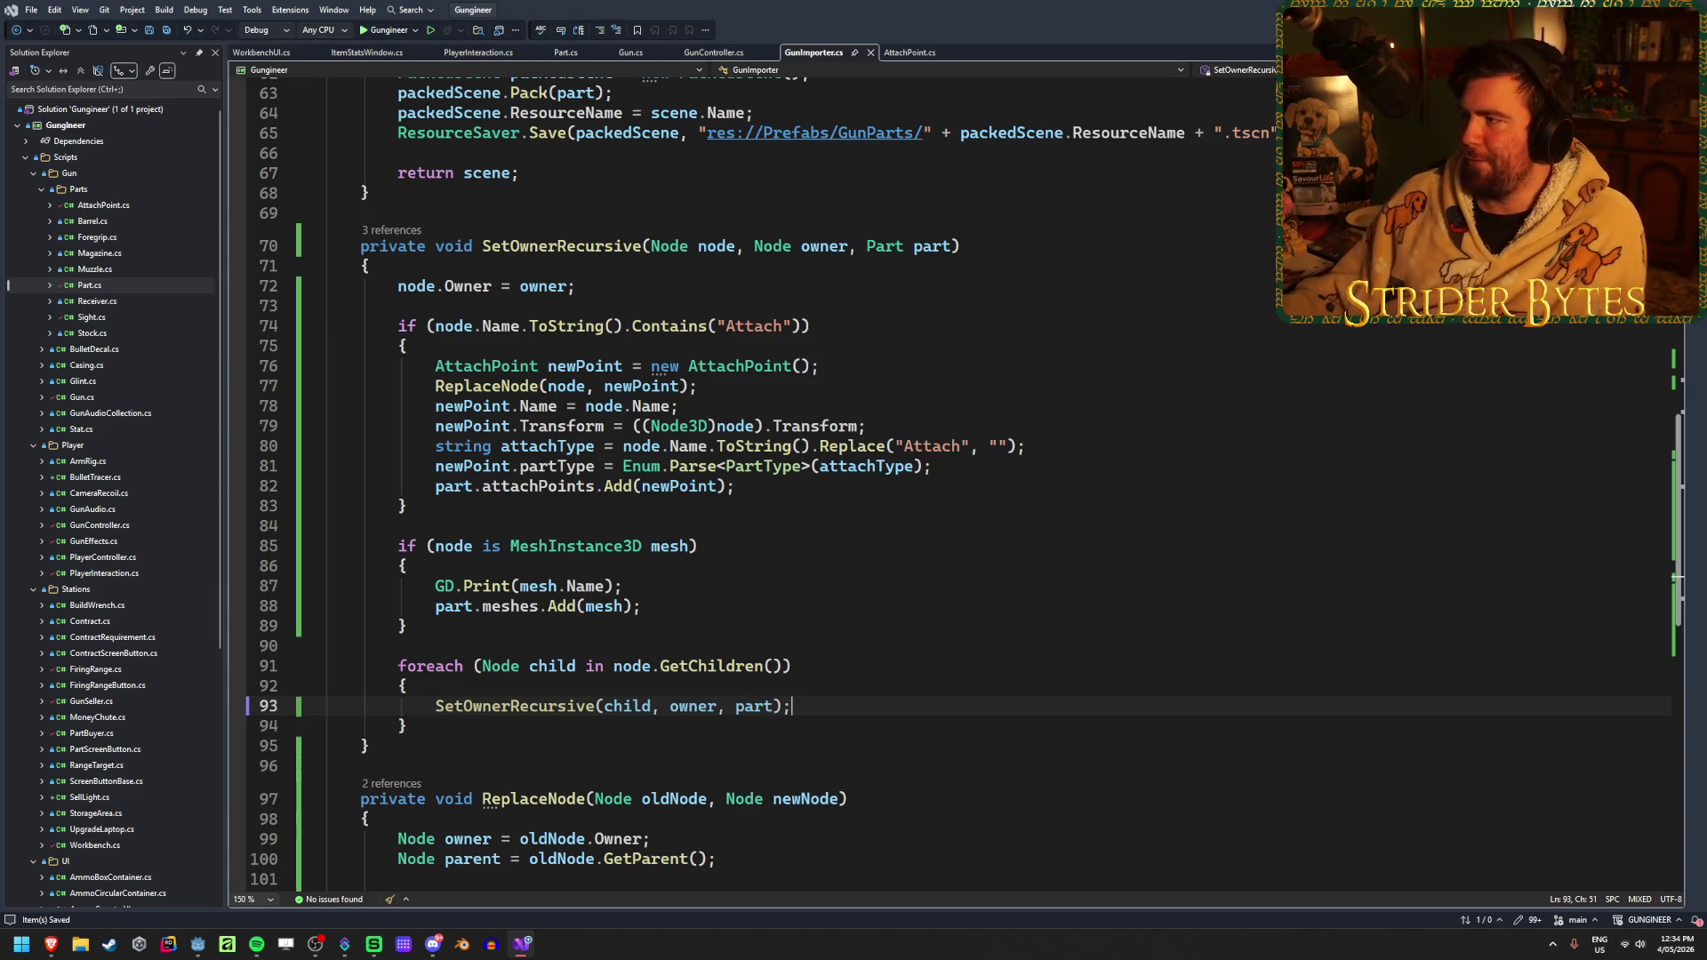
key("alt+Tab")
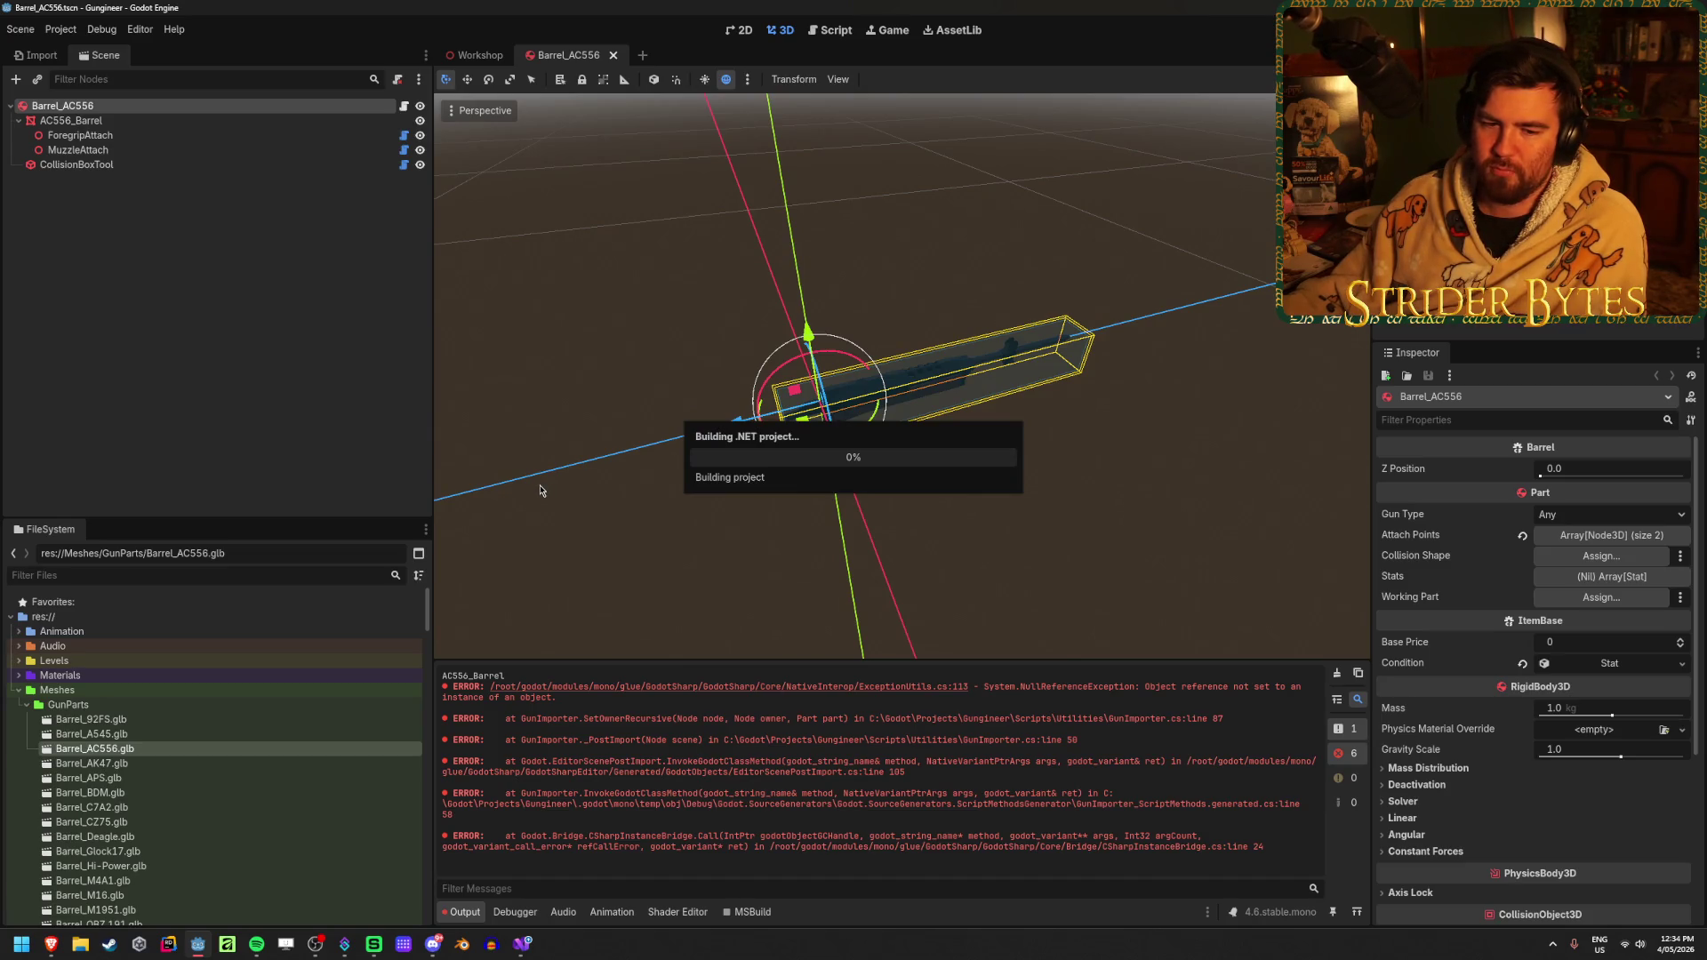
Reimport Barrel_AC556.glb, clear the null-reference errors from Output, and return to GunImporter.cs
double_click(95, 749)
left_click(626, 847)
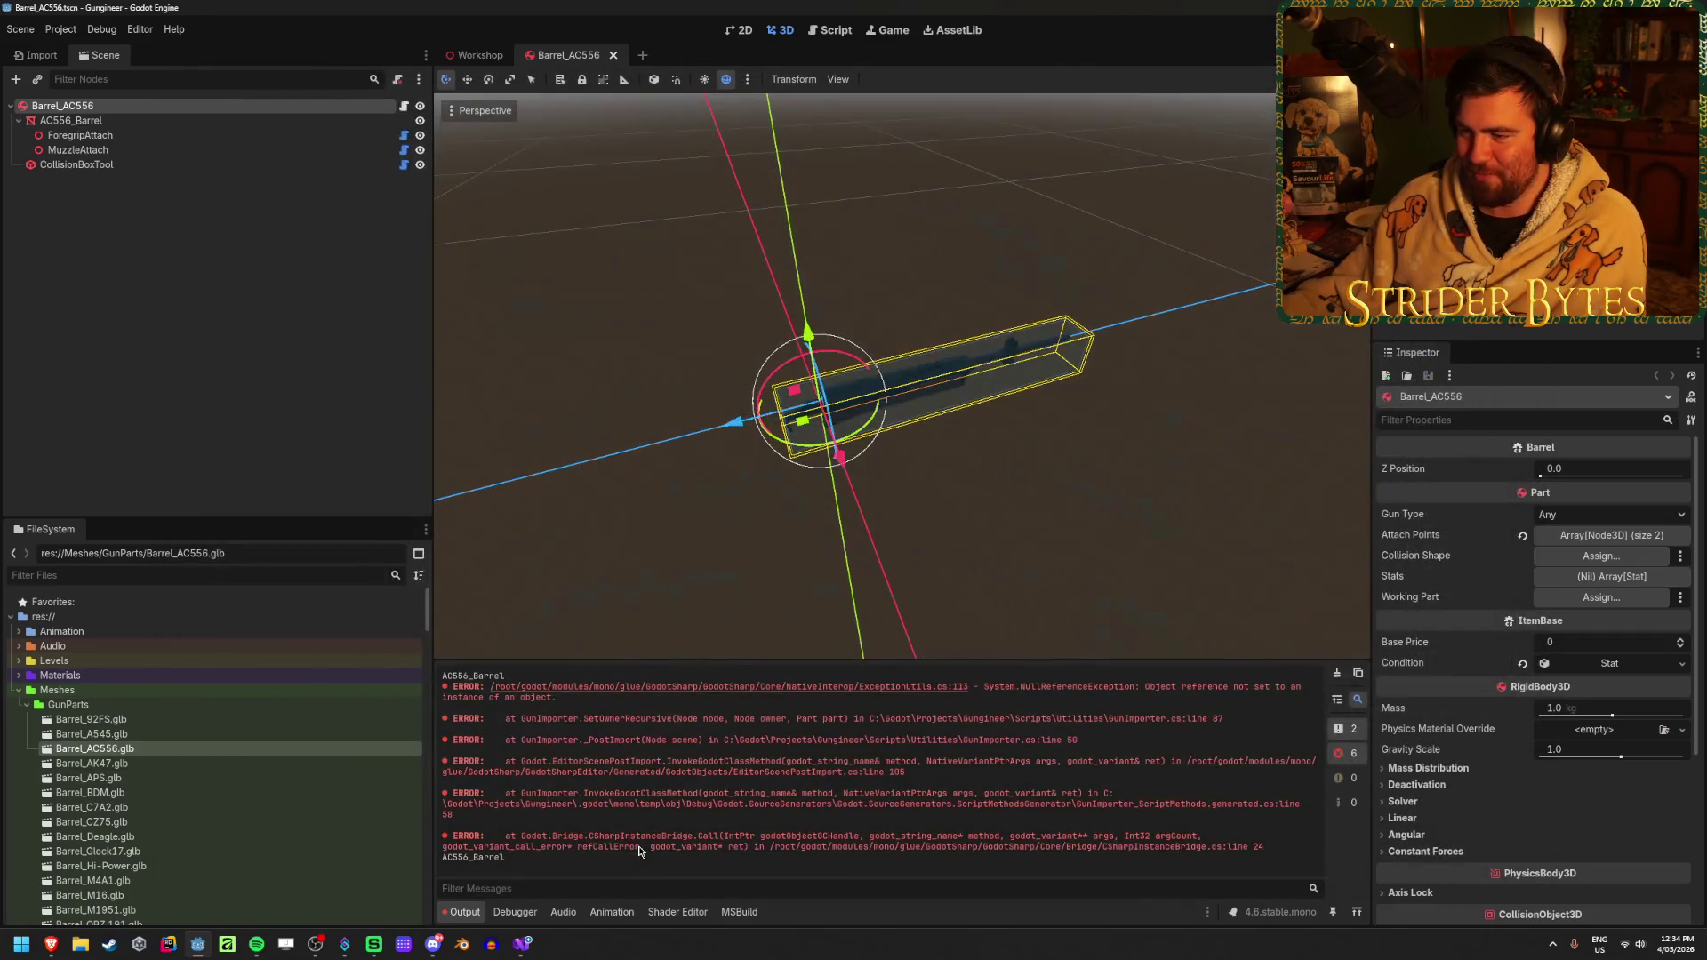
left_click(1339, 675)
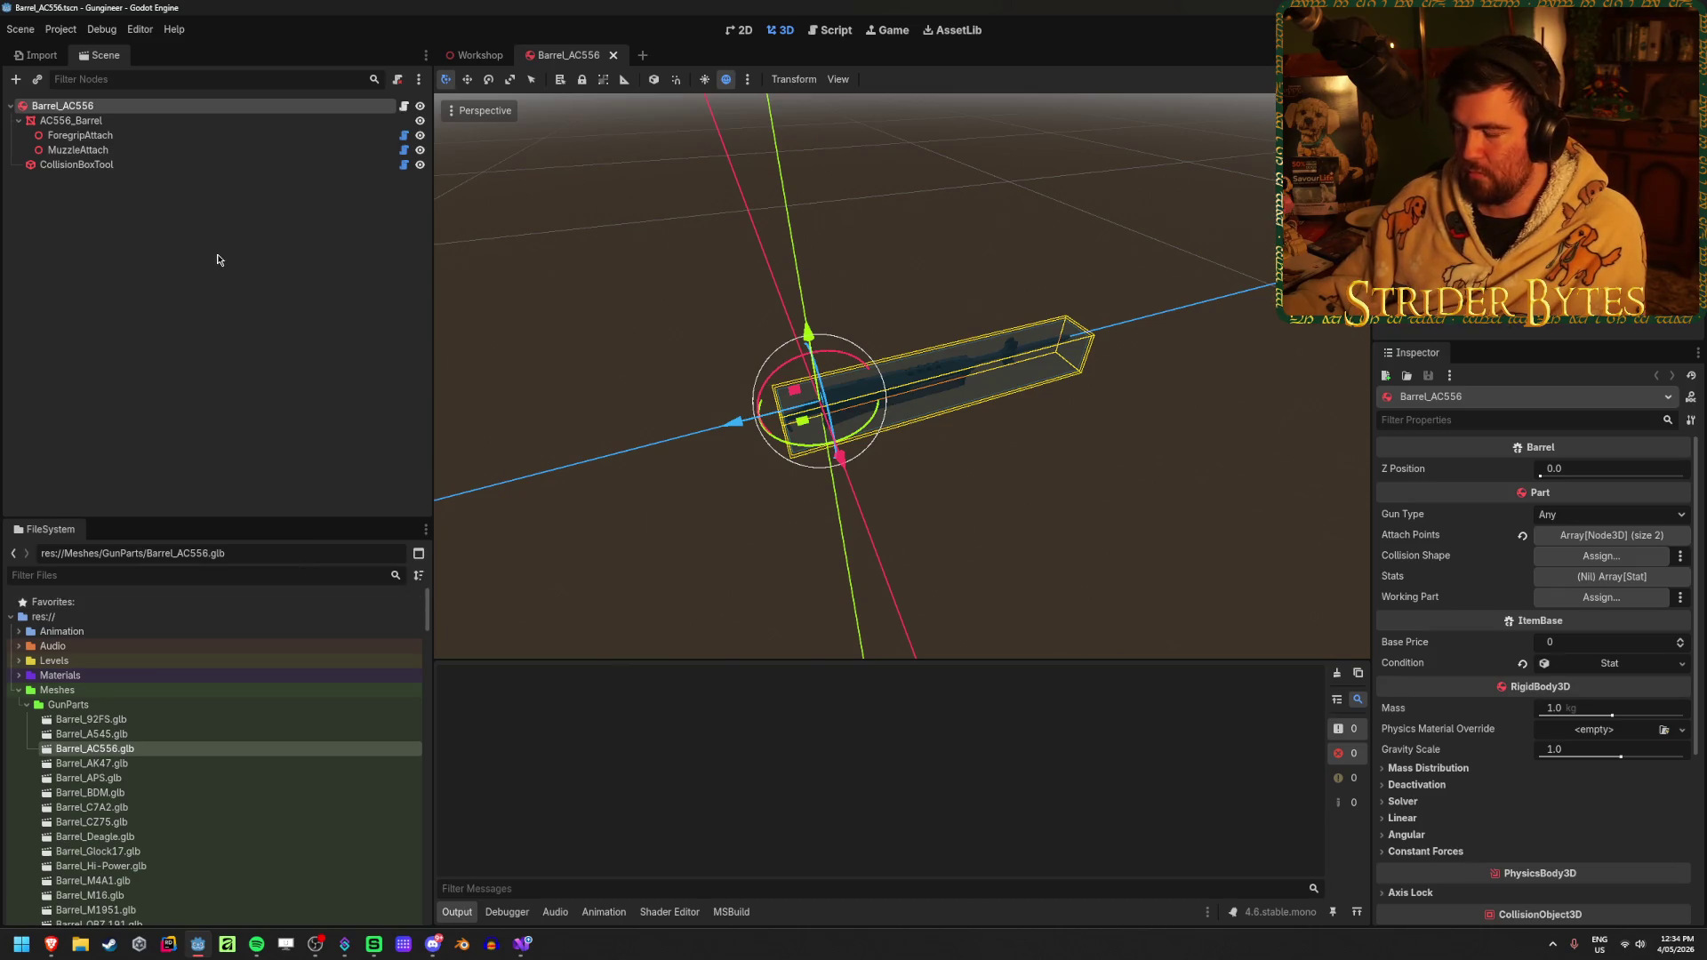
key("ctrl+shift+p")
key("Escape")
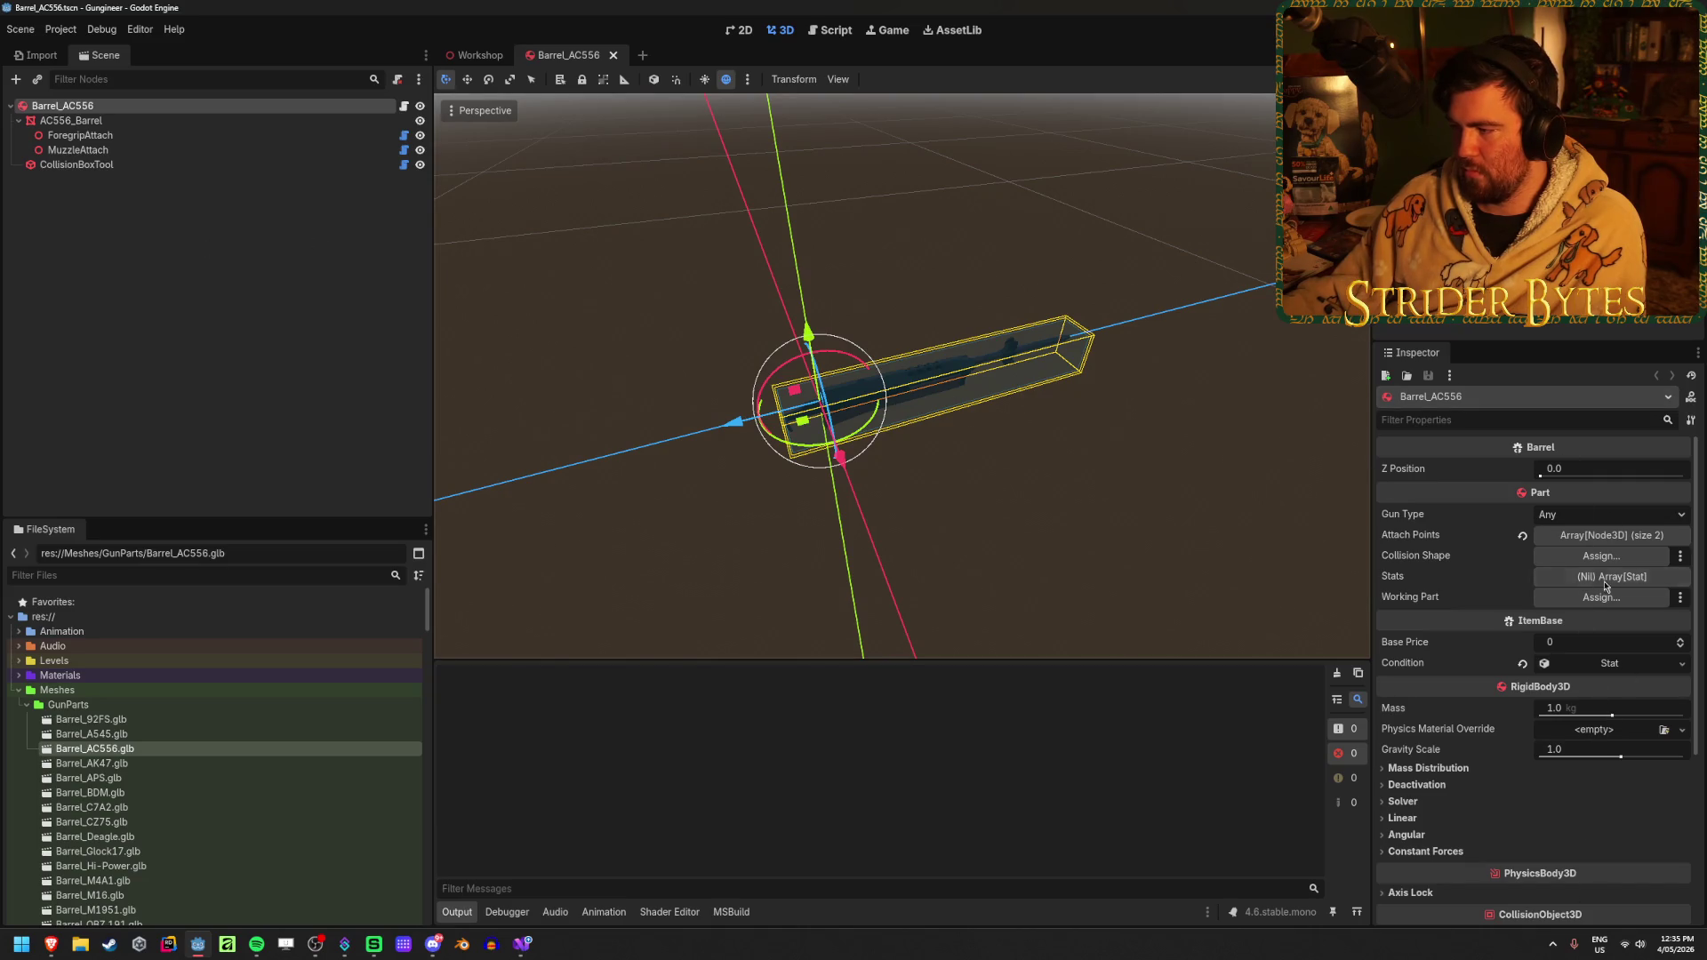
left_click(522, 944)
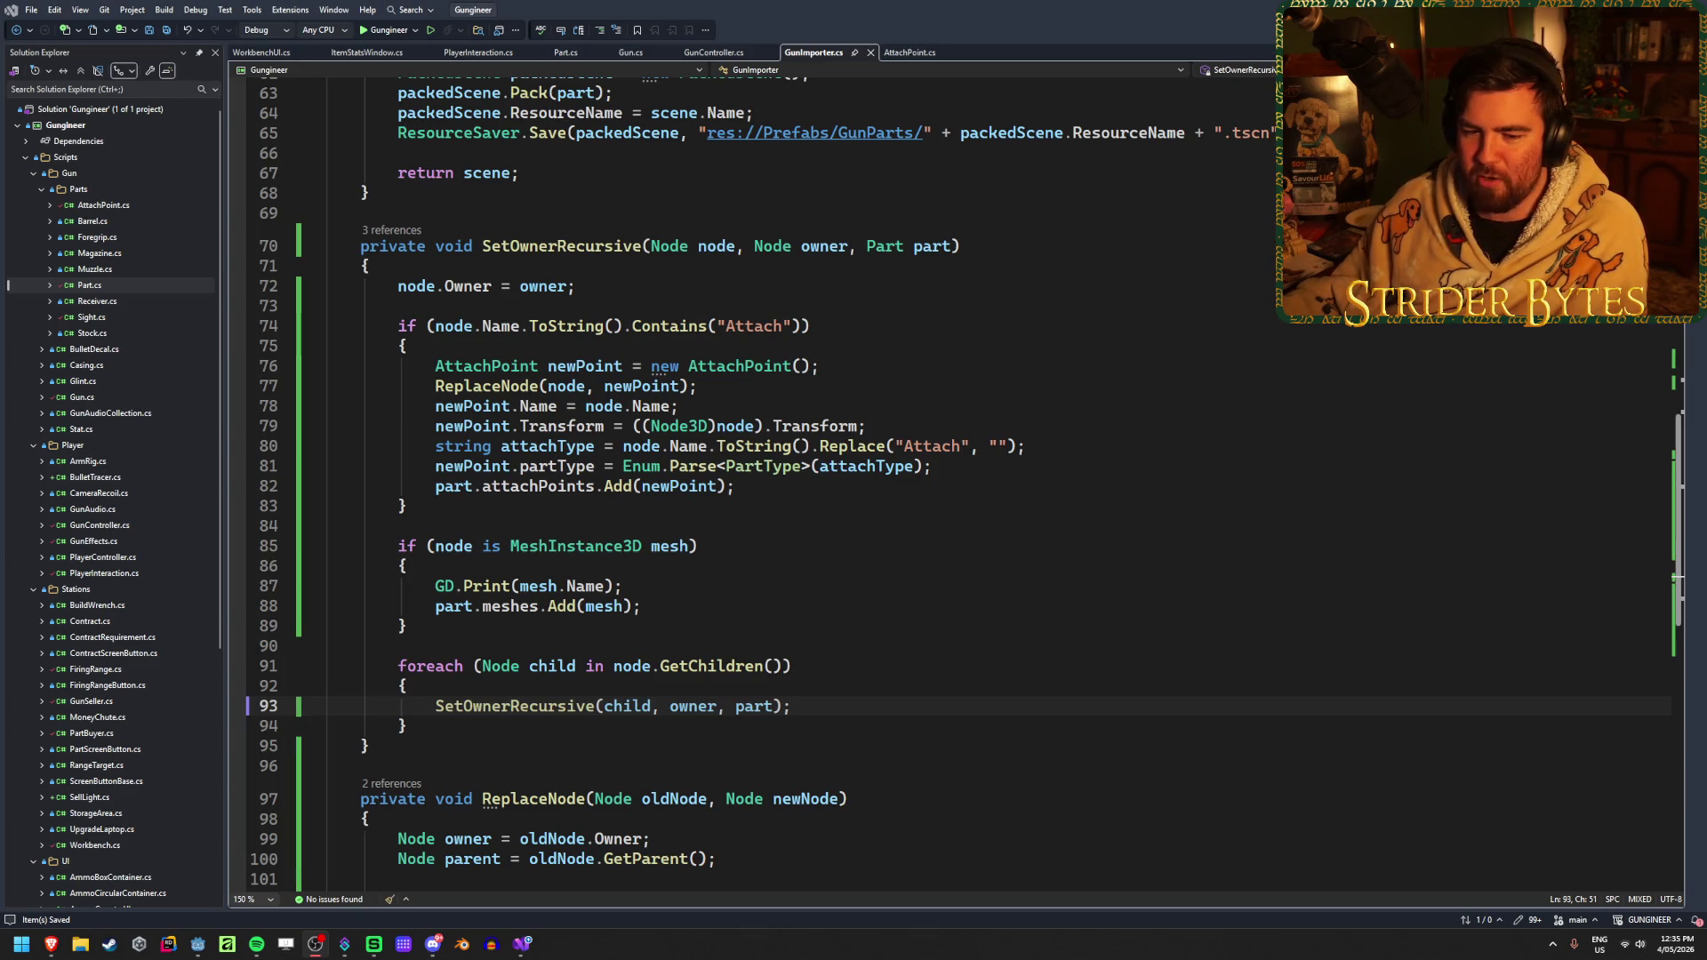
left_click(943, 466)
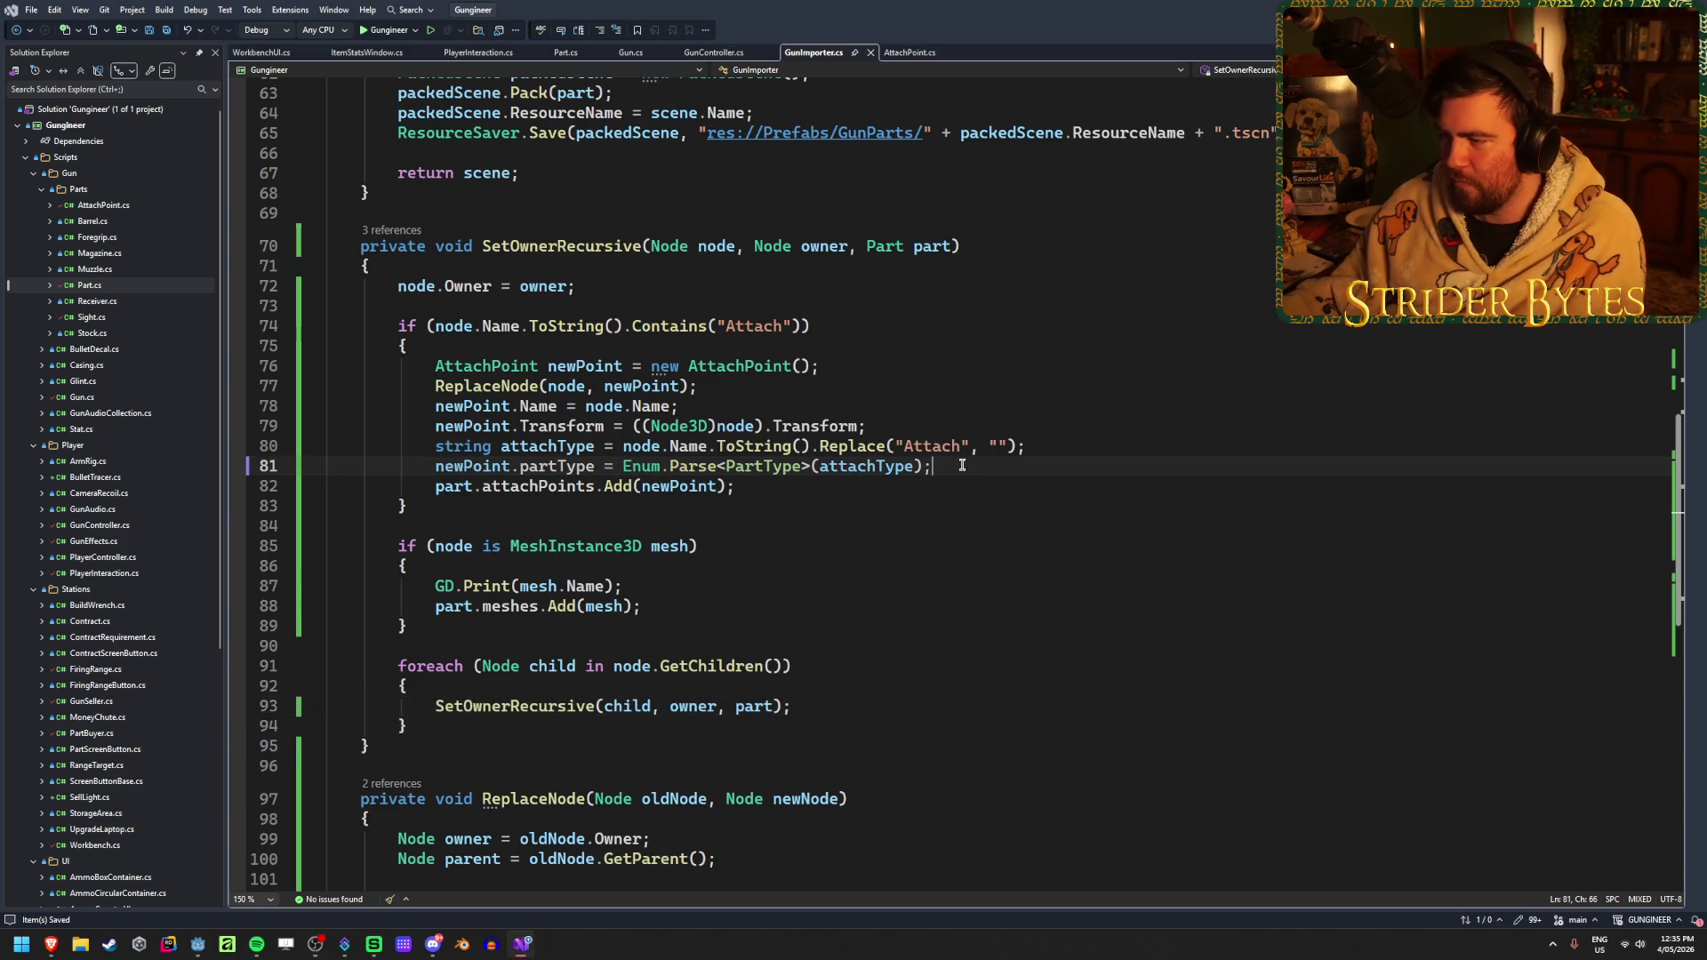
left_click(823, 489)
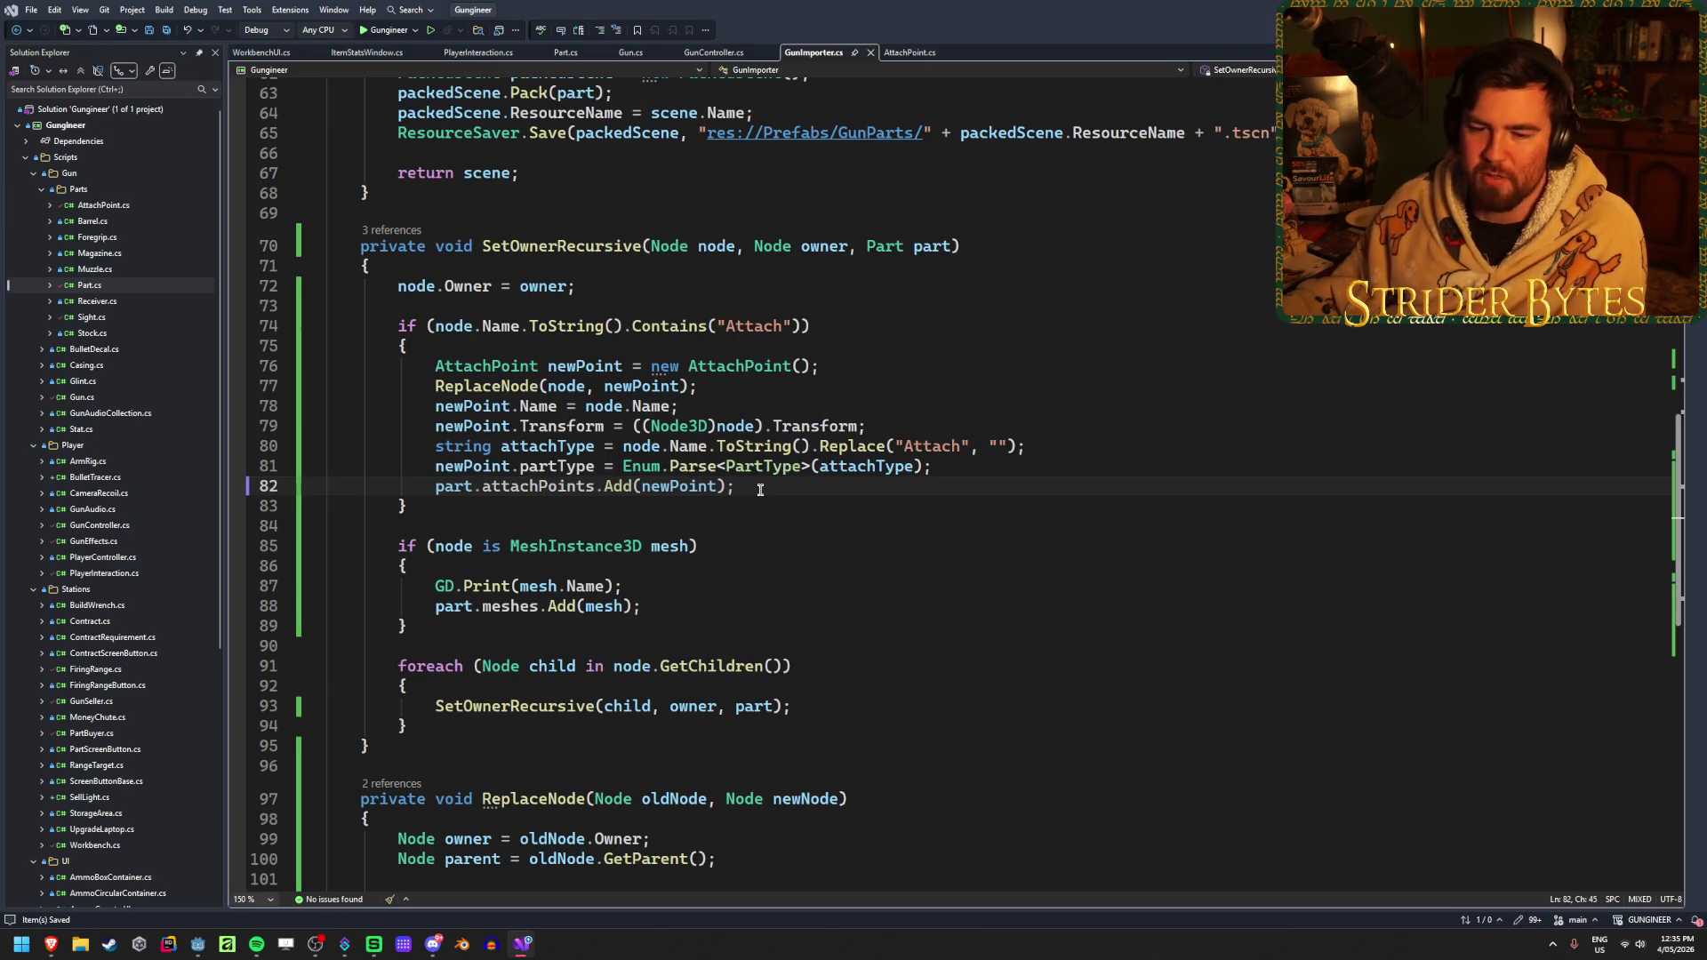
key("Up")
key("End")
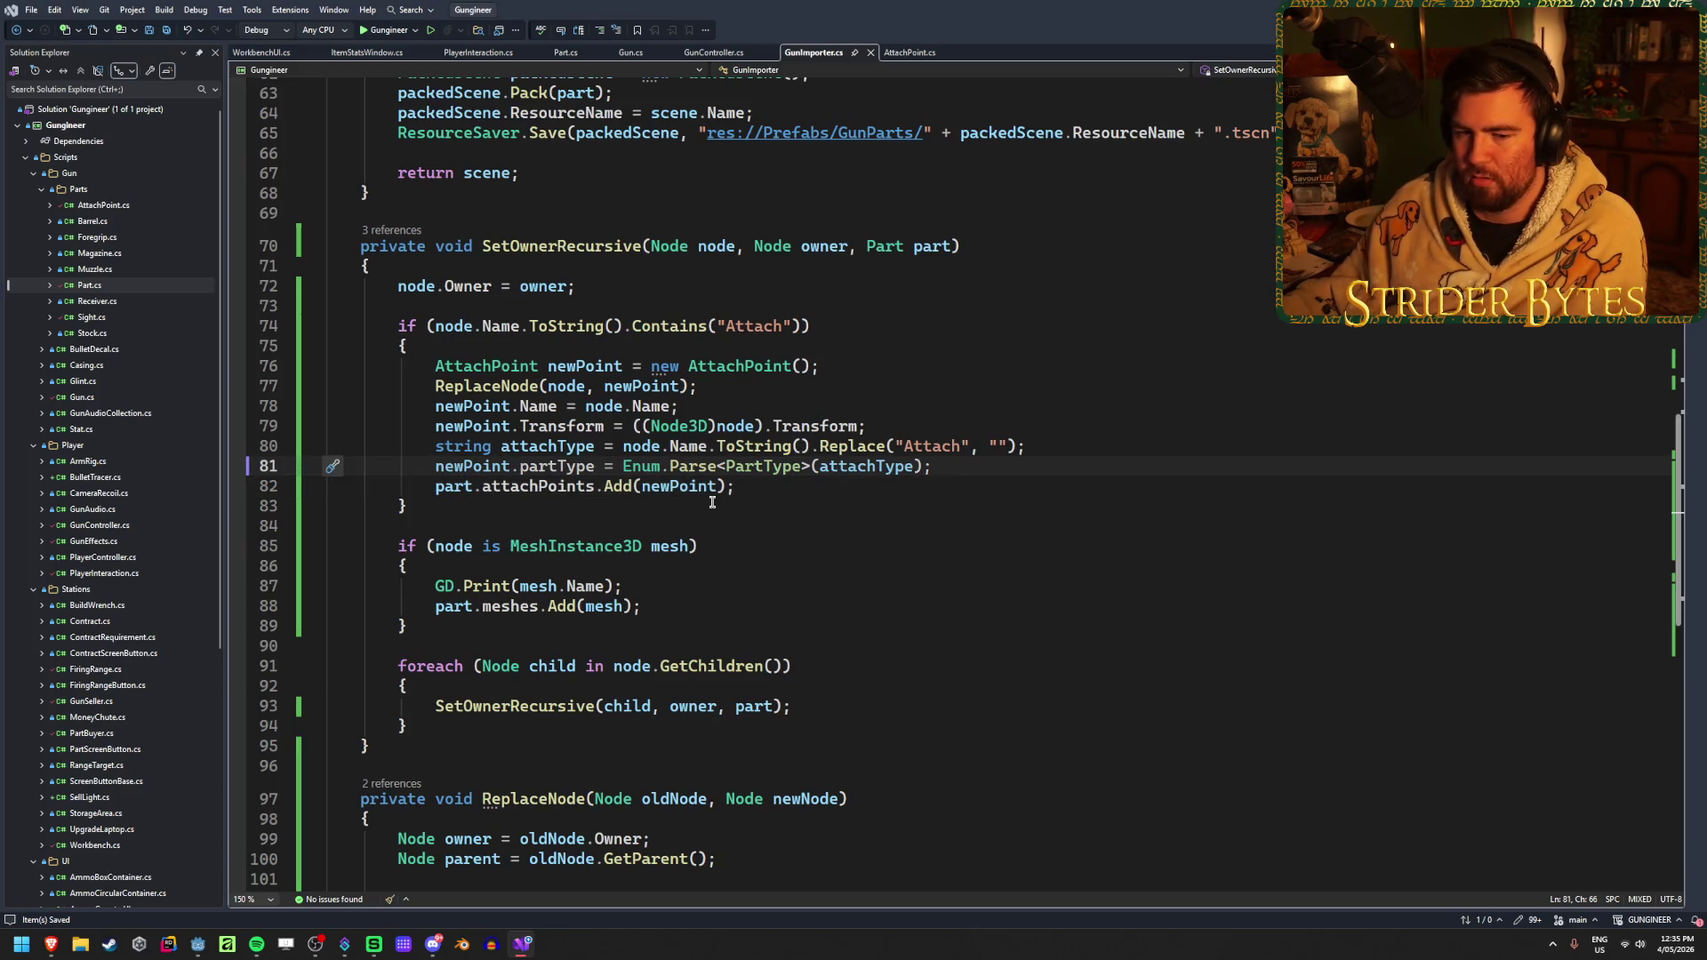
scroll(712, 502, "down", 4)
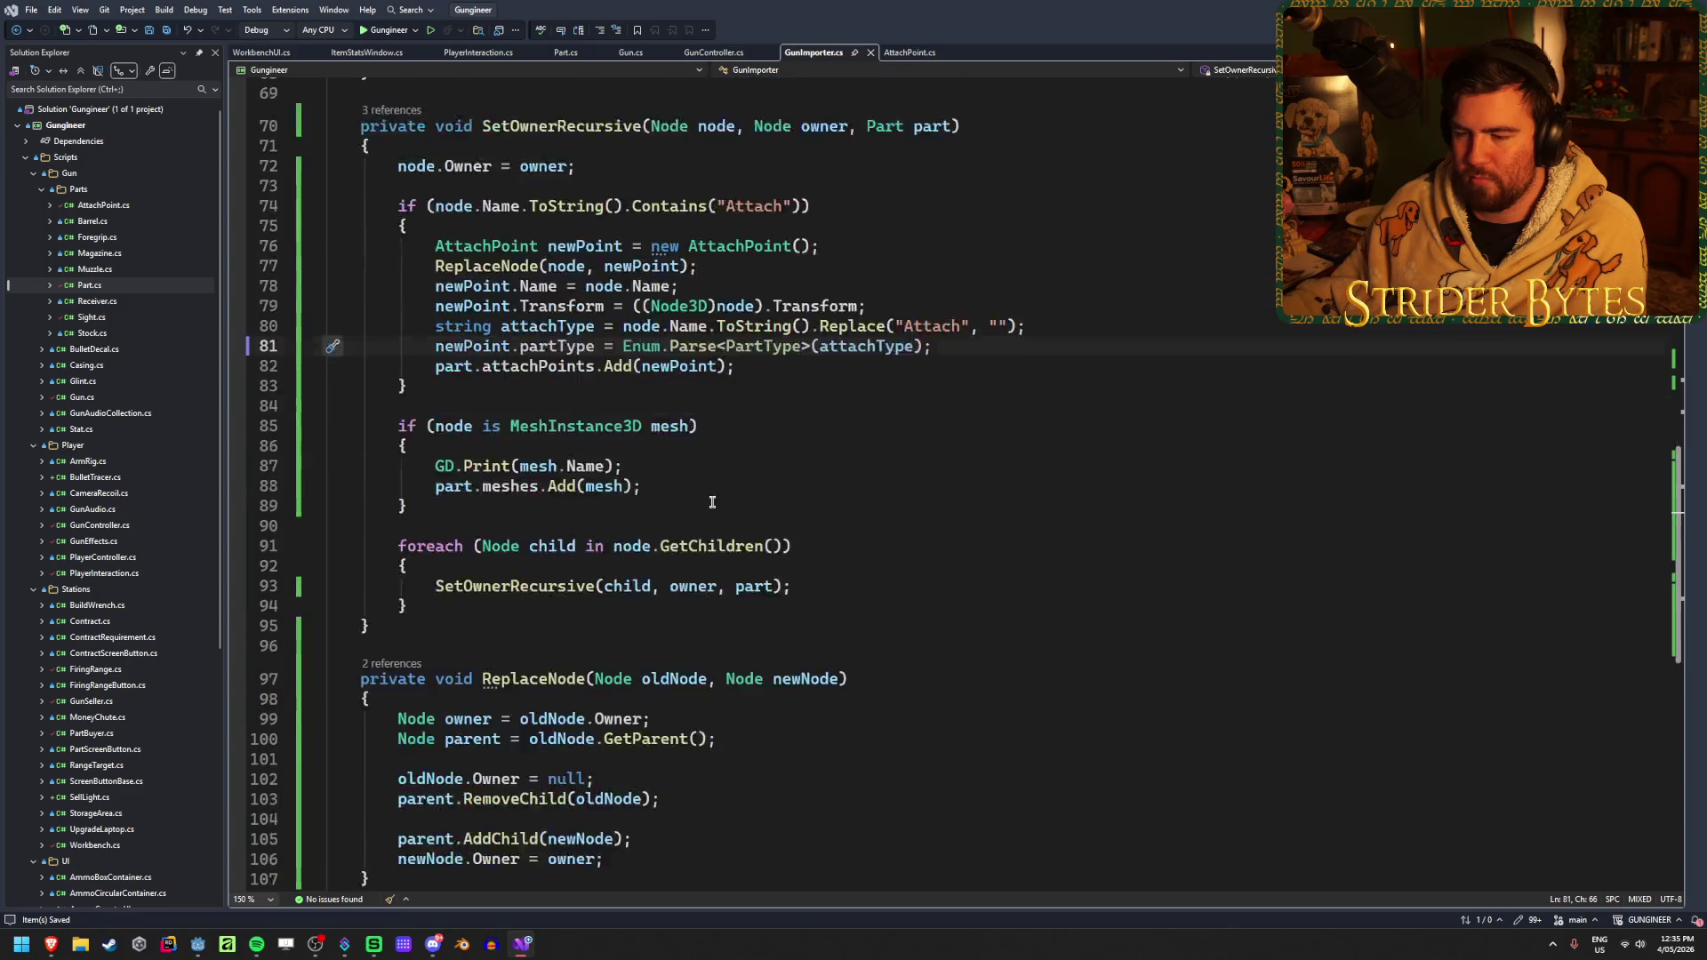
scroll(712, 502, "up", 2)
scroll(712, 502, "up", 15)
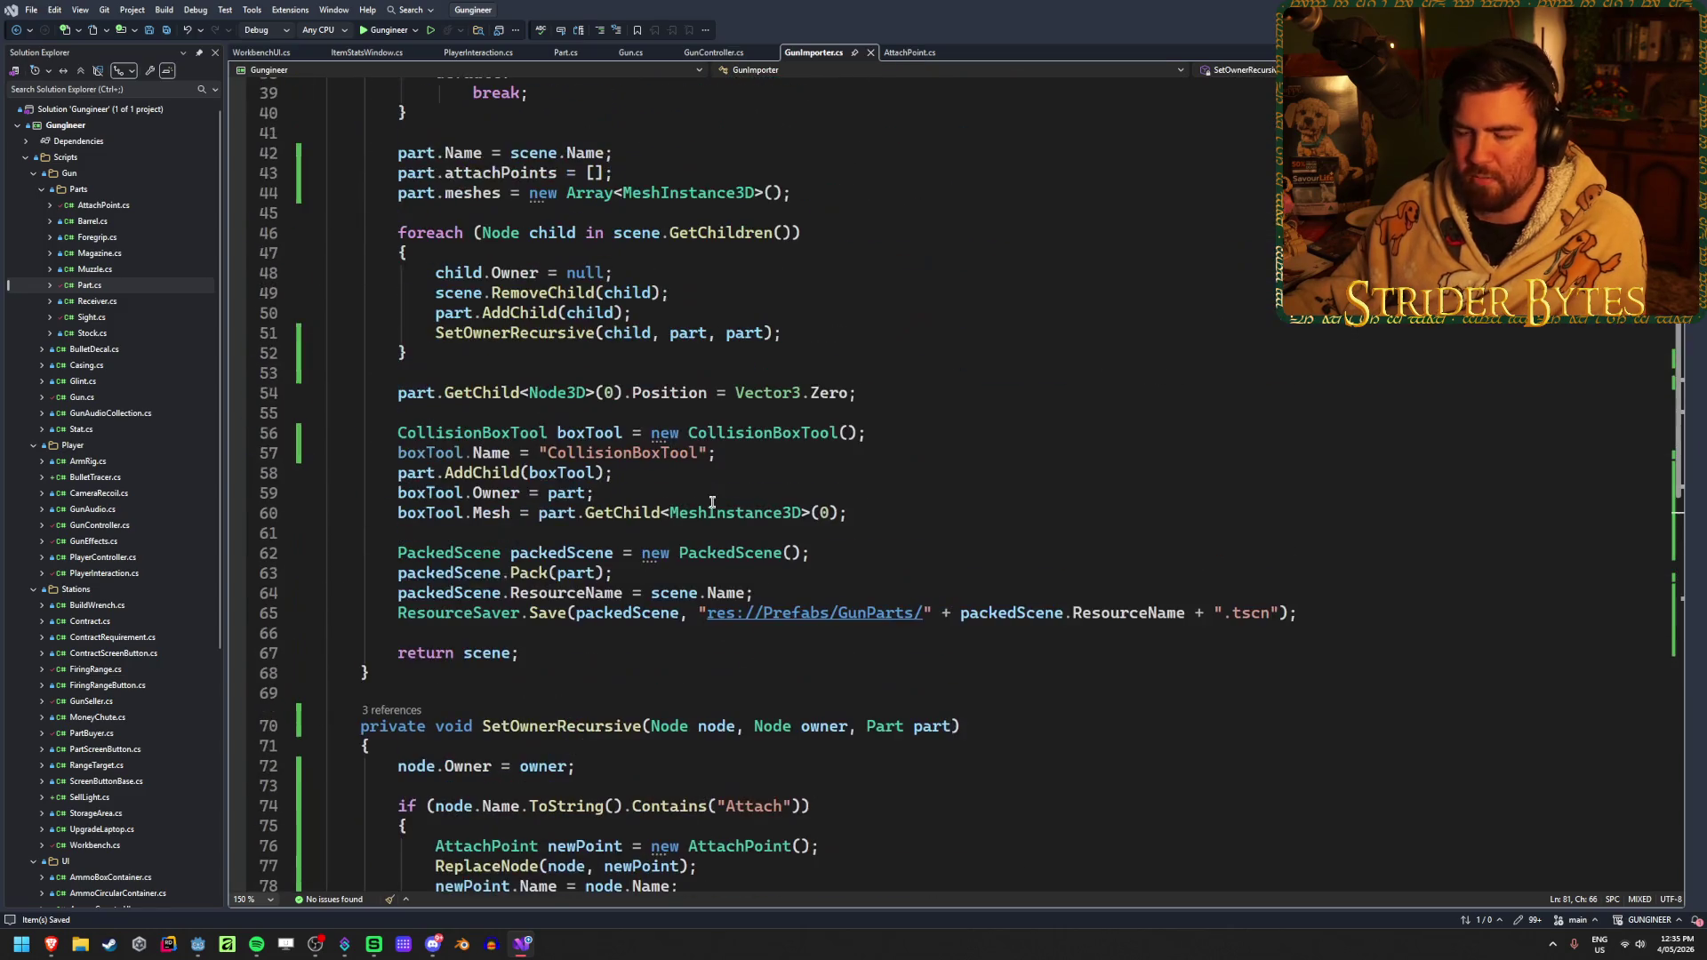
scroll(712, 502, "up", 6)
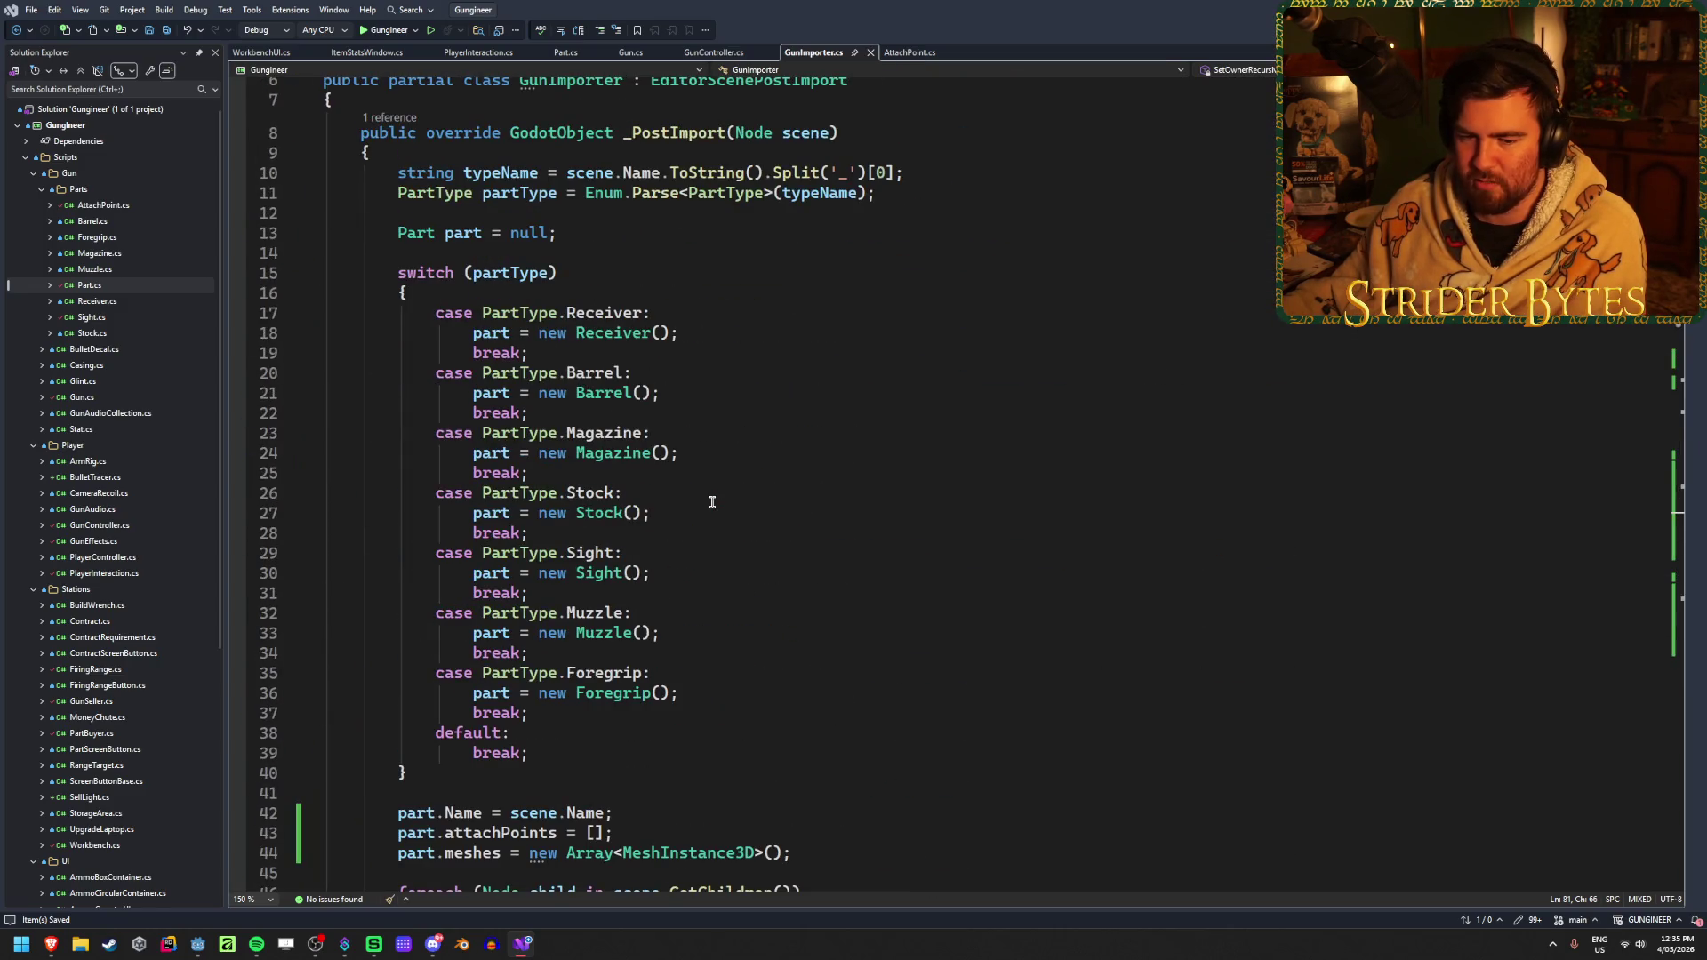
scroll(712, 502, "up", 2)
scroll(712, 503, "down", 20)
scroll(712, 503, "up", 20)
scroll(712, 502, "down", 20)
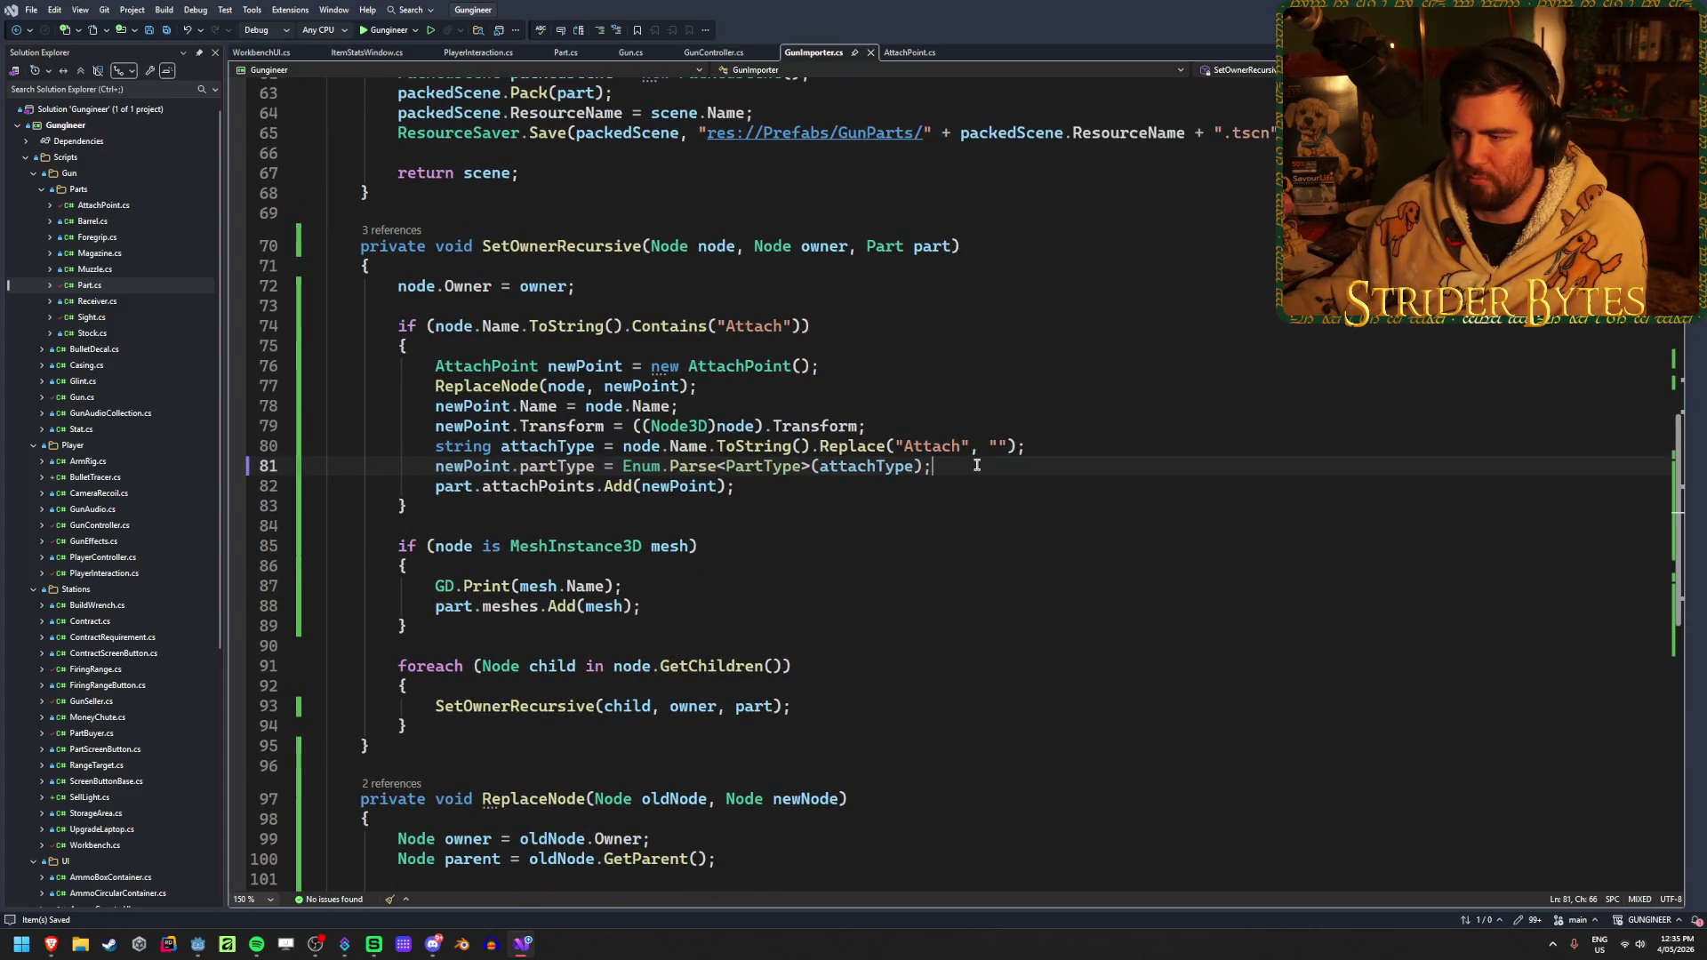
scroll(976, 465, "up", 12)
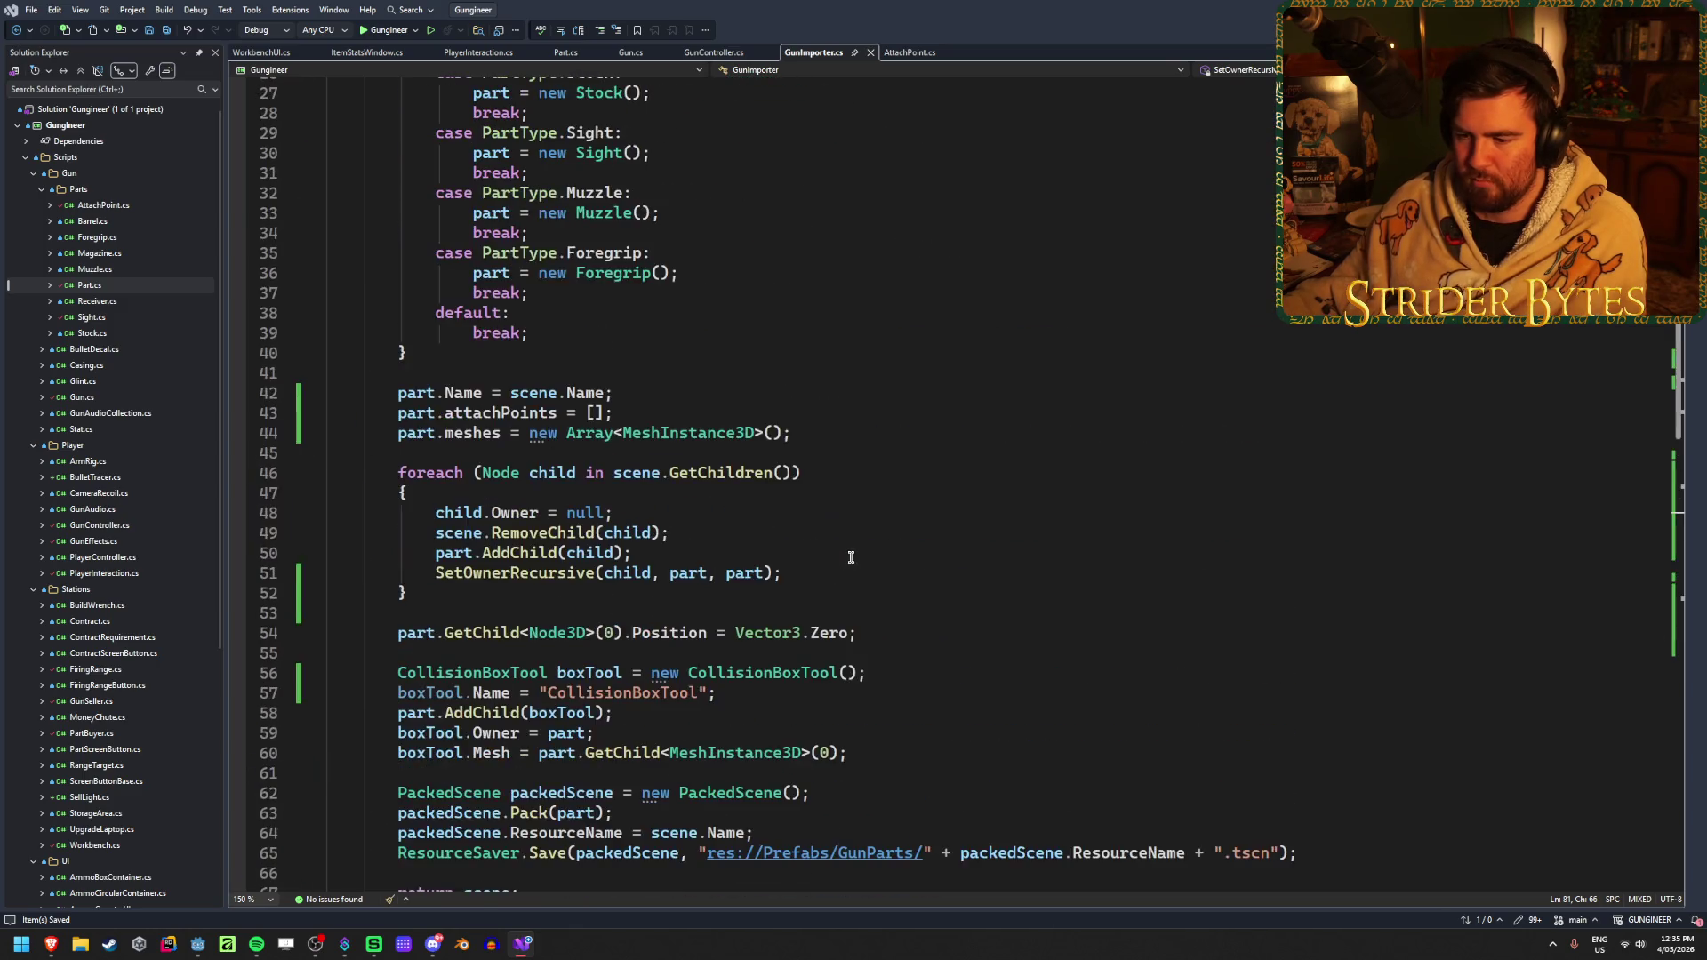
scroll(850, 557, "down", 1)
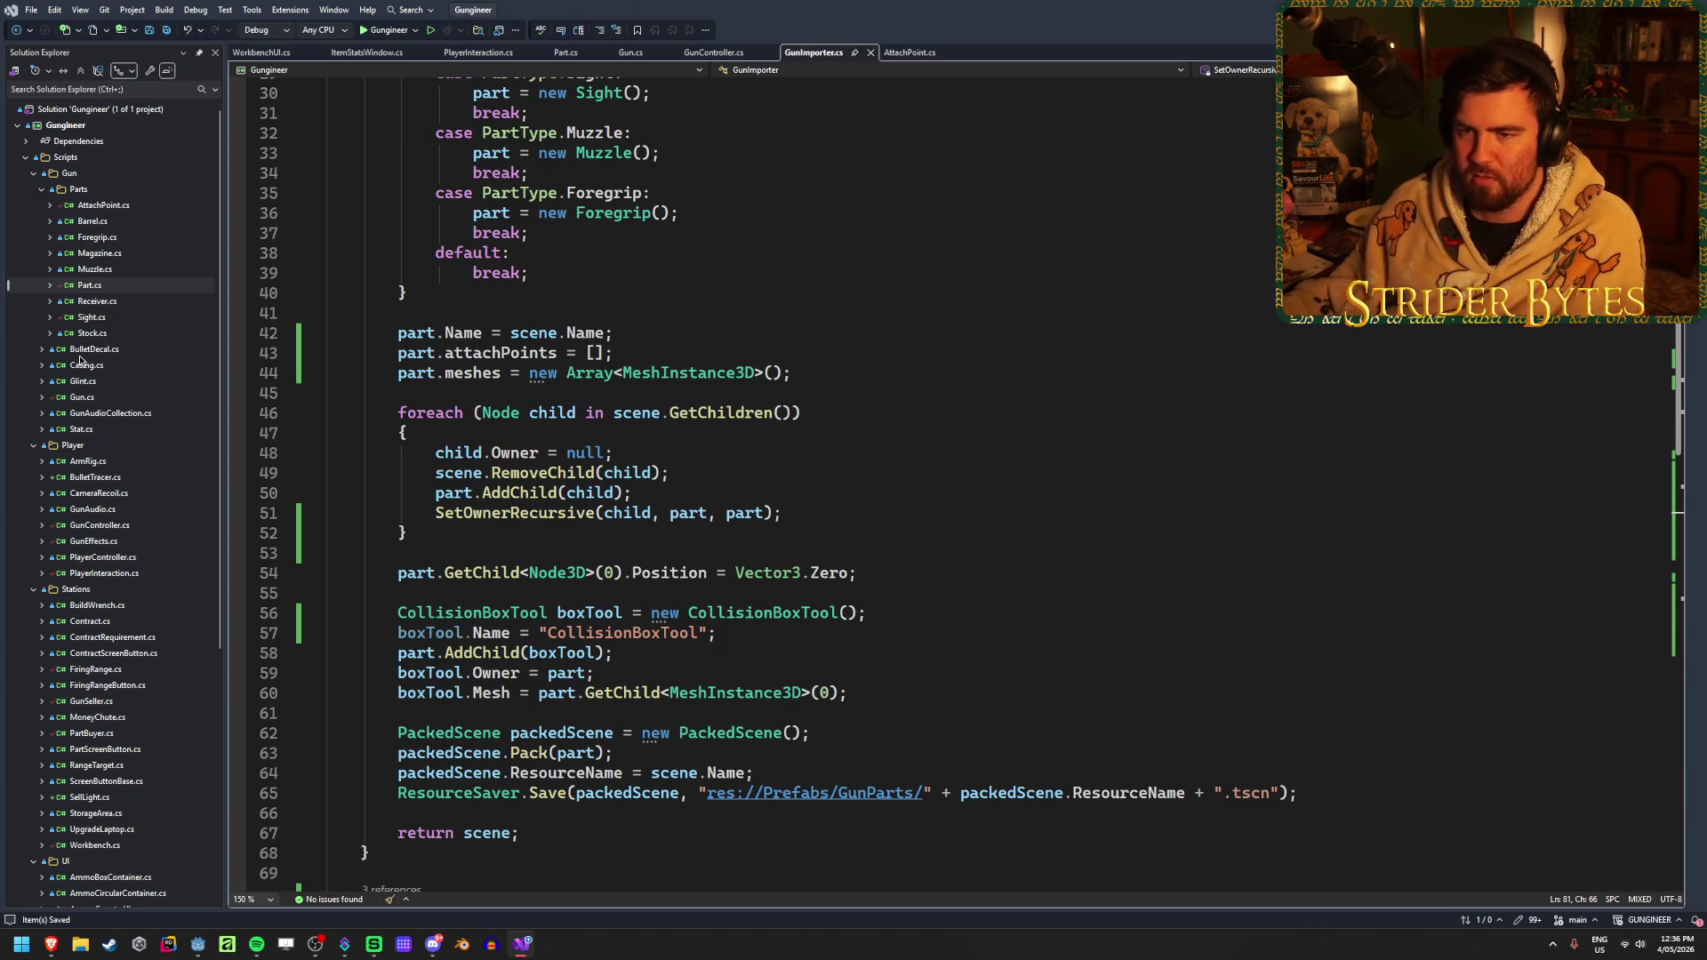
scroll(103, 347, "down", 5)
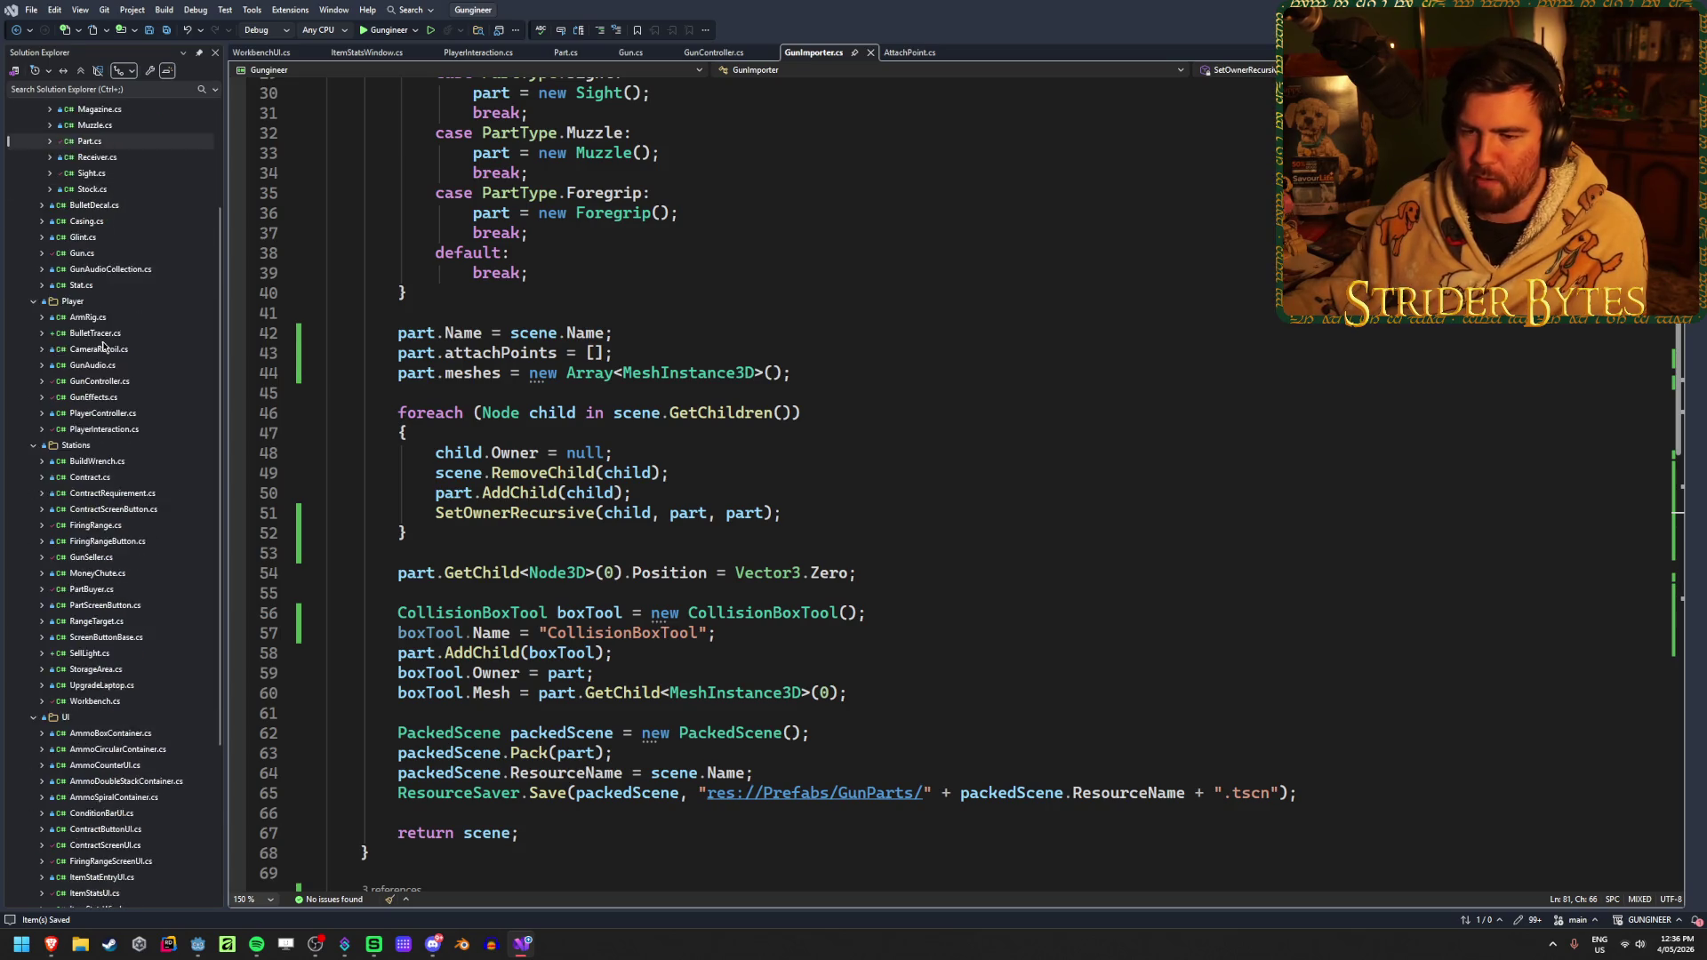
scroll(103, 347, "down", 3)
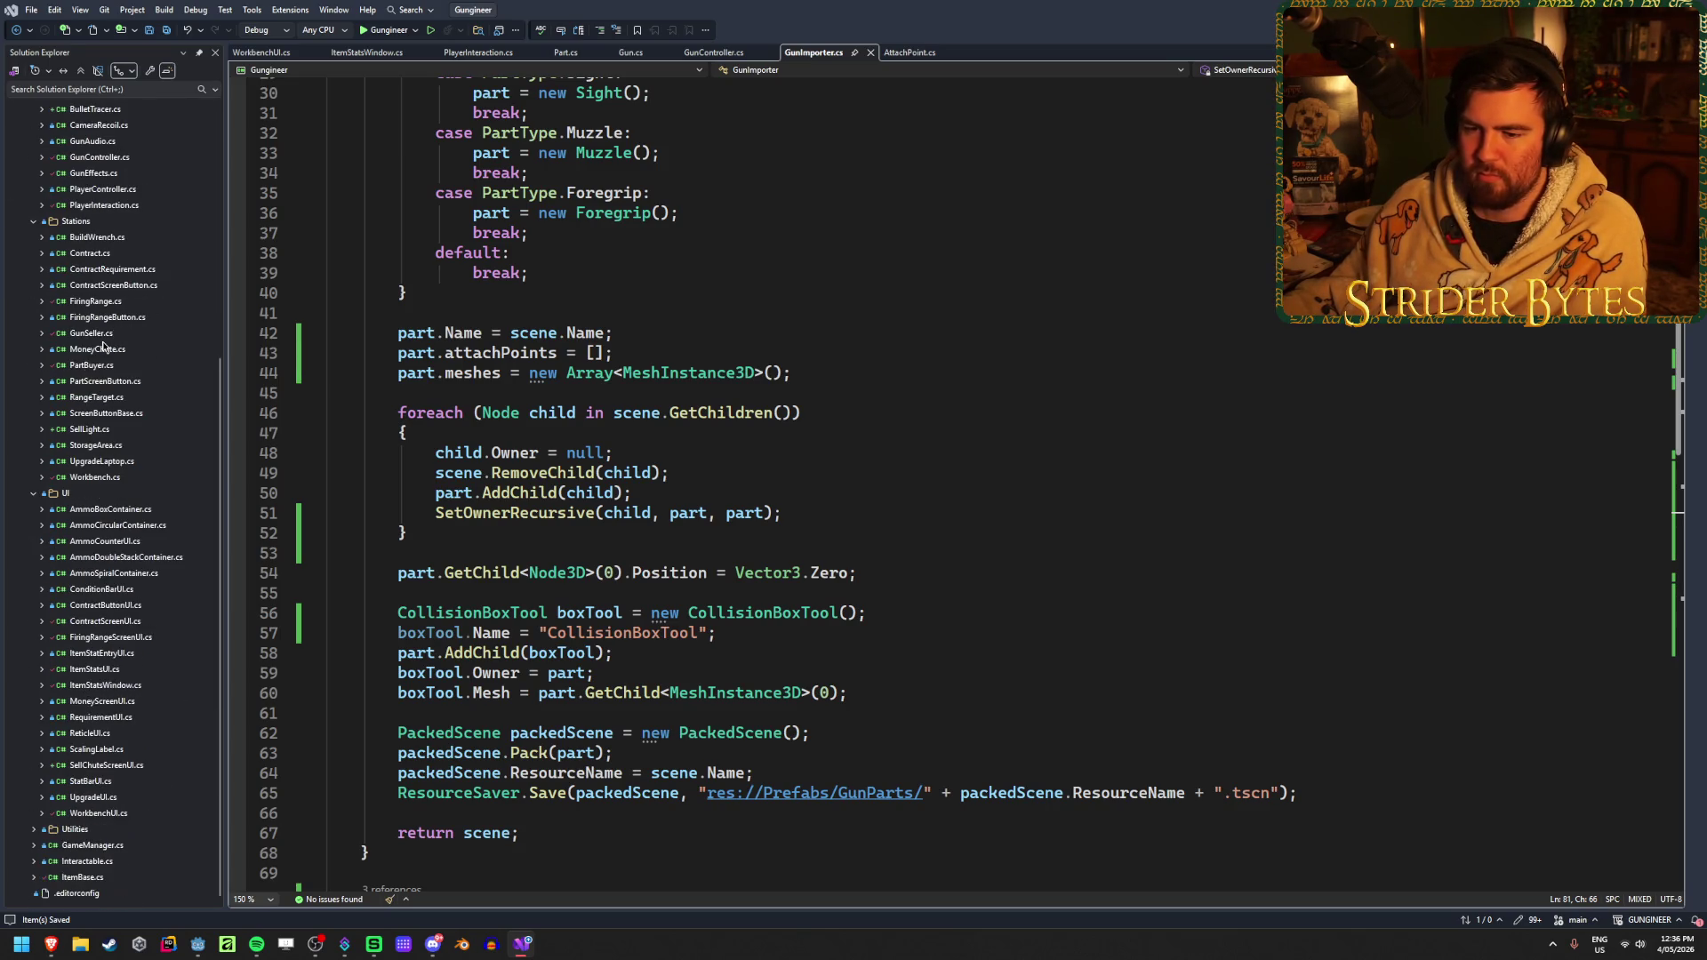
scroll(103, 347, "up", 1)
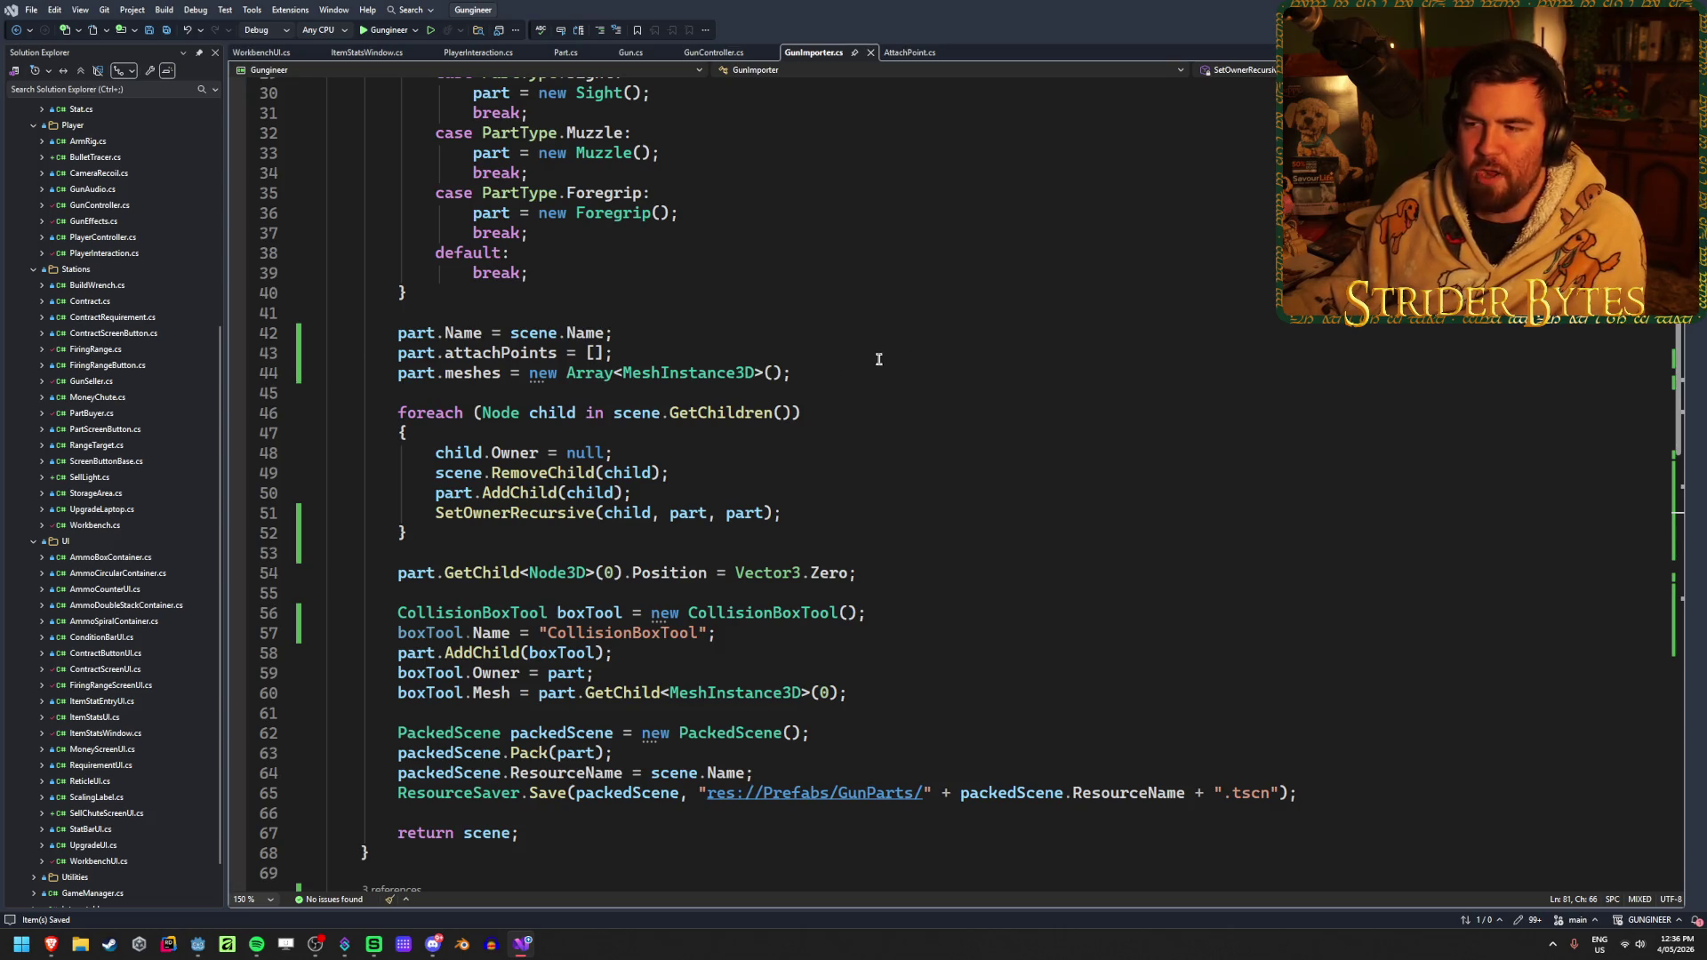
left_click(782, 351)
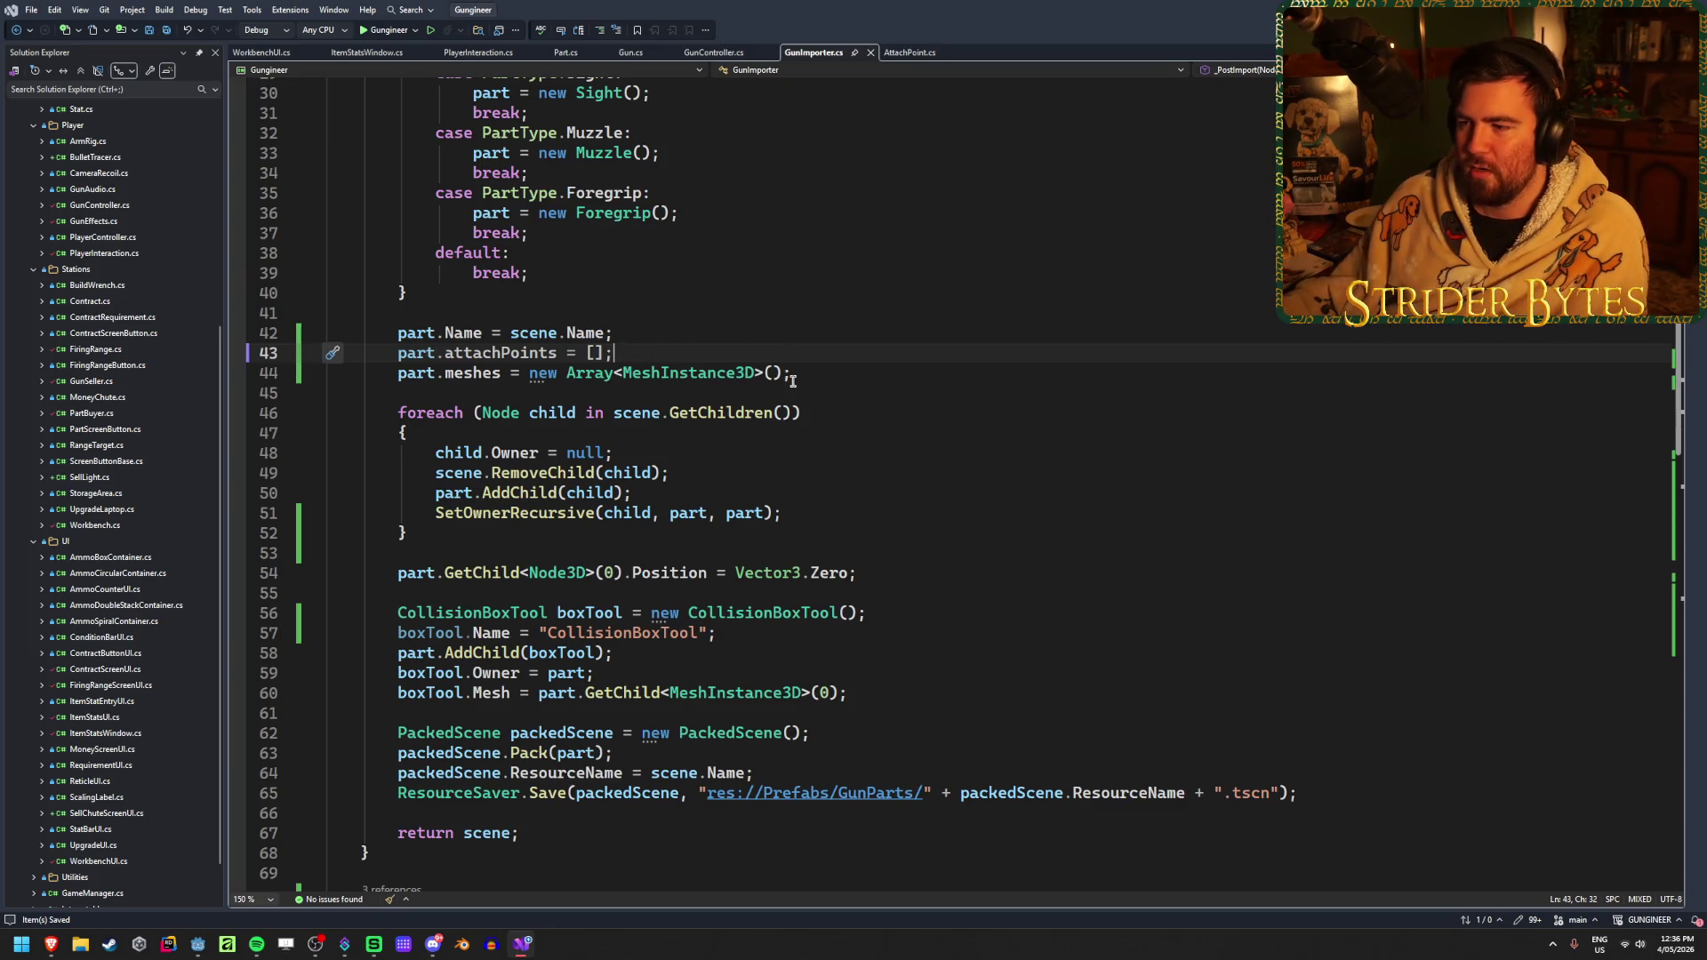
scroll(131, 650, "down", 2)
double_click(82, 877)
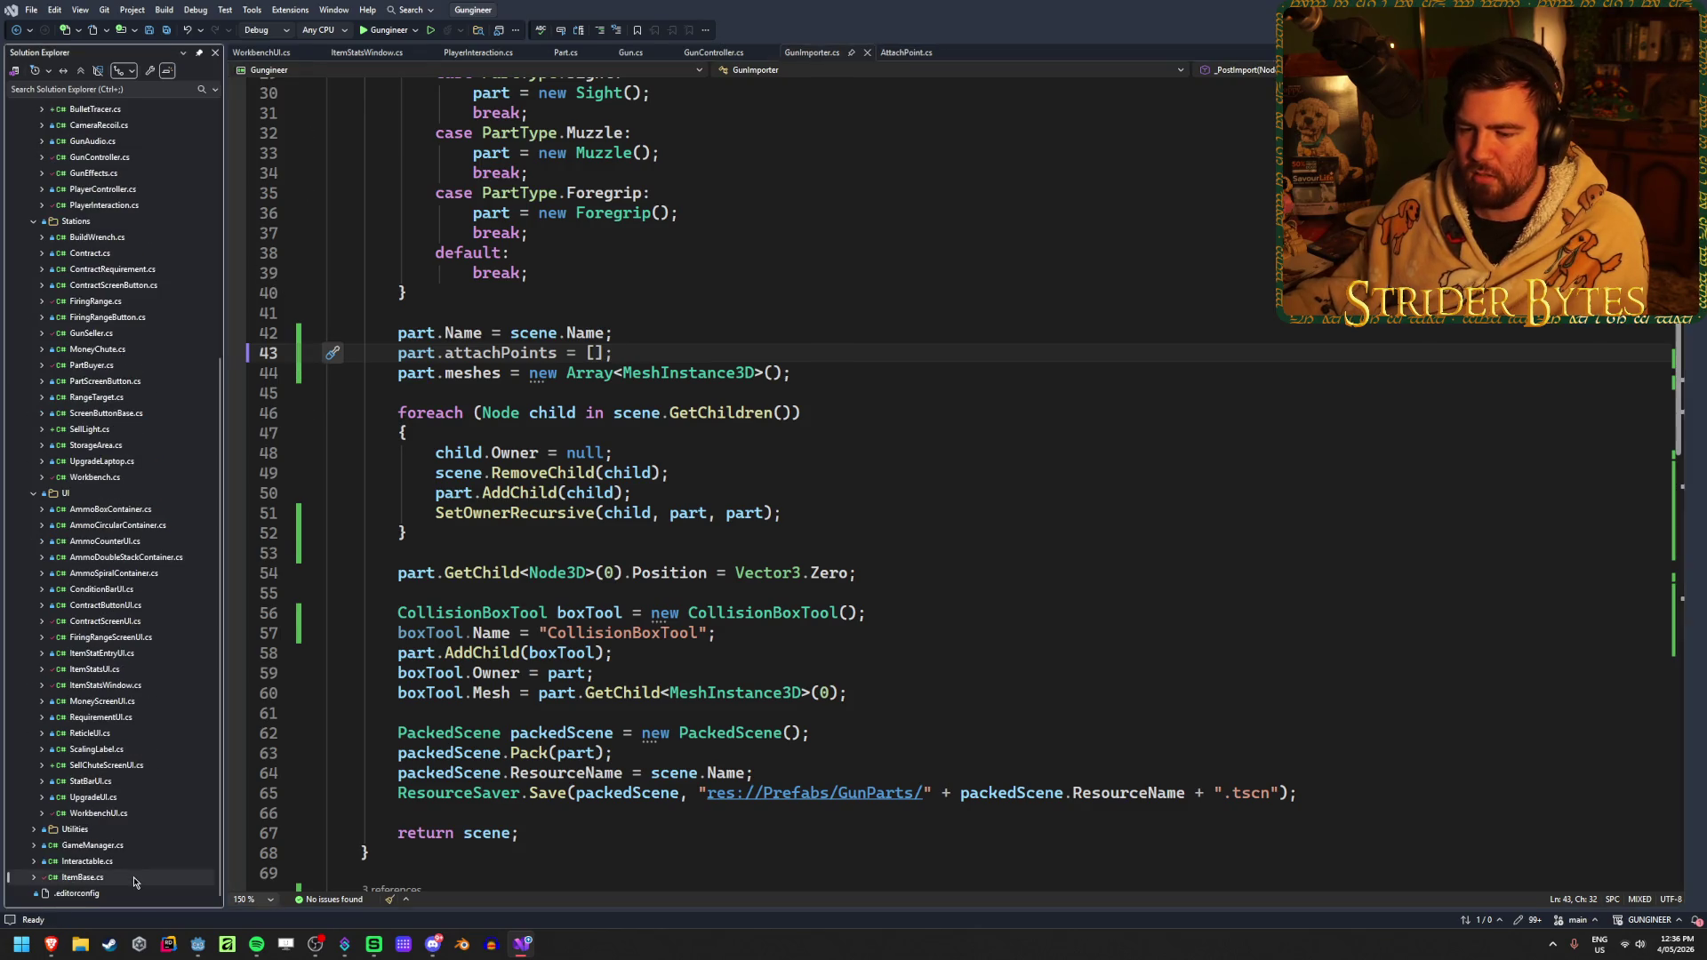
Add [Export] before the meshes field on line 8 of ItemBase.cs, save, and return to Godot
left_click(993, 297)
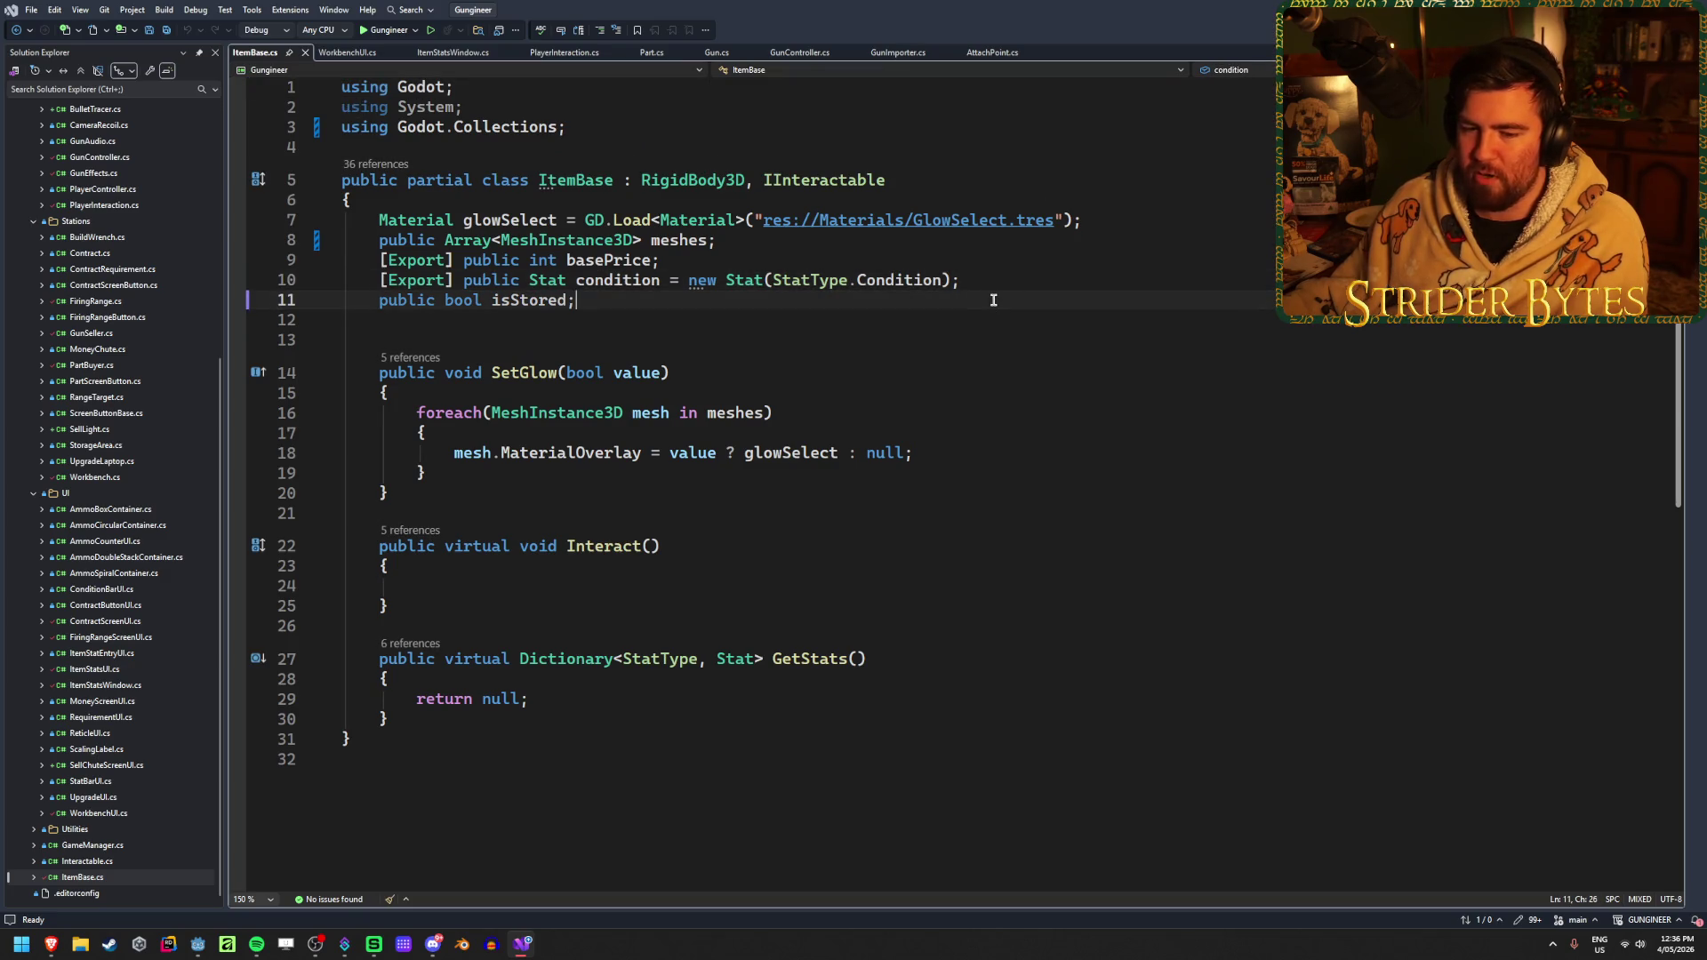
left_click(1008, 281)
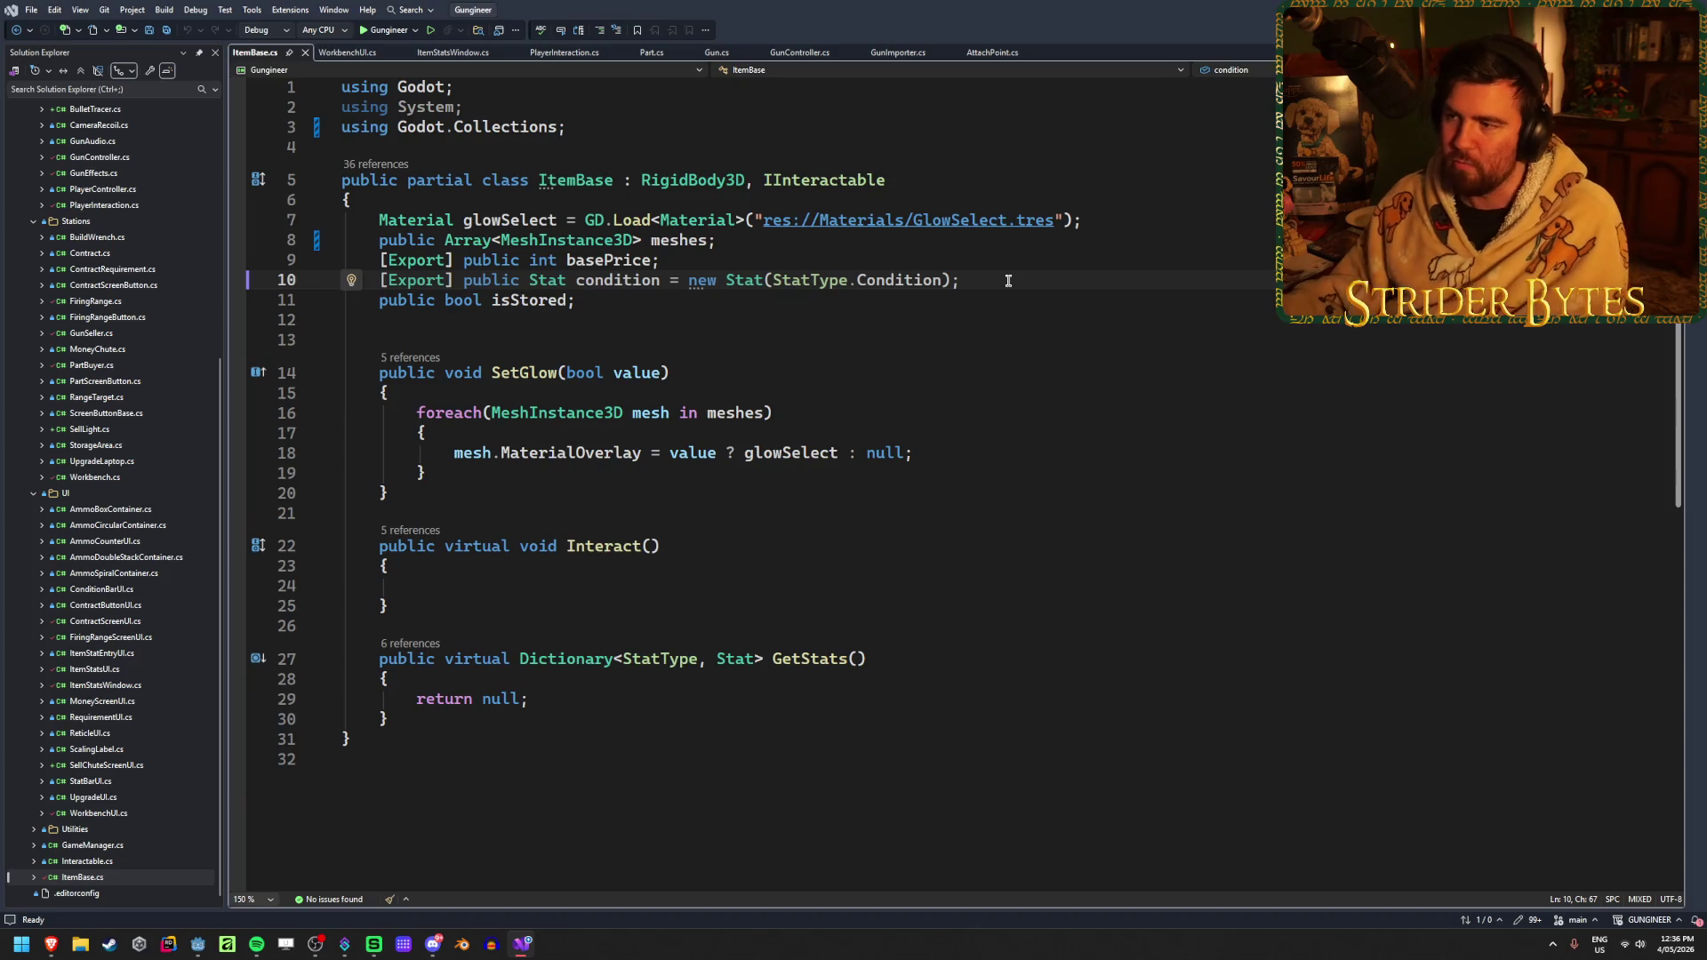
left_click(753, 244)
key("Home")
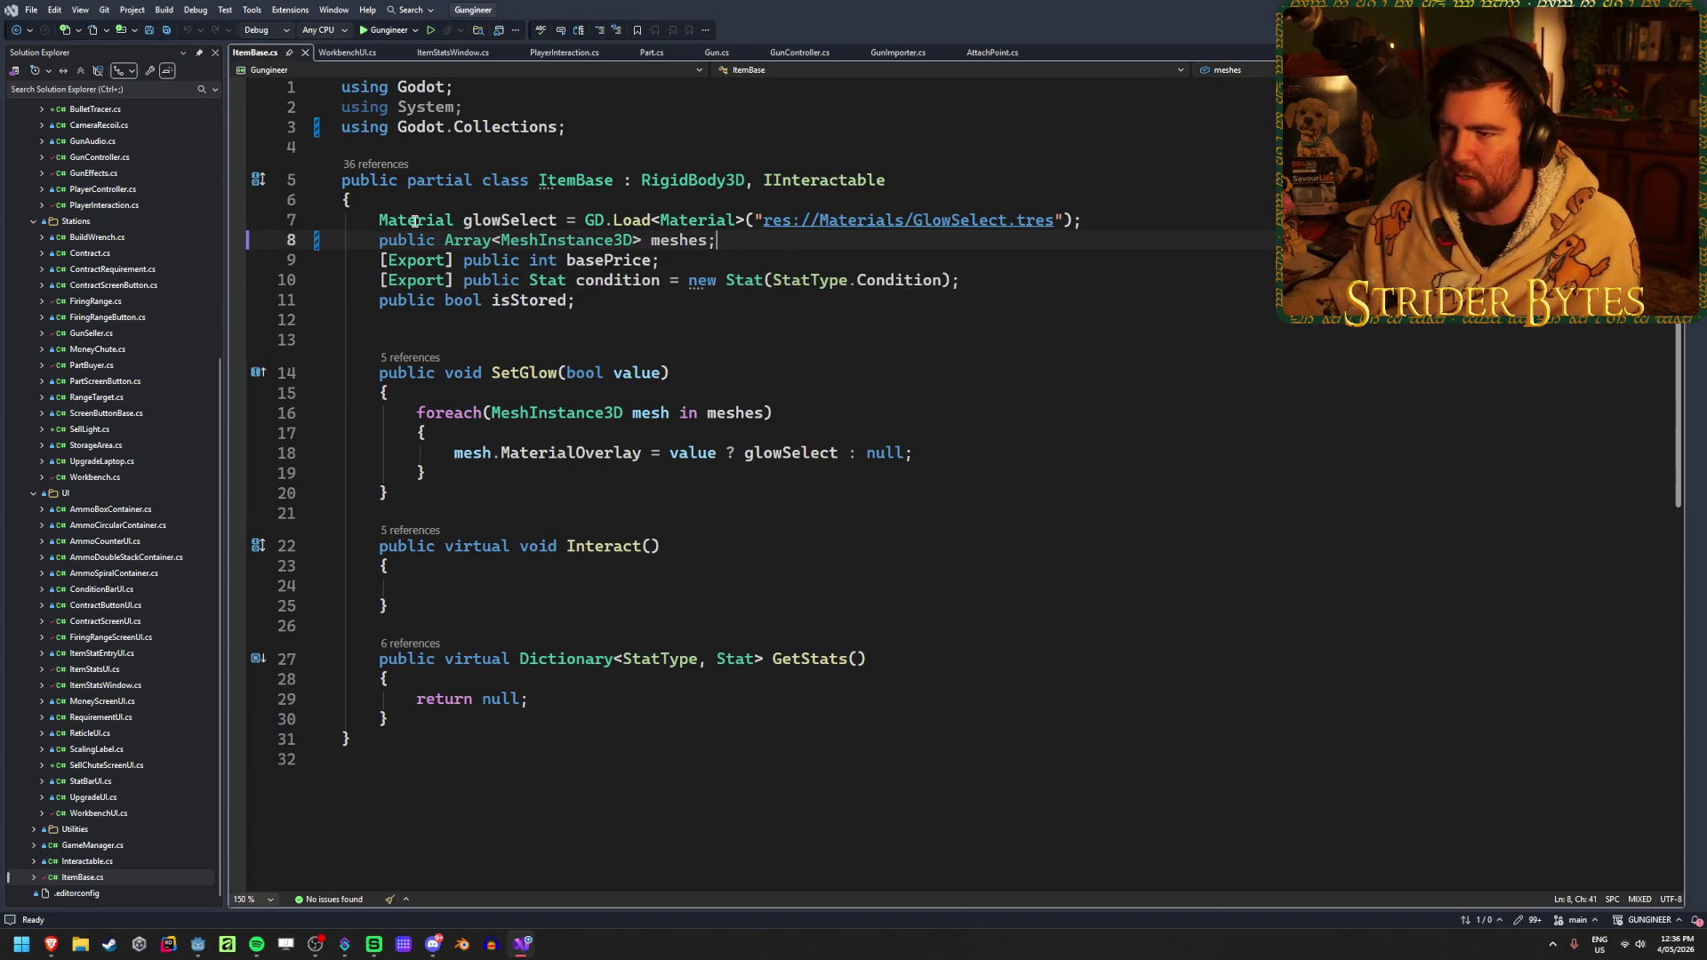
type("[Export]")
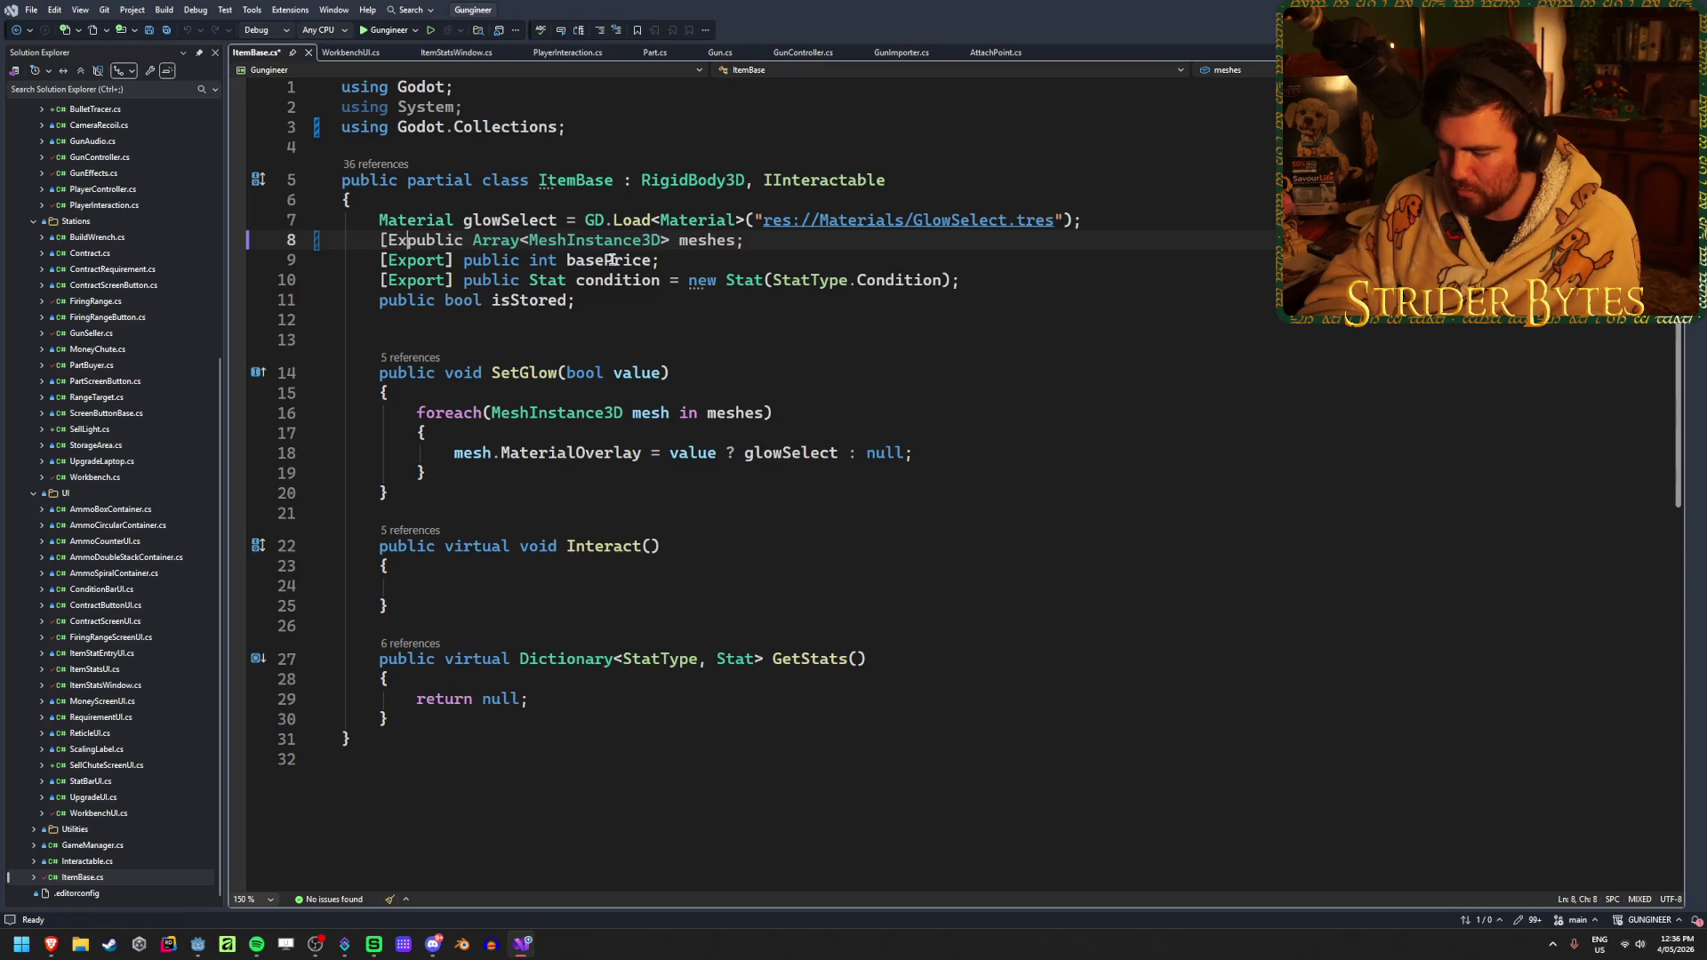
key("ctrl+s")
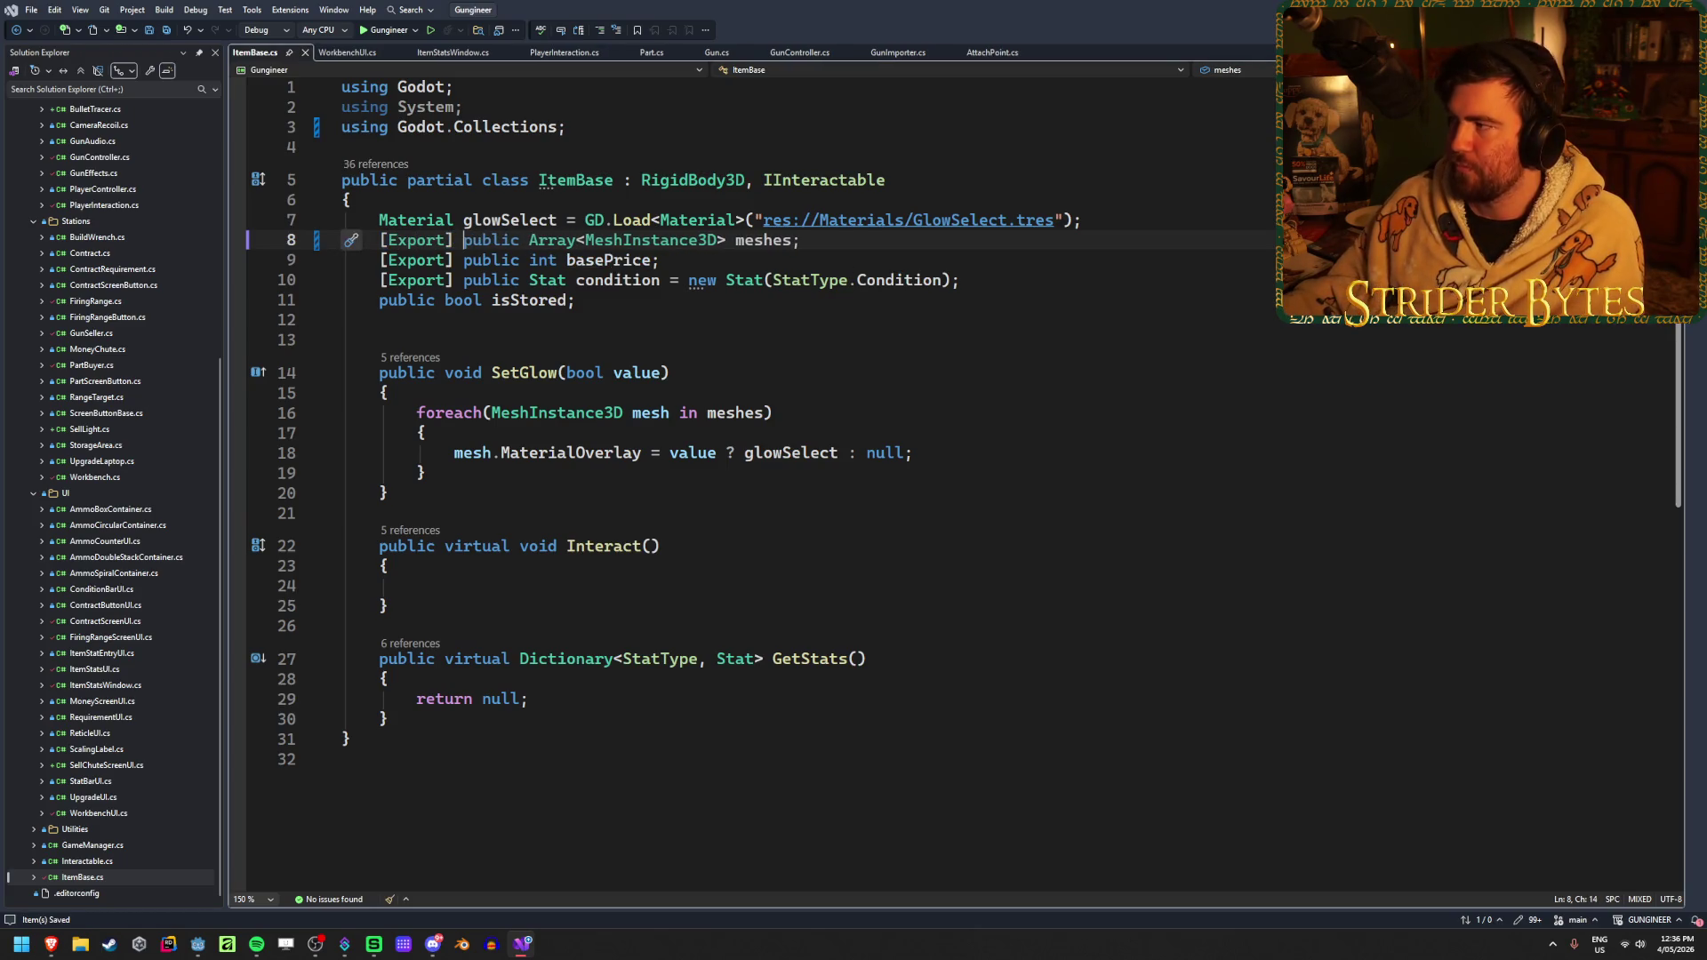
key("alt+Tab")
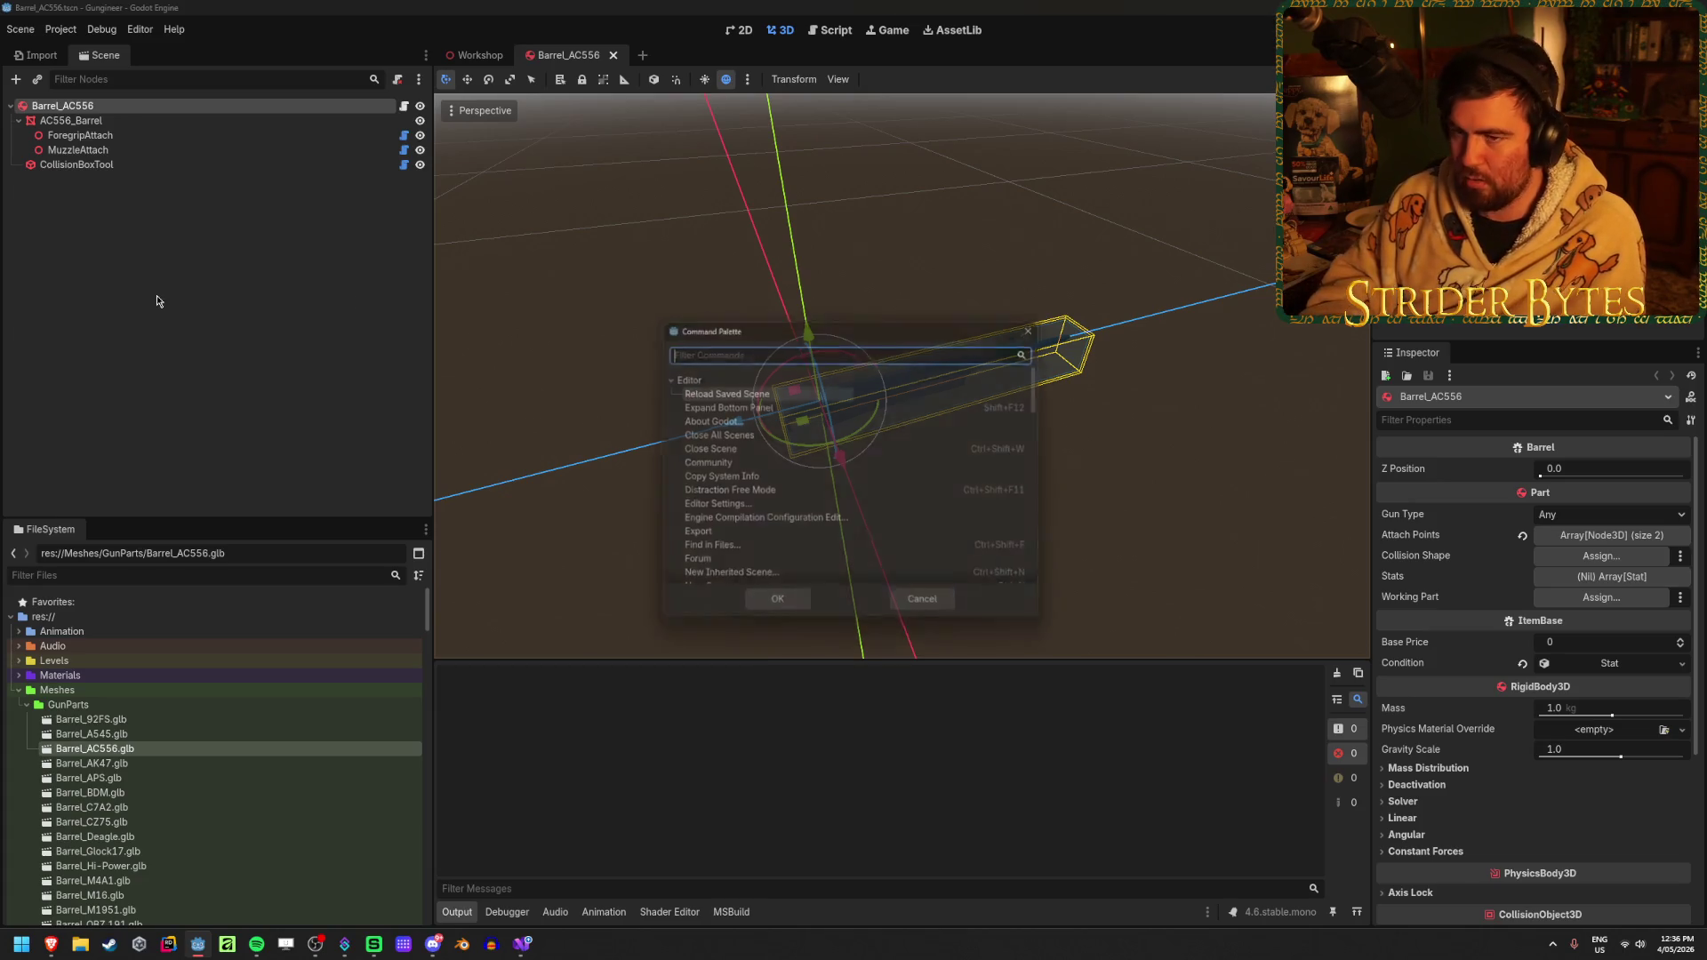
Reimport Barrel_AC556.glb and check that the Meshes array holds AC556_Barrel
double_click(143, 751)
left_click(605, 853)
left_click(1612, 642)
key("Return")
left_click(1612, 642)
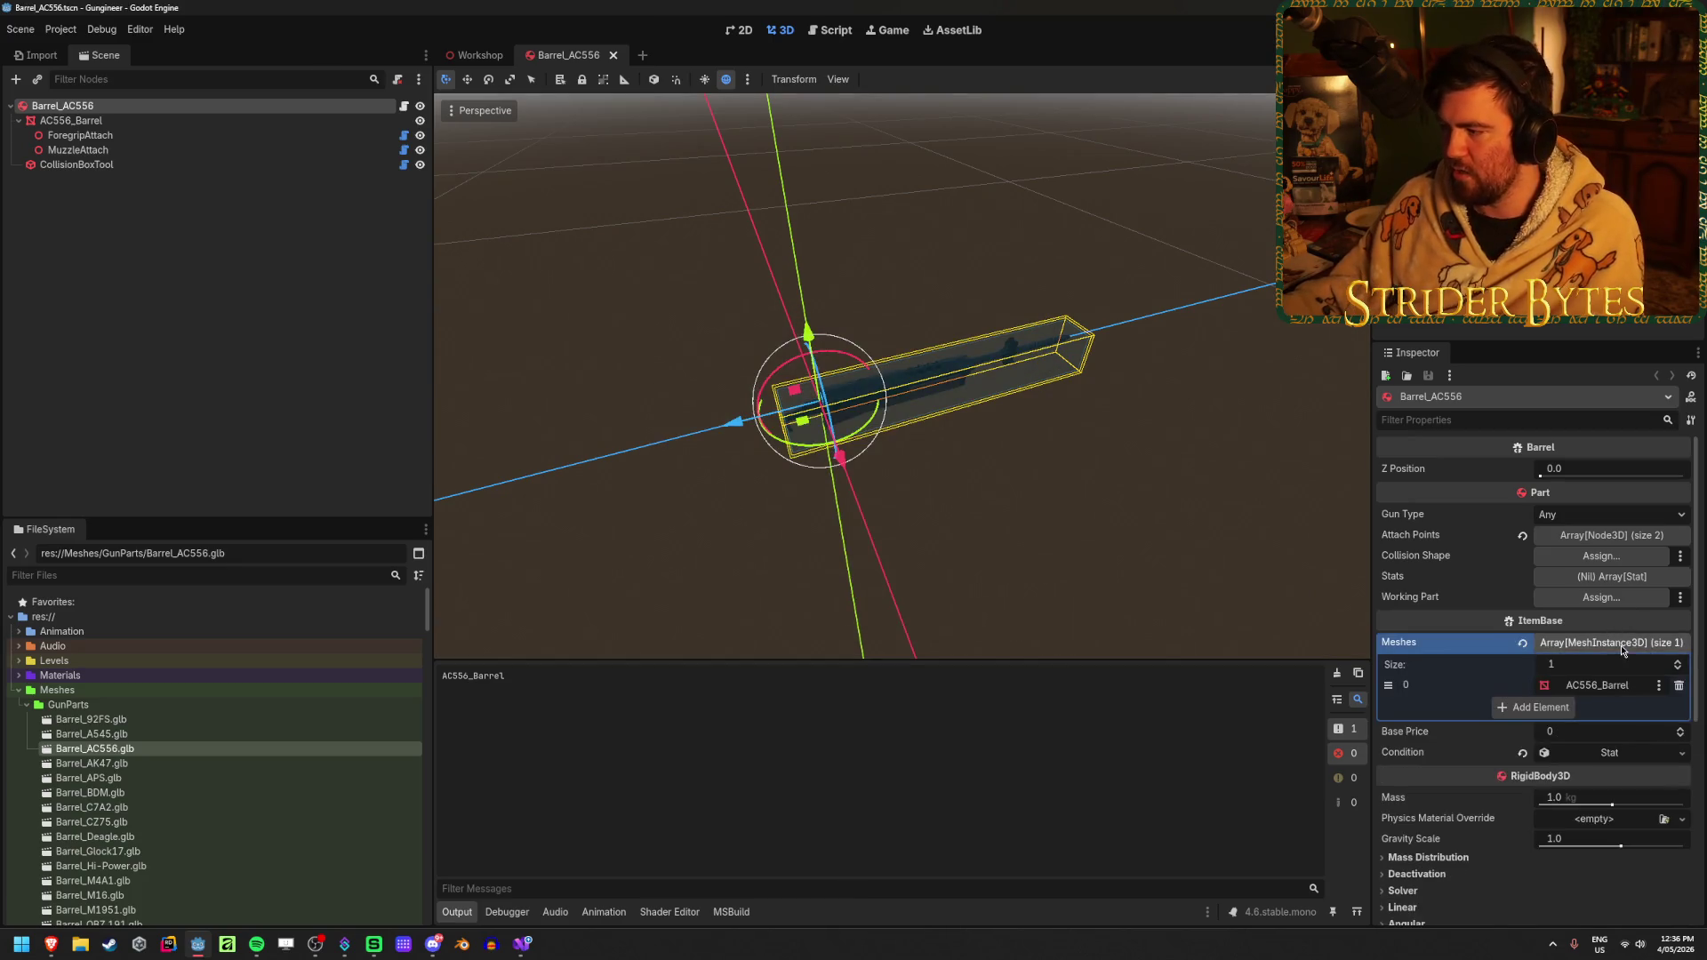
left_click(1611, 642)
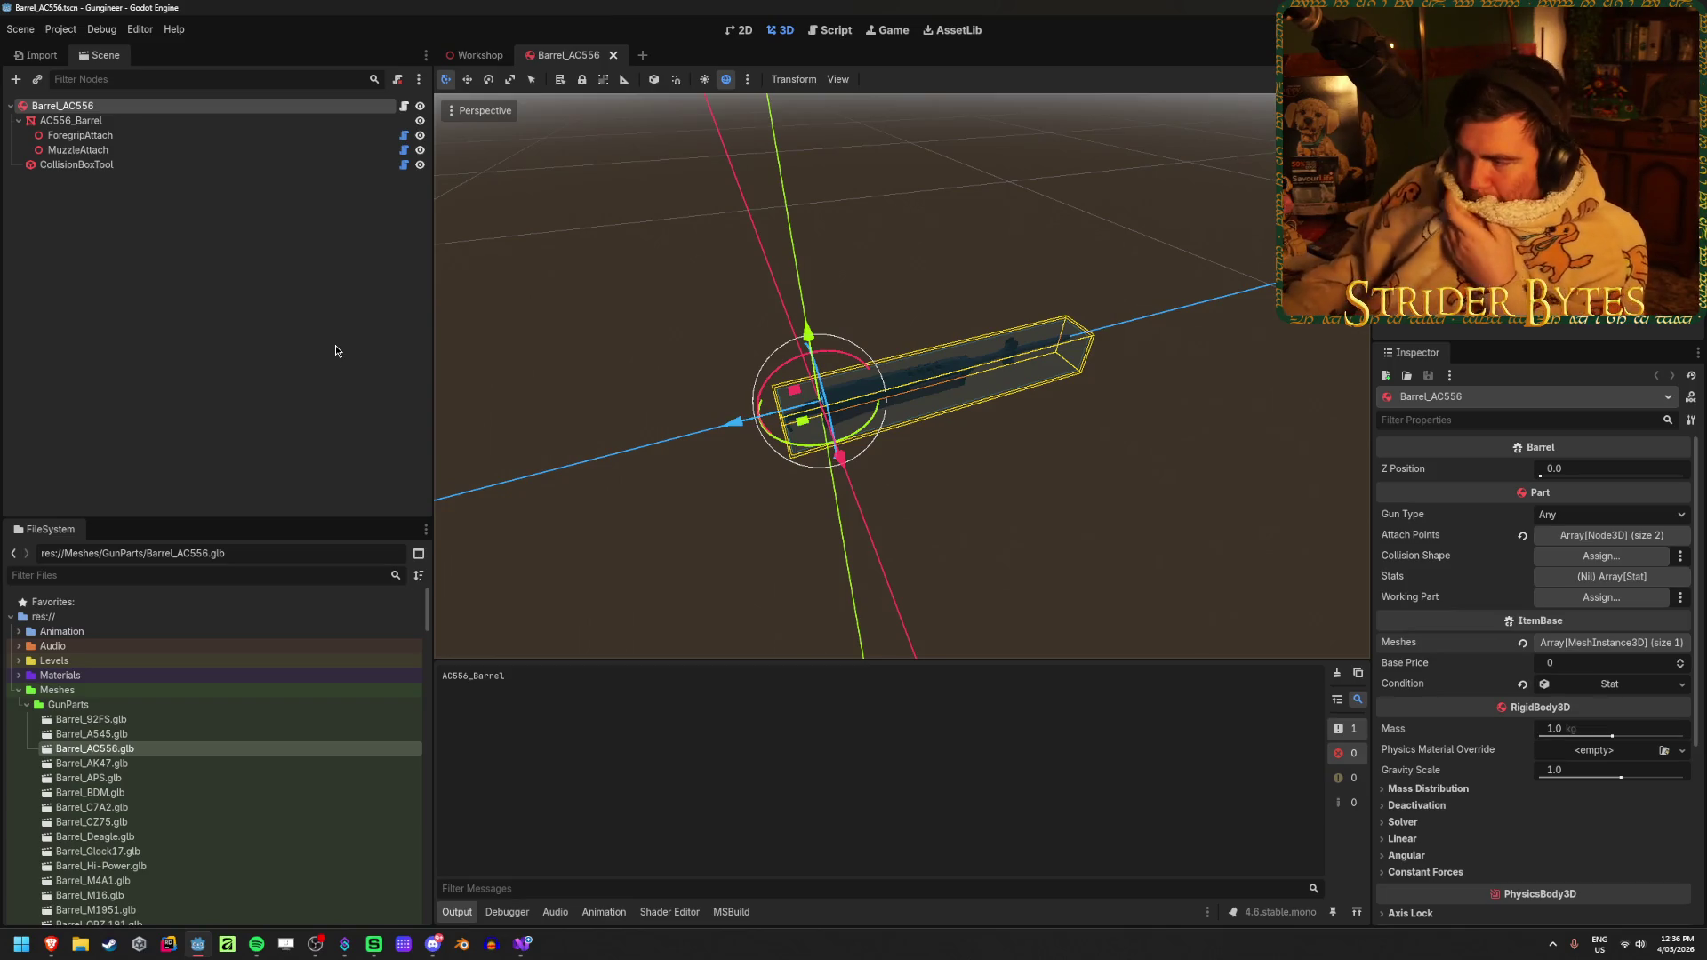
Expand the AC556_Barrel node to show its ForegripAttach and MuzzleAttach points
left_click(291, 310)
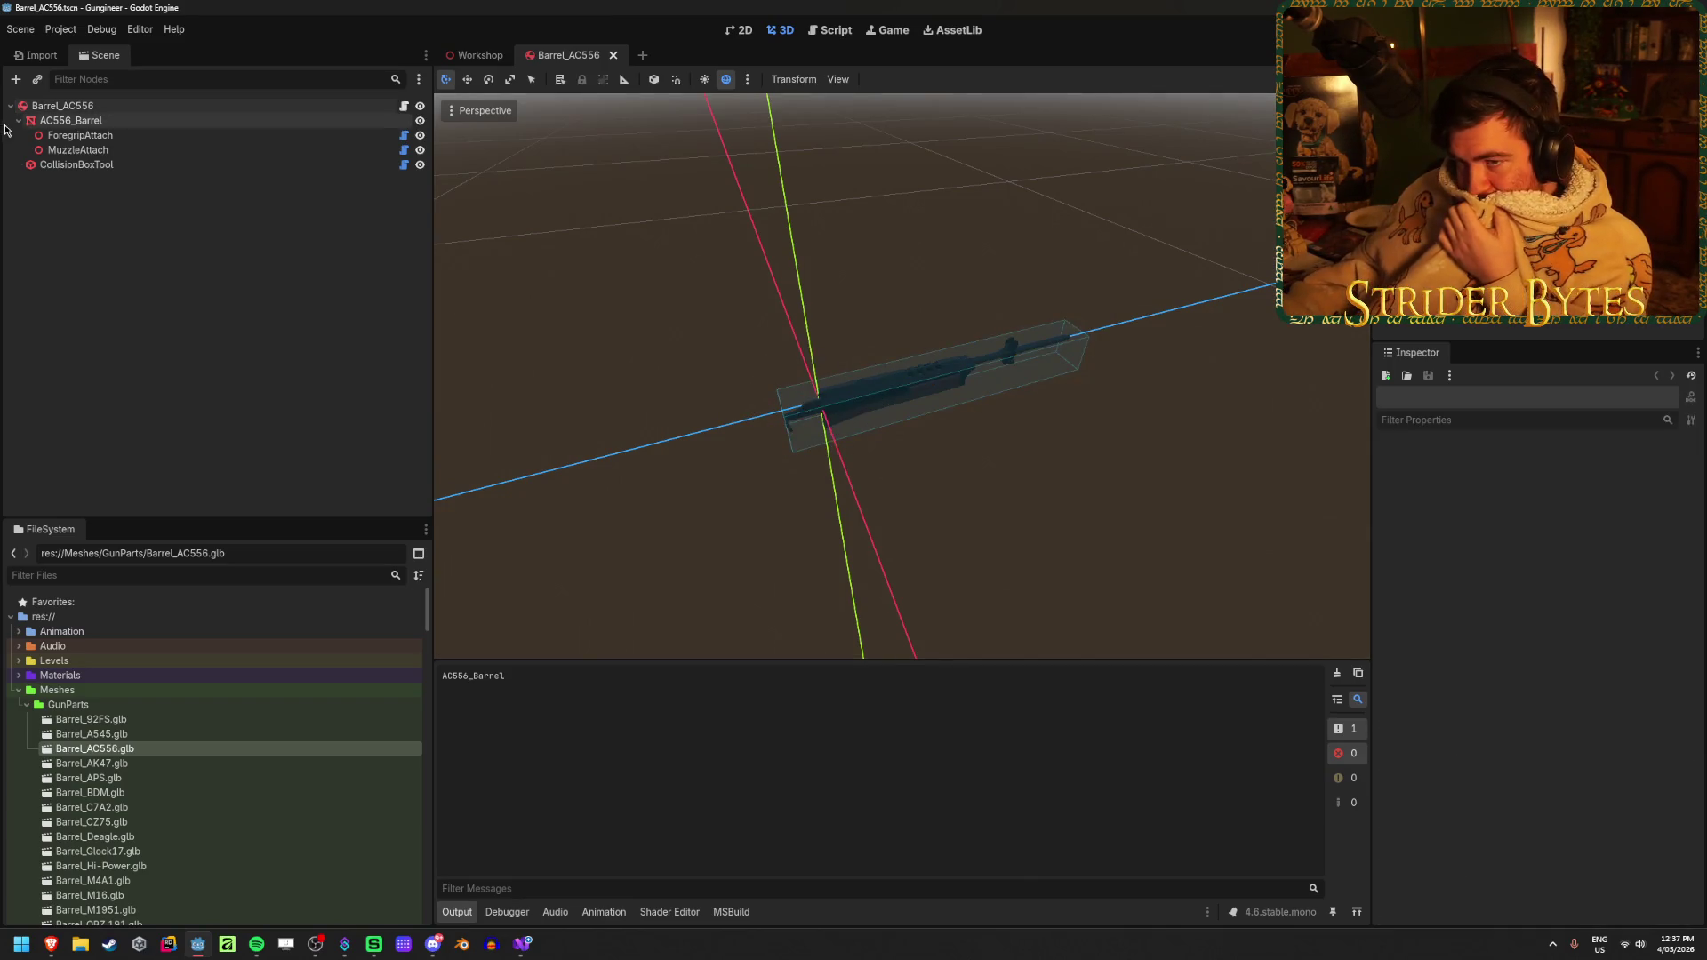
left_click(18, 122)
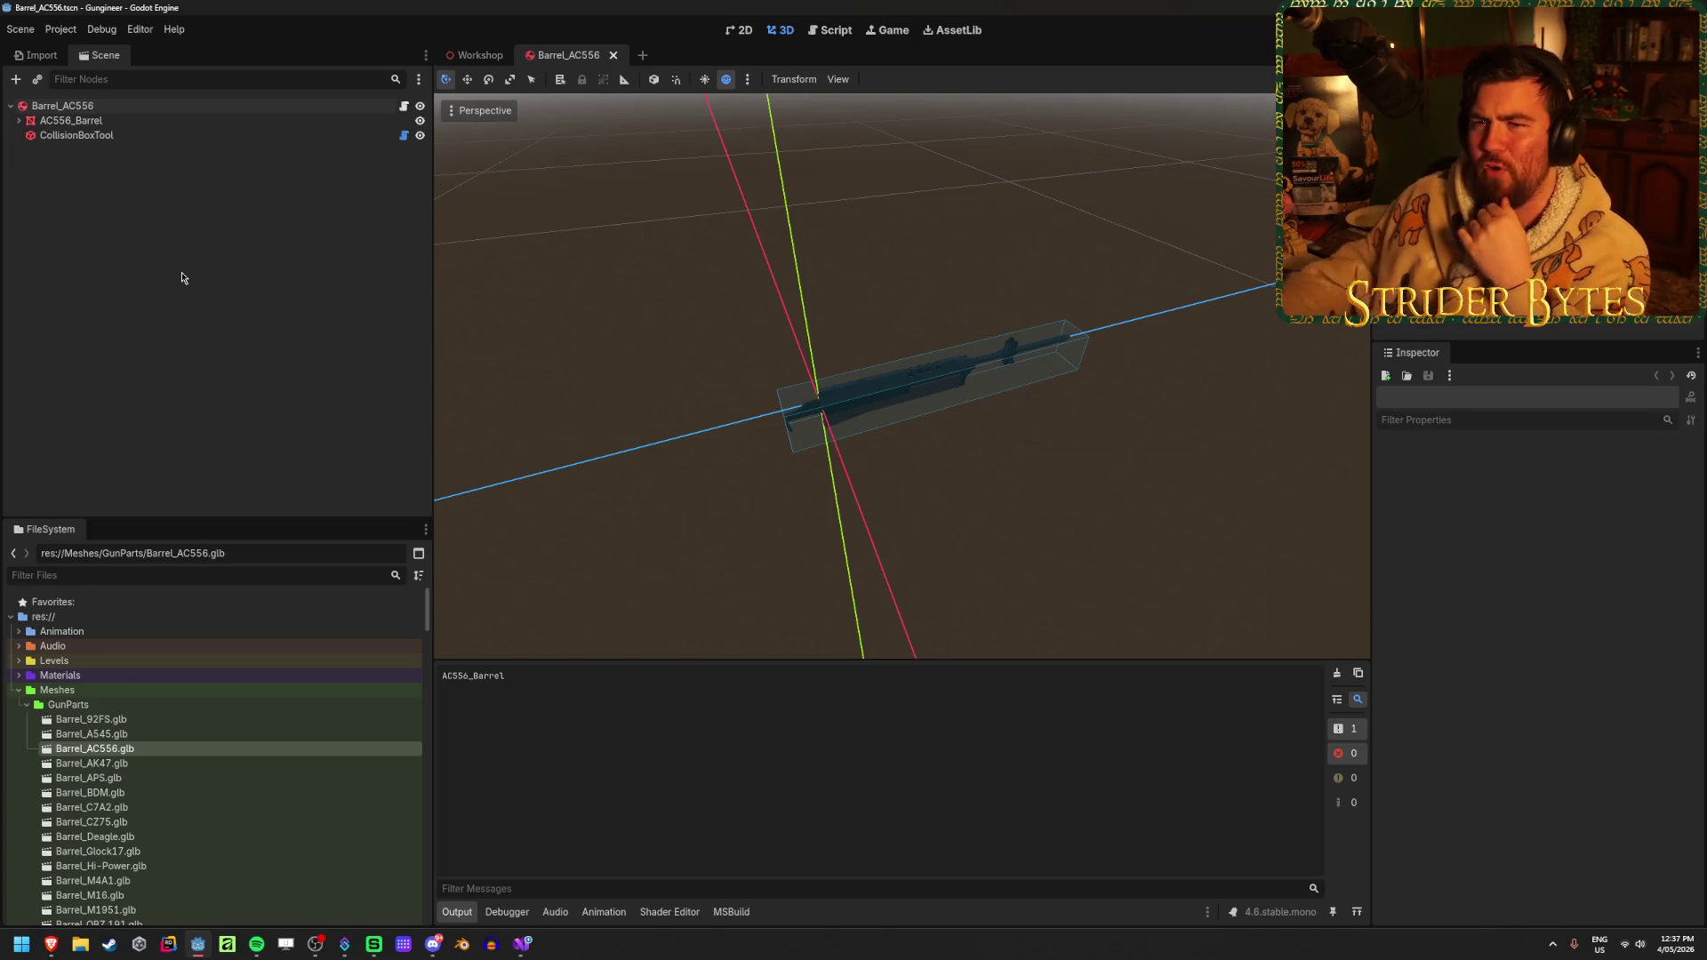
left_click(18, 122)
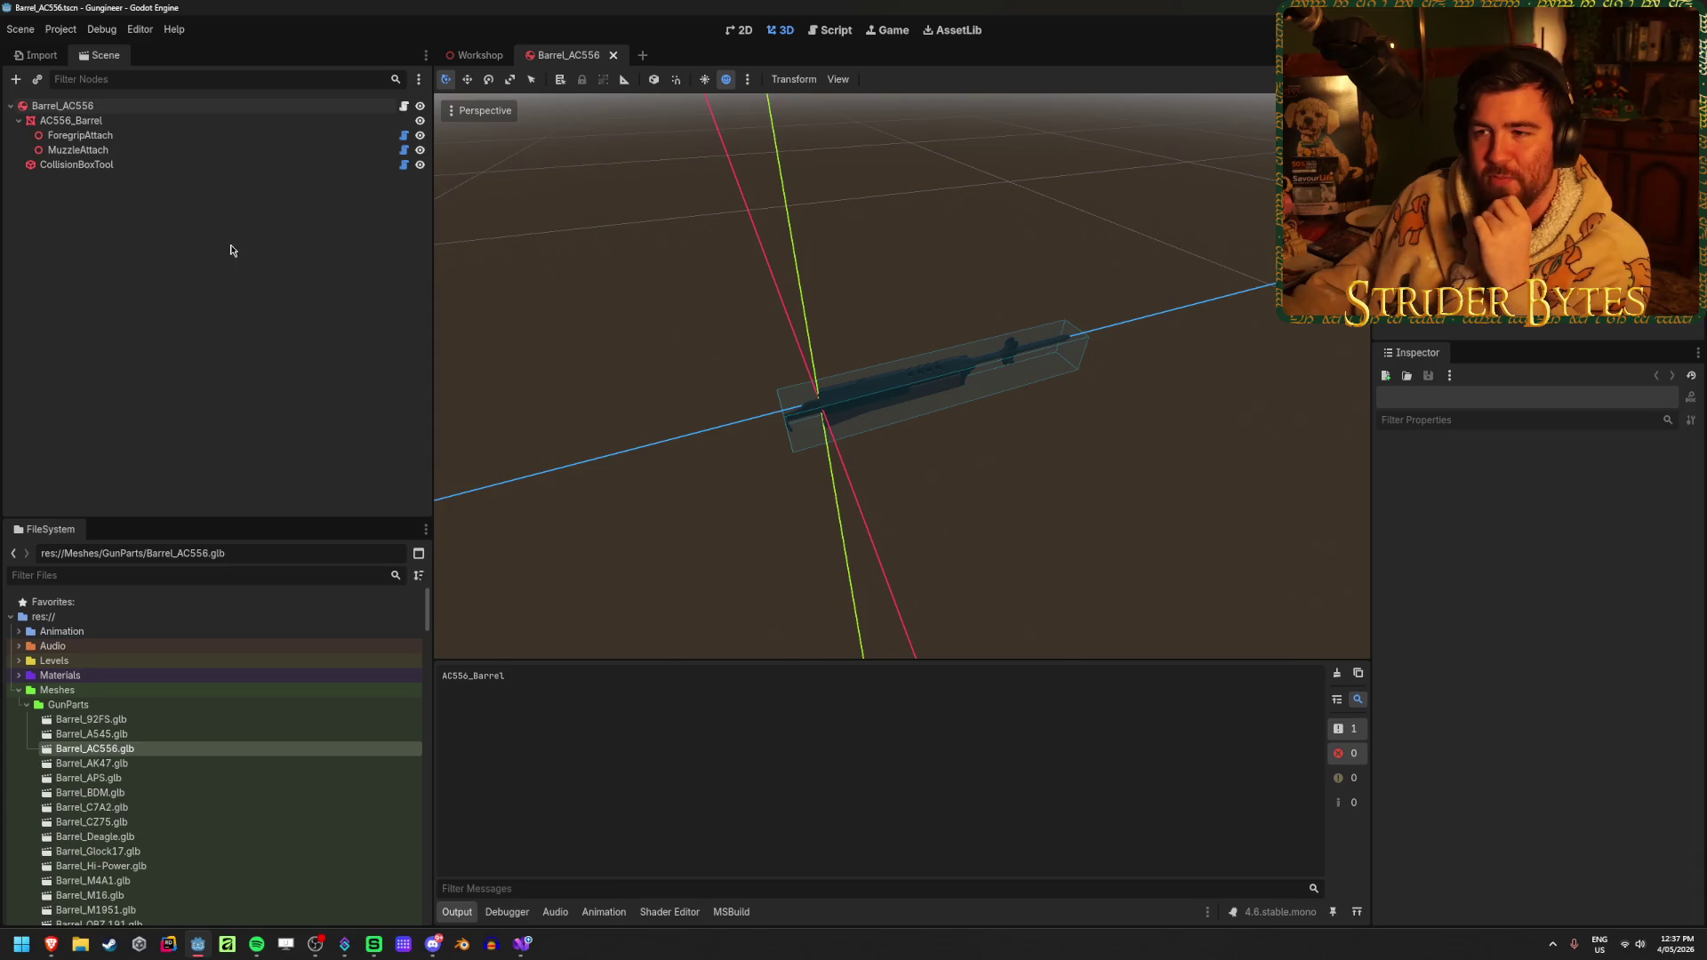
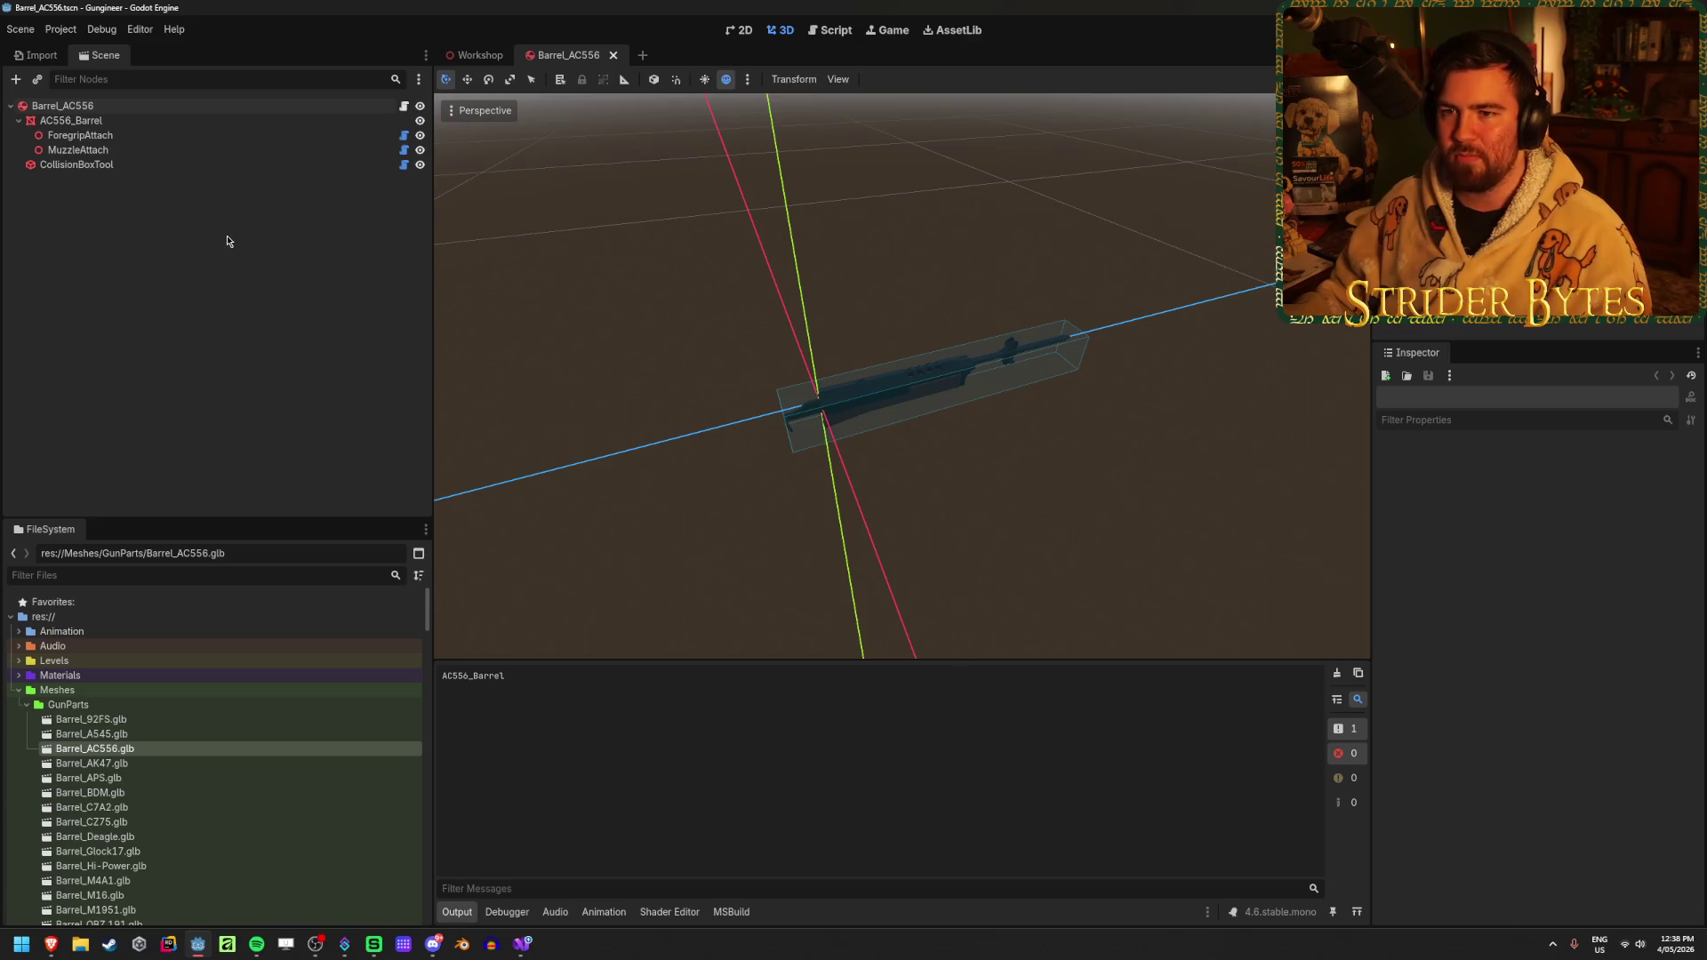
Return to the Barrel_AC556 scene and clear the error messages from the Output log
left_click(454, 69)
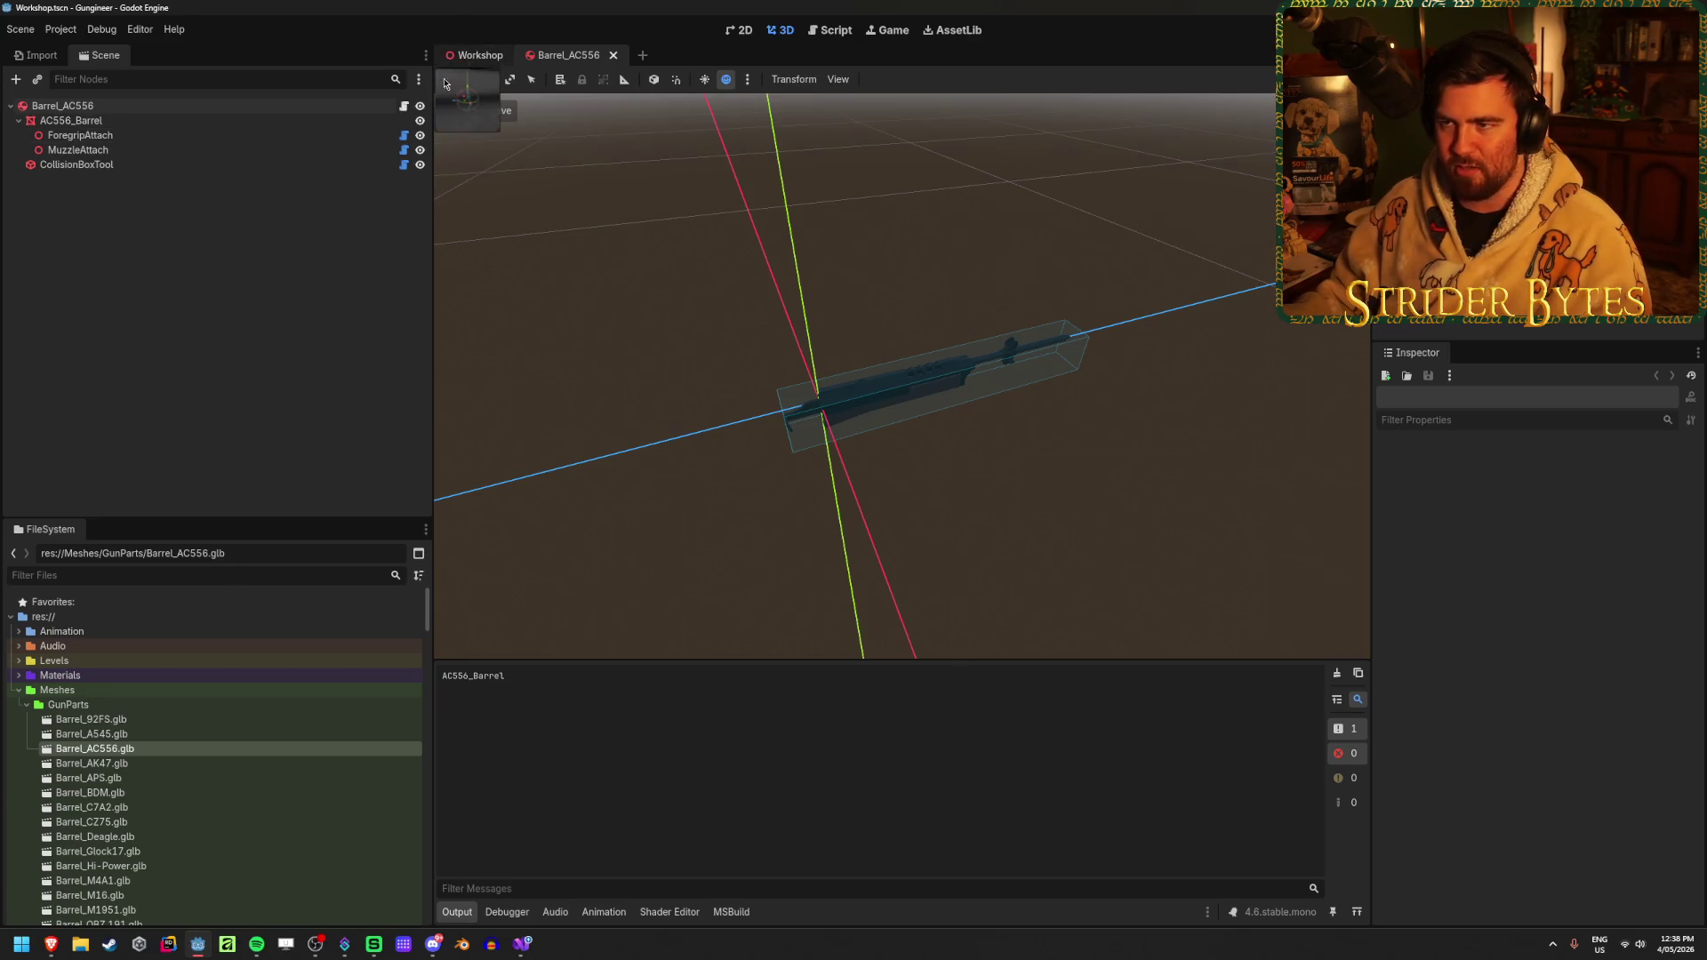
left_click(569, 55)
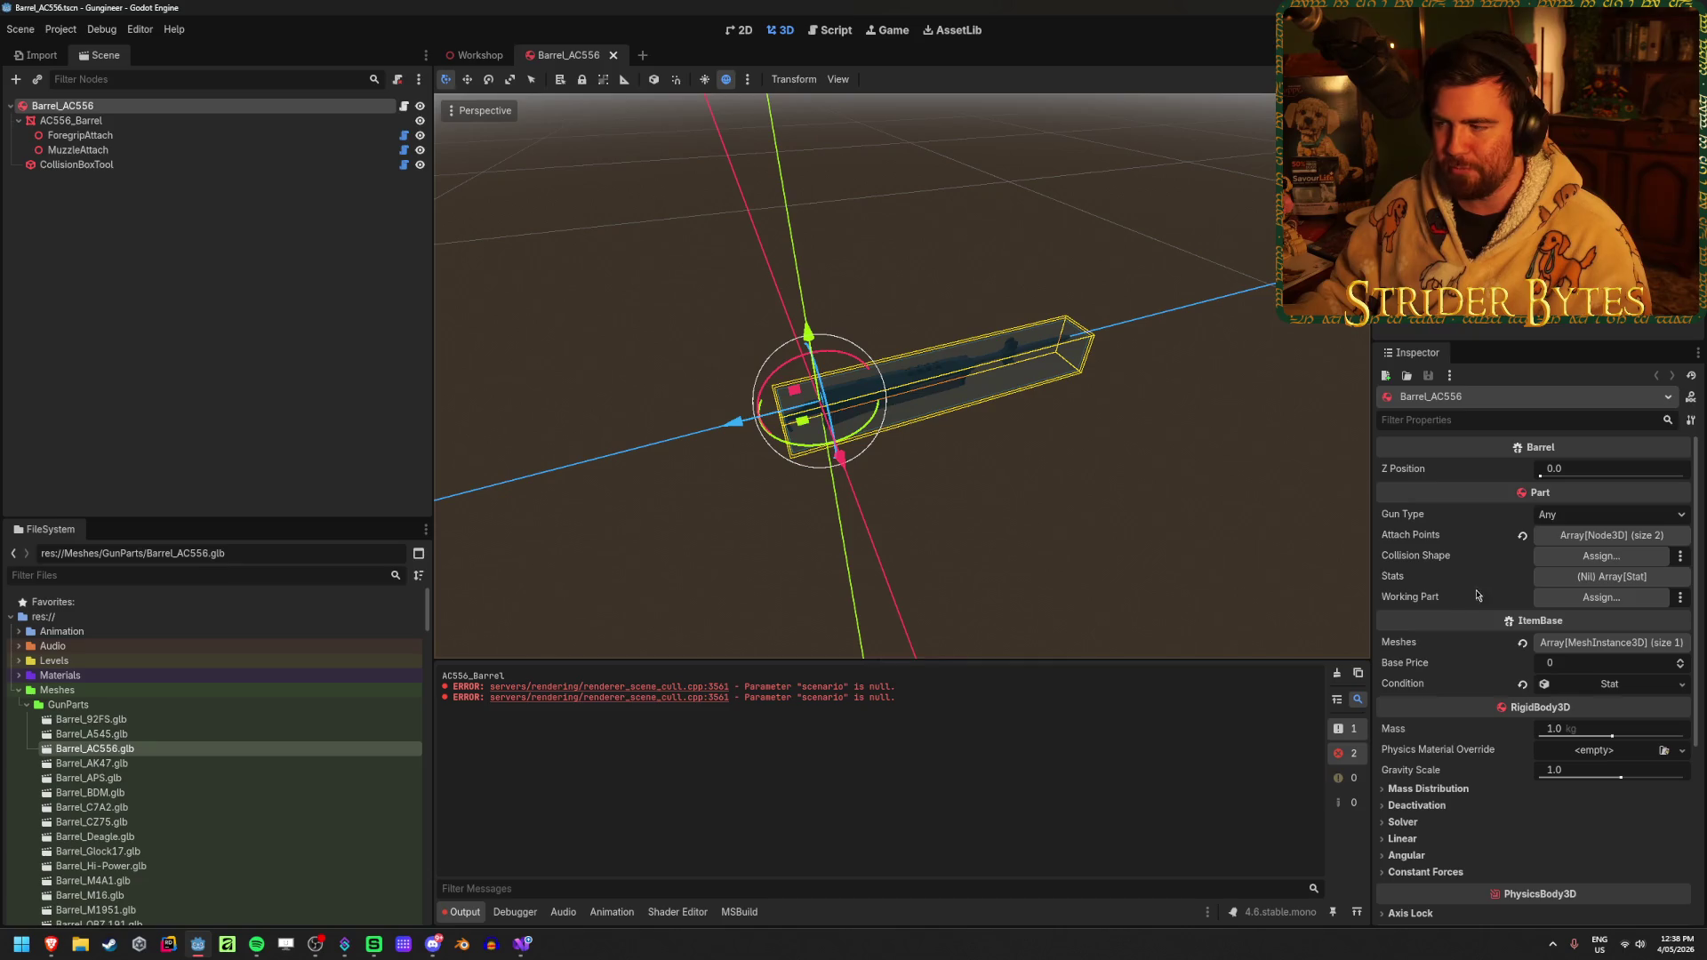
left_click(1336, 676)
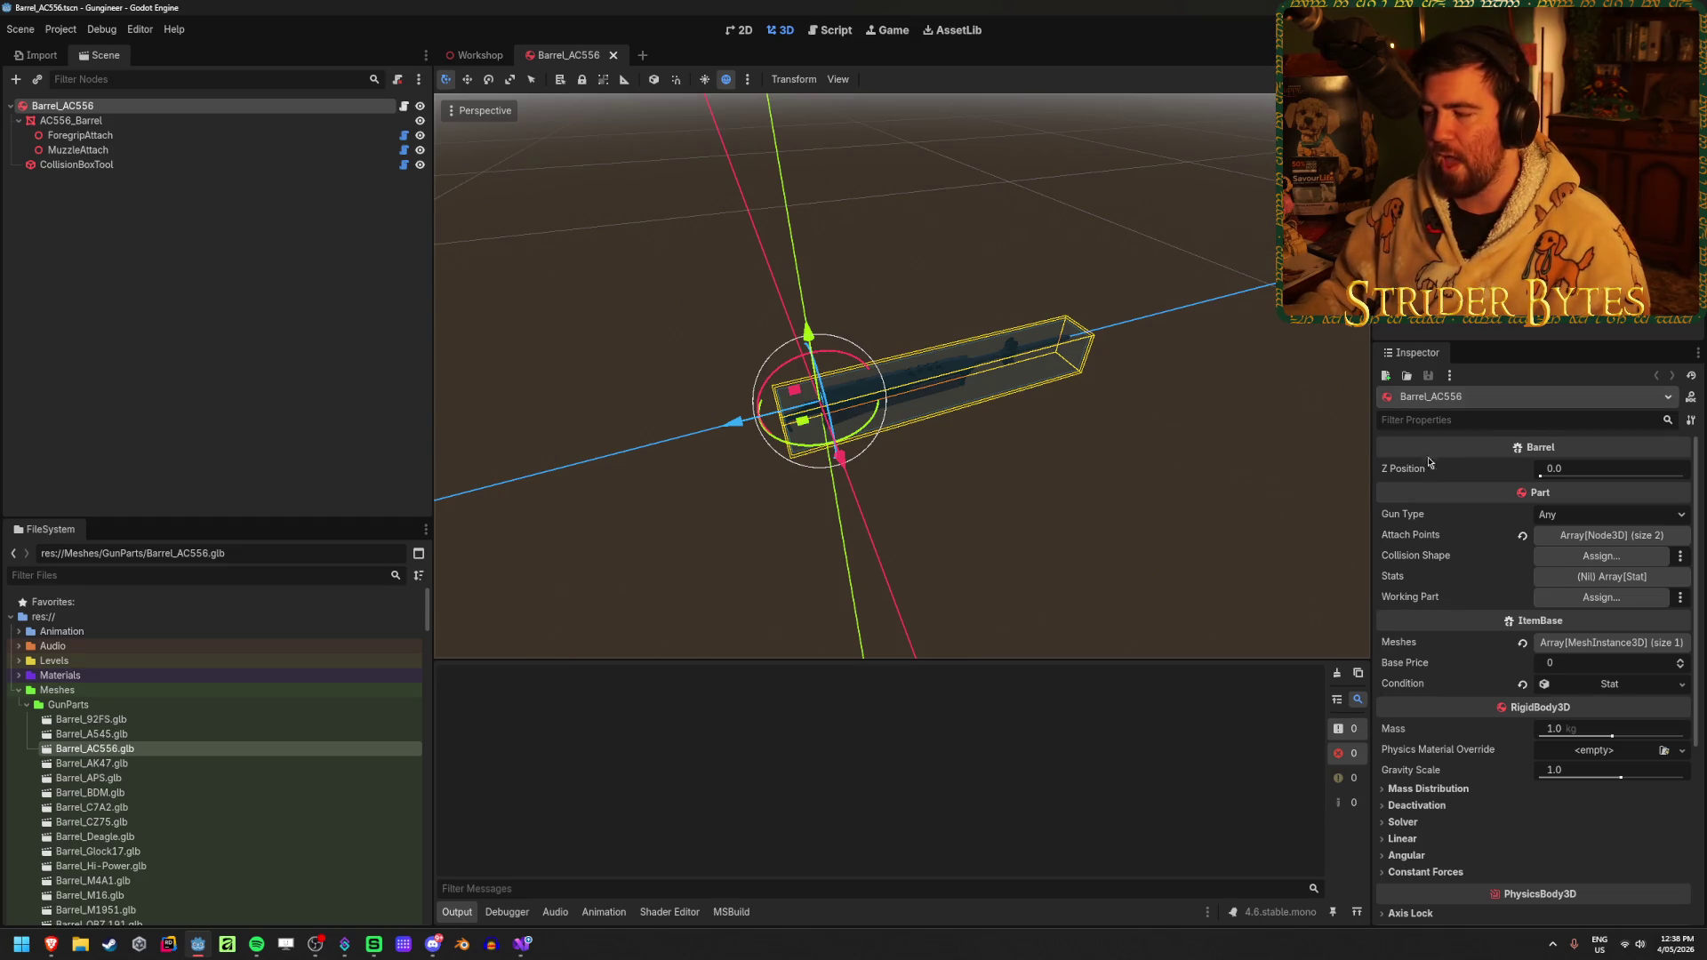
Give Barrel_AC556's Stats property an empty size-0 array and collapse its editor
left_click(1611, 576)
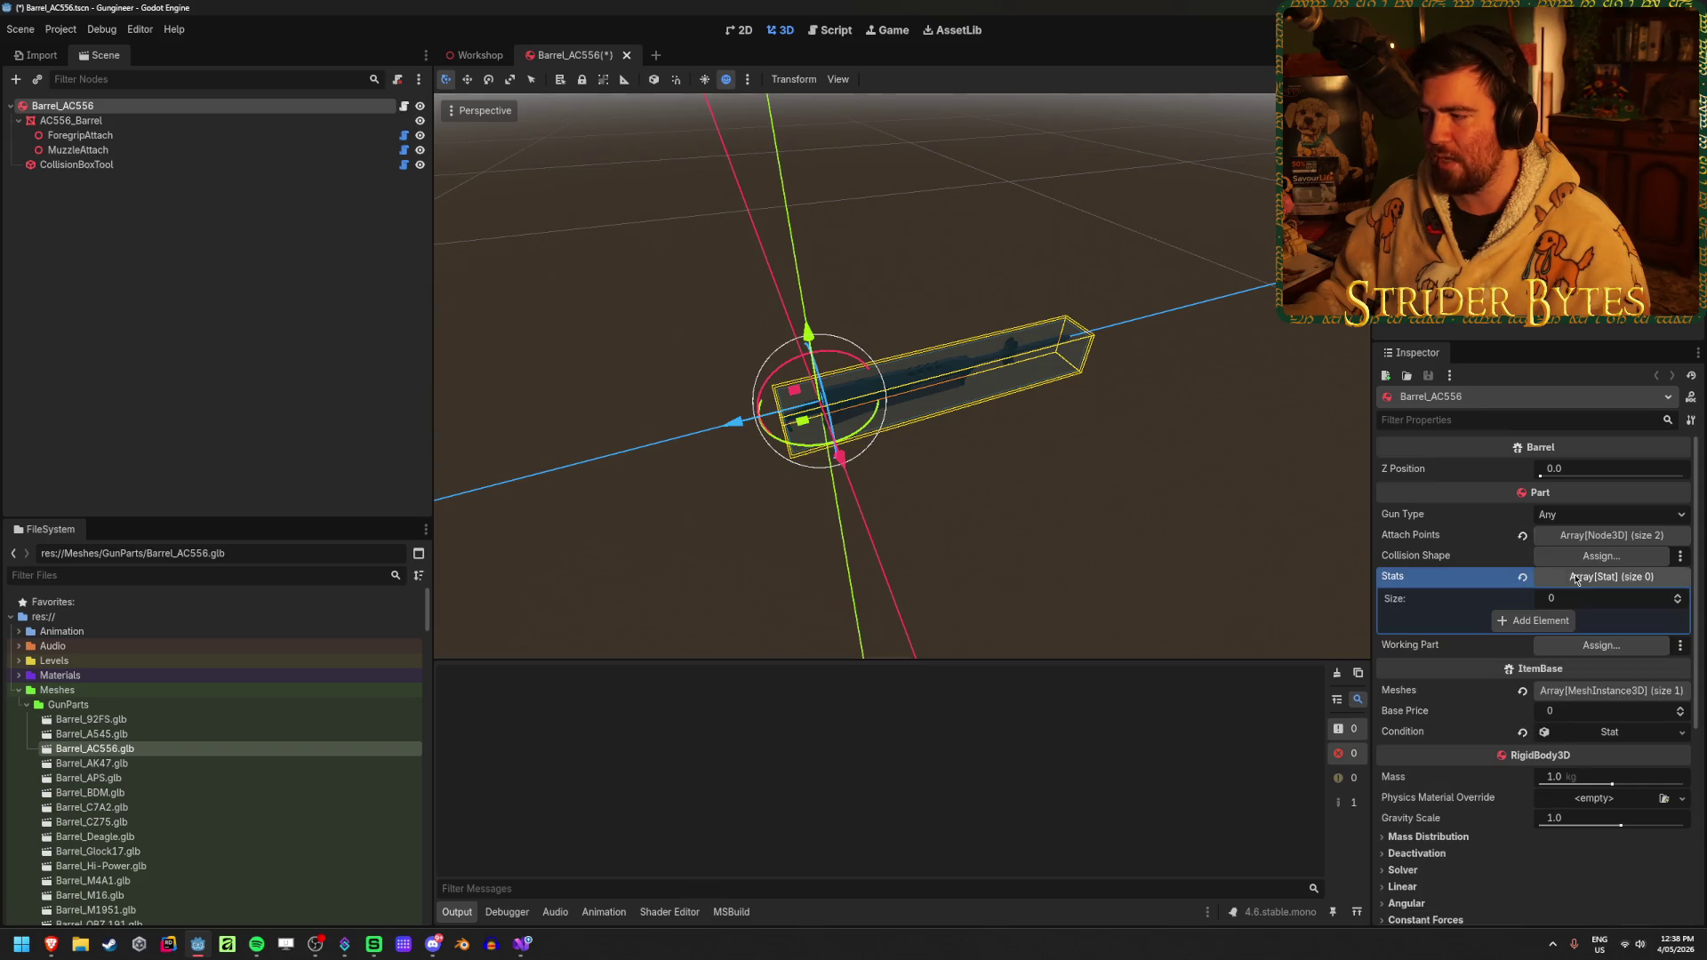
left_click(1666, 583)
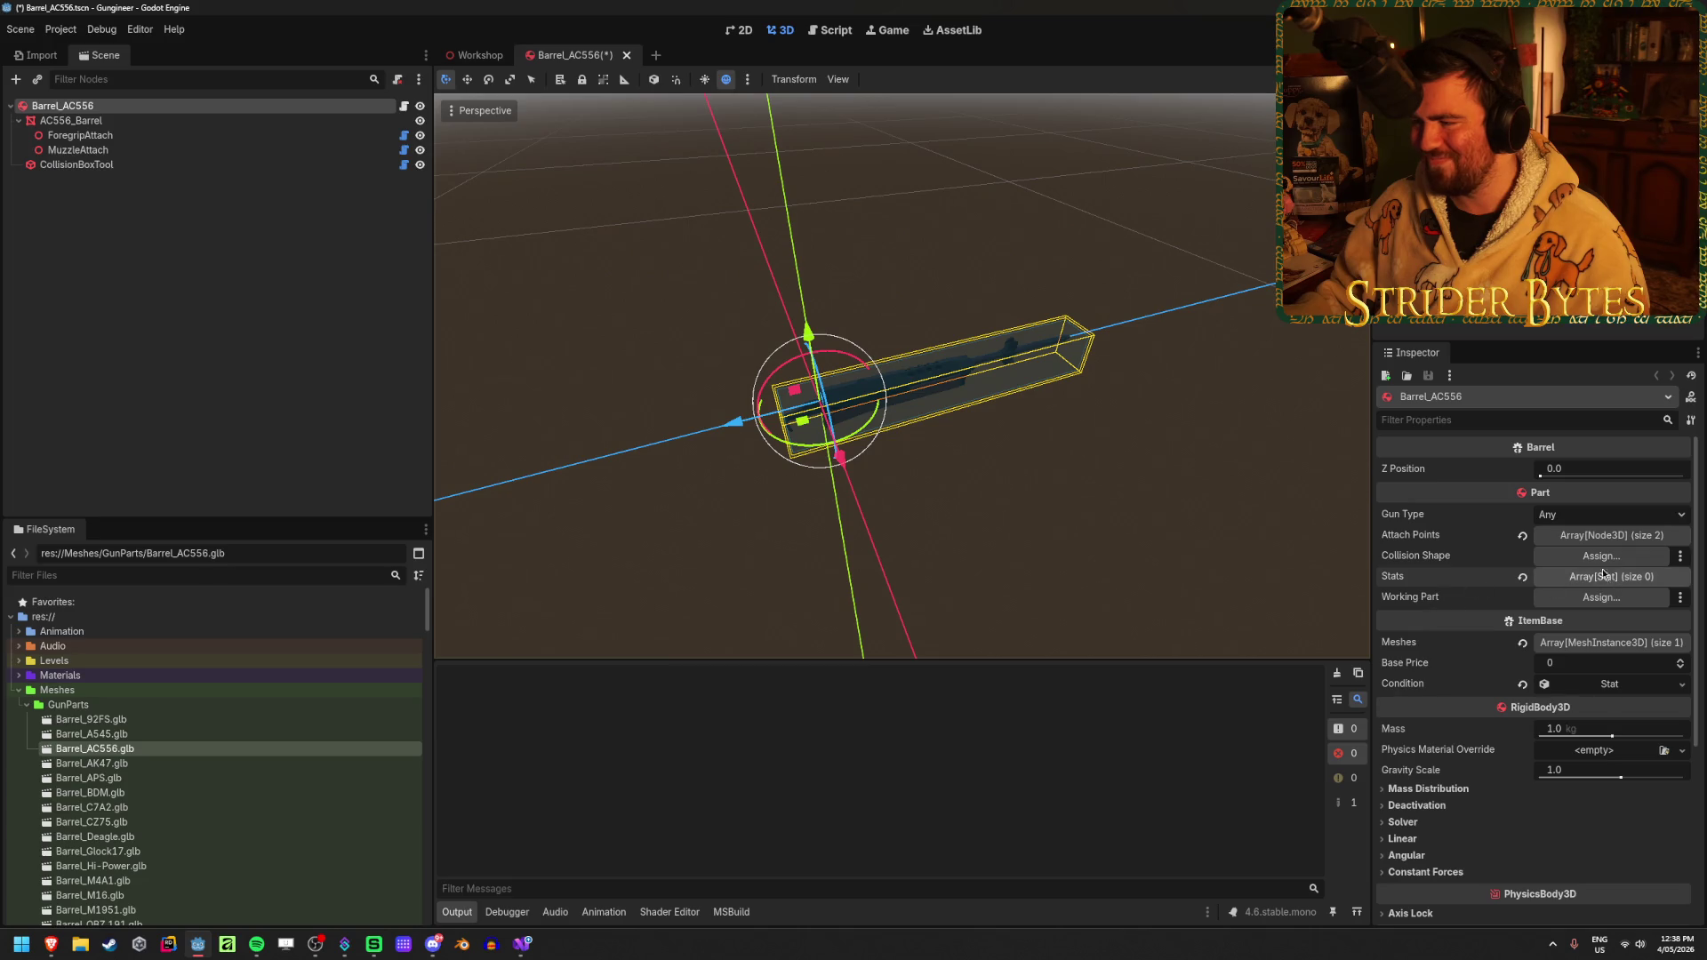
key("alt+Tab")
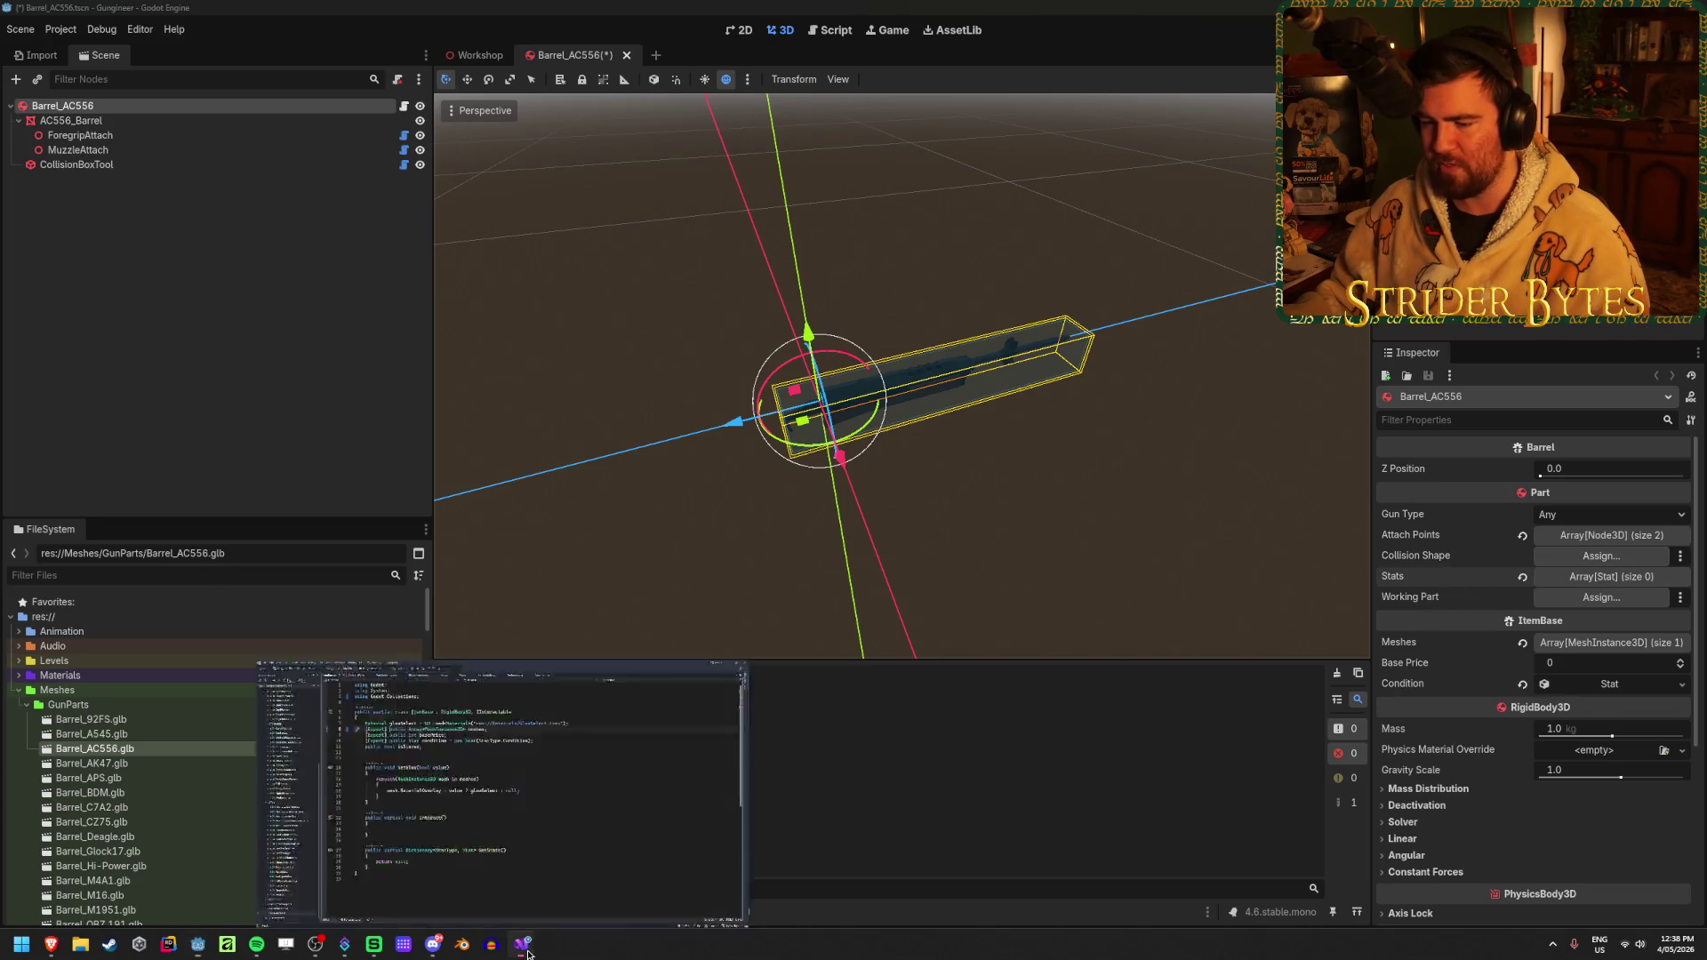
Close the WorkbenchUI.cs and ItemStatsWindow.cs tabs and bring up GunImporter.cs's collision box code
middle_click(341, 59)
middle_click(342, 58)
left_click(343, 55)
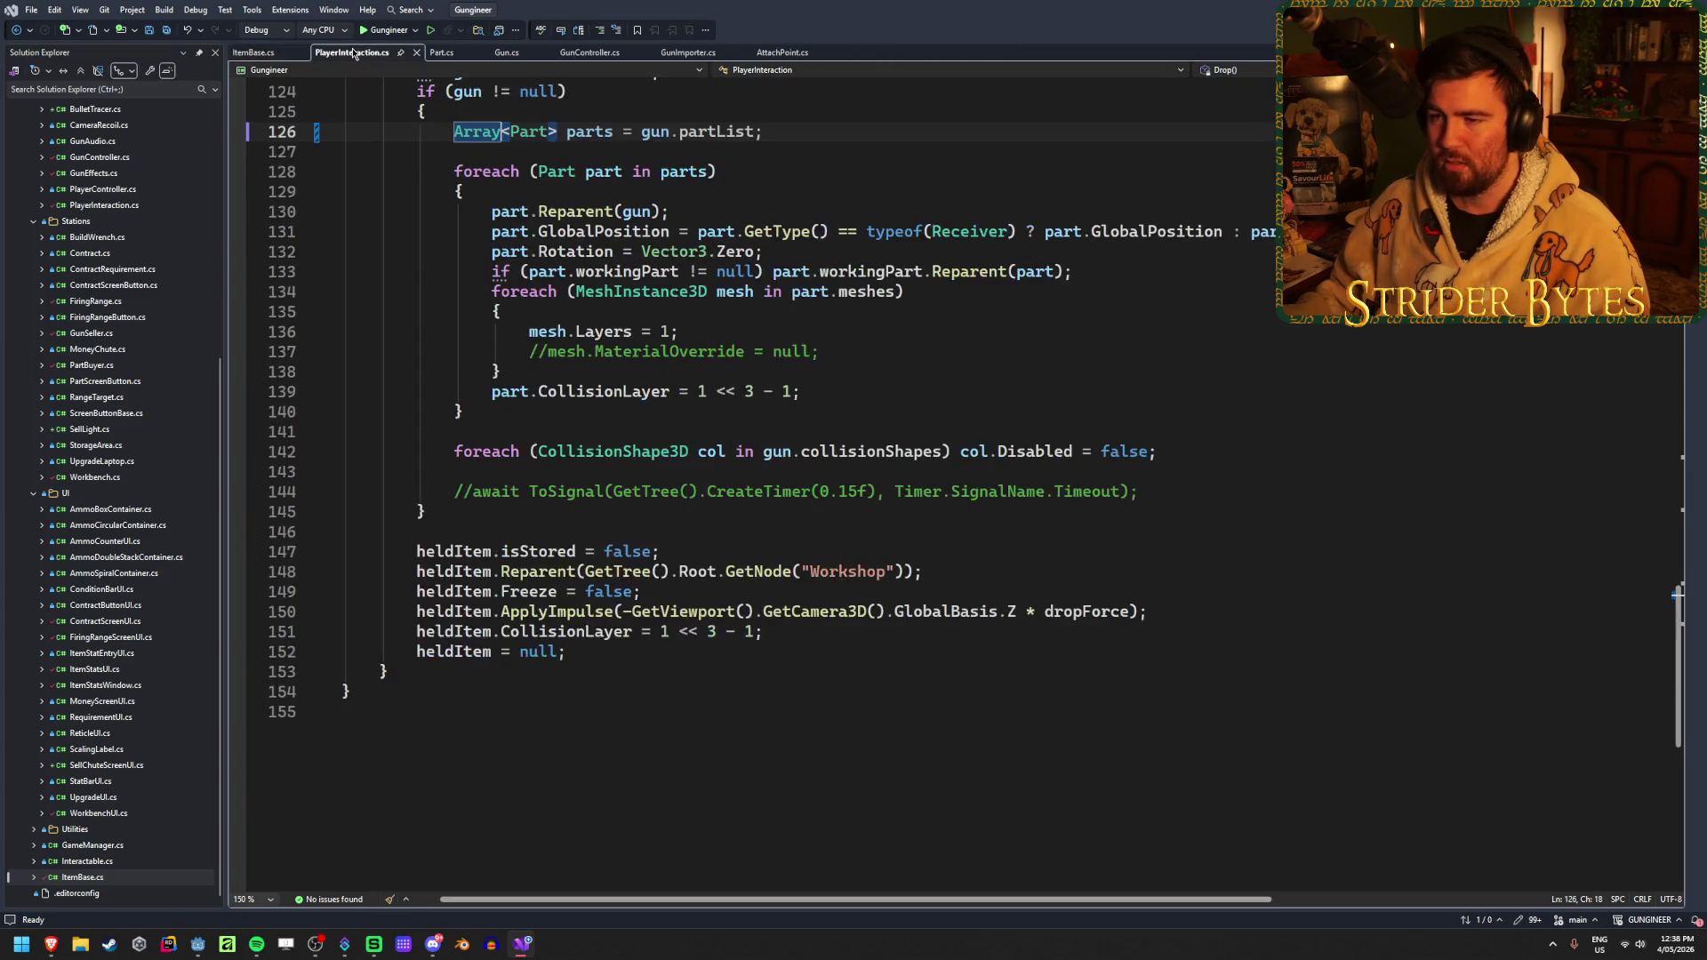
scroll(673, 463, "up", 20)
key("ctrl+Tab")
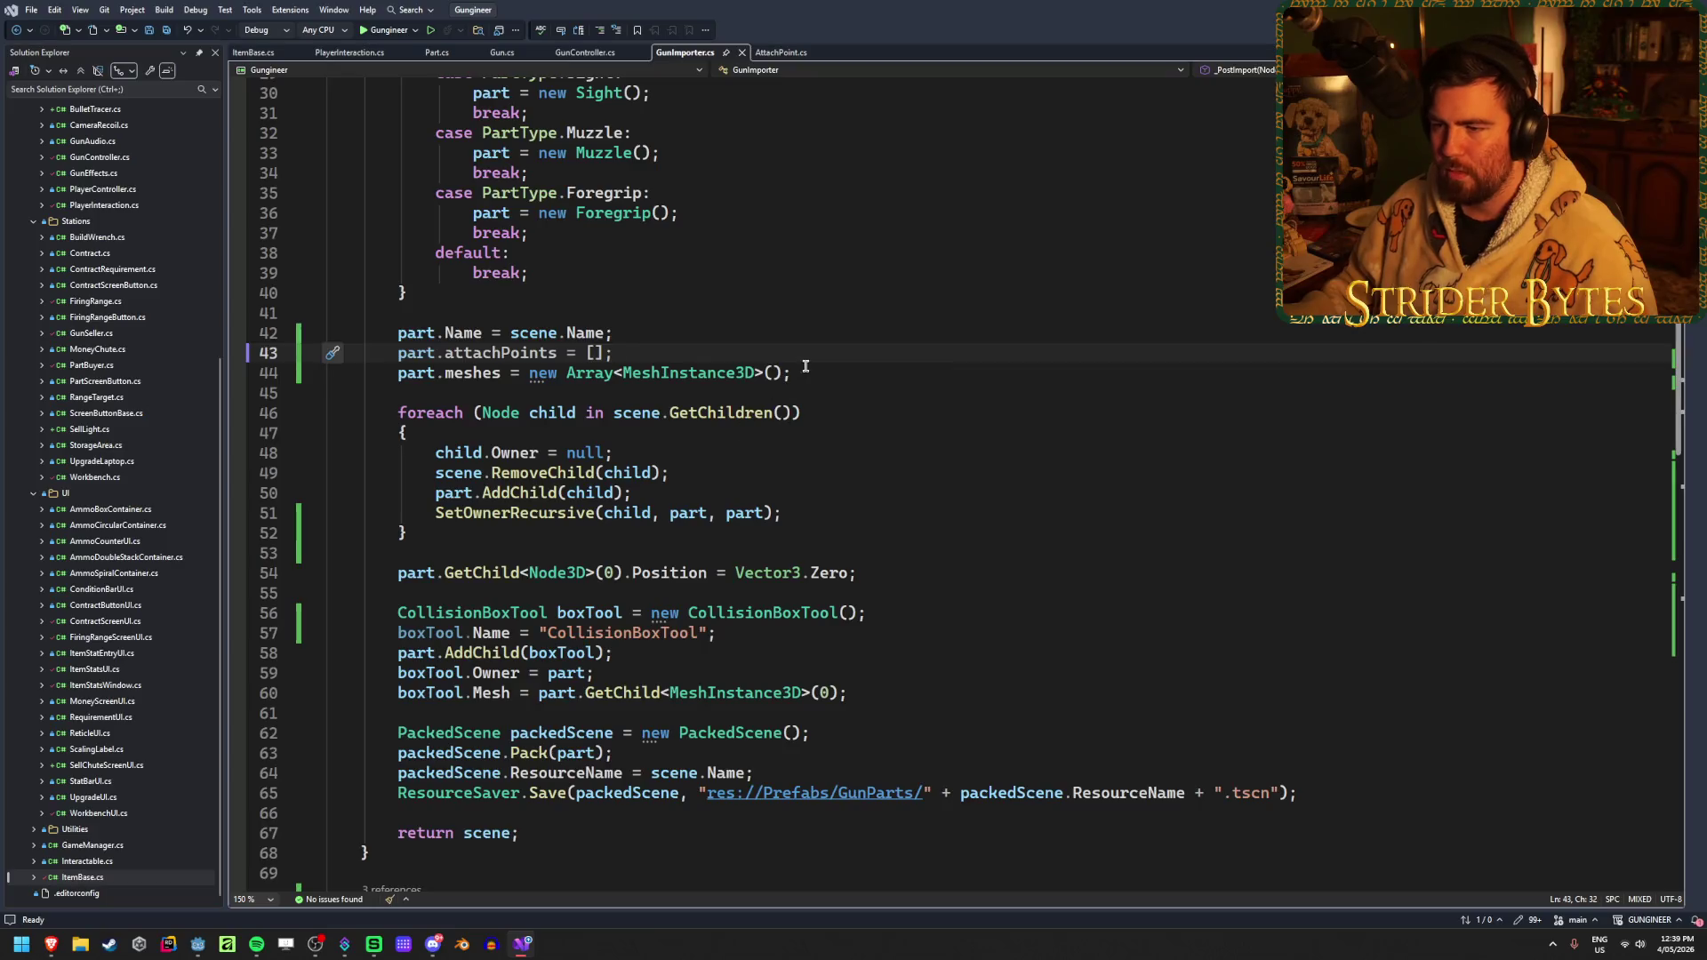
left_click(906, 612)
Add line 61 'part.collisionShape = boxTool.Shape;' after the tool's mesh setup and save
left_click(960, 692)
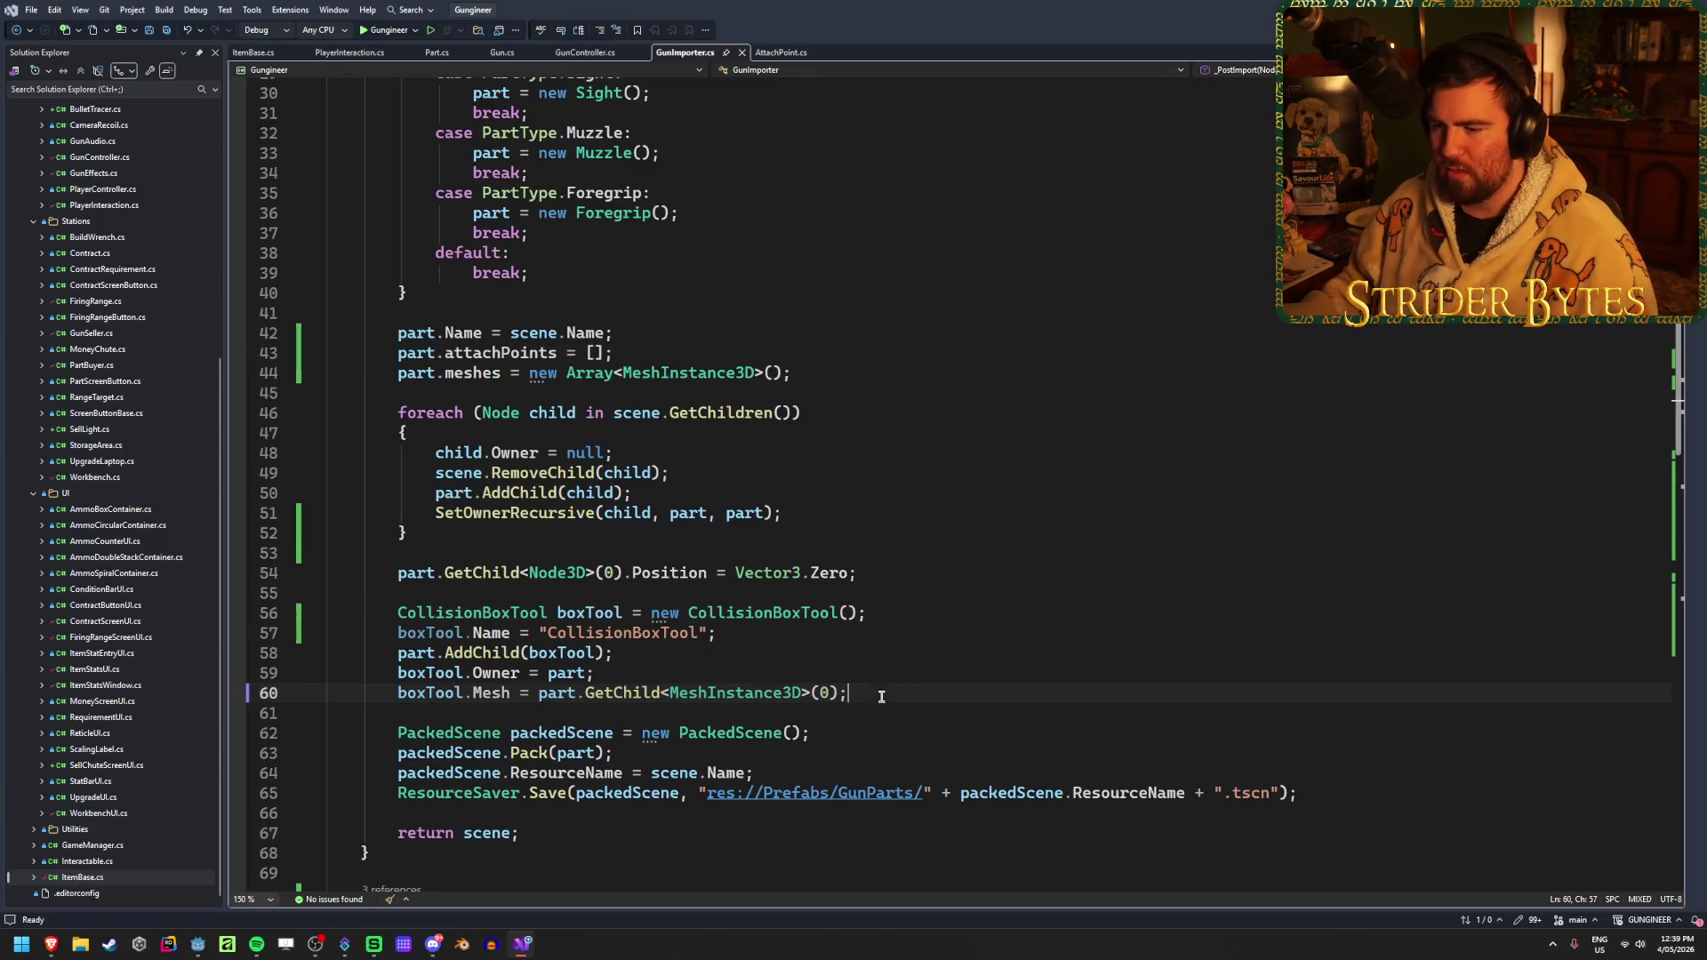
key("Return")
type("part")
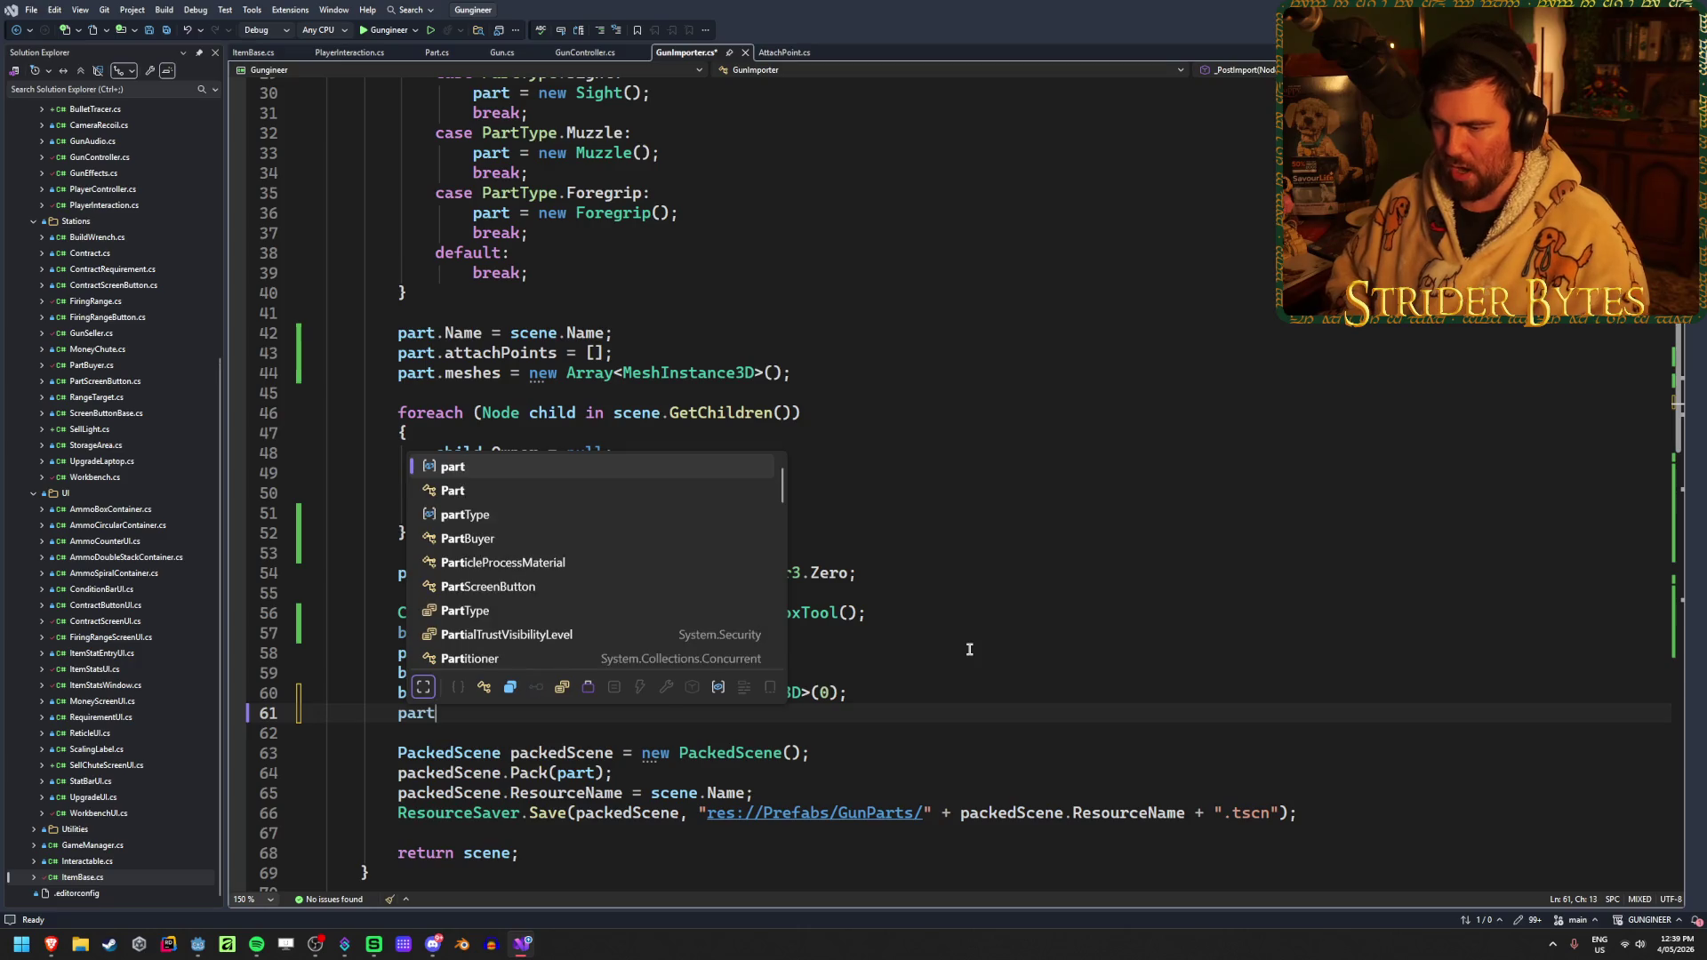
type(".coll")
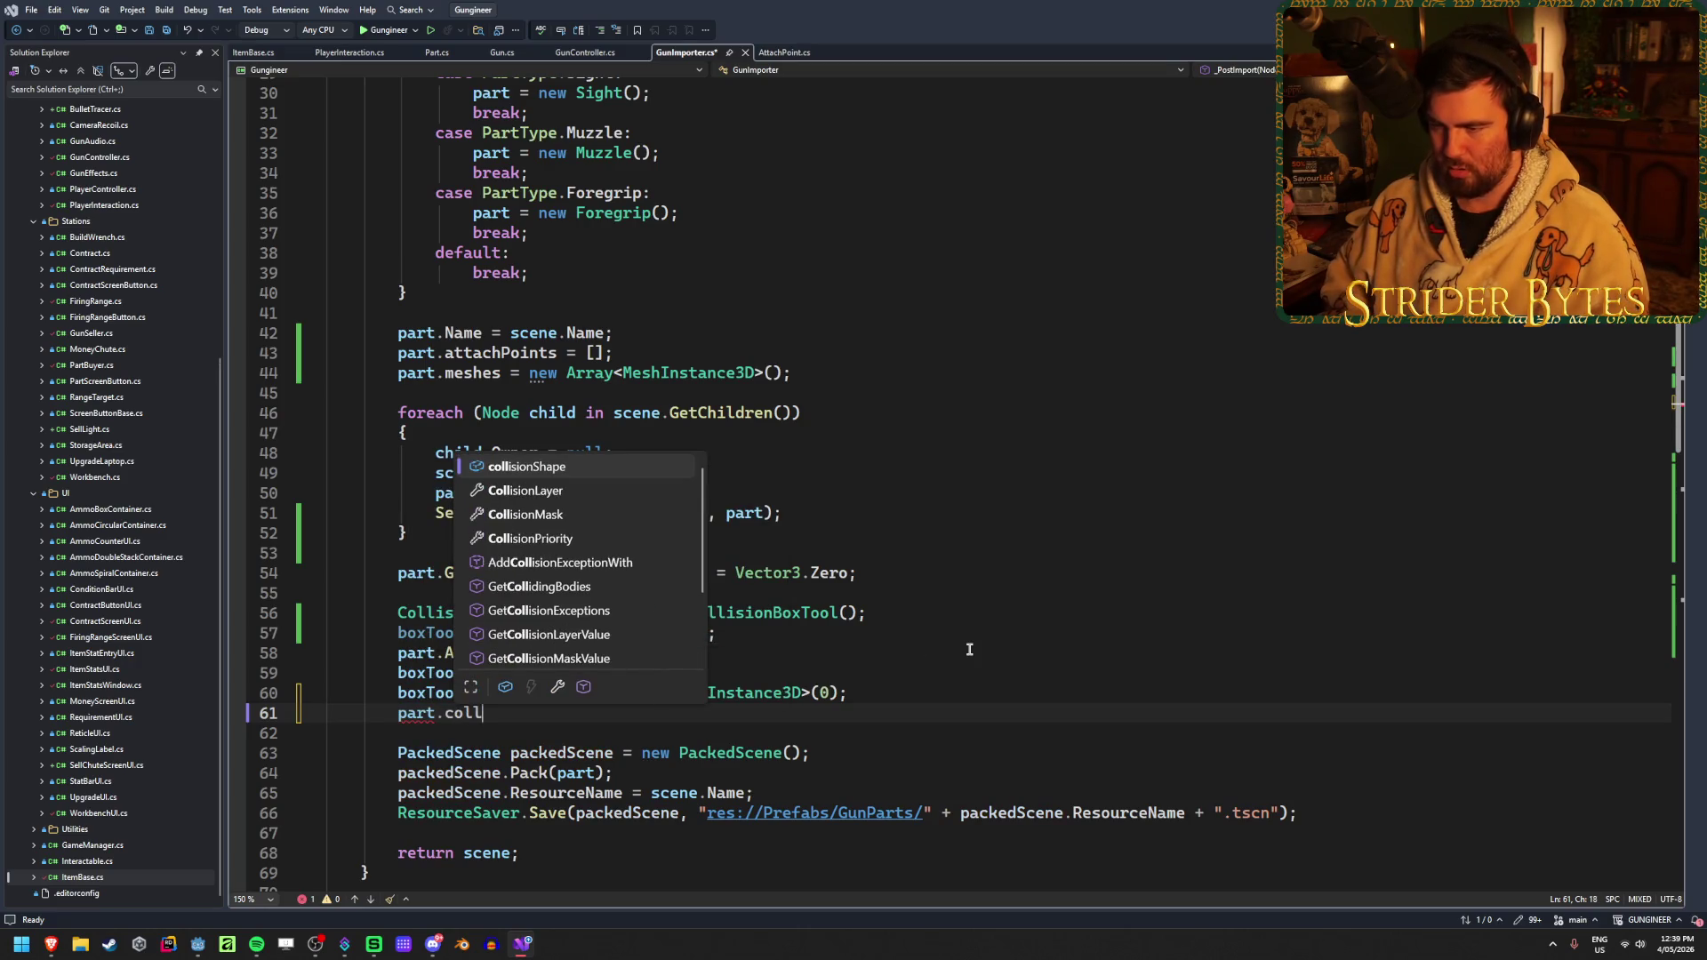
key("Tab")
type("= box")
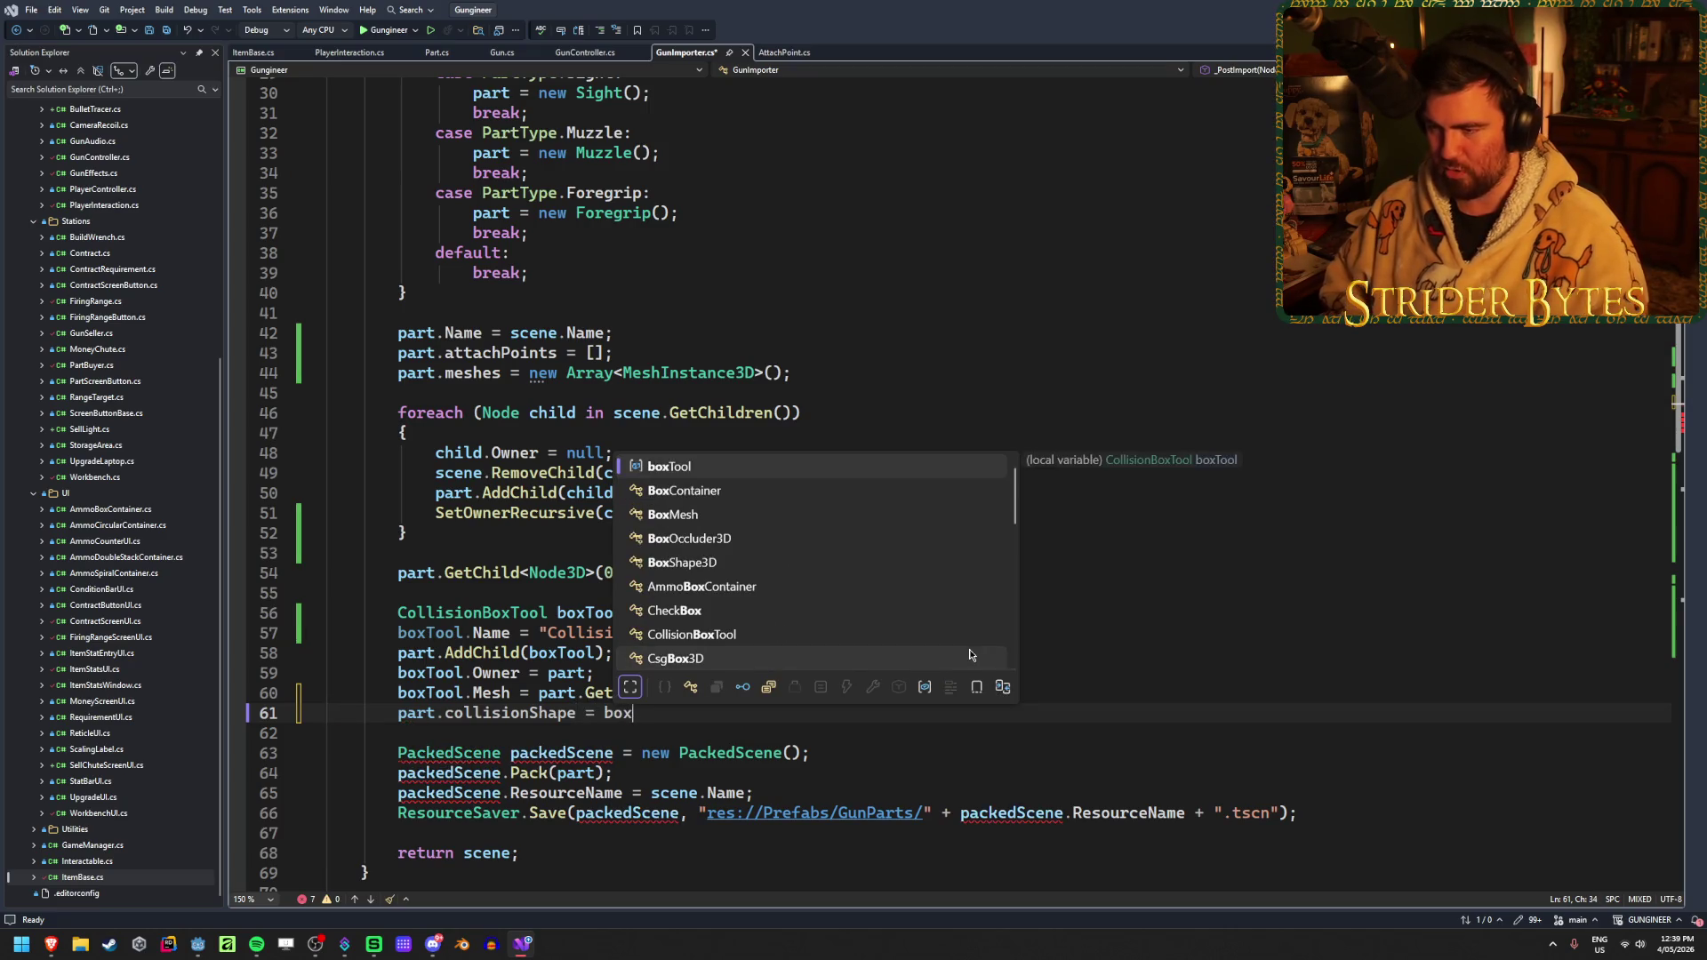
key("Tab")
type(".shap")
key("Tab")
type(";")
key("ctrl+s")
Remove the erroneous .Shape so boxTool itself is assigned to part.collisionShape
mouse_move(652, 714)
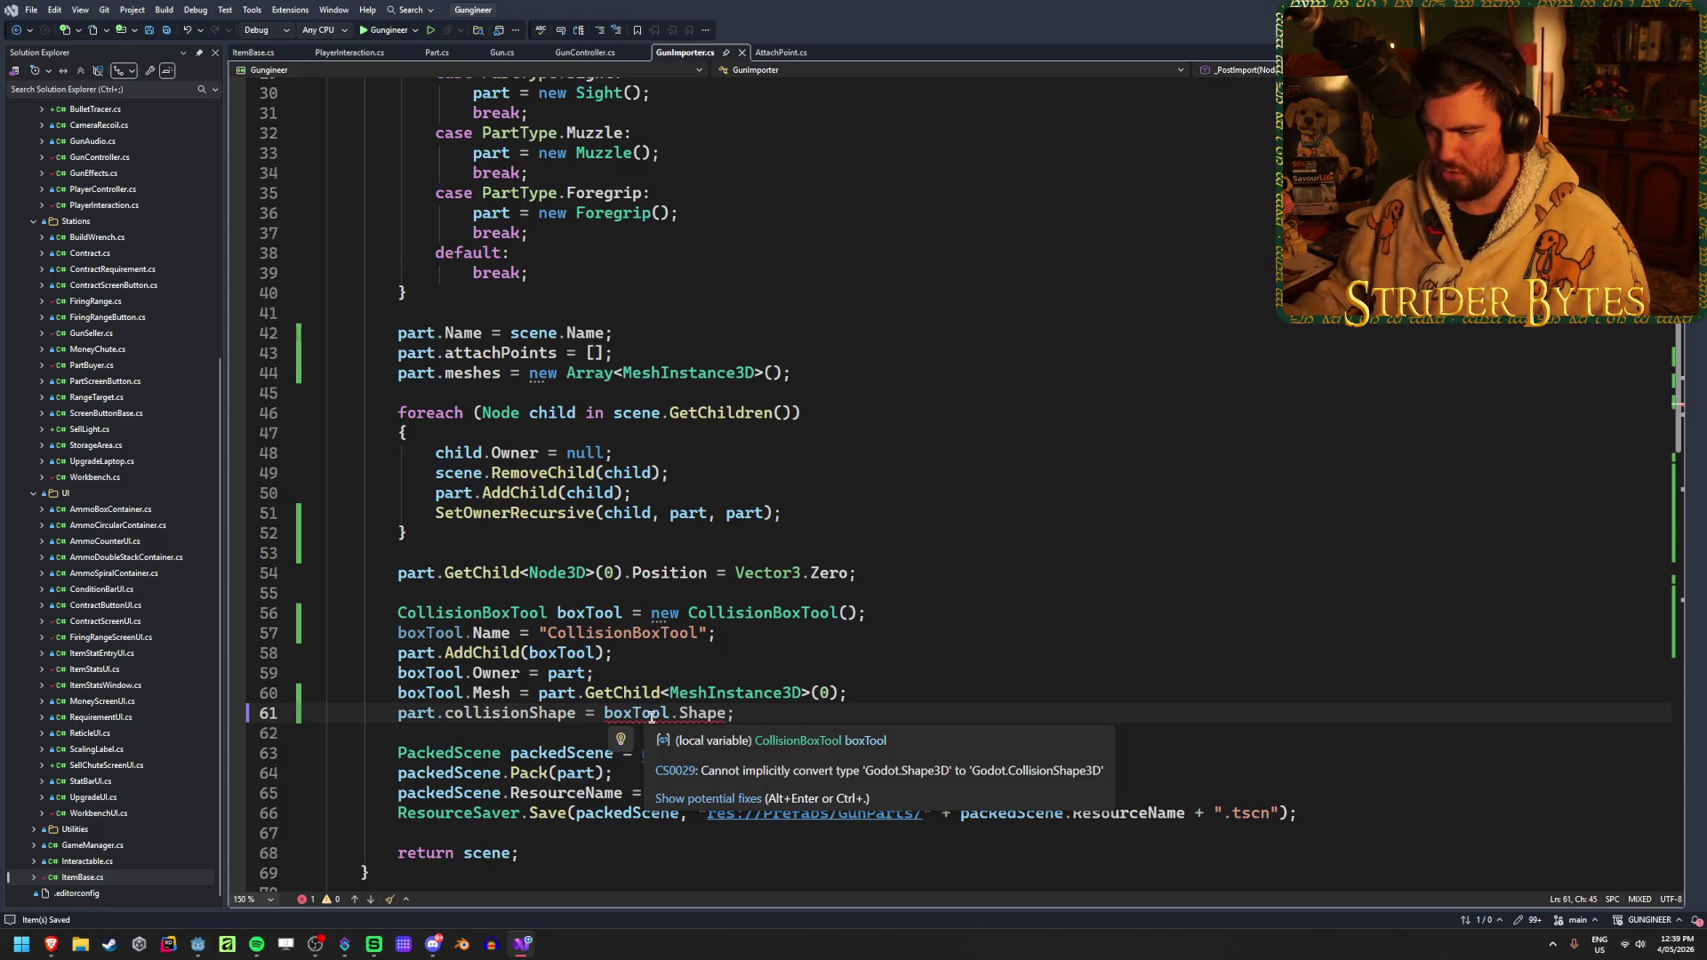
double_click(685, 716)
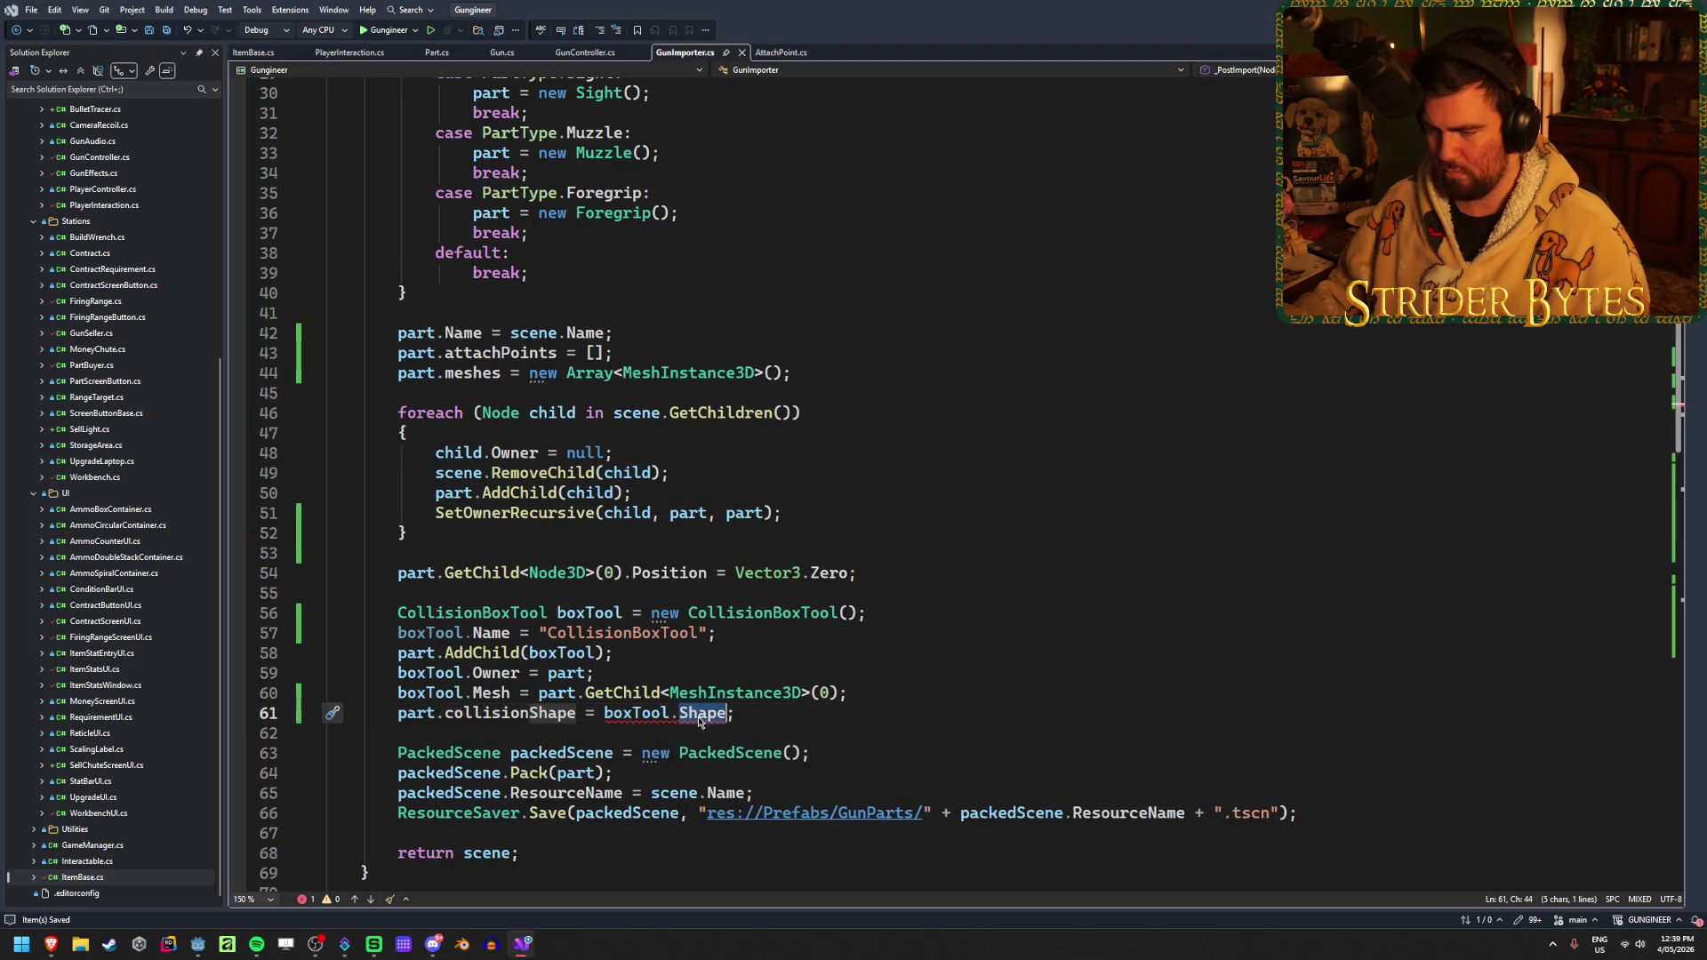
key("BackSpace")
key("BackSpace")
key("End")
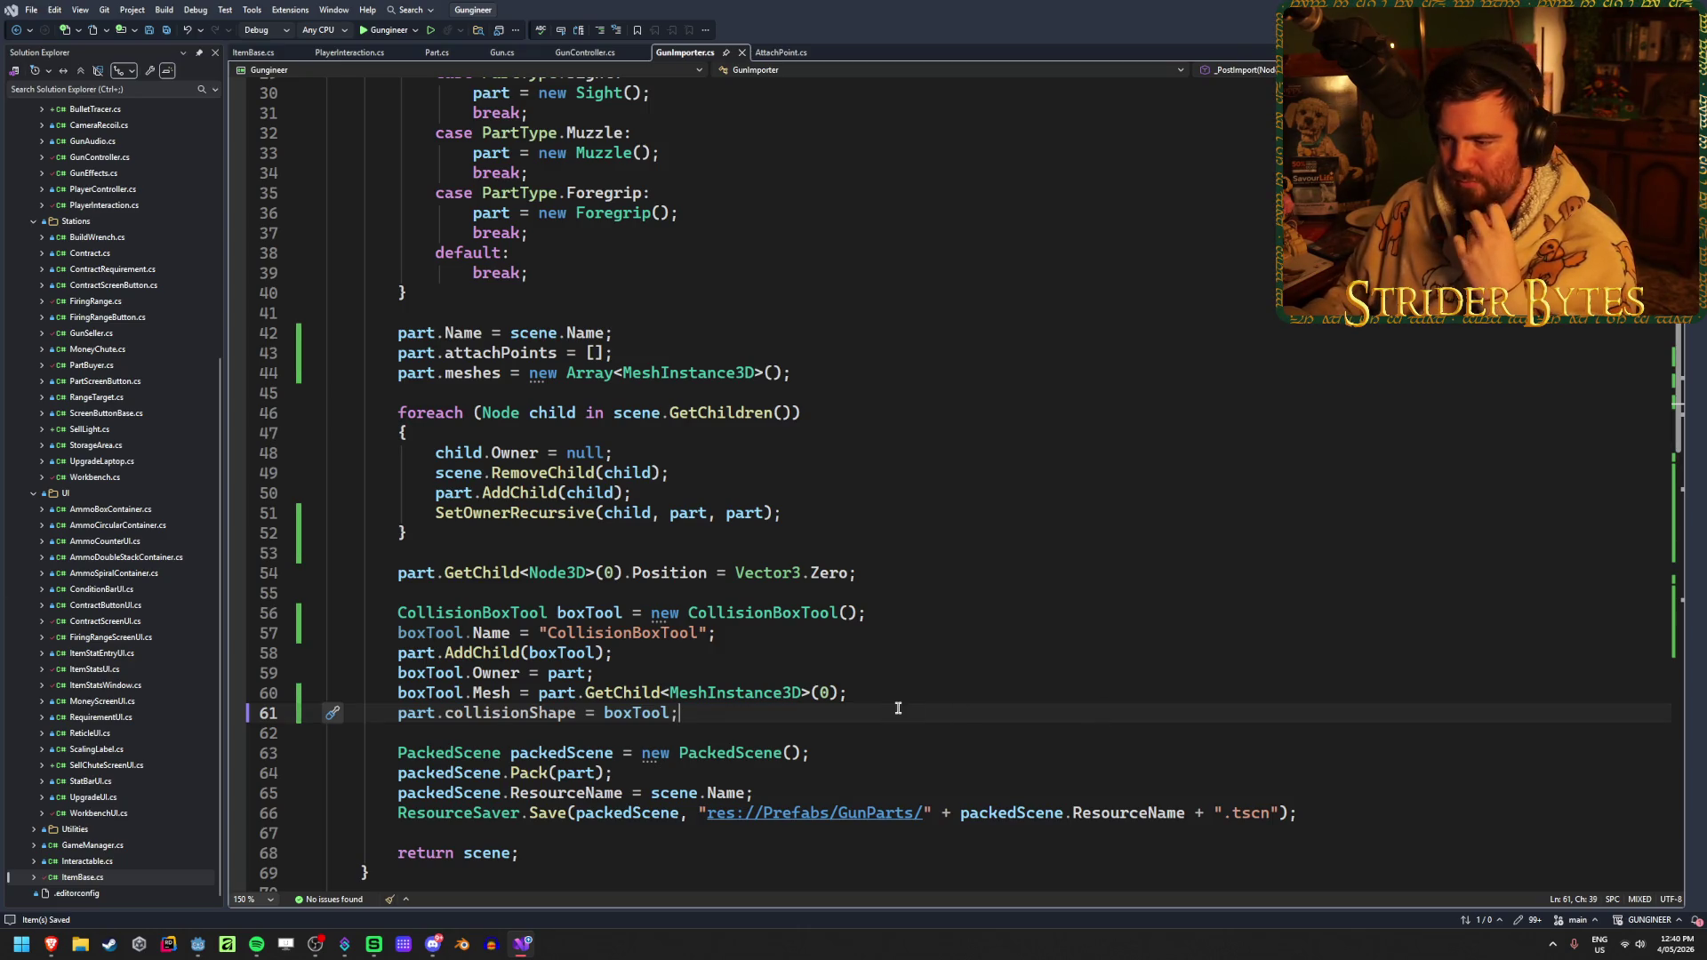
Review lines 60, 58 and 56 of the collision box code, then save Barrel_AC556 in Godot
left_click(975, 696)
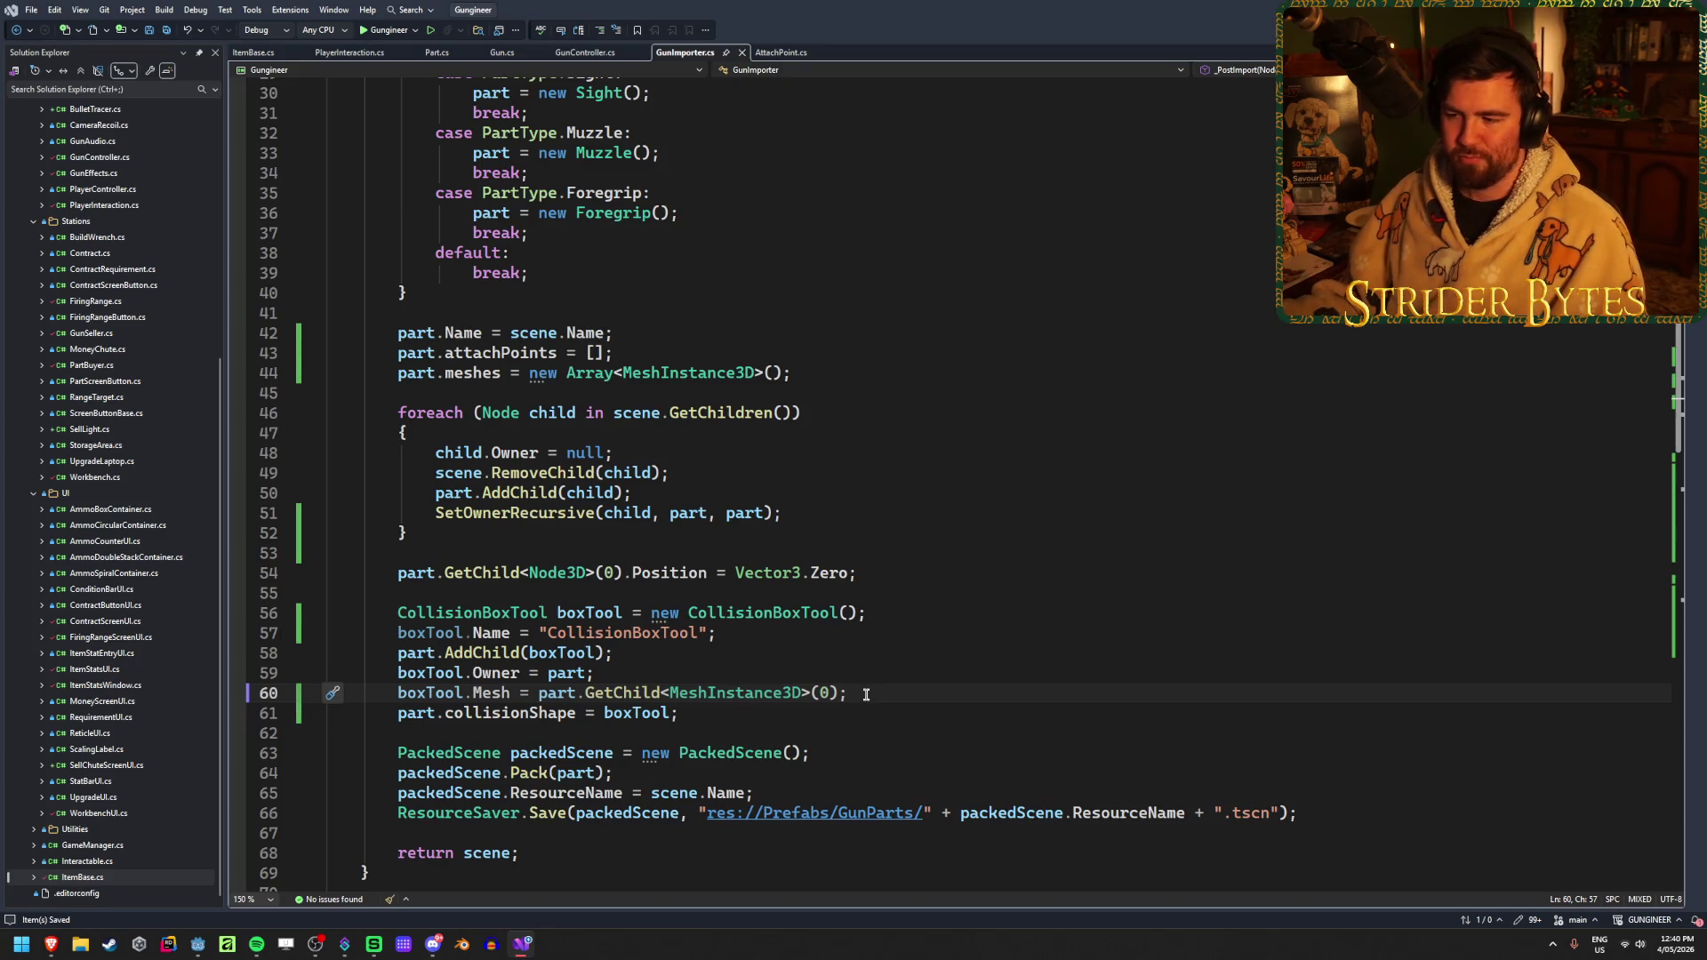
left_click(669, 654)
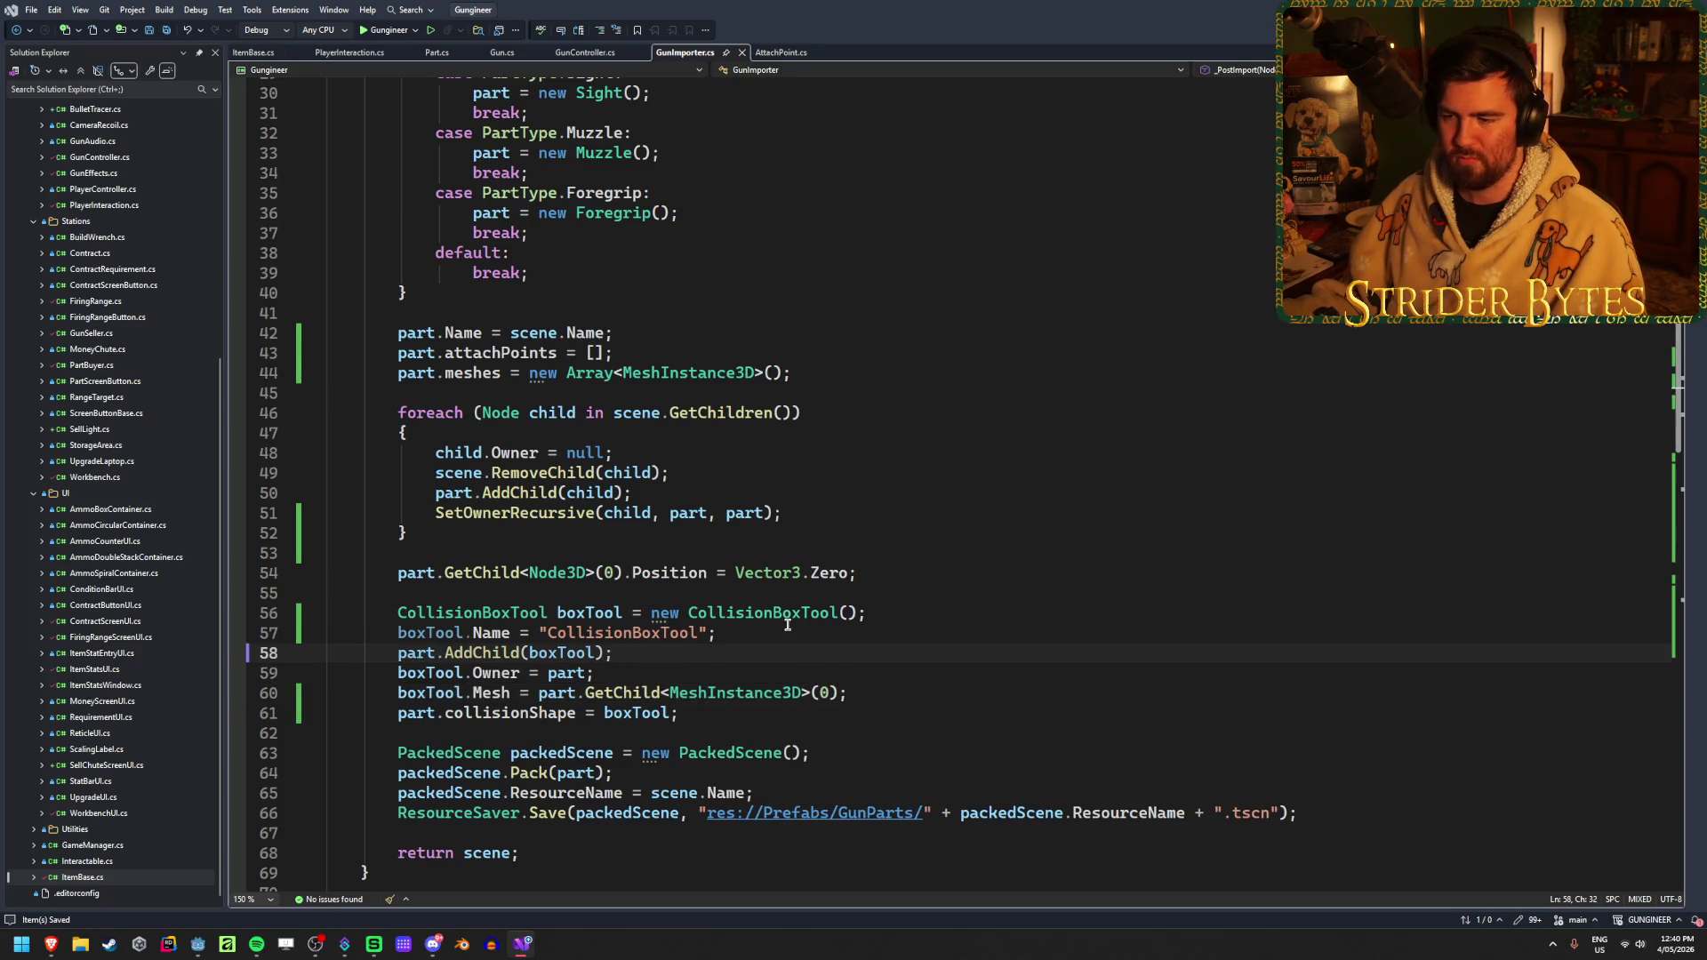
left_click(920, 611)
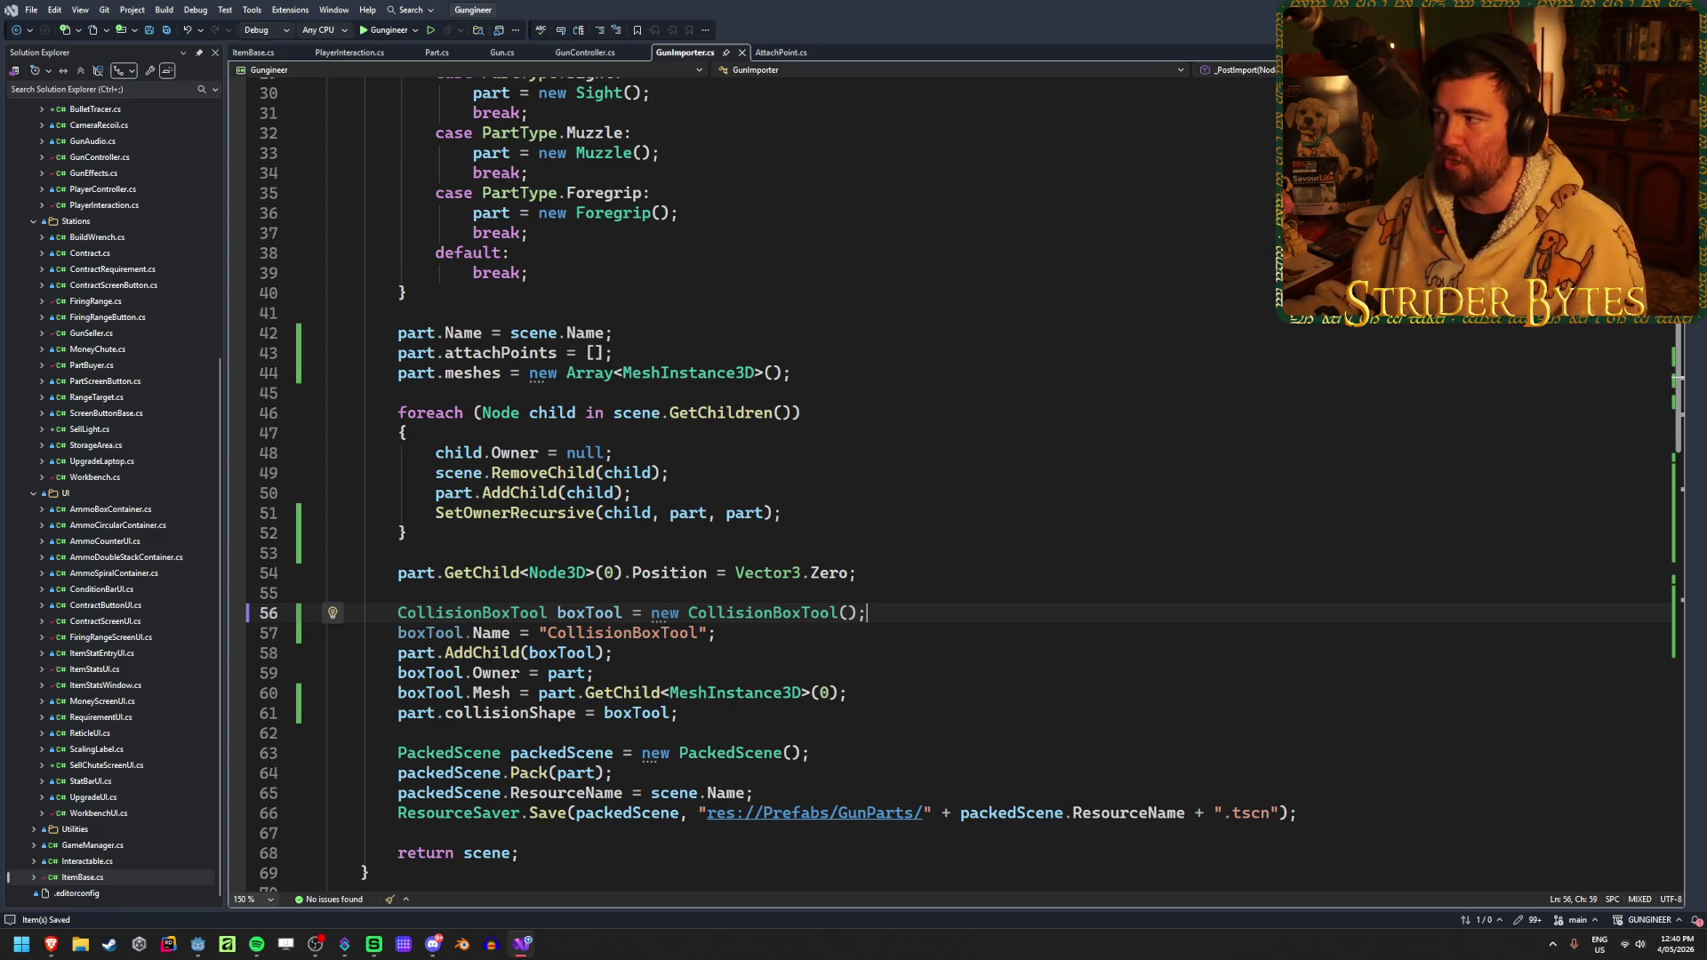
key("alt+Tab")
key("ctrl+s")
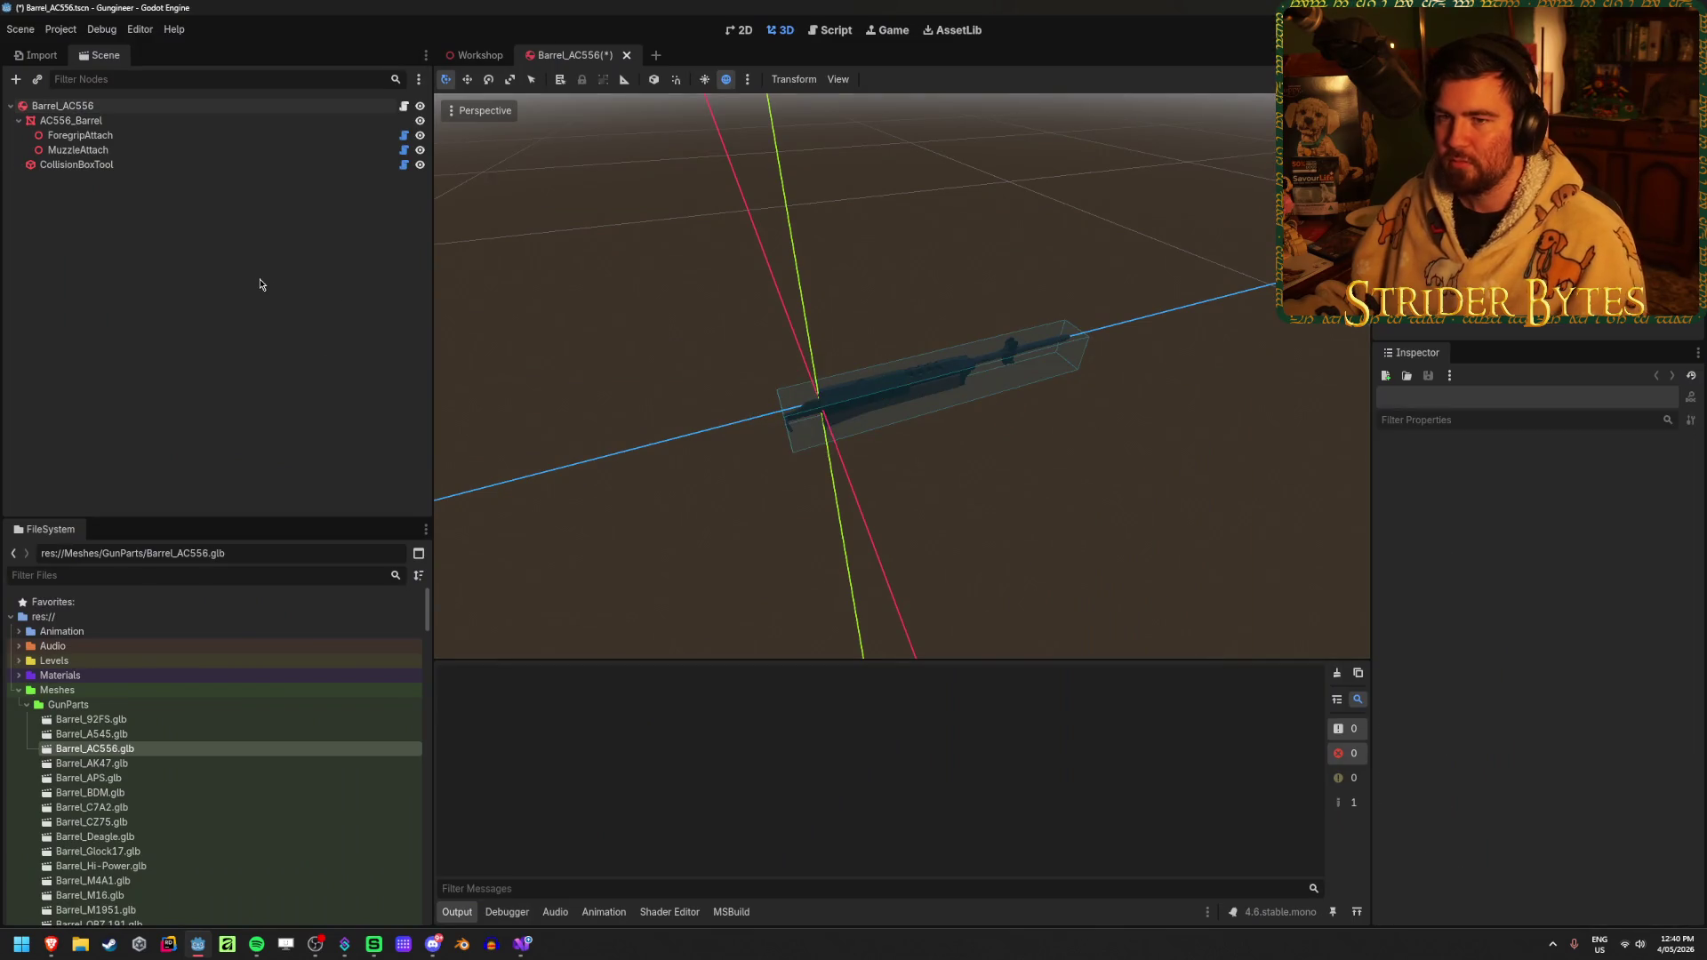
Inspect the Barrel_AC556 scene's barrel and ForegripAttach marker, then save the scene
mouse_move(839, 577)
left_mouse_down()
mouse_move(746, 510)
mouse_move(645, 507)
mouse_move(727, 510)
mouse_move(678, 522)
left_mouse_up()
scroll(679, 522, "up", 1)
scroll(667, 518, "down", 2)
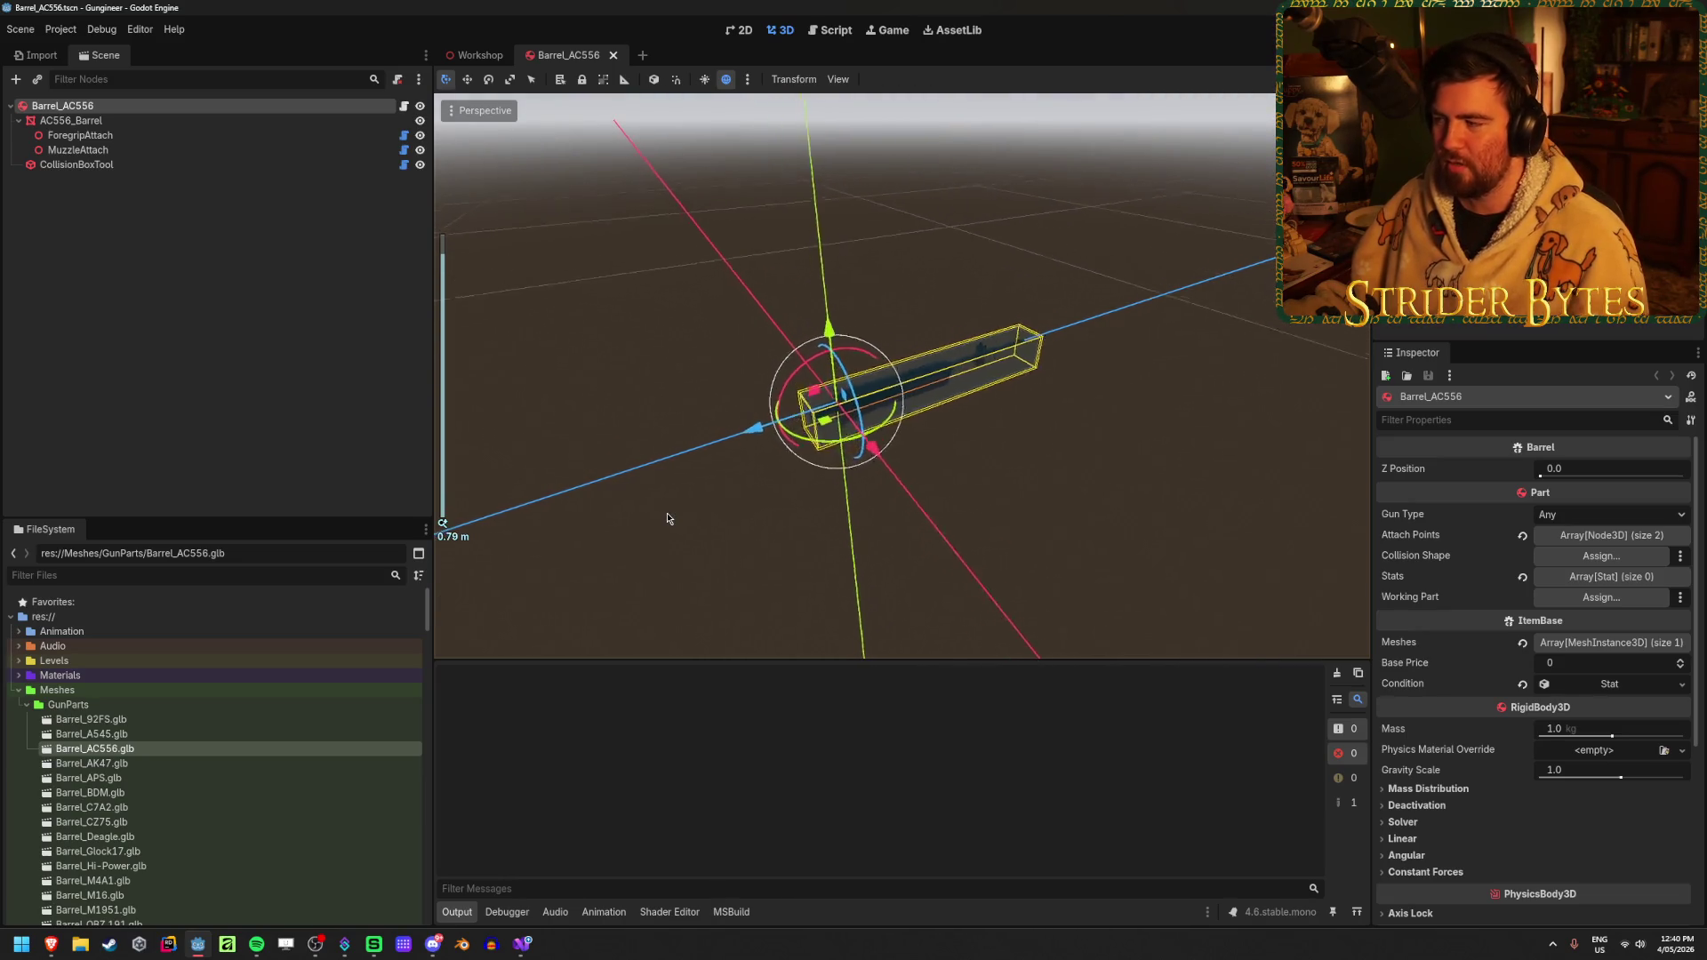
scroll(667, 519, "up", 5)
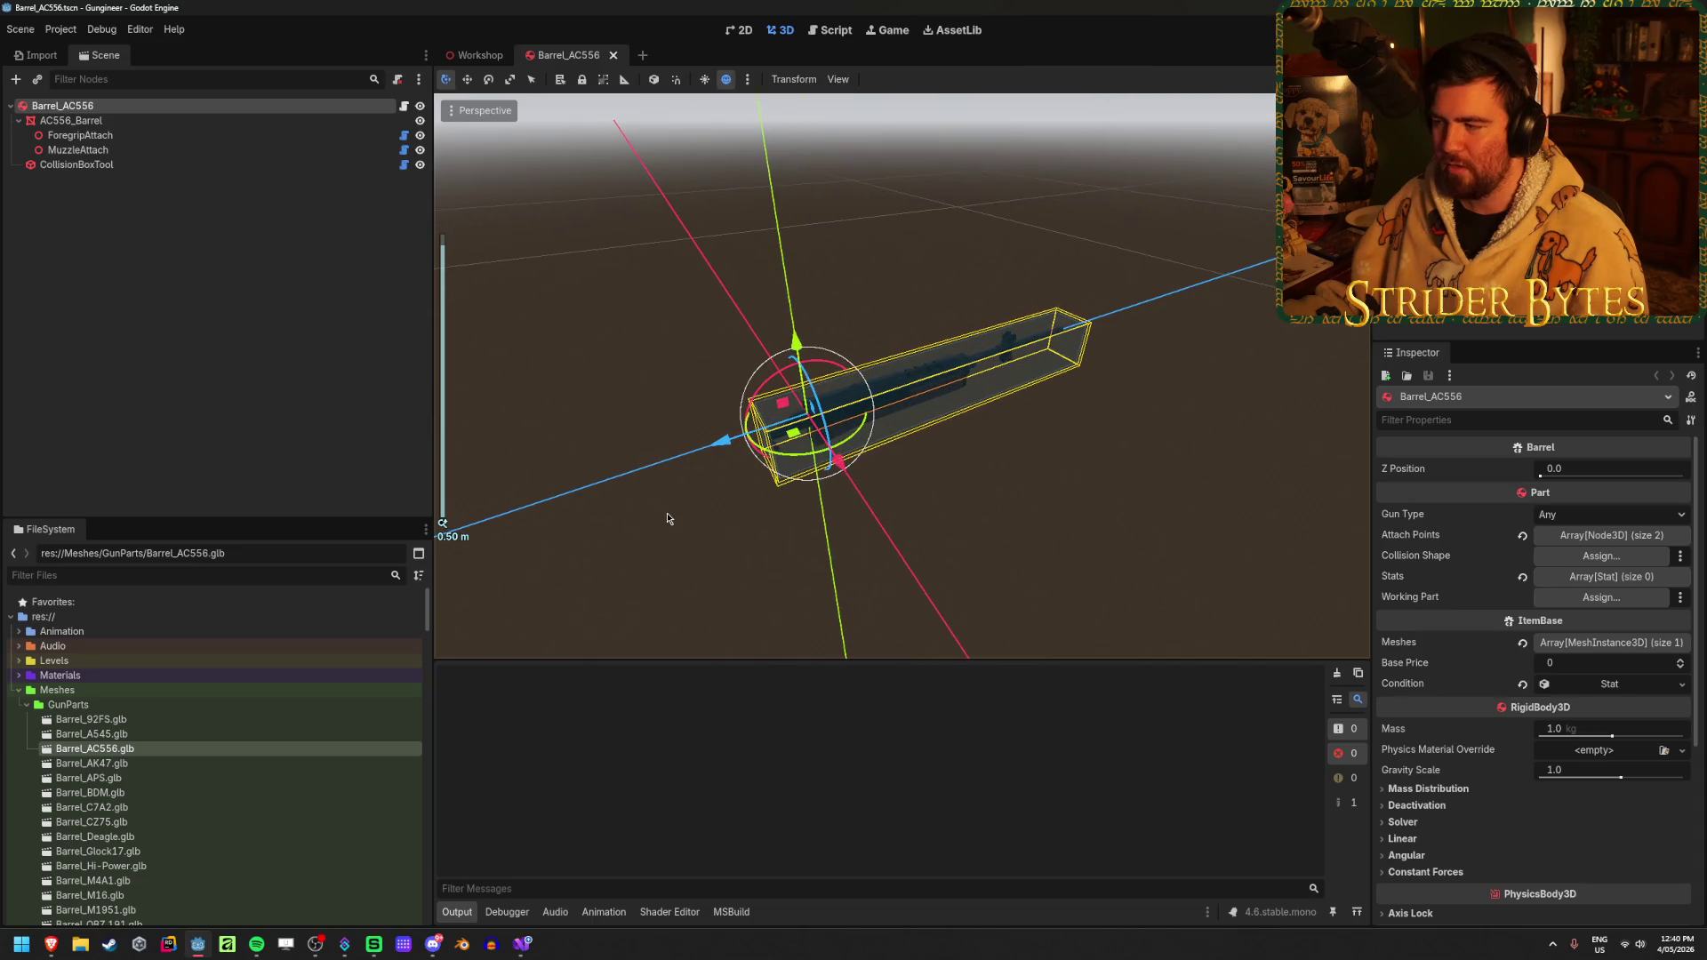
left_click(169, 344)
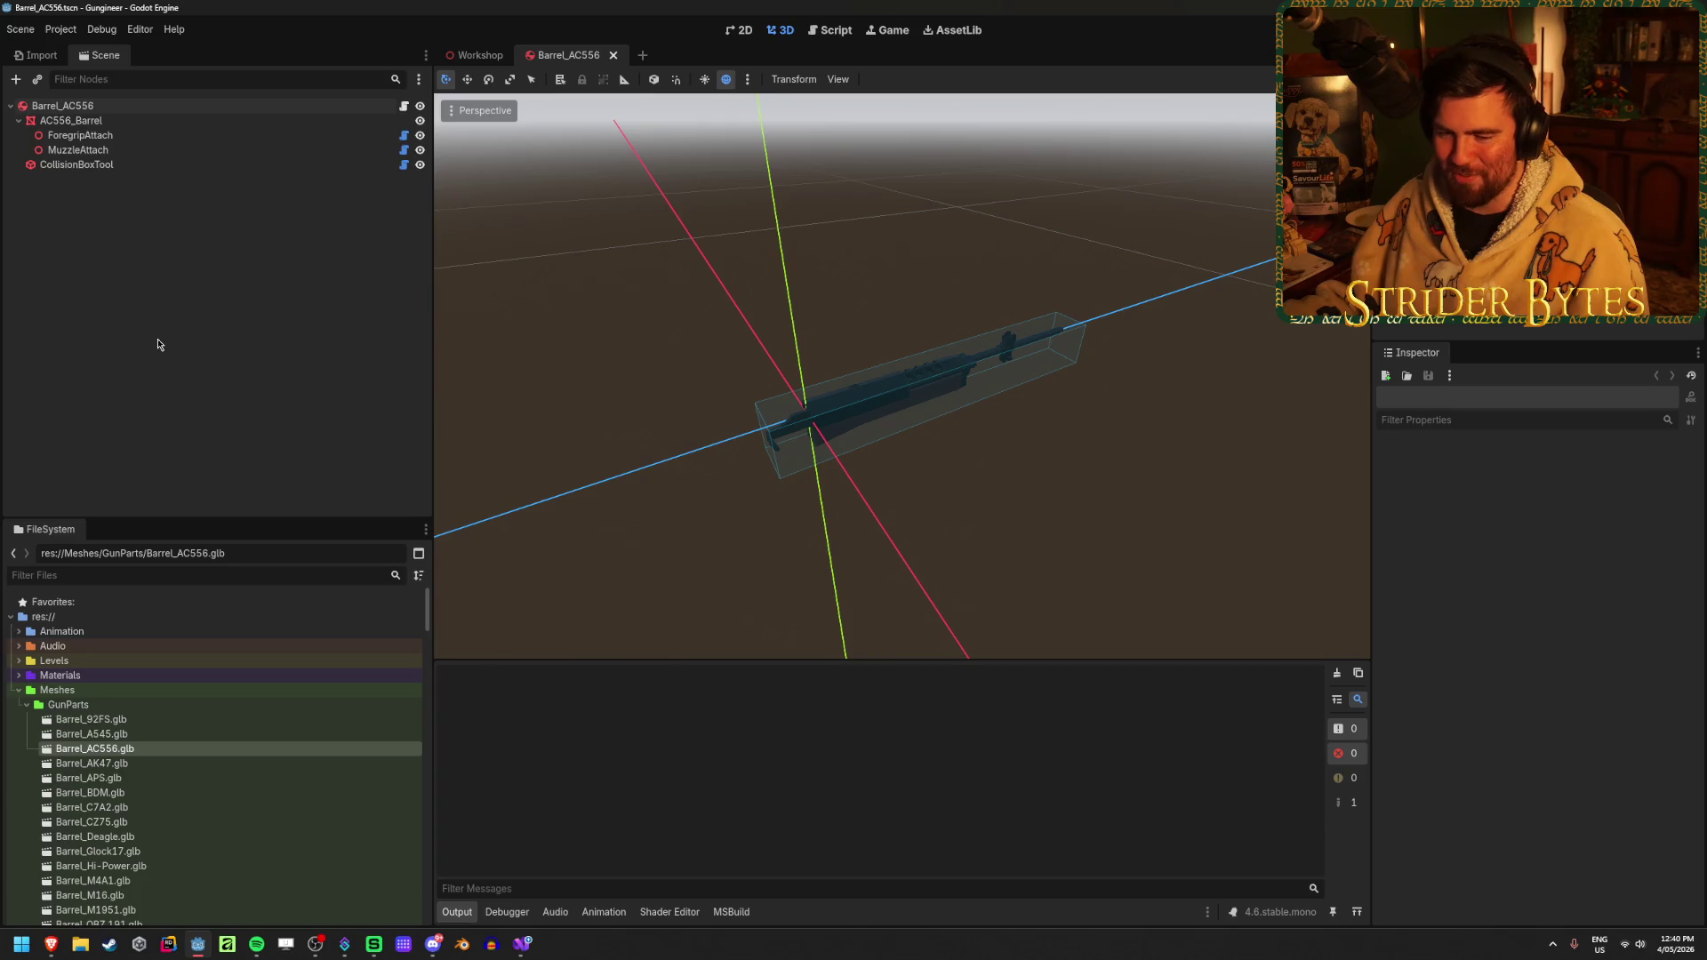
left_click(135, 137)
left_click(140, 107)
left_click(218, 392)
key("ctrl+s")
Open Receiver_92FS.glb's Advanced Import Settings, after briefly opening and closing Barrel_A545.glb's
double_click(148, 733)
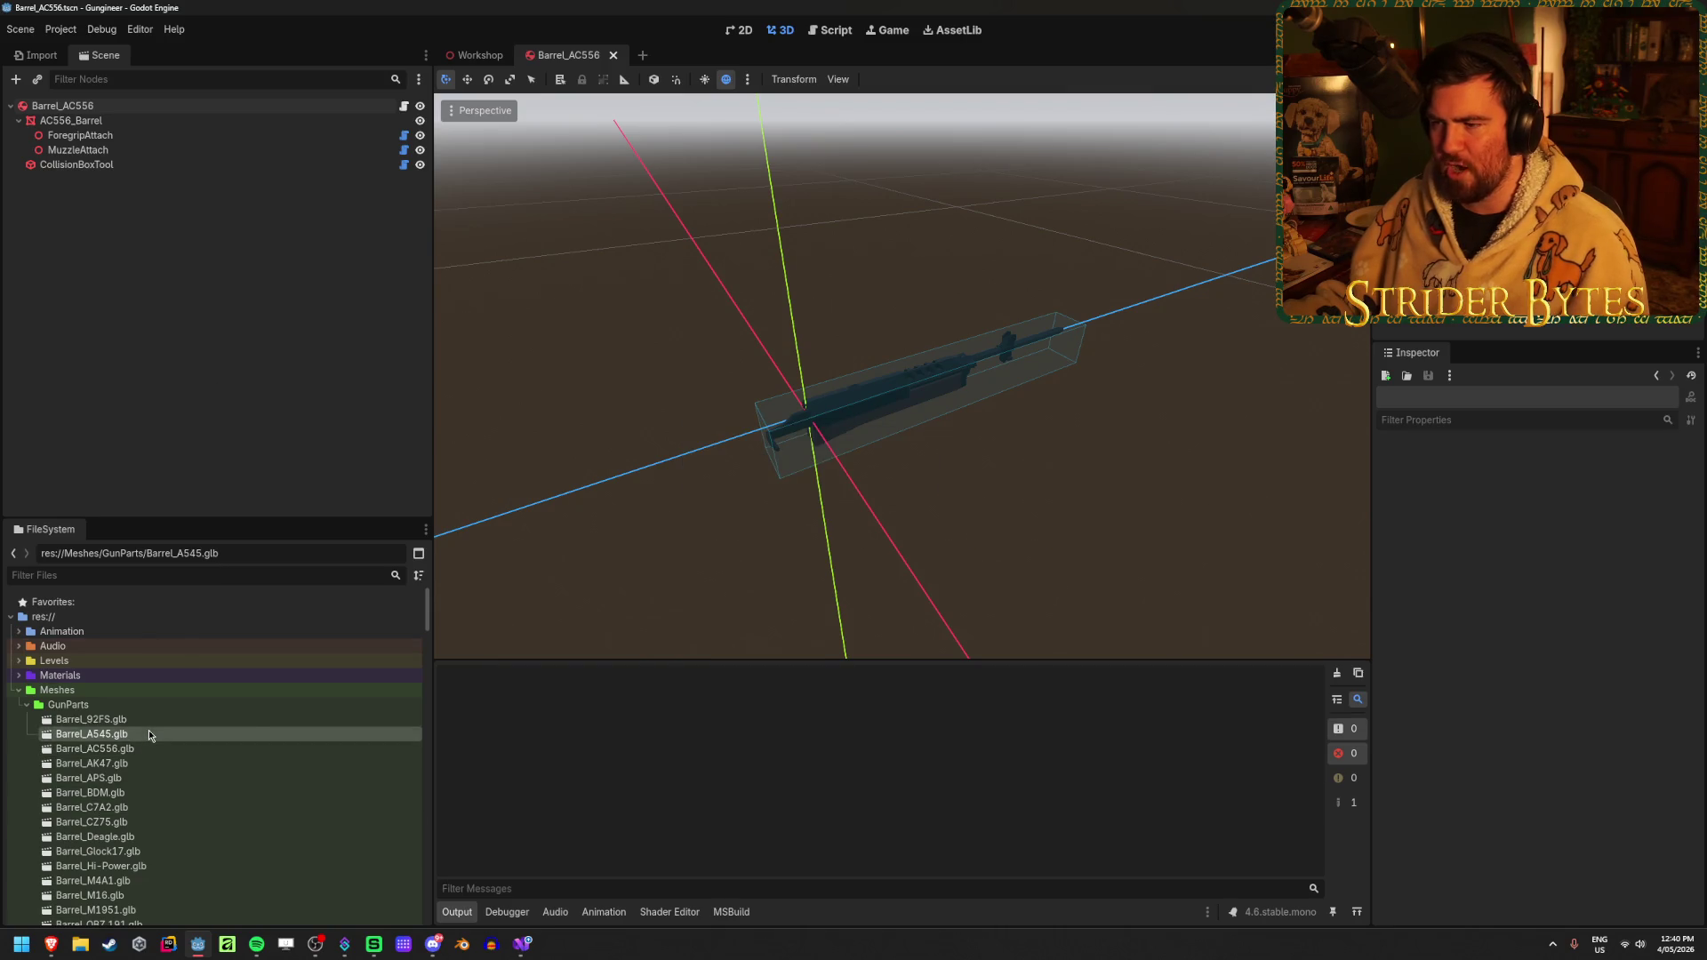
left_click(1080, 845)
scroll(138, 779, "down", 10)
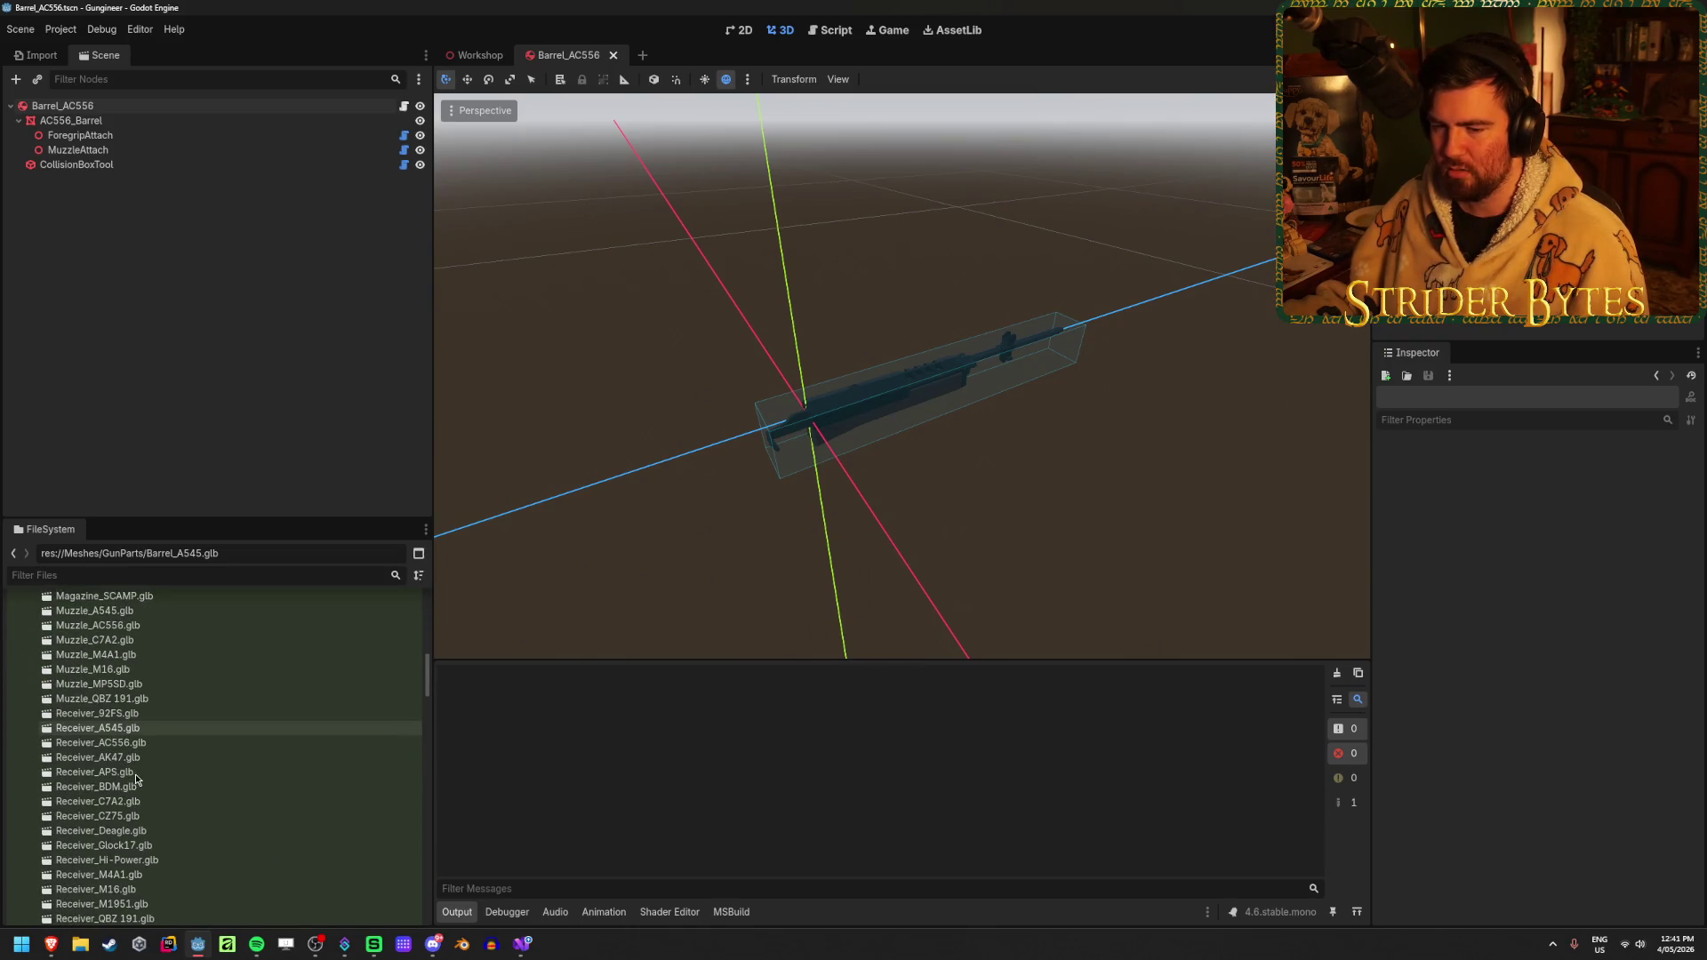
scroll(161, 777, "down", 5)
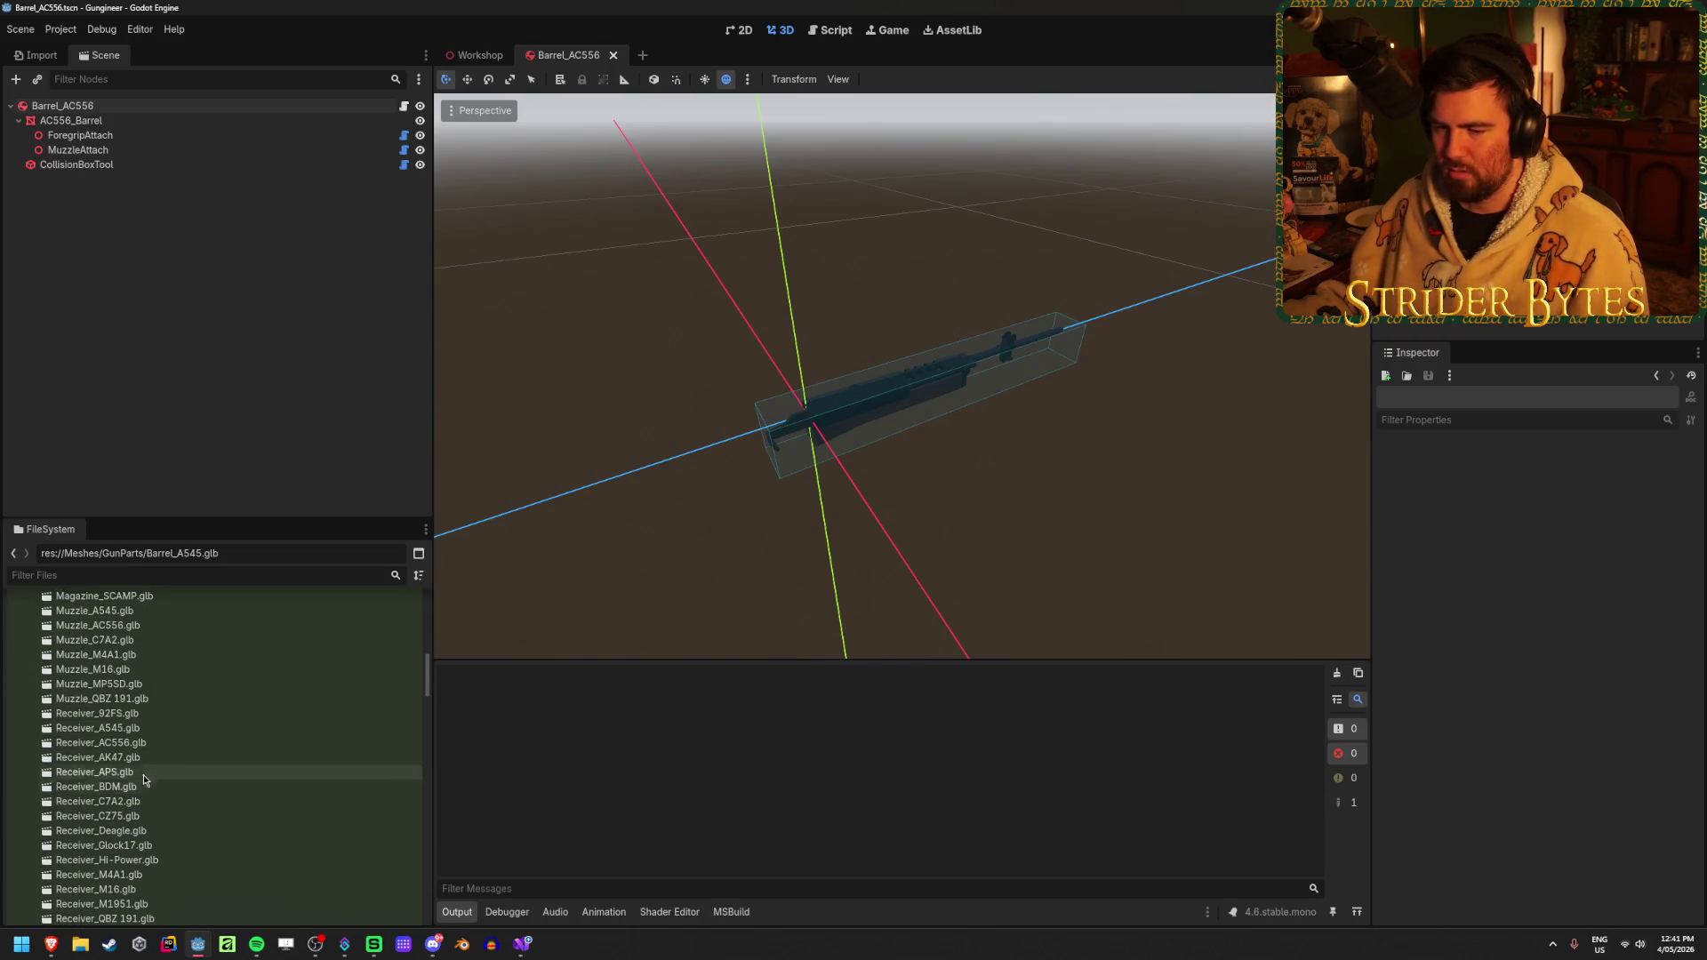
double_click(166, 717)
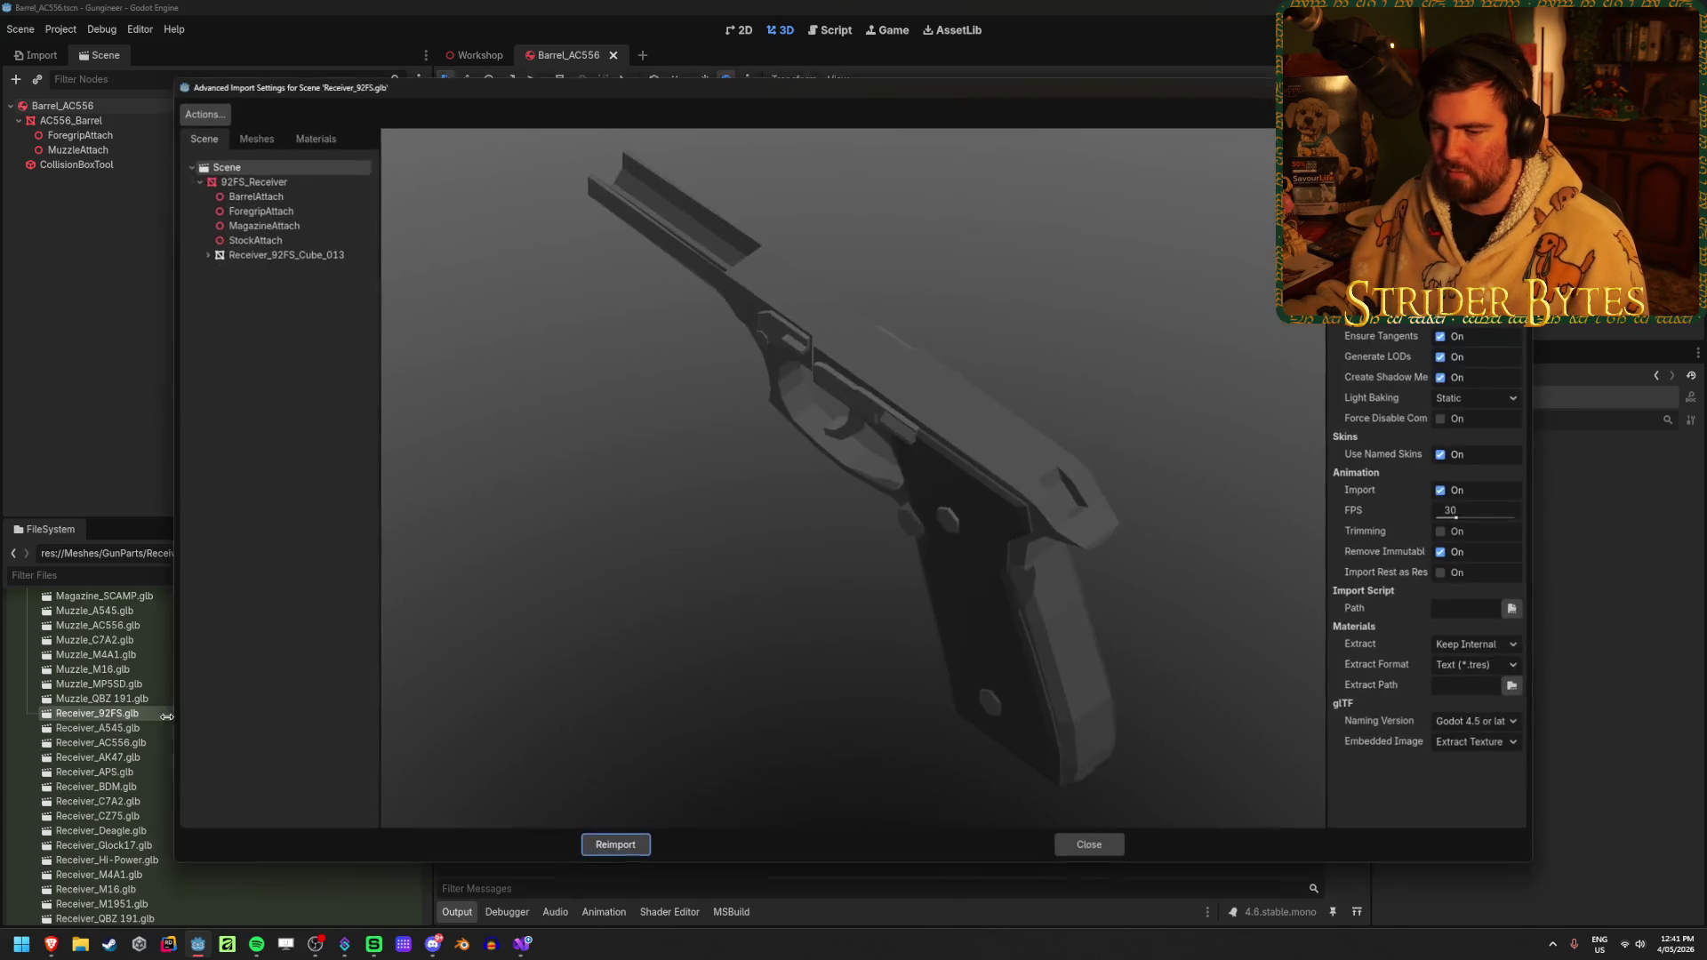
Set Receiver_92FS.glb's import script to Scripts/Utilities/GunImporter.cs and reimport the receiver
left_click(1516, 610)
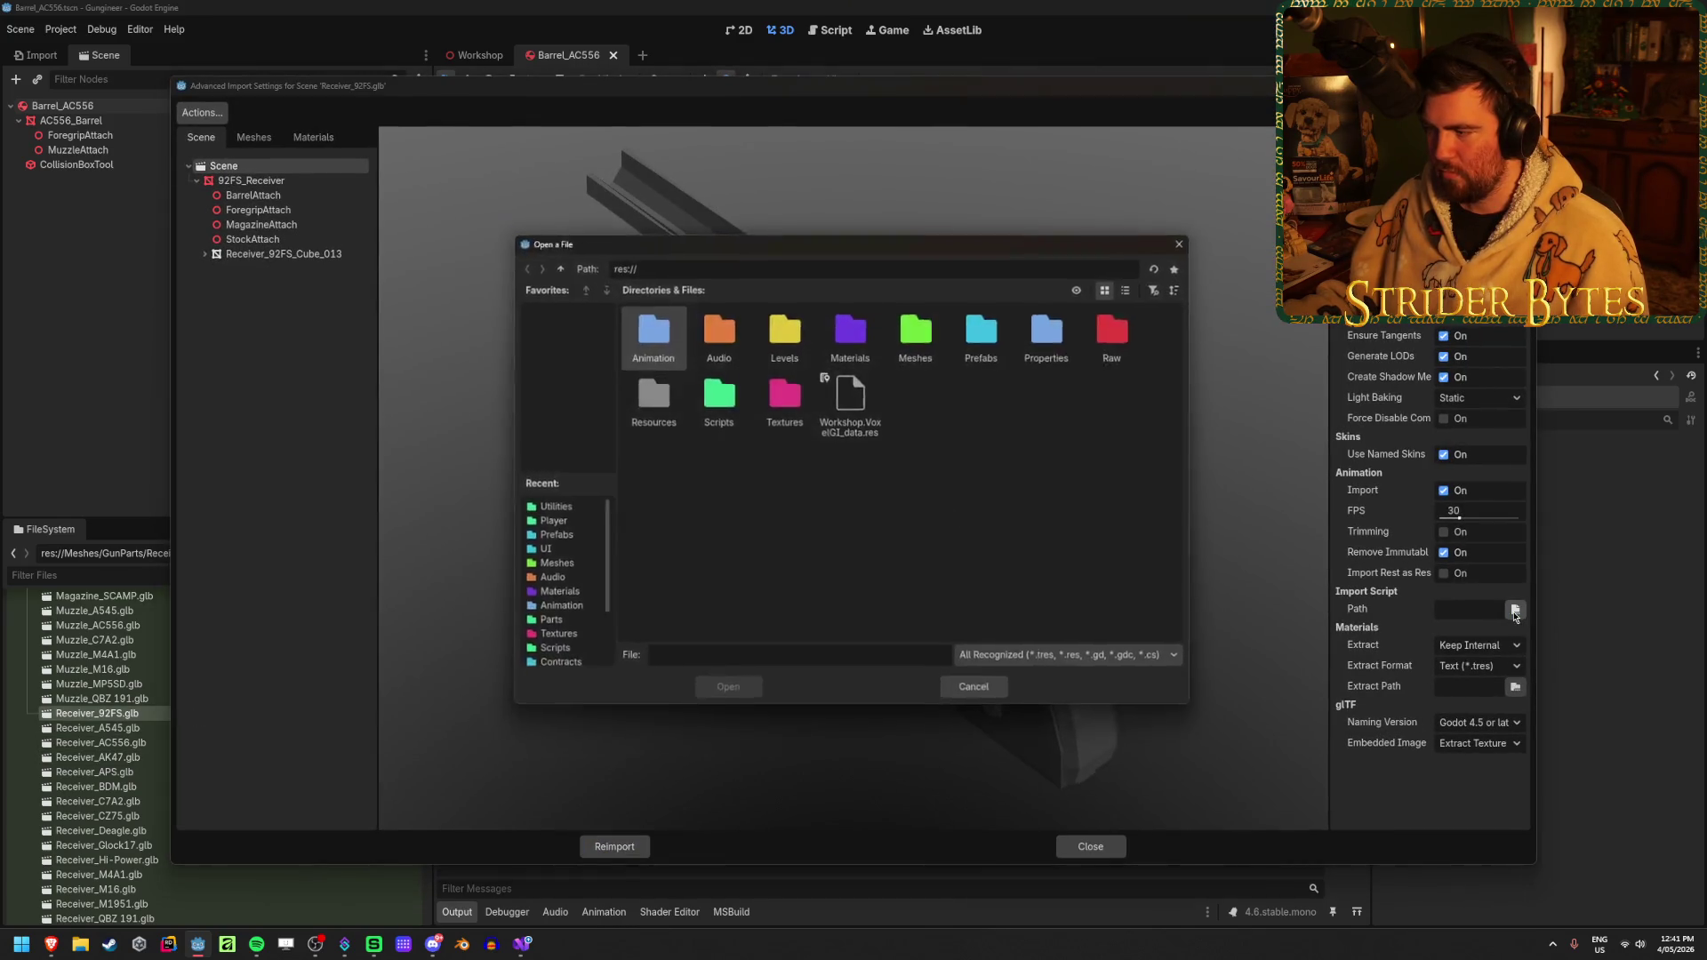
double_click(716, 402)
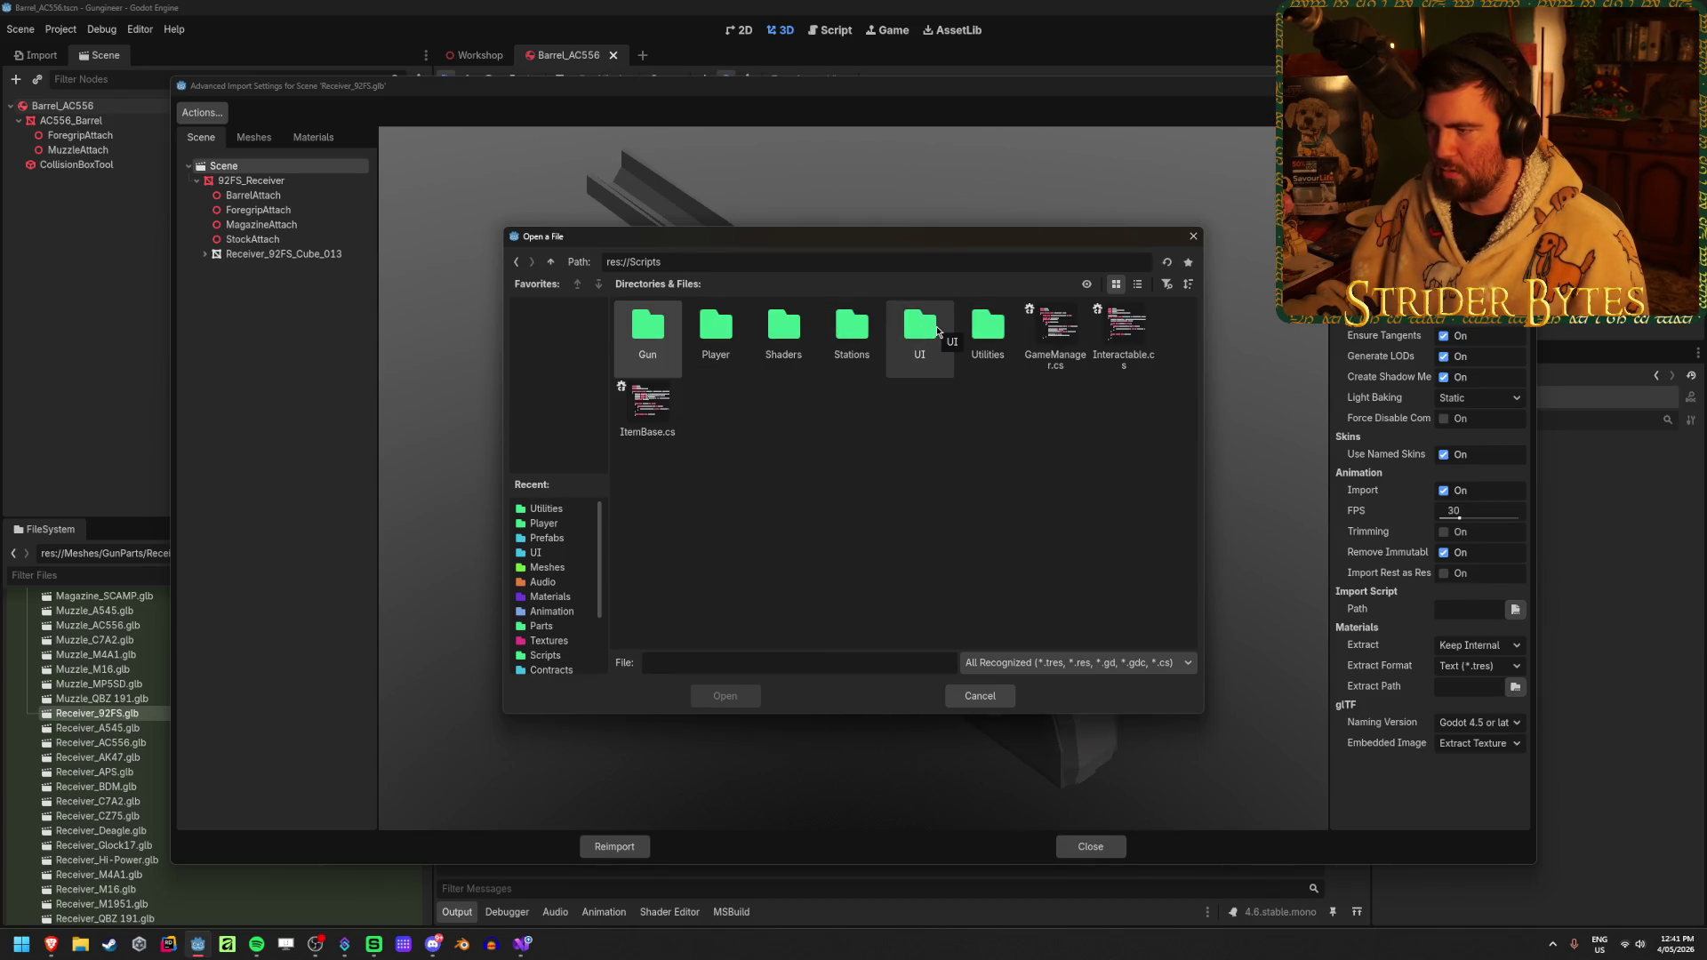
double_click(987, 327)
left_click(920, 329)
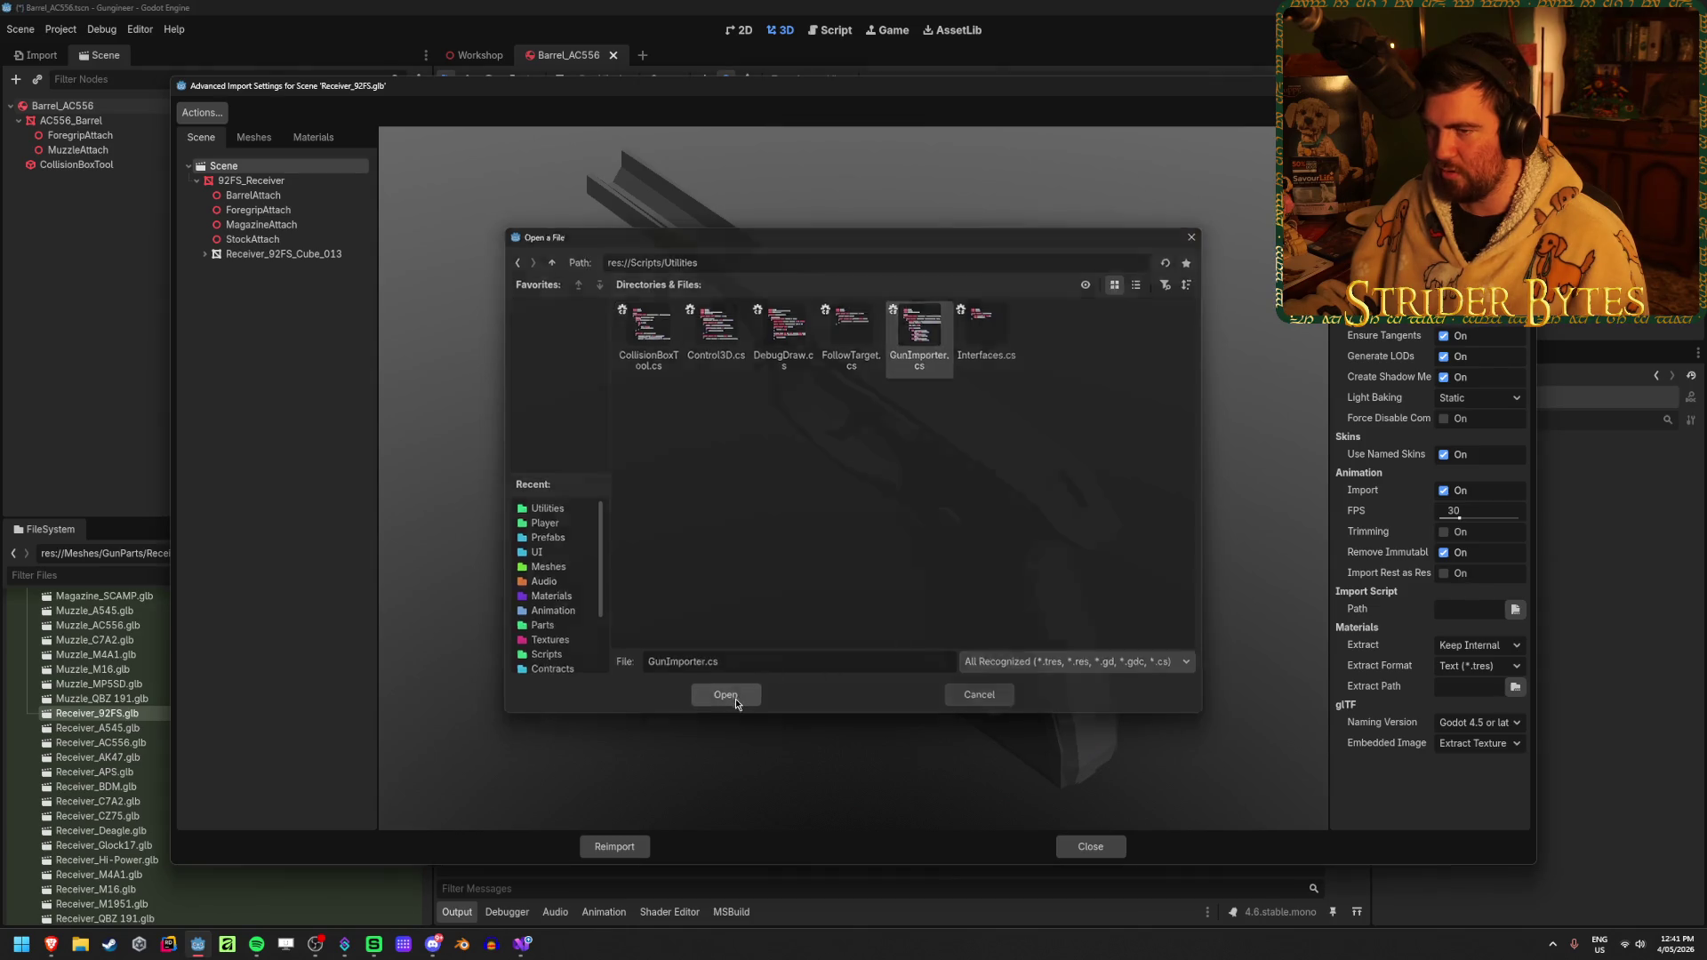
left_click(734, 697)
mouse_move(902, 685)
left_mouse_down()
mouse_move(915, 595)
mouse_move(460, 300)
left_mouse_up()
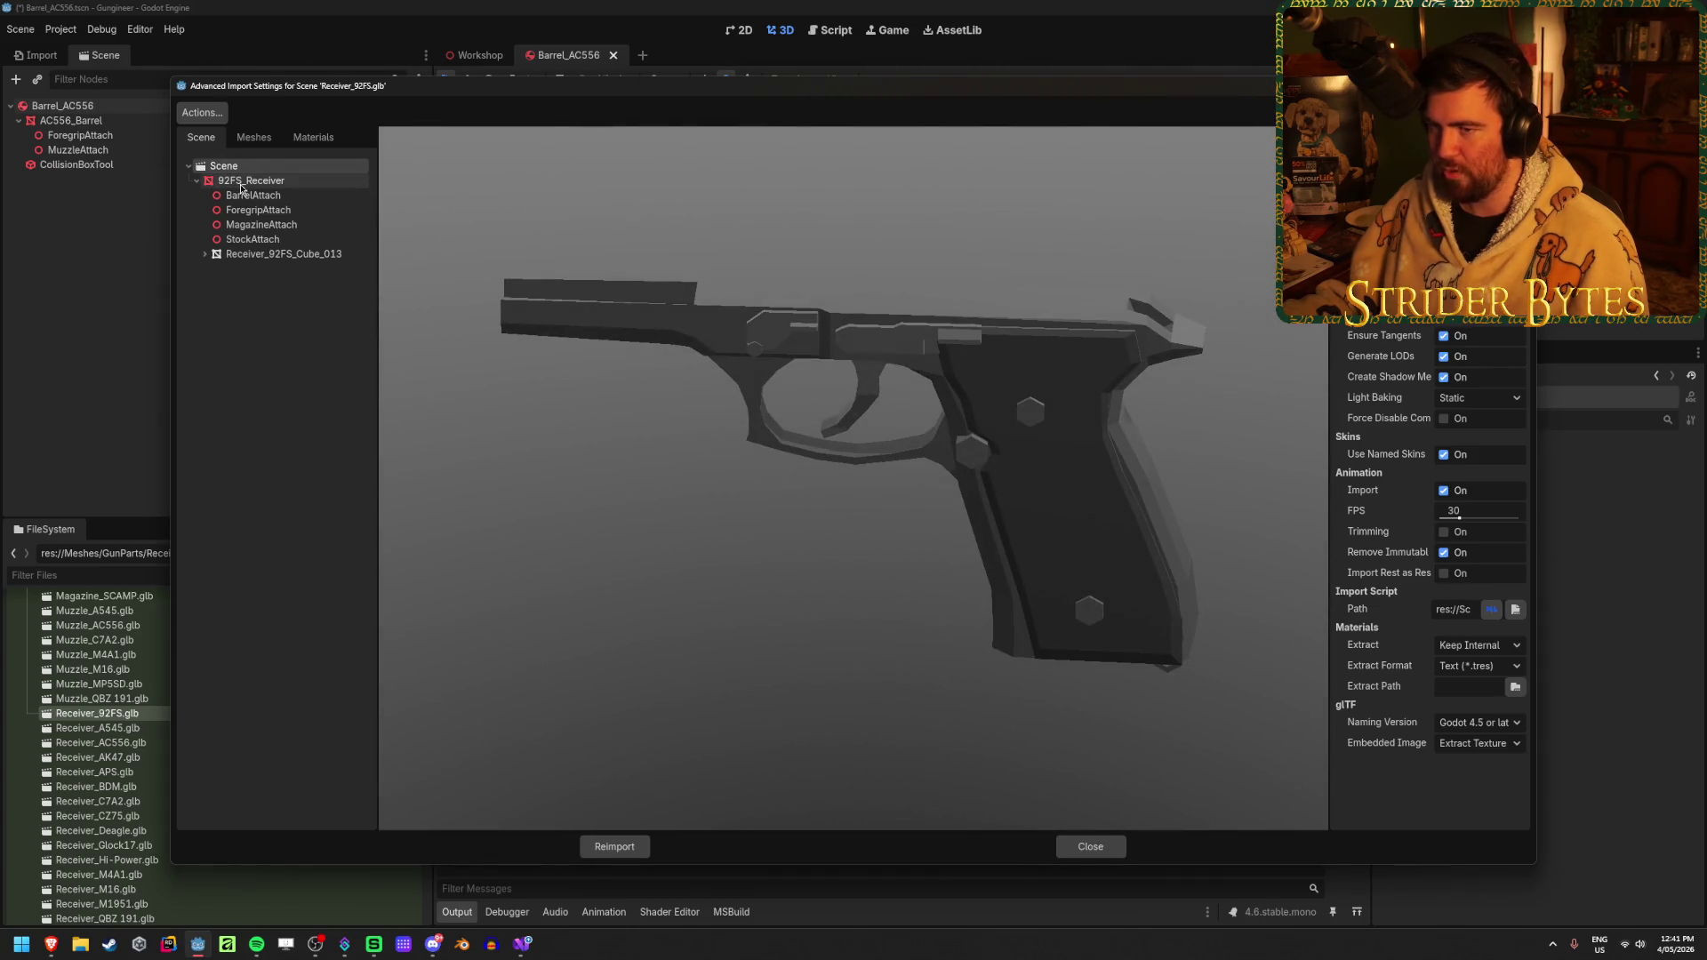
left_click(614, 846)
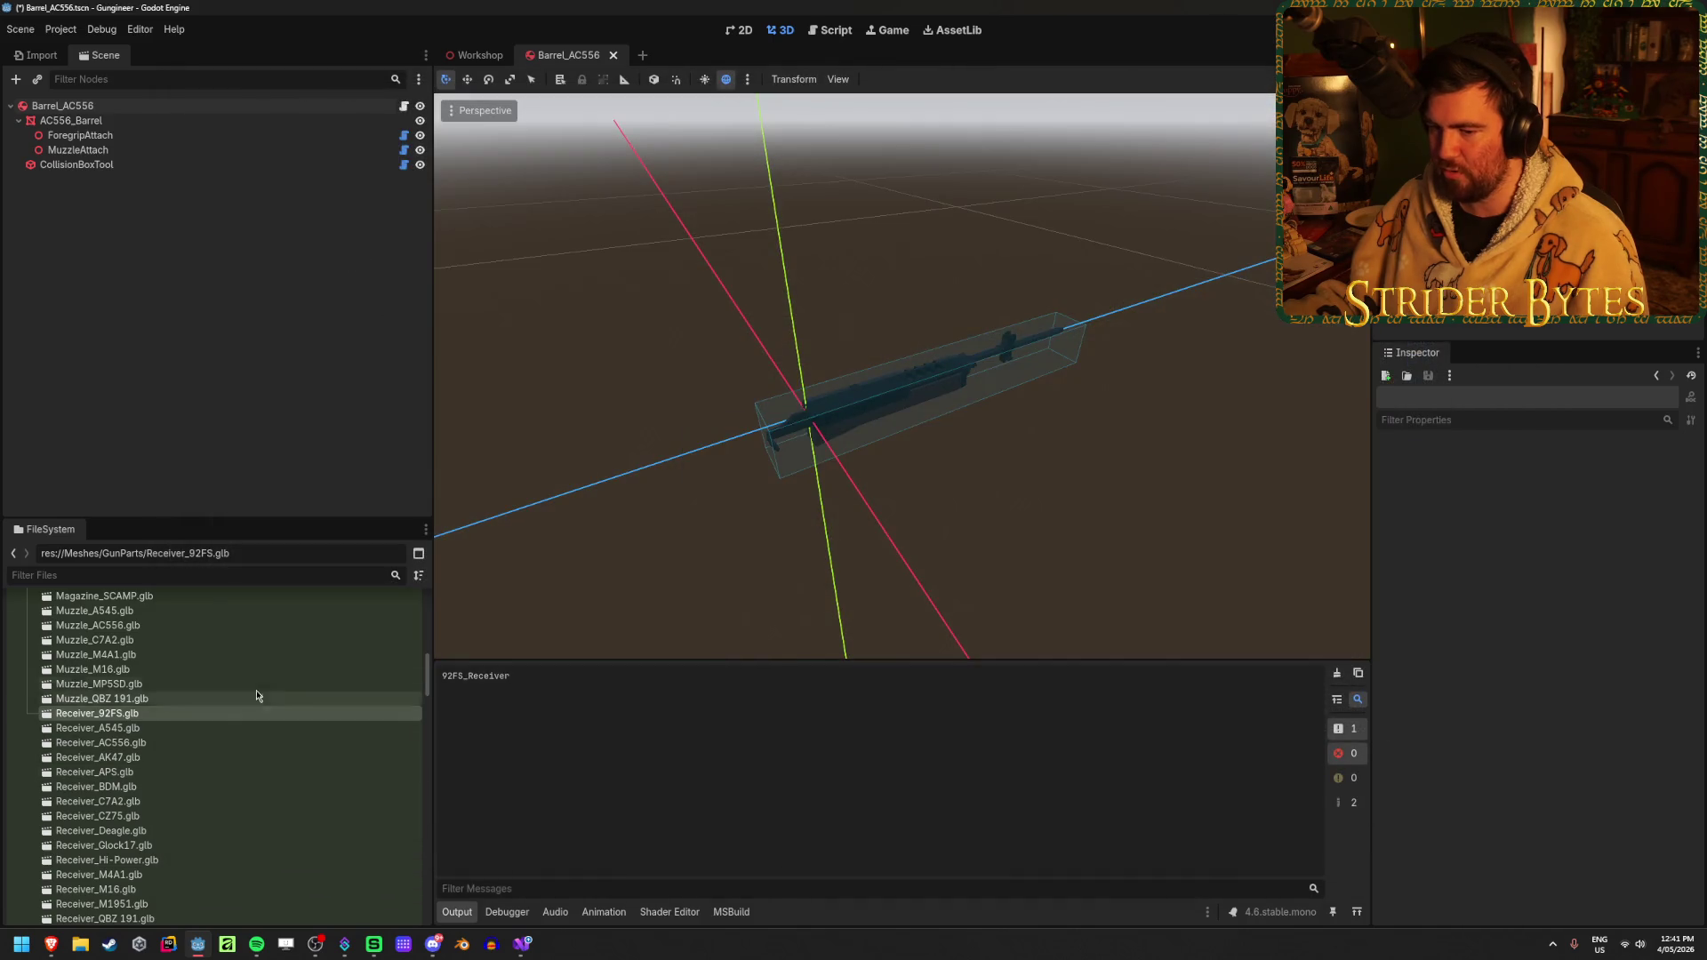
Open the Receiver_92FS prefab and check its attach point nodes and CollisionBoxTool
scroll(250, 724, "down", 10)
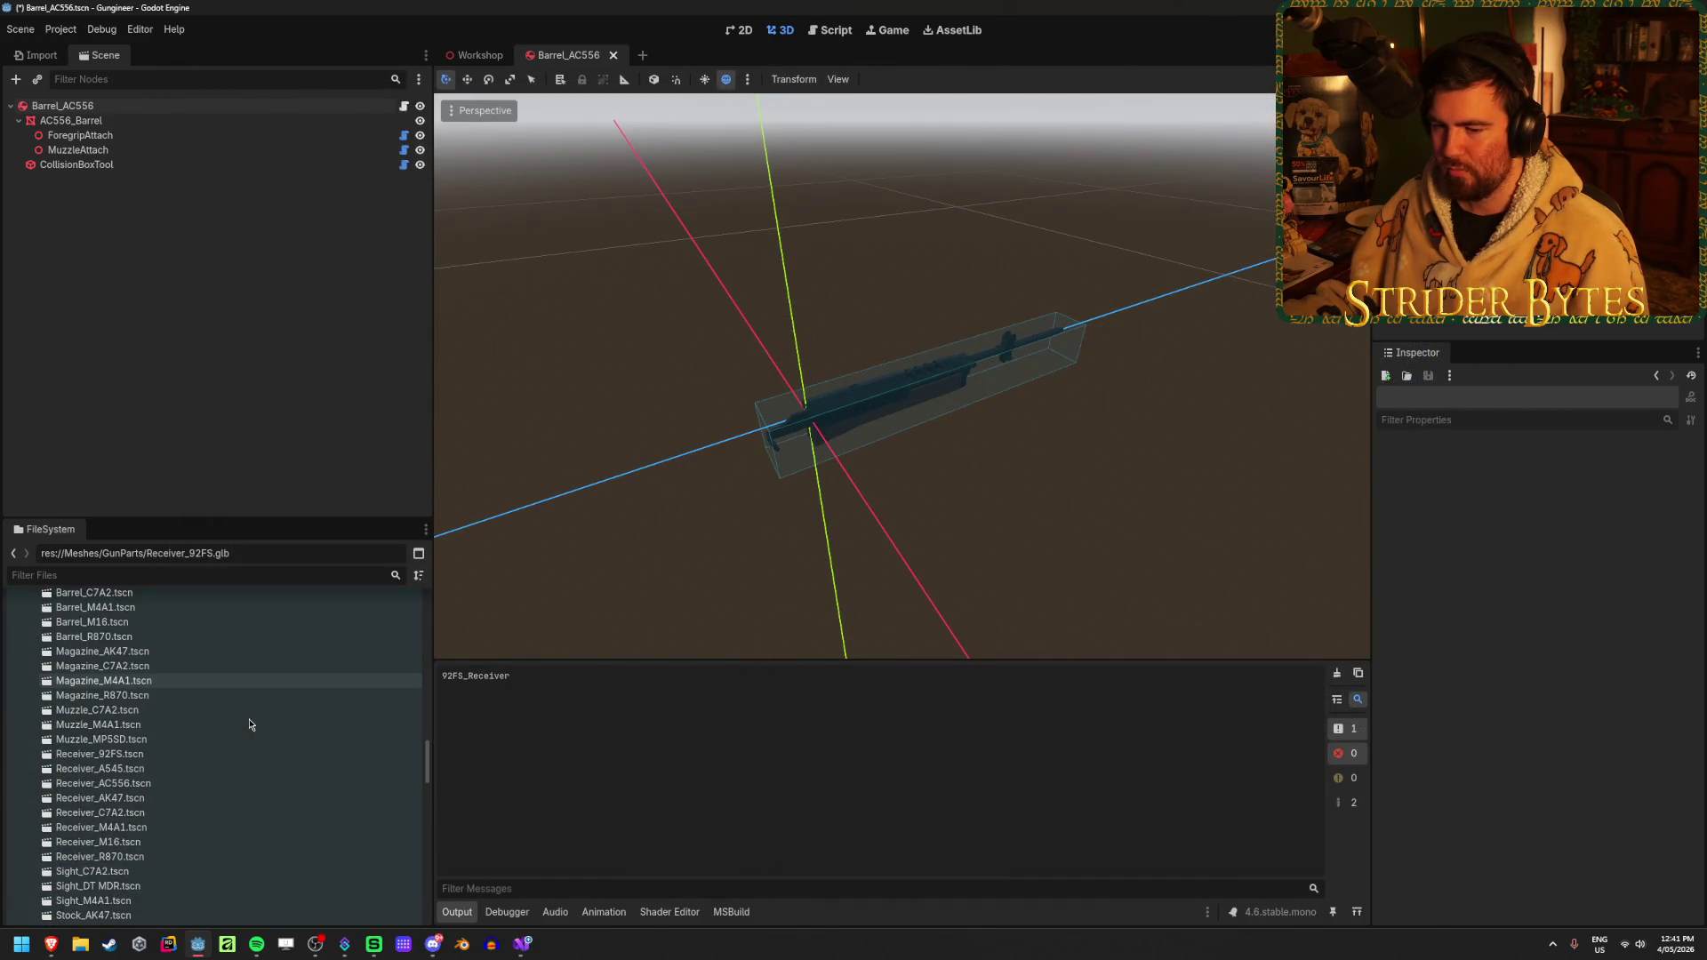
scroll(250, 725, "down", 3)
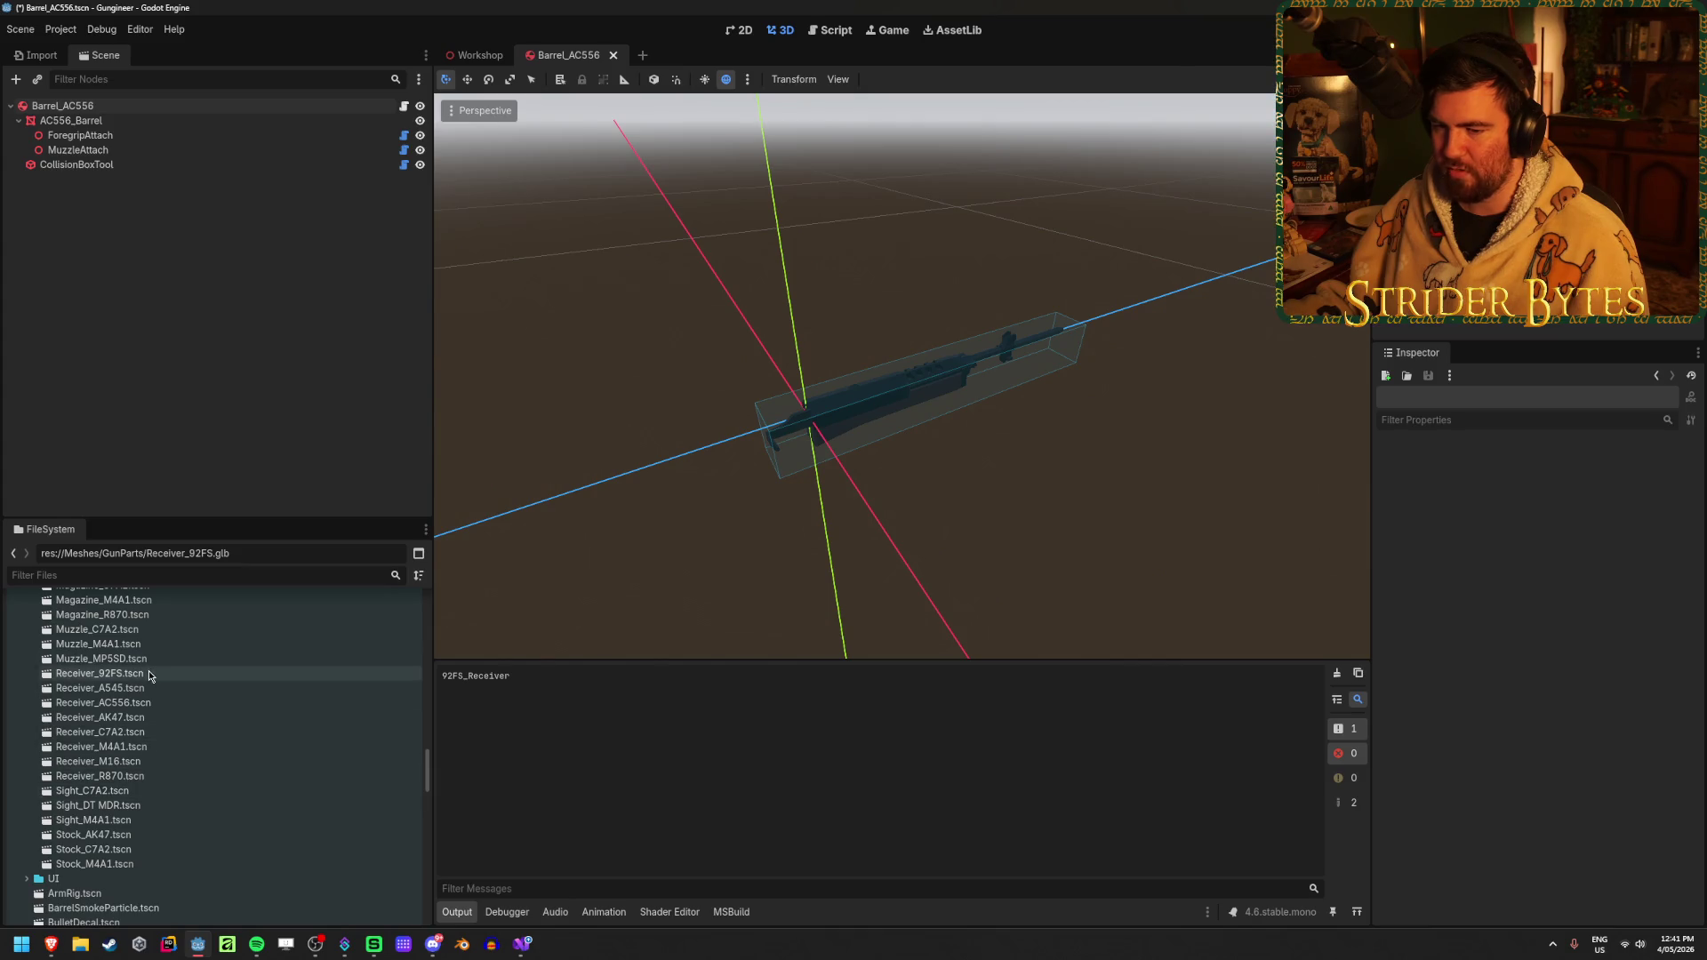
double_click(147, 673)
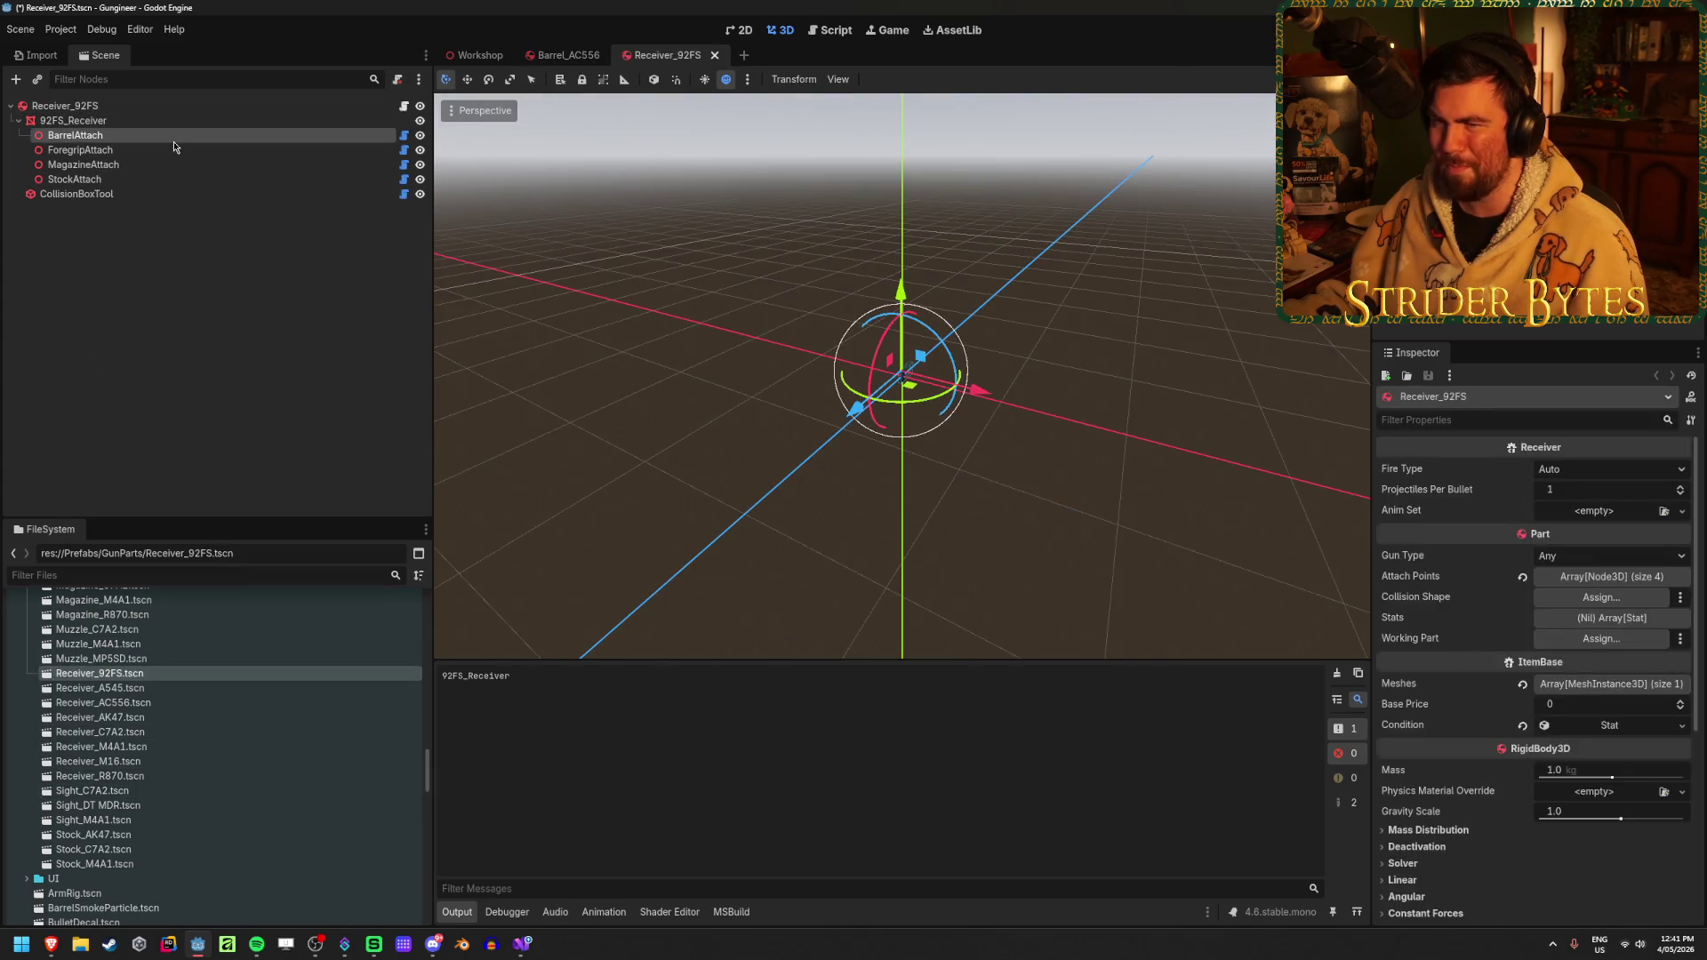
key("Down")
key("Down")
key("Down")
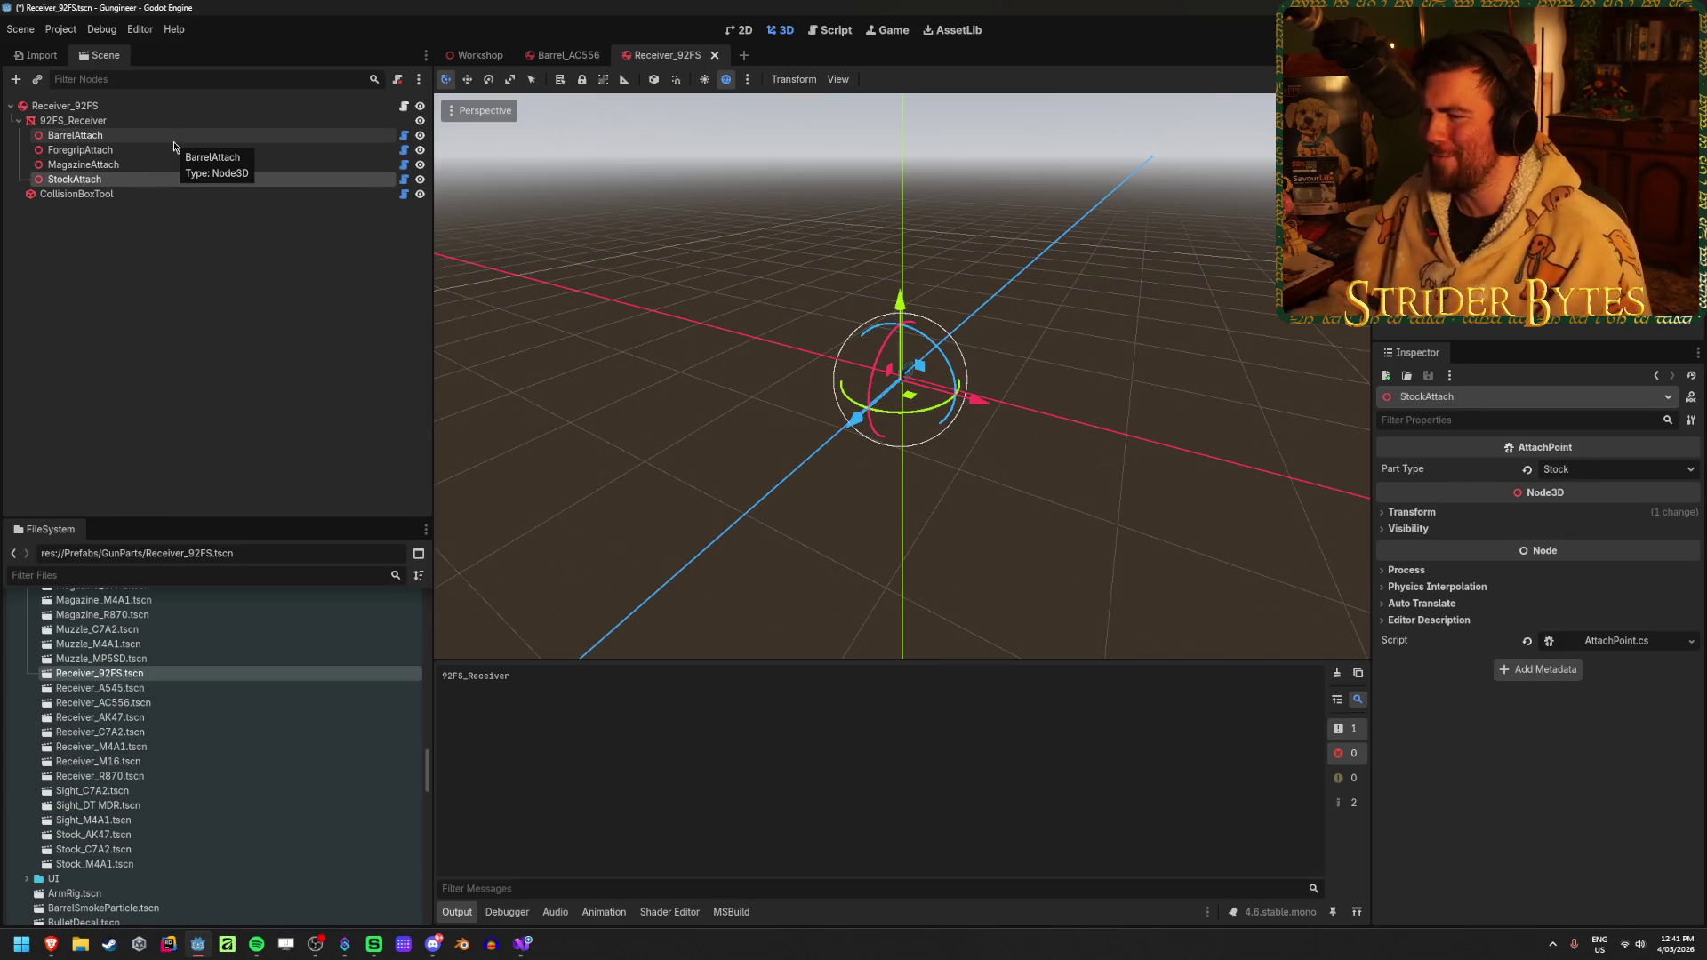
scroll(919, 343, "up", 3)
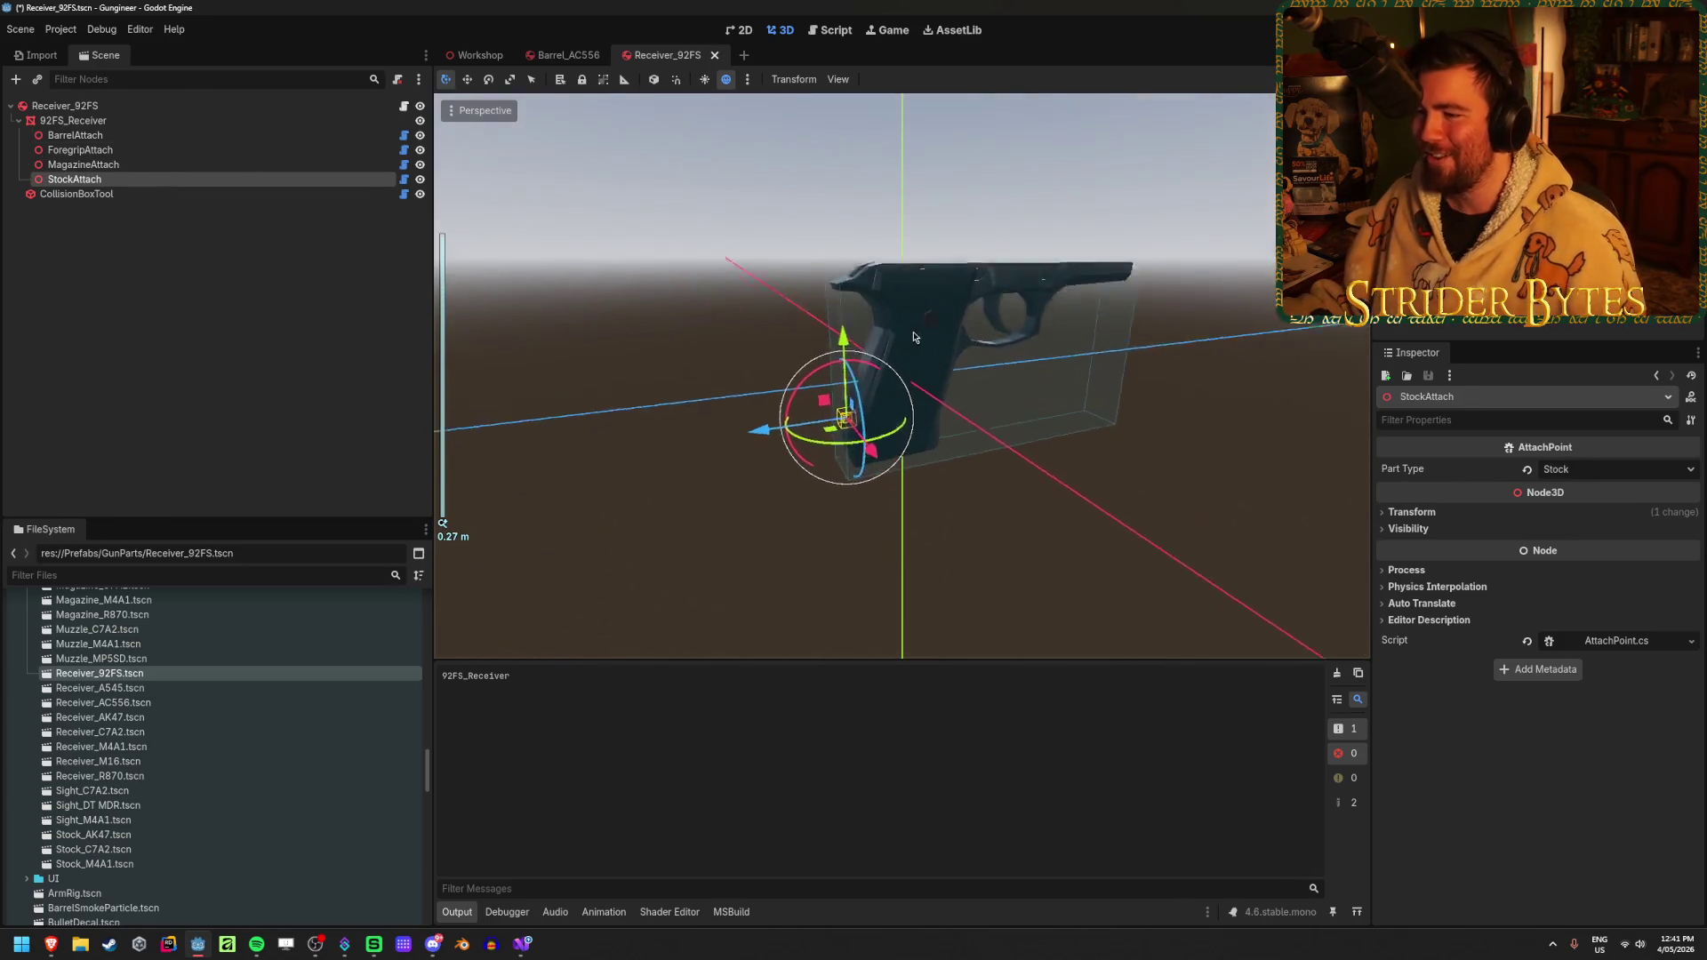
left_click(89, 194)
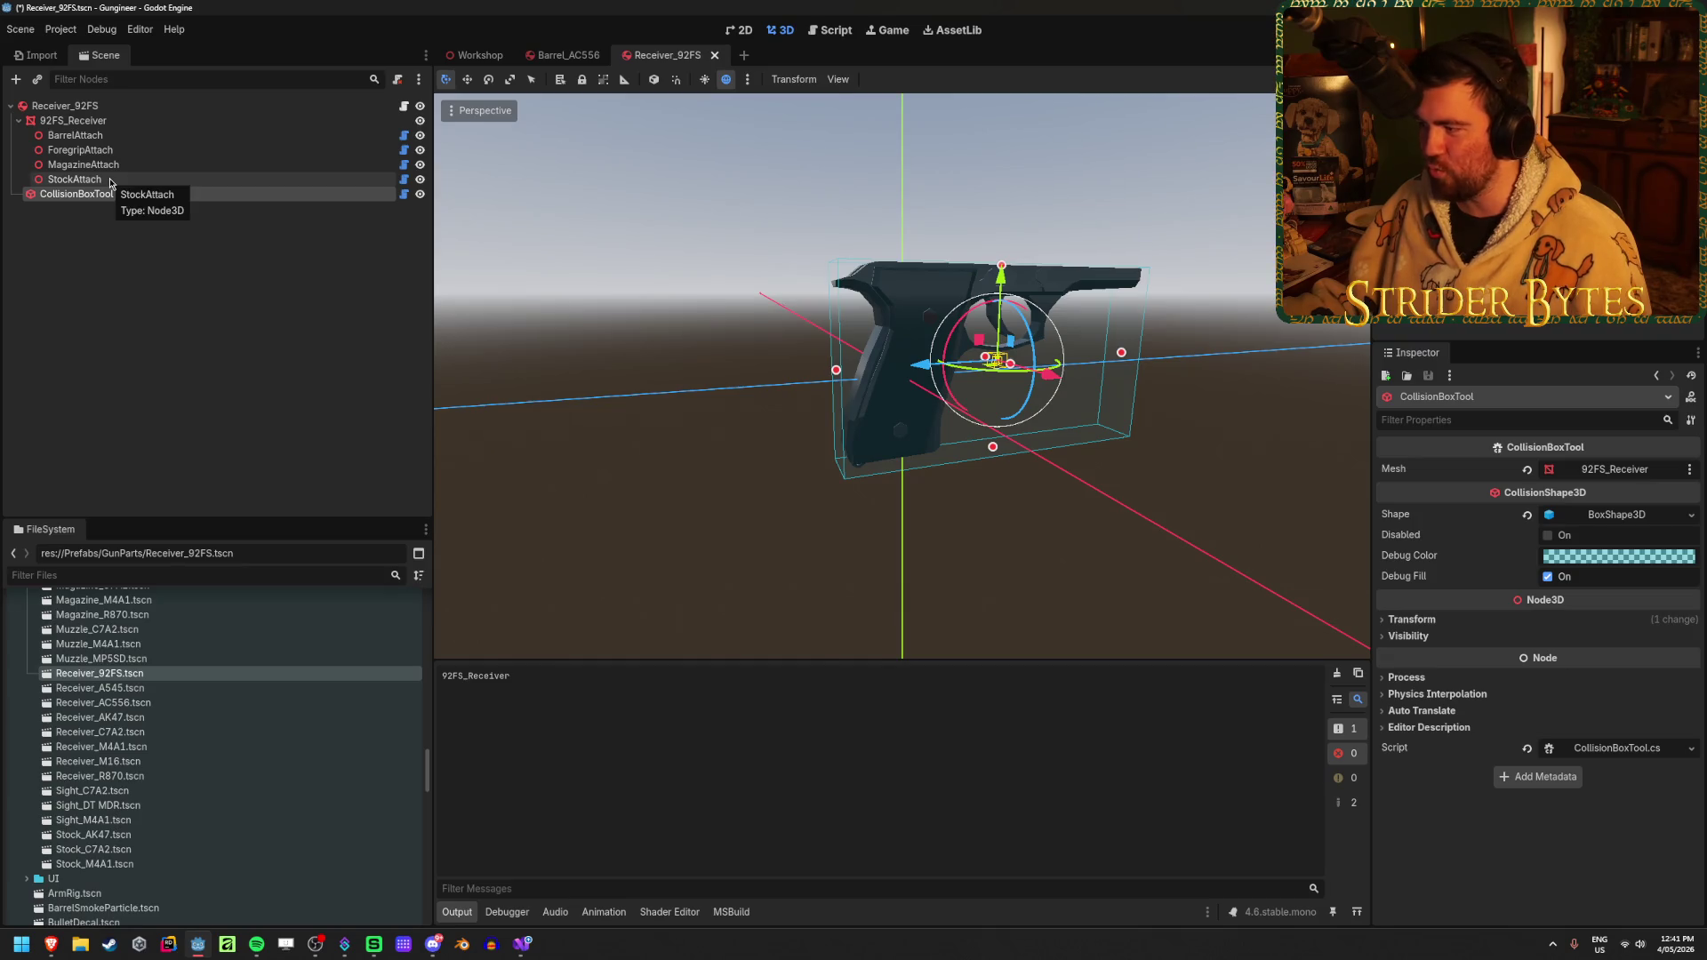
Save the Receiver_92FS prefab and close its tab and the Barrel_AC556 tab
key("Up")
key("Up")
key("Up")
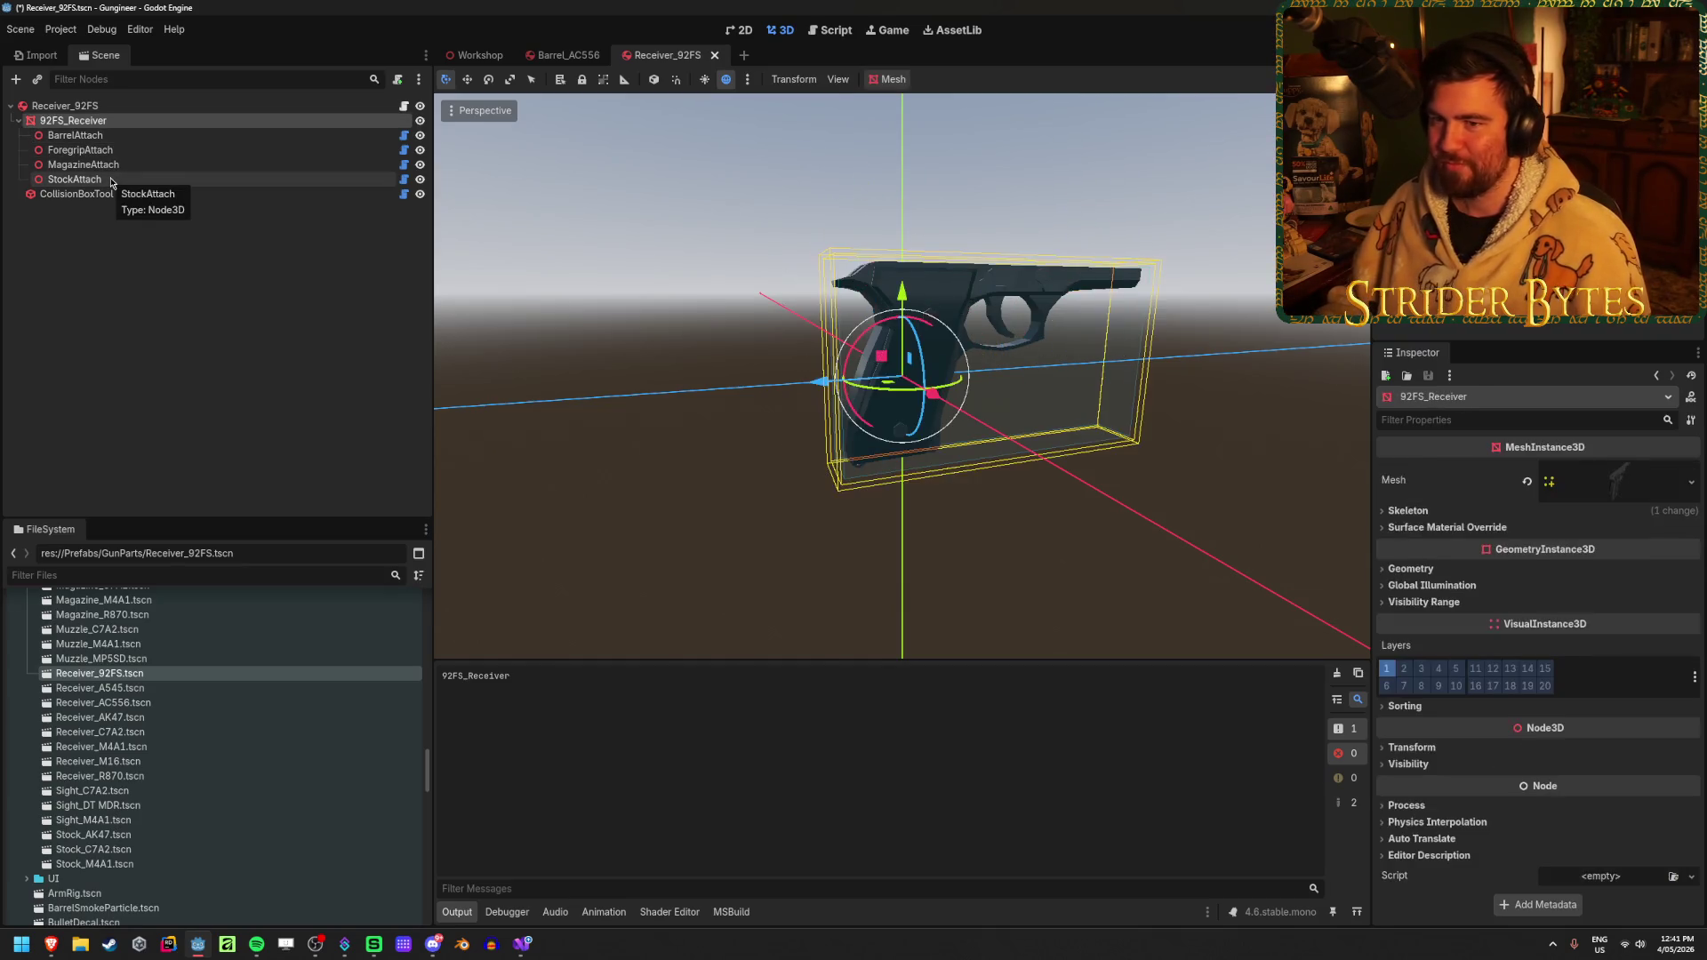
key("Down")
key("Down")
key("Down")
left_click(136, 329)
key("ctrl+s")
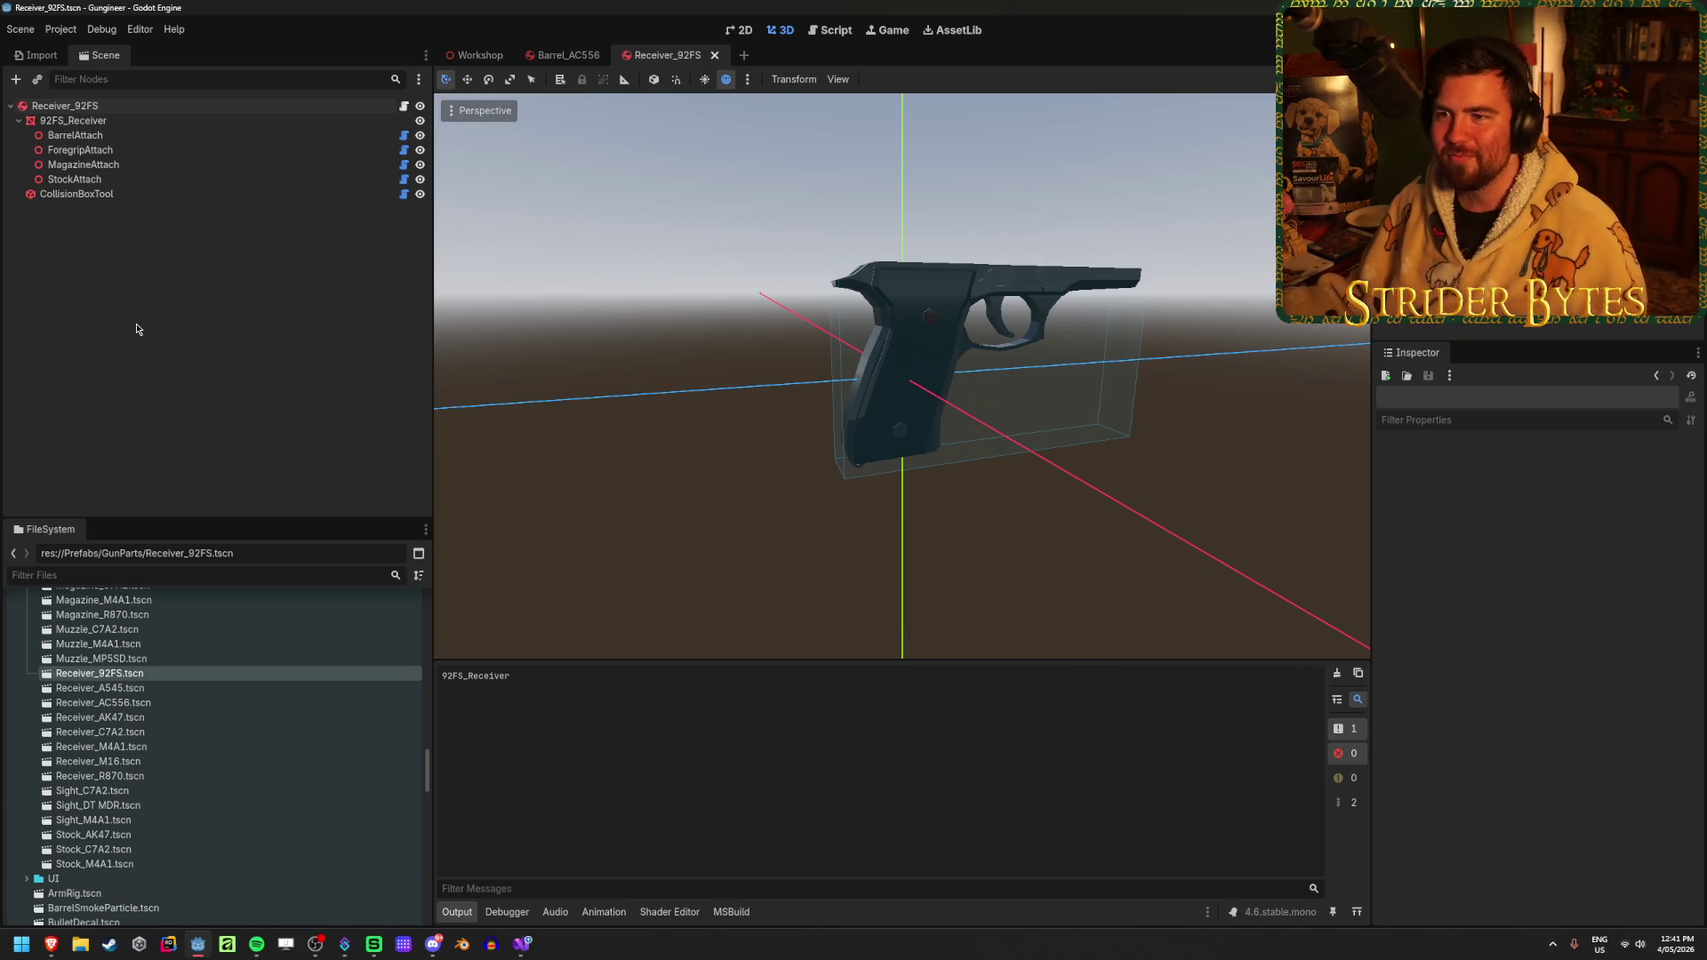
left_click(714, 55)
middle_click(559, 59)
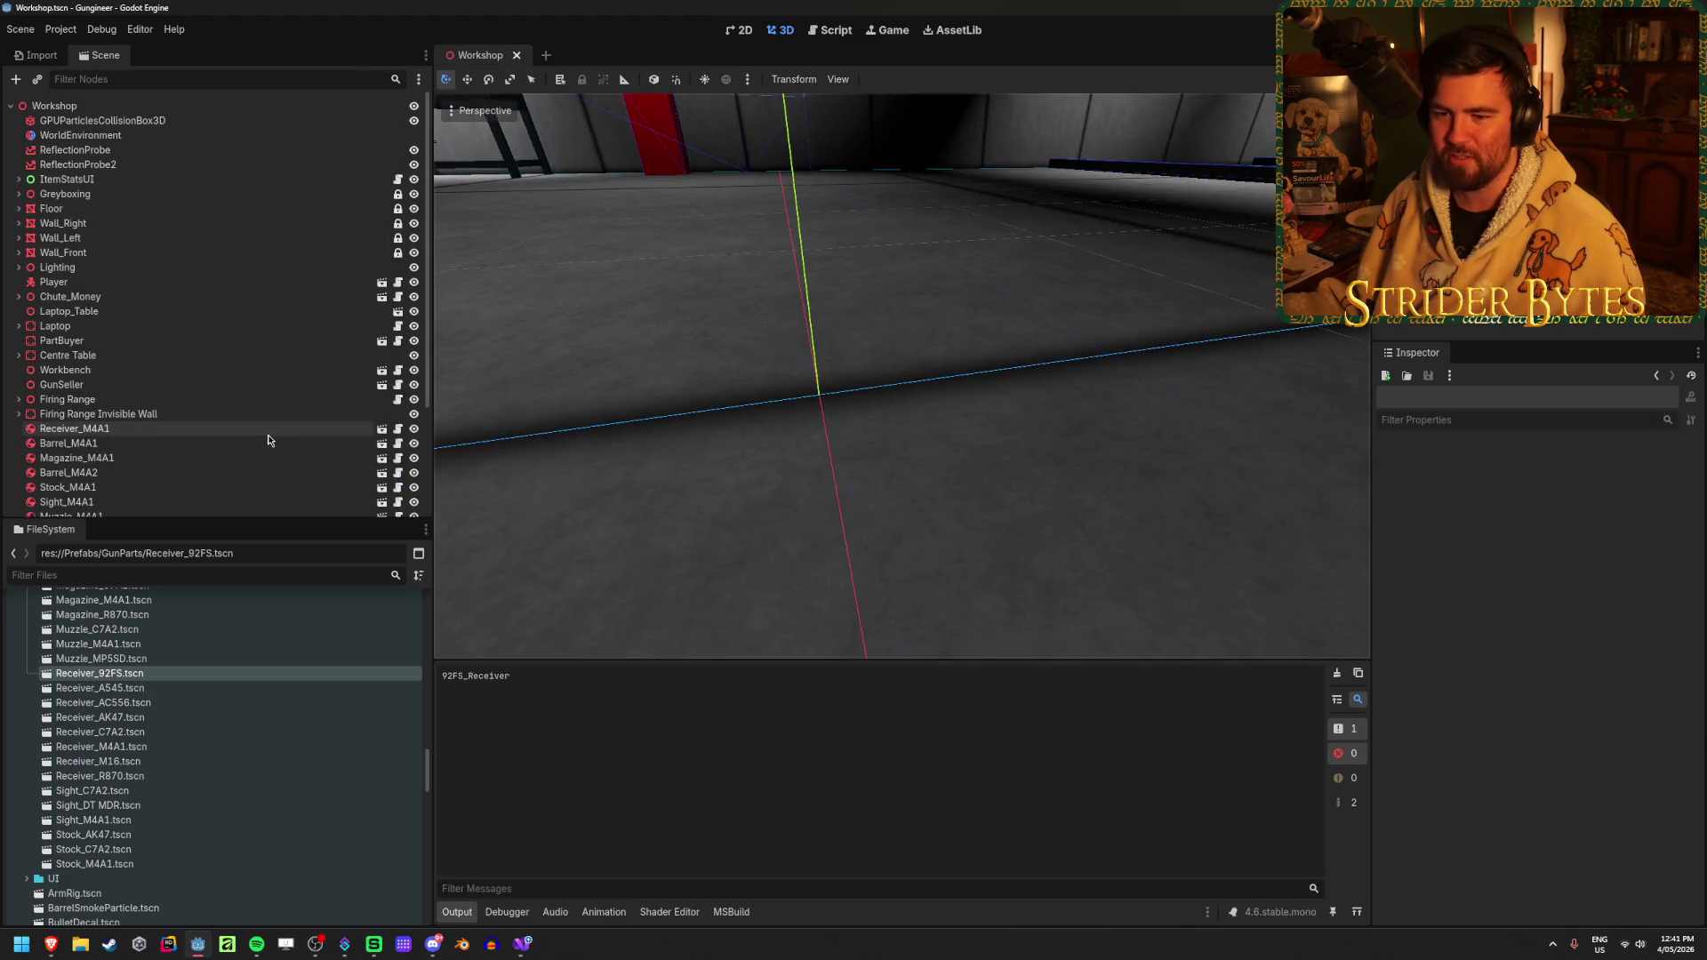
scroll(178, 716, "up", 1)
scroll(173, 721, "up", 10)
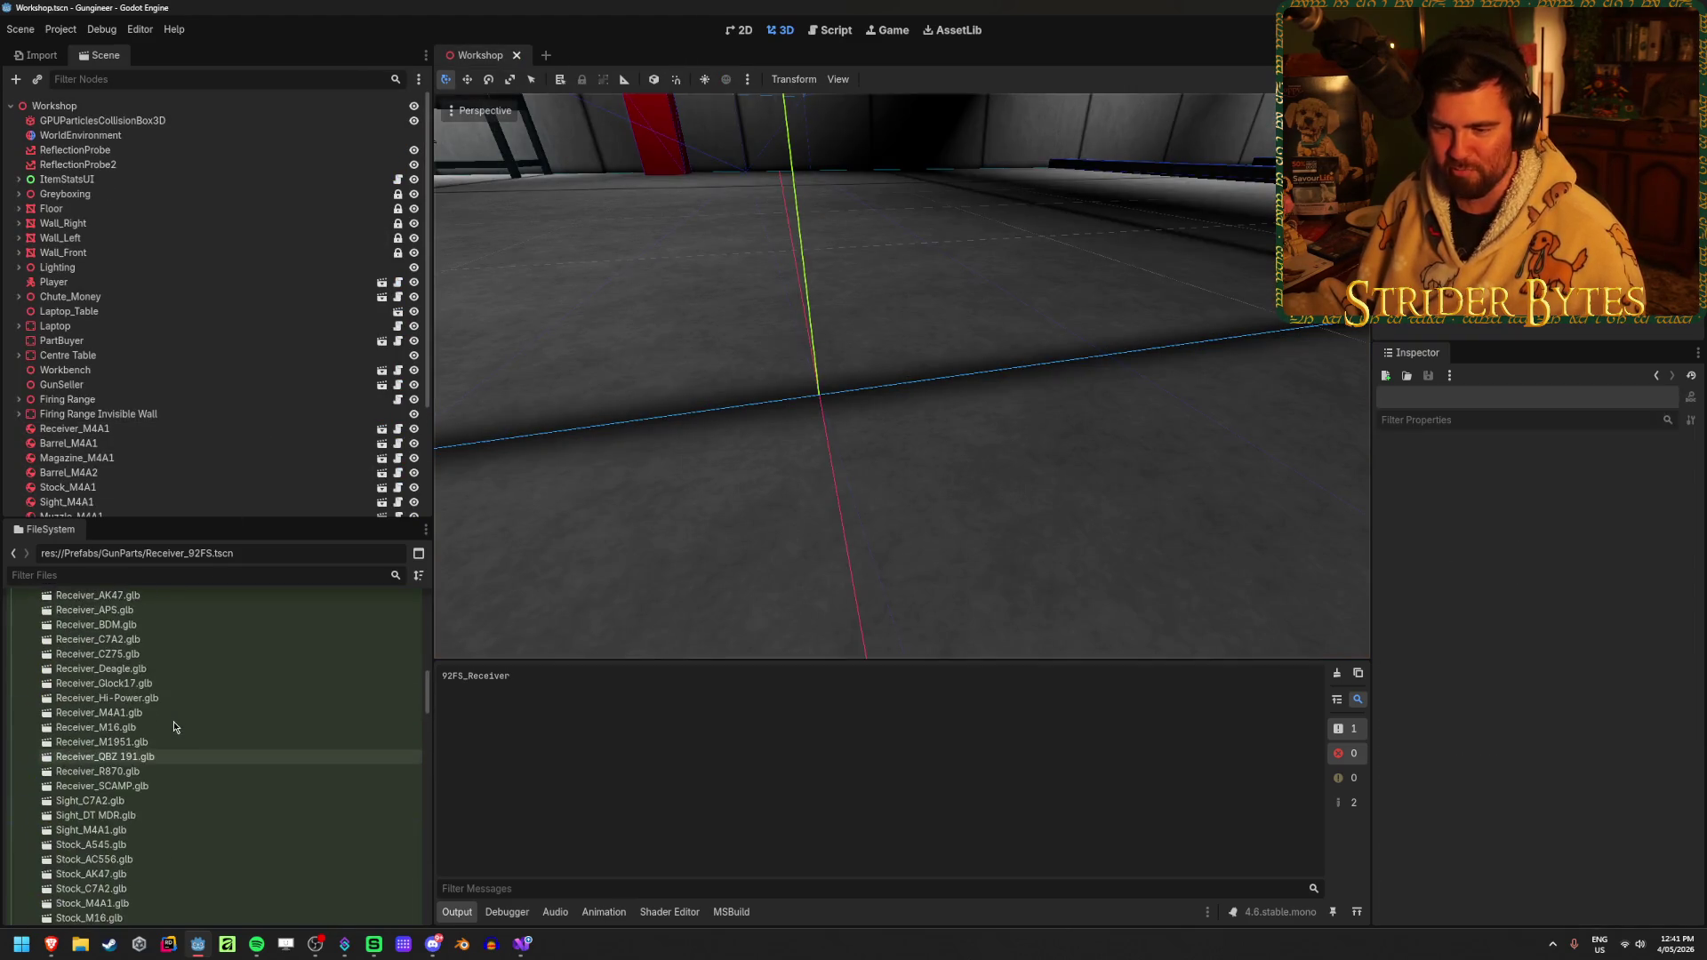
scroll(173, 716, "up", 6)
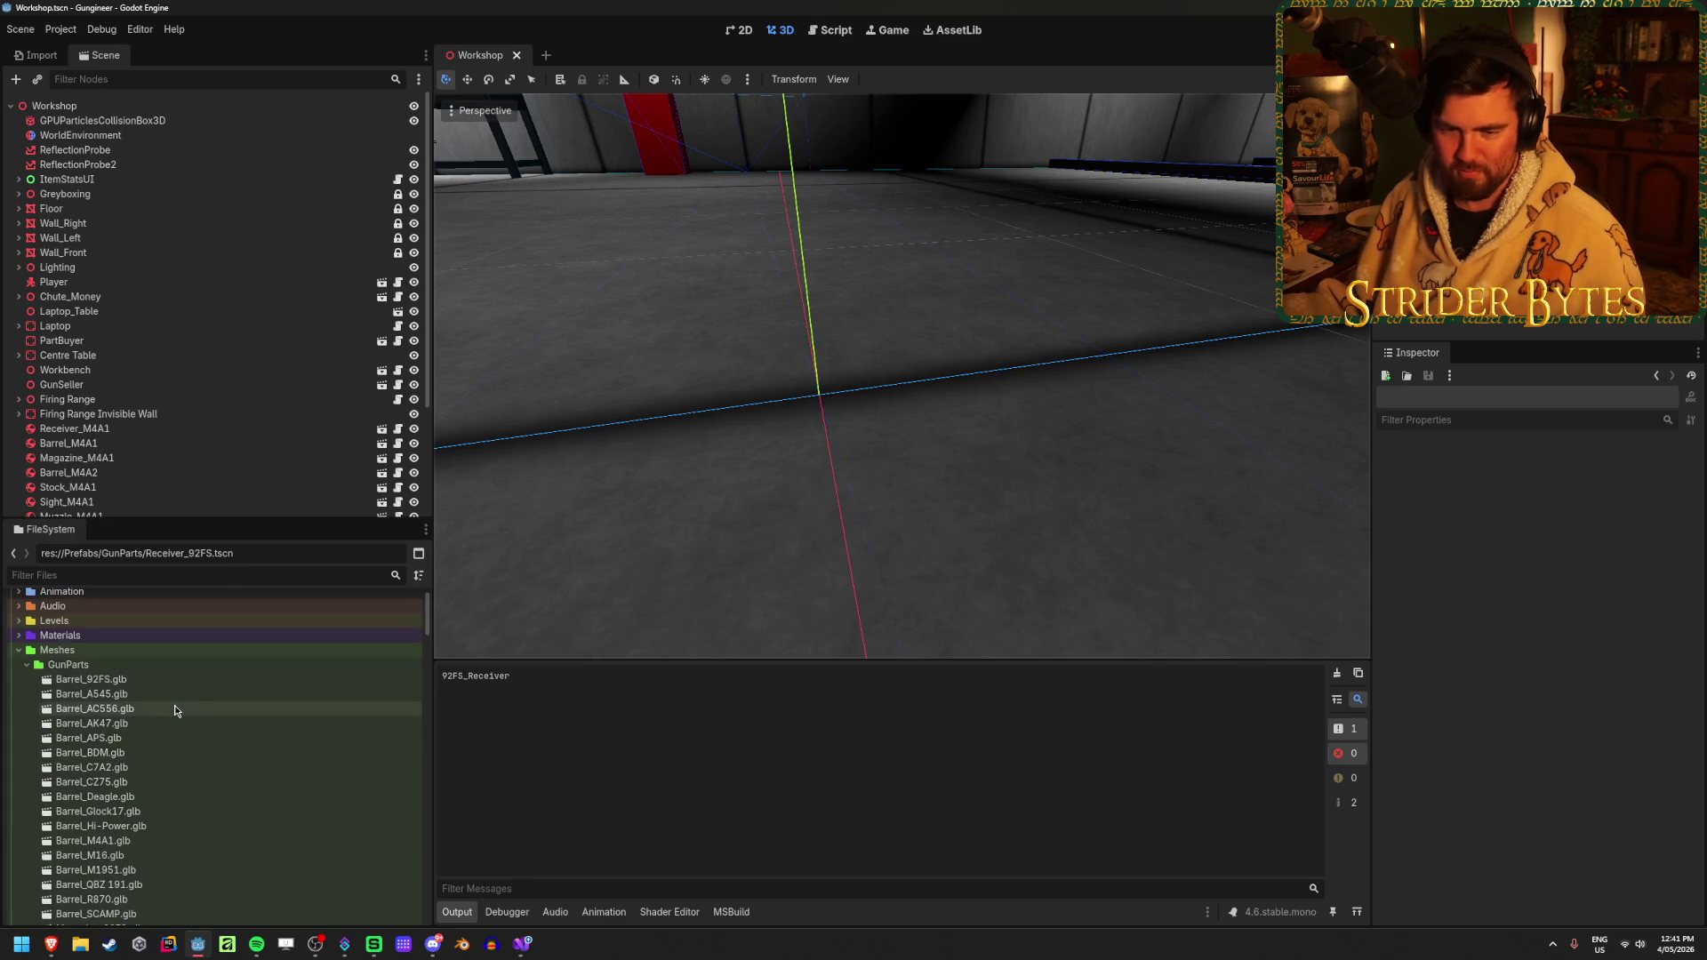
scroll(206, 680, "down", 10)
scroll(206, 680, "down", 3)
right_click(206, 679)
key("Escape")
scroll(178, 739, "up", 5)
scroll(177, 740, "up", 5)
left_click(172, 705)
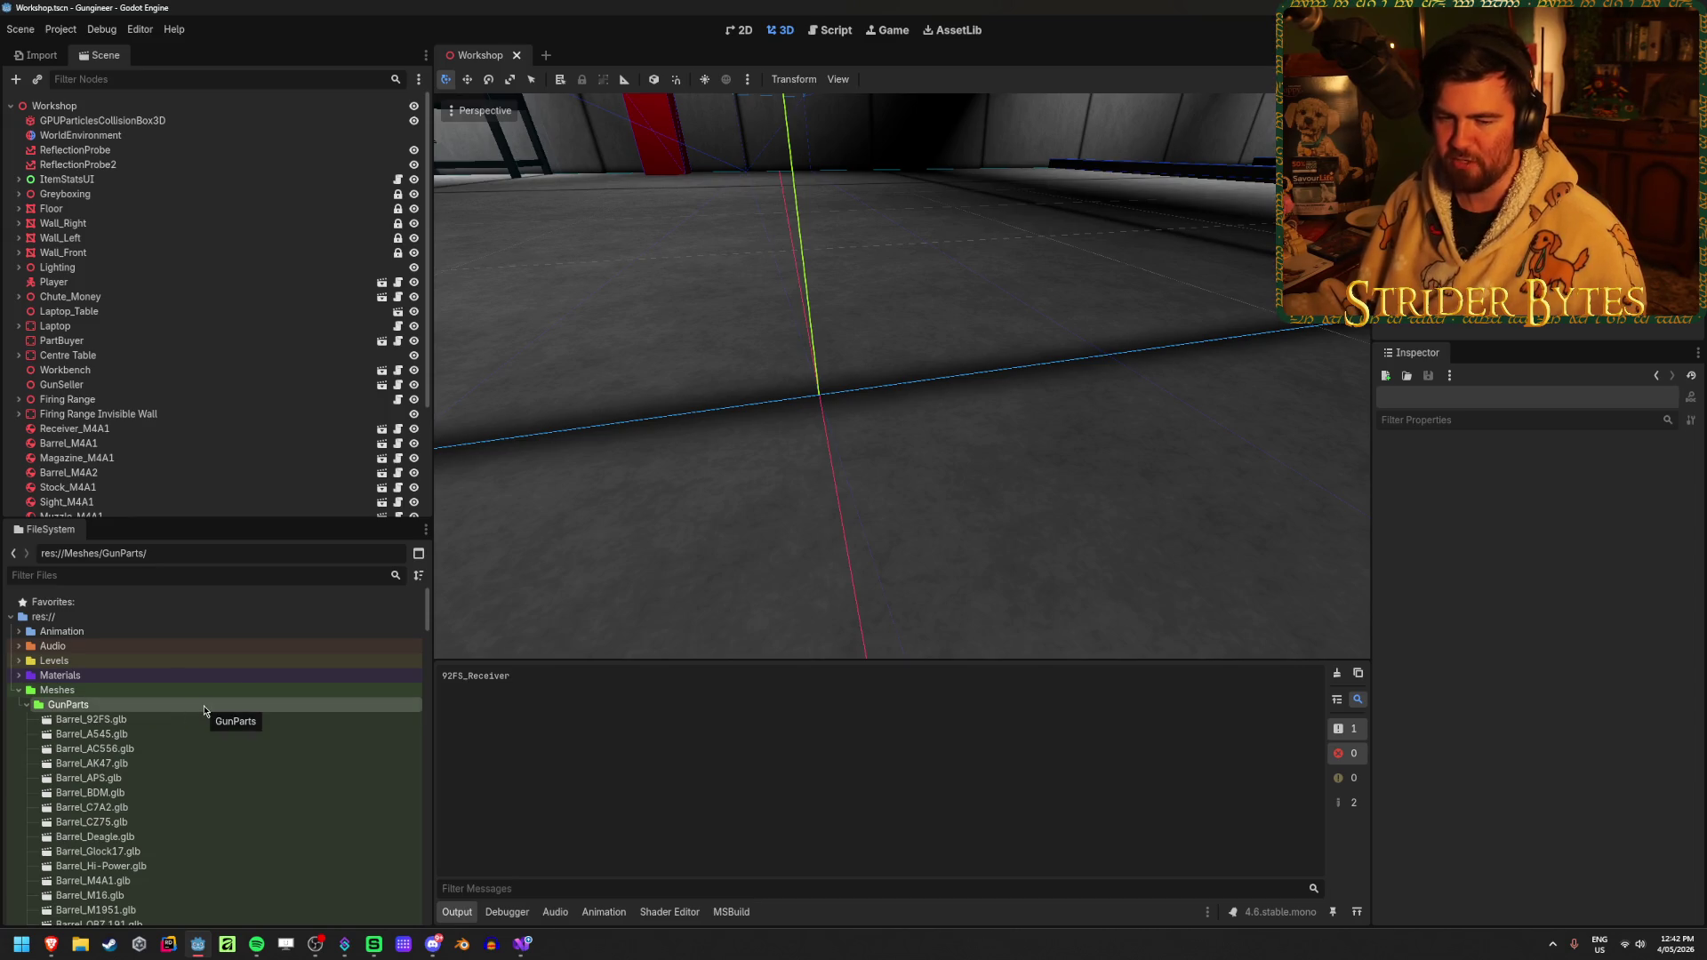
scroll(203, 710, "down", 5)
scroll(204, 709, "up", 5)
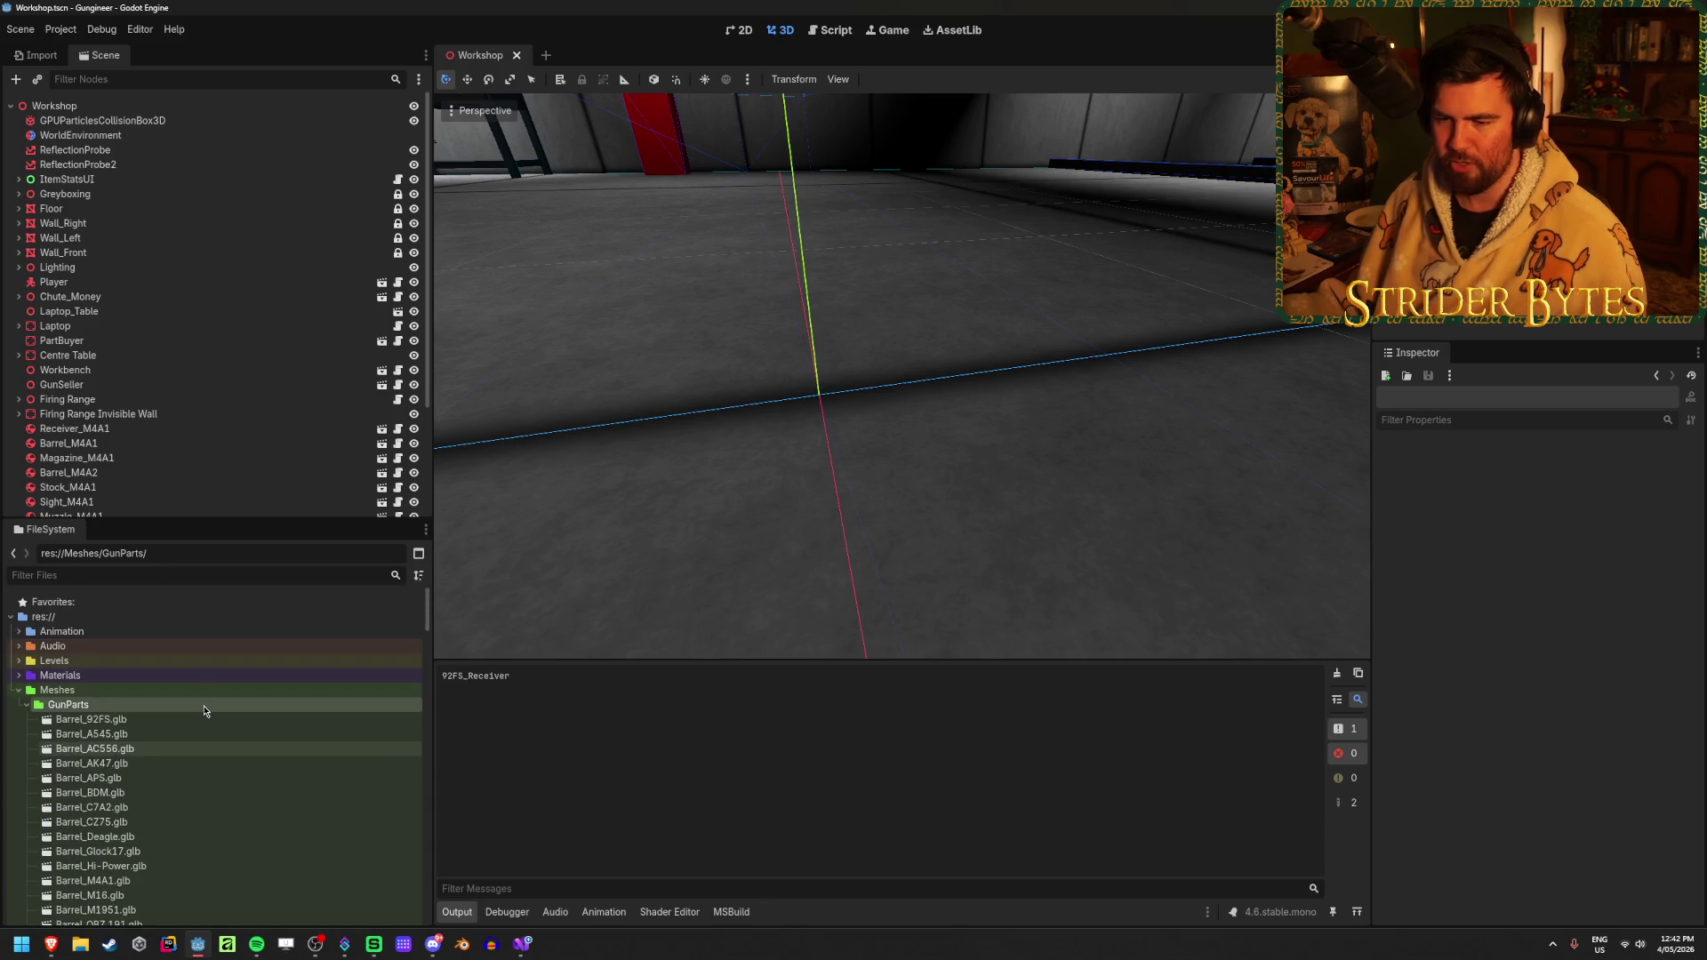
scroll(211, 705, "down", 15)
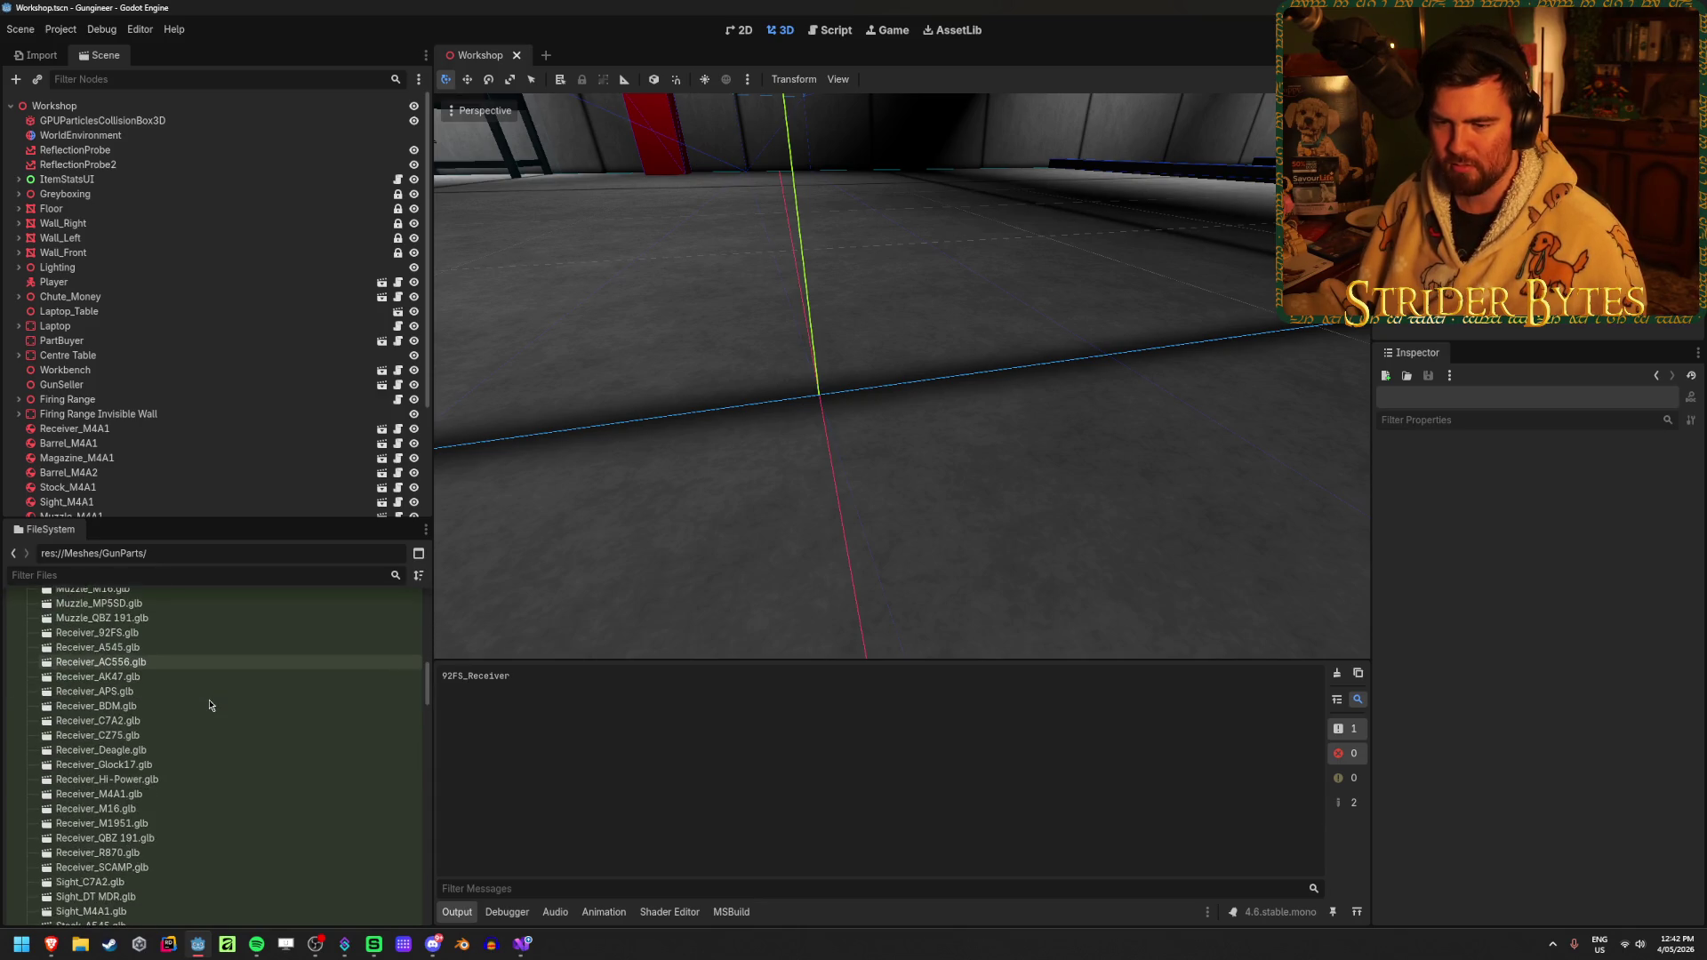
scroll(210, 705, "down", 3)
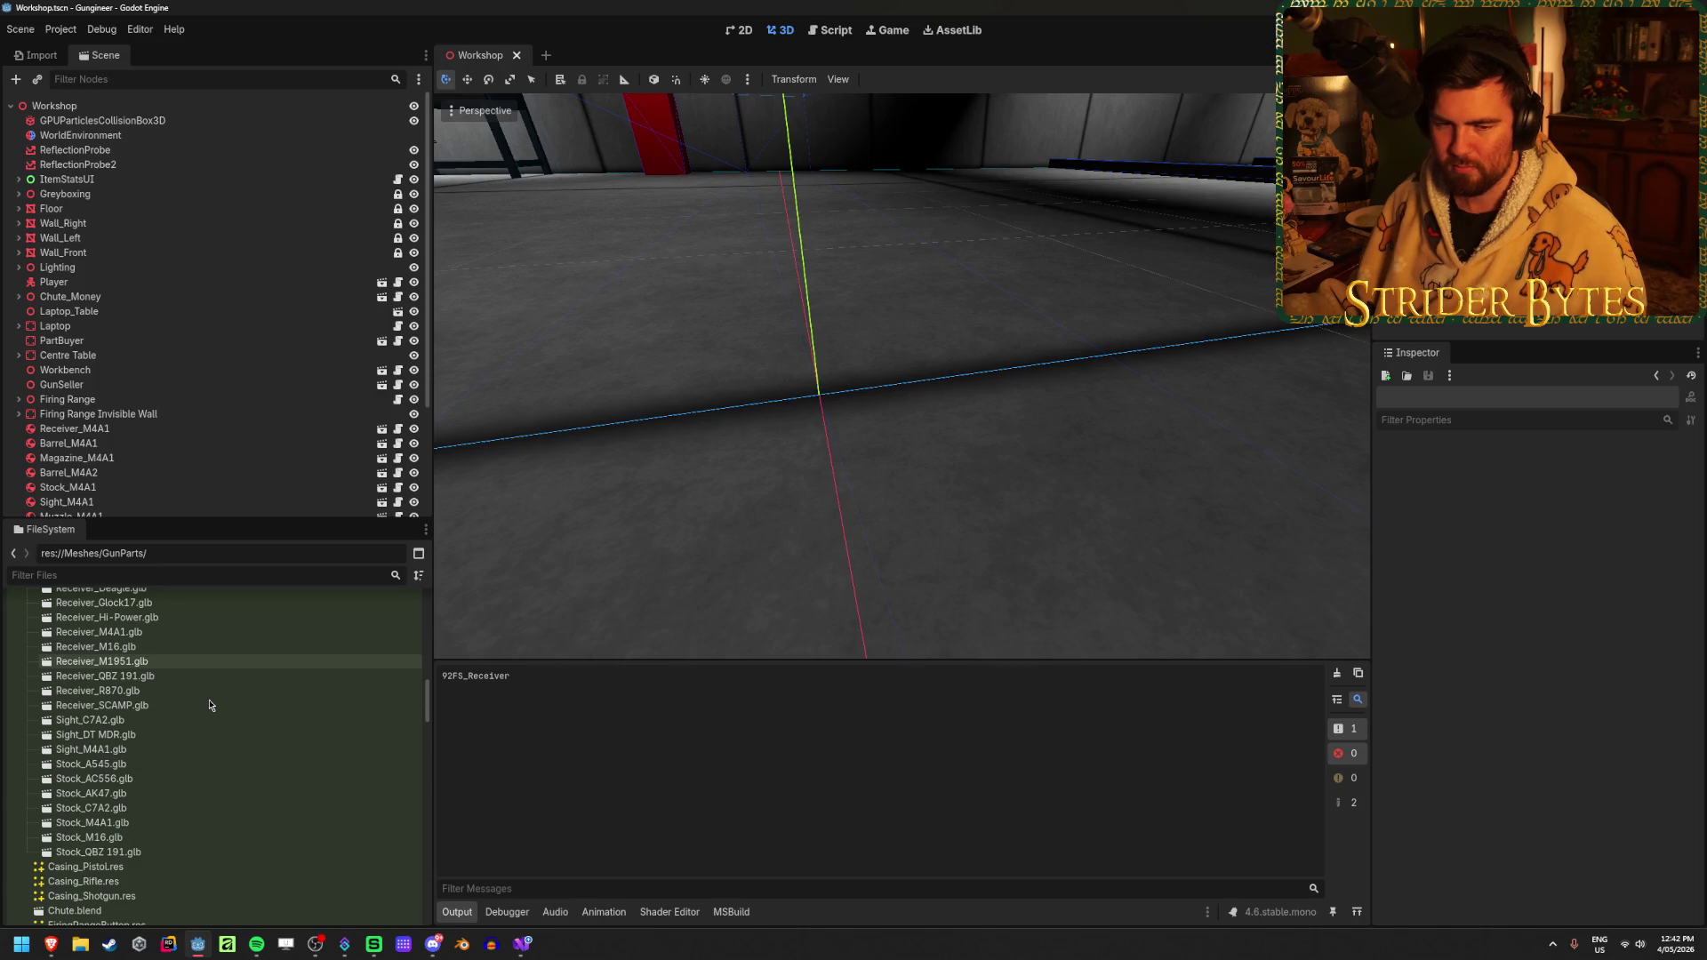
scroll(210, 705, "down", 6)
scroll(211, 705, "down", 15)
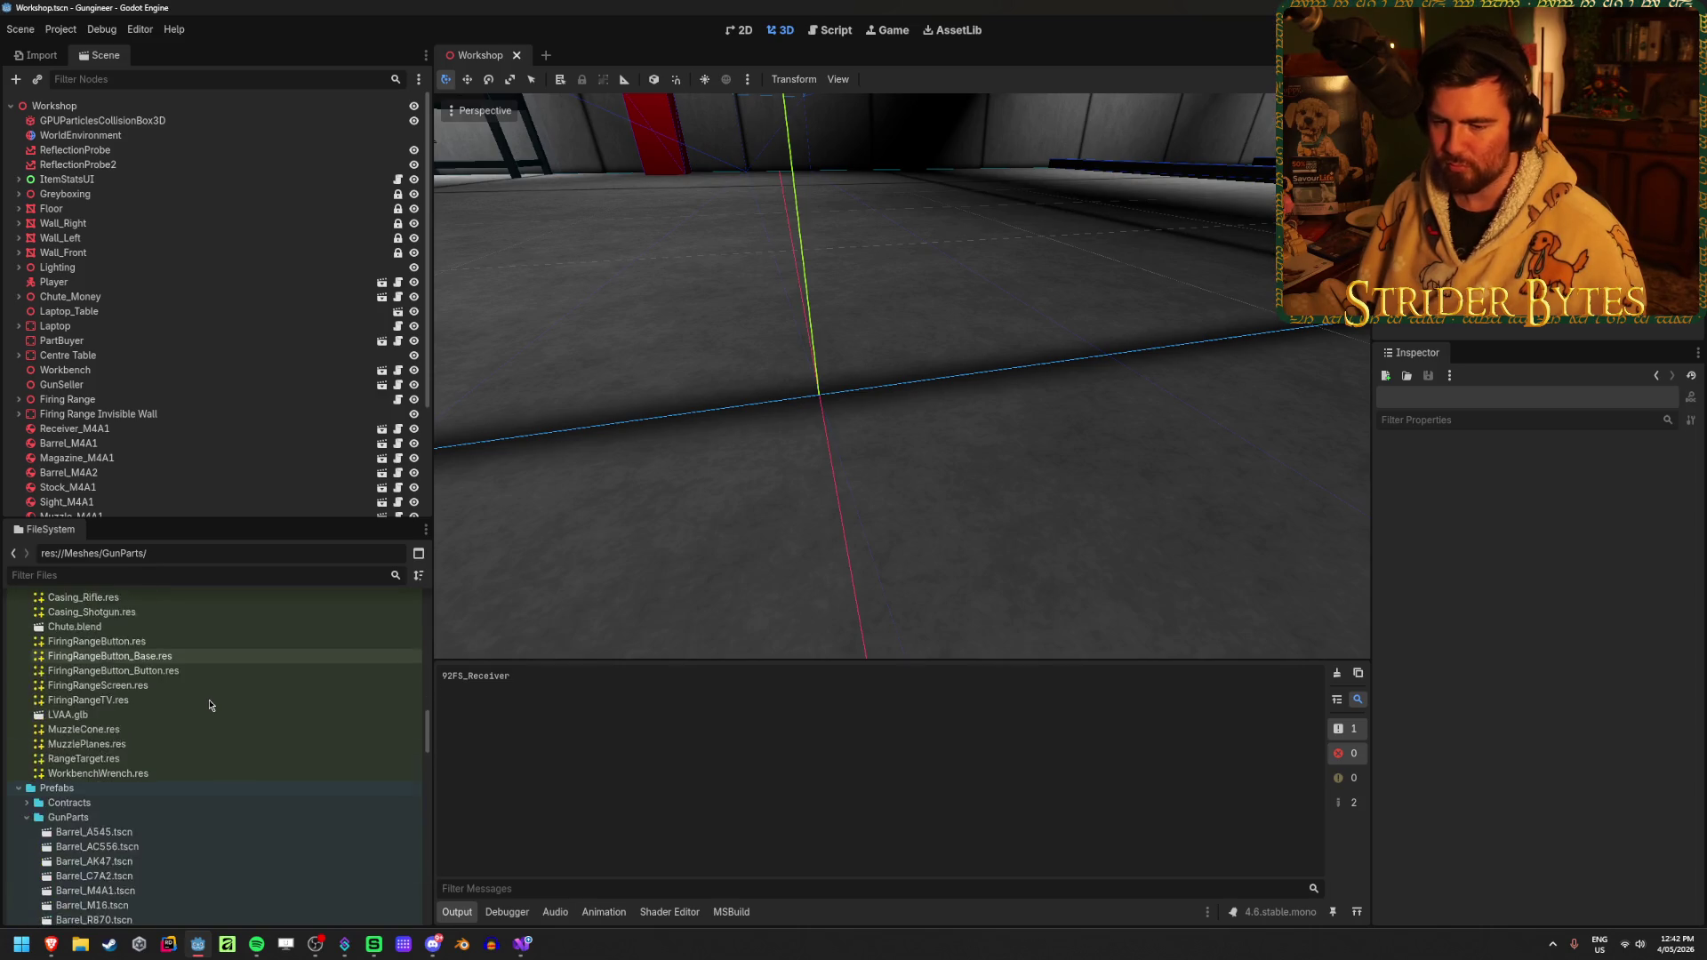
scroll(211, 705, "down", 10)
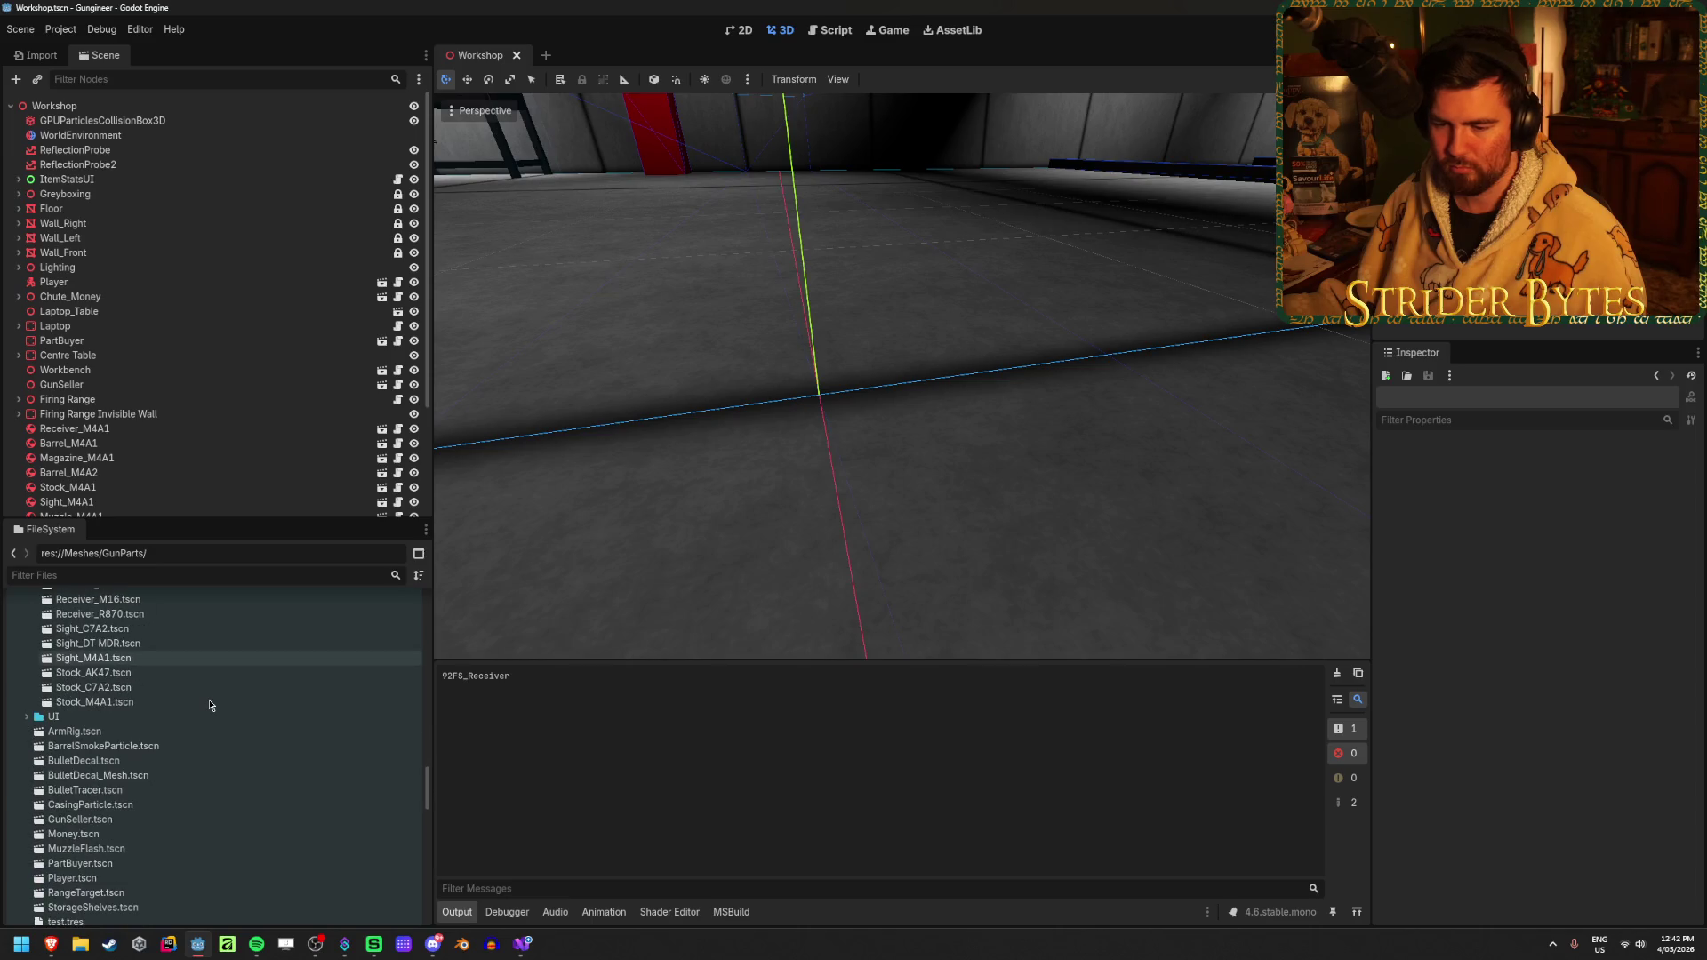
scroll(211, 705, "up", 2)
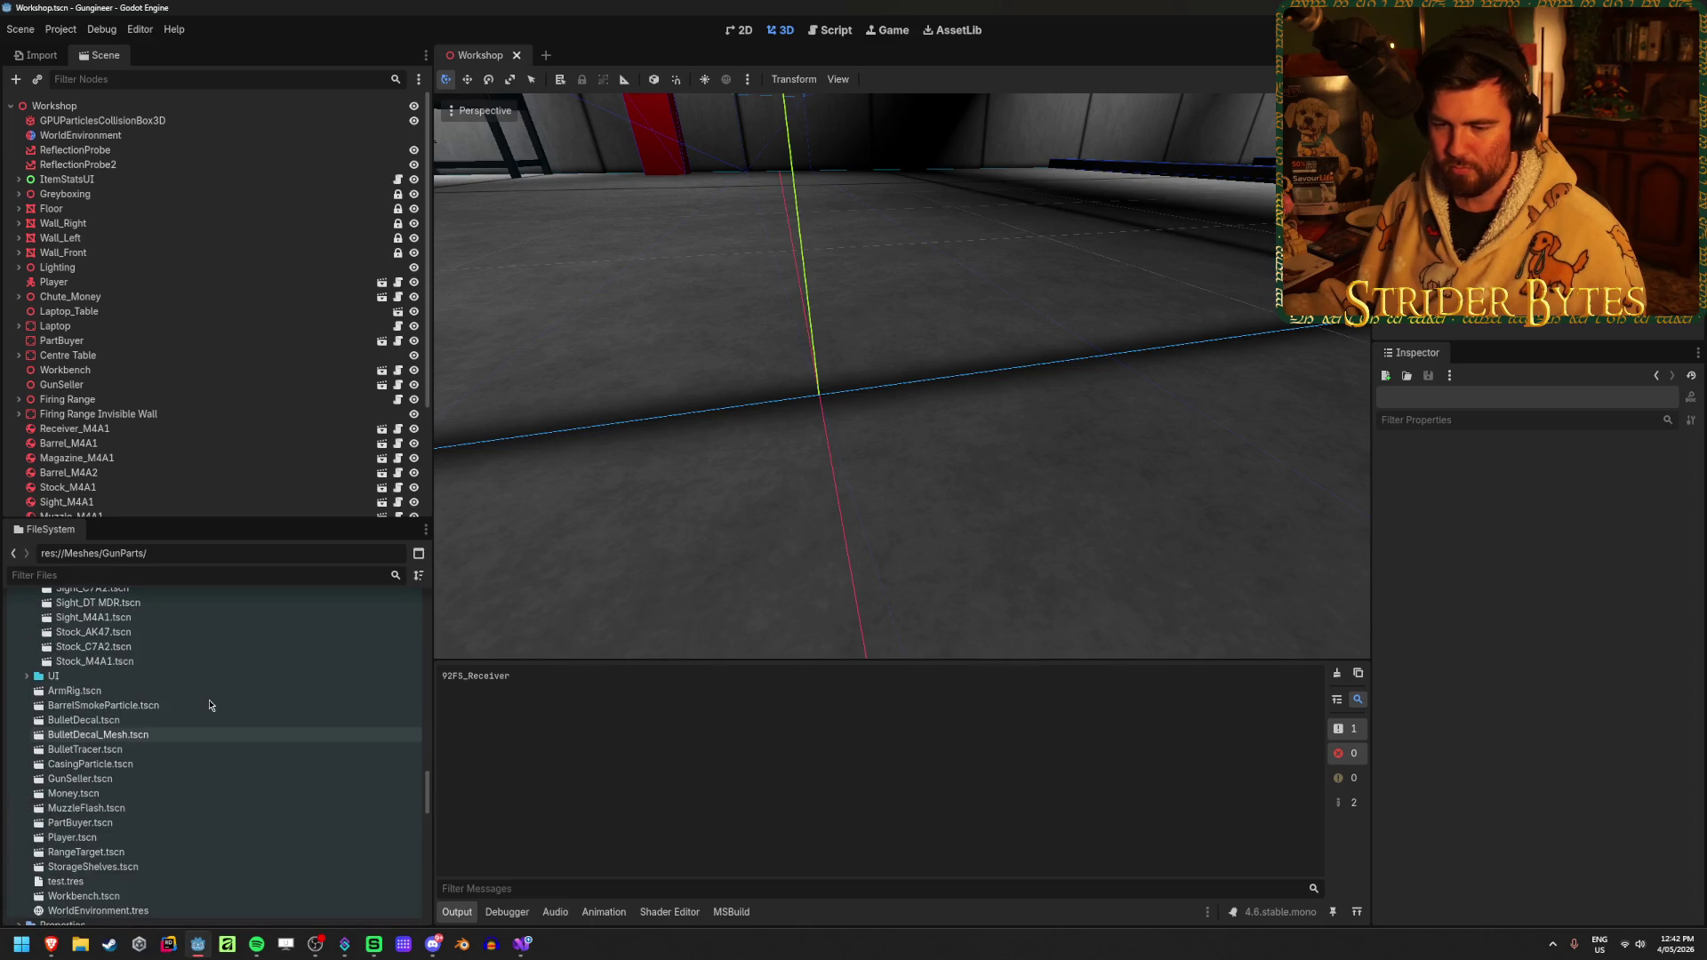
scroll(211, 705, "up", 5)
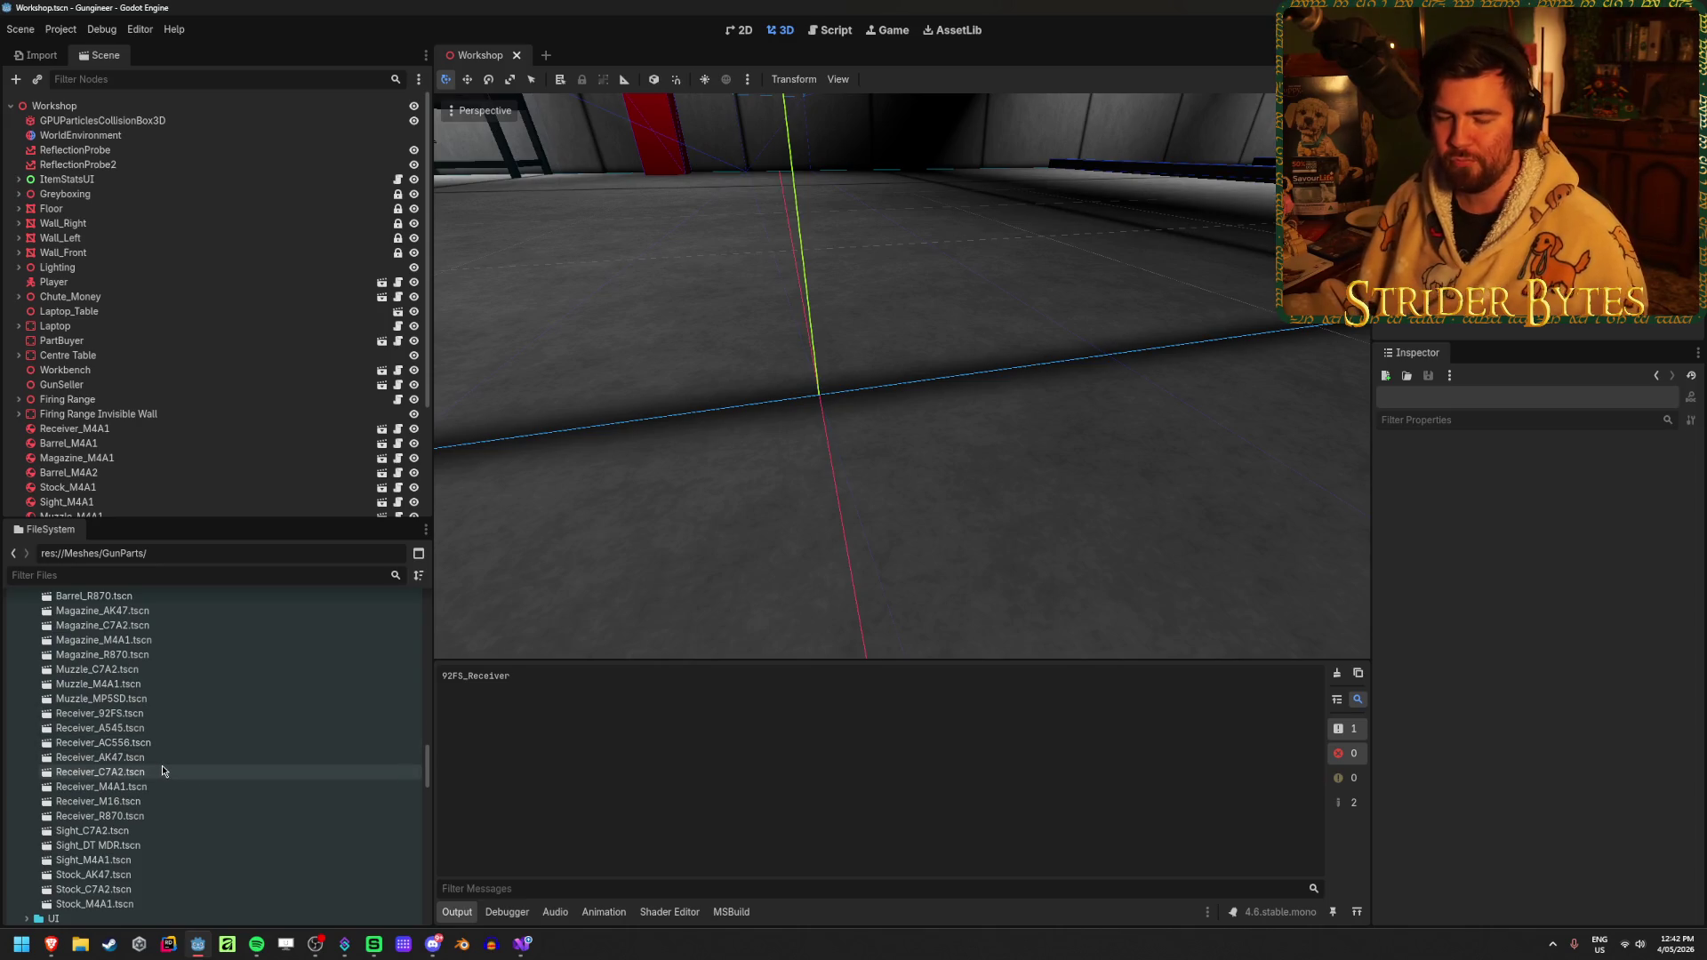
scroll(259, 780, "up", 5)
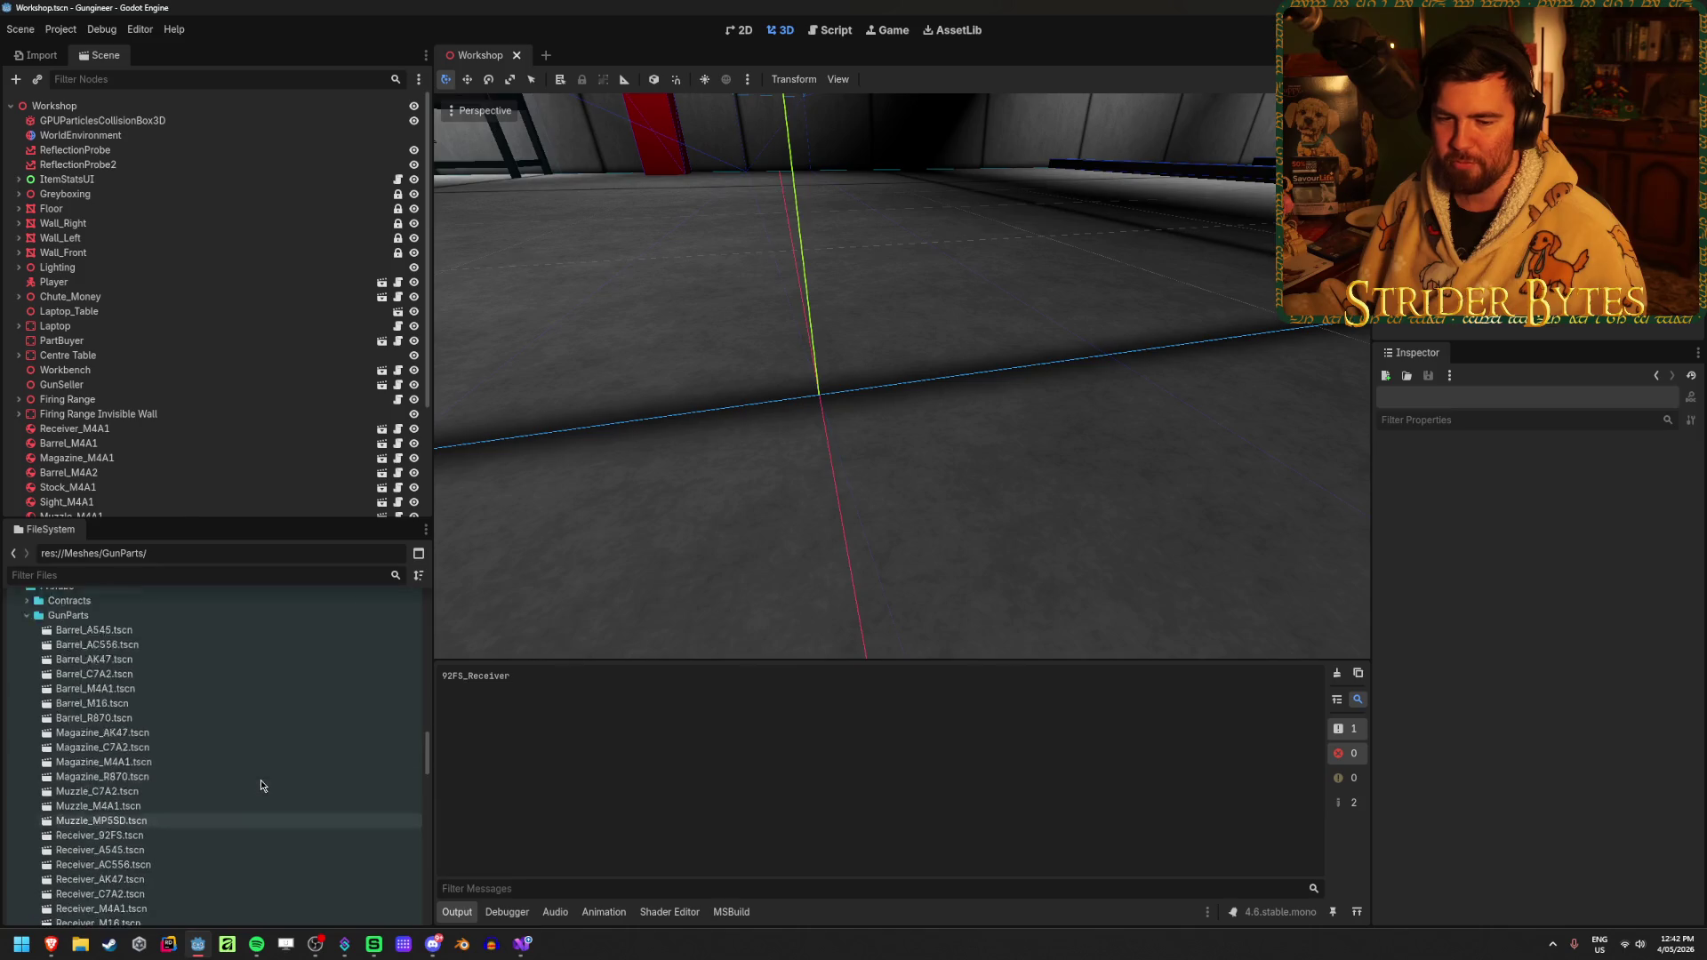
scroll(265, 782, "down", 1)
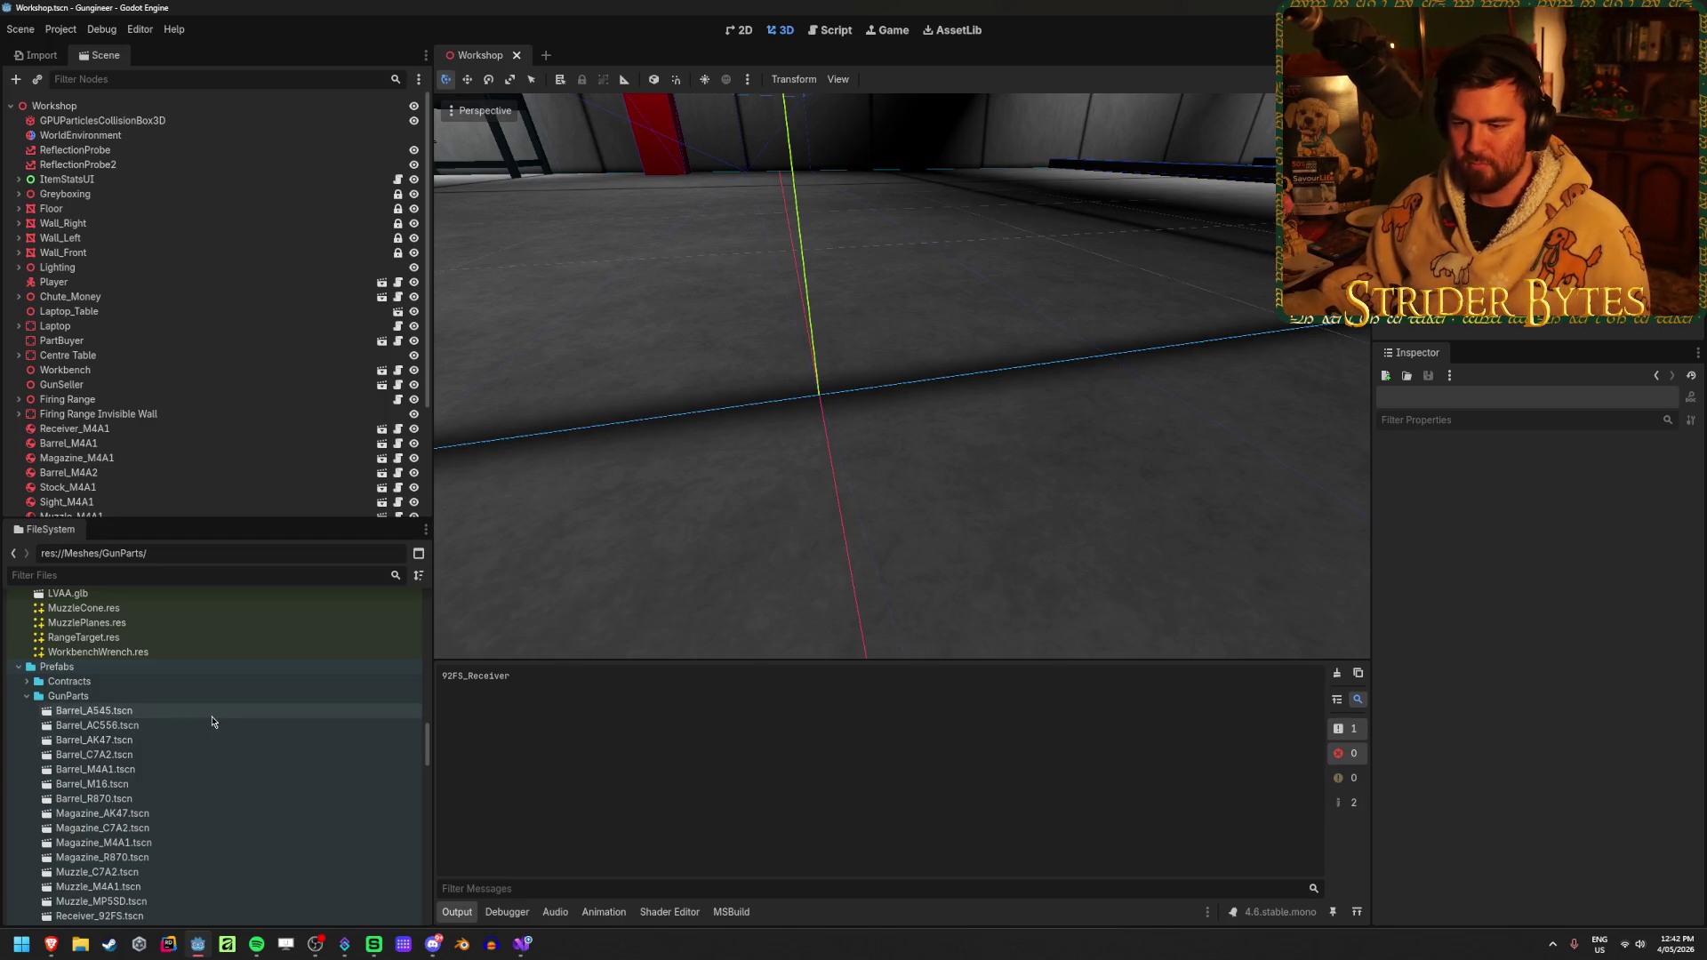
scroll(211, 720, "up", 4)
scroll(211, 719, "down", 5)
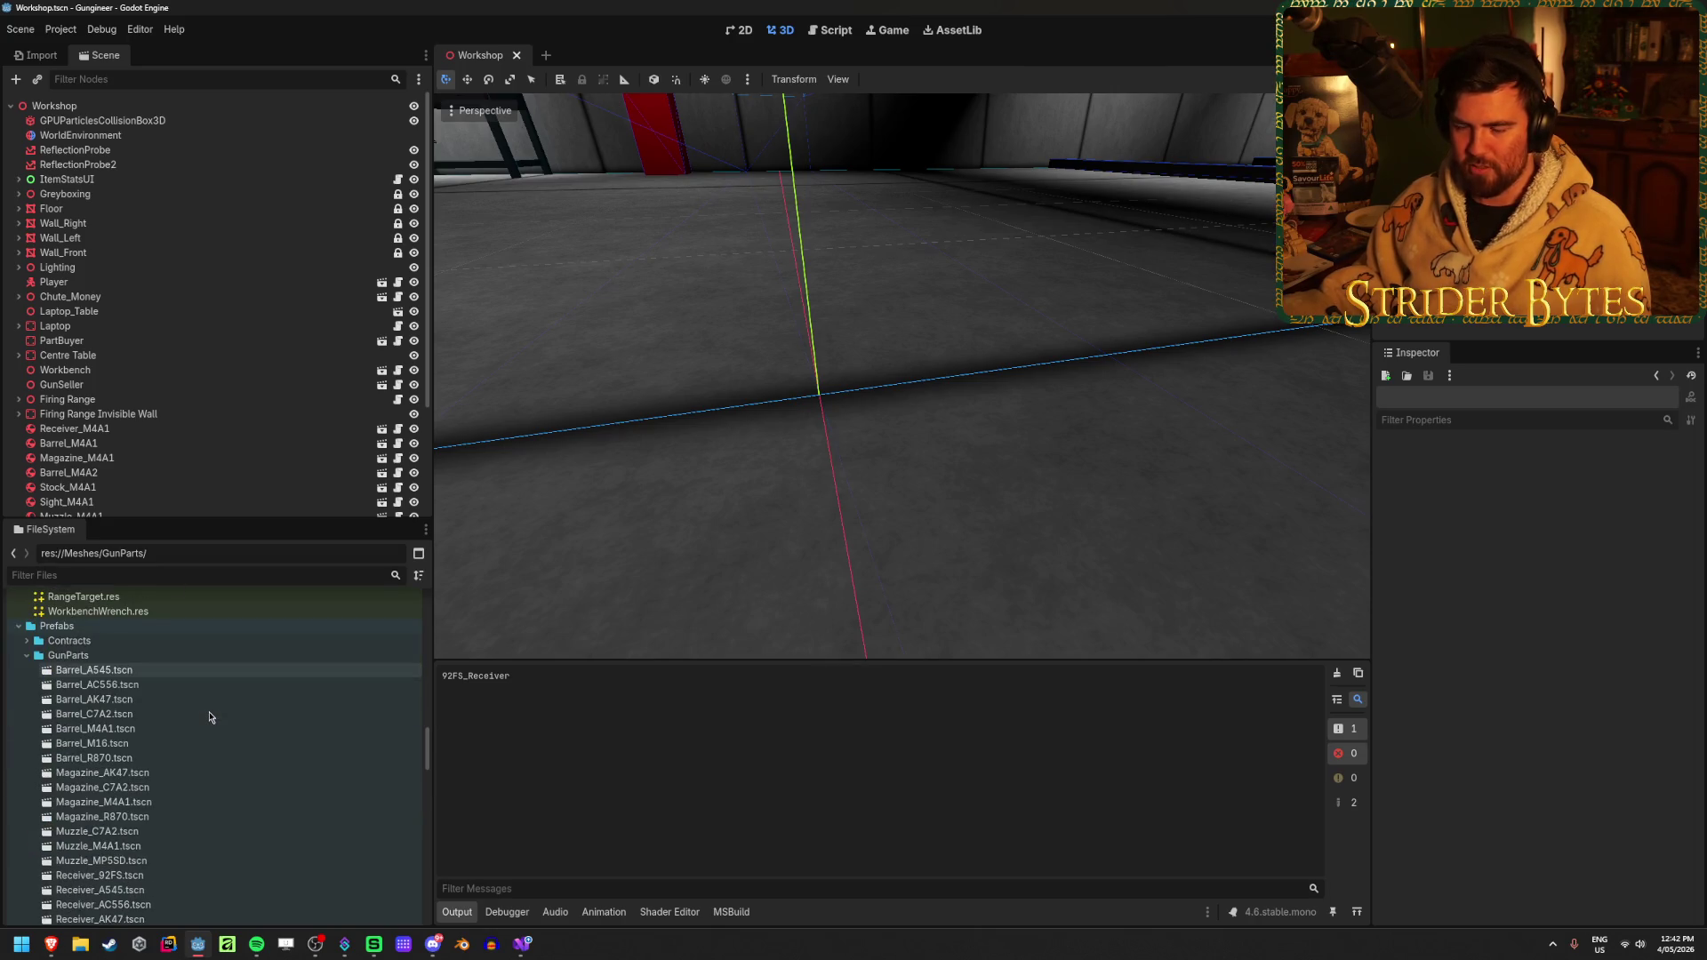
scroll(211, 706, "up", 6)
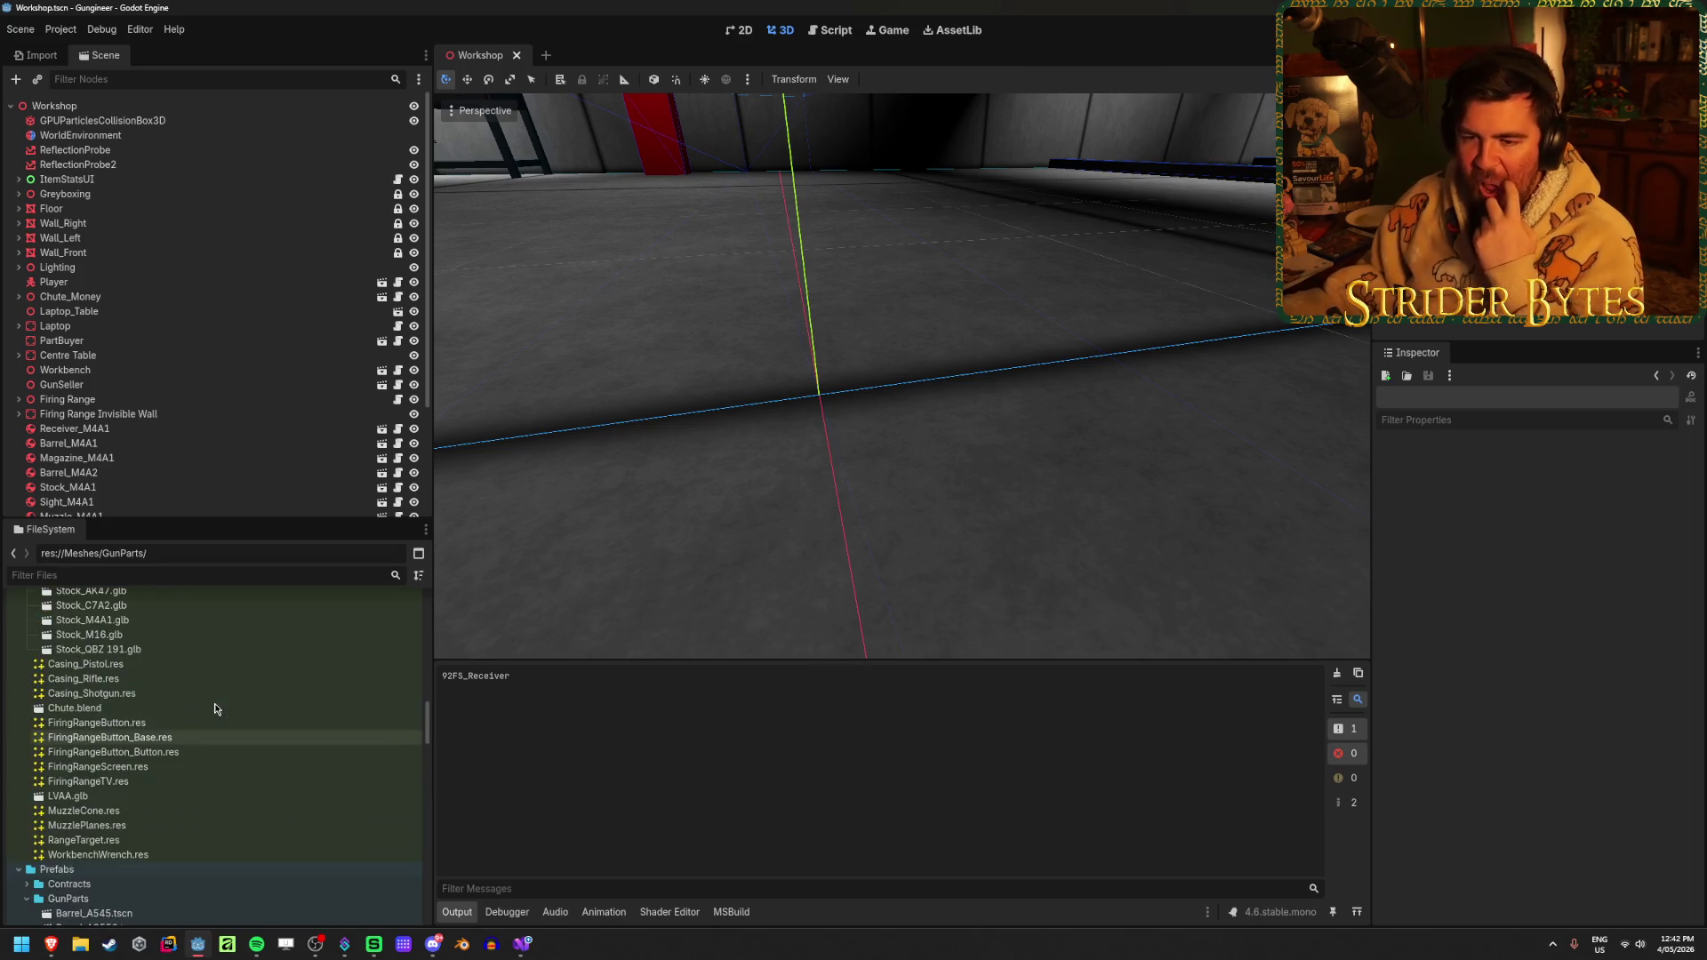
left_click(163, 851)
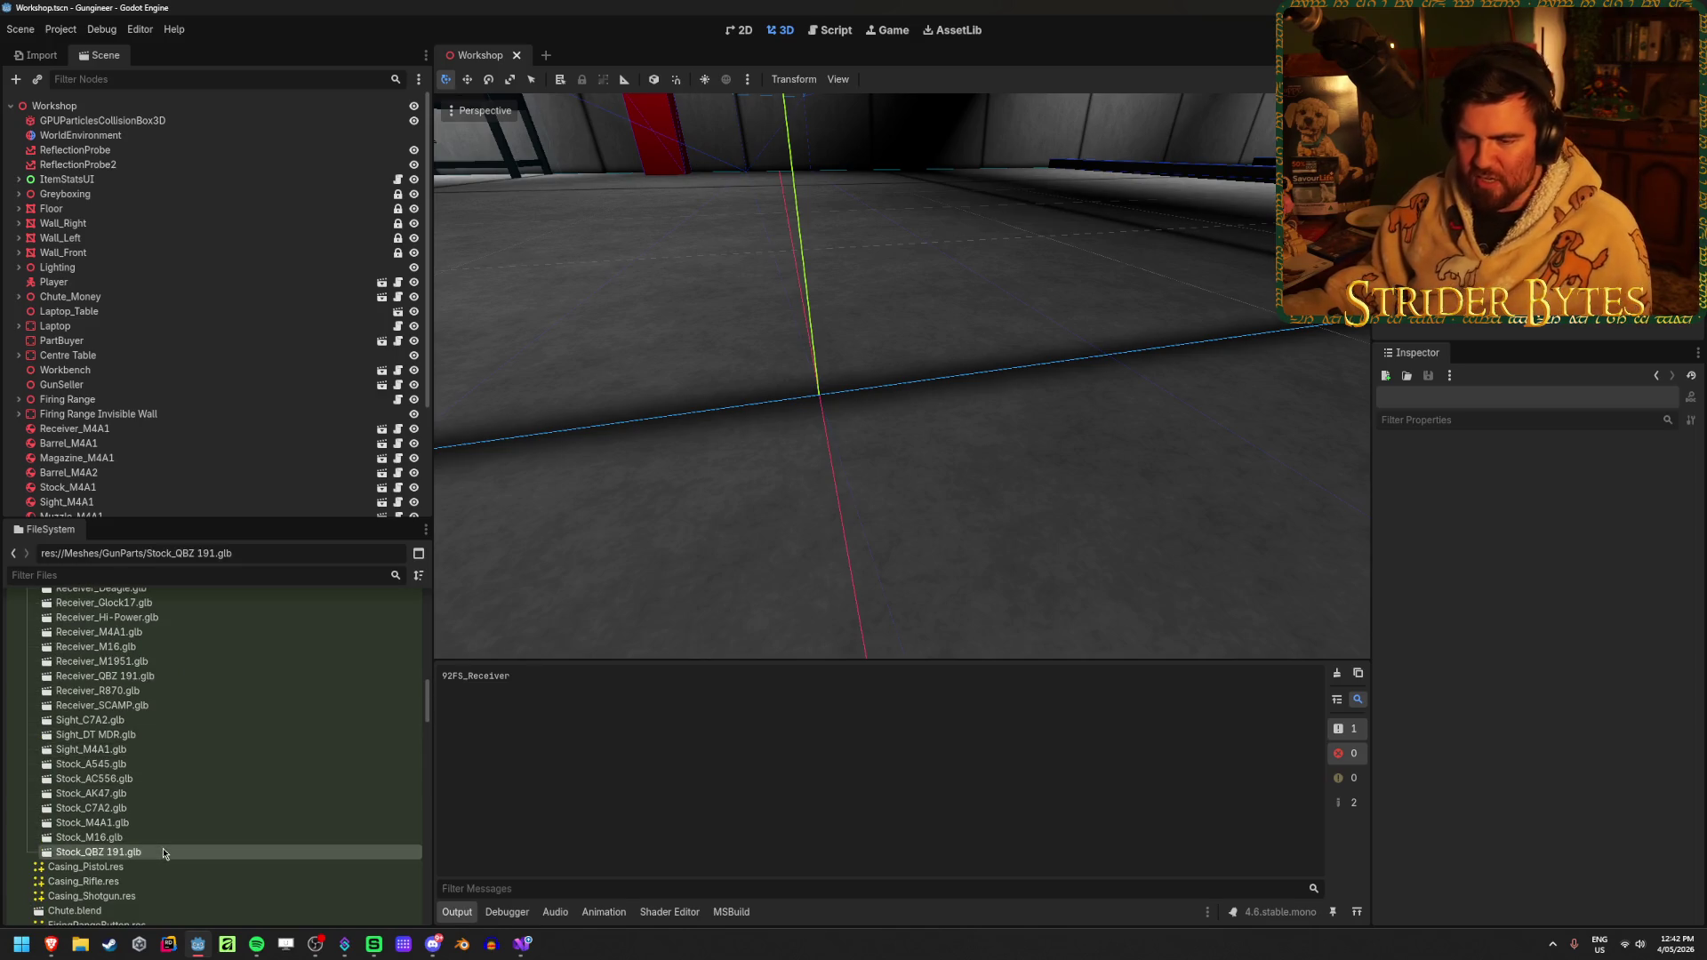
Set GunImporter.cs as the import script for the selected gun part meshes and reimport them
scroll(153, 724, "up", 10)
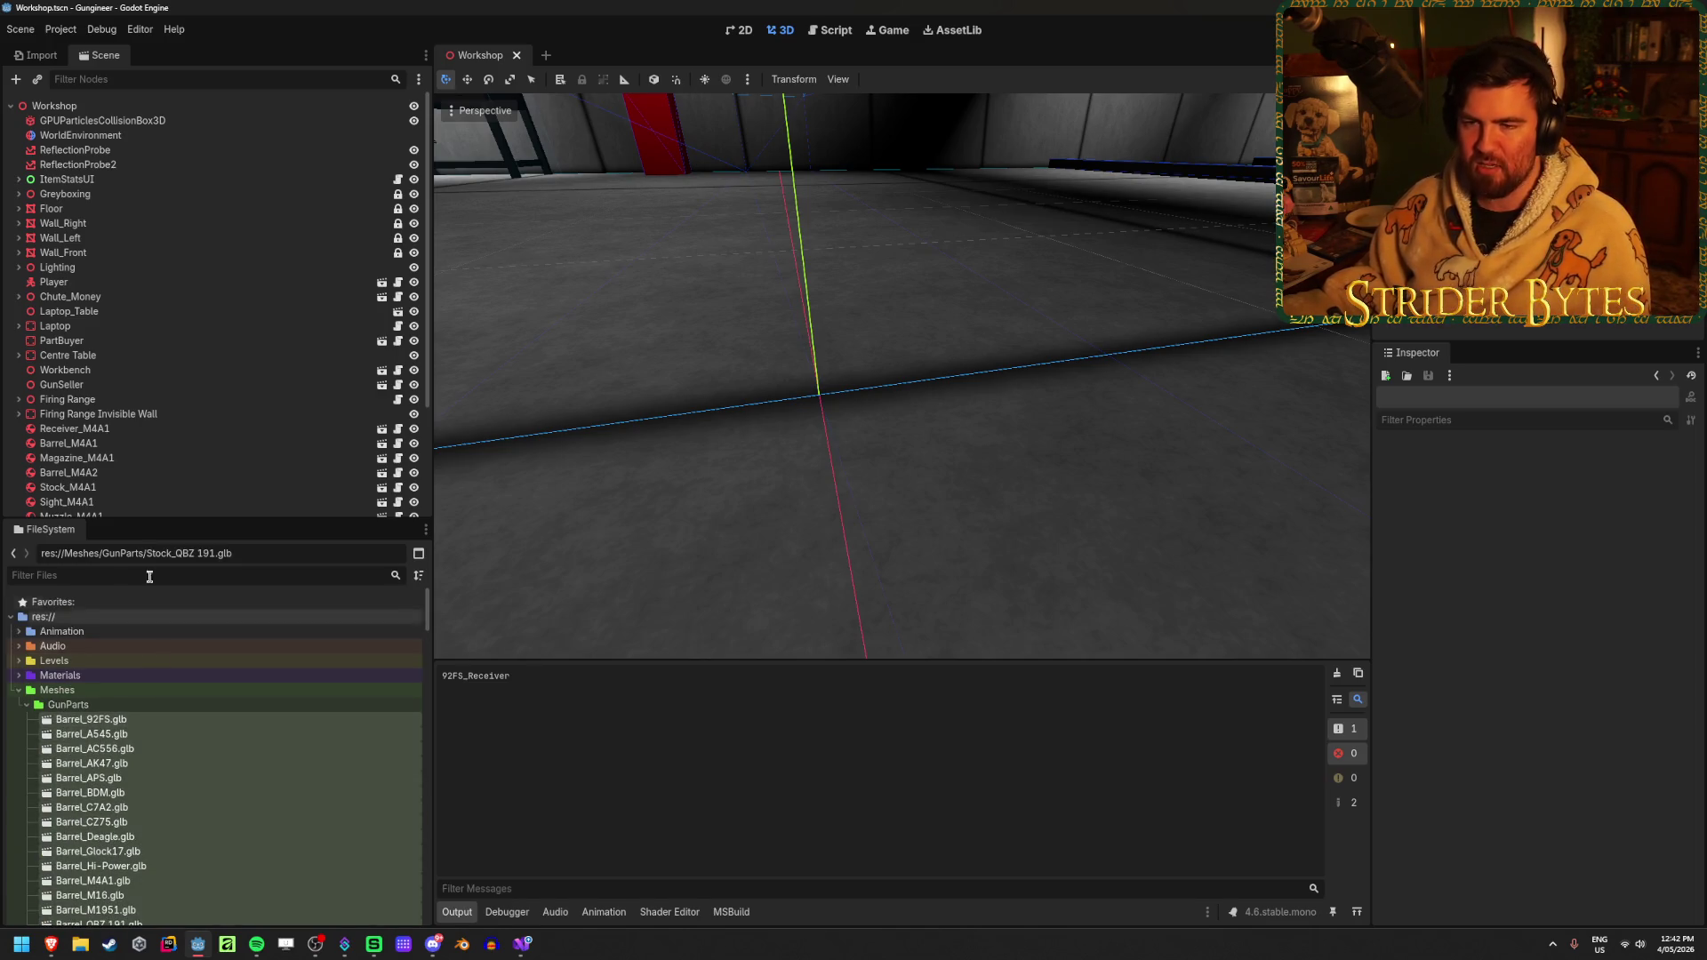
left_click(51, 61)
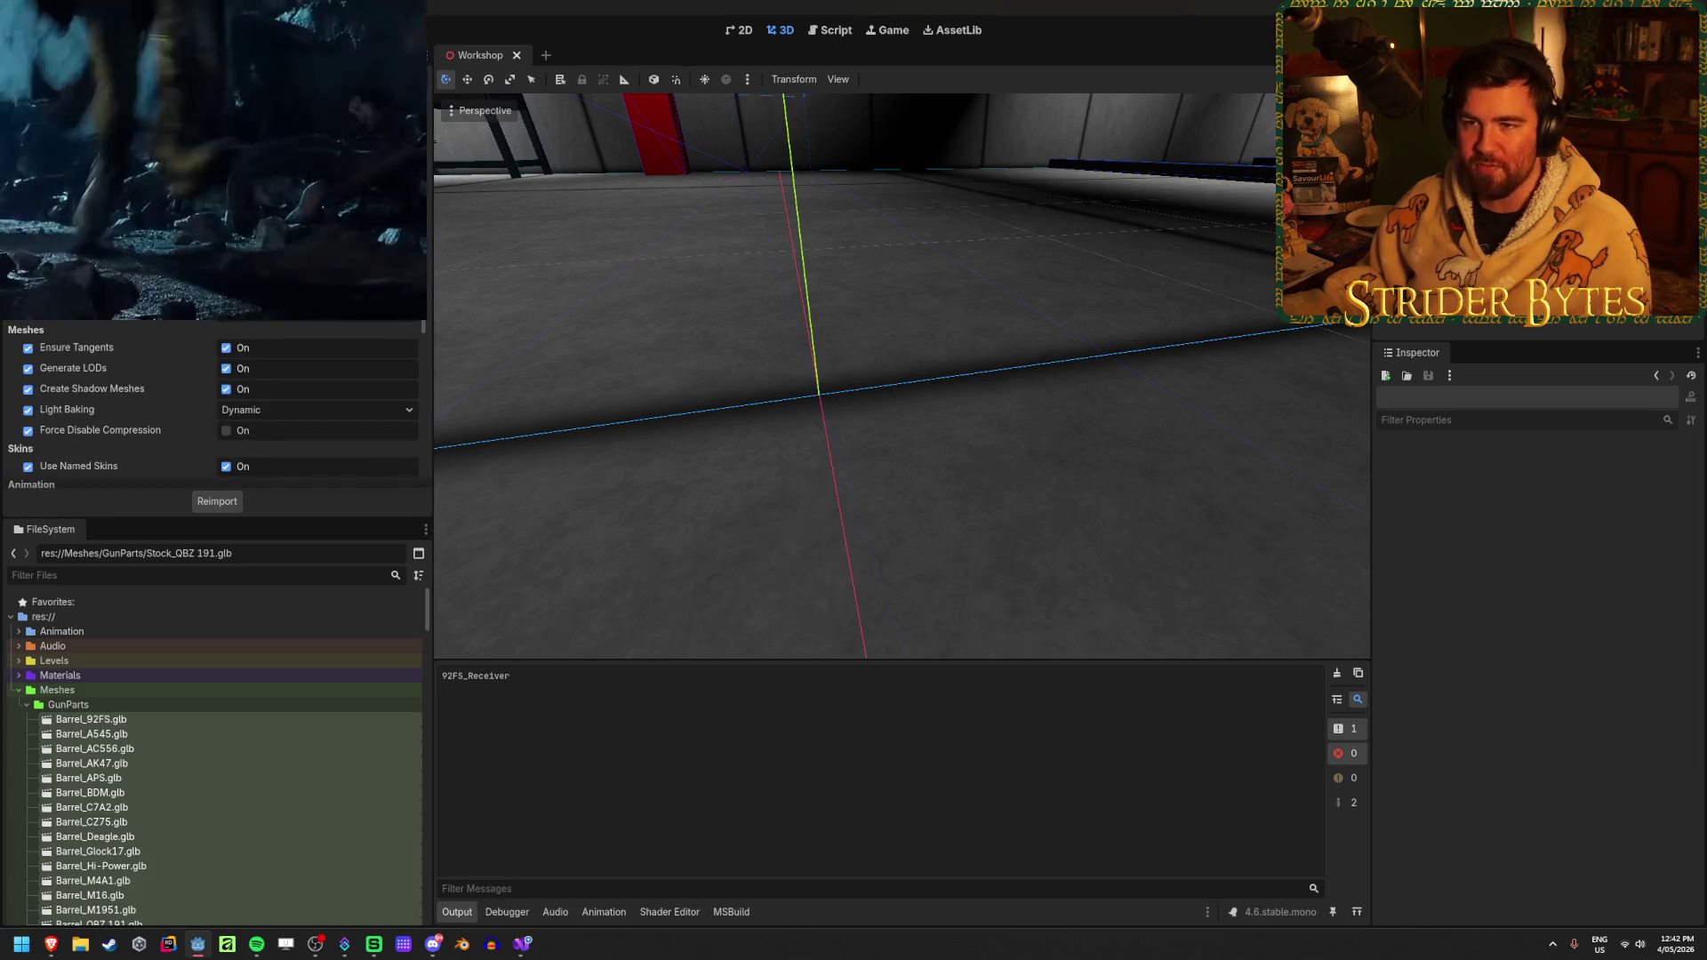
scroll(129, 338, "down", 5)
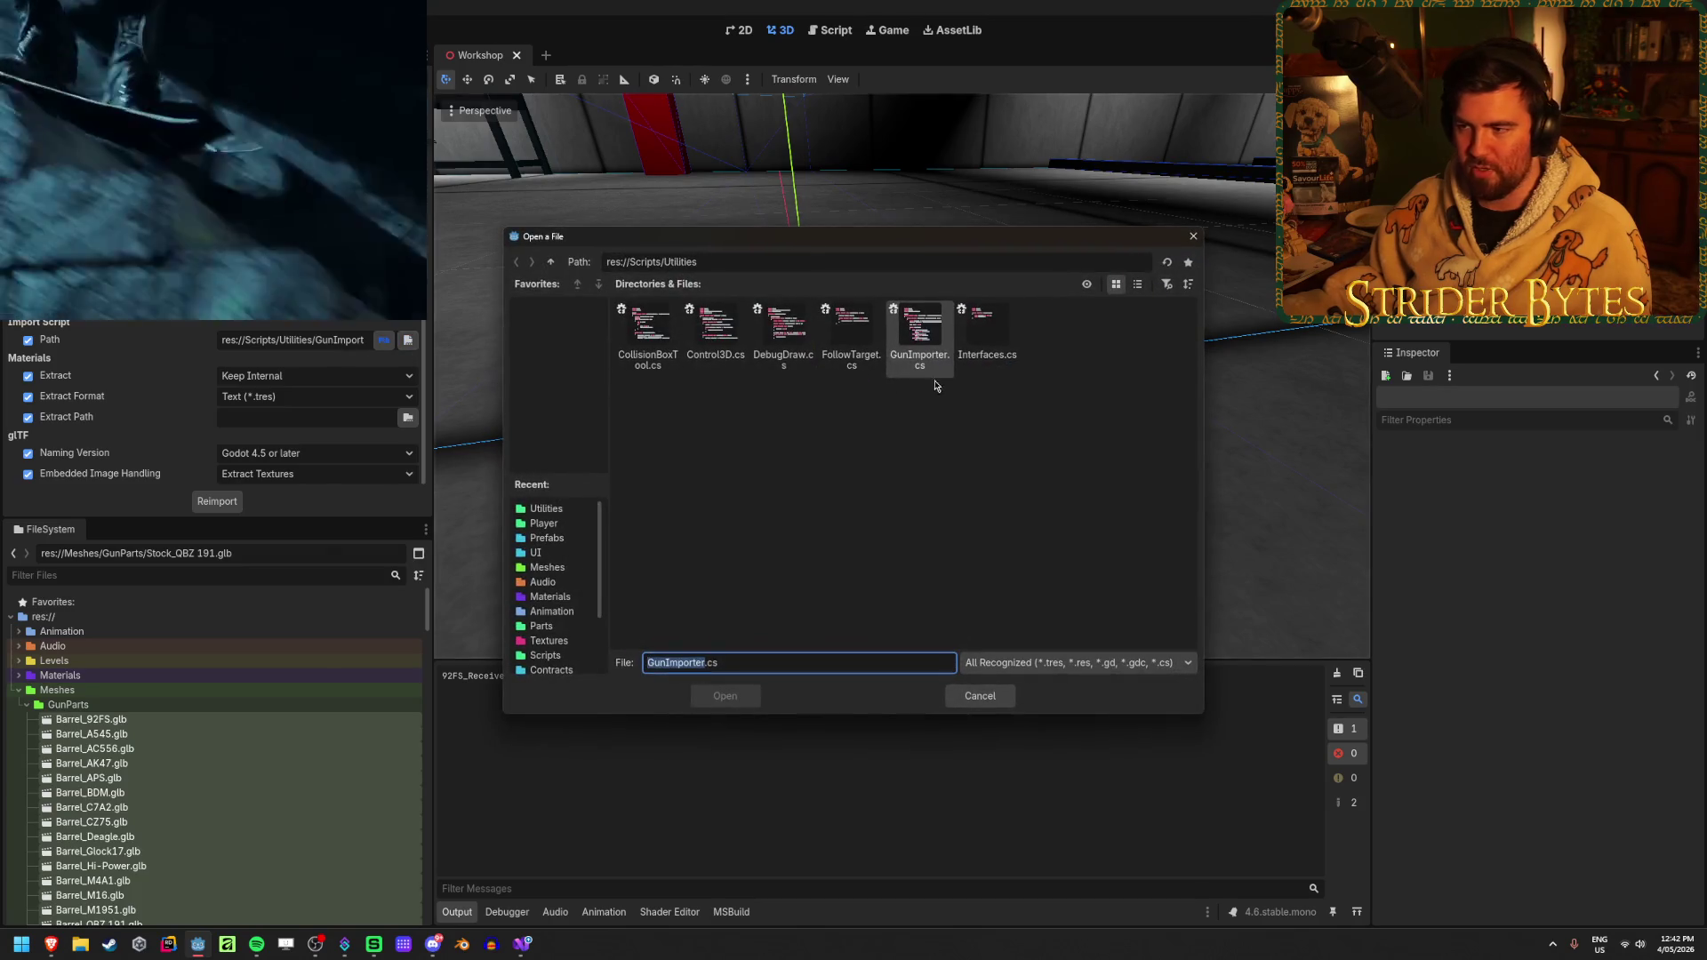
left_click(935, 341)
key("Right")
left_click(933, 341)
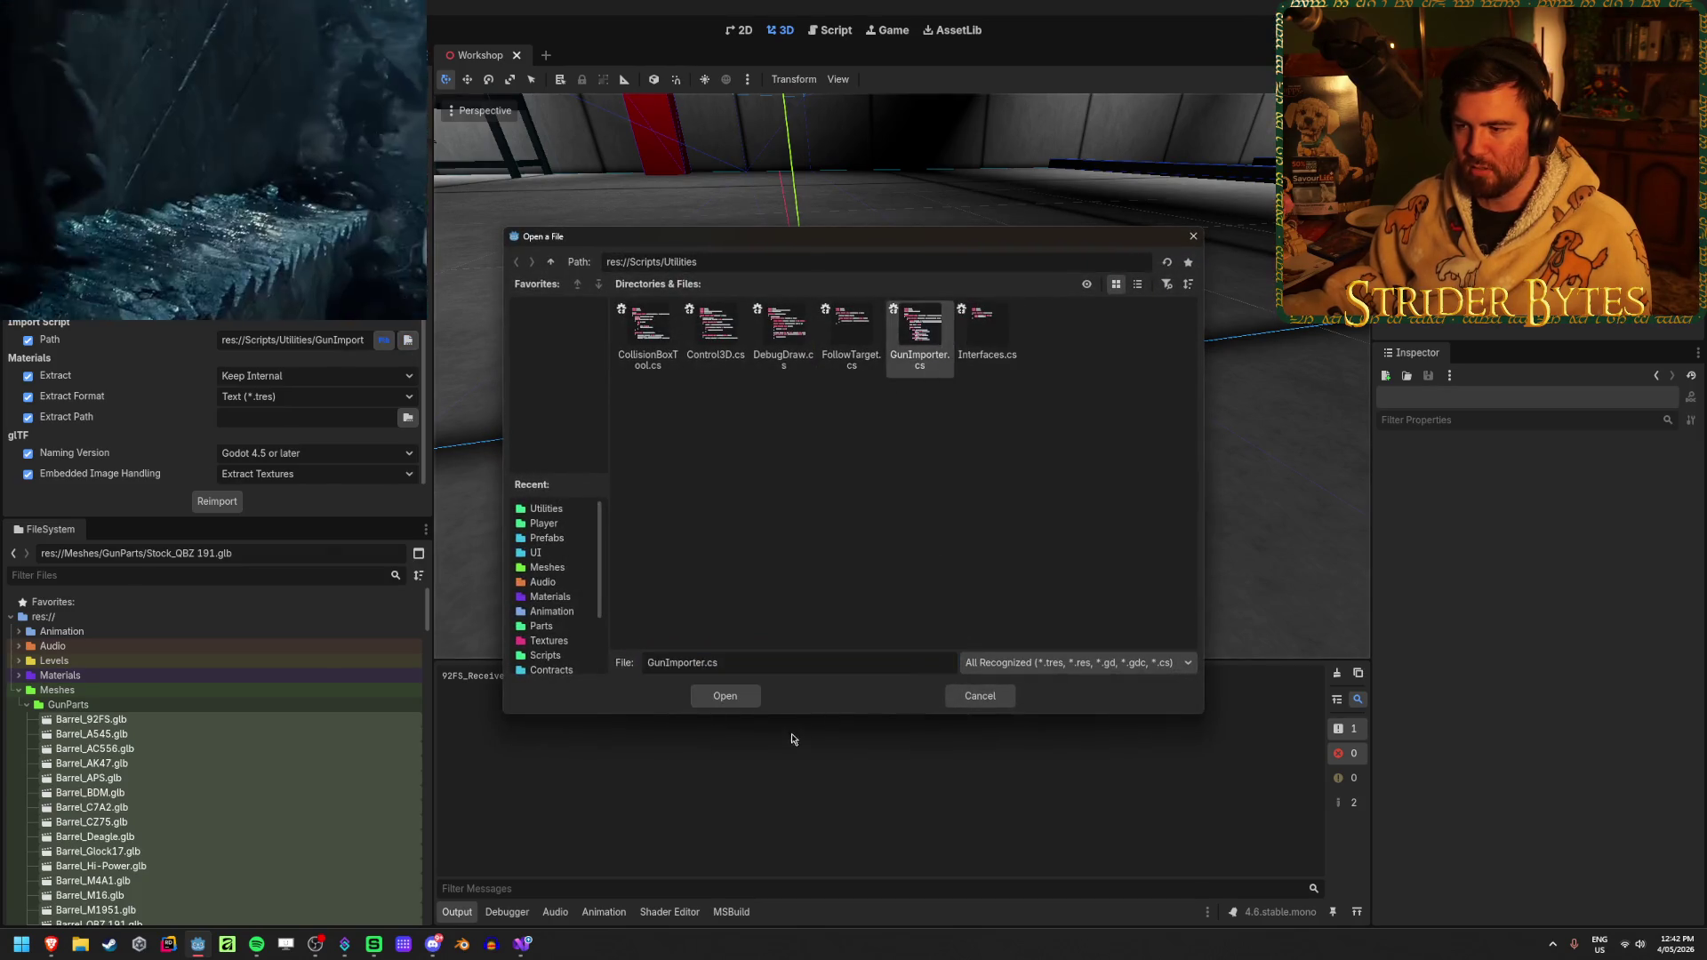
left_click(738, 696)
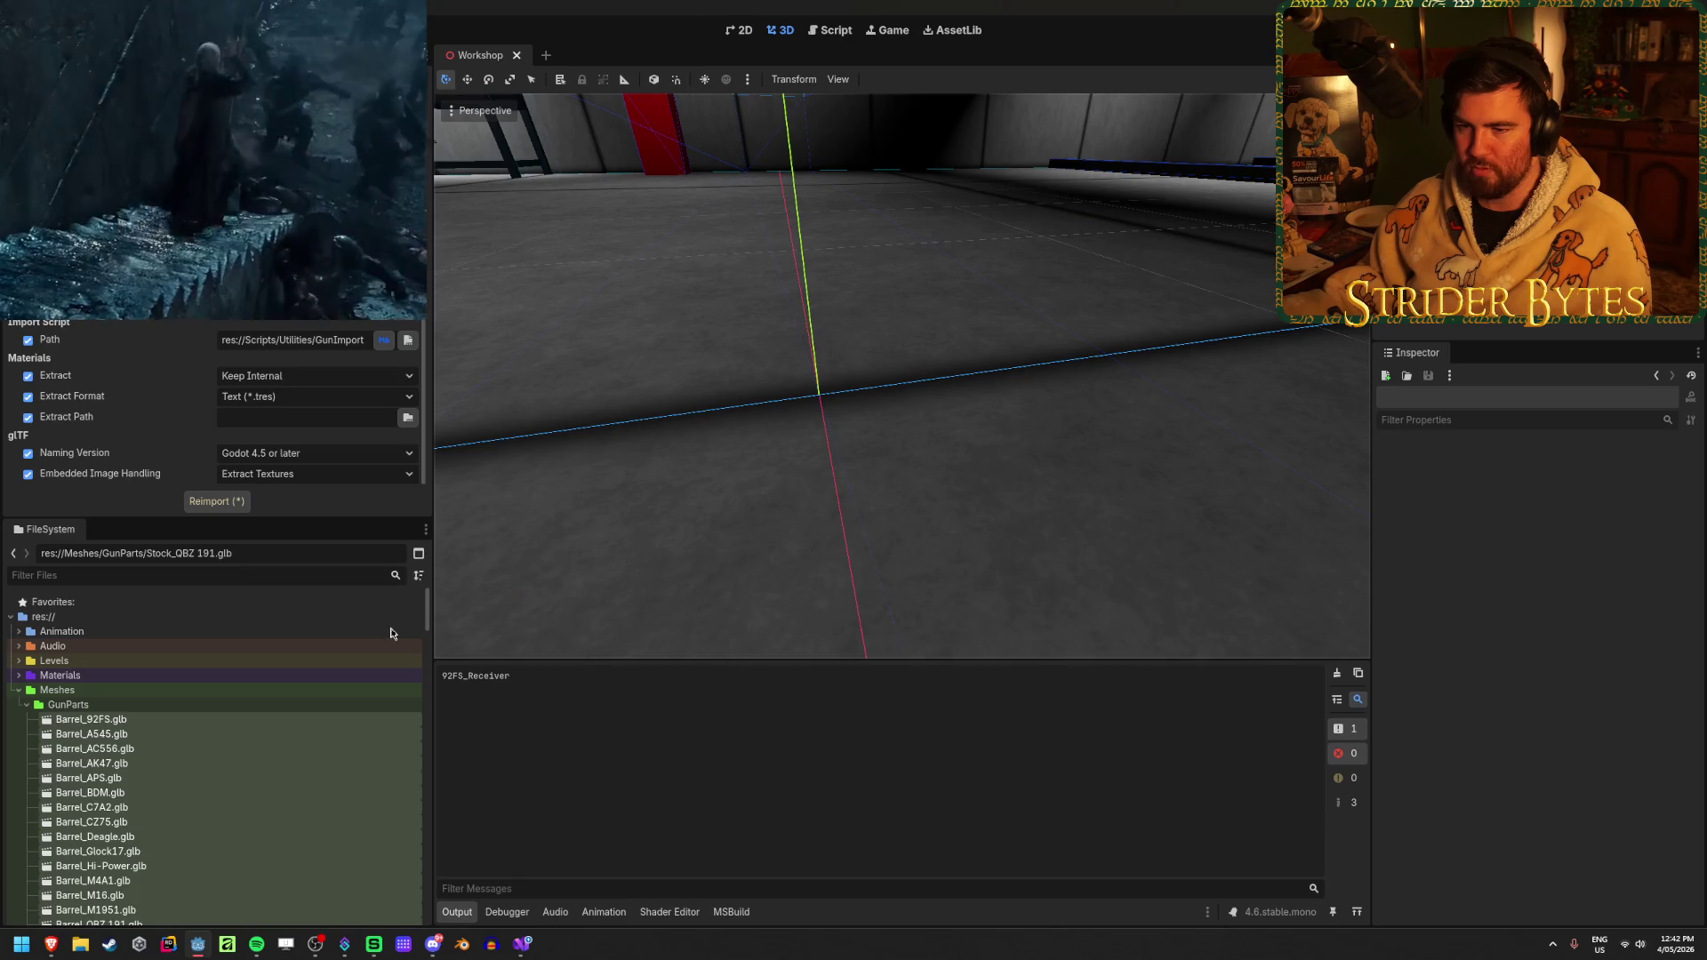
left_click(223, 502)
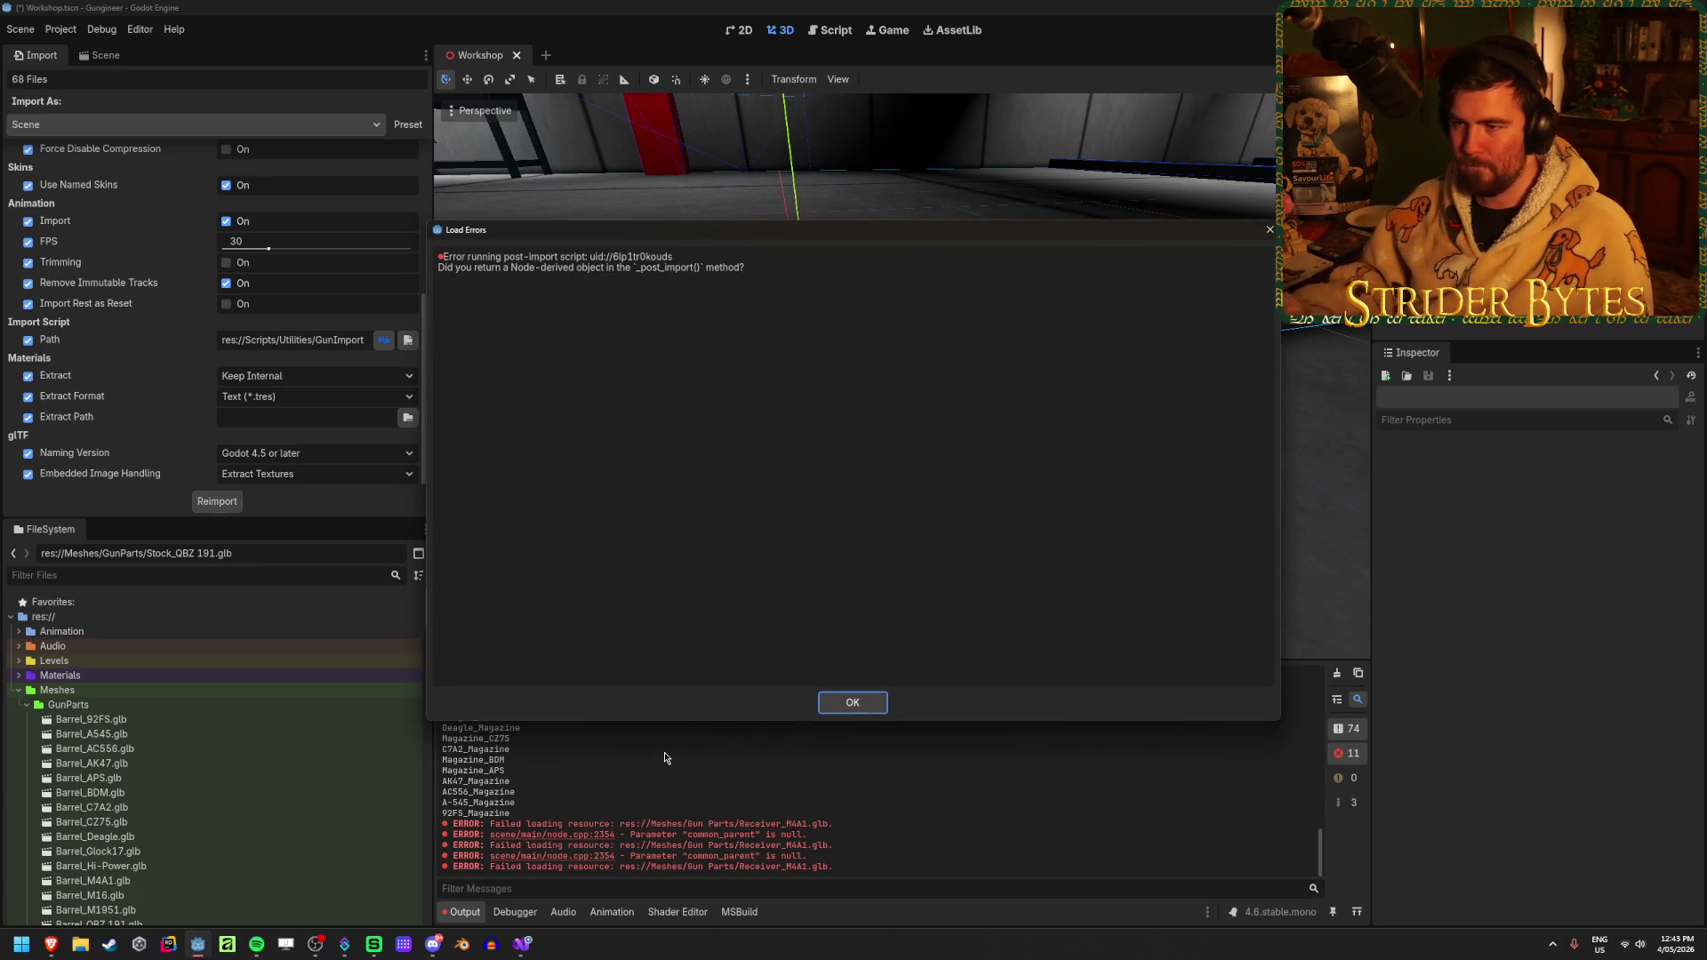
Dismiss the Load Errors report about the failed post-import script
left_click(855, 701)
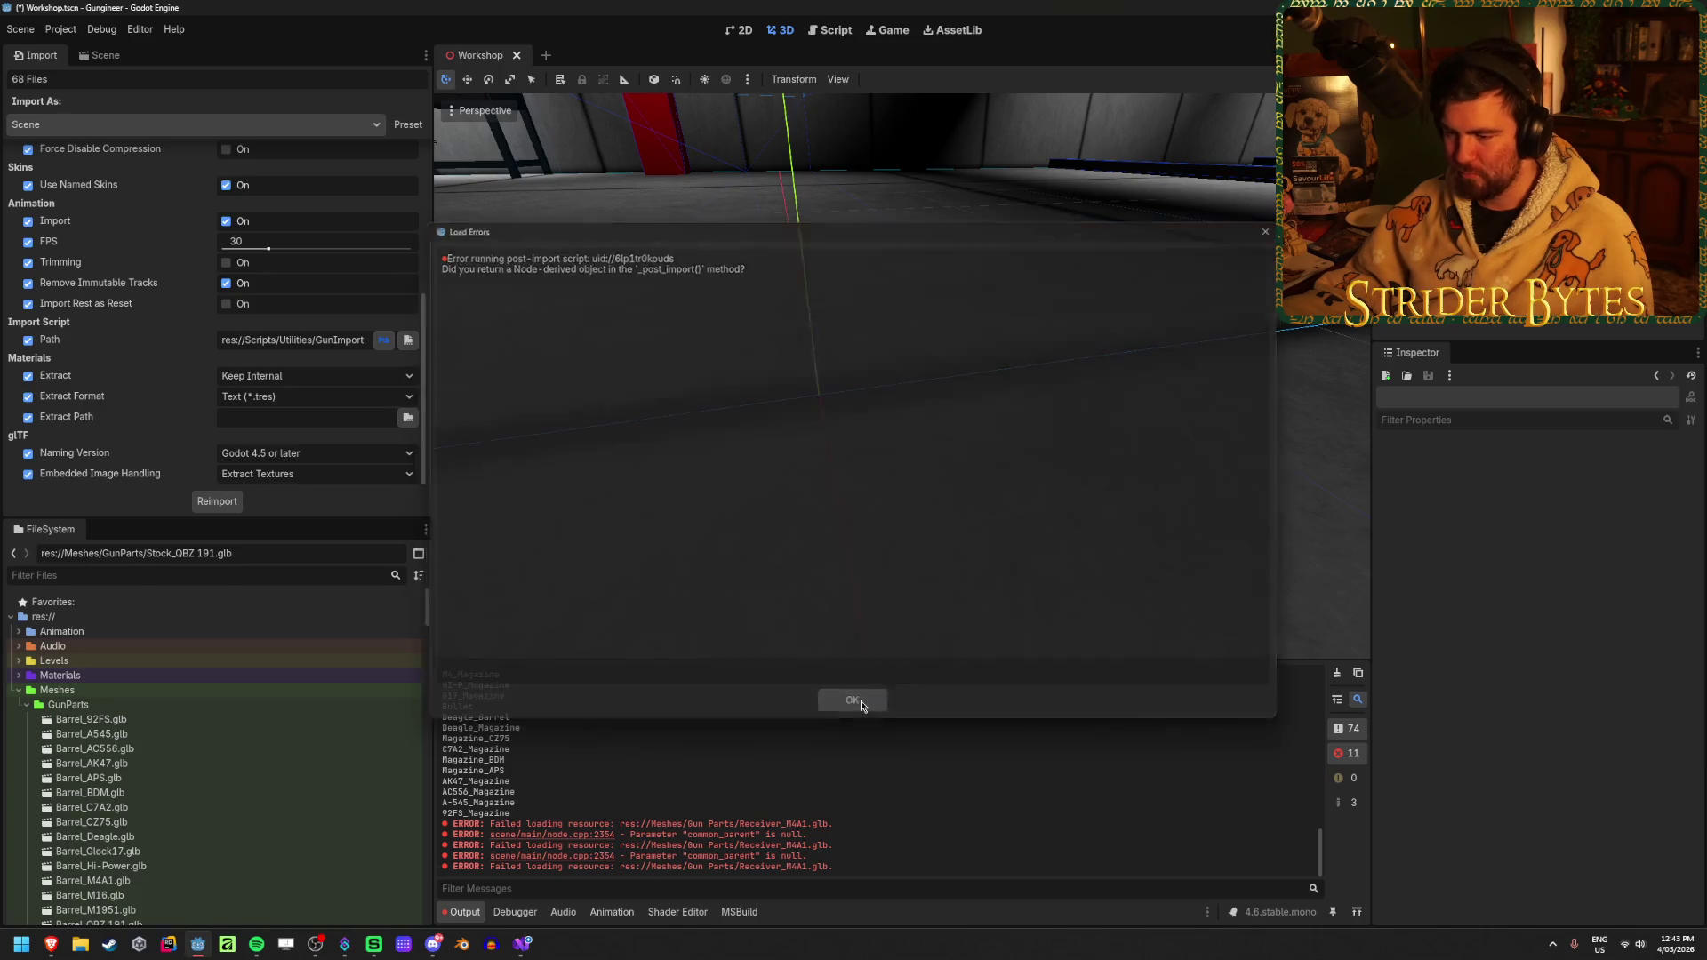
scroll(231, 701, "down", 15)
scroll(231, 701, "down", 10)
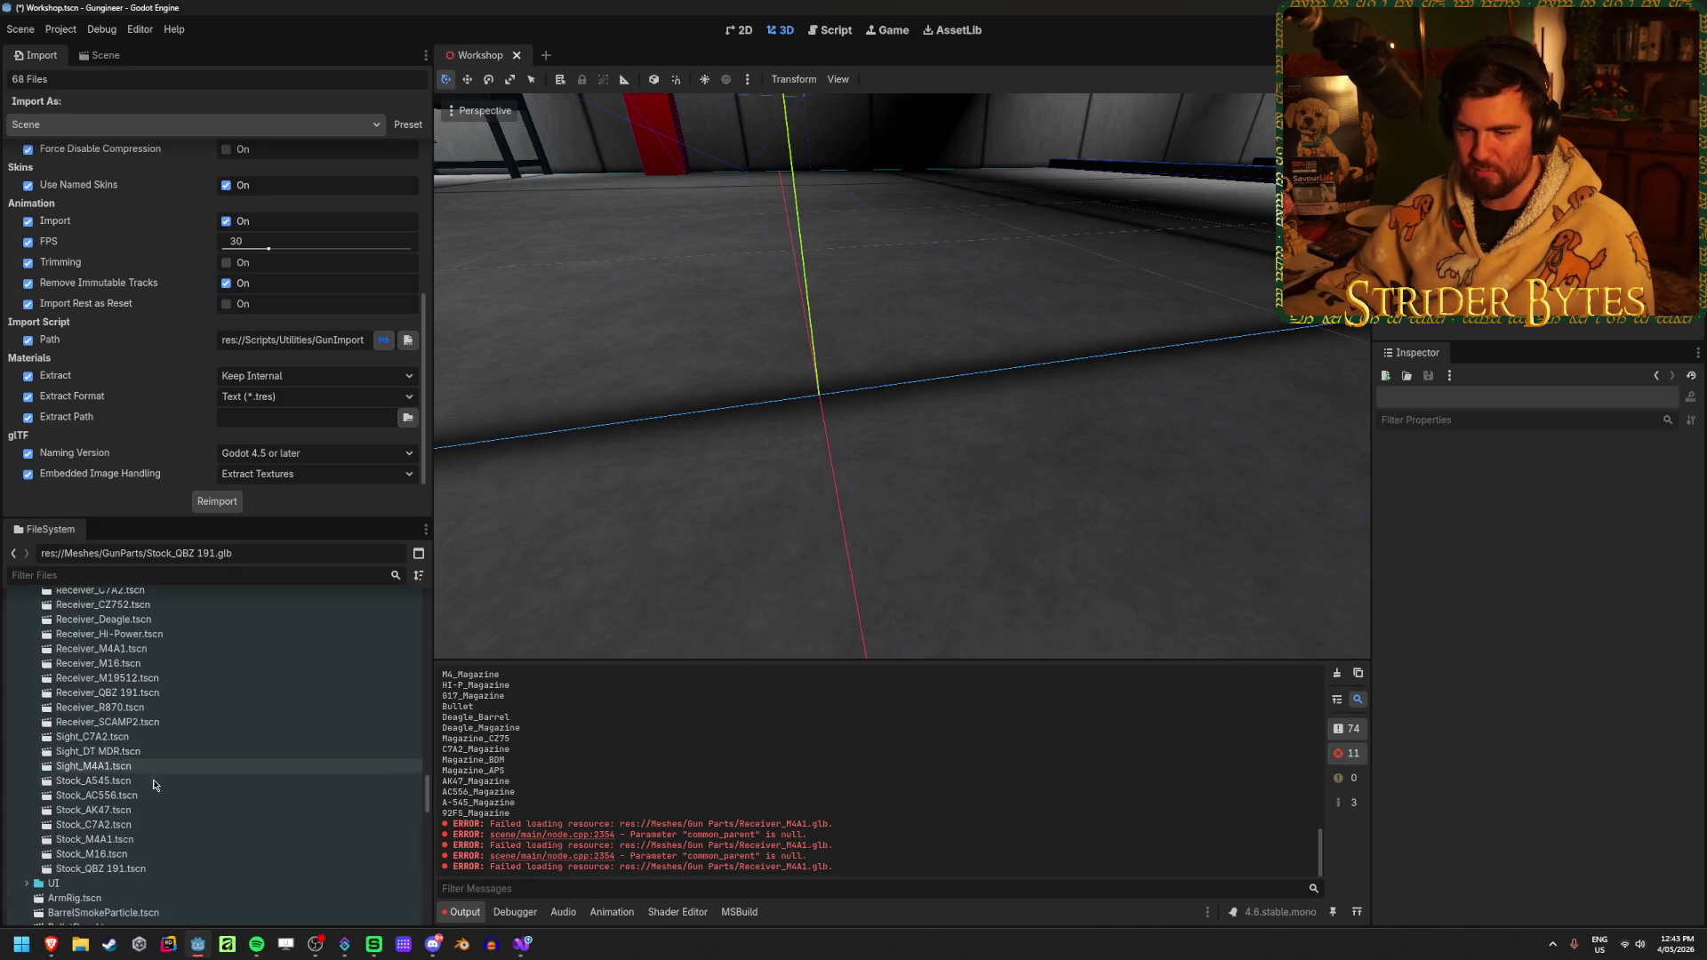
scroll(151, 836, "up", 6)
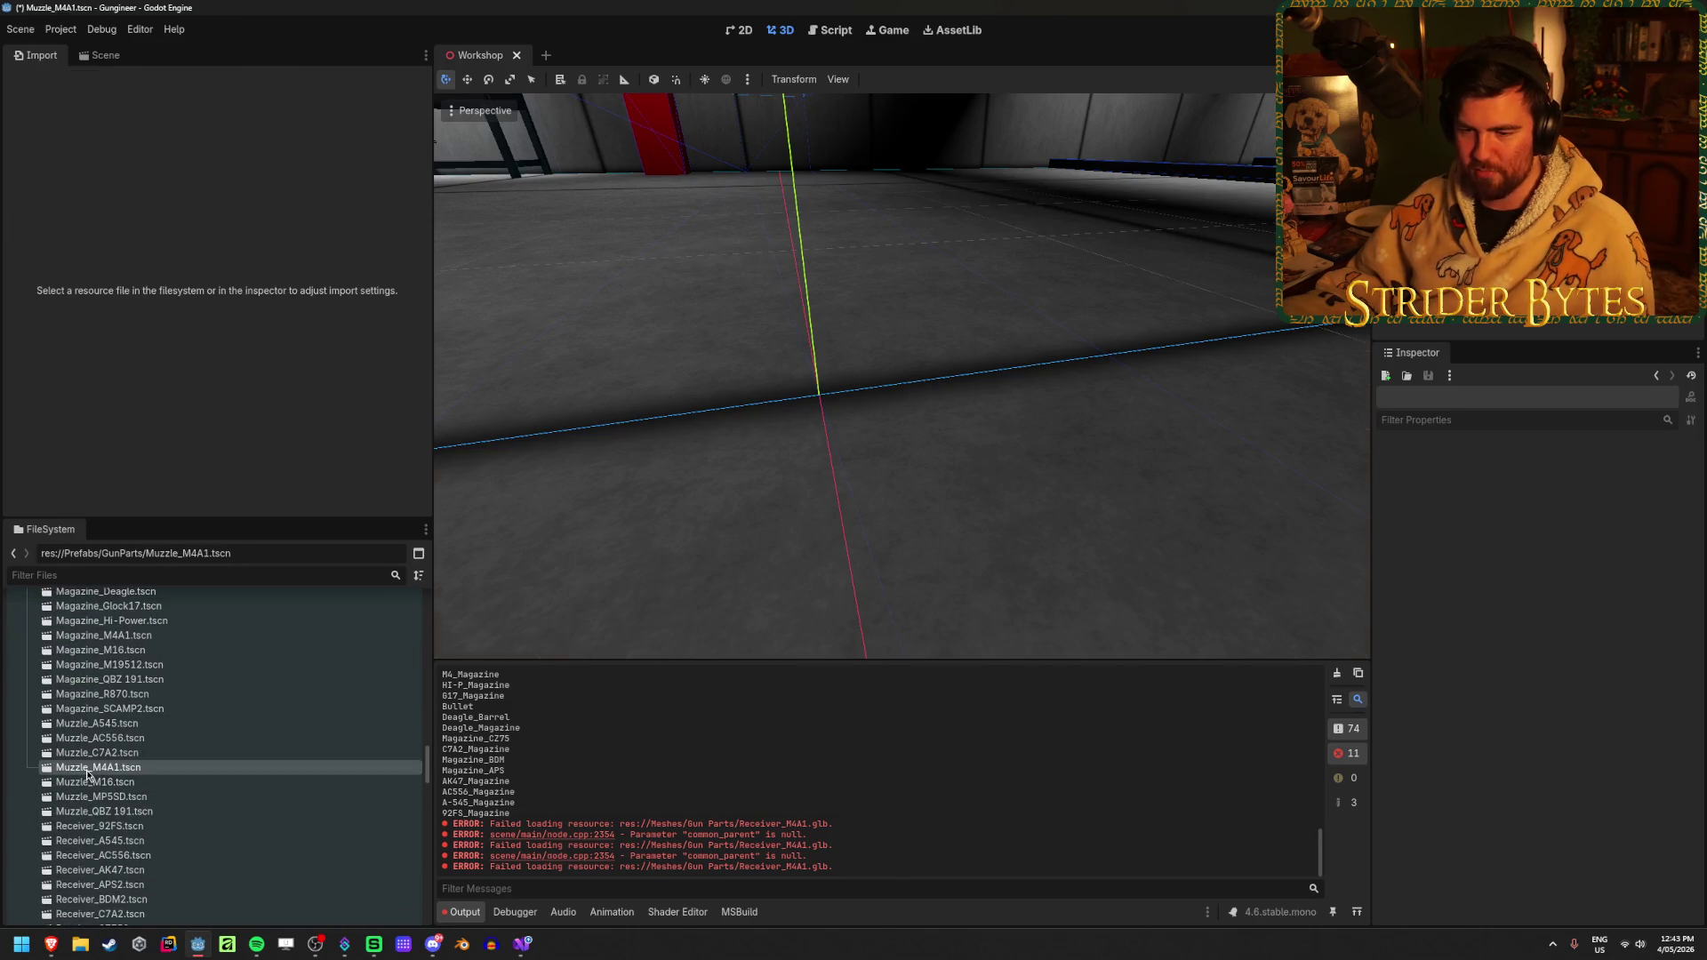
Open the Muzzle_M4A1 prefab and view its M4_Muzzle and CollisionBoxTool node tree
double_click(89, 768)
left_click(99, 57)
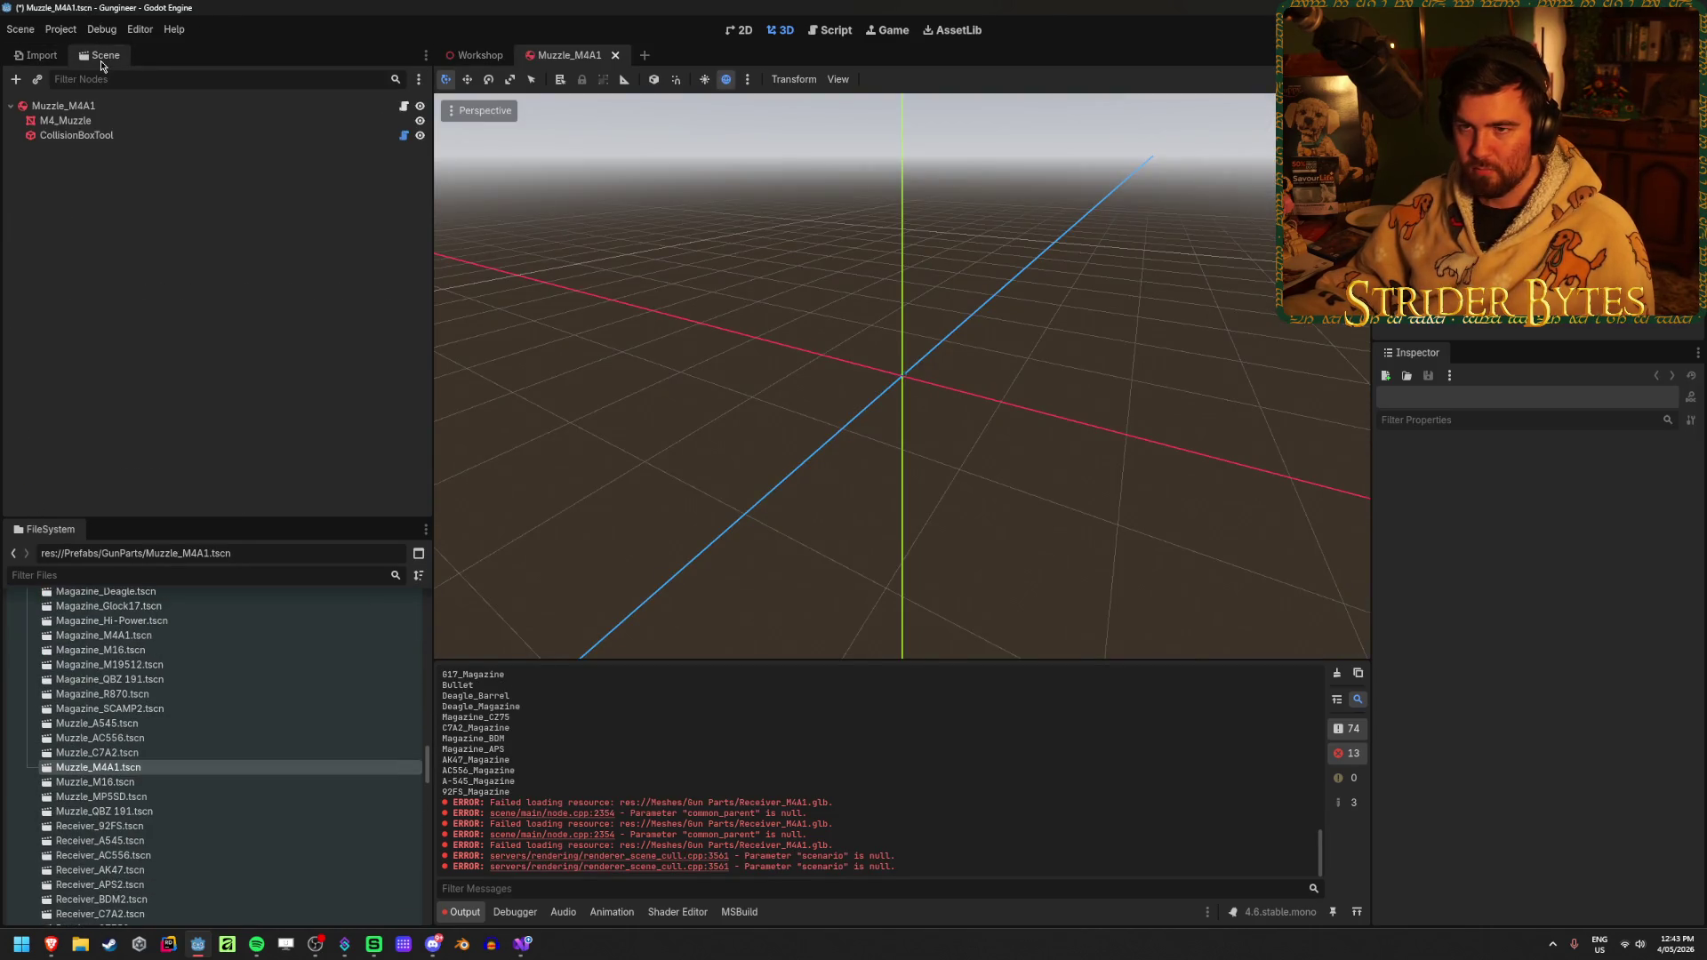
scroll(963, 385, "up", 5)
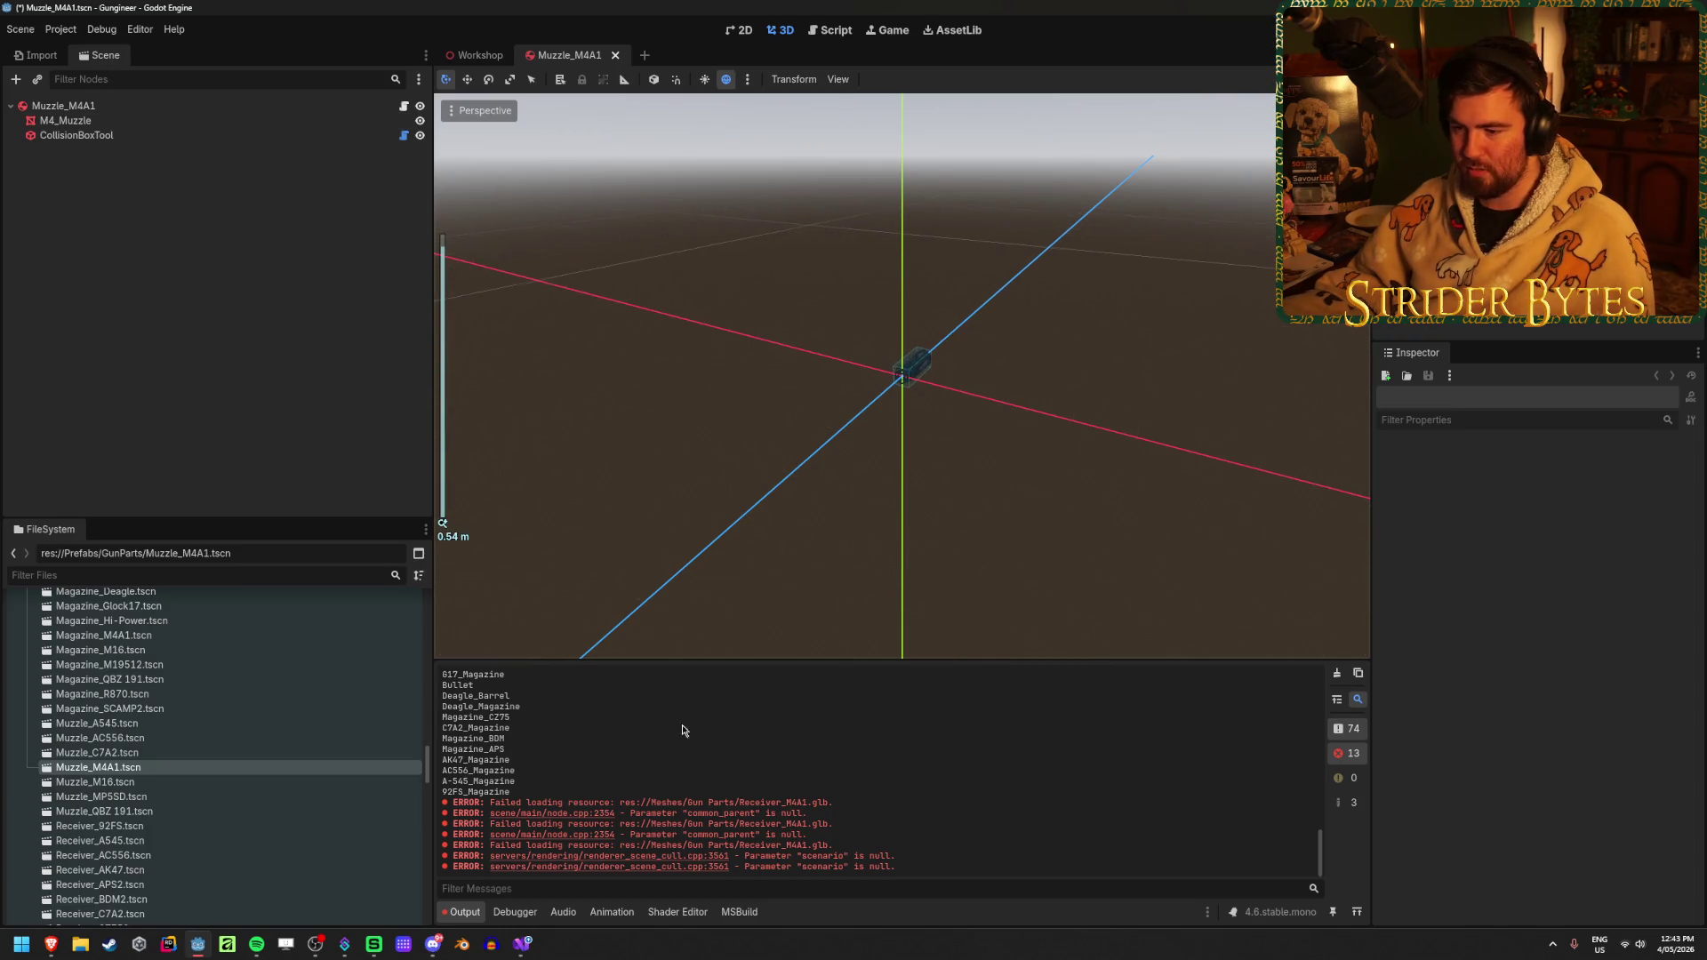
scroll(912, 861, "up", 2)
scroll(911, 862, "down", 2)
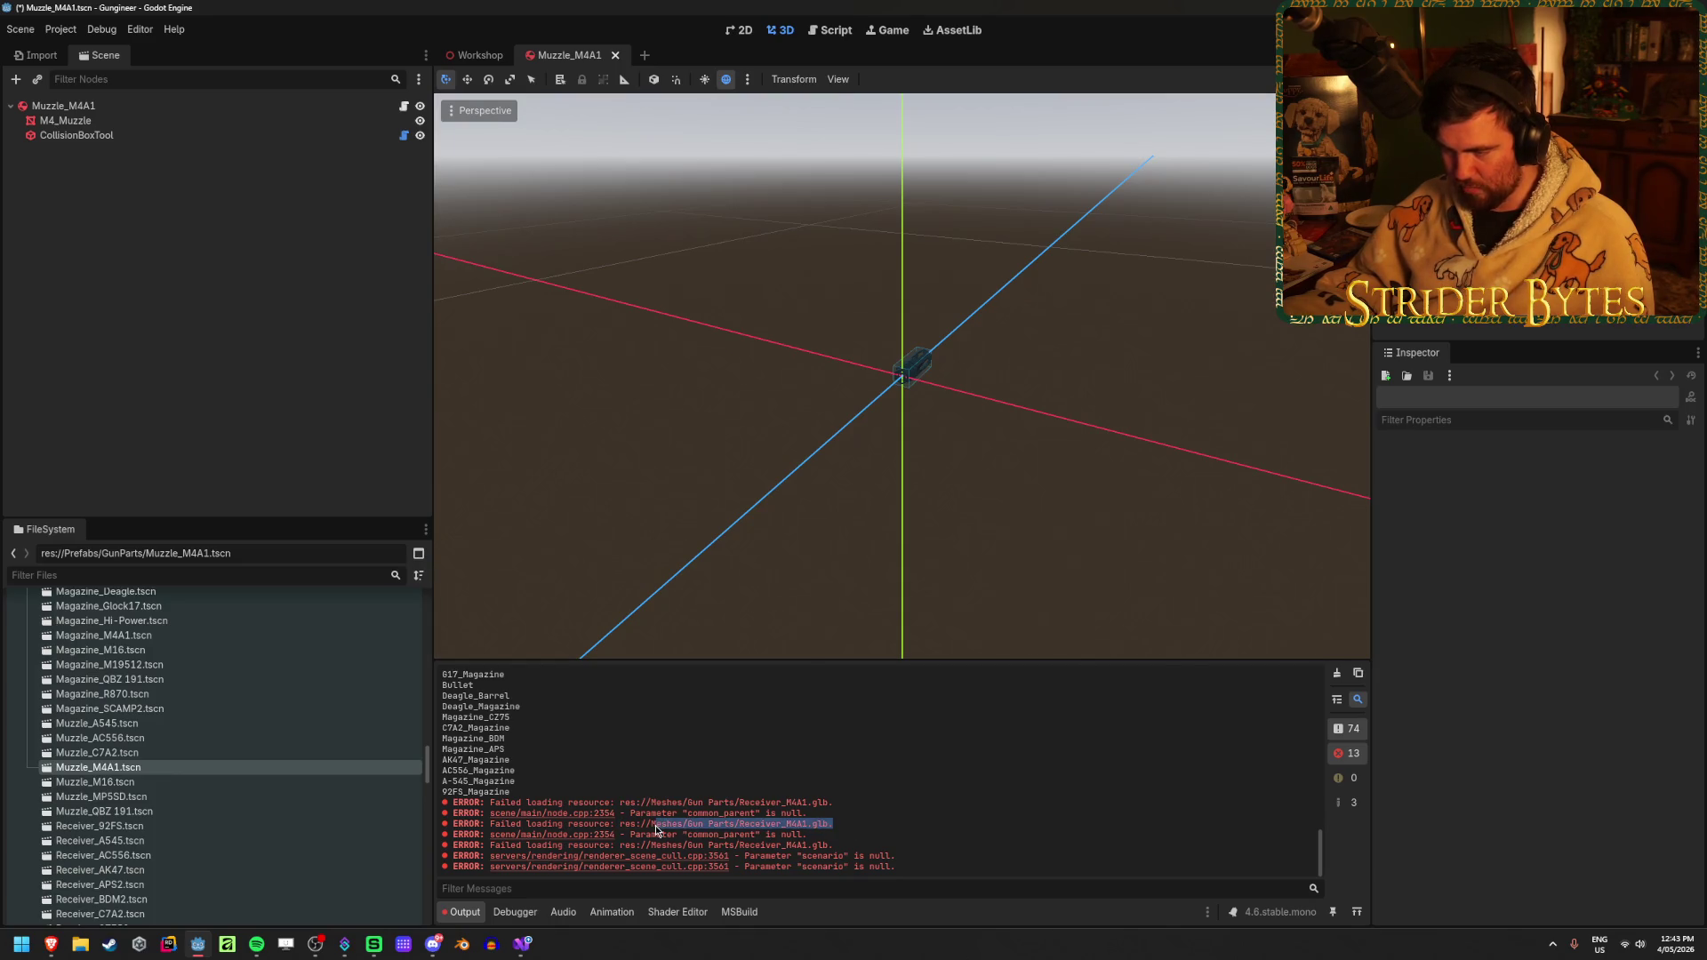
scroll(203, 791, "up", 3)
scroll(205, 793, "up", 10)
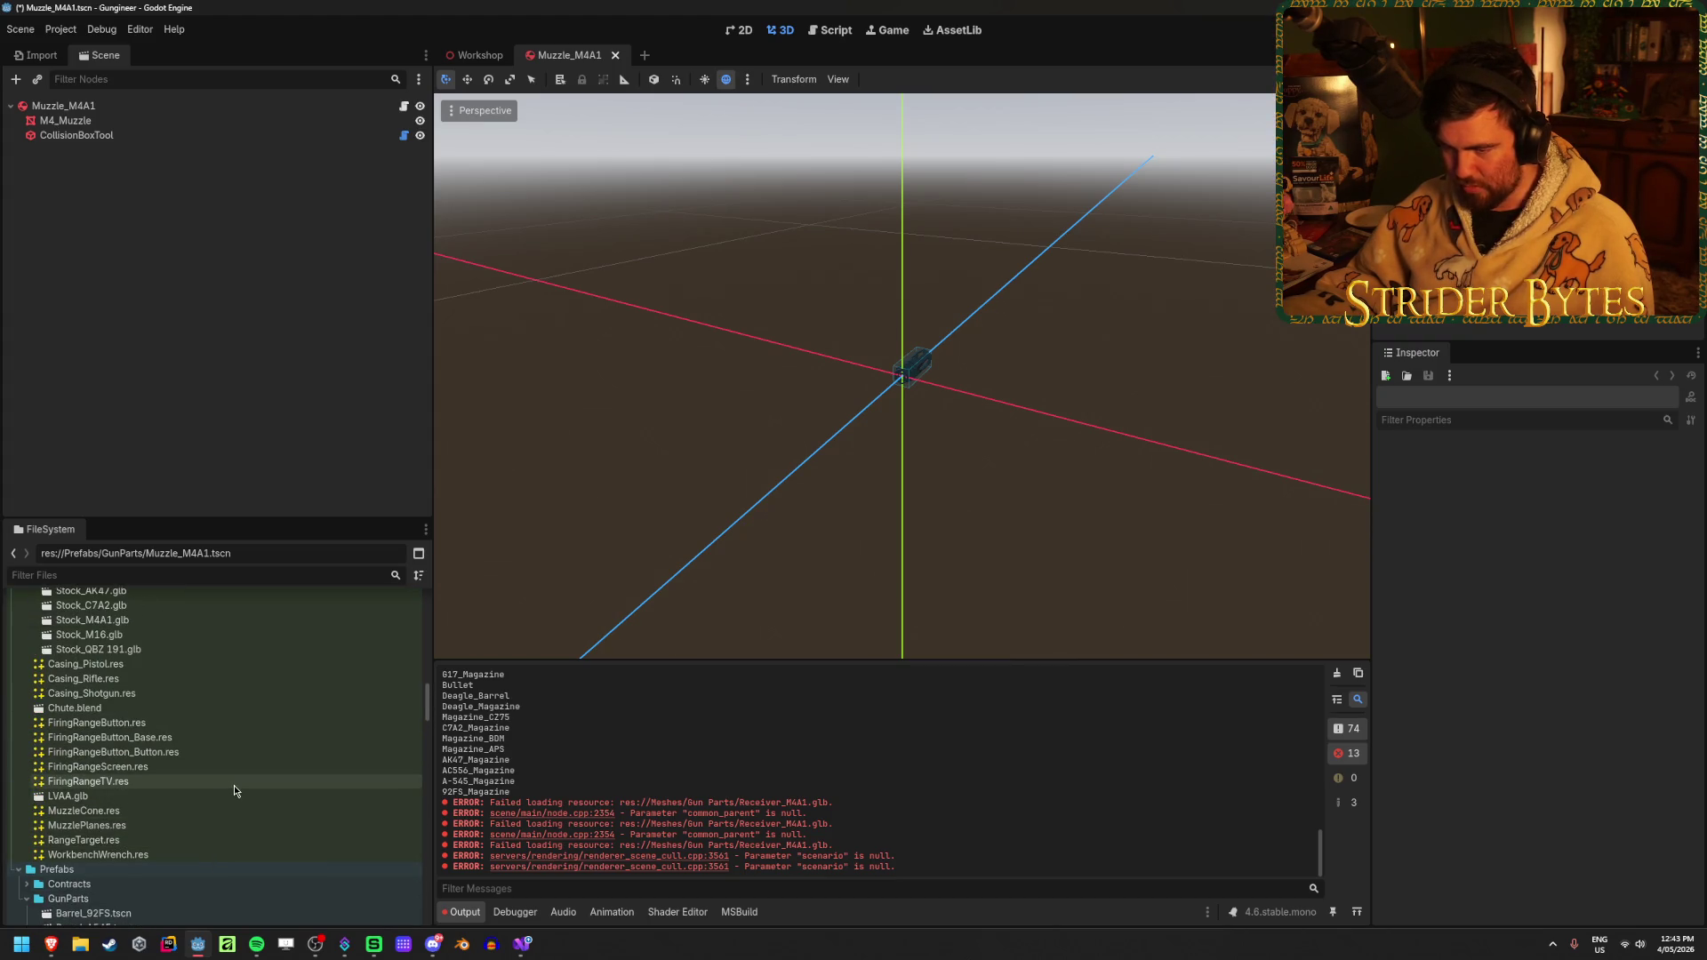
scroll(232, 785, "up", 5)
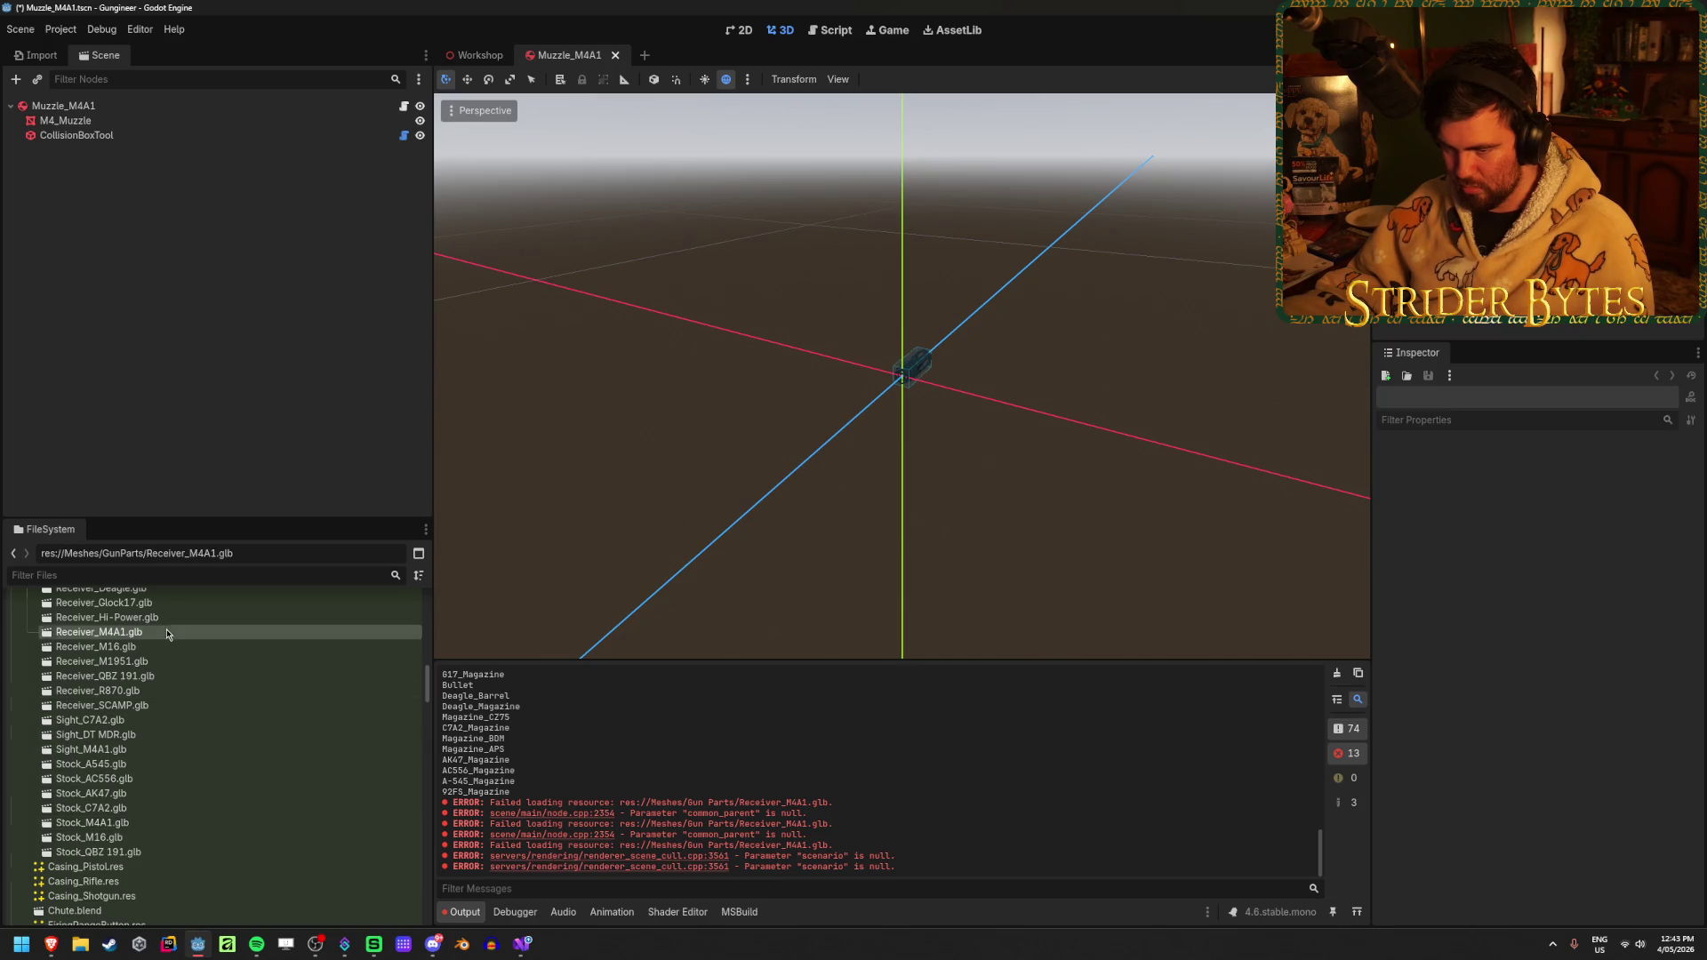
Inspect Receiver_M4A1.glb's M4_Receiver and hammer nodes in the import preview, then clear the Output log
double_click(167, 632)
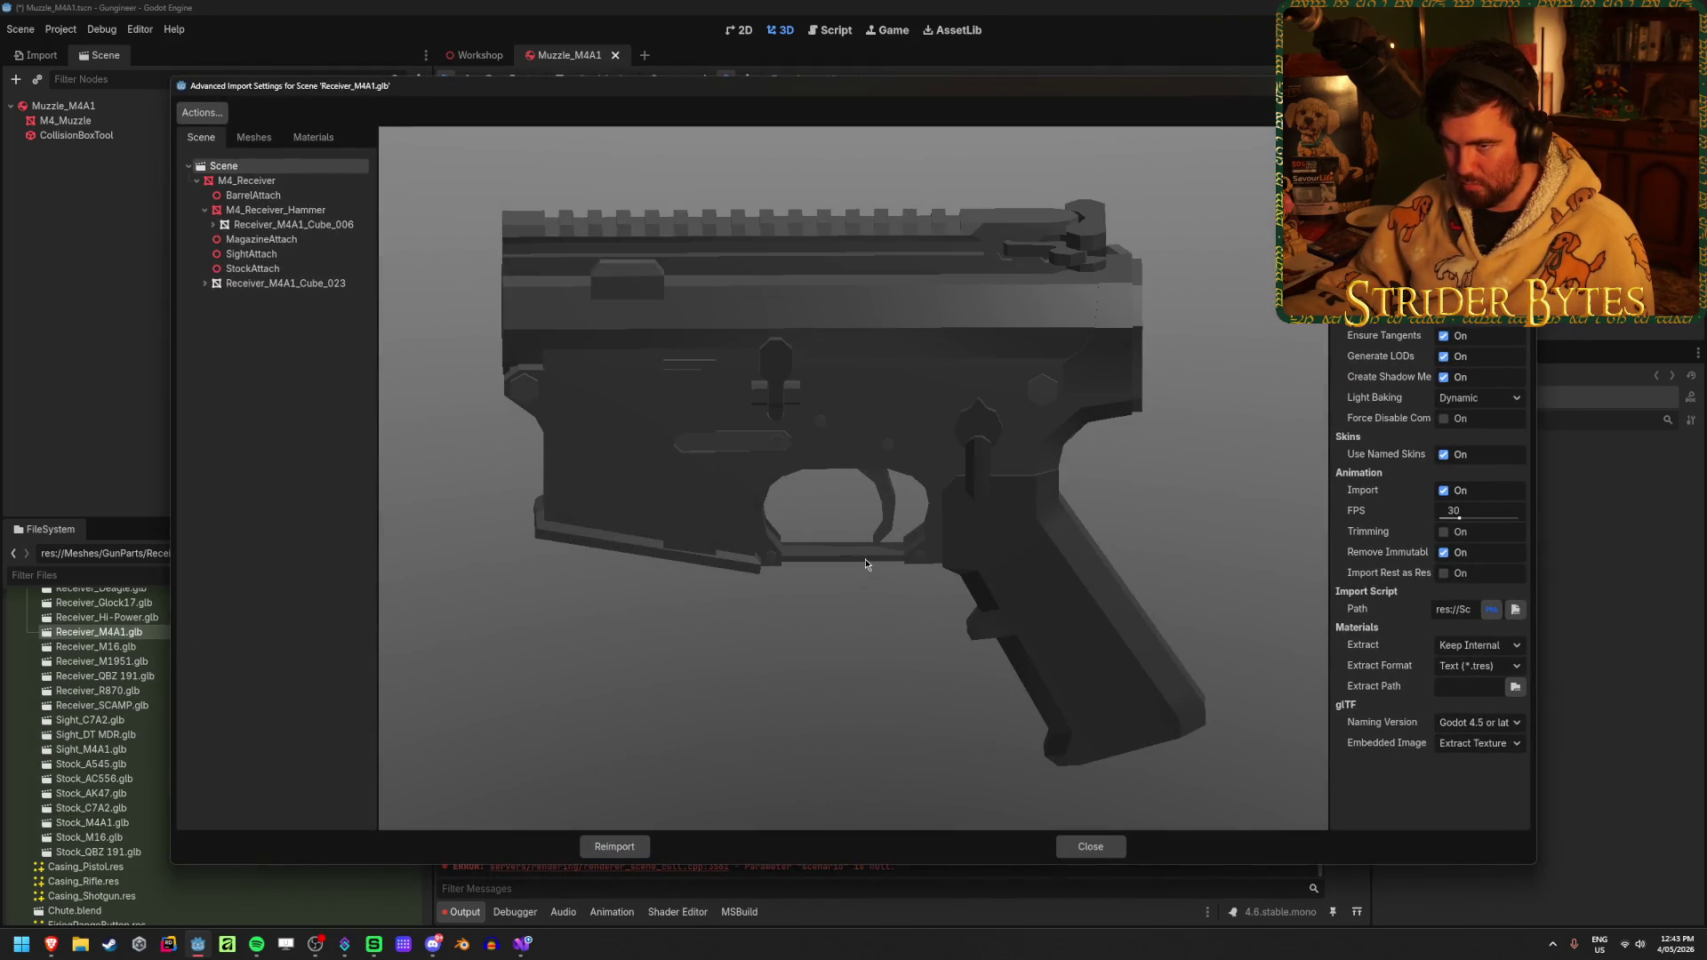
left_click(258, 180)
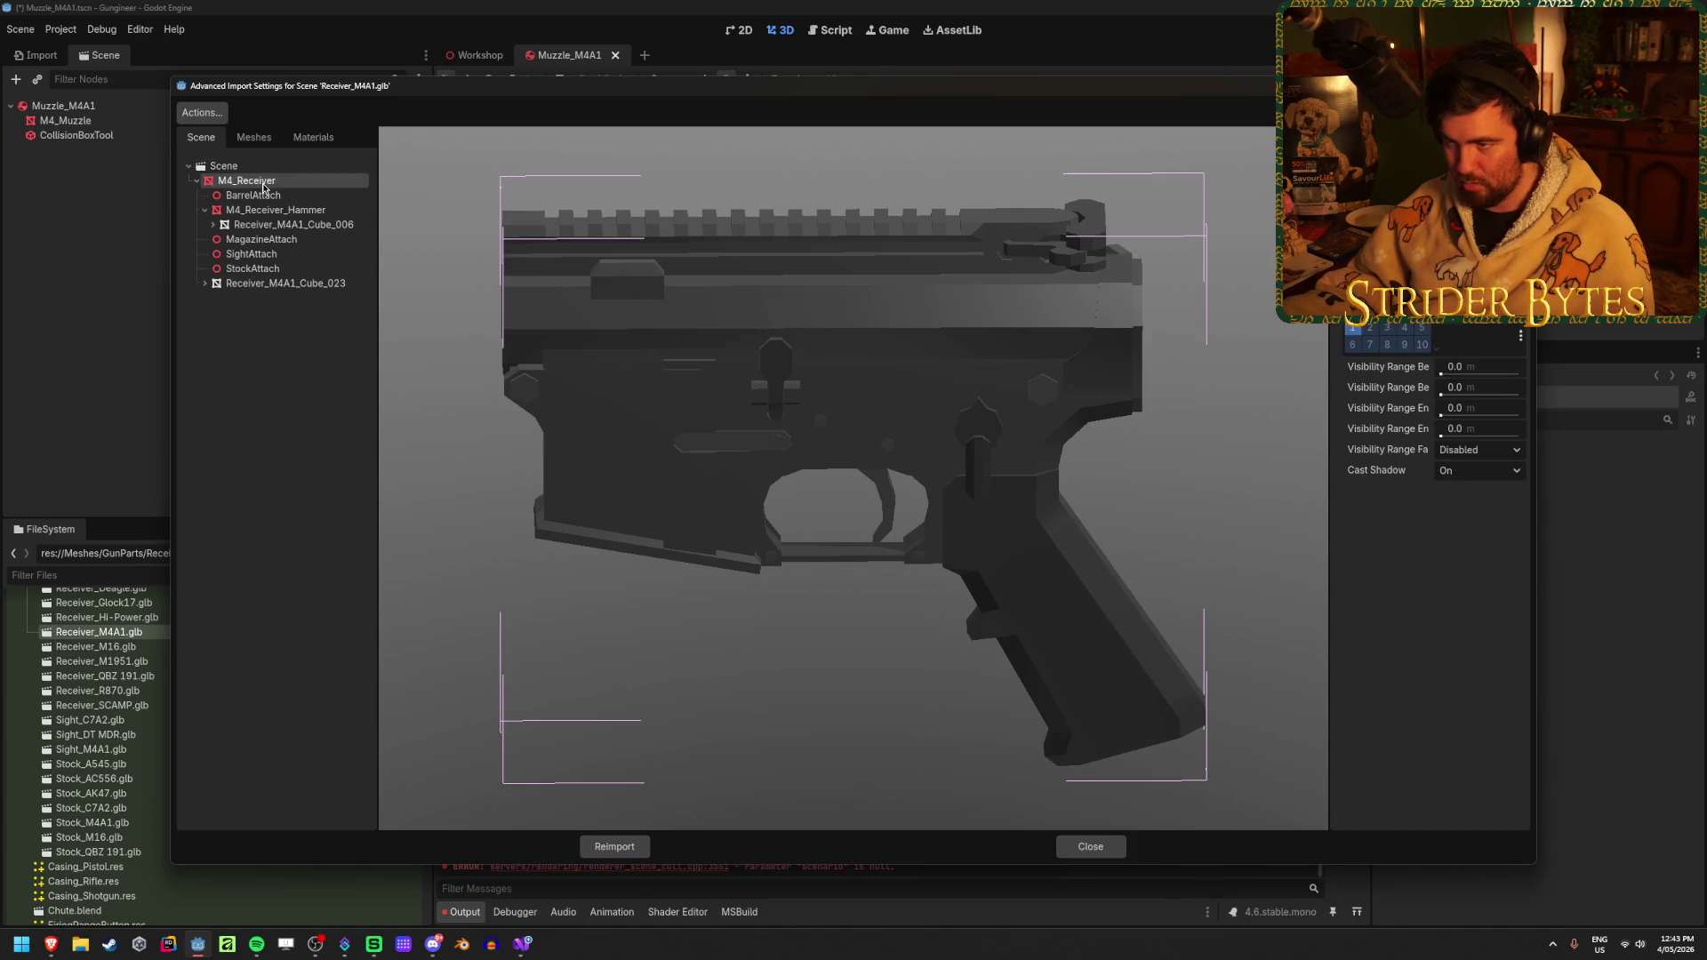
left_click(280, 211)
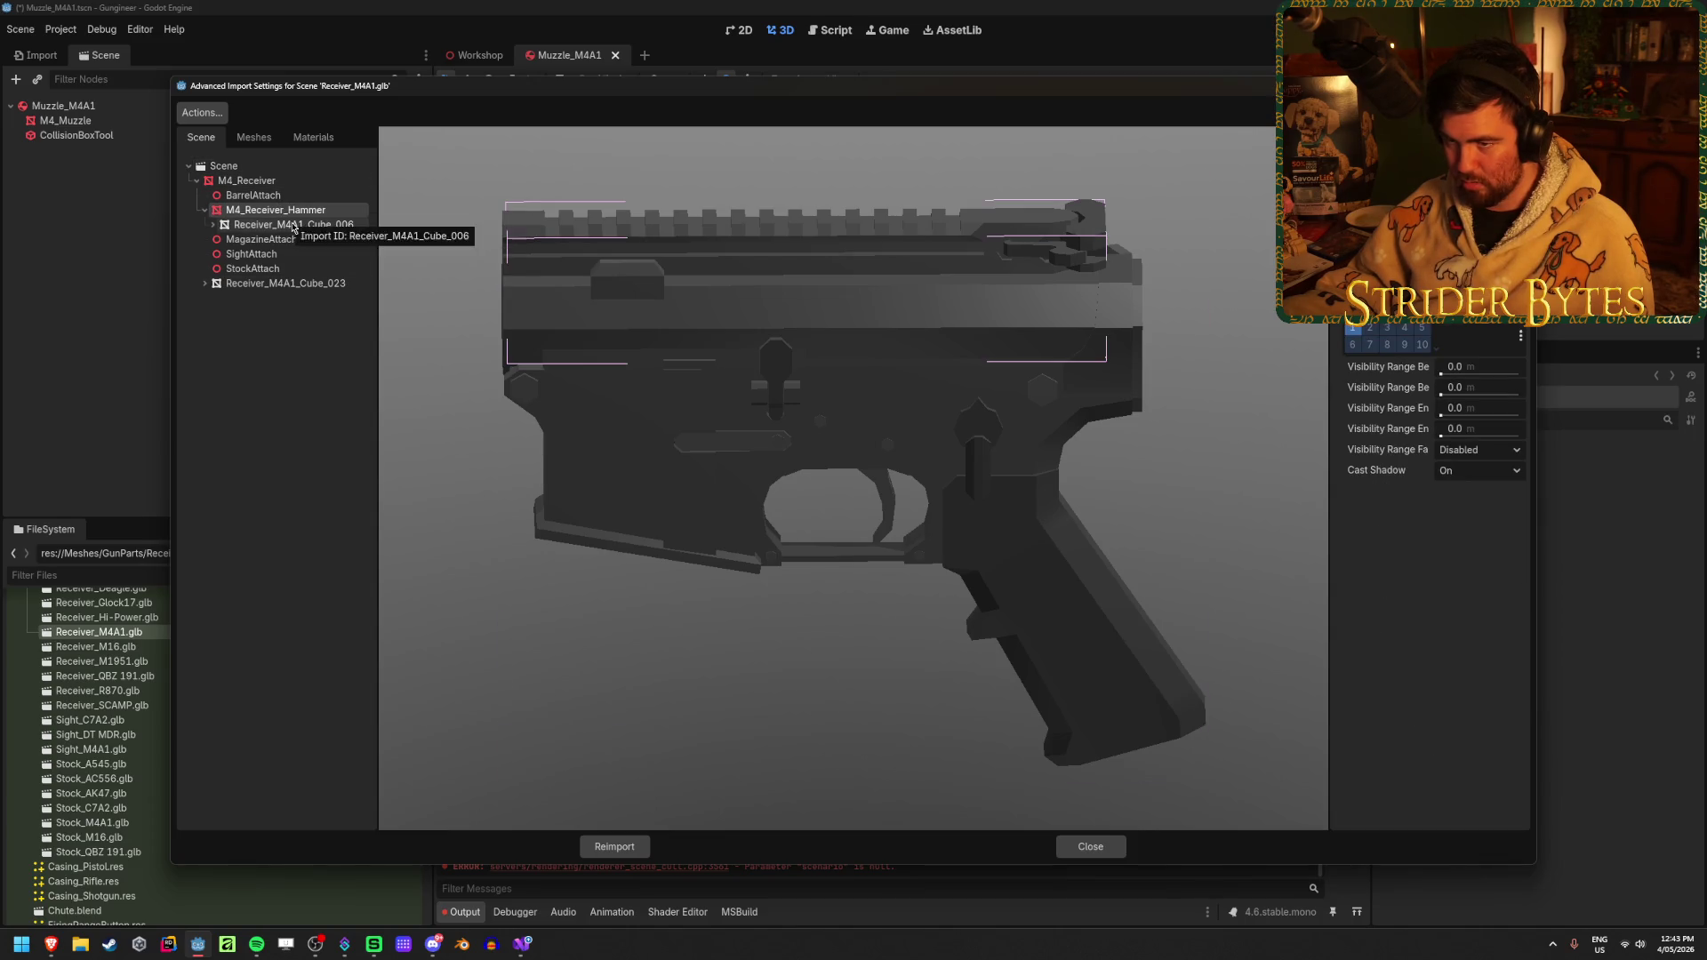
left_click(258, 181)
left_click_drag(552, 445, 624, 449)
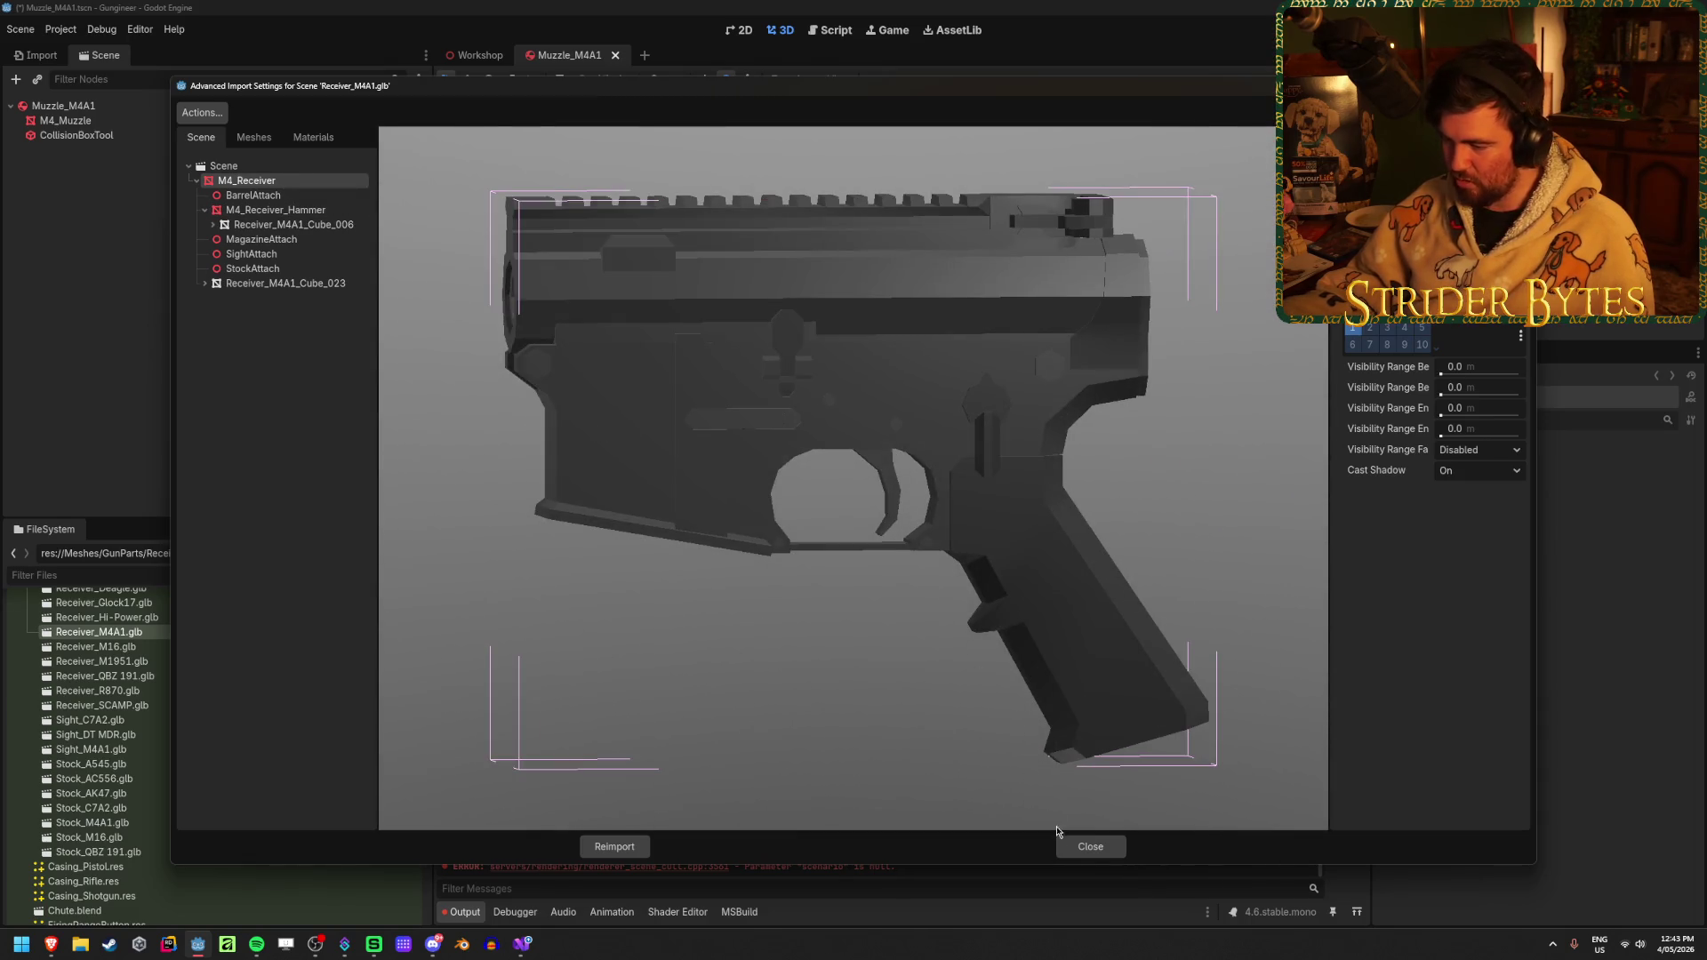
left_click(1091, 847)
scroll(301, 623, "up", 3)
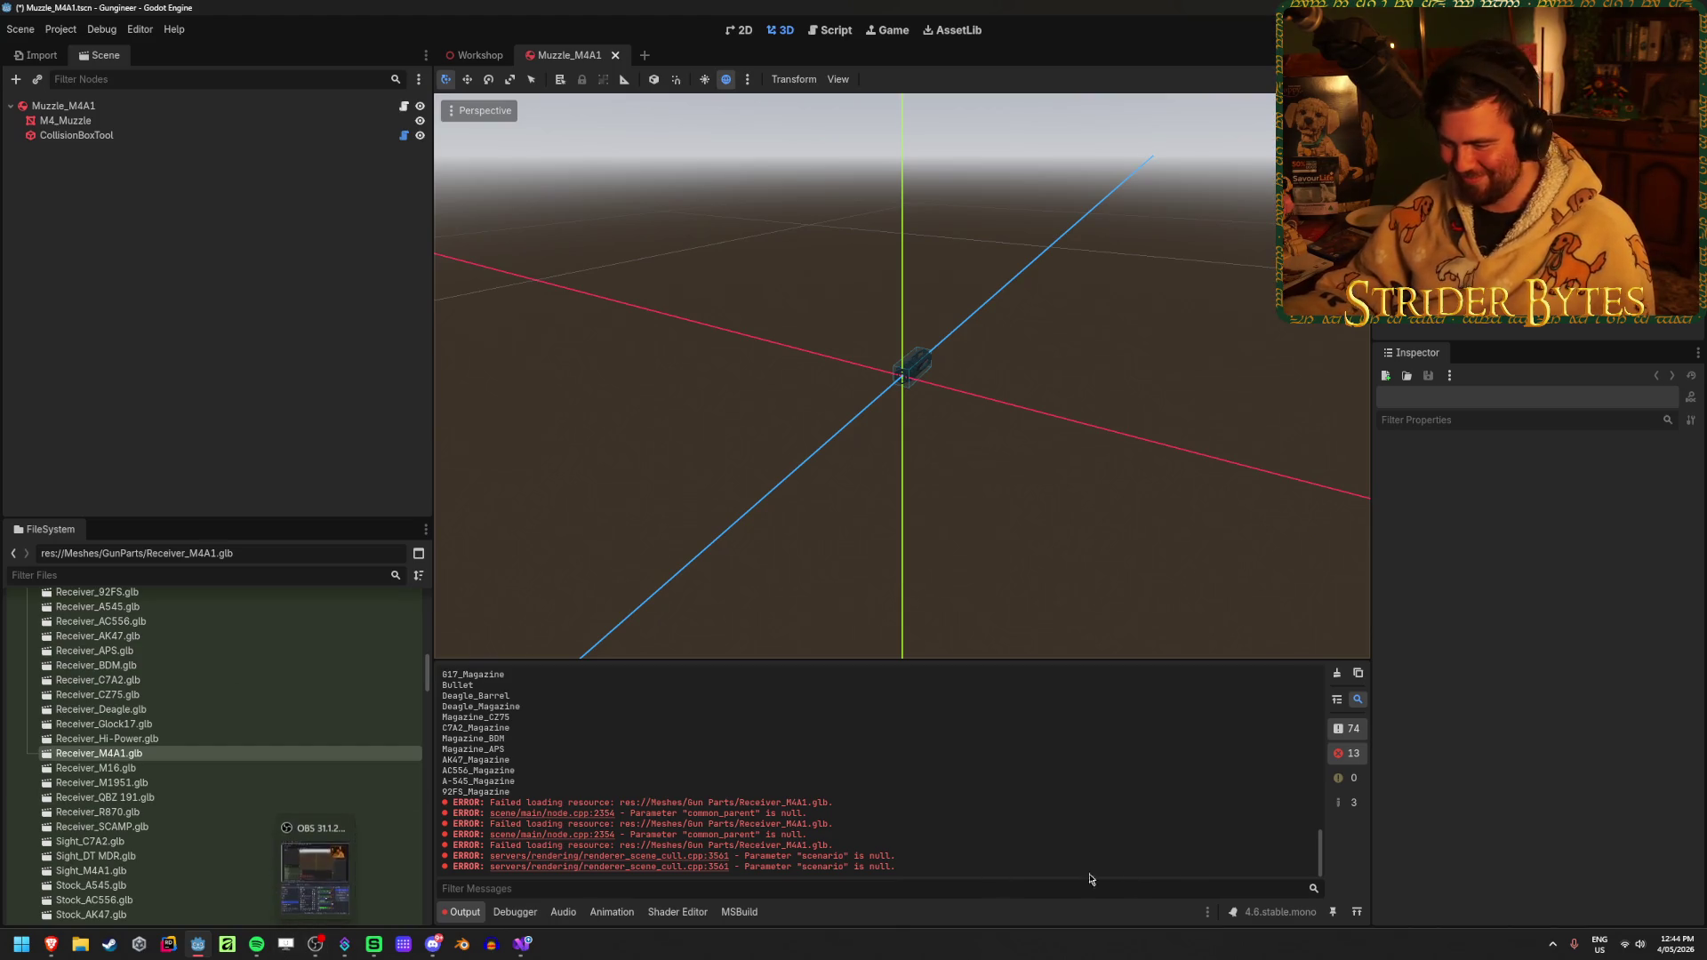
left_click(1338, 676)
Open the Barrel_M4A1 and Receiver_M4A1 prefabs, save Receiver_M4A1, and bring up the GunStats sheet
scroll(307, 809, "down", 5)
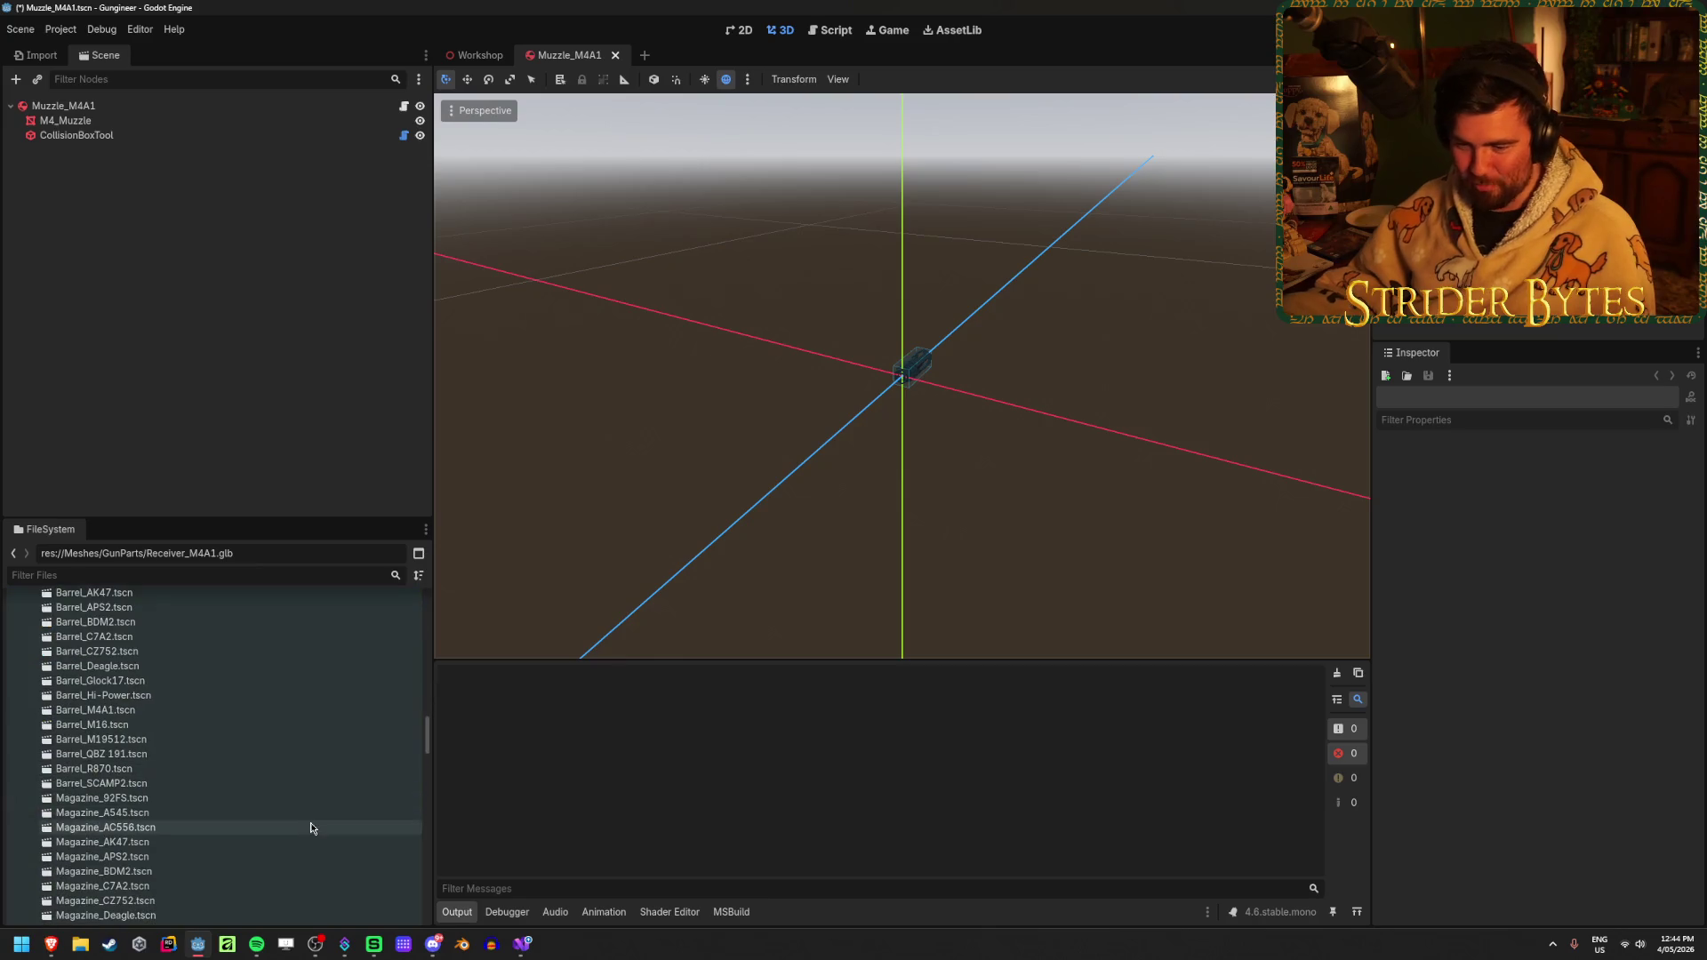
double_click(145, 711)
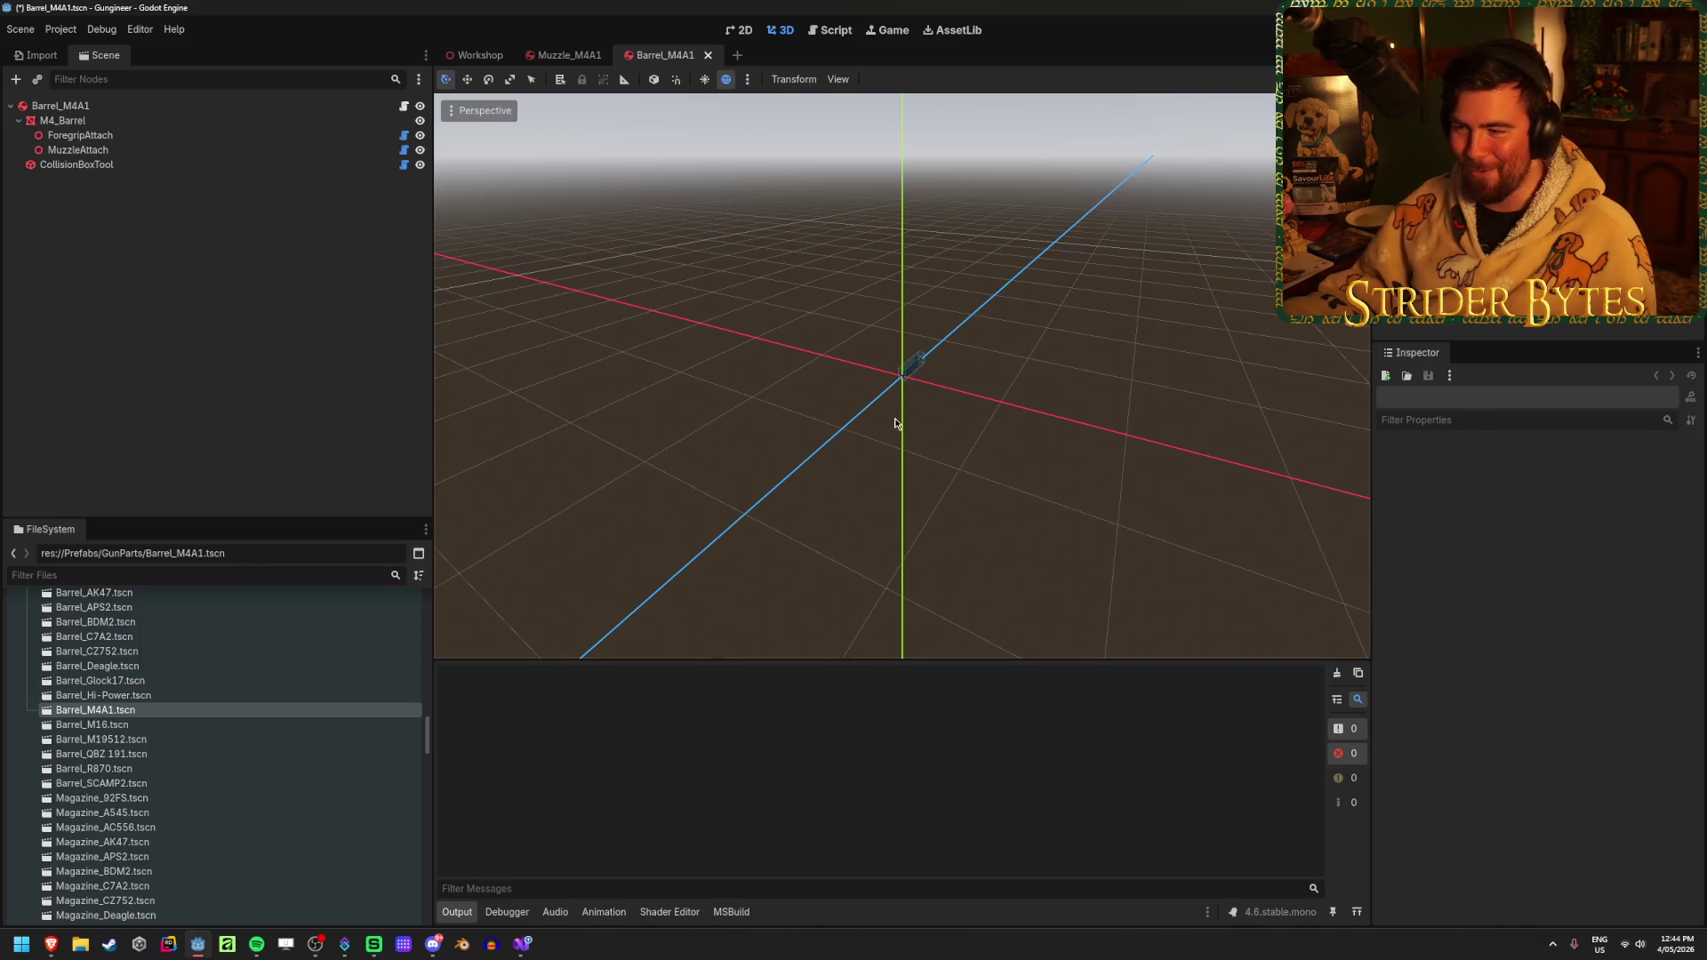
scroll(900, 424, "up", 10)
scroll(164, 734, "down", 10)
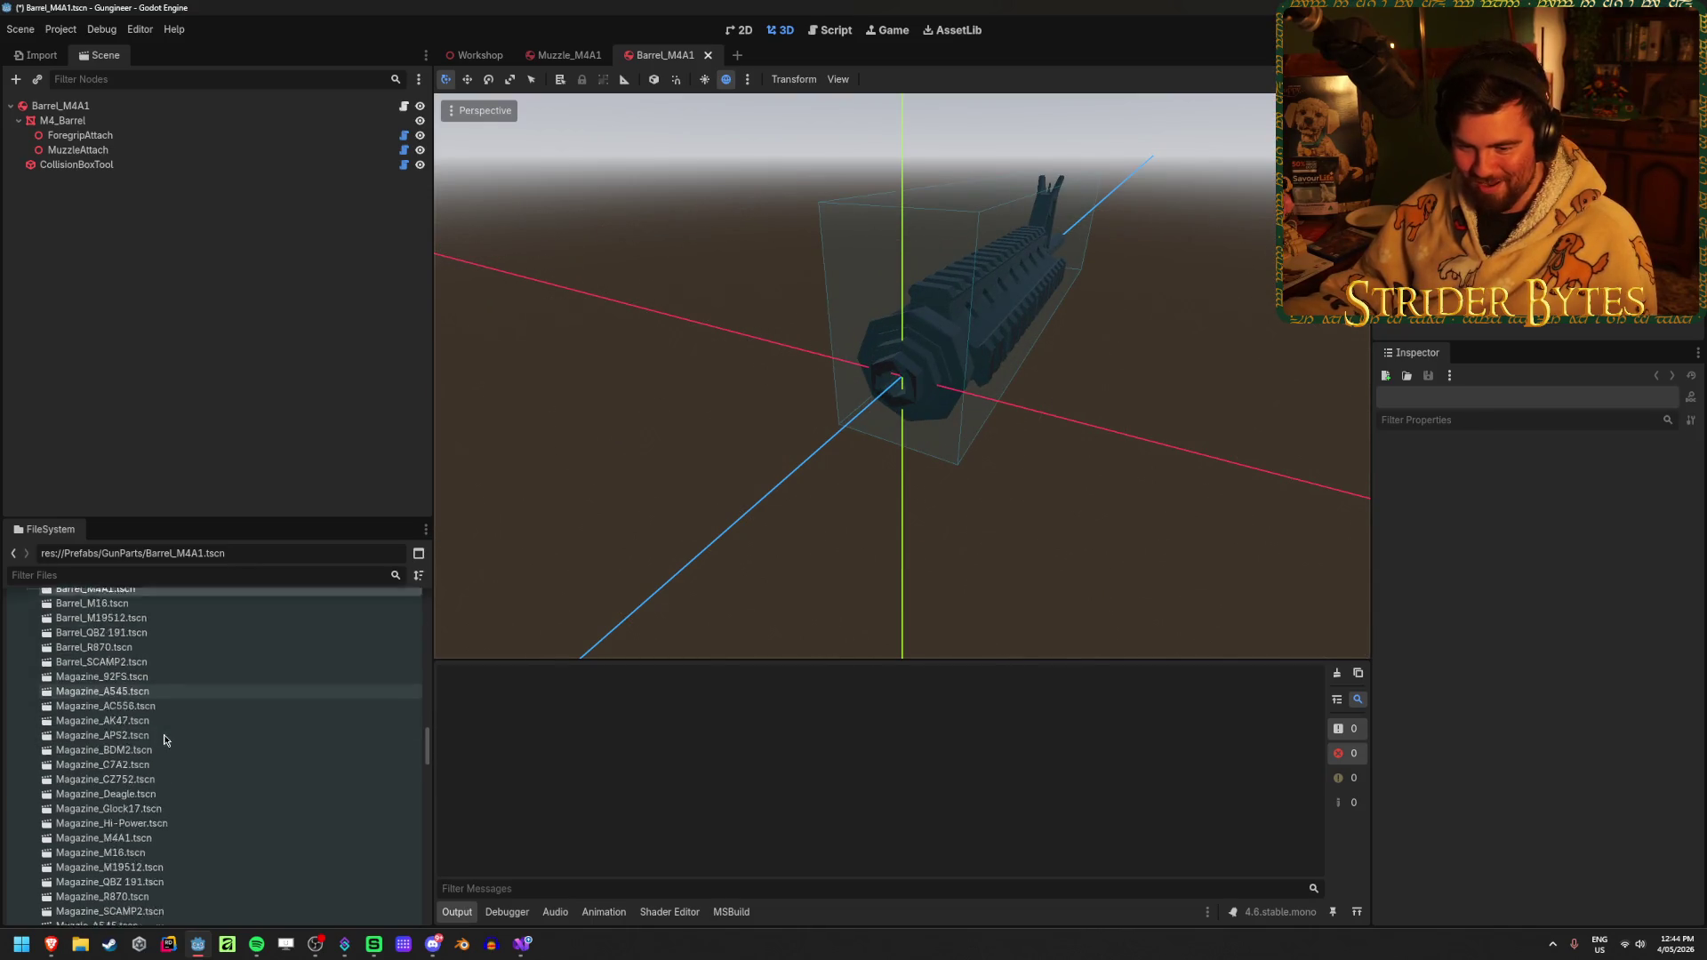
double_click(107, 811)
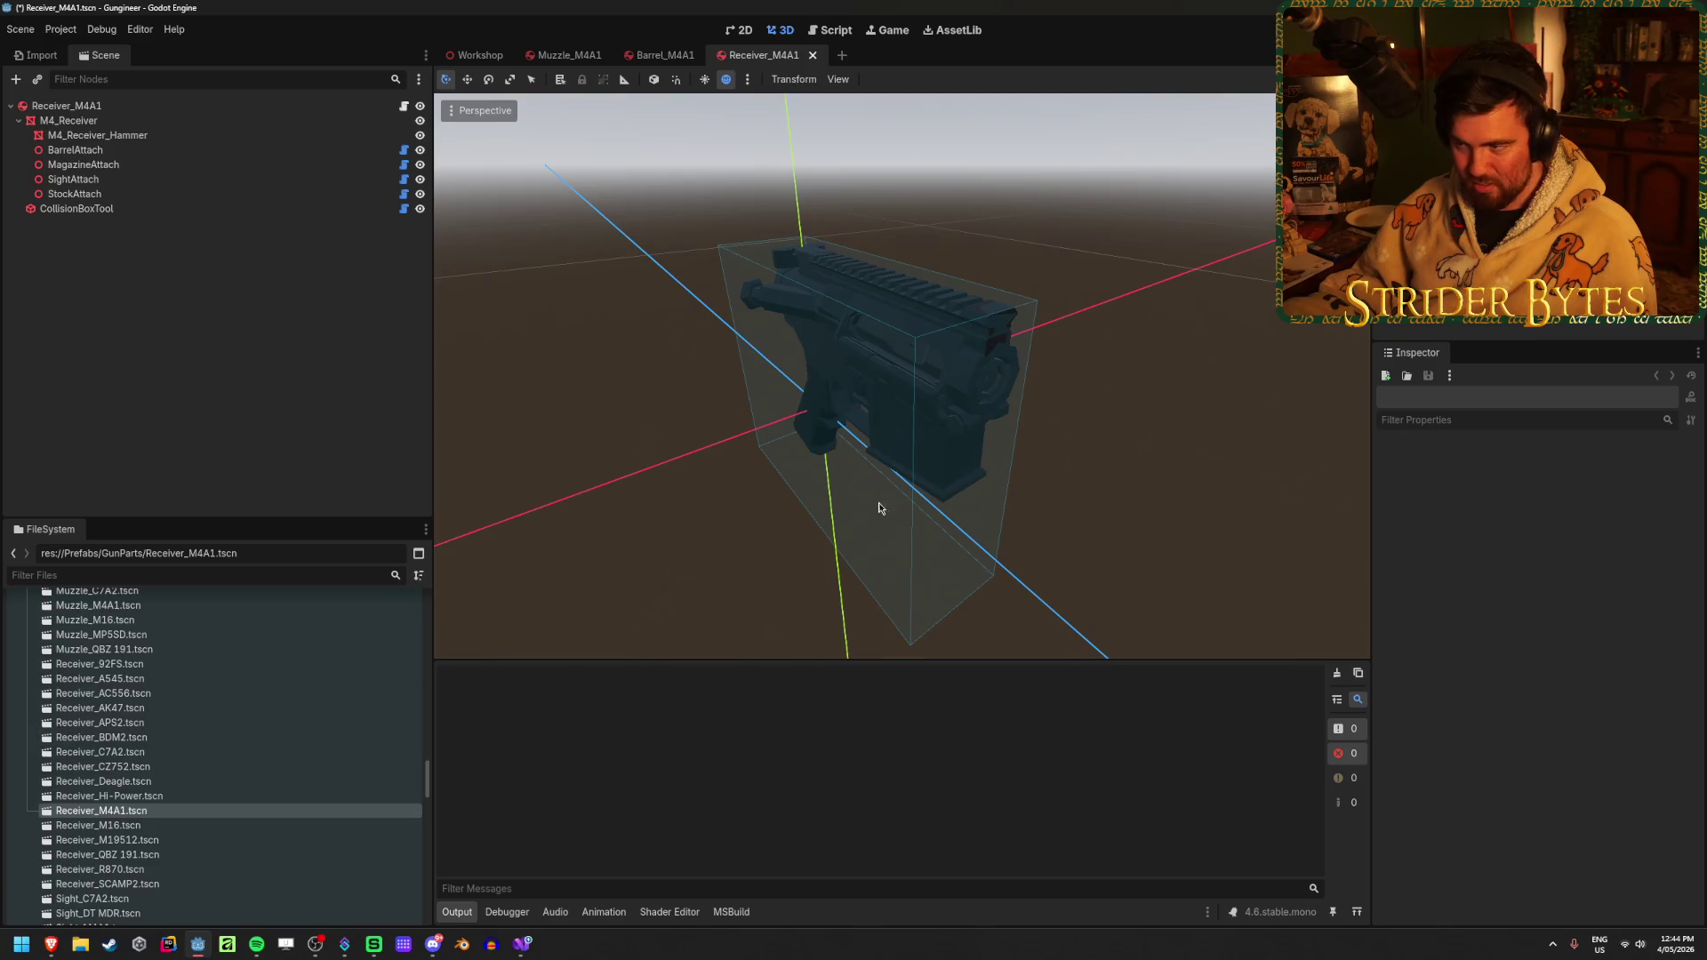
scroll(712, 579, "up", 5)
left_click(98, 105)
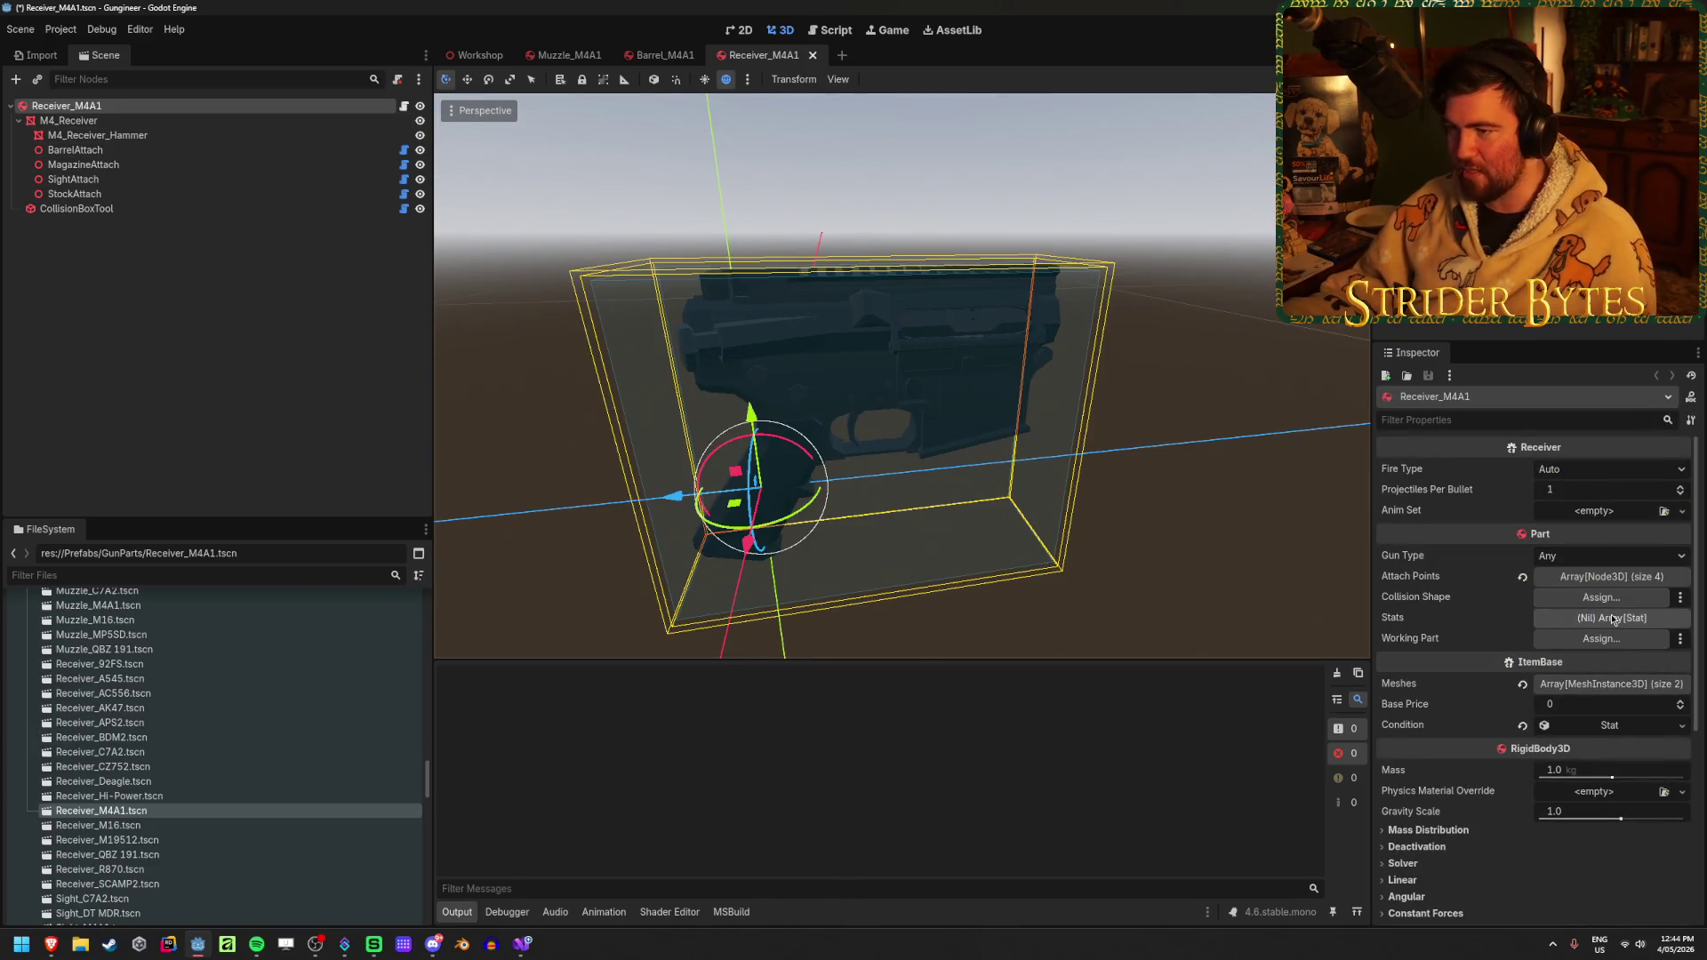
key("ctrl+s")
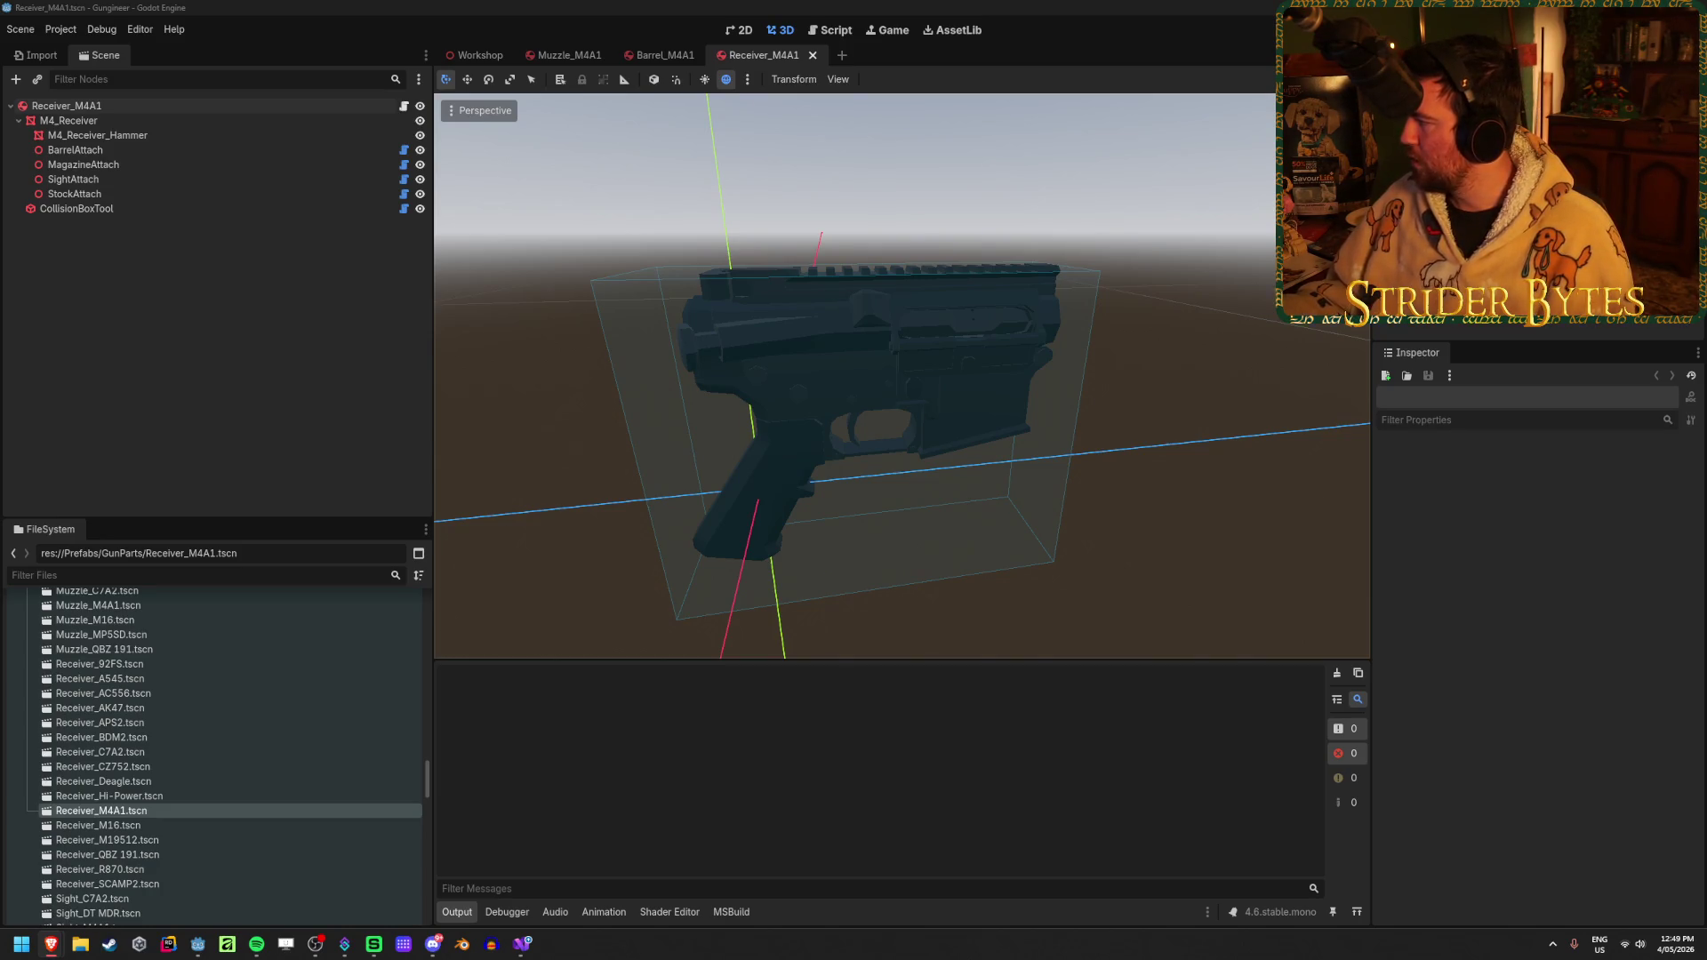
key("alt+Tab")
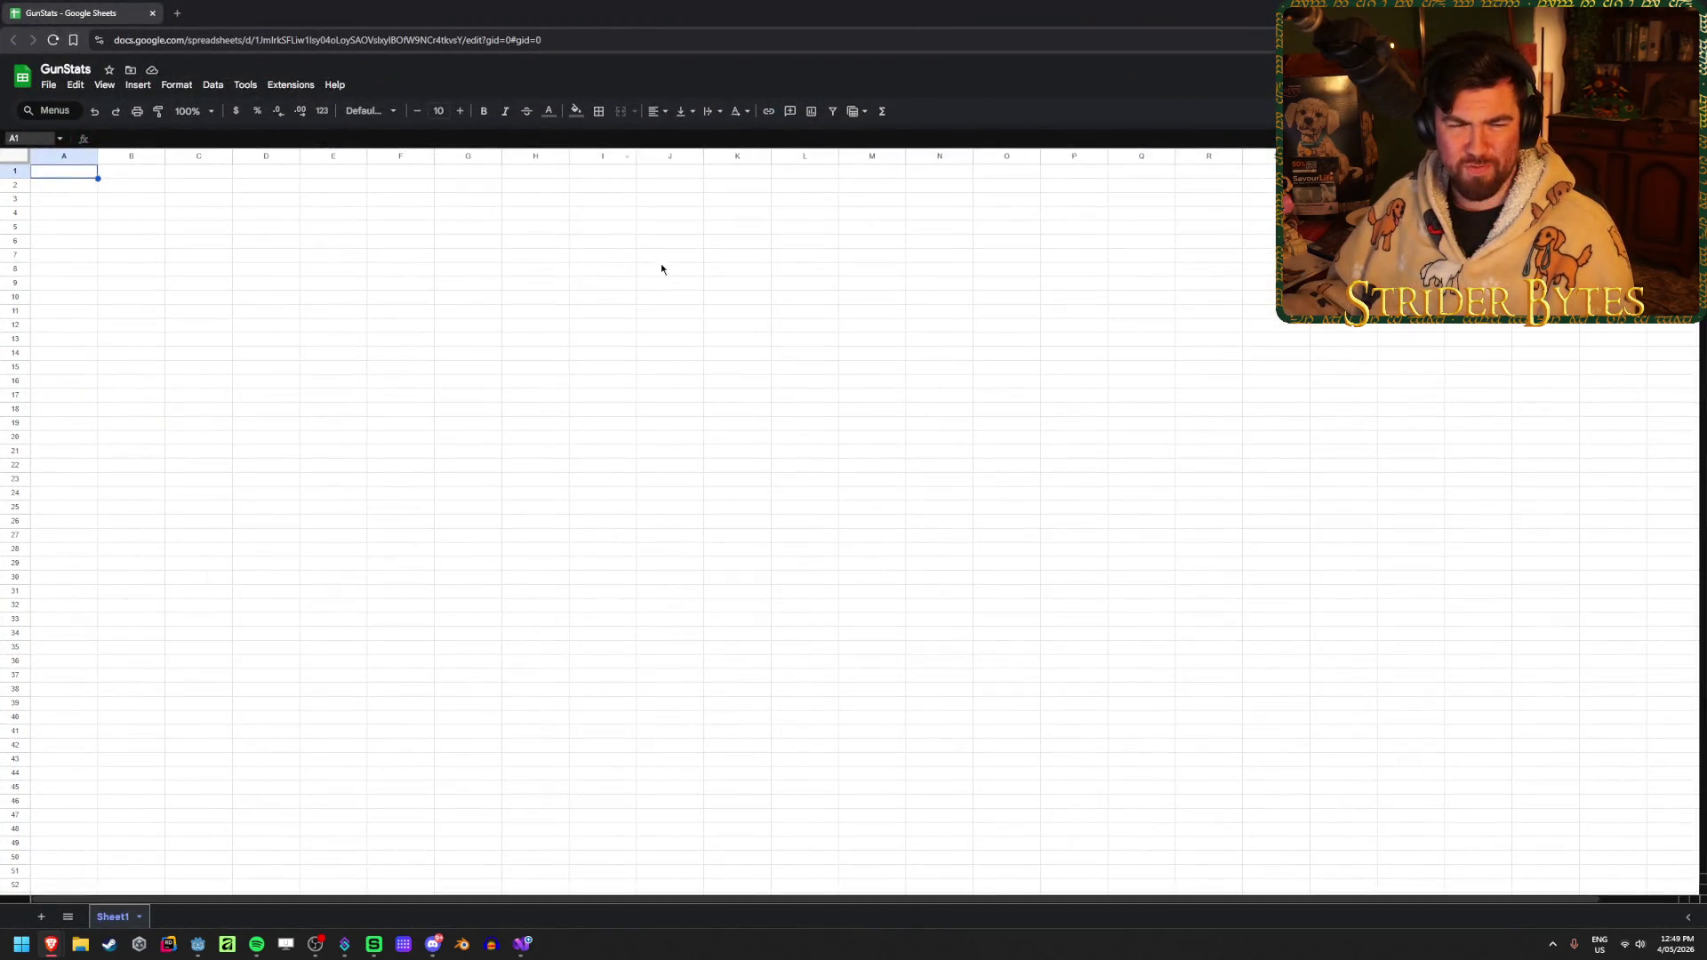
key("alt+Tab")
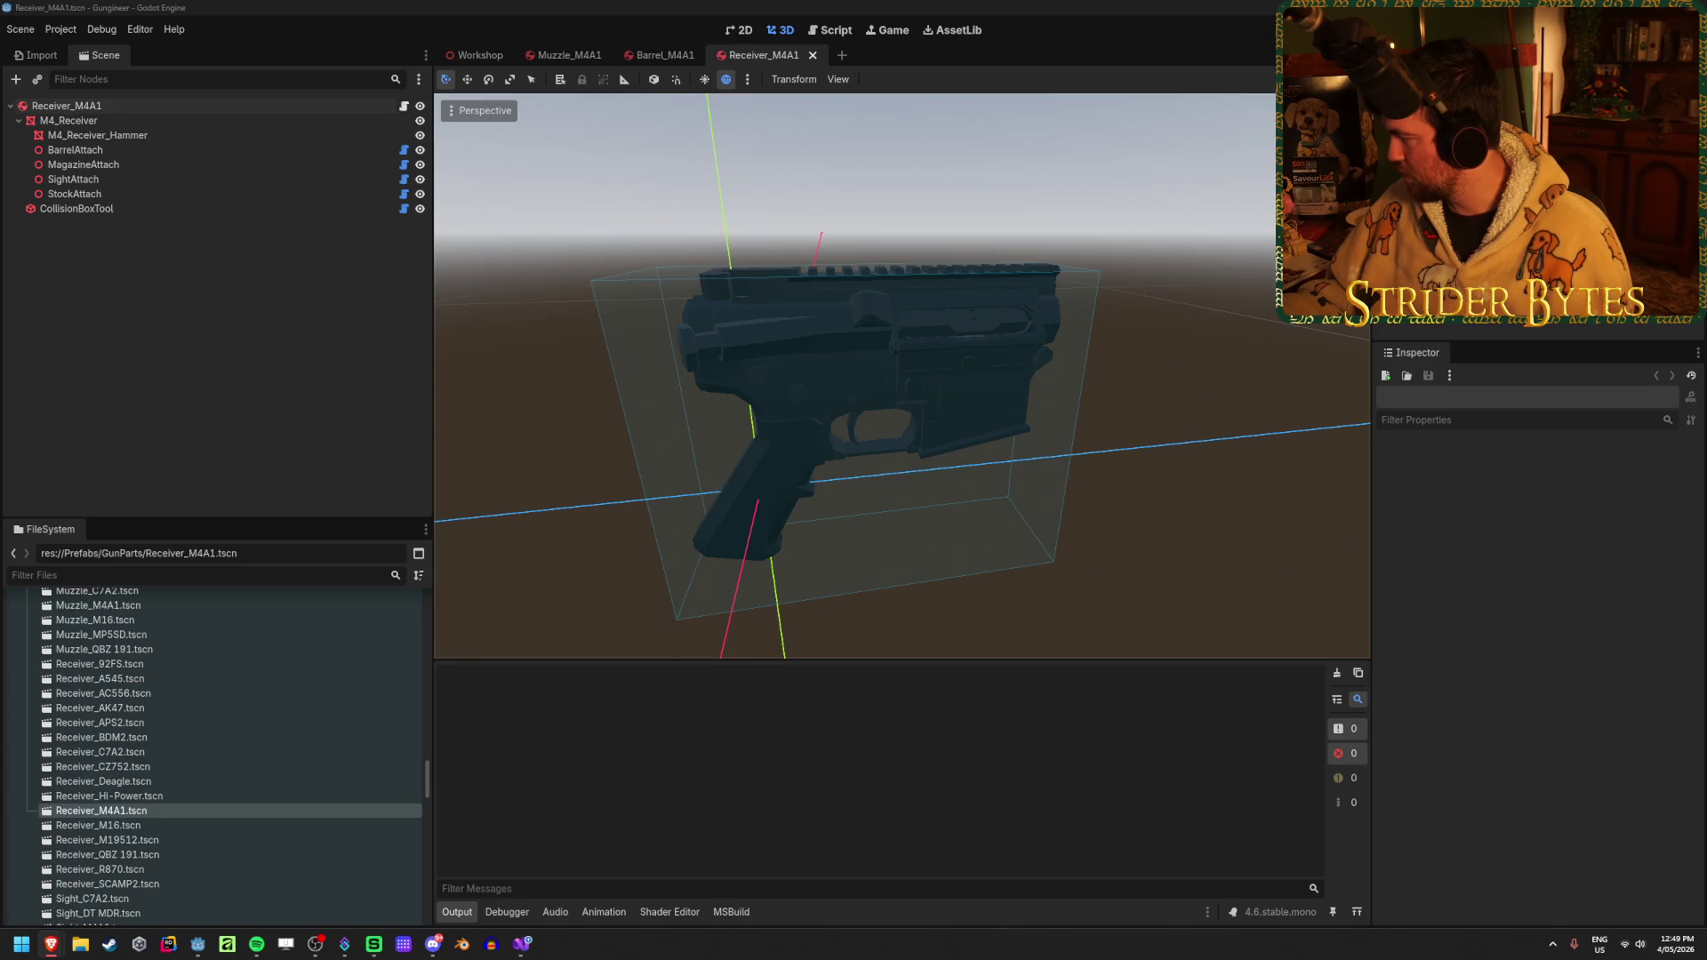
Switch from the Godot Receiver_M4A1 scene to the Brave window showing the GunStats sheet
key("alt+Tab")
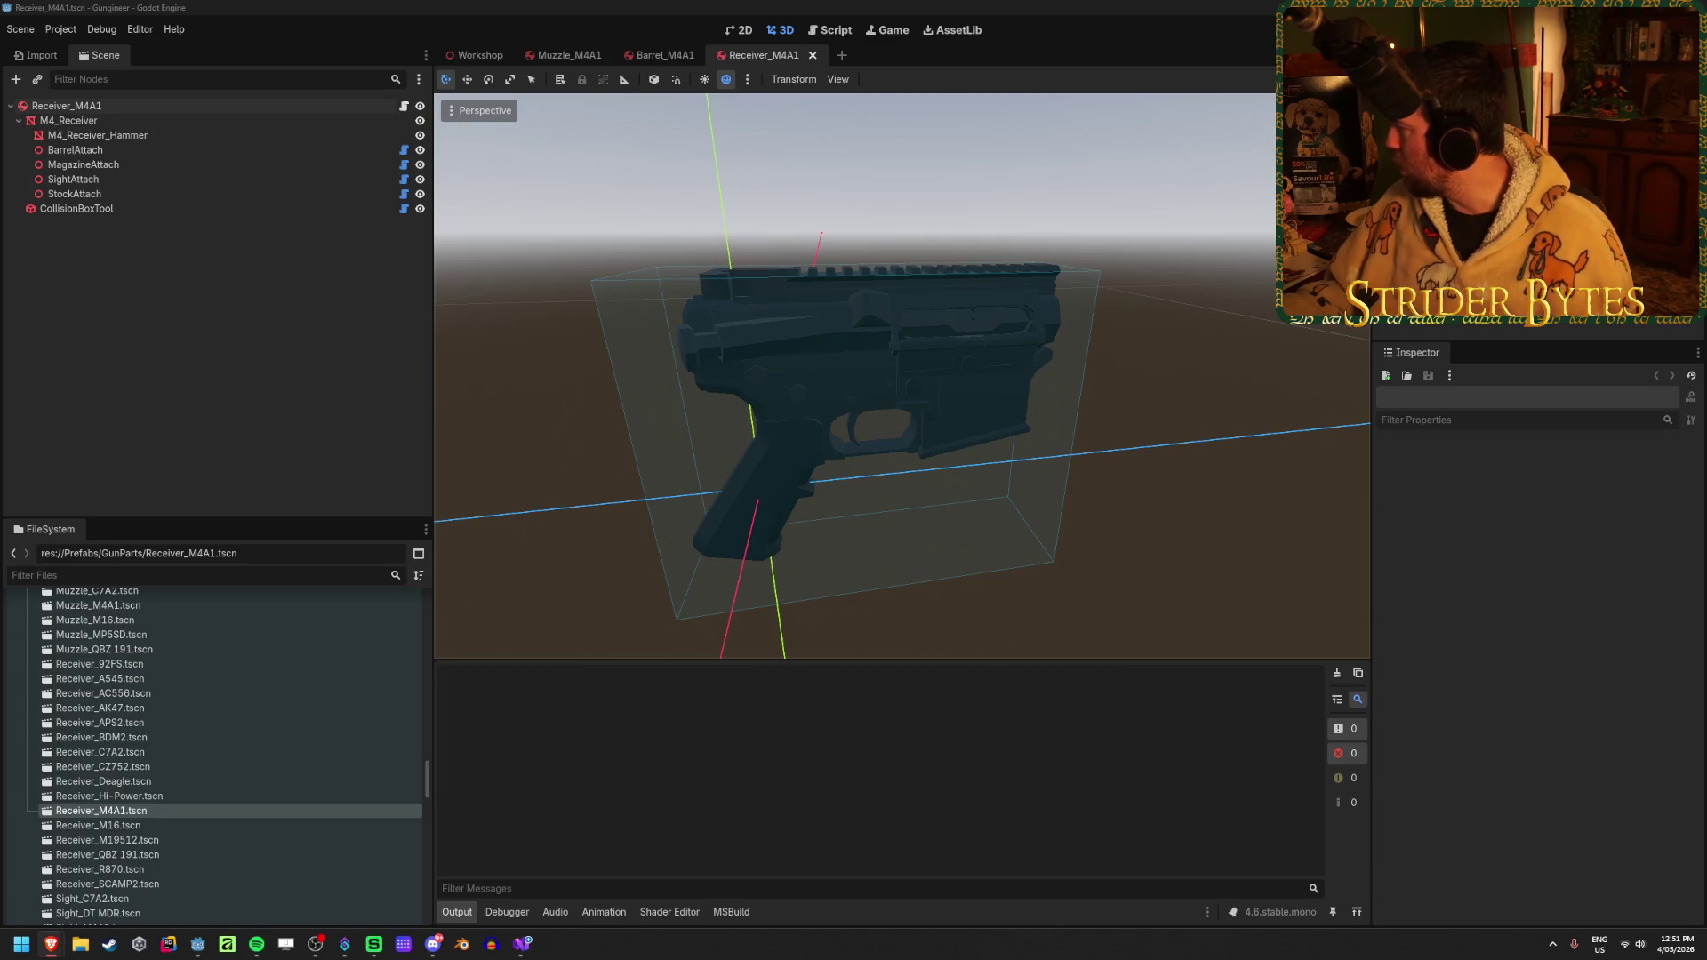
key("alt+Tab")
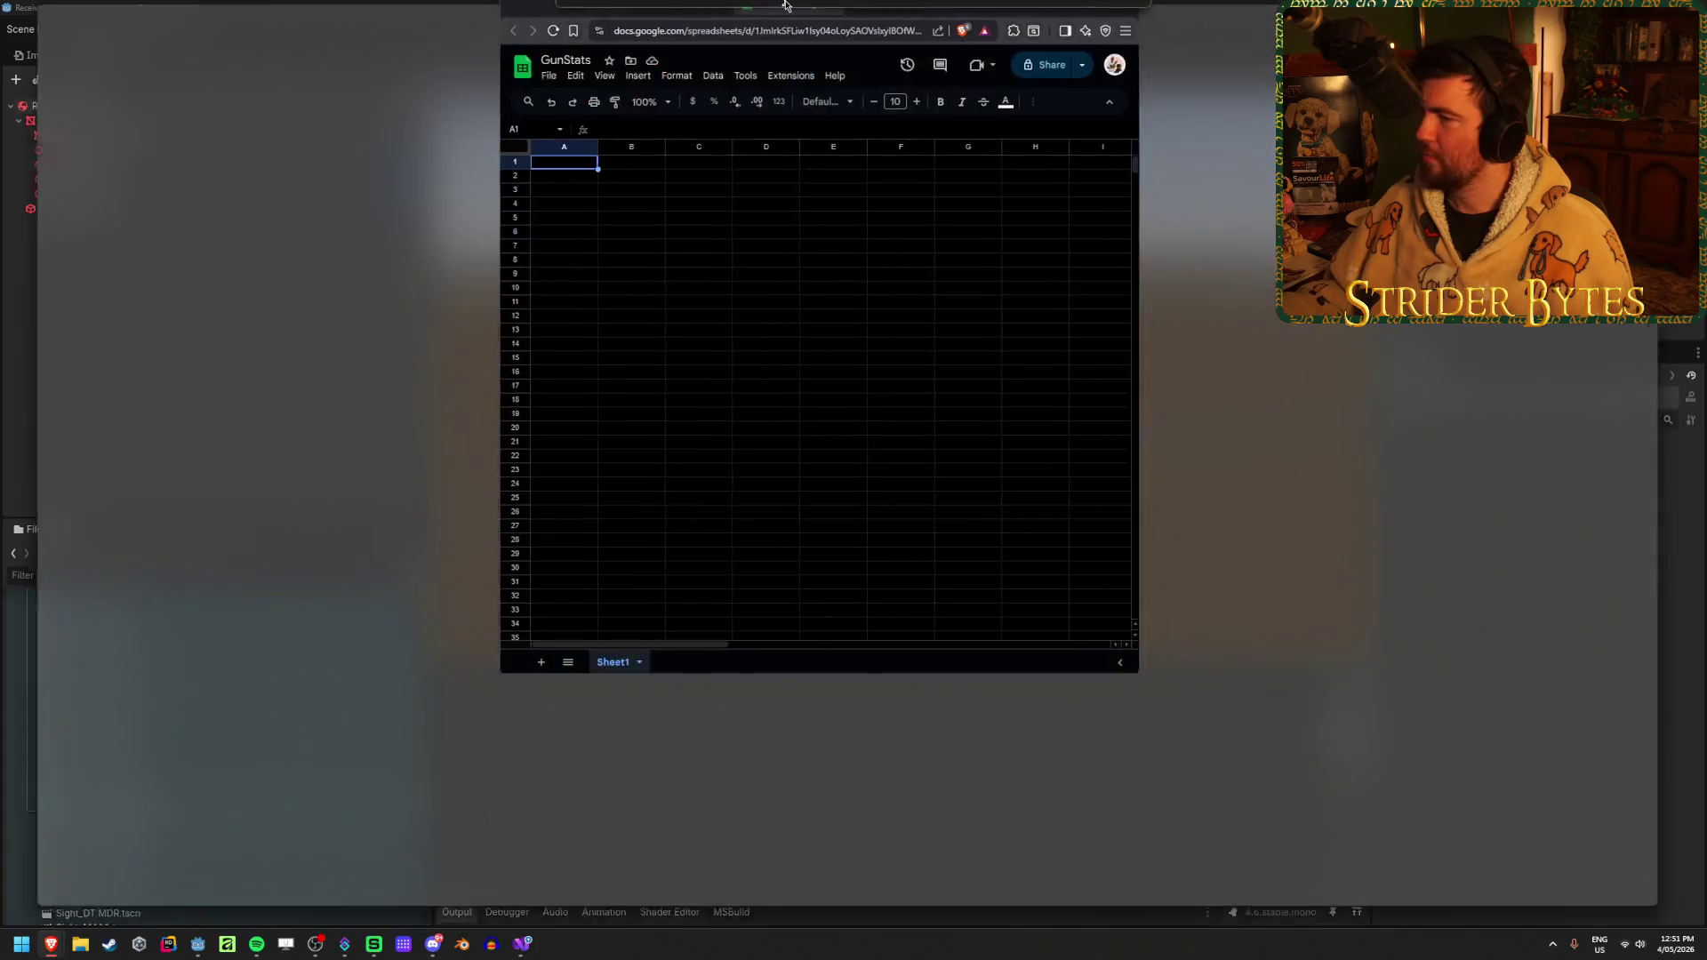
Clear the stray text that was accidentally typed into cell A1
type("gkgjlkdfg")
key("Return")
key("Up")
key("Delete")
left_click(647, 382)
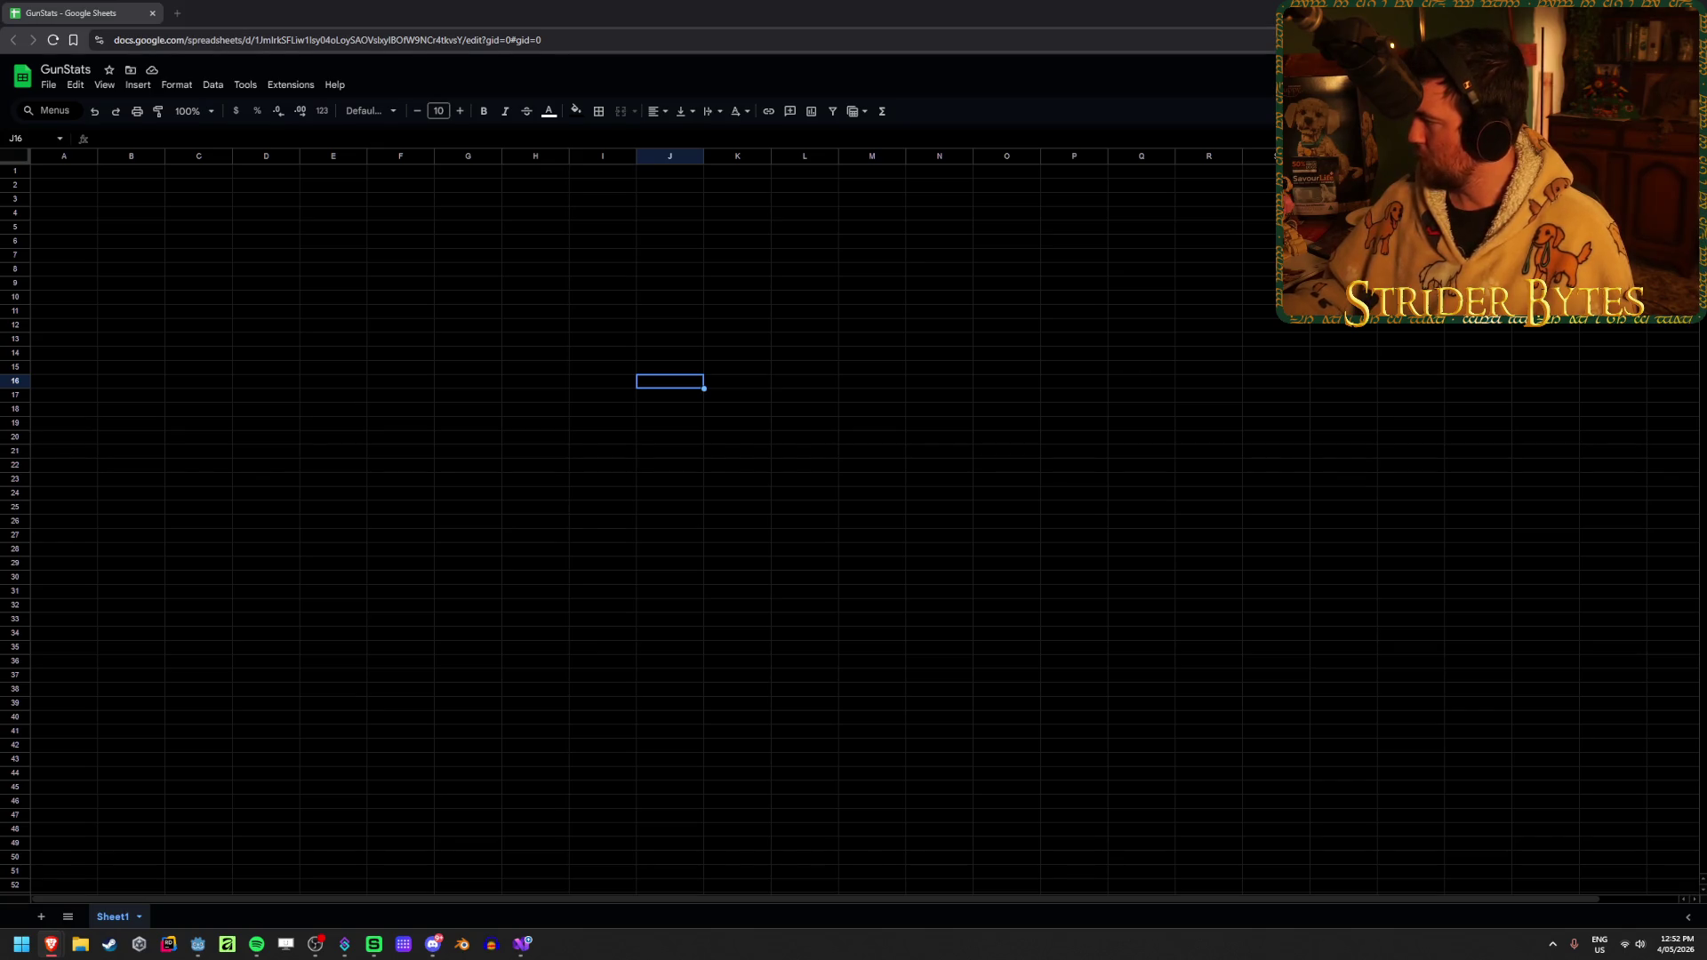
Zoom the empty sheet in two steps and return the cursor to cell A1
left_click(401, 297)
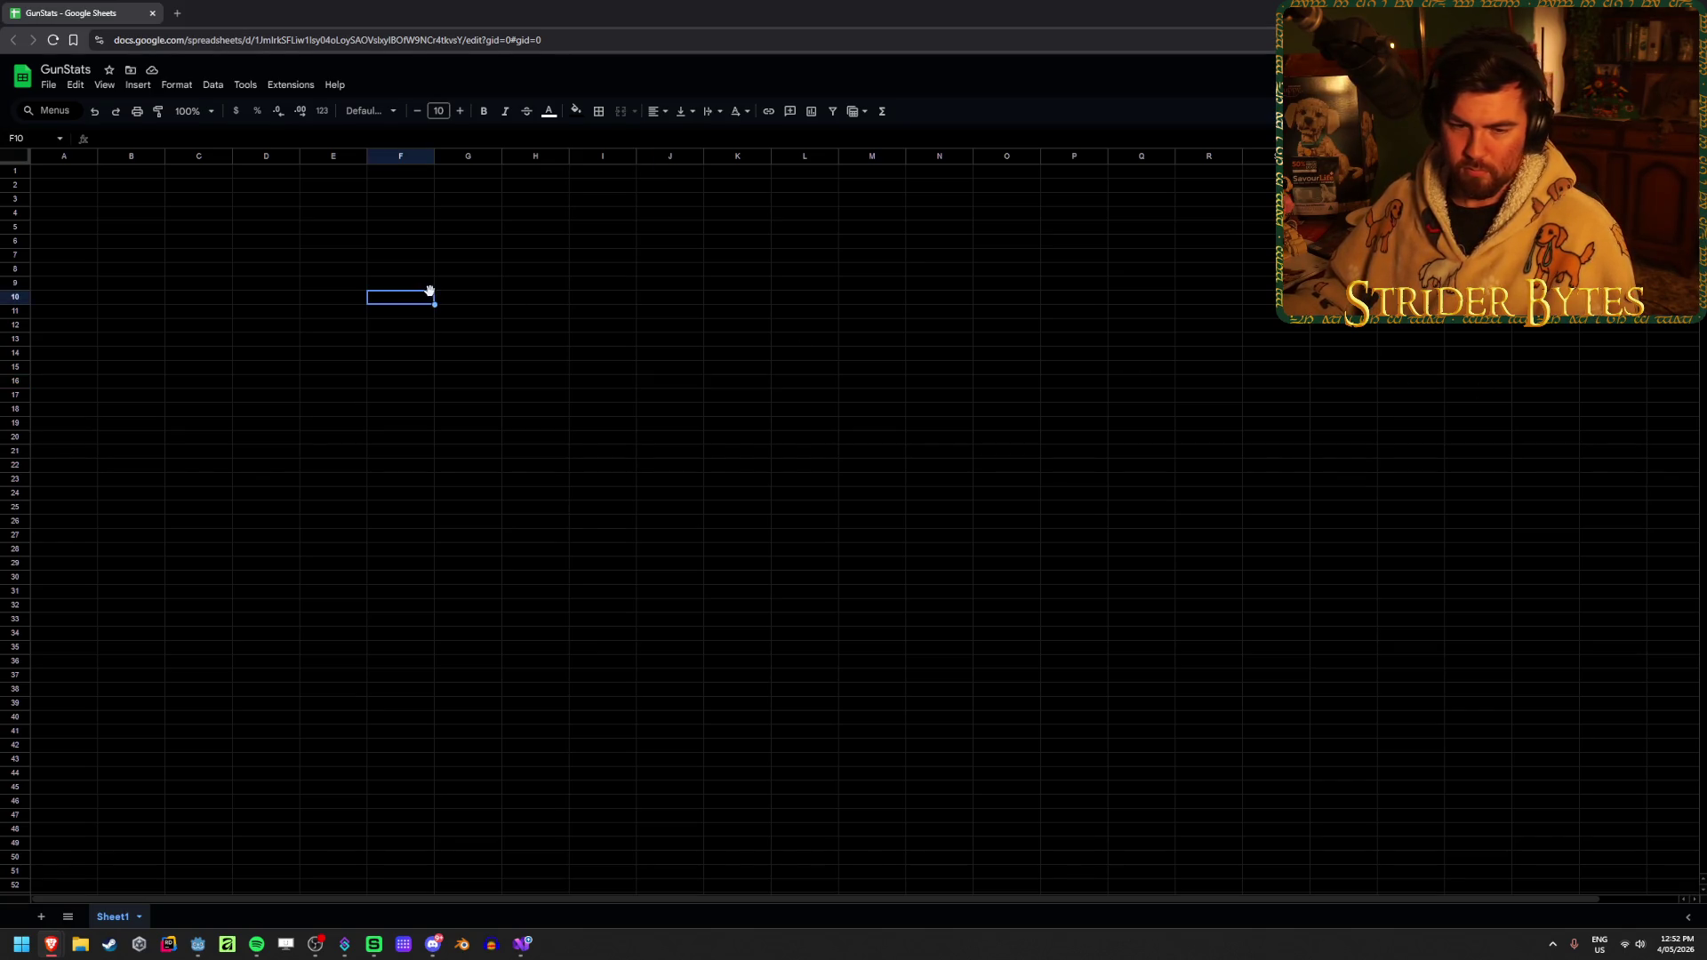
left_click(131, 282)
left_click(69, 178)
left_click(330, 272)
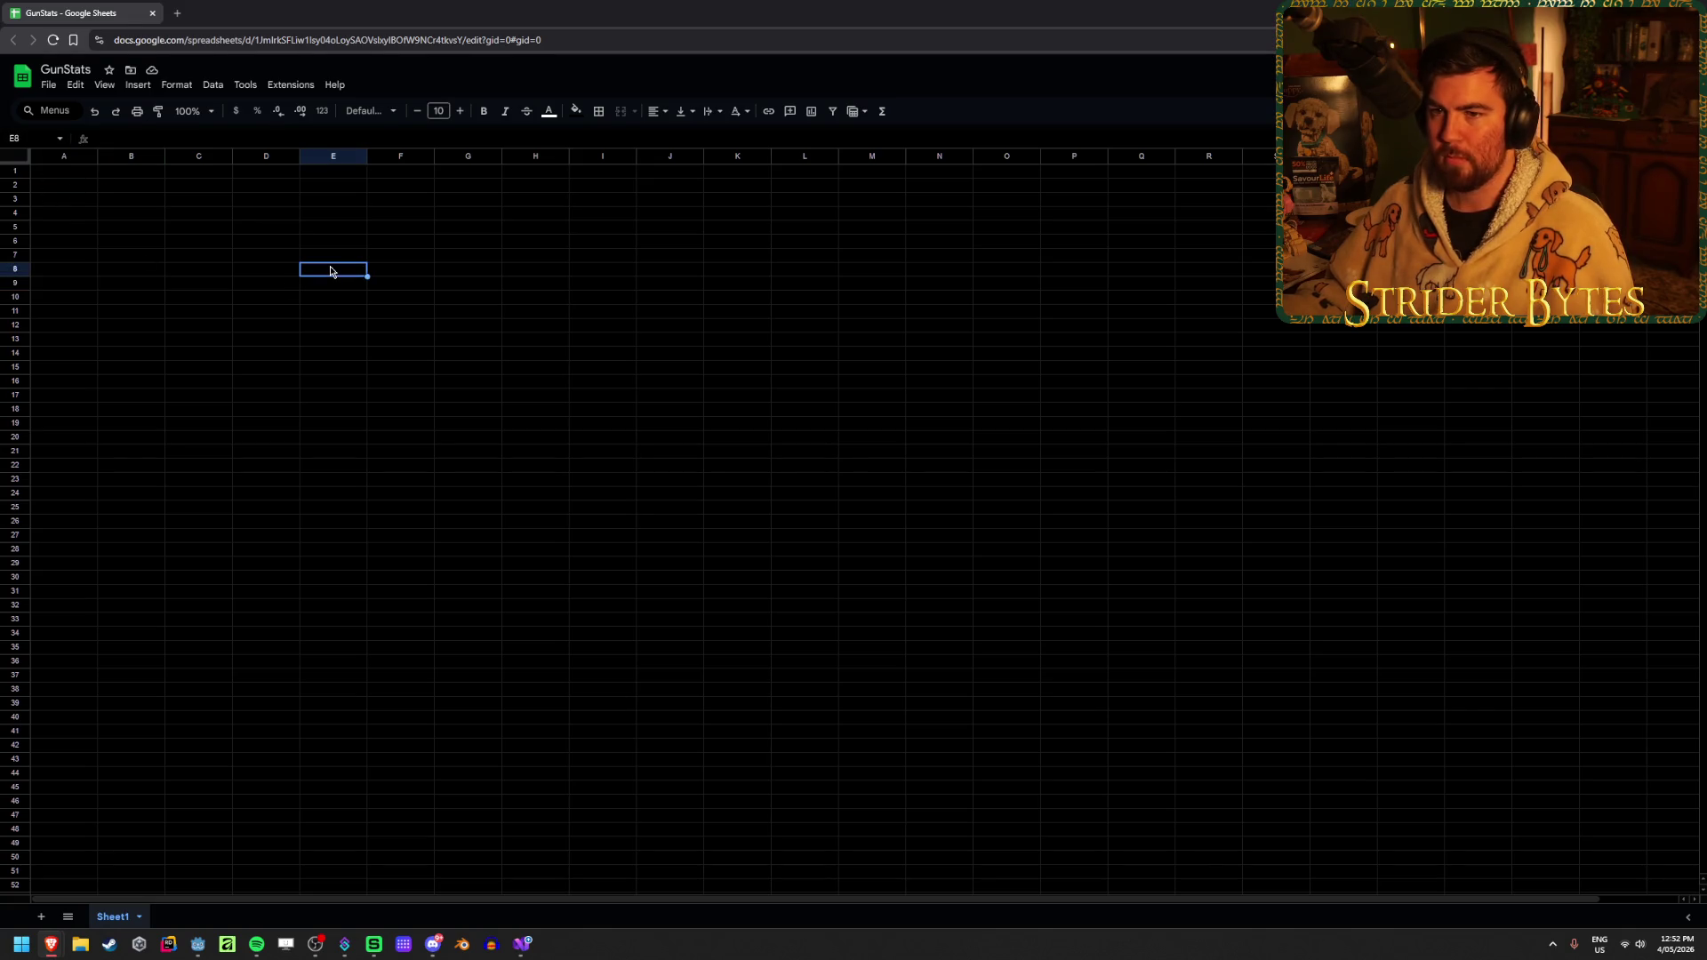
left_click(37, 174)
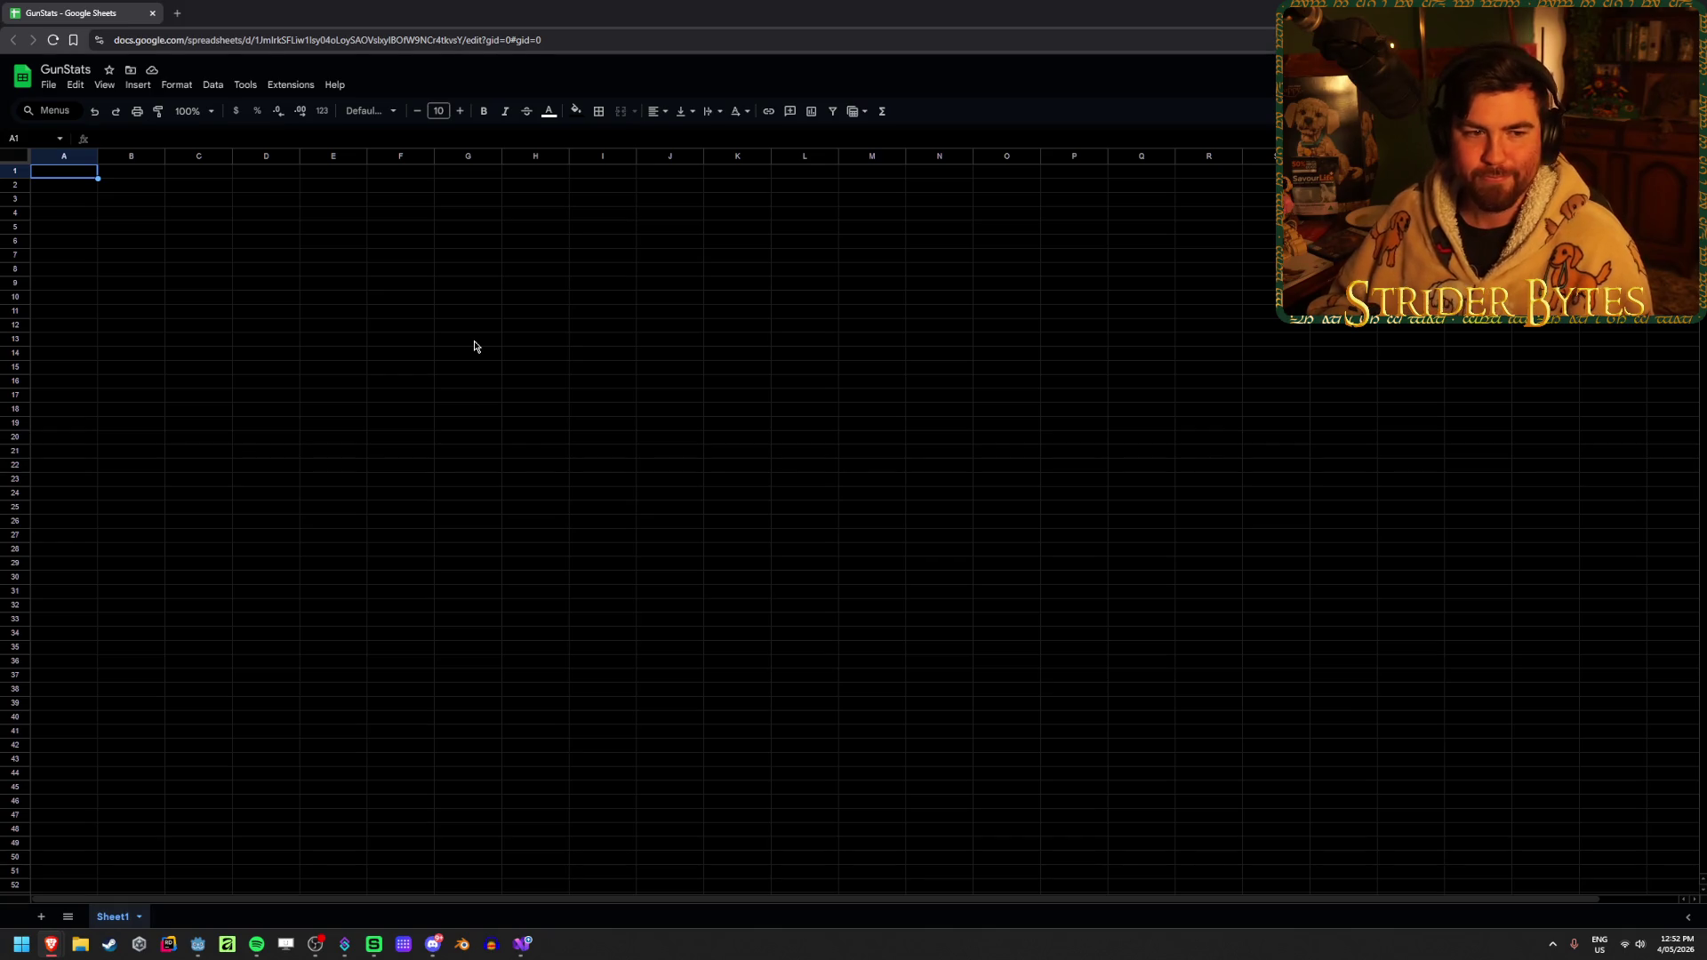
key("ctrl+plus")
key("ctrl+plus")
key("ctrl+plus")
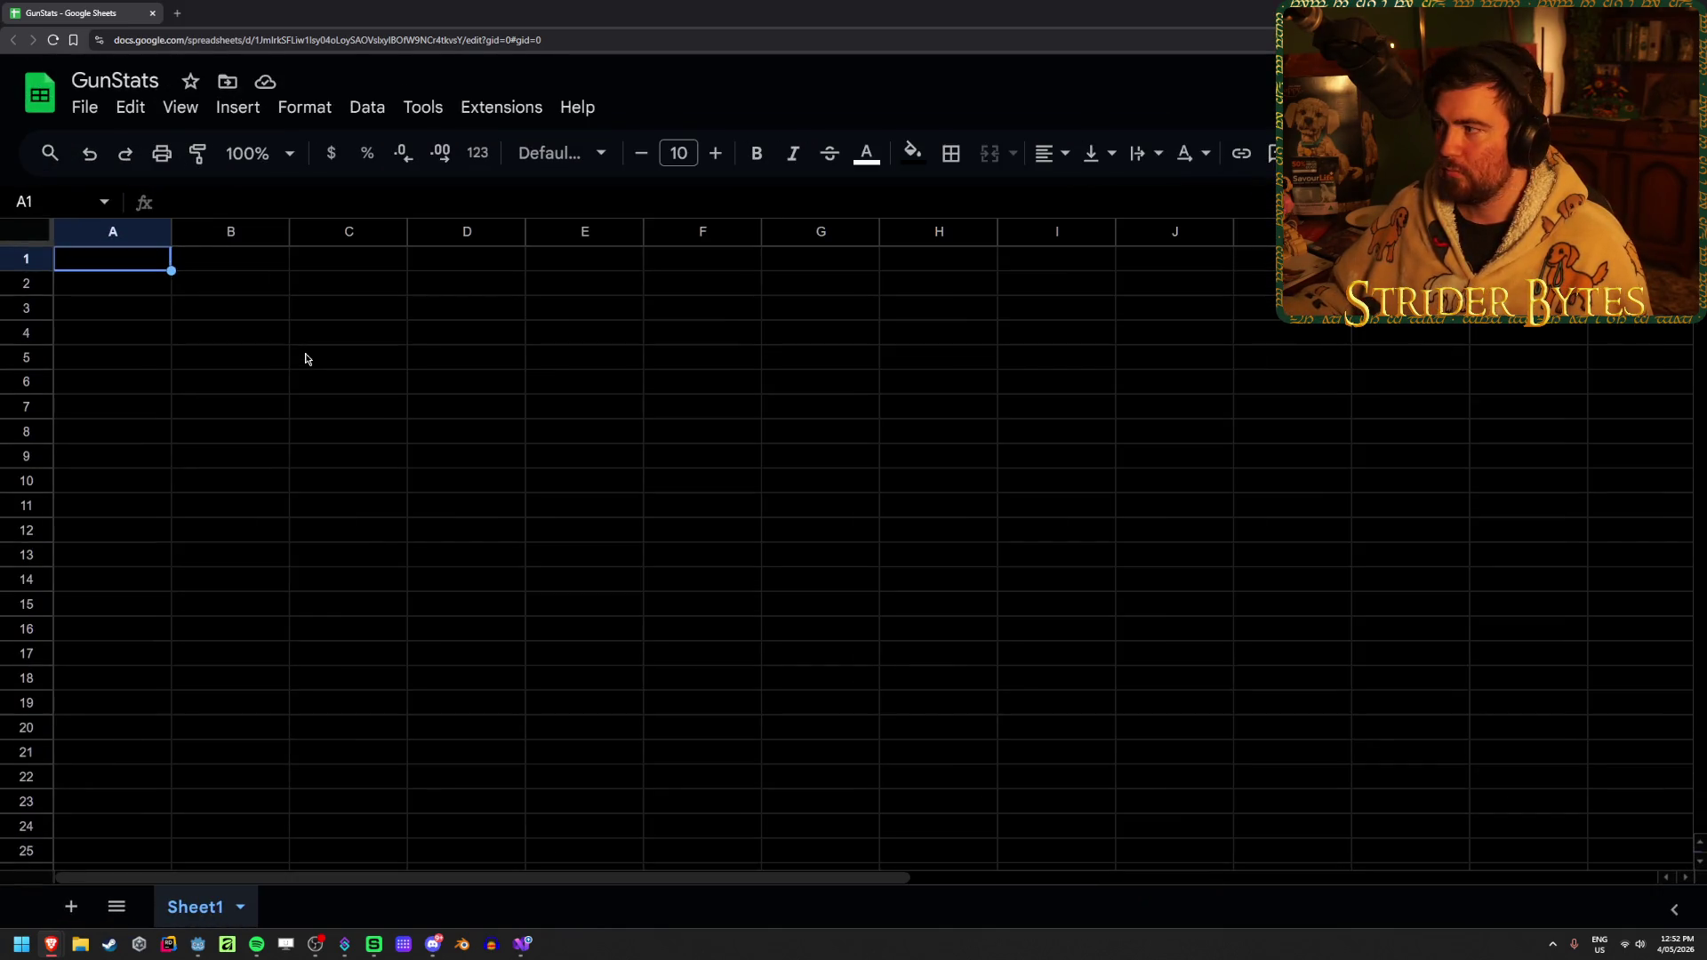
key("ctrl+plus")
key("Right")
key("Right")
key("Down")
key("Down")
key("Down")
key("ctrl+Home")
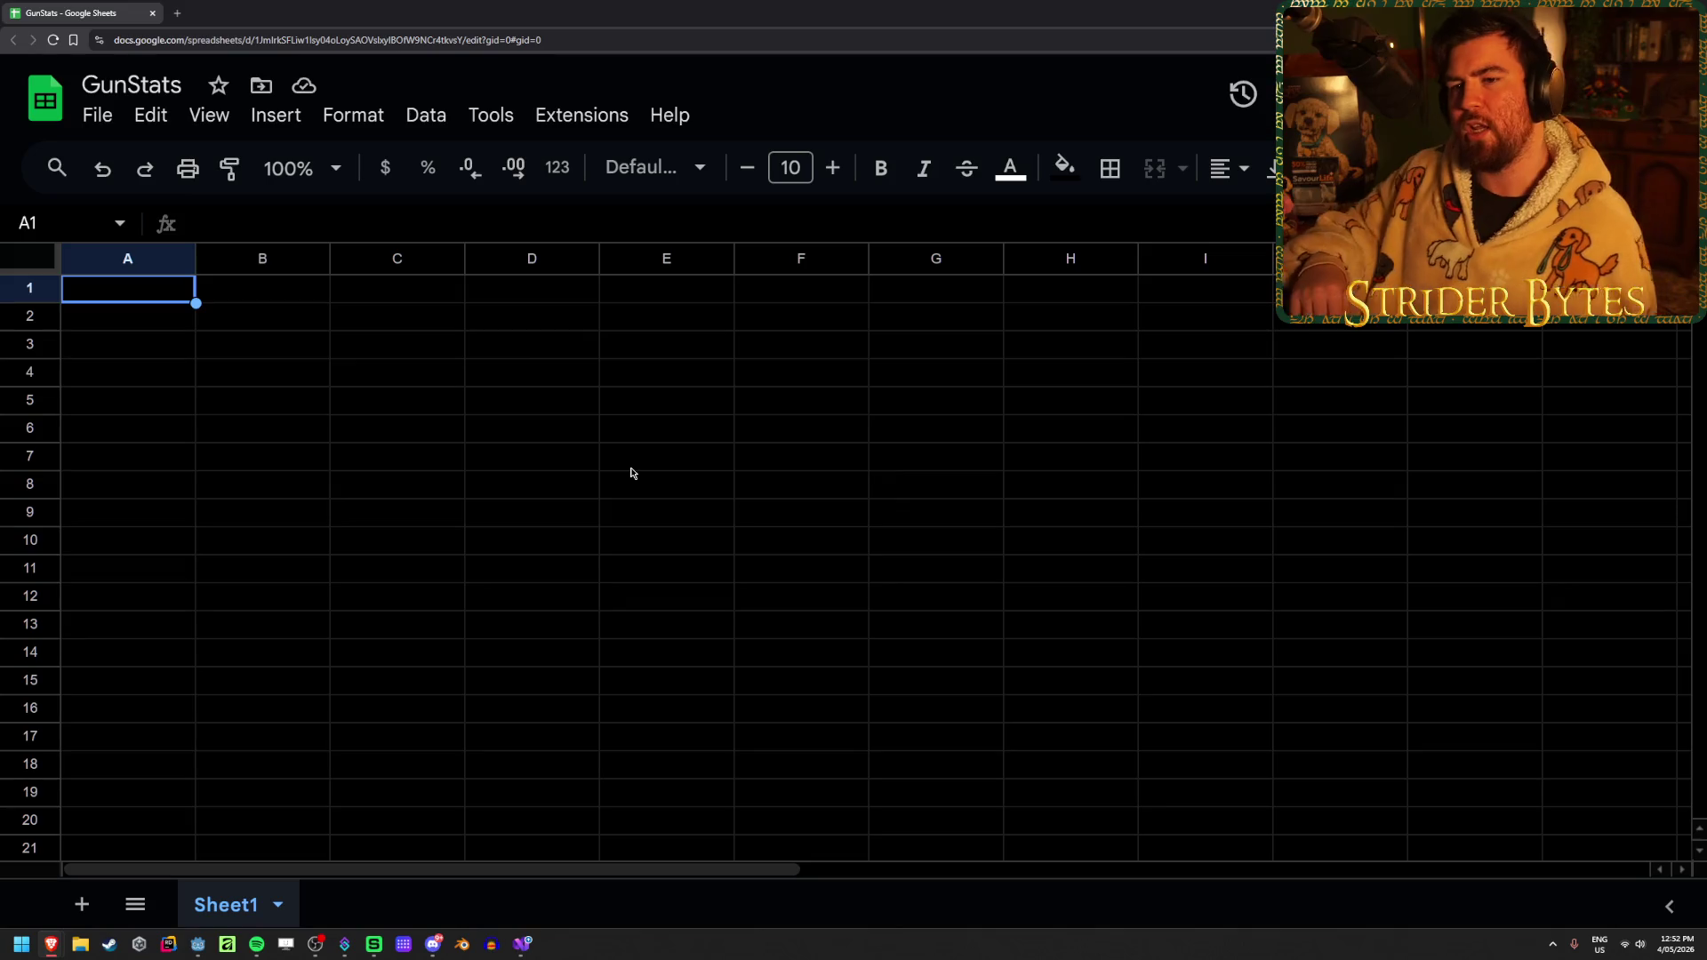
Enter the header ID in A1 and make row 1 bold and centred
type("ID")
key("Return")
key("Up")
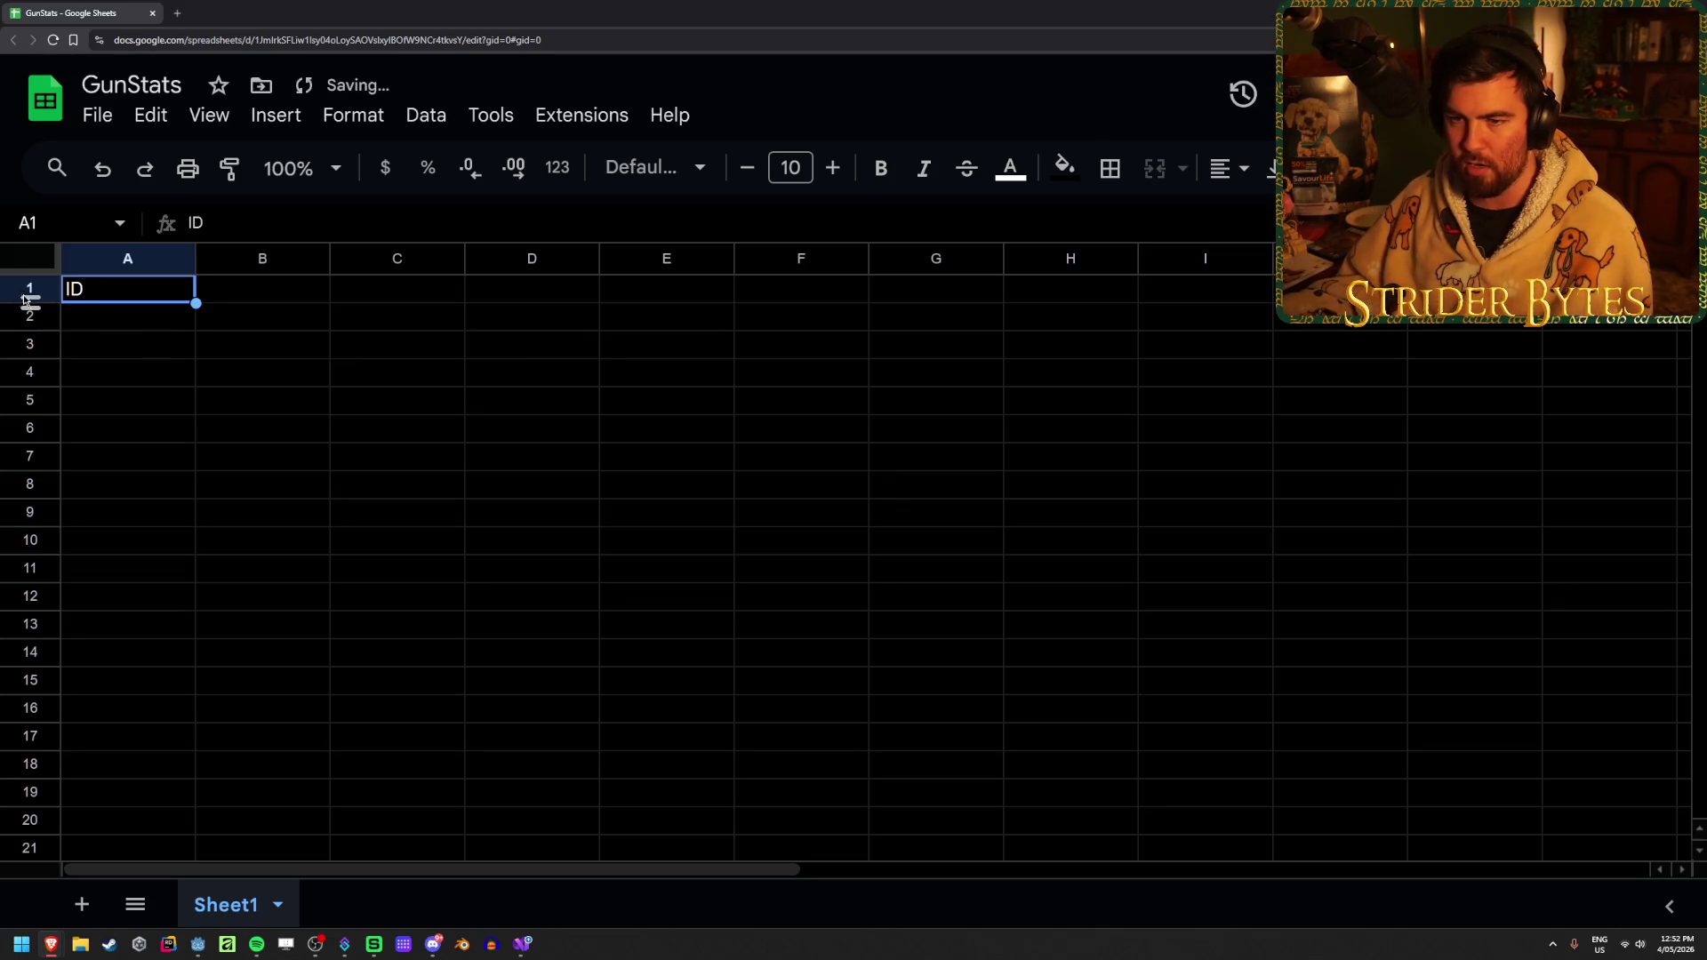
left_click(27, 293)
left_click(1230, 168)
left_click(1249, 213)
left_click(880, 168)
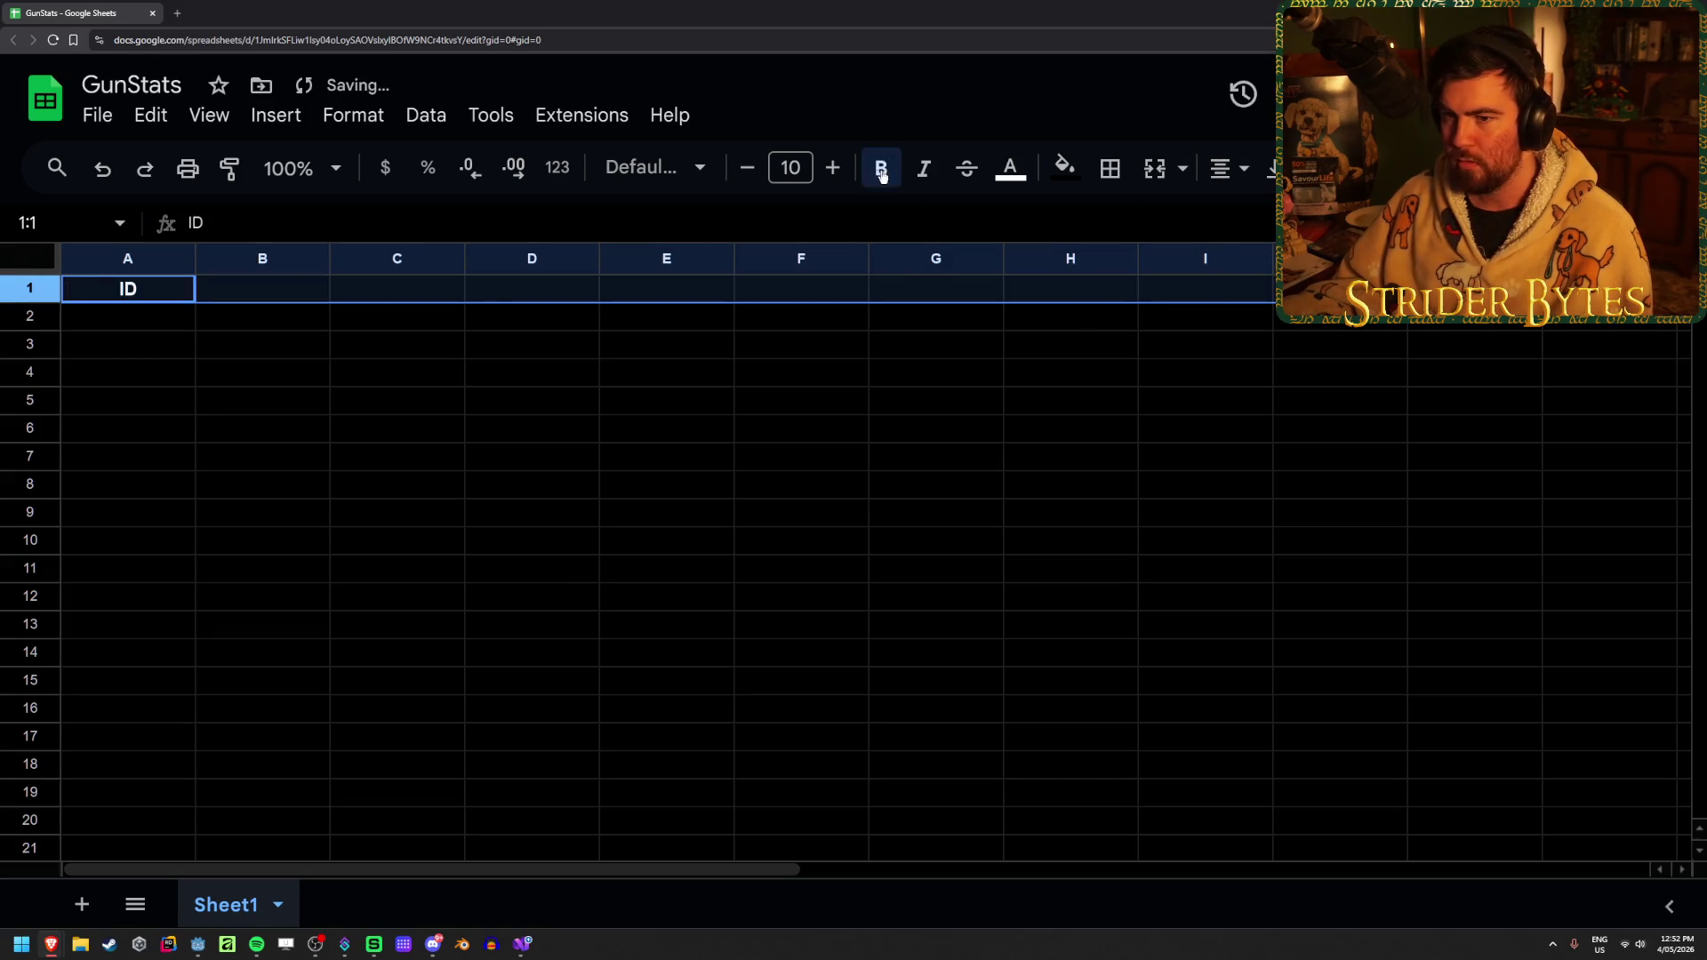
left_click(216, 487)
Move around the grid and settle on cell B1 for the next header
left_click(236, 282)
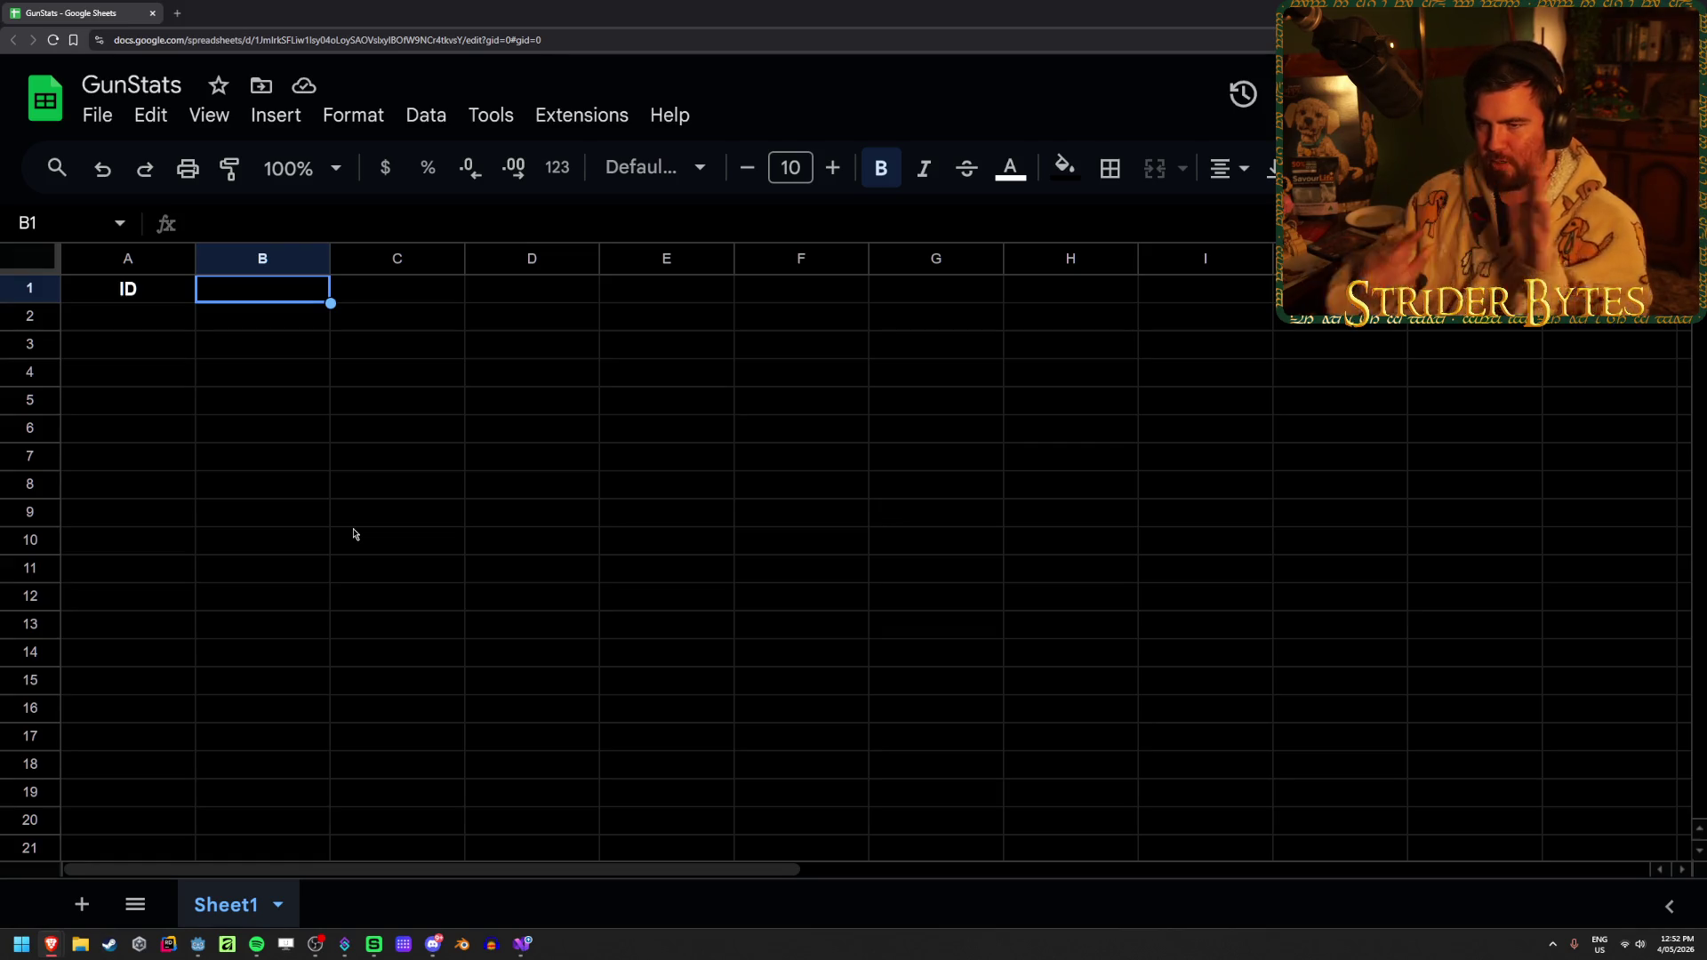
key("Return")
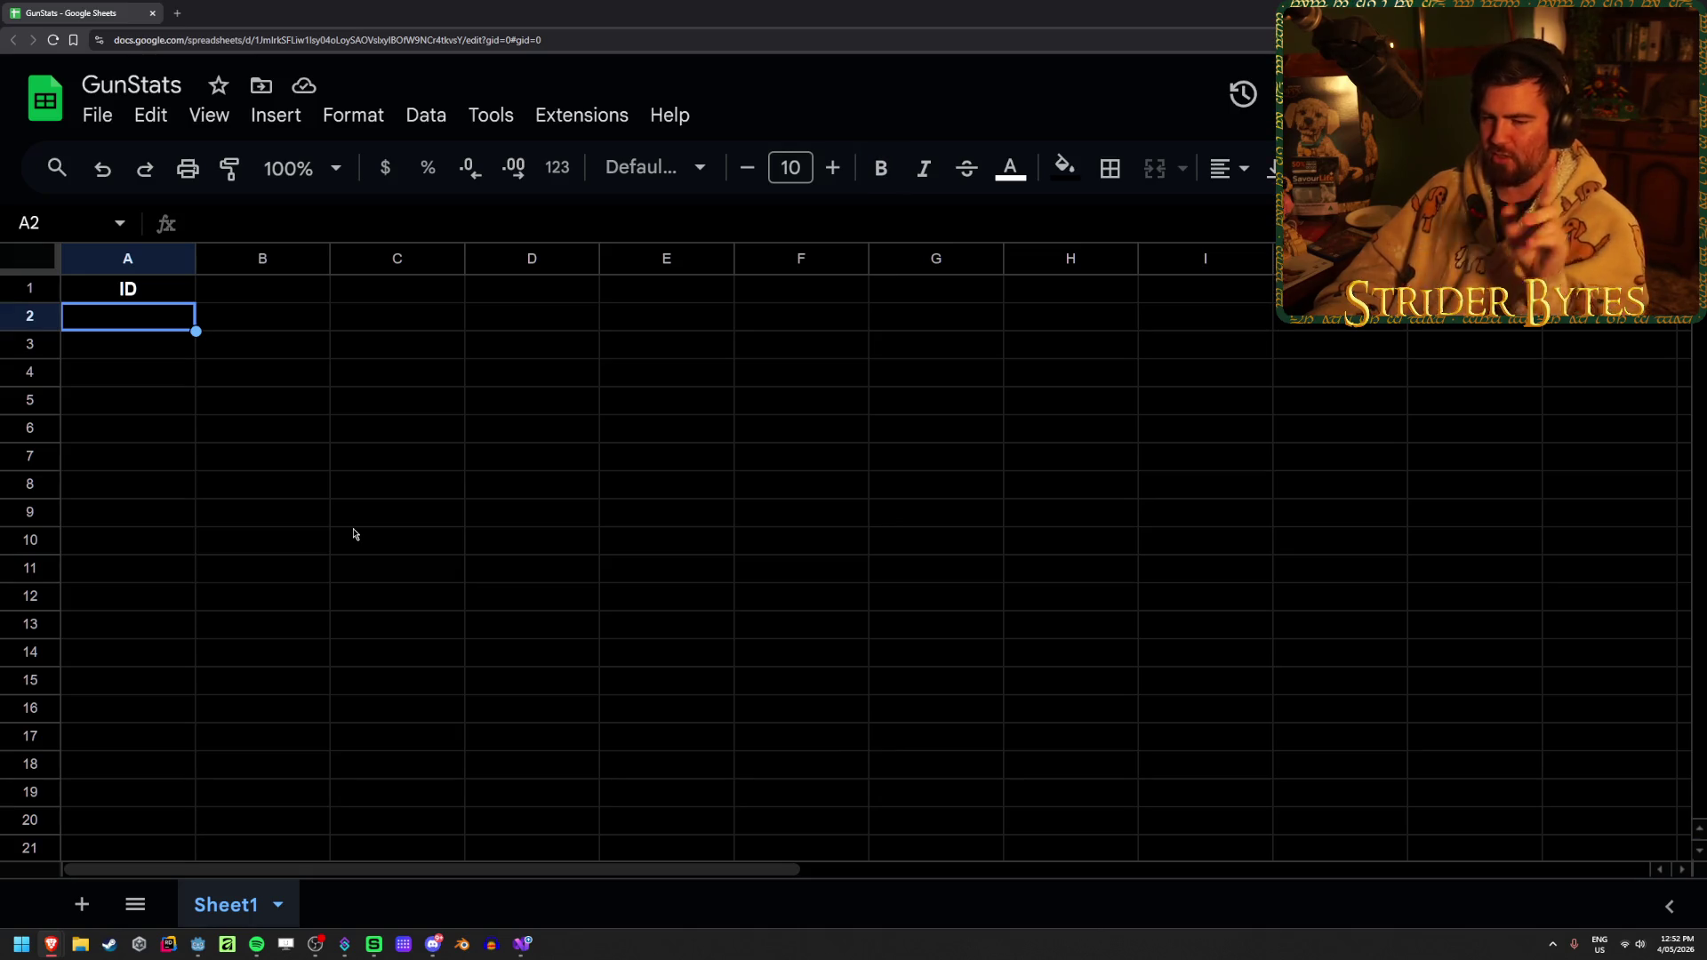
key("Right")
key("Up")
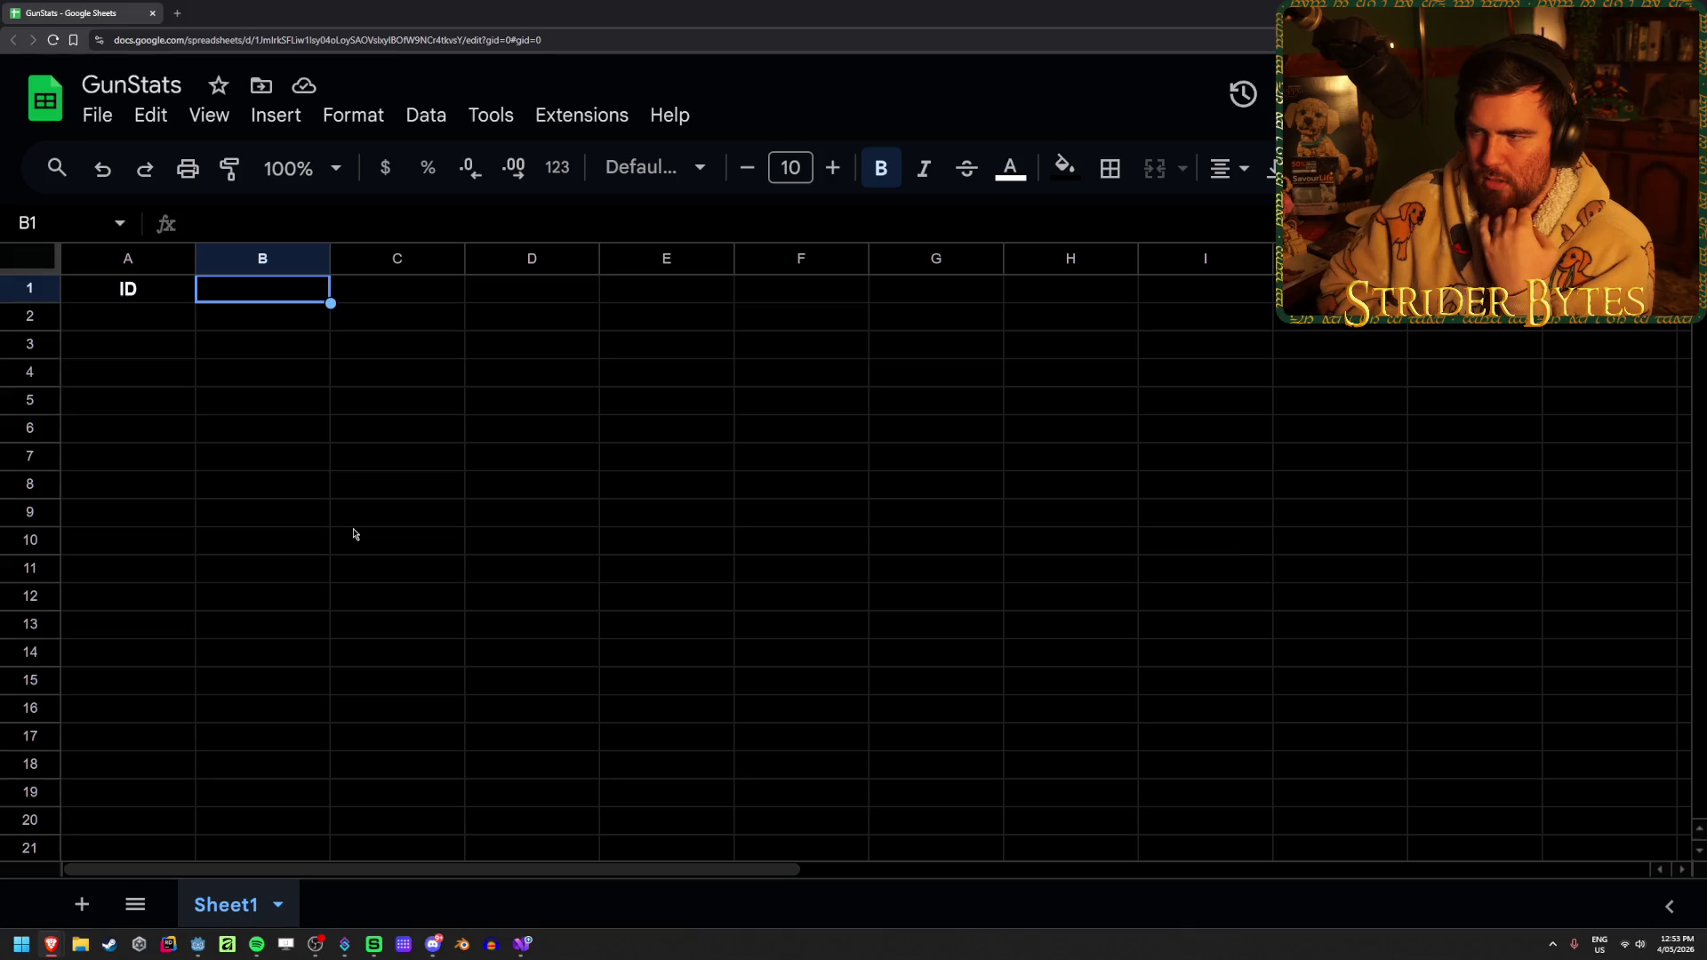
left_click(318, 468)
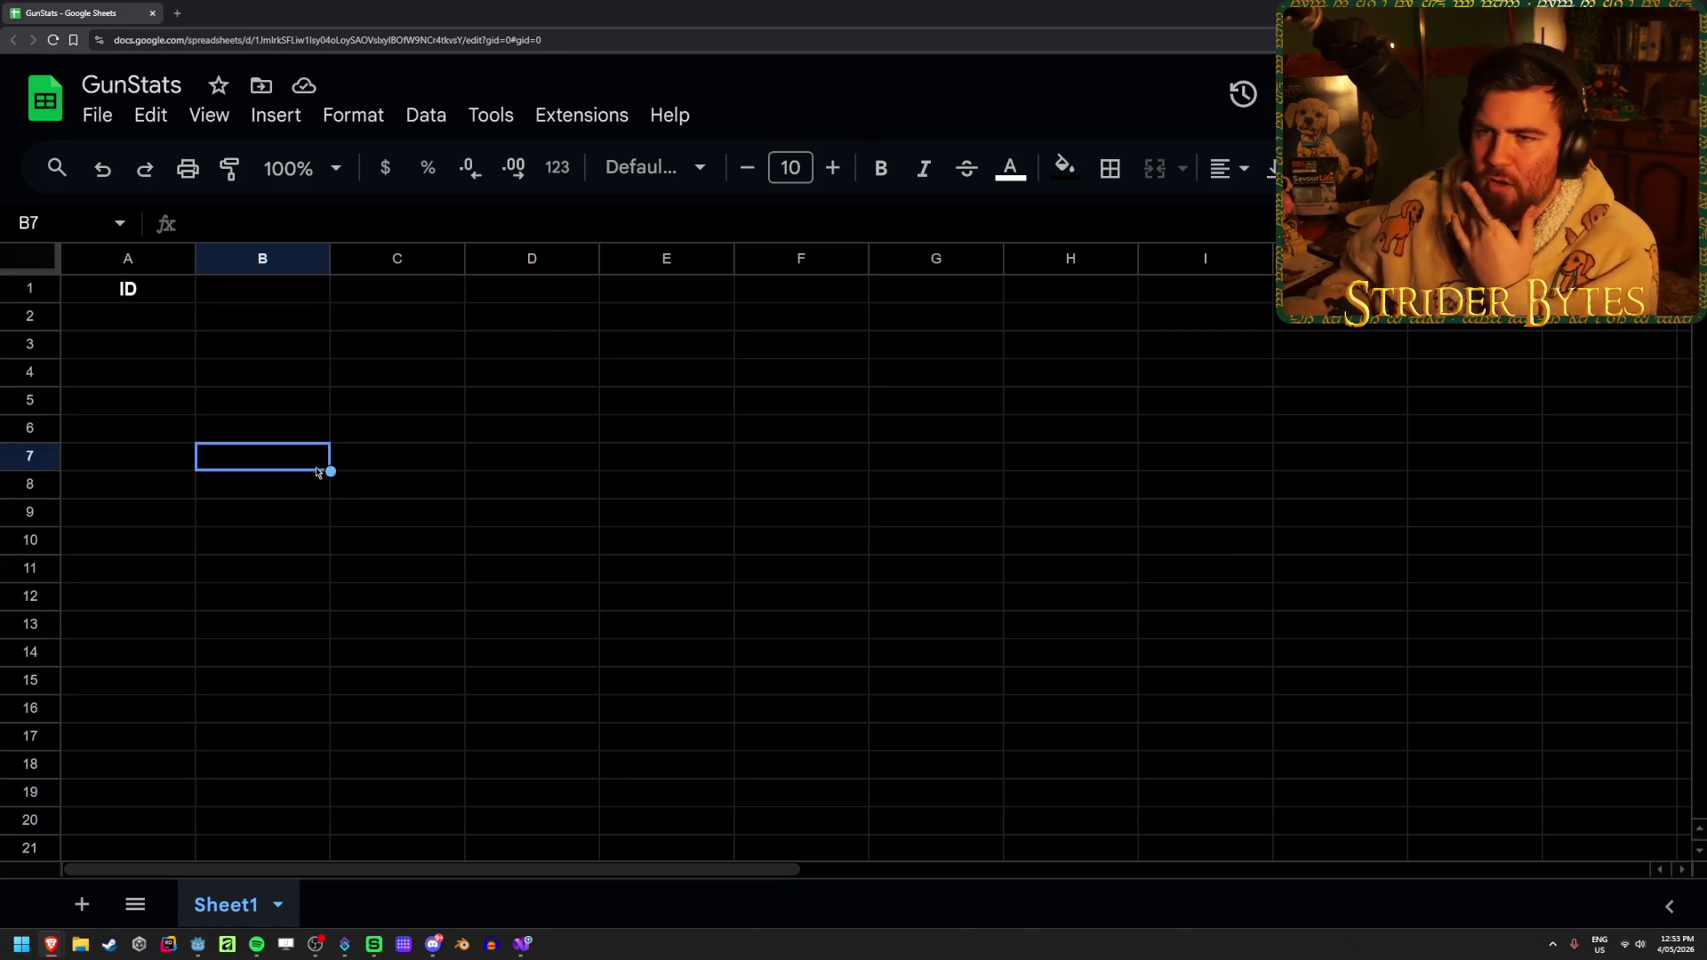
left_click(269, 294)
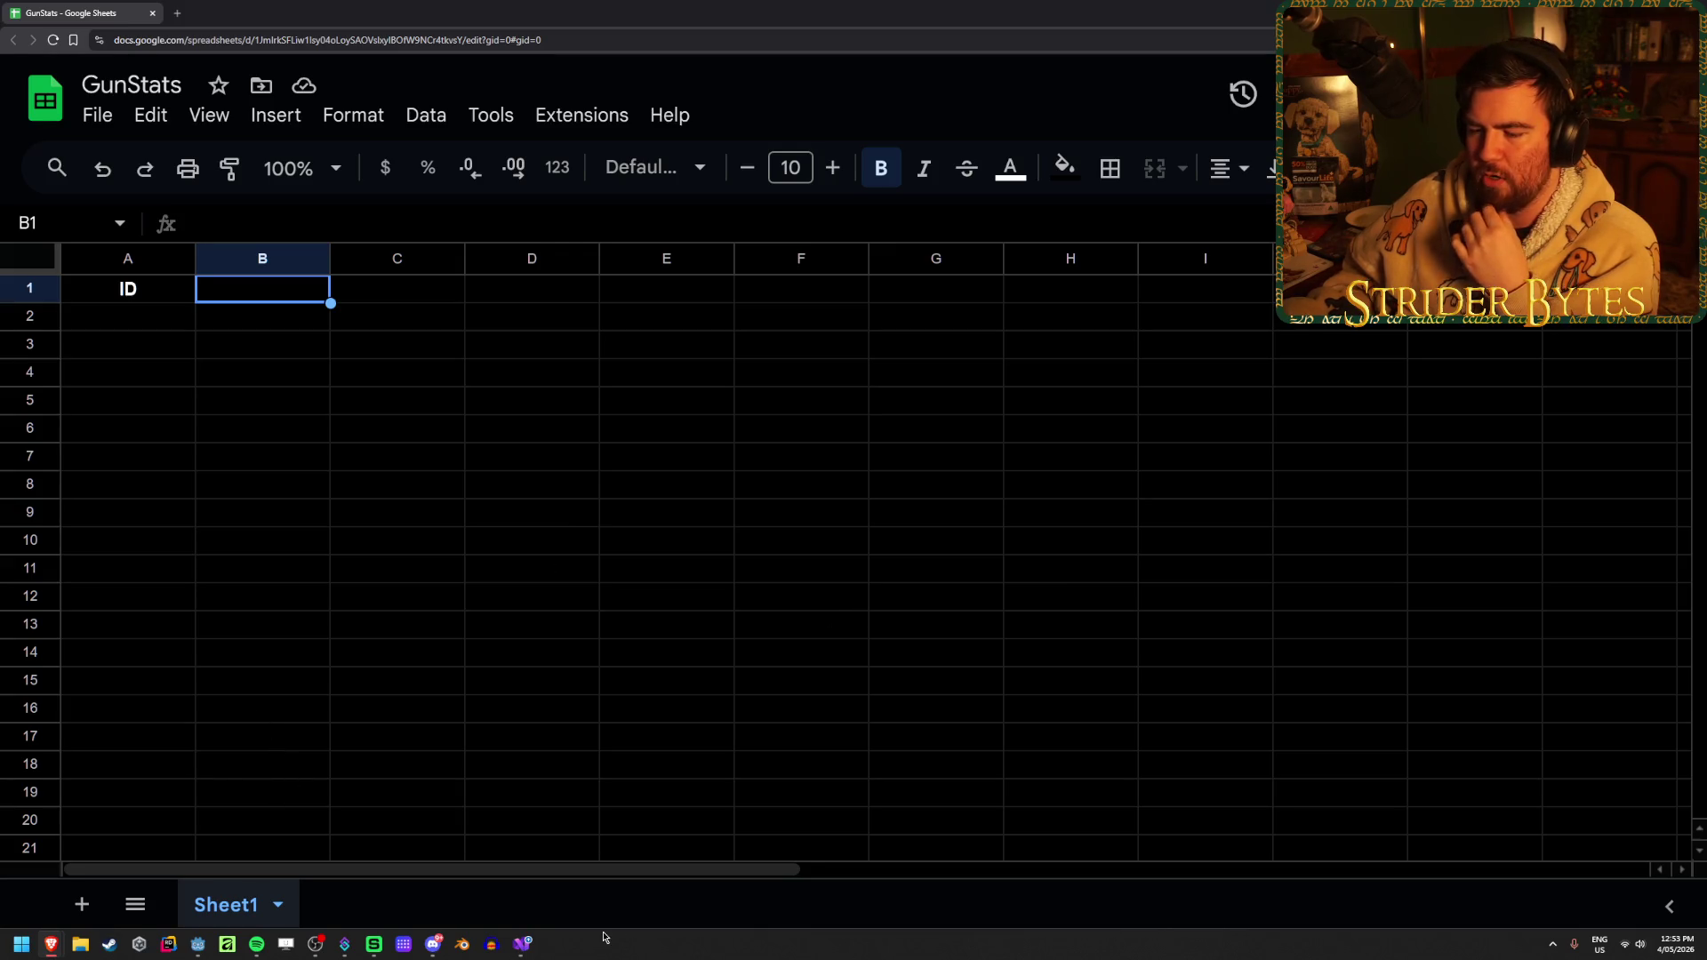
mouse_move(197, 950)
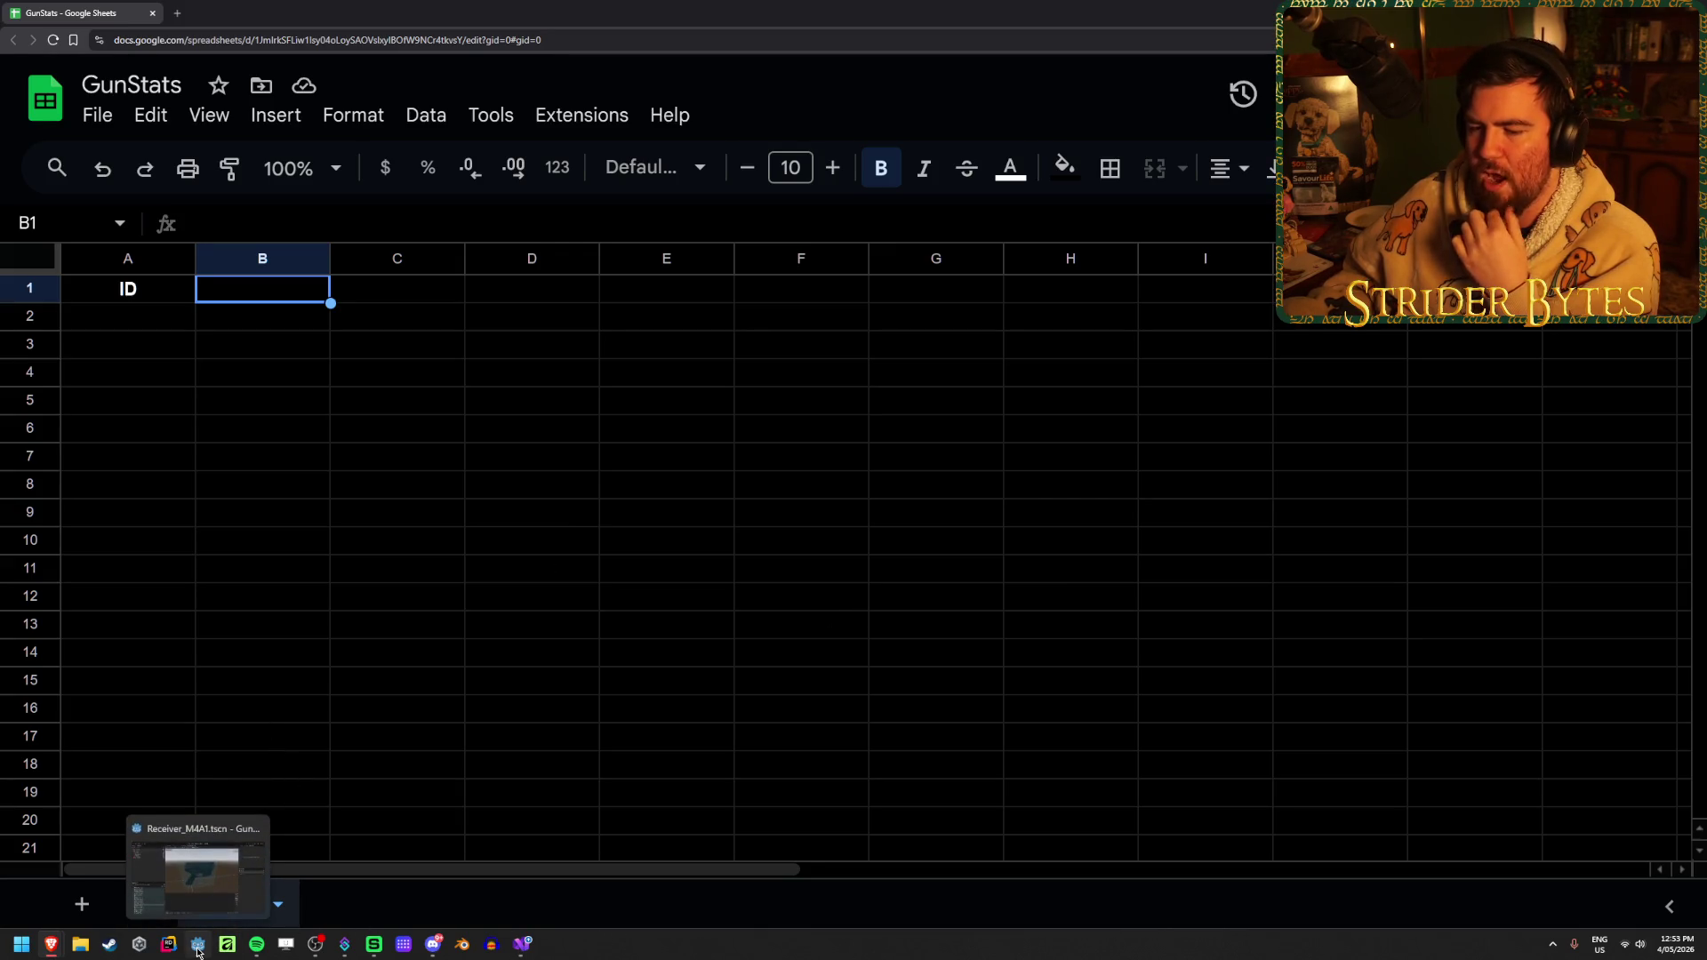
left_click(265, 488)
left_click(259, 294)
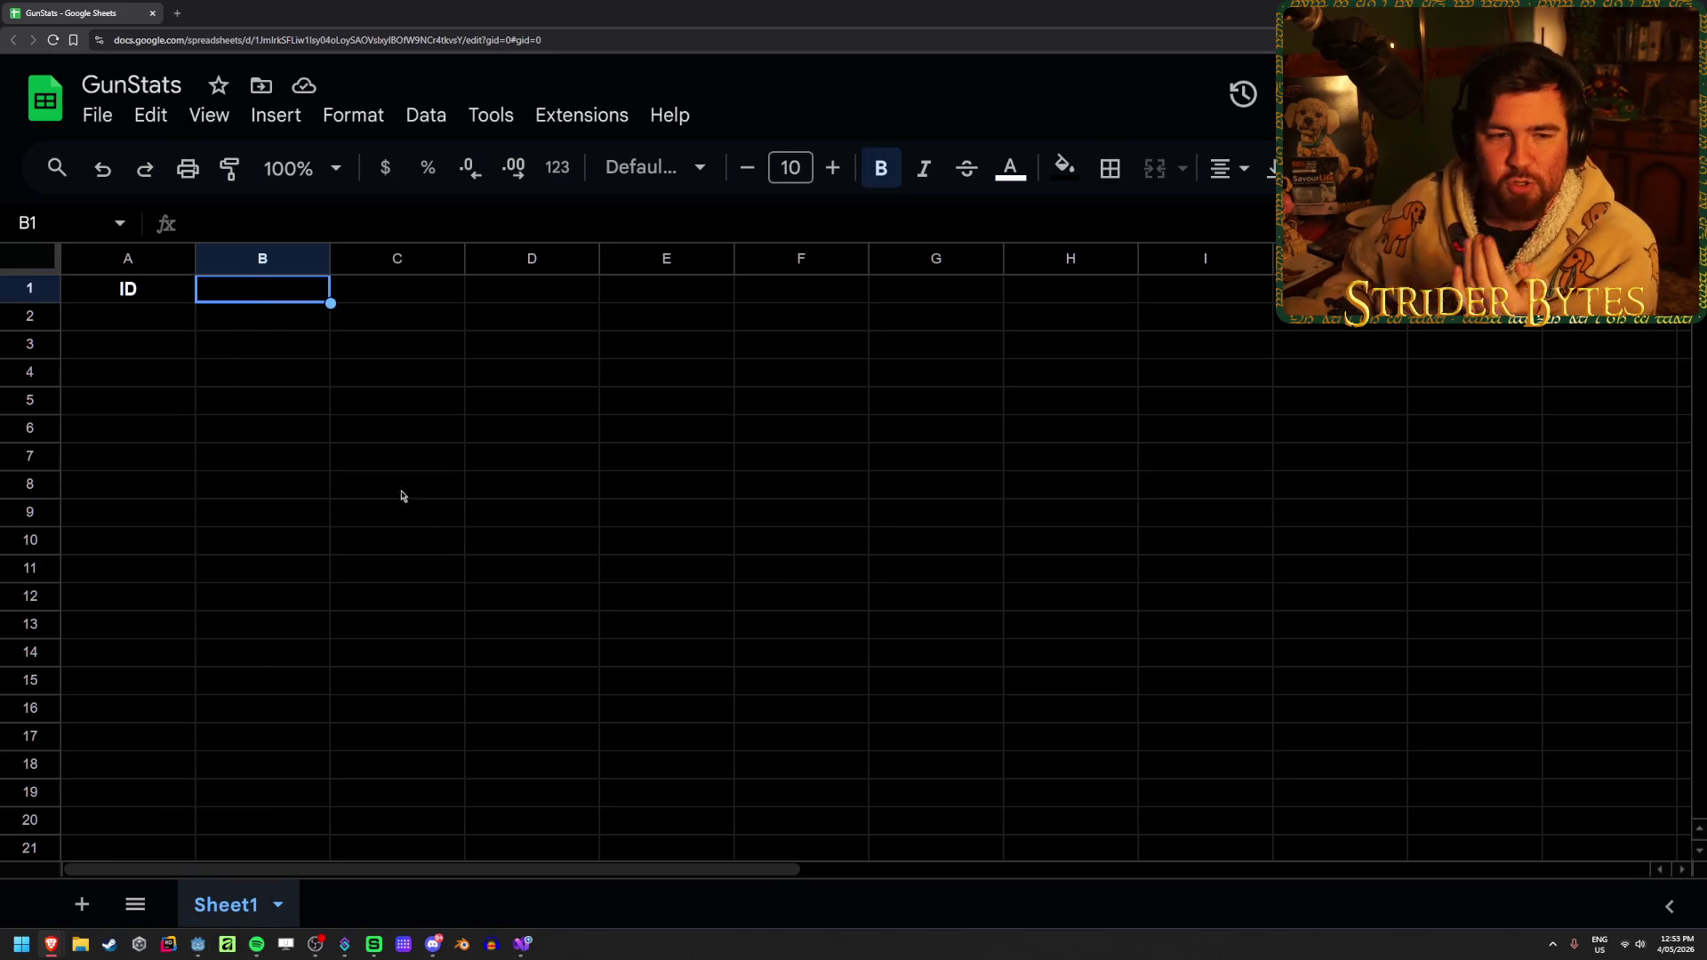
left_click(457, 463)
left_click(322, 296)
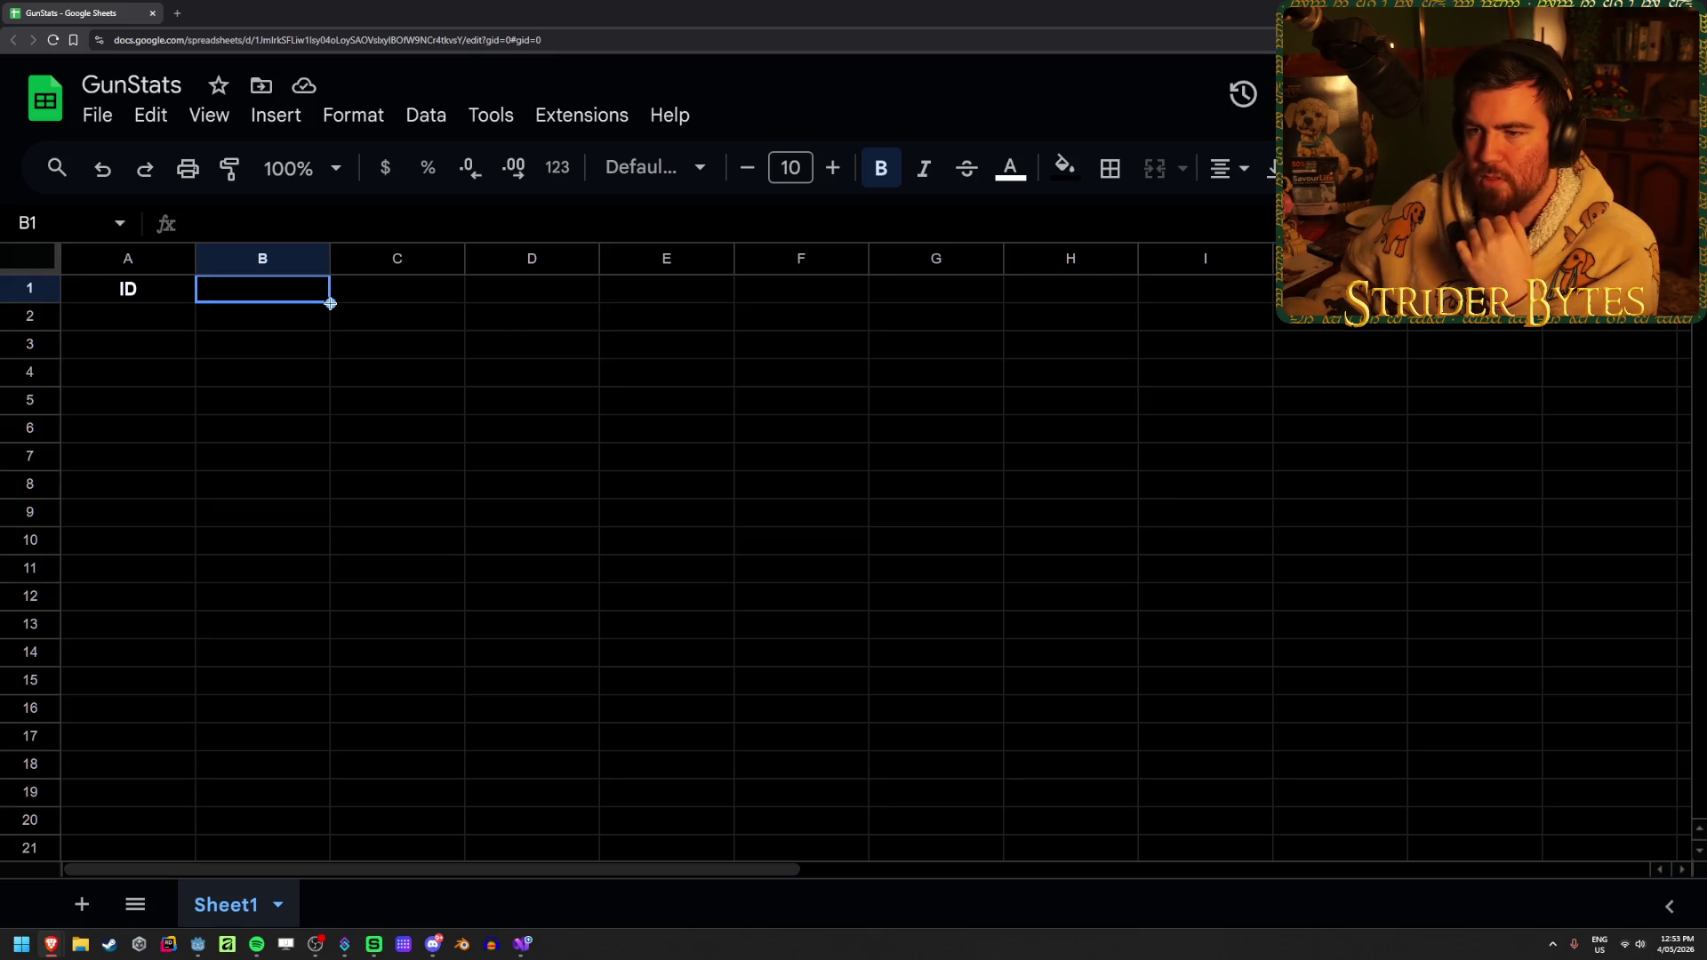
left_click(309, 343)
left_click(303, 297)
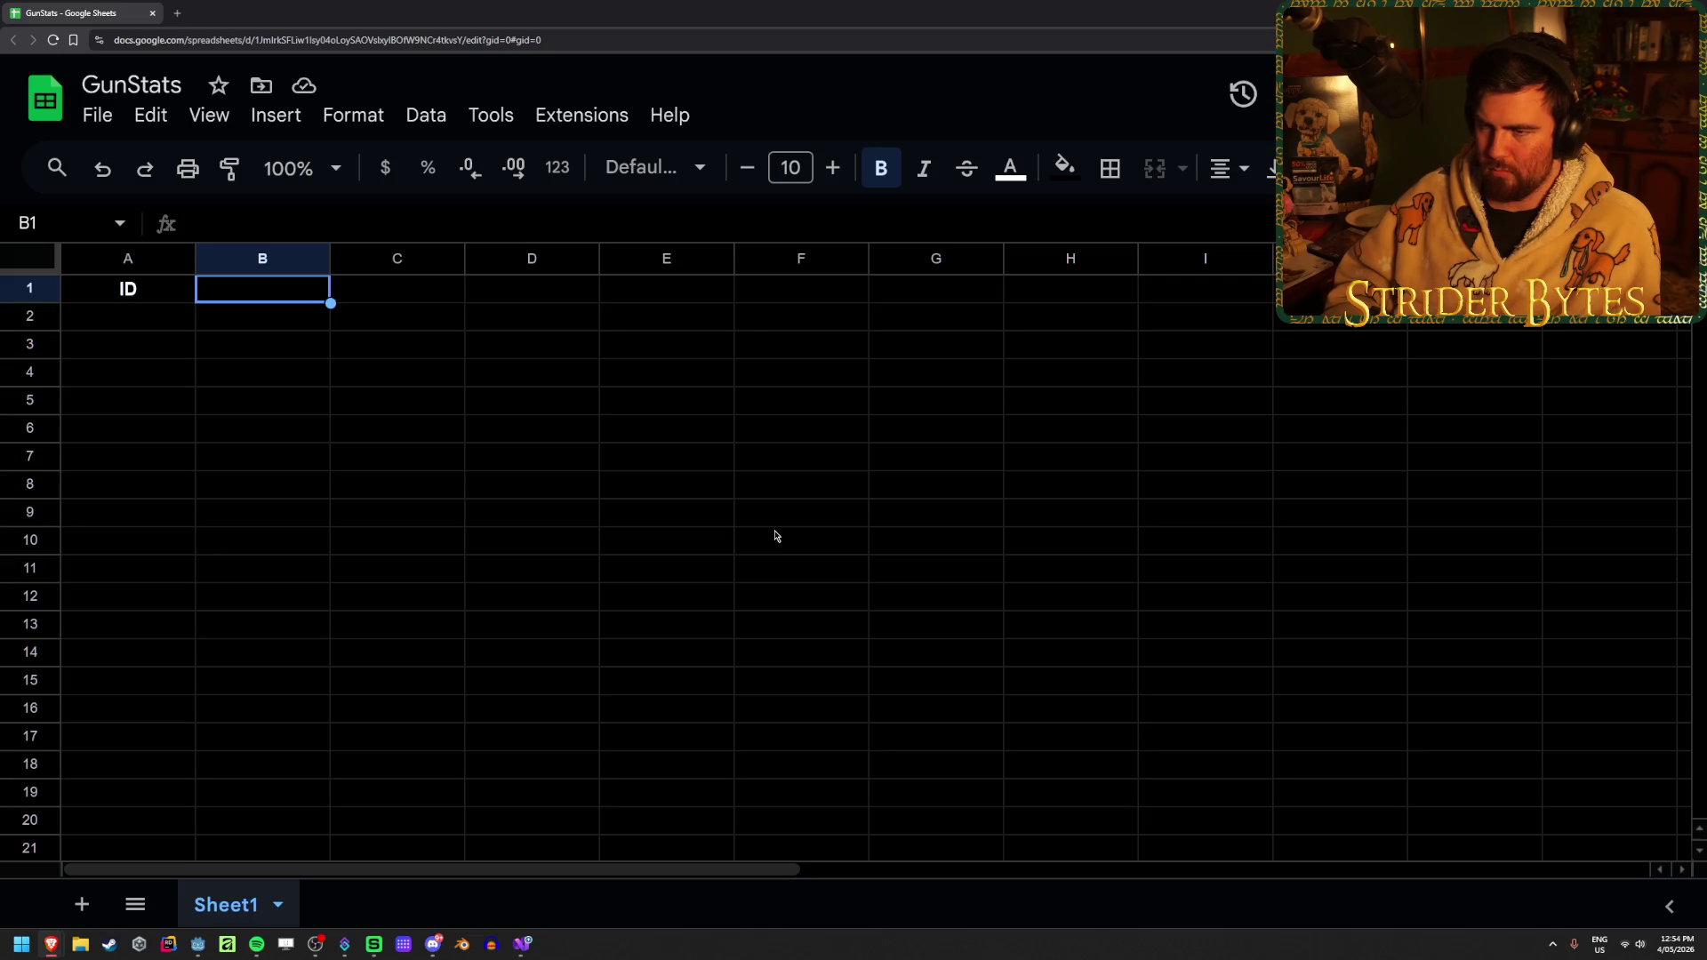
Add the headers GunName, PartType and GunType in B1:D1
type("GunName")
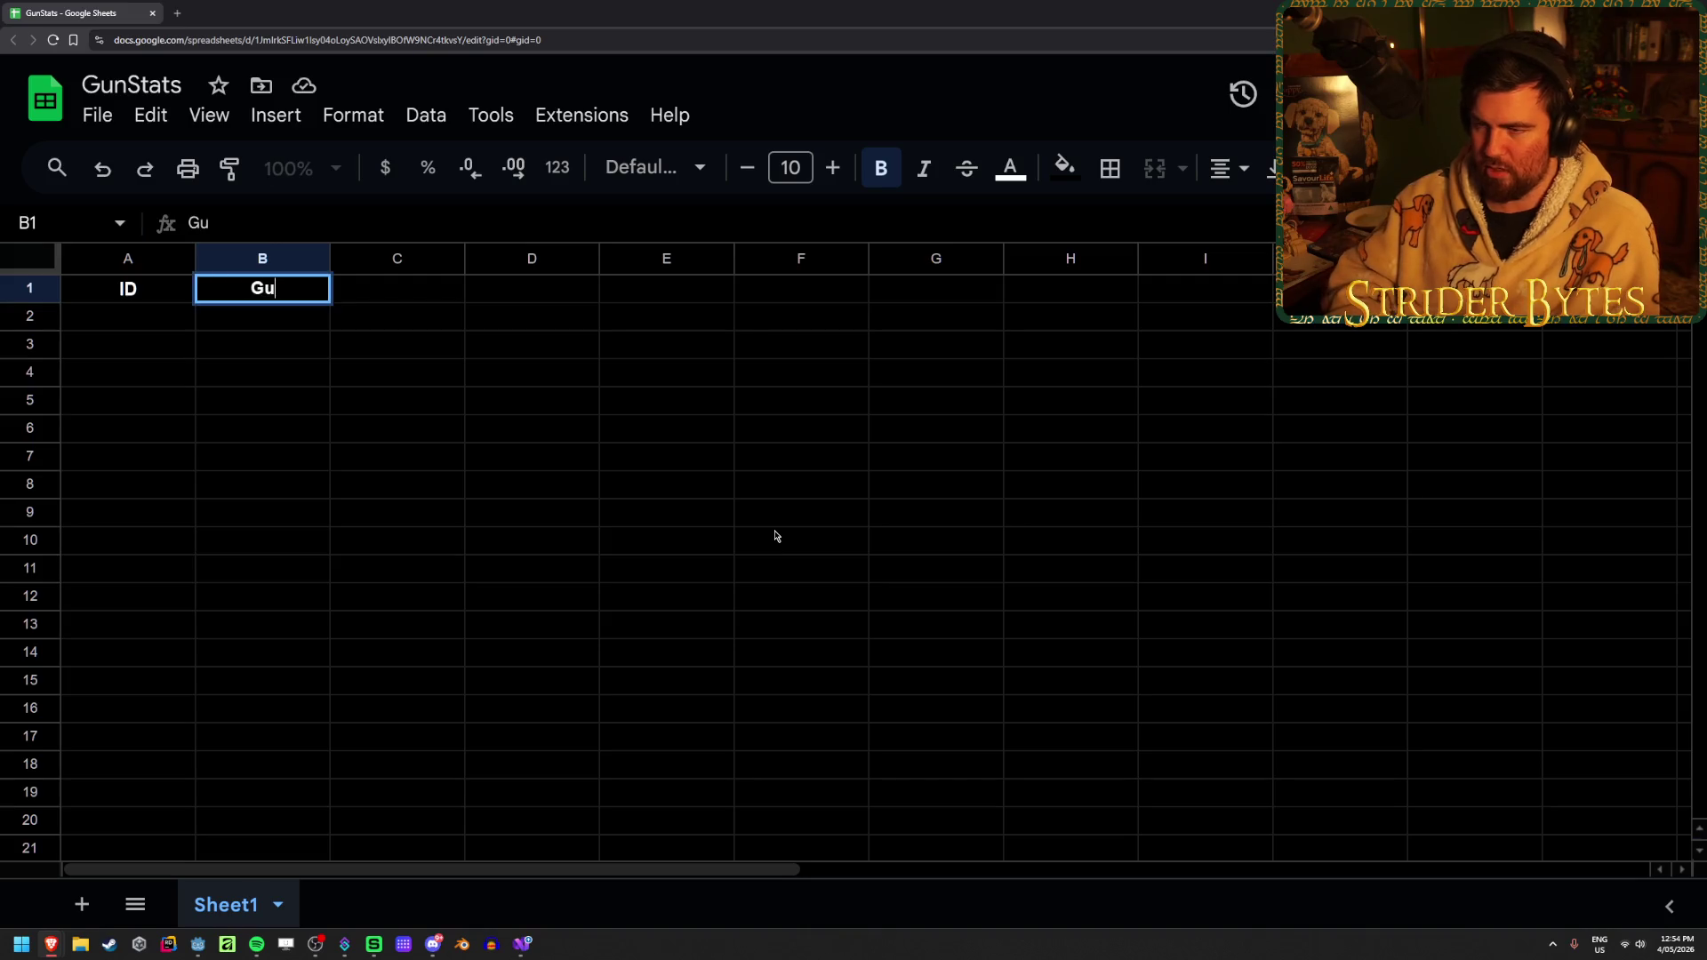
key("Tab")
type("PartType")
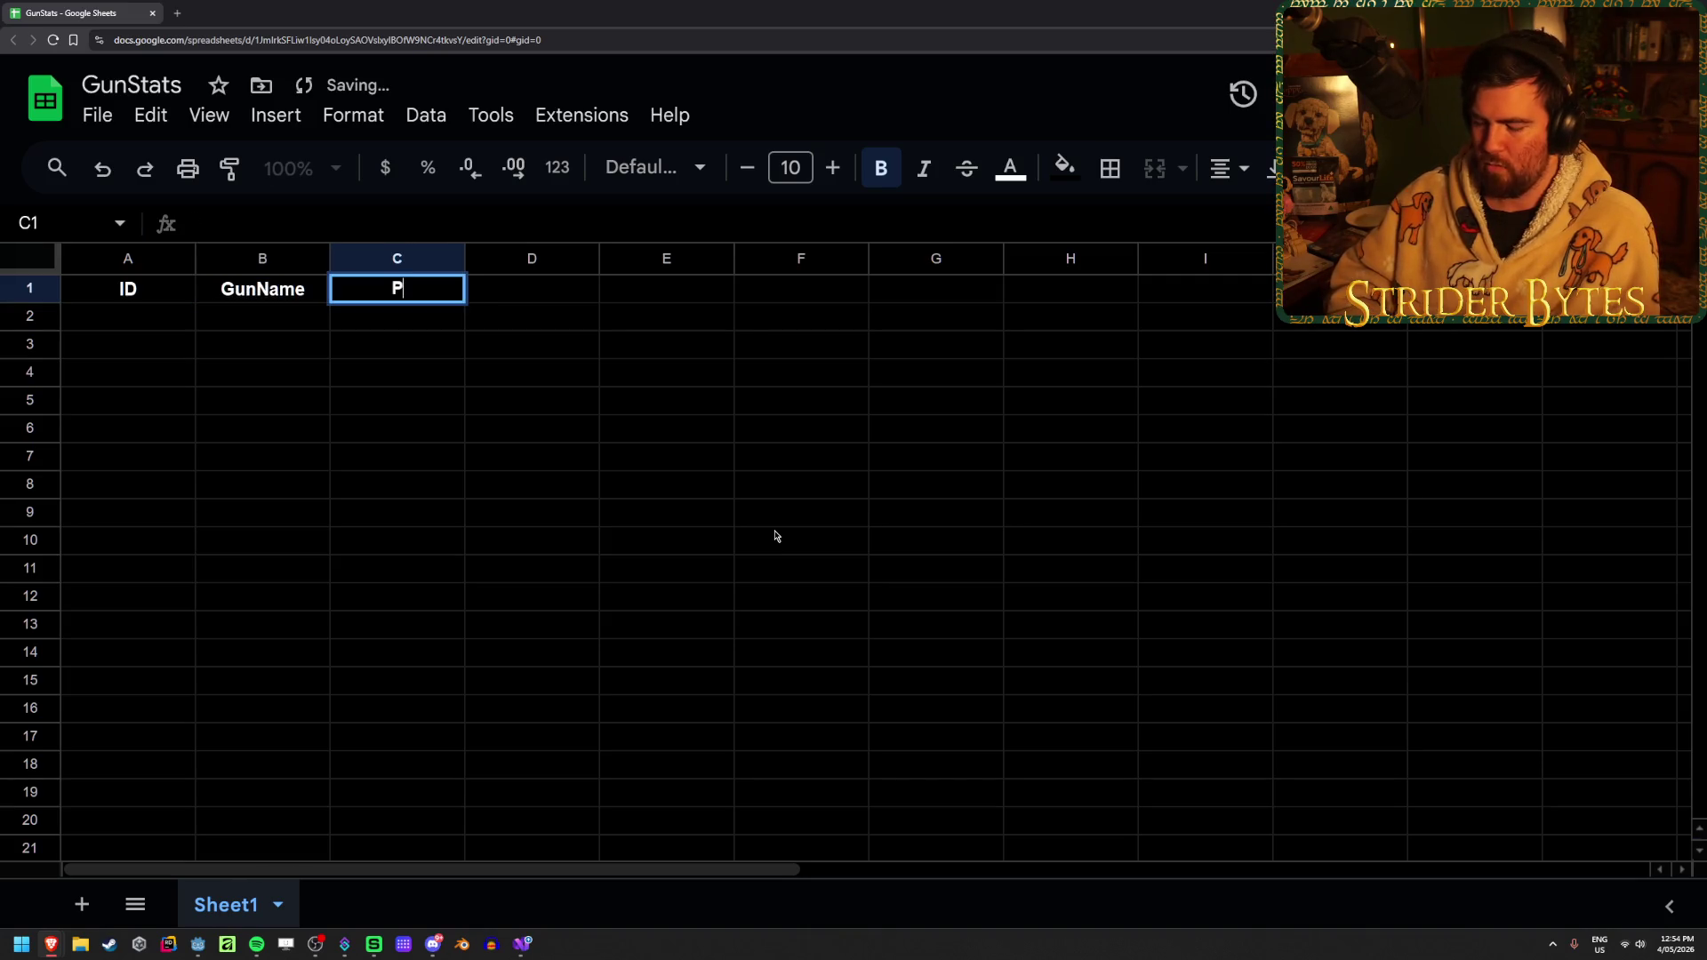
key("Tab")
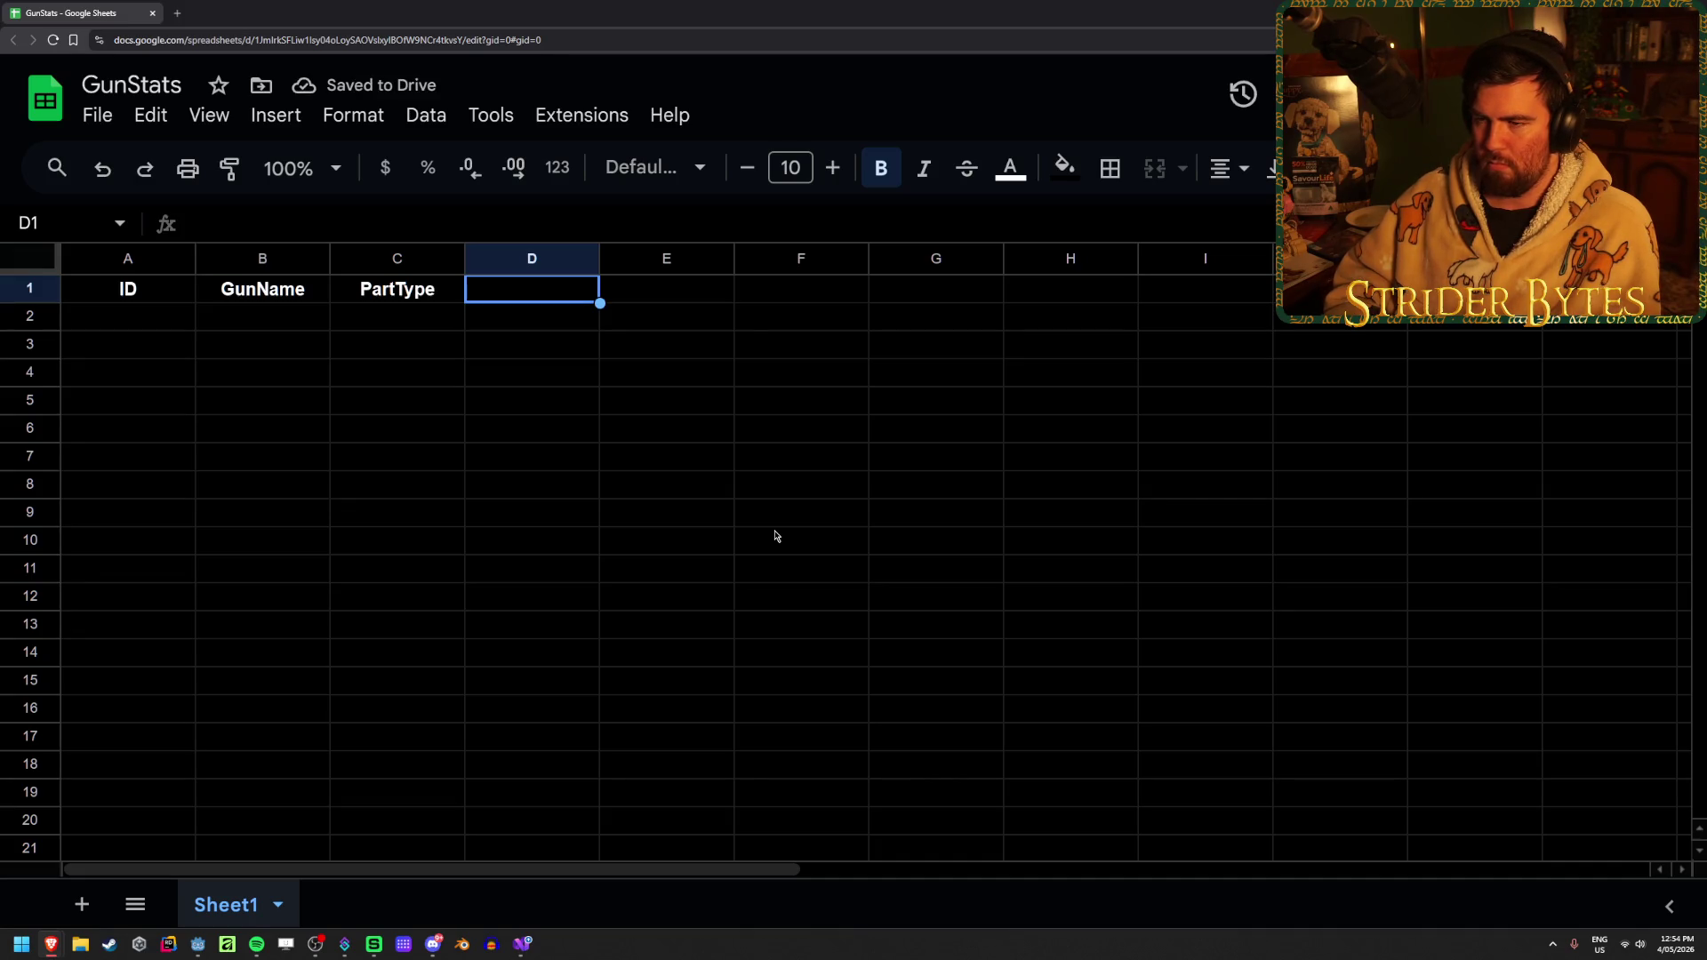
type("GunType")
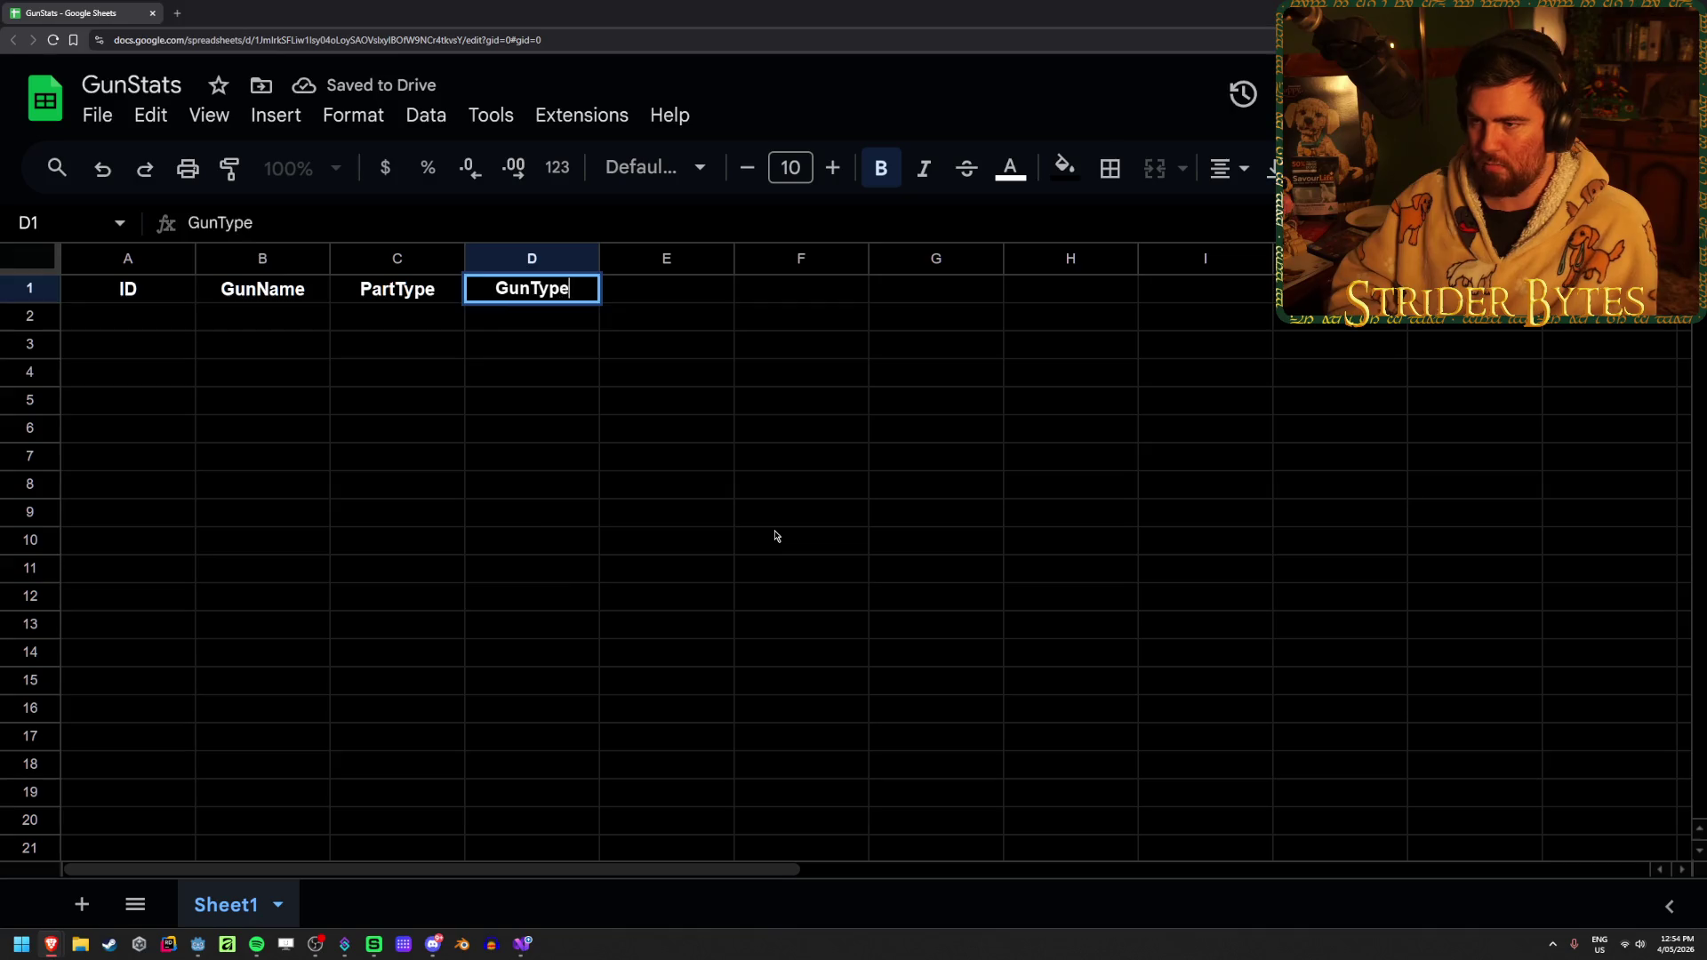
key("Return")
Enter M4A1 as the gun name in B2
key("Right")
key("Right")
key("Left")
key("Left")
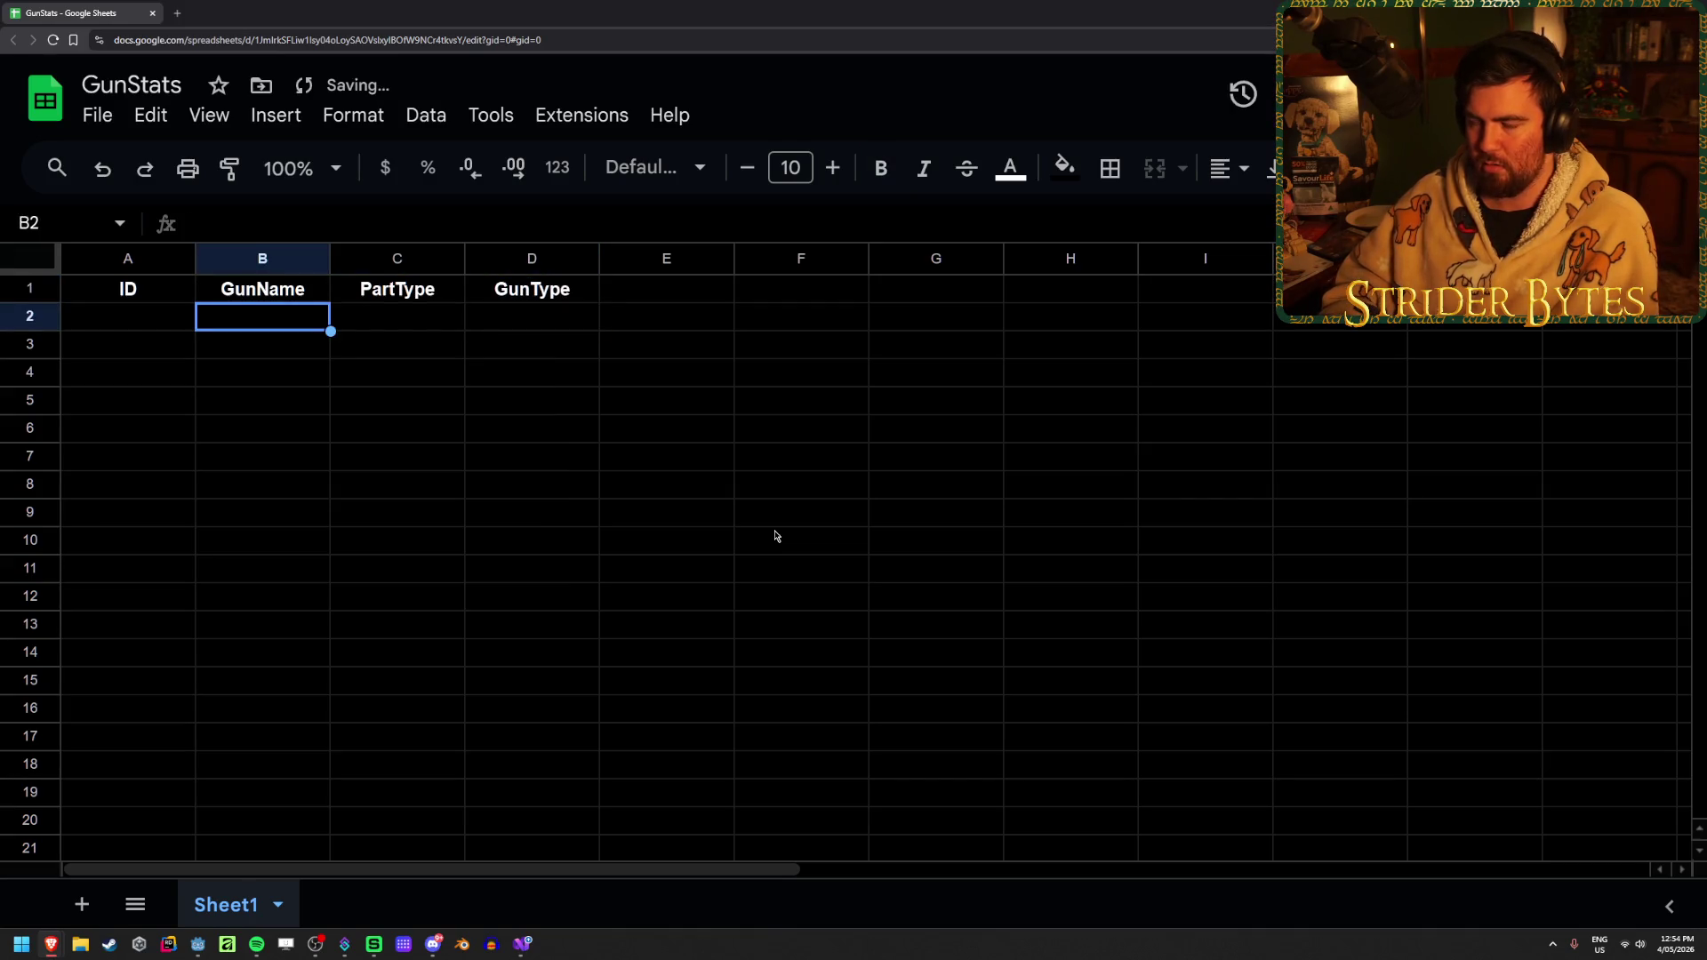
type("M4")
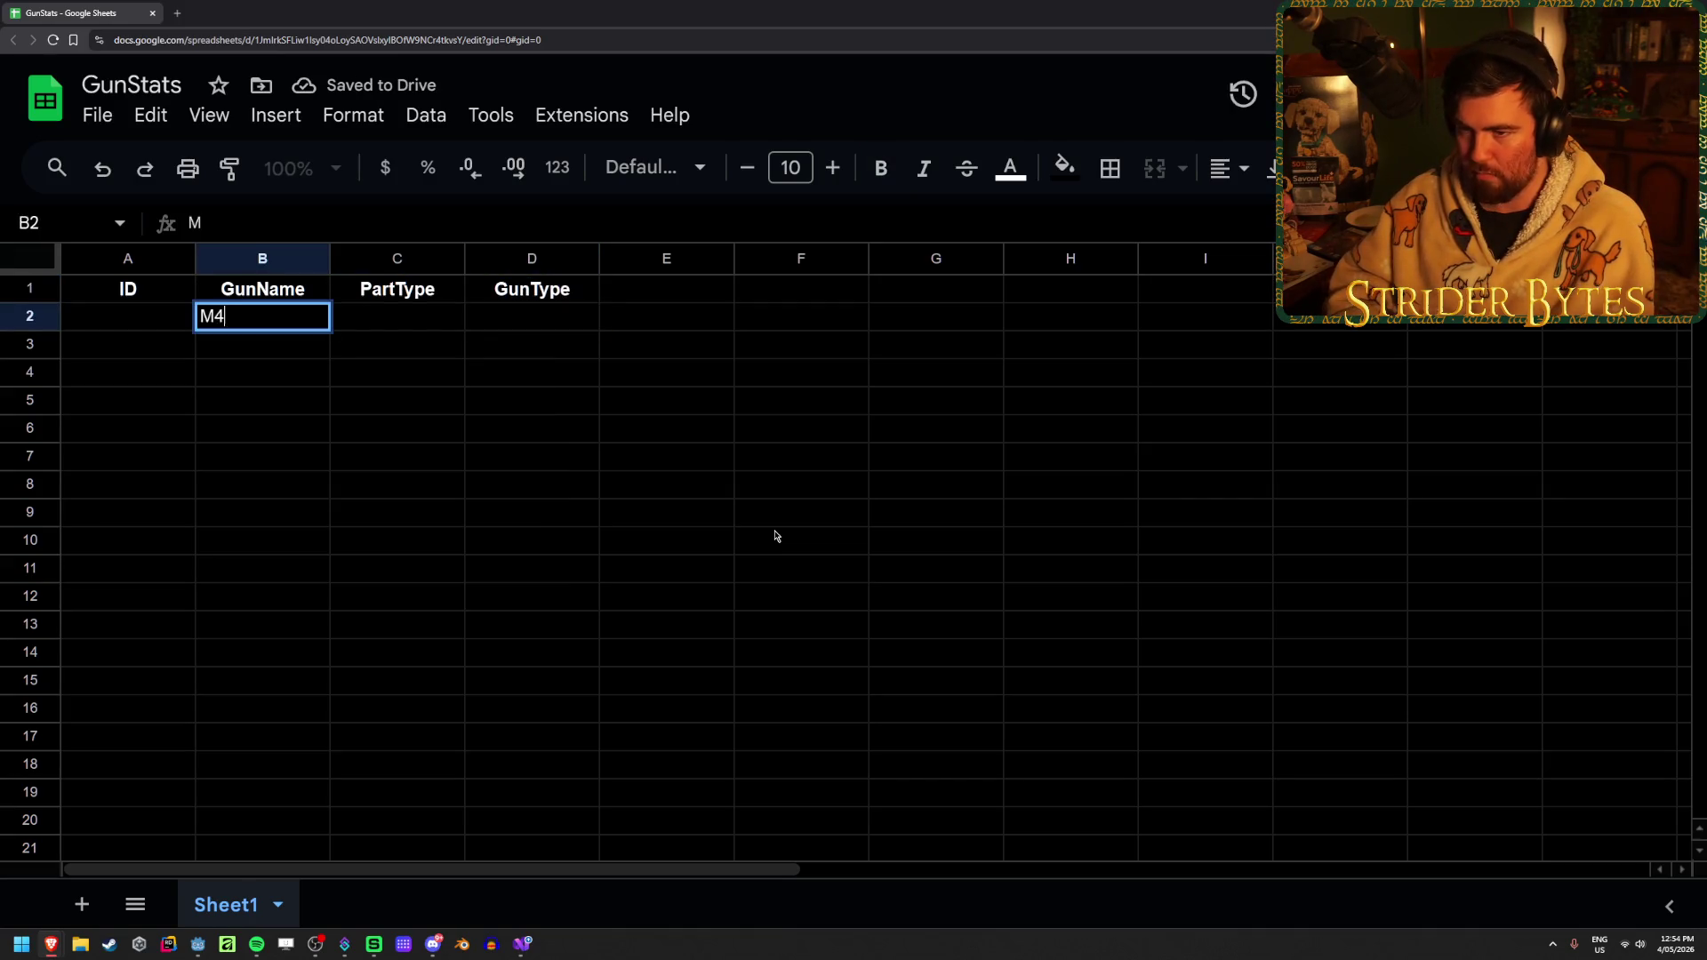
key("BackSpace")
key("BackSpace")
type("1")
key("Tab")
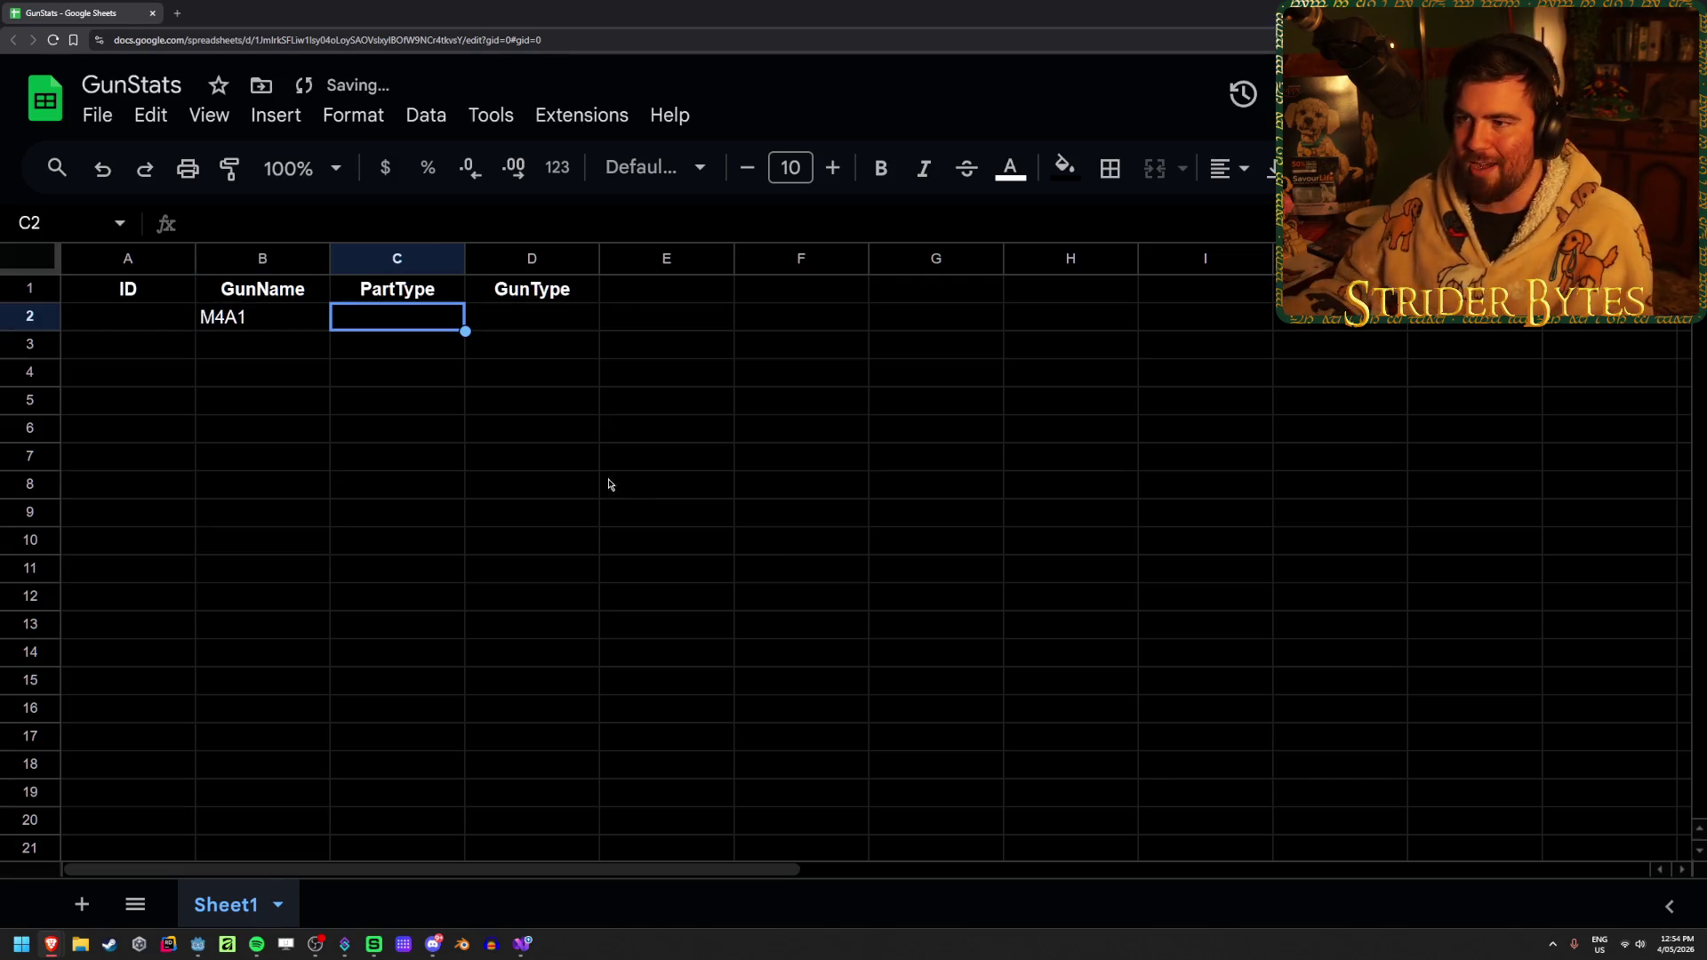
key("Right")
key("Right")
key("Down")
left_click(362, 319)
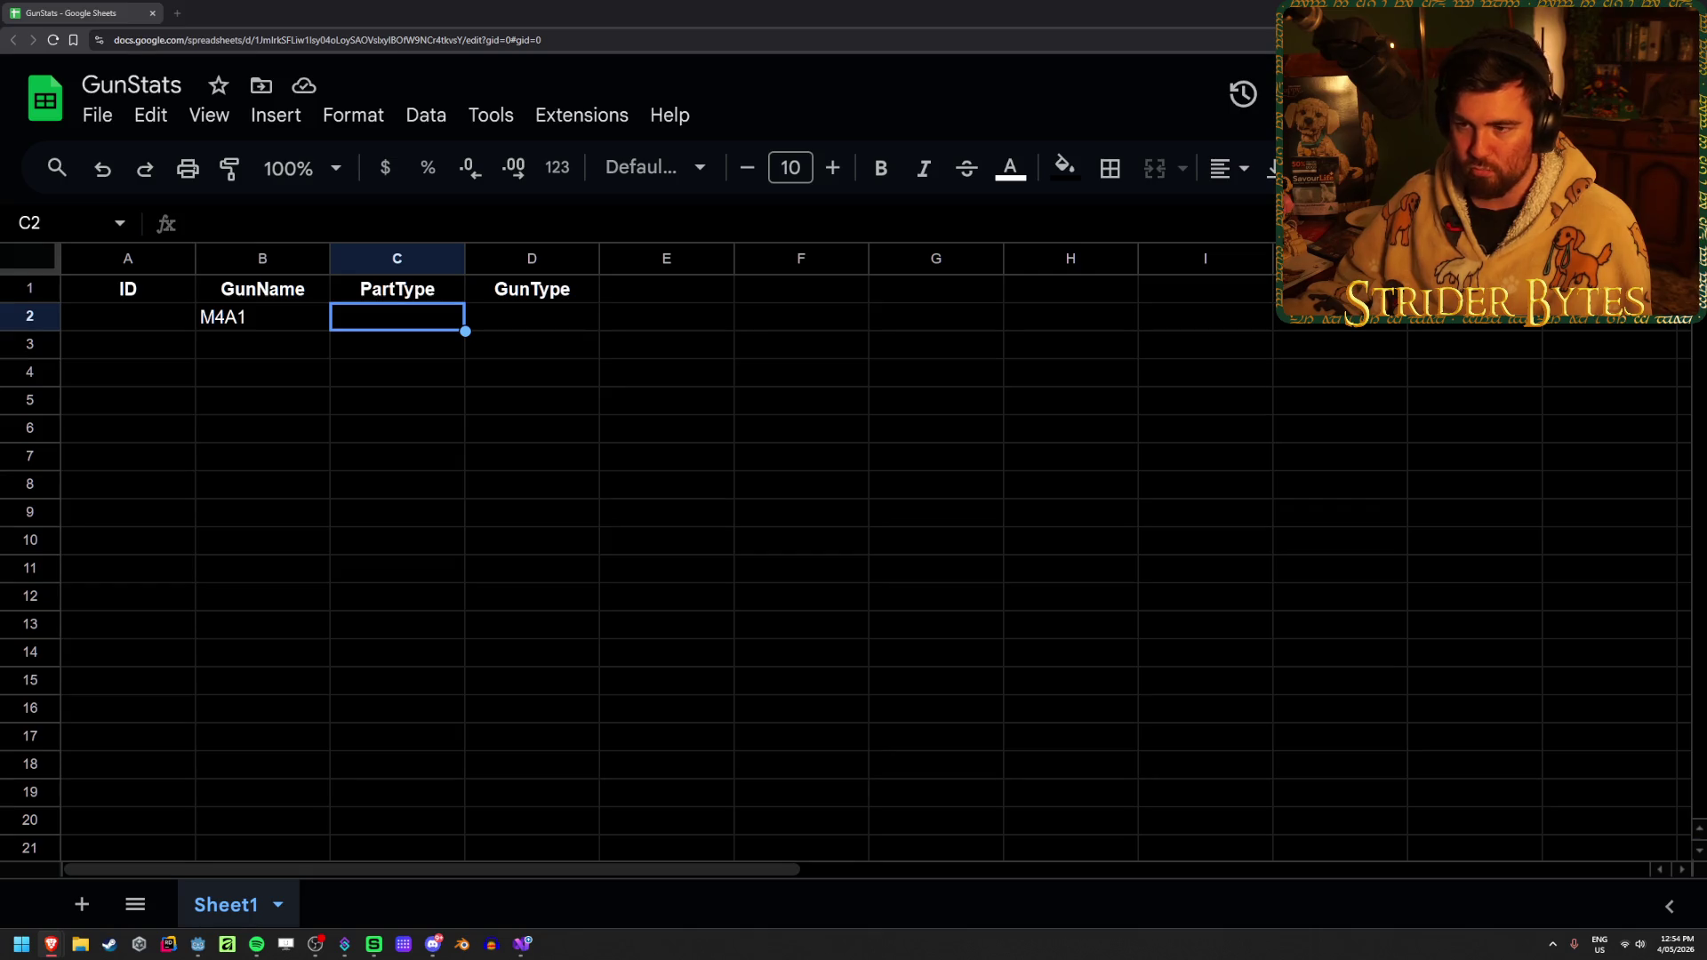
Dock the YouTube Godot import tutorial into the browser tab bar beside the sheet
left_click(298, 430)
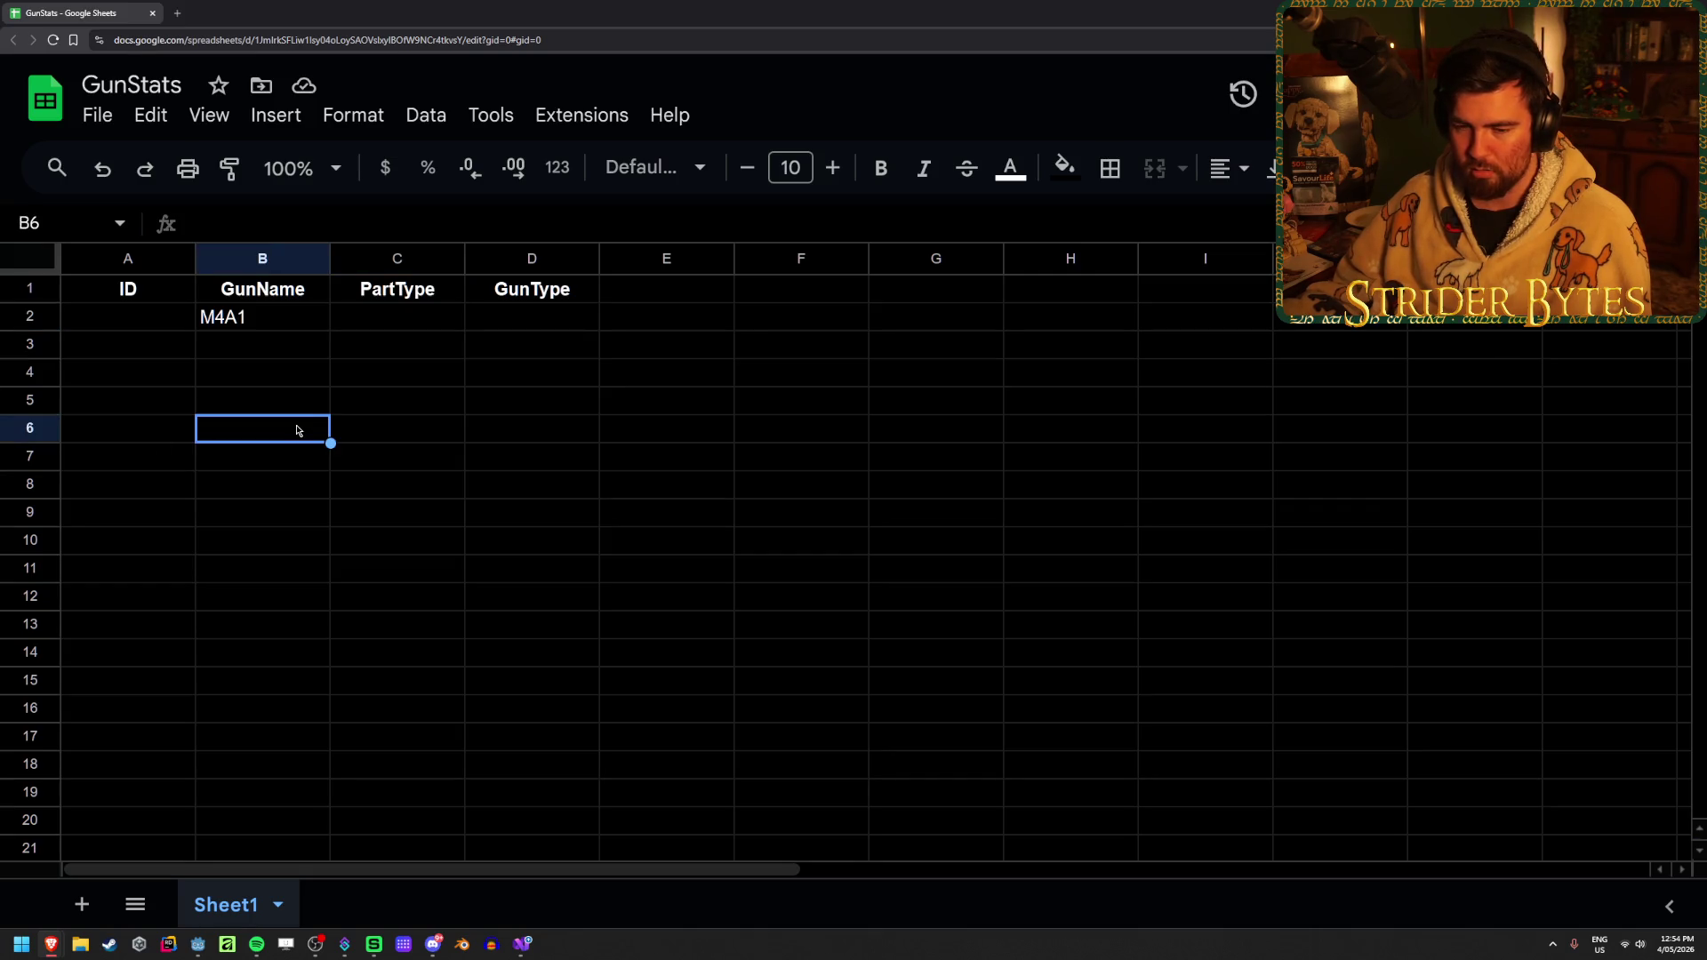
left_click(406, 388)
left_click(551, 378)
left_click(679, 385)
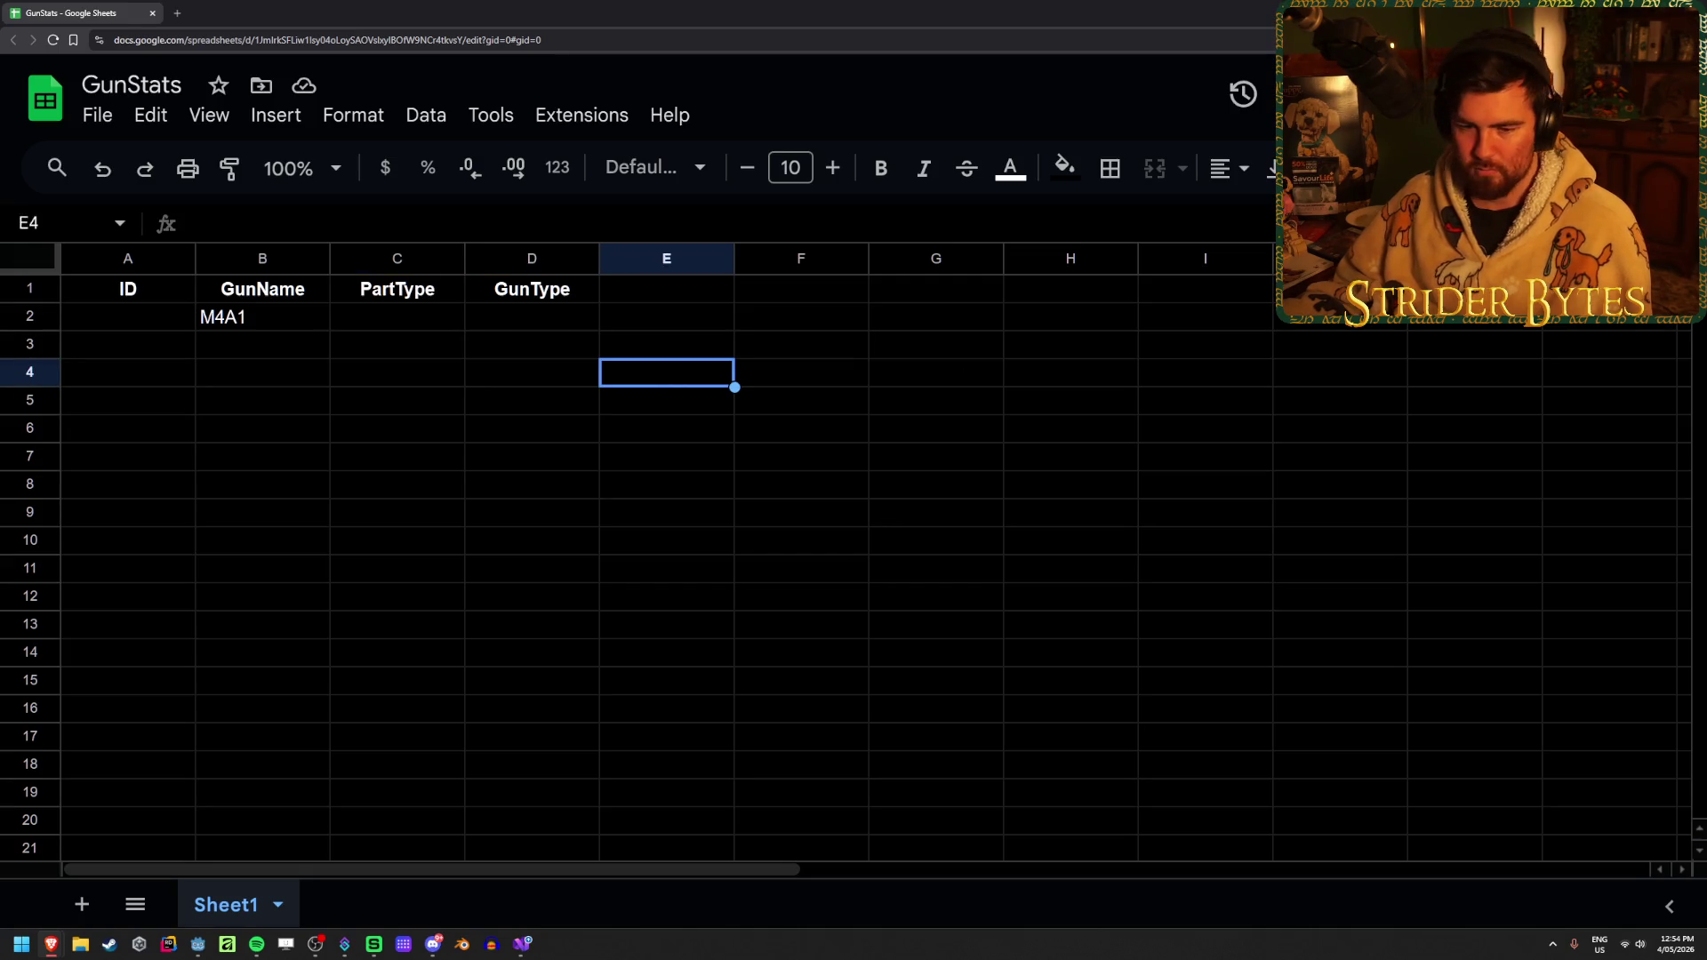
left_click(432, 402)
left_click(426, 347)
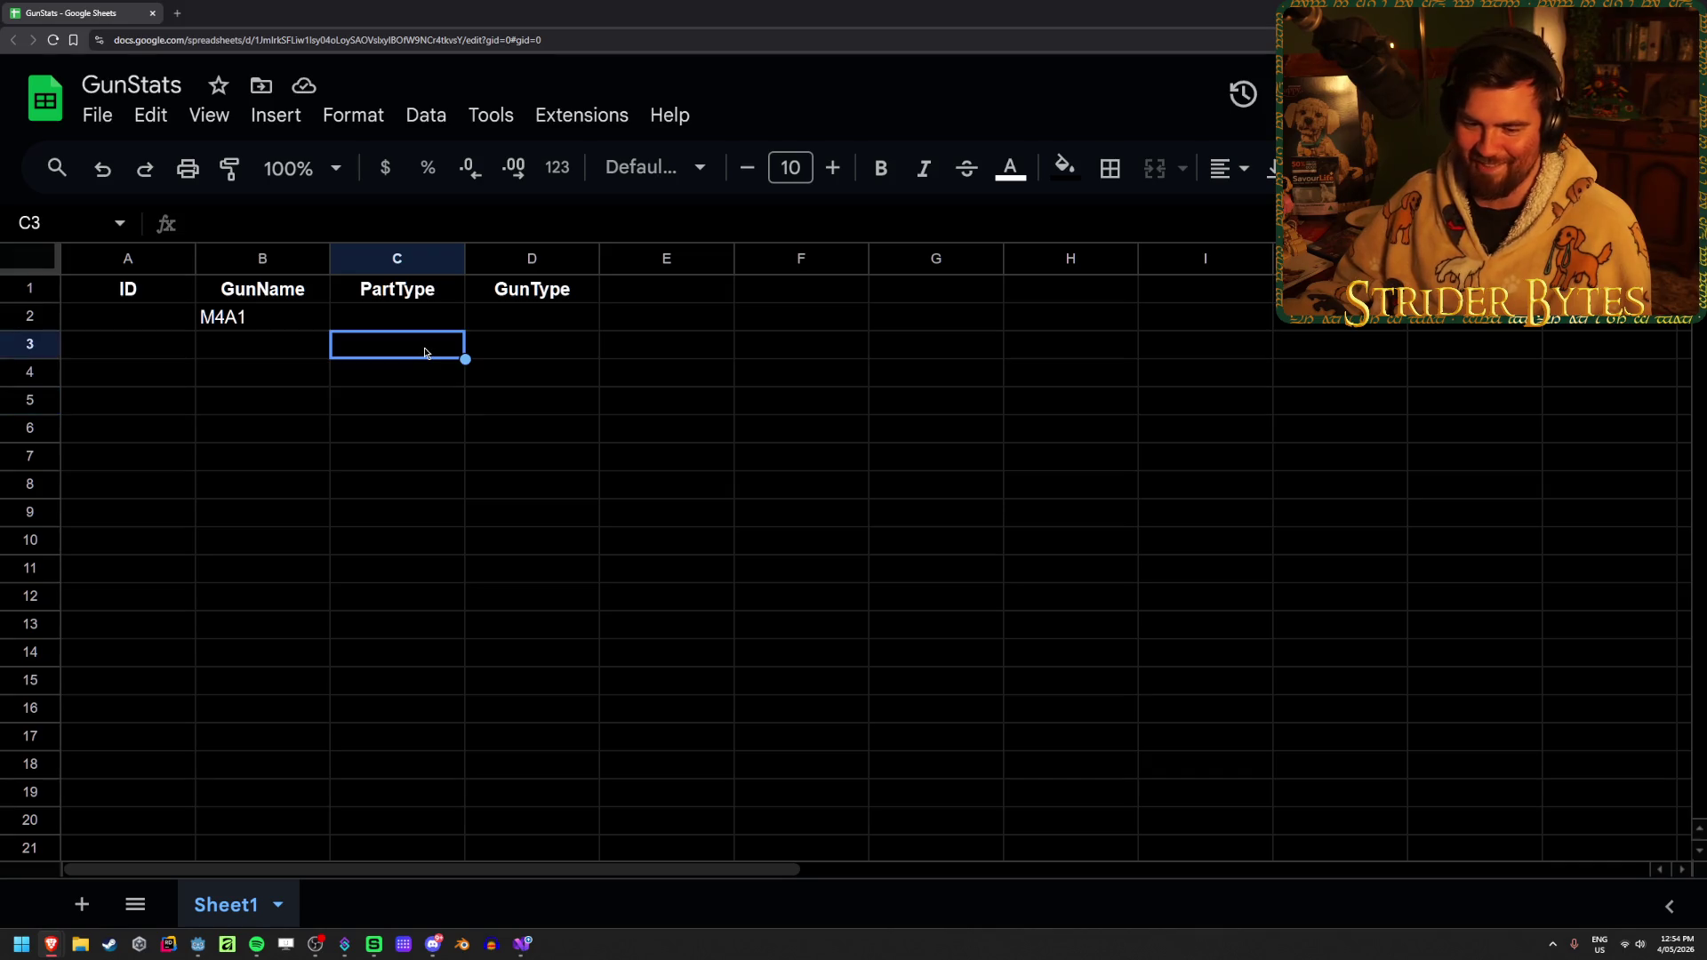
left_click(547, 317)
left_click(665, 317)
left_click(667, 290)
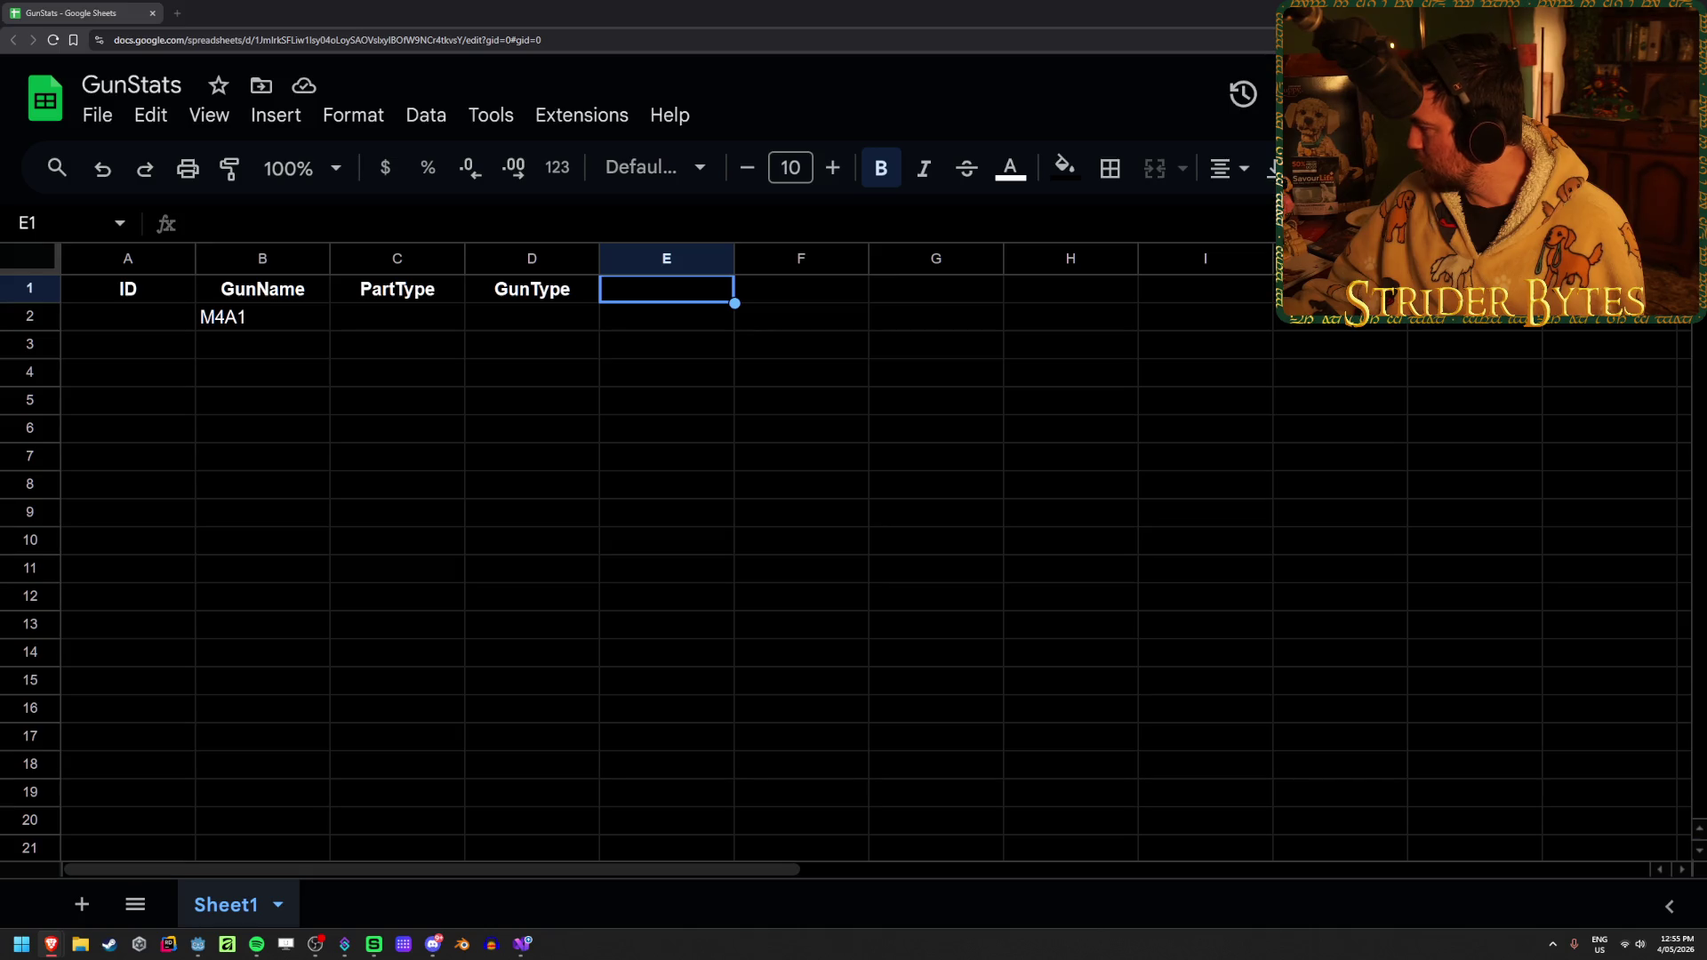
left_click_drag(694, 370, 255, 7)
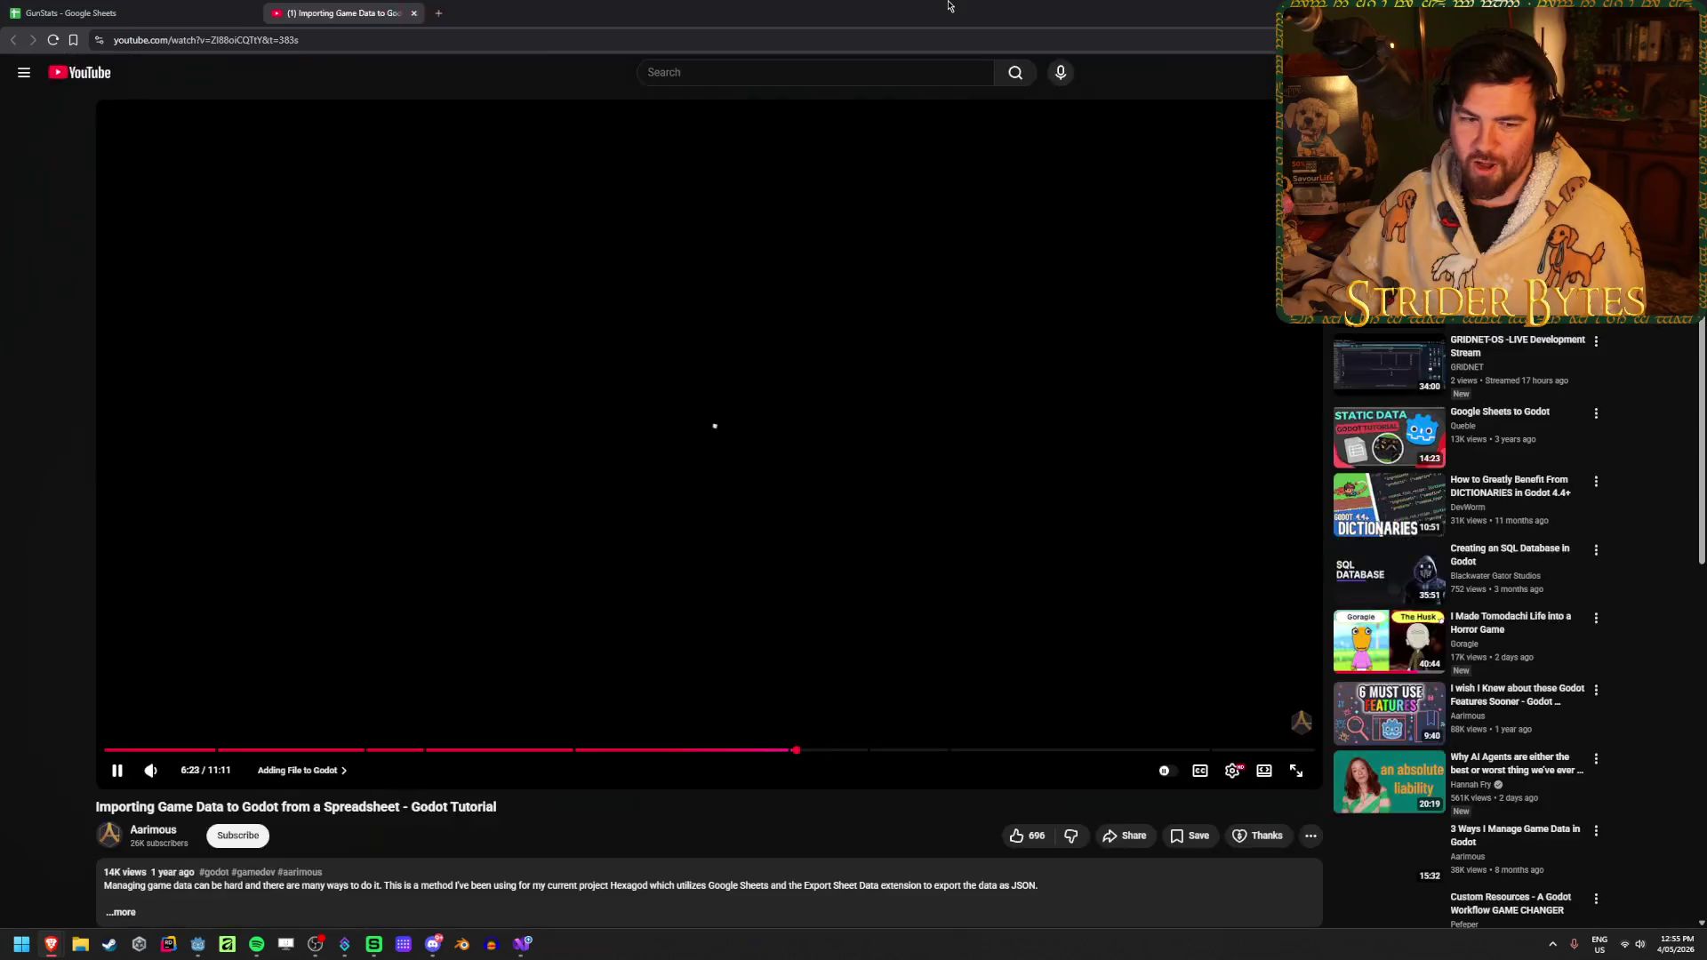
Pause the tutorial at its 1:14 'The Spreadsheet' chapter and return to GunStats
key("space")
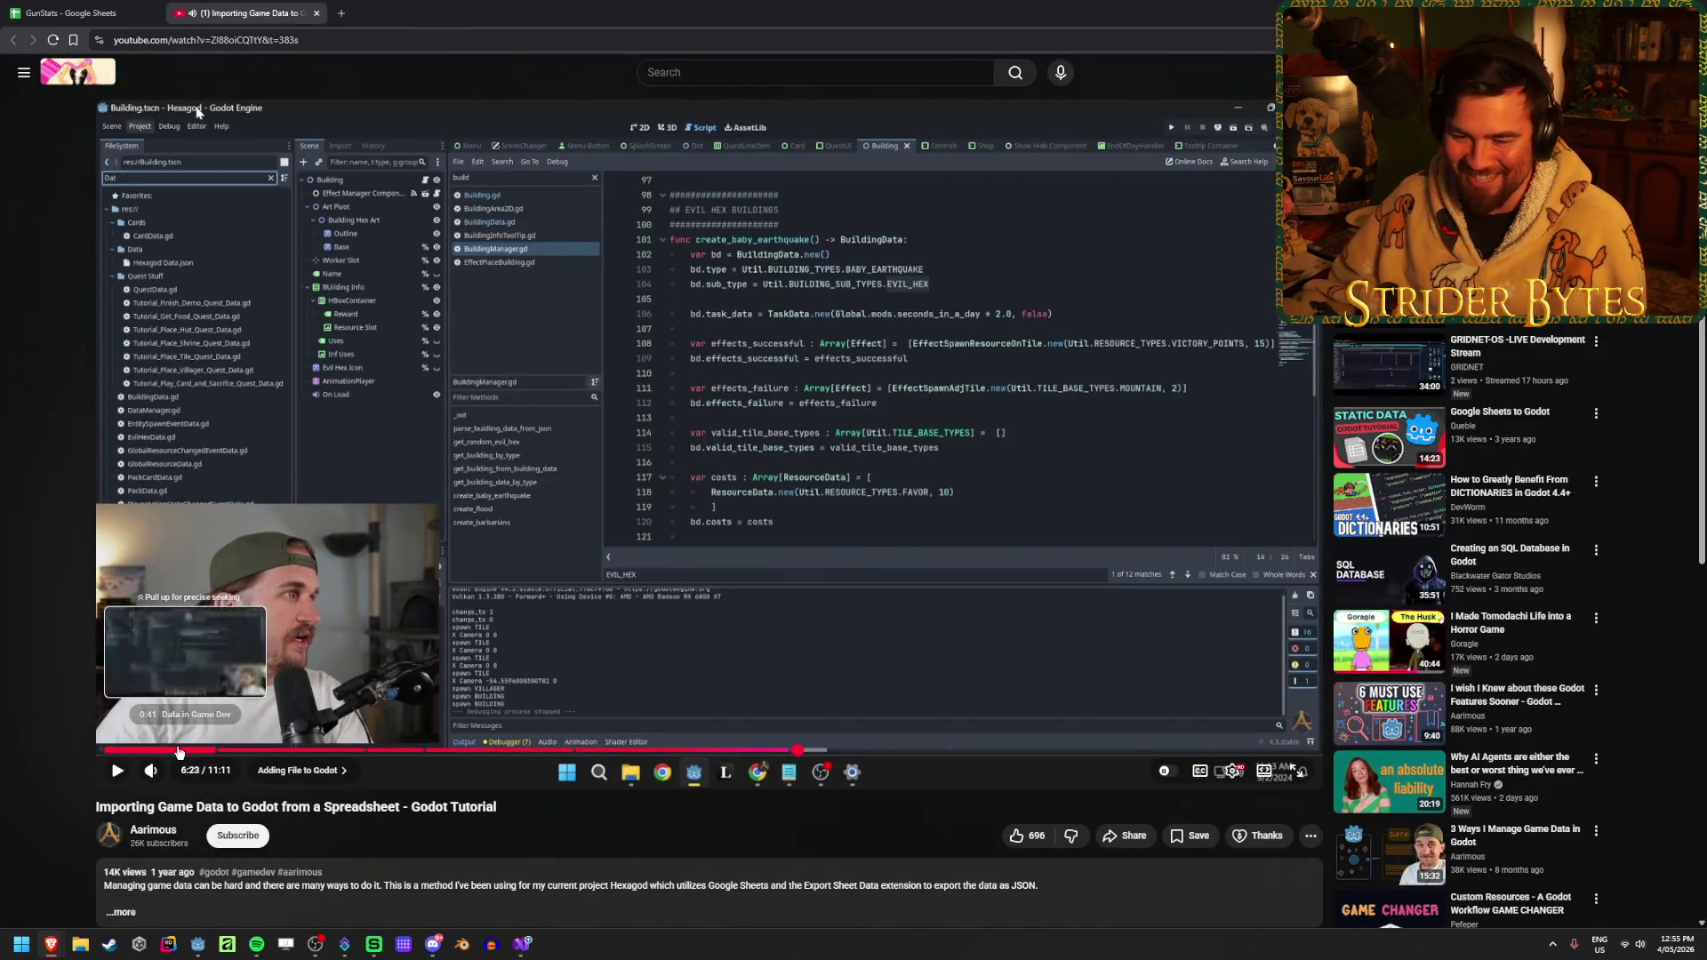
left_click(238, 752)
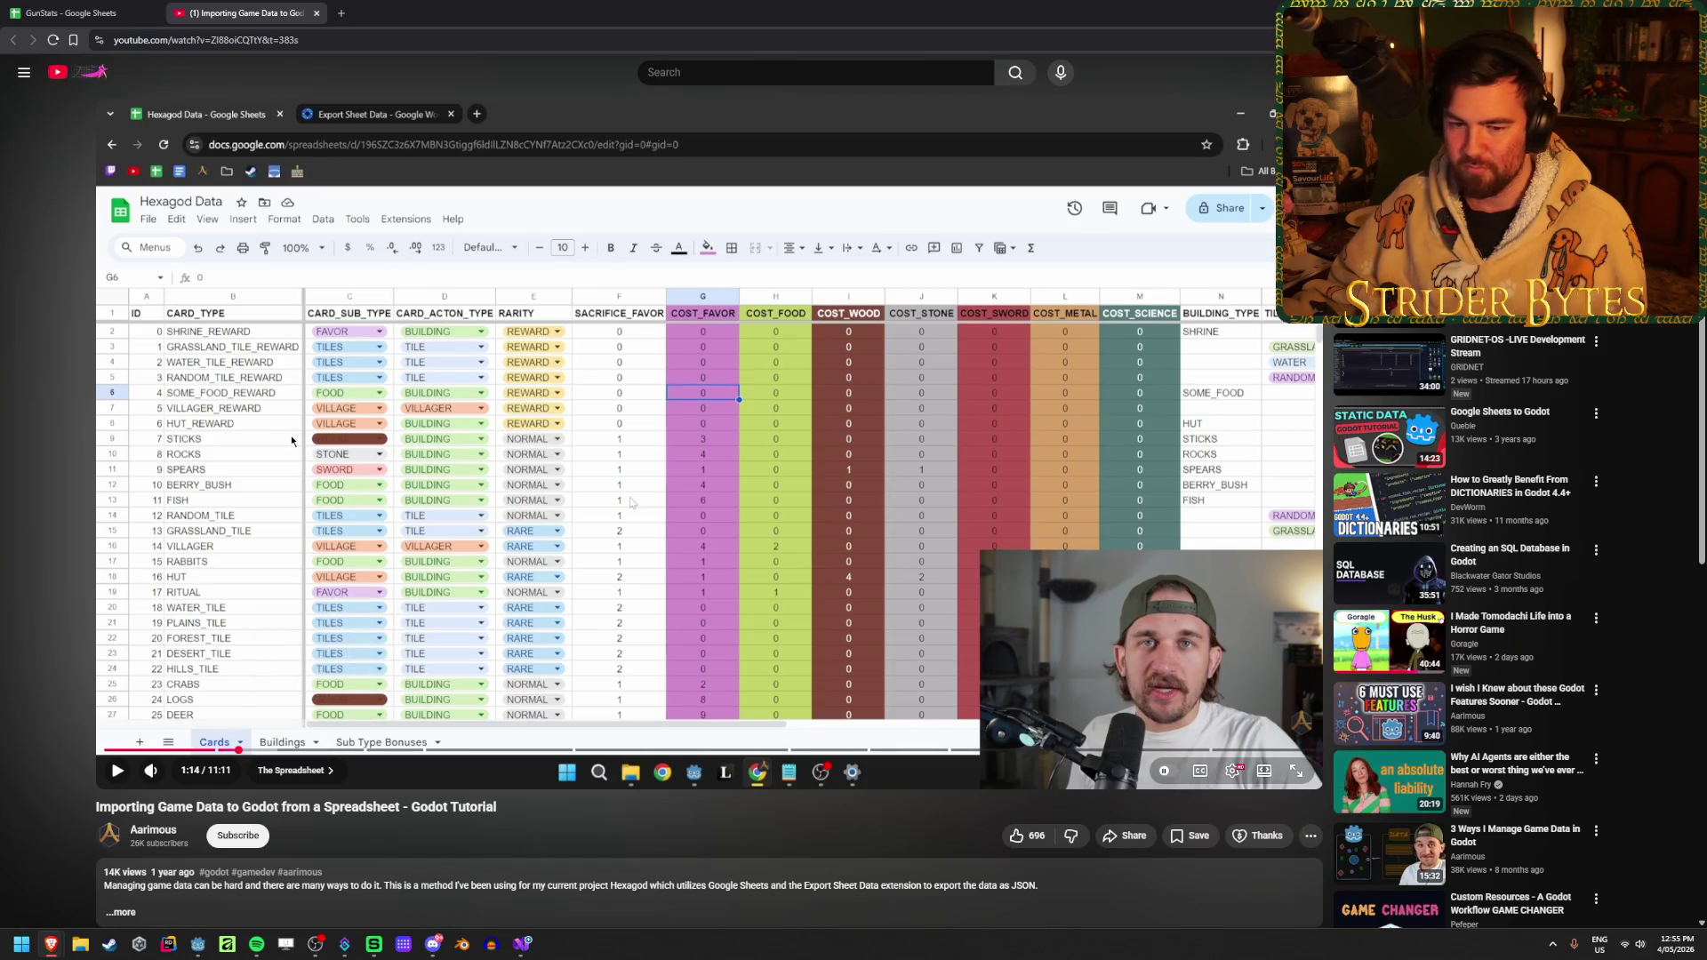
left_click(131, 6)
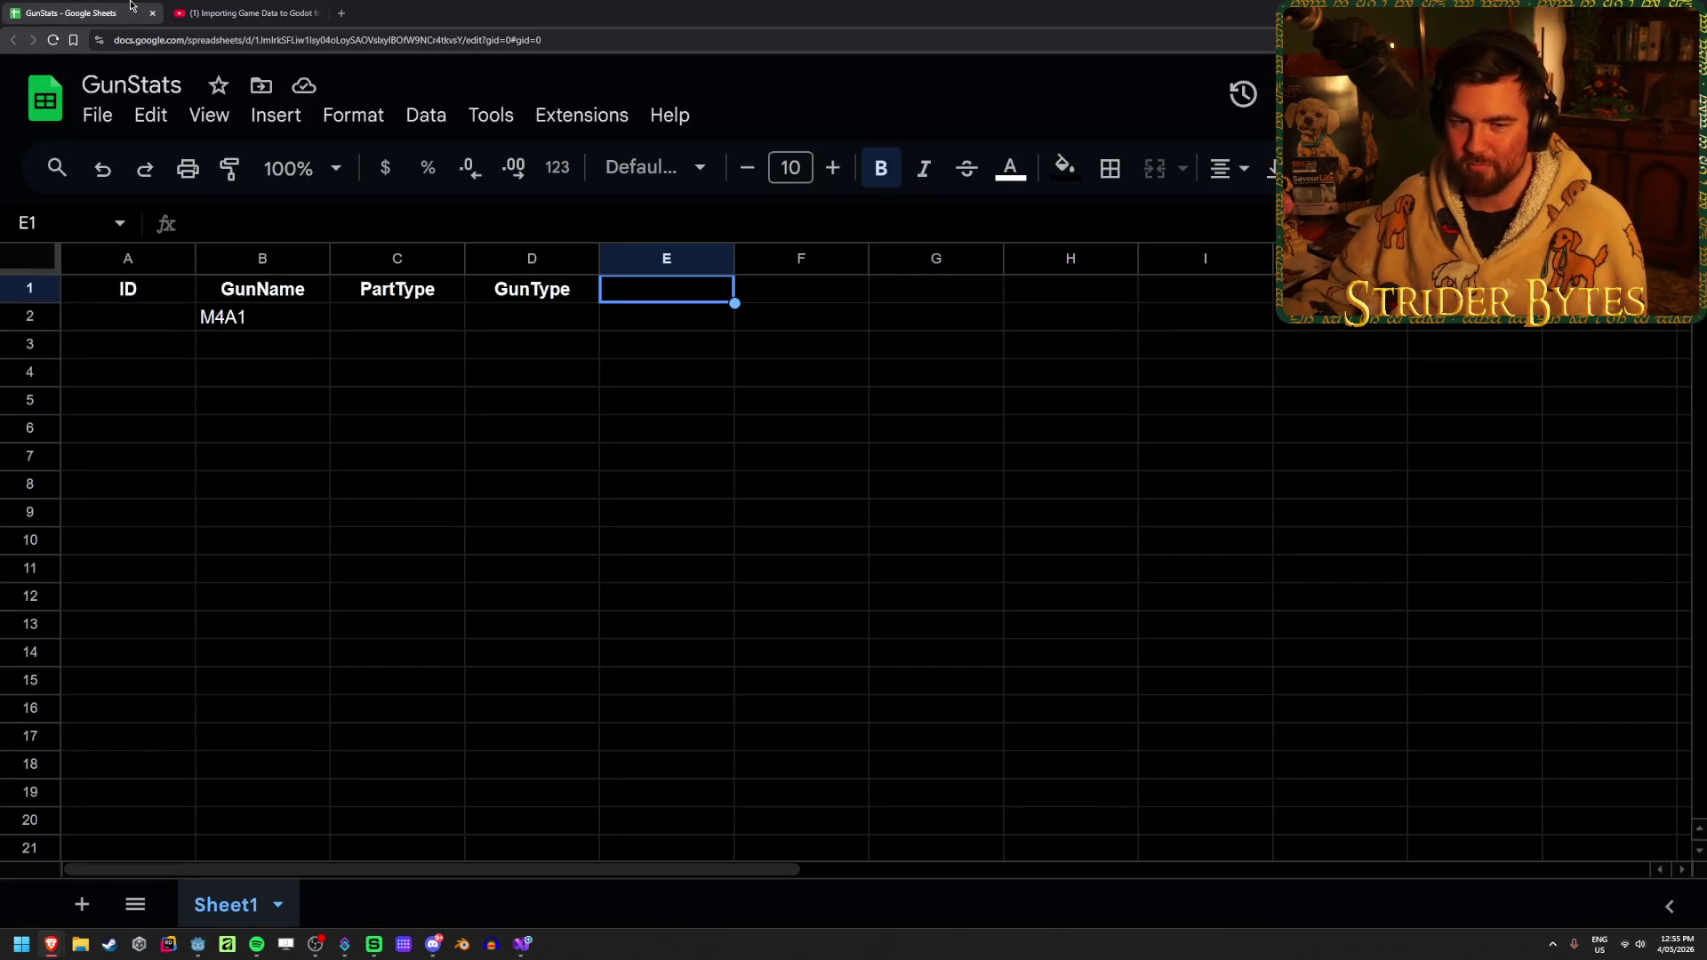
left_click(738, 352)
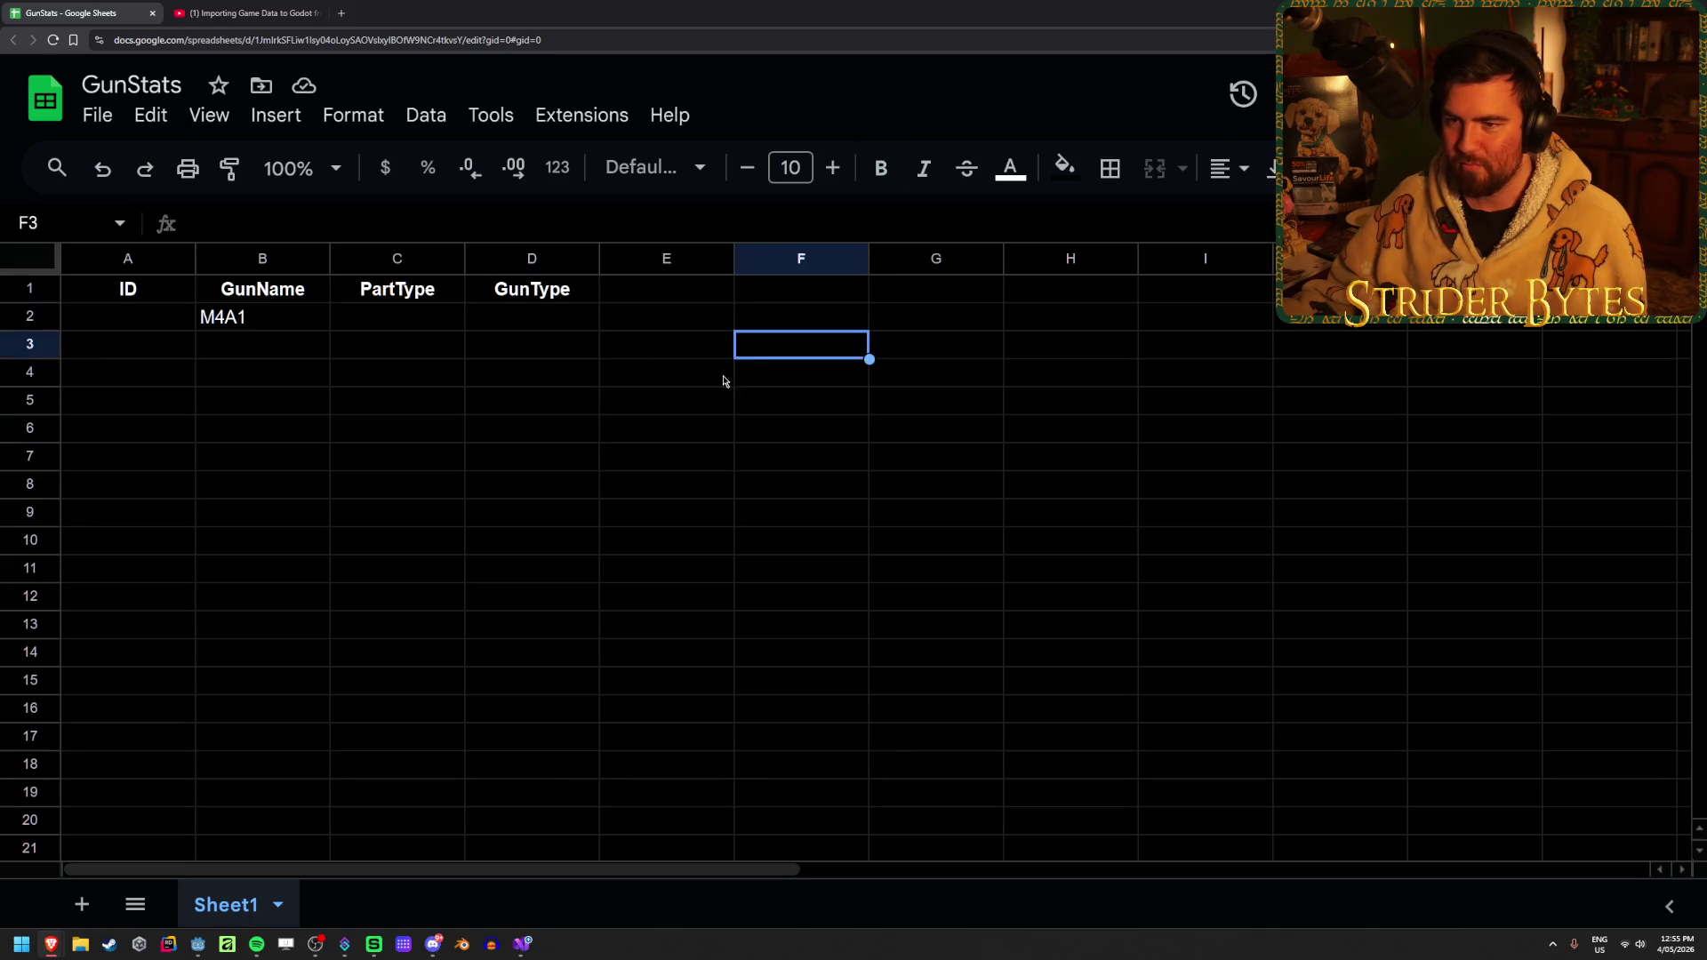
left_click(468, 477)
left_click(352, 375)
left_click(455, 322)
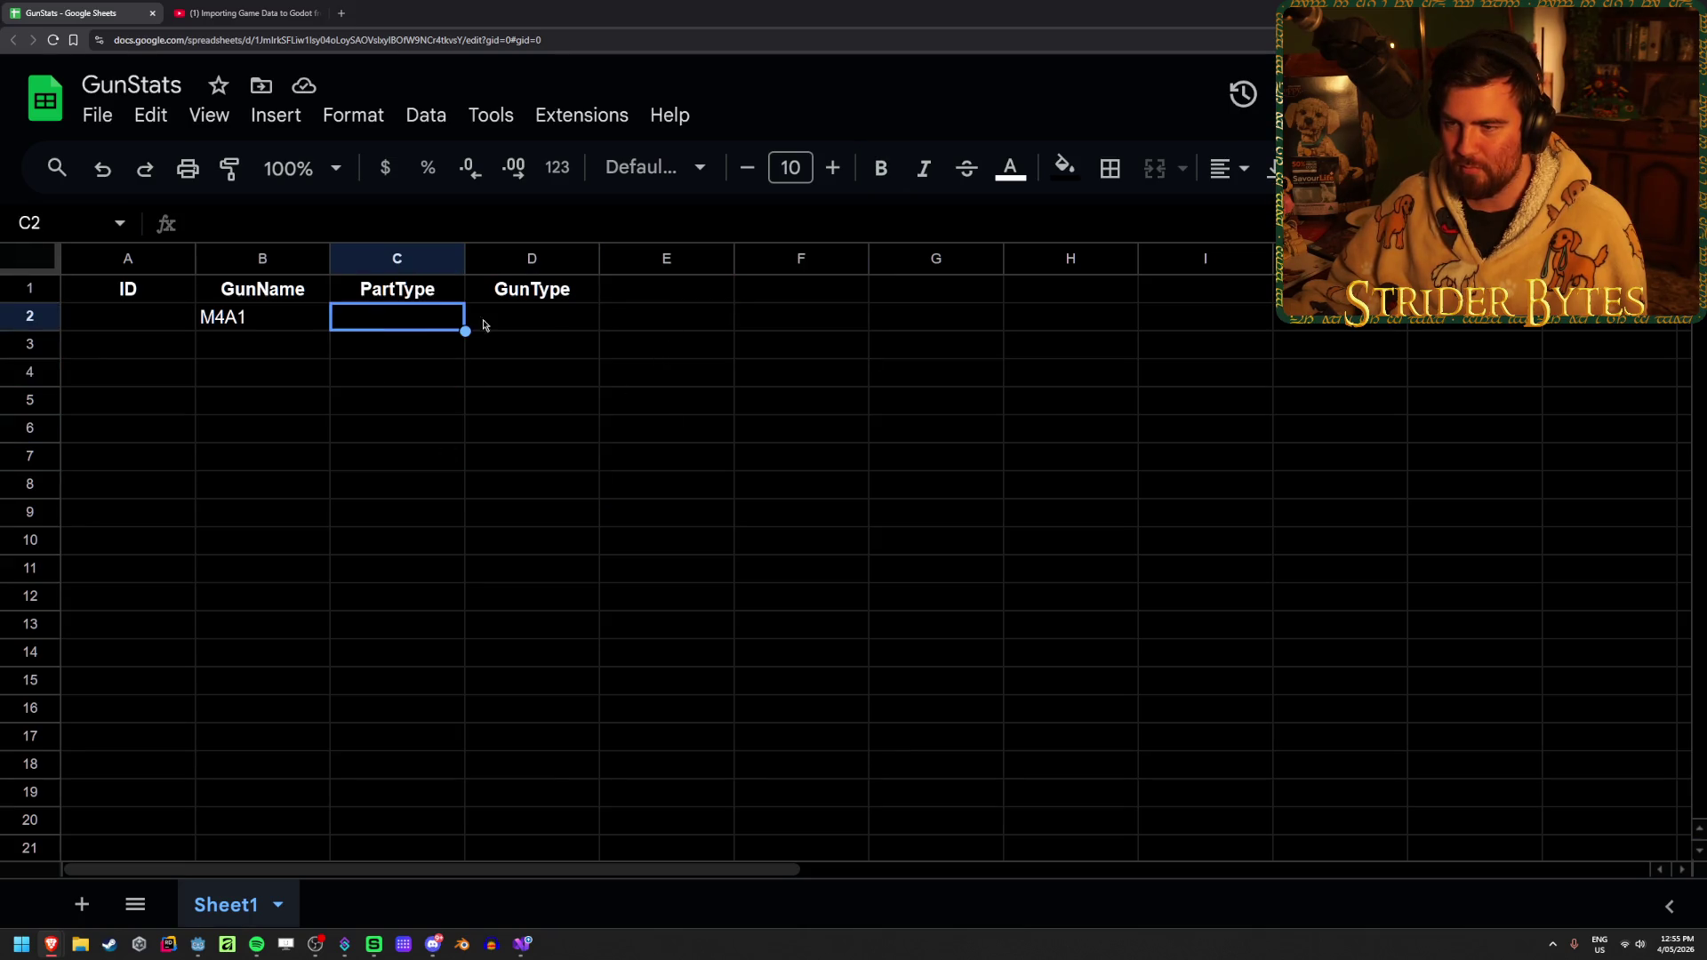
left_click(655, 317)
left_click(679, 294)
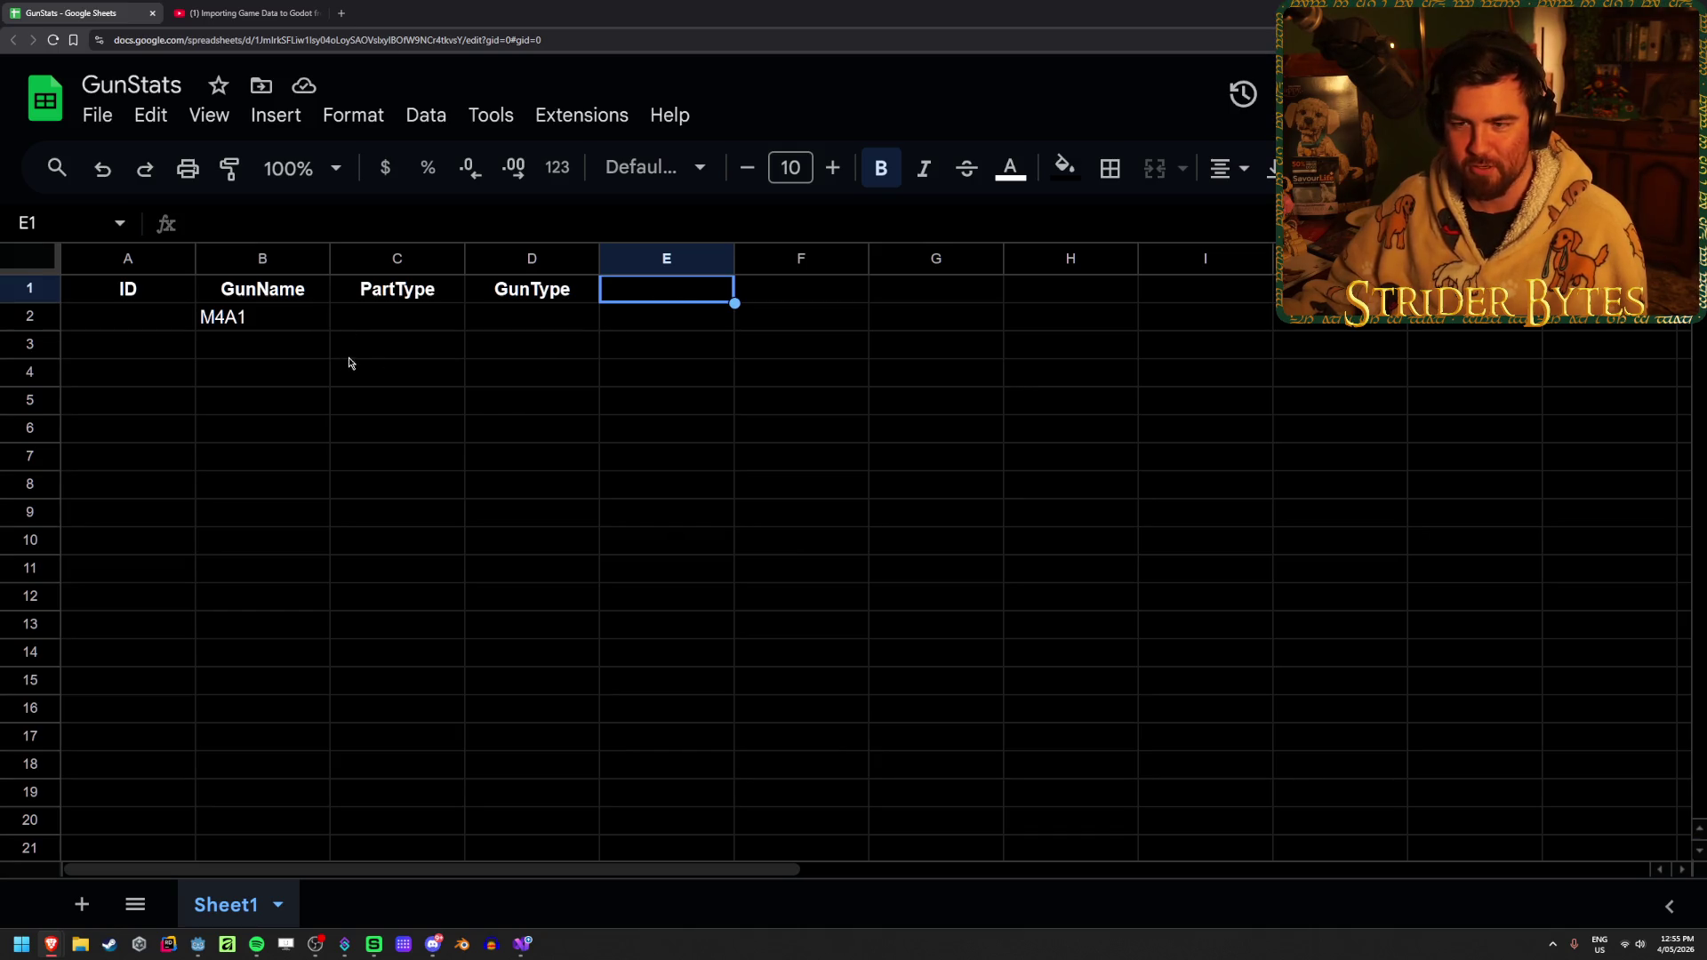
Add a filter to the ID, GunName, PartType and GunType headers via Data > Create a filter
left_click(388, 327)
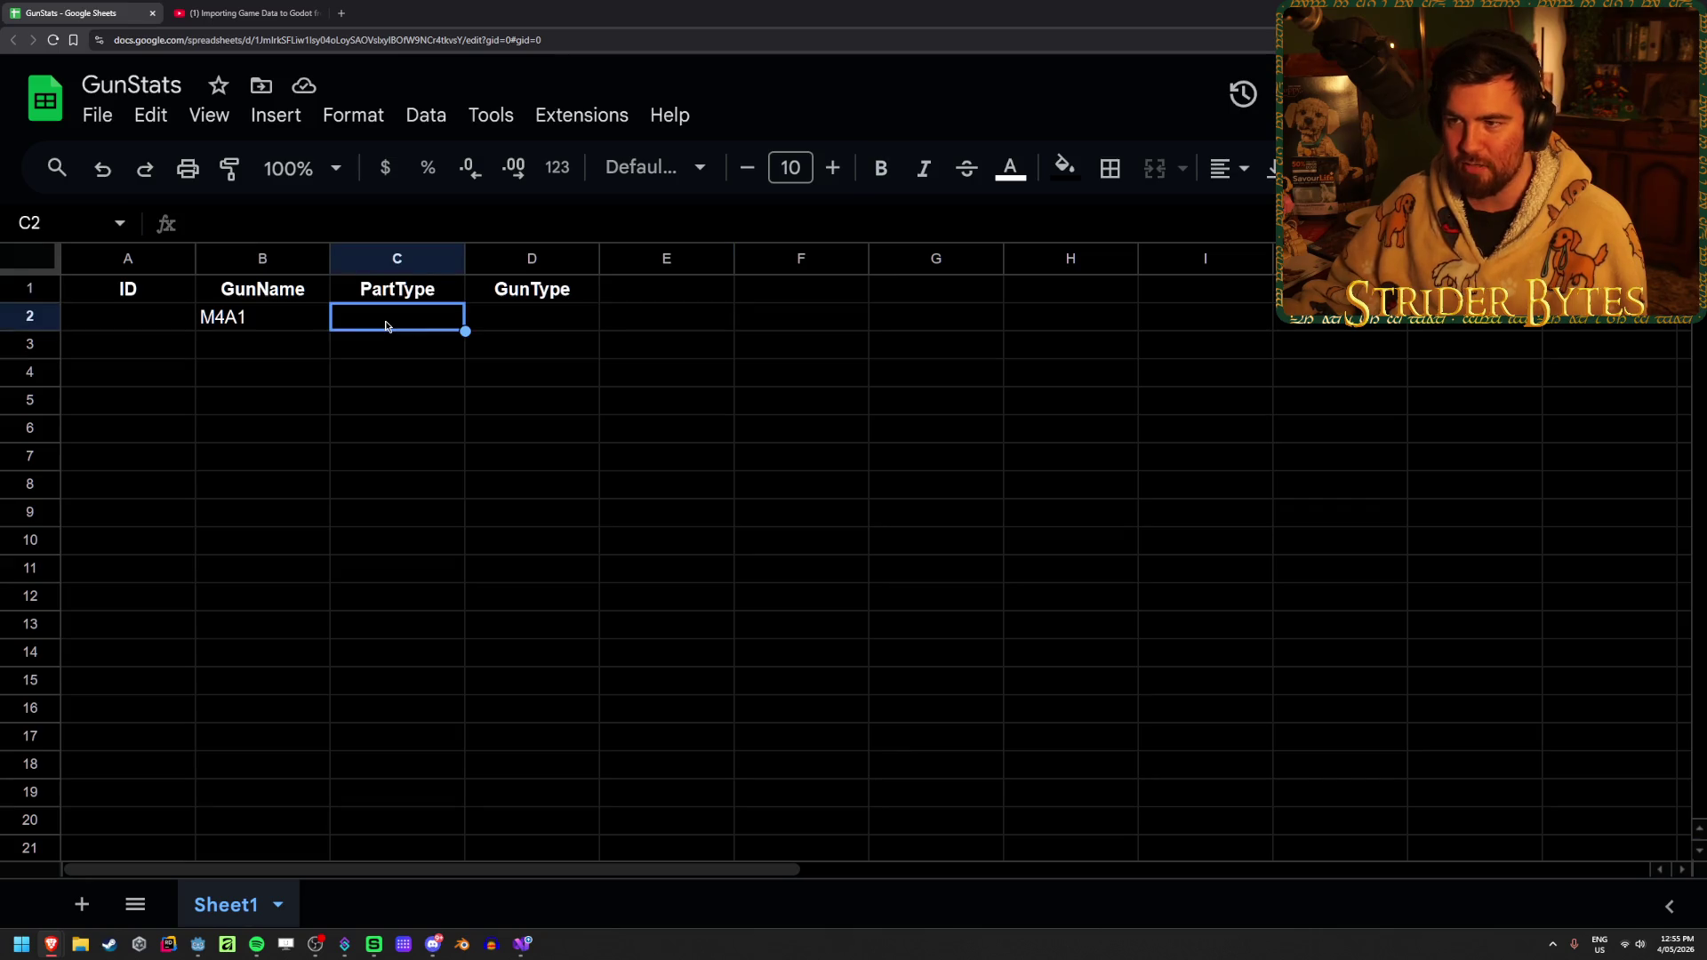
left_click(426, 117)
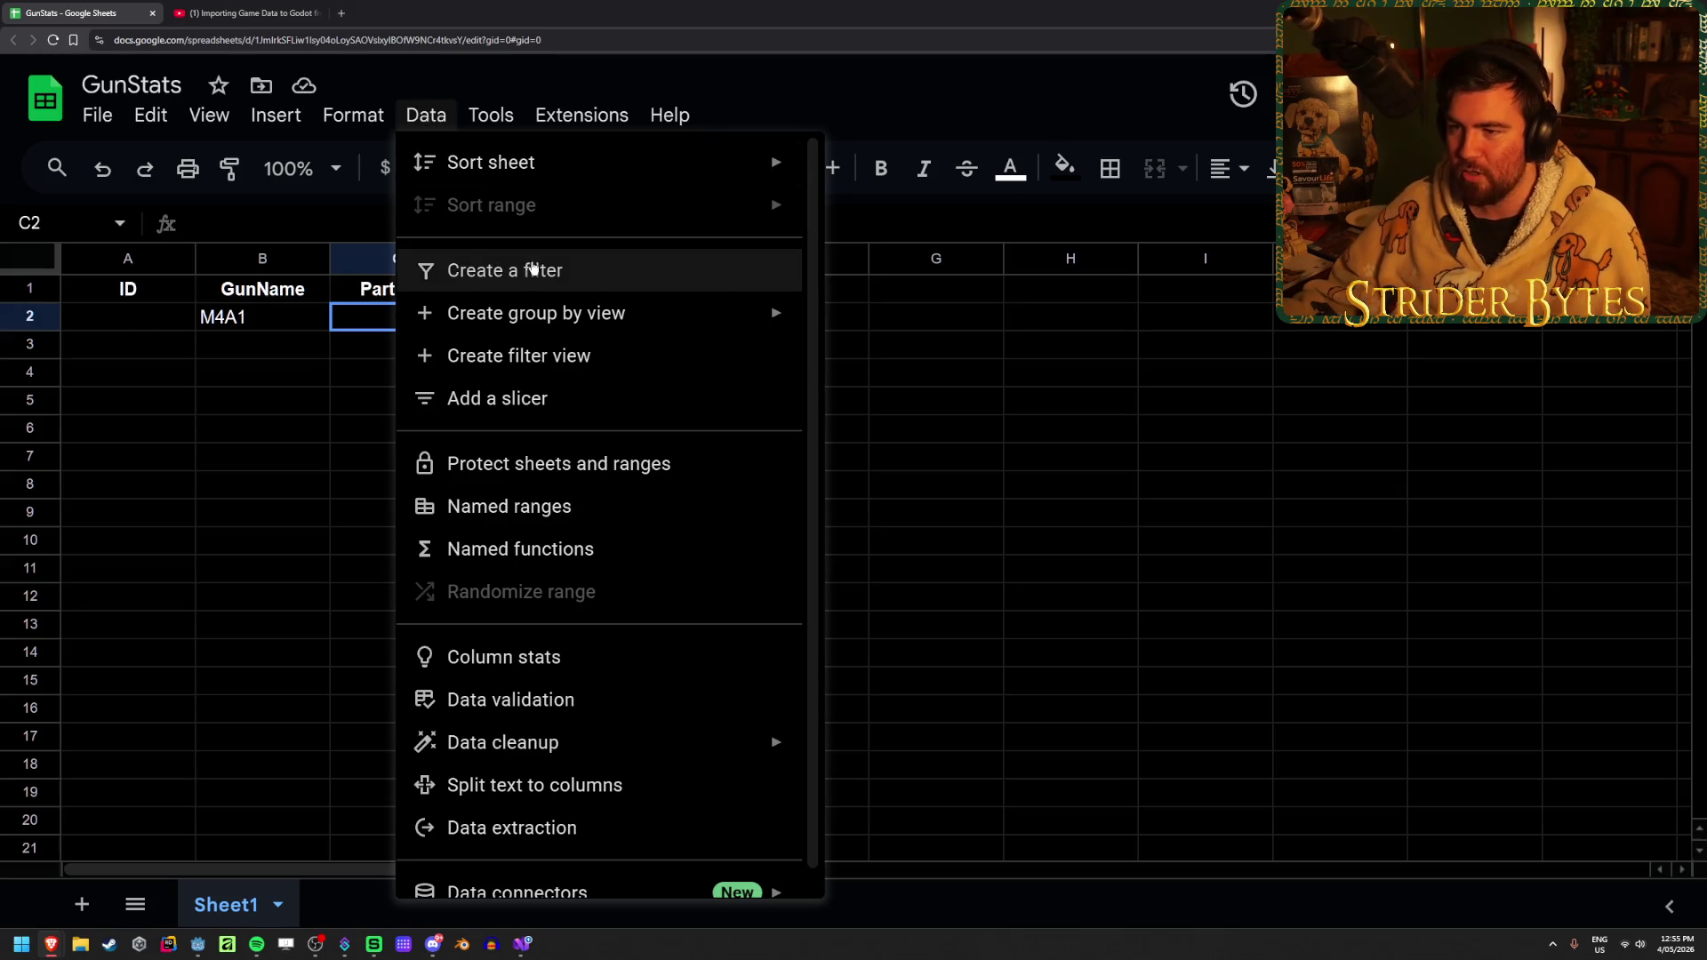
left_click(532, 270)
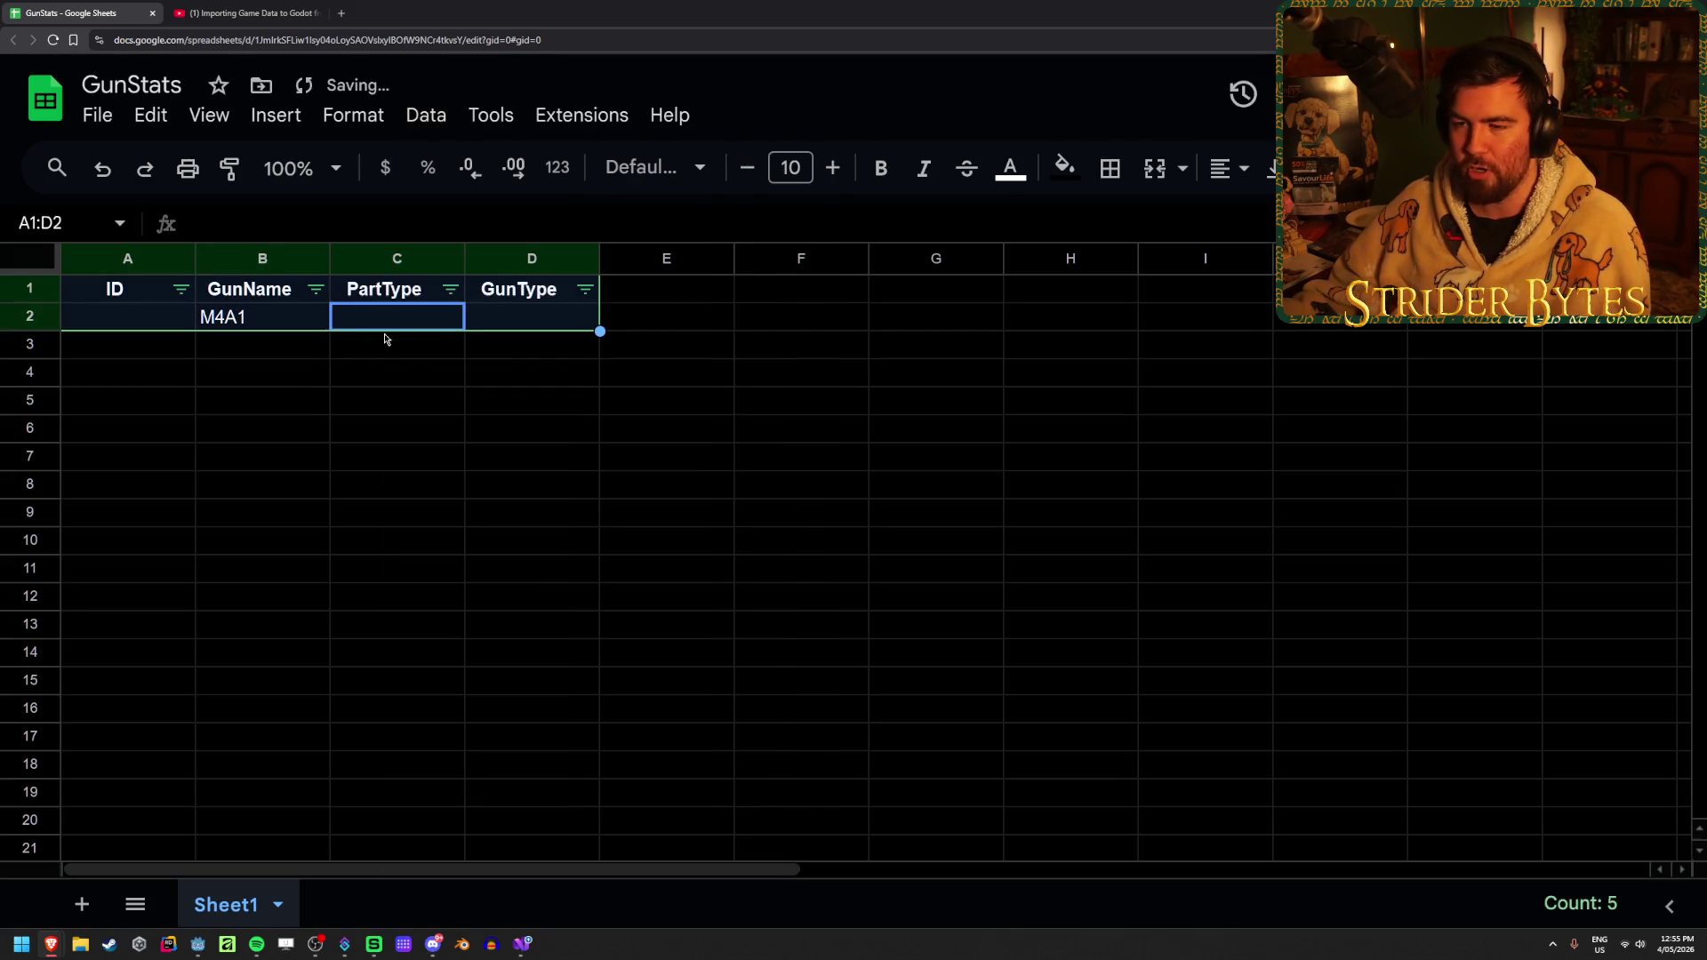
left_click(450, 288)
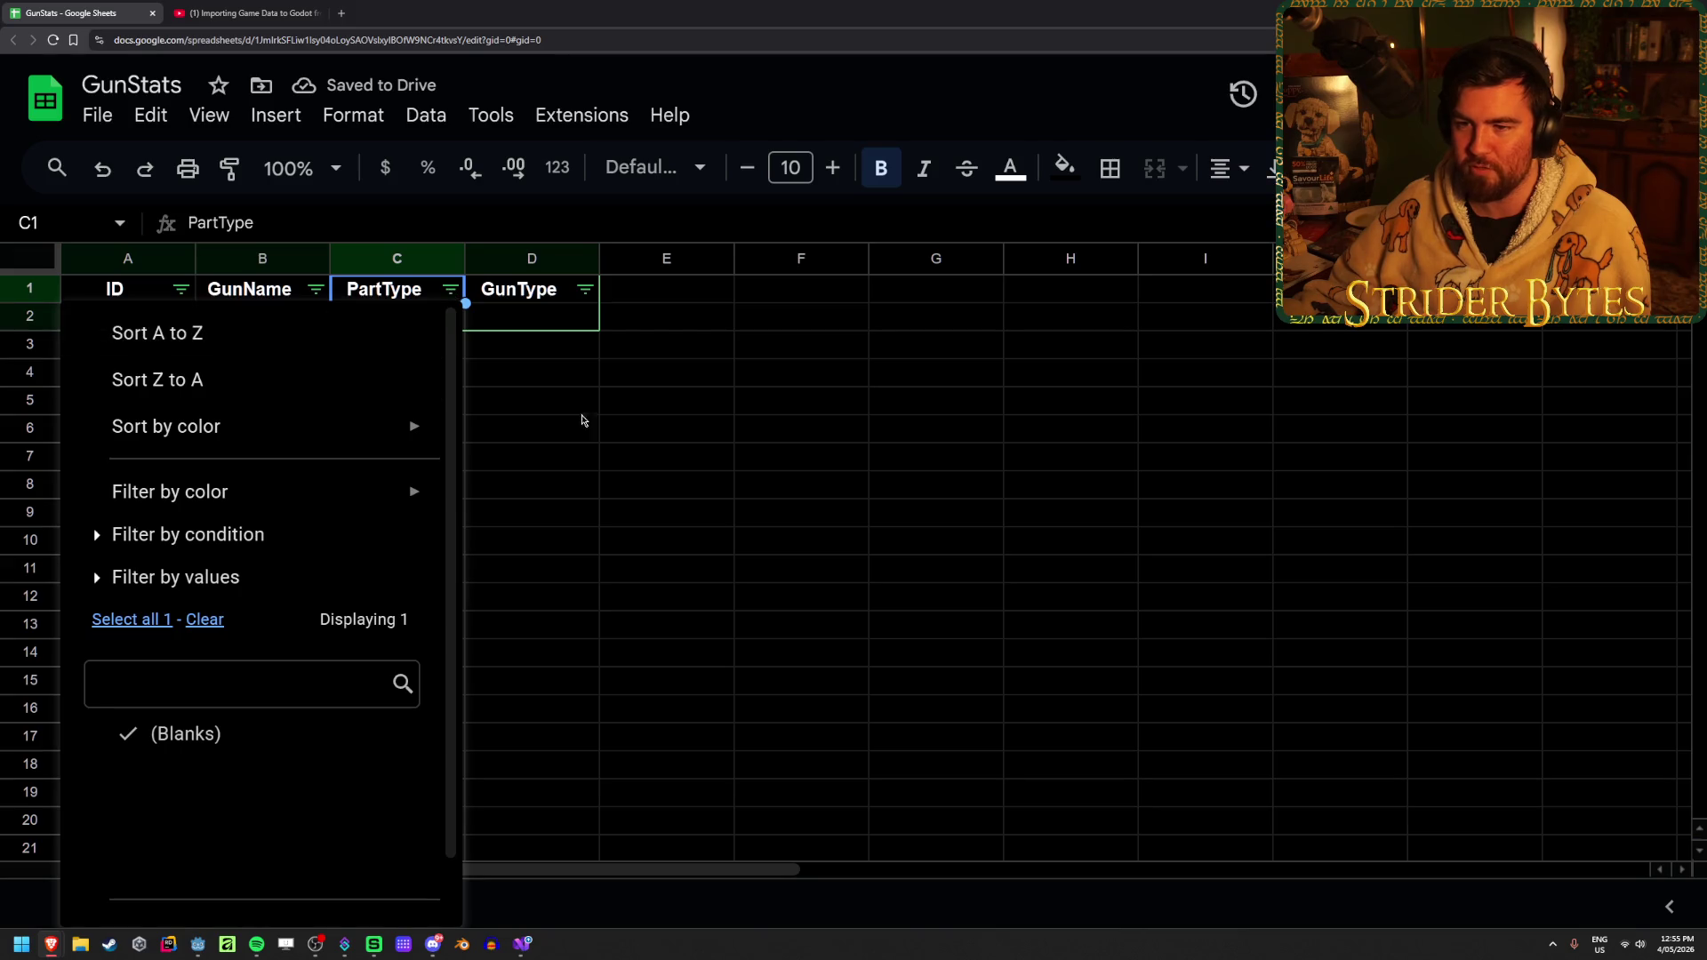
left_click(667, 400)
left_click(338, 374)
left_click(369, 320)
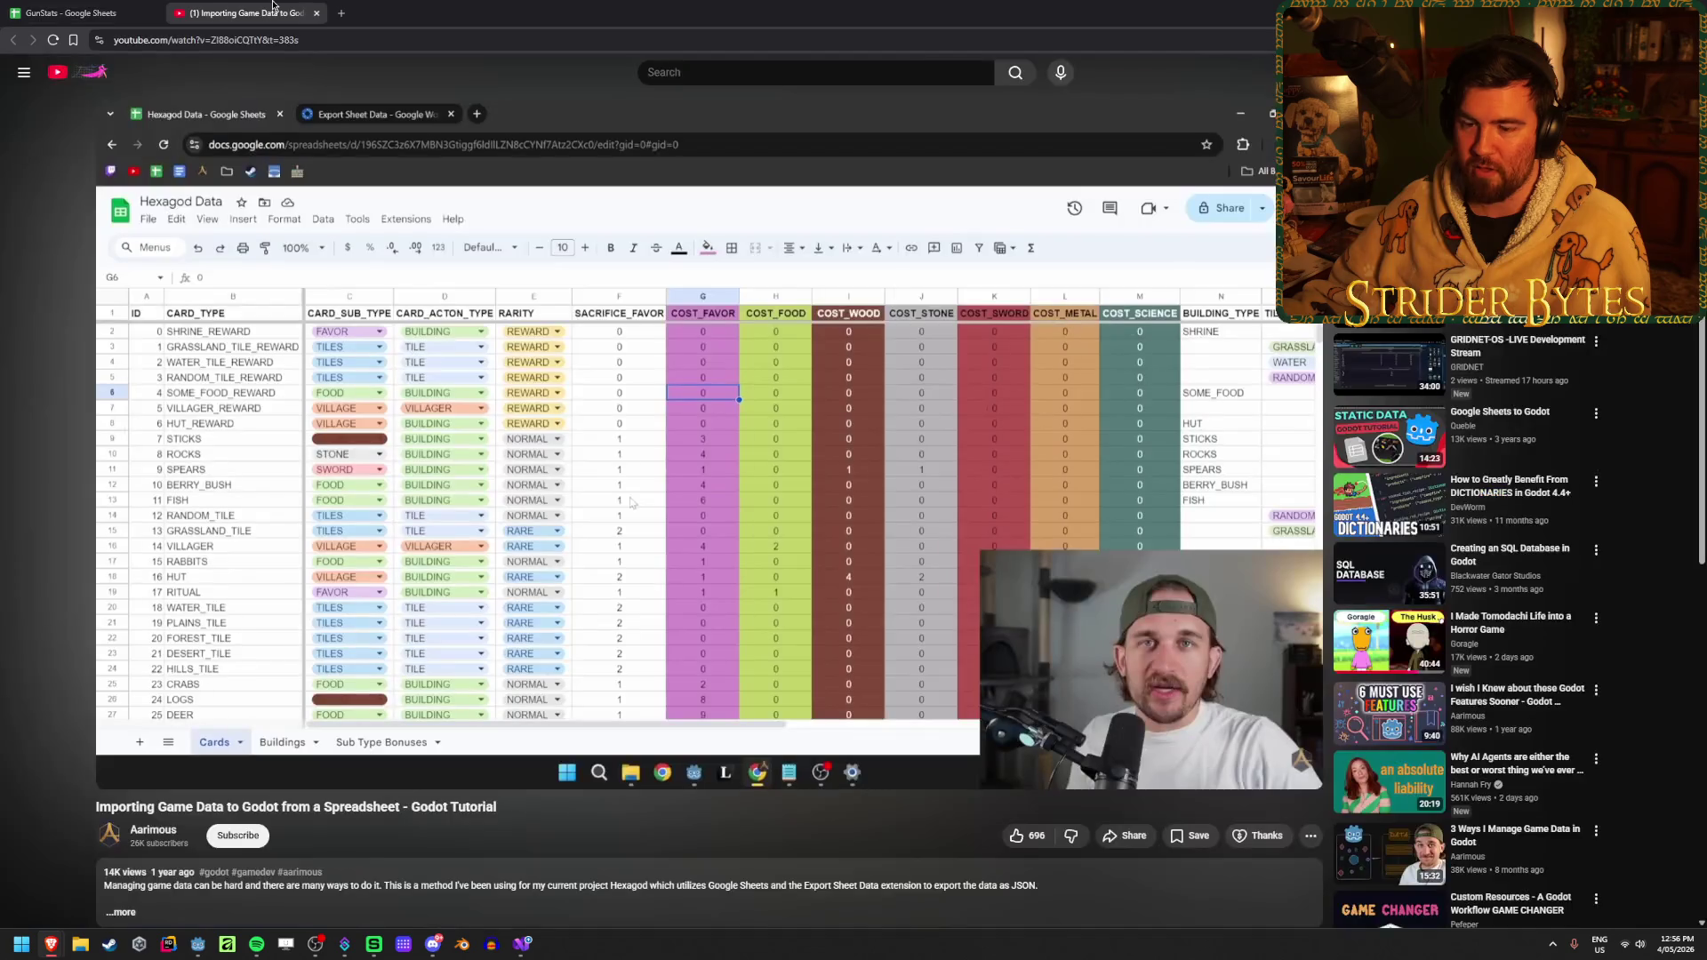
left_click(273, 8)
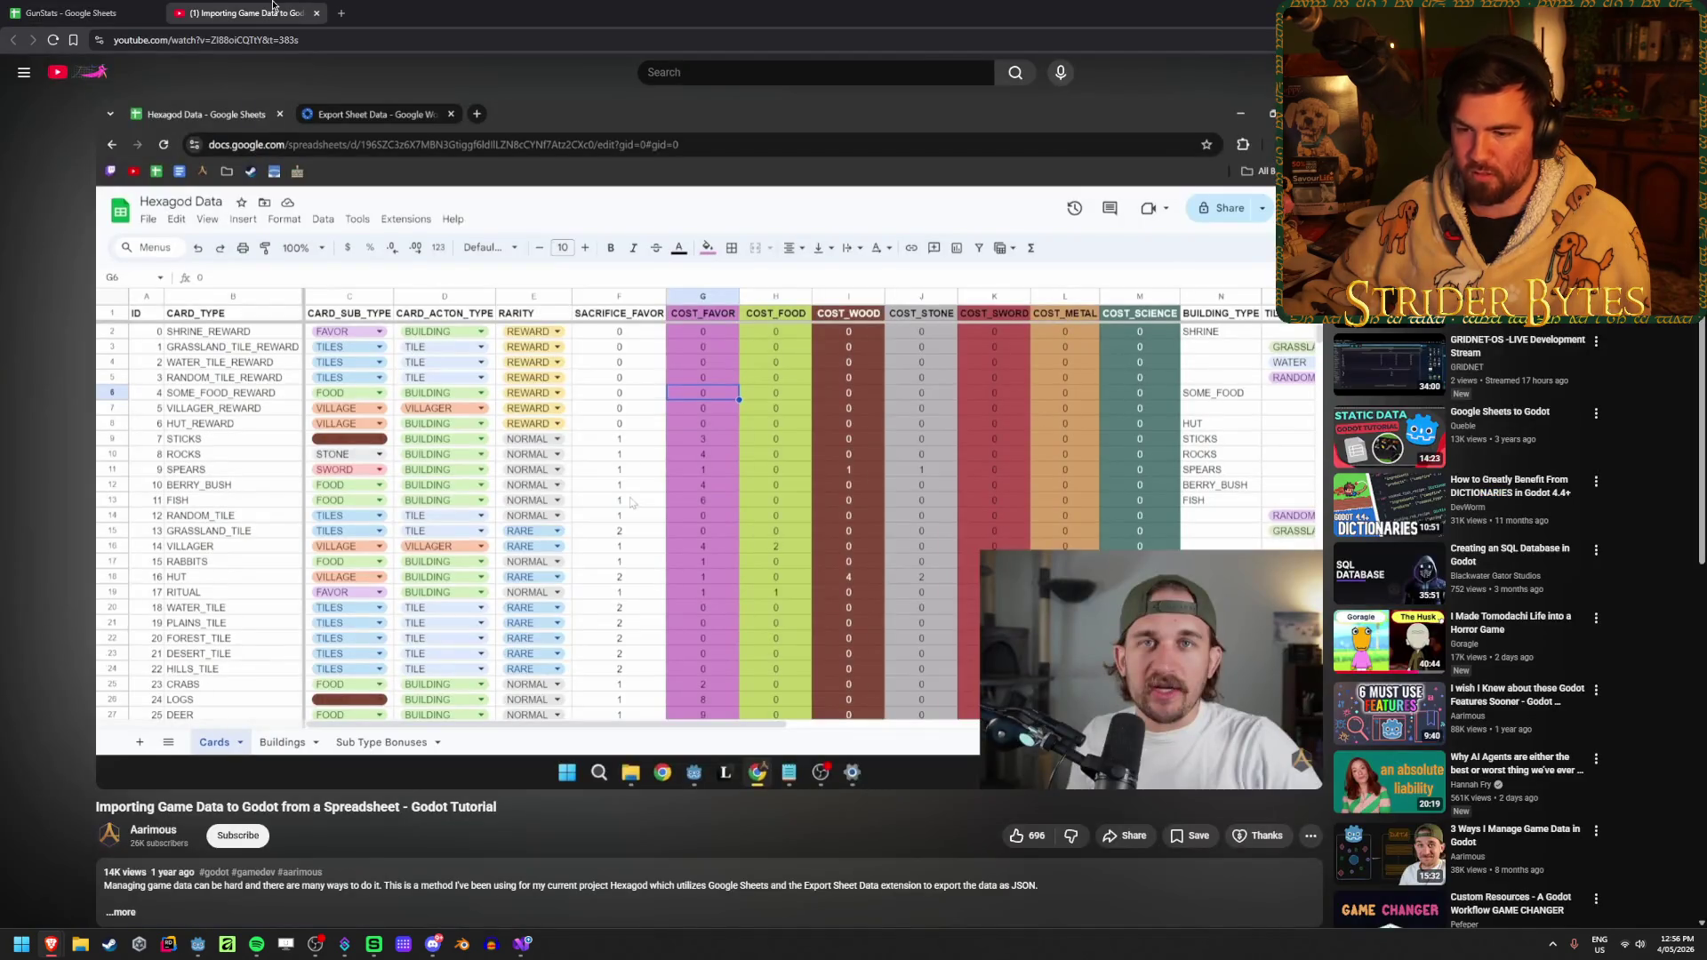
Add a second sheet to GunStats and rename Sheet1 to Data
left_click(71, 13)
left_click(458, 494)
left_click(455, 323)
left_click(82, 904)
left_click(234, 909)
double_click(226, 904)
type("Data")
key("Return")
Rename Sheet2 to Values and select its cell A1
double_click(328, 914)
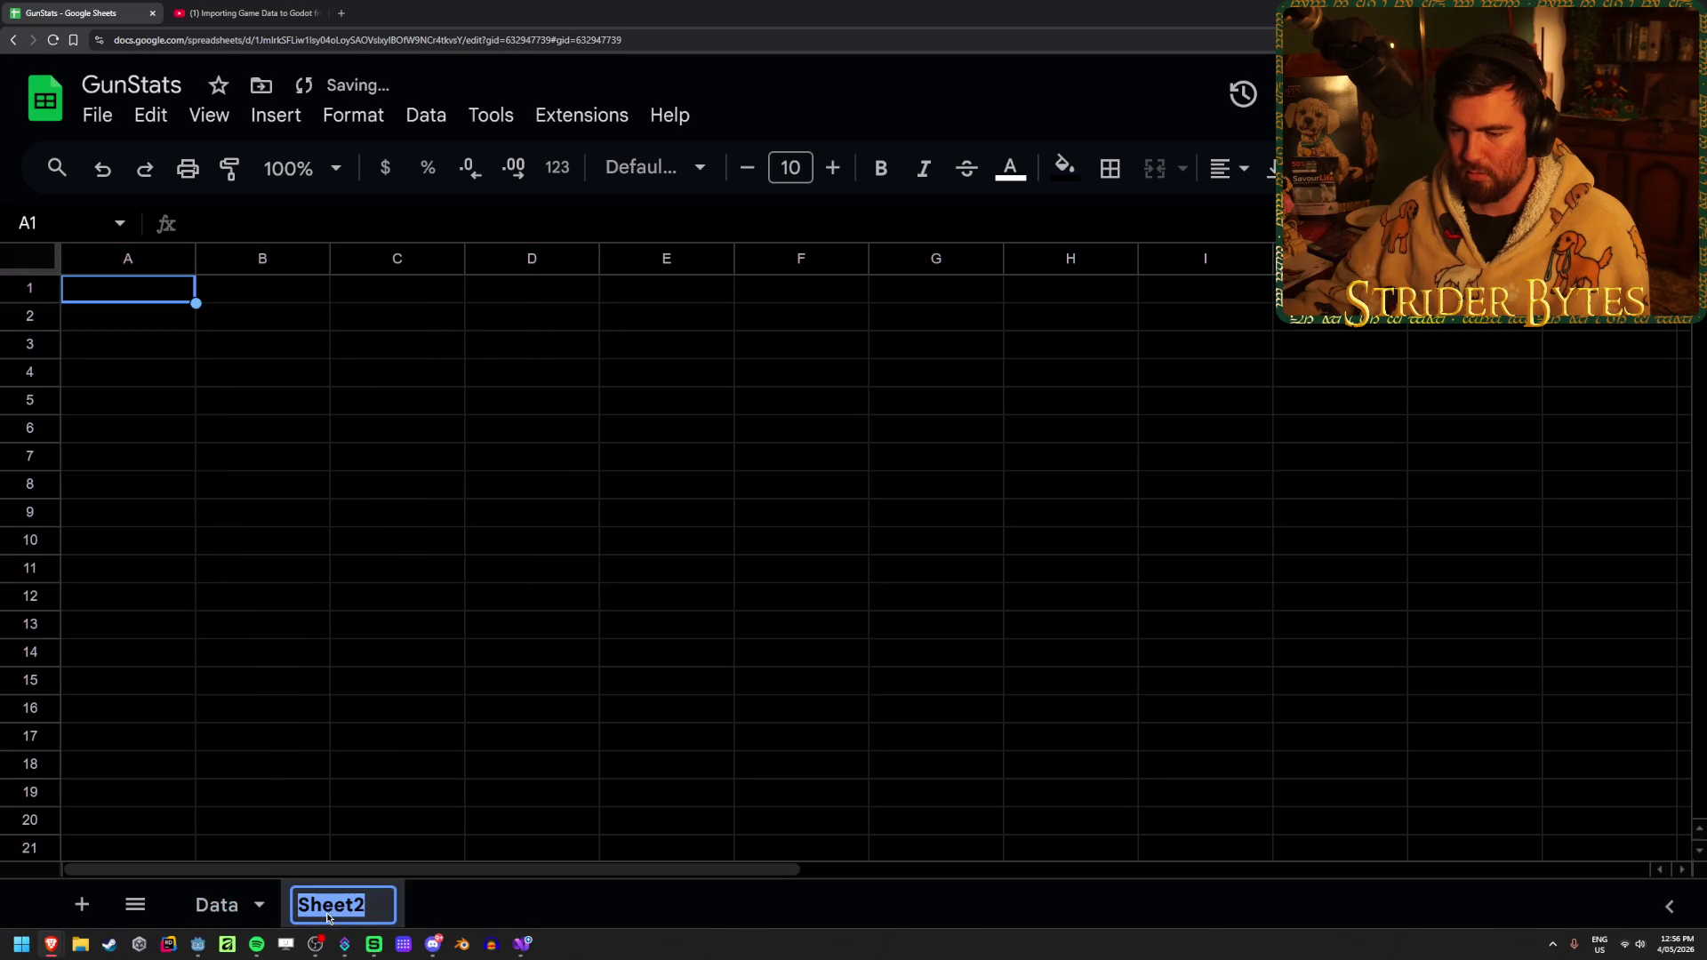
type("Values")
key("Return")
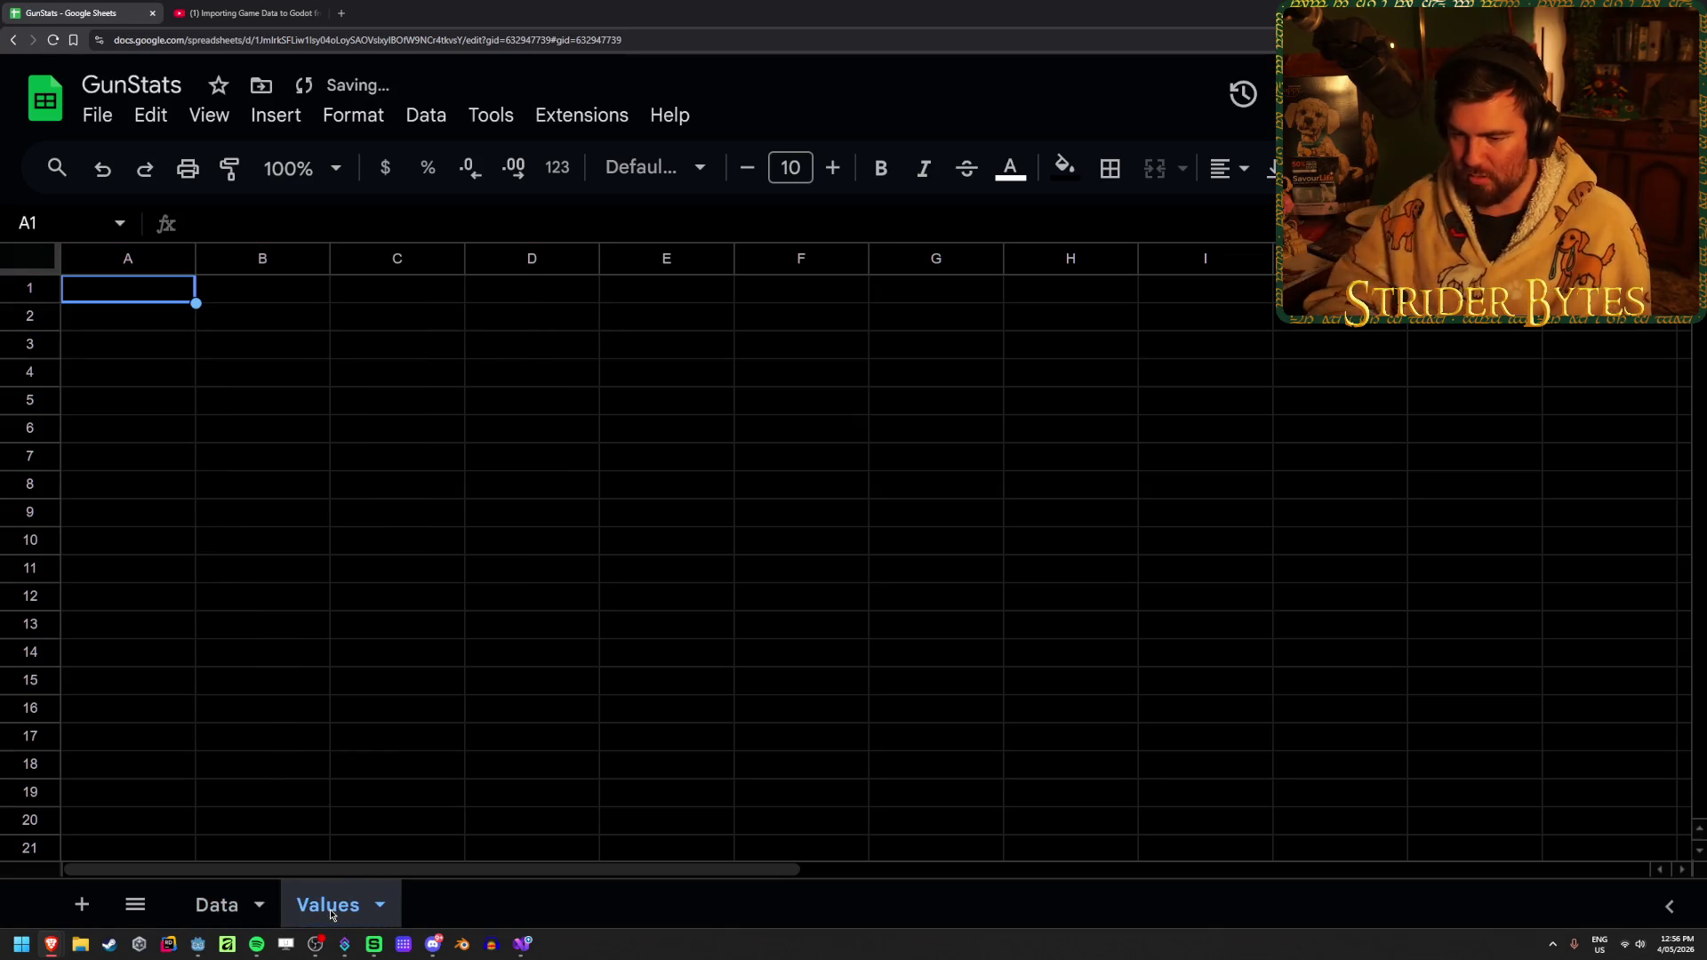
left_click(122, 400)
left_click(122, 296)
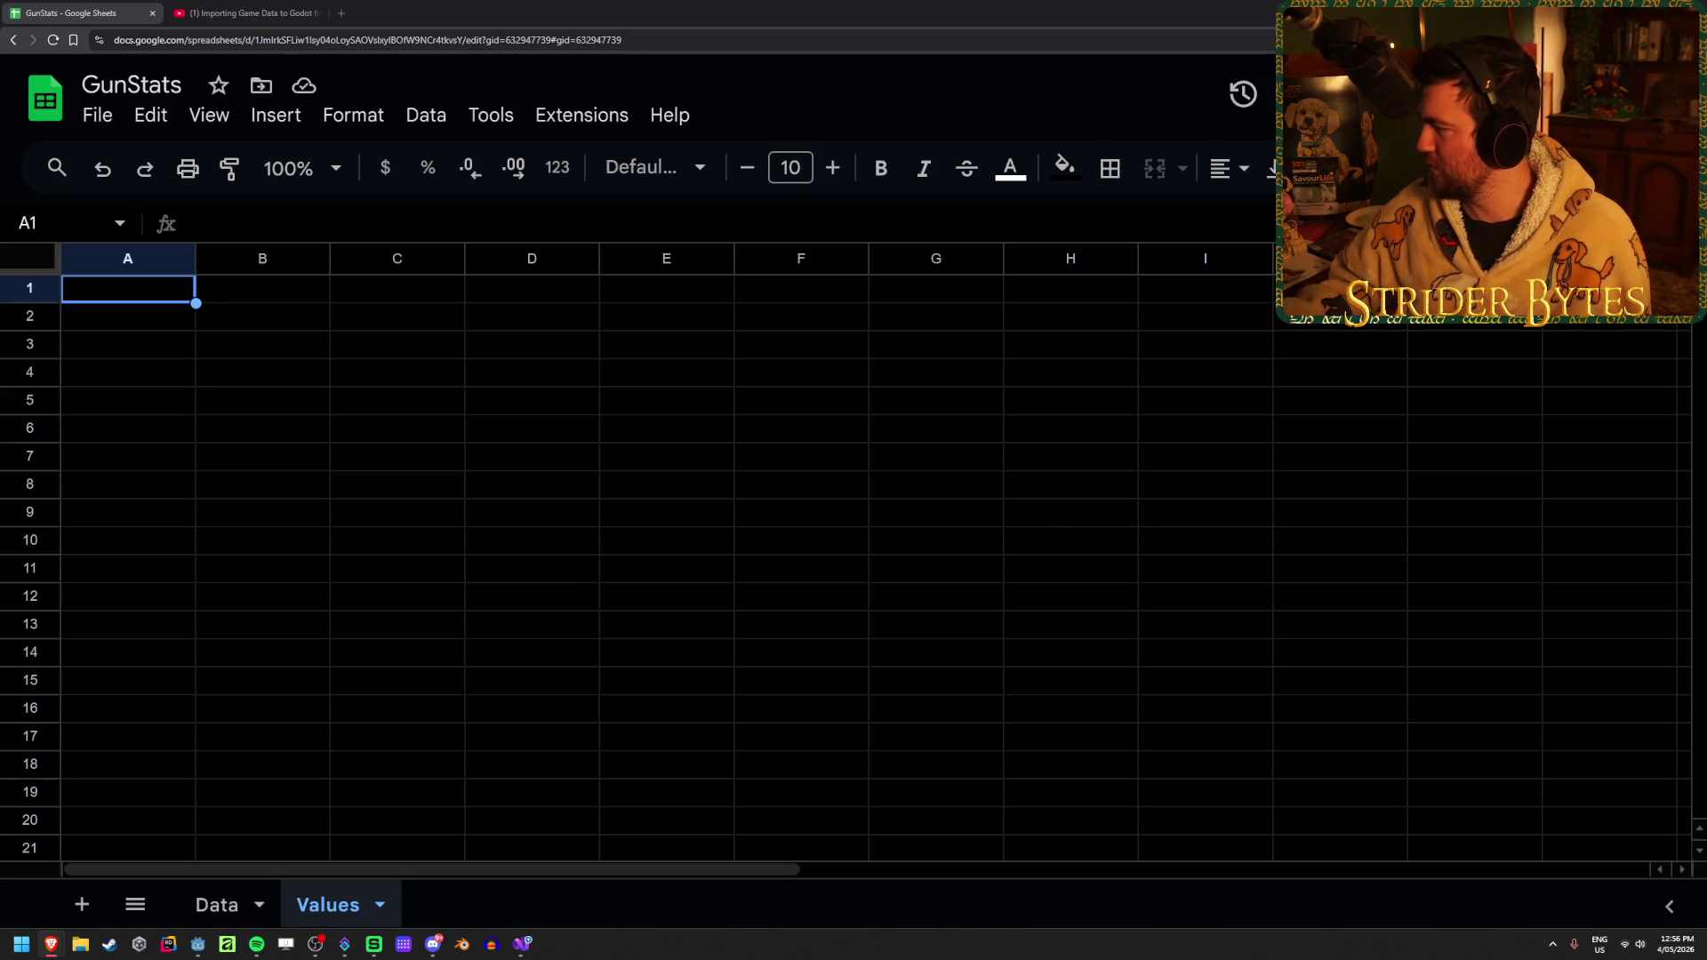
left_click(478, 433)
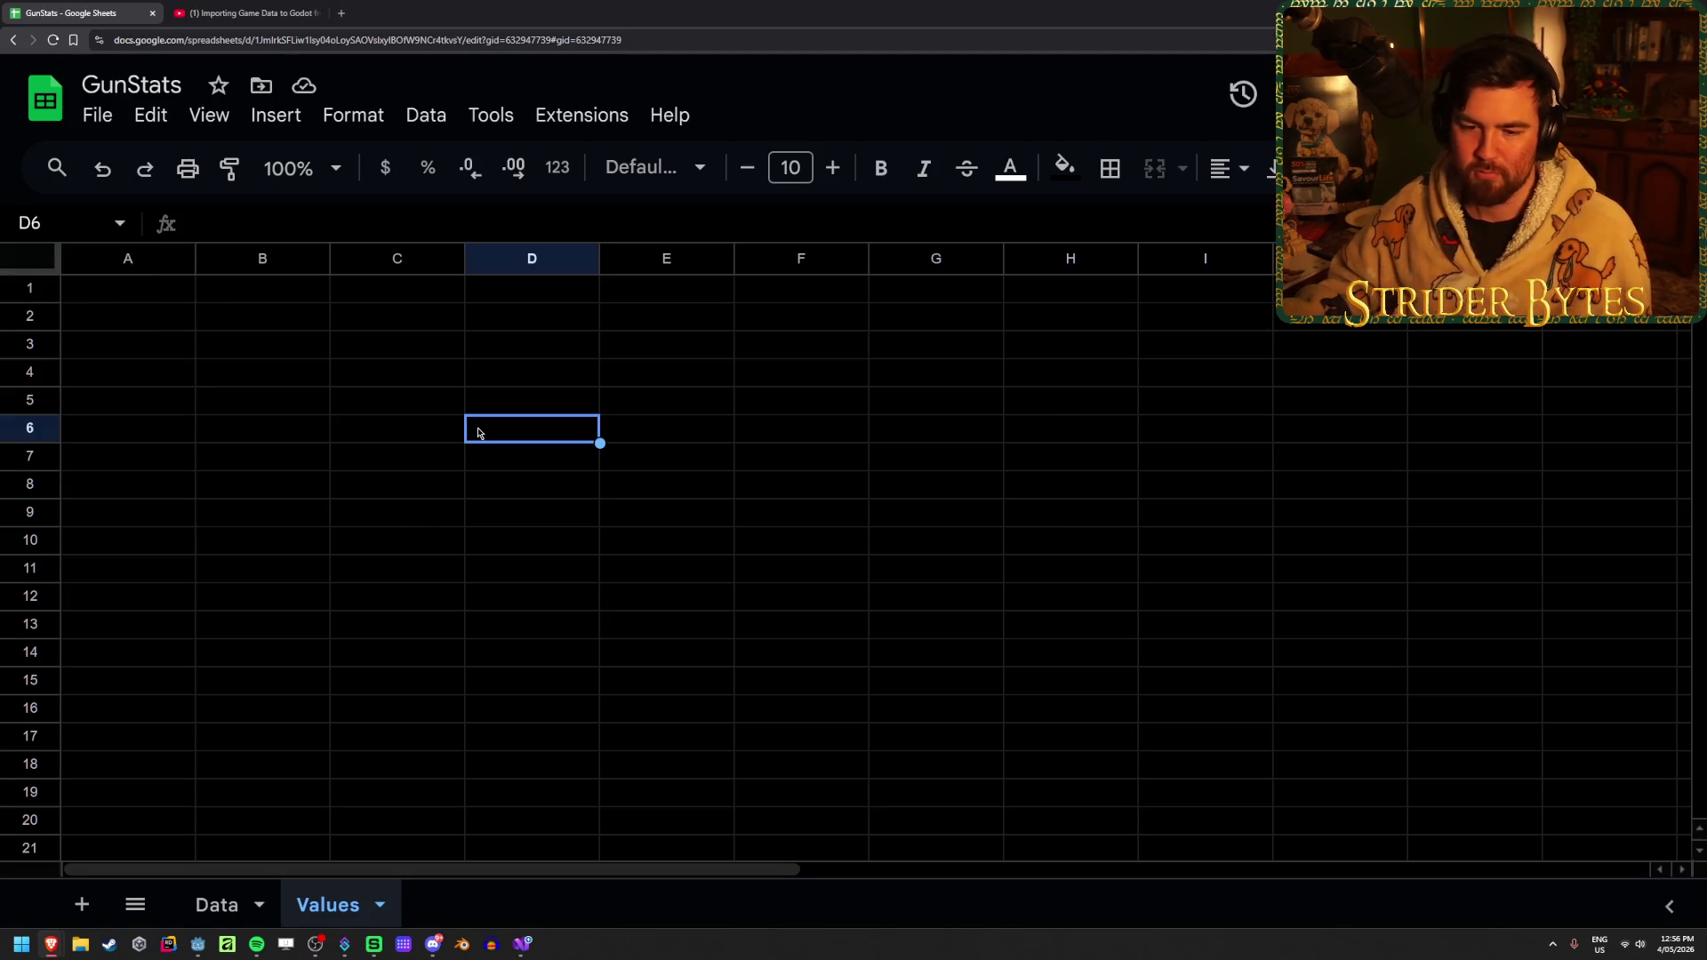
Enter Receiver, Barrel and Magazine in A2:A4 of the Values sheet
left_click(129, 463)
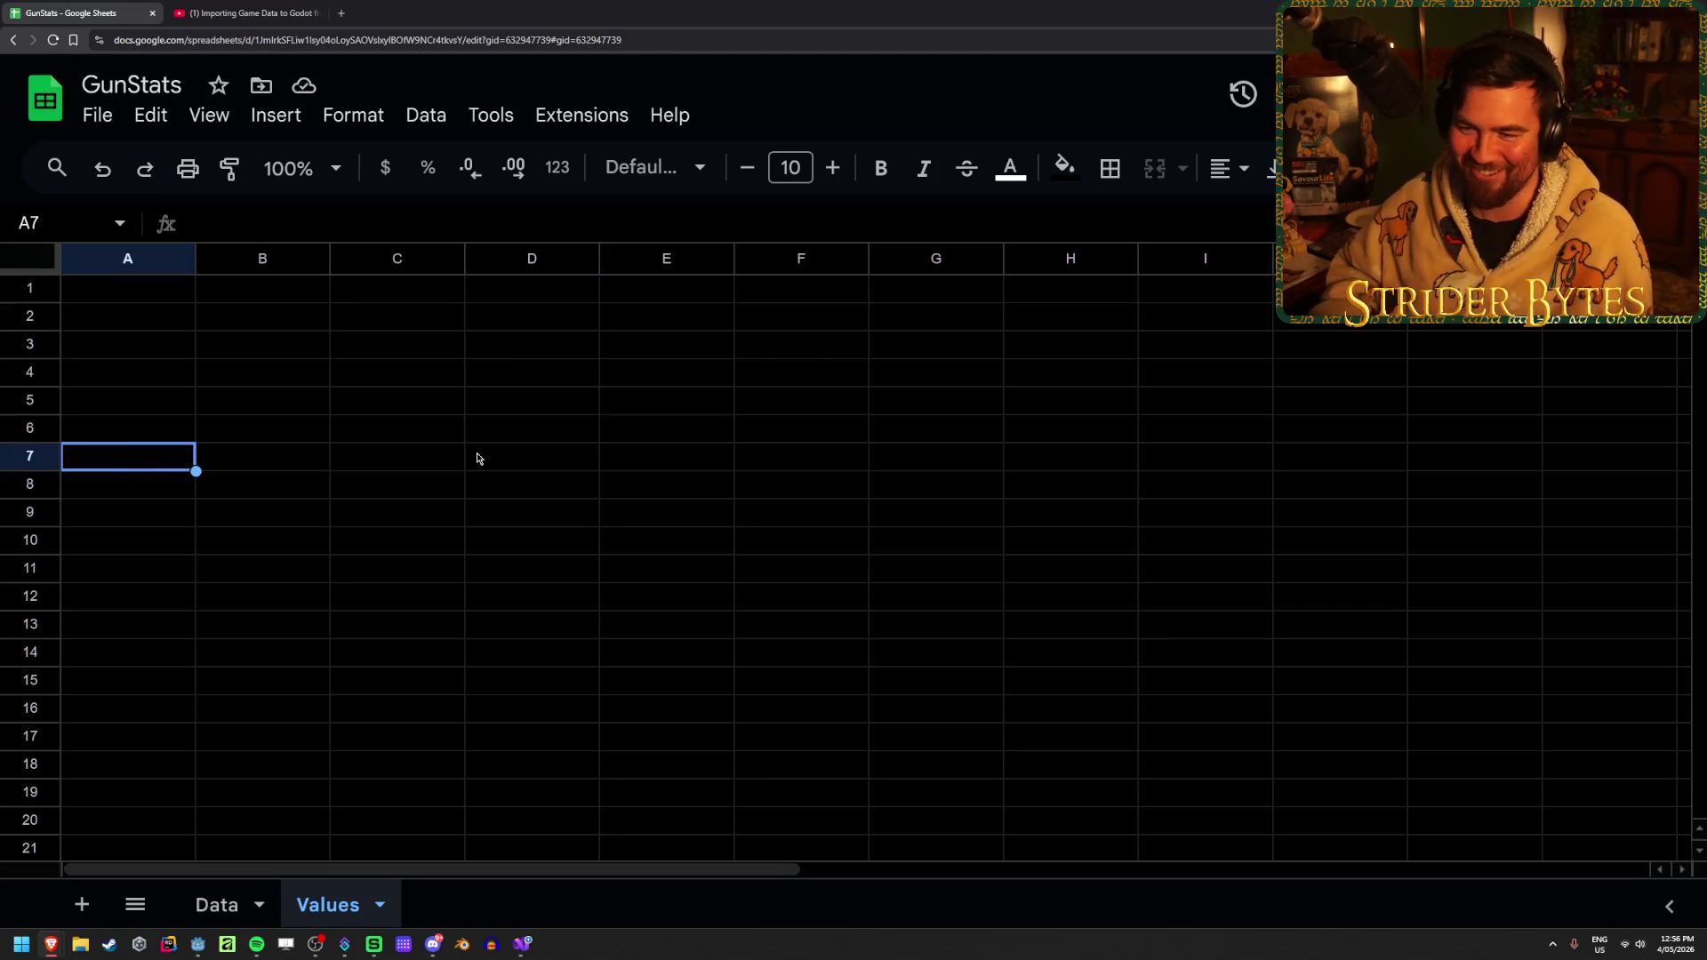
key("Up")
key("Up")
key("Up")
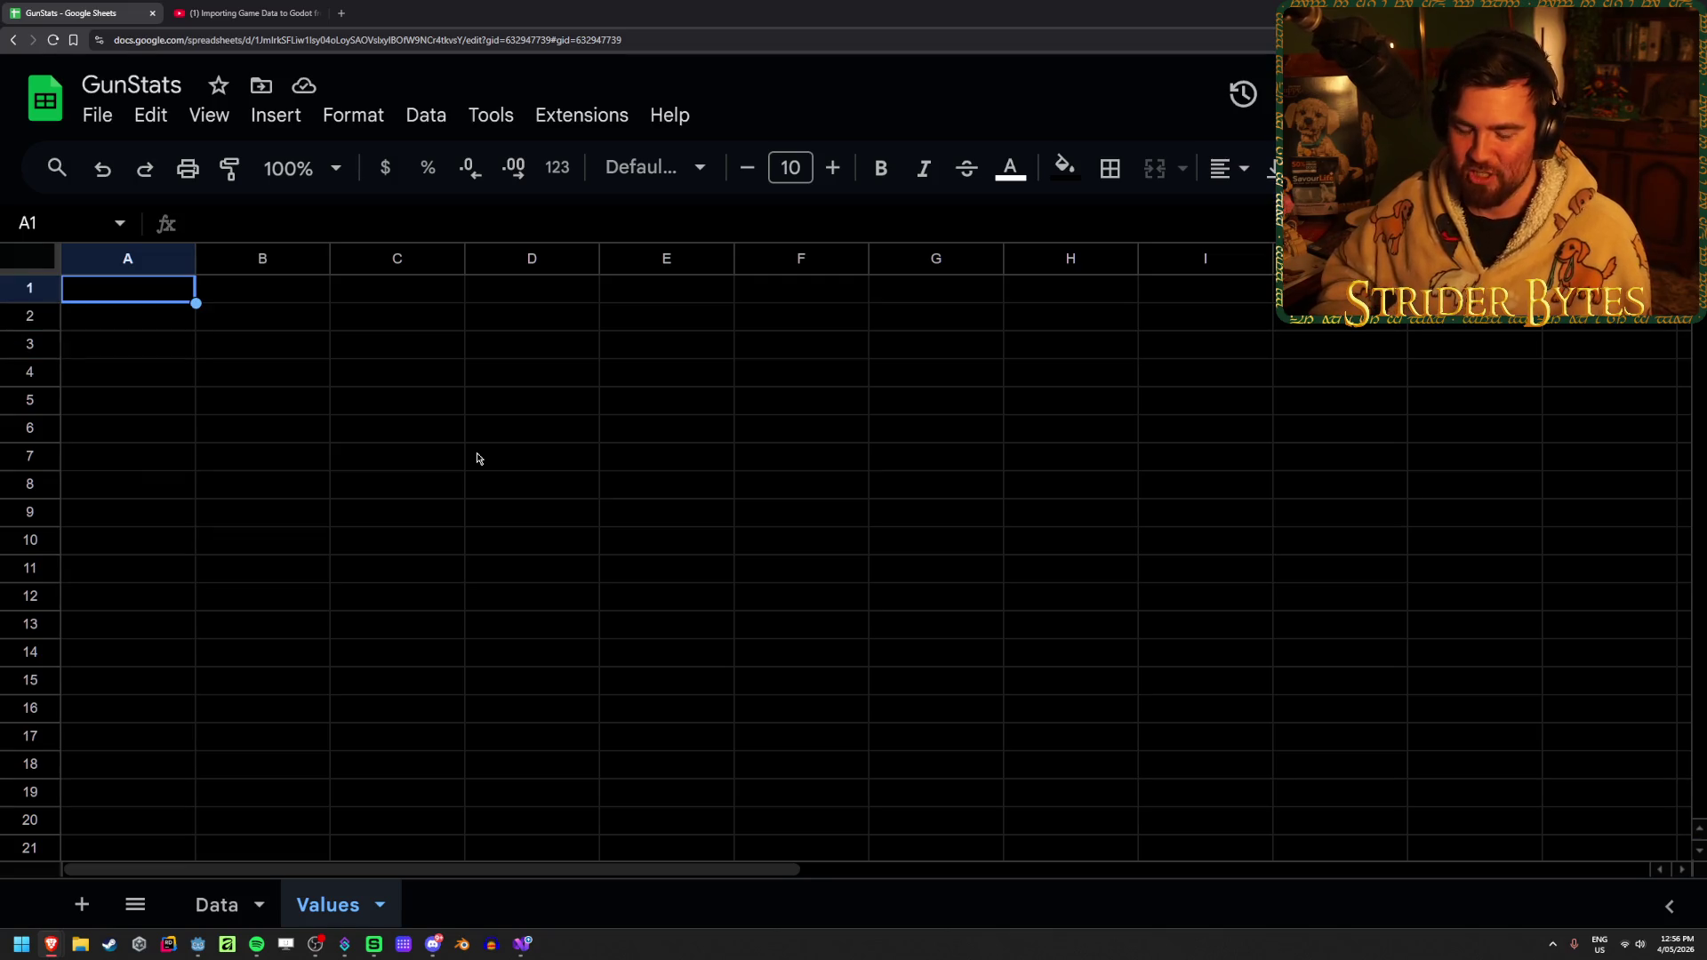
key("Down")
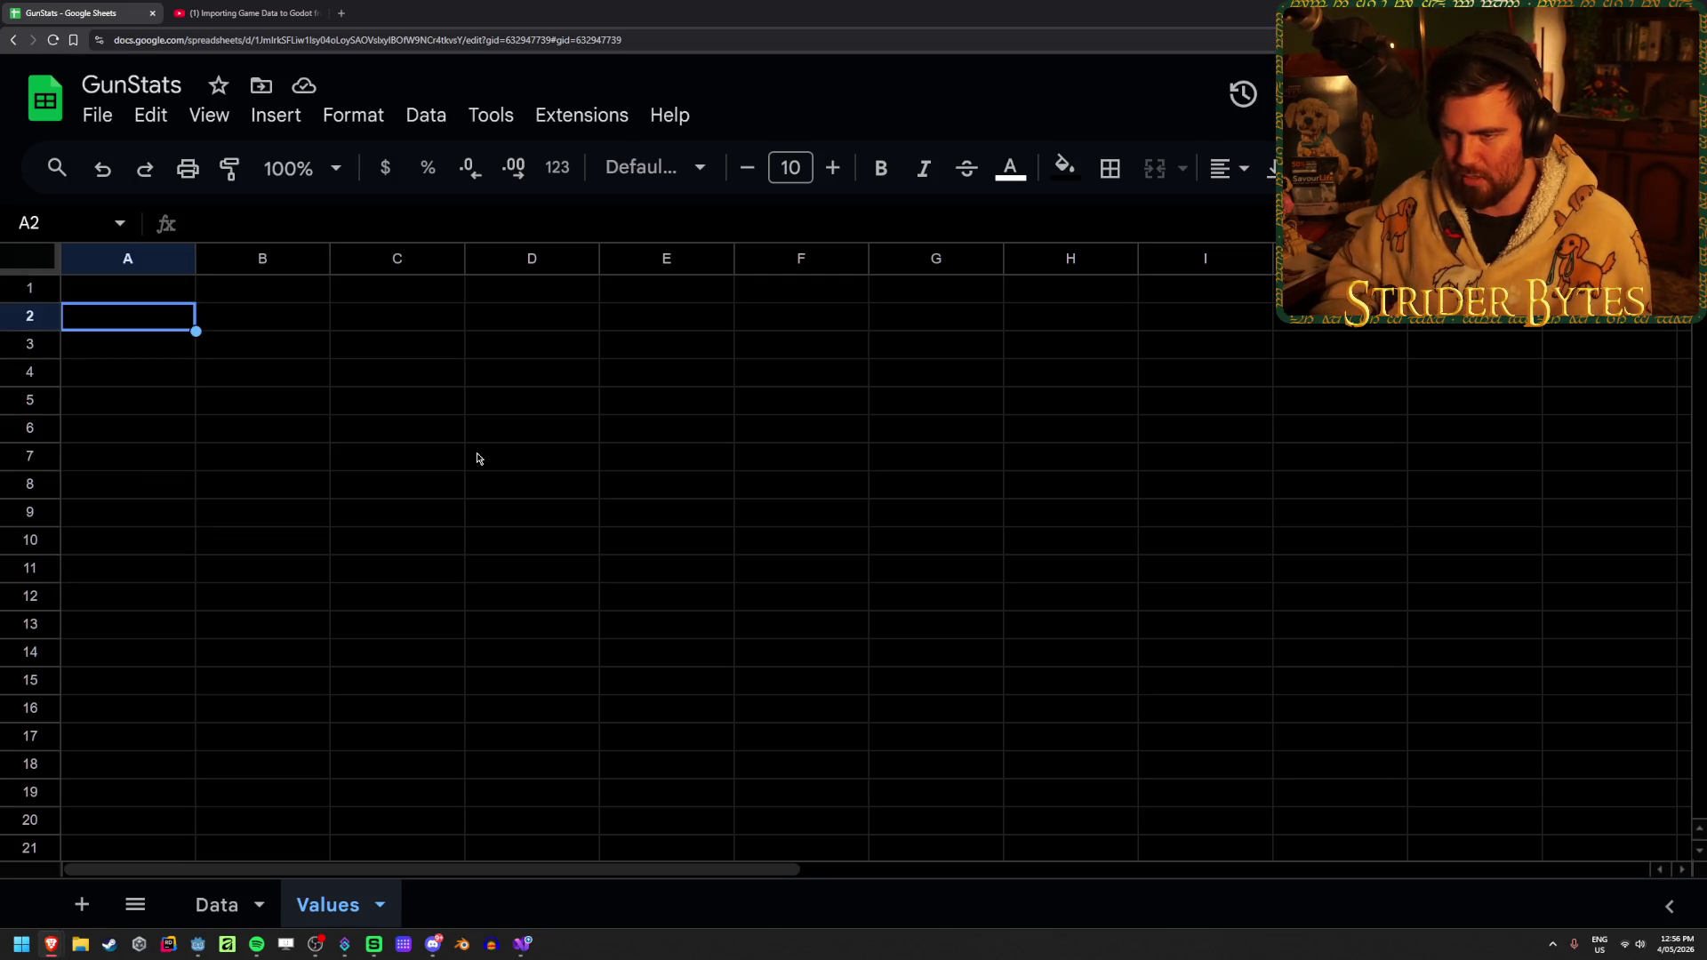
type("Receiver")
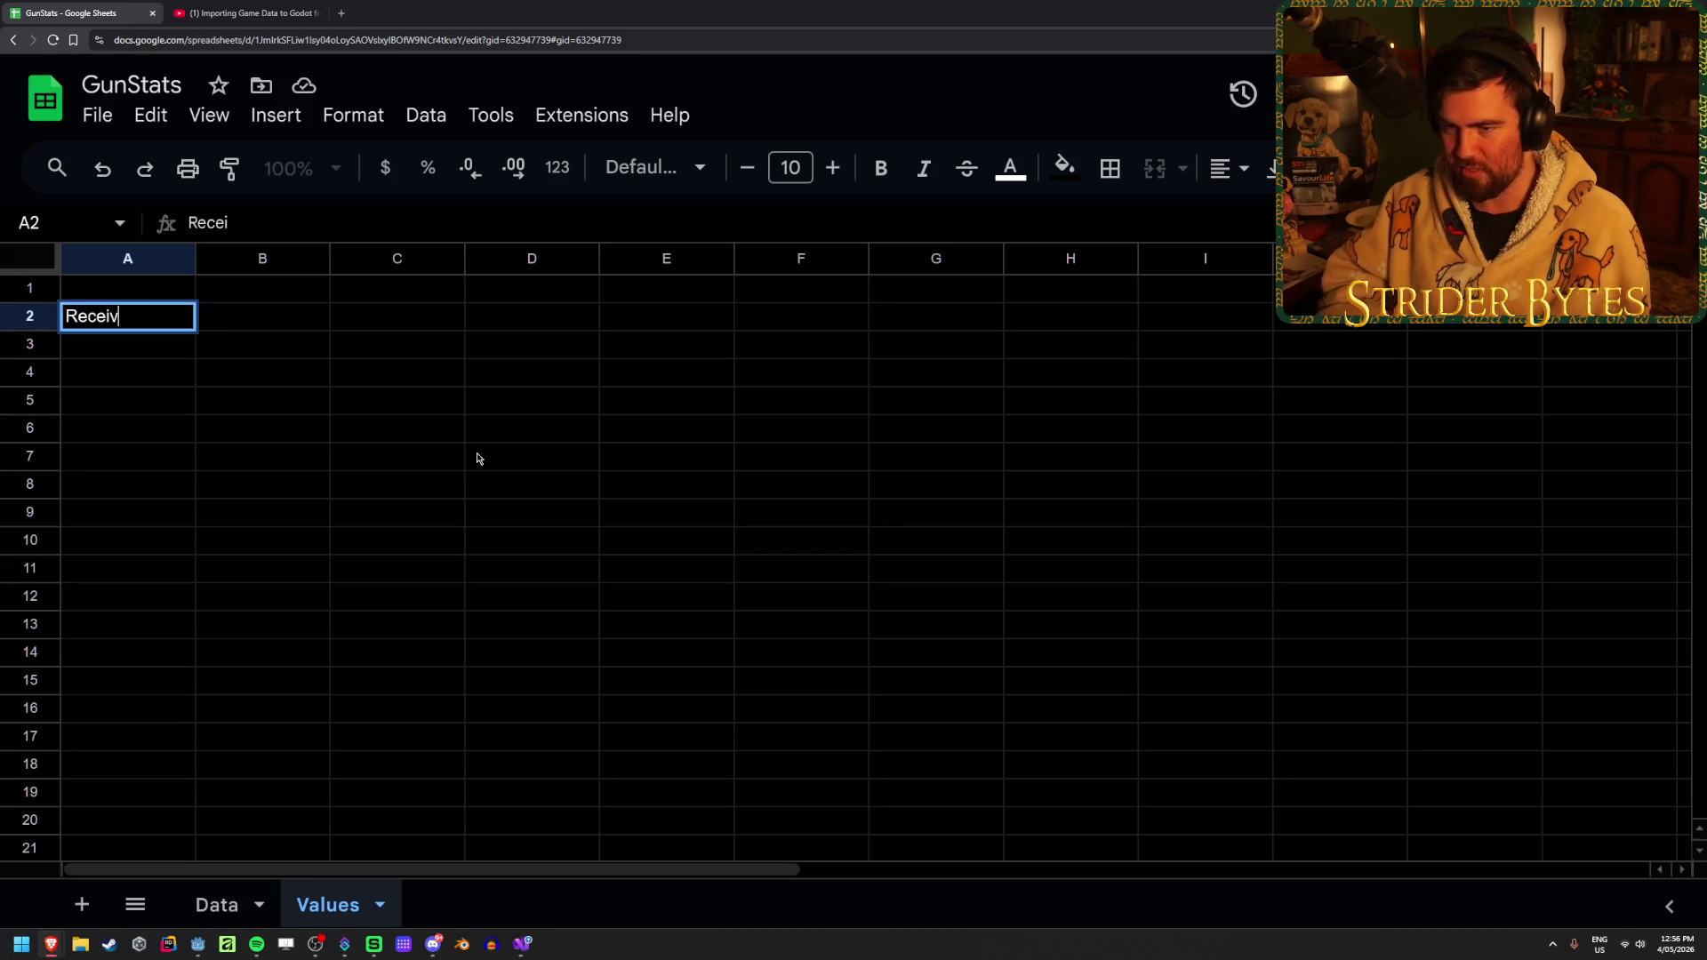
key("Return")
type("Barrel")
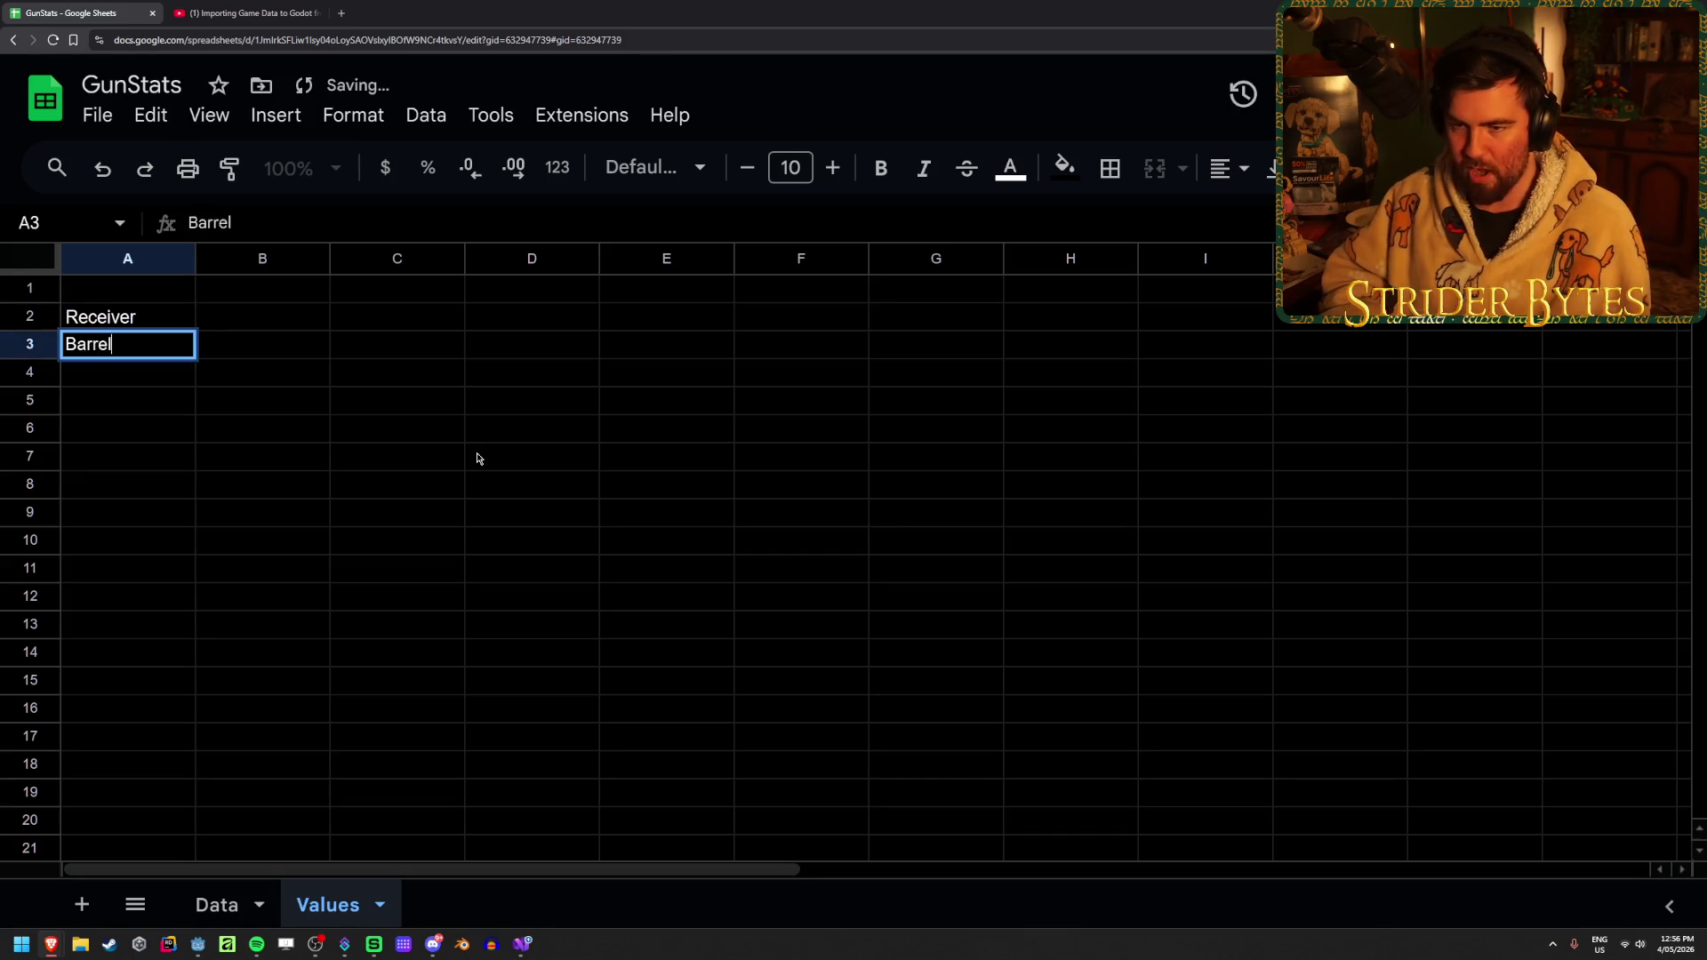
key("Return")
type("Magazine")
key("Return")
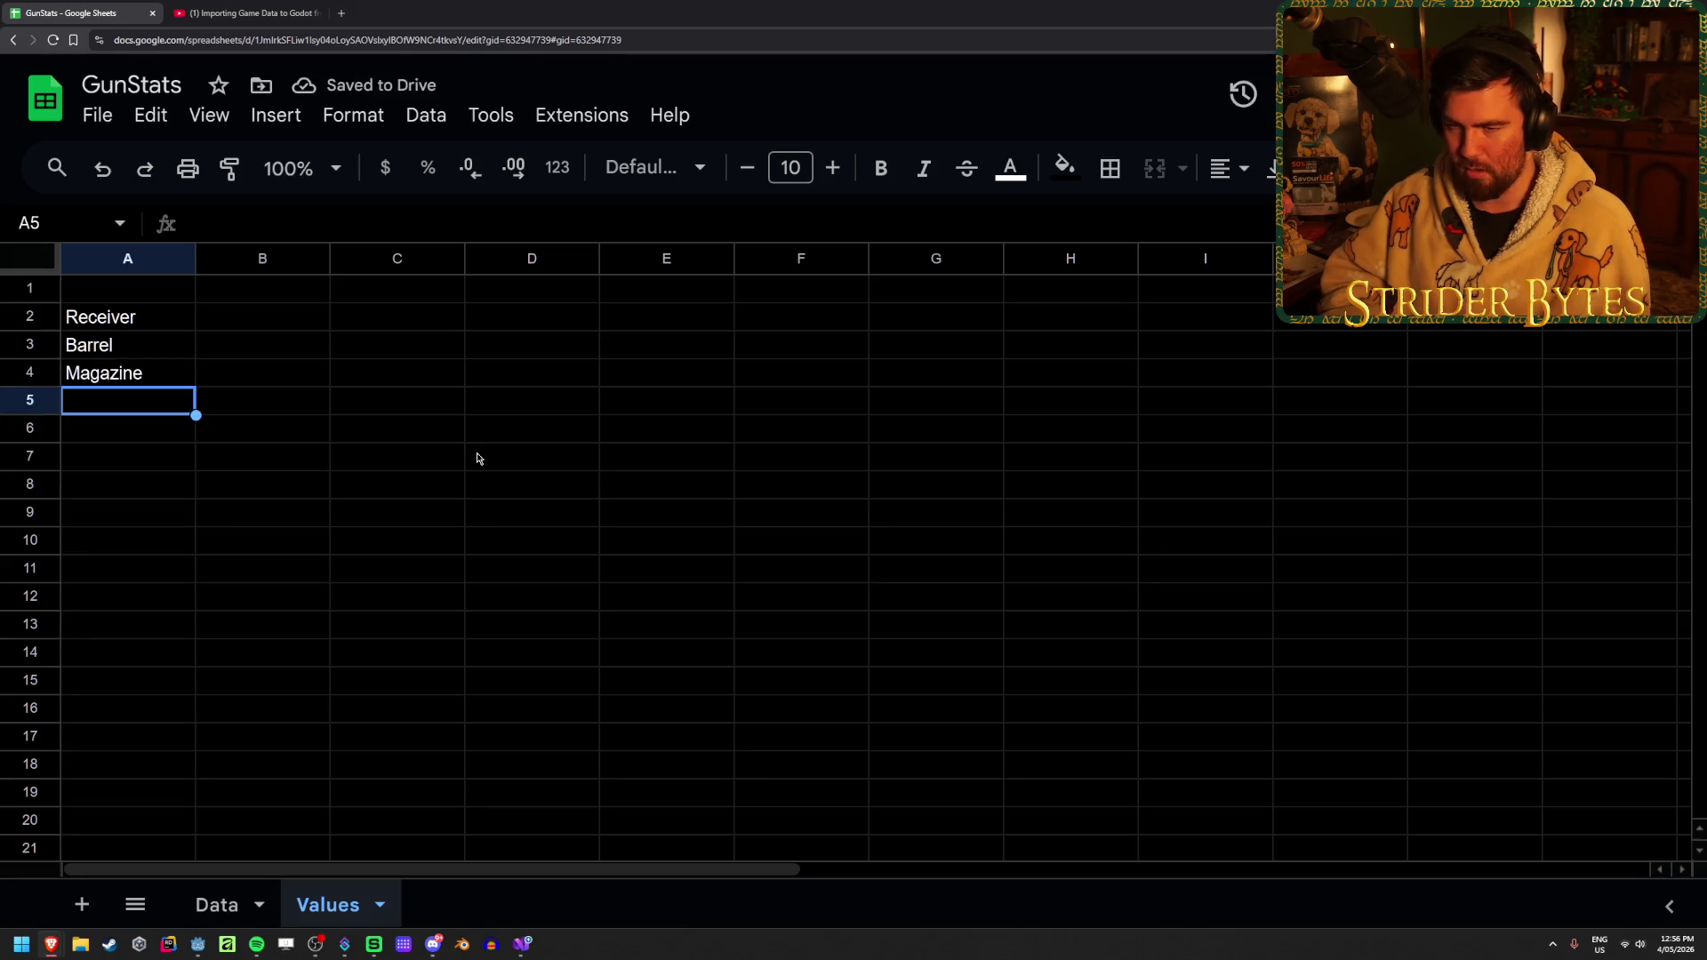
Add Stock, Sight, Muzzle and Foregrip in A5:A8, then select A2:A8
type("Stock")
key("Return")
type("Sight")
key("Return")
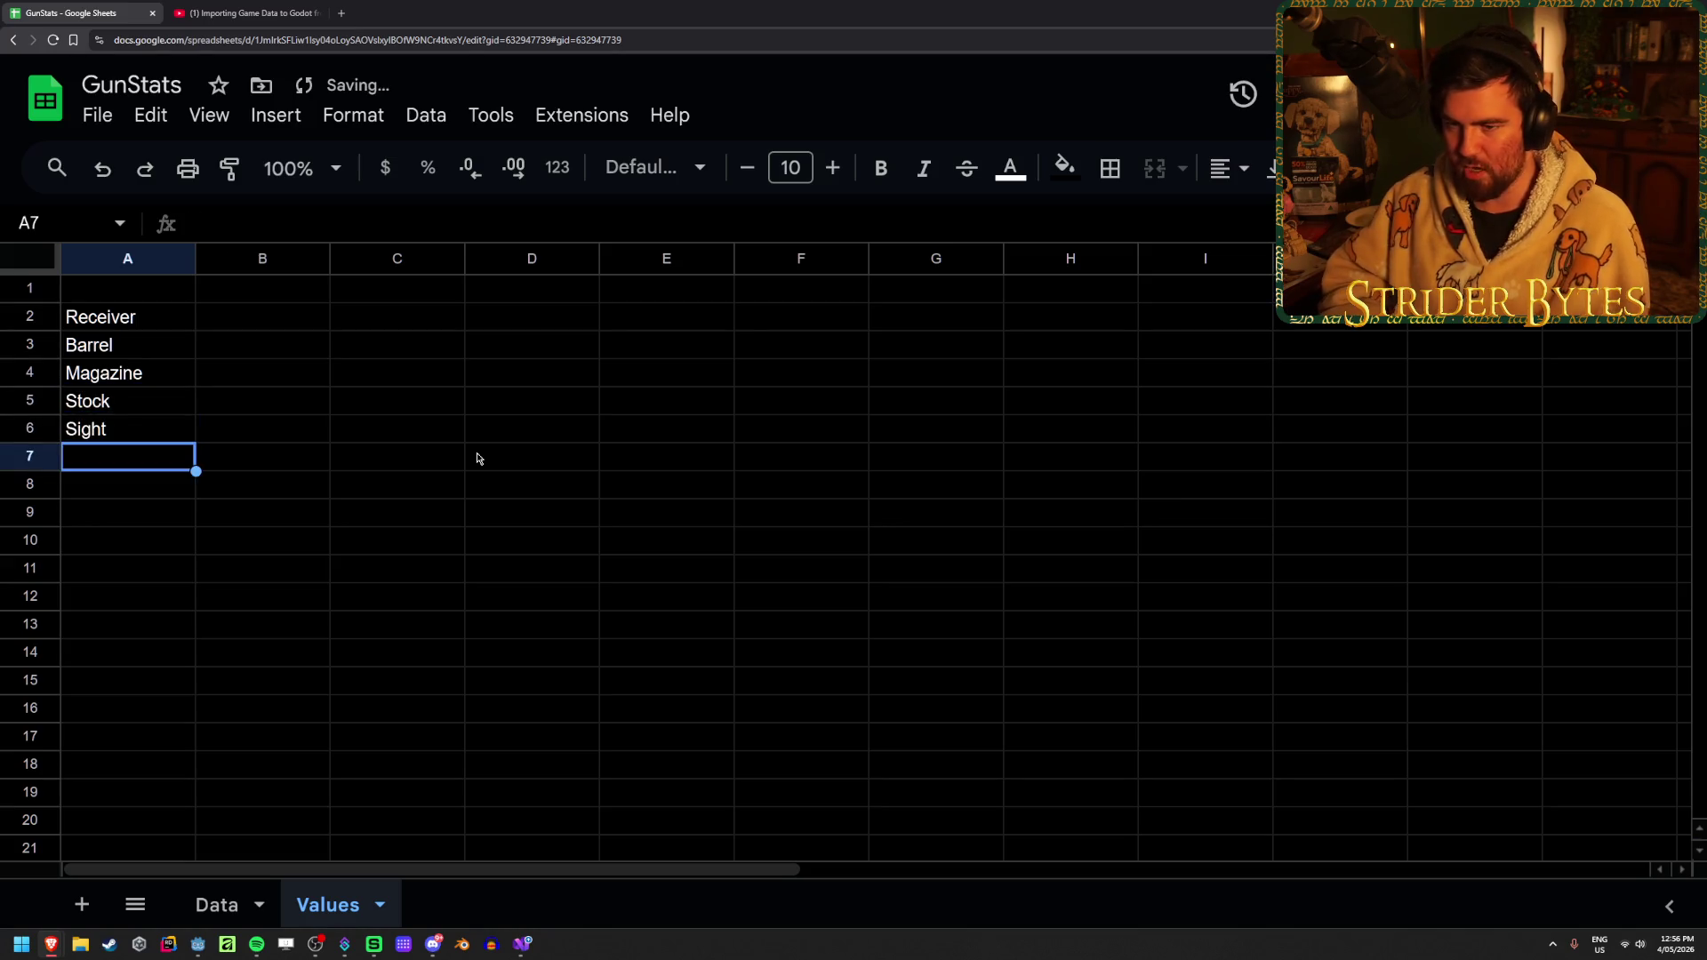
type("Muzzle")
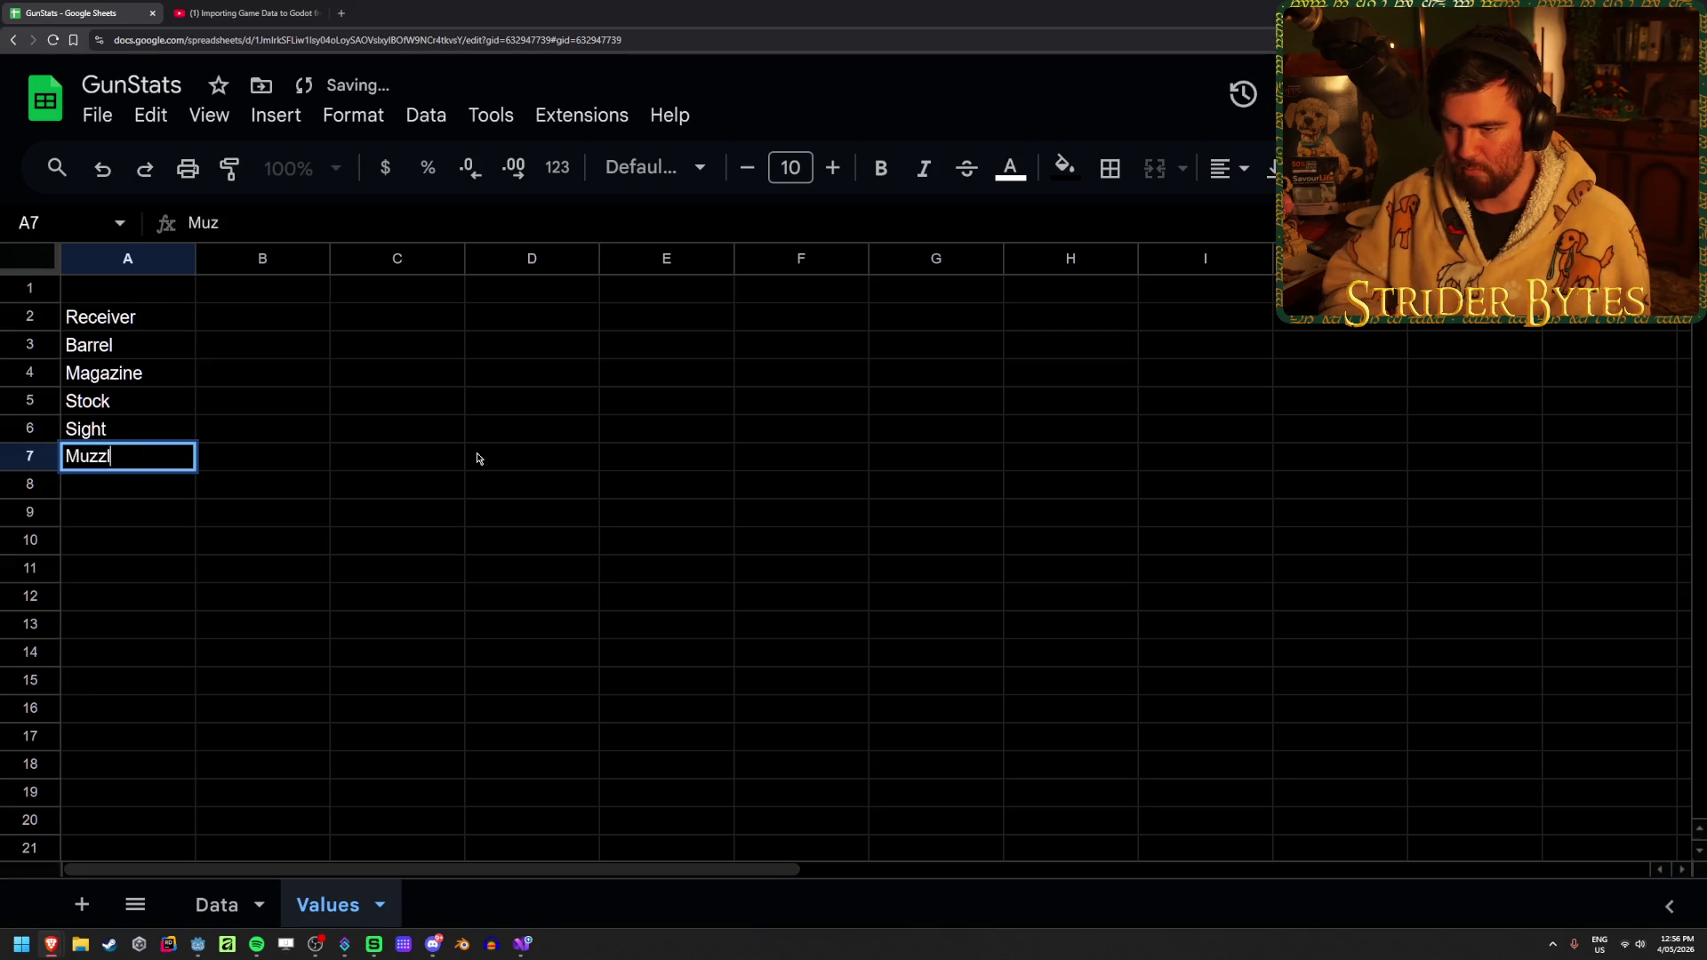
key("Return")
type("Go")
key("BackSpace")
key("BackSpace")
type("Foregrip[")
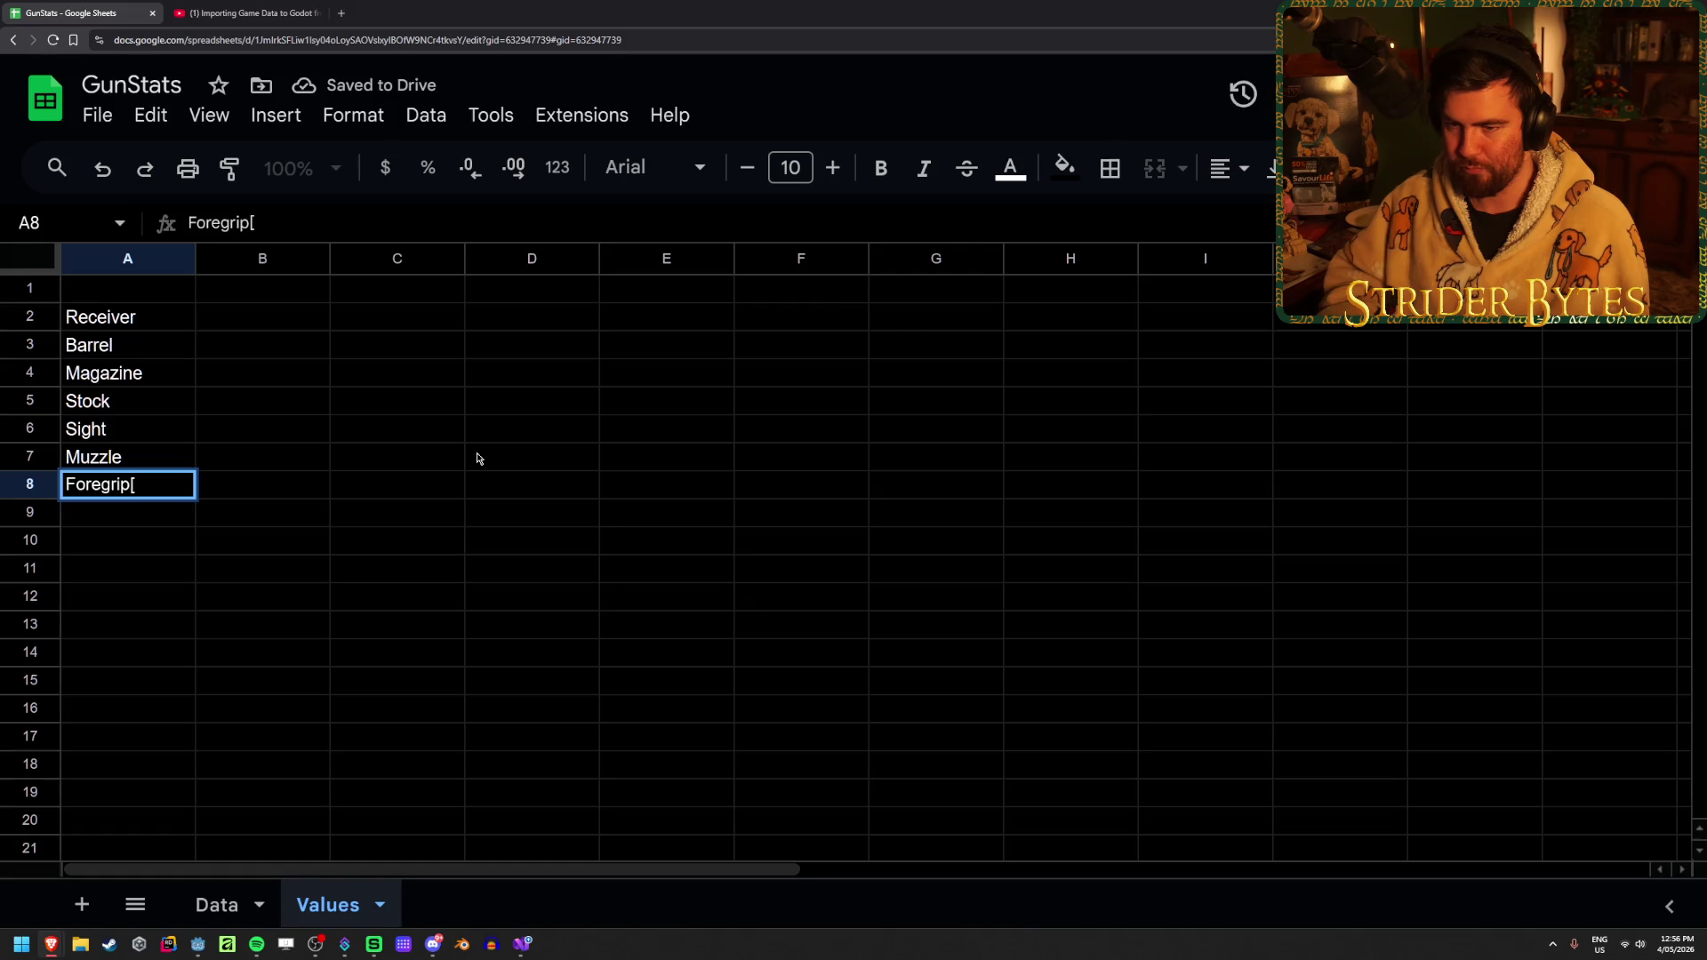
key("BackSpace")
key("Return")
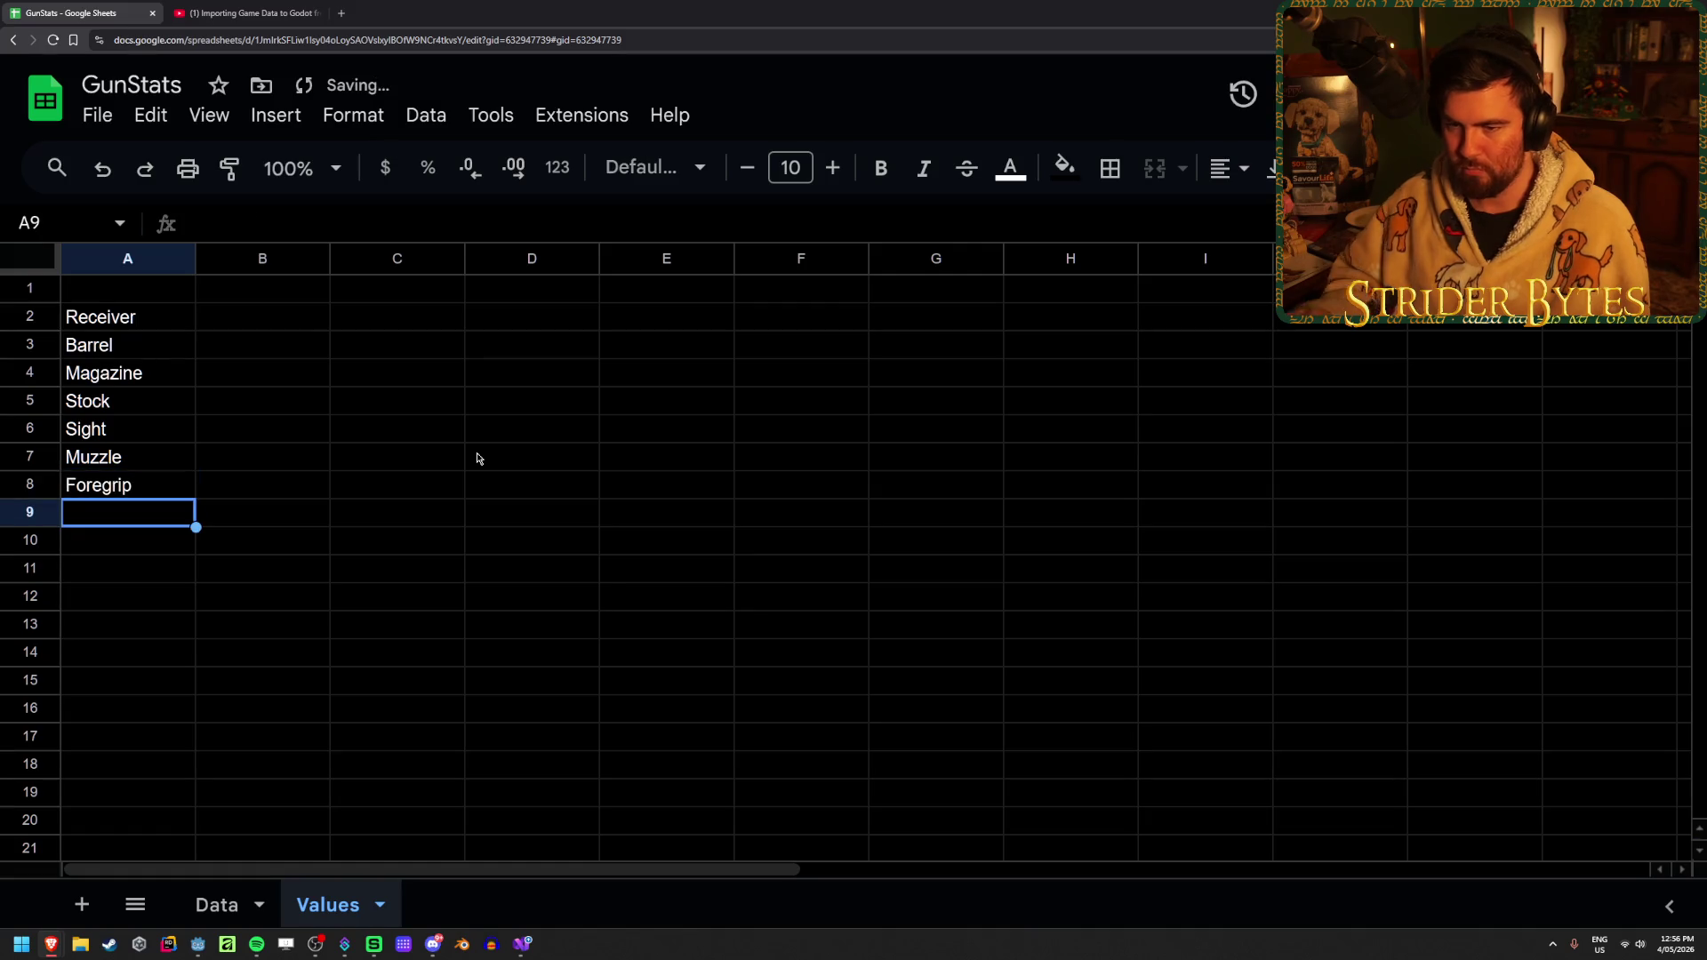
left_click_drag(147, 322, 152, 498)
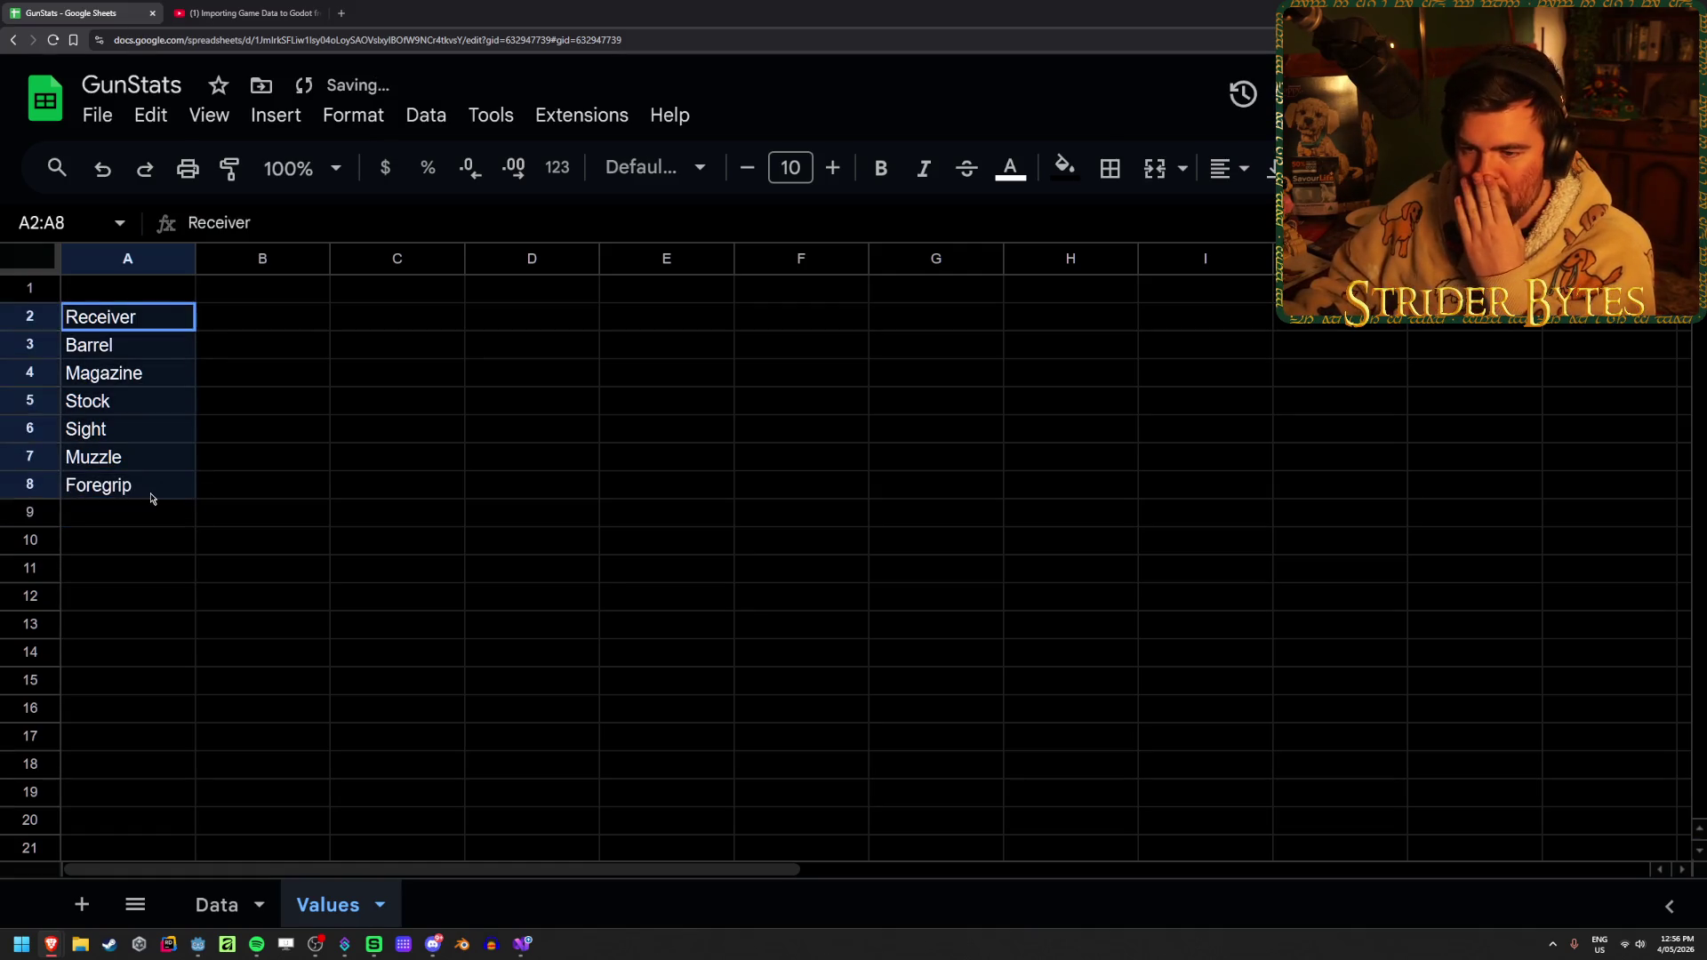
left_click(429, 122)
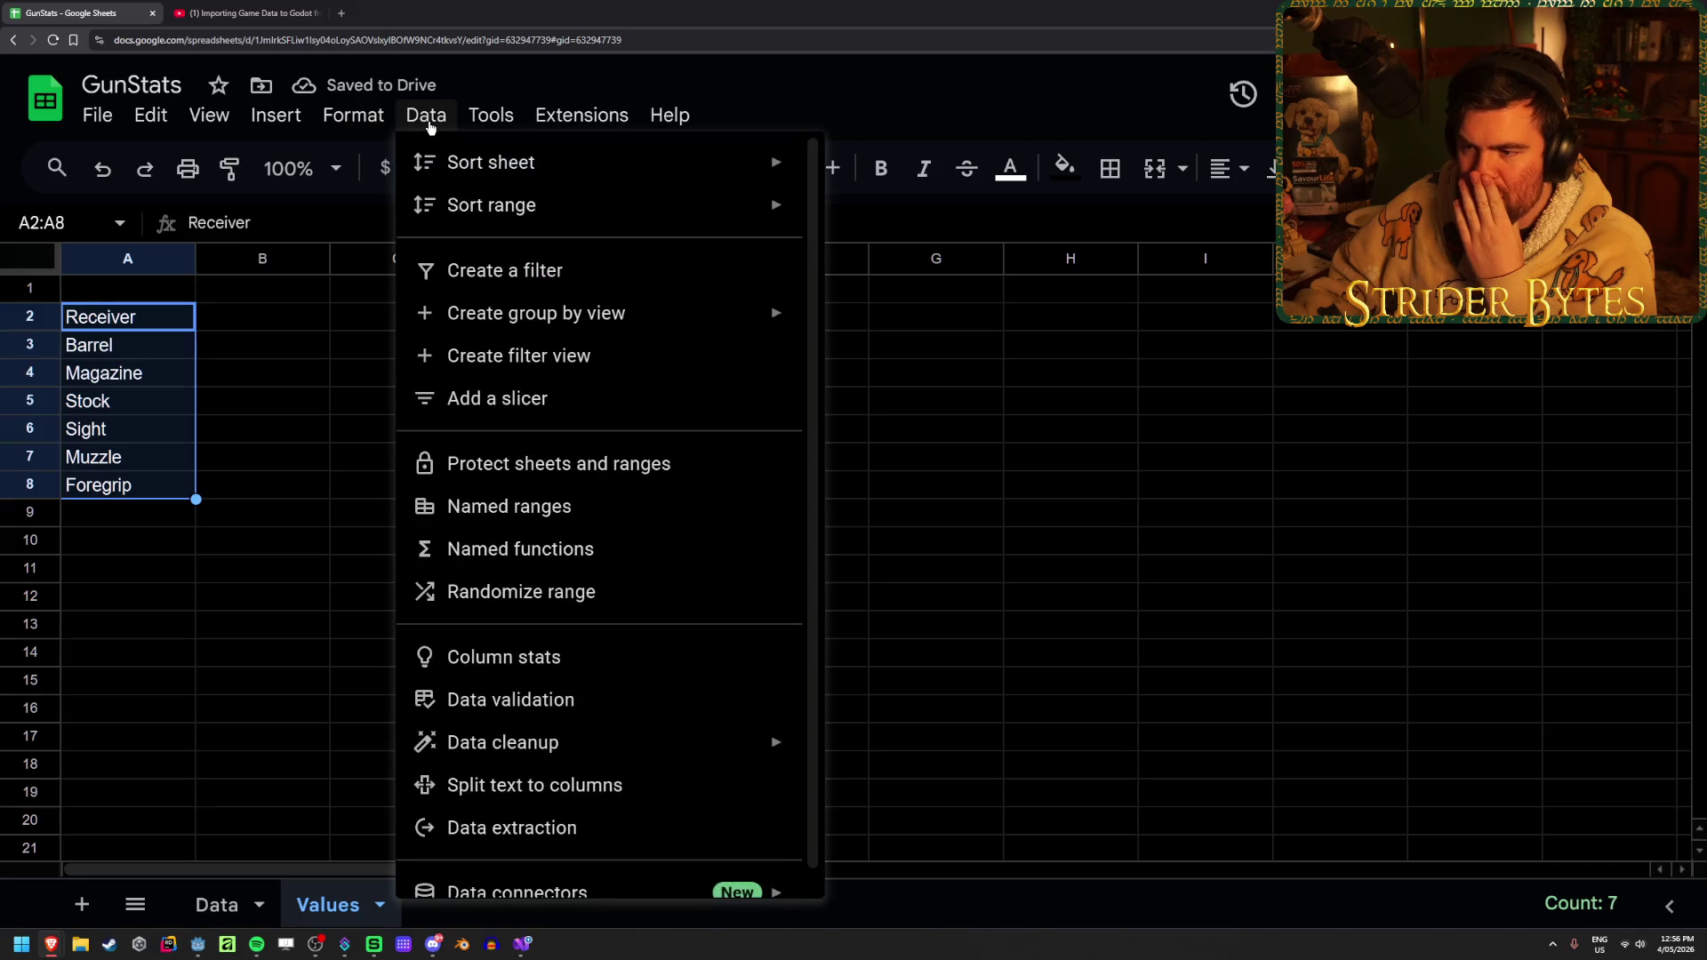
left_click(531, 702)
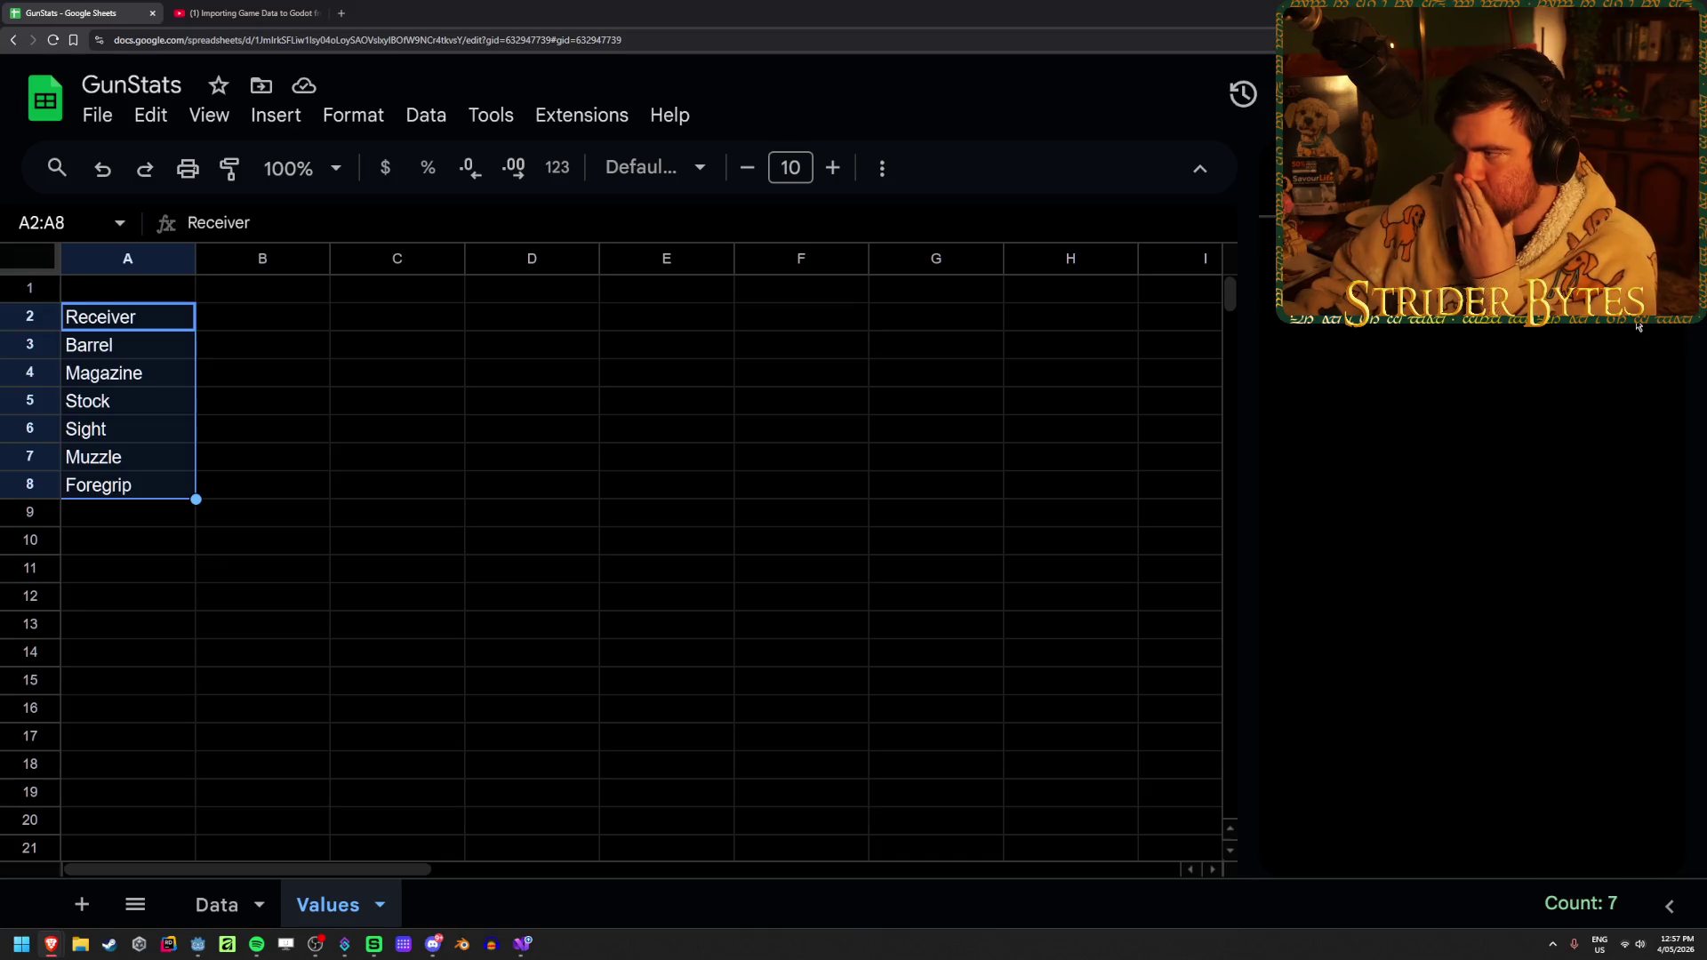
left_click(297, 322)
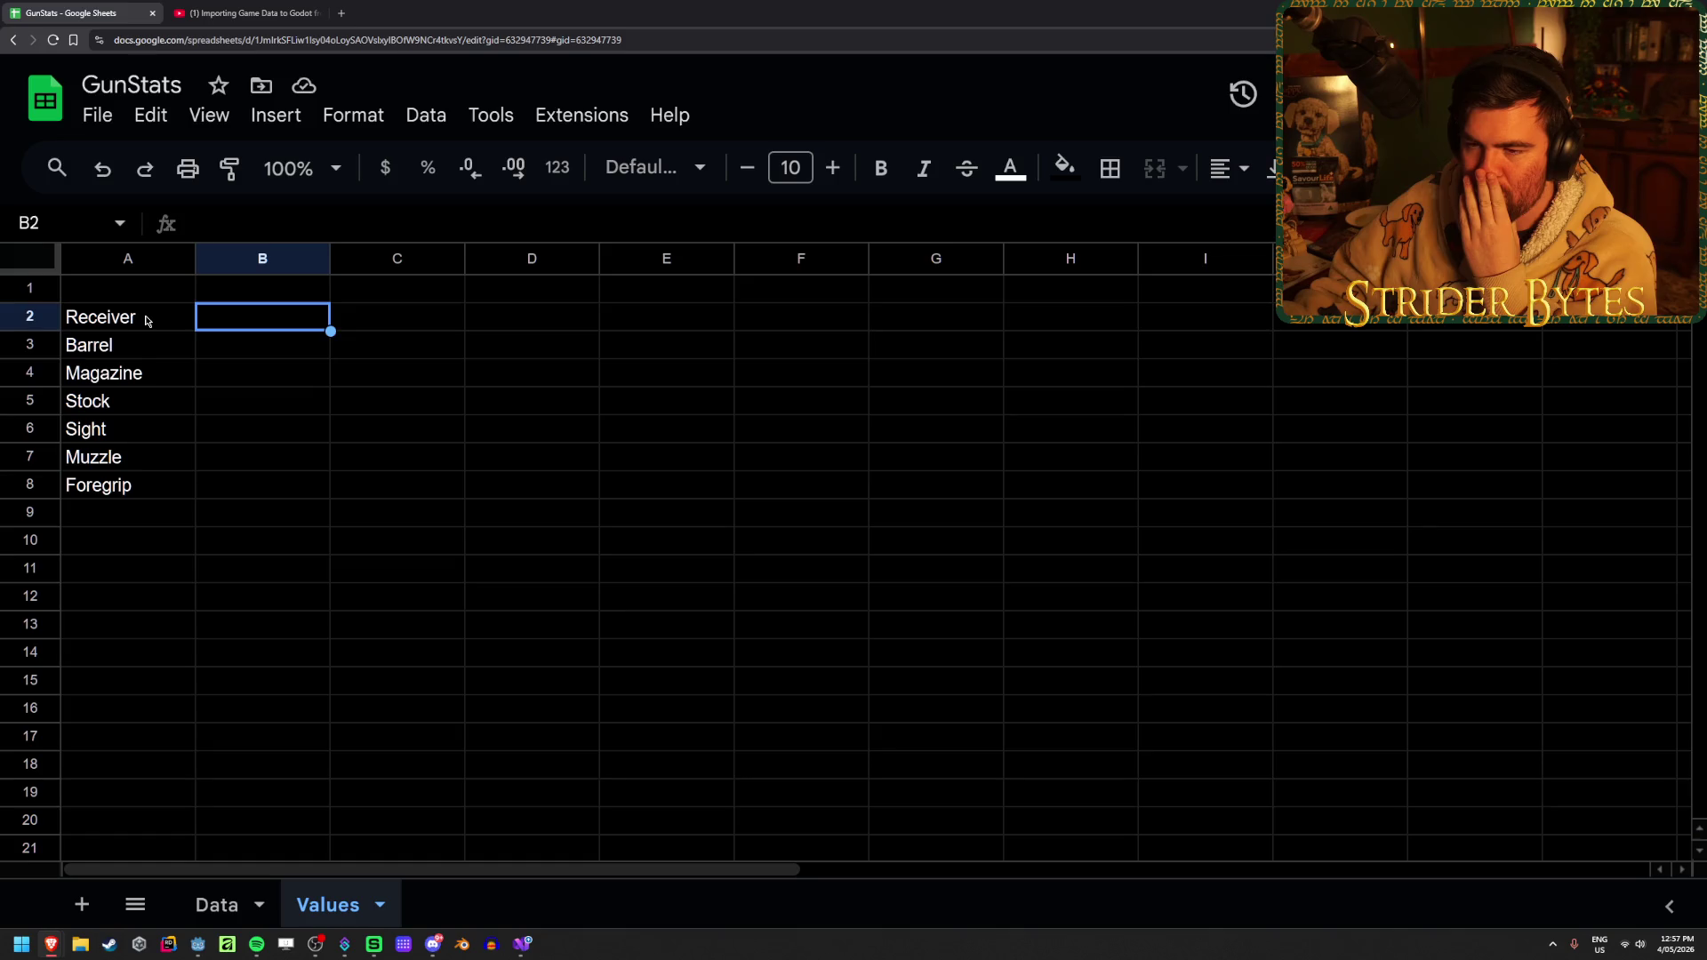
left_click(428, 116)
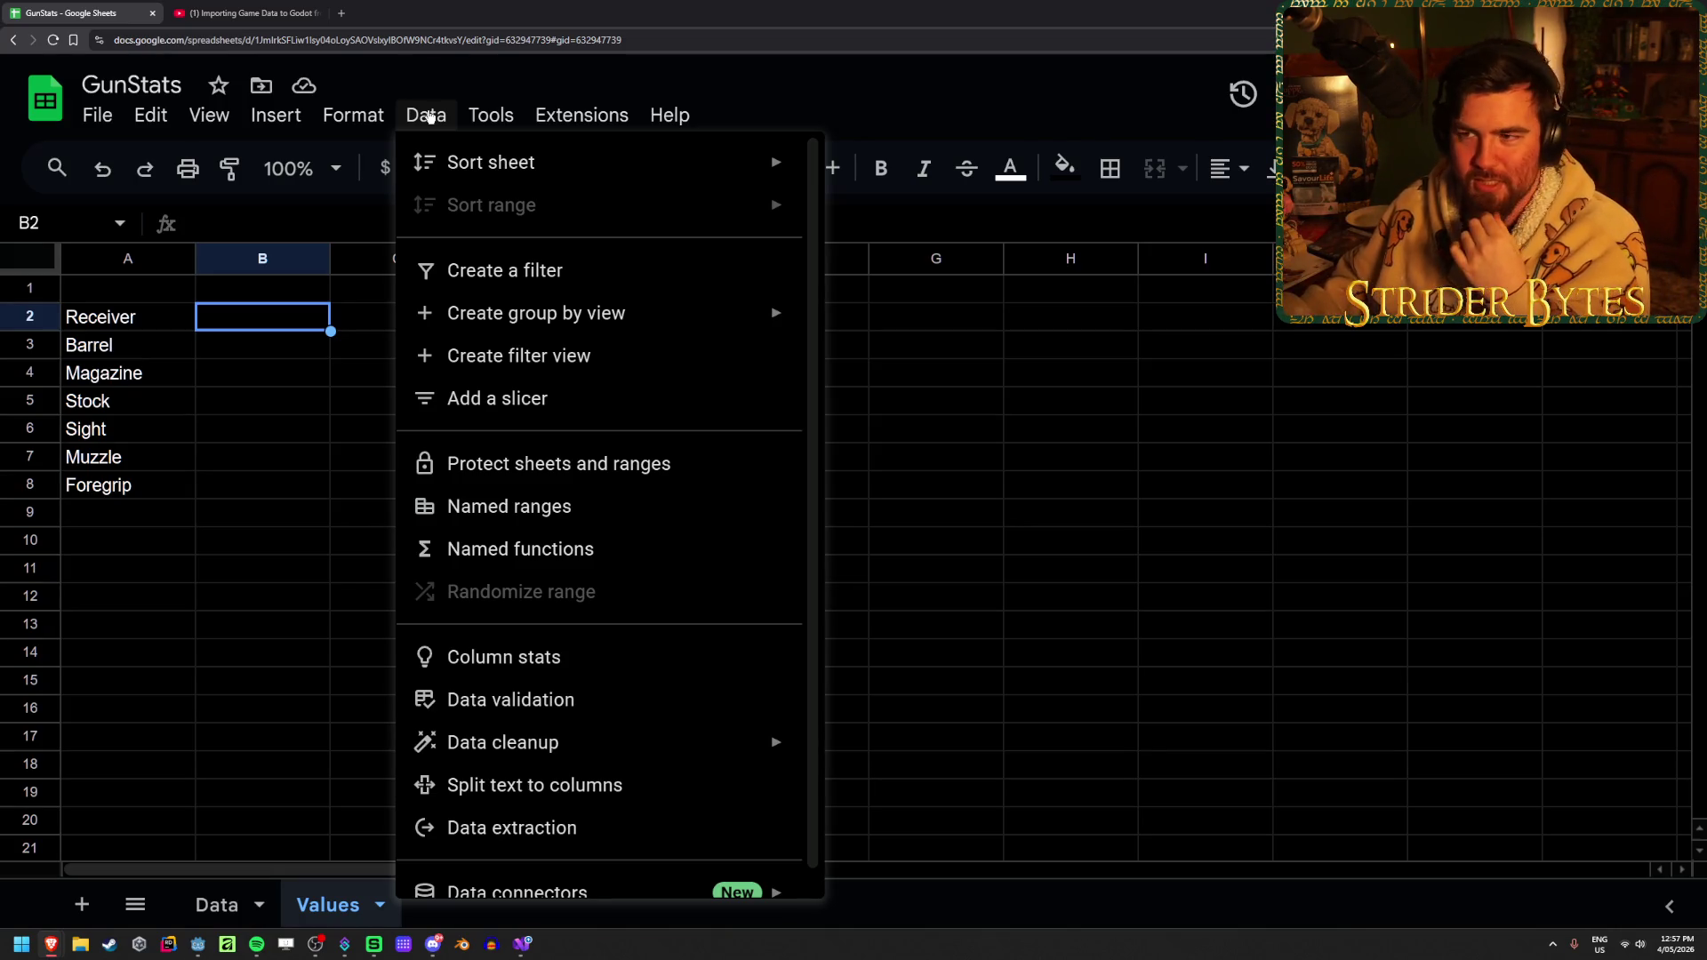
mouse_move(533, 880)
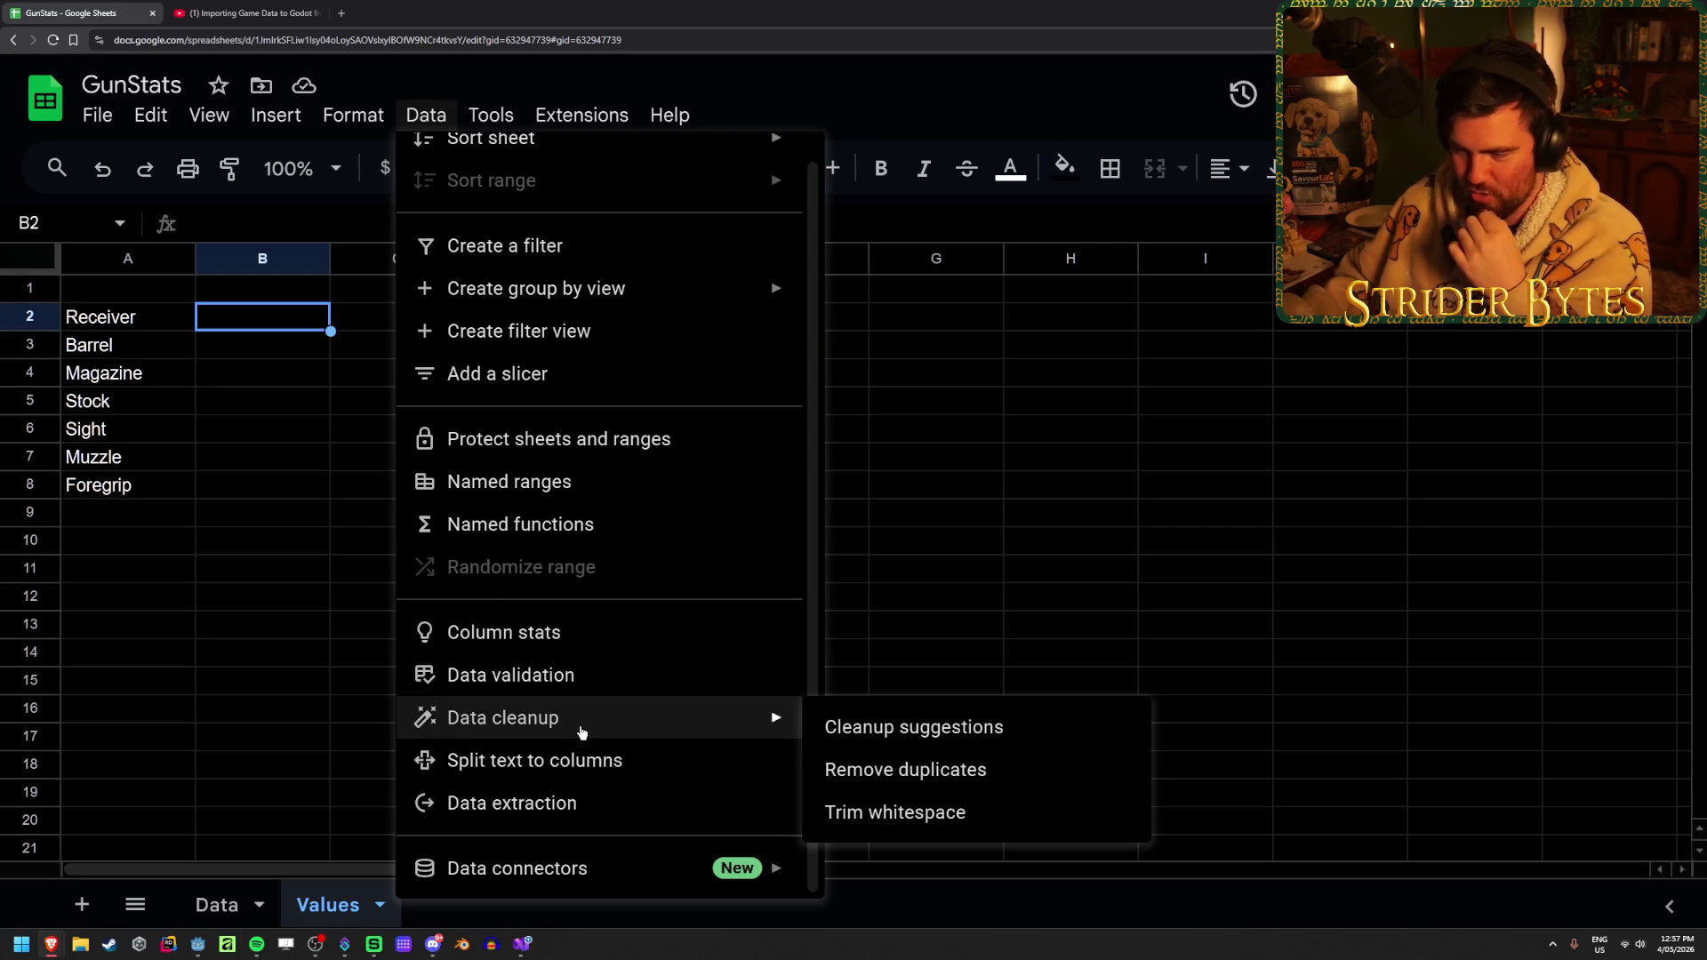
scroll(560, 805, "up", 1)
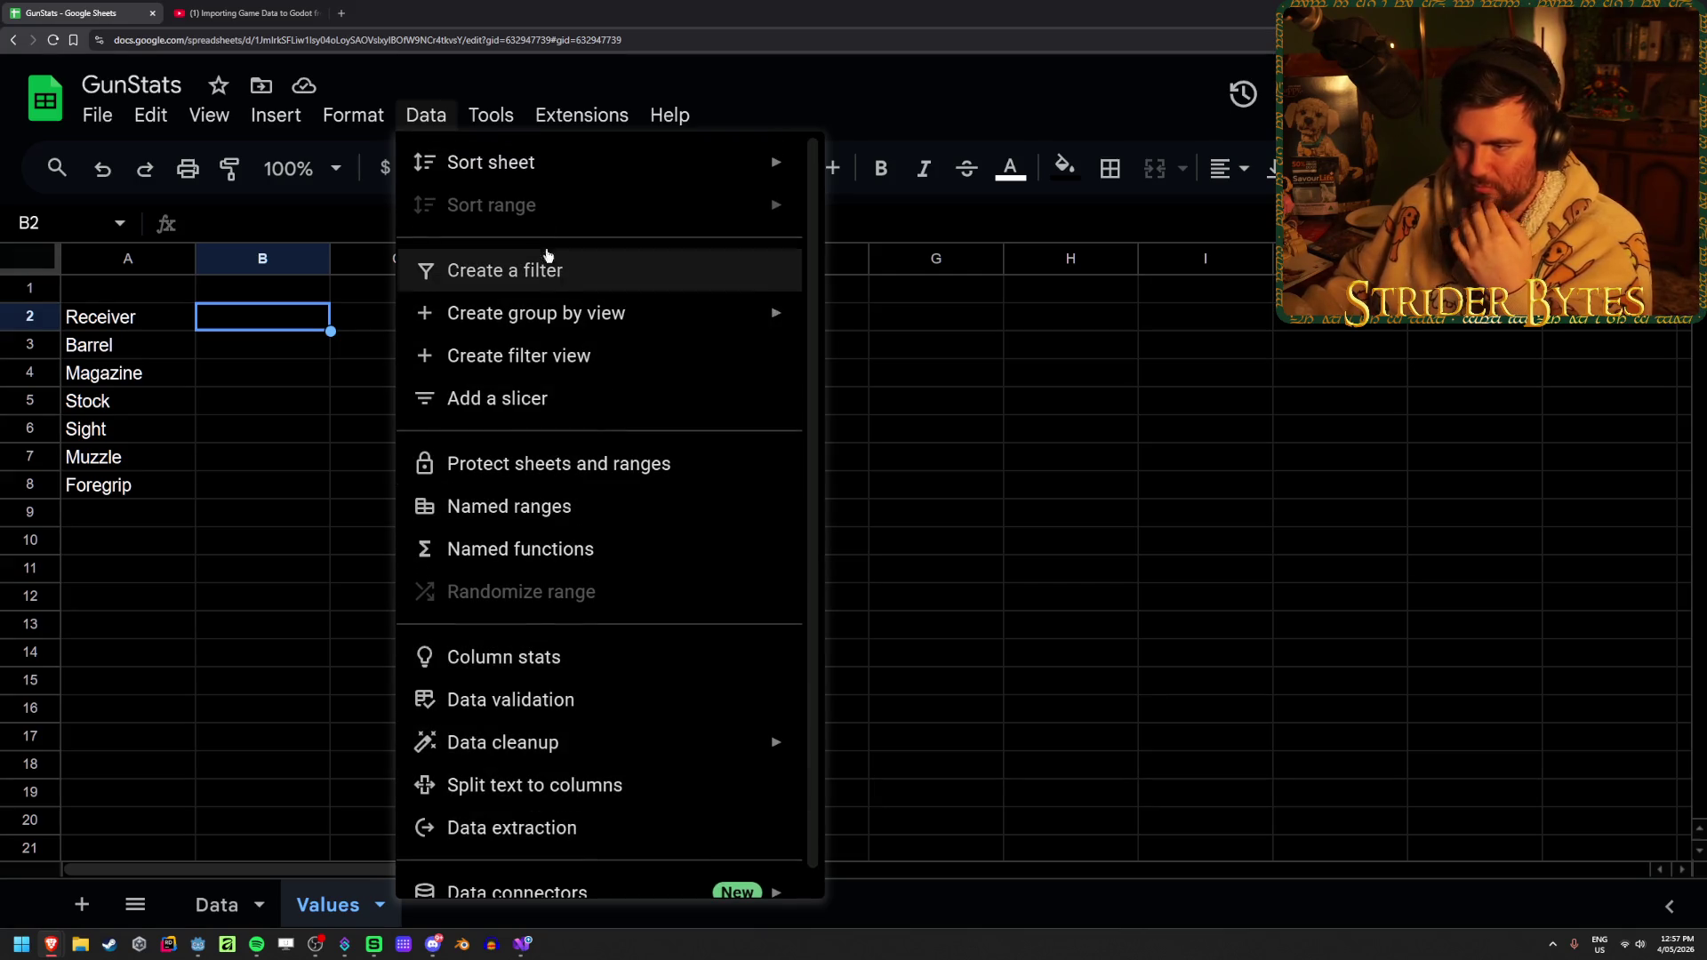
mouse_move(526, 169)
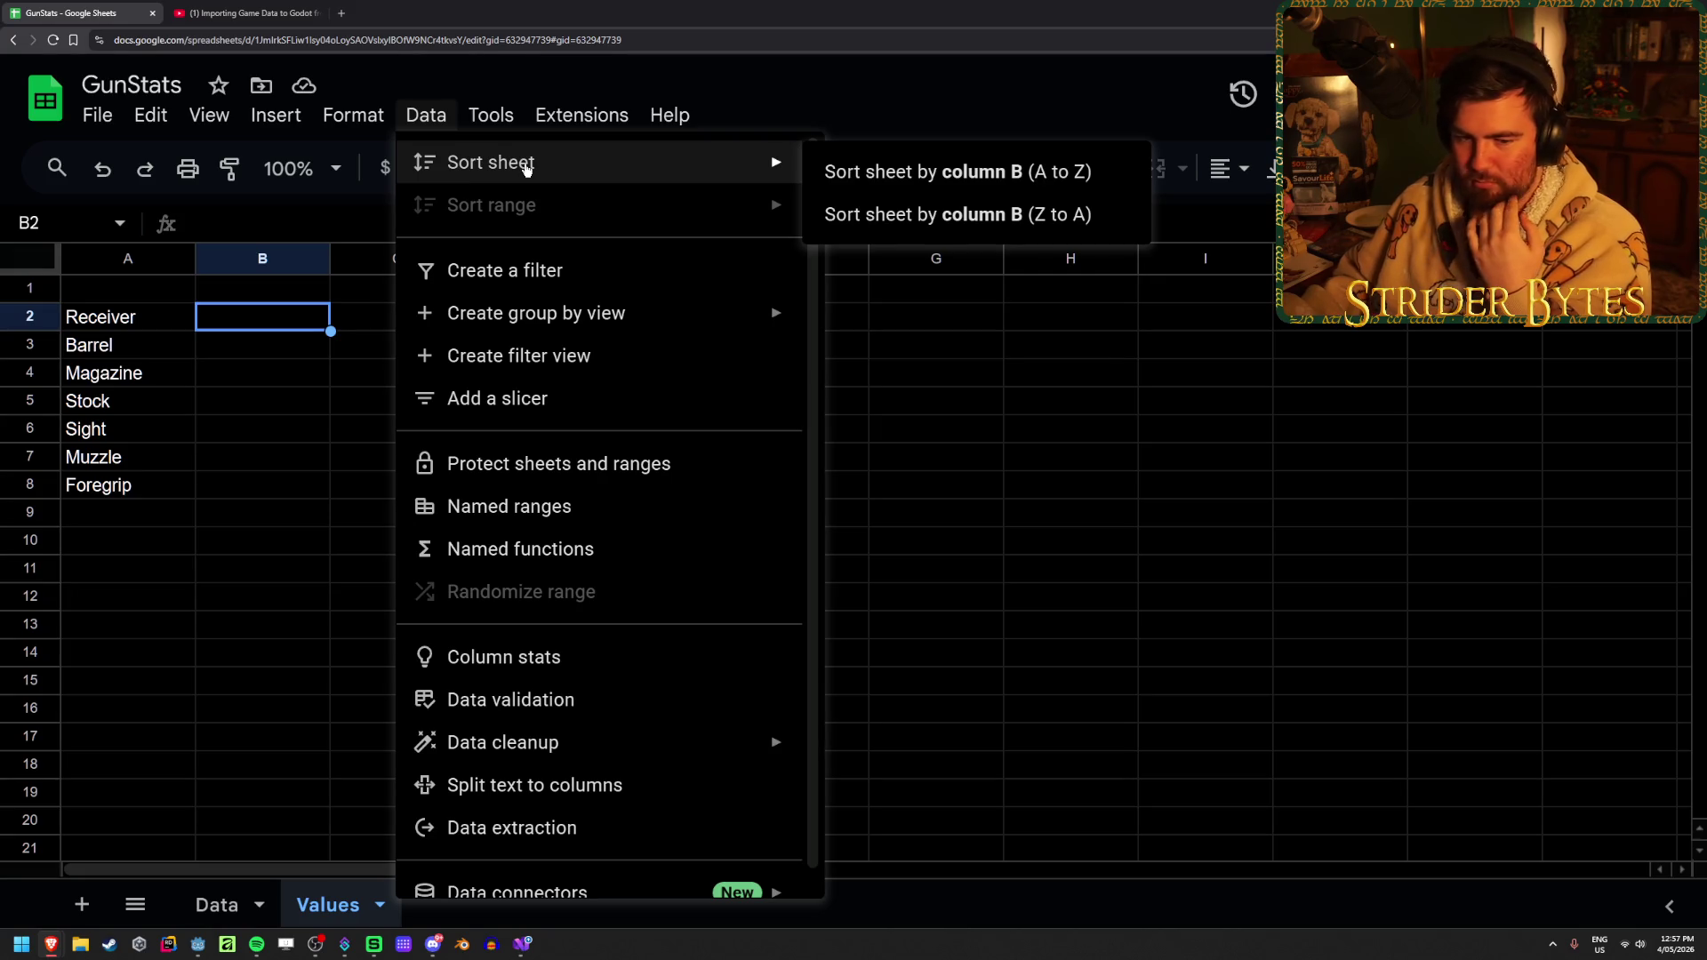
left_click(311, 484)
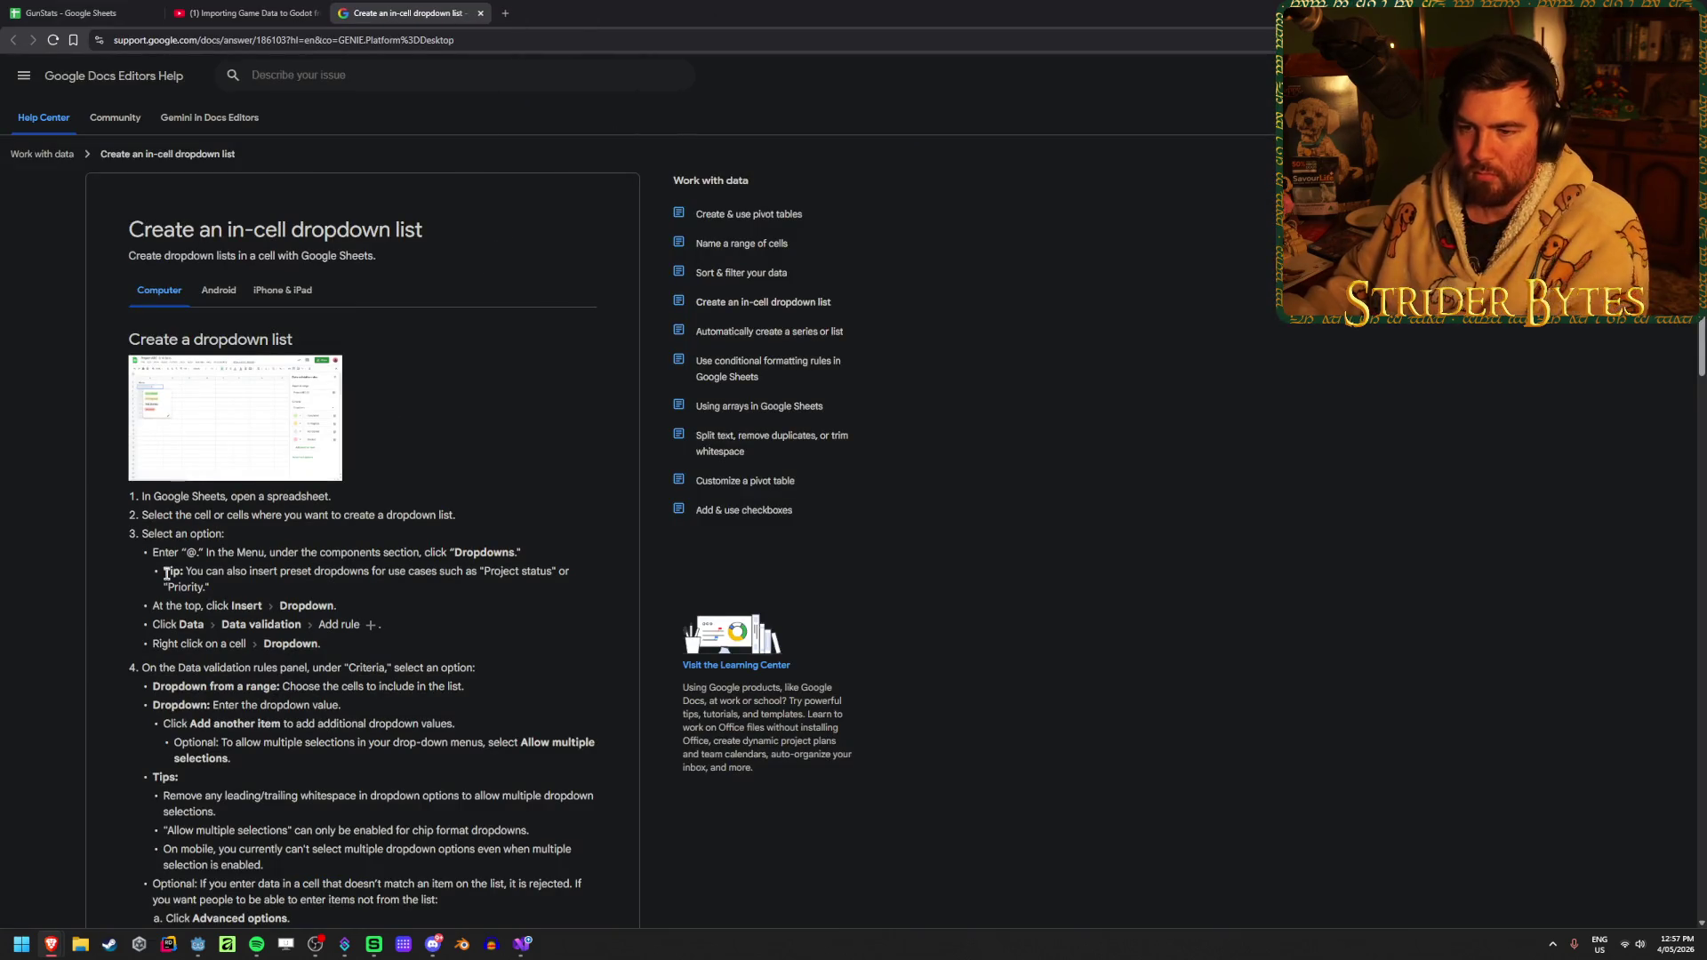
Read the 'Create an in-cell dropdown list' article's steps on selecting cells and inserting dropdowns
scroll(346, 493, "down", 1)
left_click_drag(521, 486, 167, 487)
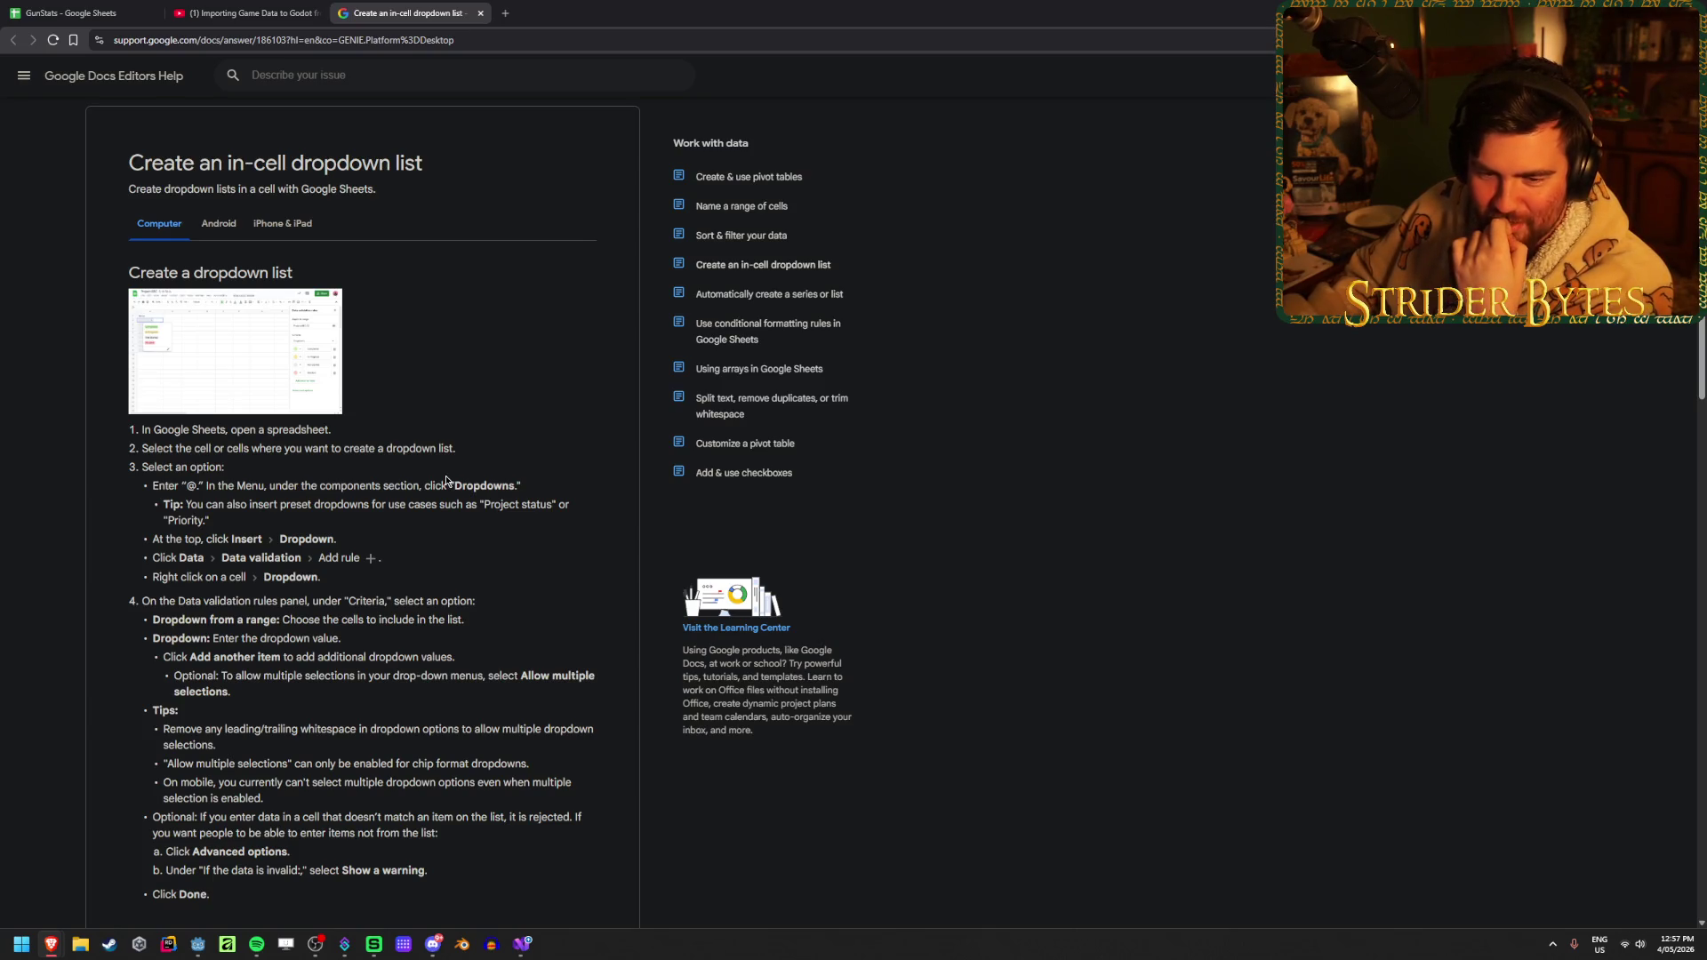
scroll(446, 481, "down", 2)
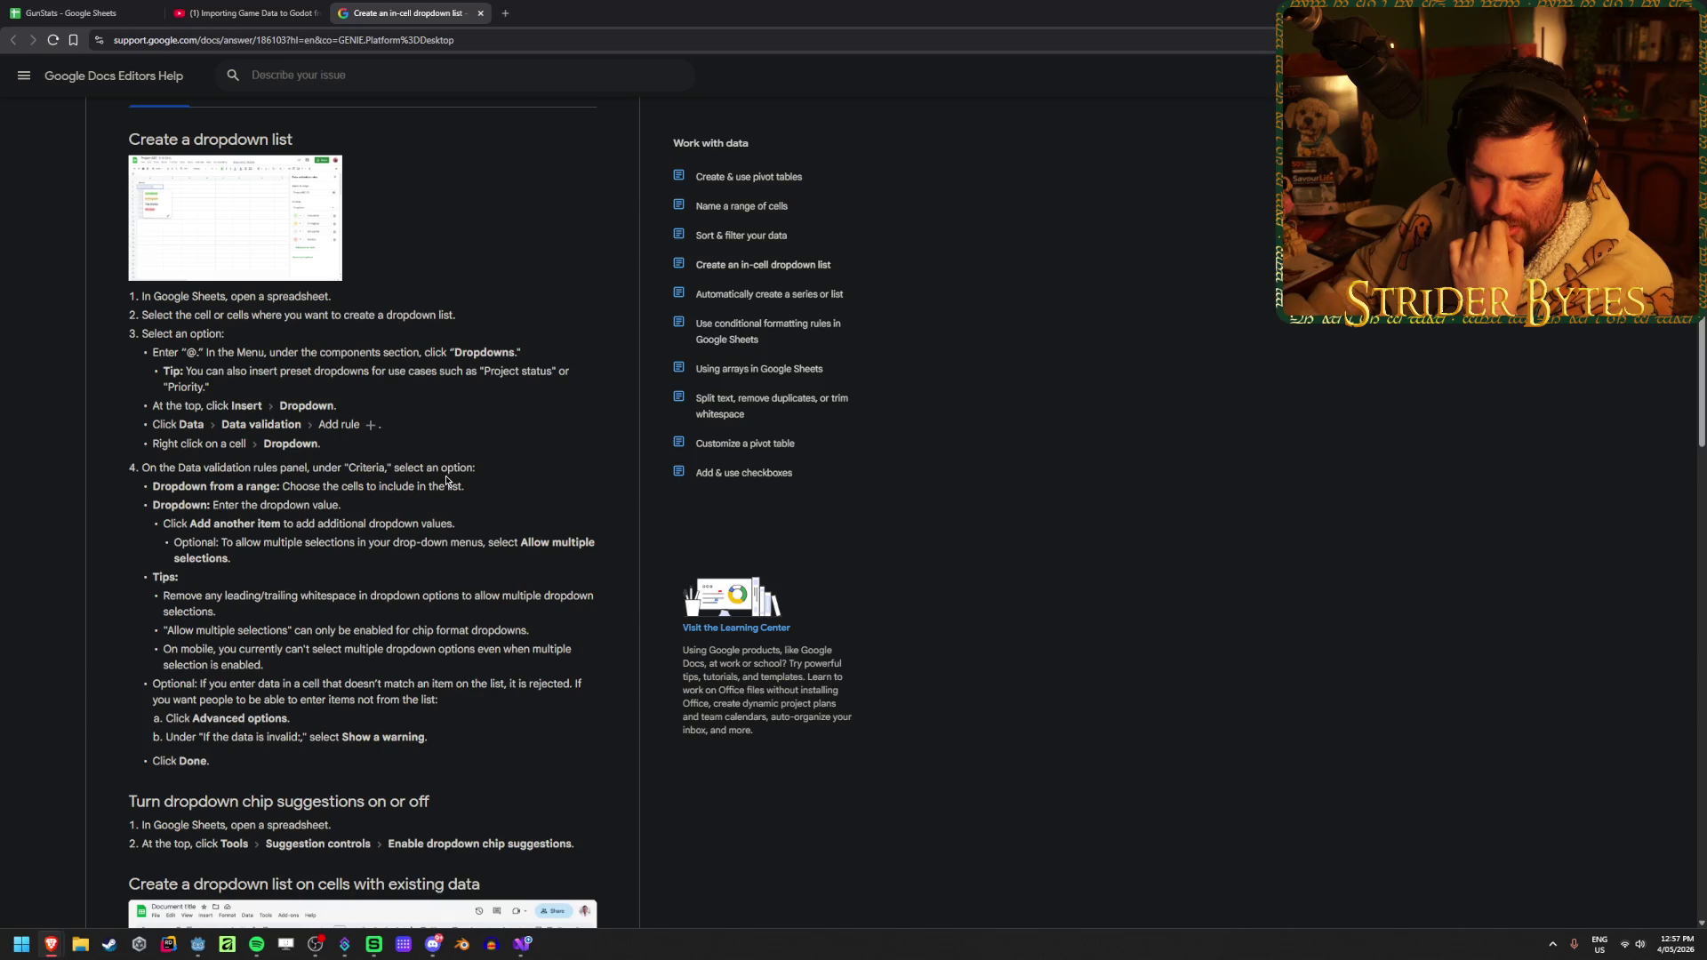
scroll(343, 684, "down", 3)
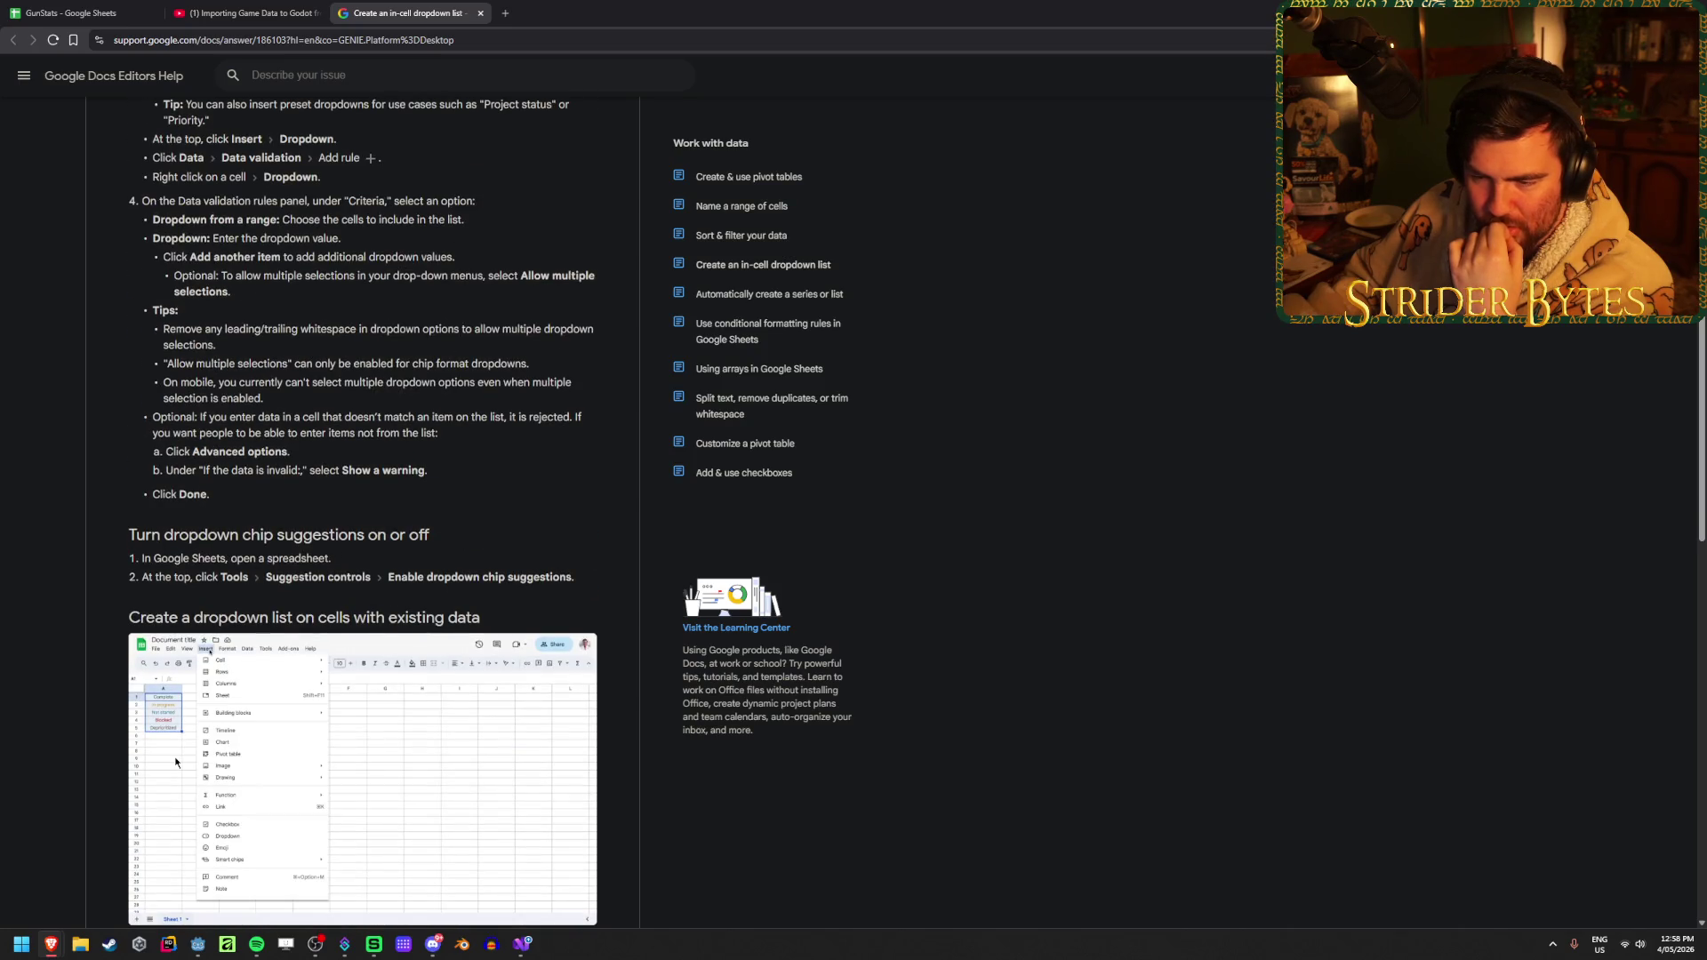
scroll(106, 659, "down", 2)
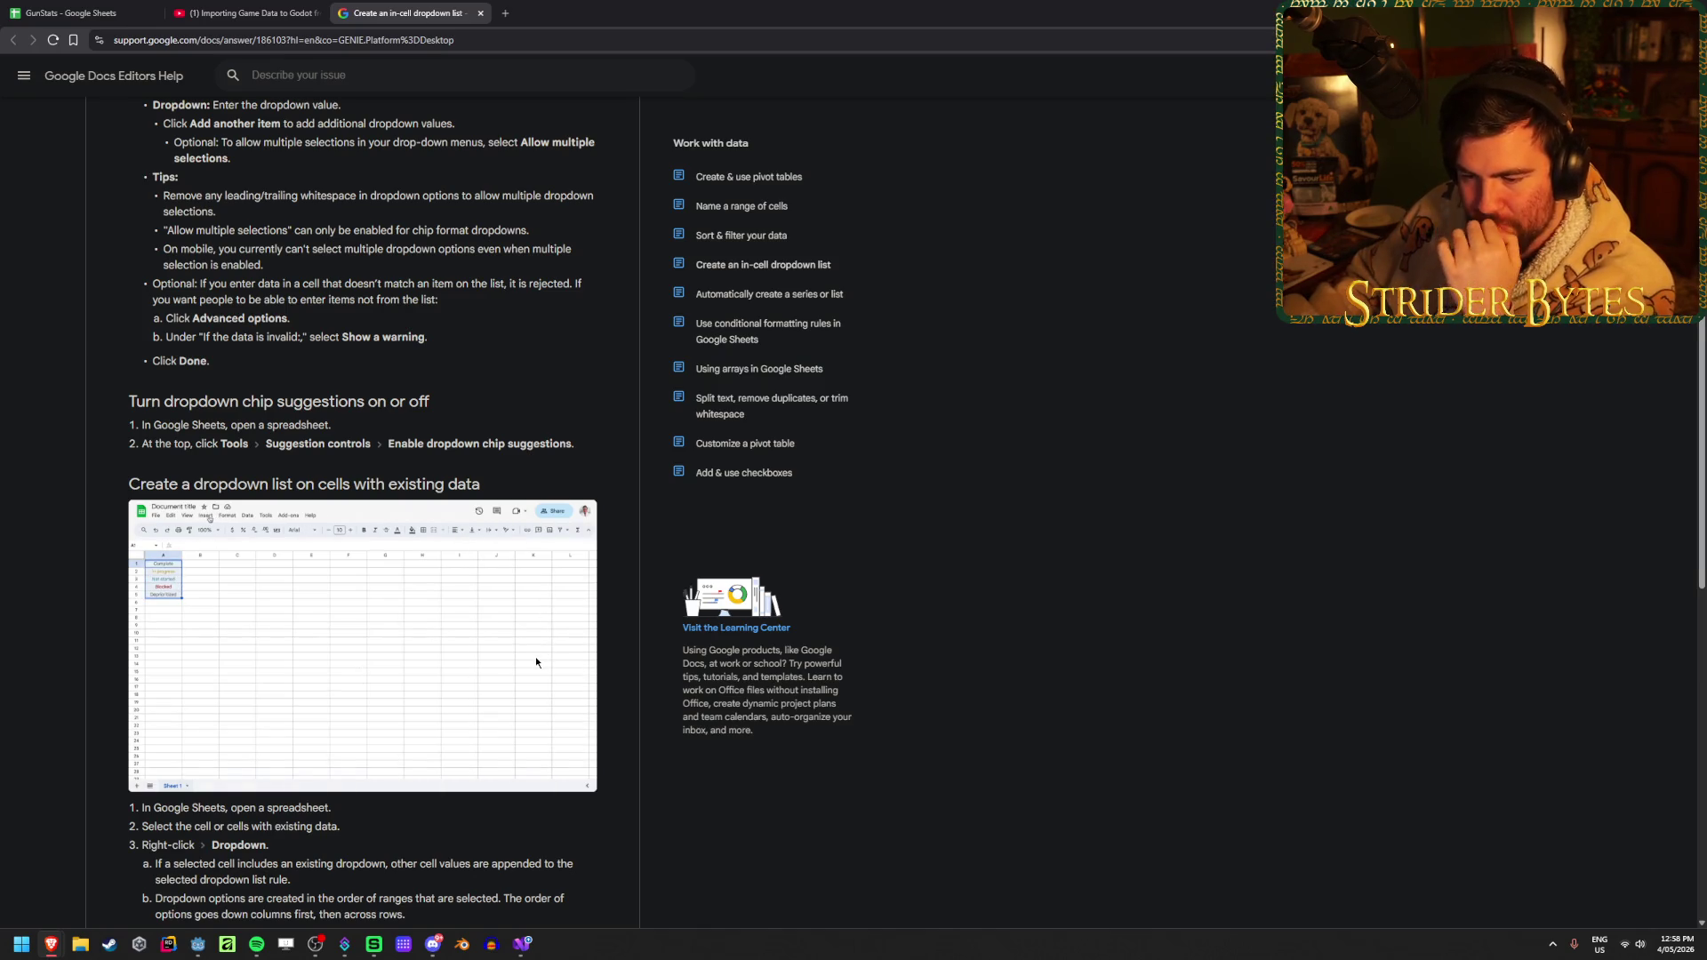
scroll(536, 660, "down", 1)
scroll(536, 660, "up", 6)
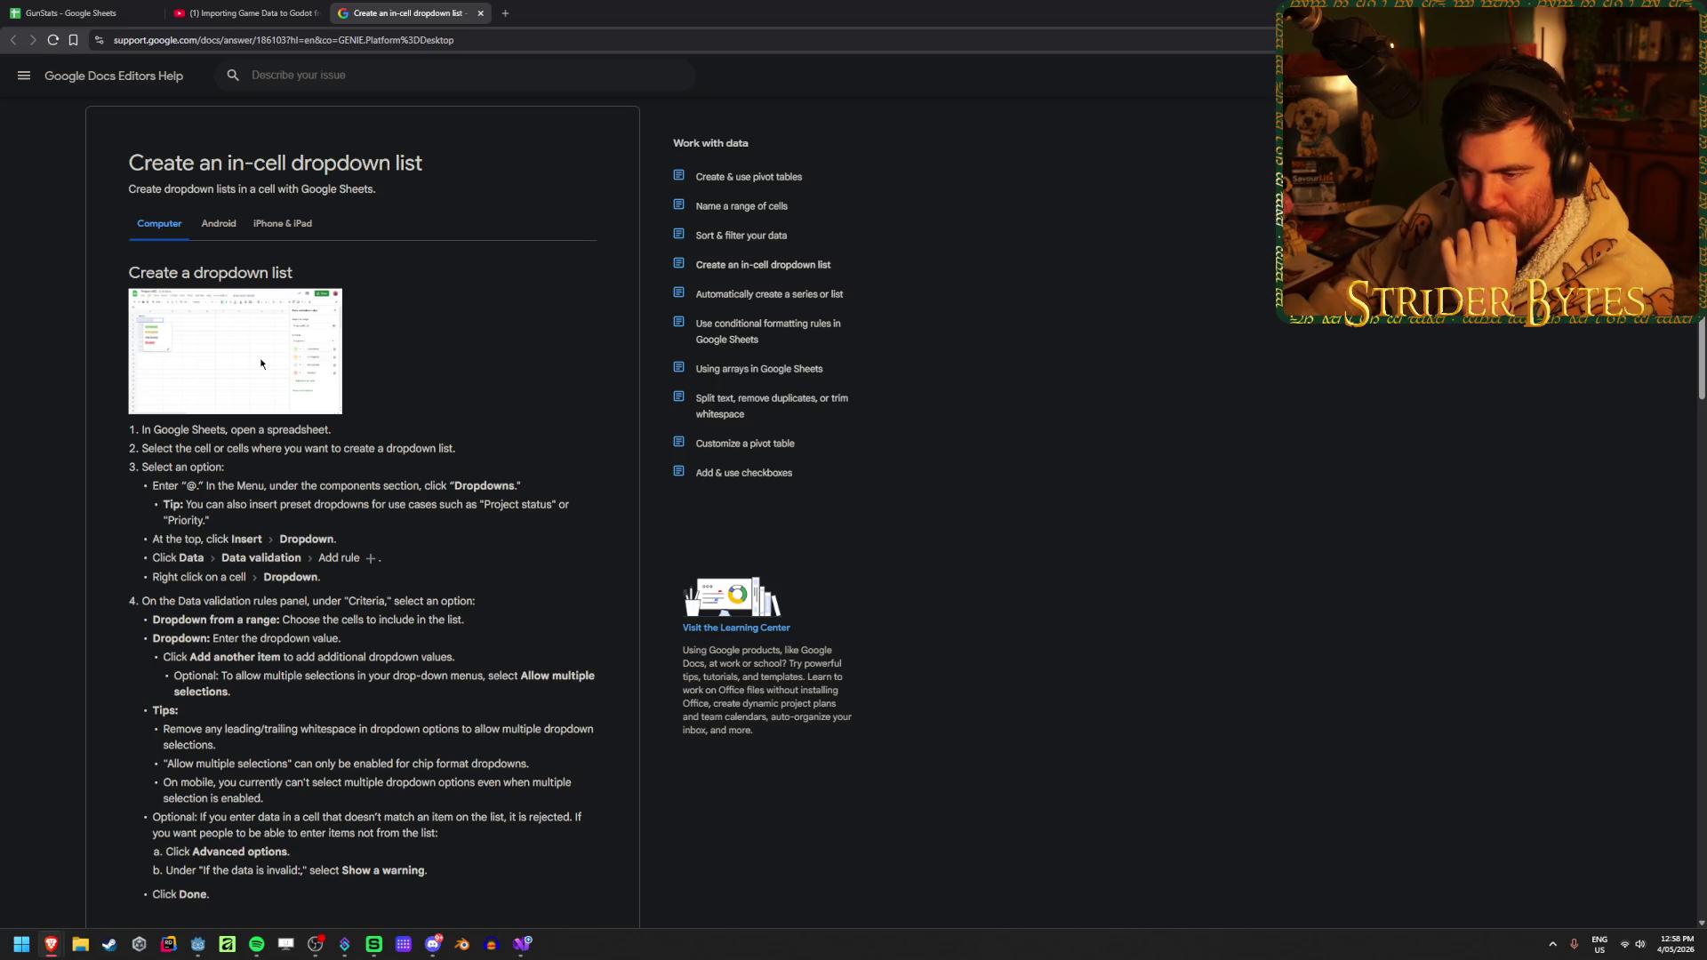
left_click_drag(150, 487, 253, 487)
left_click(400, 490)
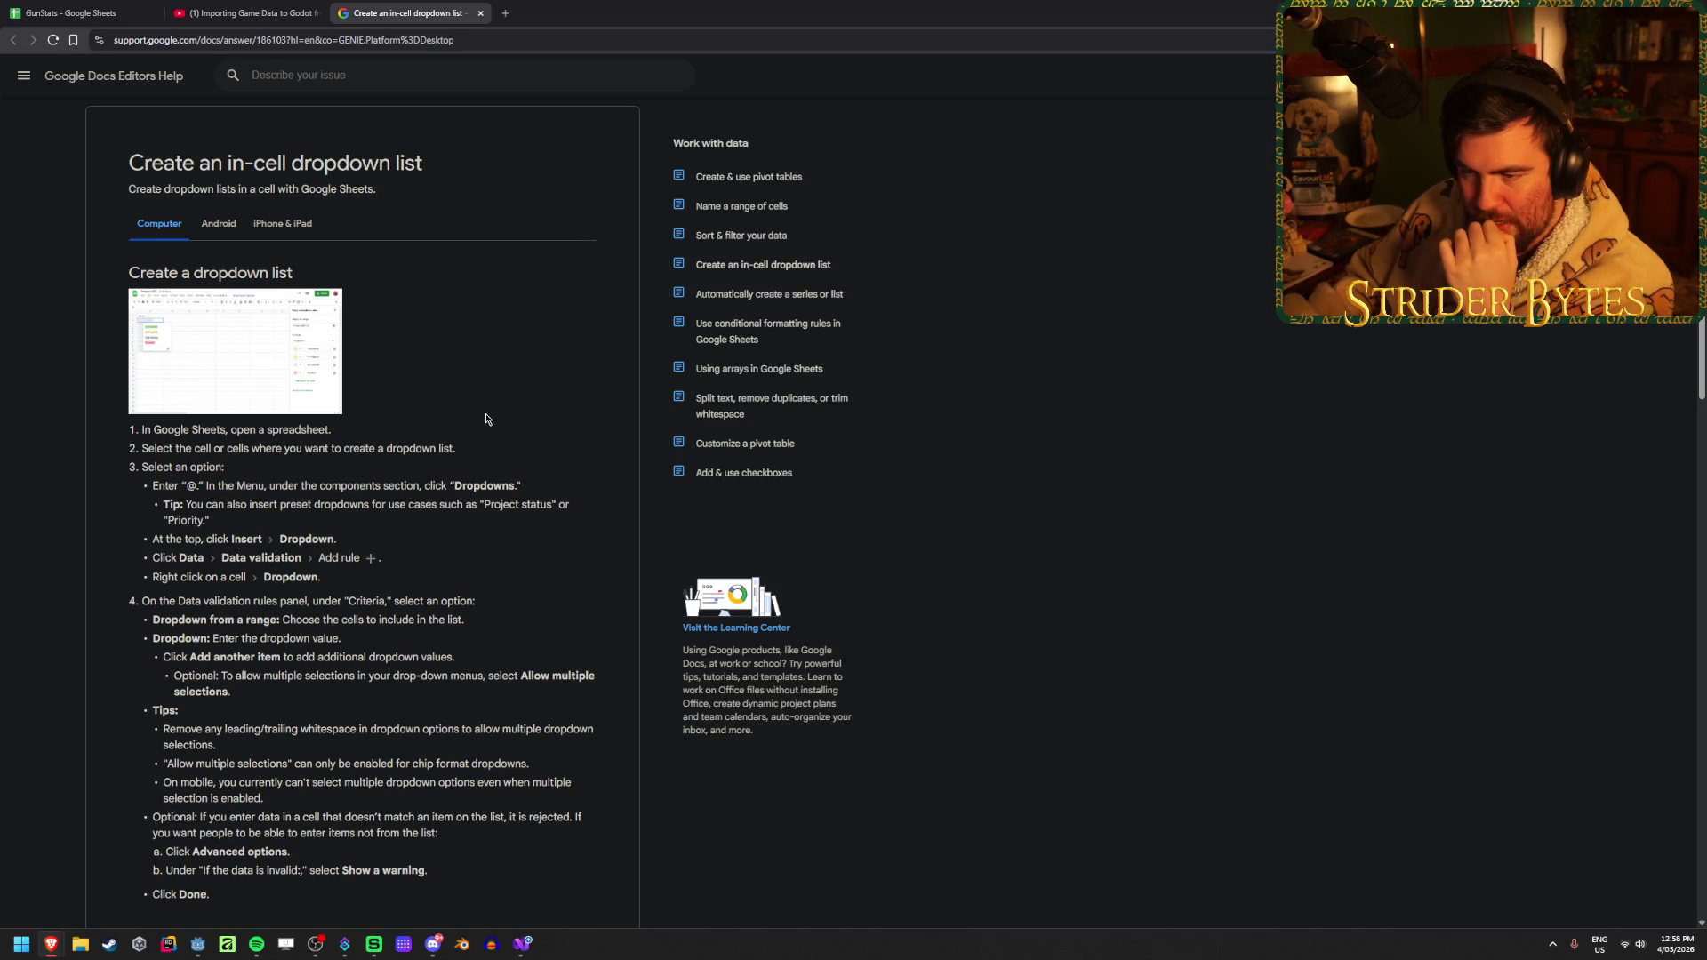
left_click_drag(147, 444, 483, 464)
left_click(448, 442)
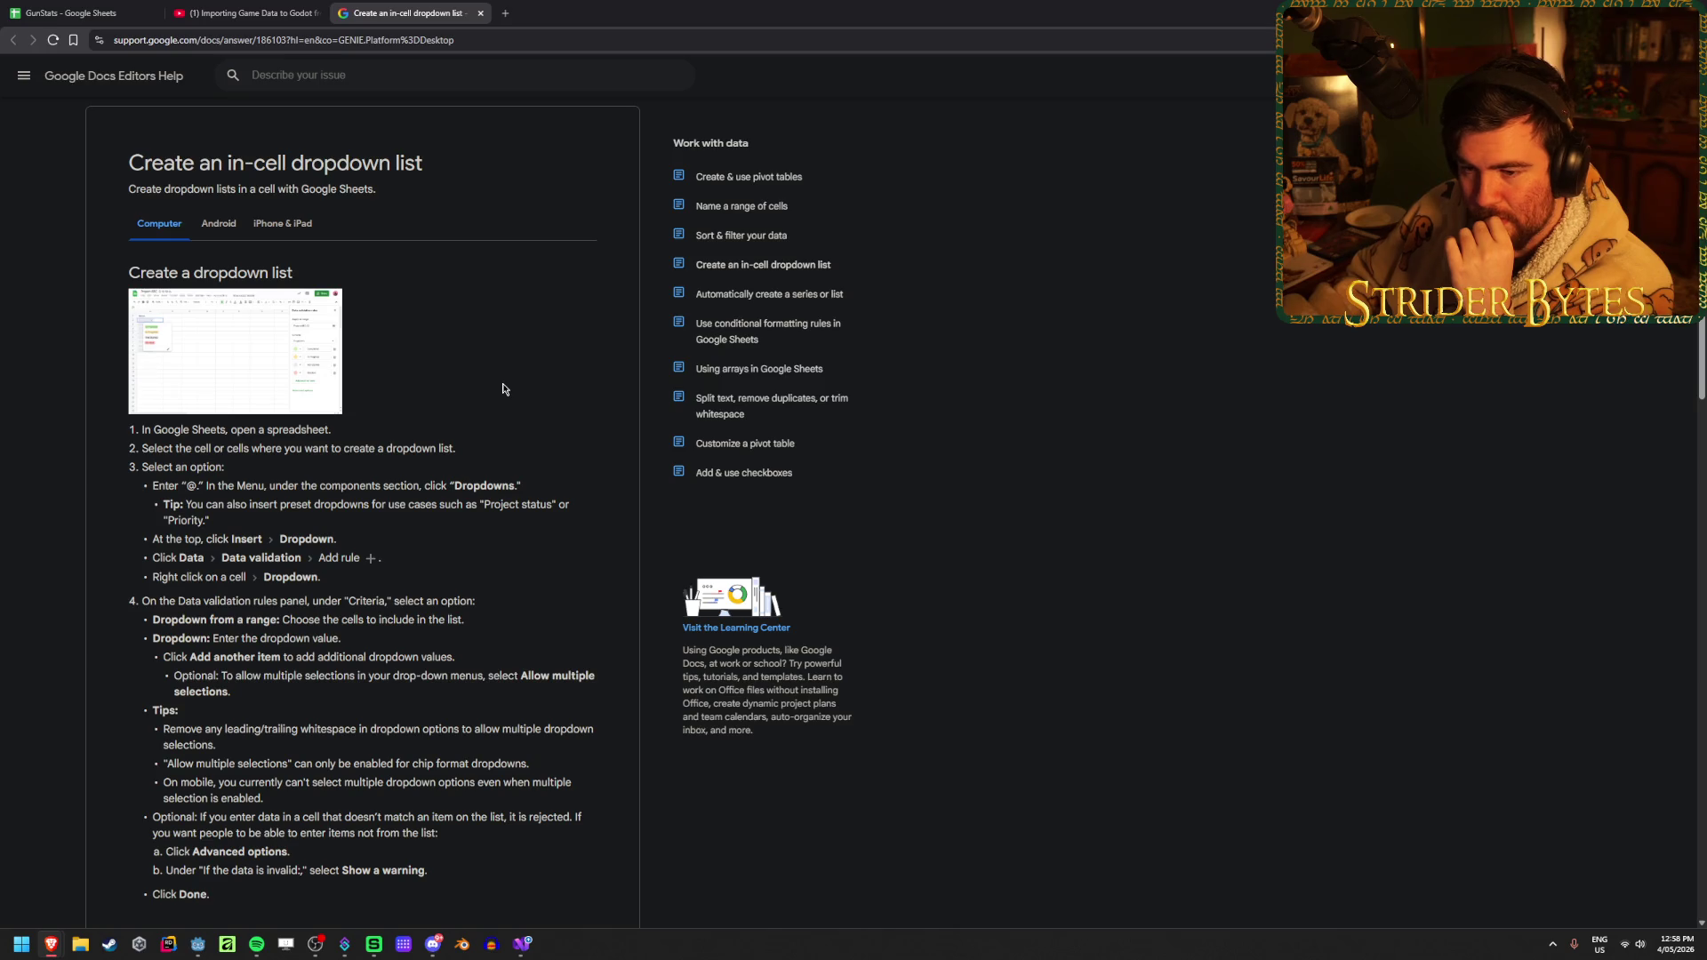
left_click(266, 7)
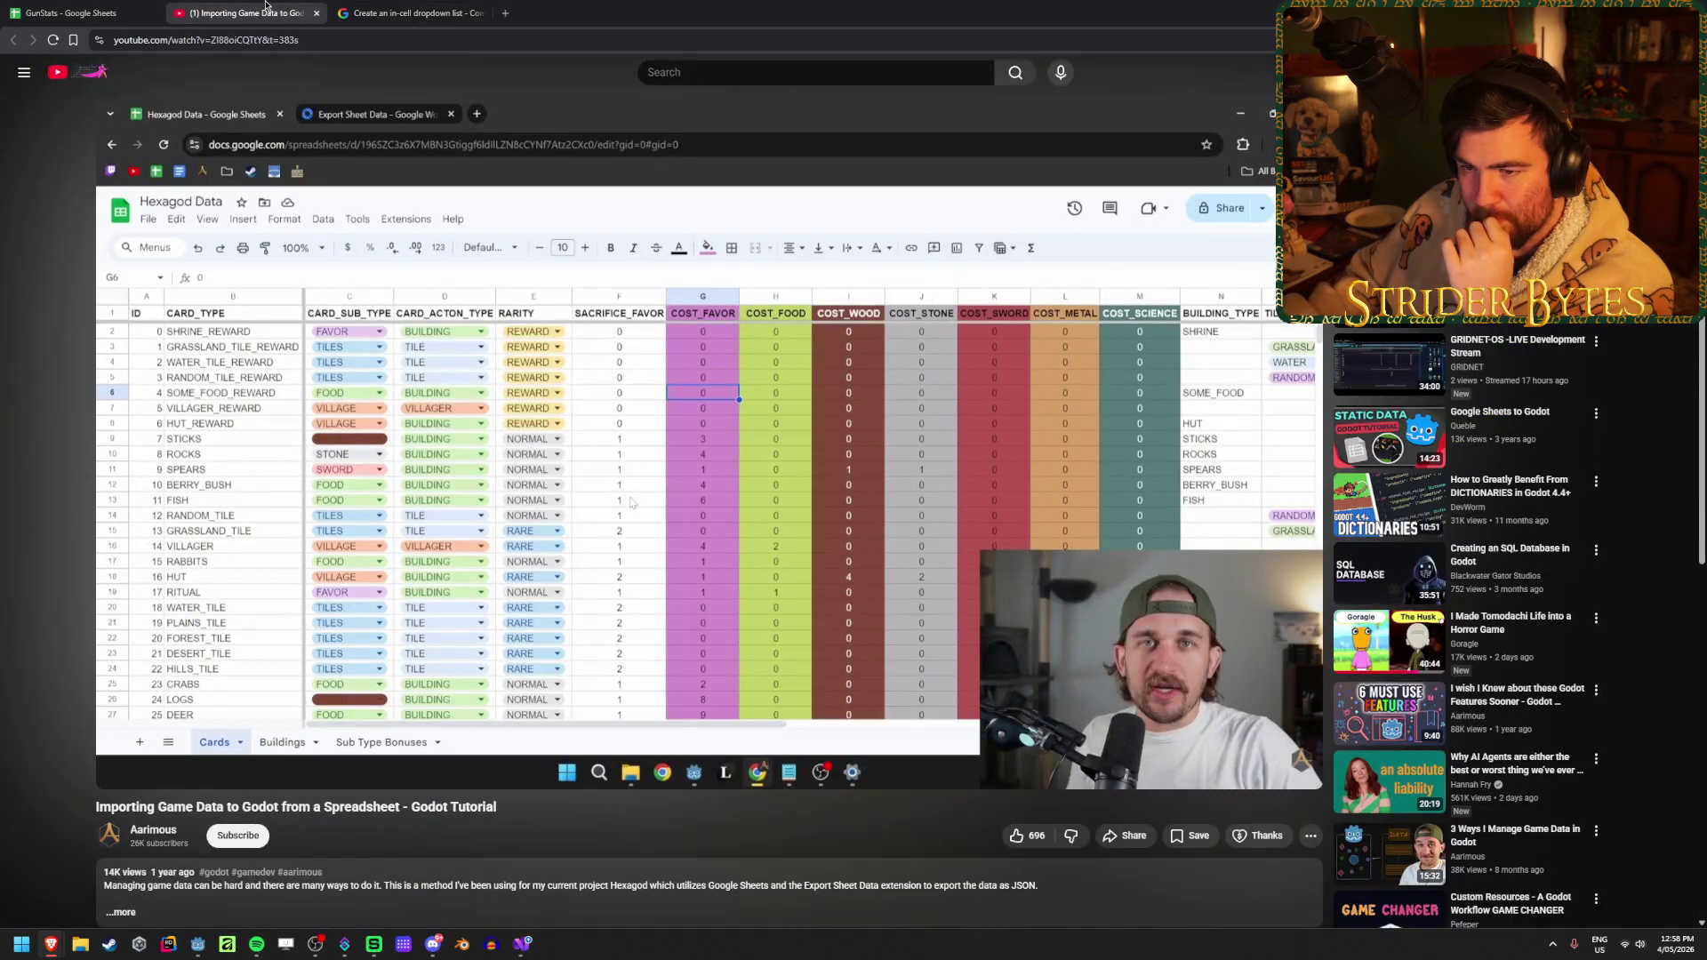
On the GunStats Data sheet, select the PartType column downward from C2
left_click(70, 6)
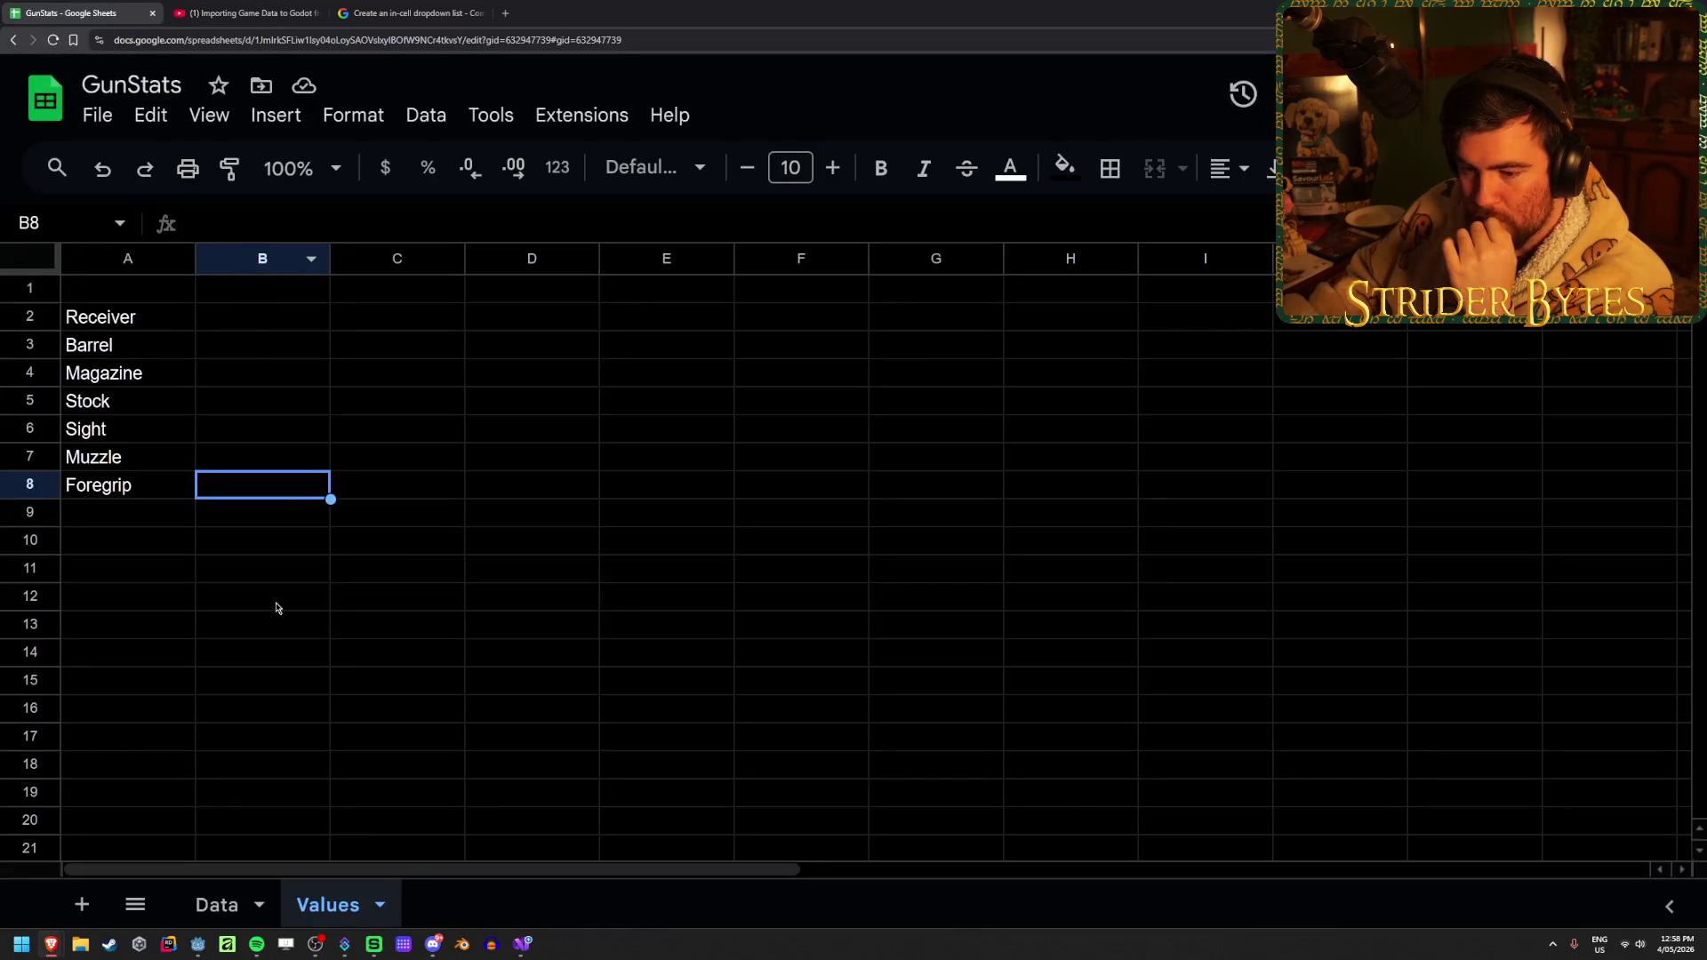
left_click(211, 903)
left_click(563, 319)
left_click(435, 320)
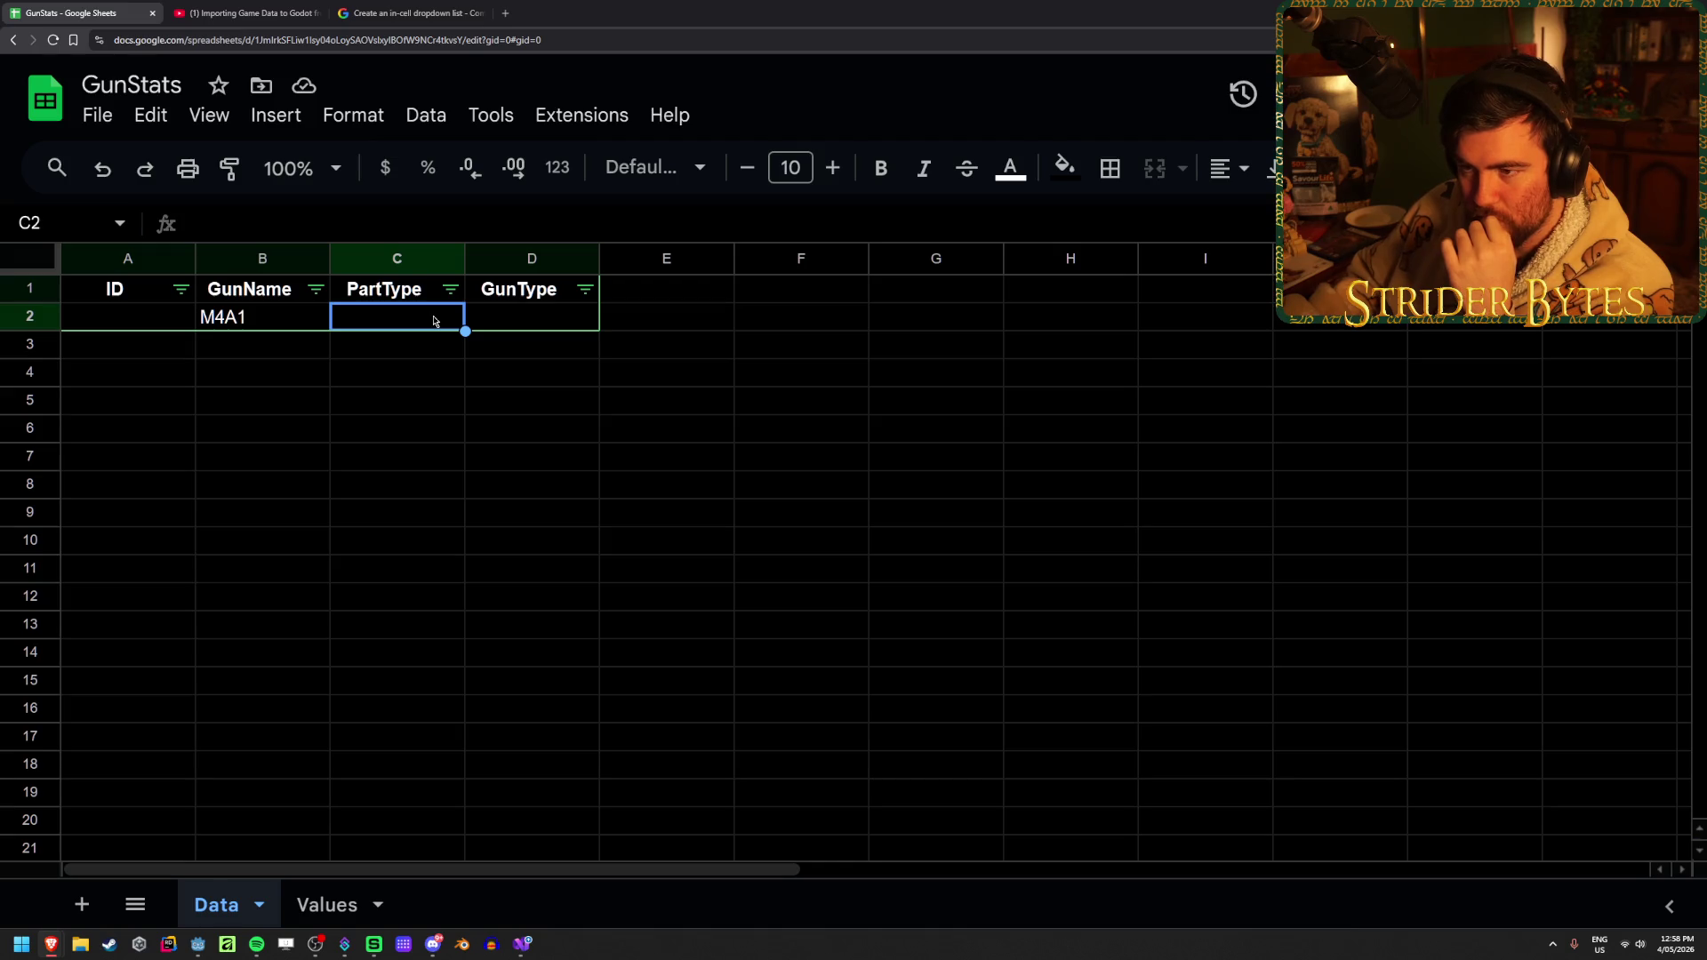
key("ctrl+shift+Down")
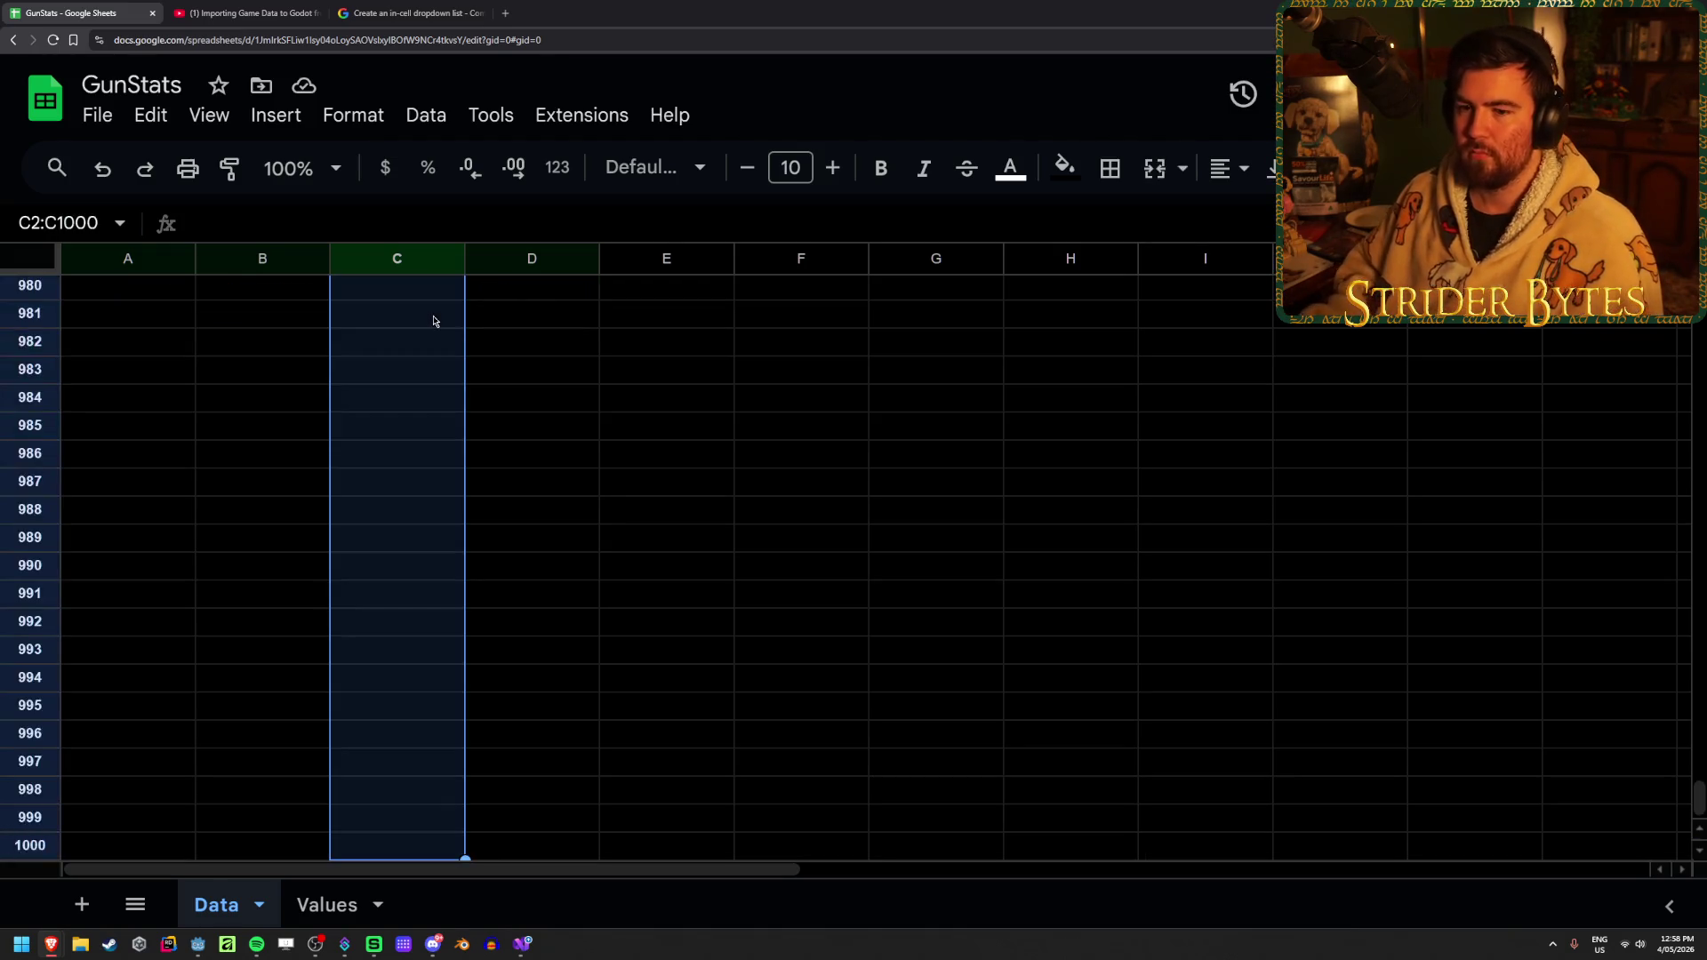
Add a Dropdown data validation rule to the PartType column C
key("ctrl+shift+Up")
left_click(443, 259)
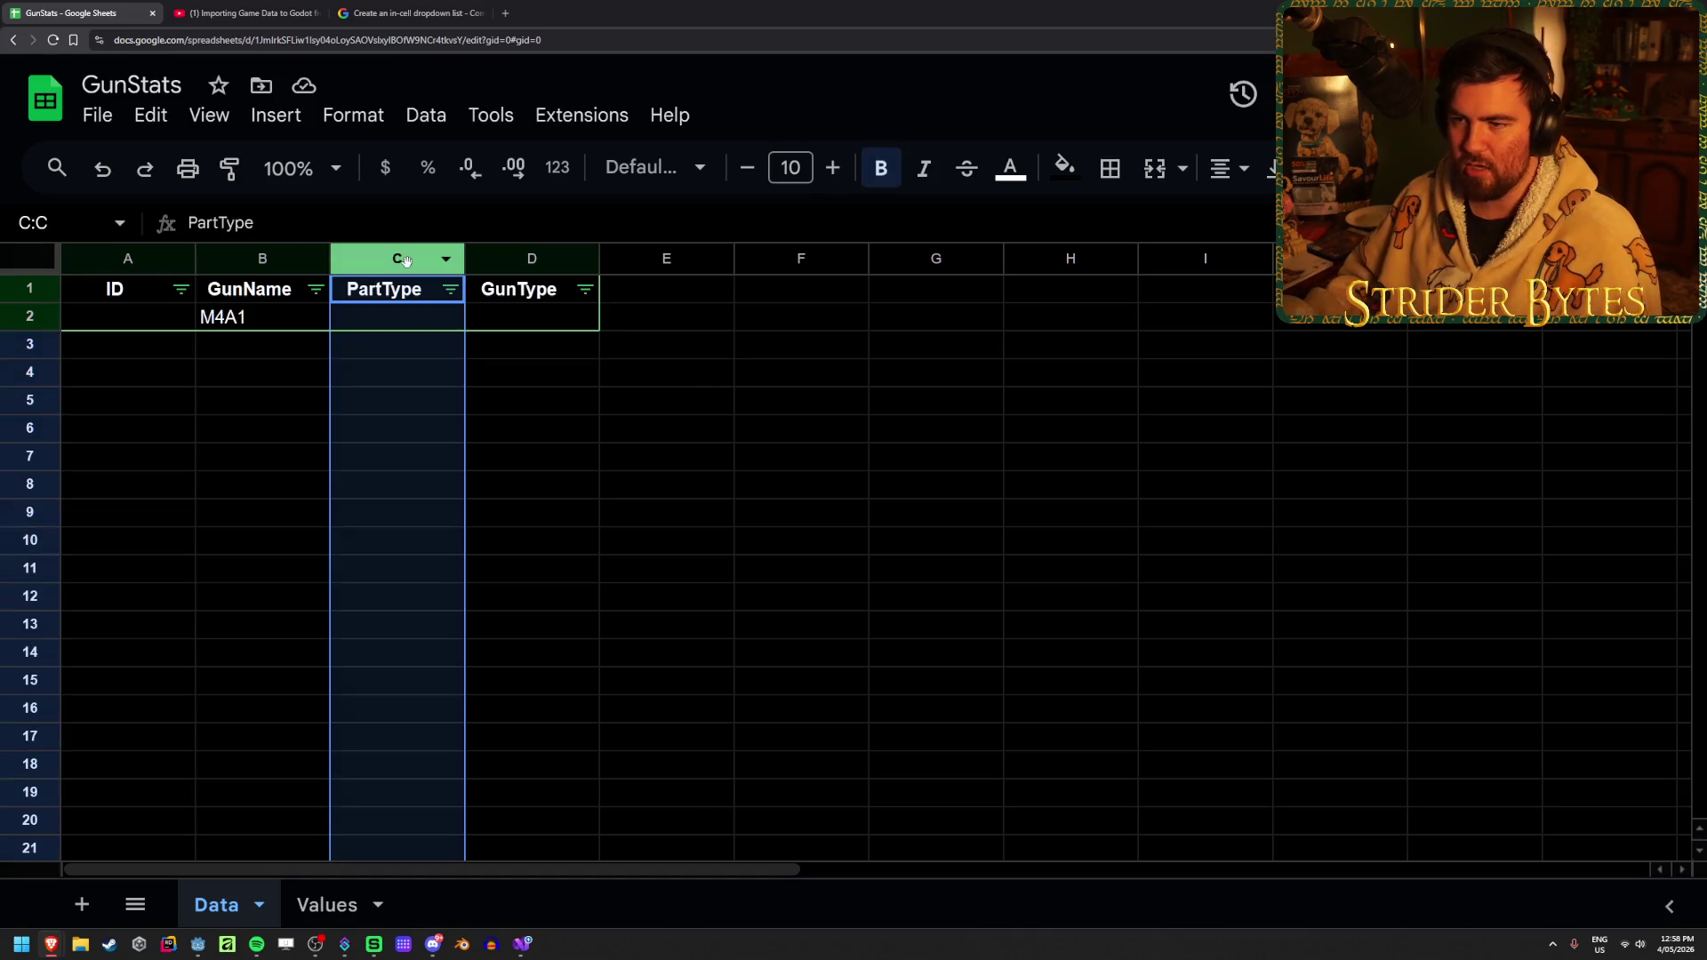
left_click(443, 261)
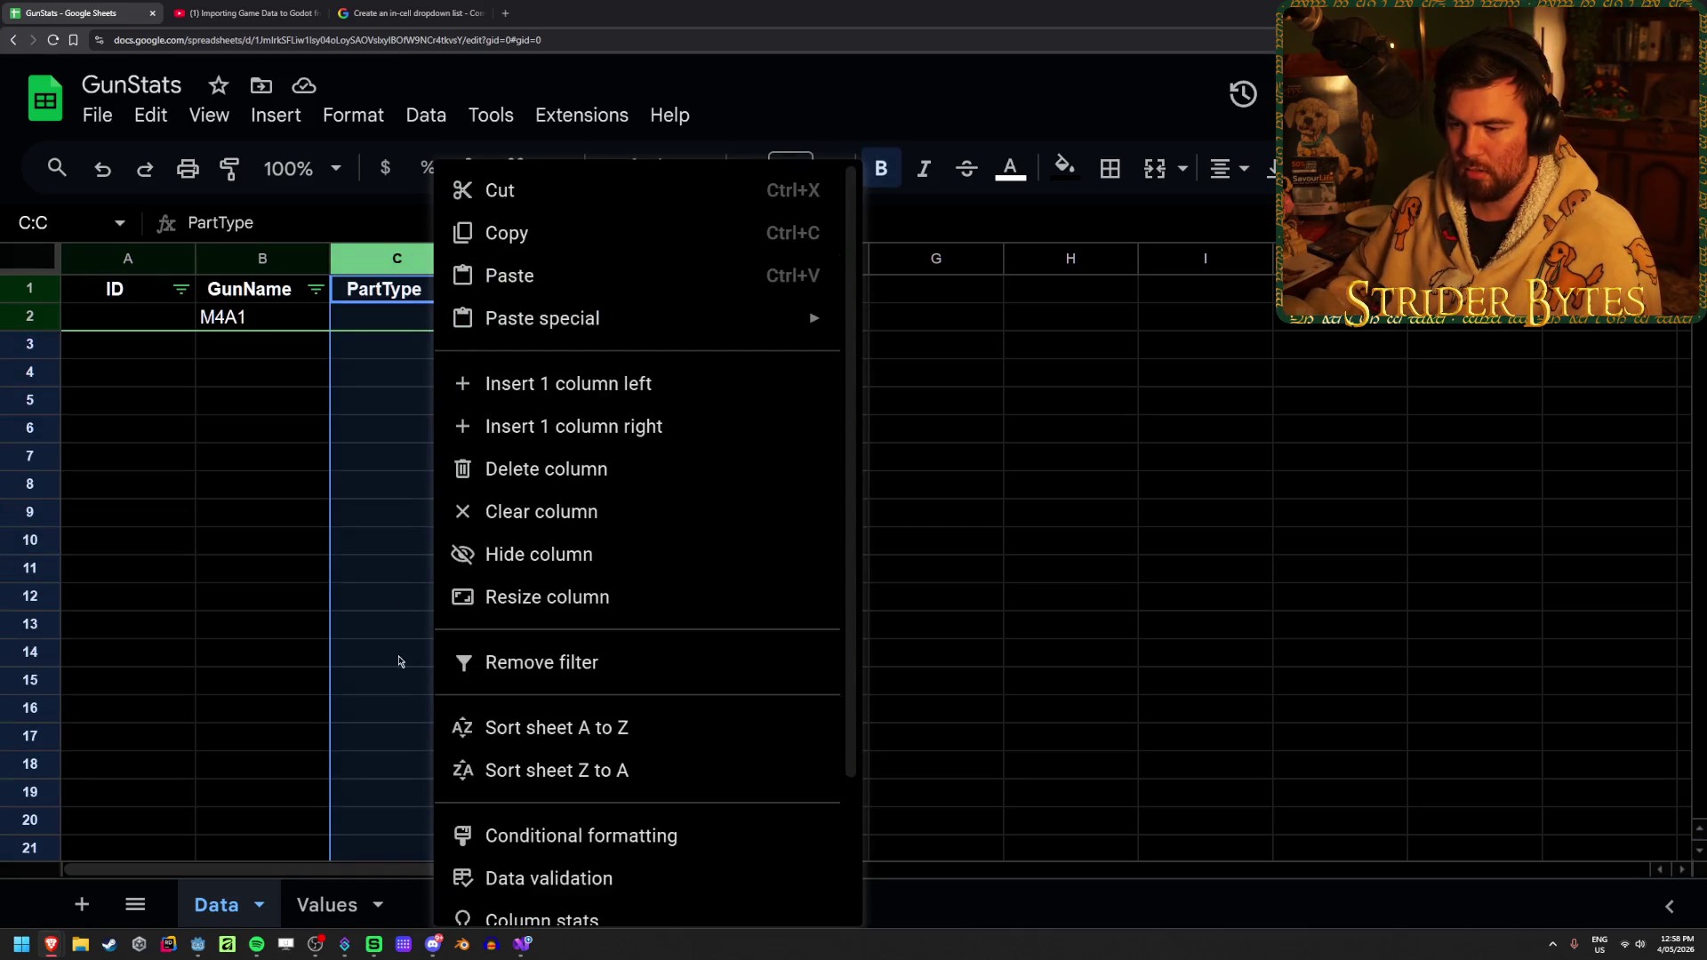
scroll(785, 777, "down", 2)
left_click(785, 709)
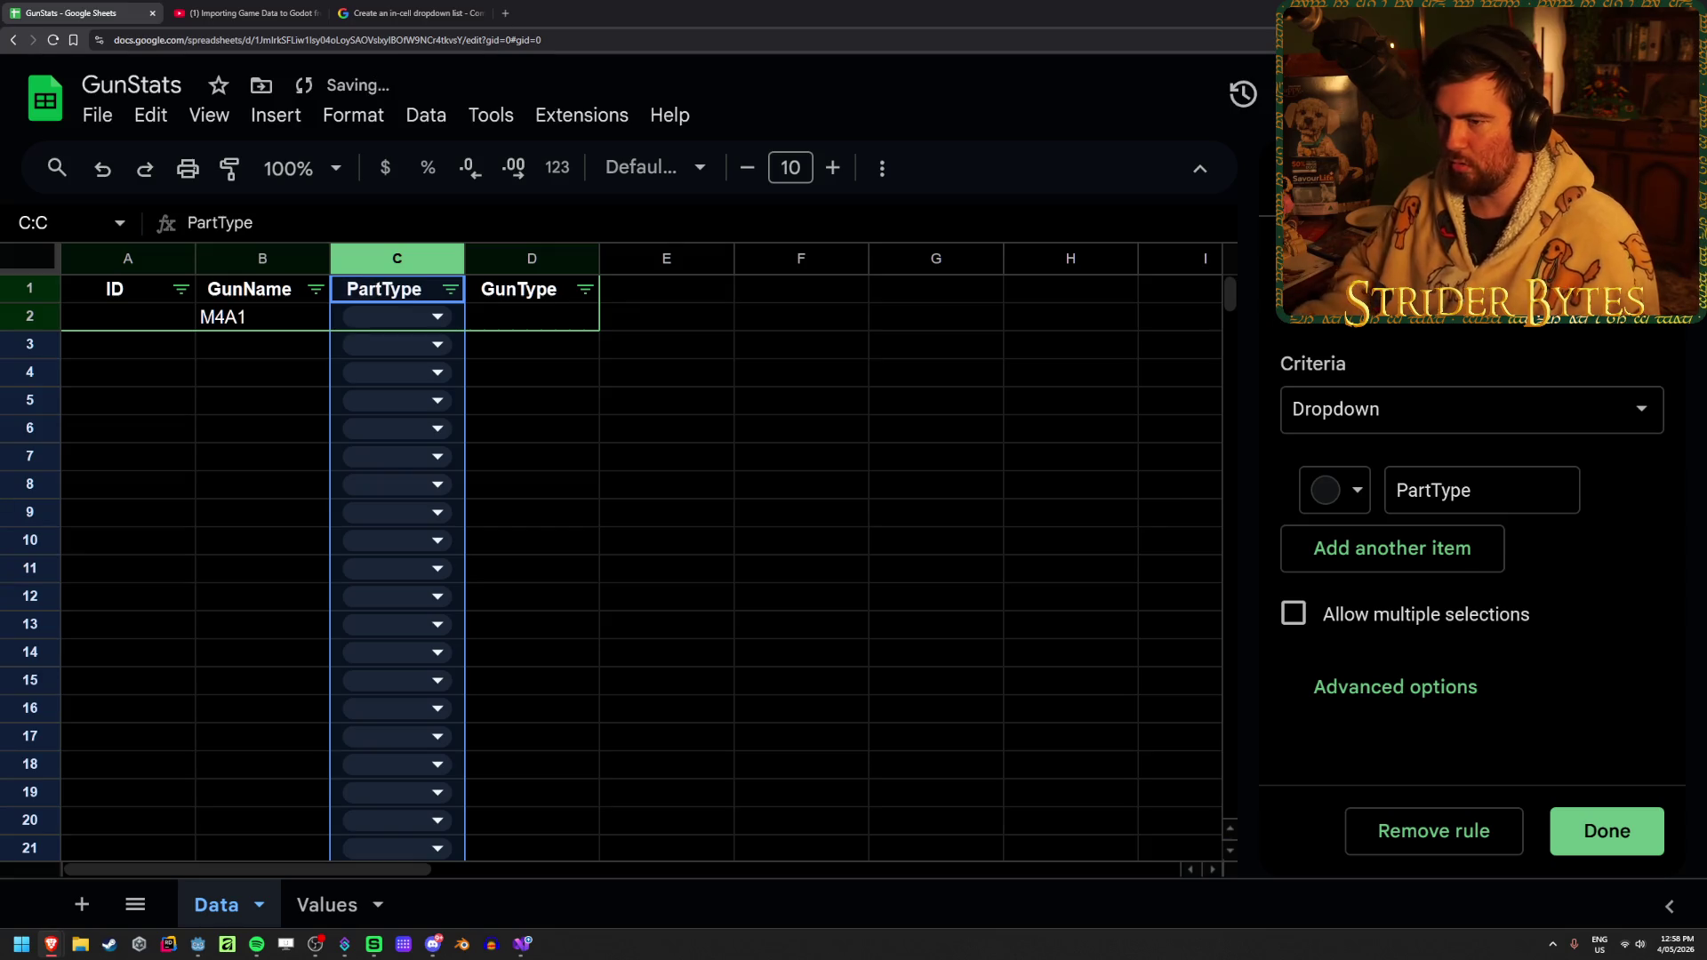
left_click(1402, 412)
left_click(1505, 354)
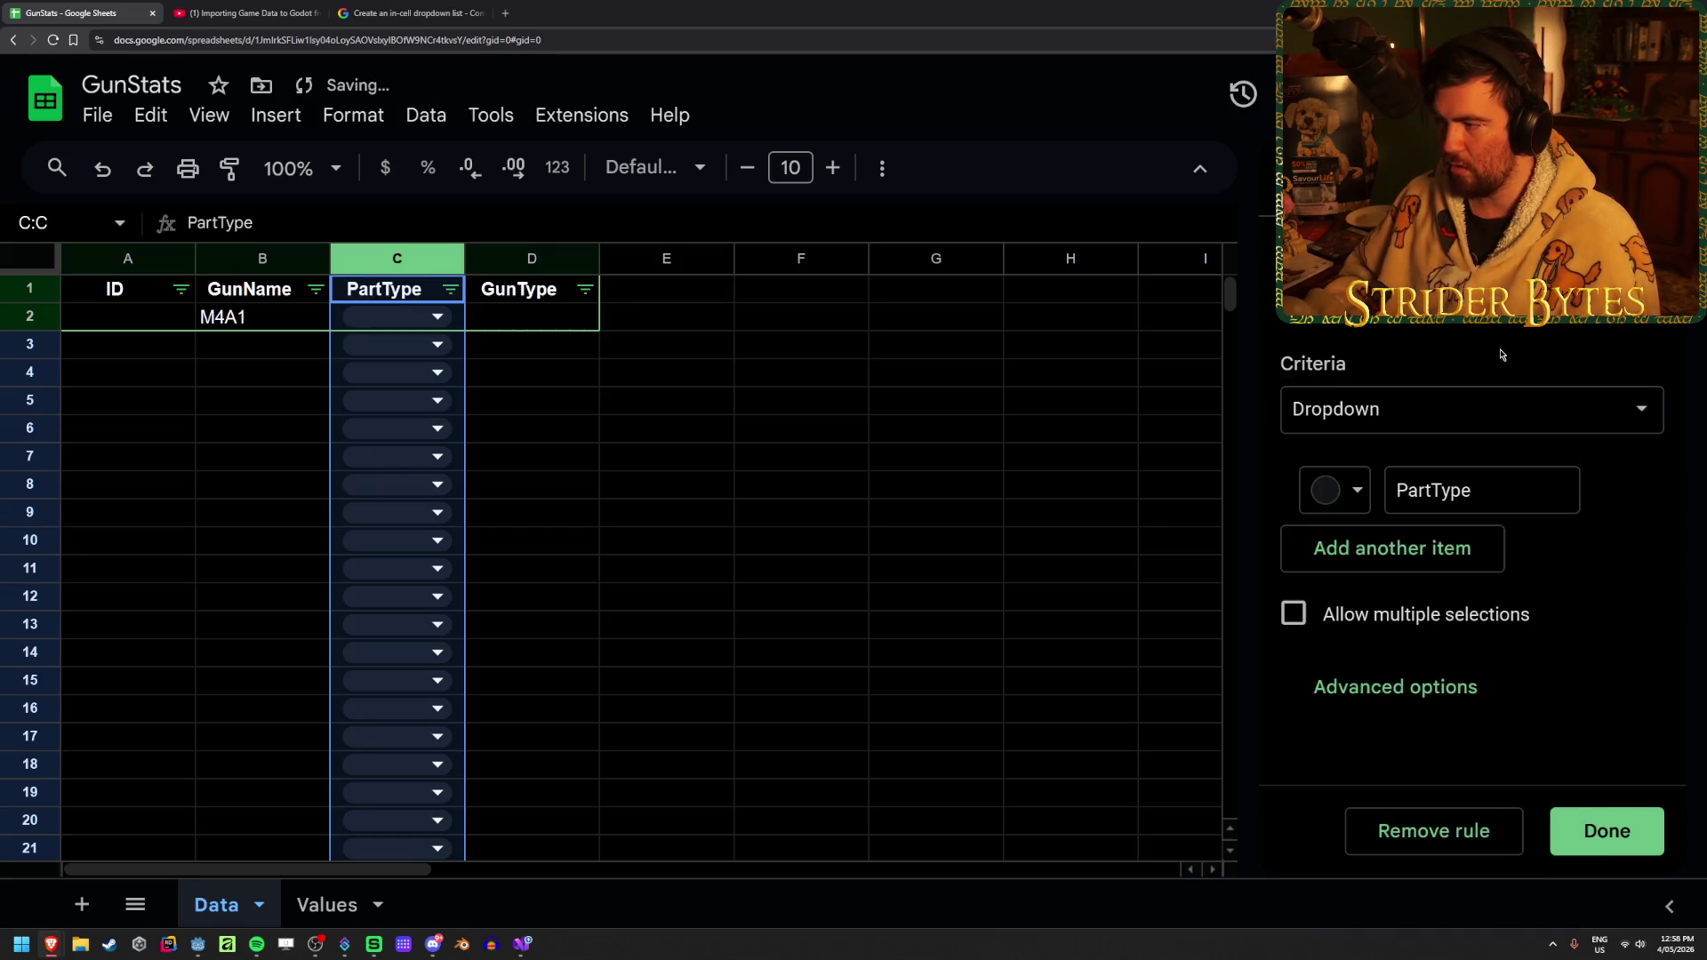
Allow multiple selections in the PartType dropdown and preview it in C2
double_click(1498, 490)
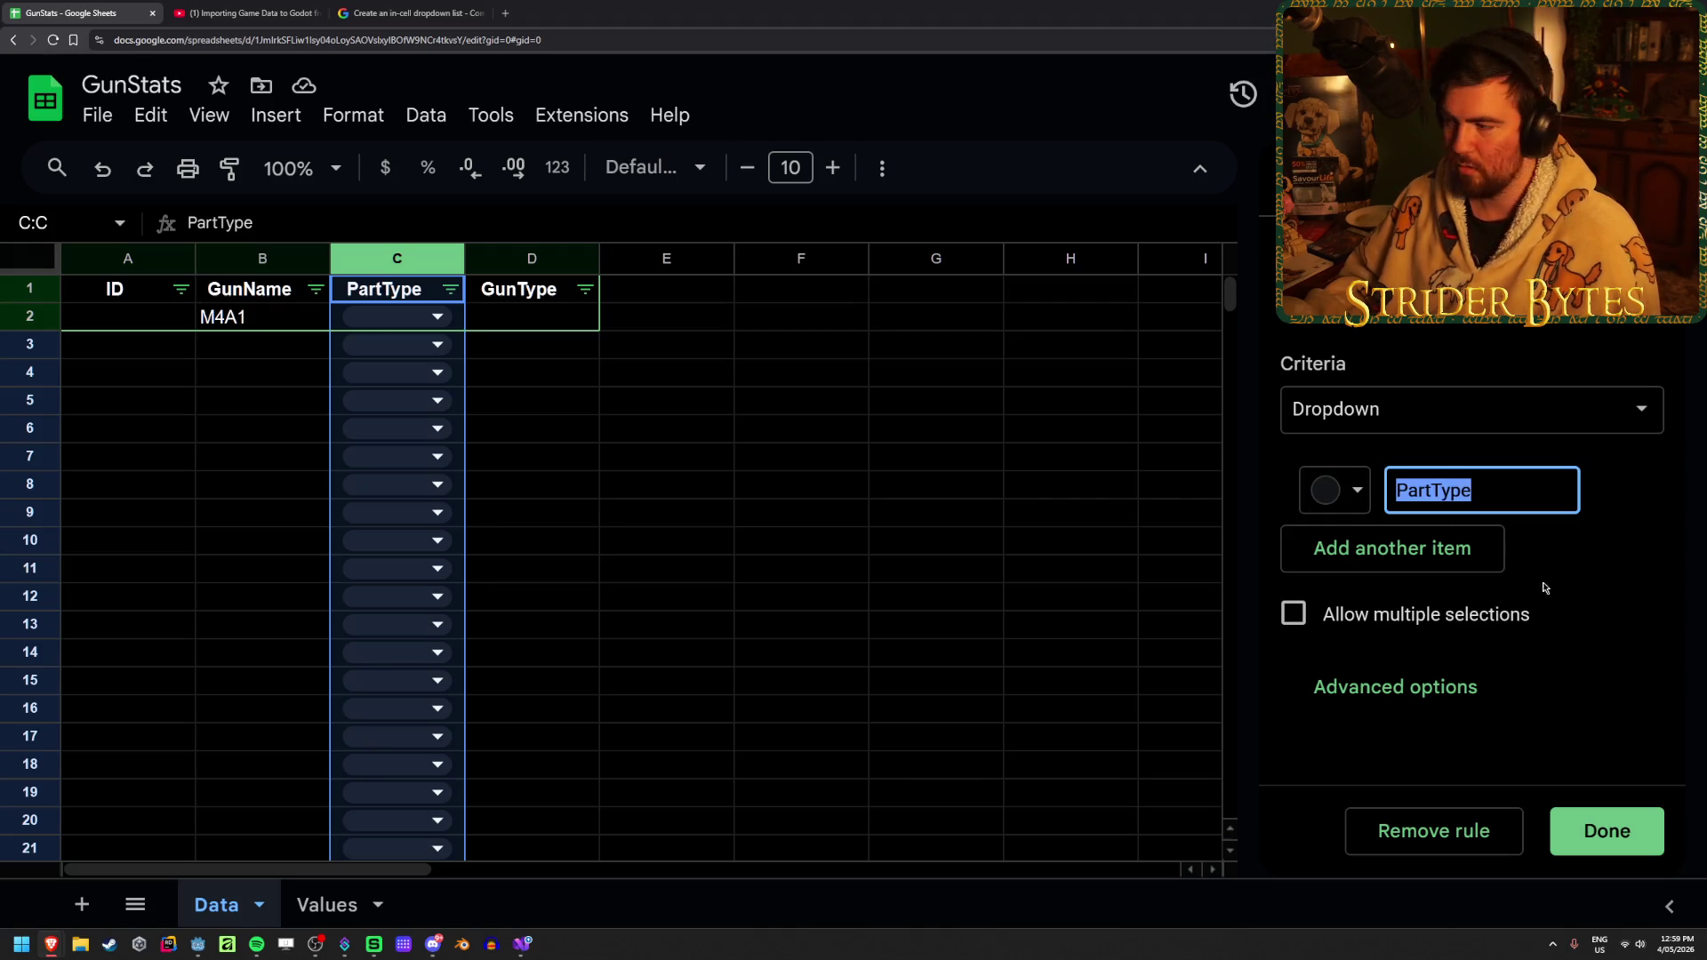
left_click(440, 317)
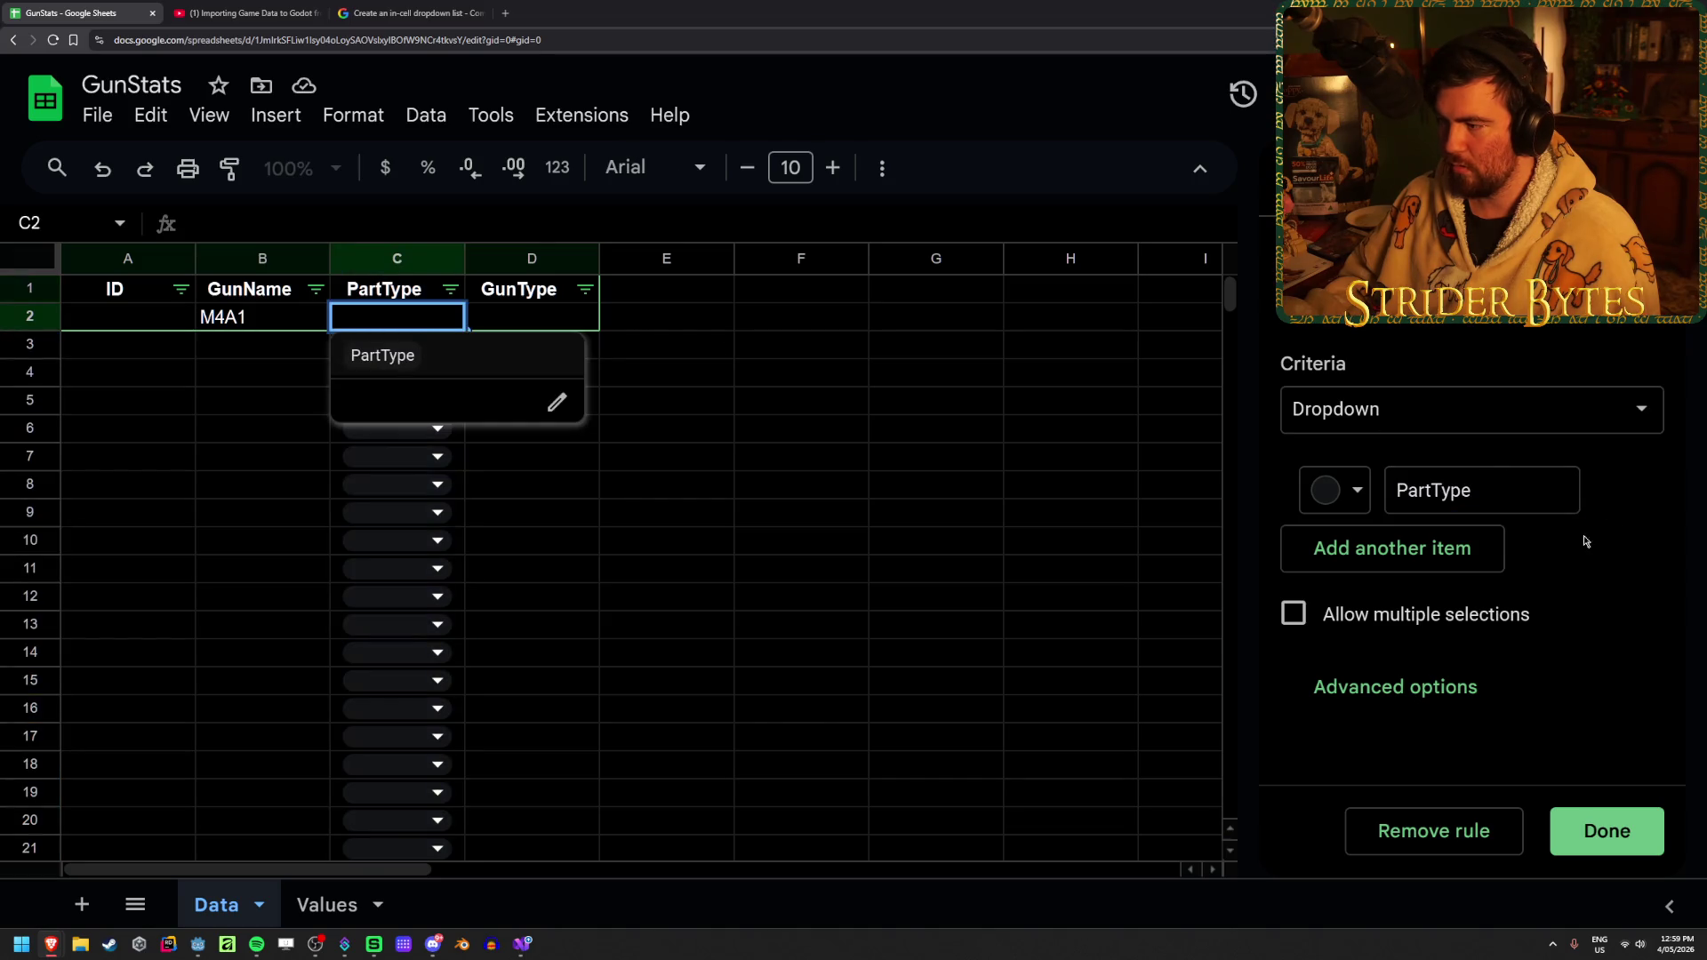
left_click(1293, 613)
left_click(531, 513)
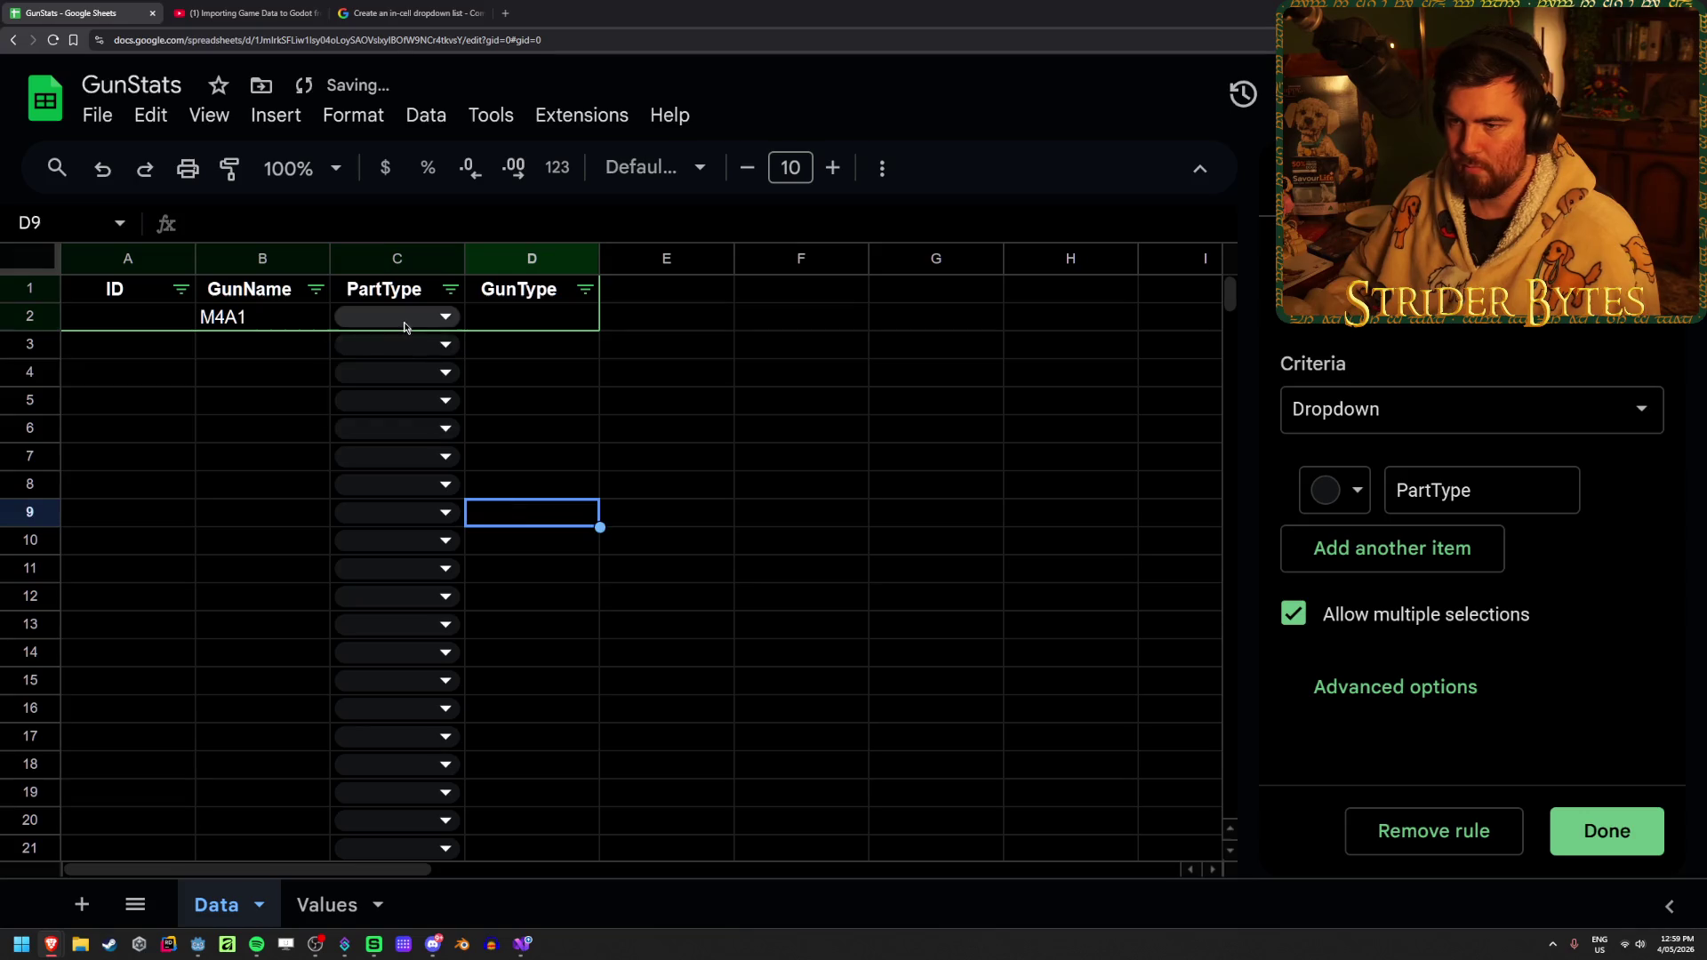
Replace the PartType item with Receiver and add Barrel and Magazine options
double_click(1505, 496)
type("Receiver")
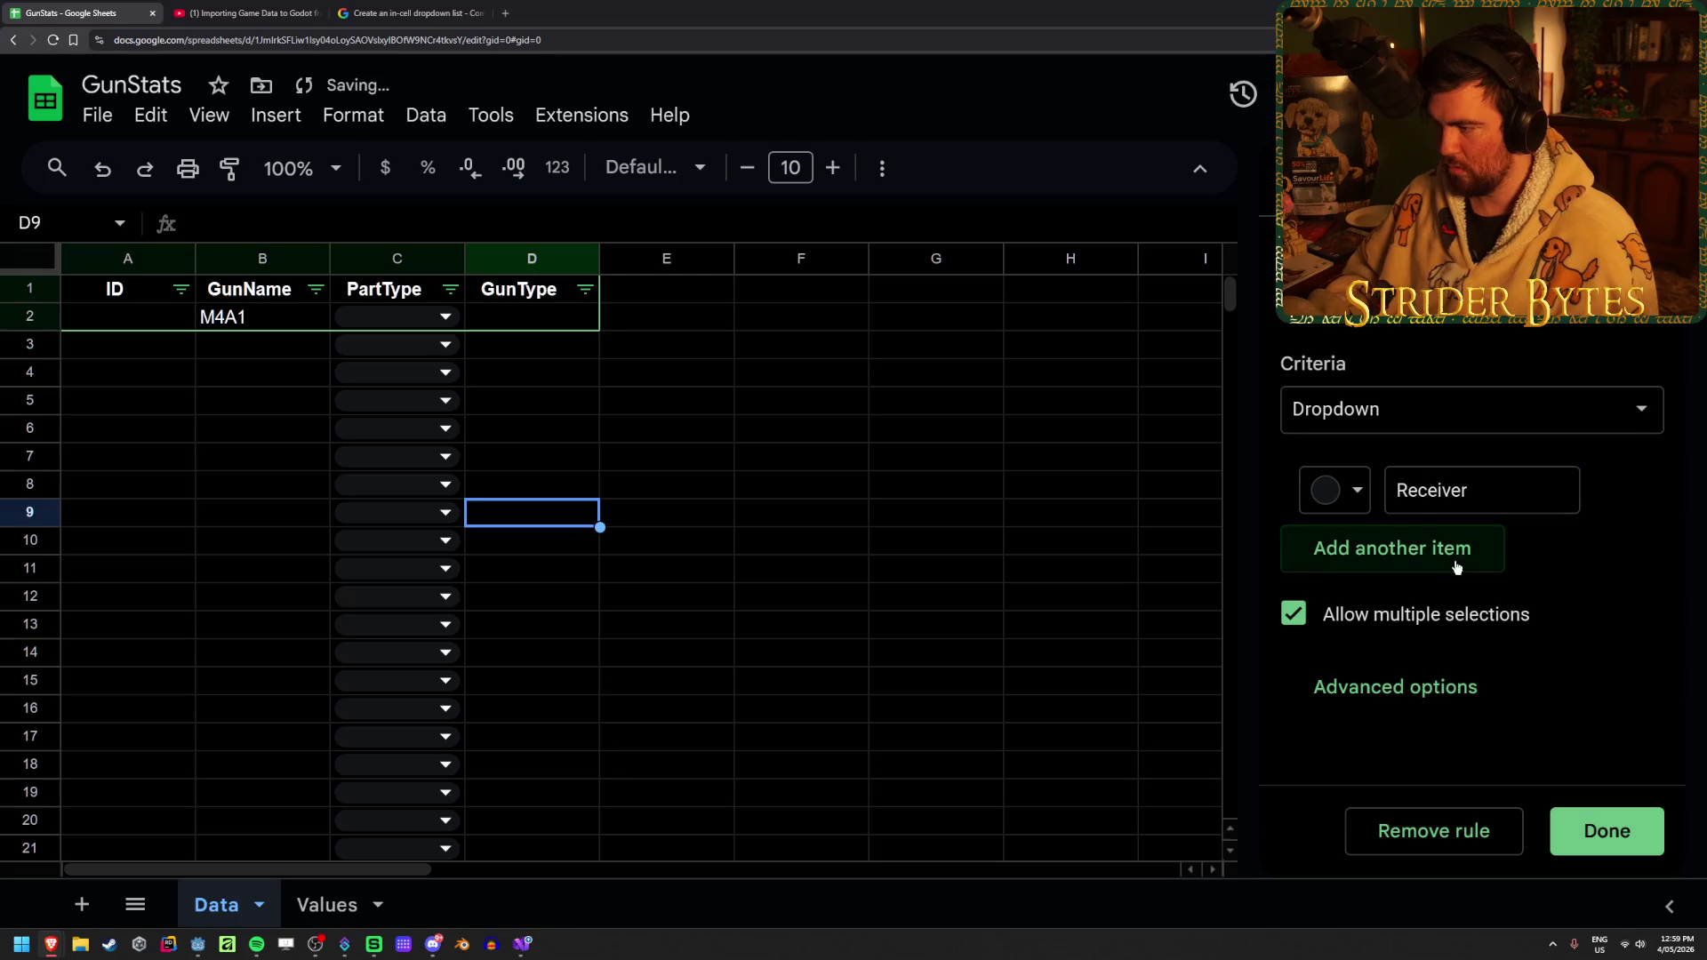
left_click(1392, 552)
type("Barrel")
left_click(1465, 623)
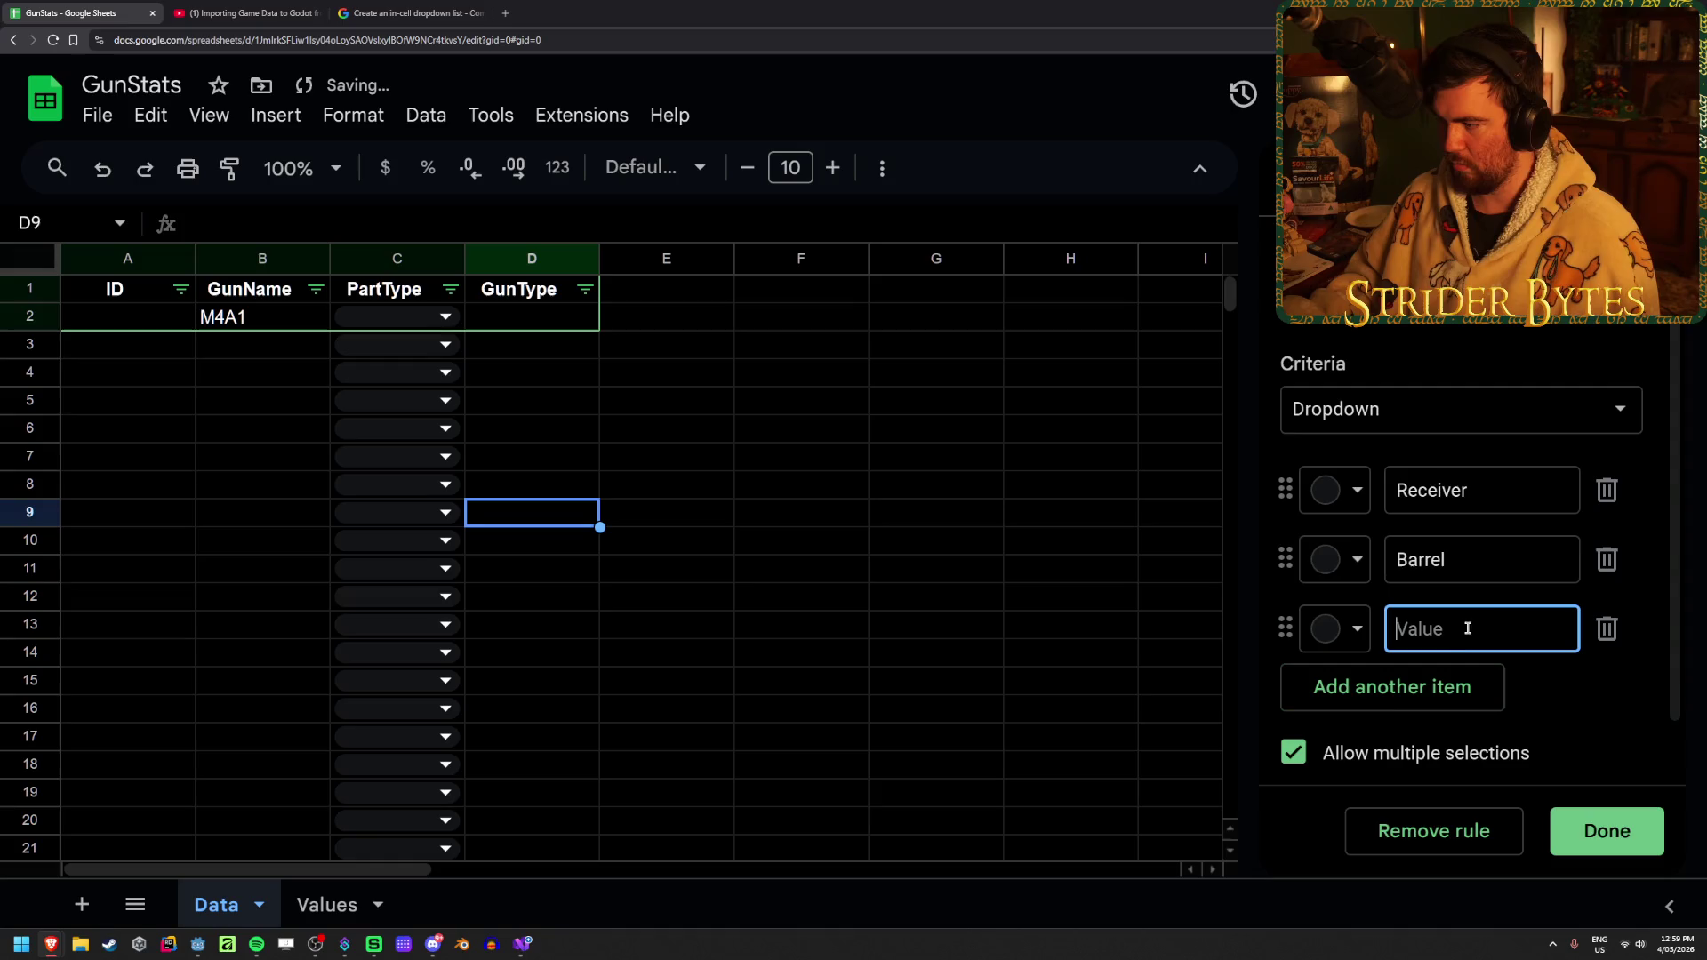
type("Magazine")
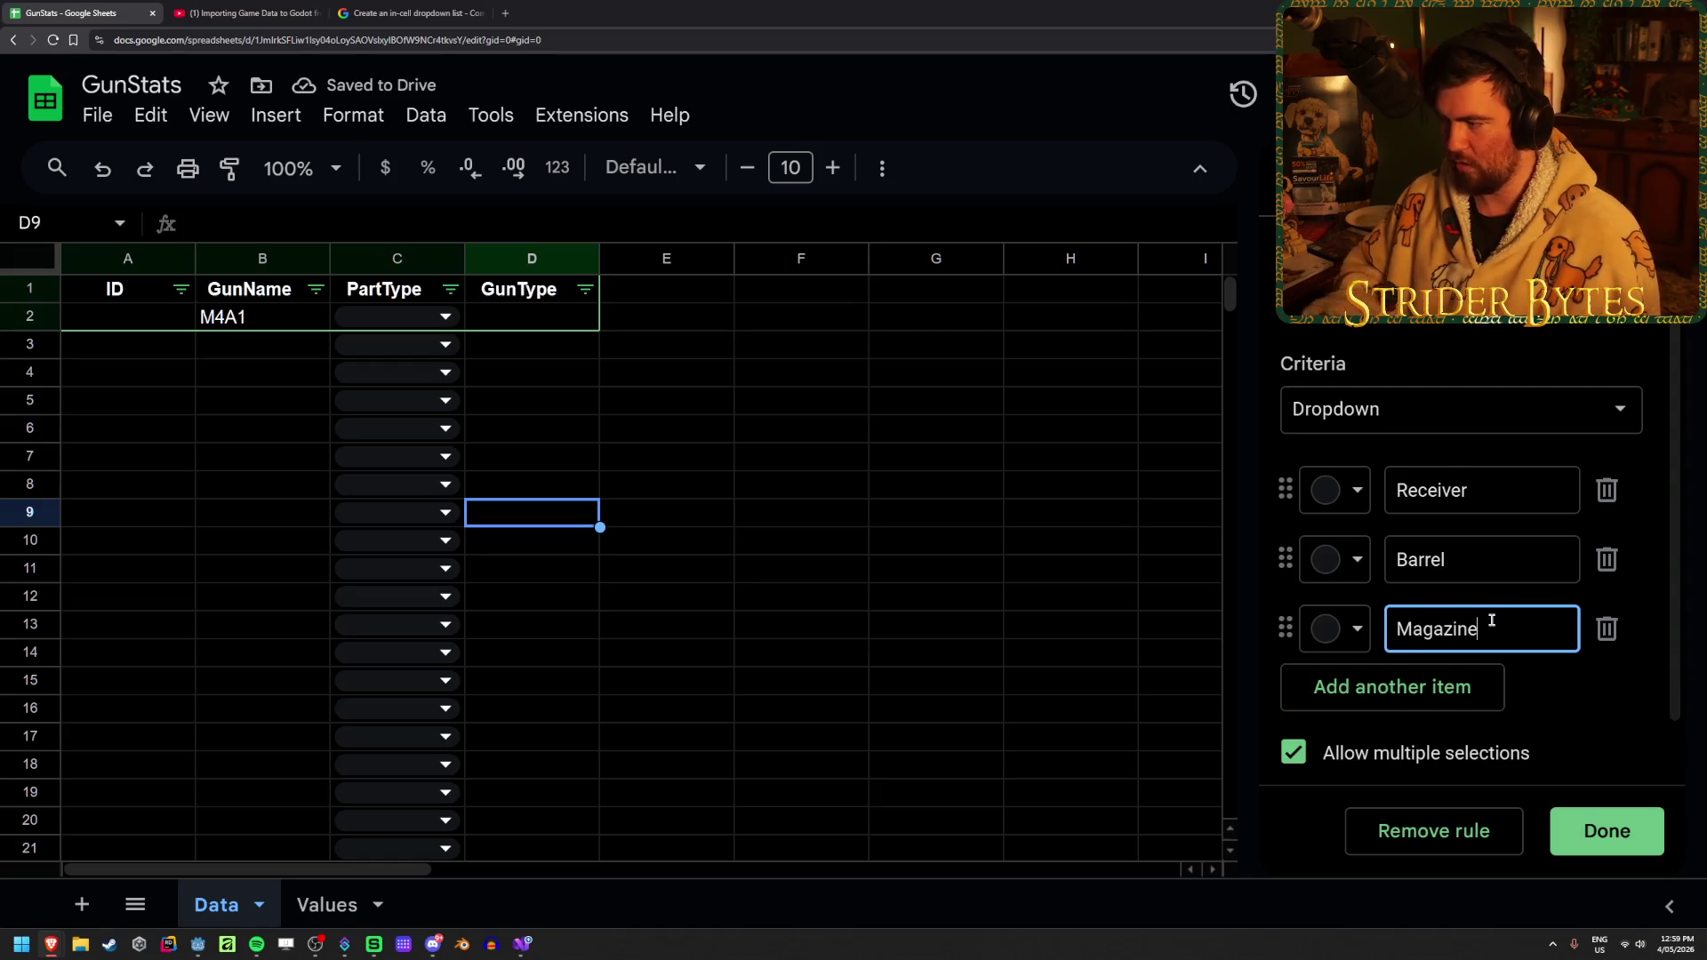
Add Stock, Sight, Muzzle and Foregrip as further PartType dropdown options
left_click(1486, 685)
scroll(1522, 662, "down", 2)
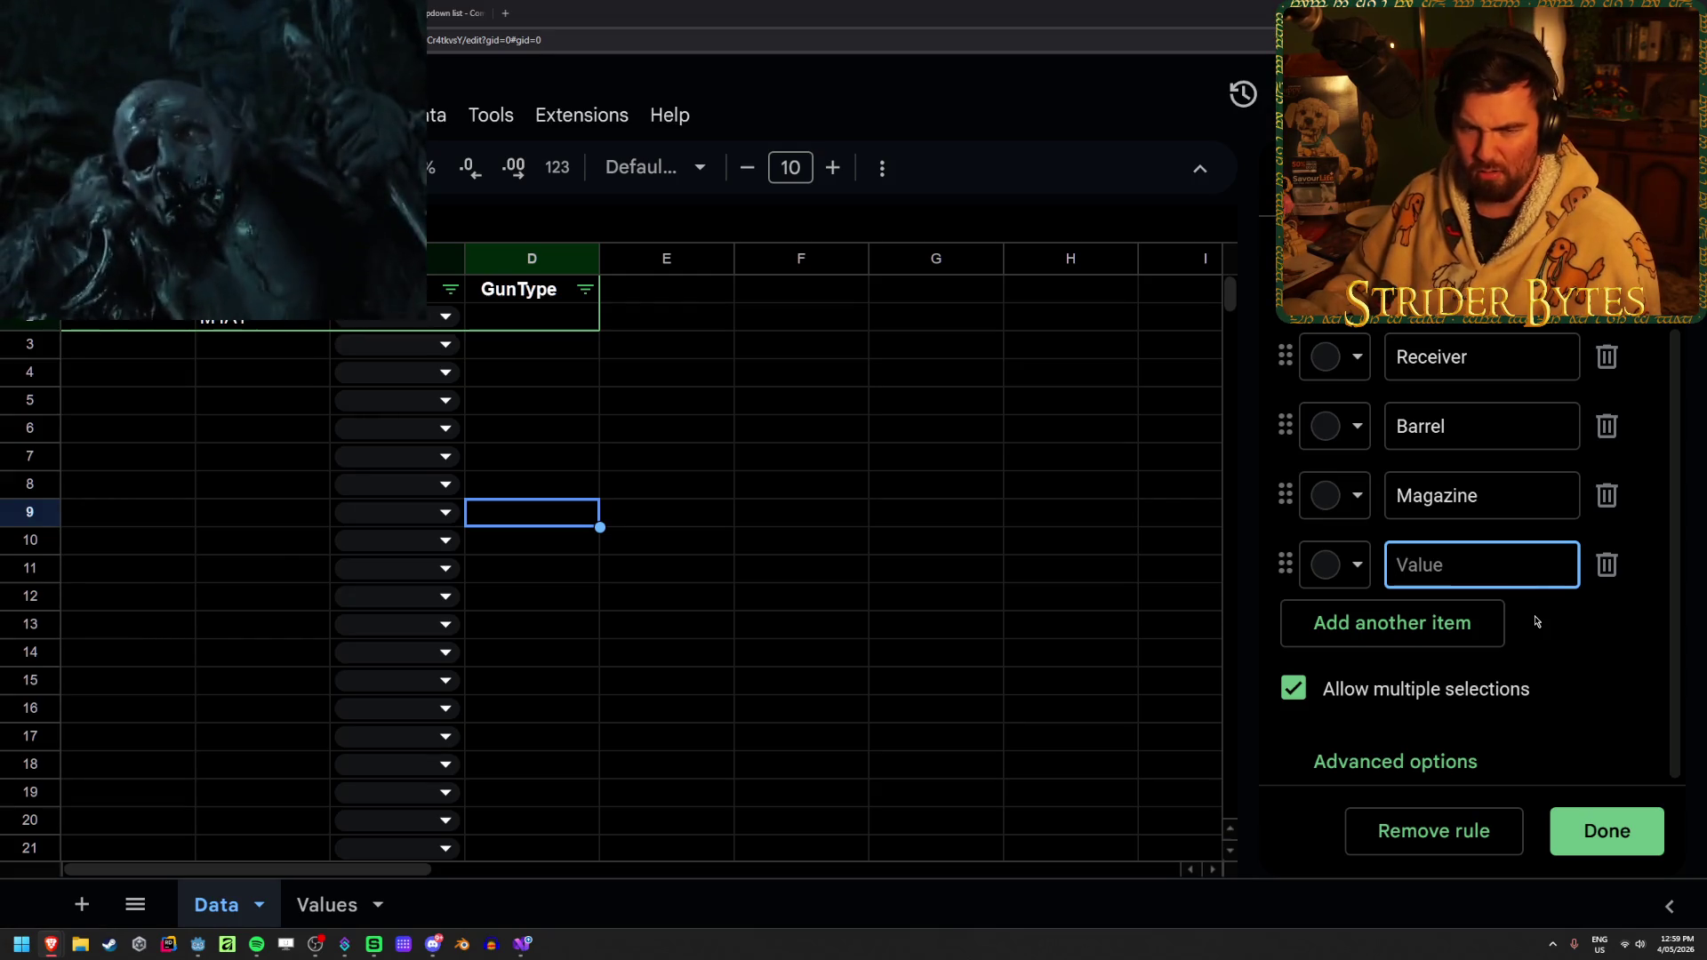
type("Stock")
left_click(1471, 633)
type("Sight")
left_click(1437, 676)
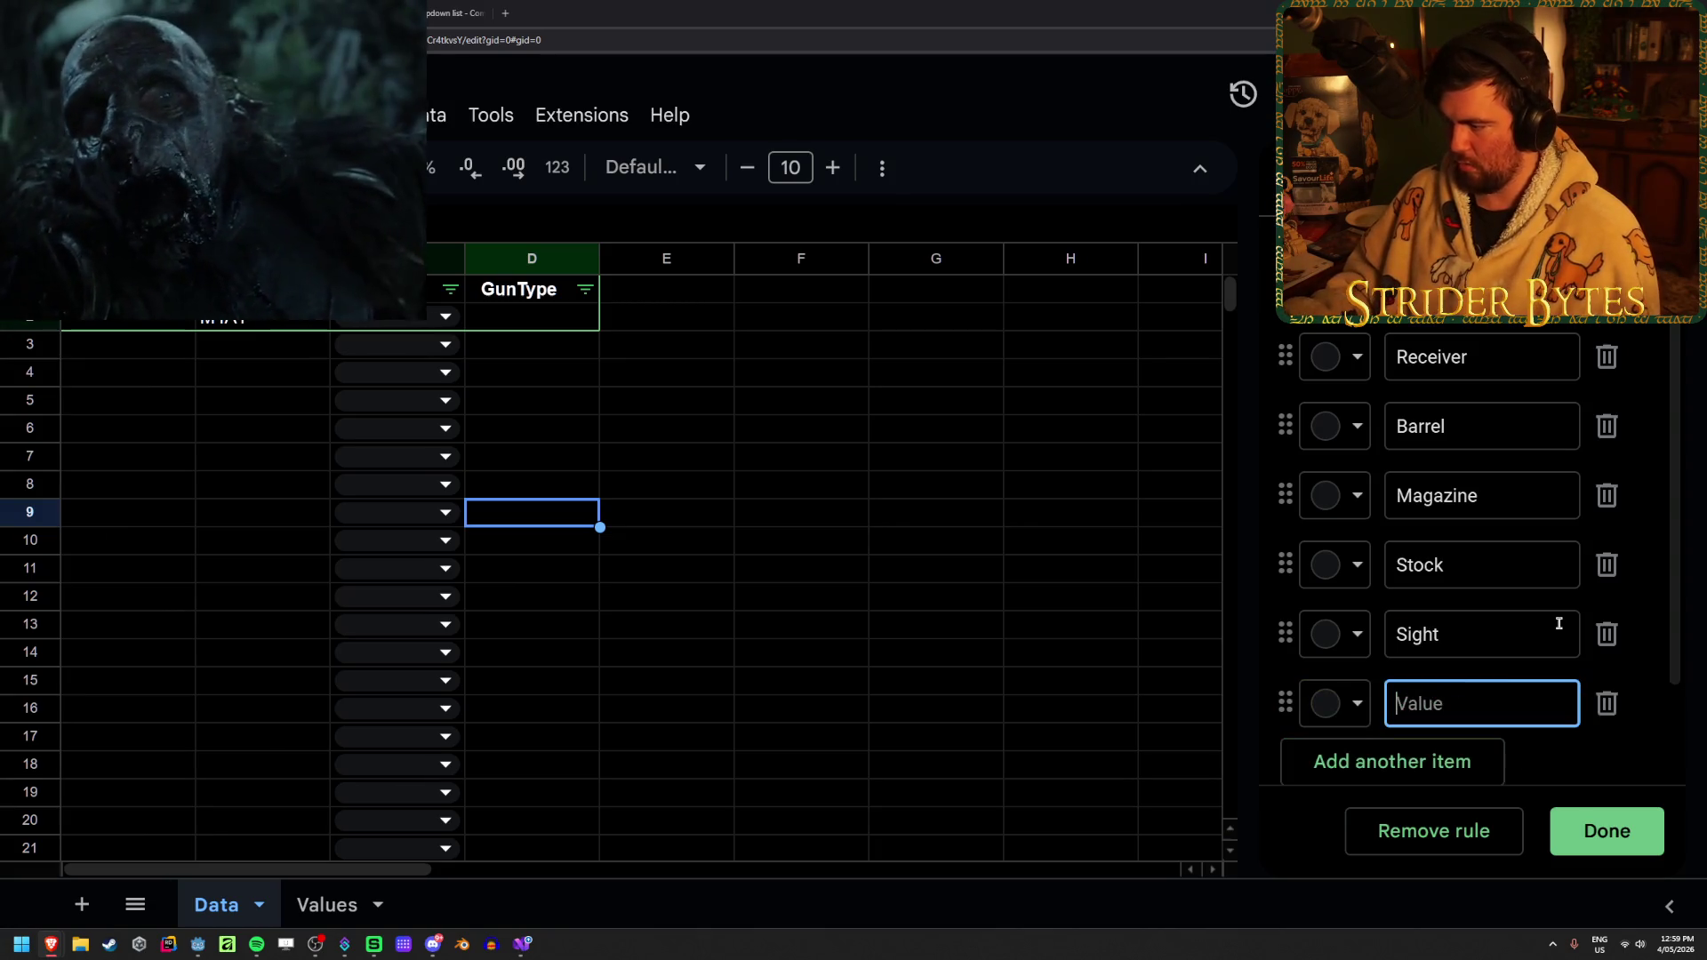
type("Muzzle")
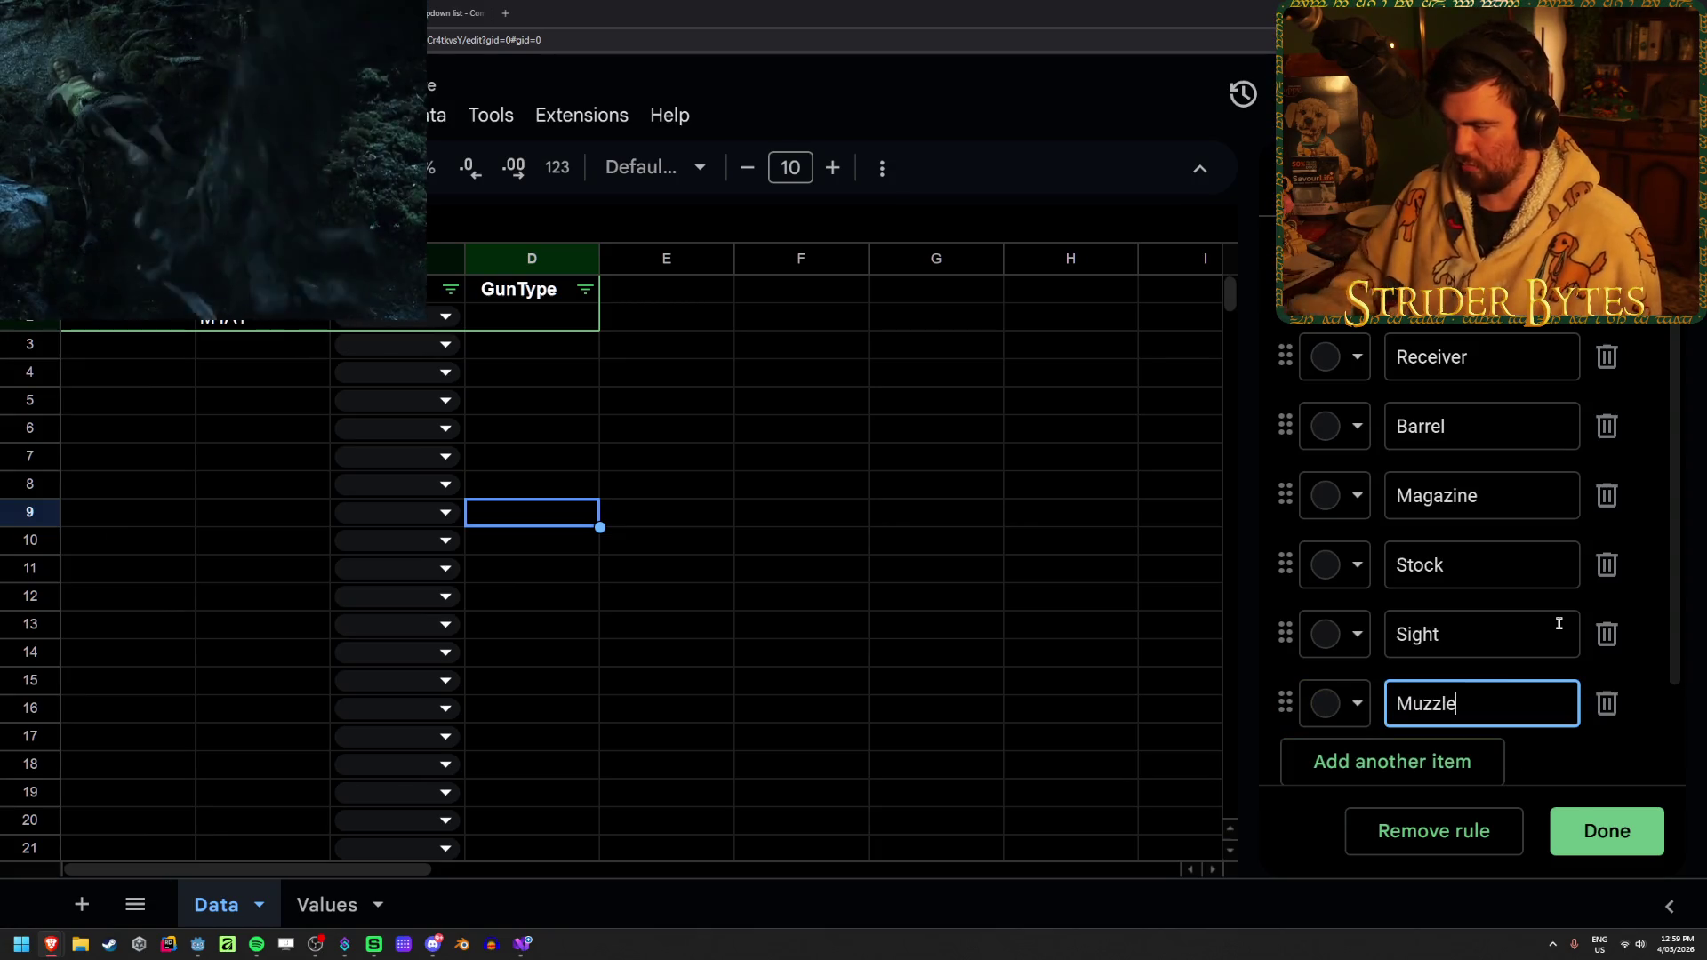
left_click(1446, 764)
type("Foregri")
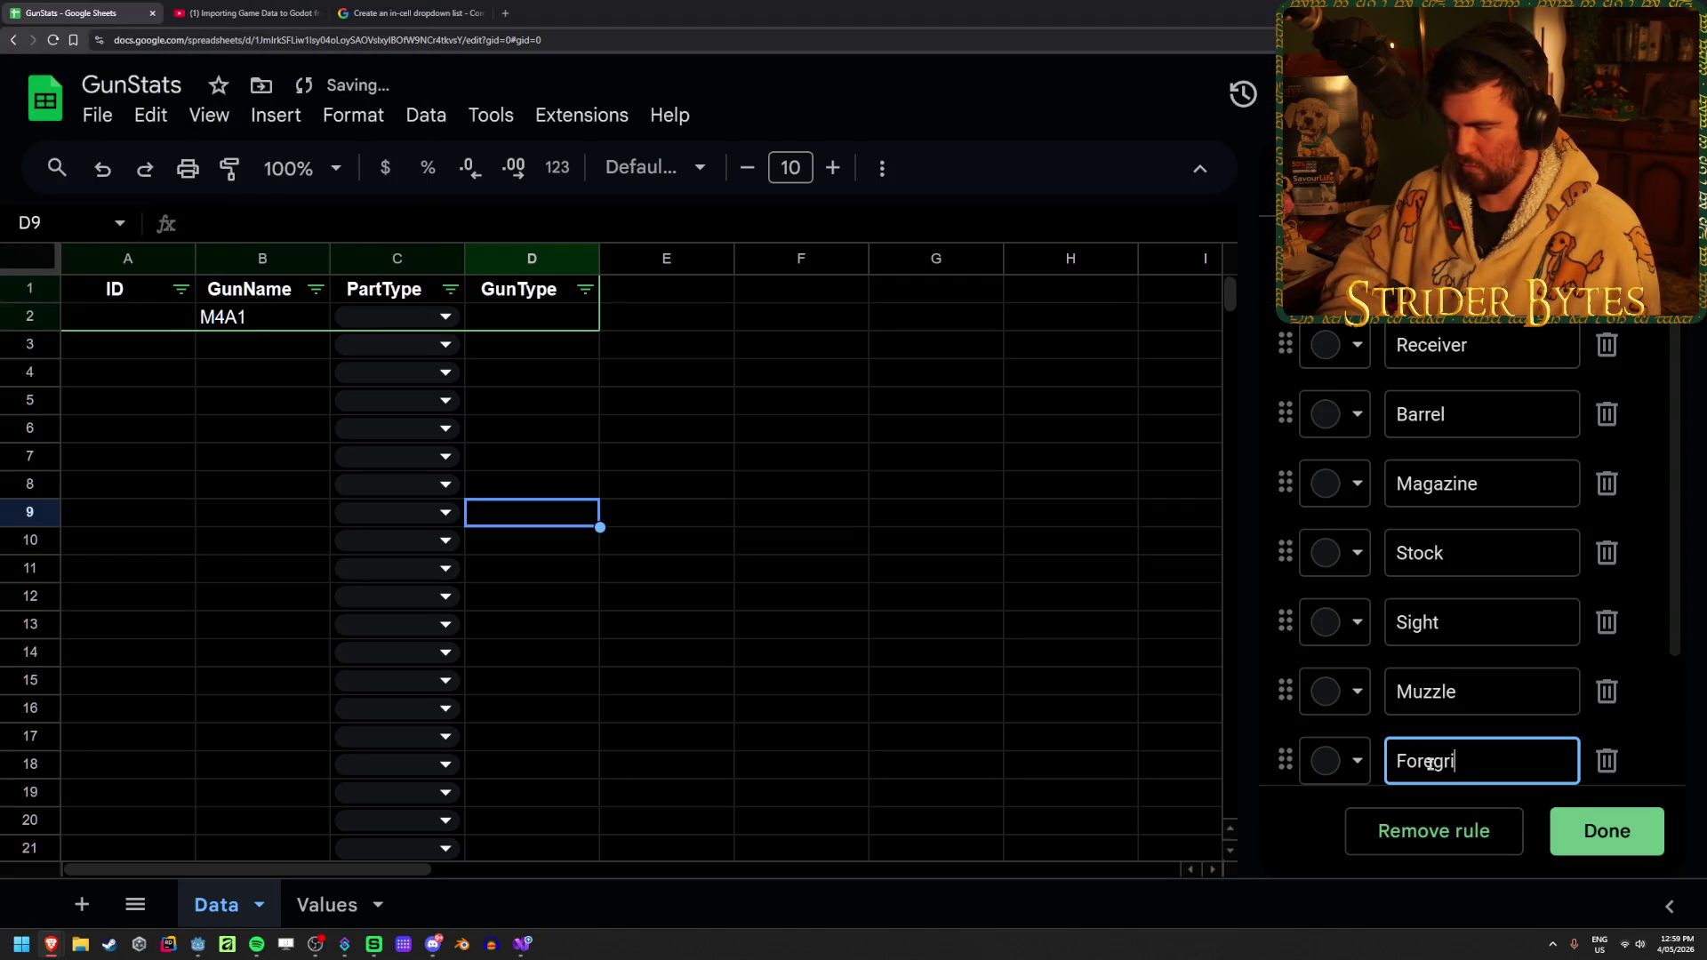
type("p")
left_click(731, 384)
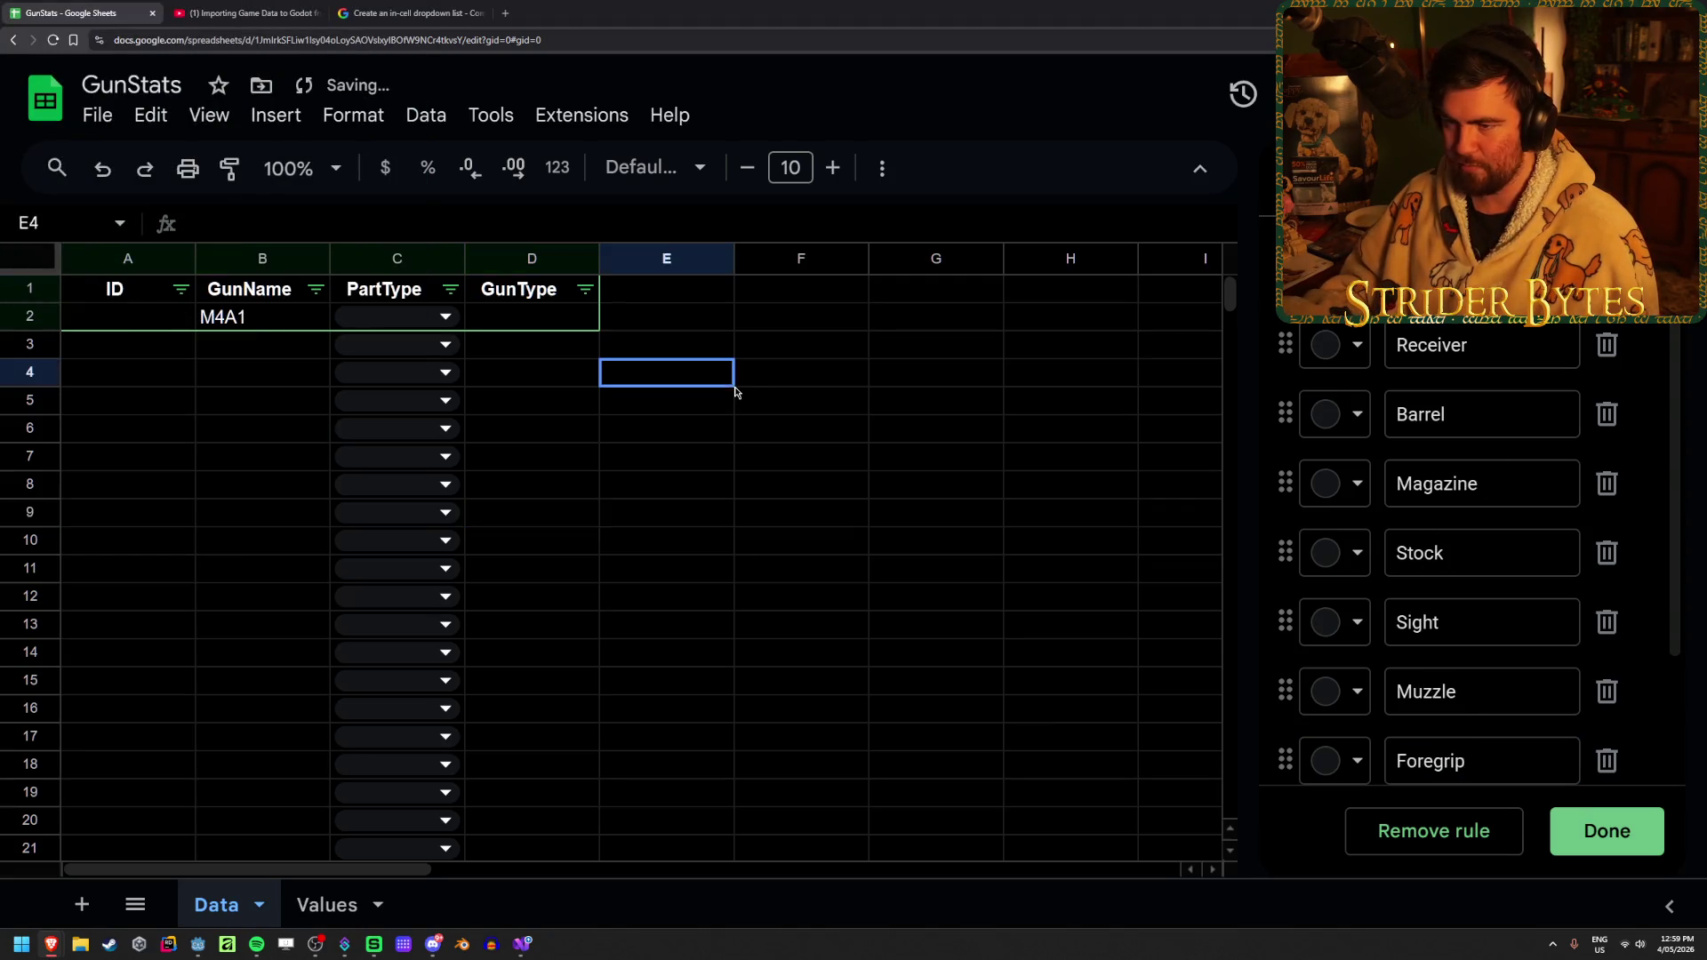
Undo an accidental fill of rows 3–10 and remove the filter from the header row
mouse_move(116, 289)
left_mouse_down()
mouse_move(572, 320)
mouse_move(1023, 571)
left_mouse_up()
key("ctrl+z")
left_click(427, 116)
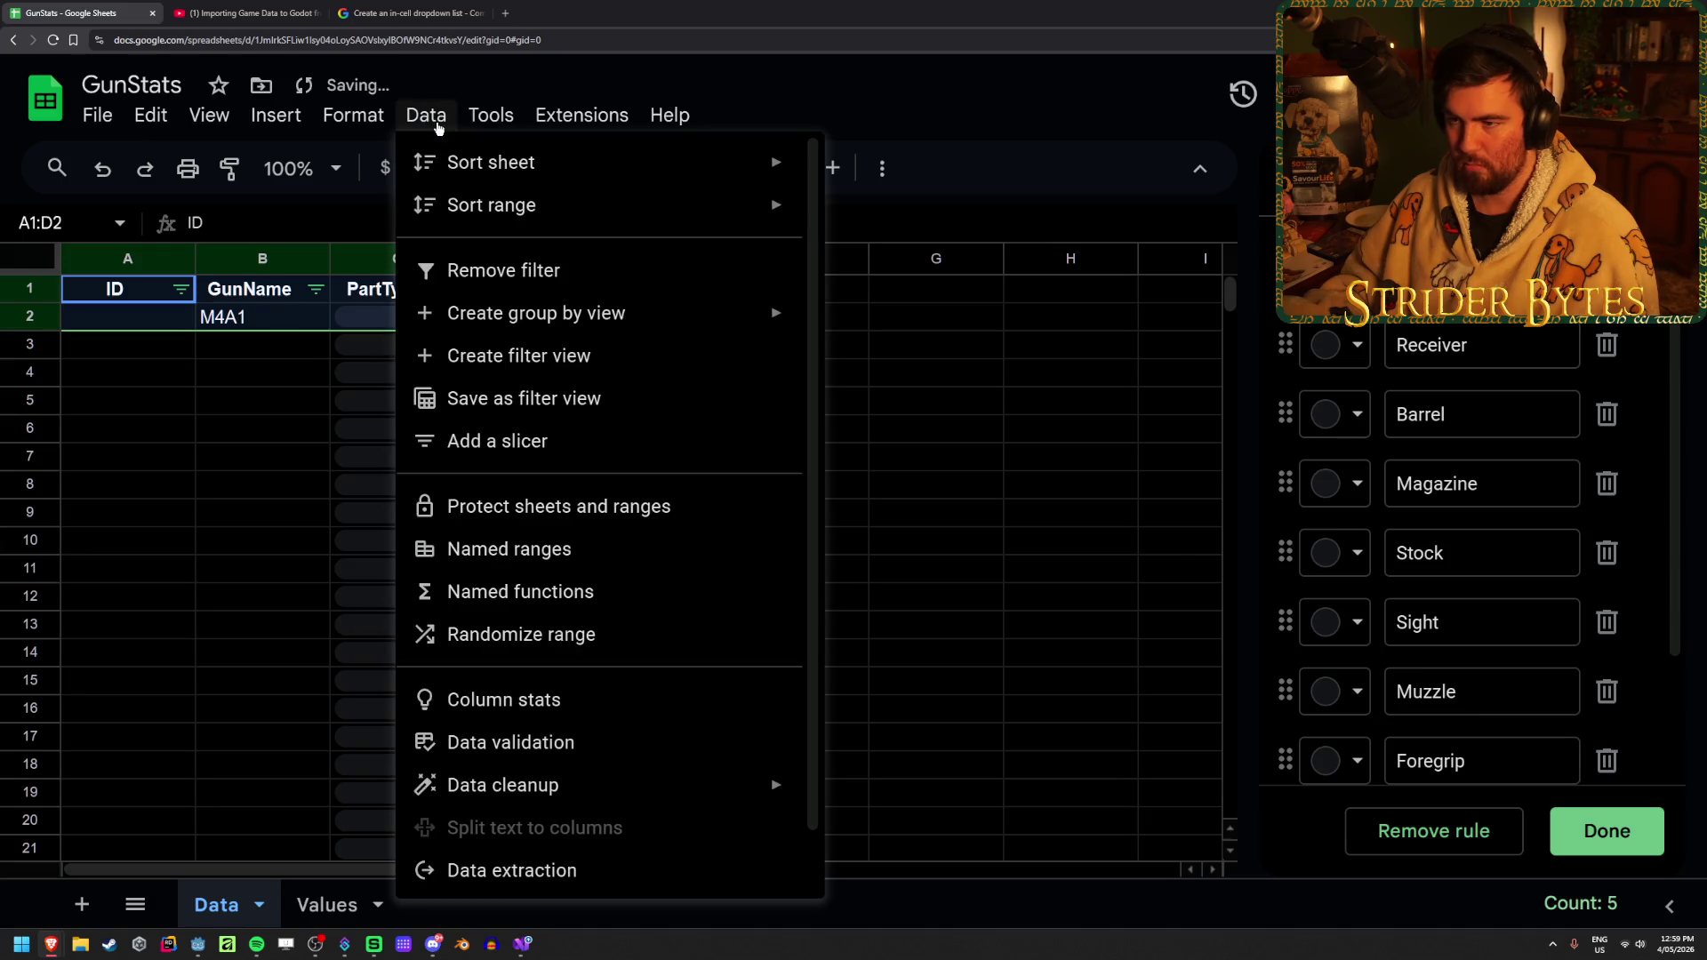
left_click(444, 270)
left_click(911, 487)
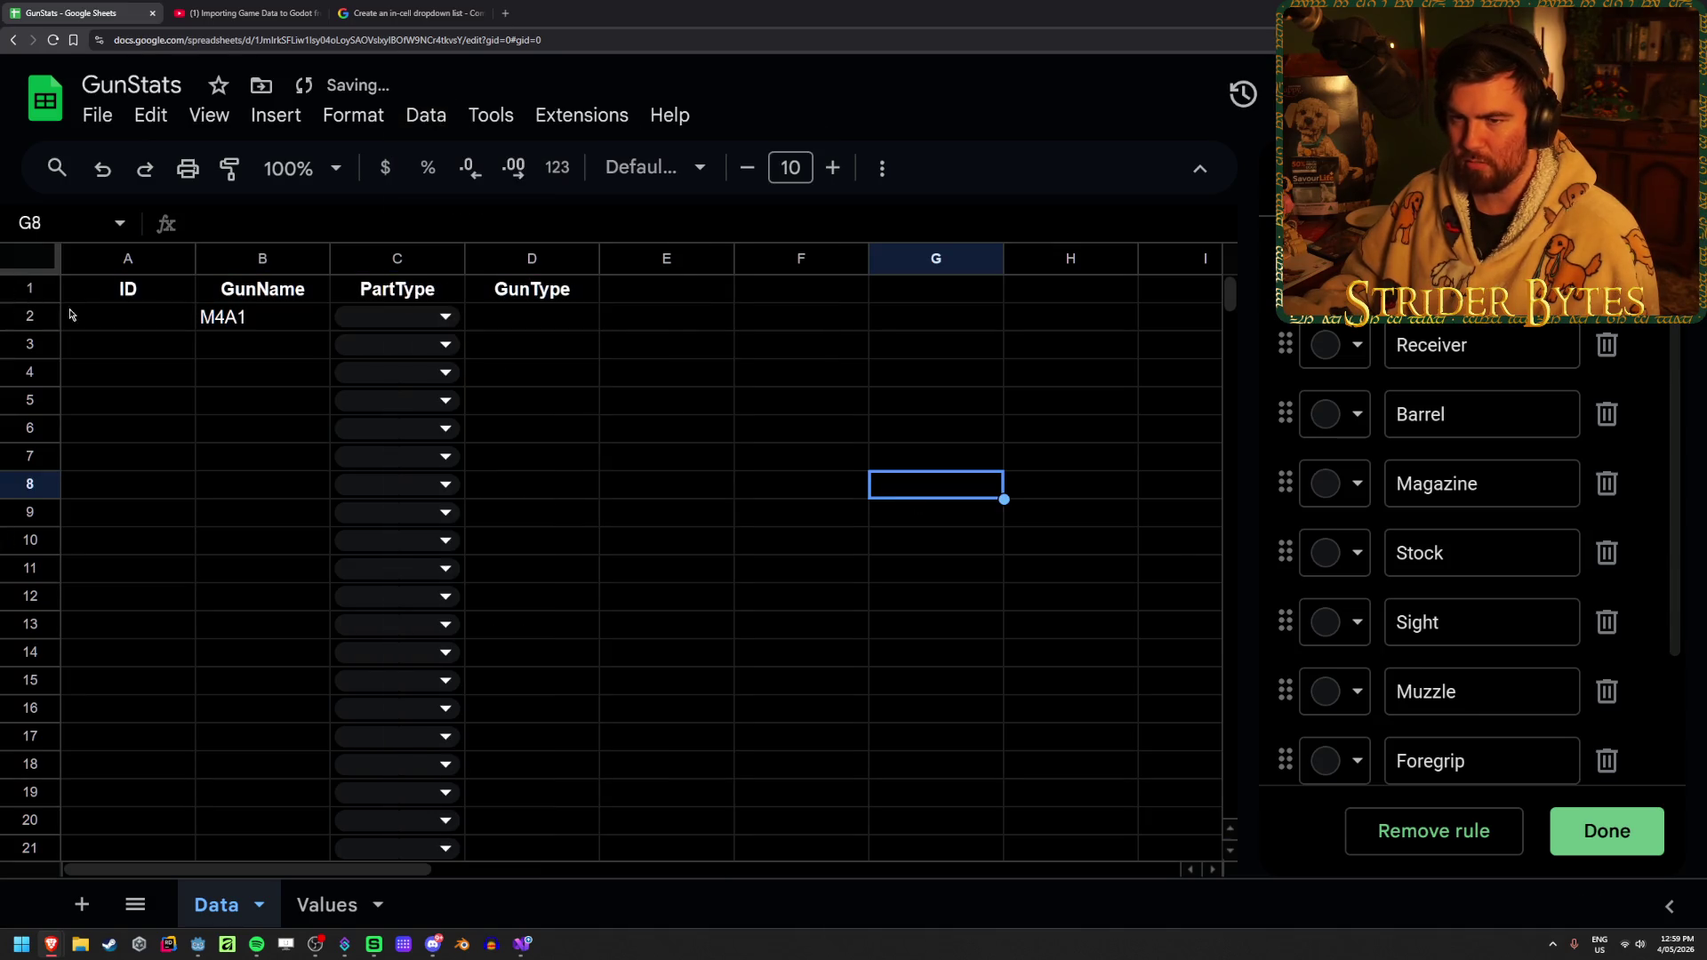
left_click(29, 288)
left_click(489, 116)
mouse_move(436, 120)
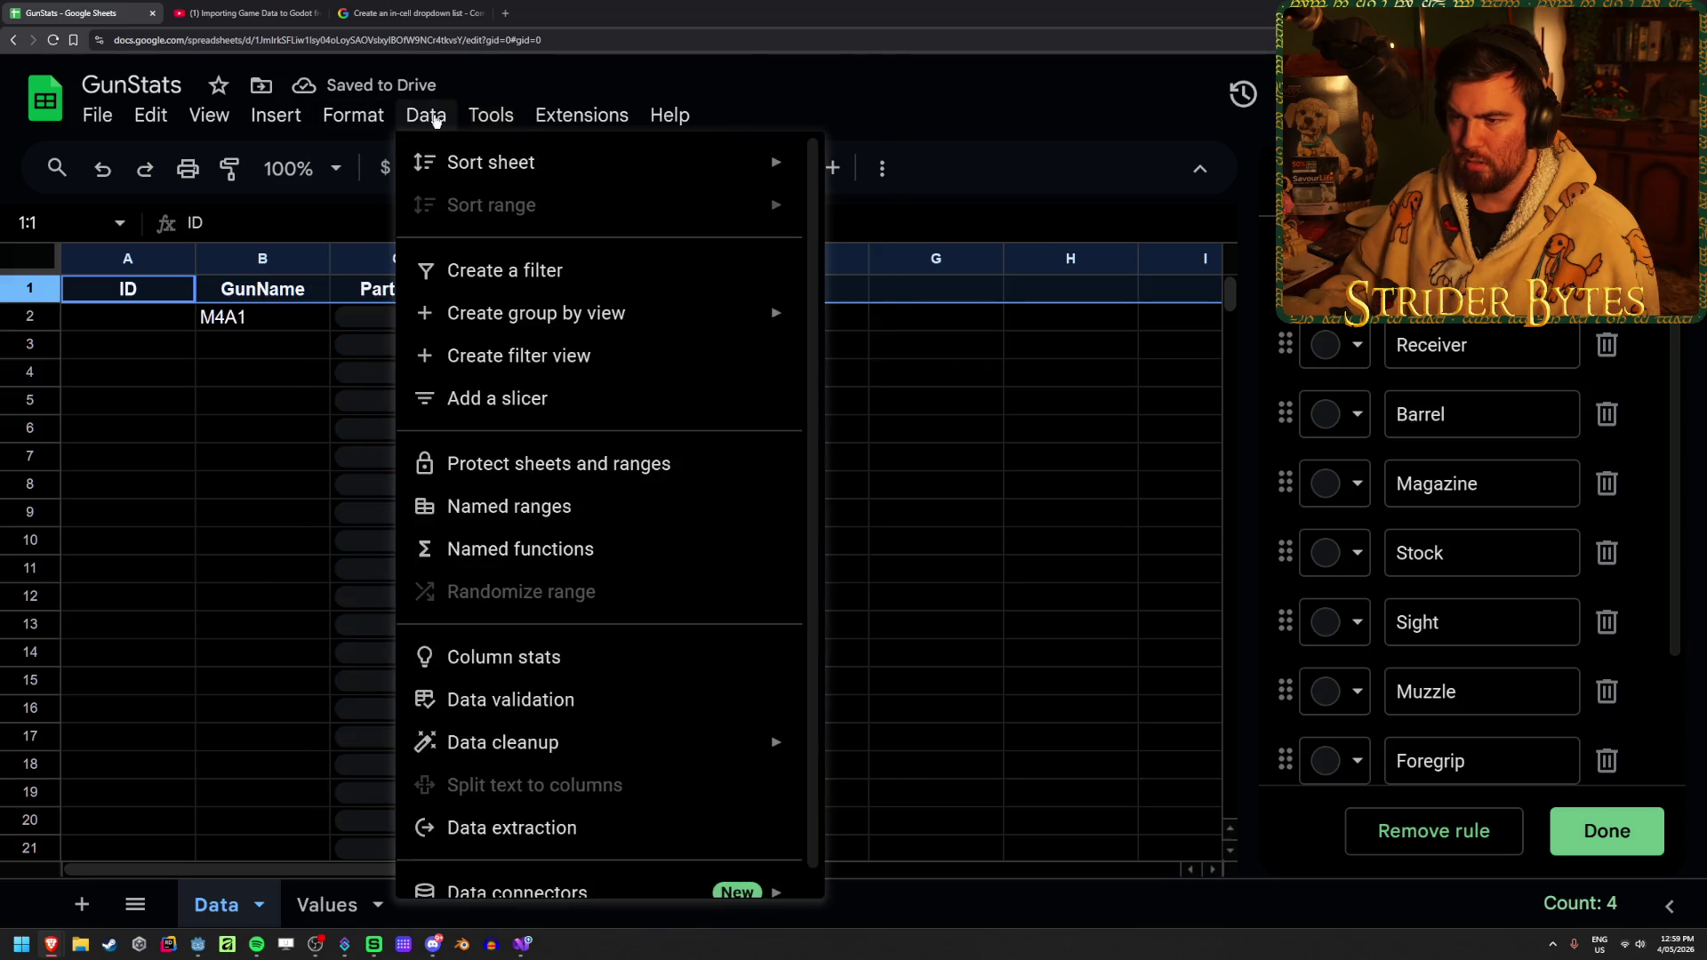
left_click(474, 270)
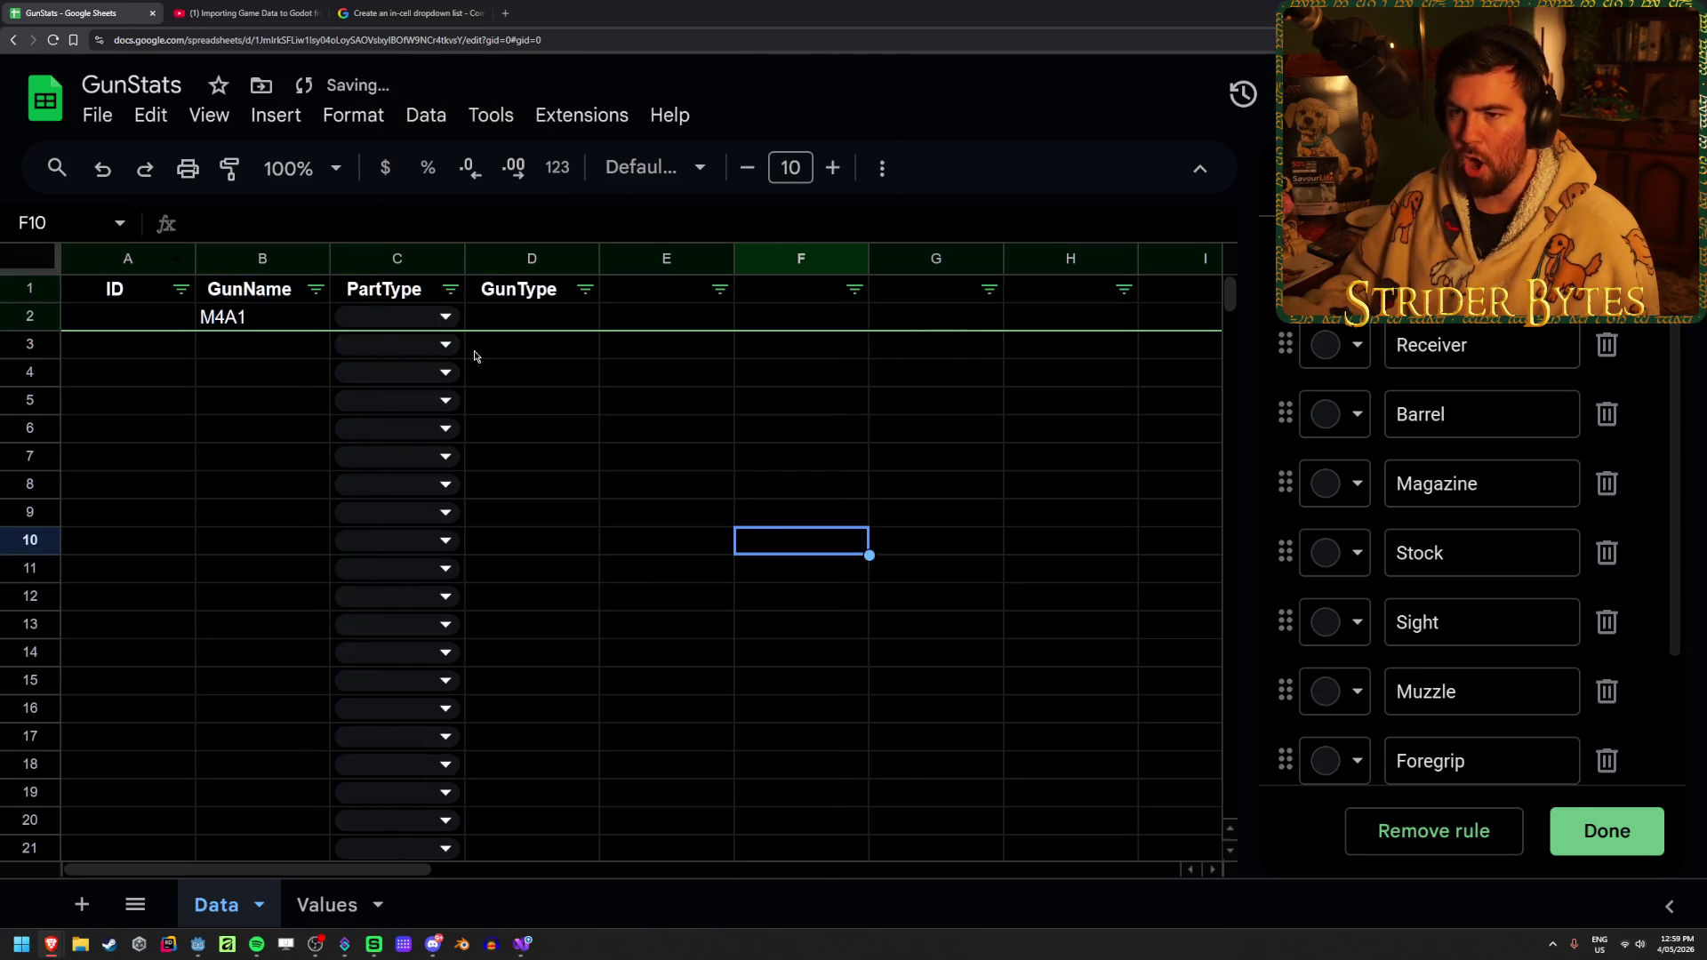
key("ctrl+z")
left_click(926, 521)
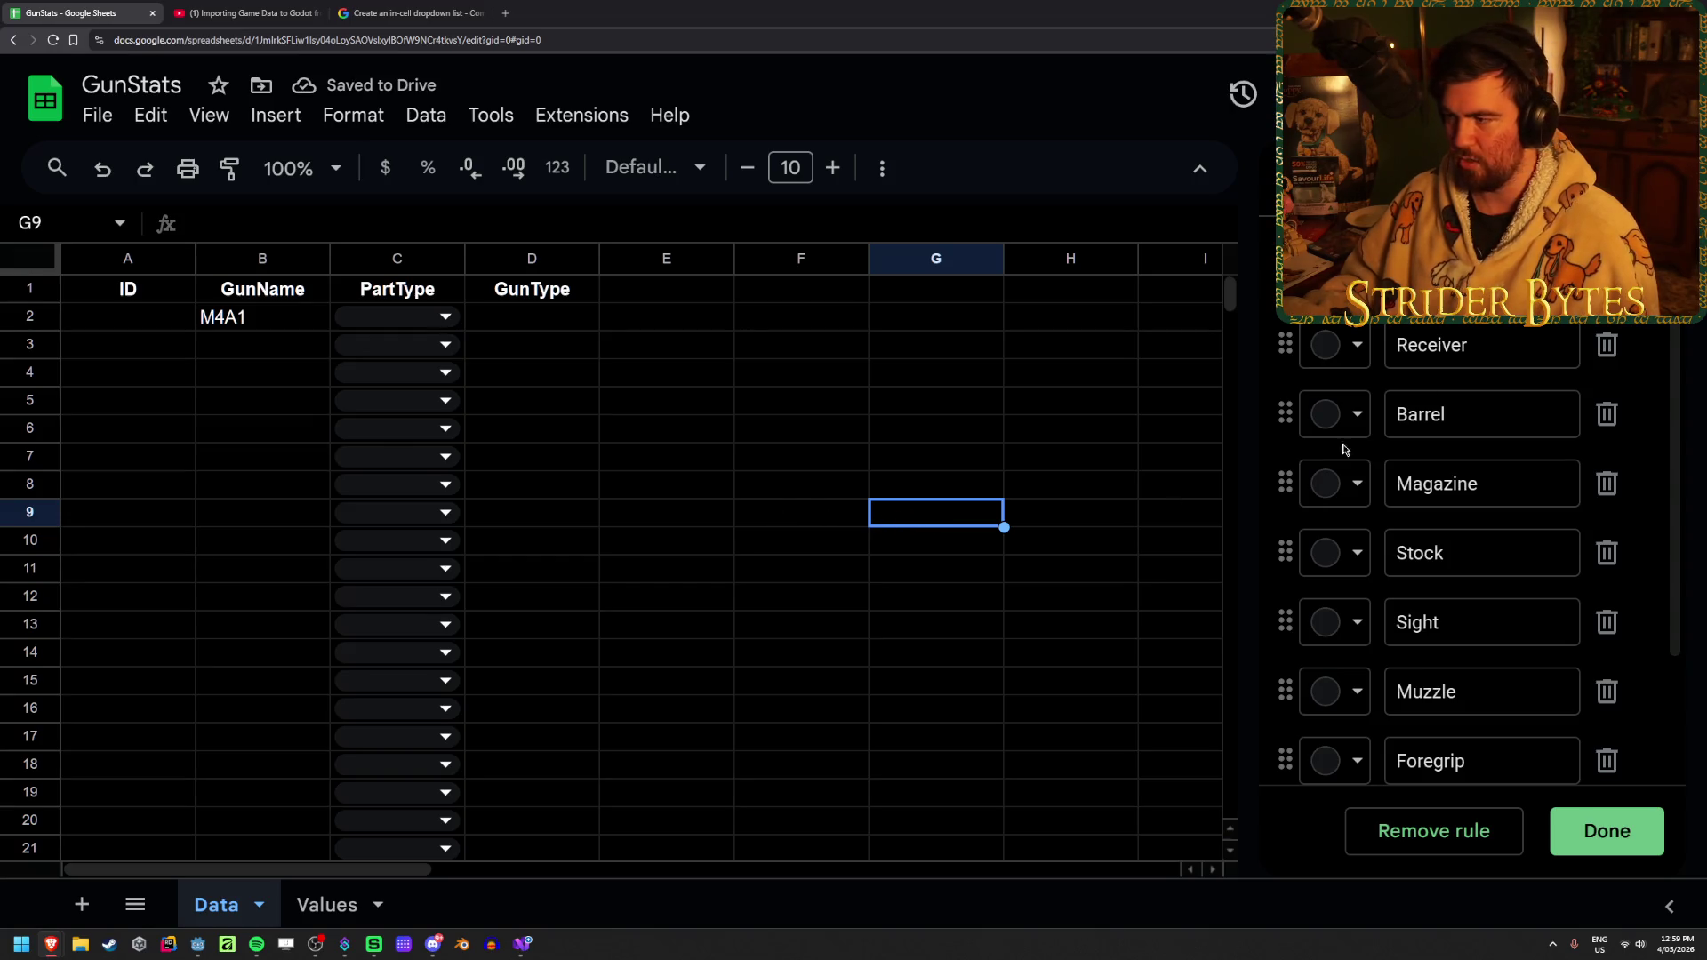
Try Receiver, Stock and Muzzle in C2, clear them, then bring up column C's options
left_click(499, 439)
left_click(418, 317)
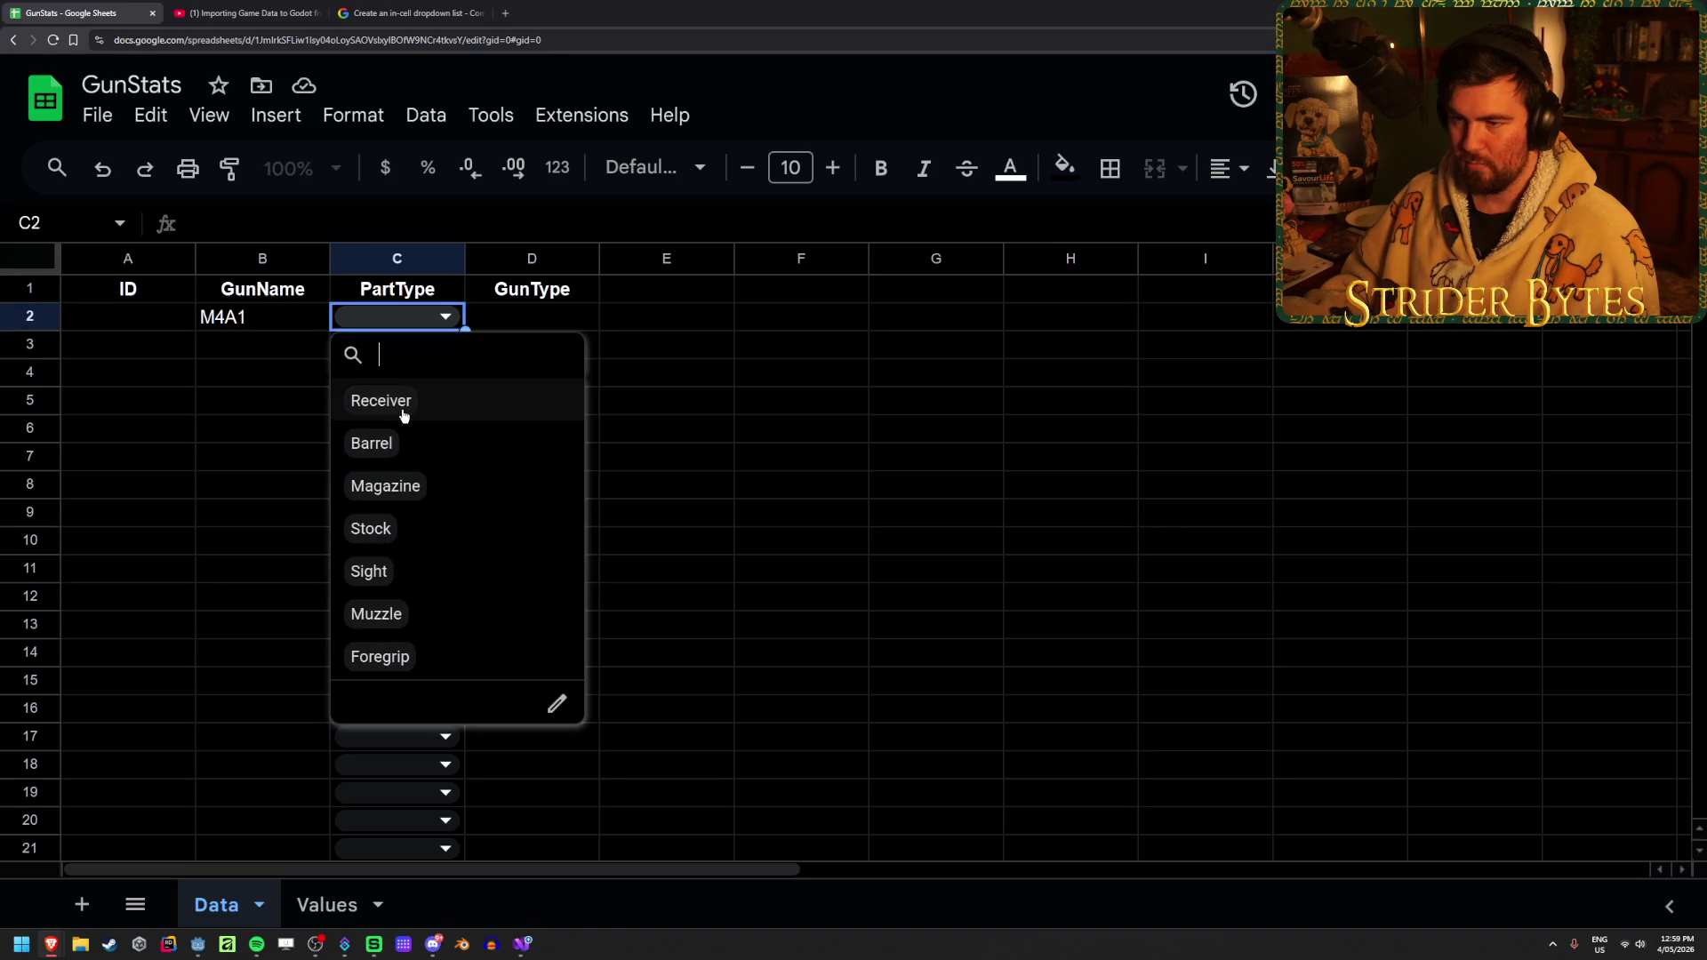
left_click(380, 401)
left_click(371, 528)
left_click(376, 613)
left_click(370, 528)
left_click(376, 614)
left_click(380, 401)
left_click(801, 371)
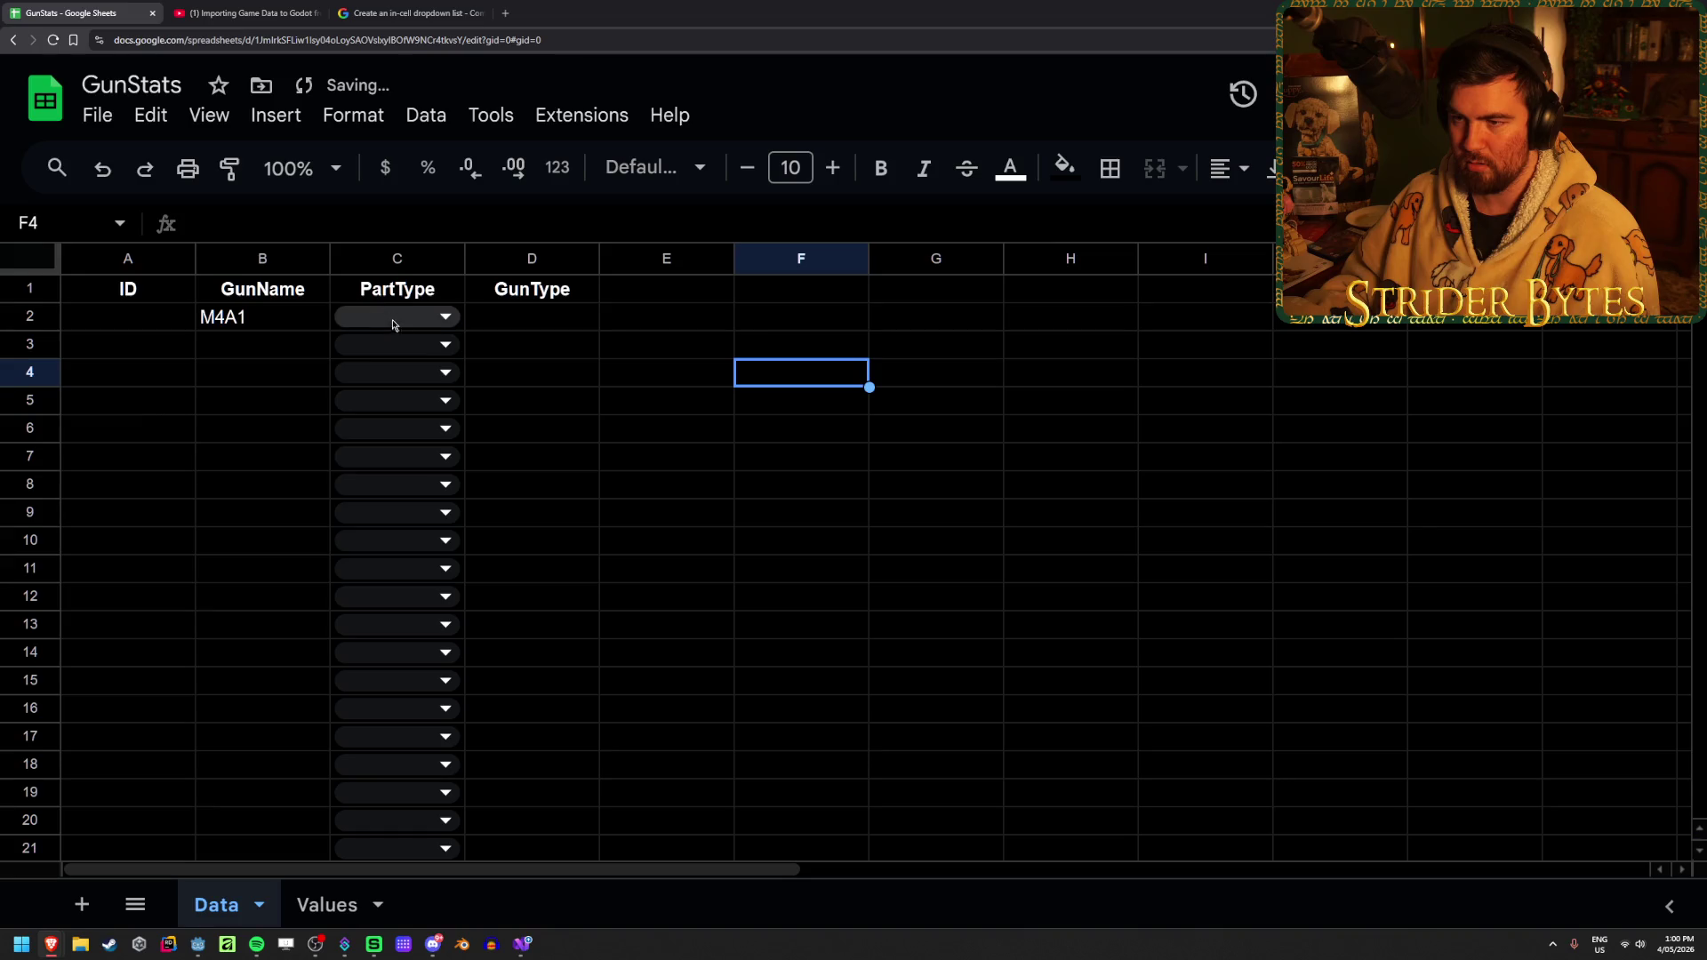
left_click(402, 259)
right_click(415, 265)
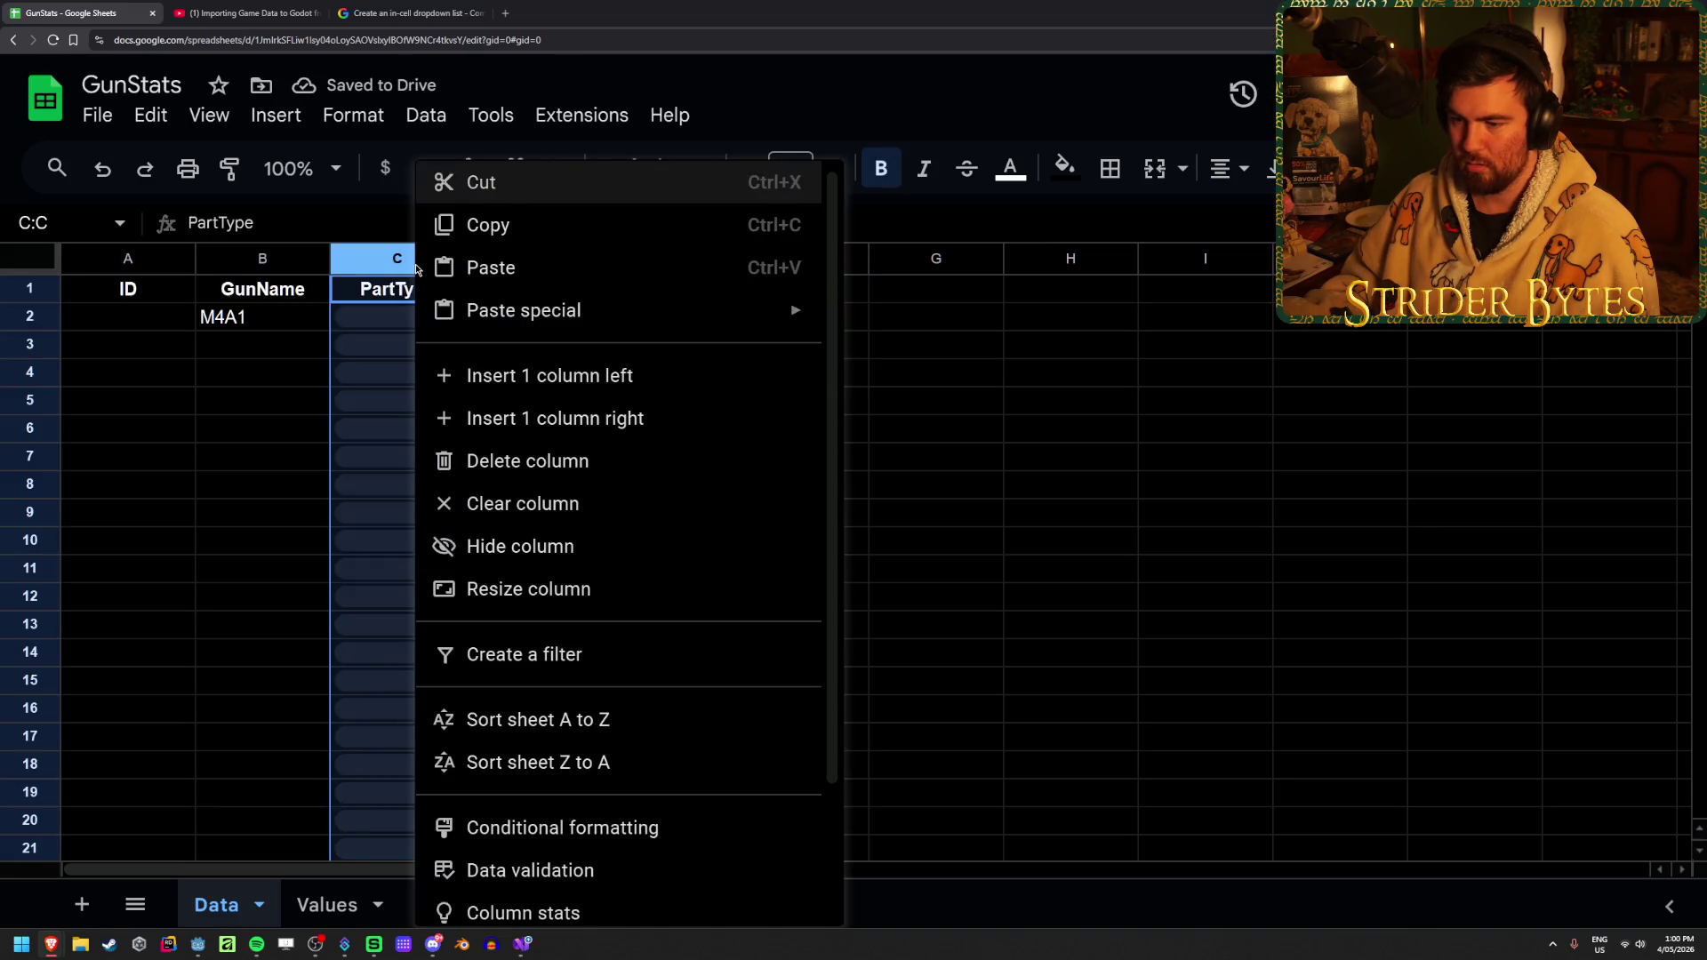
Turn off multiple selections so each PartType cell takes one choice
left_click(551, 879)
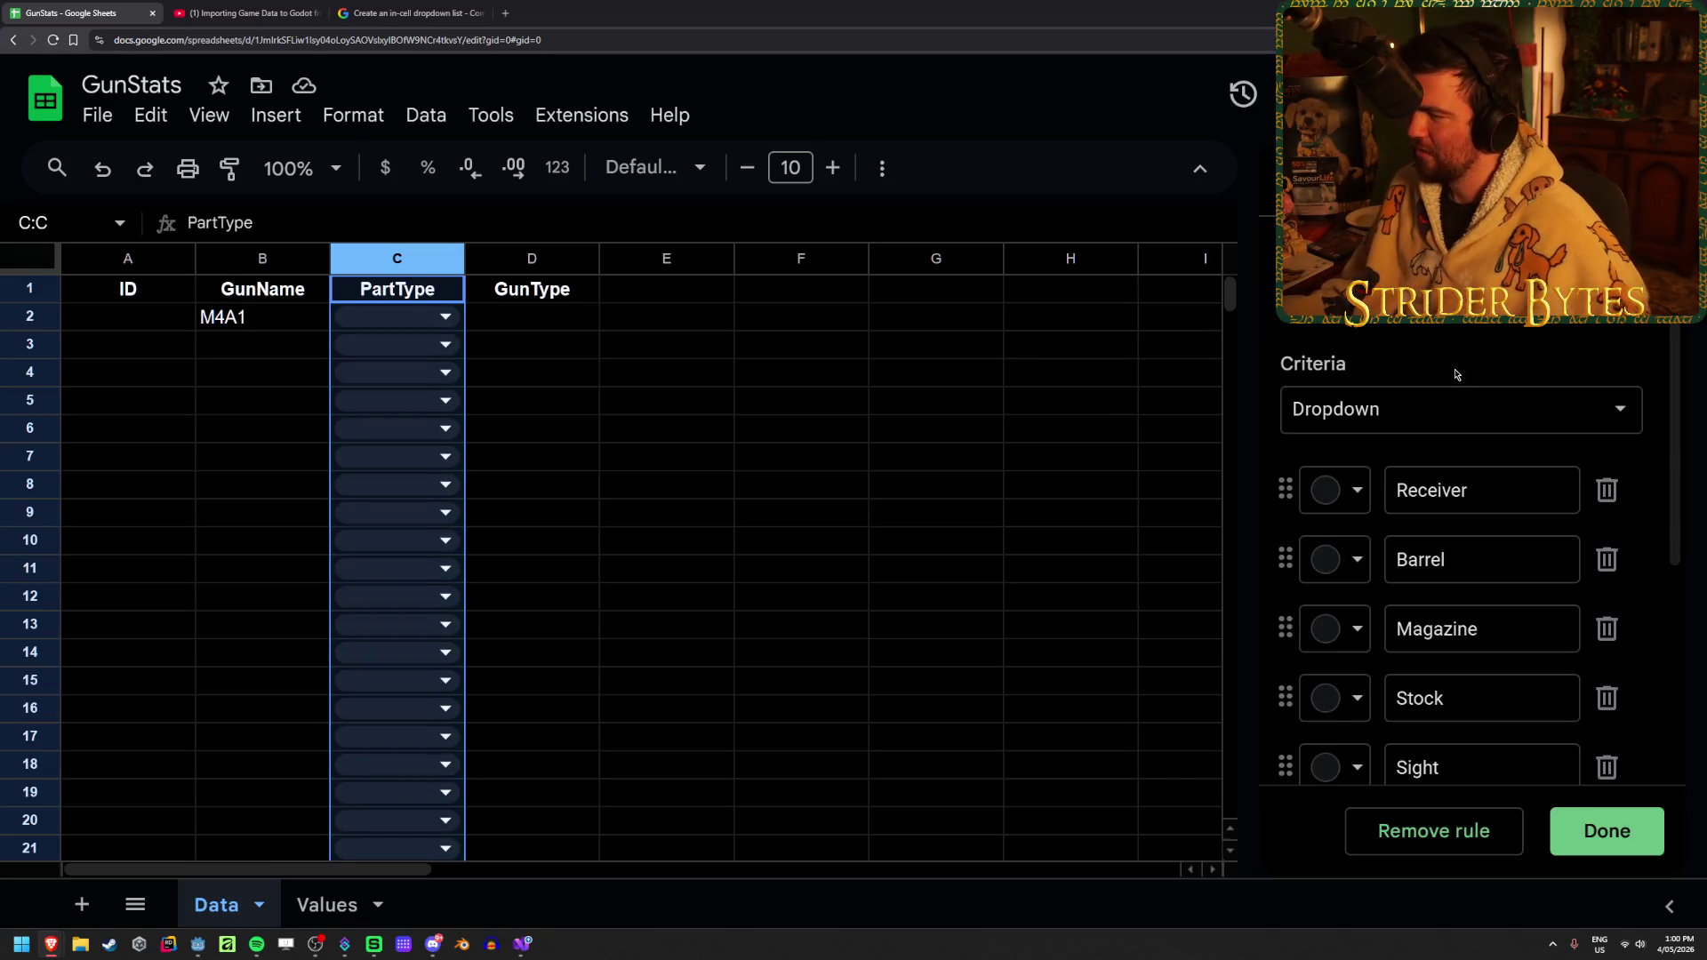
scroll(1456, 382, "down", 4)
left_click(1294, 689)
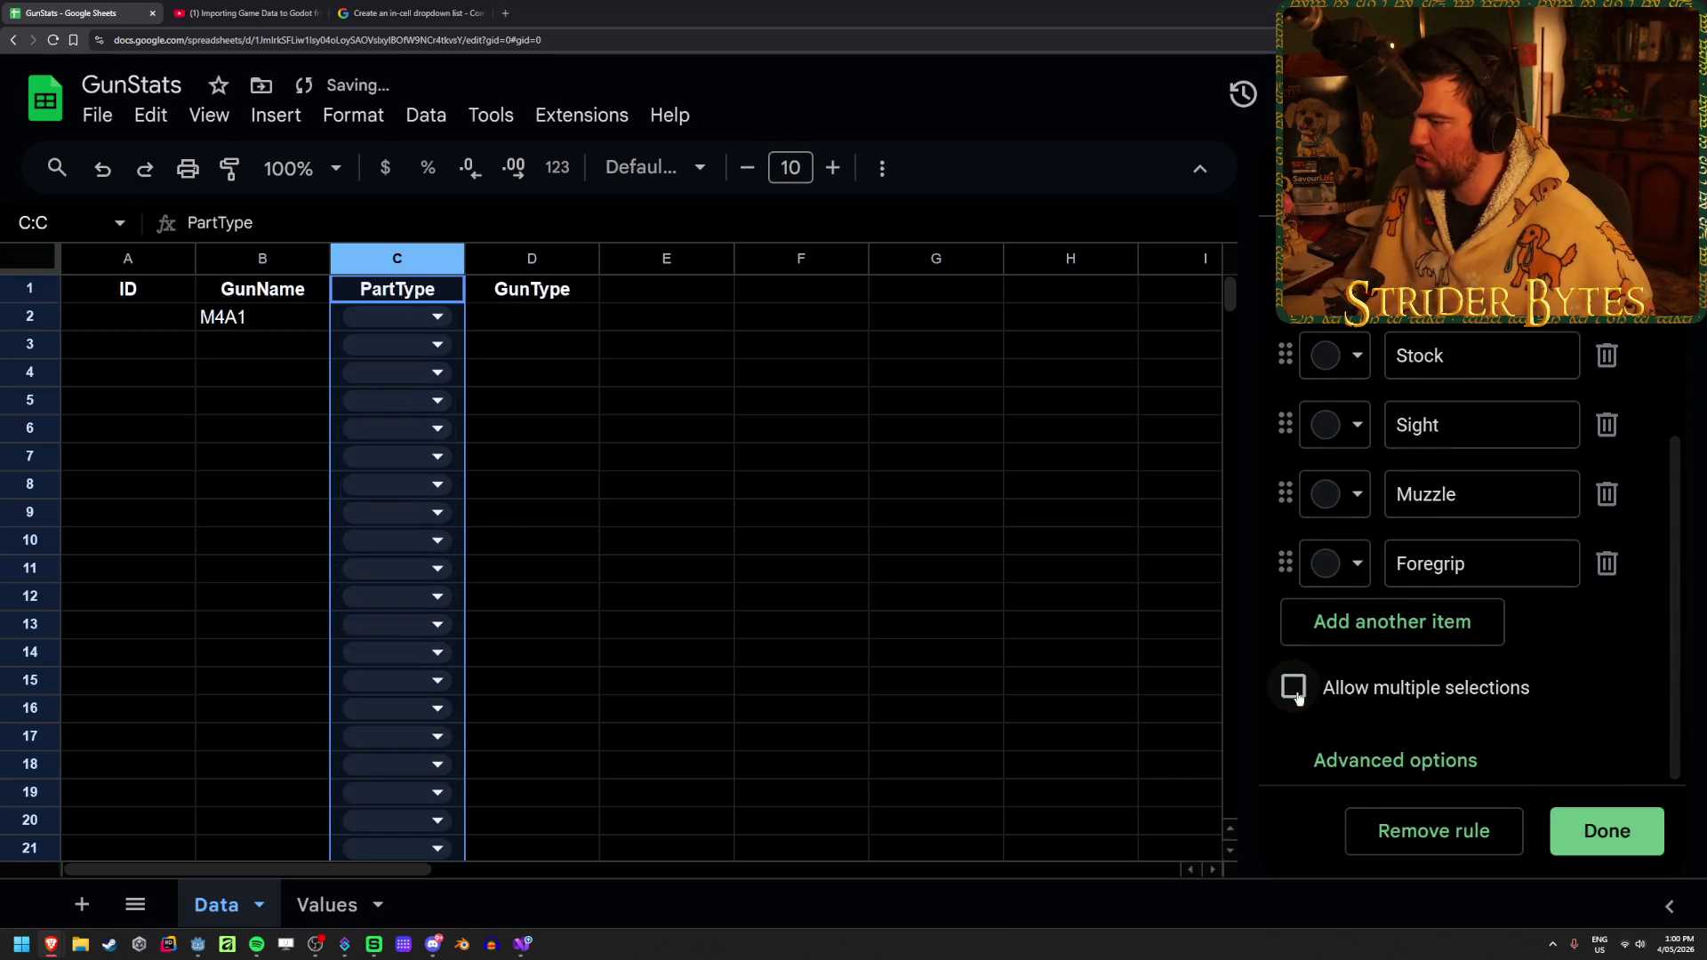
left_click(1617, 830)
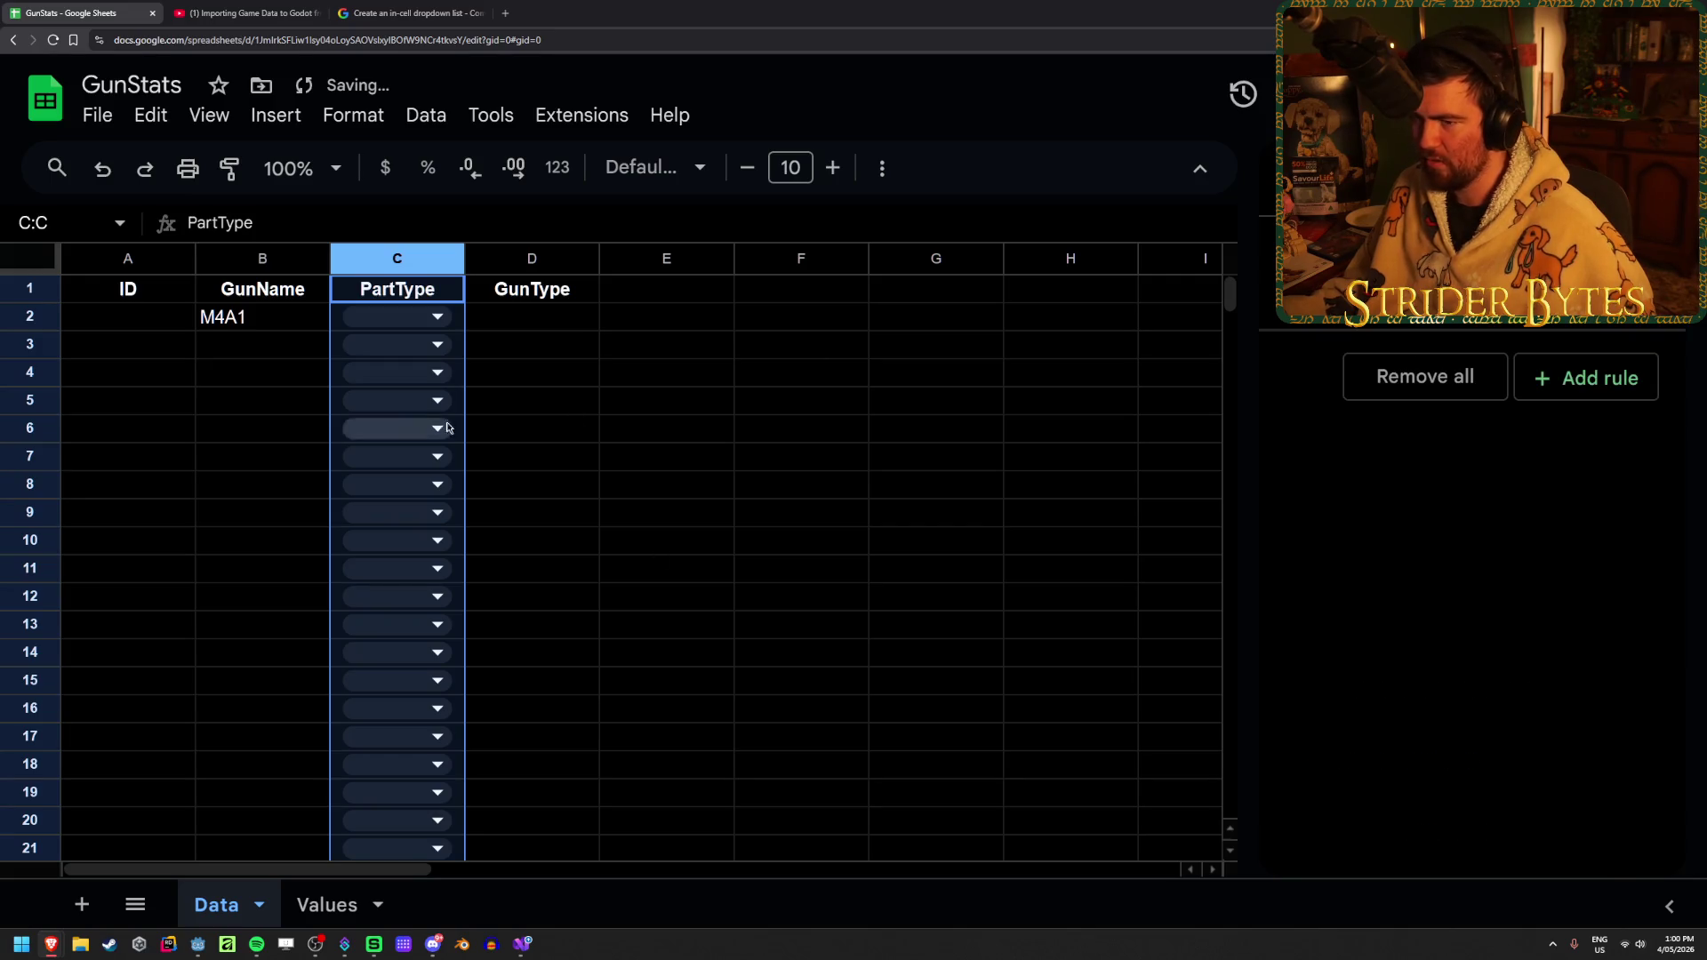
left_click(532, 400)
Set C3 to Barrel and C4 to Magazine, and widen column C to fit
left_click(397, 344)
left_click(397, 426)
left_click(397, 373)
left_click(385, 497)
left_click_drag(465, 260, 489, 259)
left_click(576, 522)
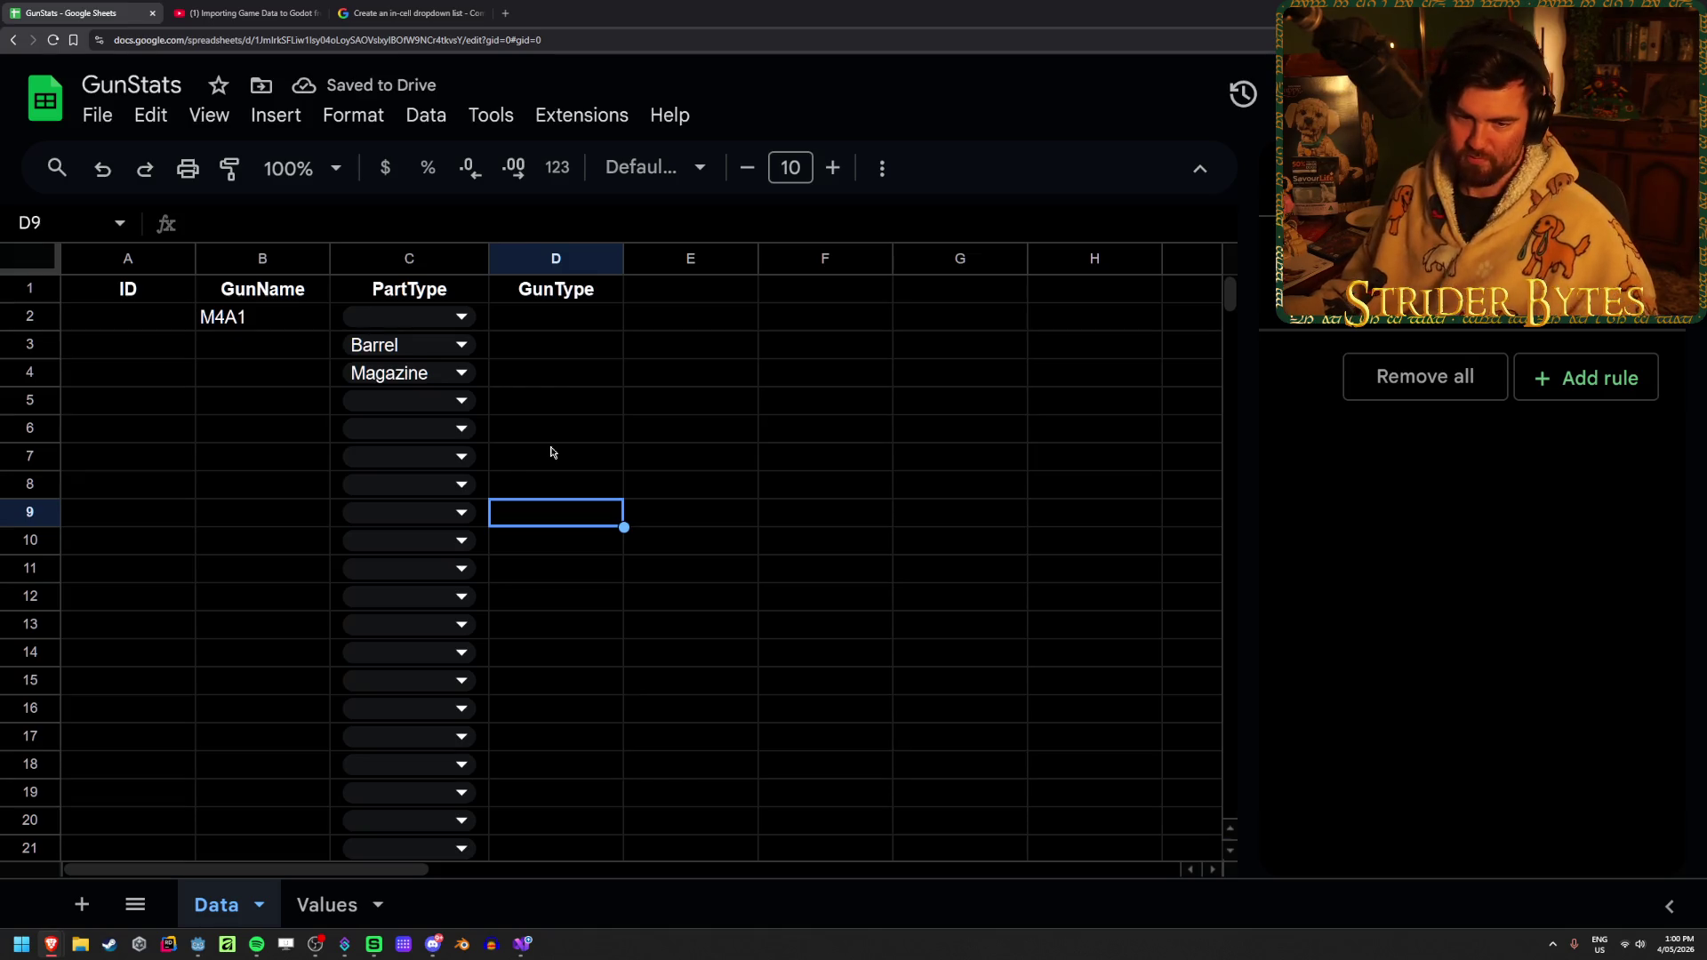
Inspect the Magazine and Barrel values in C4 and C3, leaving them unchanged
double_click(379, 371)
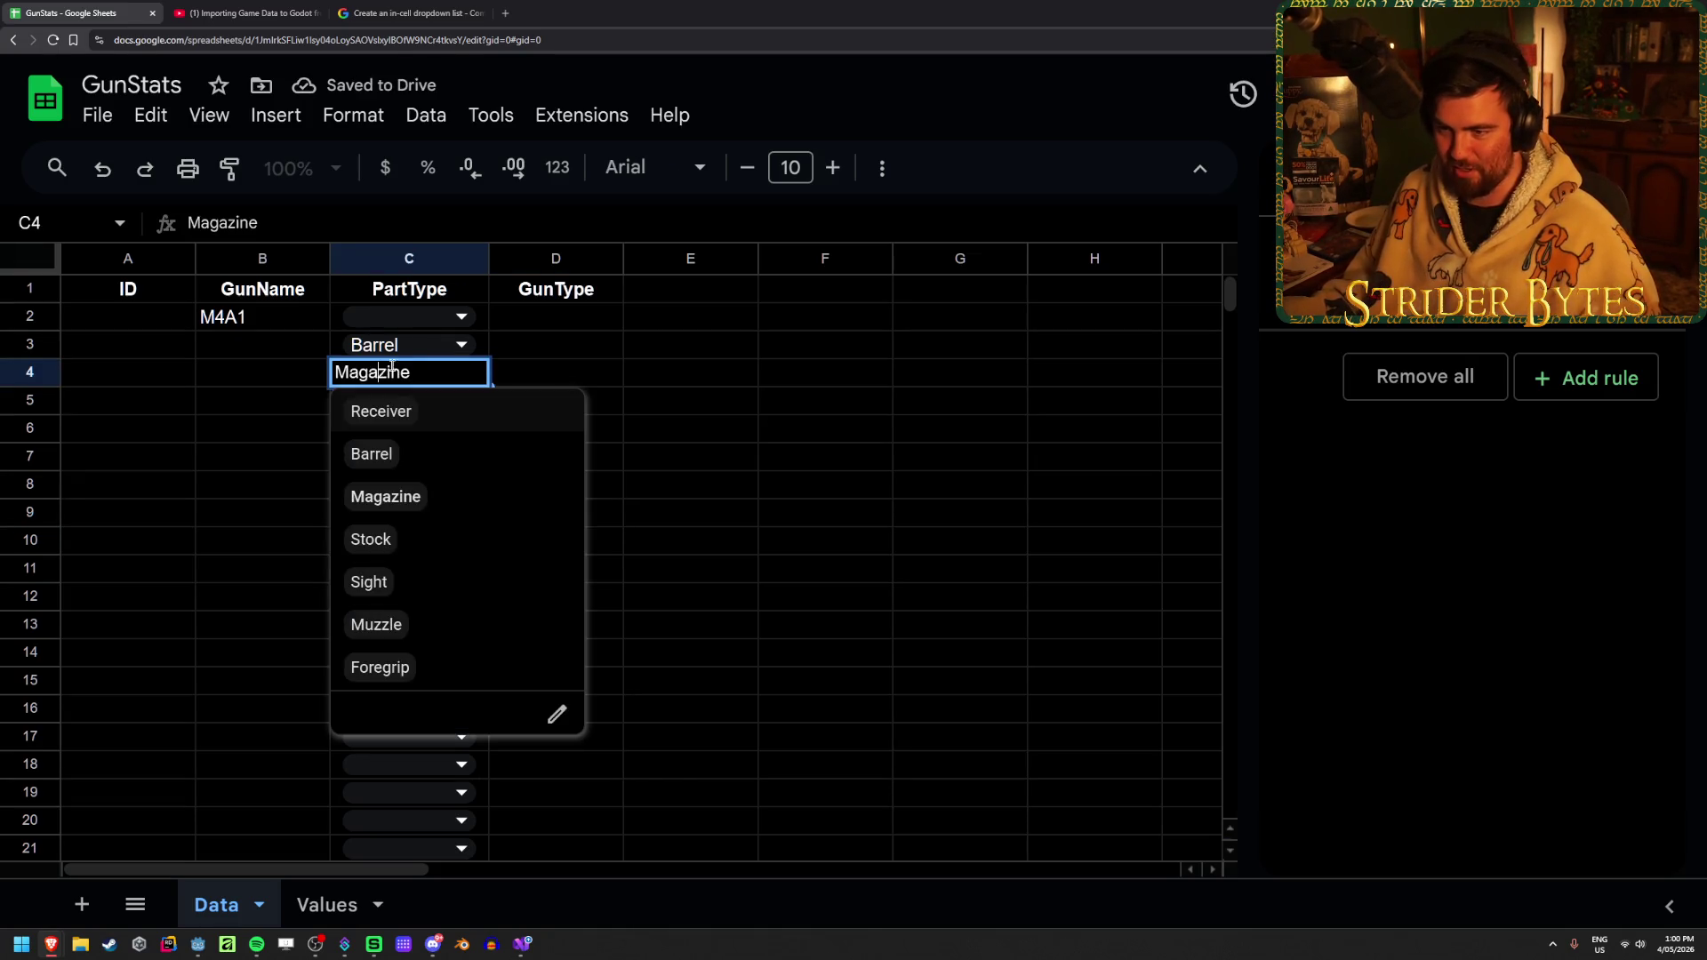
left_click(647, 390)
key("Left")
key("Left")
key("Return")
left_click(648, 380)
key("Left")
key("Left")
key("Return")
left_click(663, 372)
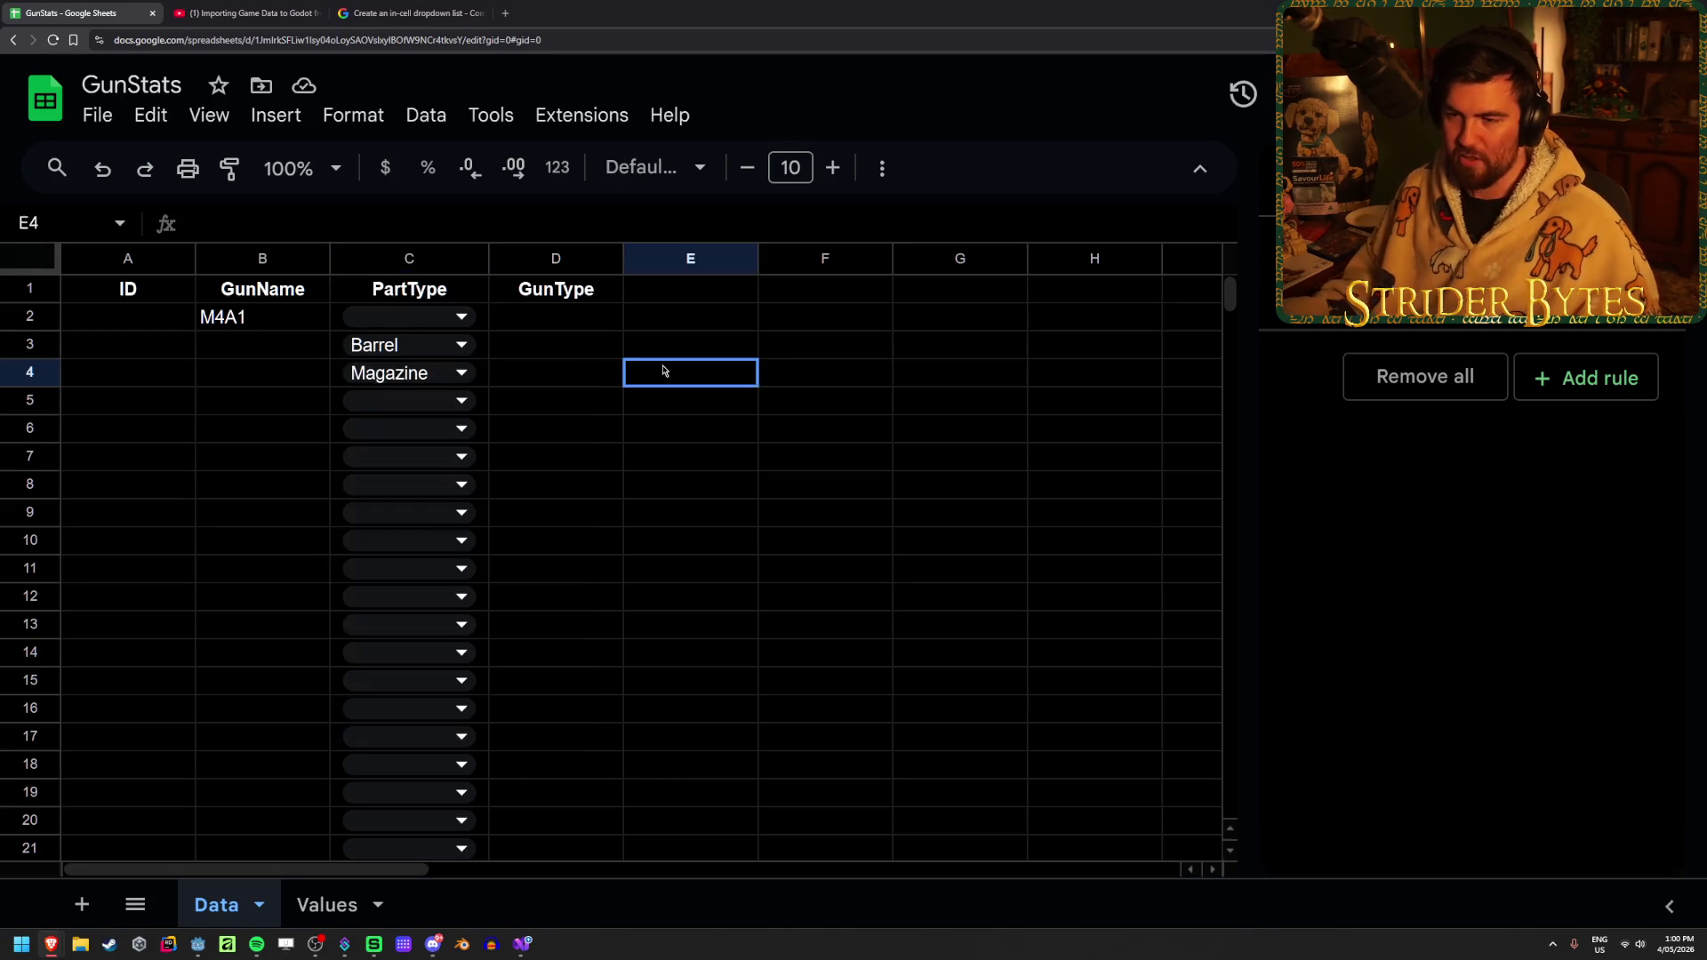
mouse_move(409, 316)
left_mouse_down()
mouse_move(397, 378)
mouse_move(711, 378)
left_mouse_up()
left_click(825, 540)
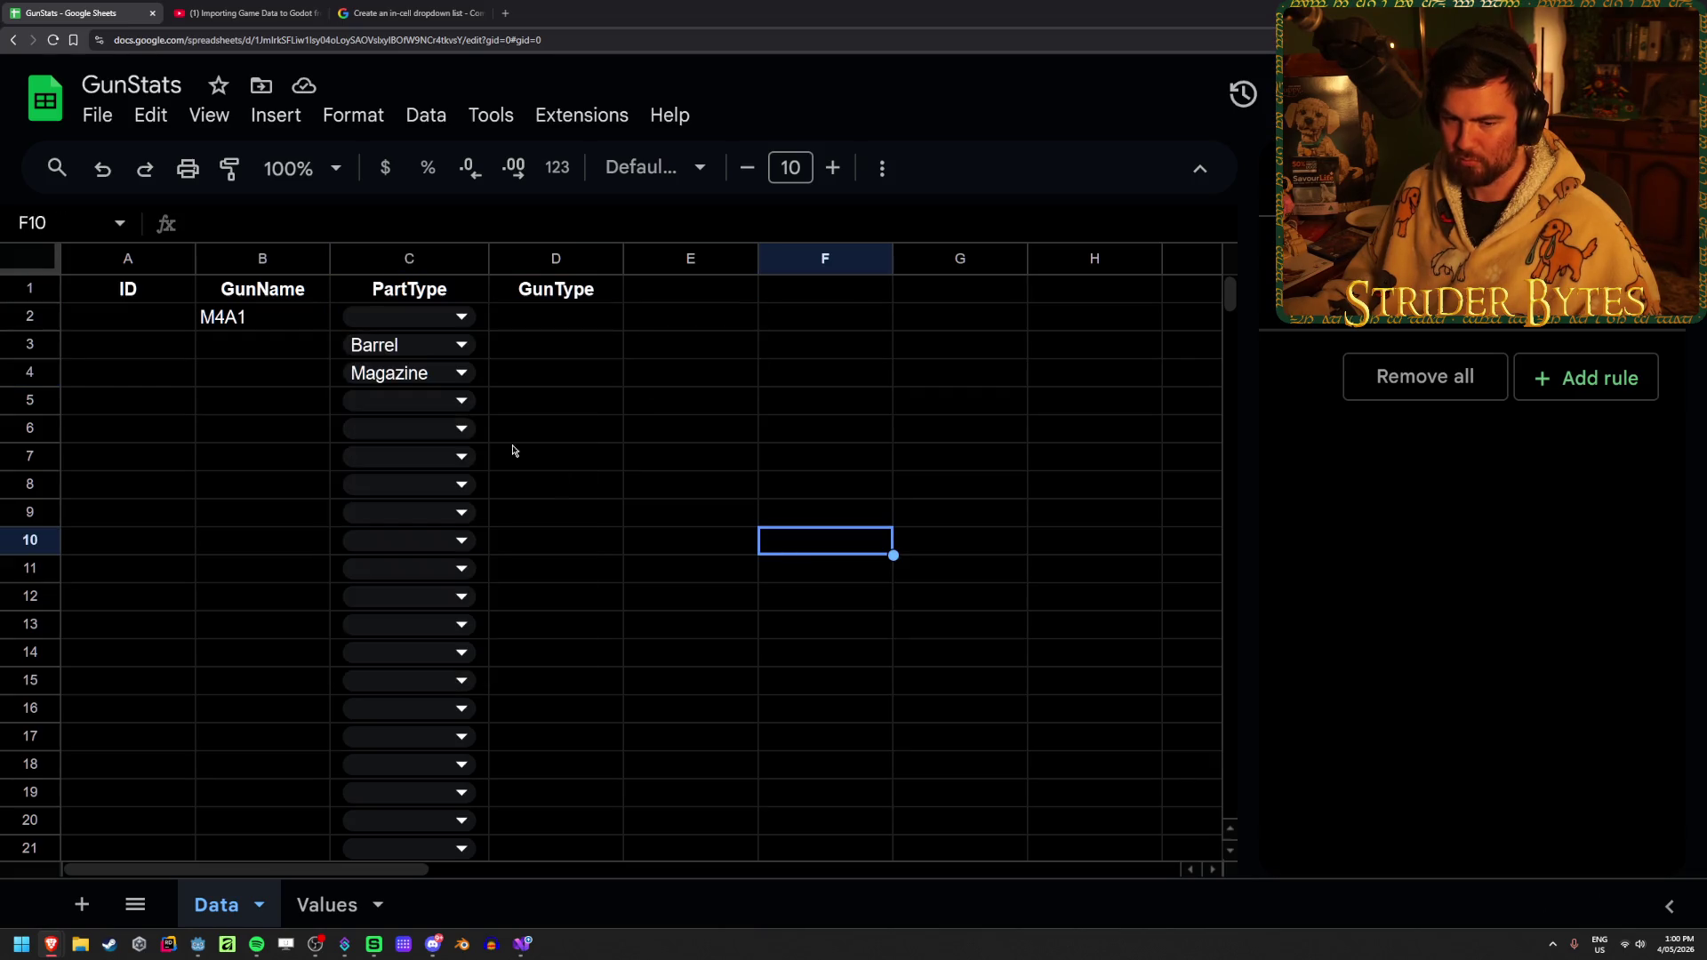
left_click(436, 352)
left_click(770, 378)
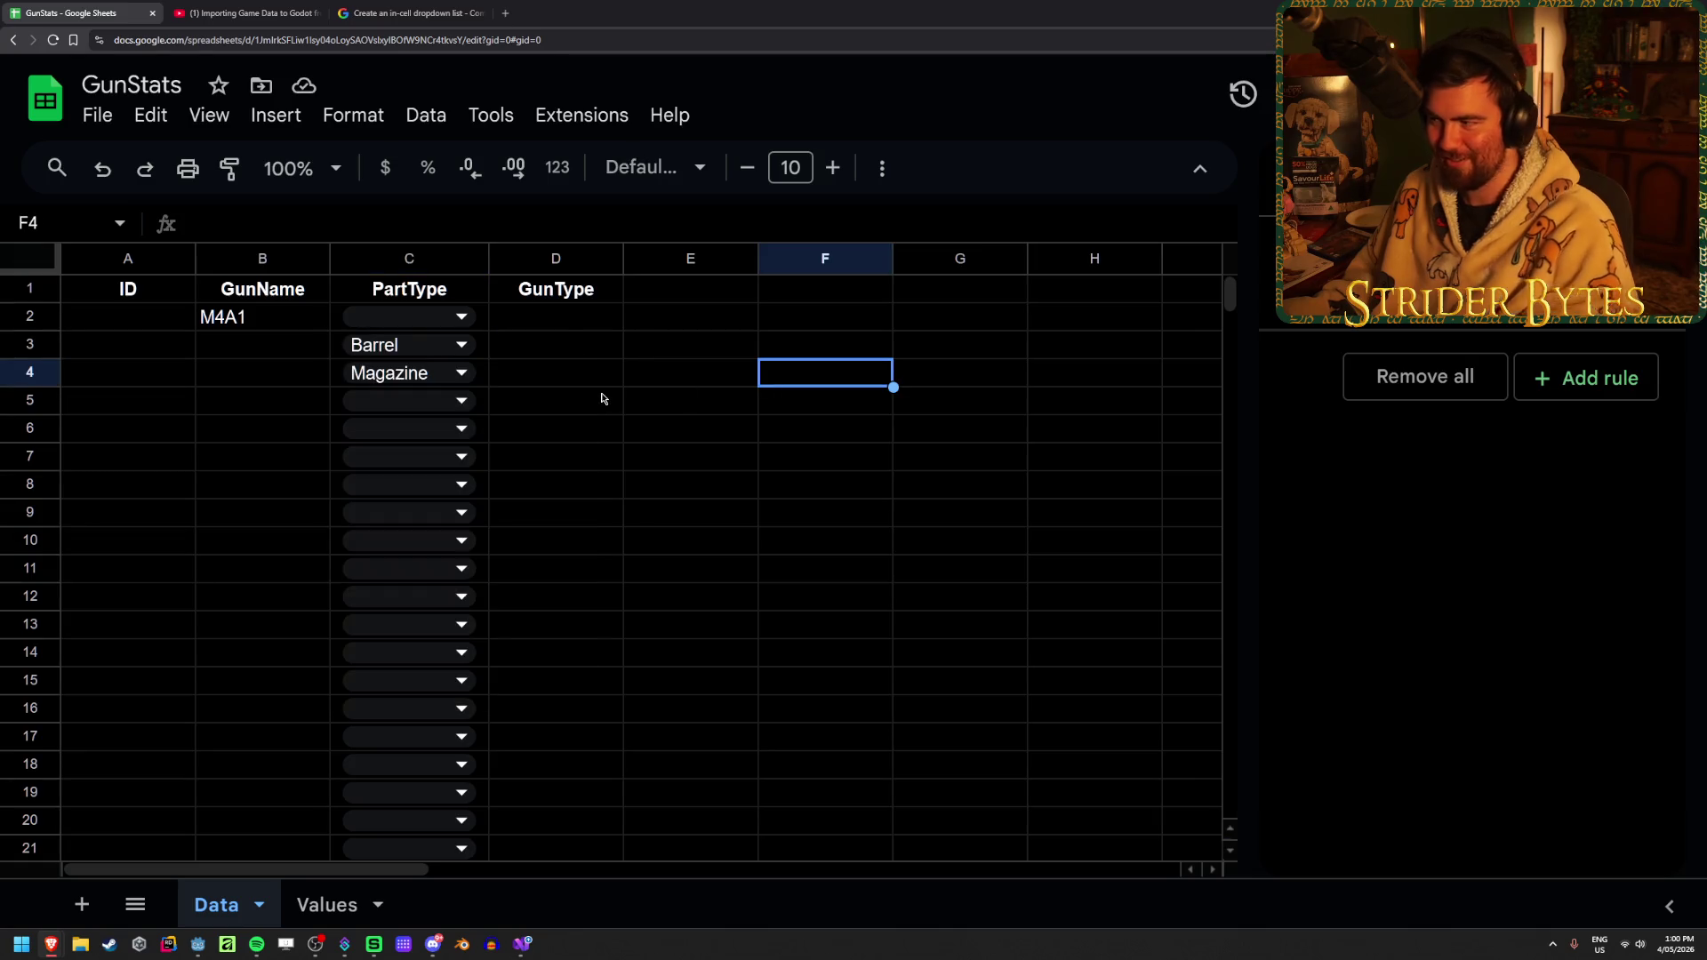
Clear Magazine from C4 and Barrel from C3
left_click(584, 371)
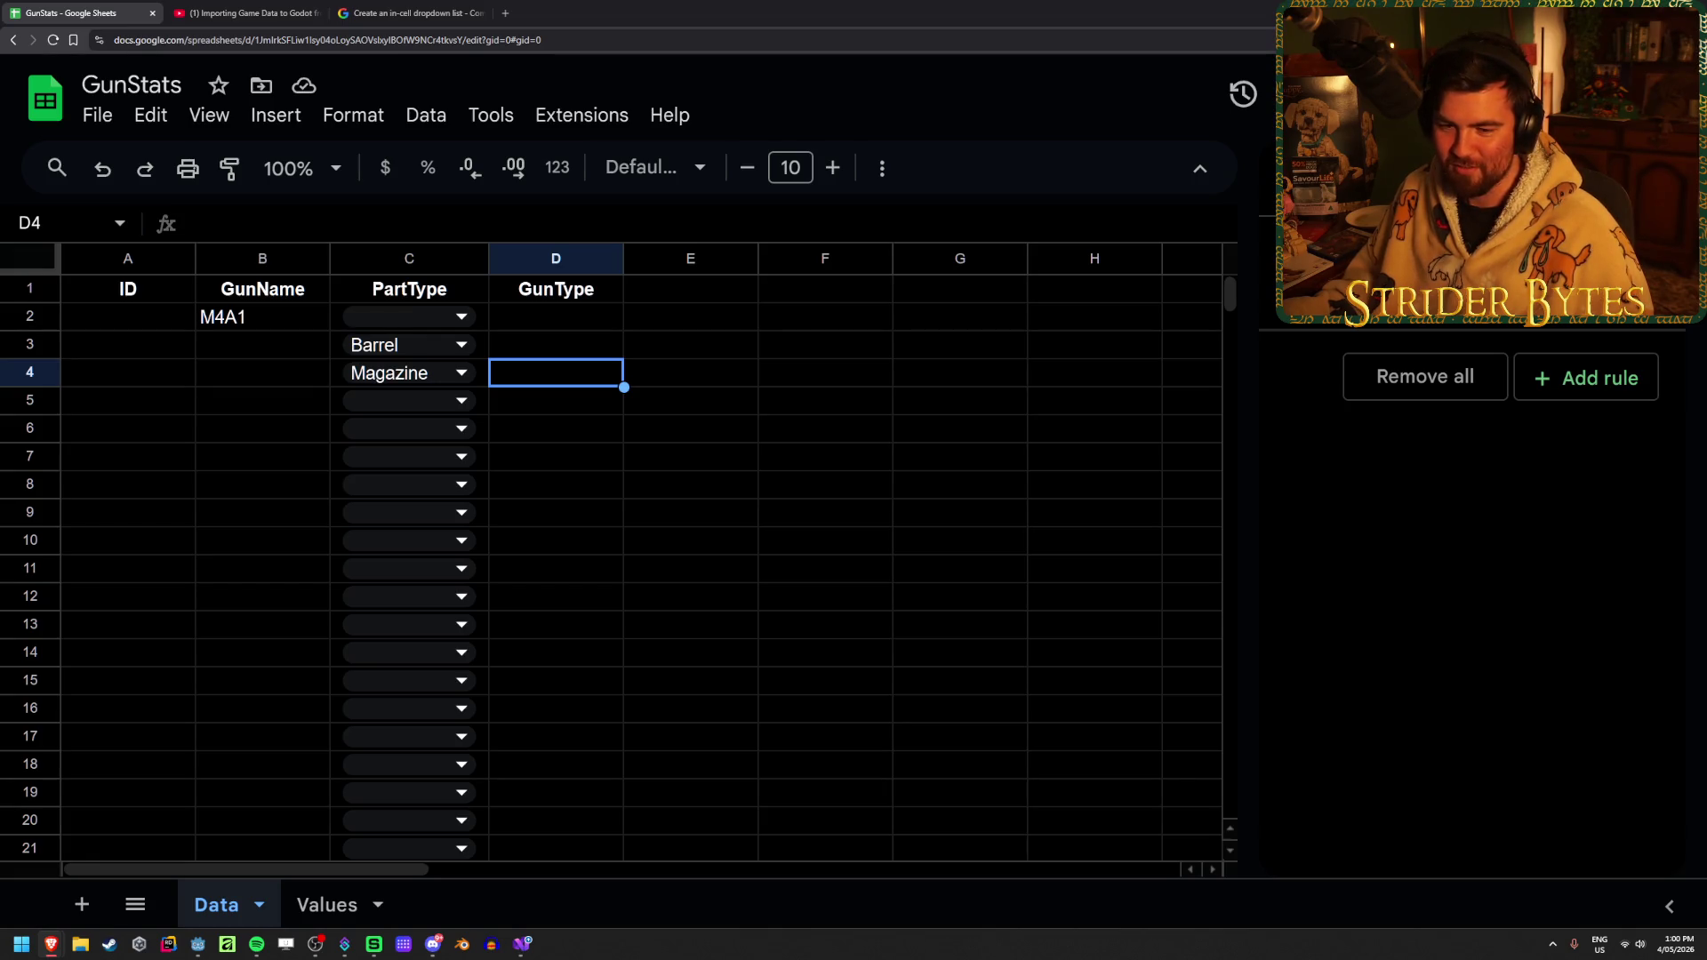
left_click(682, 455)
left_click(563, 358)
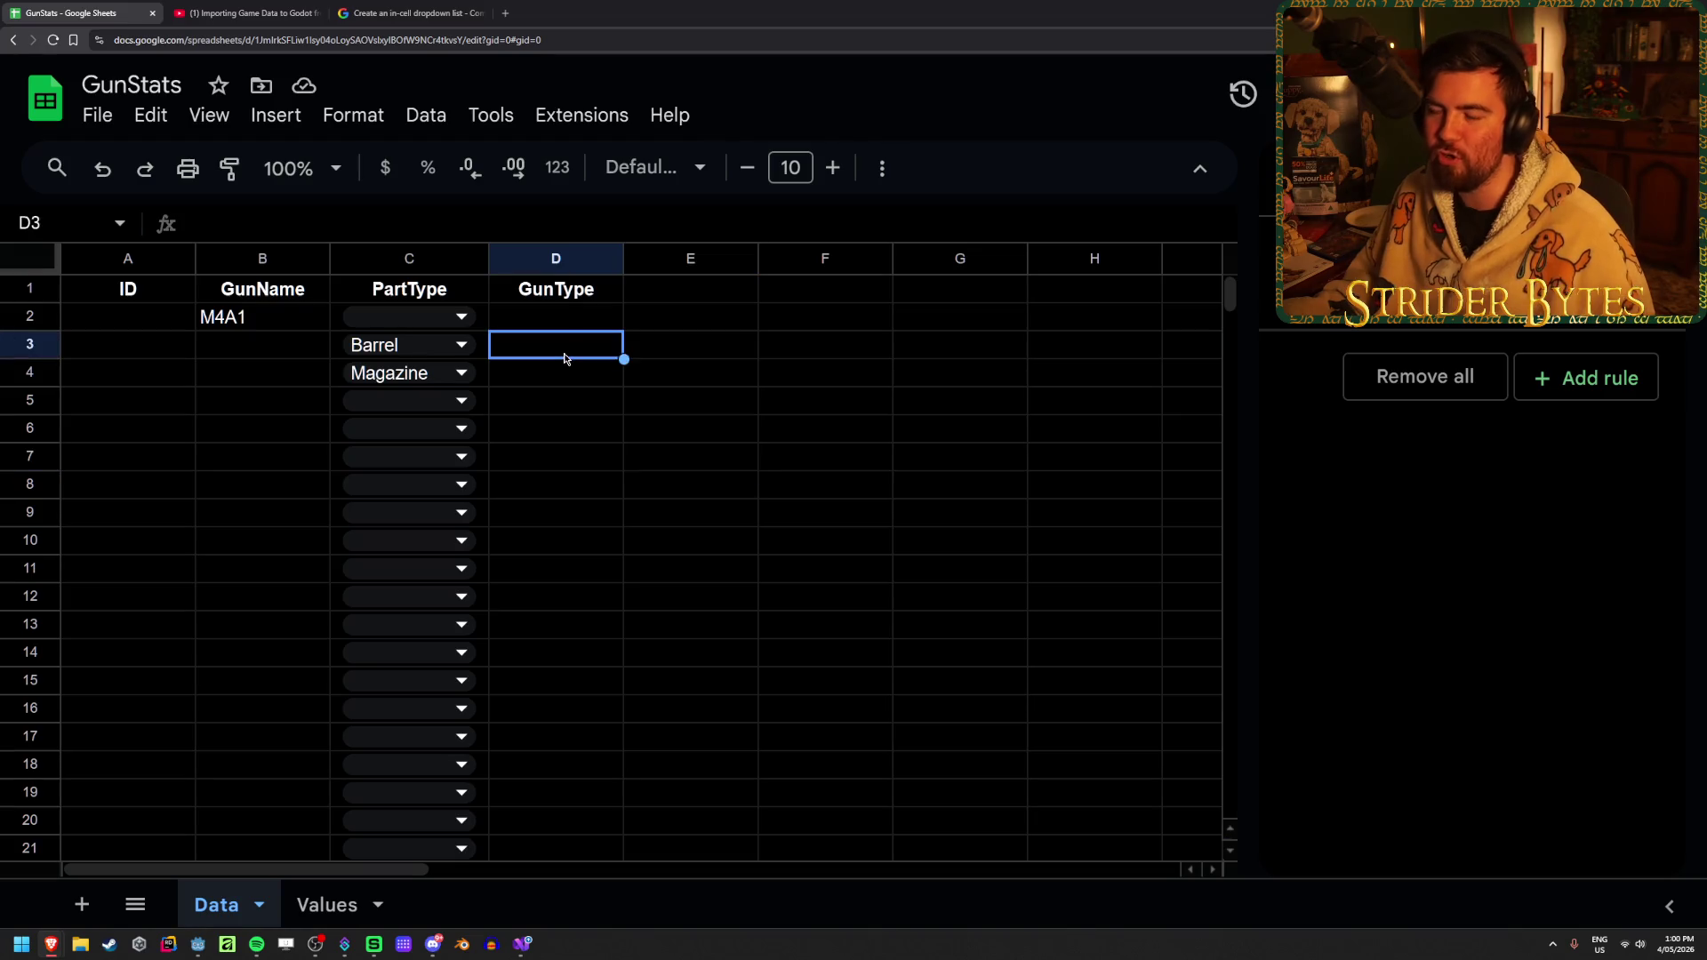
left_click(499, 375)
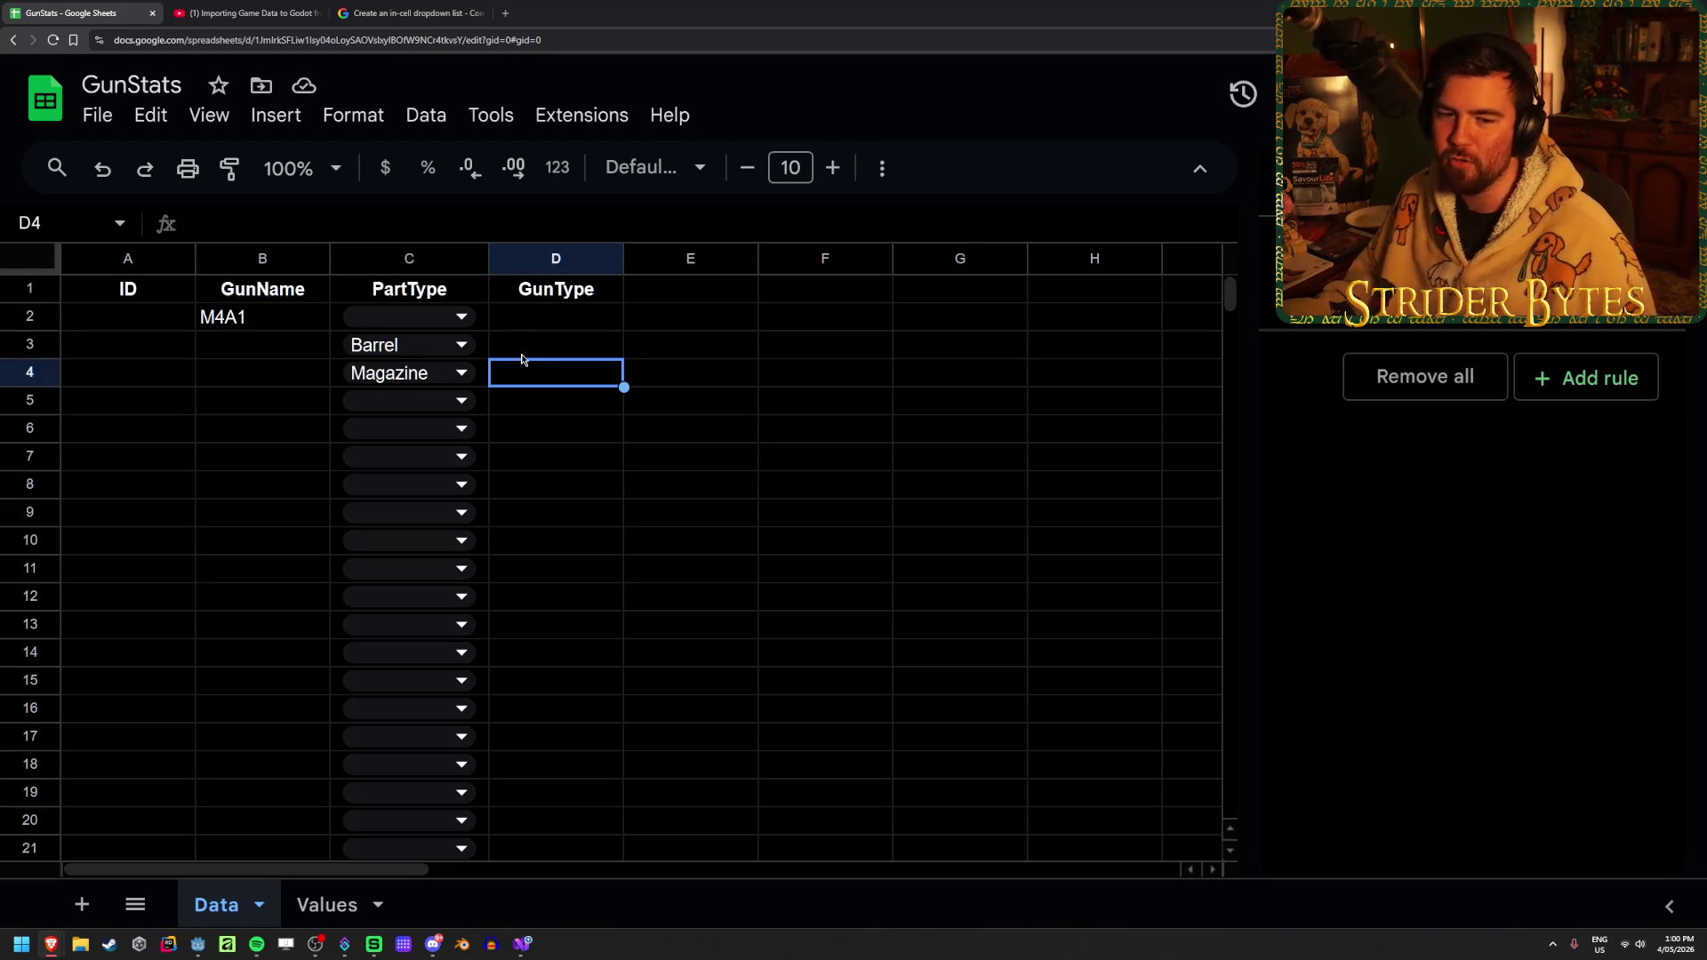
key("Left")
key("Delete")
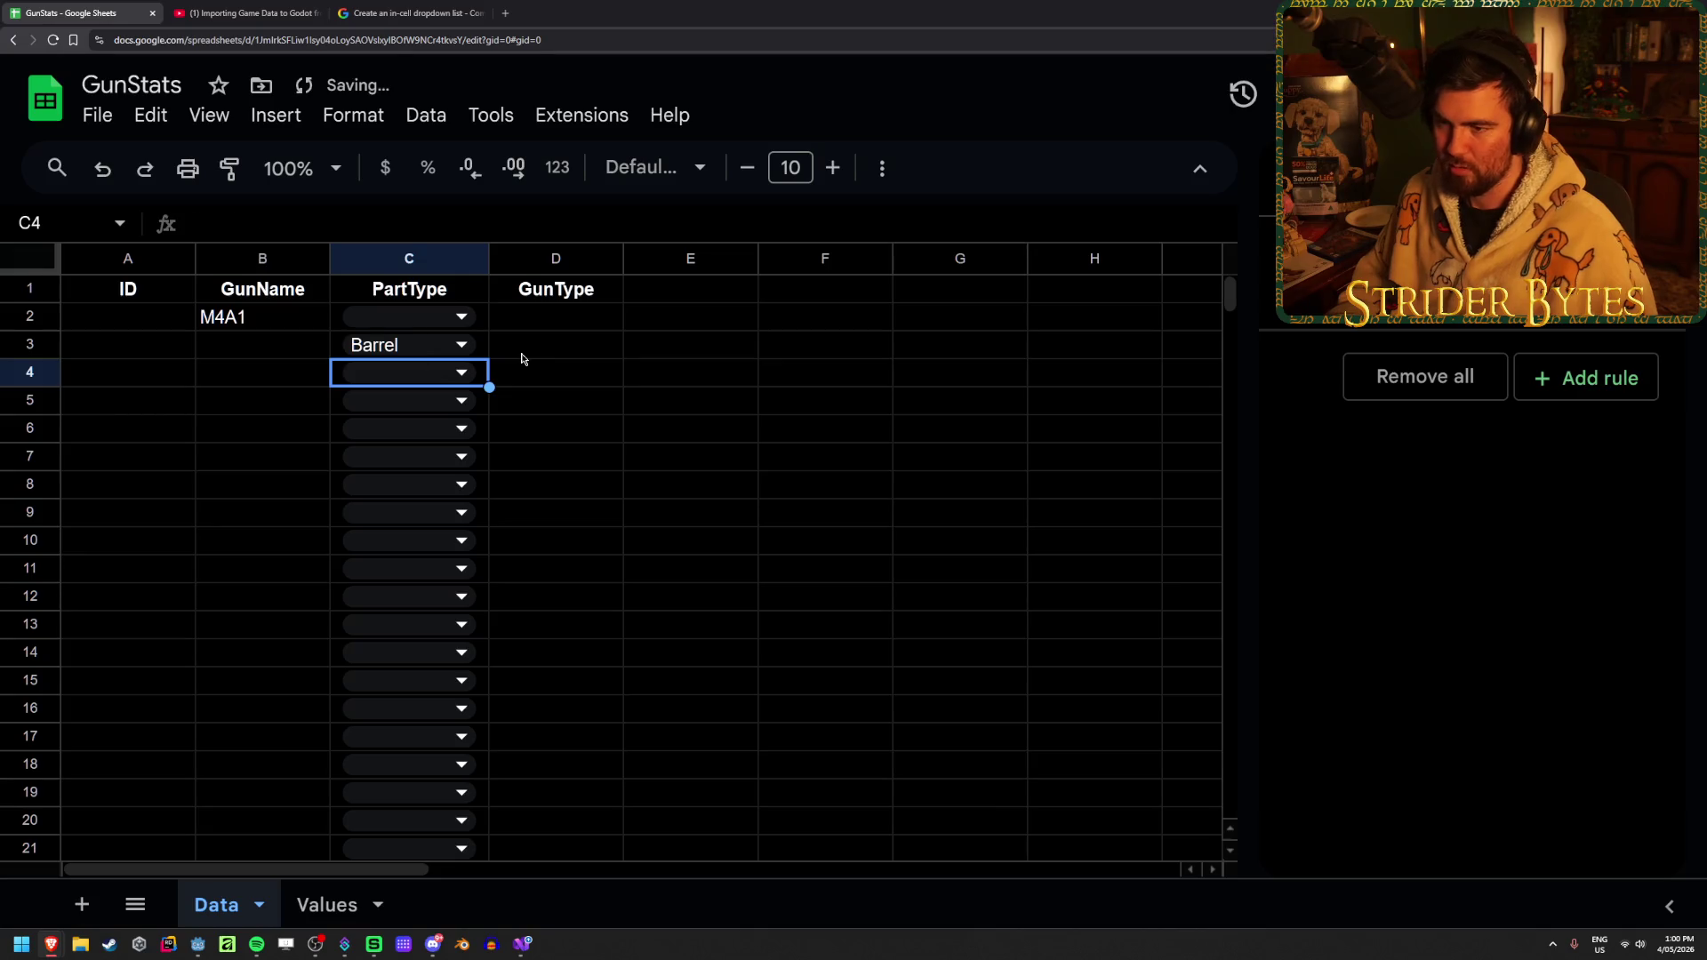
key("Up")
key("Delete")
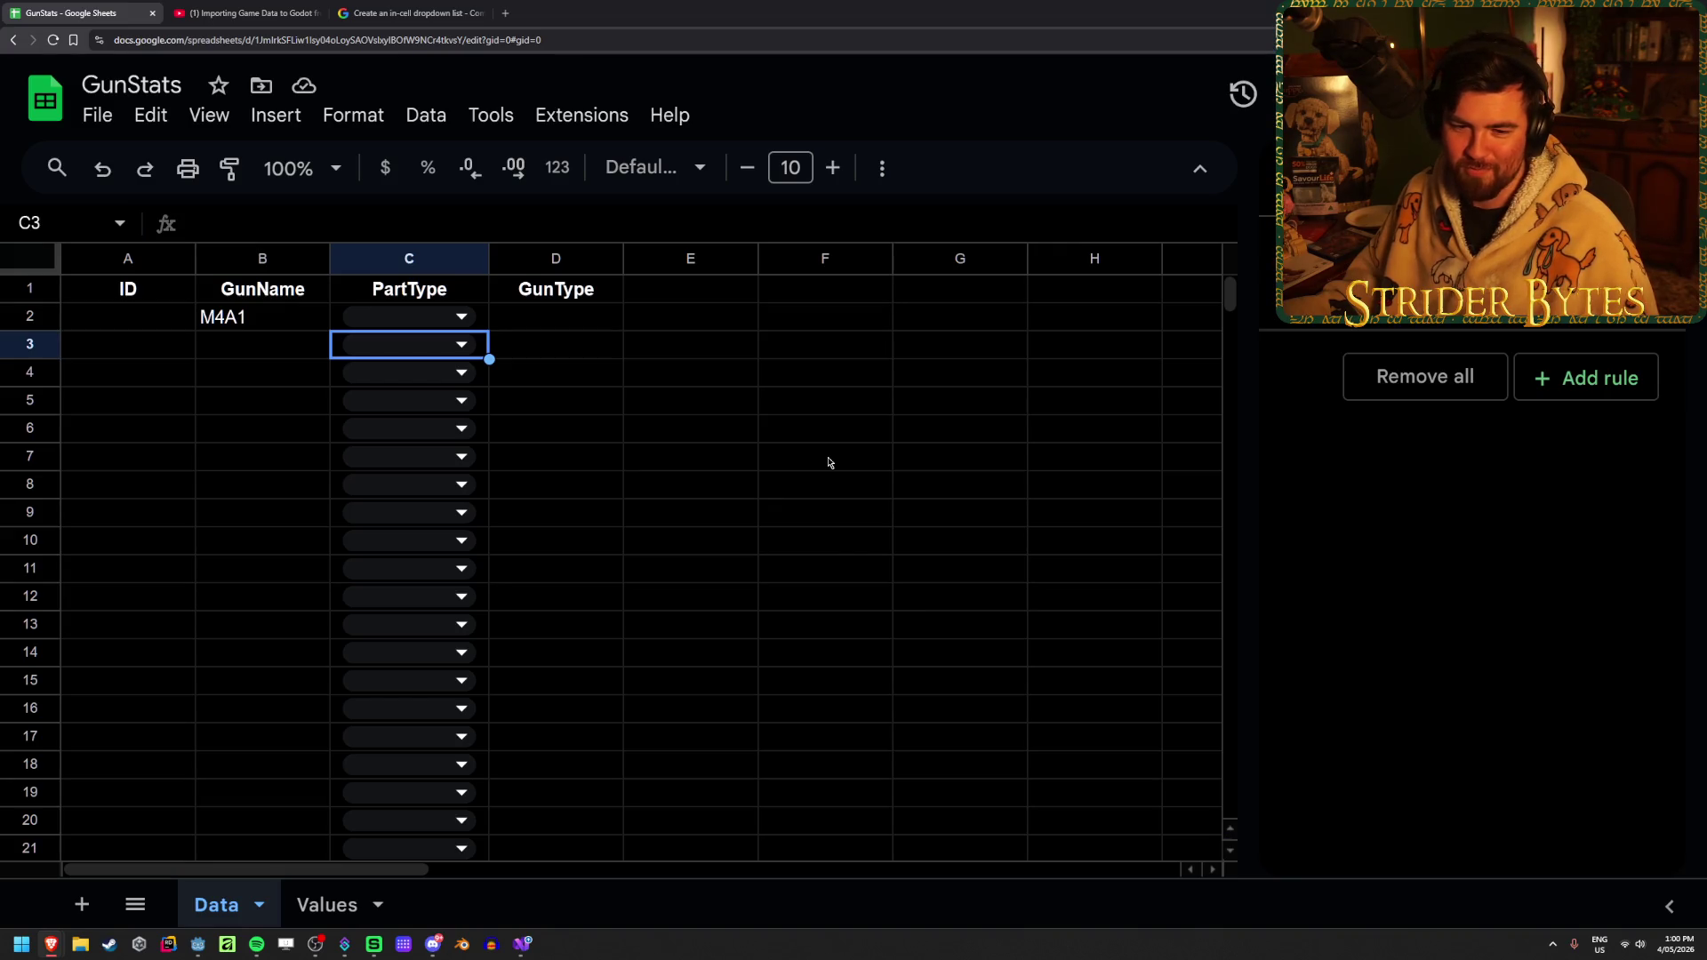
Start a new dropdown validation rule for the GunType column D
left_click(564, 346)
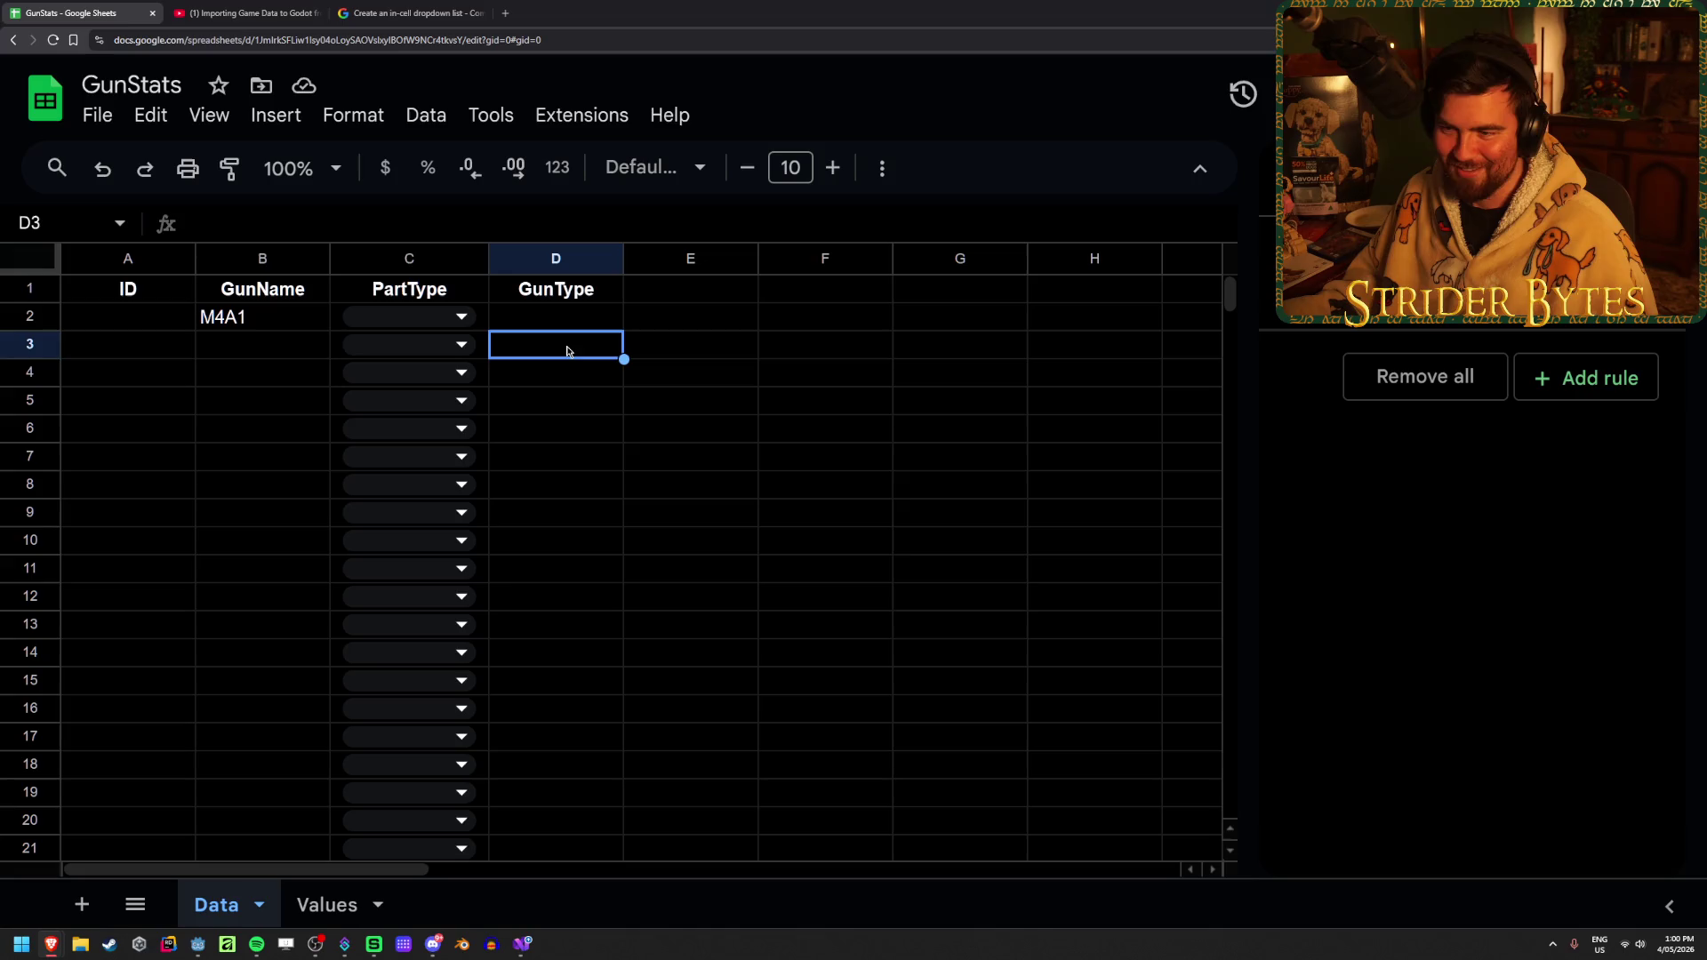
left_click(580, 320)
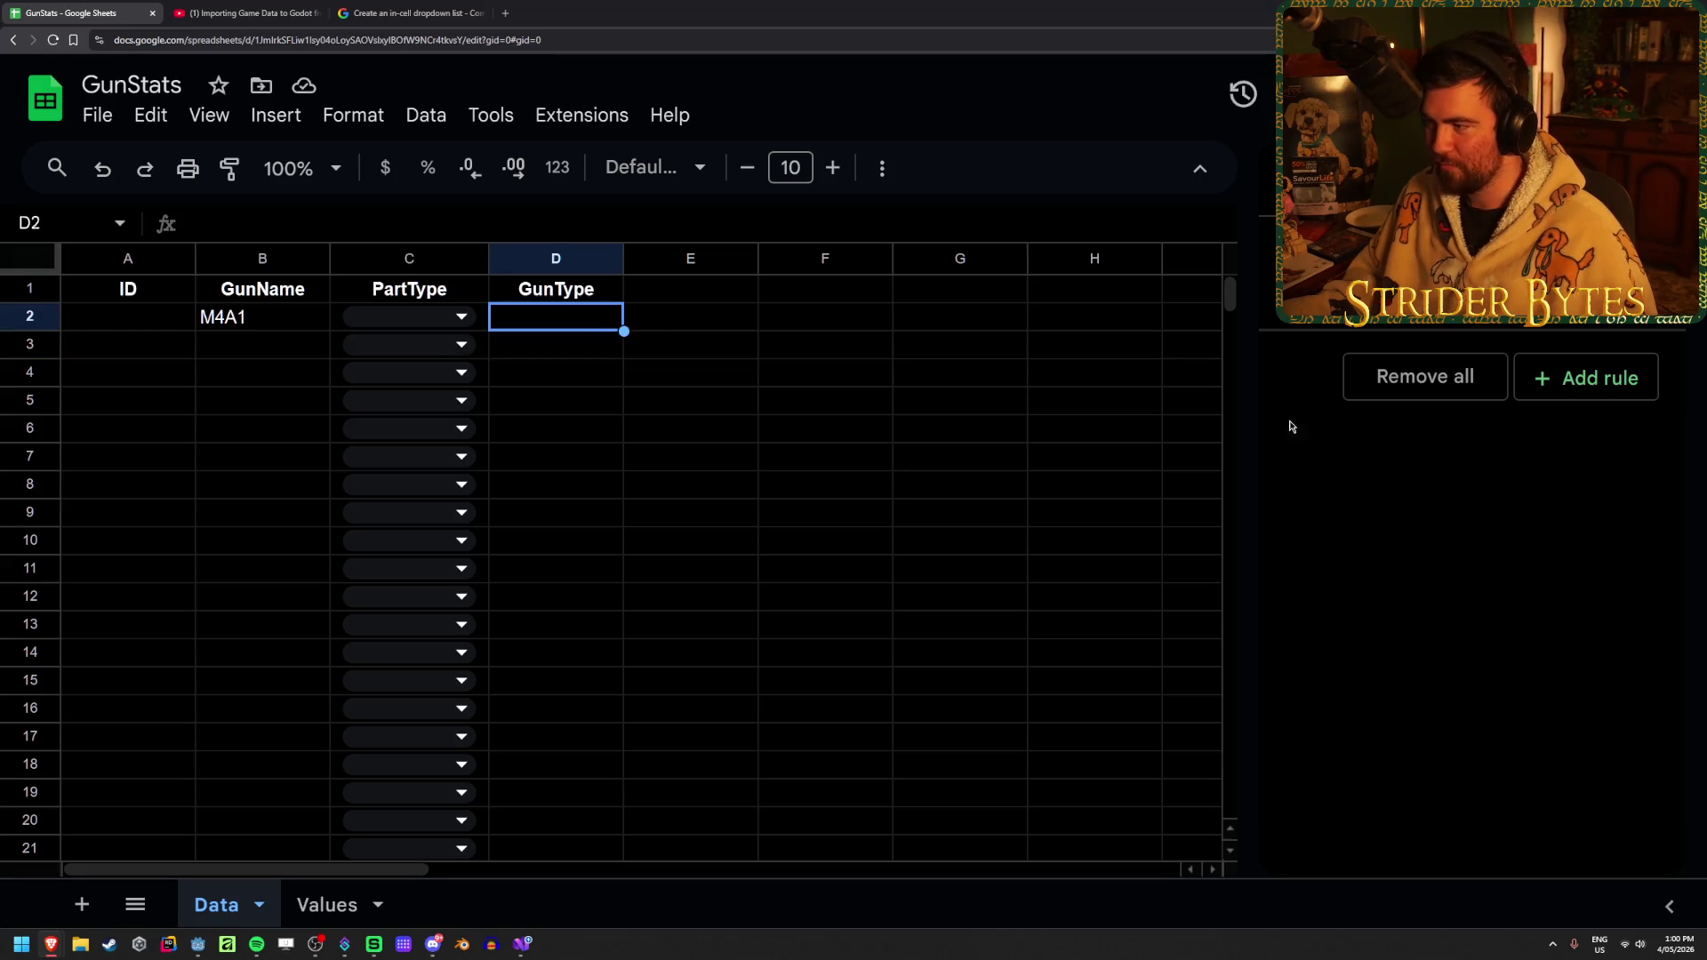
left_click(563, 259)
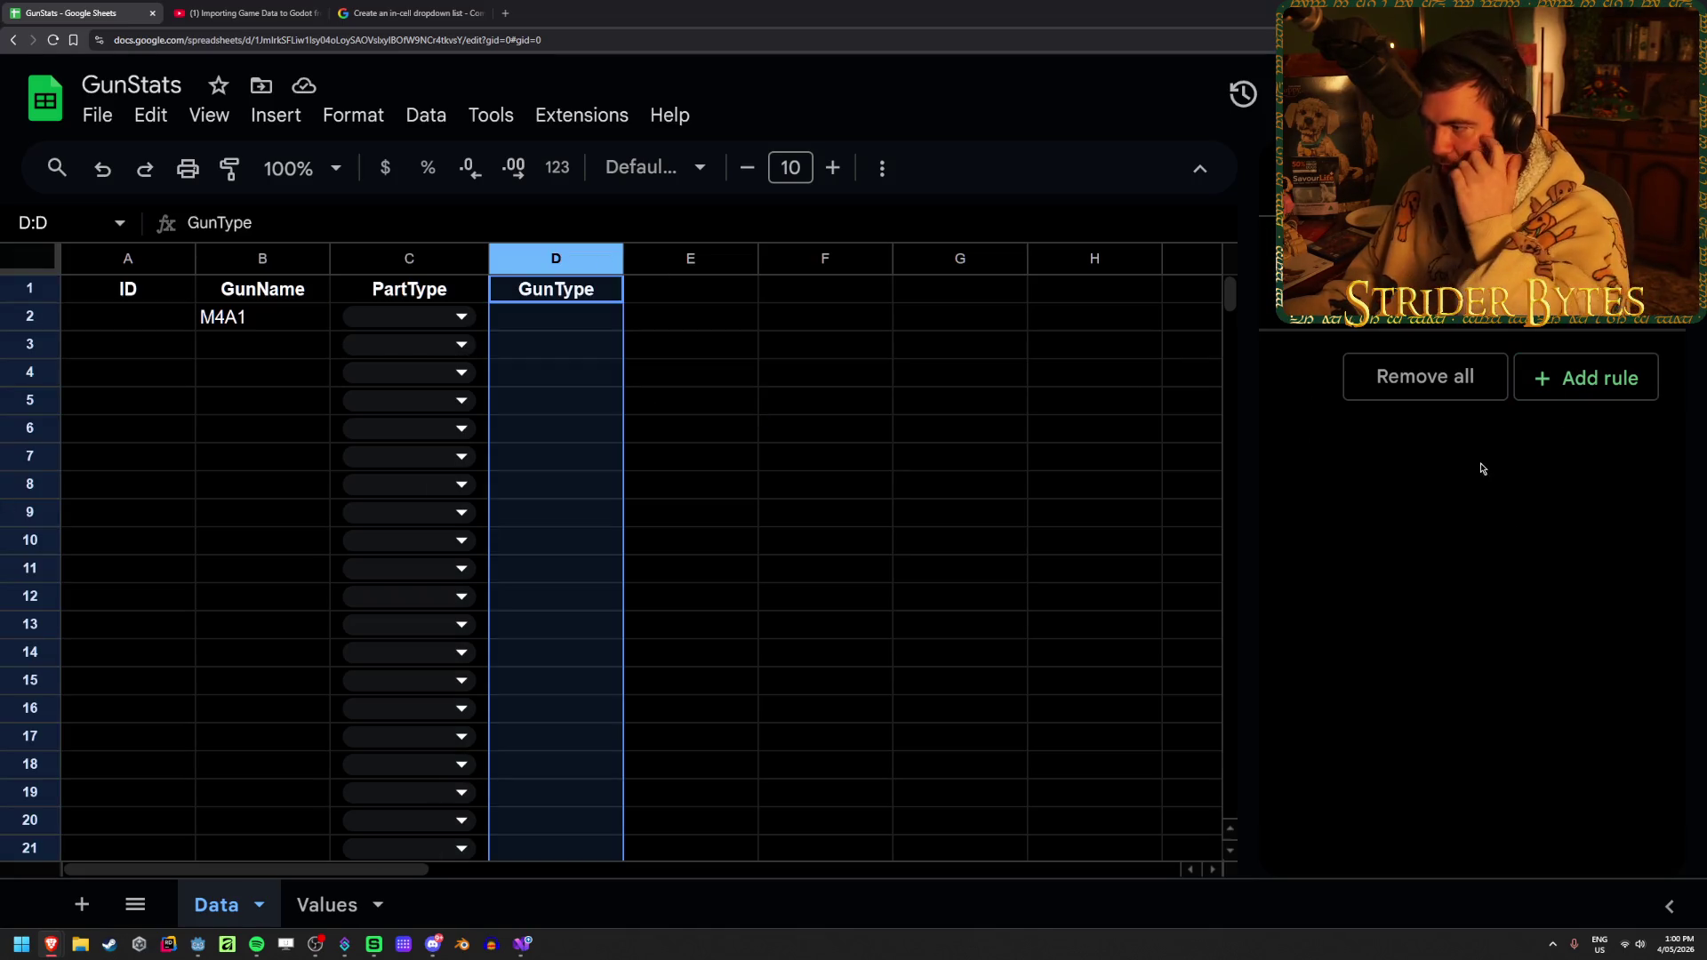
left_click(1586, 378)
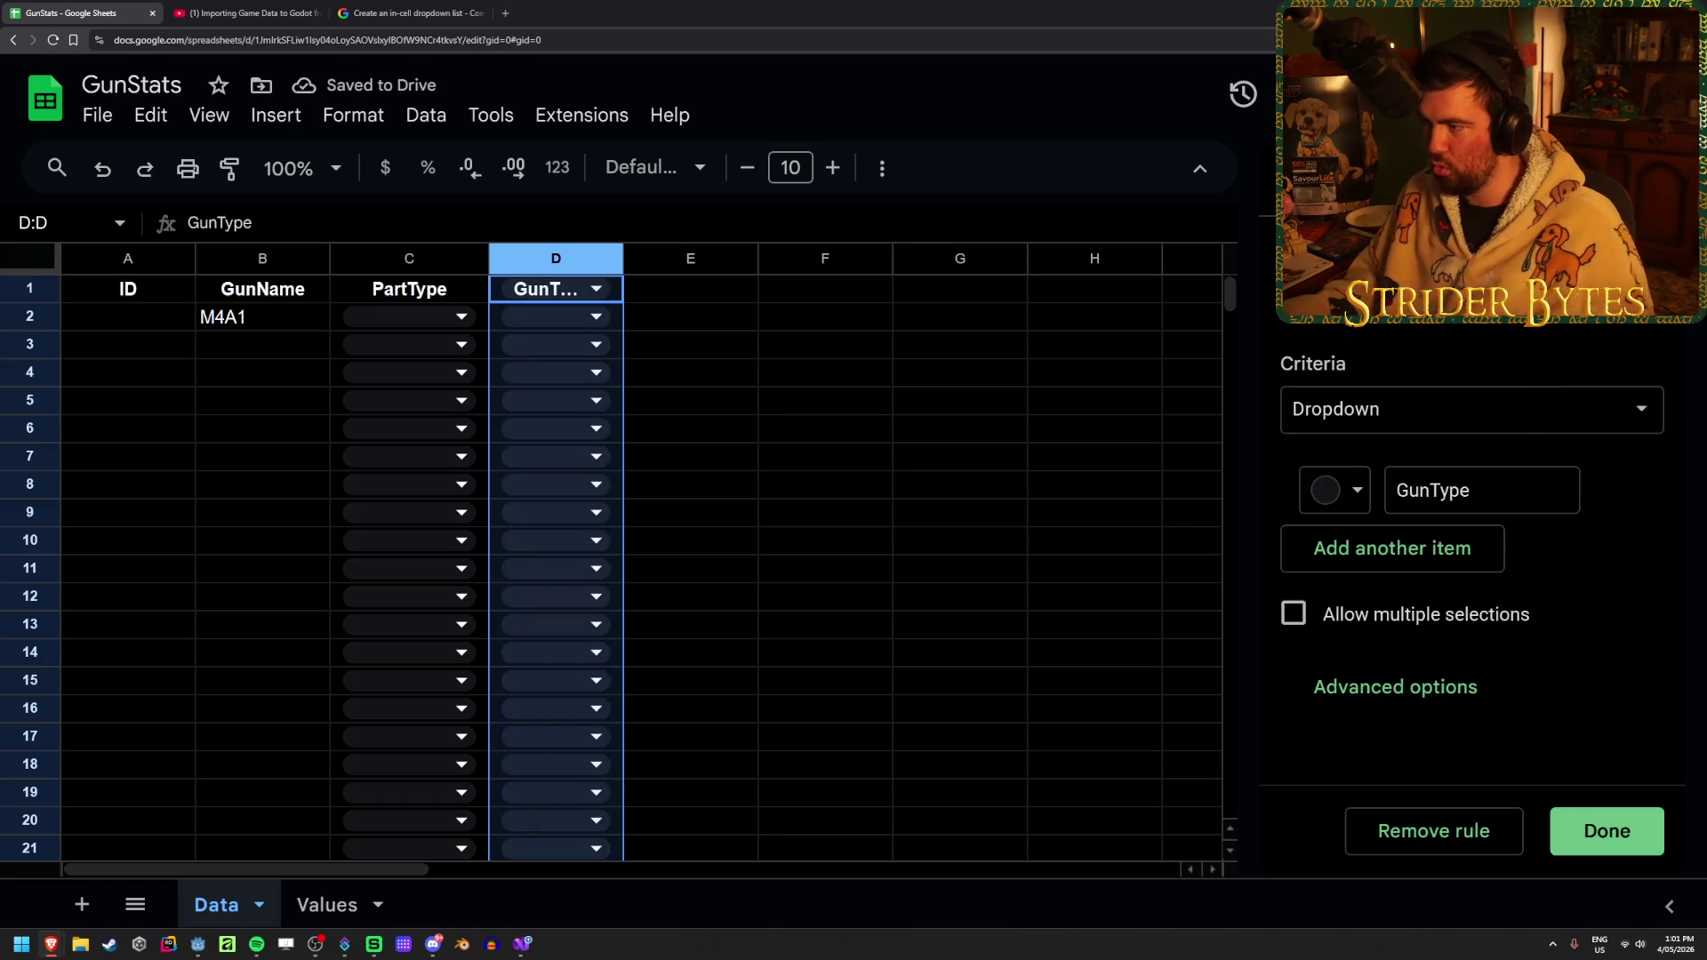
List Pistol, Revolver and SMG in the GunType dropdown, then bring Visual Studio's GunImporter.cs forward
double_click(1498, 488)
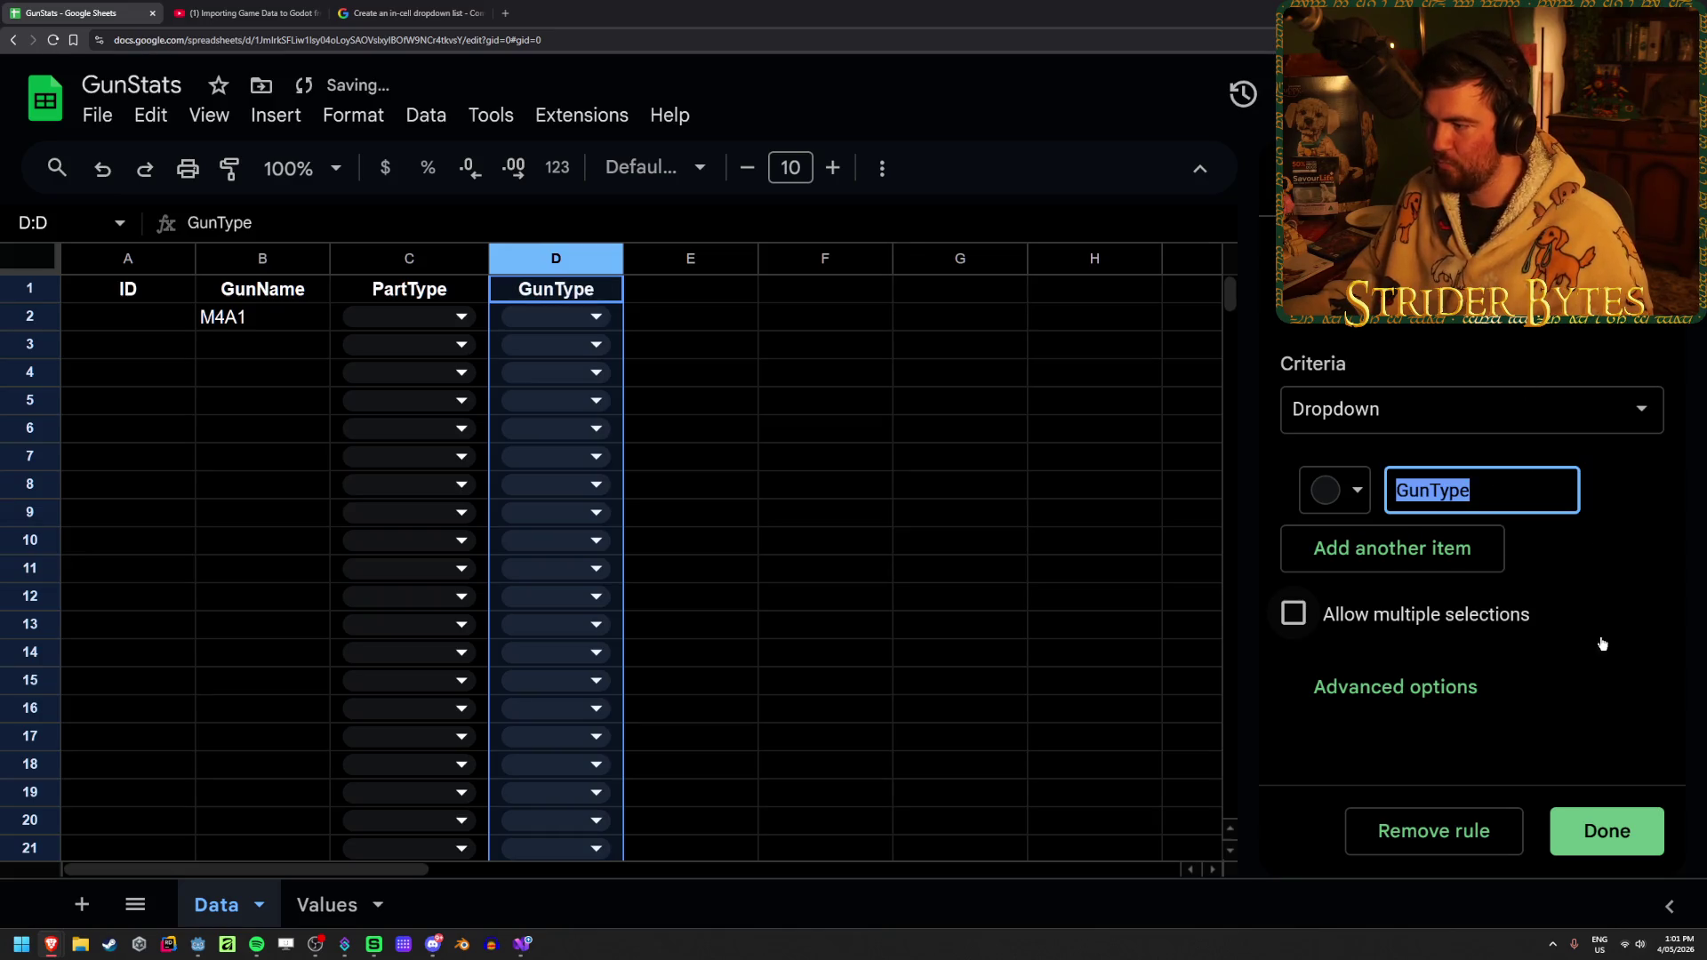
type("Pistol")
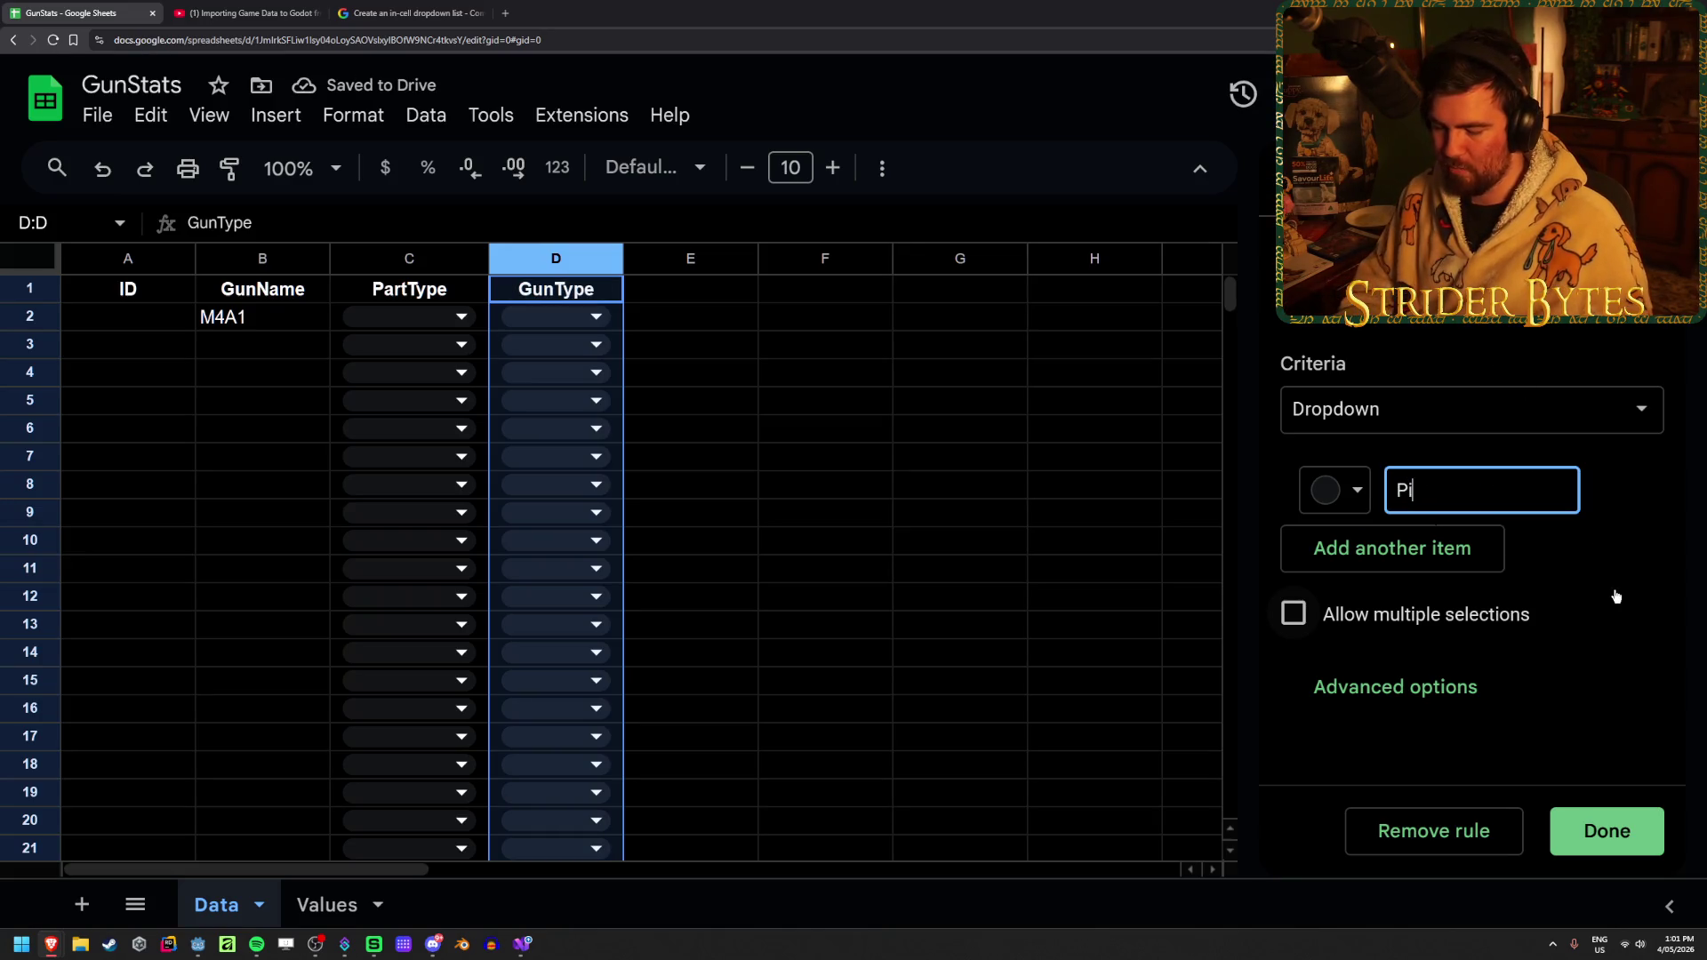
left_click(1454, 574)
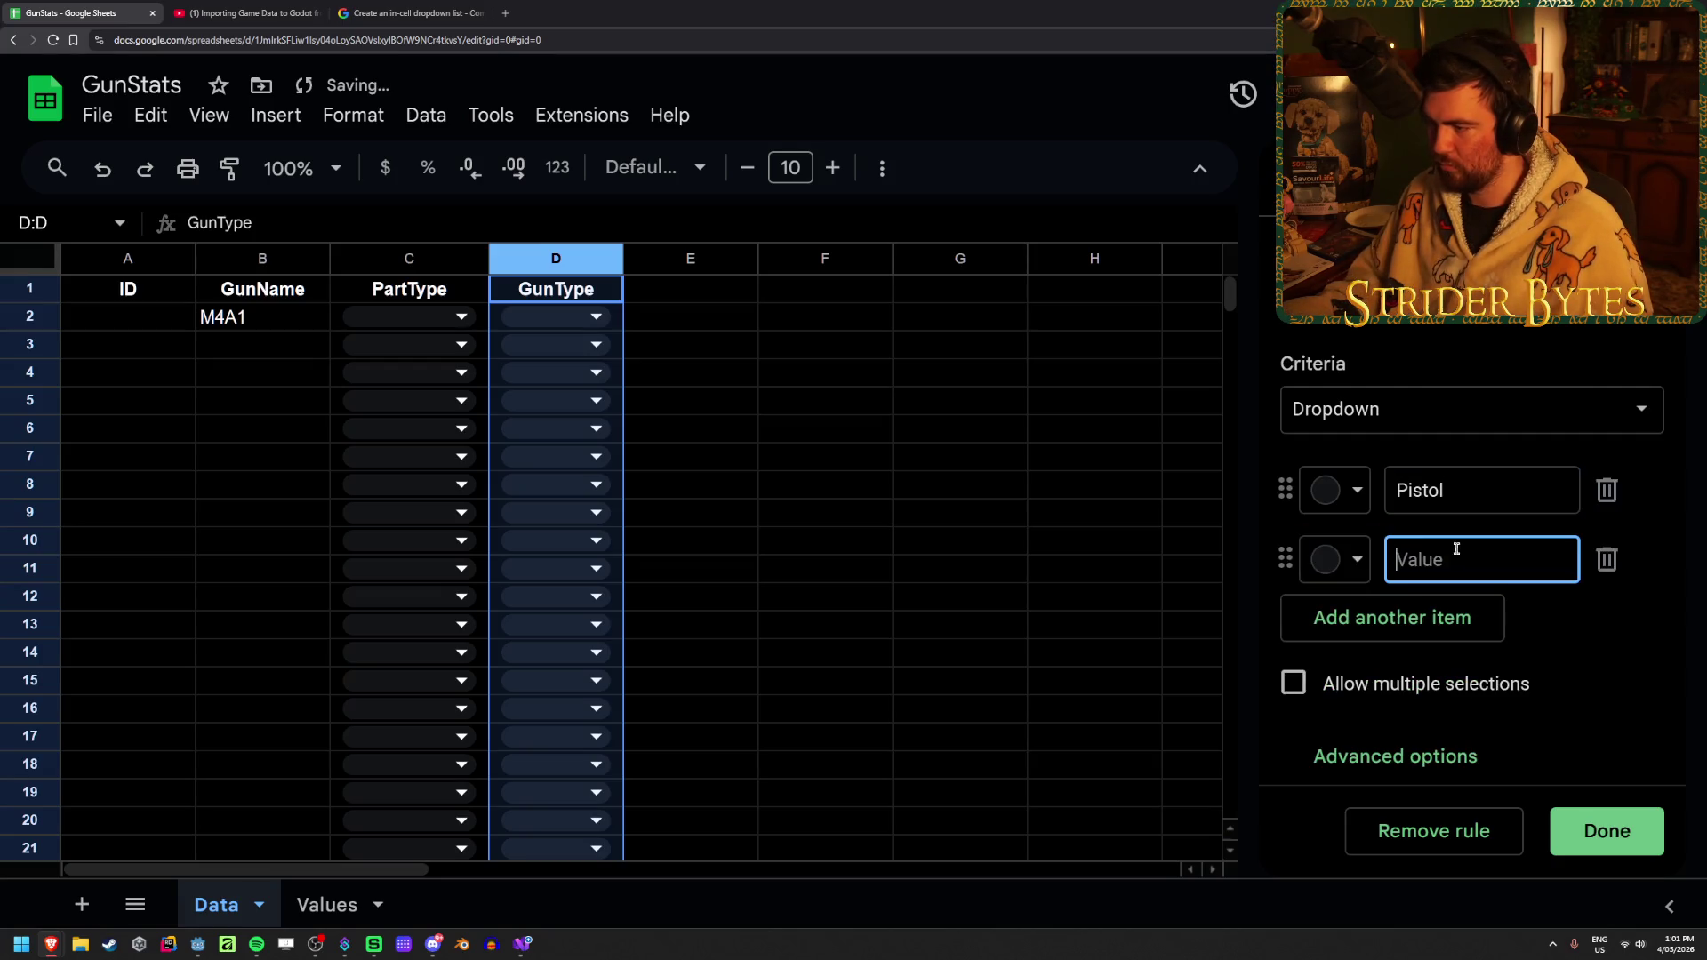
type("Revolver")
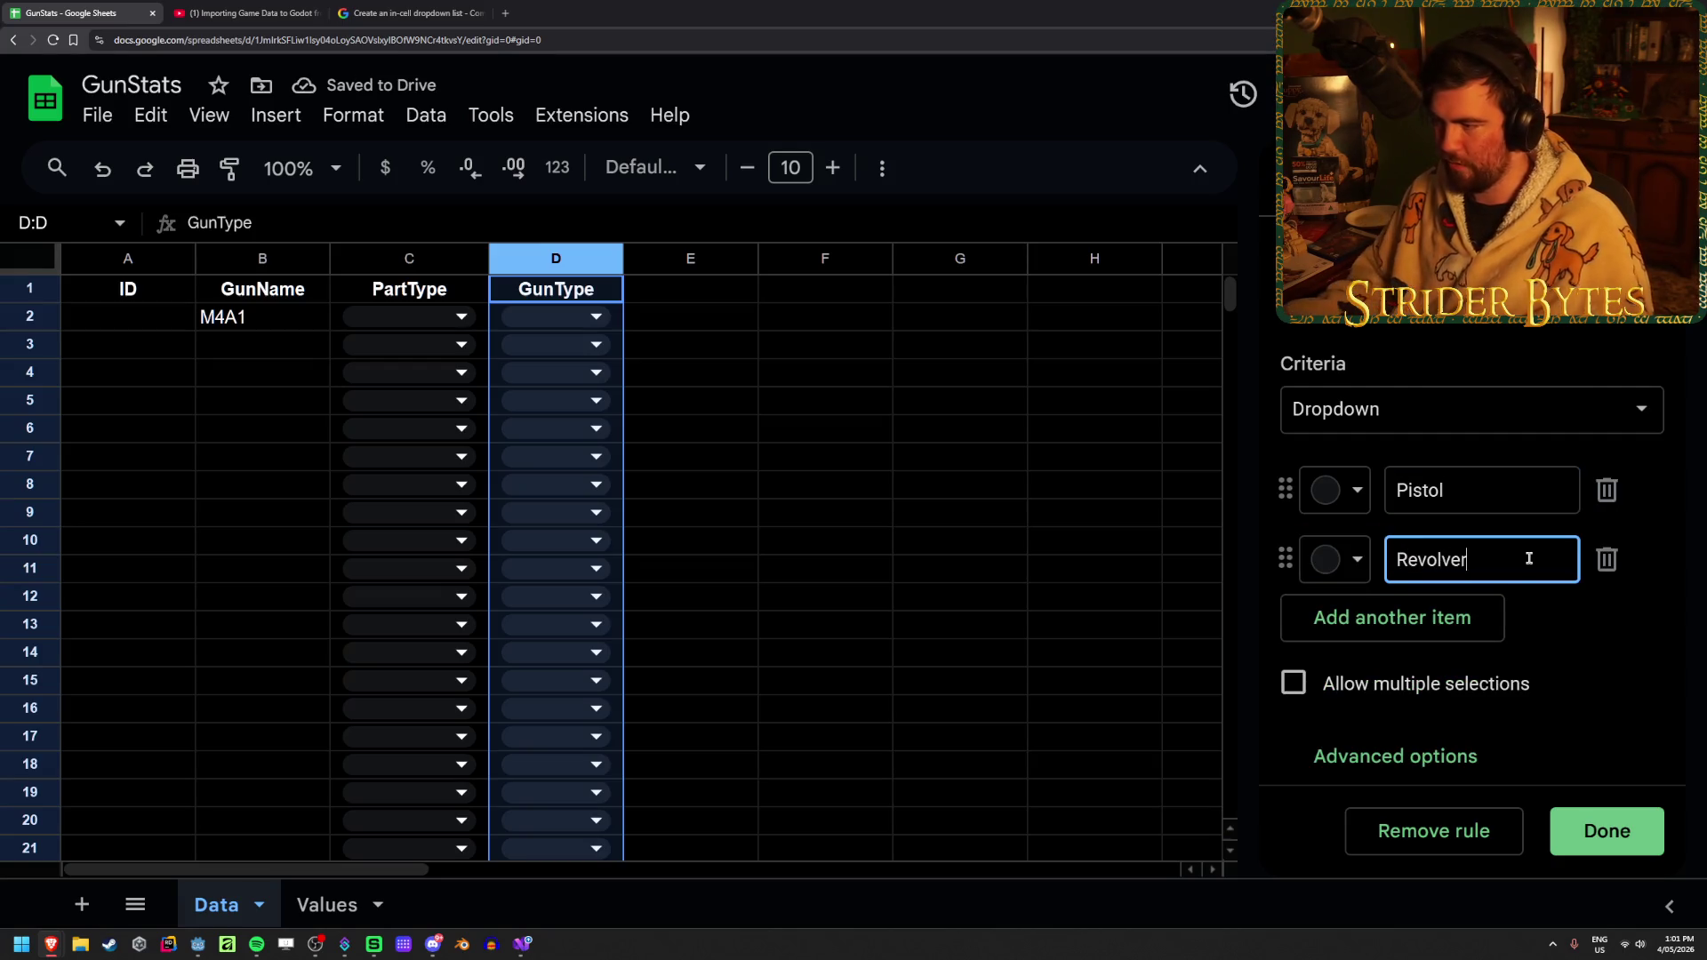
left_click(1481, 614)
type("SMG")
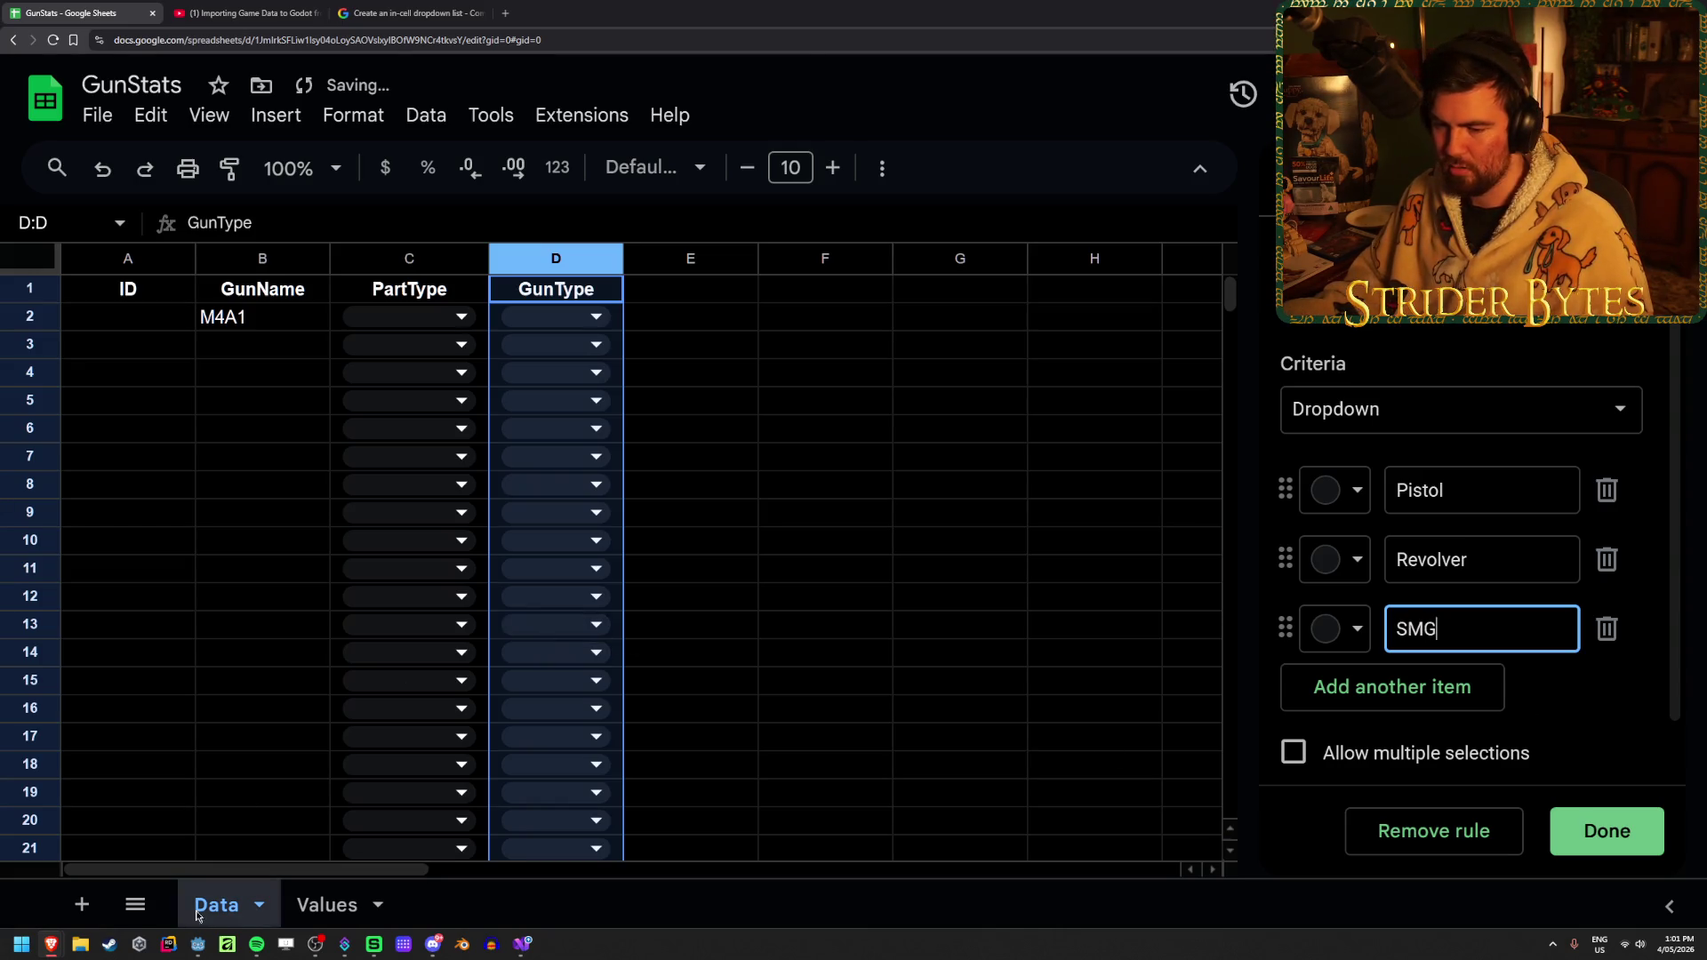
left_click(197, 944)
left_click(522, 944)
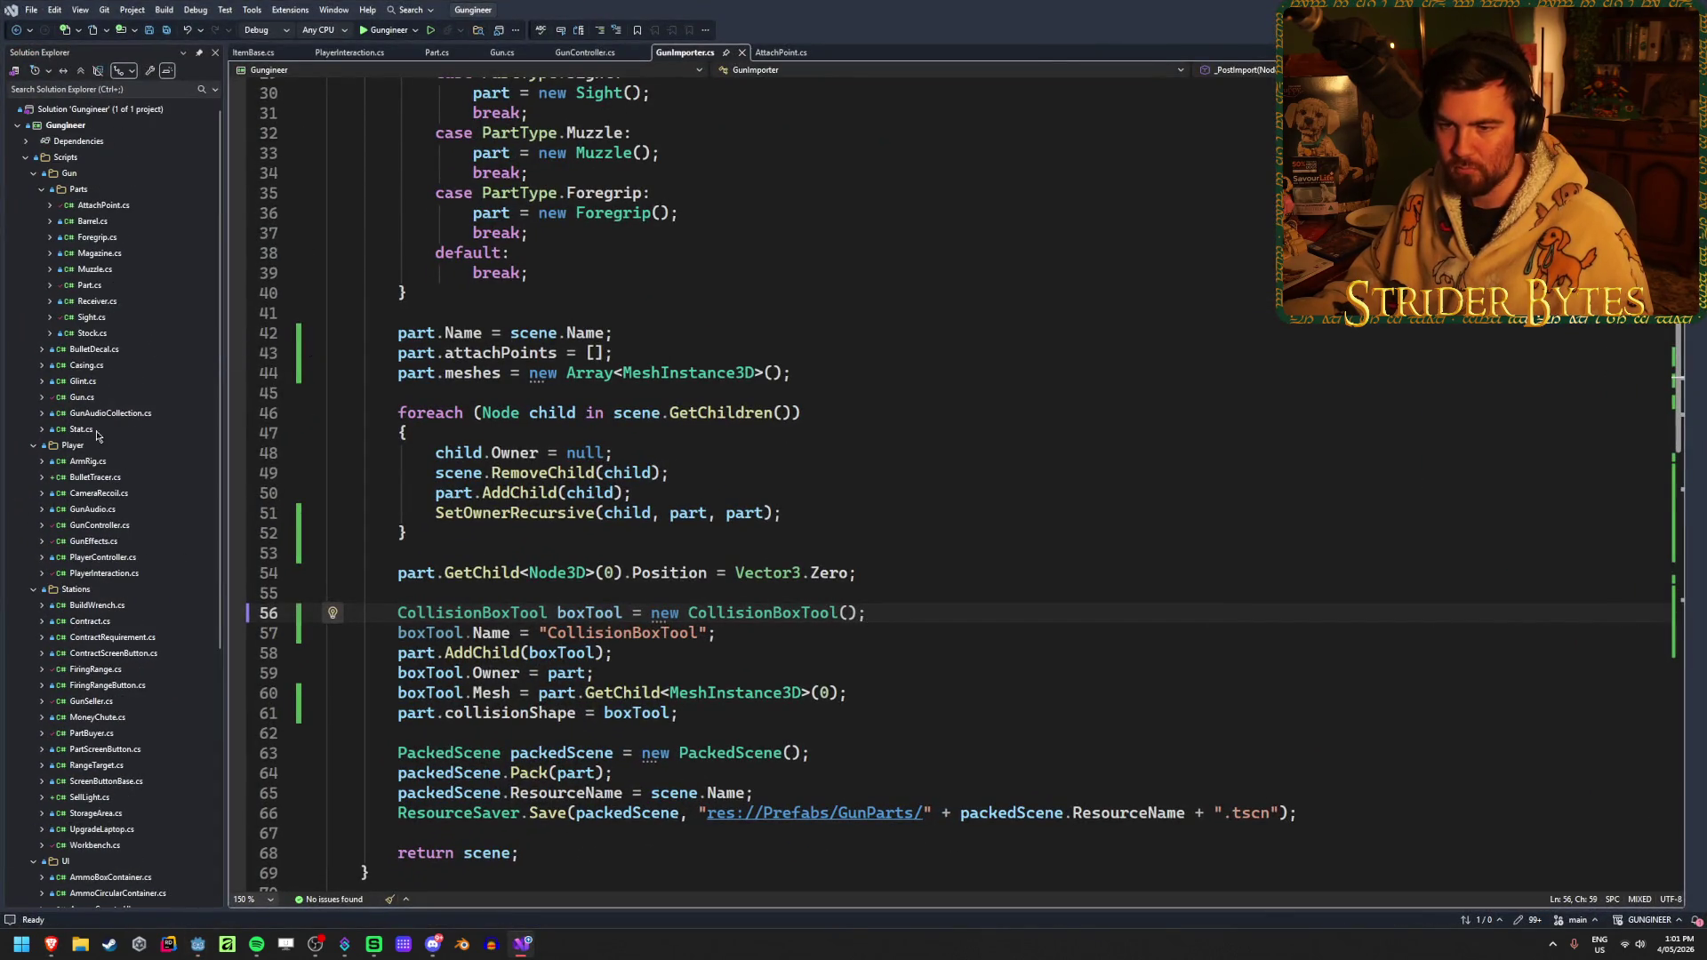
Open Gun.cs to view the GunType enum, close the Godot docs, and return to the GunStats sheet
double_click(80, 400)
mouse_move(391, 220)
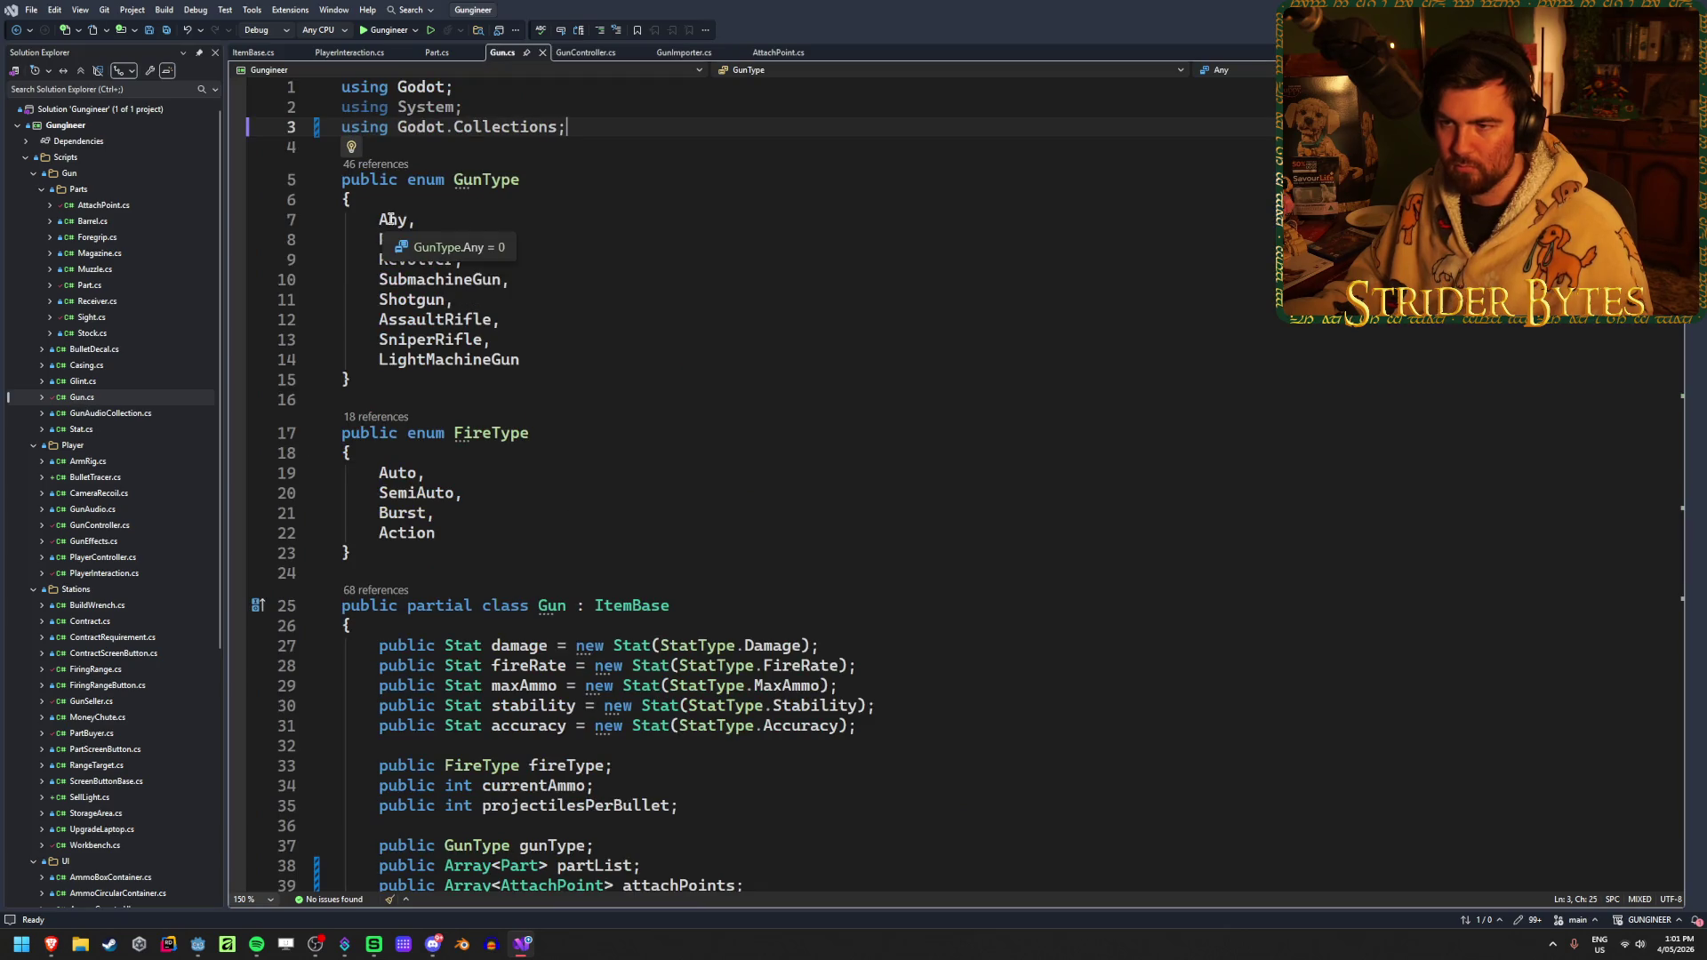
key("alt+Tab")
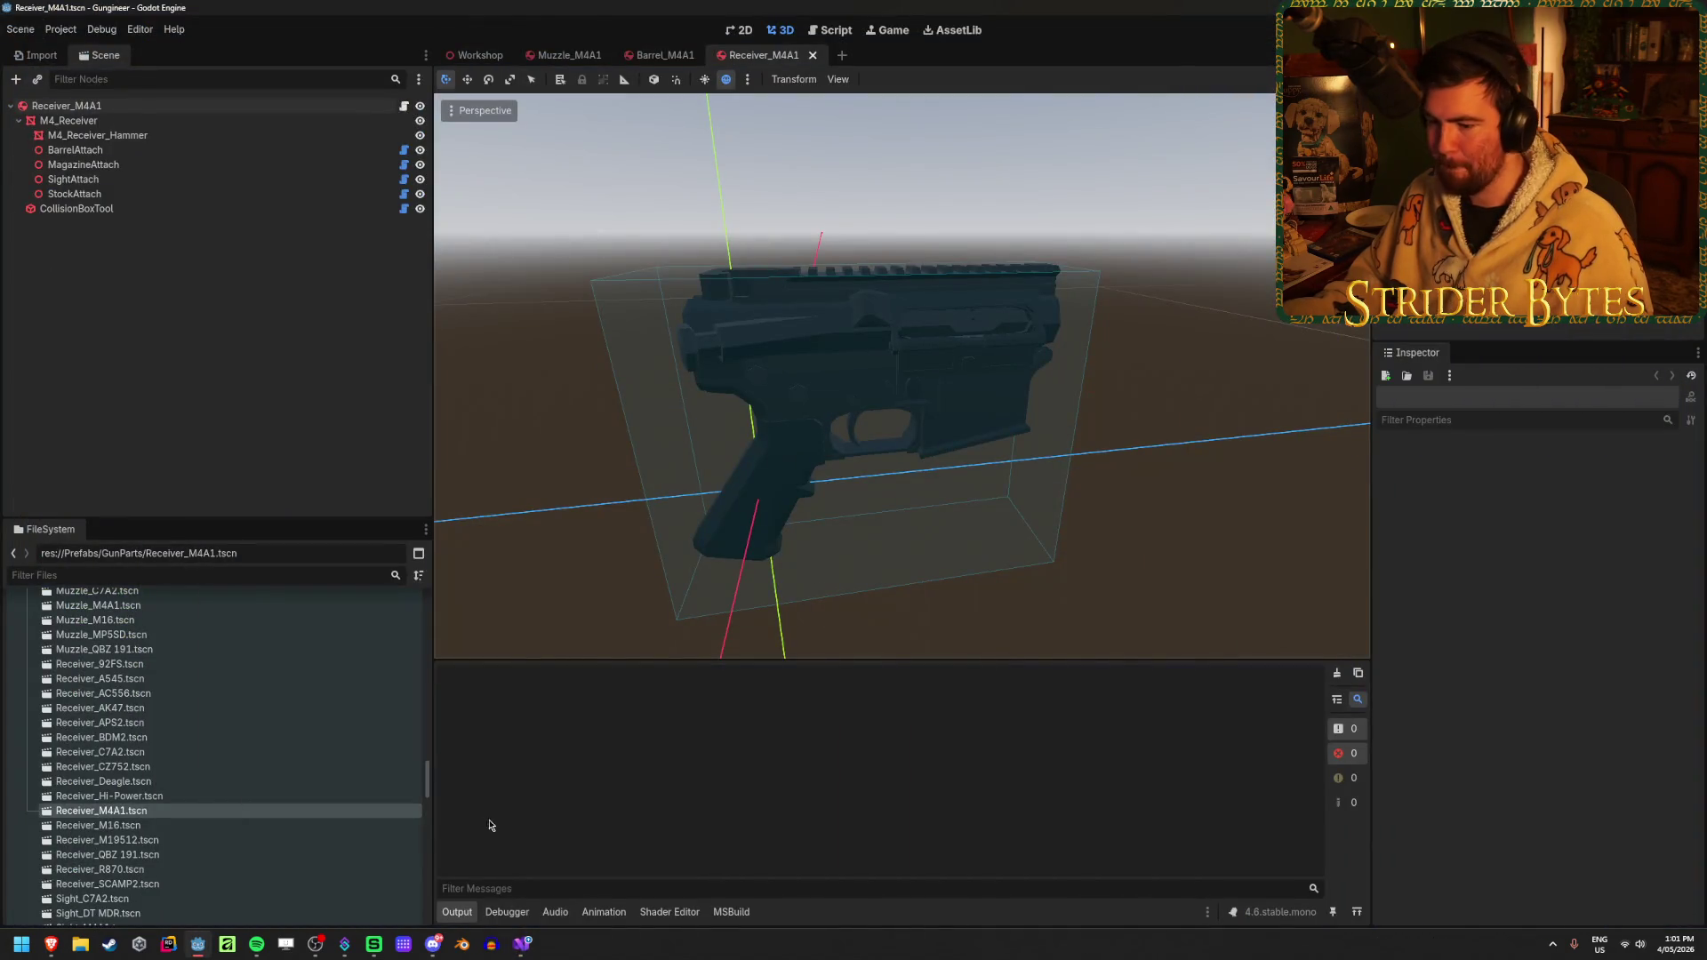
left_click(522, 944)
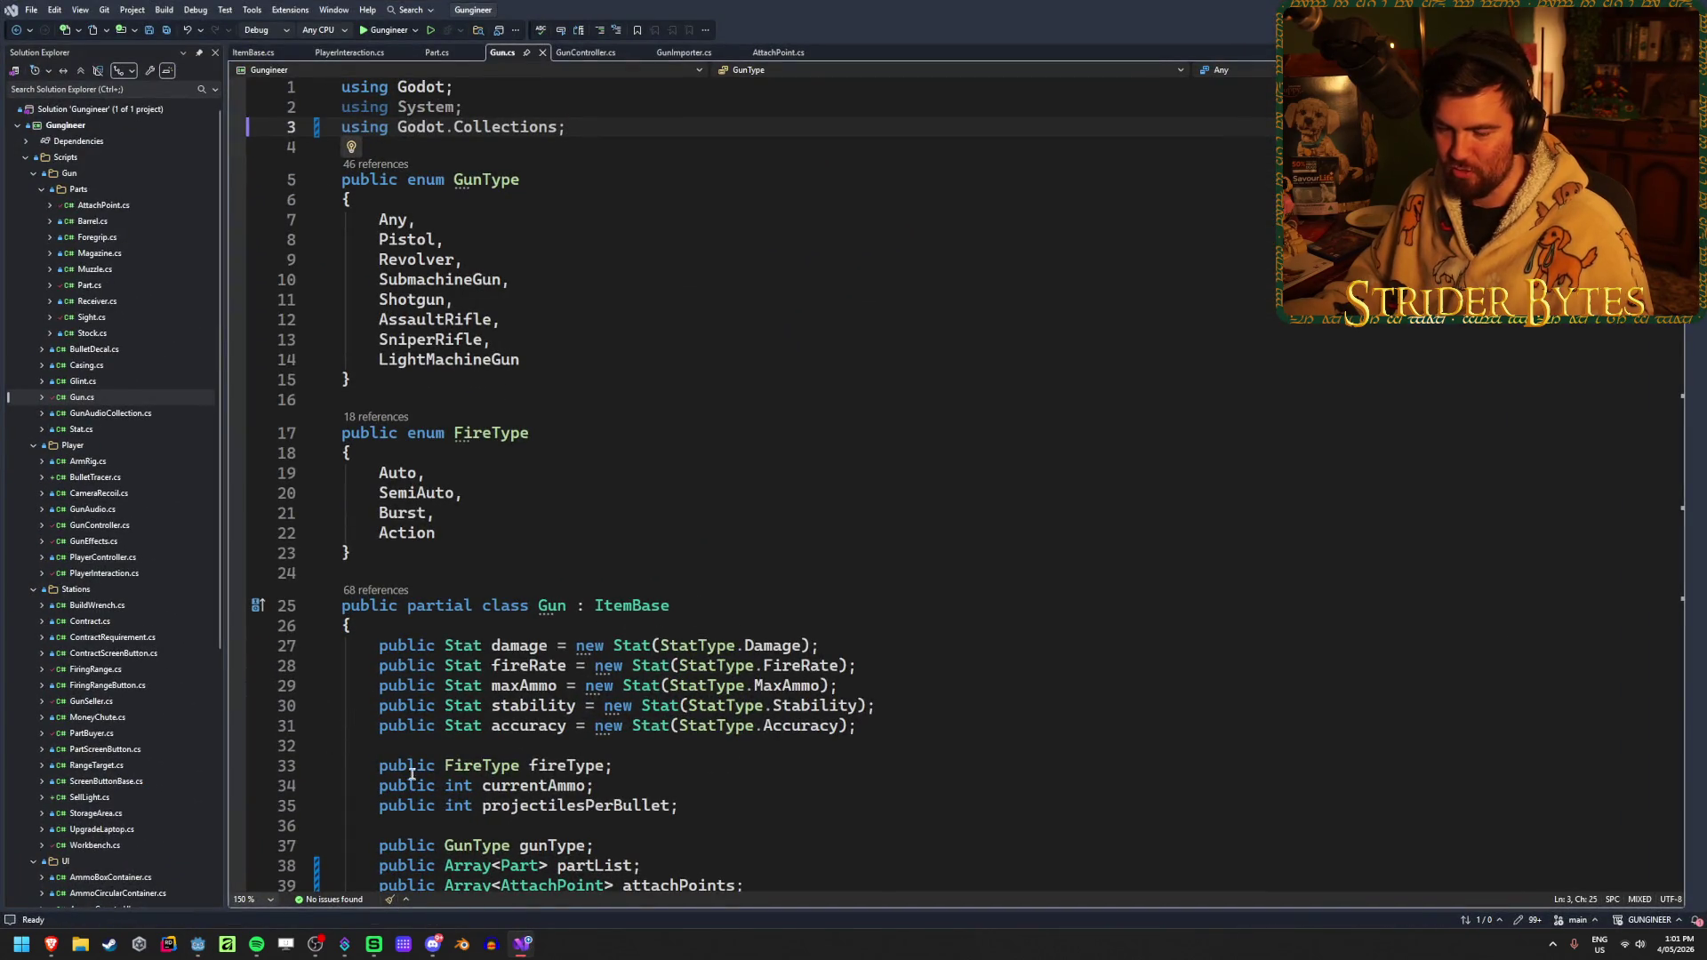
left_click(196, 948)
left_click(523, 946)
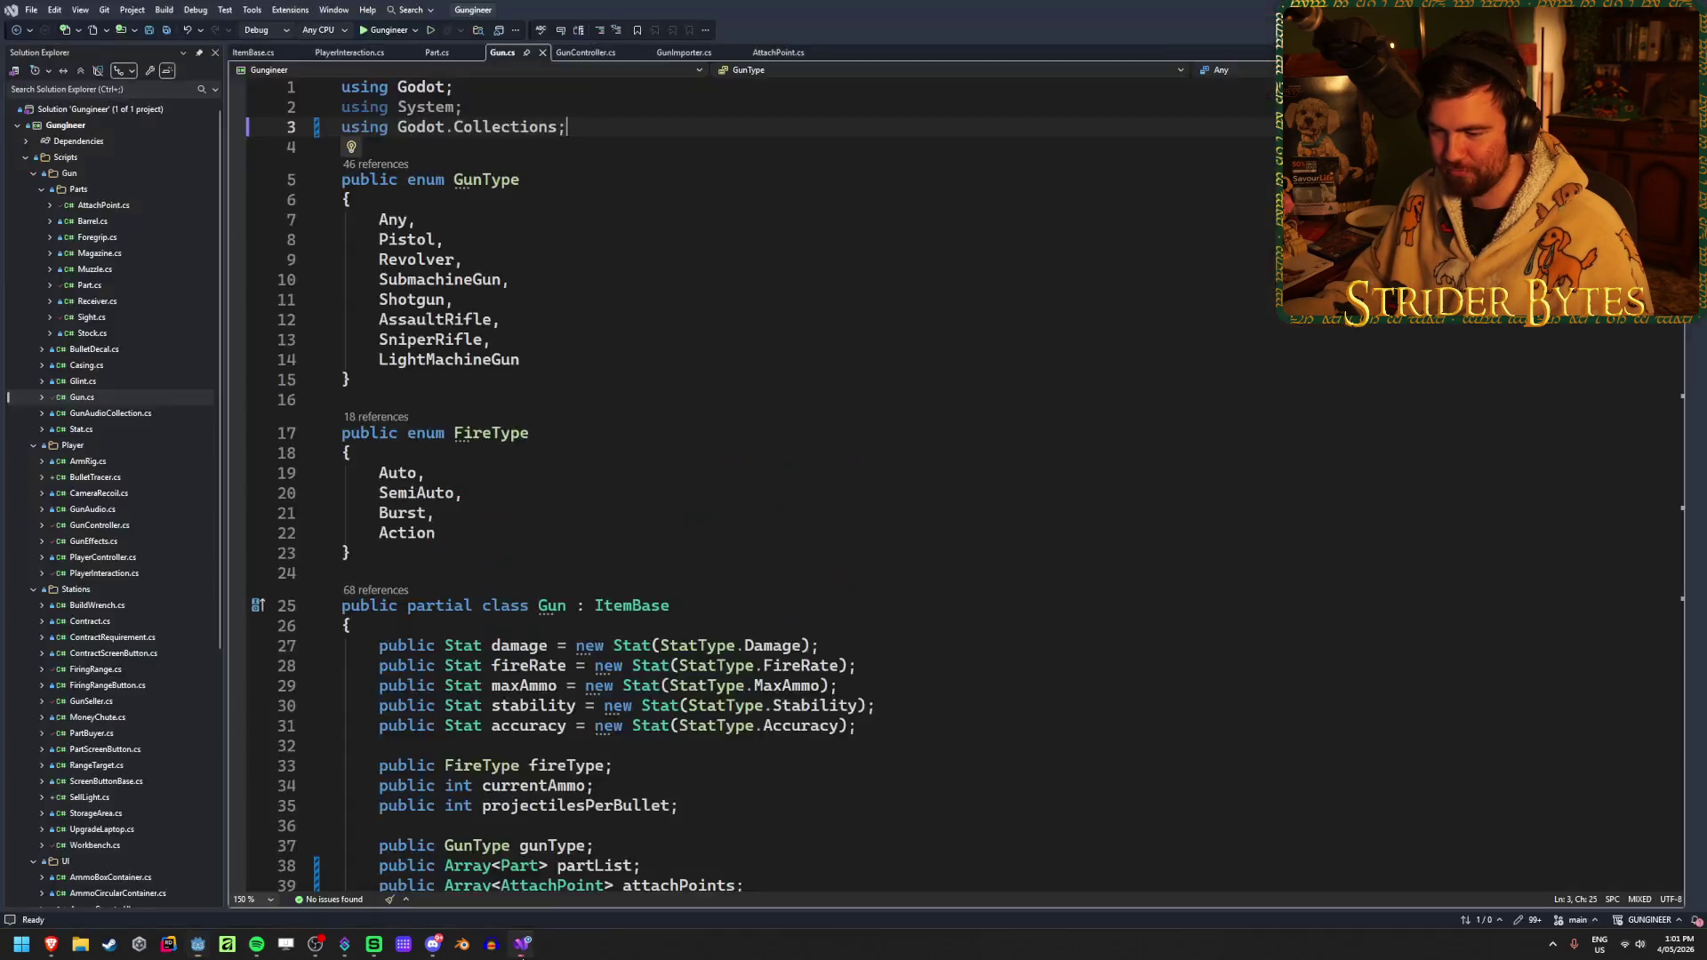
mouse_move(47, 950)
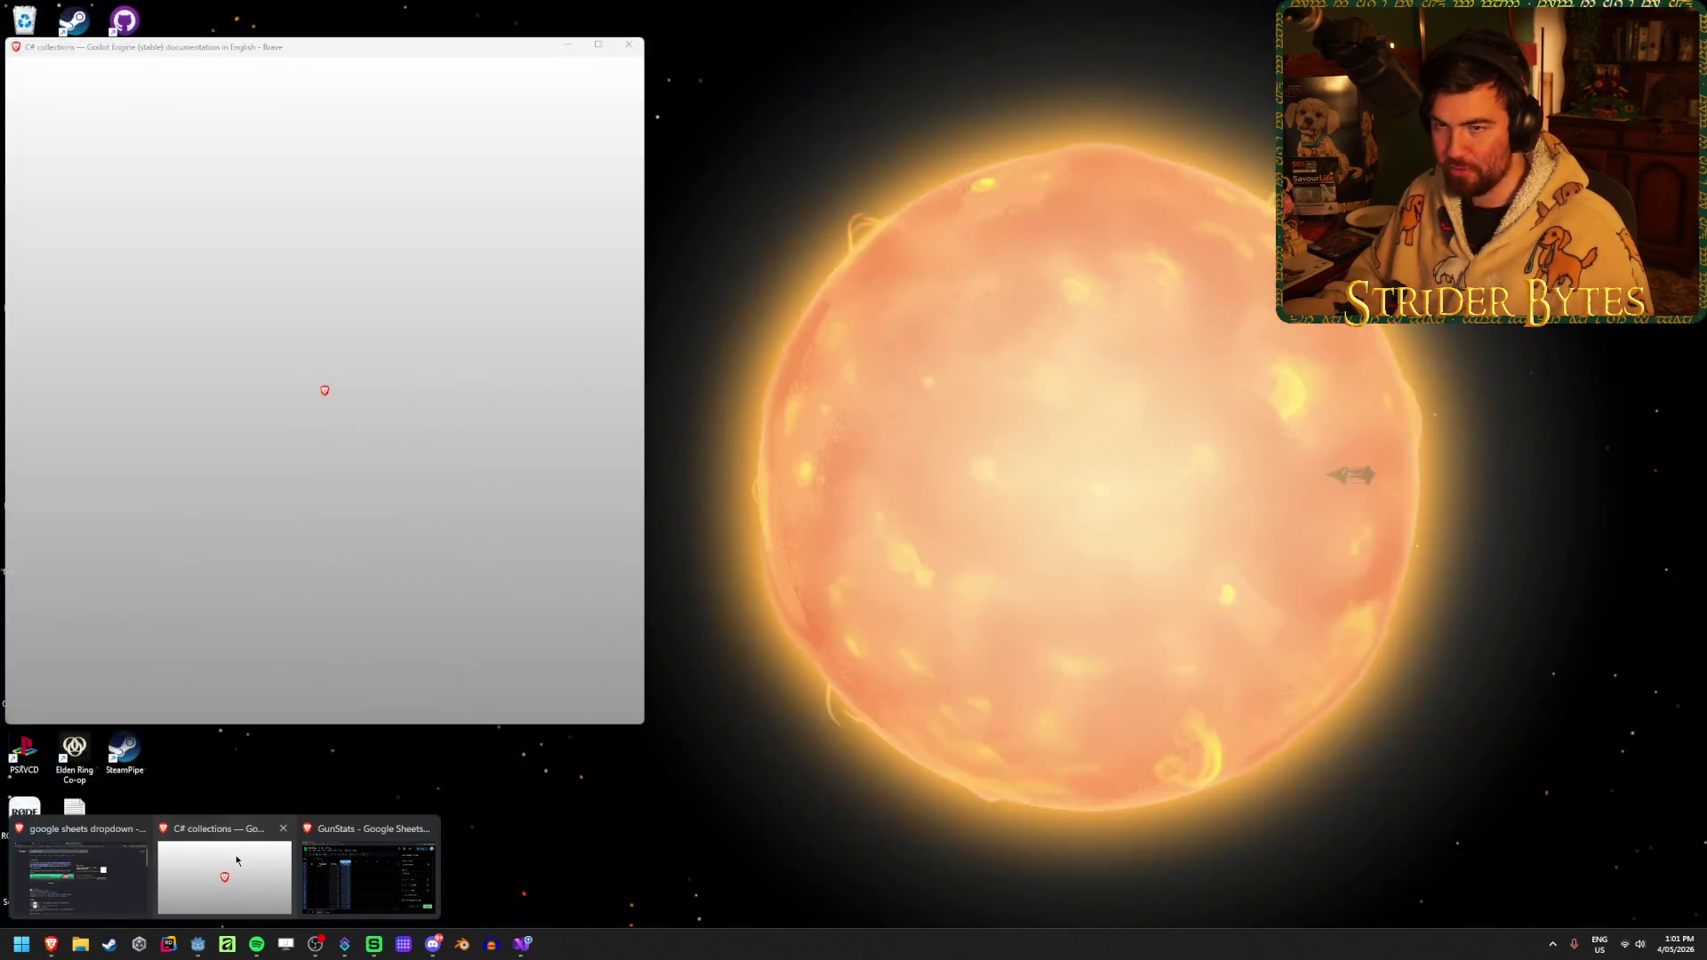
left_click(71, 875)
left_click(629, 50)
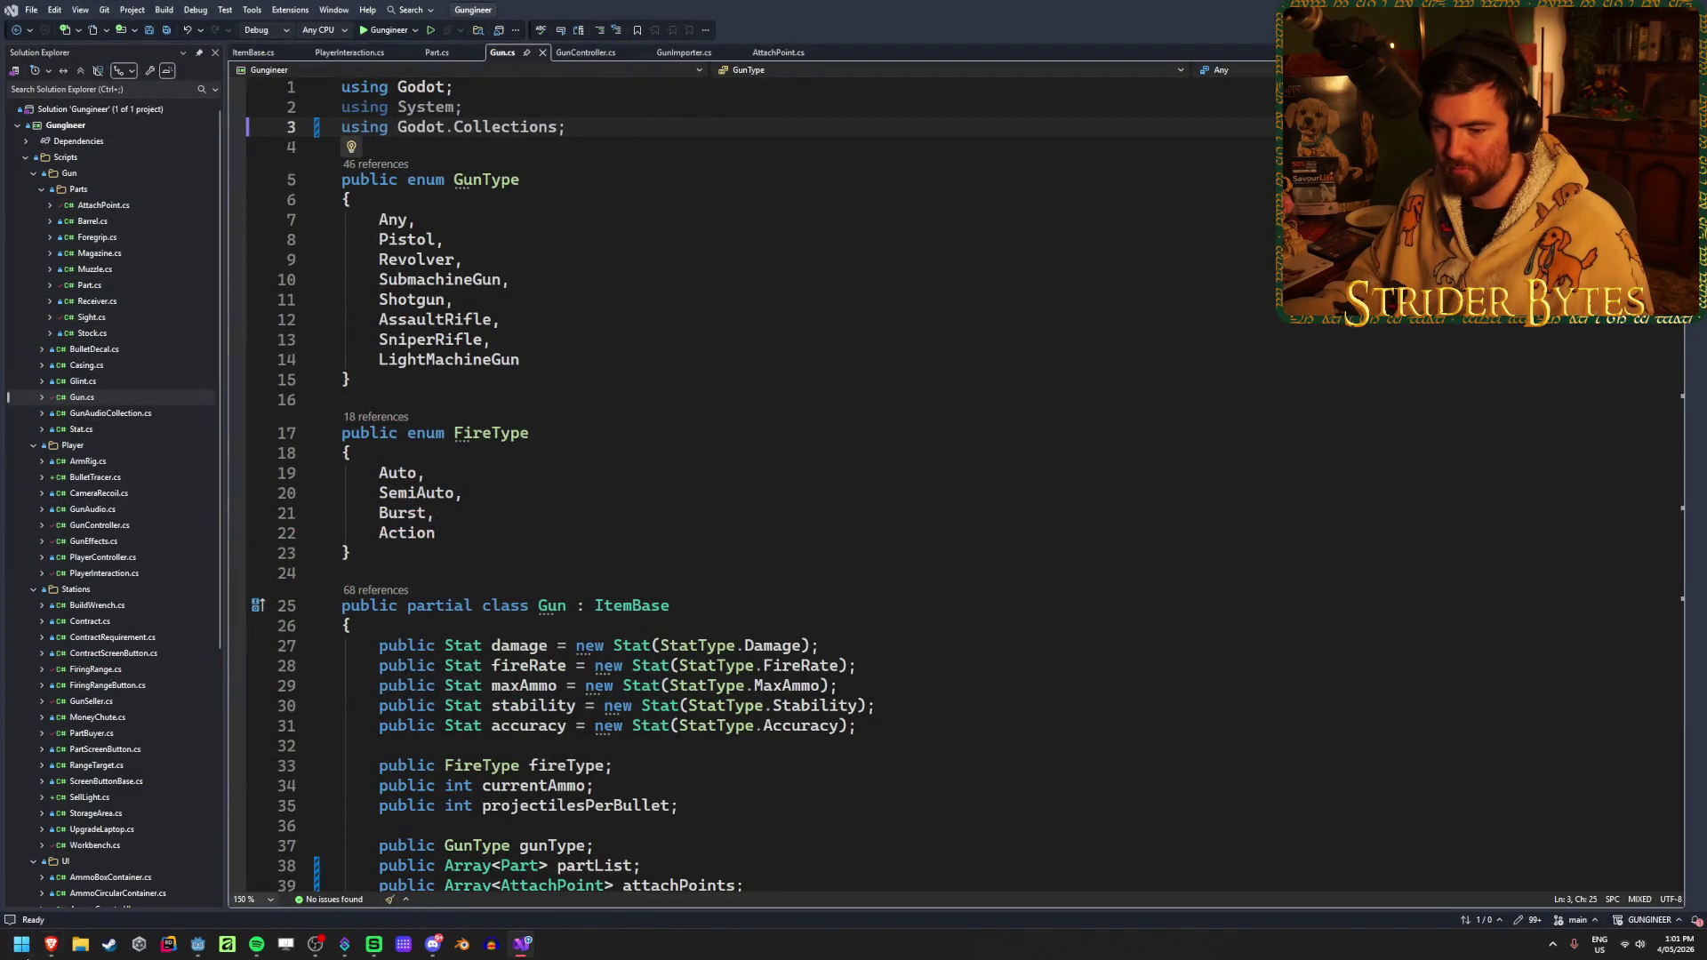
mouse_move(51, 945)
left_click(224, 880)
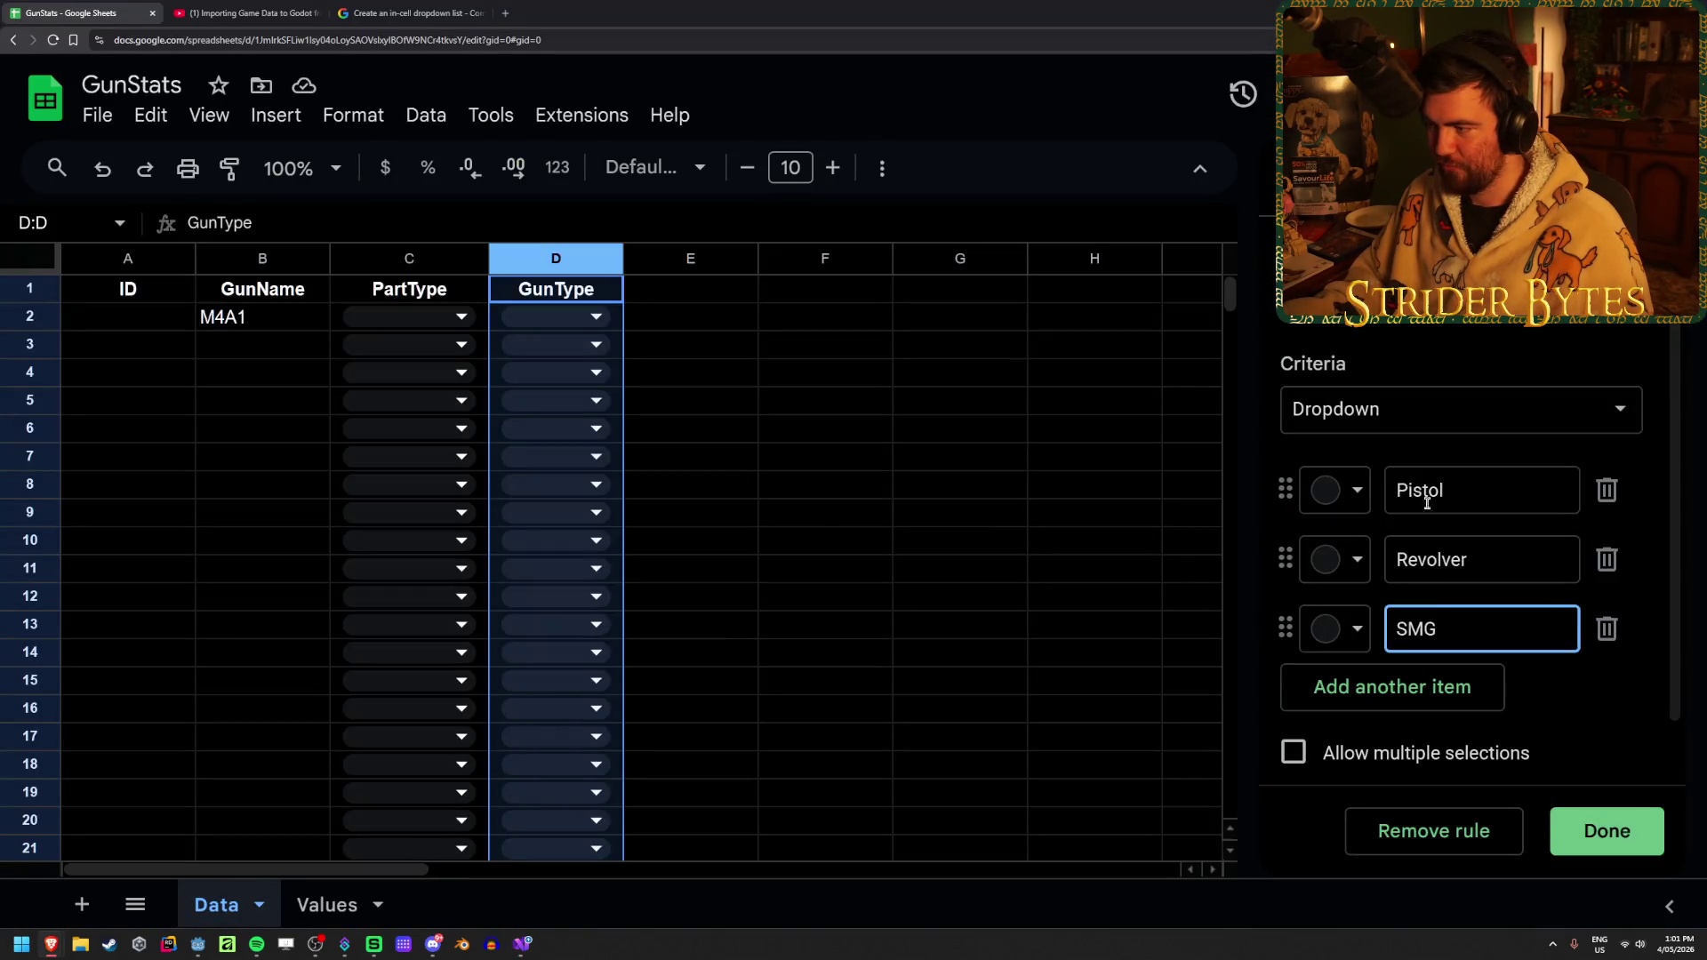
Add an 'Any' item at the top of the GunType dropdown, above Pistol
left_click(1330, 686)
left_click_drag(1284, 697, 1286, 488)
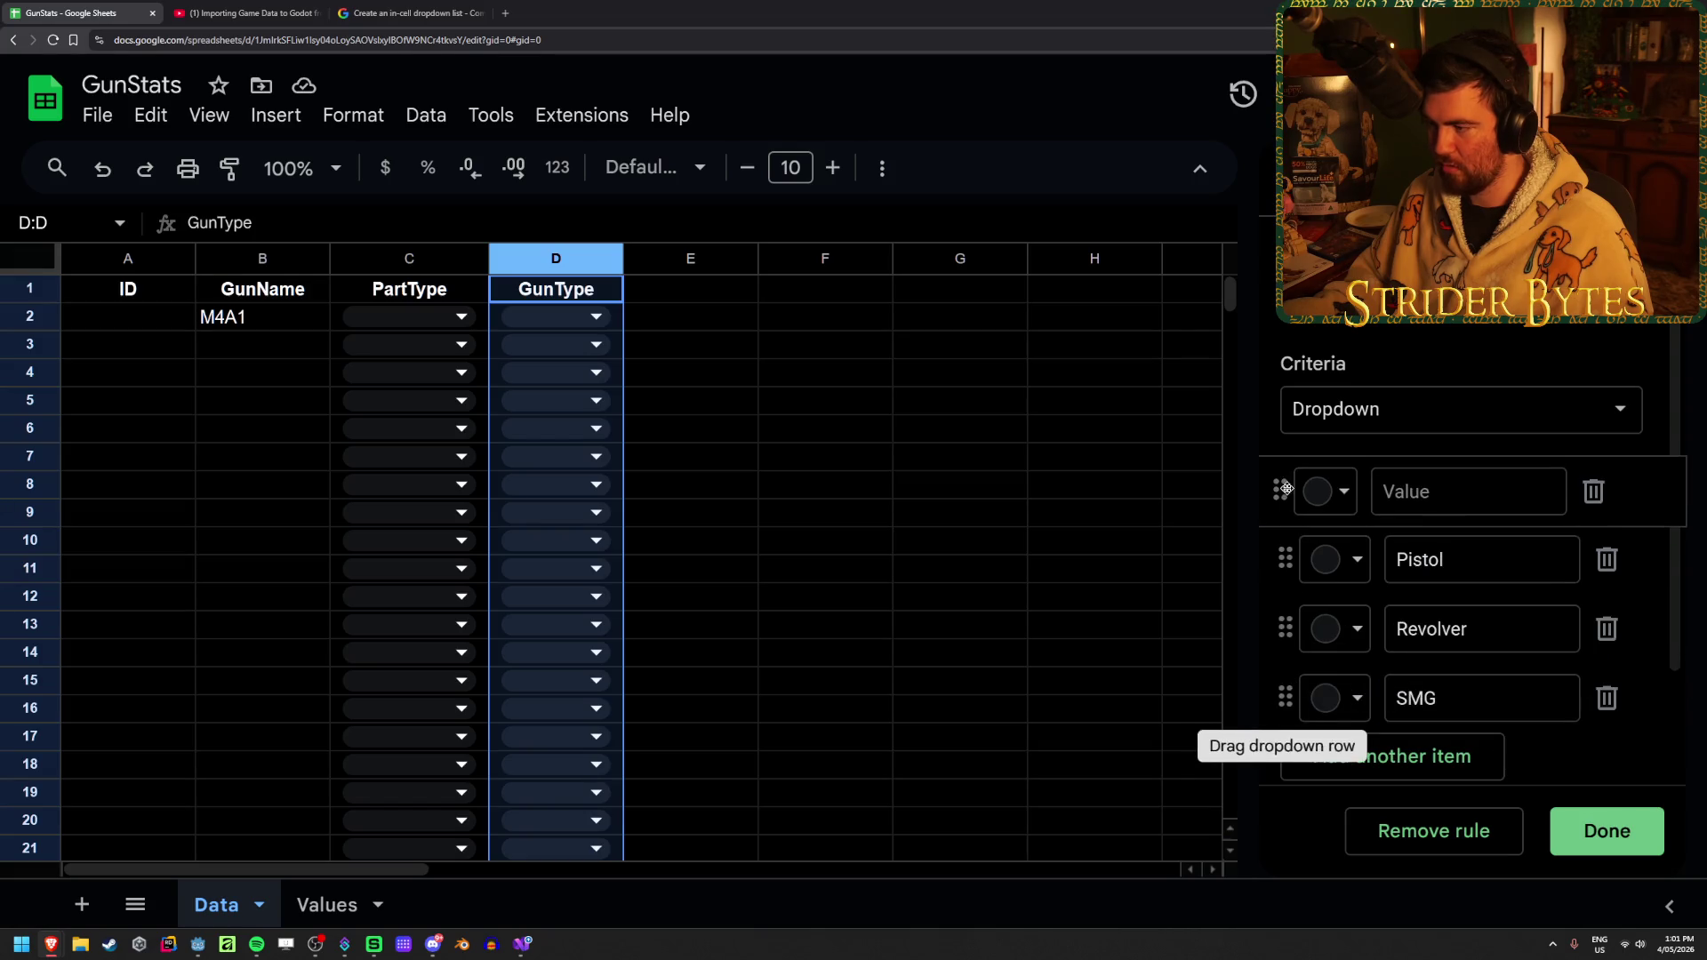
left_click(1467, 490)
type("Any")
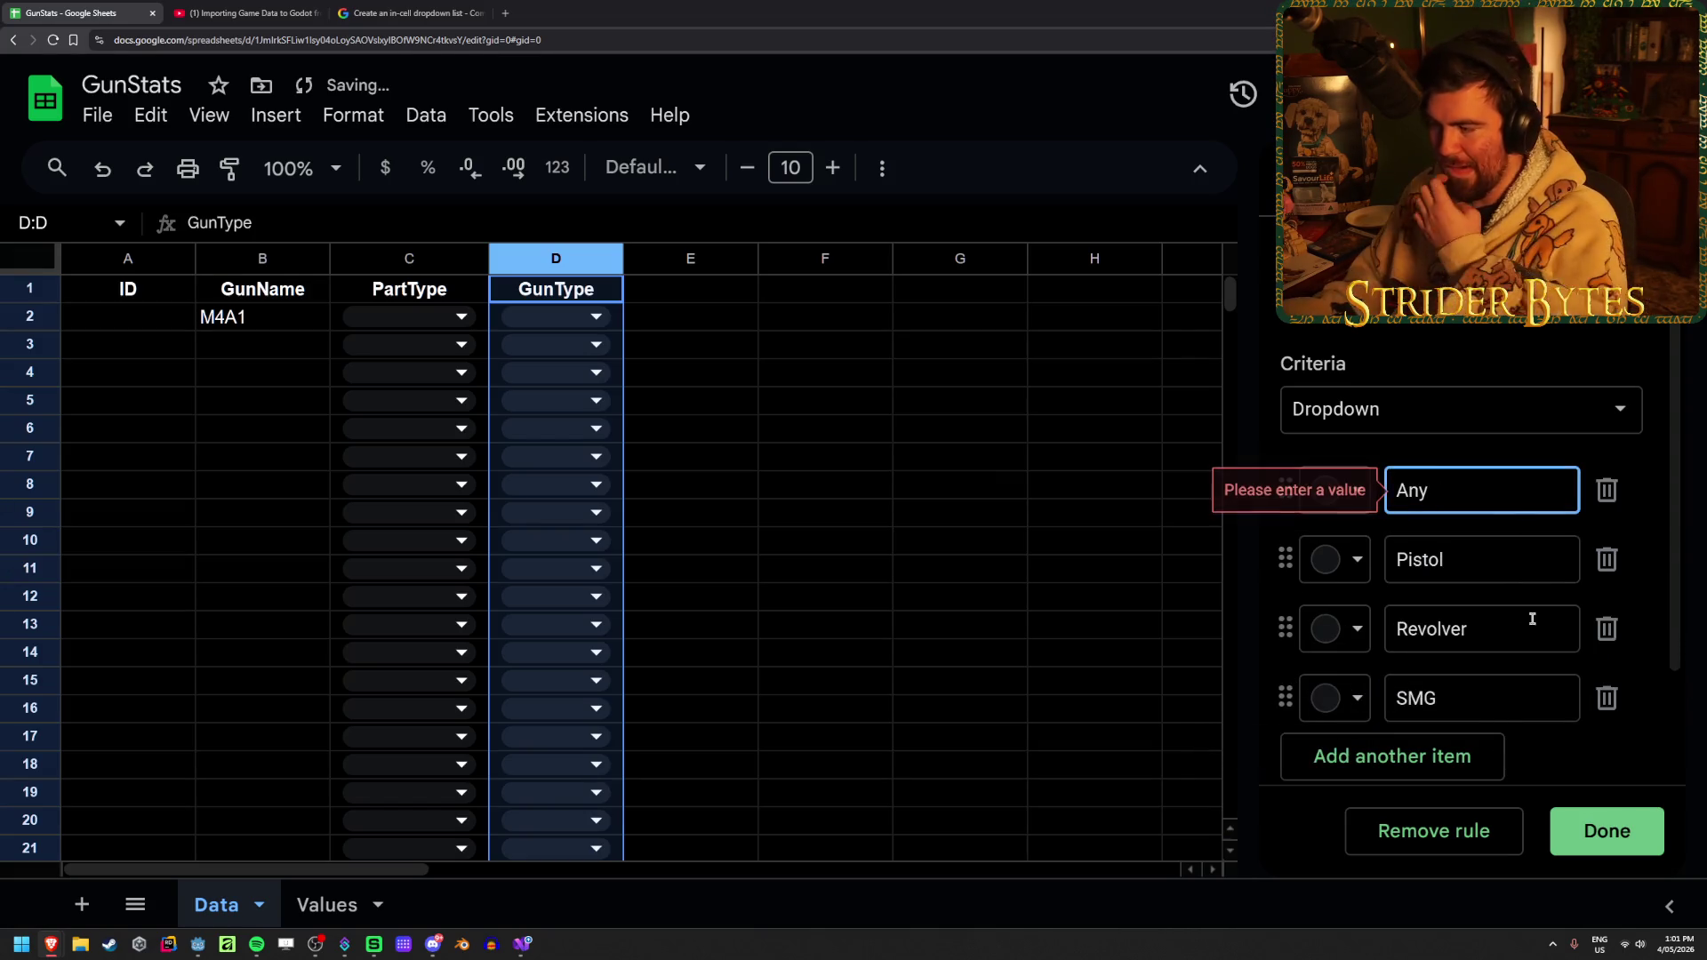
Replace the SMG item with SubmachineGun and add a Shotgun item, copied from Gun.cs
double_click(1562, 697)
left_click(522, 946)
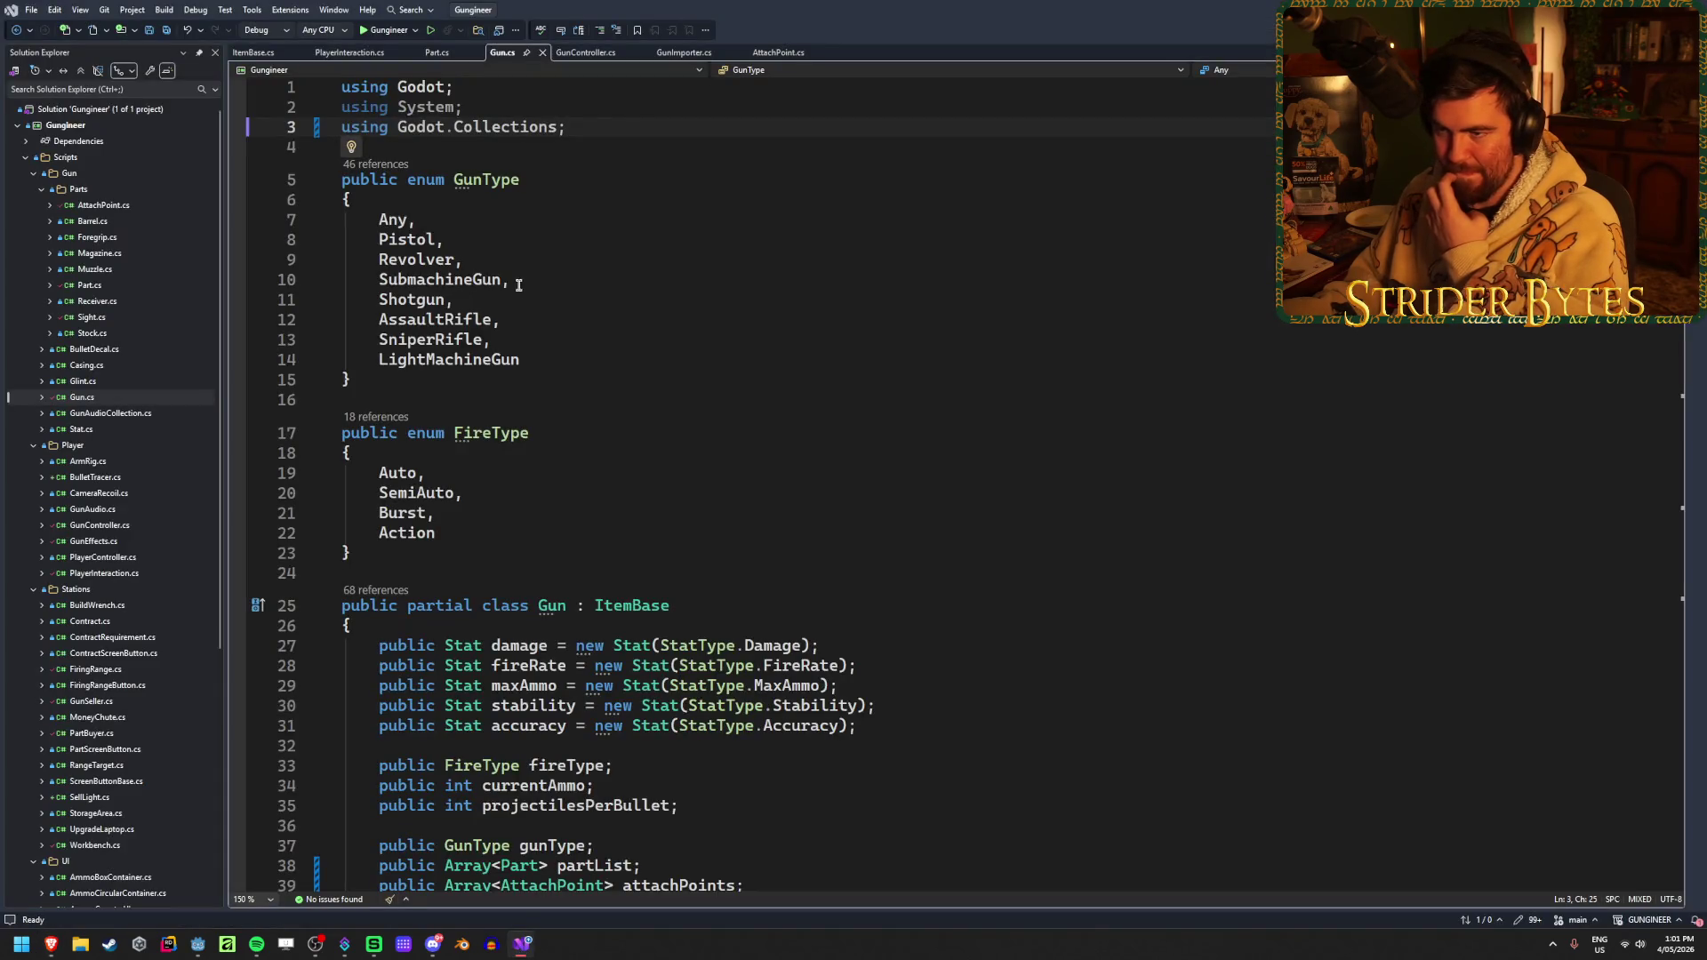
double_click(440, 279)
key("ctrl+c")
left_click(51, 944)
left_click(83, 858)
key("ctrl+v")
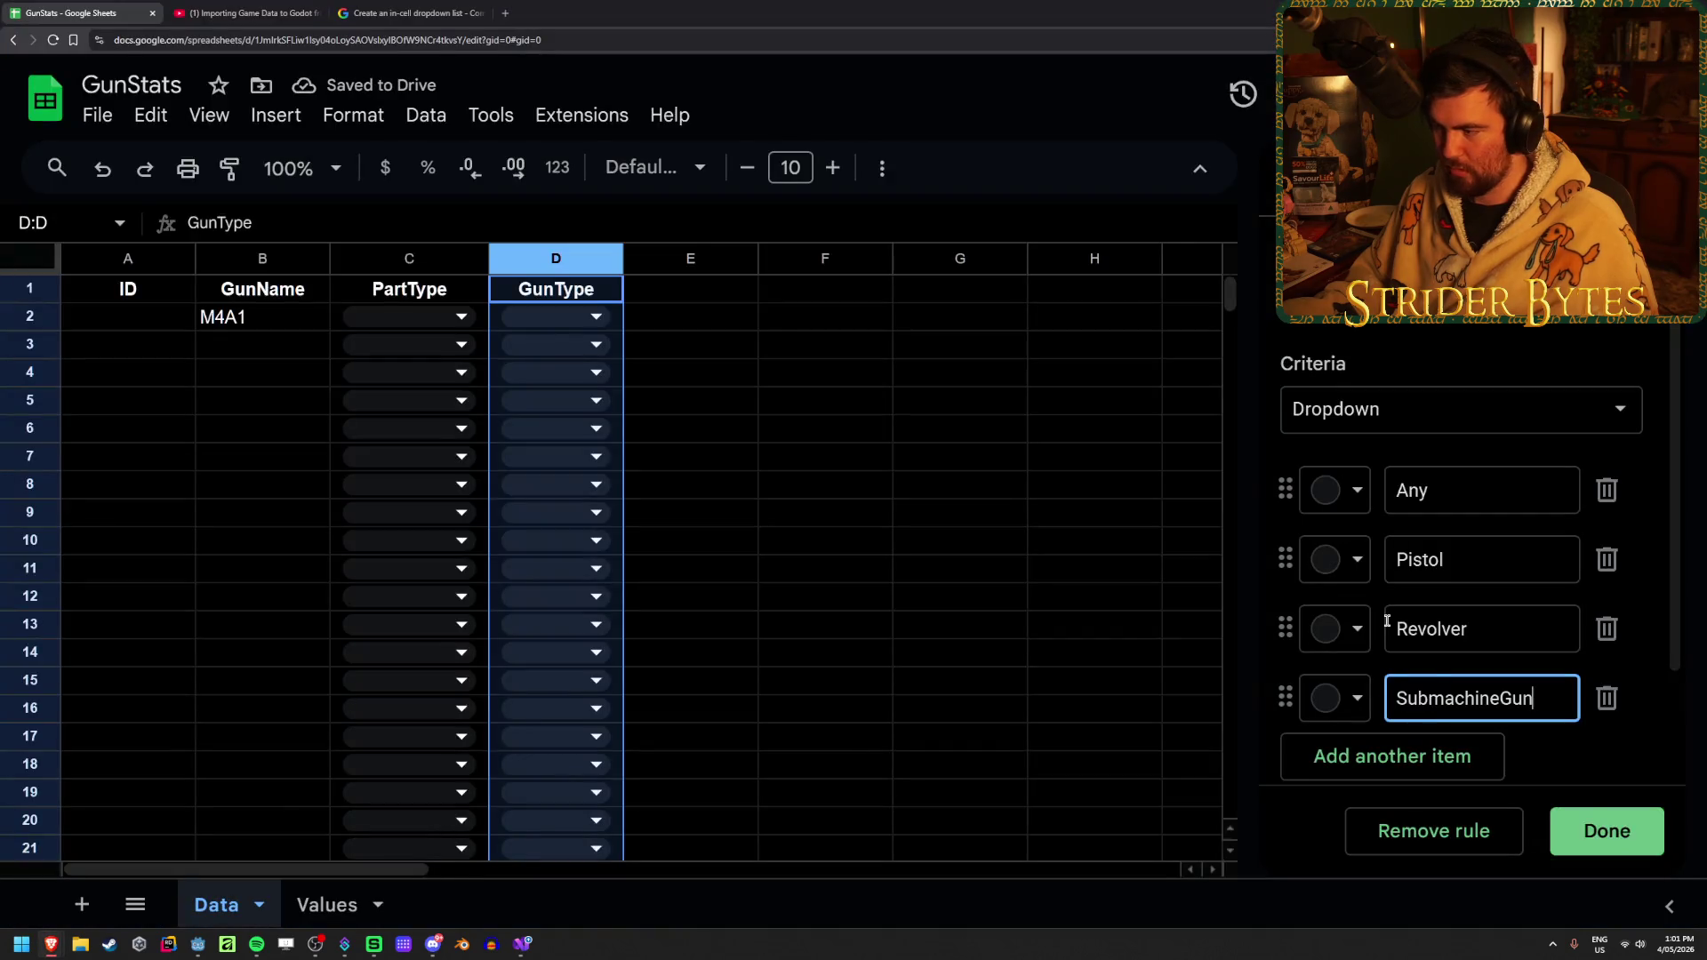
left_click(1315, 758)
left_click(522, 944)
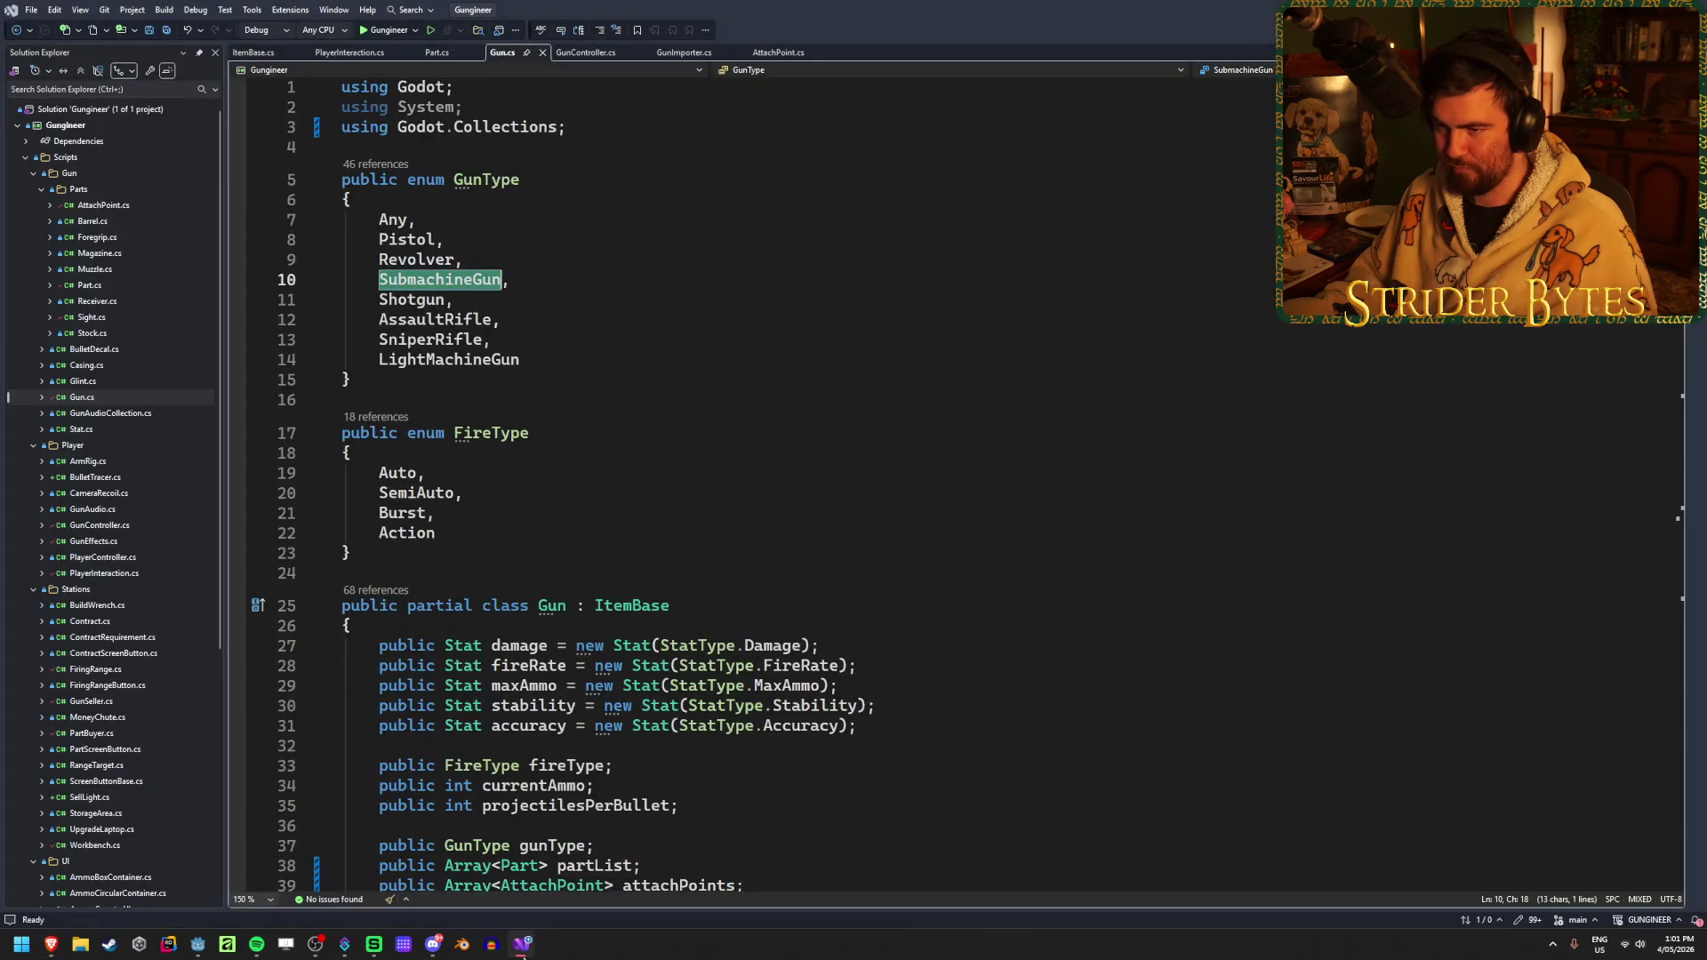
double_click(411, 300)
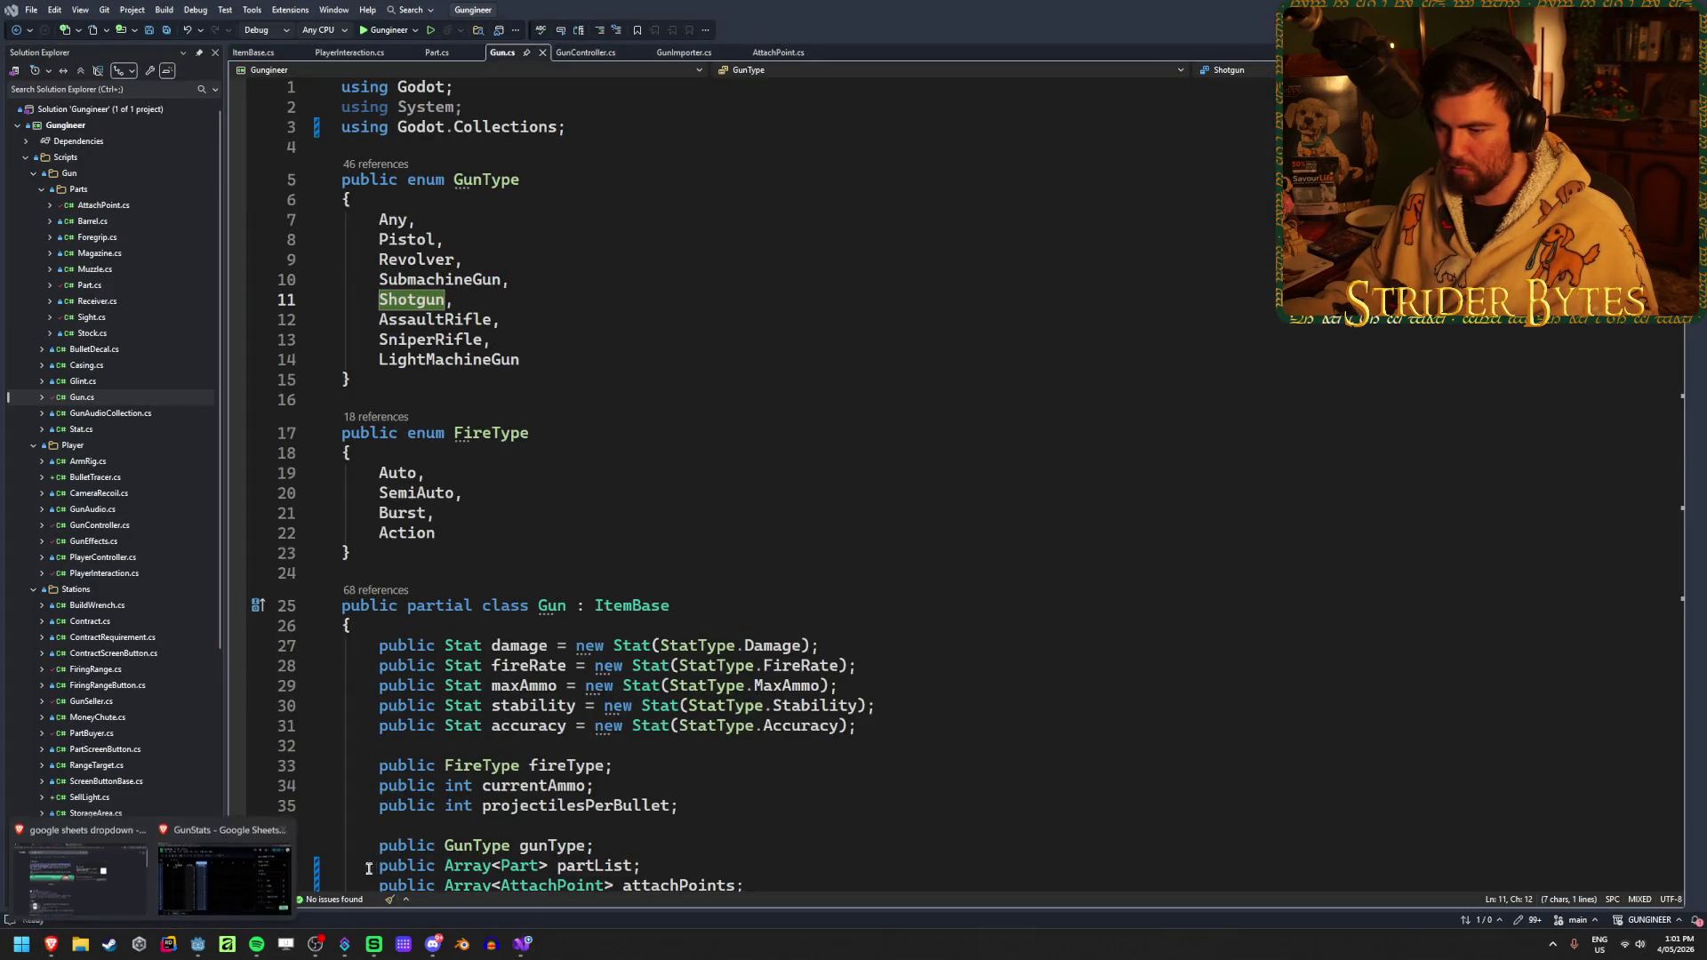
left_click(225, 880)
key("ctrl+v")
scroll(1426, 652, "down", 2)
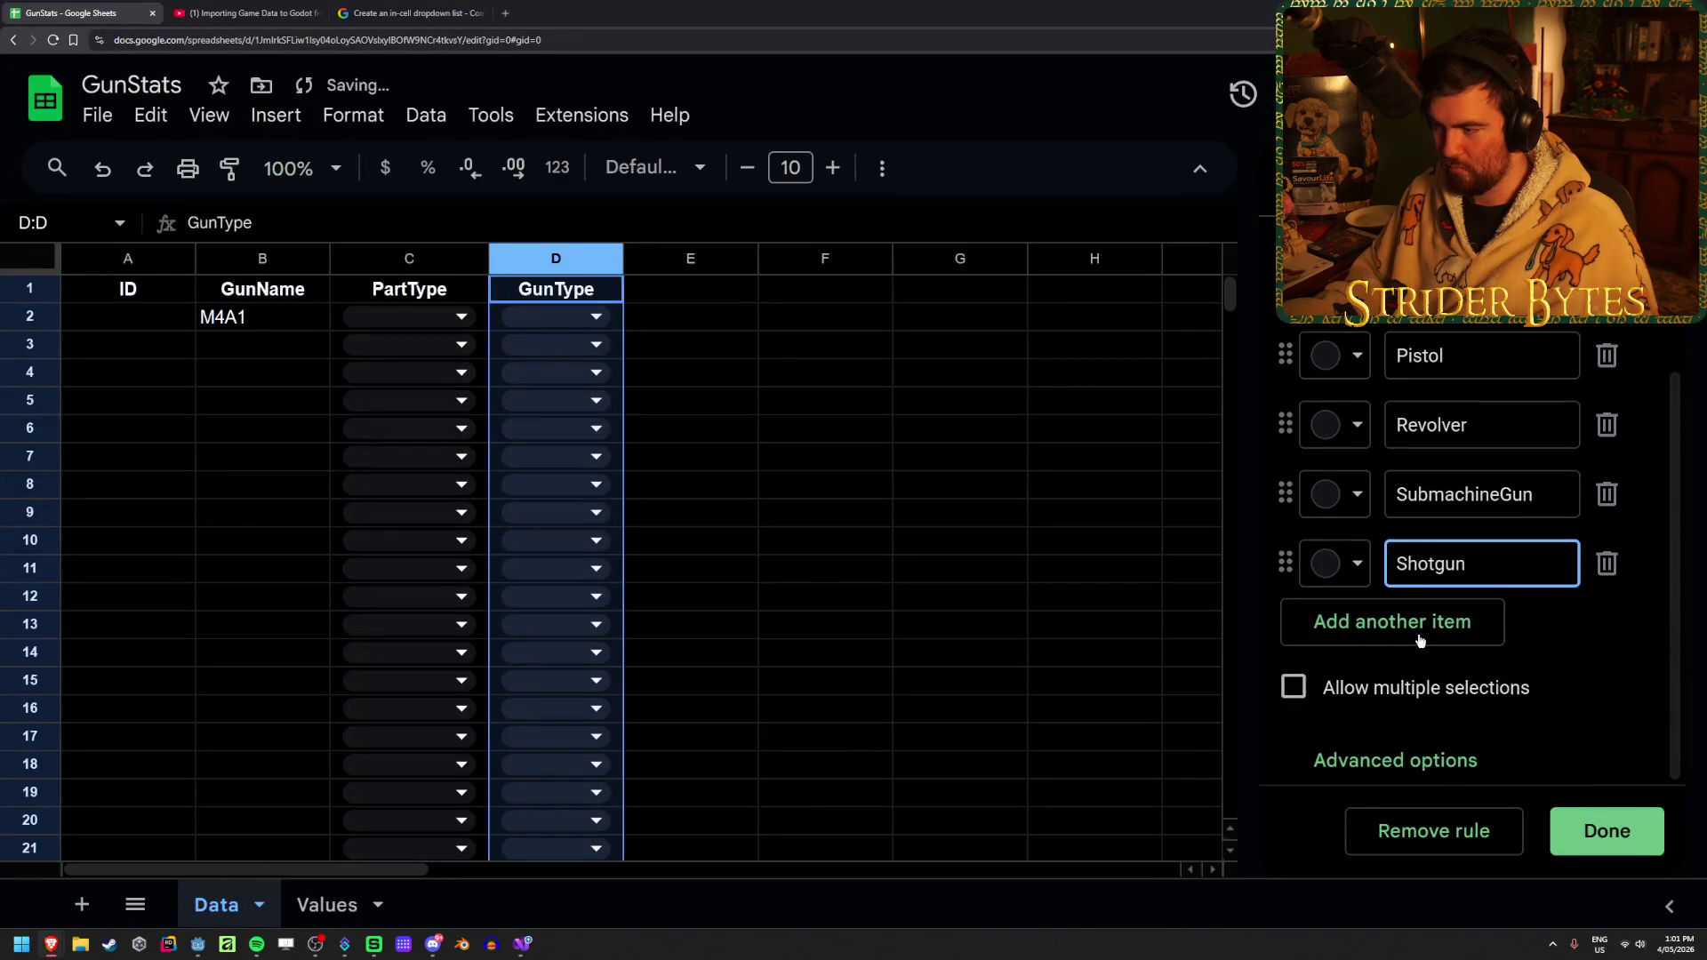
Add AssaultRifle and SniperRifle items to the GunType dropdown, copied from the enum
left_click(1411, 628)
left_click(522, 945)
double_click(434, 319)
key("ctrl+c")
left_click(225, 880)
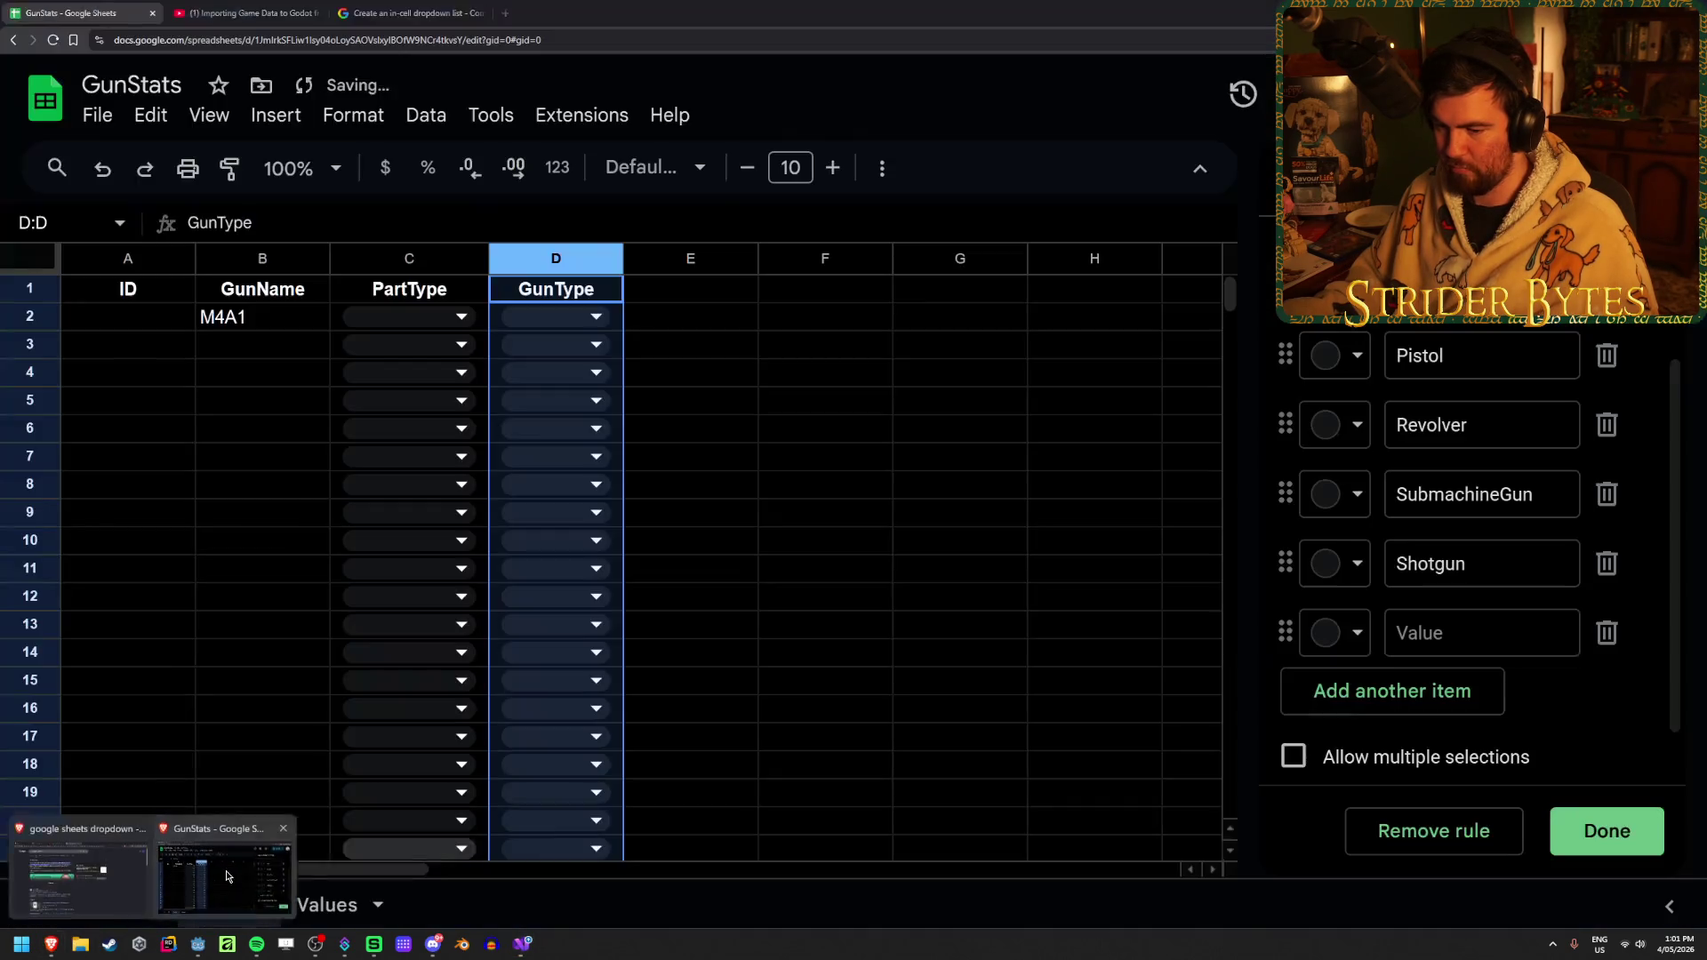
key("ctrl+v")
left_click(1410, 681)
left_click(526, 948)
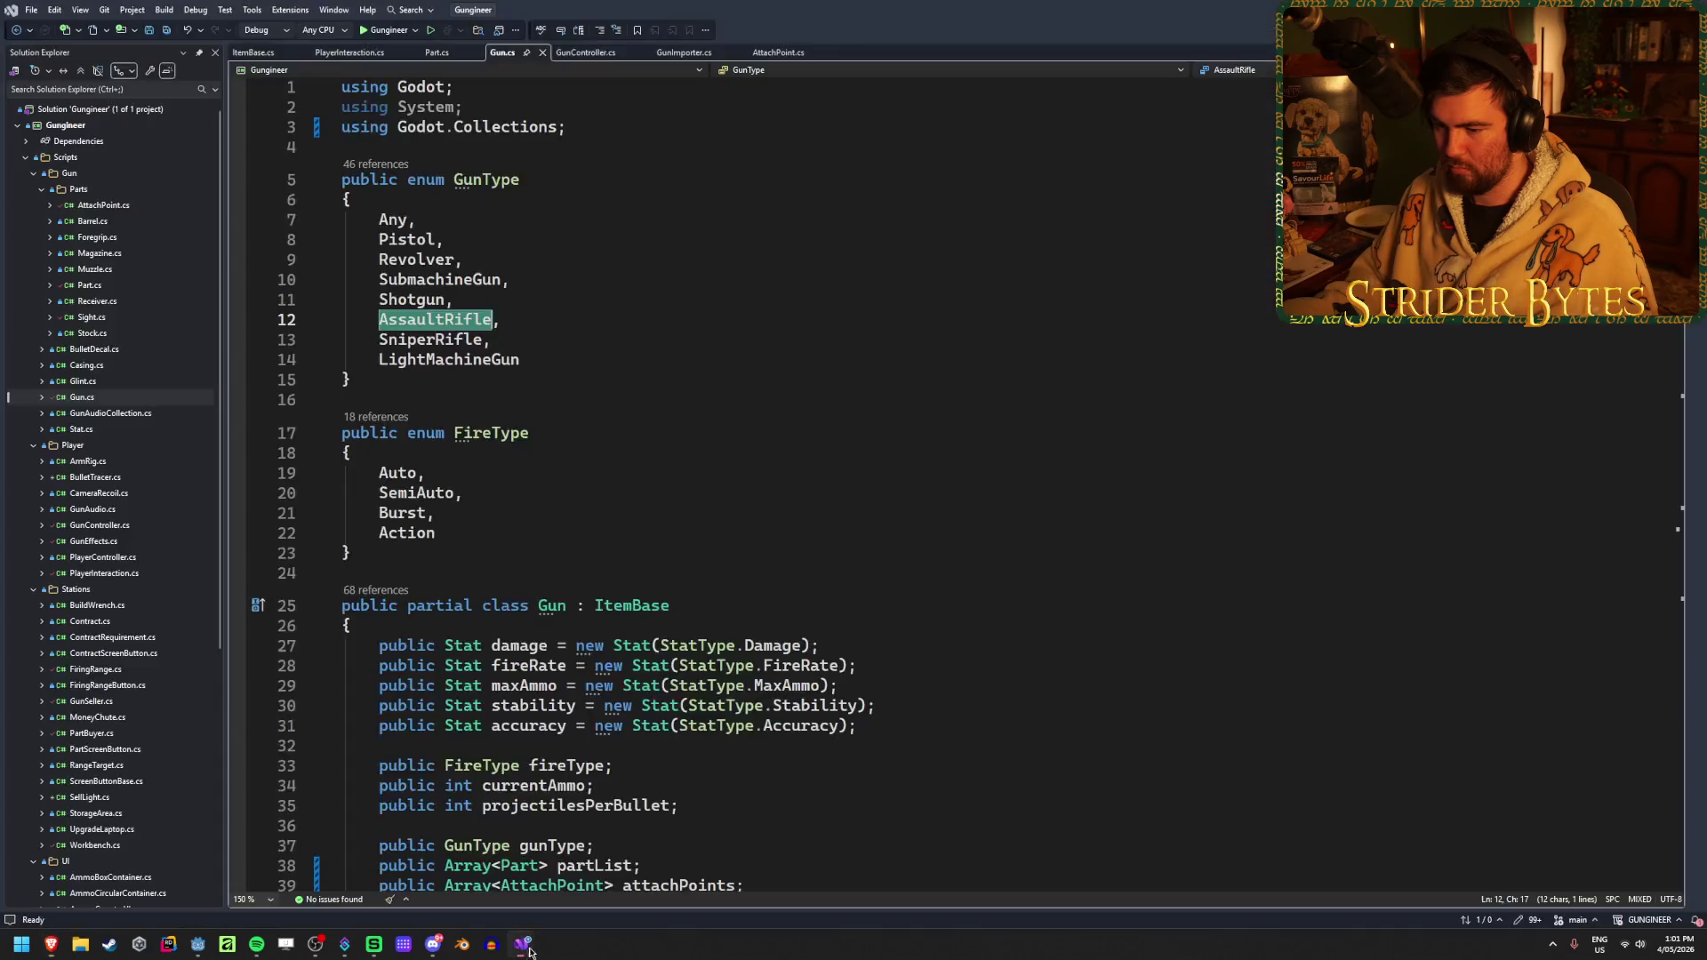
double_click(430, 339)
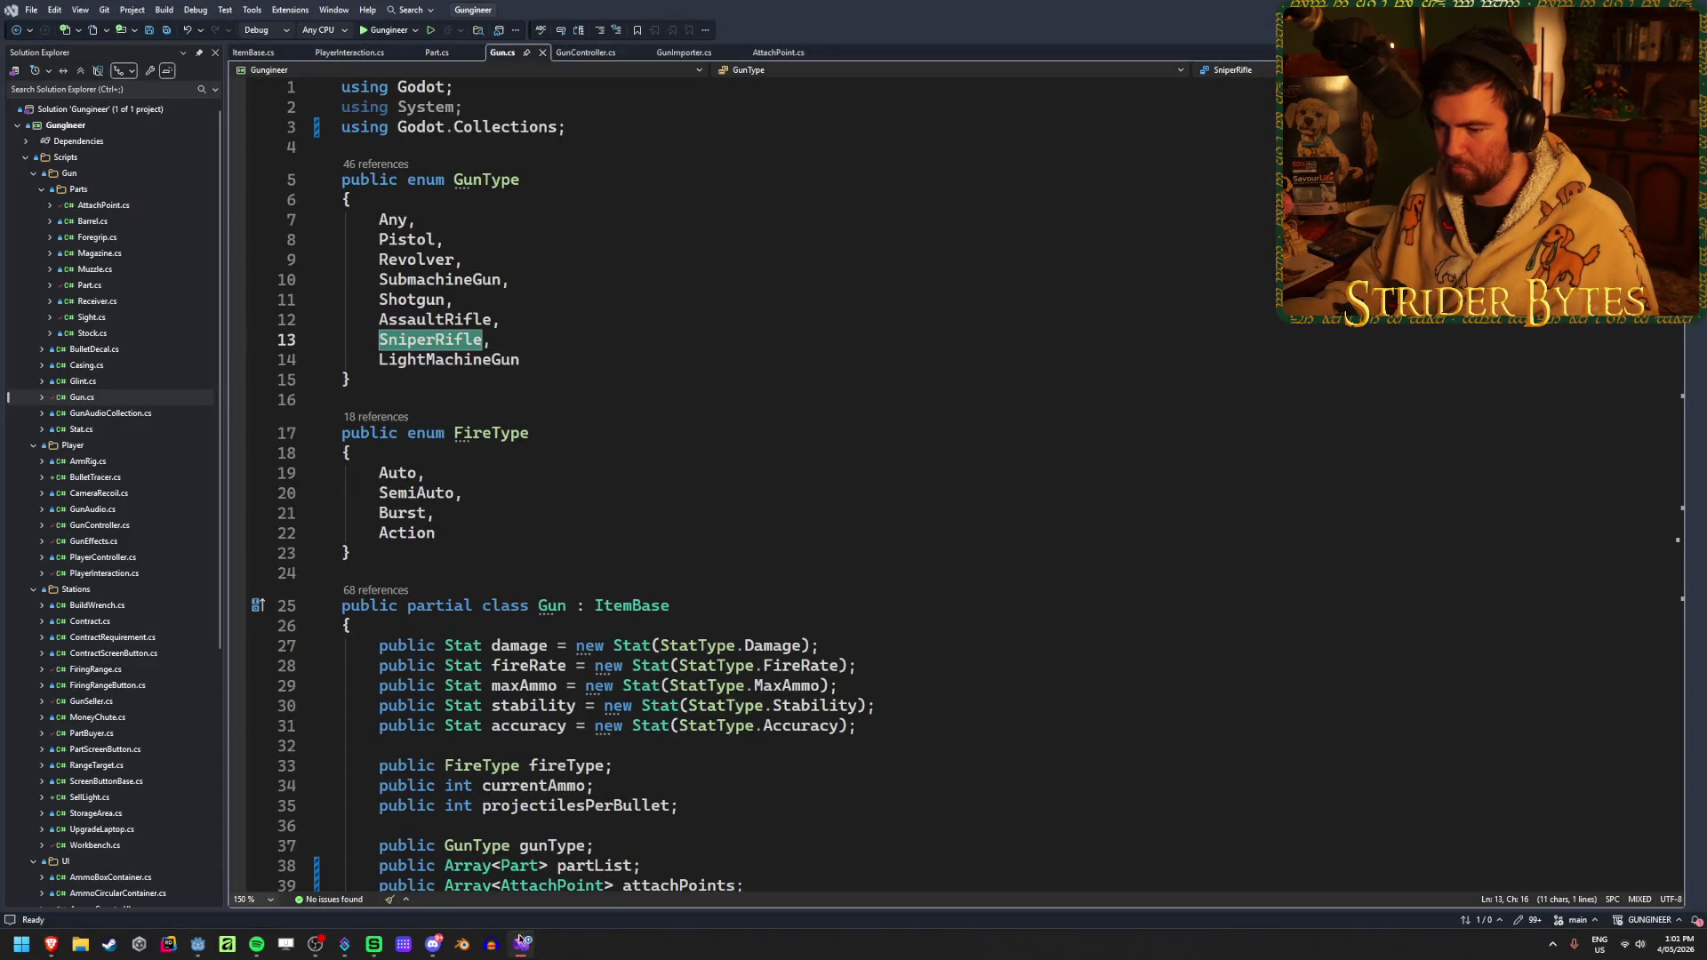
key("ctrl+c")
mouse_move(53, 942)
left_click(225, 880)
key("ctrl+v")
Add a final LightMachineGun item and save the D2:D1000 GunType dropdown rule
left_click(1418, 761)
left_click(522, 944)
left_click(433, 359)
double_click(432, 359)
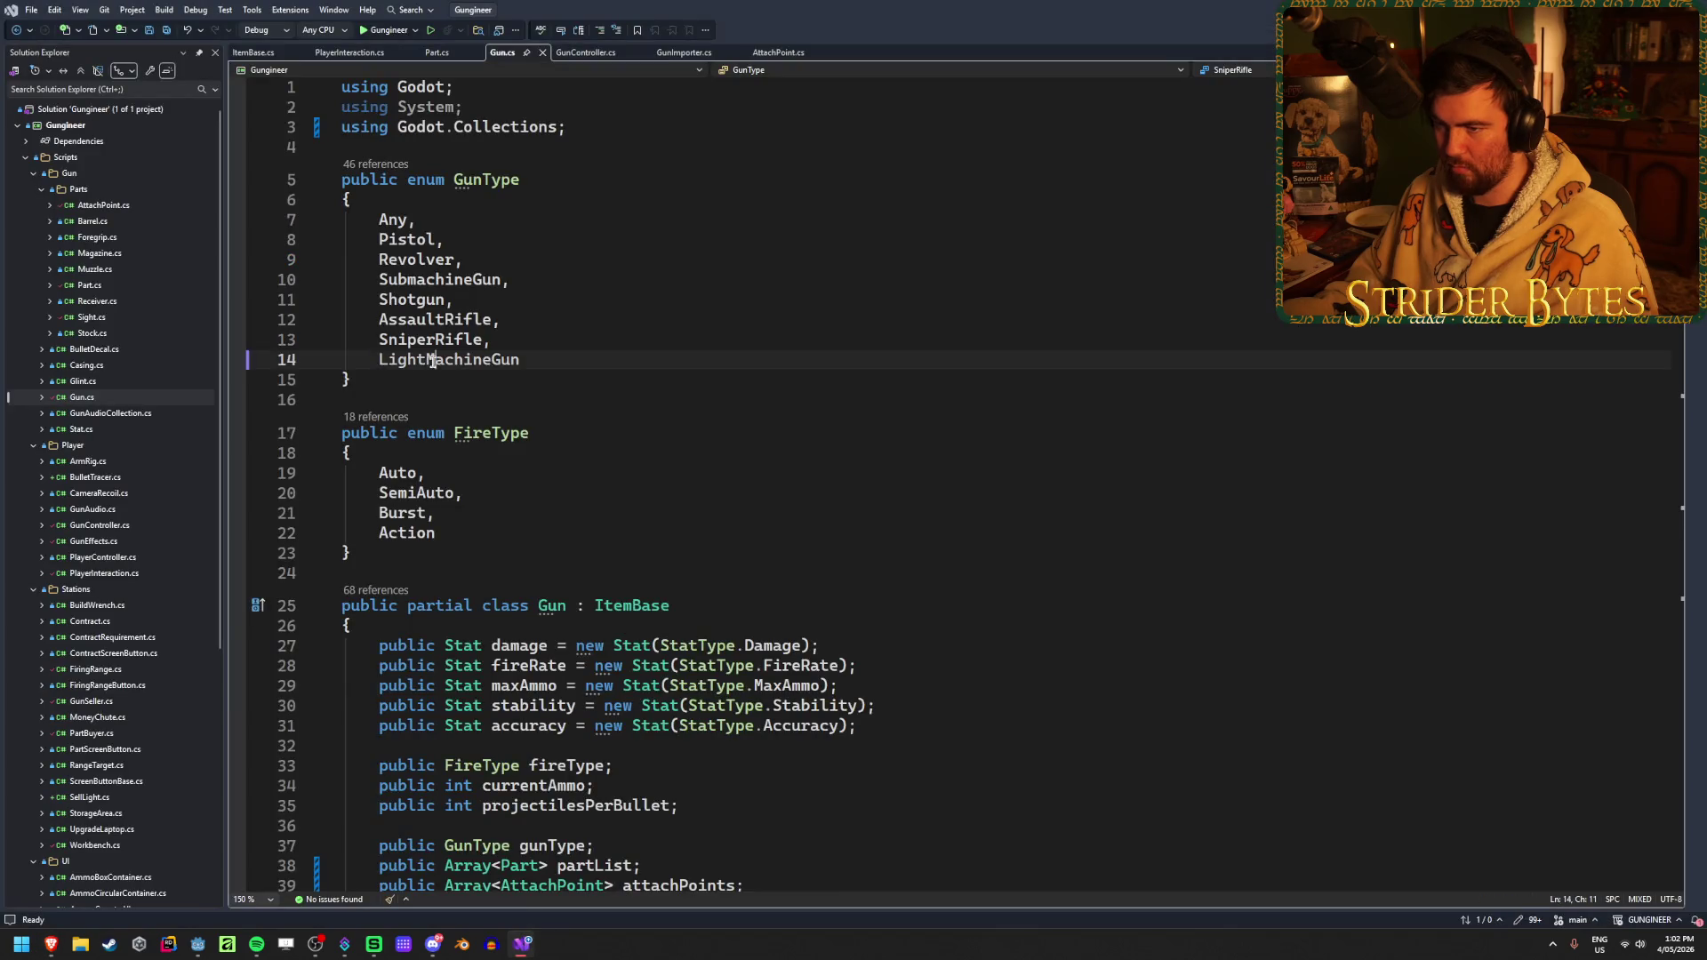
key("ctrl+c")
mouse_move(50, 944)
left_click(225, 880)
key("ctrl+v")
scroll(1479, 545, "down", 3)
left_click(1608, 830)
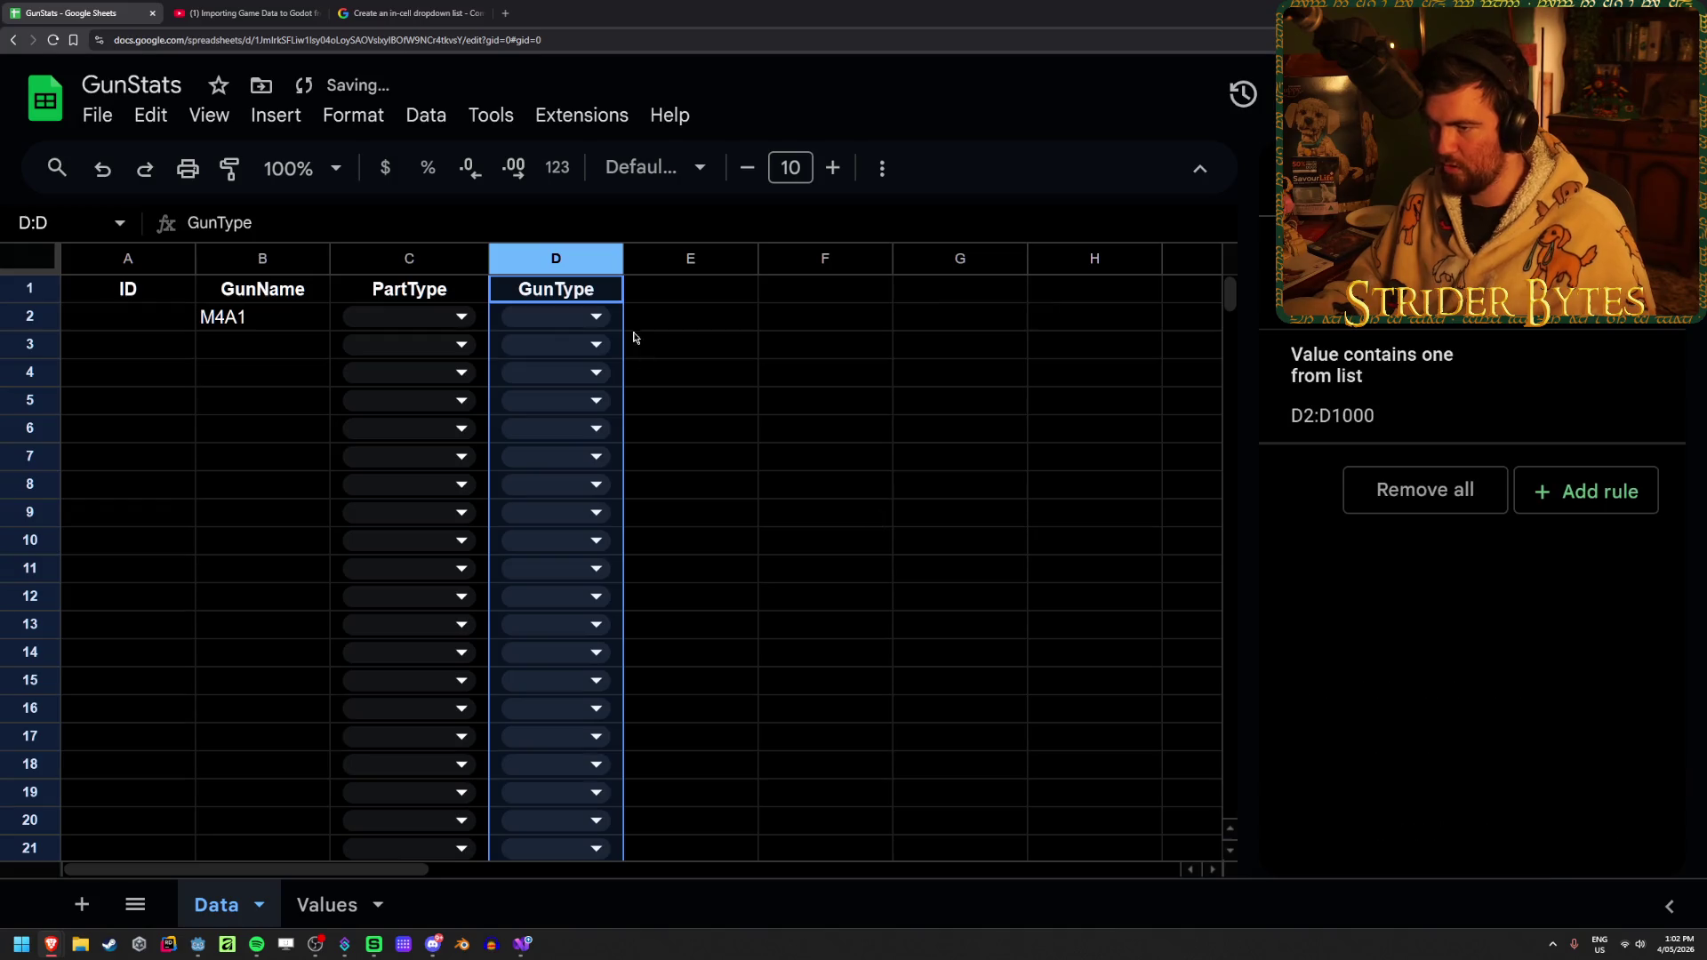
Test the D2 dropdown by picking Pistol, then delete the value so D2 is empty
left_click(556, 317)
left_click(533, 396)
left_click(808, 378)
left_click(712, 329)
key("Left")
key("Delete")
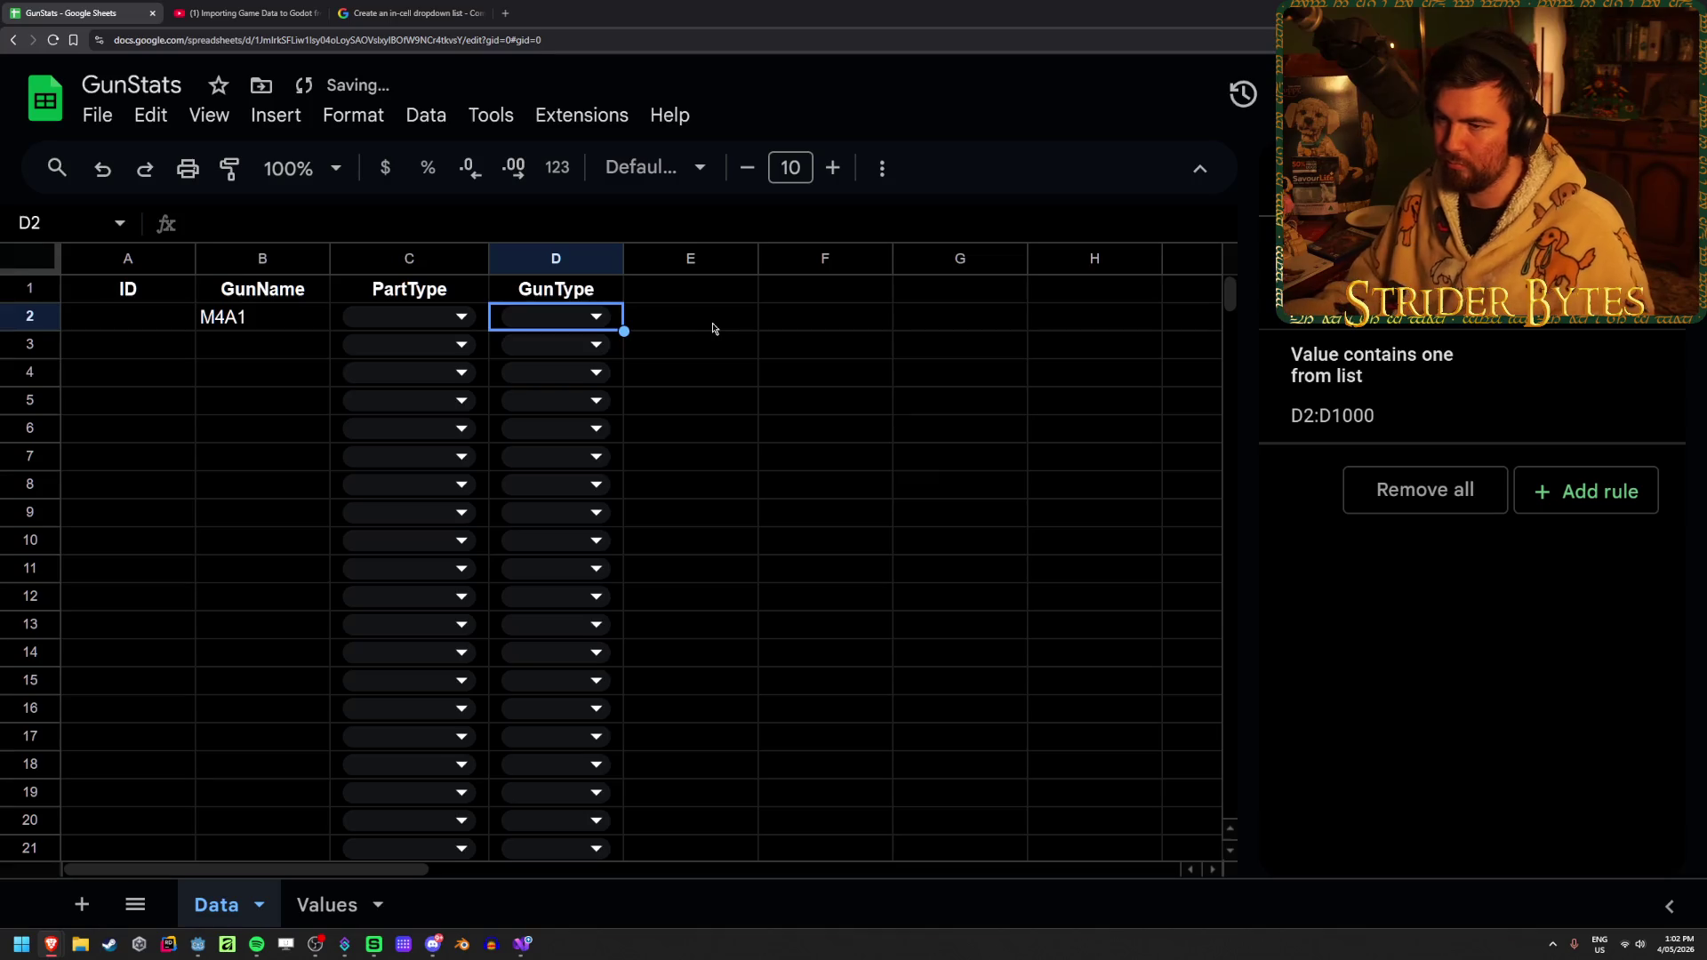
left_click(713, 328)
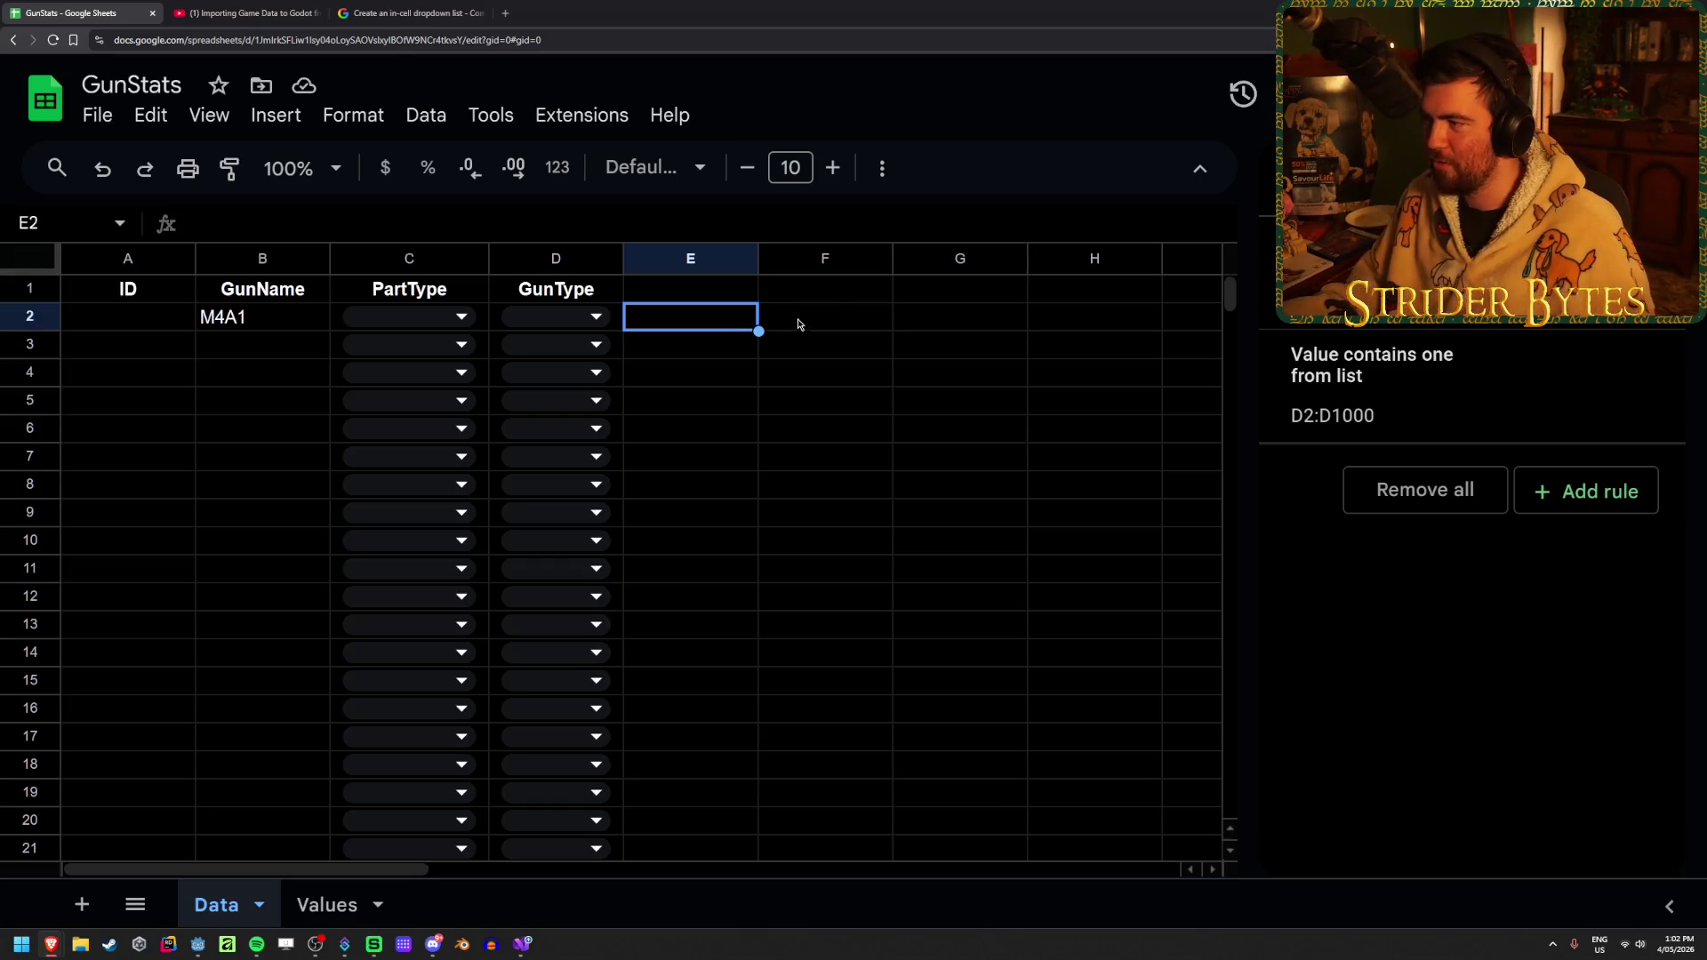
Close the data validation rules panel and look over the header row and column E cells
left_click(1672, 258)
left_click(859, 445)
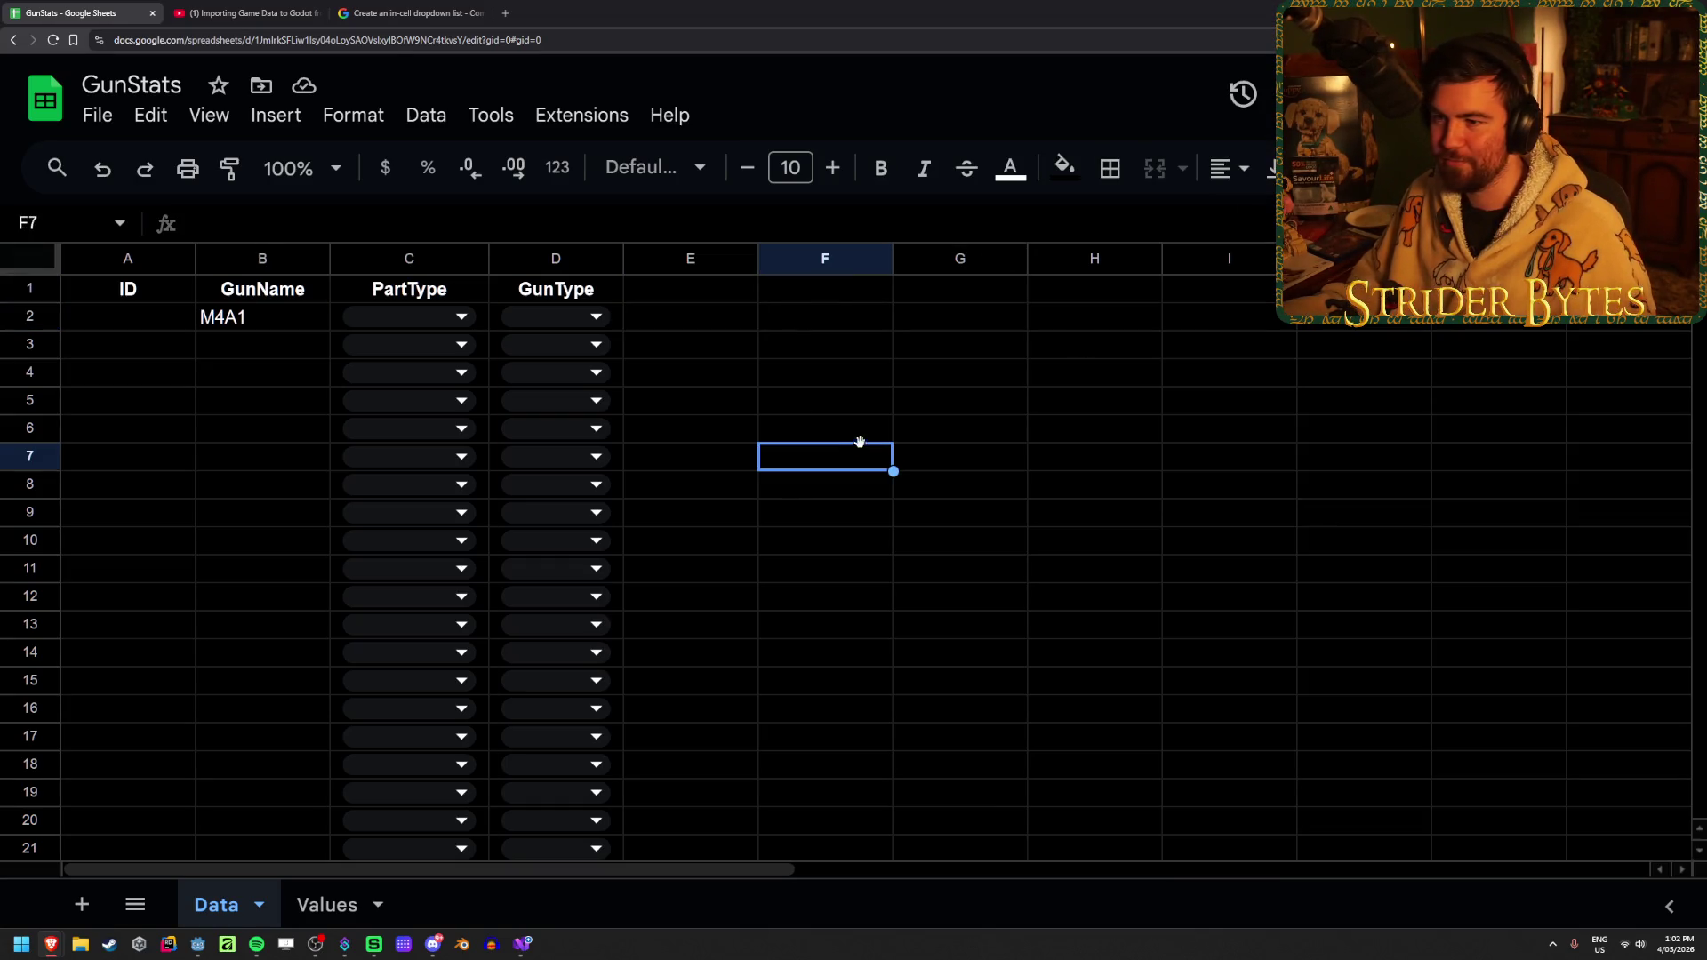
left_click(707, 296)
key("Left")
key("Left")
key("Left")
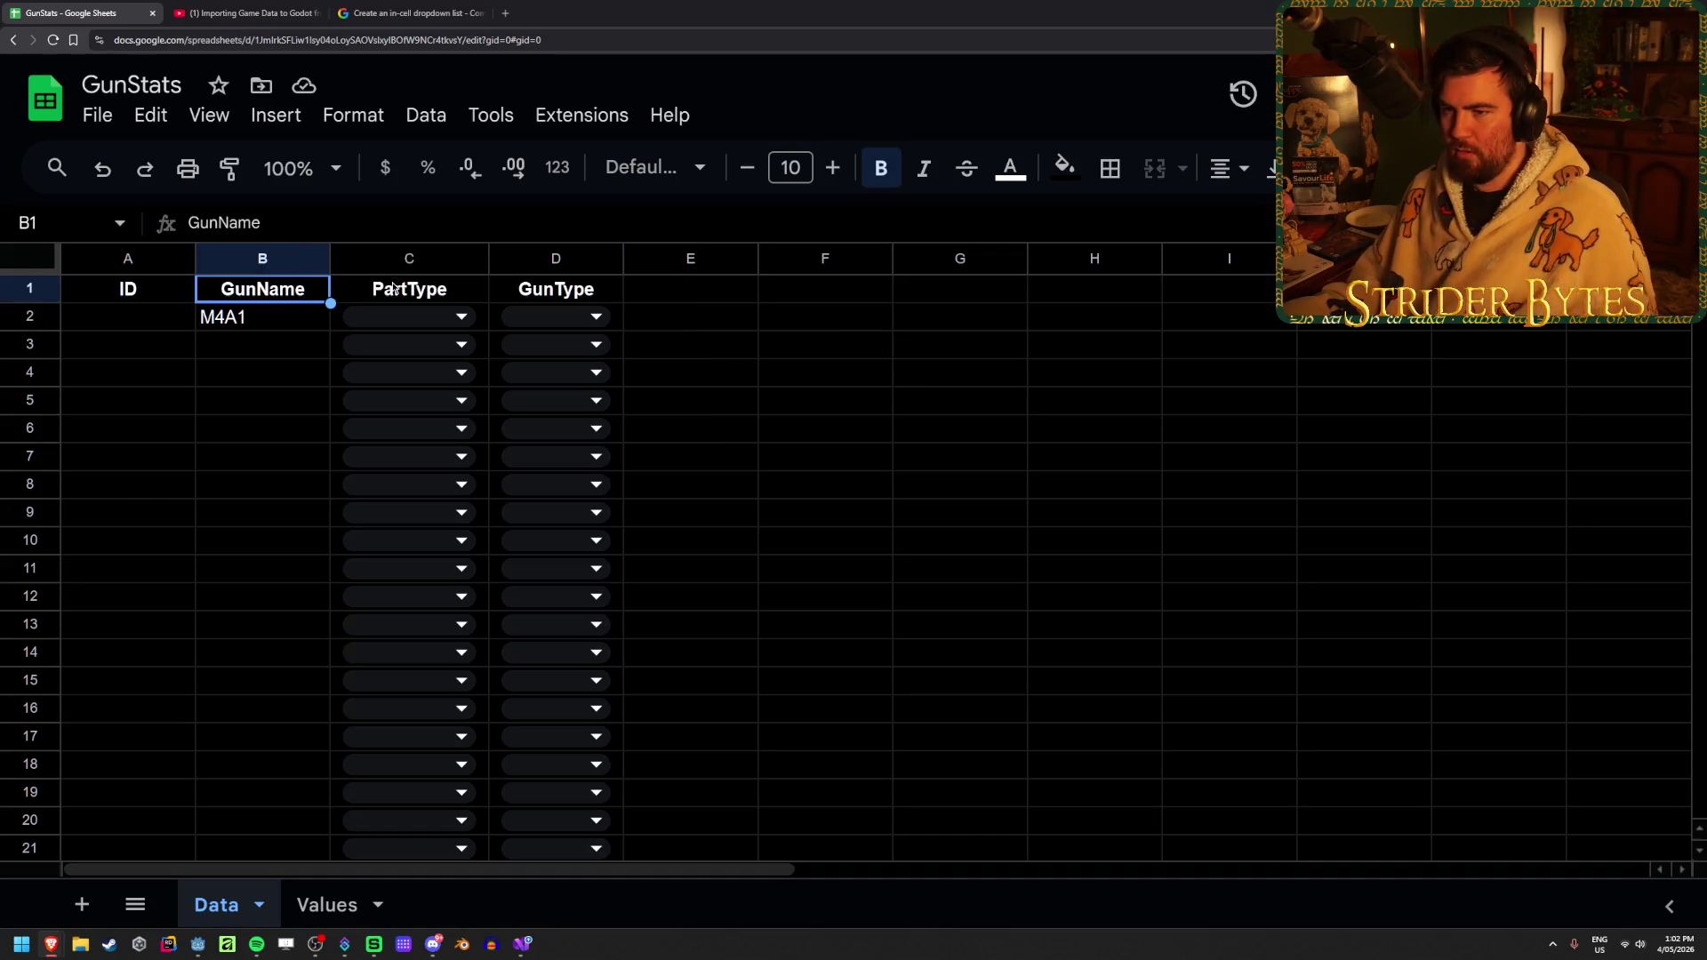
key("Right")
key("Right")
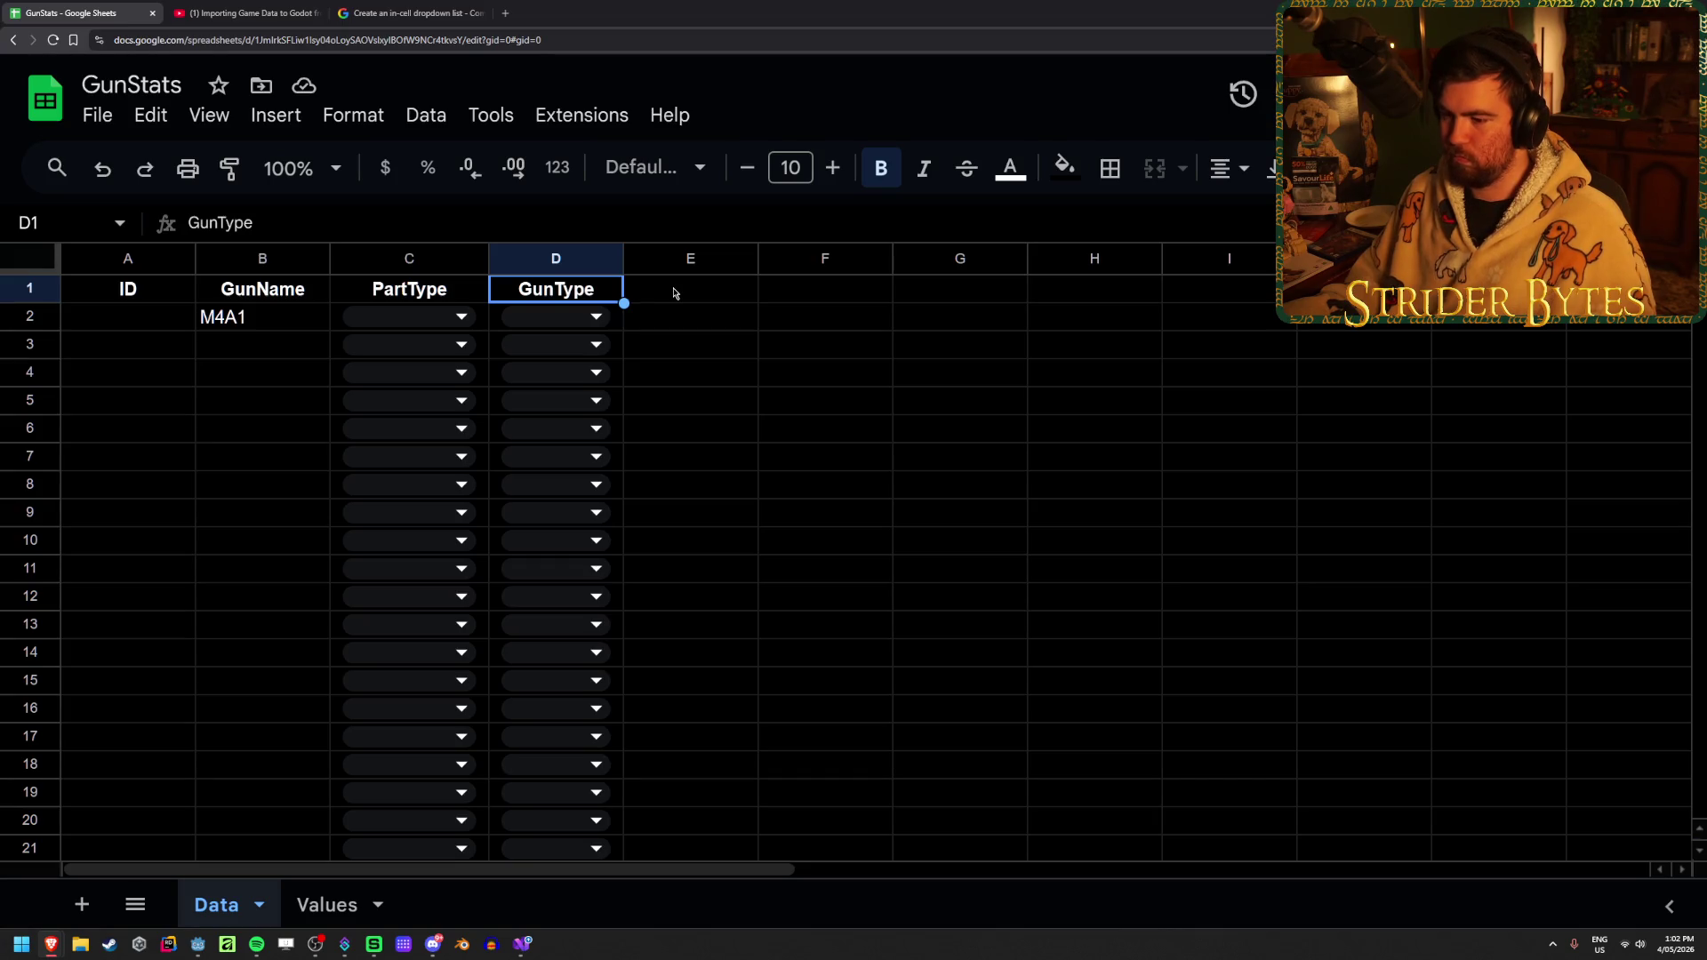
left_click(674, 293)
left_click(655, 329)
left_click(642, 351)
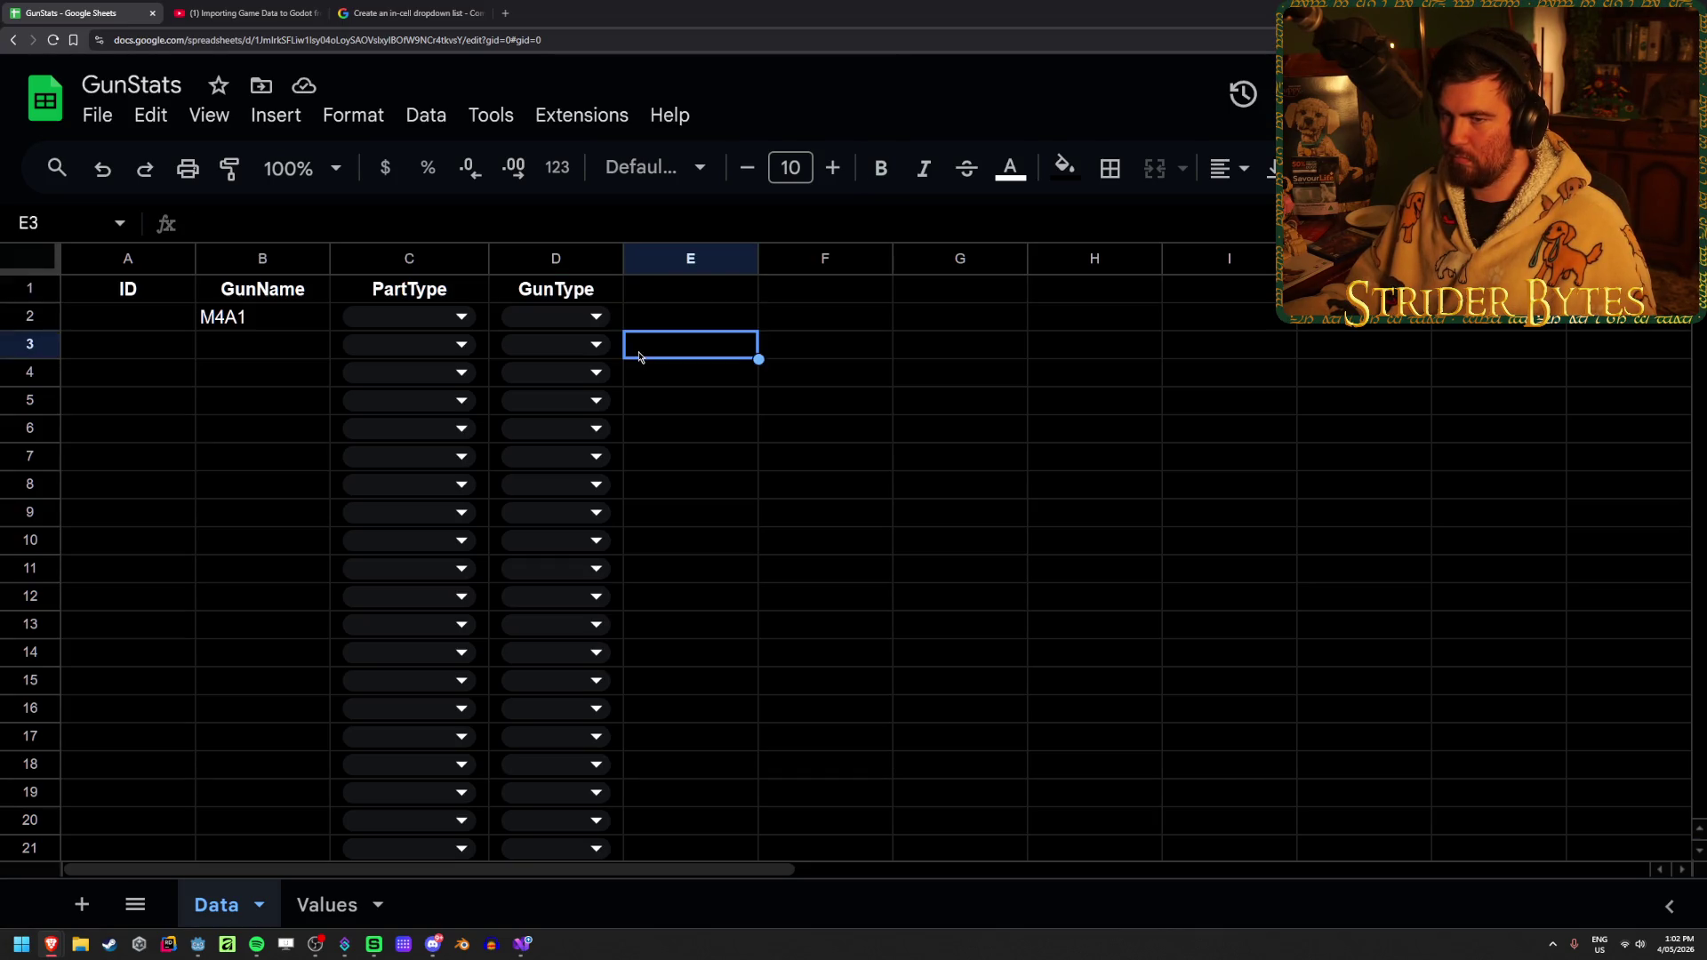
left_click(662, 293)
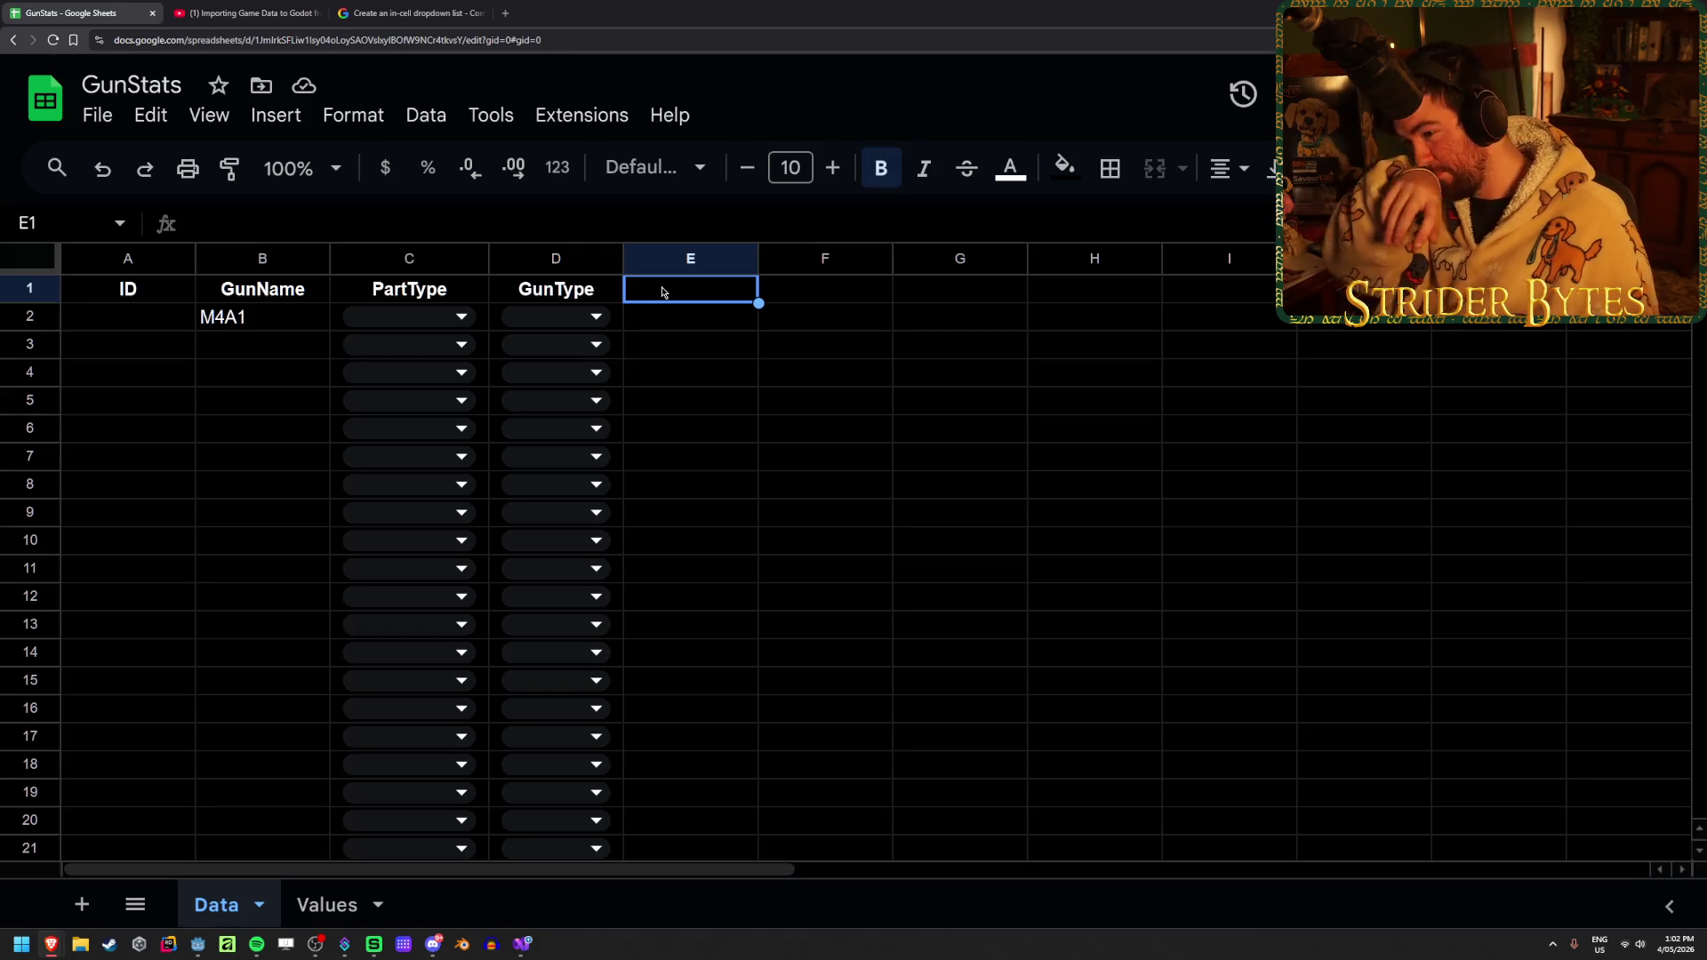
Back in Godot, select the Receiver_M4A1 root node to show its properties
mouse_move(51, 948)
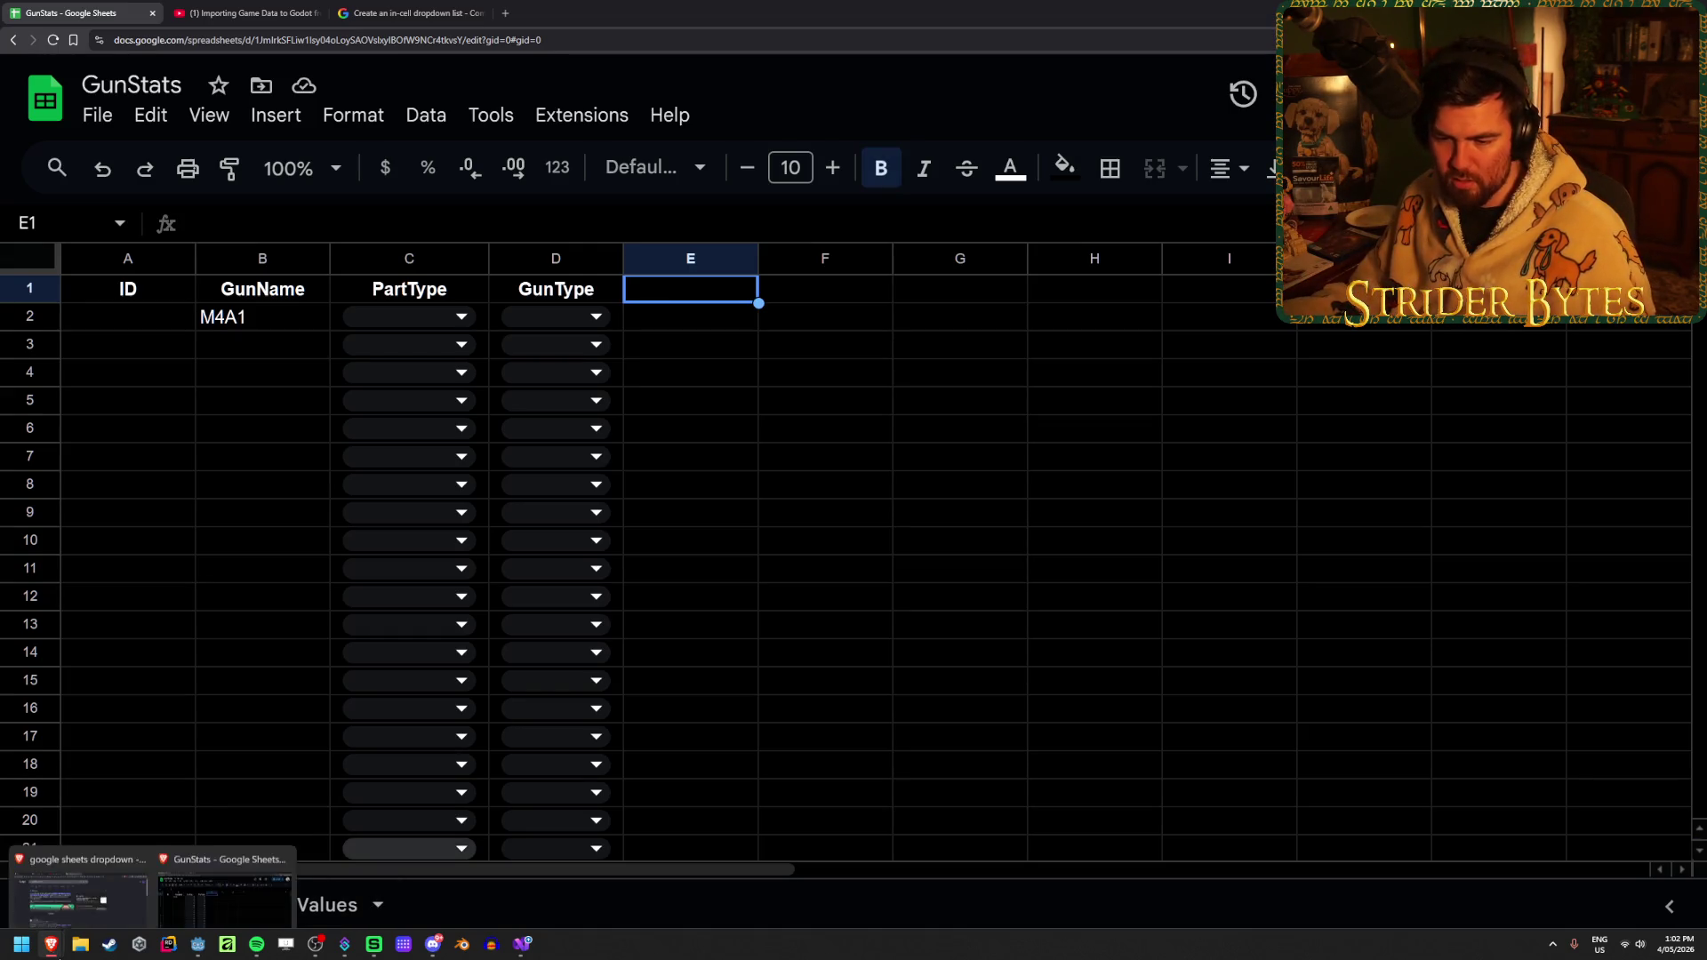
left_click(197, 944)
left_click(89, 106)
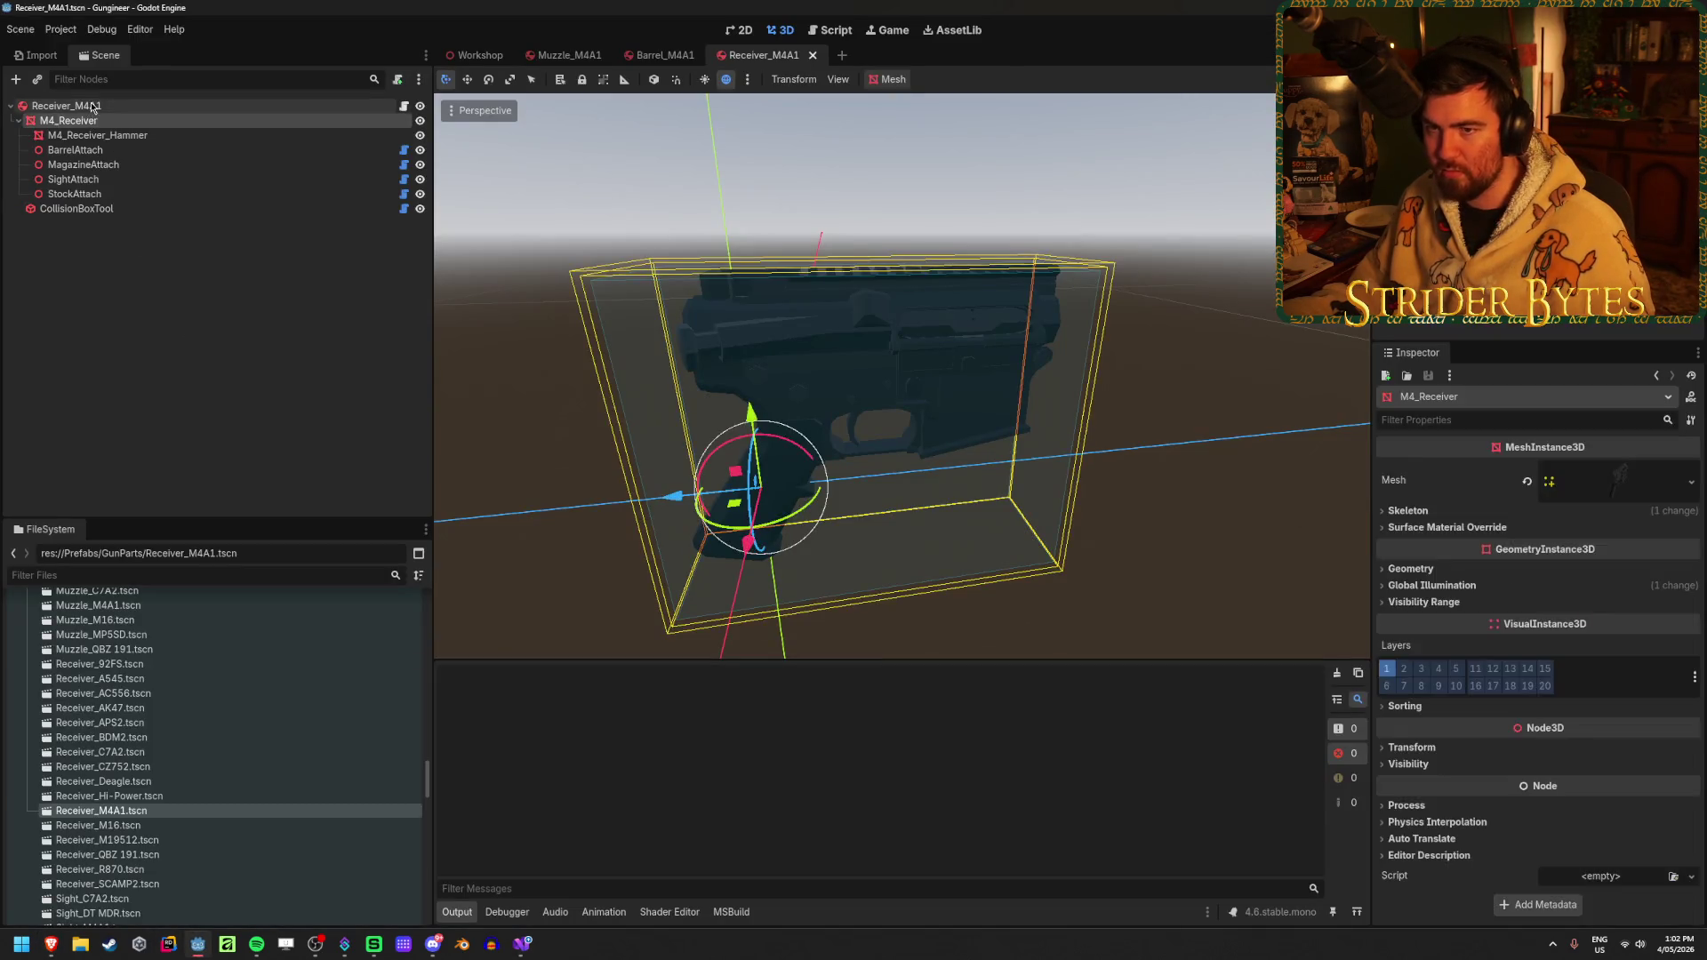
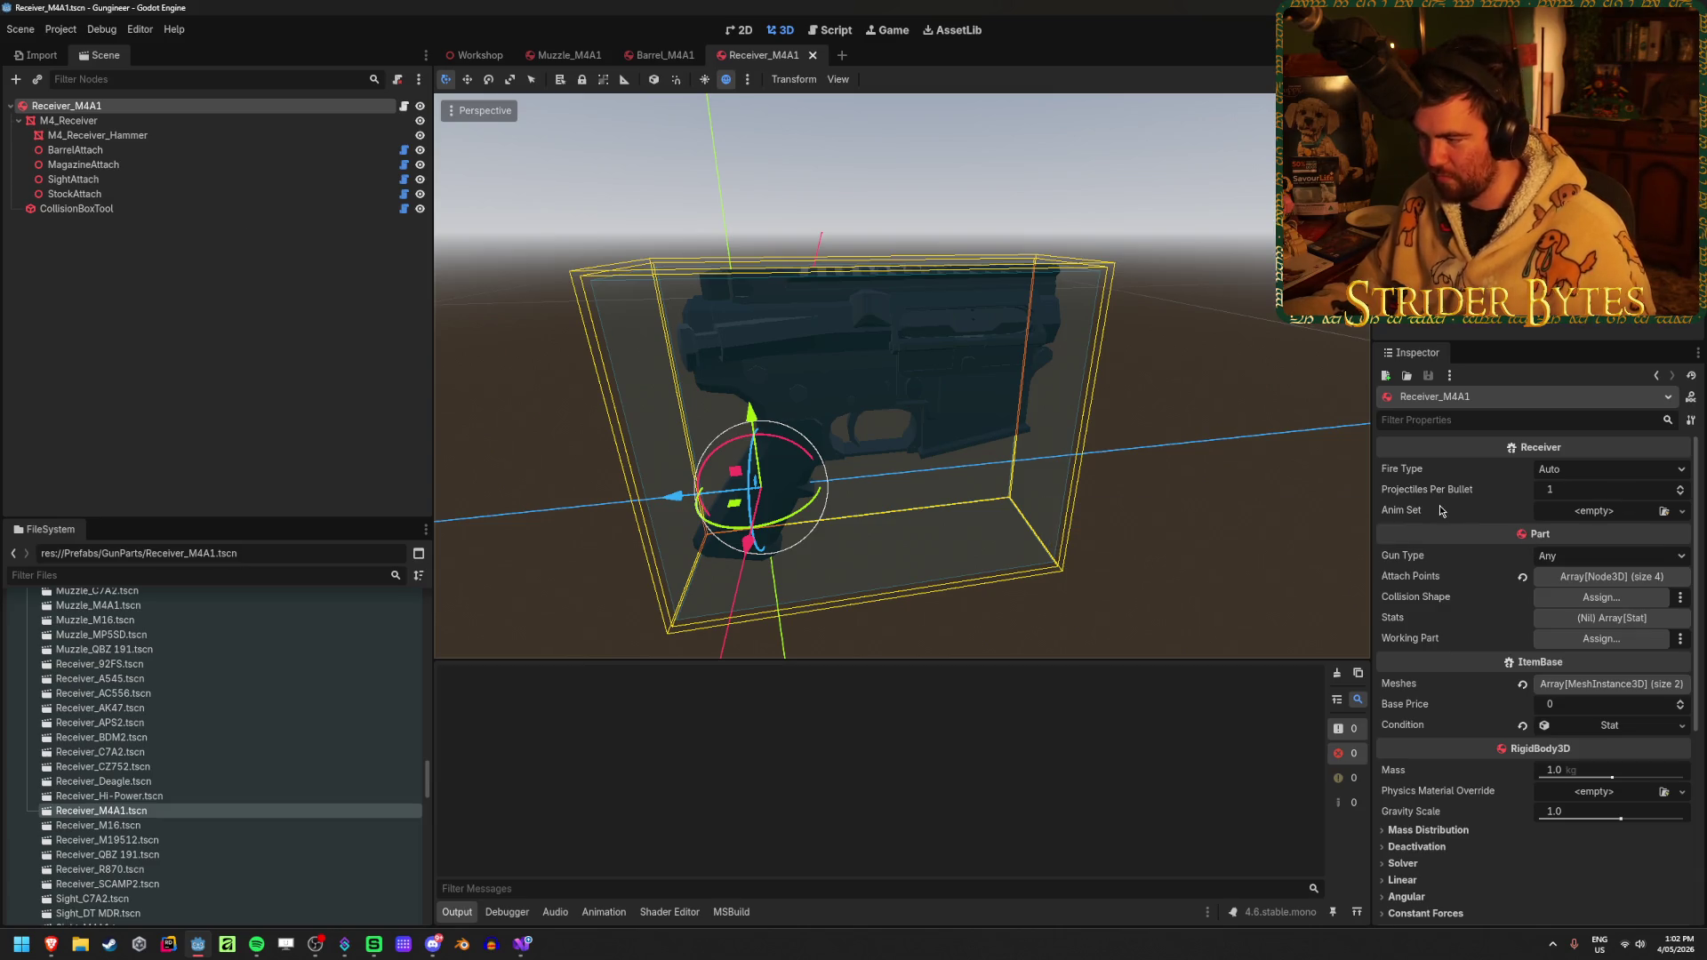
Give Receiver_M4A1 an empty Array[Stat] for Stats, then bring up the GunStats spreadsheet
left_click(1623, 619)
left_click(1637, 623)
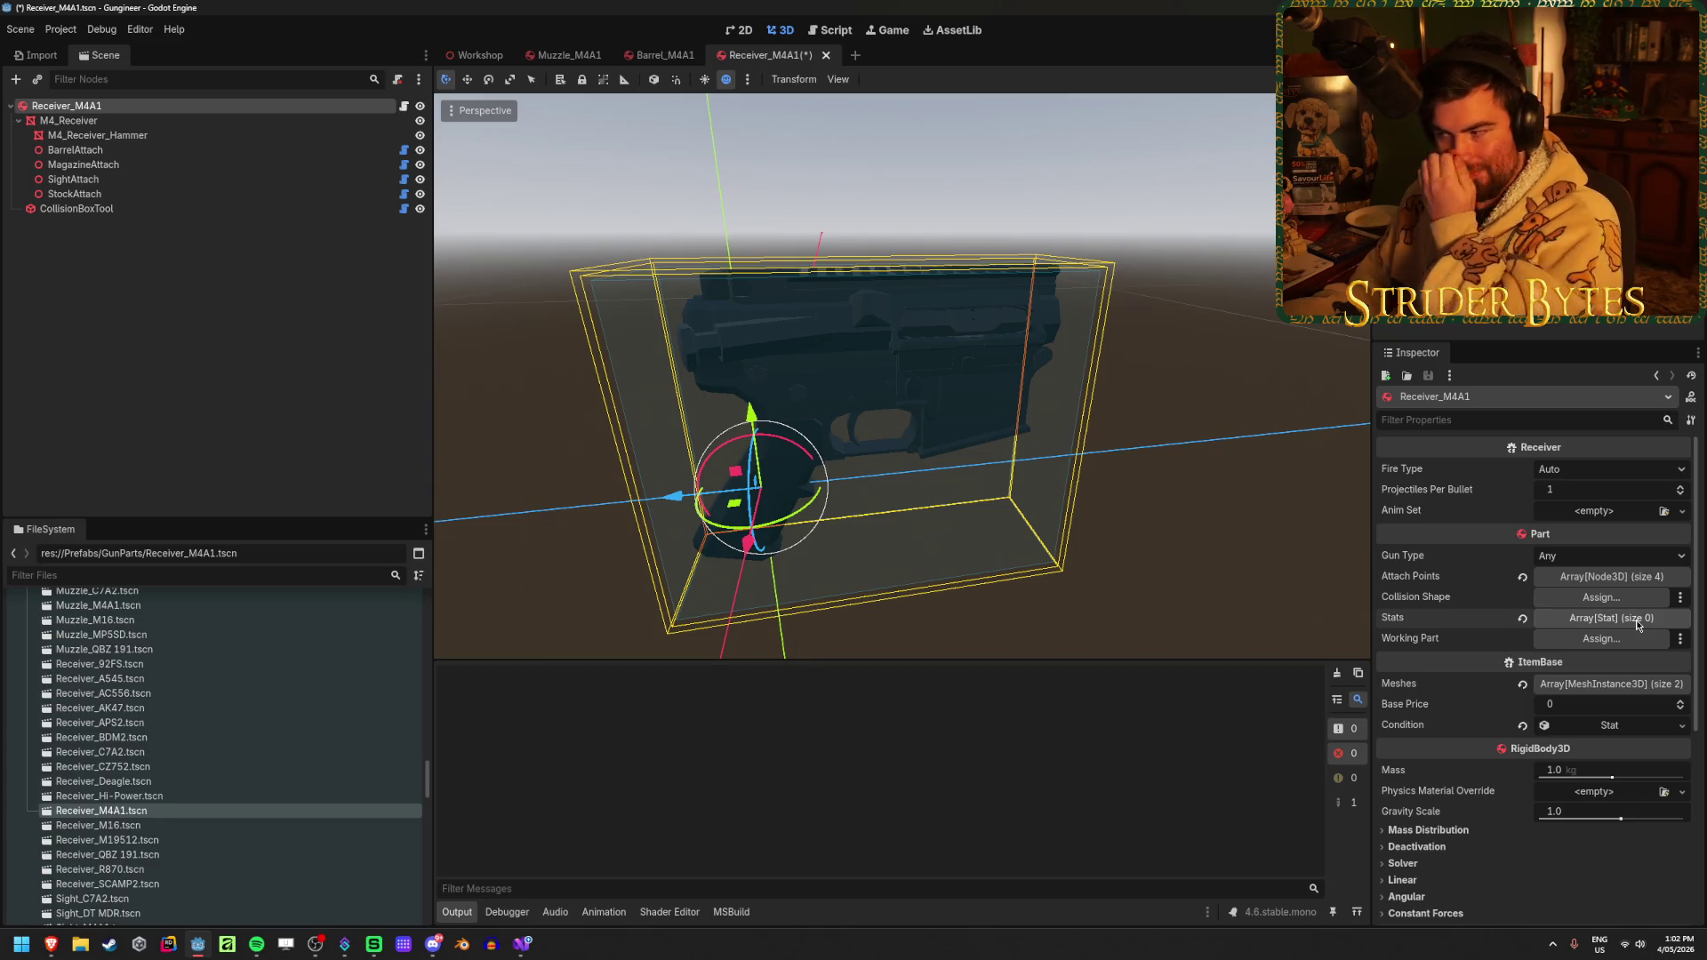
left_click(521, 946)
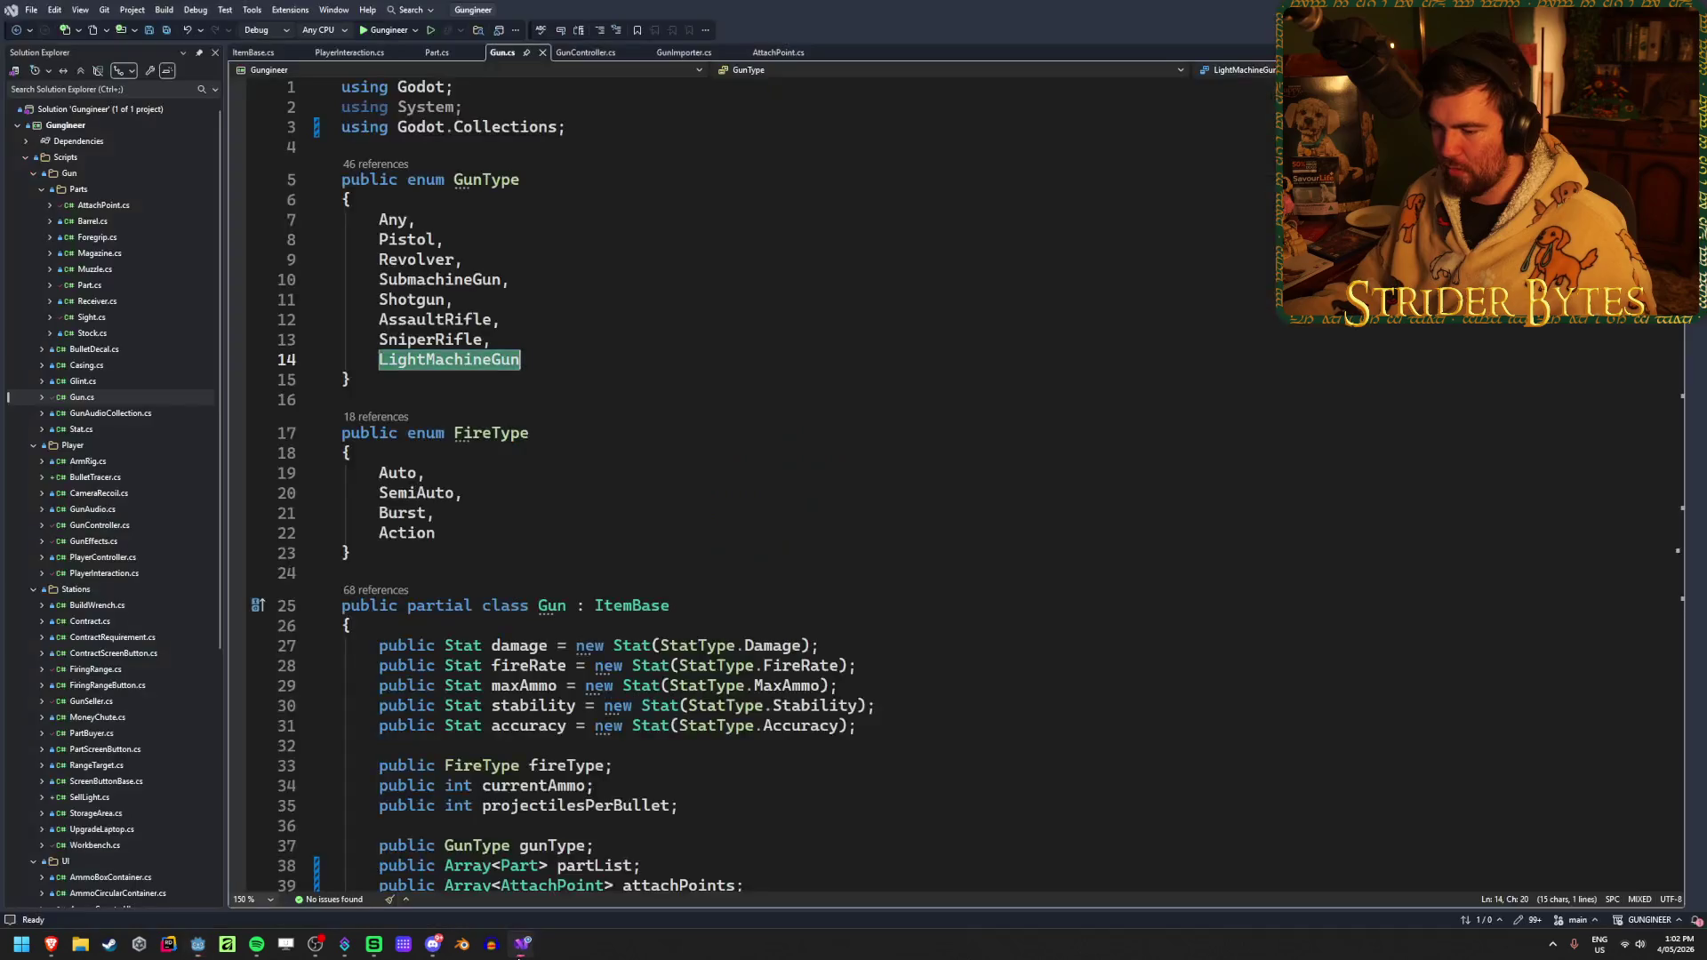
key("alt+Tab")
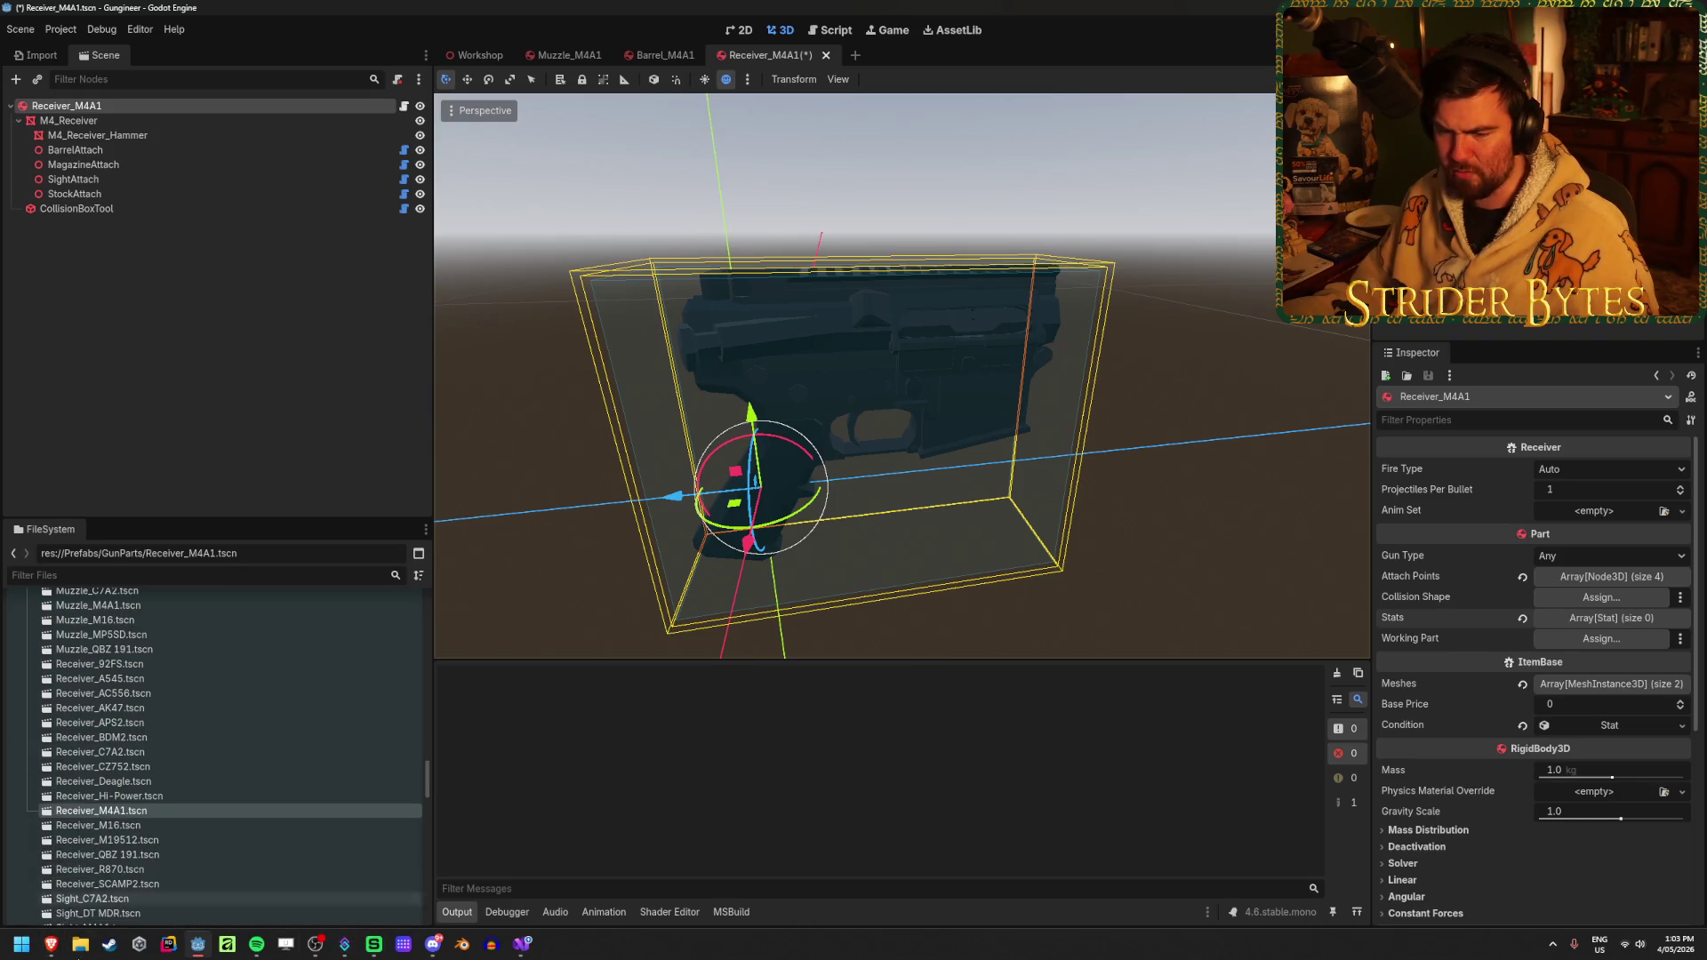
left_click(53, 943)
Enter the PartLevel, BasePrice, Damage and FireRate headers in cells E1 through H1
left_click(706, 284)
type("P")
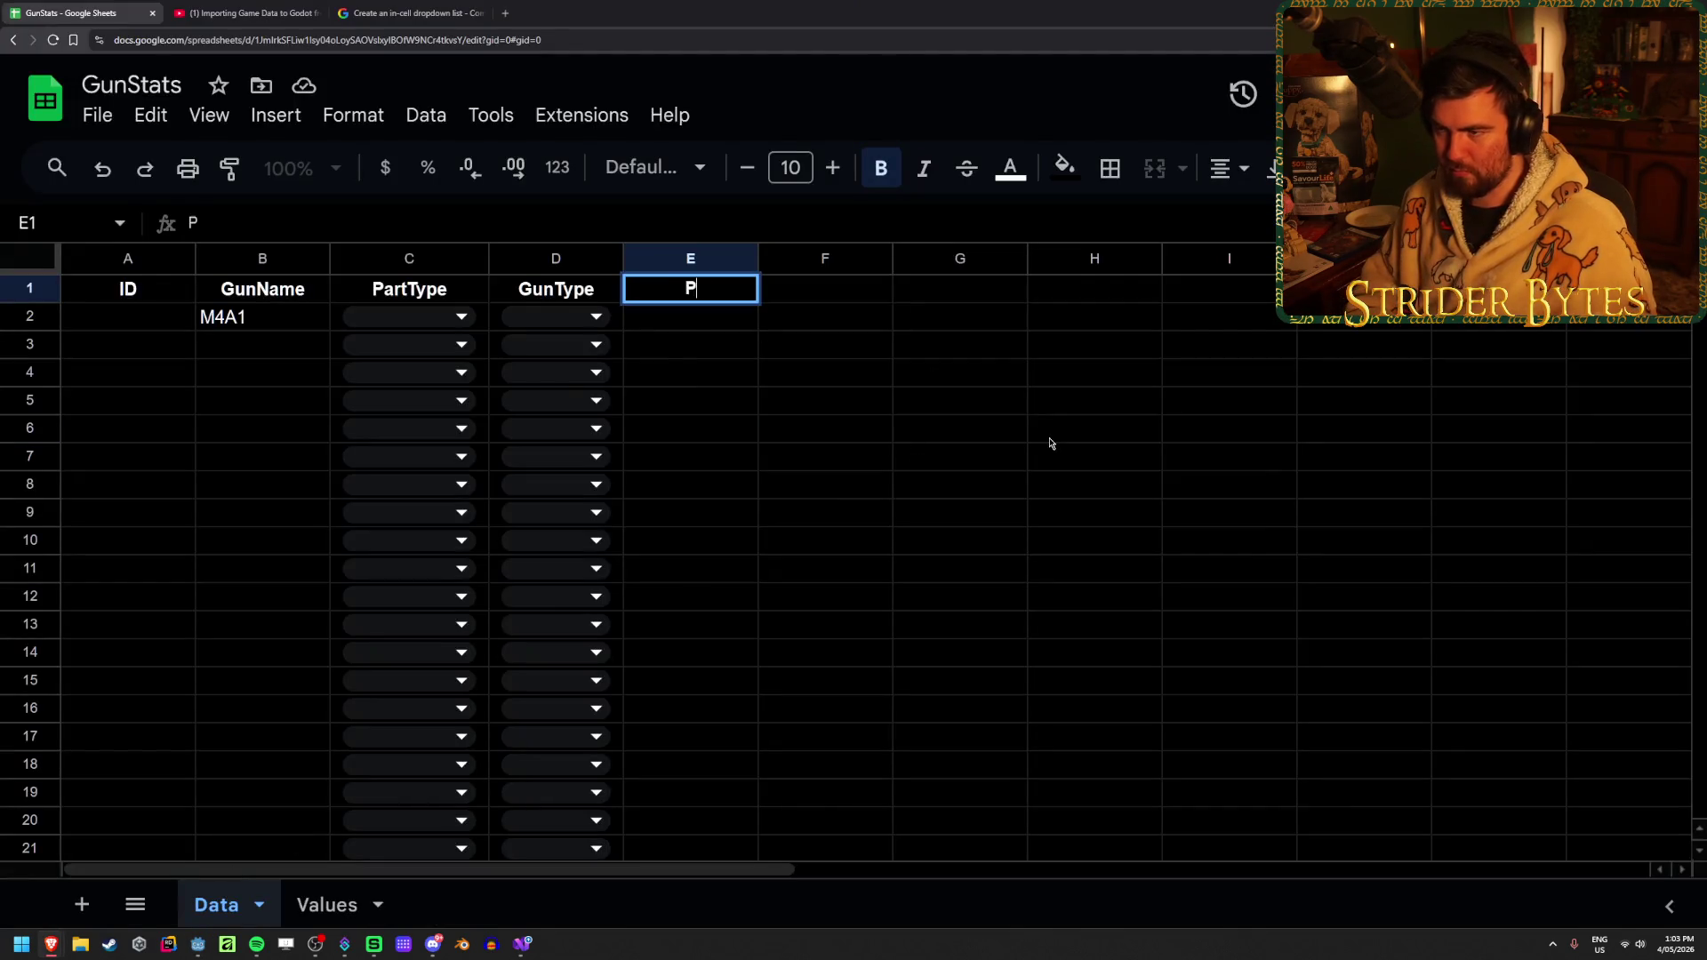
type("artLevel")
key("Tab")
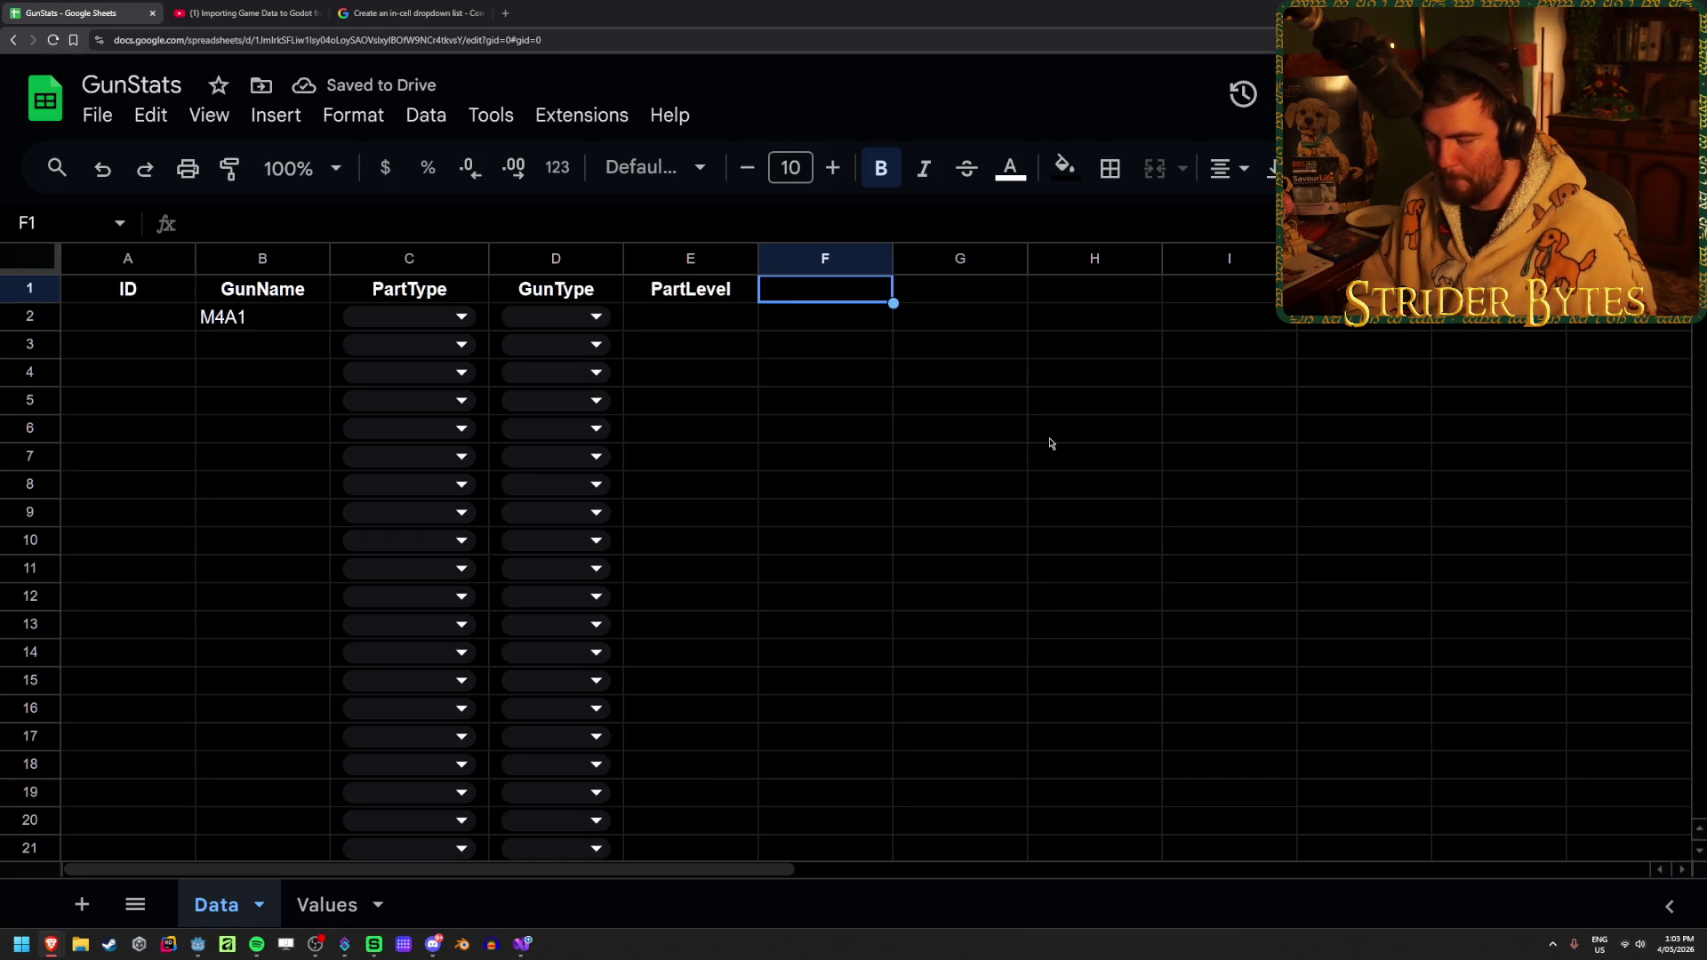
type("BasePrice")
key("Tab")
key("Right")
key("Right")
key("Left")
key("Left")
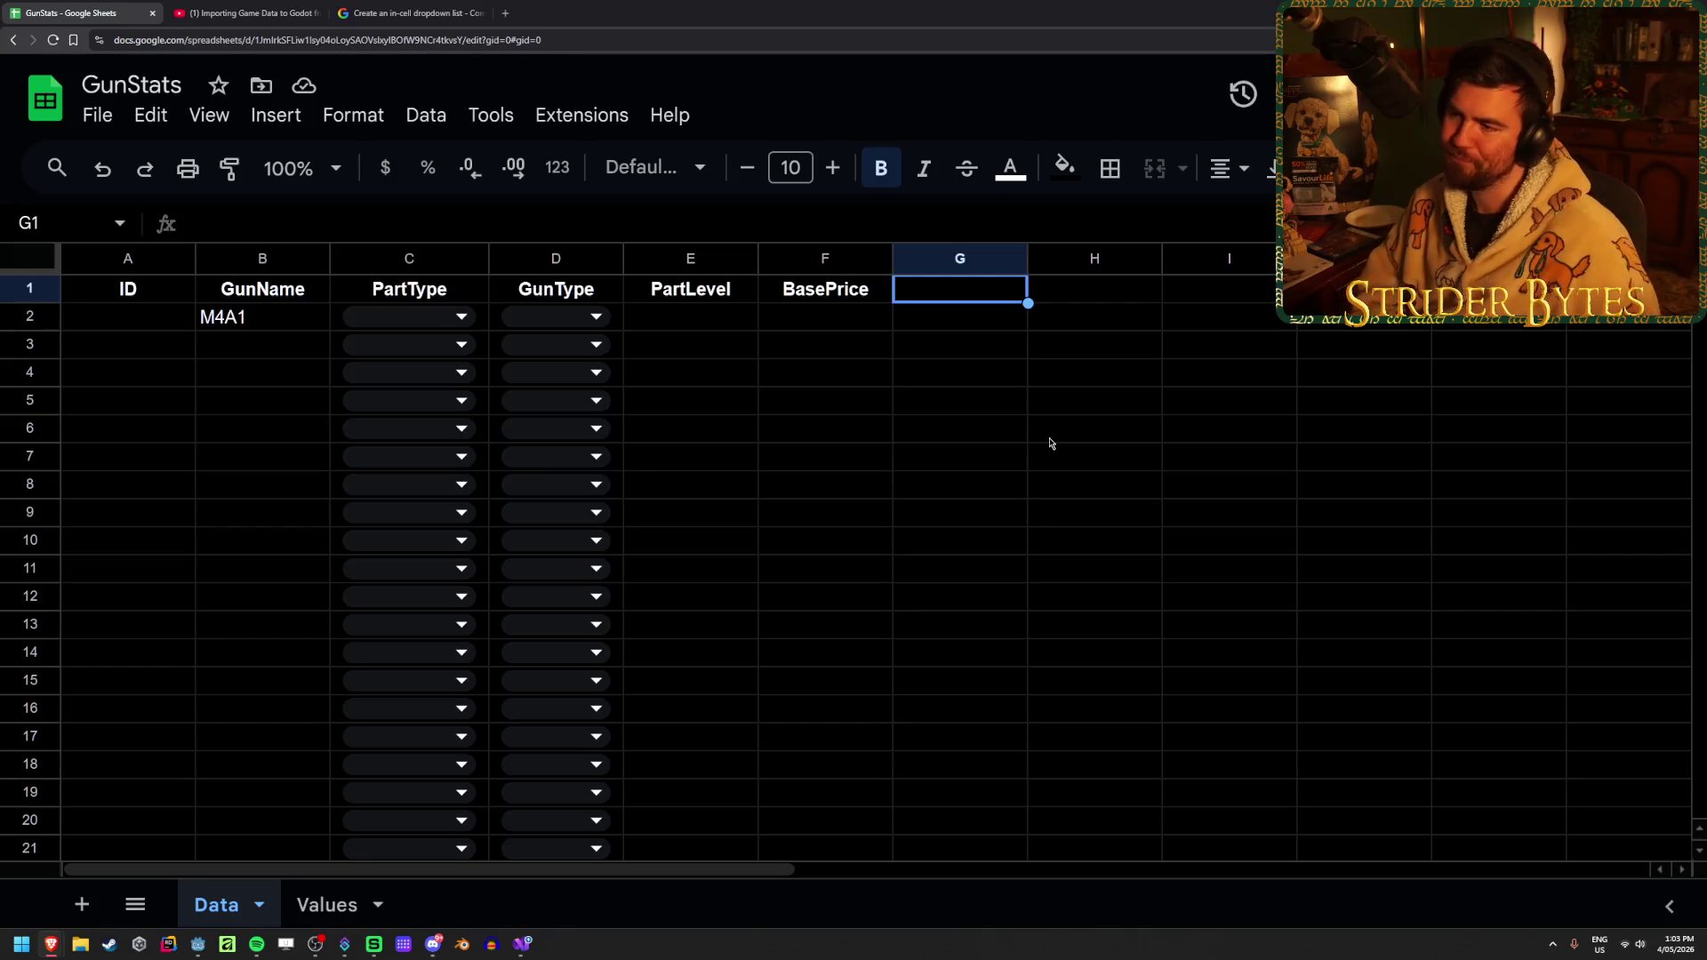
type("Damage")
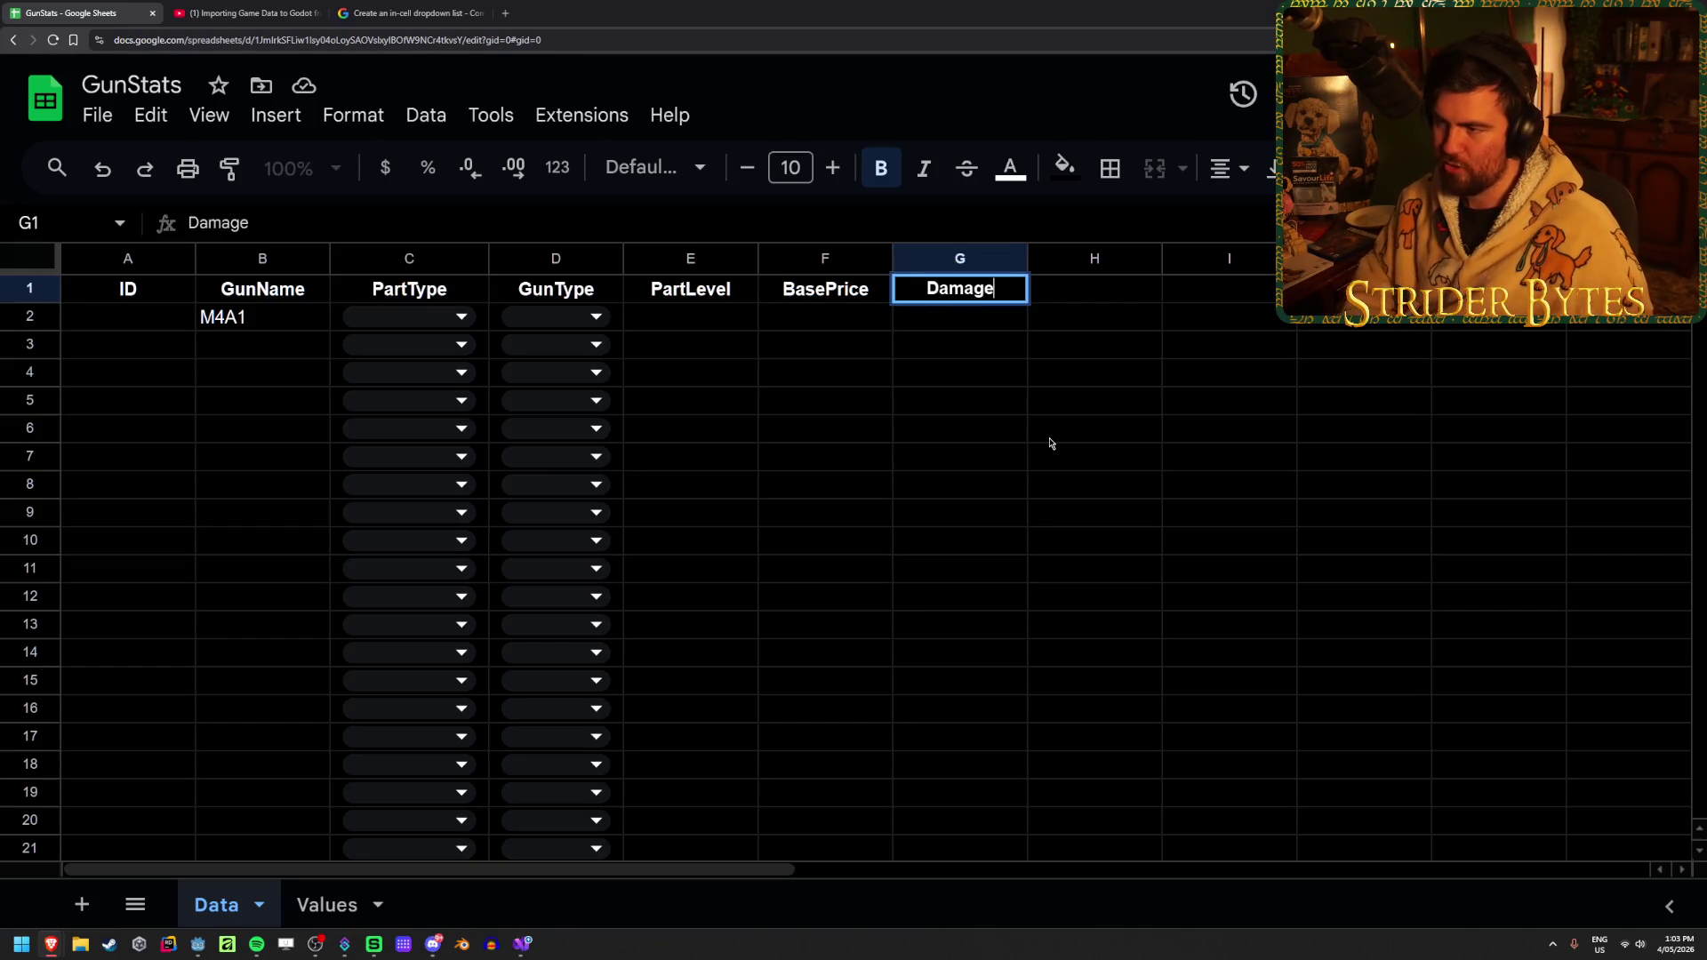
key("Tab")
type("FireRate")
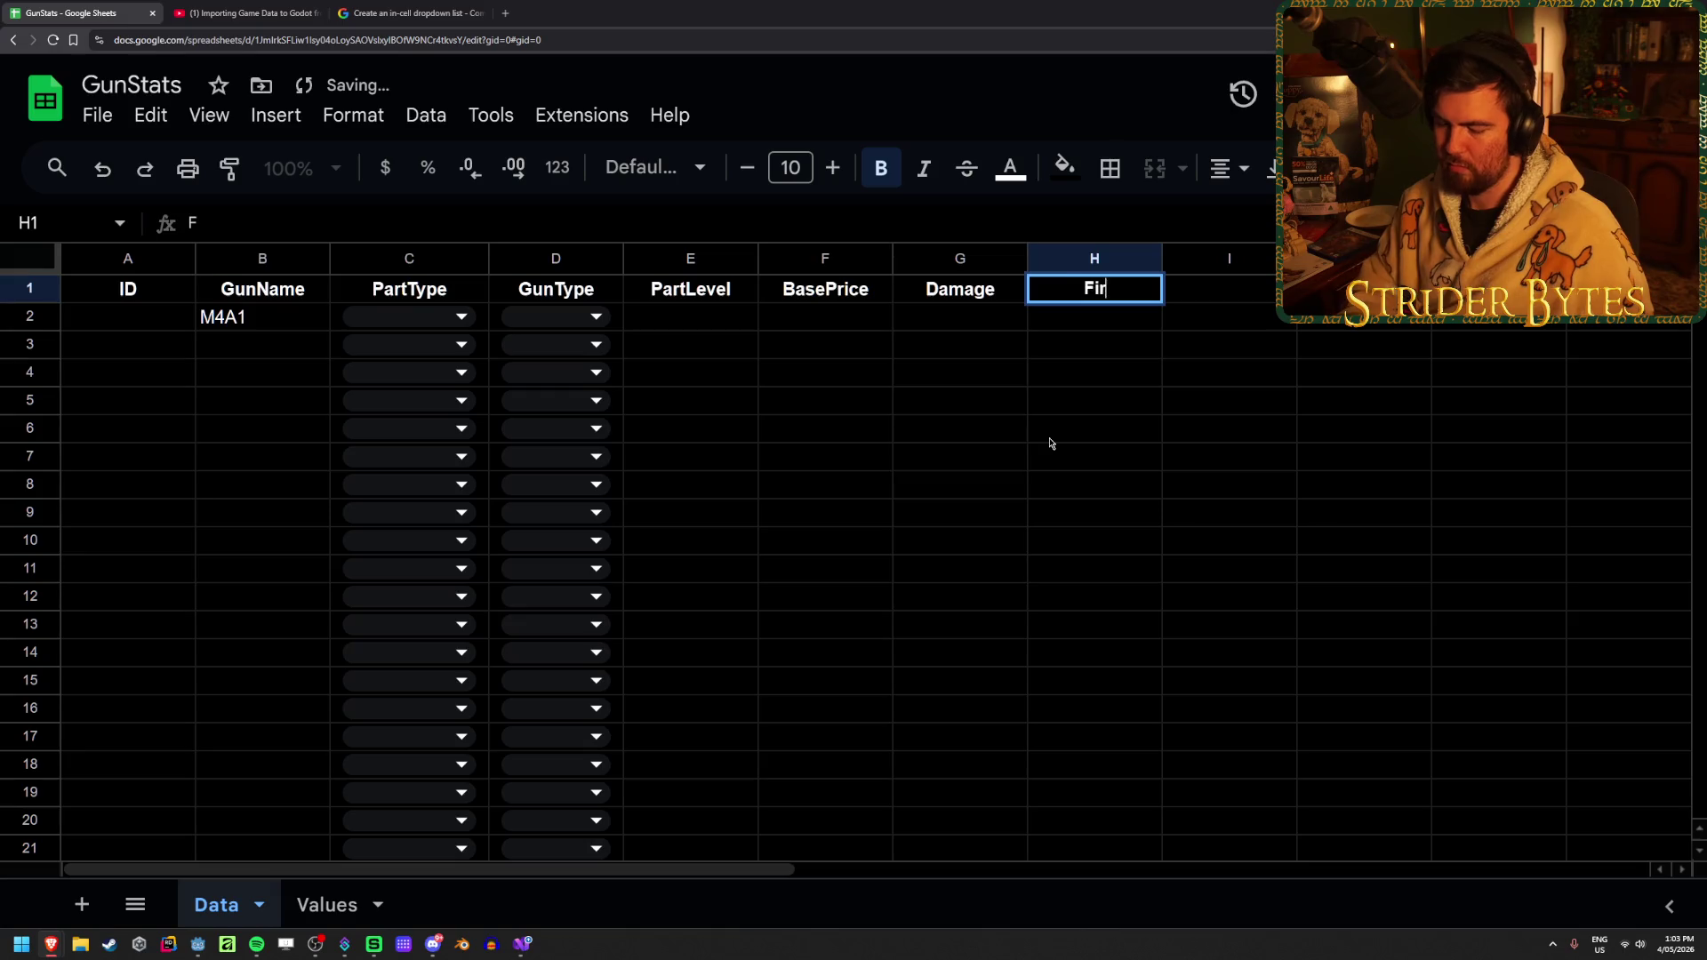
key("Tab")
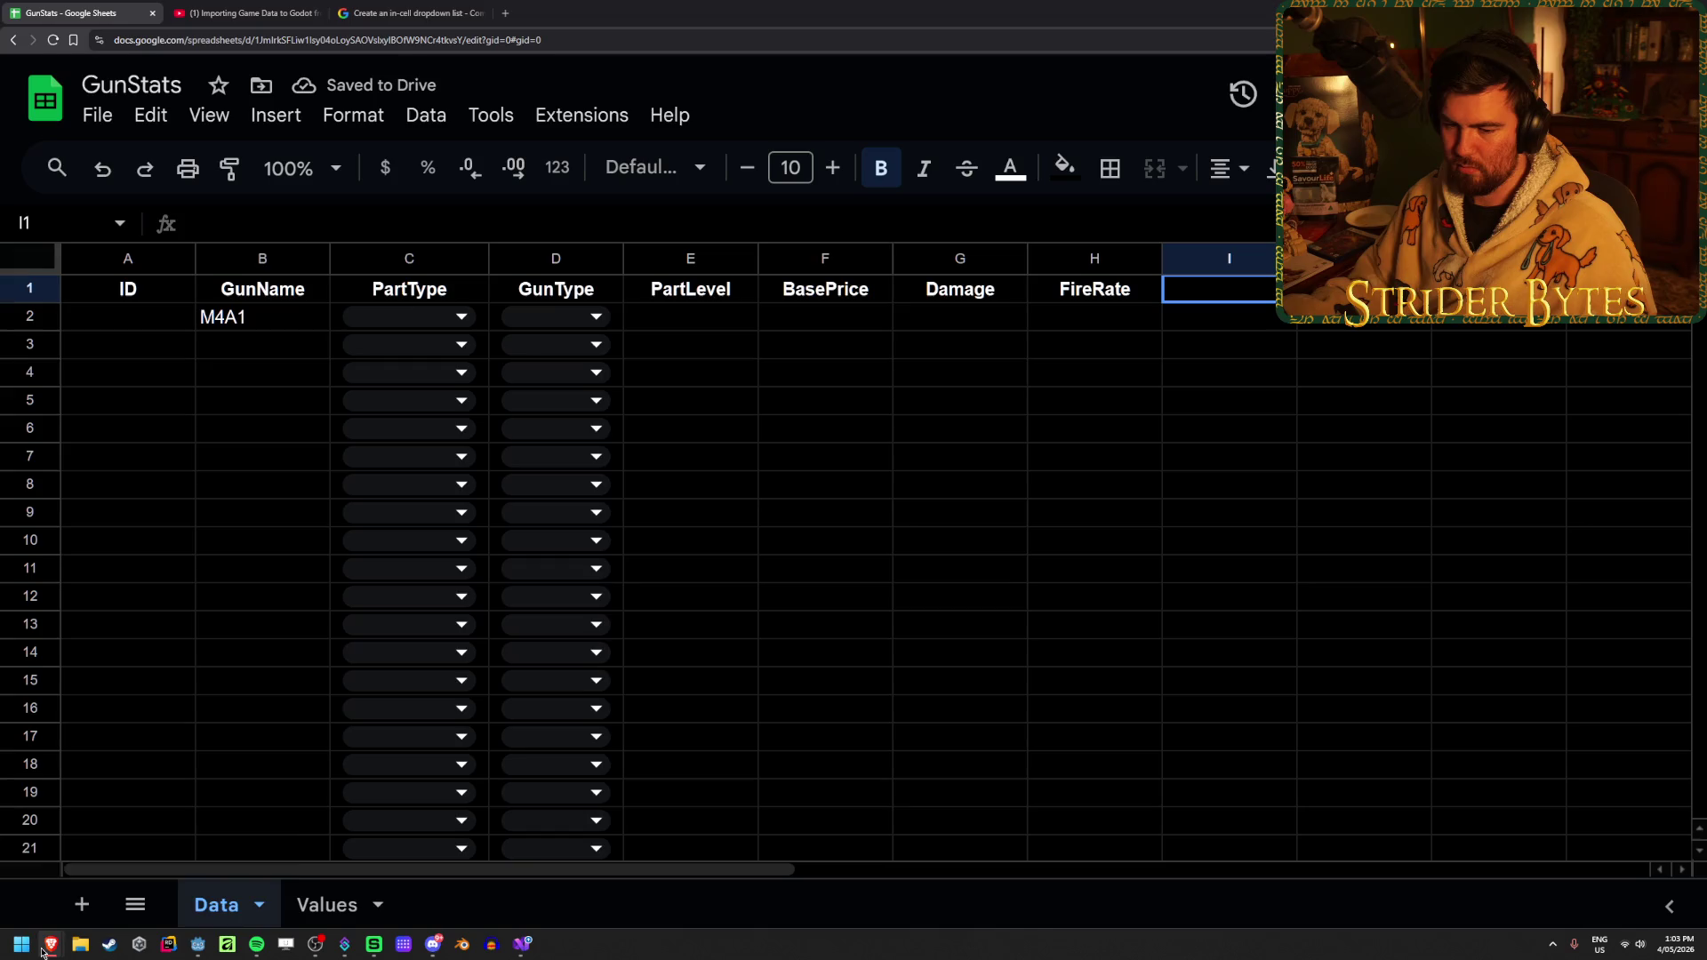
key("alt+Tab")
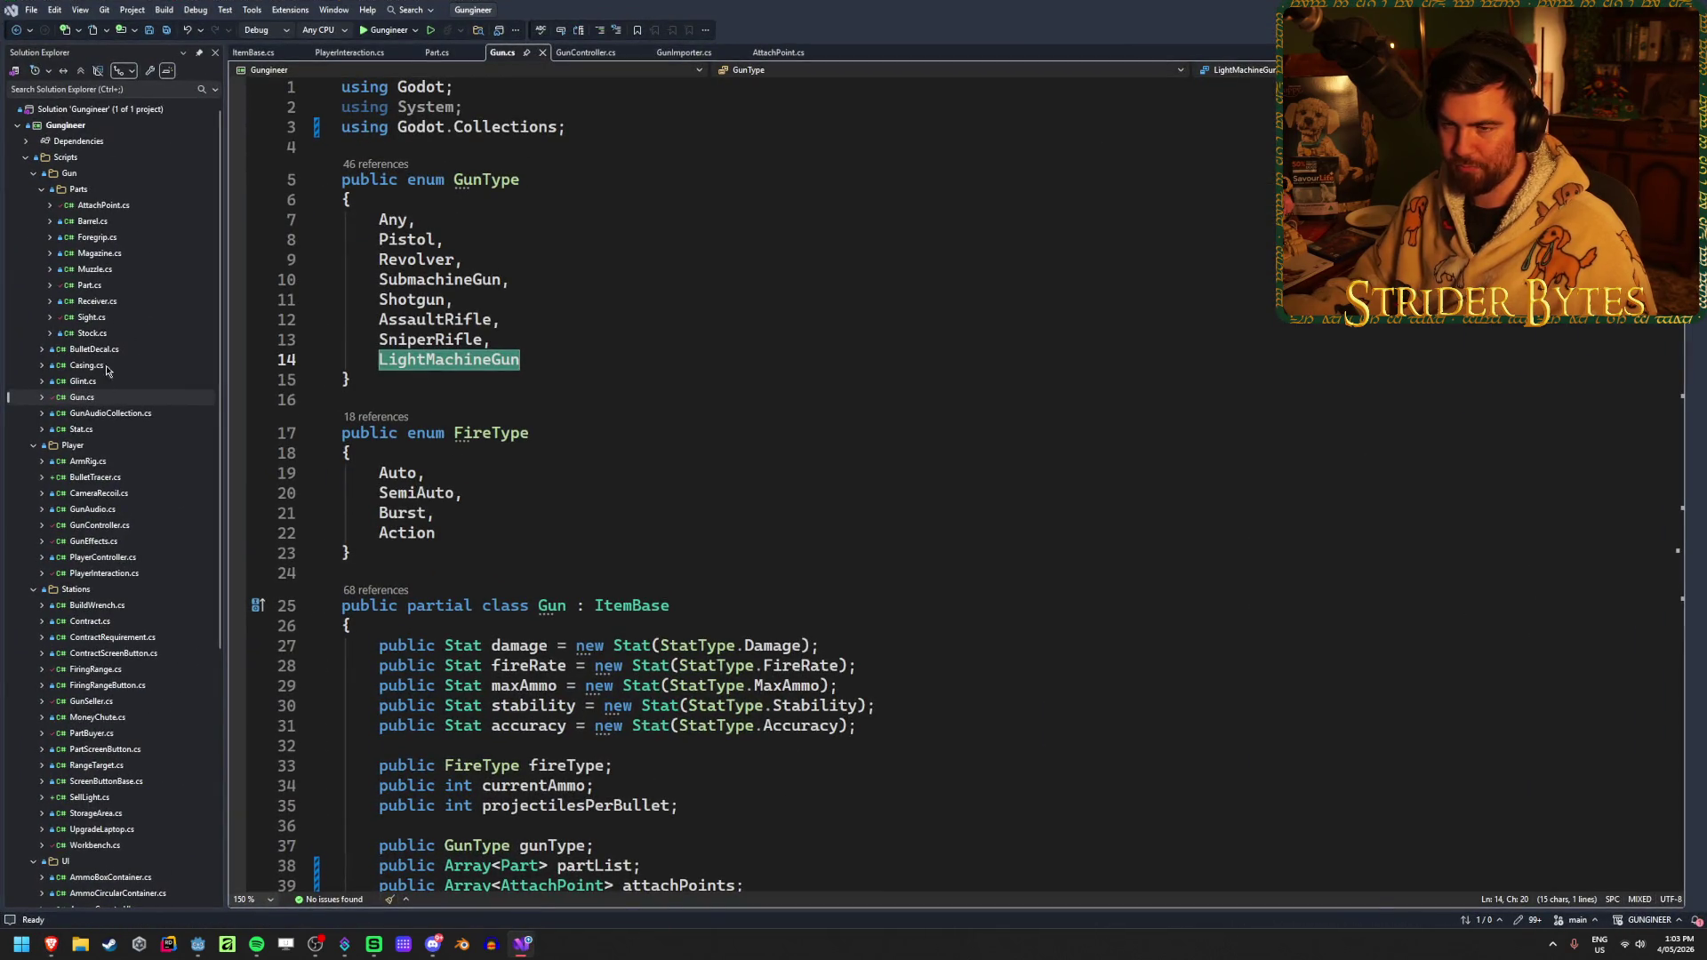
Check Part.cs and the GetMaxValue stat cases in Stat.cs for the remaining header names
double_click(108, 289)
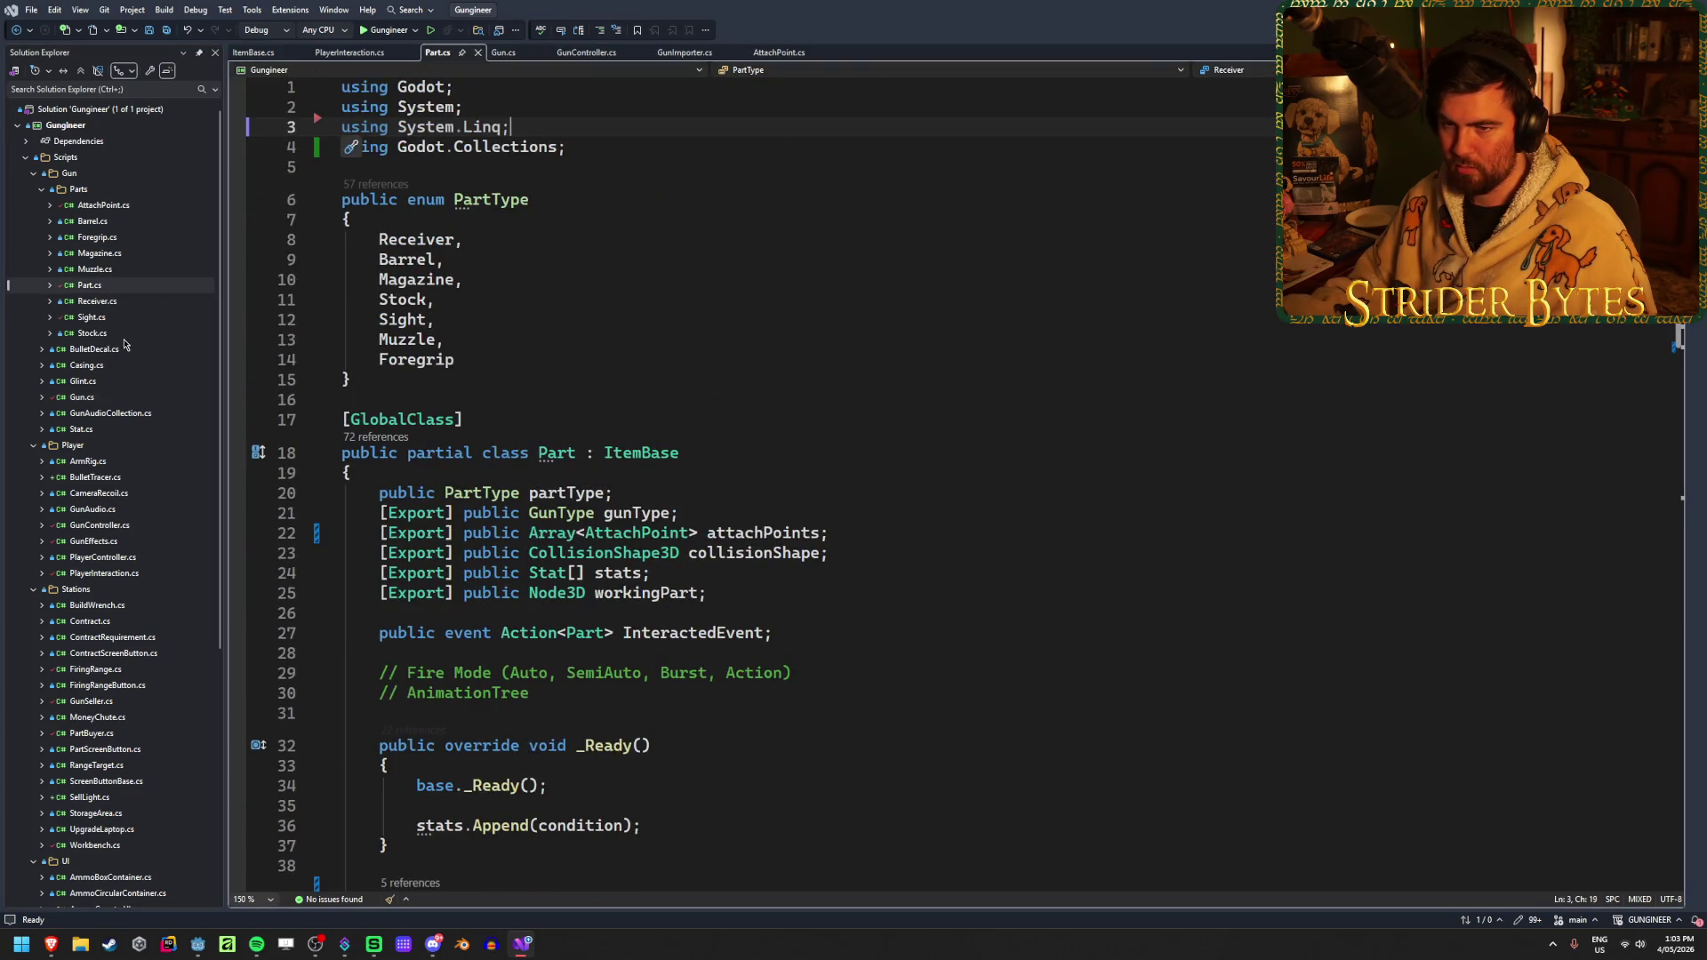
left_click(547, 572, "ctrl")
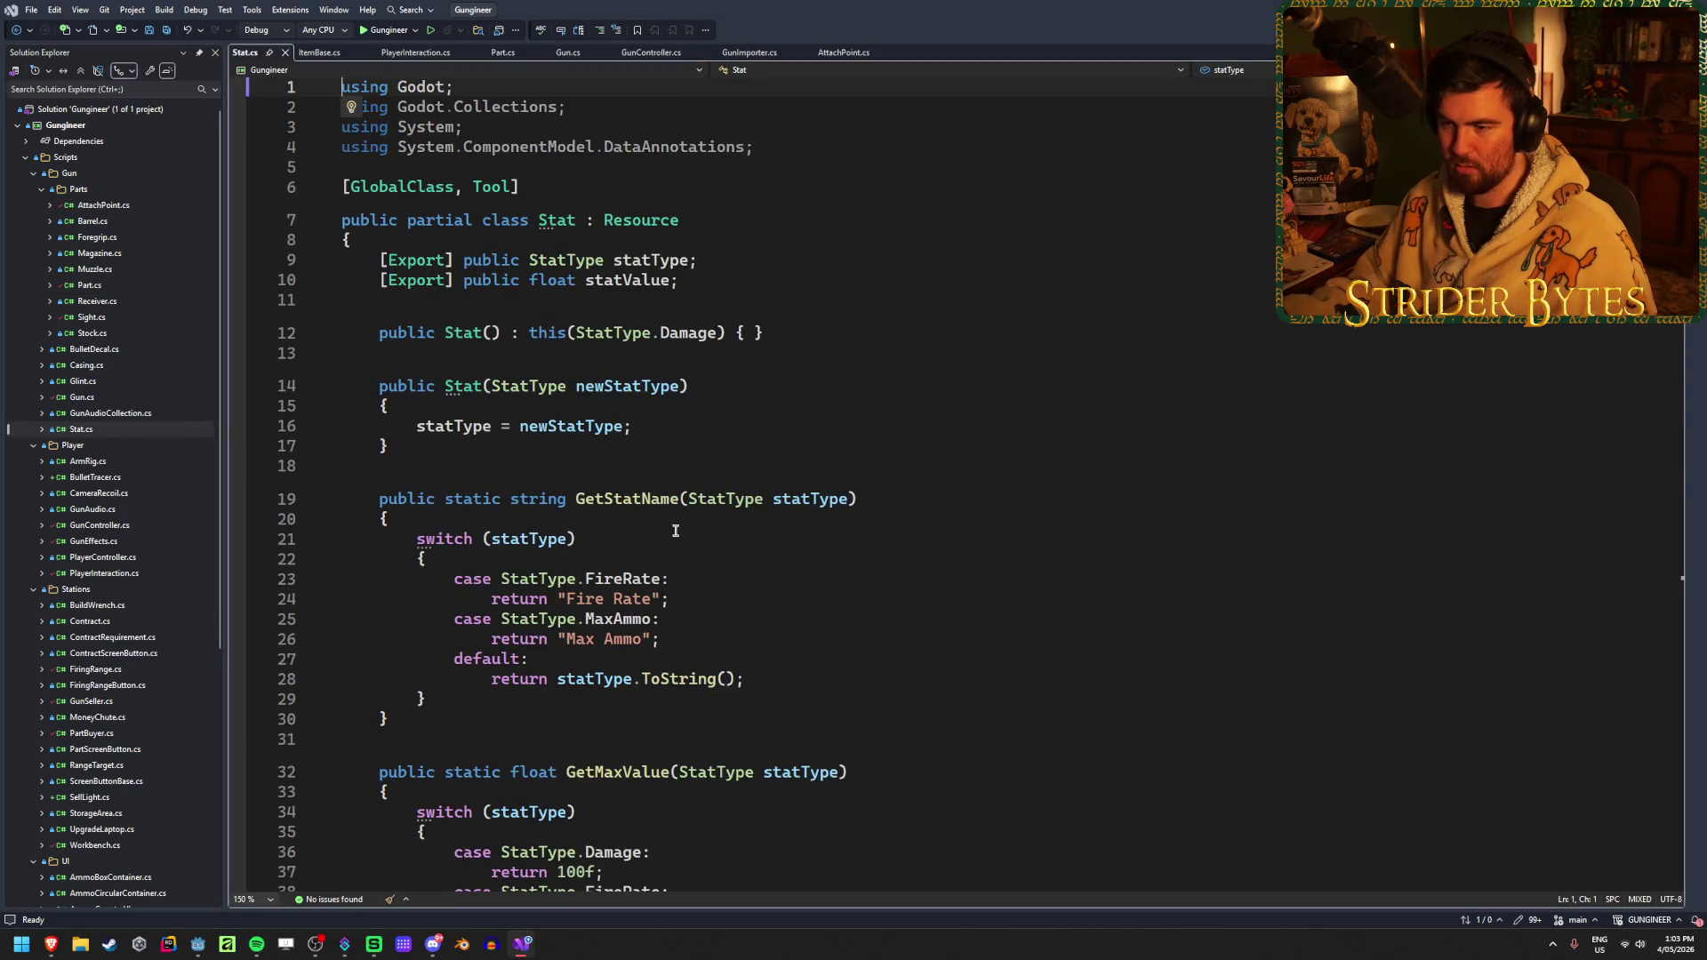
scroll(676, 531, "down", 9)
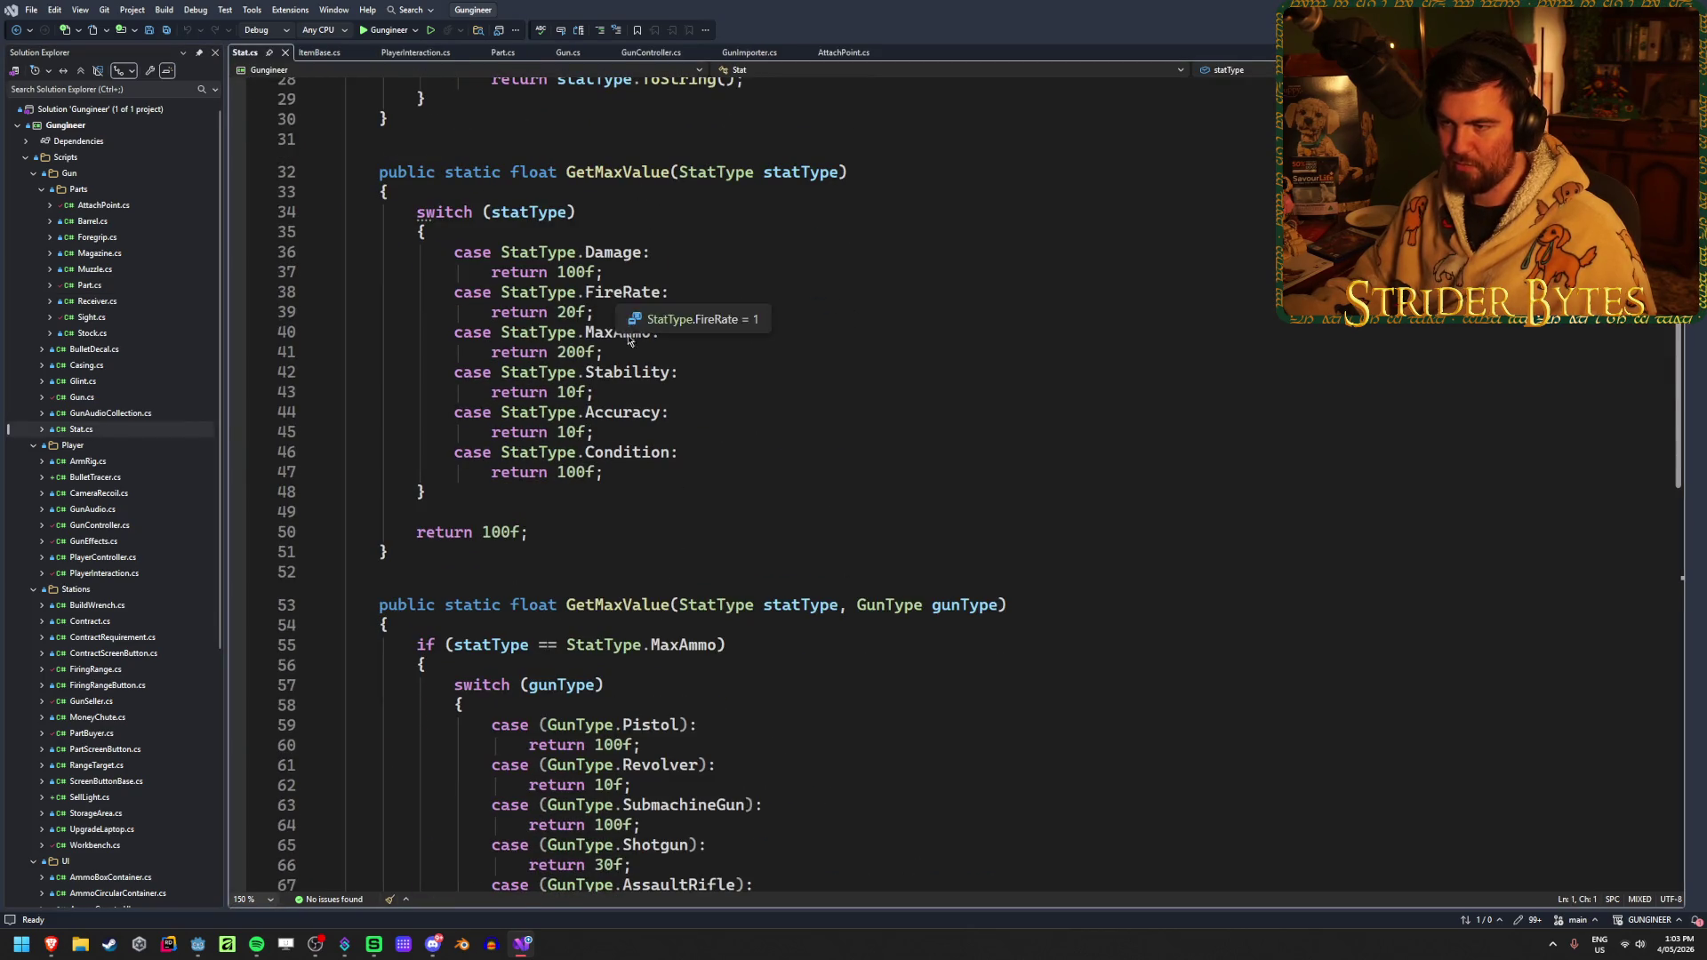
key("alt+Tab")
Add the MaxAmmo, Stability and Accuracy headers in I1 through K1
left_click(1218, 317)
key("Up")
type("MaxAS")
key("BackSpace")
type("mmo")
key("Tab")
type("Sta")
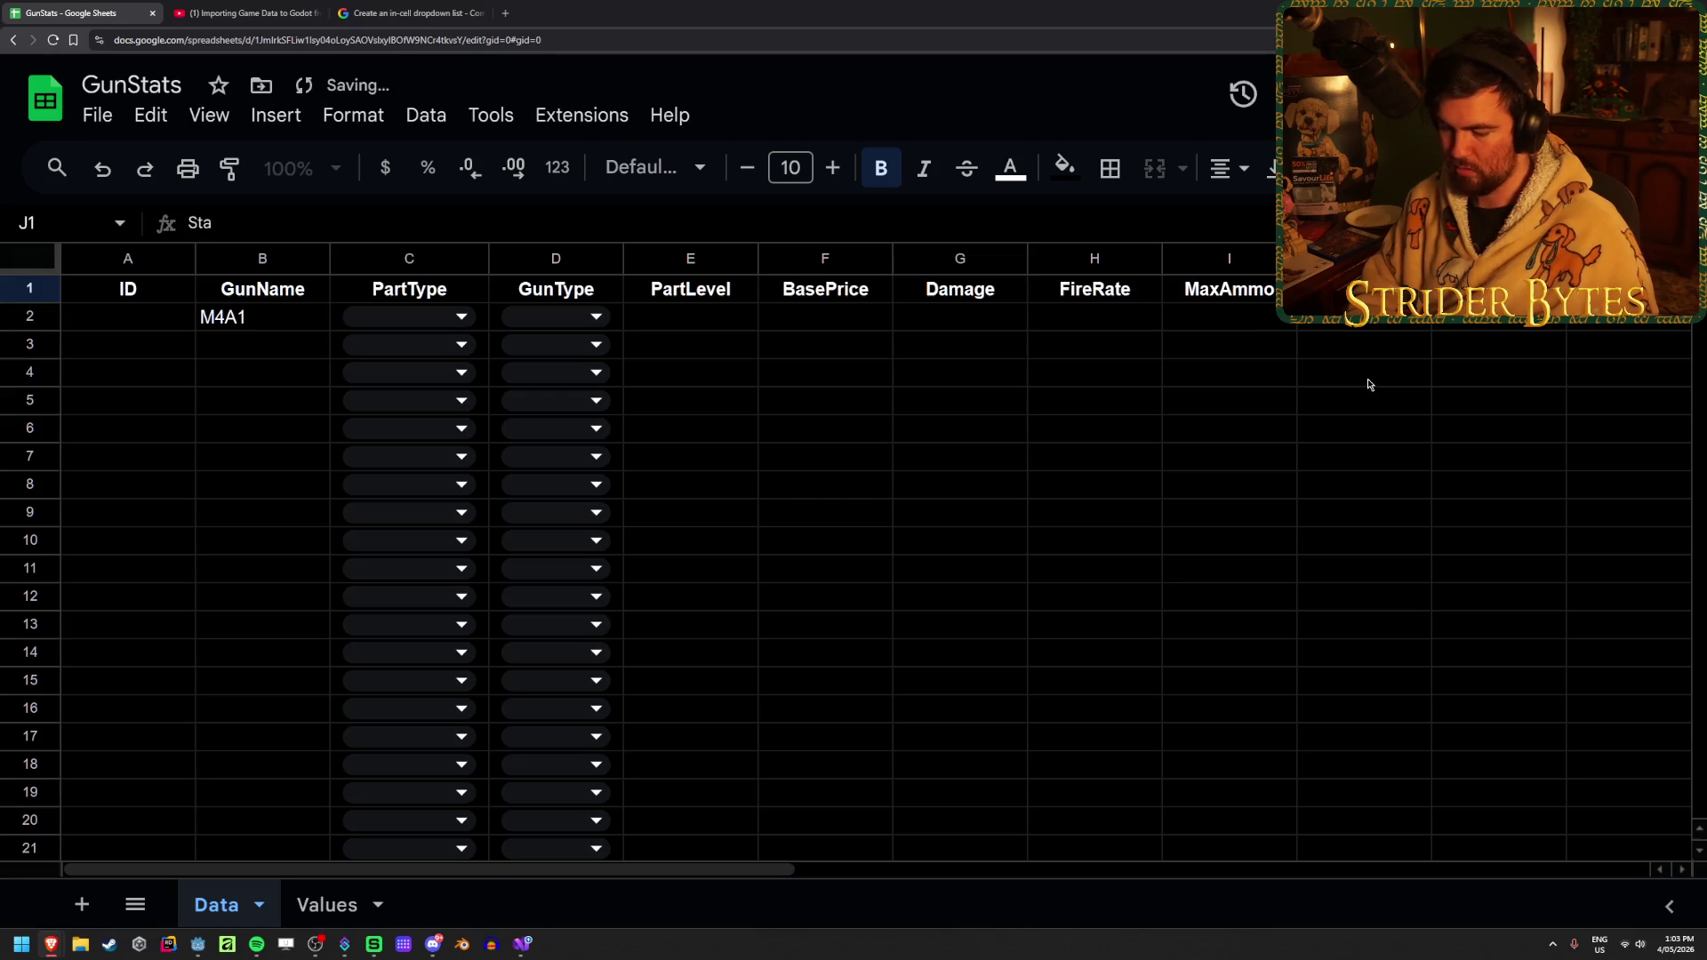
type("ts")
key("Tab")
type("Accuracy")
key("Tab")
key("Left")
key("Left")
key("Left")
key("Left")
key("Left")
key("Left")
key("Right")
key("Right")
key("Right")
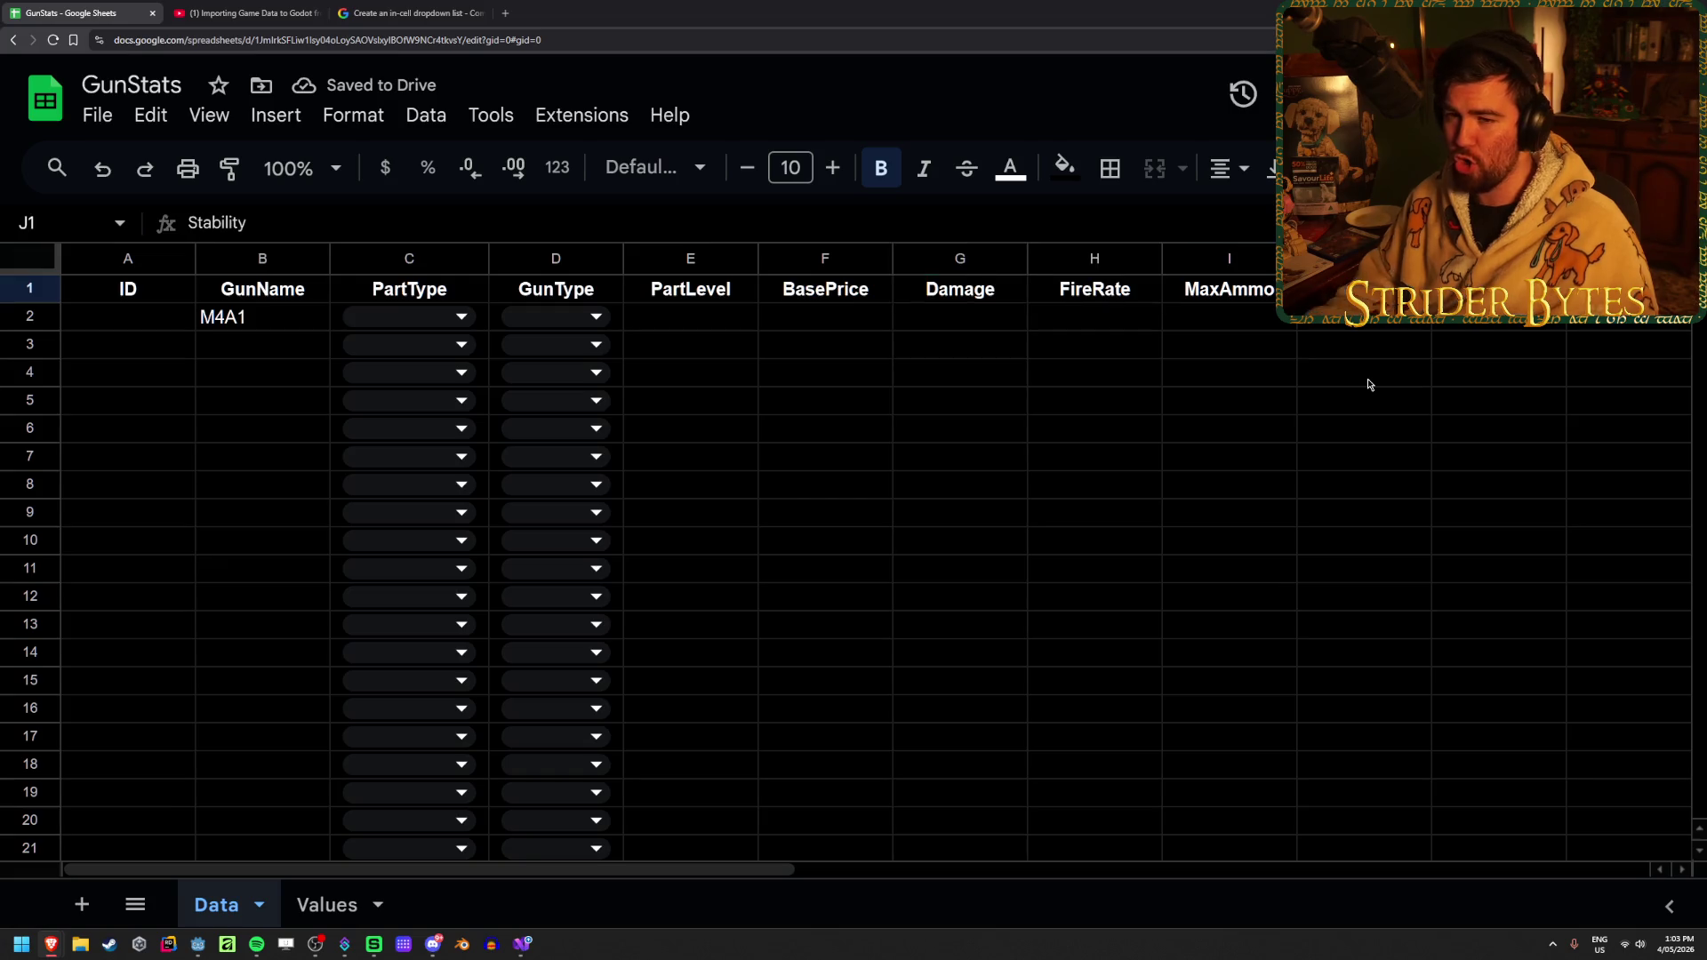
Narrow the ID column A by dragging its border left
left_click_drag(196, 259, 138, 259)
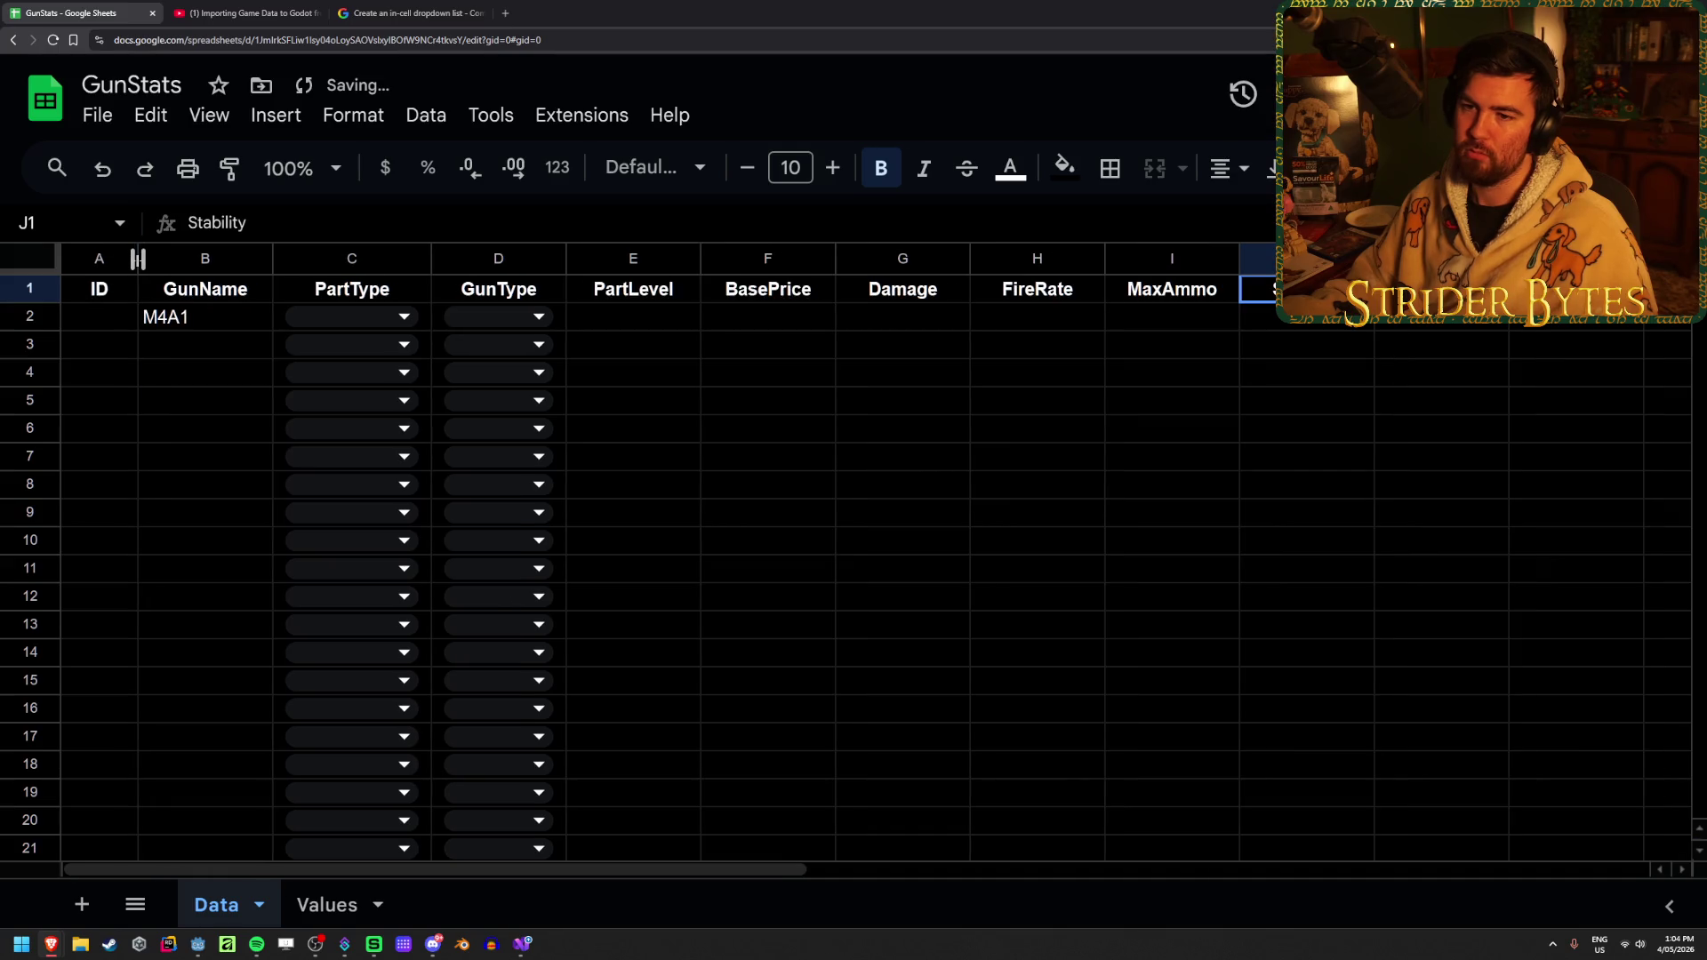
left_click(811, 409)
left_click(1235, 441)
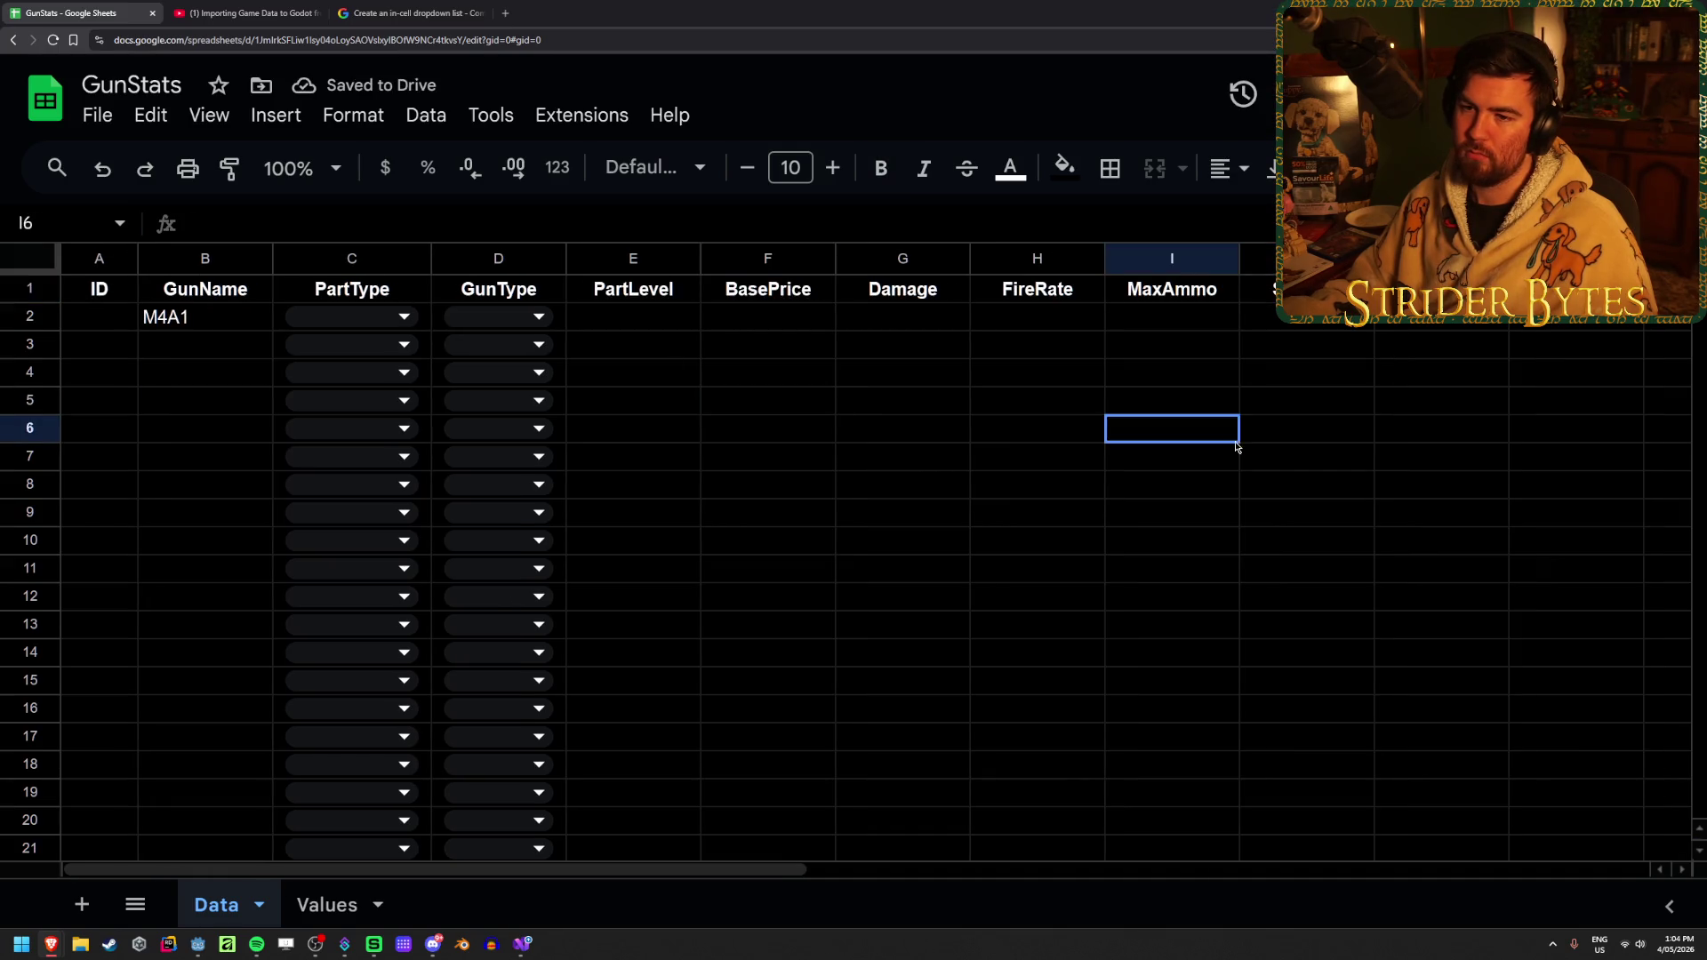
left_click(1511, 319)
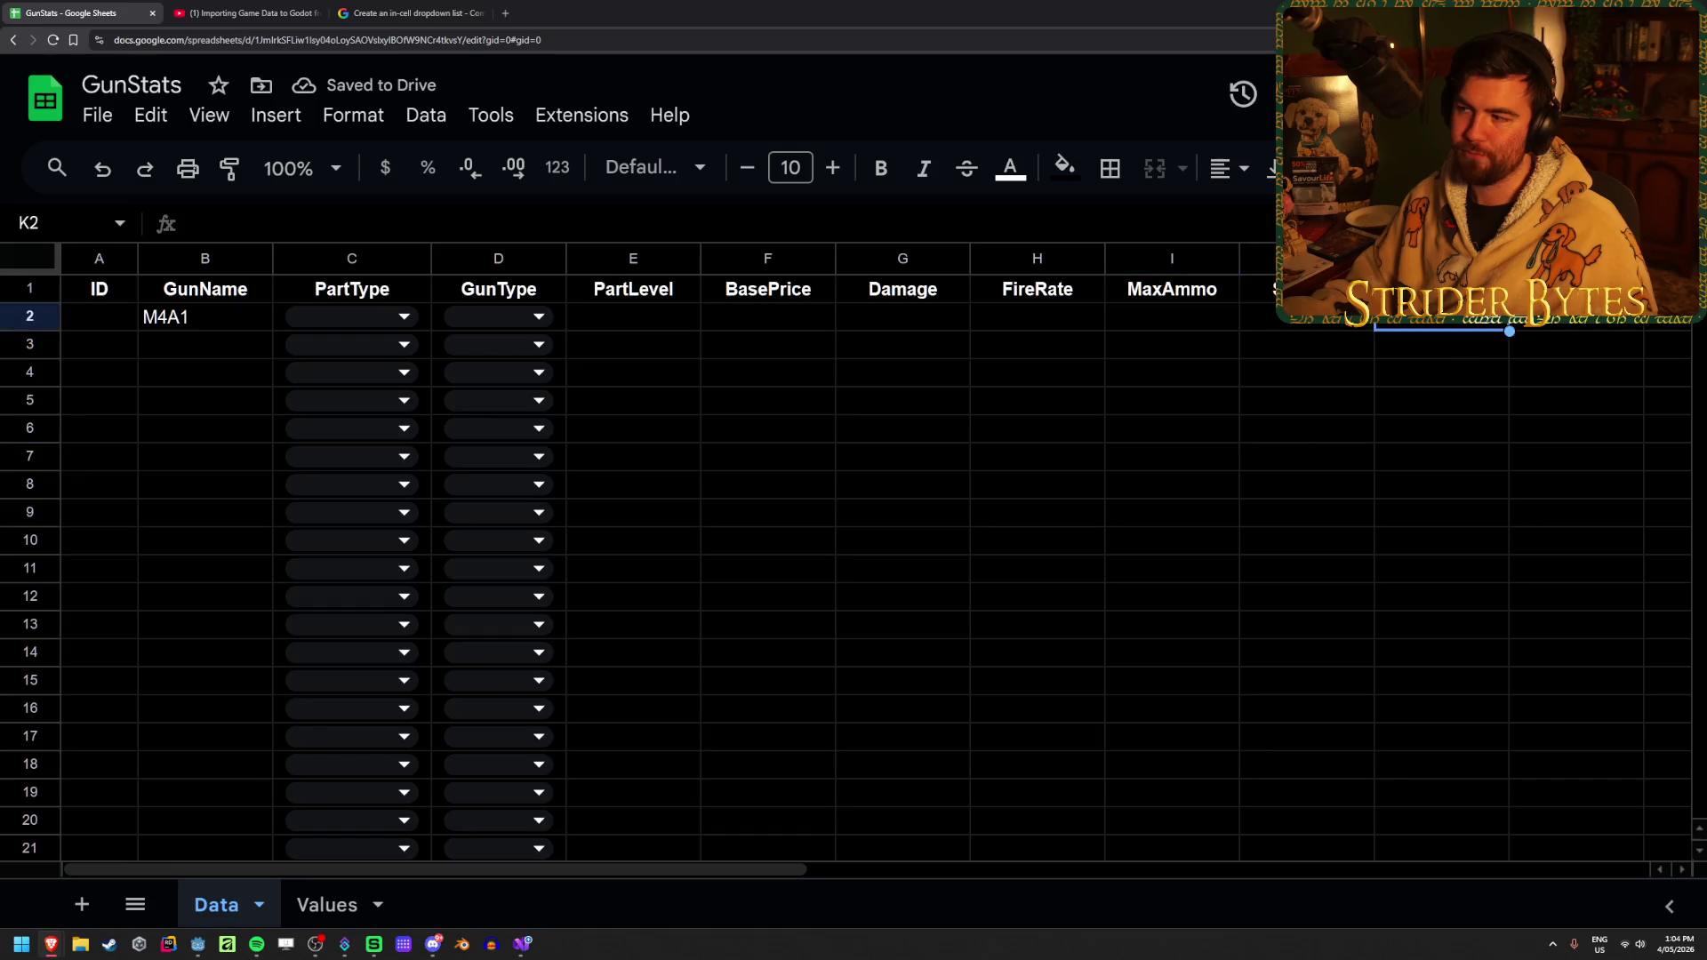
key("Up")
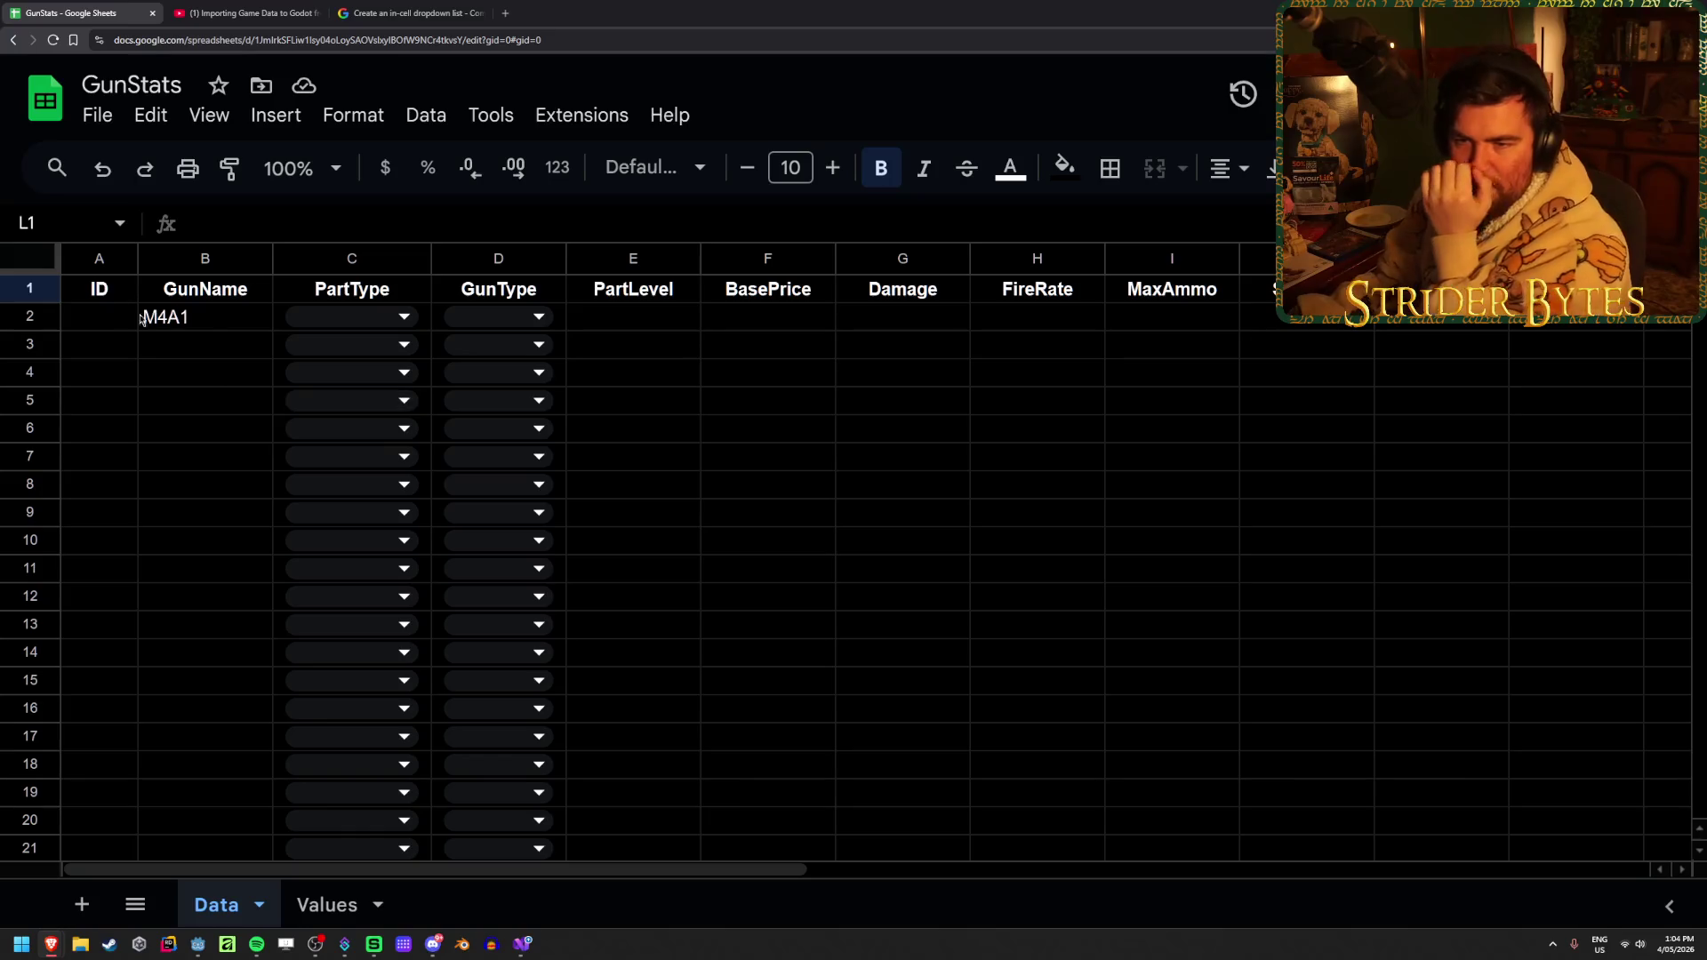
Freeze the header row 1 and scroll the rows to confirm it stays visible
left_click(26, 289)
left_click(418, 120)
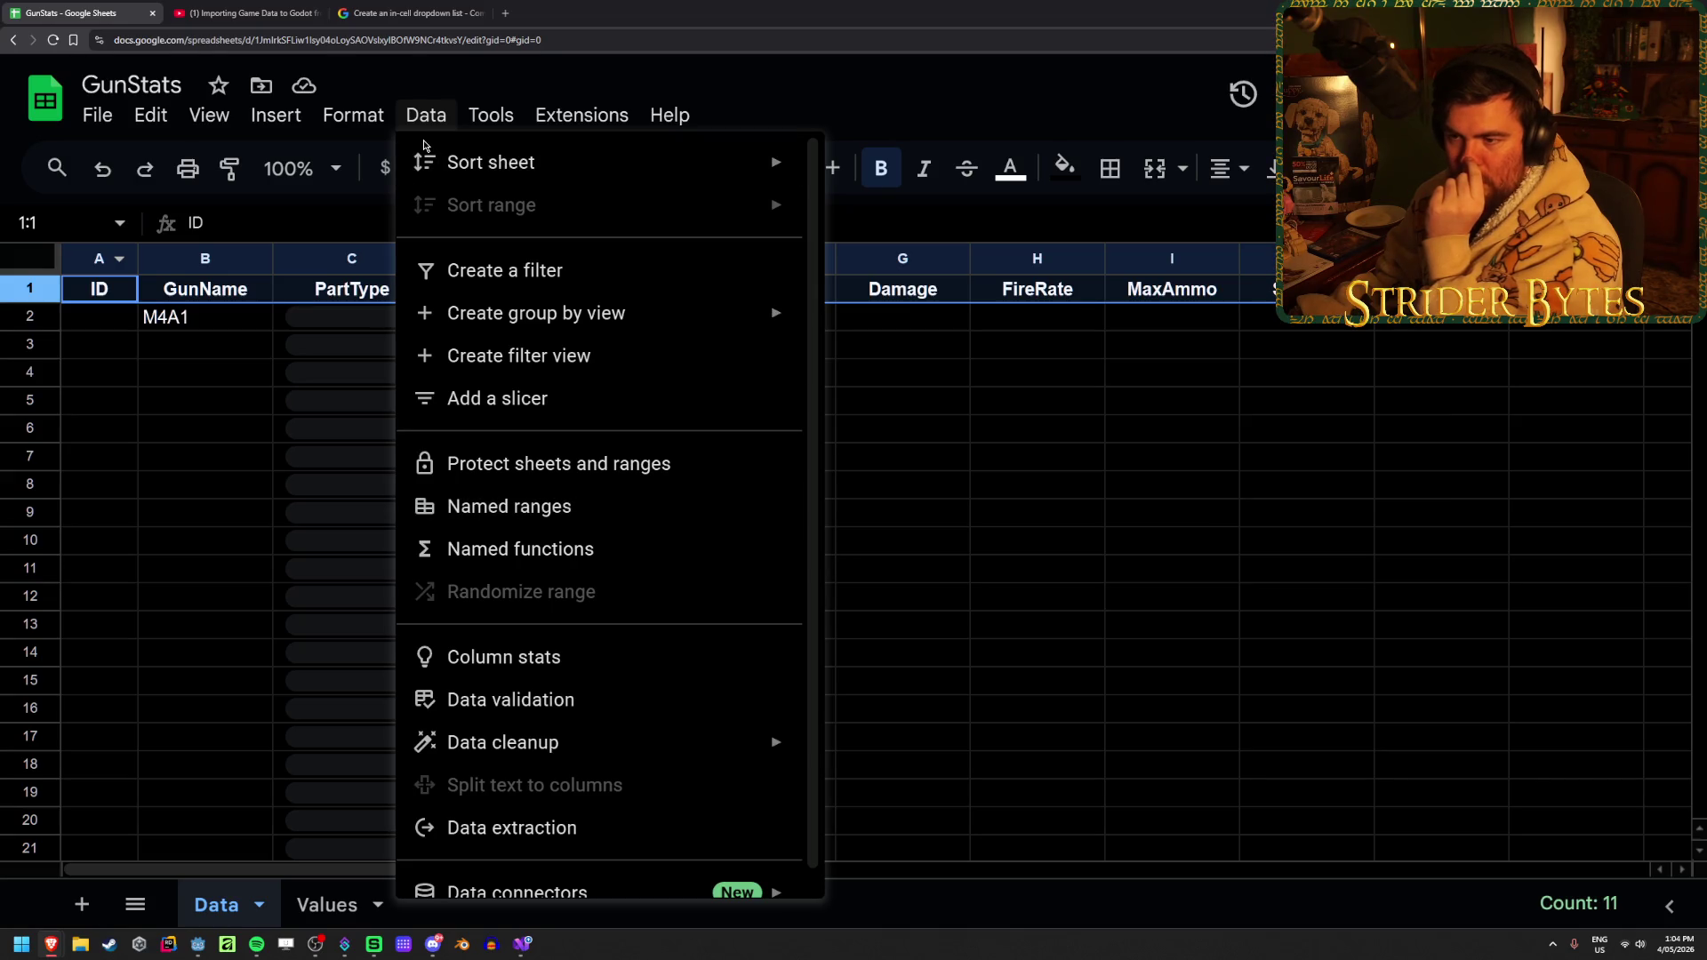
scroll(666, 548, "down", 1)
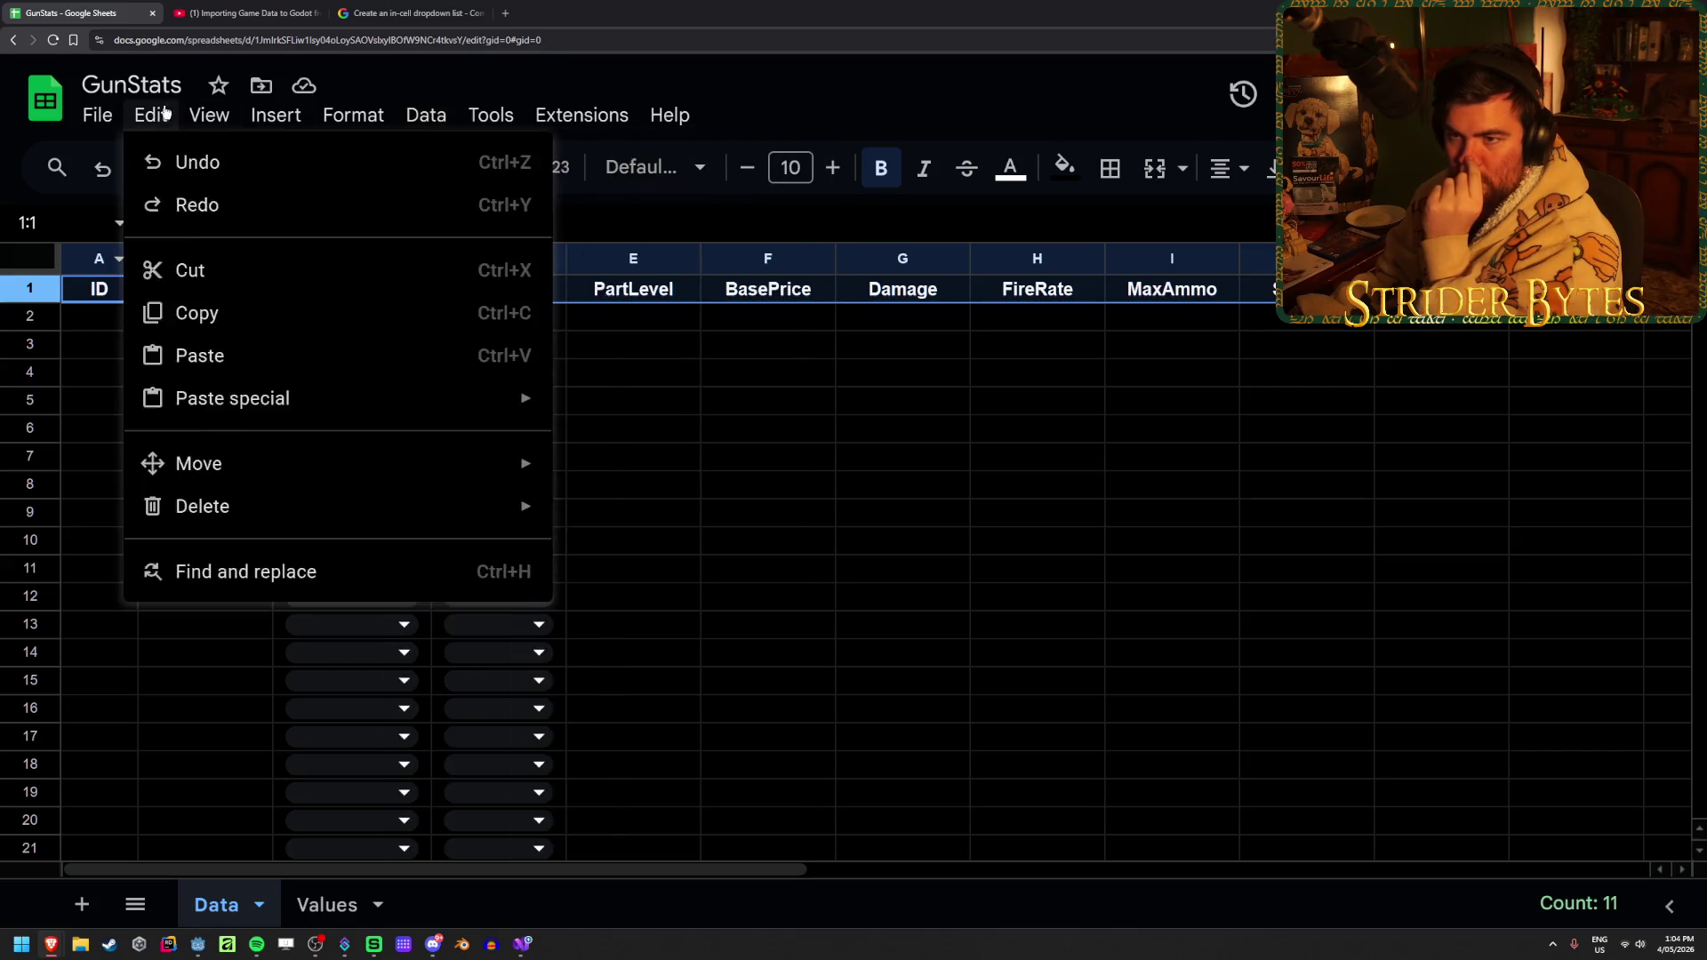
mouse_move(216, 125)
mouse_move(266, 204)
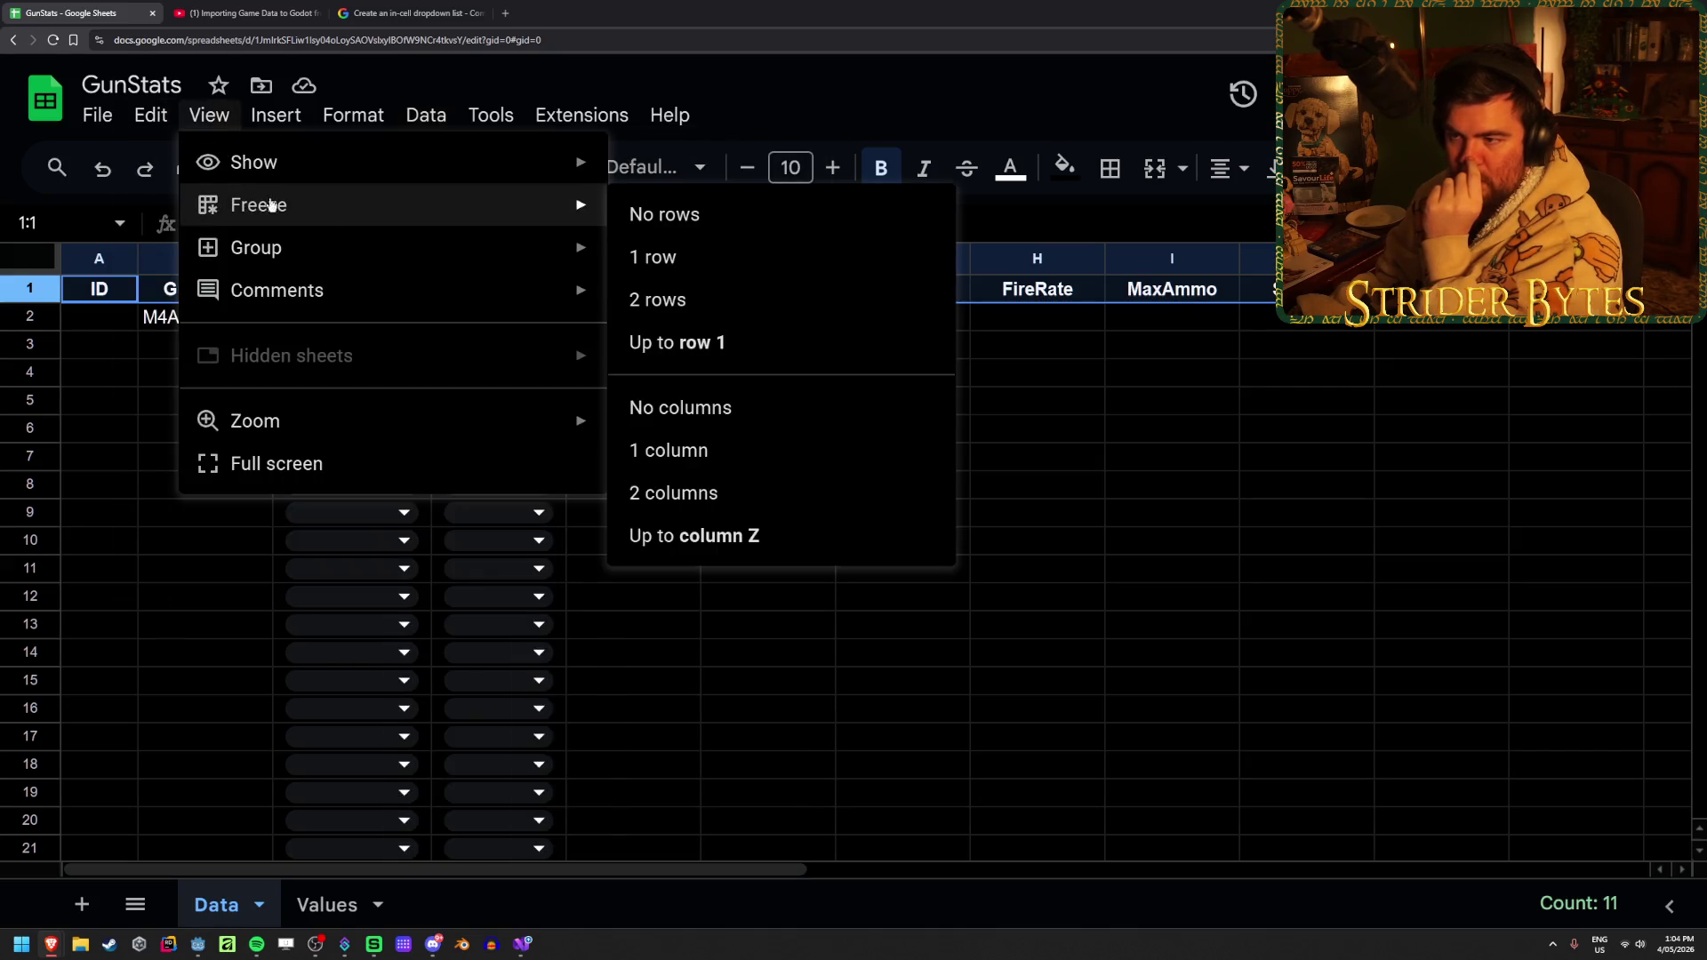
left_click(777, 265)
left_click(942, 516)
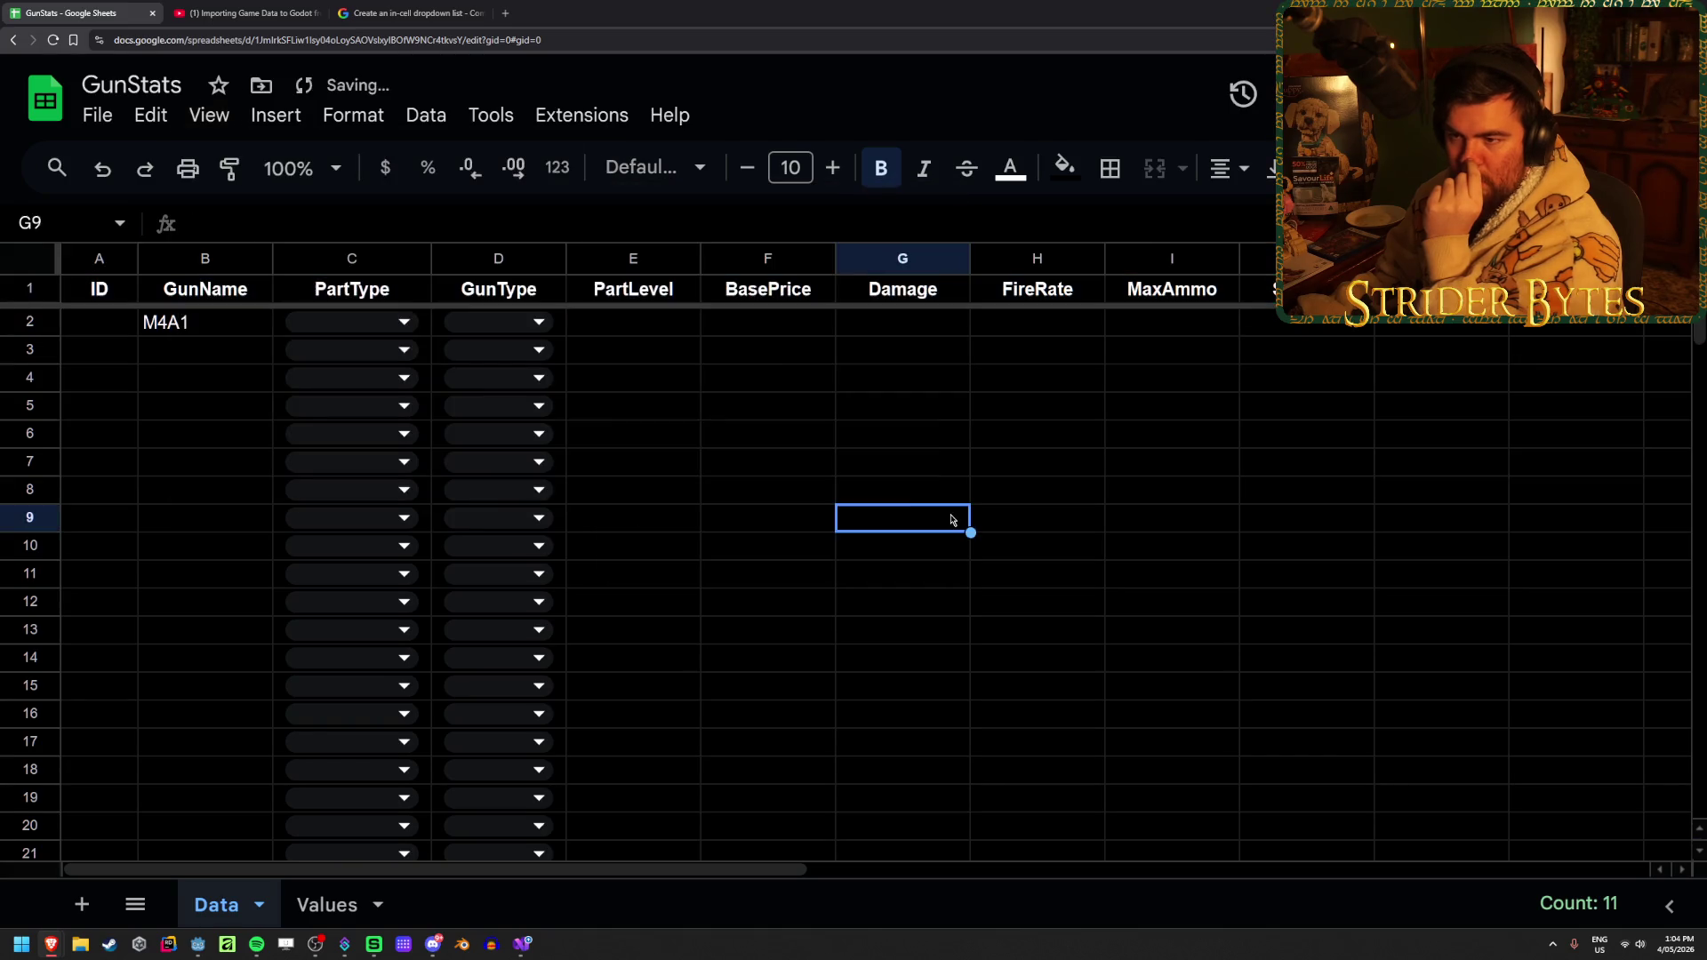
scroll(762, 403, "down", 4)
scroll(747, 462, "up", 4)
scroll(738, 497, "down", 20)
scroll(743, 494, "up", 20)
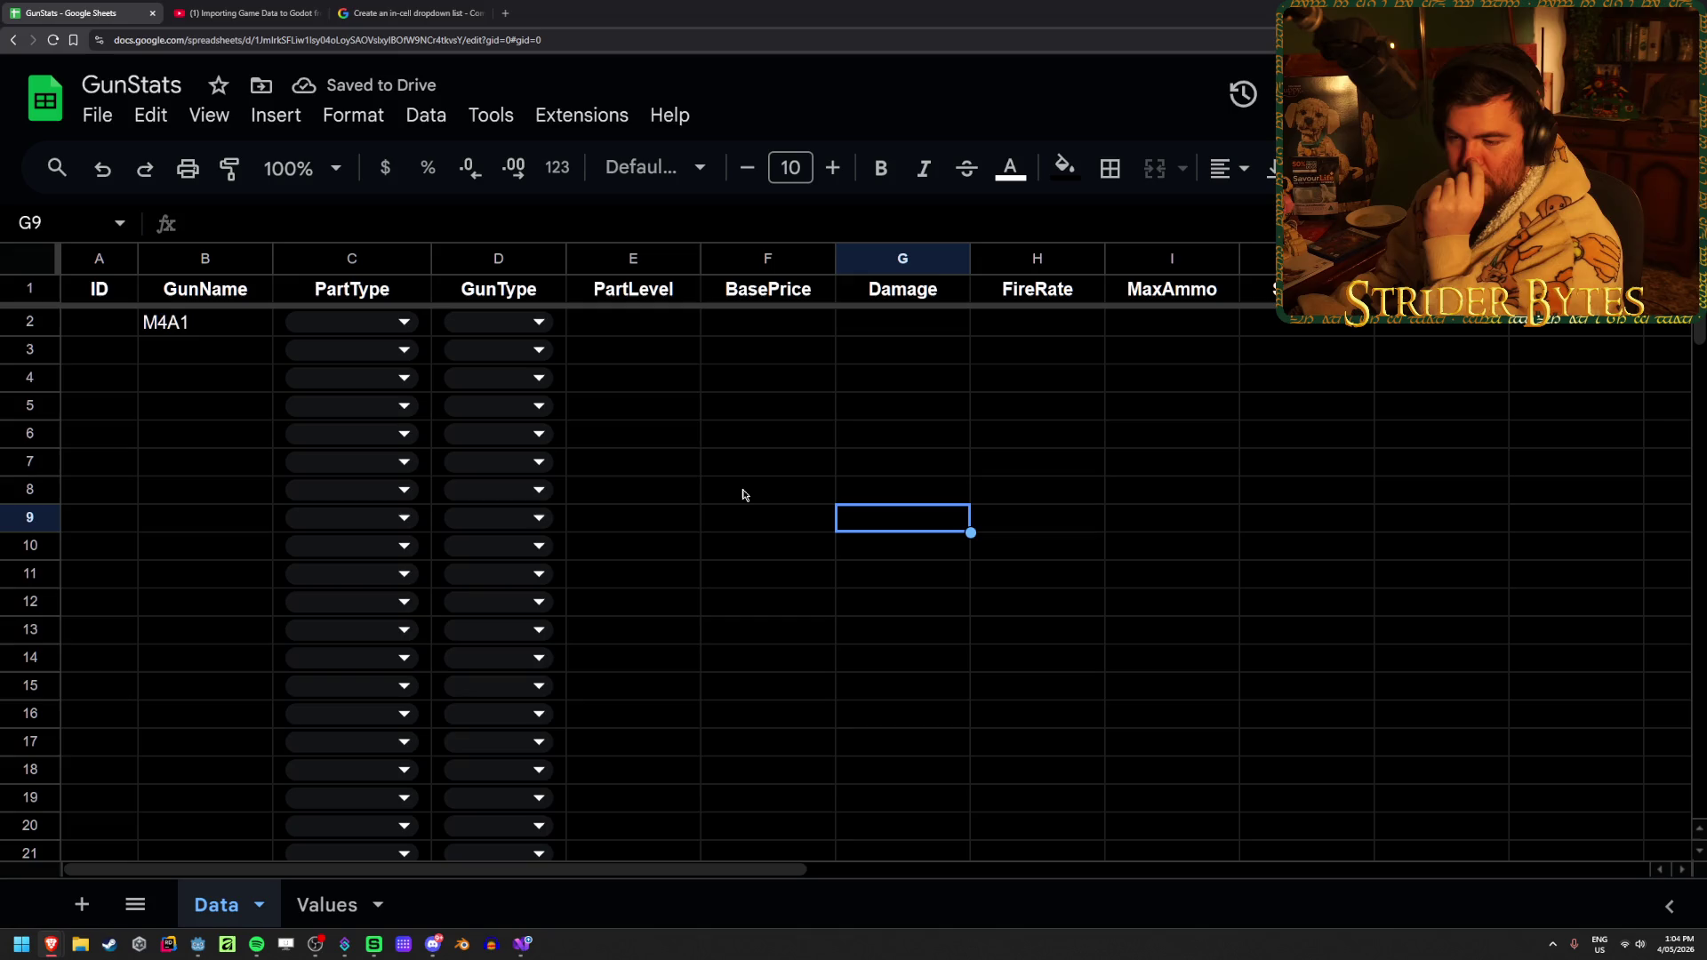
Select a few cells around the data, then bring Stat.cs up in the code editor
left_click(948, 335)
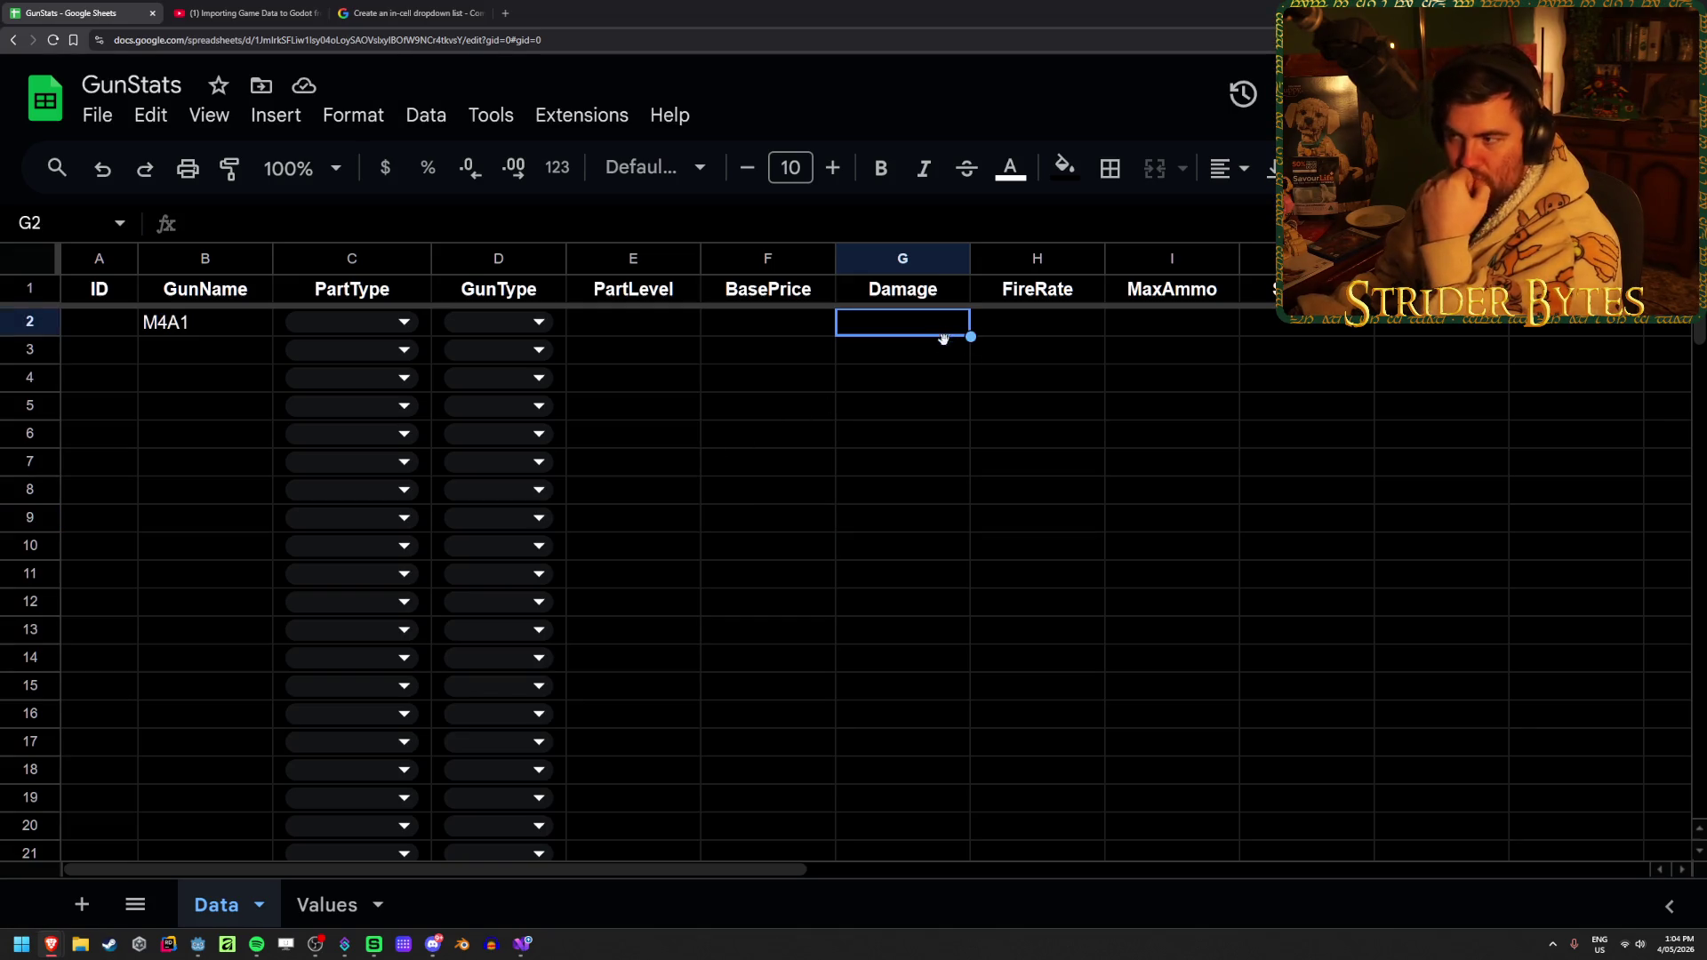
left_click(1441, 405)
left_click(1576, 289)
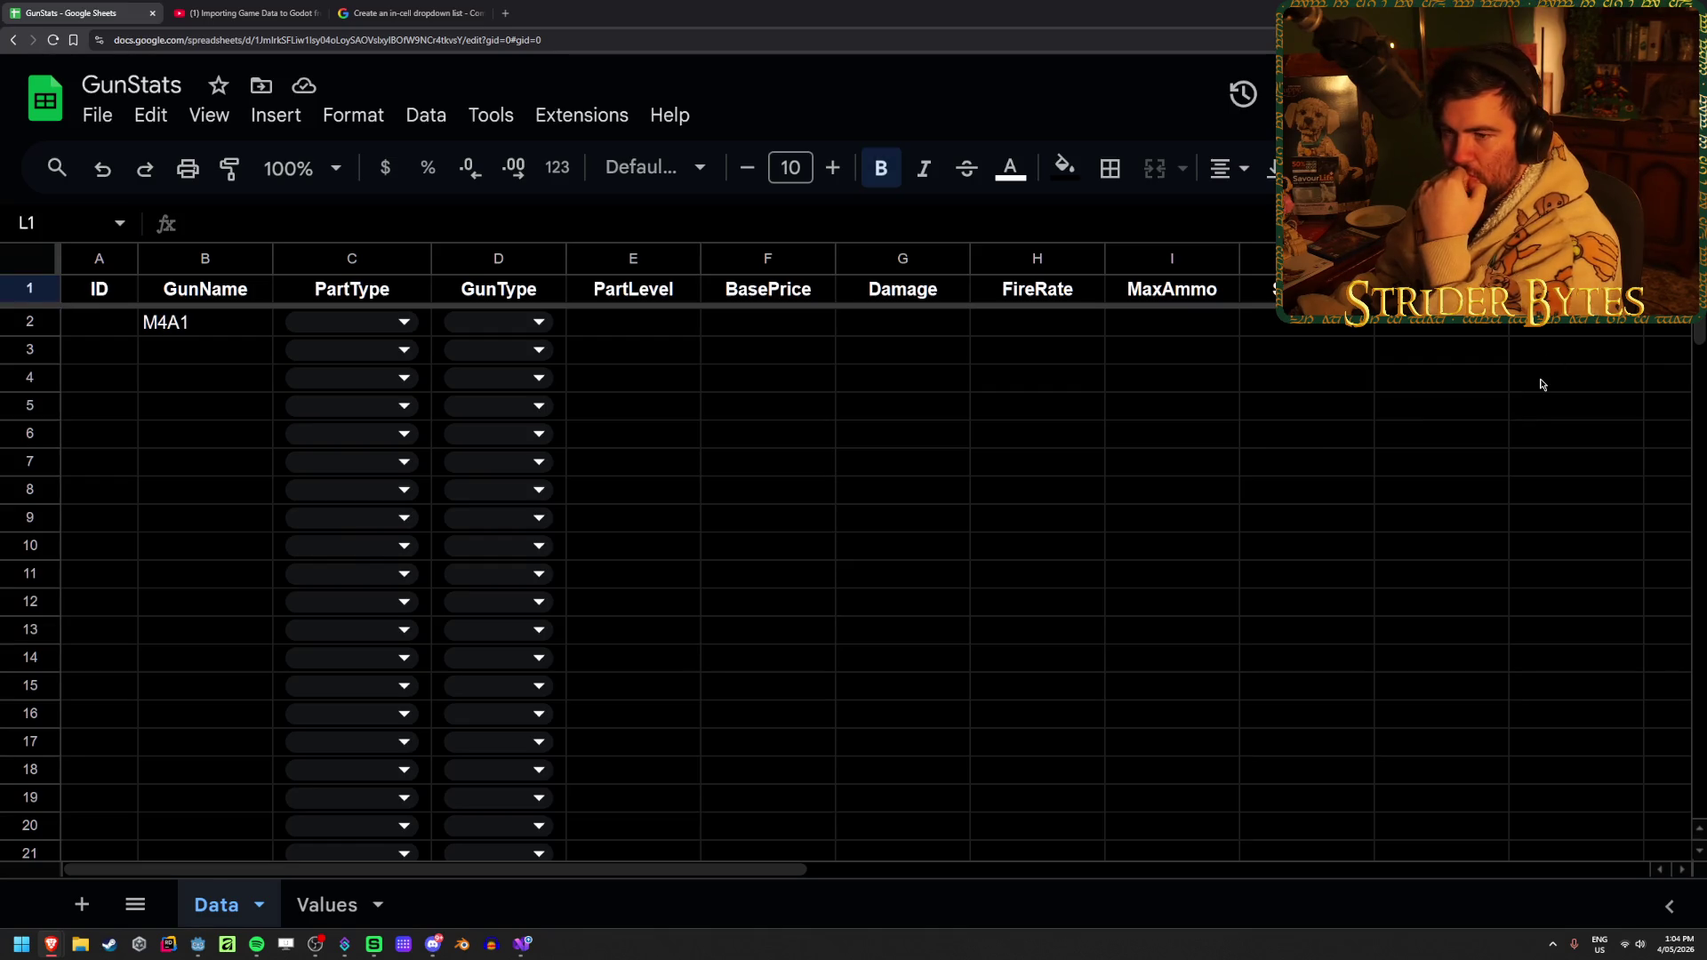
left_click(1264, 434)
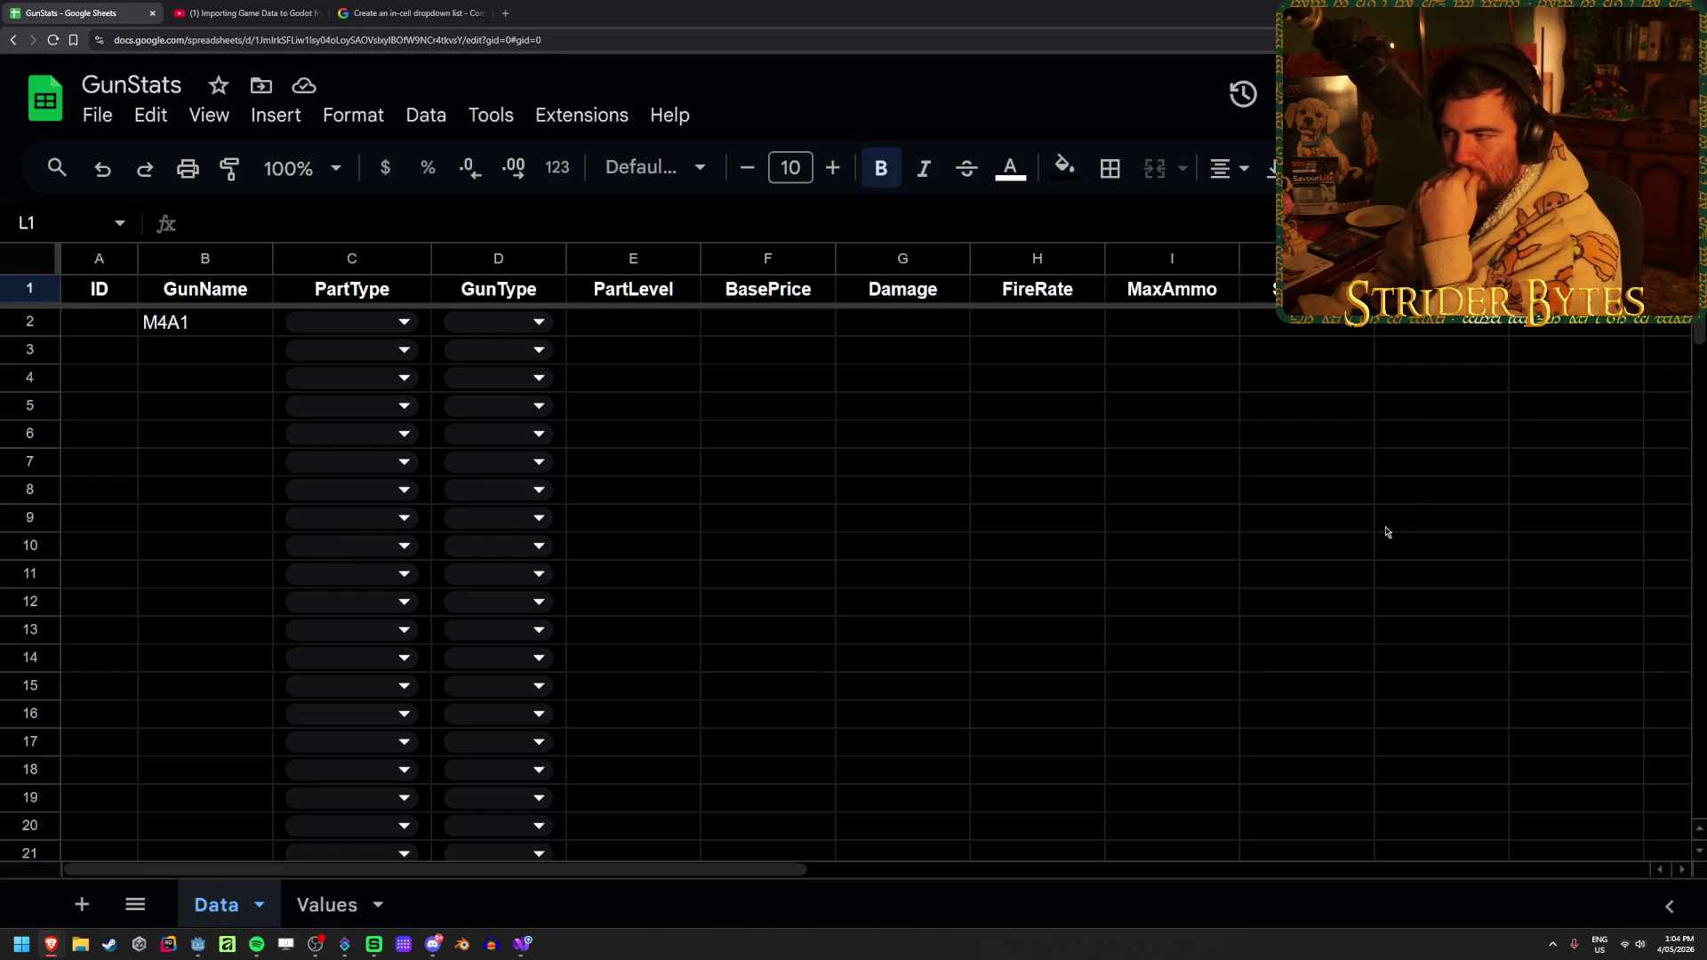
mouse_move(50, 944)
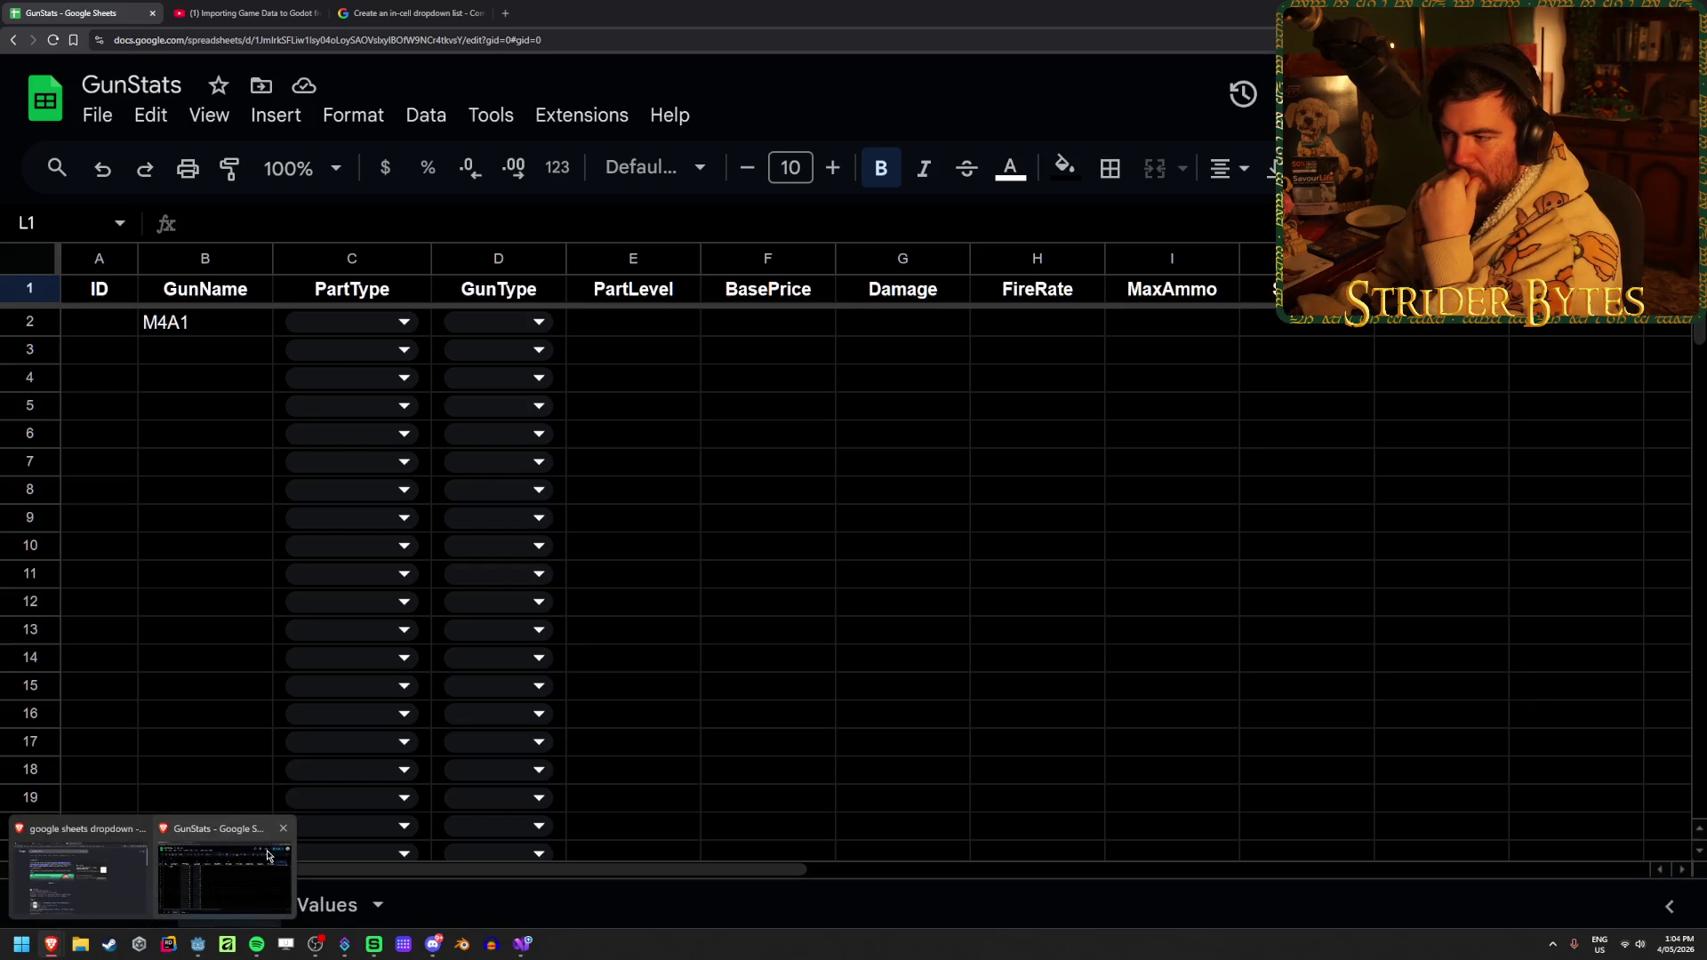
left_click(522, 944)
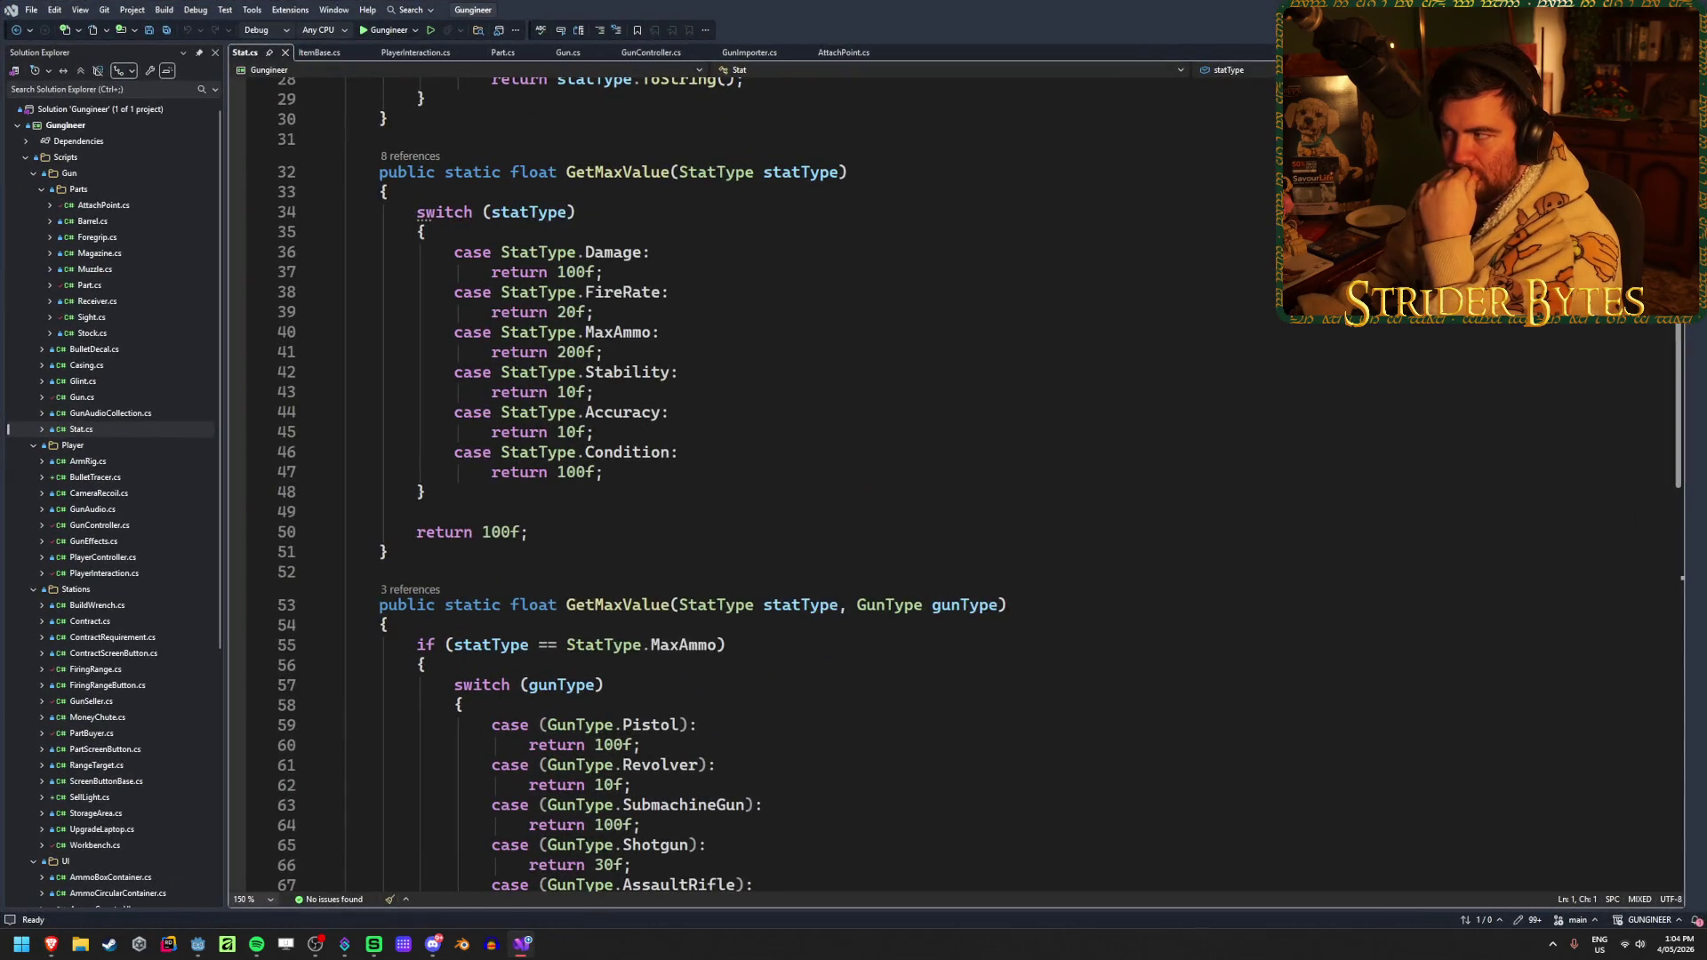
In Godot, review the Fire Type options and leave it at Auto
left_click(522, 944)
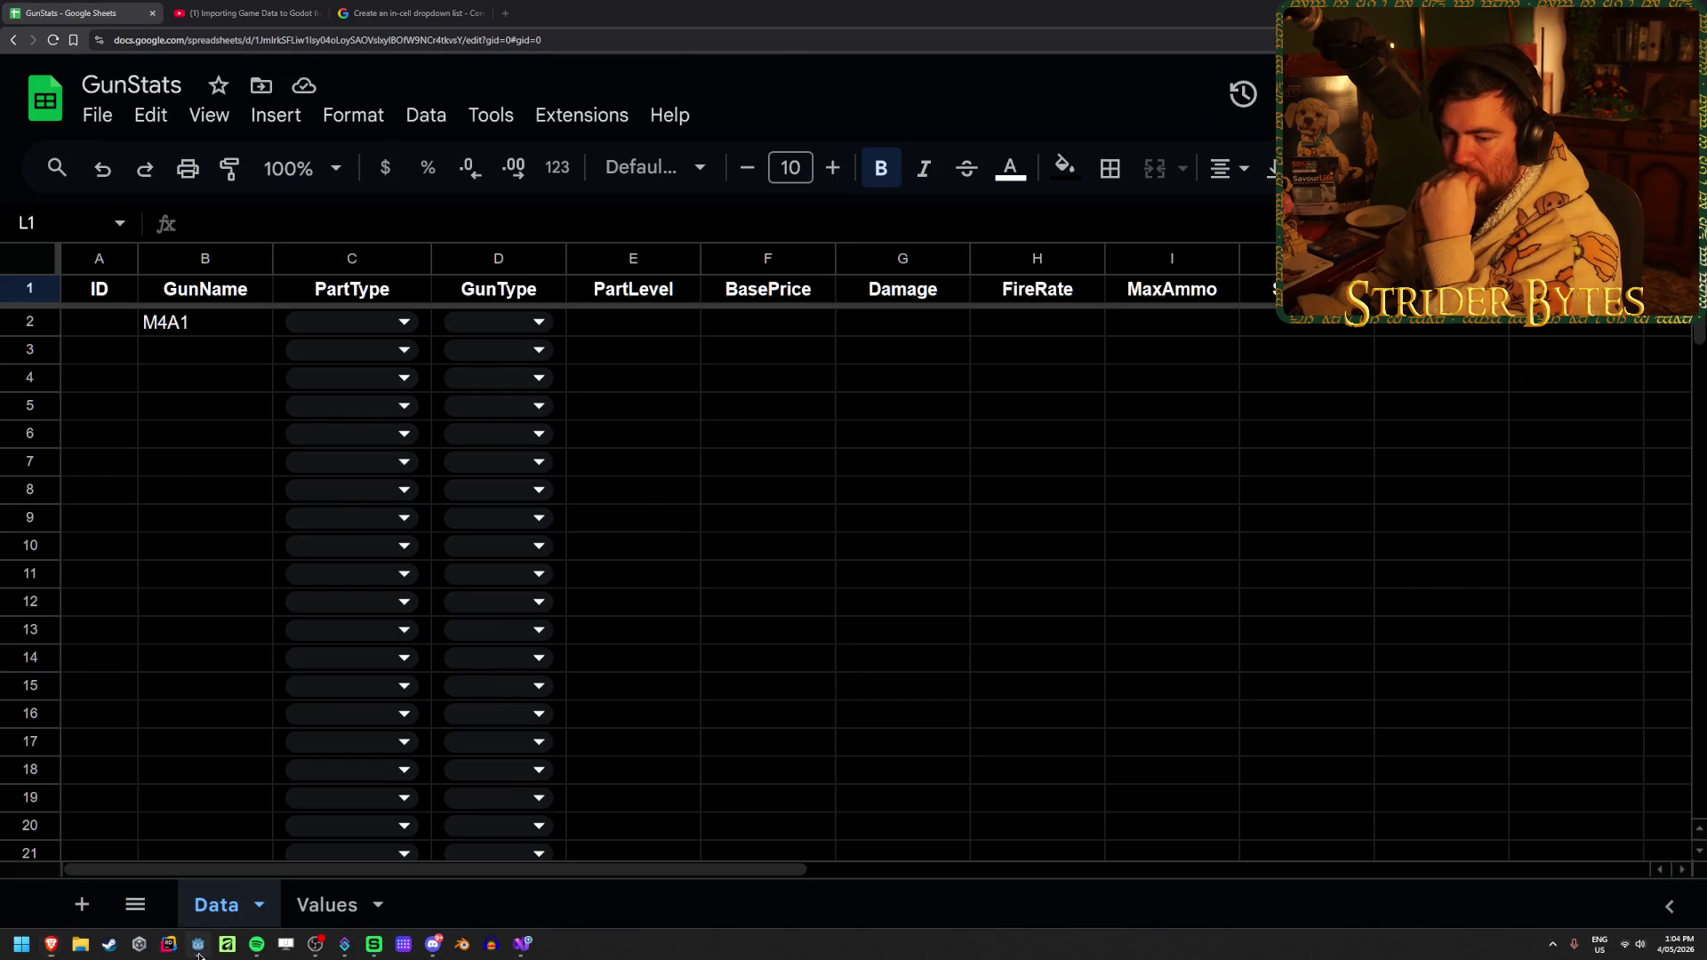
left_click(199, 953)
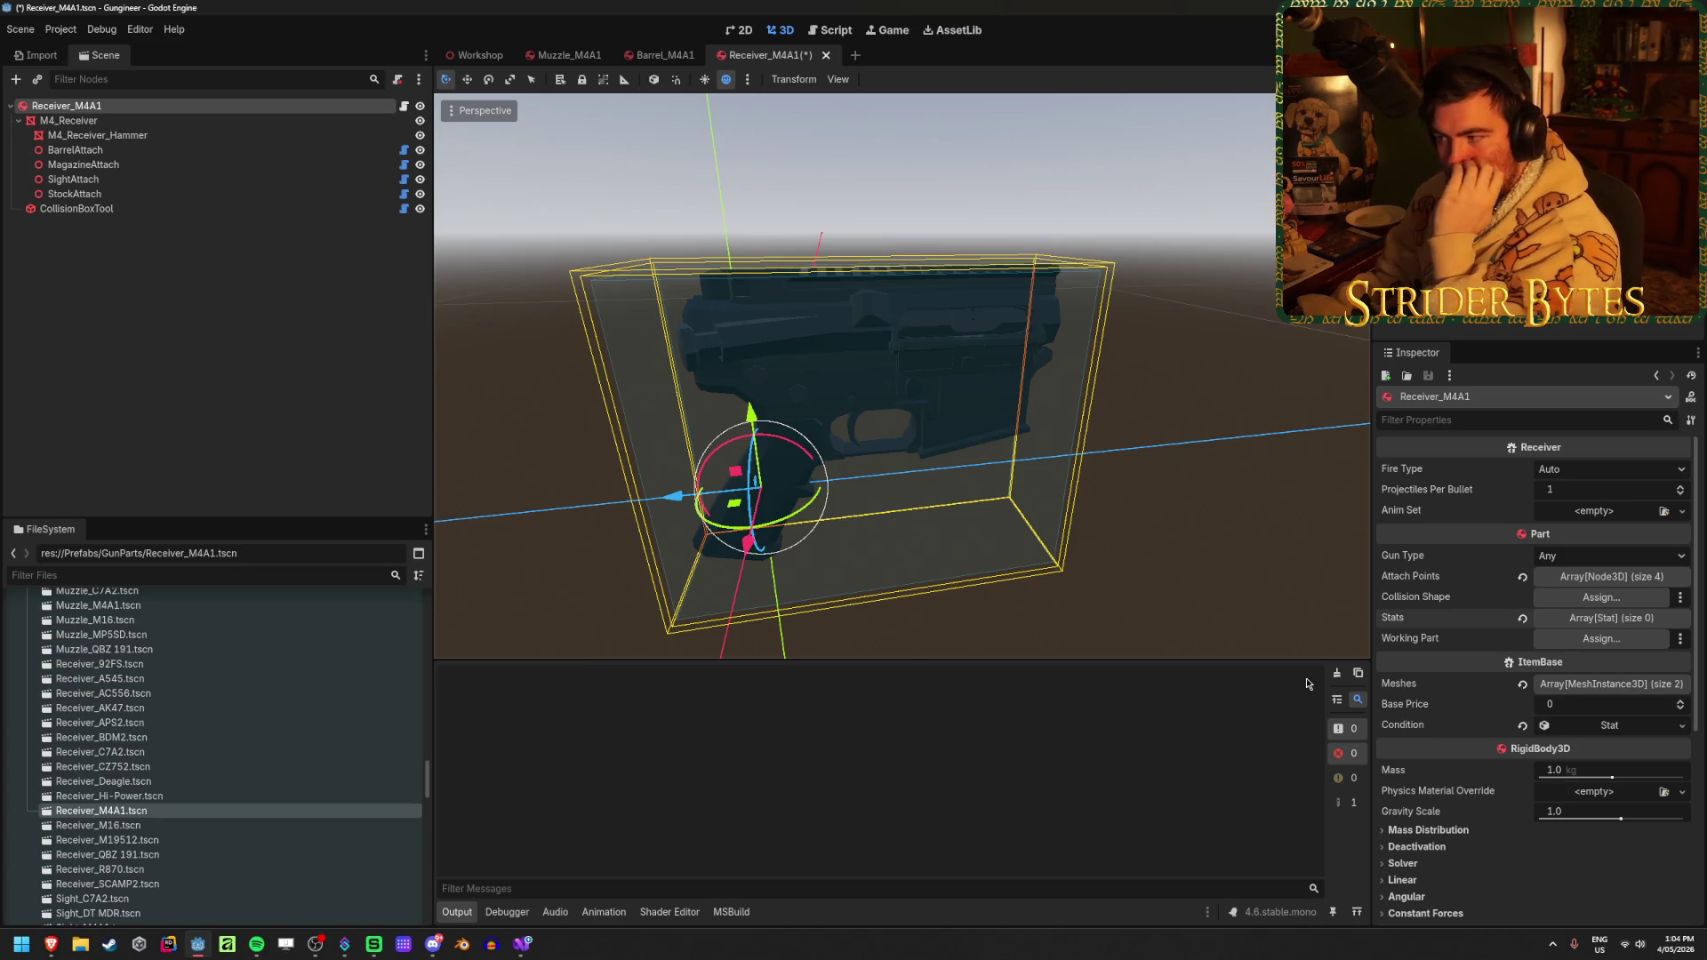
left_click(1591, 471)
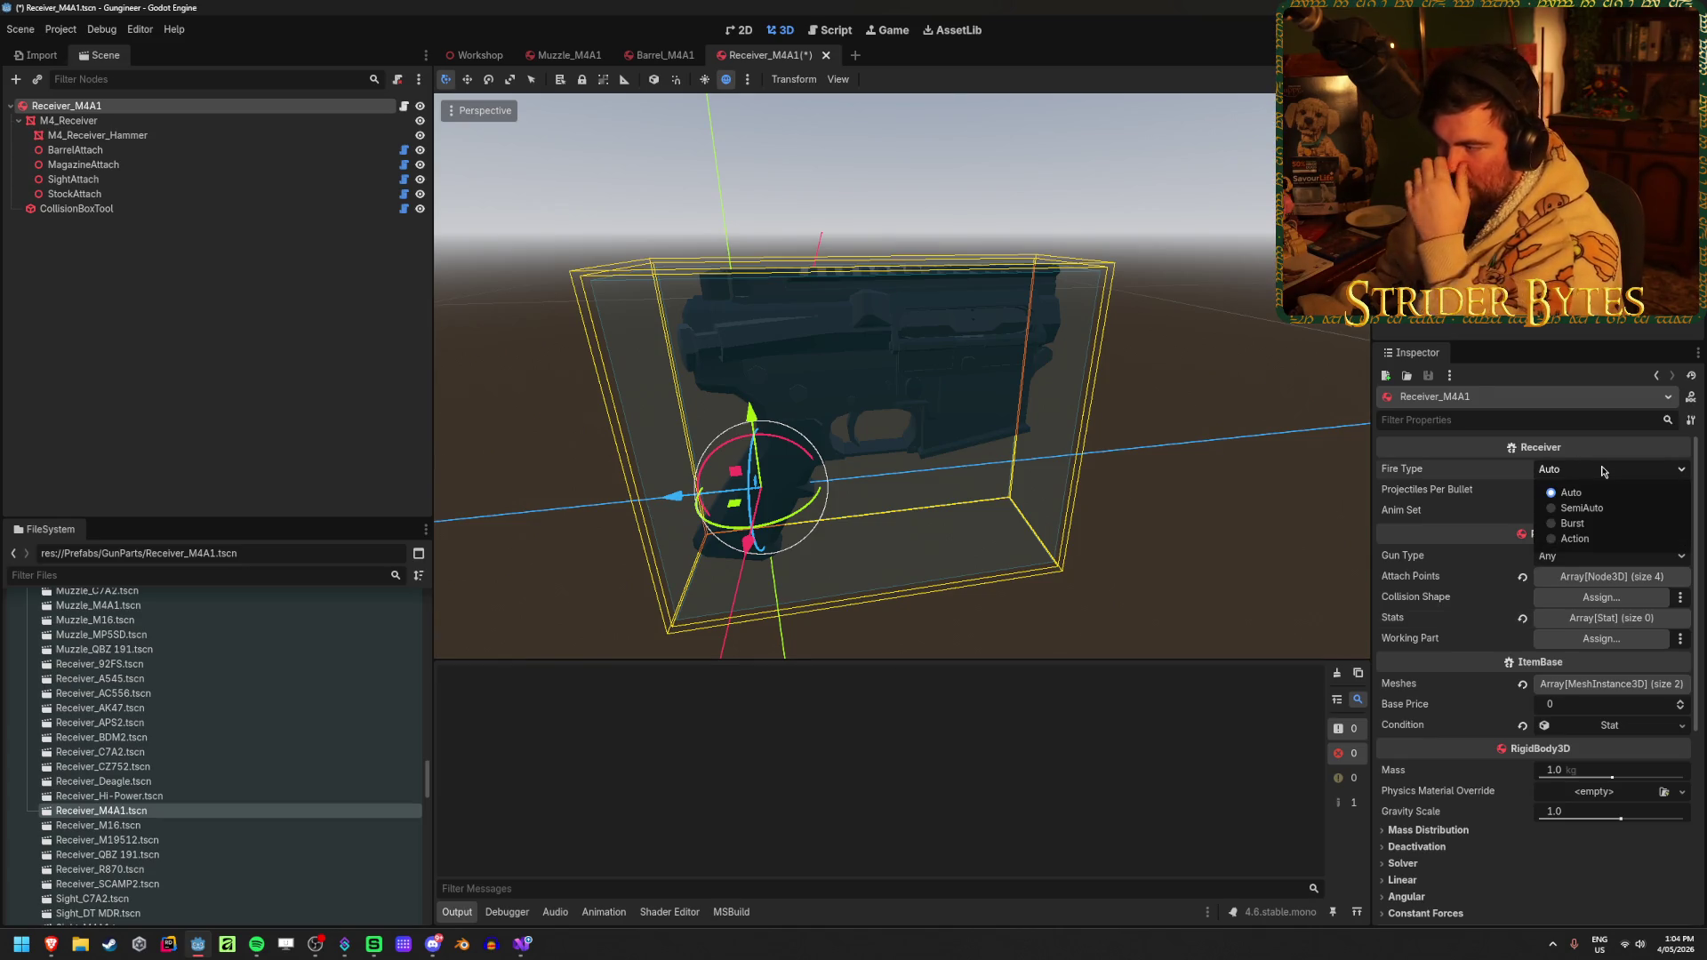
left_click(1602, 471)
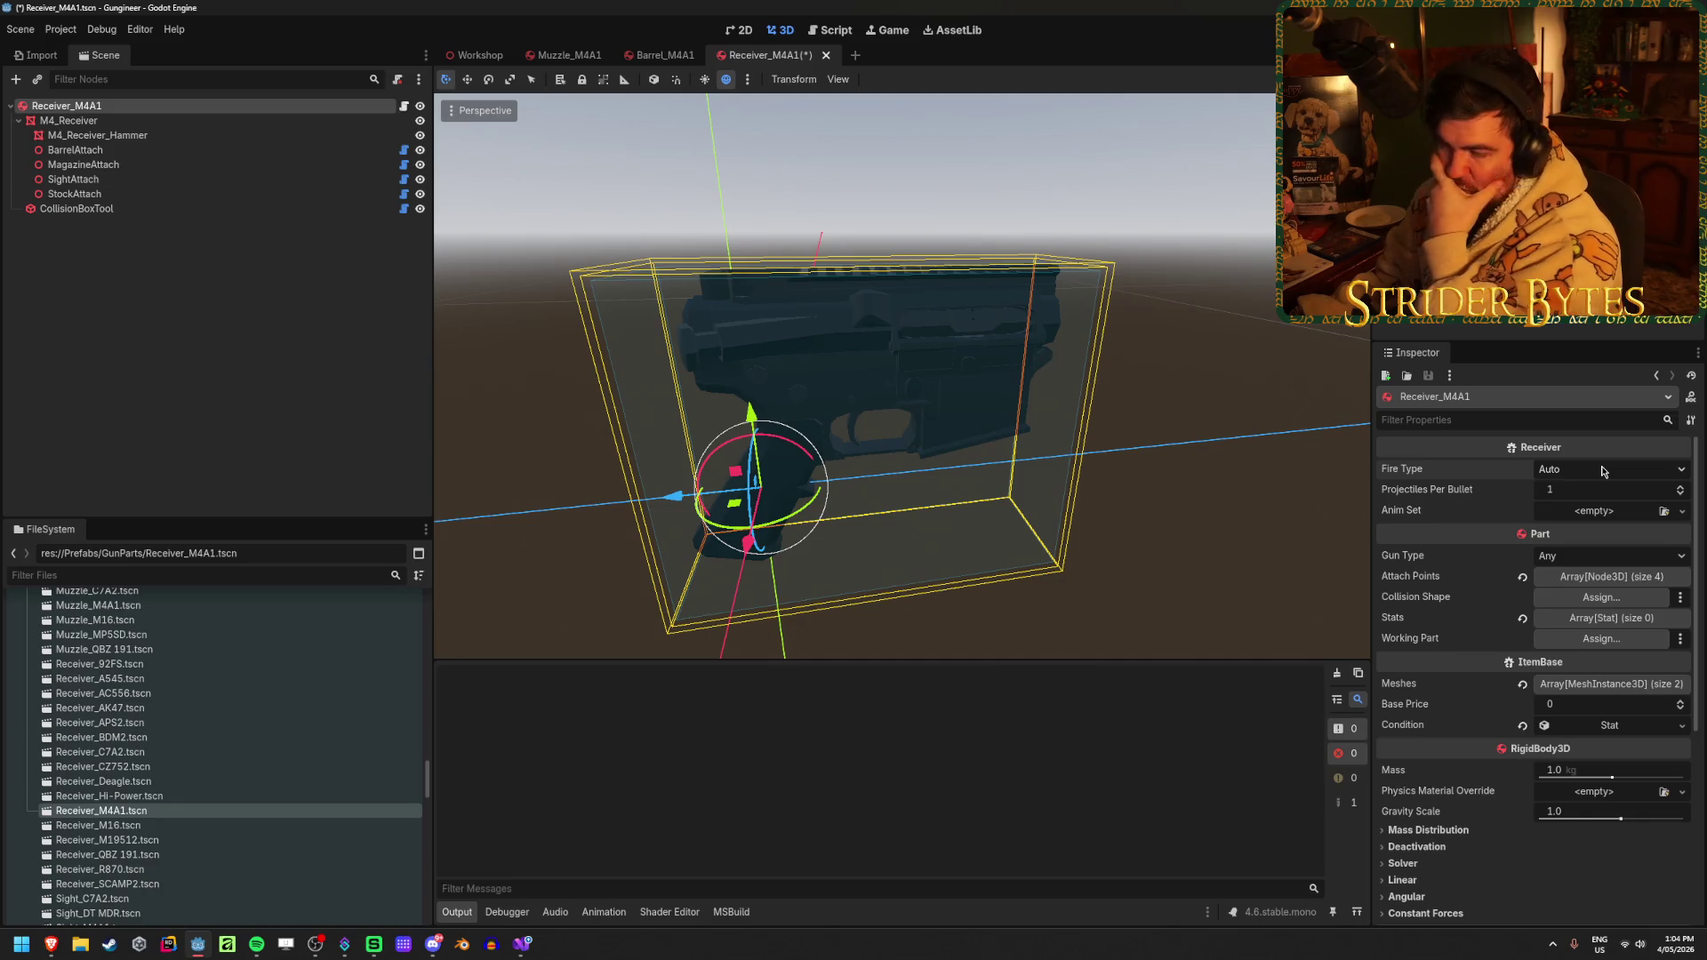
left_click(1603, 470)
left_click(1603, 471)
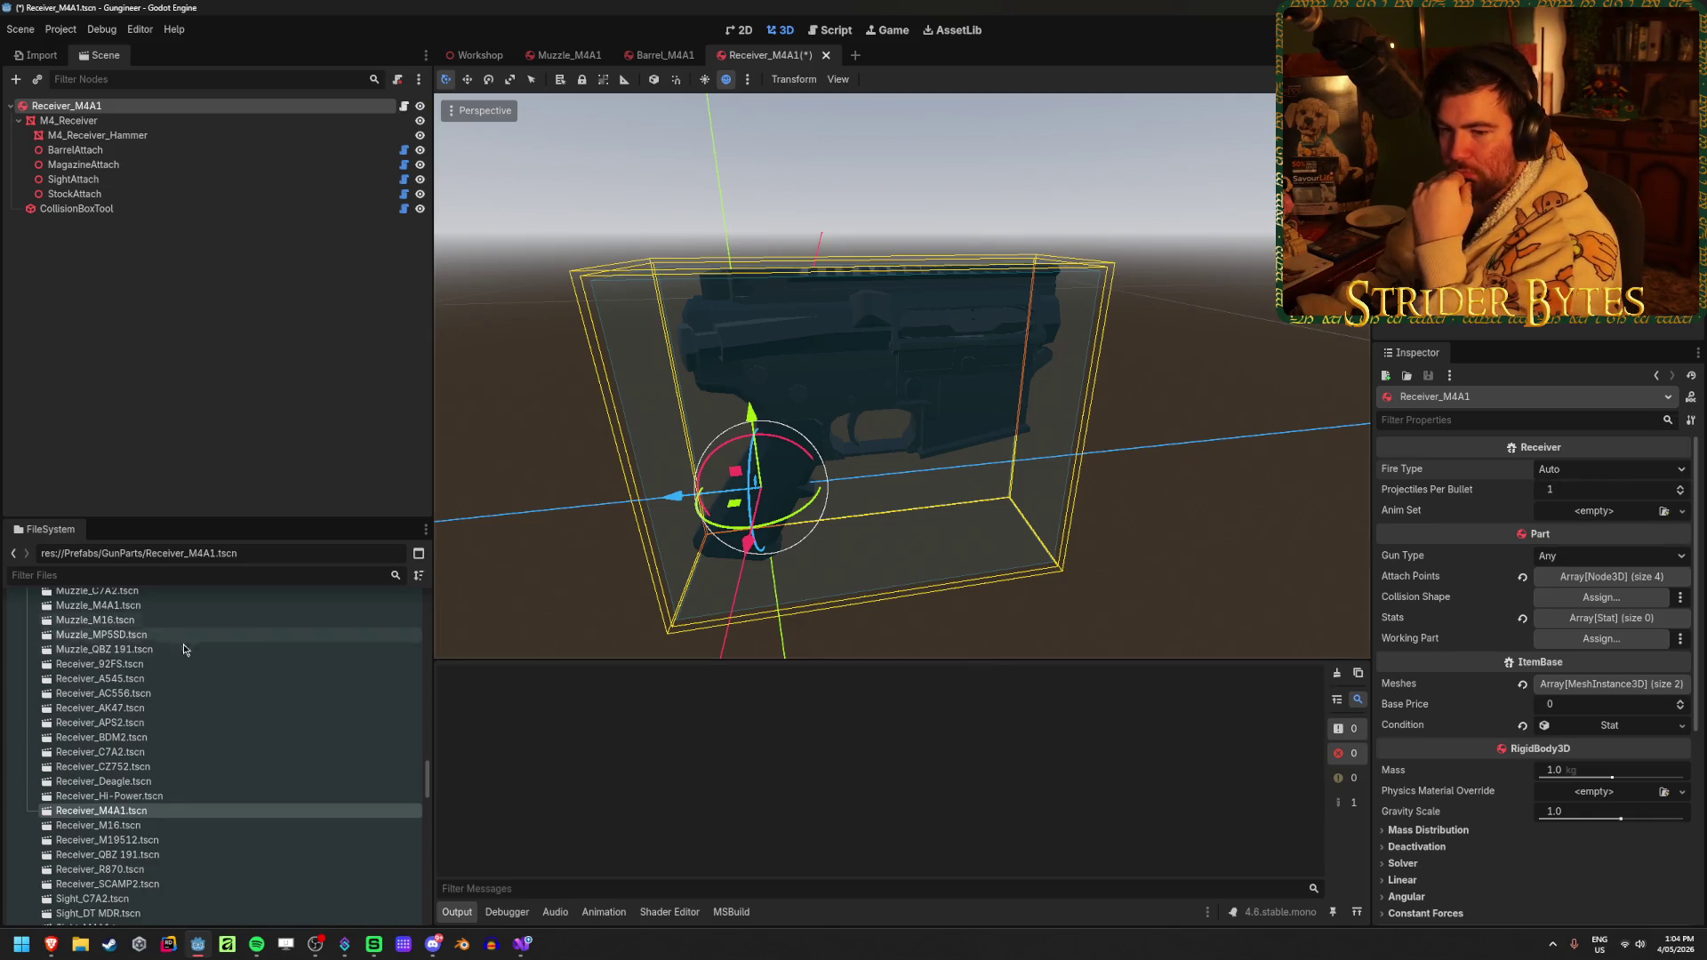
Open the Magazine_QBZ 191 scene and leave its Ammo Counter Style at SingleStack
scroll(125, 754, "up", 5)
double_click(109, 720)
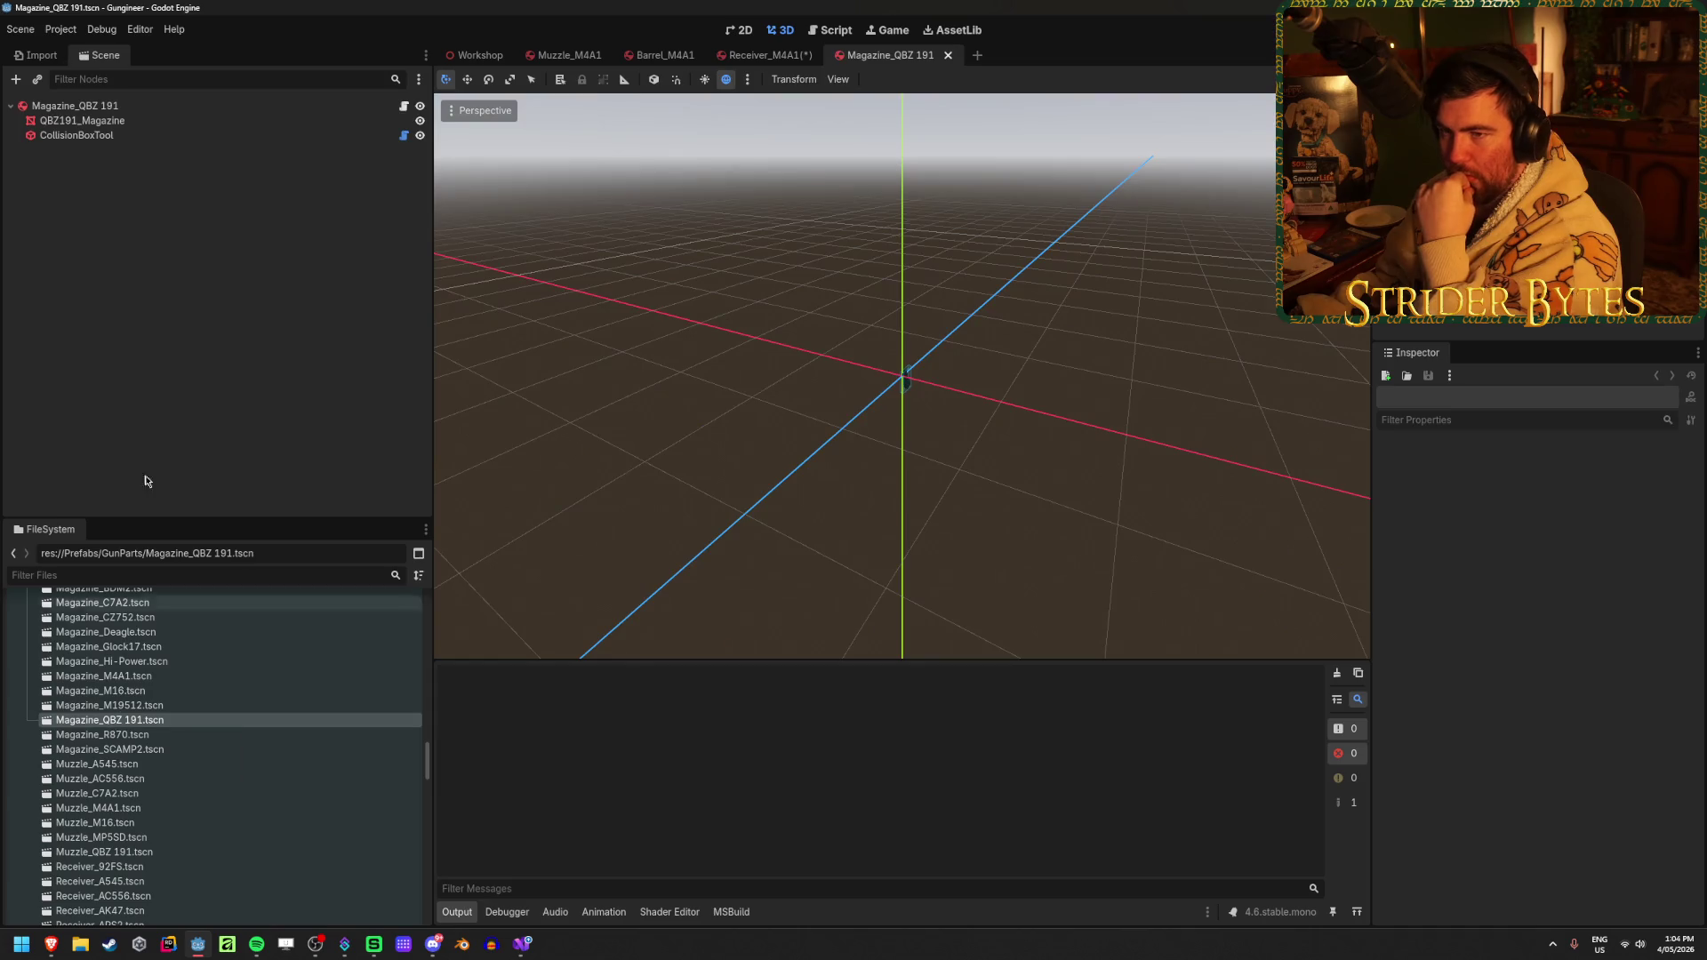
left_click(1609, 469)
left_click(1645, 468)
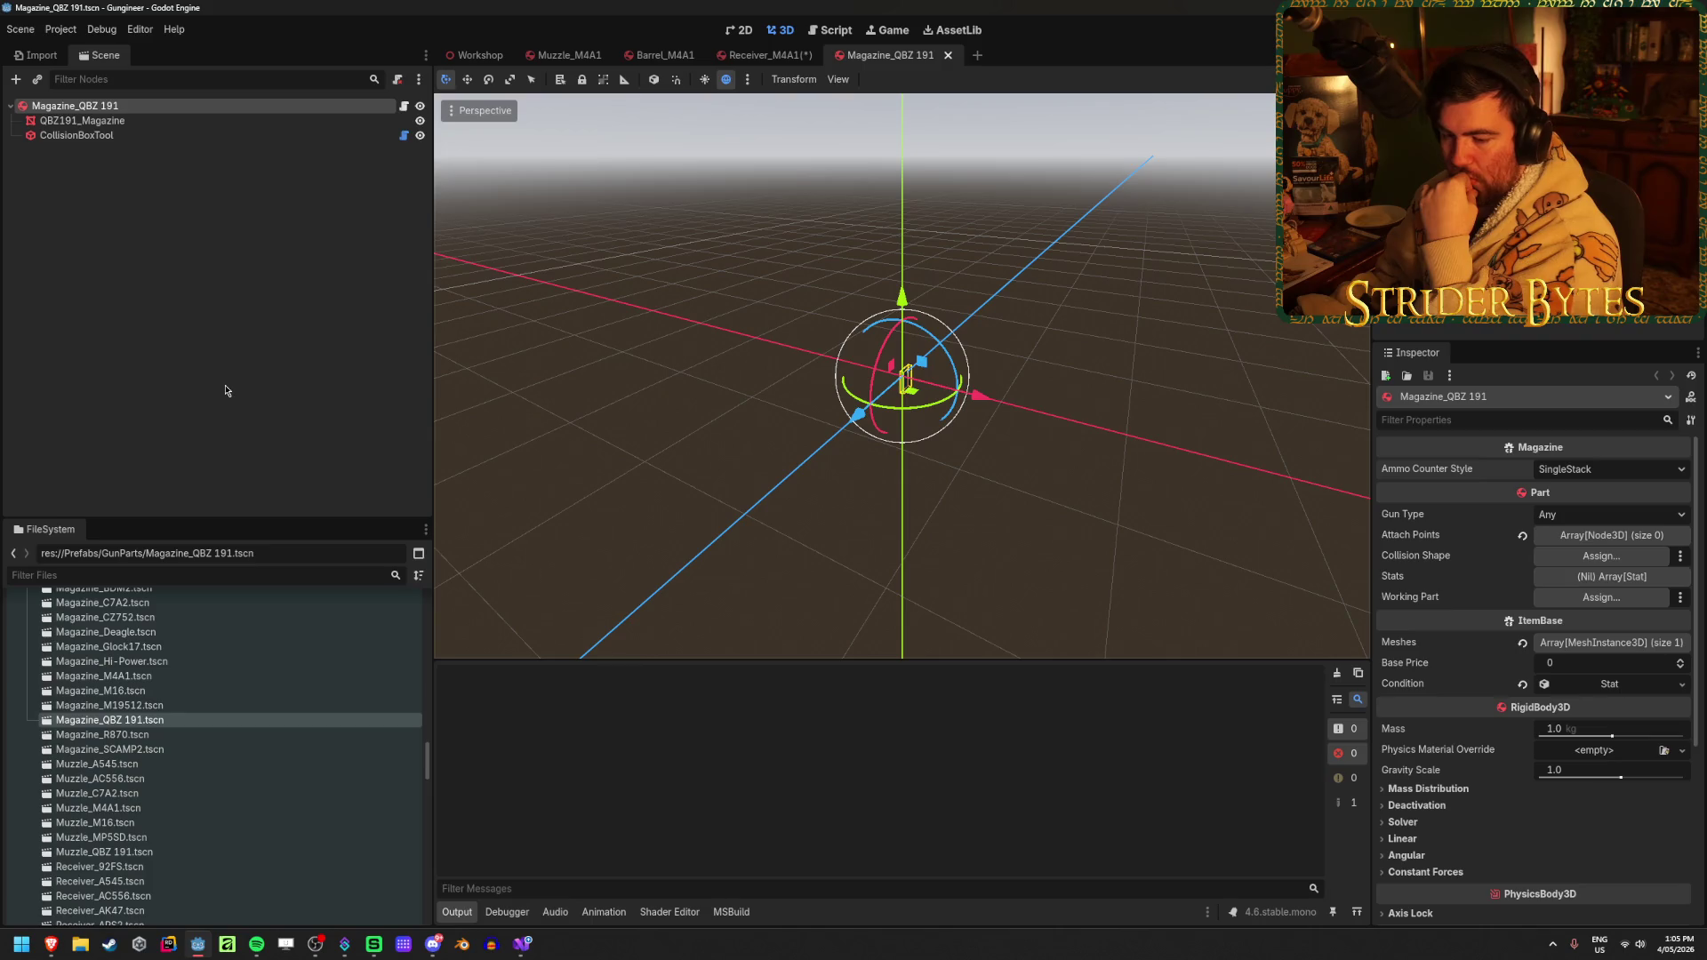
Return to the GunStats sheet and open the PartType options for the M4A1 row
left_click(523, 946)
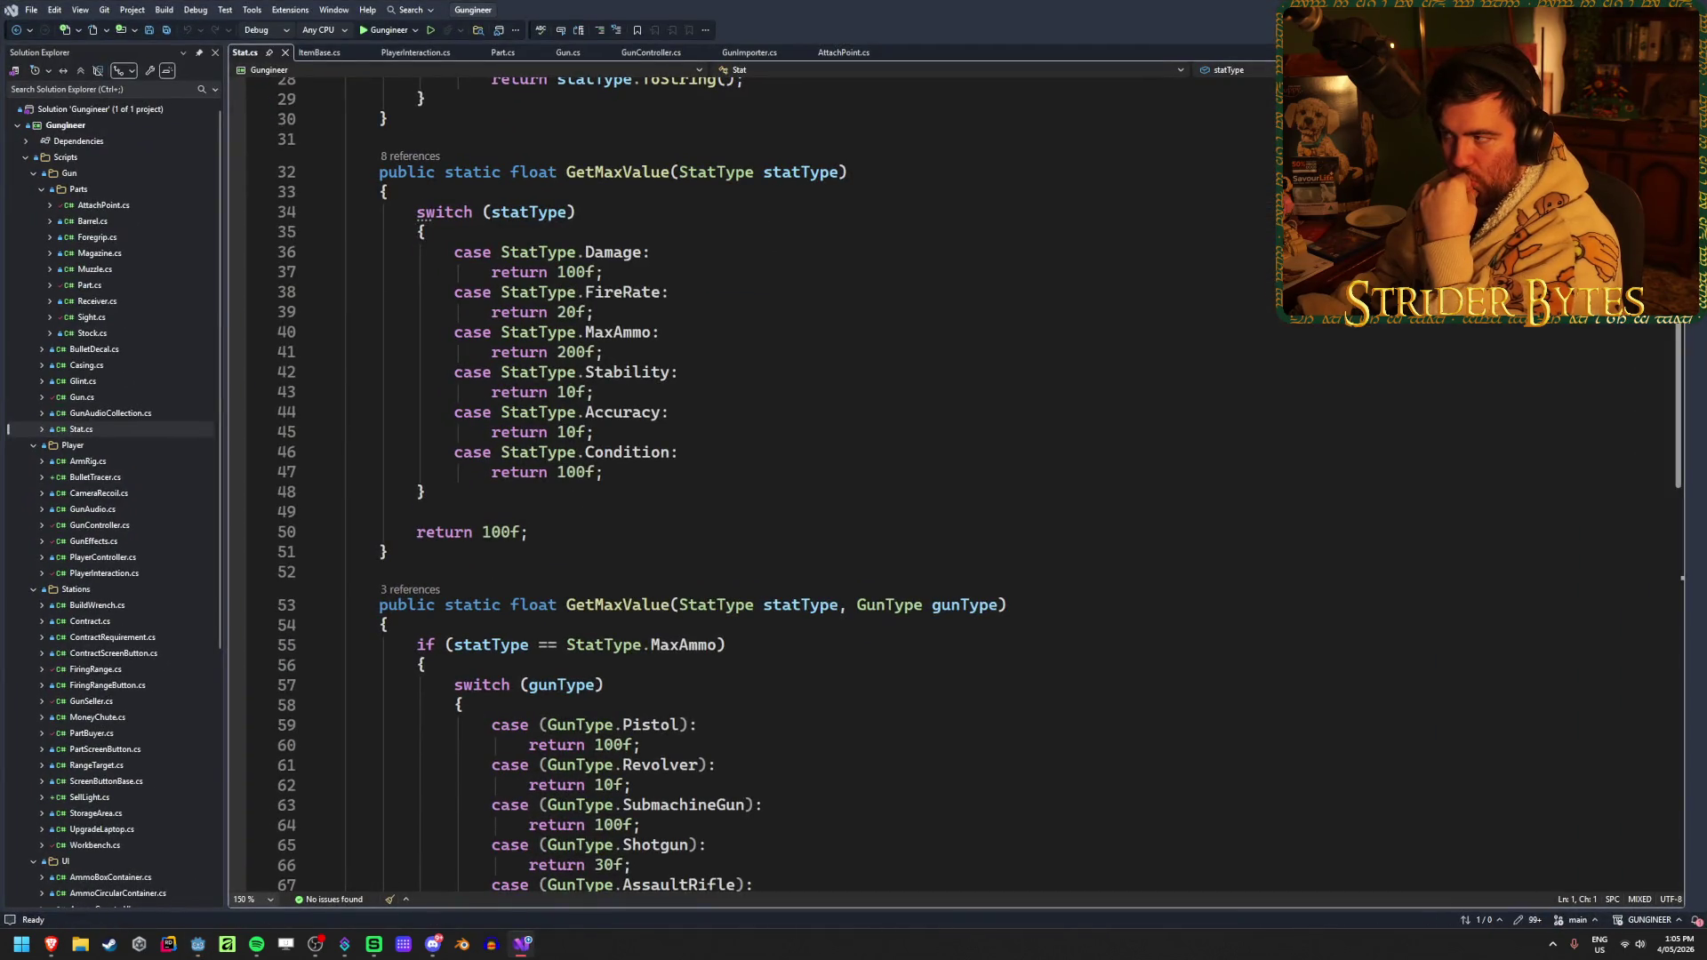
key("alt+Tab")
mouse_move(51, 944)
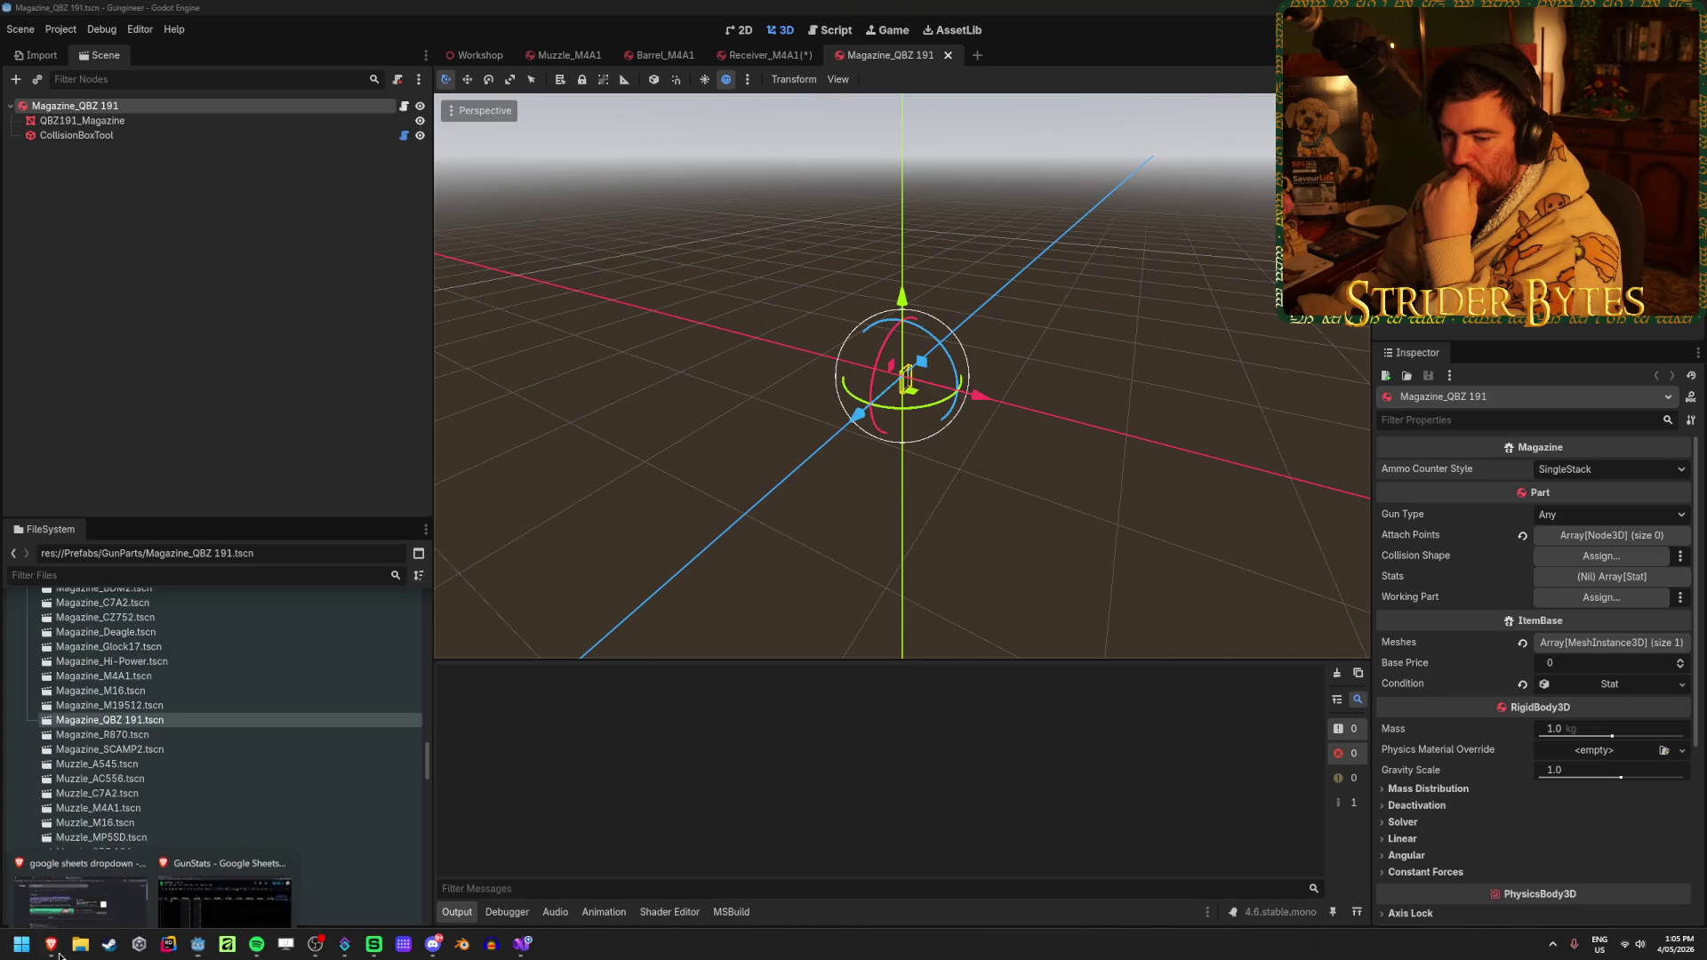
left_click(231, 900)
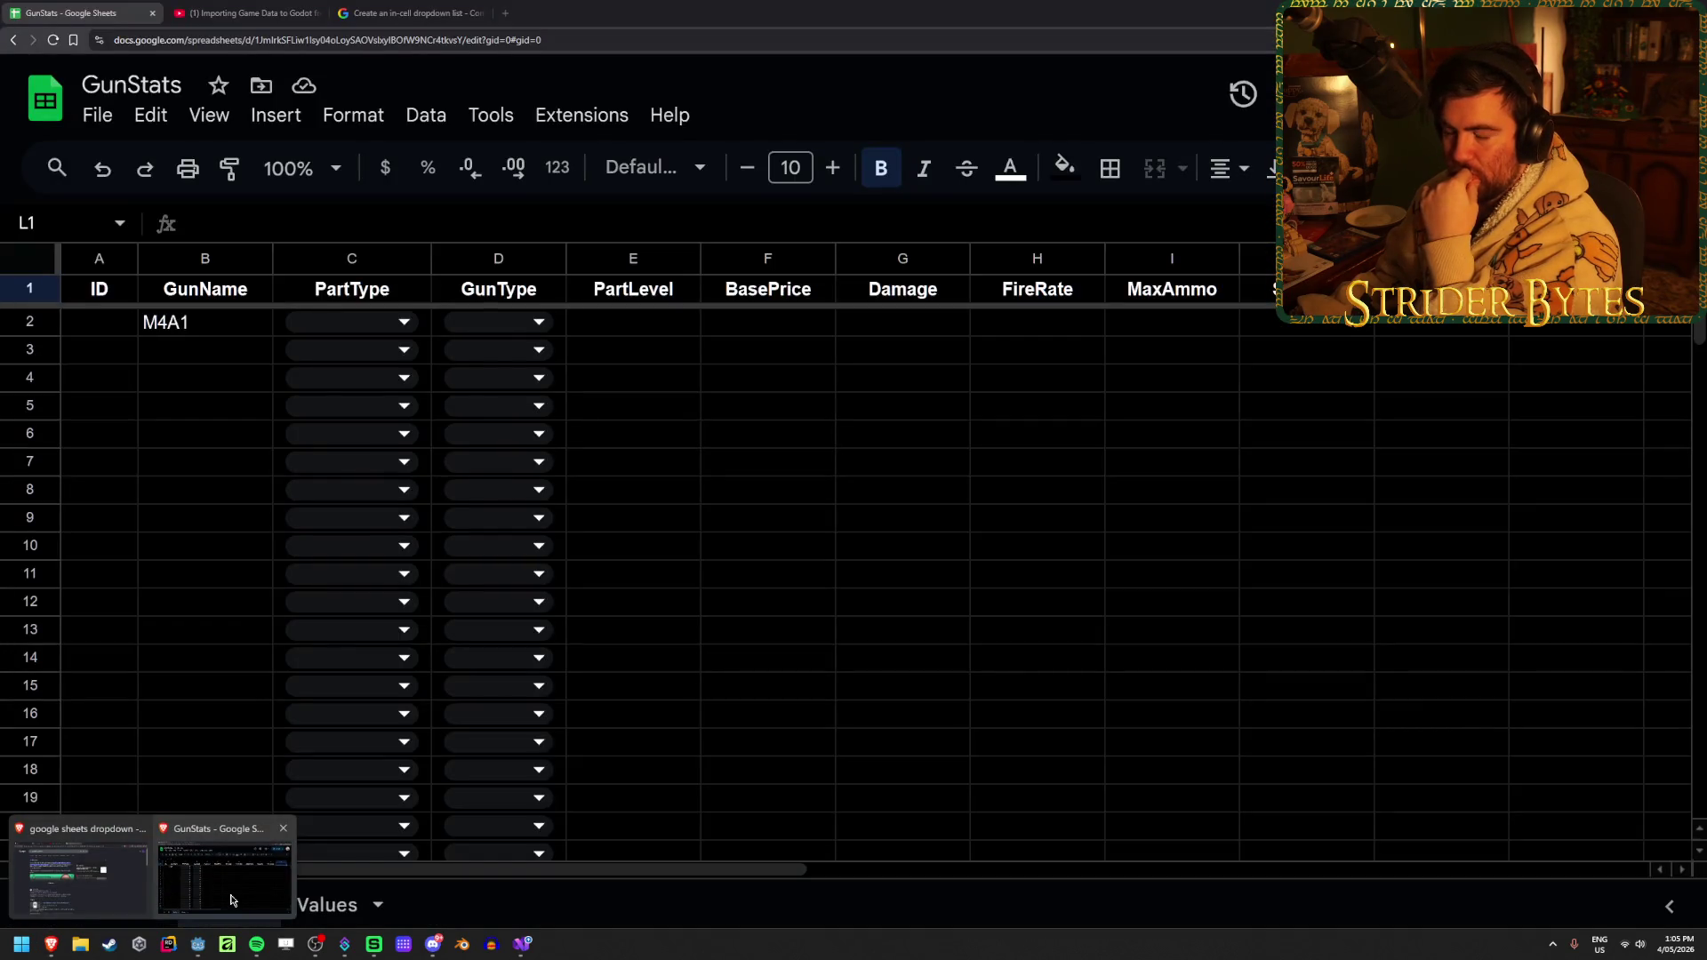
key("alt+Tab")
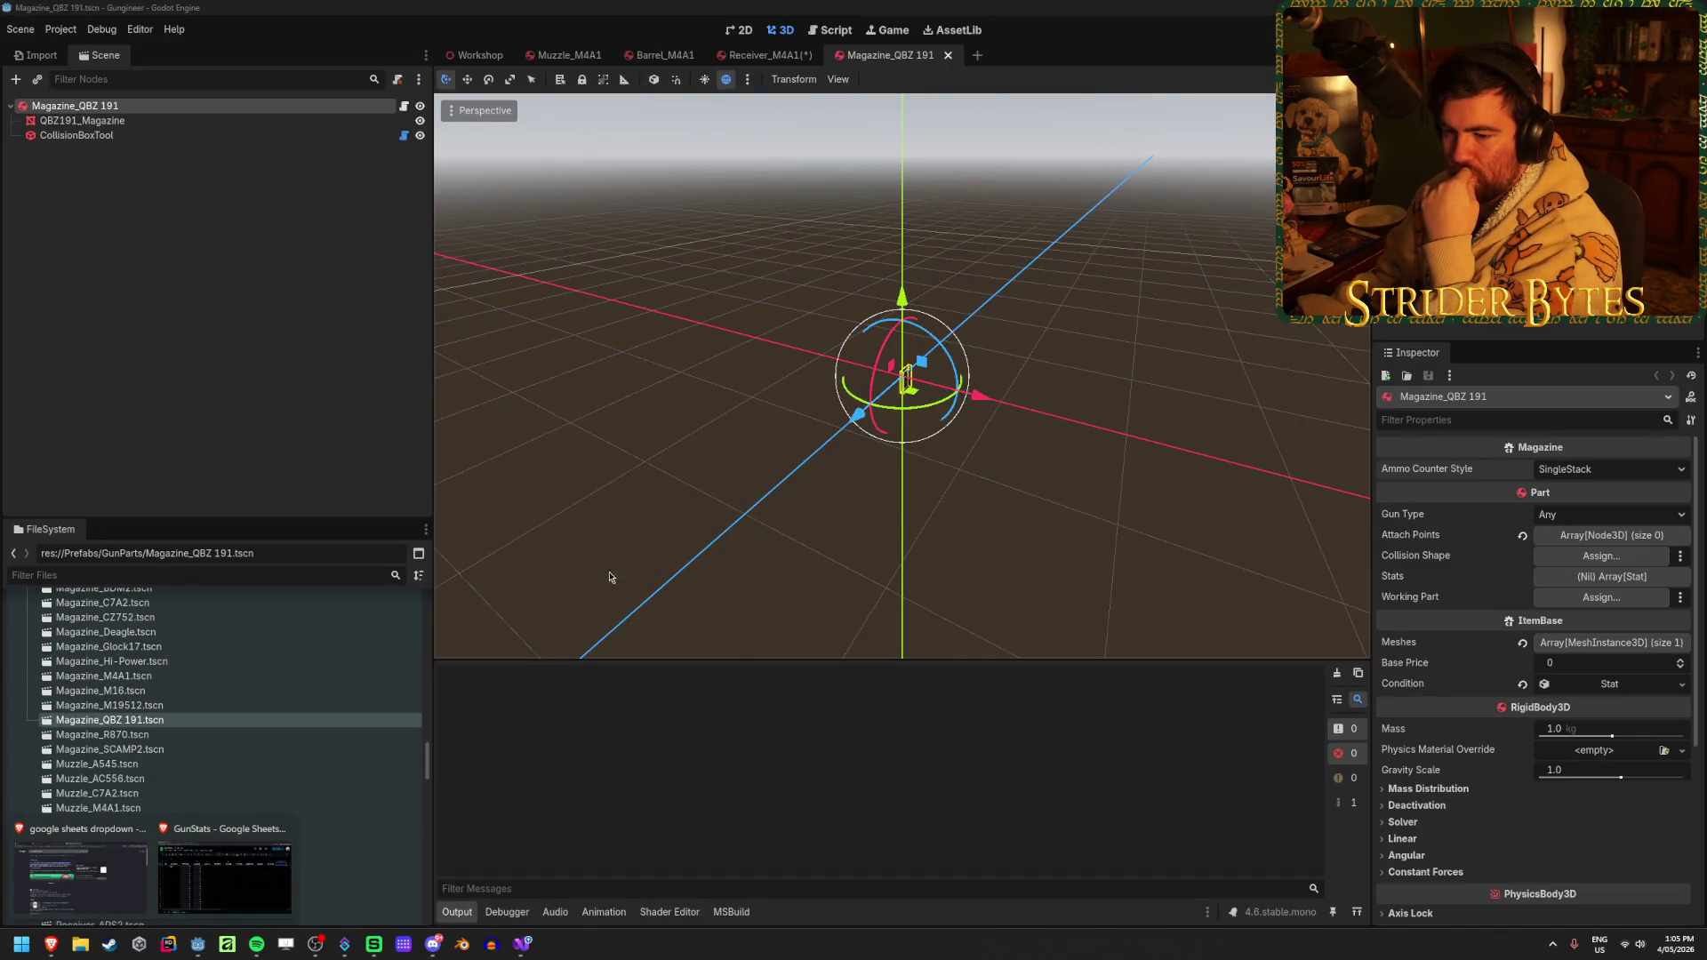
left_click(224, 879)
left_click(631, 382)
double_click(379, 321)
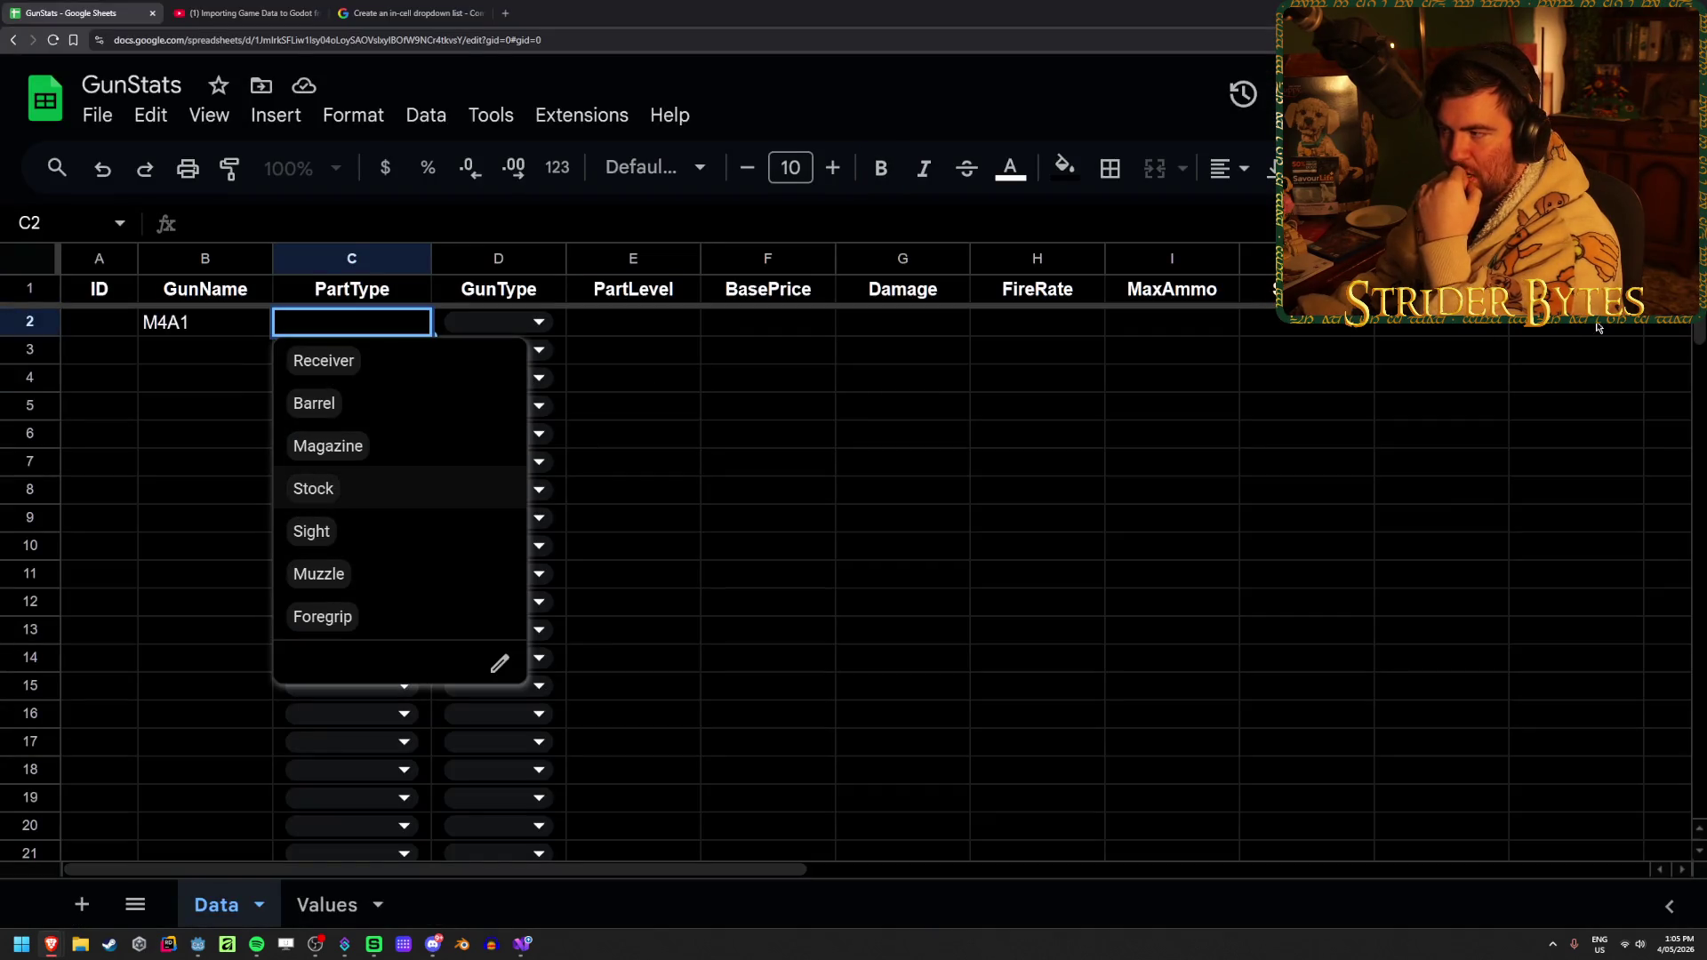
Dismiss the PartType options unchanged and go back to the Magazine_QBZ 191 scene in Godot
left_click(754, 424)
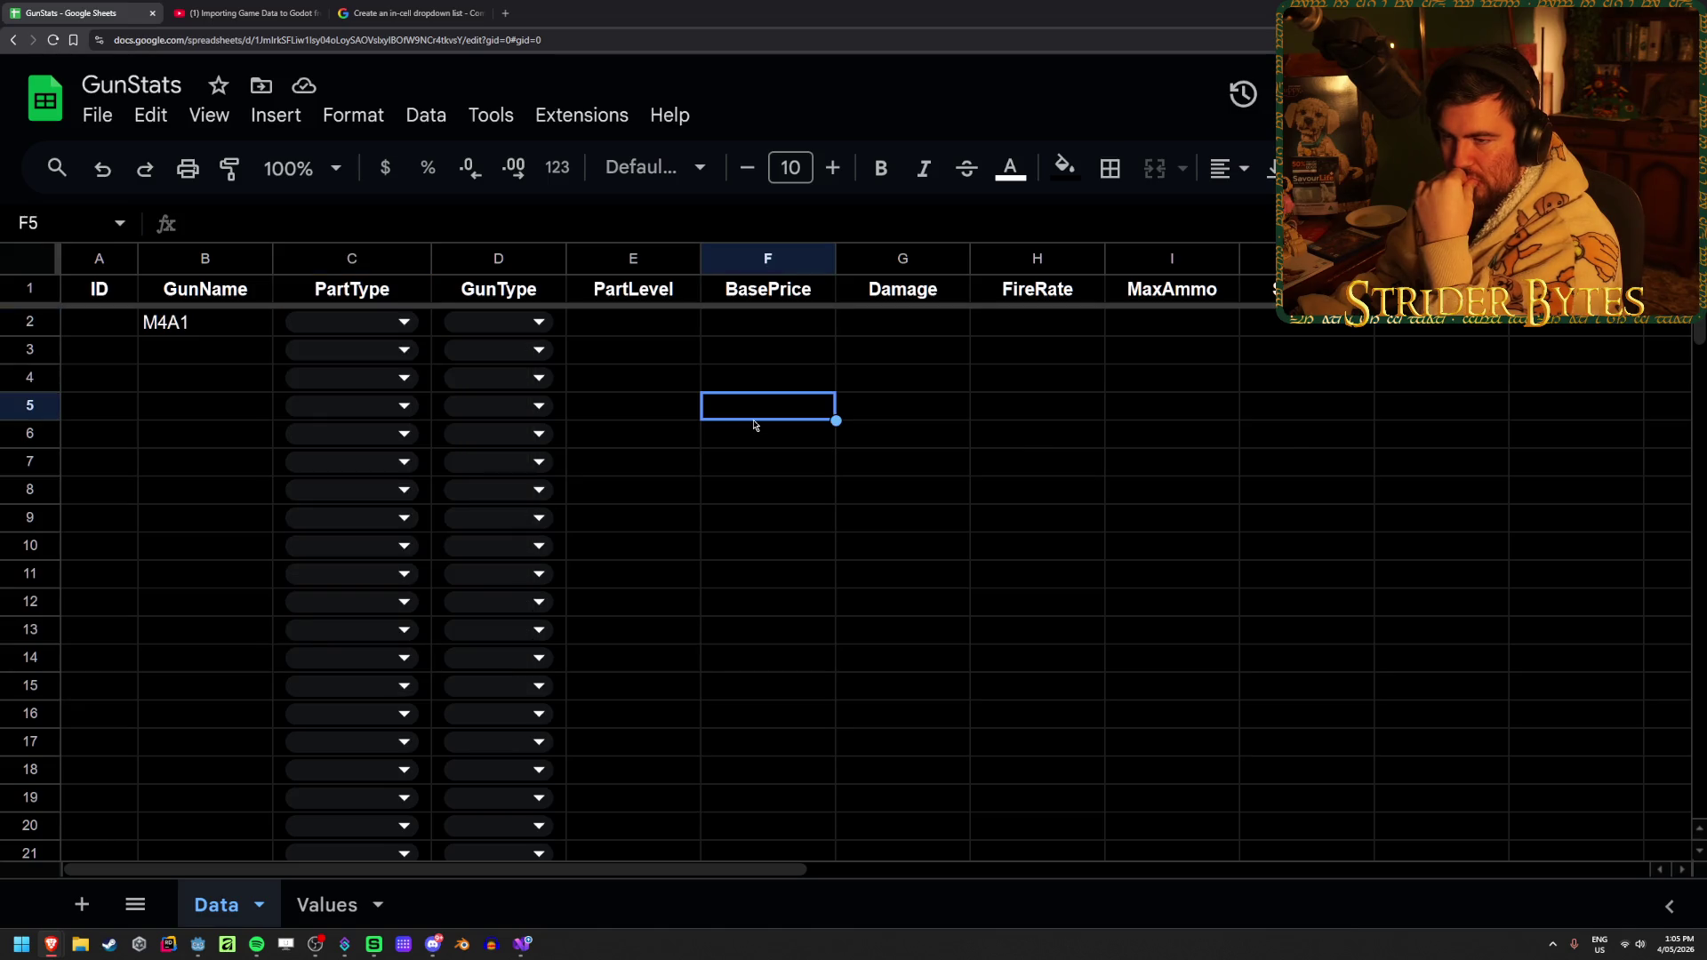
scroll(707, 550, "down", 5)
scroll(706, 549, "up", 5)
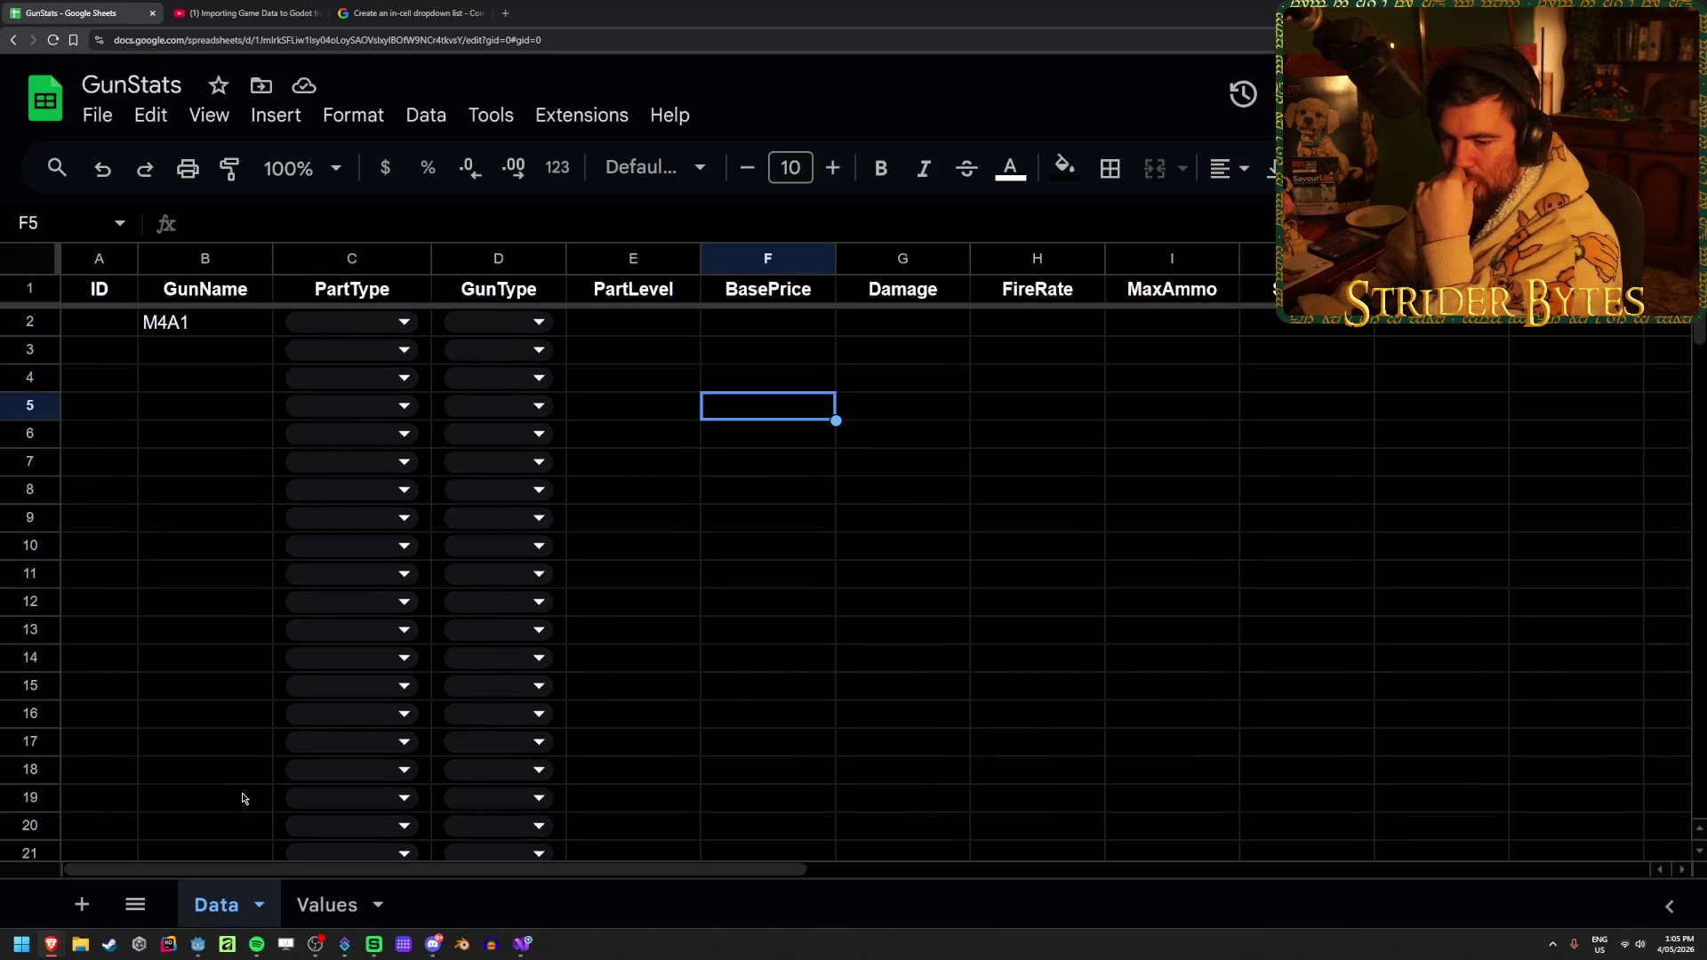
left_click(521, 944)
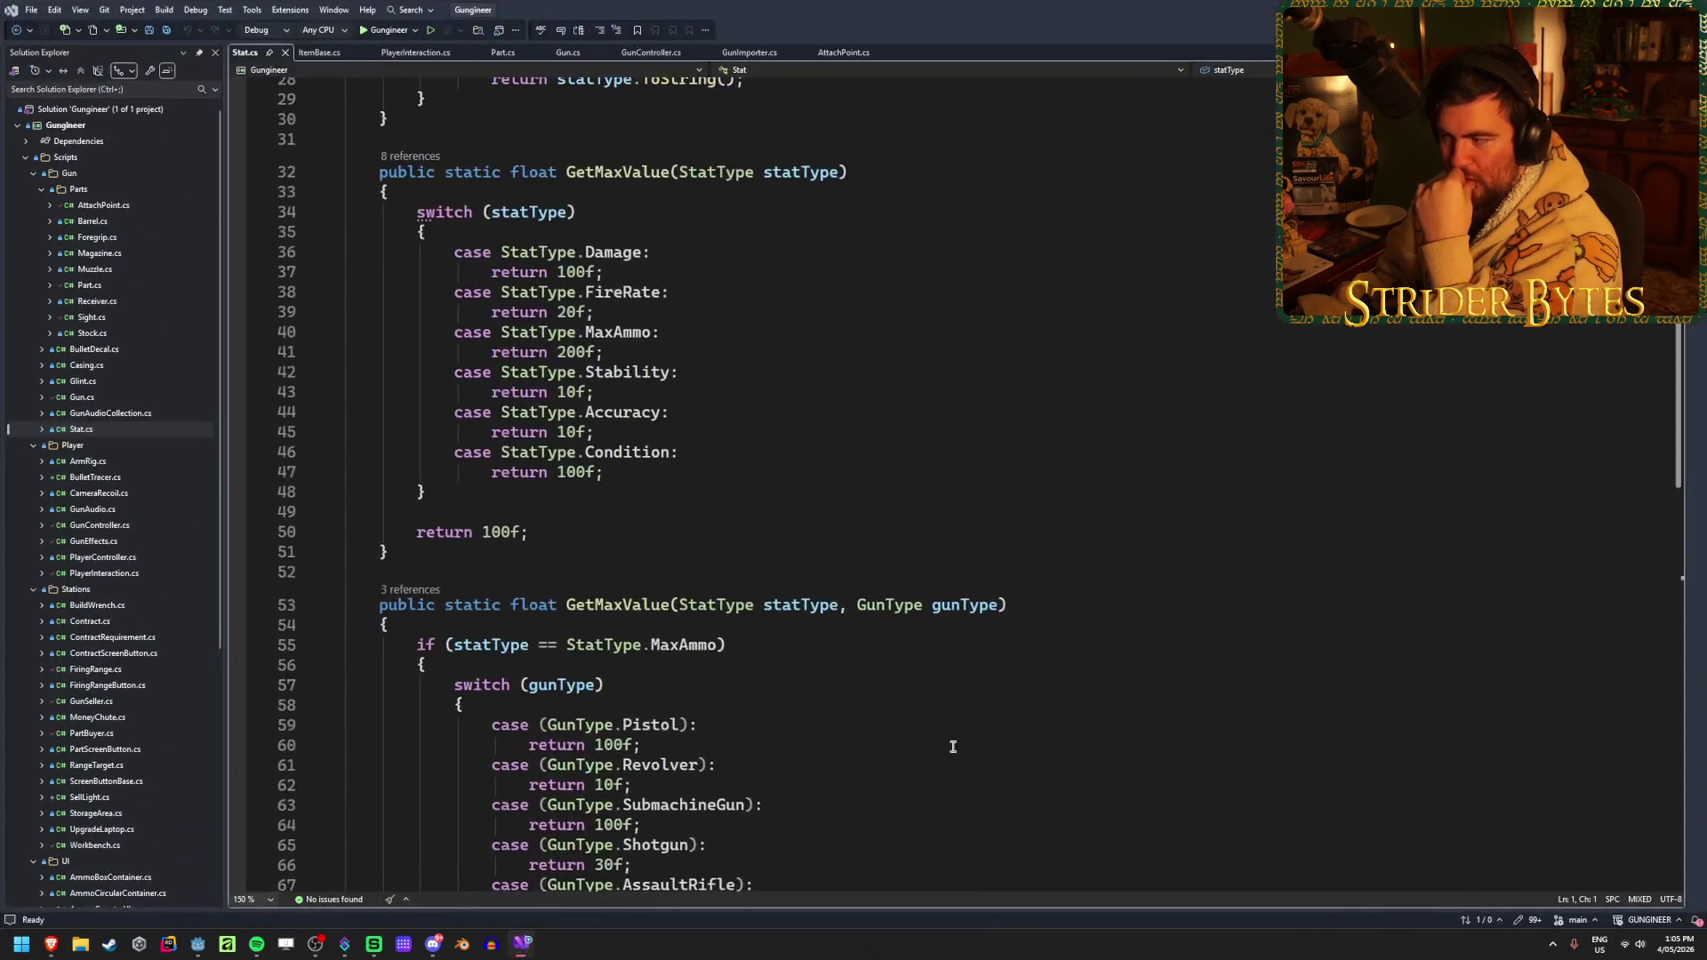
left_click(197, 945)
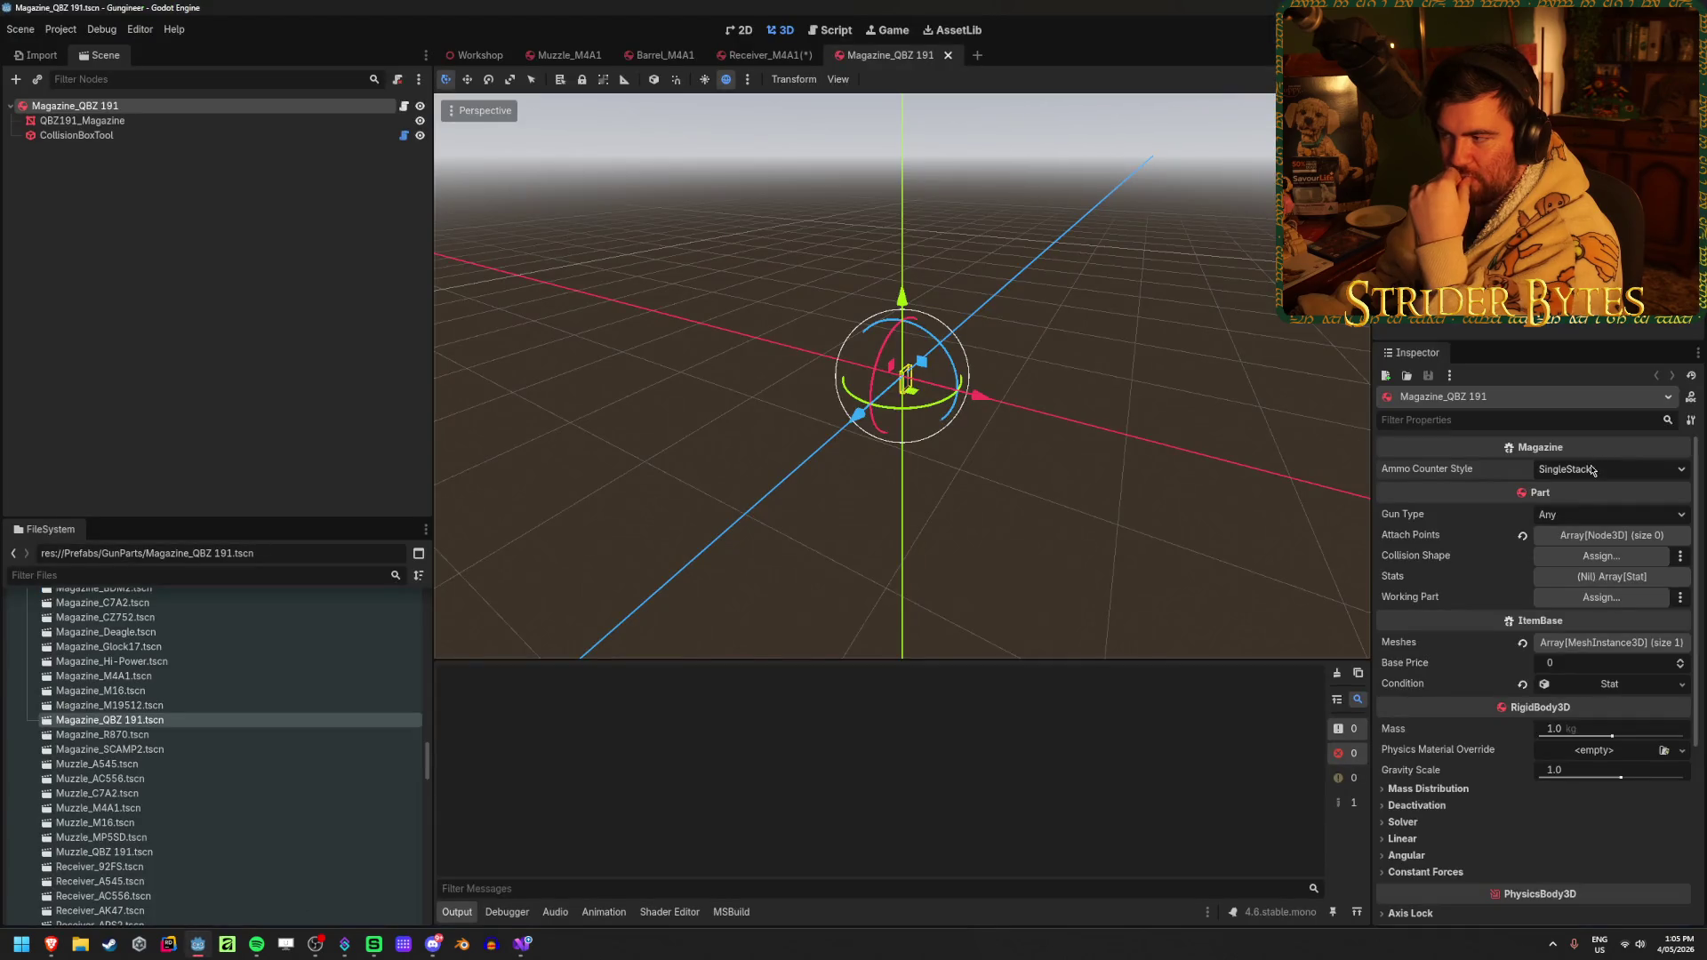
scroll(222, 778, "up", 5)
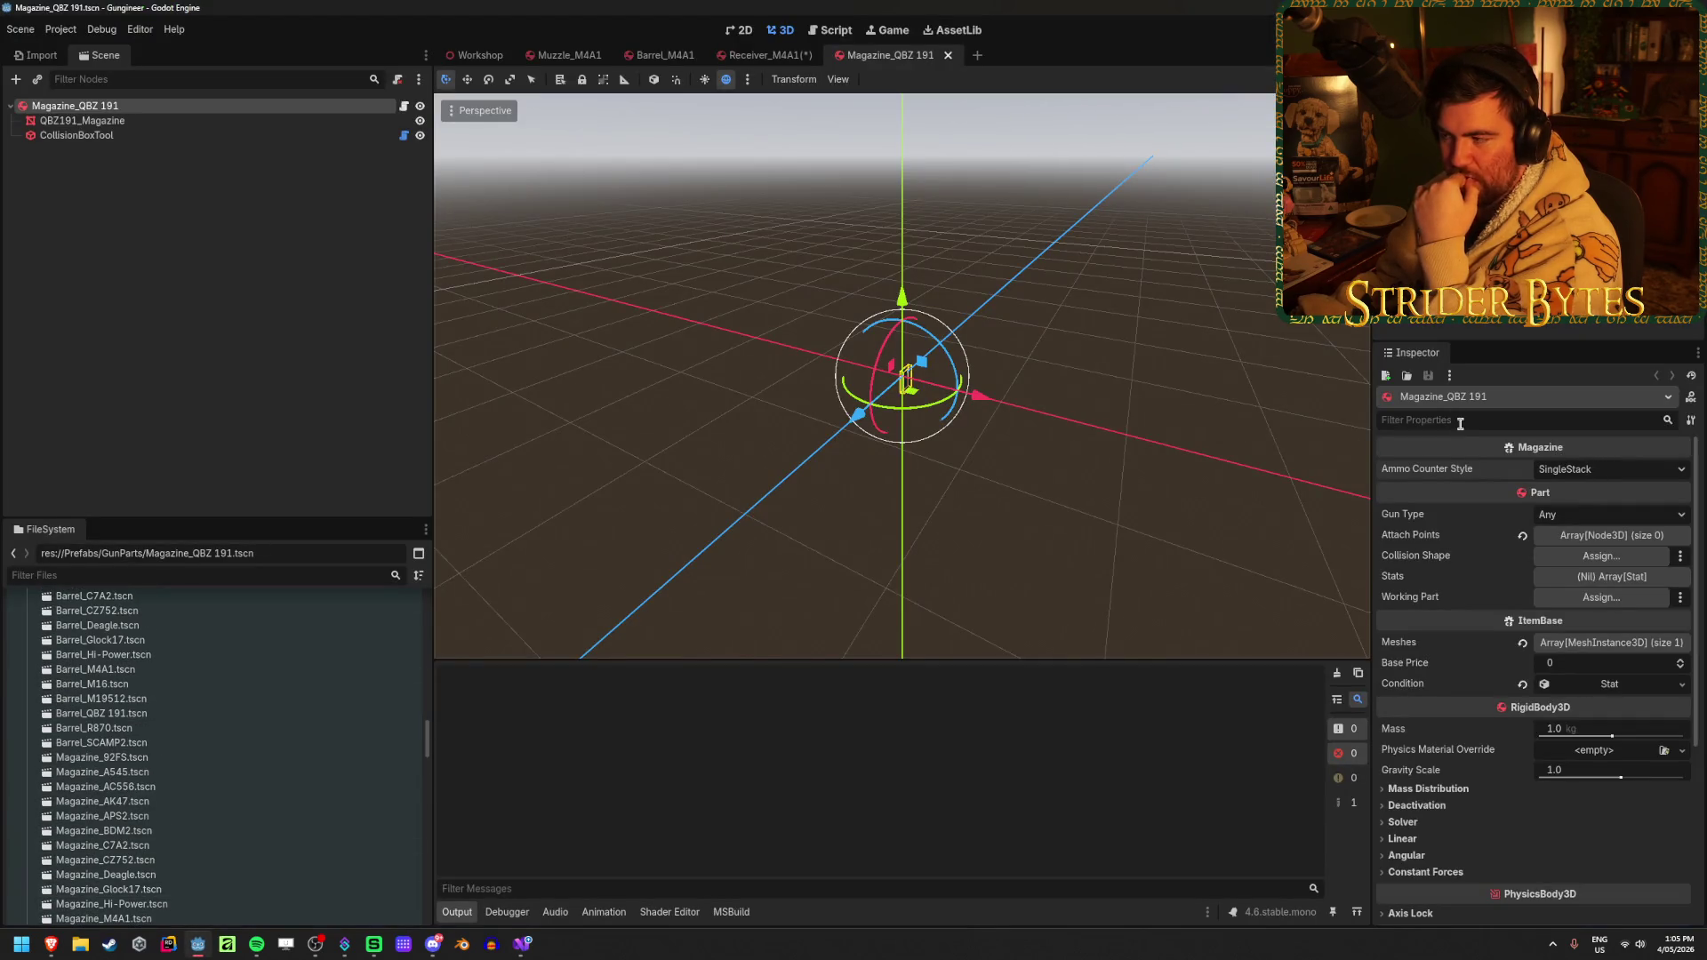
Leave the magazine's Ammo Counter Style at SingleStack and bring the GunStats sheet forward
left_click(1601, 469)
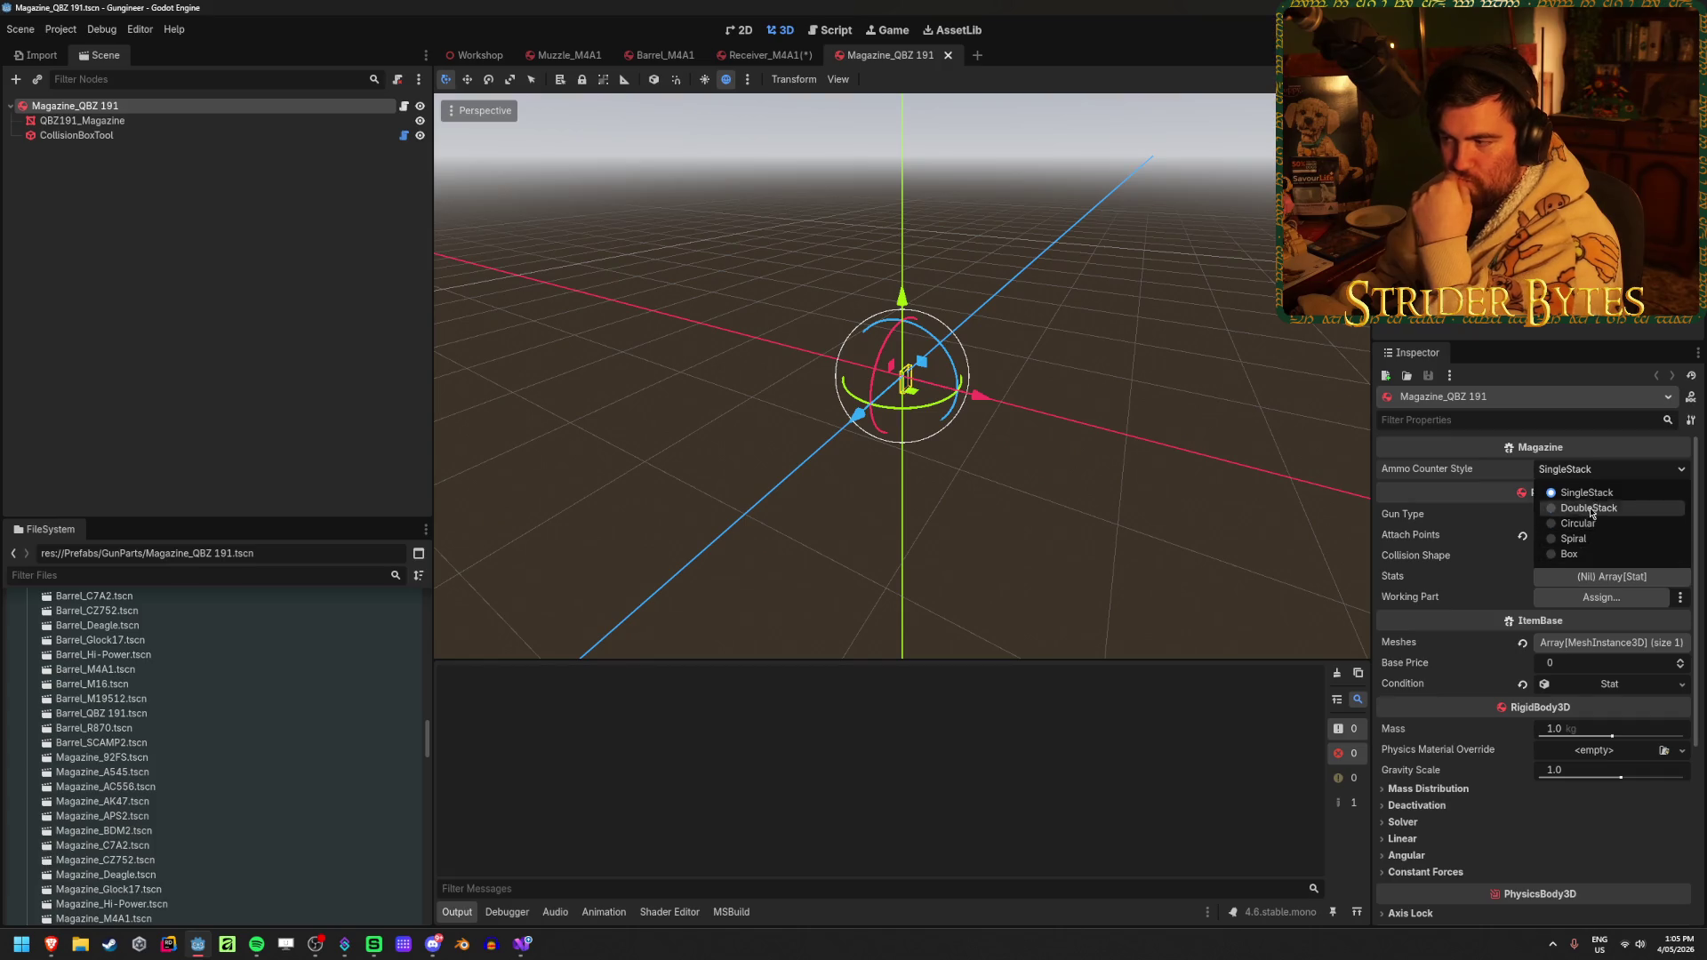
left_click(1594, 471)
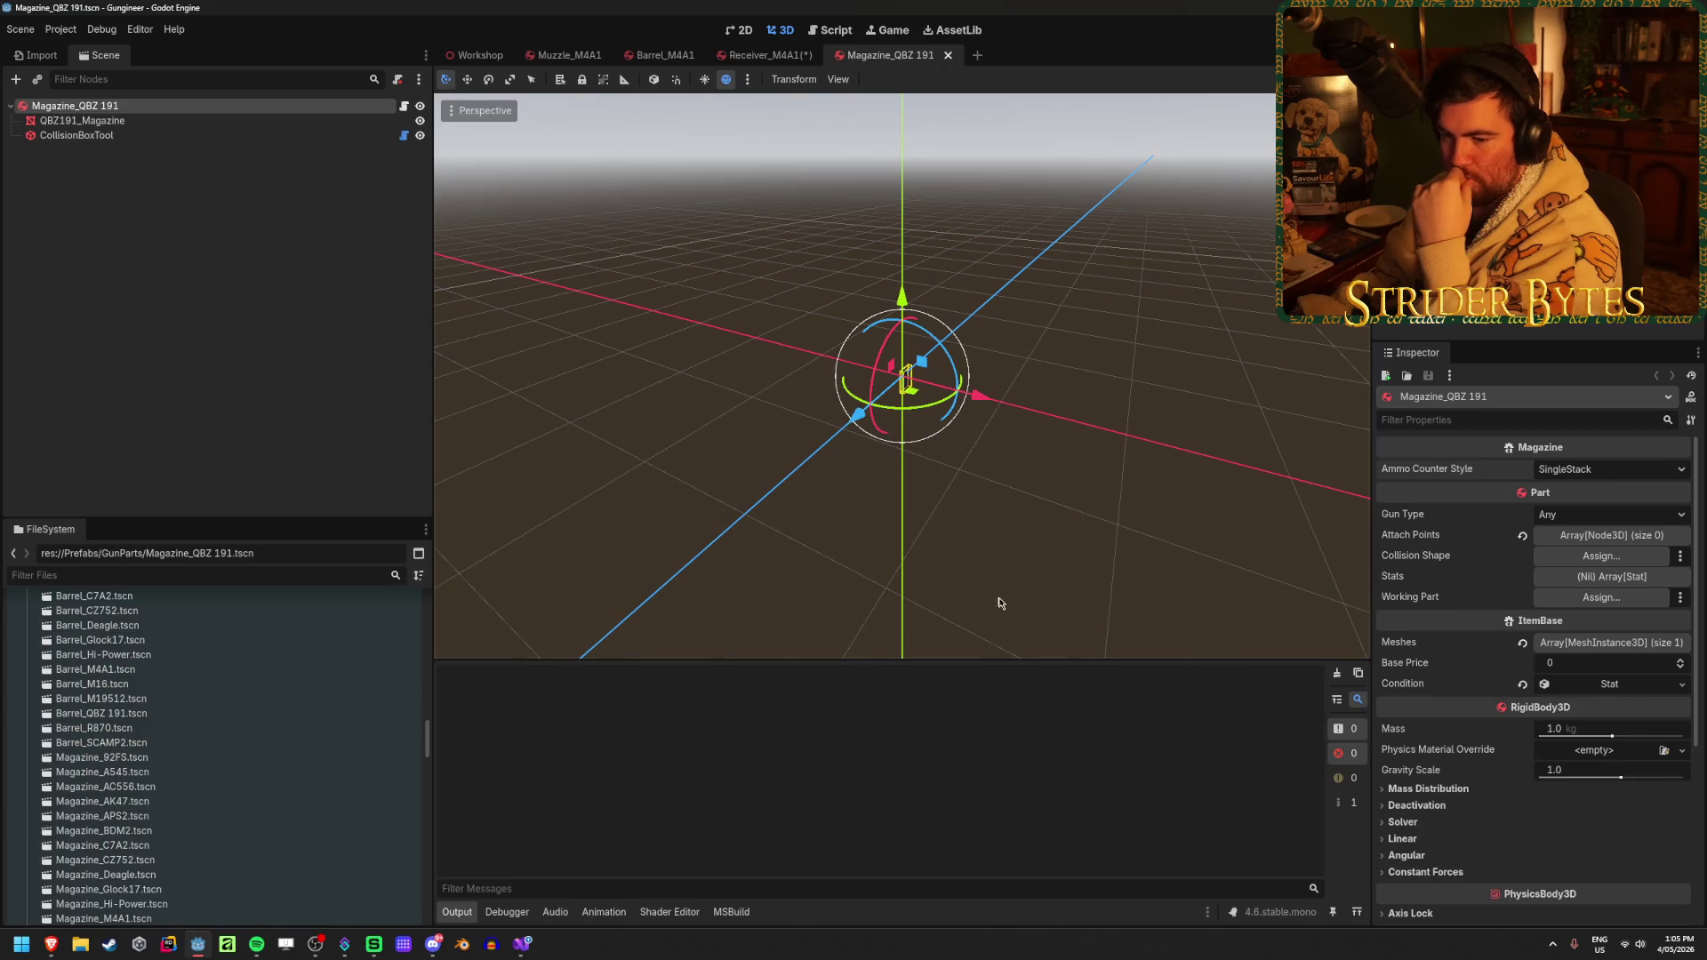
left_click(523, 945)
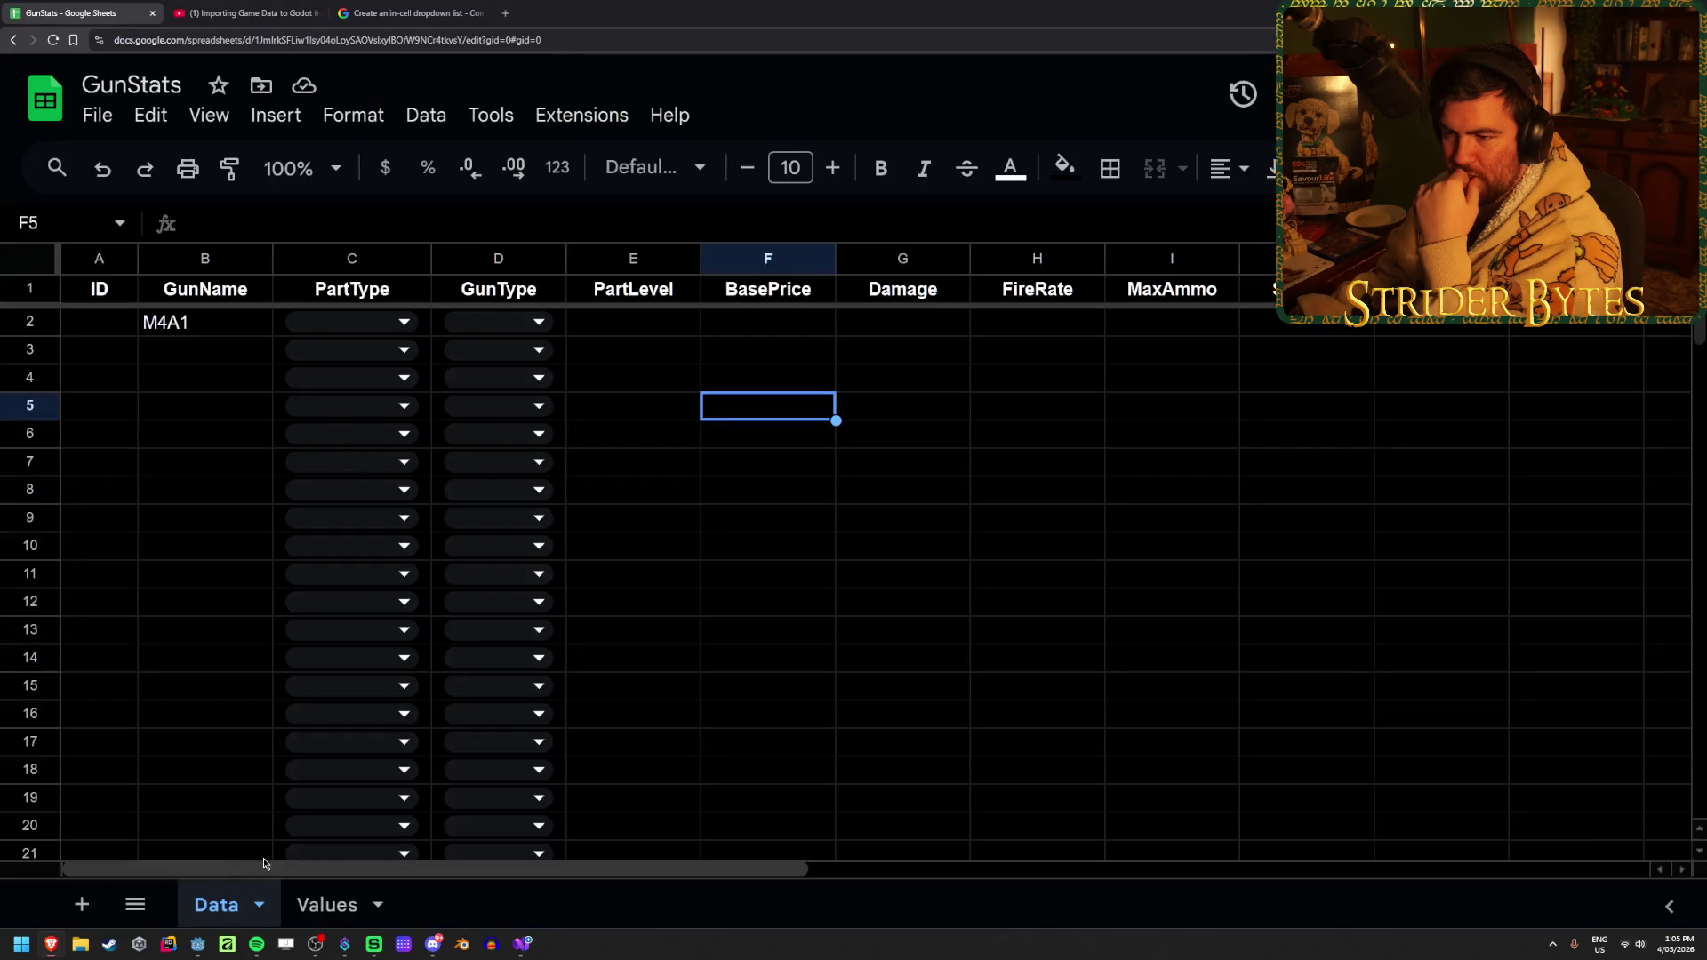
left_click(226, 858)
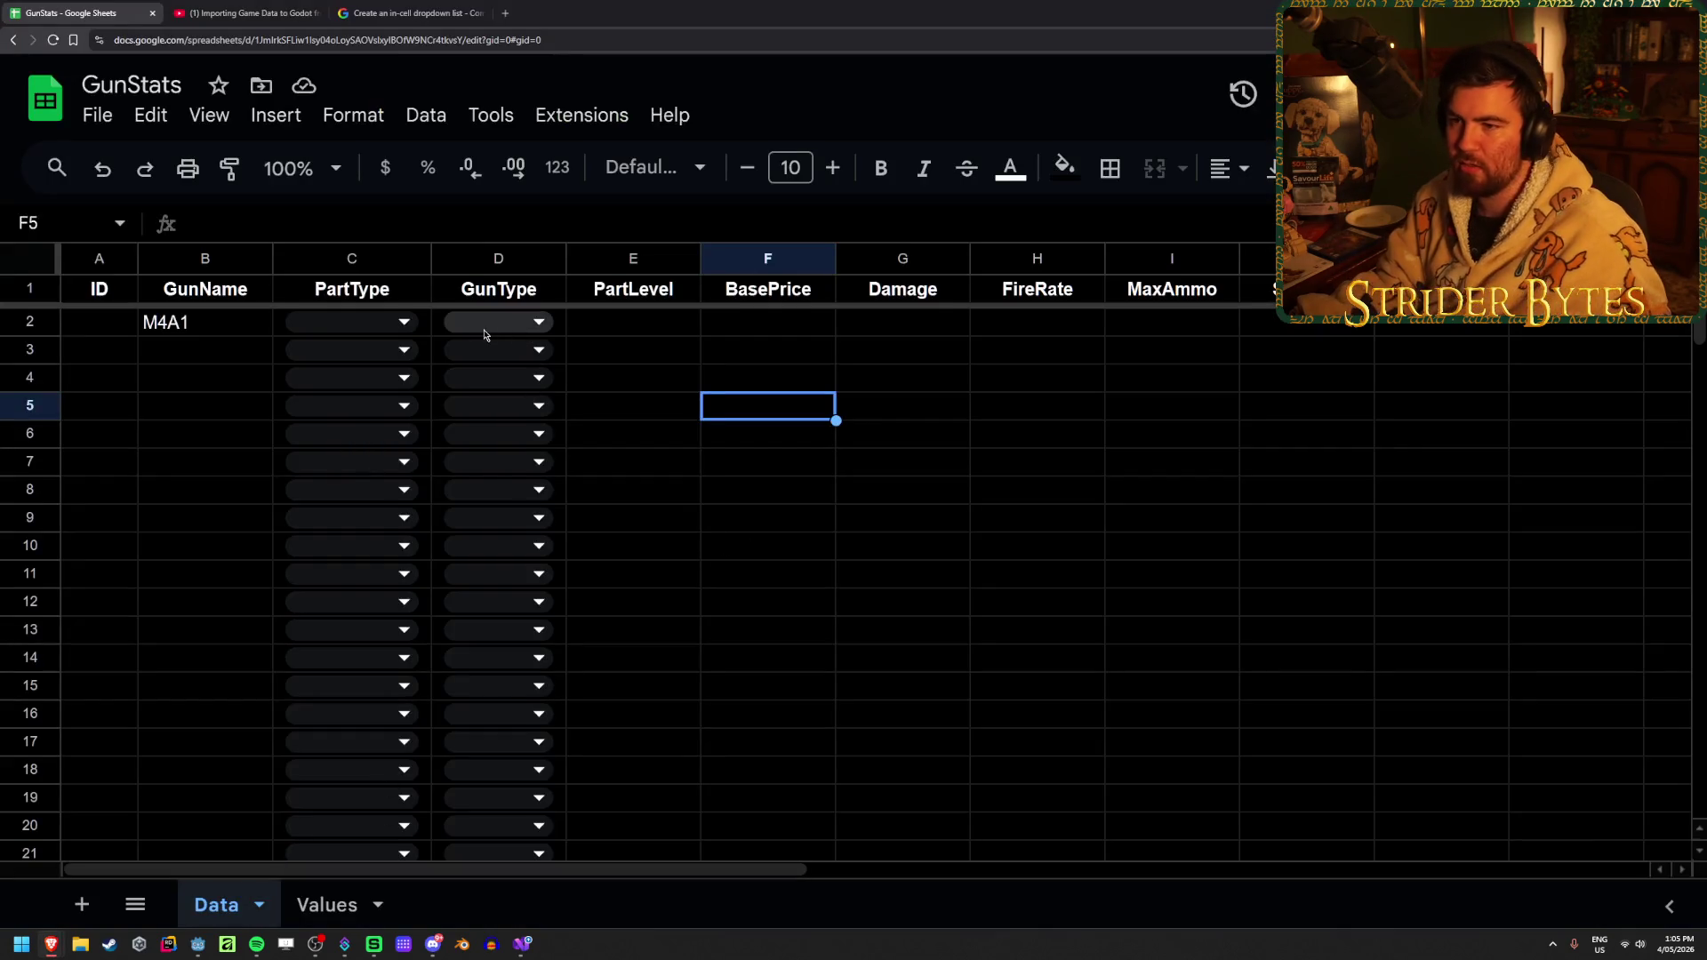
Move to GunType cell D2 and try extending the selection down the column
left_click(449, 326)
left_click(504, 638)
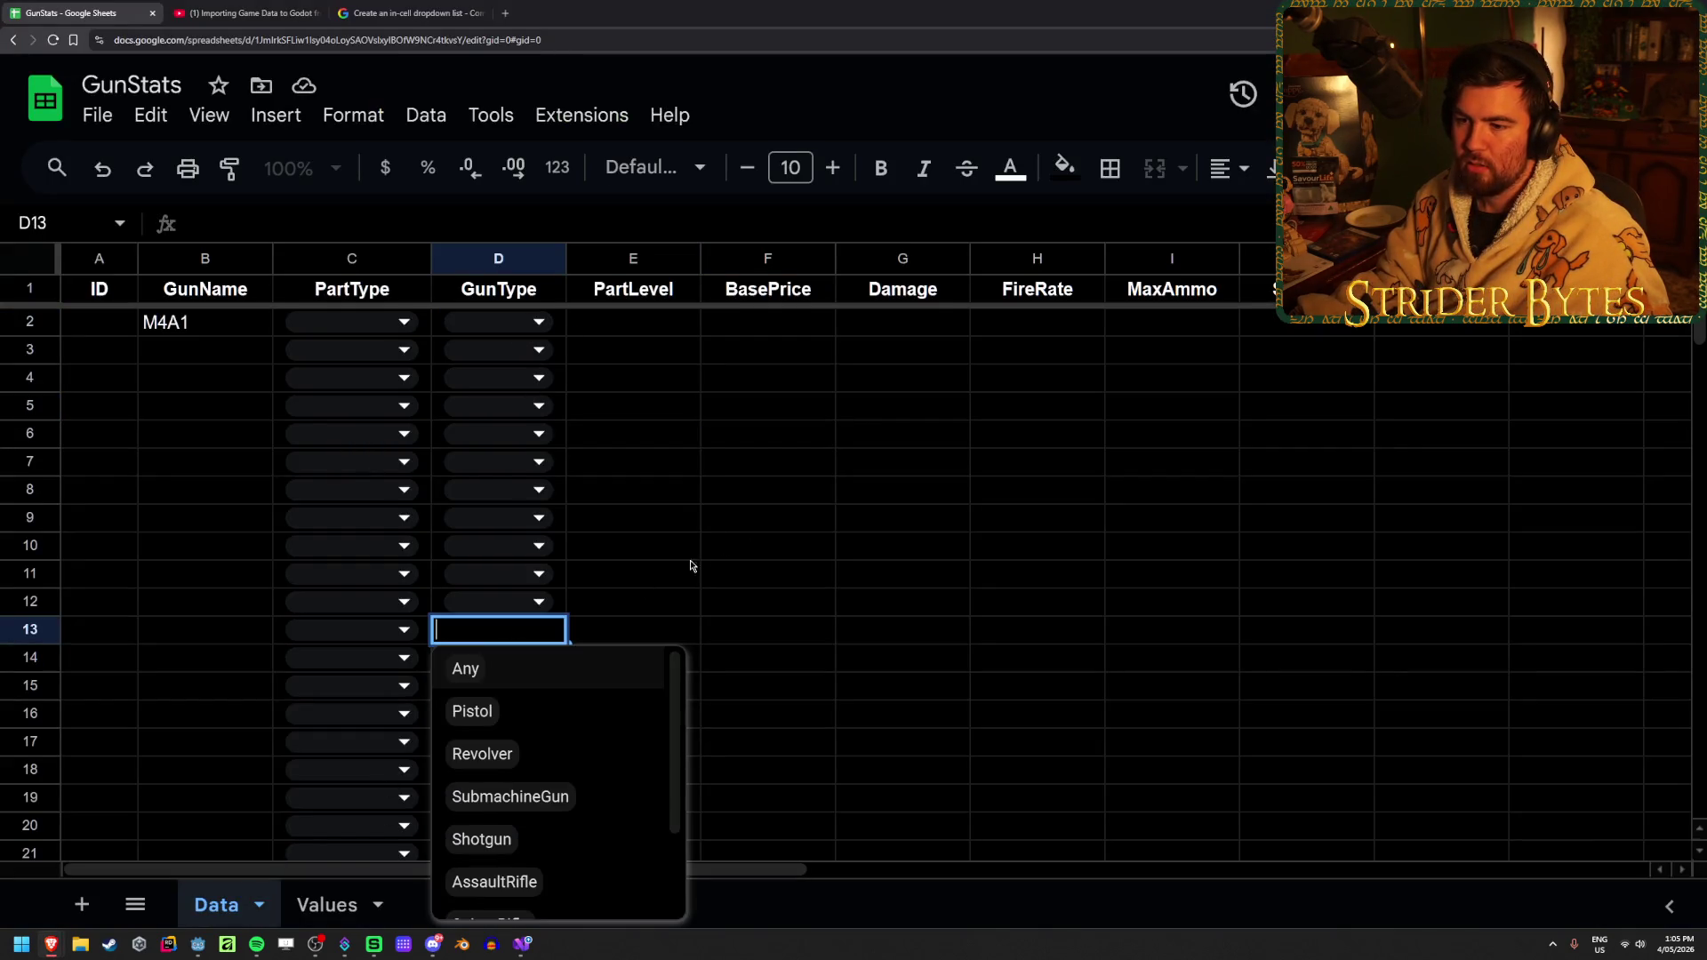
left_click(731, 551)
key("Up")
key("Left")
key("Up")
key("Up")
key("Left")
key("Up")
key("Left")
key("Up")
key("Up")
key("Up")
key("Up")
key("Right")
key("ctrl+shift+Down")
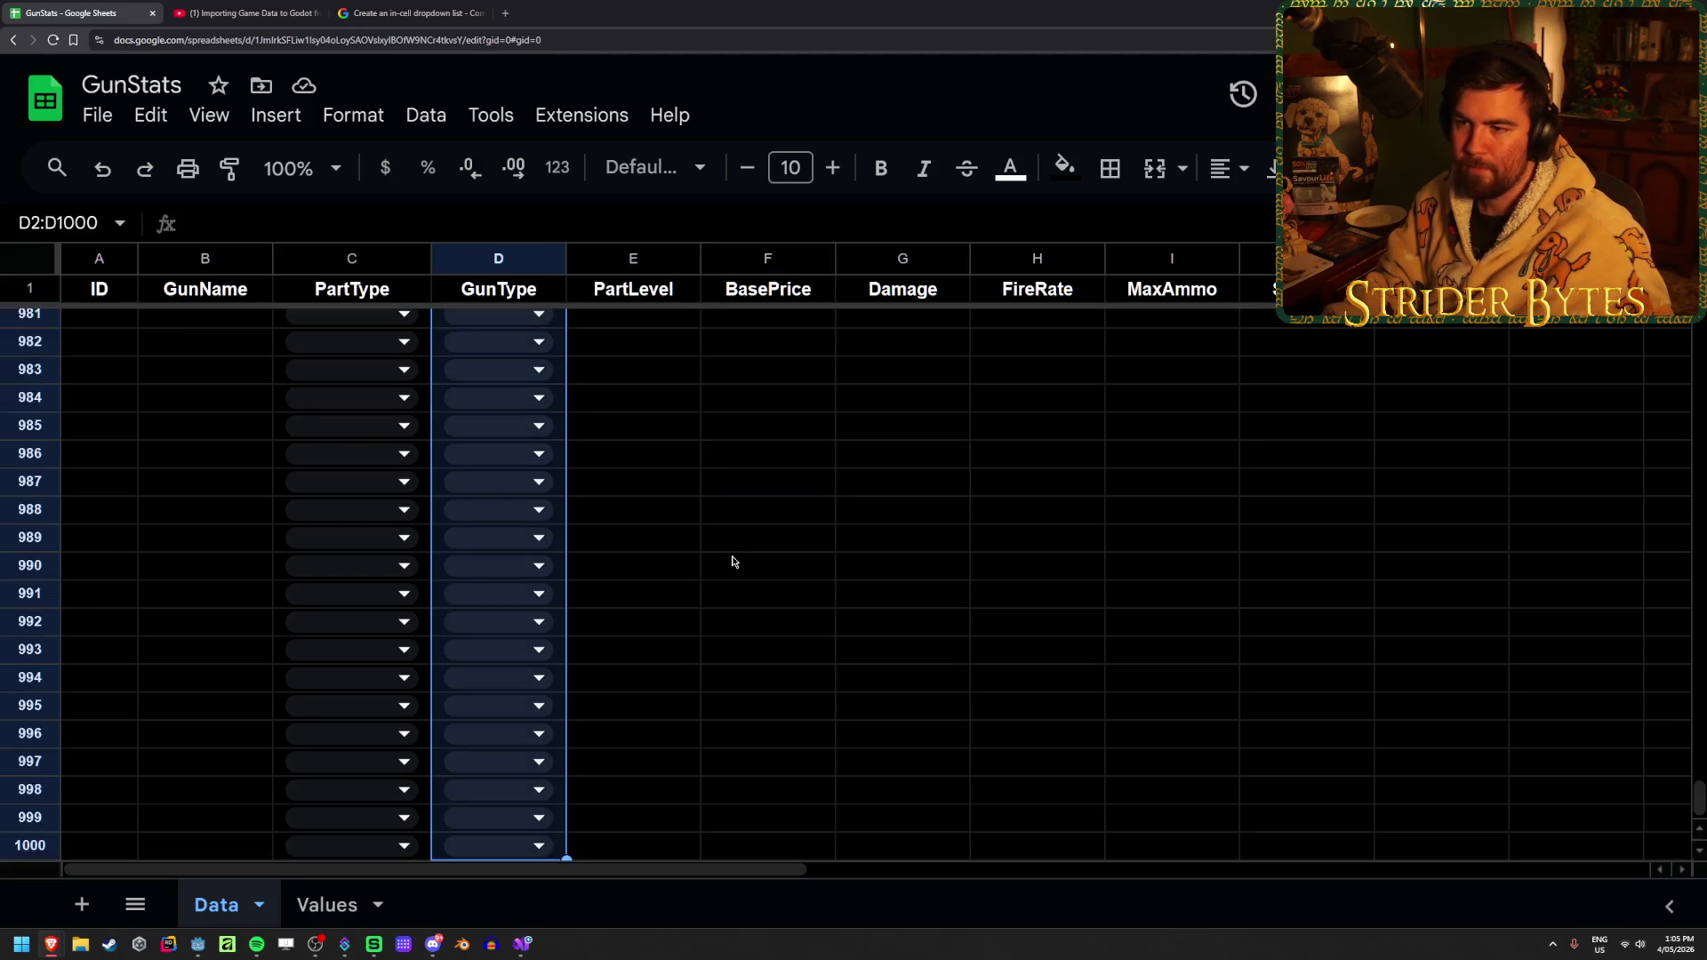
key("shift+Up")
key("ctrl+shift+Up")
key("shift+Down")
key("shift+Down")
key("shift+Down")
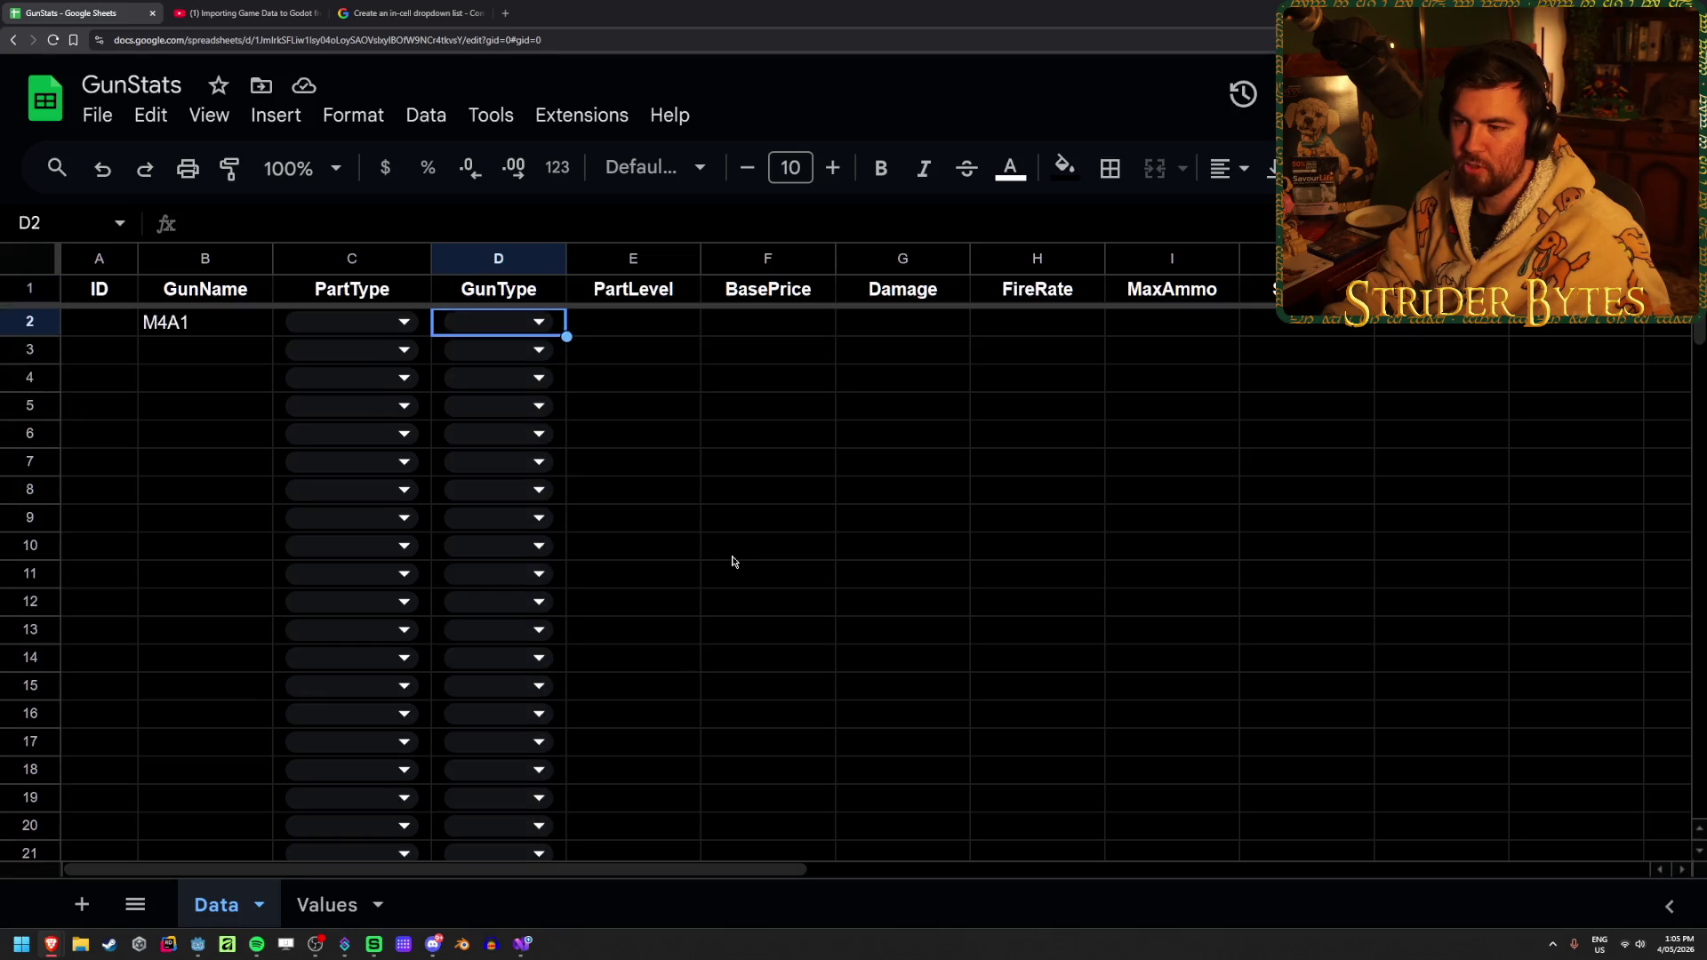
key("shift+Down")
key("shift+Down")
key("shift+Down")
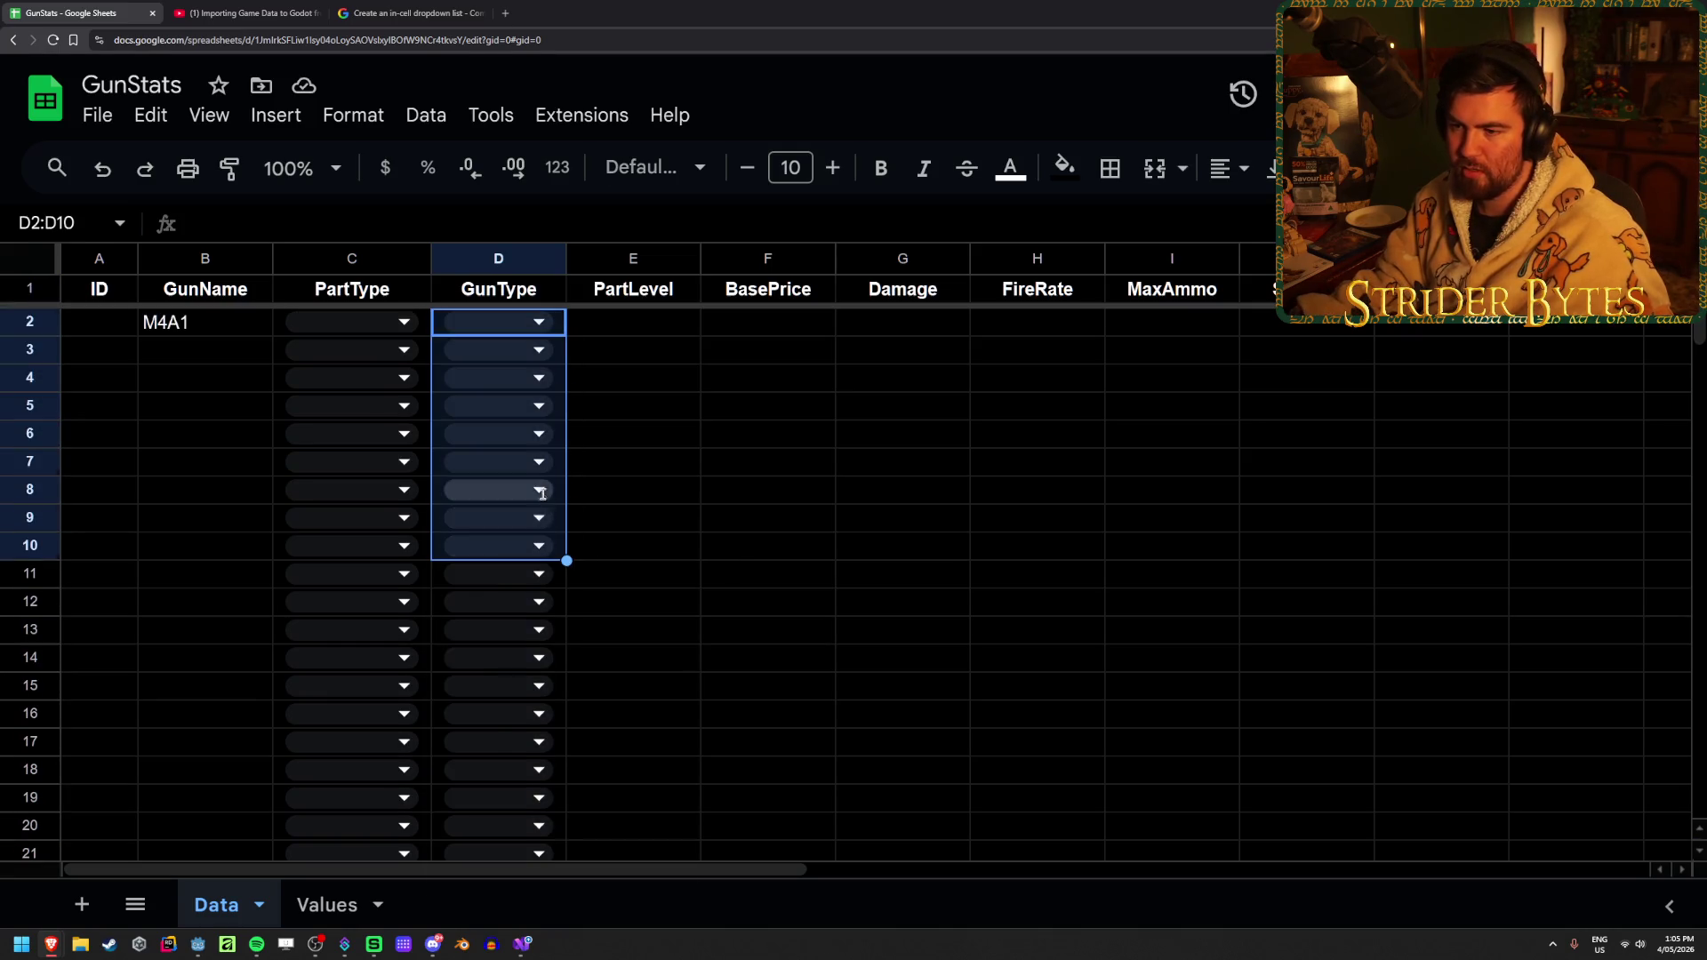
Set D8's gun type to Pistol, then try typing Pistol into the D2:D9 range
left_click(540, 490)
left_click(496, 574)
left_click(727, 502)
left_click_drag(561, 525, 559, 325)
type("P")
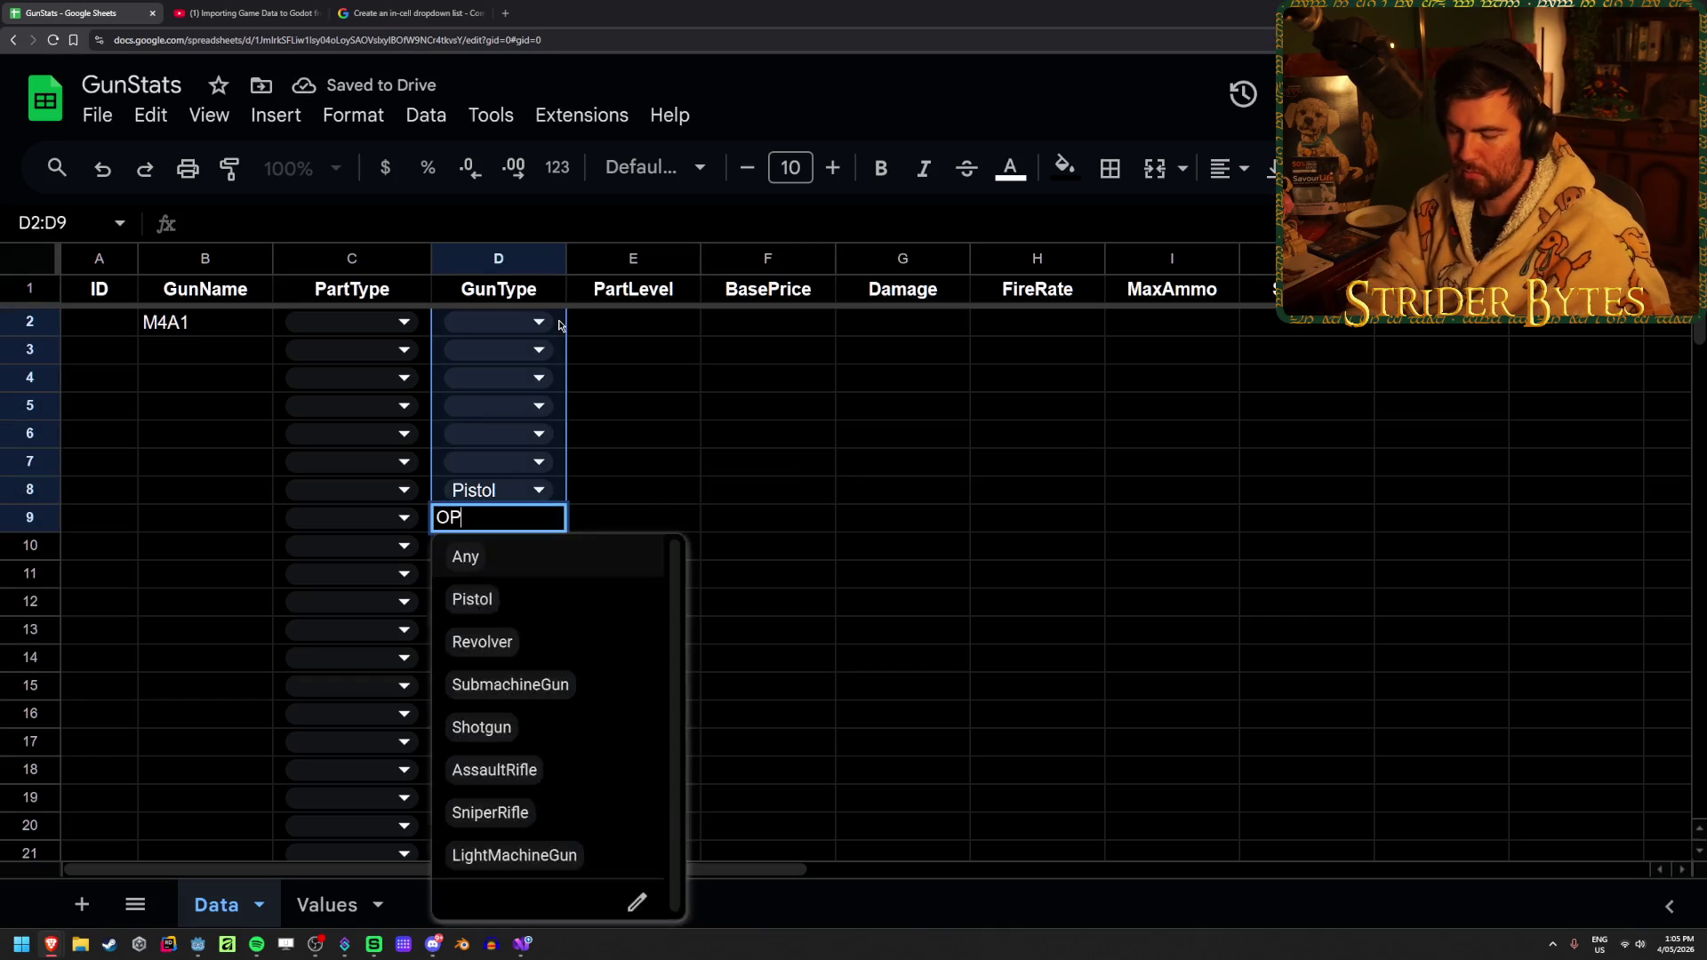
key("Return")
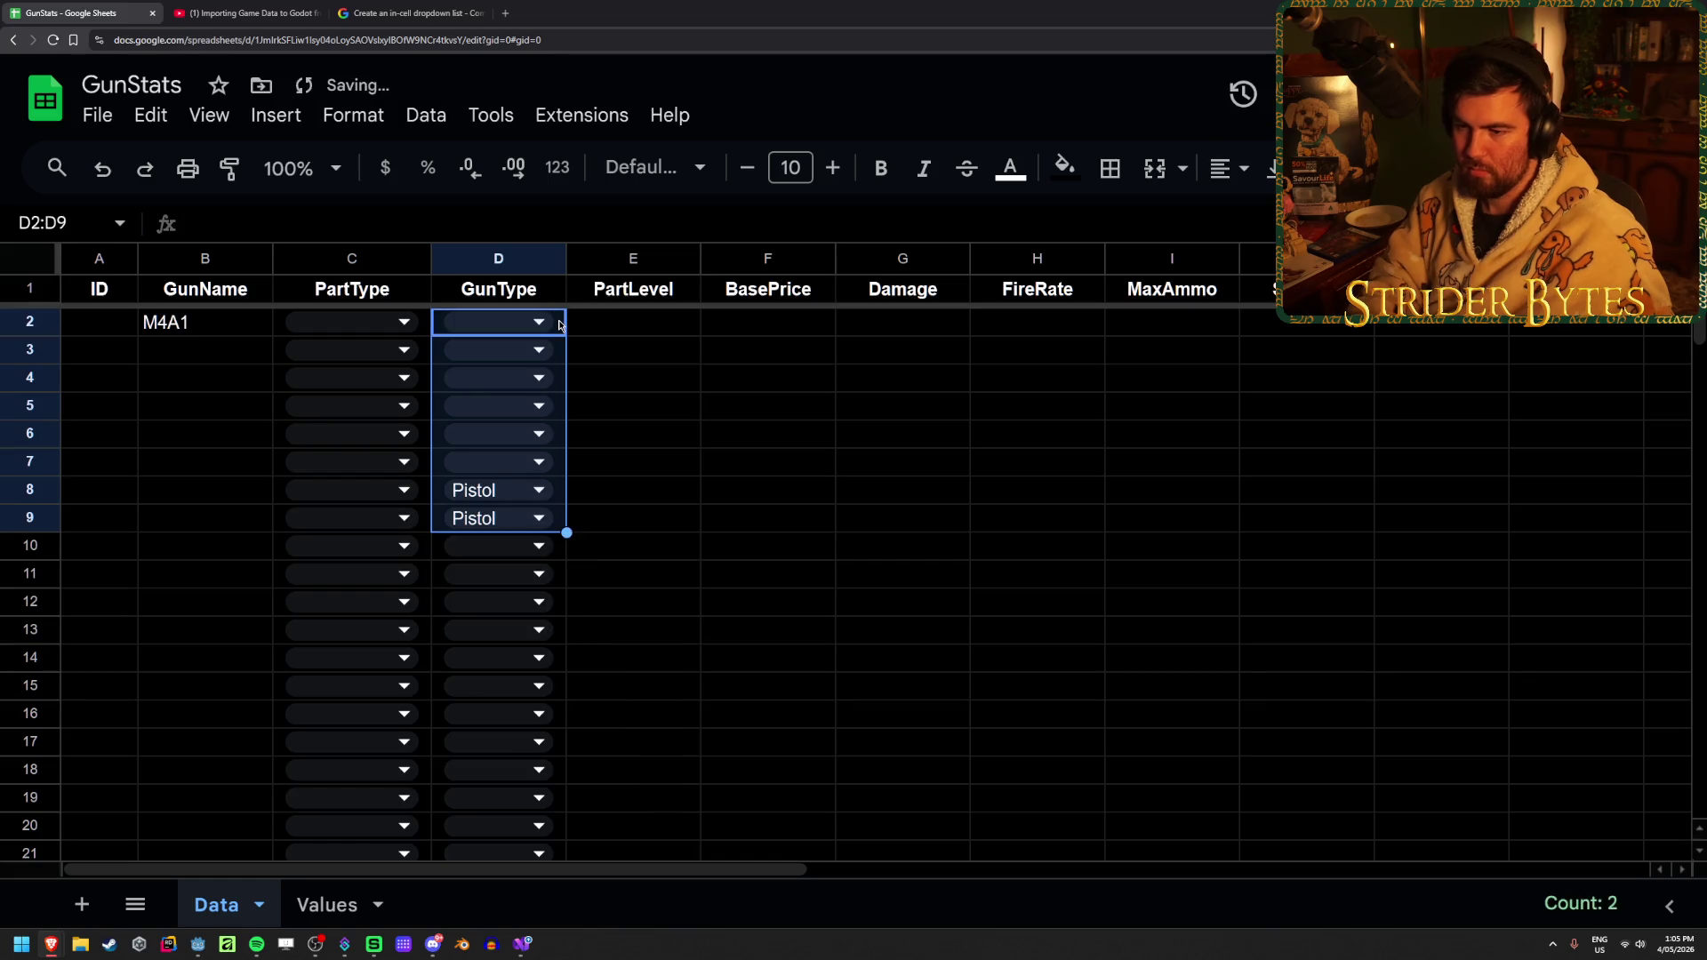
type("pis")
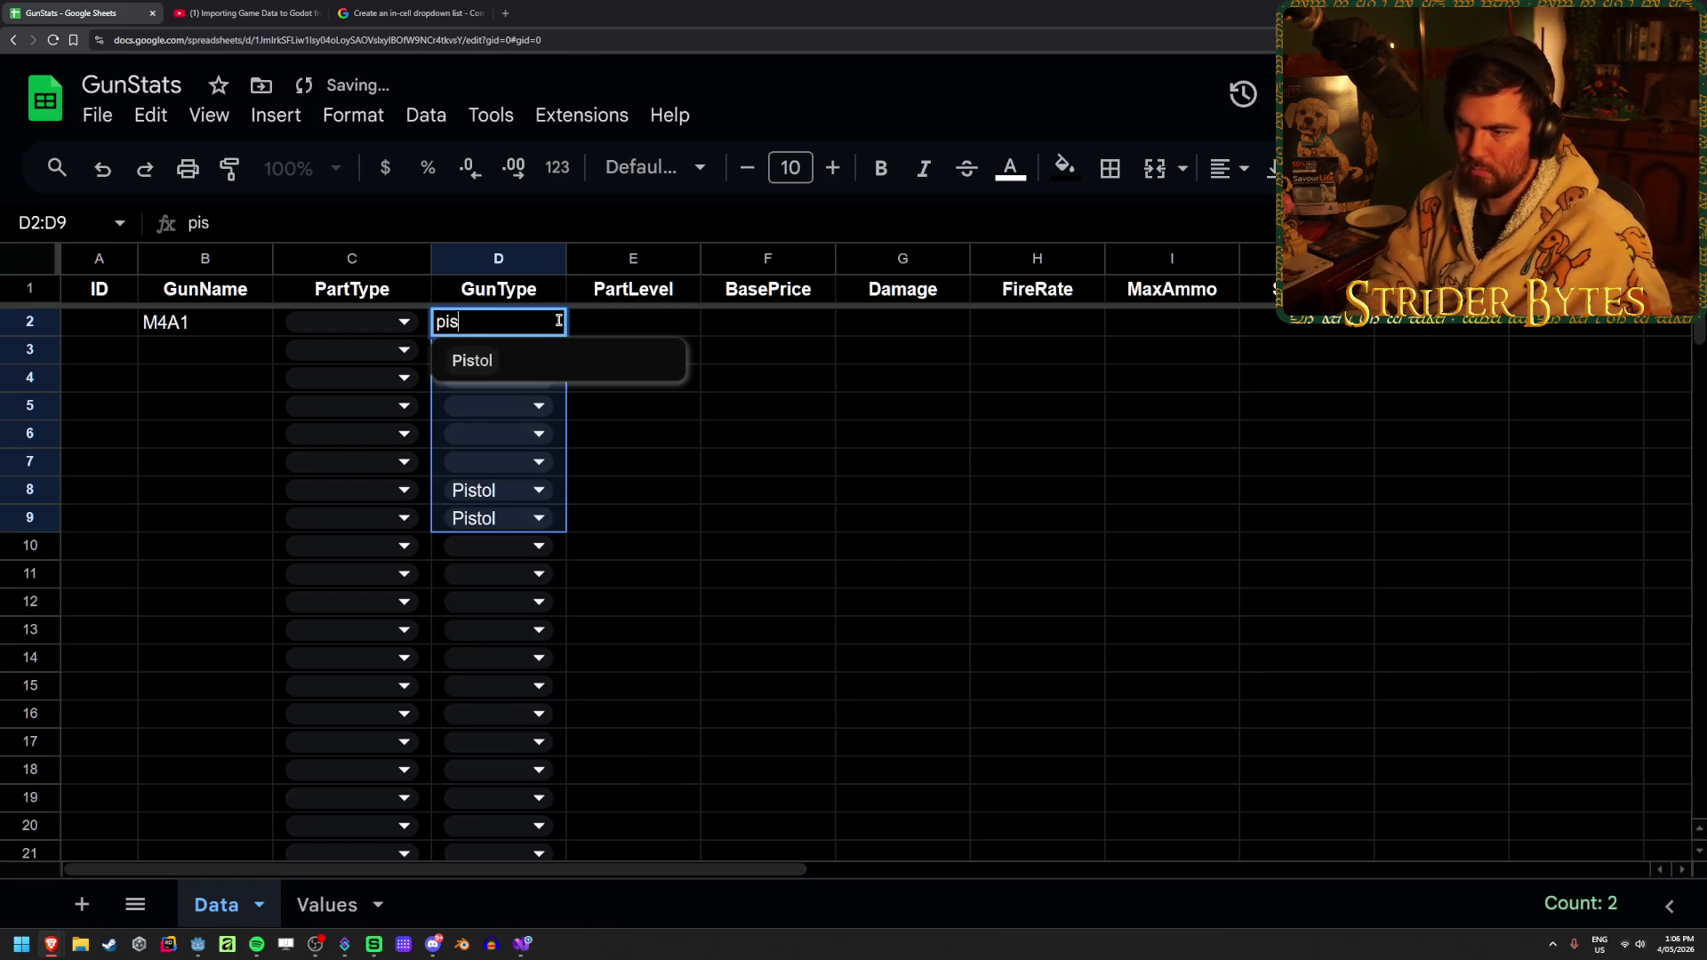
key("Return")
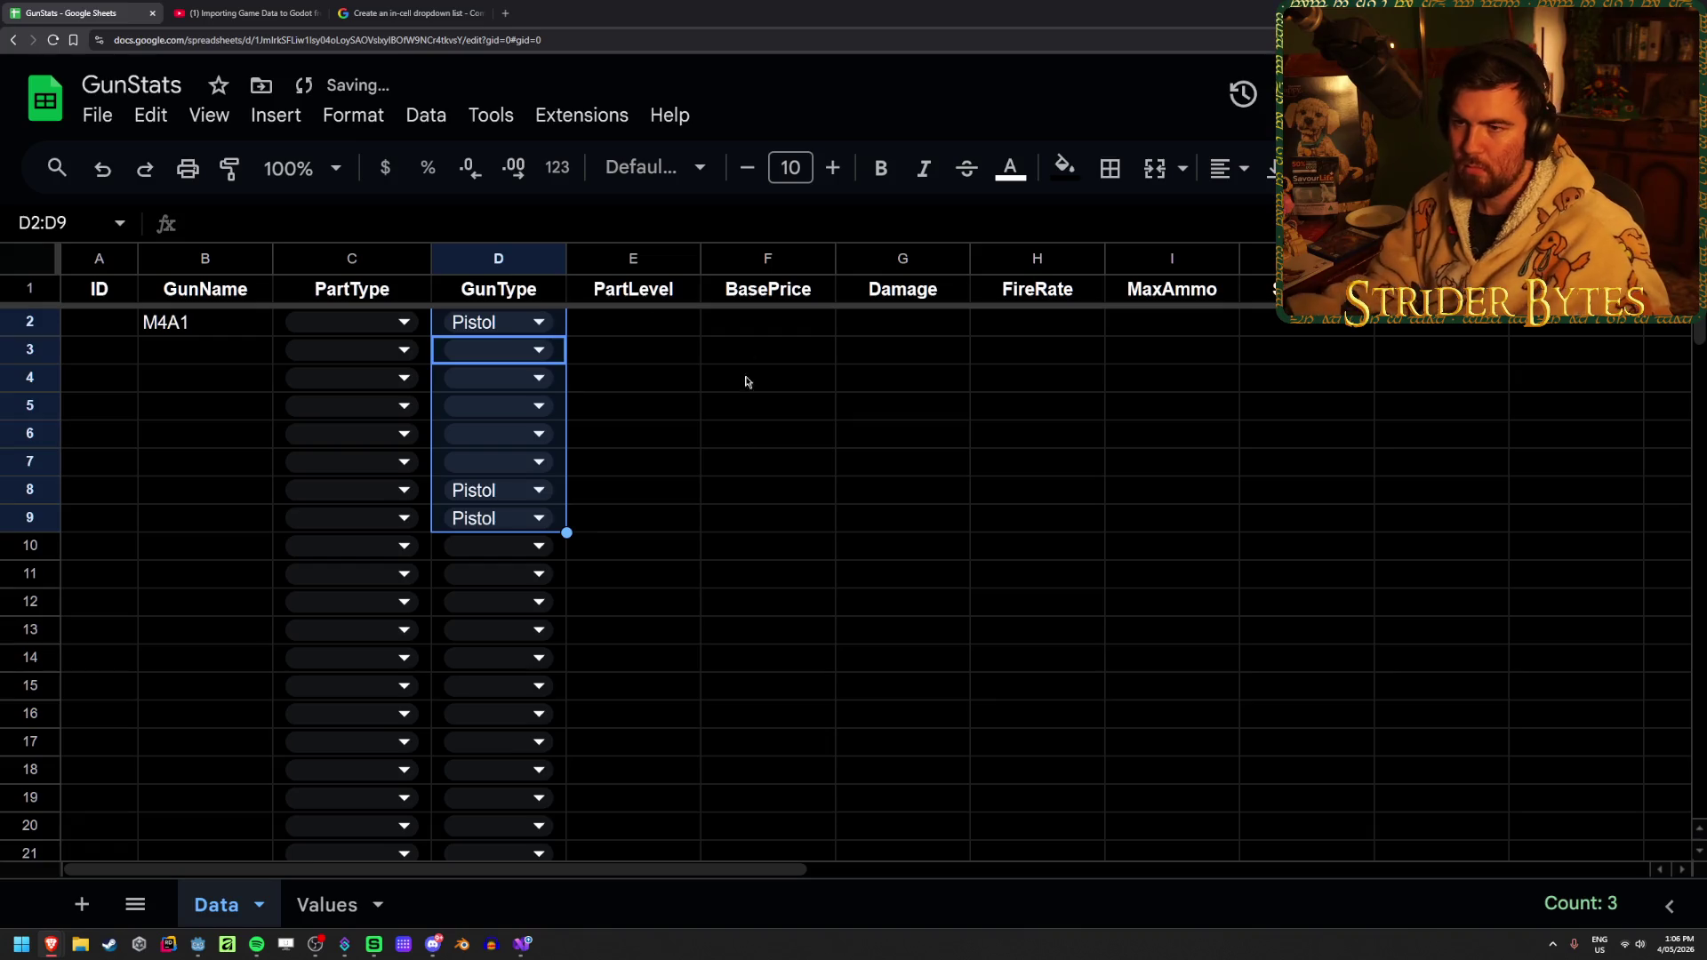
left_click(724, 404)
left_click(494, 349)
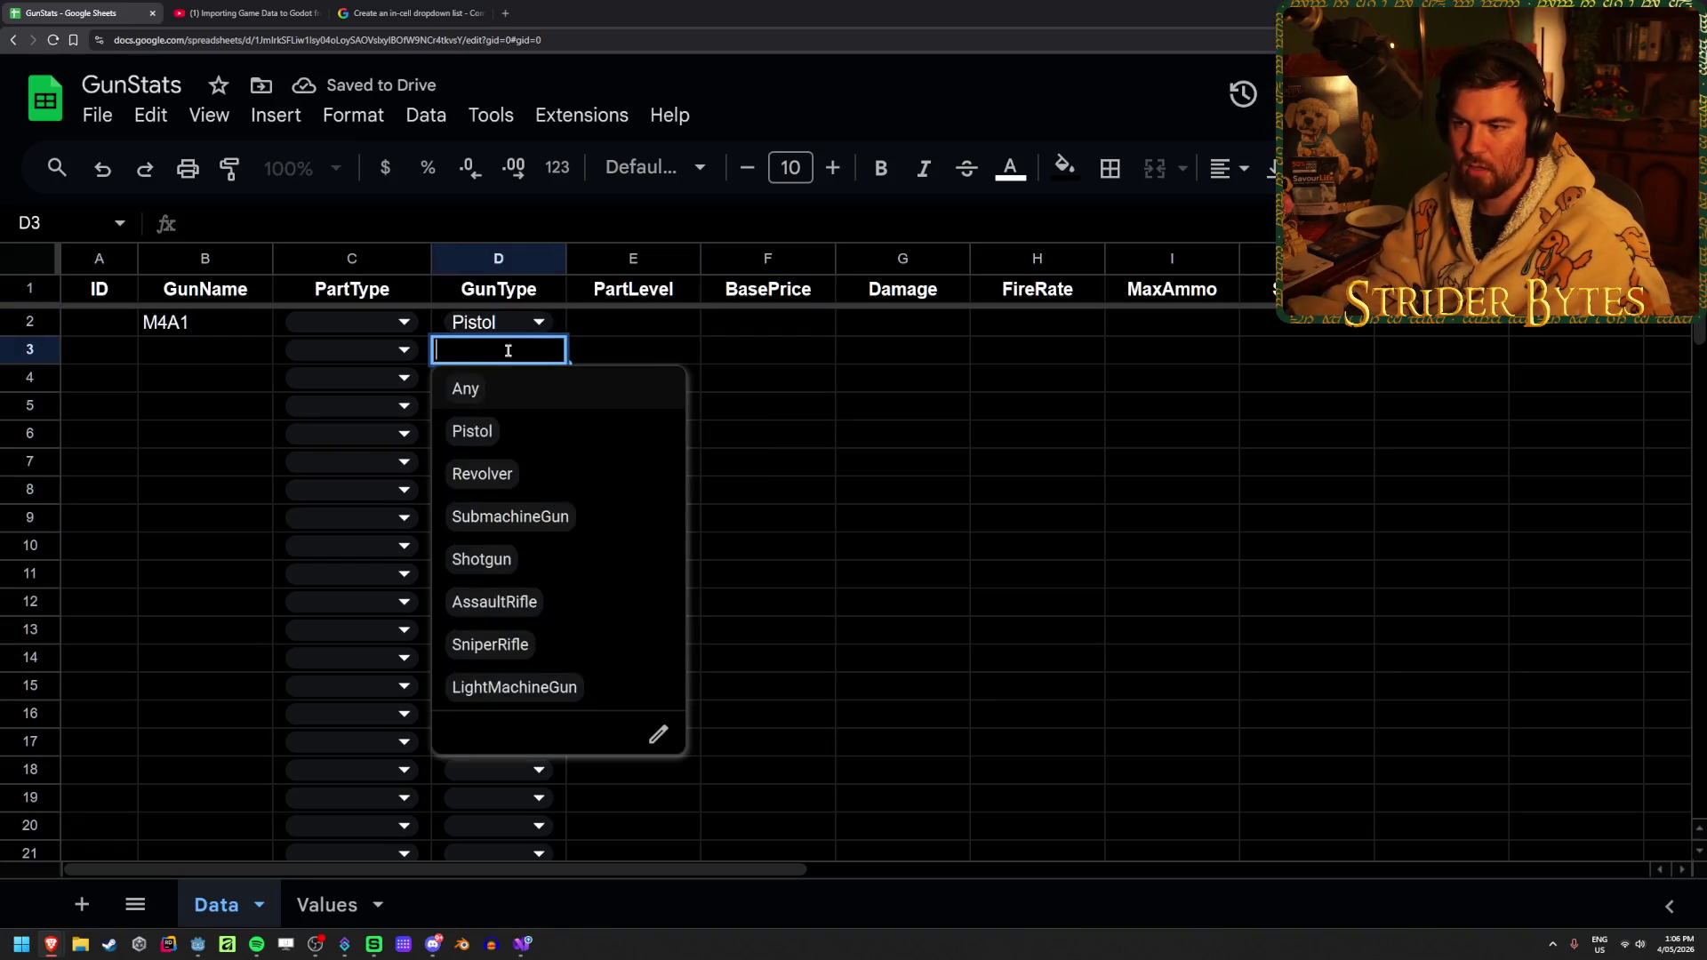
left_click(727, 387)
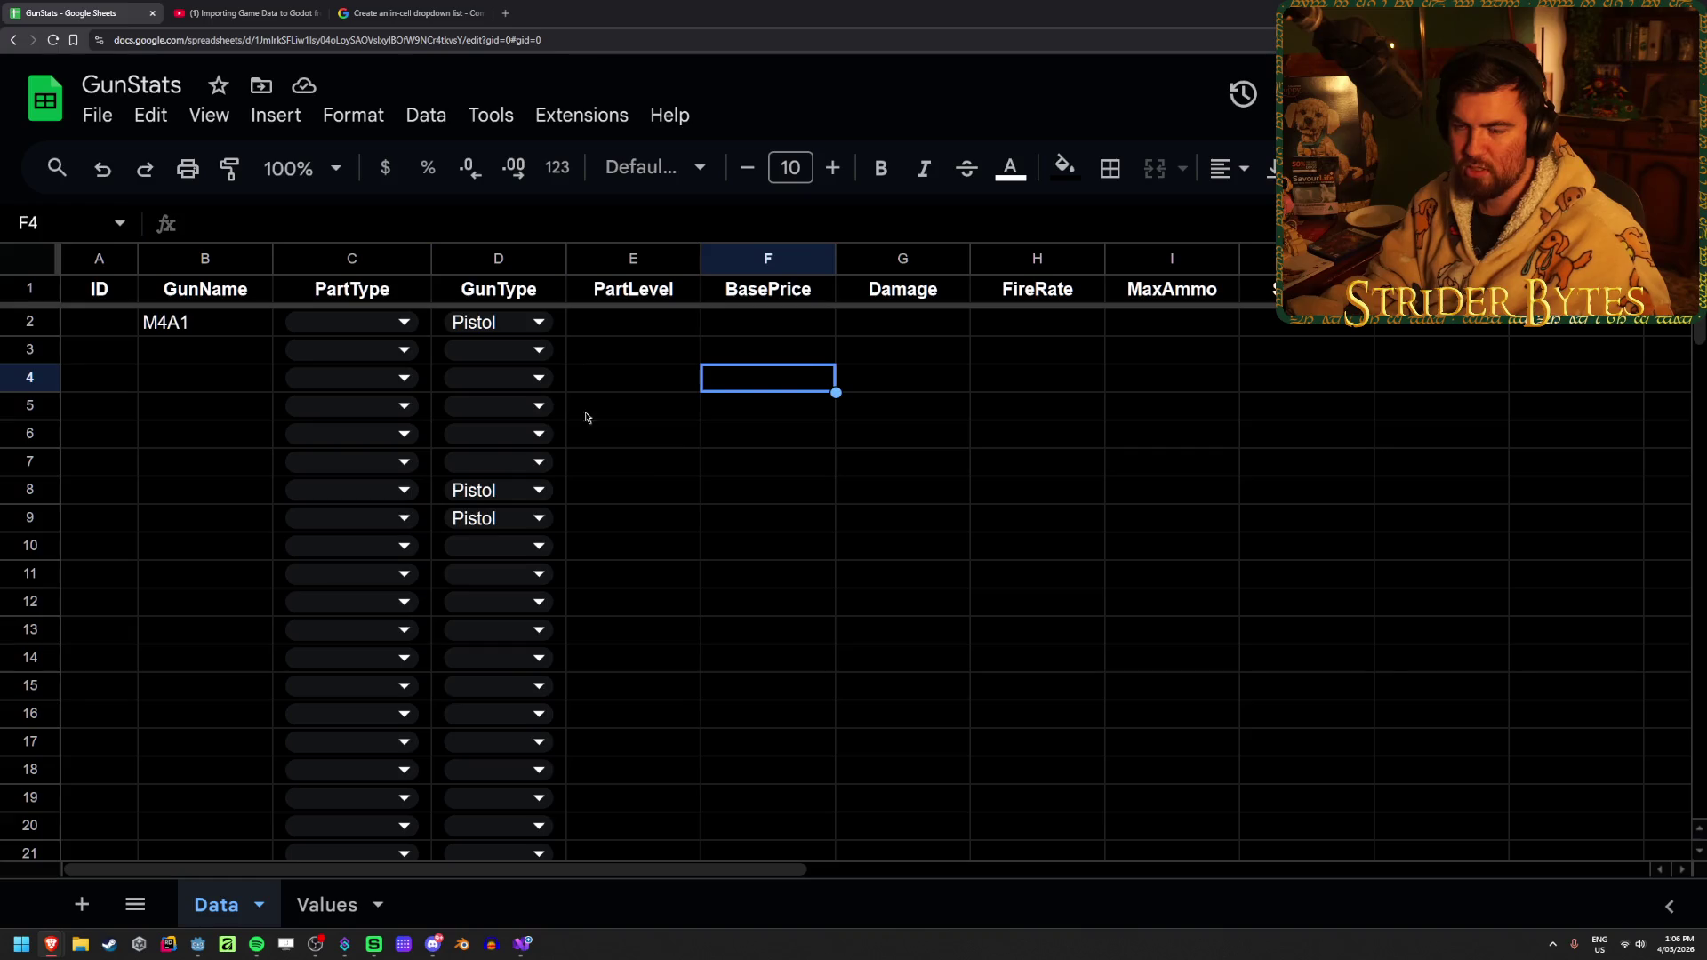
Reselect D2:D9 and enter Pistol by typing P
left_click_drag(552, 522, 561, 327)
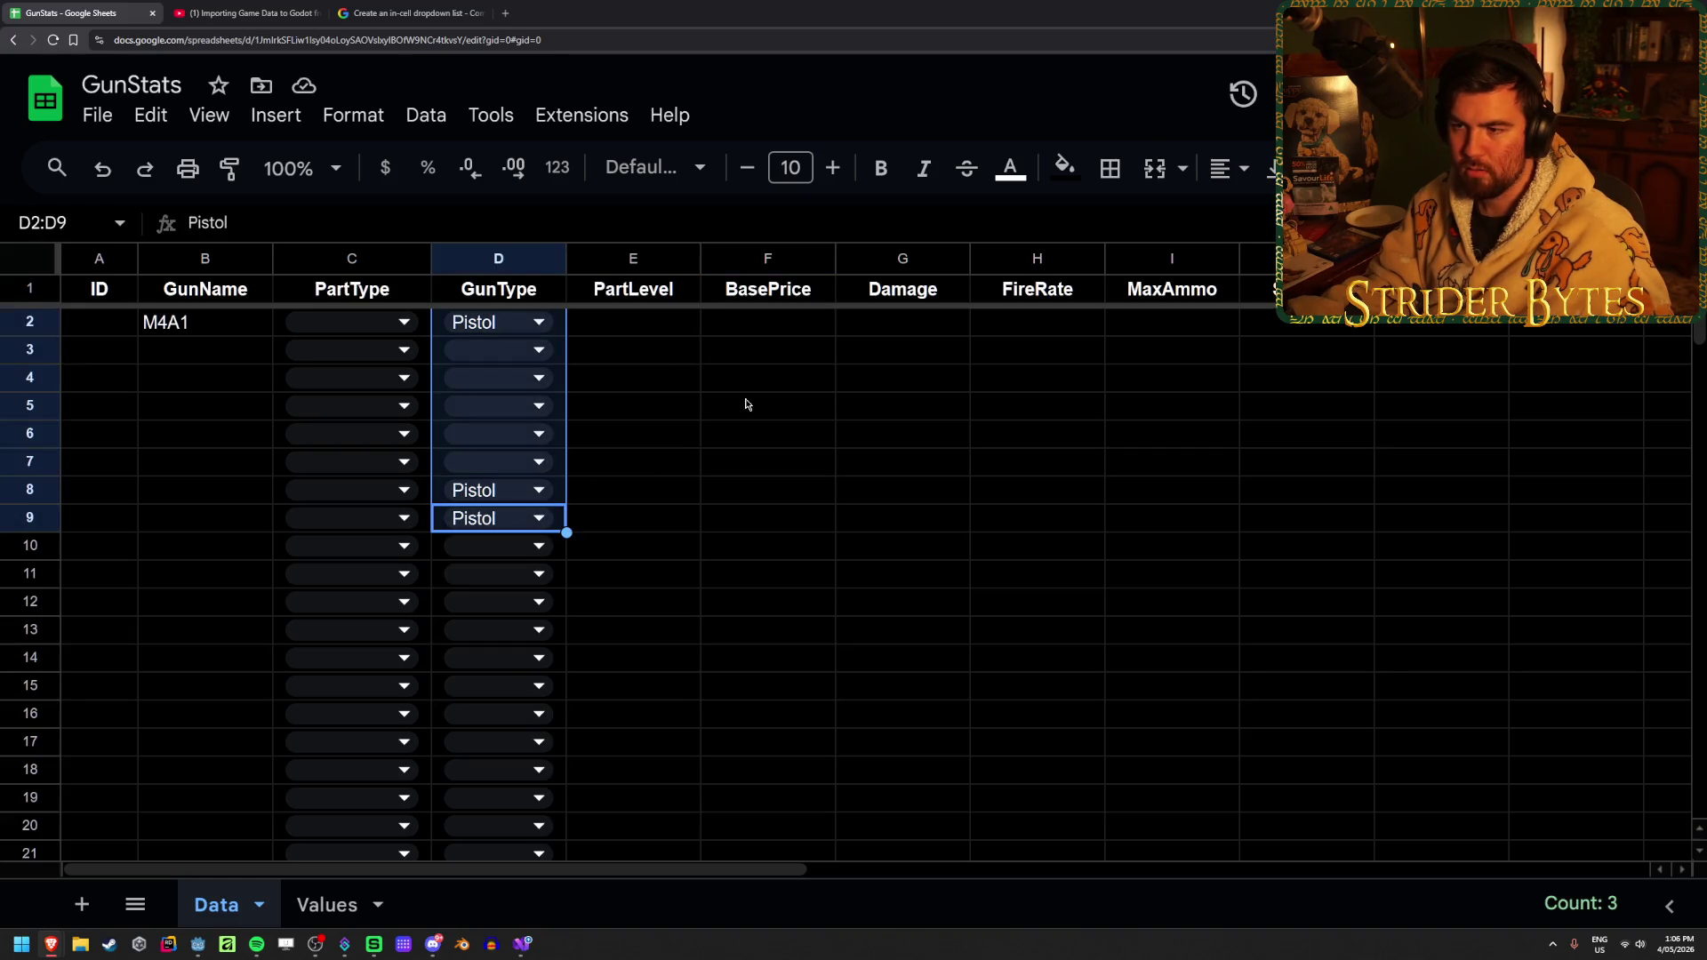
right_click(561, 416)
left_click(560, 416)
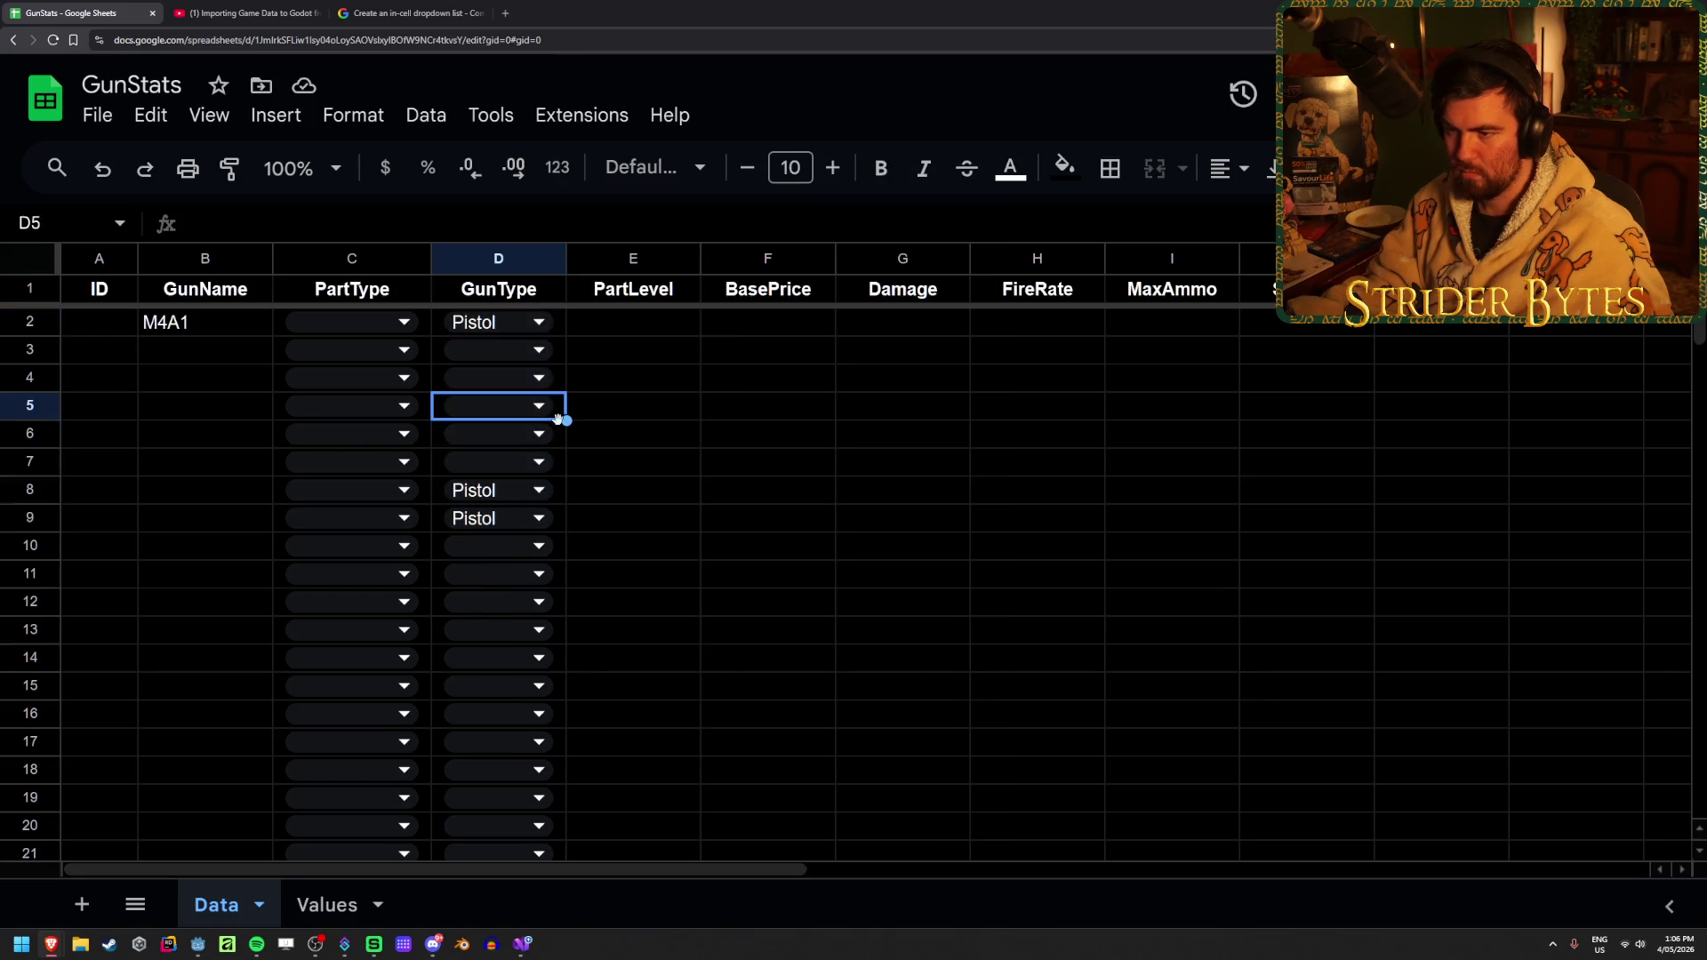
left_click_drag(553, 522, 550, 324)
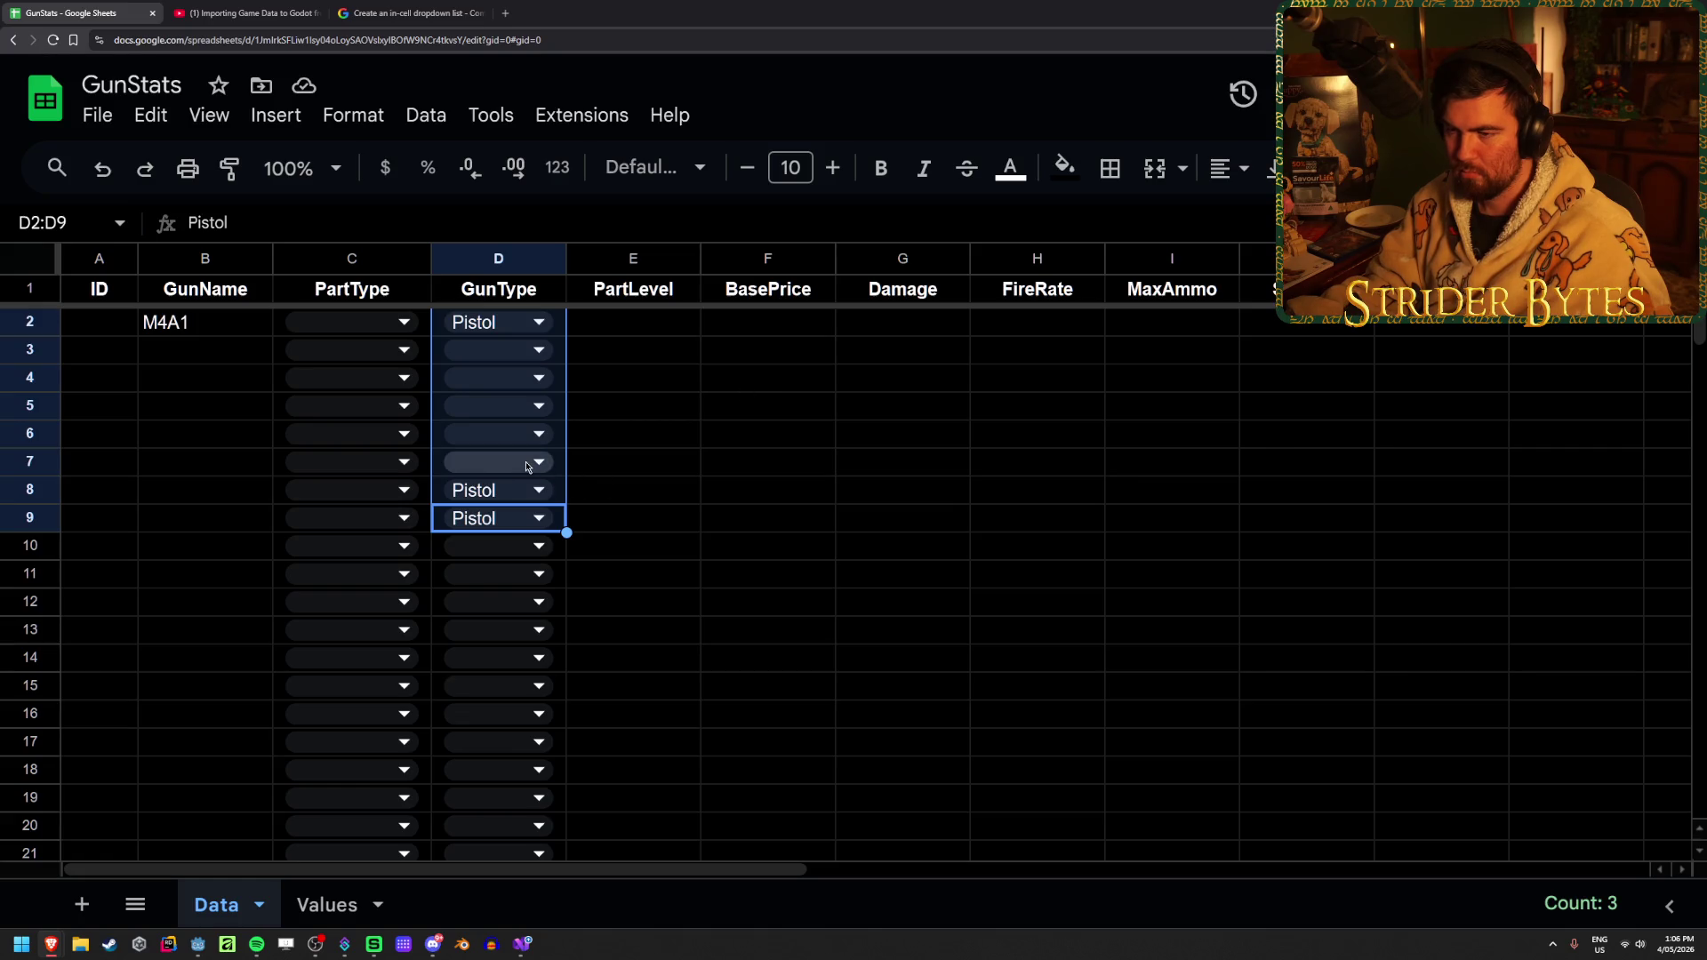
type("P")
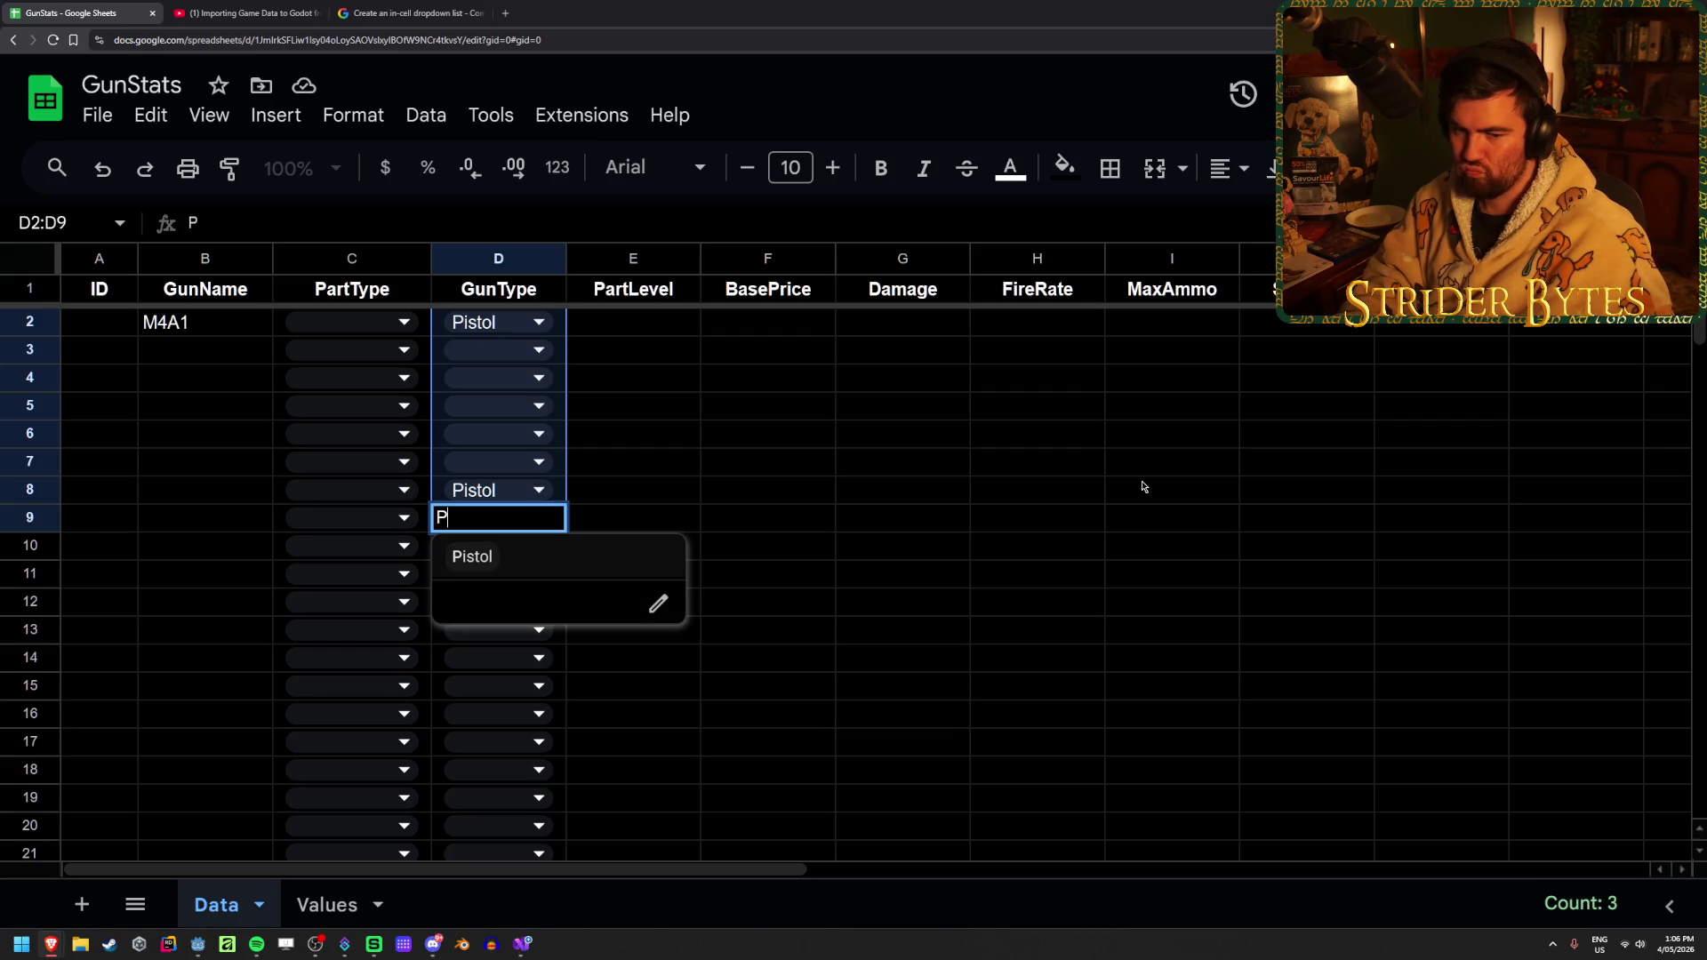
key("Return")
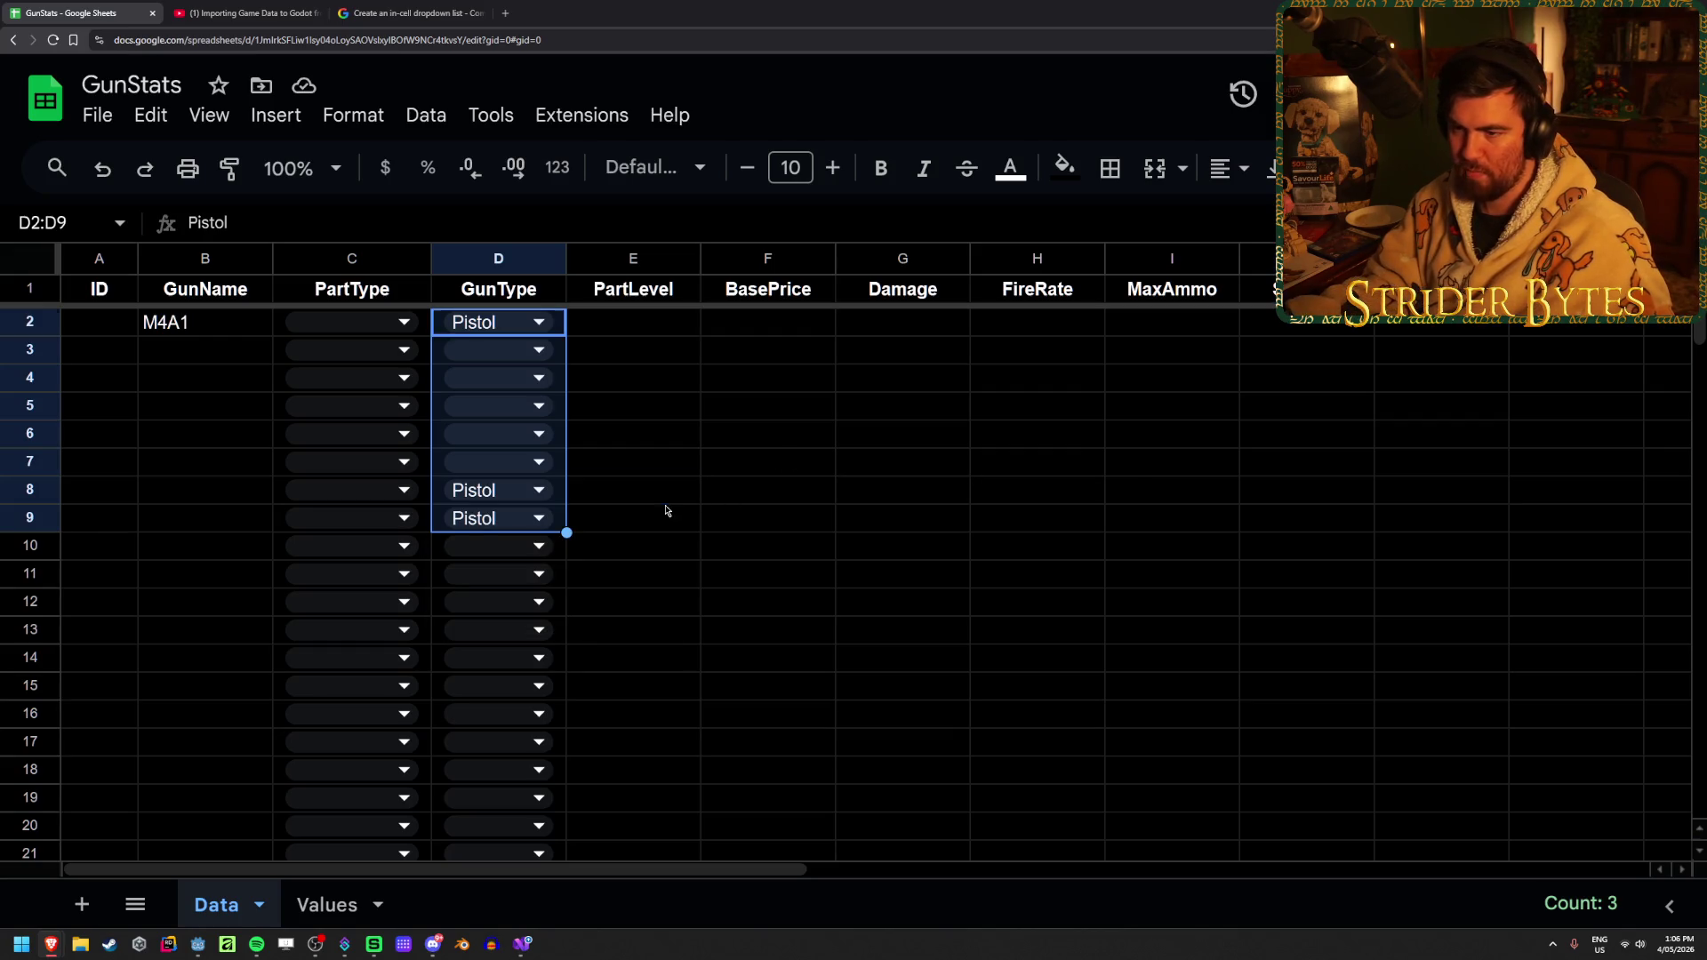
left_click(662, 491)
Copy Pistol from D9 and paste it into D2 through D8
left_click(551, 518)
key("ctrl+c")
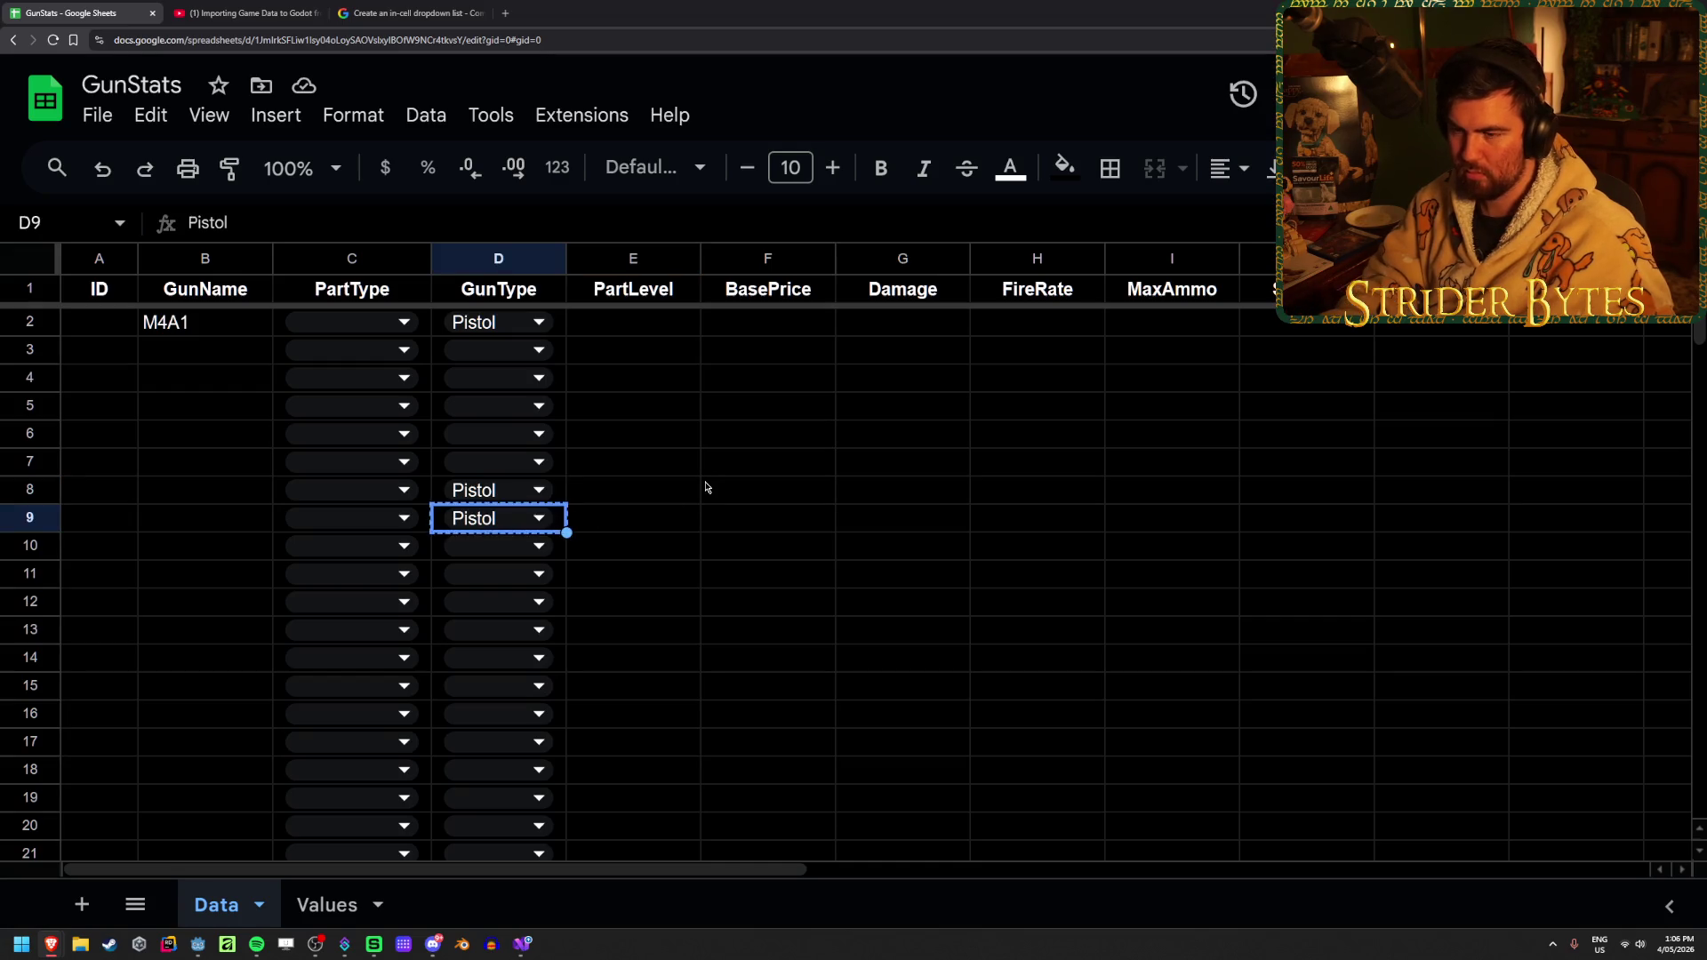
key("Up")
key("shift+Up")
key("shift+Up")
key("shift+Up")
key("ctrl+v")
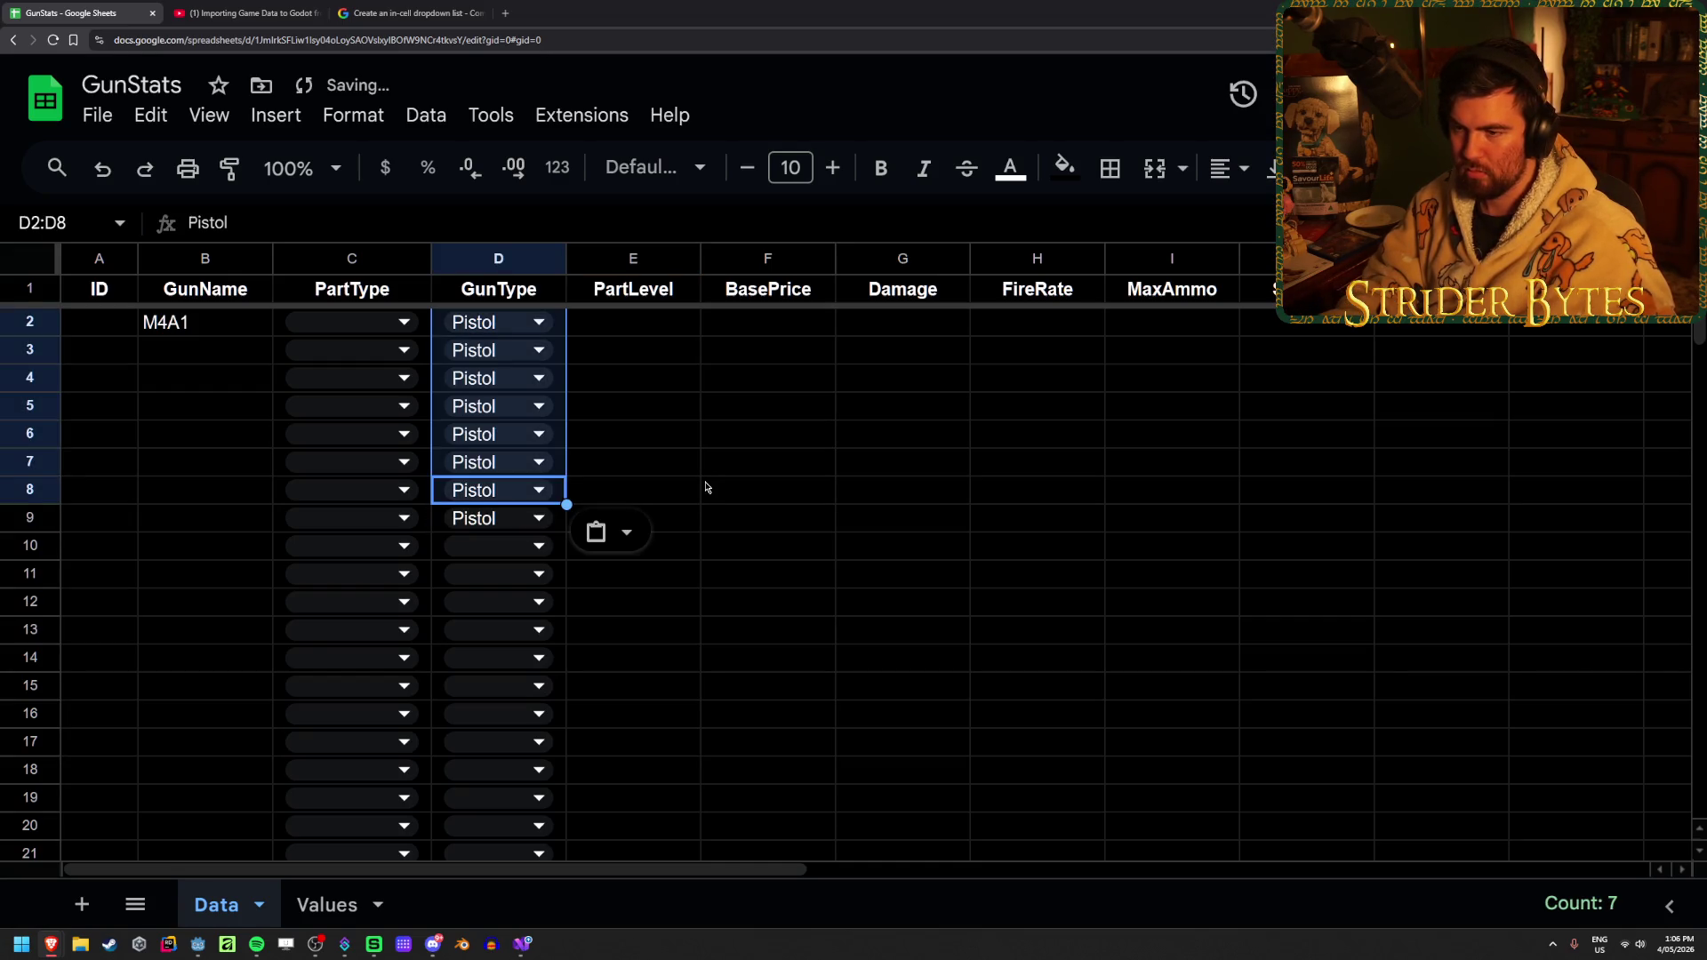
Enter Receiver as the part type in cell C2
left_click(705, 487)
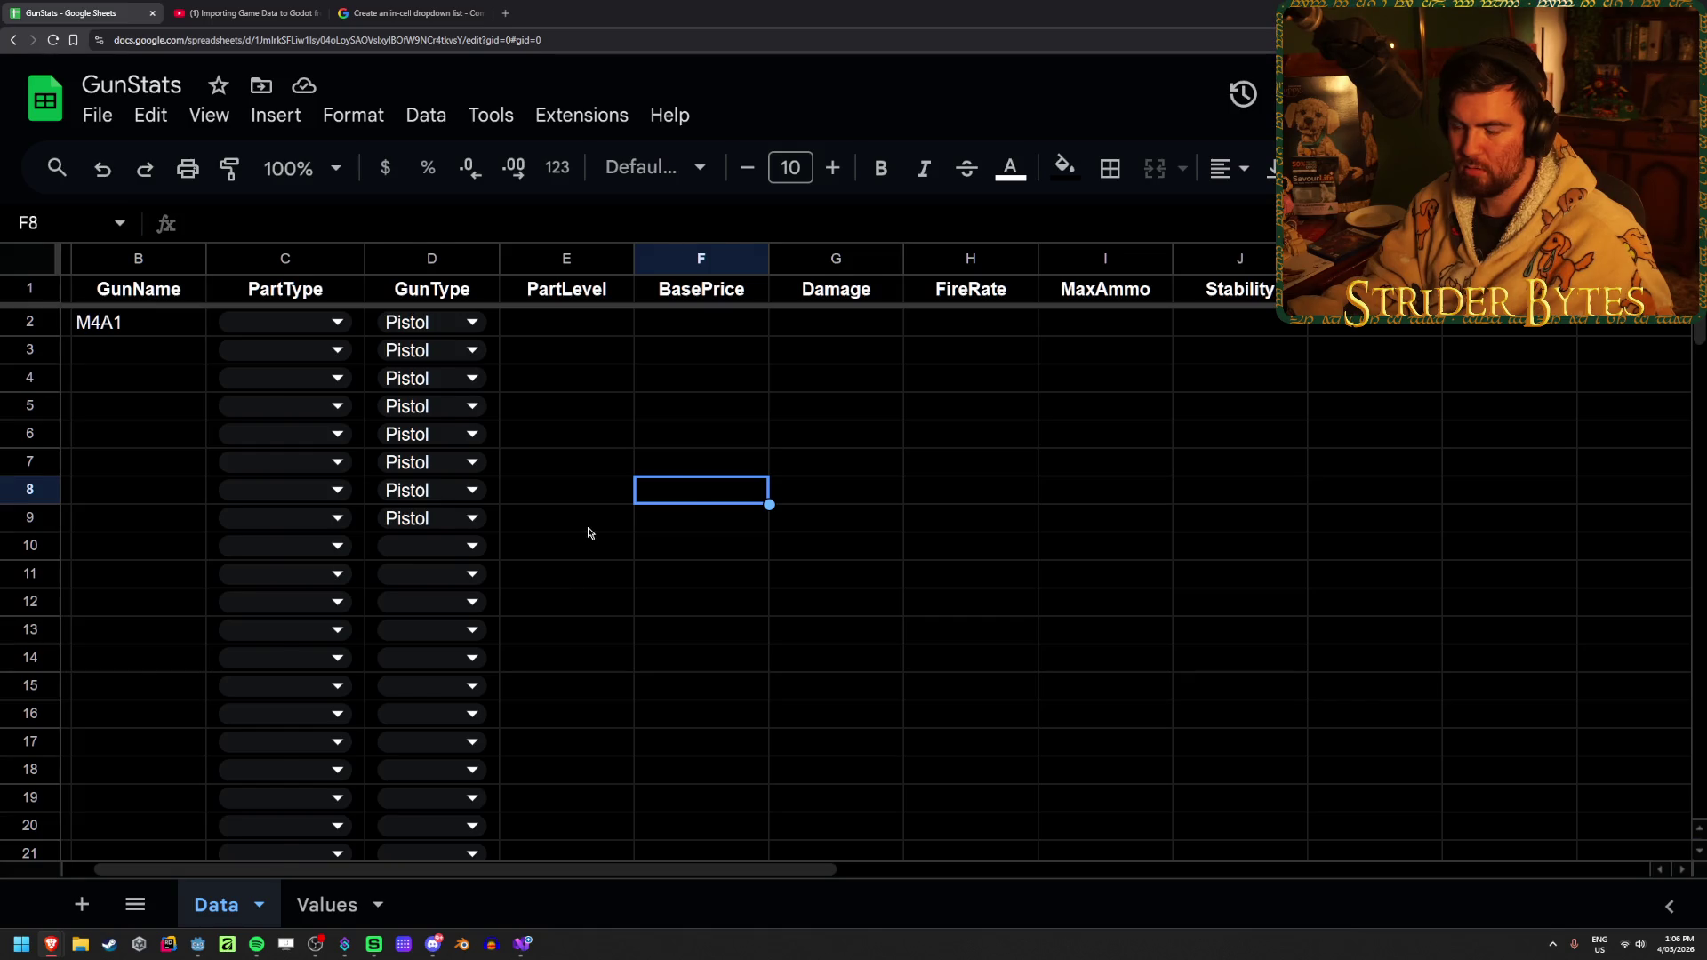
scroll(587, 532, "left", 2)
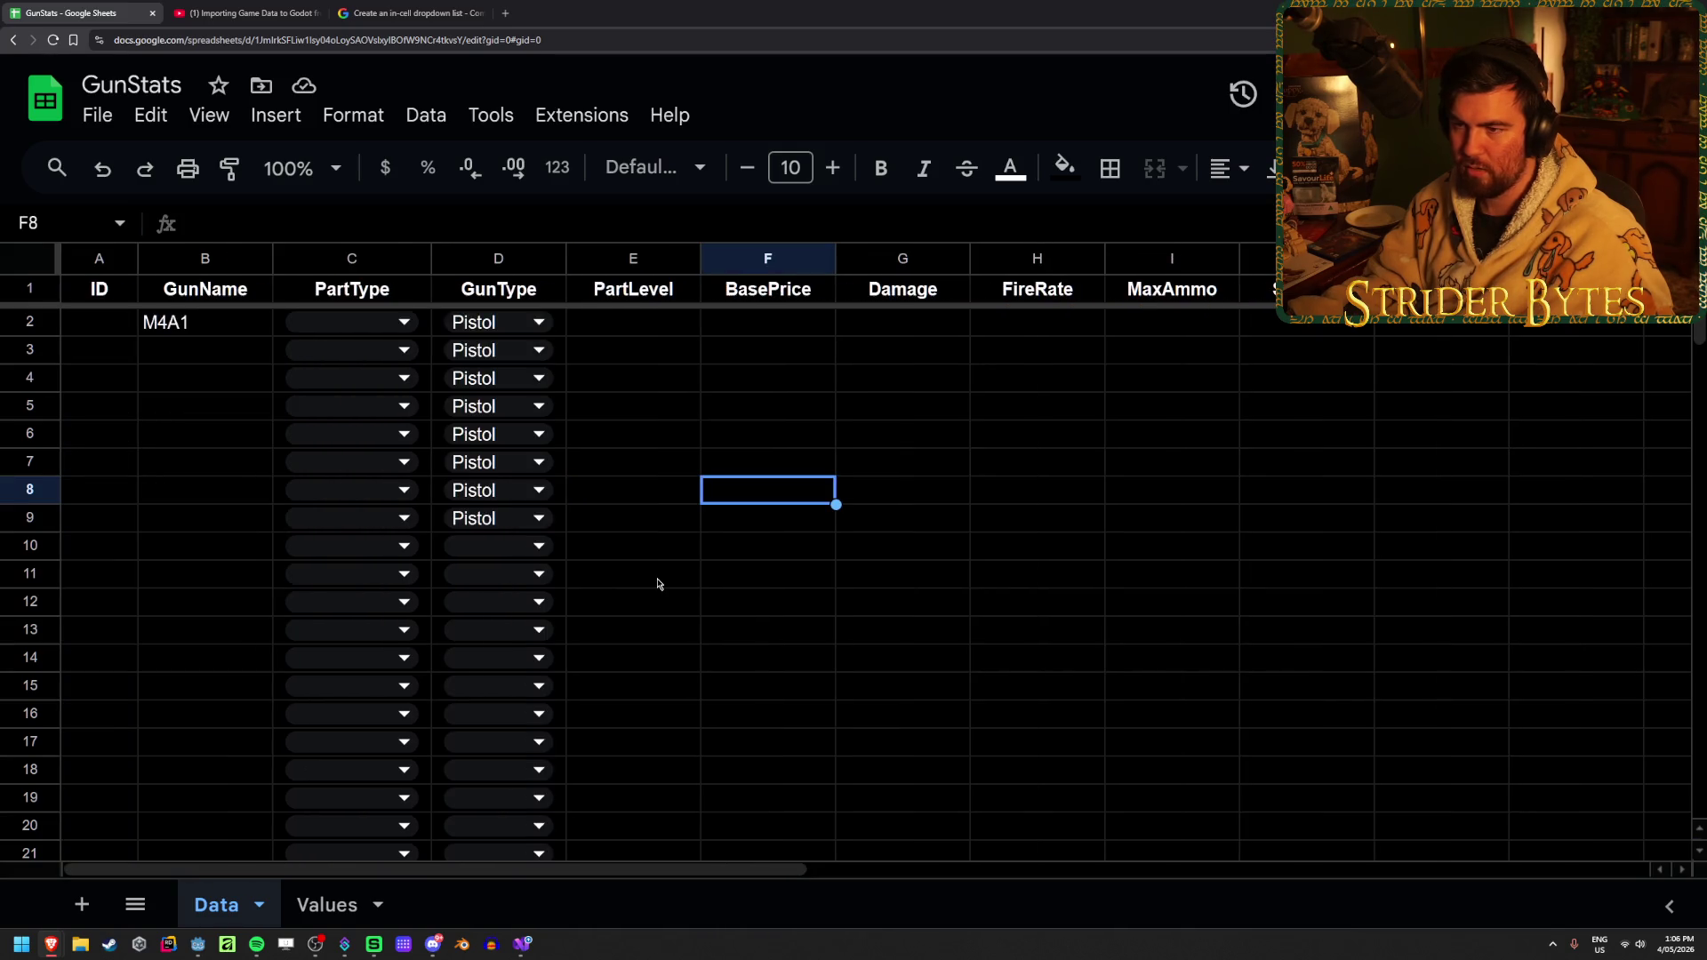
key("Return")
mouse_move(279, 323)
left_mouse_down()
mouse_move(356, 853)
mouse_move(366, 678)
mouse_move(368, 733)
left_mouse_up()
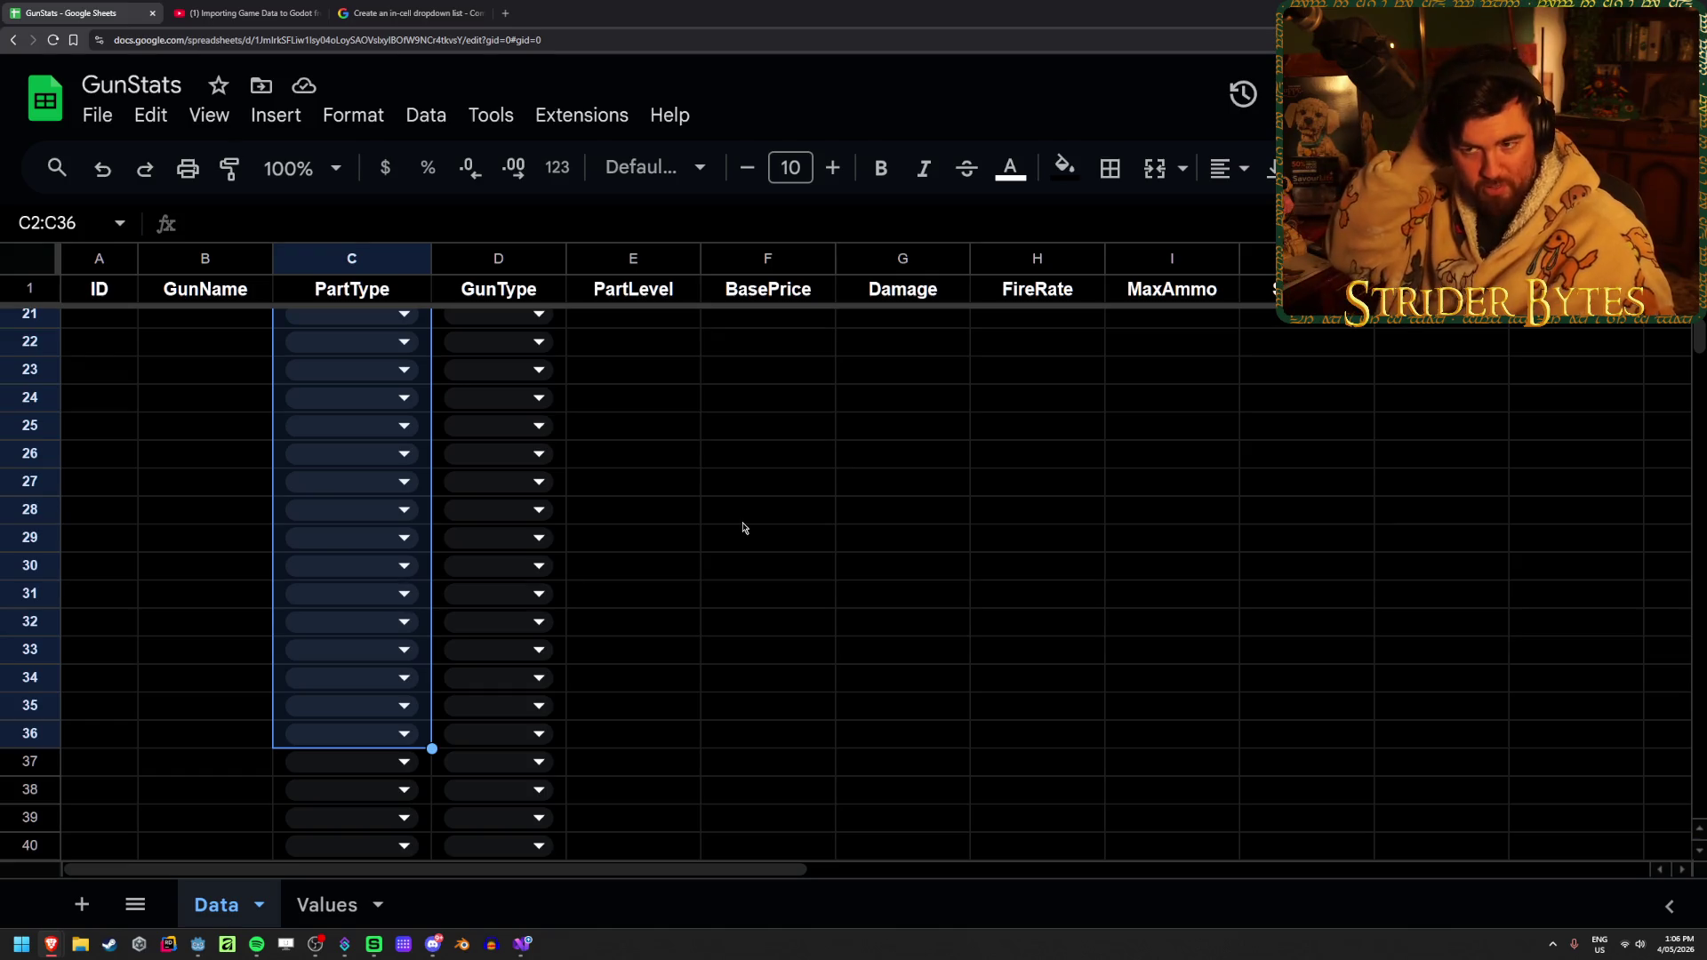
left_click(522, 224)
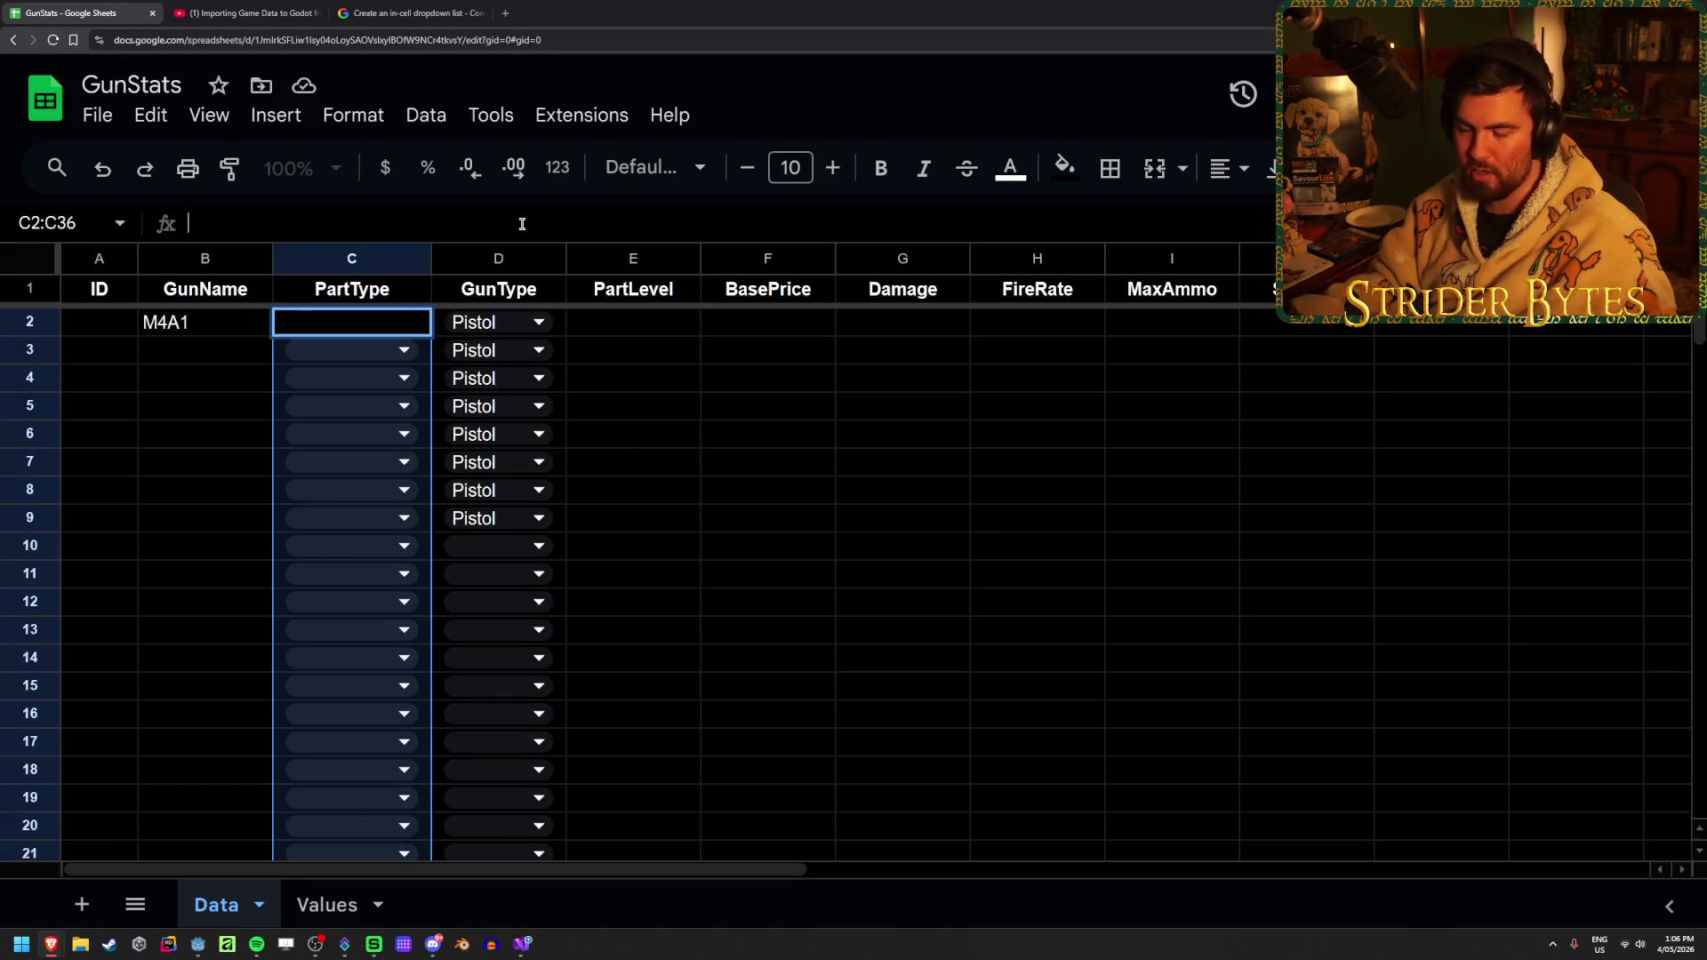
type("Receiver")
key("Return")
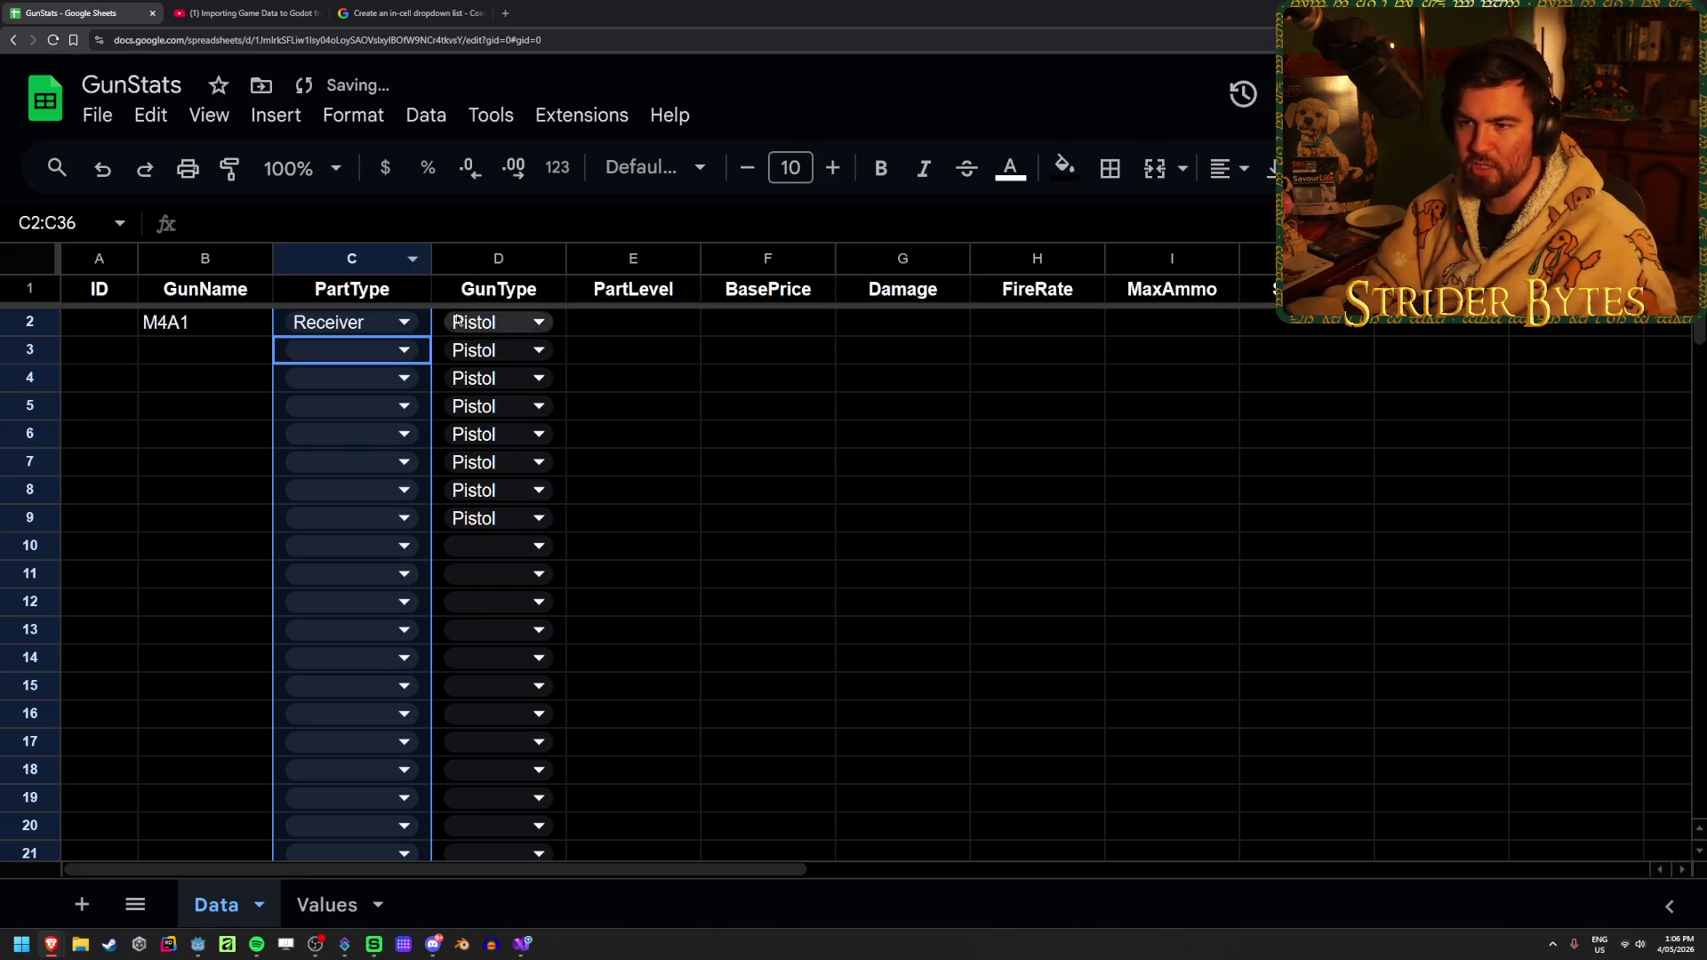
Copy Receiver from C2 into C3 through C19
left_click(768, 349)
key("Up")
key("Left")
key("Left")
key("Left")
key("ctrl+c")
key("Down")
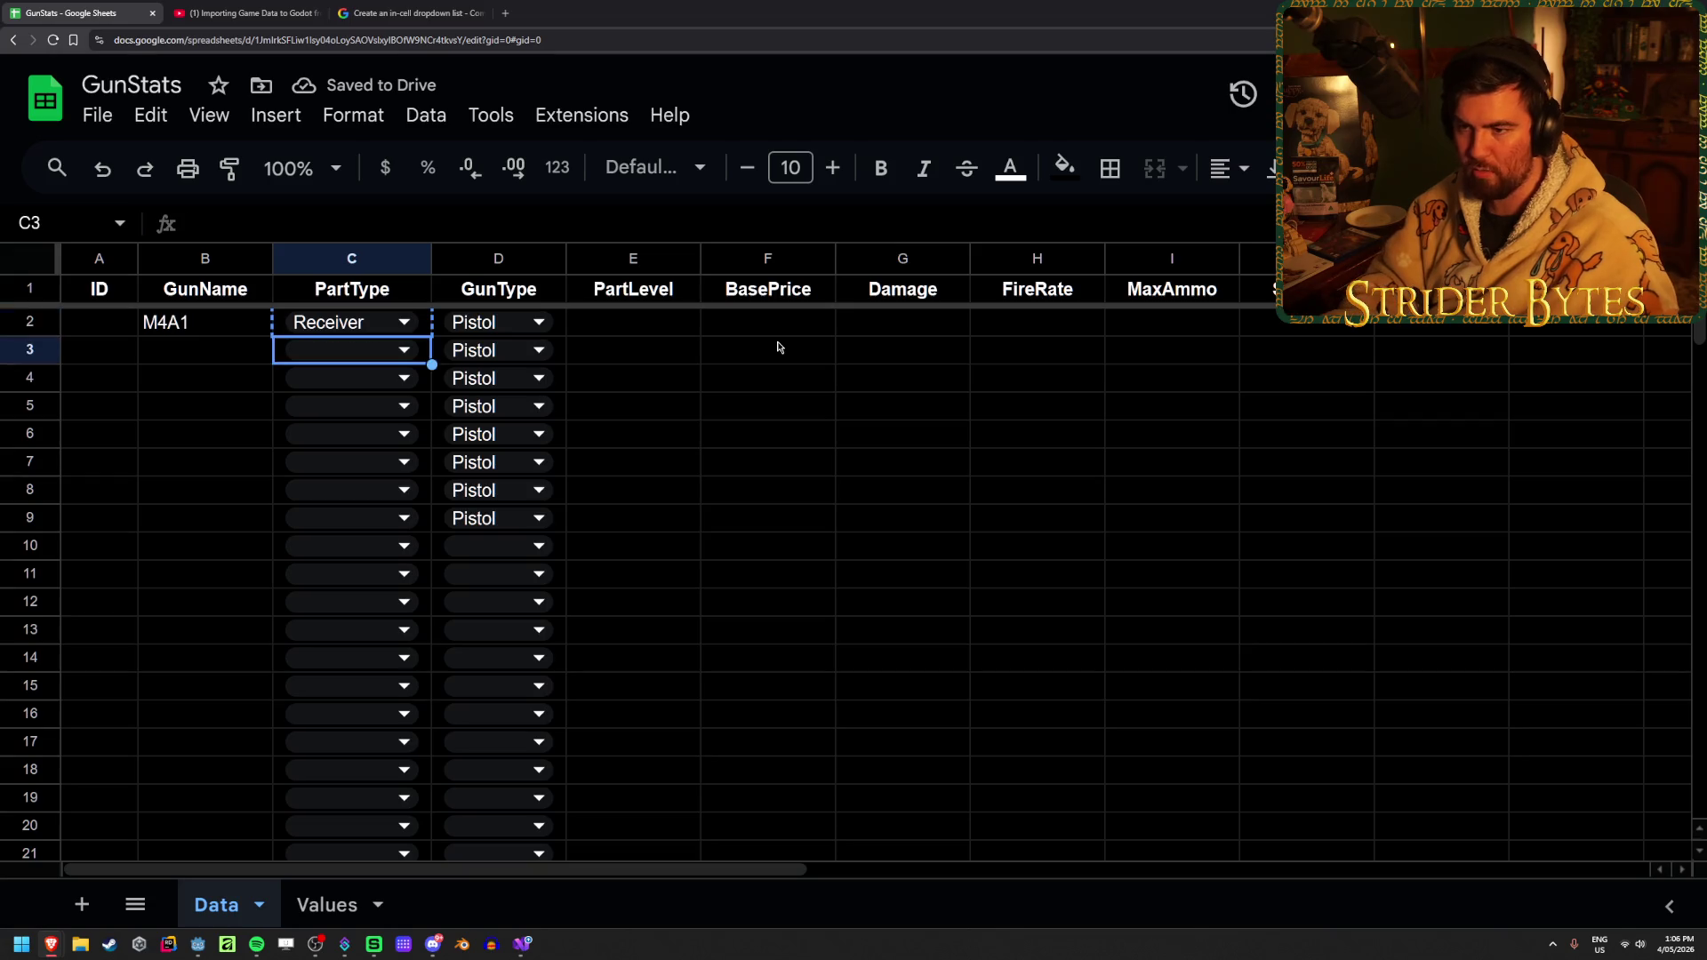
key("shift+Down")
key("shift+Down")
key("shift+Down")
key("ctrl+v")
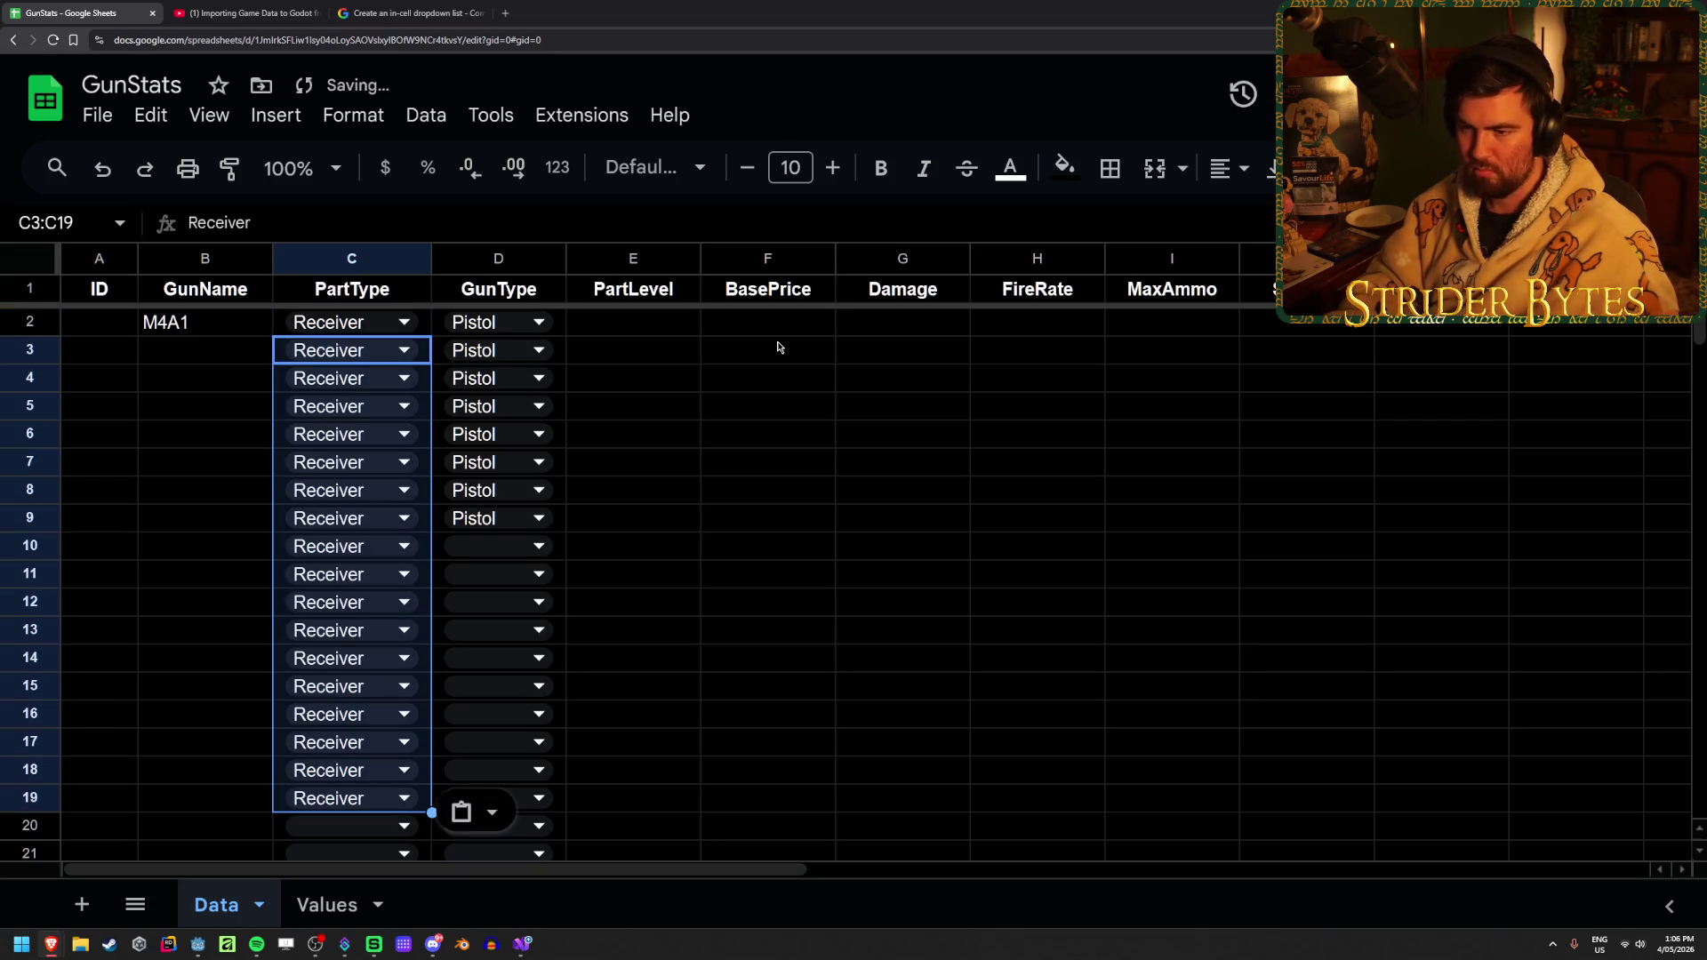
Undo the Receiver and Pistol test entries in PartType and GunType
key("ctrl+z")
key("ctrl+z")
left_click(708, 433)
key("ctrl+z")
key("ctrl+z")
key("ctrl+z")
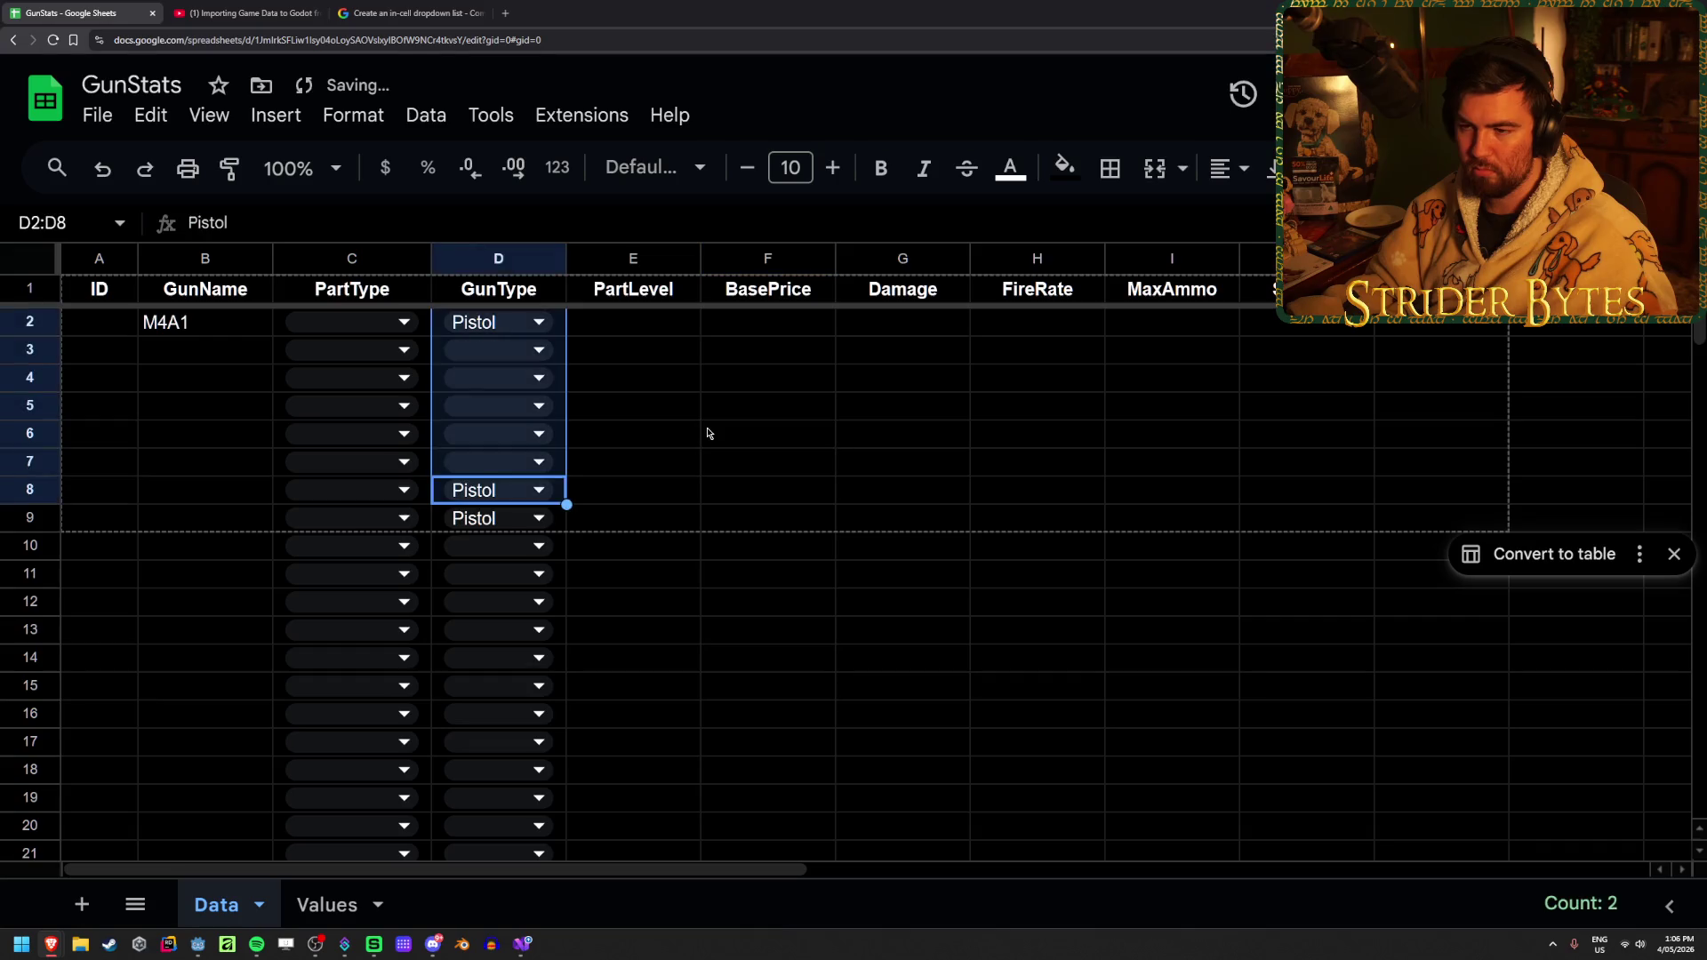
left_click(726, 631)
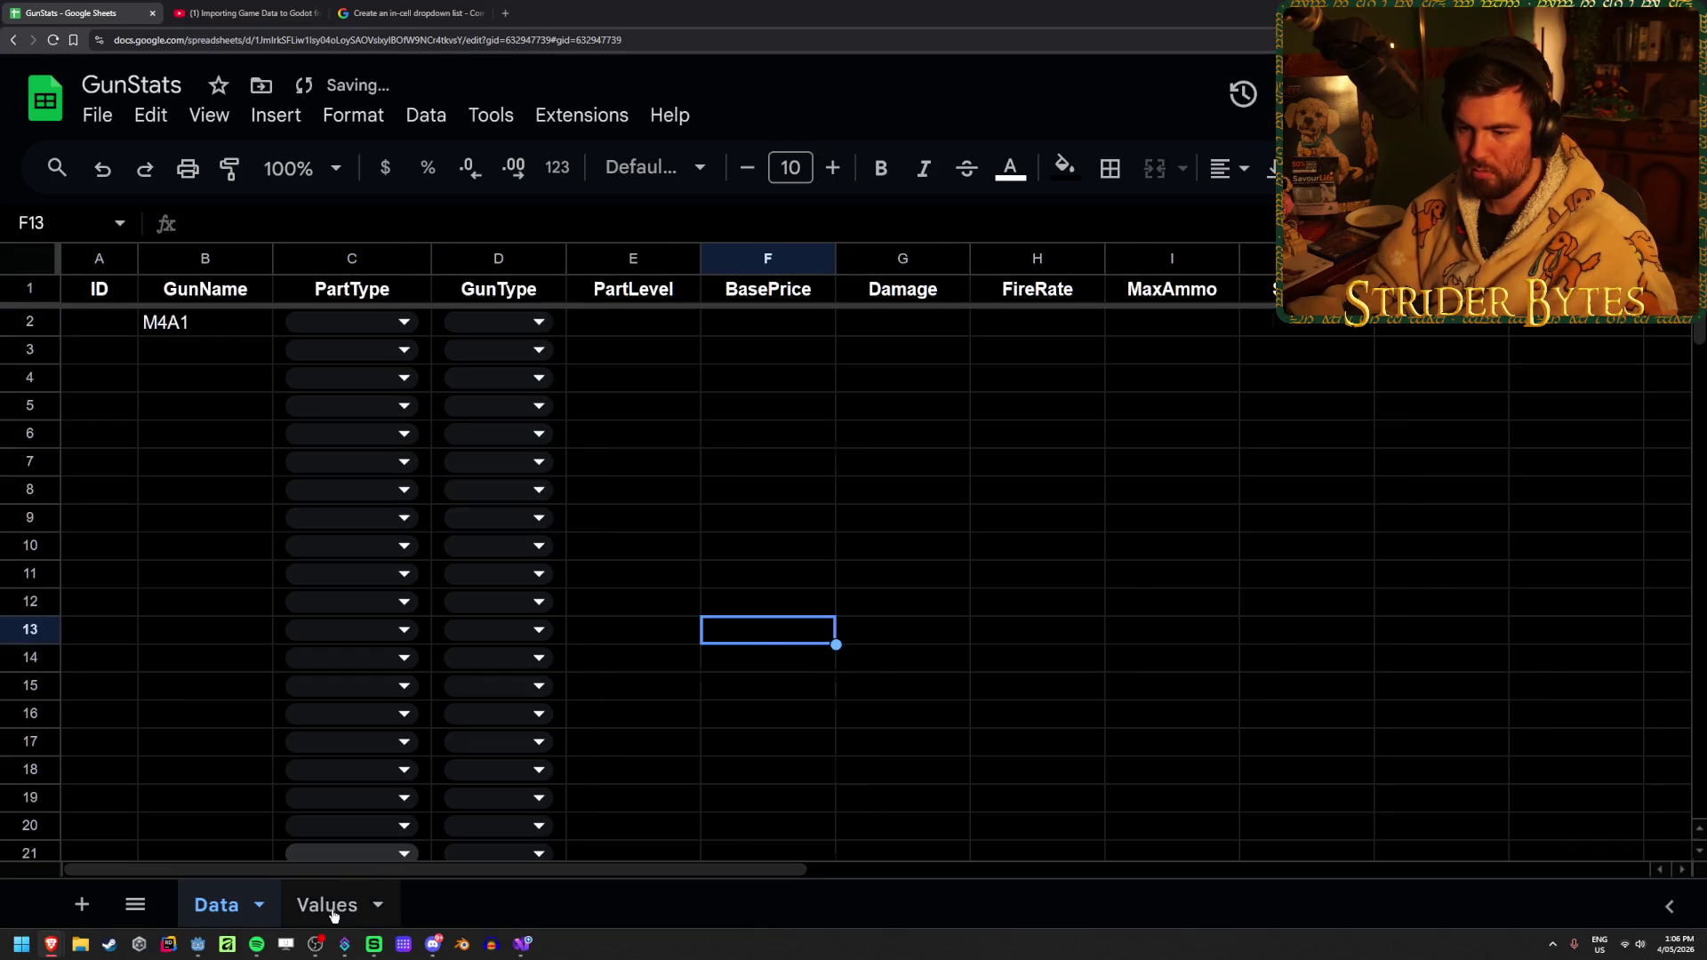
Delete the Values sheet in Google Sheets, confirming the warning
right_click(336, 904)
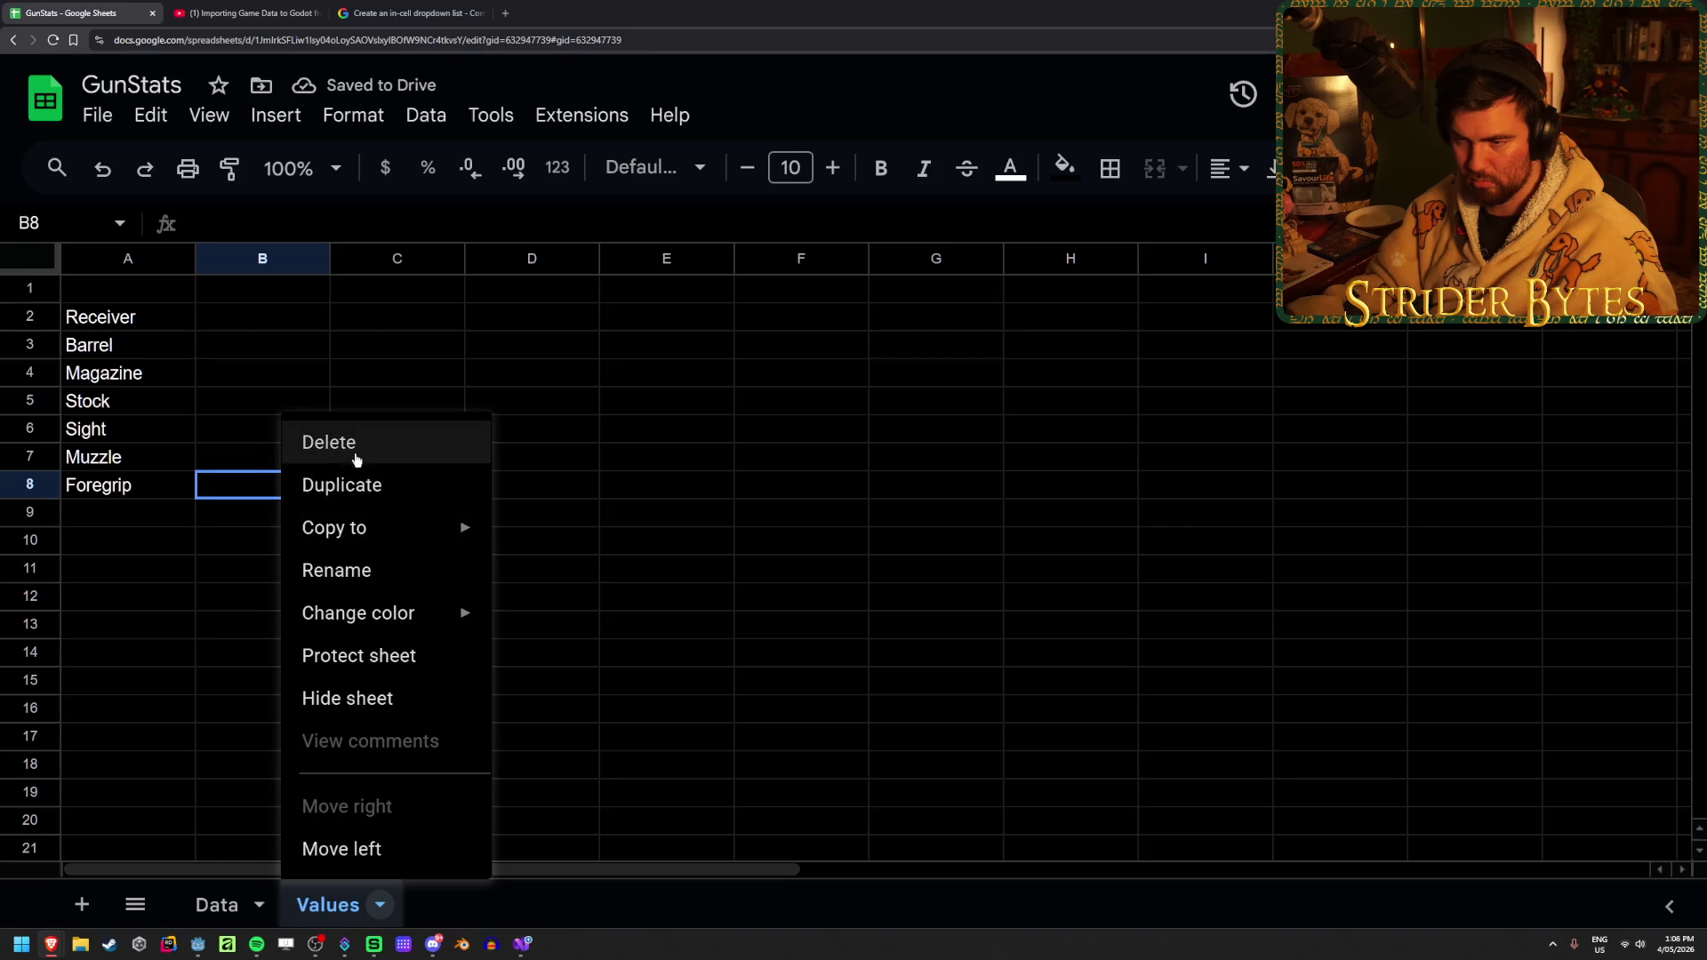
left_click(354, 453)
left_click(1143, 560)
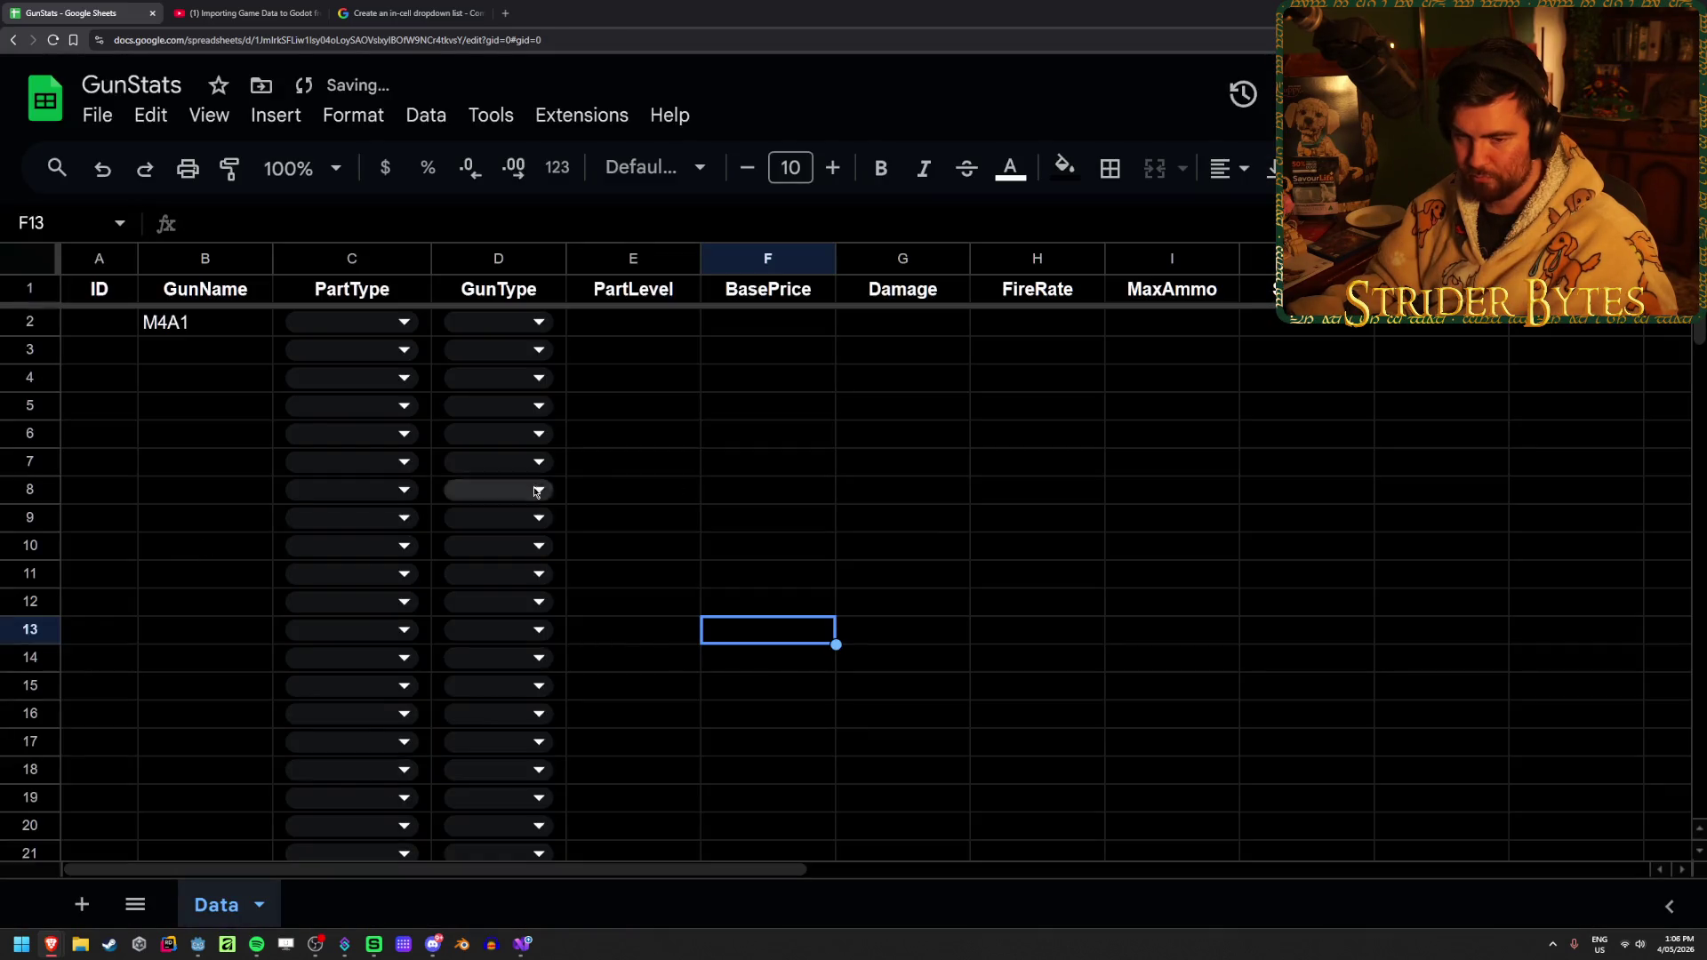
Look over the PartLevel and MaxAmmo cells on the Data sheet, then return to Godot
left_click(754, 462)
left_click(672, 409)
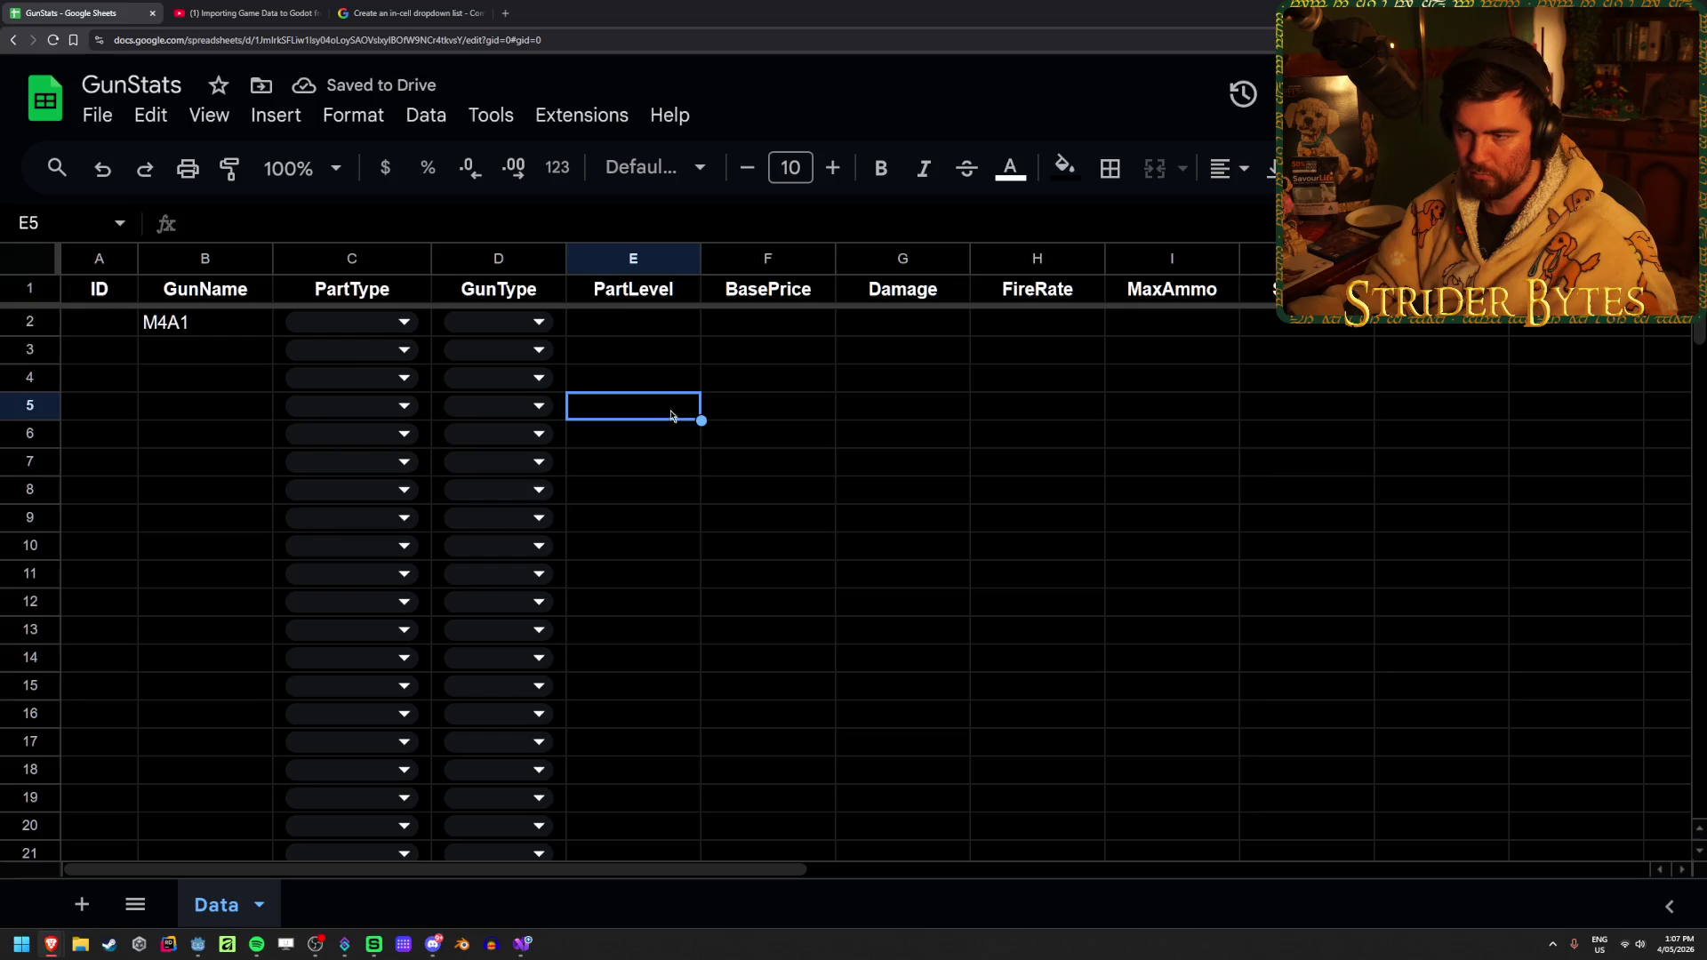
left_click(630, 333)
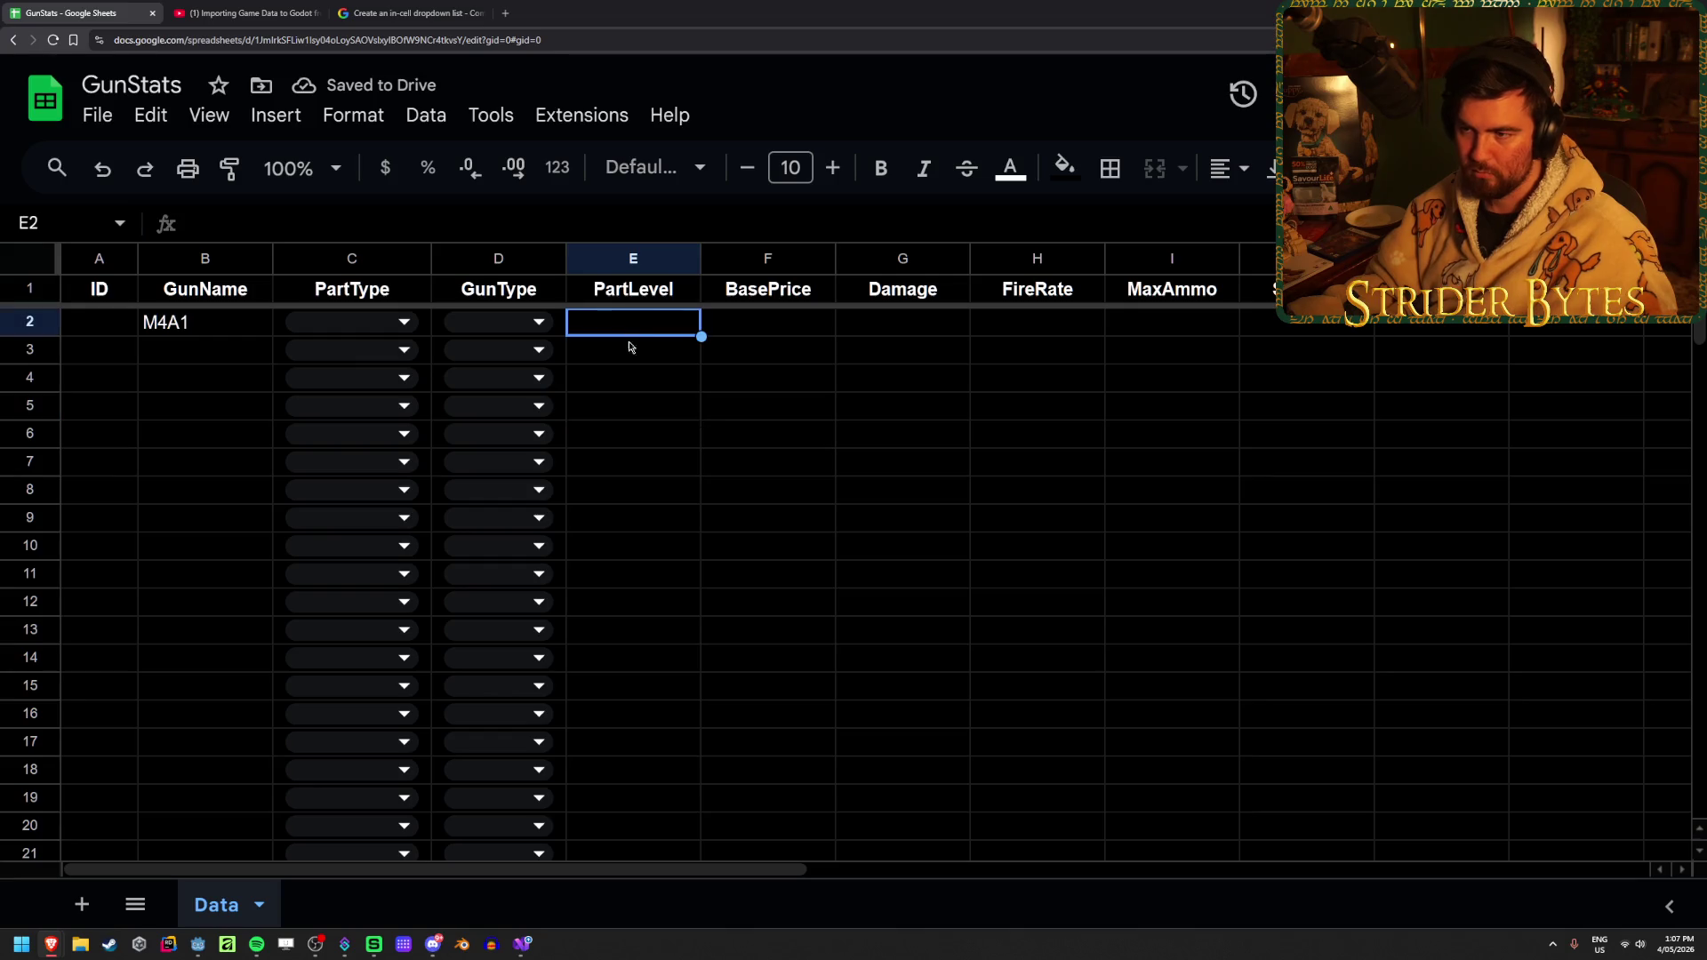
left_click(678, 494)
left_click(682, 433)
left_click(680, 351)
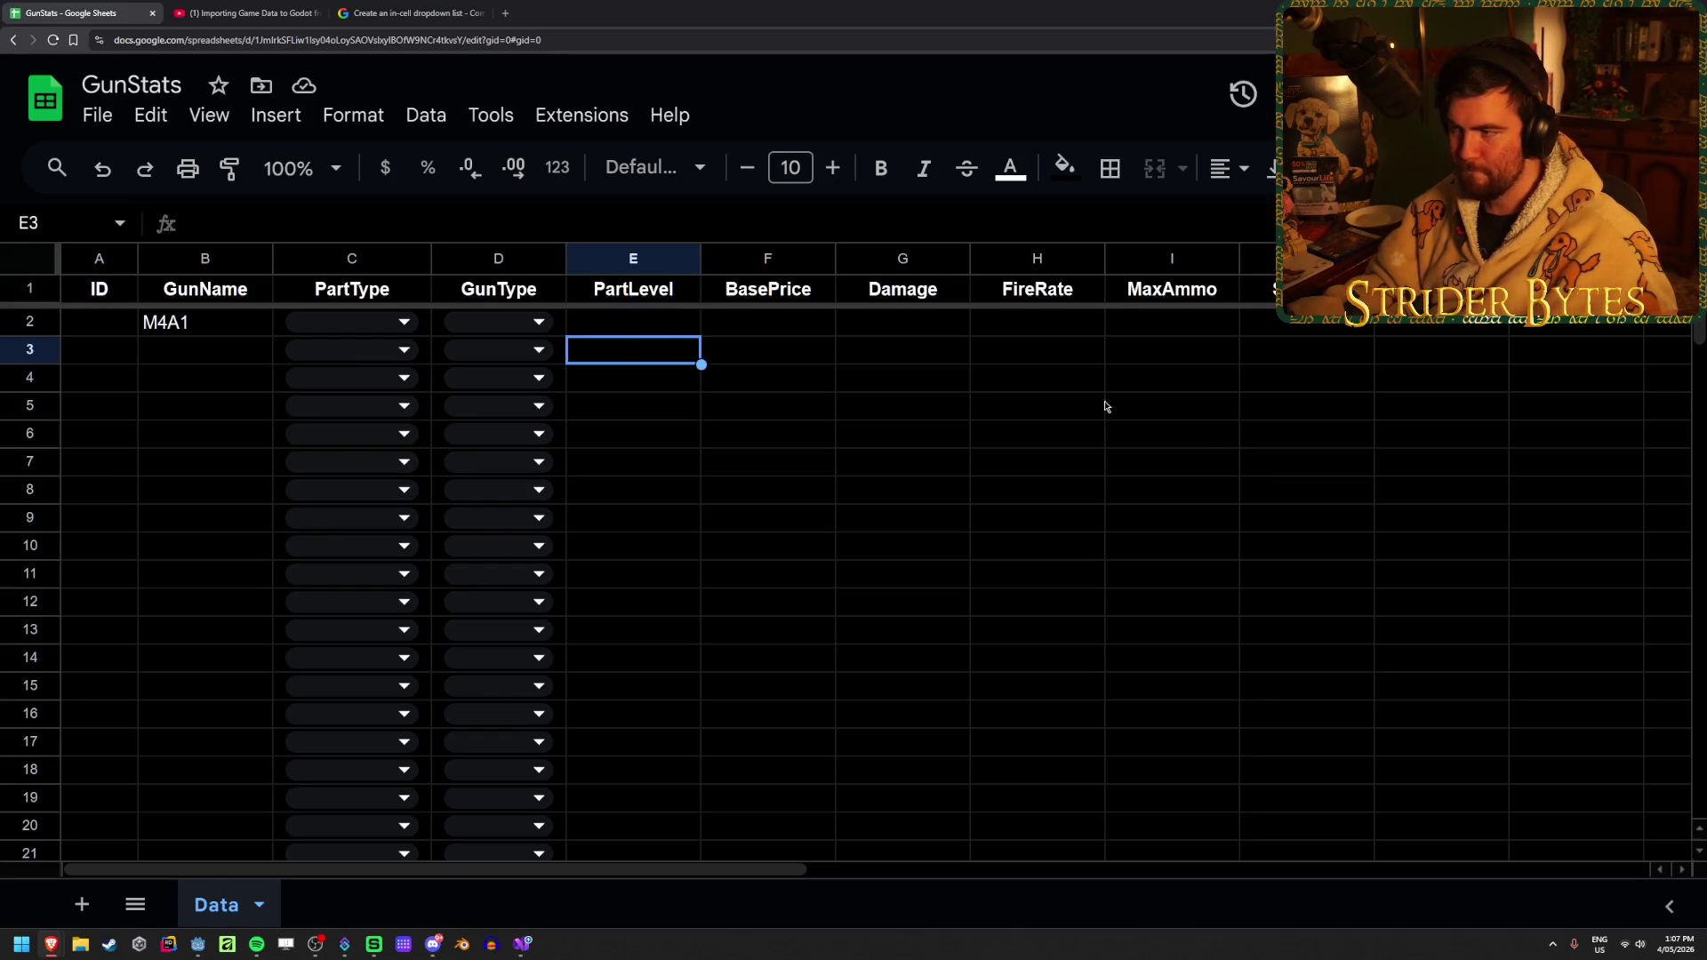
left_click(1147, 406)
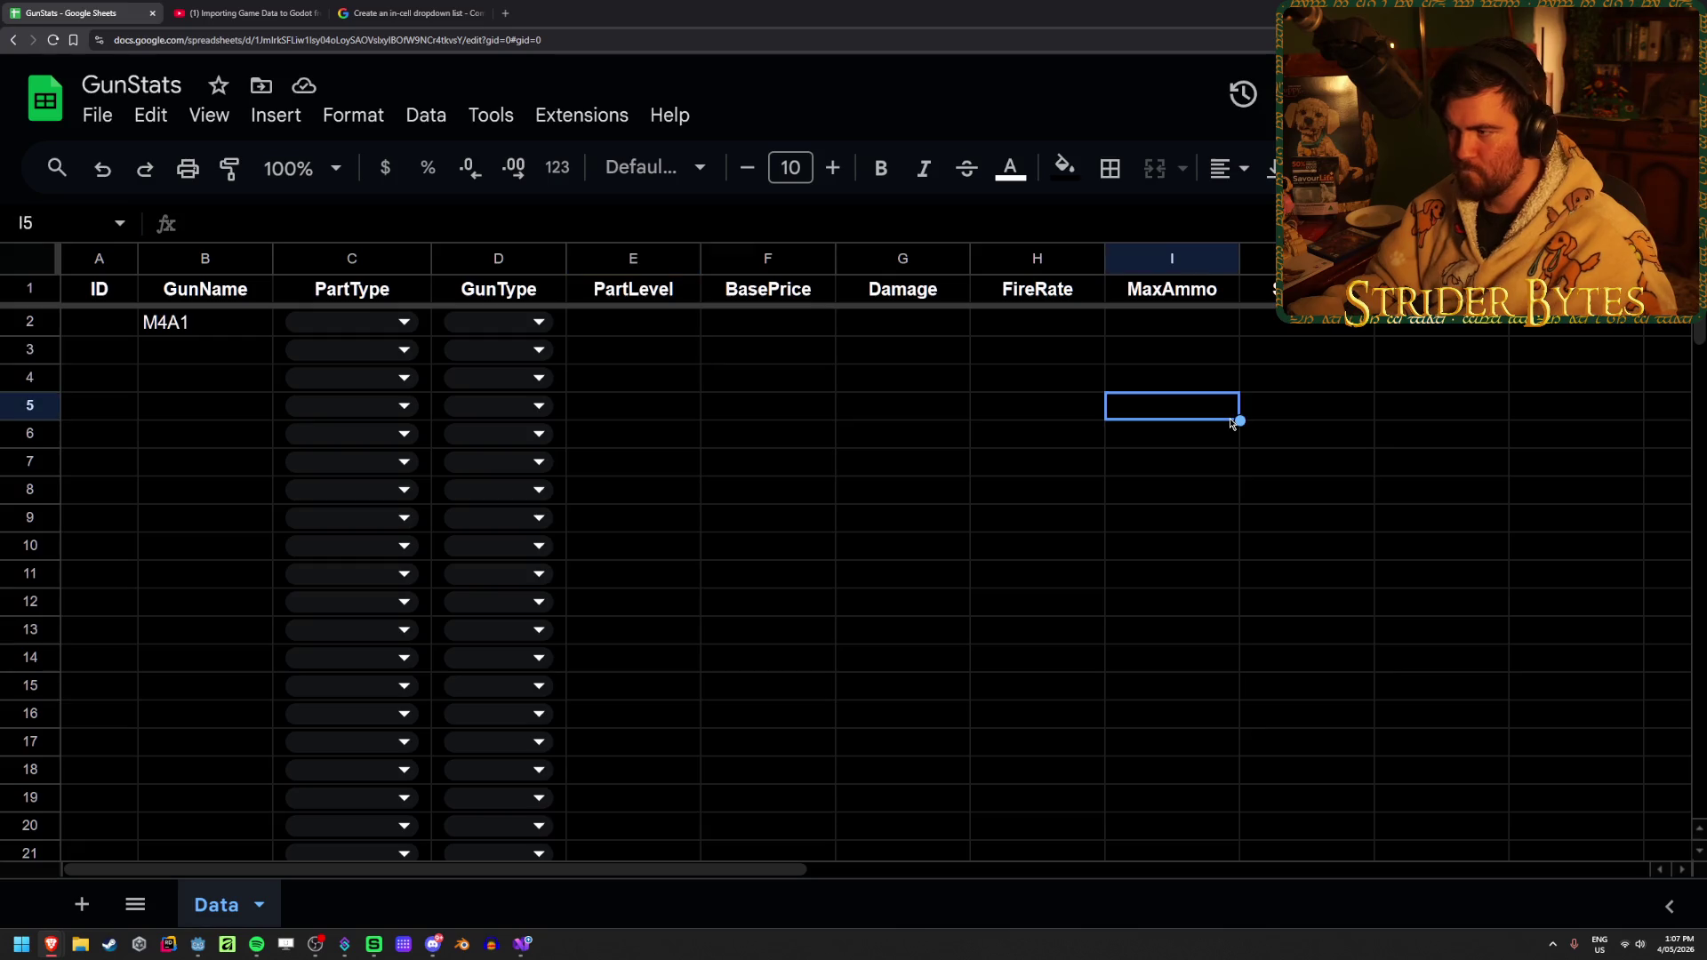
left_click(196, 946)
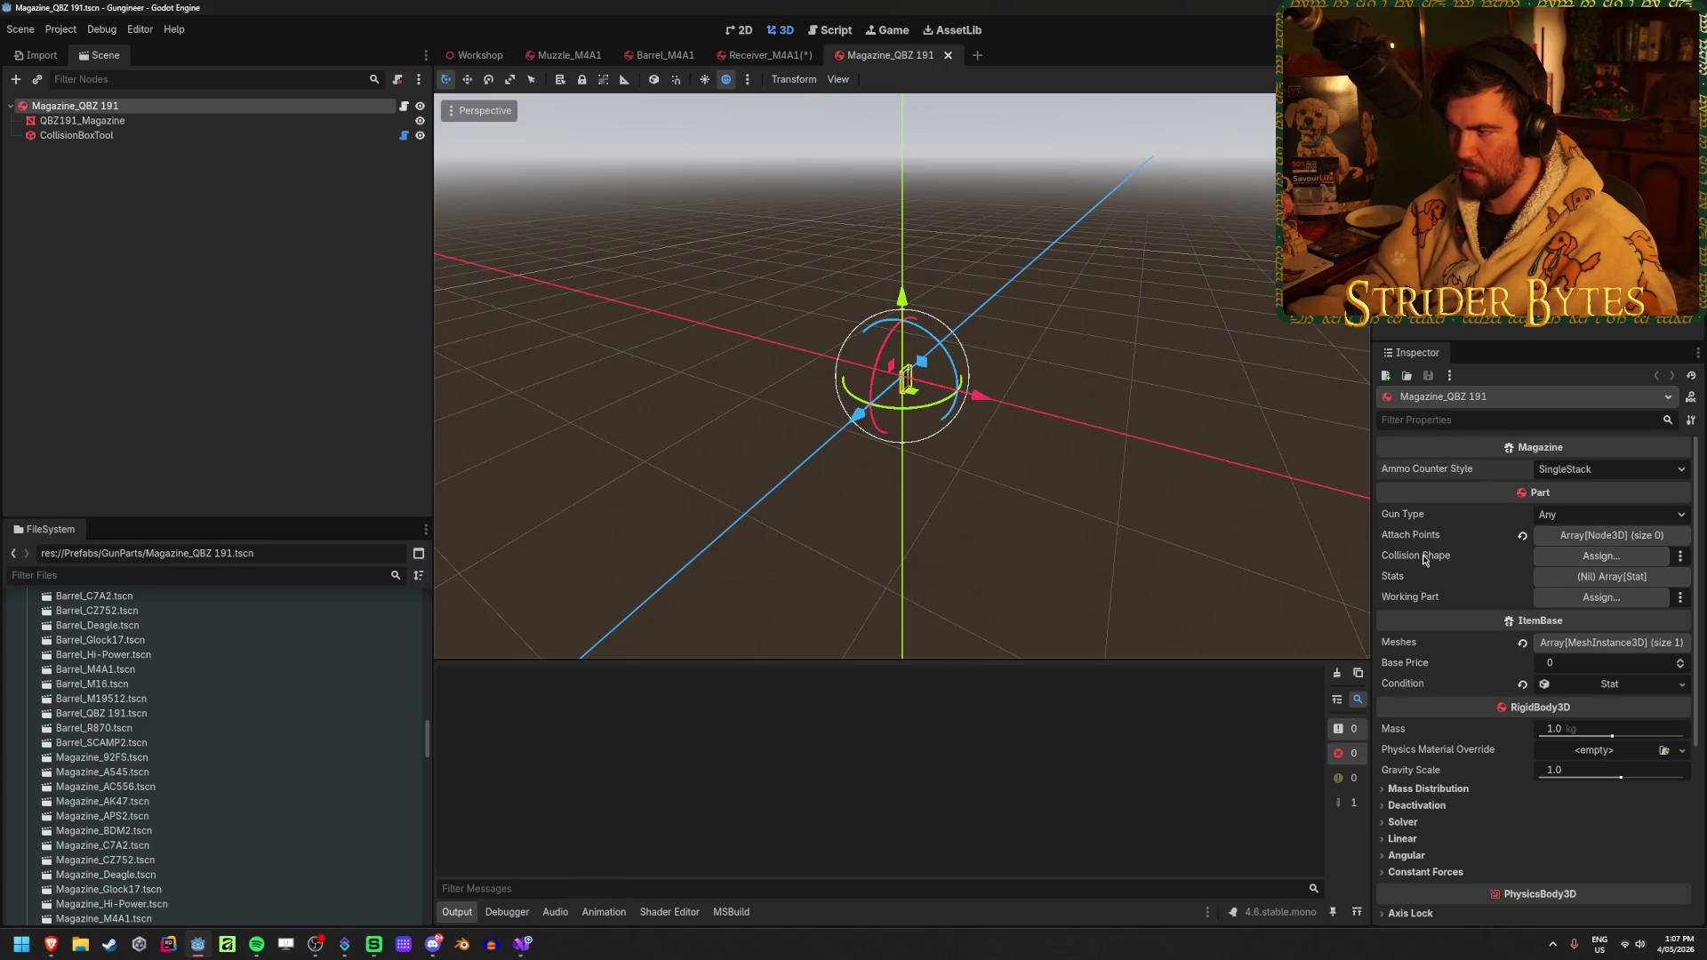
Check the magazine's Gun Type choices, leave it at Any, and bring up Stat.cs in Visual Studio
left_click(1622, 515)
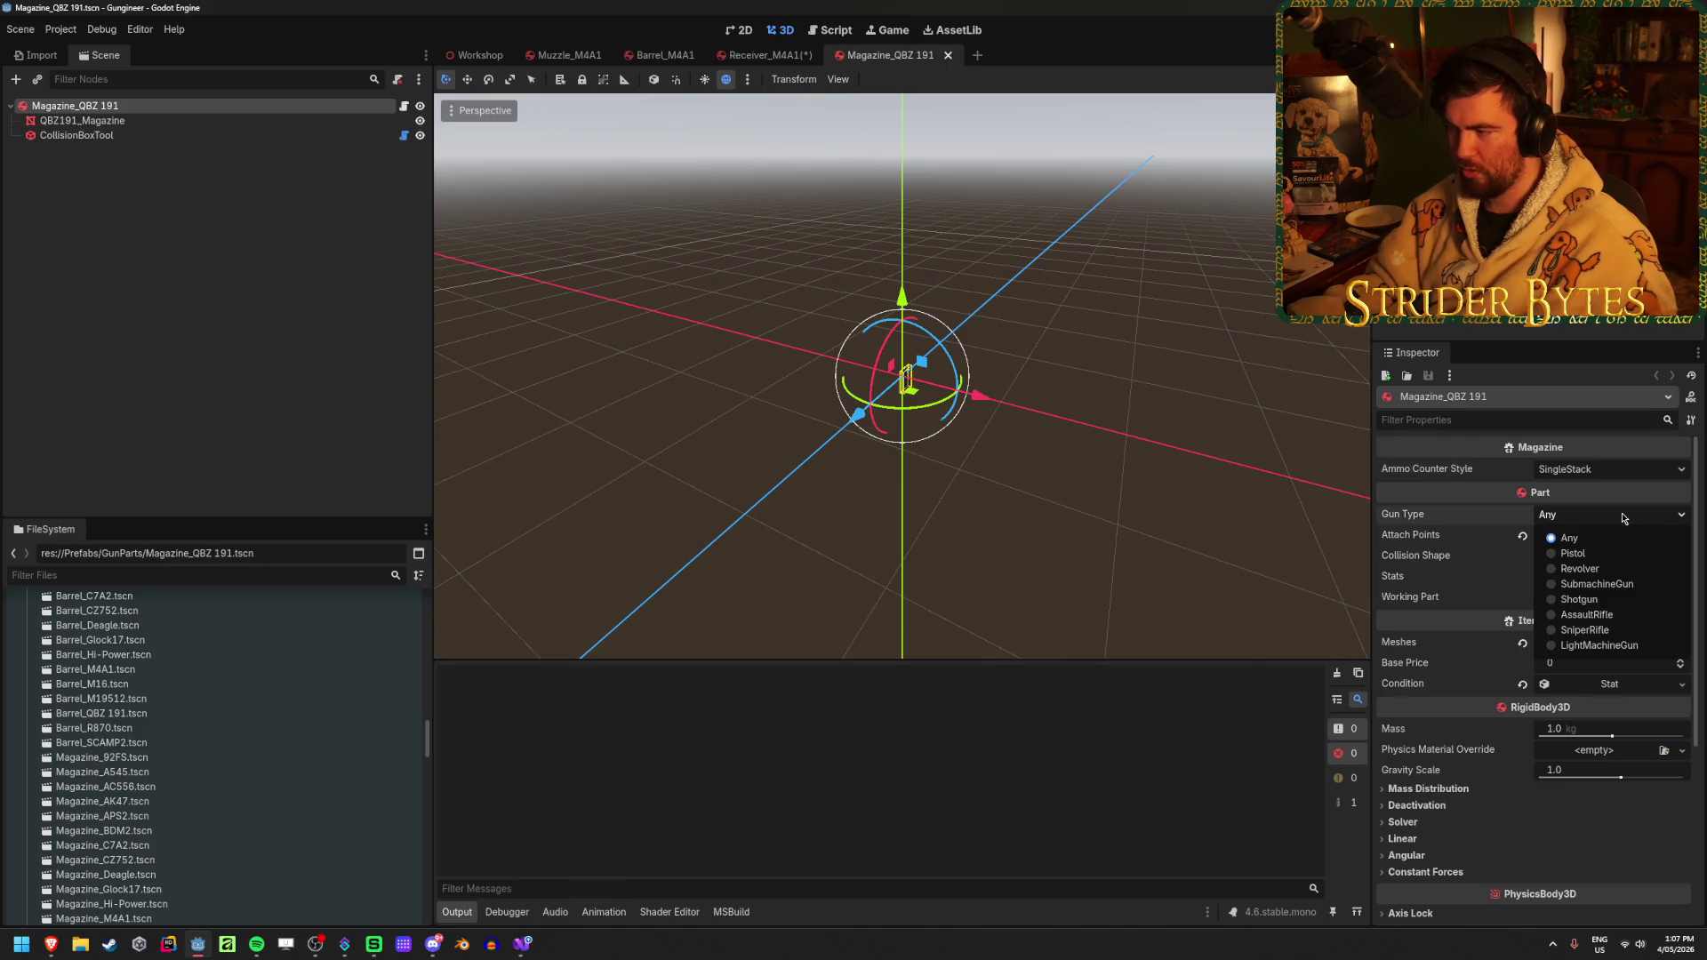
left_click(1546, 516)
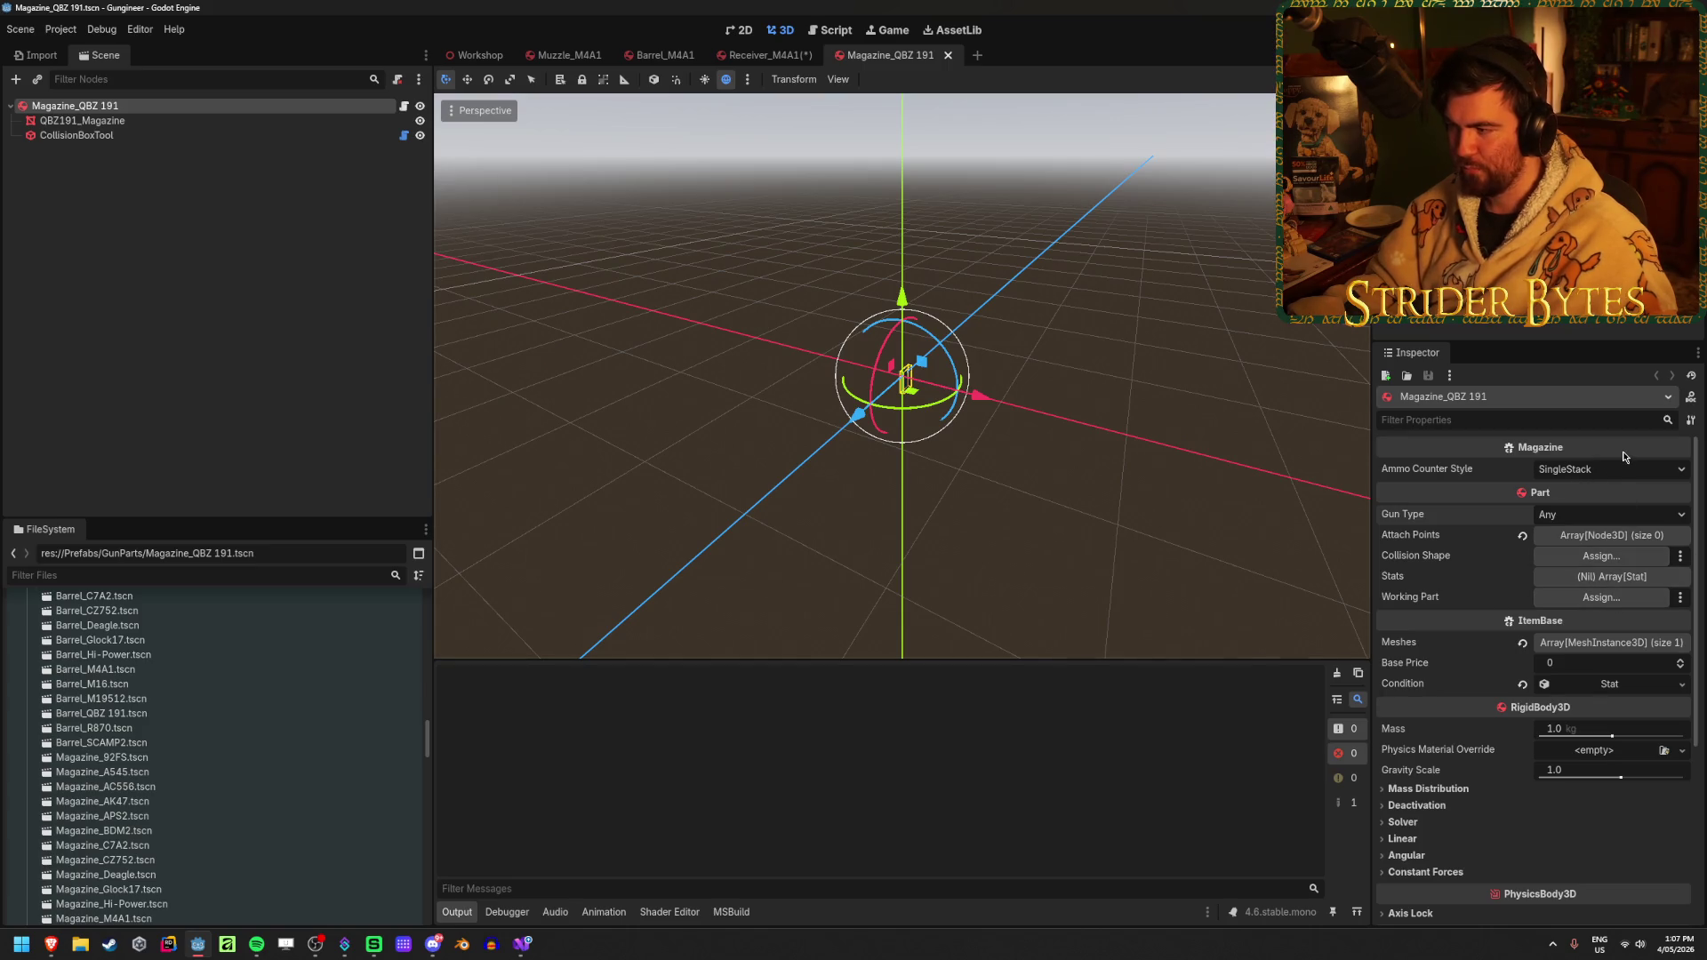
scroll(224, 833, "down", 10)
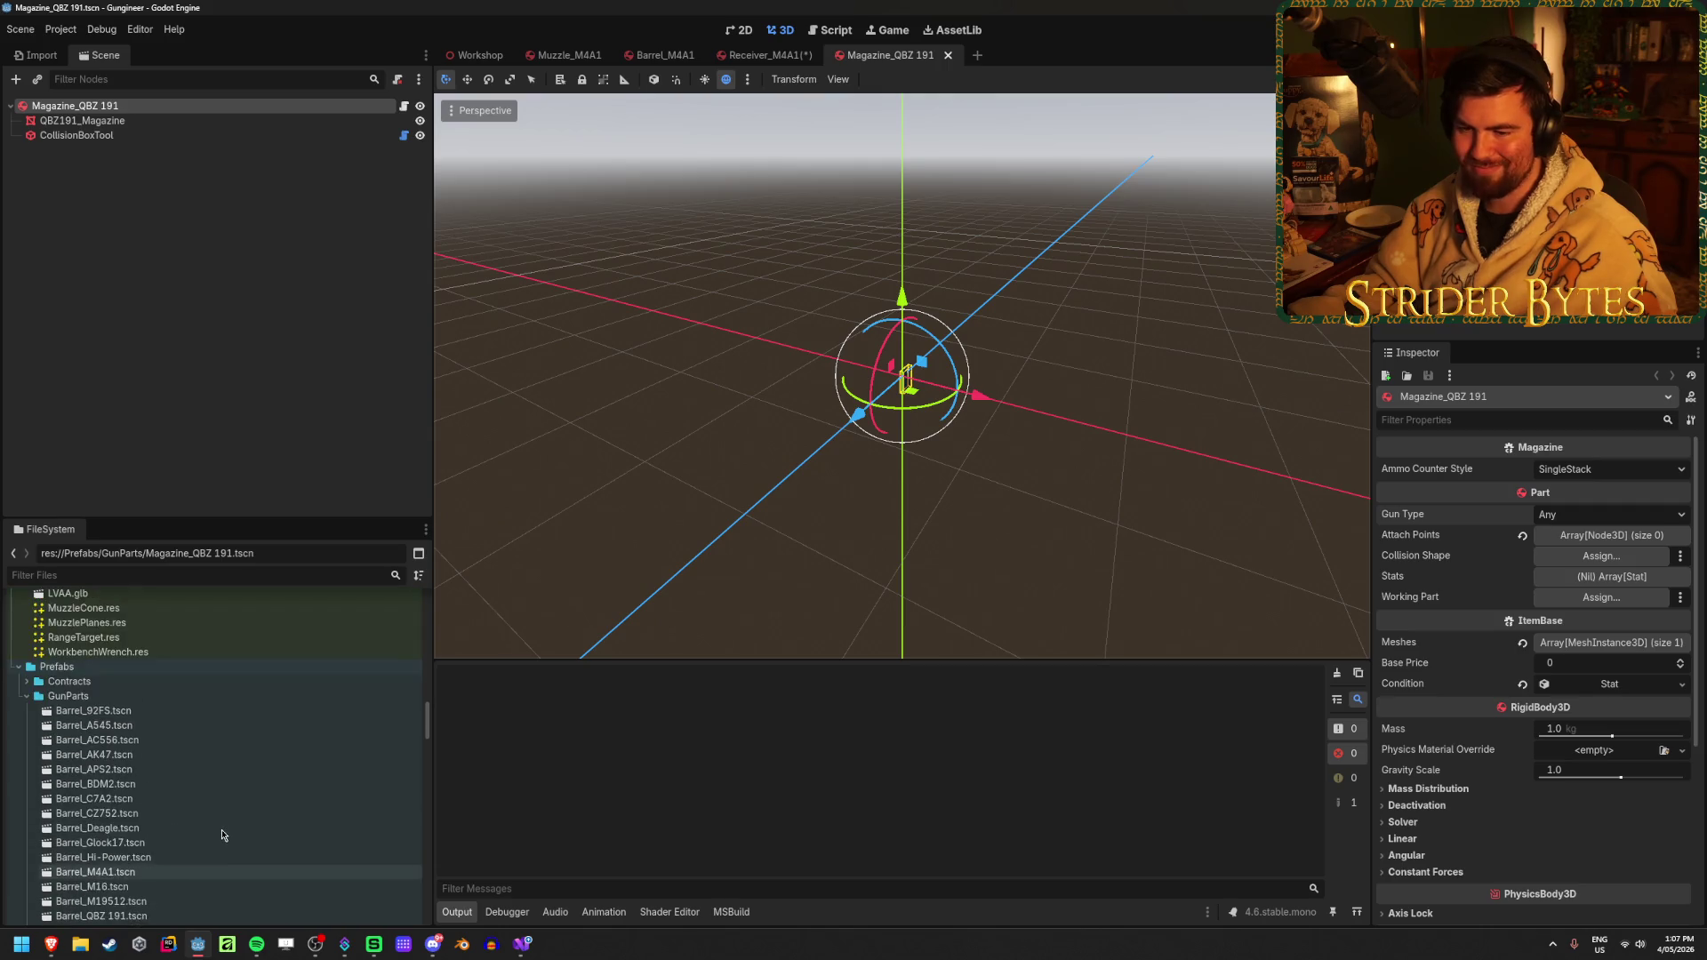
scroll(223, 833, "down", 3)
left_click(523, 944)
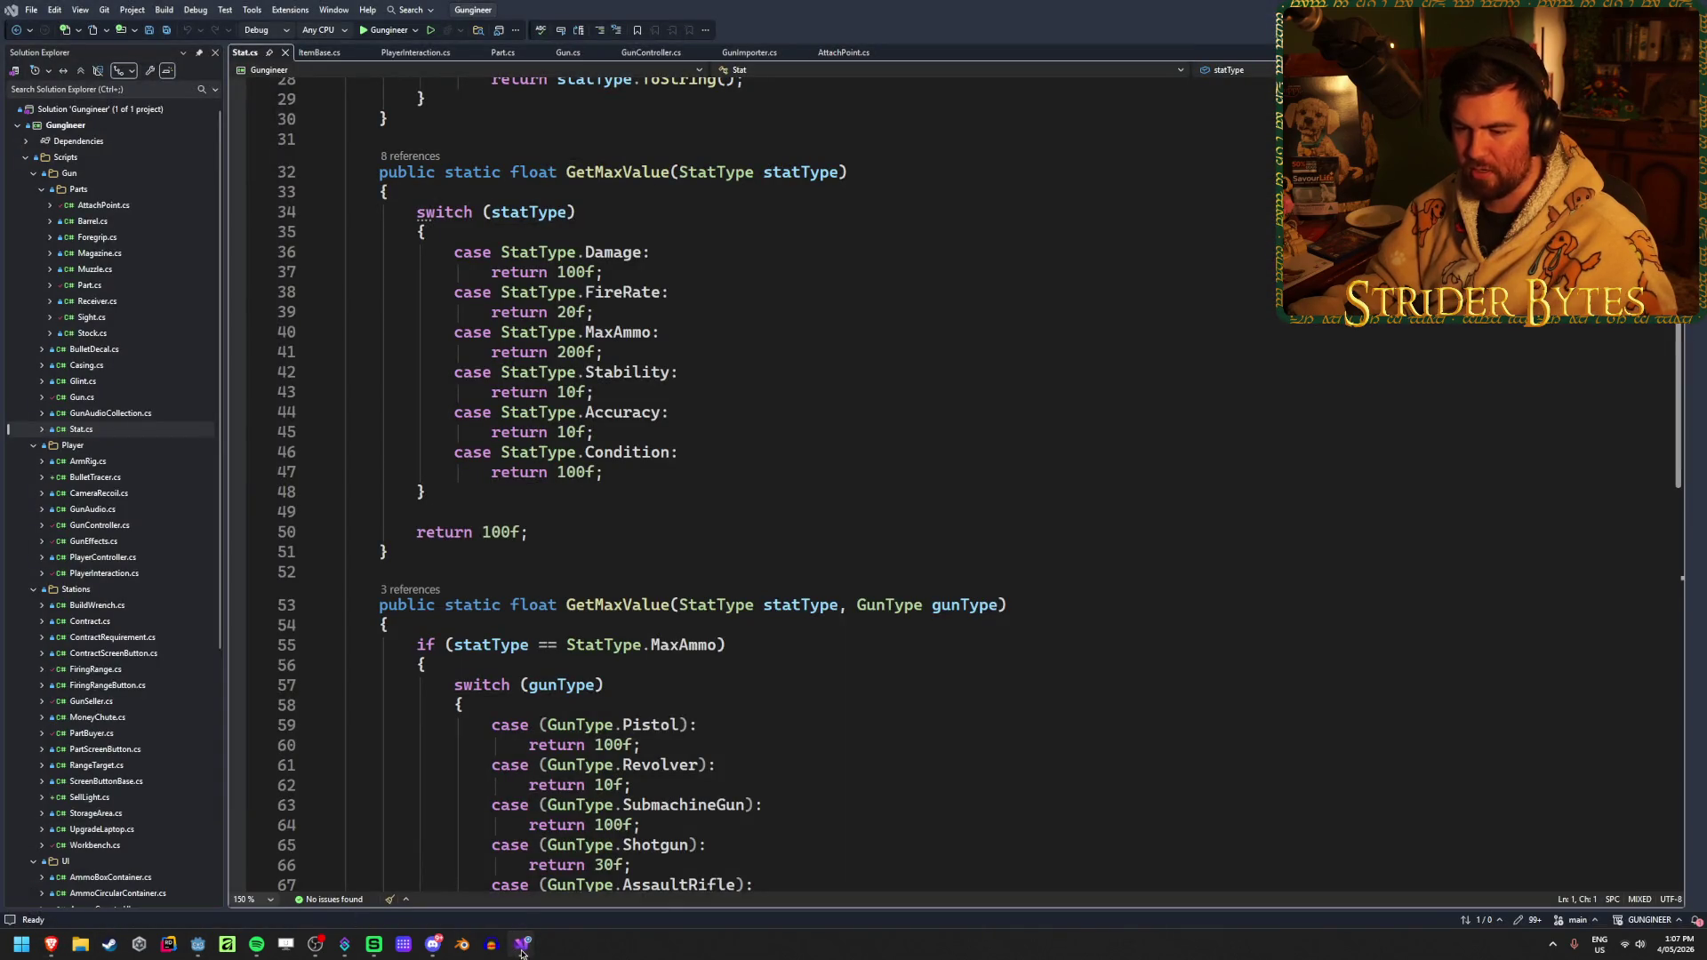
Select the Receiver_AC556 root node and check its Fire Type, leaving it at Auto
left_click(197, 944)
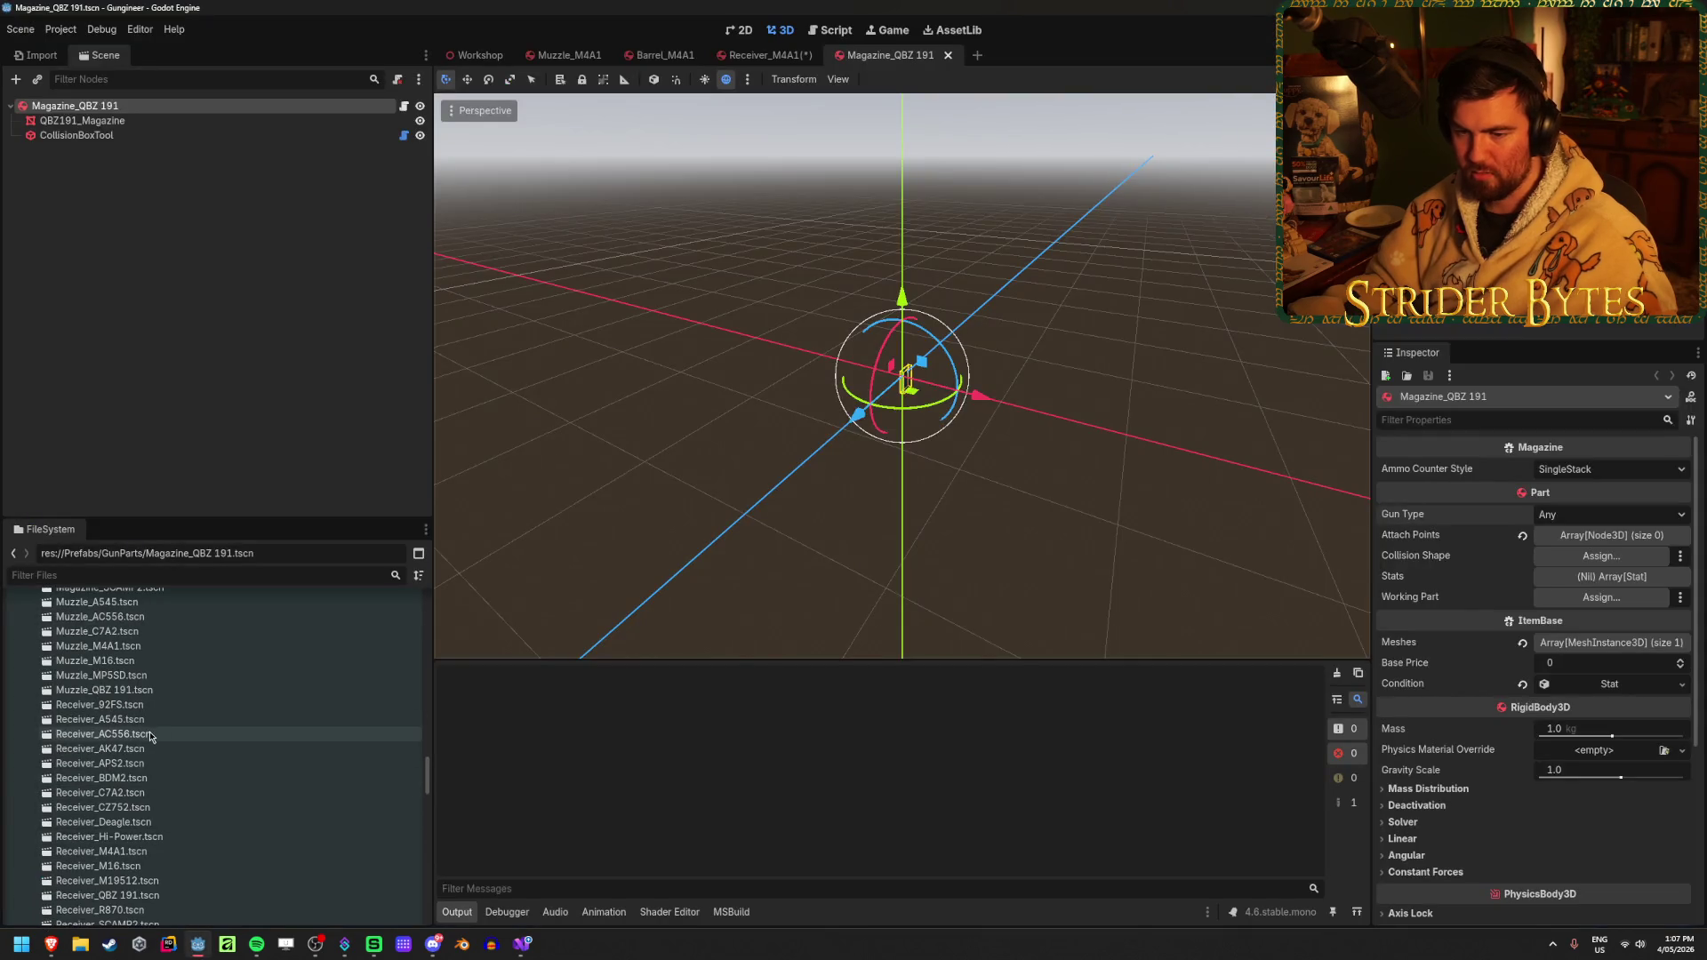
left_click(149, 734)
left_click(132, 109)
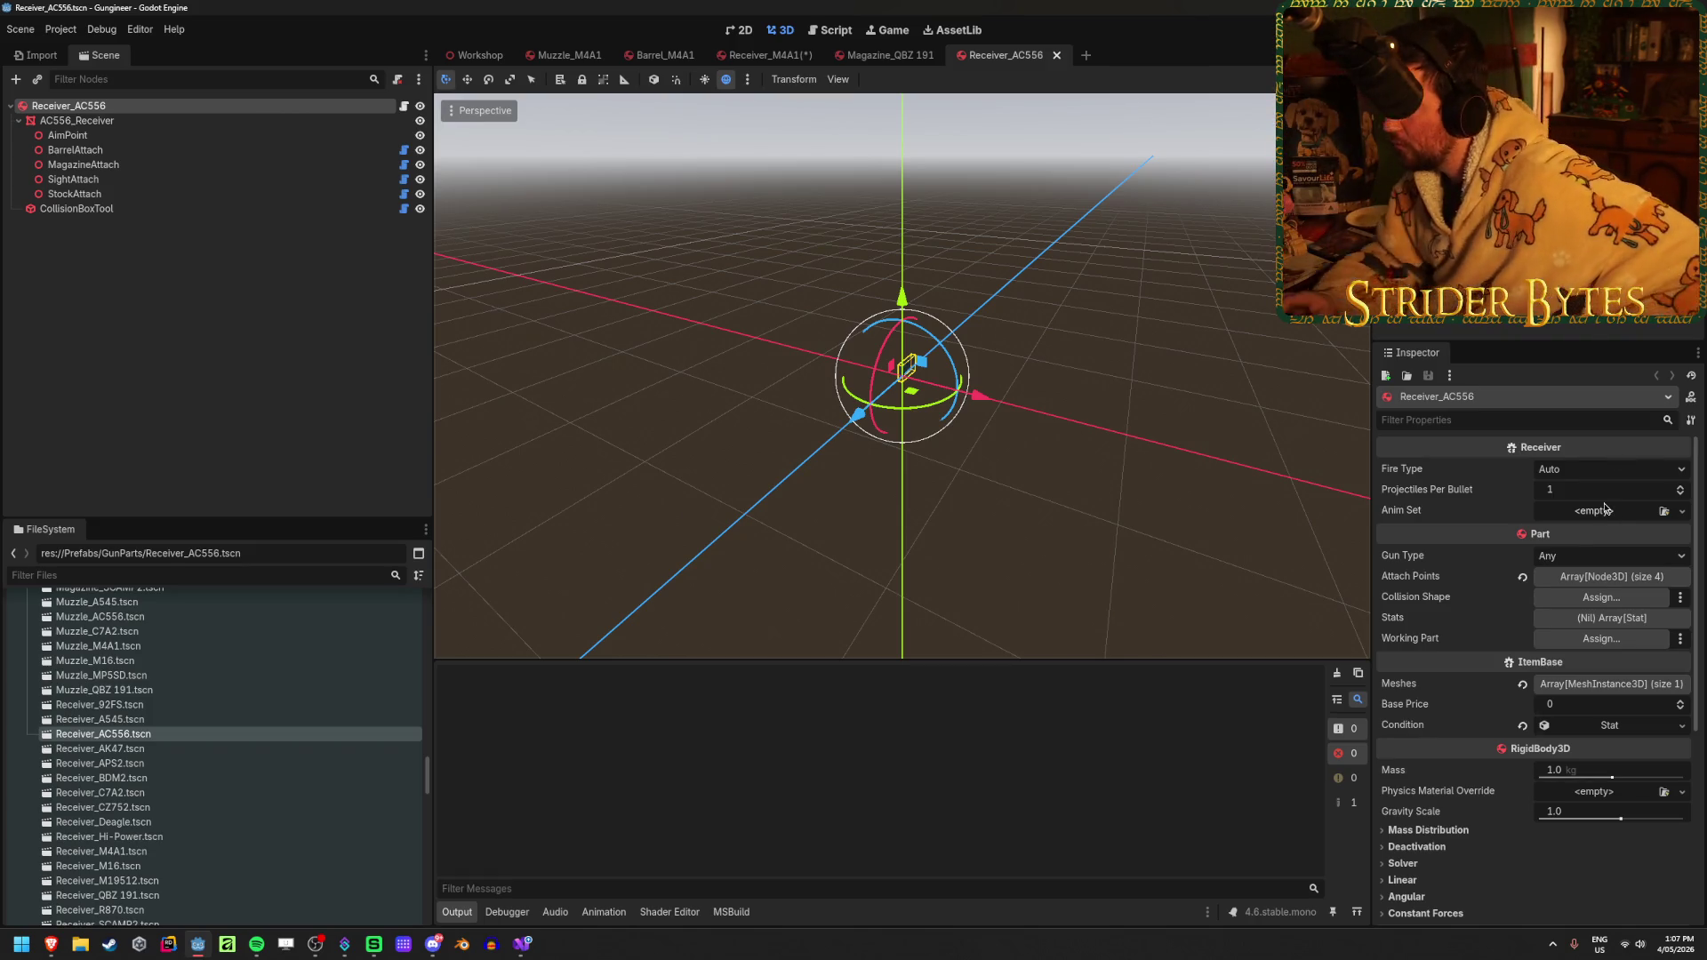
left_click(1608, 481)
left_click(1560, 492)
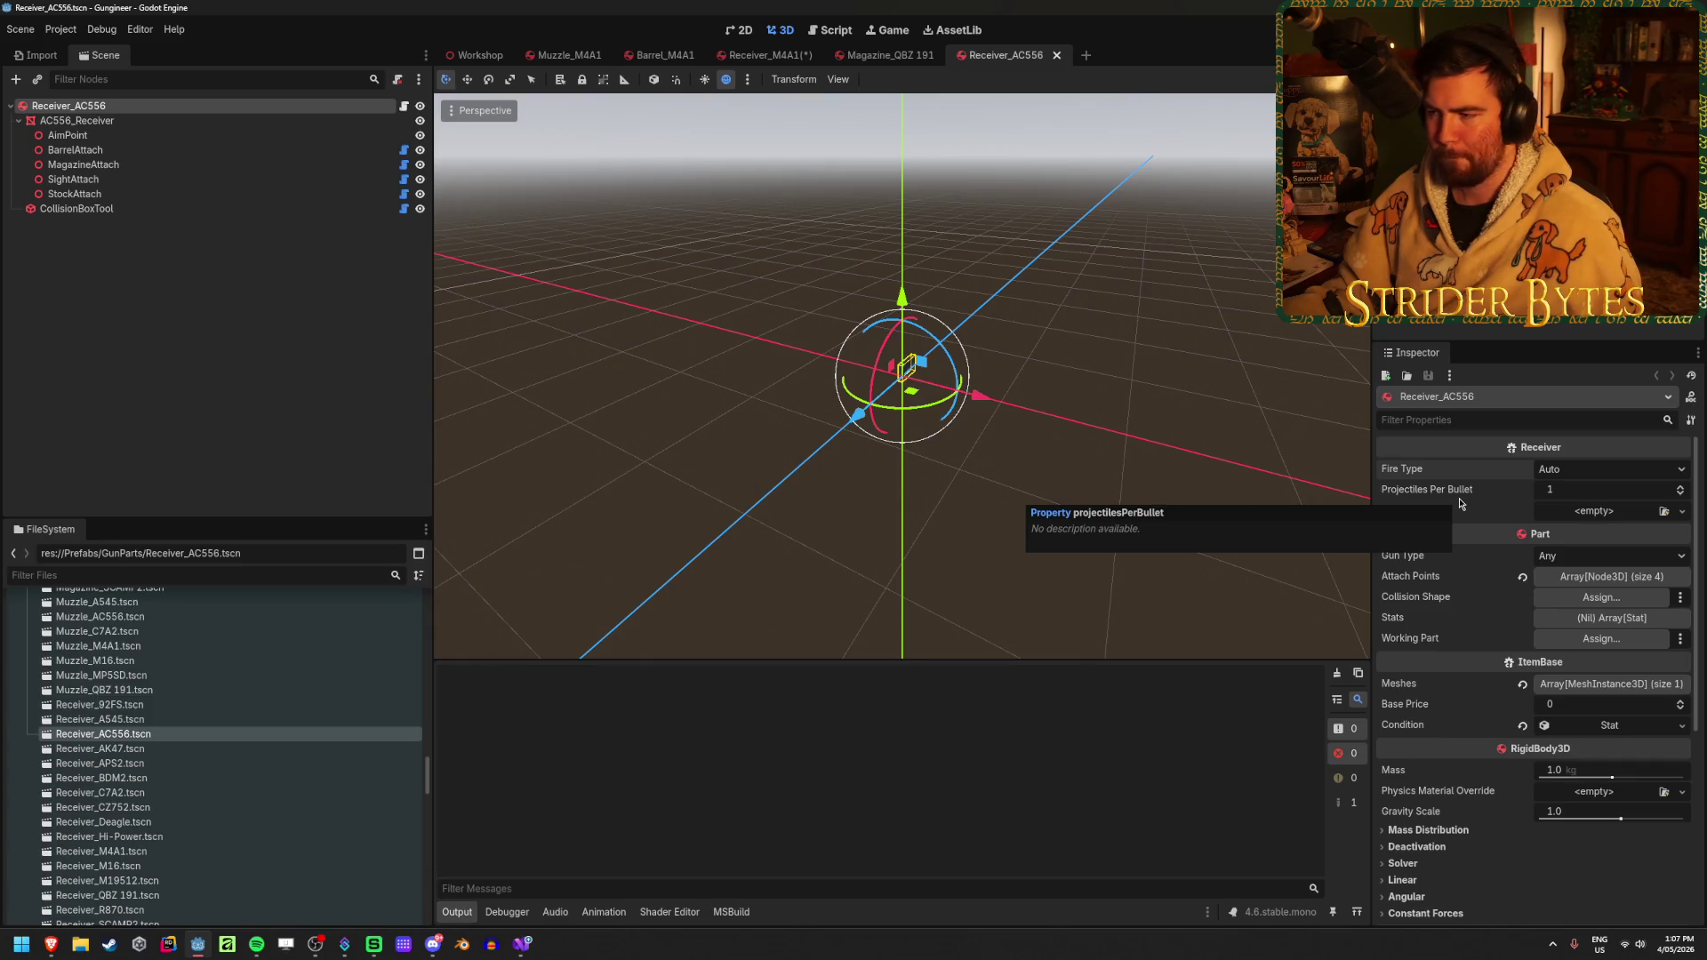
Glance at Stat.cs in Visual Studio, then open the Magazine_APS2 scene from the FileSystem dock
mouse_move(524, 949)
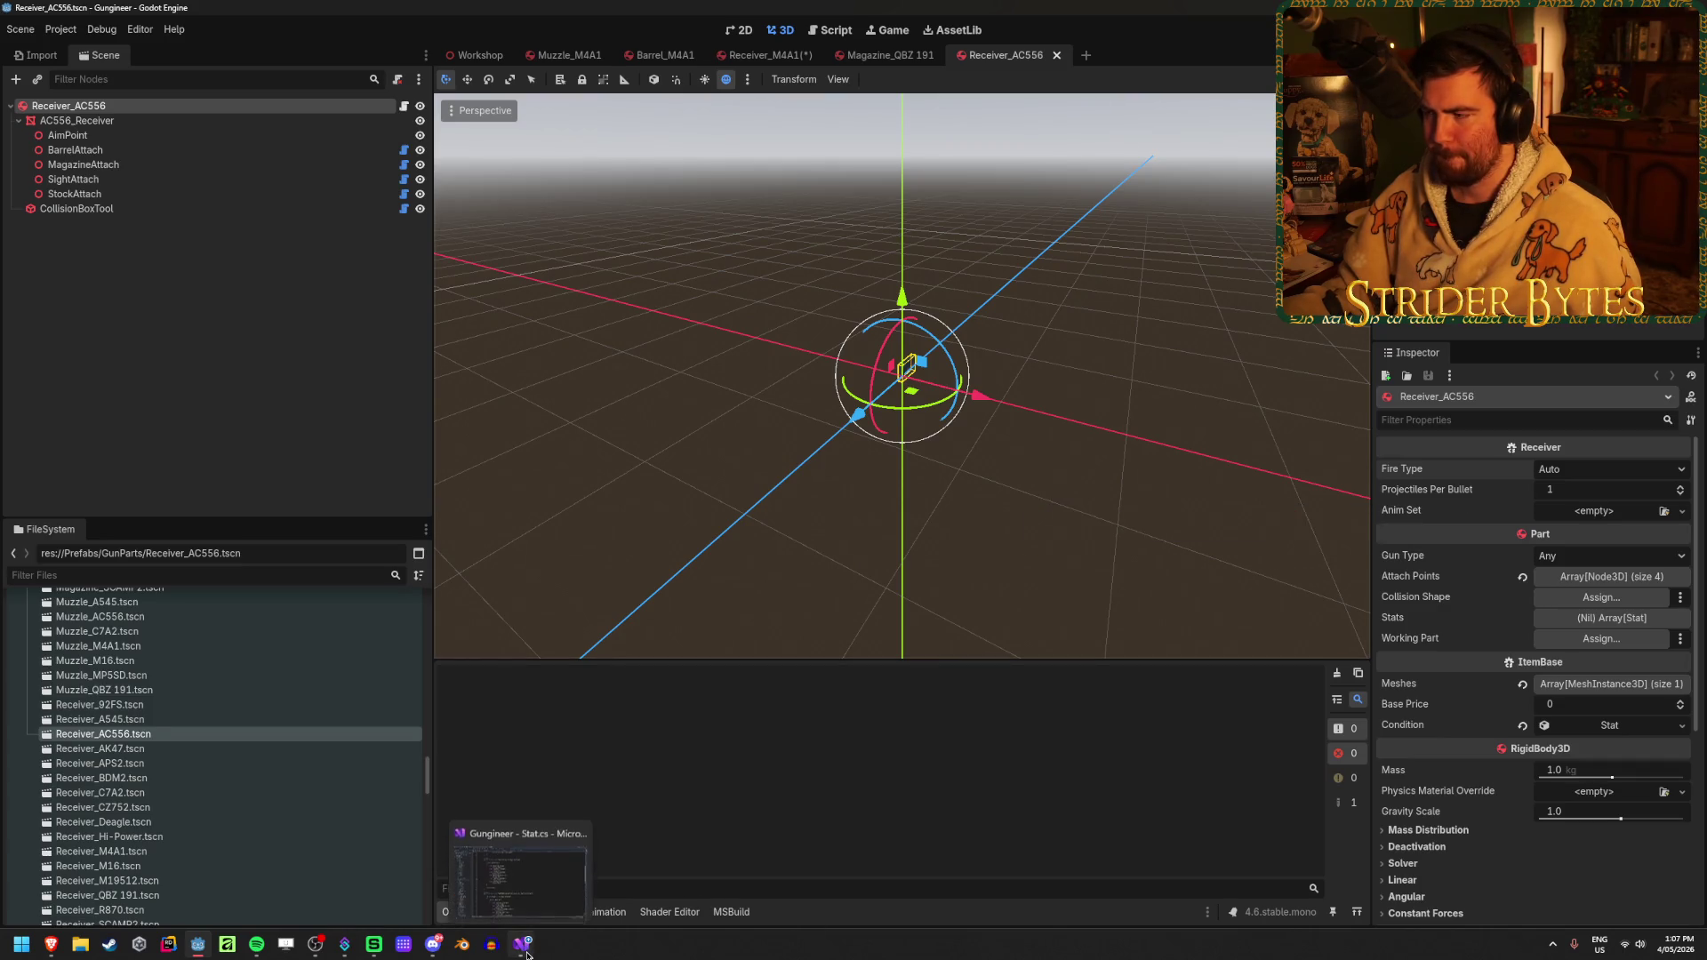
left_click(522, 841)
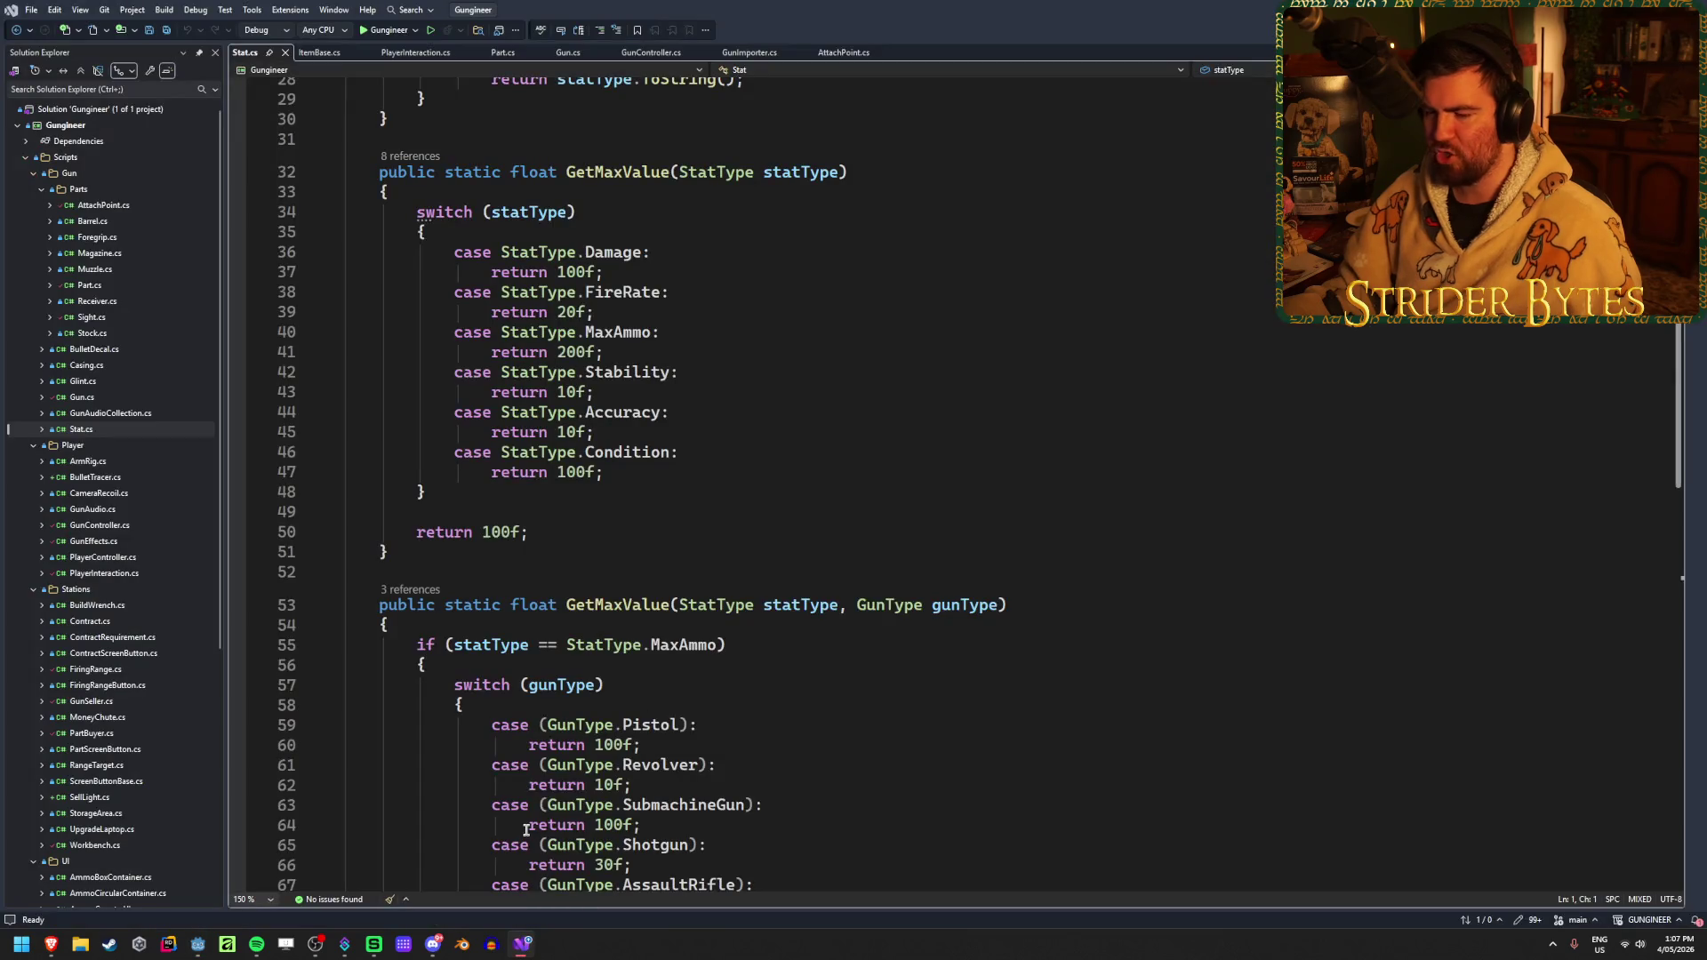
key("alt+Tab")
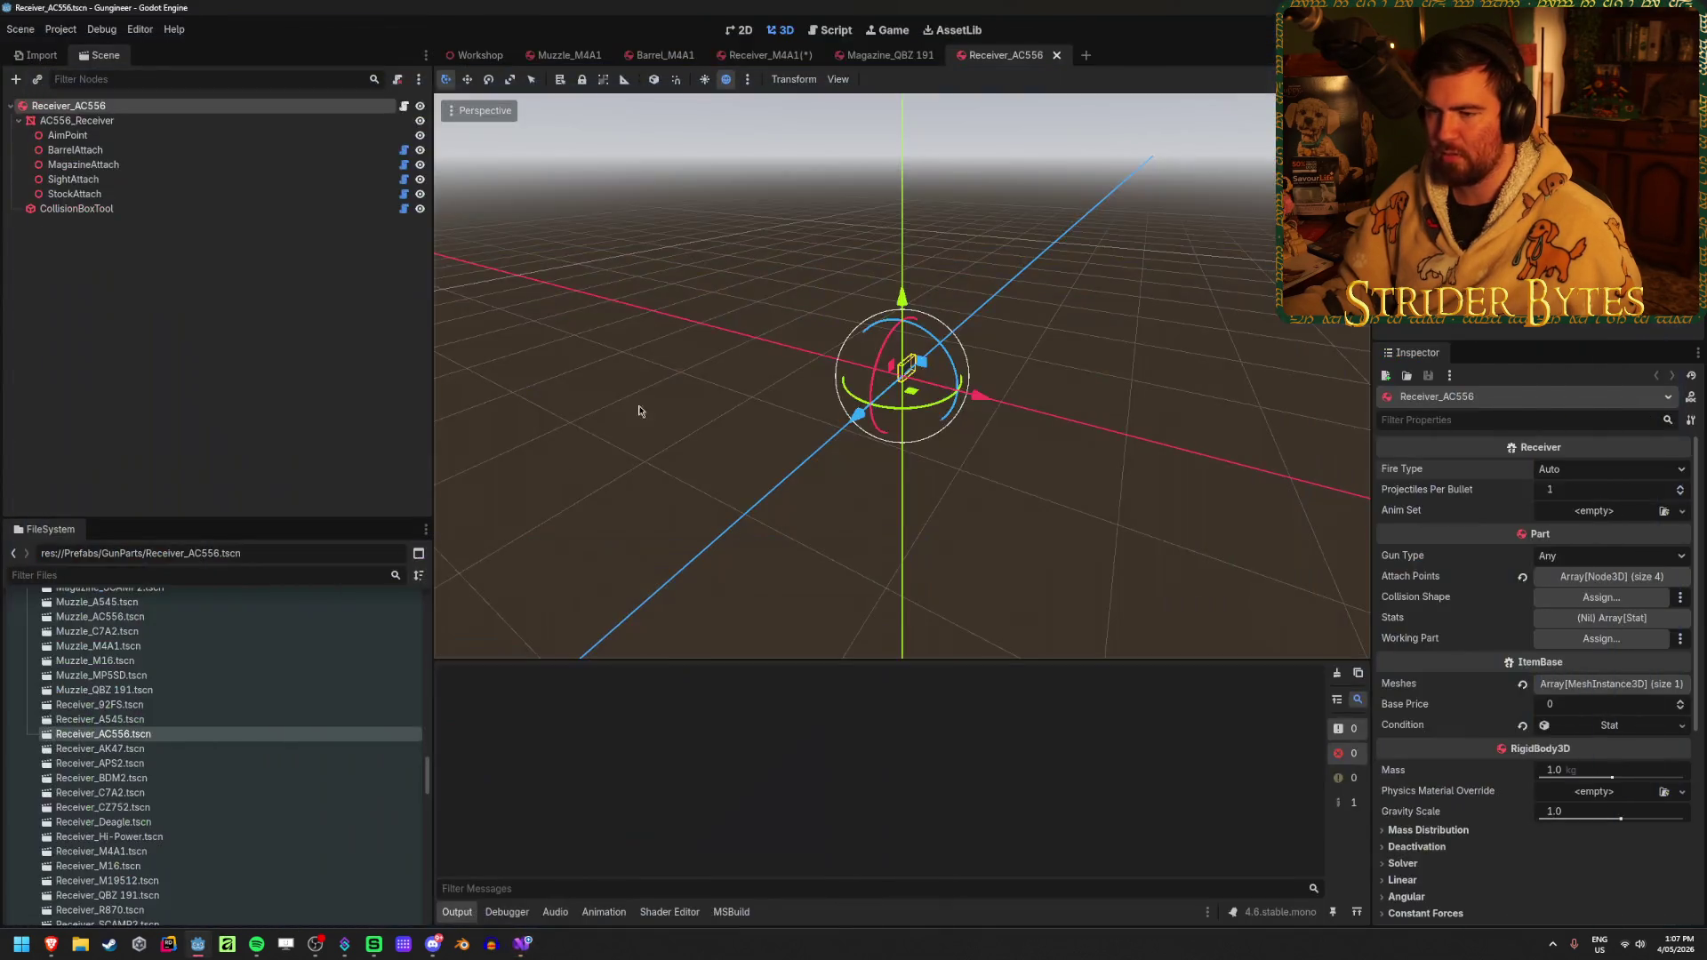
scroll(247, 800, "up", 5)
scroll(245, 815, "up", 5)
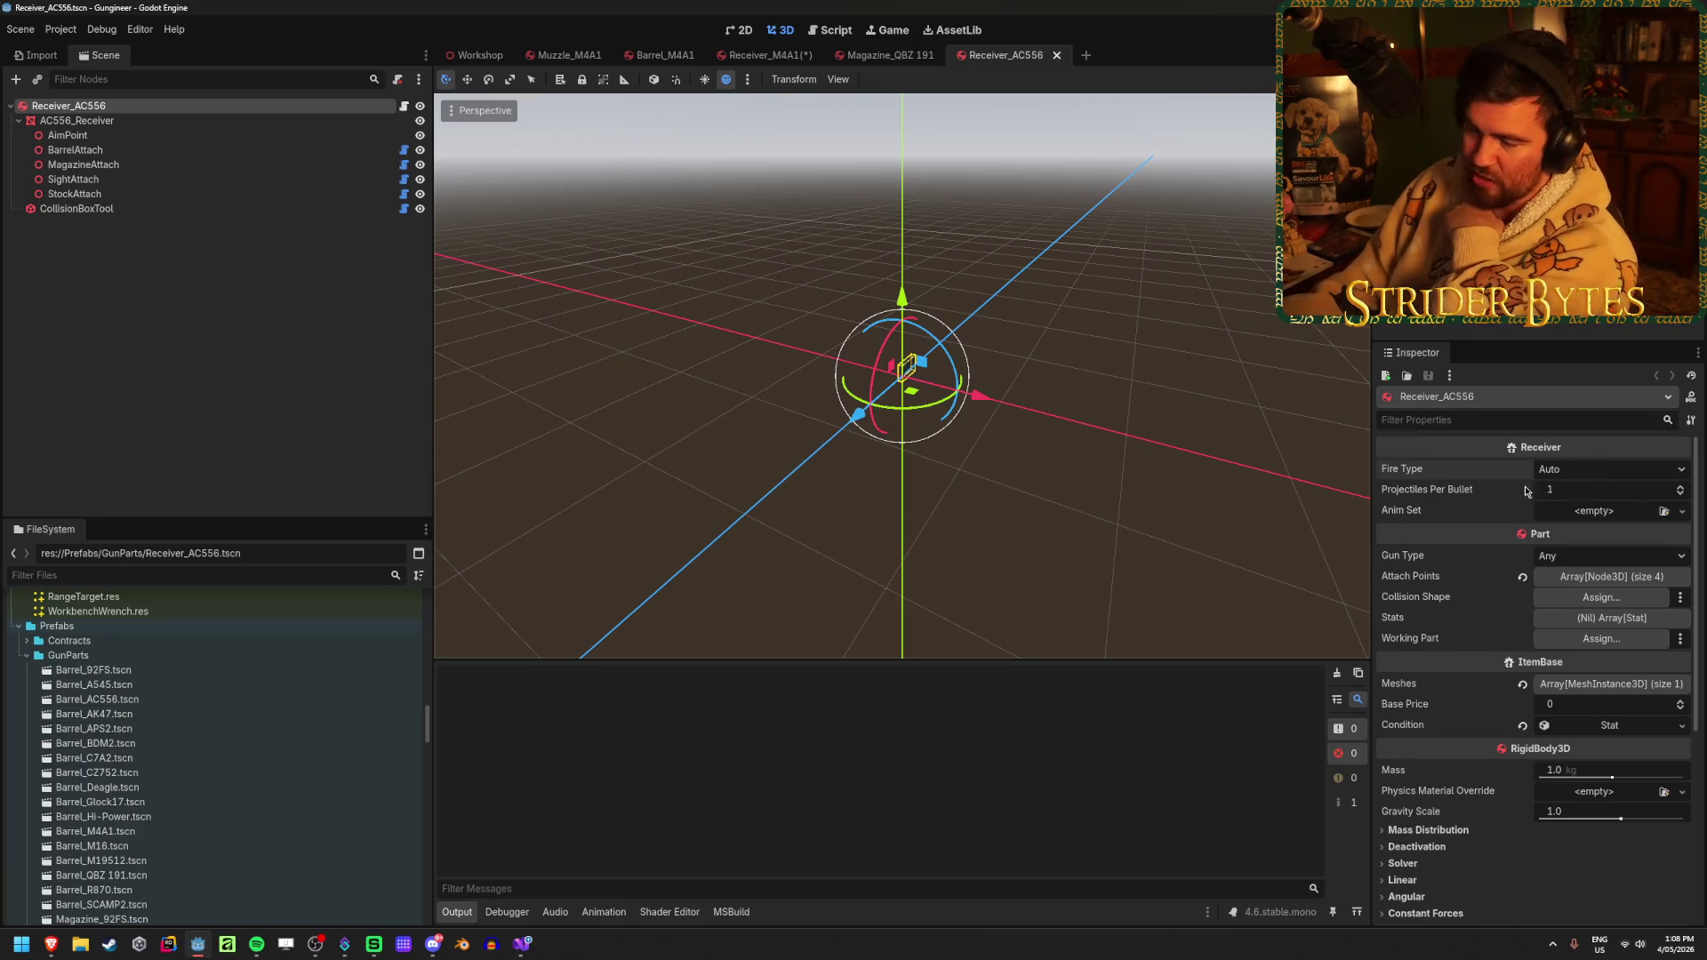
scroll(222, 756, "down", 5)
double_click(103, 817)
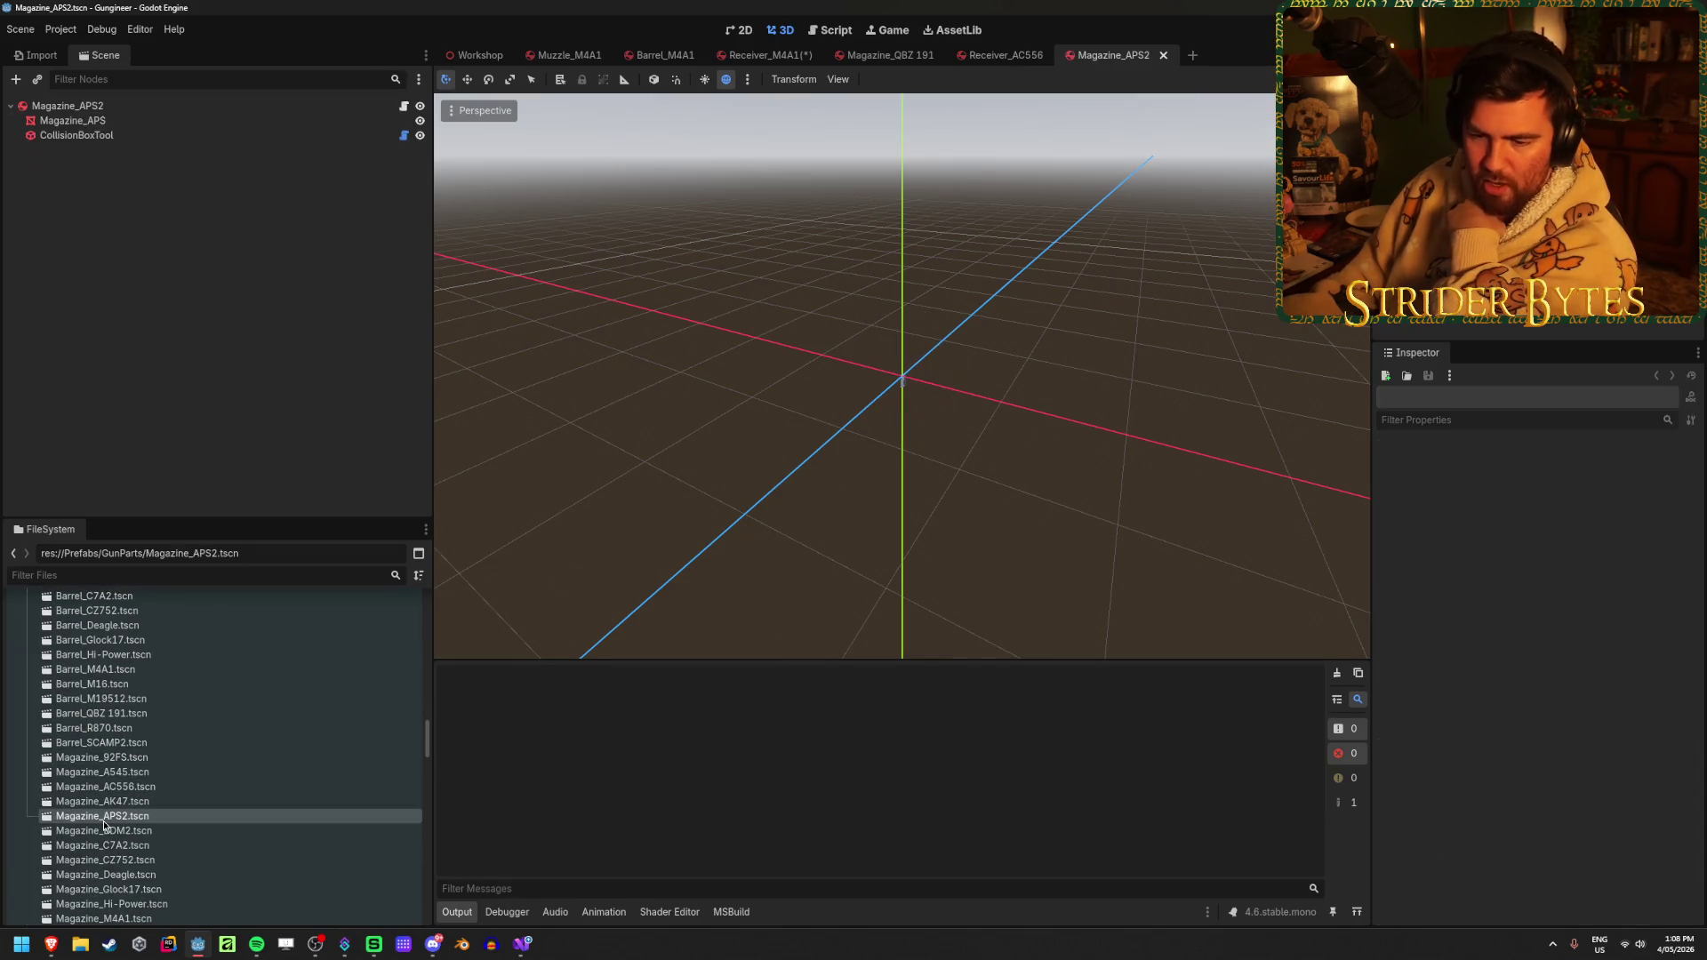
Open Magazine_C7A2 and review its root's Ammo Counter Style options, which stay at SingleStack
double_click(103, 846)
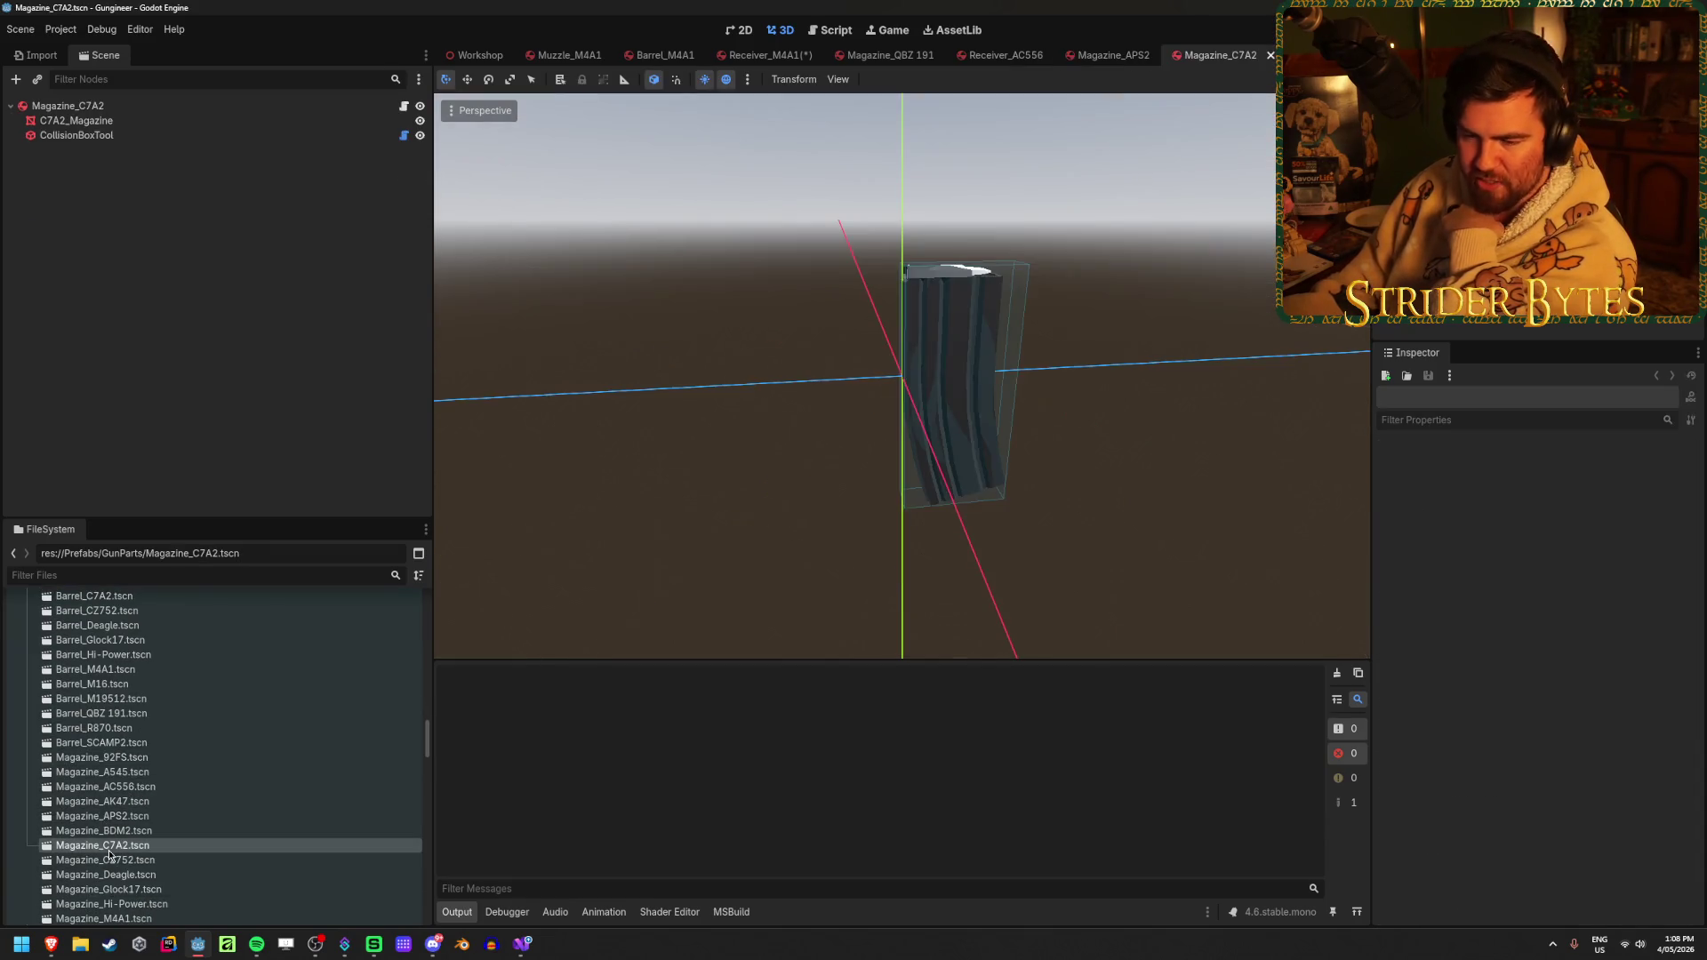
left_click(97, 105)
left_click(1576, 469)
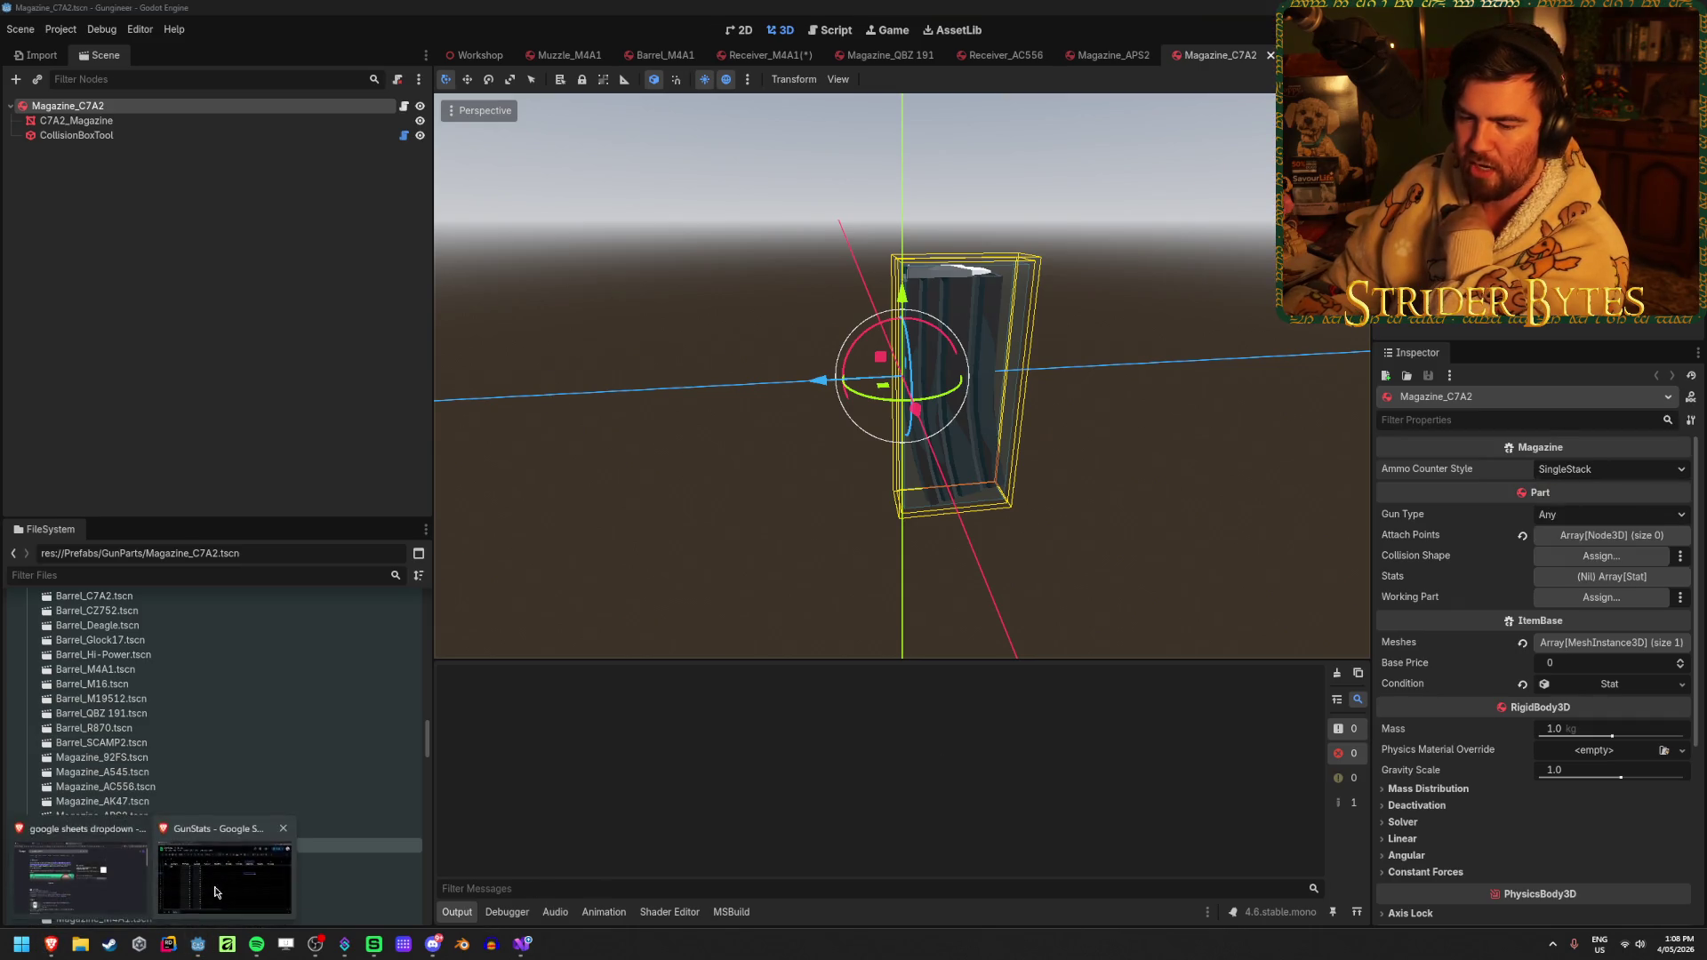
left_click(51, 944)
Add the AmmoCounterStyle header in L1 and enter SingleStack for M4A1 in L2
key("ctrl+Up")
key("Right")
key("Right")
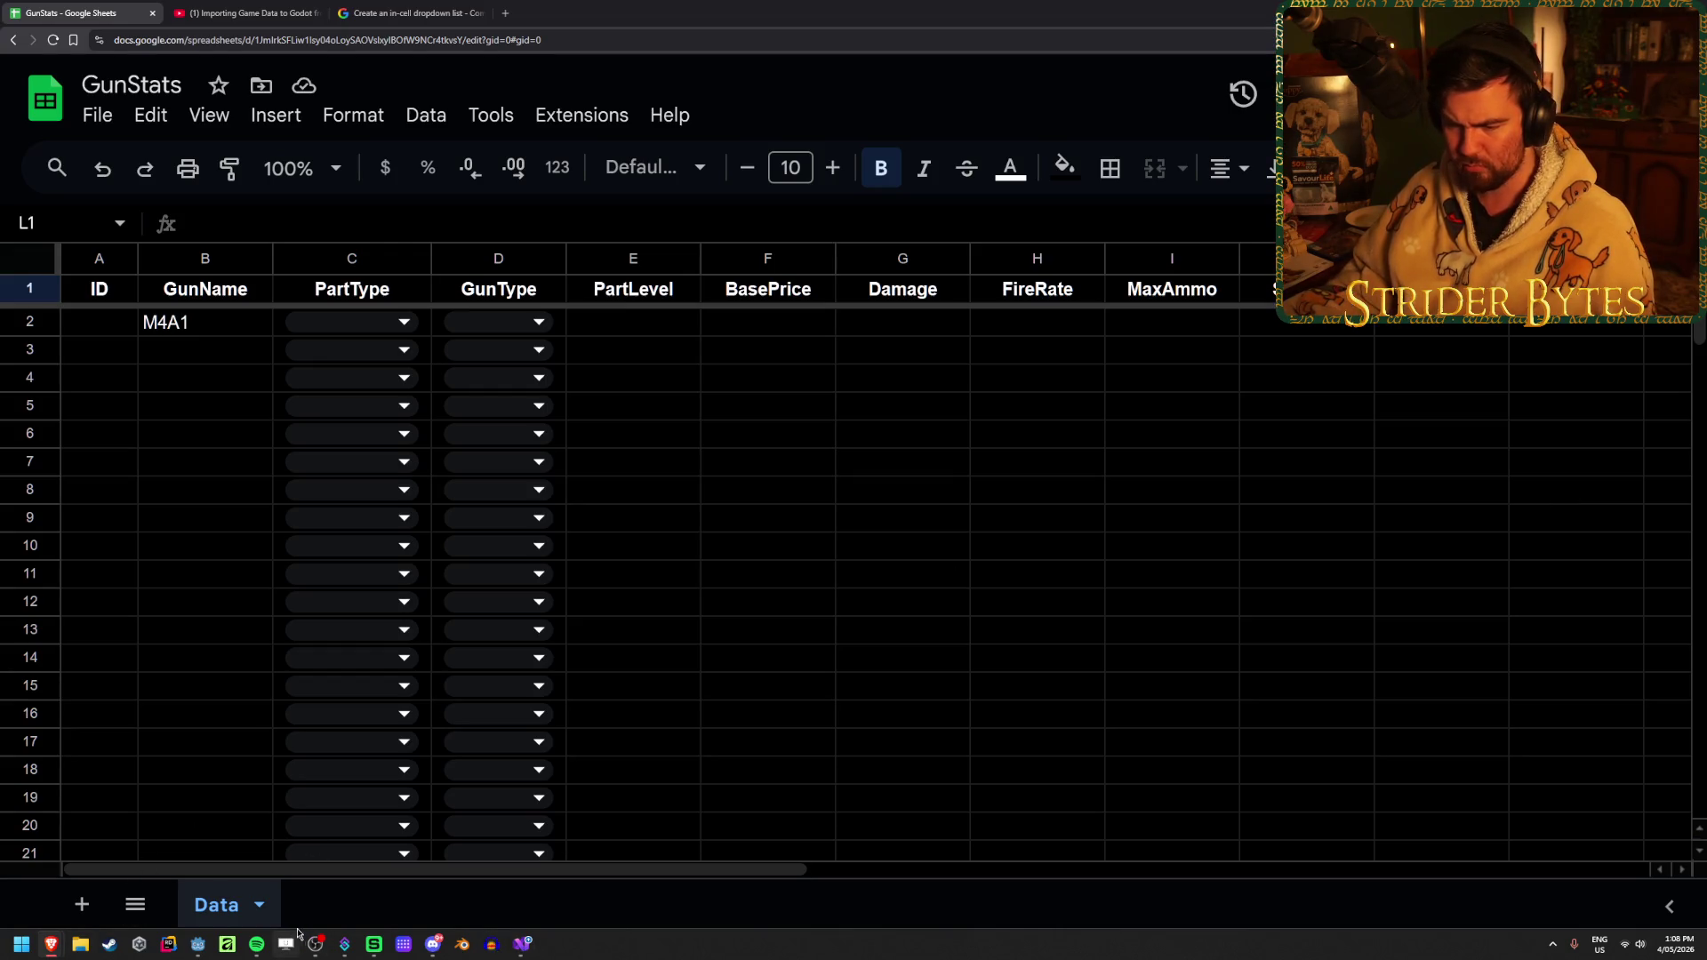
mouse_move(198, 944)
left_click(224, 886)
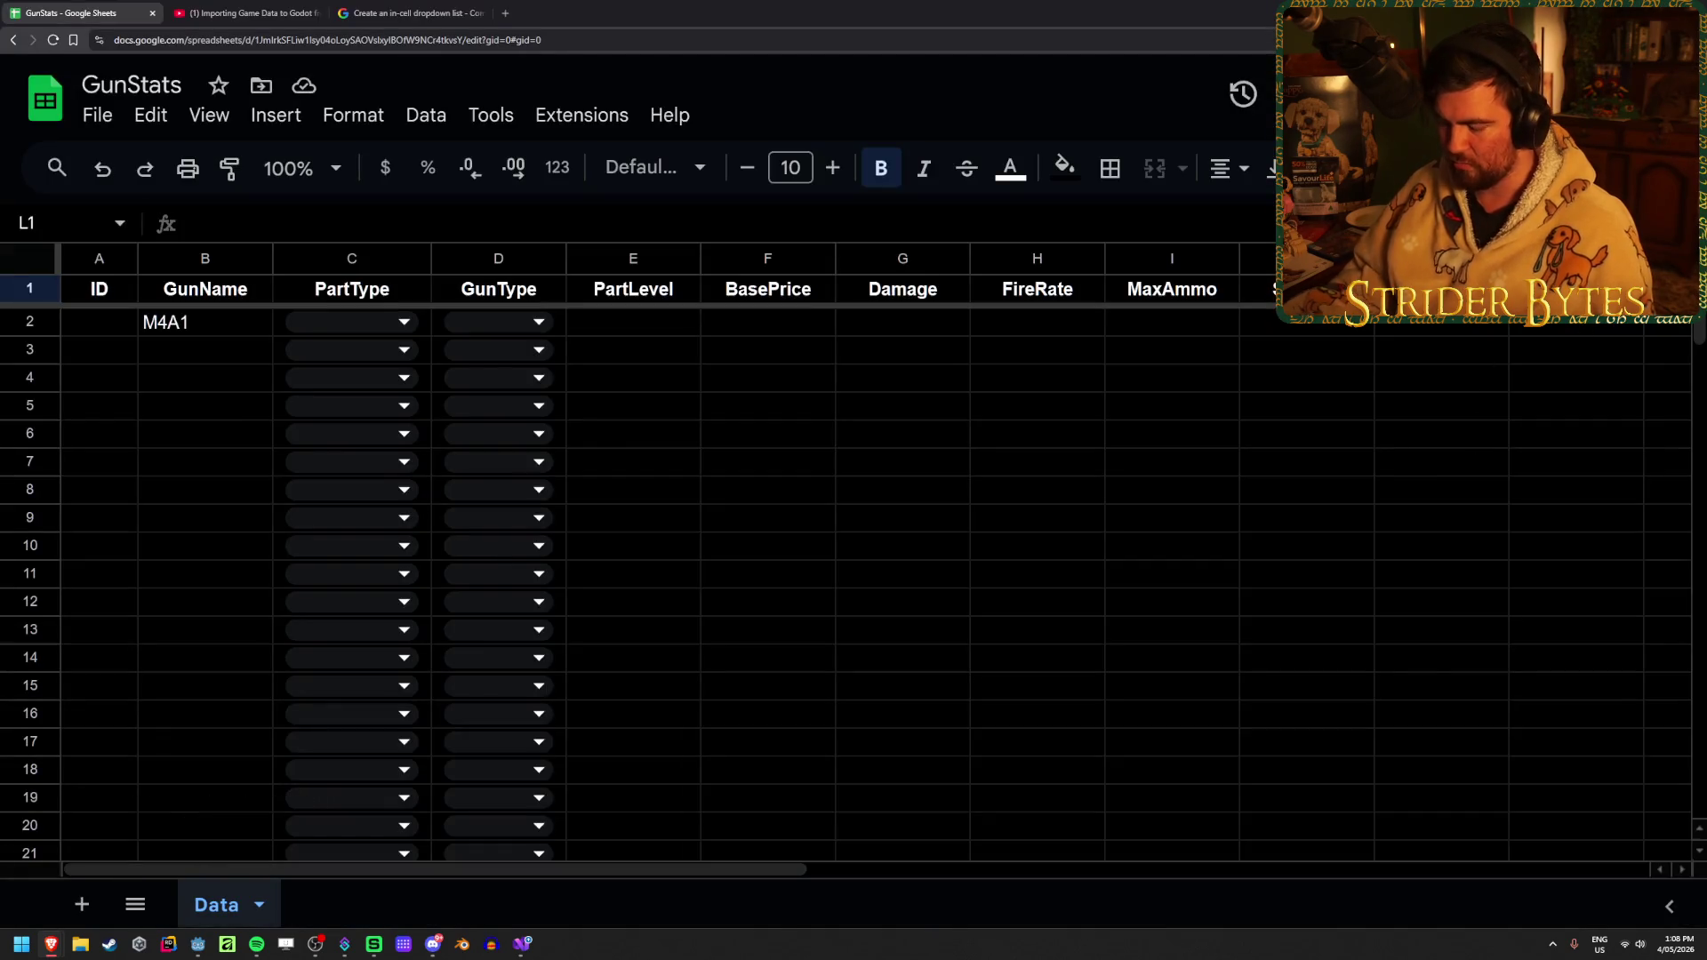
type("AmmoCounter")
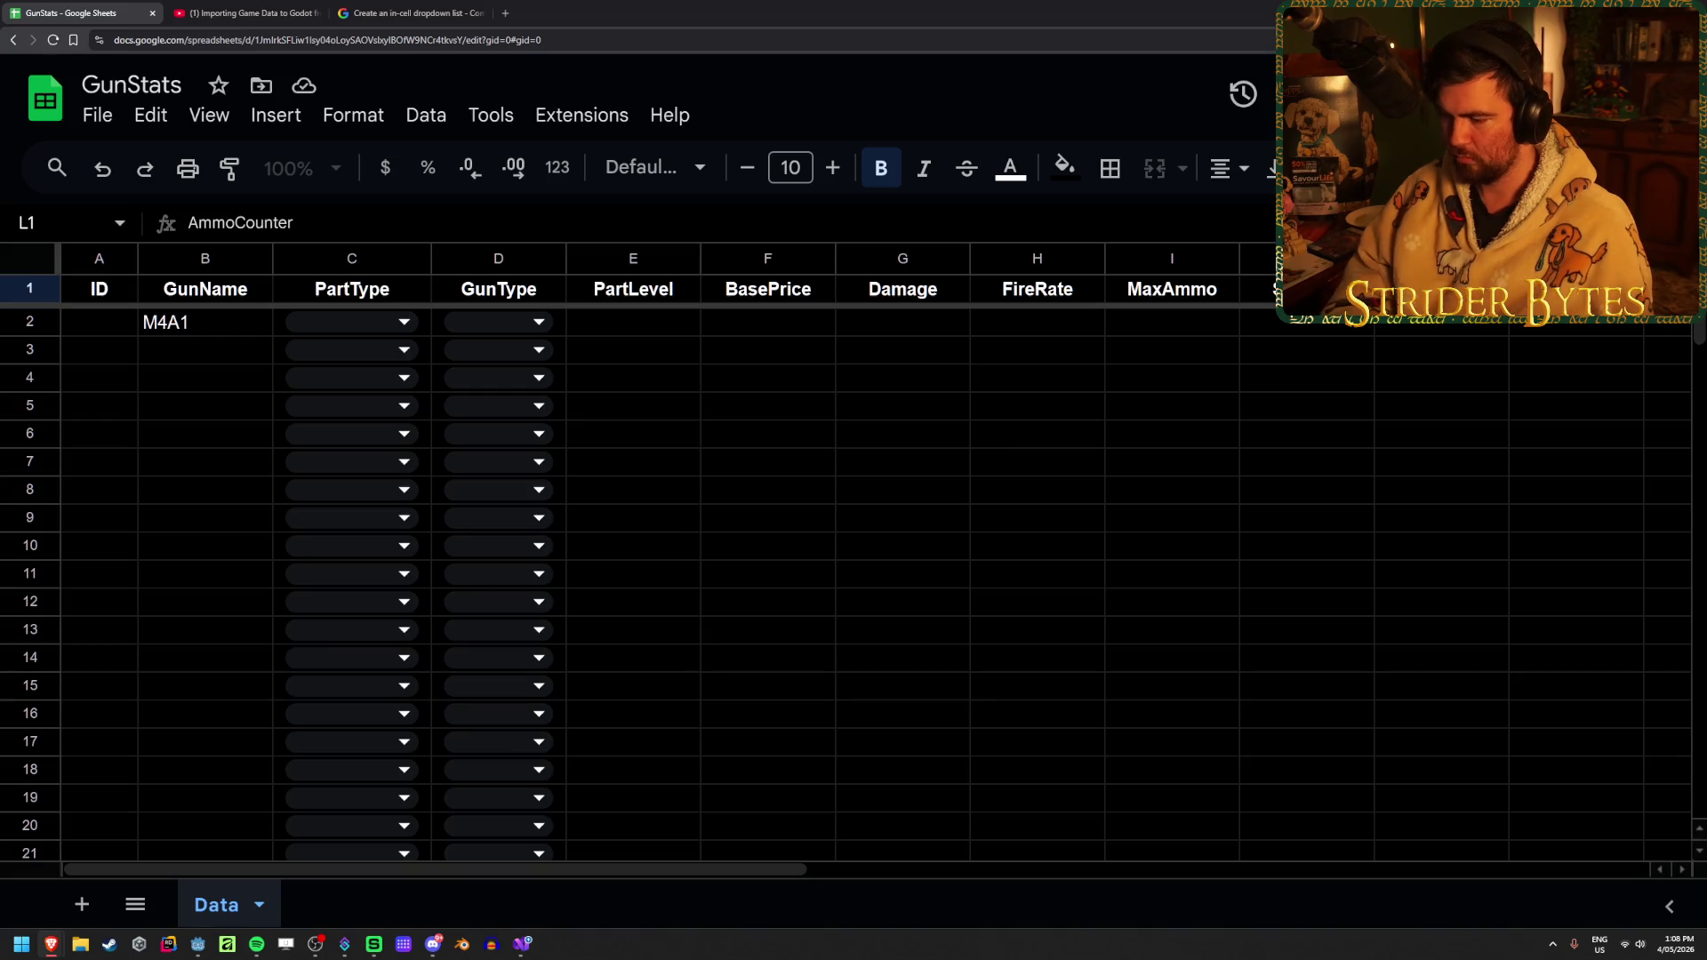
type("yle")
key("Return")
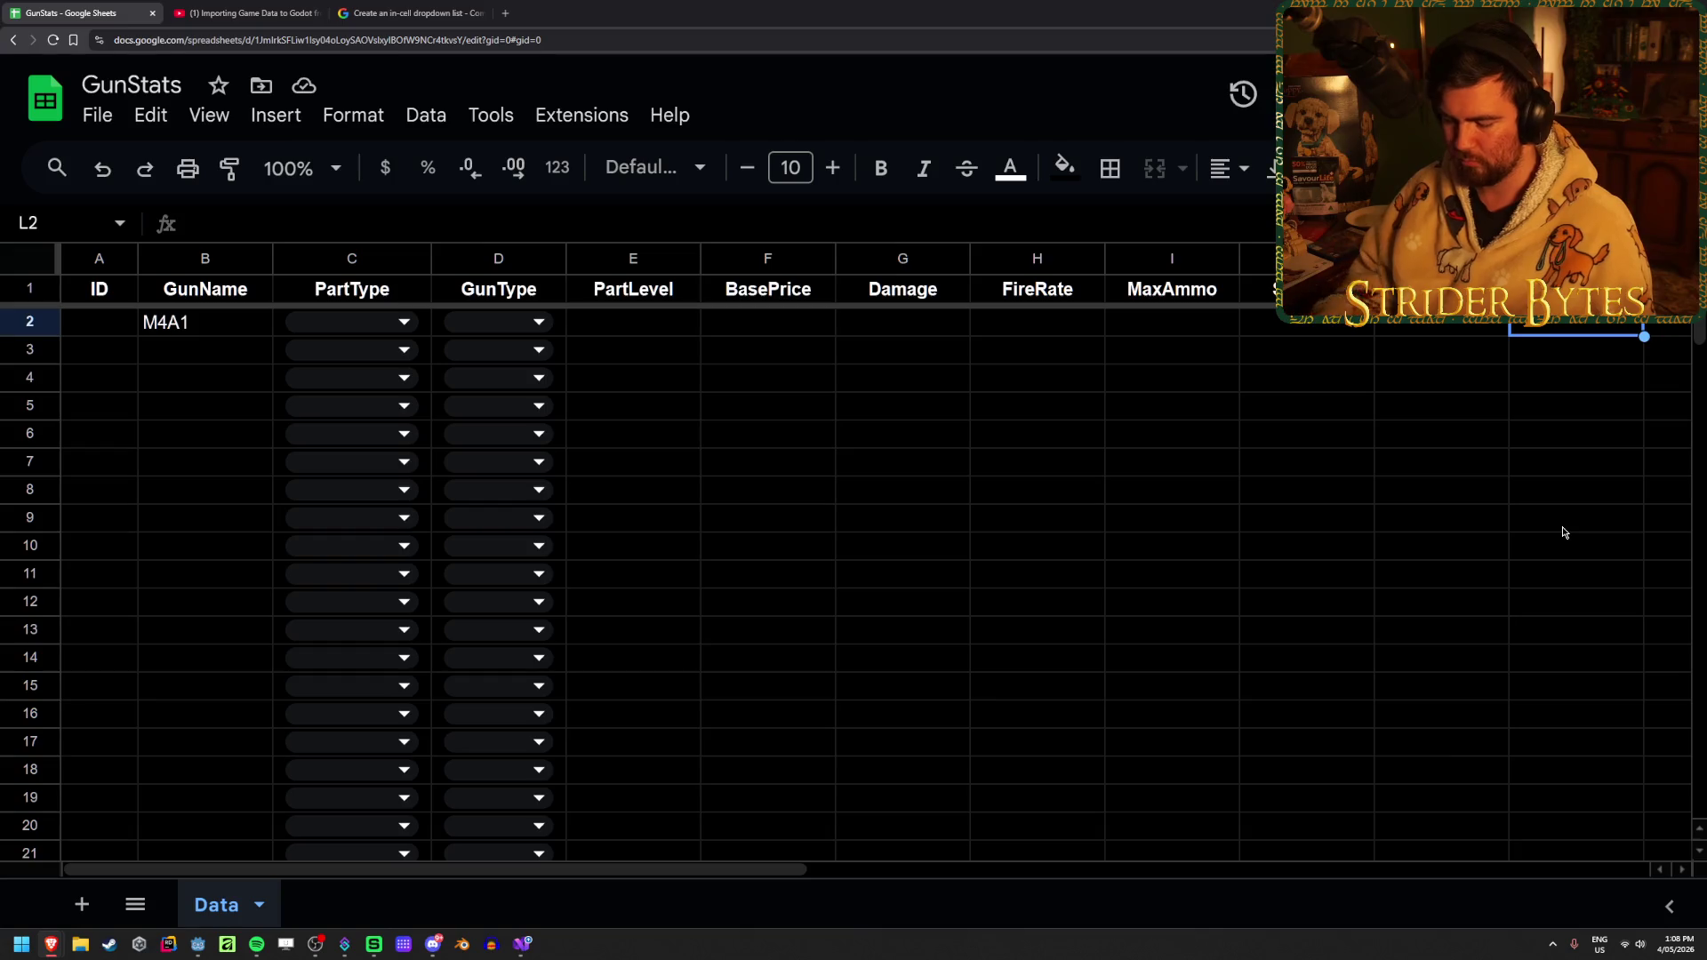
type("SingleStack")
key("Return")
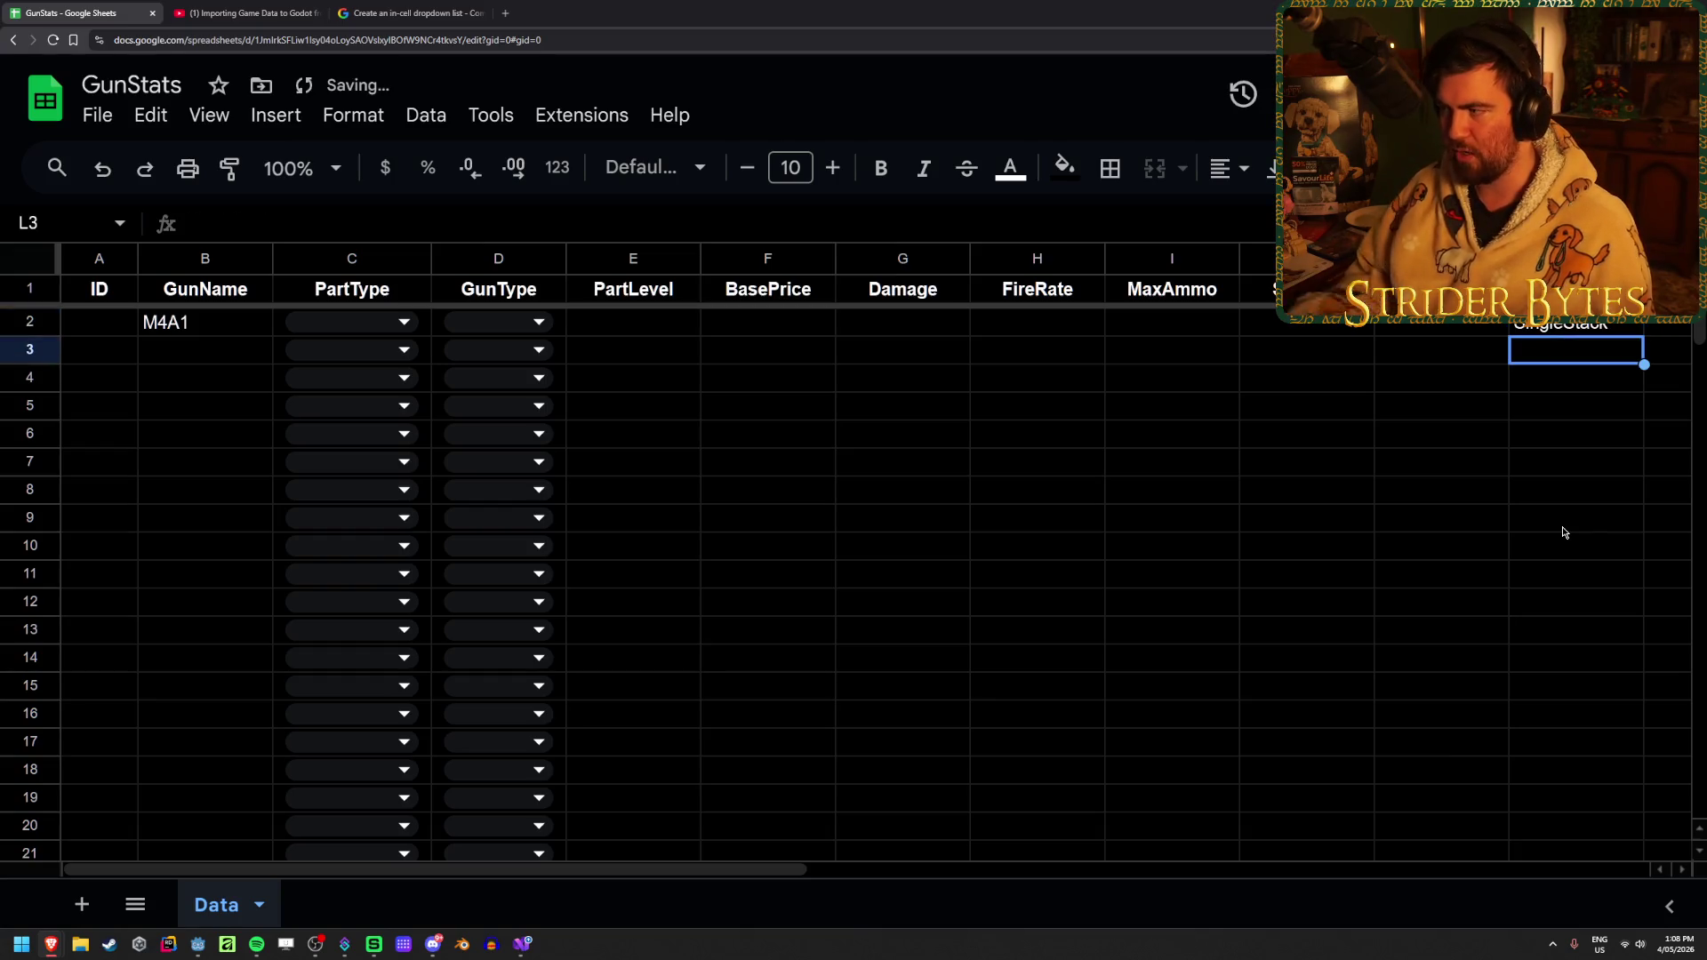
Set M4A1's PartType in C2 to Receiver and enlarge the formula bar to read cell contents
left_click(360, 321)
left_click(359, 363)
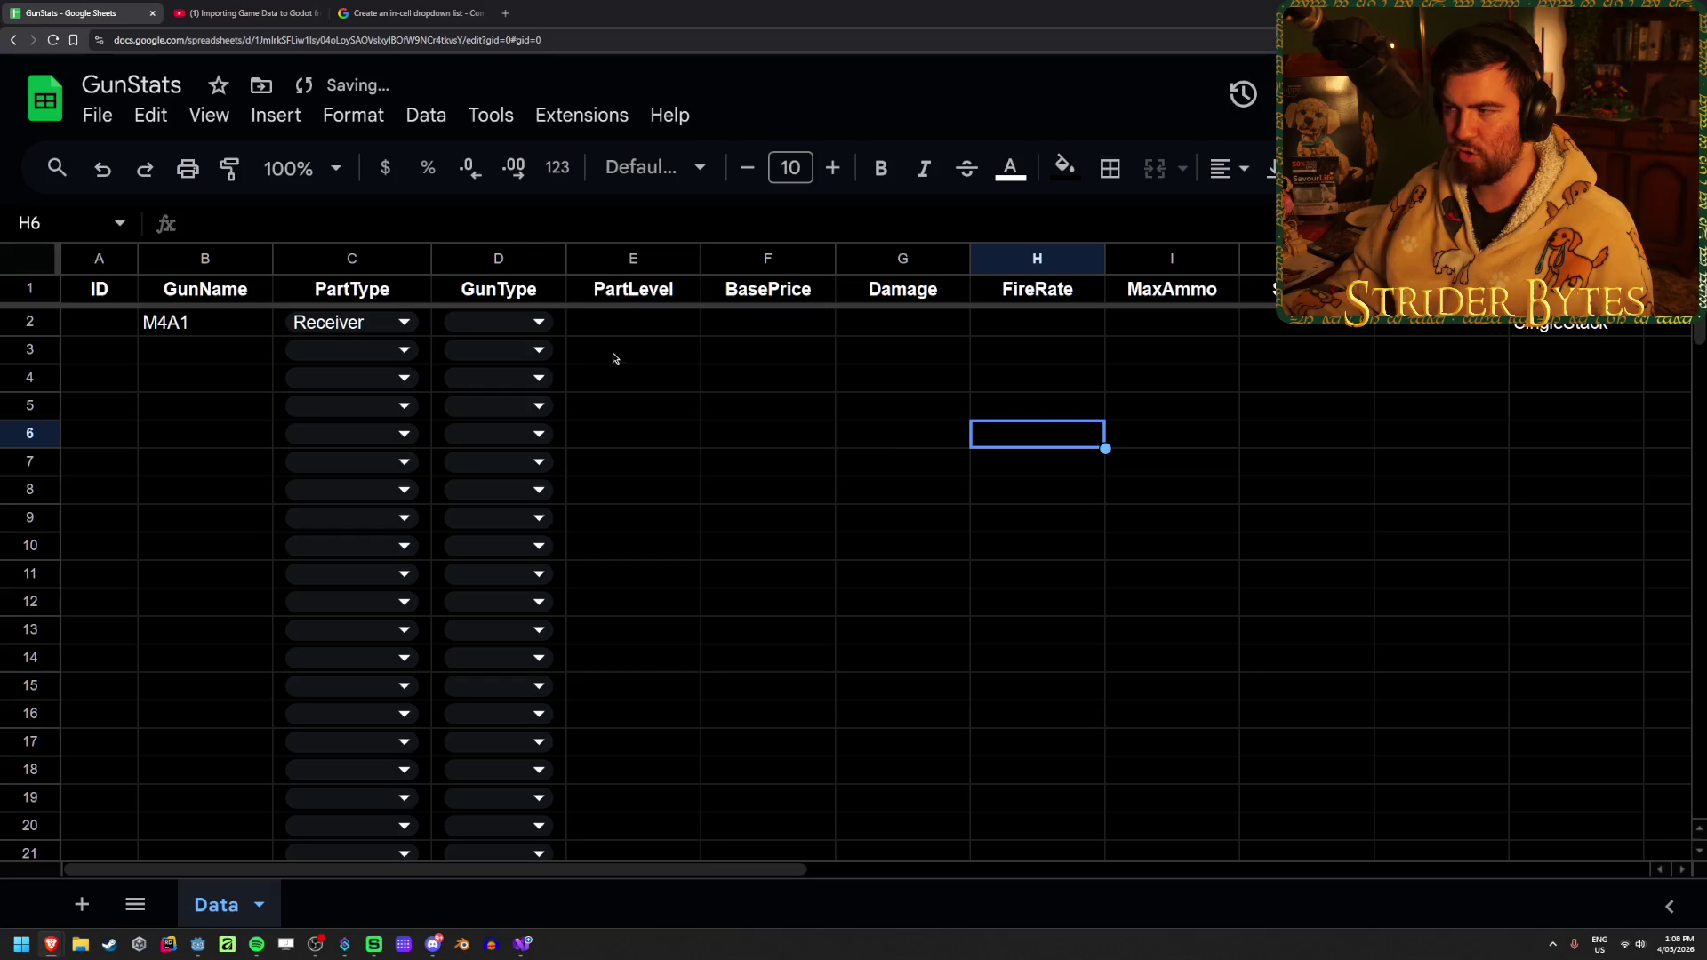
left_click(1556, 328)
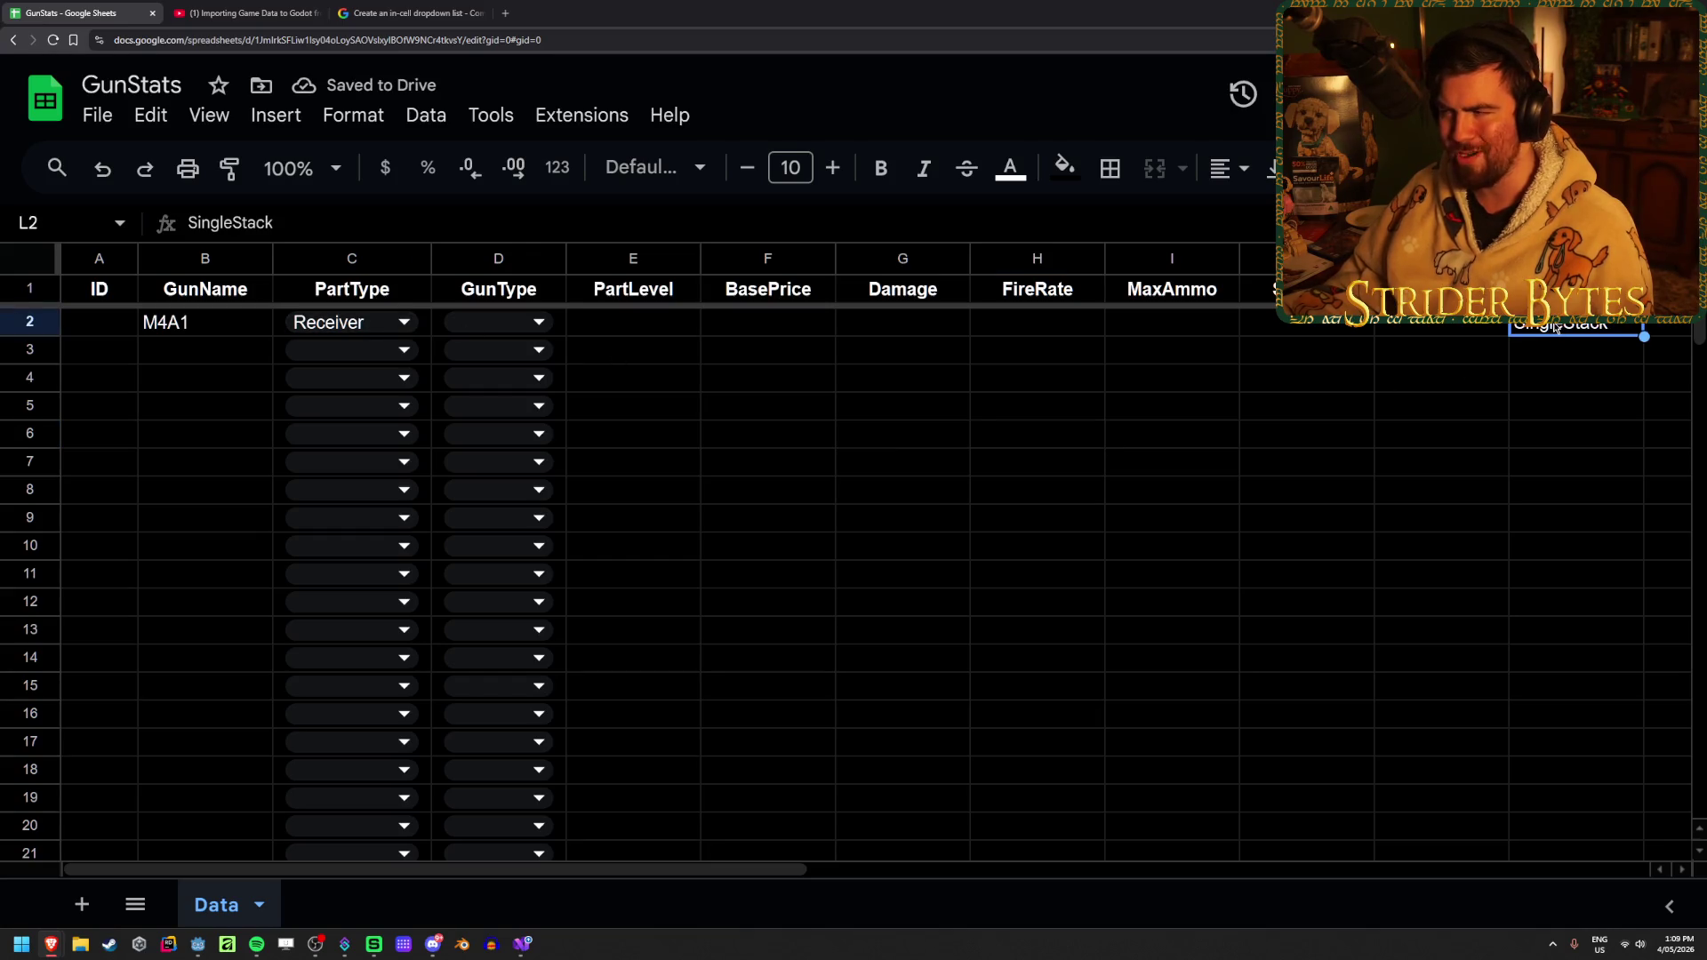
left_click(1542, 361)
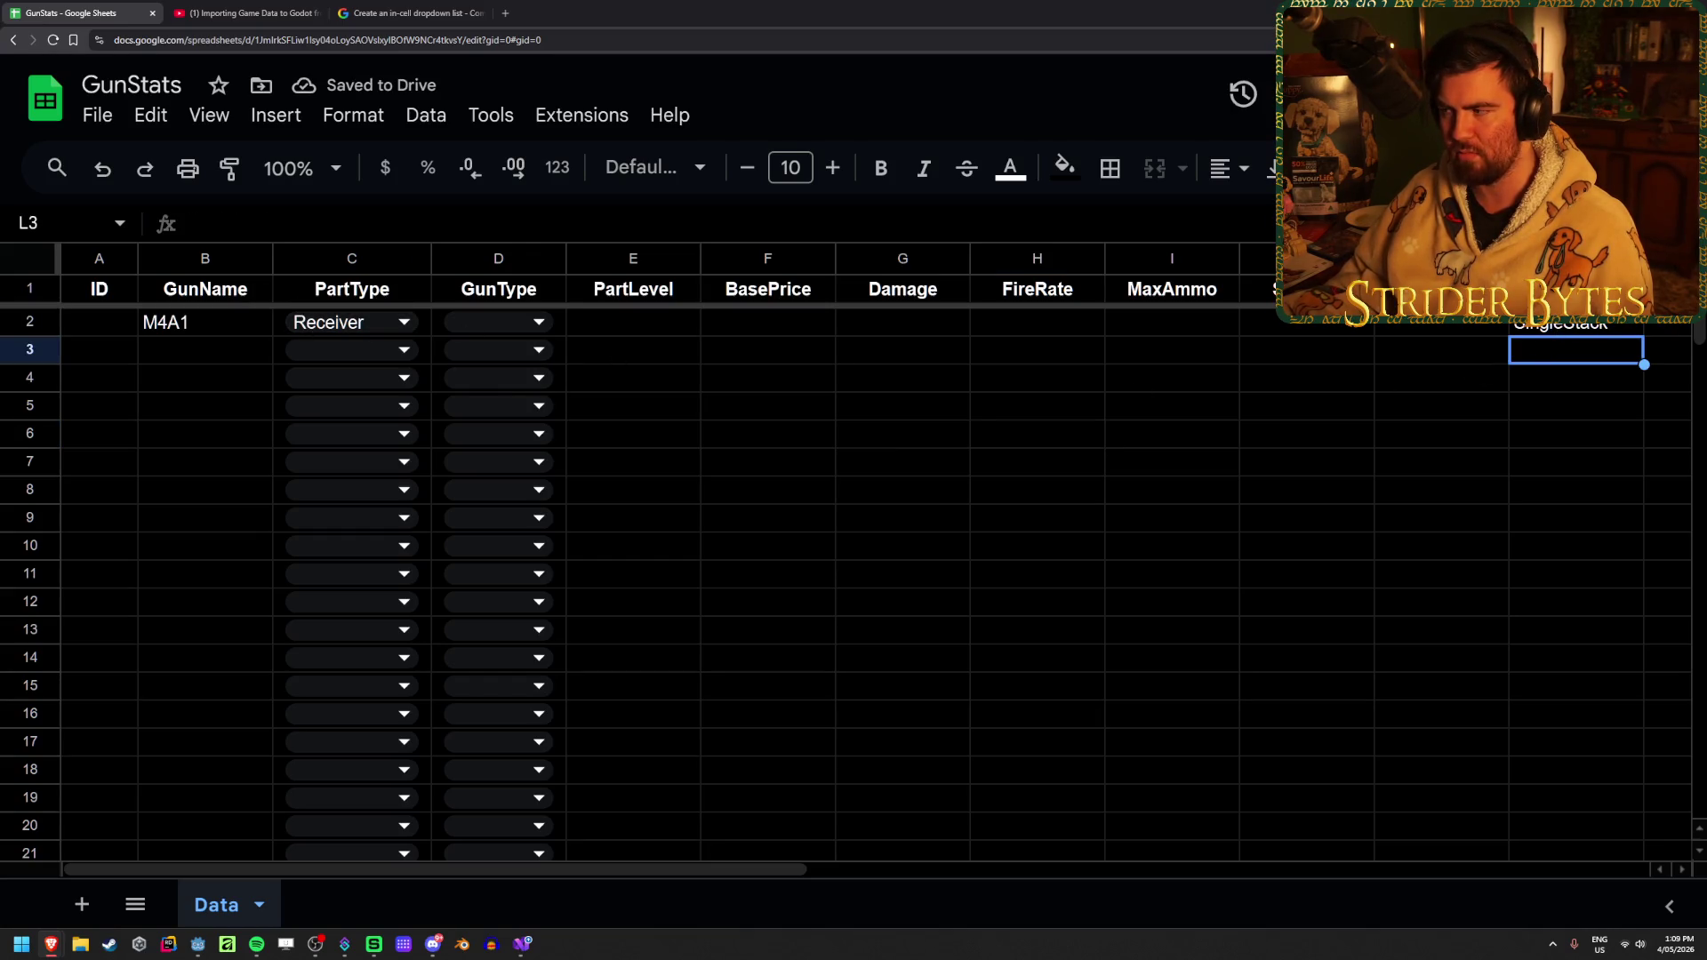
left_click(1614, 329)
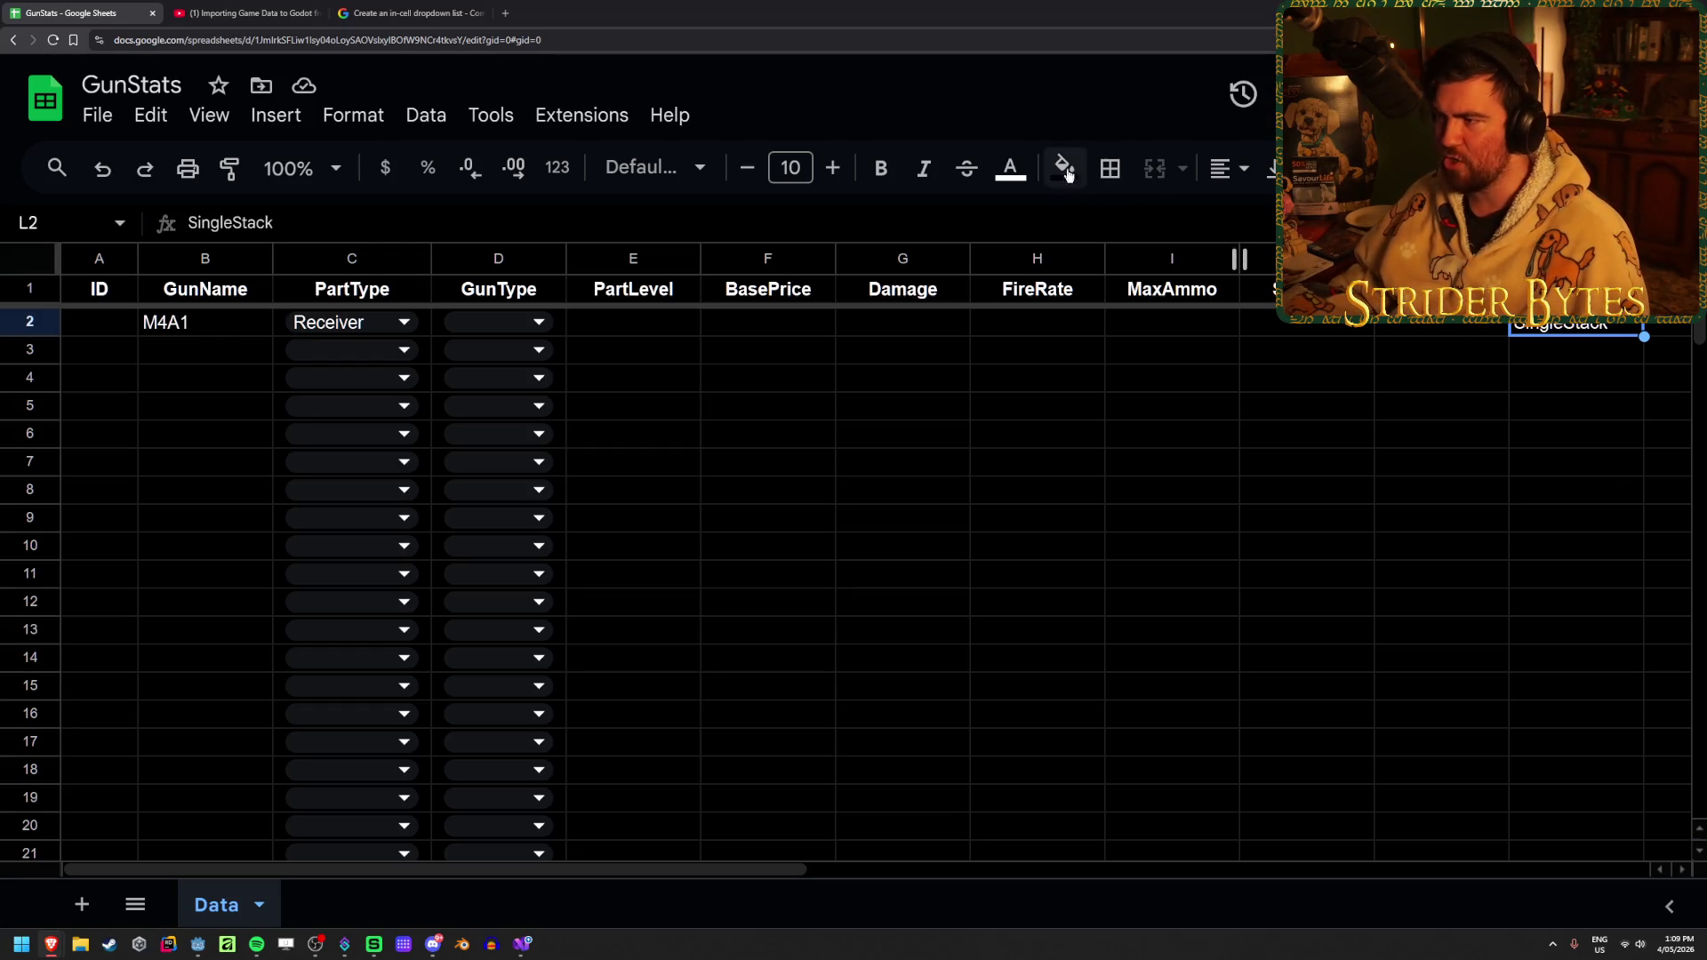
mouse_move(463, 242)
left_mouse_down()
mouse_move(458, 360)
mouse_move(462, 336)
left_mouse_up()
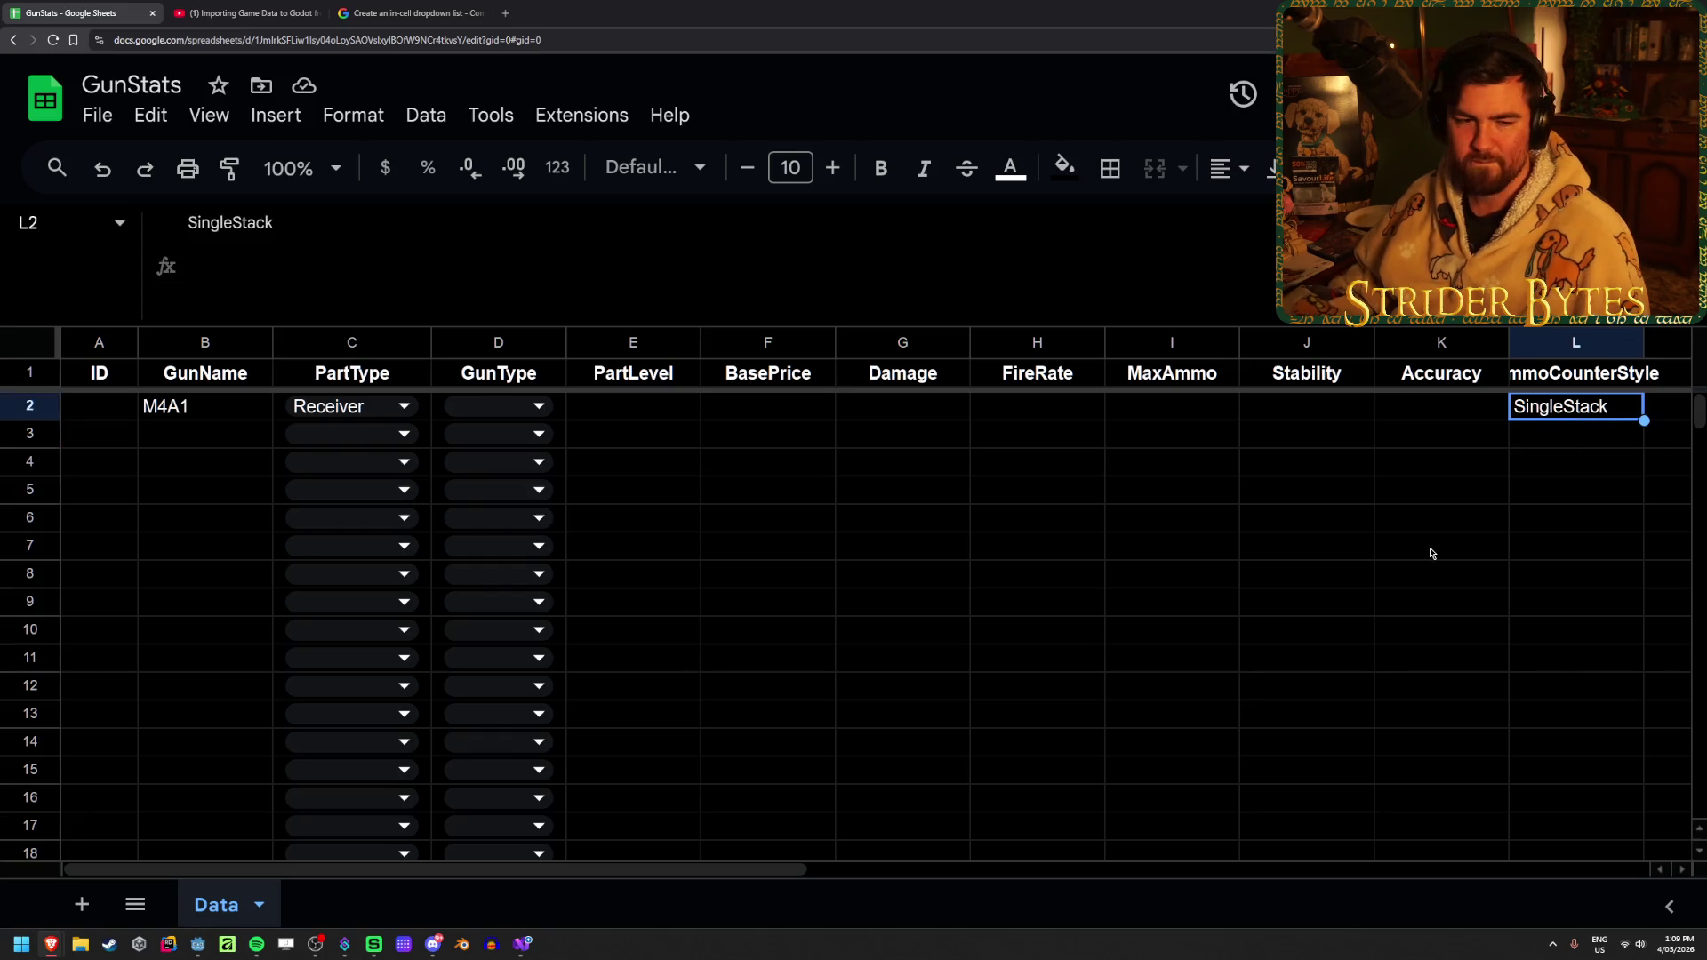
key("Down")
key("Up")
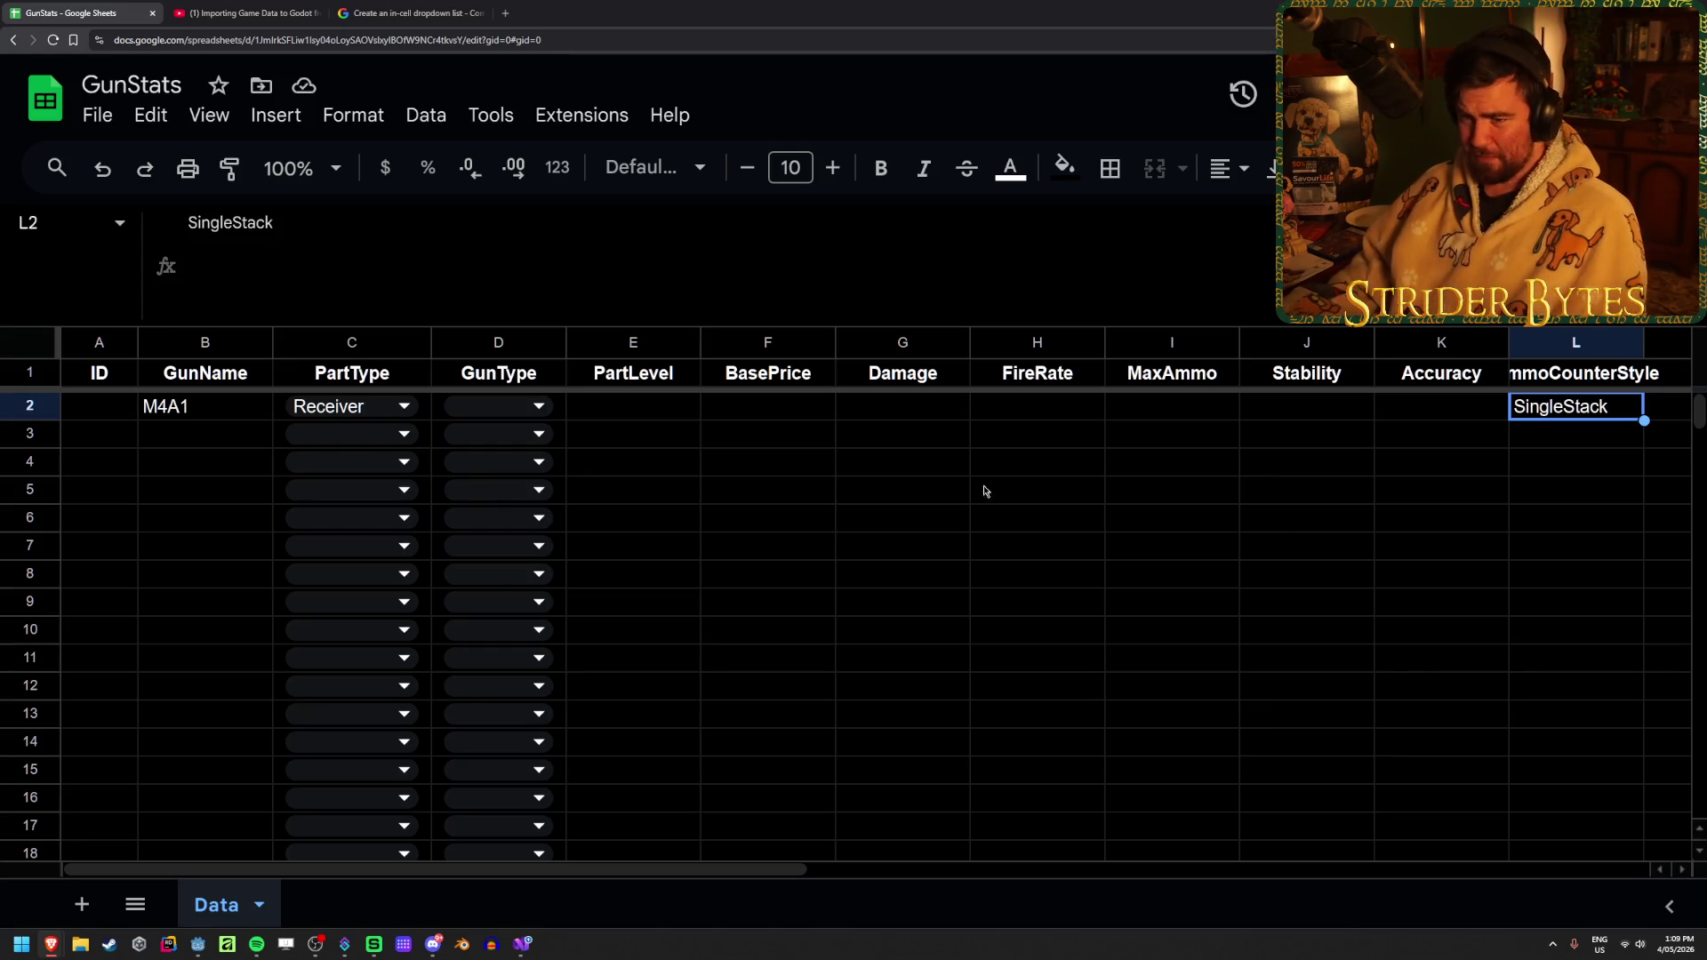
left_click(392, 407)
left_click(876, 449)
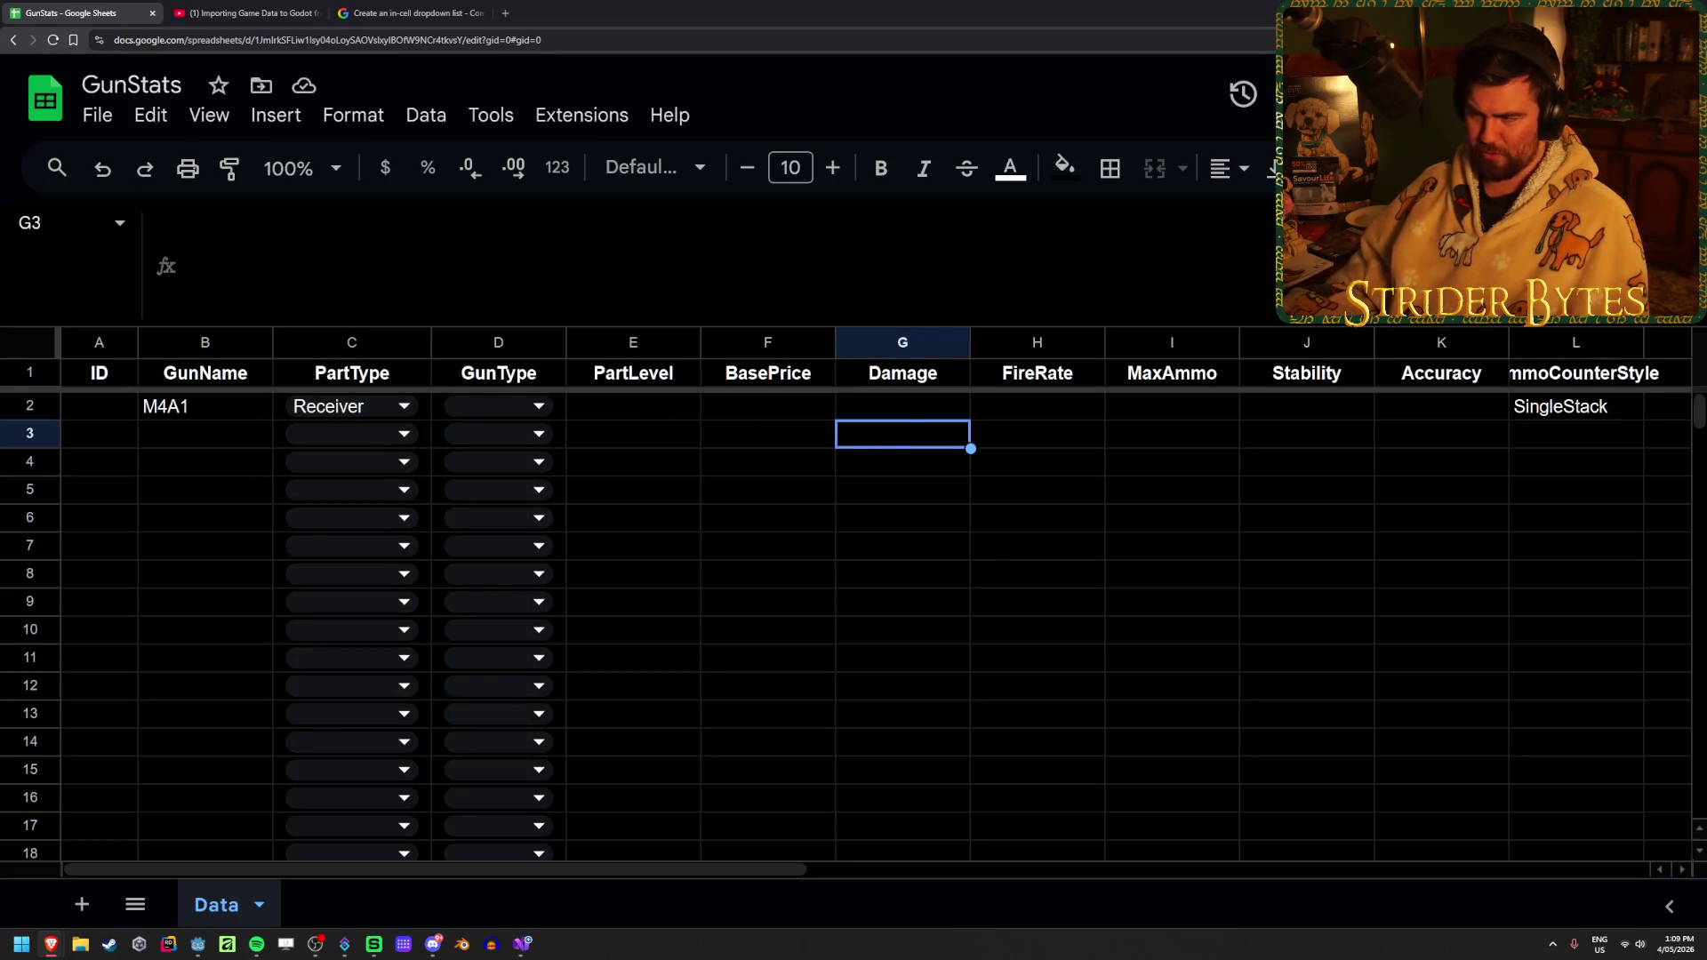
Delete SingleStack from M4A1's AmmoCounterStyle cell L2
left_click(1592, 413)
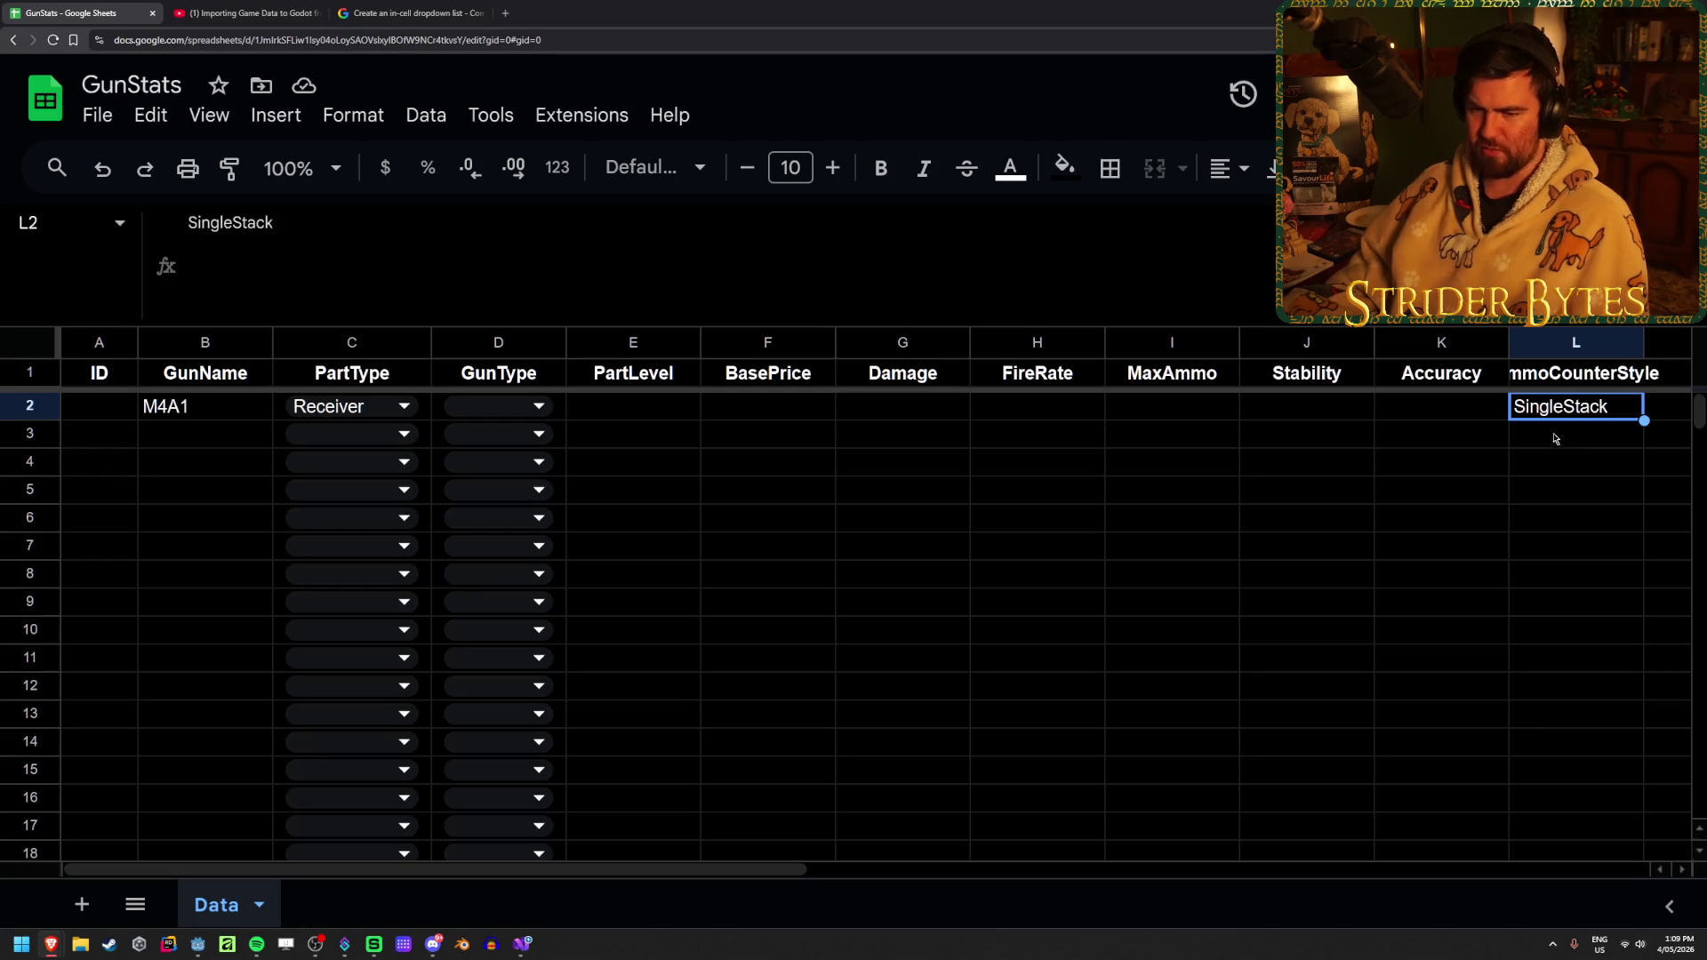
key("Delete")
left_click(1268, 566)
left_click(1582, 433)
left_click(1581, 407)
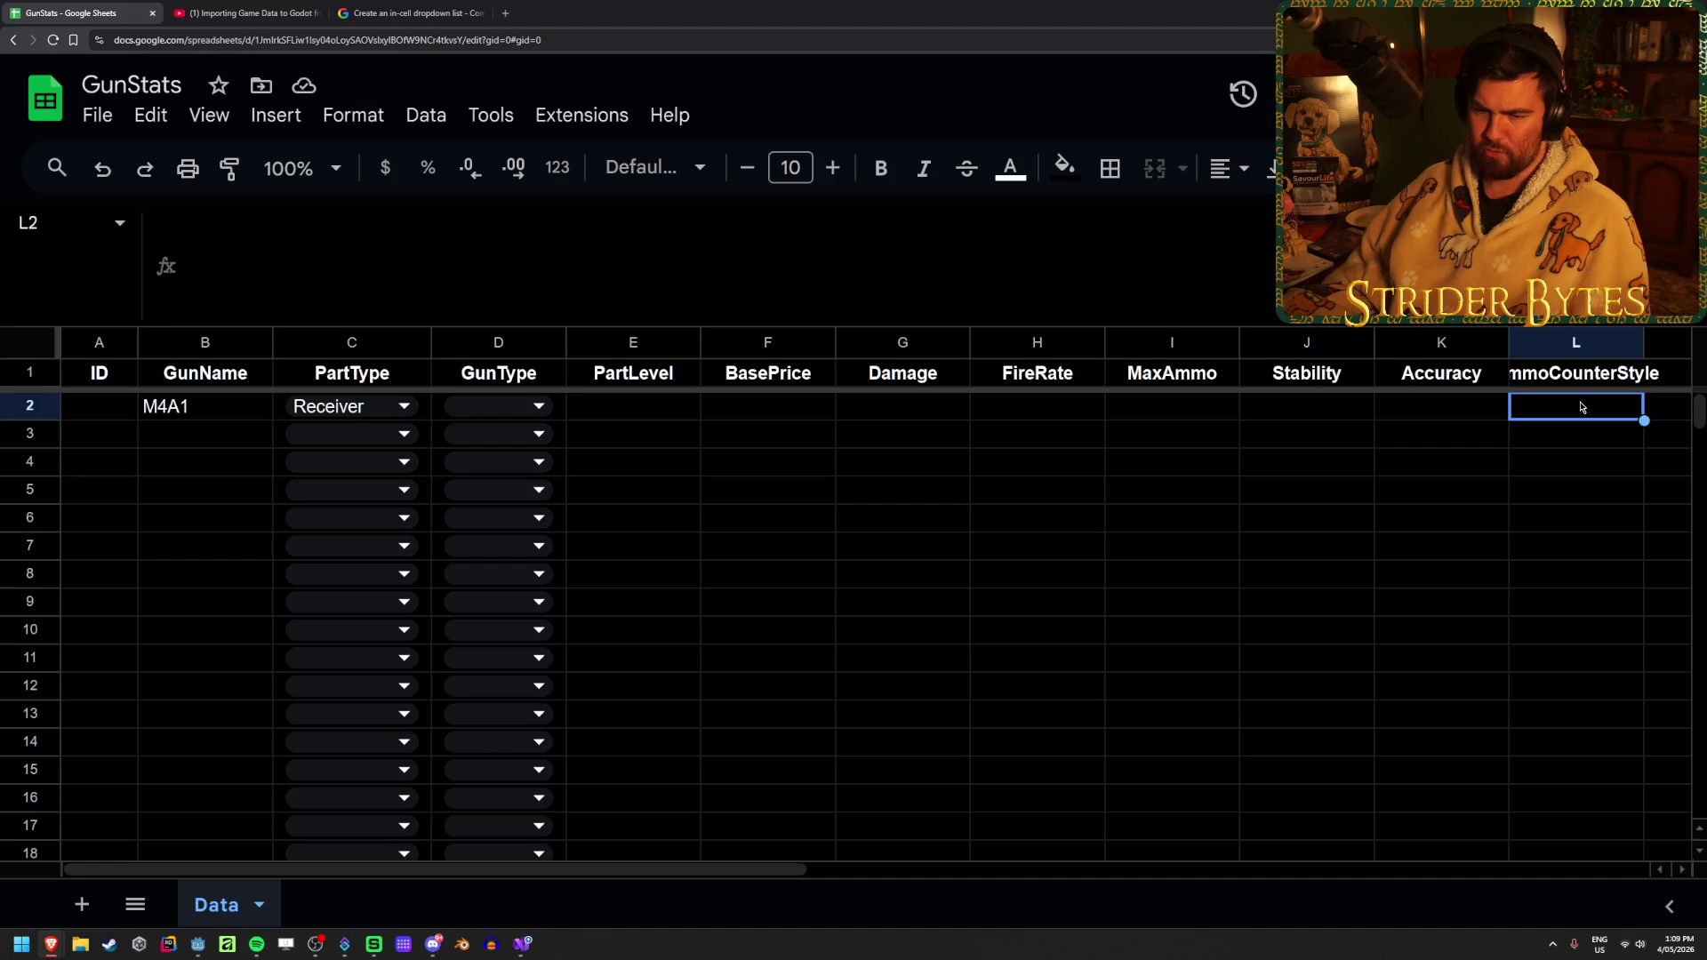
Compare cells L2 and L3, then check the Godot editor and come back to the sheet
left_click(1583, 444)
left_click(1583, 409)
left_click(1579, 439)
left_click(1587, 409)
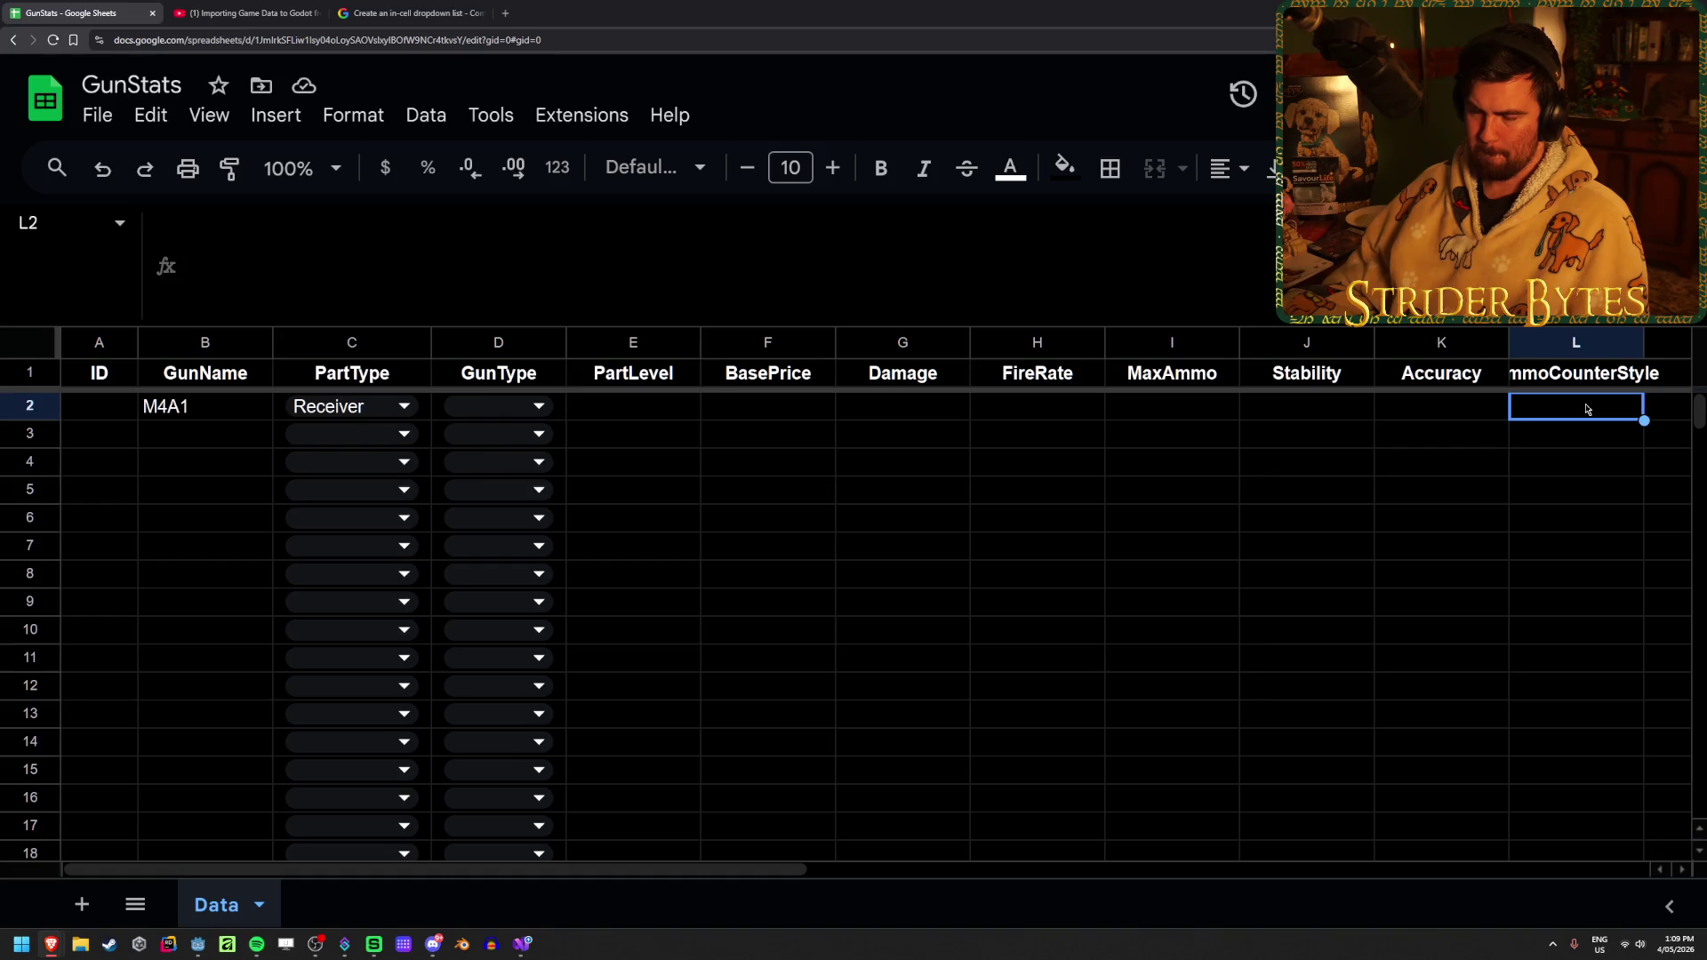
left_click(1558, 445)
left_click(1562, 409)
left_click(1559, 445)
left_click(1564, 409)
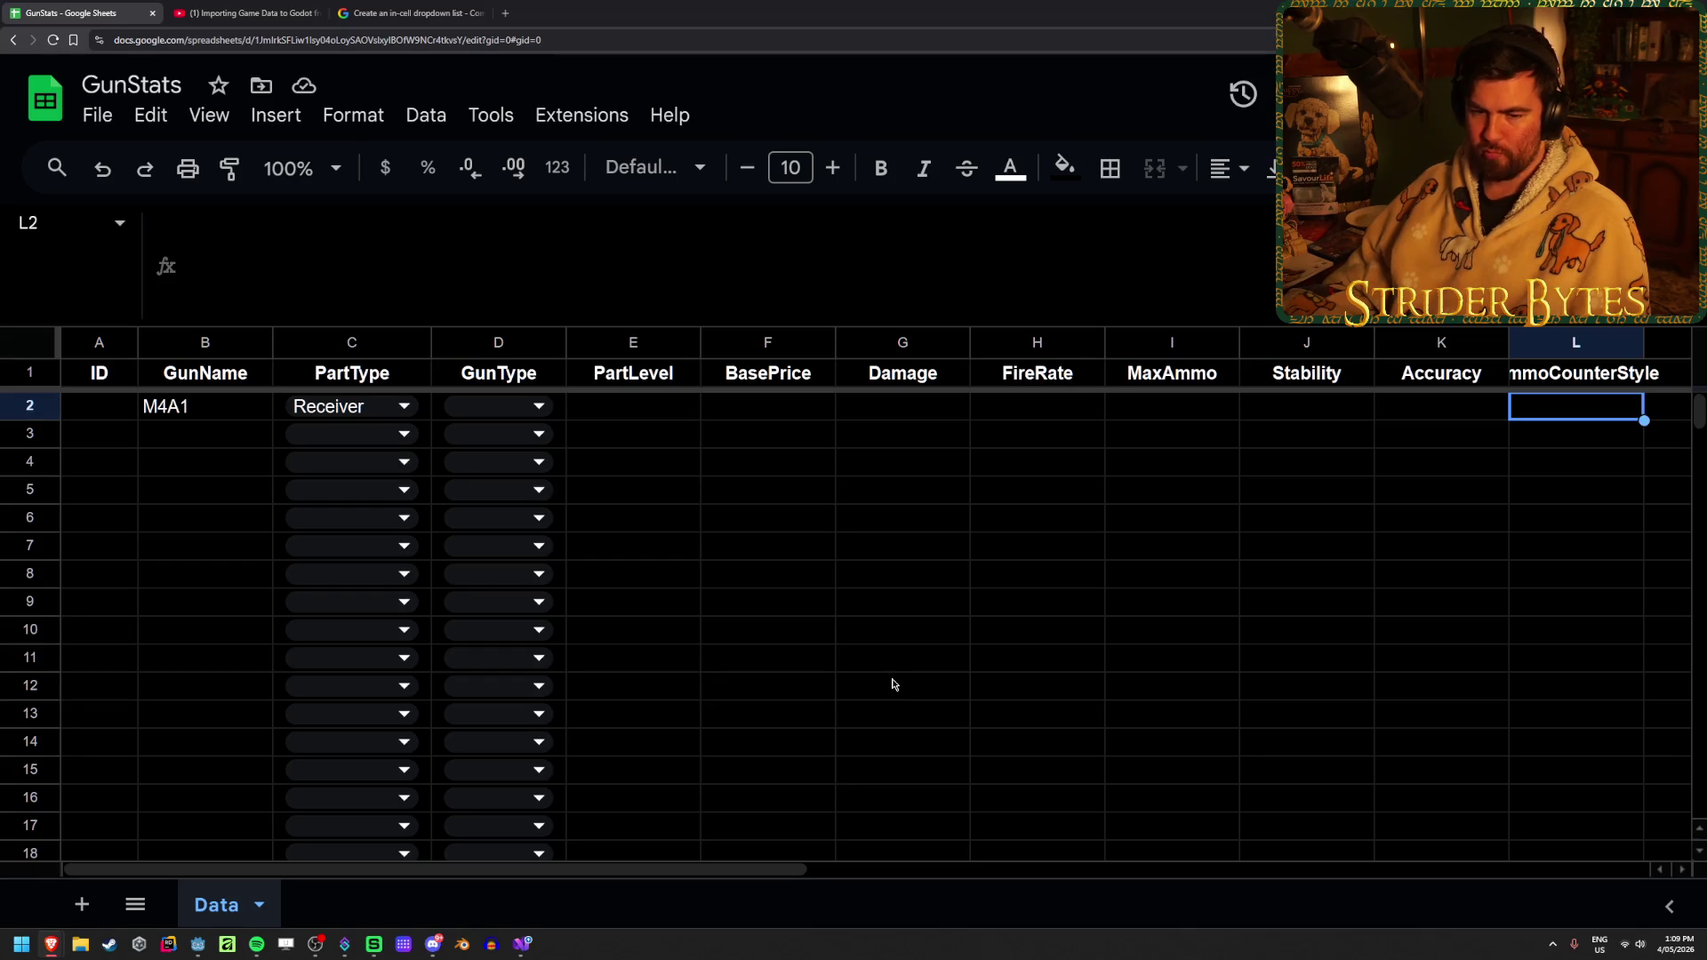
left_click(893, 685)
left_click(1563, 418)
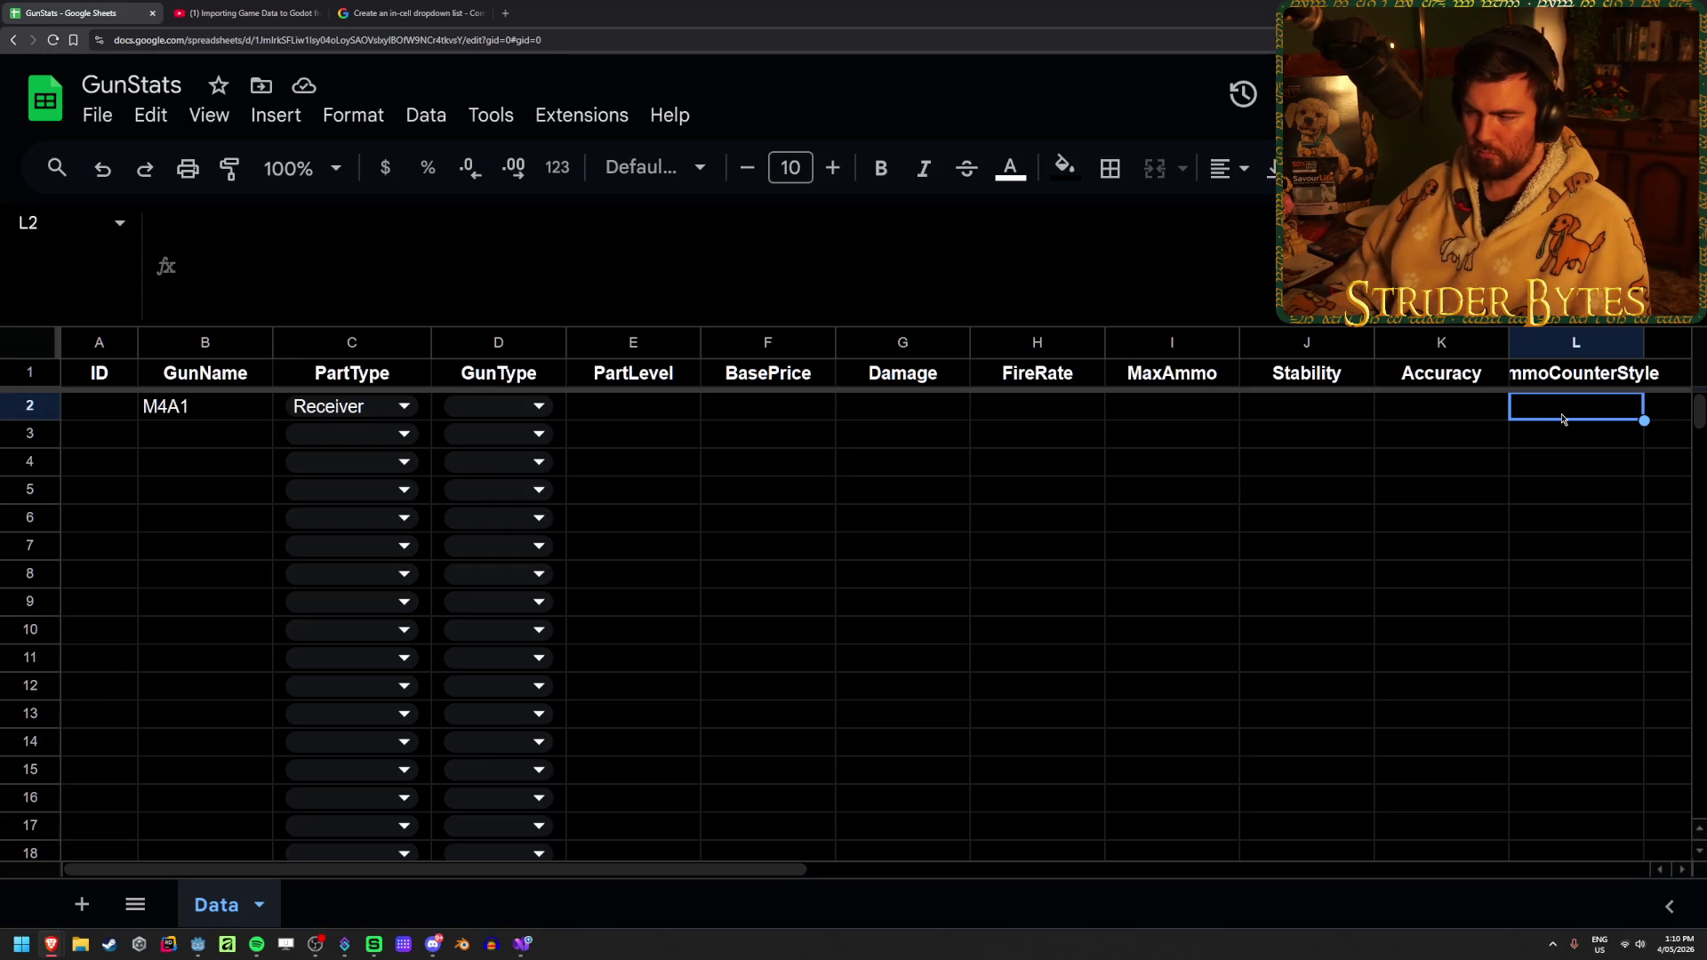
key("alt+Tab")
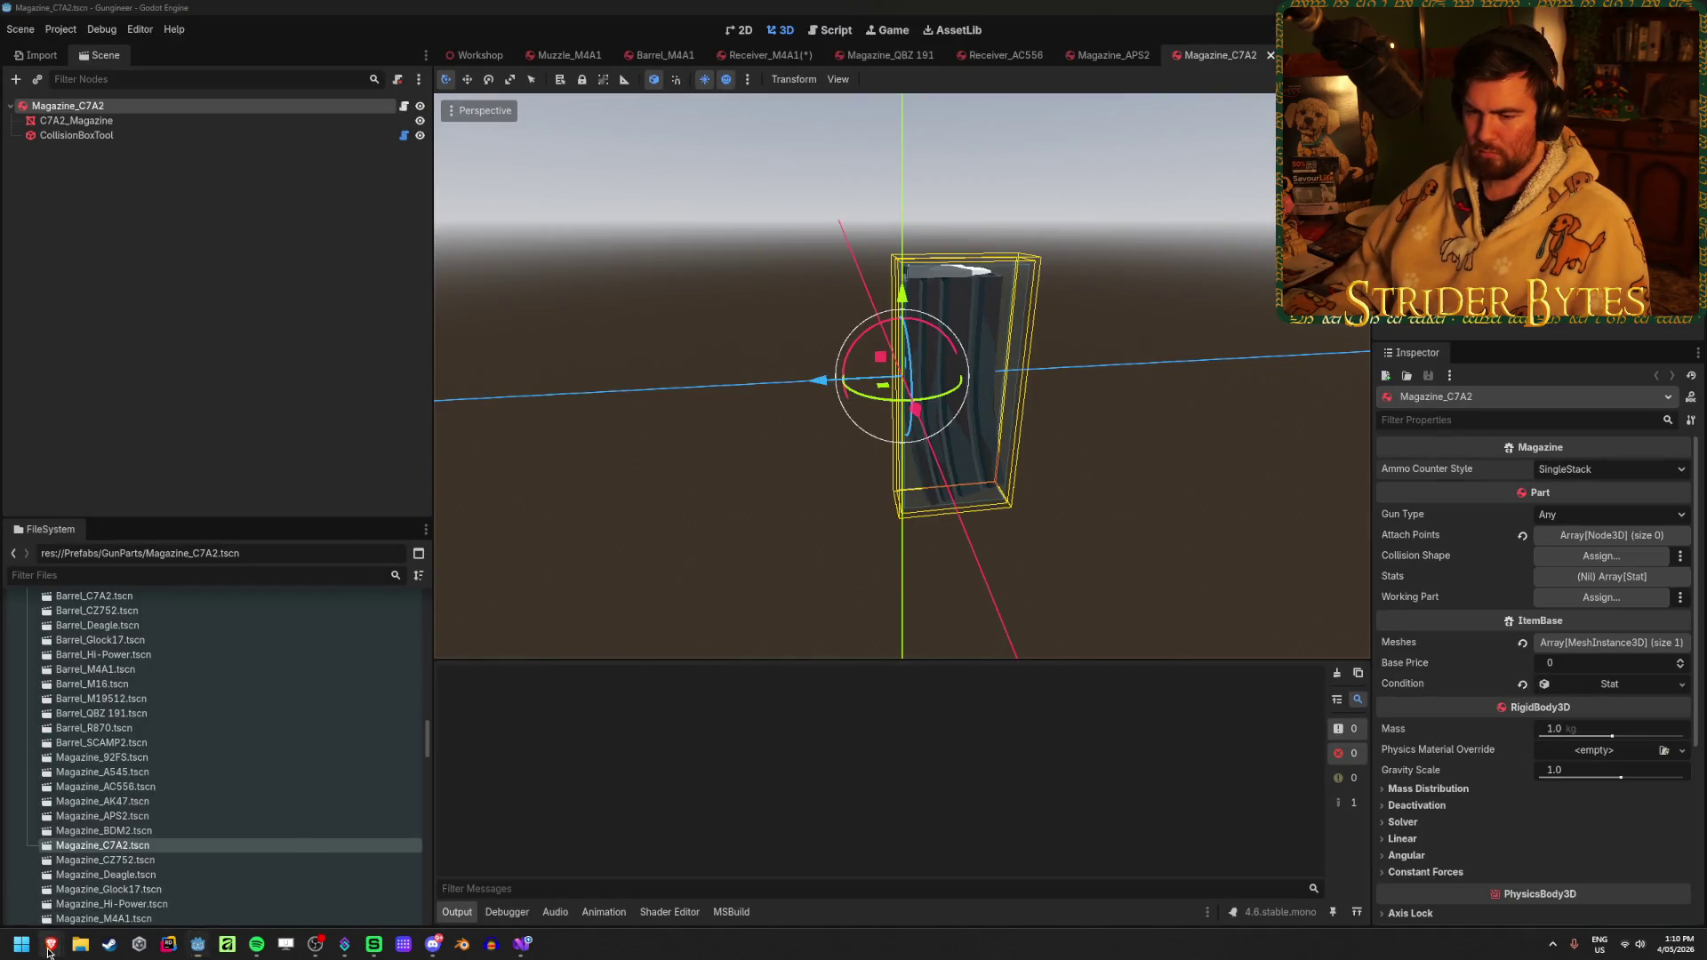
left_click(50, 944)
Rename the Data sheet to 'Receivers'
left_click(1146, 588)
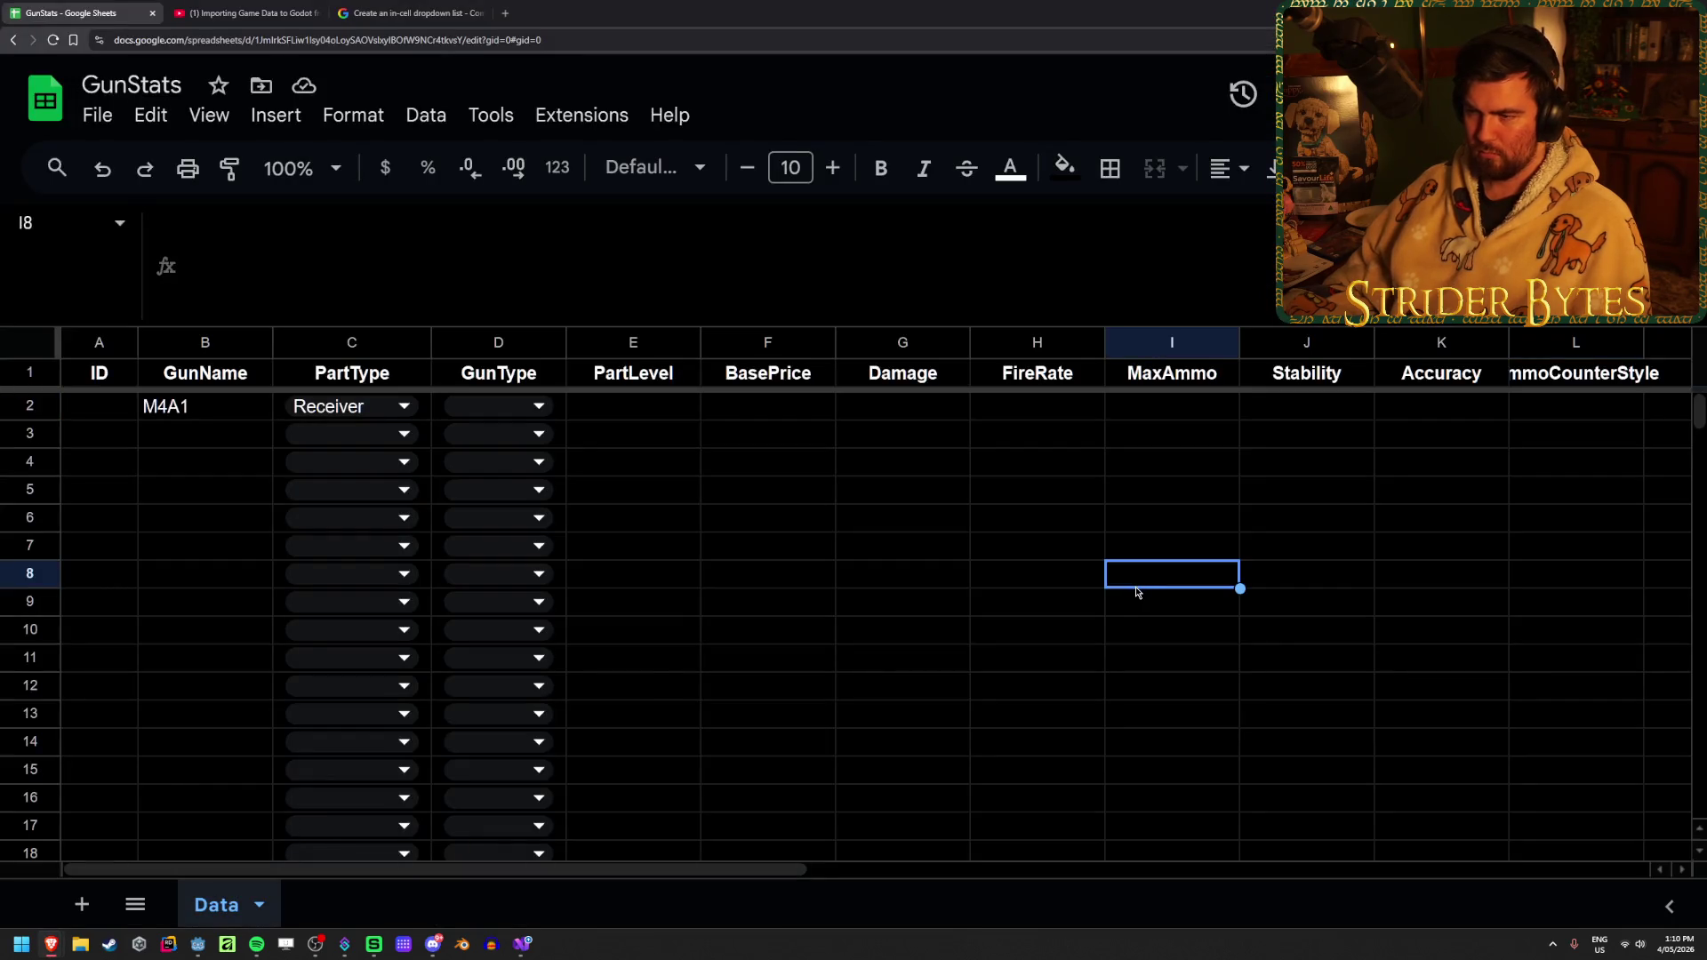
mouse_move(595, 869)
left_mouse_down()
mouse_move(1075, 869)
mouse_move(484, 850)
left_mouse_up()
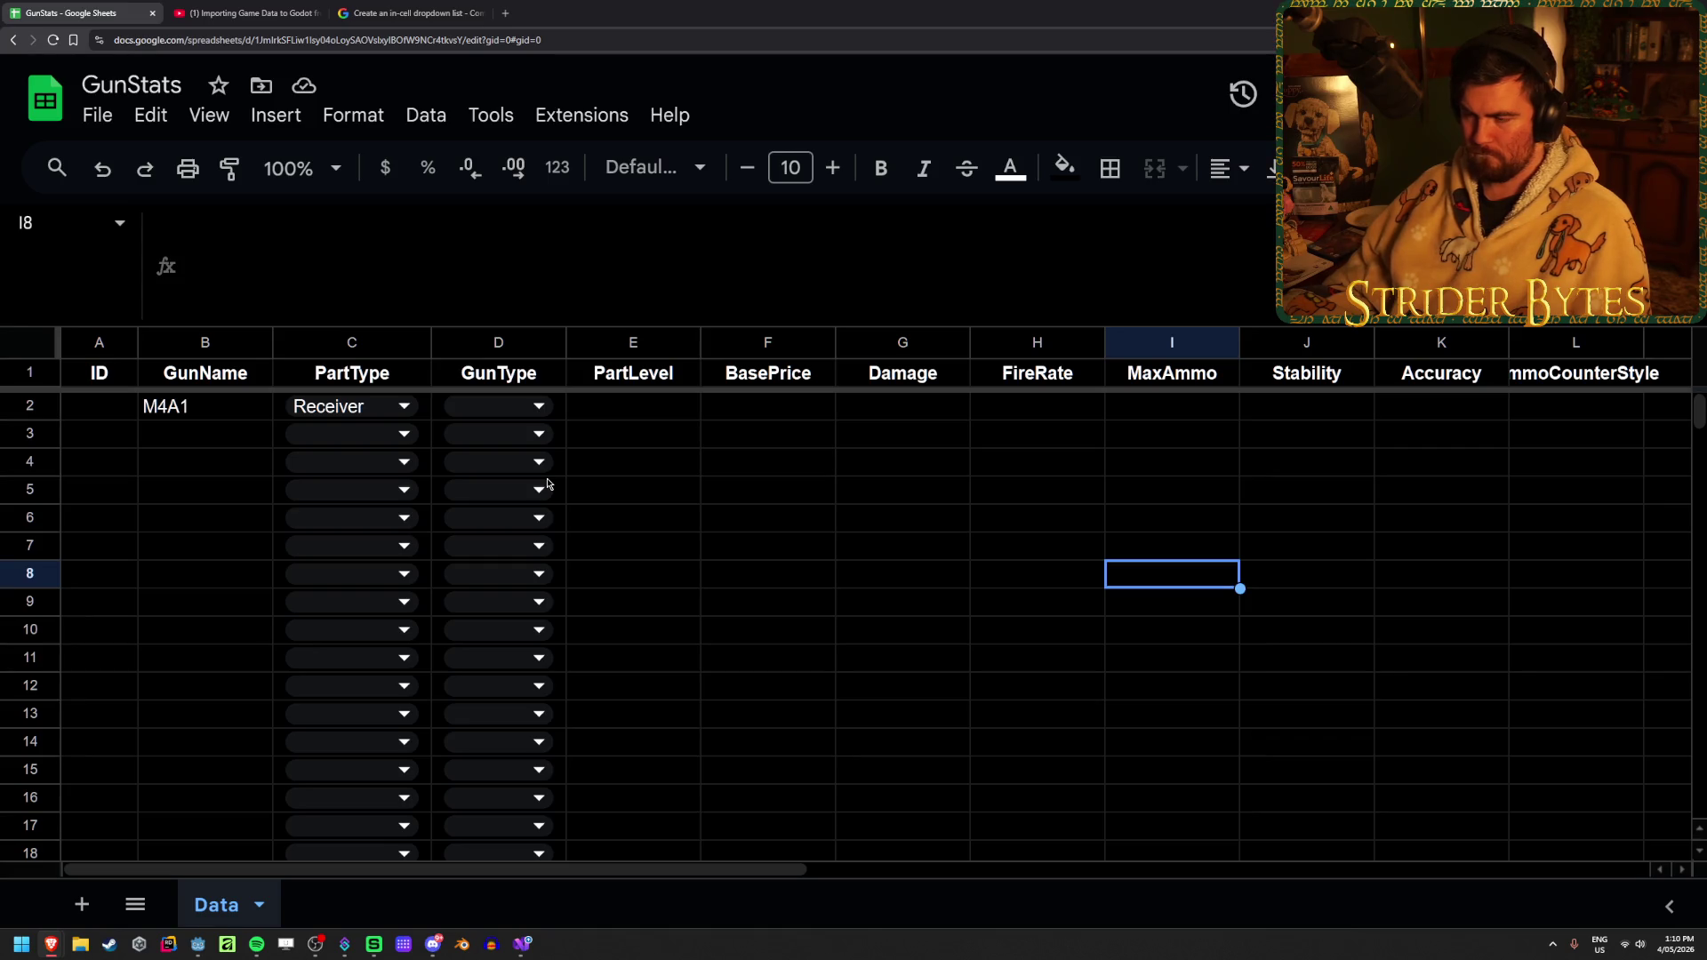
double_click(213, 906)
type("Receivers")
key("Return")
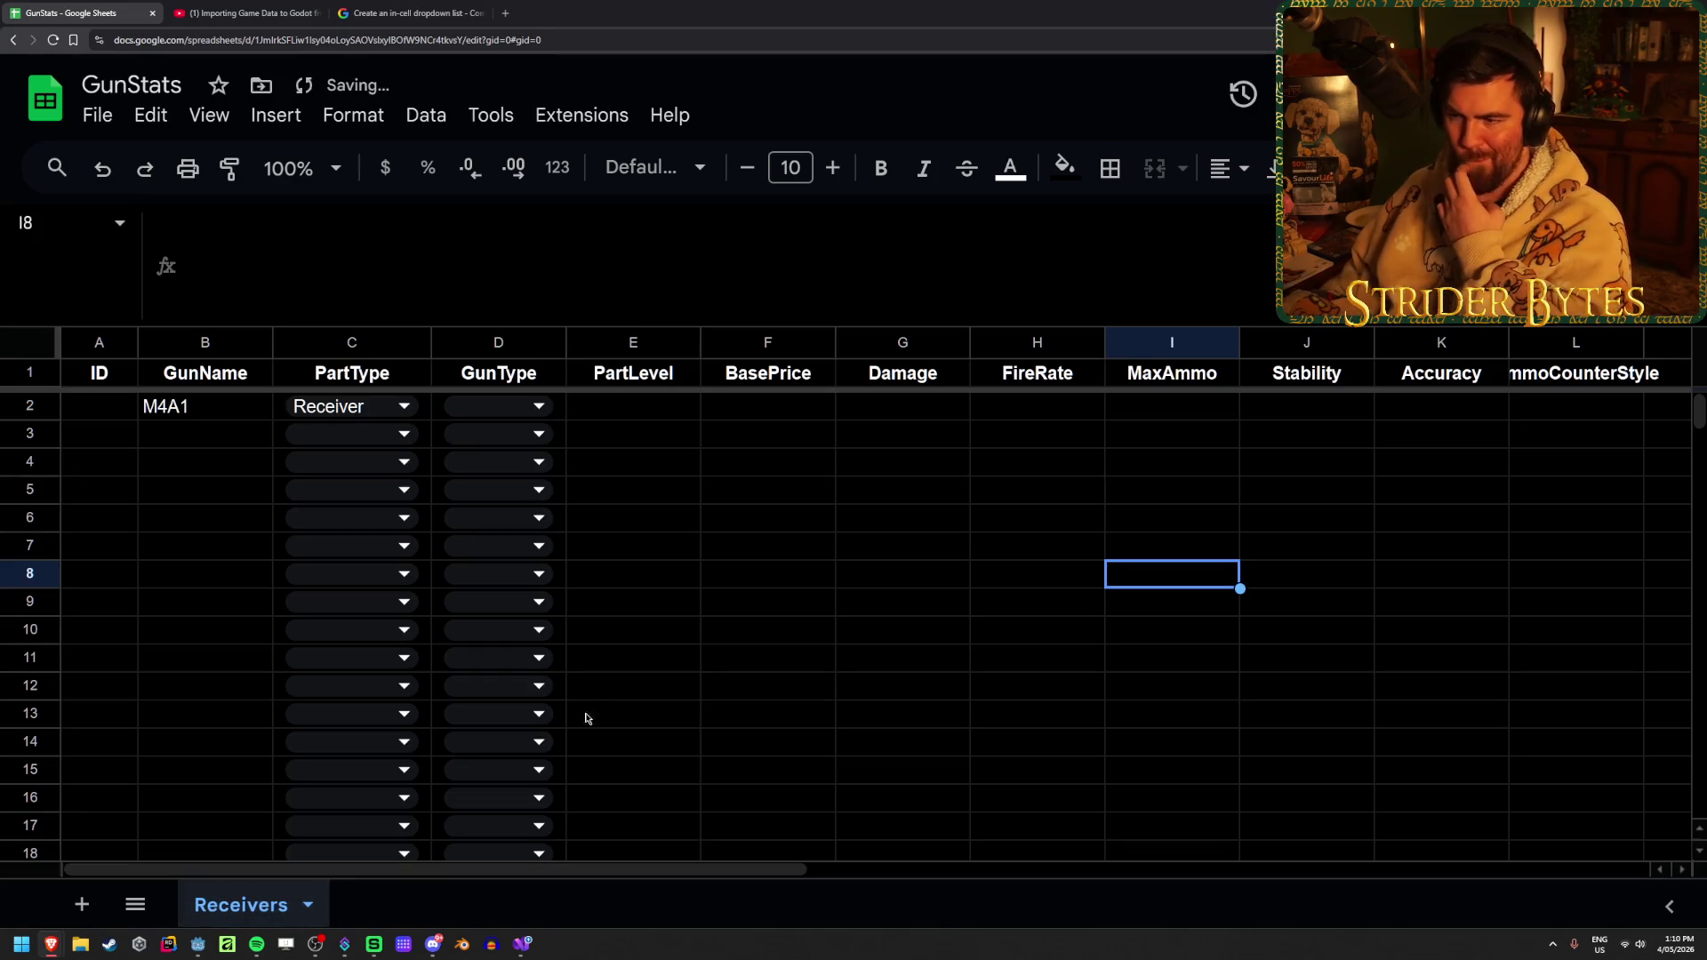
Review M4A1's PartType and PartLevel cells in the Receivers sheet
left_click(902, 569)
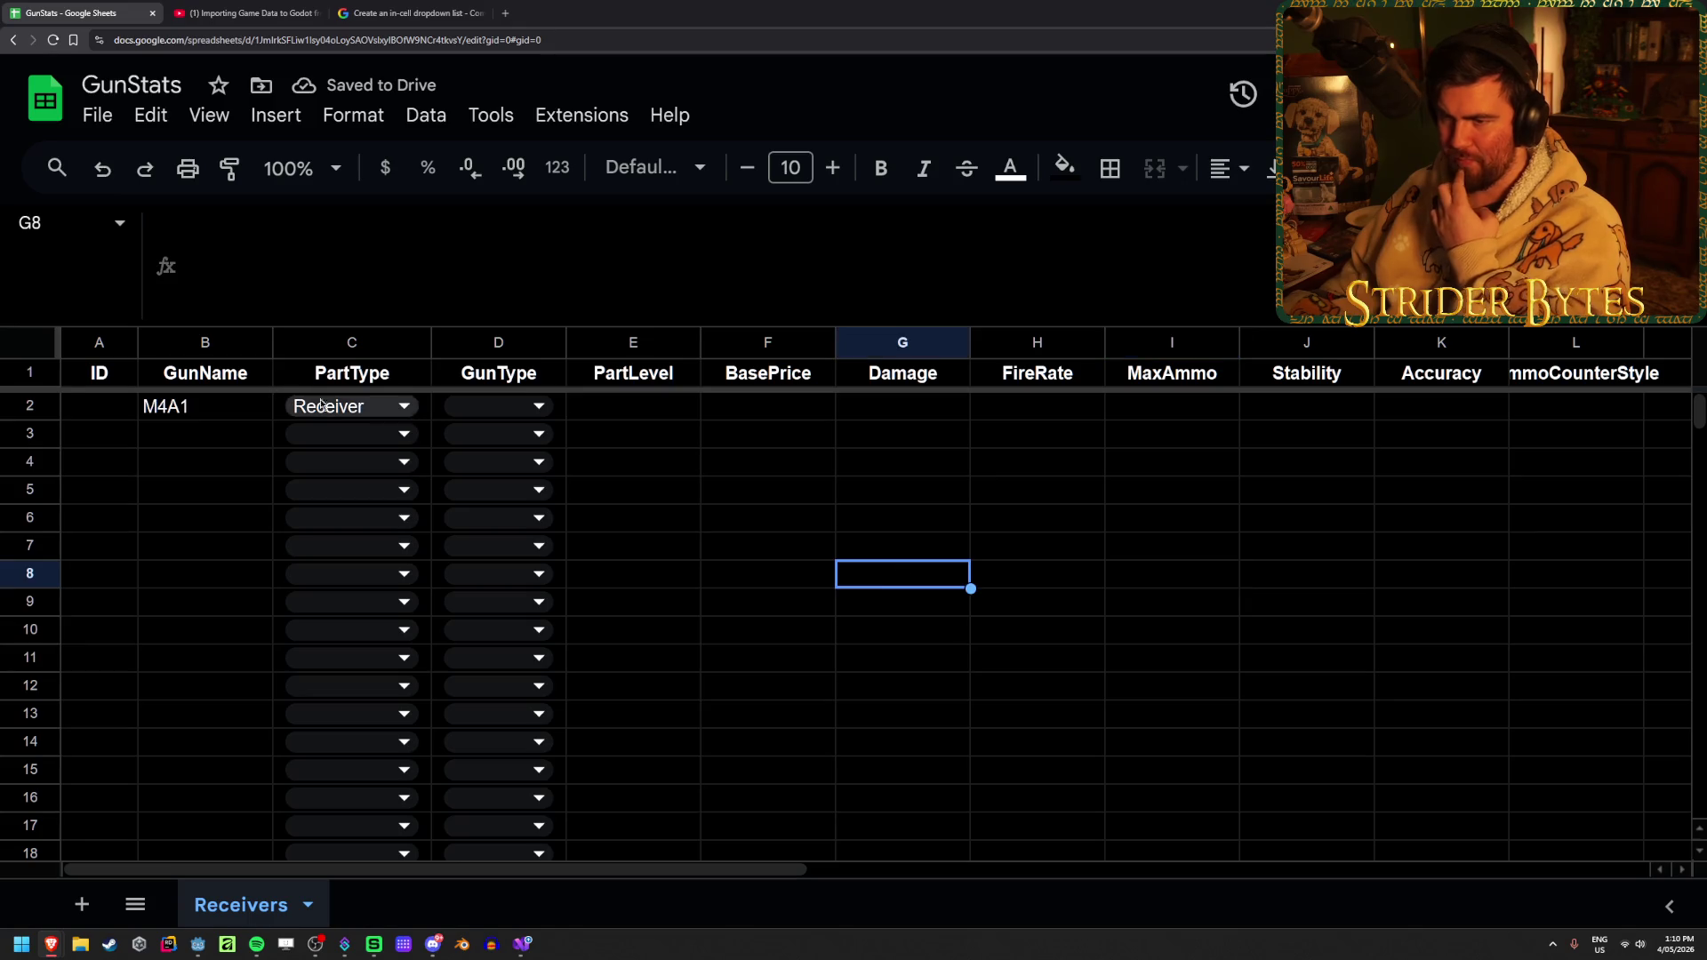
left_click(351, 385)
left_click(425, 413)
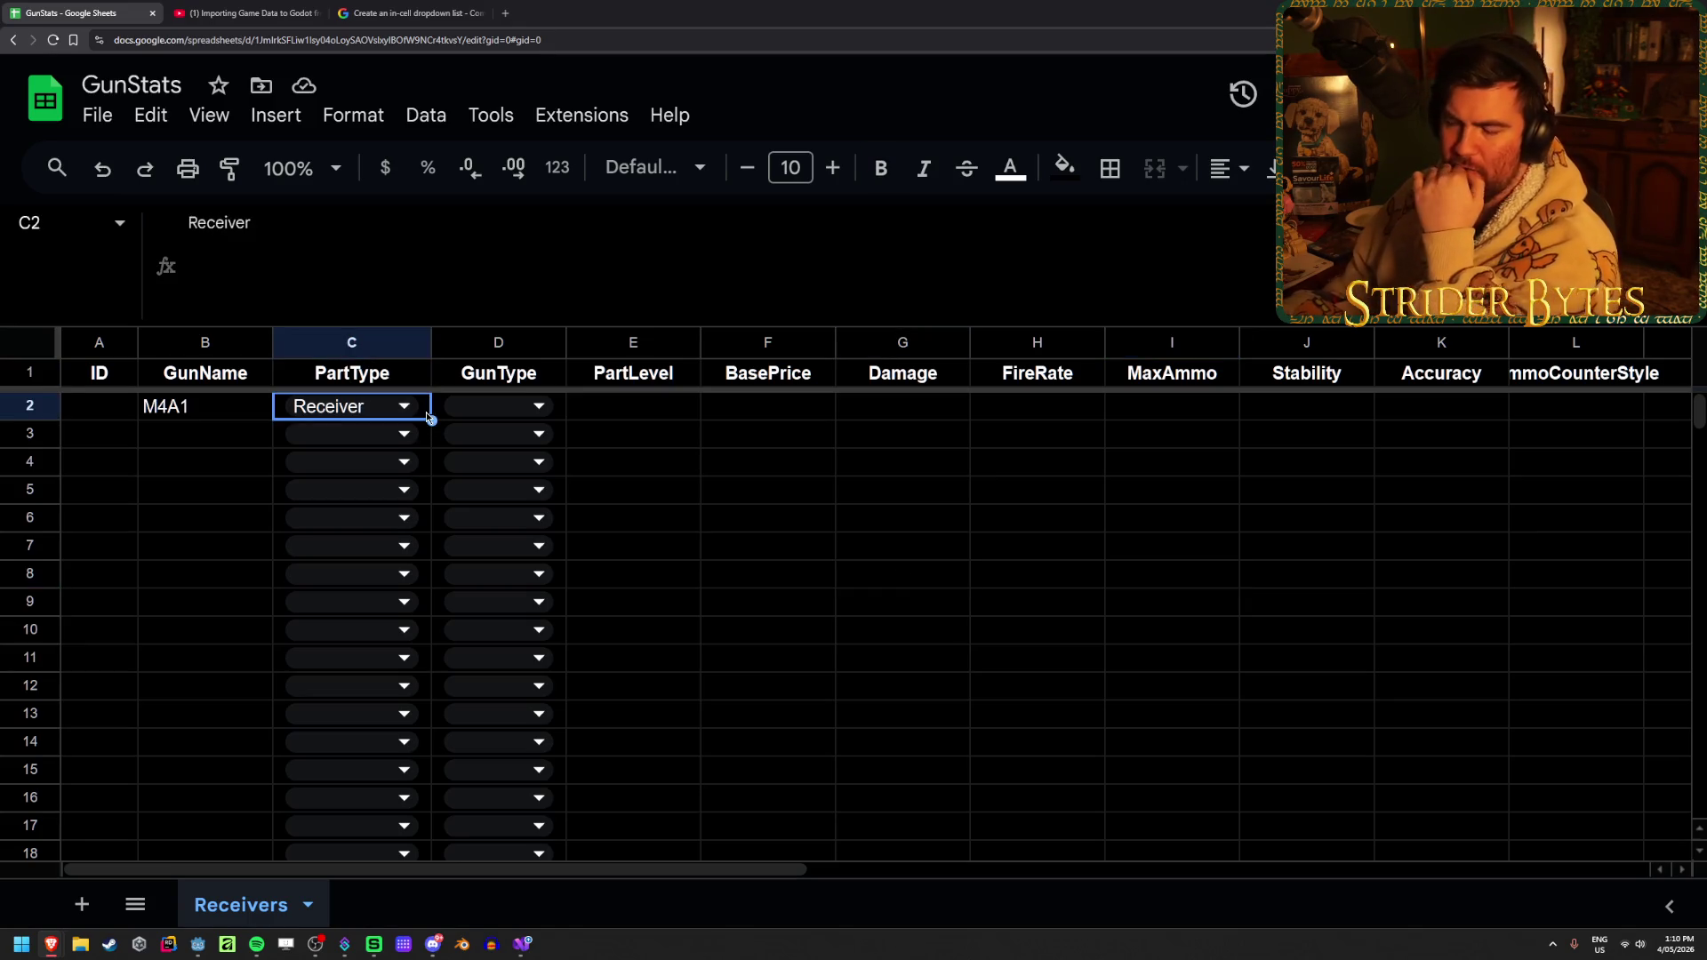
left_click(628, 472)
left_click(645, 410)
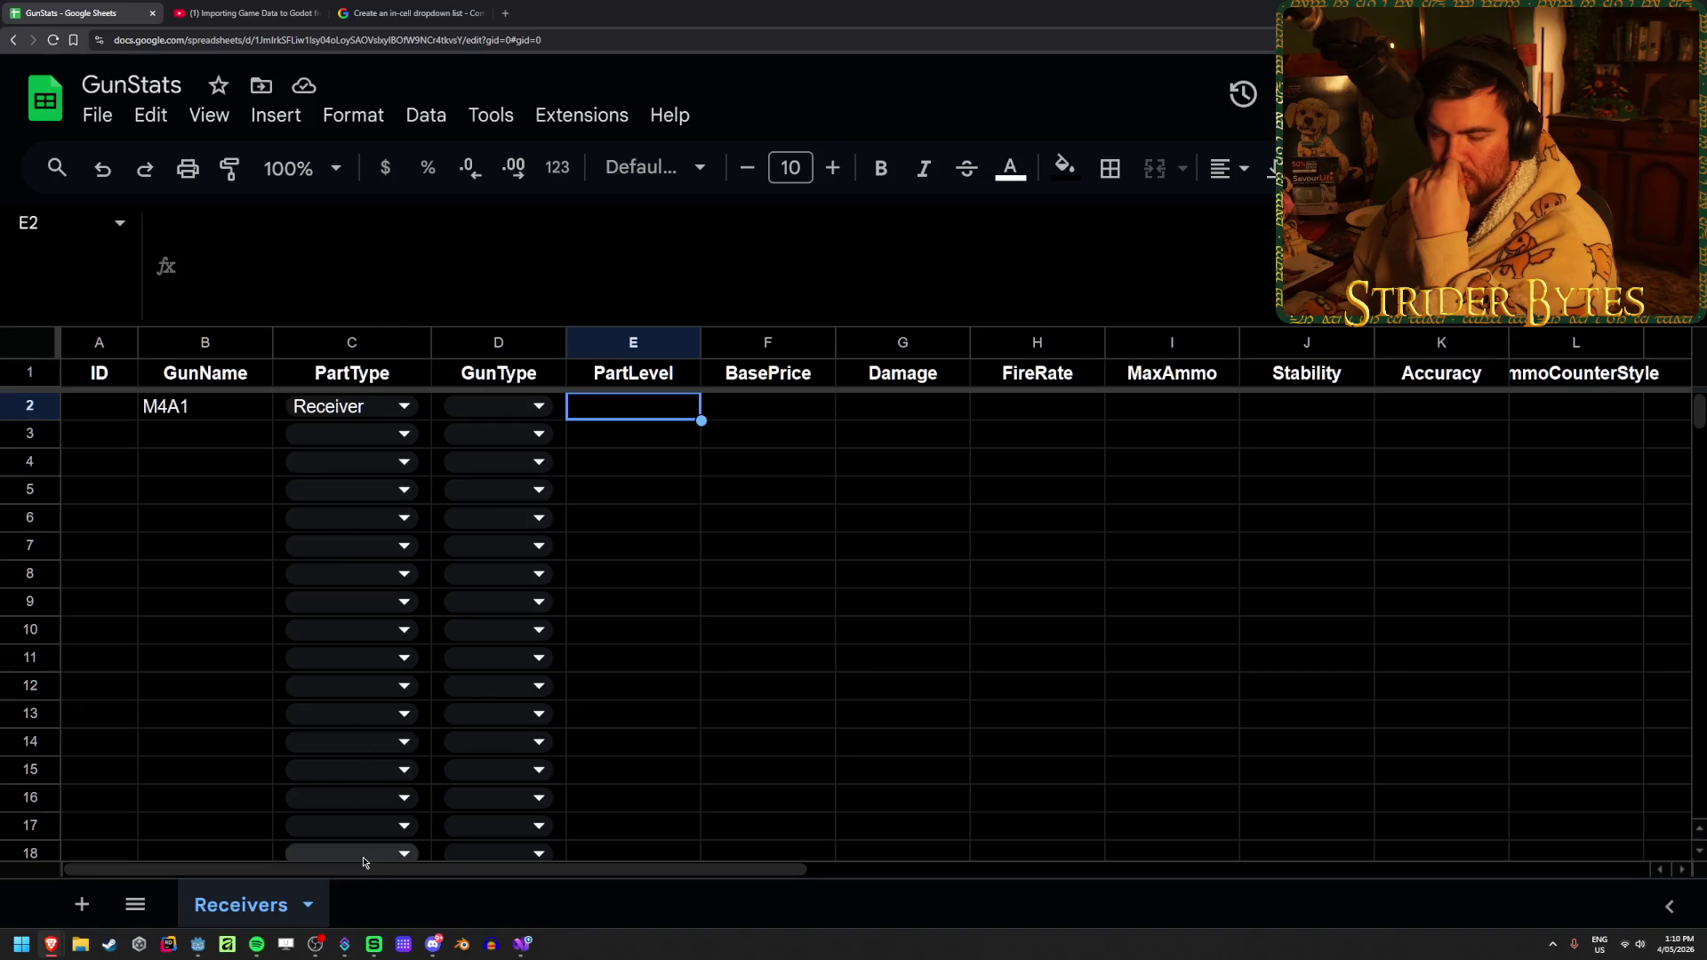
left_click(949, 520)
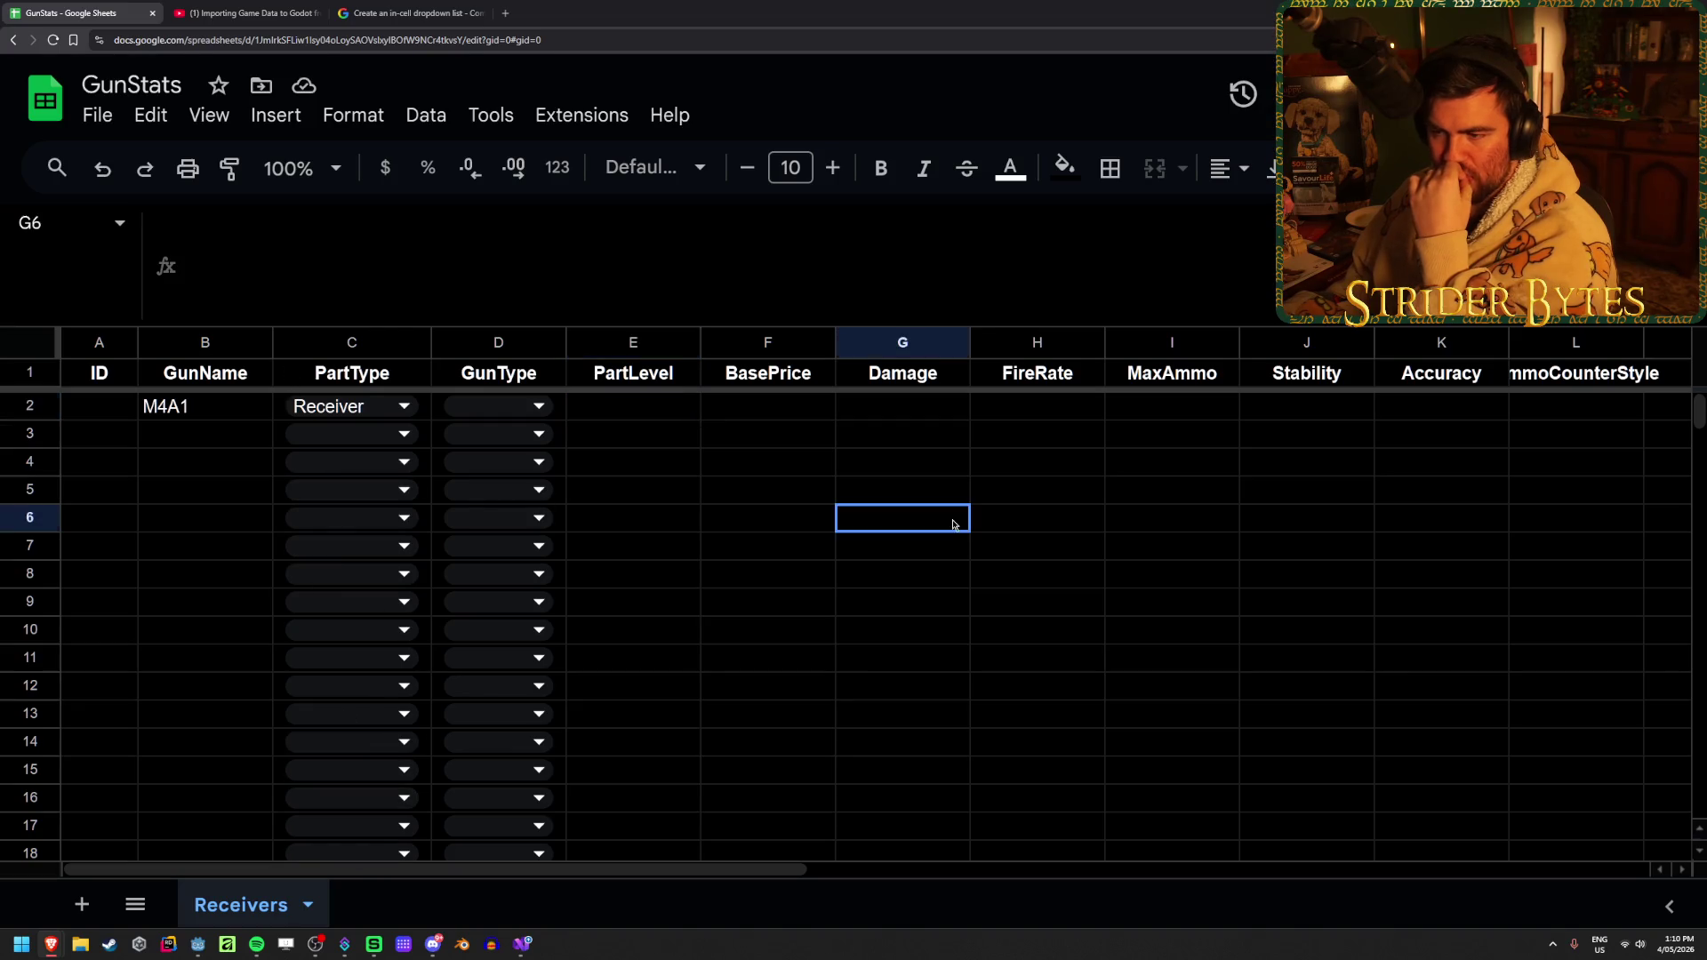
left_click(642, 408)
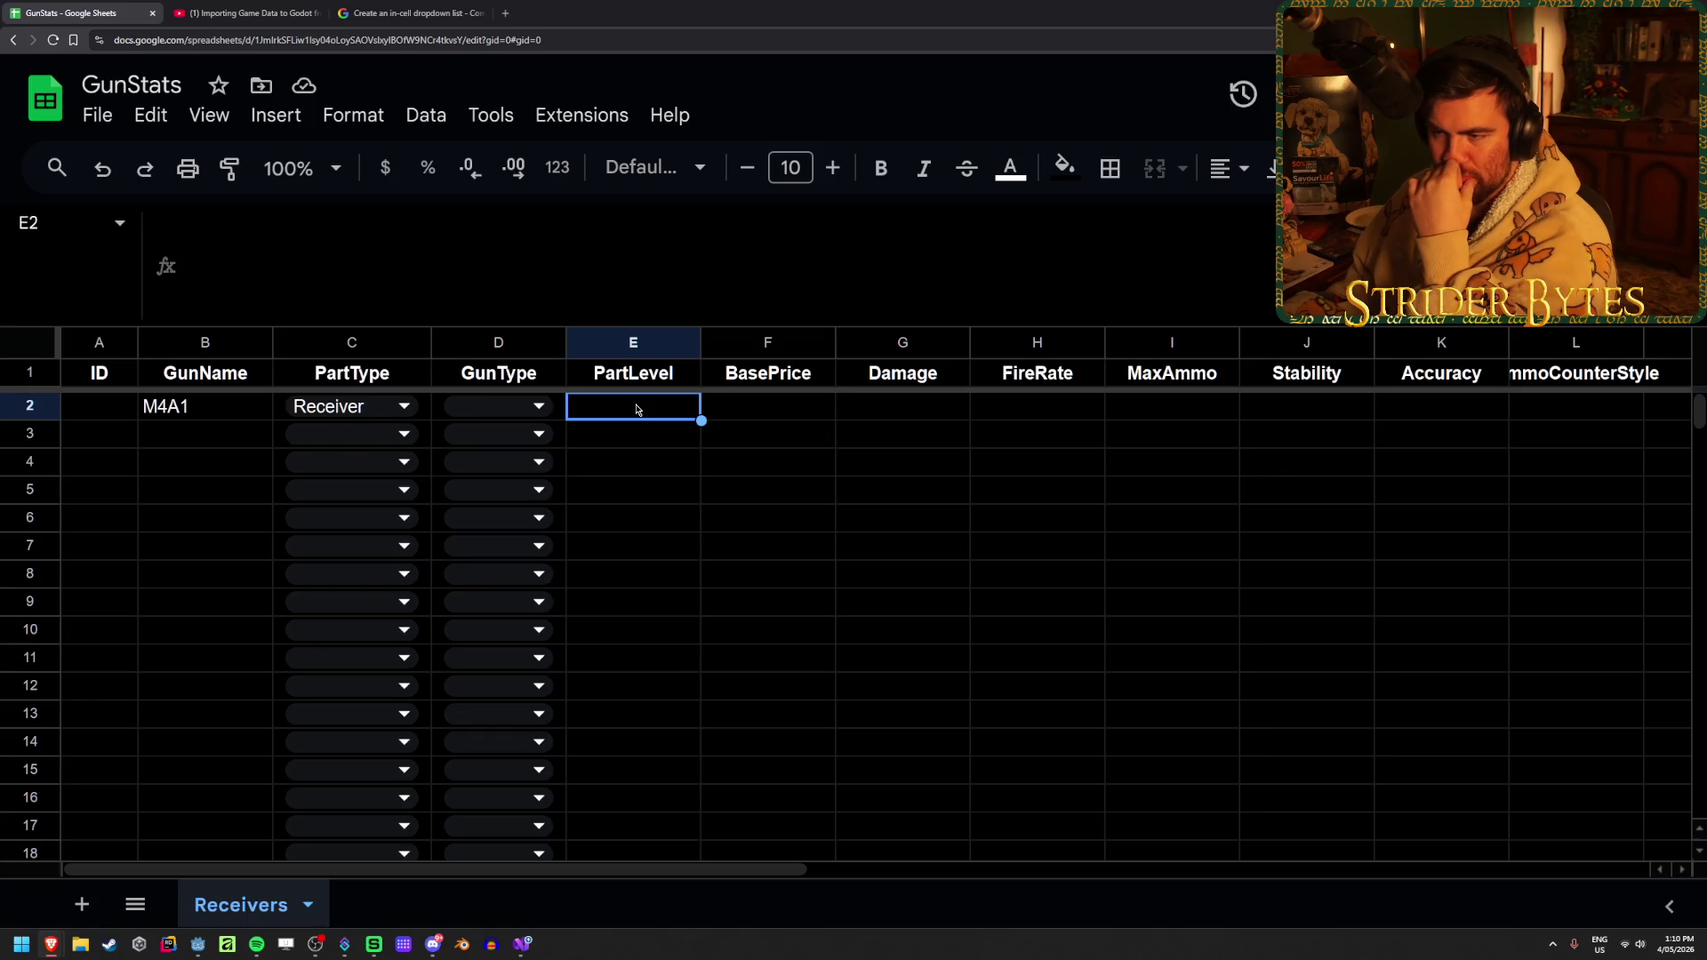
left_click(653, 440)
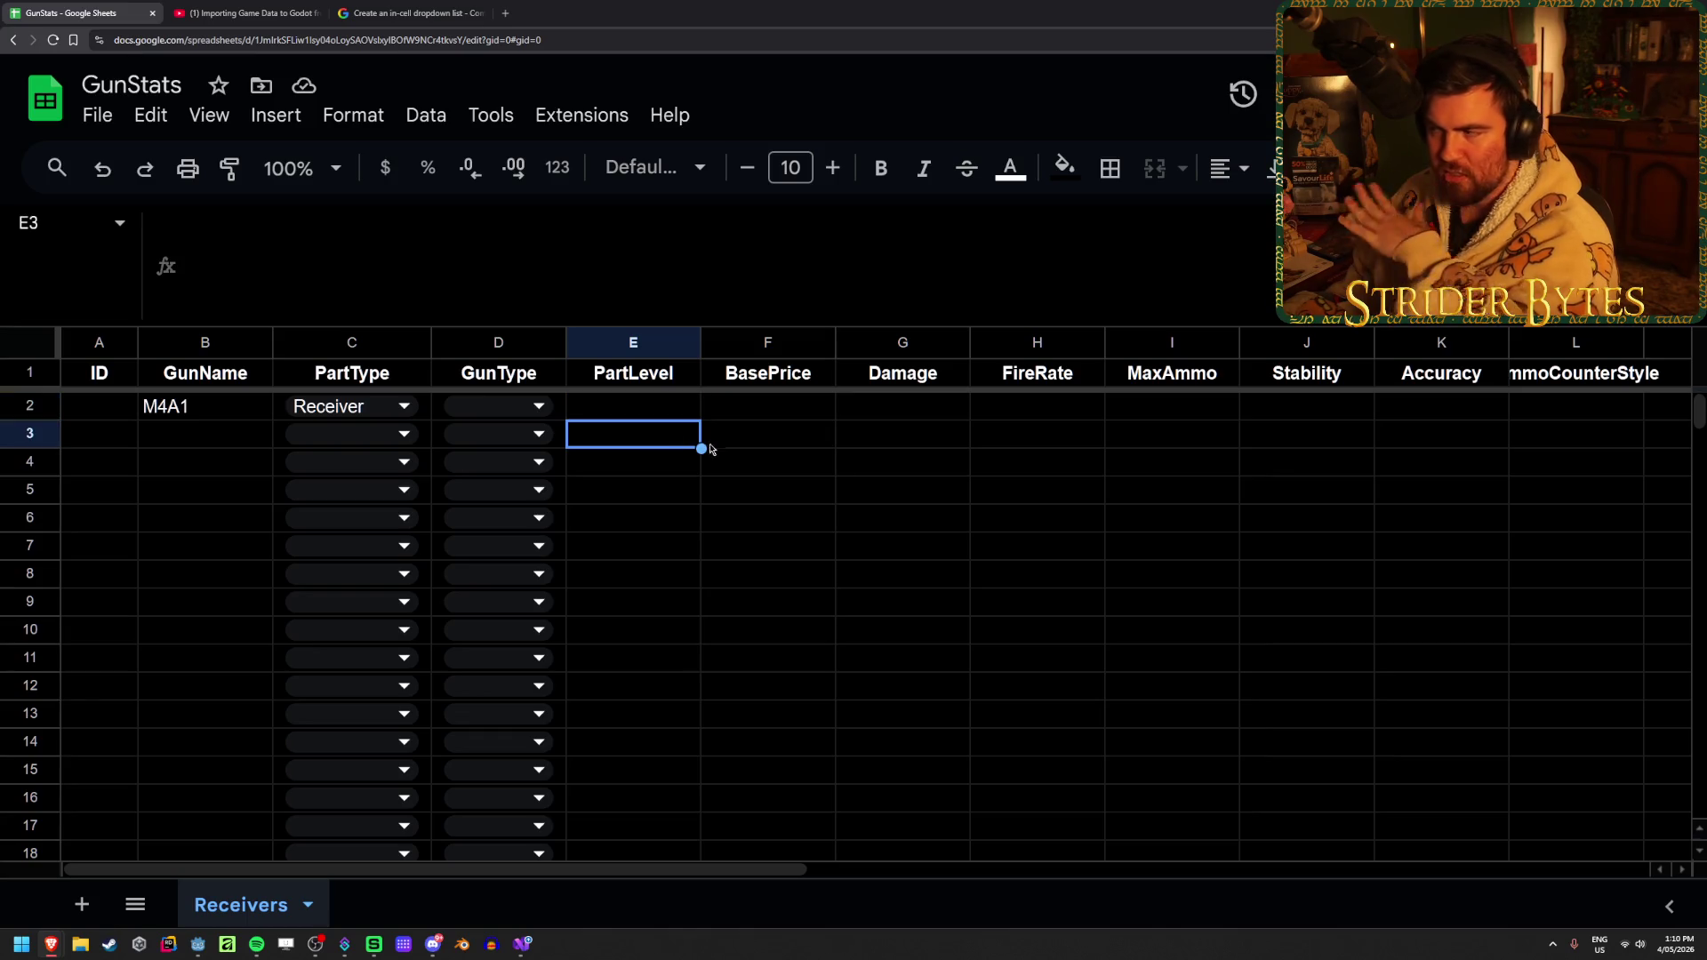
Clear the AmmoCounterStyle header from L1 and check M4A1's row up to Accuracy
left_click(1636, 373)
key("Delete")
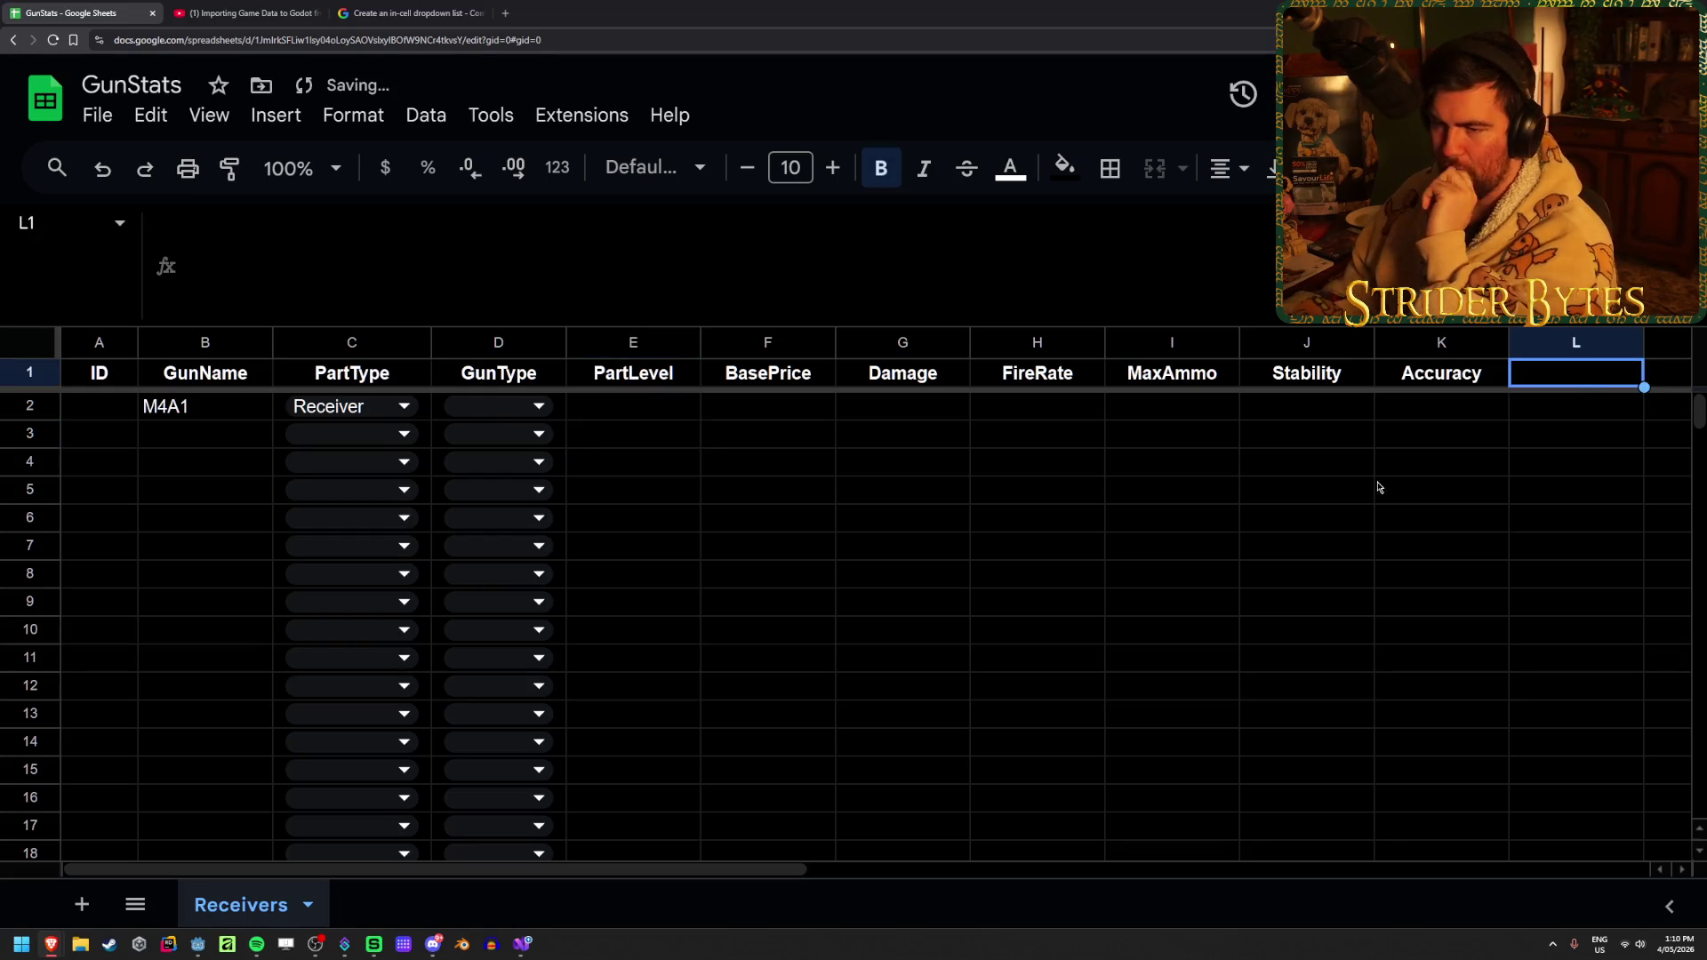
left_click(1036, 573)
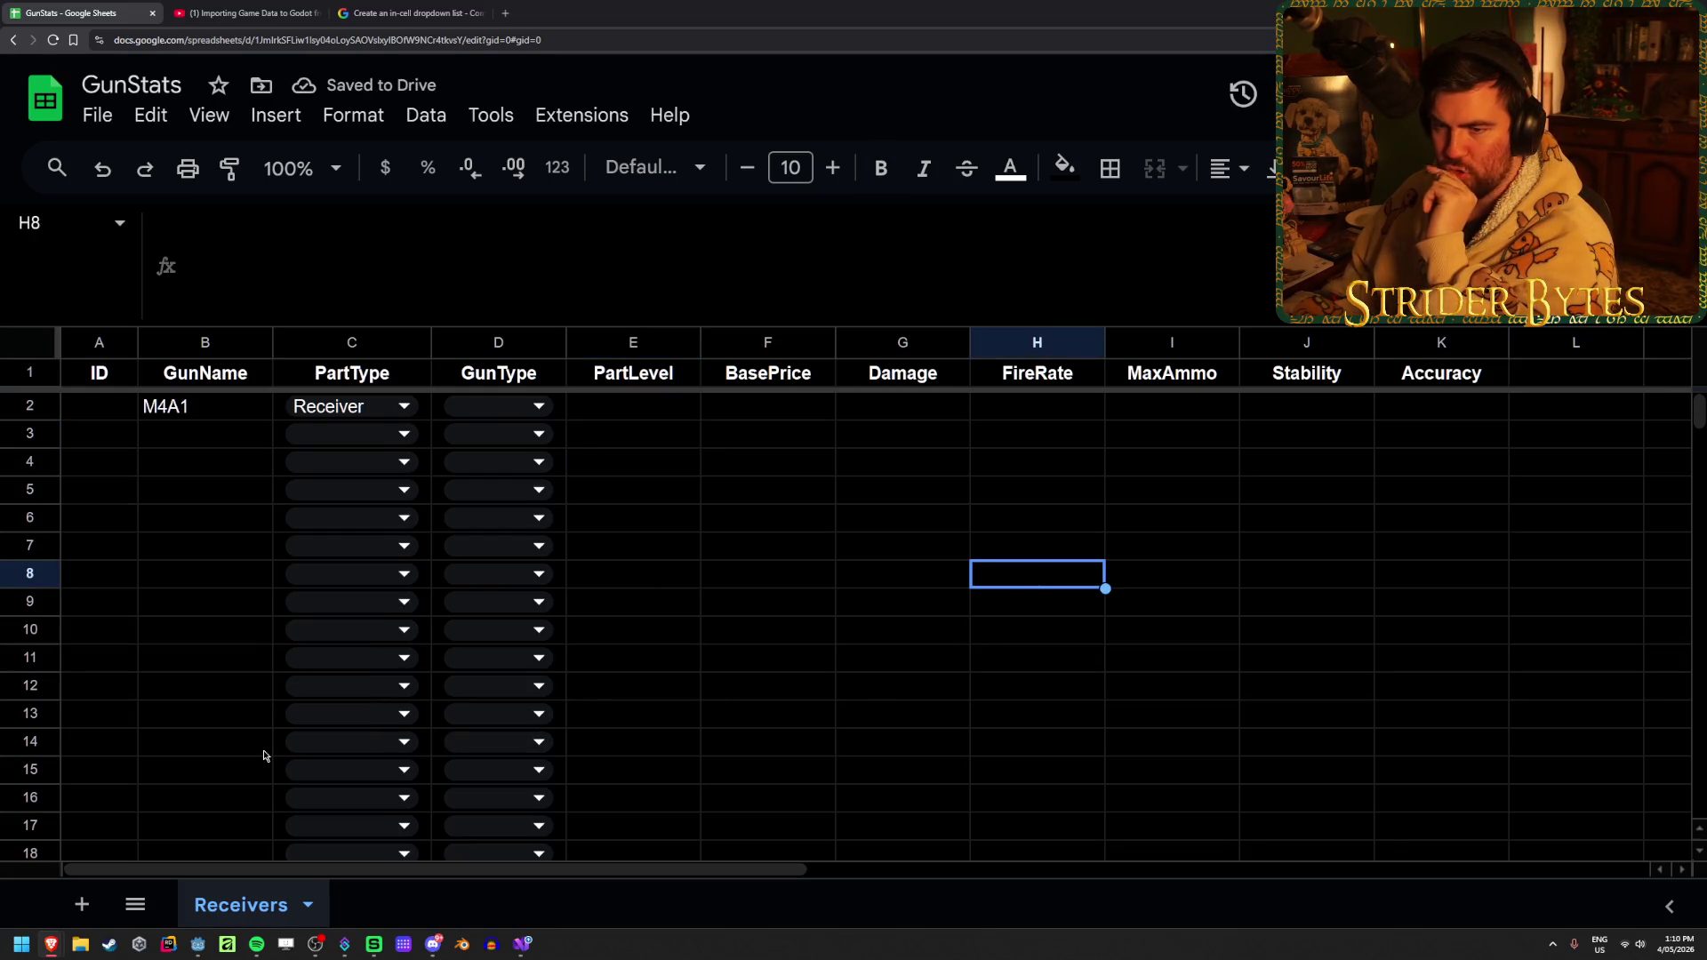
left_click(893, 525)
left_click(654, 410)
left_click(1479, 409)
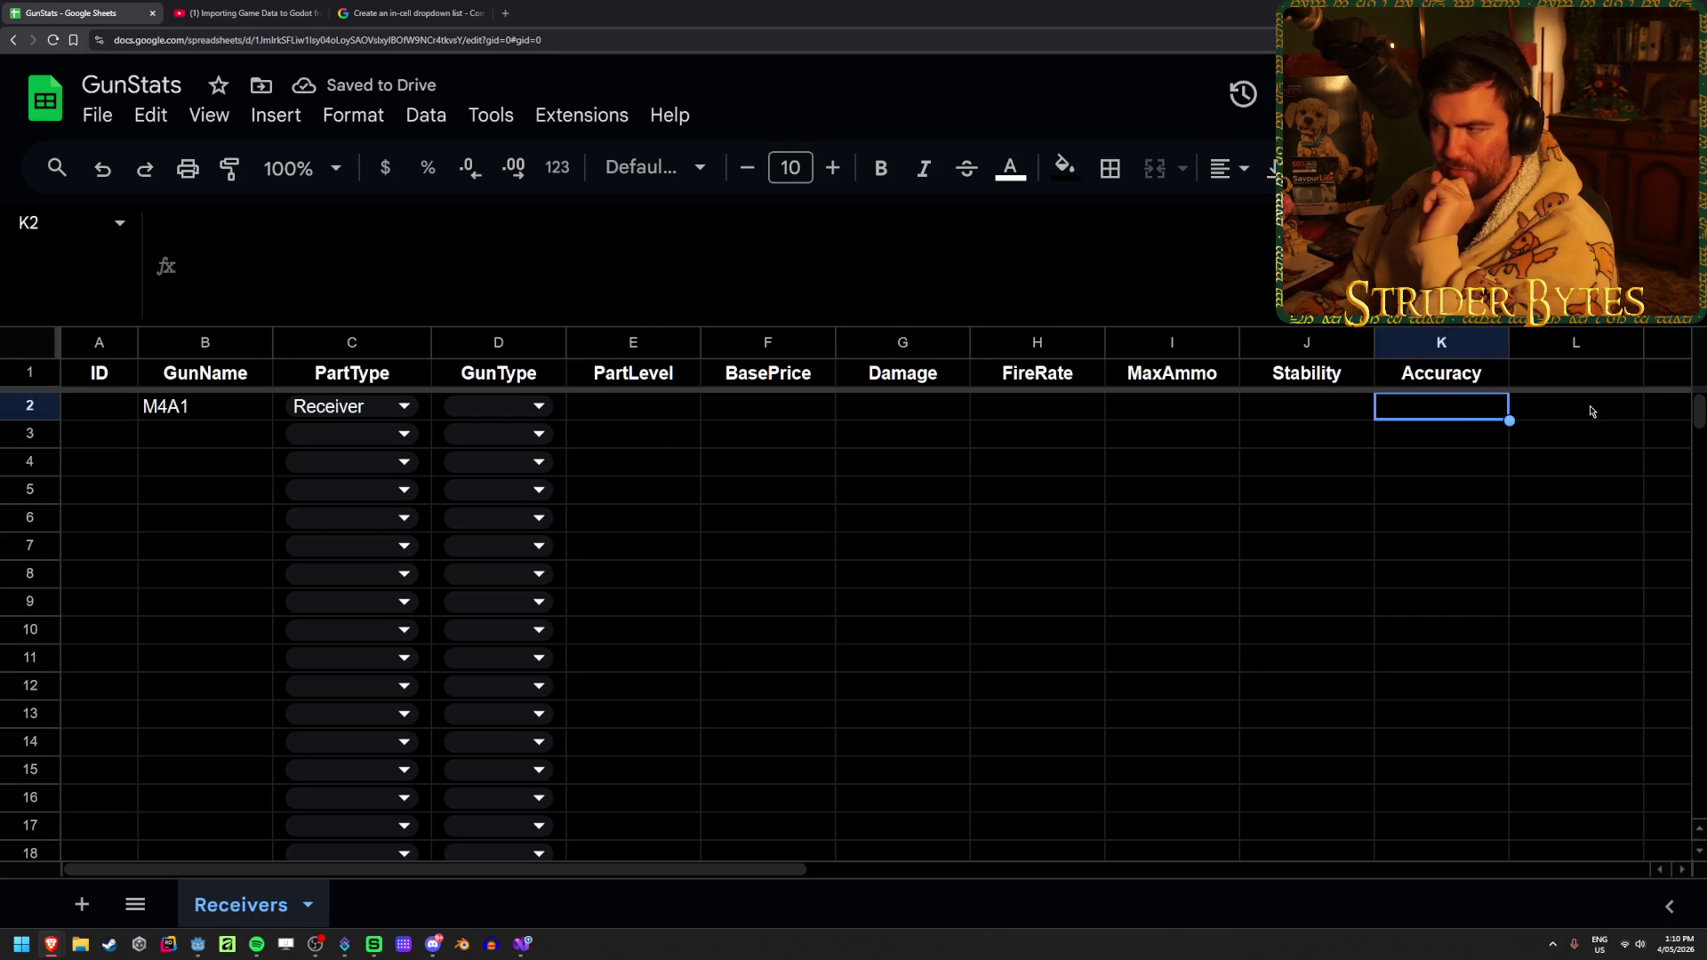
left_click(1523, 409)
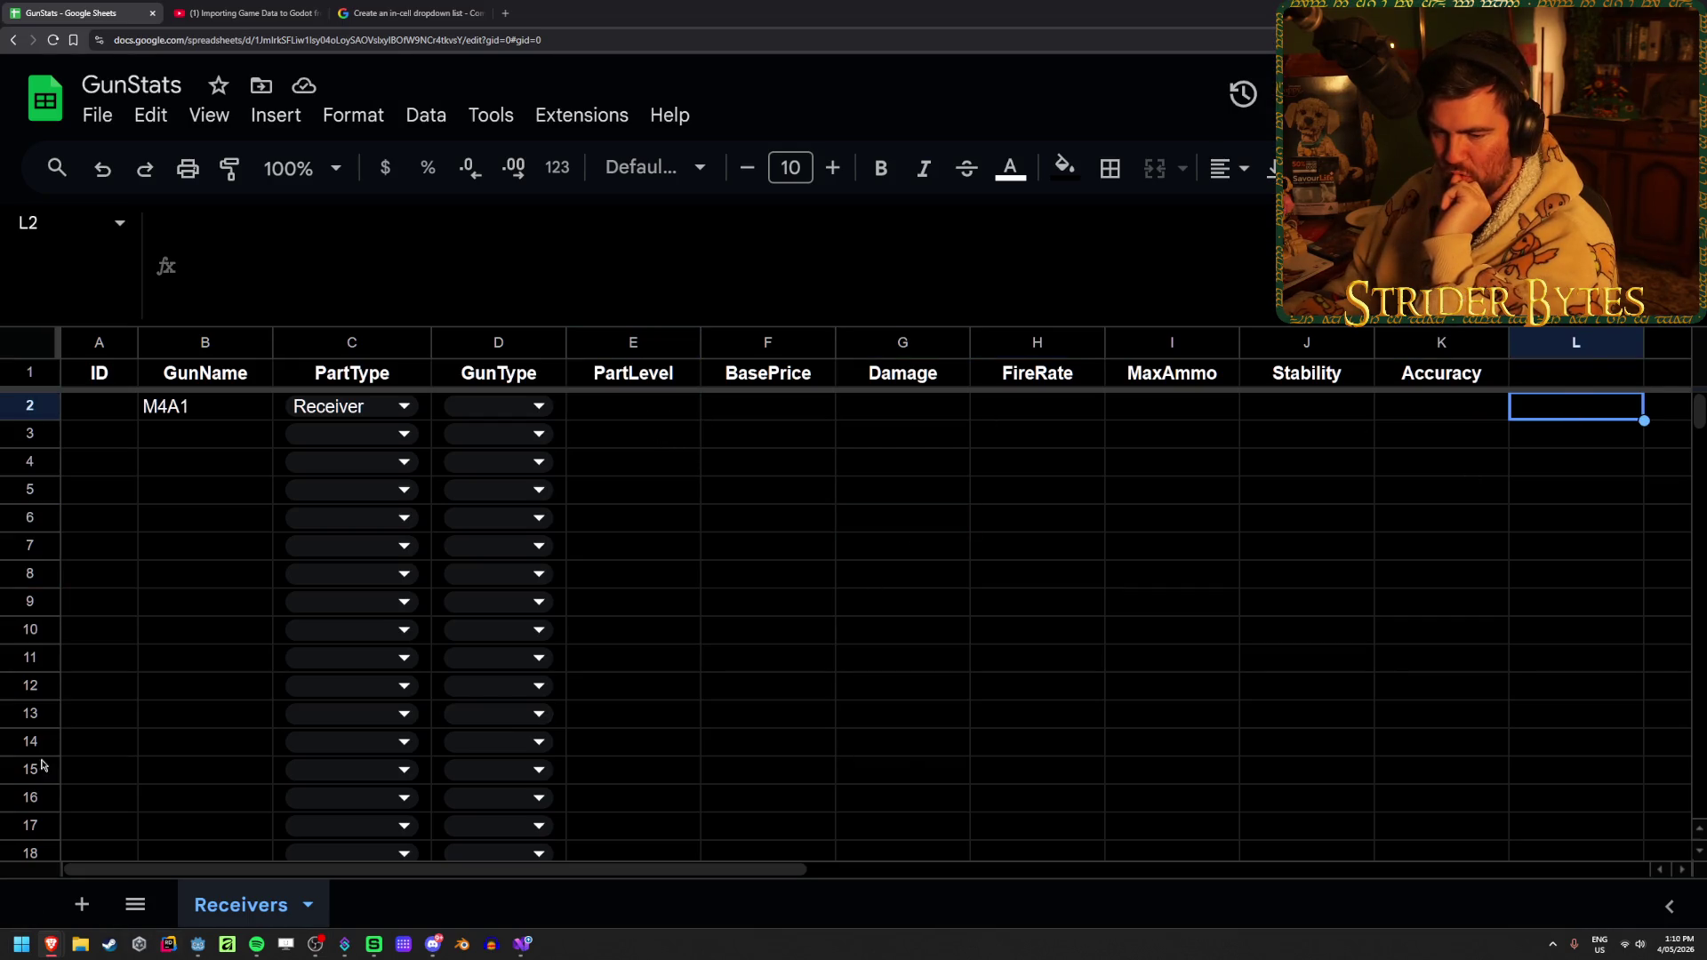
left_click(198, 949)
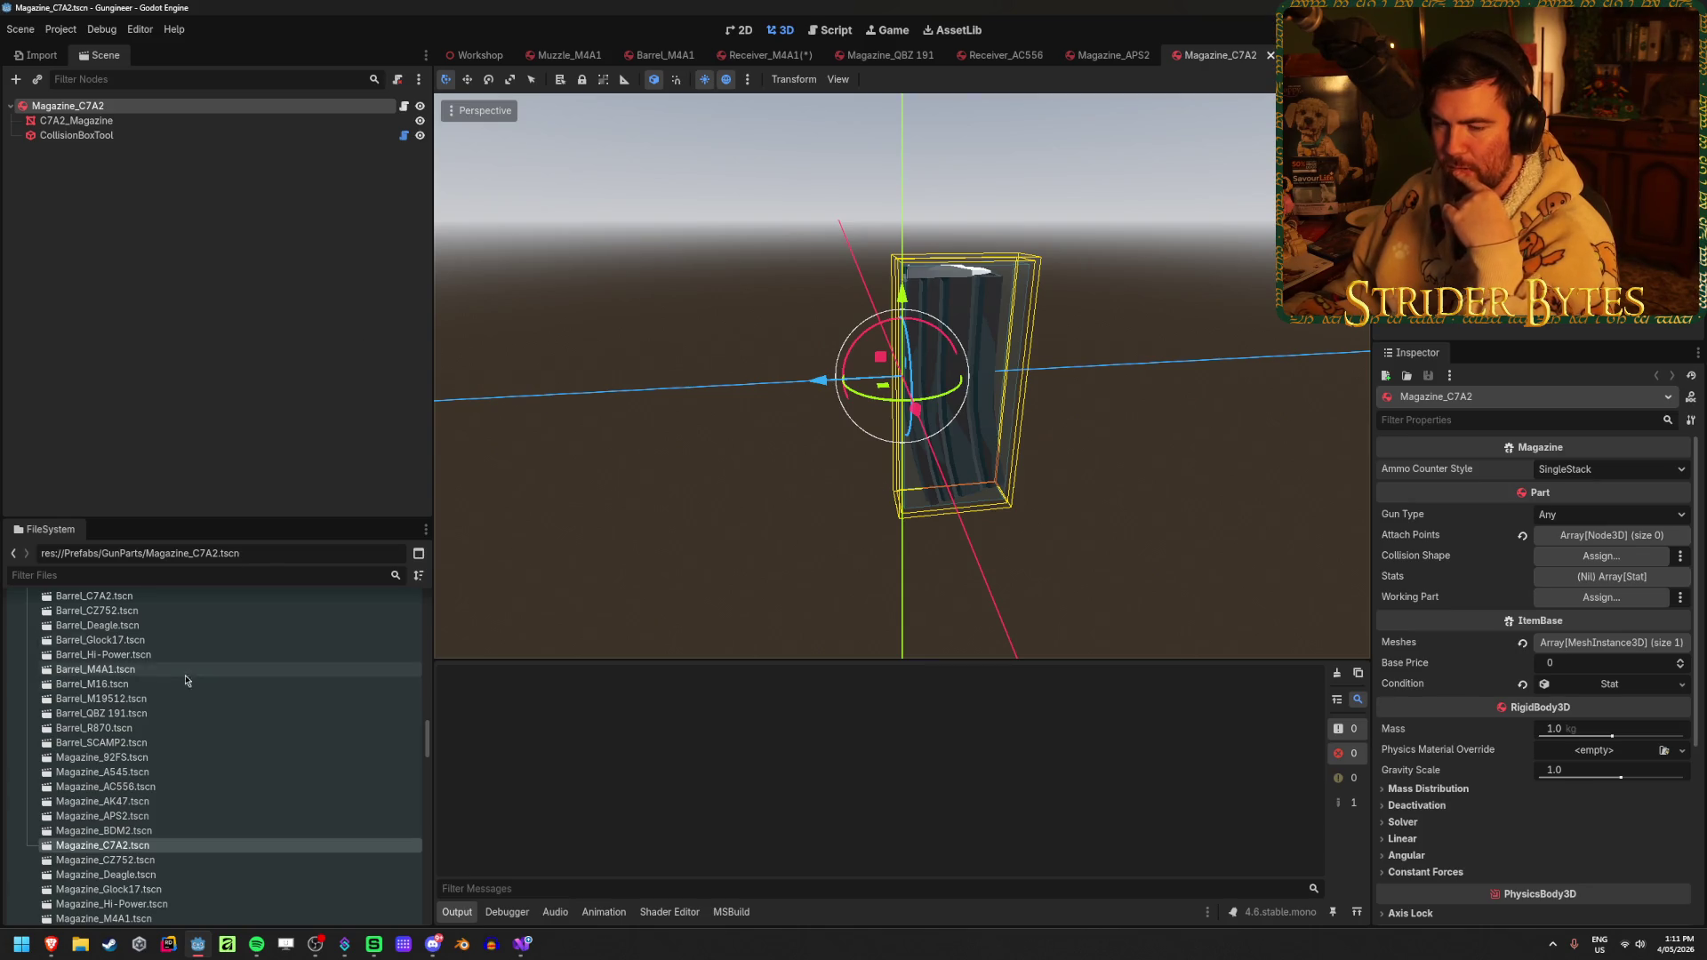
Open the Barrel_QBZ 191 scene and inspect its root node's properties
double_click(133, 714)
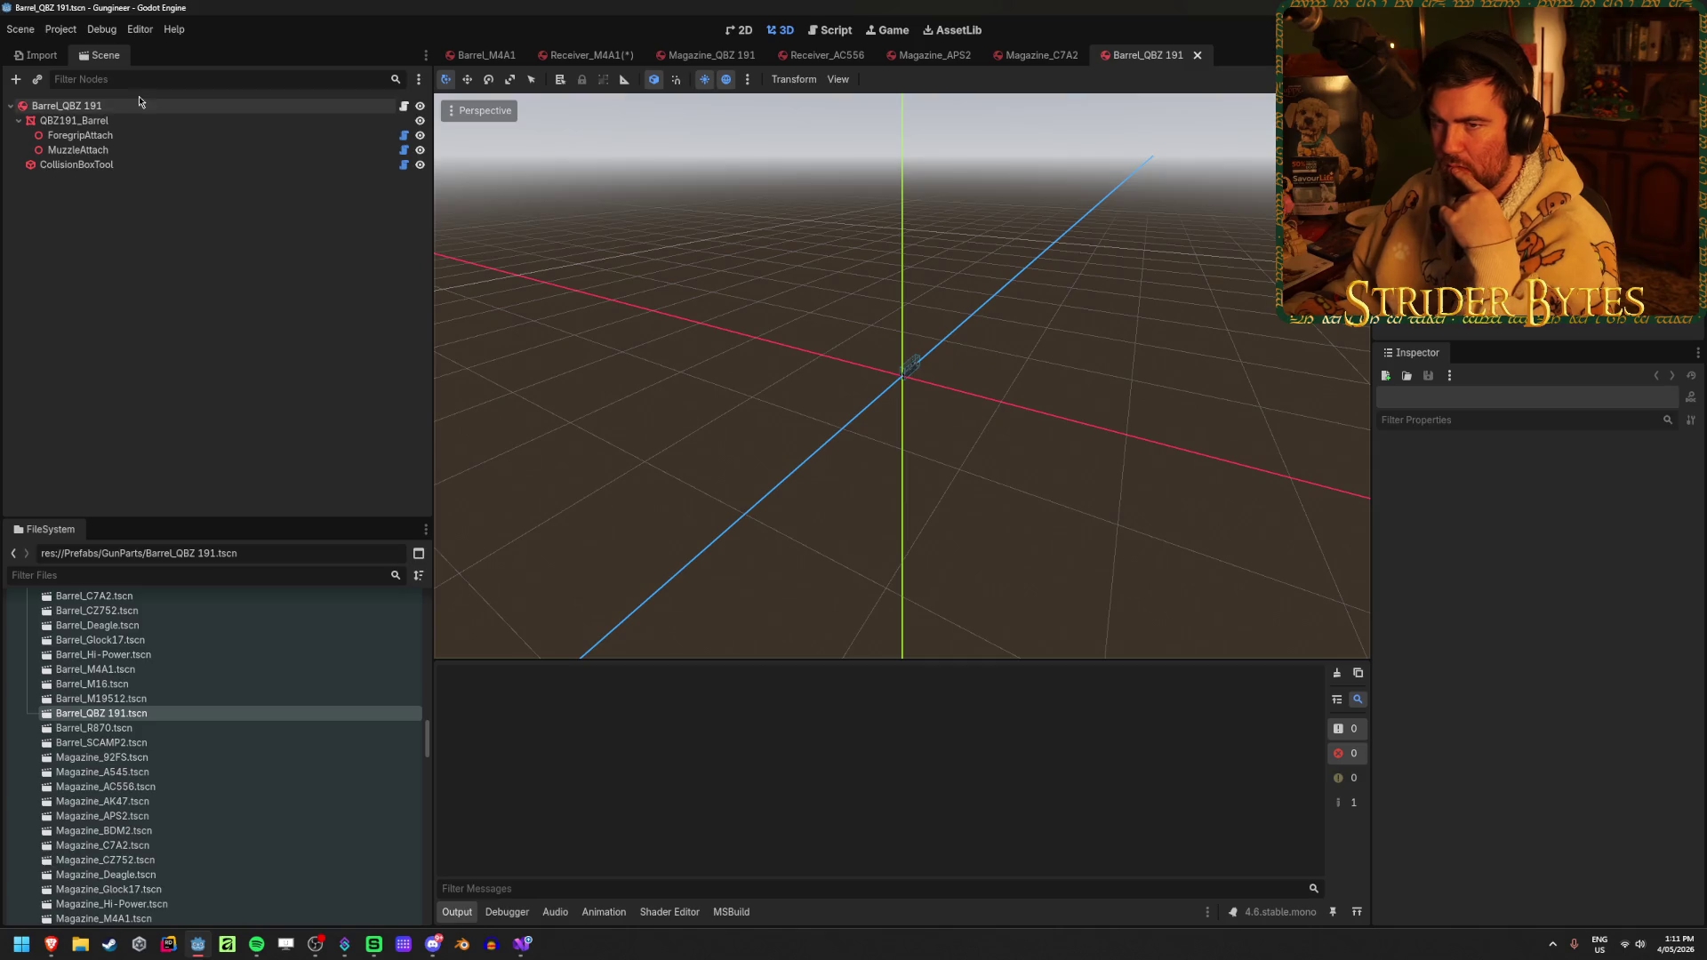
left_click(67, 106)
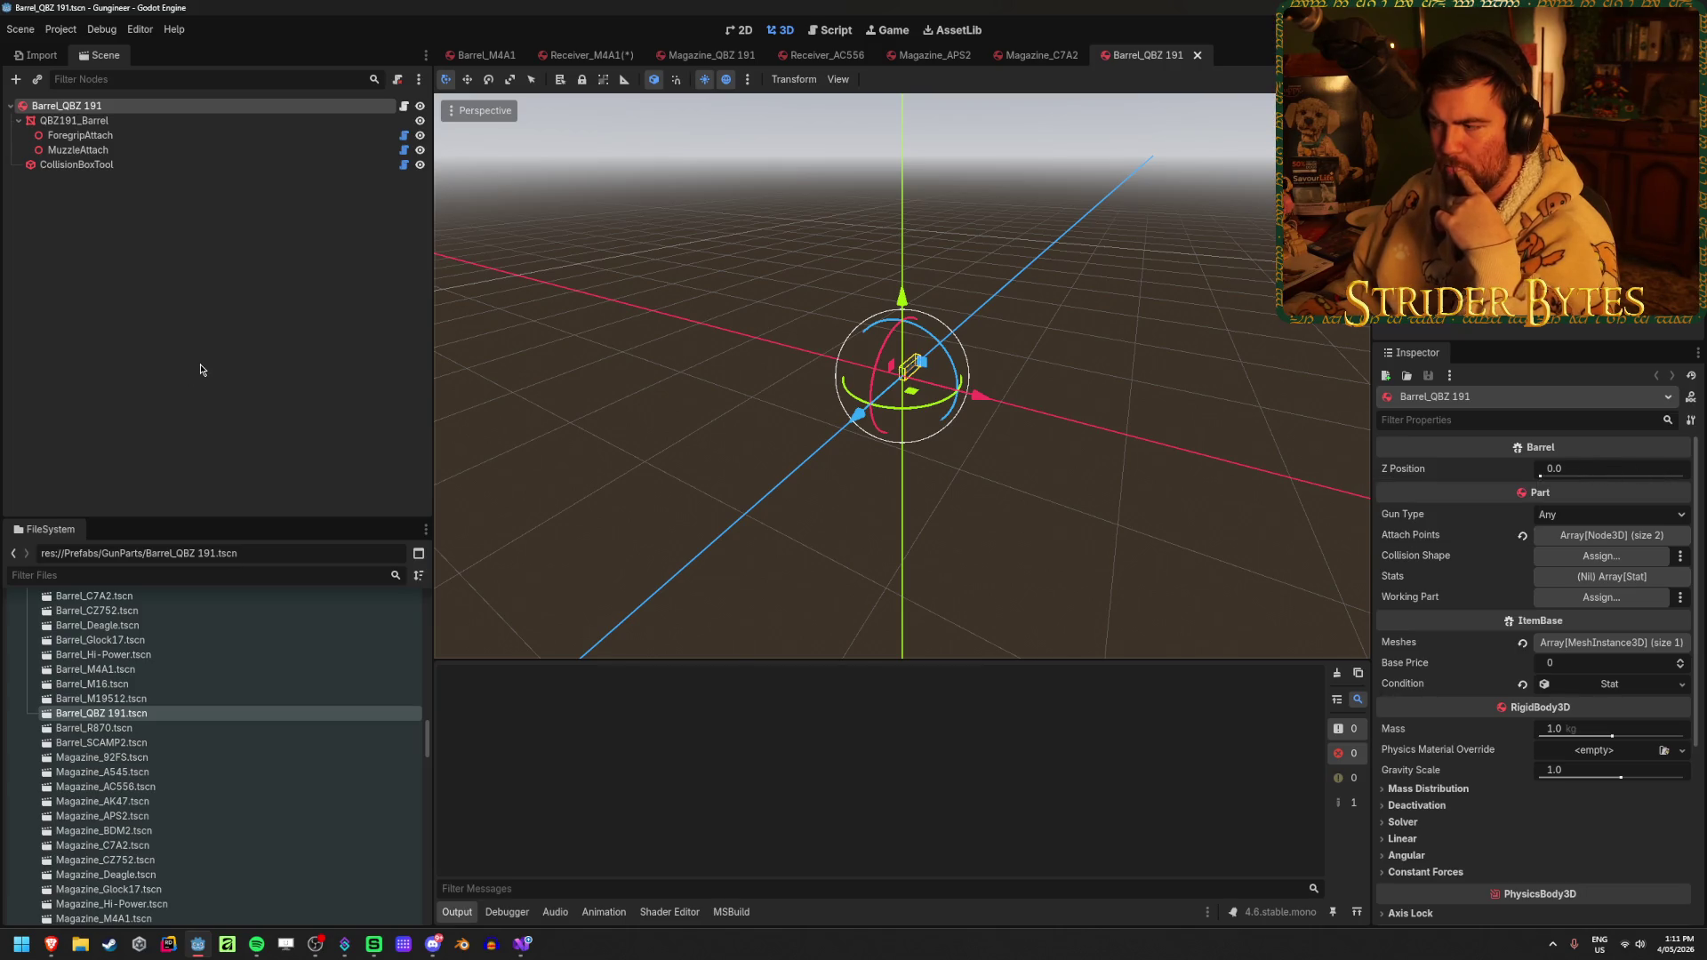
scroll(152, 779, "up", 3)
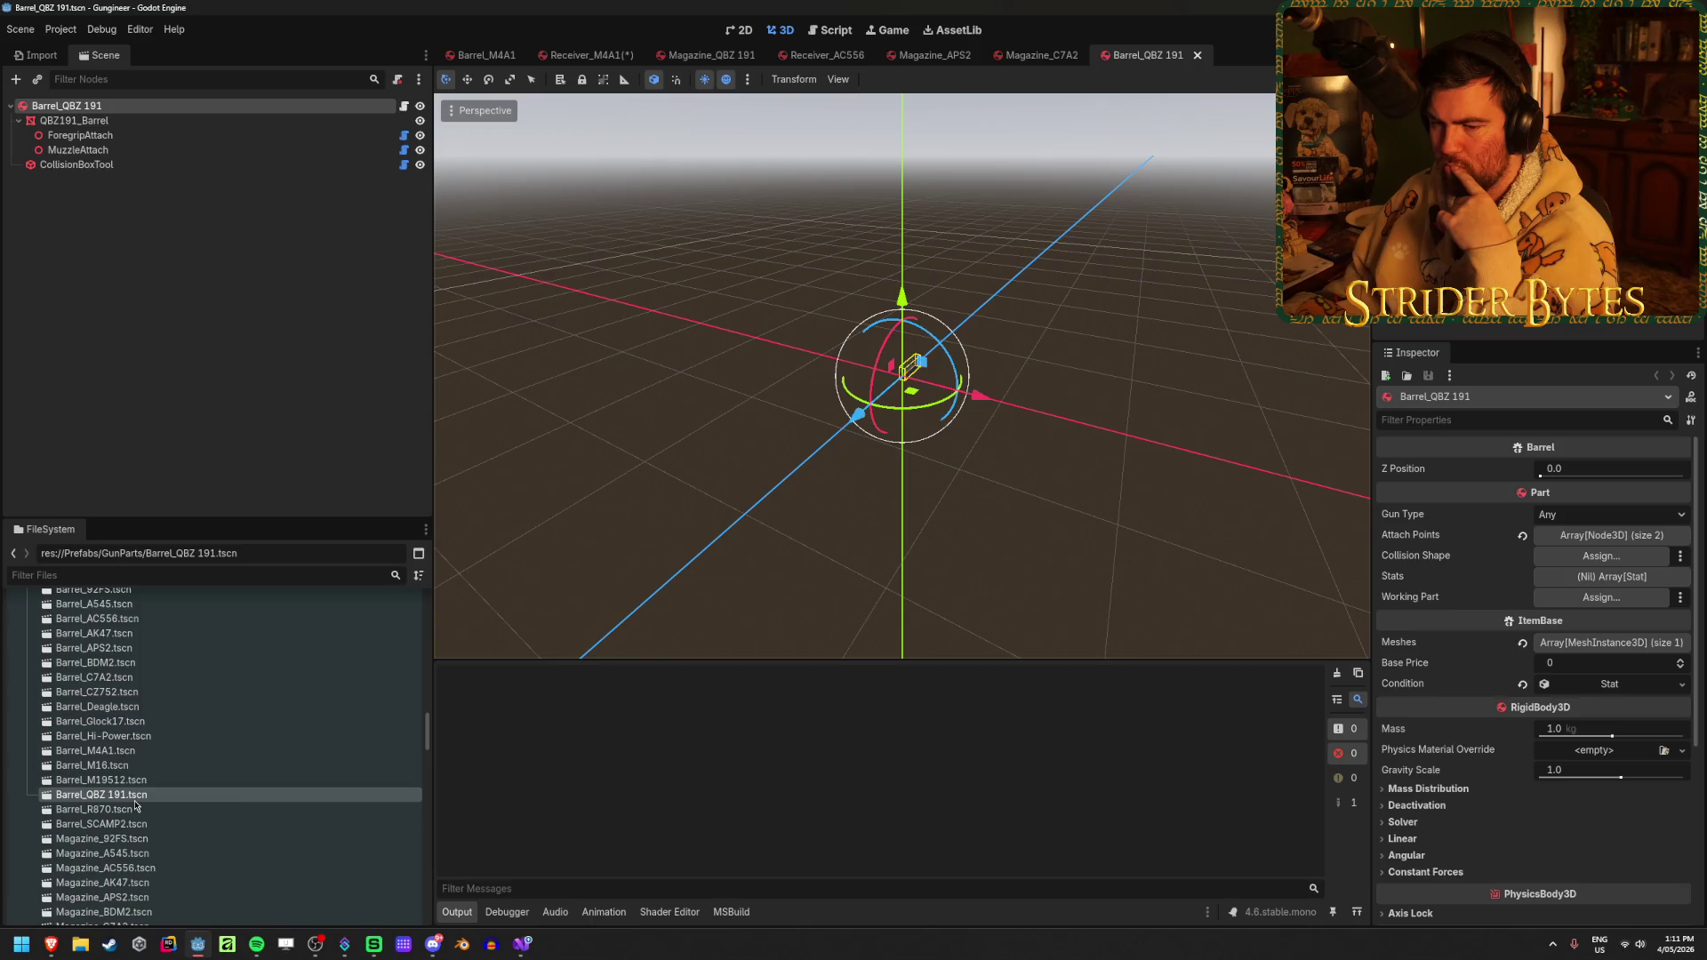
Open the Barrel_M19512 scene and orbit the view to see the barrel at an angle
double_click(151, 779)
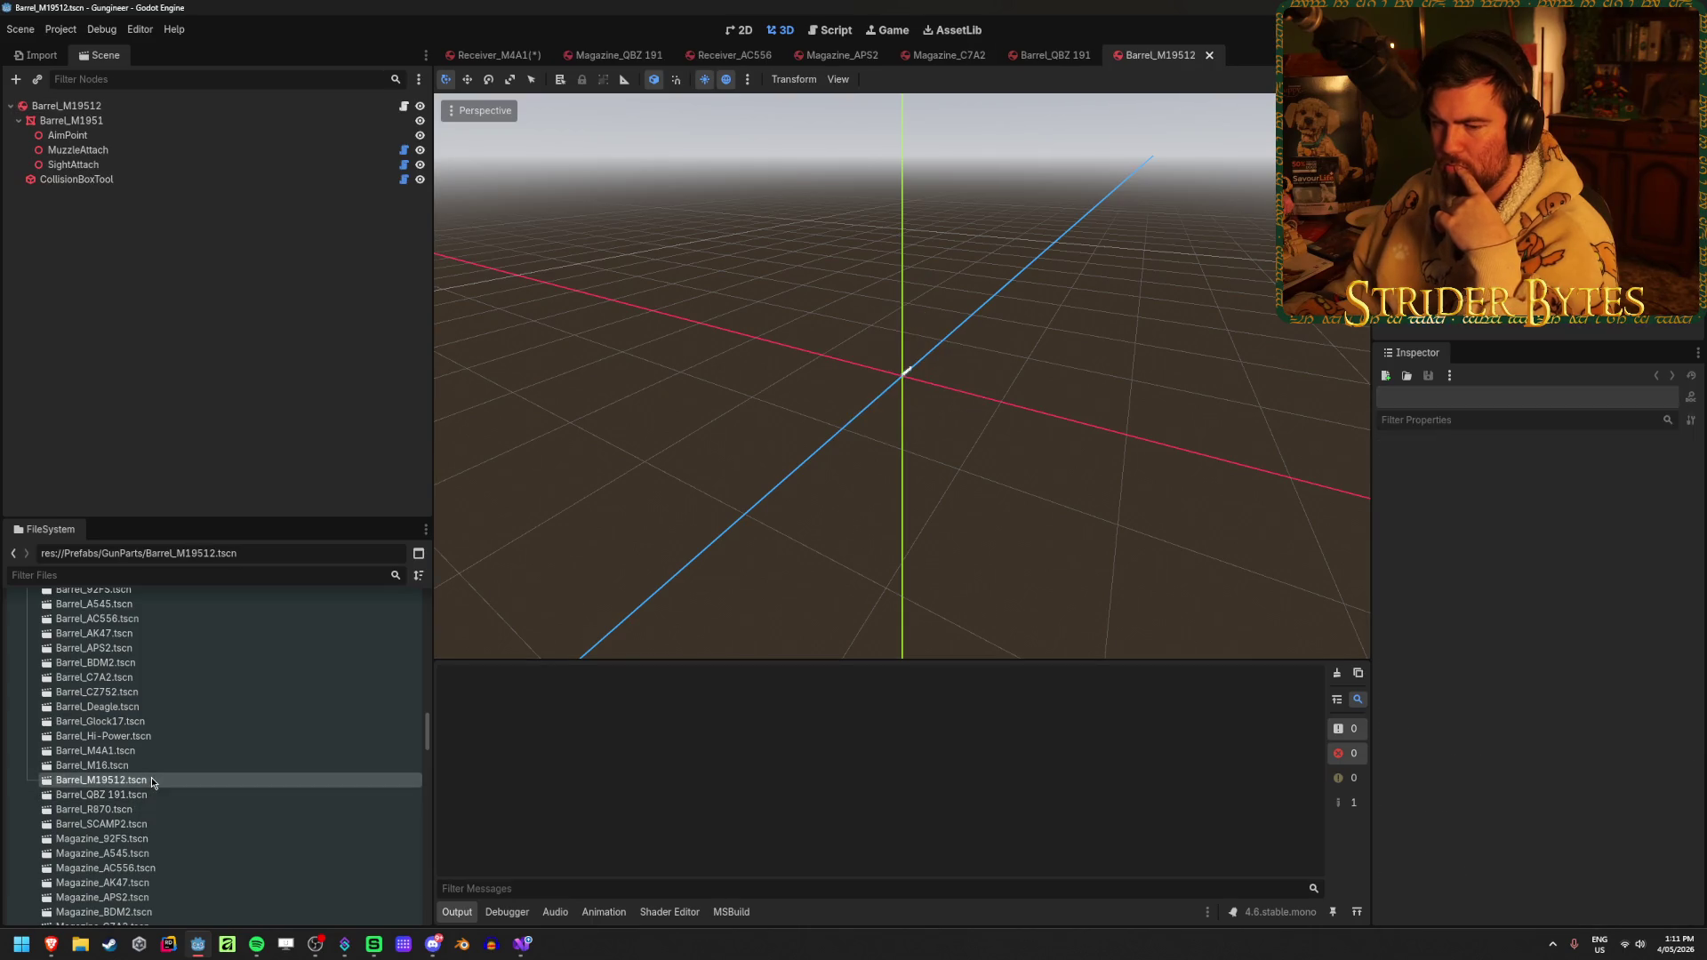
scroll(888, 465, "up", 6)
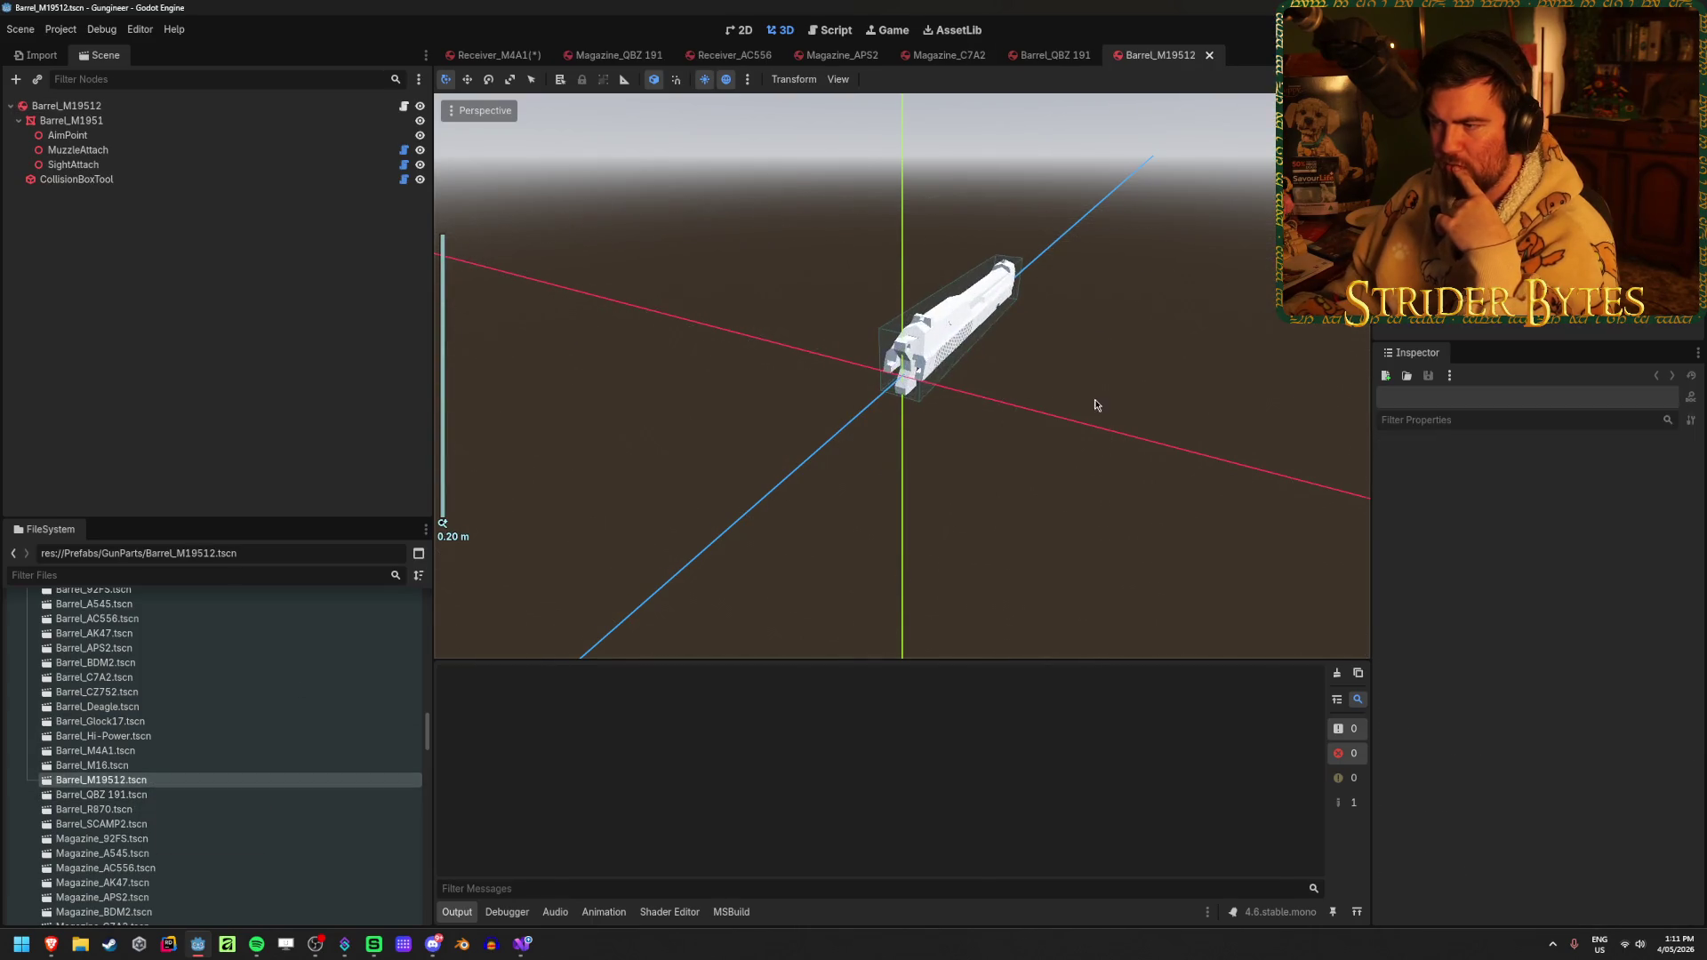
left_click_drag(933, 374, 702, 468)
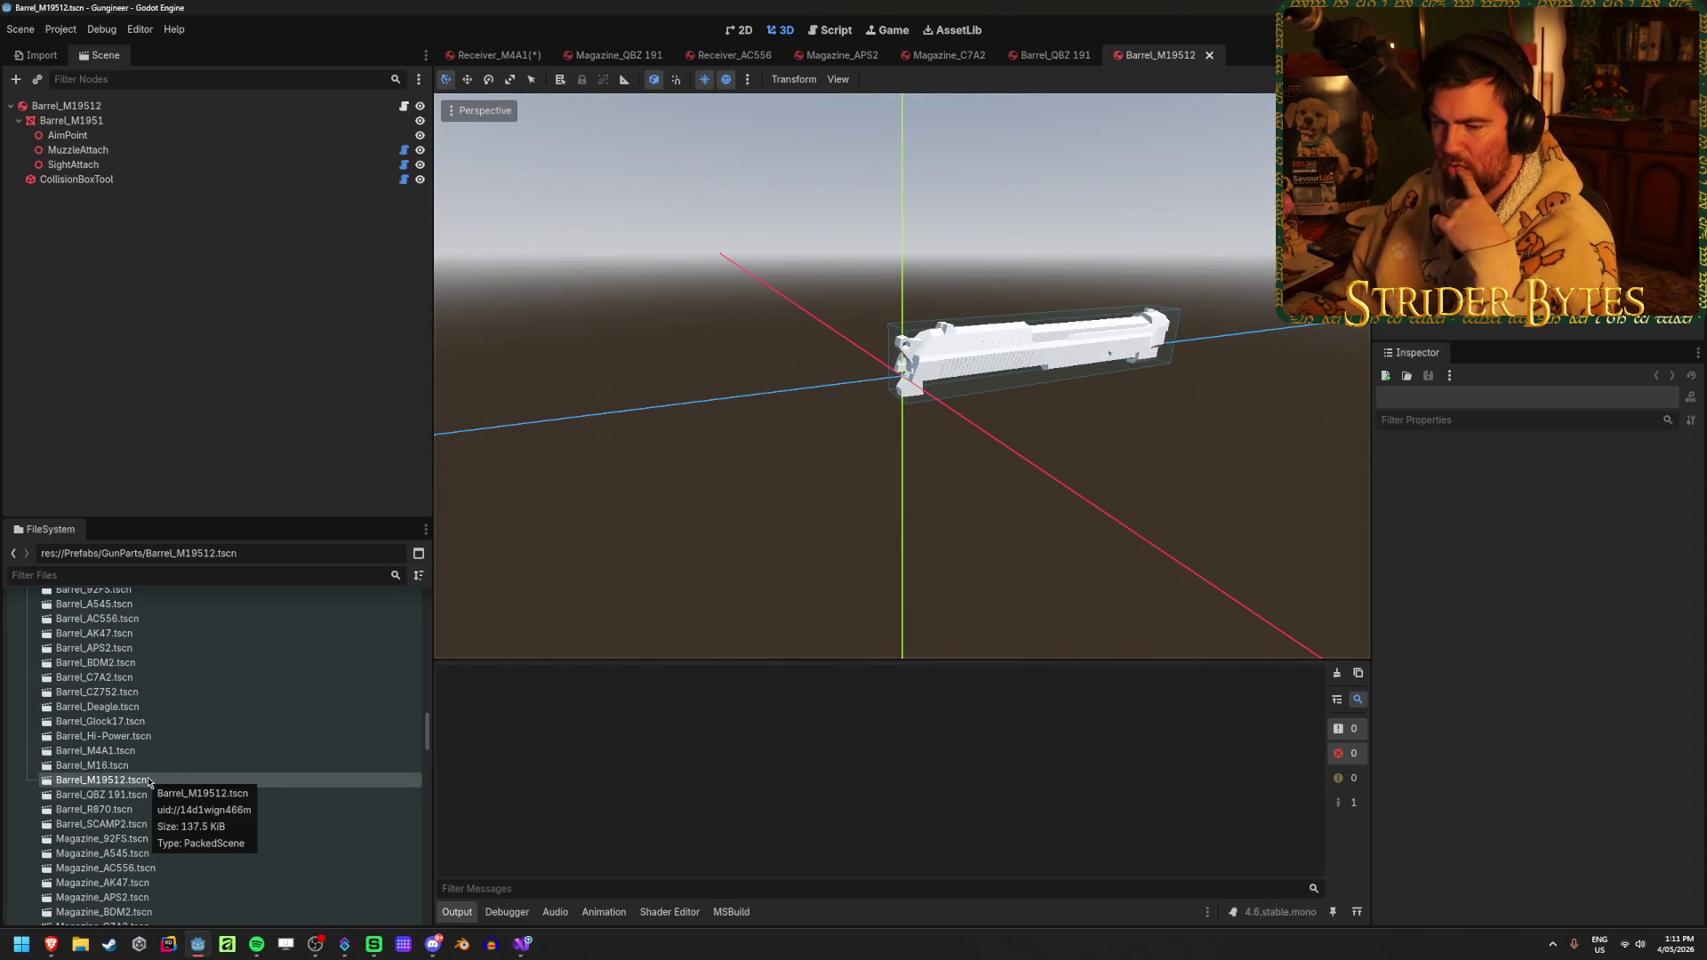
scroll(150, 782, "up", 5)
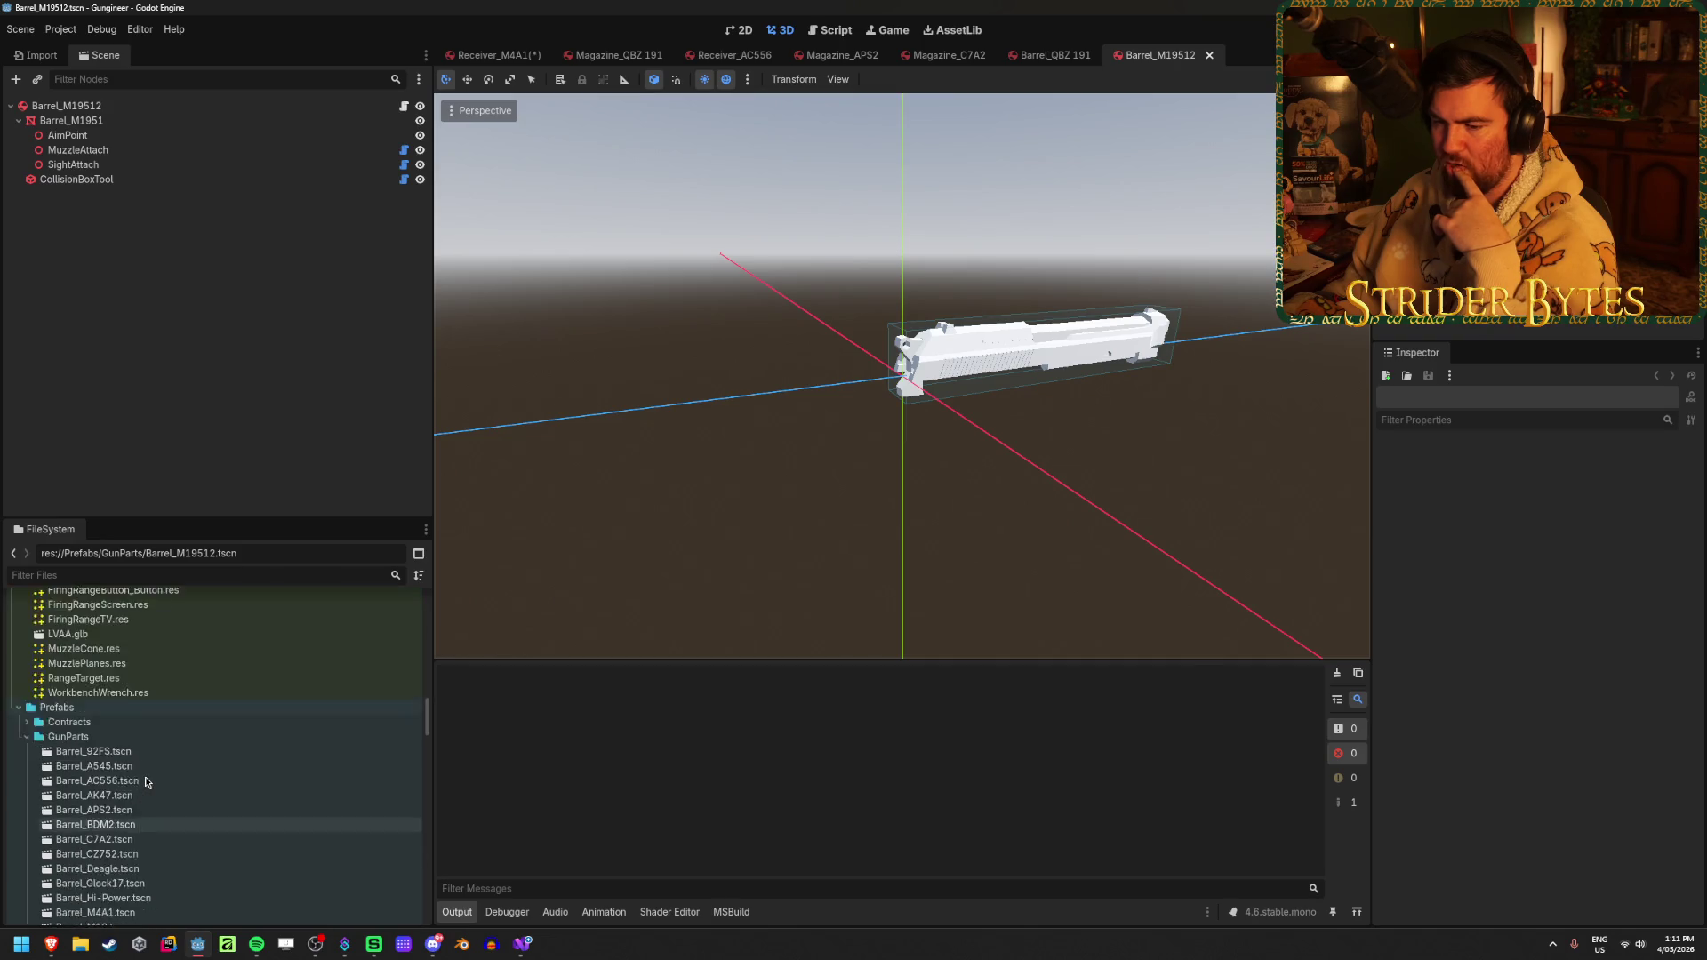
scroll(147, 783, "down", 3)
scroll(147, 781, "down", 15)
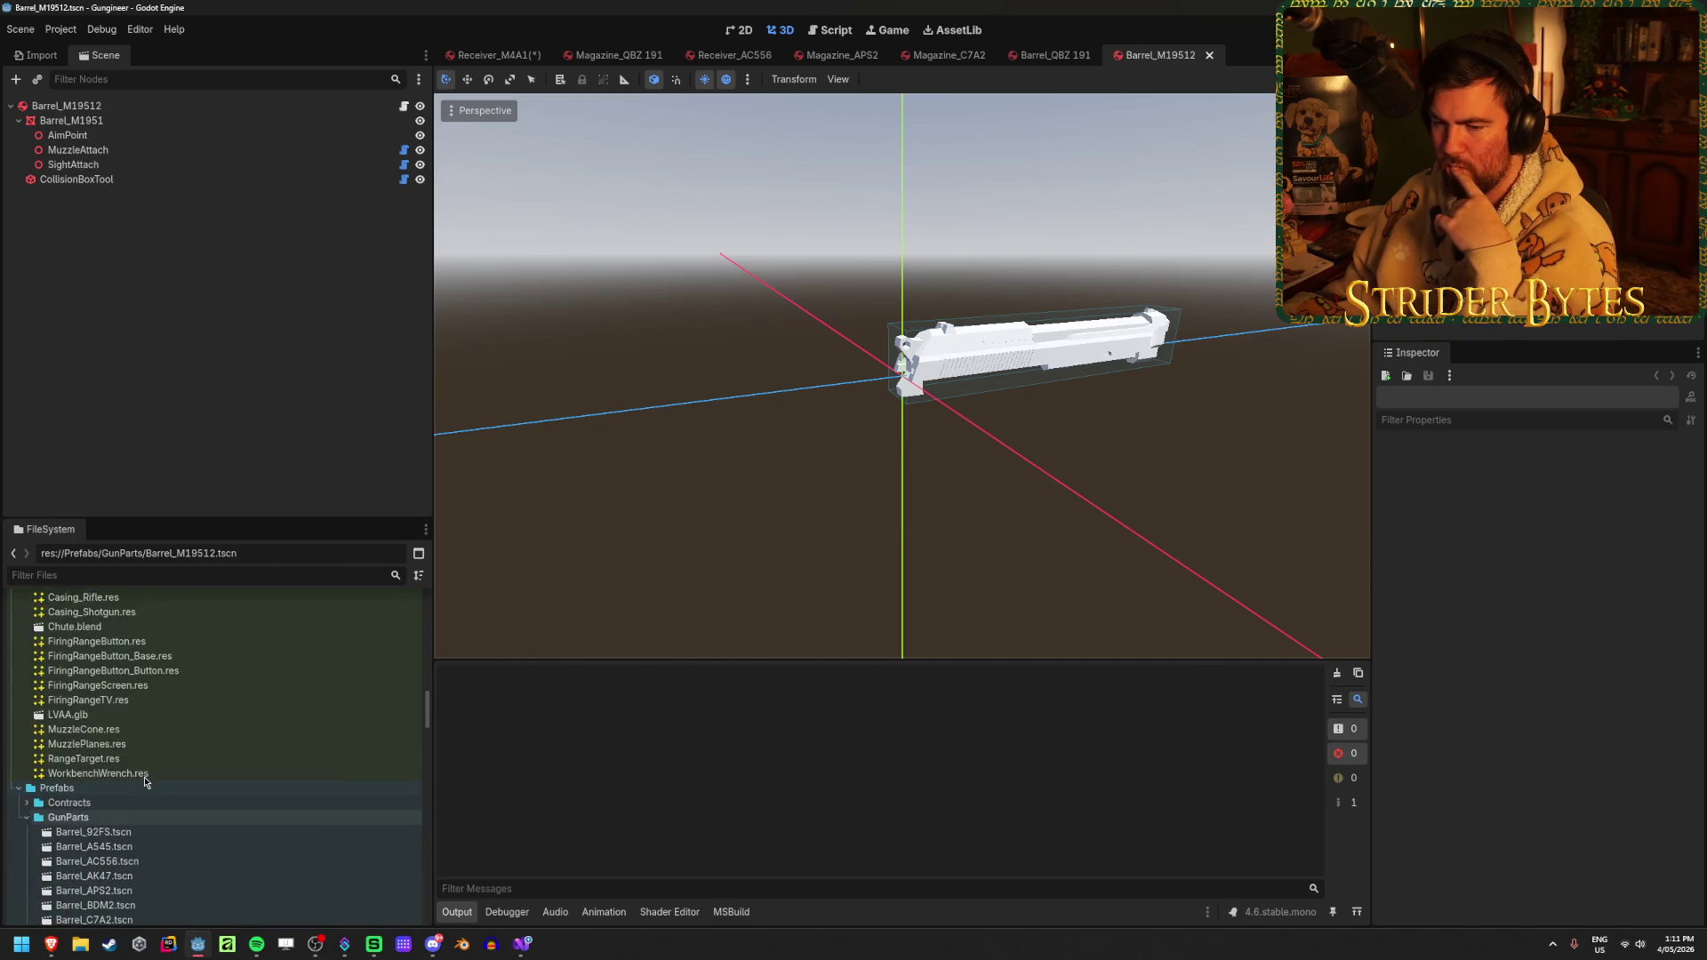
scroll(144, 782, "up", 3)
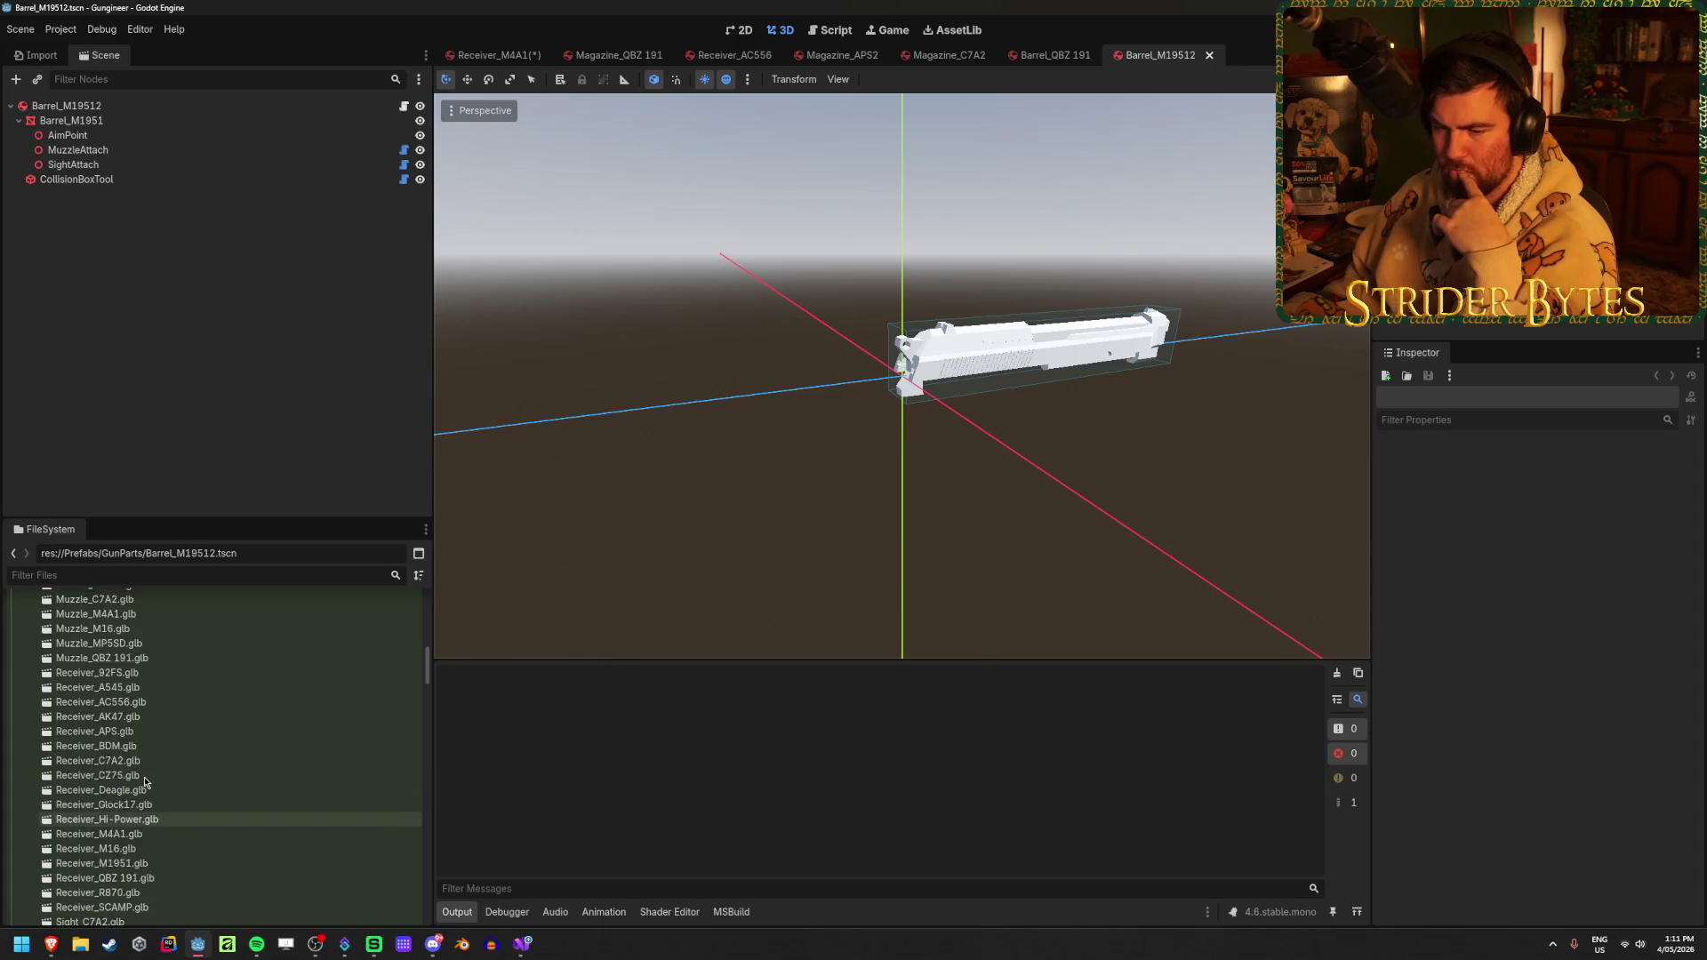
scroll(147, 783, "up", 15)
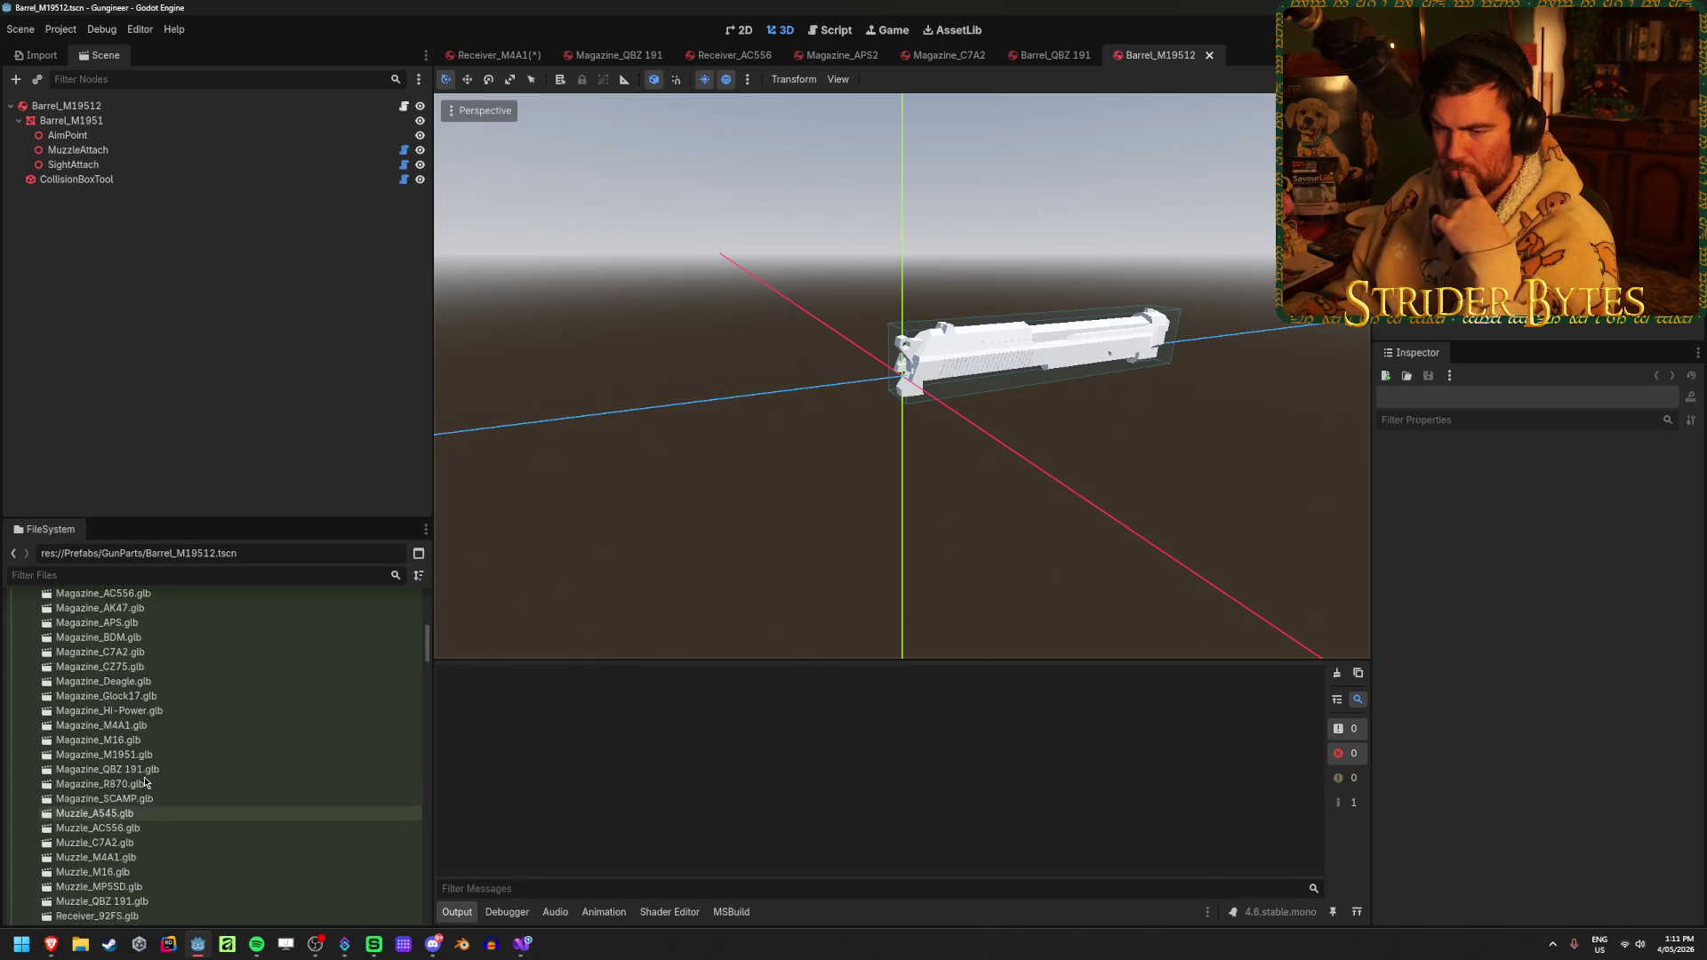
scroll(204, 698, "down", 1)
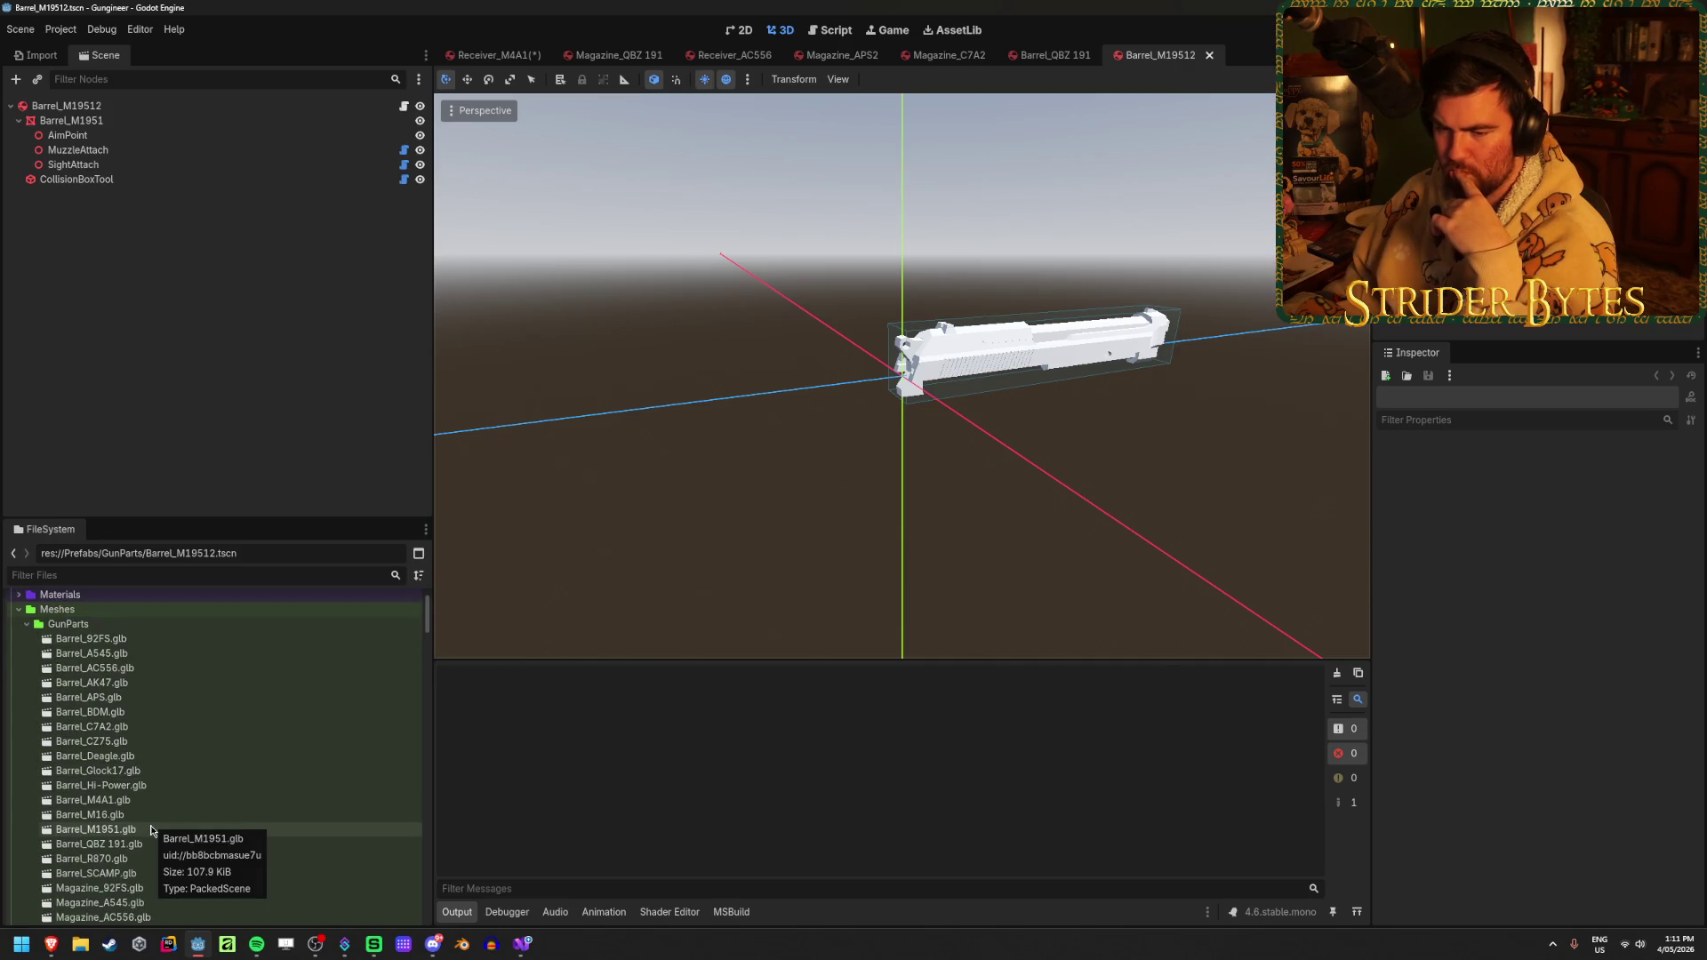
scroll(152, 830, "down", 15)
scroll(153, 828, "down", 5)
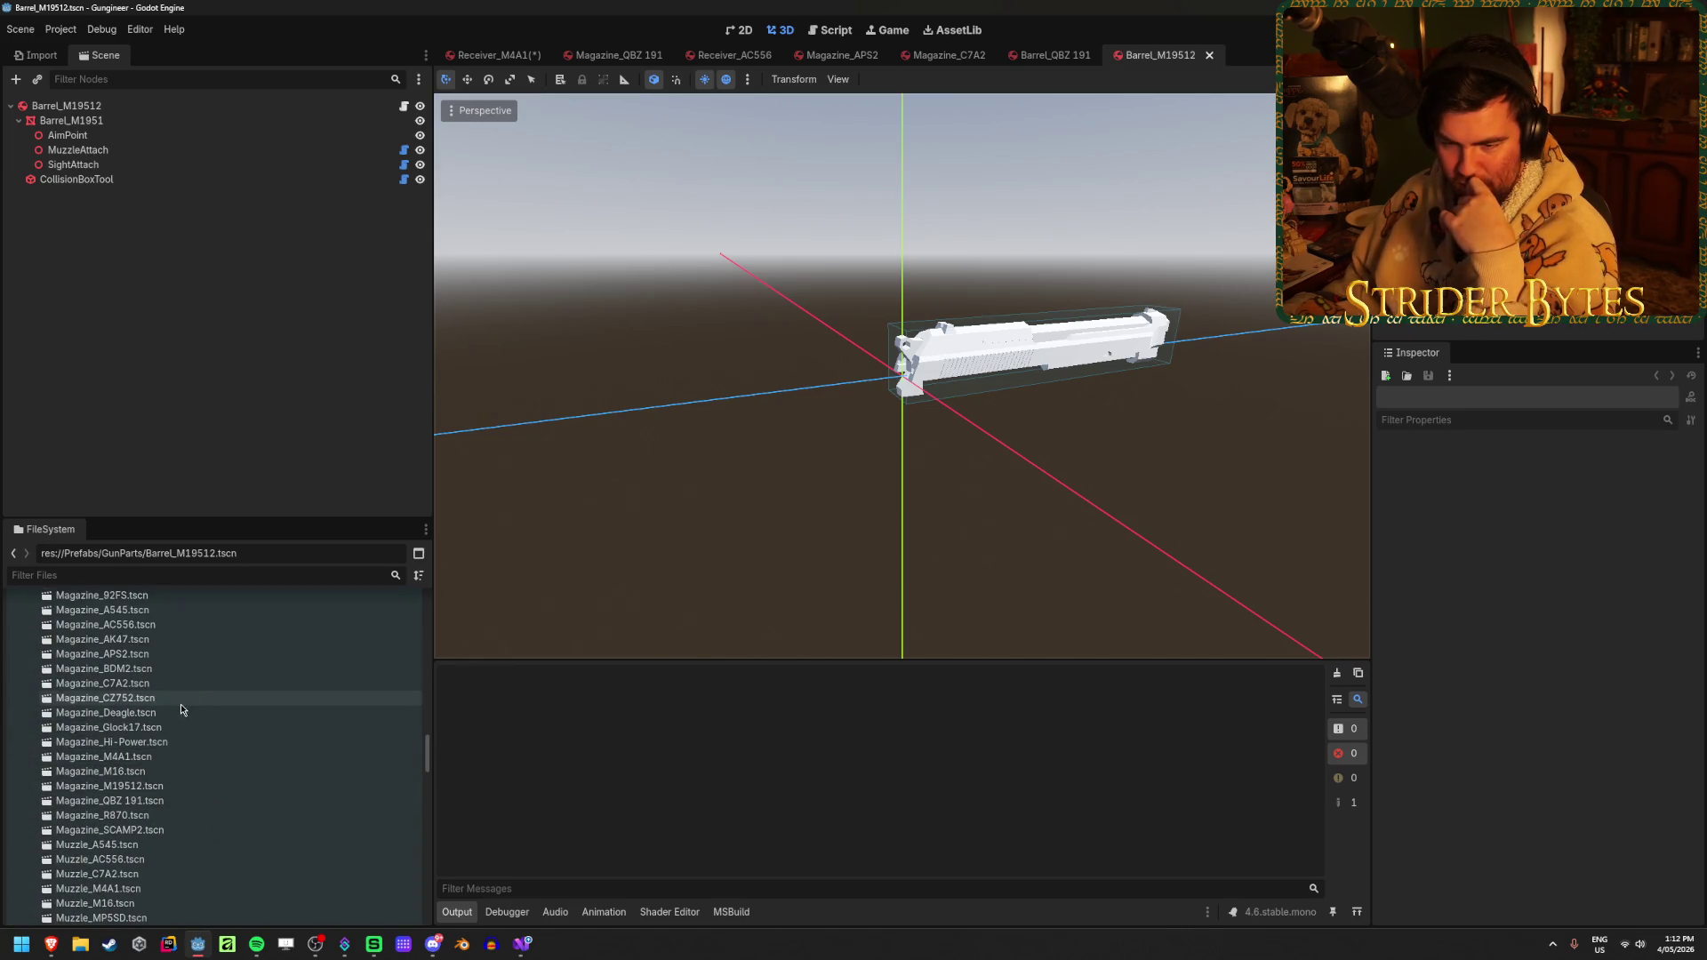
scroll(184, 707, "up", 4)
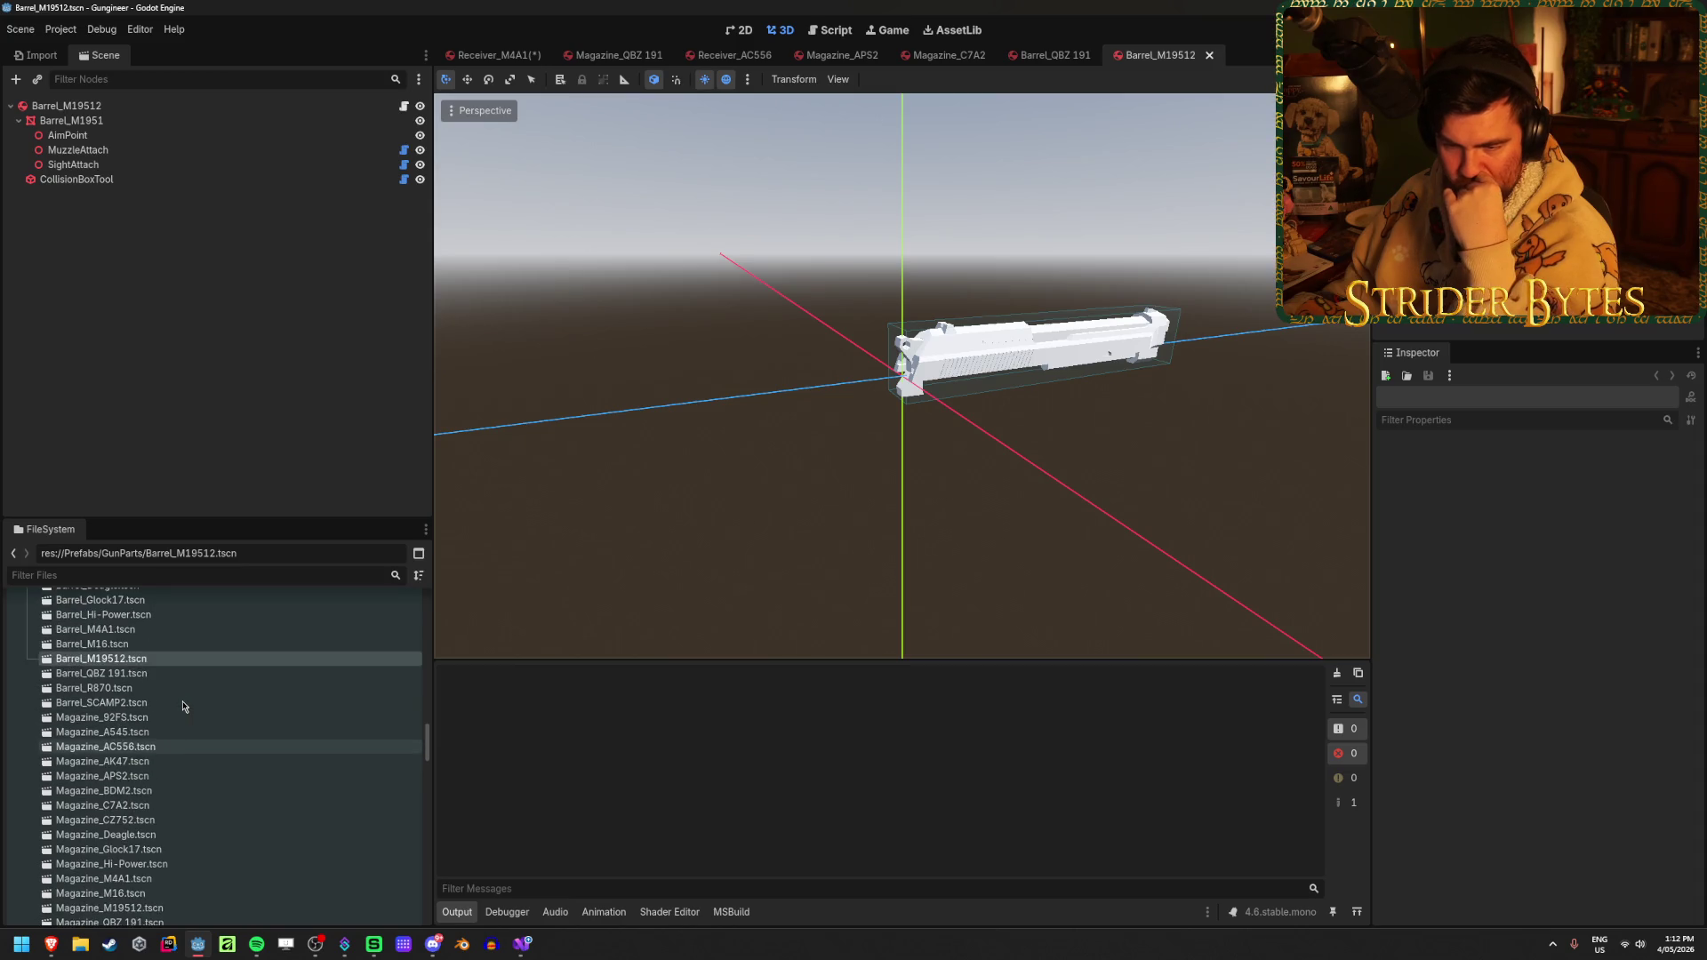
scroll(184, 706, "up", 3)
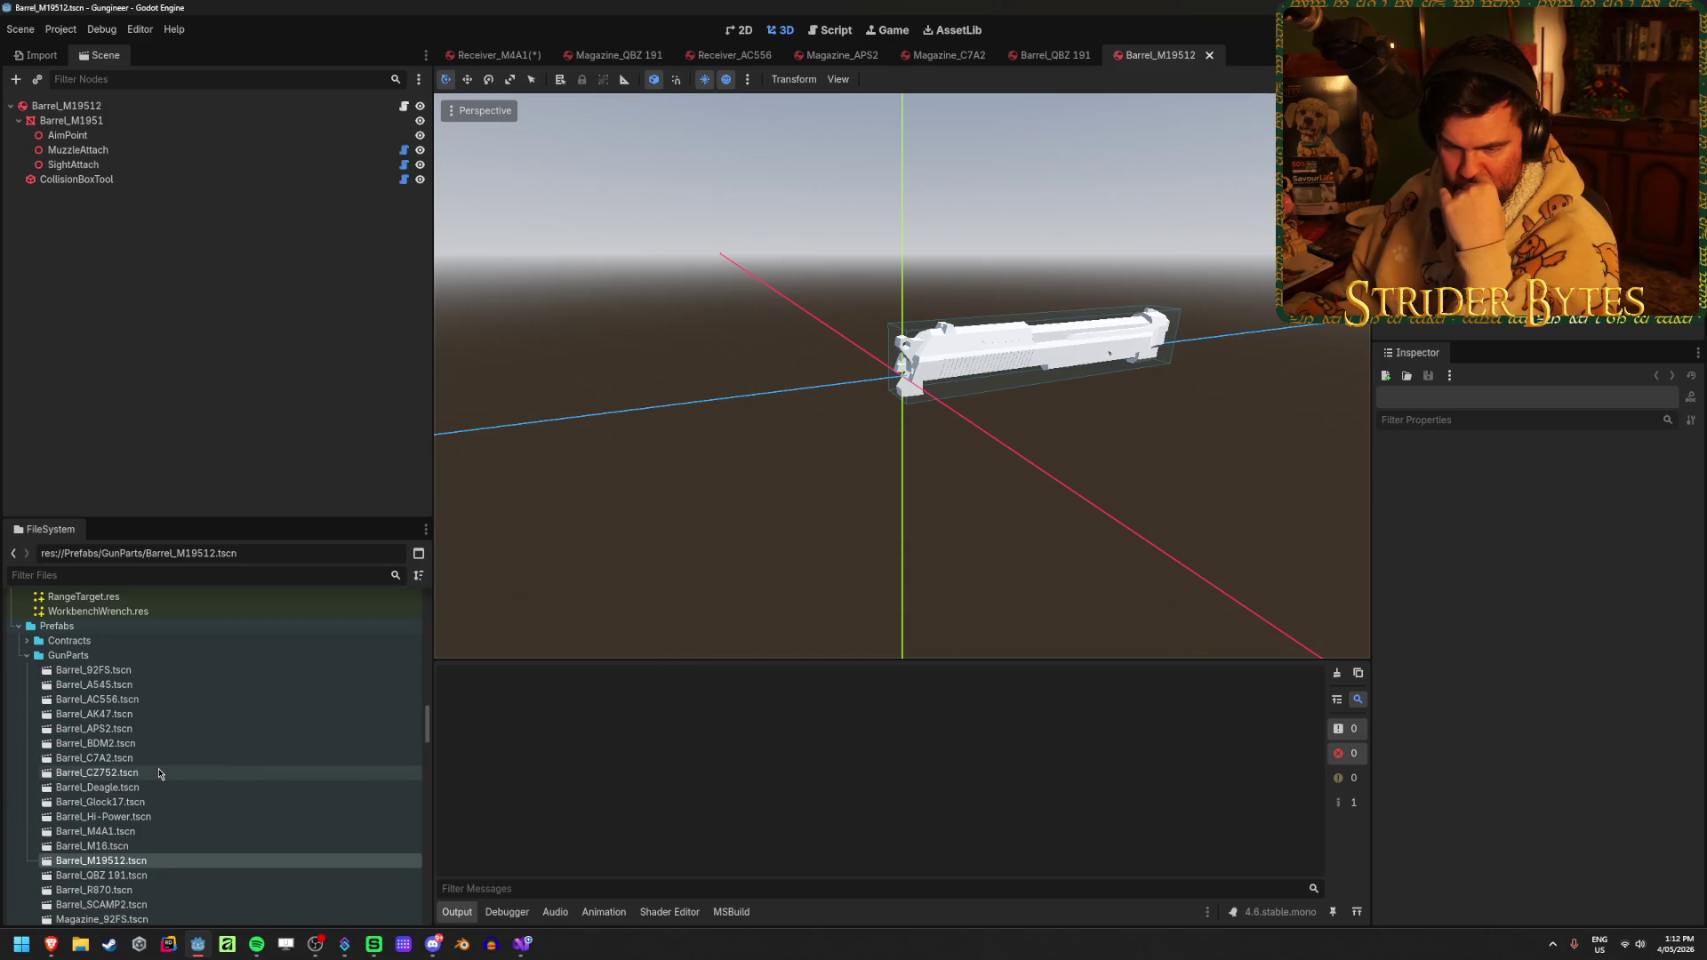
scroll(160, 773, "down", 10)
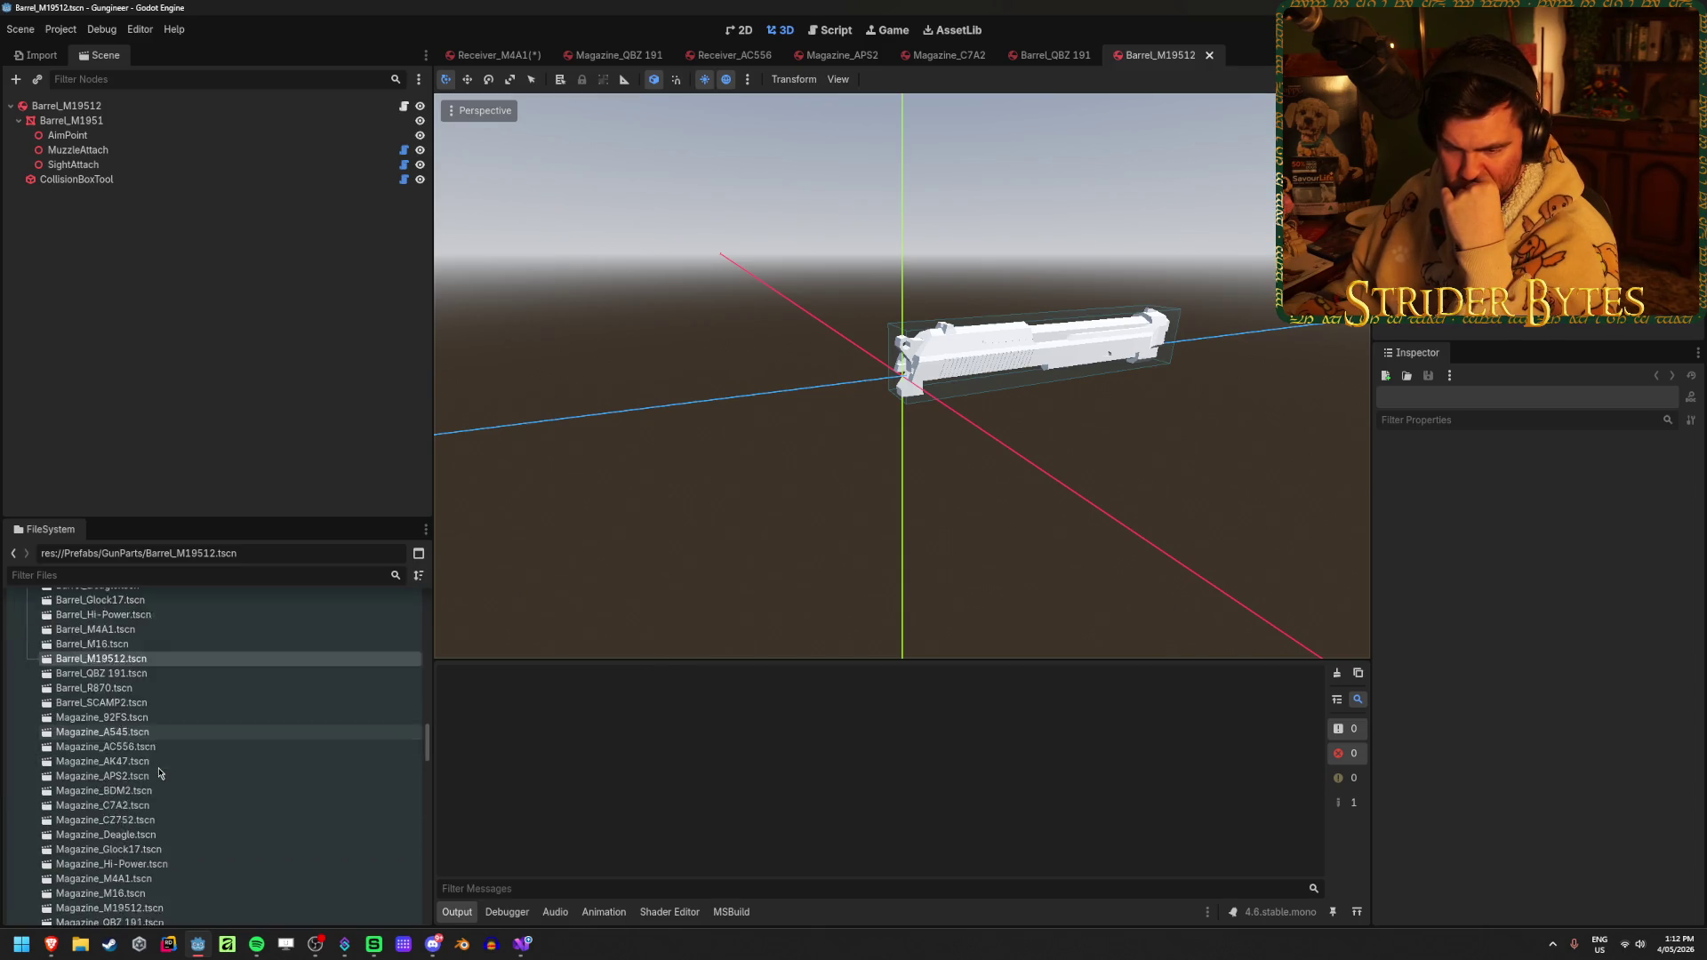
scroll(162, 766, "down", 2)
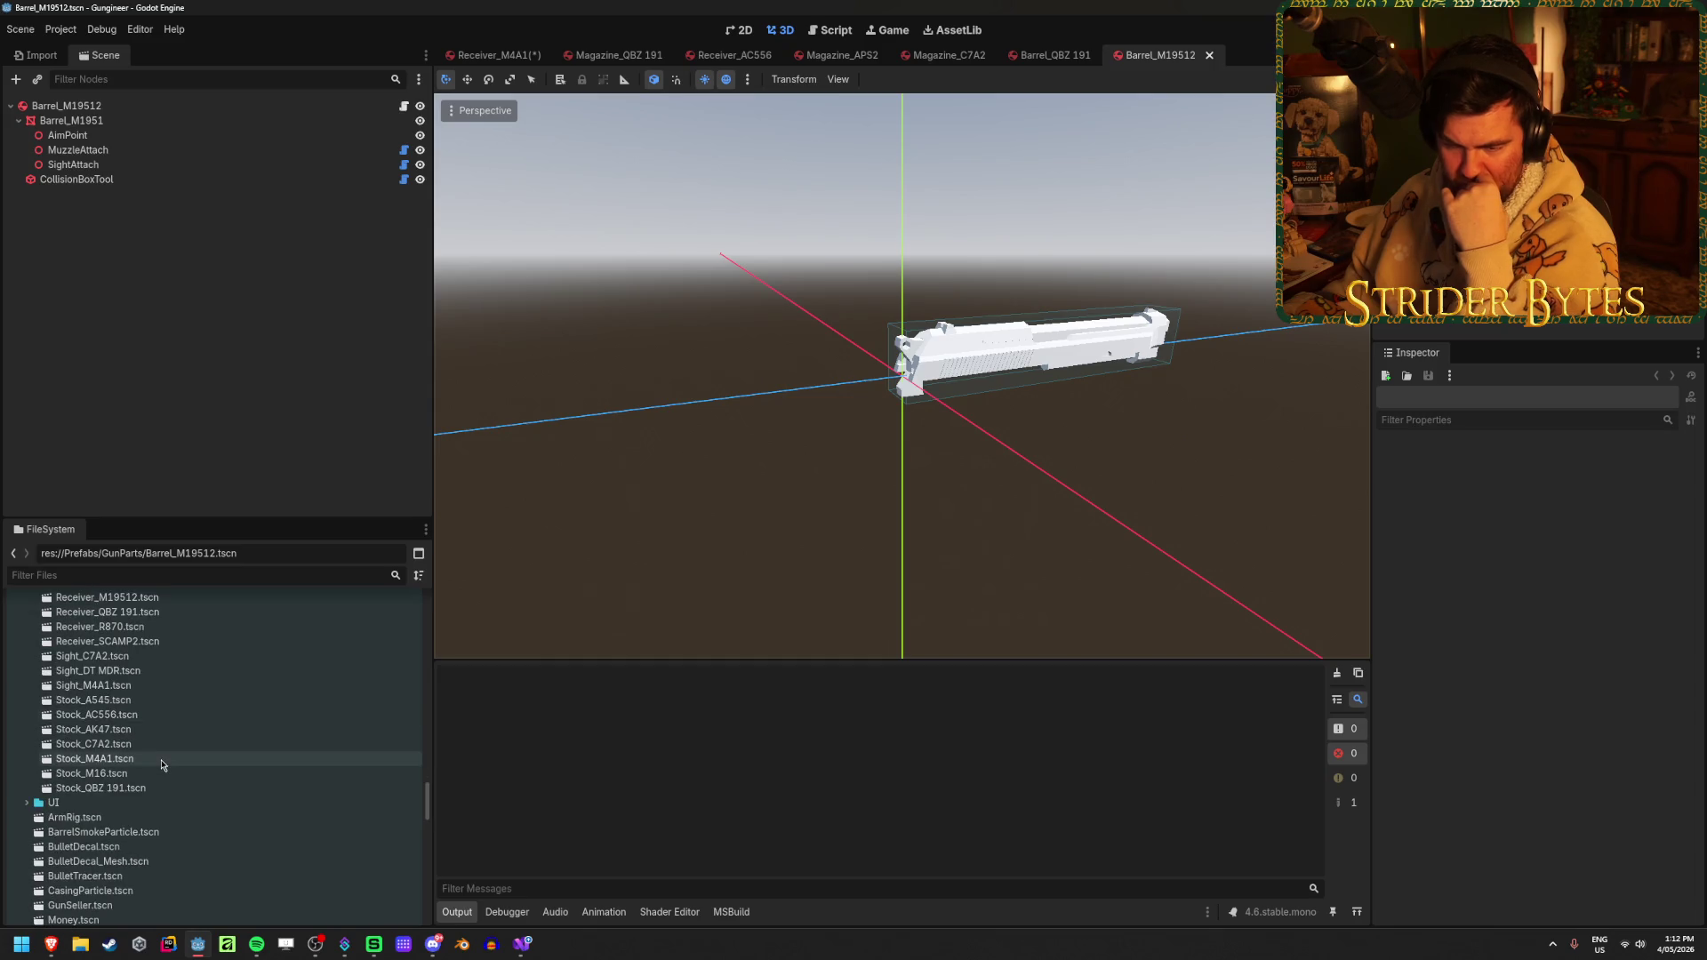
scroll(180, 780, "up", 12)
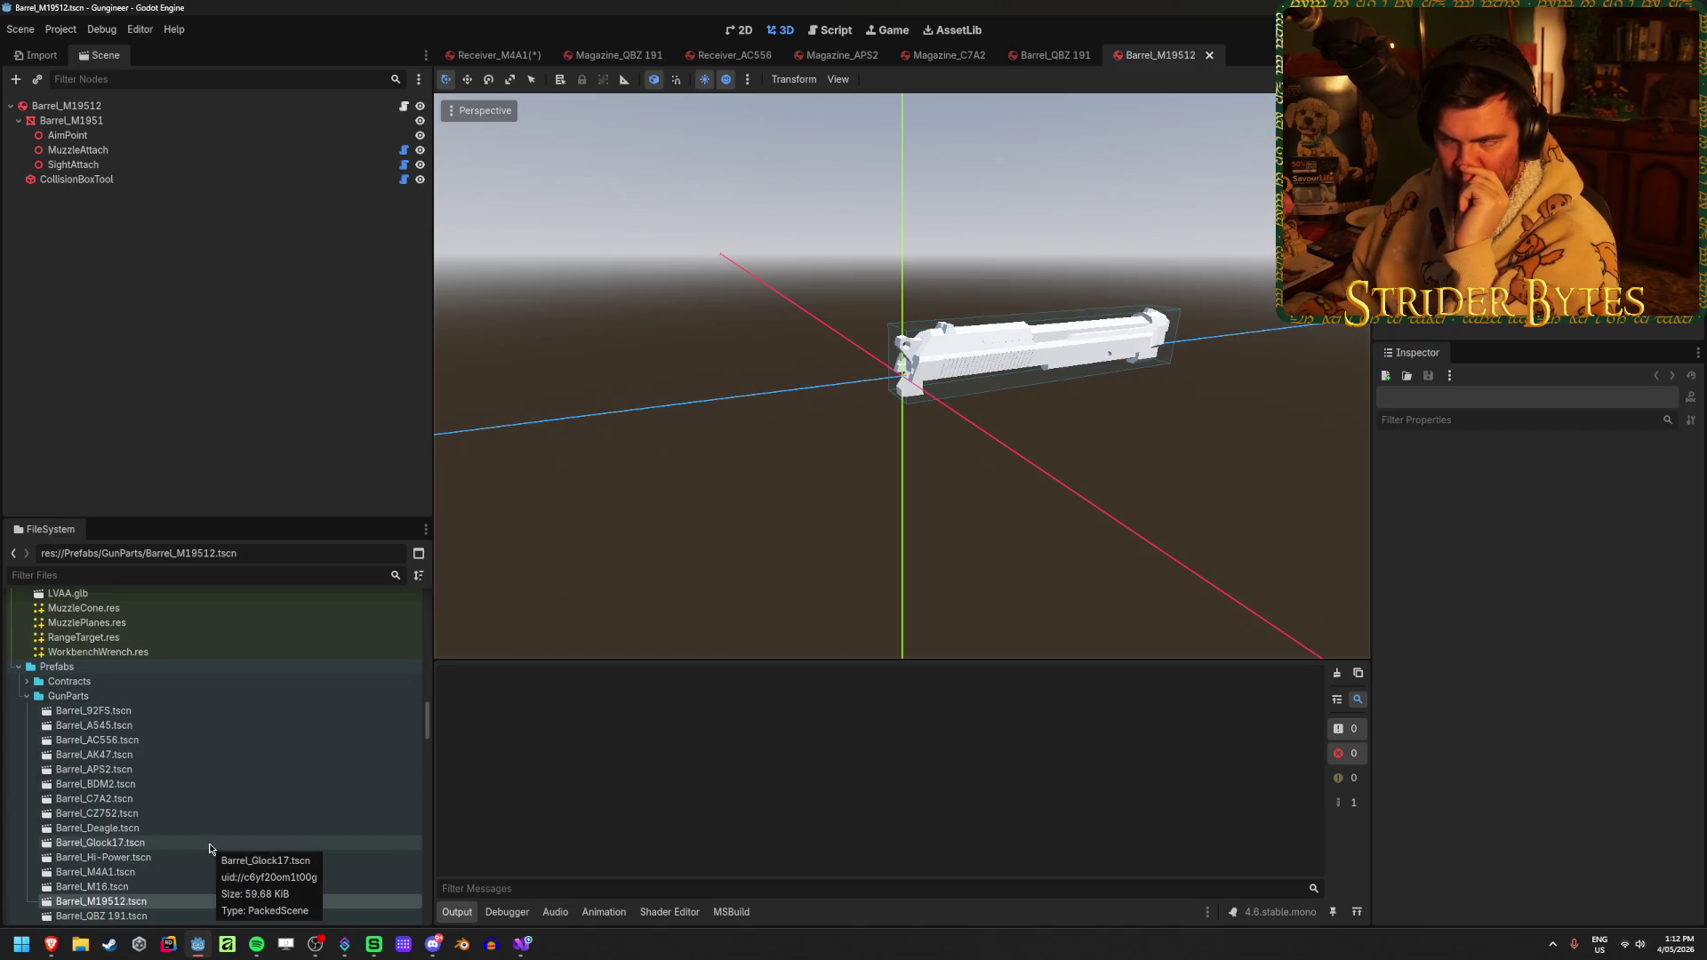
scroll(207, 839, "down", 10)
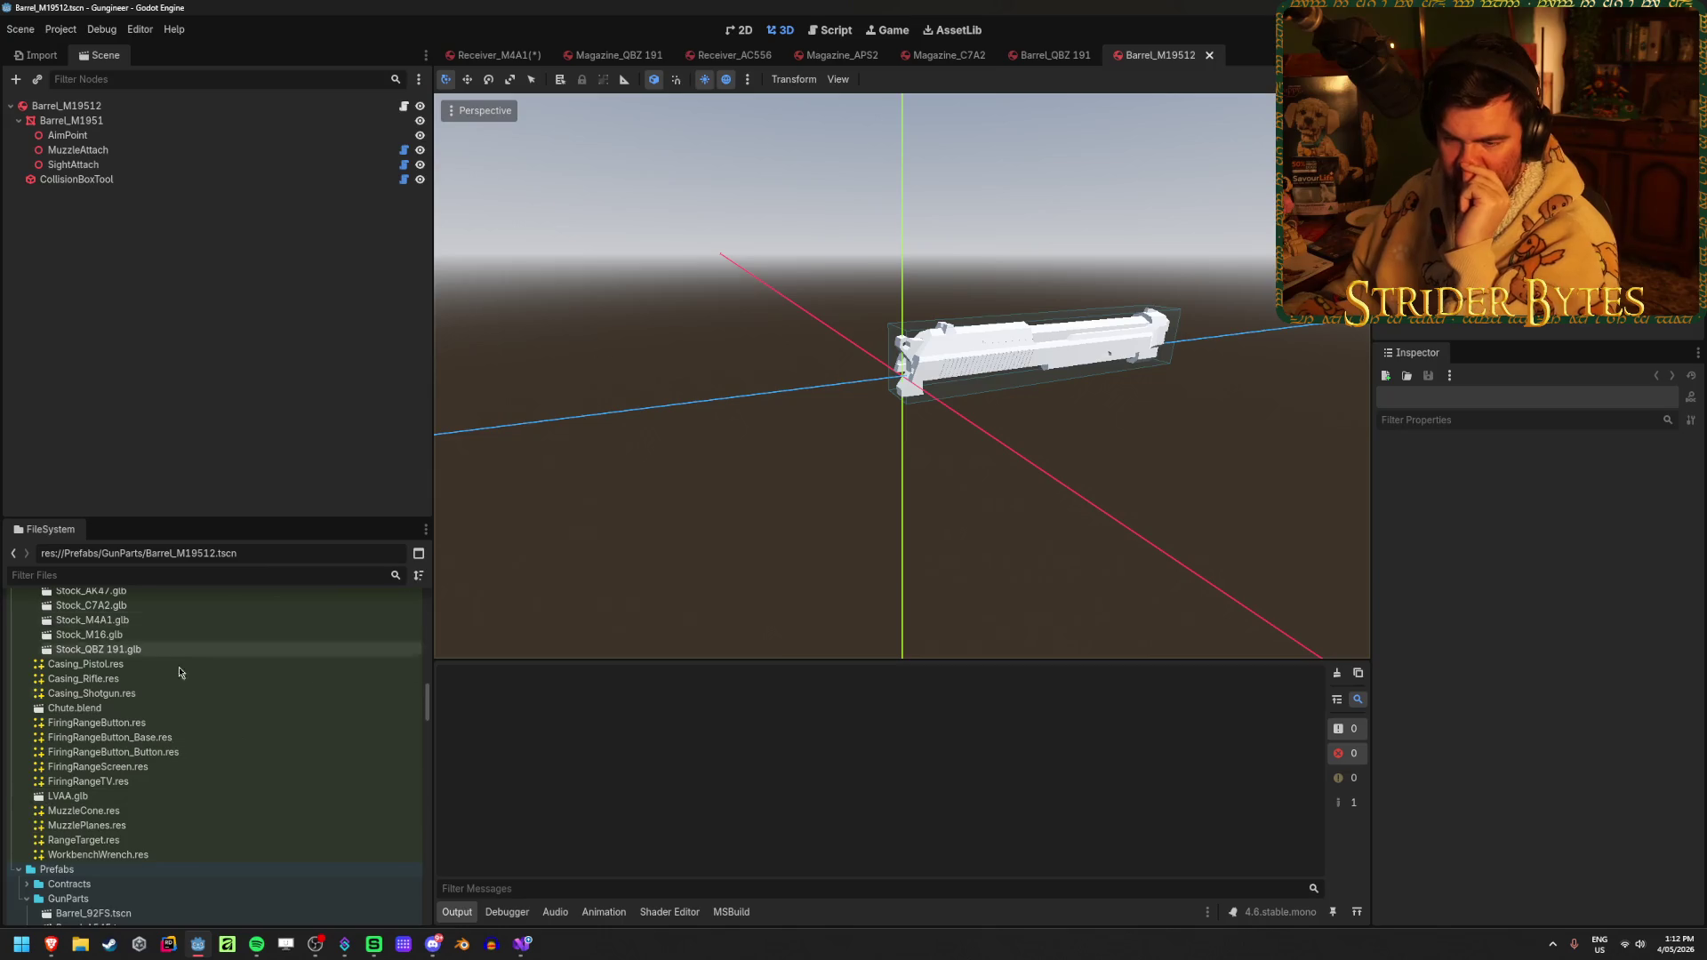
scroll(258, 782, "up", 10)
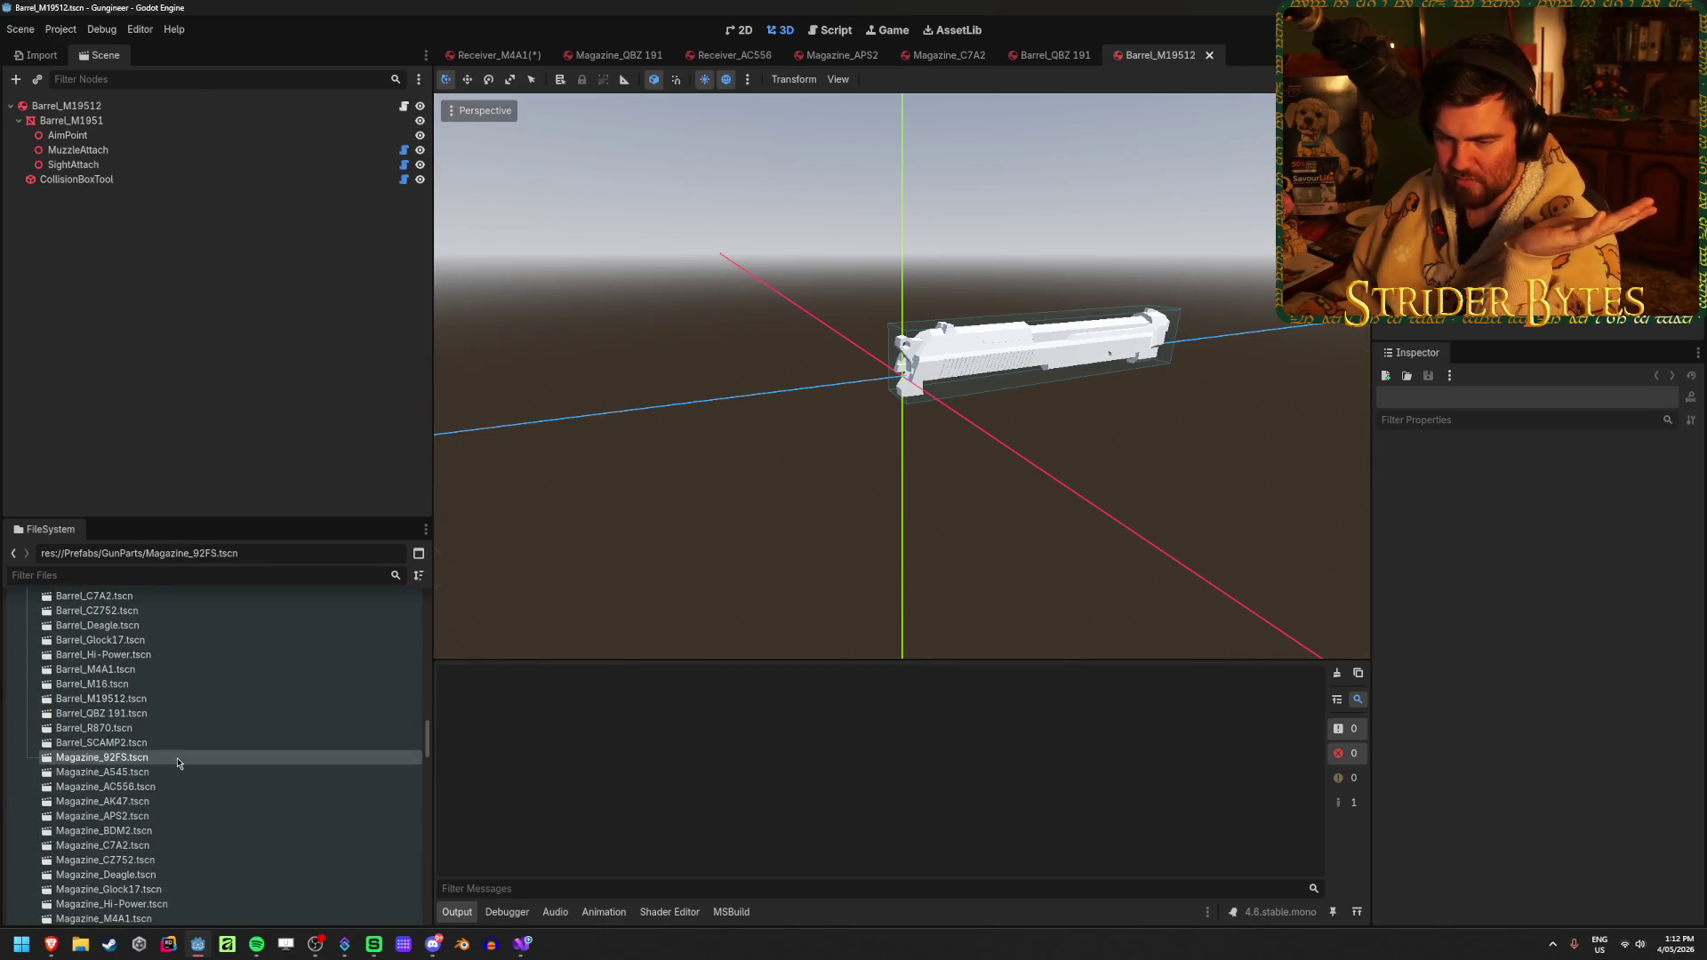
Open Magazine_92FS, then open and save the Receiver_M4A1 scene
double_click(178, 757)
scroll(146, 747, "down", 8)
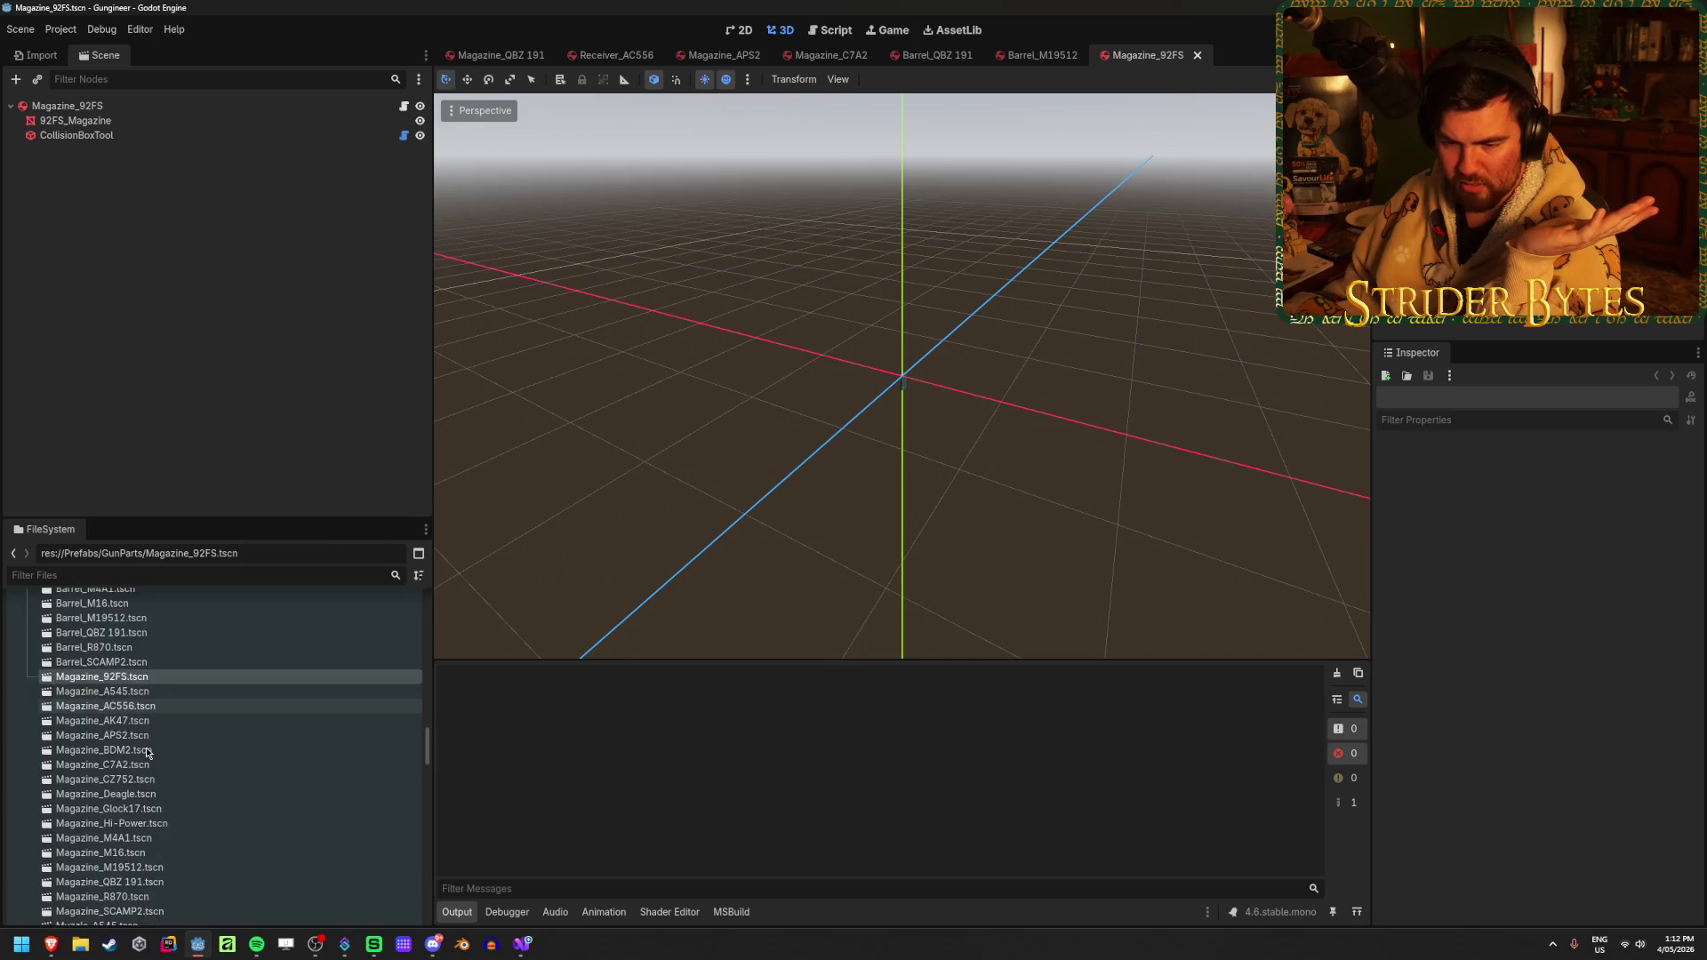
scroll(148, 754, "down", 4)
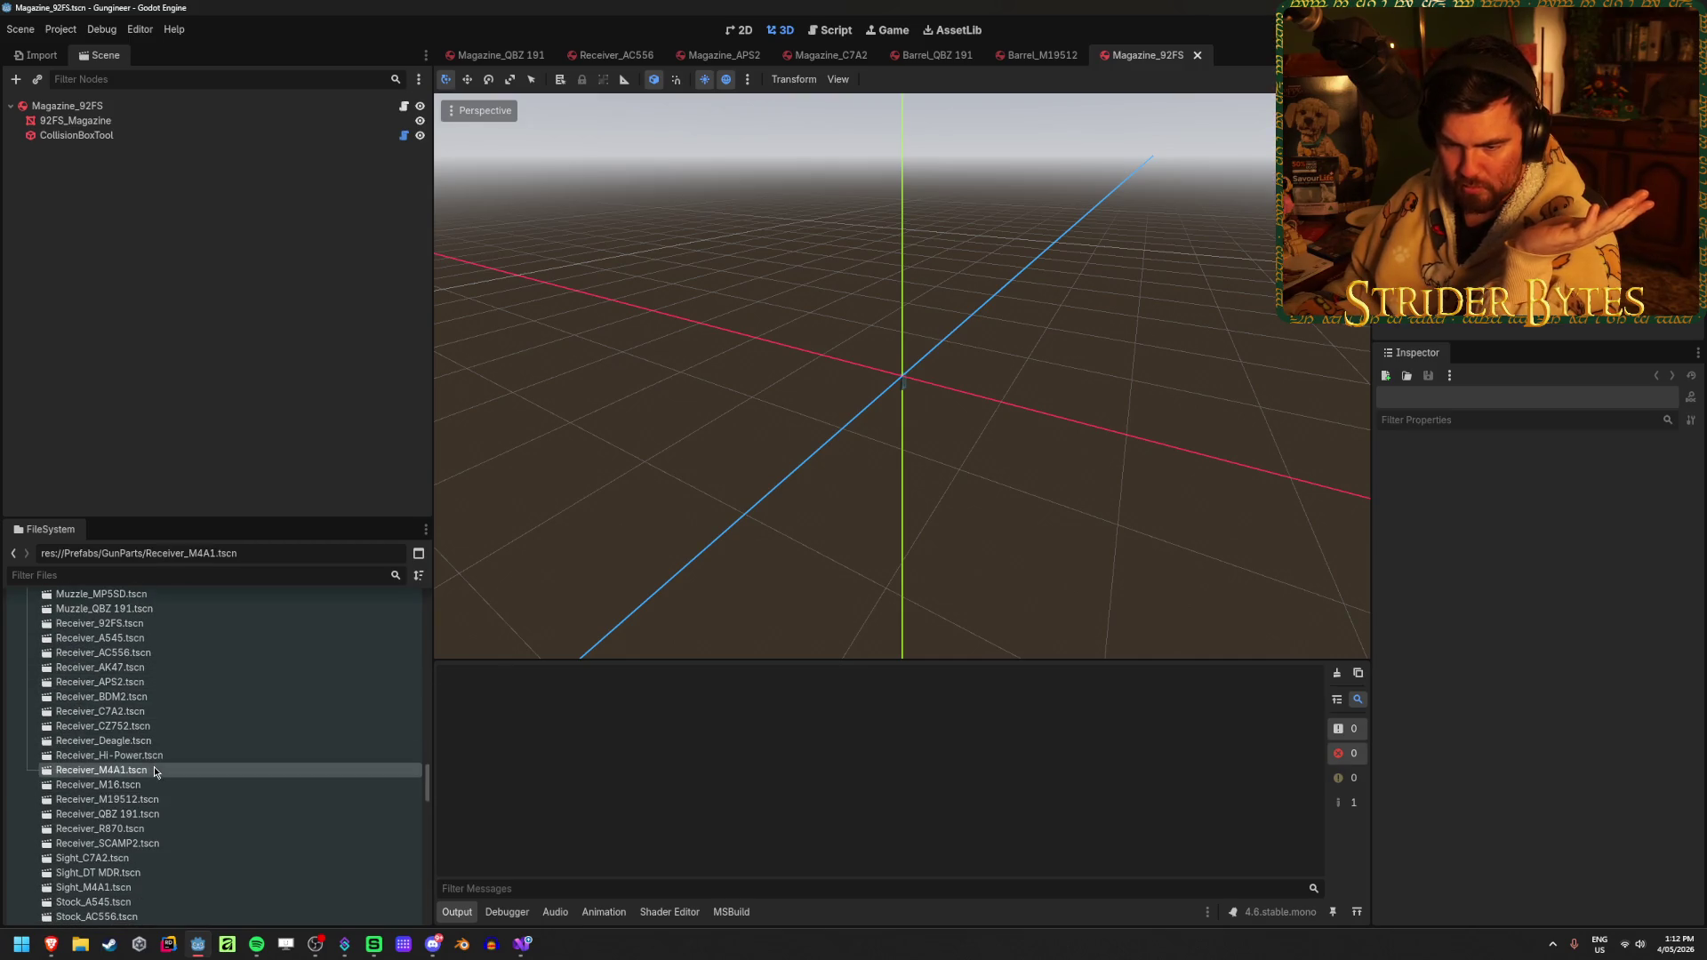
double_click(155, 769)
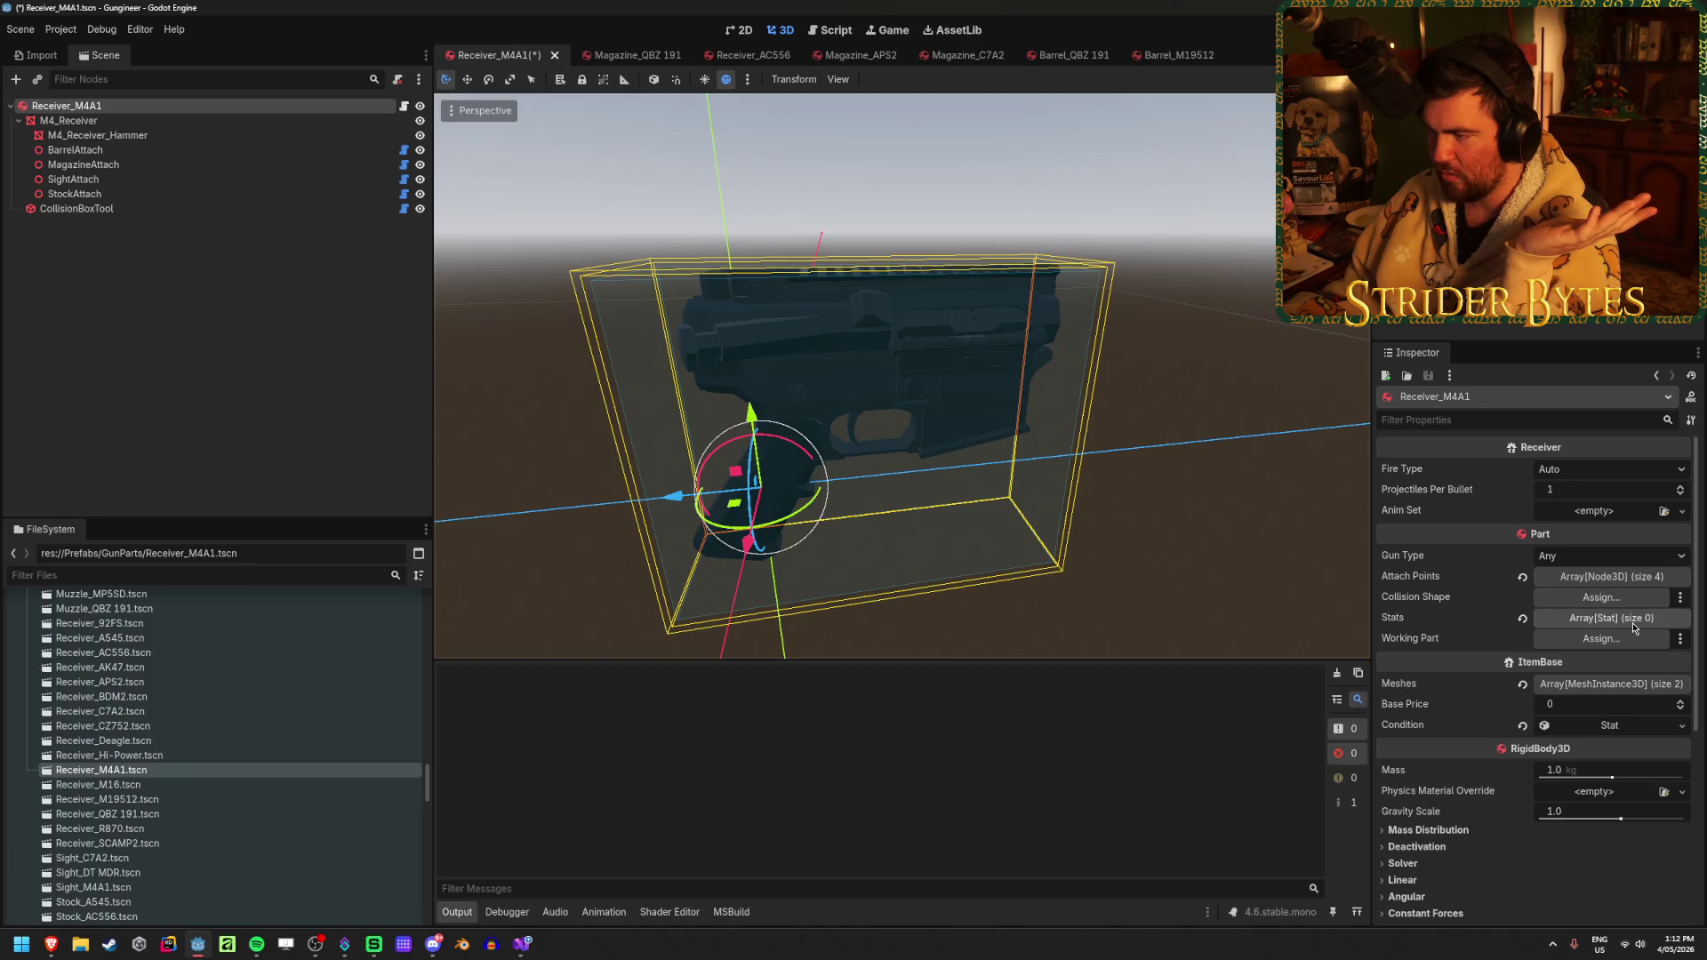
left_click(64, 293)
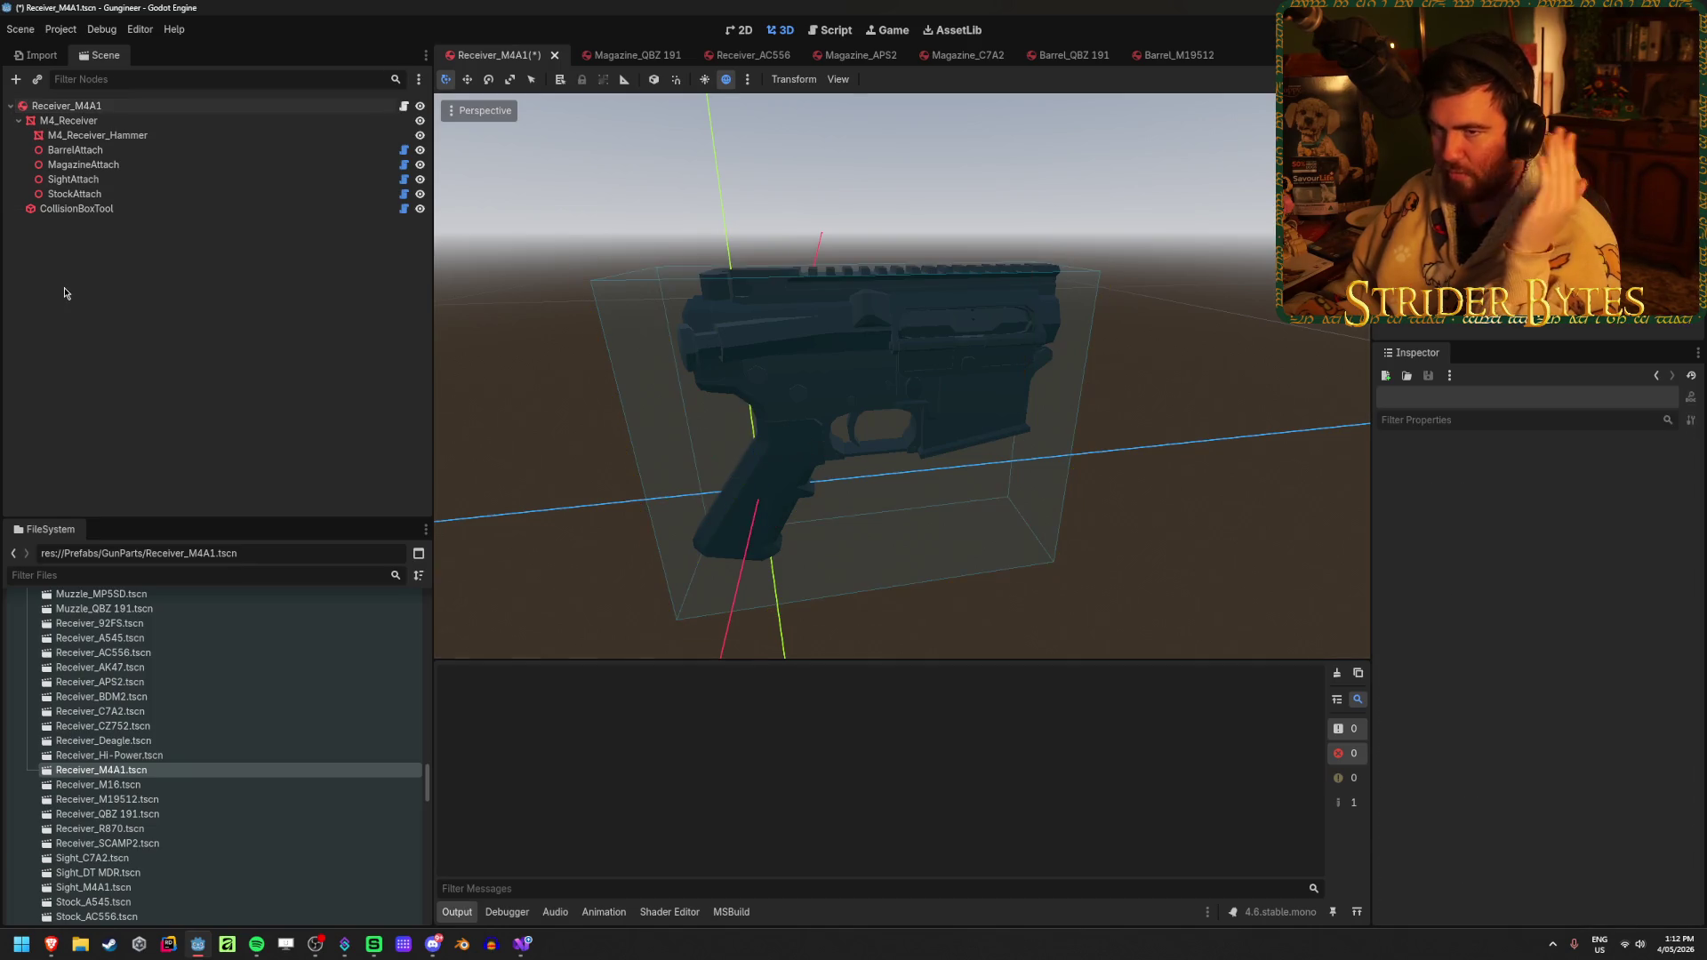
key("ctrl+s")
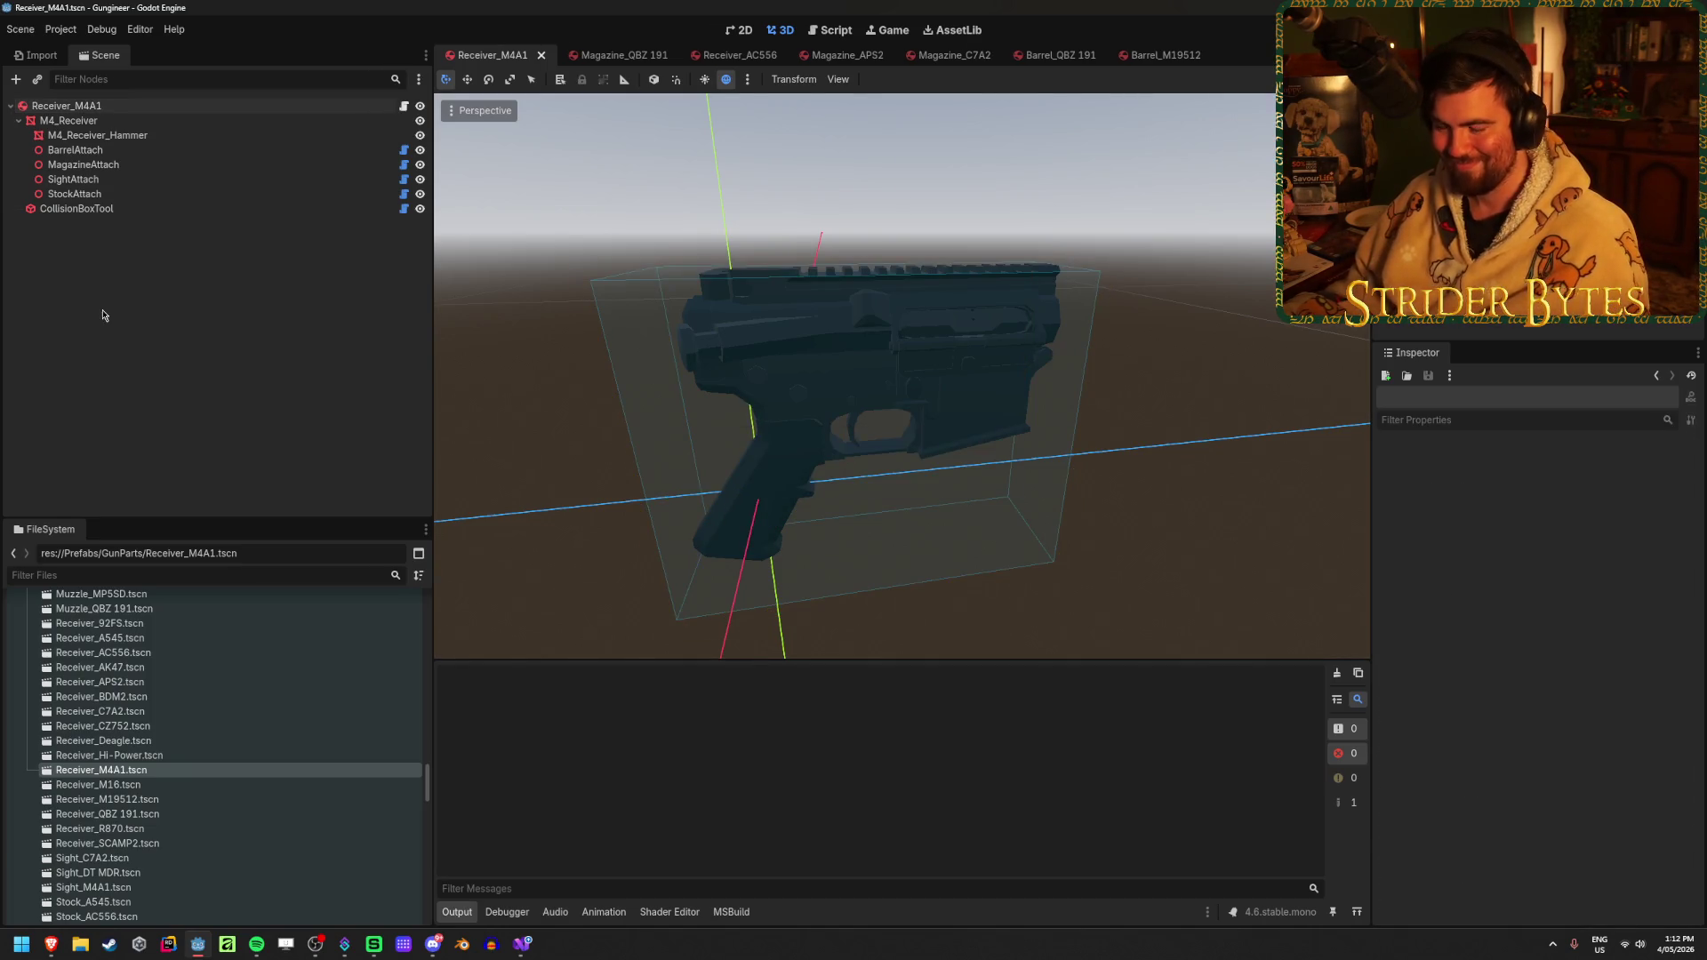
Minimize Visual Studio and bring the GunStats Receivers sheet back to the front
left_click(530, 949)
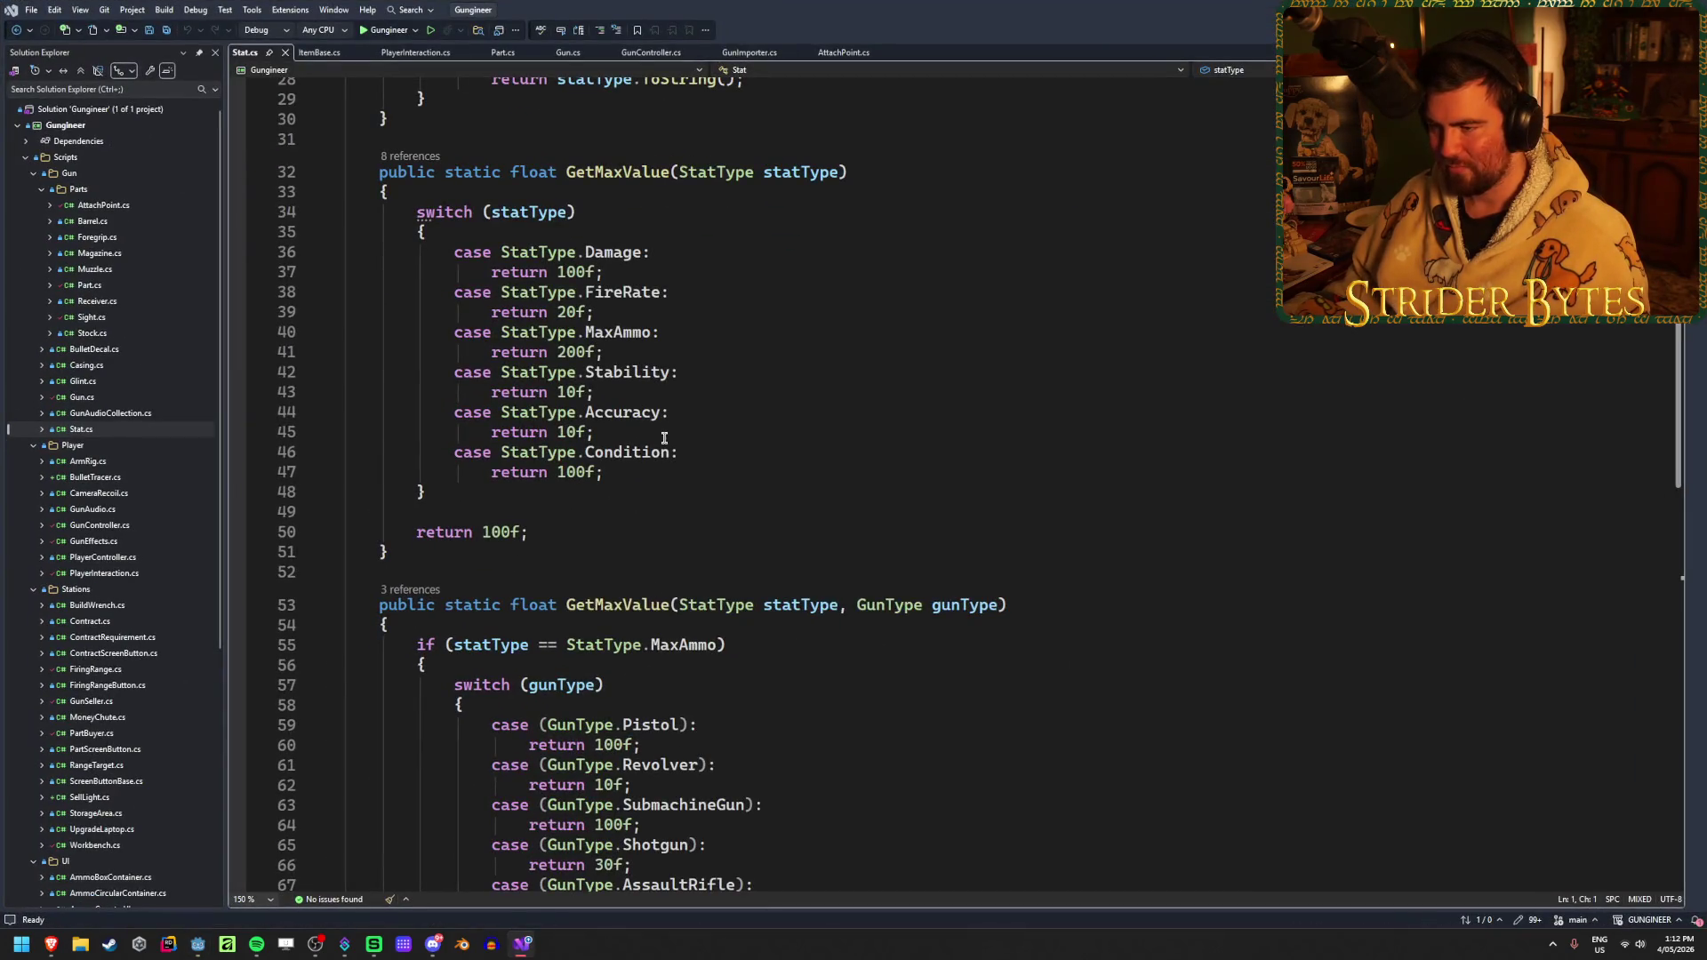
left_click(522, 944)
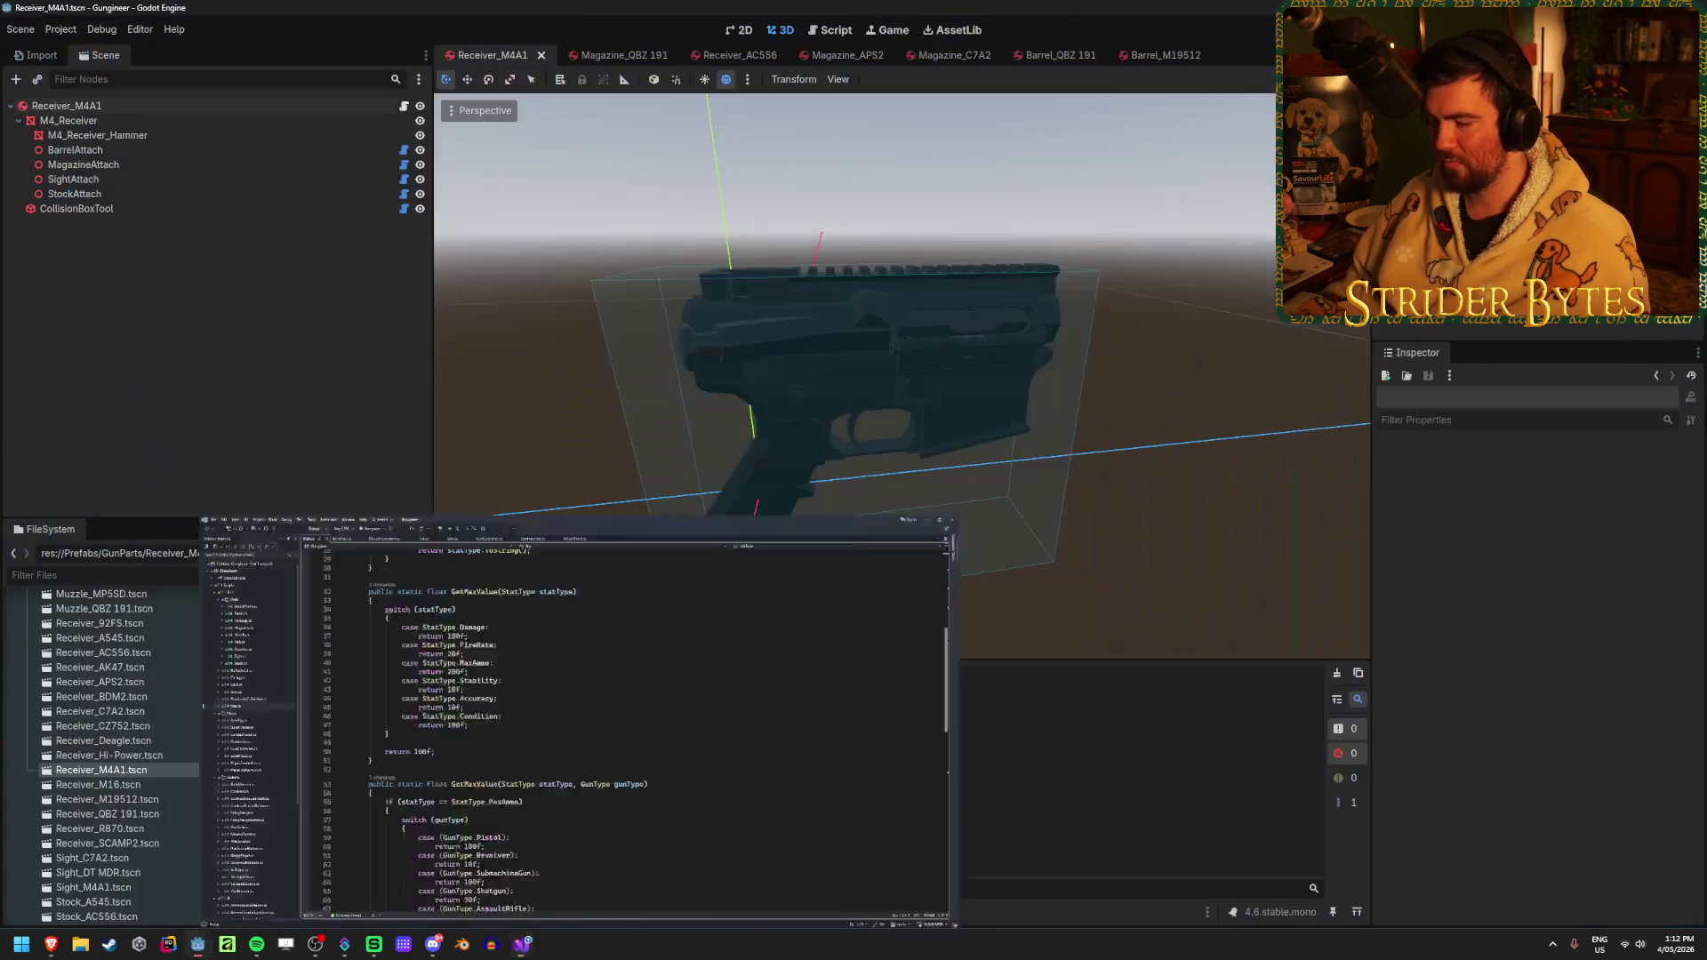
mouse_move(45, 953)
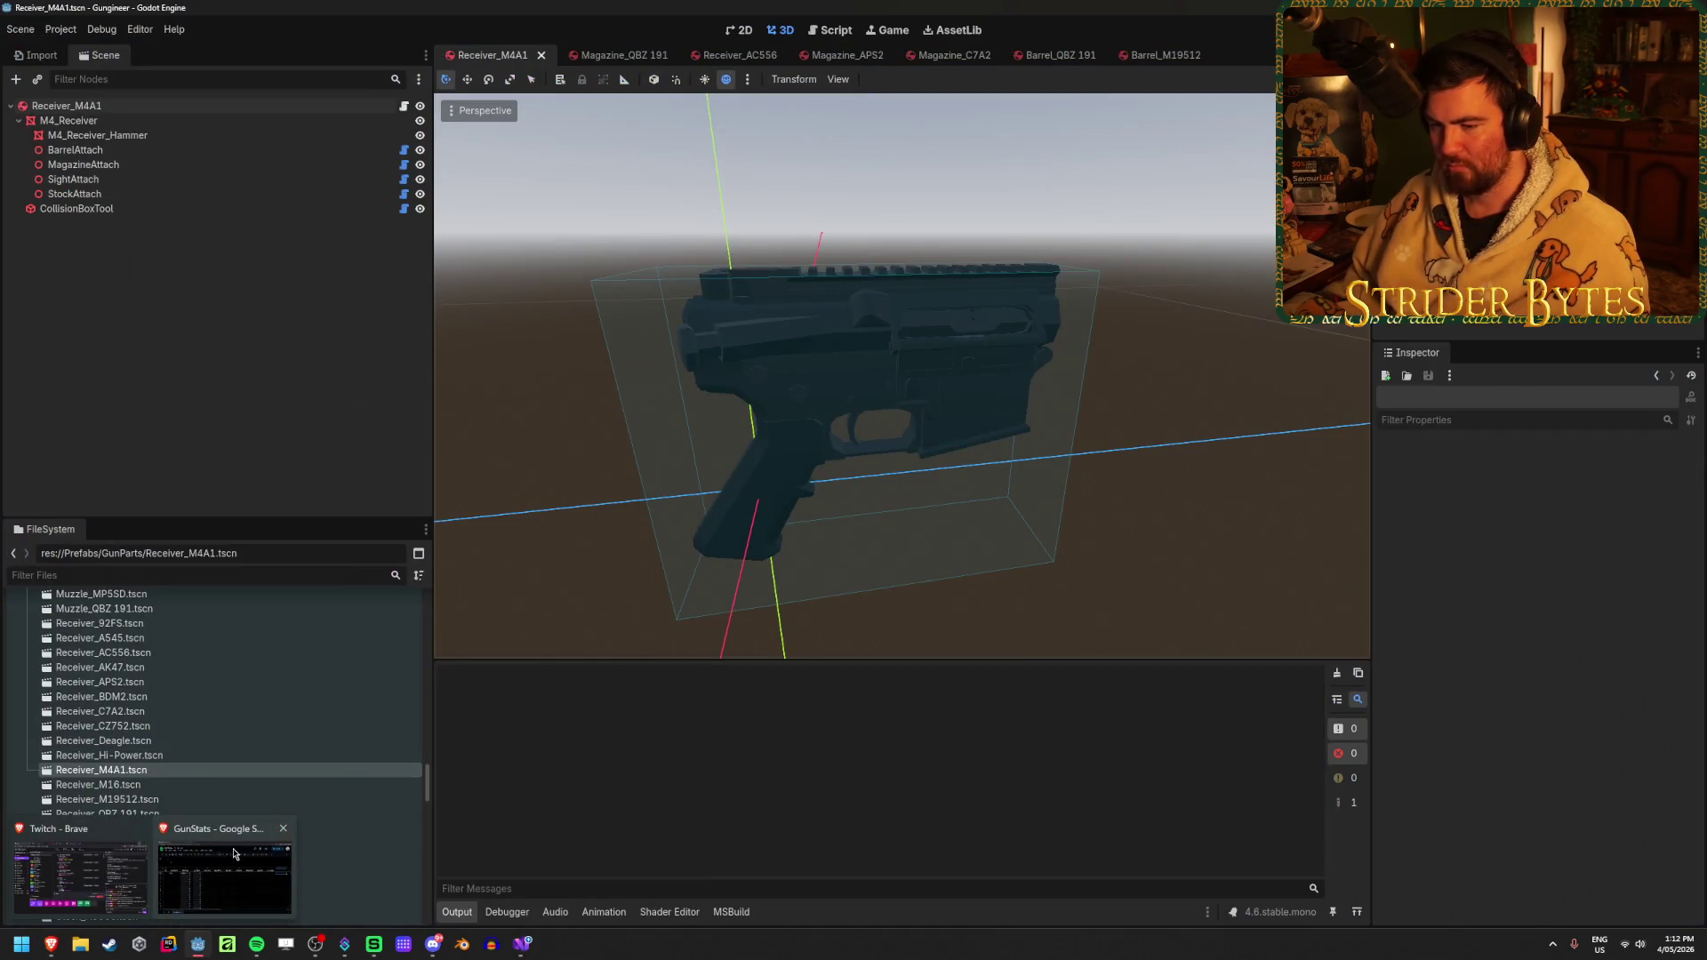
left_click(224, 876)
left_click(1142, 600)
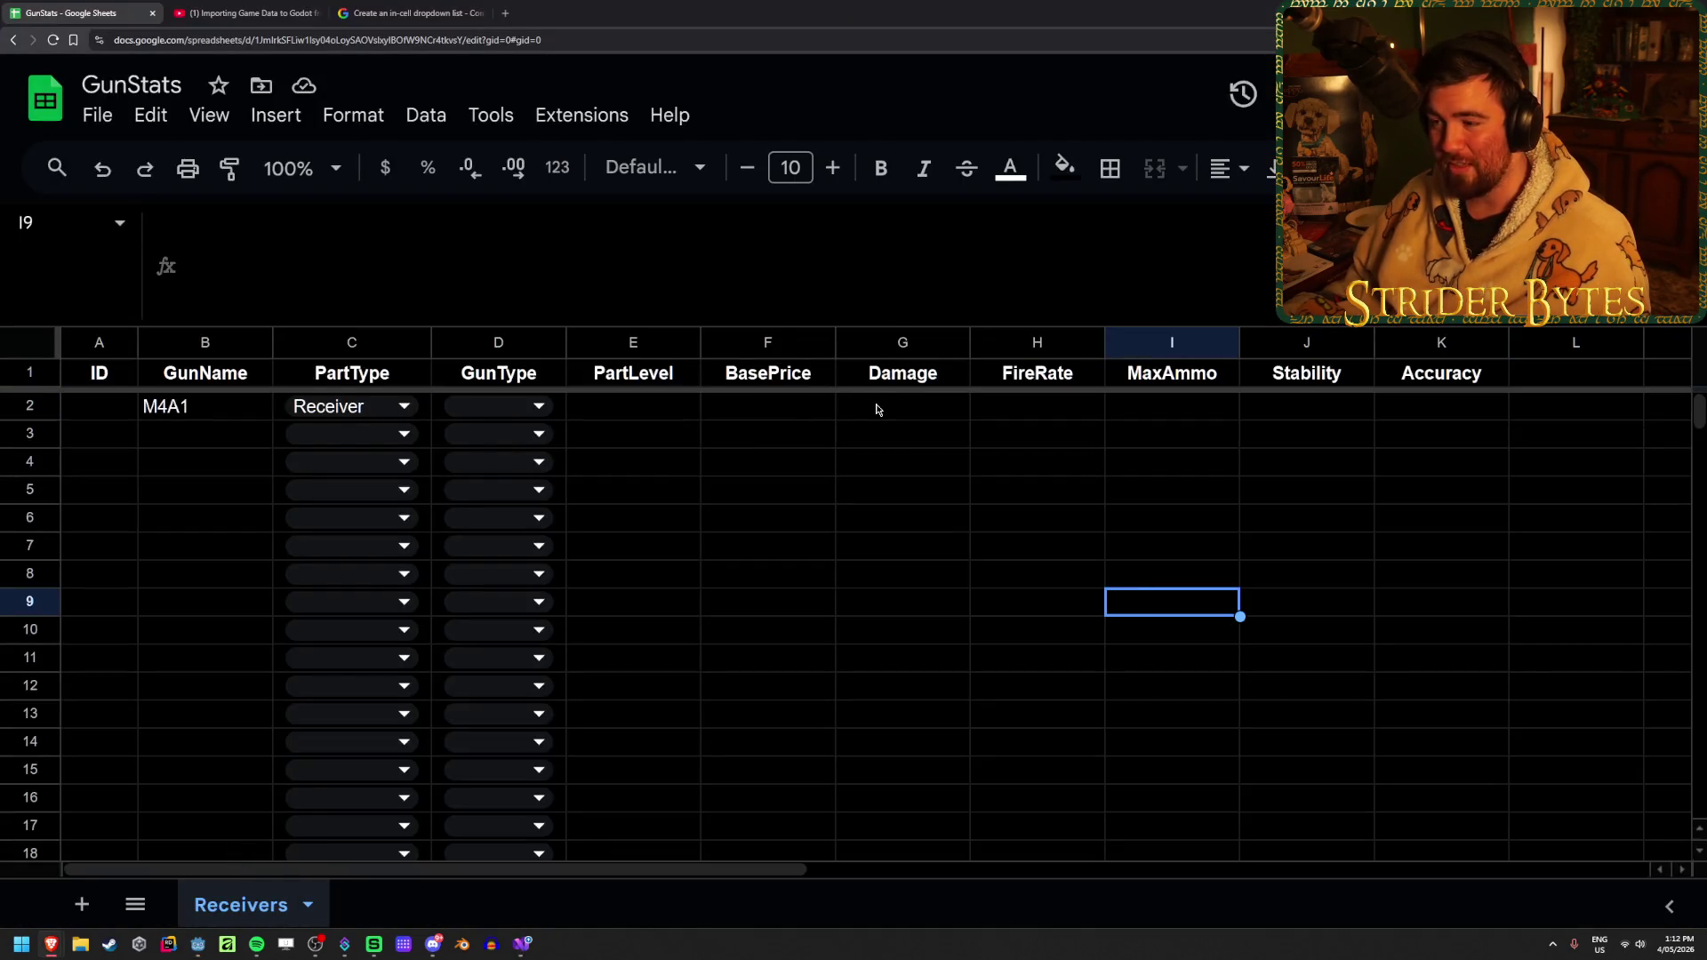
Duplicate the Receivers sheet and name the copy Barrels
left_click_drag(876, 408, 1238, 423)
left_click(1022, 409)
left_click(938, 413)
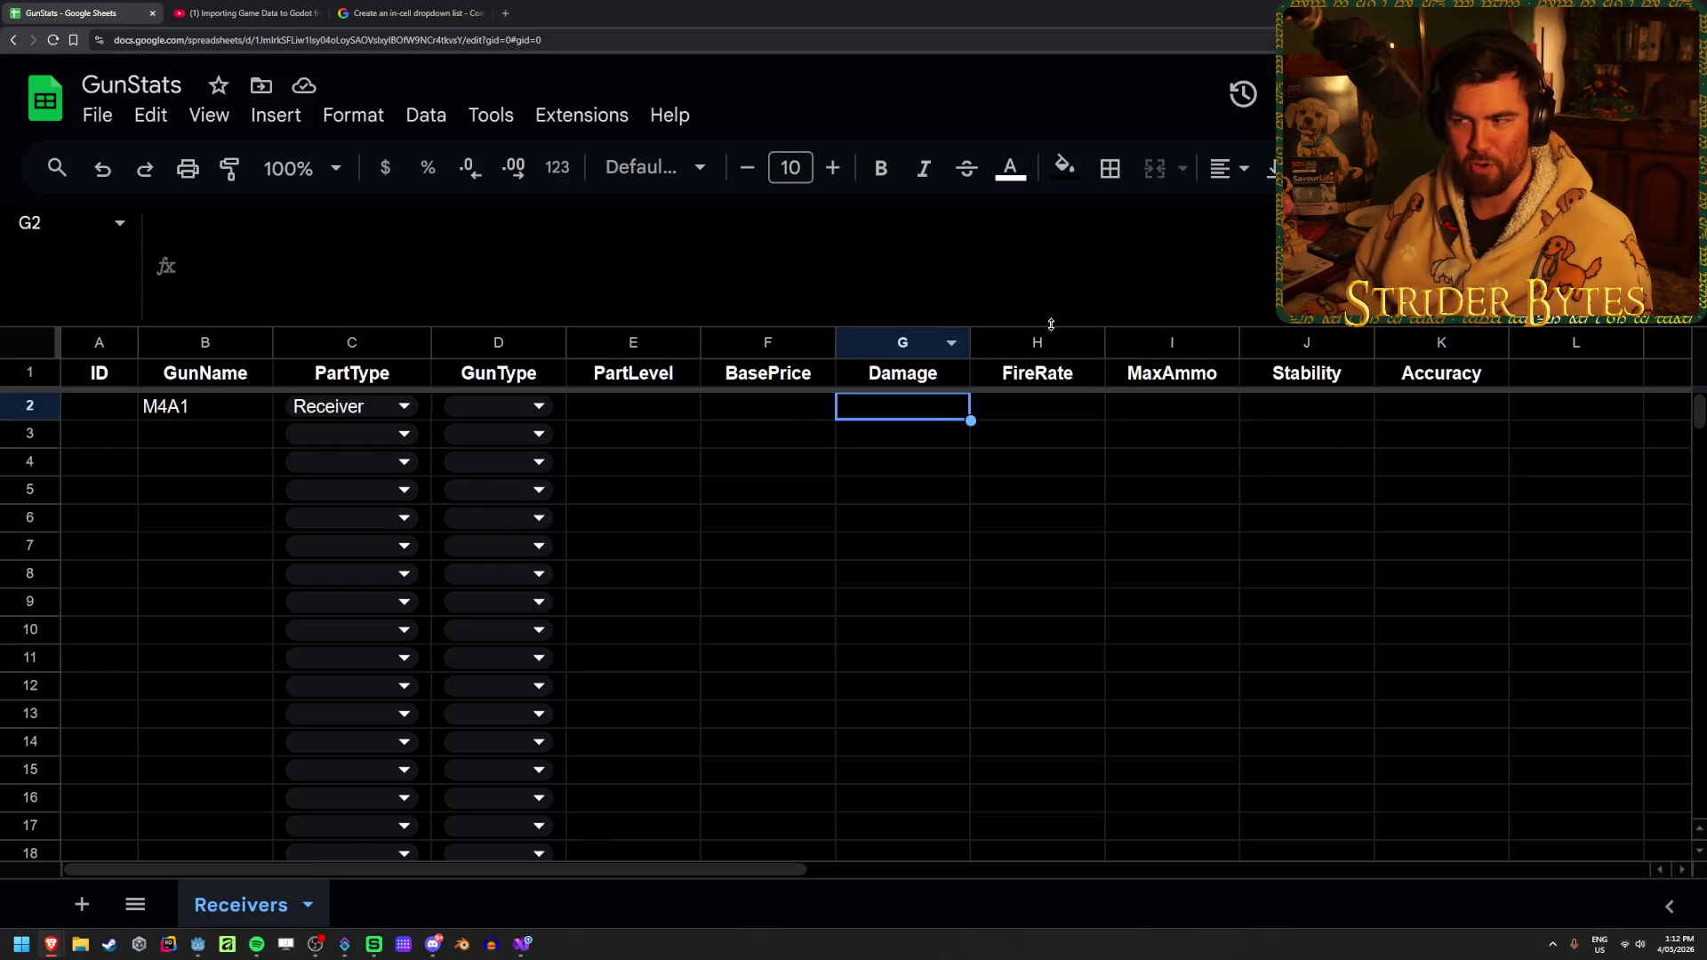
left_click(1034, 552)
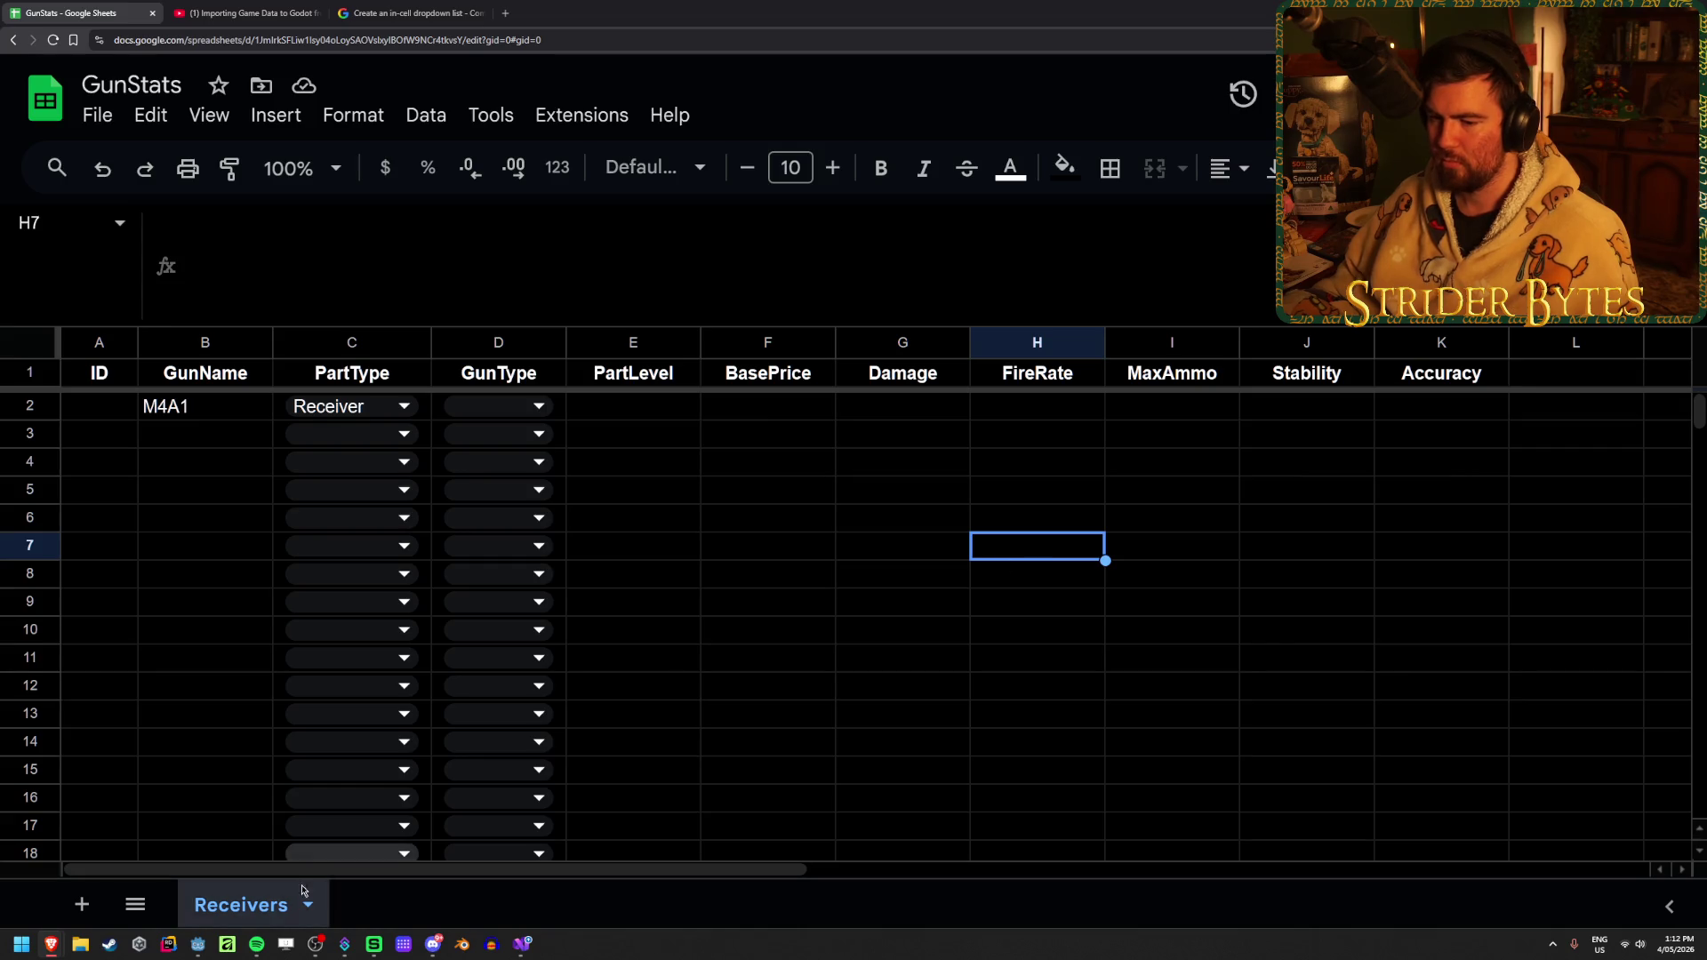
right_click(249, 917)
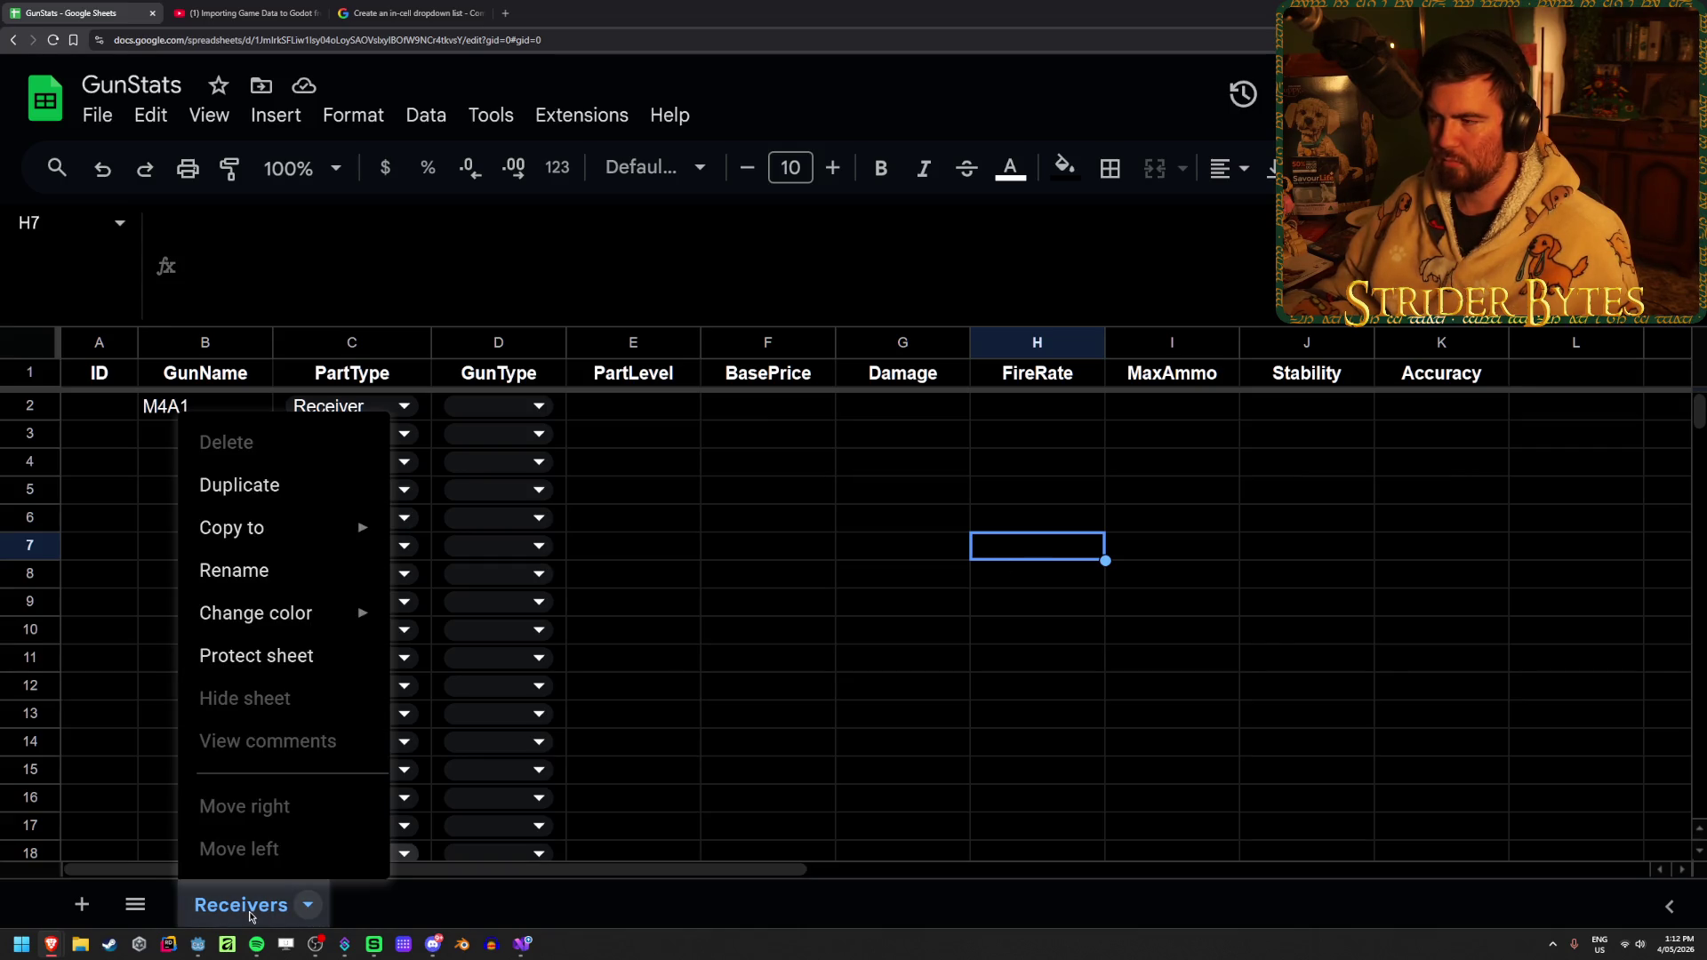
left_click(257, 494)
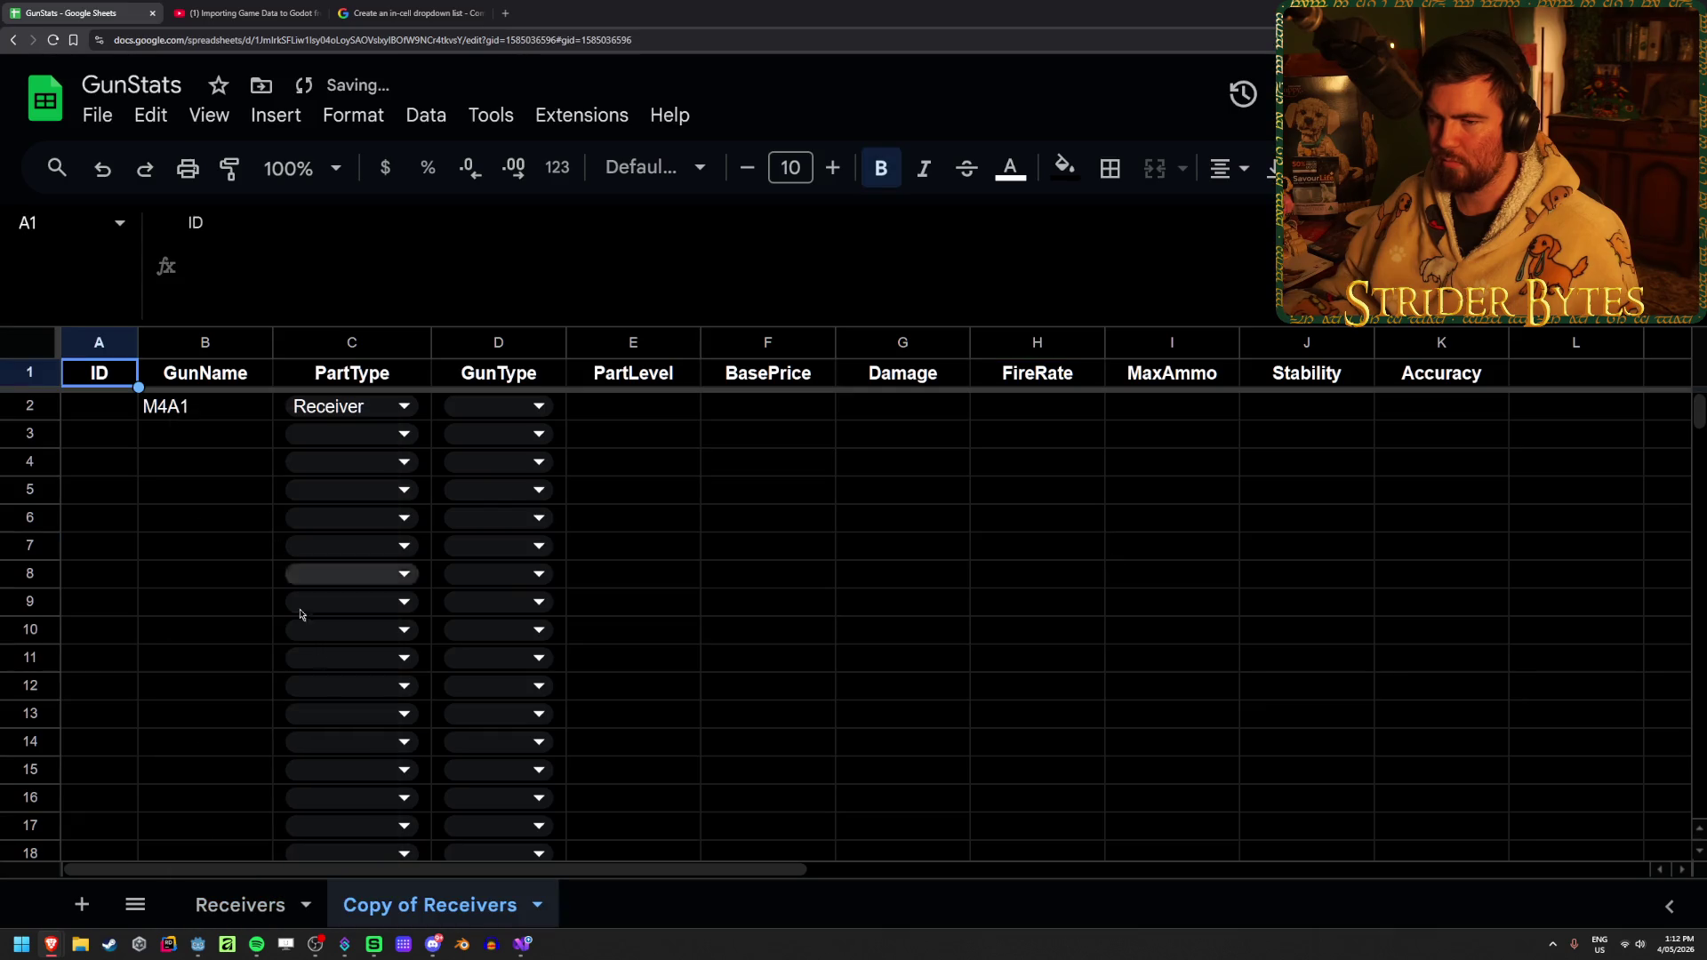
double_click(434, 907)
type("Barrels")
key("Return")
Add two more duplicated sheets named Magazines and Stocks
left_click(431, 905)
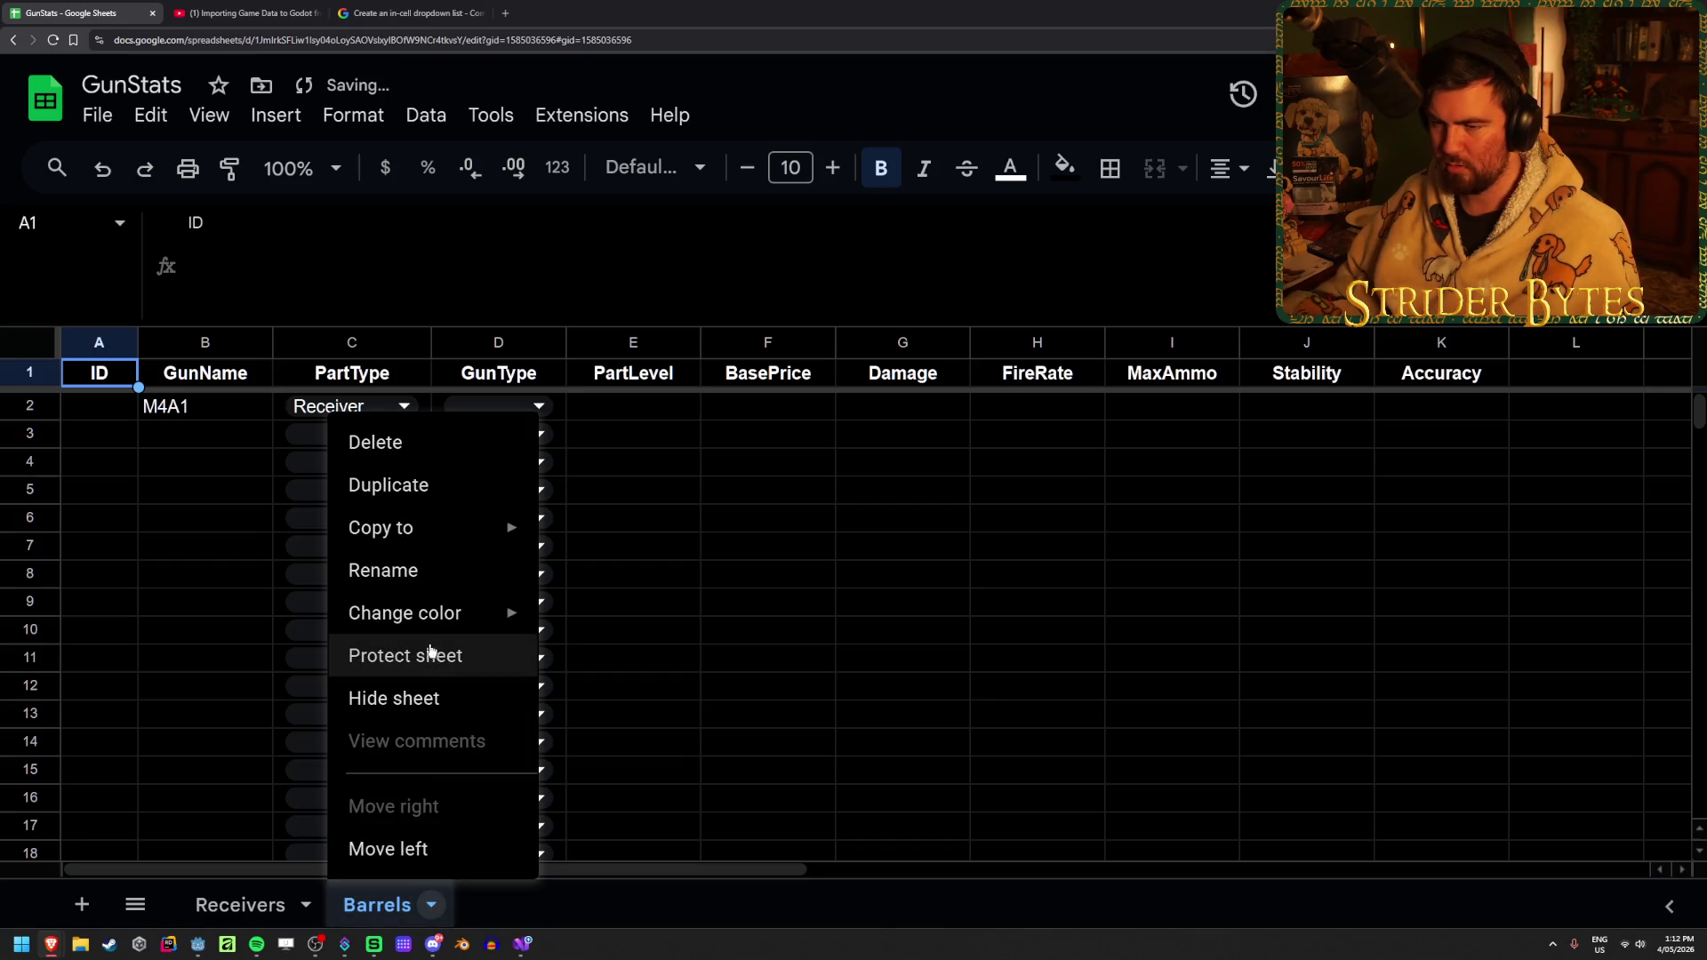
left_click(413, 485)
double_click(559, 913)
type("Magazines")
key("Return")
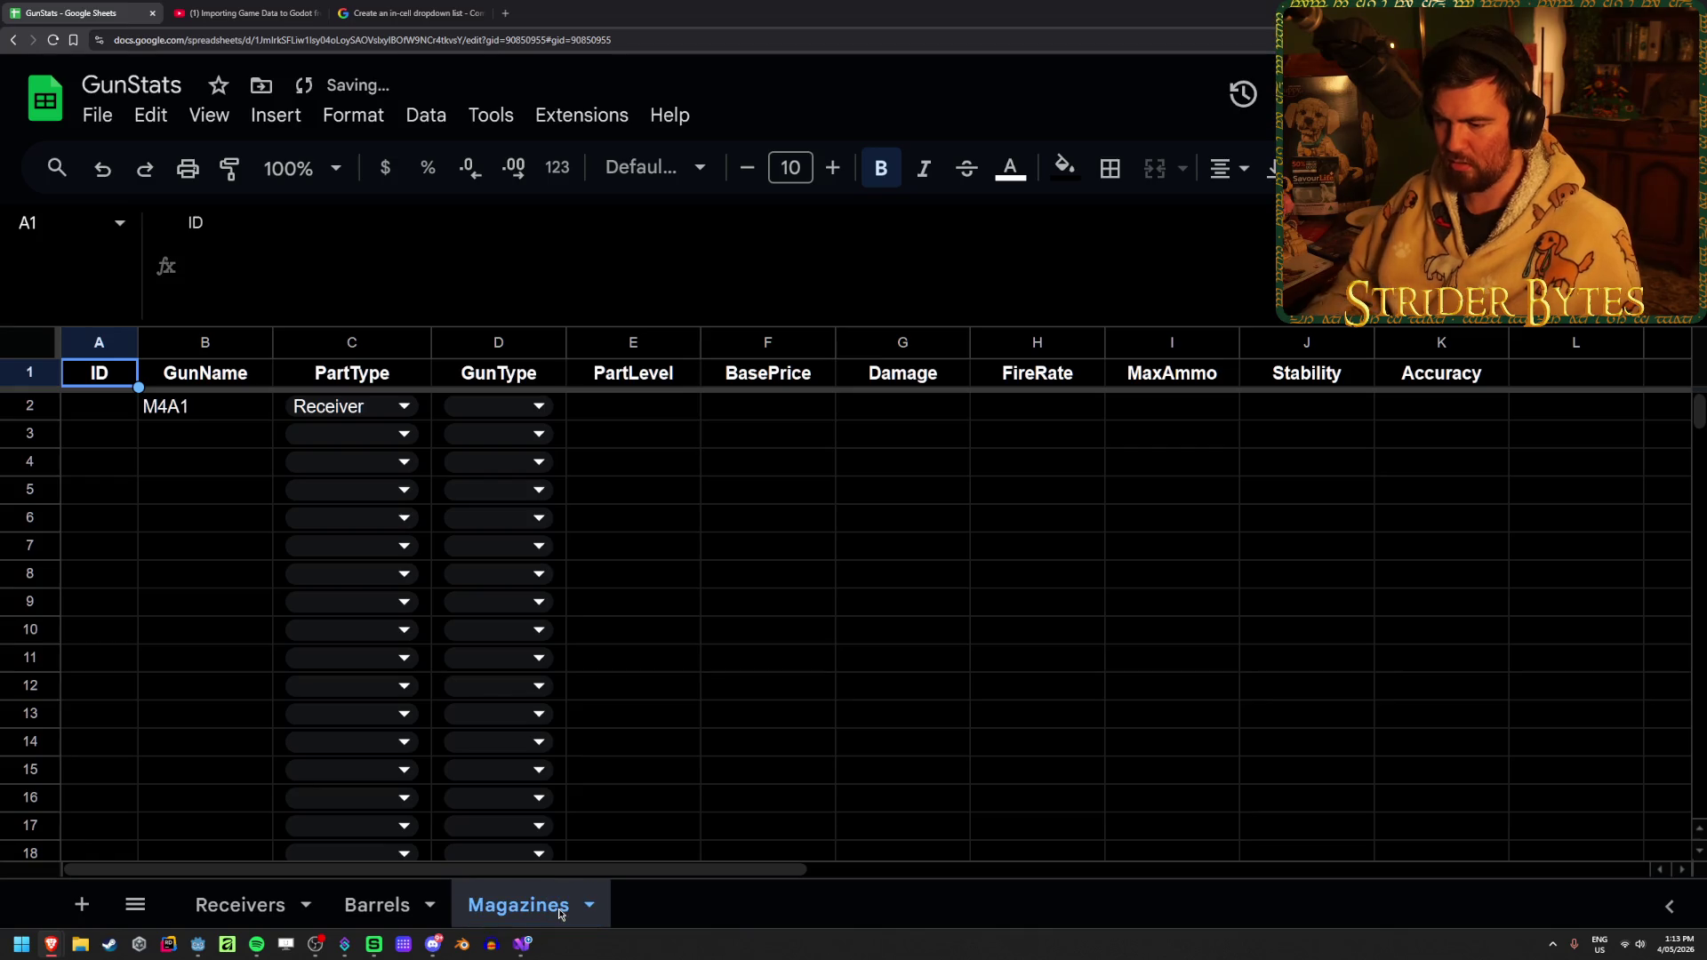
right_click(559, 913)
left_click(510, 484)
double_click(739, 913)
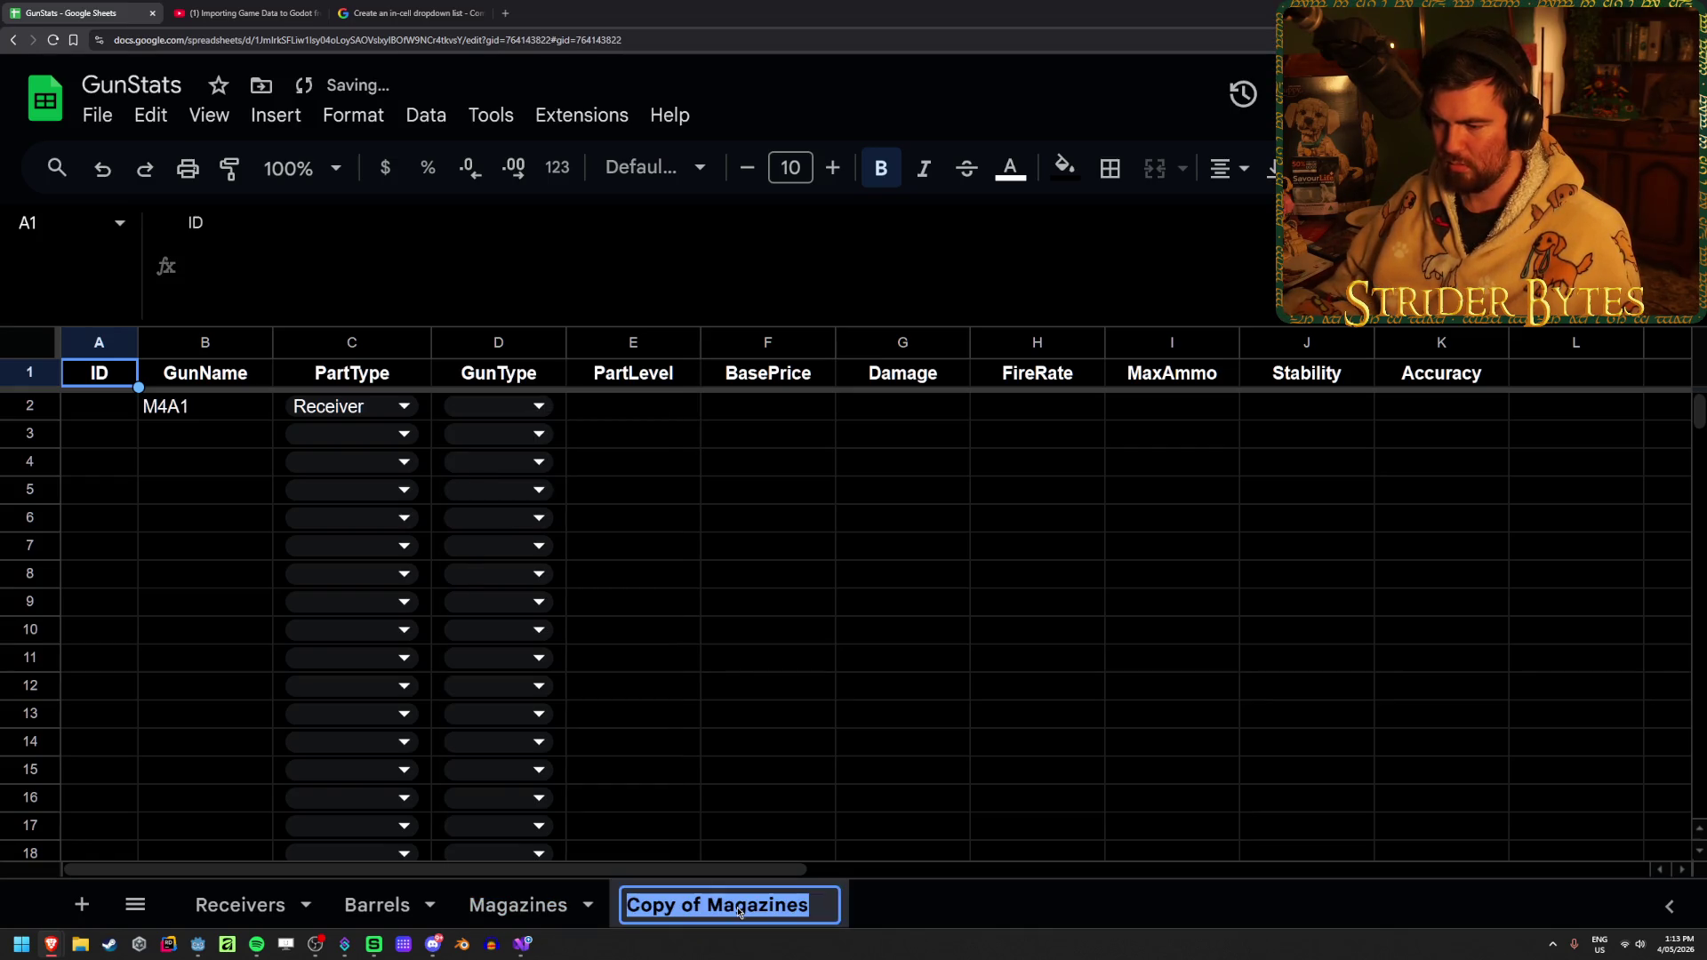
type("Stocks")
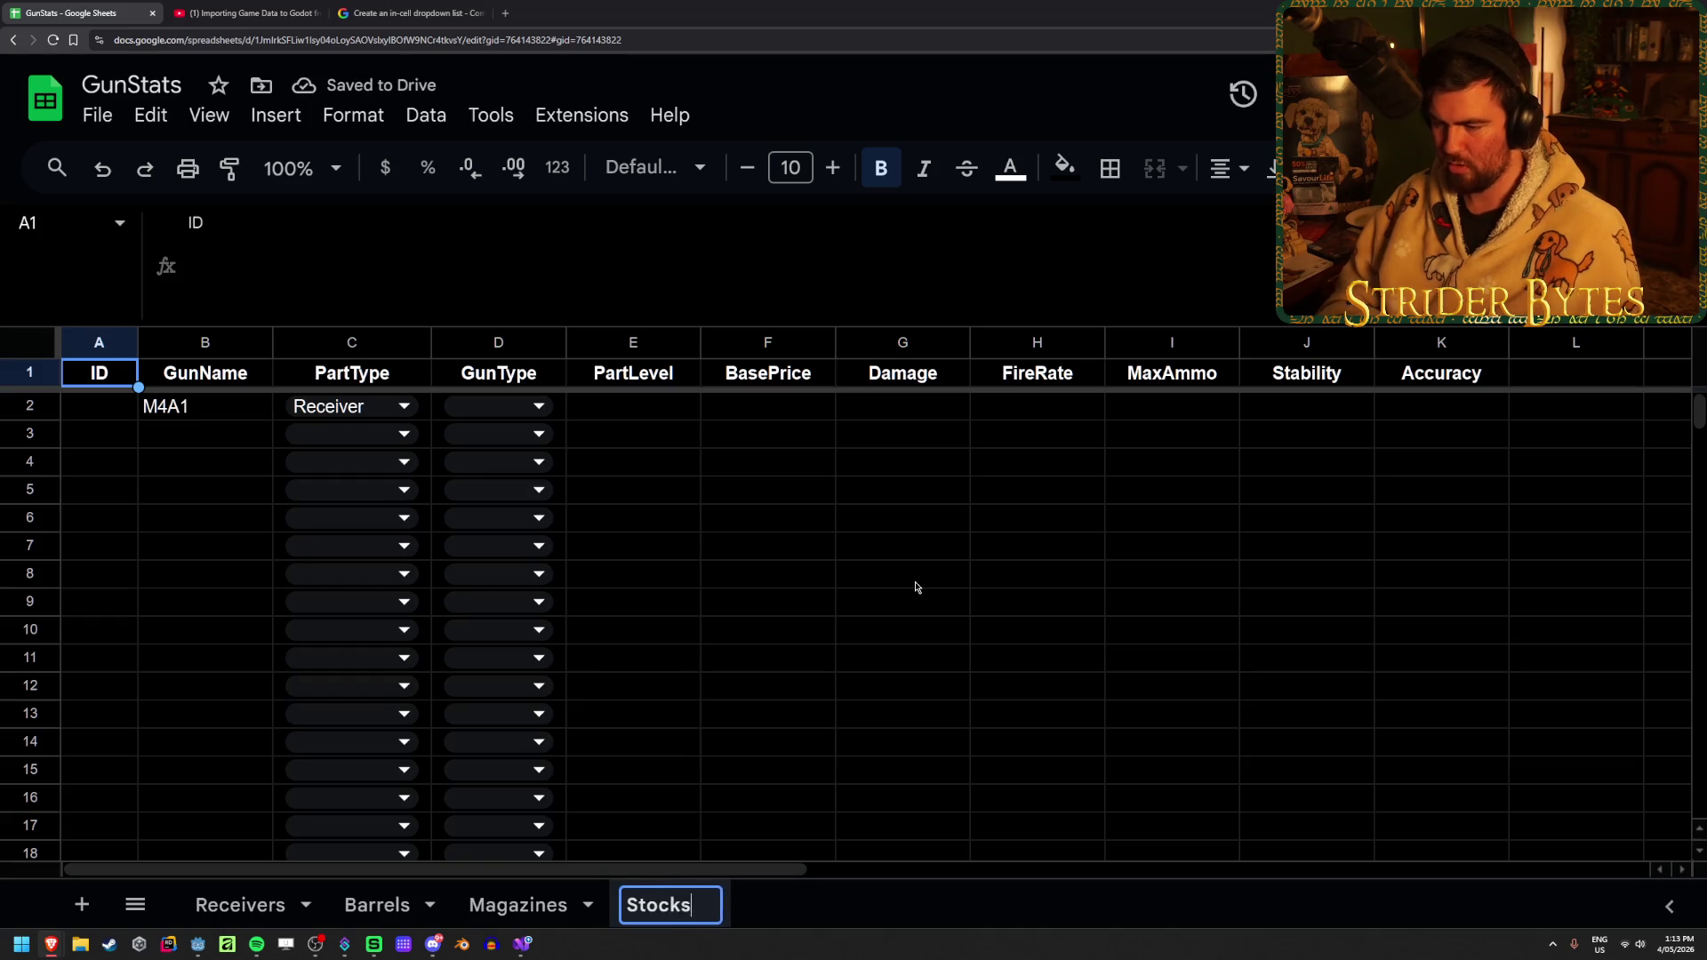
key("Return")
Add duplicated sheets named Sights and Muzzles
right_click(648, 908)
left_click(685, 488)
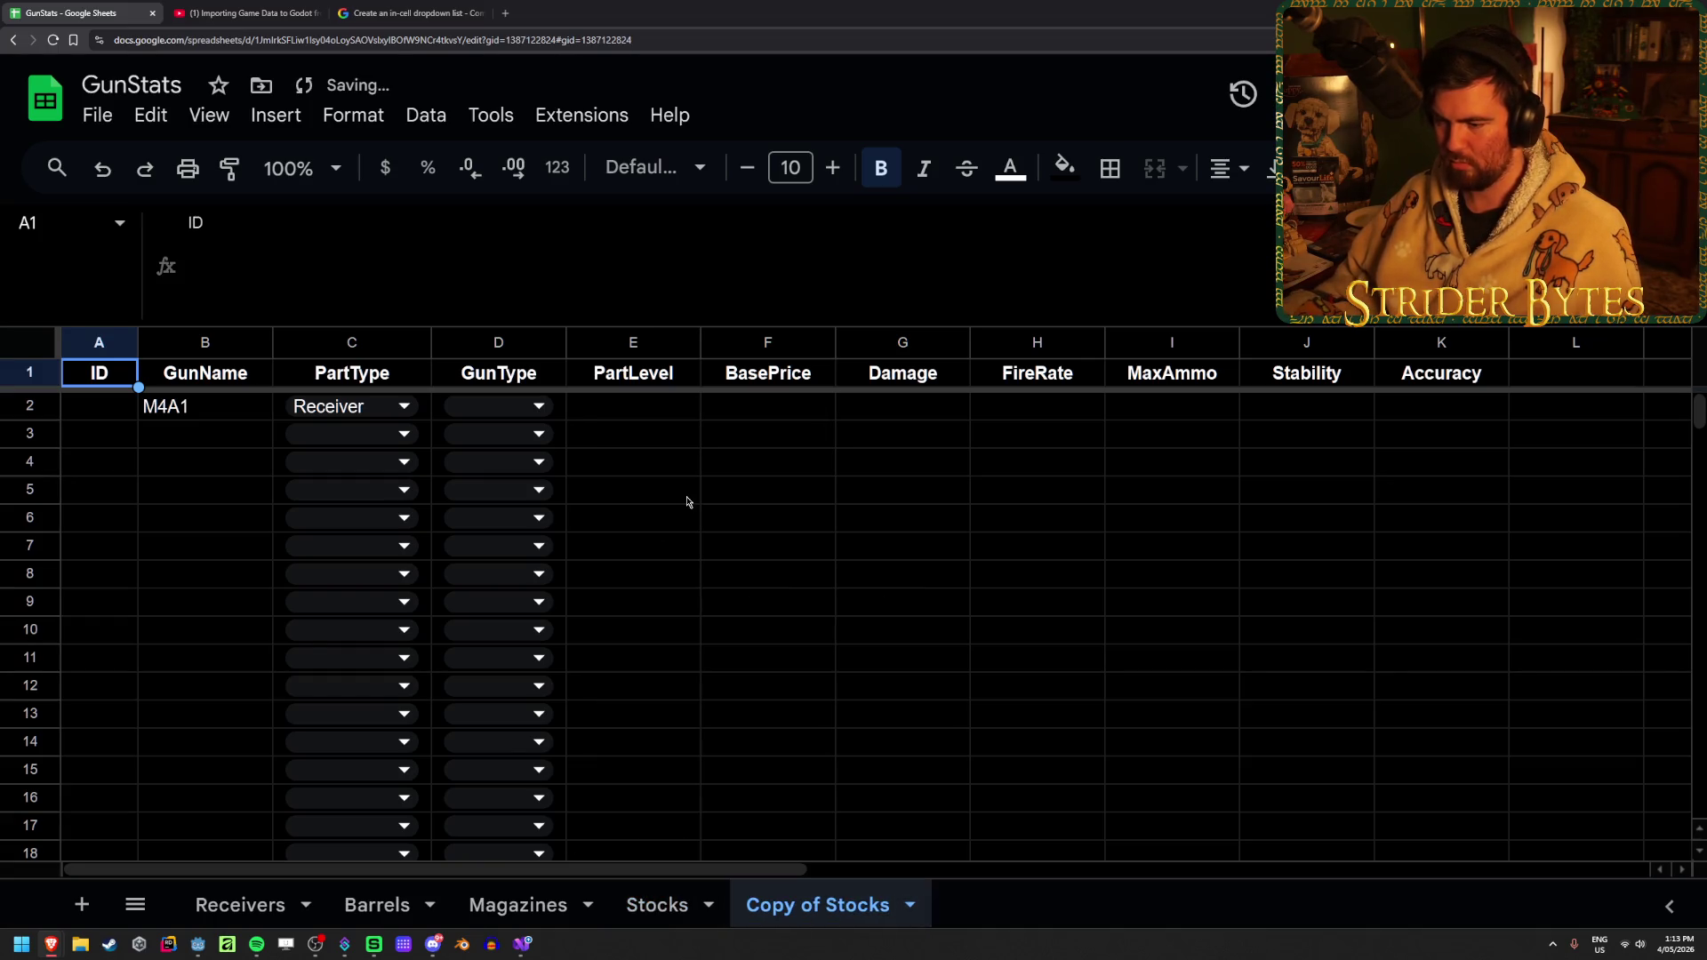
double_click(840, 904)
type("Sights")
key("Return")
right_click(840, 906)
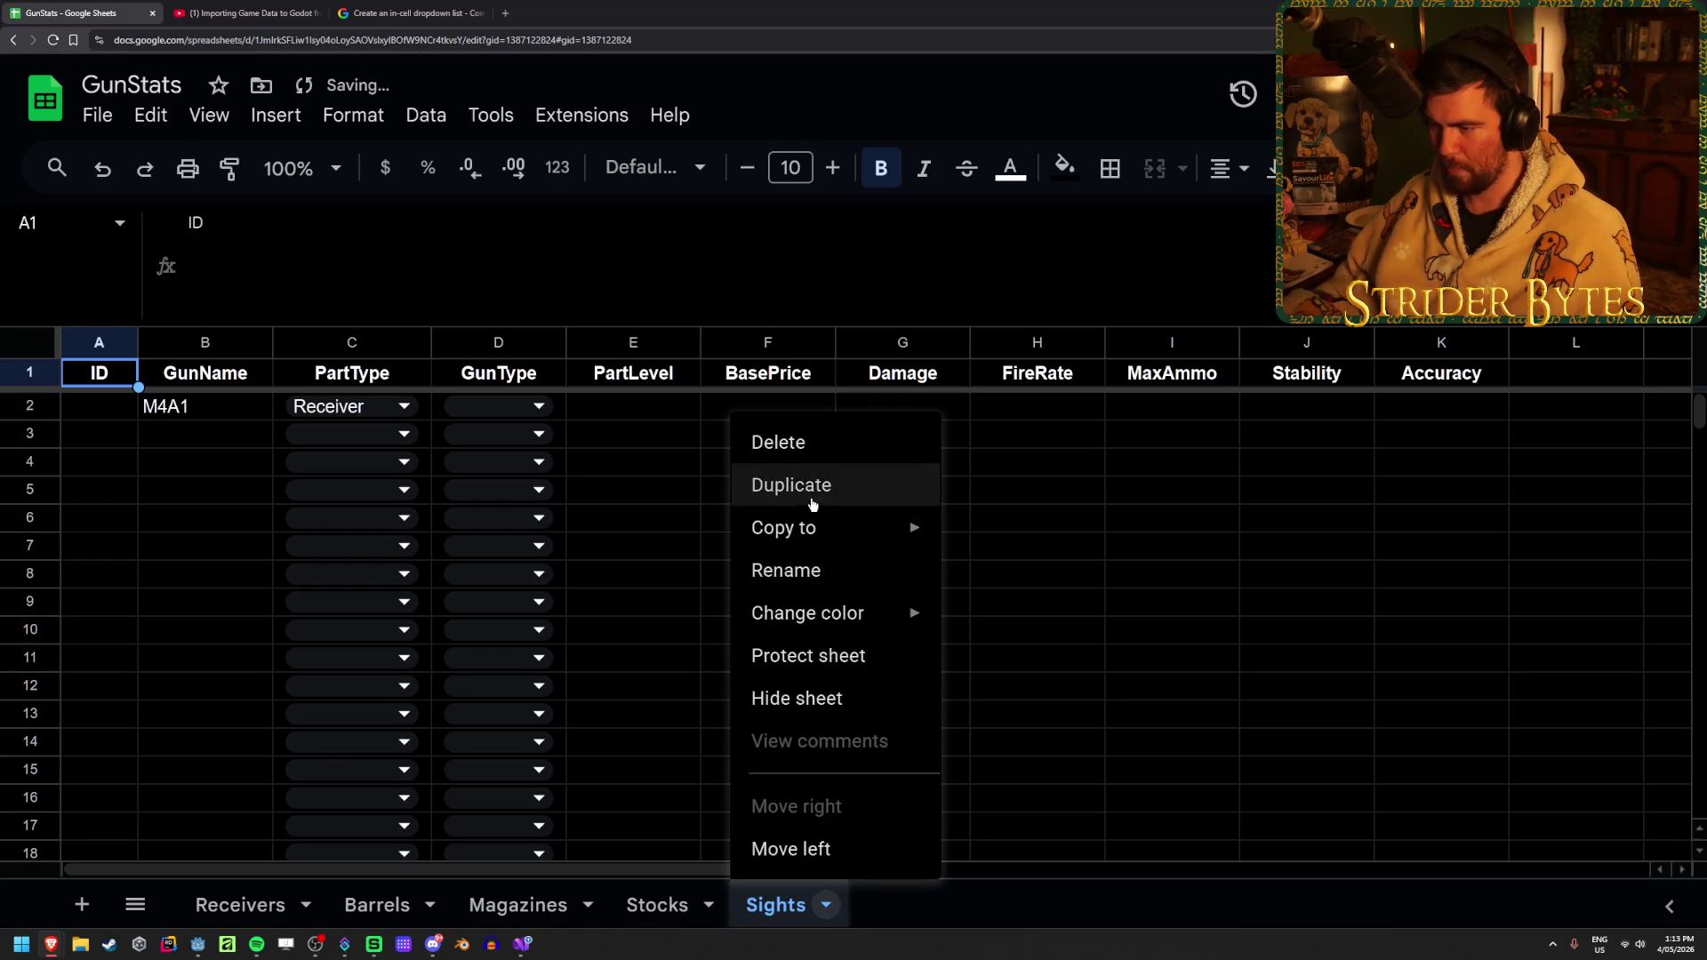
left_click(758, 486)
double_click(933, 915)
type("Muzzles")
key("Return")
Duplicate Muzzles into a final sheet named Foregrips
right_click(903, 913)
left_click(889, 484)
double_click(1081, 907)
type("Foregrips")
key("Return")
left_click(805, 496)
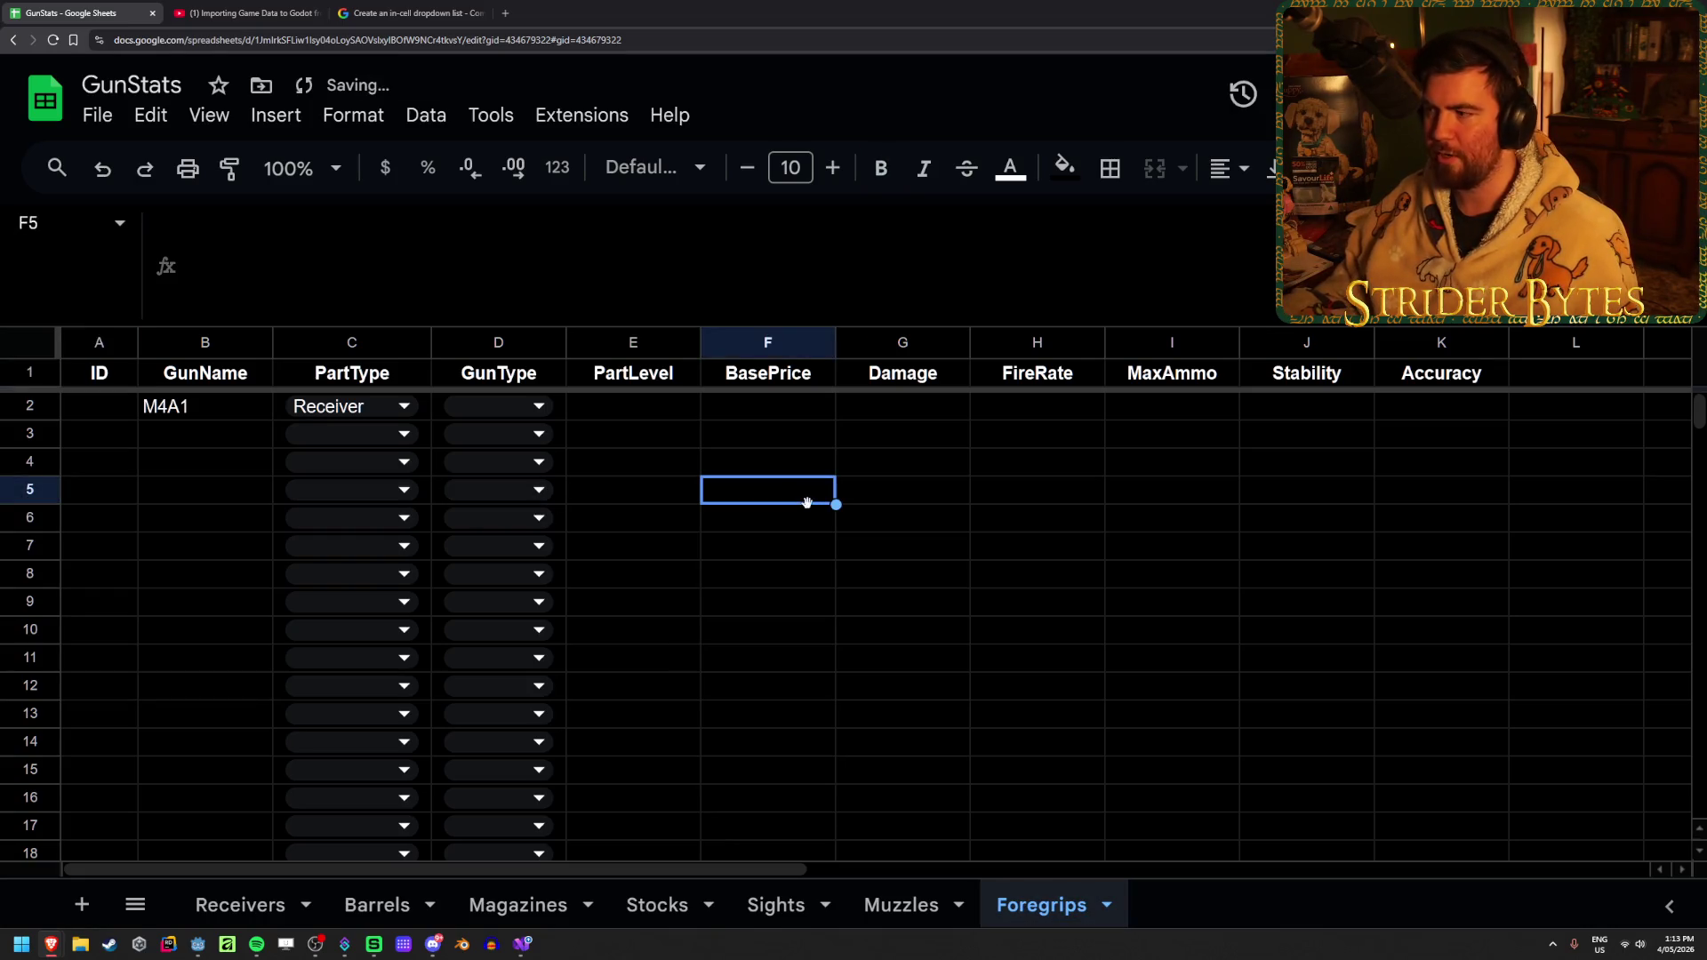
Clear M4A1 and Receiver from B2 and C2 on the Barrels sheet
left_click(1439, 550)
left_click(253, 916)
left_click(978, 576)
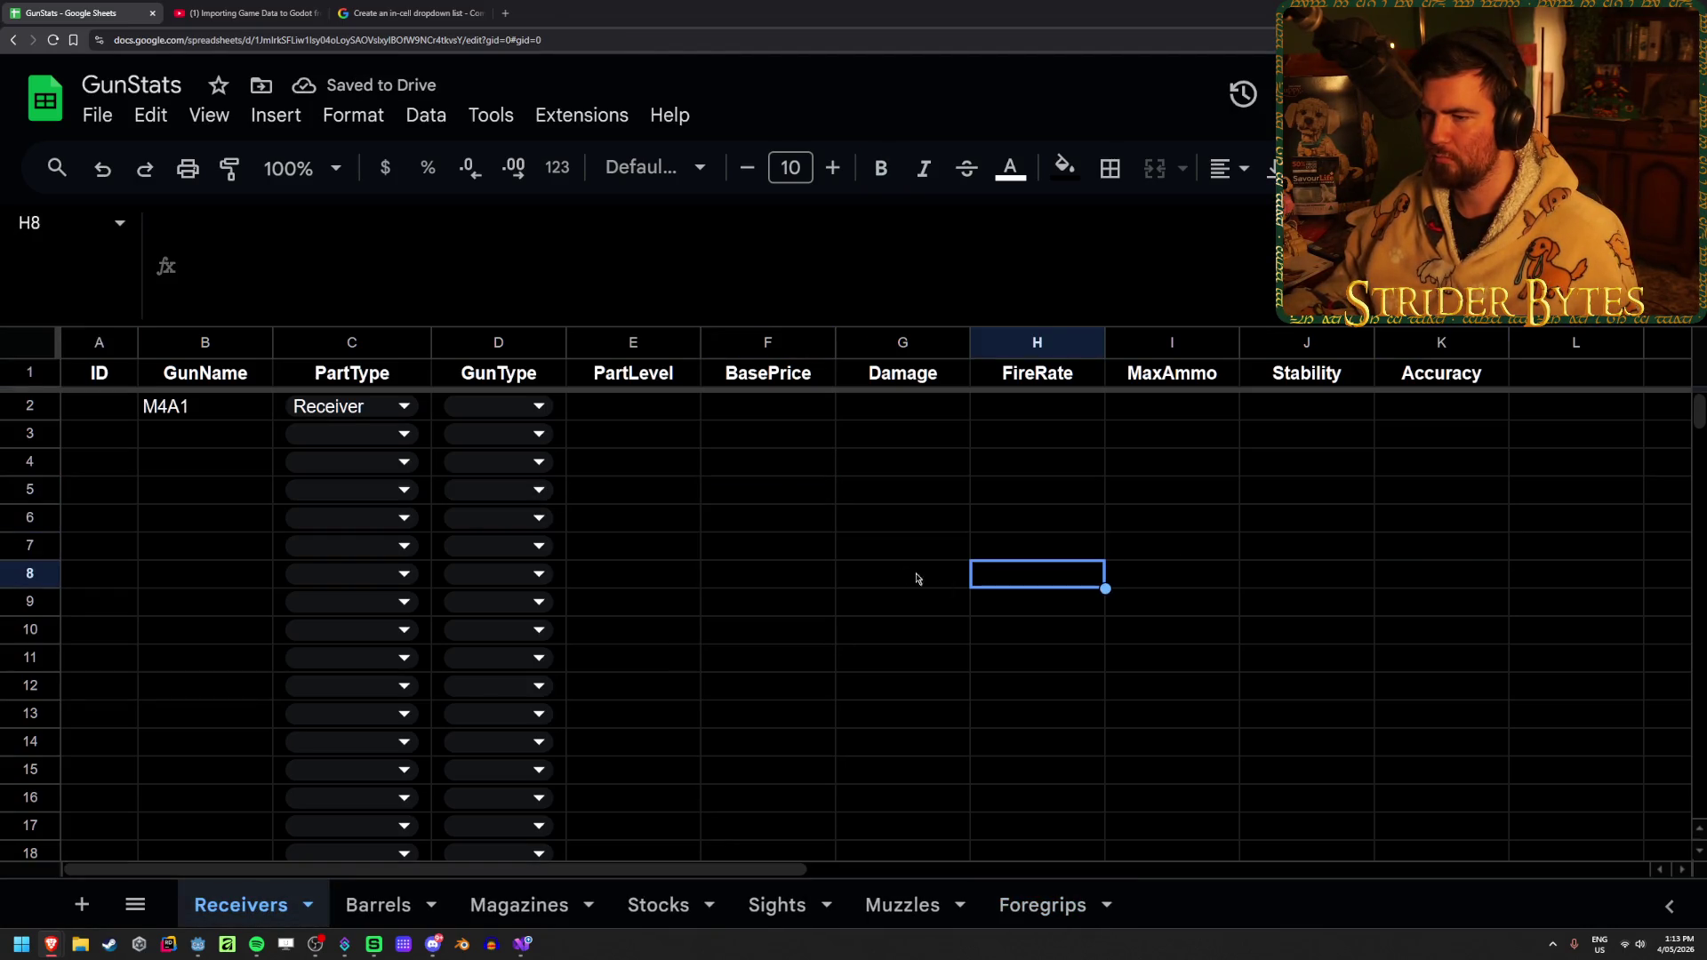
left_click(767, 546)
left_click(348, 916)
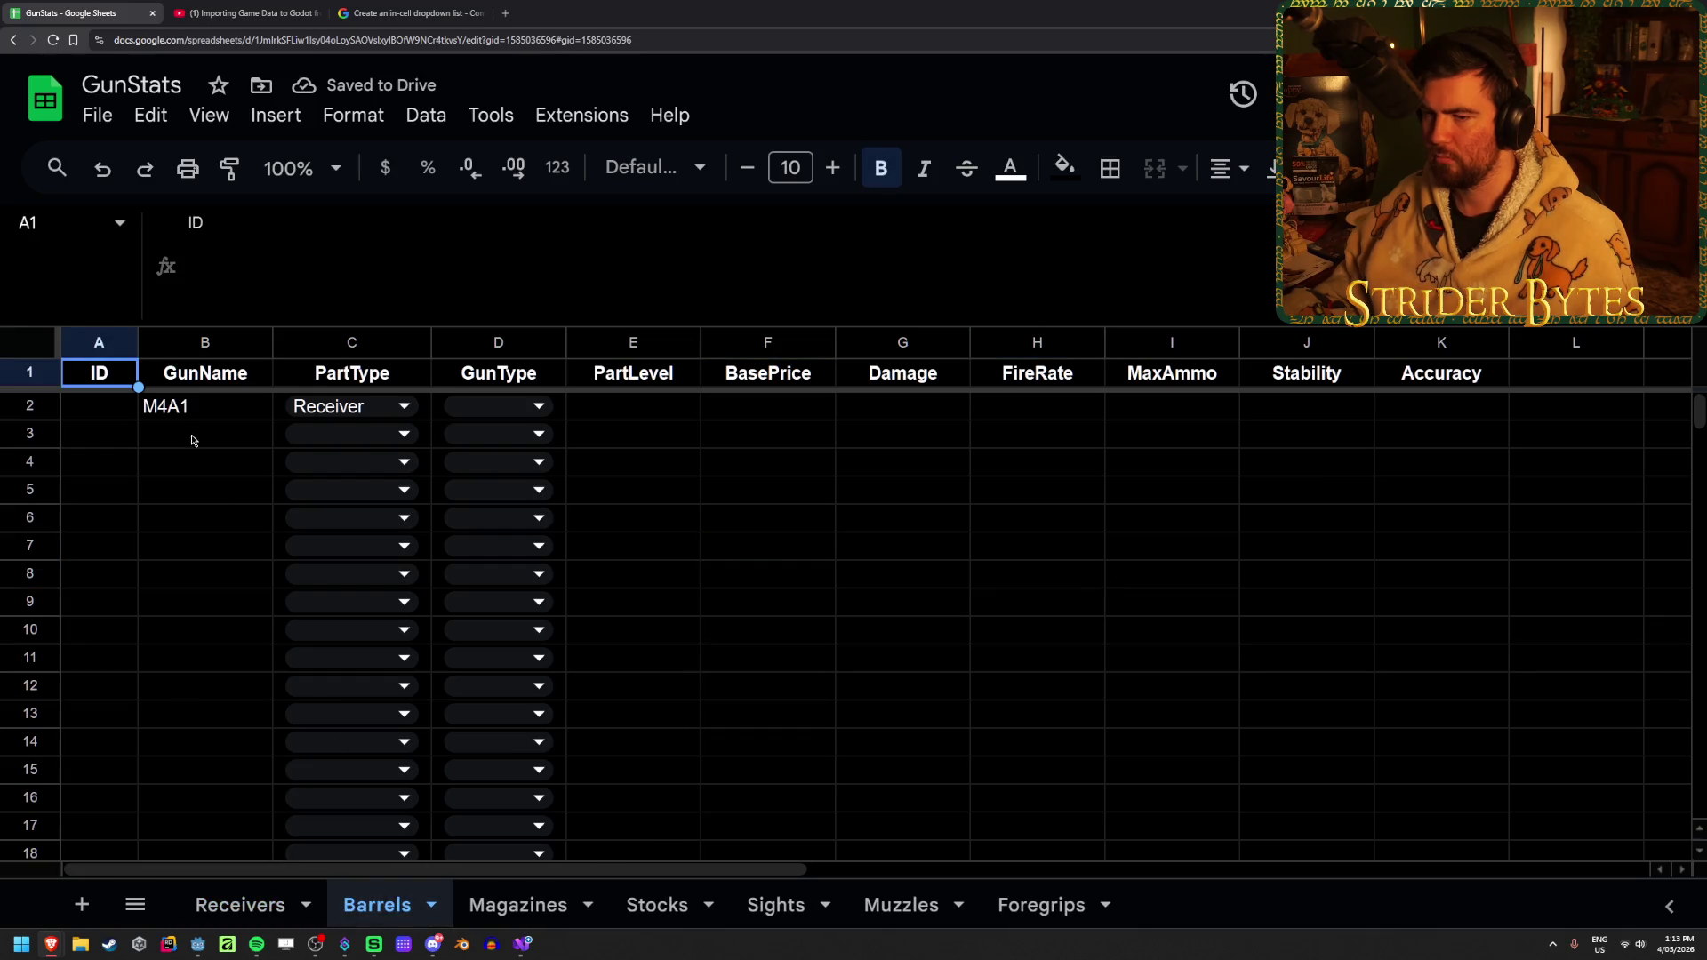
left_click(238, 419)
key("Delete")
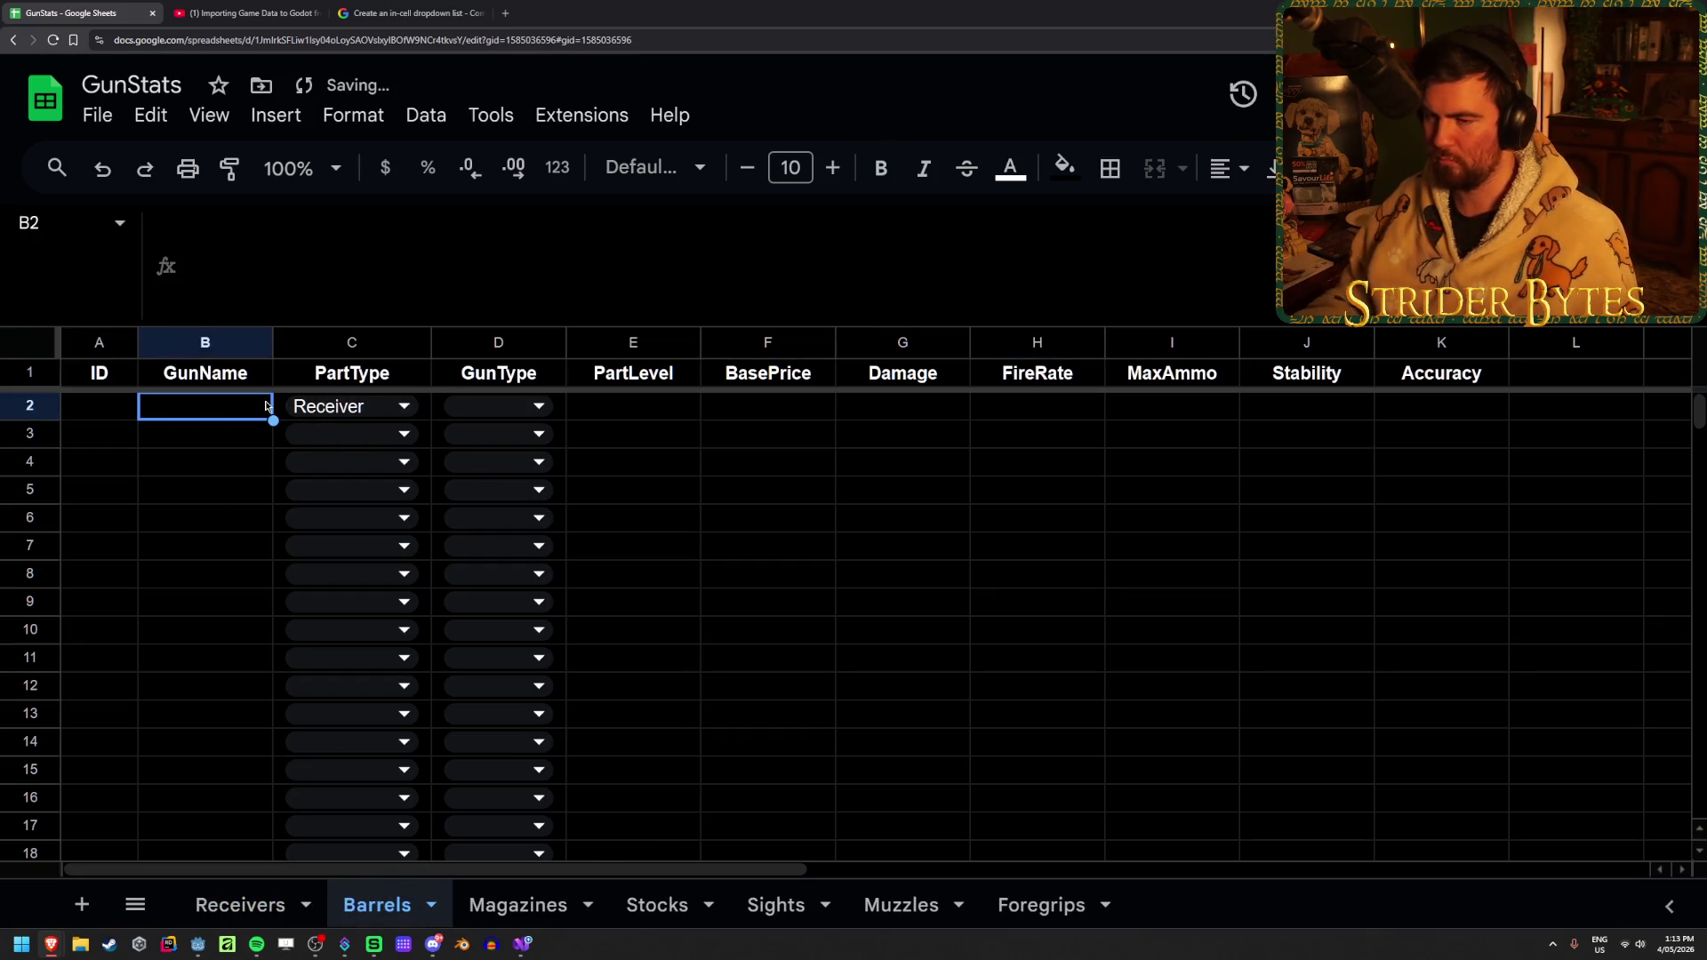
left_click(285, 414)
key("Delete")
Clear the copied M4A1 row 2 entries on the Magazines and Stocks sheets
left_click(518, 911)
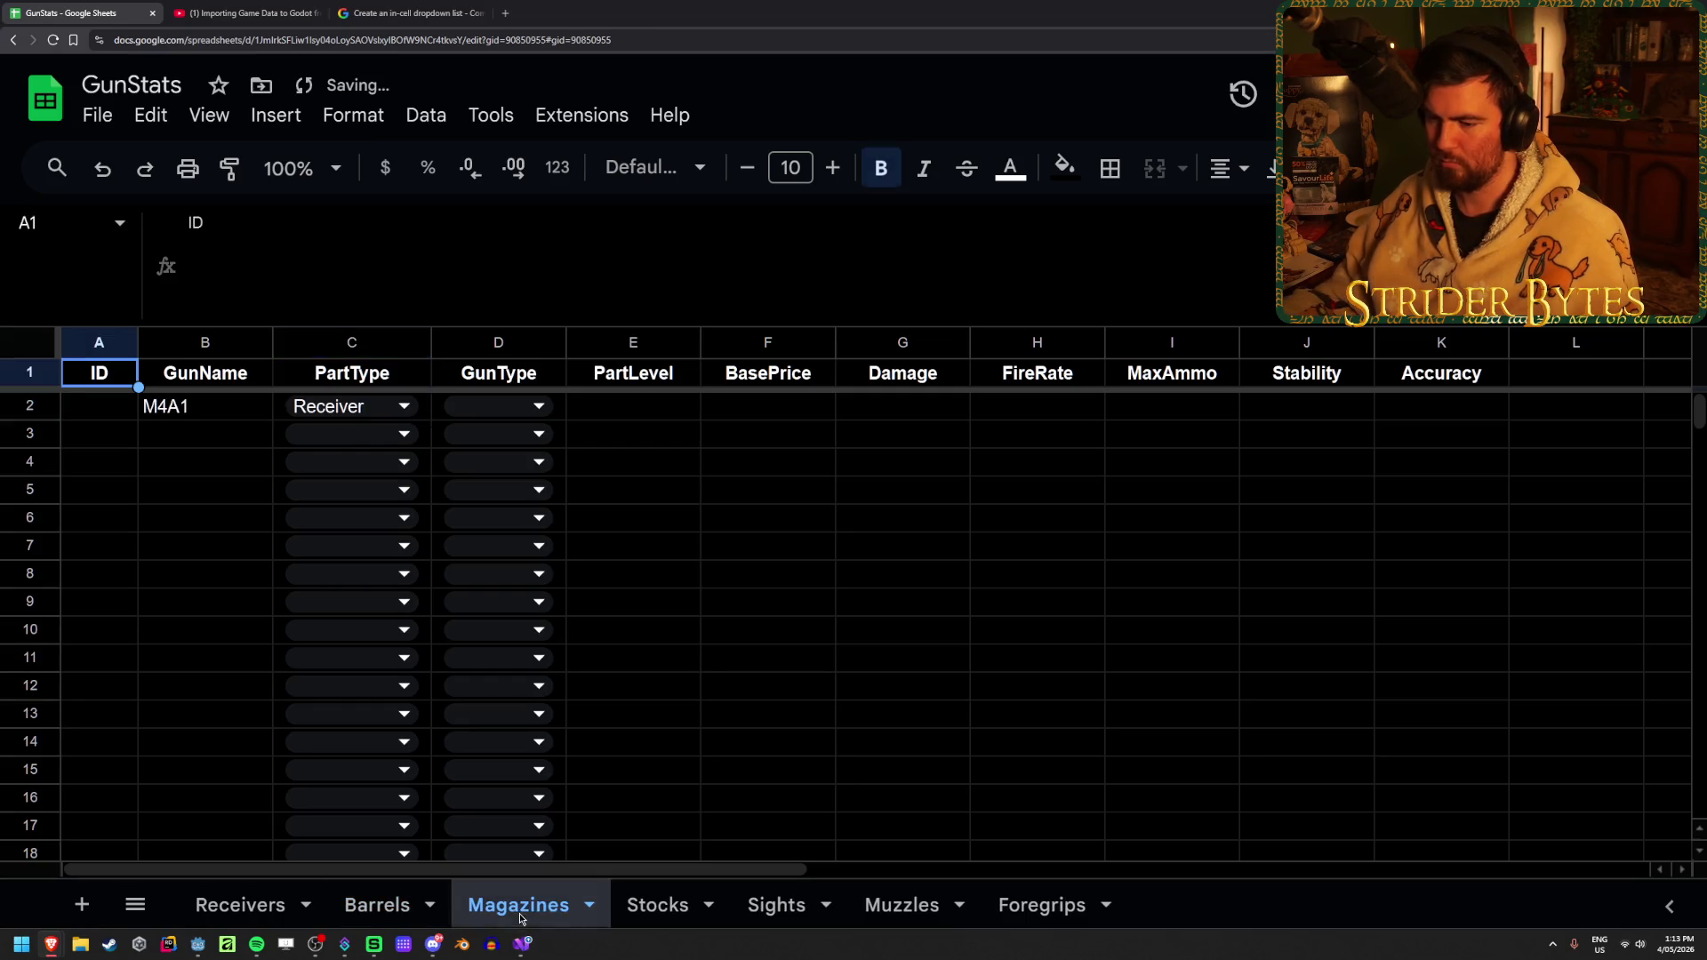
left_click(209, 412)
key("Delete")
key("Right")
key("Delete")
left_click(657, 905)
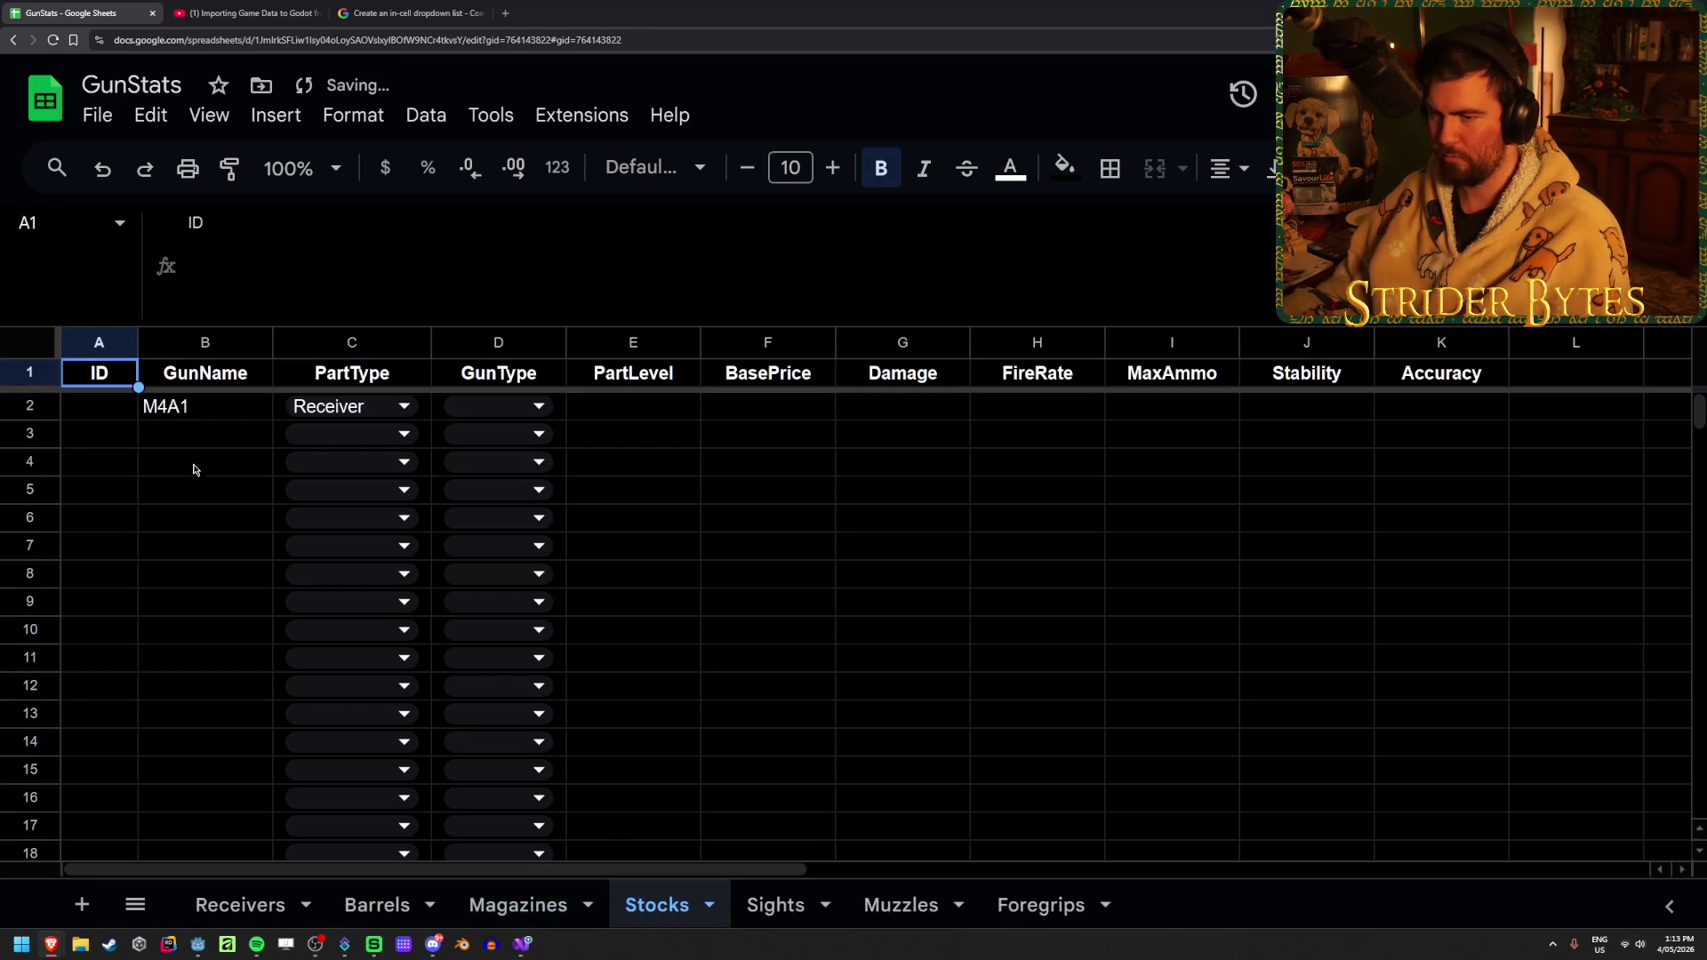
left_click(193, 417)
key("Delete")
key("Right")
key("Delete")
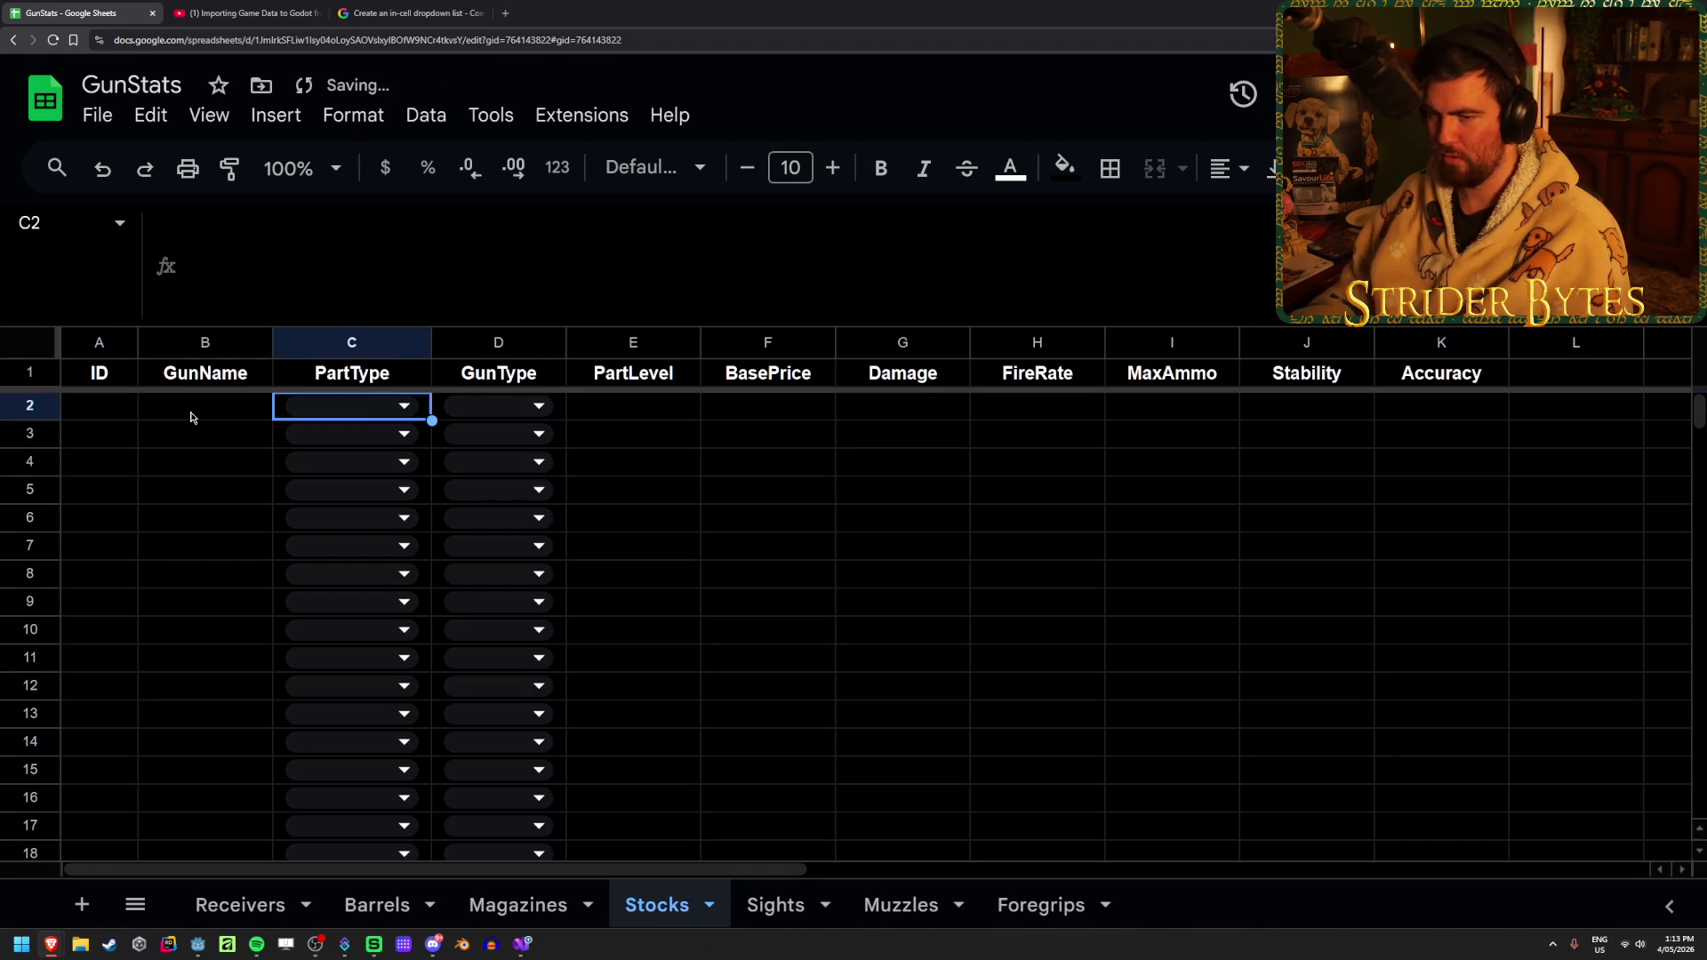
Clear M4A1 and Receiver from B2 and C2 on the Sights and Muzzles sheets
left_click(775, 905)
left_click(222, 407)
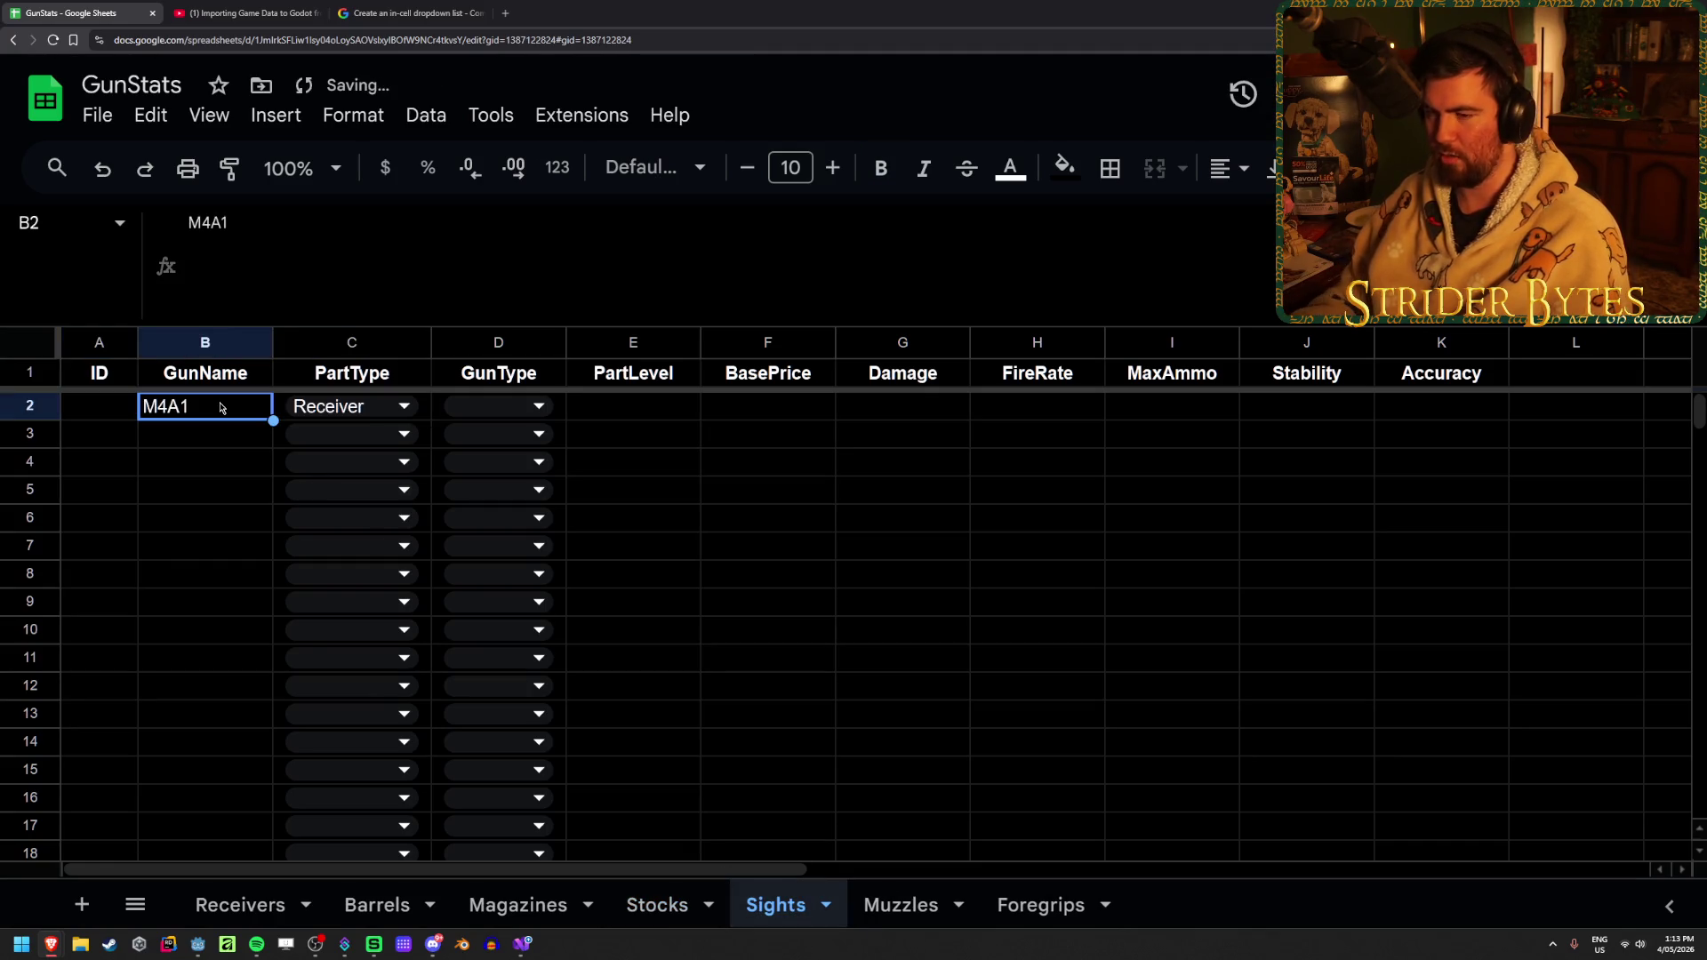
key("Delete")
key("Right")
key("Delete")
left_click(900, 905)
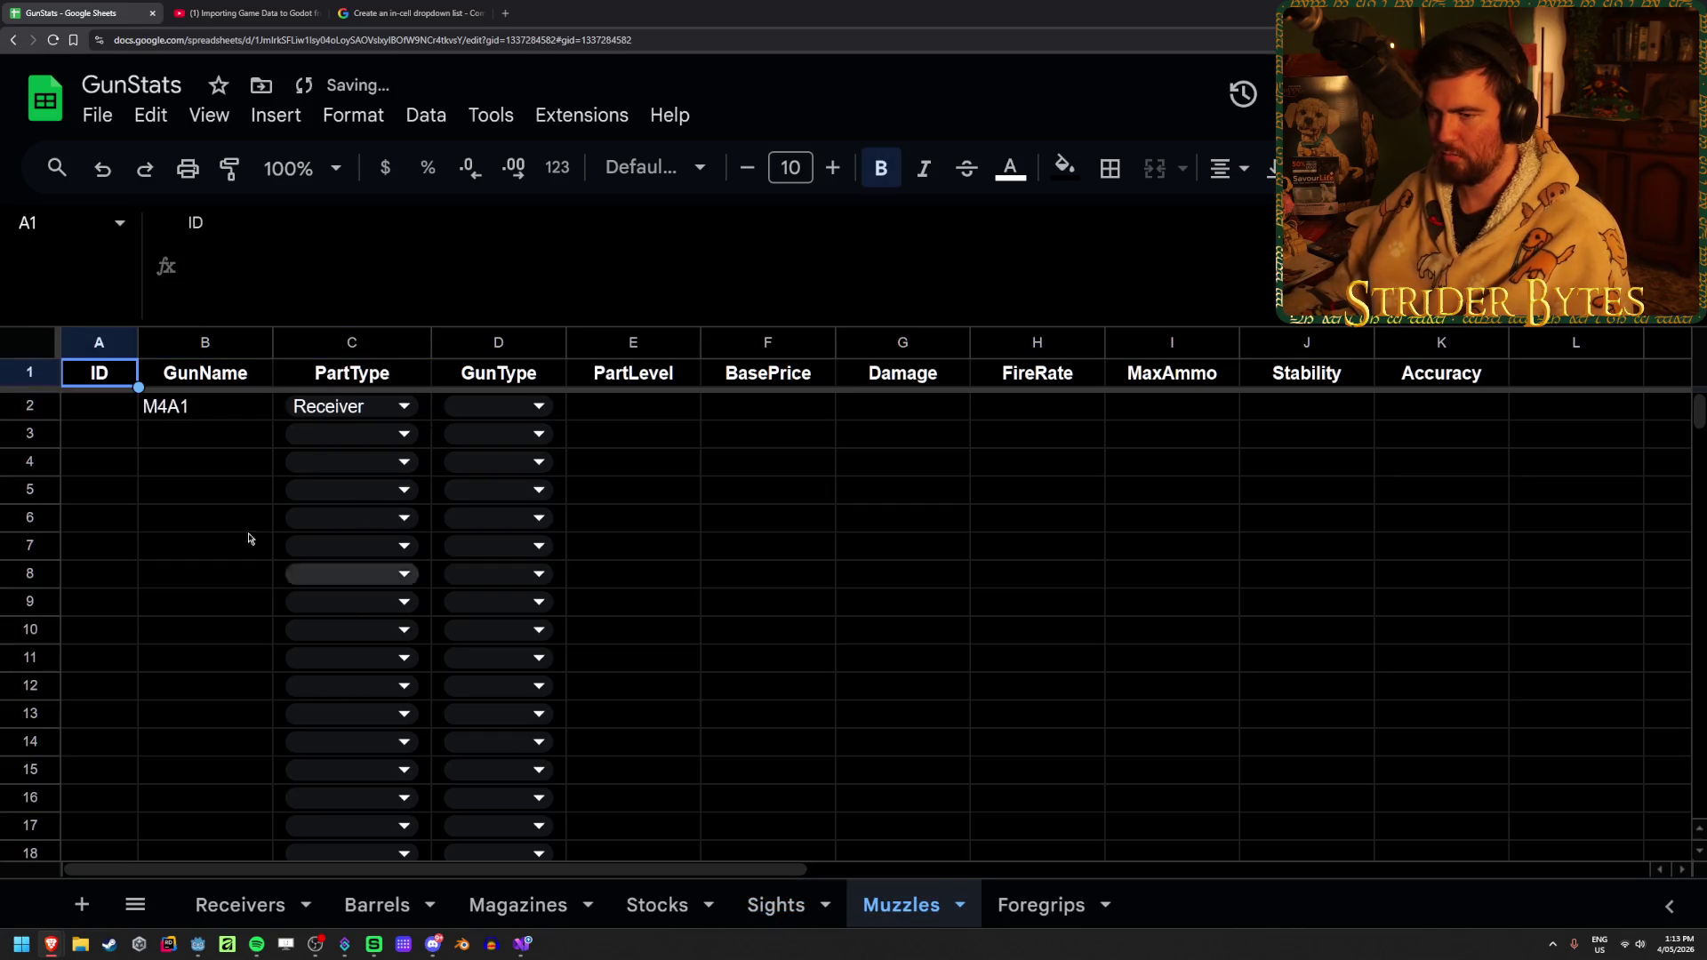
left_click(233, 411)
key("Delete")
key("Right")
key("Delete")
Clear the M4A1 row 2 entries on the Foregrips sheet
left_click(1041, 905)
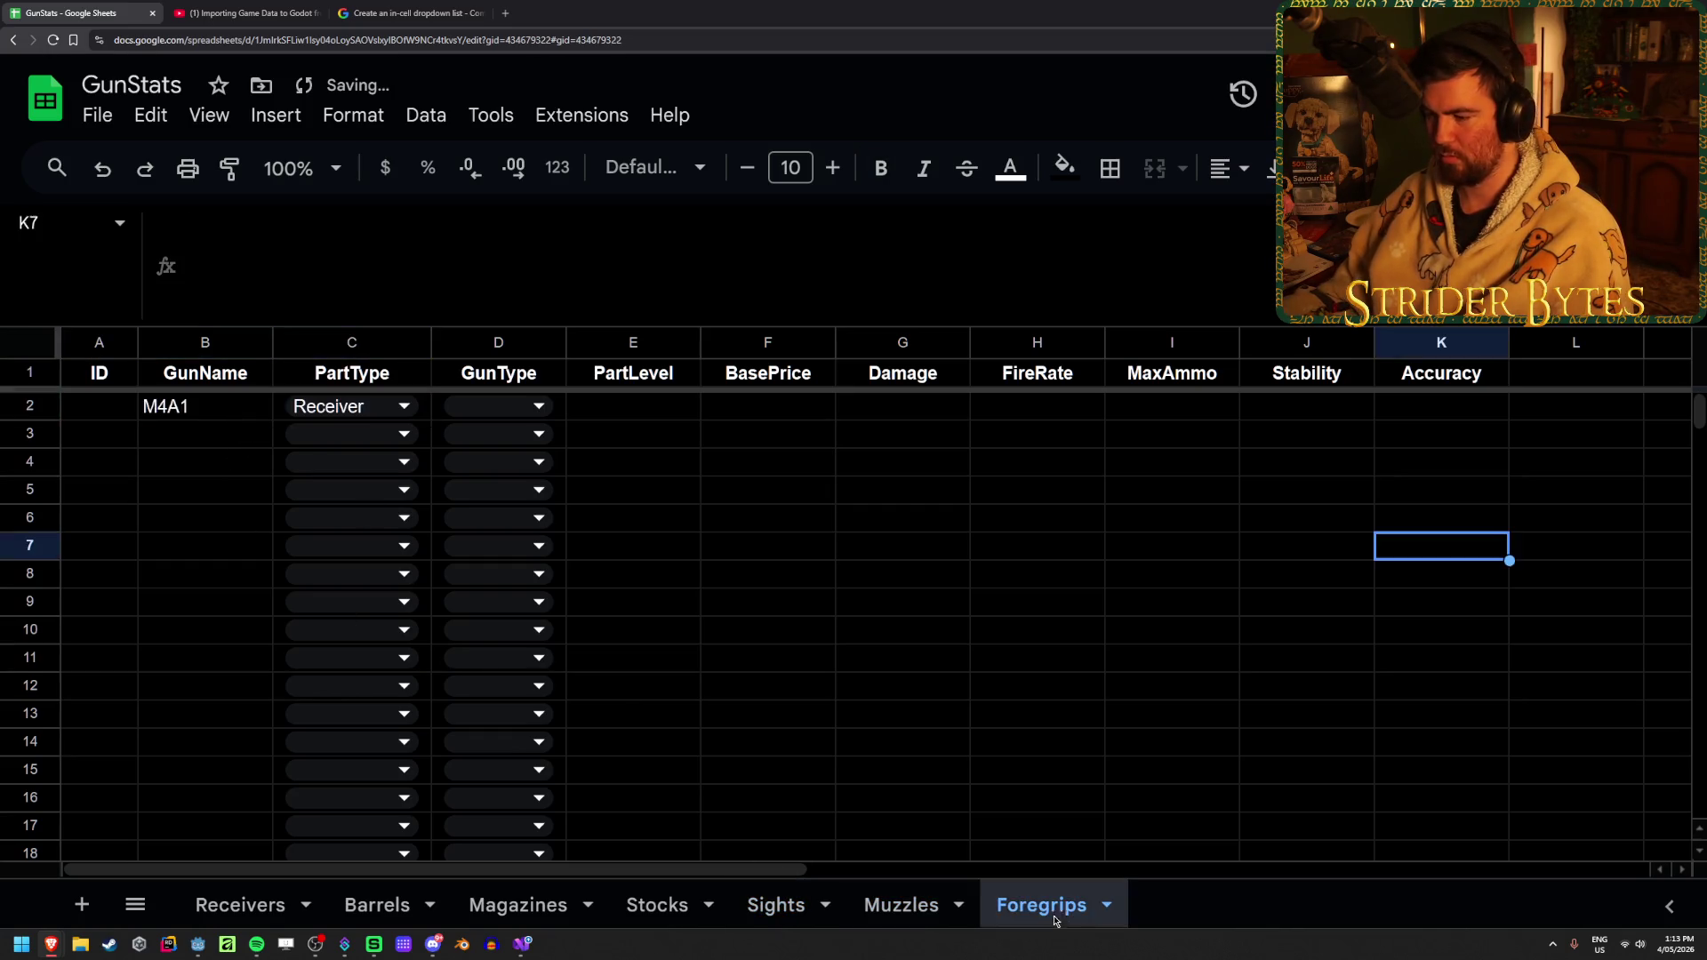
left_click(191, 411)
key("Delete")
key("Right")
key("Delete")
left_click(191, 414)
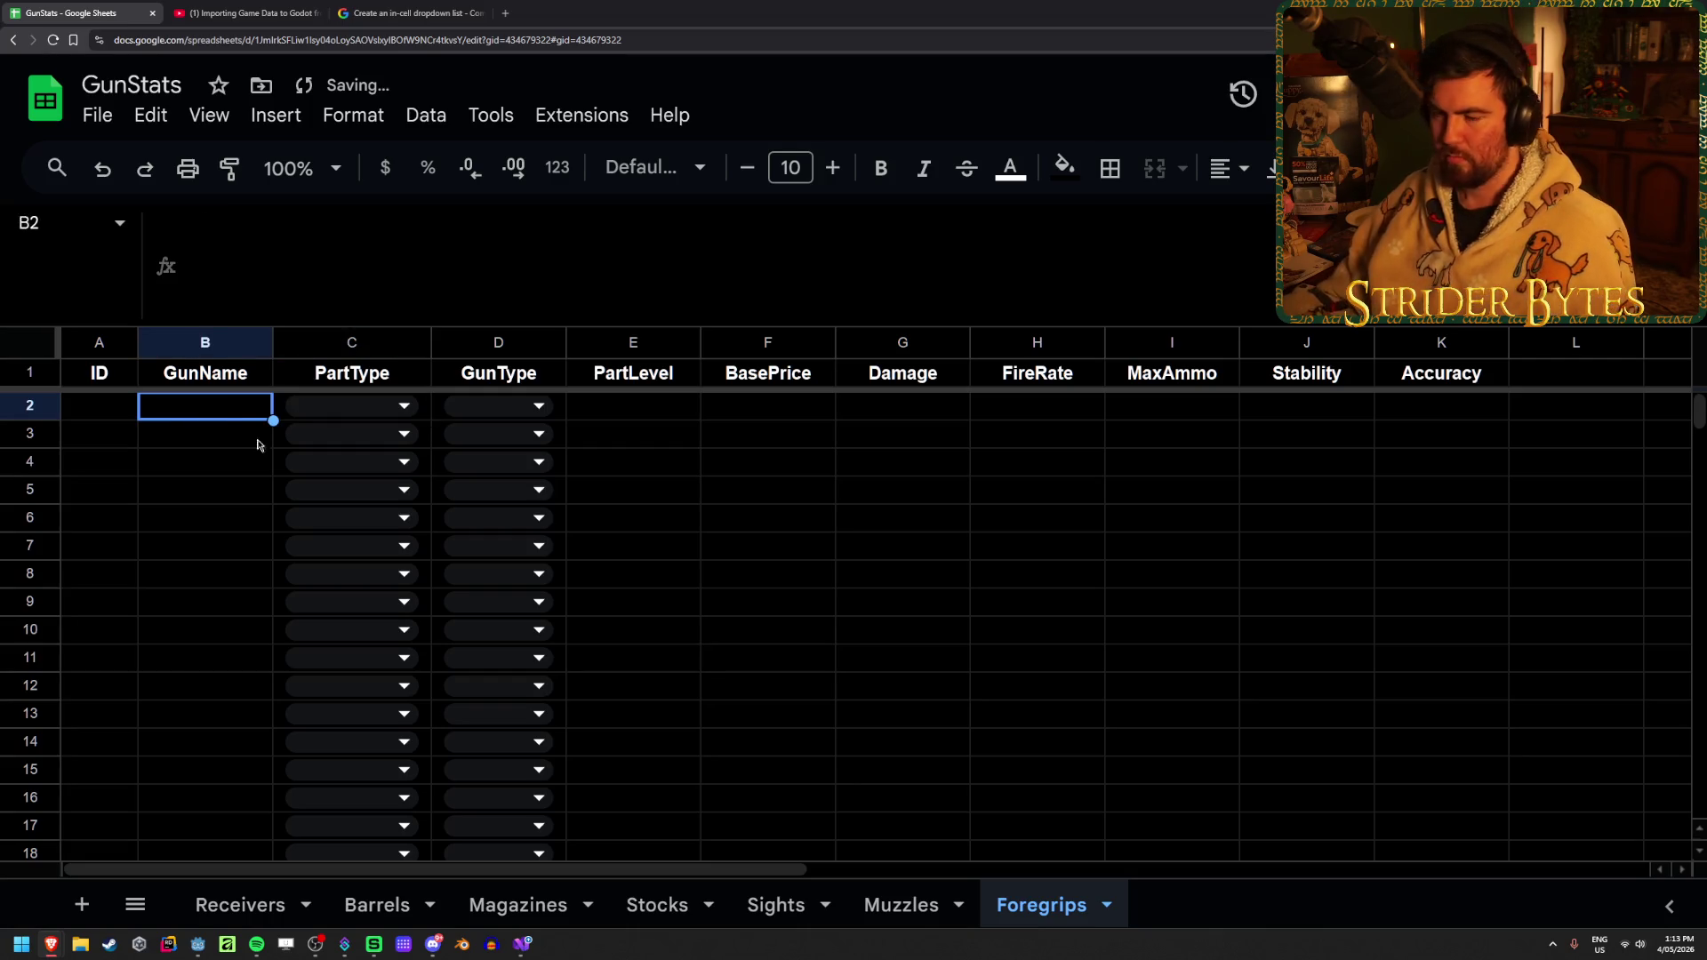
Back on the Receivers sheet, copy the Receiver value in C2
left_click(238, 905)
left_click(172, 423)
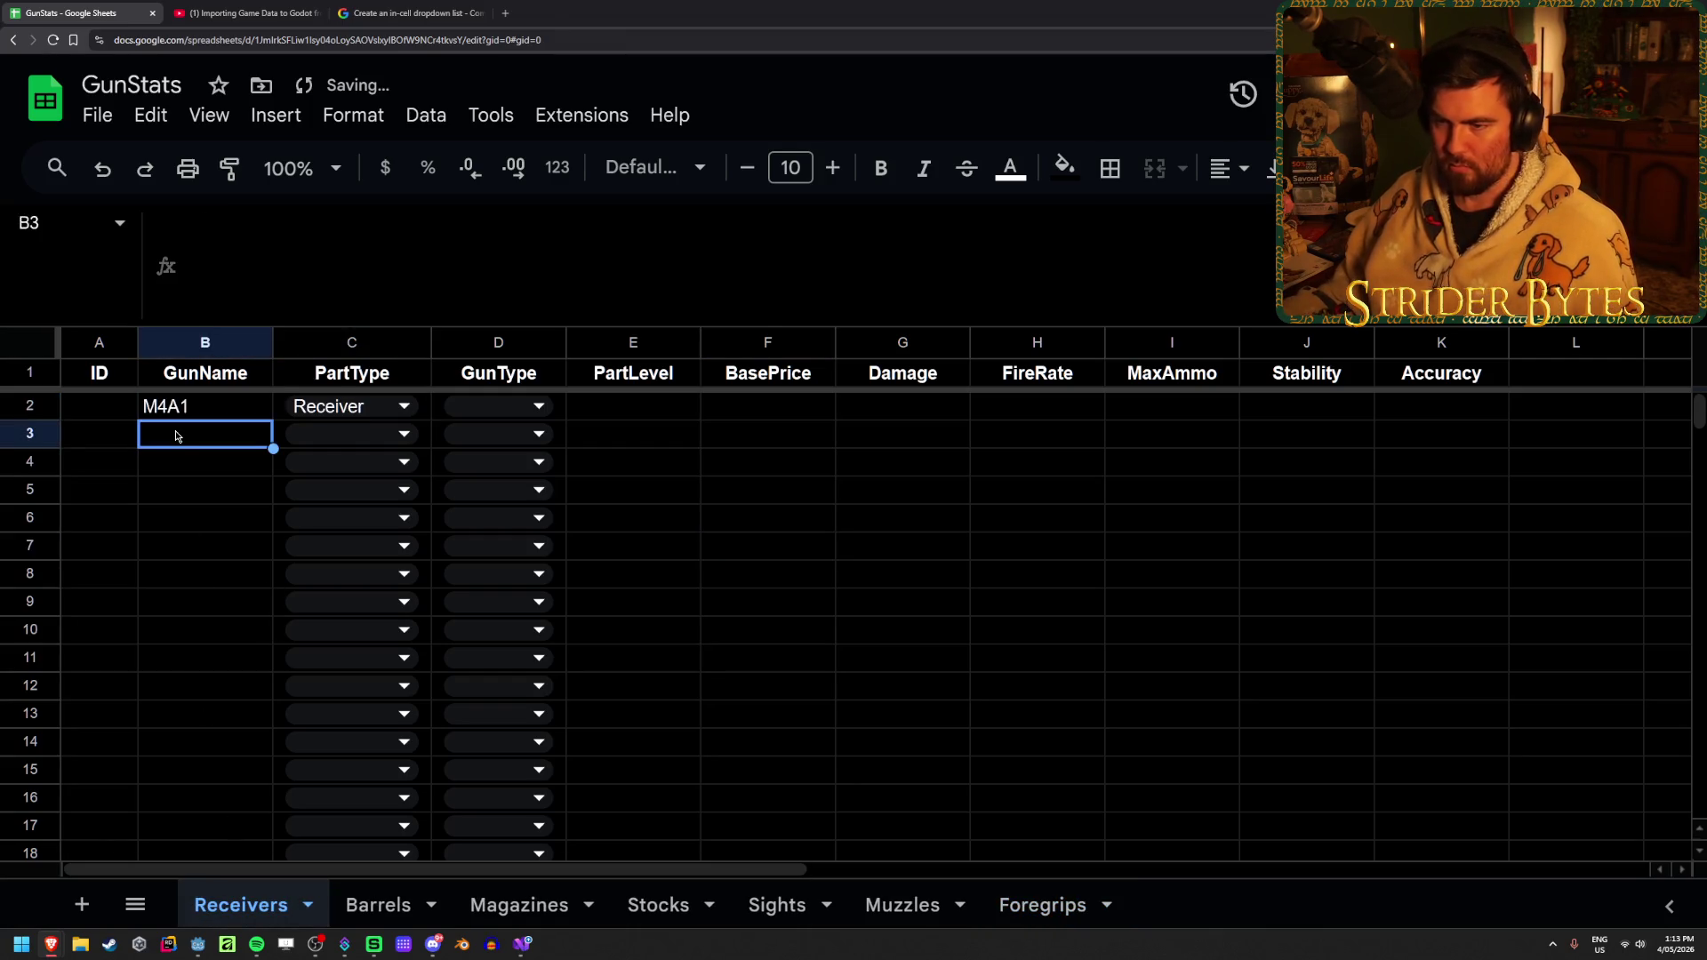
left_click(424, 409)
key("ctrl+c")
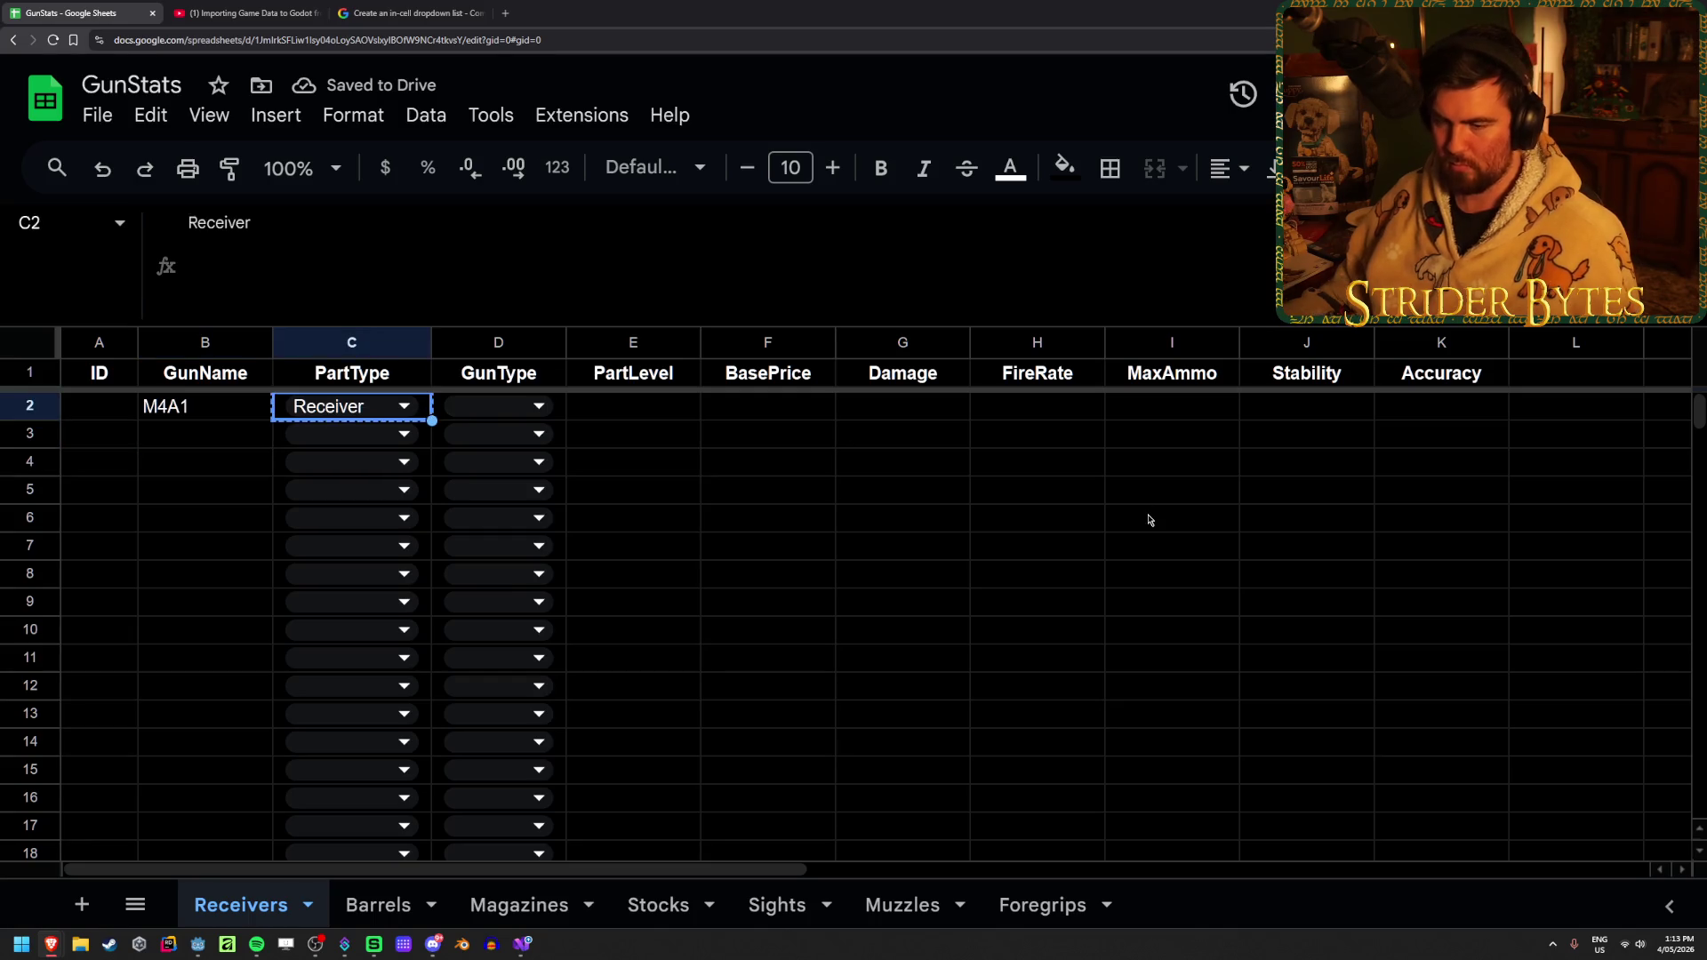
Paste Receiver down the rest of the PartType column C
key("Down")
key("ctrl+shift+Down")
key("ctrl+v")
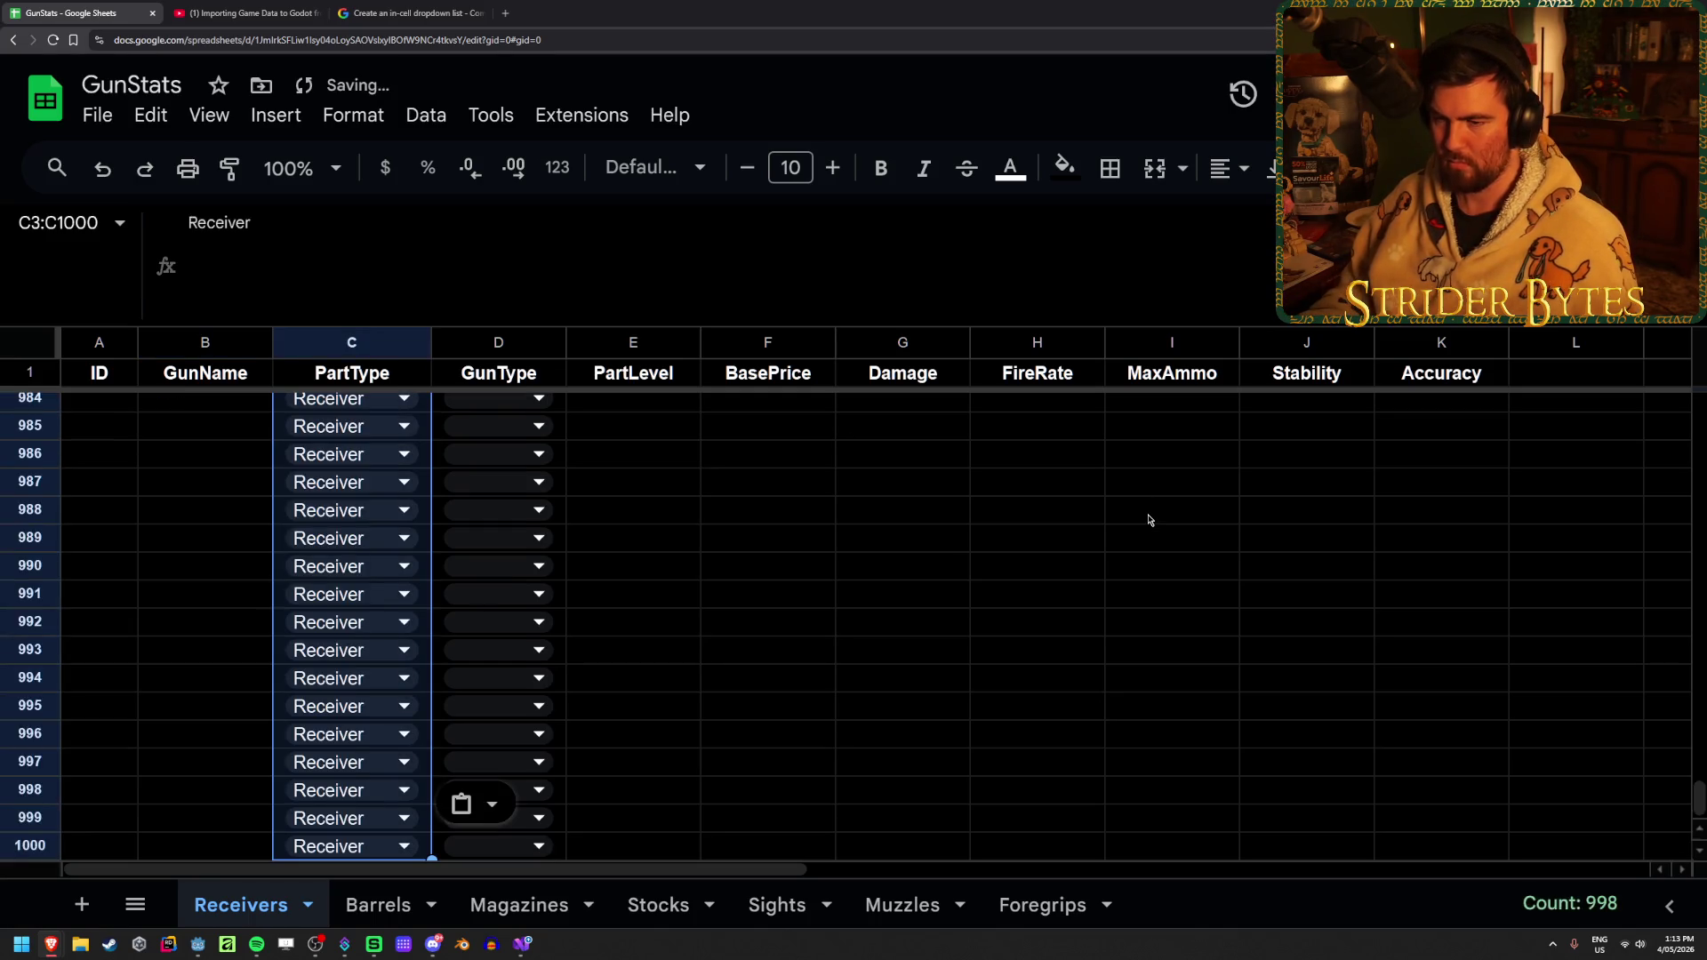
key("ctrl+Up")
key("Down")
key("Down")
key("Left")
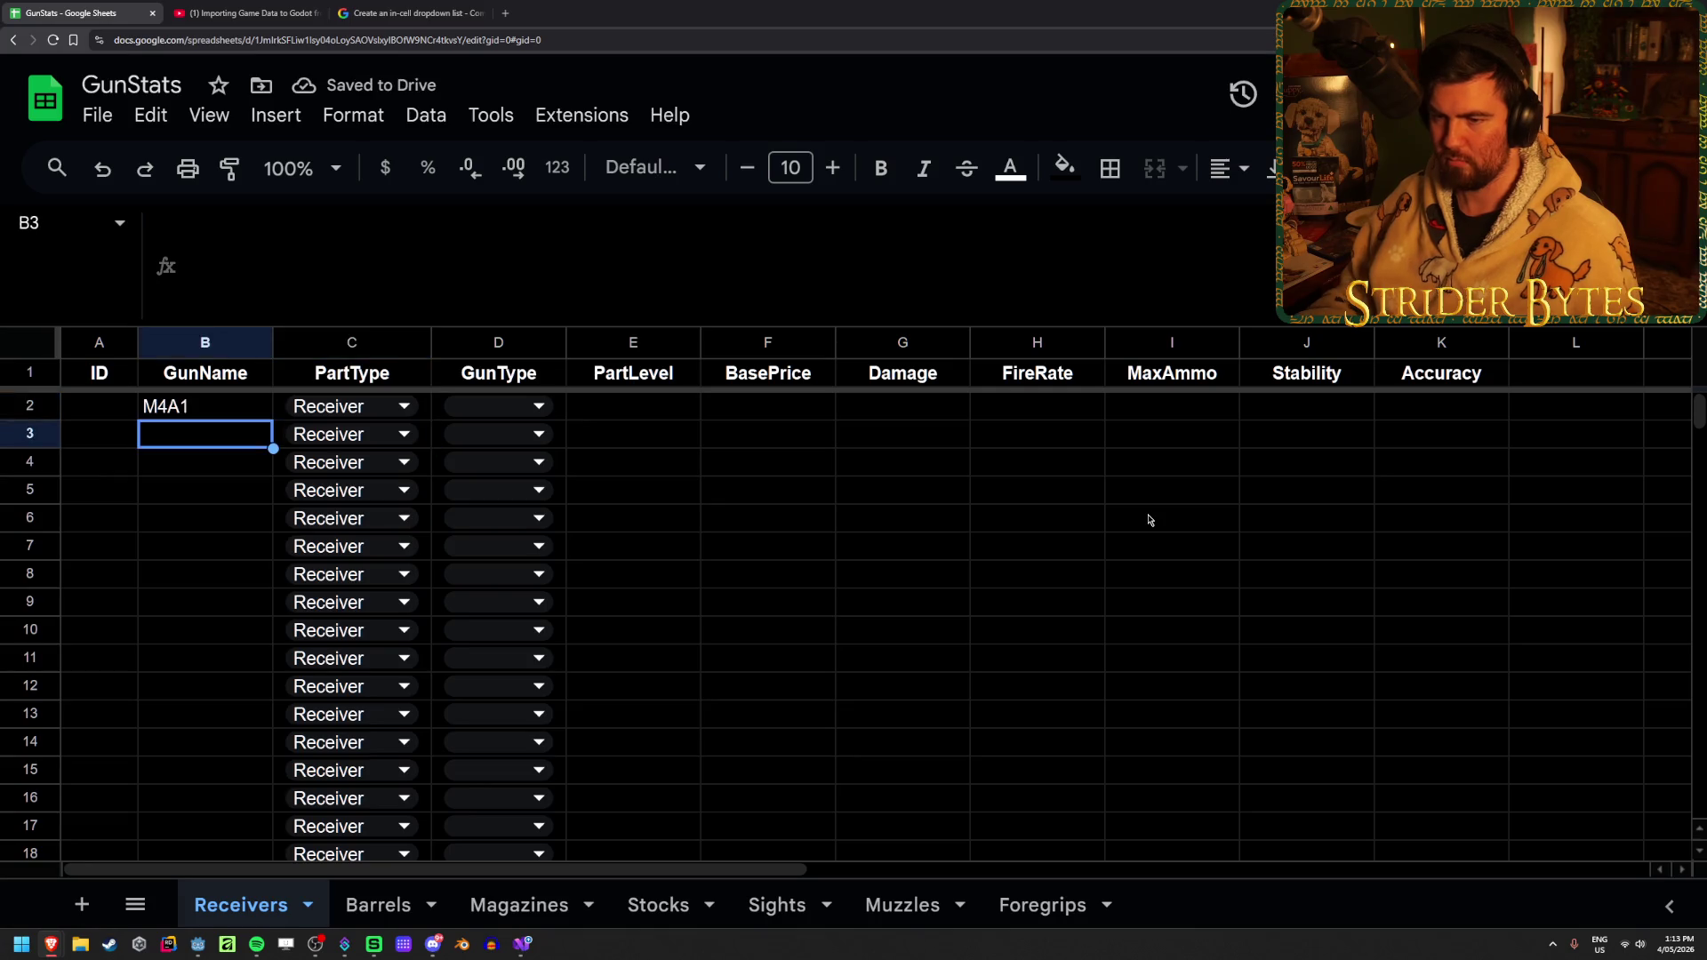
Enter QBZ191 as the second gun name in B3
left_click(200, 946)
key("alt+Tab")
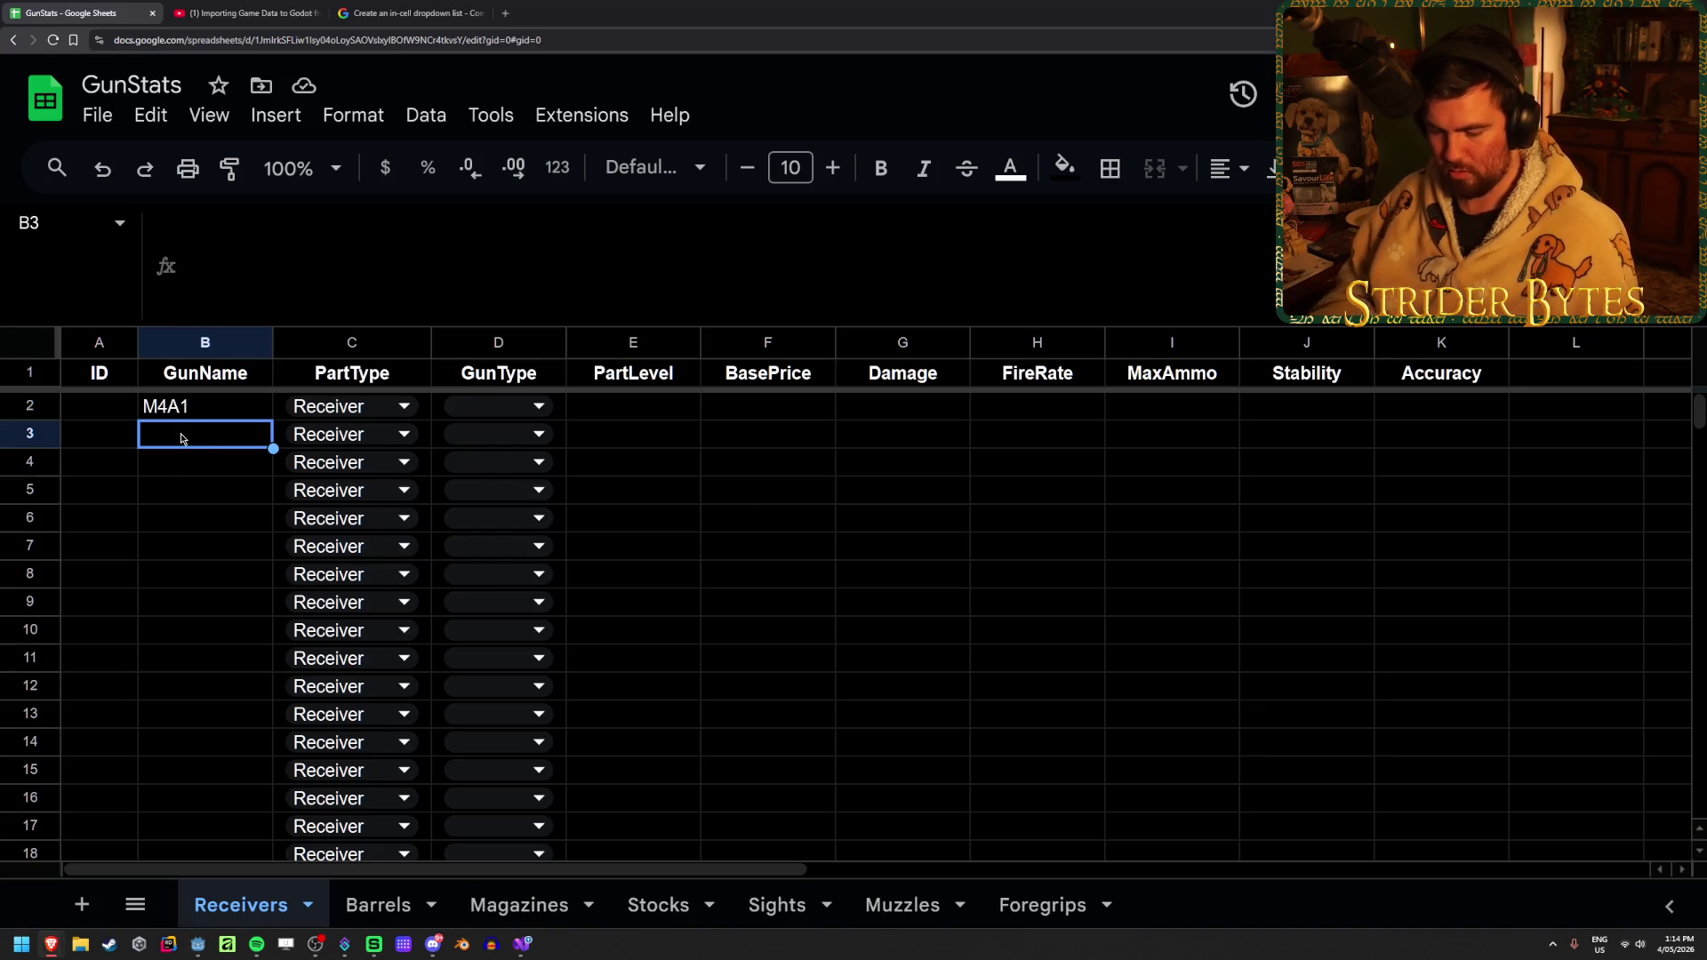
type("QBZ191")
key("Return")
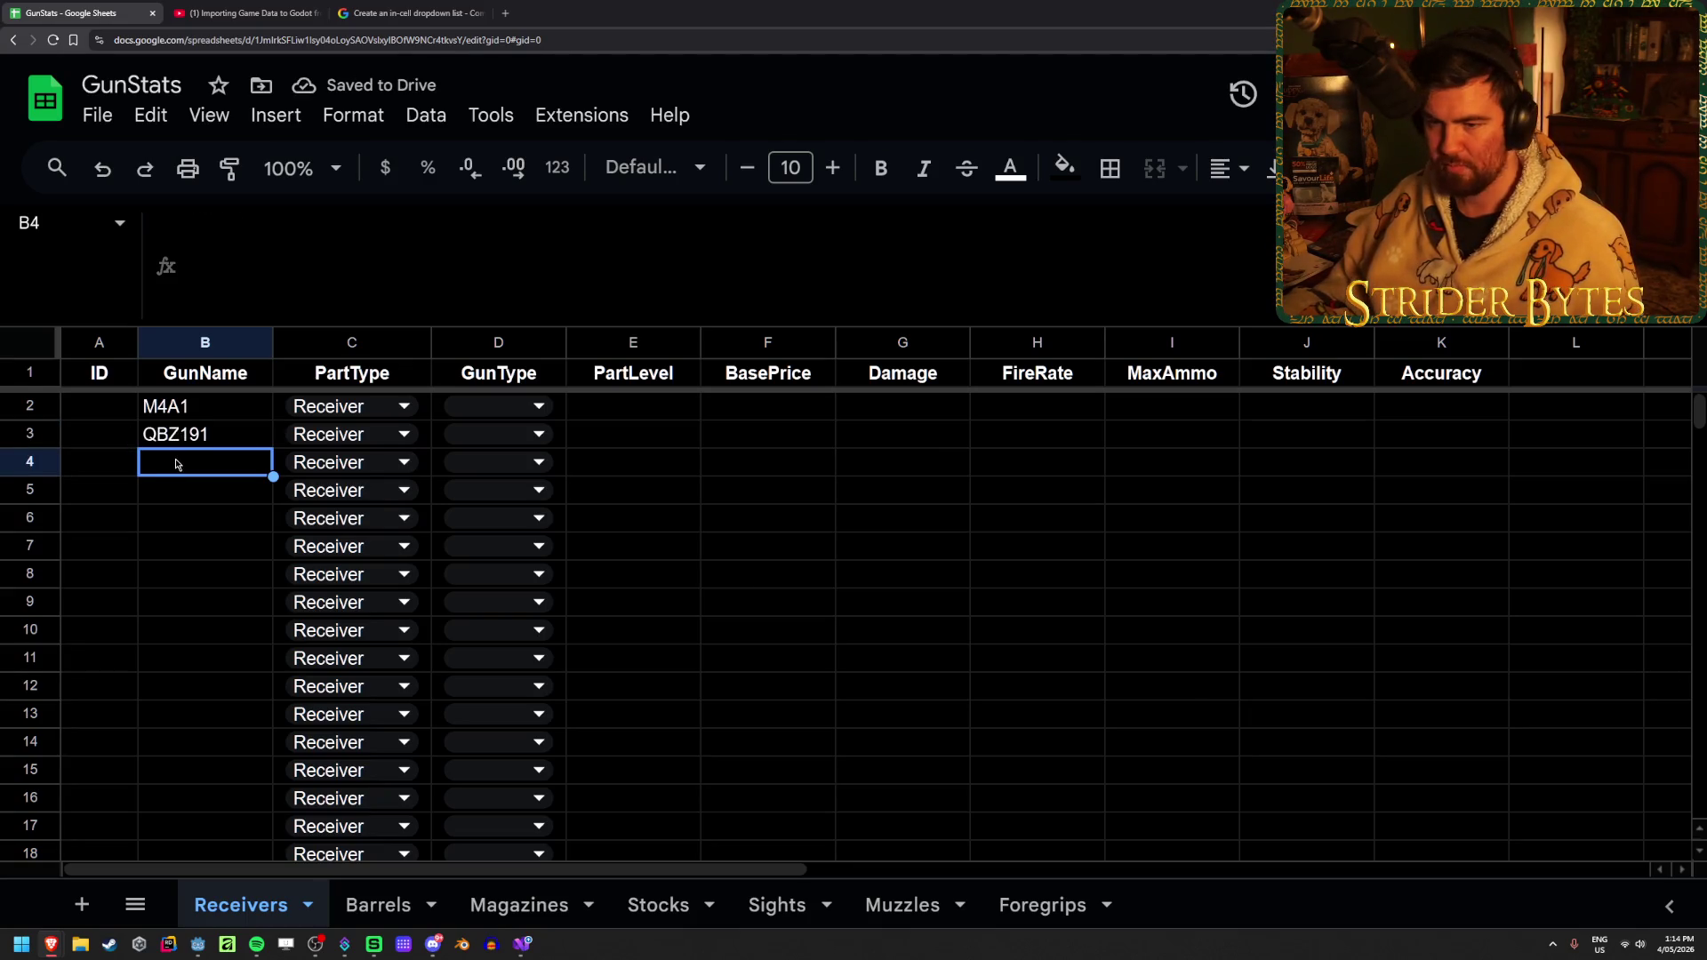
Add M16, C7A2 and AK47 to the GunName column below QBZ191
type("M16")
key("Return")
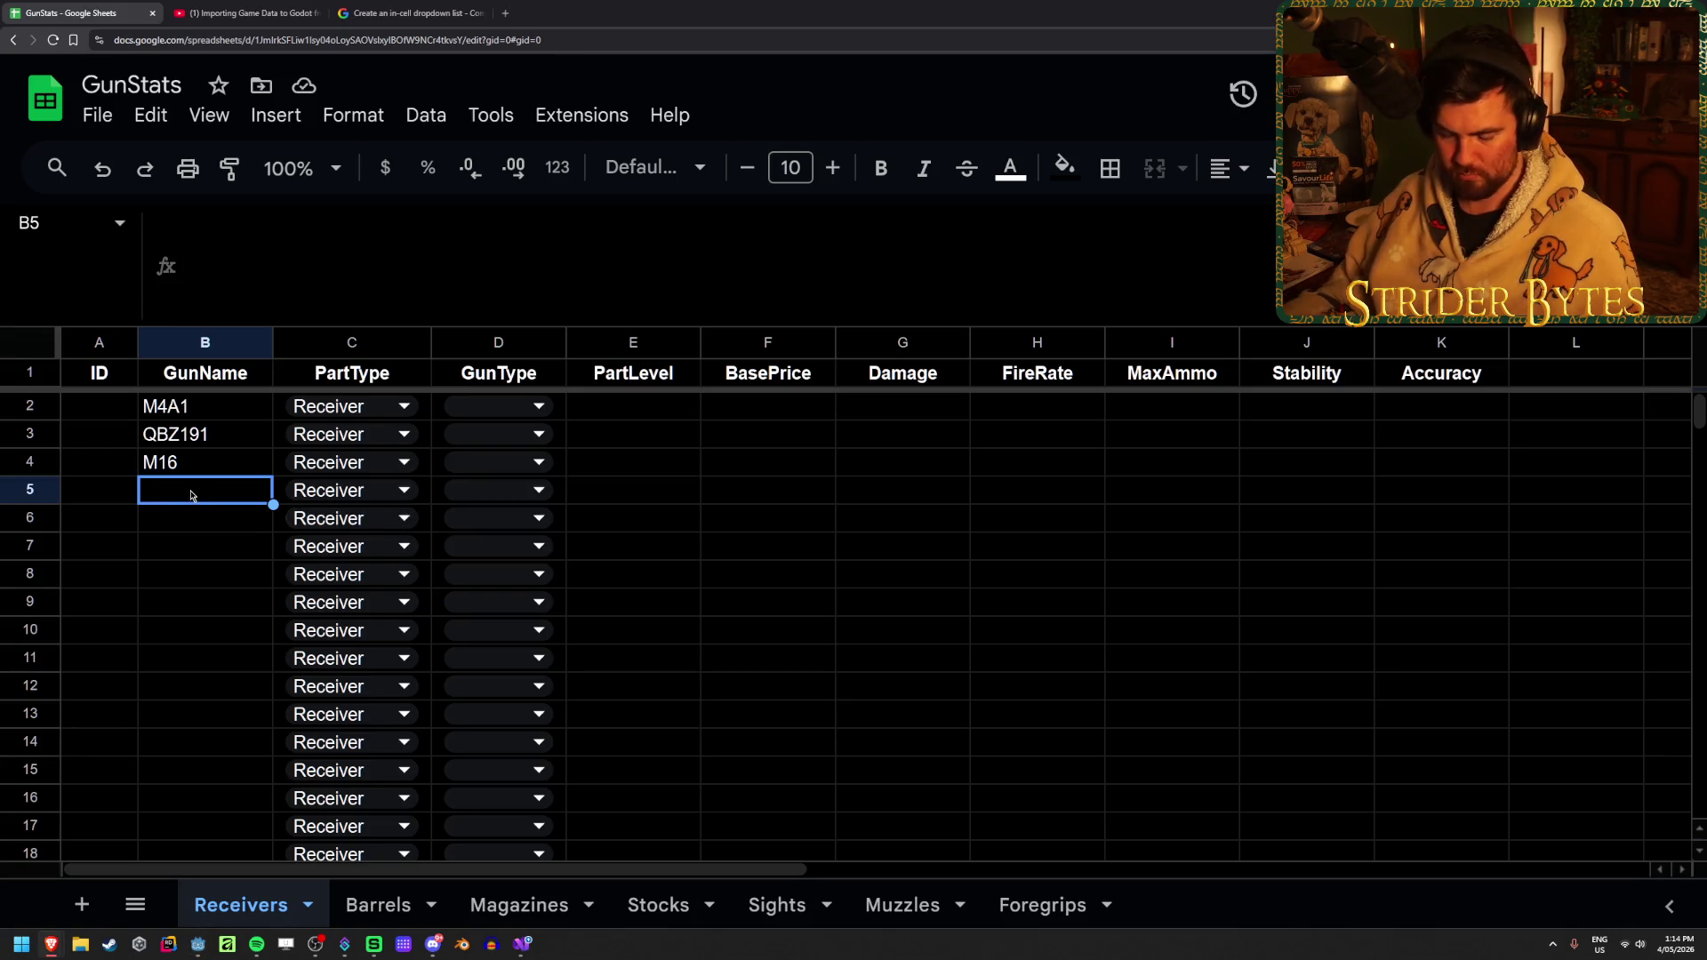
type("C7A2")
key("Return")
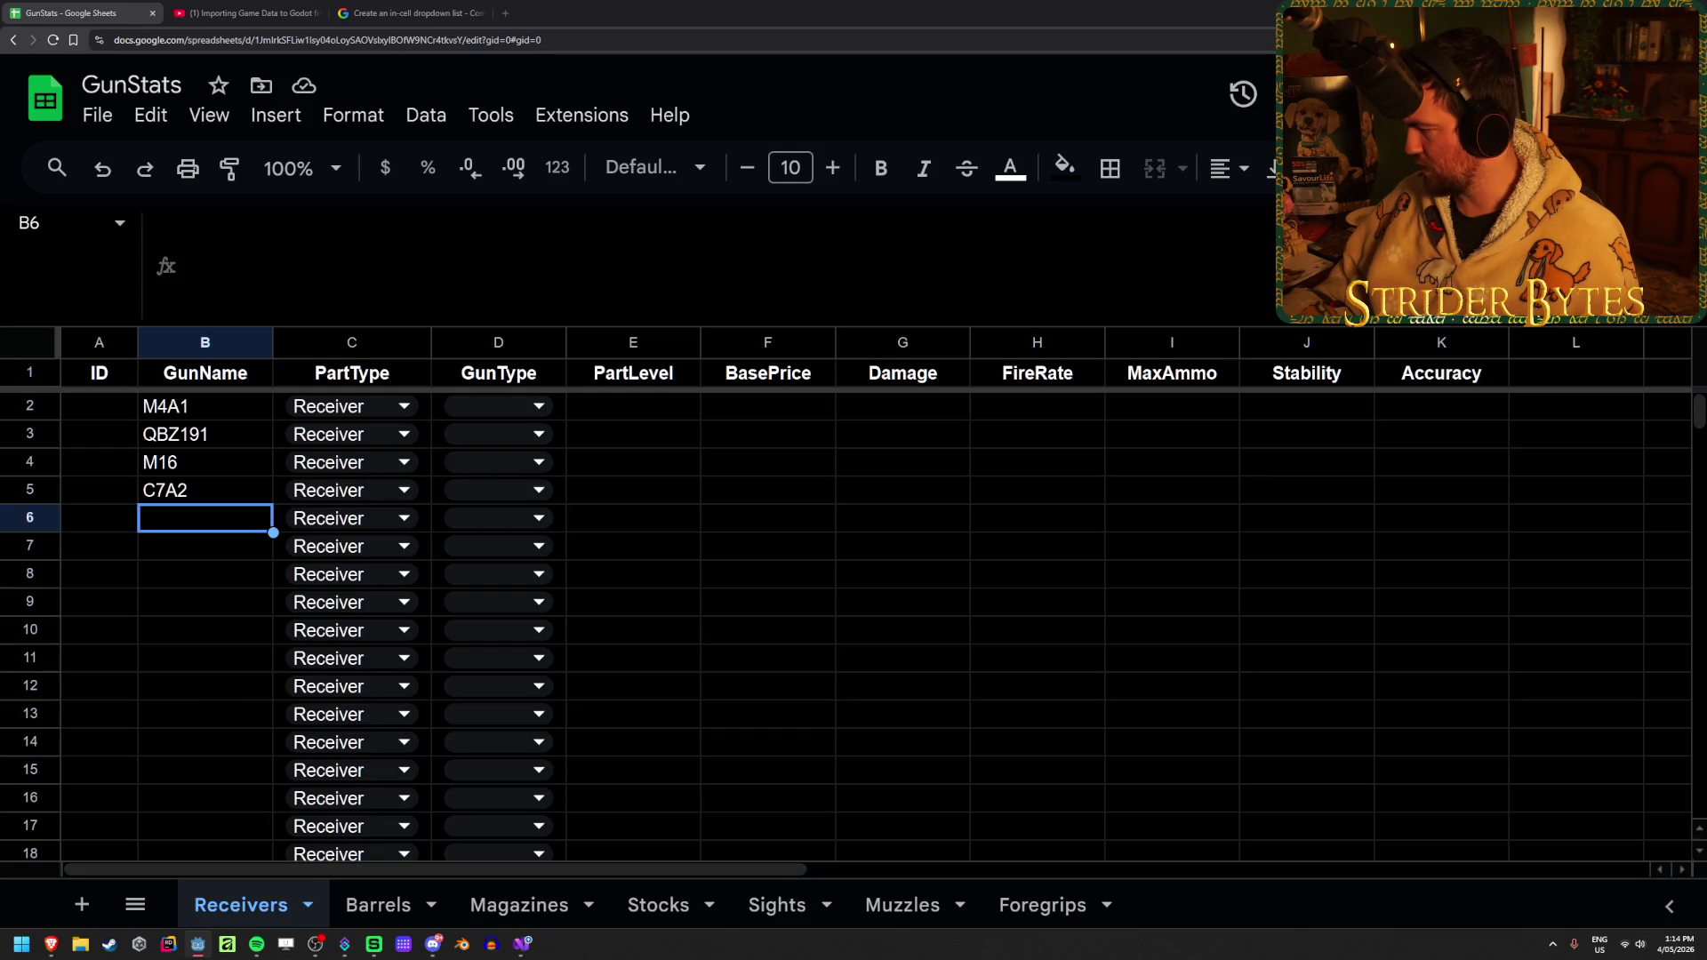
type("AK47")
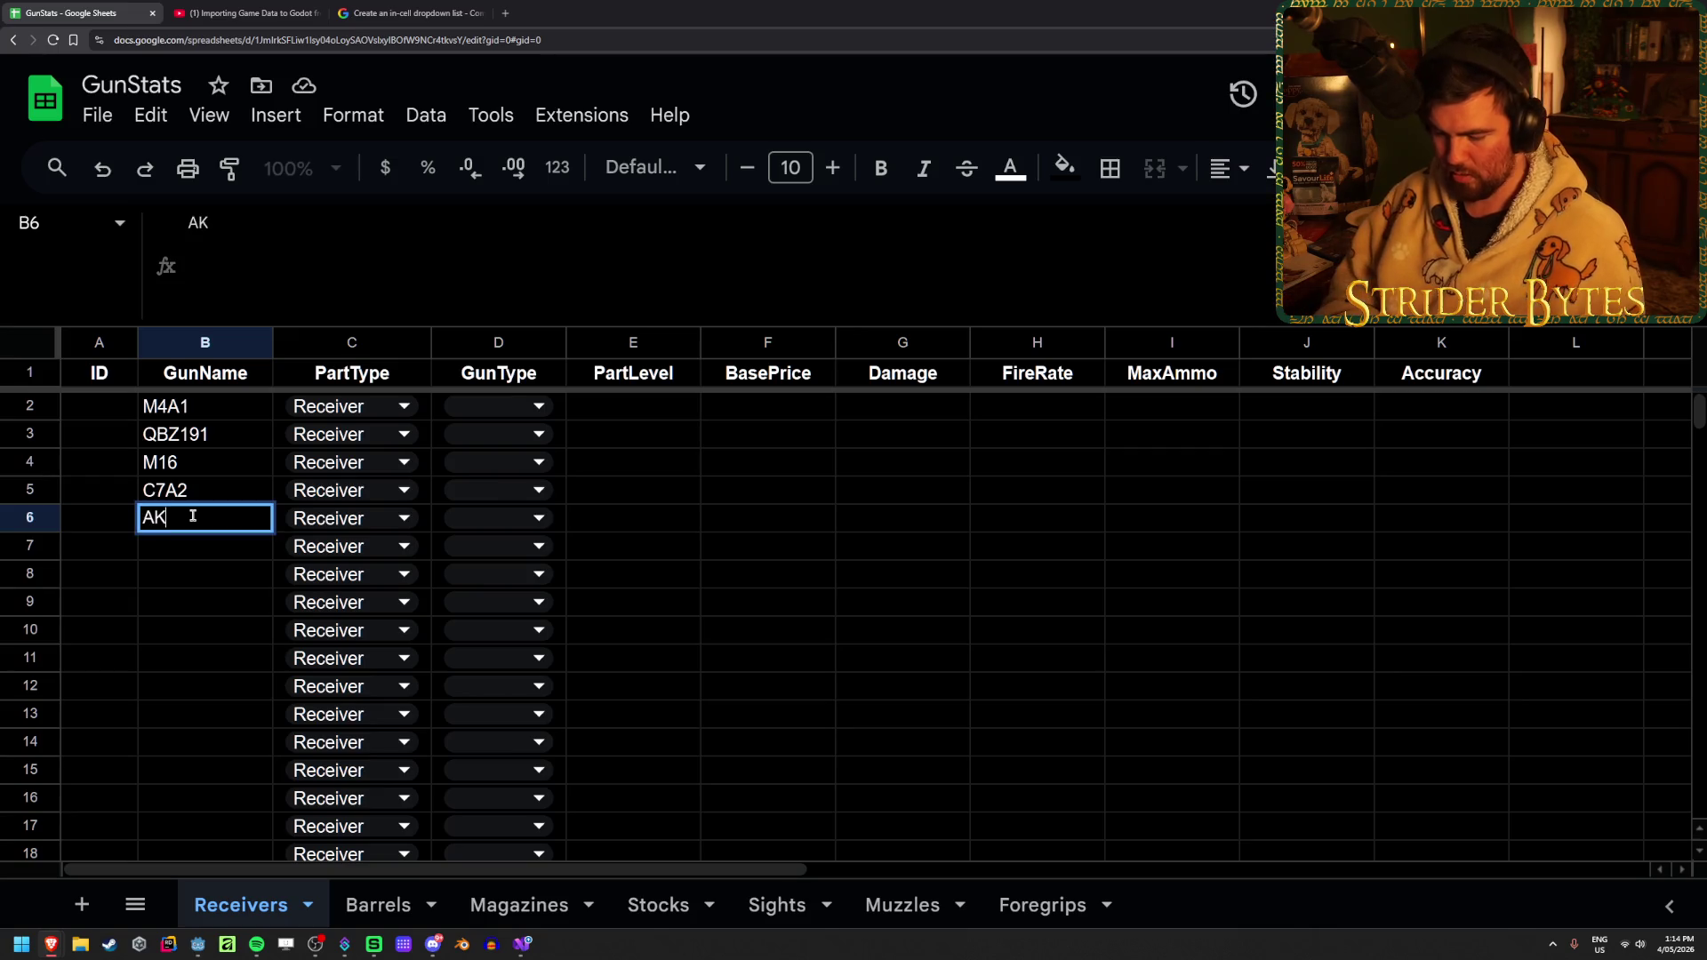
key("Return")
left_click(197, 944)
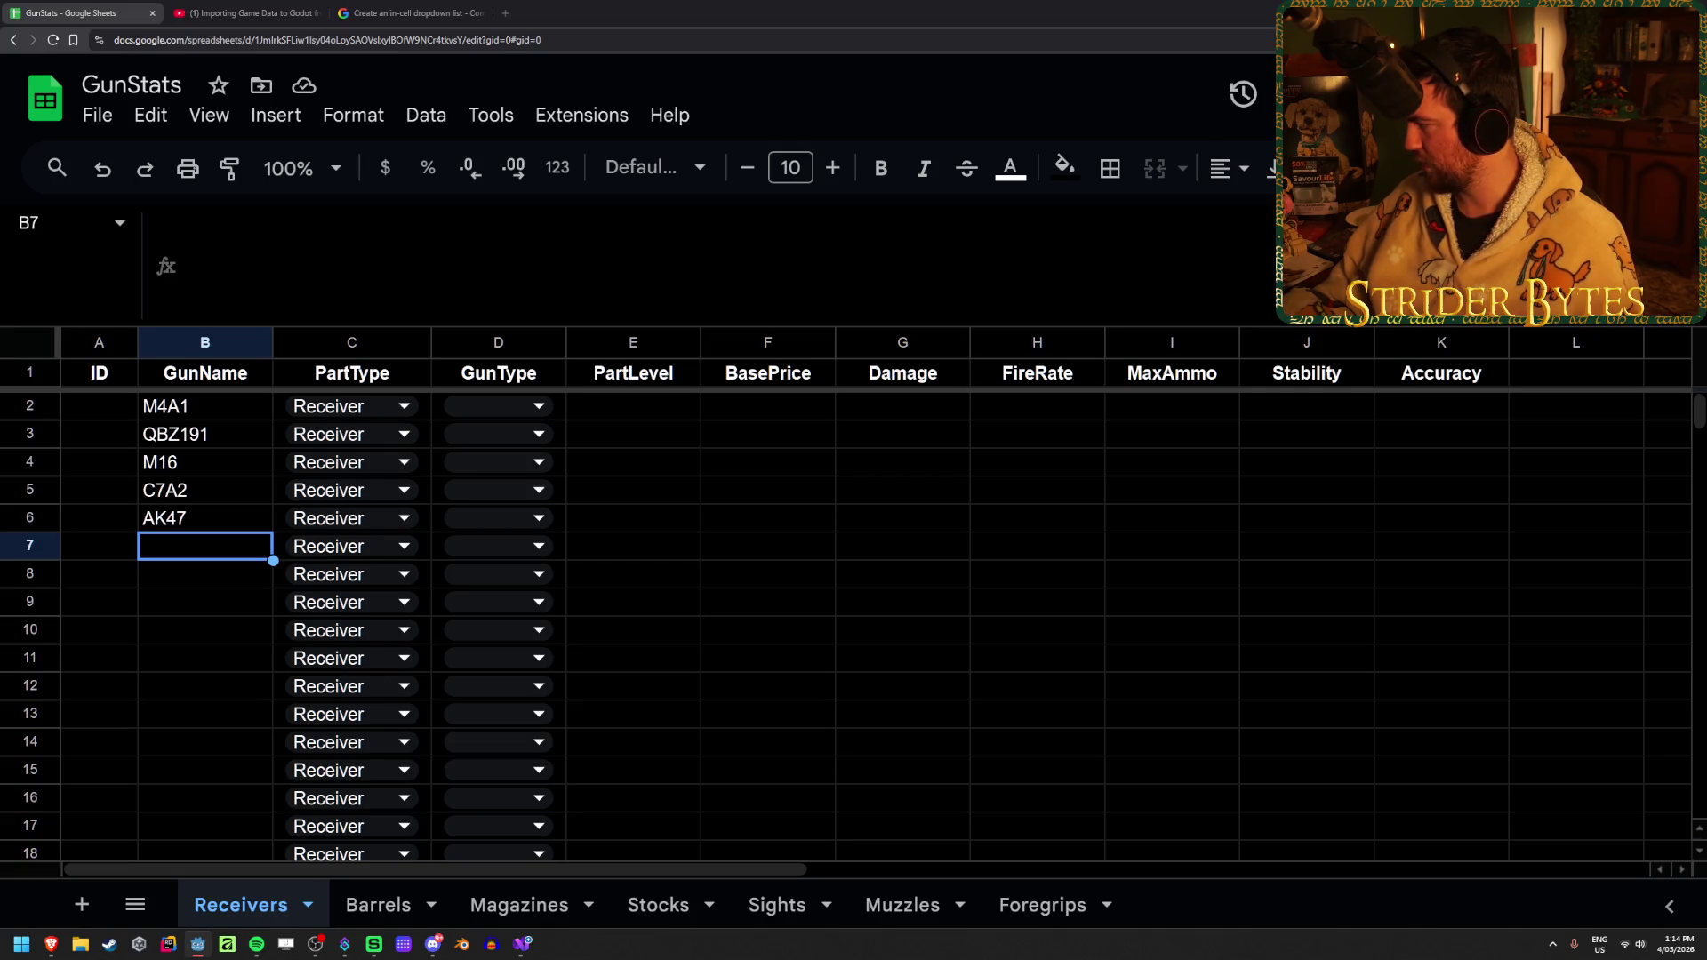
left_click(505, 14)
Look up 'ac556' on Google, then close the search tab
type("ac556")
key("Return")
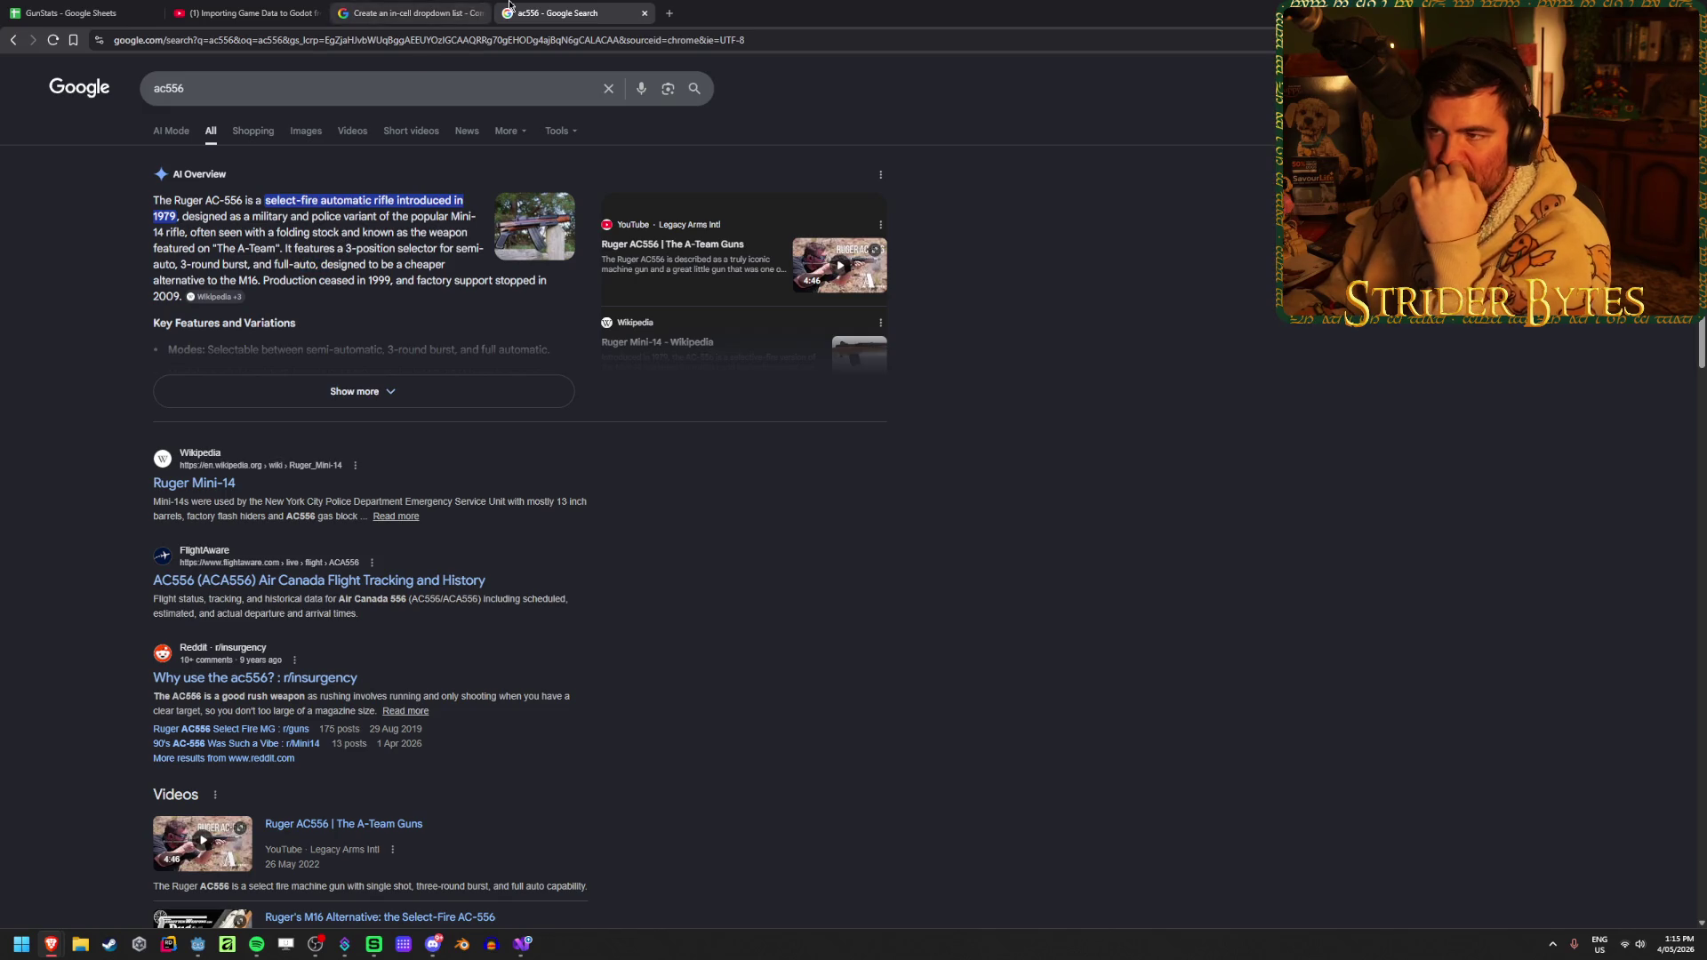
key("ctrl+w")
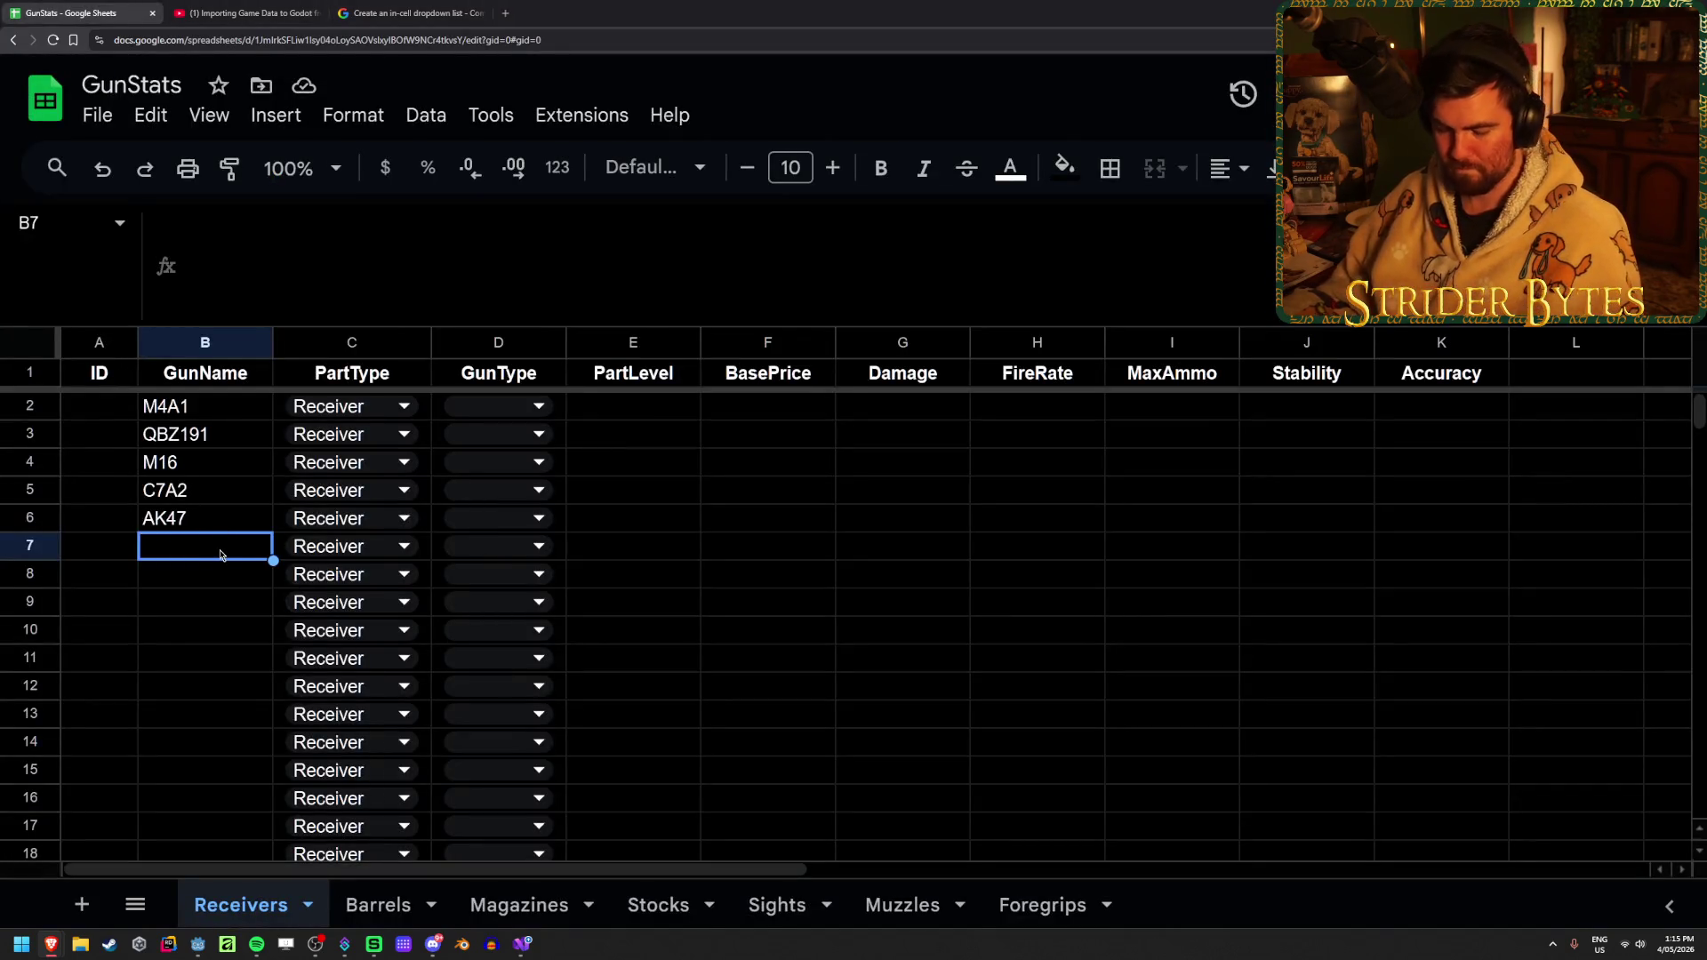
Enter AC556 and A545 as the next two gun names
type("AC556")
key("Return")
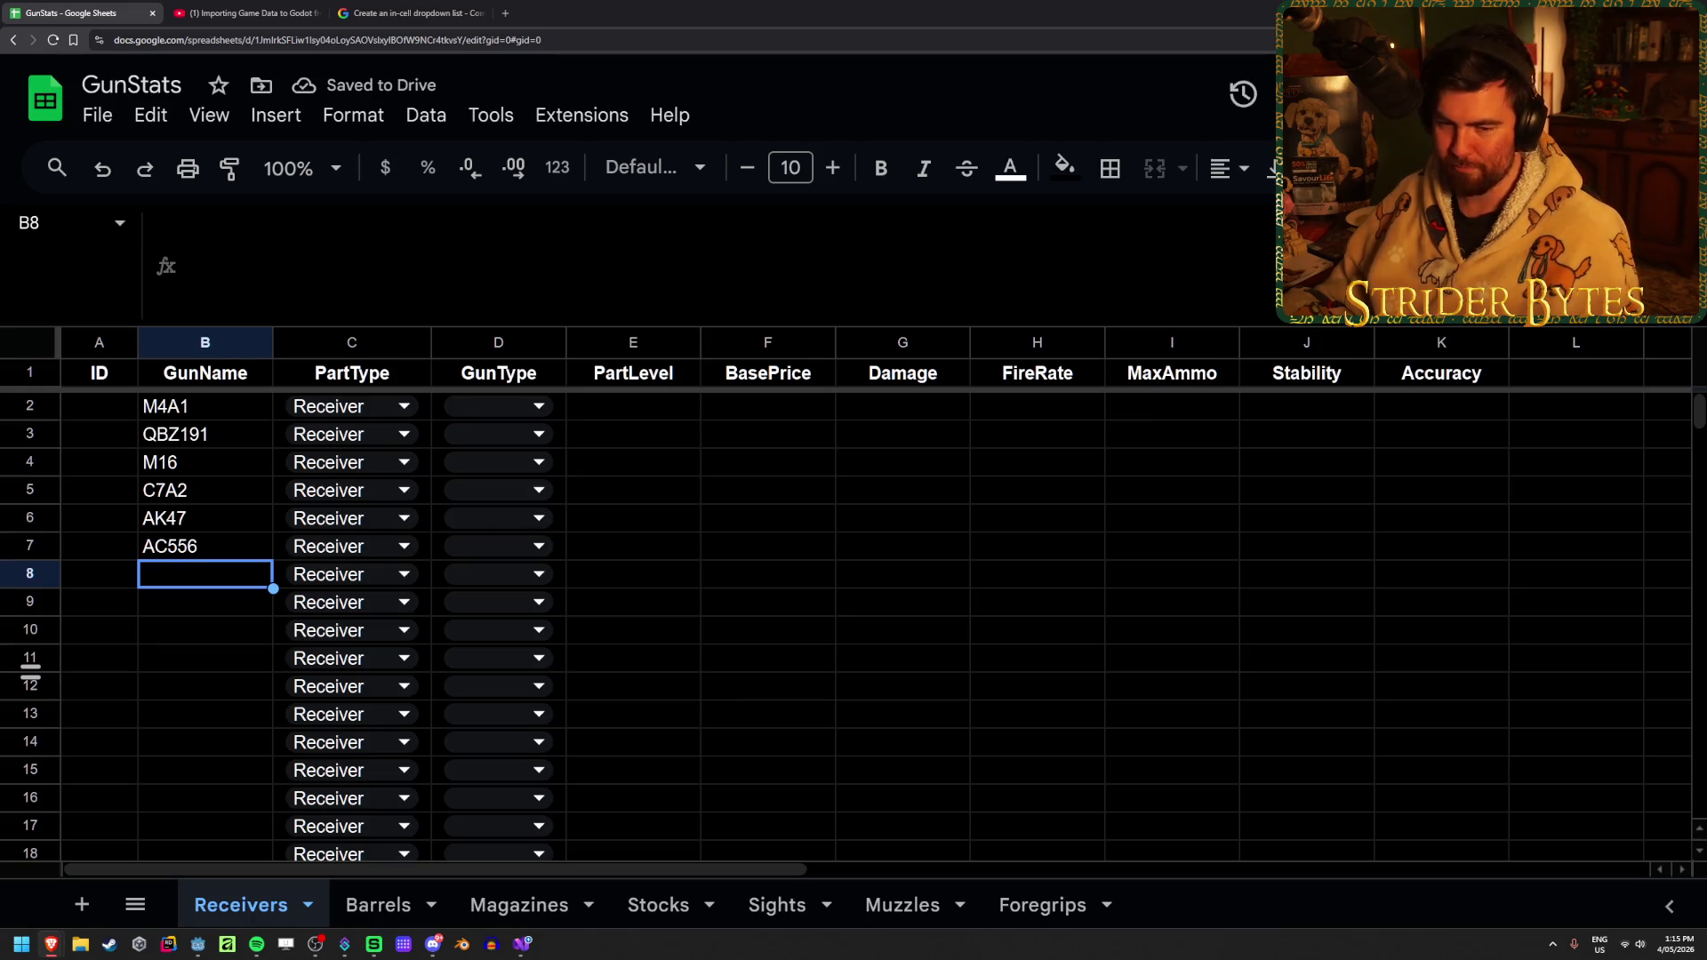
key("alt+Tab")
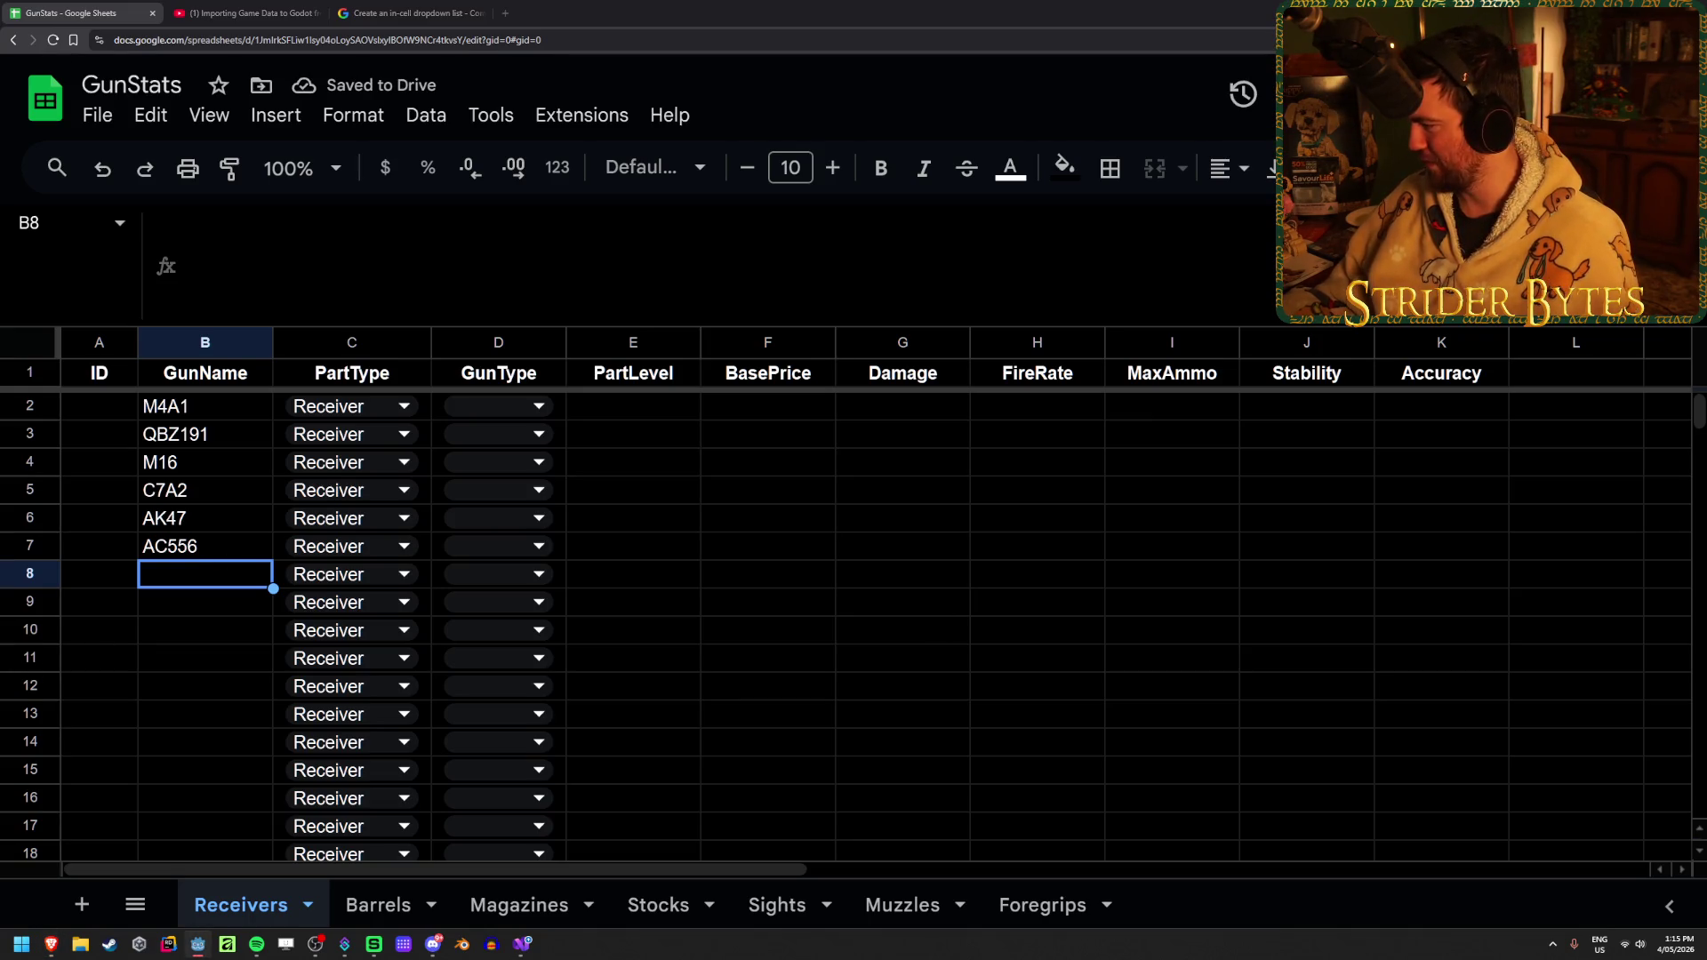
left_click(205, 572)
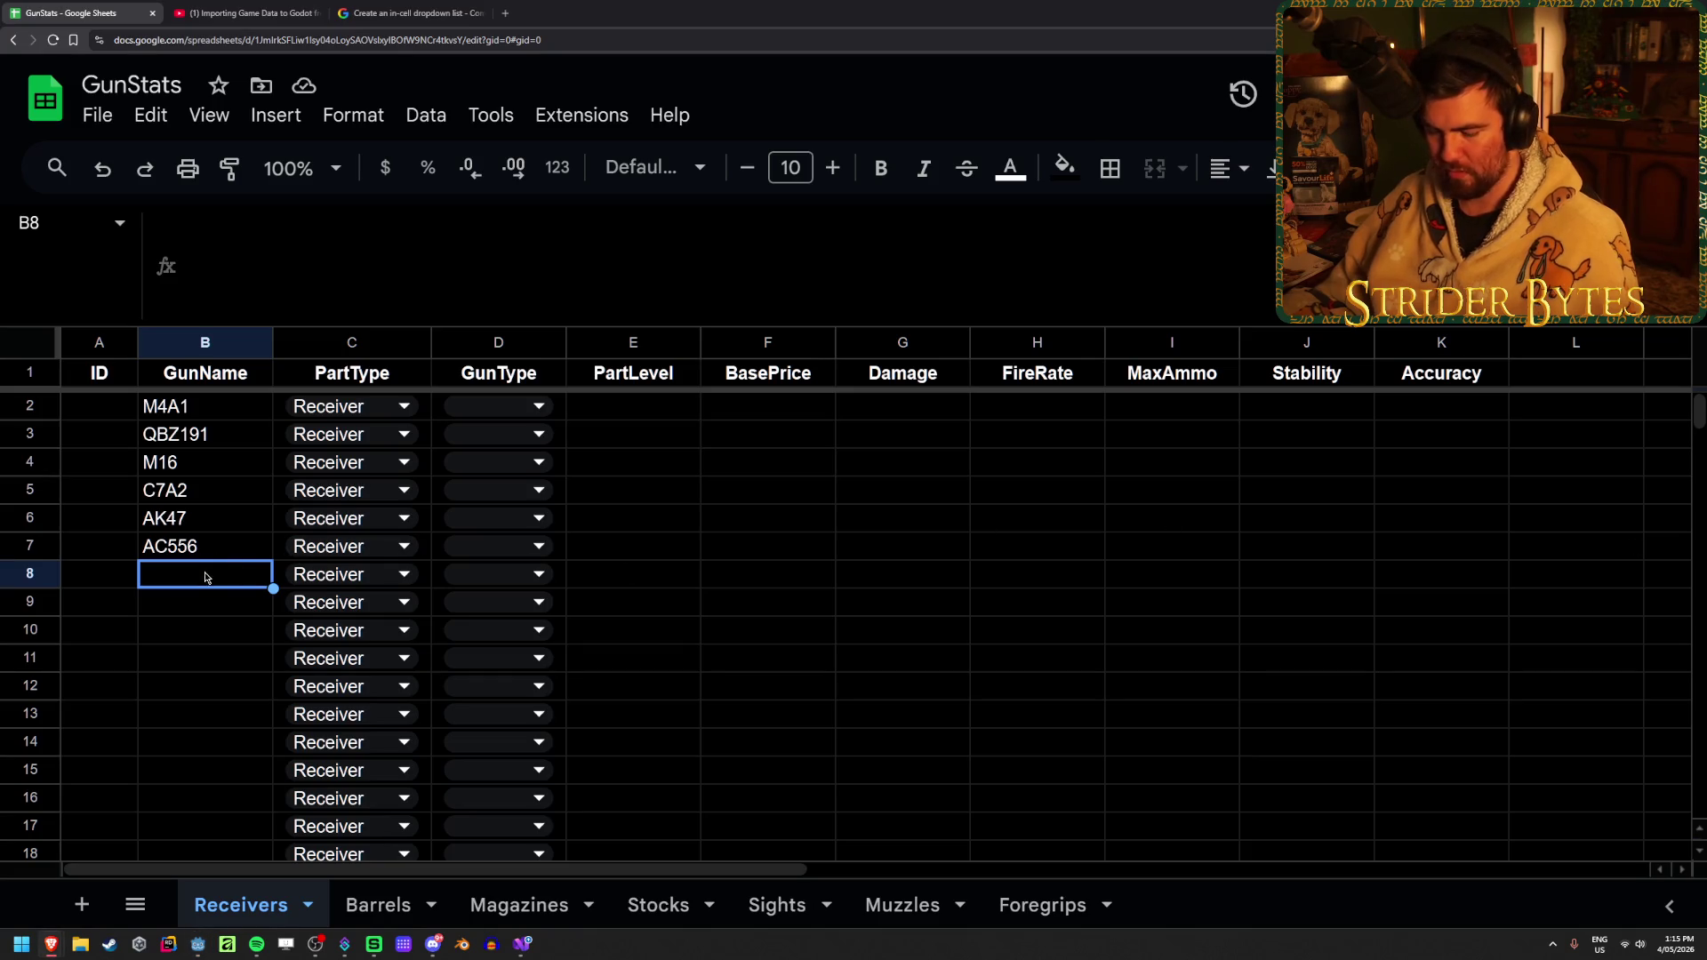
type("A54")
key("Return")
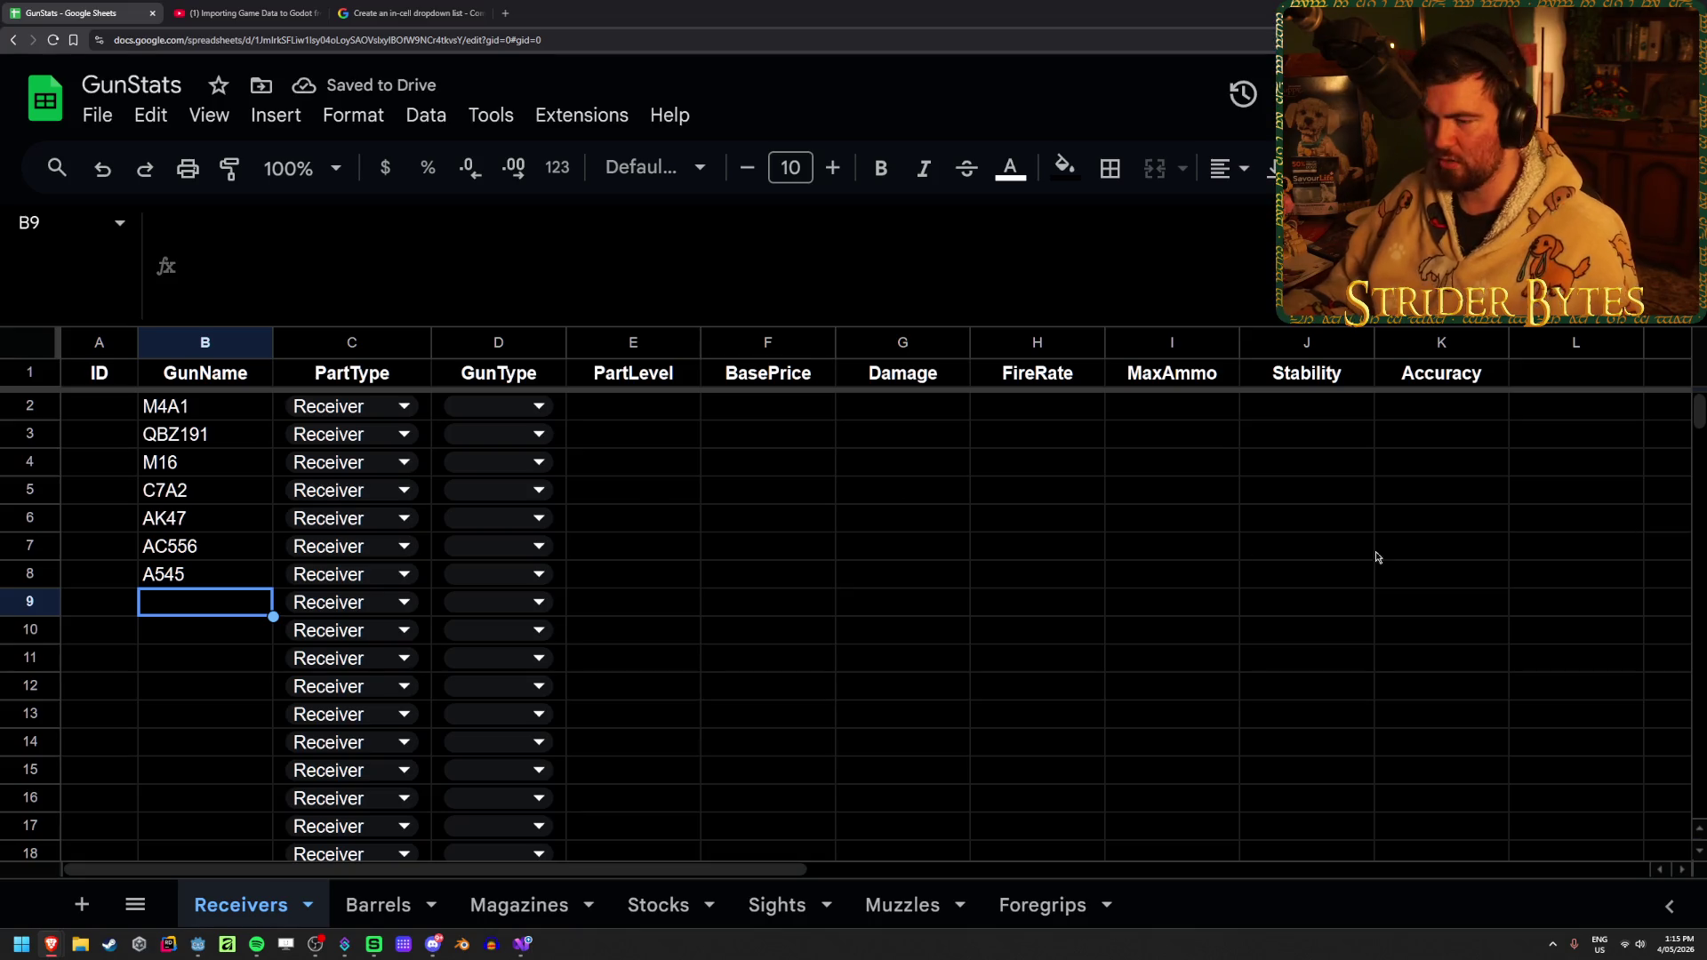
Check the A545 entry and move into the PartLevel column at M4A1
left_click(174, 671)
left_click(188, 576)
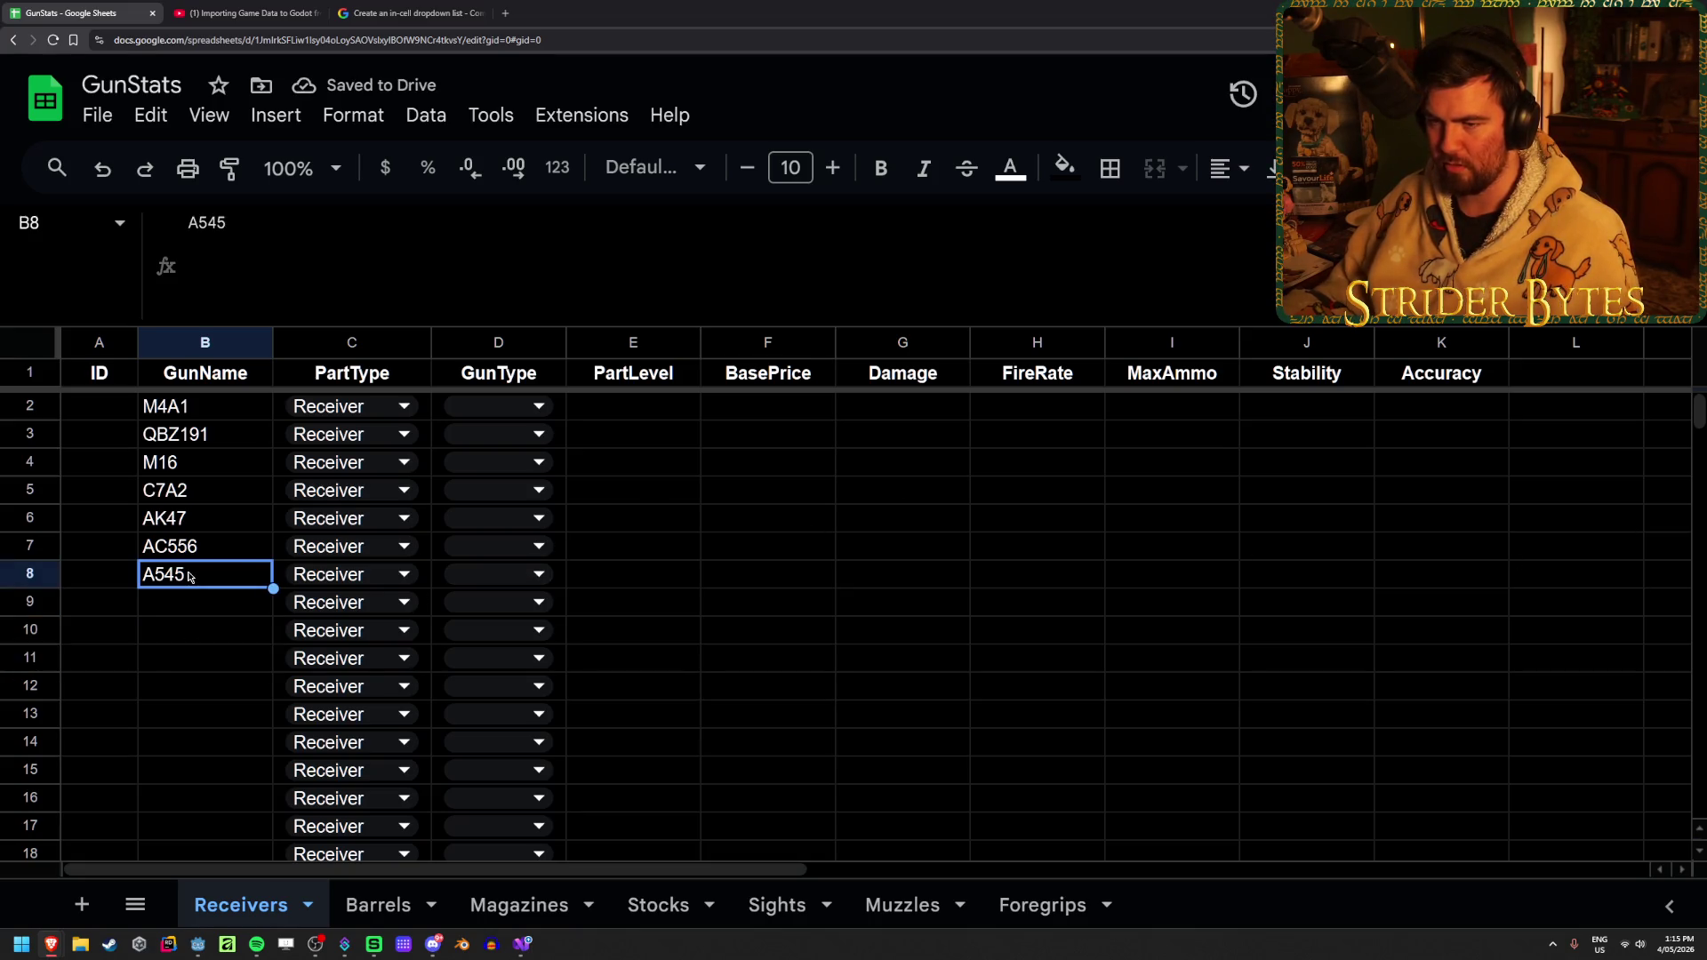
left_click(744, 470)
left_click(646, 416)
key("Down")
key("Down")
key("Down")
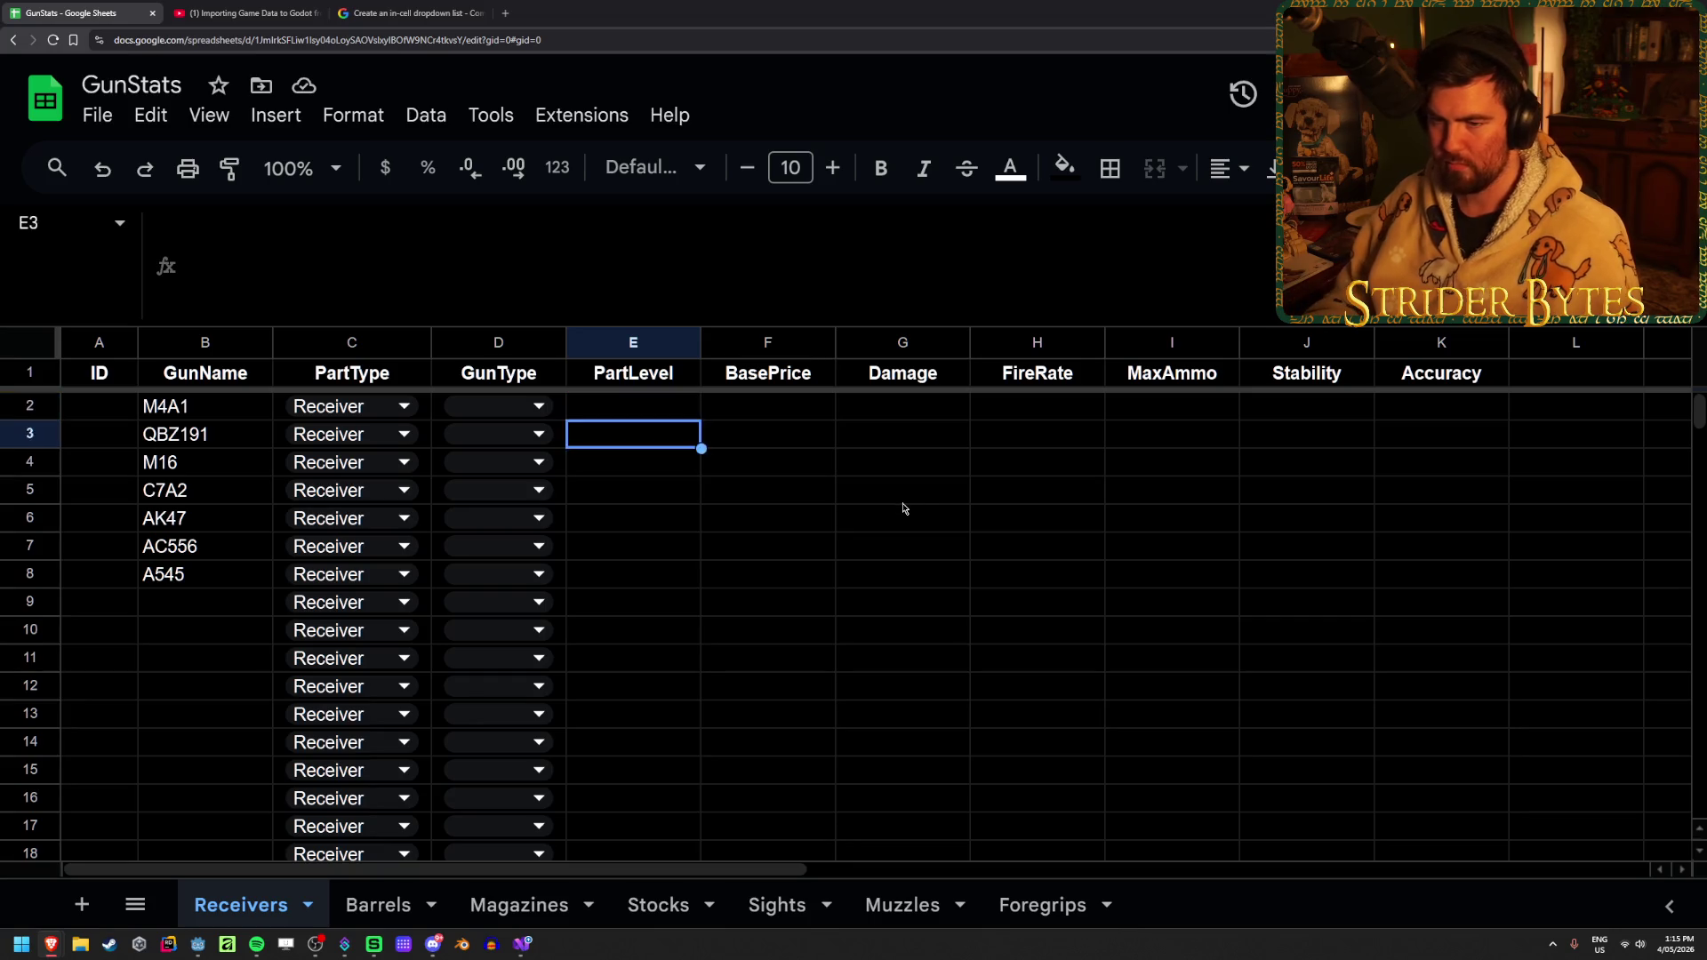
Set PartLevel to 2 for AK47 and 3 for M4A1 and M16
type("2")
key("Return")
key("Up")
key("Up")
key("Up")
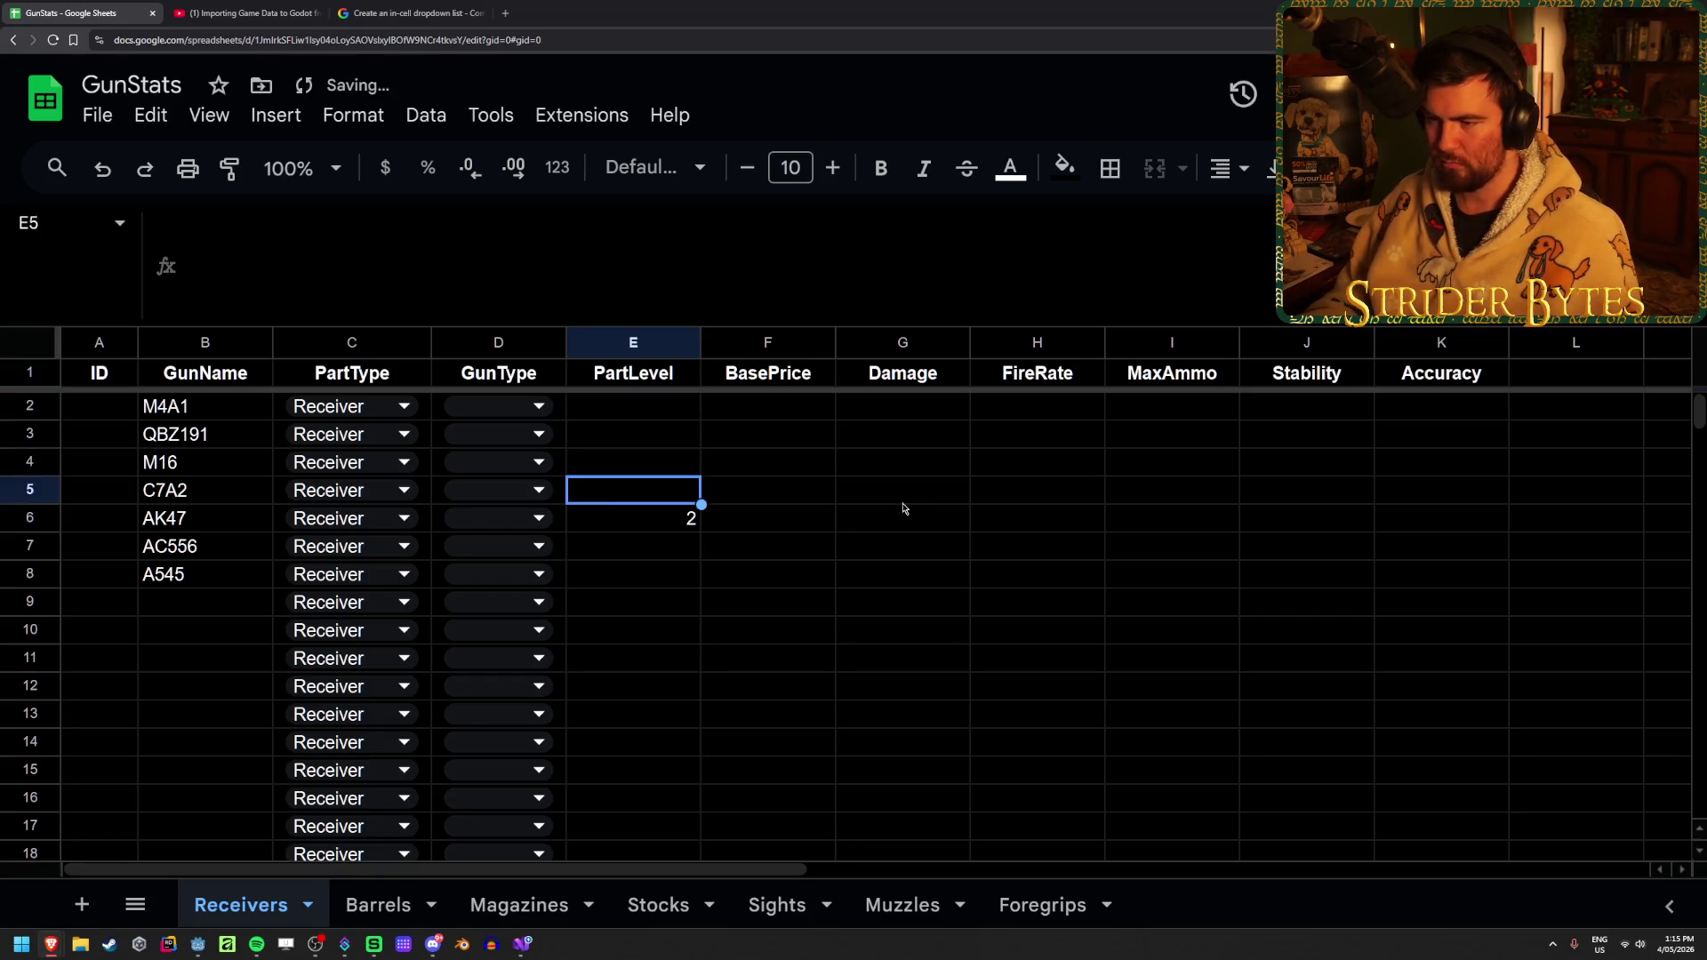
type("3")
key("Return")
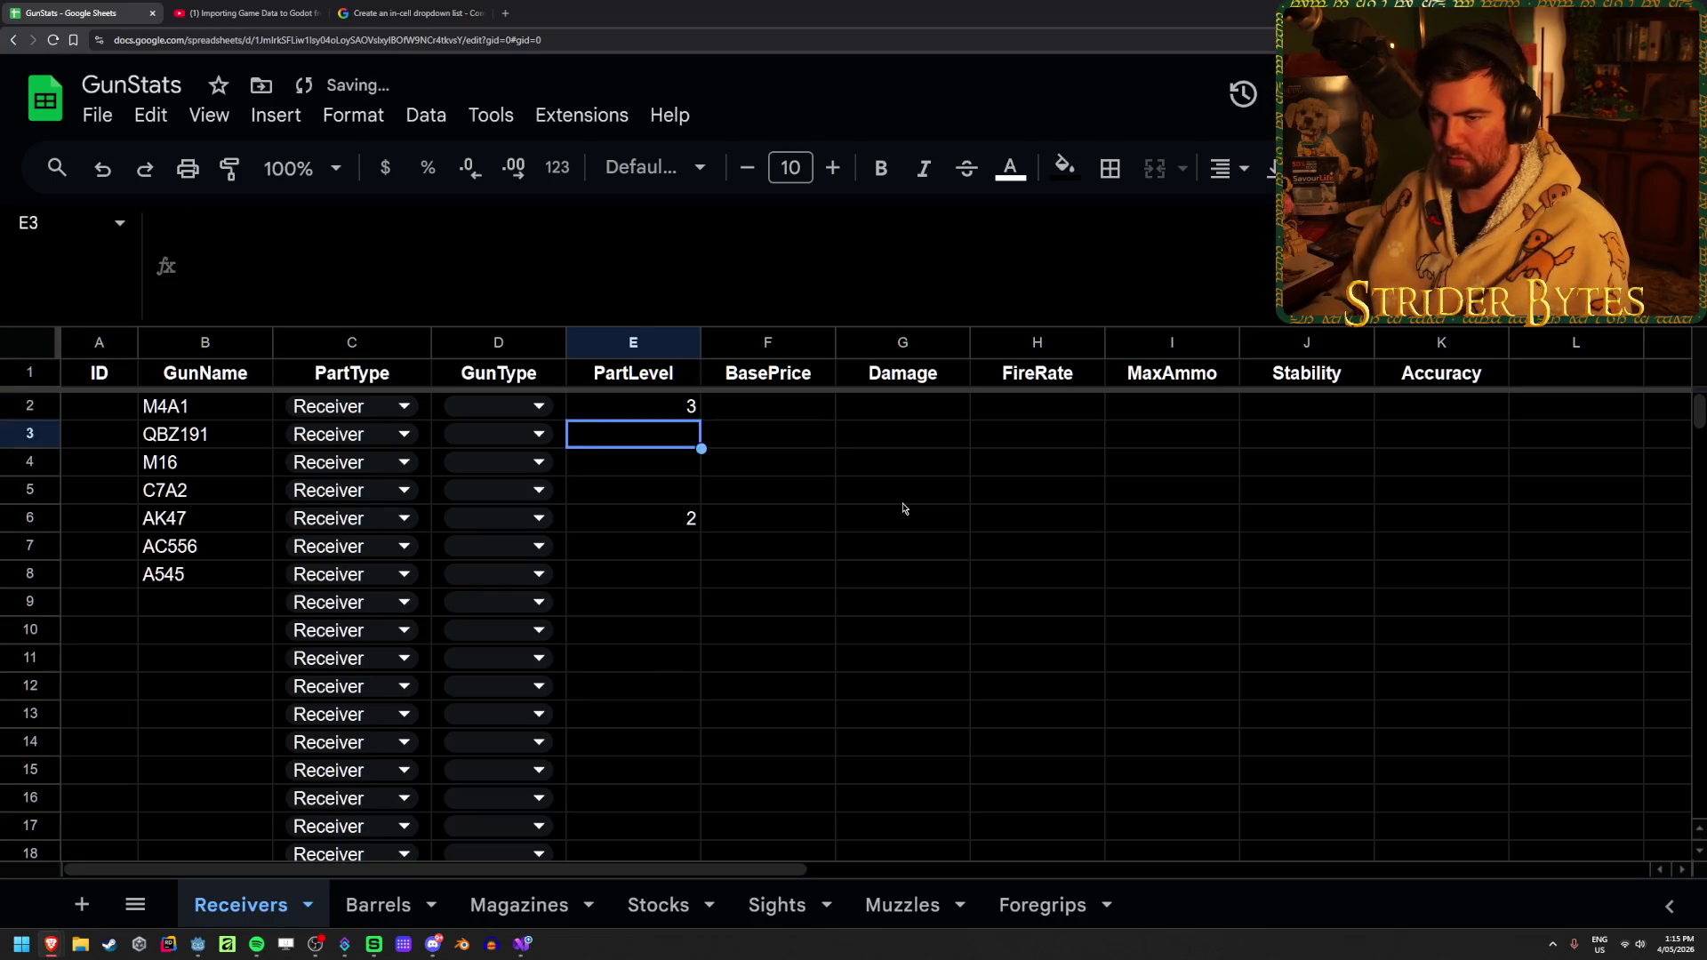
key("Down")
type("3")
key("Up")
Set PartLevel 3 for A545, C7A2 and QBZ191, and 2 for AC556
key("Down")
key("Down")
key("Down")
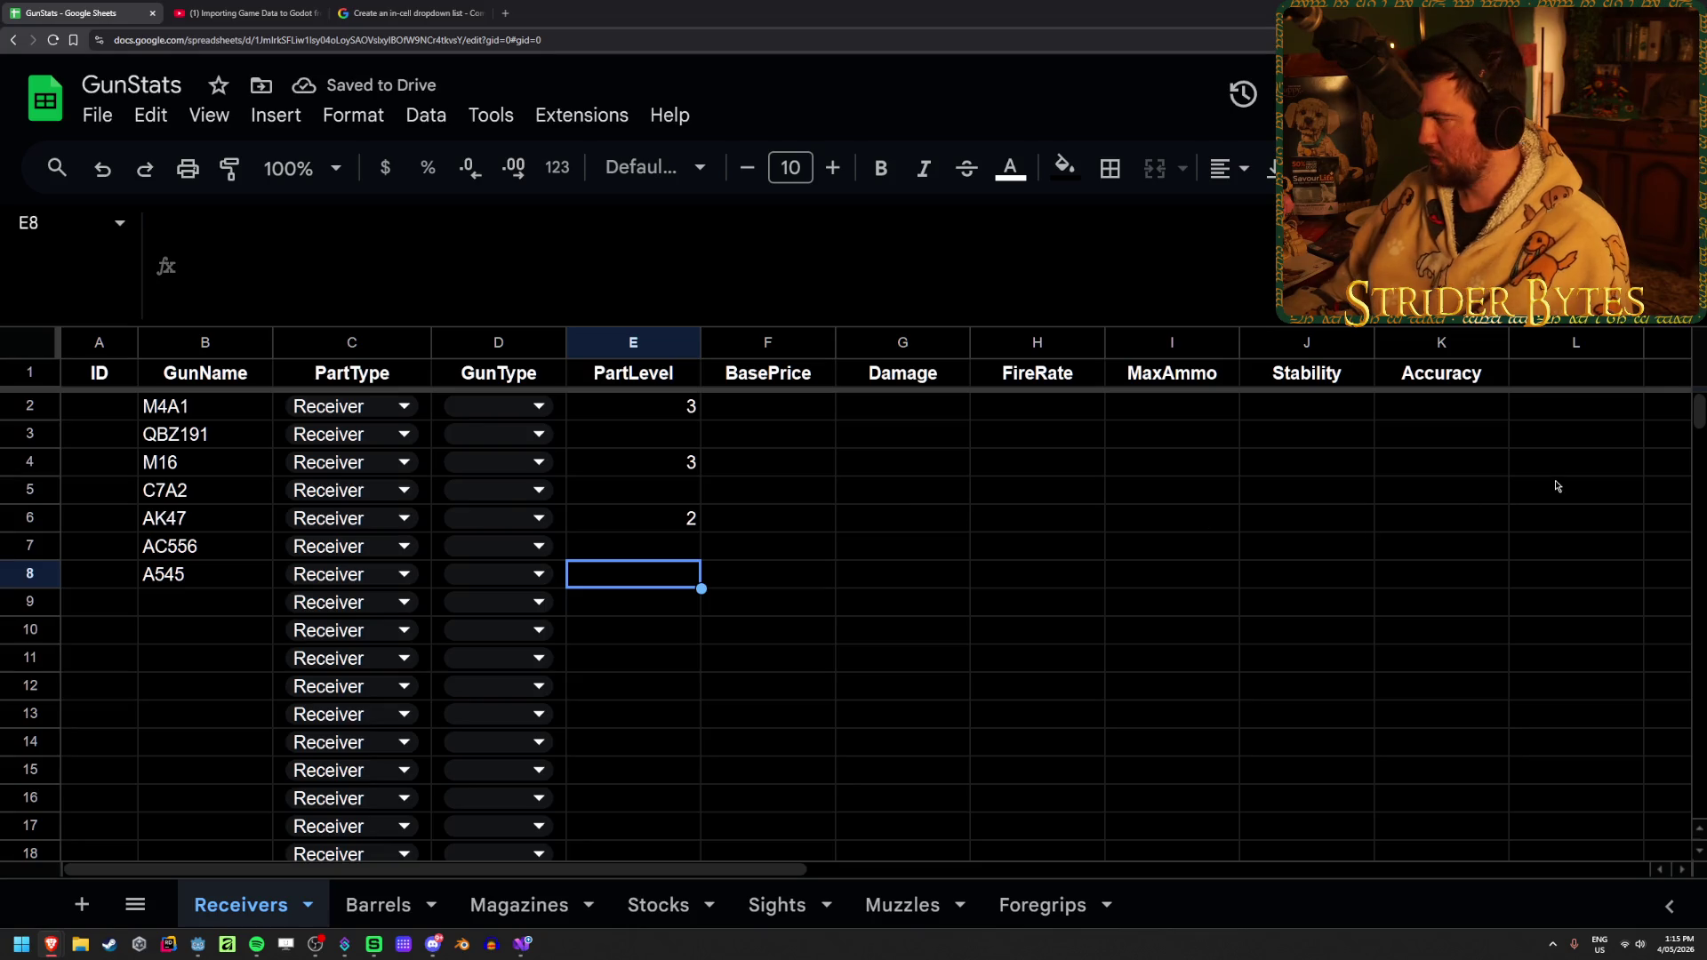
type("3")
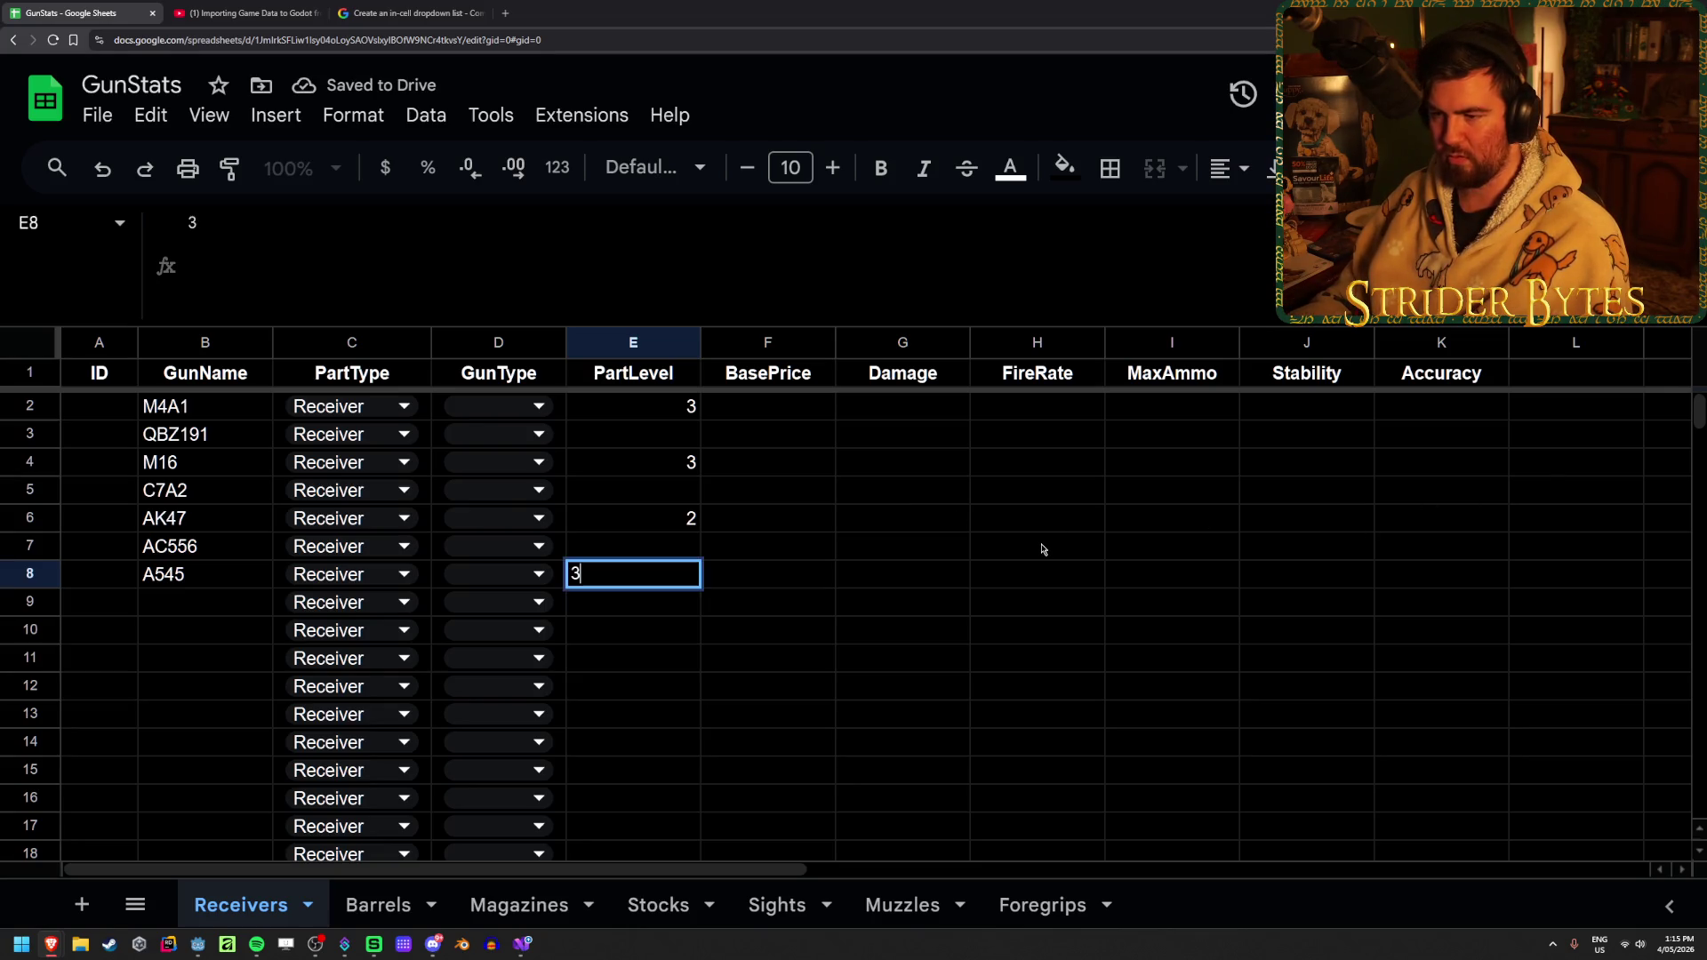
key("Up")
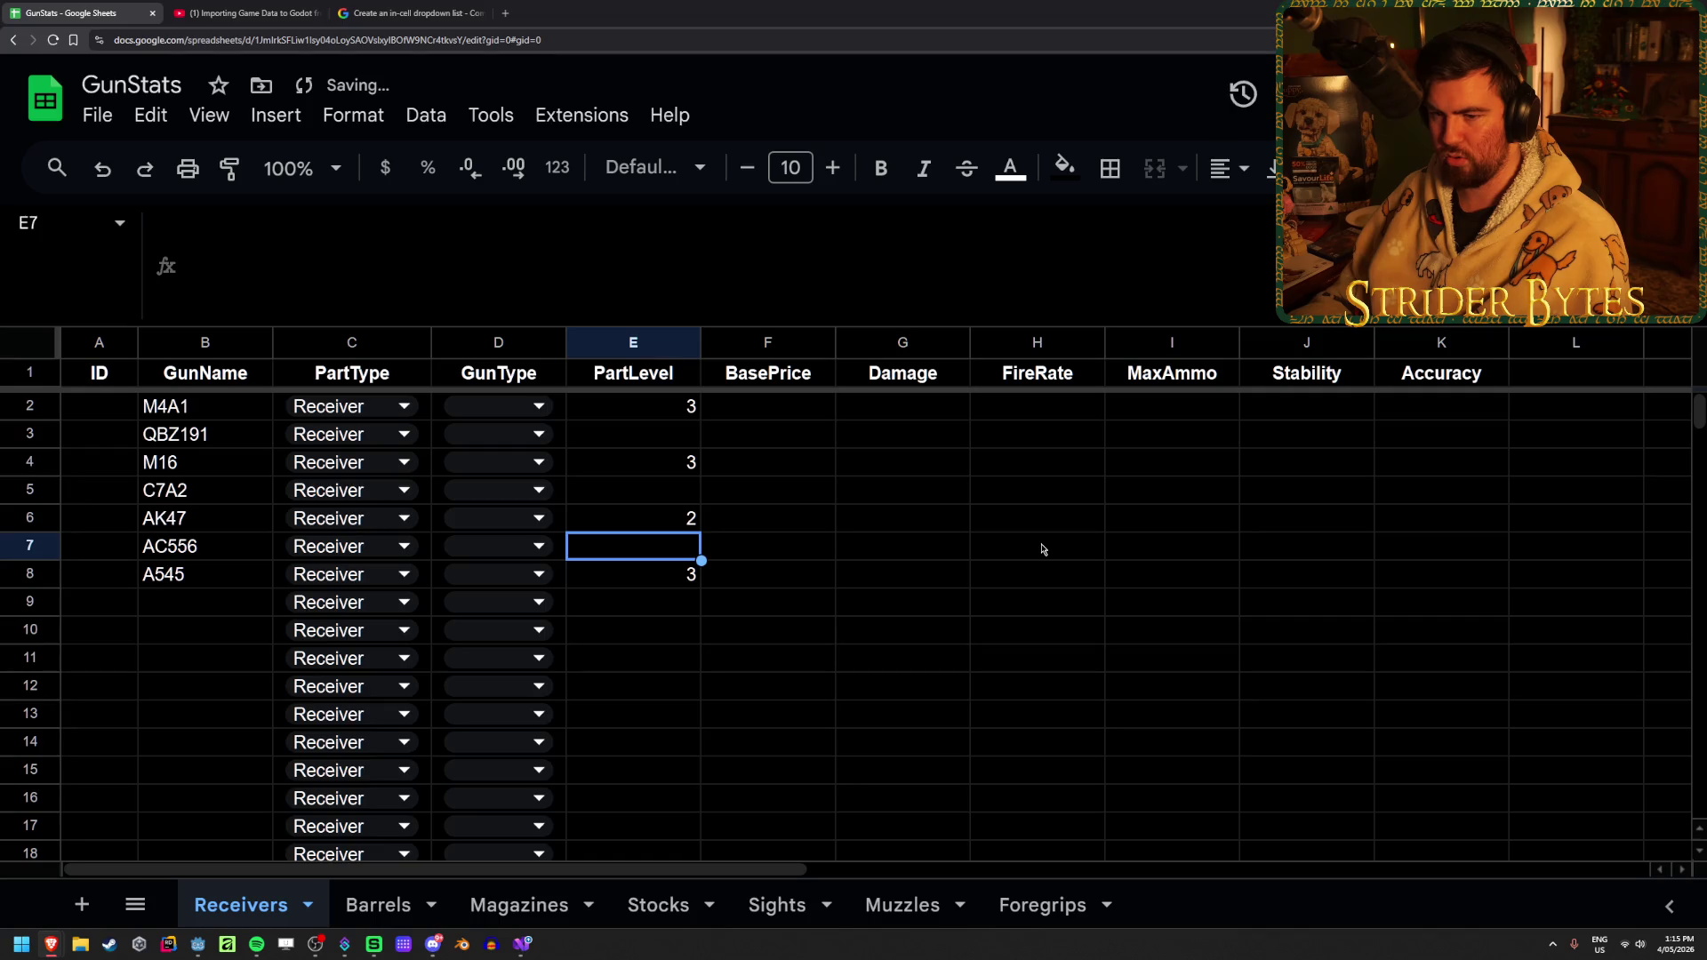
type("2")
key("Up")
key("Up")
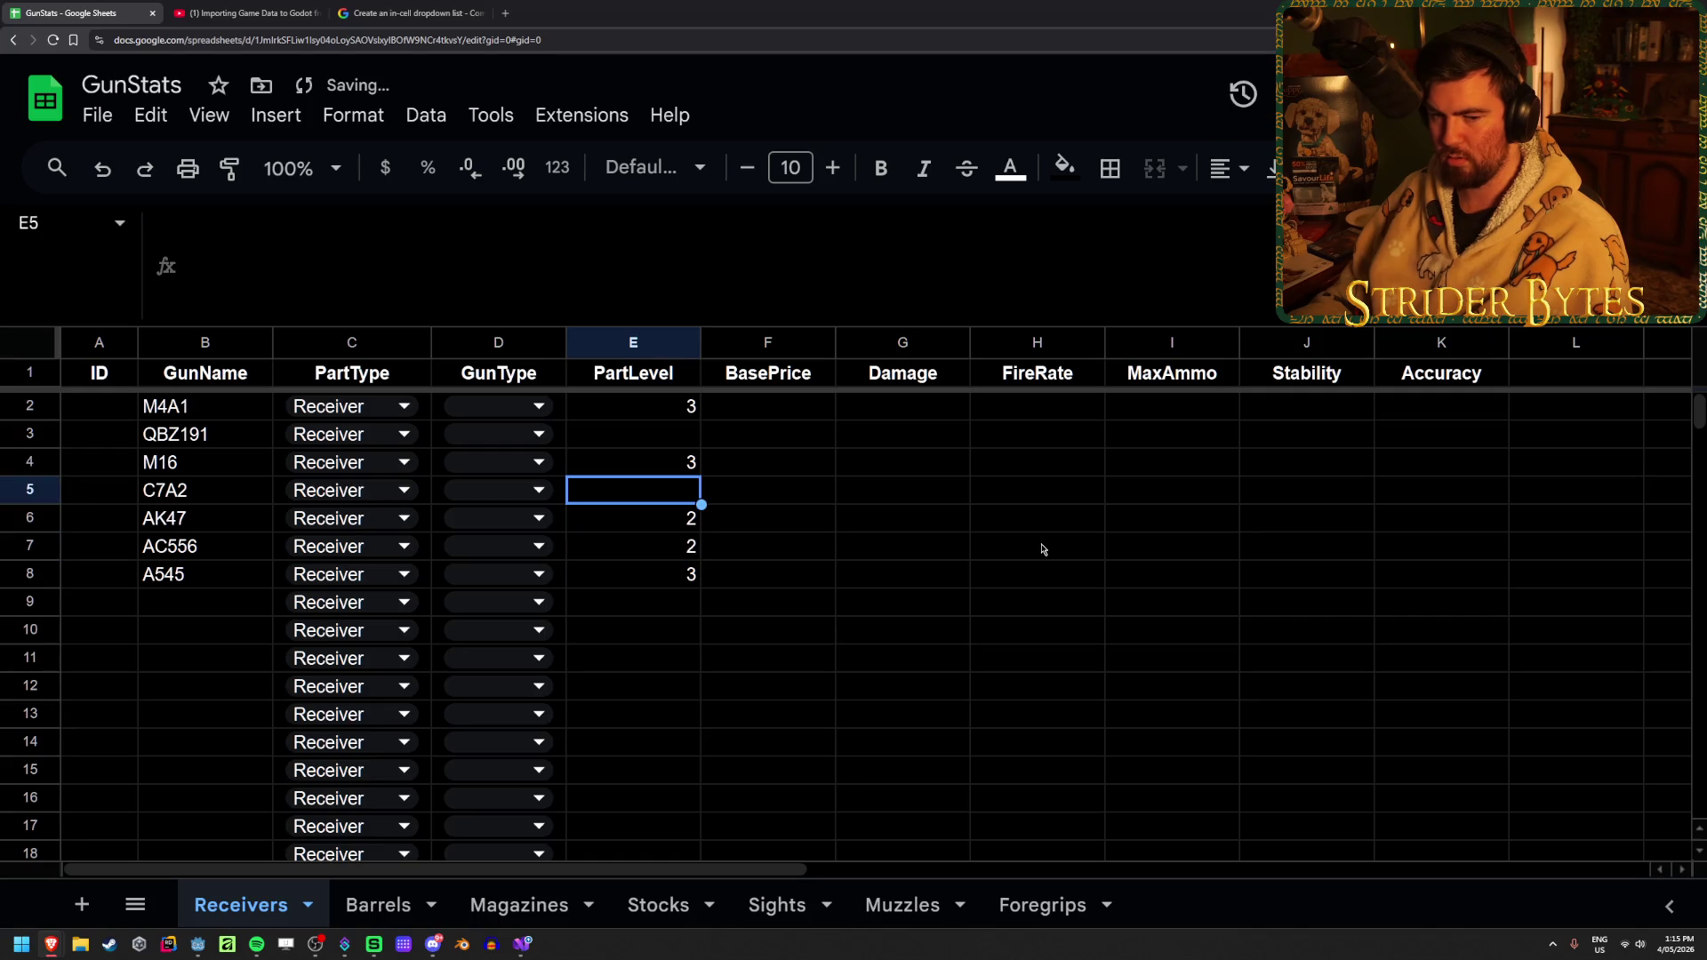
type("3")
key("Up")
key("Up")
type("3")
key("Tab")
key("Left")
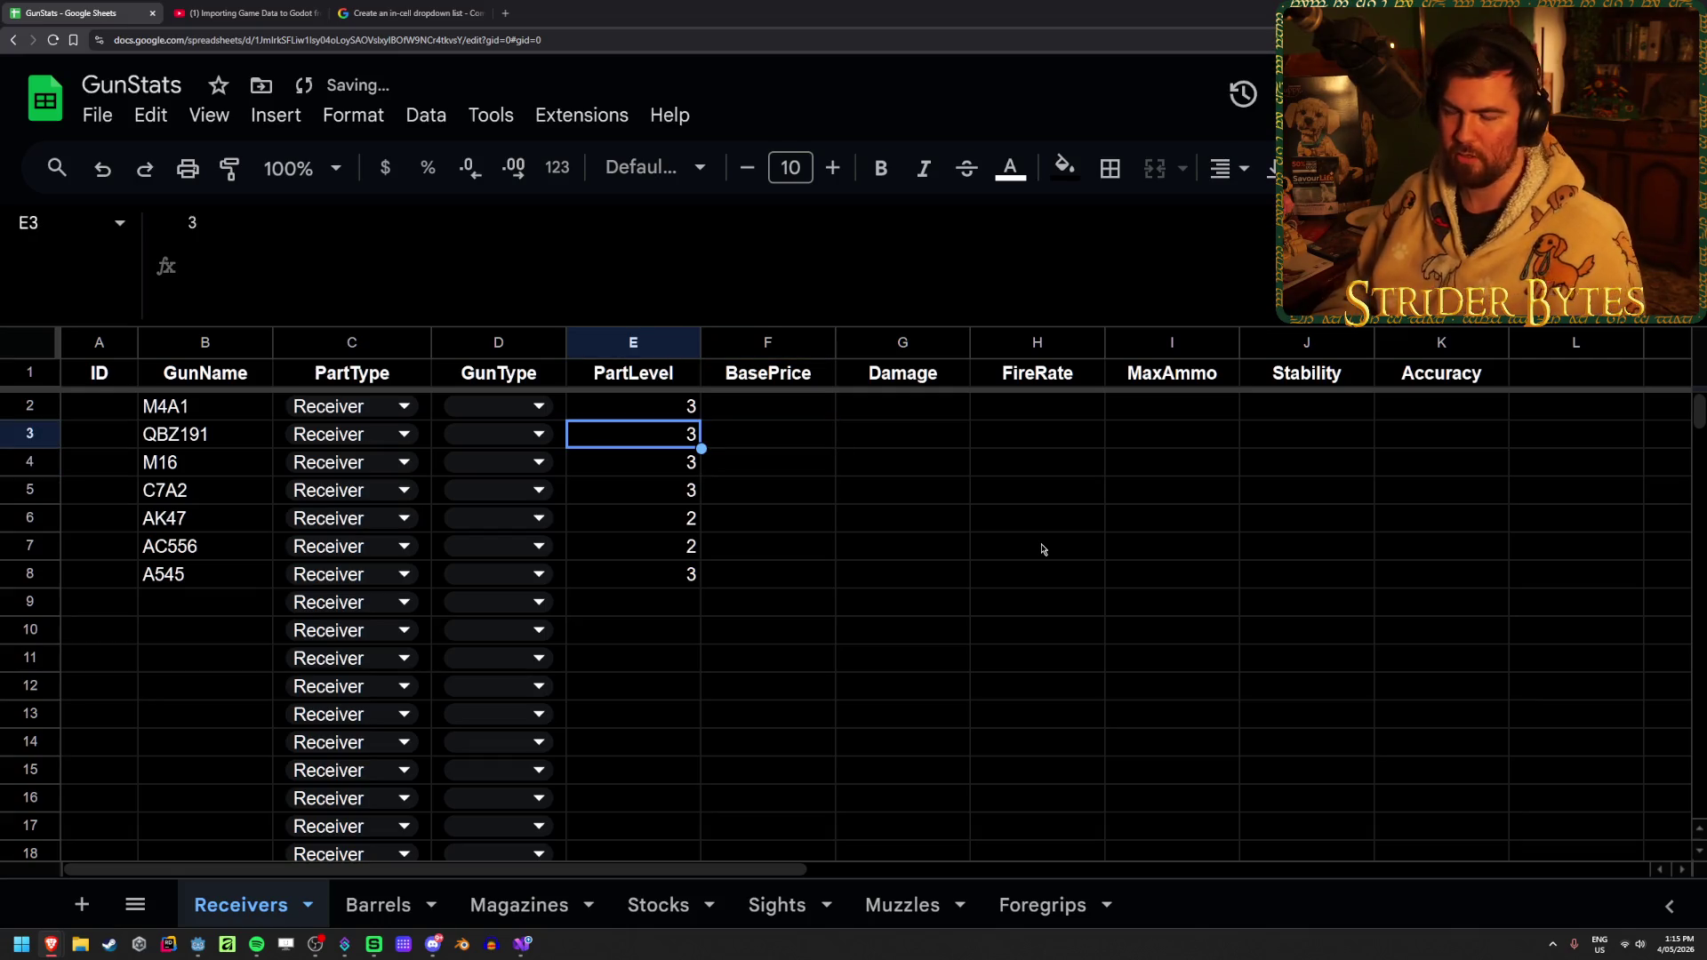
key("Up")
key("Right")
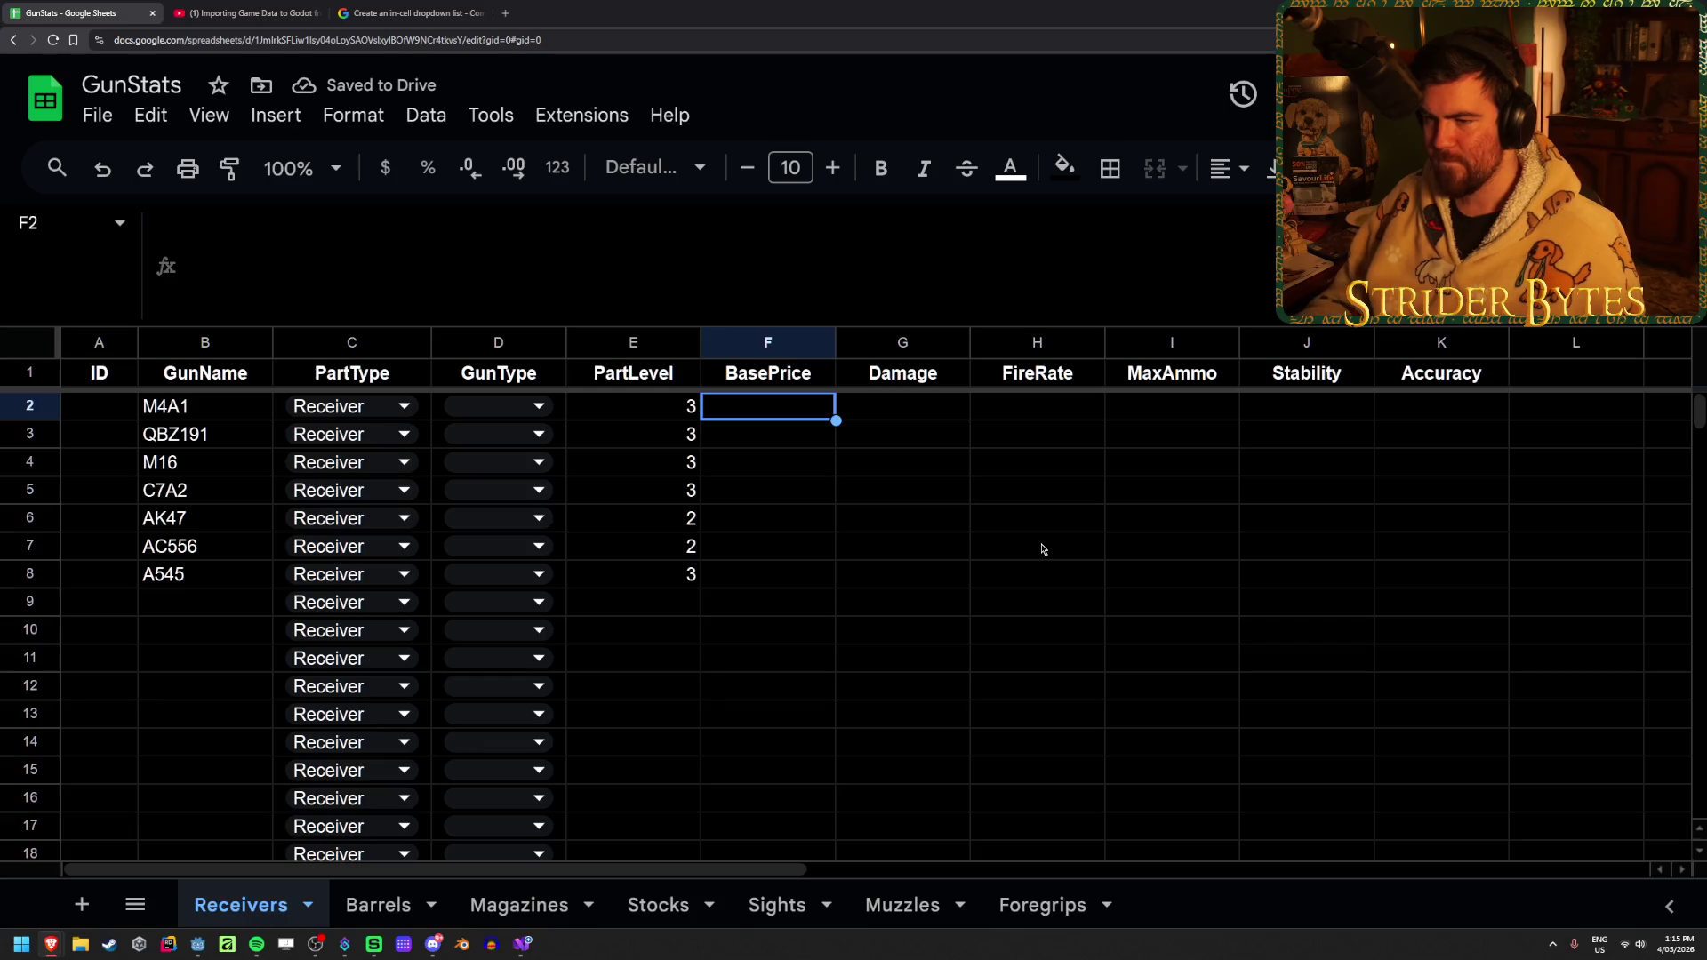
Enter a BasePrice of 50 for all seven receivers in F2–F8
type("50")
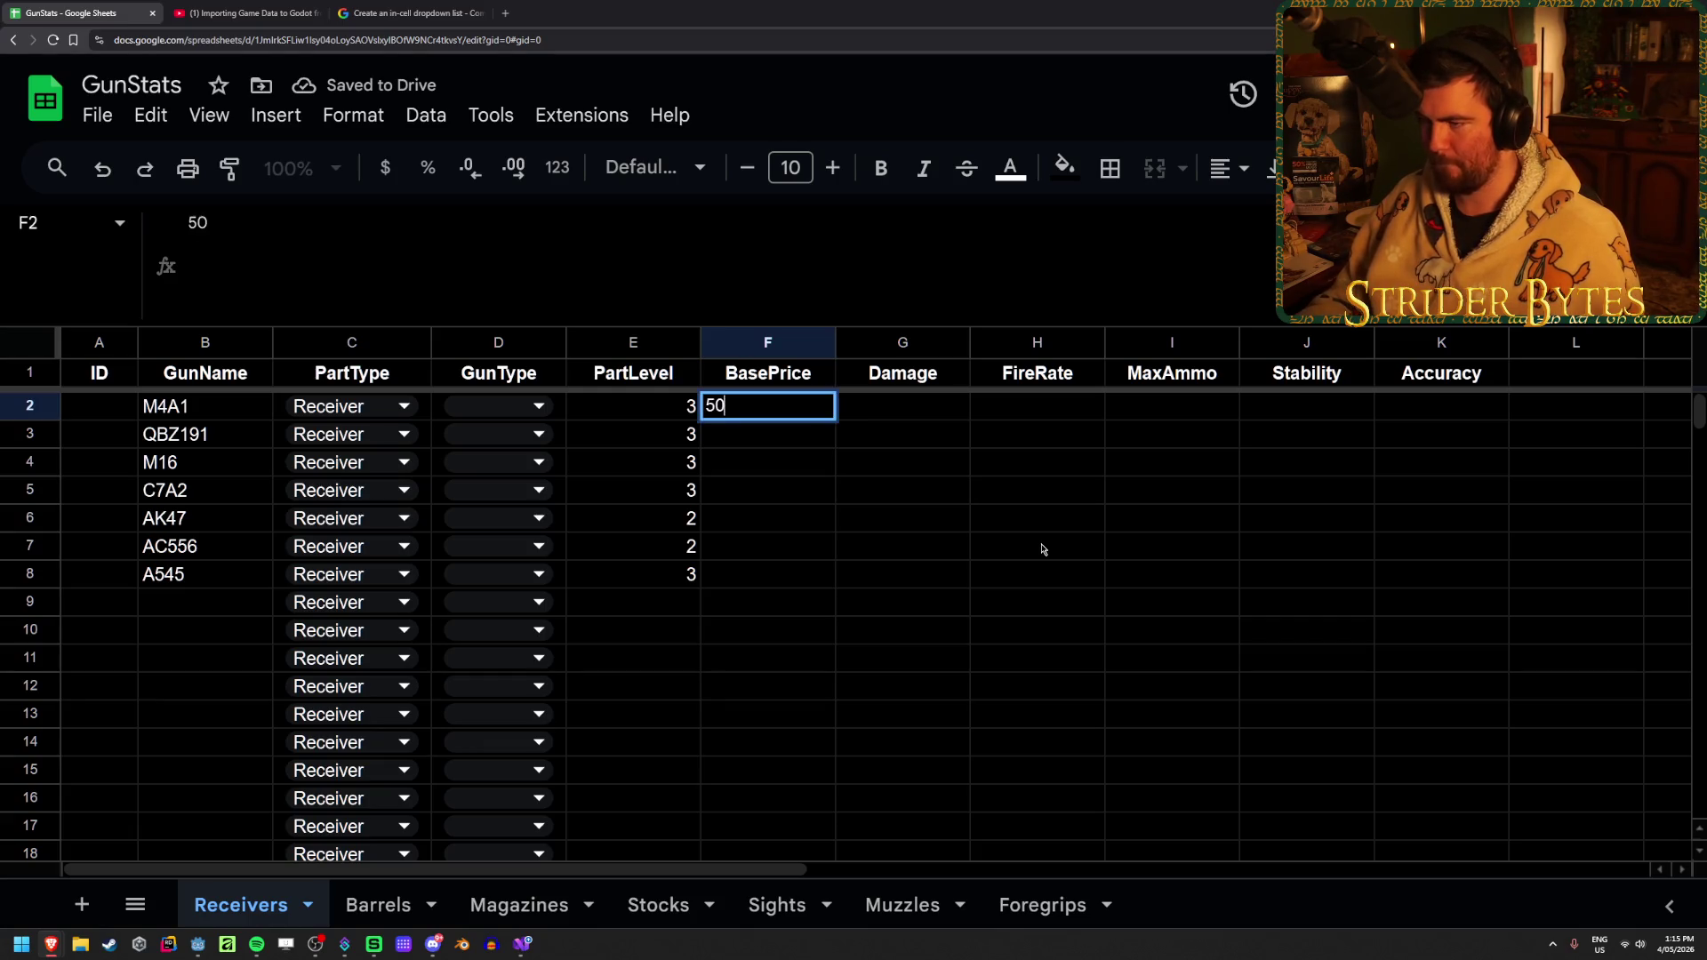
key("Return")
type("50")
key("Return")
type("50")
key("Return")
type("50")
key("Return")
type("50")
key("Return")
type("50")
key("Return")
type("50")
key("Return")
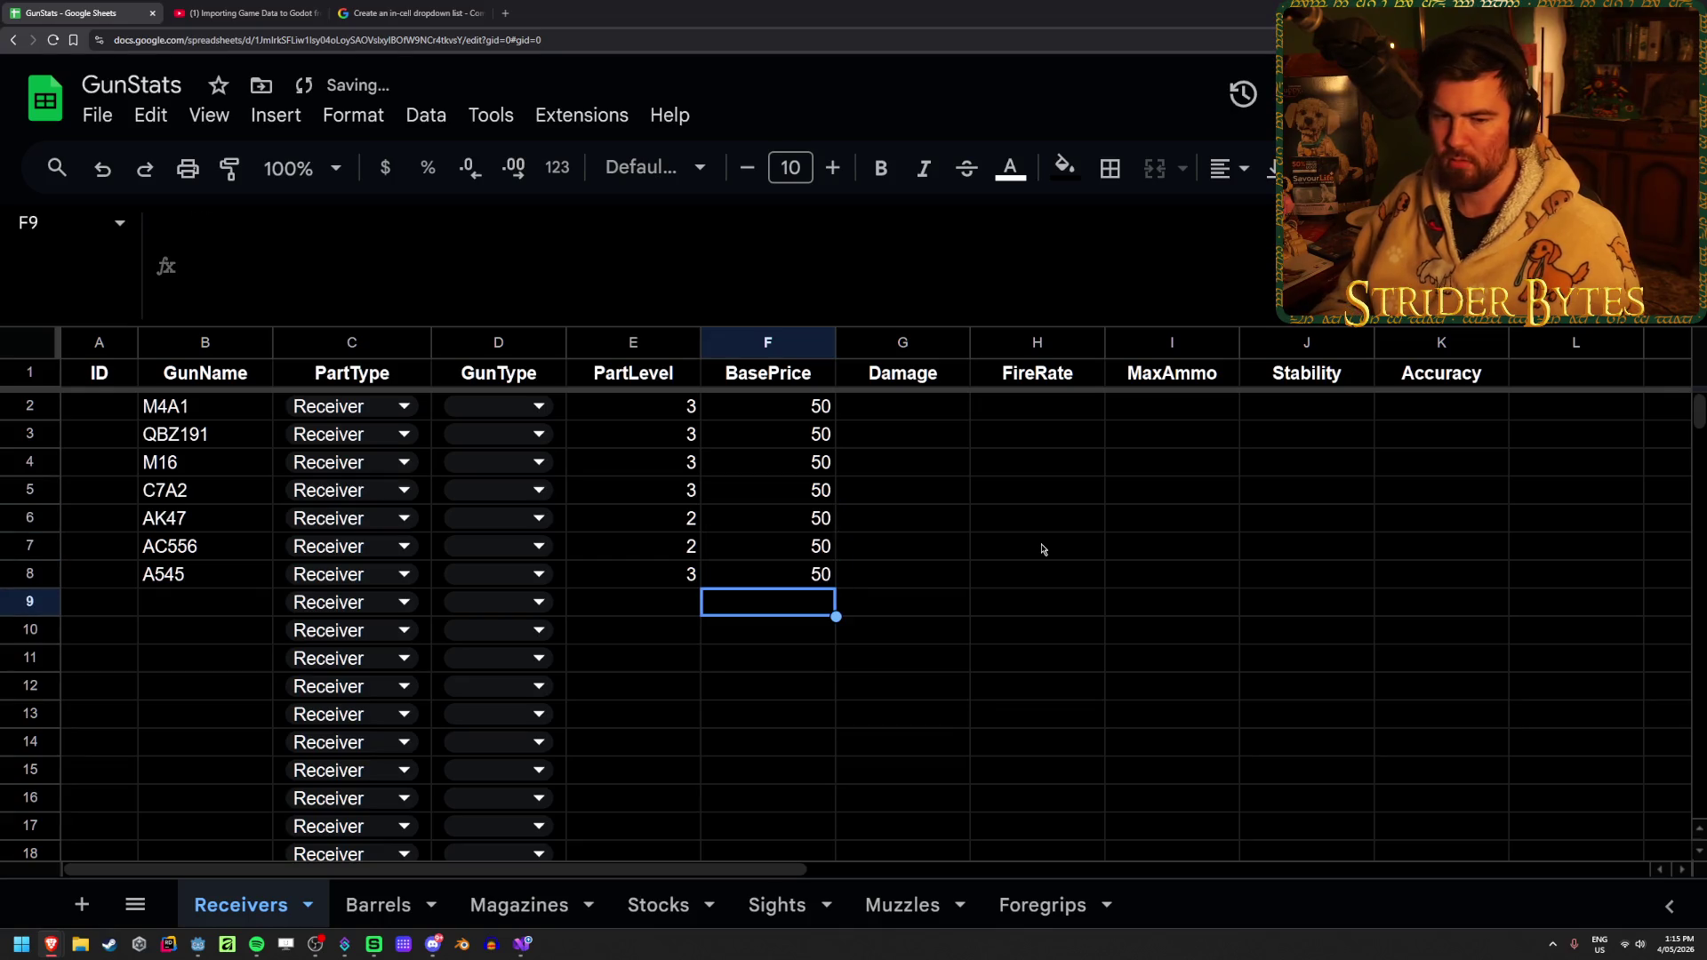
Move across M4A1's empty Damage and FireRate cells in columns G–K
key("Right")
key("Up")
key("Up")
key("Up")
key("Up")
key("Up")
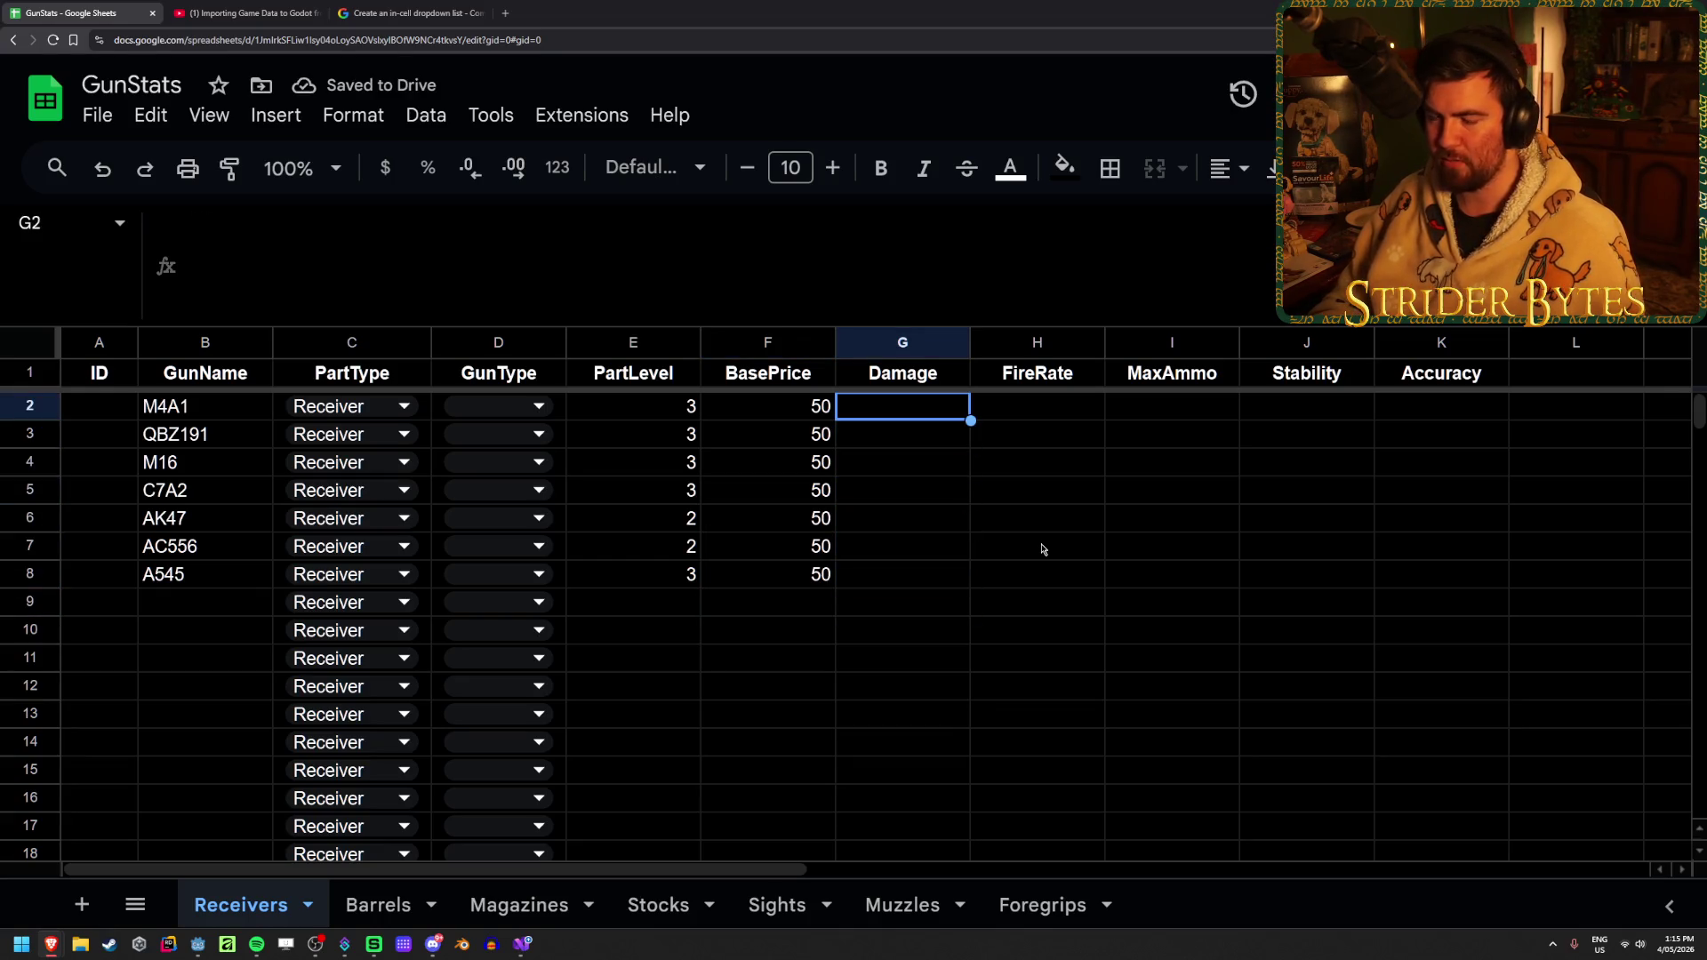
key("Right")
key("Left")
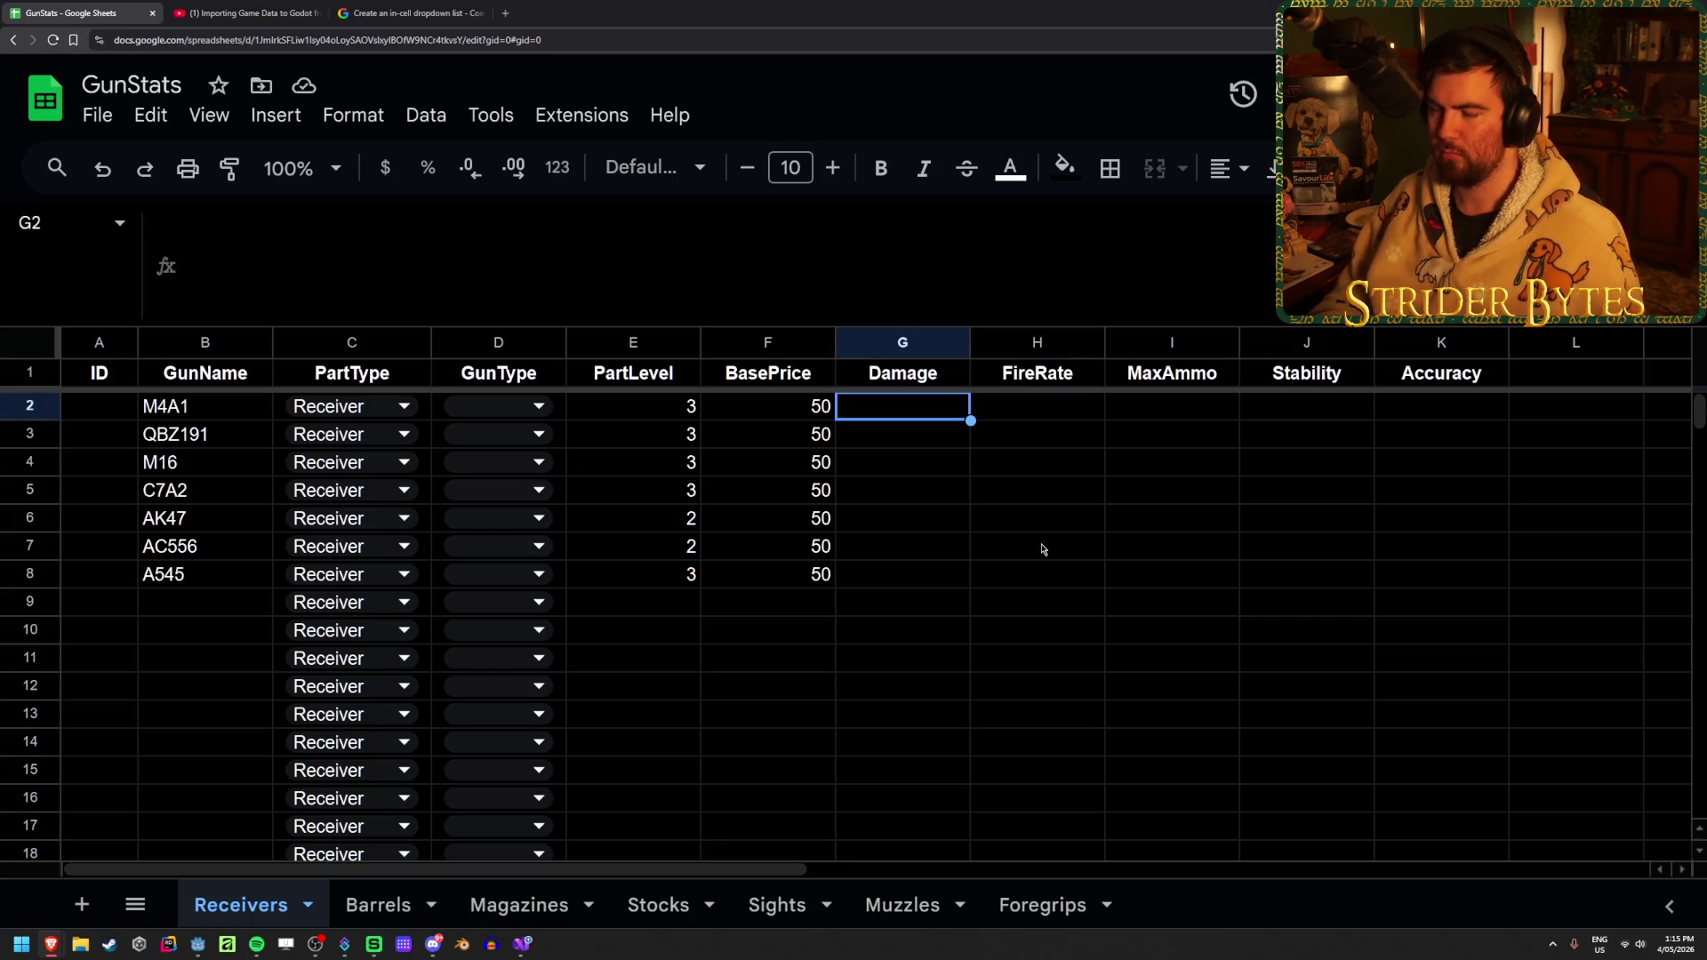
key("Right")
key("Right")
key("Right")
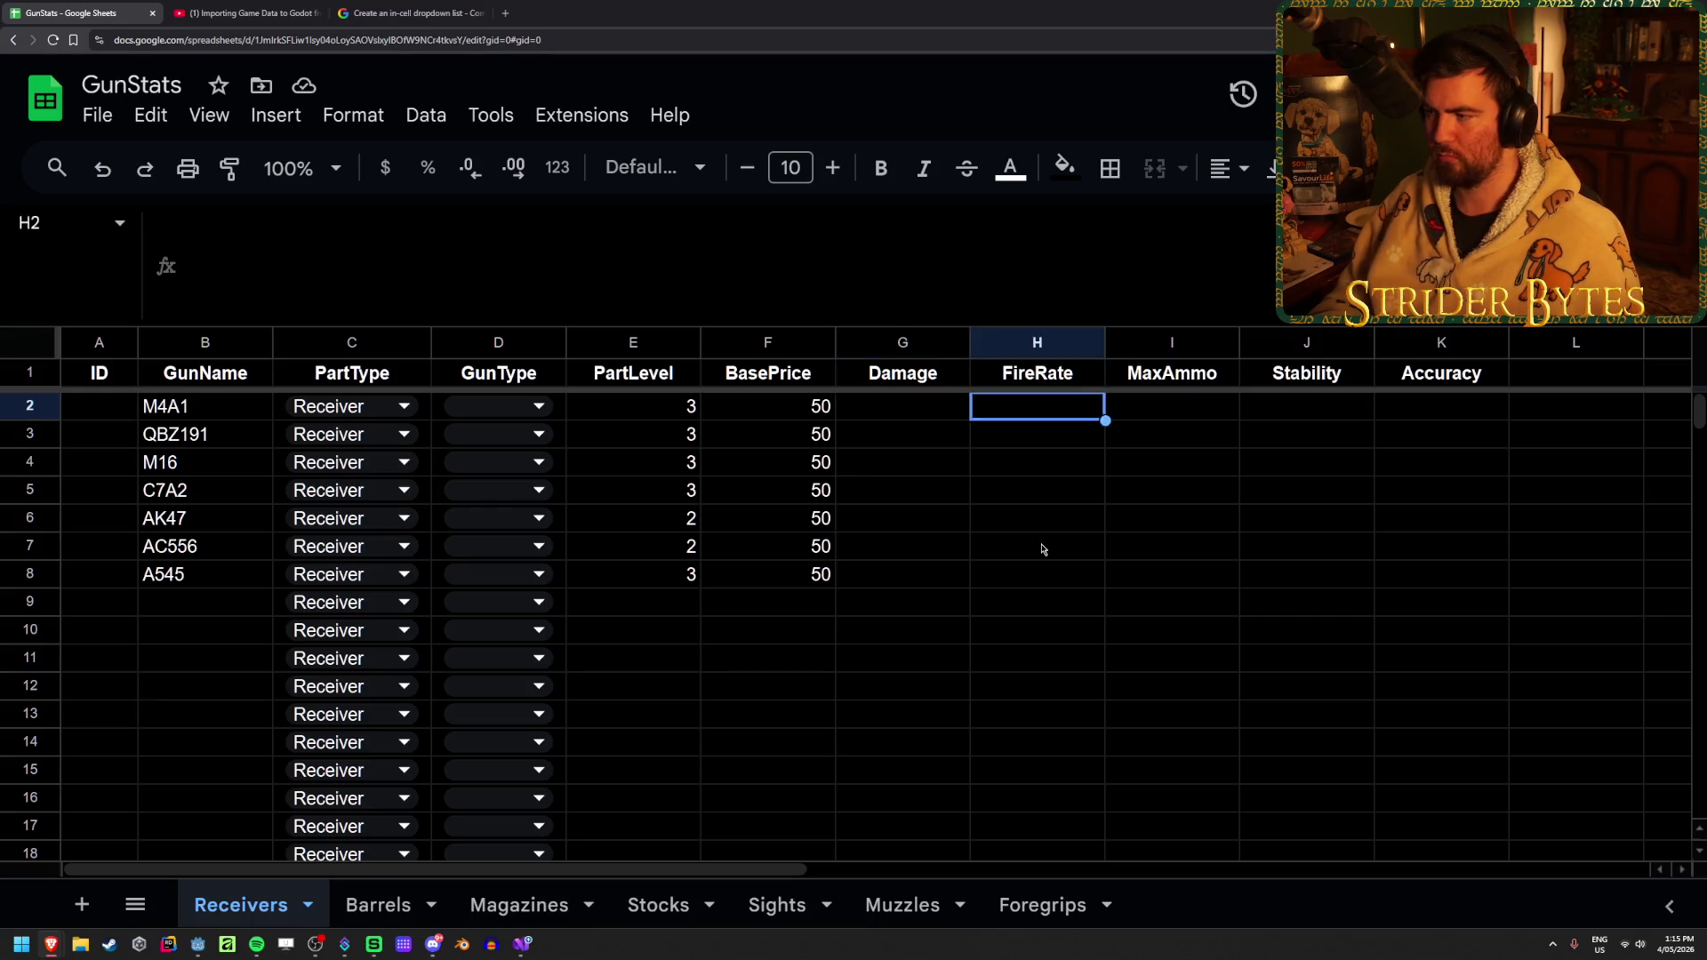
key("Left")
key("Left")
key("Left")
key("Right")
key("Right")
key("Right")
key("Right")
key("Left")
key("Left")
key("Left")
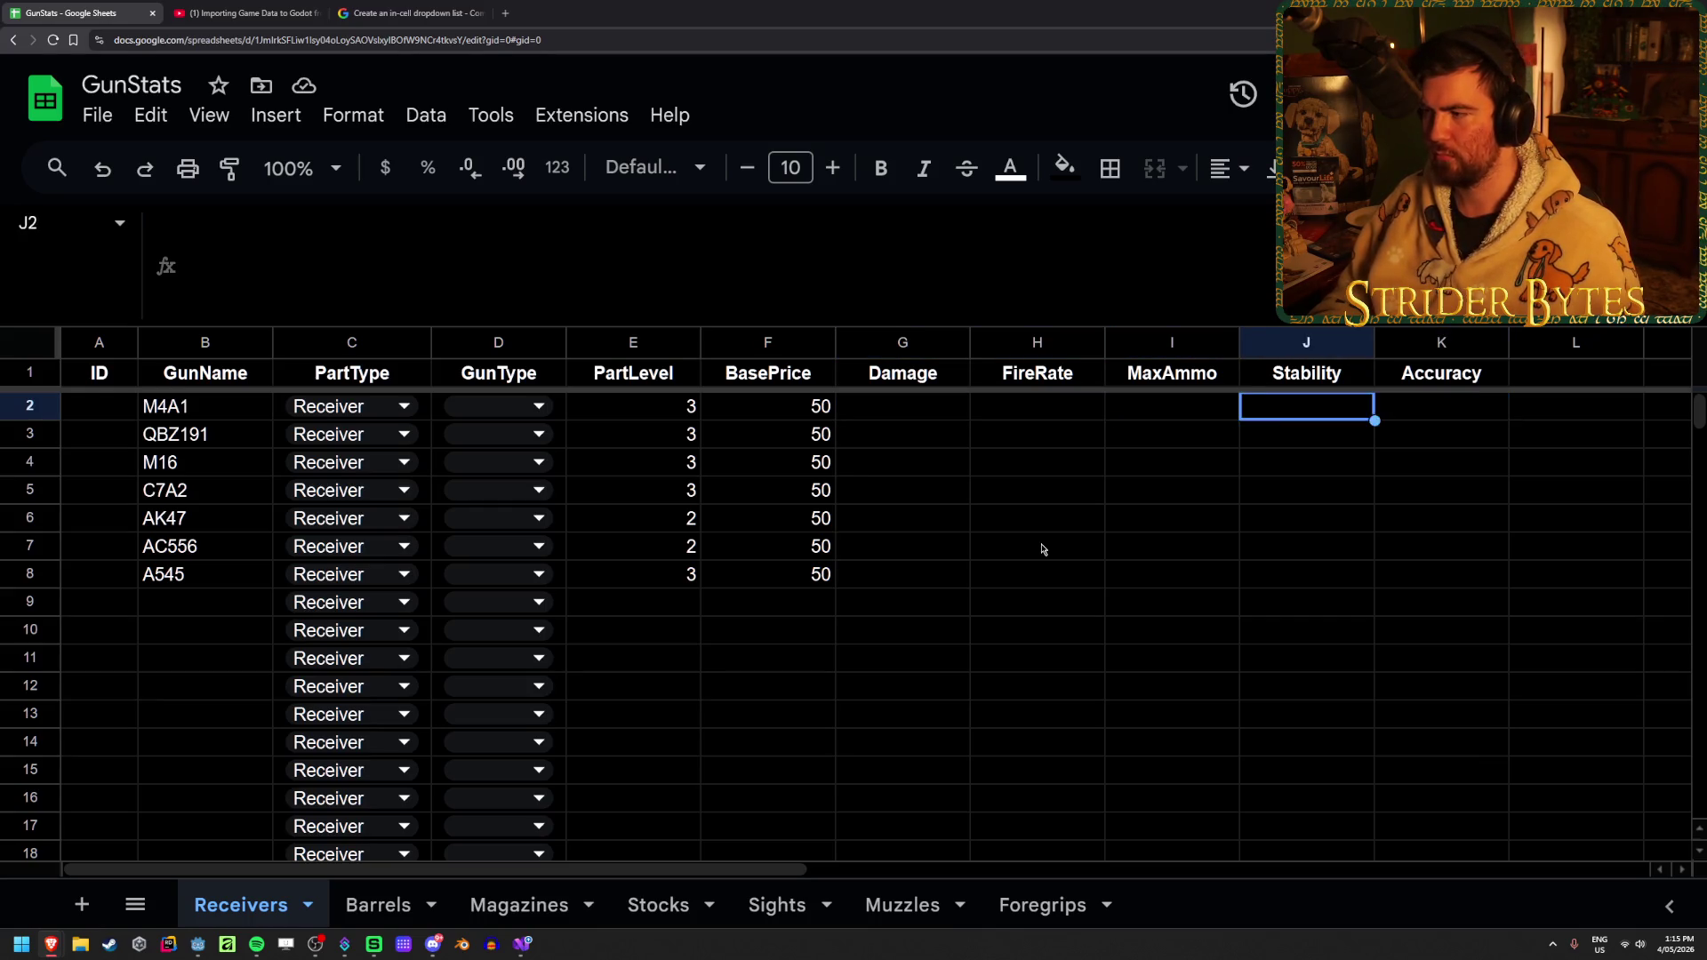
key("Left")
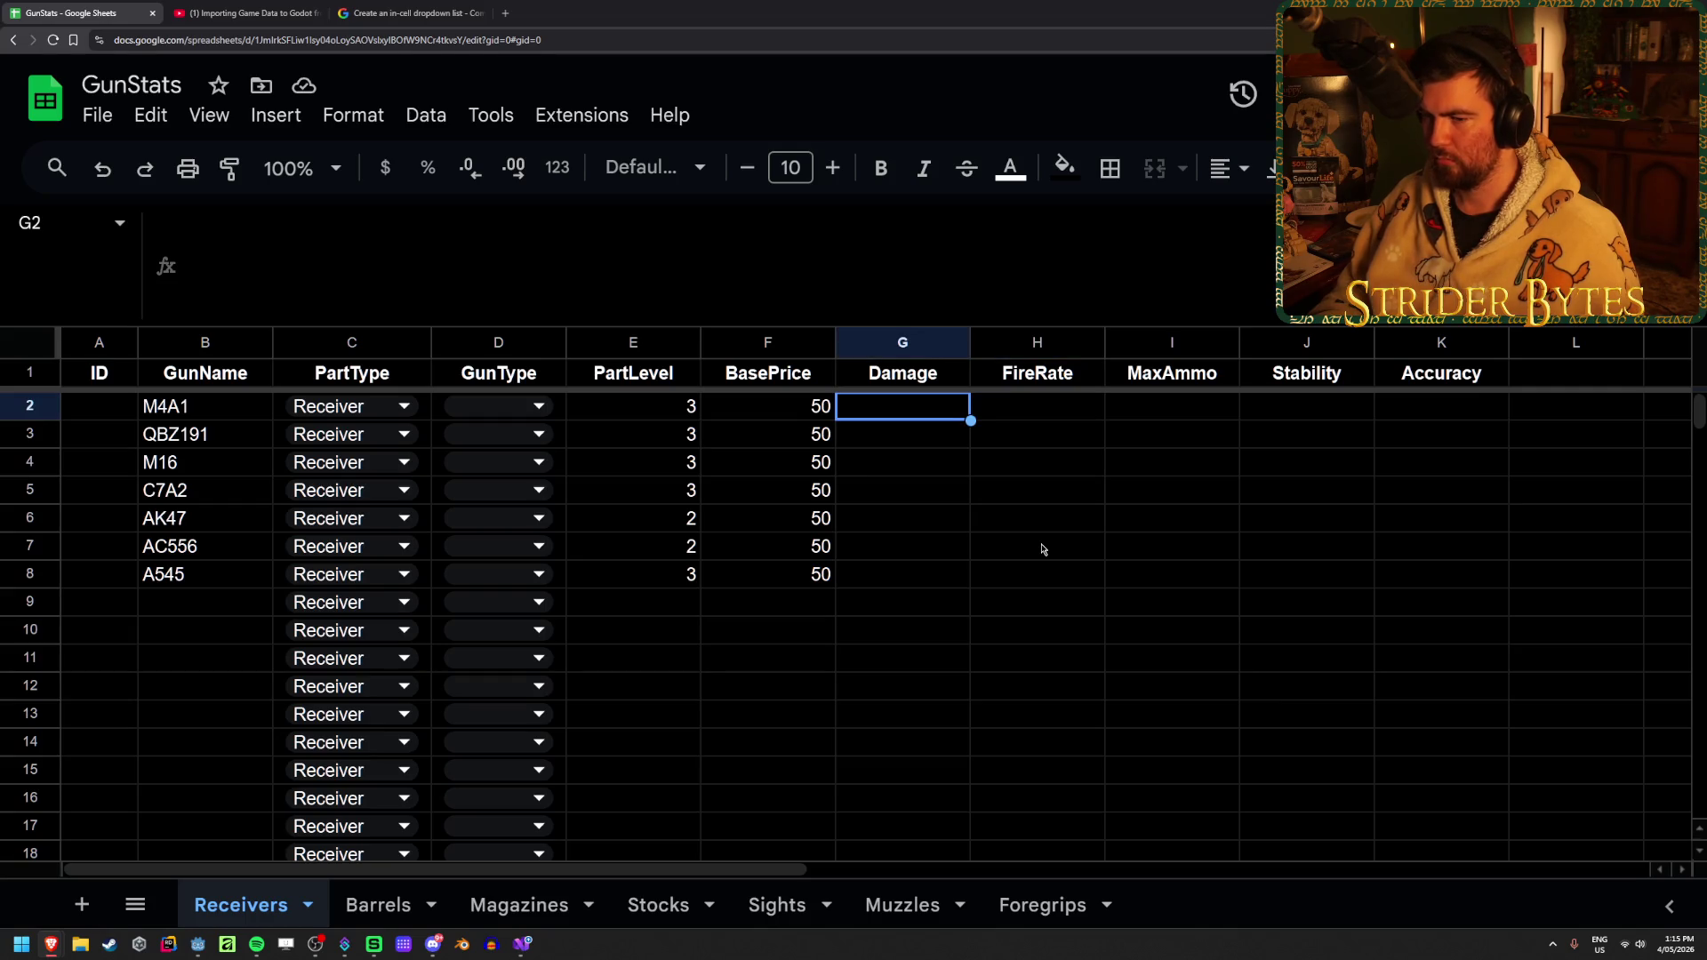
key("Down")
key("Down")
key("Down")
key("Up")
key("Up")
key("Right")
key("Up")
key("Up")
key("Up")
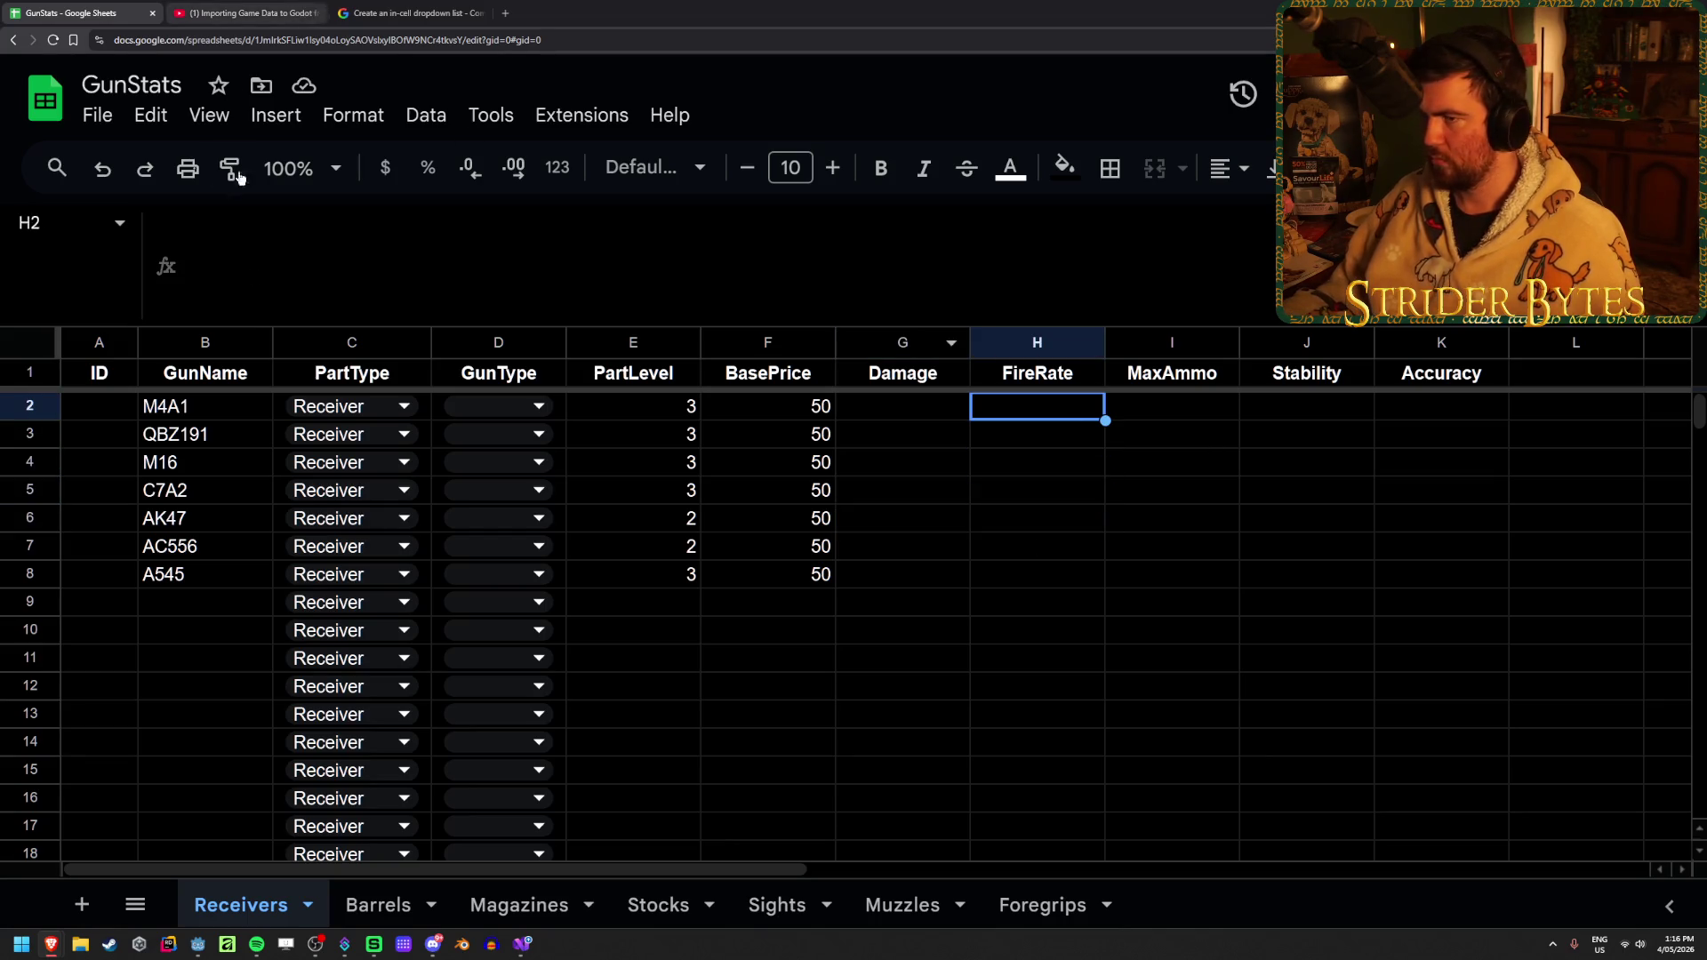
Open and close a blank browser tab, then launch the calculator
left_click(506, 13)
key("ctrl+w")
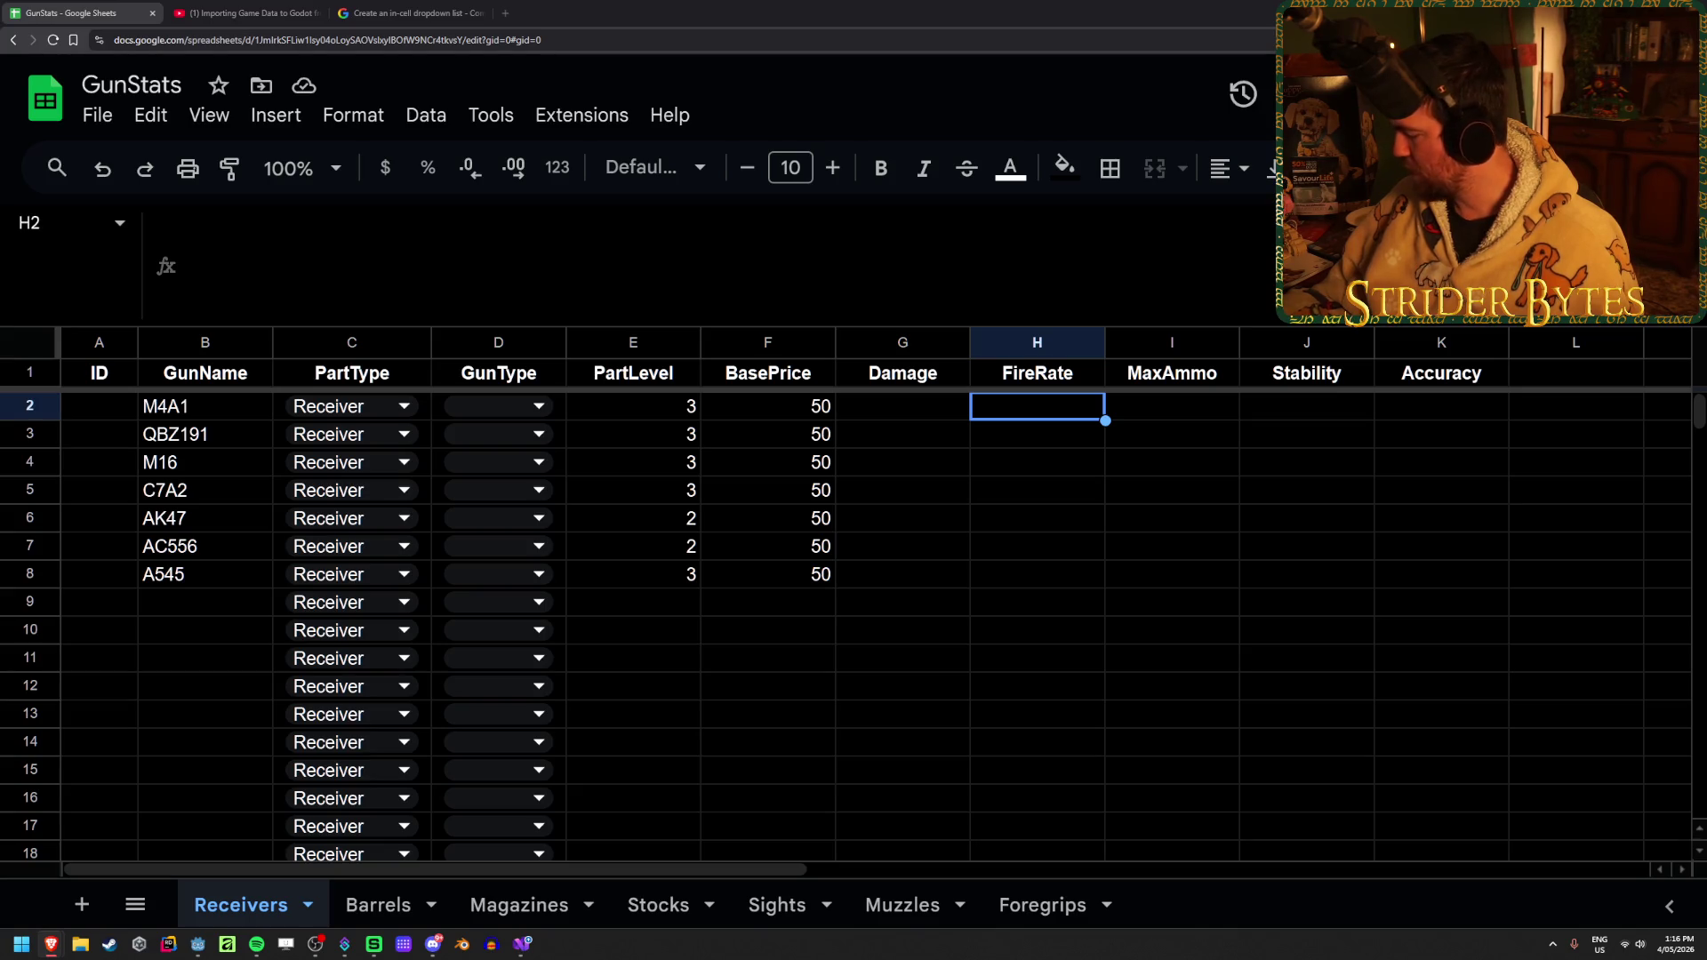
key("XF86Calculator")
Work out 800 ÷ 60 (13.33) in the calculator and close it
type("800/60")
key("Return")
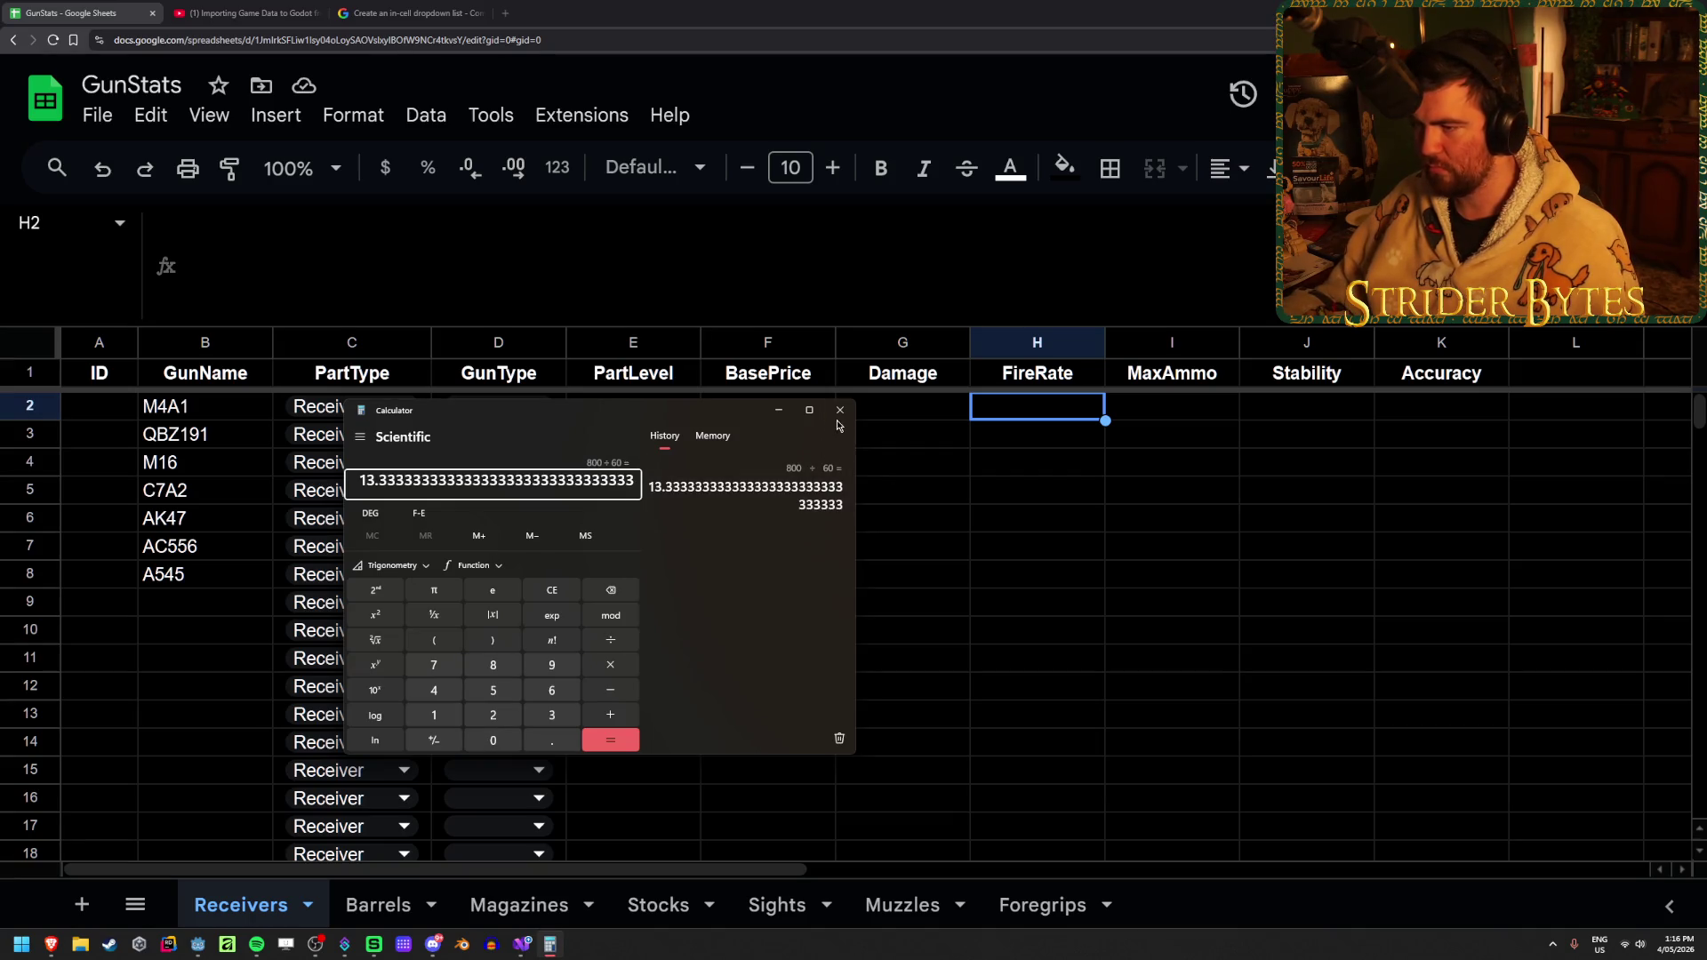
key("alt+F4")
Set FireRate to 12 for M4A1 and 6 for AK47
type("12")
key("Return")
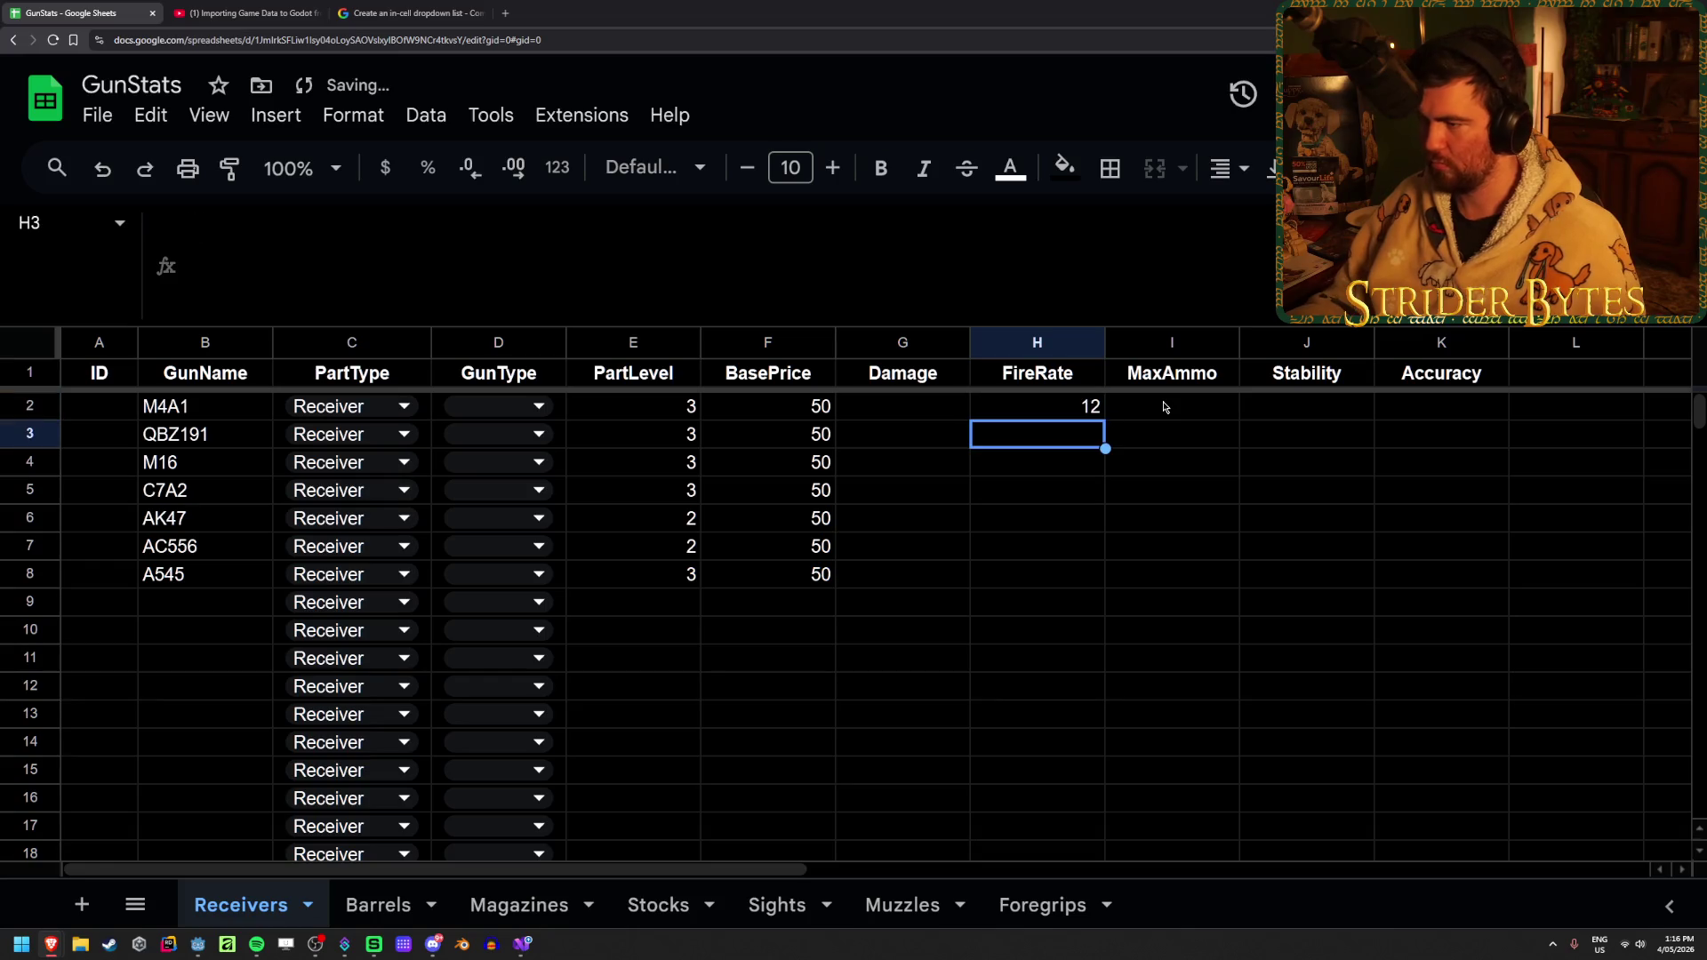
key("Down")
key("Down")
key("Down")
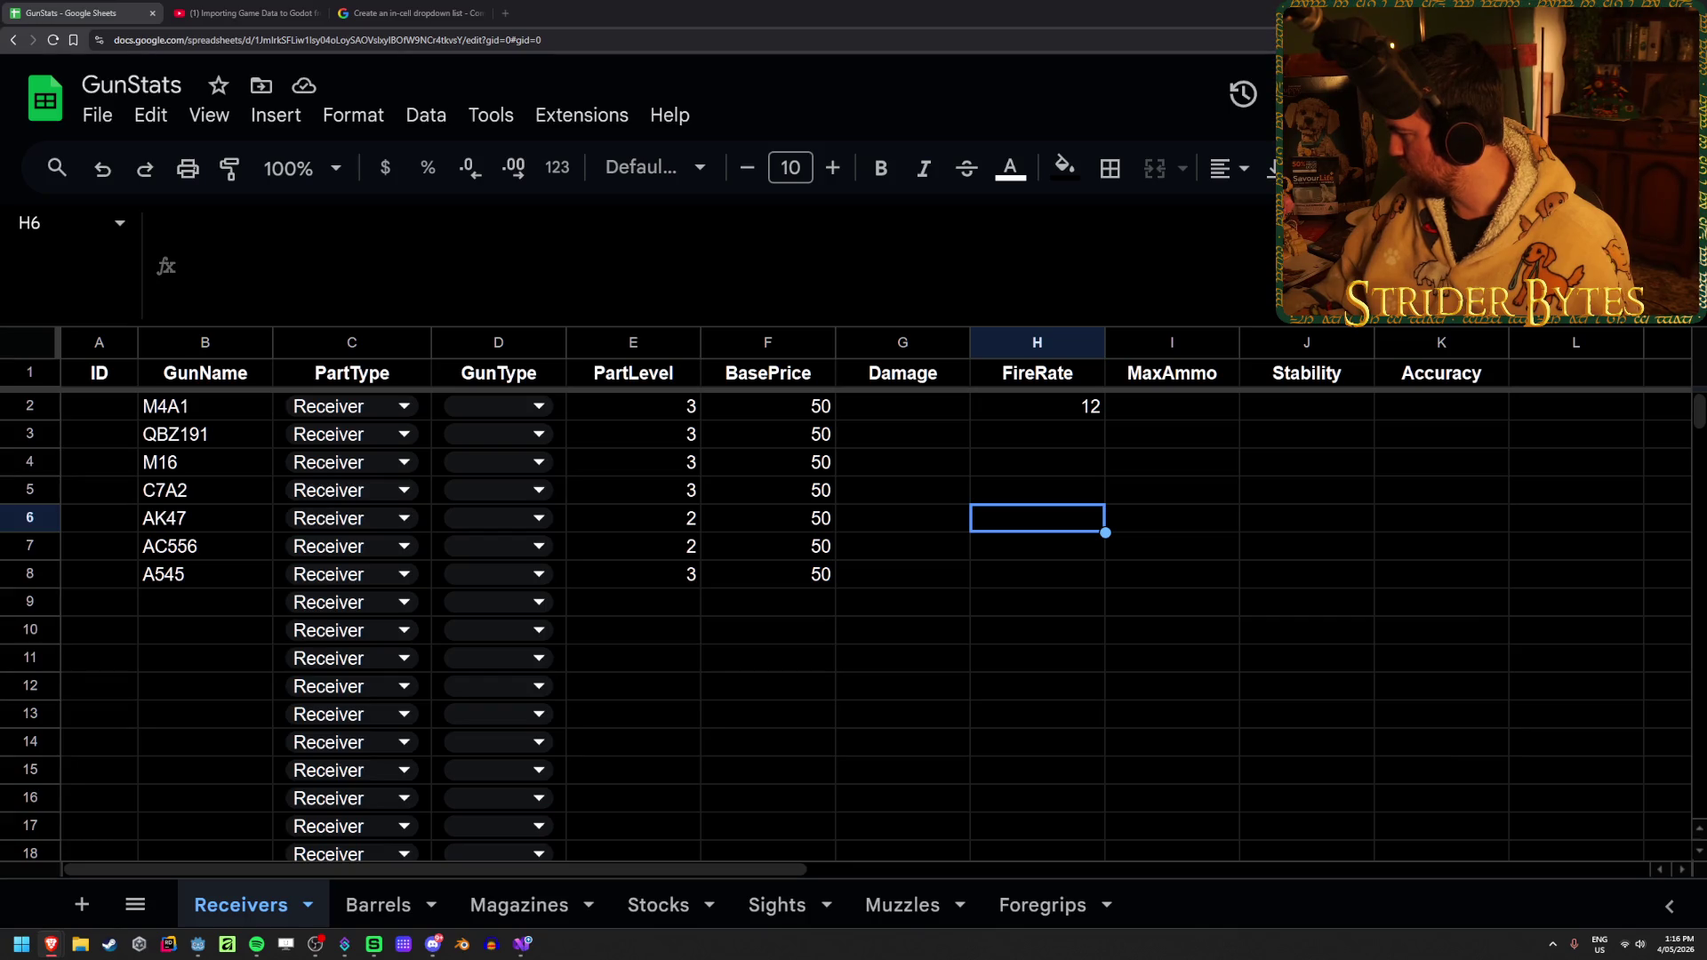
key("XF86Calculator")
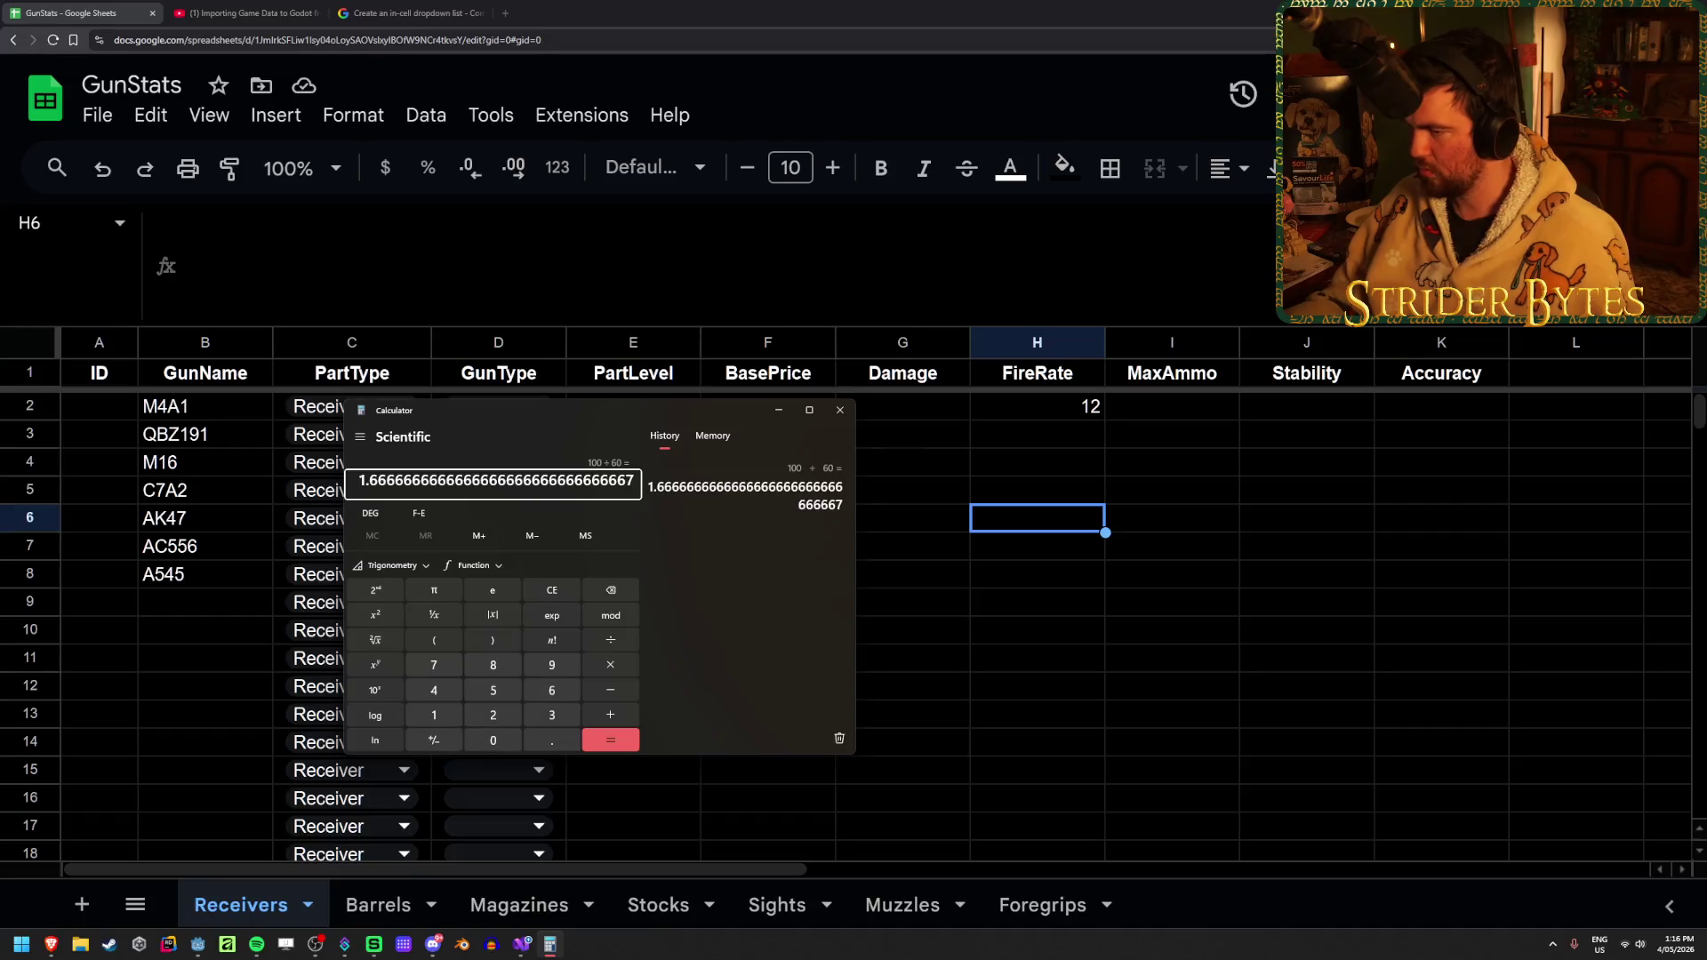
left_click(839, 410)
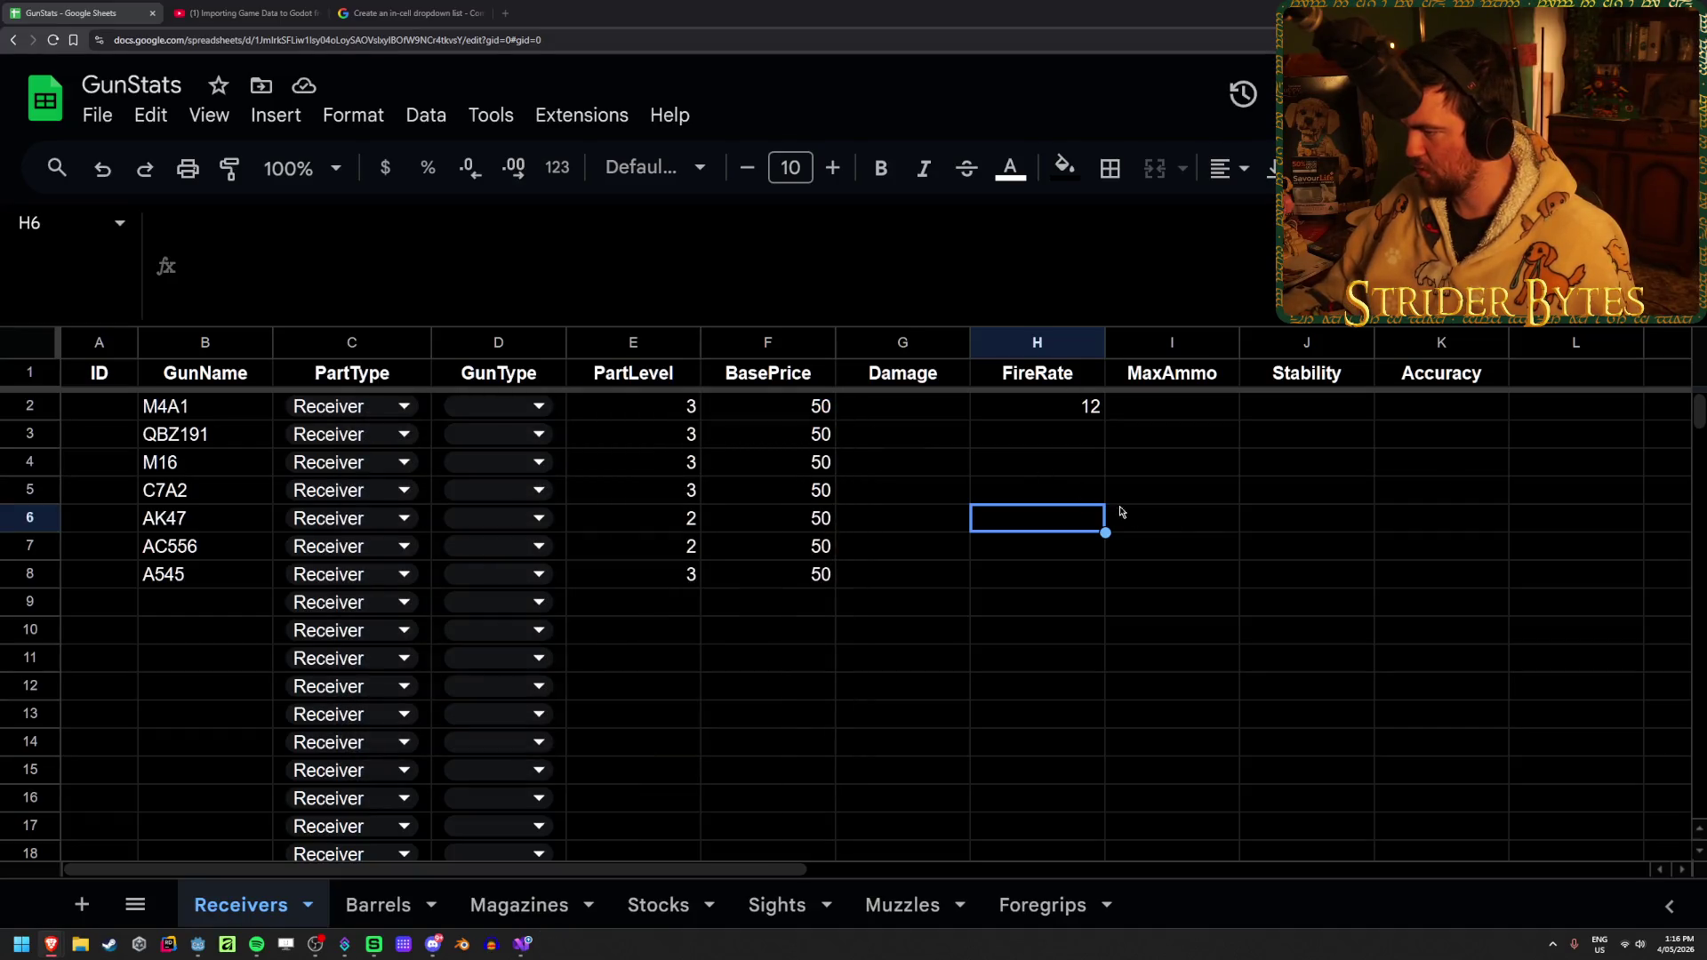
key("Right")
key("Left")
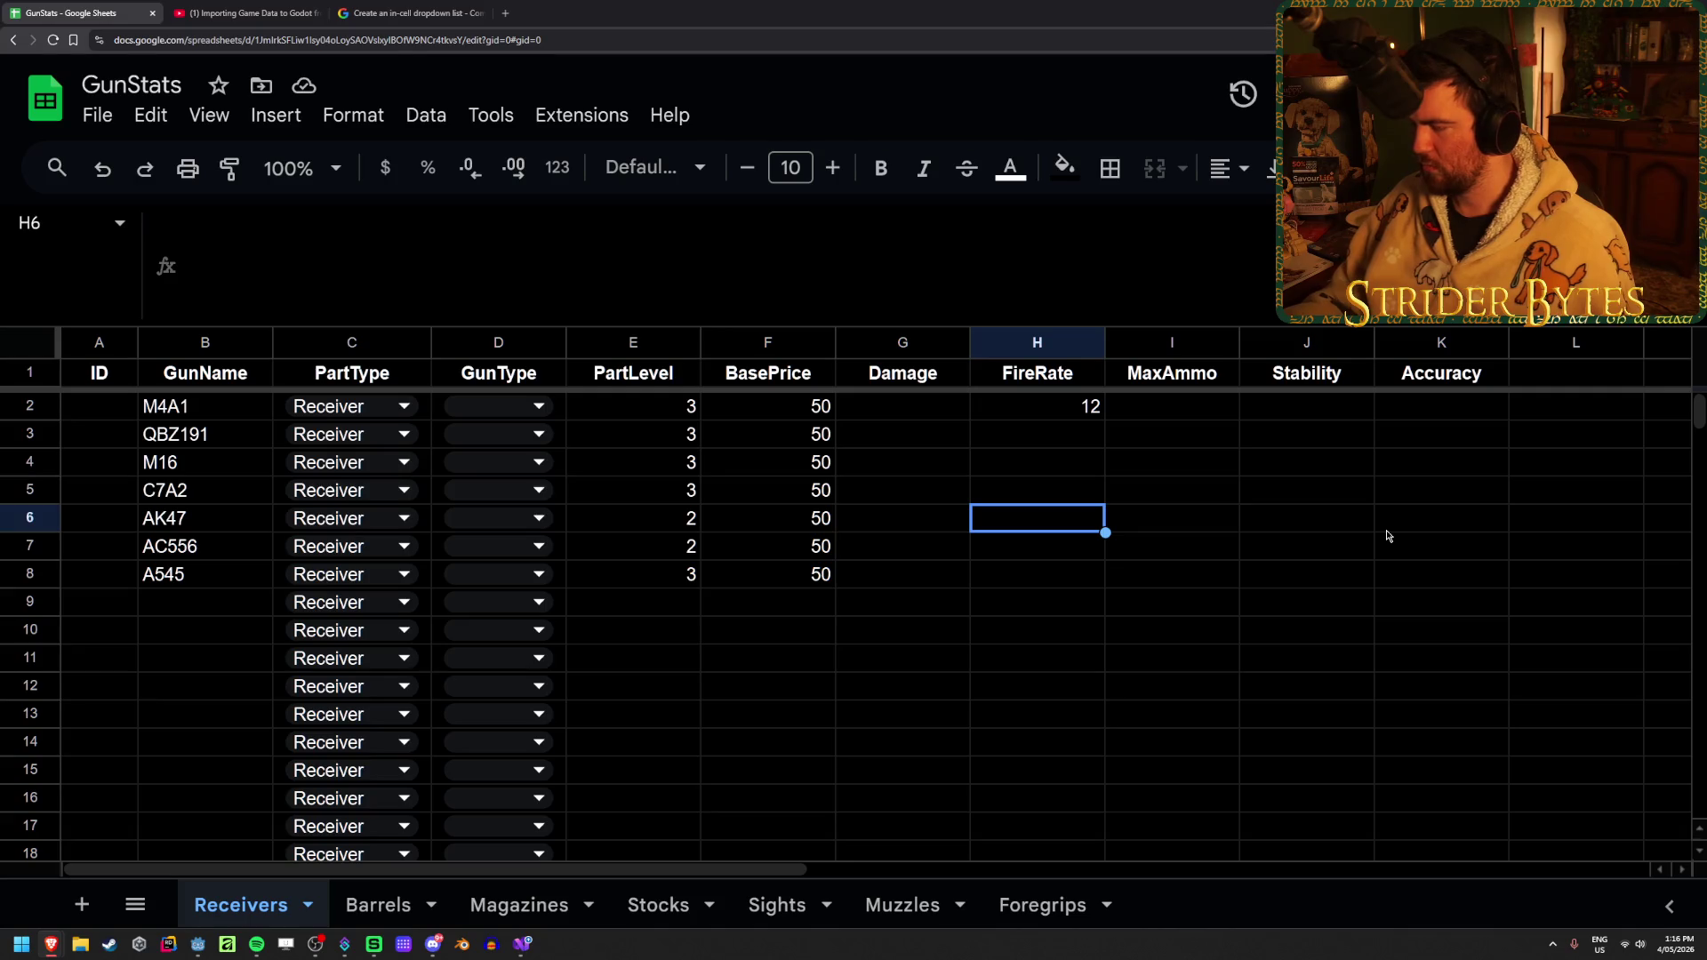
type("6")
key("Return")
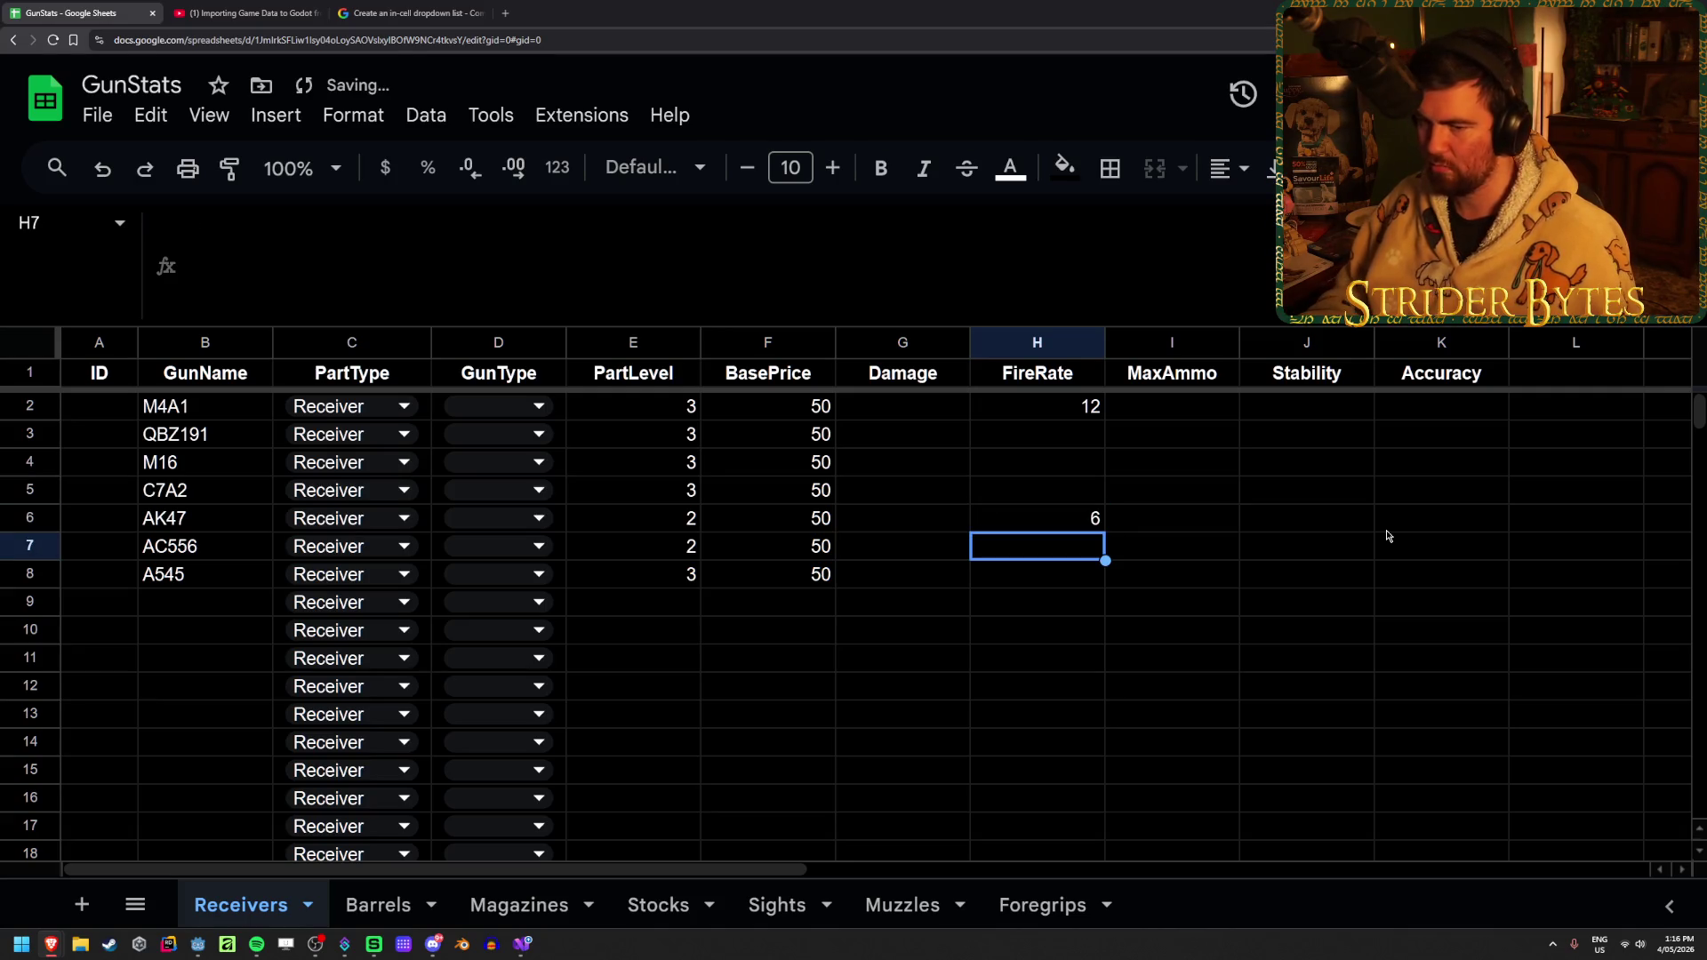
Set FireRate to 10 for AC556, A545, QBZ191, M16 and C7A2
type("10")
key("Return")
key("Up")
key("Down")
type("10")
key("Return")
key("Up")
key("Up")
key("Up")
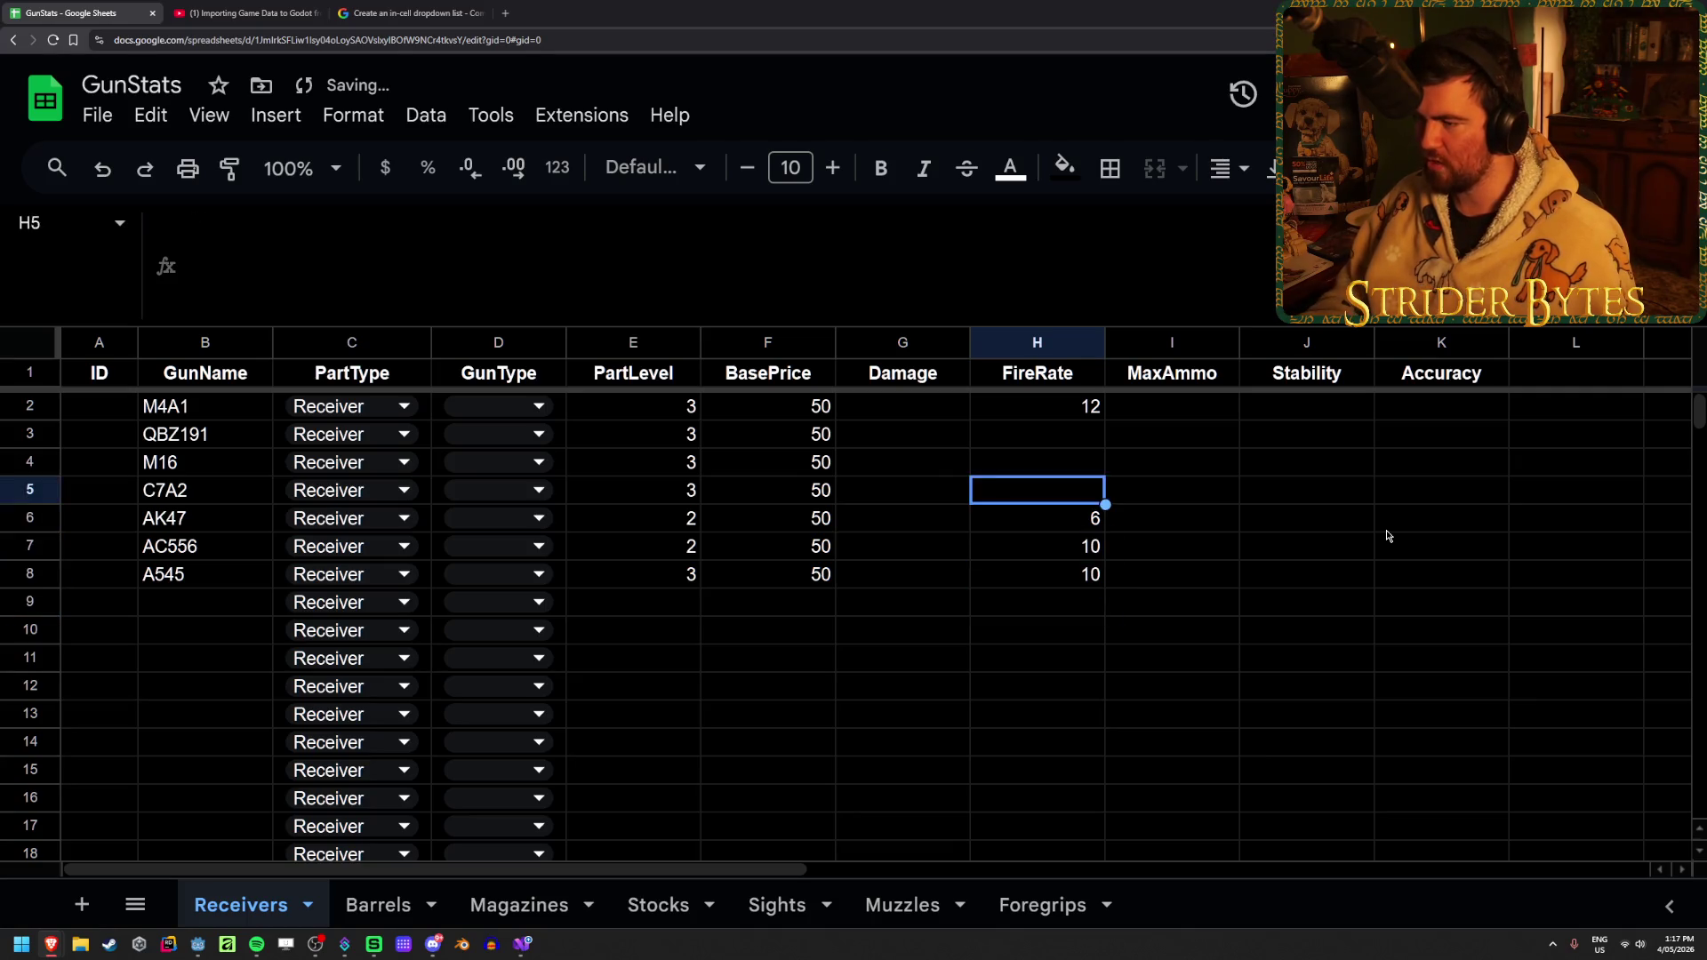
type("10")
key("Return")
type("10")
key("Return")
type("10")
key("Return")
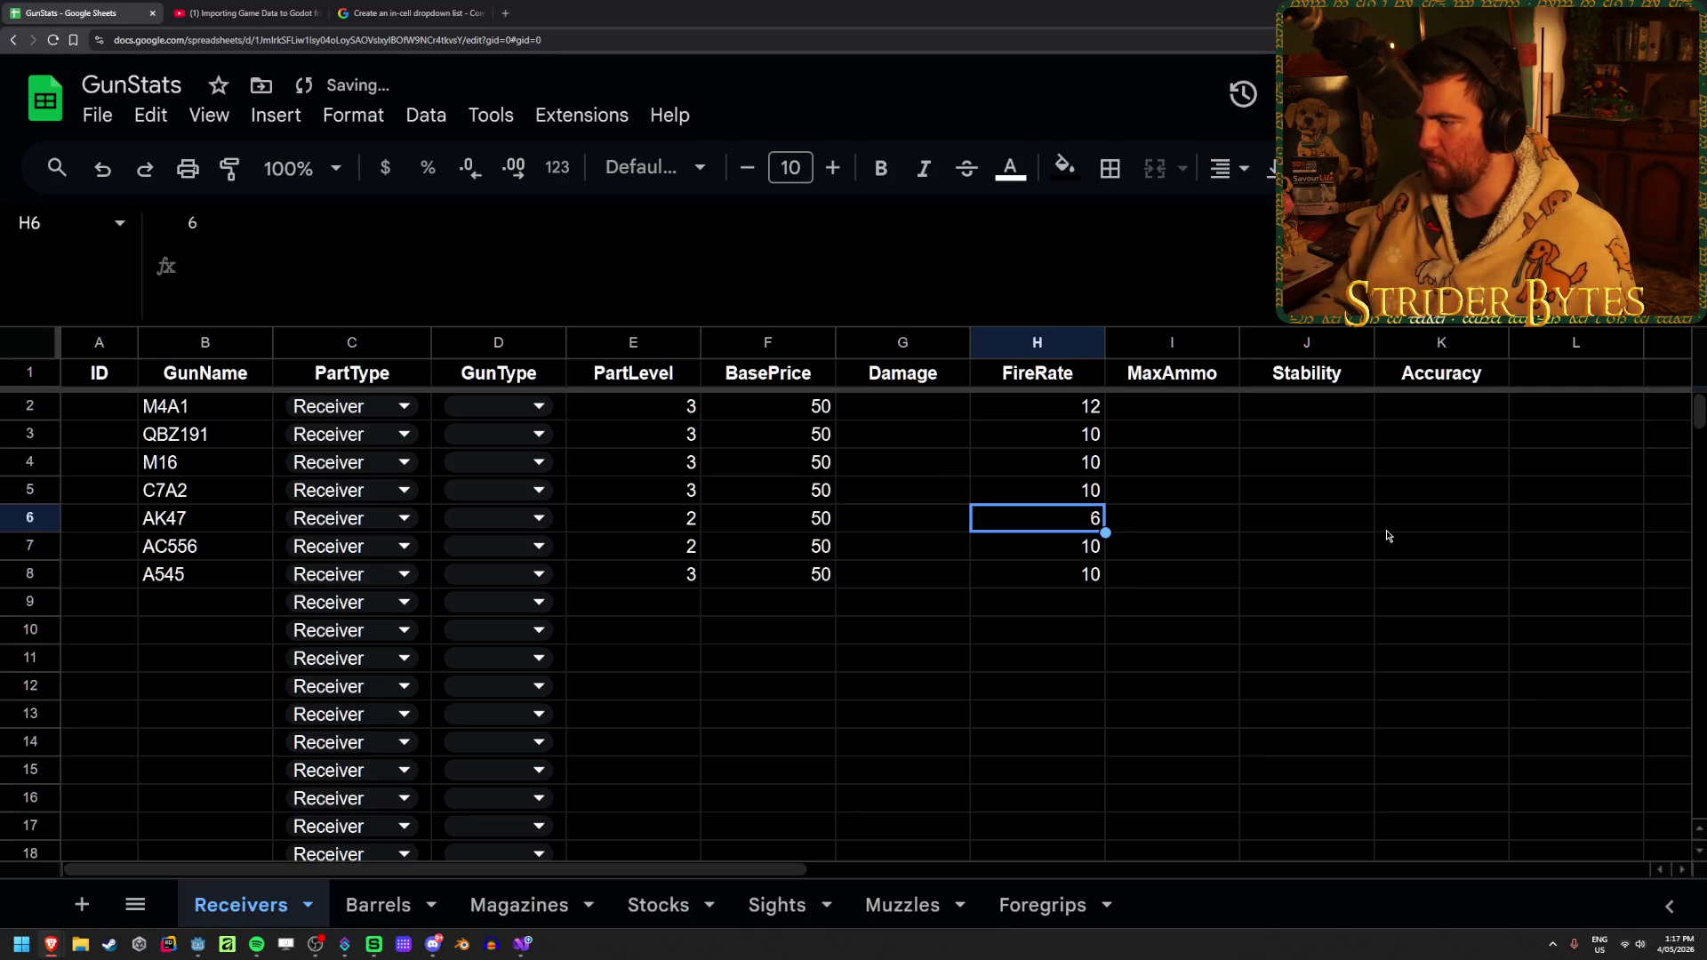
Review the FireRate values and return to M4A1's Damage cell
key("Up")
key("Up")
key("Up")
key("Up")
key("Down")
key("Down")
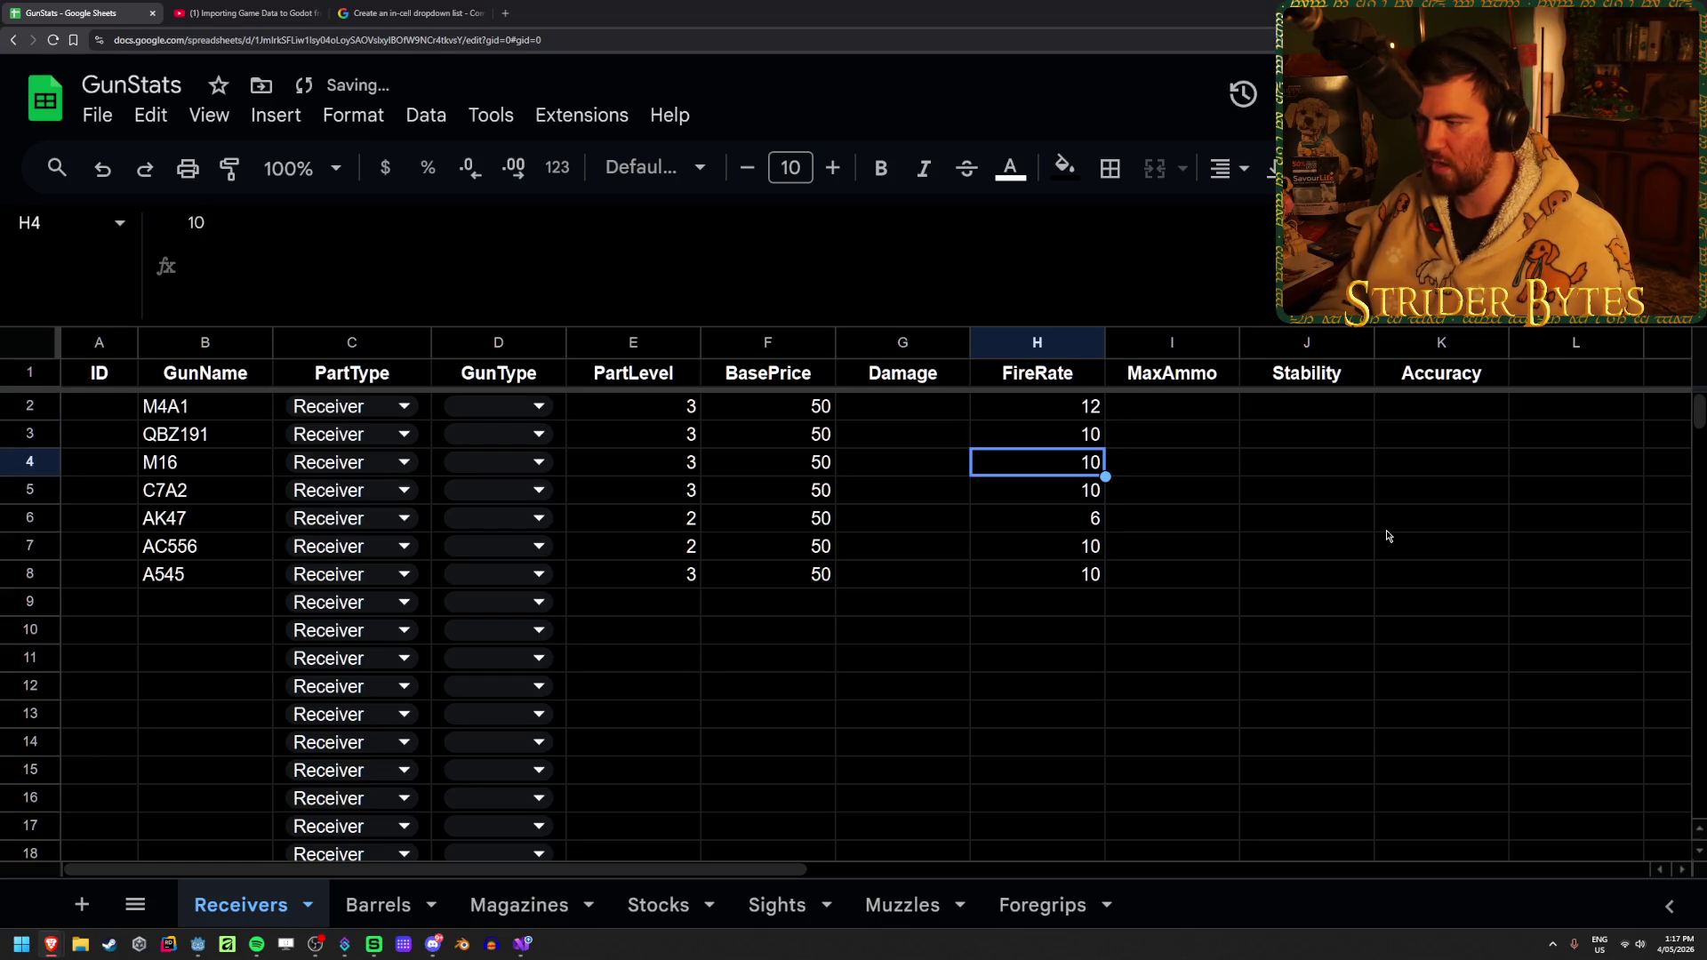
key("Left")
key("Right")
key("Right")
key("Right")
key("Right")
key("Left")
key("Left")
key("Left")
key("Up")
key("Up")
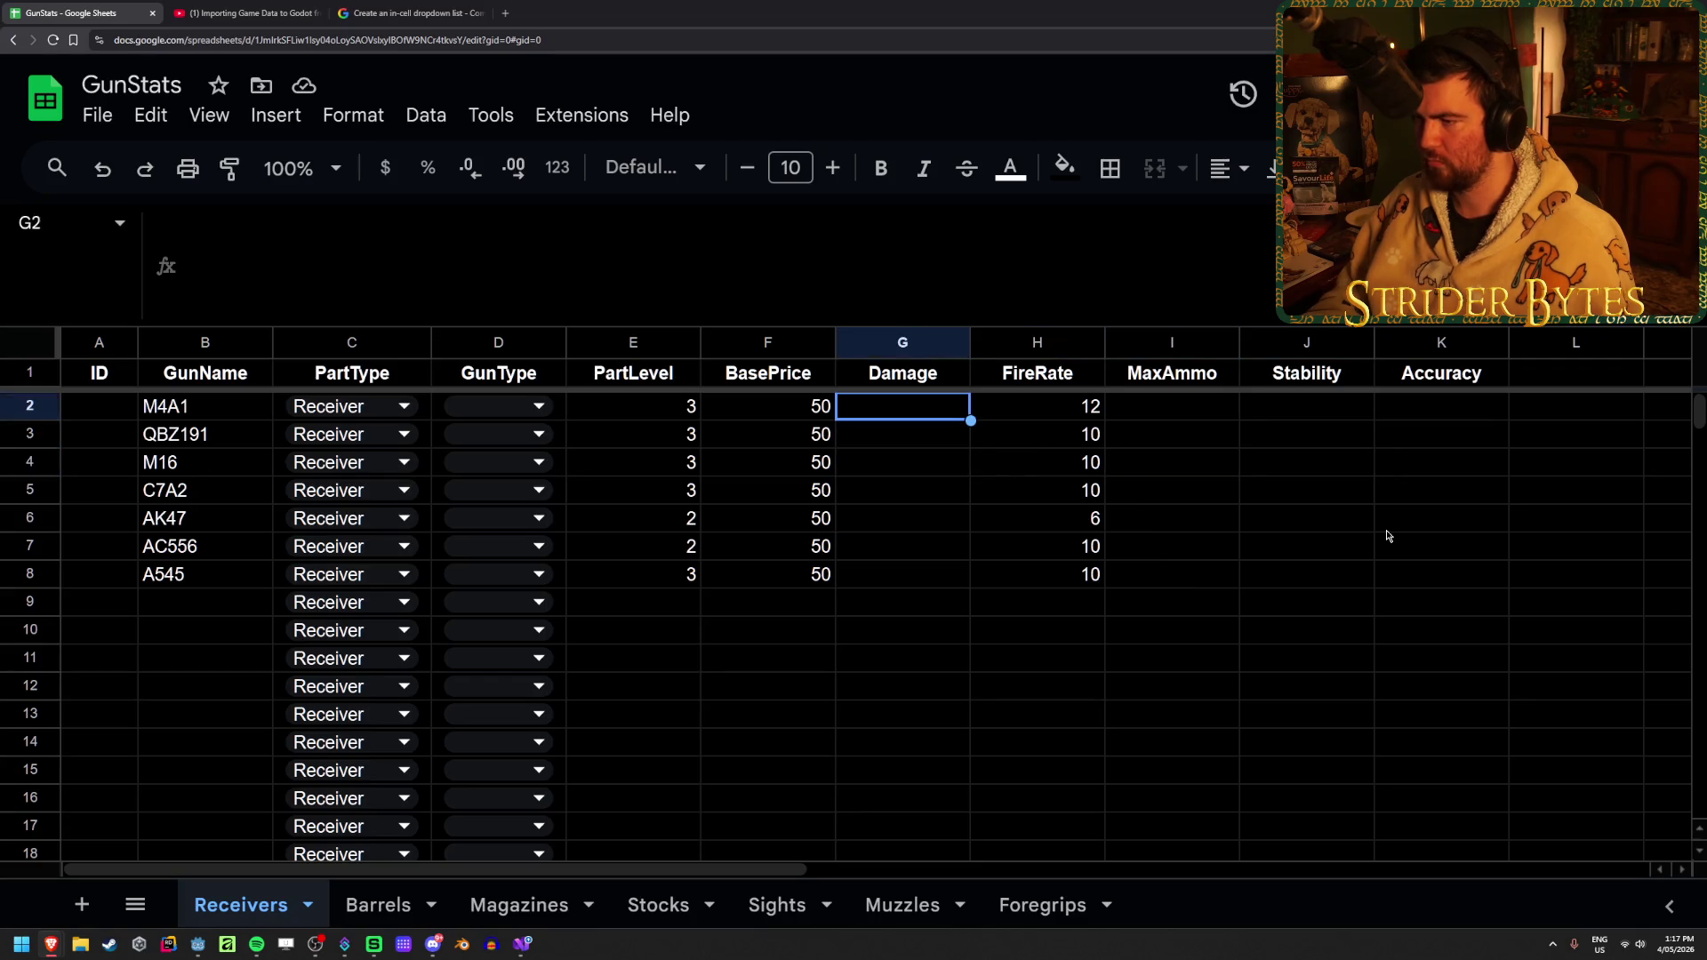
Fill the Damage column with 2 for M4A1 and 8 for AK47
type("2")
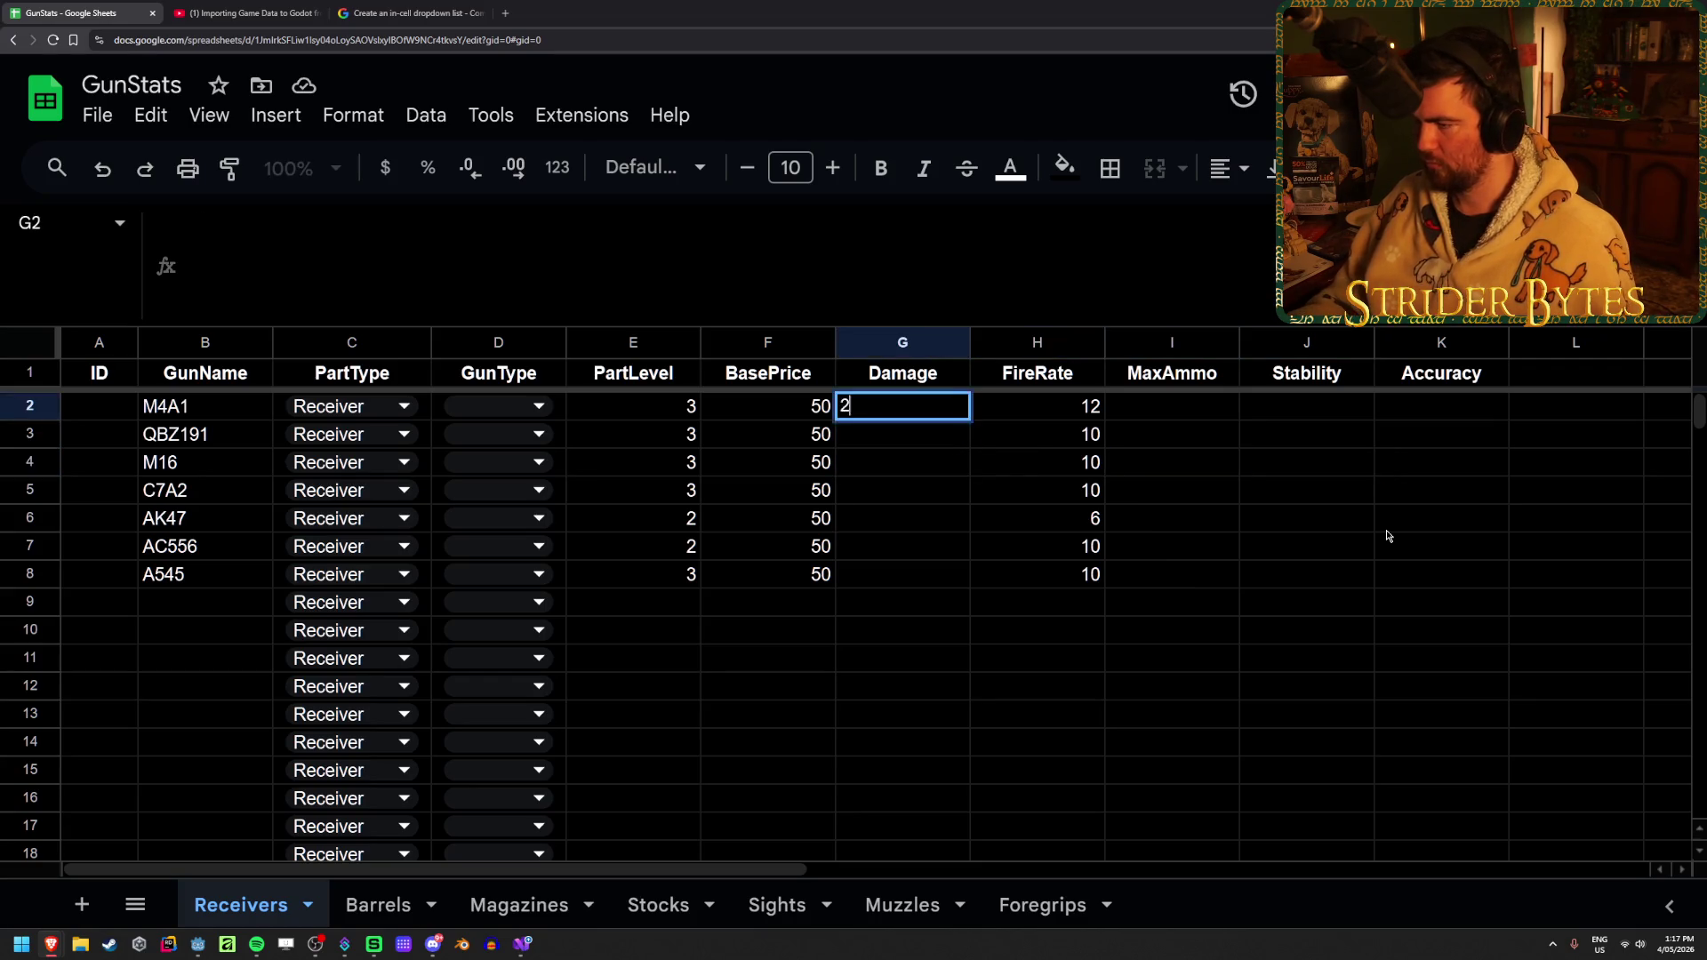
key("Return")
type("2")
key("Return")
type("2")
key("Return")
type("2")
key("Return")
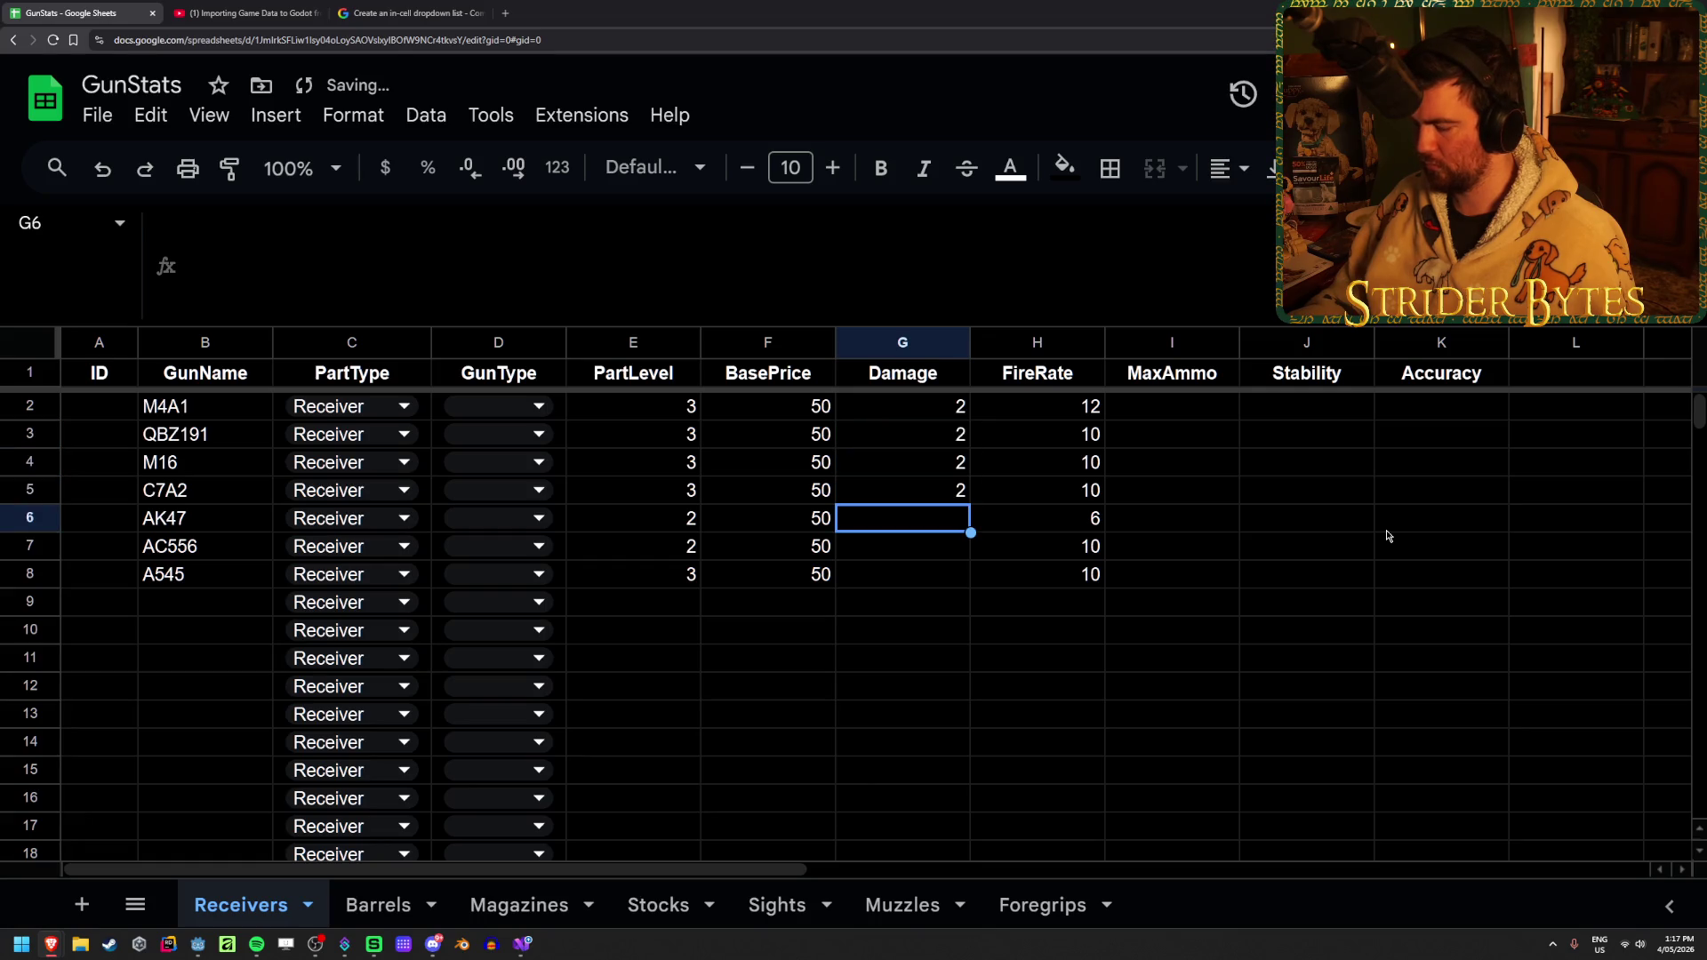
type("8")
key("Return")
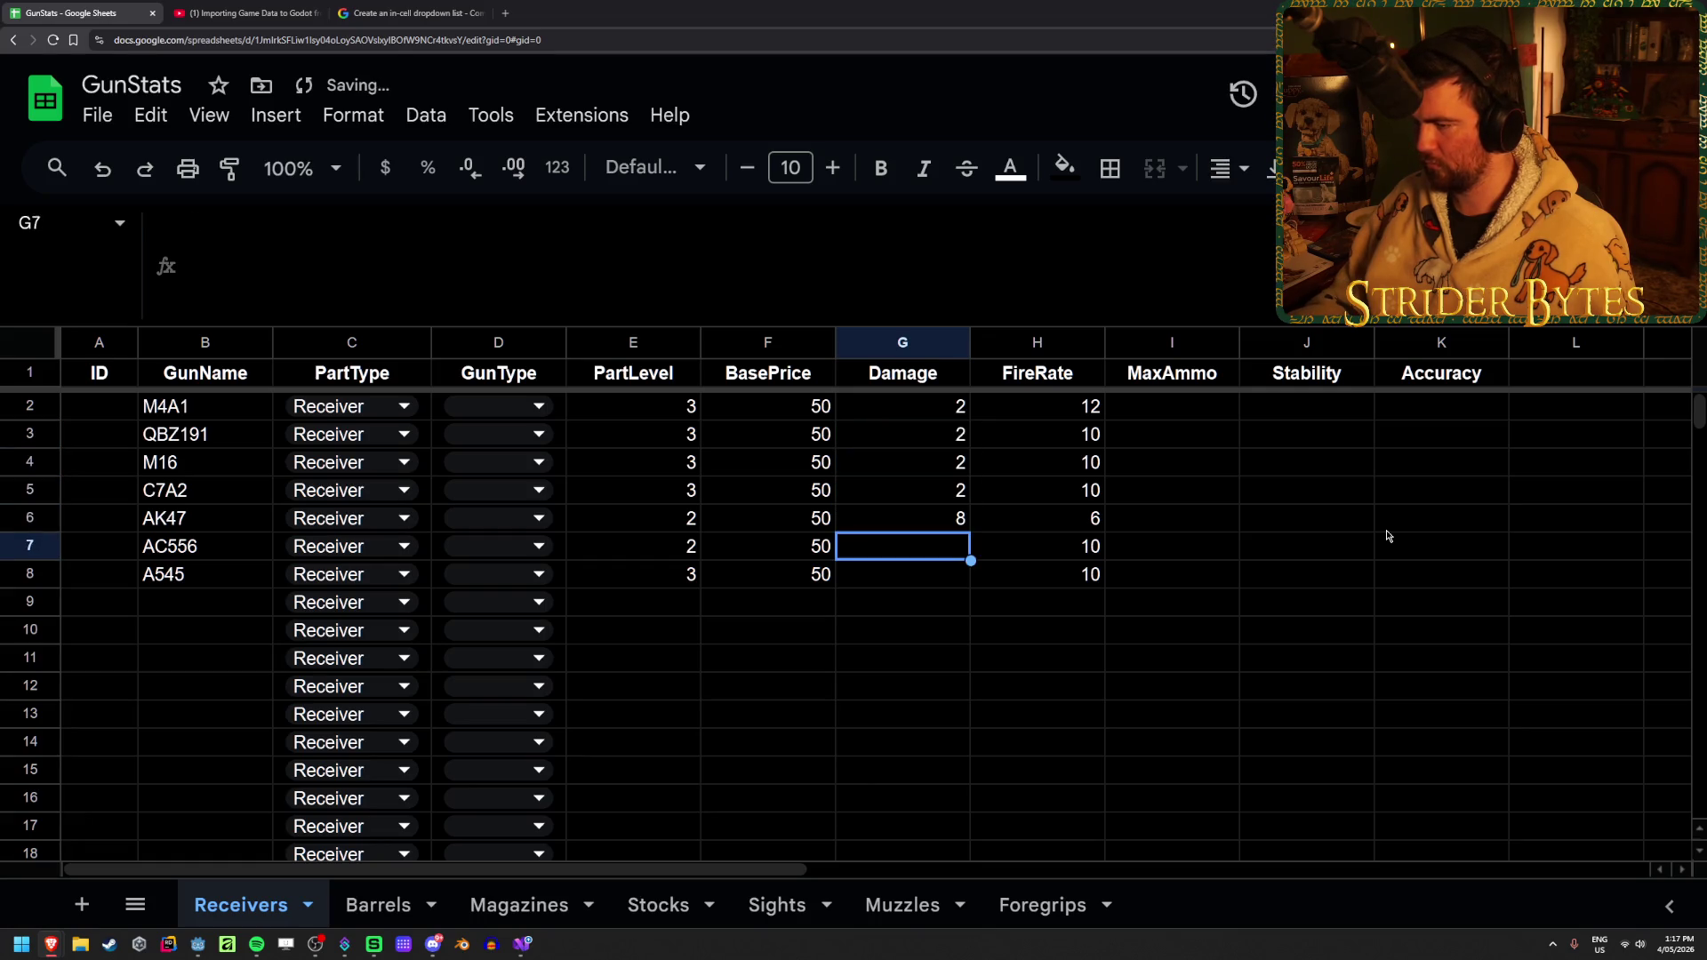
type("2")
key("Return")
type("2")
key("Up")
key("Up")
key("Up")
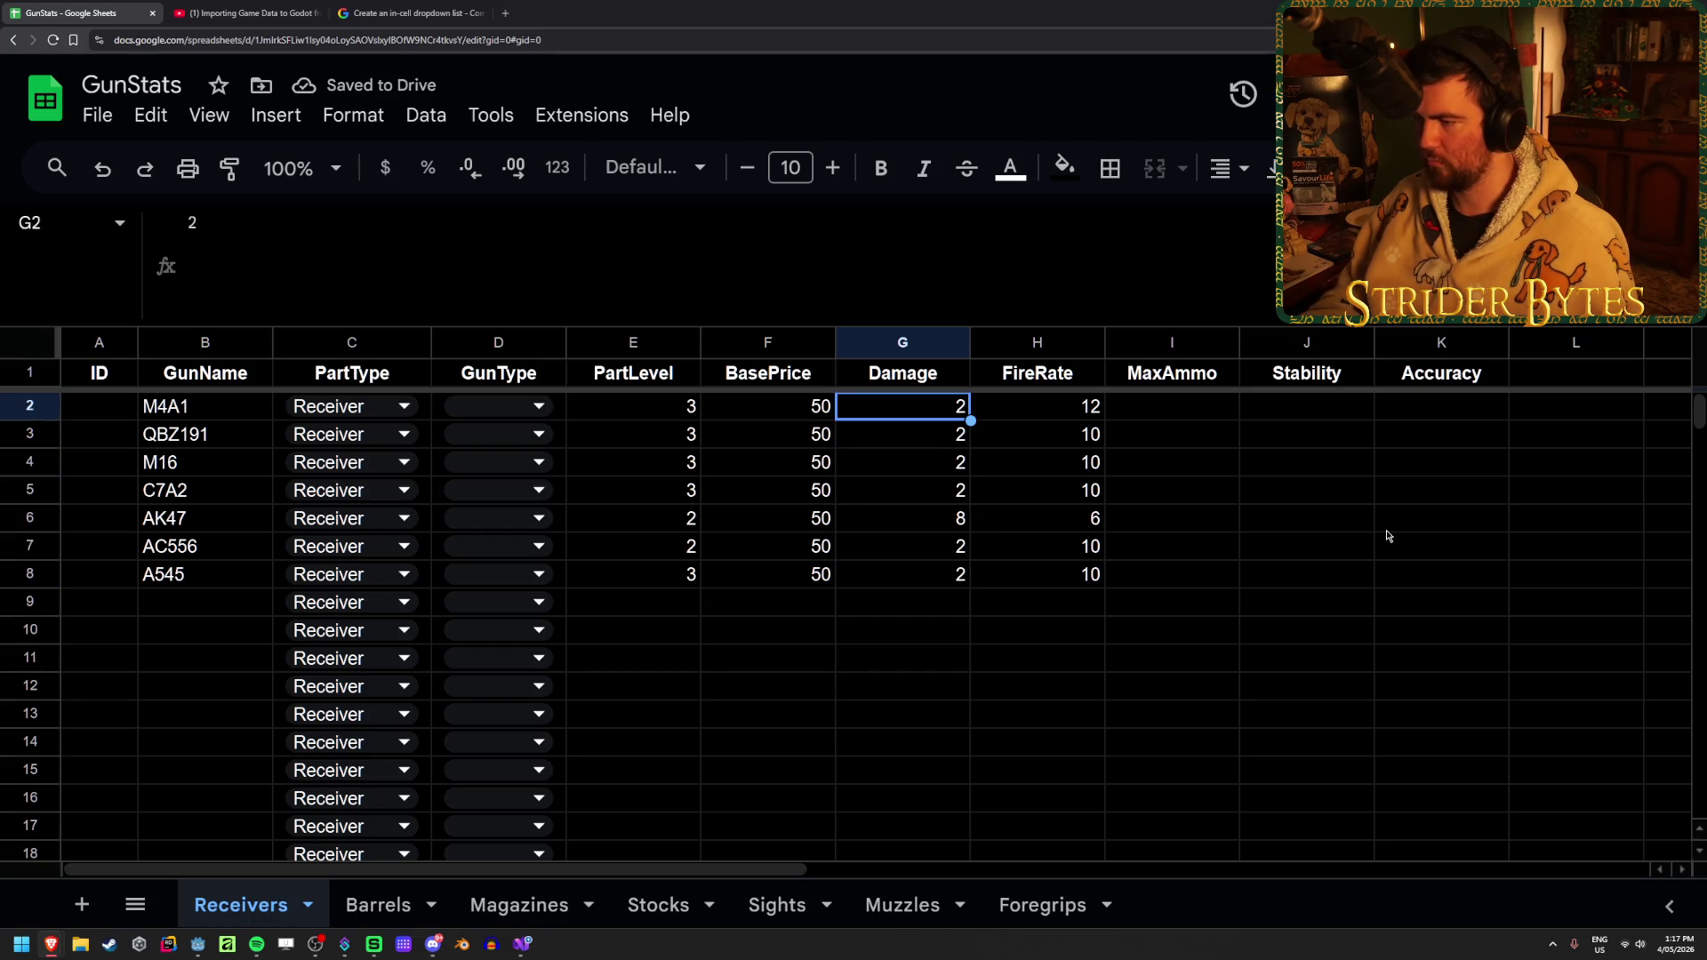
Set Damage to 4 for QBZ191, M16, C7A2, AC556 and A545
key("Down")
type("4")
key("BackSpace")
key("Return")
type("4")
key("Return")
type("4")
key("Return")
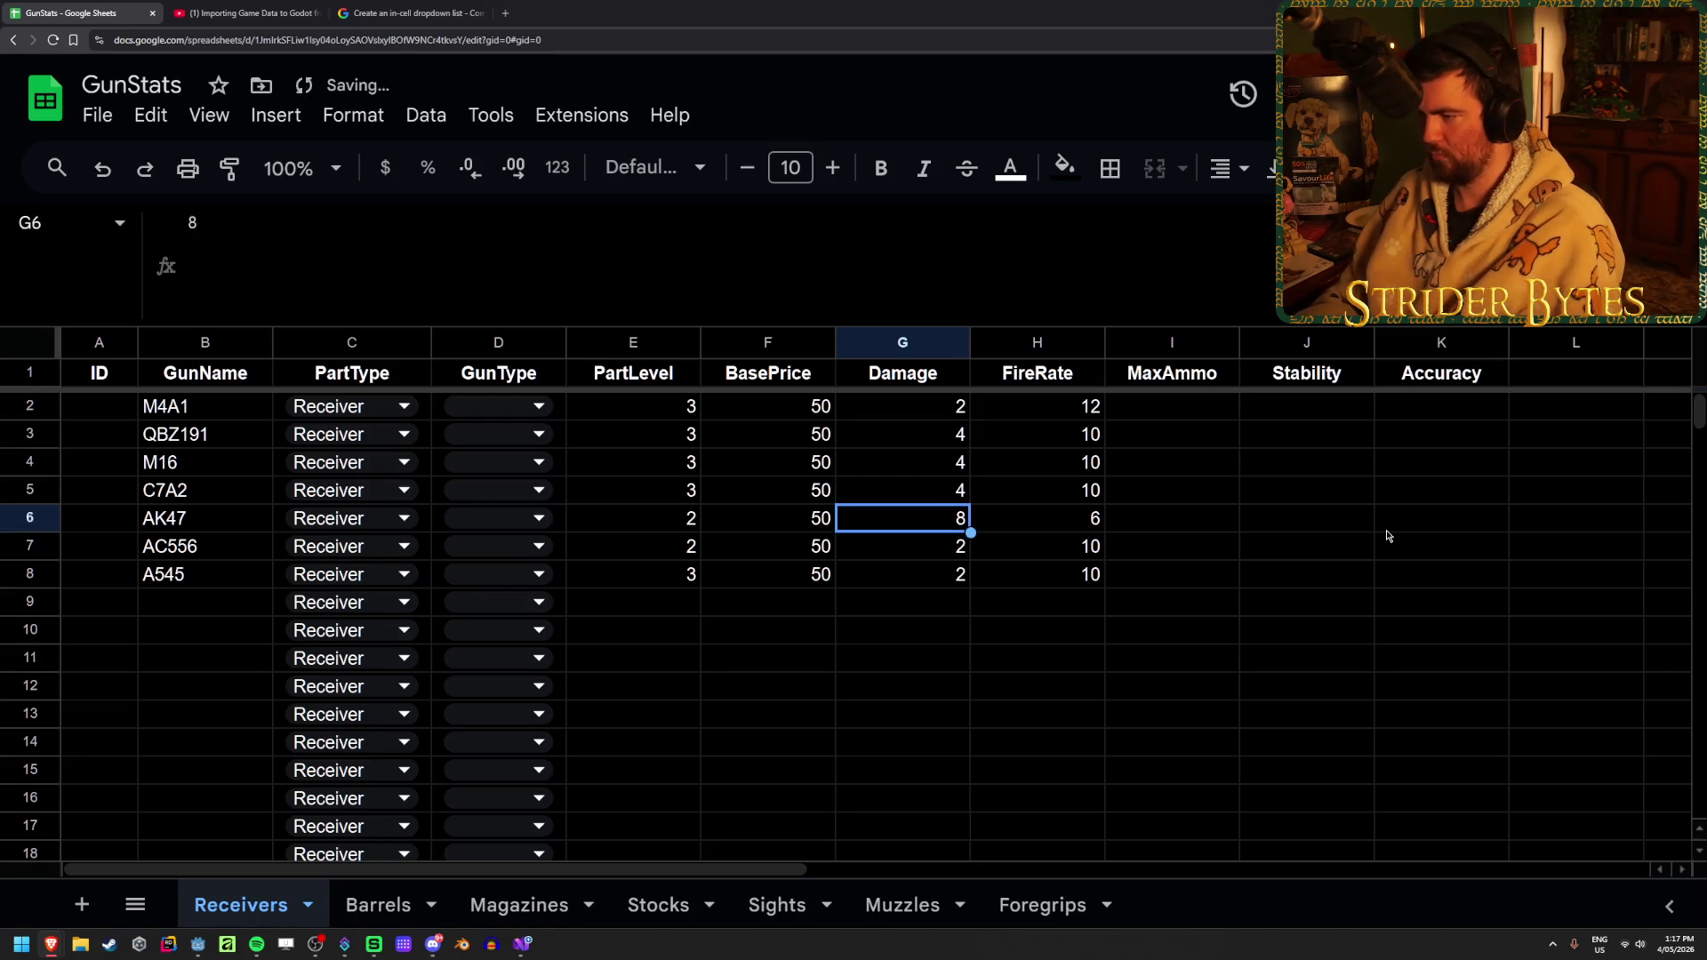
key("Return")
type("4")
key("Return")
type("4")
key("Return")
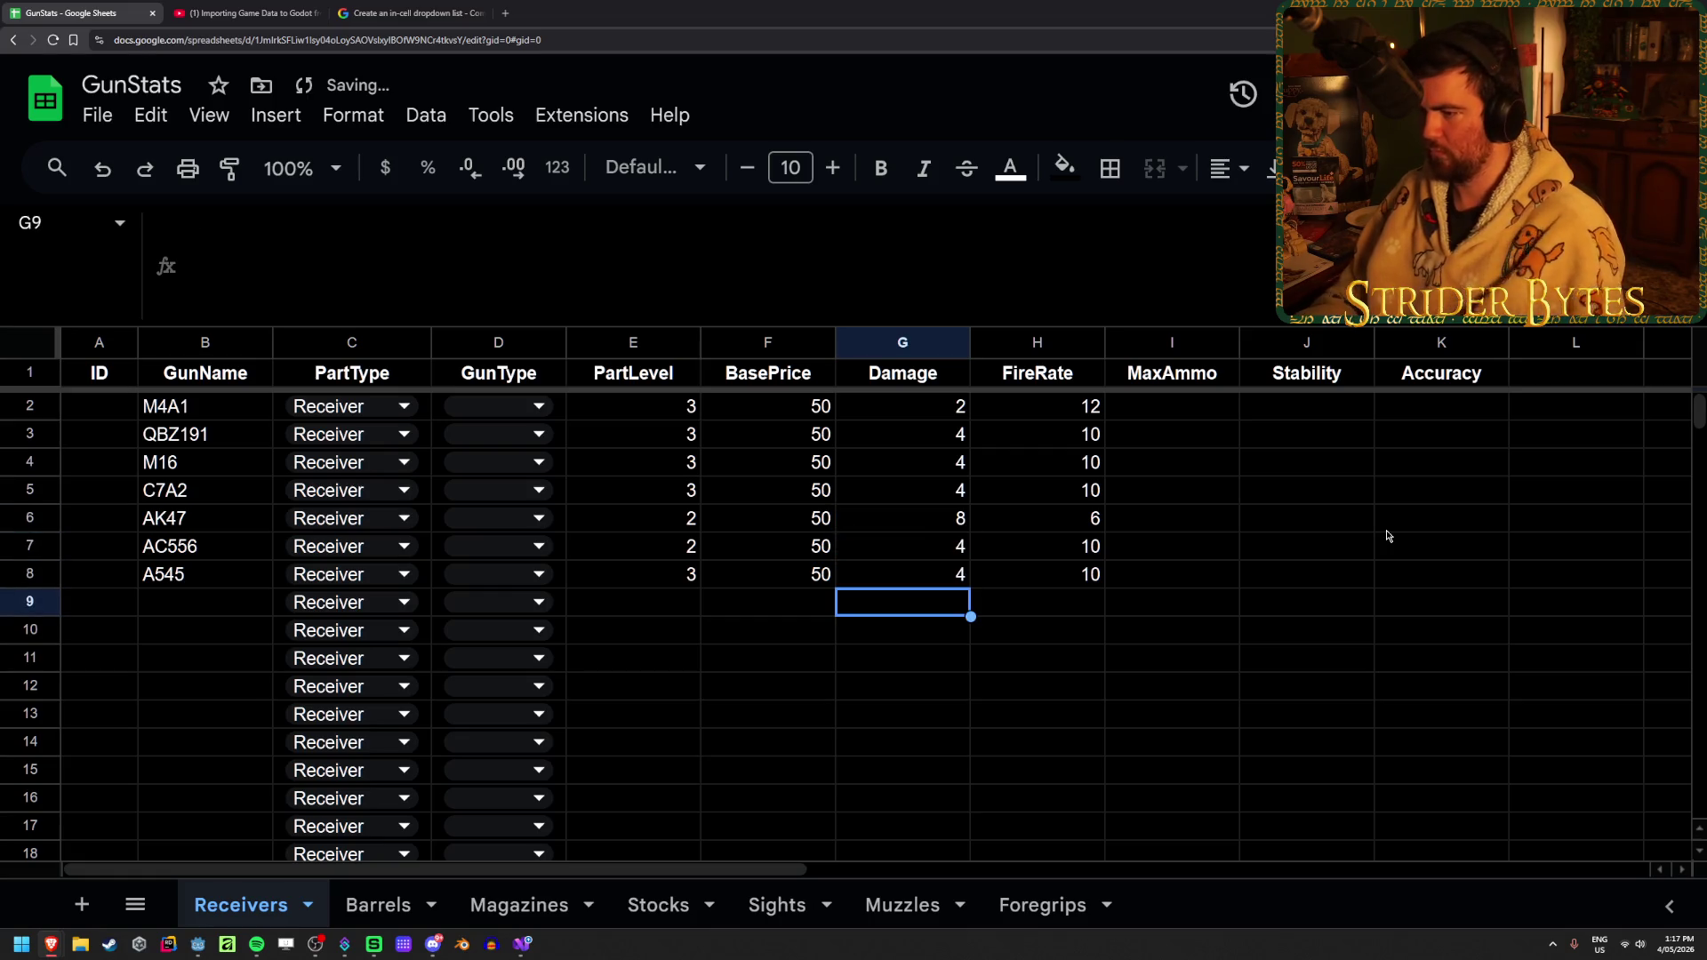
key("Right")
Switch to the YouTube Godot import tutorial and resume playback
key("Up")
key("Up")
key("Right")
key("Right")
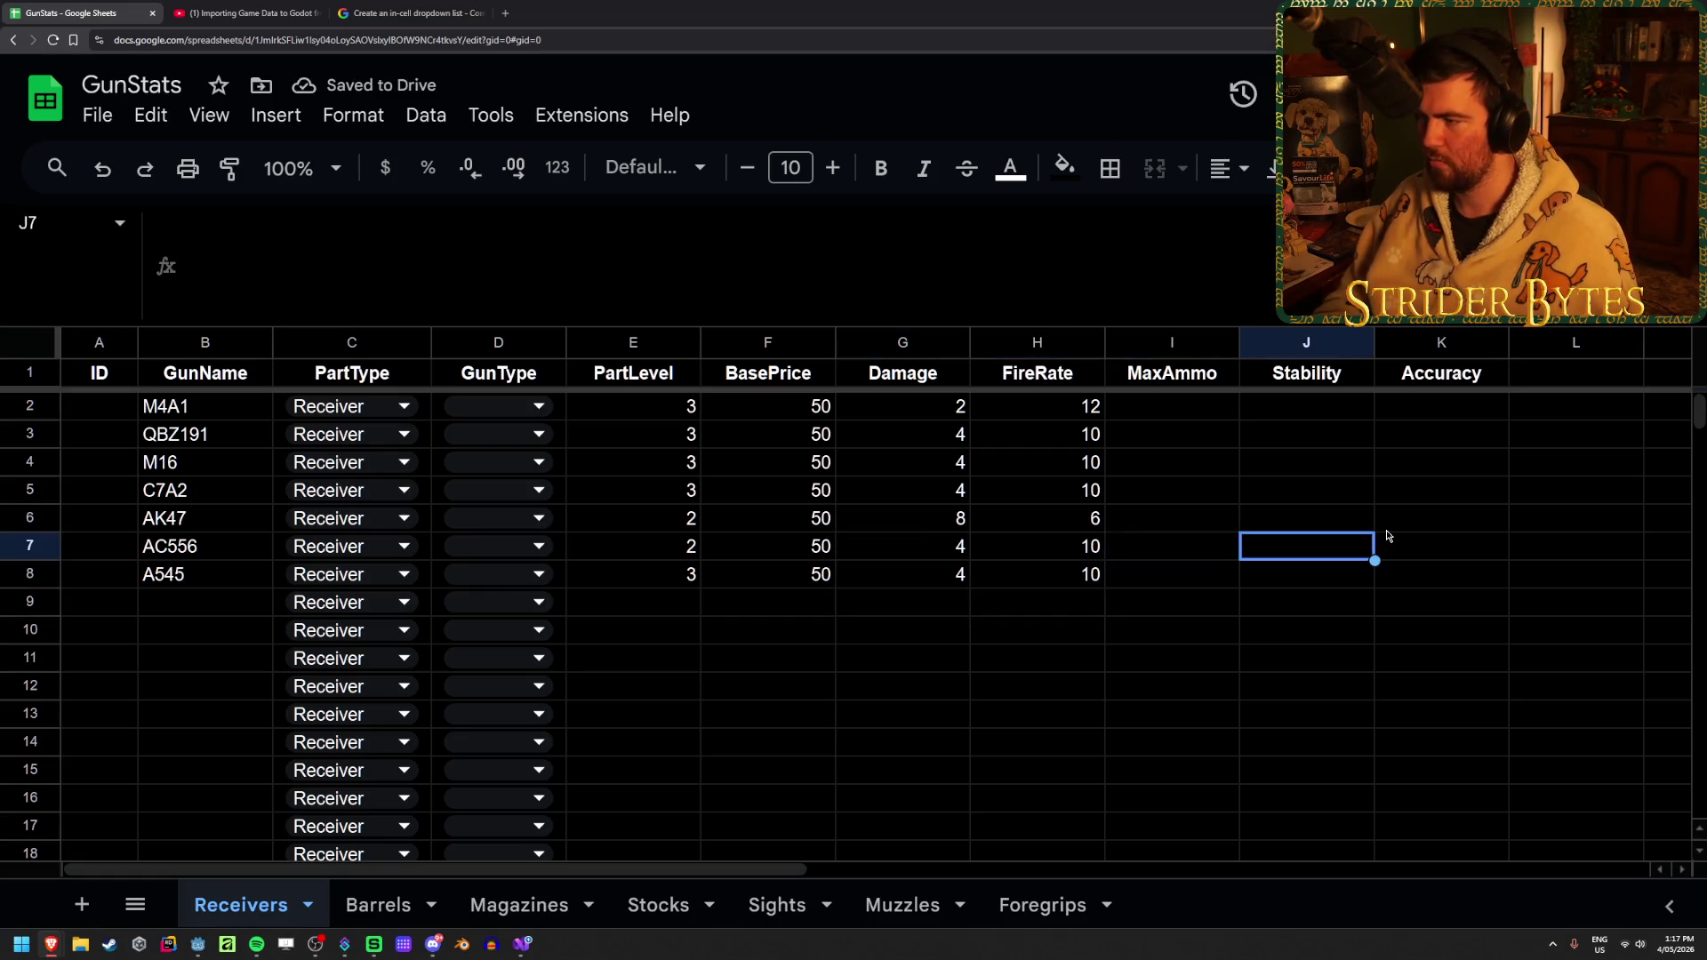
key("Up")
key("Left")
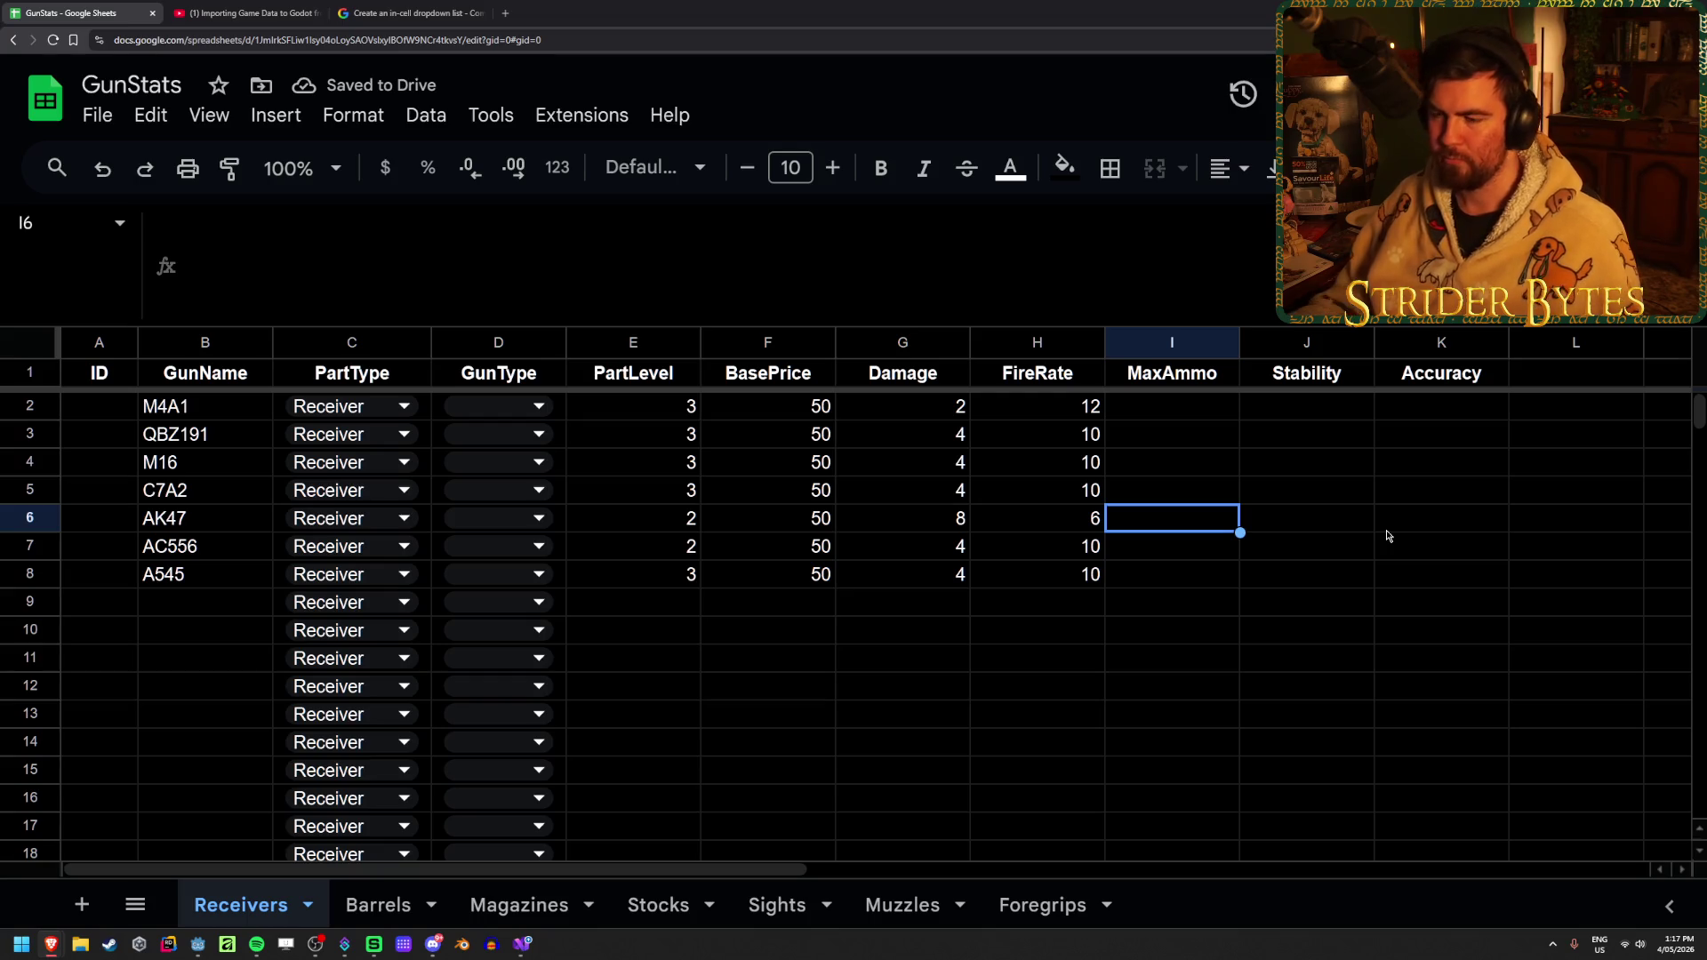
left_click(717, 625)
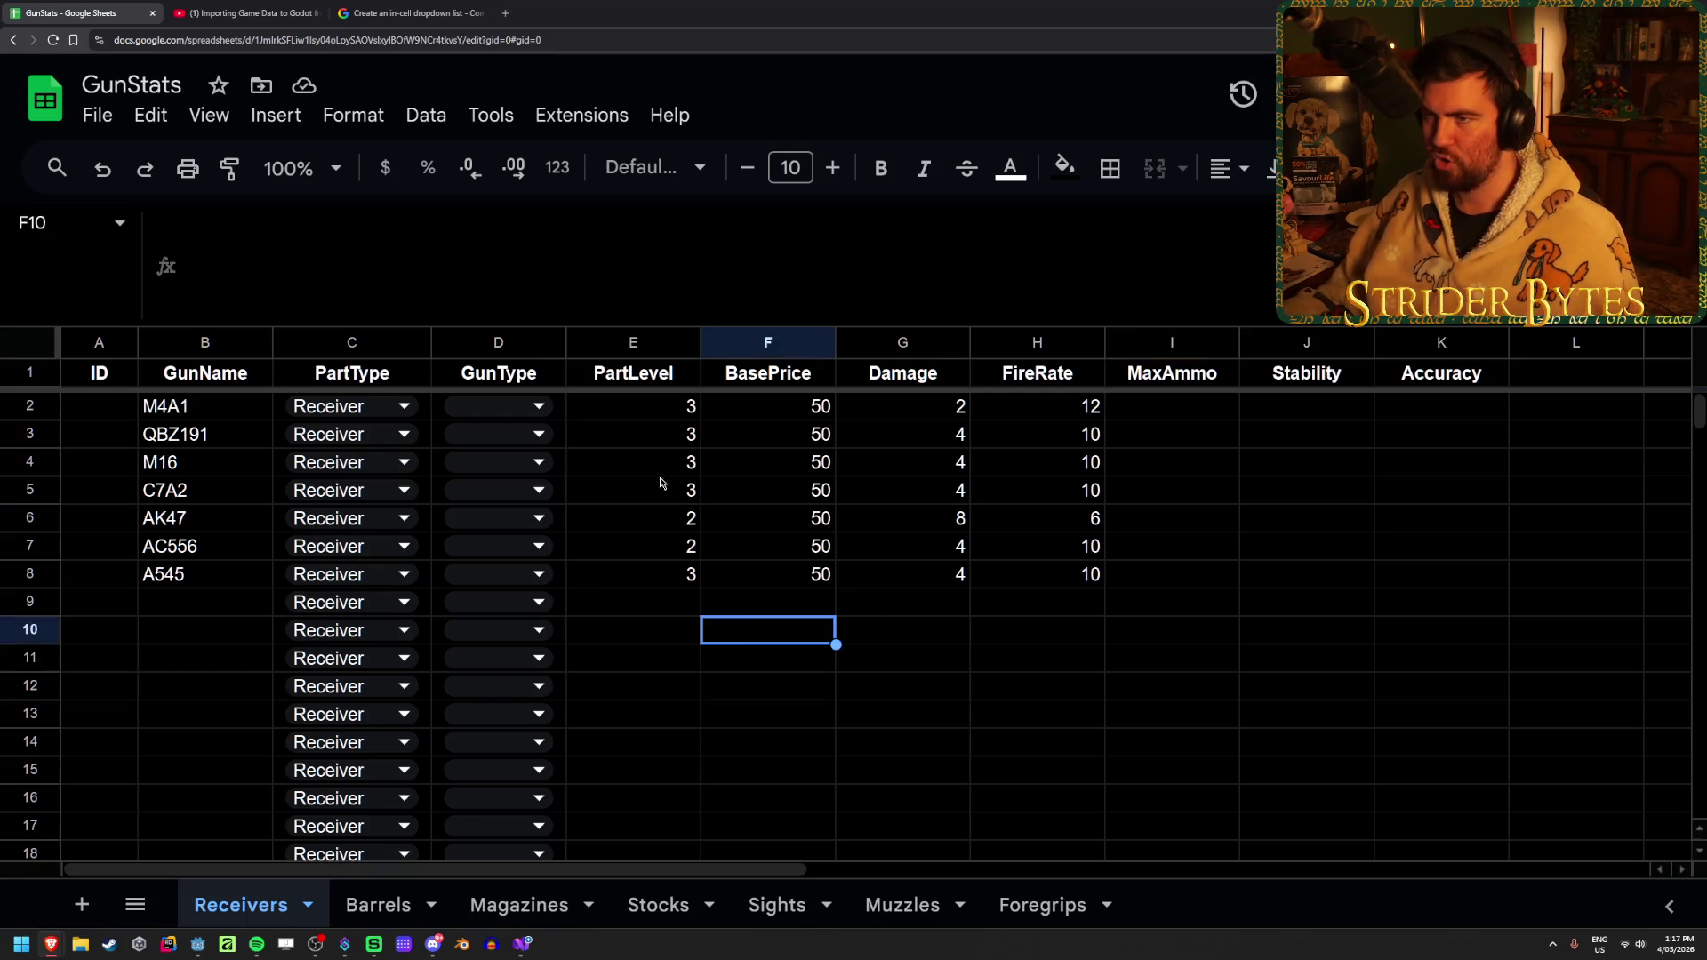
left_click(242, 12)
left_click(578, 501)
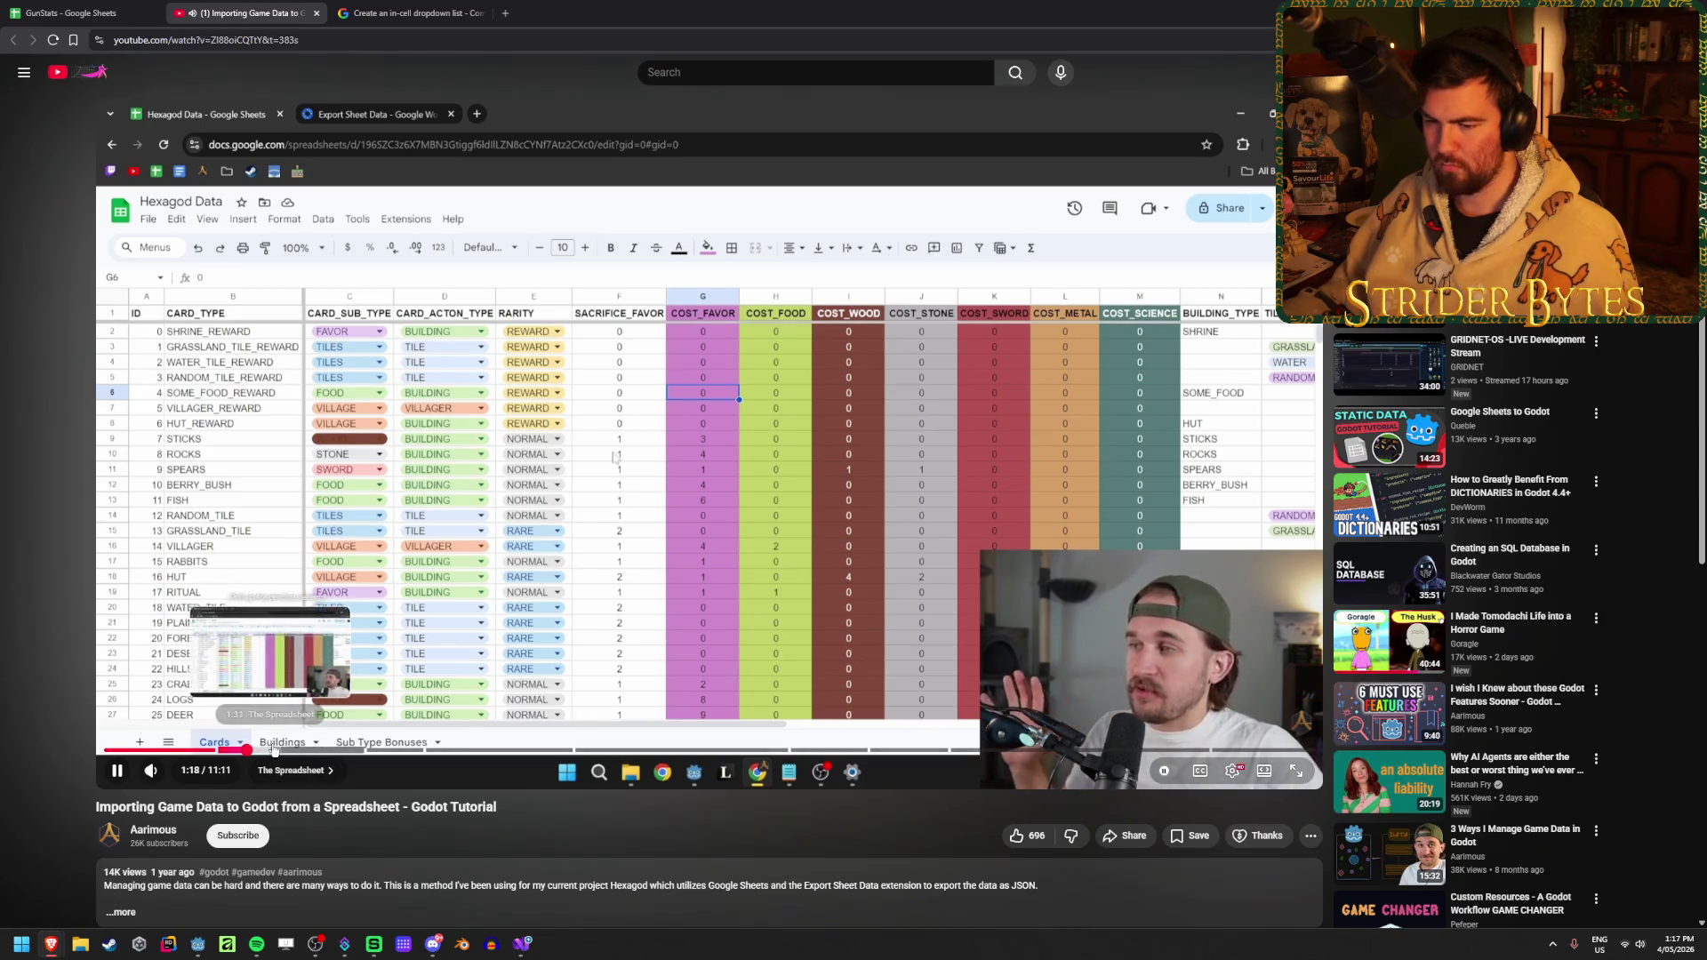
Skip the tutorial ahead to its Exporting to JSON chapter
left_click(374, 749)
left_click(430, 750)
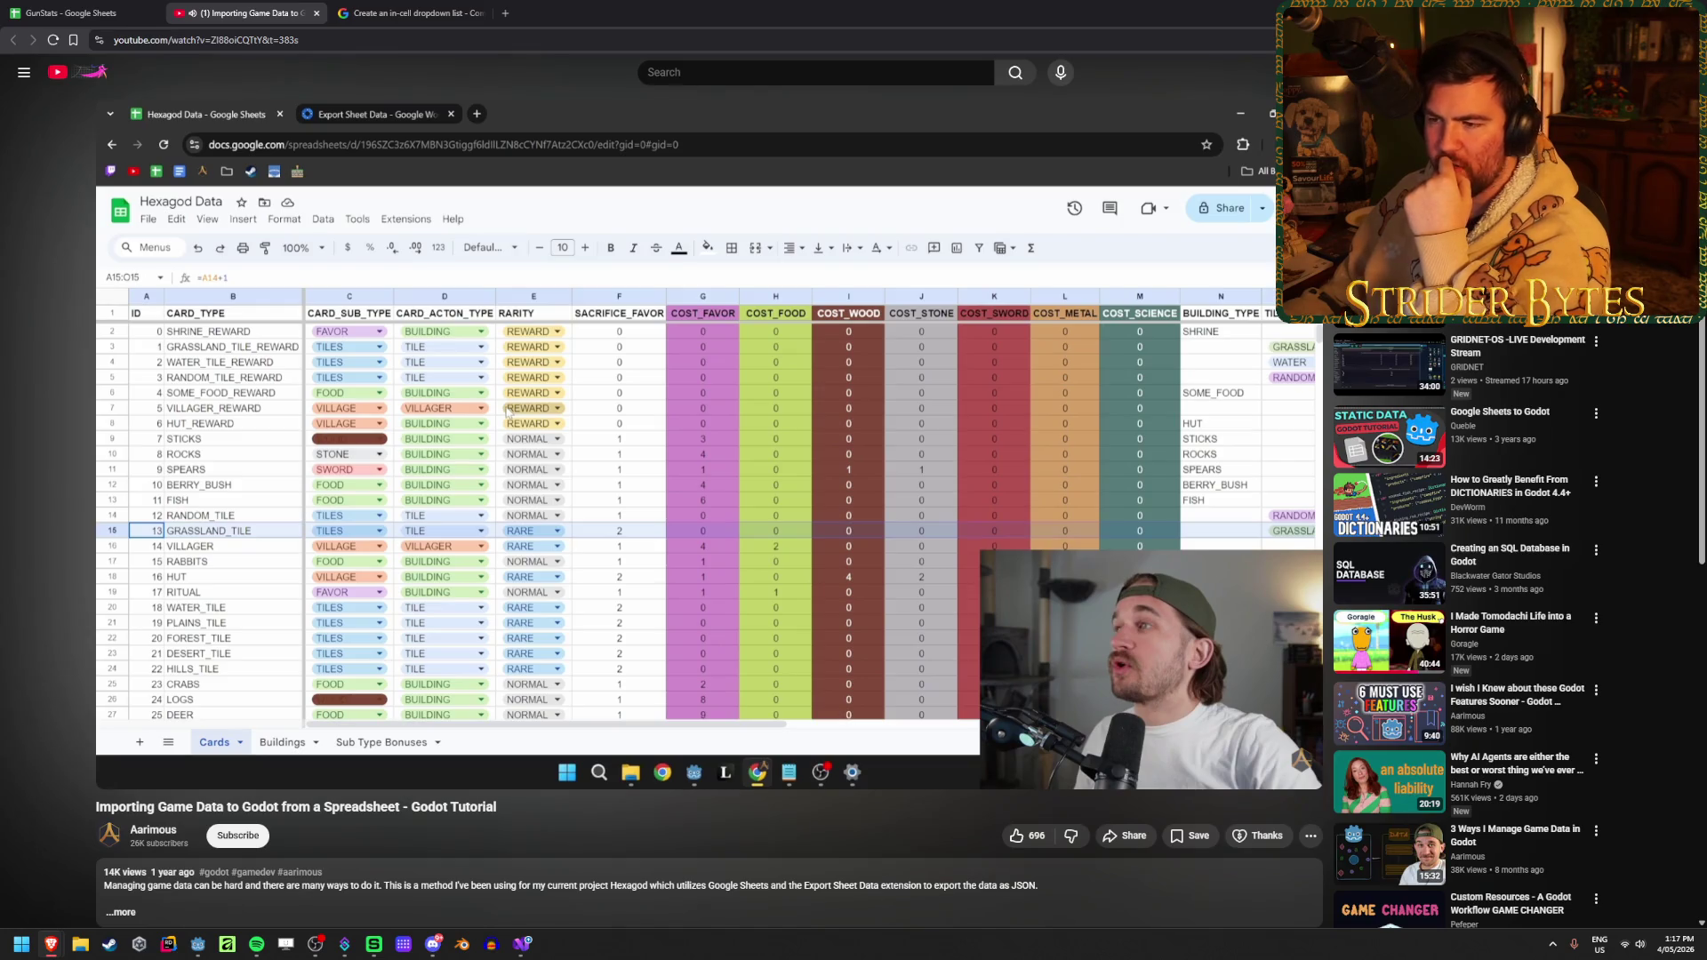
left_click(570, 346)
left_click(569, 346)
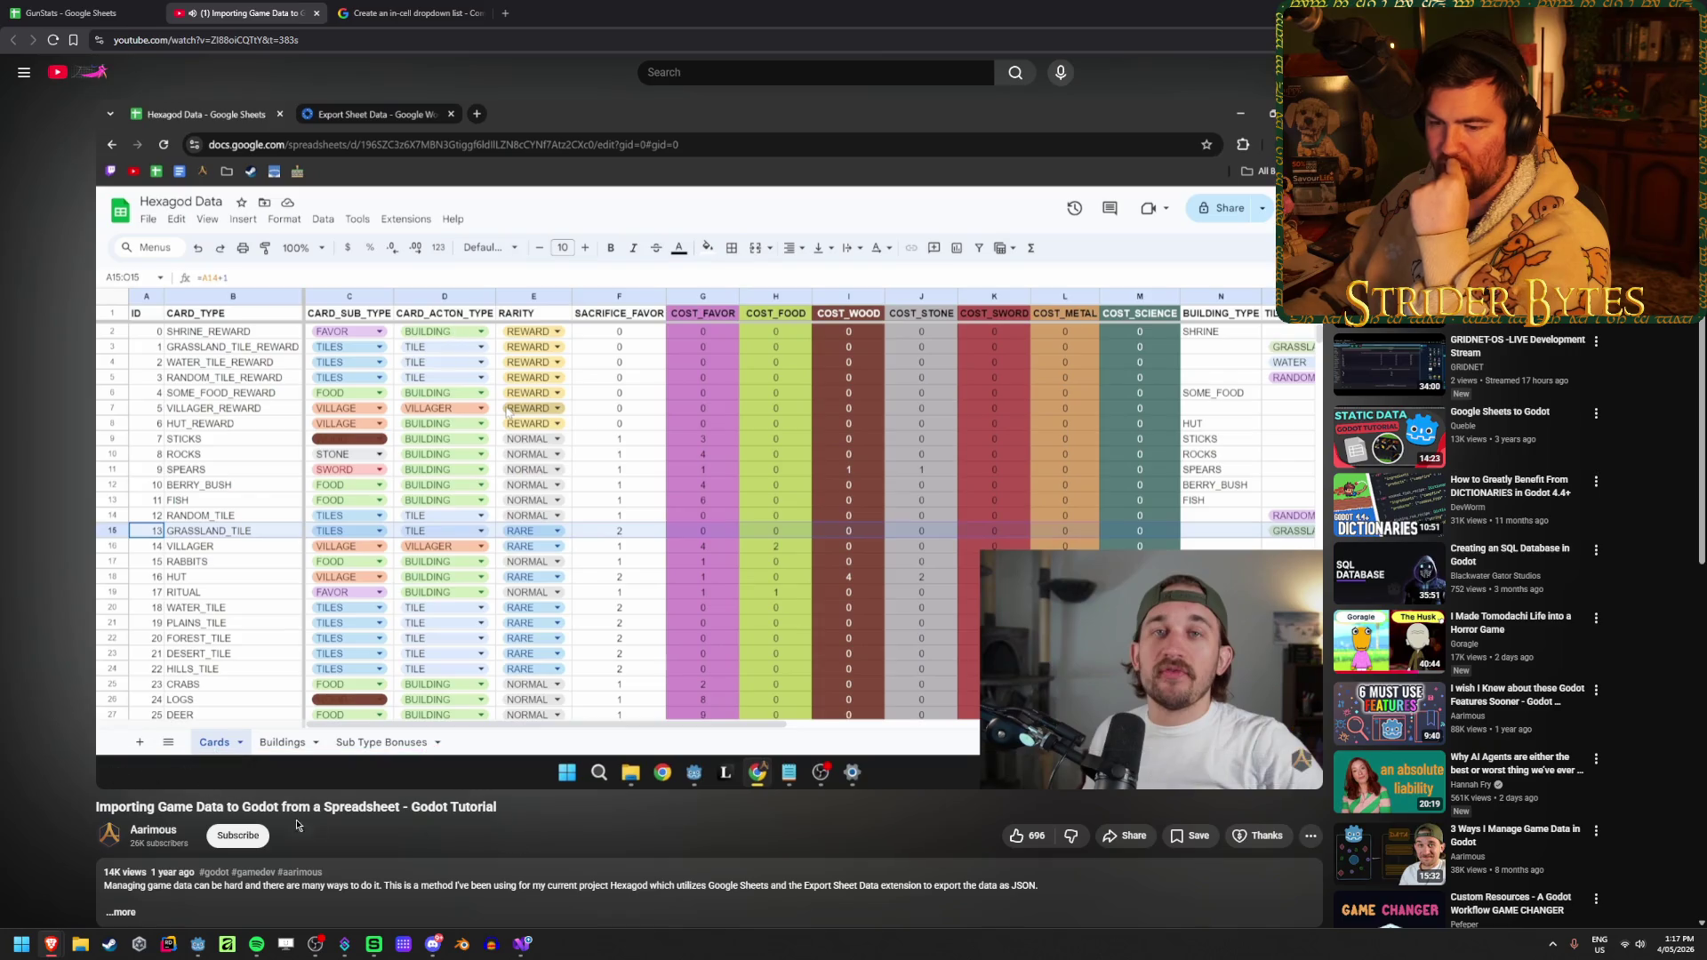
key("k")
key("k")
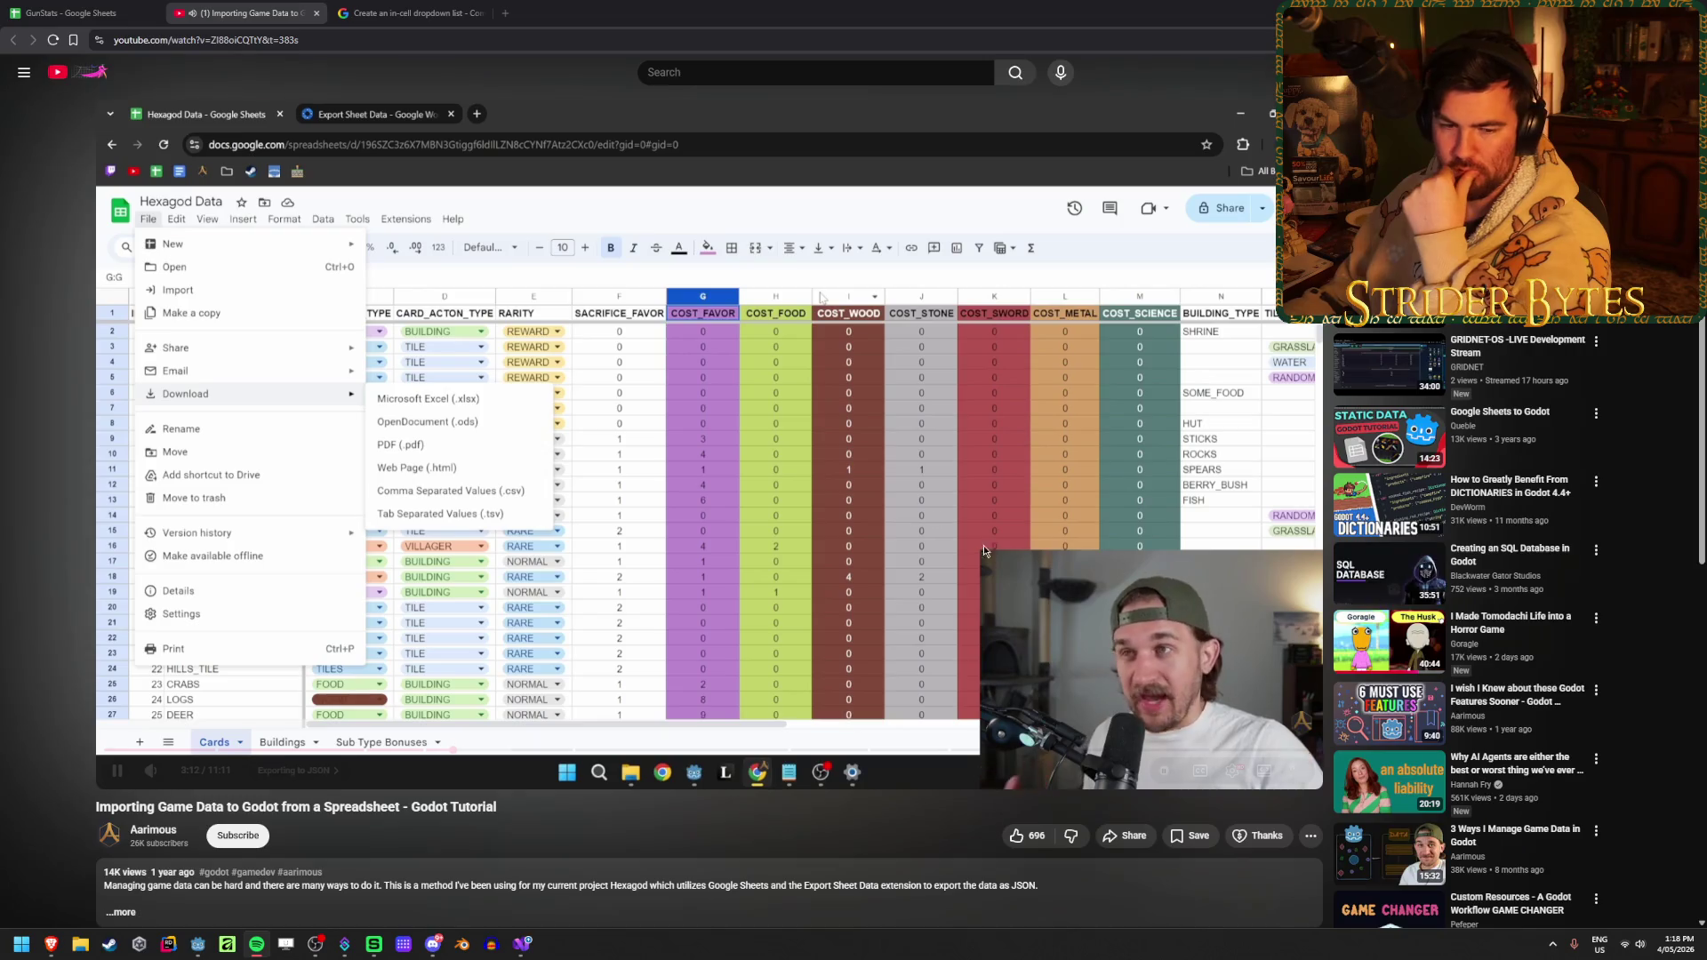
Pause on the sheet's download formats, then watch up to the Export Sheet Data add-on
left_click(294, 500)
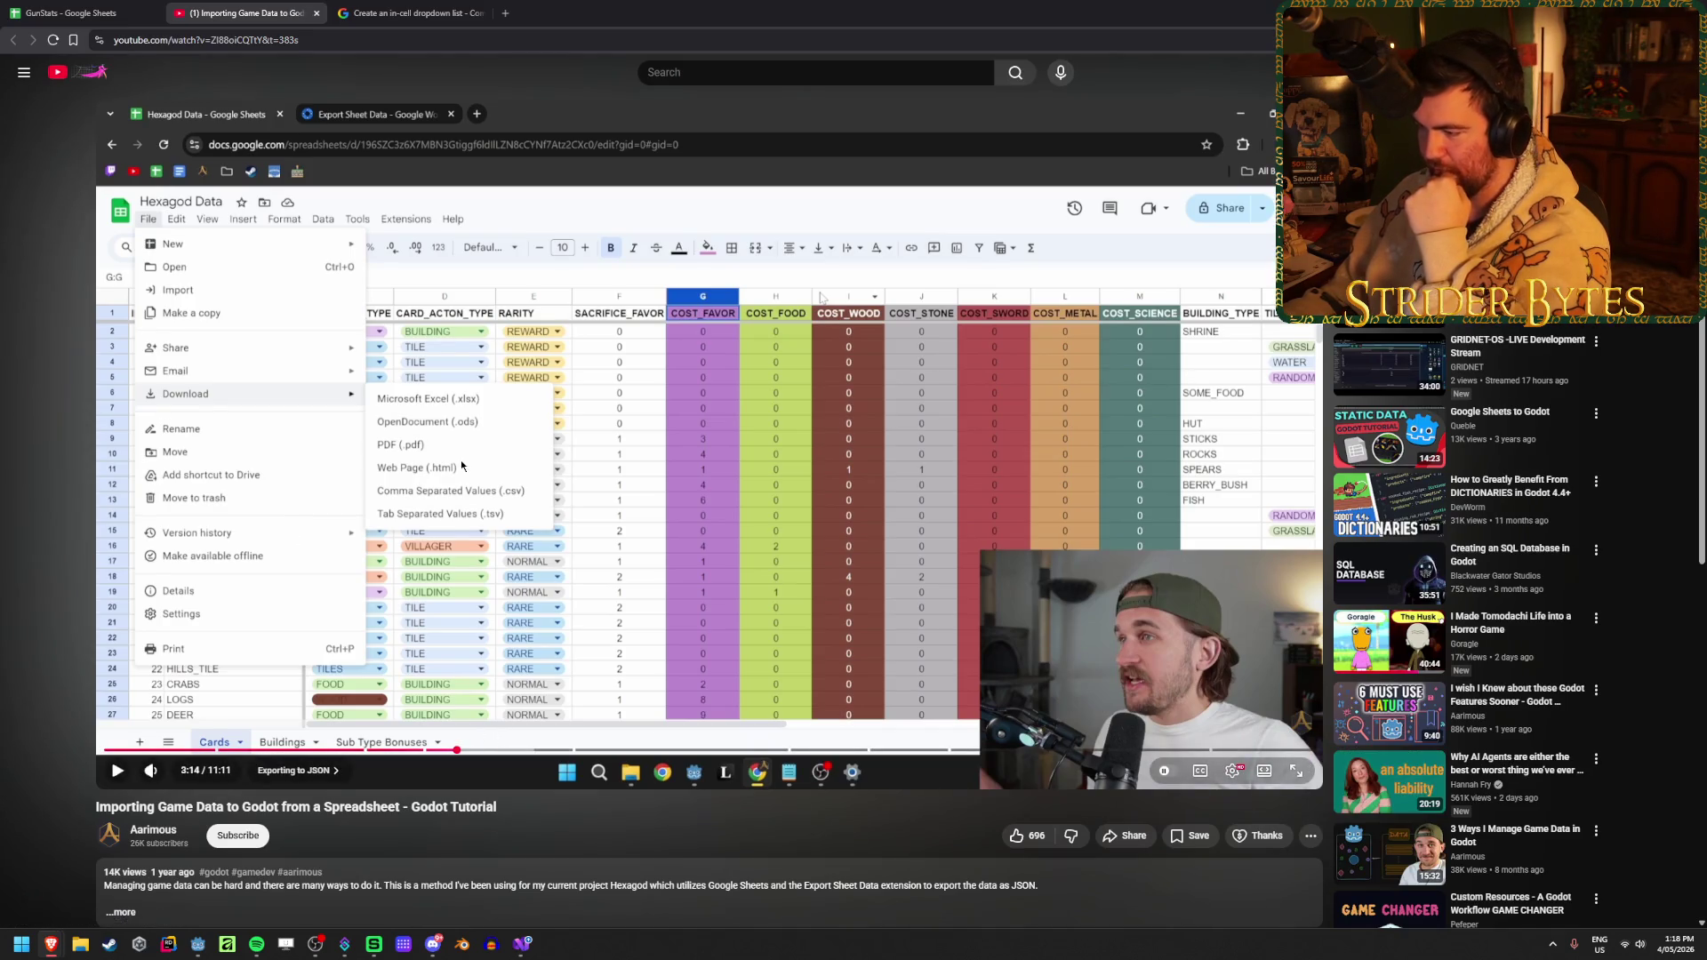
key("space")
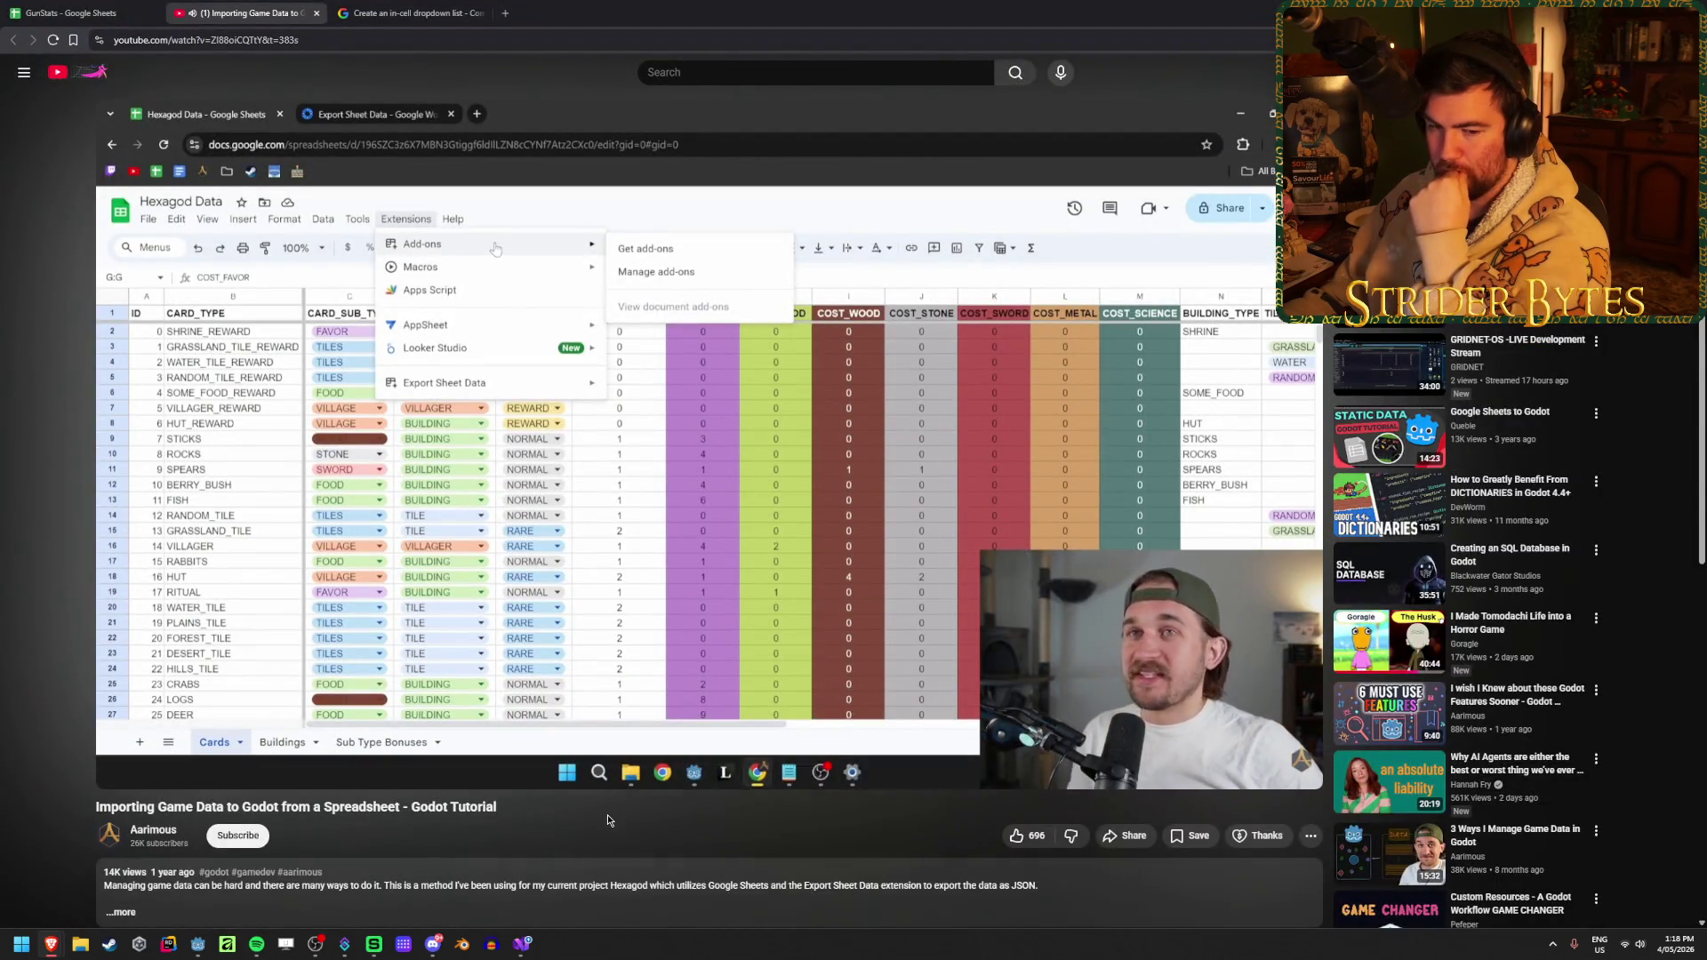
left_click(418, 569)
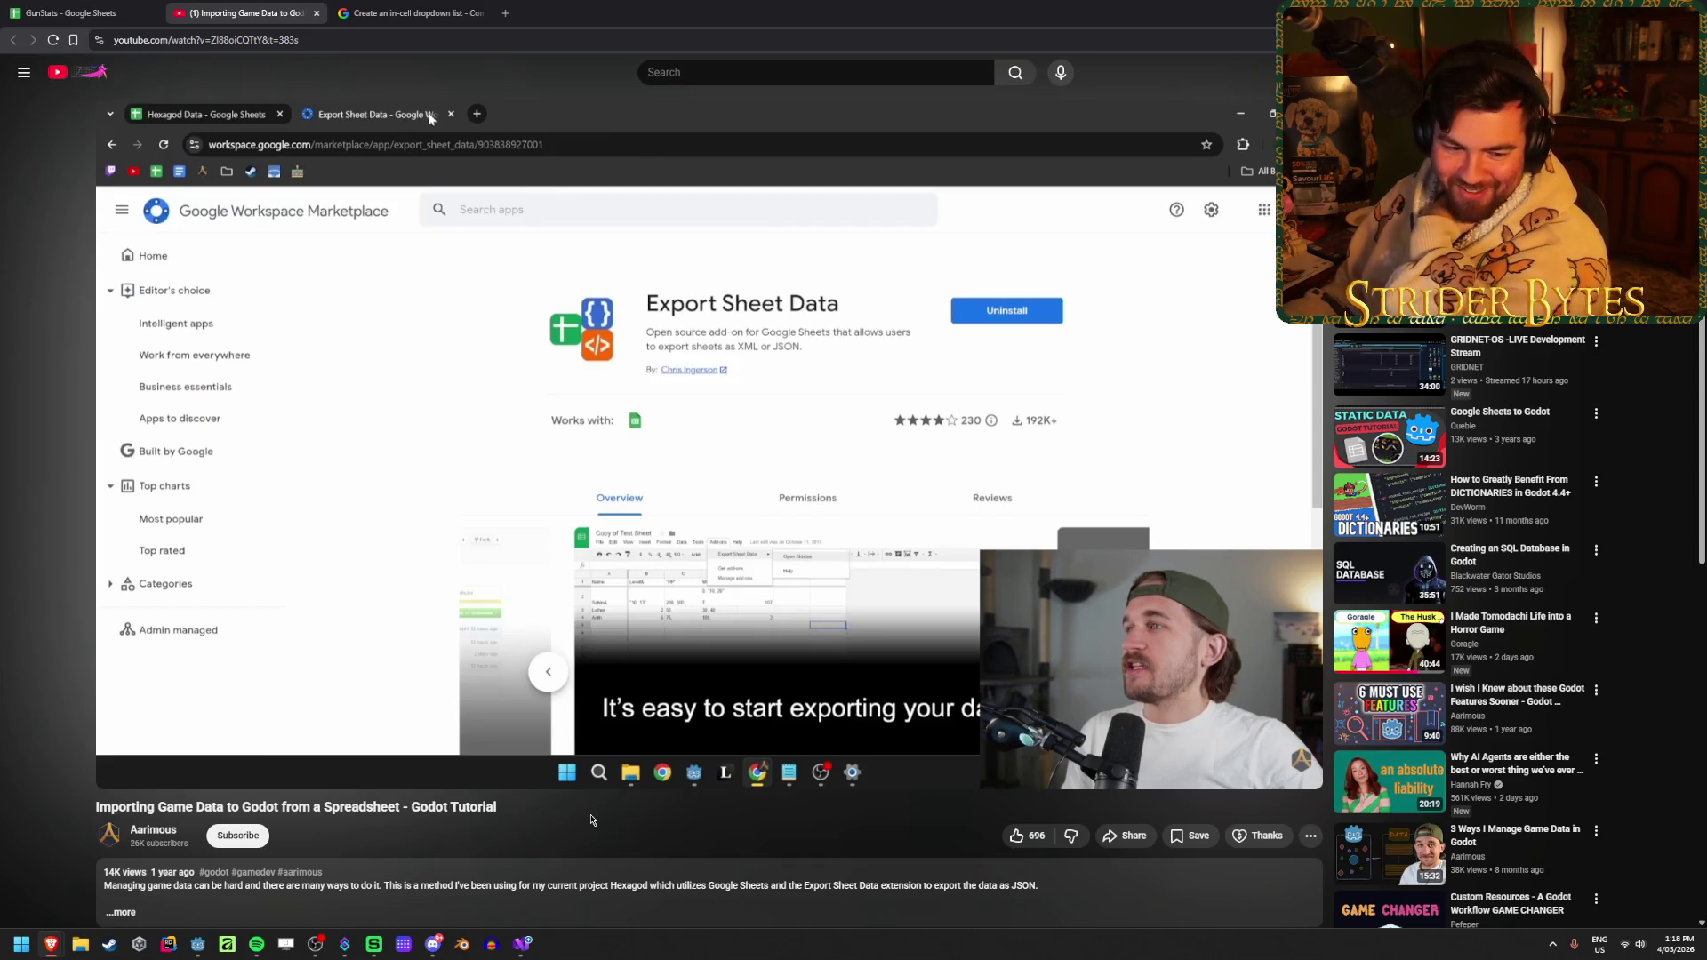
Skip past the add-on export settings to the Adding File to Godot chapter at 6:41
left_click(594, 617)
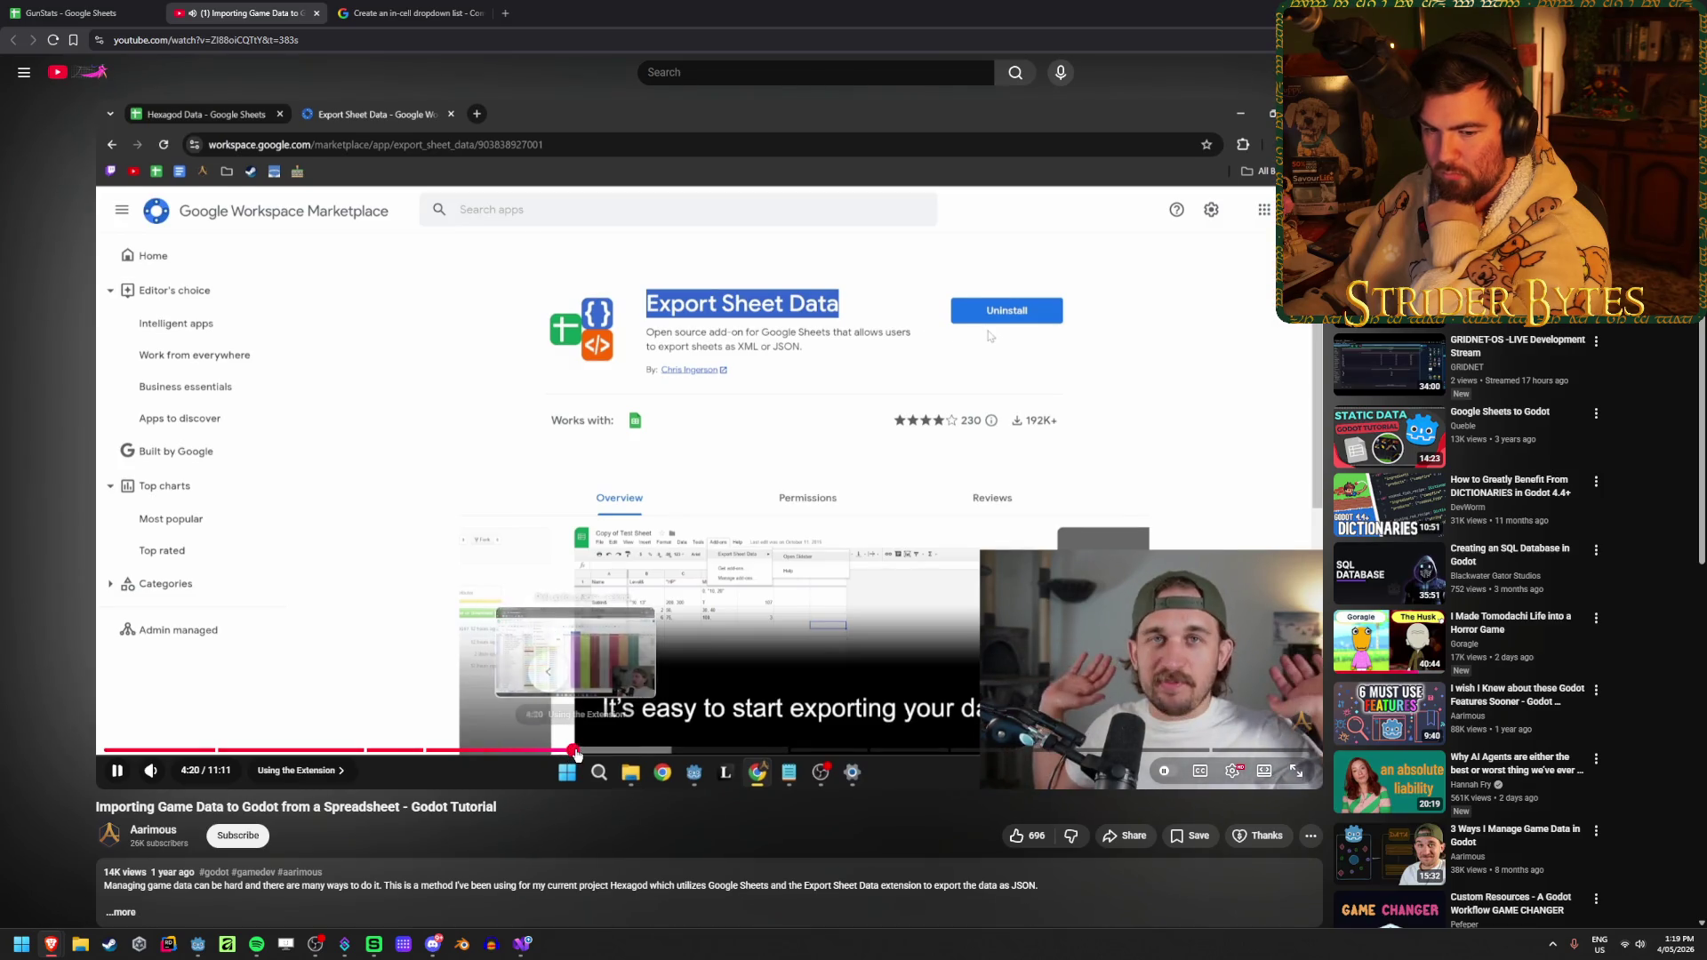
left_click(576, 751)
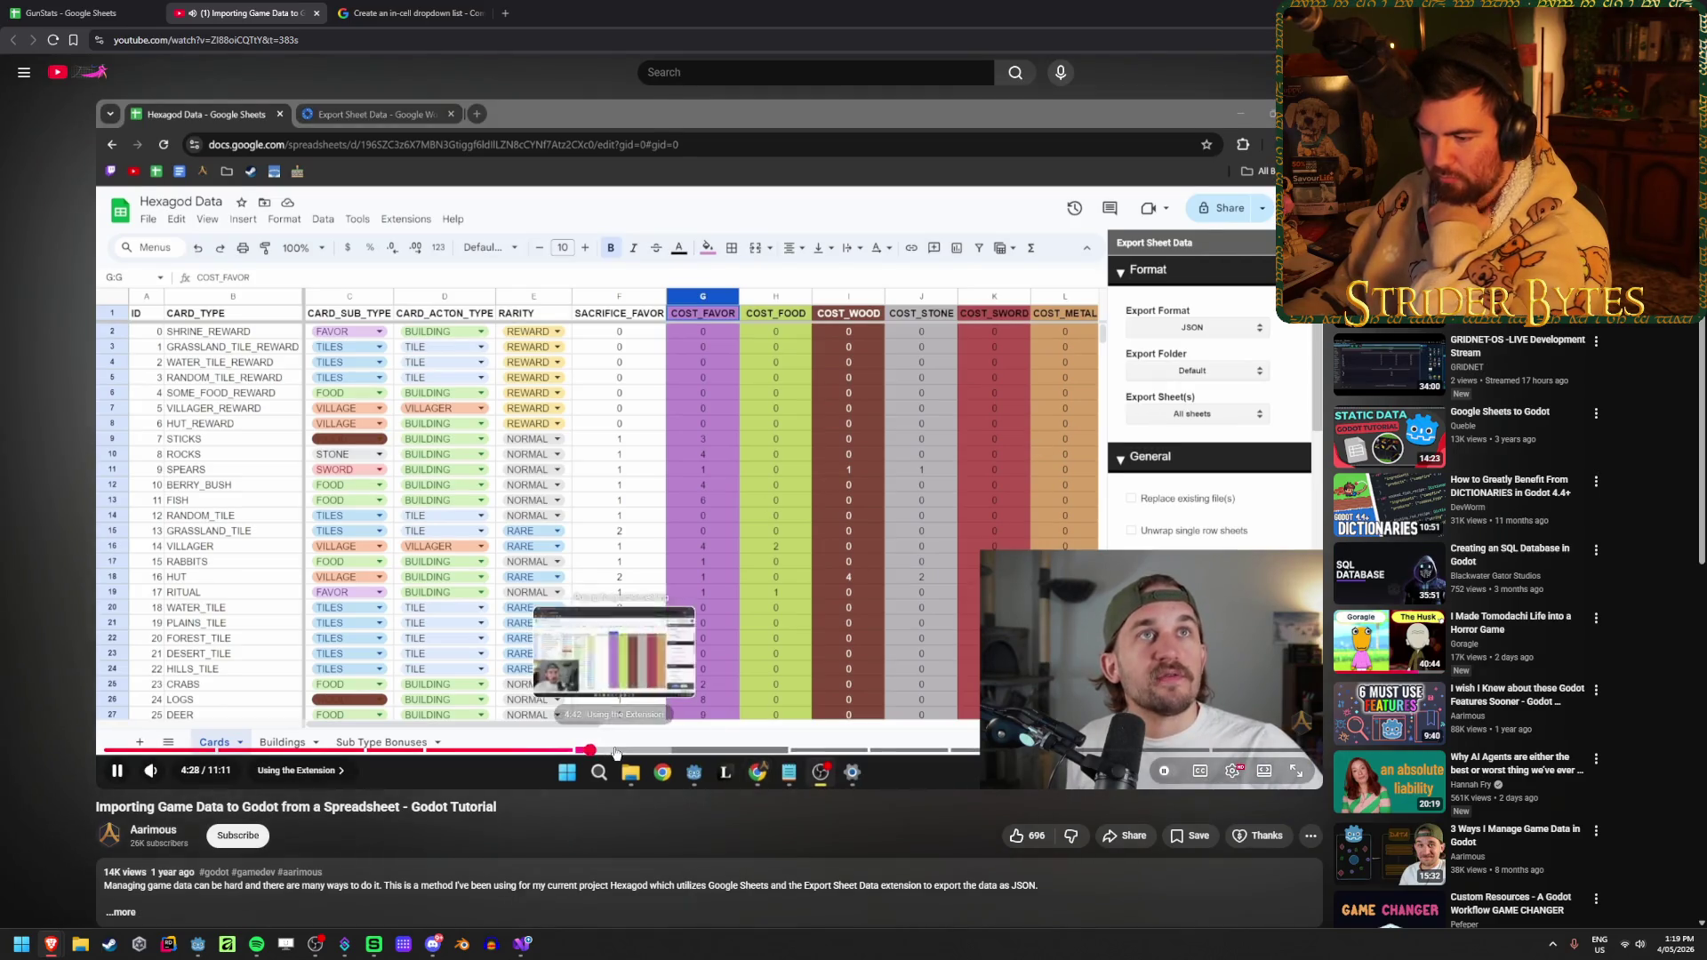
left_click(617, 751)
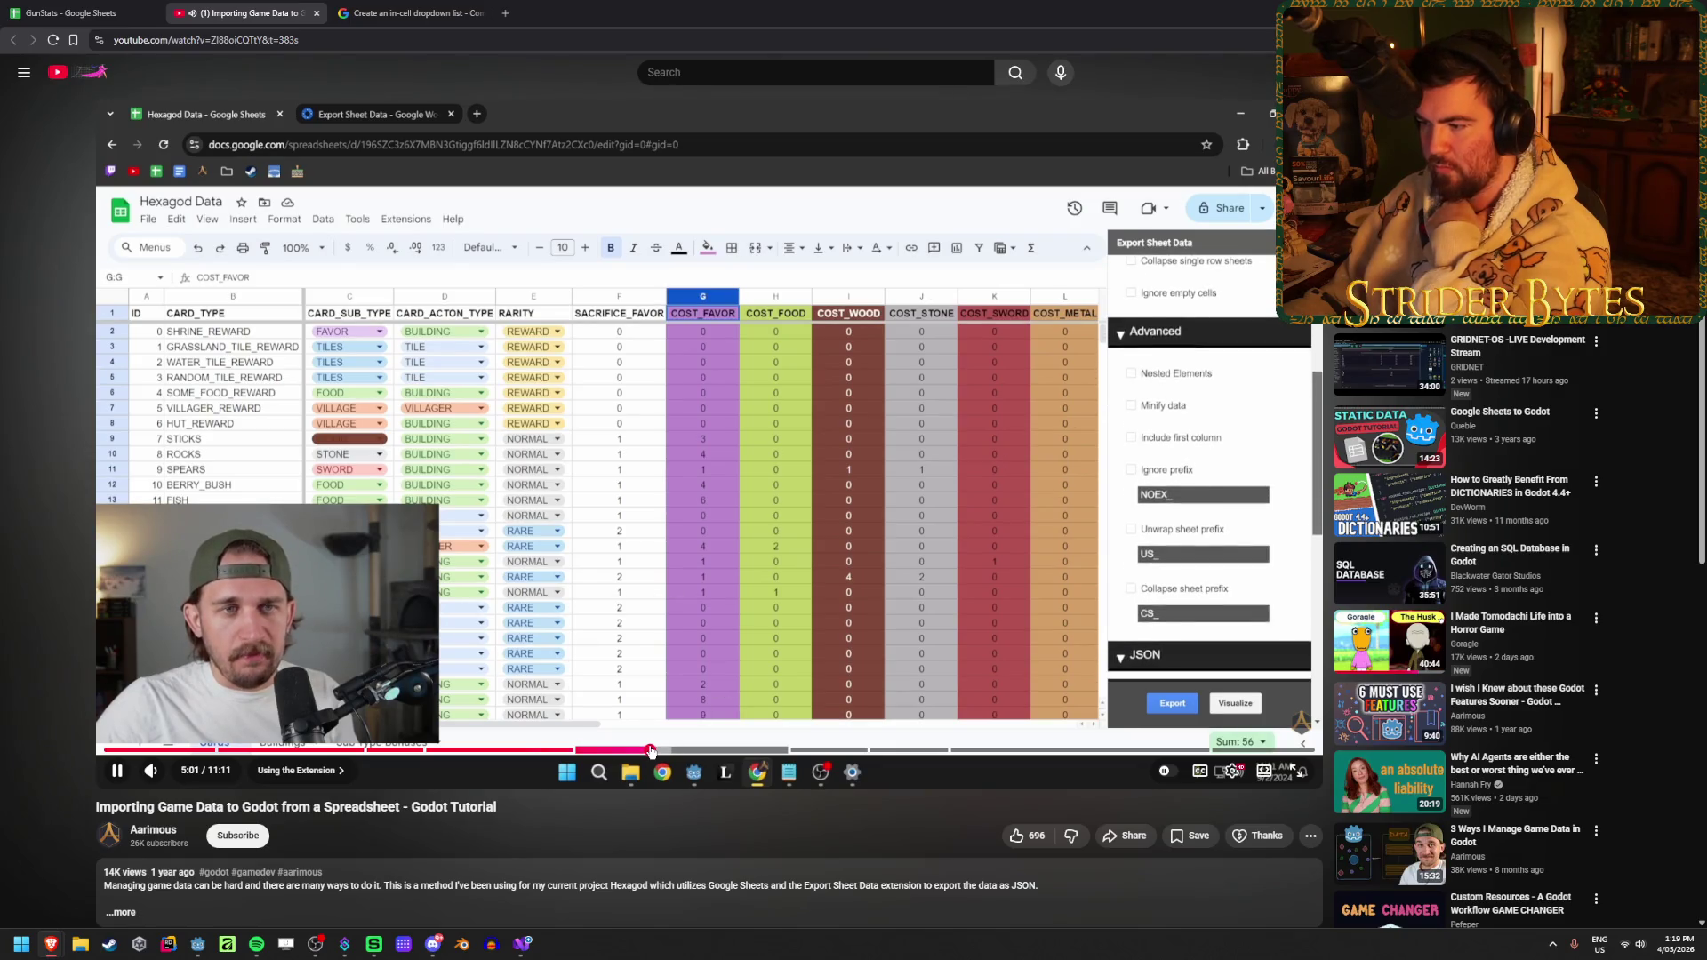
left_click(651, 751)
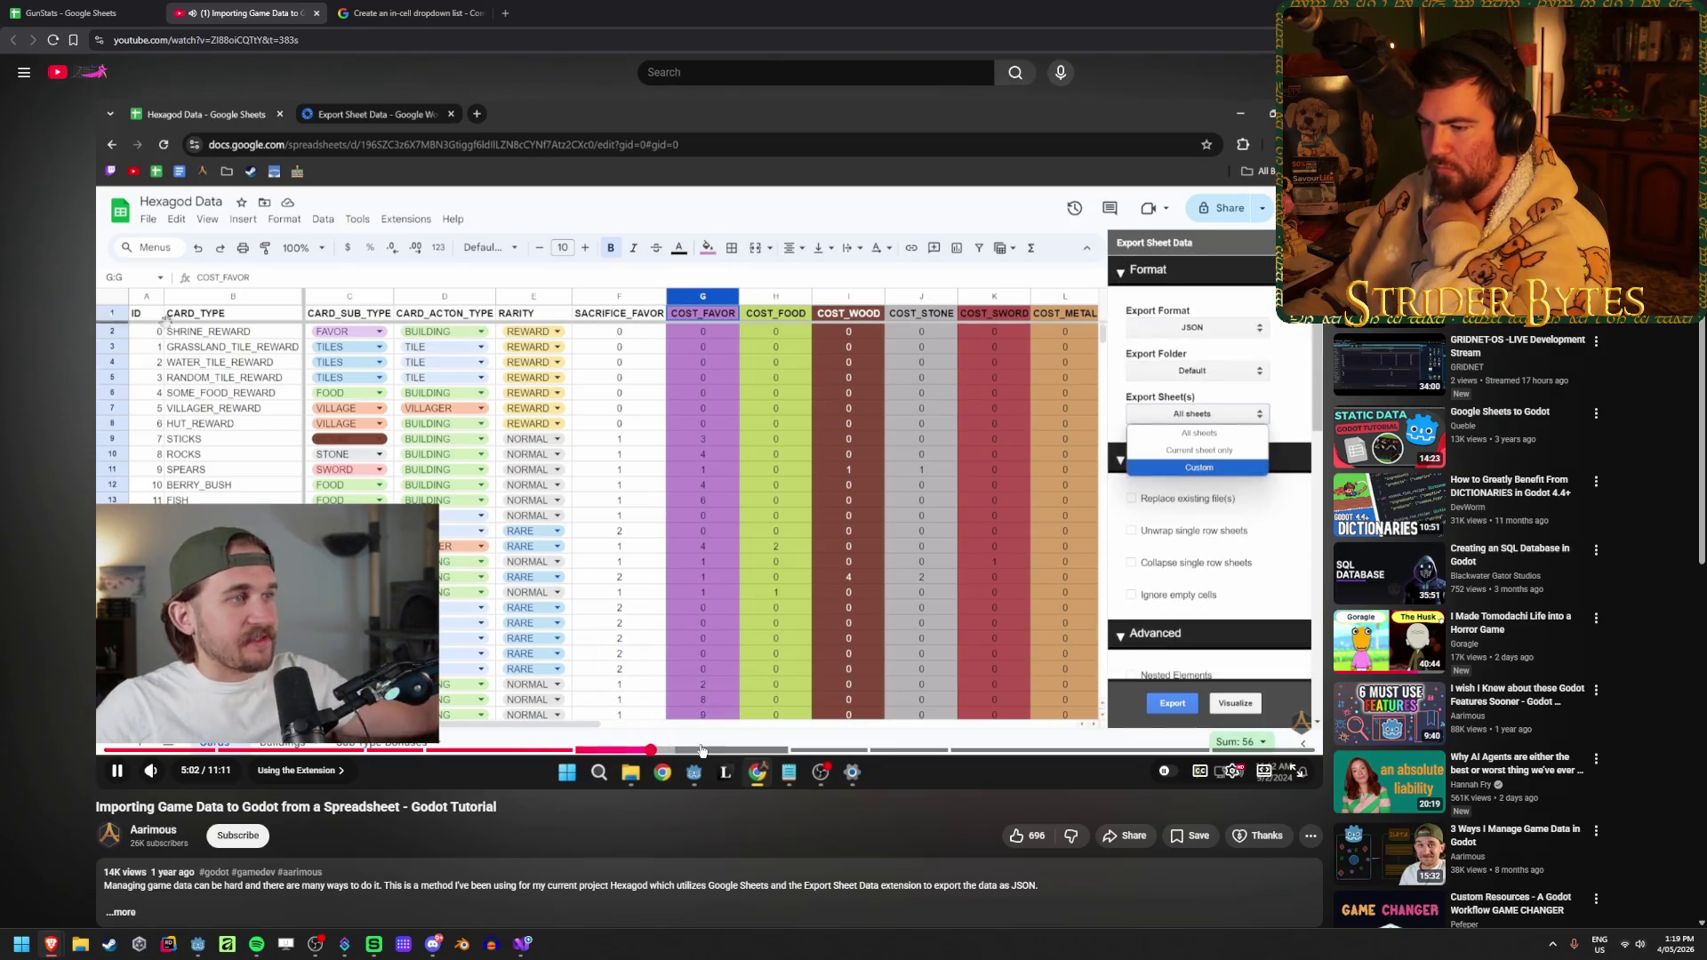
left_click(791, 751)
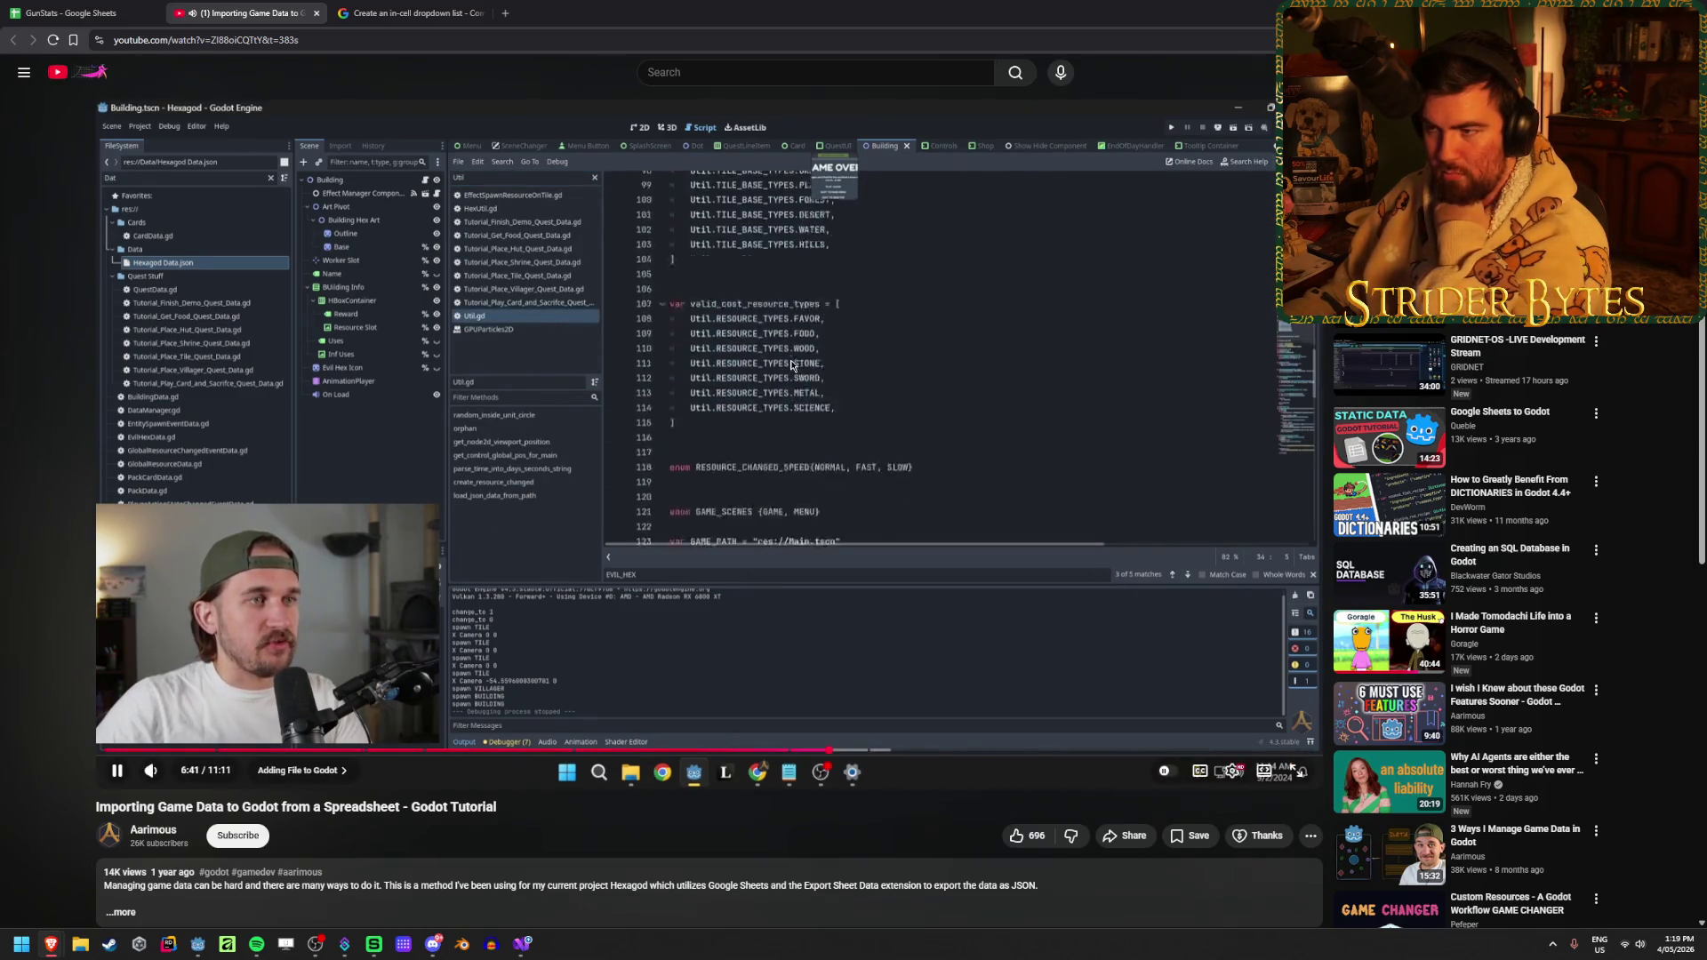
Watch the Godot script walkthrough, pausing at 7:18 on load_json_data_from_path
left_click(758, 380)
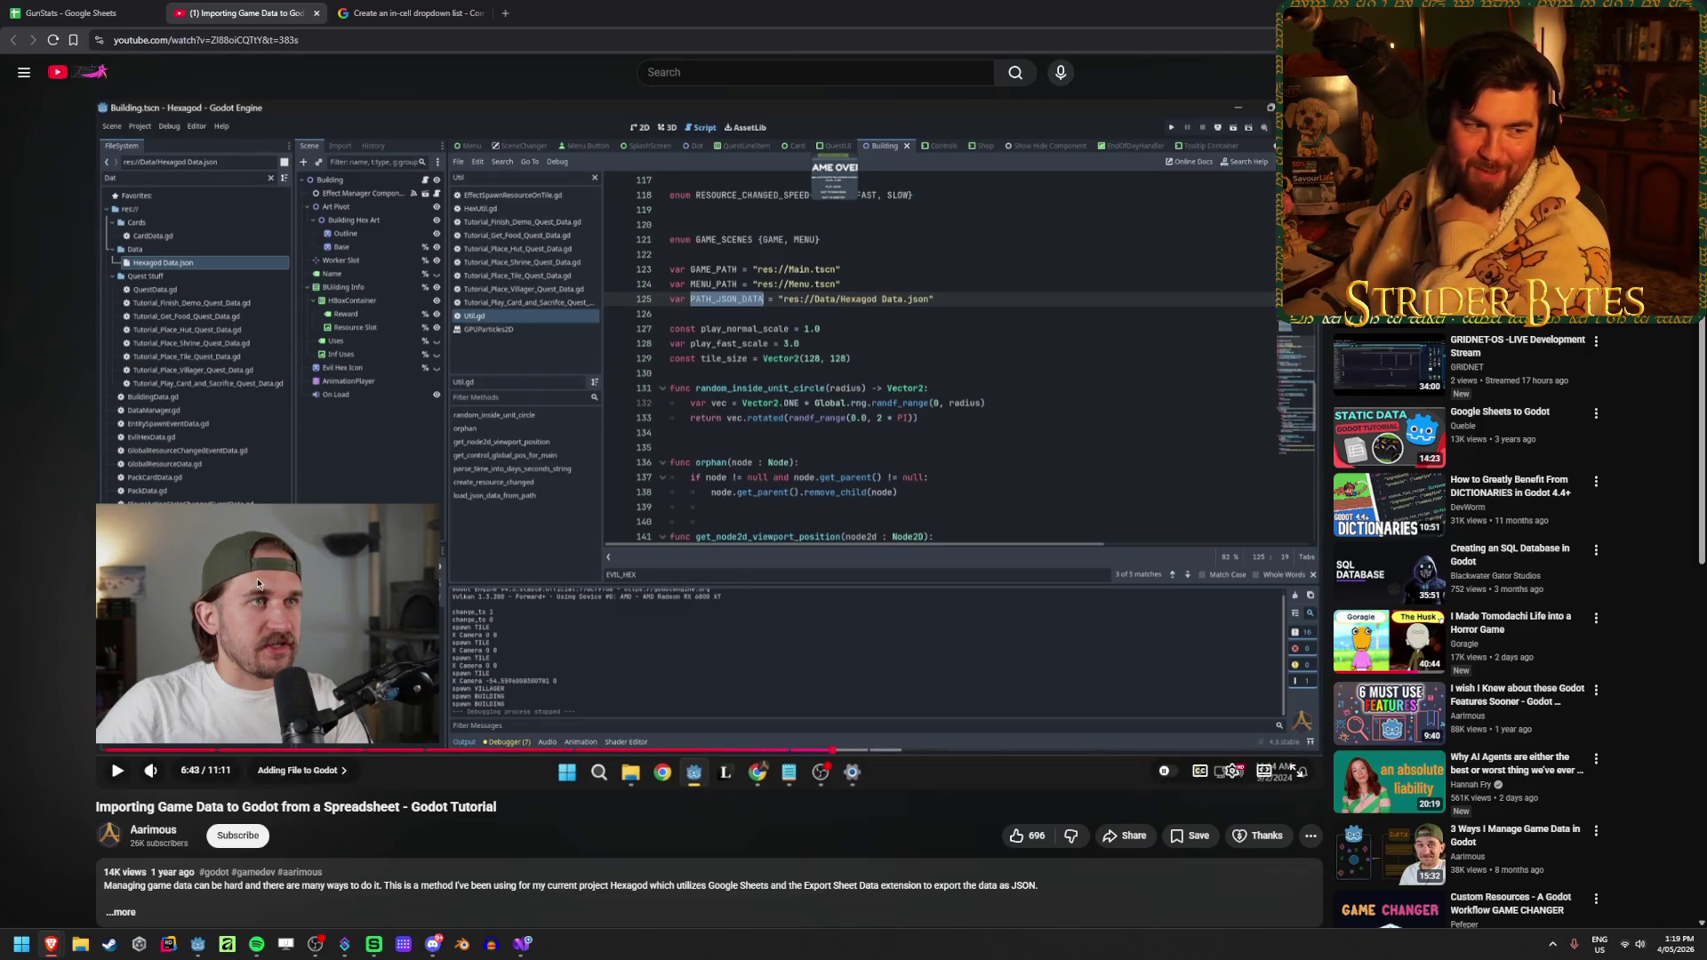
left_click(756, 498)
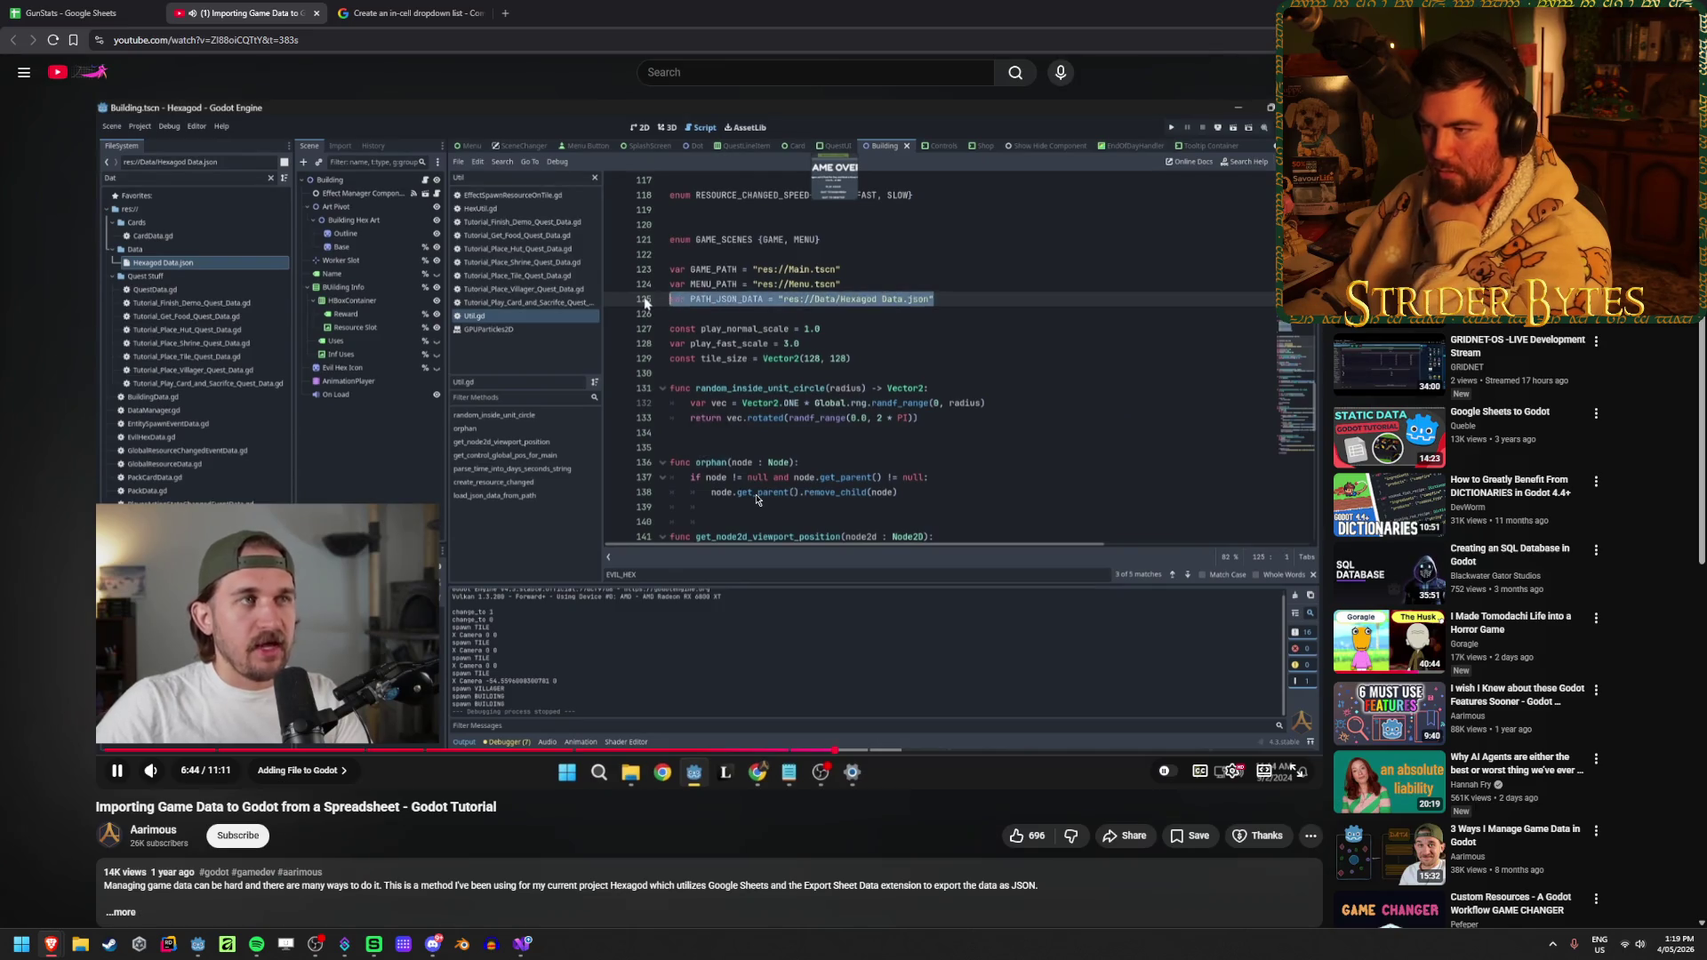
left_click(757, 498)
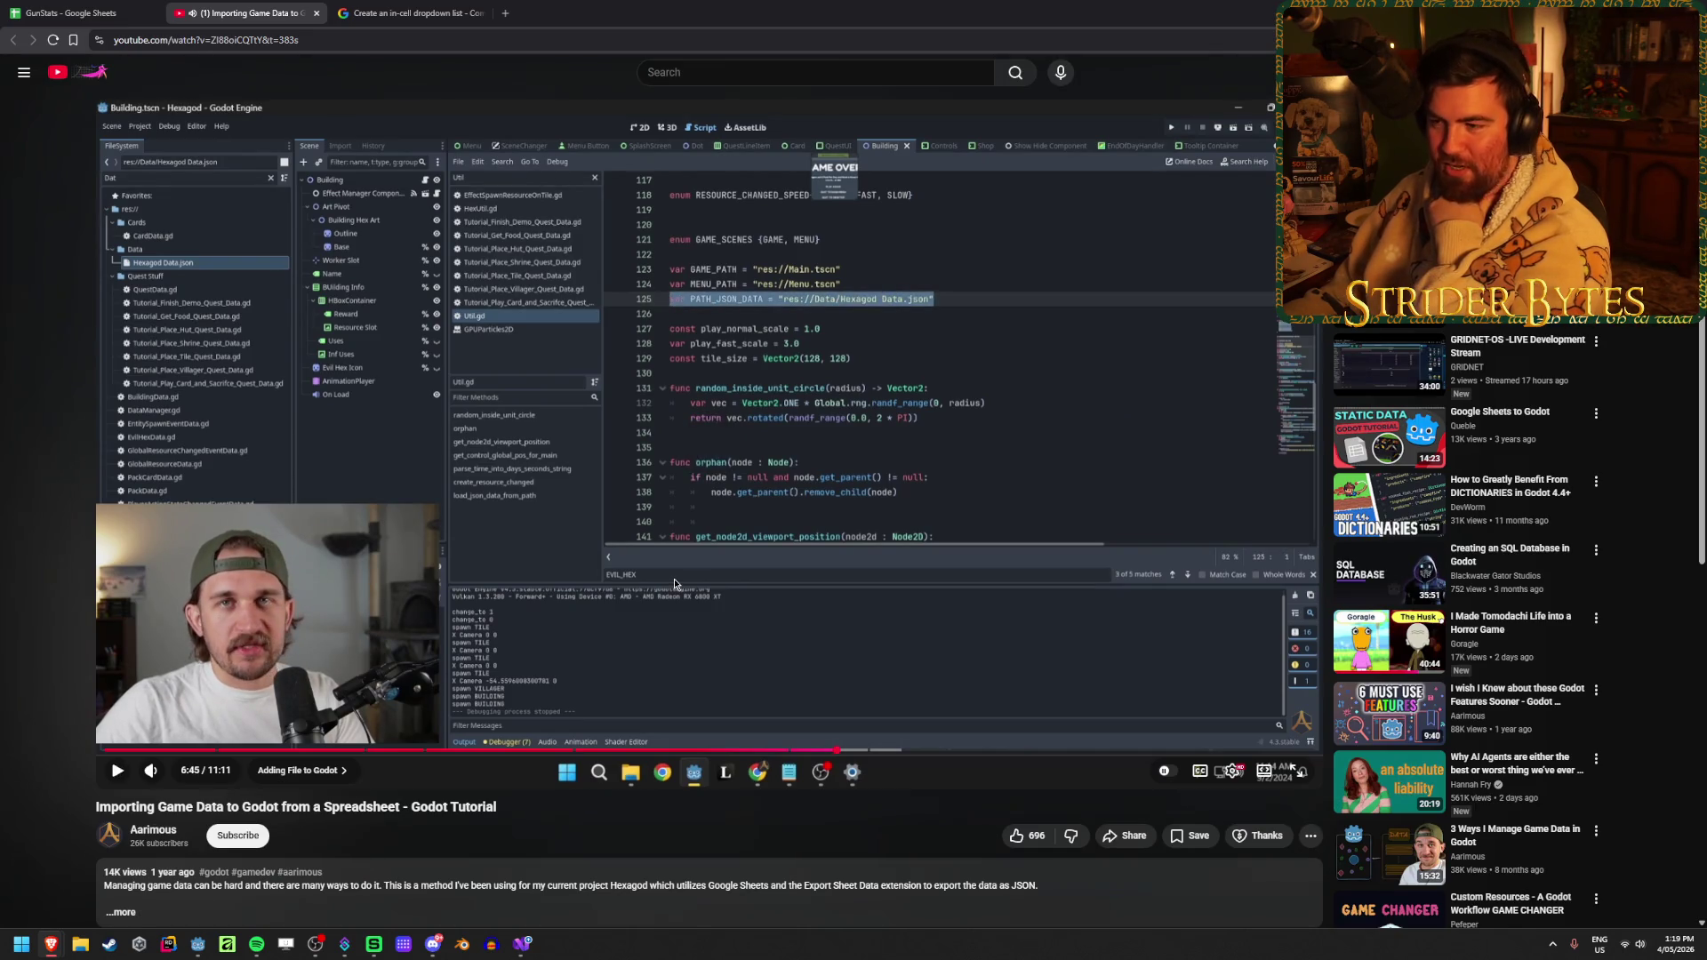
left_click(674, 585)
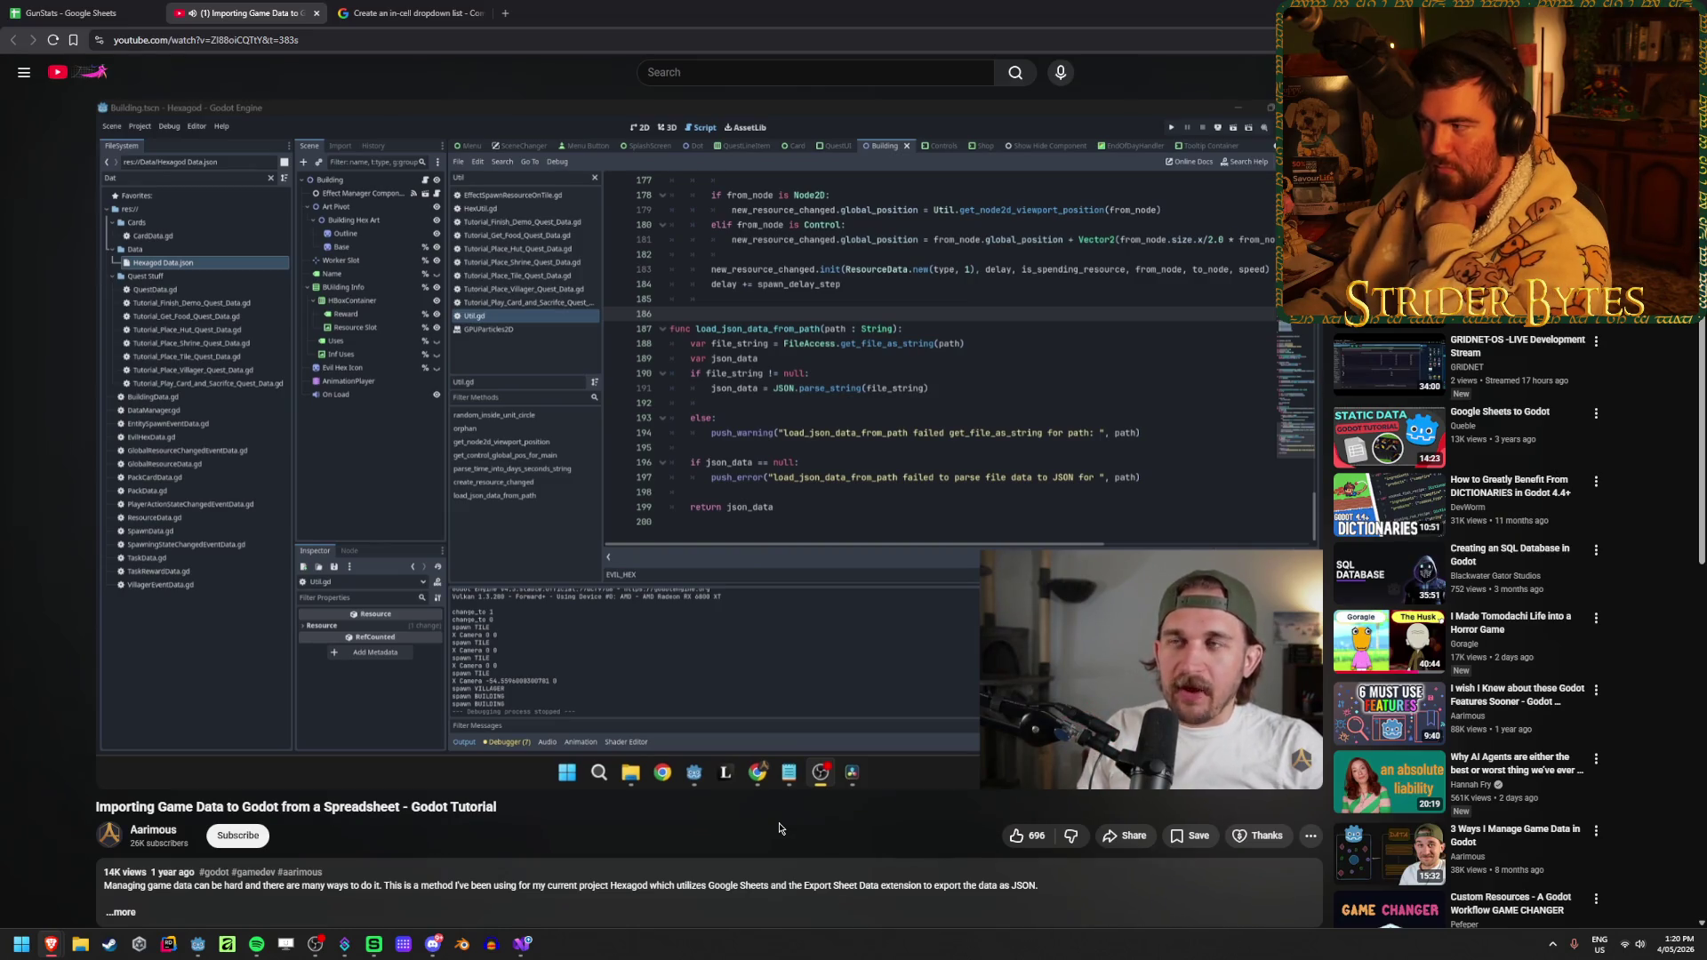
mouse_move(674, 787)
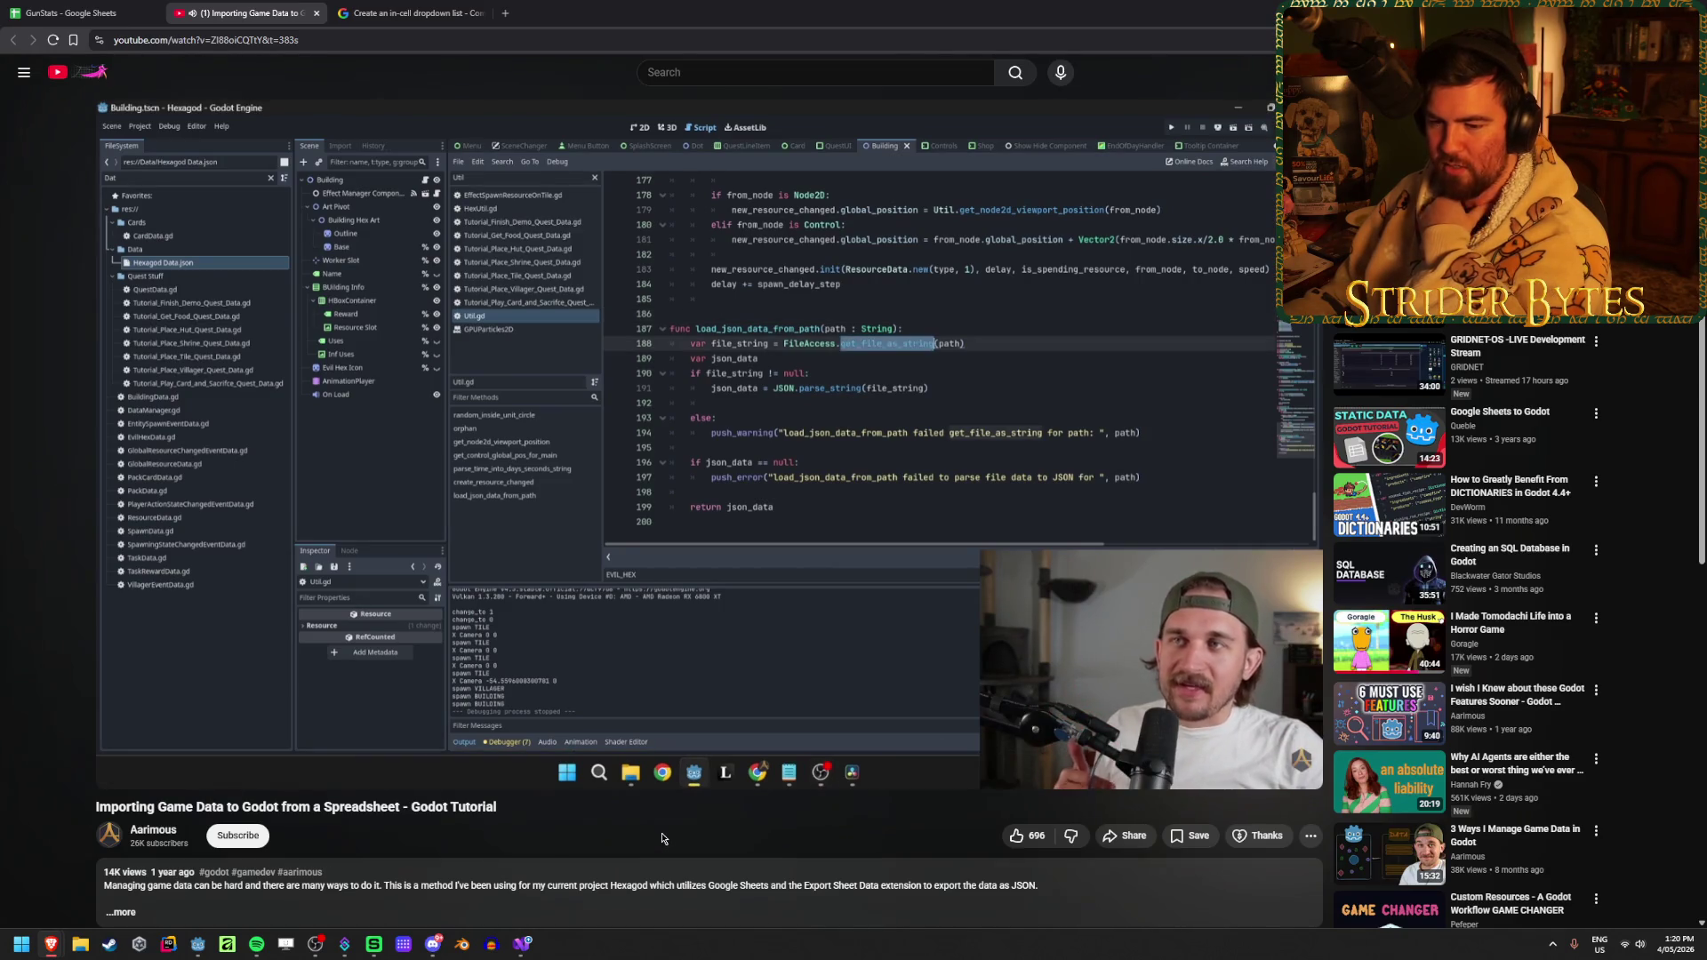
left_click(503, 417)
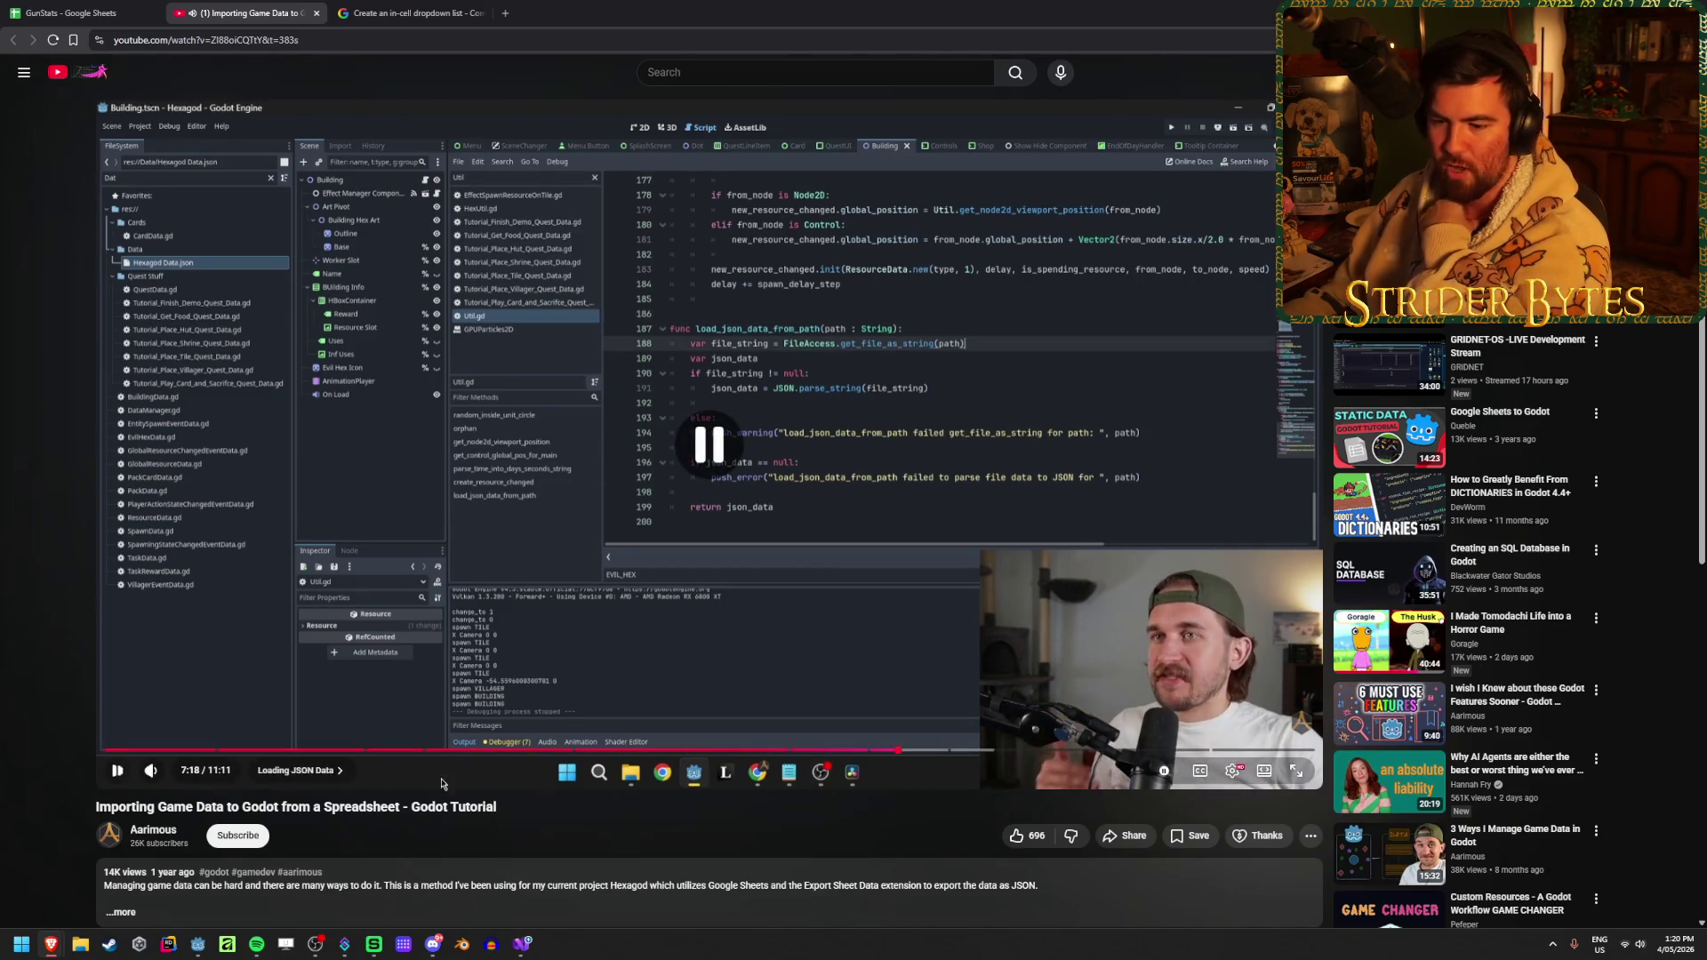
Check the filled Receivers data block in GunStats, then bring the Godot editor forward
key("ctrl+shift+Tab")
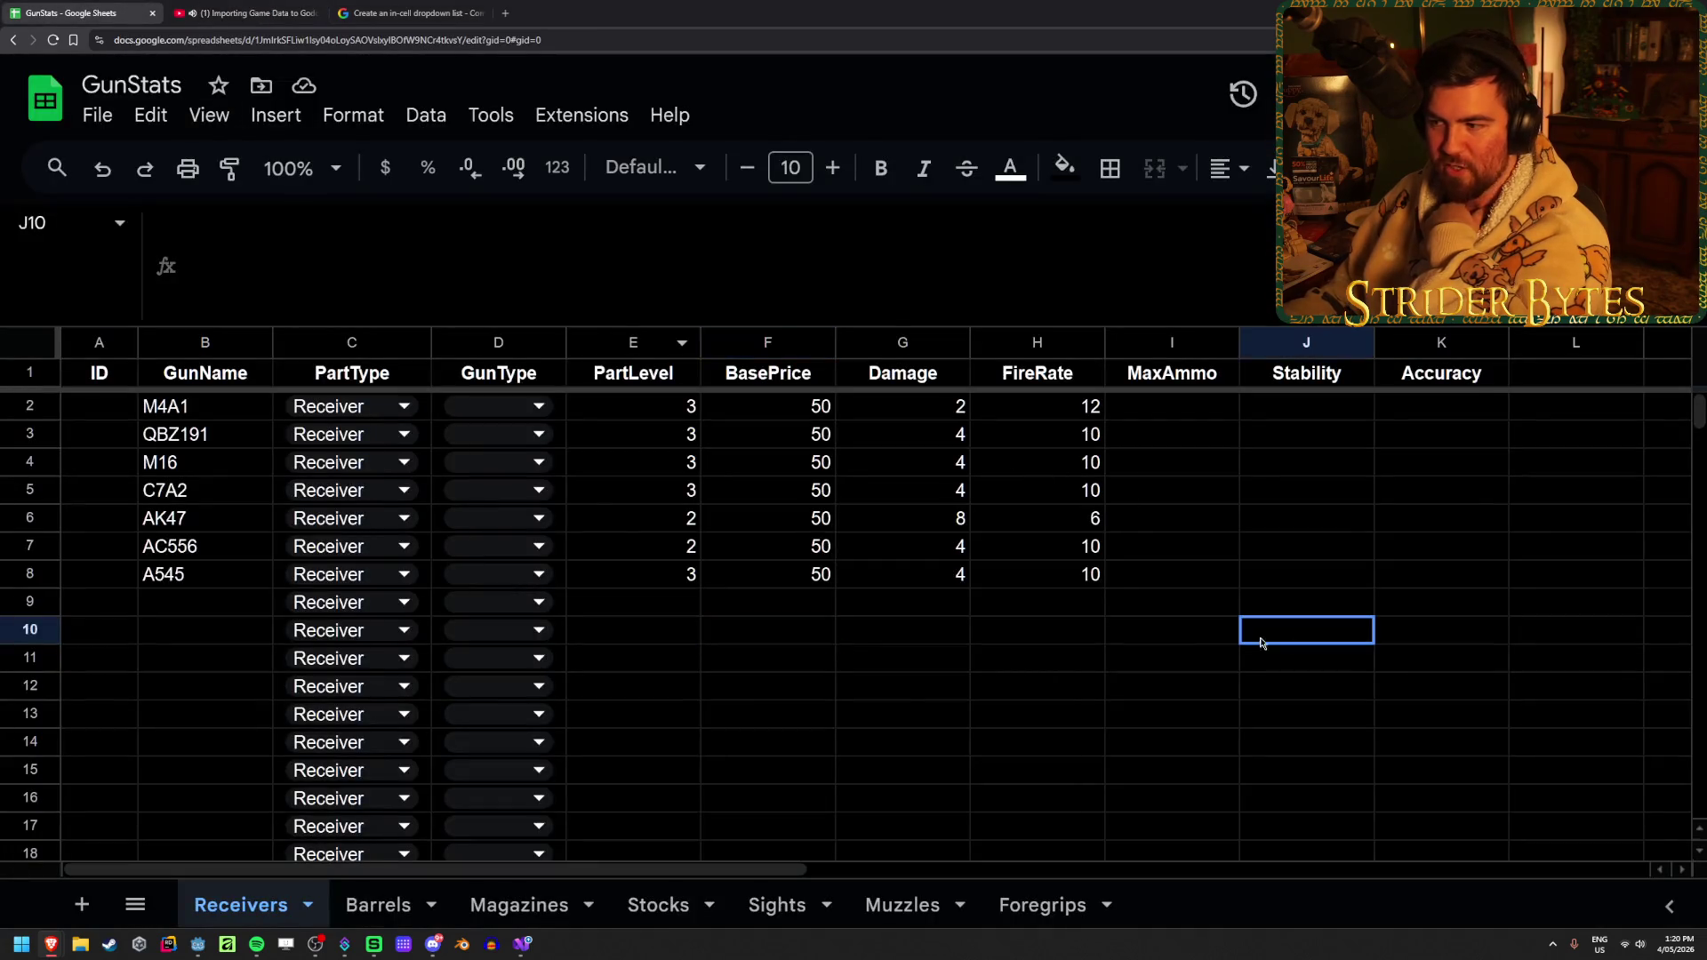
key("ctrl+a")
left_click(903, 658)
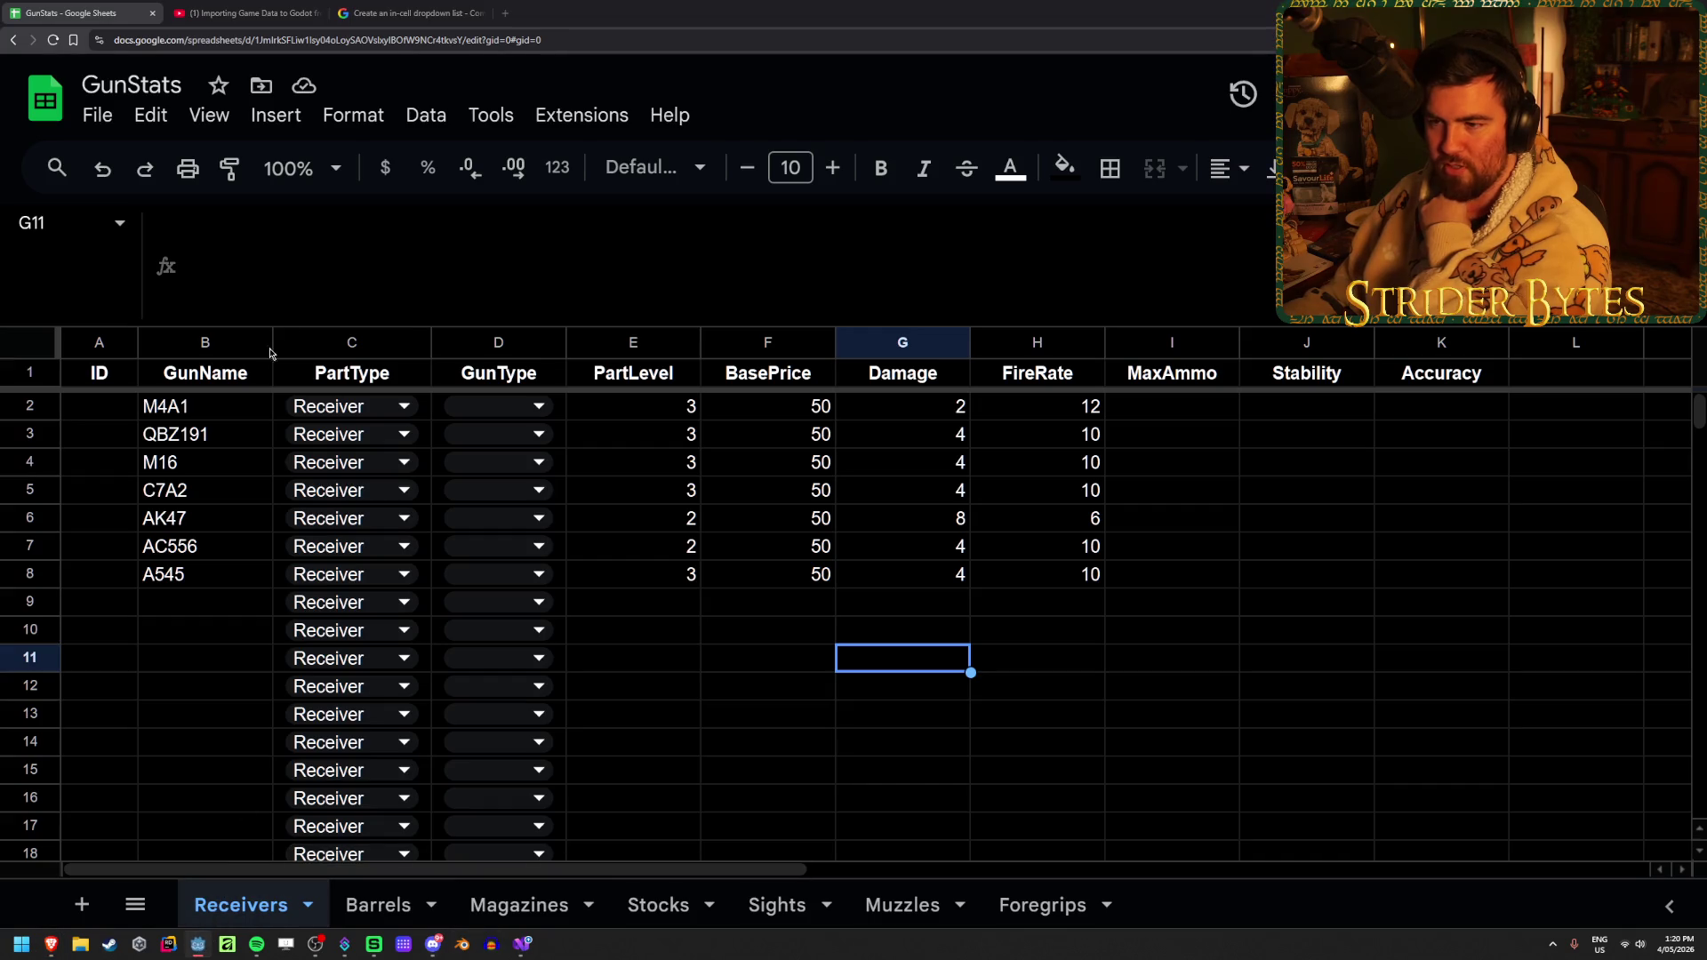
key("alt+Tab")
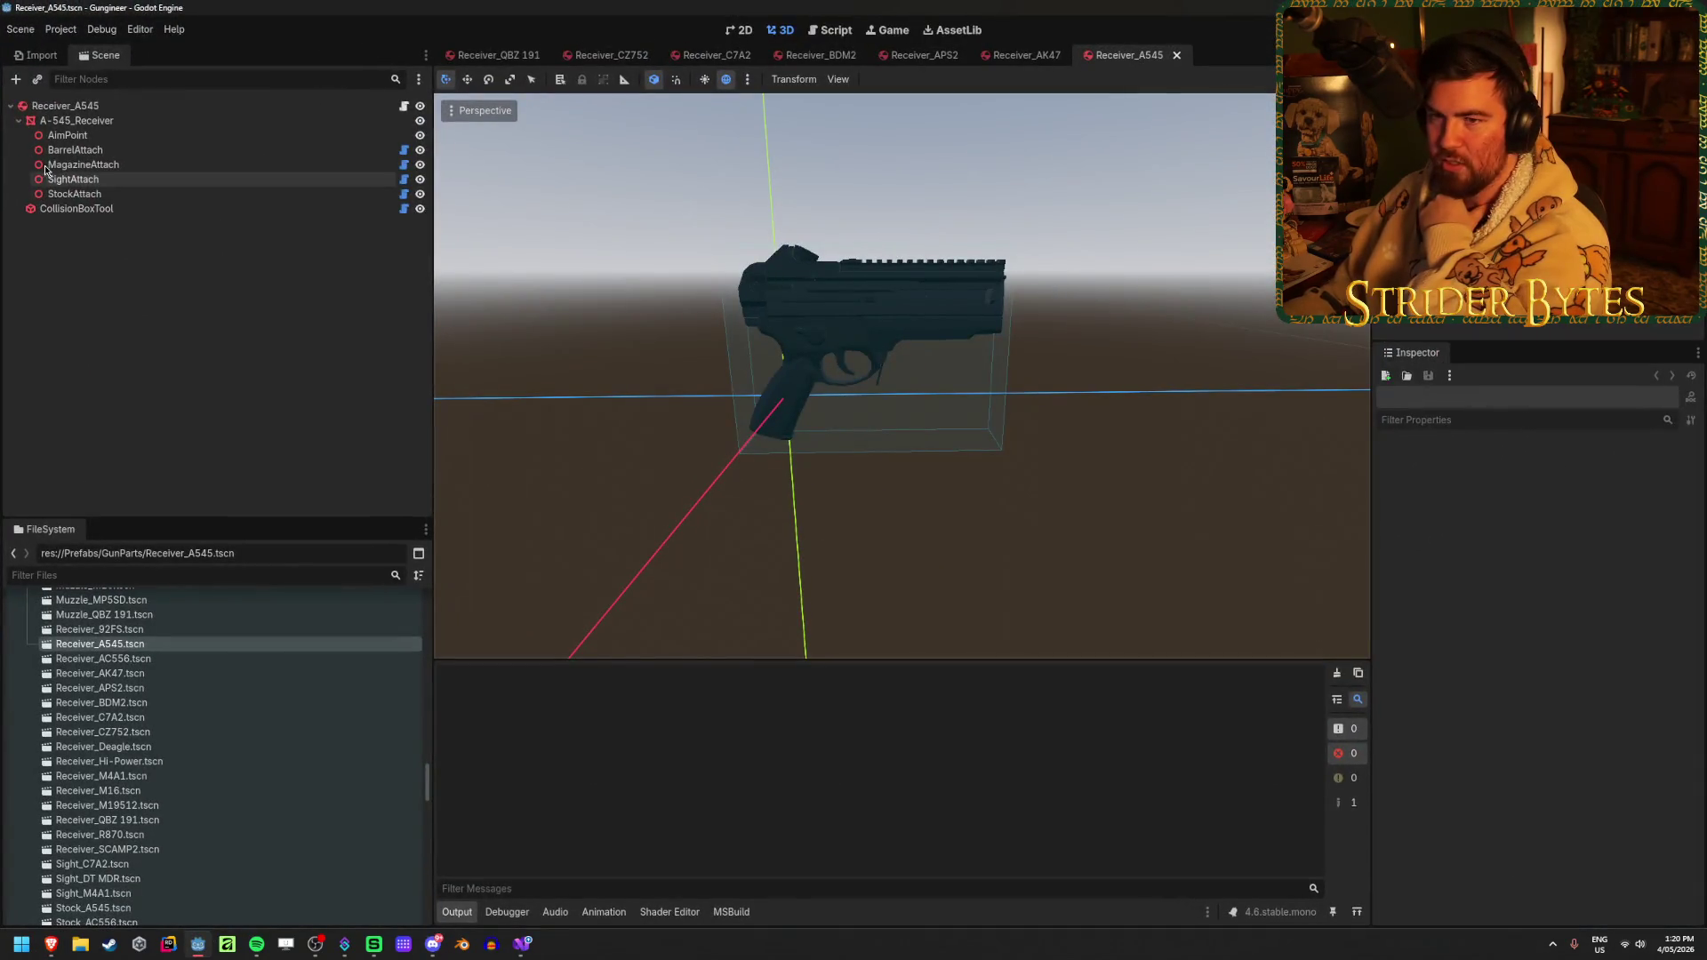
Give Receiver_A545 an empty Stats array, keep Gun Type as Any, and return to the browser
left_click(75, 106)
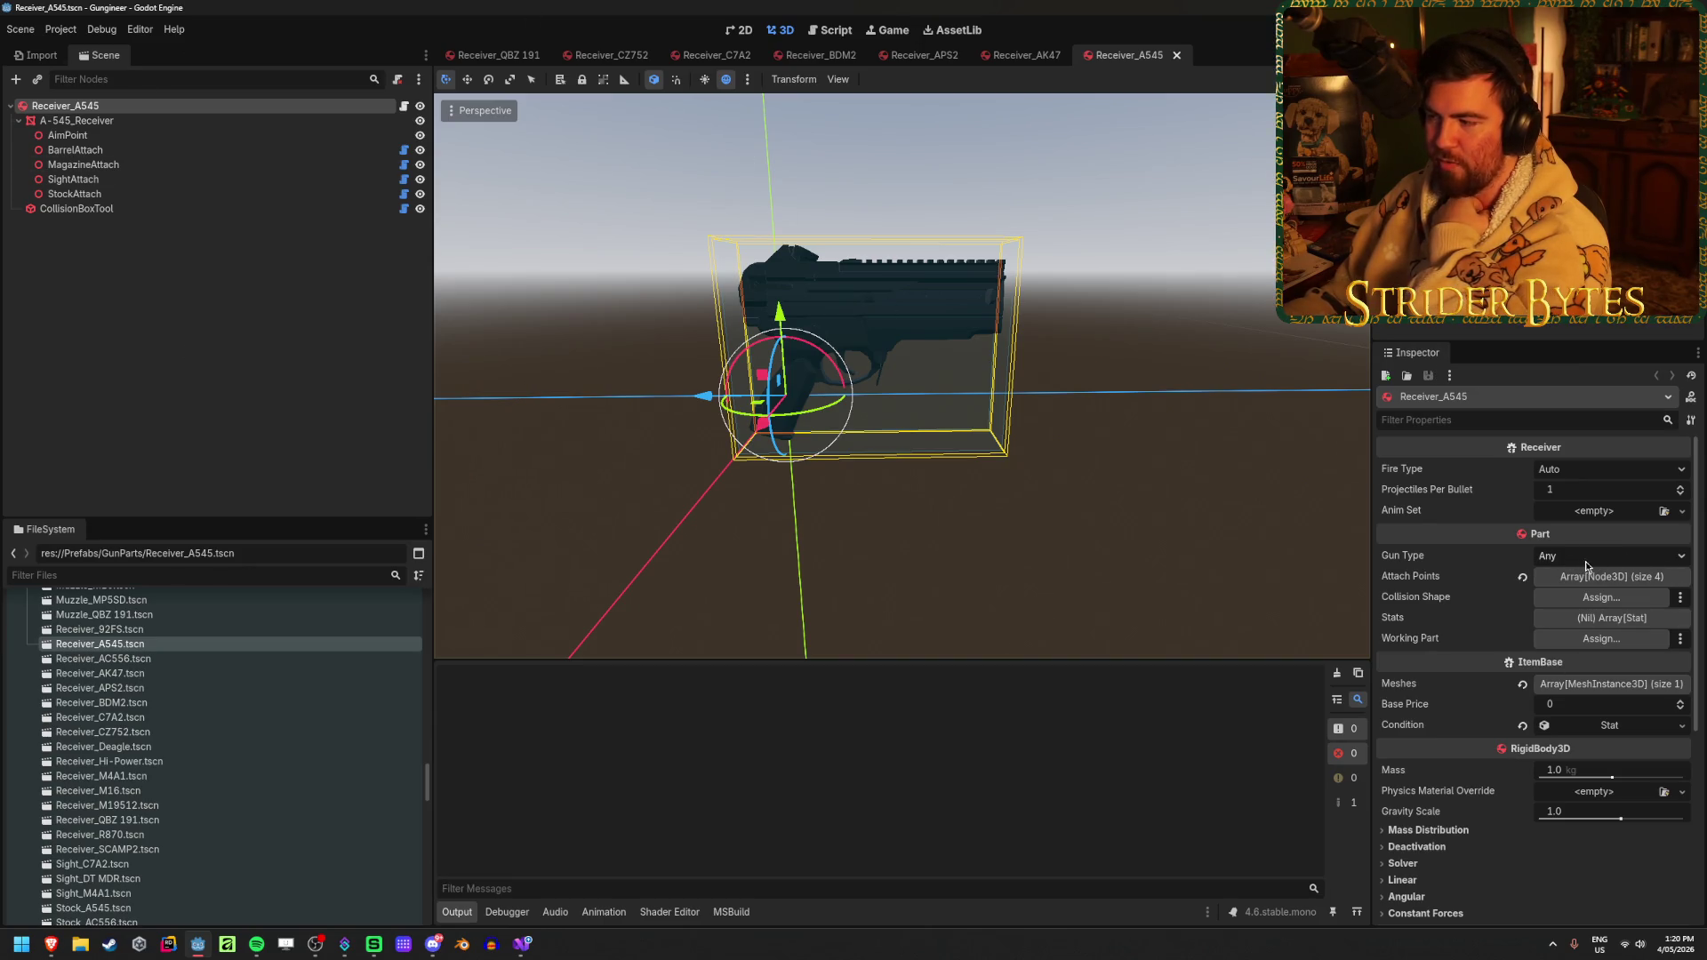
left_click(1596, 618)
left_click(1557, 623)
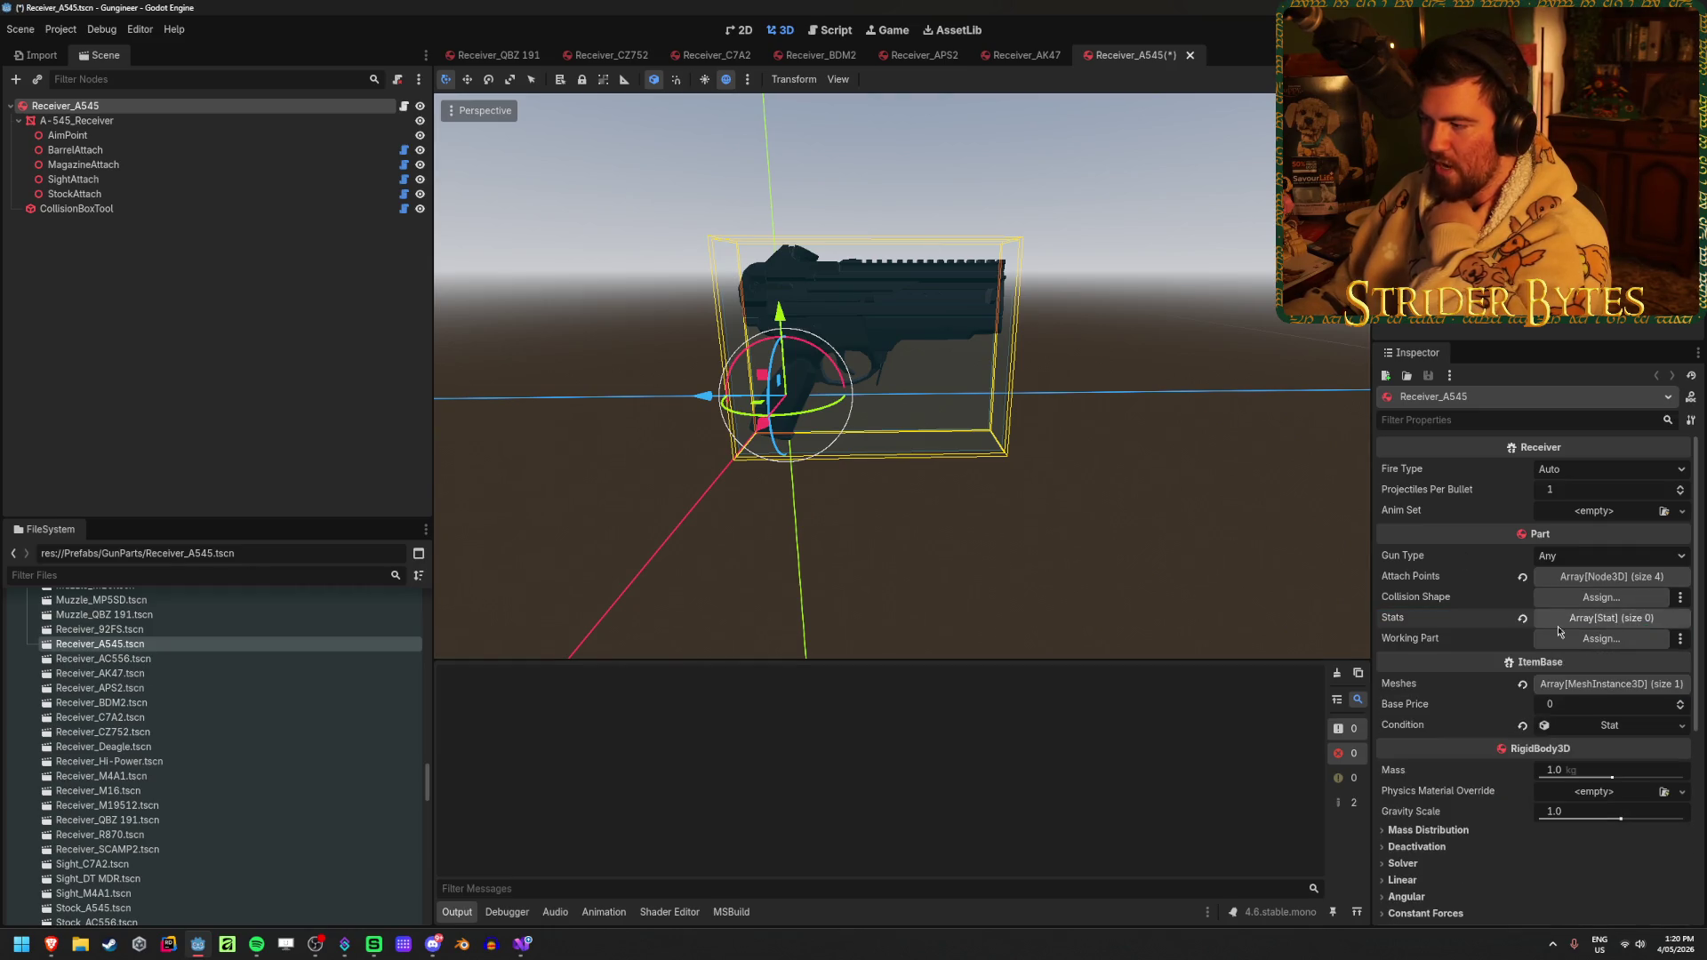
left_click(1572, 557)
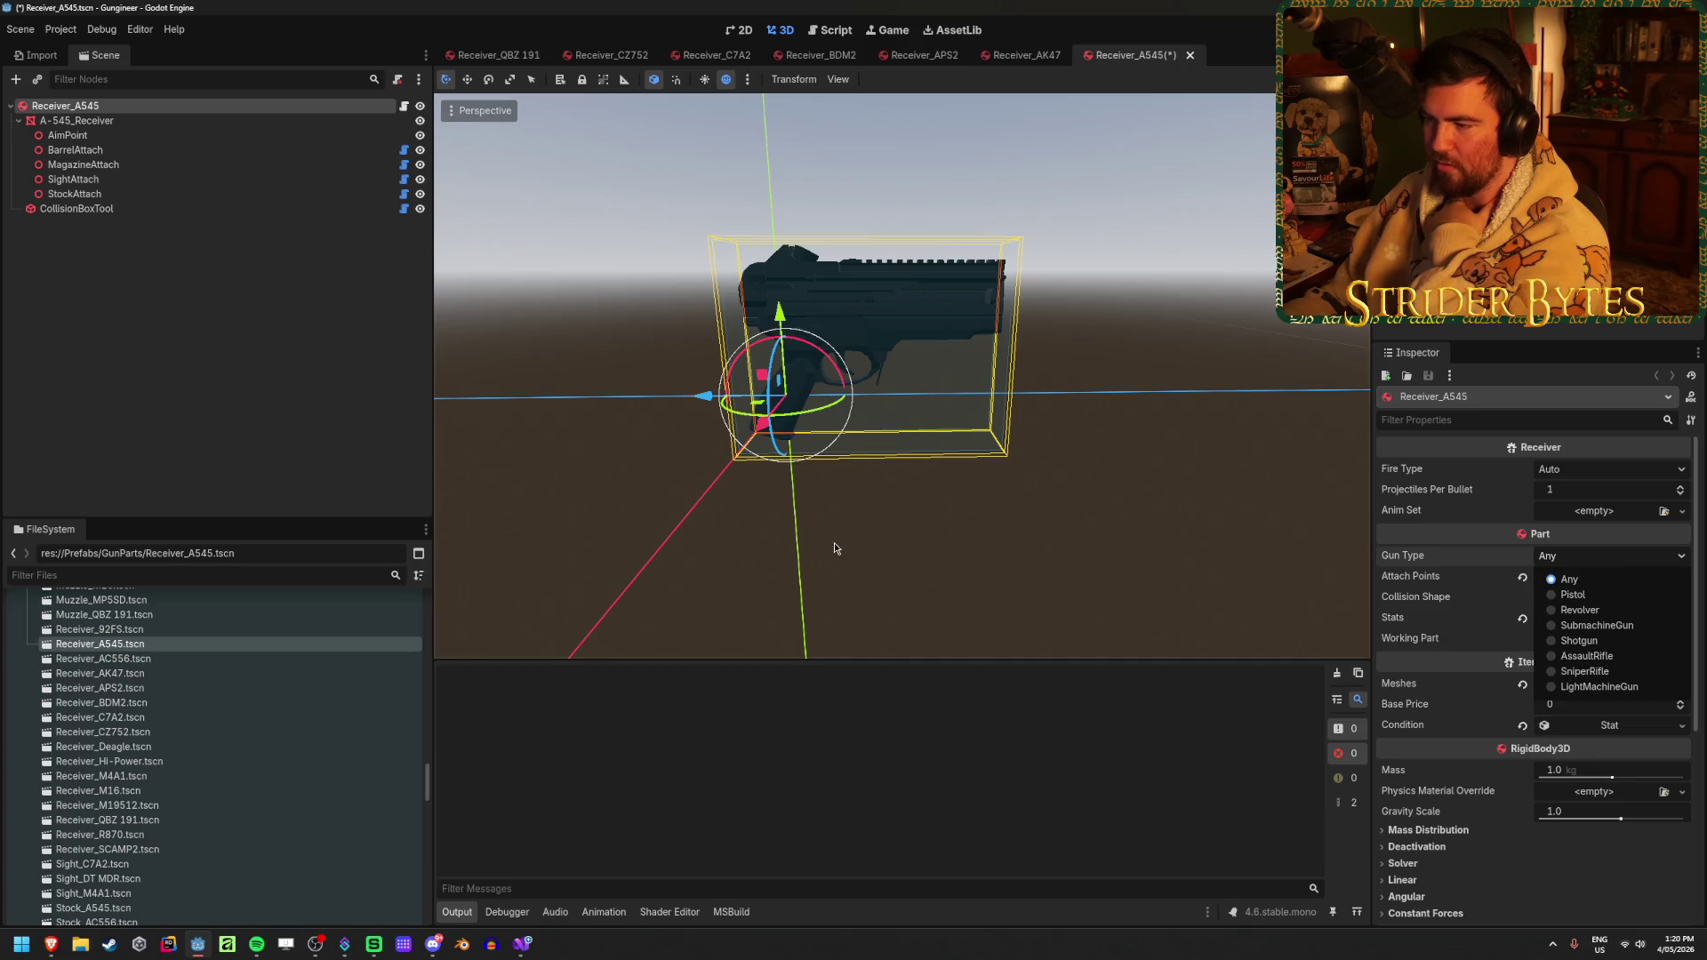
left_click(300, 390)
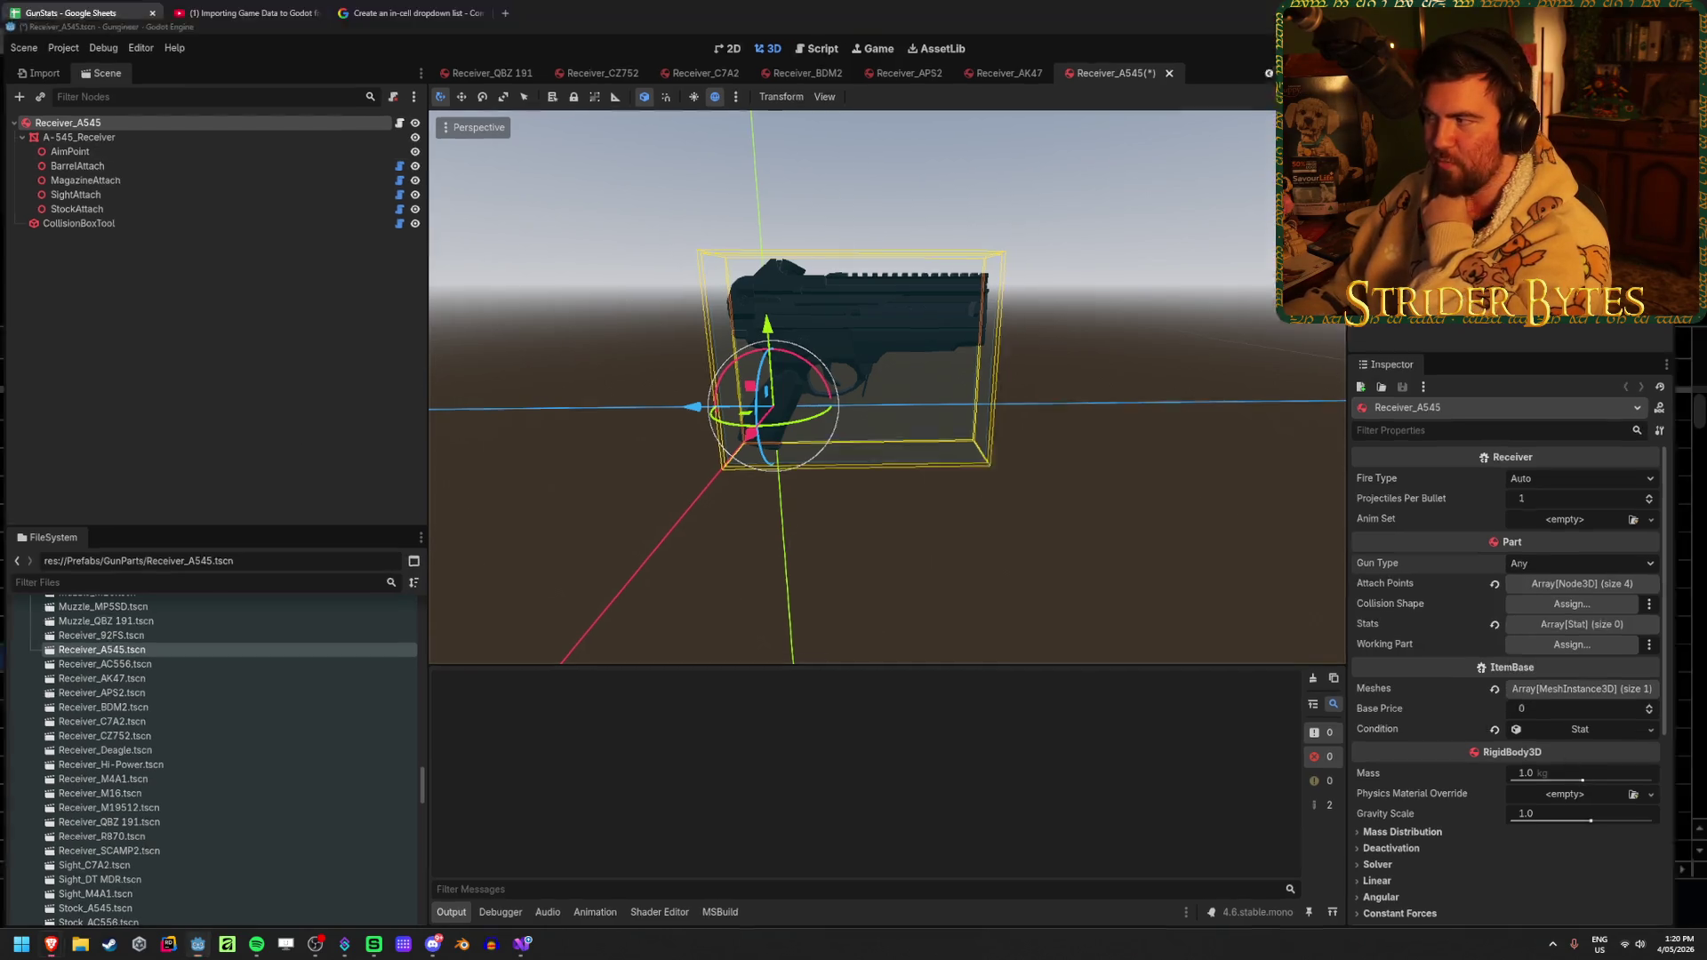
key("alt+Tab")
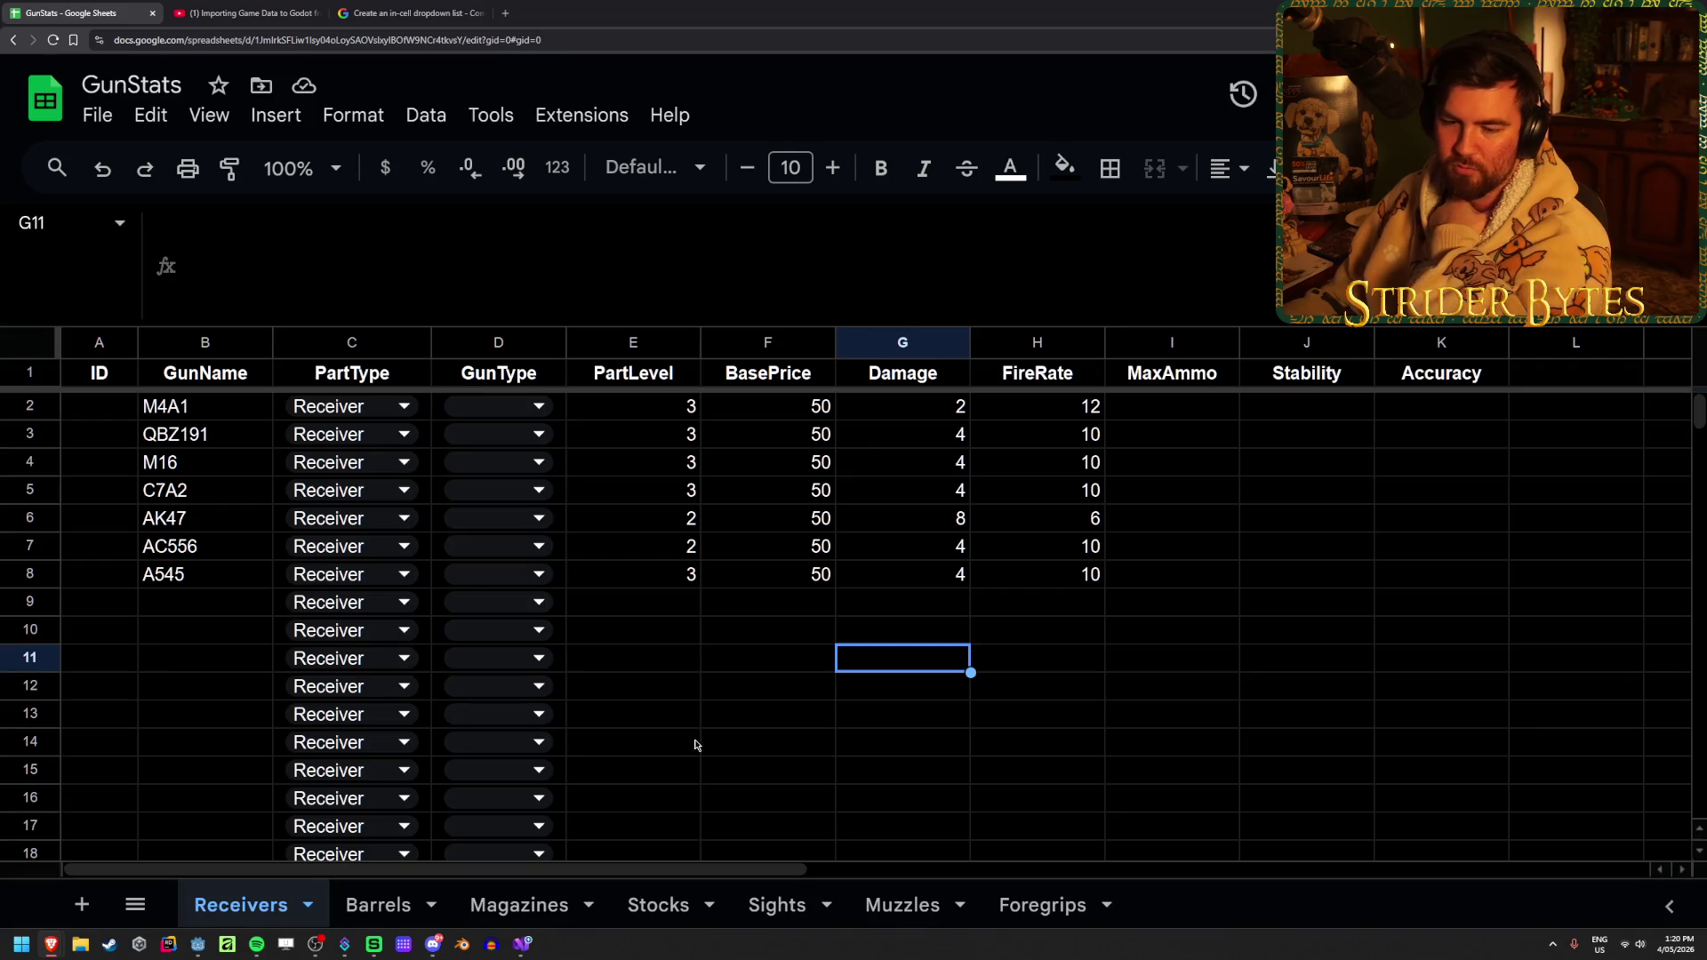
Return to the Godot tutorial and watch it, briefly checking the Twitch stream manager
left_click(240, 13)
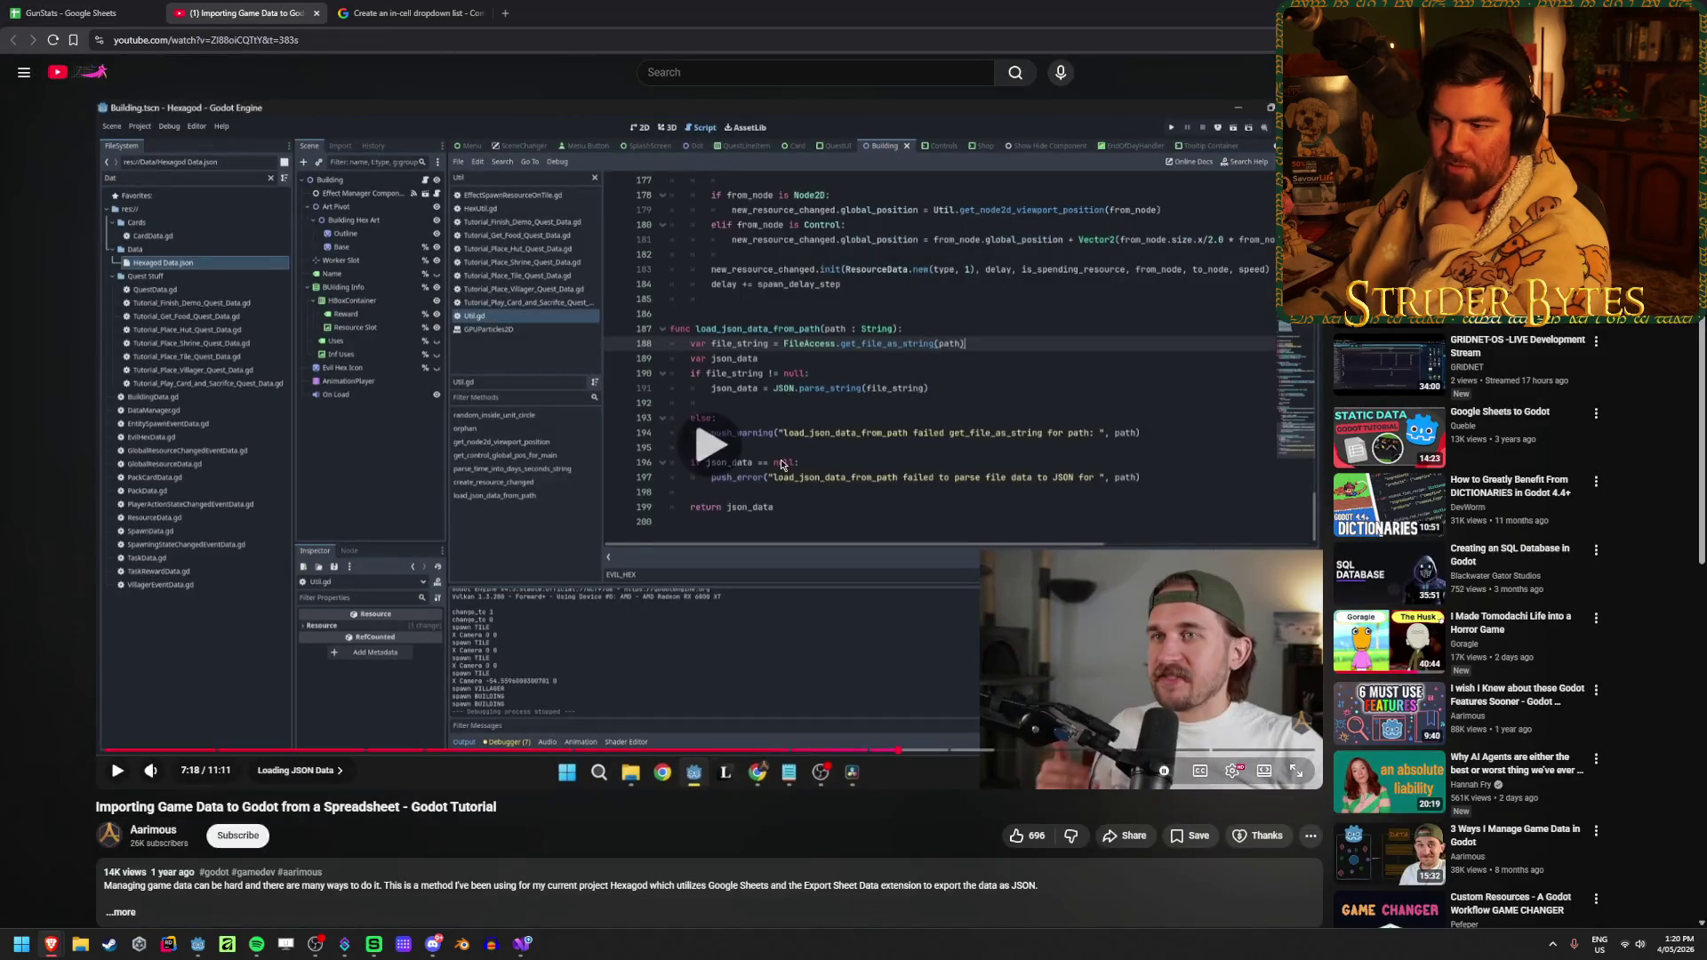
left_click(327, 315)
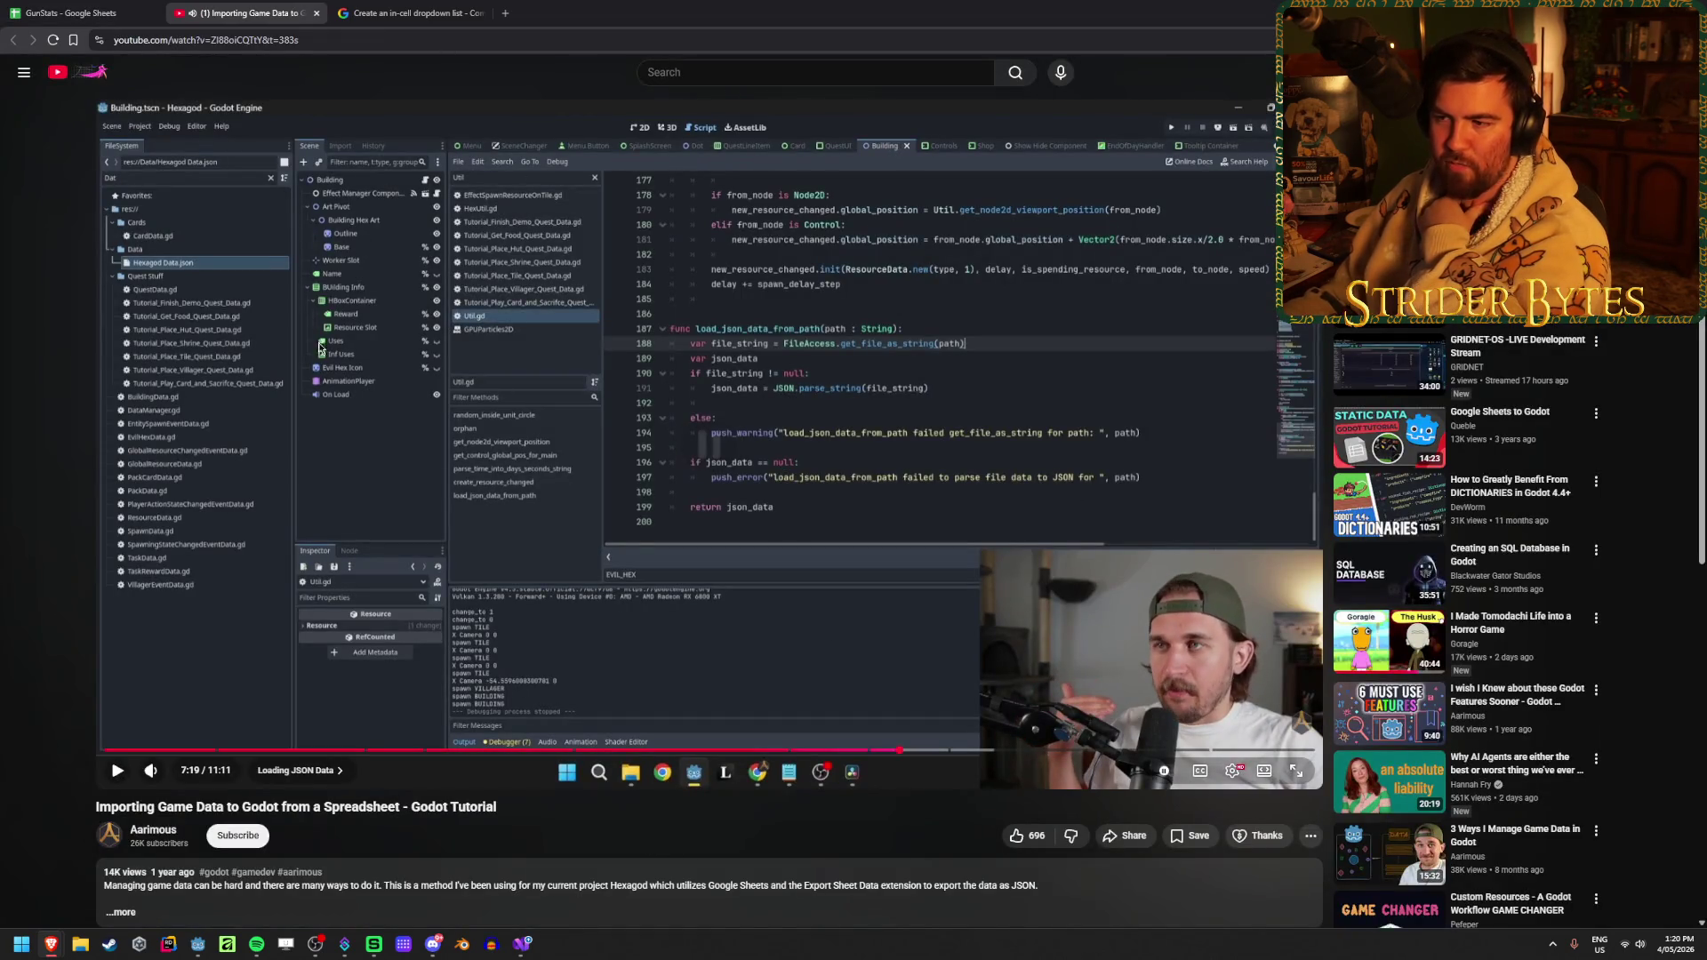
left_click(785, 305)
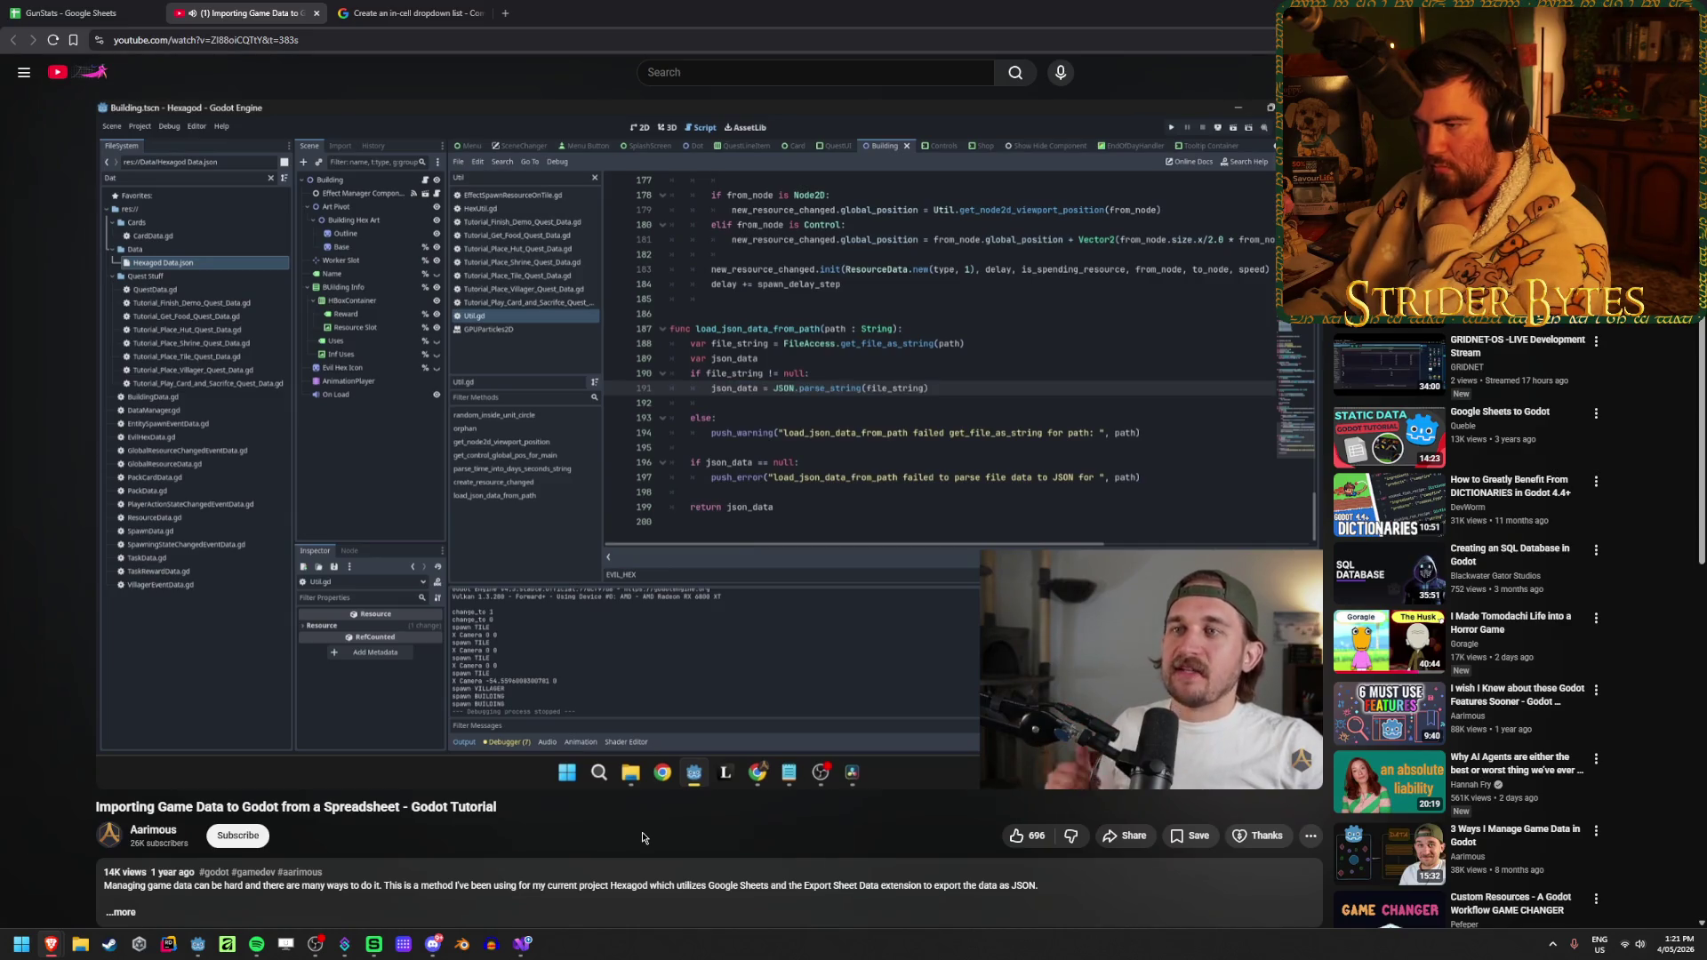
left_click(604, 471)
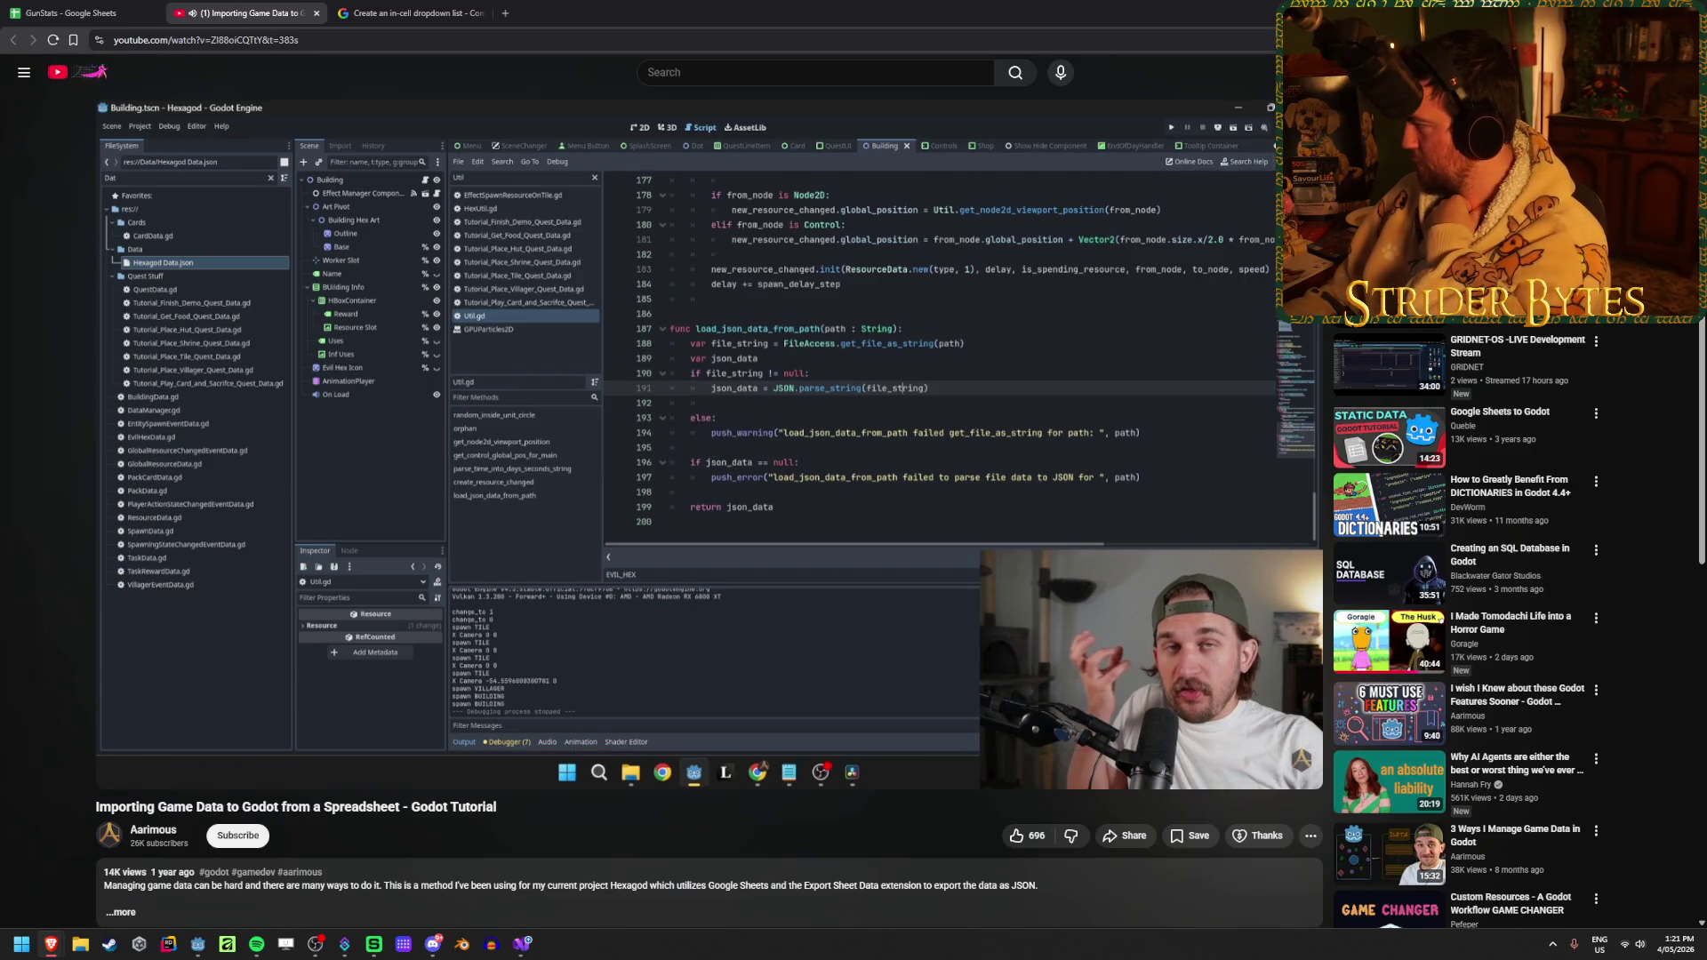
key("alt+Tab")
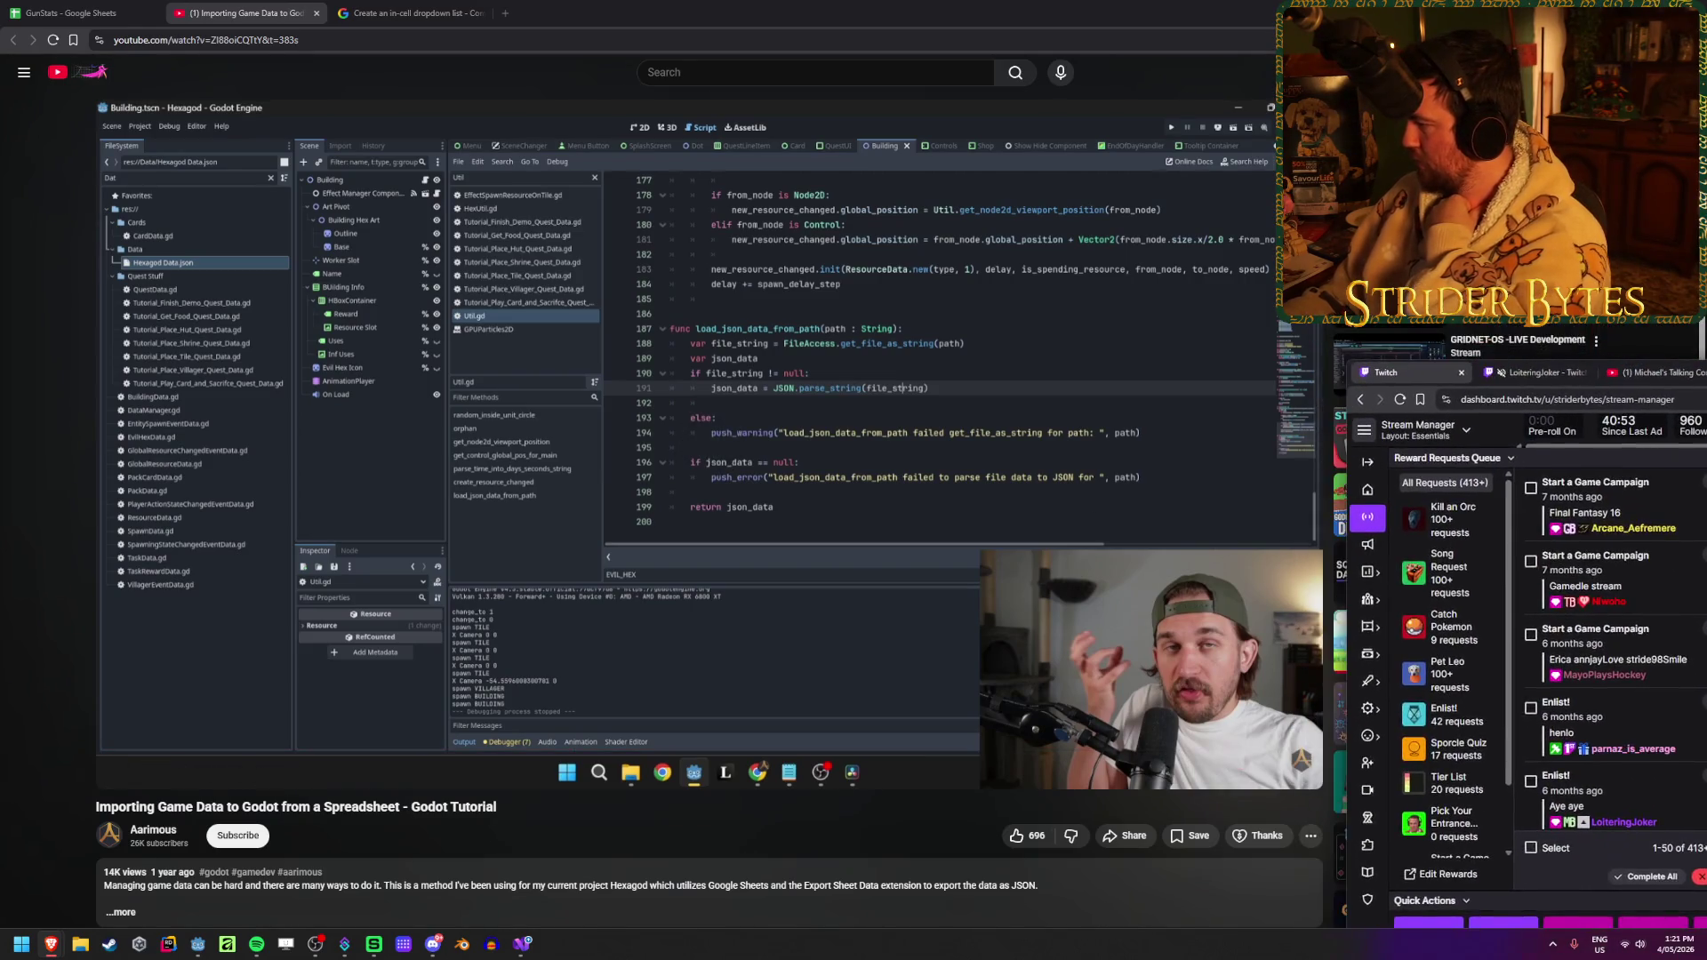
key("alt+Tab")
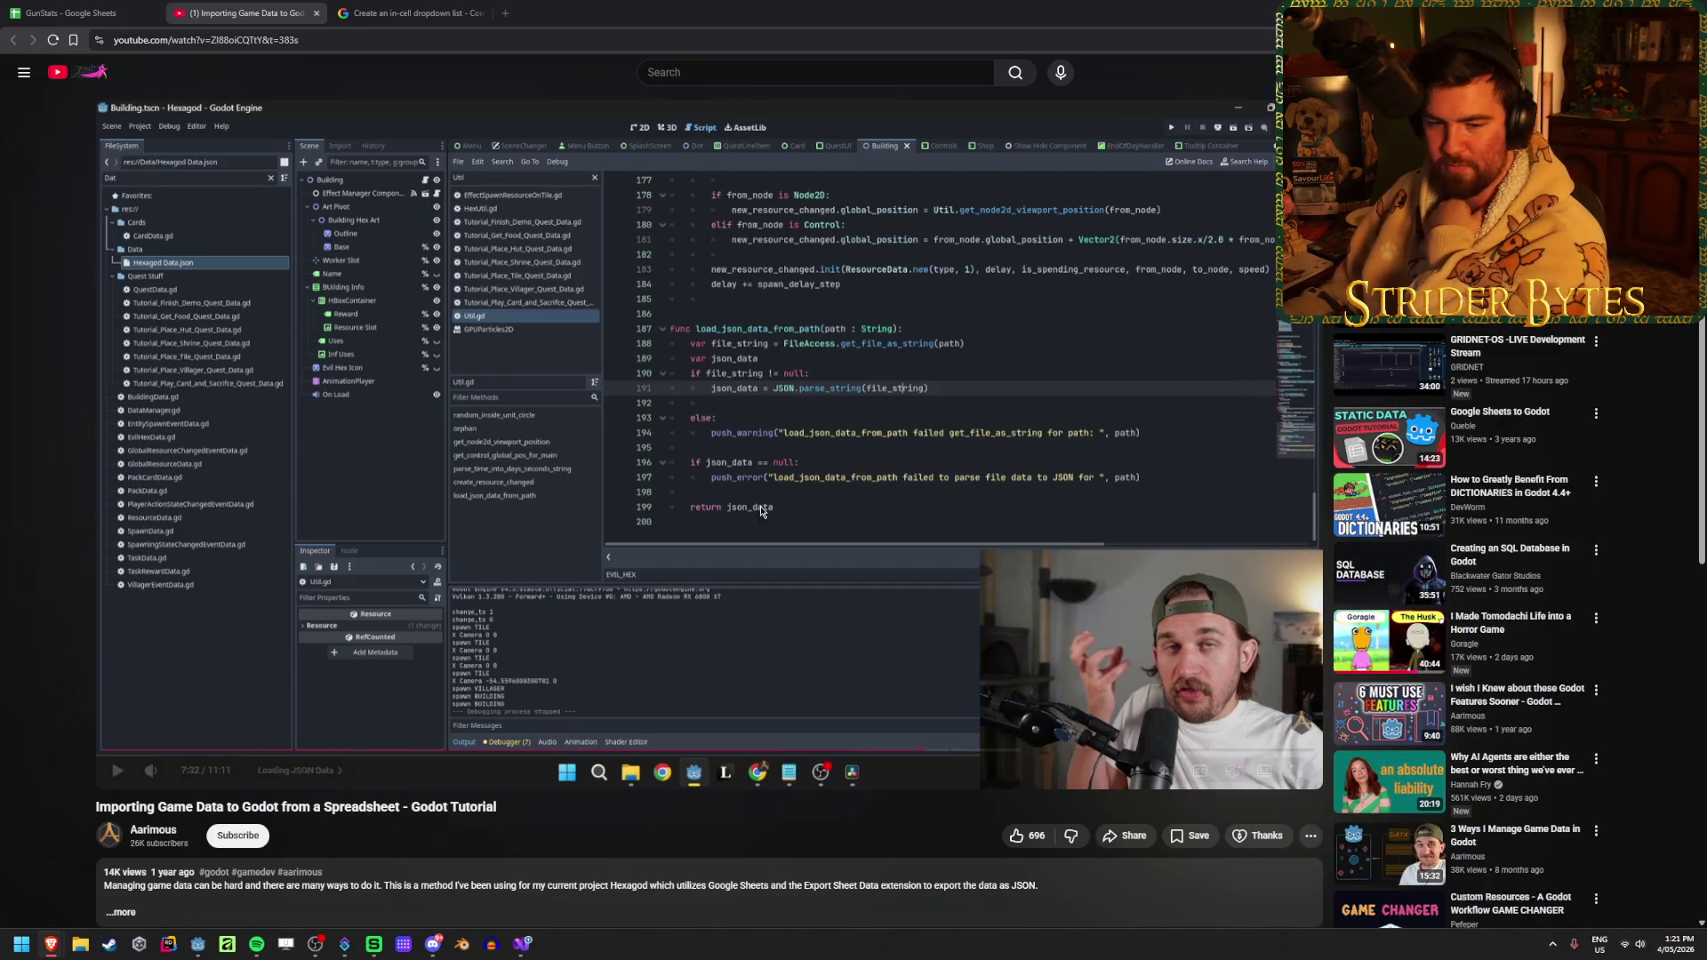
Keep watching the JSON parsing section up to 8:31, where the Cards entries appear
left_click(671, 455)
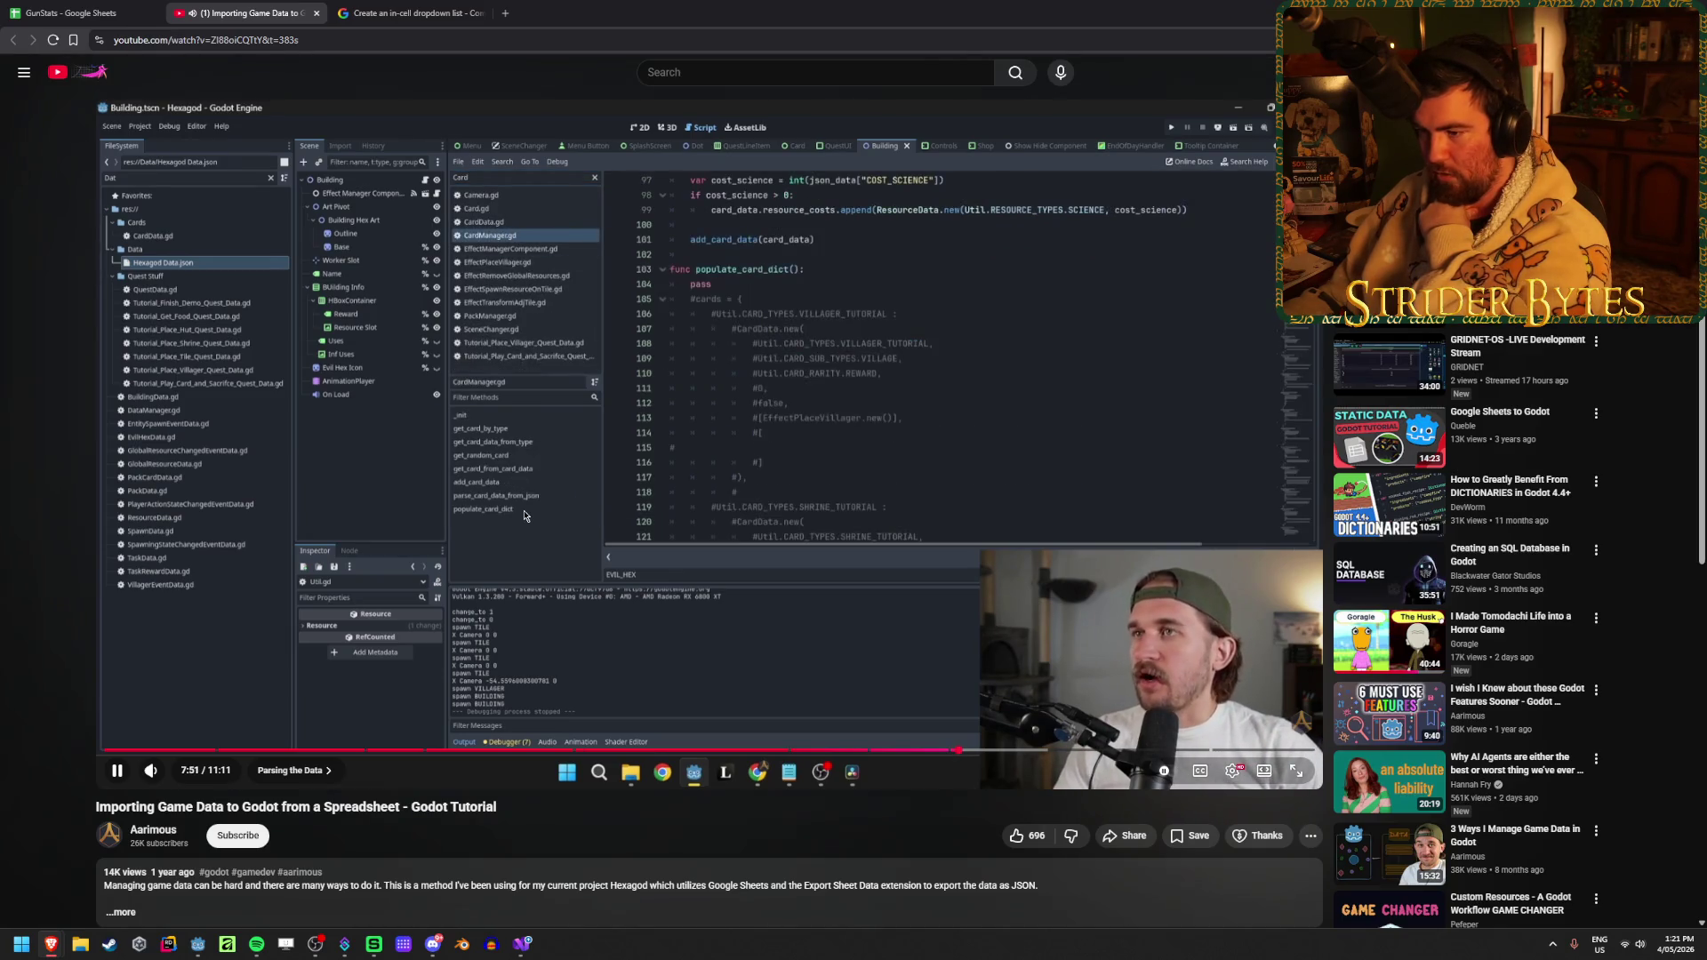
left_click(524, 515)
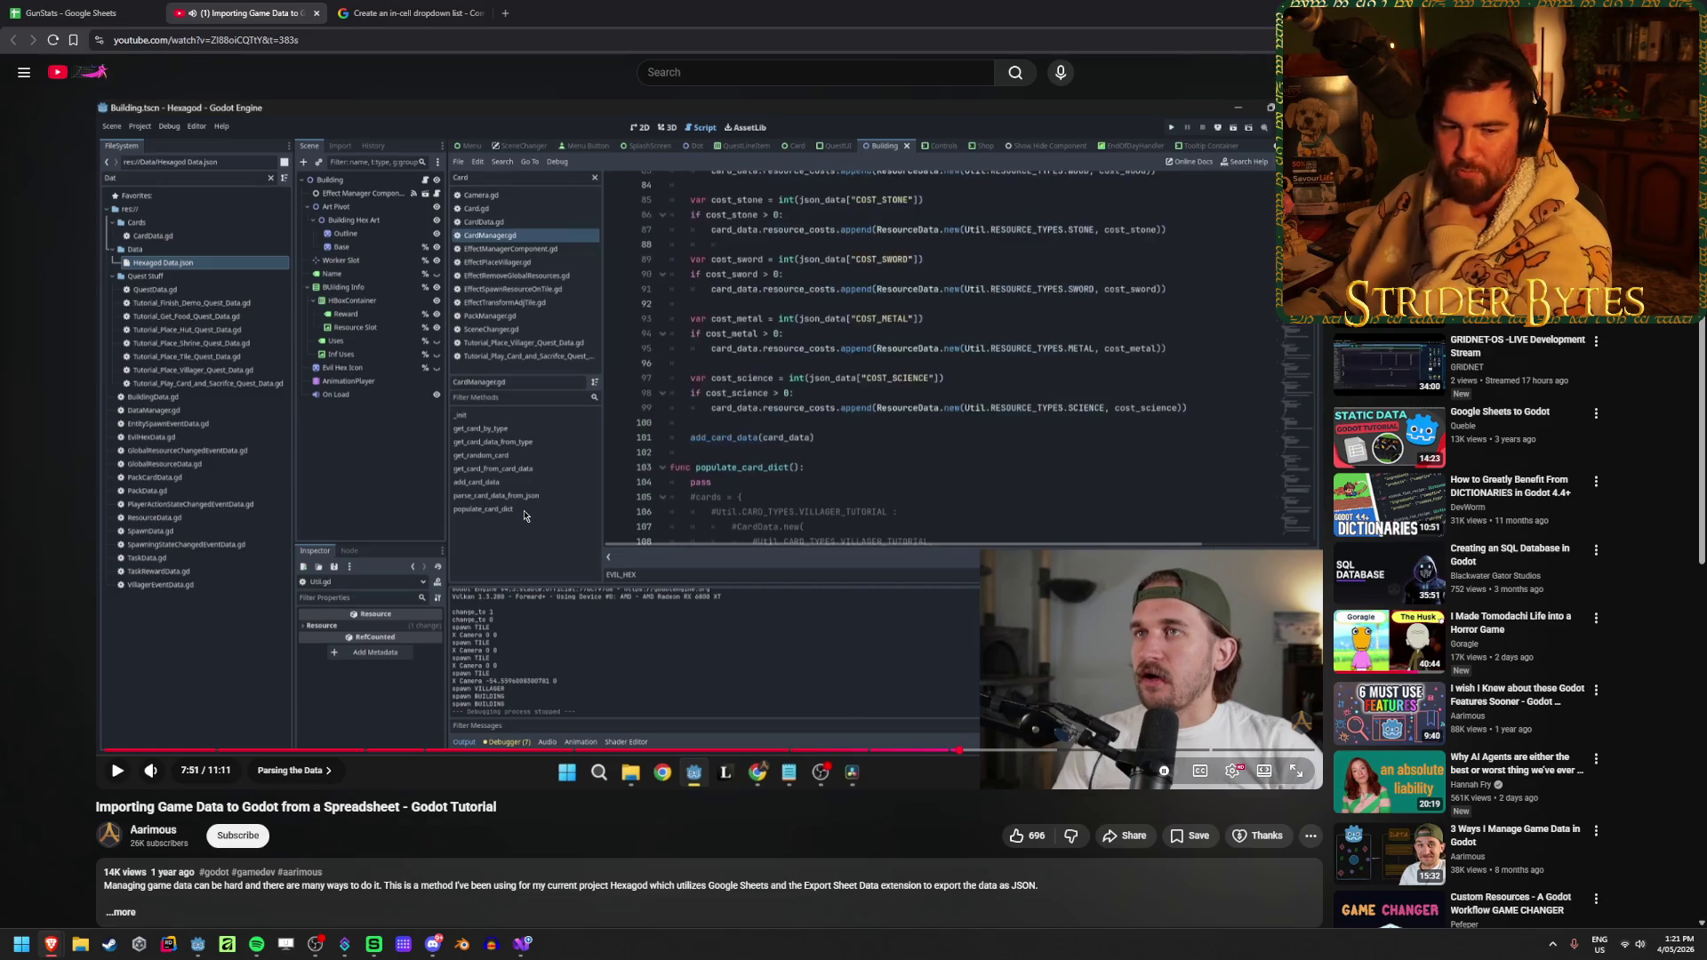
left_click(659, 598)
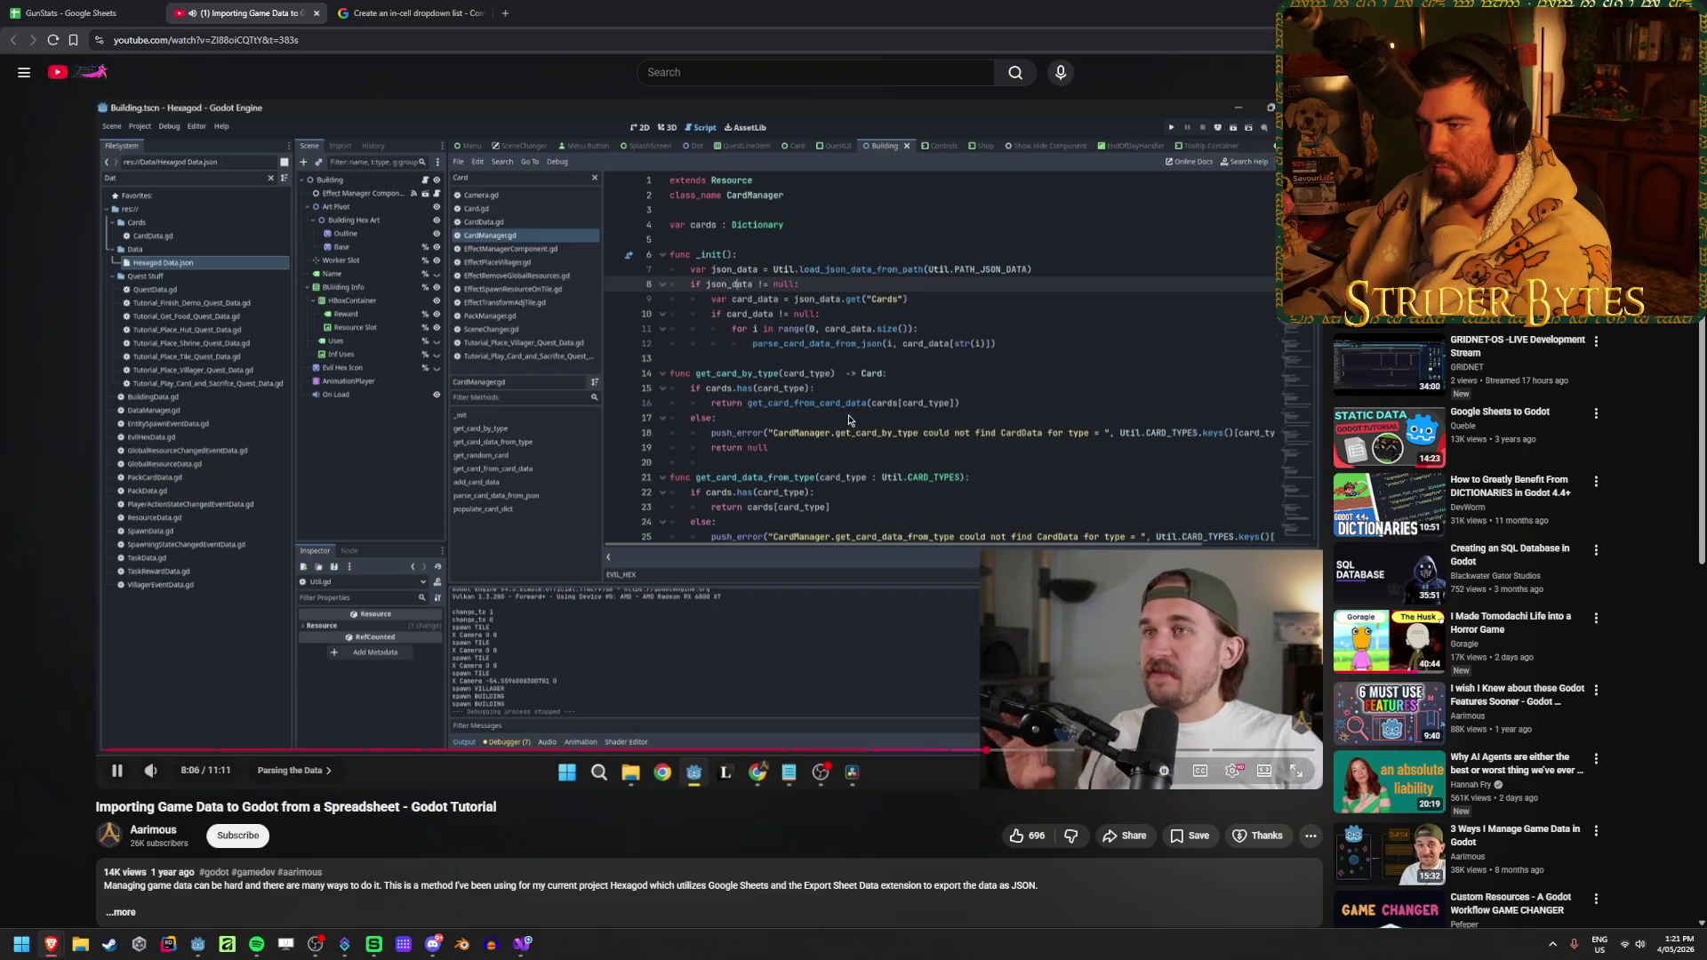
left_click(914, 272)
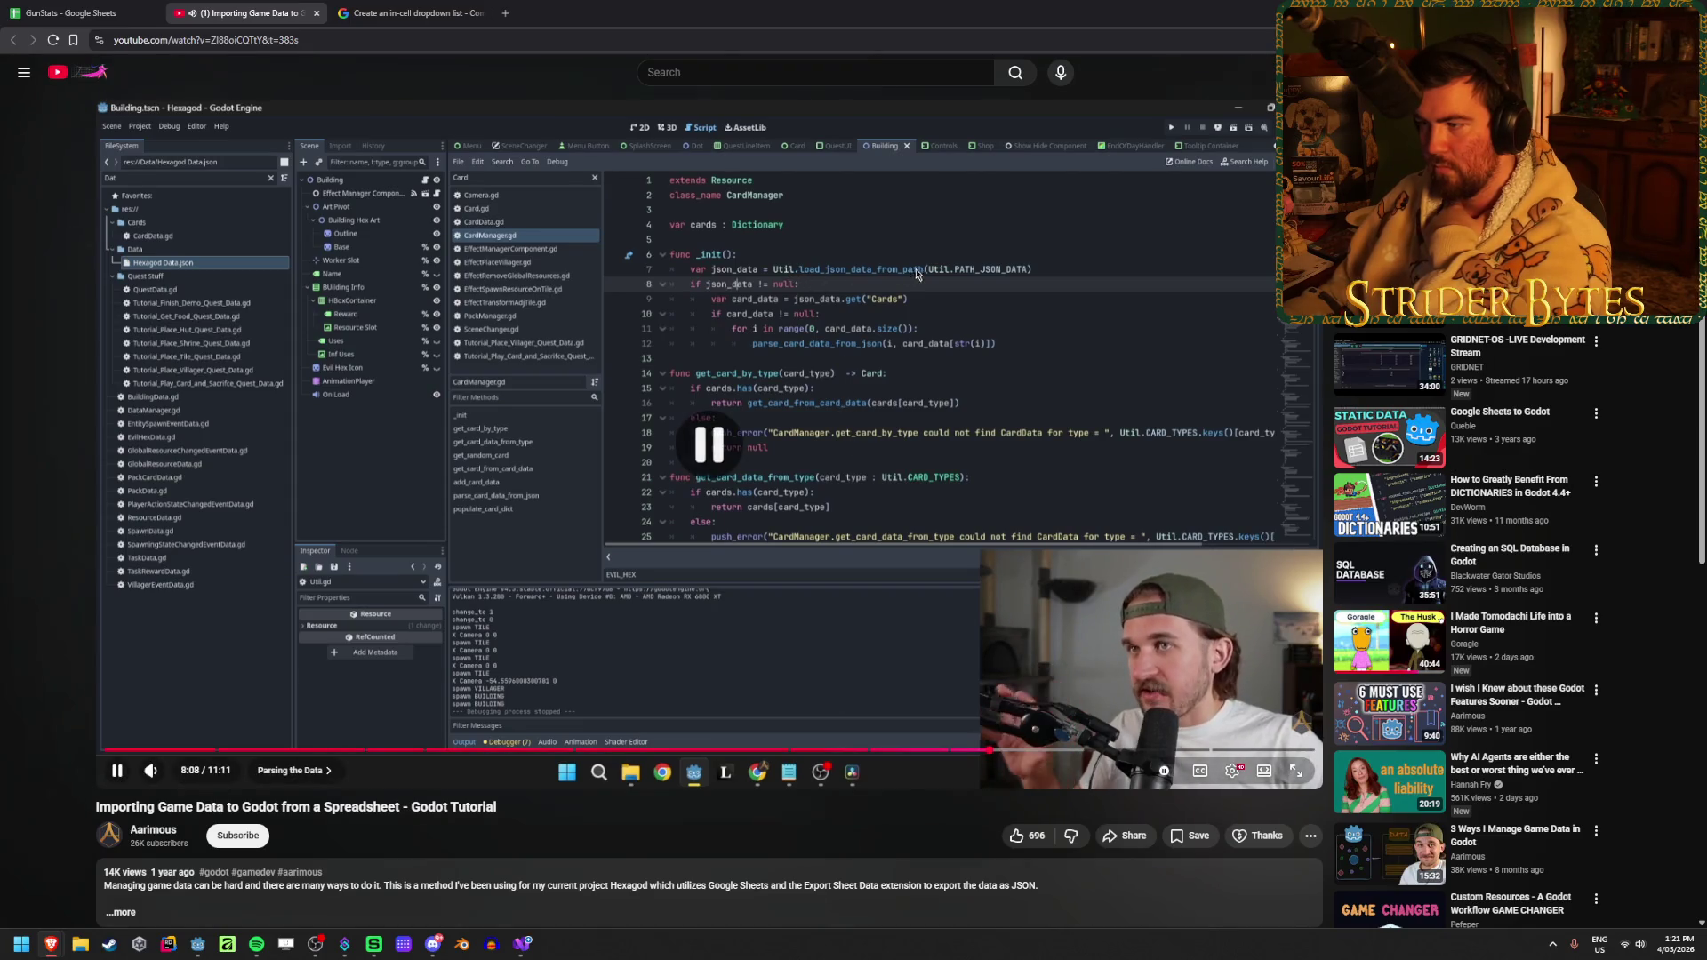
left_click(844, 232)
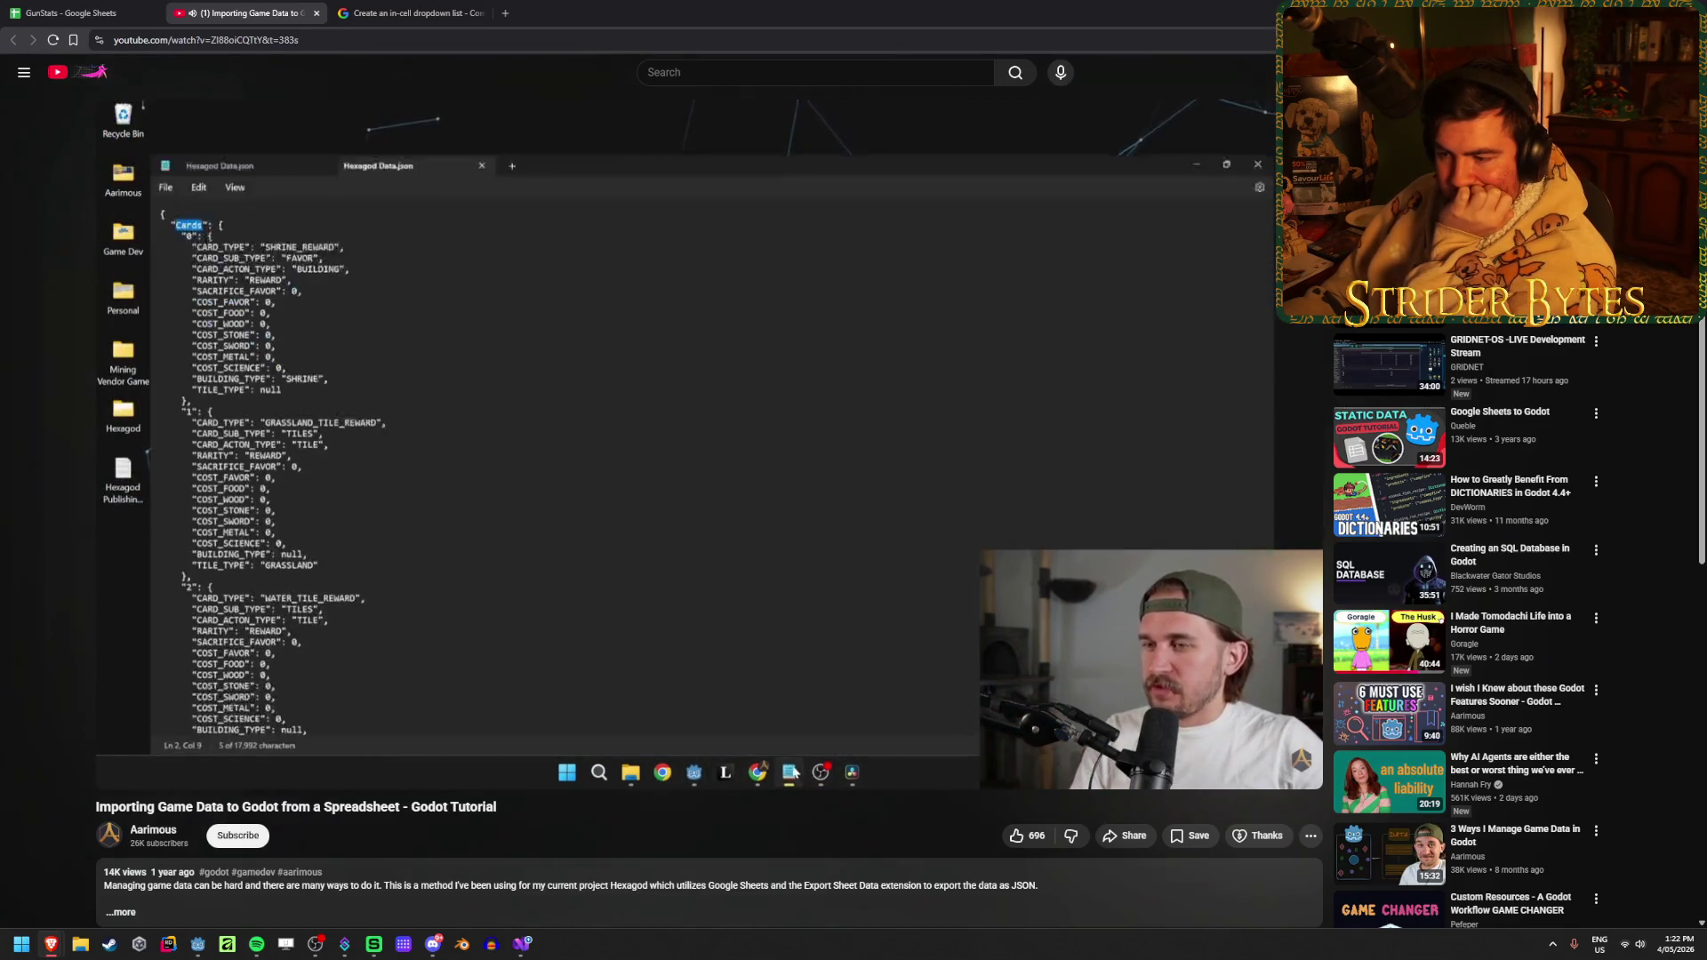
mouse_move(673, 553)
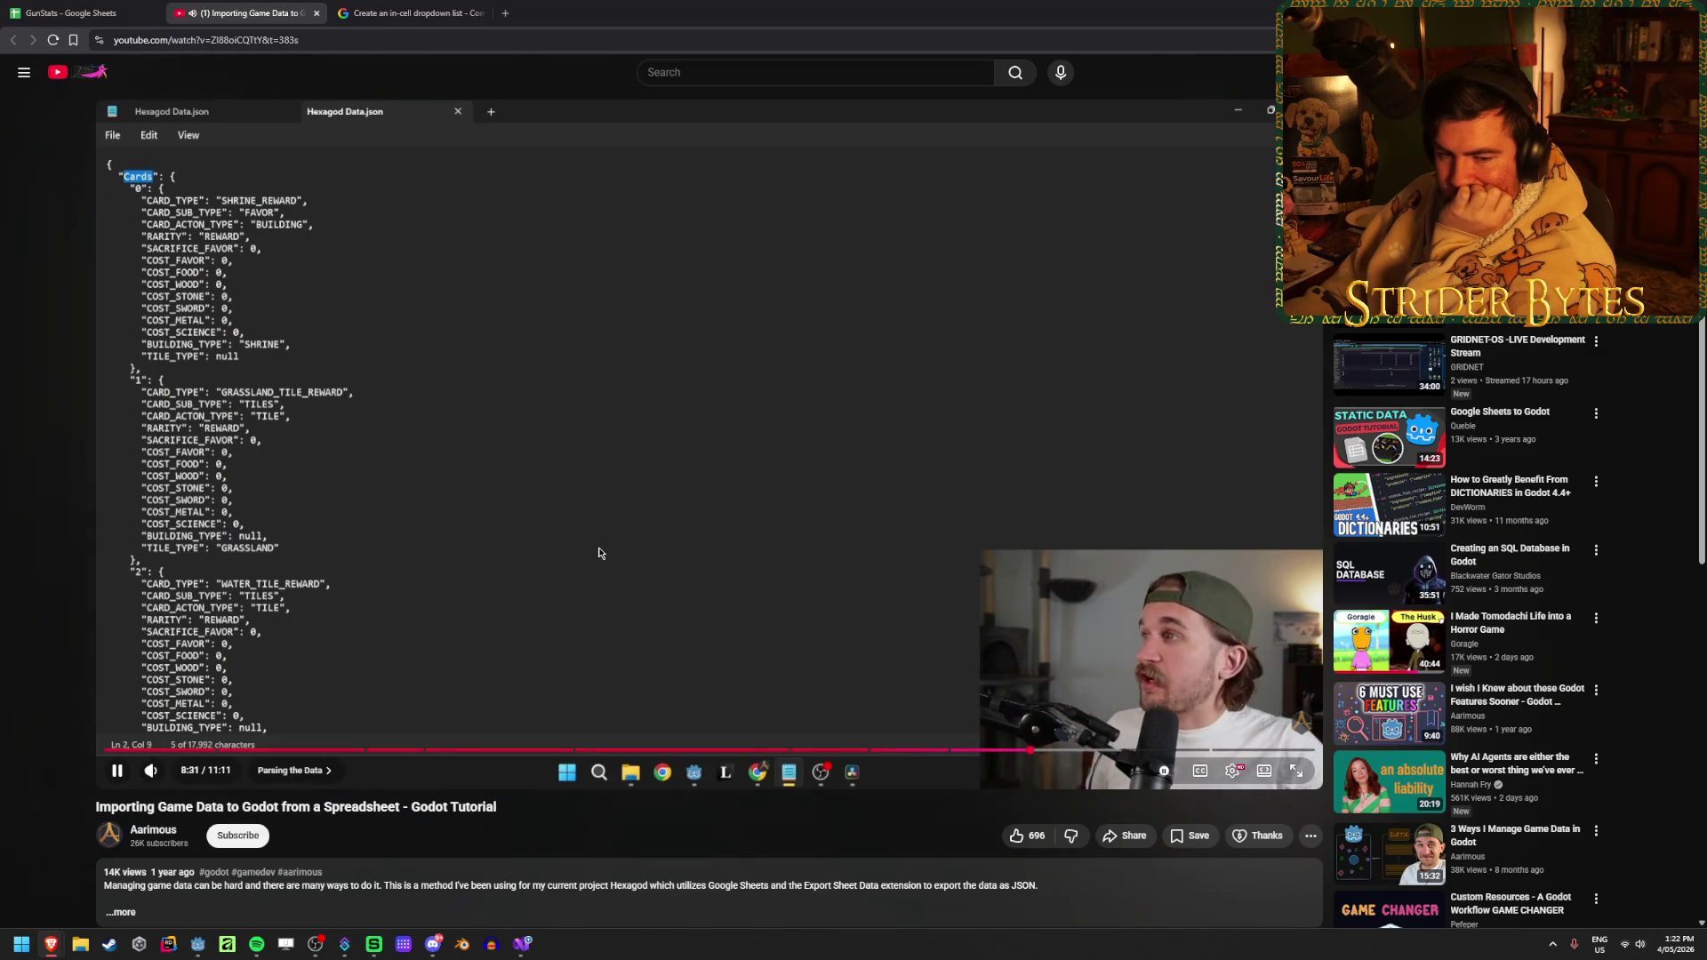
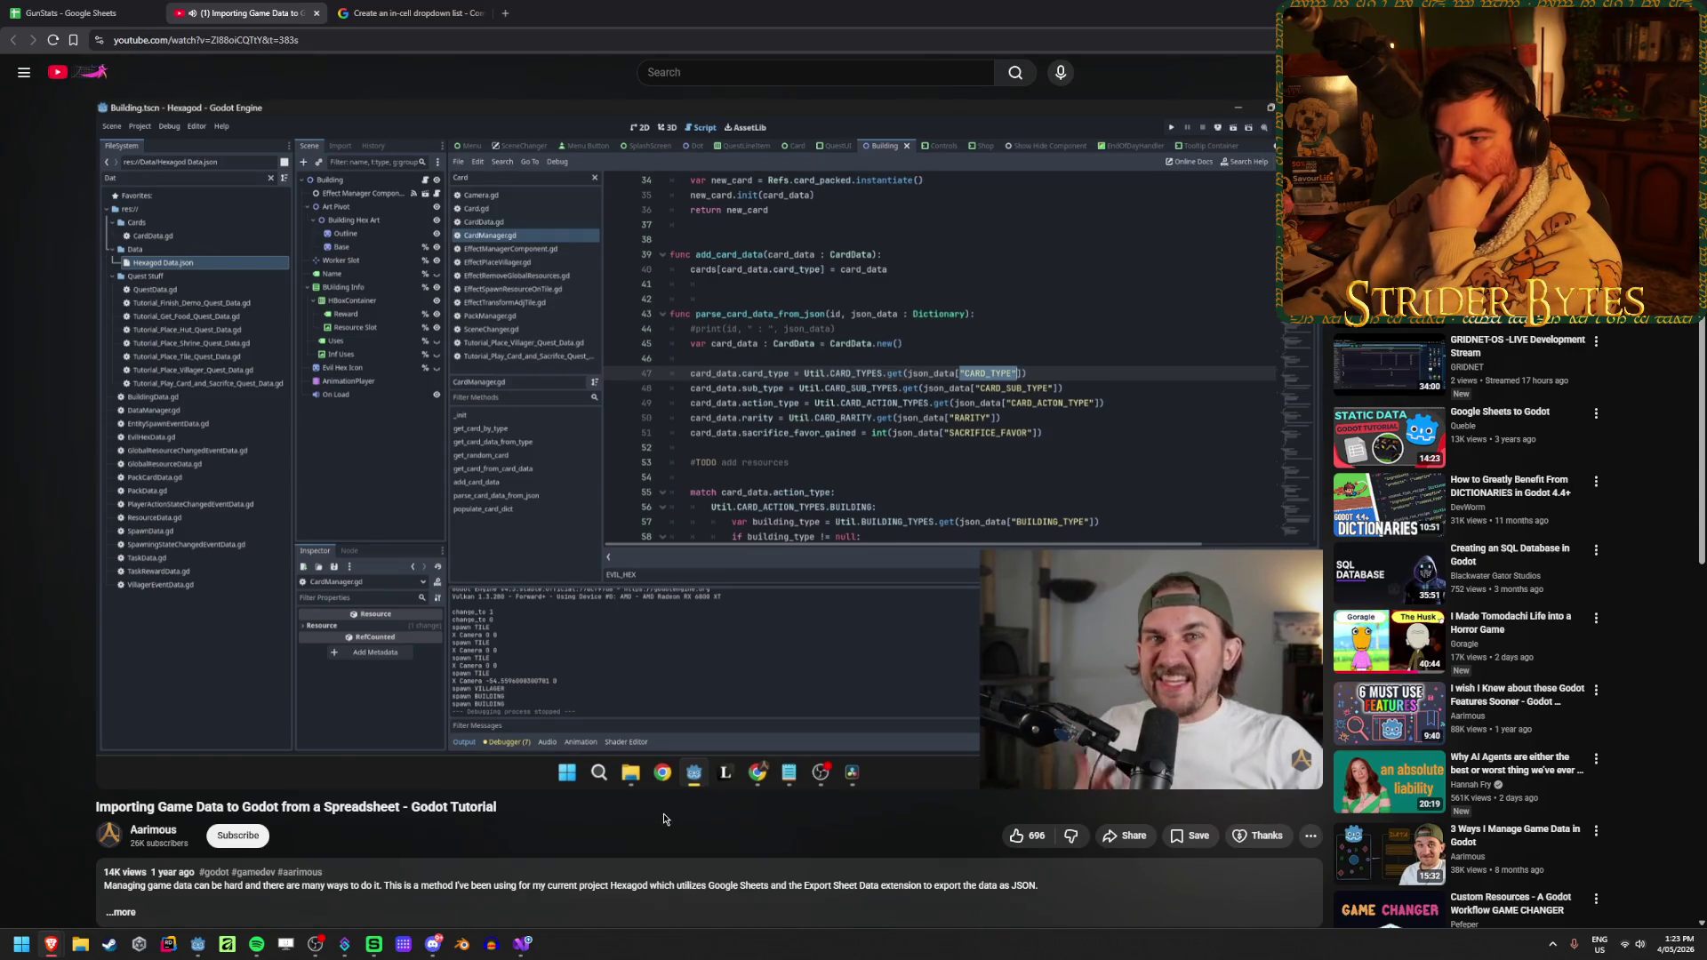
Pause the Godot spreadsheet-import tutorial at 10:27 on the exported JSON card data
mouse_move(653, 787)
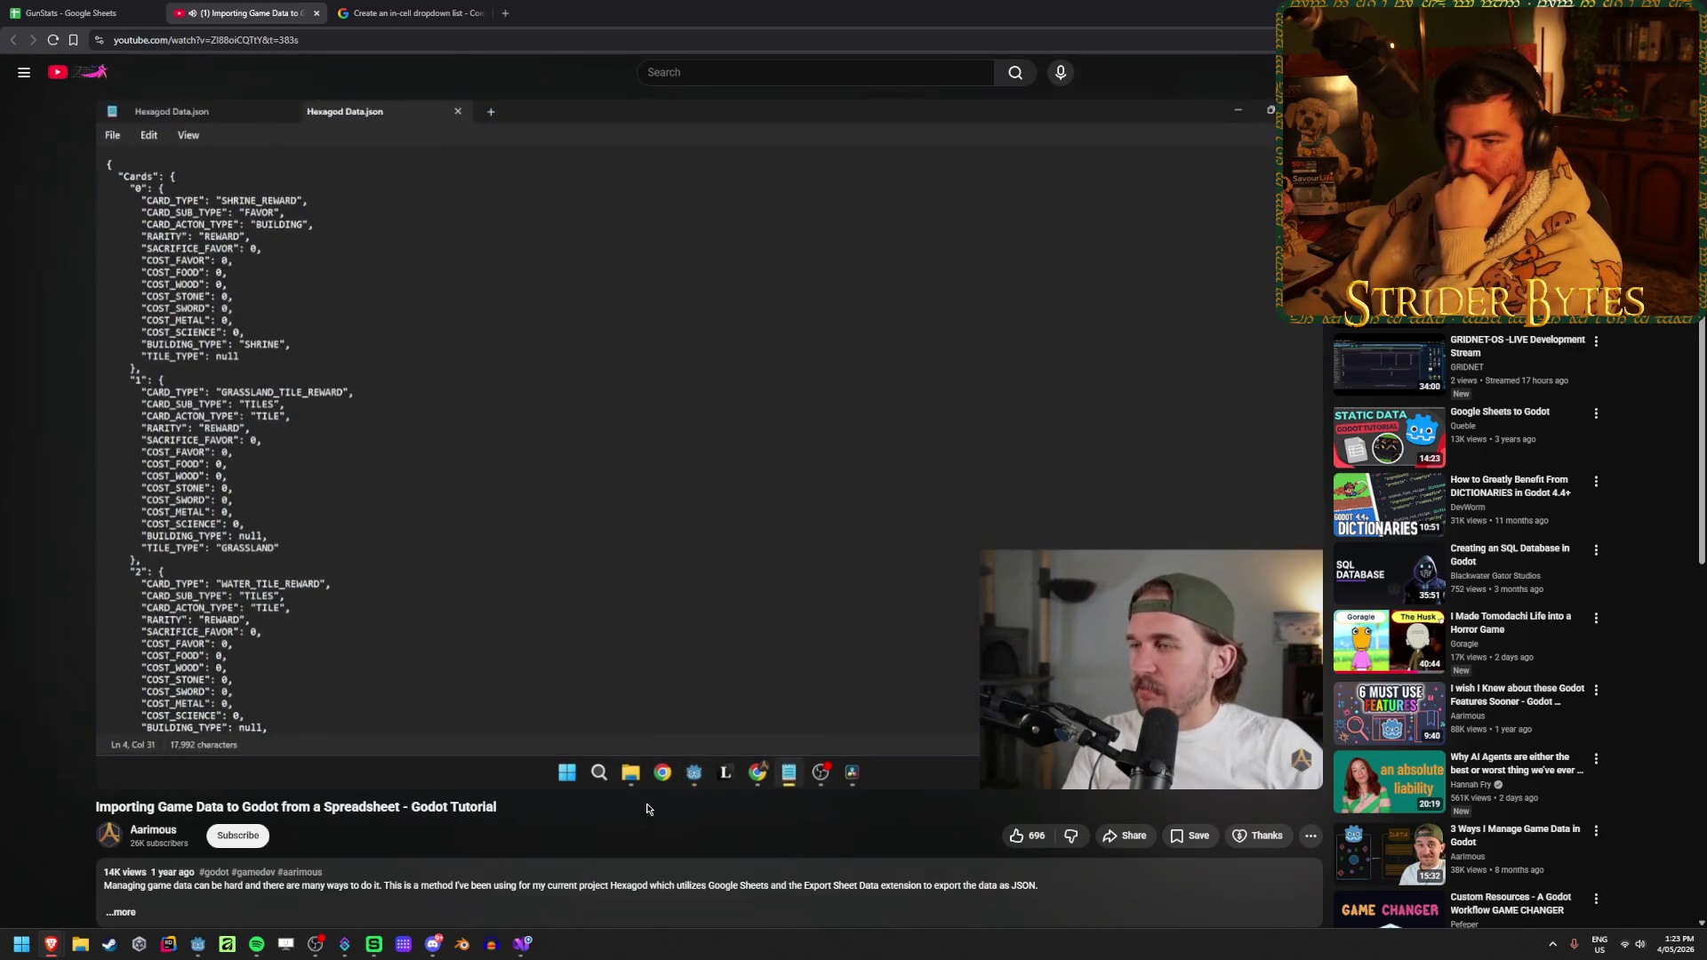
mouse_move(649, 747)
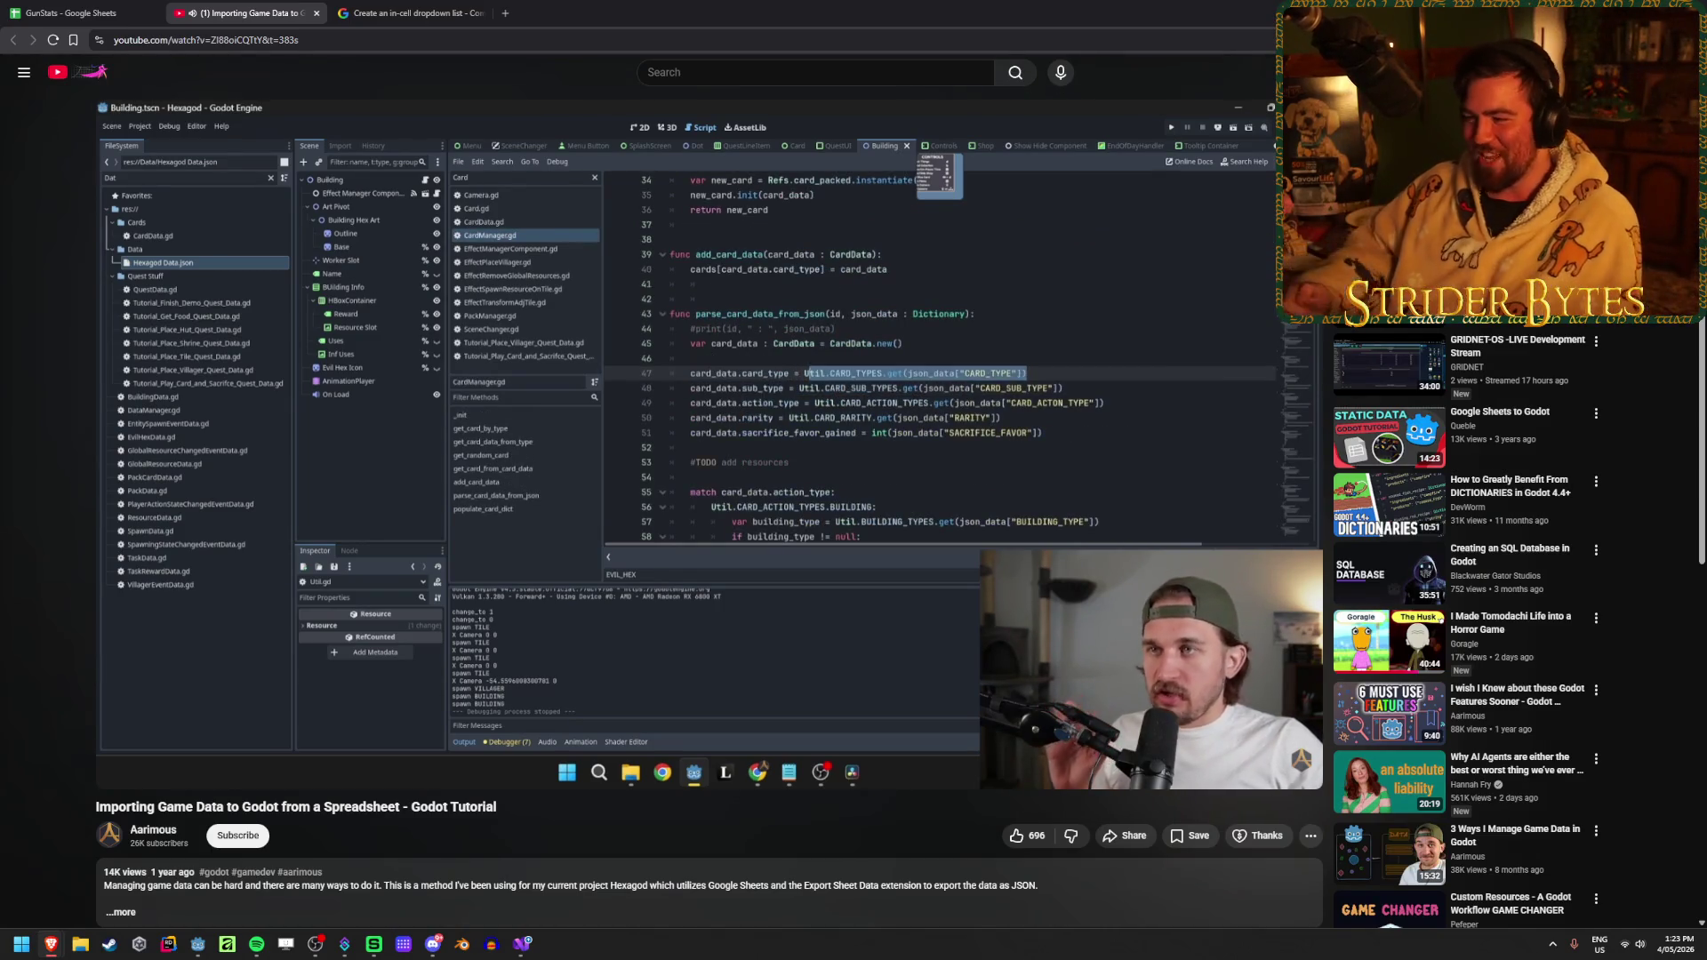
mouse_move(1123, 637)
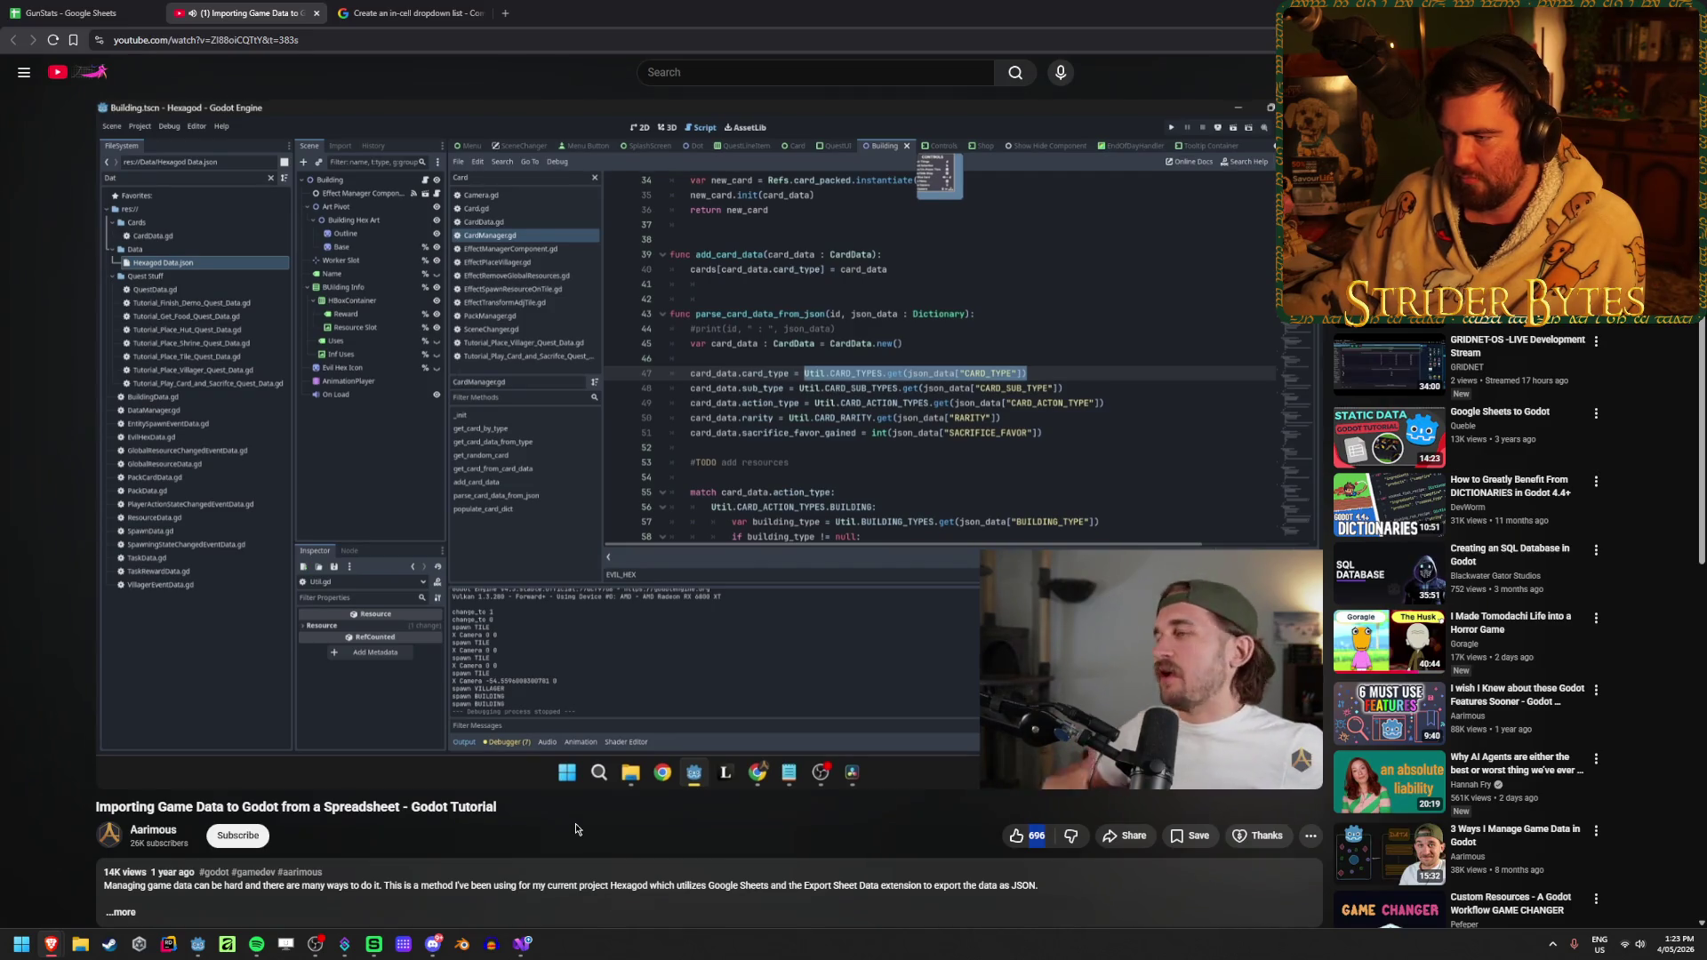
mouse_move(1200, 709)
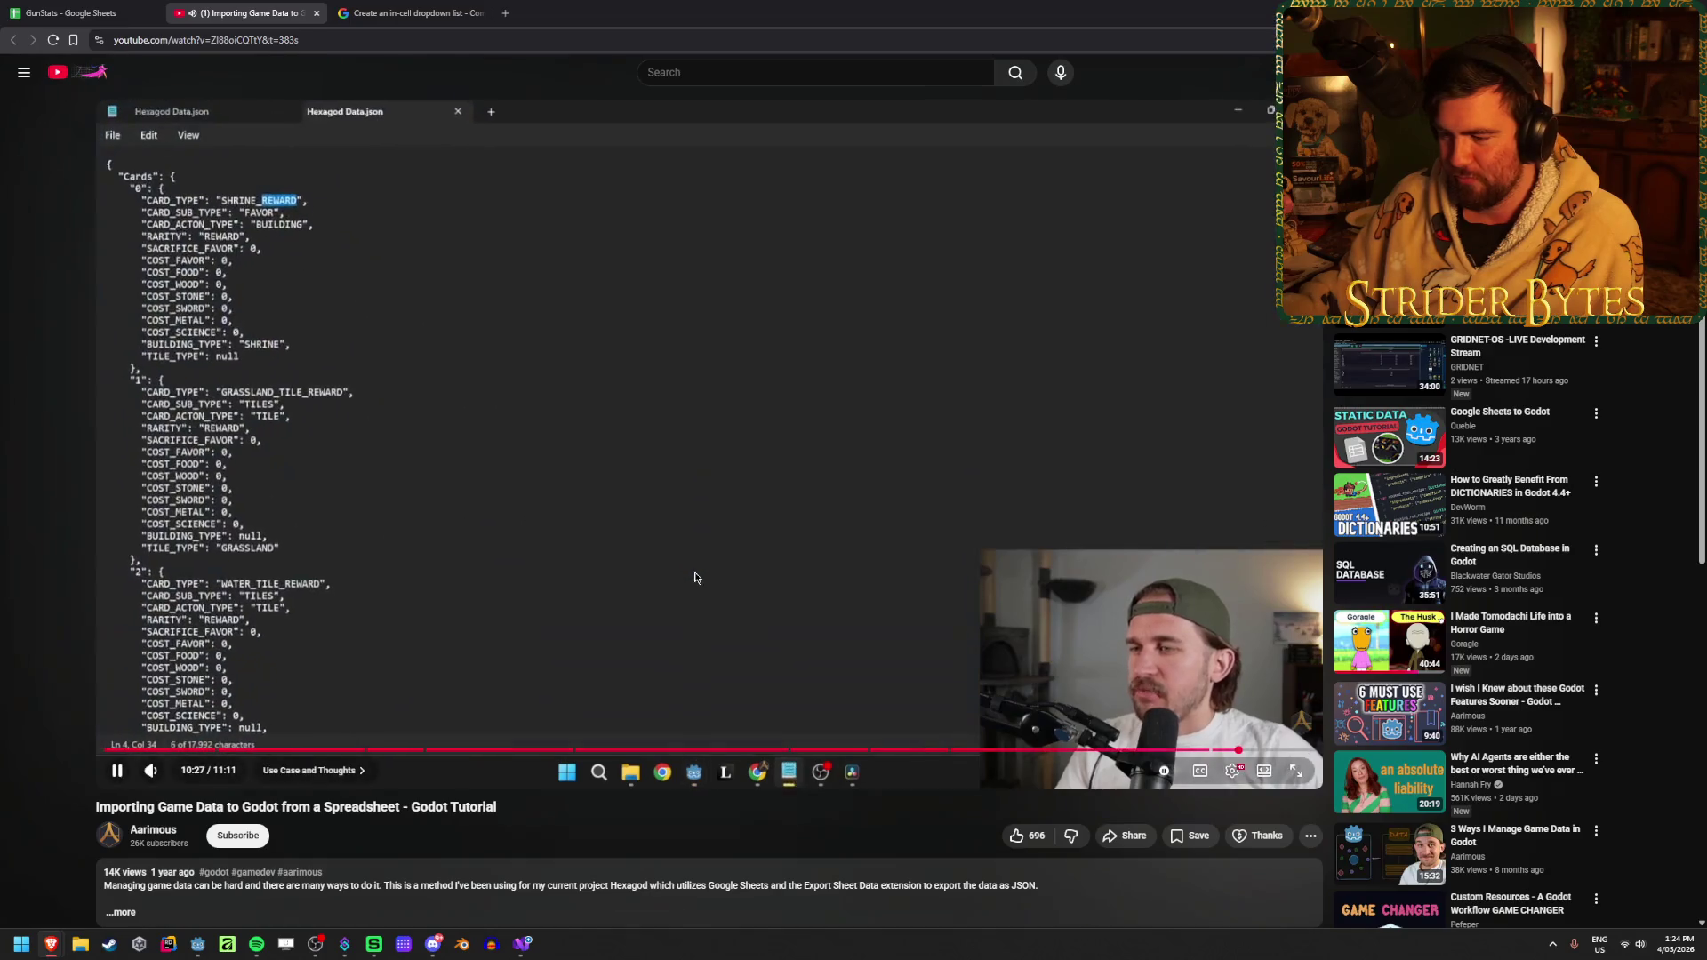
left_click(739, 578)
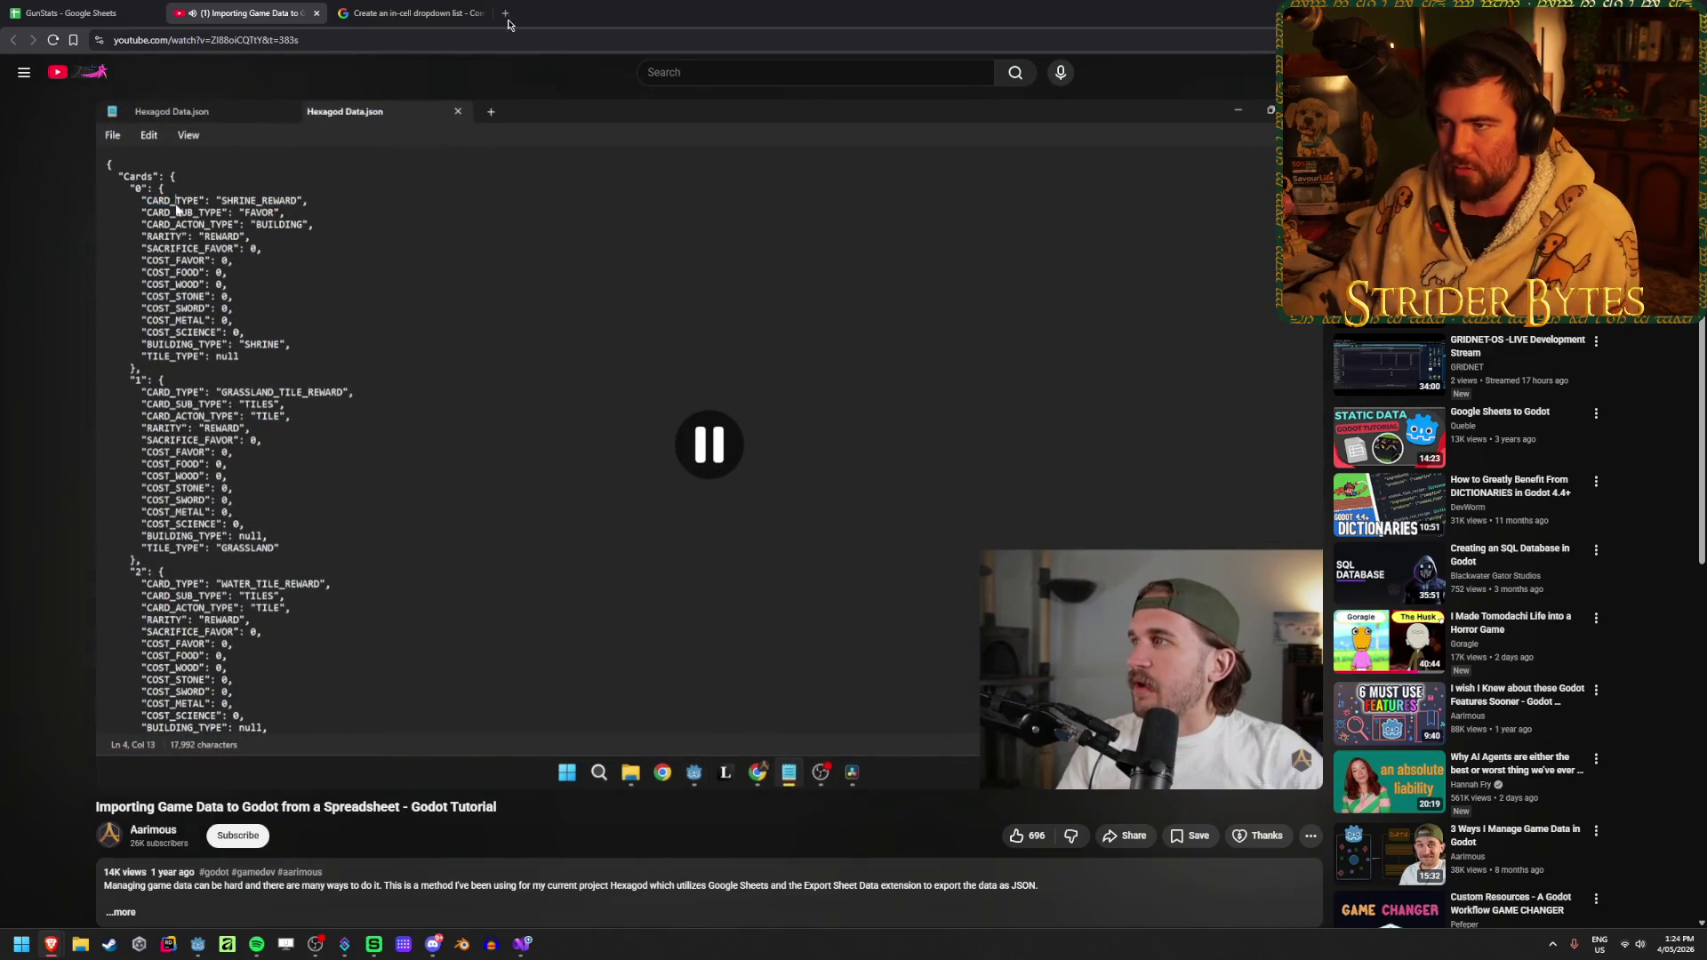
Search Google for 'godot import data from spreadsheet' in a new tab
left_click(505, 14)
type("godot")
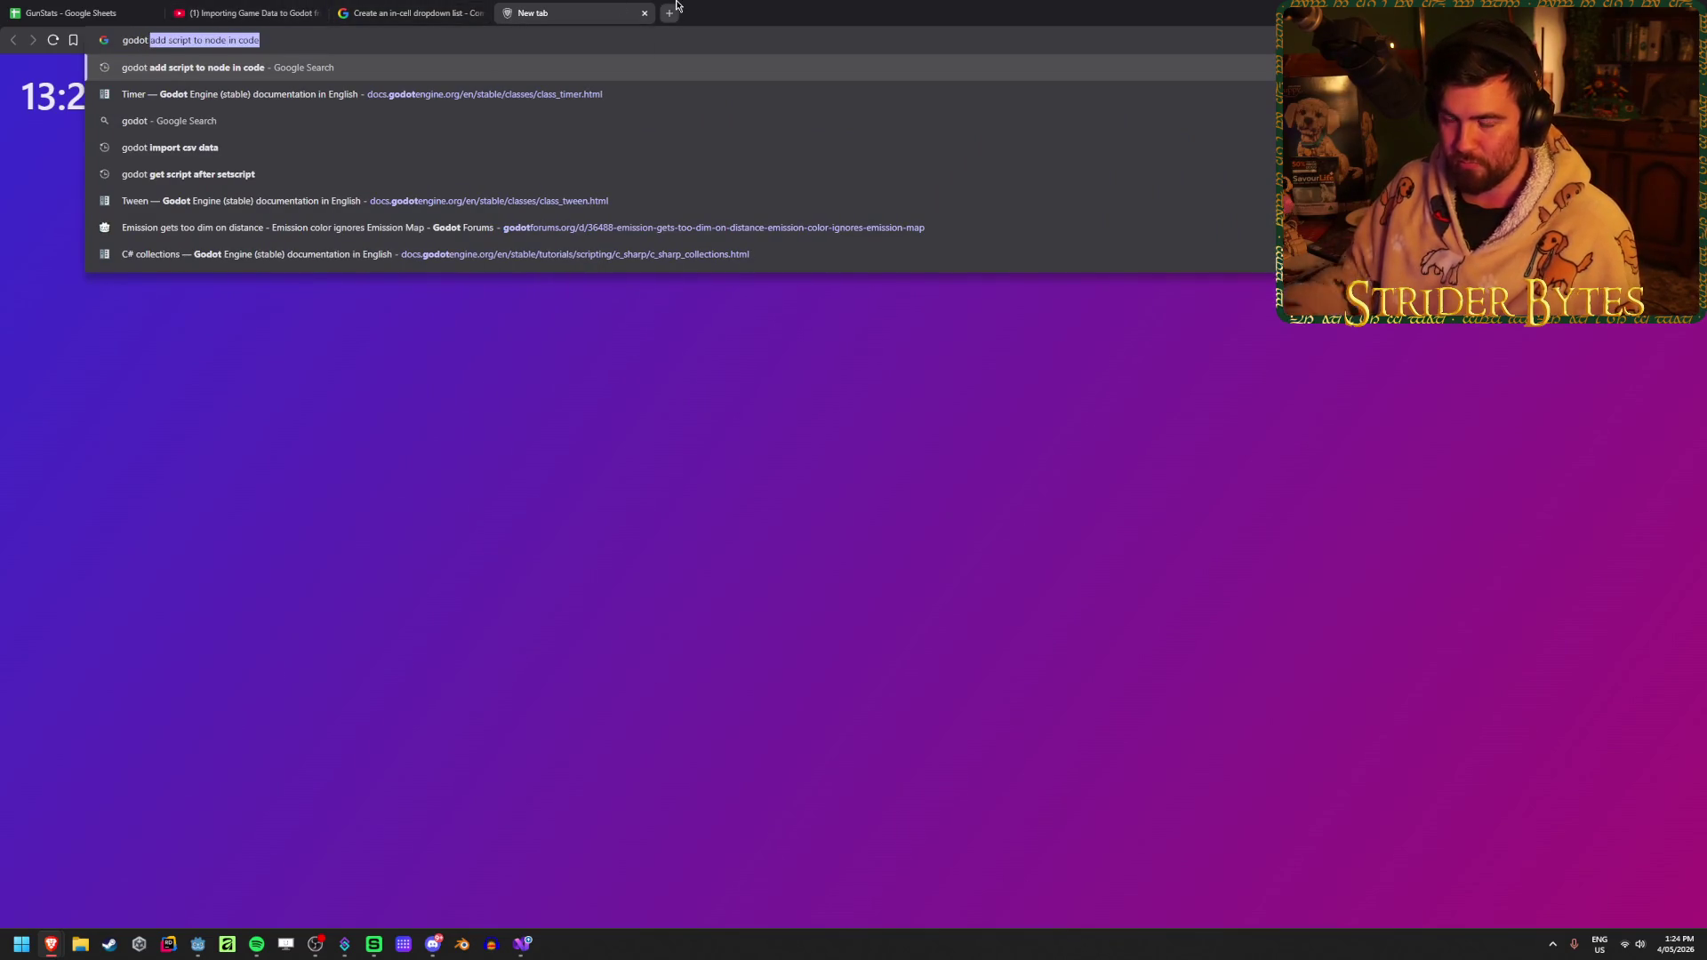
type(" impr")
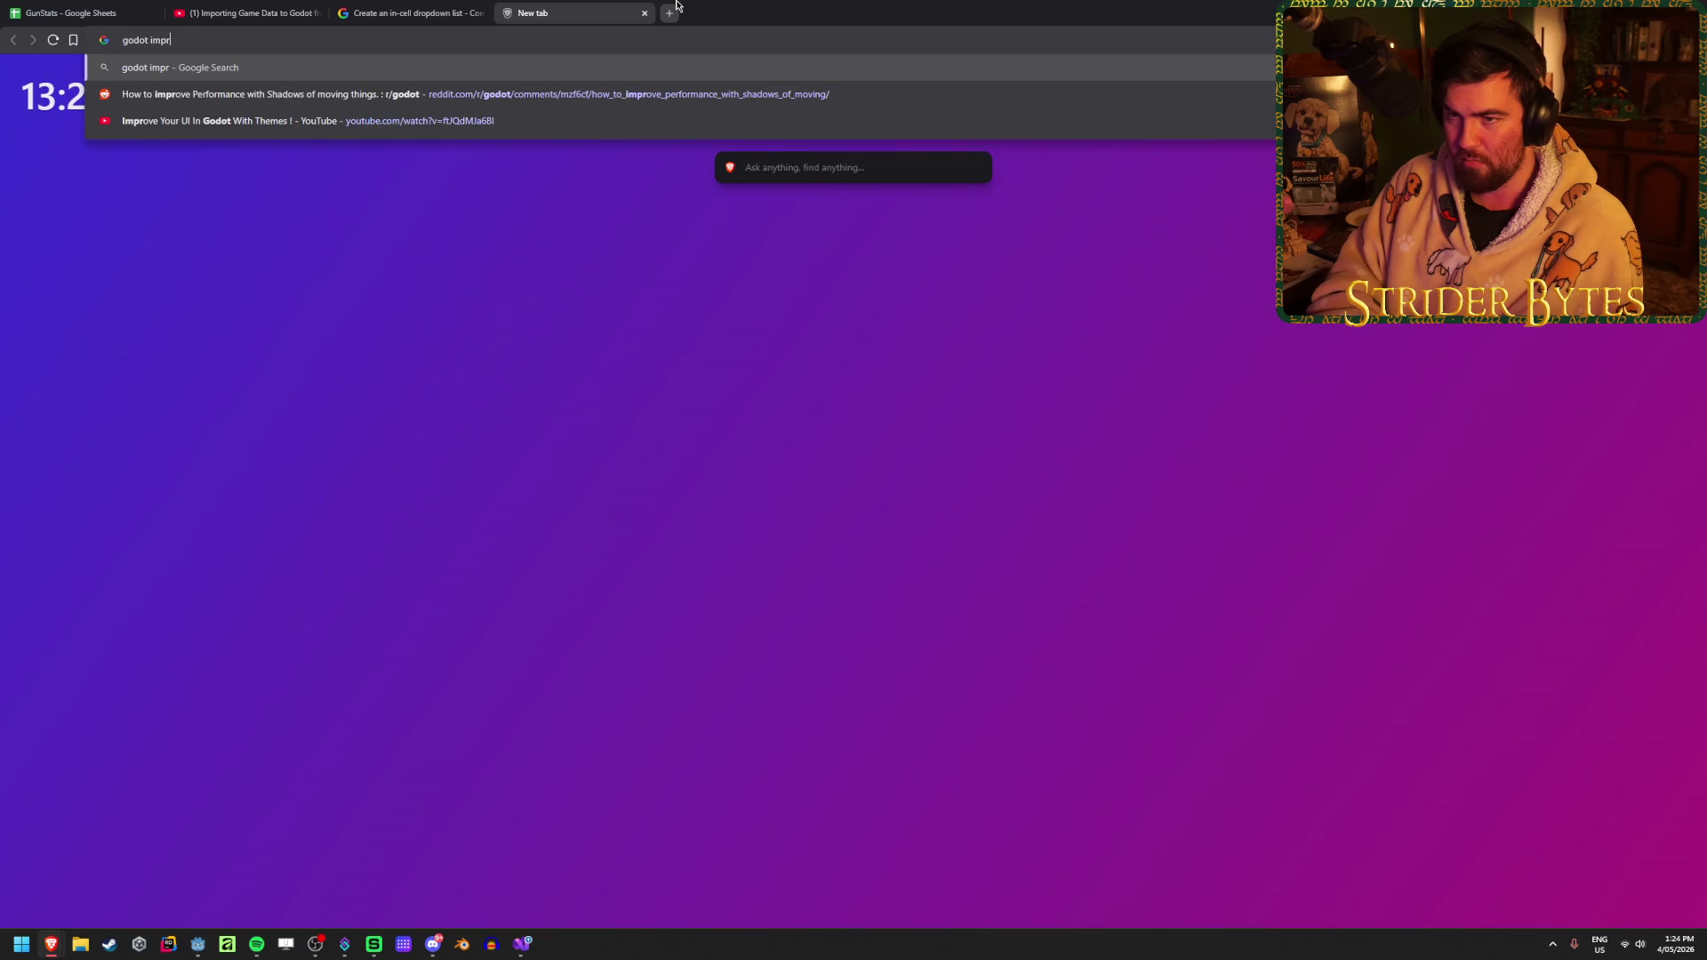
key("BackSpace")
type("ort data from")
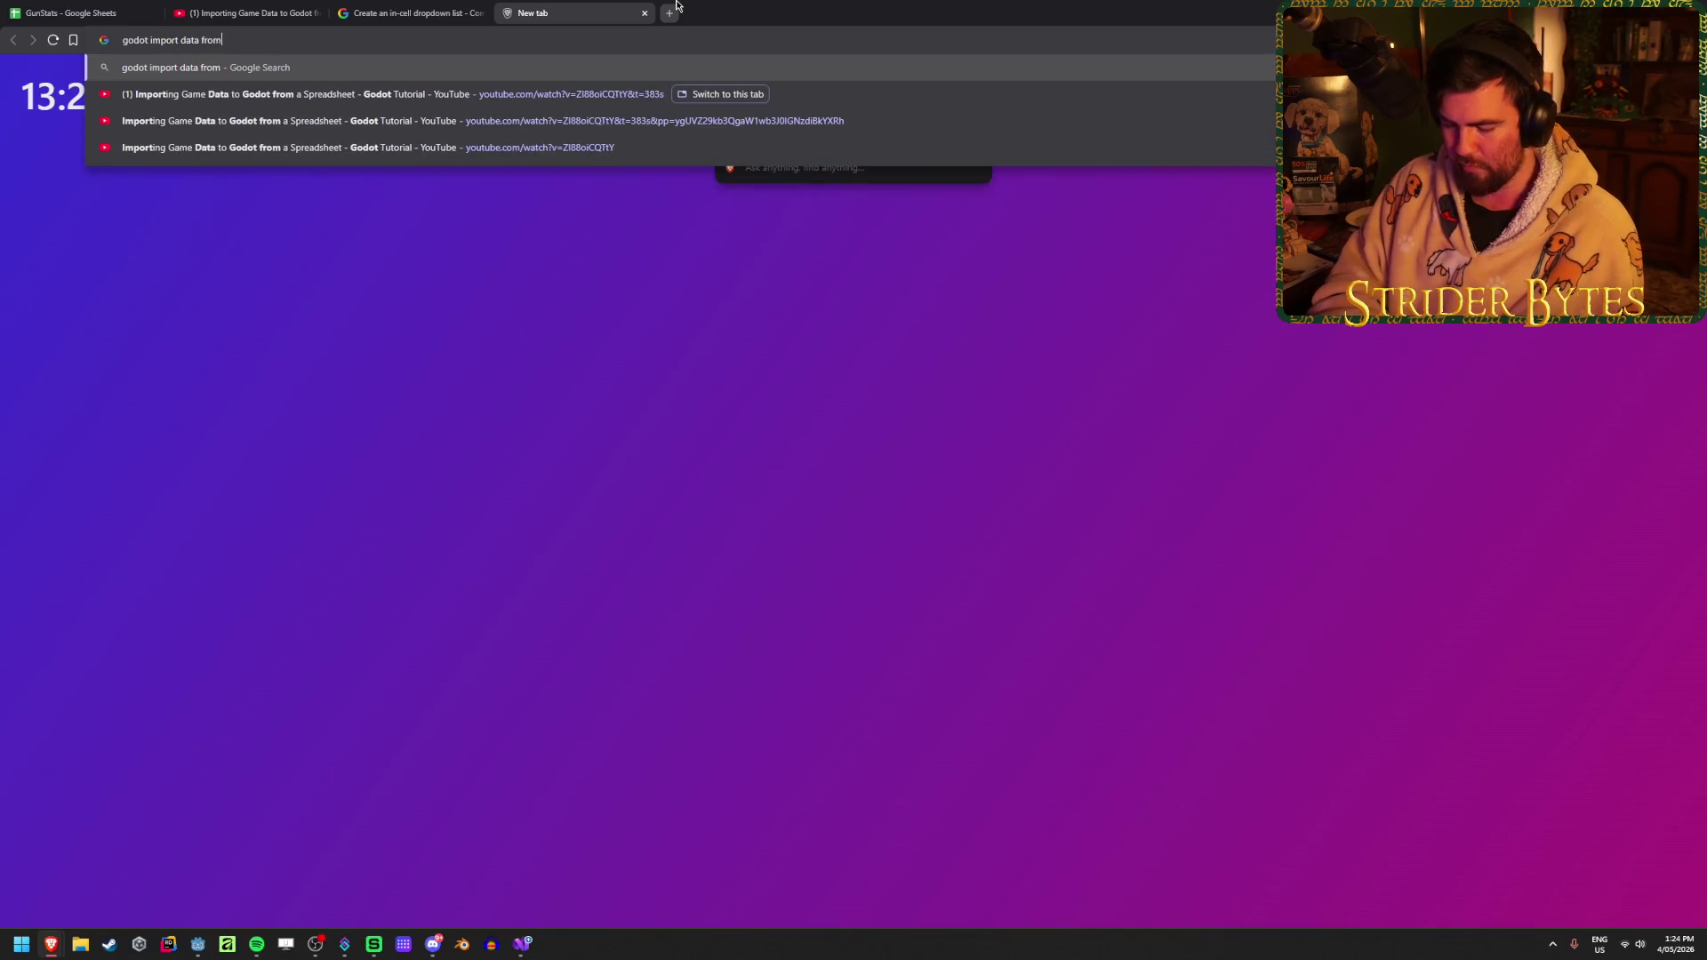
type(" spreadsheet")
key("Return")
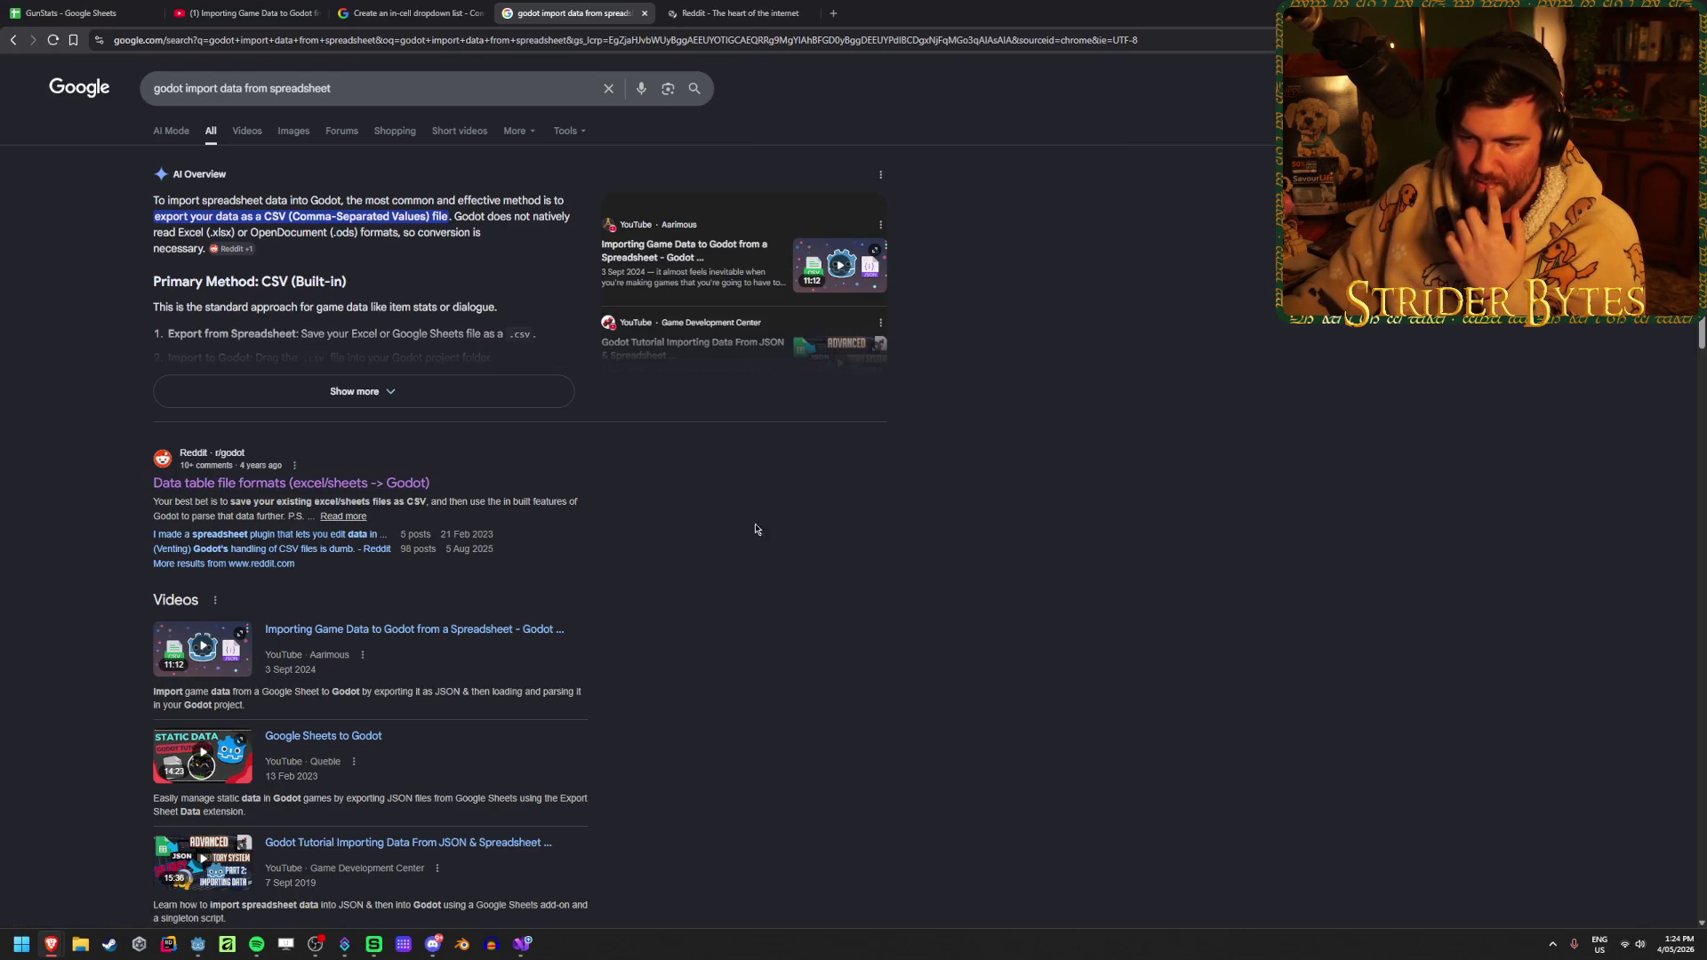
Open the JSON & Spreadsheet tutorial video result in a background tab
scroll(403, 621, "down", 2)
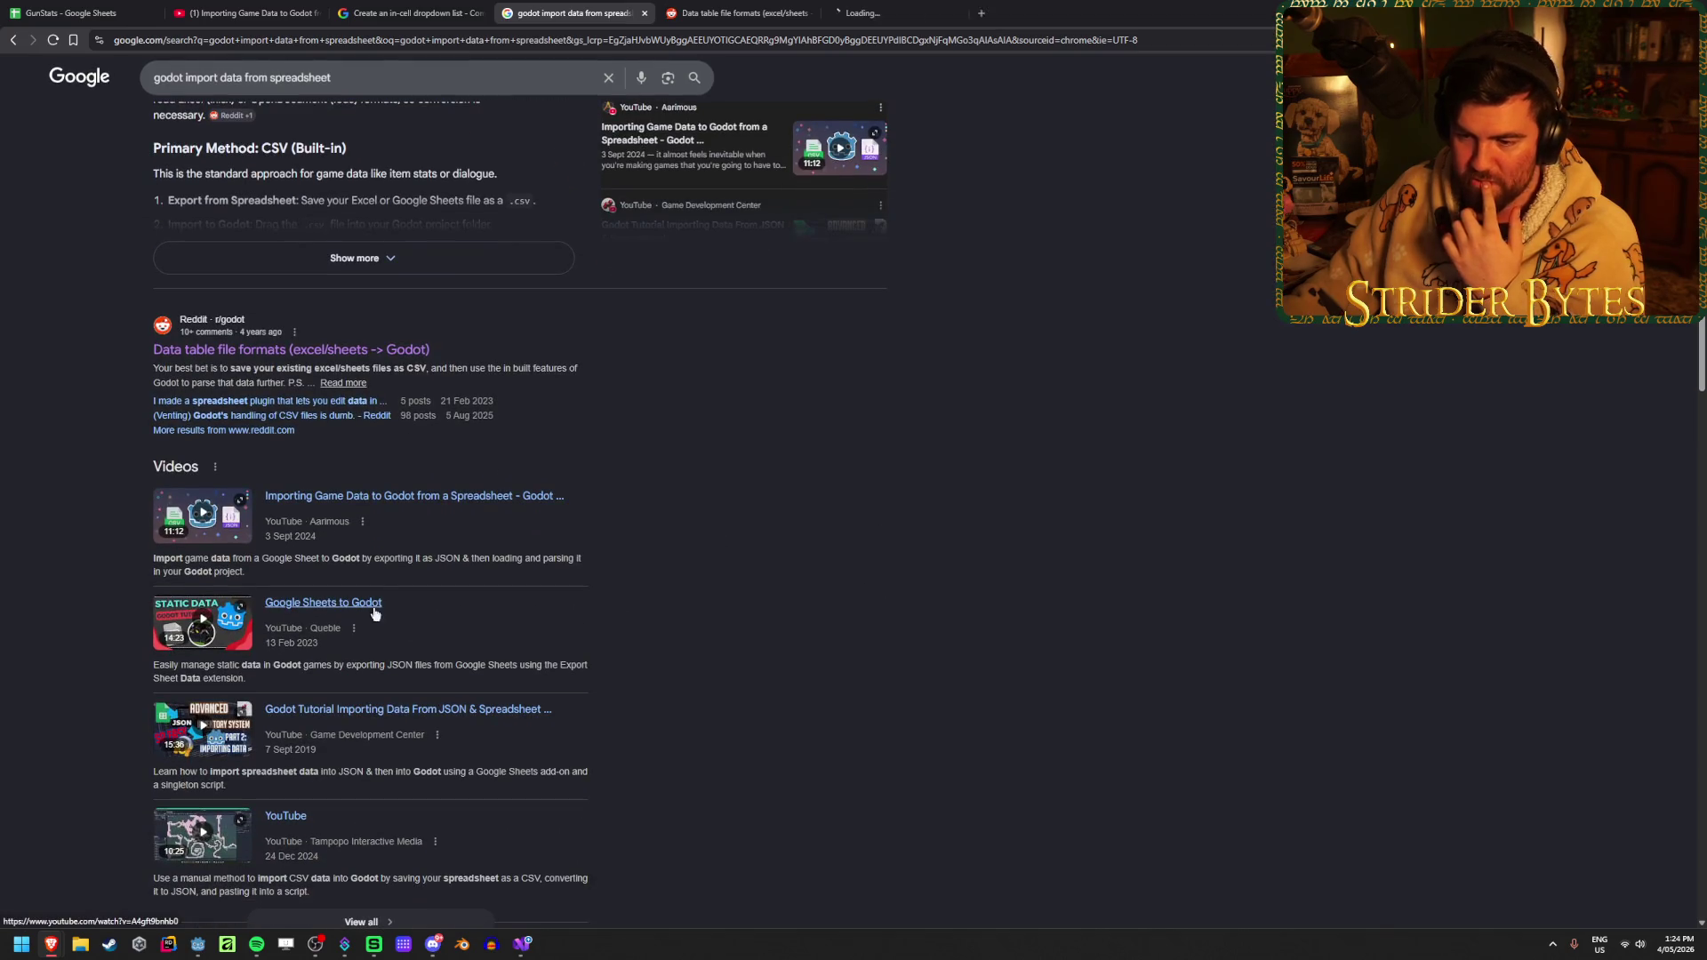
scroll(948, 628, "down", 2)
middle_click(520, 576)
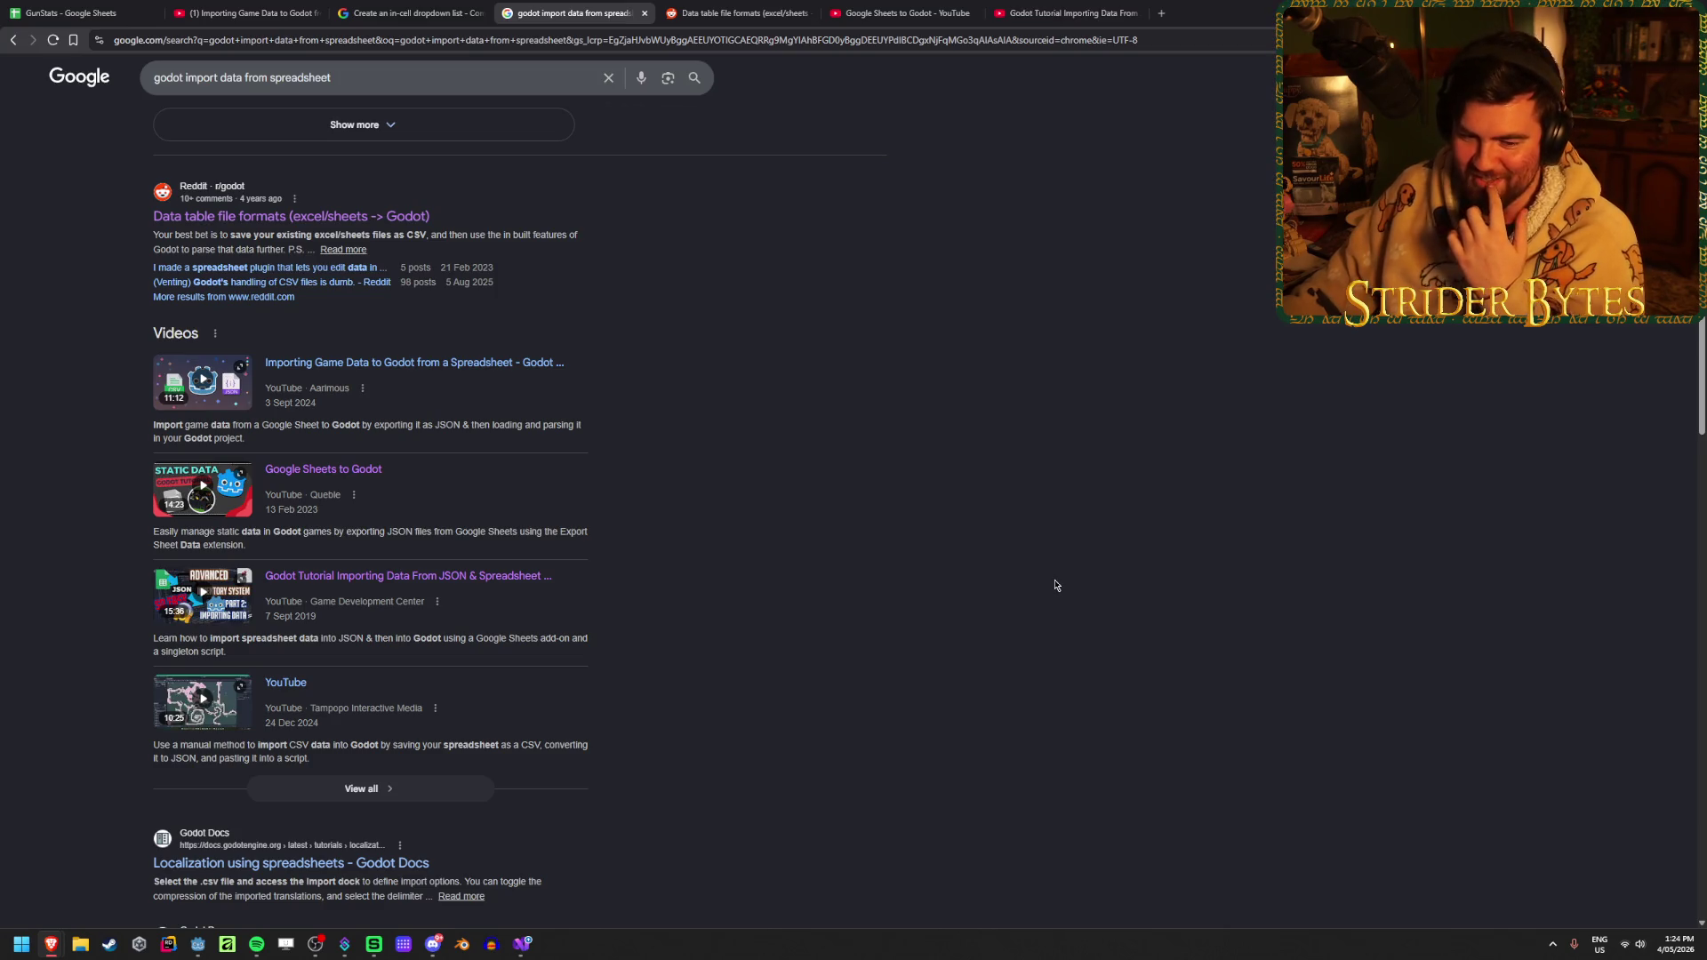
Open the 'Localization using spreadsheets - Godot Docs' result and view that page
scroll(1055, 585, "down", 2)
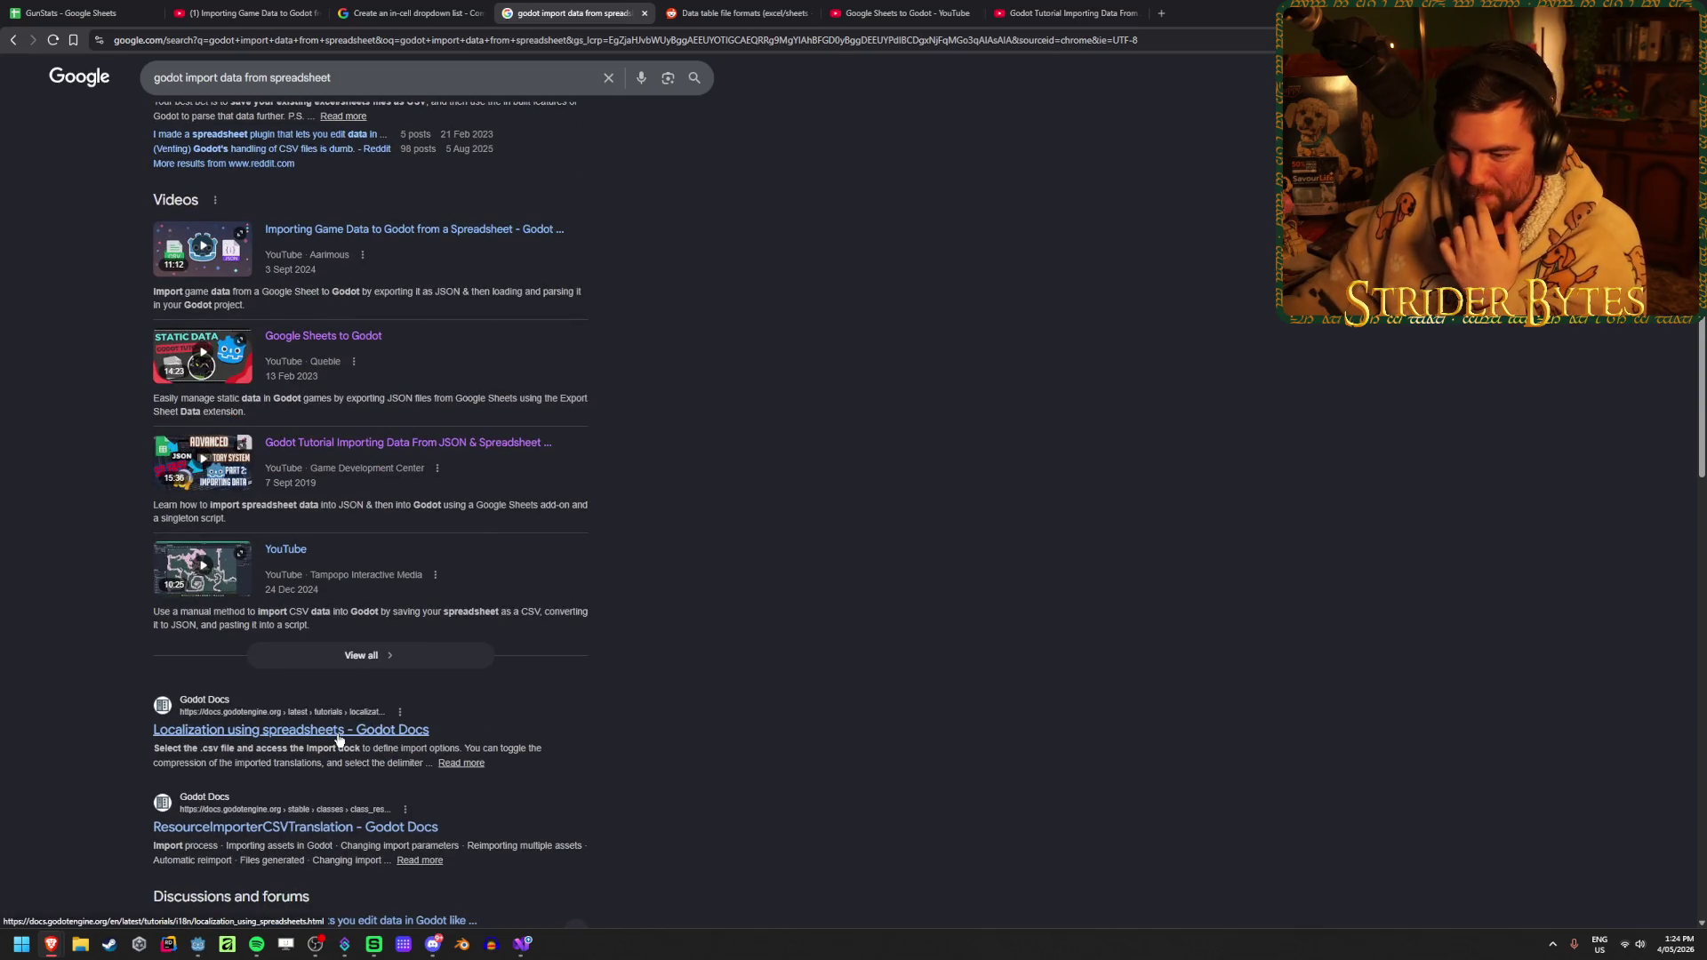
left_click_drag(149, 761, 344, 763)
left_click(631, 760)
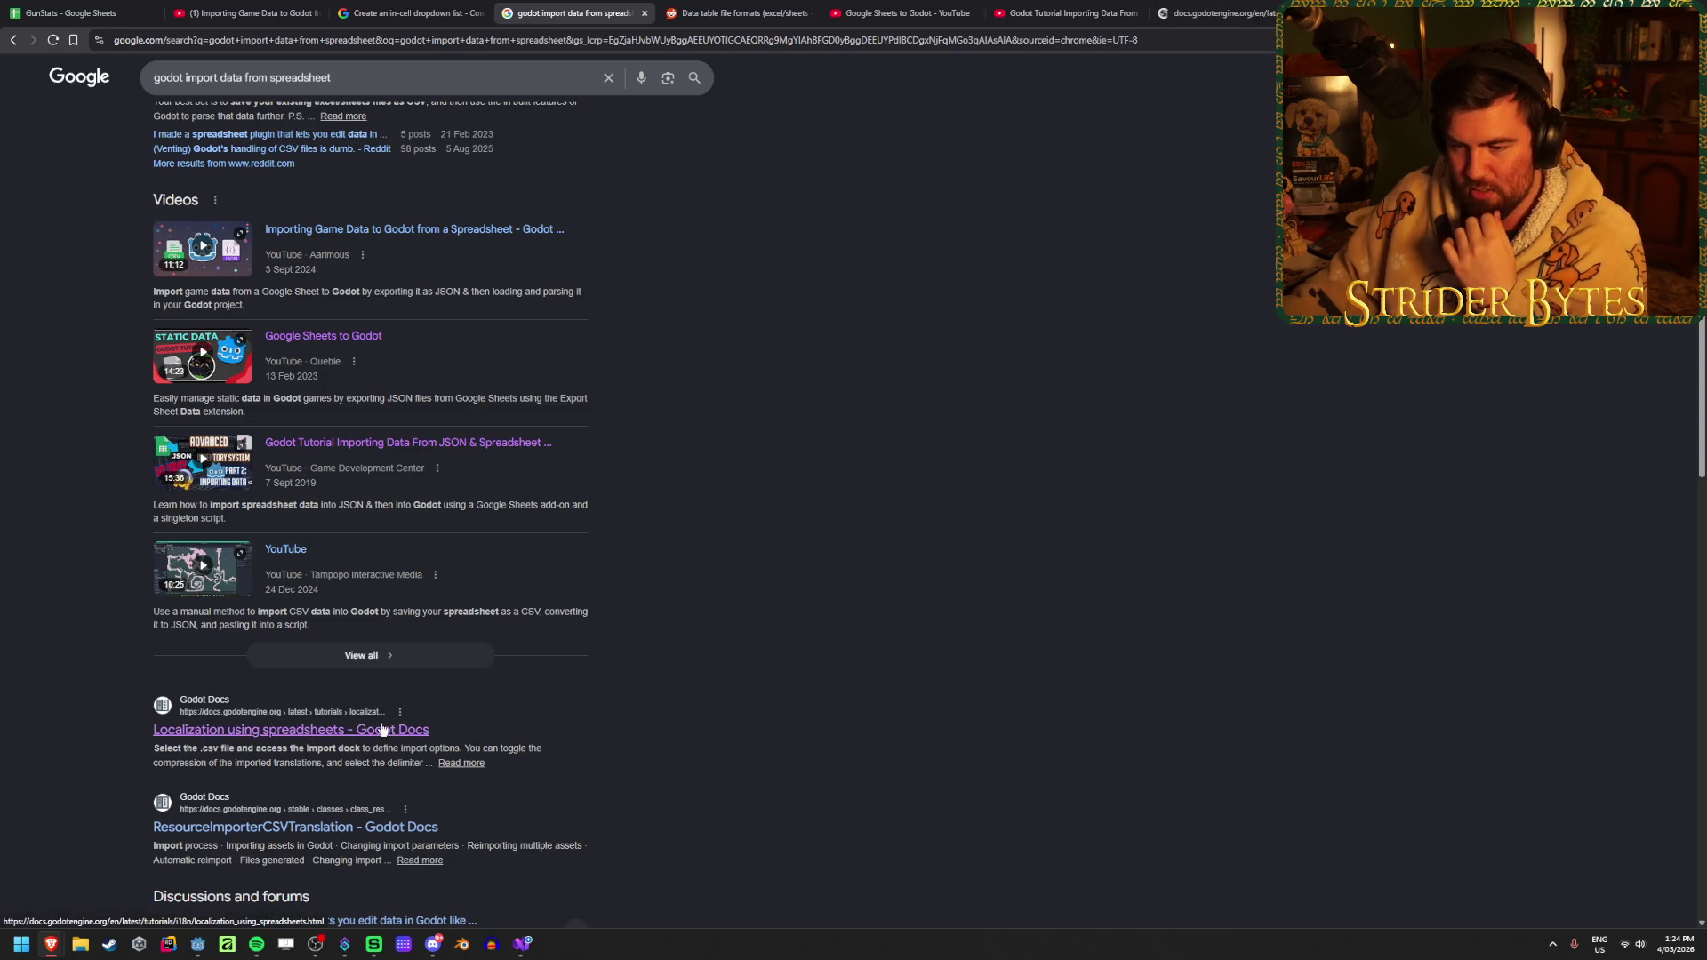
scroll(658, 745, "down", 2)
scroll(648, 724, "up", 10)
left_click(1218, 13)
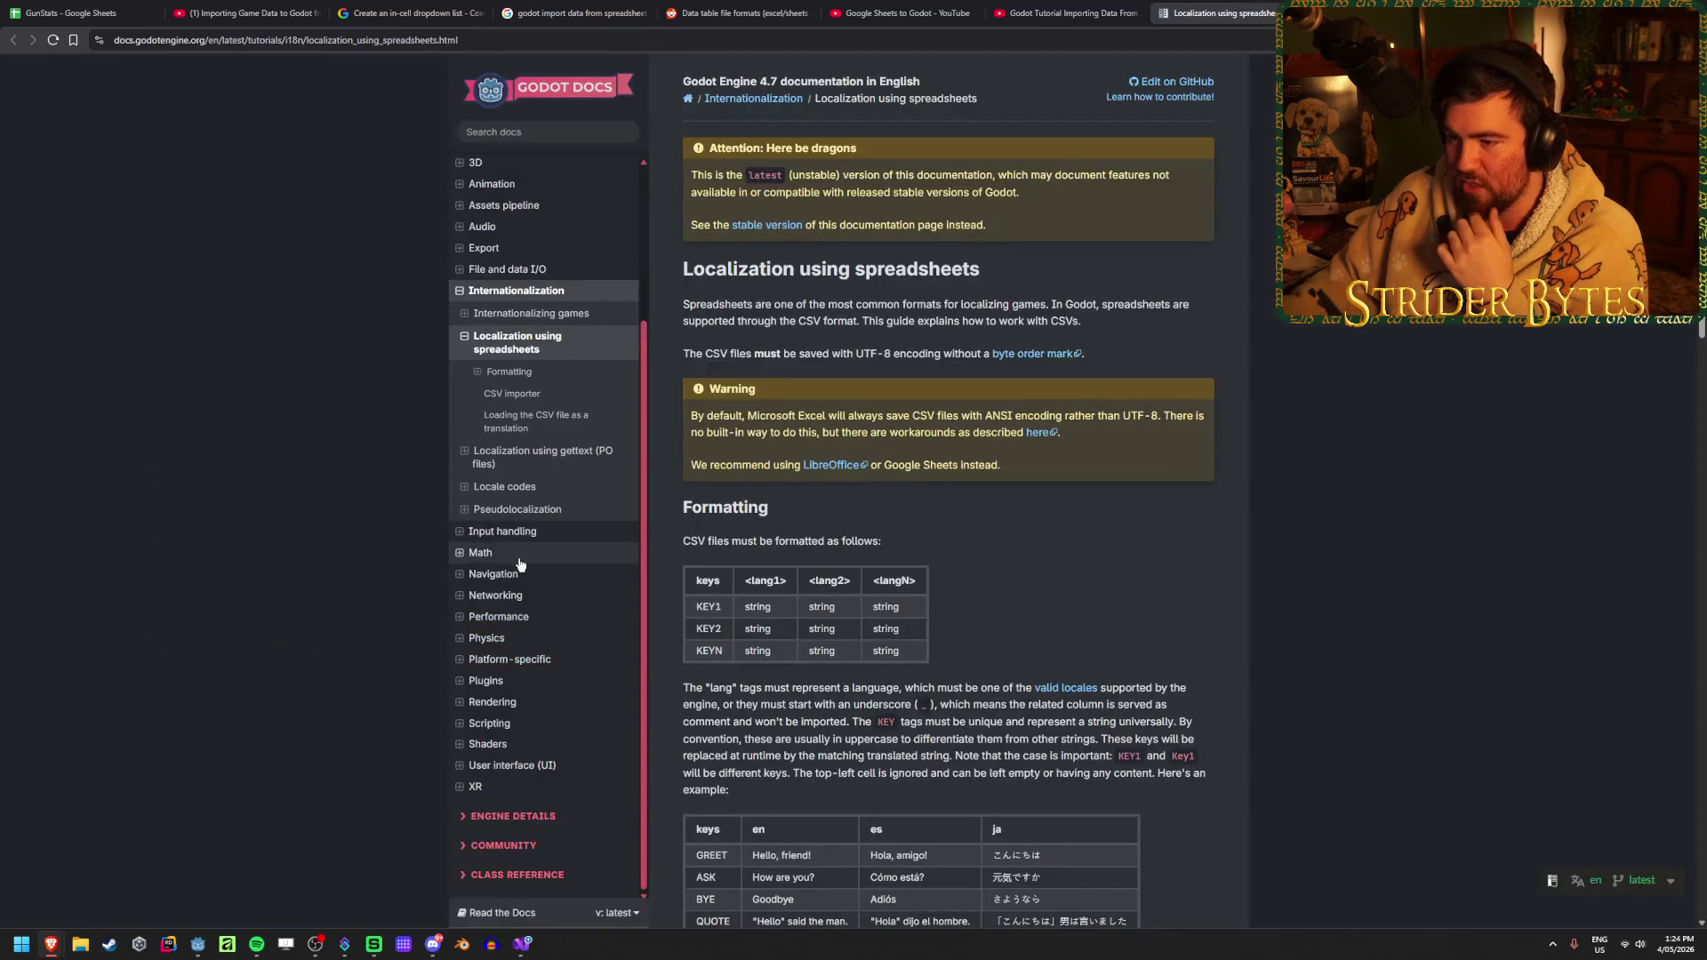
Read through the docs page down to the CSV importer explanation
scroll(967, 520, "down", 2)
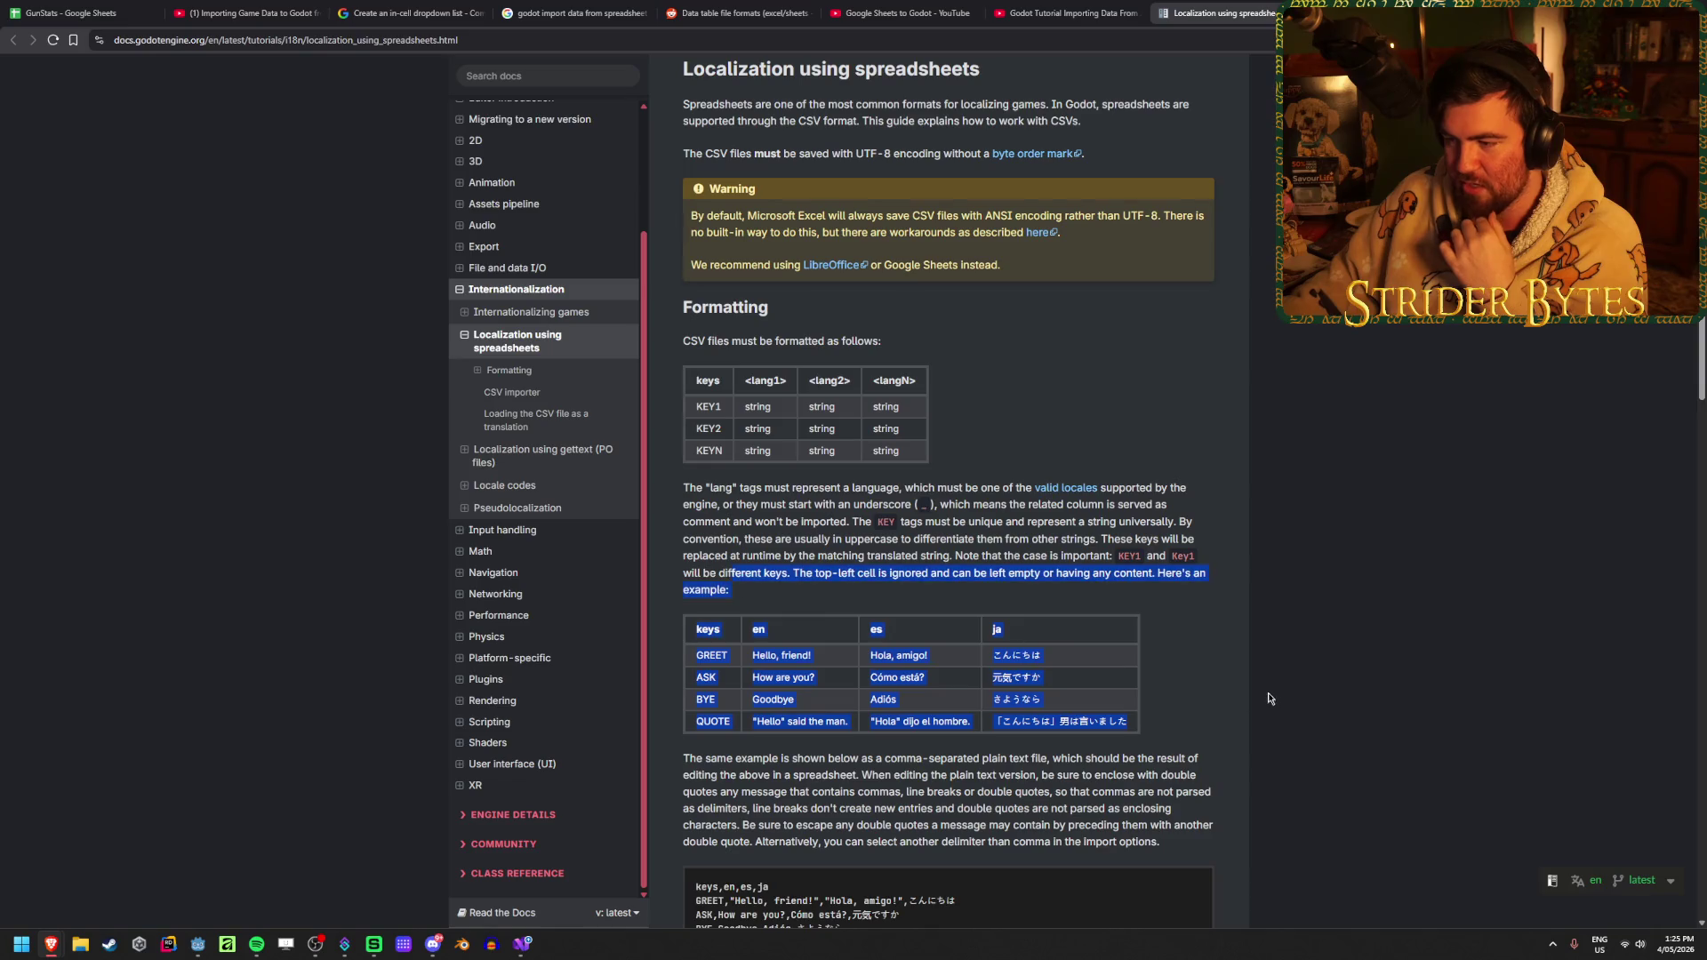
scroll(1273, 699, "down", 2)
scroll(1273, 697, "up", 3)
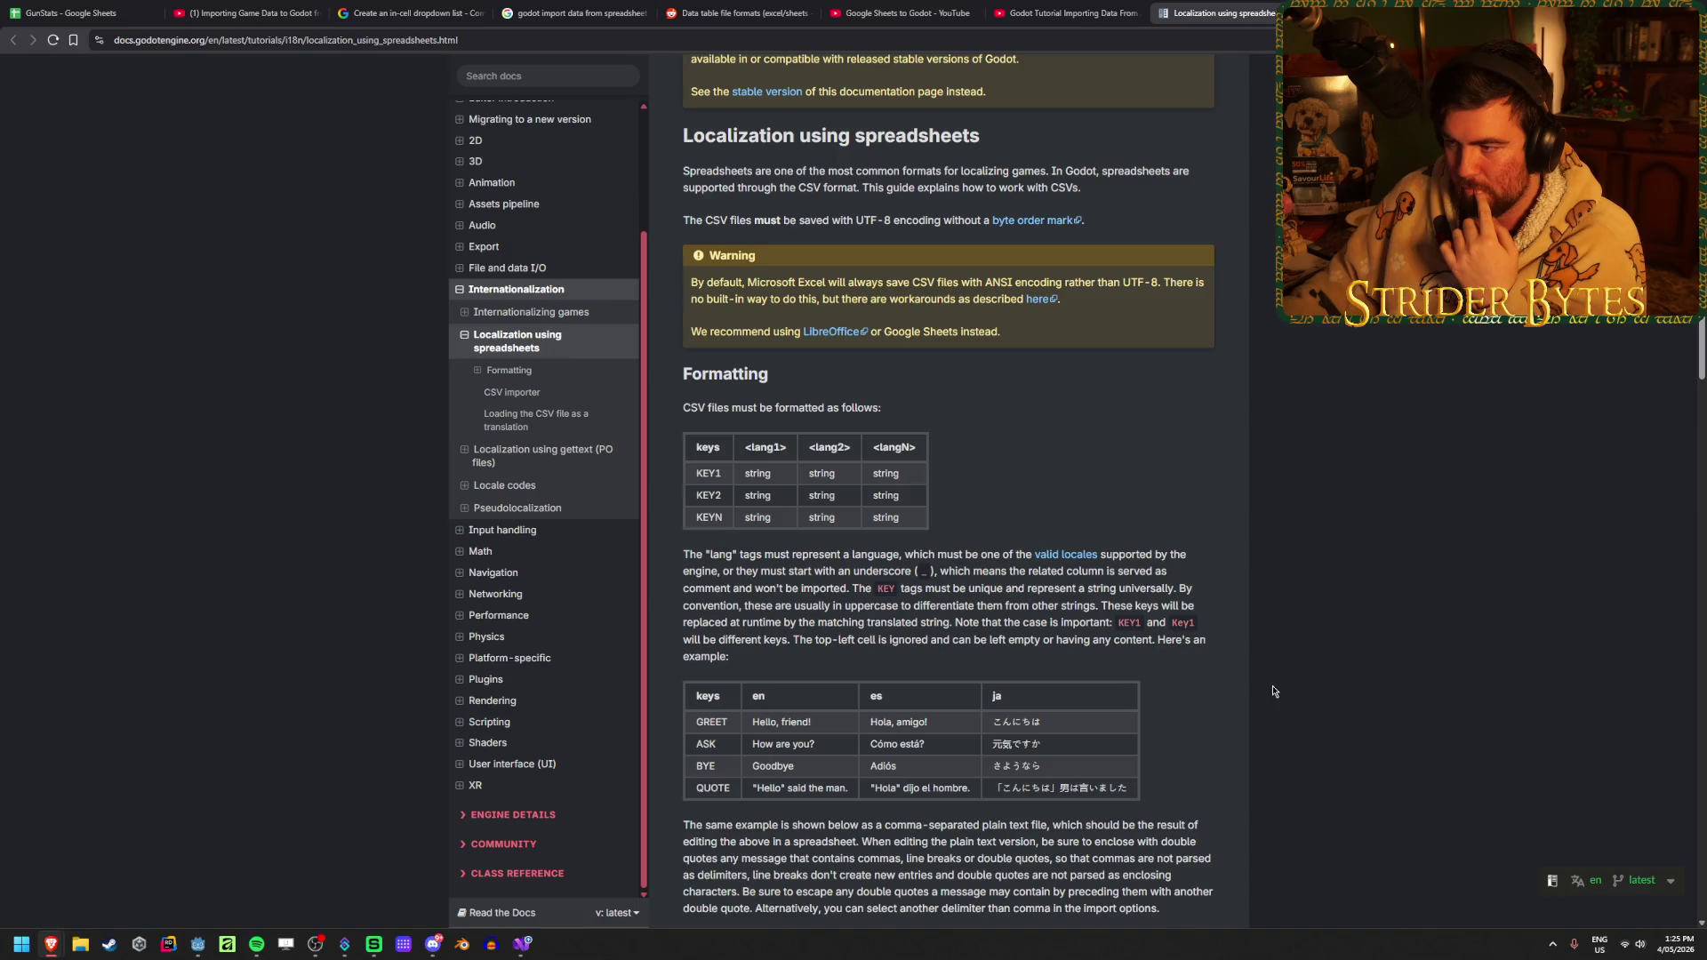
scroll(1273, 691, "up", 2)
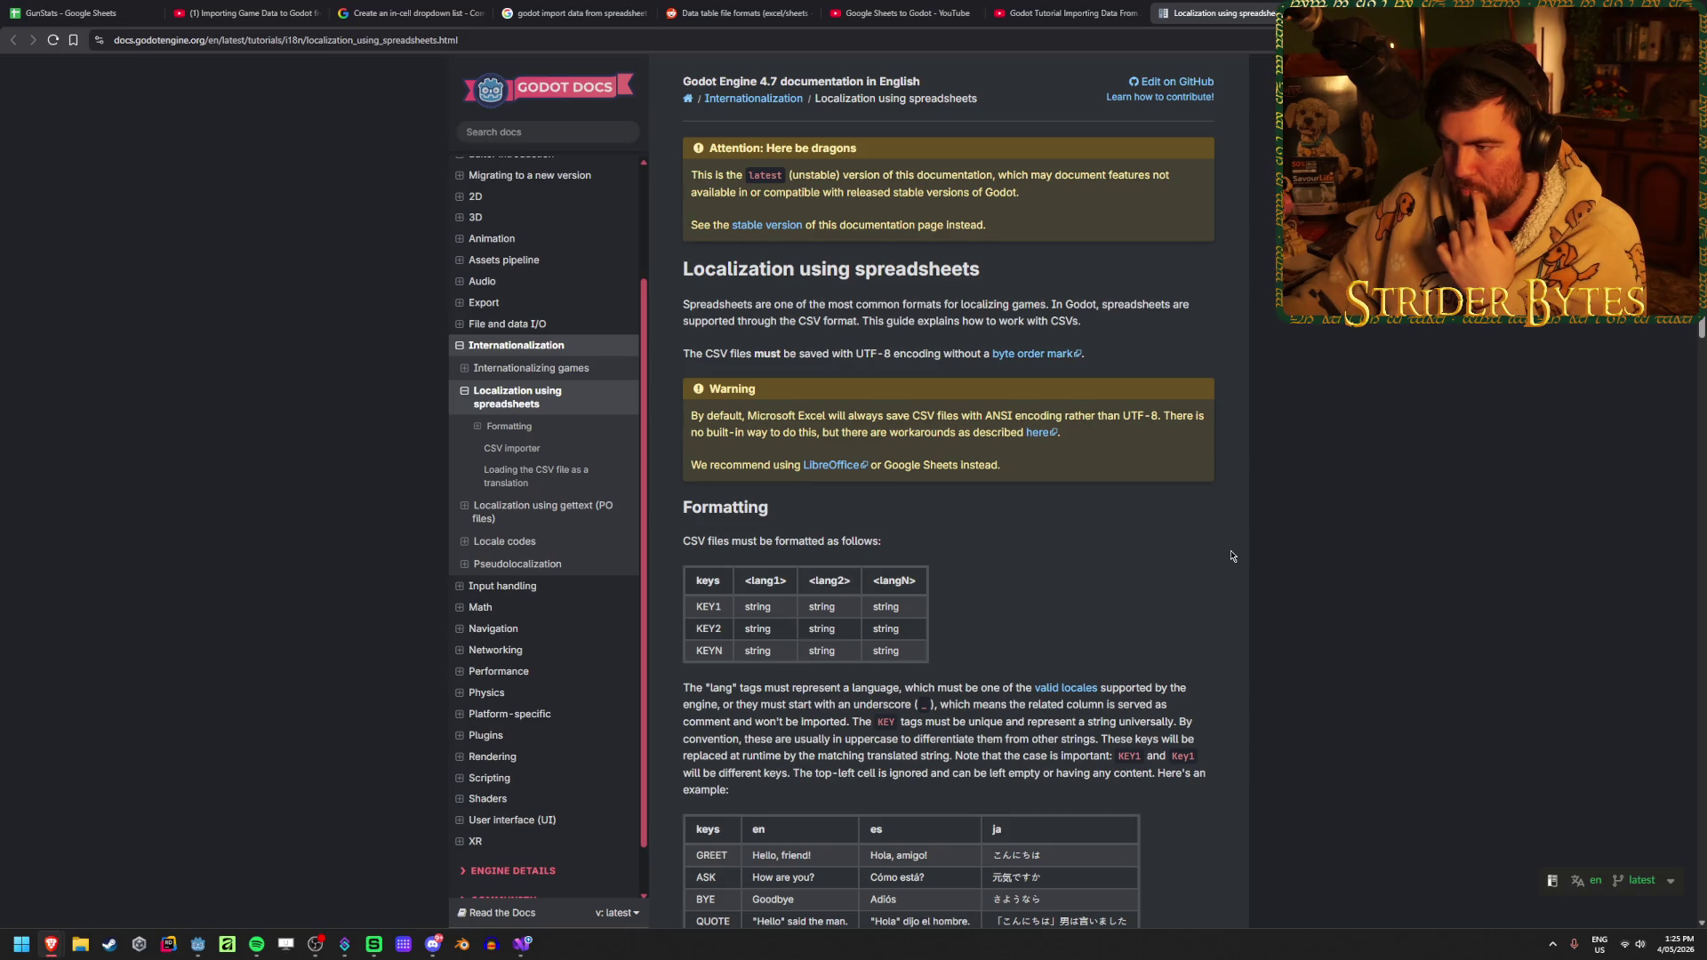
scroll(1231, 555, "down", 3)
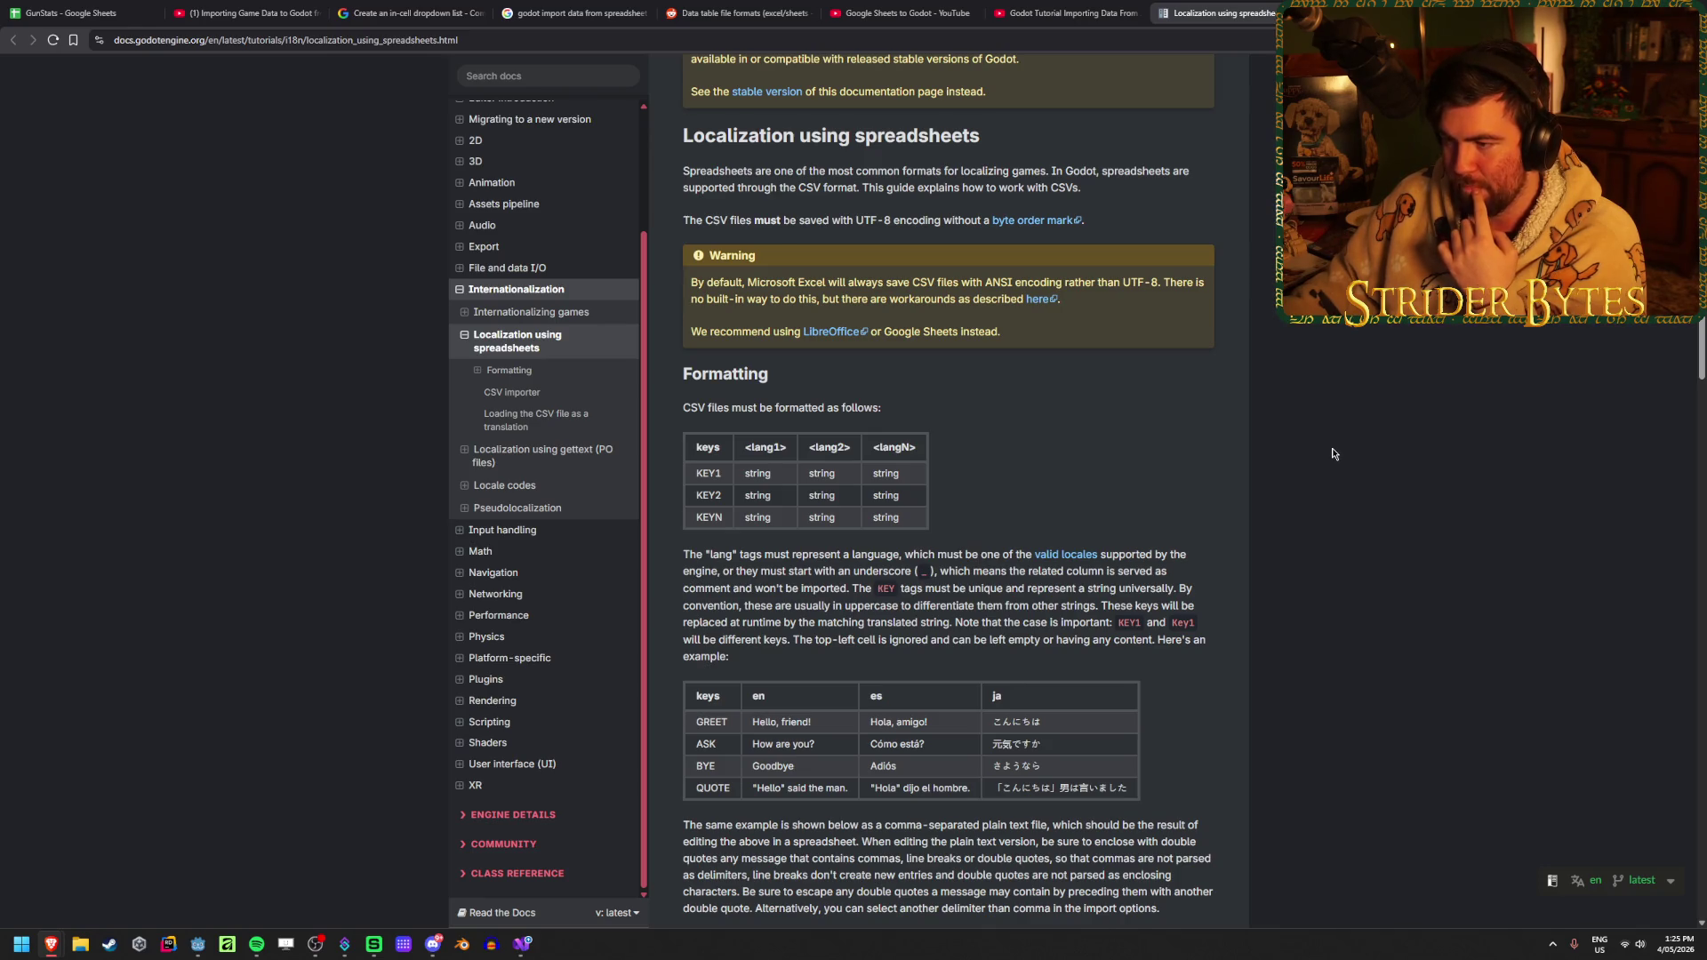
scroll(1331, 454, "down", 8)
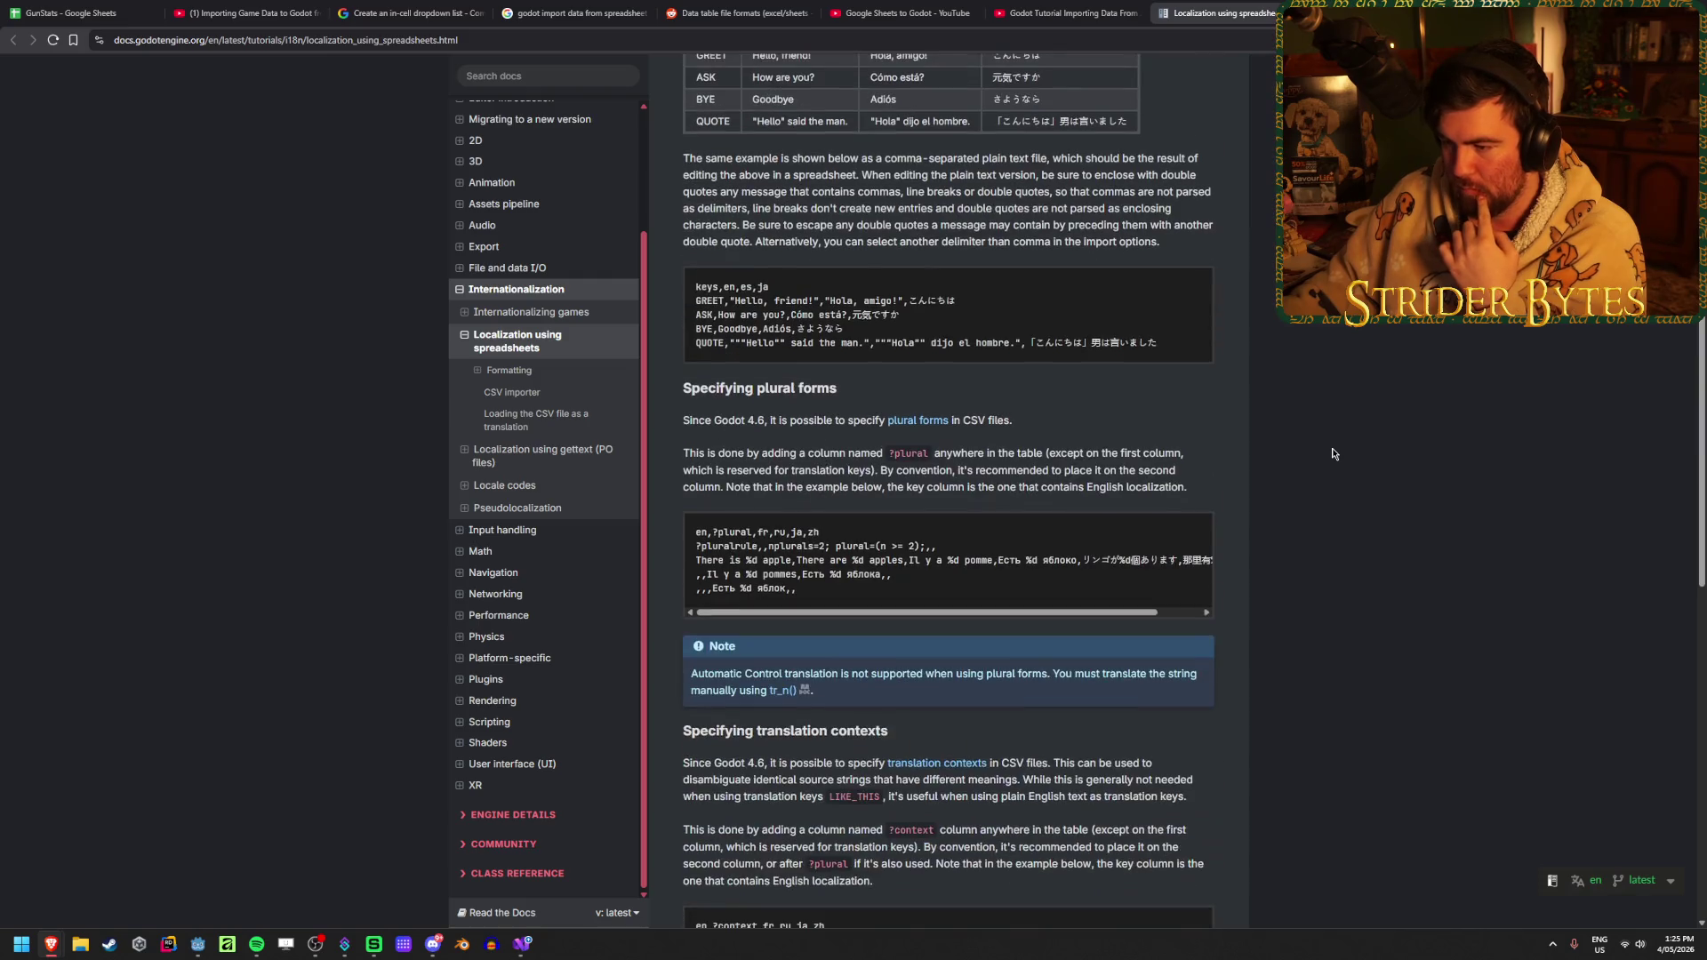
scroll(1332, 453, "down", 5)
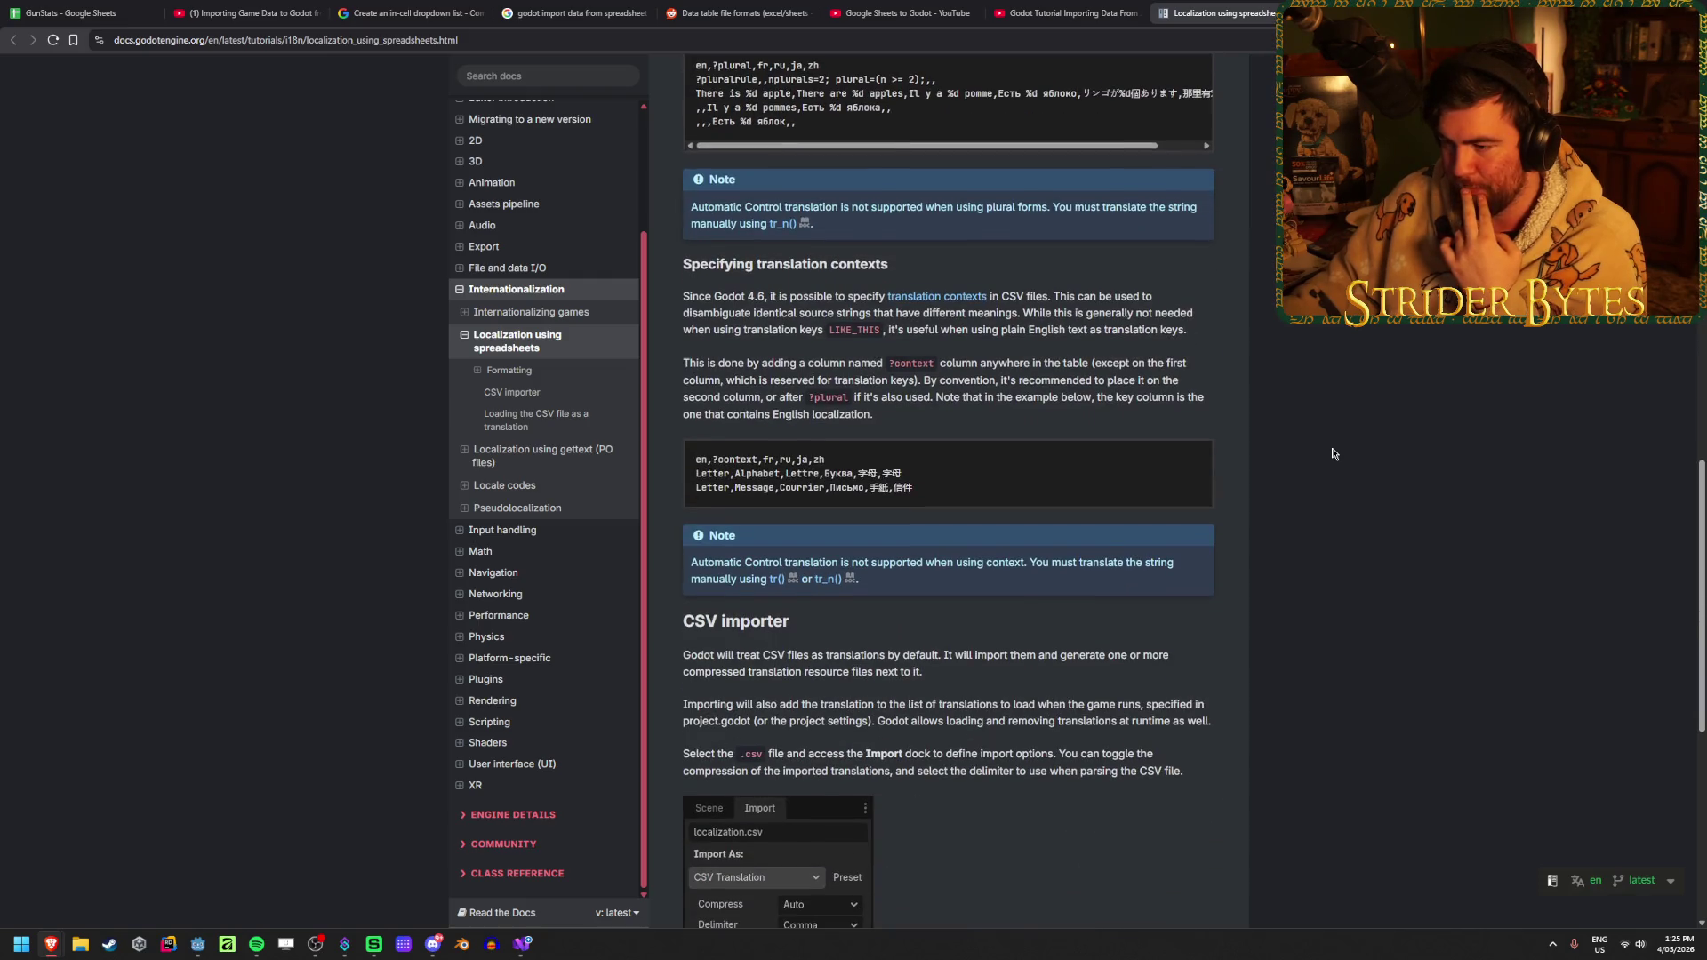
scroll(1332, 453, "down", 4)
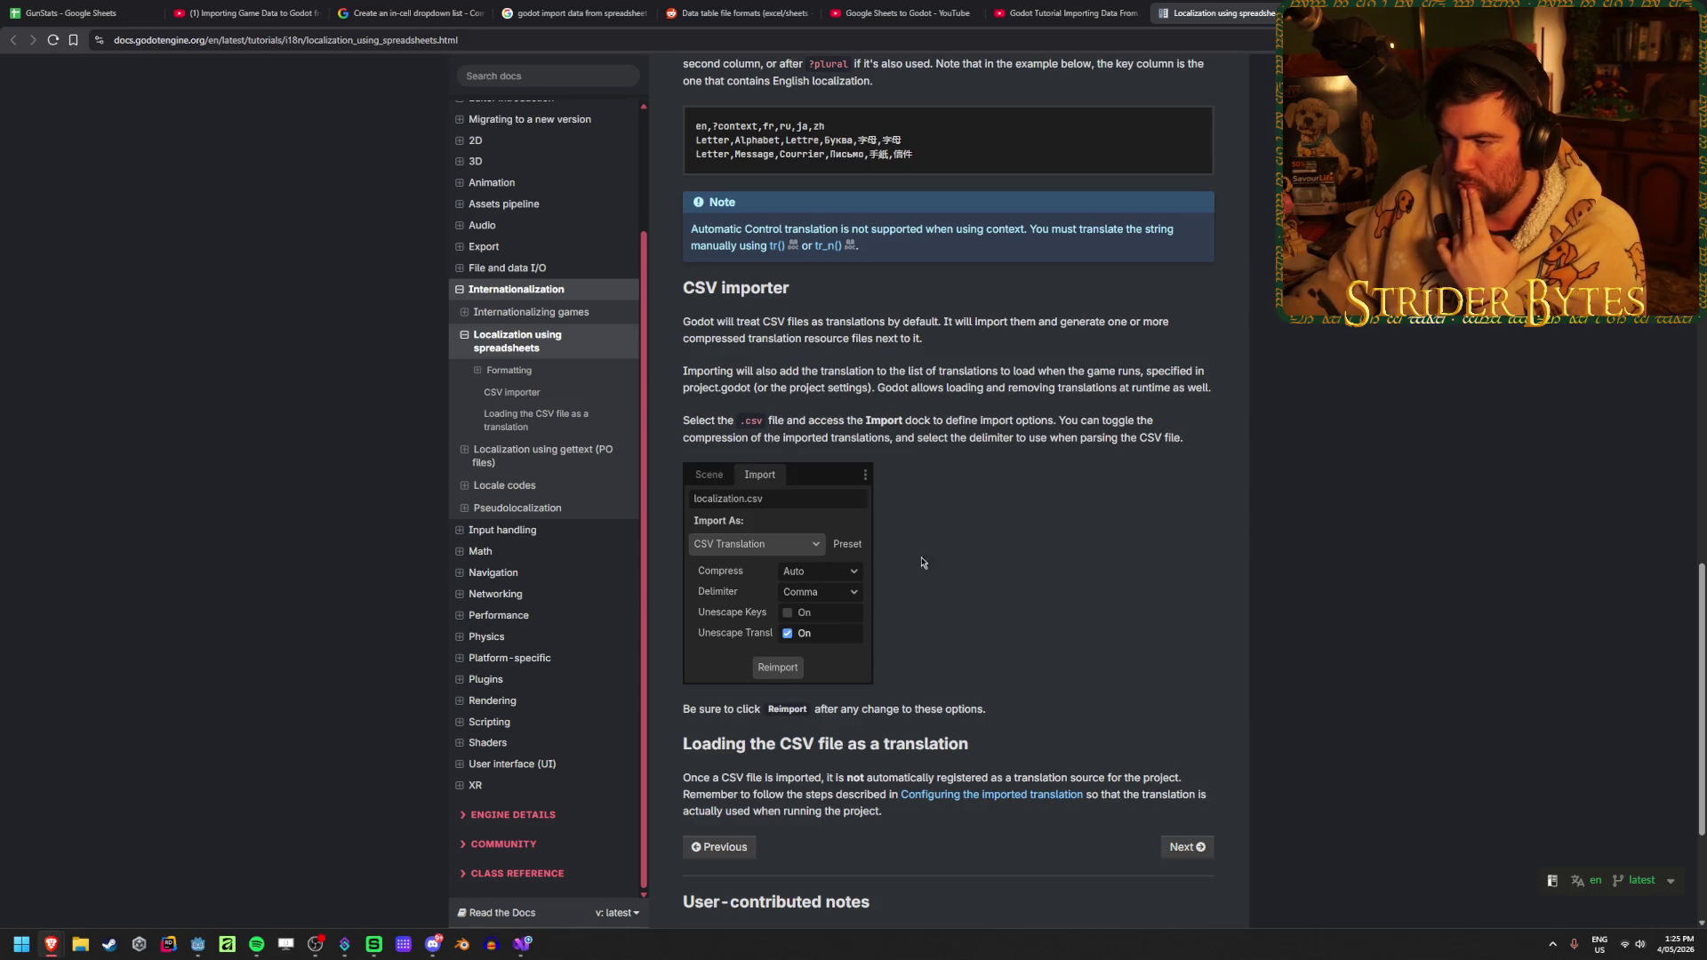
left_click_drag(1162, 437, 963, 387)
left_click(1058, 351)
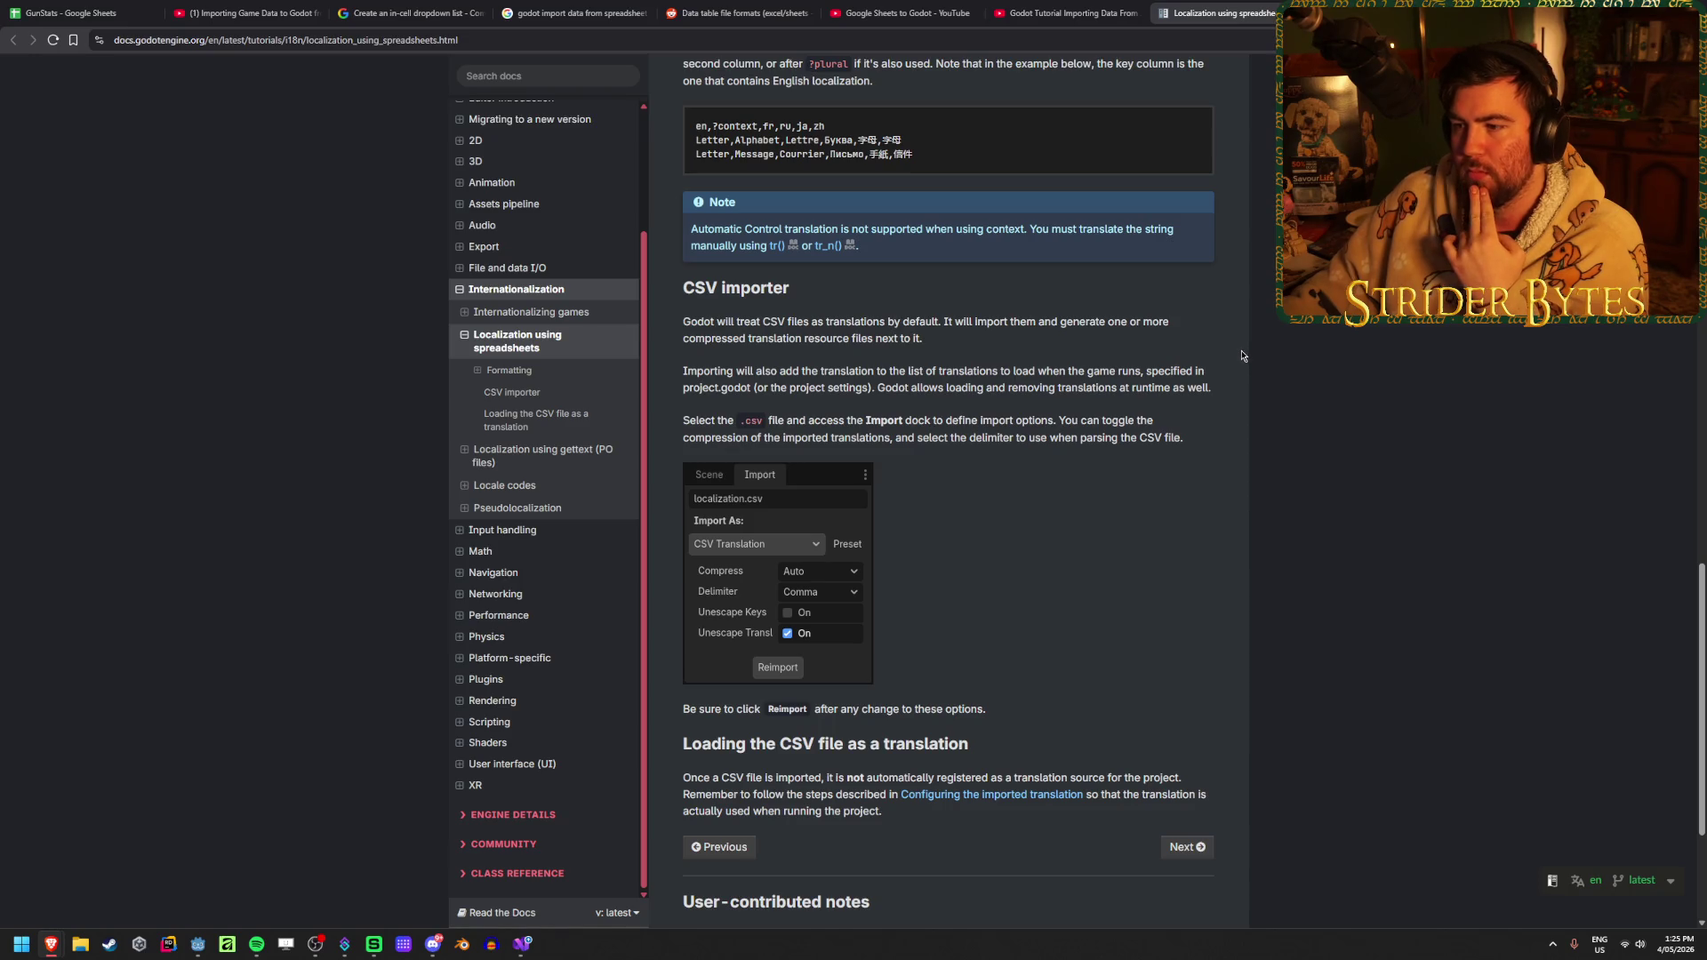
scroll(1241, 352, "down", 1)
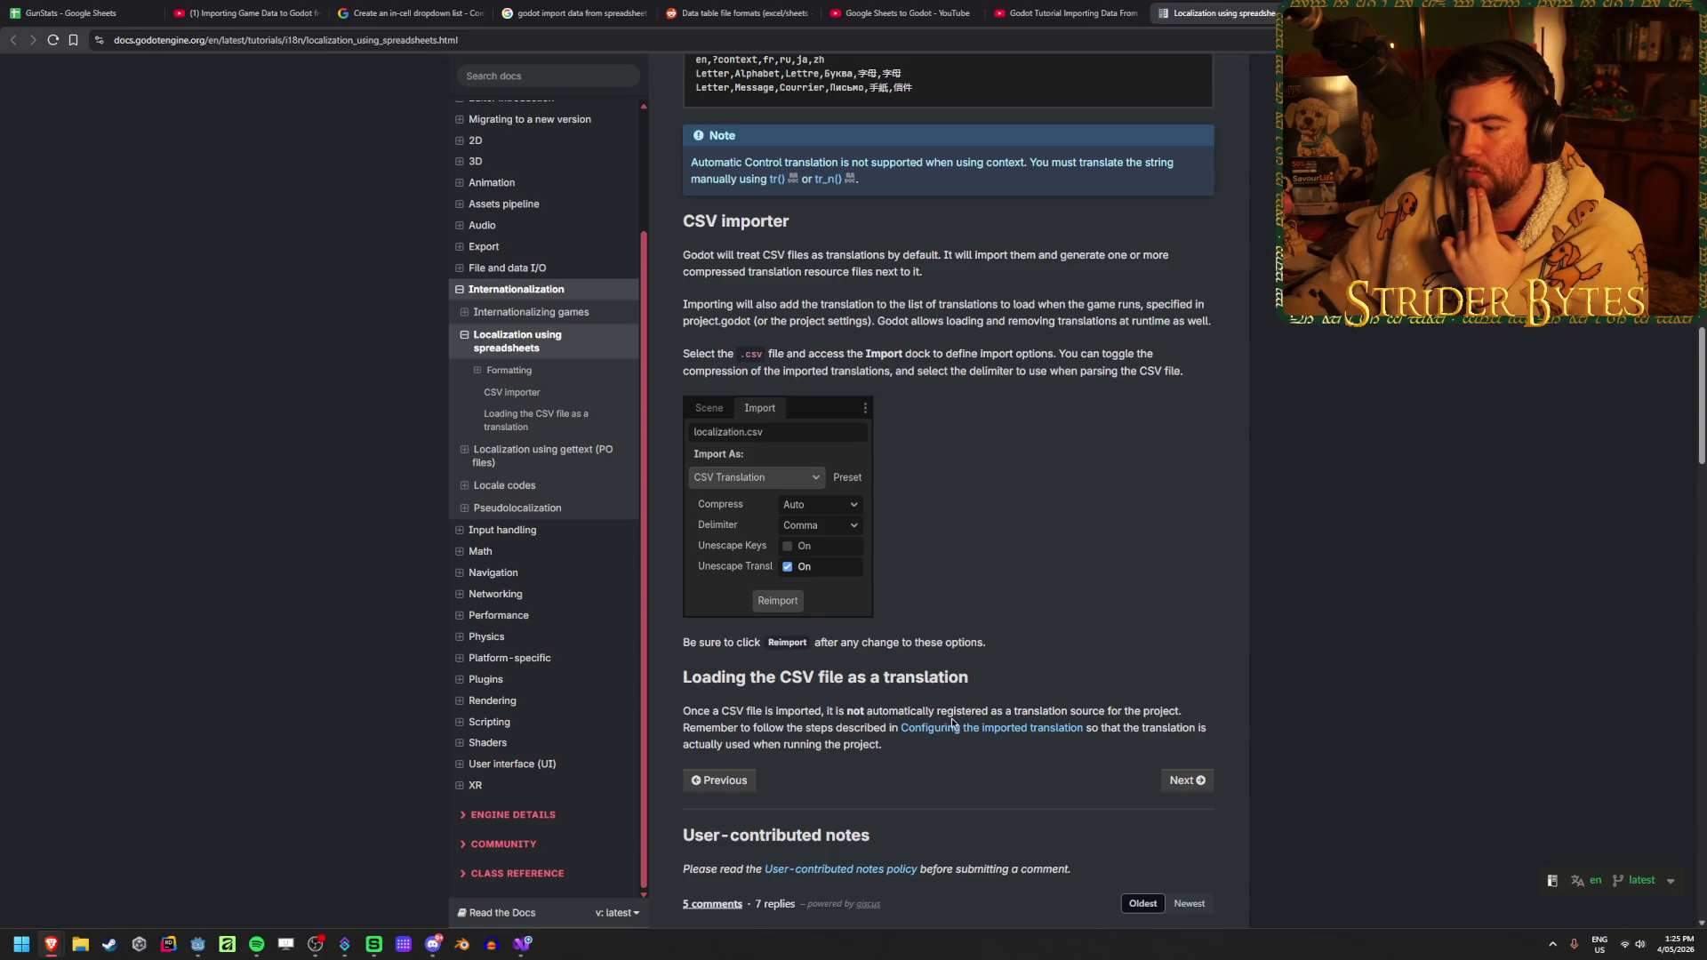
Check the Configuring the imported translation section, then close the localization docs tab
left_click(991, 729)
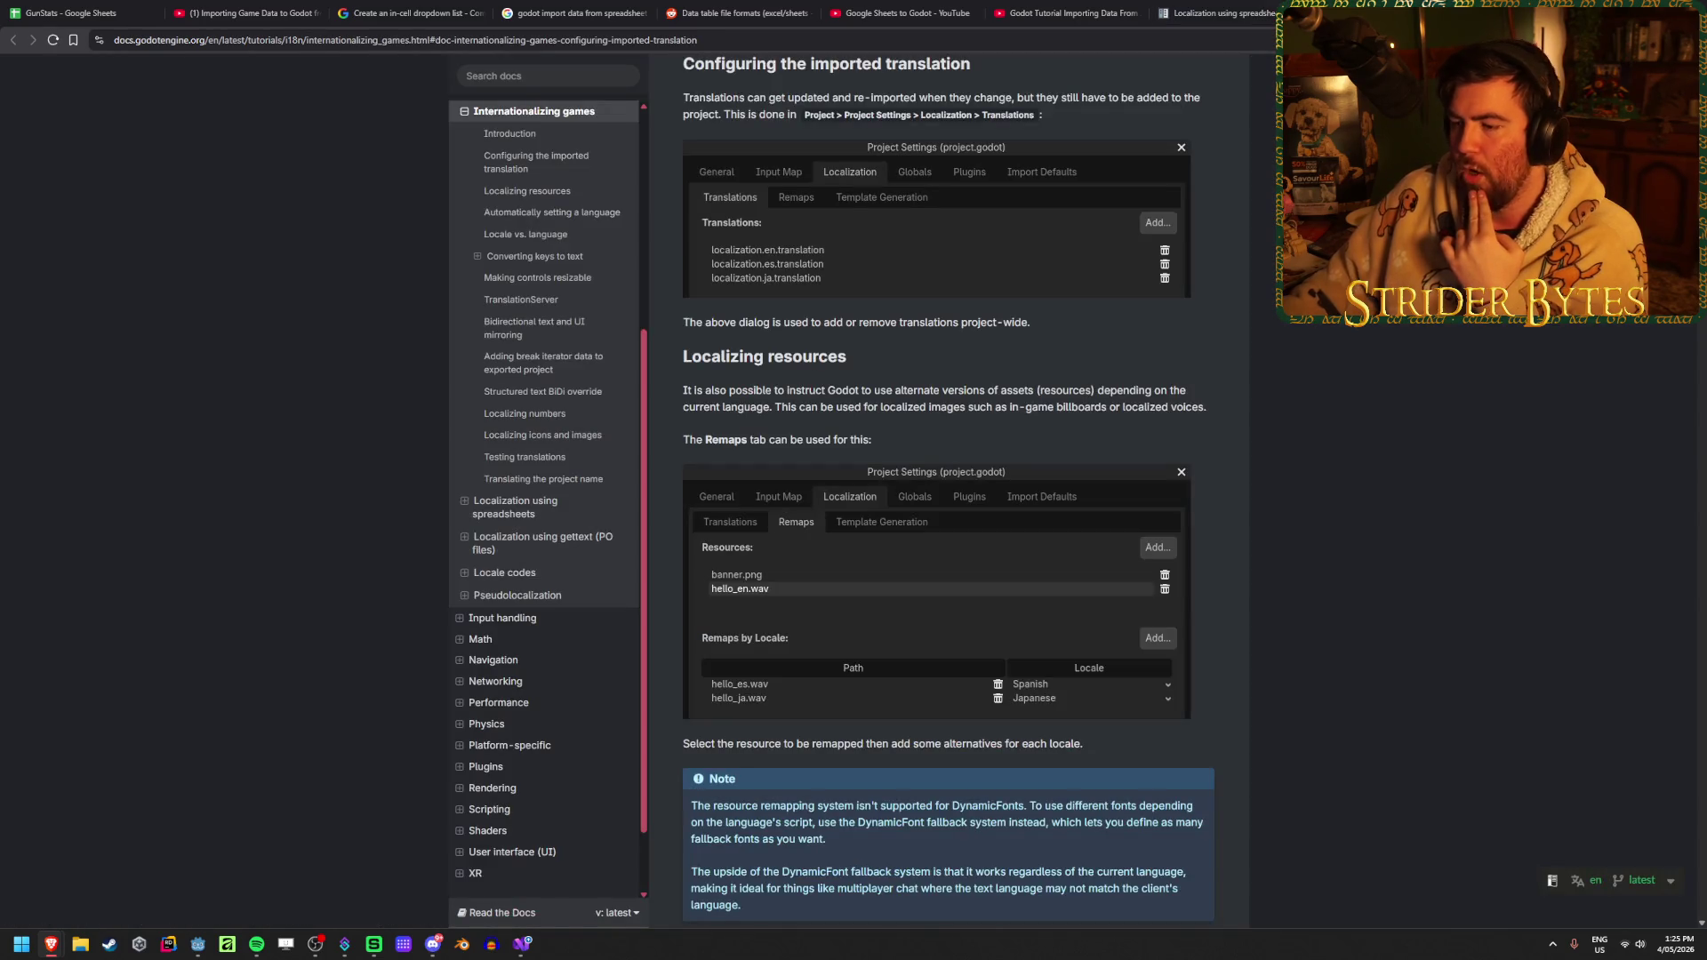
key("alt+Left")
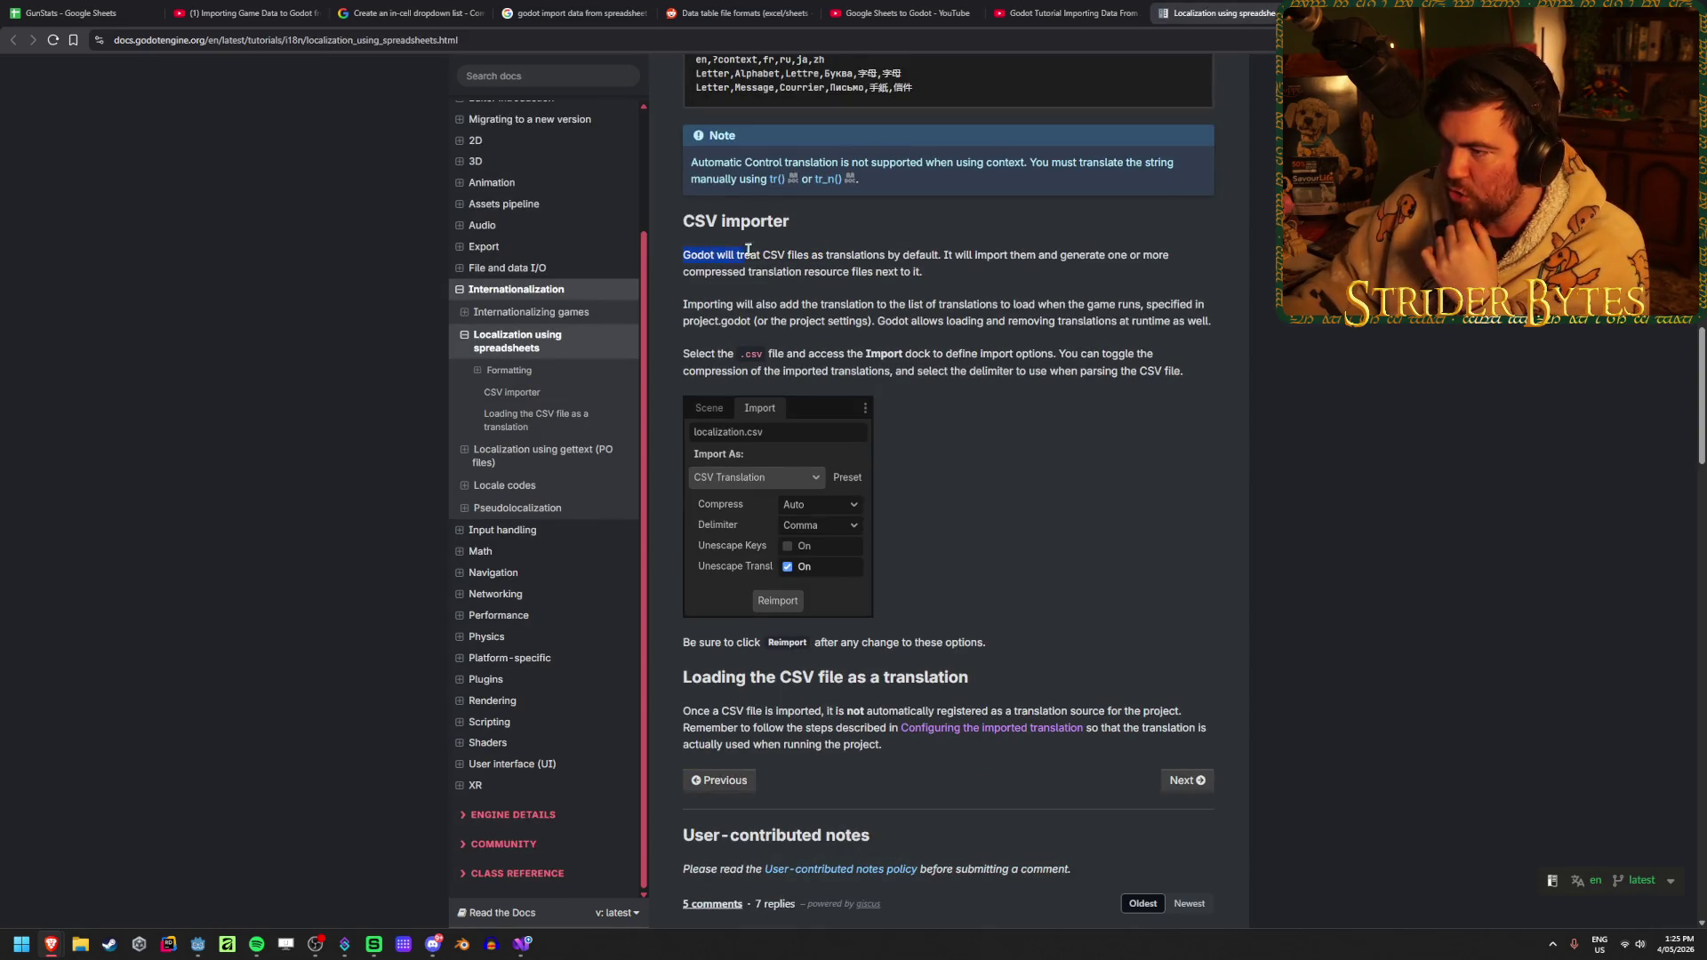
left_click_drag(740, 250, 982, 273)
left_click(982, 273)
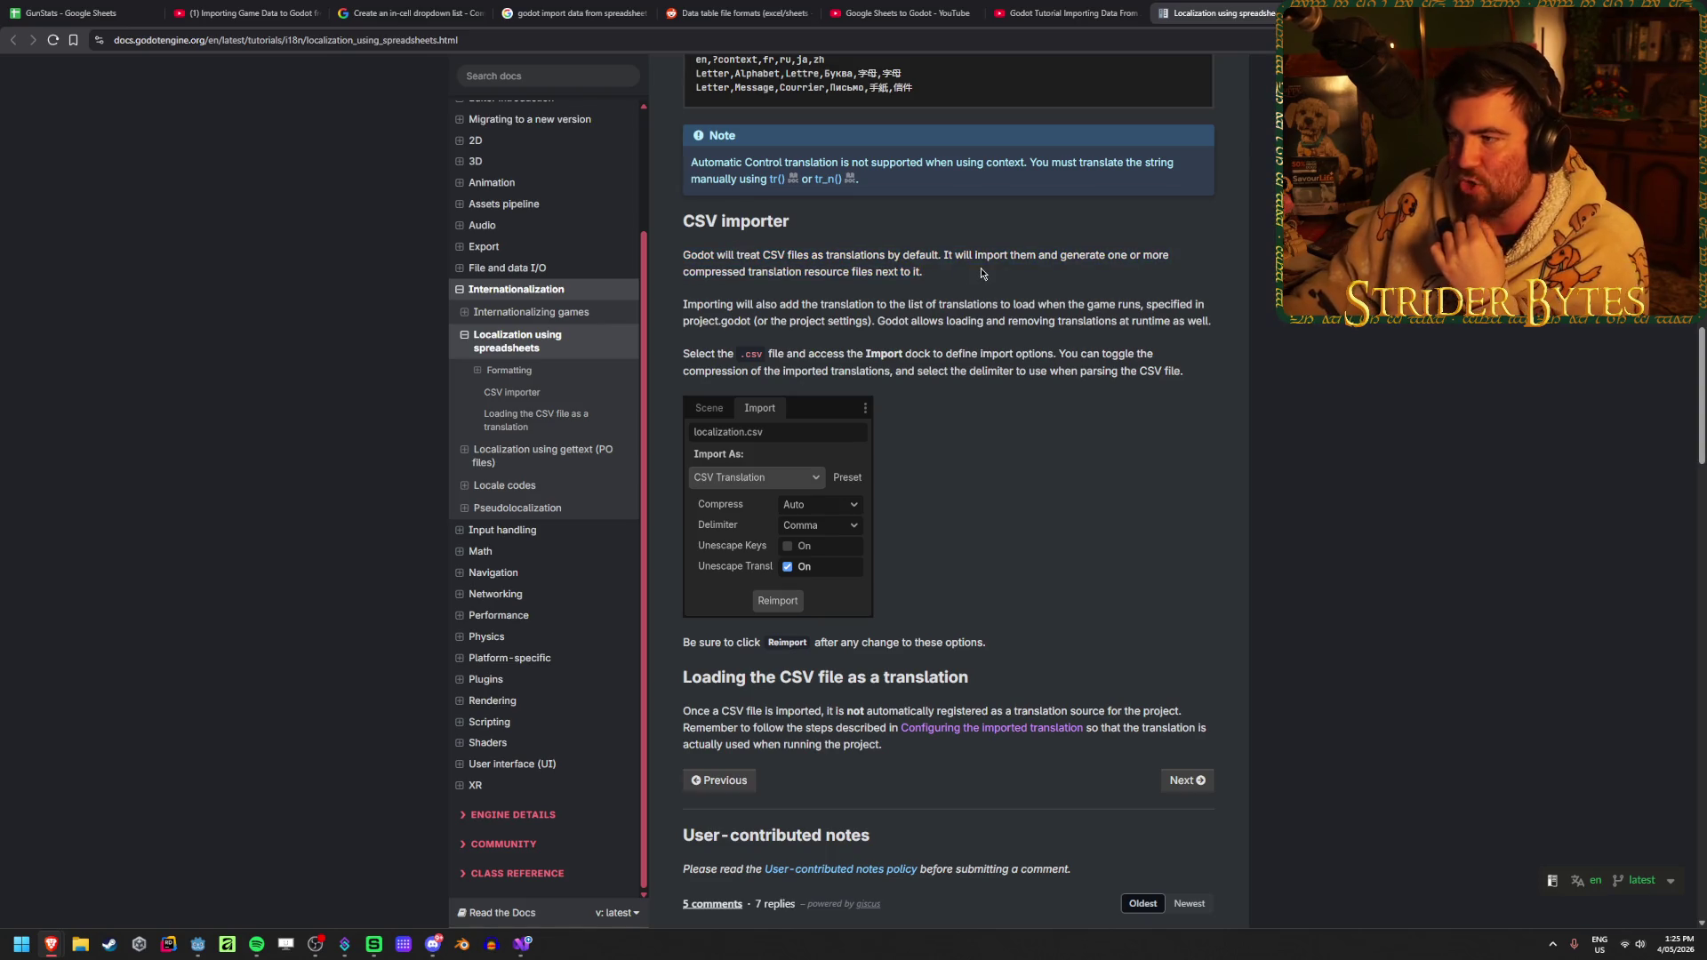
left_click(753, 253)
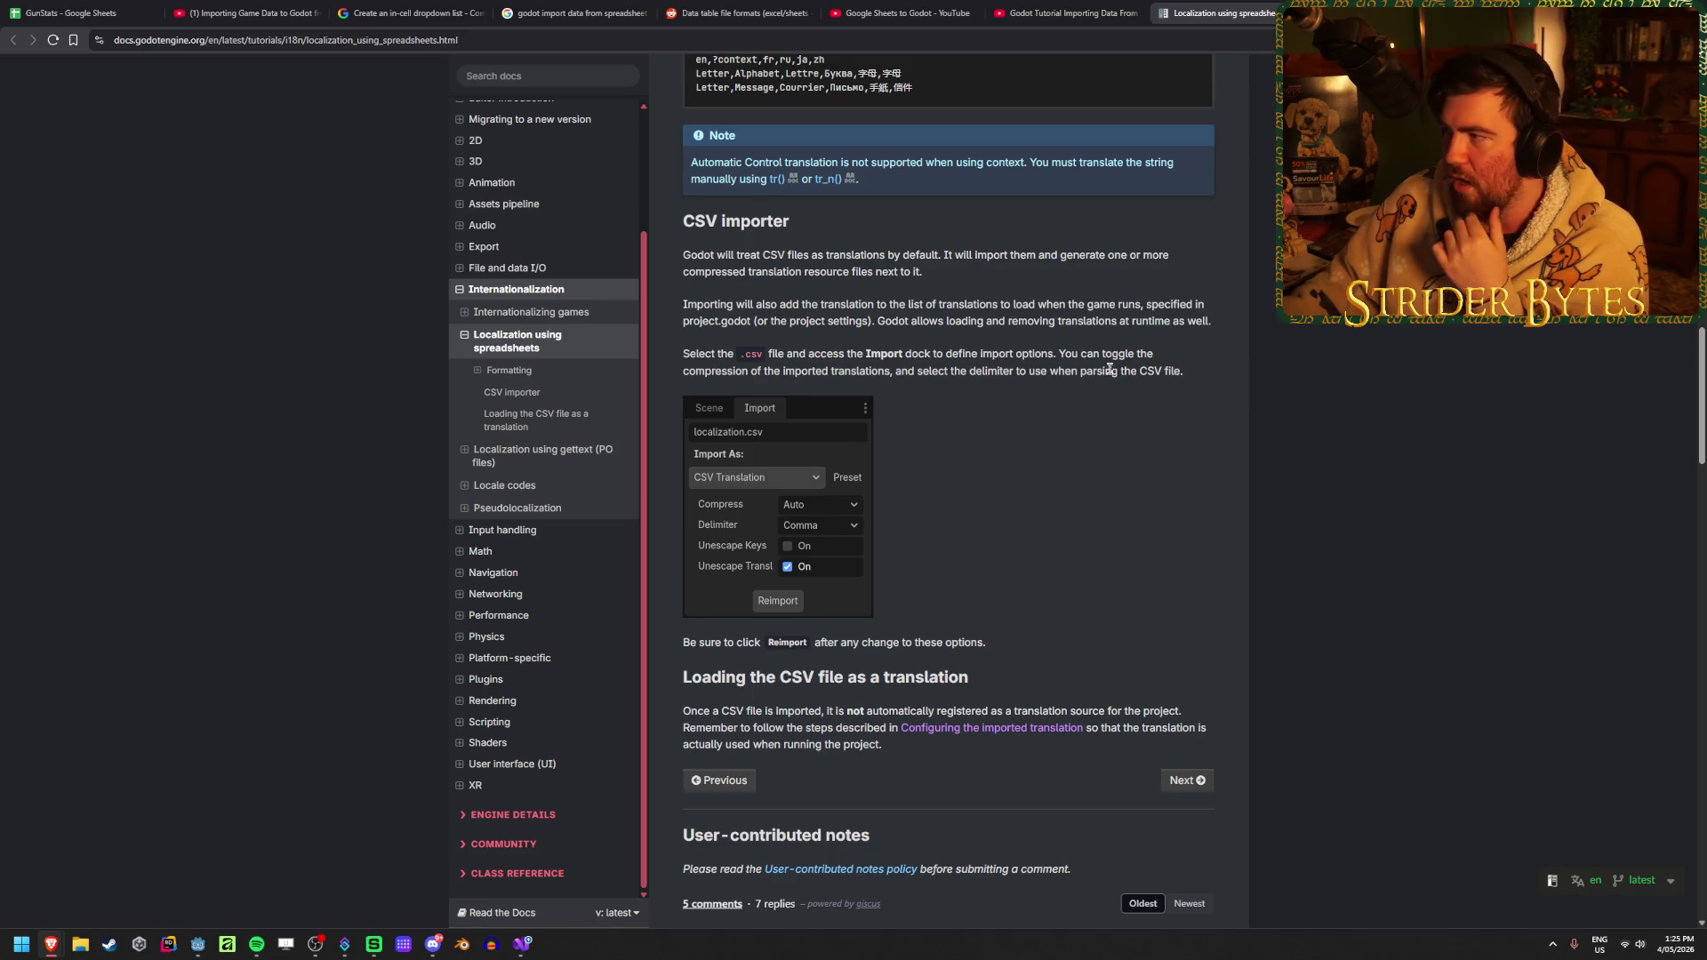
left_click(991, 728)
key("alt+Left")
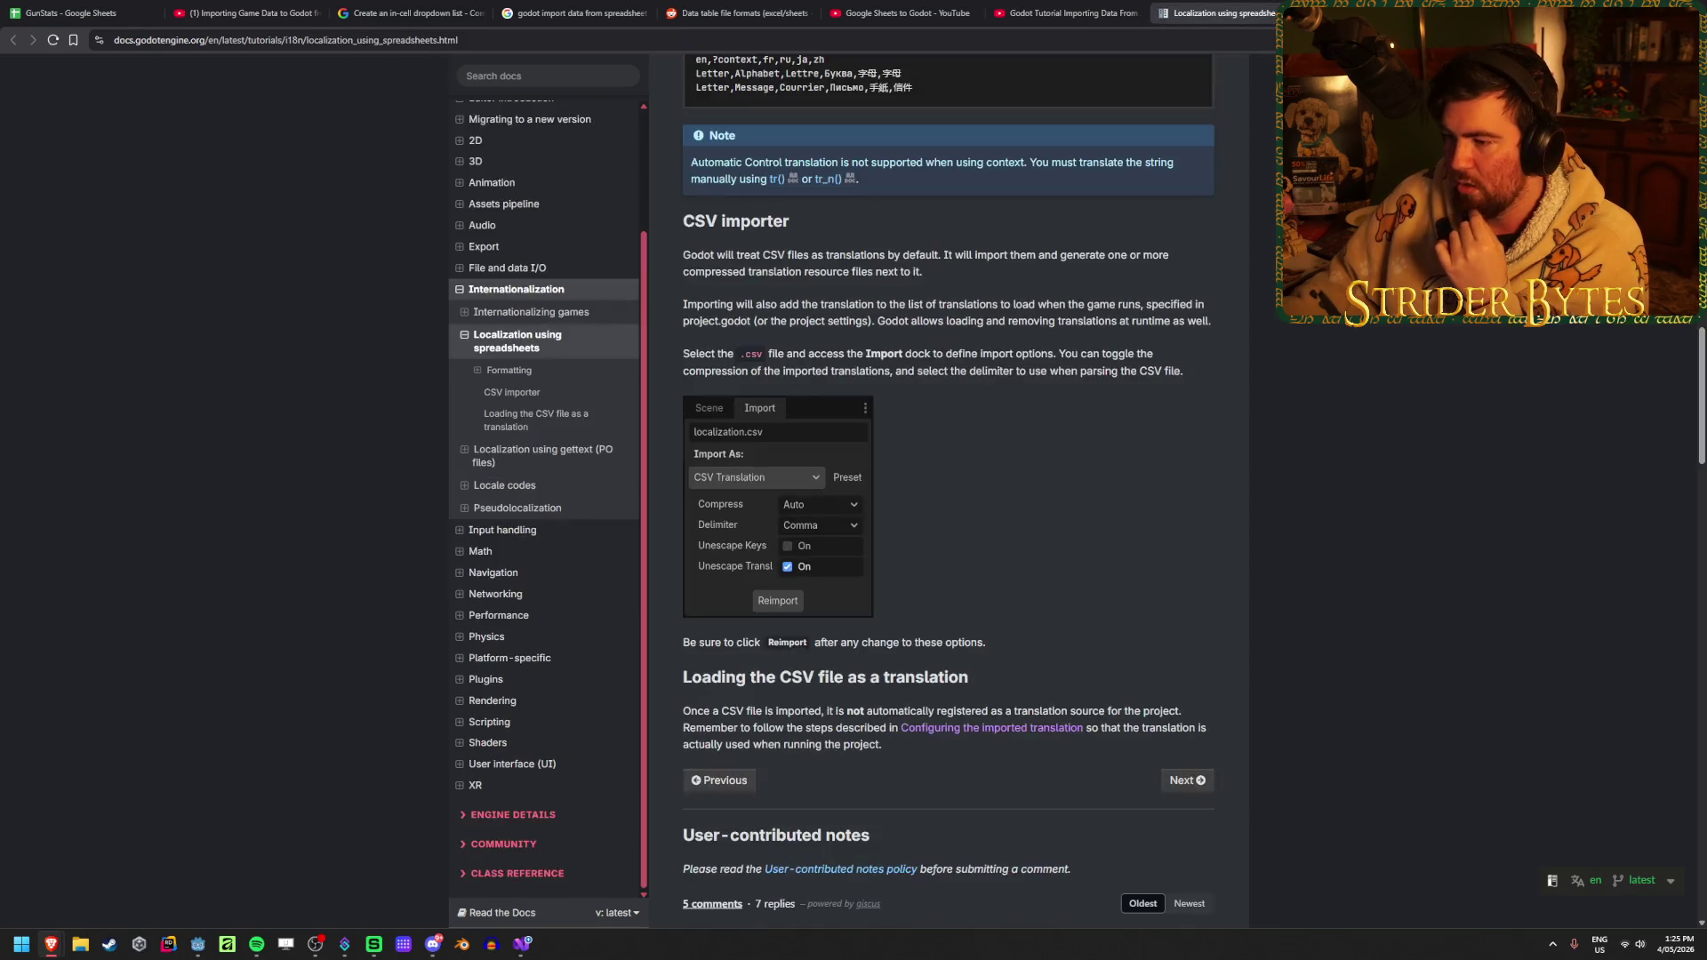
middle_click(1241, 5)
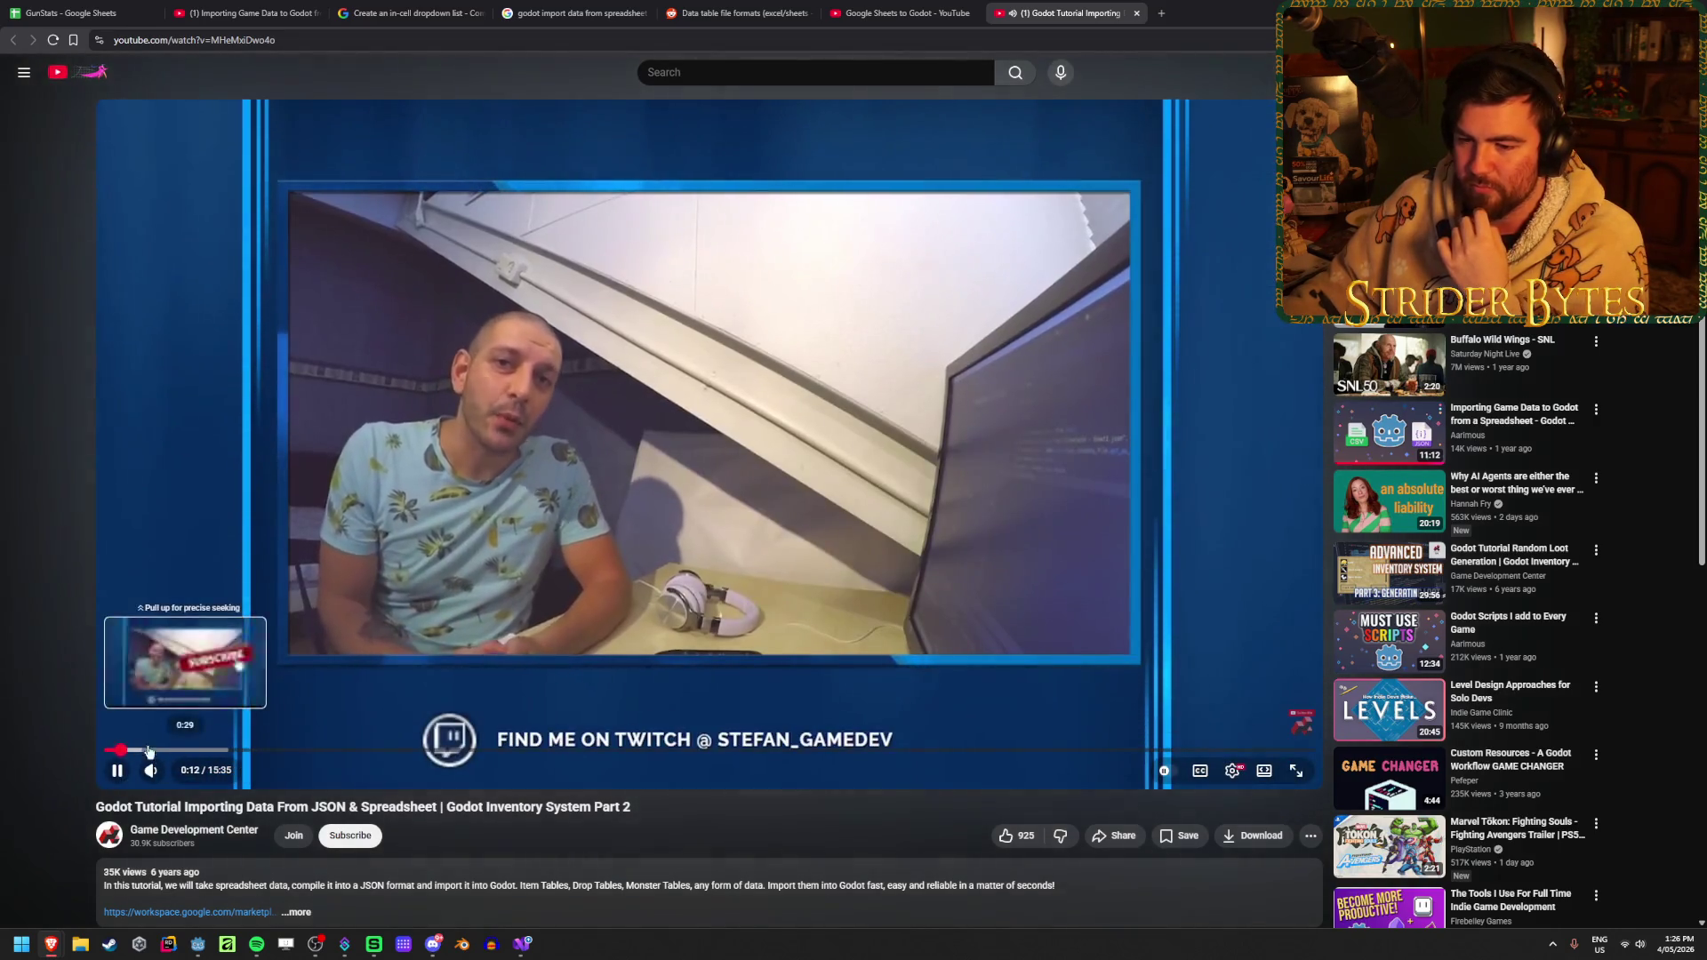
Skip the tutorial past the sheet export and JSON download steps to the Godot part
left_click(181, 750)
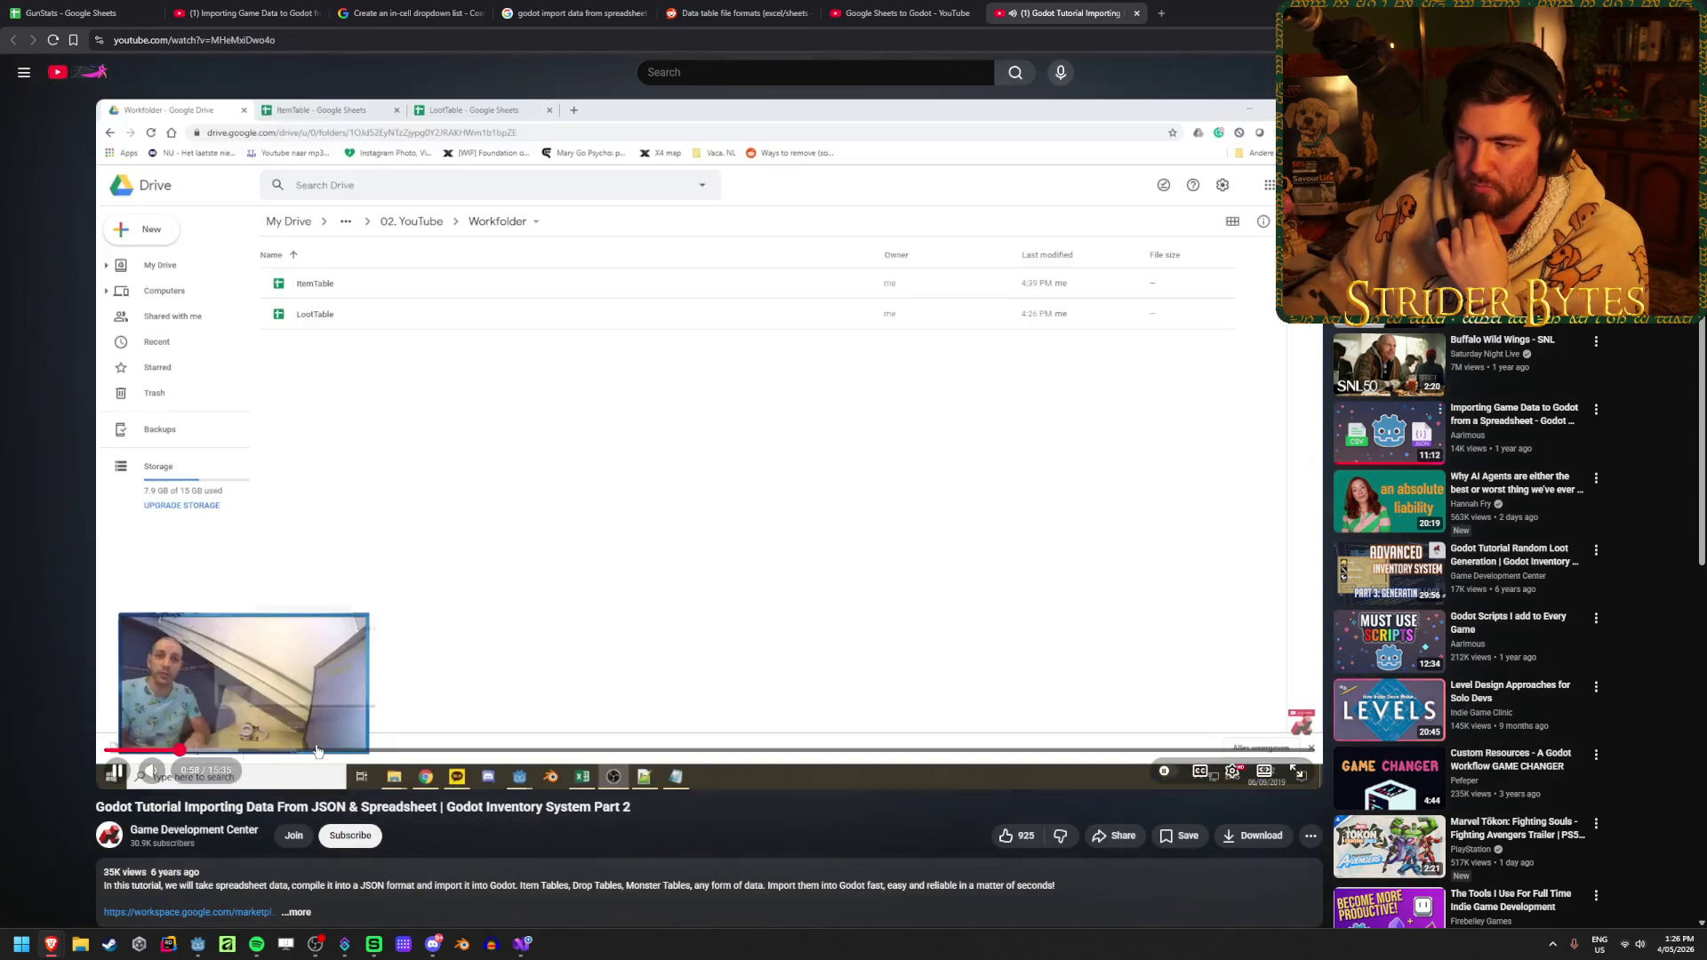
left_click(242, 751)
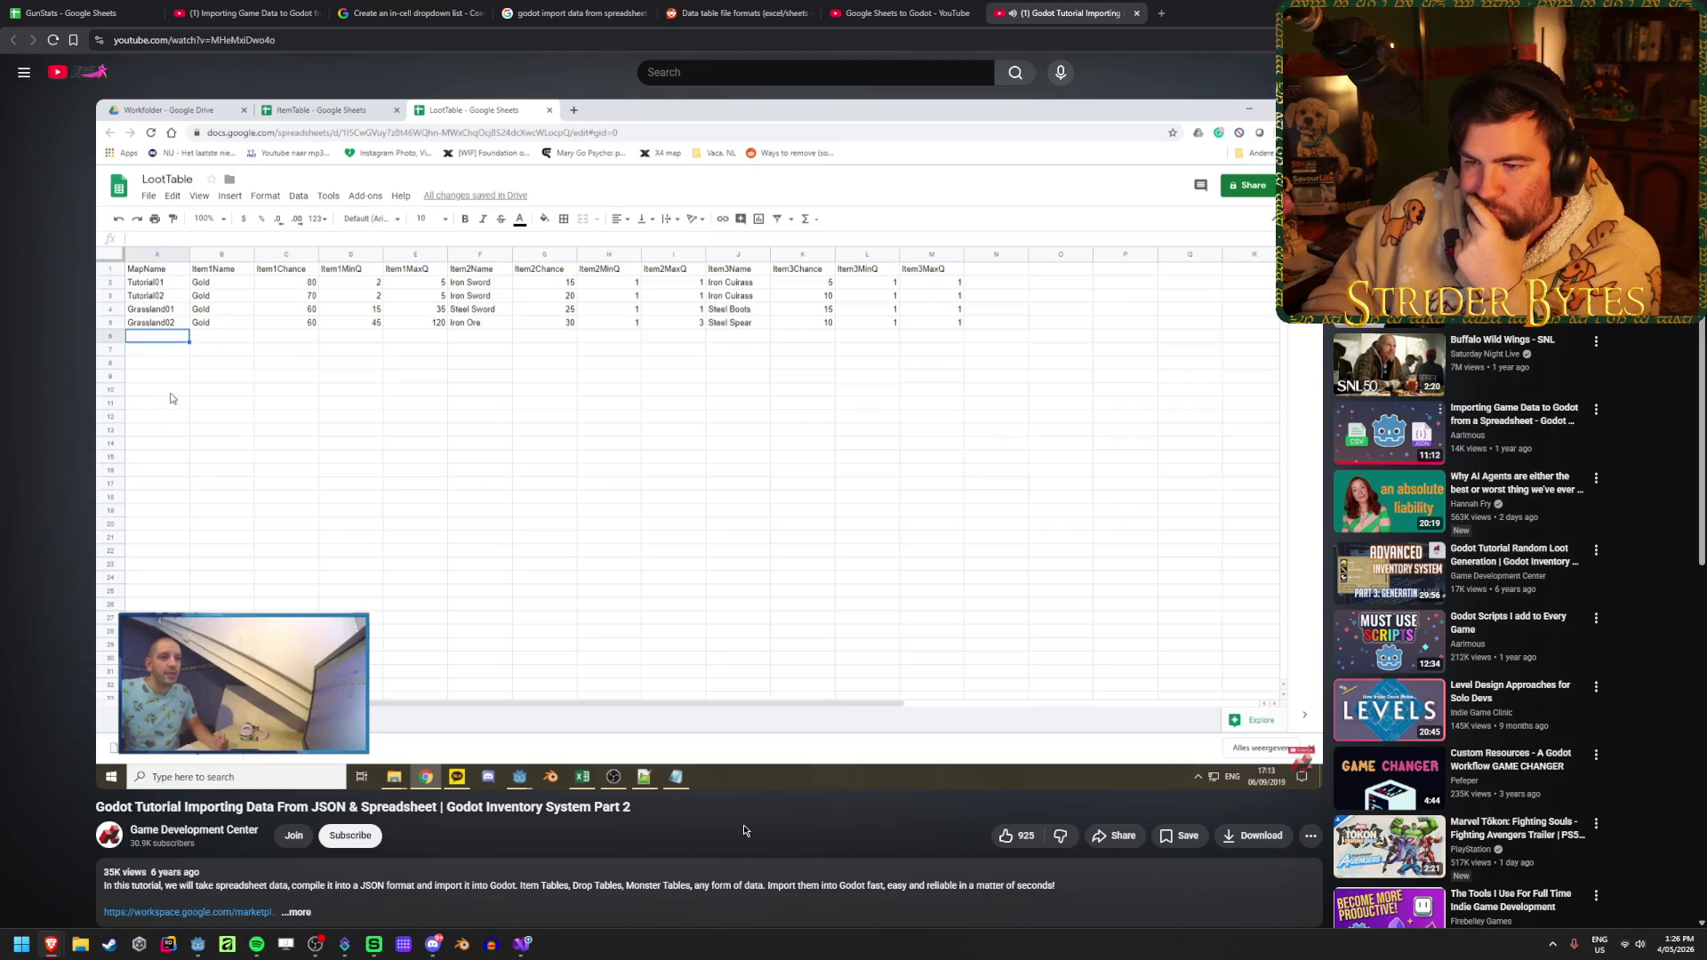
key("l")
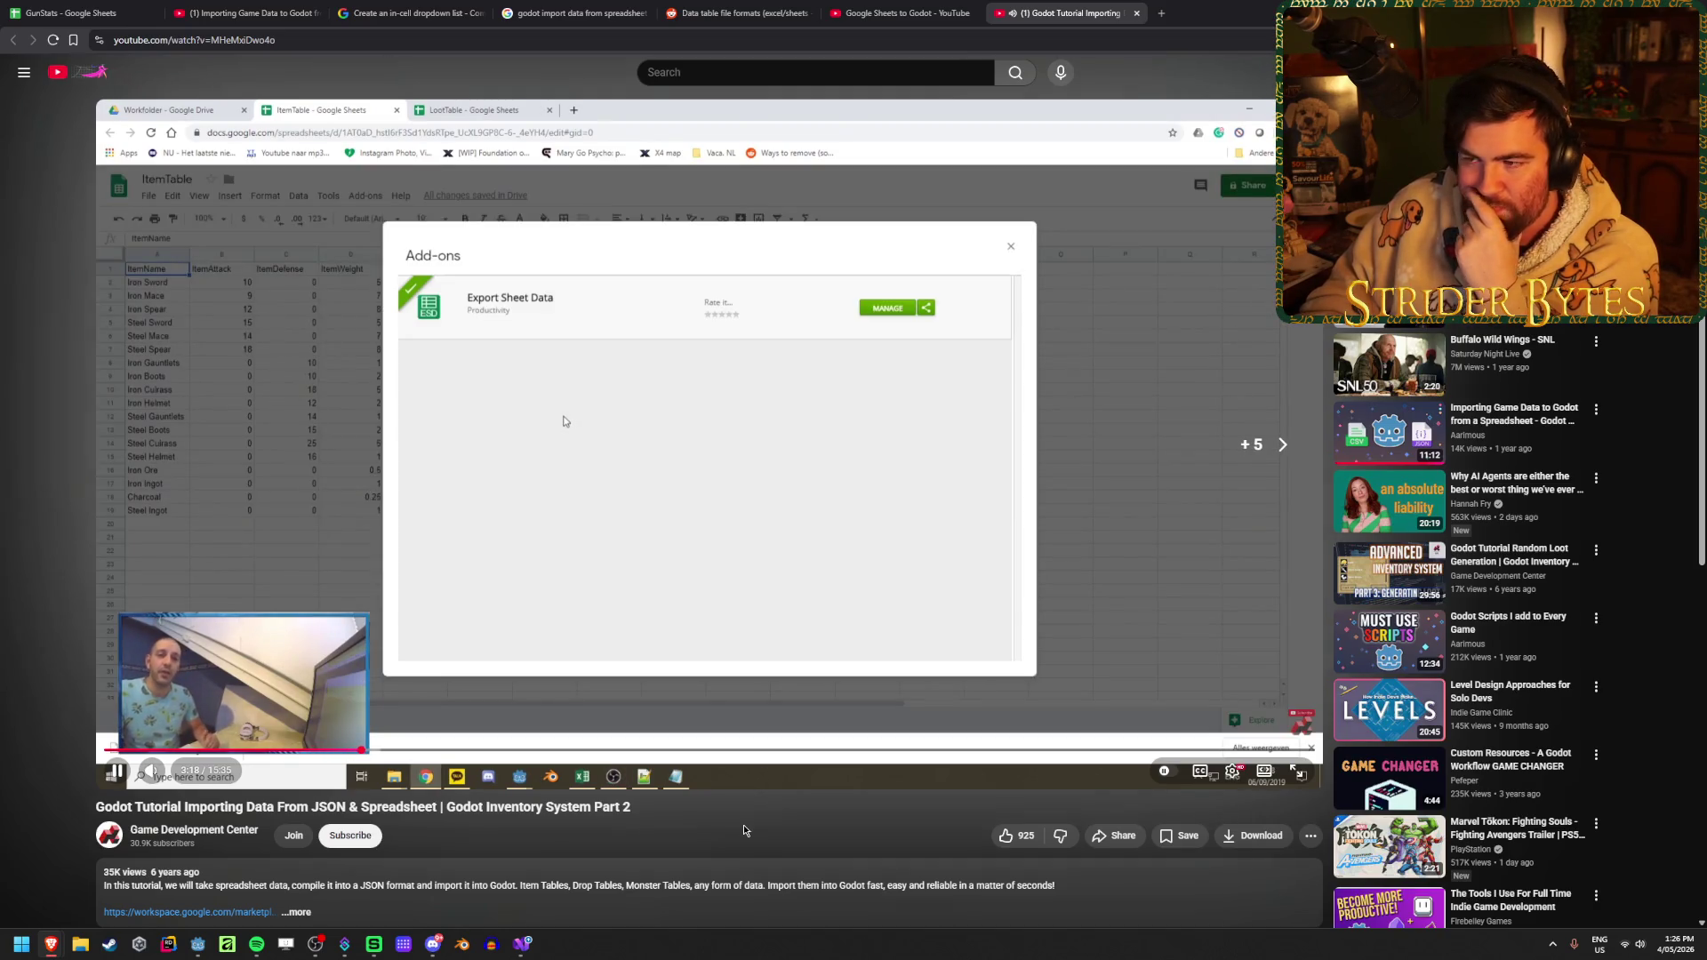
key("Right")
key("Right")
key("Right")
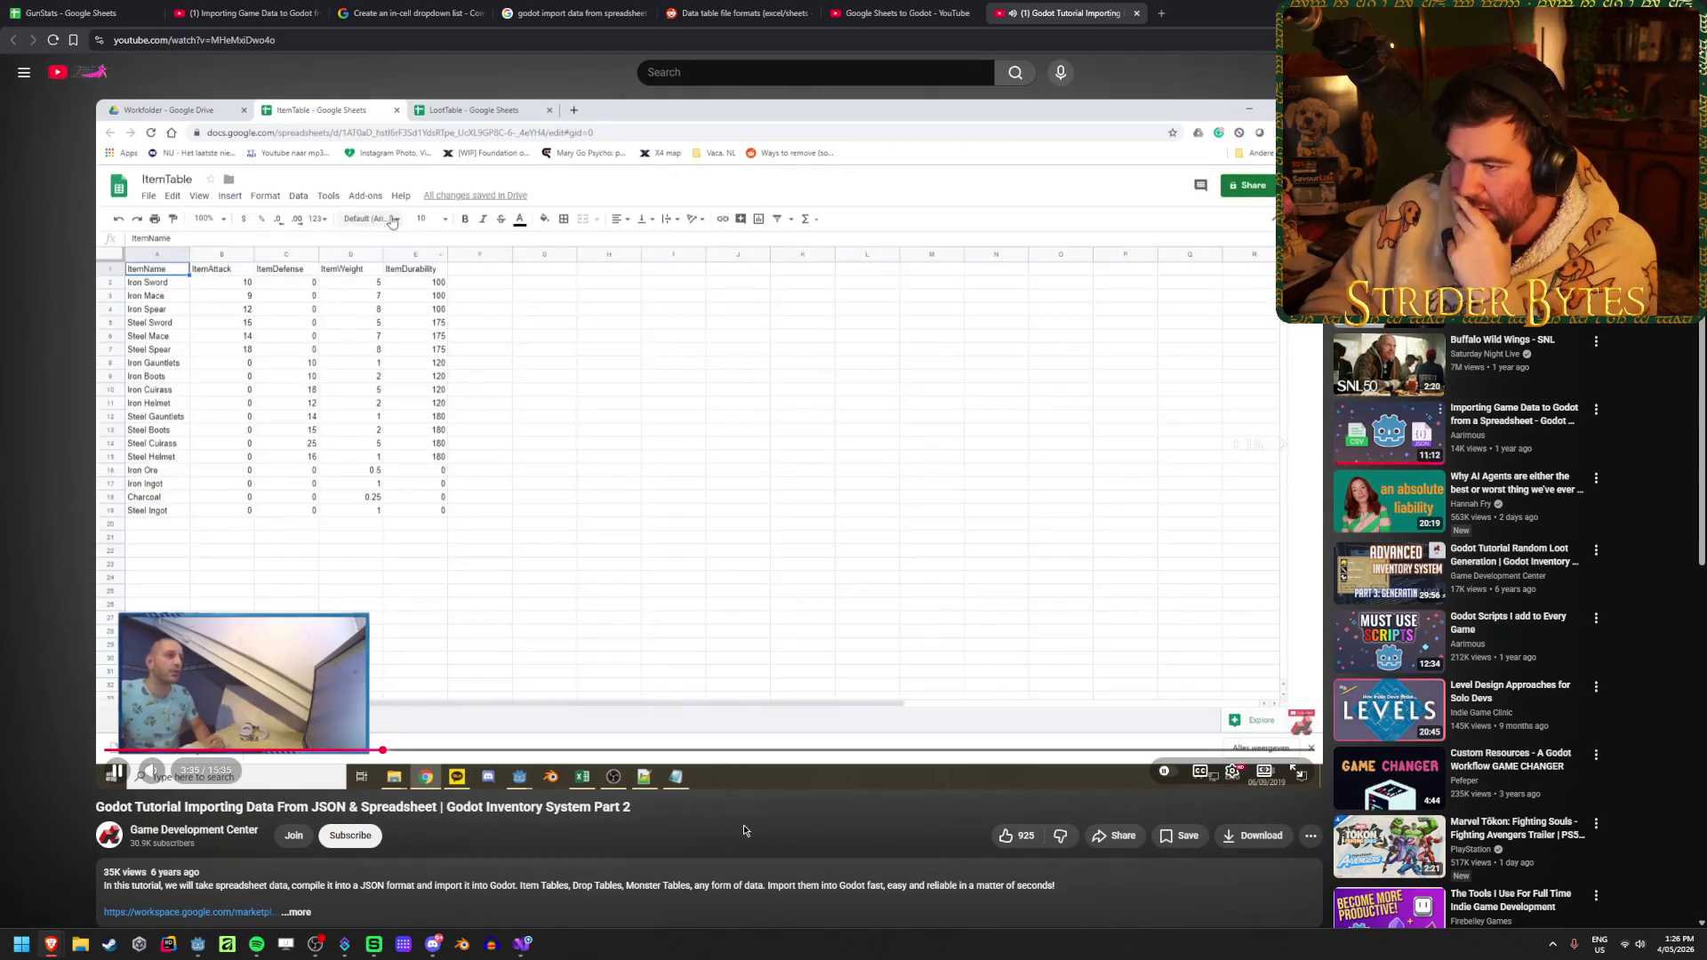
key("Right")
key("Right")
key("Right")
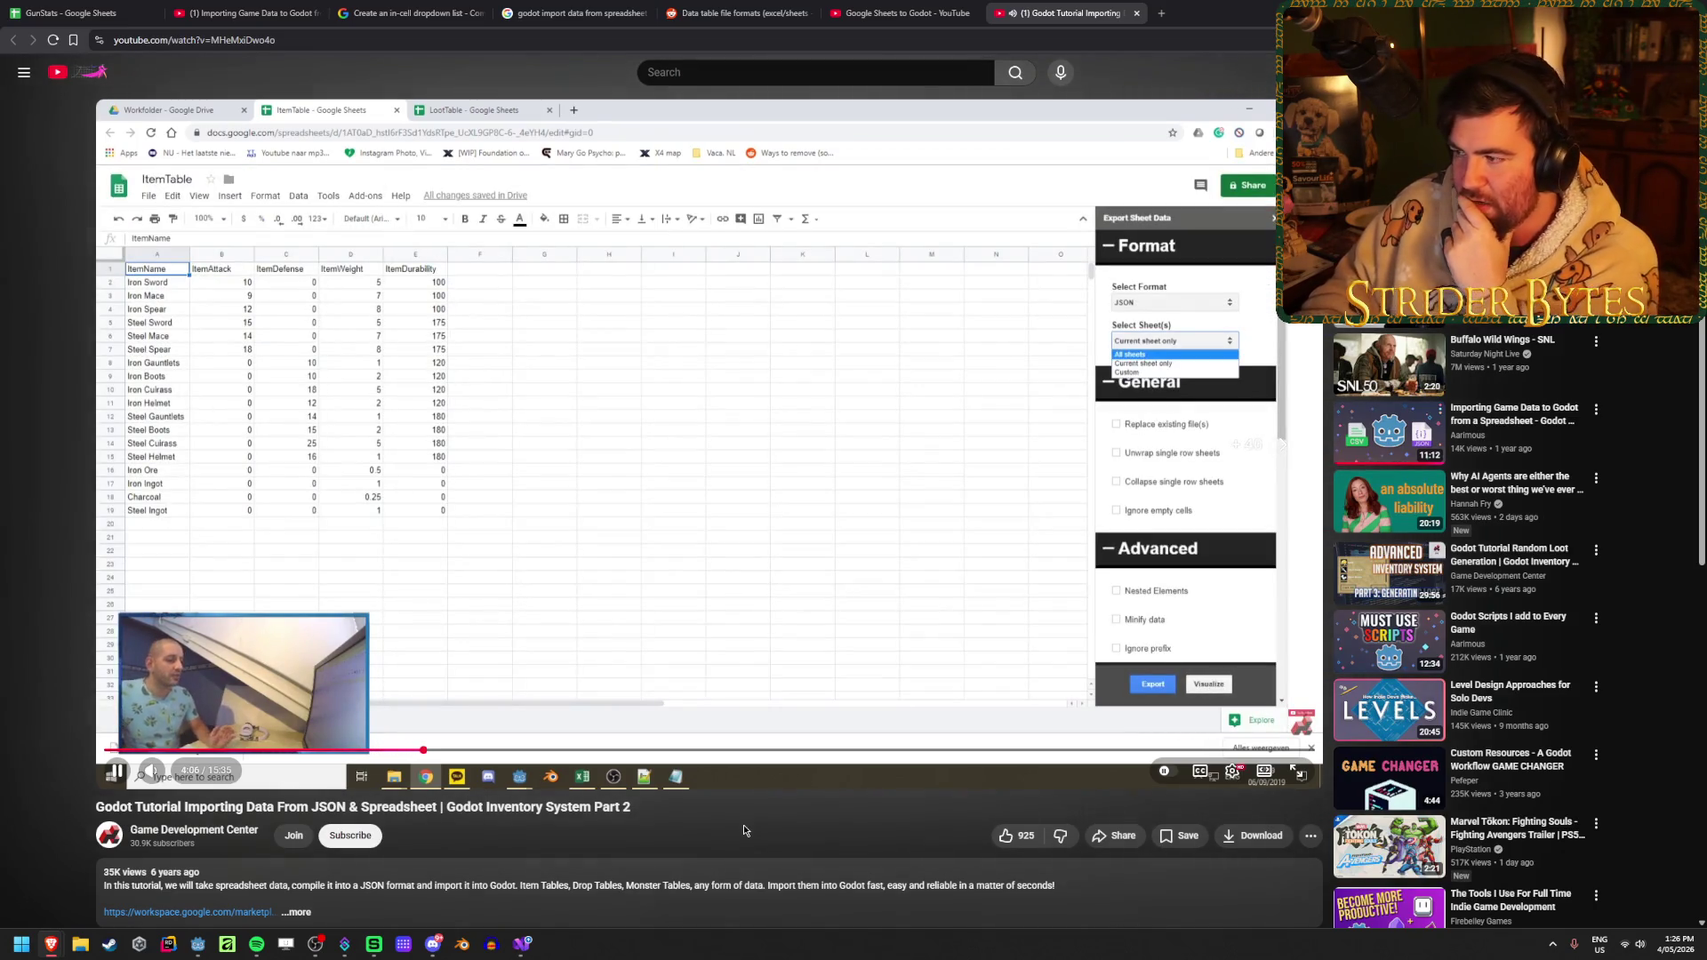
key("Right")
key("Right")
key("Right")
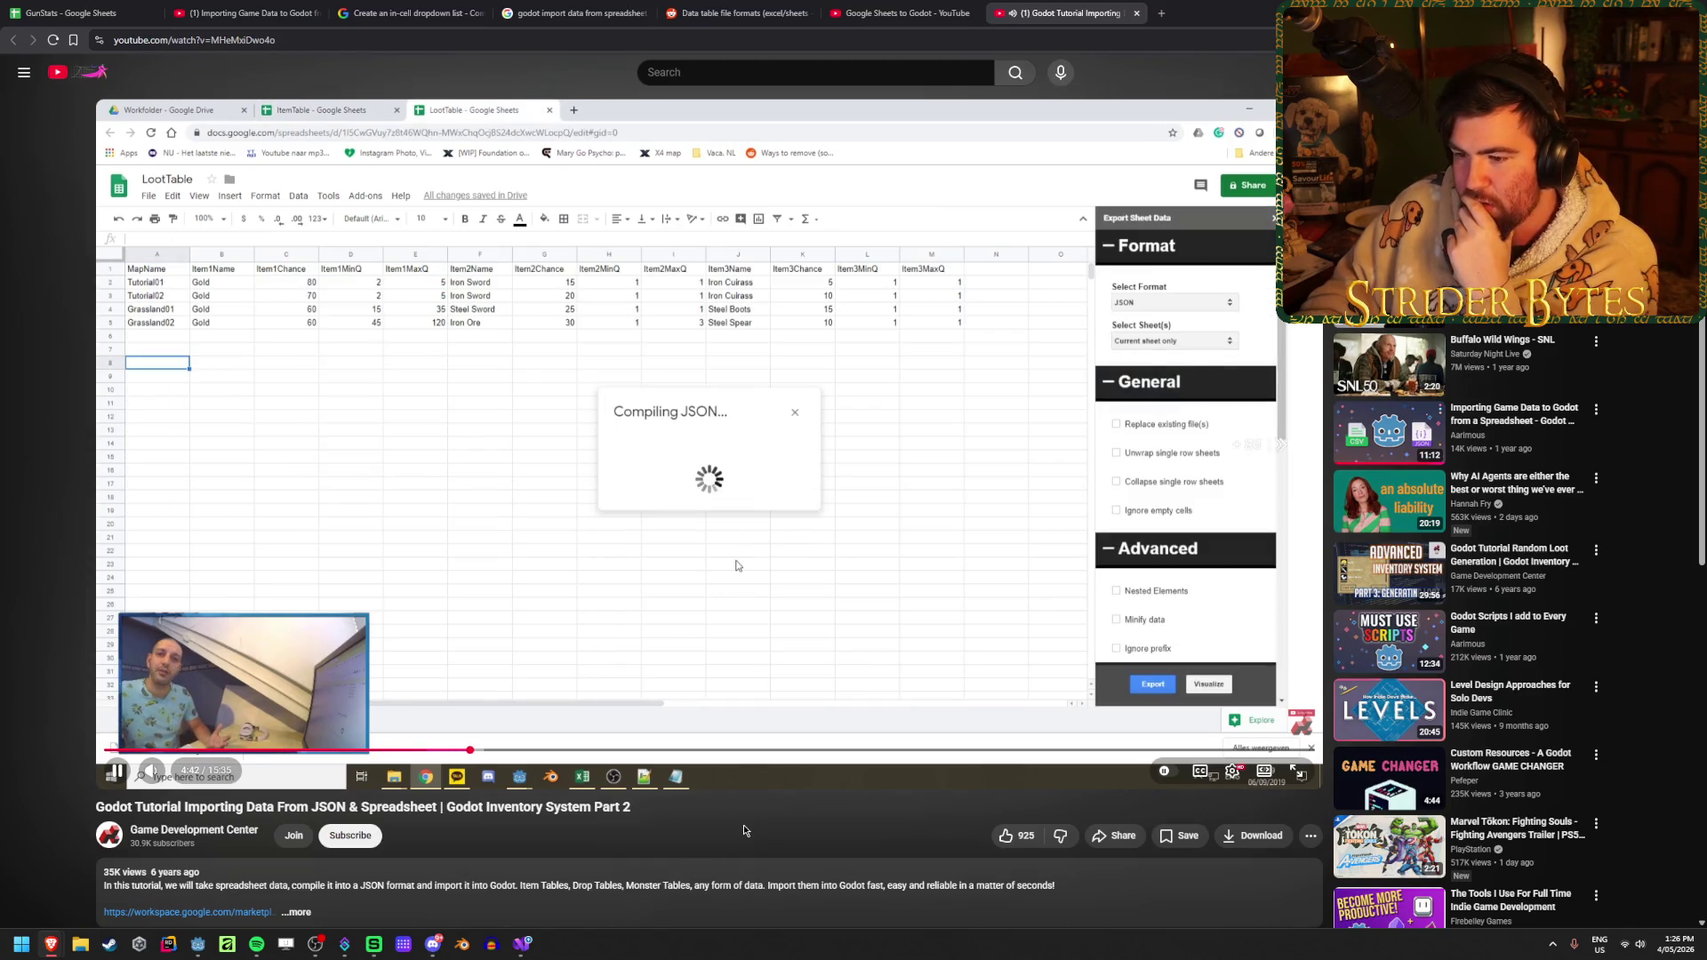
key("Right")
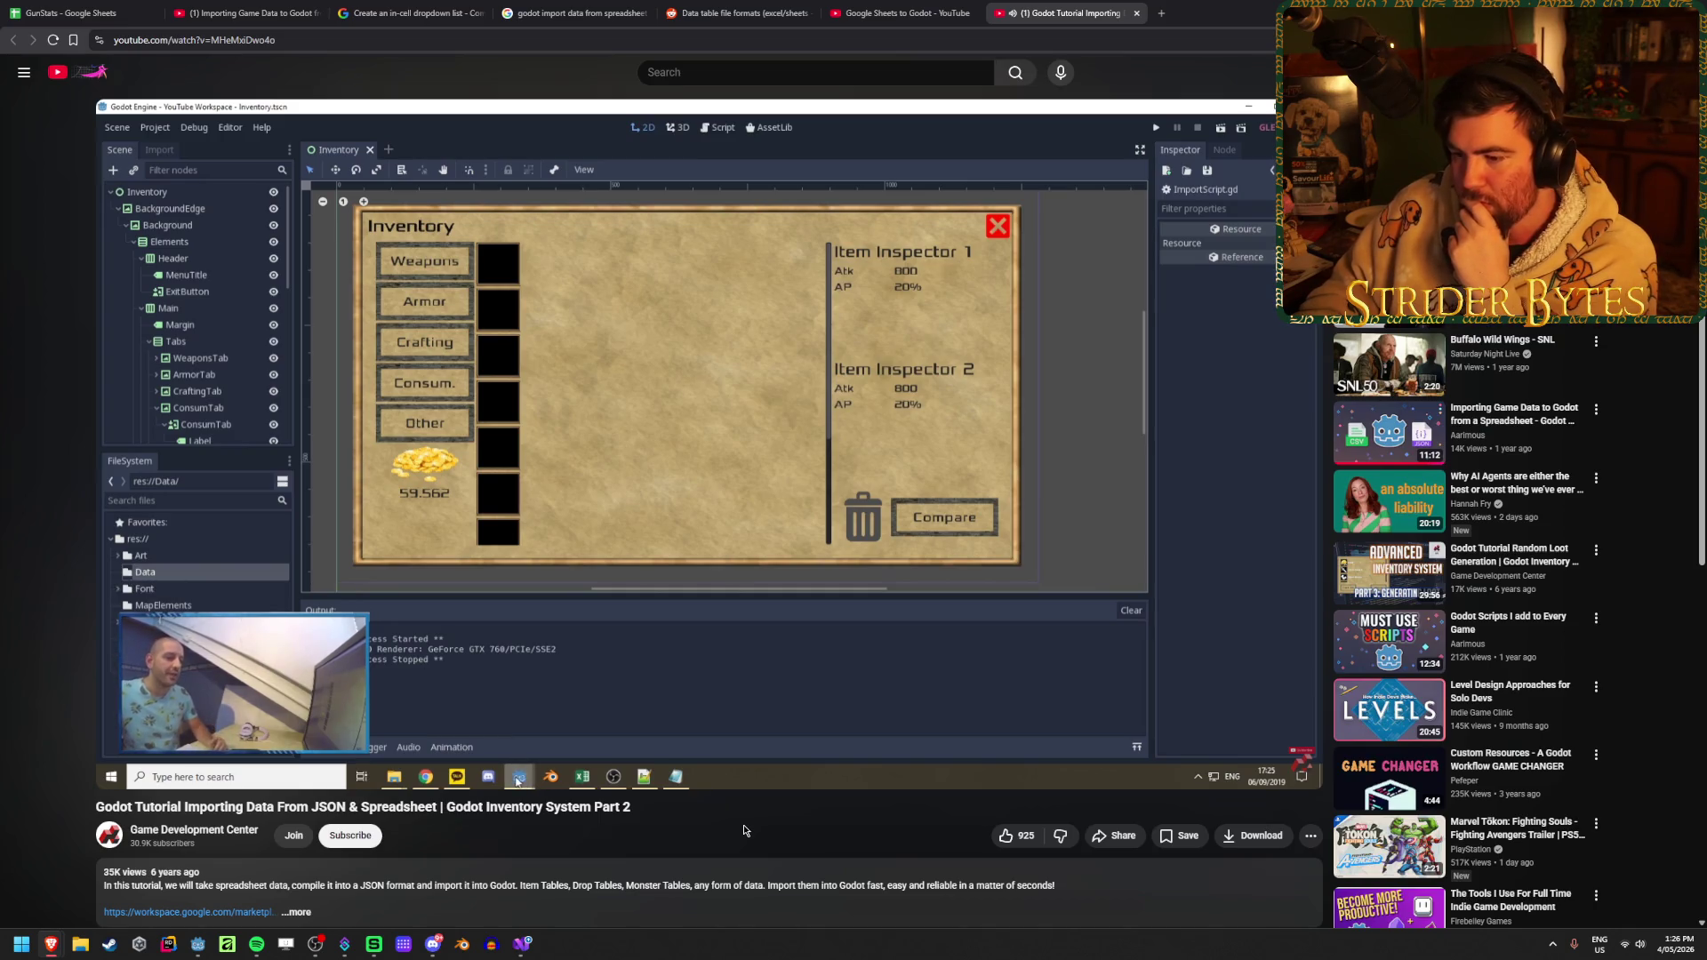
Pause, resume, and skip the tutorial ahead to the ImportData.gd script creation step
left_click(709, 360)
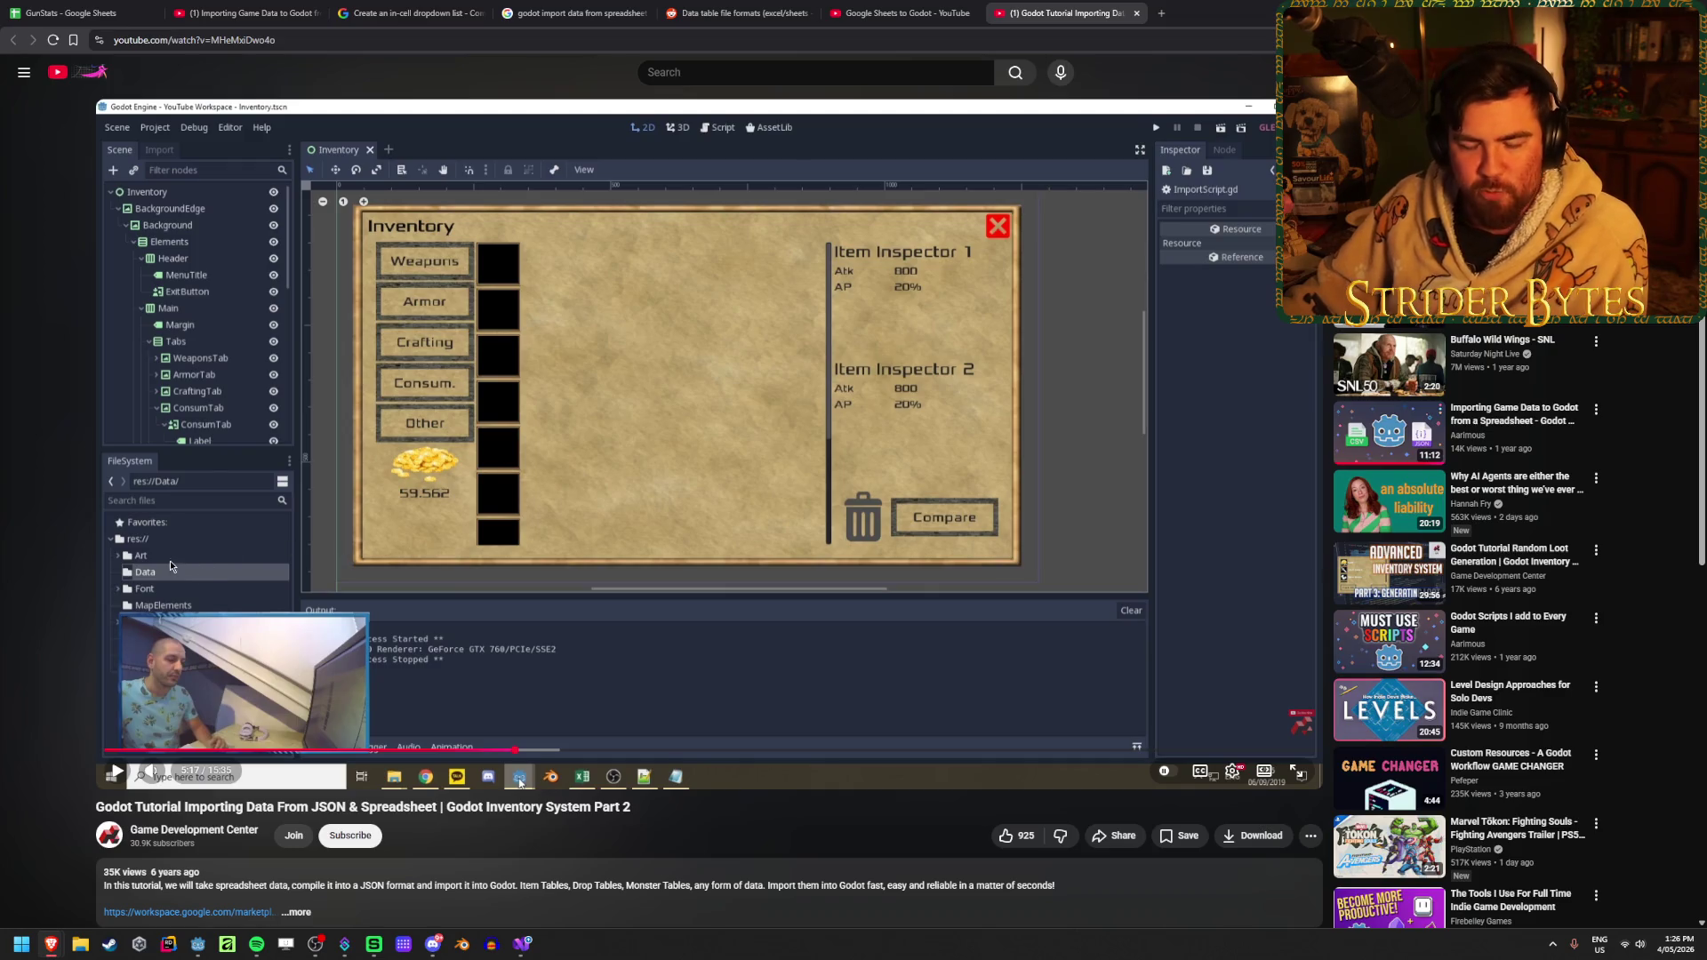
left_click(336, 655)
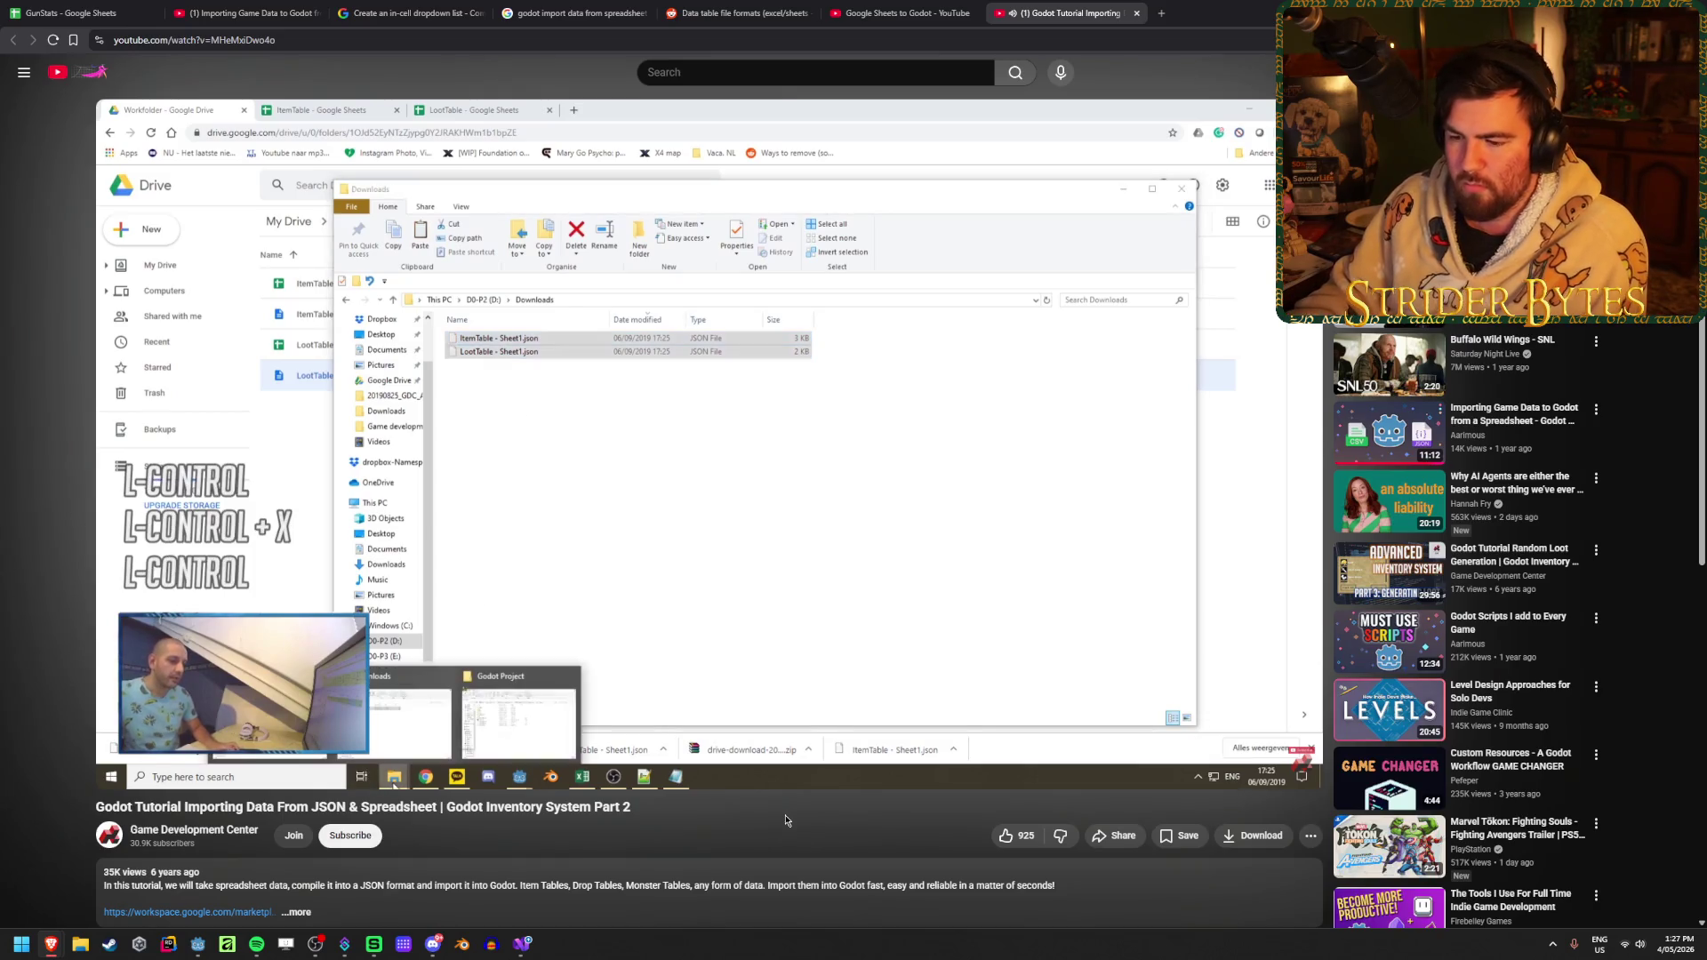
key("l")
key("Right")
key("Right")
key("Right")
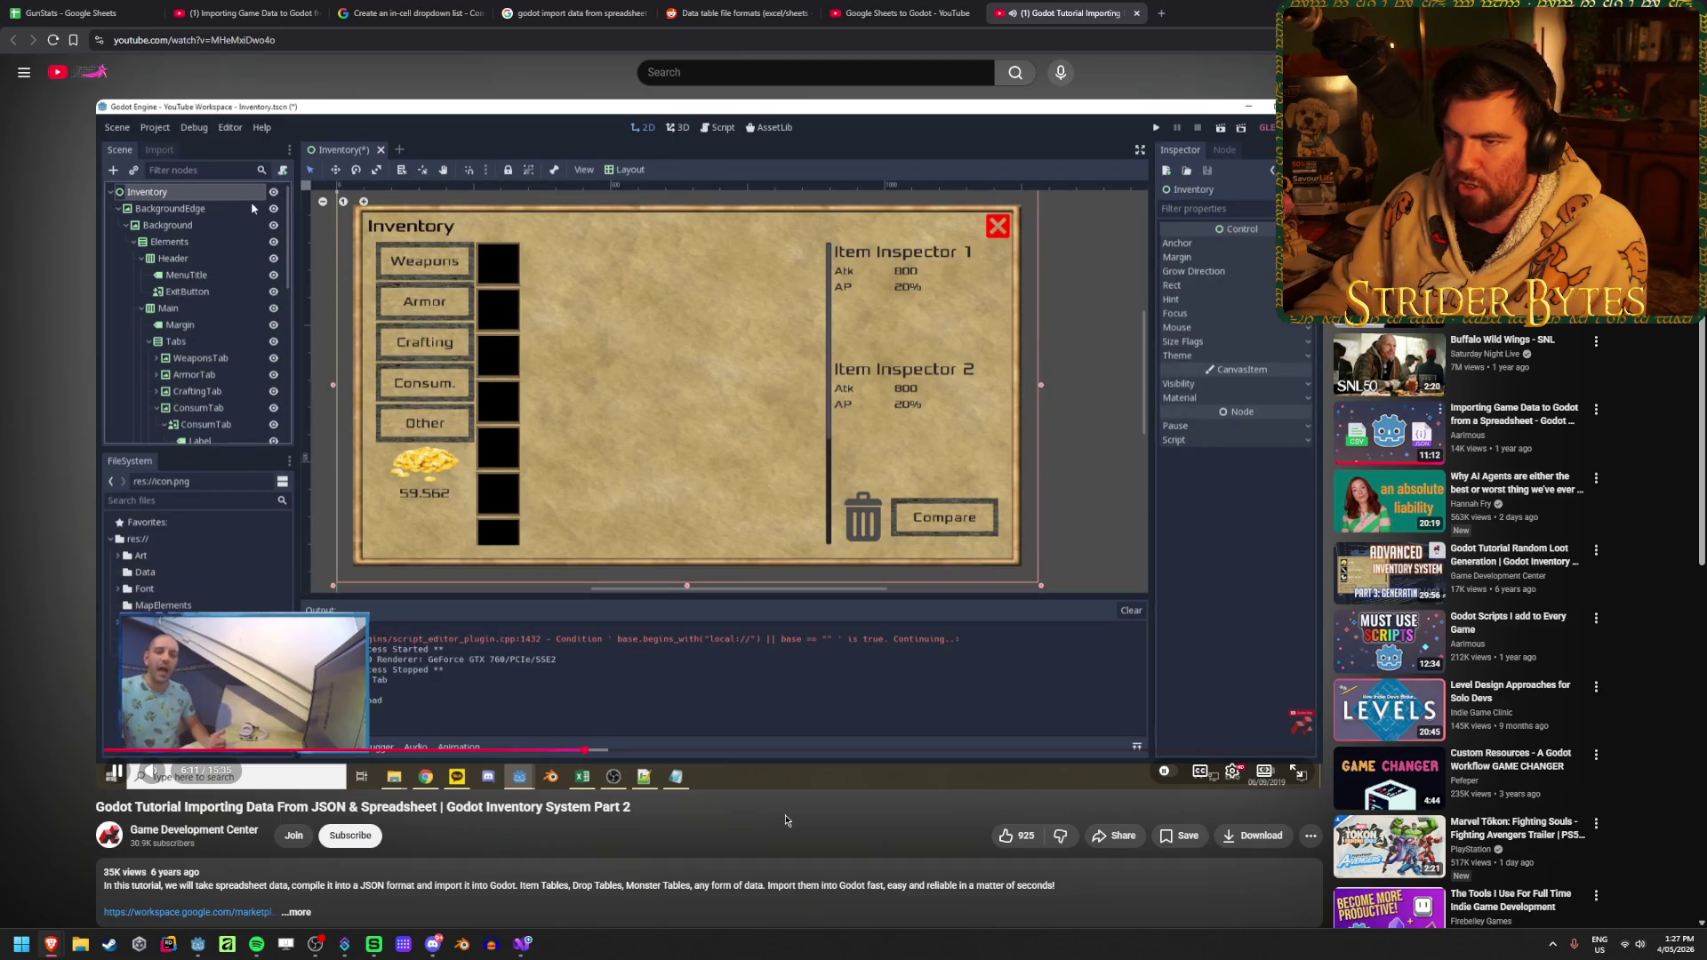
key("Right")
key("Right")
key("Right")
key("Right")
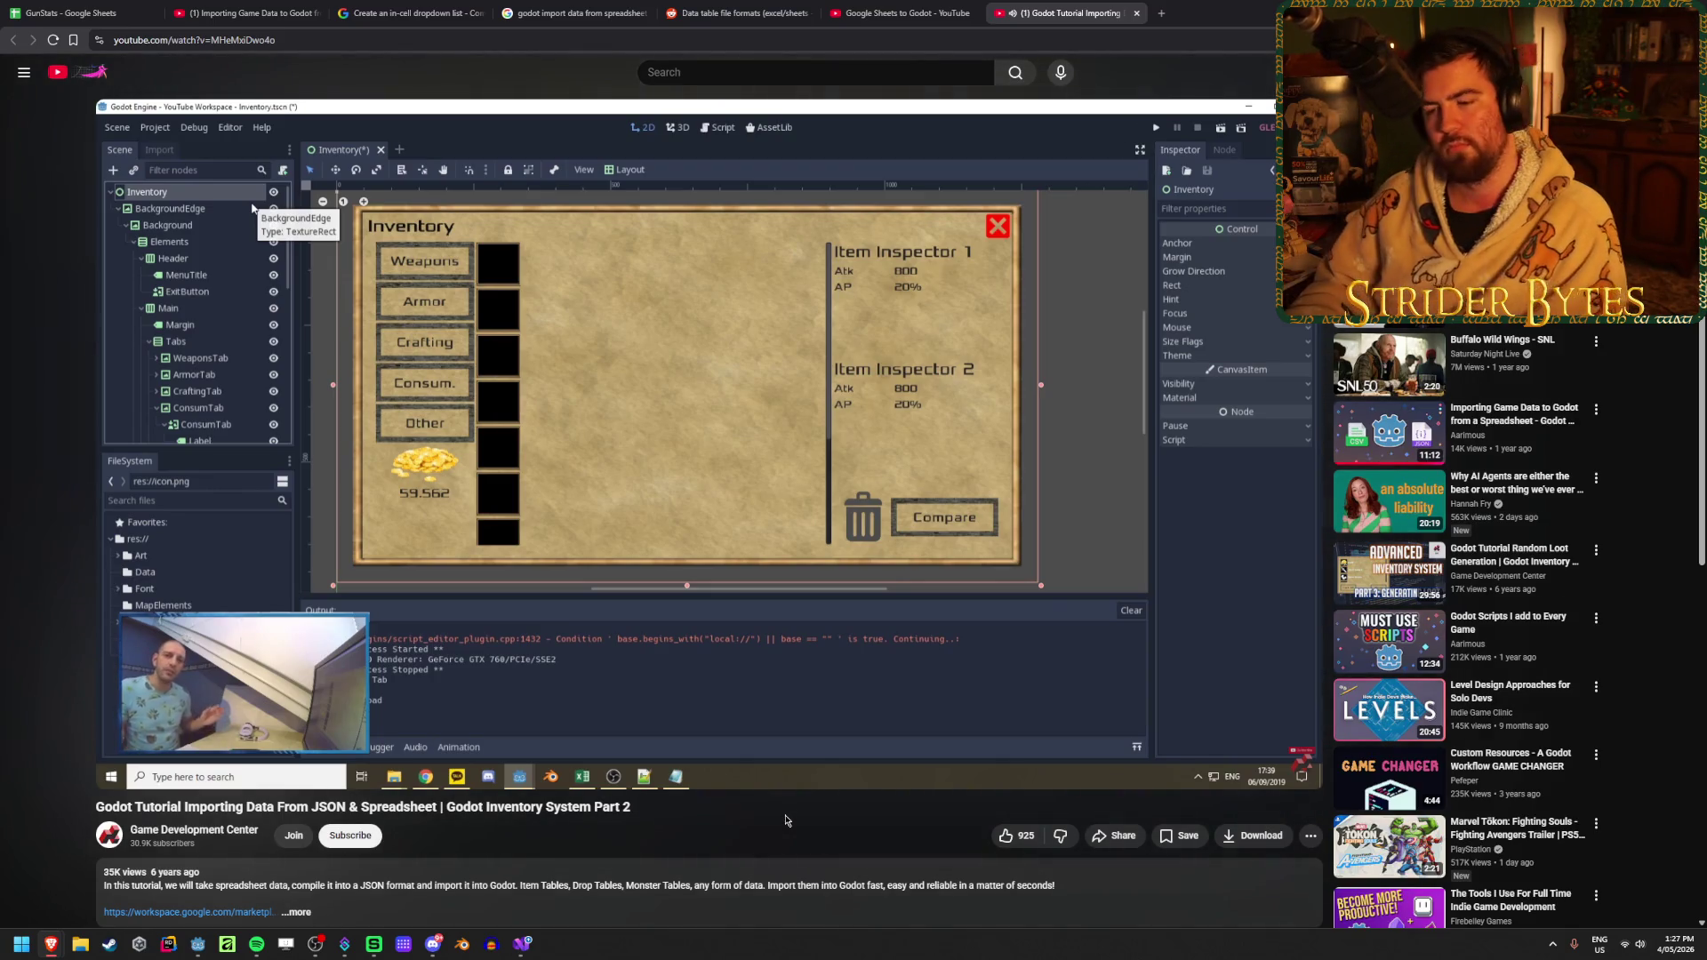
key("Right")
key("Right")
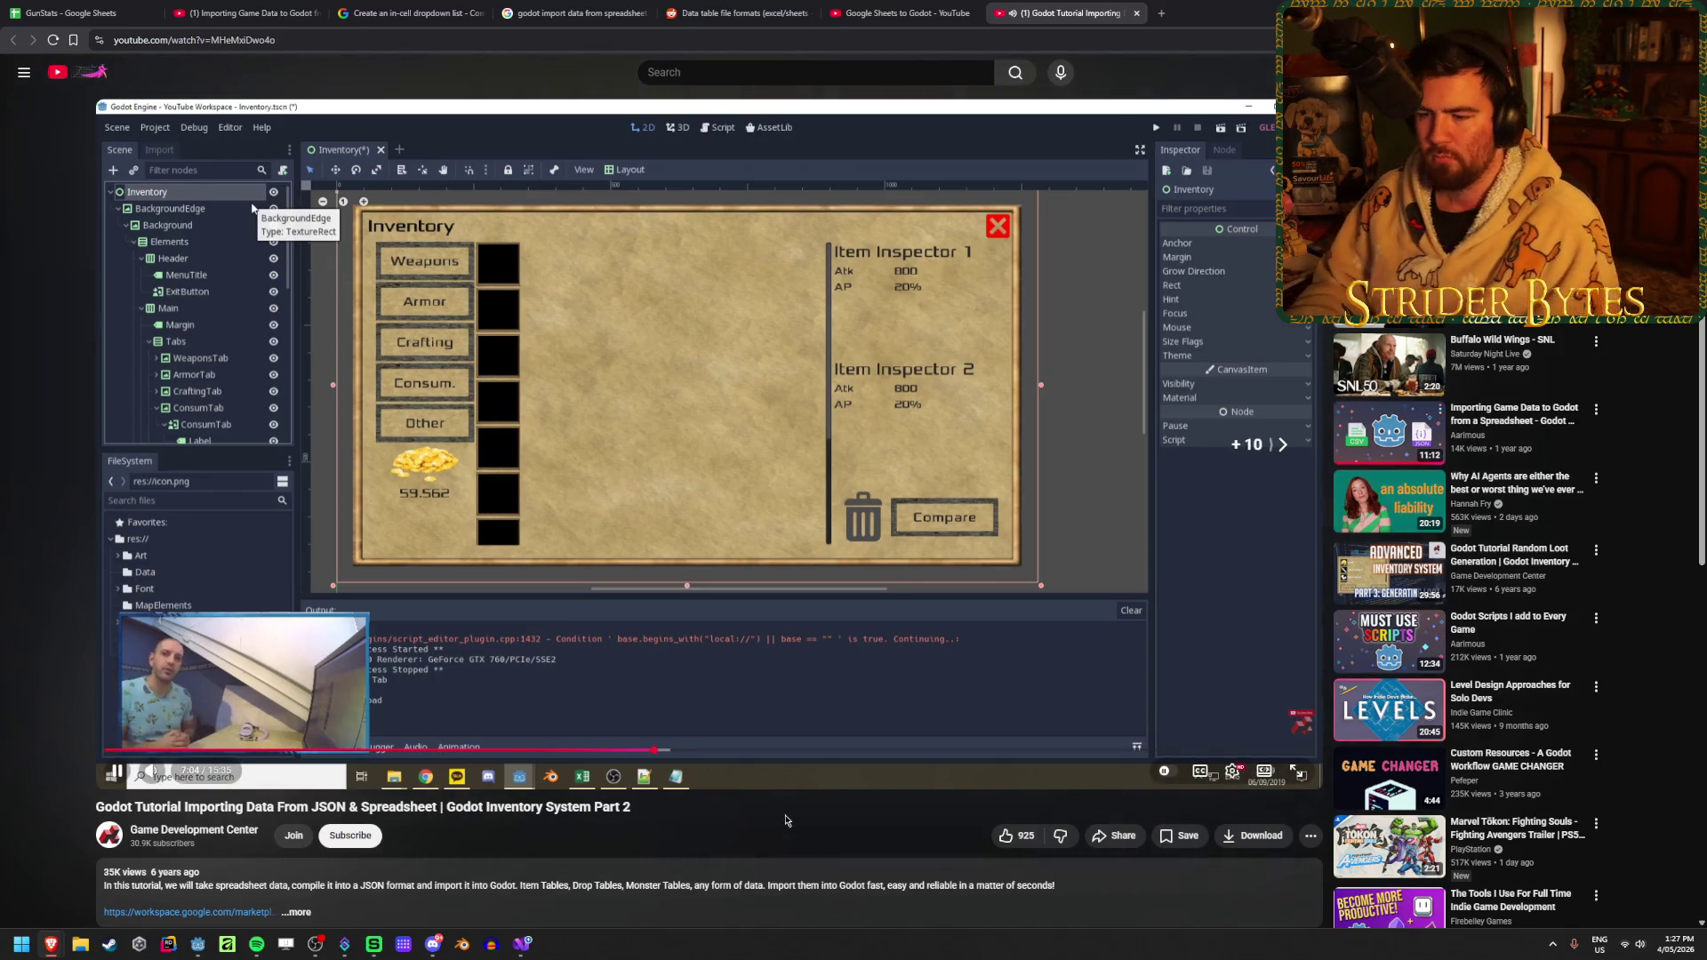
key("Right")
key("Right")
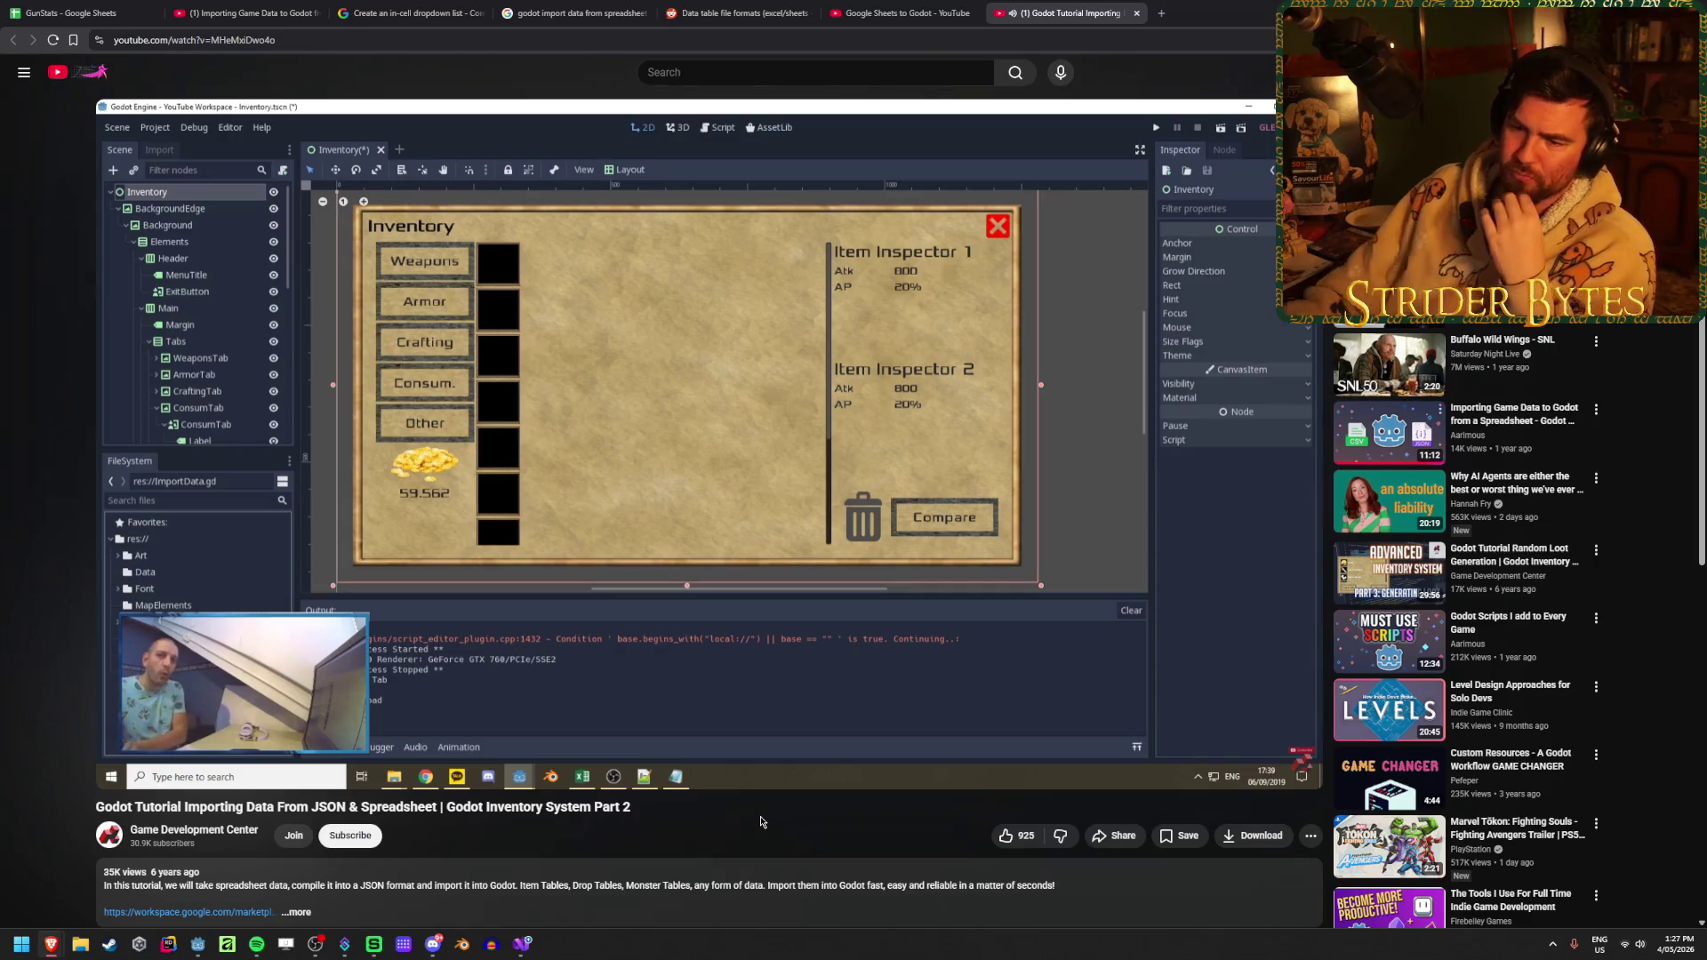
left_click(71, 948)
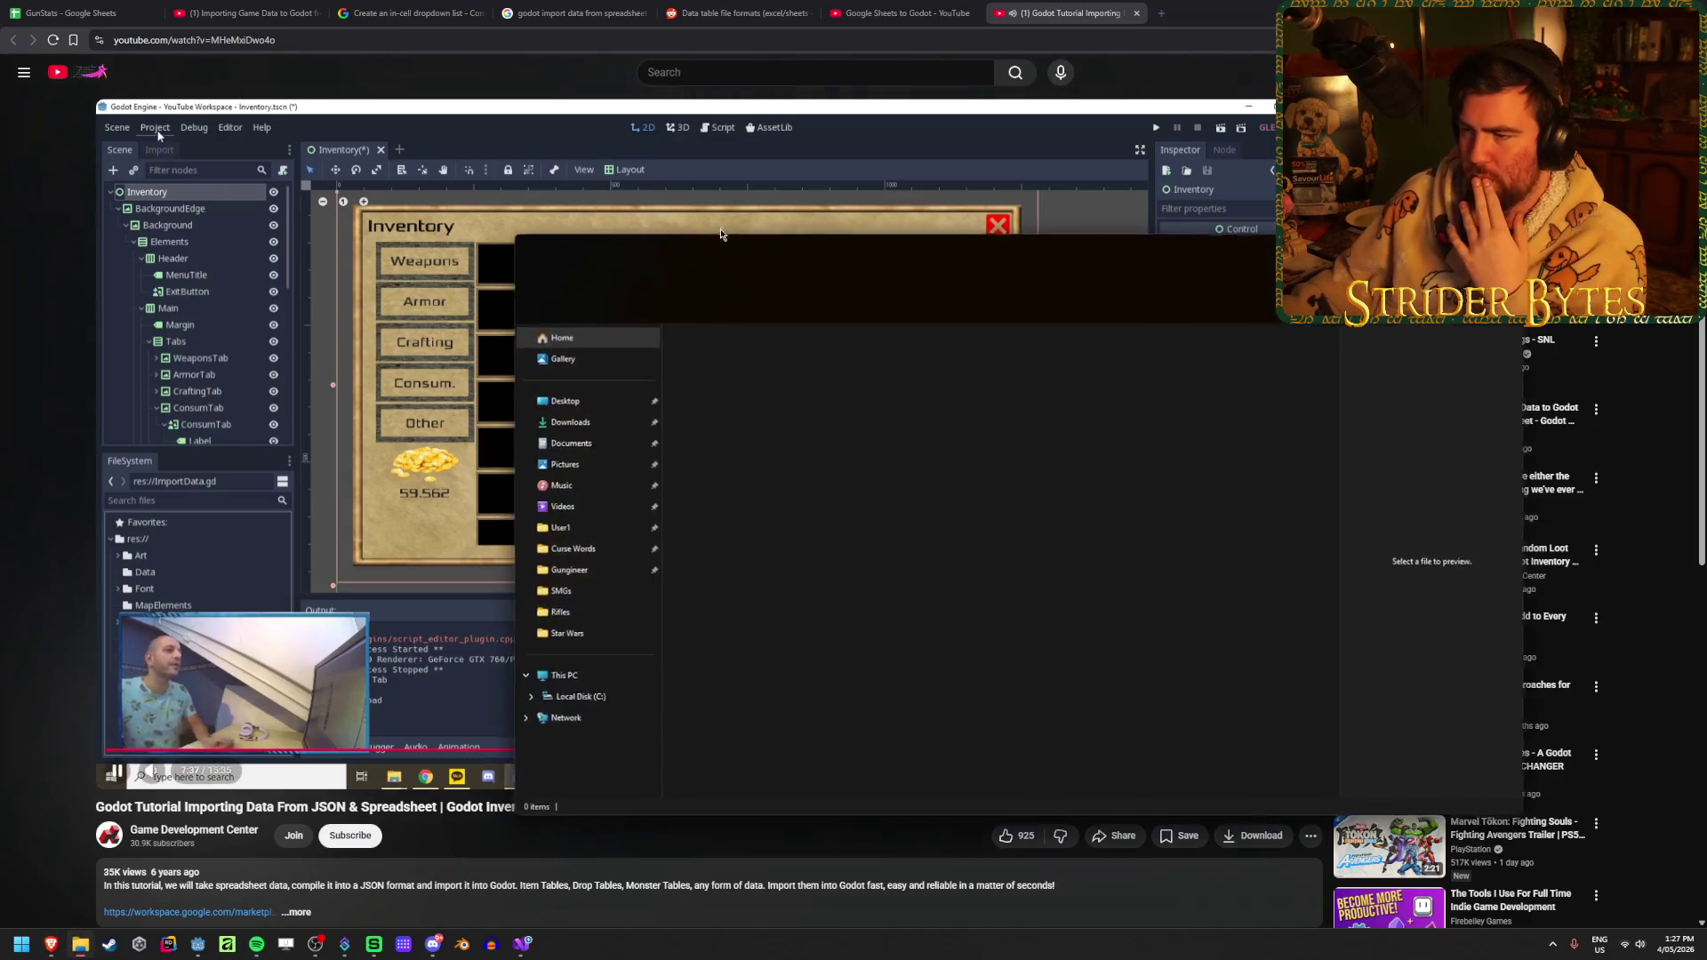
Pause the tutorial on Godot's Project Settings with the empty AutoLoad tab
left_click(71, 949)
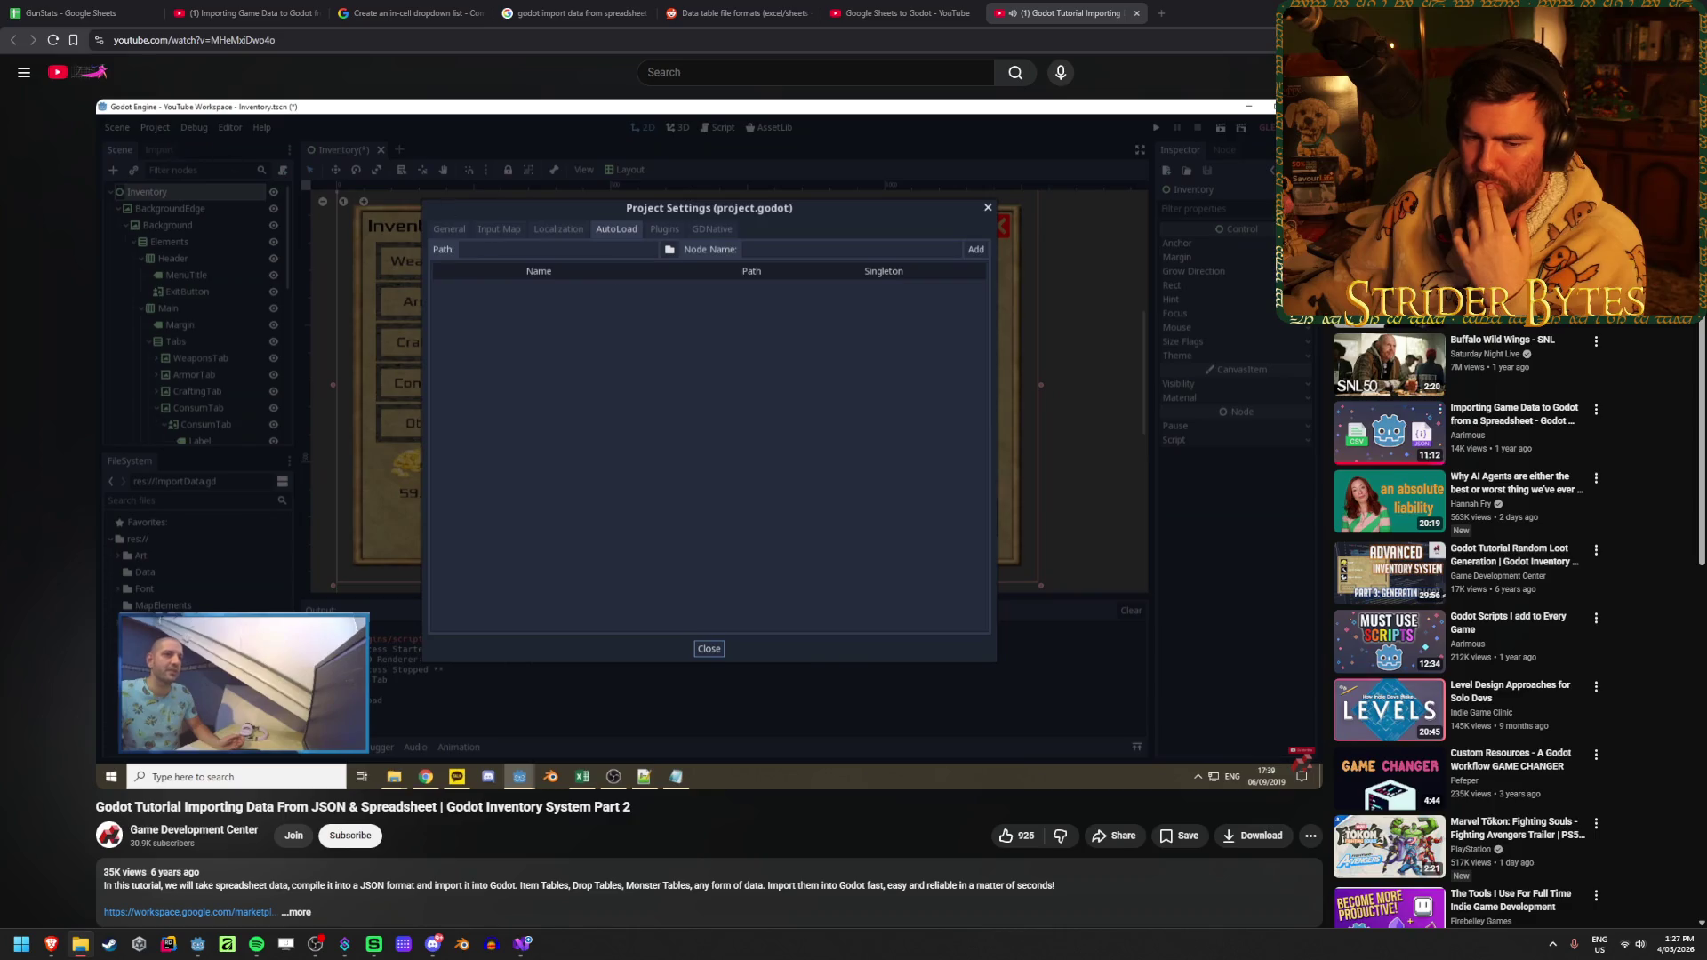
left_click(827, 384)
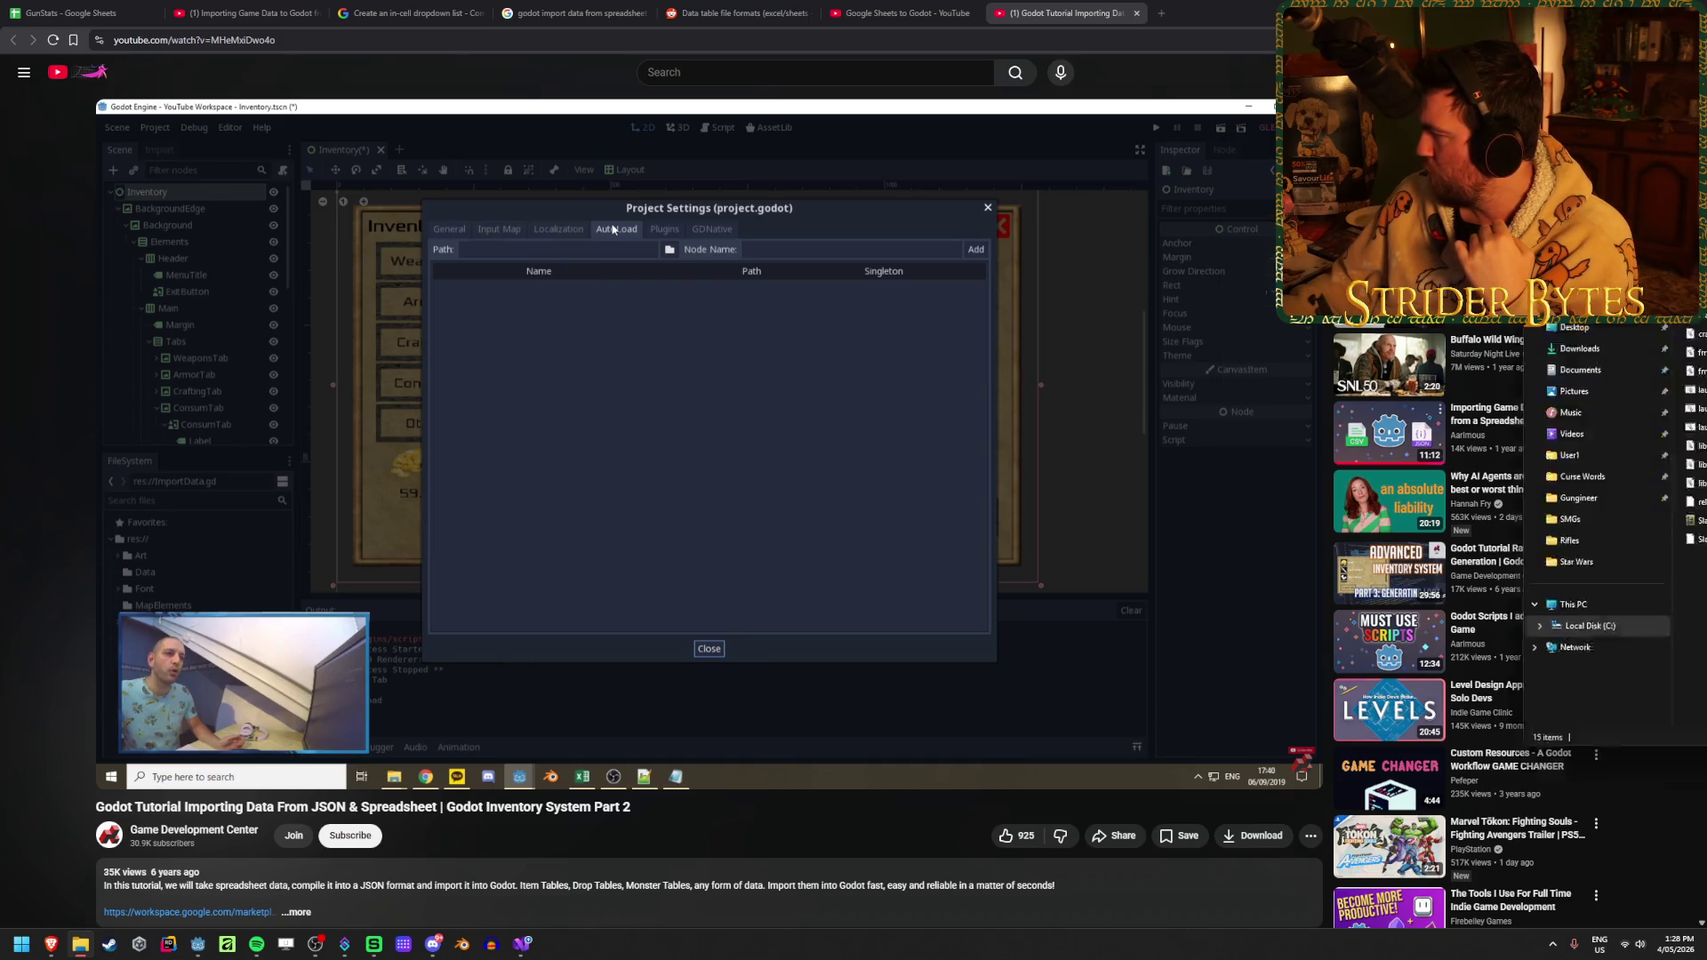
key("alt+Tab")
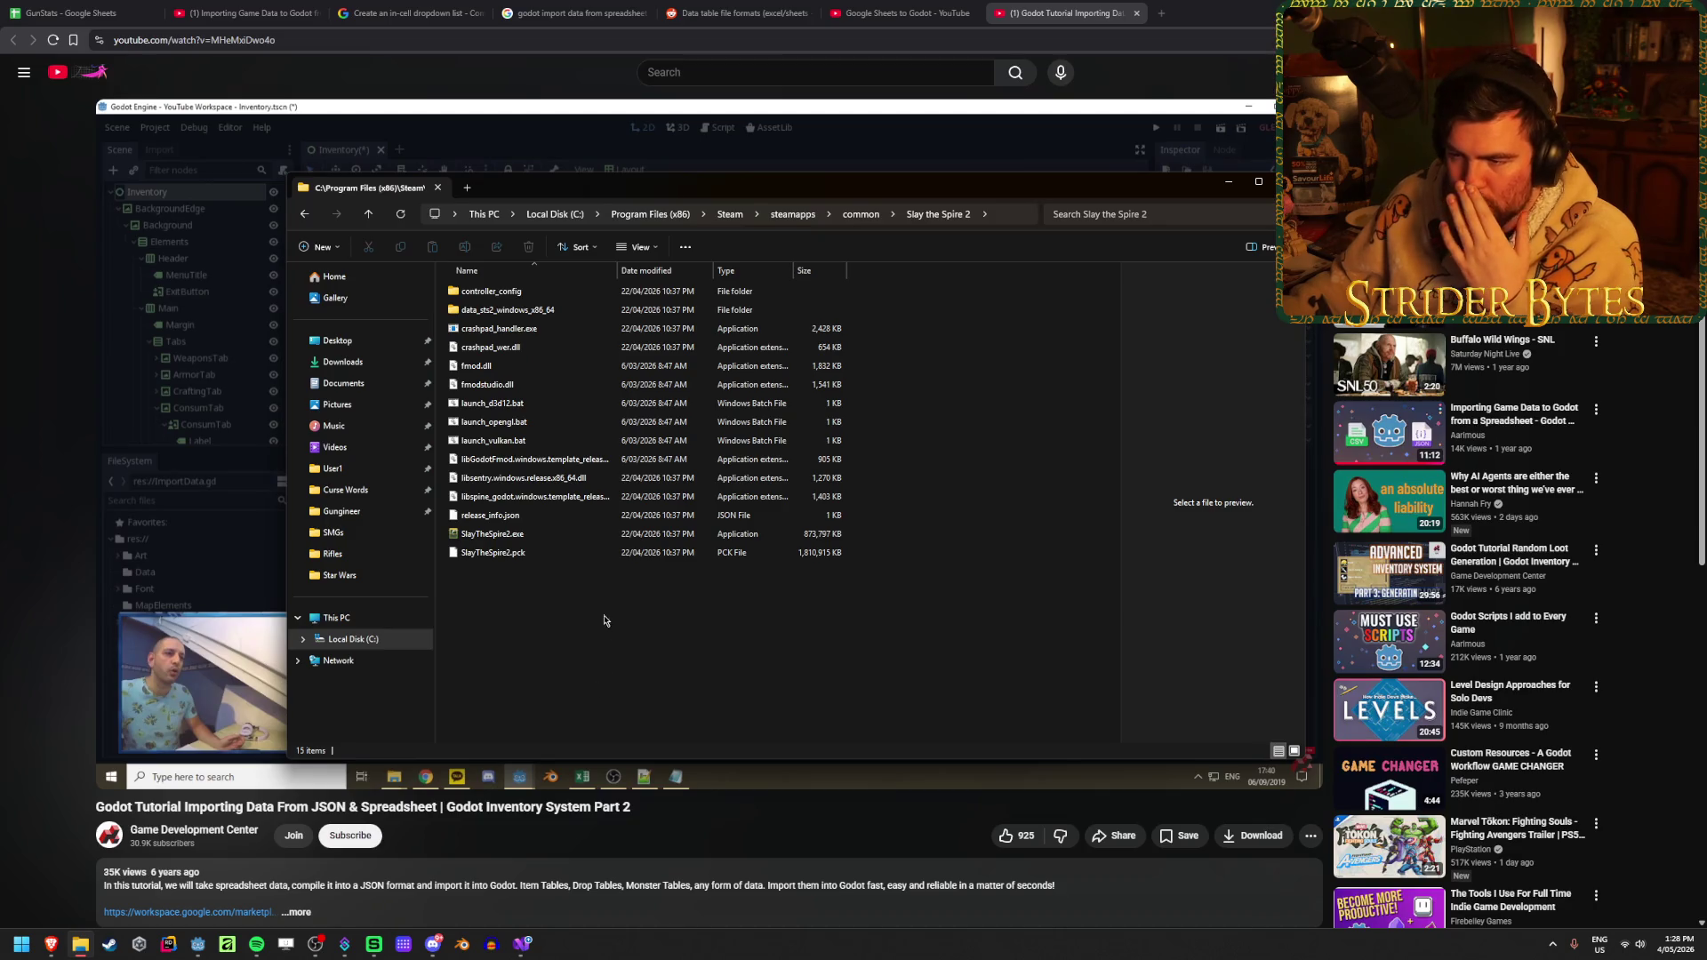
double_click(536, 309)
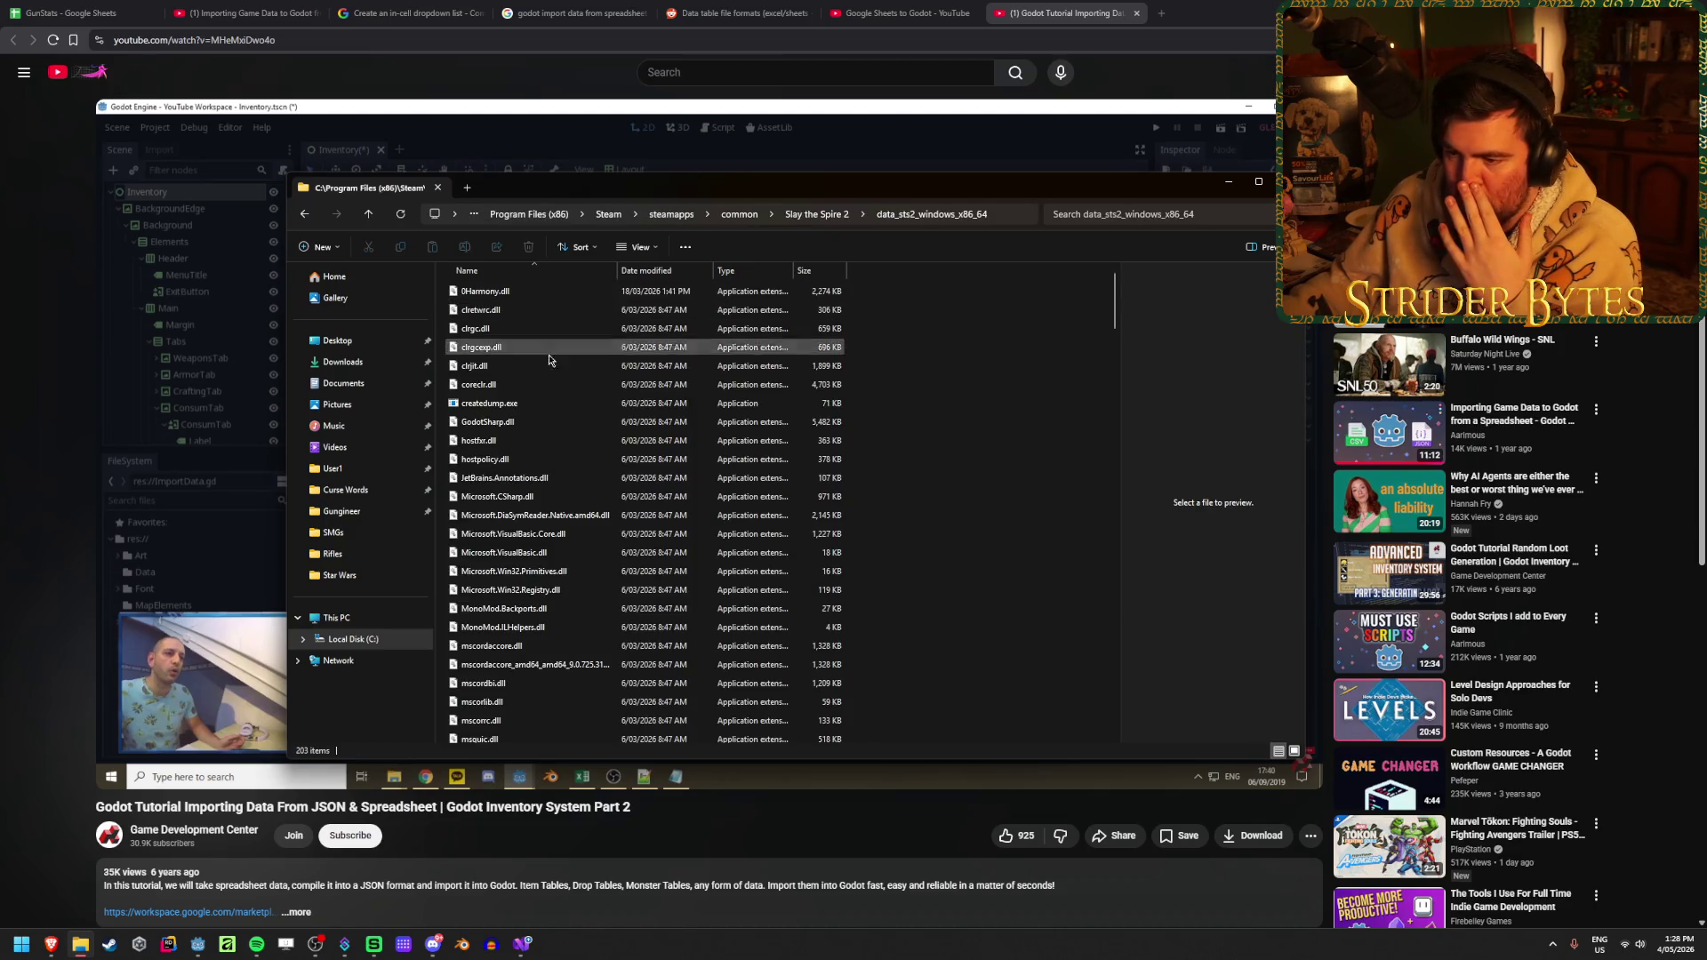
scroll(545, 426, "down", 10)
scroll(982, 552, "down", 20)
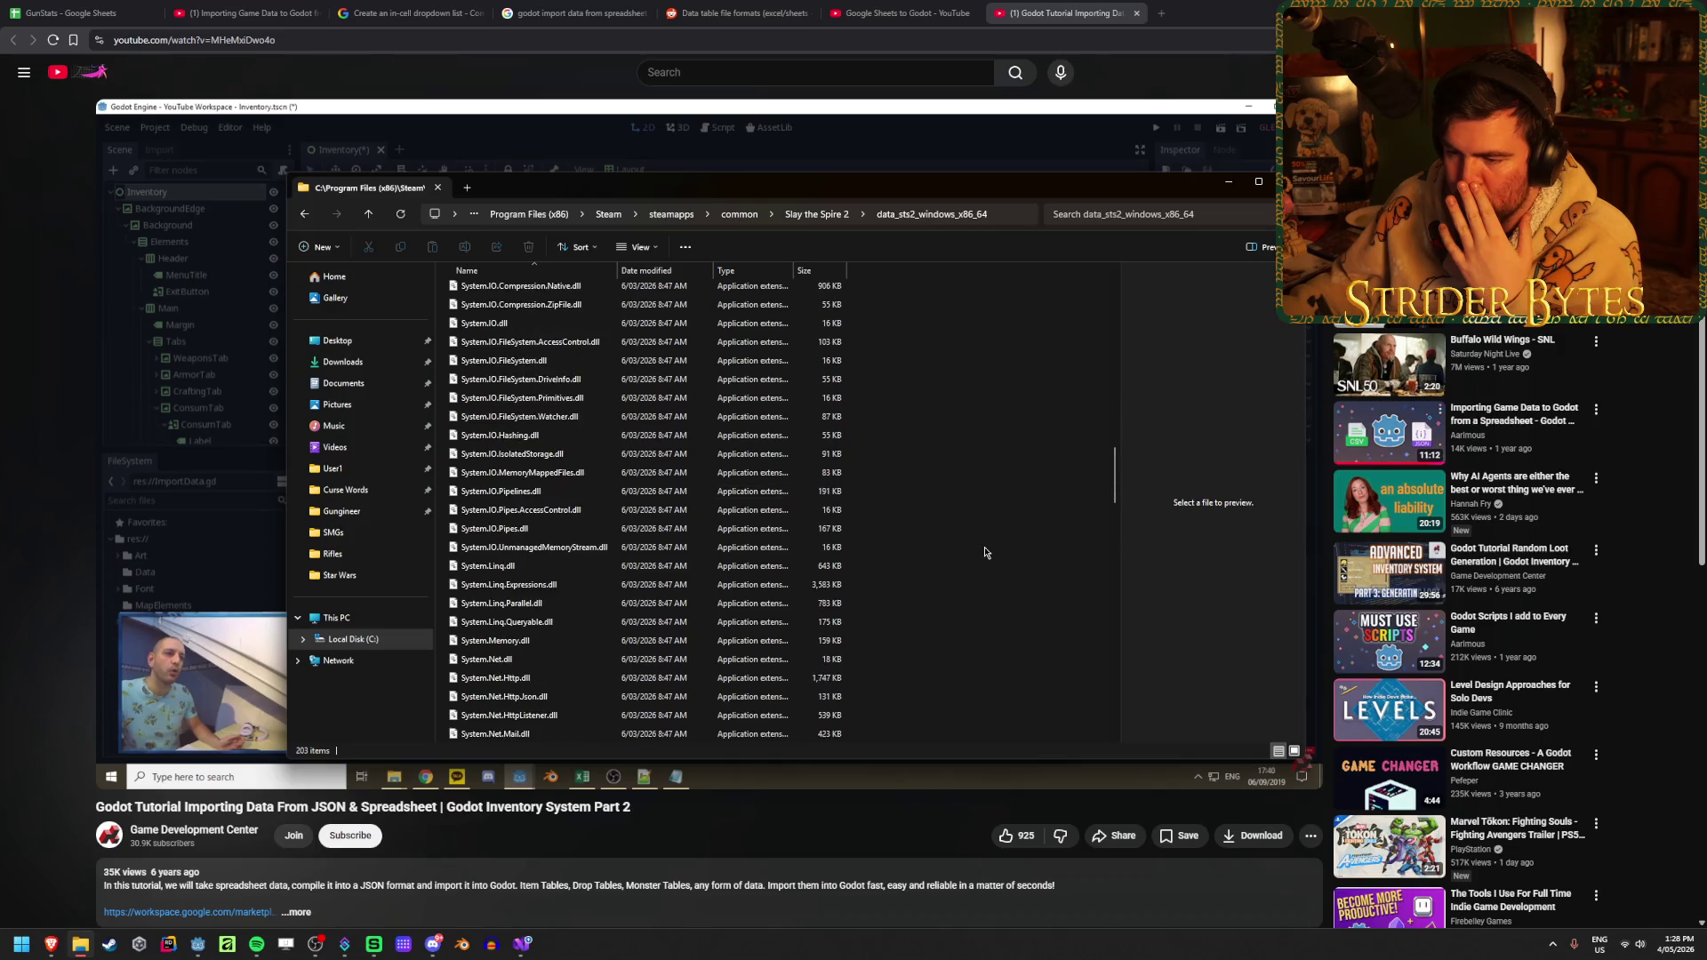
scroll(984, 552, "up", 20)
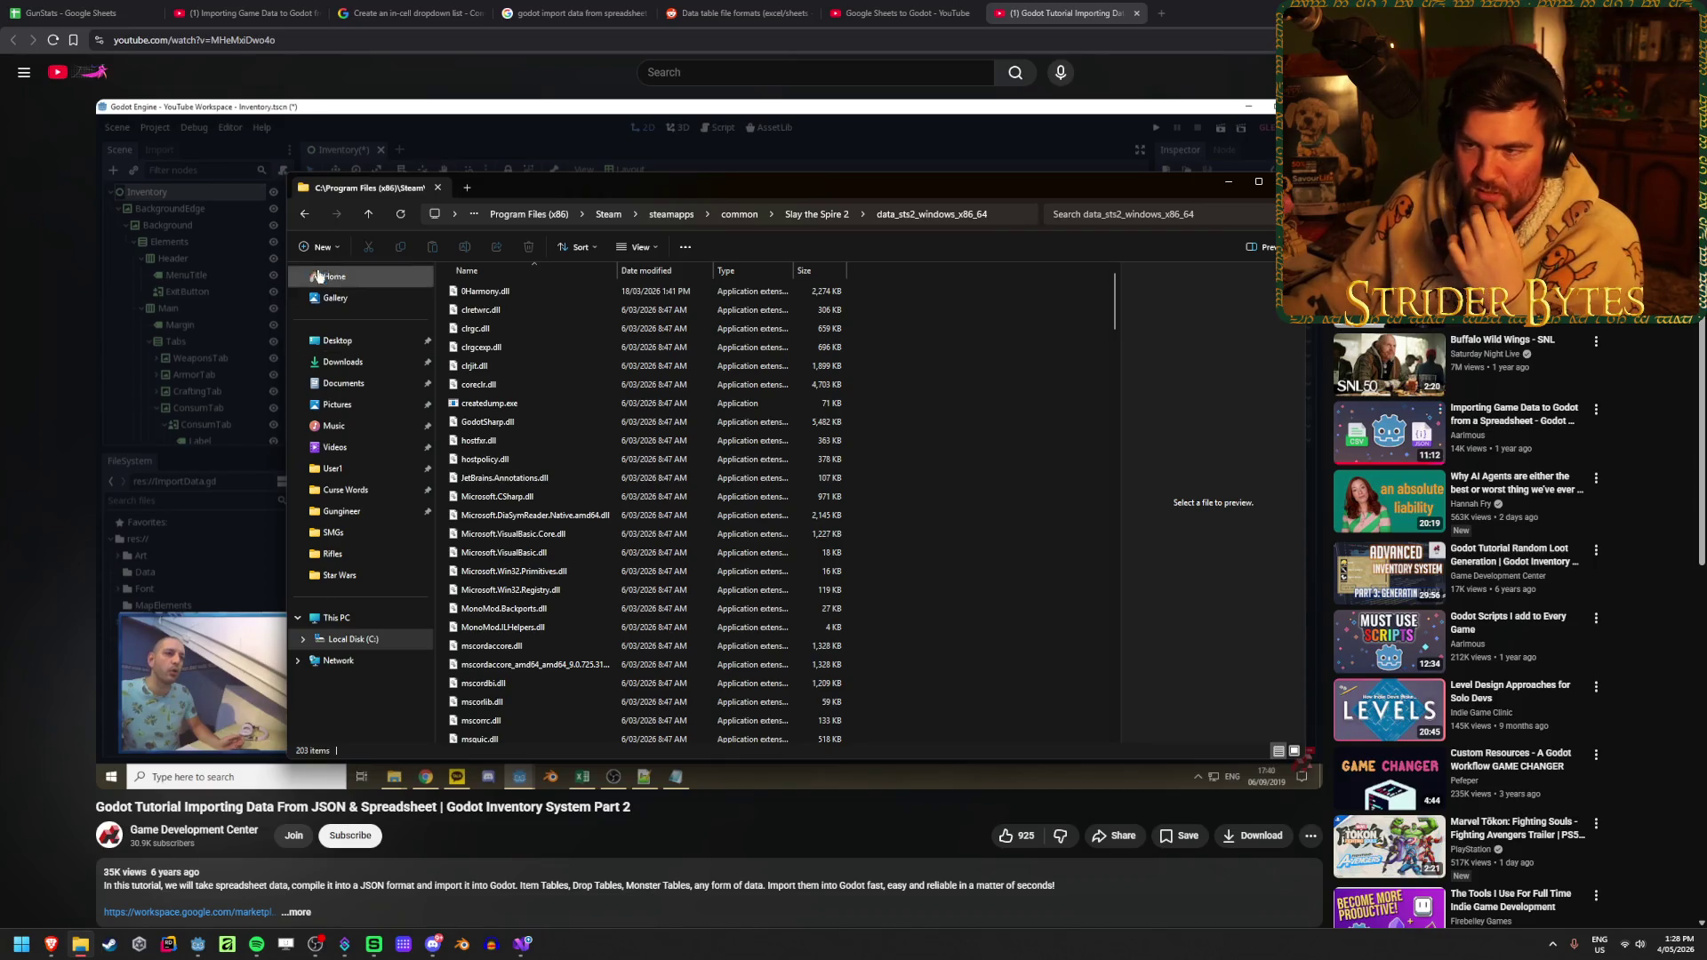
left_click(304, 216)
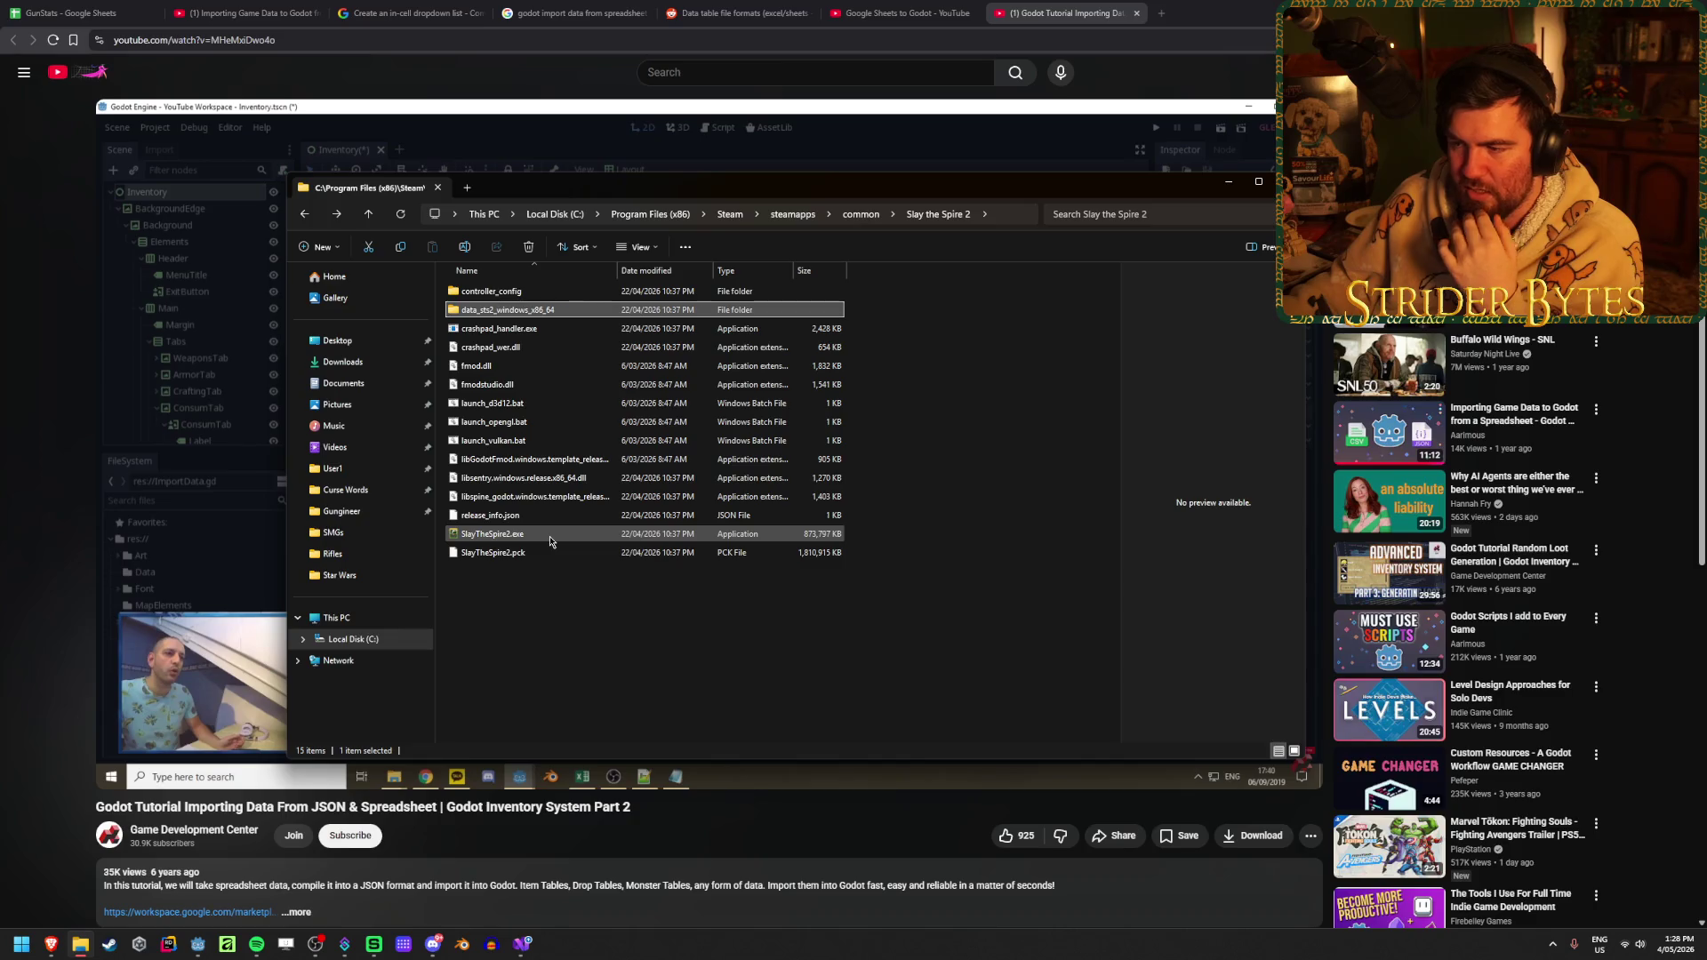
left_click(531, 556)
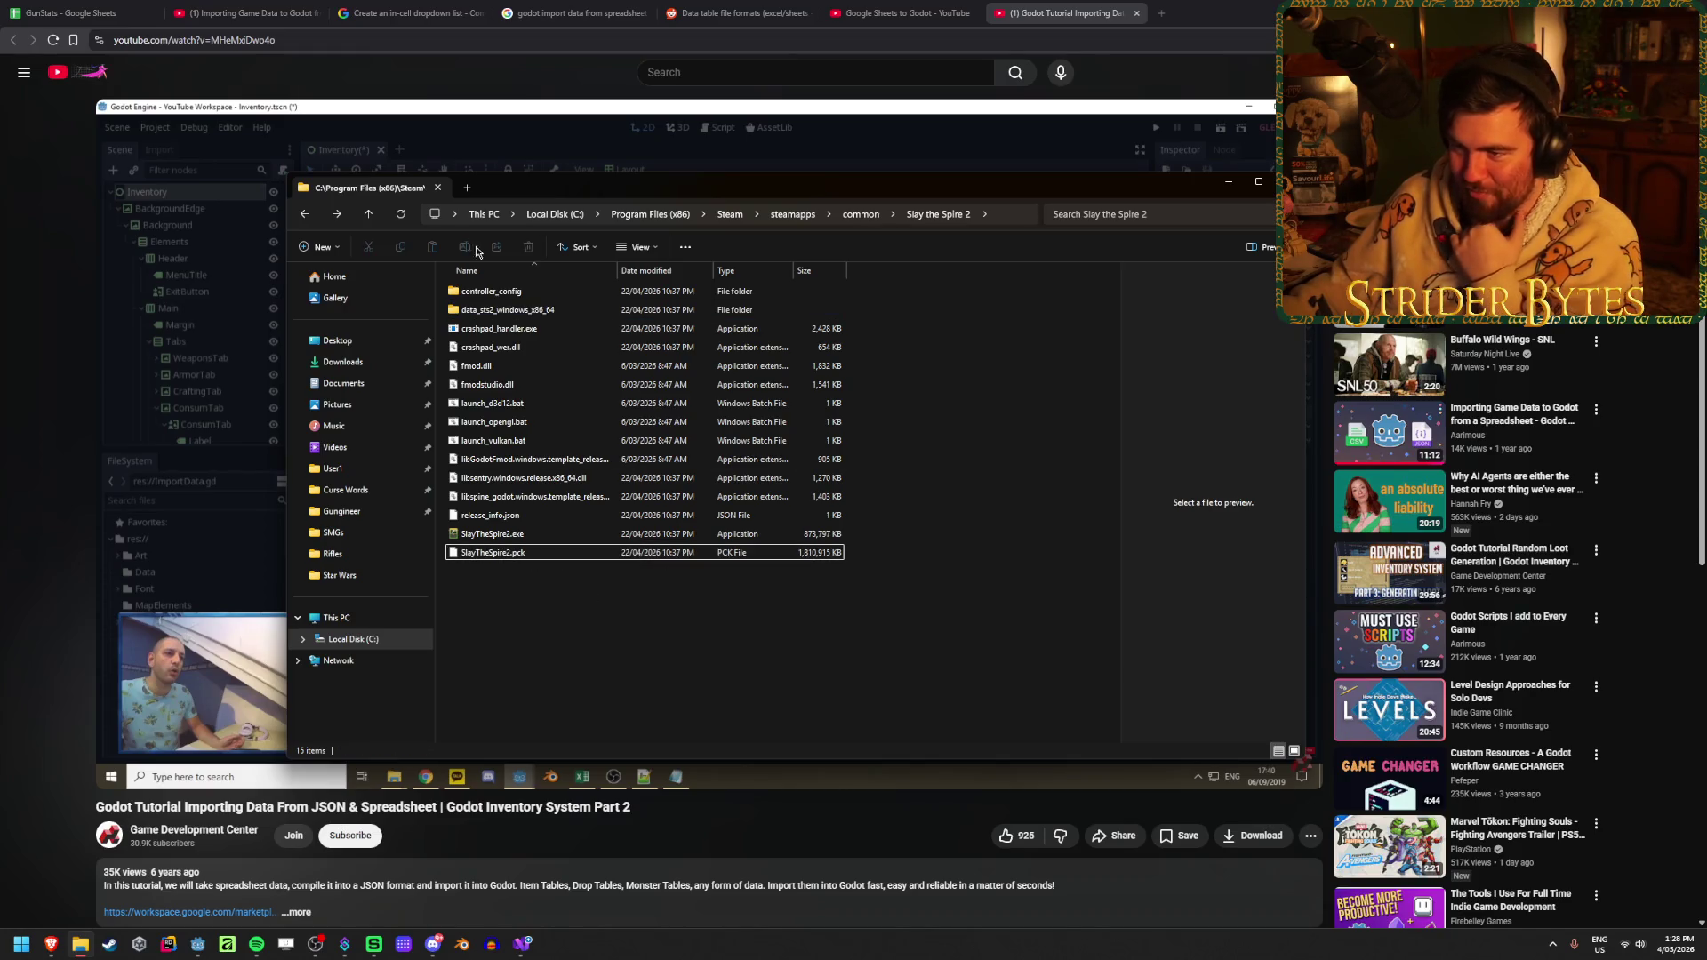
double_click(505, 292)
key("alt+Left")
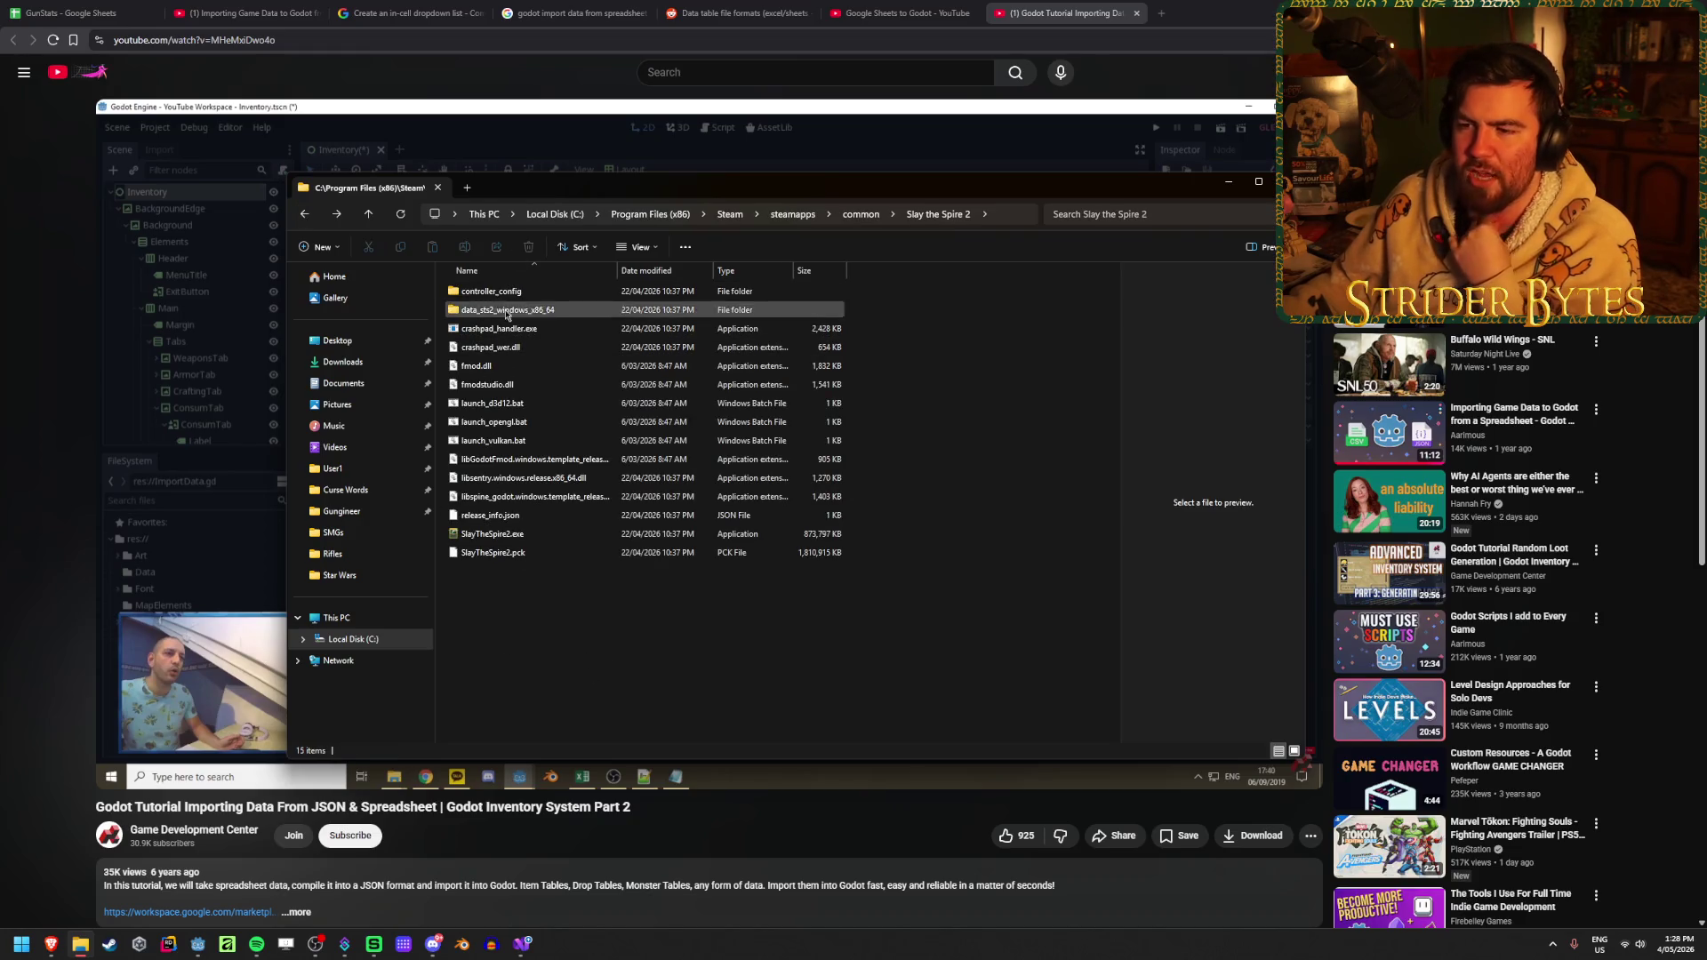
double_click(506, 310)
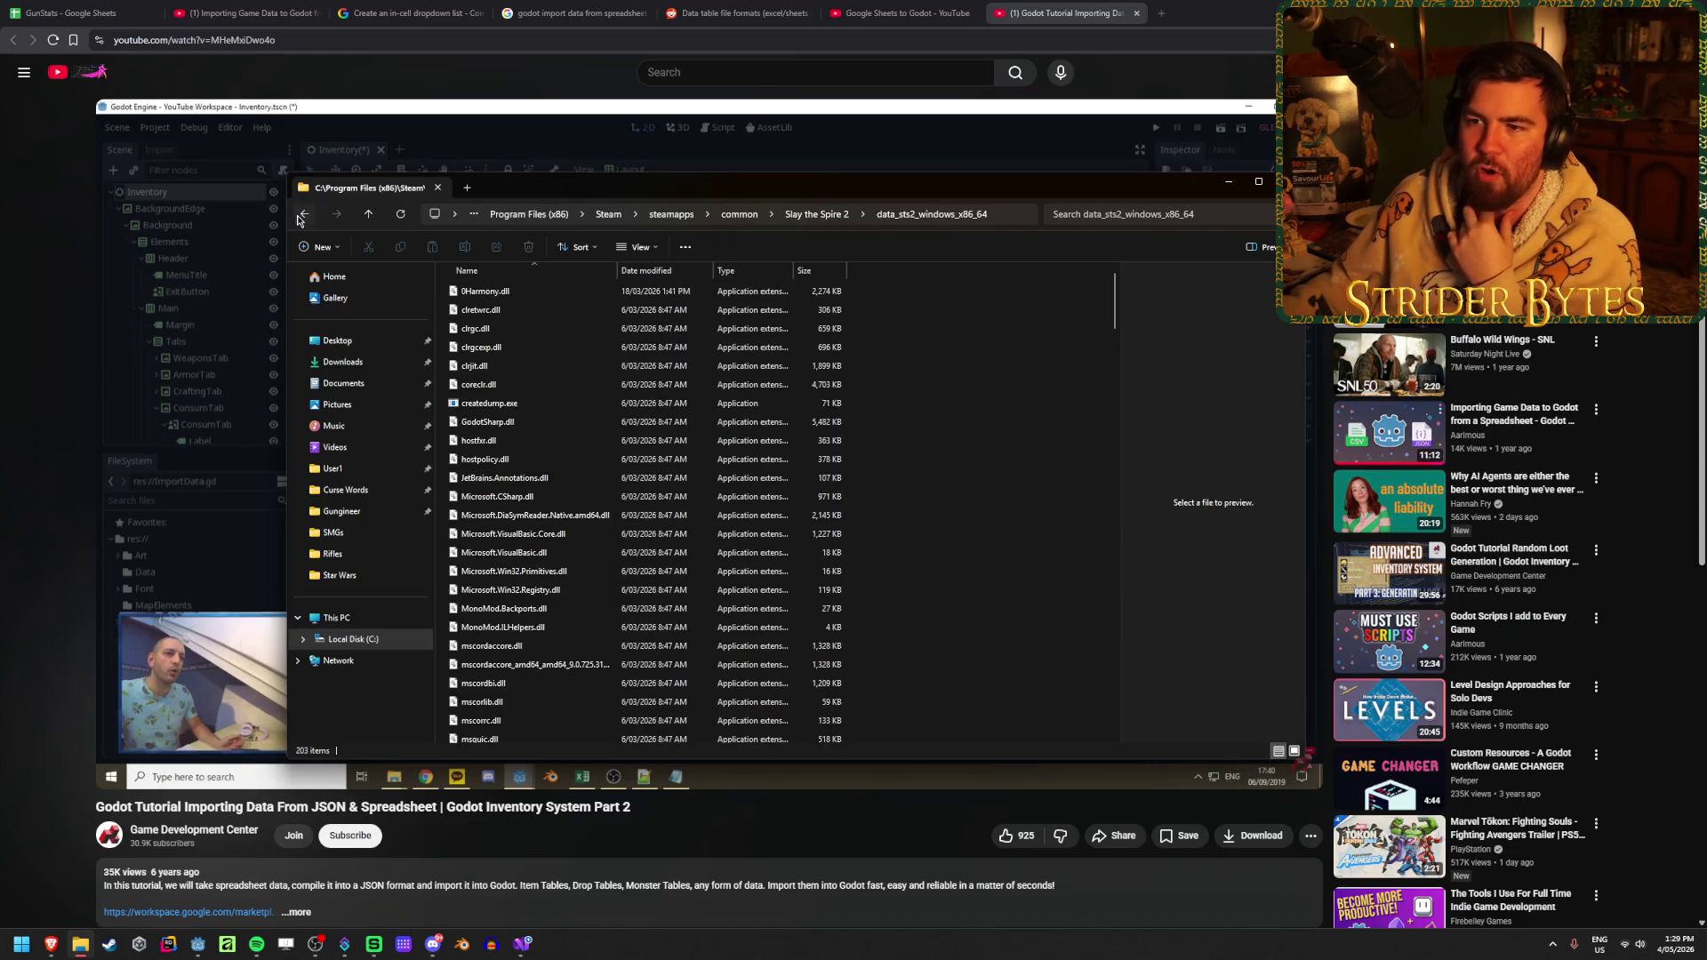
key("alt+Left")
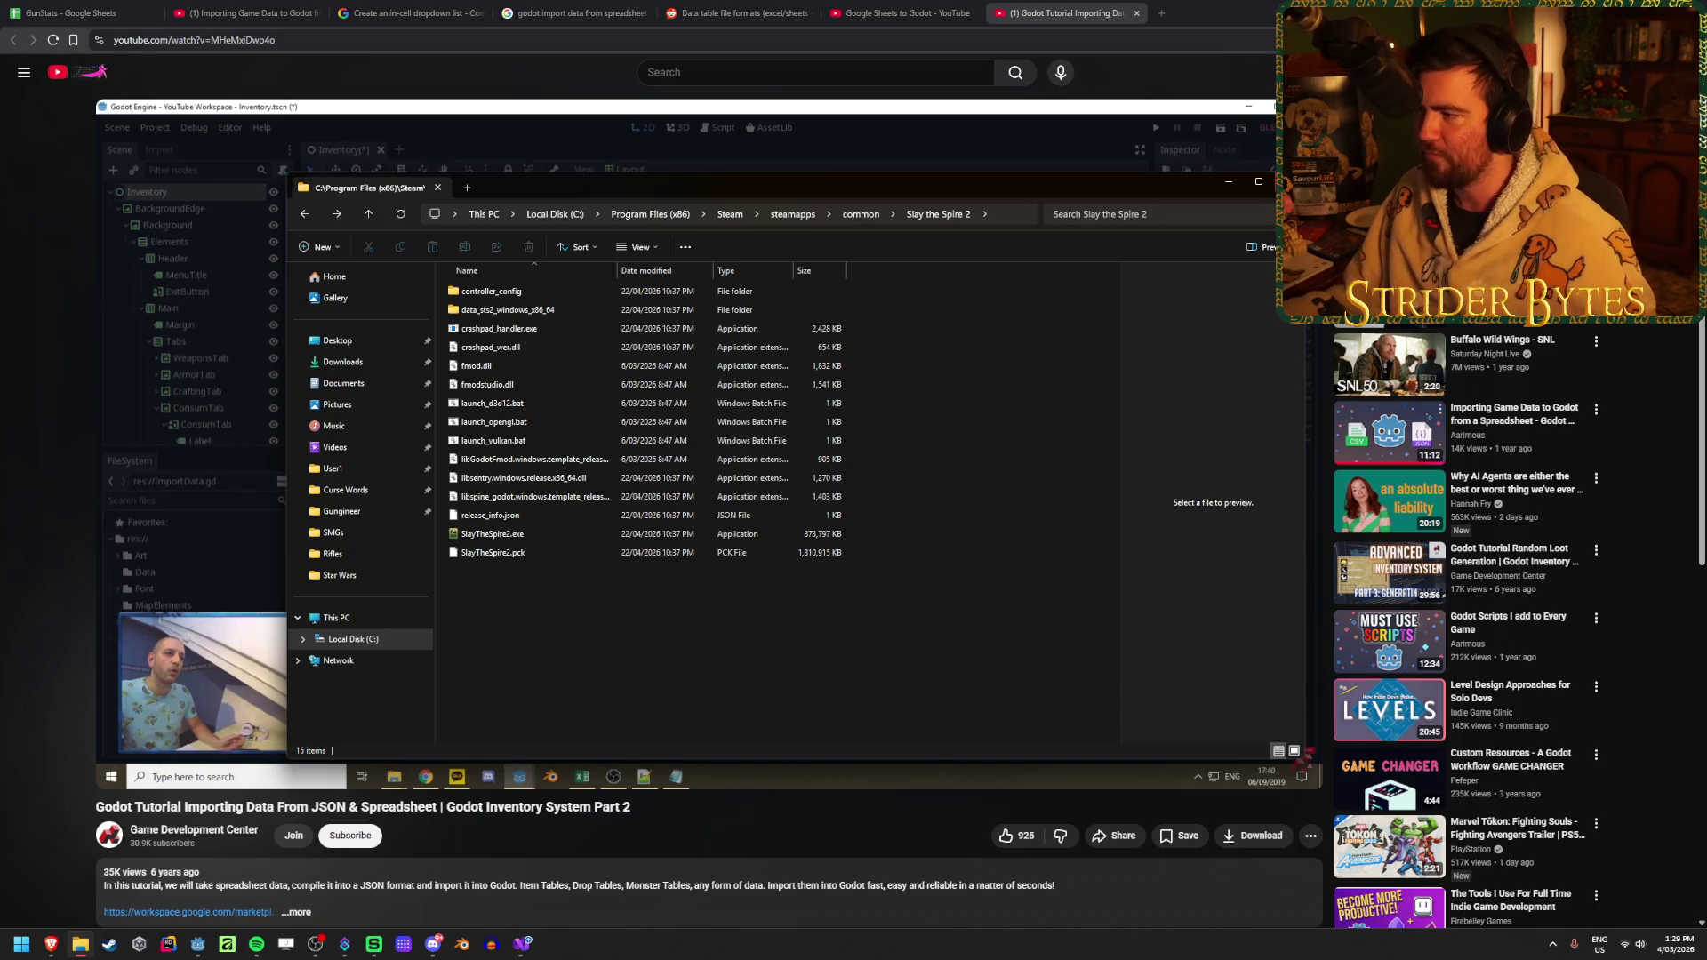
left_click(360, 622)
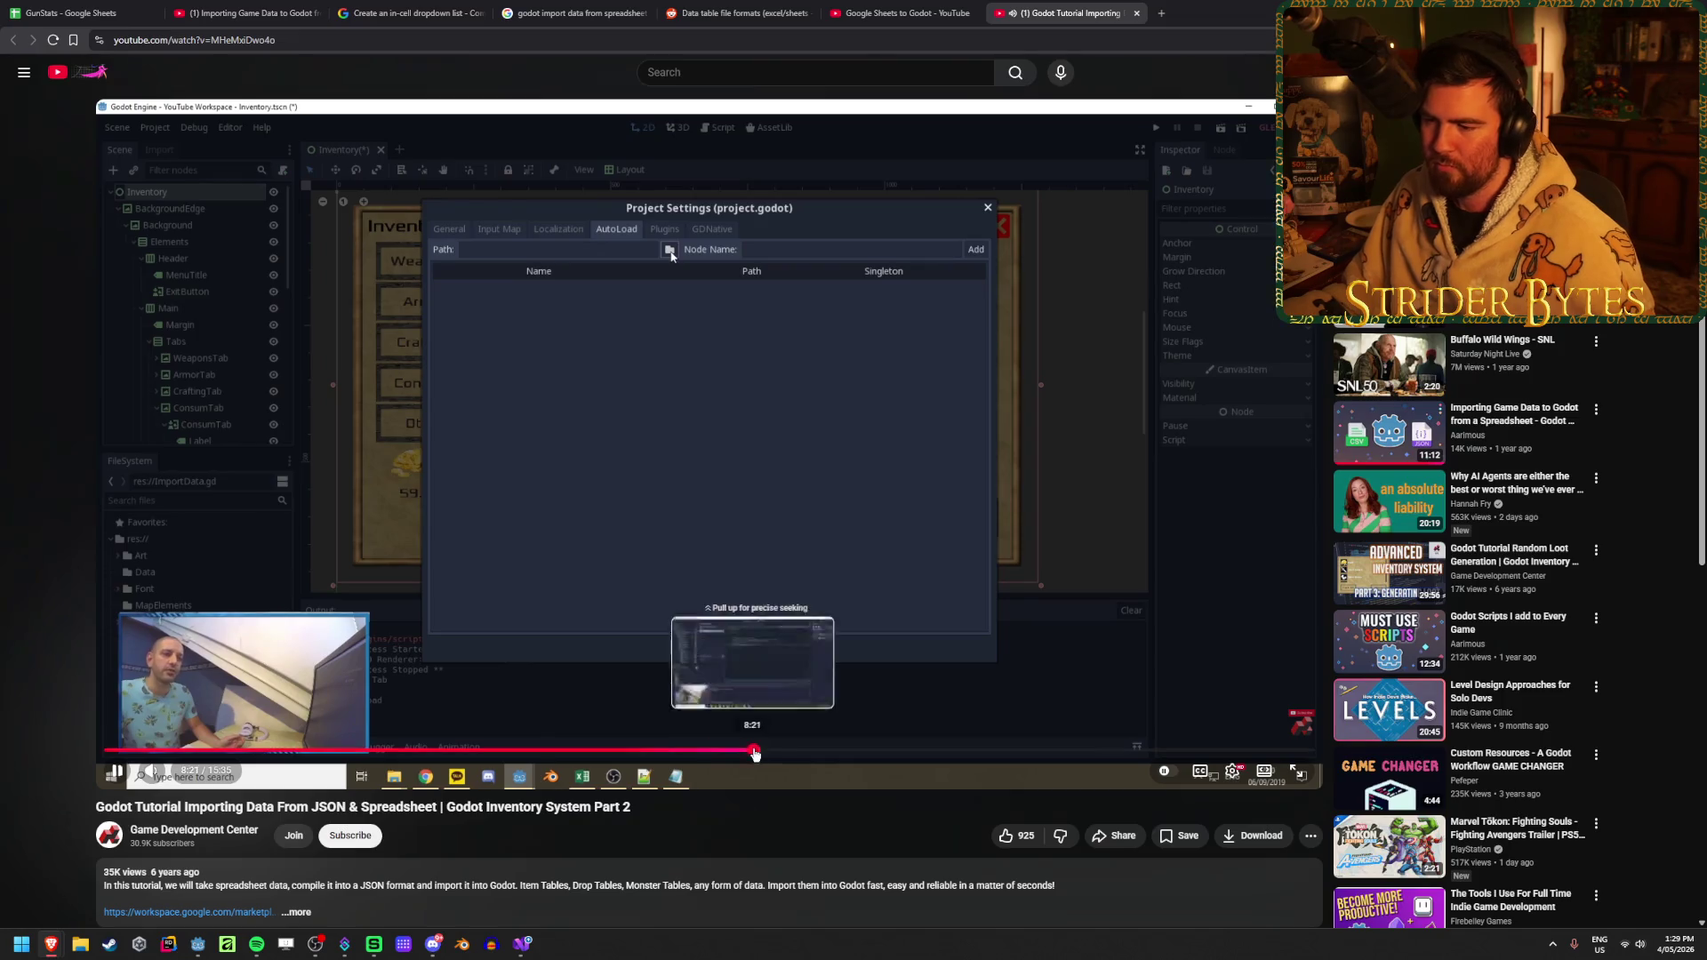
Seek the tutorial to about 8:22 and pause on the JSON-to-item_data import script
left_click(754, 747)
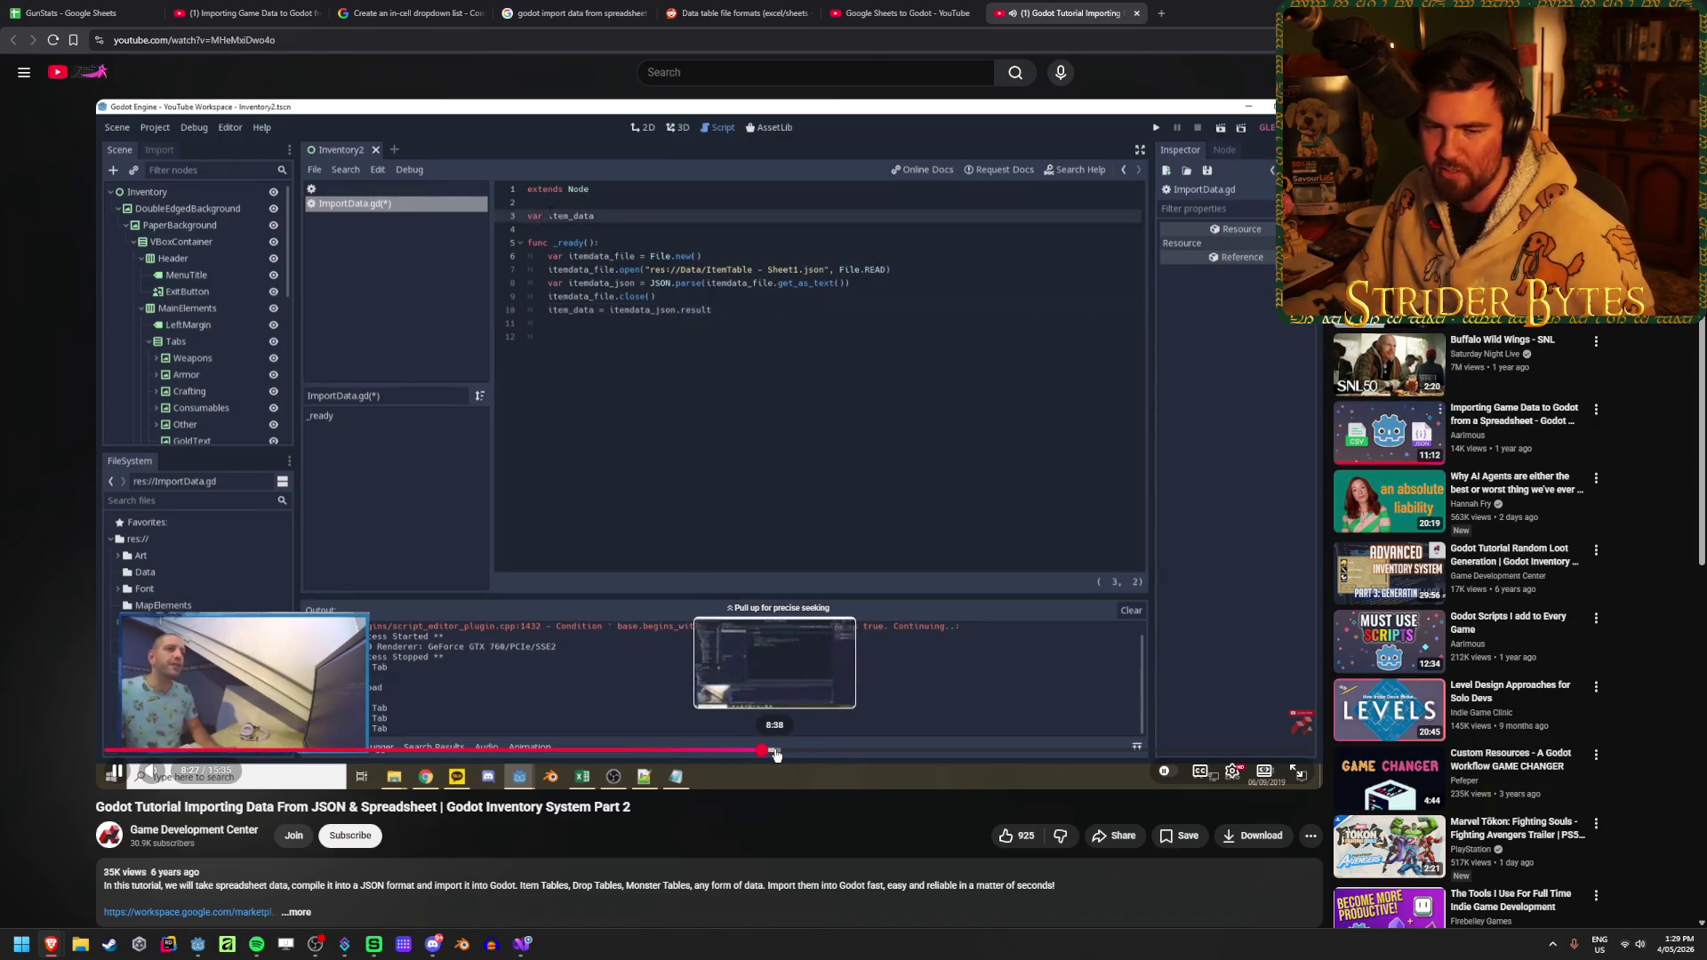
left_click(627, 557)
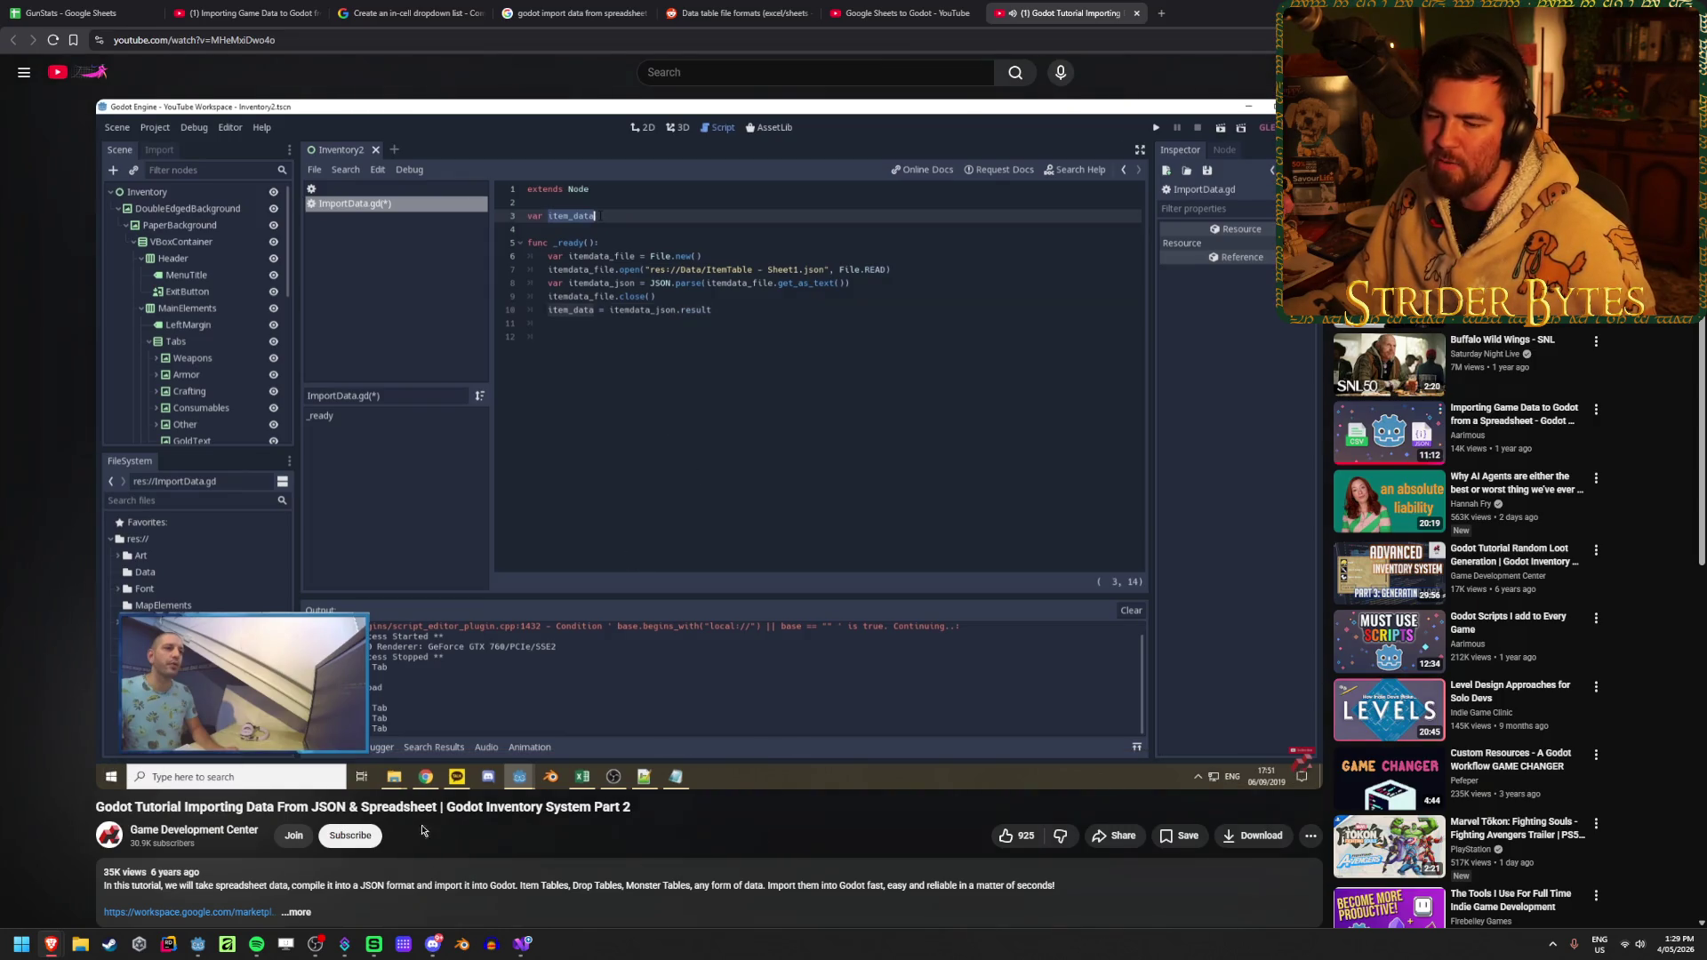
left_click(198, 944)
Browse the Gungineer FileSystem dock, expanding and collapsing the Materials folder
scroll(178, 738, "up", 5)
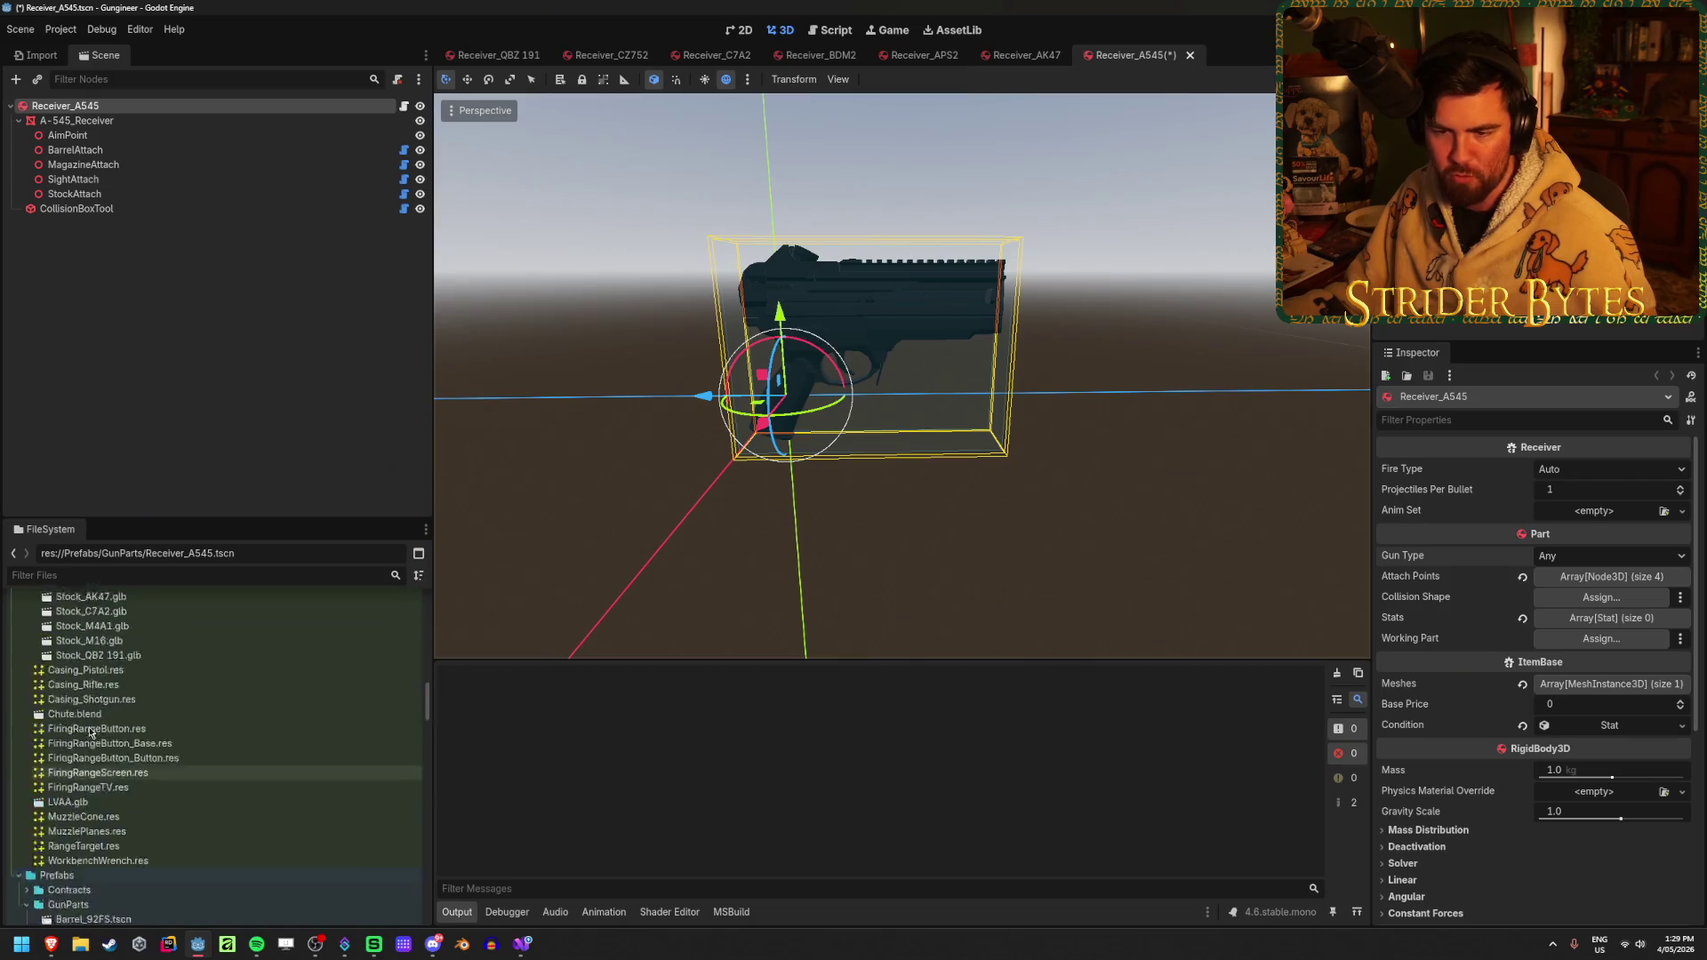
scroll(77, 732, "up", 10)
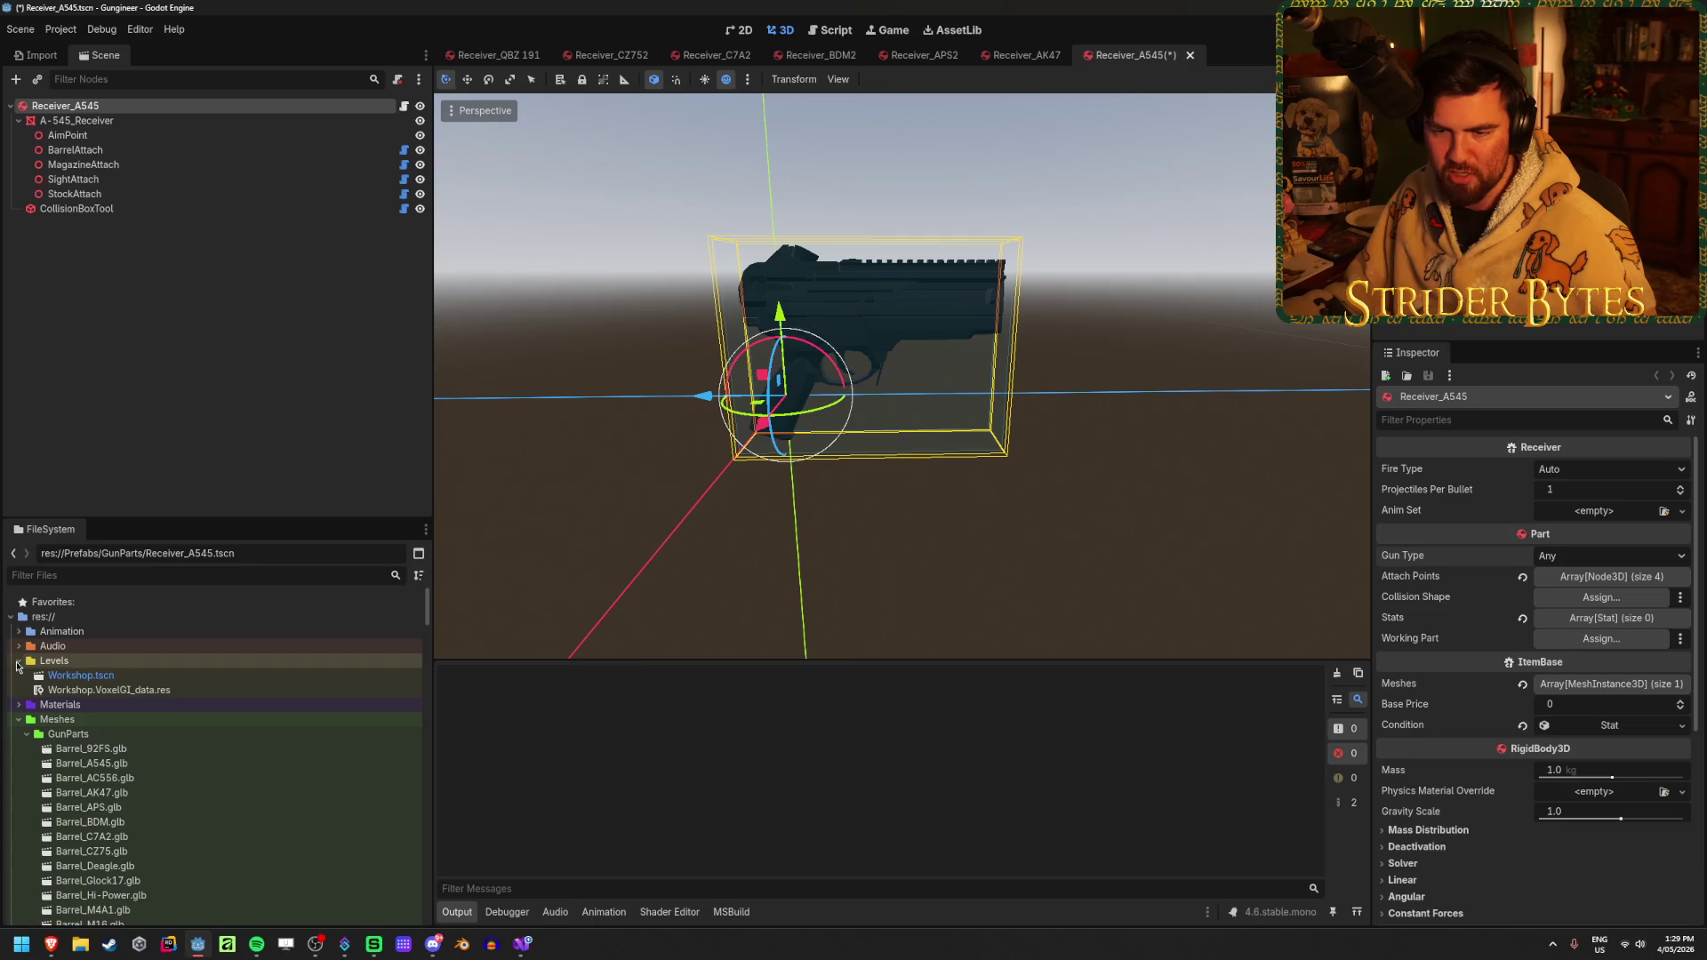
left_click(18, 675)
scroll(128, 812, "down", 5)
scroll(120, 782, "up", 3)
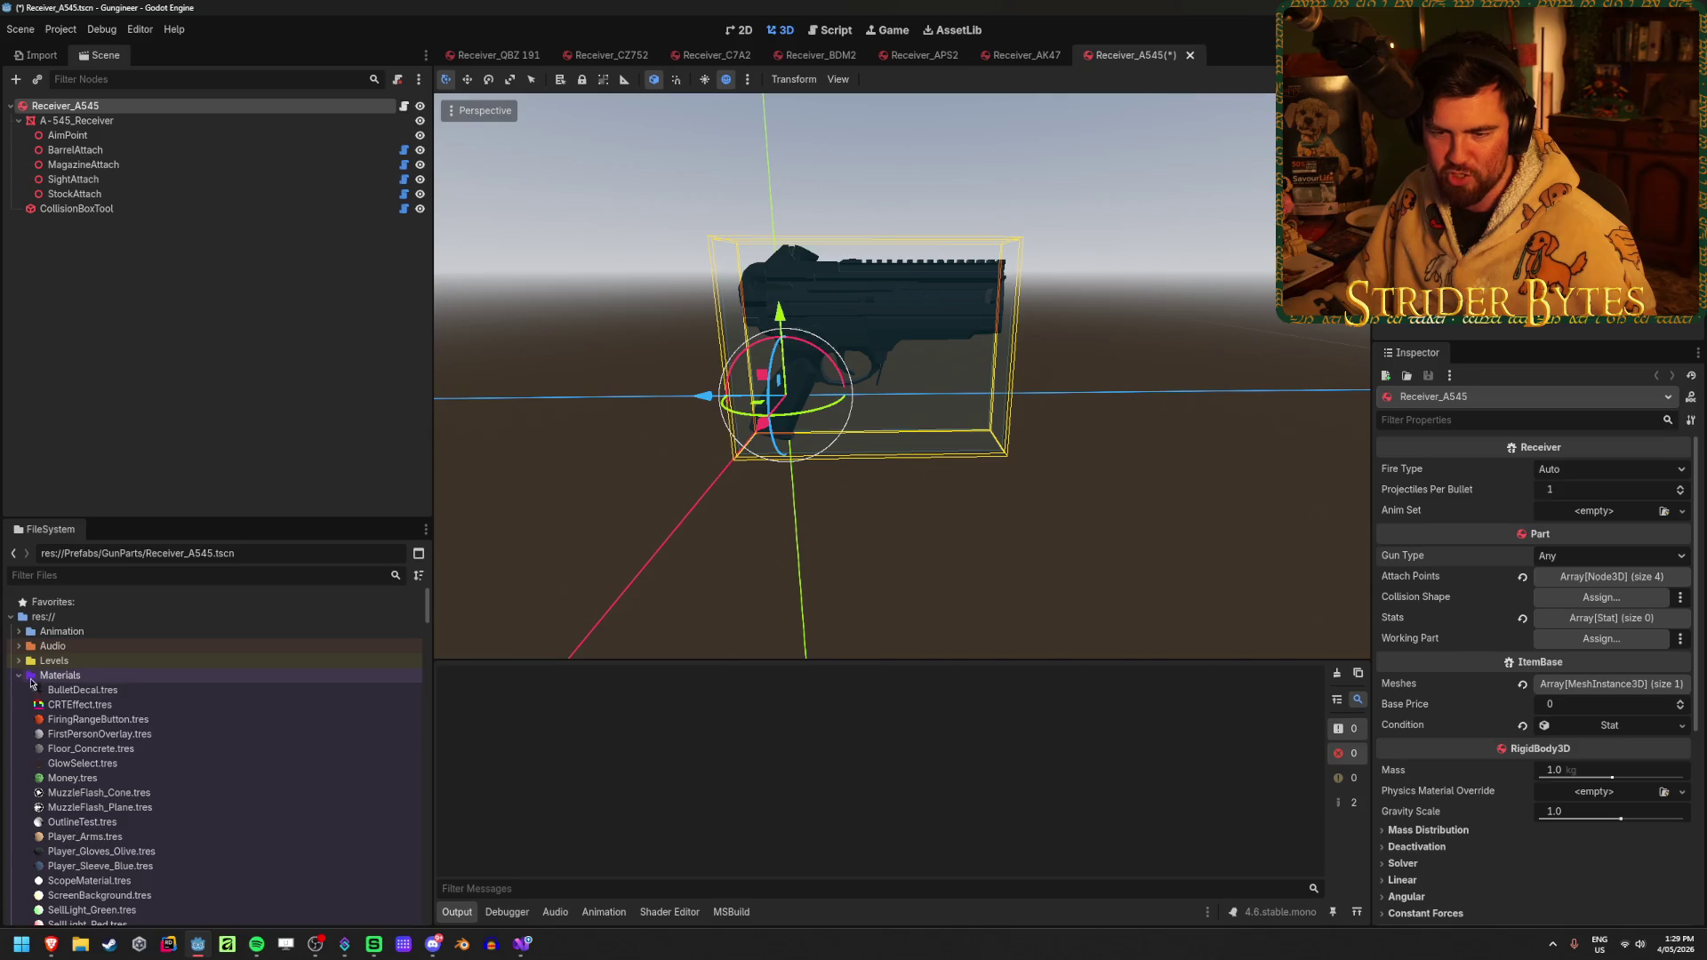
scroll(110, 736, "down", 4)
scroll(110, 736, "down", 10)
scroll(111, 738, "up", 15)
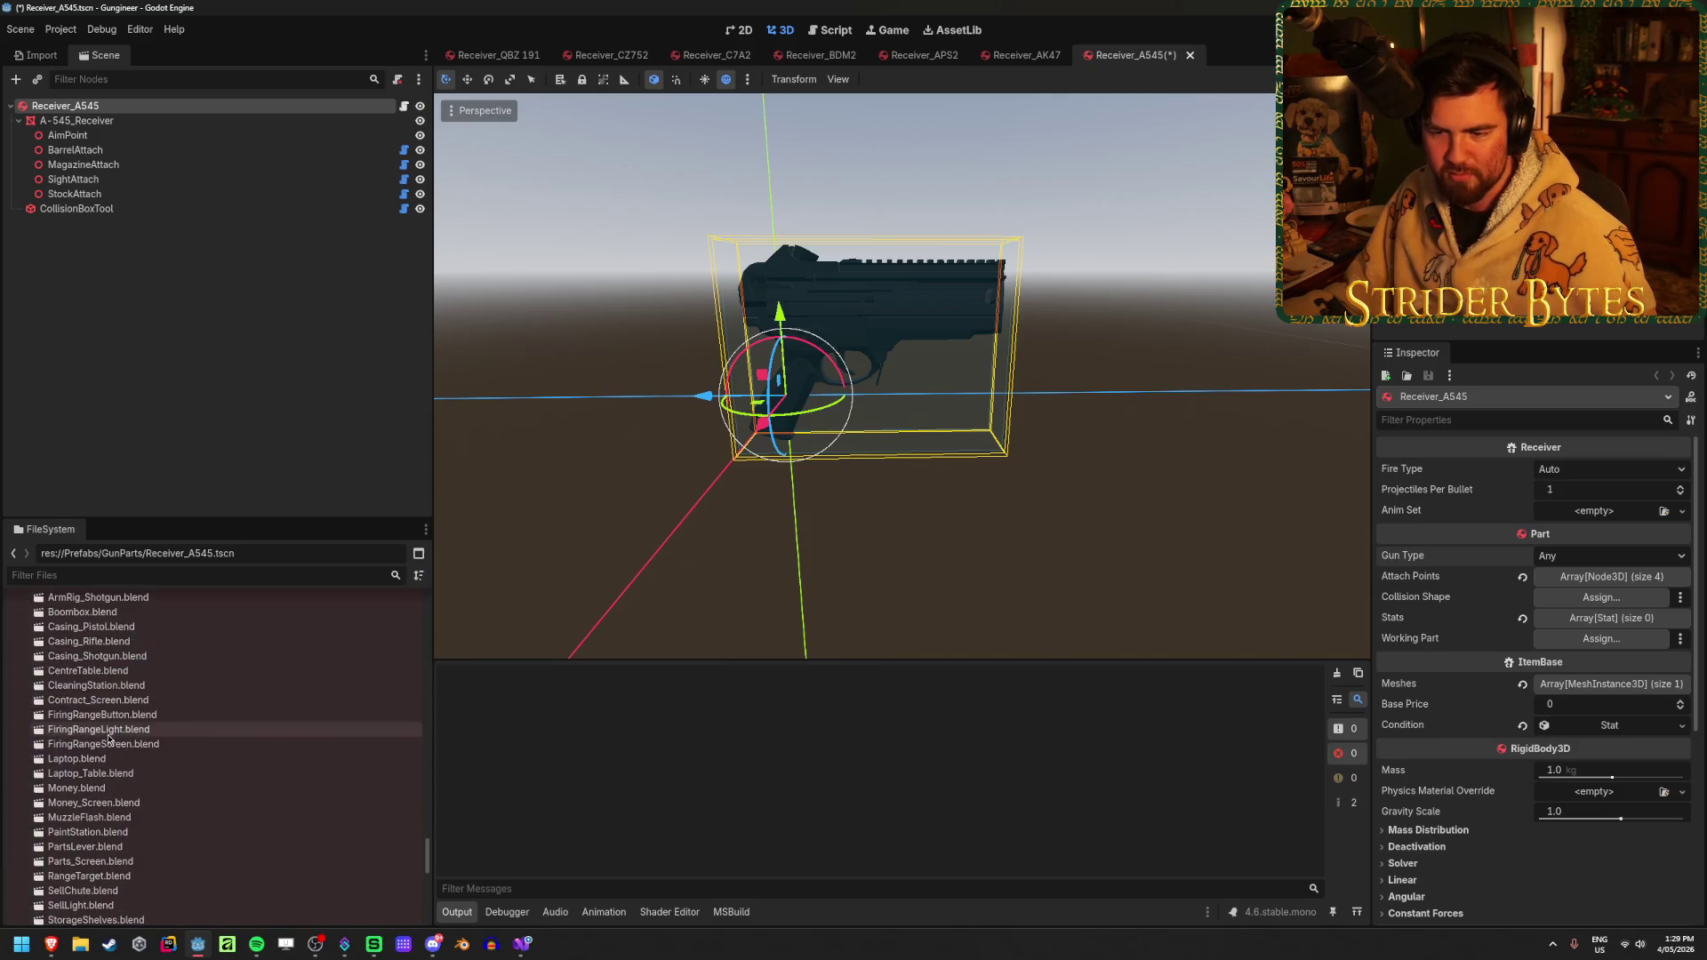
scroll(52, 691, "up", 10)
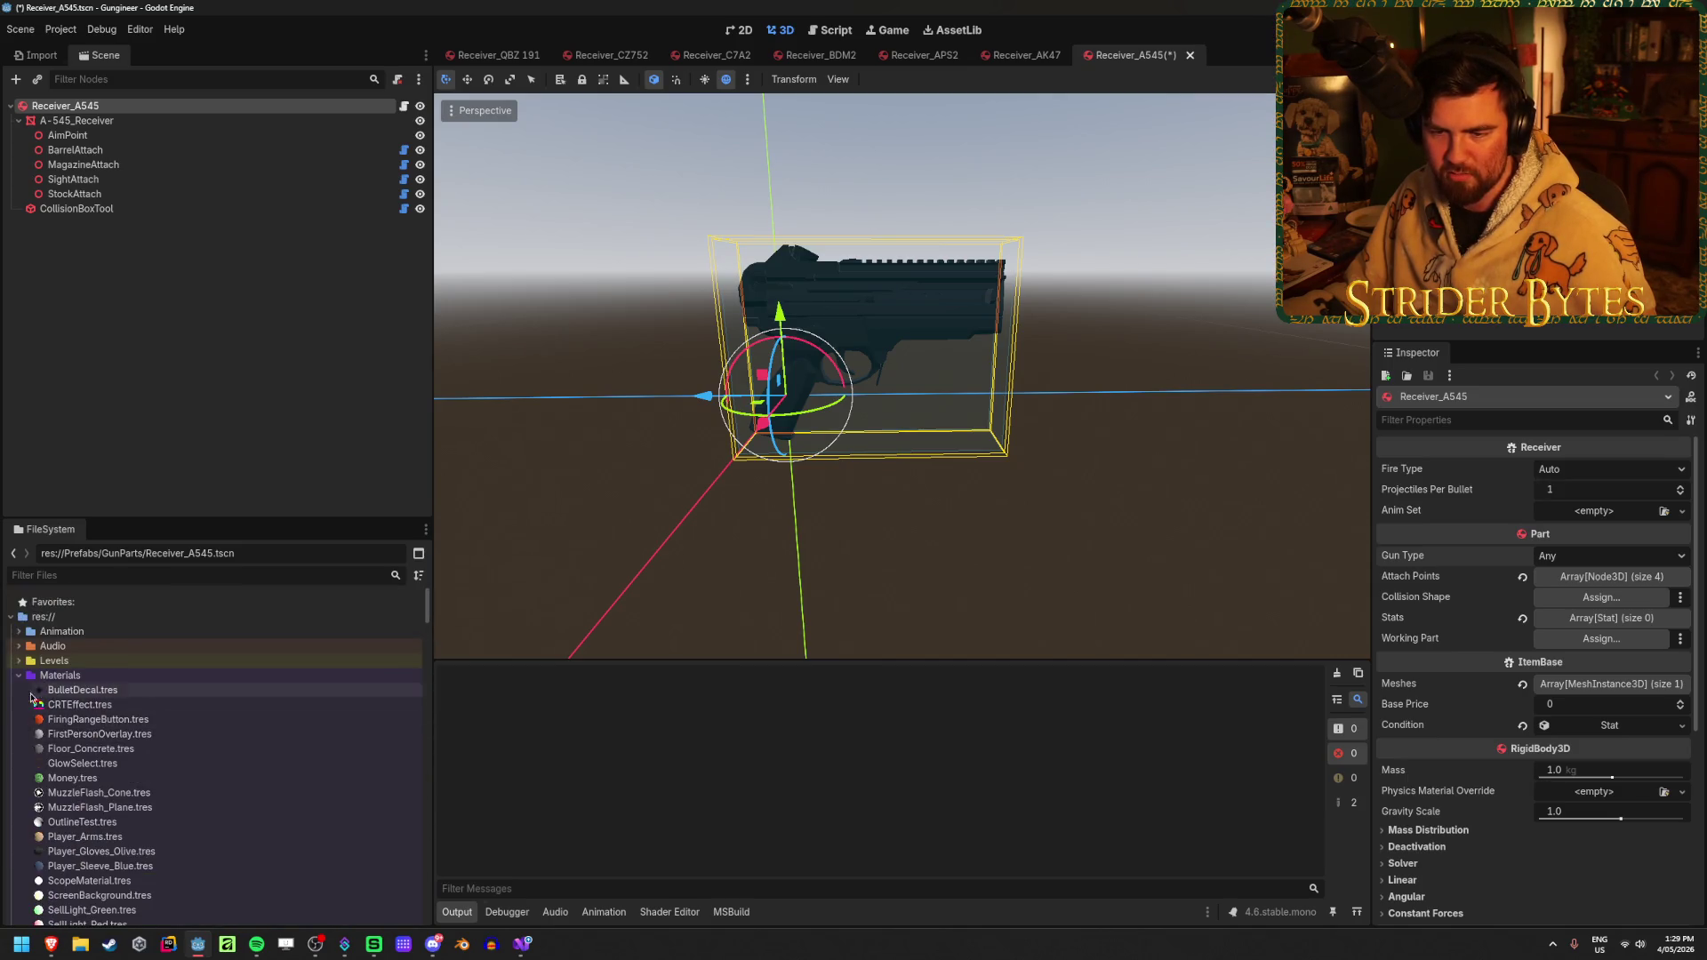
left_click(28, 705)
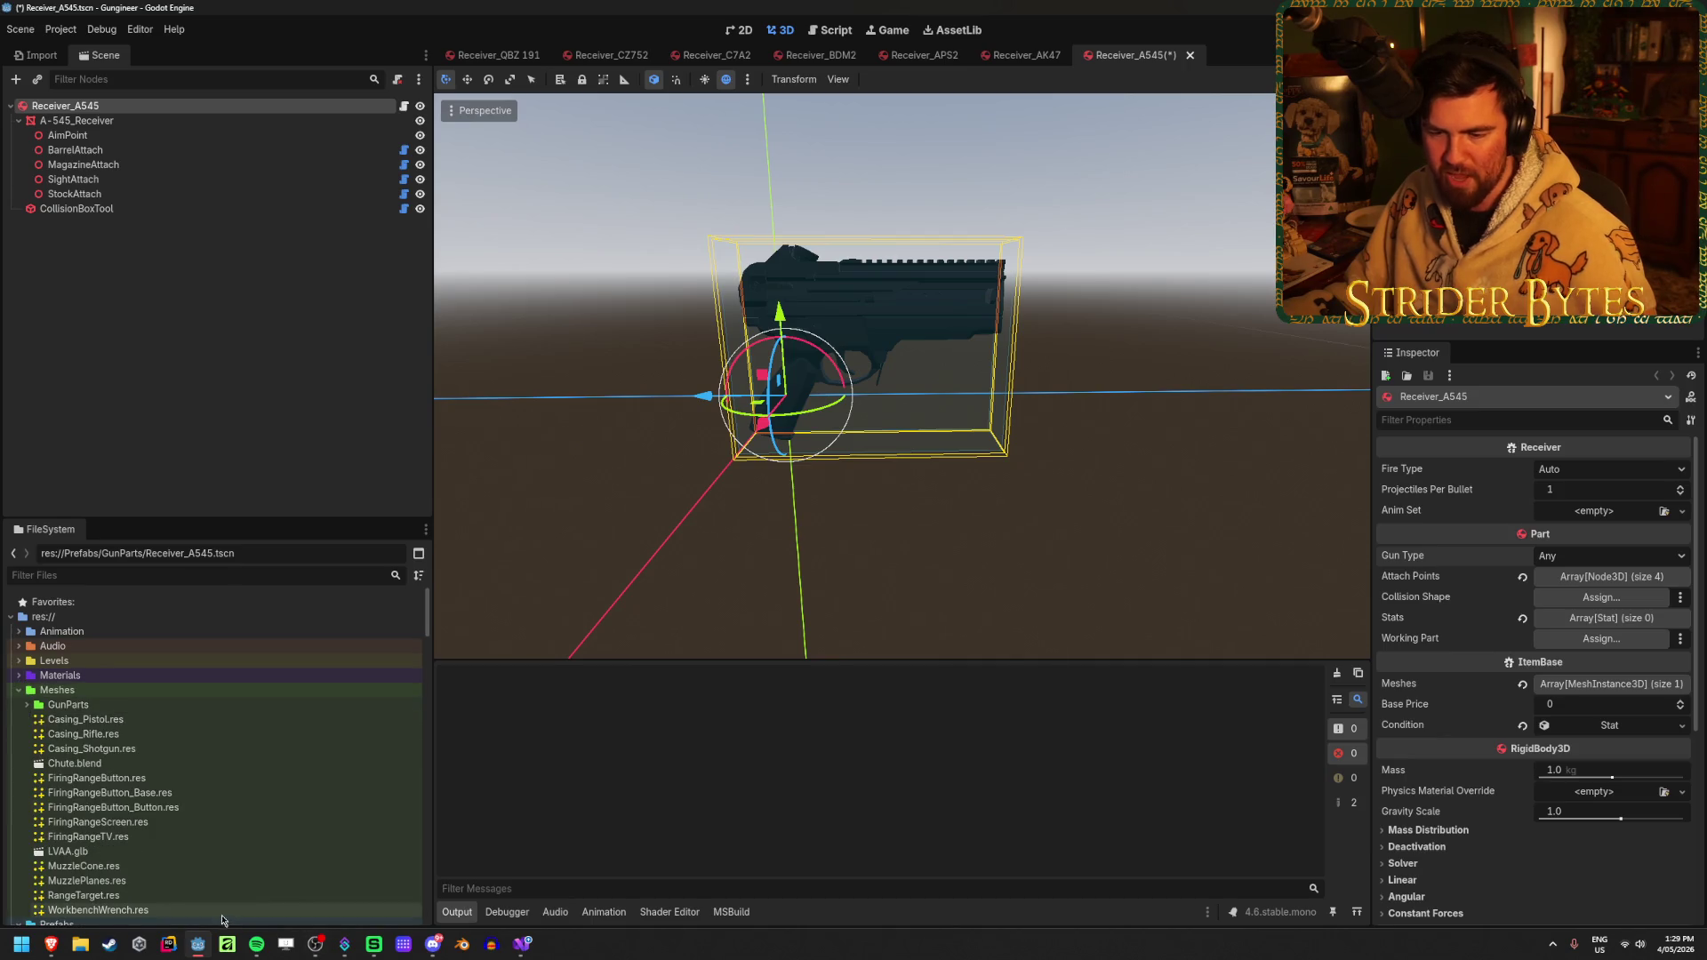
Glance at Stat.cs, then bring the YouTube tutorial back and resume playback
left_click(167, 944)
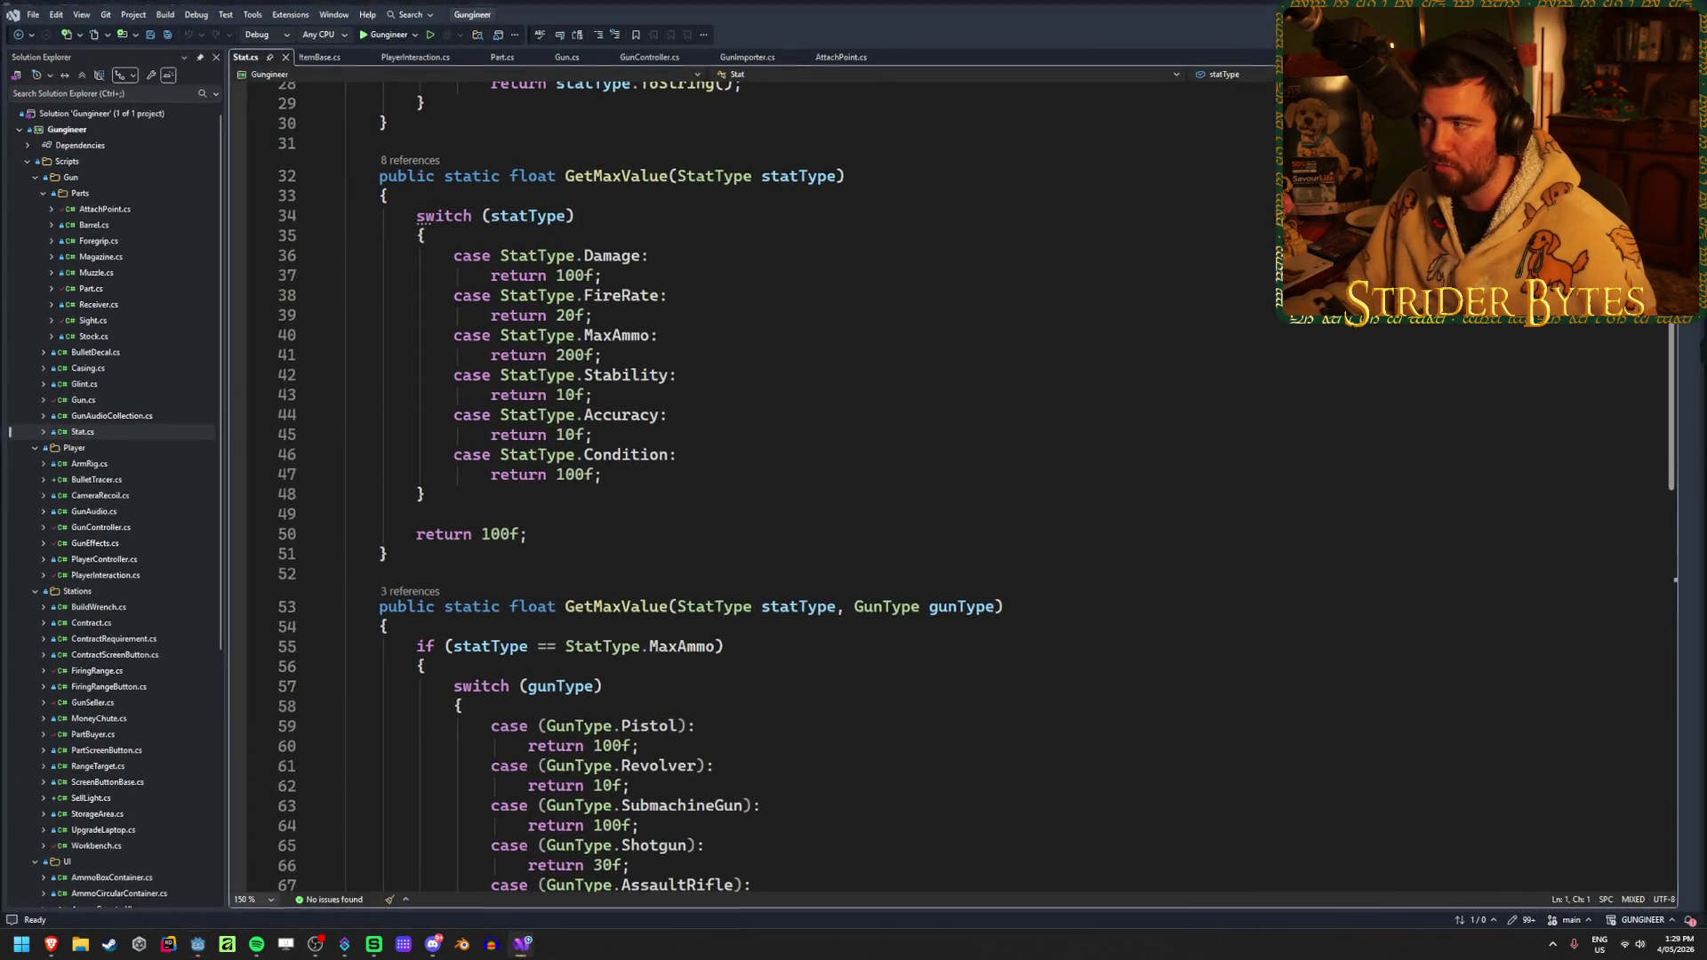
key("alt+Tab")
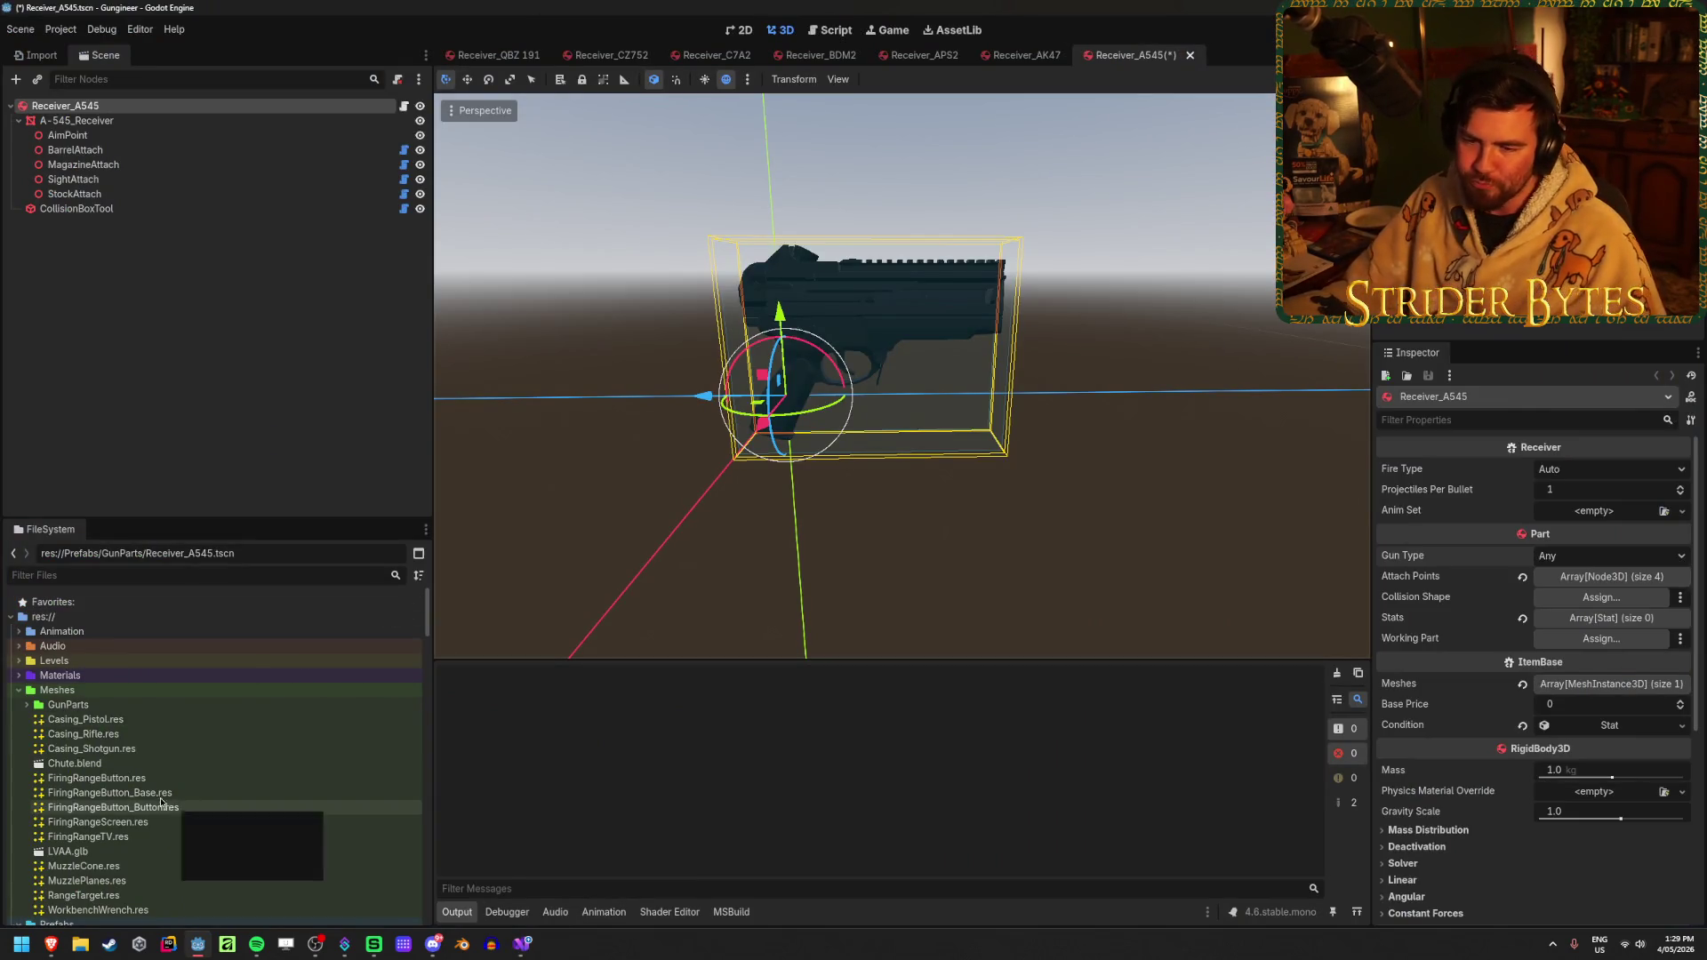
mouse_move(52, 949)
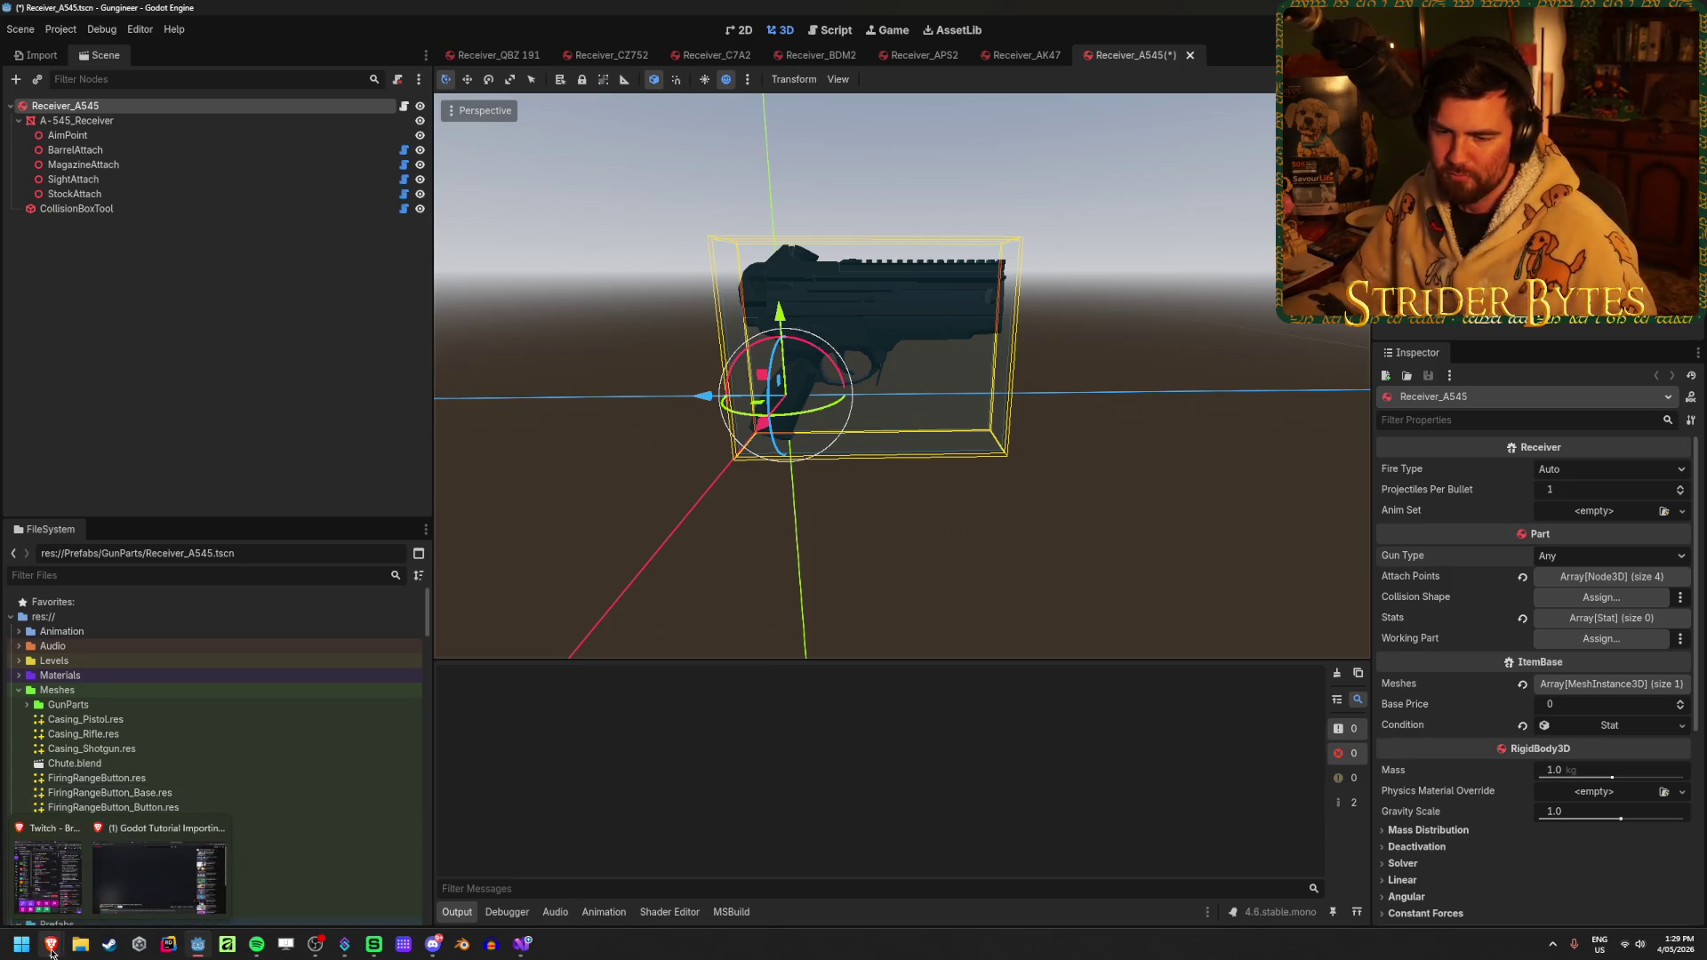
mouse_move(197, 946)
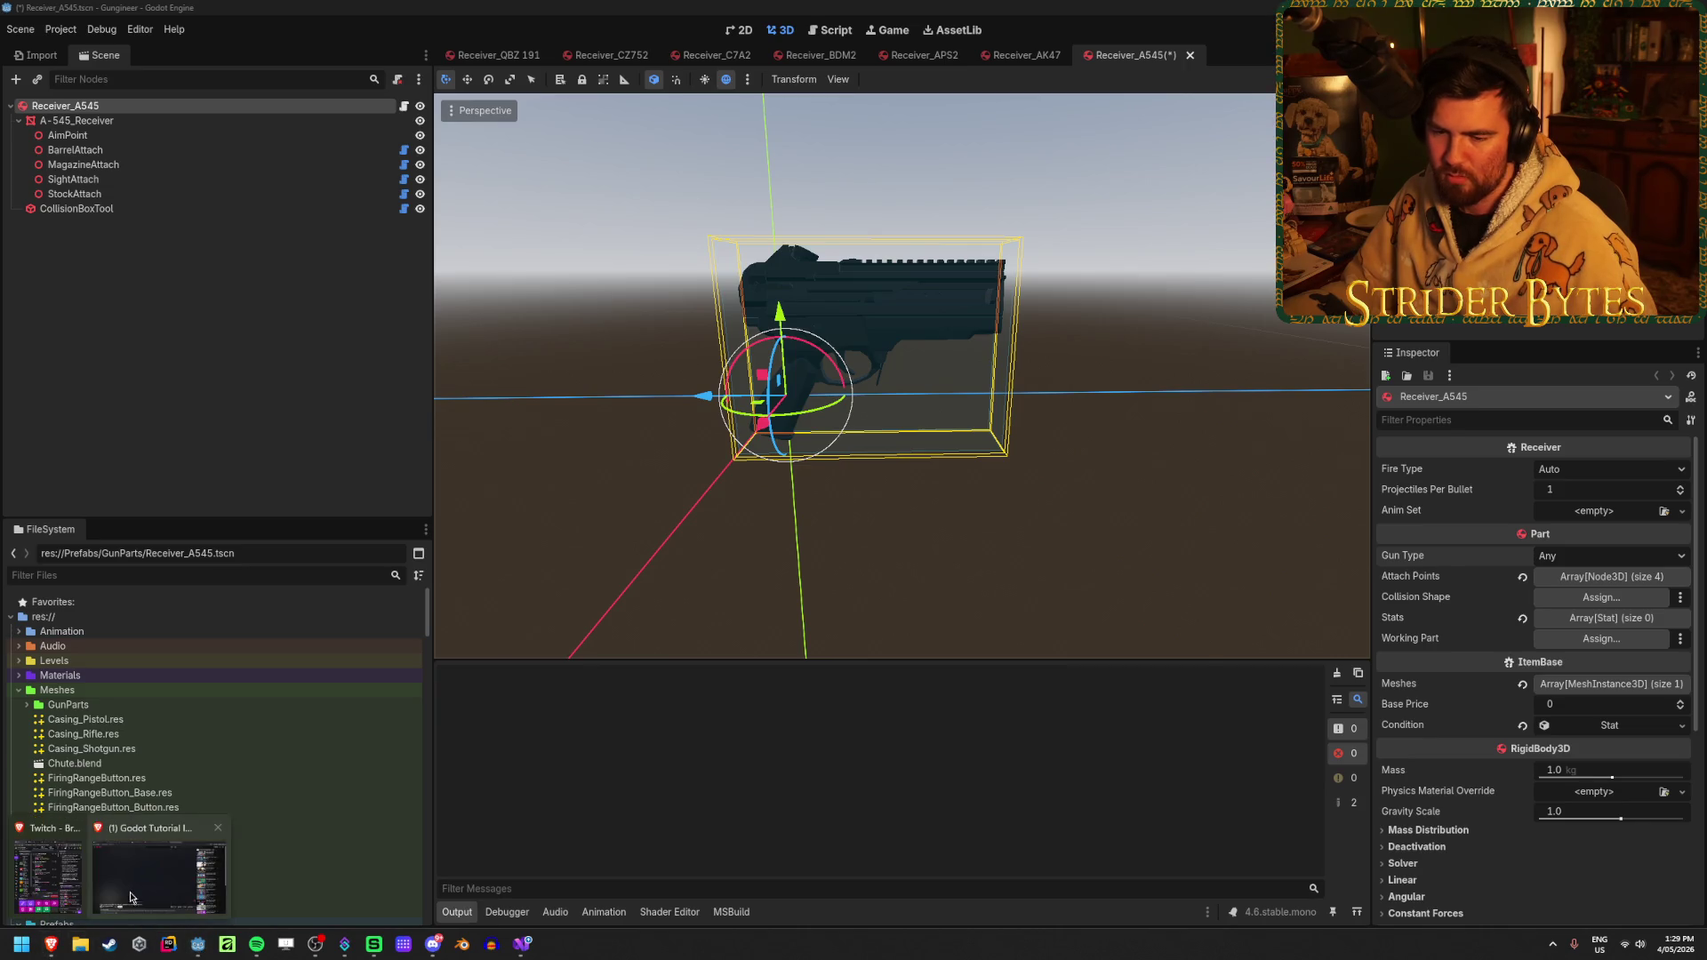
left_click(50, 946)
left_click(782, 724)
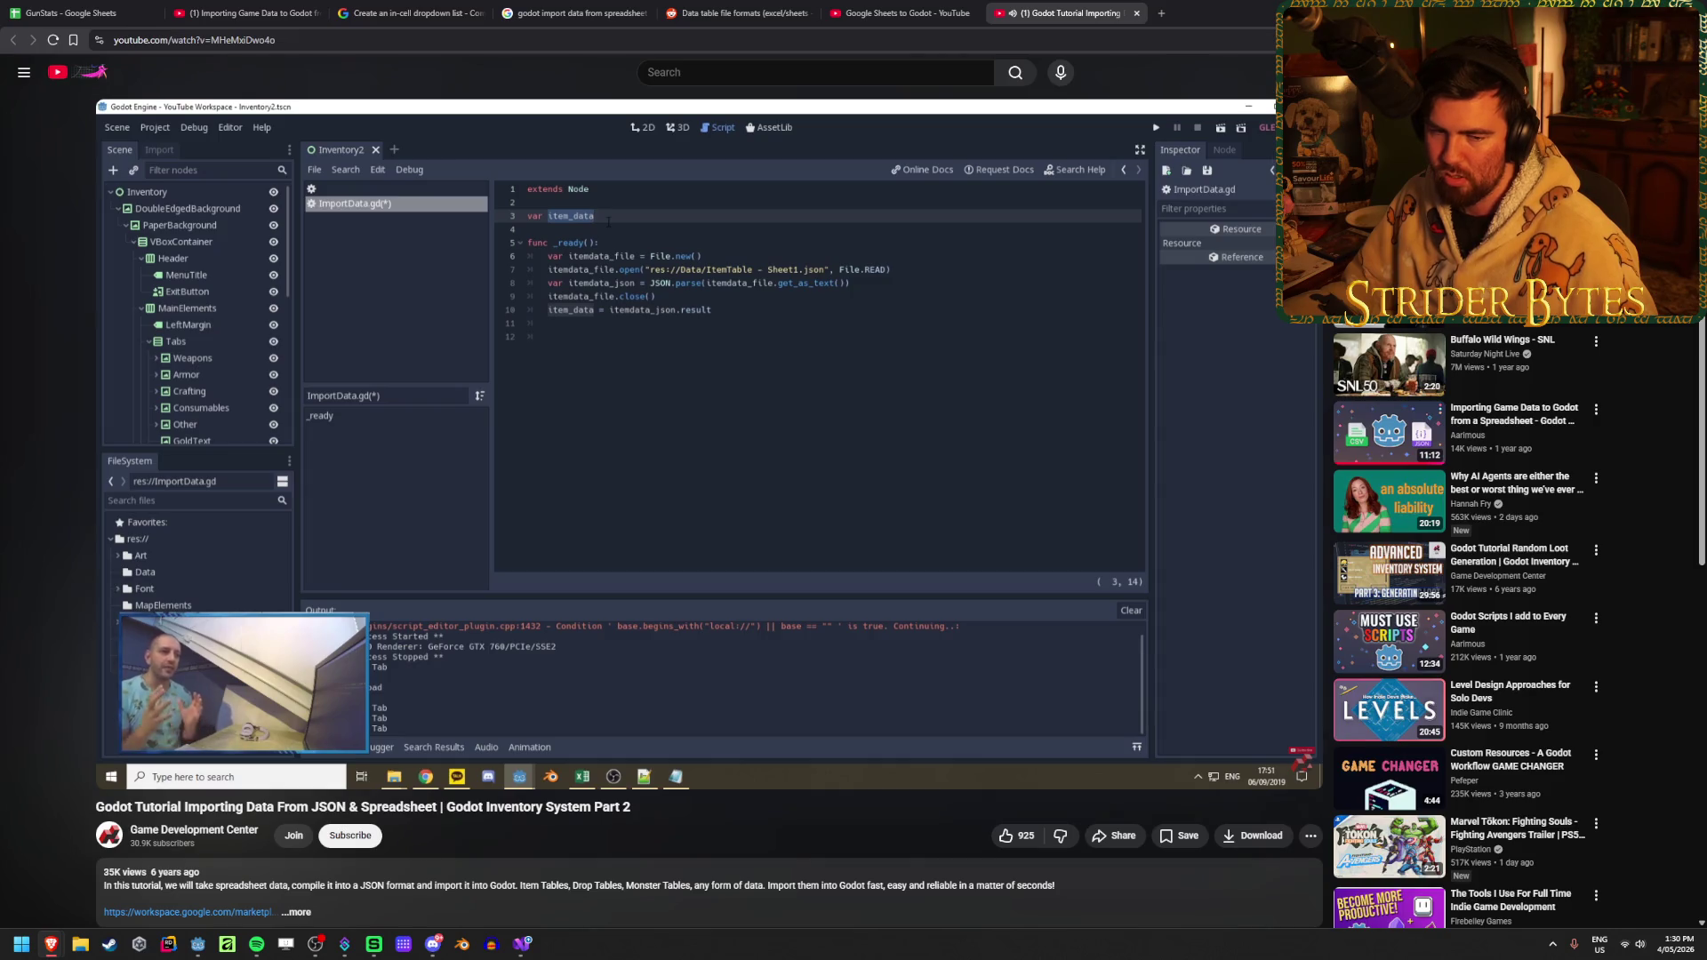
Pause the tutorial and switch to the GunStats spreadsheet's Receivers sheet
left_click(462, 524)
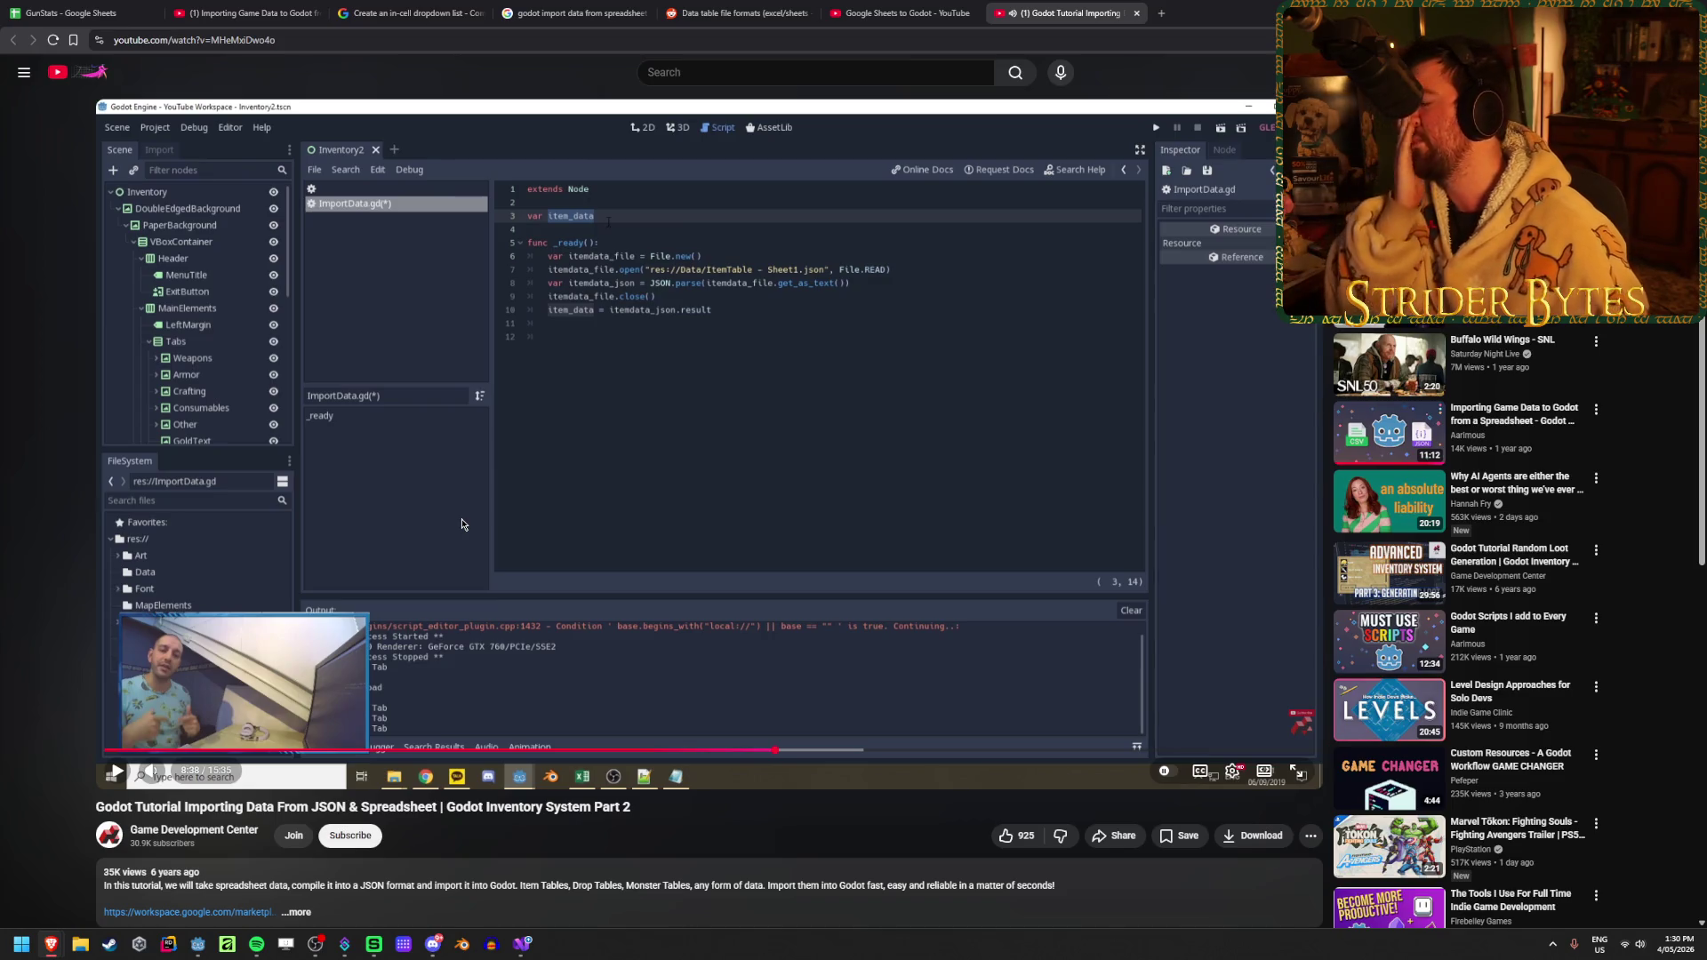
left_click(462, 525)
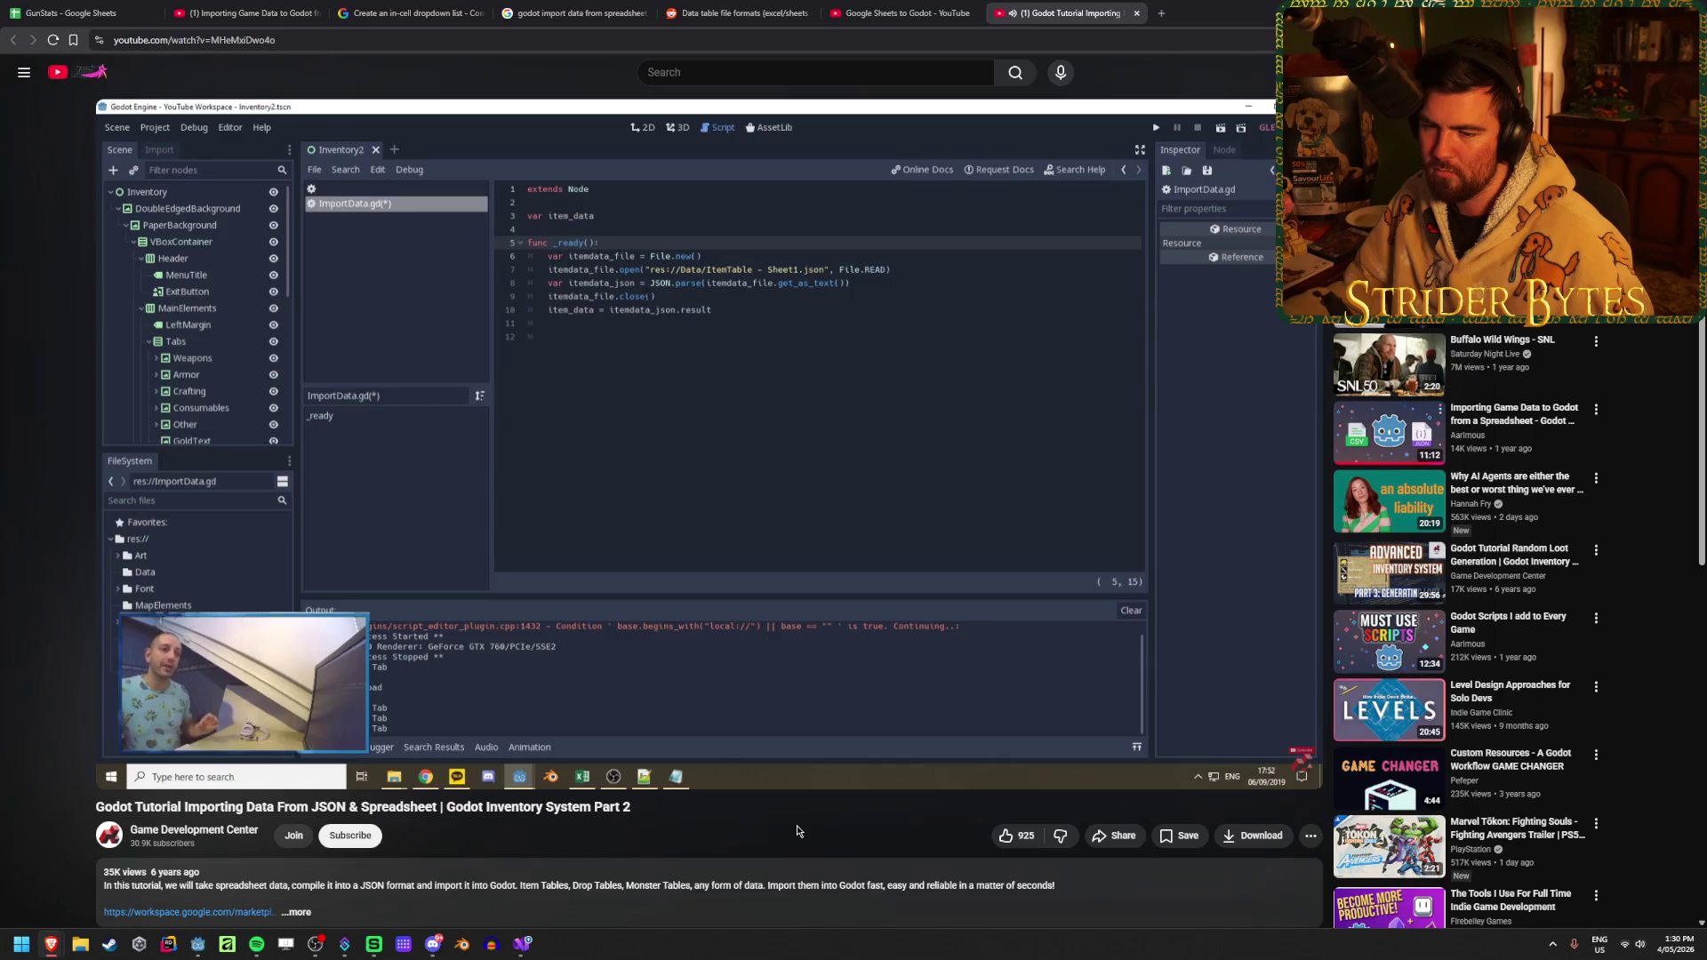
key("space")
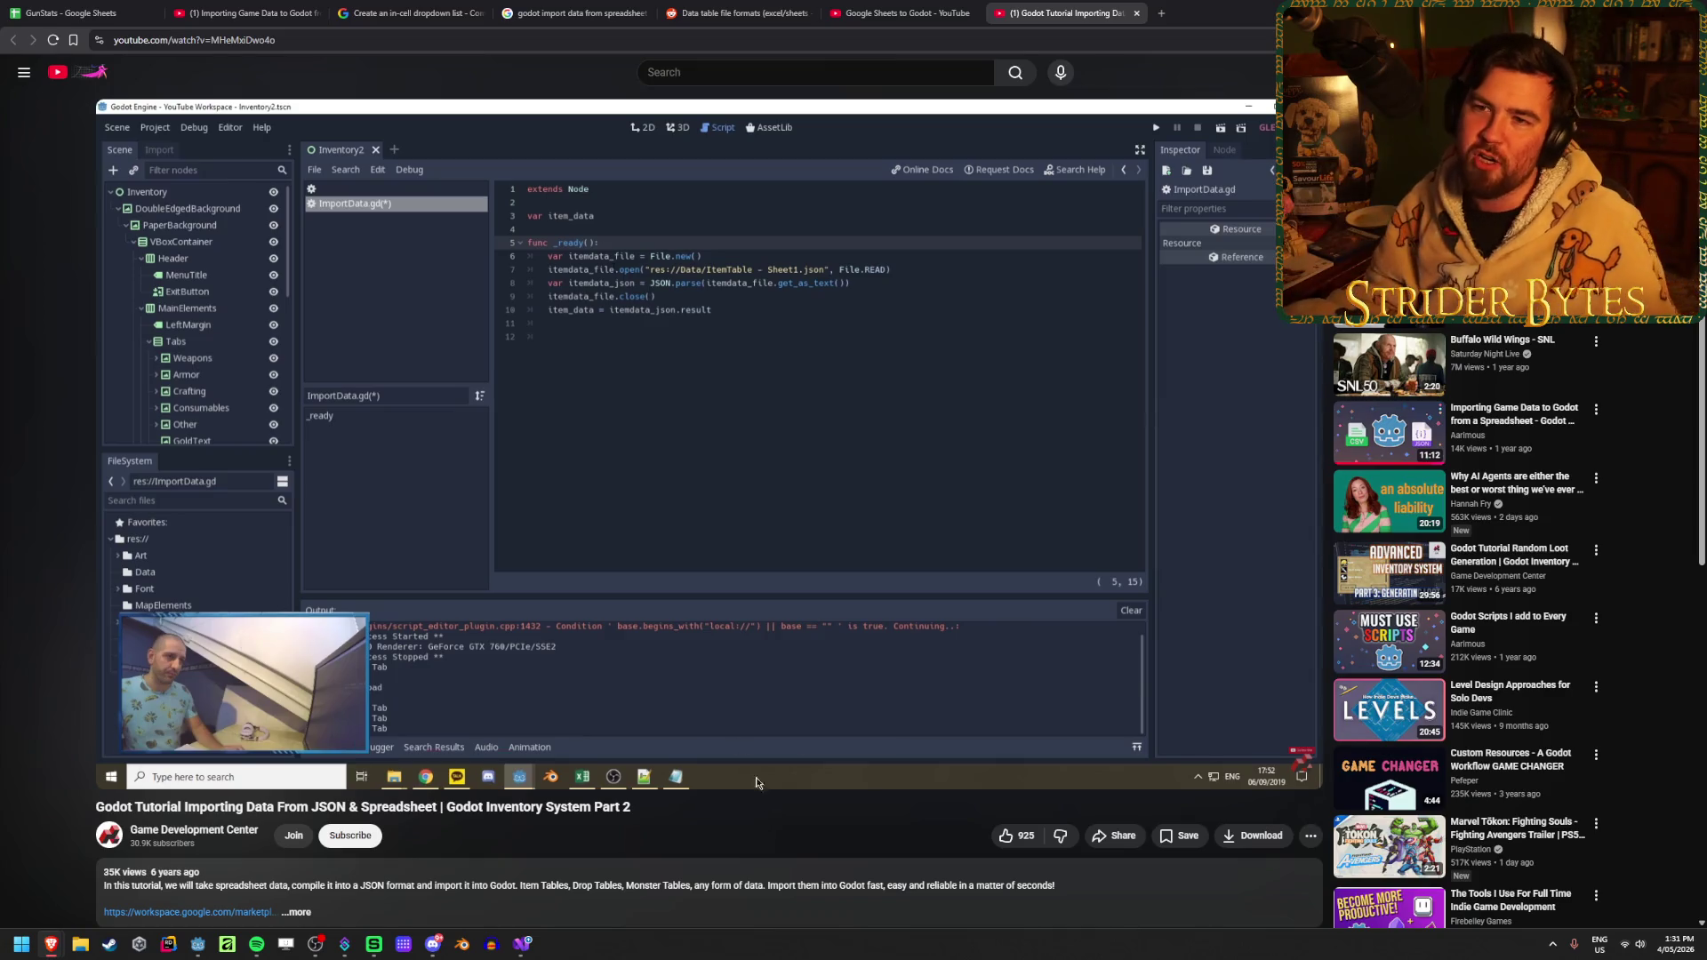
left_click(72, 12)
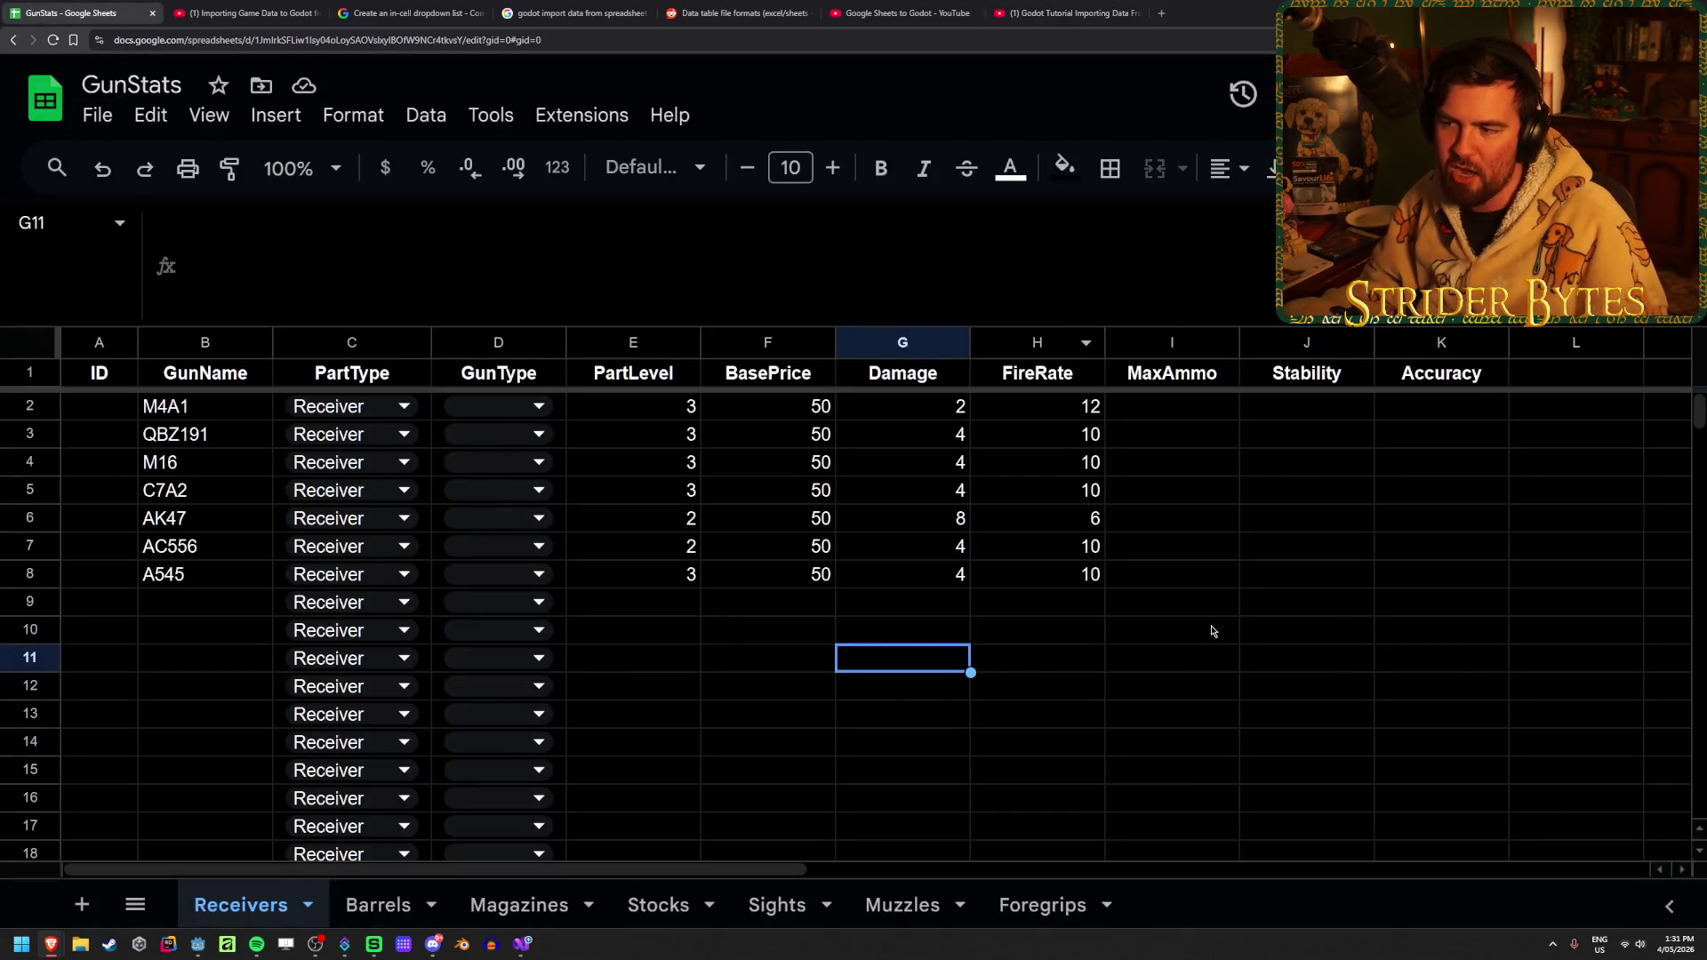